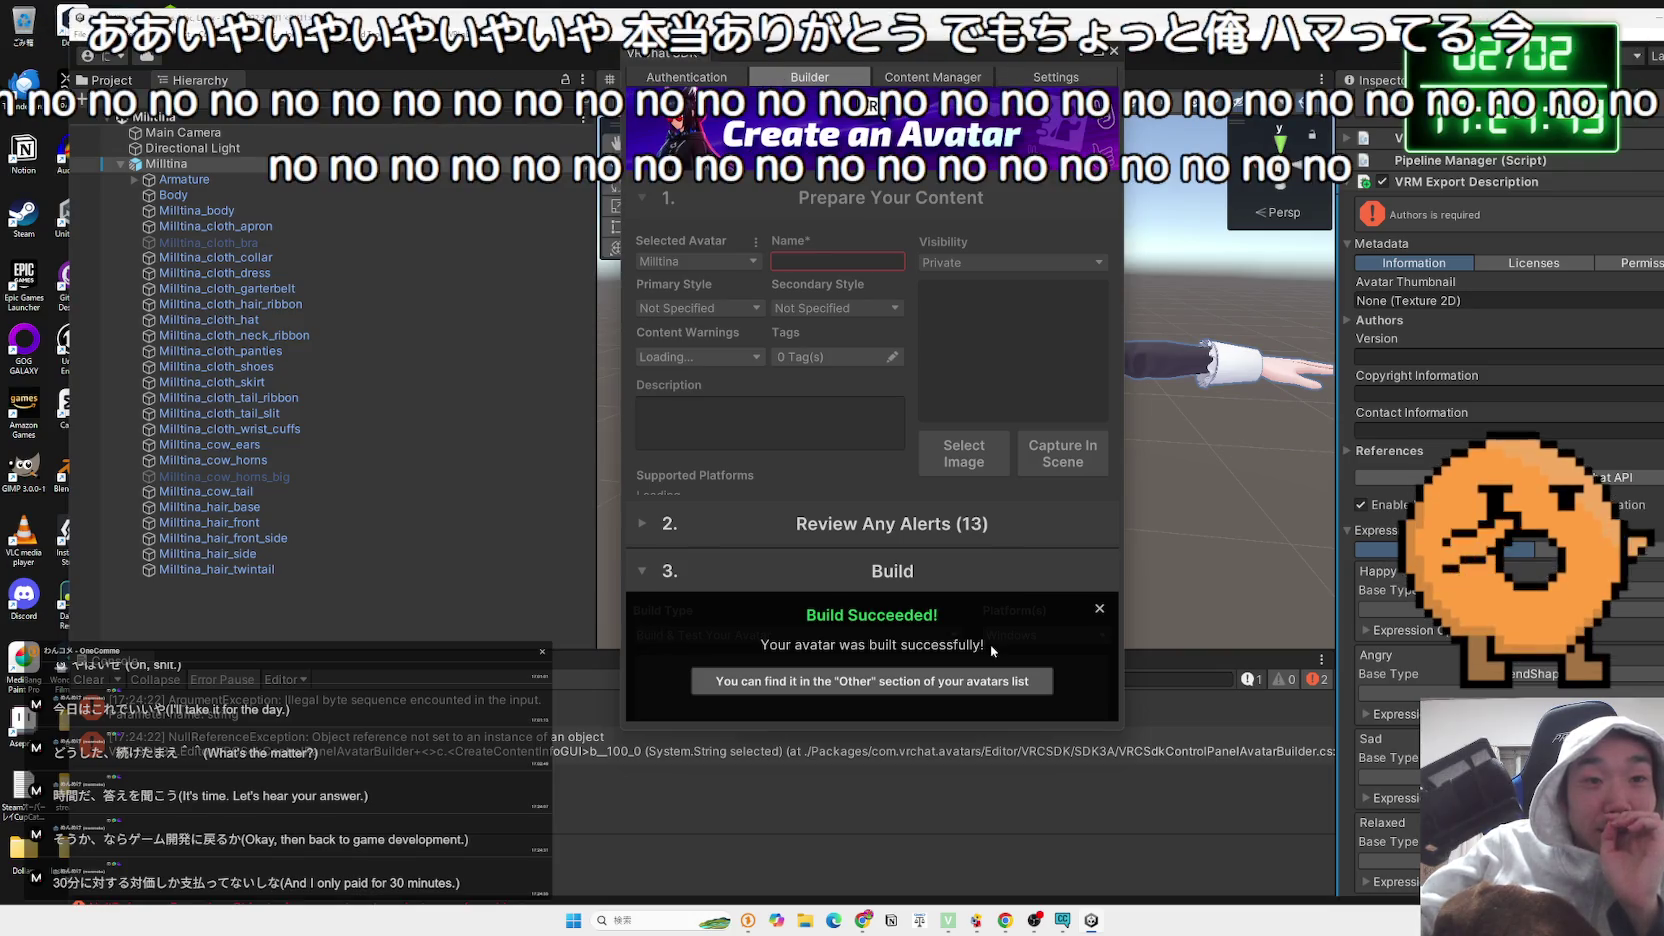
Open the Local Avatar Testing docs page and look over its folder path paragraph
{"action": "left_click", "coordinate": [943, 681]}
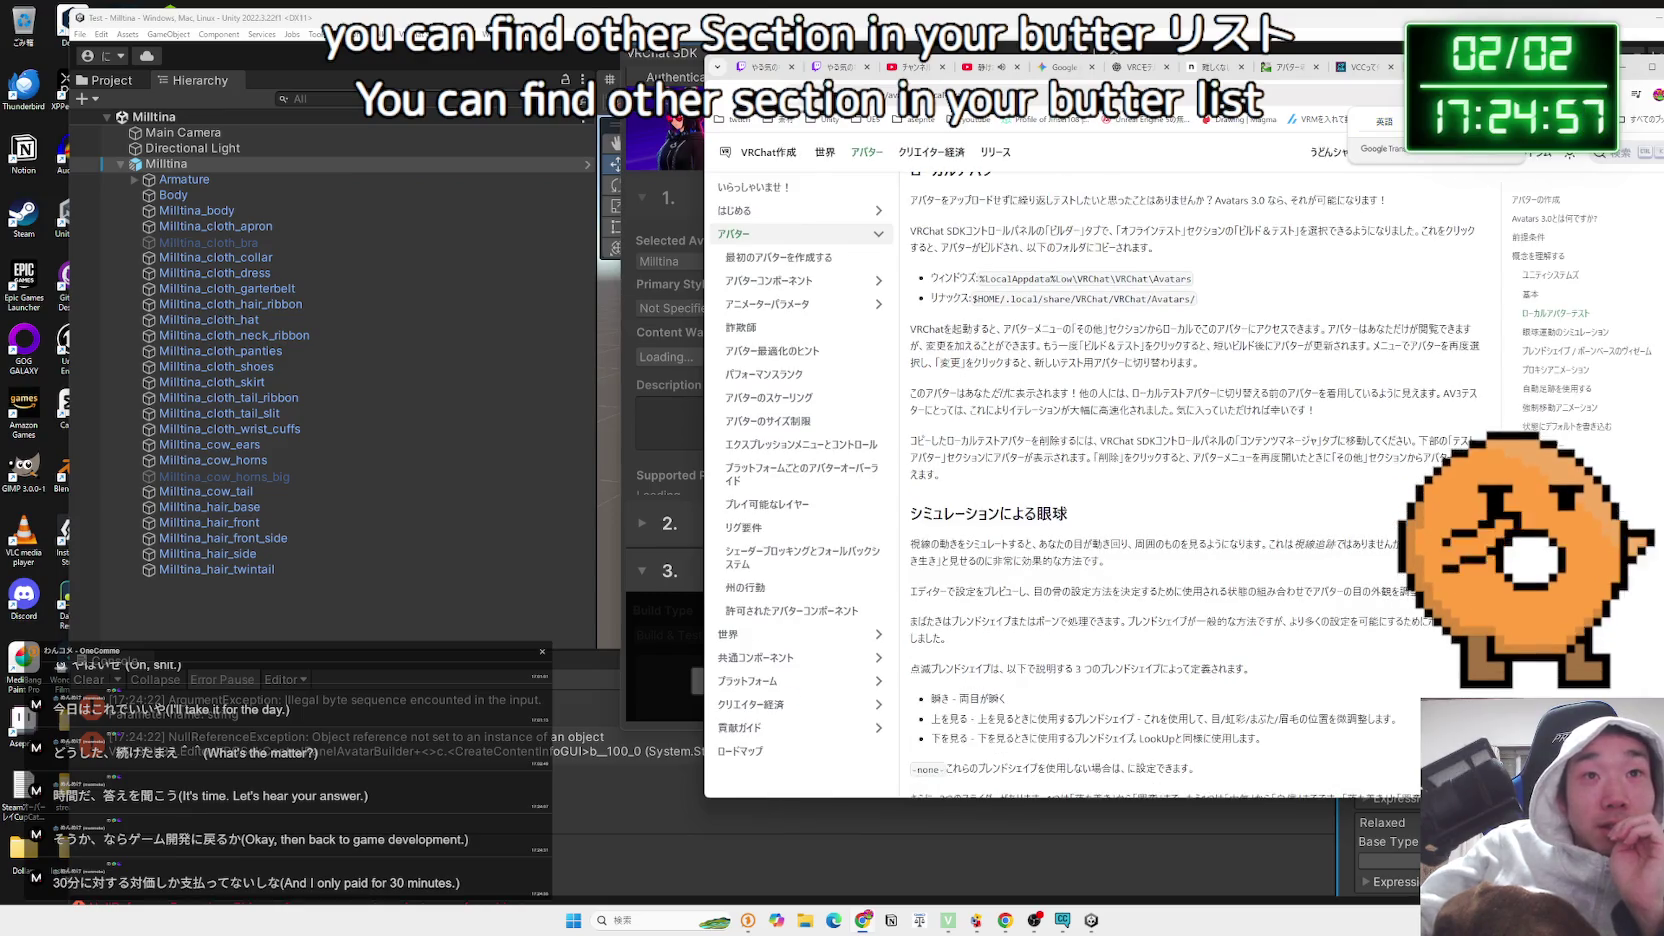
{"action": "mouse_move", "coordinate": [1005, 268]}
{"action": "left_mouse_down"}
{"action": "mouse_move", "coordinate": [1378, 266]}
{"action": "mouse_move", "coordinate": [910, 266]}
{"action": "mouse_move", "coordinate": [1150, 313]}
{"action": "mouse_move", "coordinate": [910, 266]}
{"action": "mouse_move", "coordinate": [1150, 314]}
{"action": "mouse_move", "coordinate": [1305, 430]}
{"action": "mouse_move", "coordinate": [960, 395]}
{"action": "left_mouse_up"}
{"action": "left_click", "coordinate": [910, 266]}
{"action": "left_click", "coordinate": [1000, 400]}
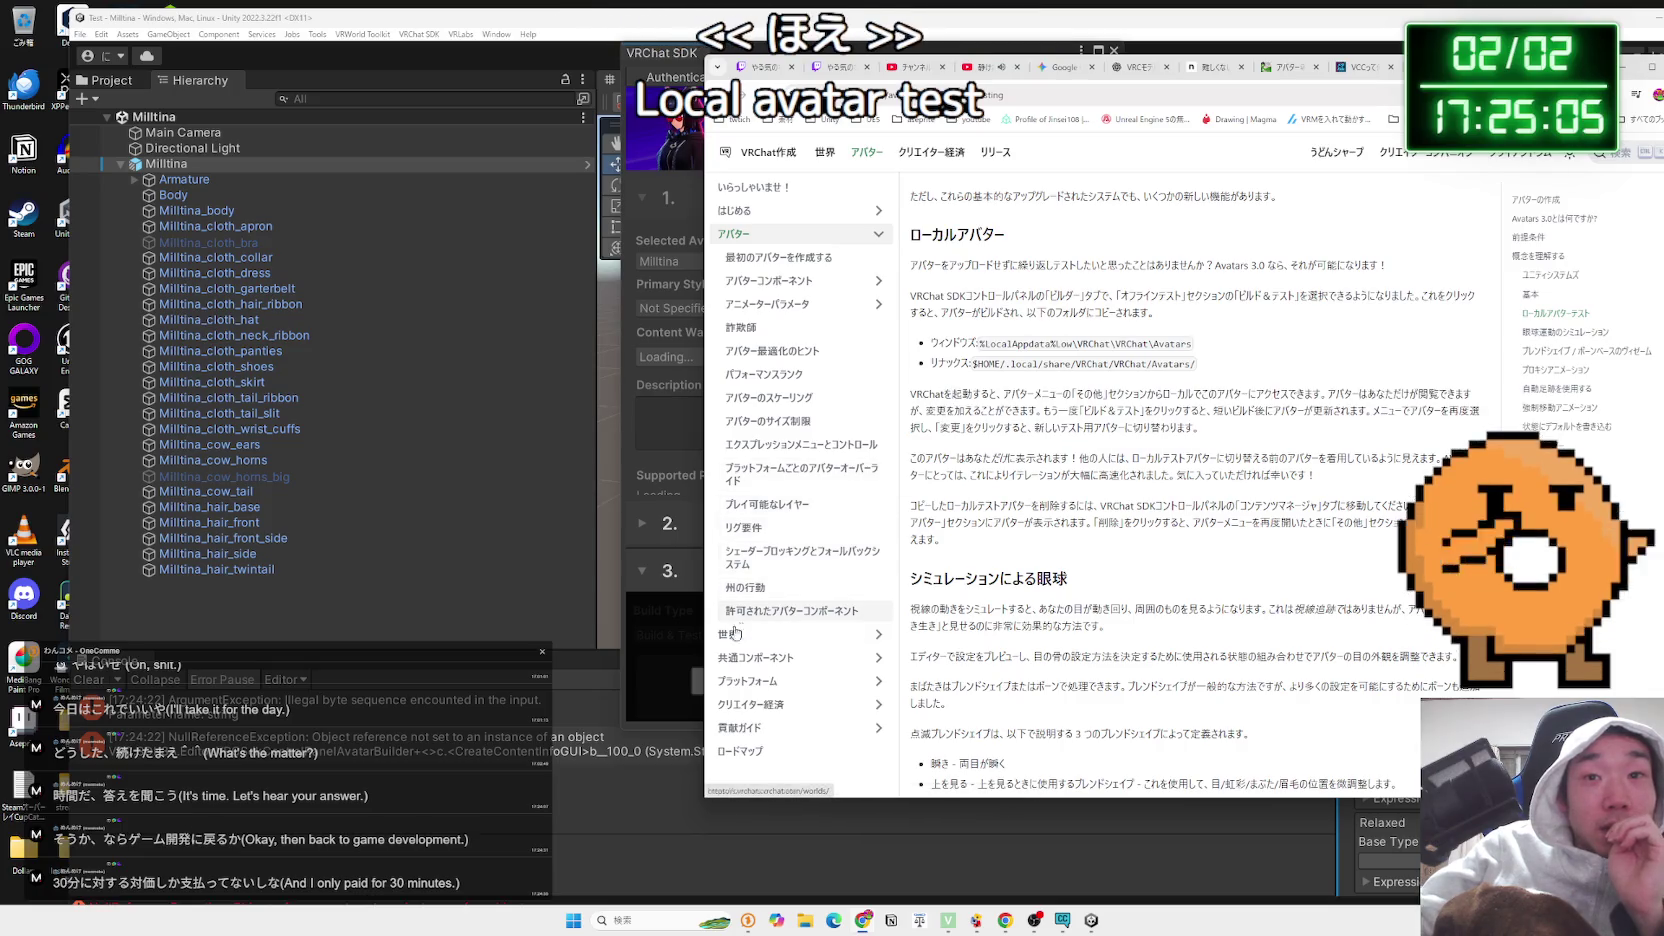
{"action": "left_click", "coordinate": [660, 636]}
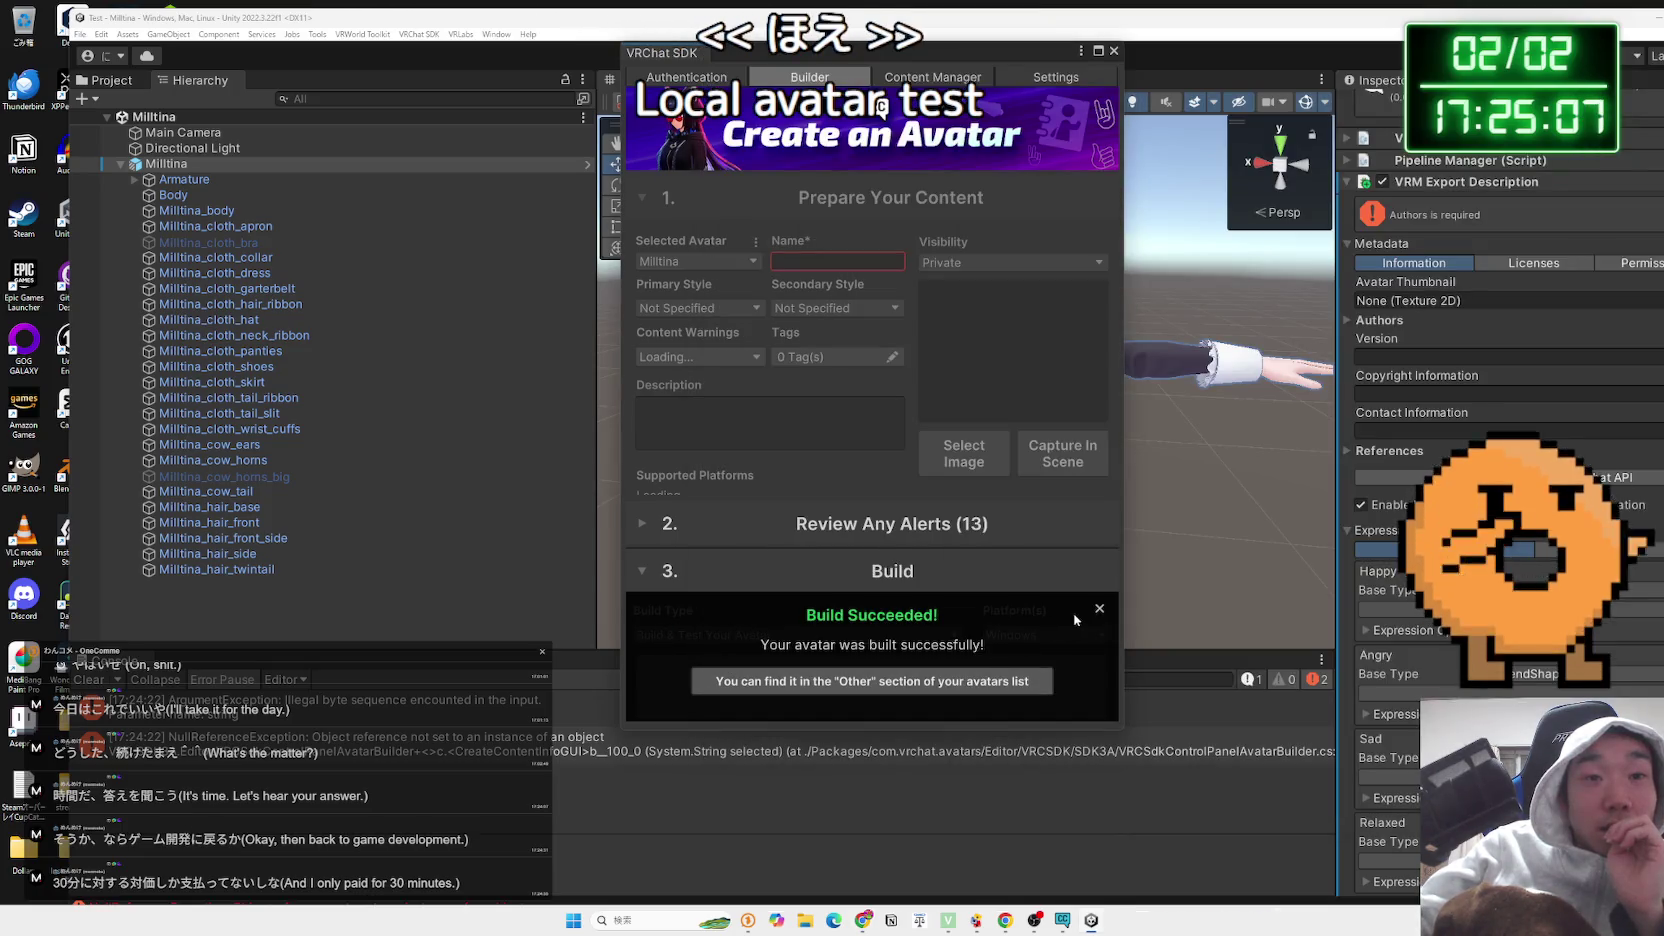
{"action": "left_click", "coordinate": [993, 687]}
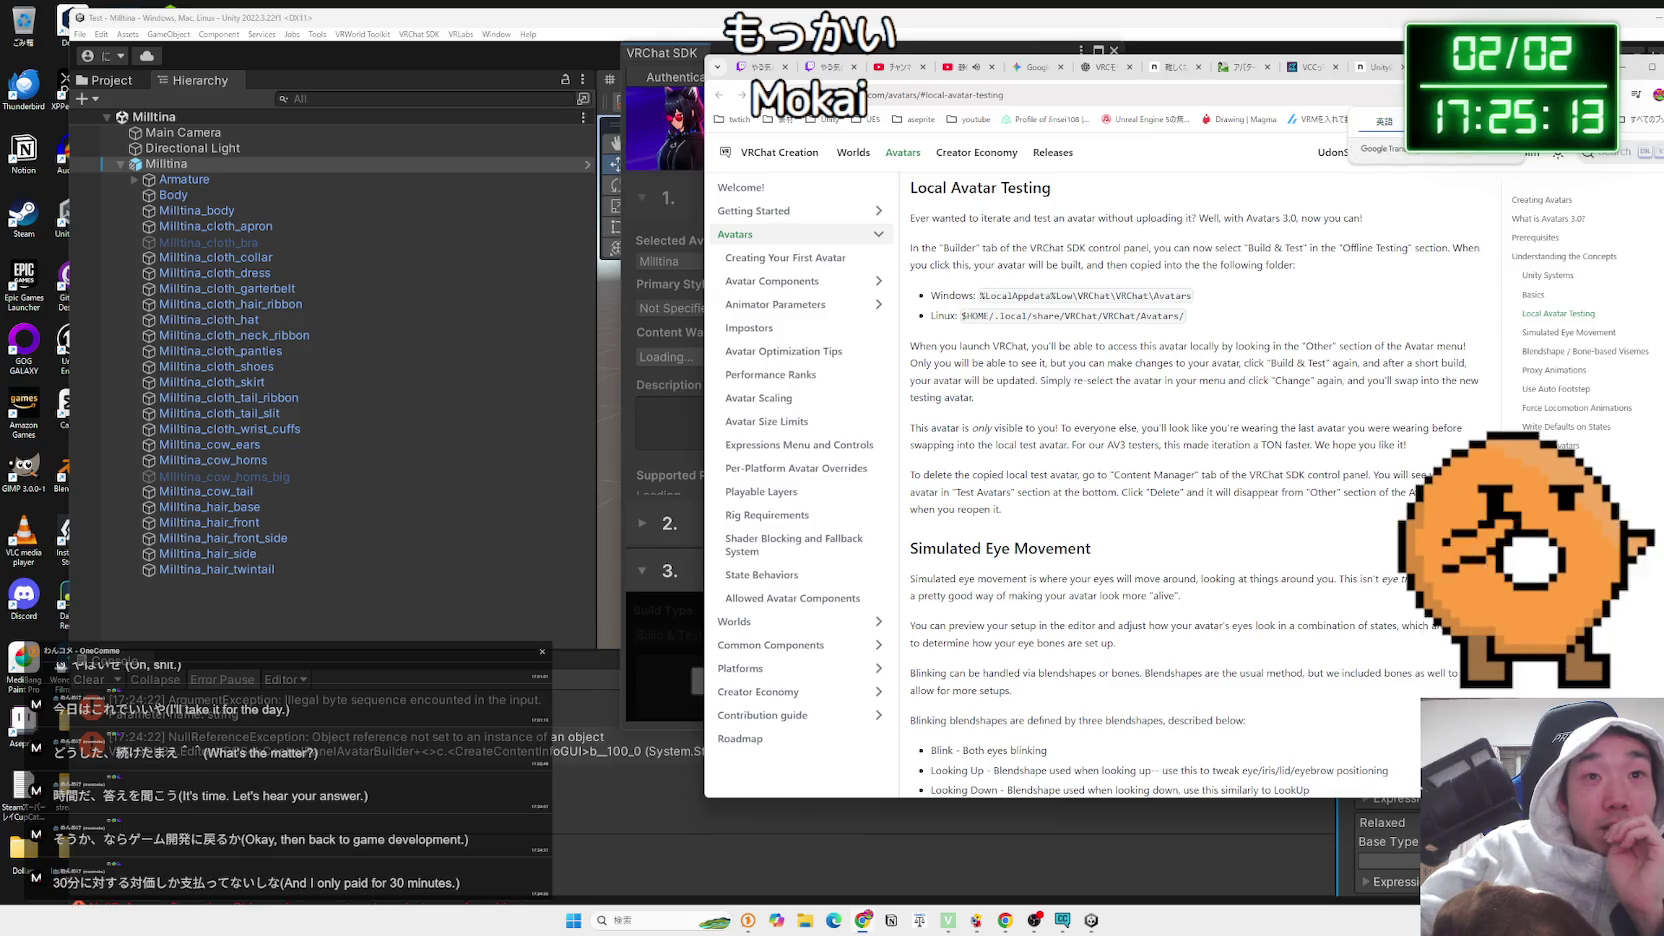
Translate the page into Japanese, select the Windows avatar folder path, and open File Explorer
{"action": "left_click", "coordinate": [1428, 122]}
{"action": "left_click_drag", "start_coordinate": [1195, 279], "coordinate": [978, 282]}
{"action": "key", "text": "ctrl+c"}
{"action": "left_click", "coordinate": [985, 300]}
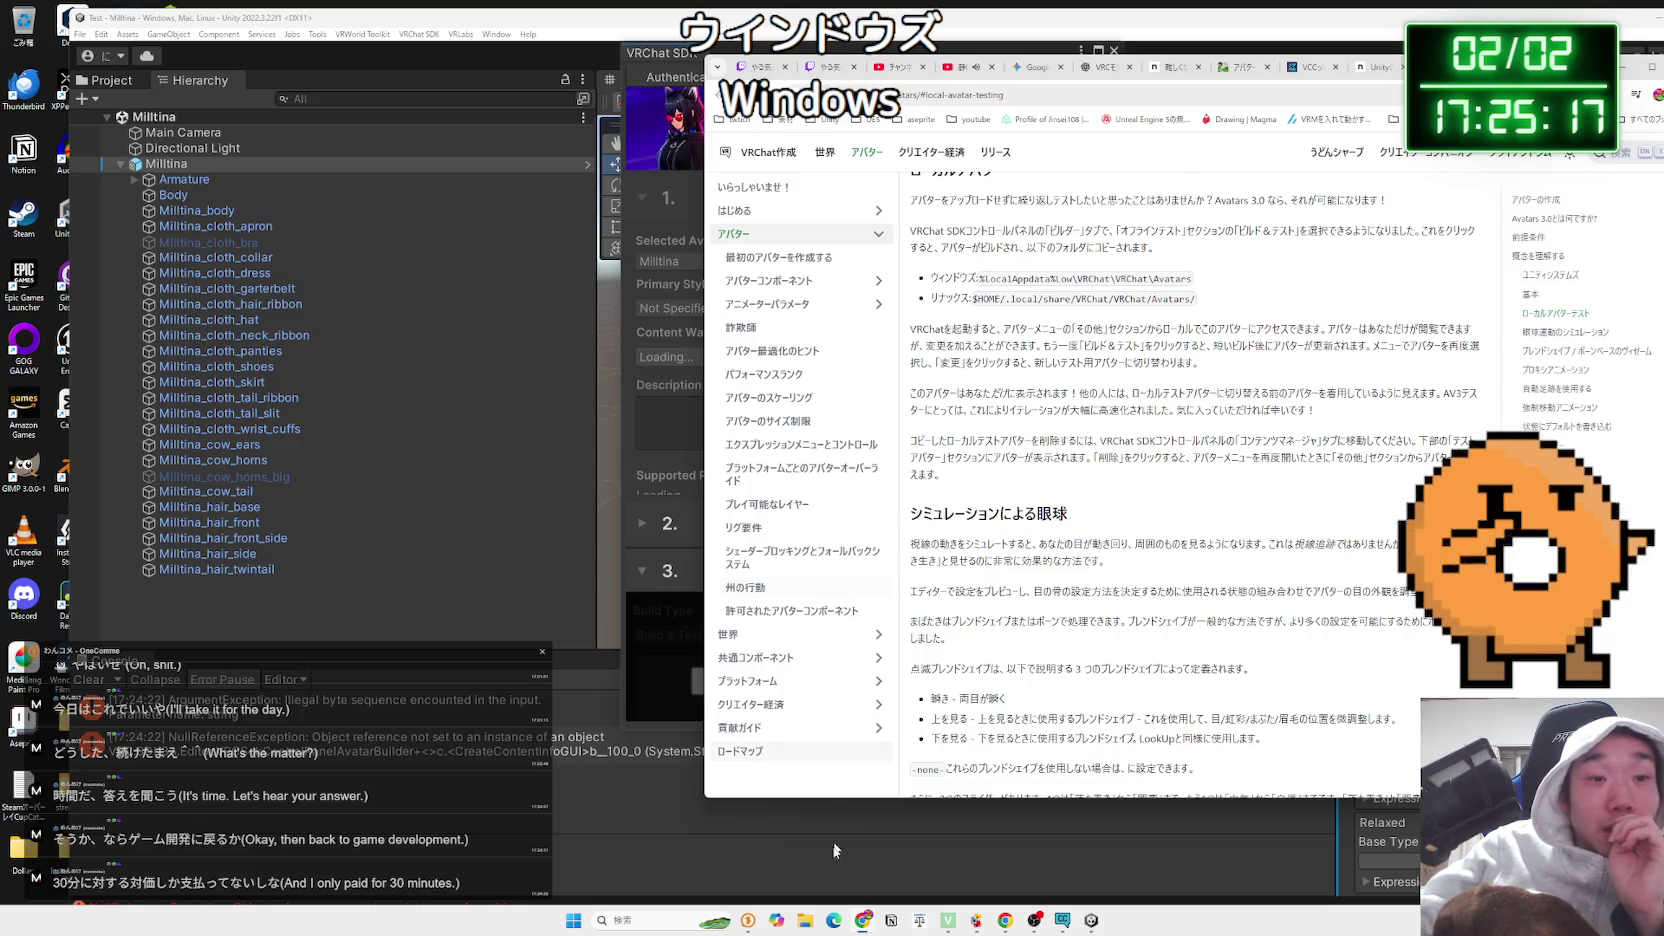
{"action": "key", "text": "super+e"}
{"action": "mouse_move", "coordinate": [1191, 279]}
{"action": "left_mouse_down"}
{"action": "mouse_move", "coordinate": [978, 279]}
{"action": "mouse_move", "coordinate": [1134, 279]}
{"action": "left_mouse_up"}
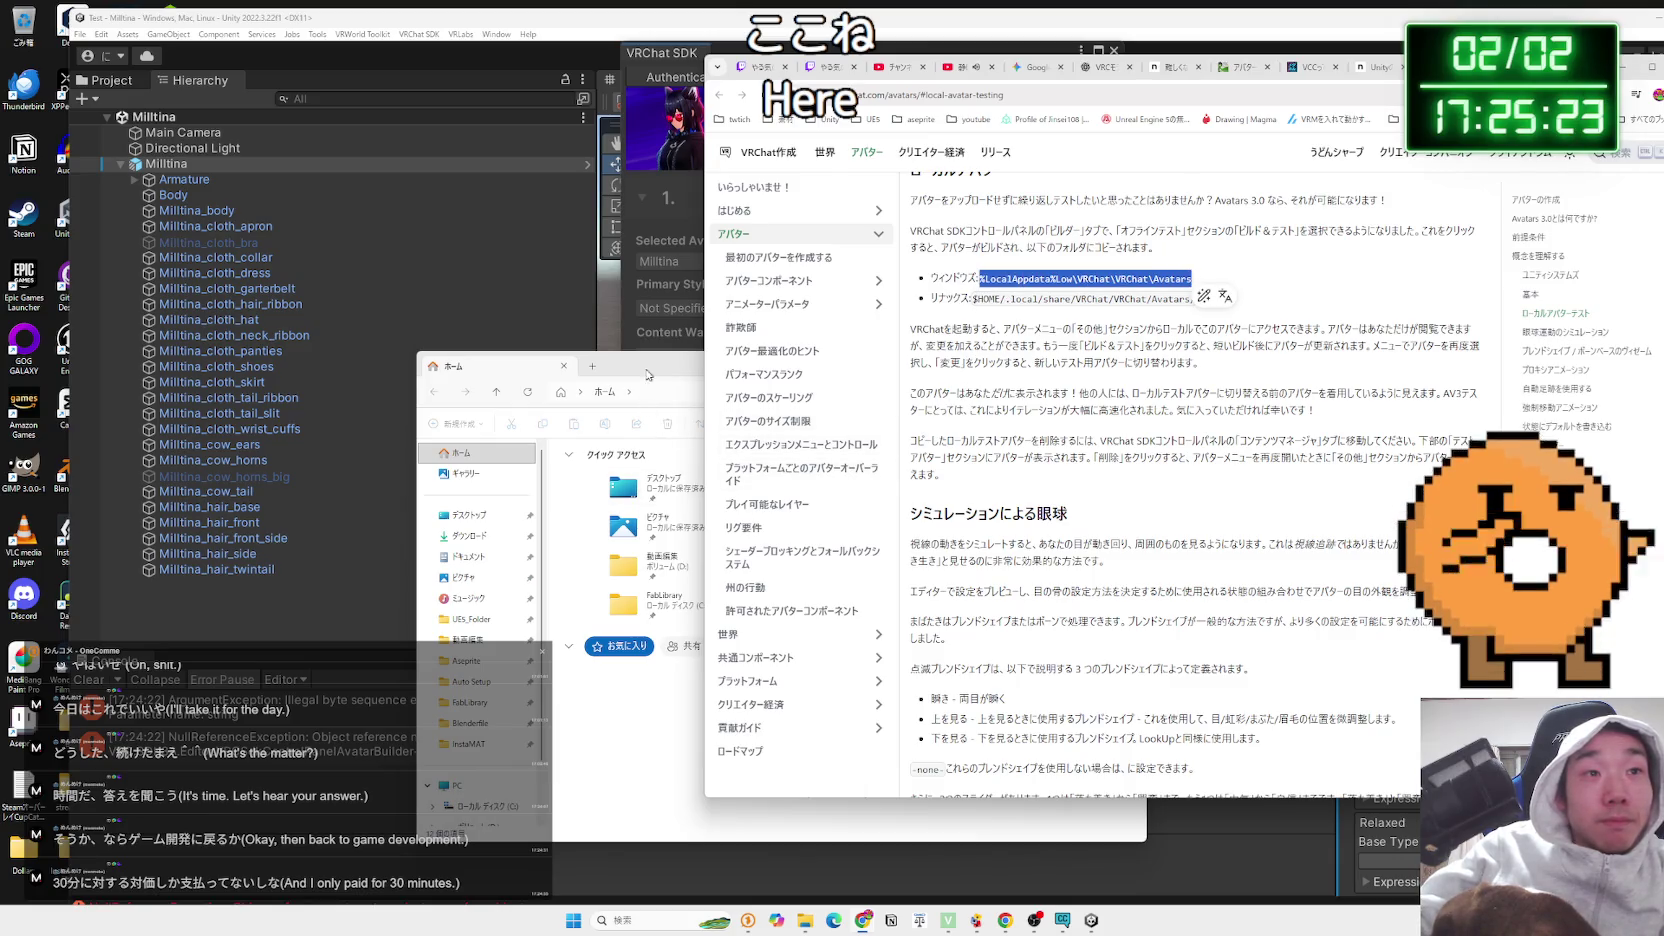
Paste the path into File Explorer to reach the LocalLow VRChat Avatars folder holding Milltina.vrca
{"action": "left_click", "coordinate": [647, 391]}
{"action": "key", "text": "ctrl+v"}
{"action": "key", "text": "Return"}
{"action": "left_click", "coordinate": [630, 470]}
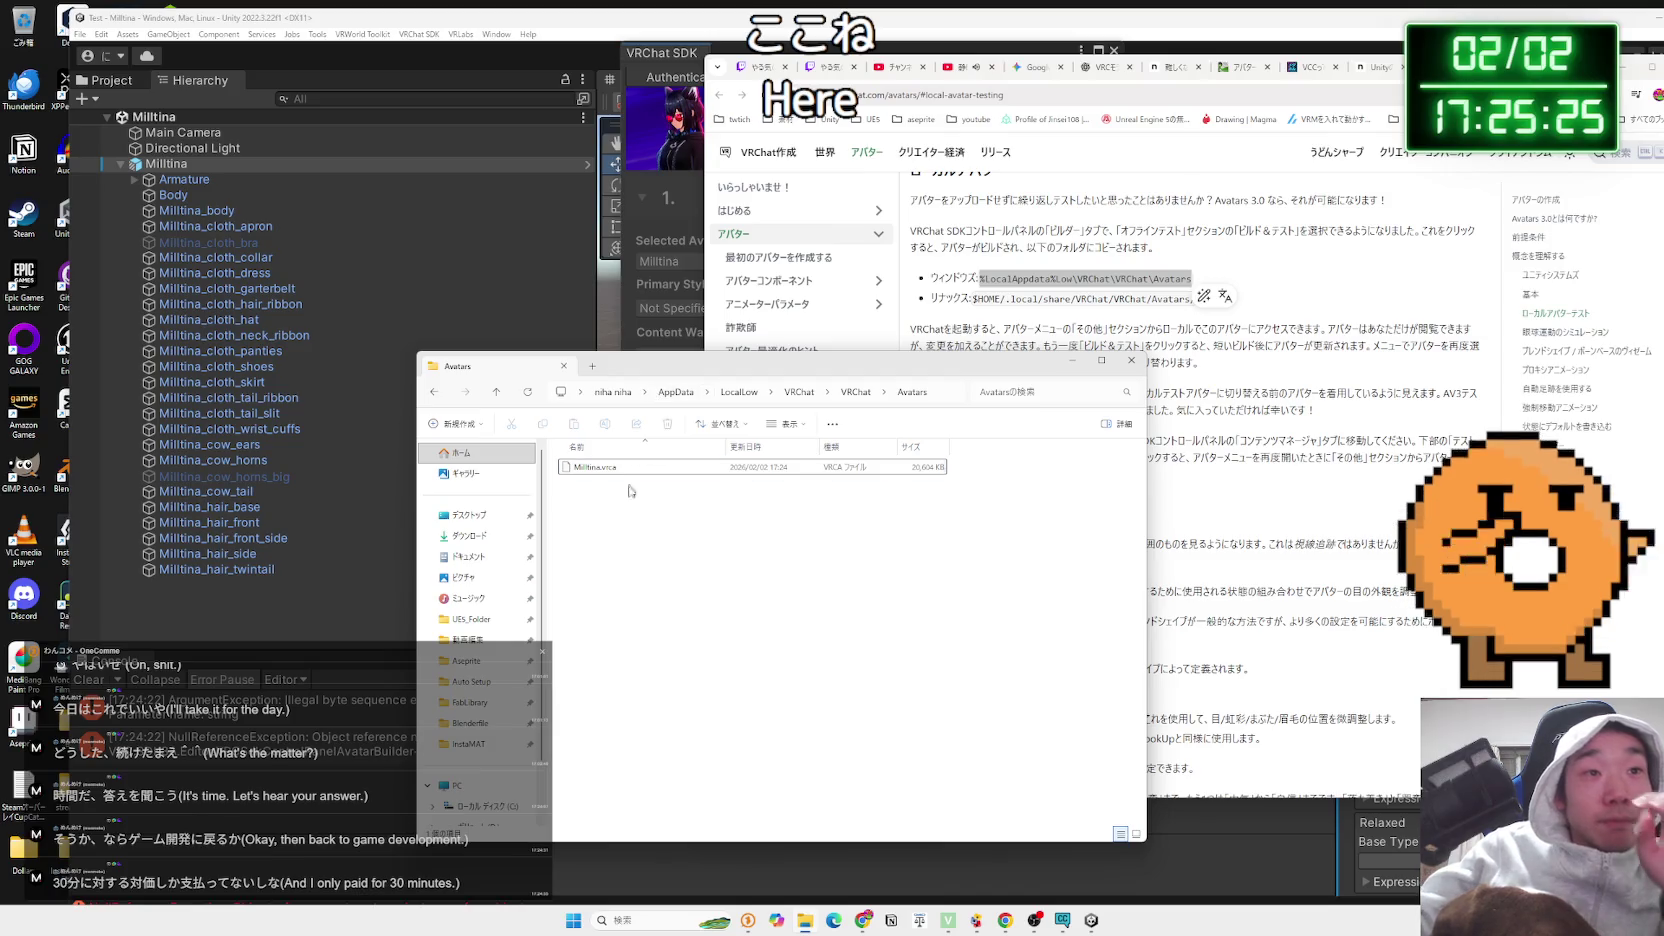
{"action": "mouse_move", "coordinate": [688, 376]}
{"action": "left_mouse_down"}
{"action": "mouse_move", "coordinate": [1012, 203]}
{"action": "mouse_move", "coordinate": [1190, 263]}
{"action": "left_mouse_up"}
{"action": "left_click", "coordinate": [1026, 343]}
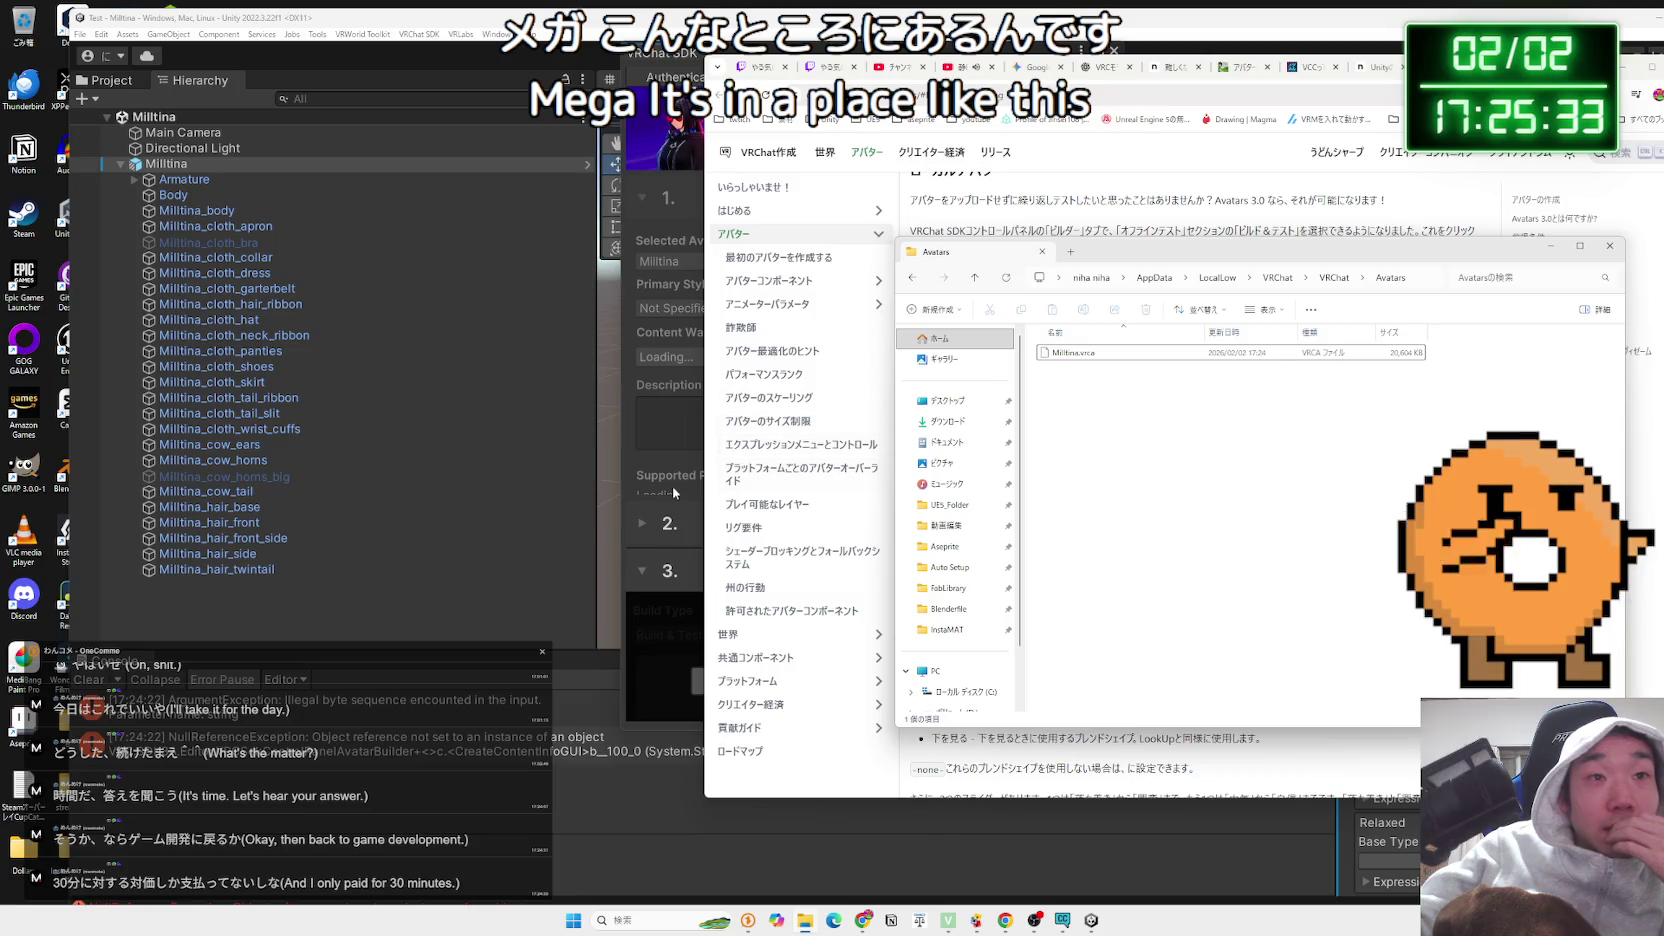
{"action": "left_click", "coordinate": [641, 608]}
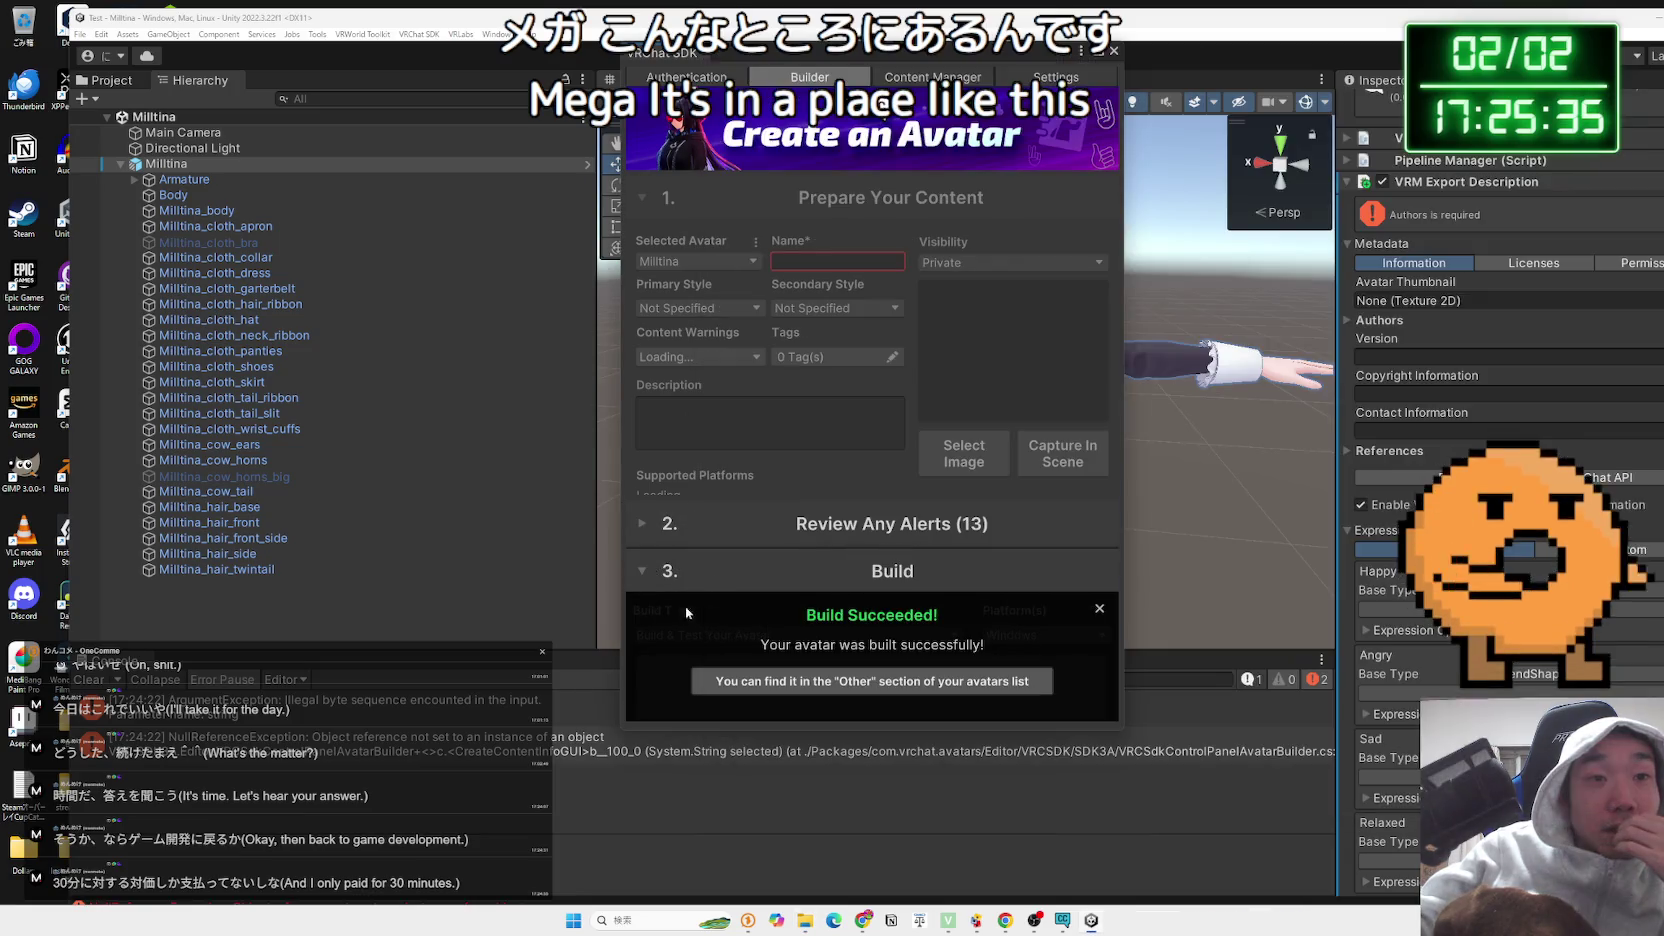
Dismiss Build Succeeded, set Build Type to 'Build & Publish Your Avatar Online', and close the panel
{"action": "left_click", "coordinate": [1100, 609]}
{"action": "left_click", "coordinate": [800, 635]}
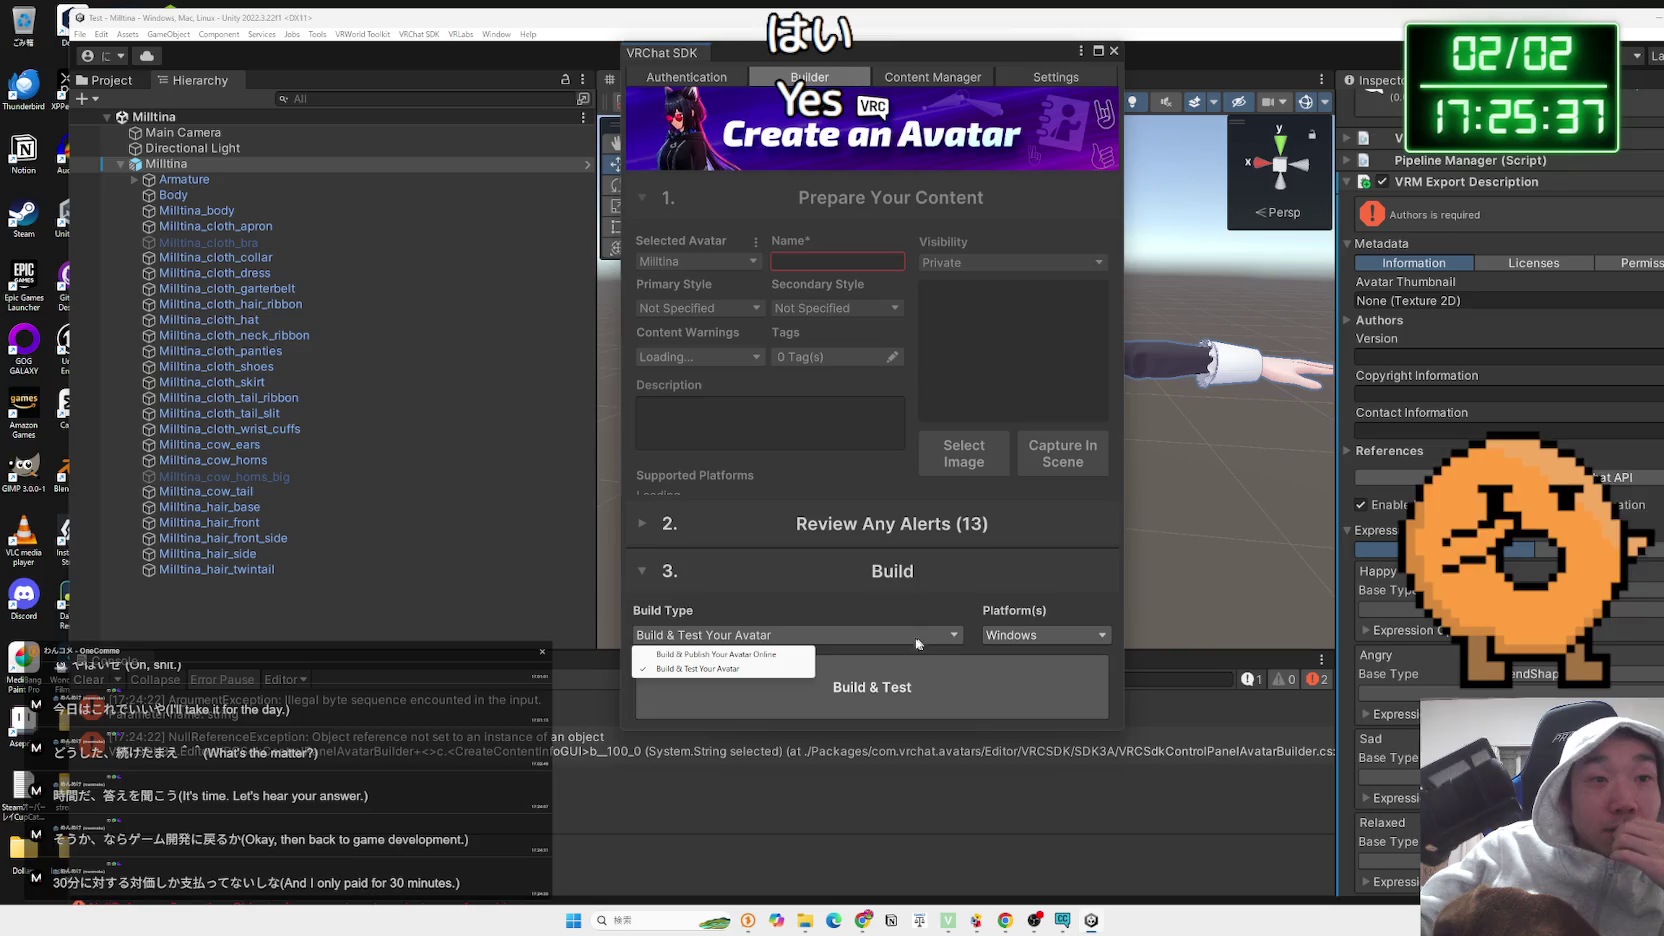
{"action": "left_click", "coordinate": [700, 665]}
{"action": "left_click", "coordinate": [852, 607]}
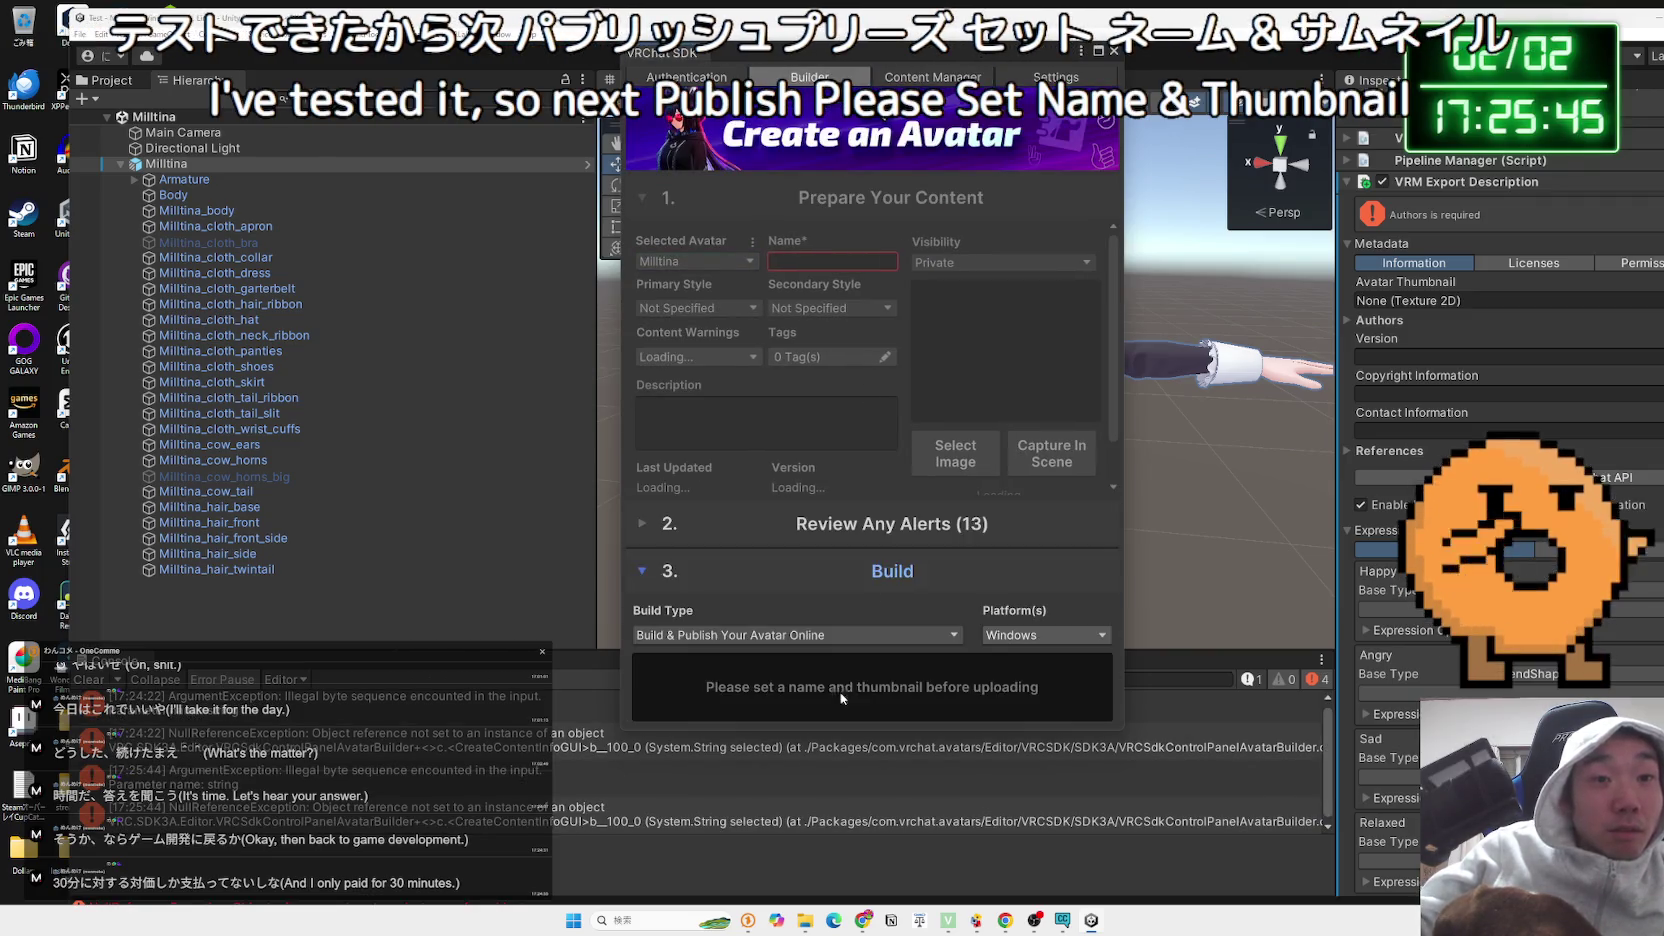
{"action": "left_click", "coordinate": [840, 635]}
{"action": "left_click", "coordinate": [698, 668]}
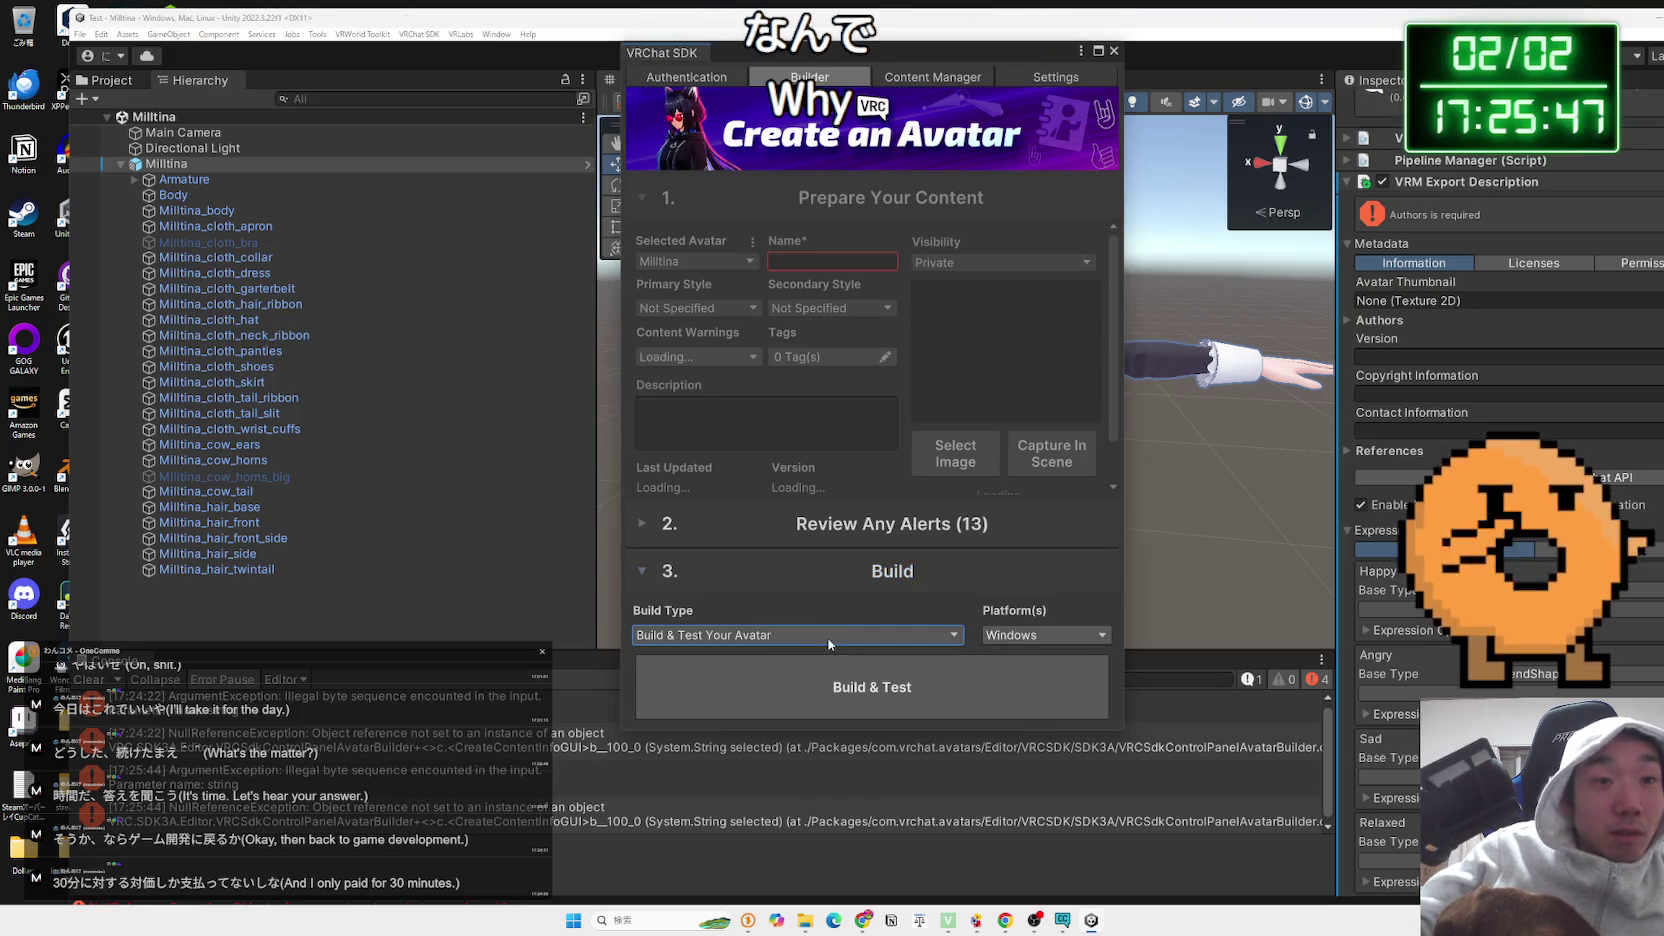
{"action": "left_click", "coordinate": [760, 635]}
{"action": "left_click", "coordinate": [716, 654]}
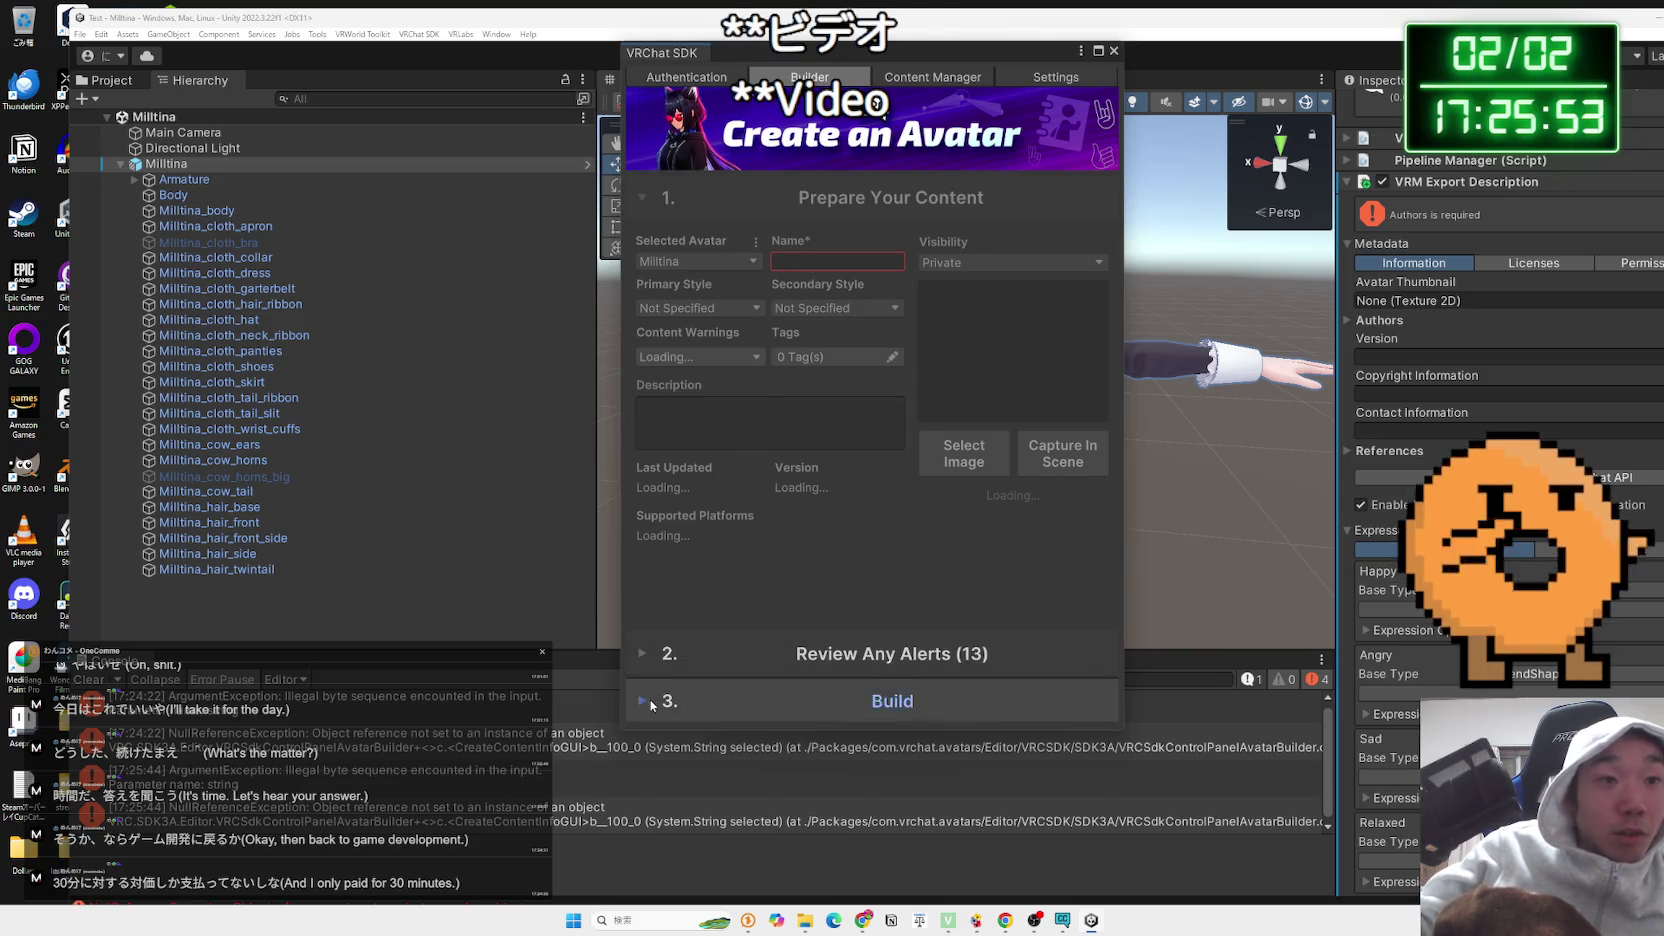
{"action": "left_click", "coordinate": [700, 700]}
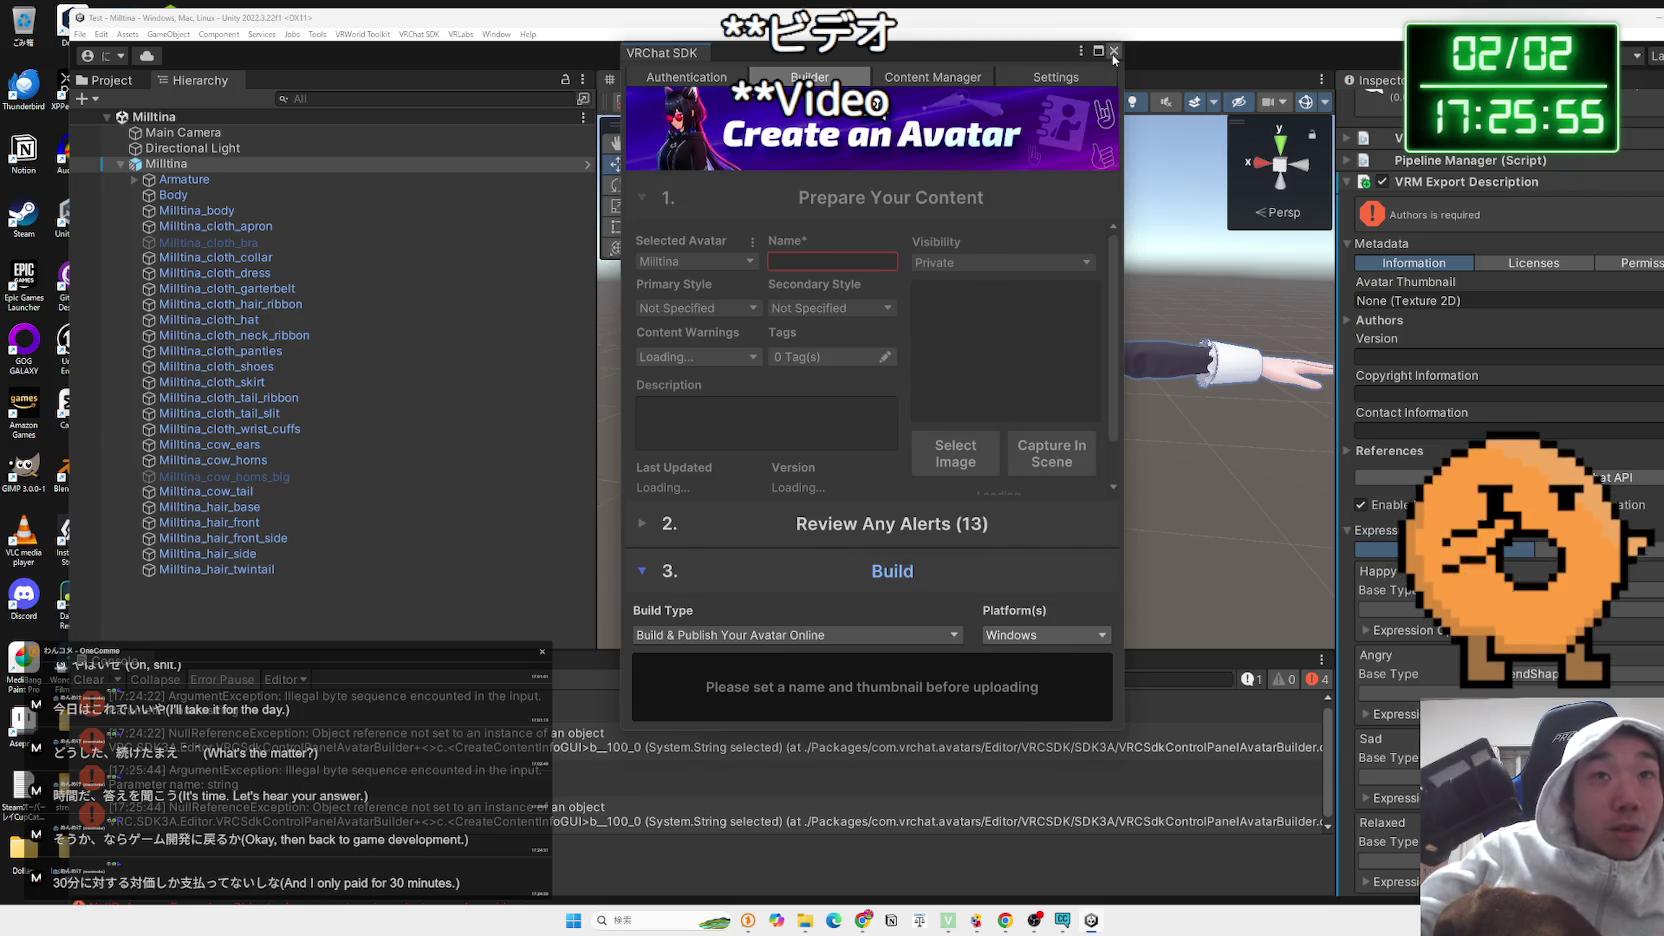
{"action": "left_click", "coordinate": [1114, 51]}
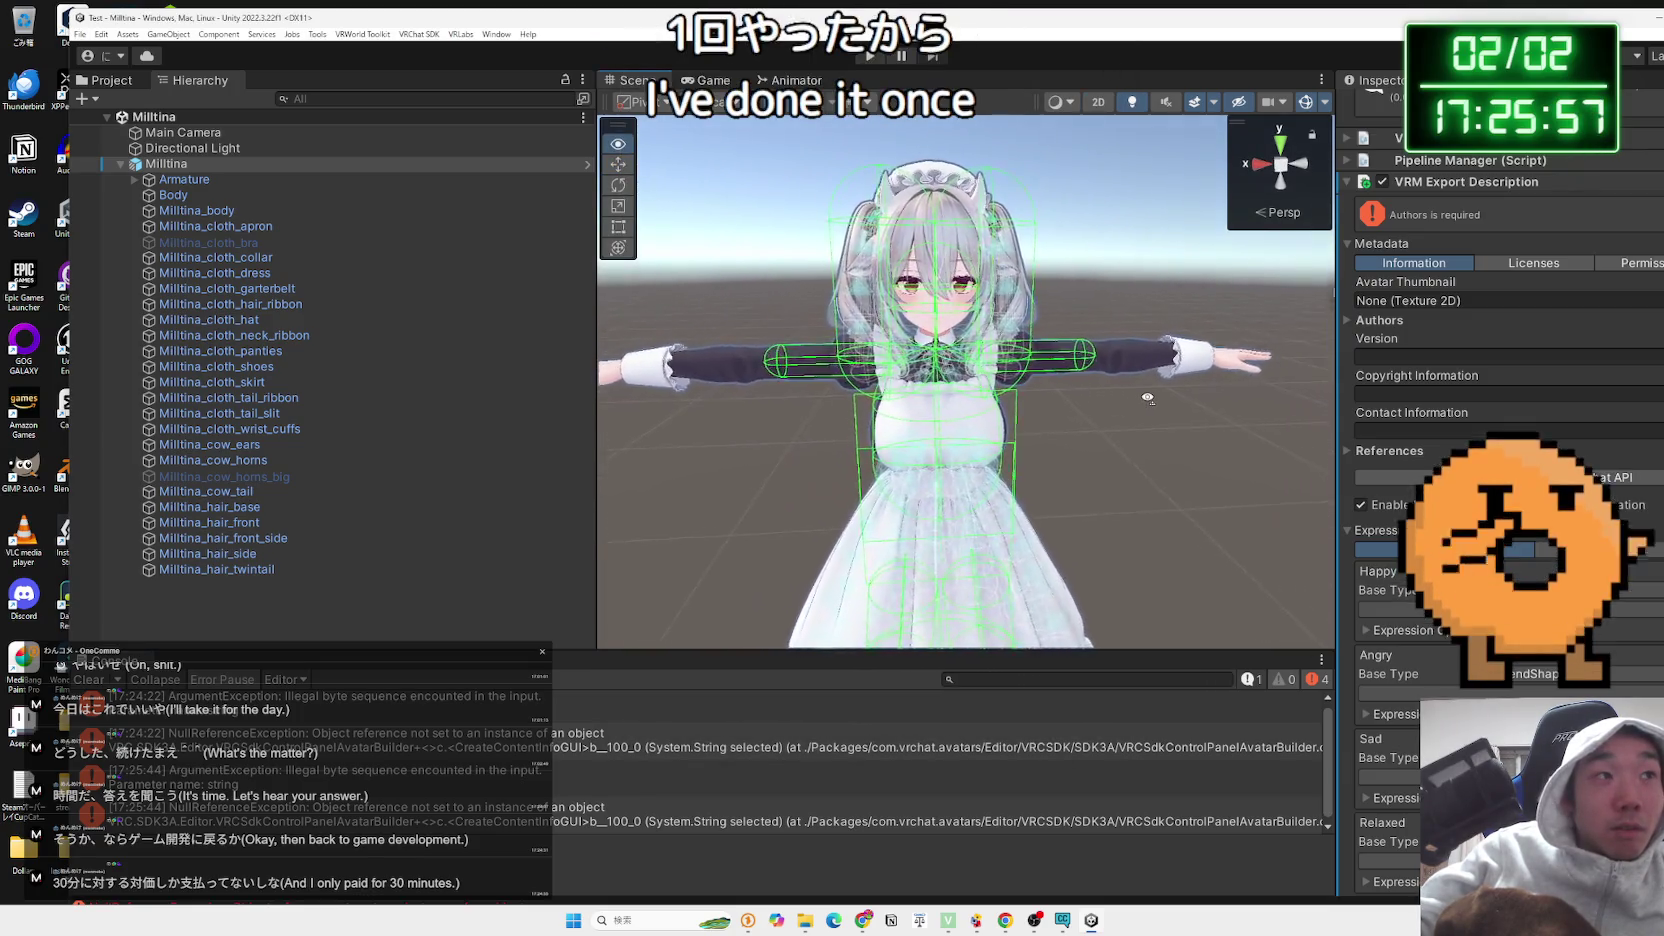
Delete the Main Camera and Directional Light, then undo to restore them
{"action": "left_click", "coordinate": [195, 148]}
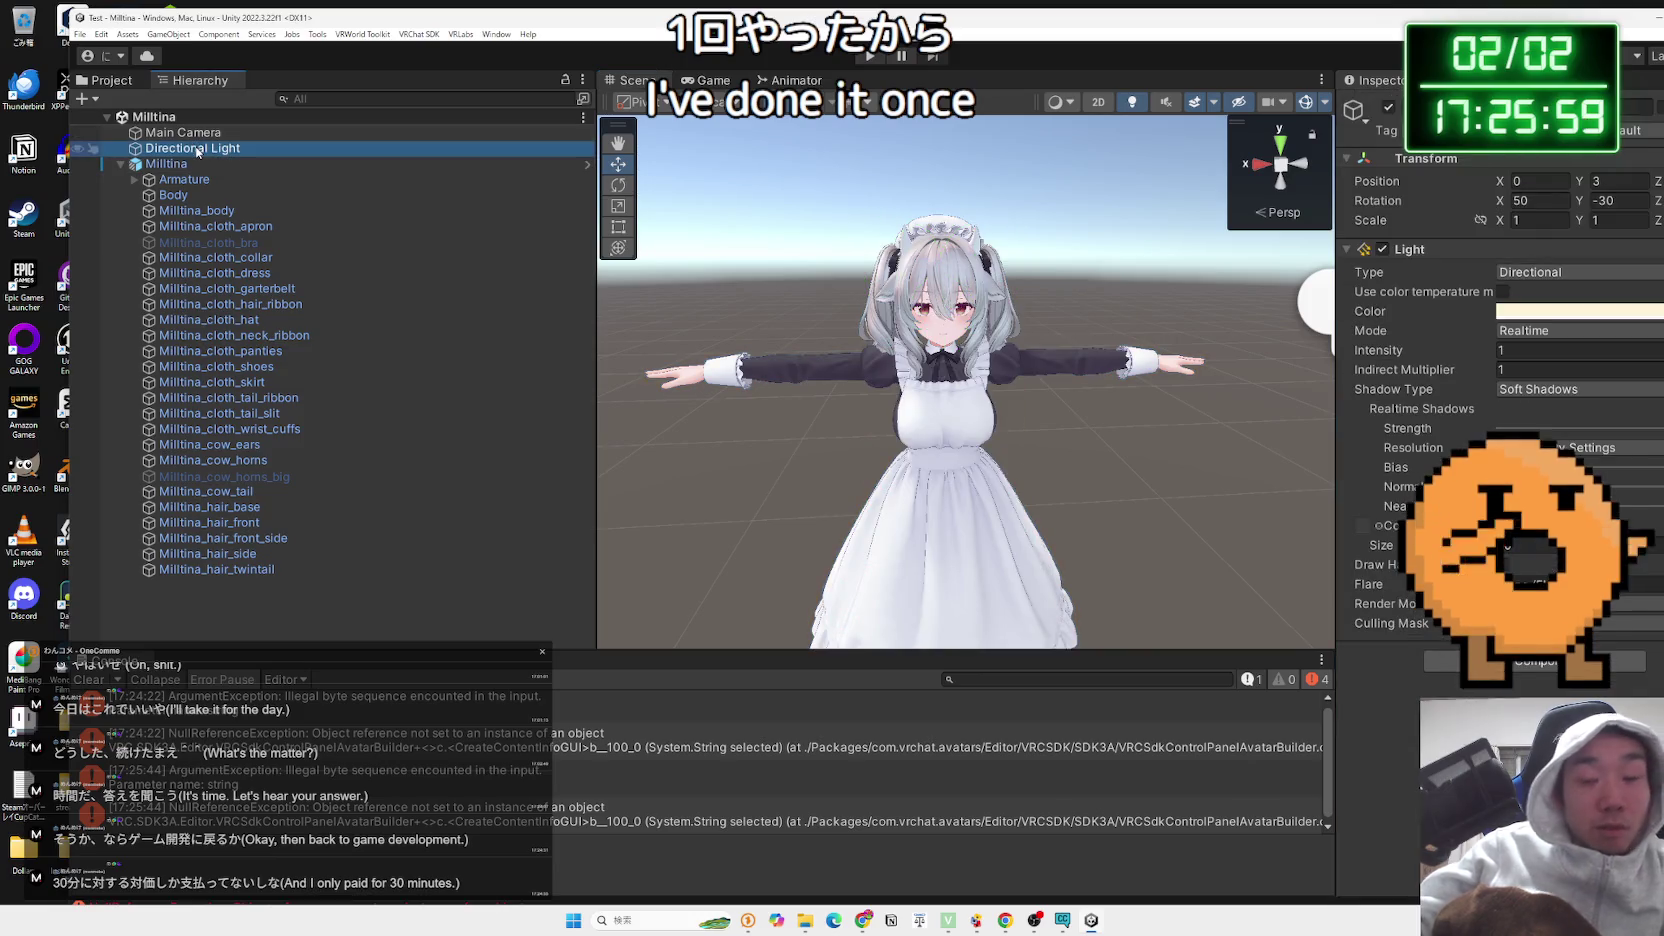
{"action": "key", "text": "Up"}
{"action": "key", "text": "Delete"}
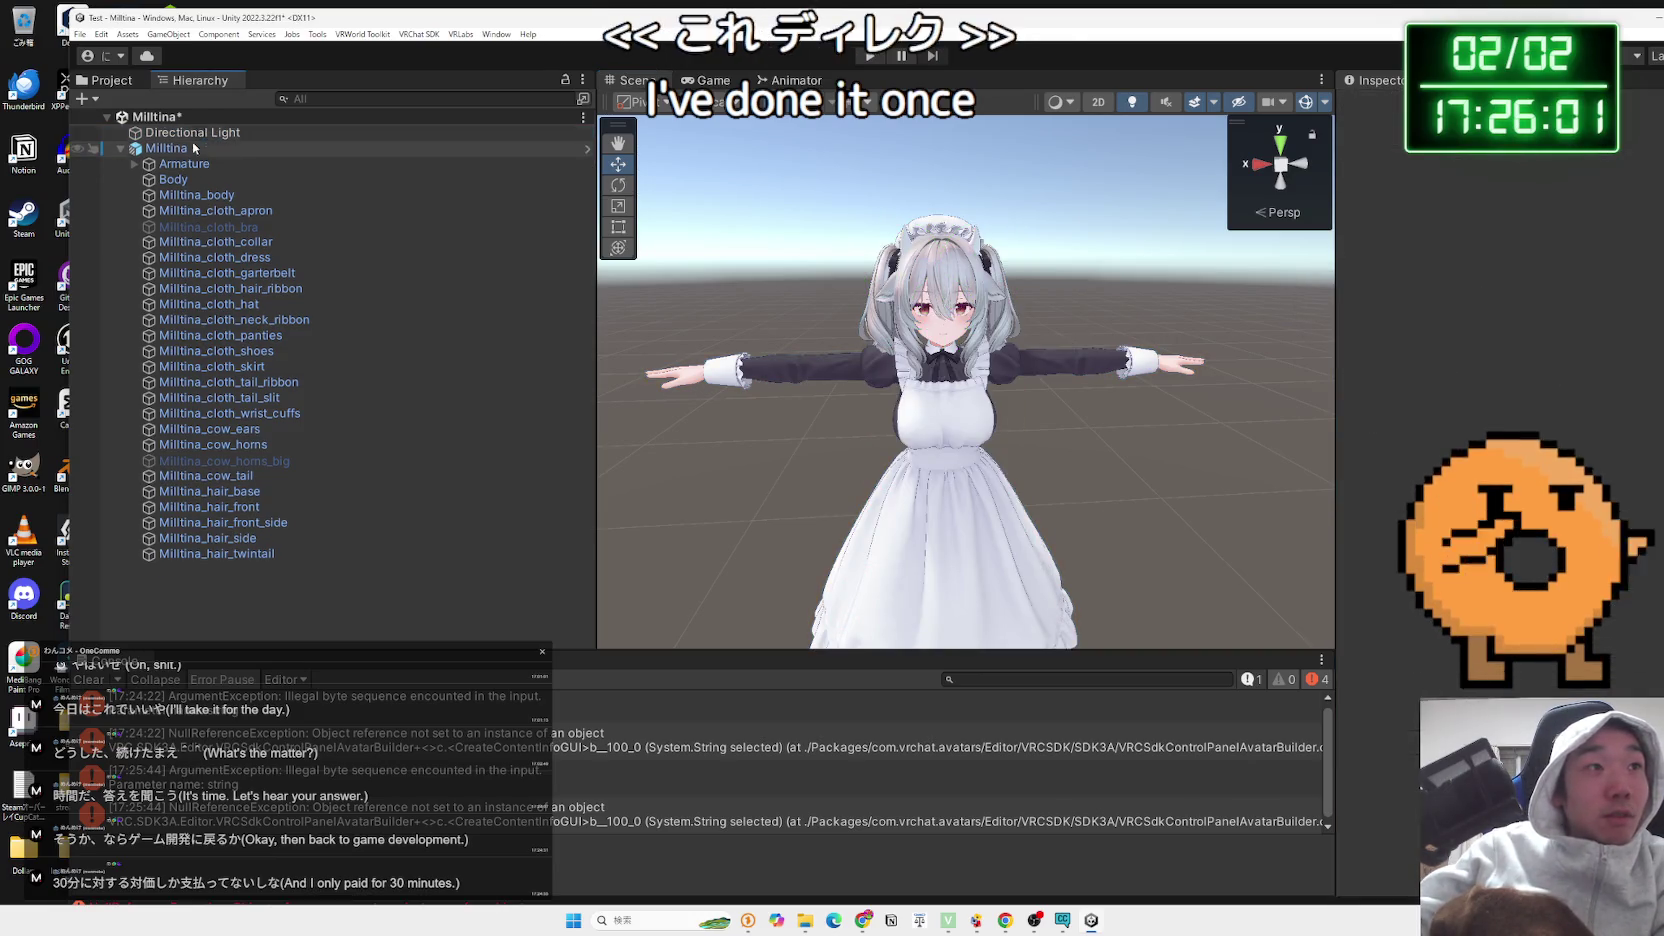
{"action": "key", "text": "Up"}
{"action": "key", "text": "Delete"}
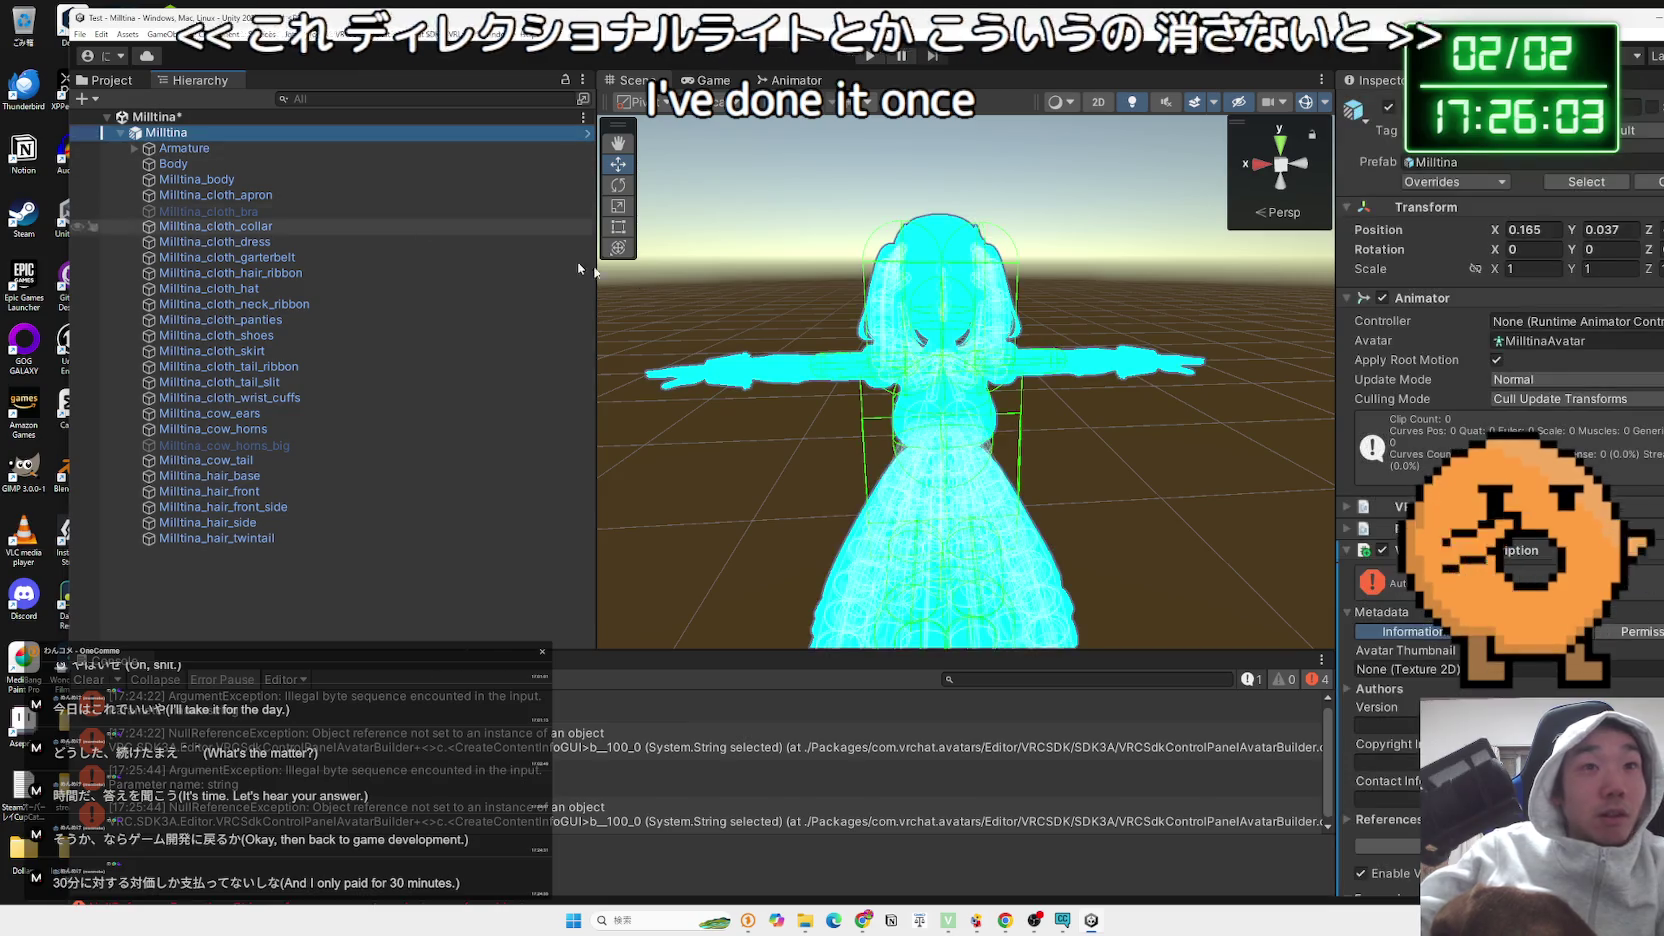
{"action": "left_click", "coordinate": [818, 320]}
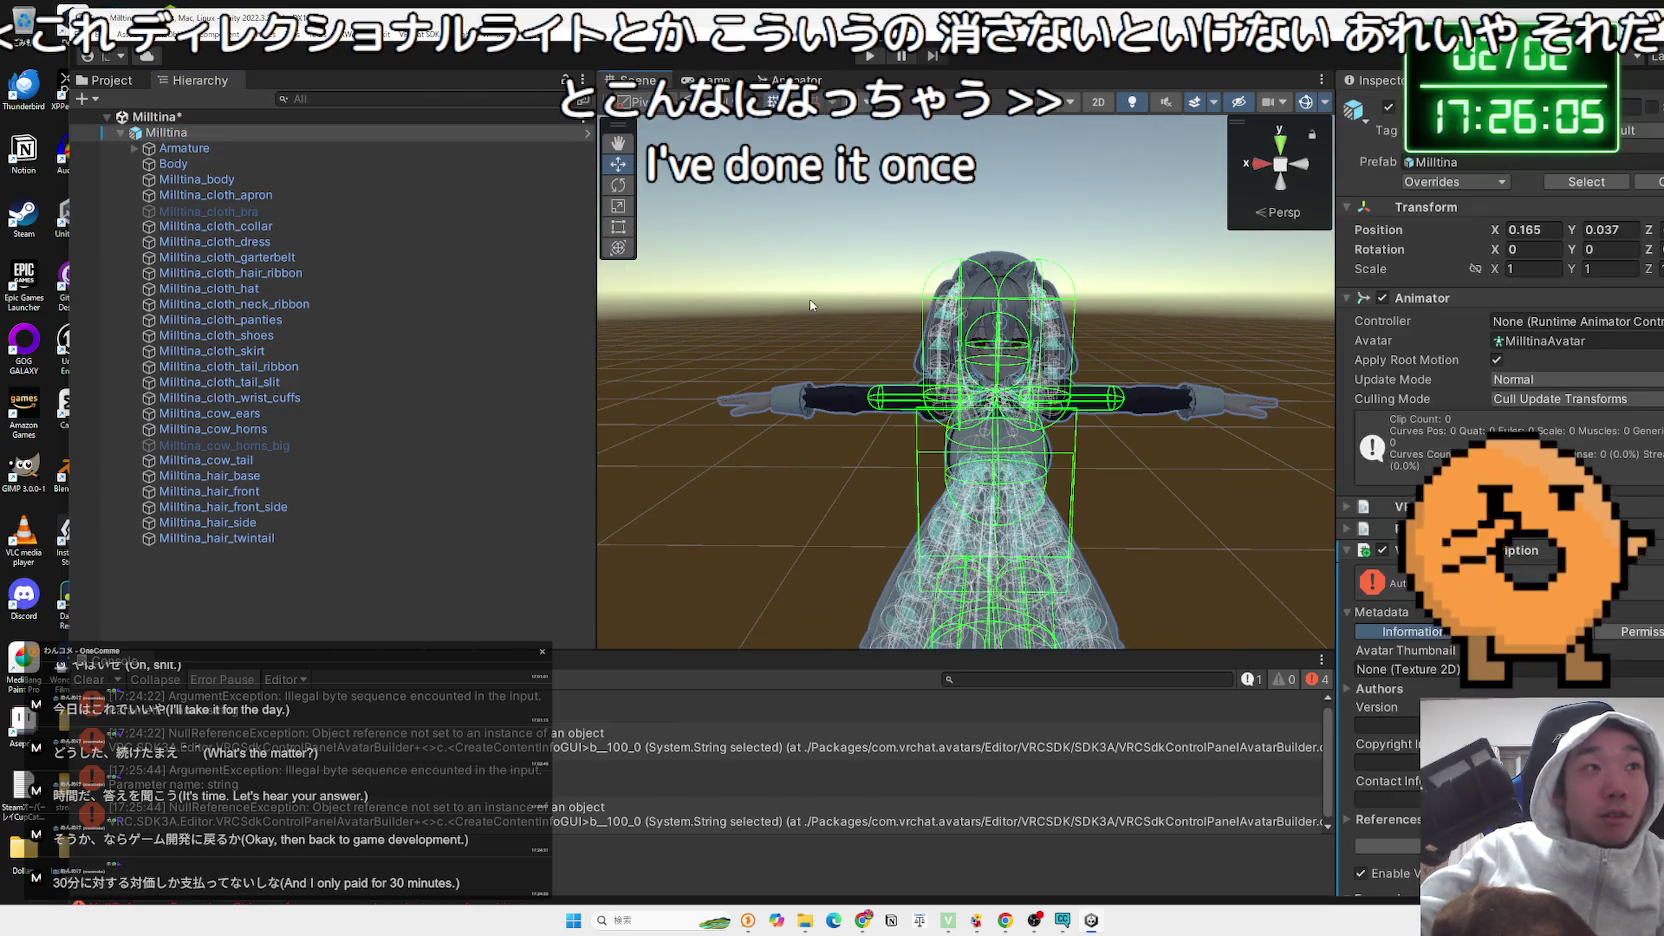
{"action": "key", "text": "ctrl+z"}
{"action": "key", "text": "ctrl+z"}
{"action": "key", "text": "ctrl+z"}
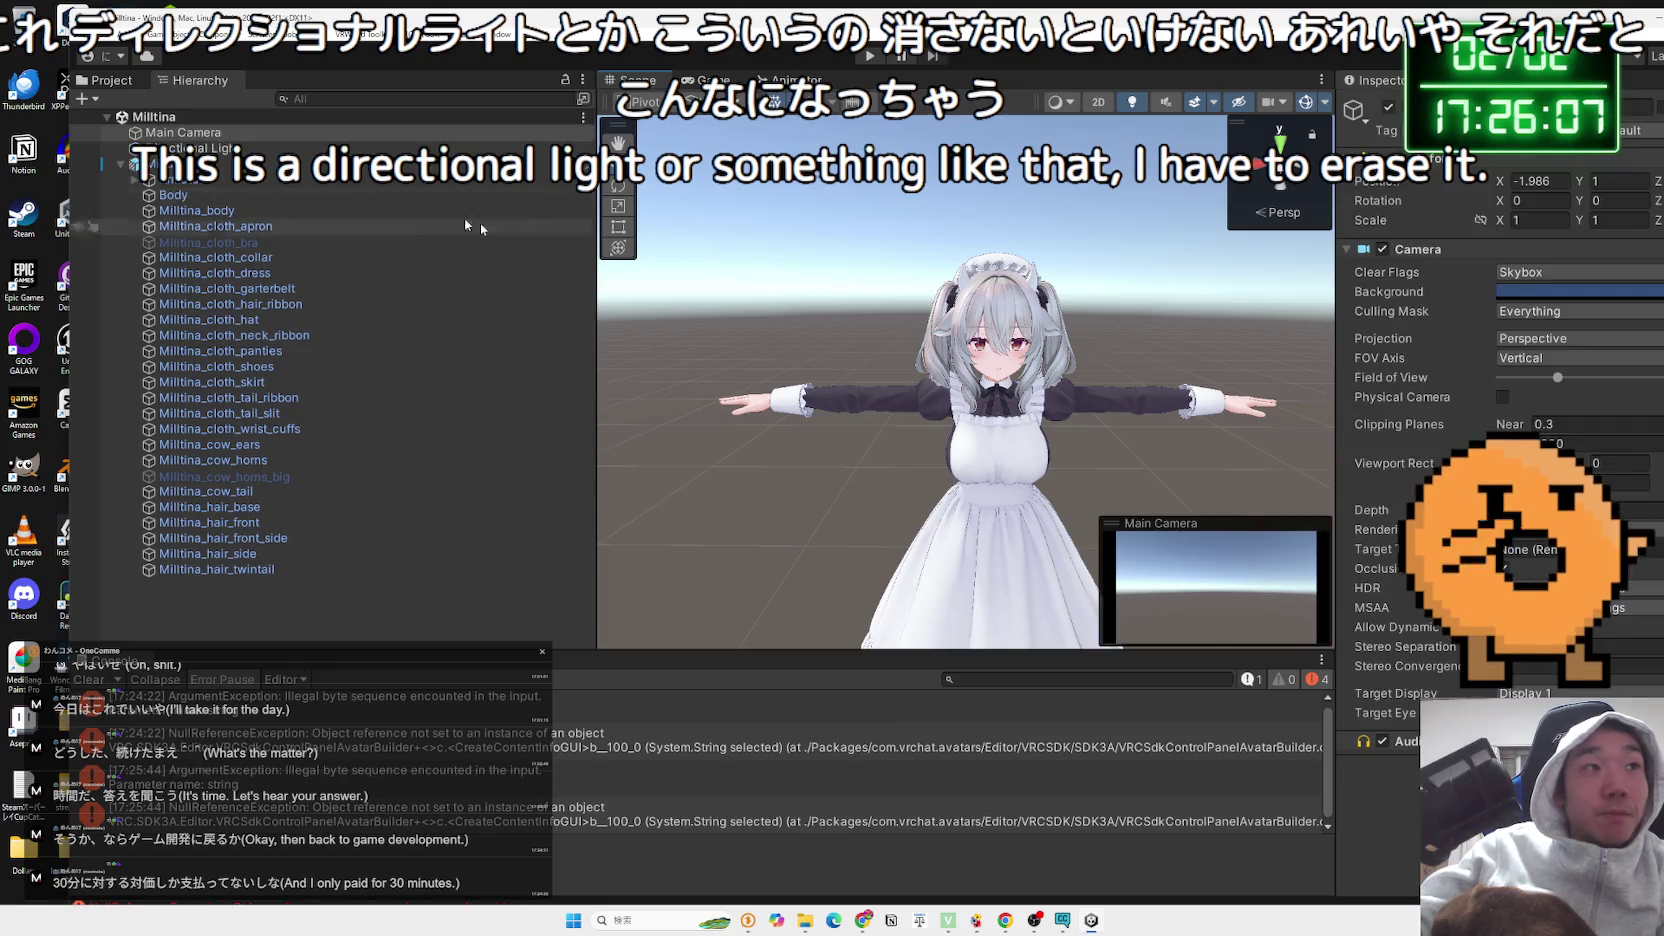
Select the Milltina avatar root and open VRChat SDK > Show Control Panel
{"action": "left_click", "coordinate": [168, 163]}
{"action": "right_click", "coordinate": [168, 163]}
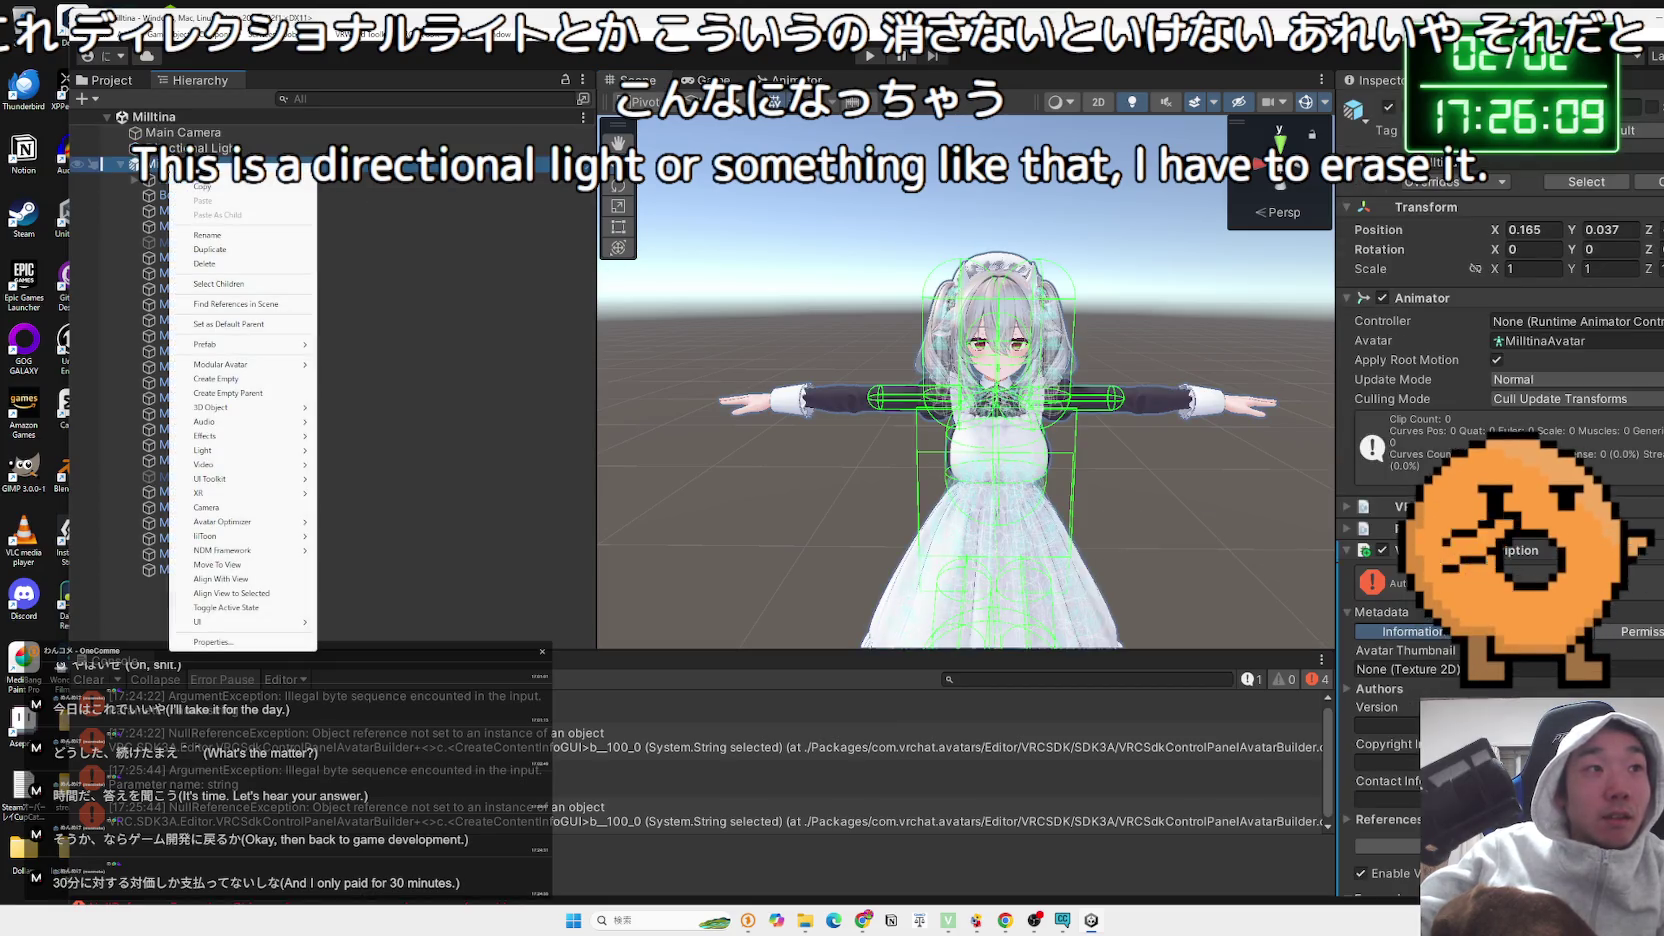
{"action": "key", "text": "Escape"}
{"action": "left_click", "coordinate": [412, 31]}
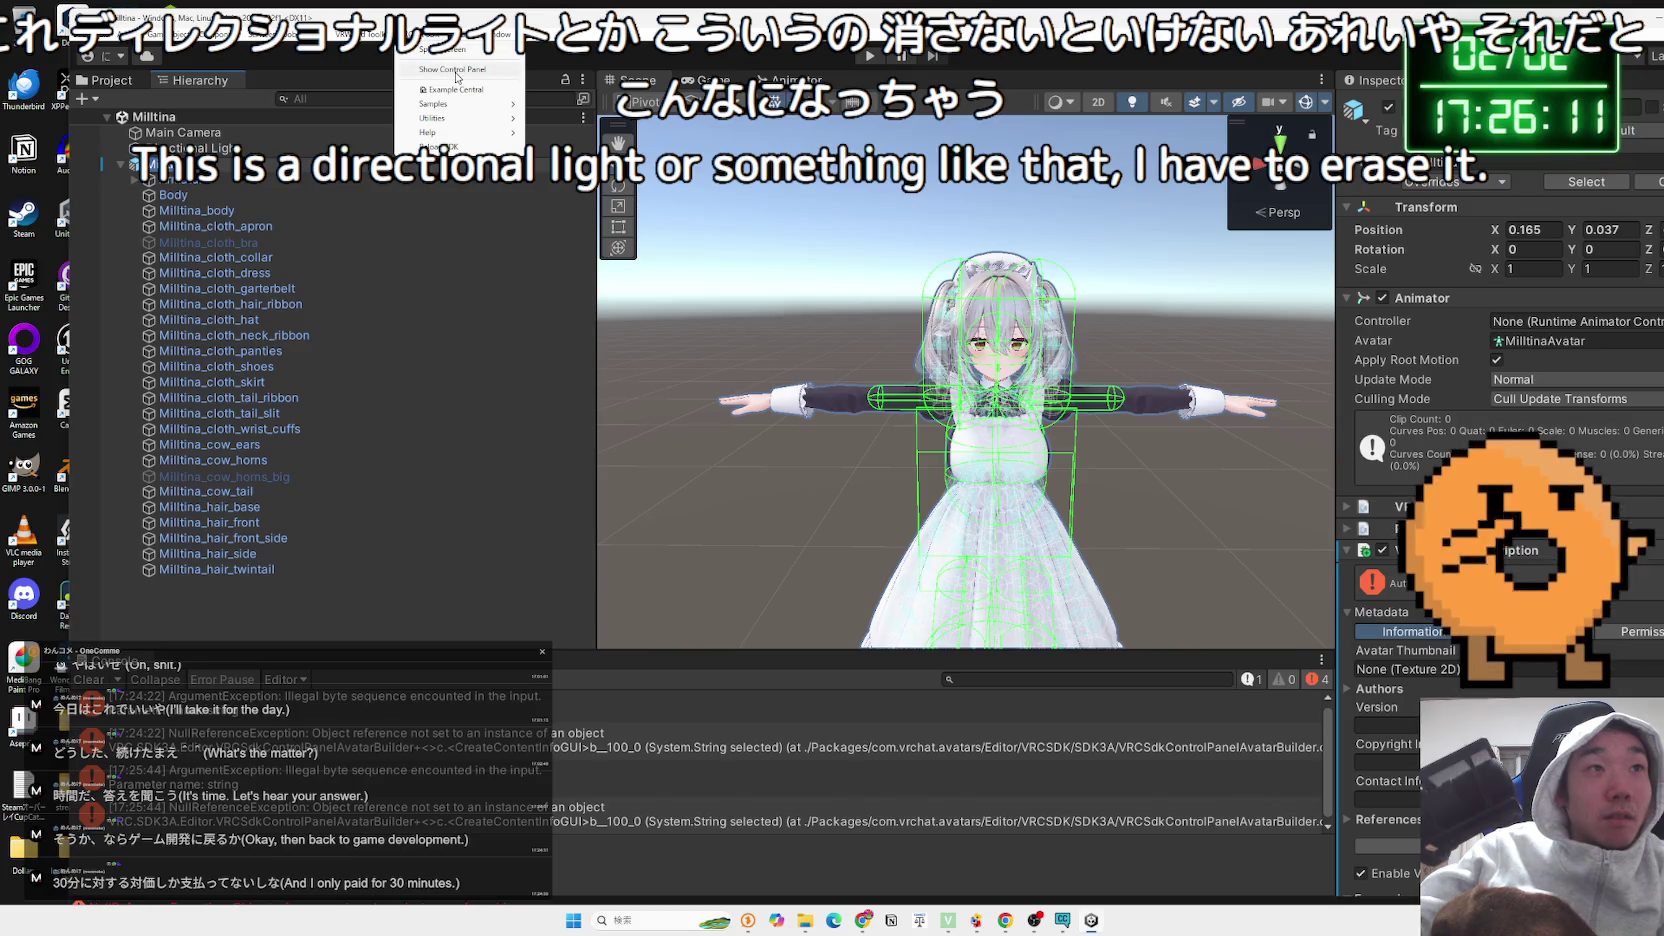
{"action": "left_click", "coordinate": [458, 70]}
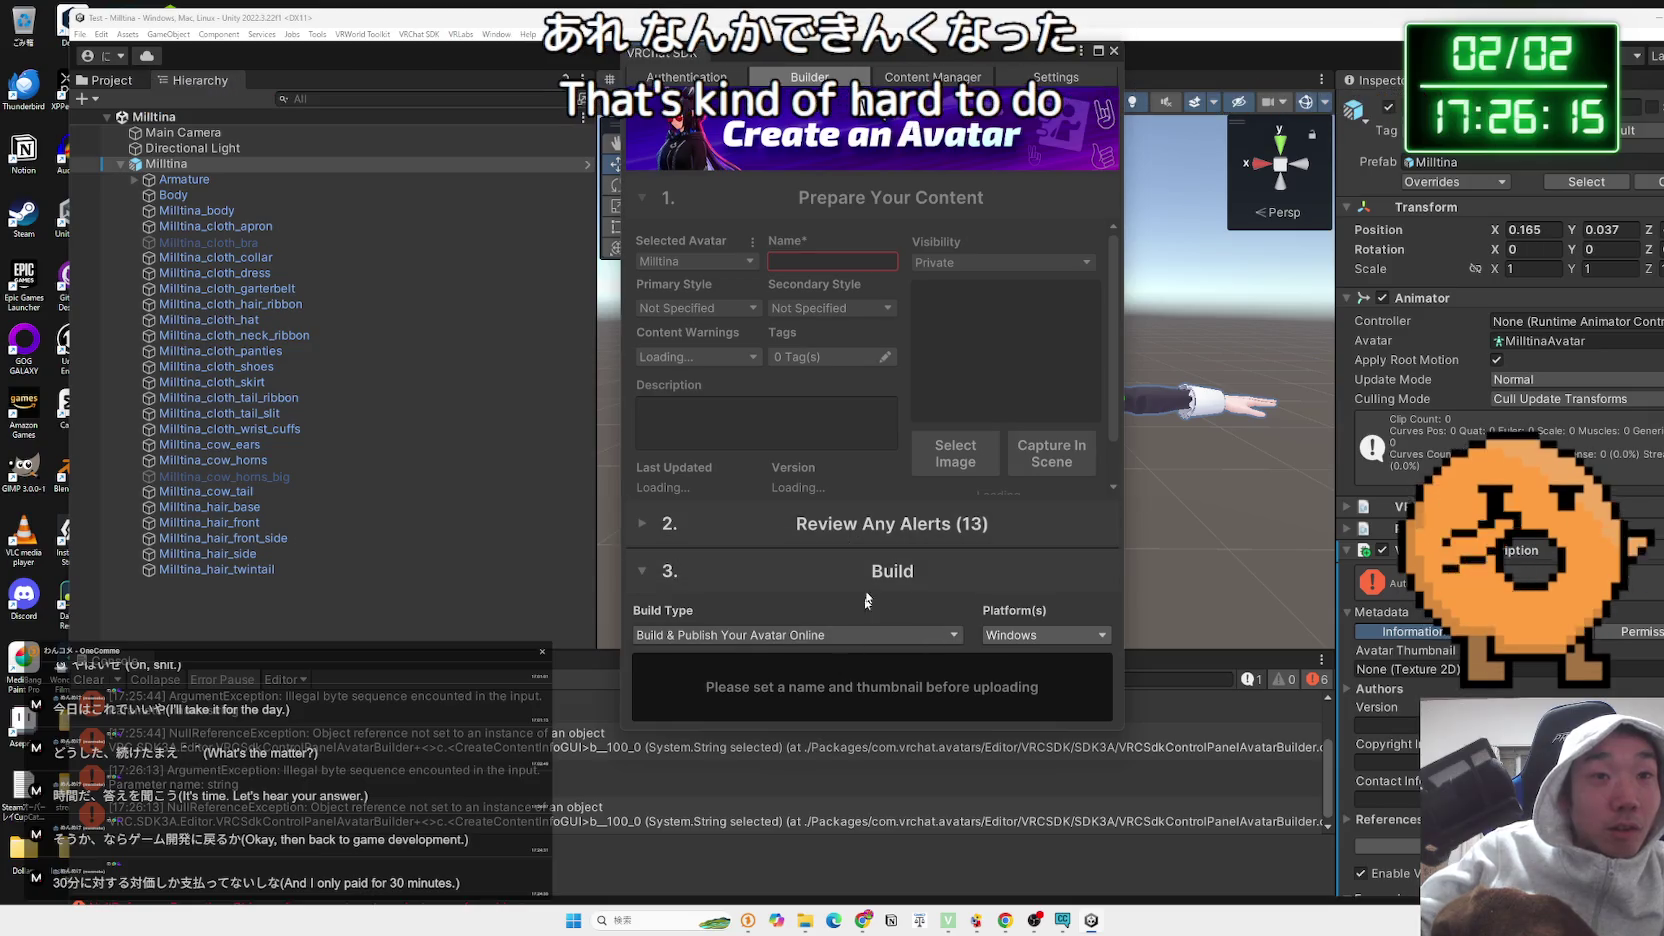
Expand the Review Any Alerts list and toggle the Build section in the SDK builder
{"action": "left_click", "coordinate": [887, 525]}
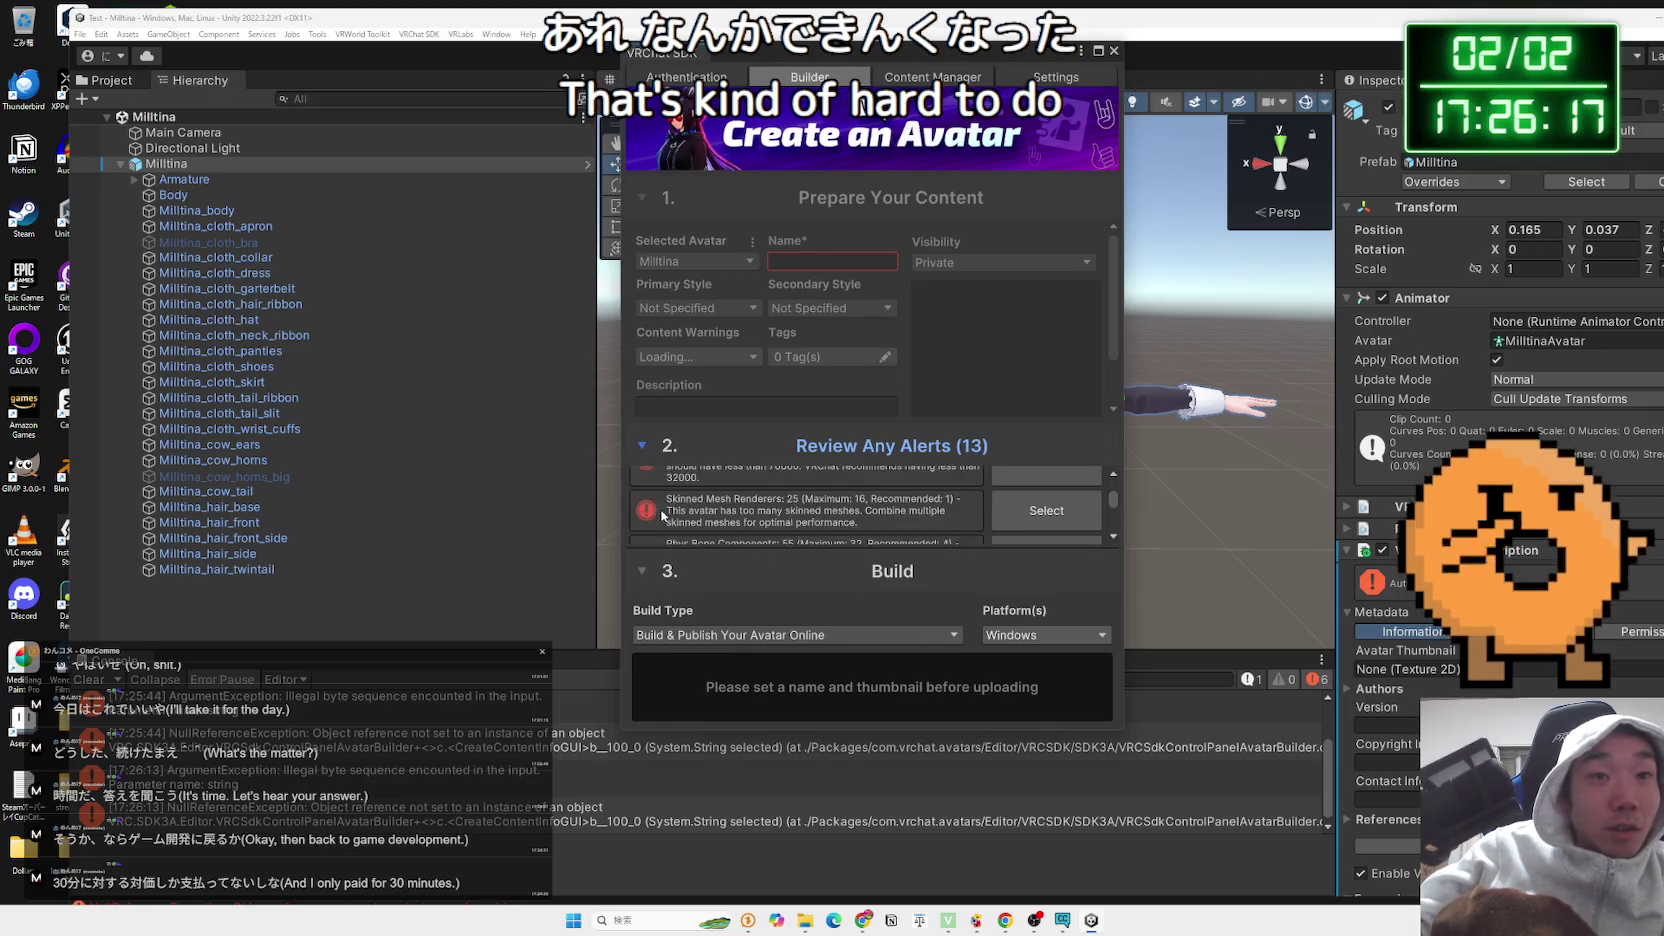
{"action": "scroll", "coordinate": [662, 514], "scroll_direction": "down", "scroll_amount": 1}
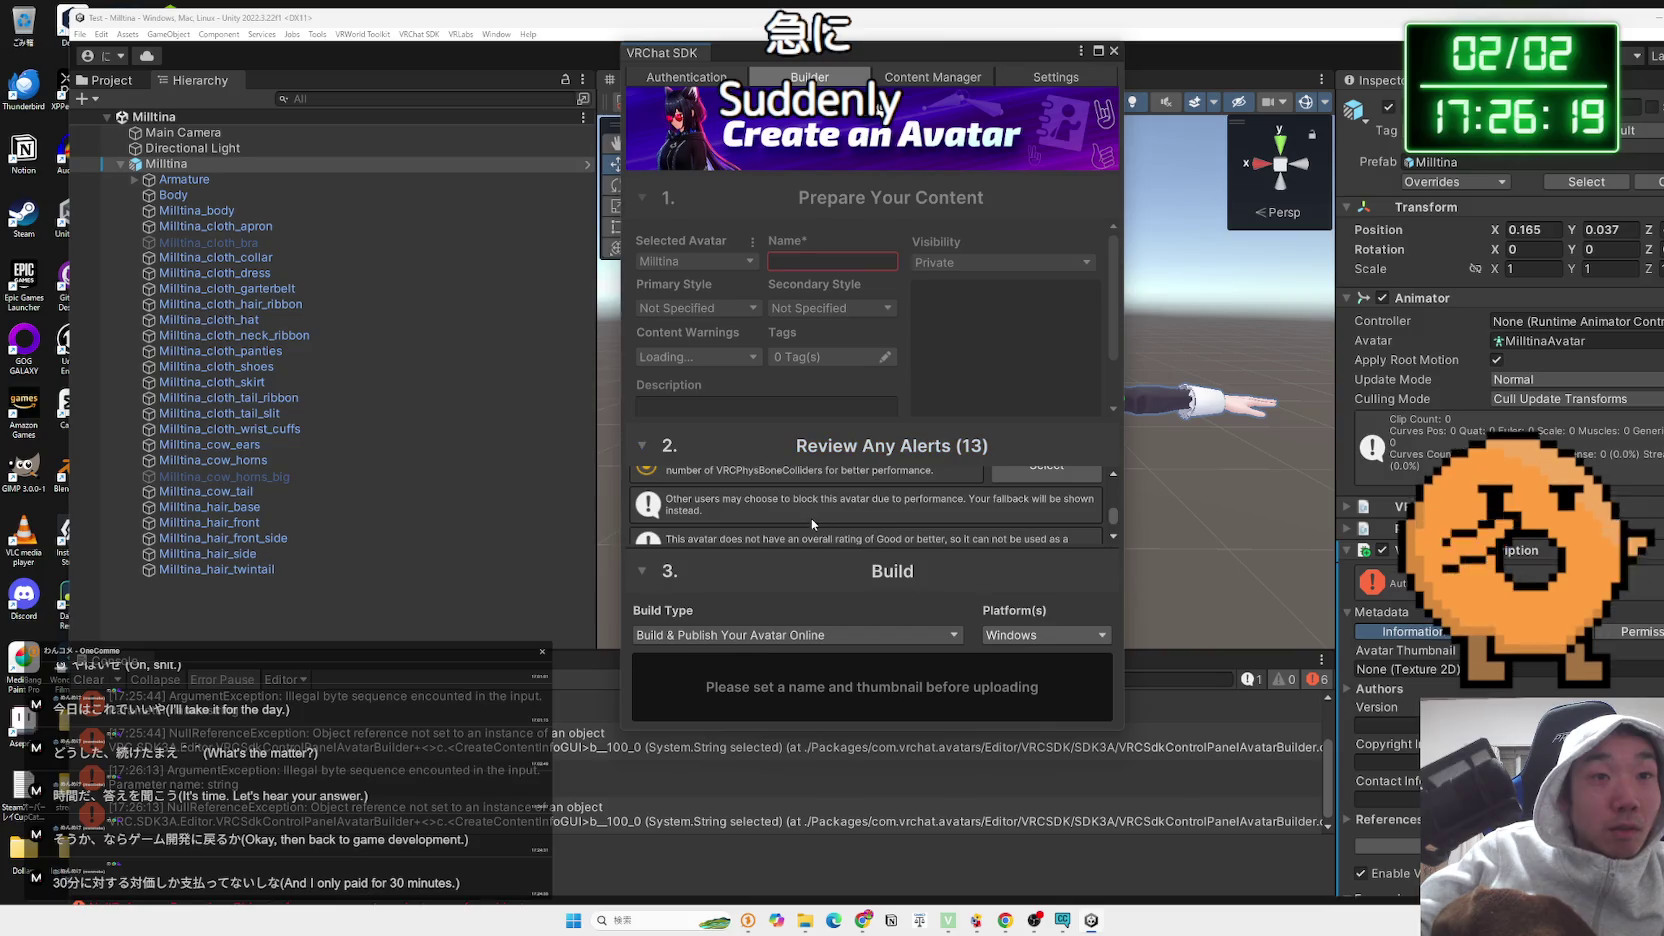
{"action": "scroll", "coordinate": [811, 517], "scroll_direction": "up", "scroll_amount": 2}
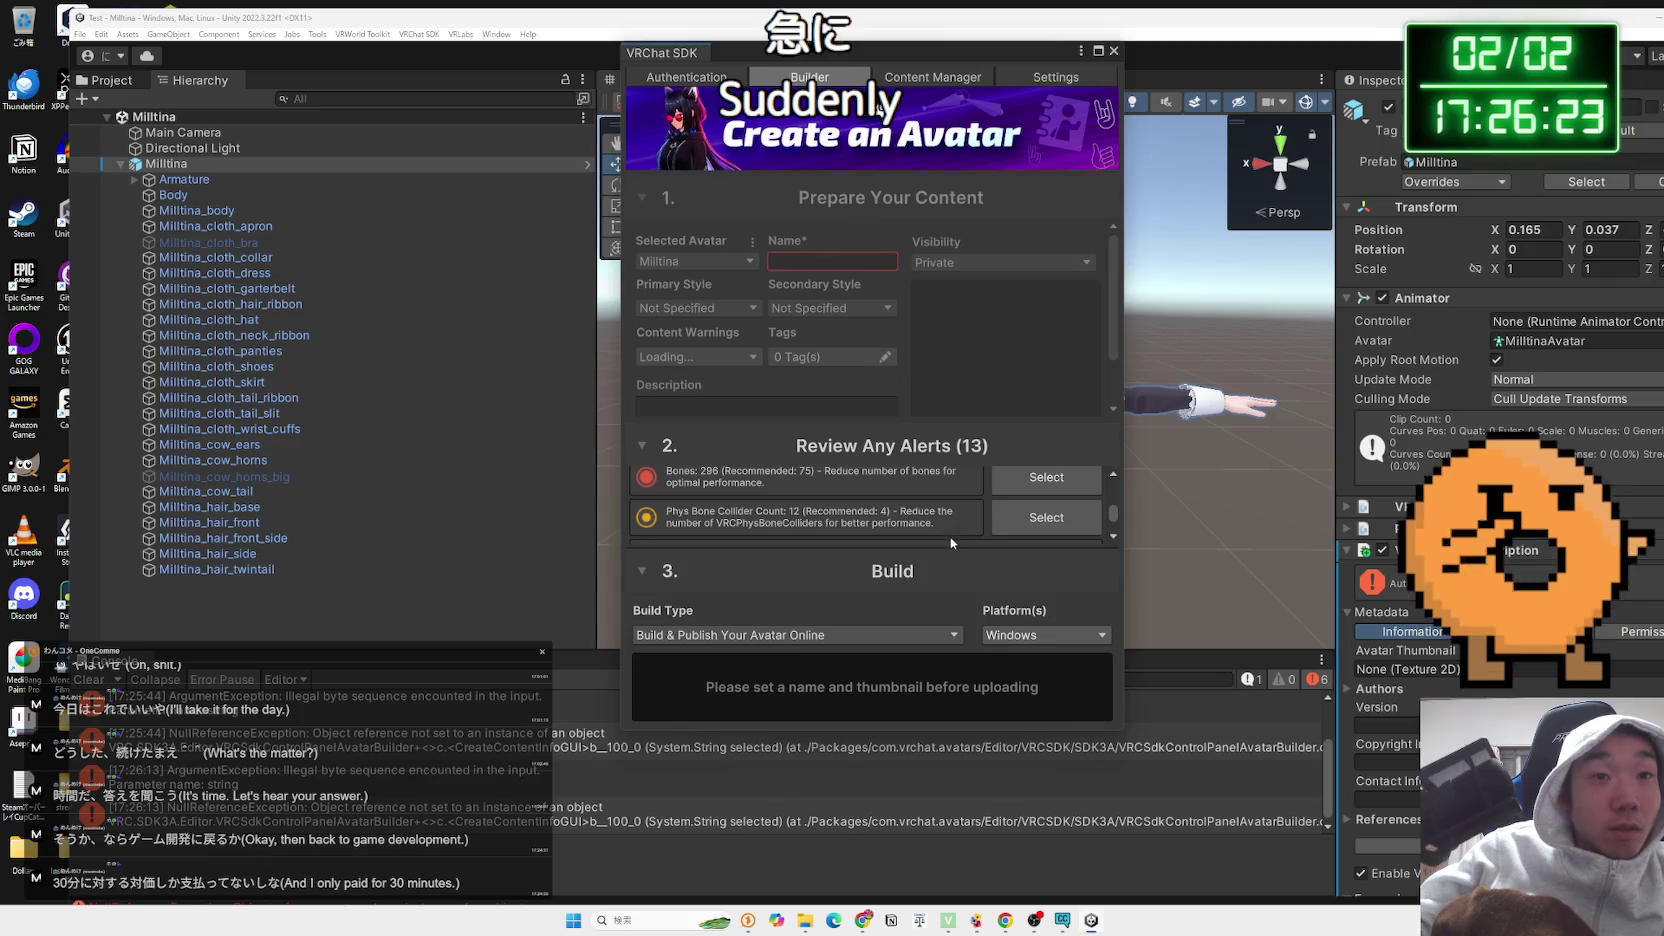
{"action": "left_click", "coordinate": [642, 570]}
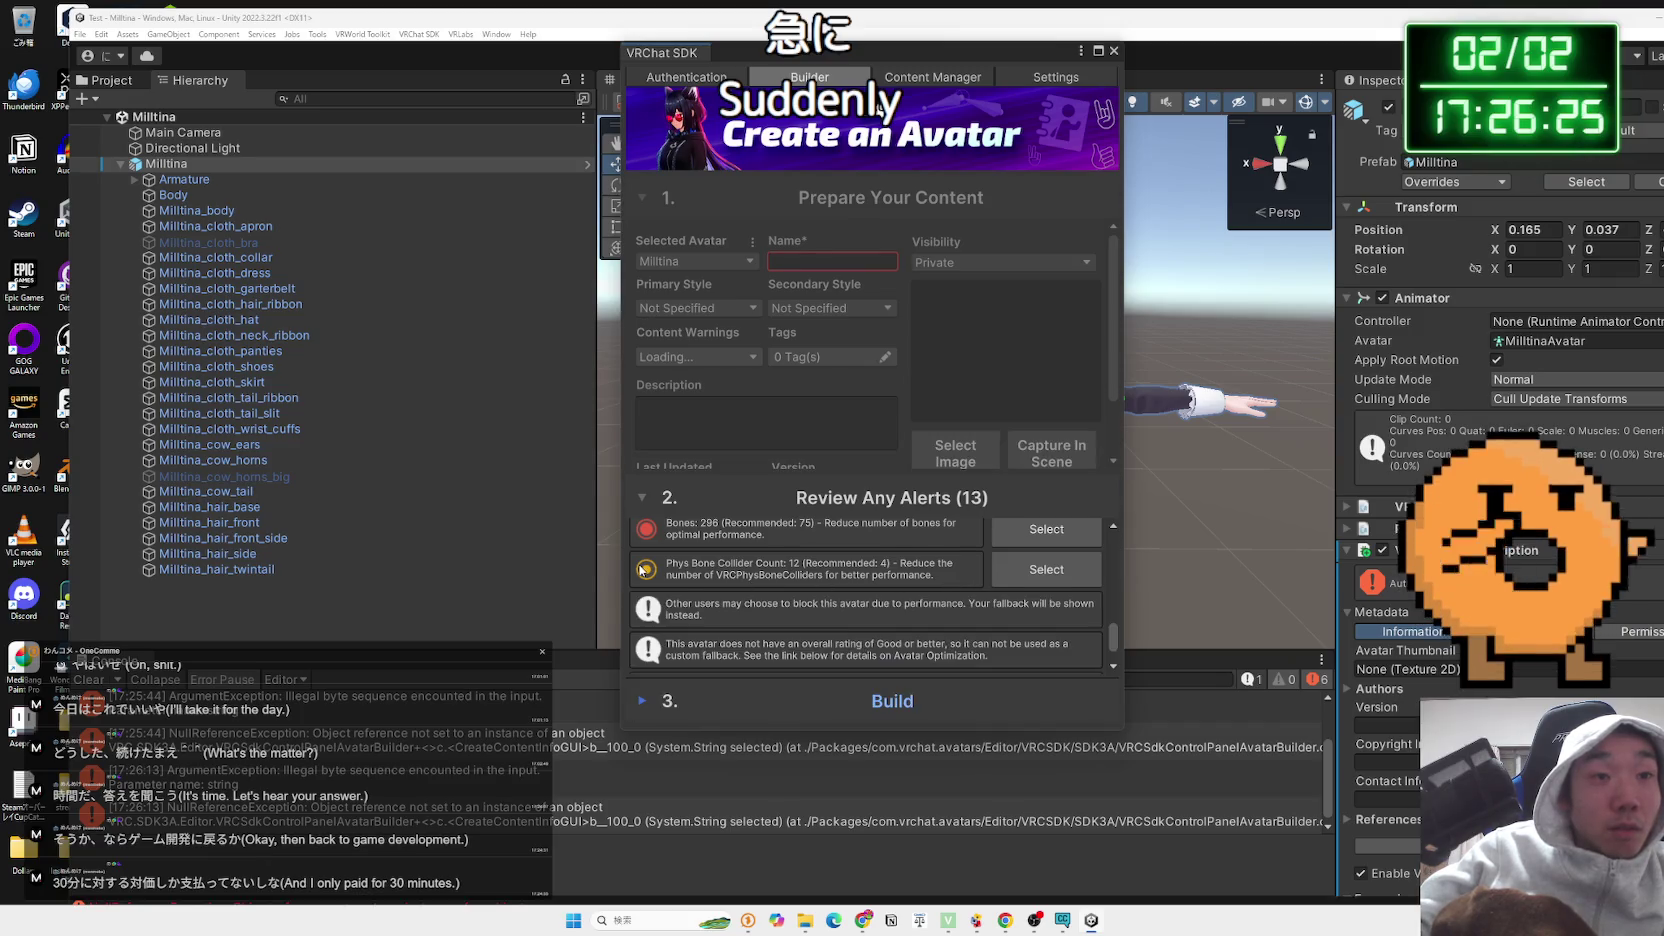
{"action": "left_click", "coordinate": [642, 698]}
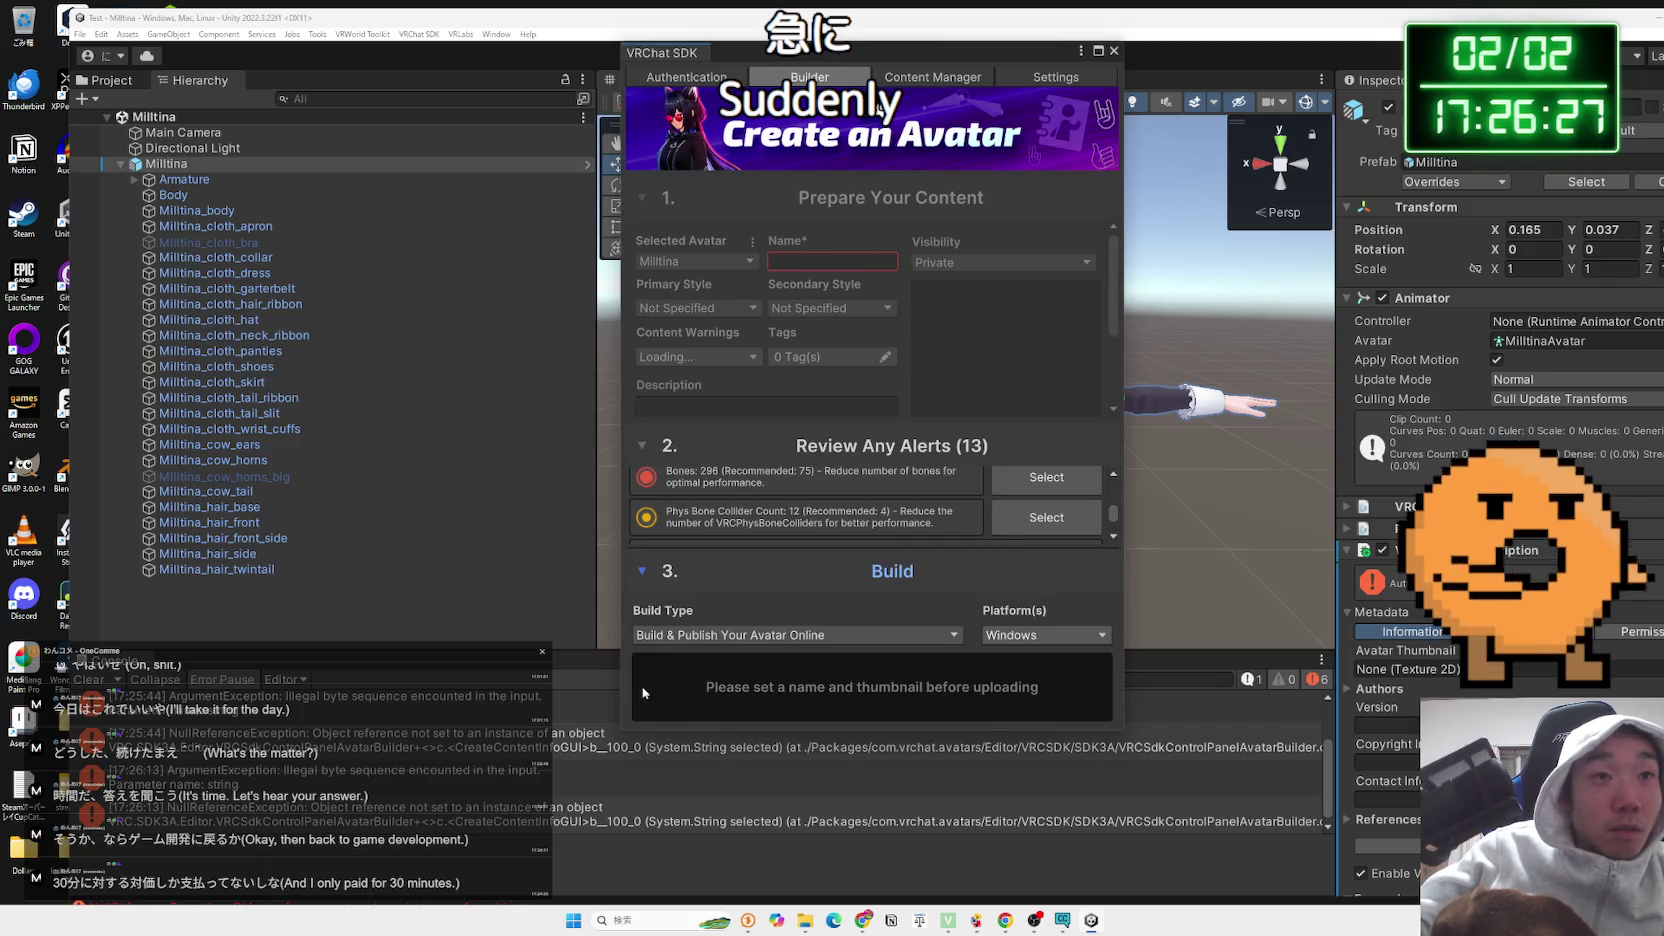
{"action": "left_click", "coordinate": [642, 571]}
Browse the Content Manager and Settings tabs, recheck the unchanged build type, and close the builder
{"action": "left_click", "coordinate": [922, 80]}
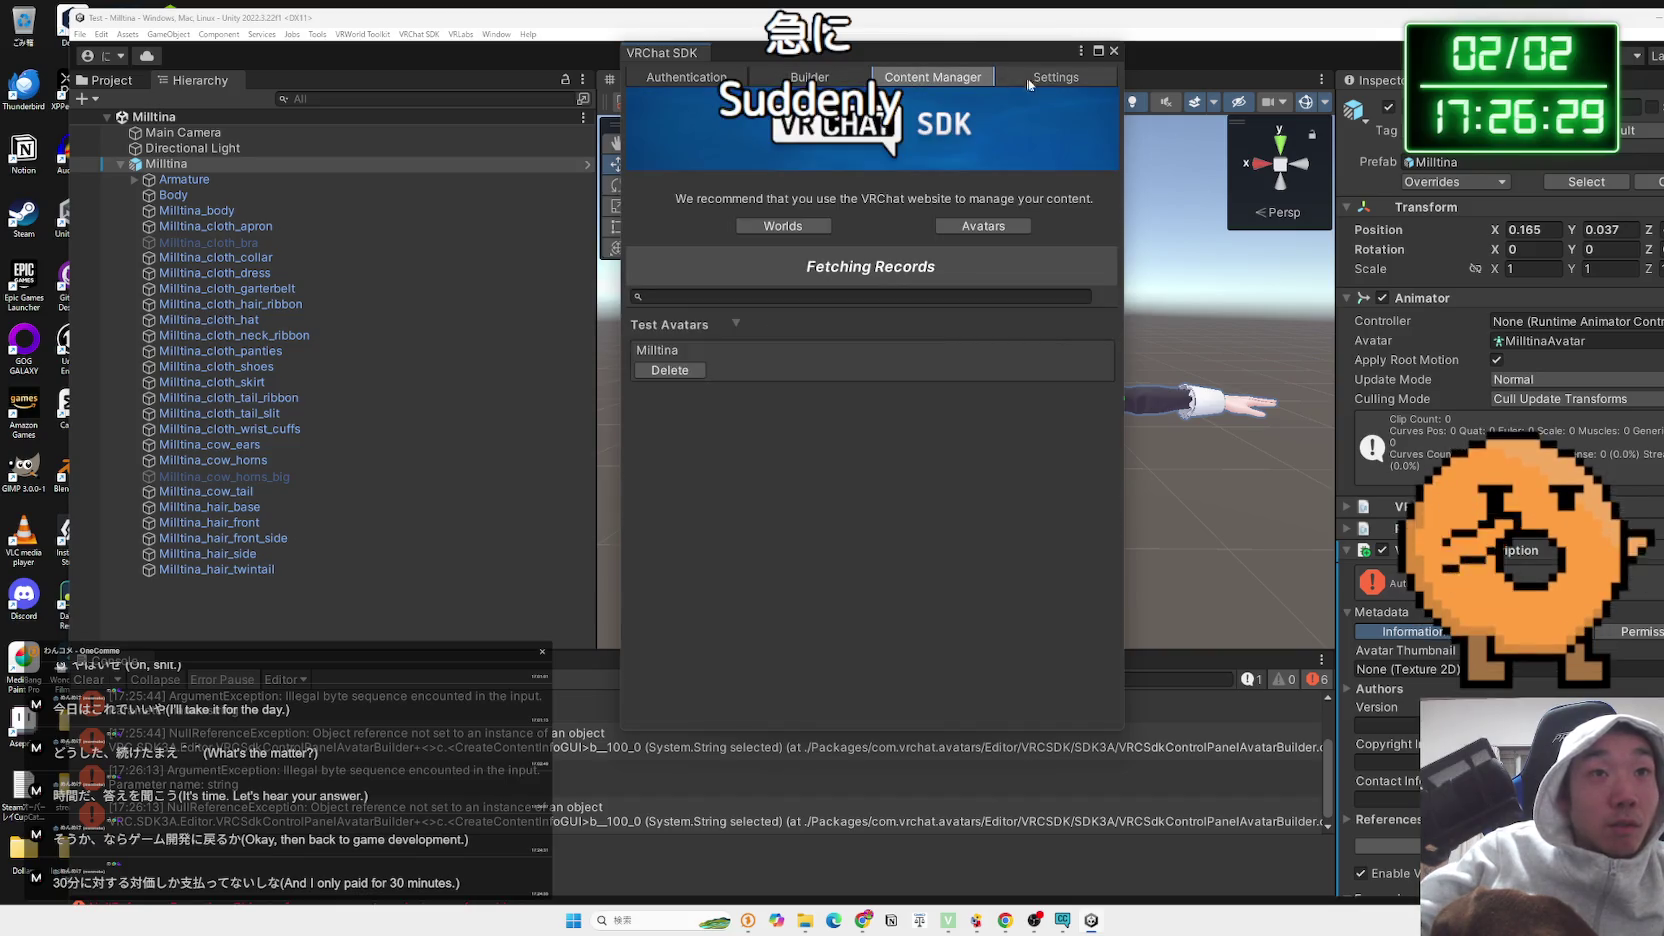
{"action": "left_click", "coordinate": [1052, 83]}
{"action": "left_click", "coordinate": [810, 77]}
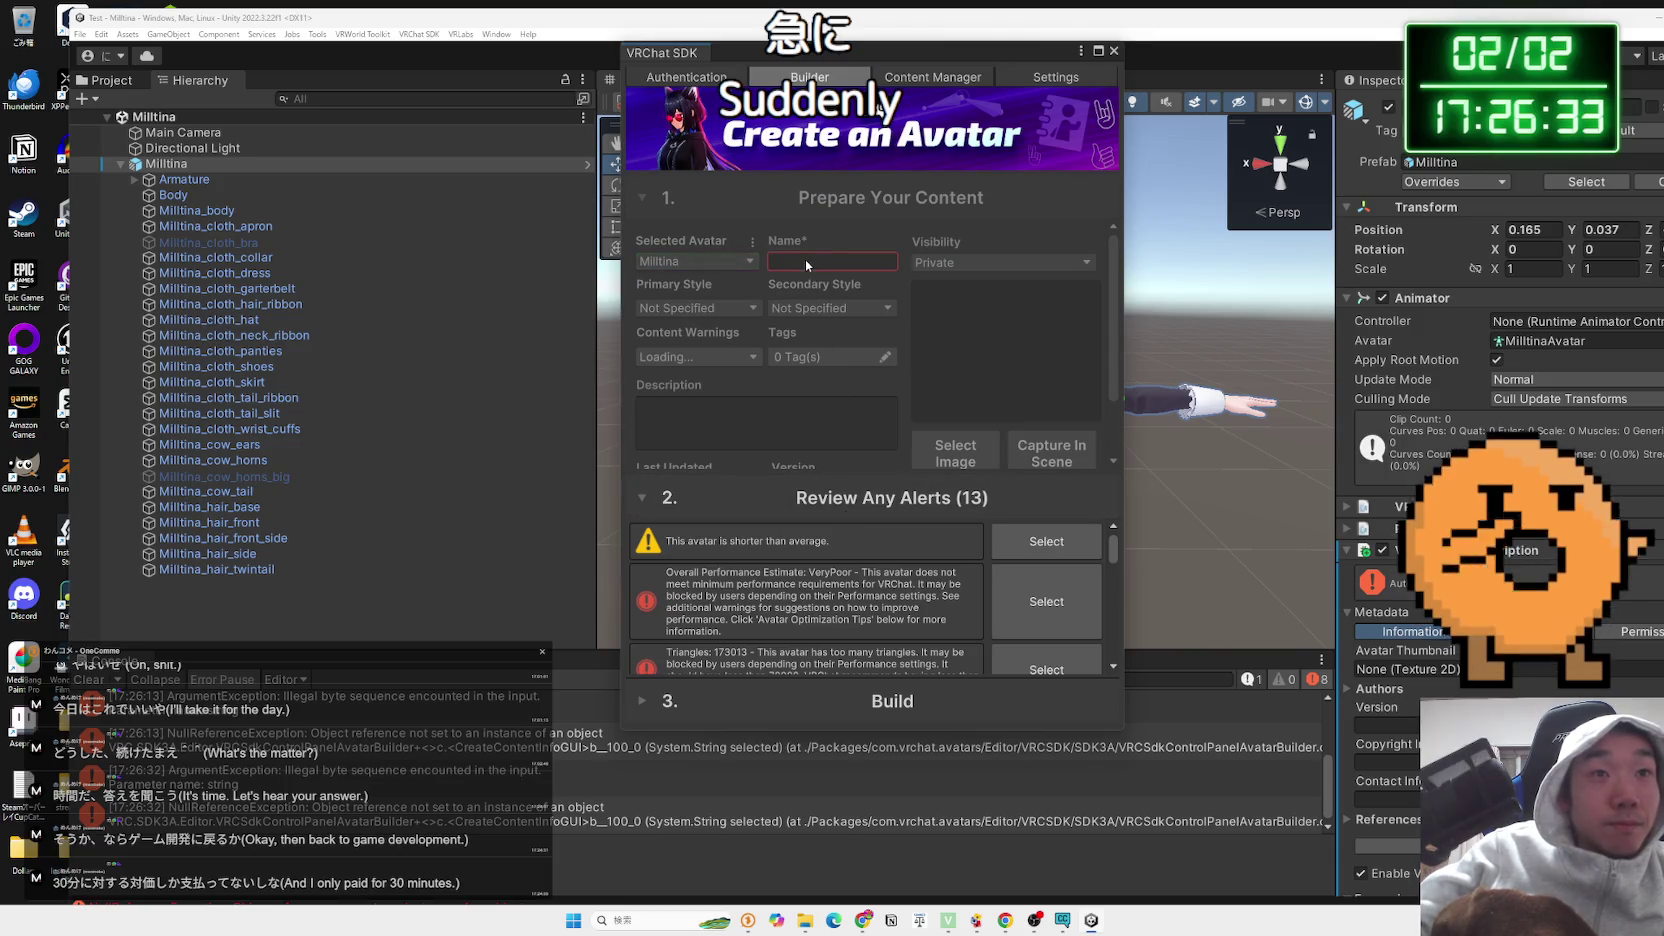
{"action": "left_click", "coordinate": [812, 698]}
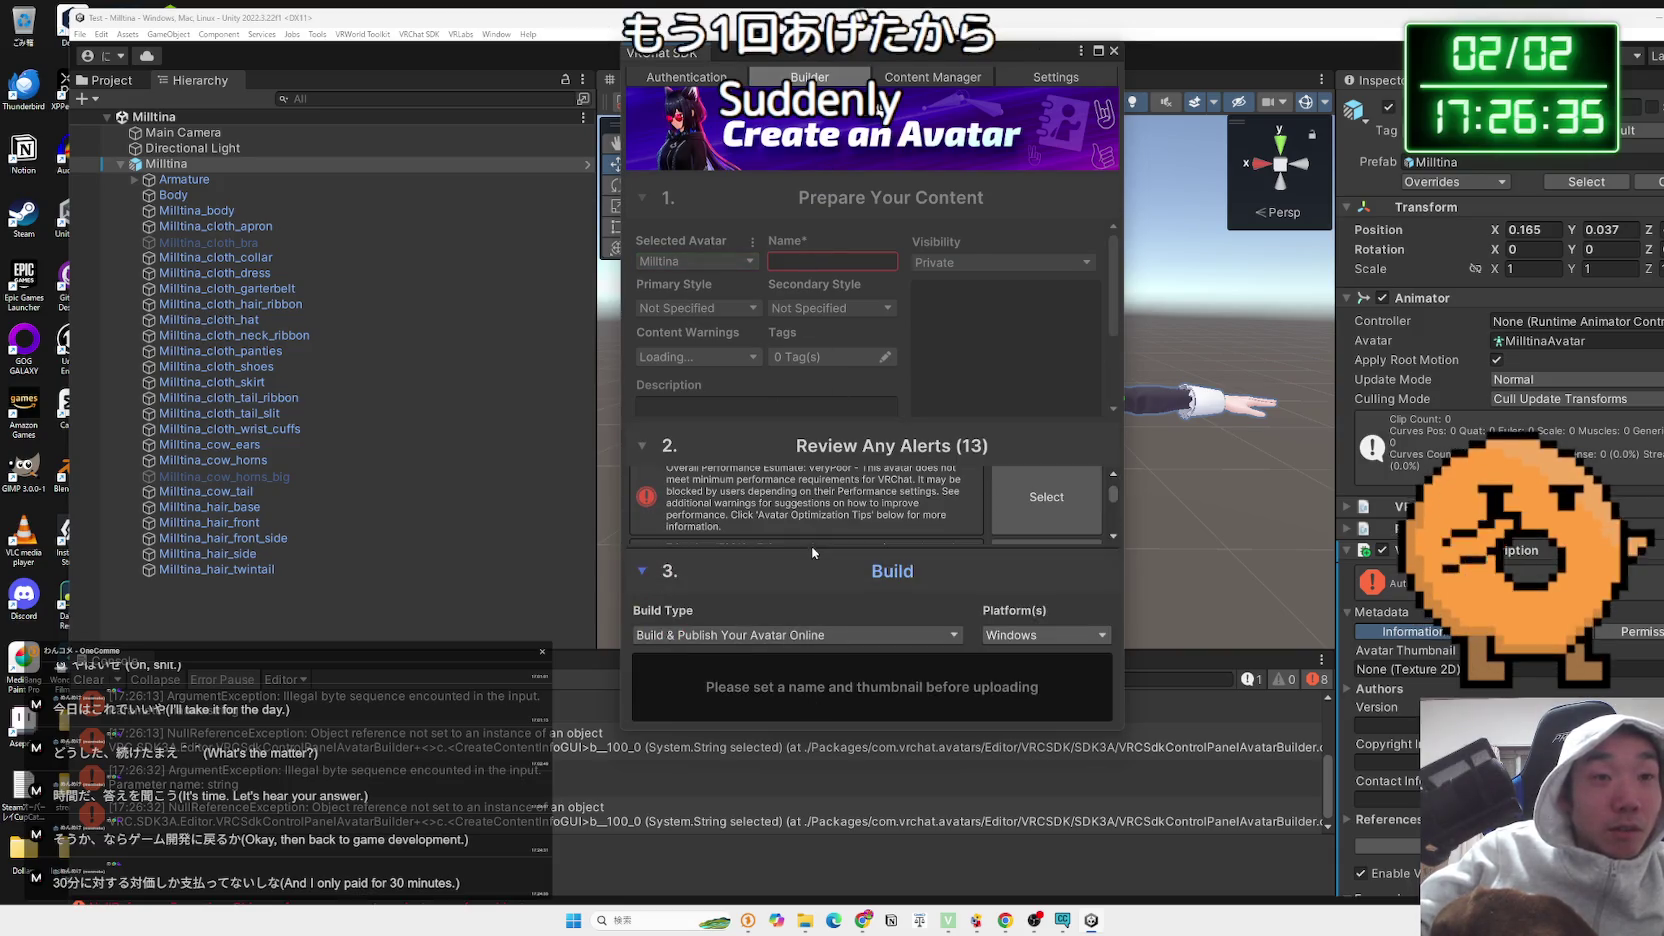
{"action": "left_click", "coordinate": [845, 634]}
{"action": "left_click", "coordinate": [866, 681]}
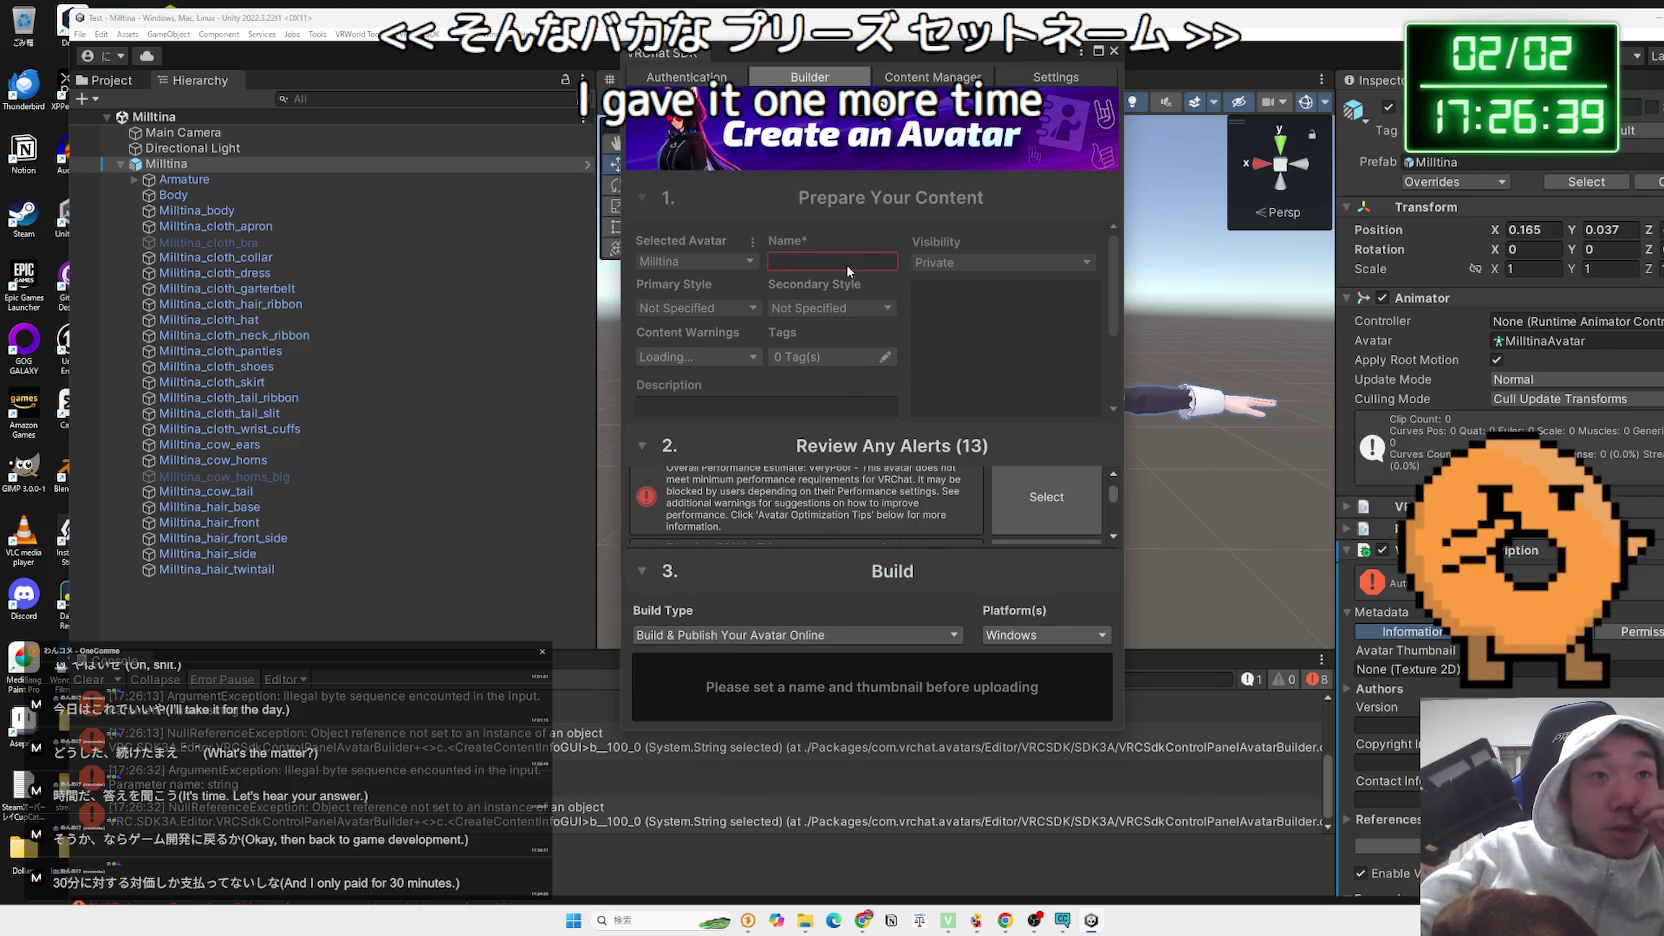
{"action": "left_click", "coordinate": [1114, 50]}
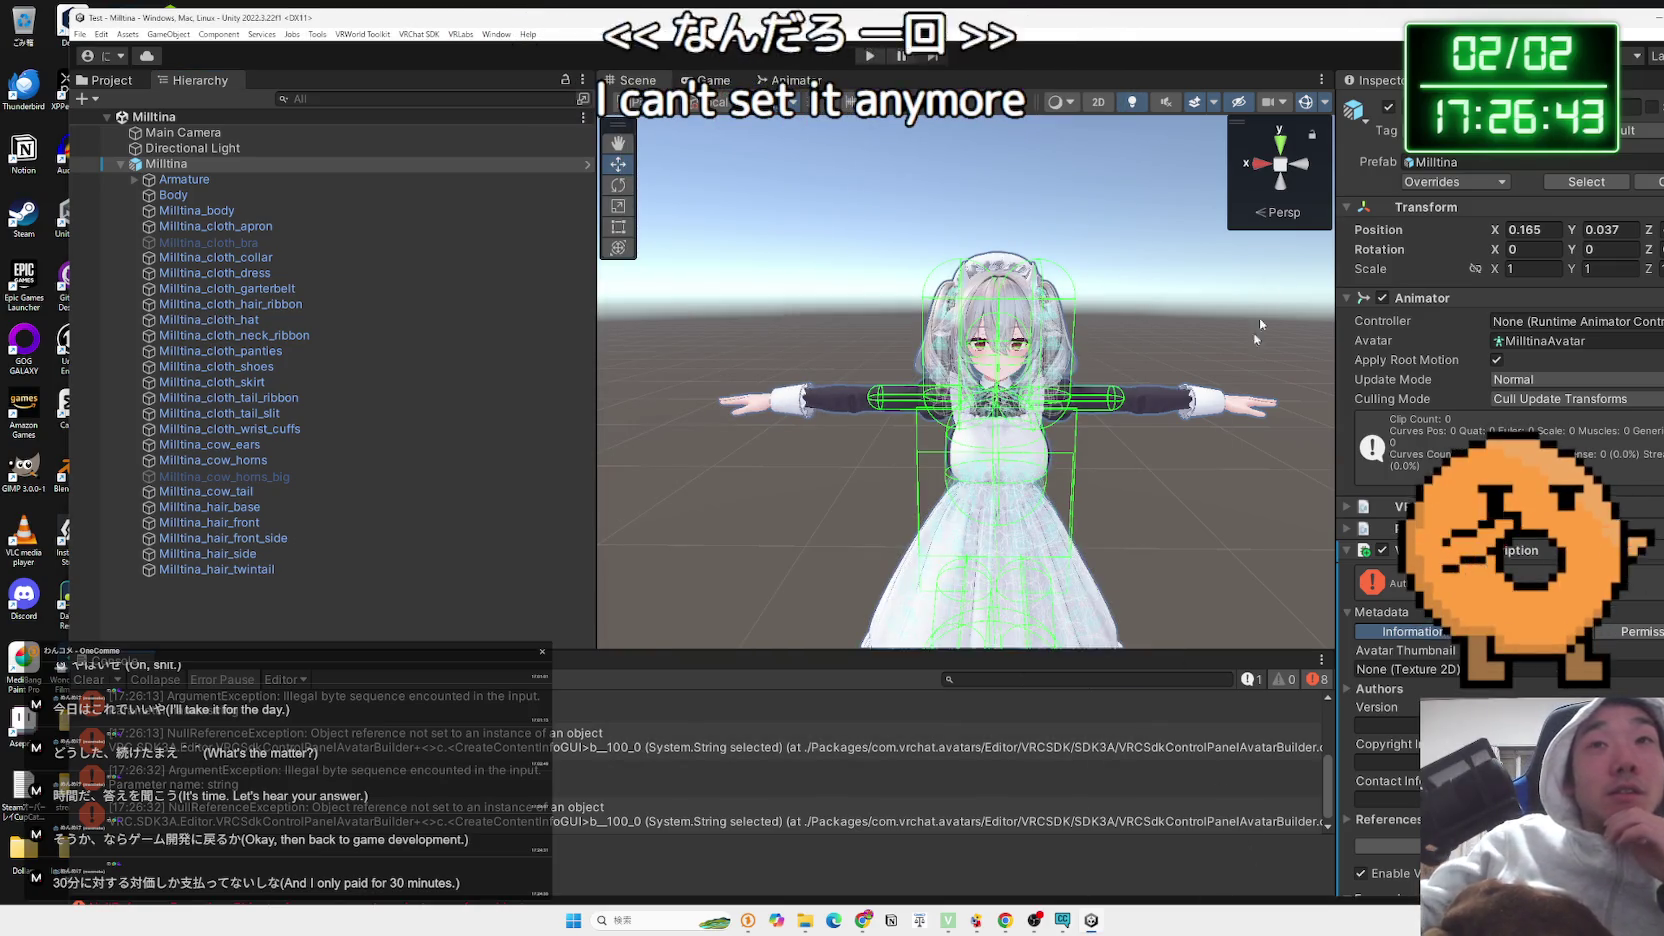
{"action": "mouse_move", "coordinate": [1073, 923]}
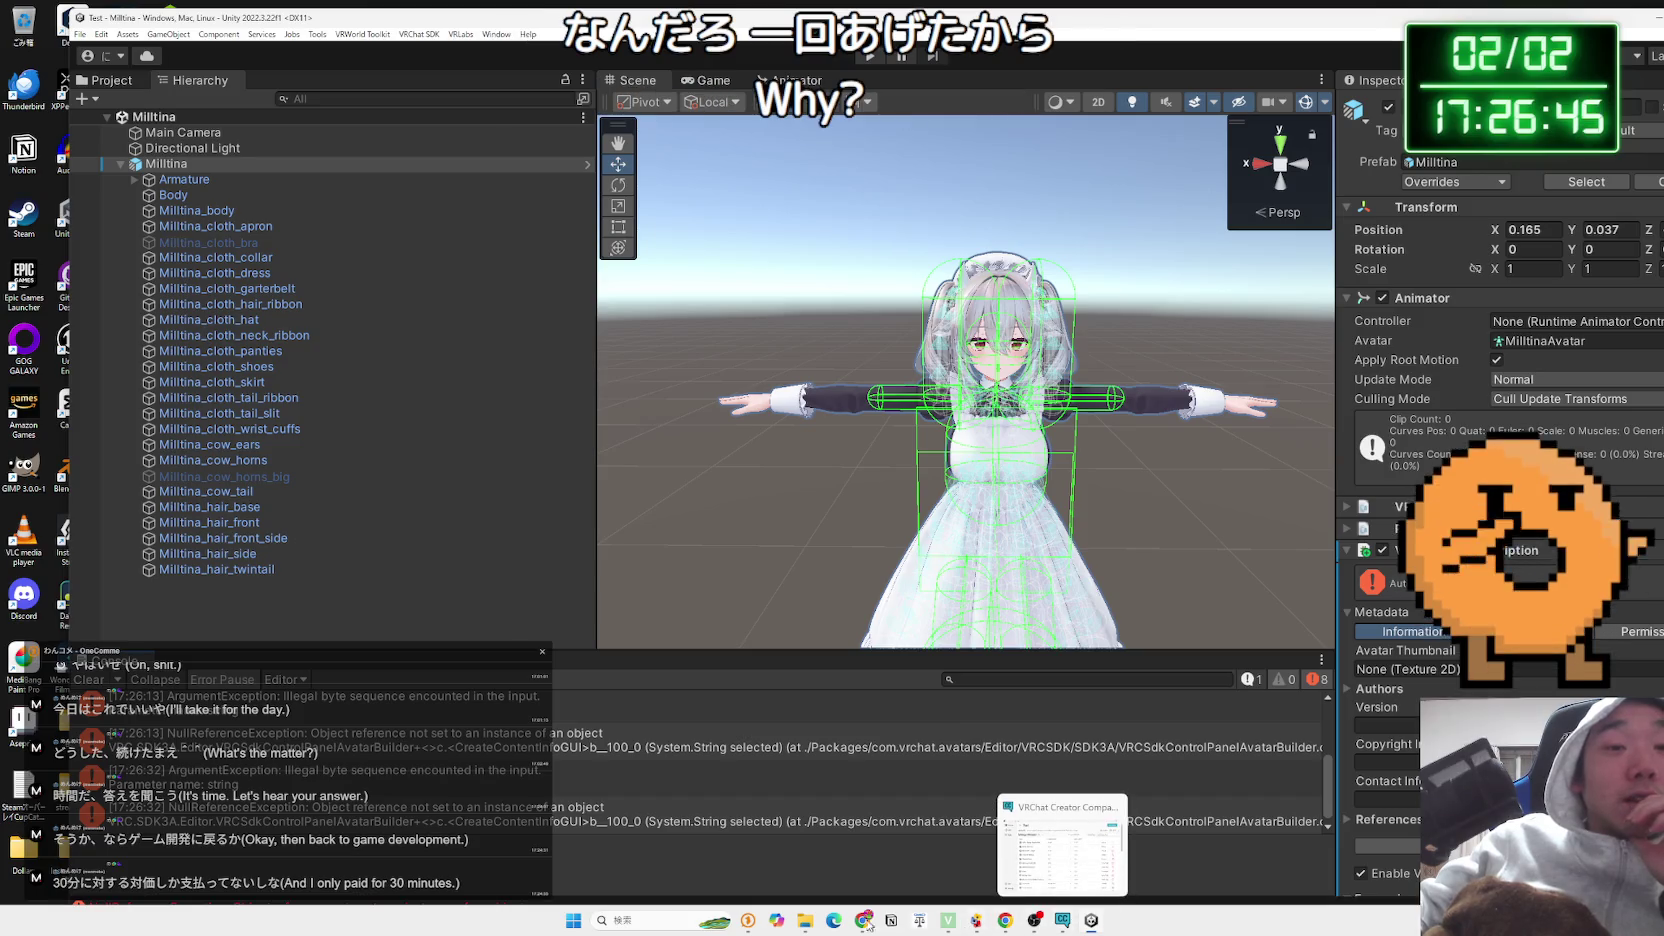
{"action": "left_click", "coordinate": [871, 925]}
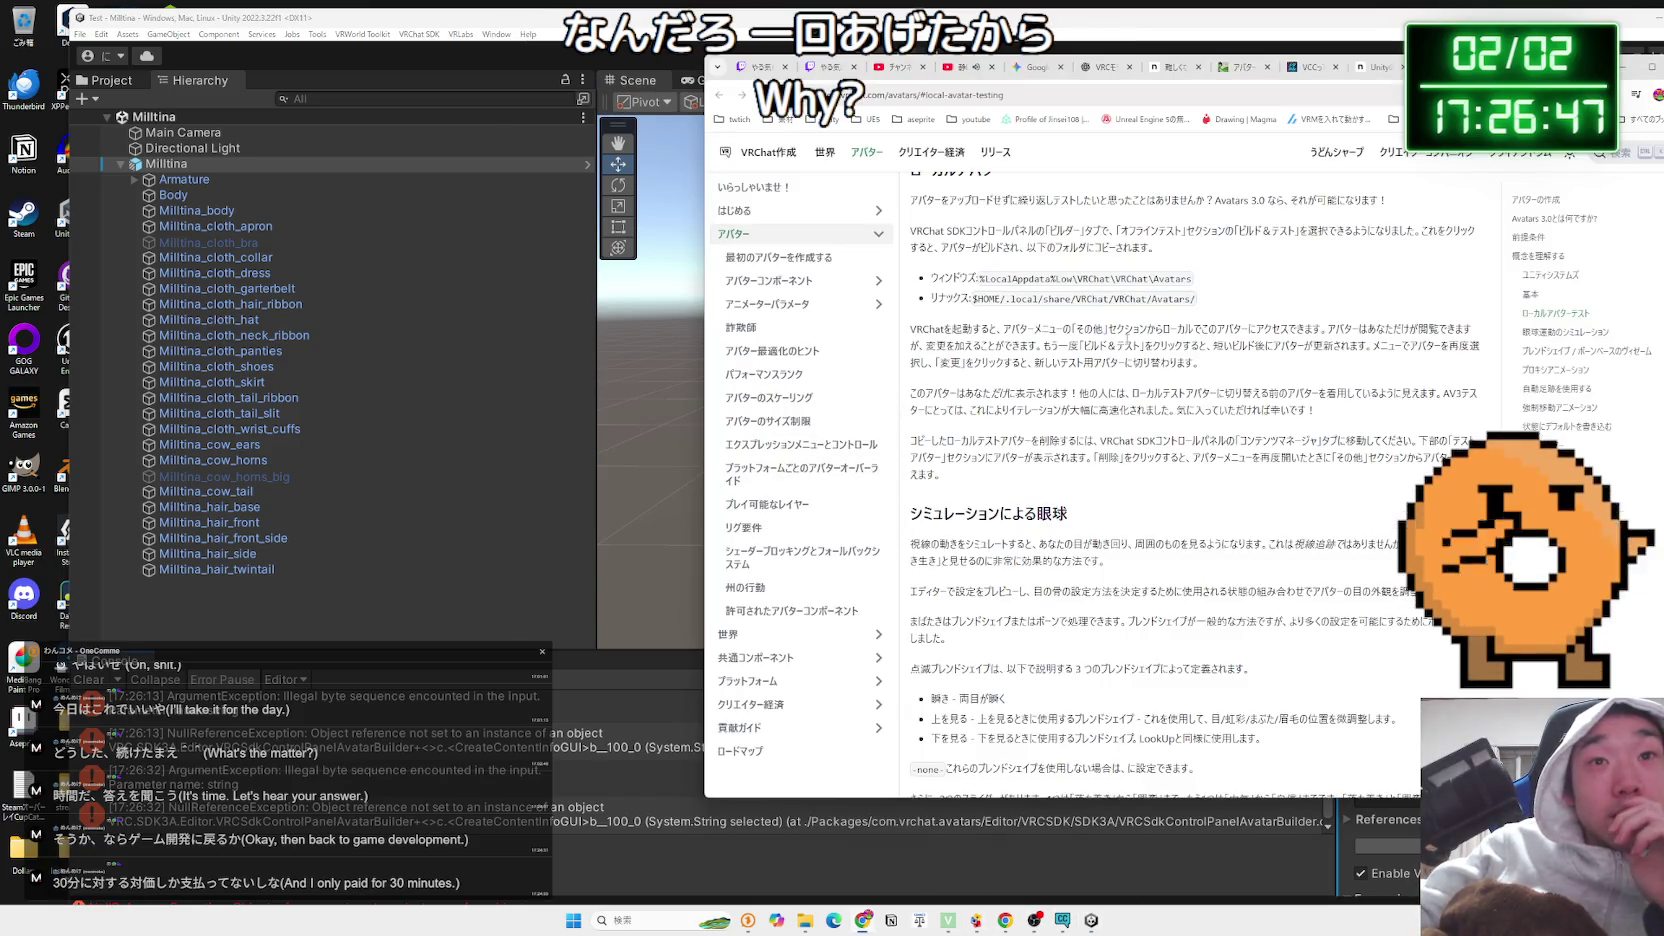
{"action": "mouse_move", "coordinate": [946, 328]}
{"action": "left_mouse_down"}
{"action": "mouse_move", "coordinate": [1480, 345]}
{"action": "mouse_move", "coordinate": [1198, 362]}
{"action": "mouse_move", "coordinate": [1087, 338]}
{"action": "left_mouse_up"}
{"action": "mouse_move", "coordinate": [972, 329]}
{"action": "left_mouse_down"}
{"action": "mouse_move", "coordinate": [1470, 330]}
{"action": "mouse_move", "coordinate": [936, 343]}
{"action": "mouse_move", "coordinate": [1213, 363]}
{"action": "left_mouse_up"}
{"action": "left_click", "coordinate": [1213, 363]}
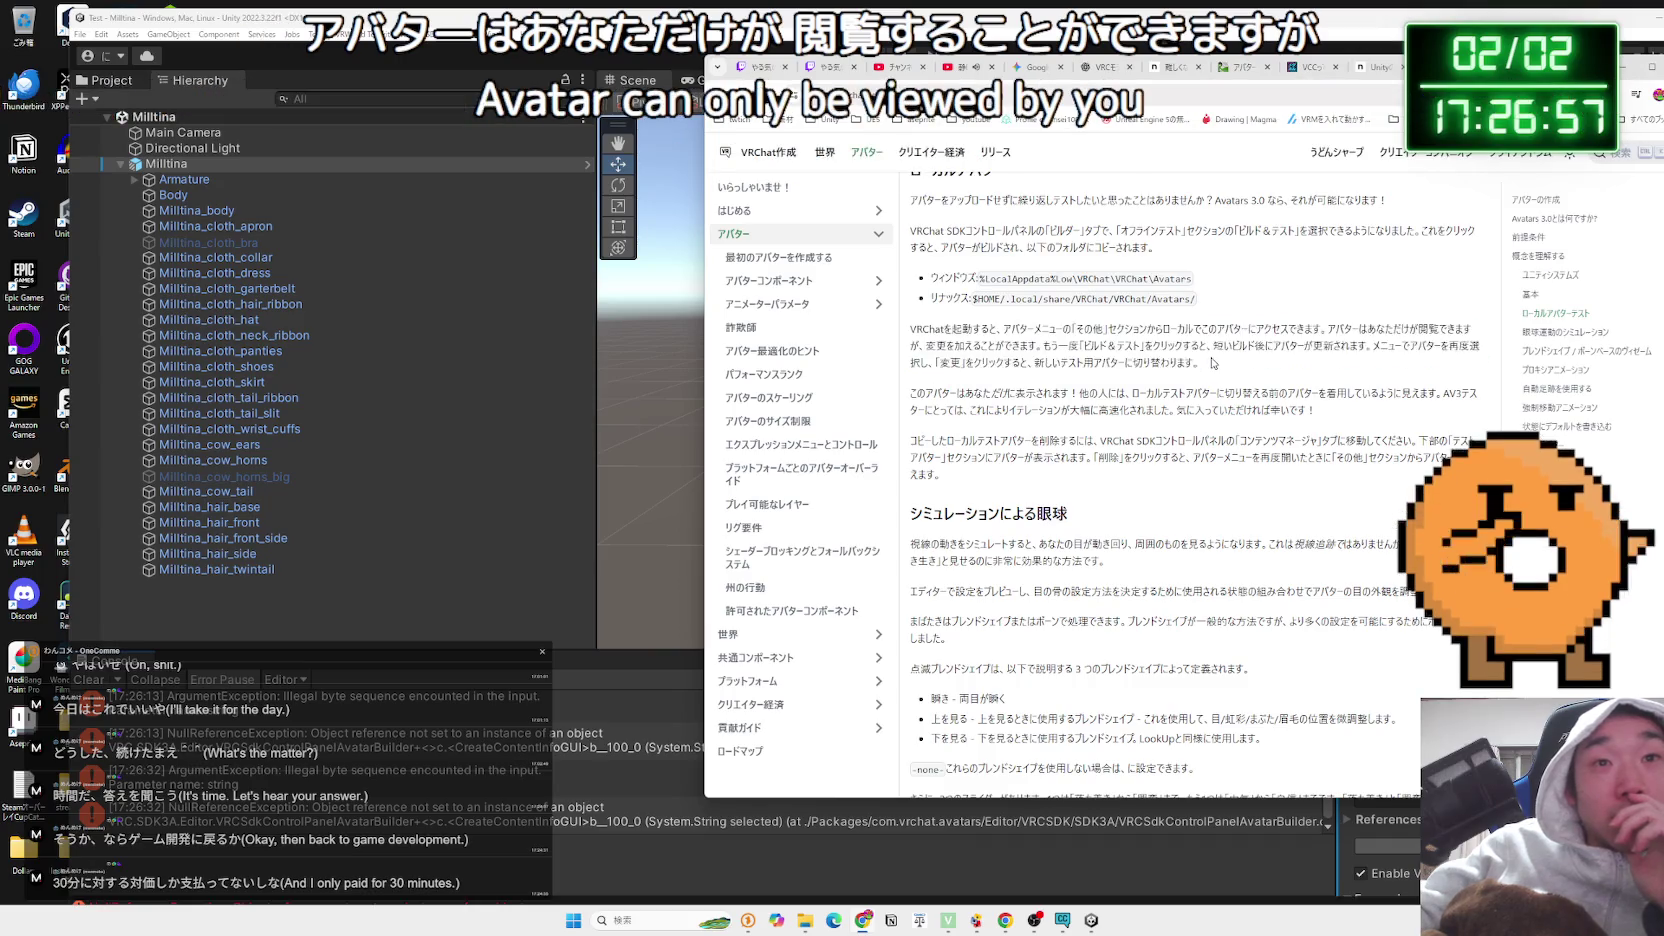
{"action": "left_click", "coordinate": [1218, 364]}
{"action": "scroll", "coordinate": [1218, 363], "scroll_direction": "up", "scroll_amount": 1}
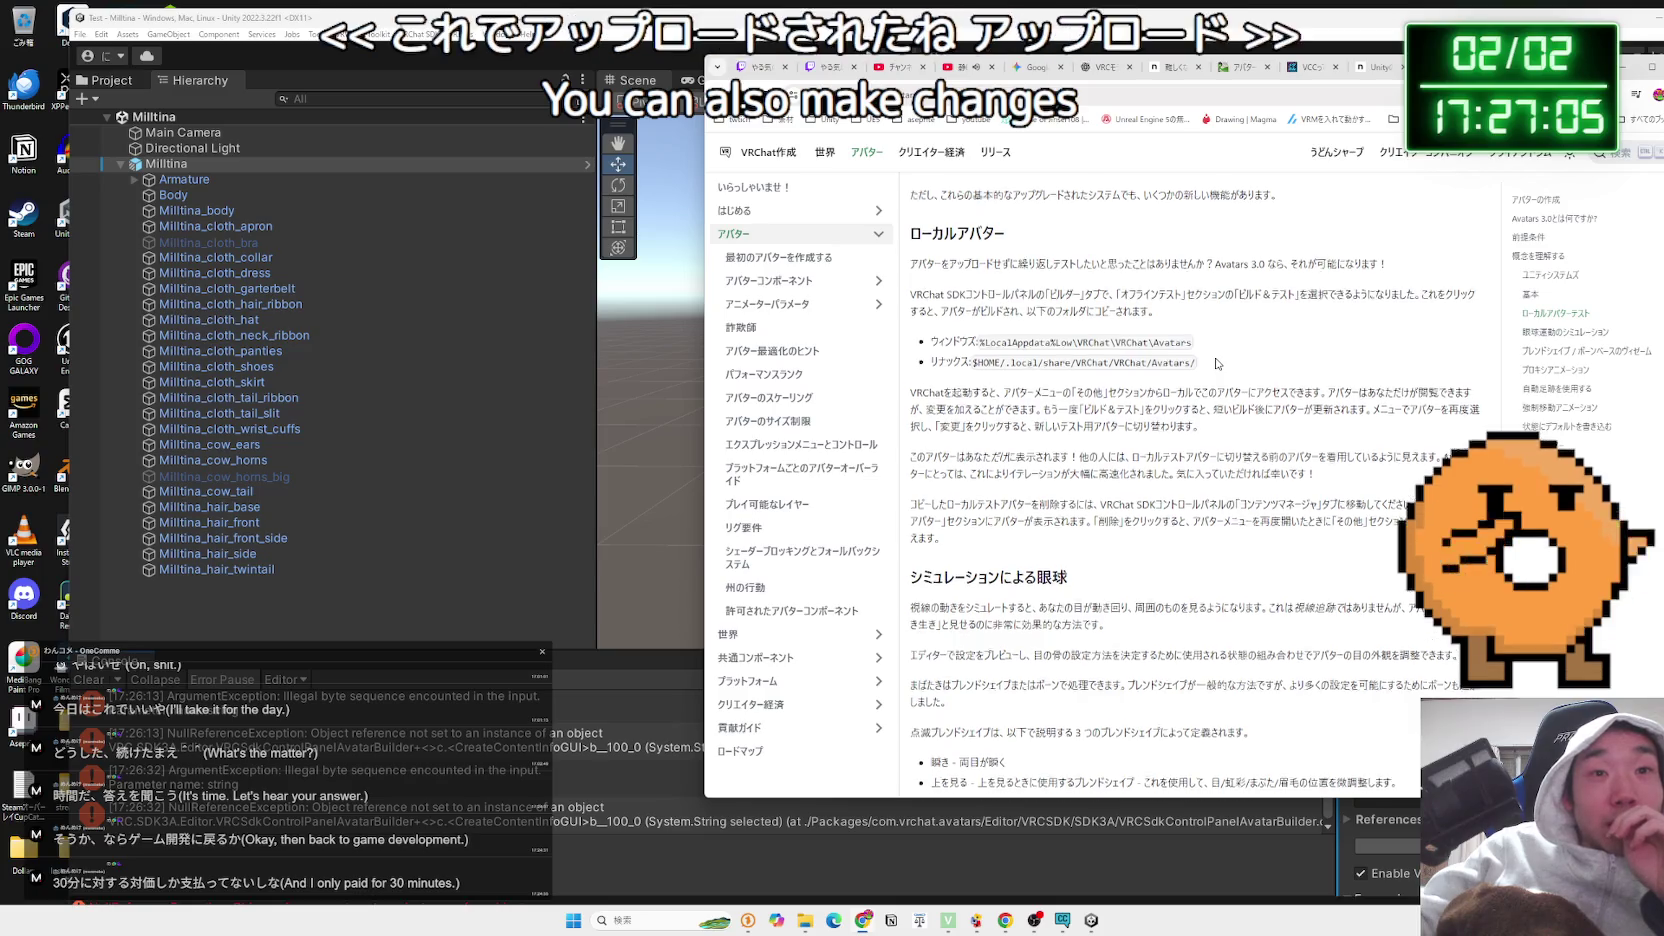
{"action": "scroll", "coordinate": [1218, 363], "scroll_direction": "down", "scroll_amount": 4}
{"action": "scroll", "coordinate": [1216, 363], "scroll_direction": "down", "scroll_amount": 15}
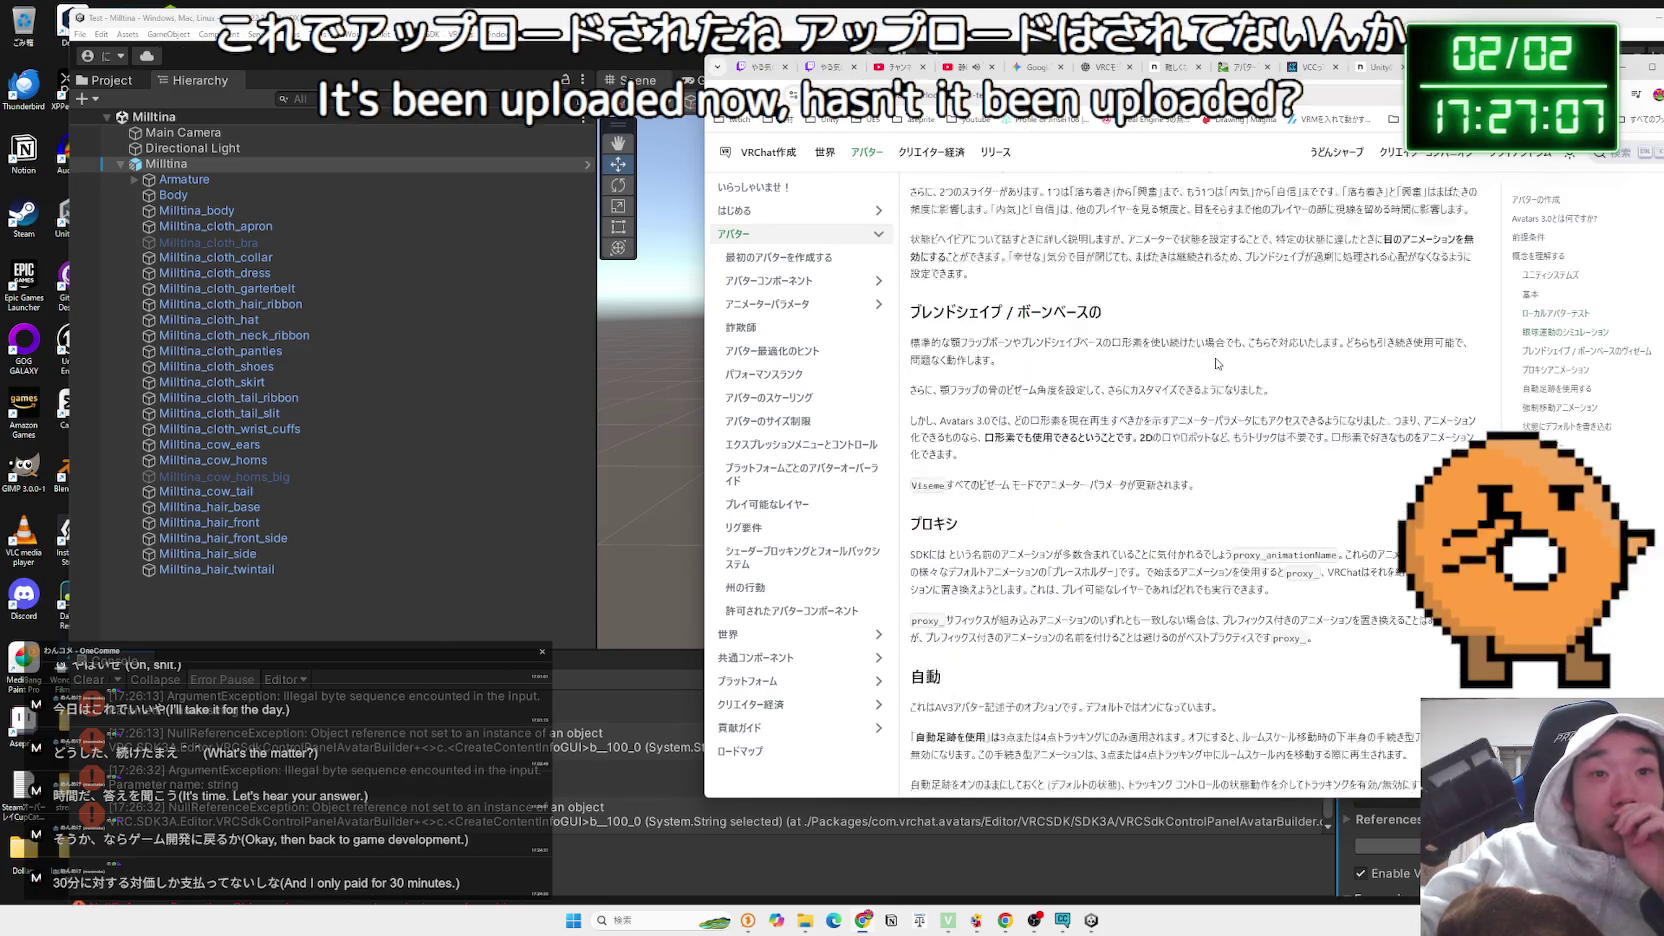
{"action": "scroll", "coordinate": [1218, 363], "scroll_direction": "down", "scroll_amount": 10}
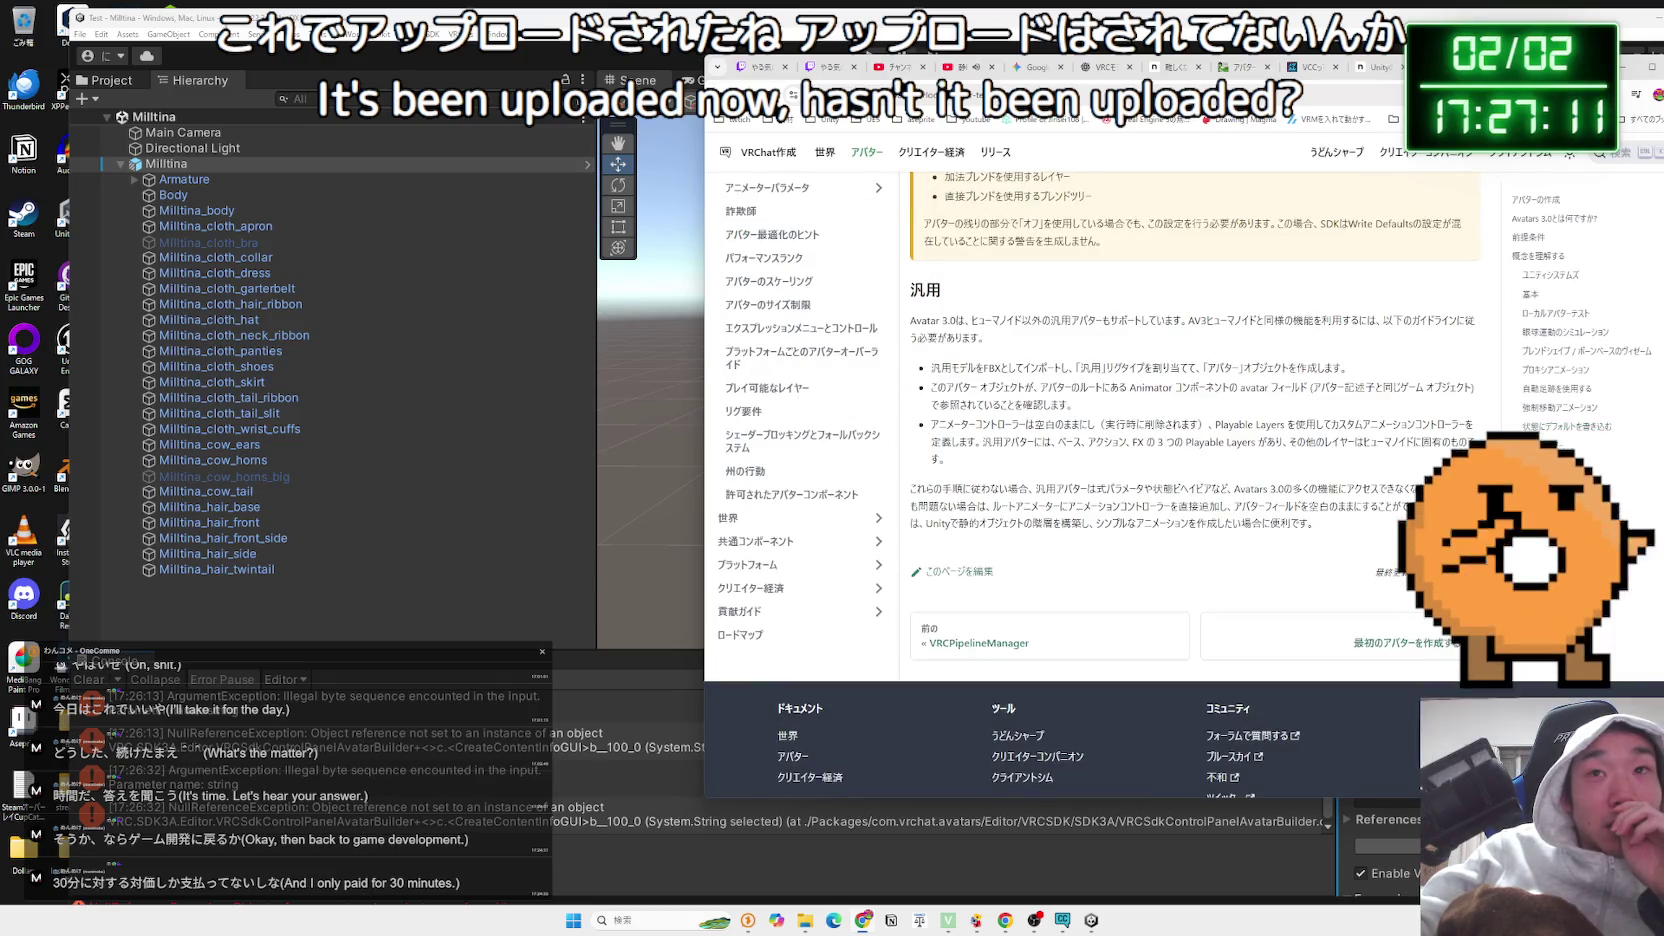
{"action": "key", "text": "ctrl+Tab"}
{"action": "key", "text": "super+Up"}
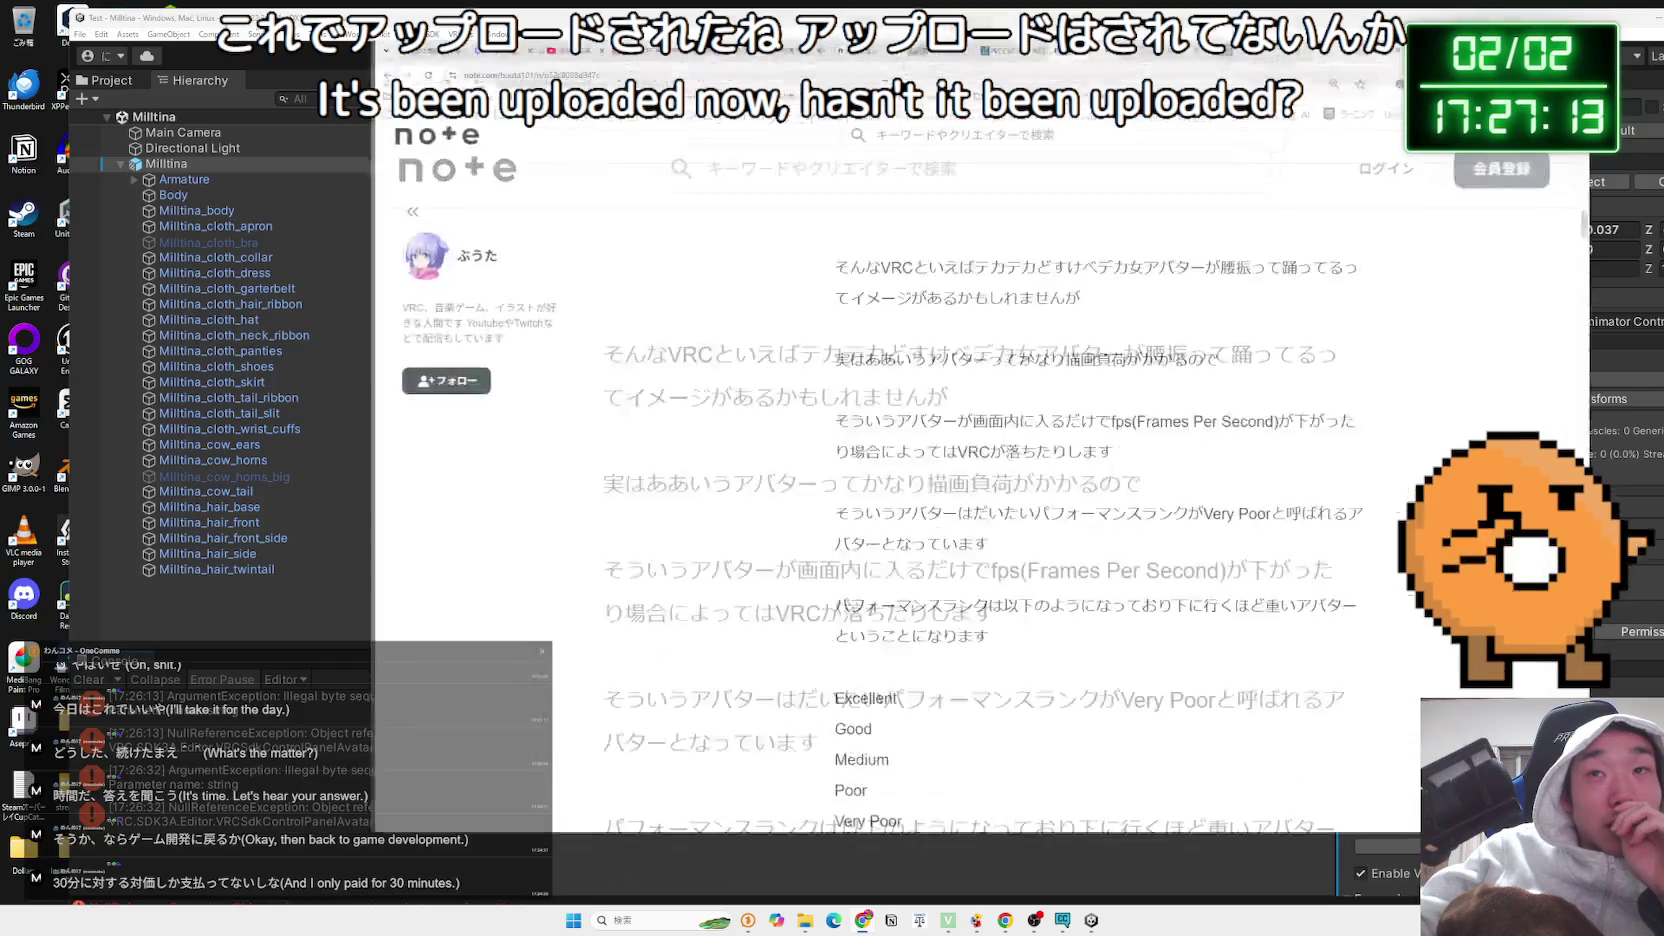
{"action": "key", "text": "super+Down"}
{"action": "key", "text": "super+Down"}
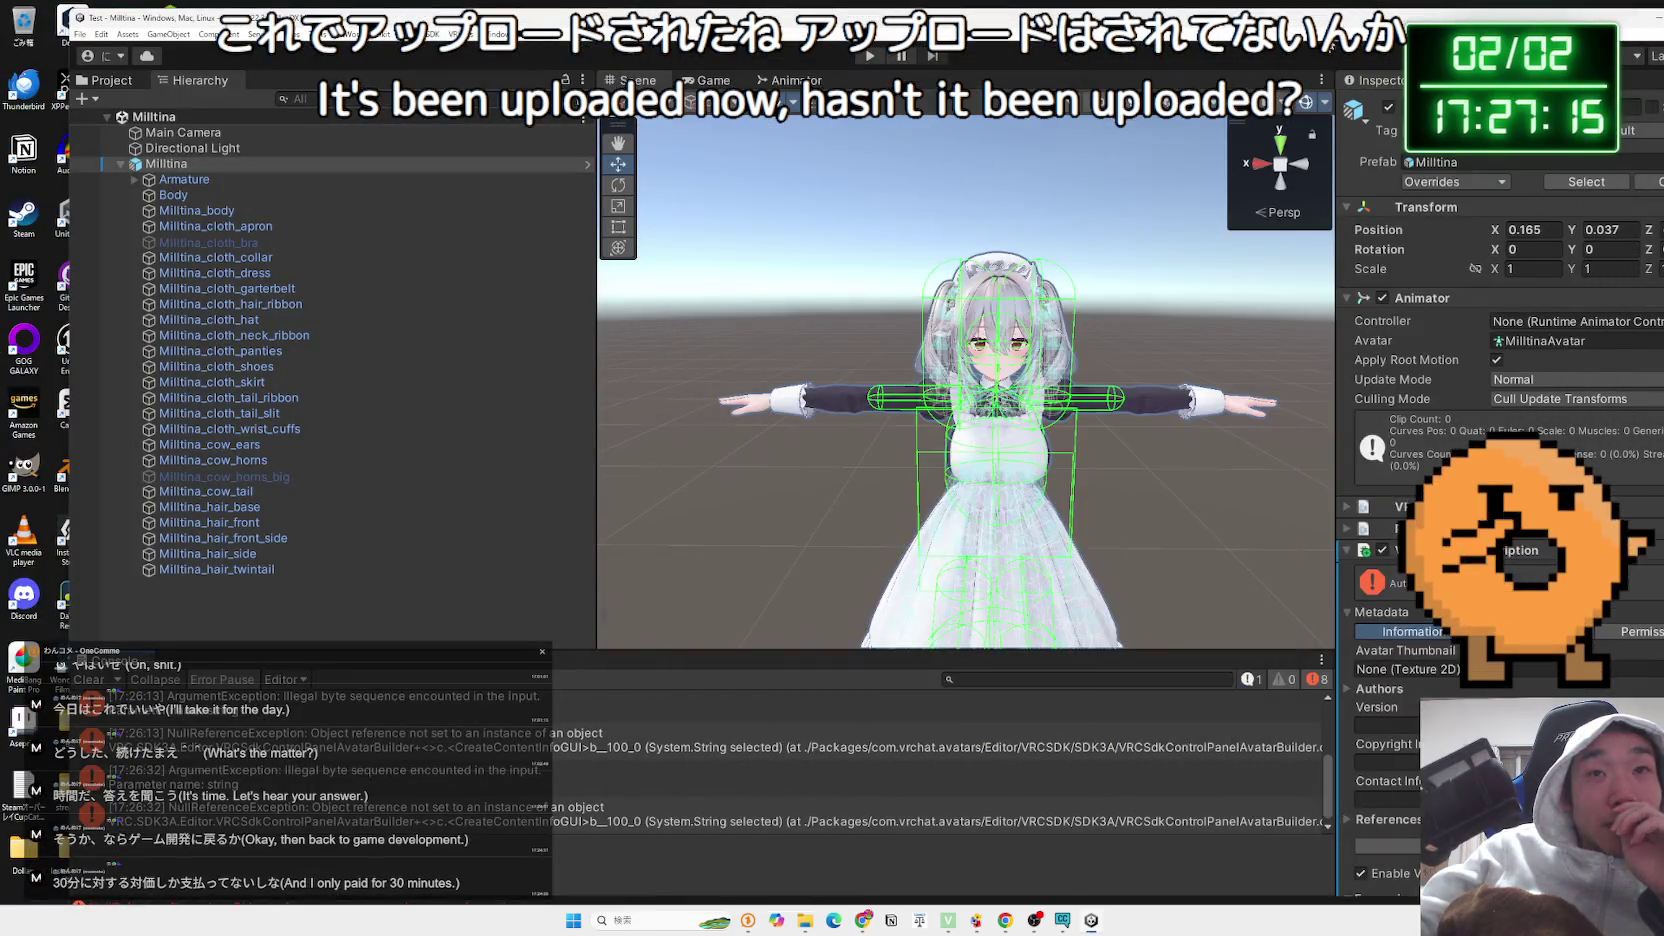
{"action": "left_click_drag", "start_coordinate": [1140, 388], "coordinate": [1347, 587]}
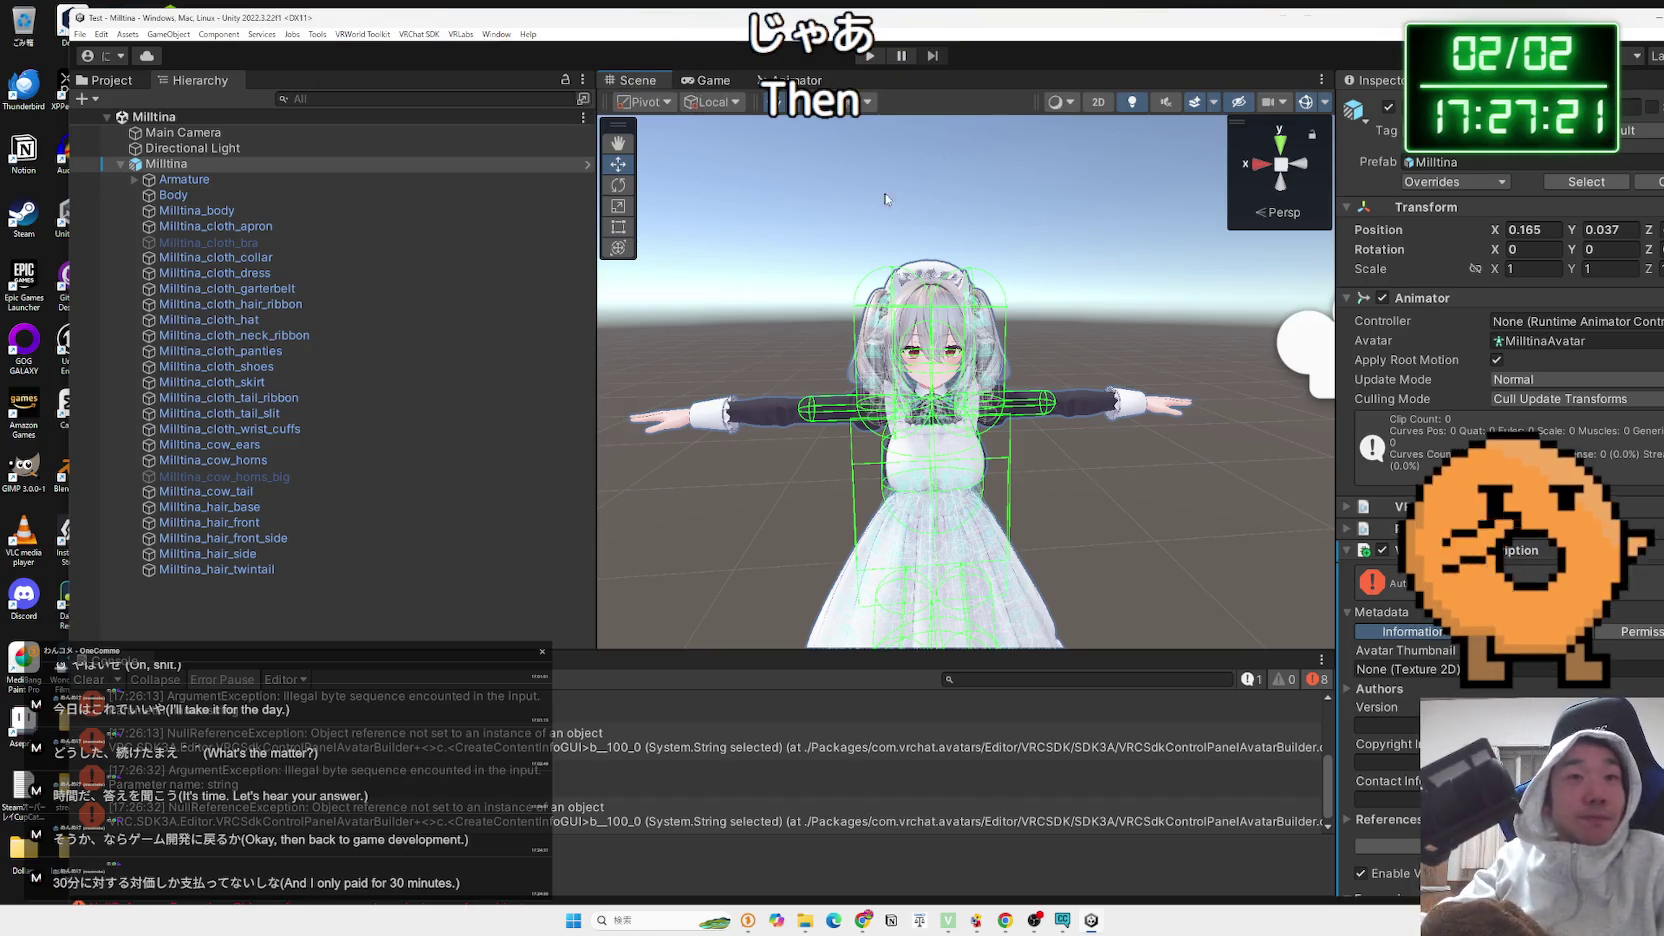
Close the Unity editor and reopen the Test project from Creator Companion
{"action": "left_click_drag", "start_coordinate": [400, 17], "coordinate": [302, 14]}
{"action": "left_click", "coordinate": [1620, 14]}
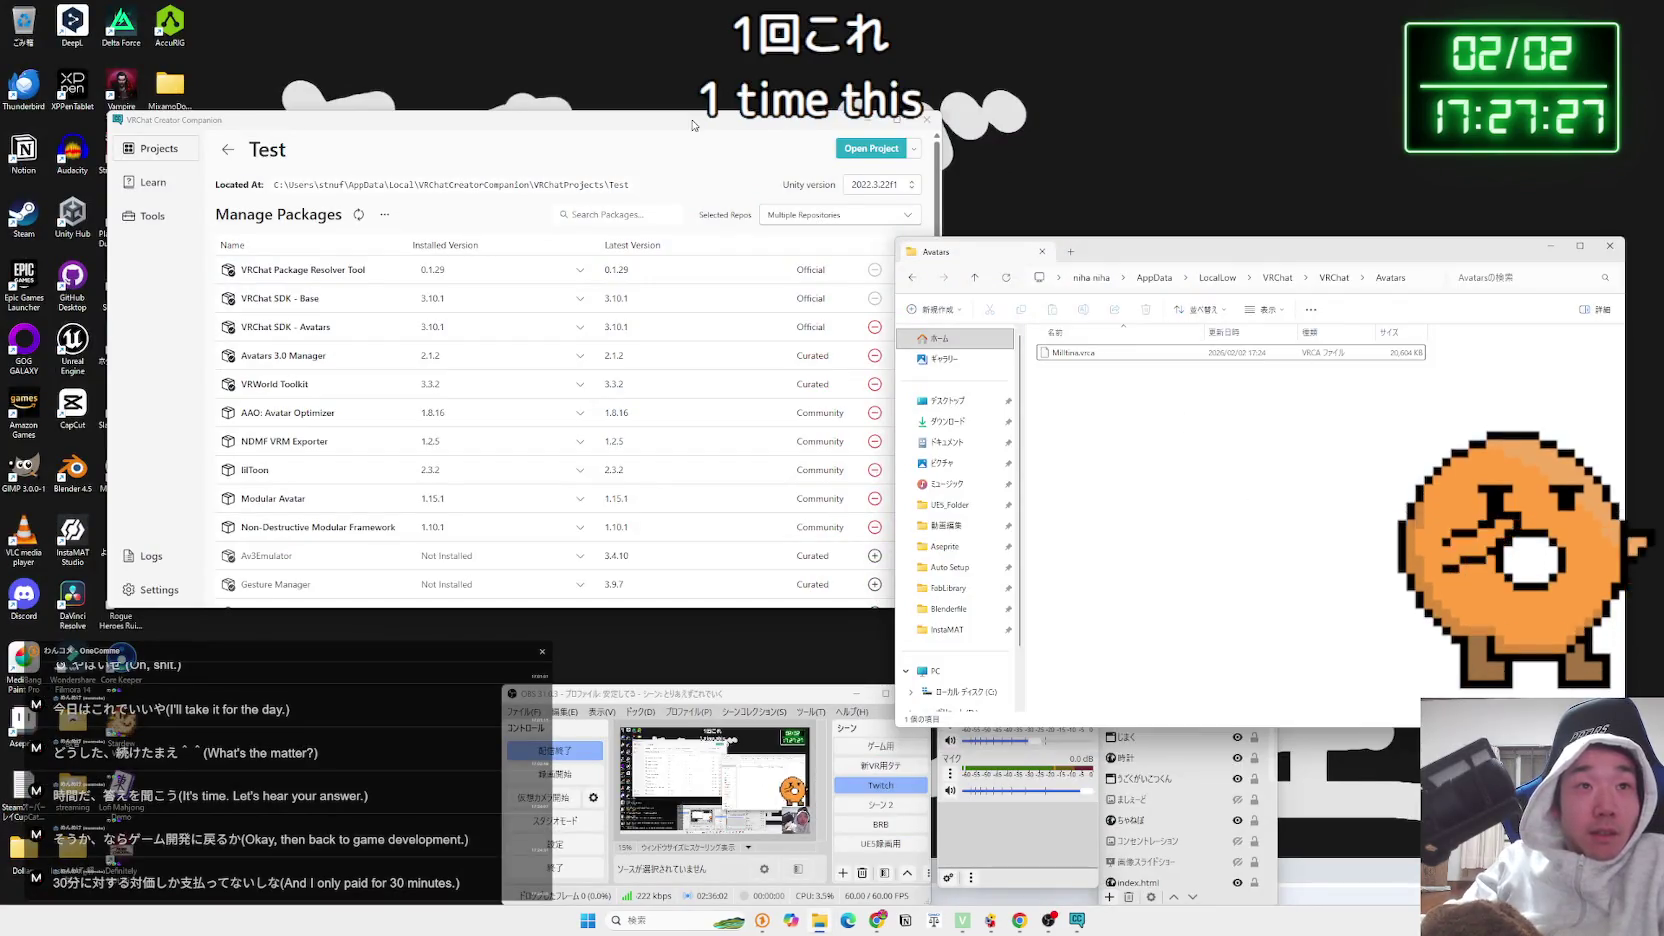
{"action": "left_click_drag", "start_coordinate": [693, 125], "coordinate": [711, 127]}
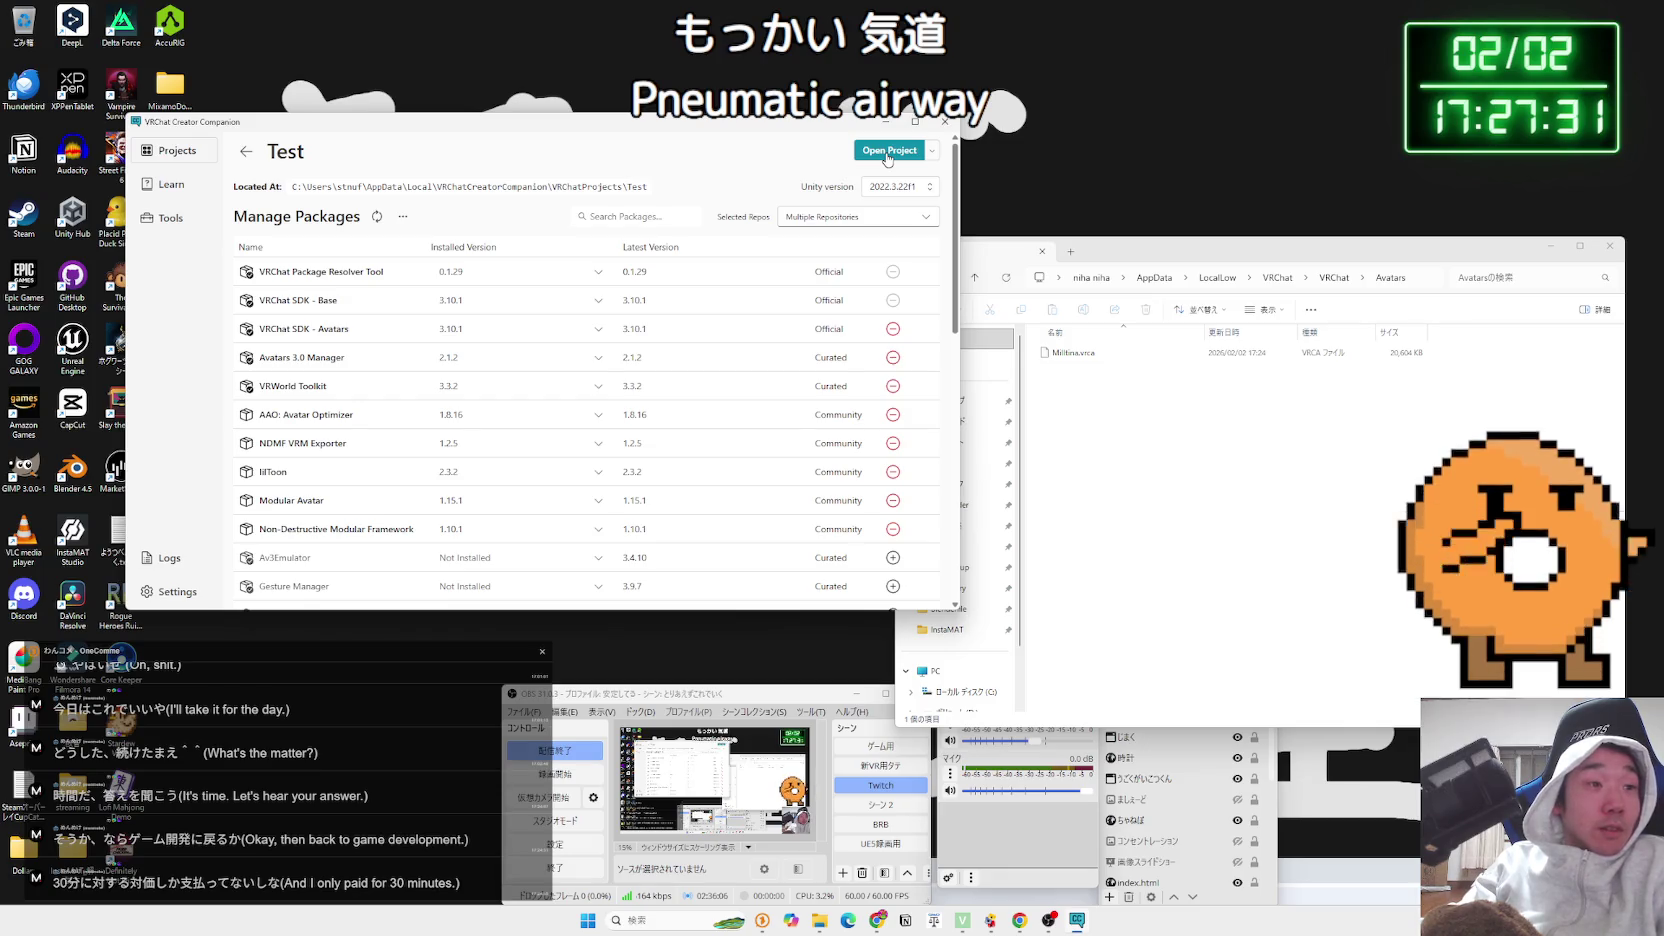
{"action": "left_click", "coordinate": [887, 152]}
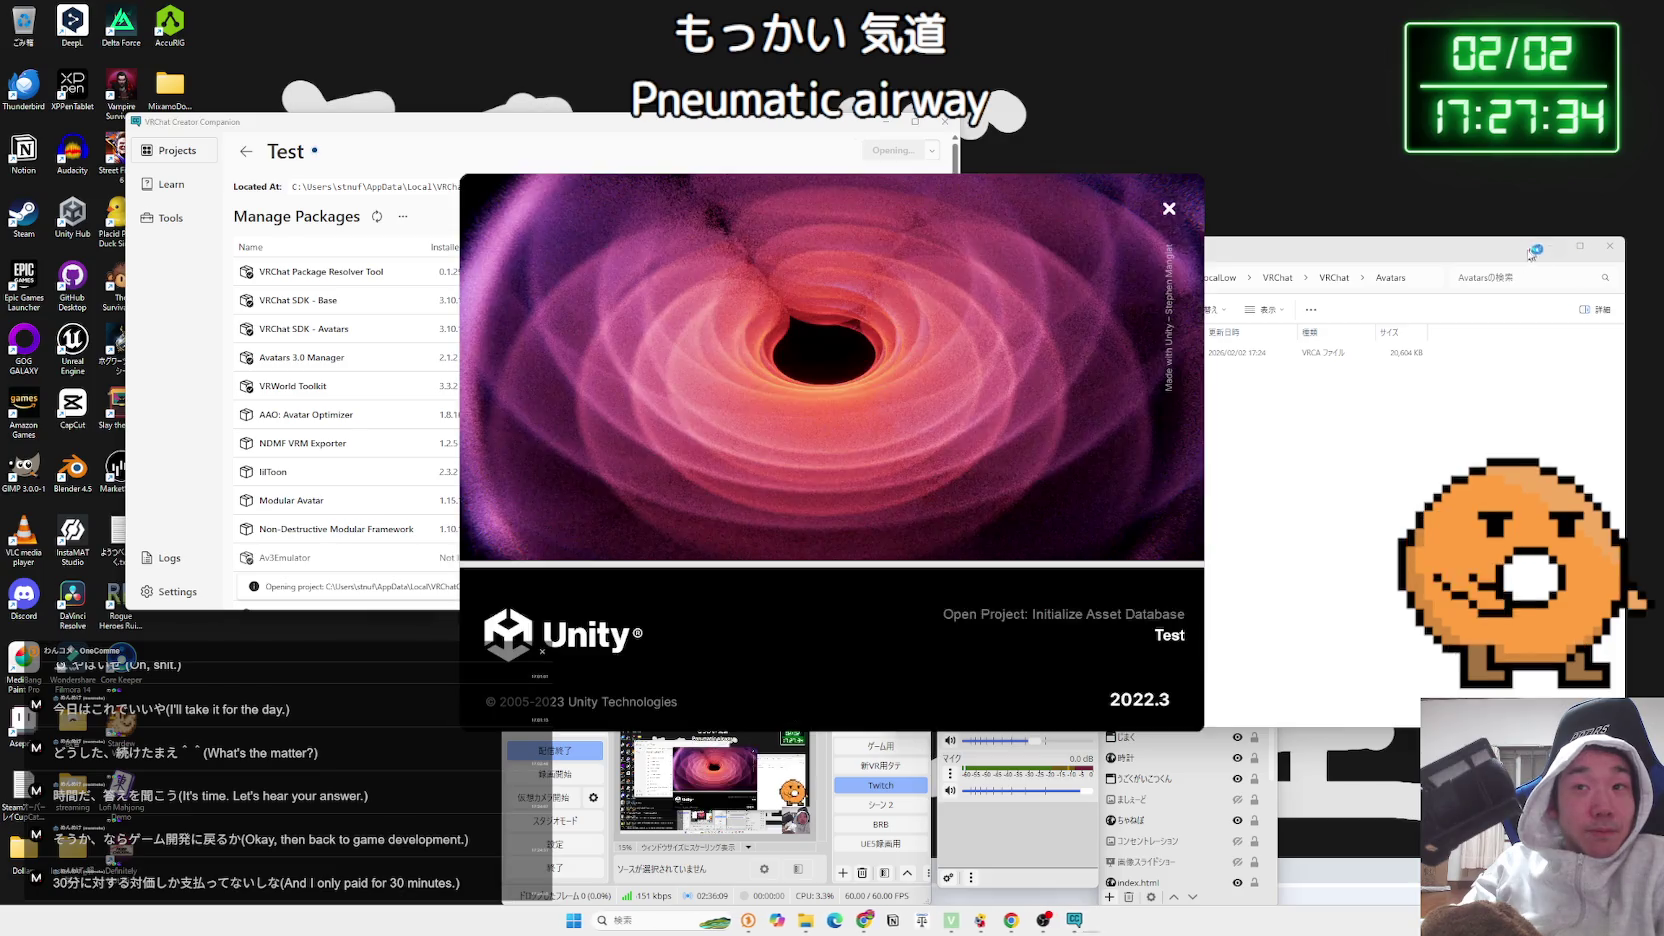
Check Milltina.vrca in the Avatars folder, then highlight the upload-rights sentence in the Japanese guide
{"action": "left_click_drag", "start_coordinate": [1444, 259], "coordinate": [1263, 235]}
{"action": "left_click", "coordinate": [992, 340]}
{"action": "left_click", "coordinate": [998, 368]}
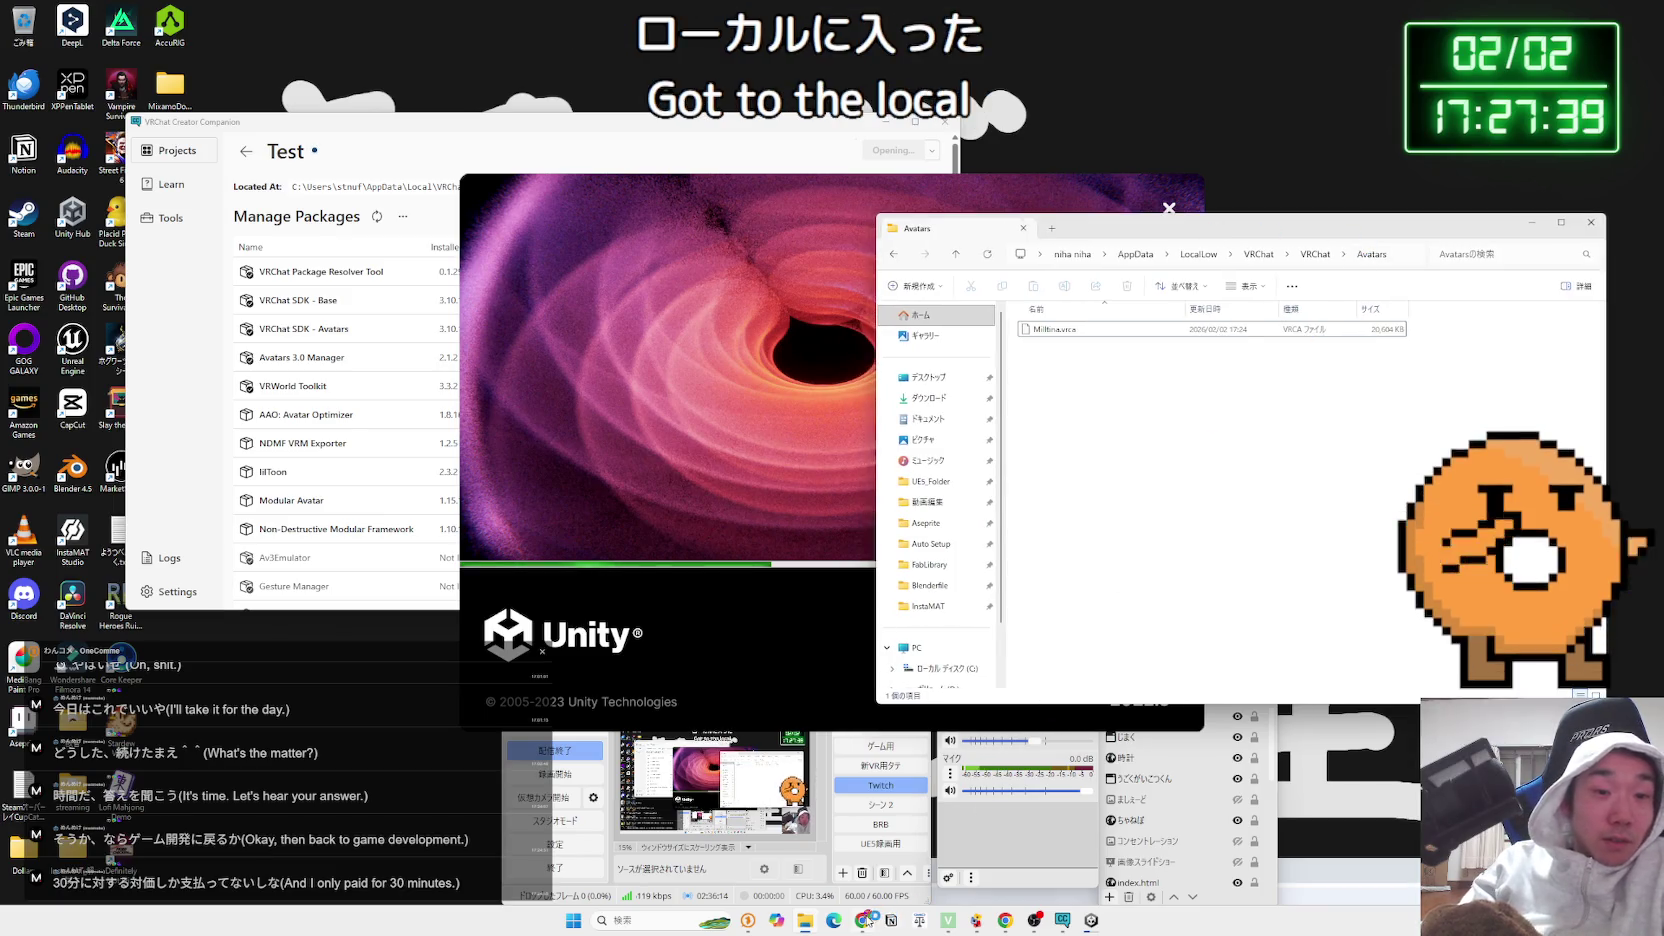
{"action": "left_click", "coordinate": [1230, 66]}
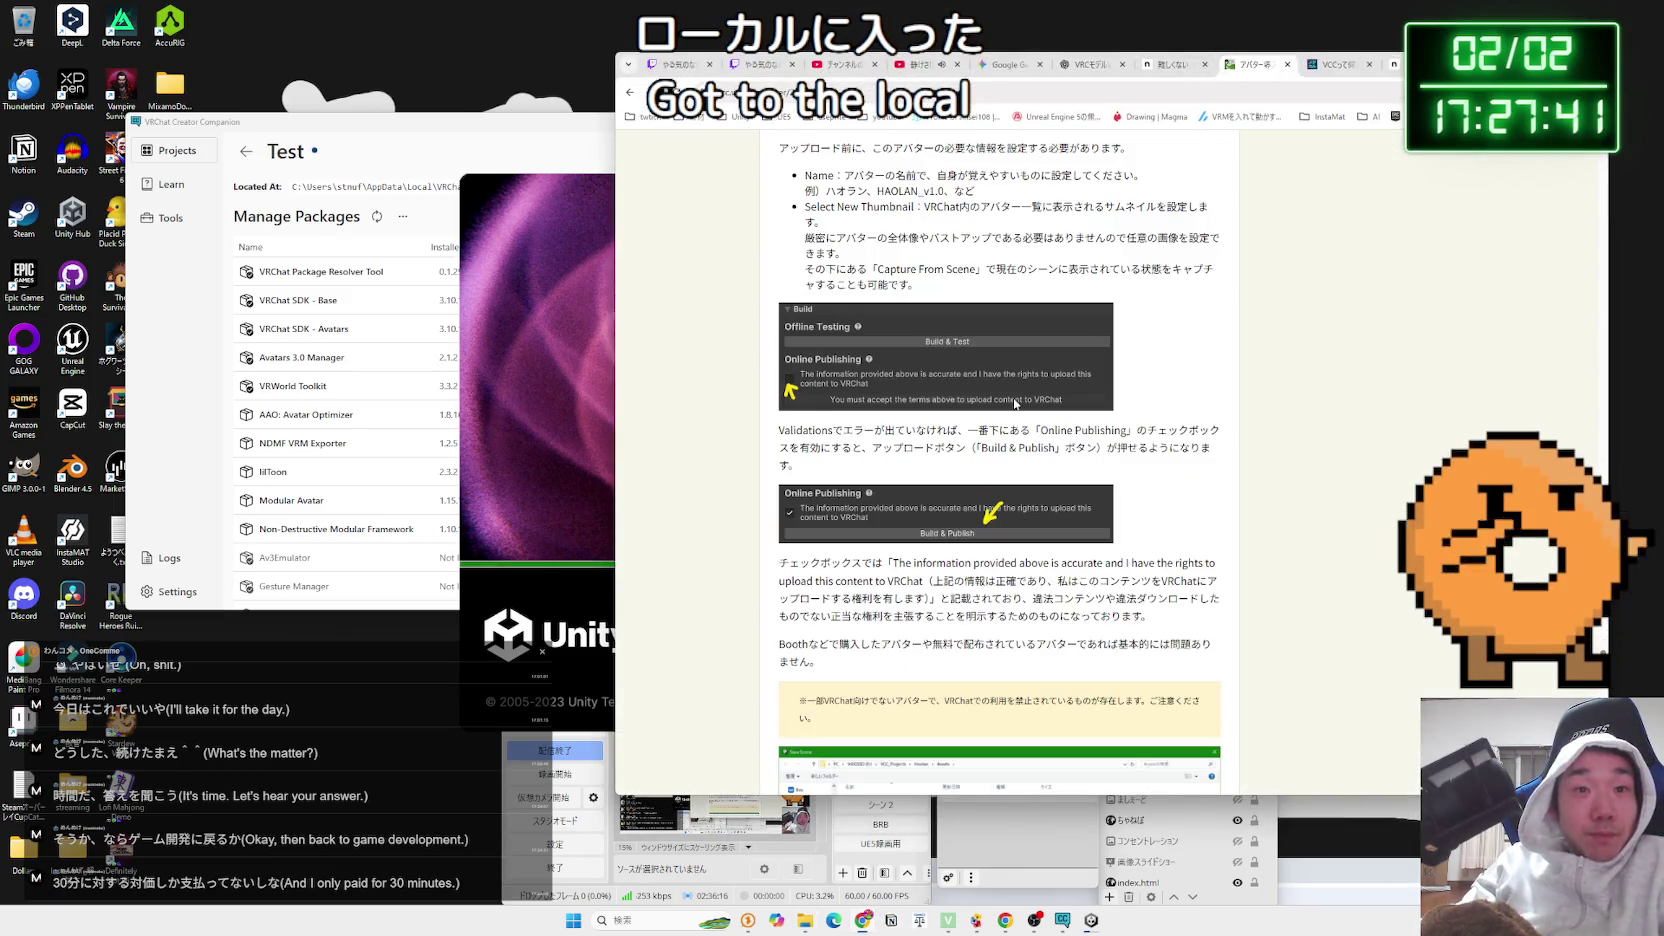
{"action": "scroll", "coordinate": [996, 408], "scroll_direction": "down", "scroll_amount": 1}
{"action": "left_click_drag", "start_coordinate": [896, 436], "coordinate": [922, 451]}
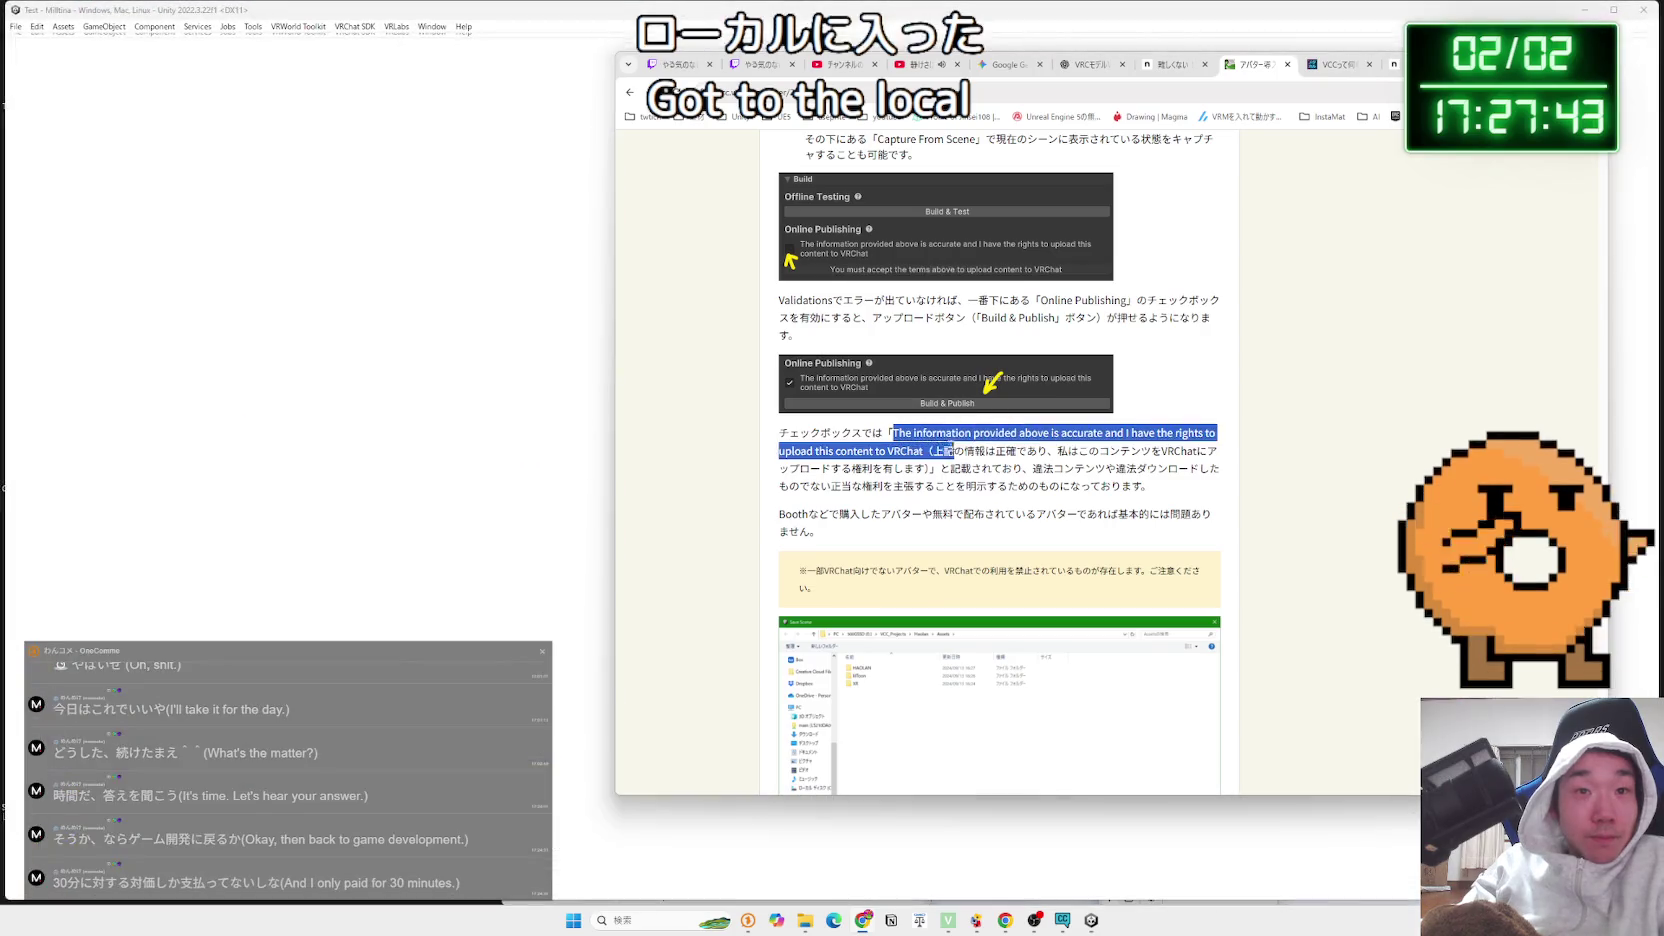
Scroll the upload guide down to the Upload Succeeded step and focus the reopened Unity editor
{"action": "scroll", "coordinate": [915, 447], "scroll_direction": "down", "scroll_amount": 2}
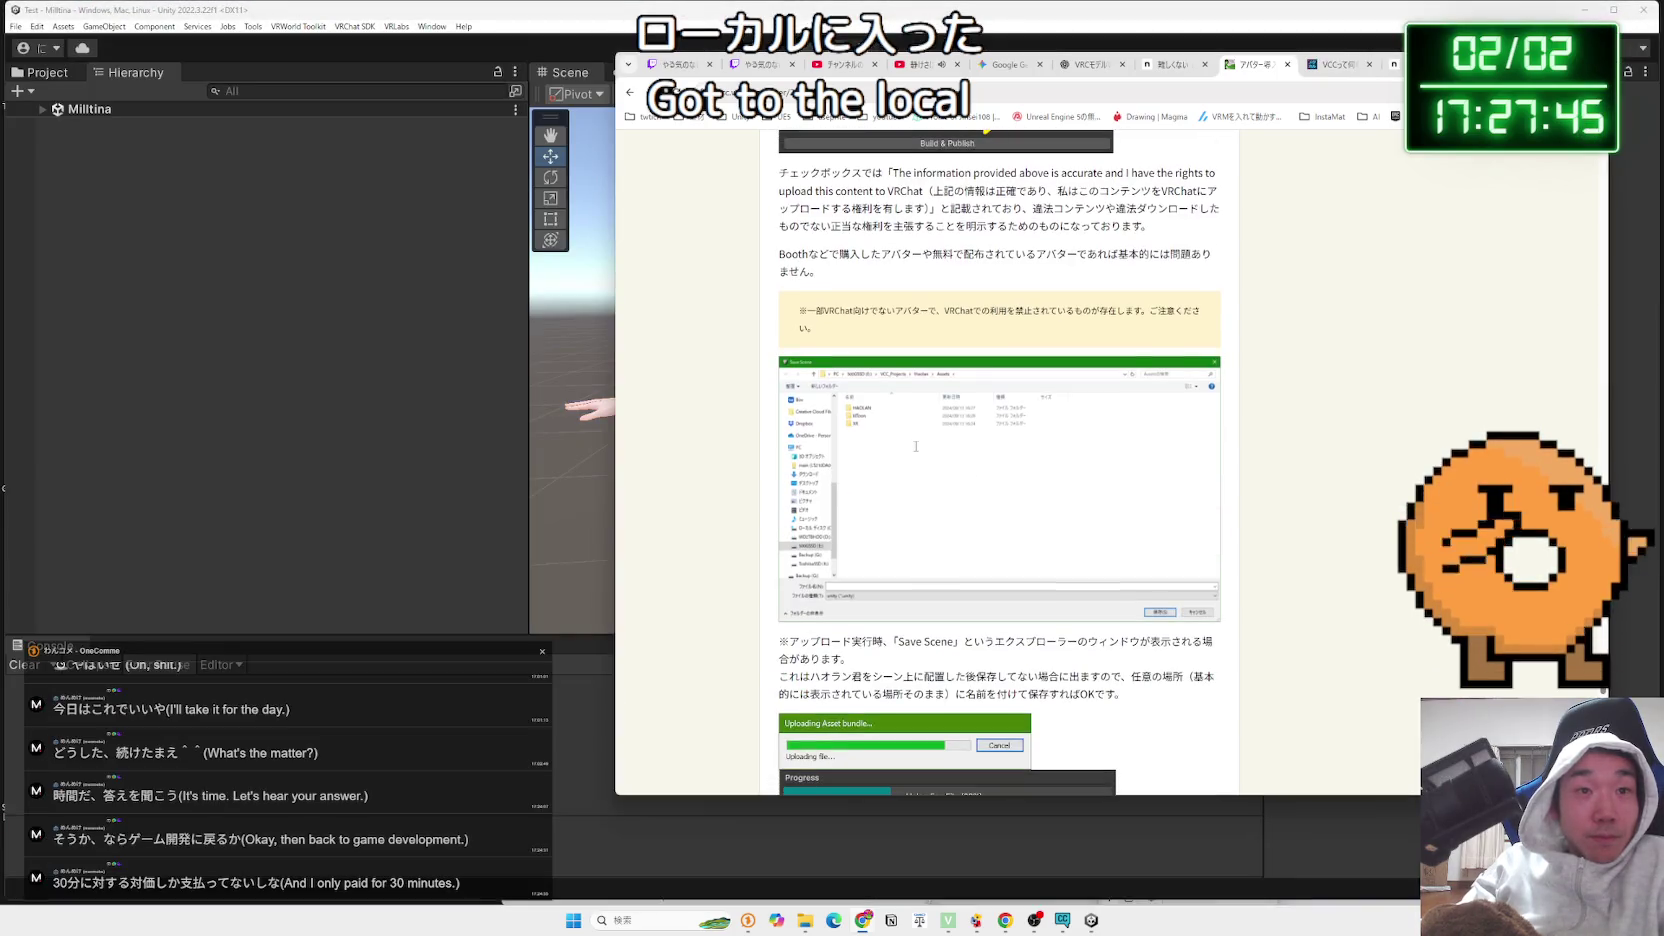
{"action": "scroll", "coordinate": [915, 451], "scroll_direction": "down", "scroll_amount": 3}
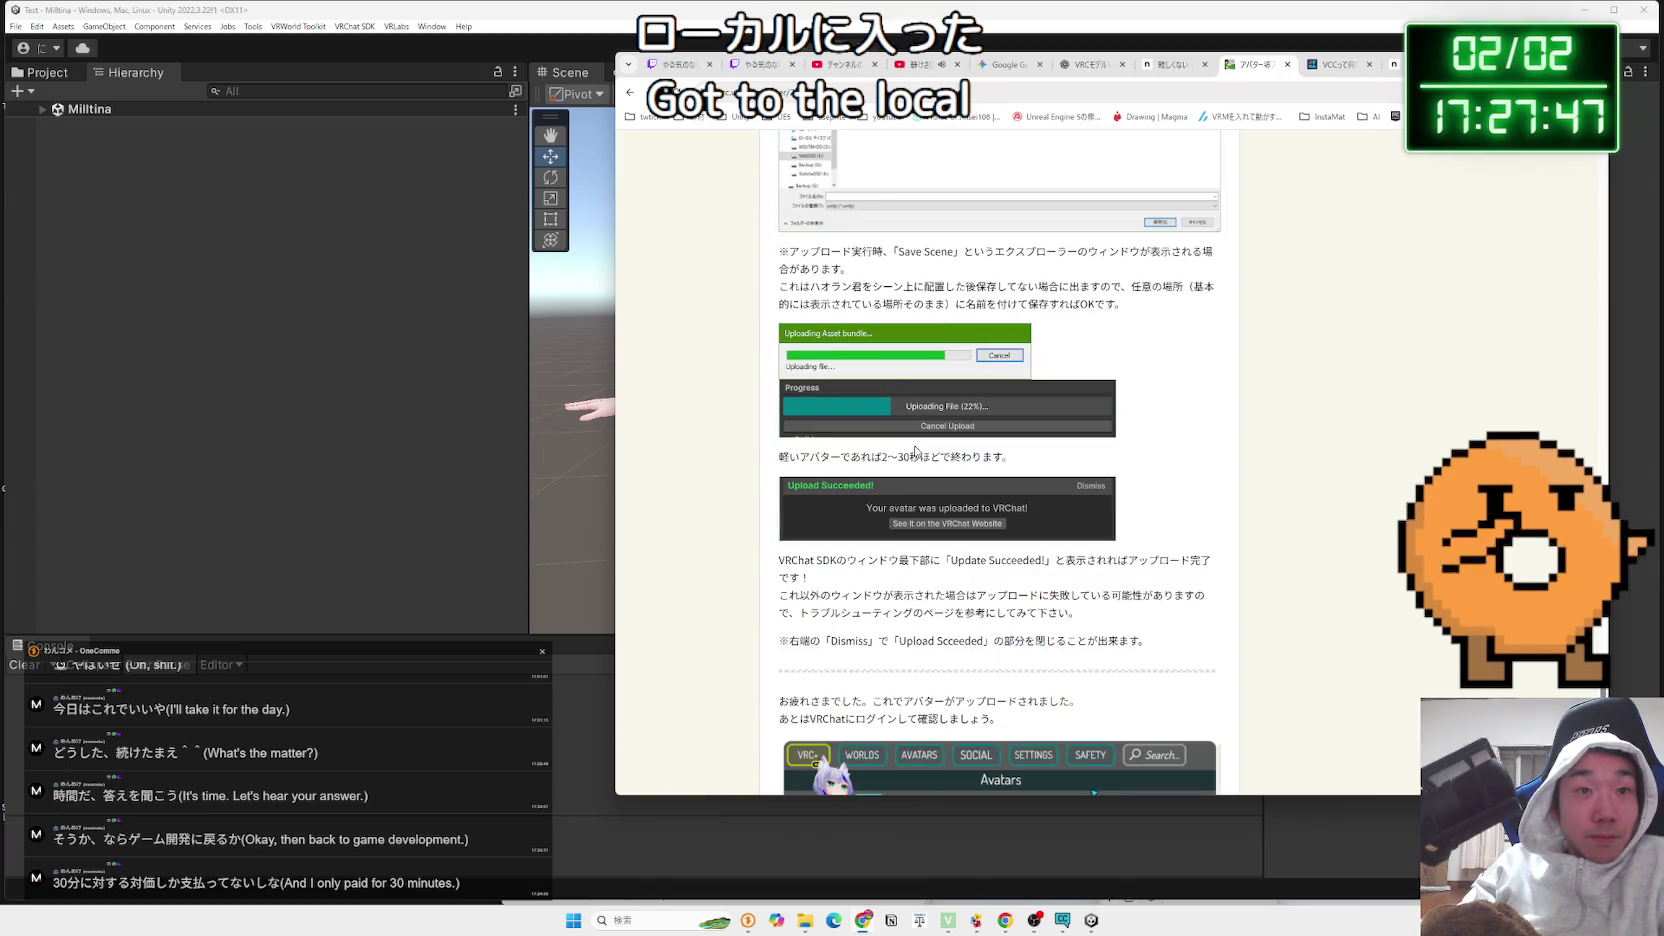
{"action": "scroll", "coordinate": [915, 451], "scroll_direction": "down", "scroll_amount": 1}
{"action": "scroll", "coordinate": [915, 447], "scroll_direction": "down", "scroll_amount": 1}
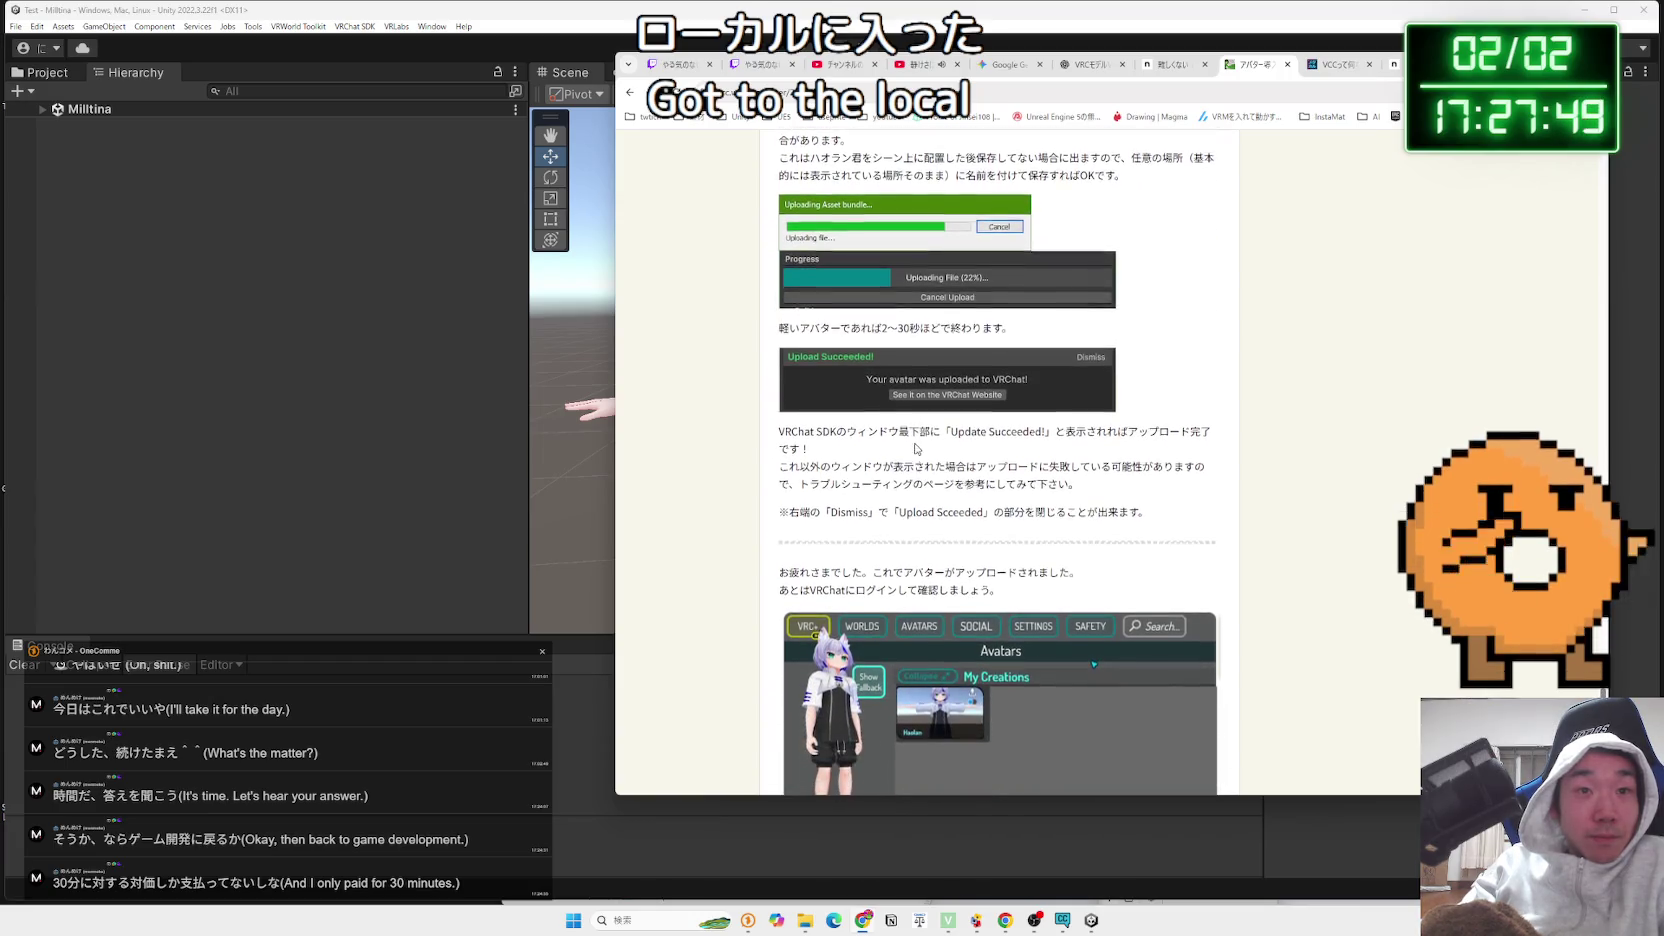
{"action": "scroll", "coordinate": [915, 447], "scroll_direction": "down", "scroll_amount": 1}
{"action": "left_click", "coordinate": [466, 395]}
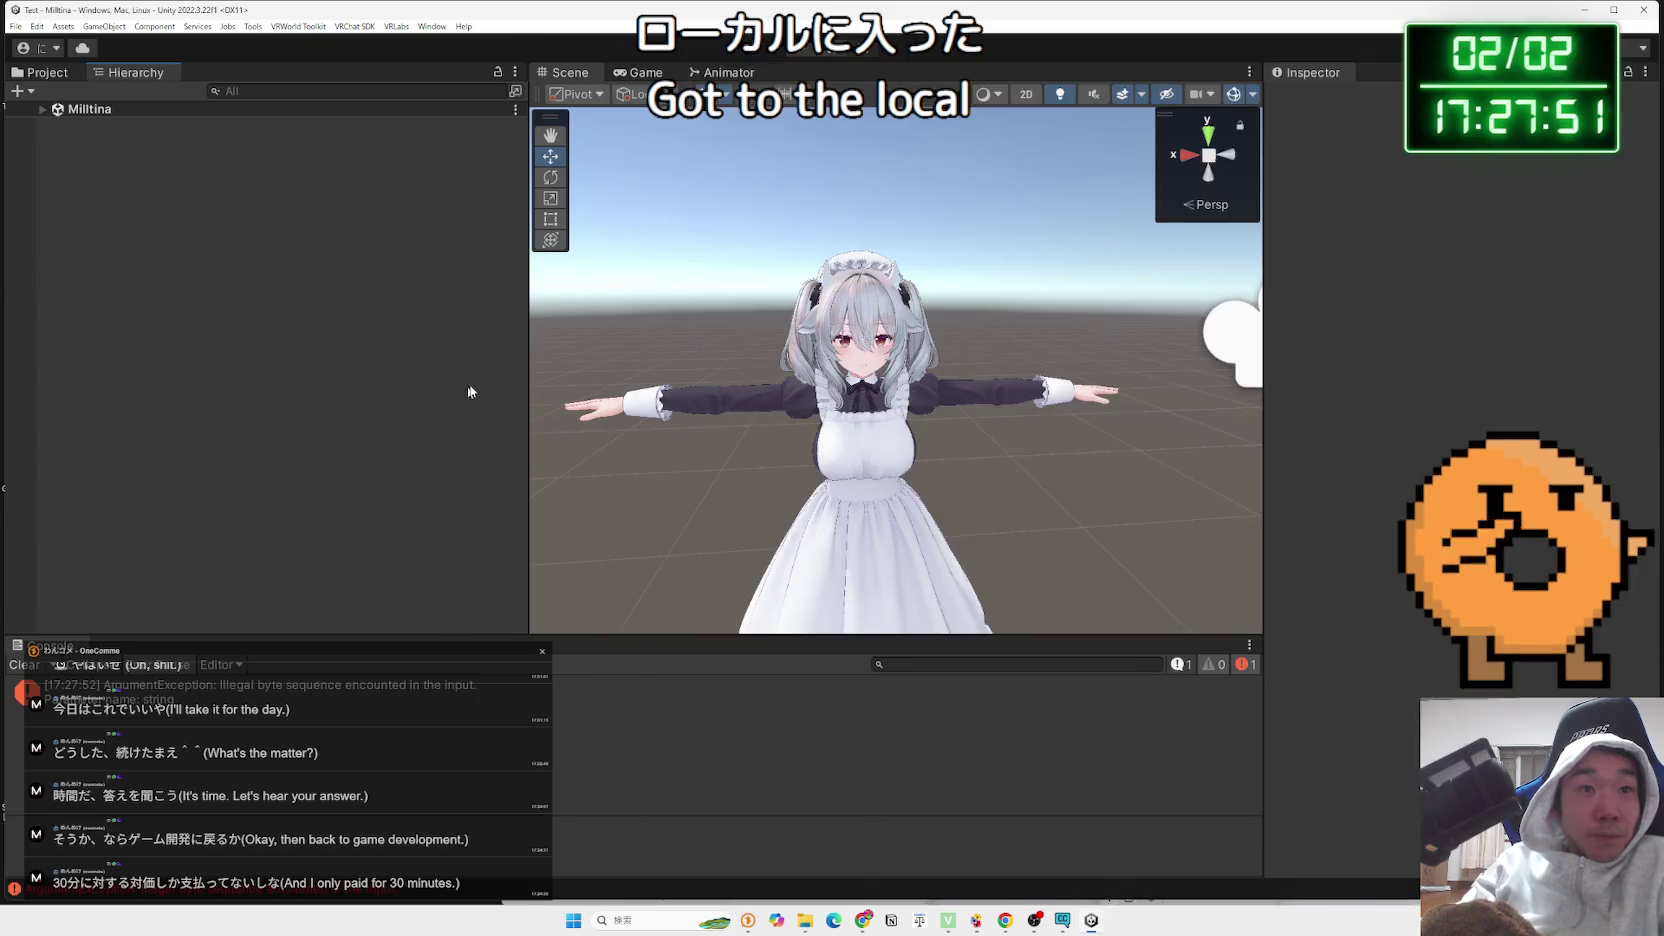
{"action": "left_click", "coordinate": [278, 27]}
Open the SDK Control Panel's Builder tab and toggle Build Type to Build & Test, then back to Build & Publish
{"action": "mouse_move", "coordinate": [354, 27]}
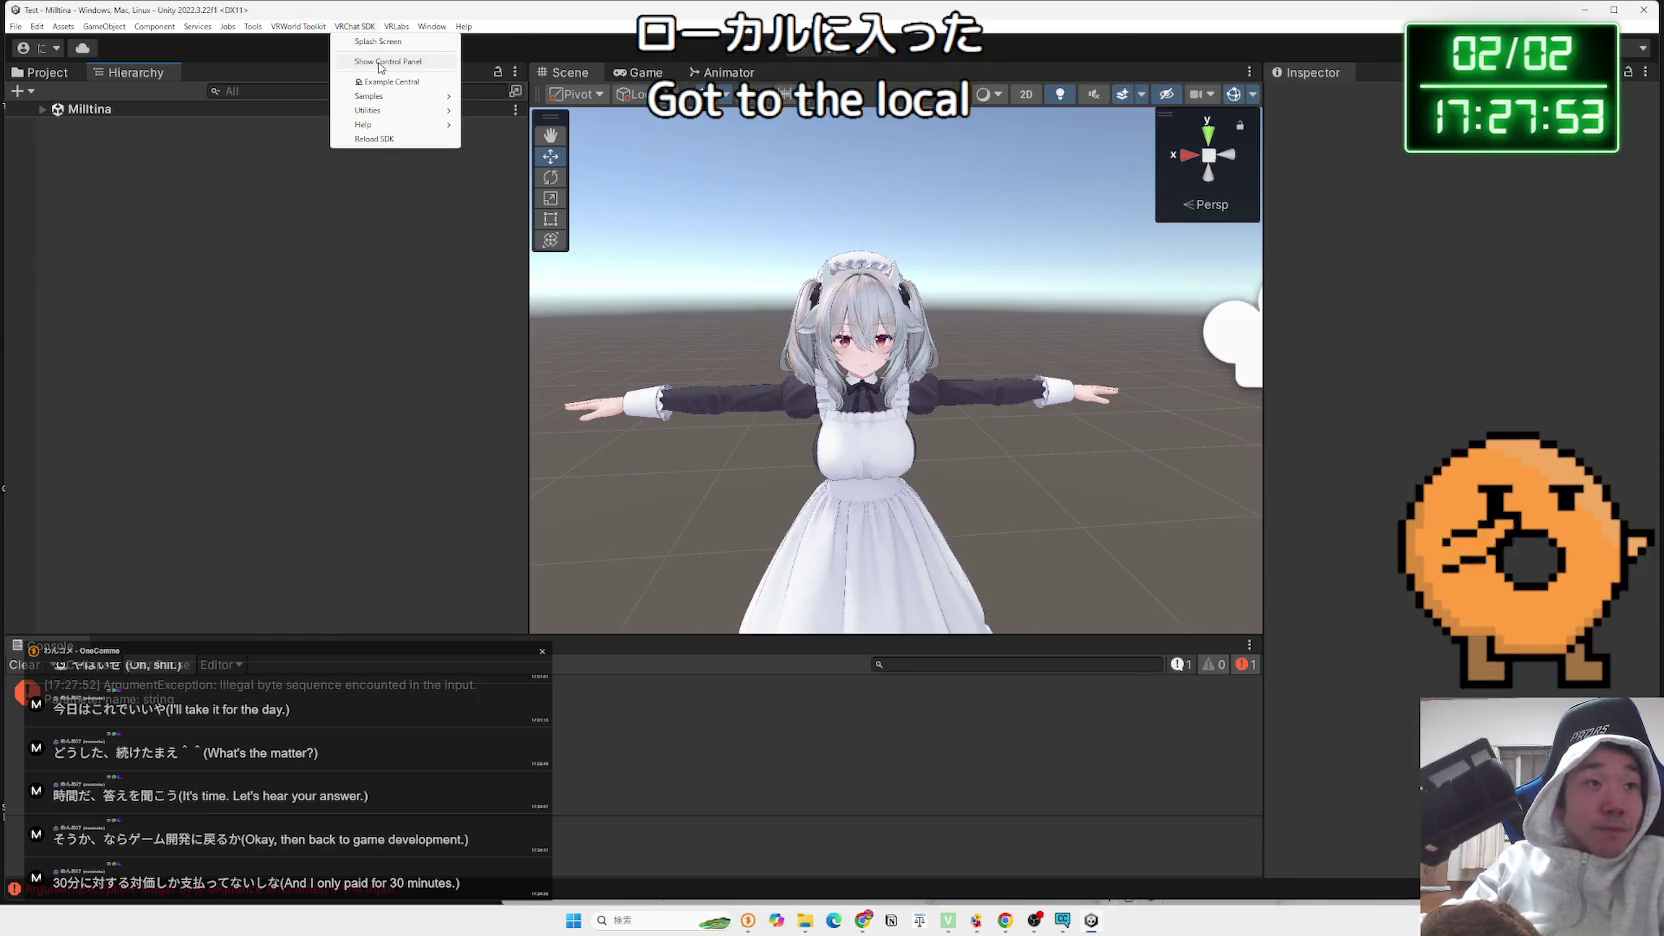
{"action": "left_click", "coordinate": [380, 63]}
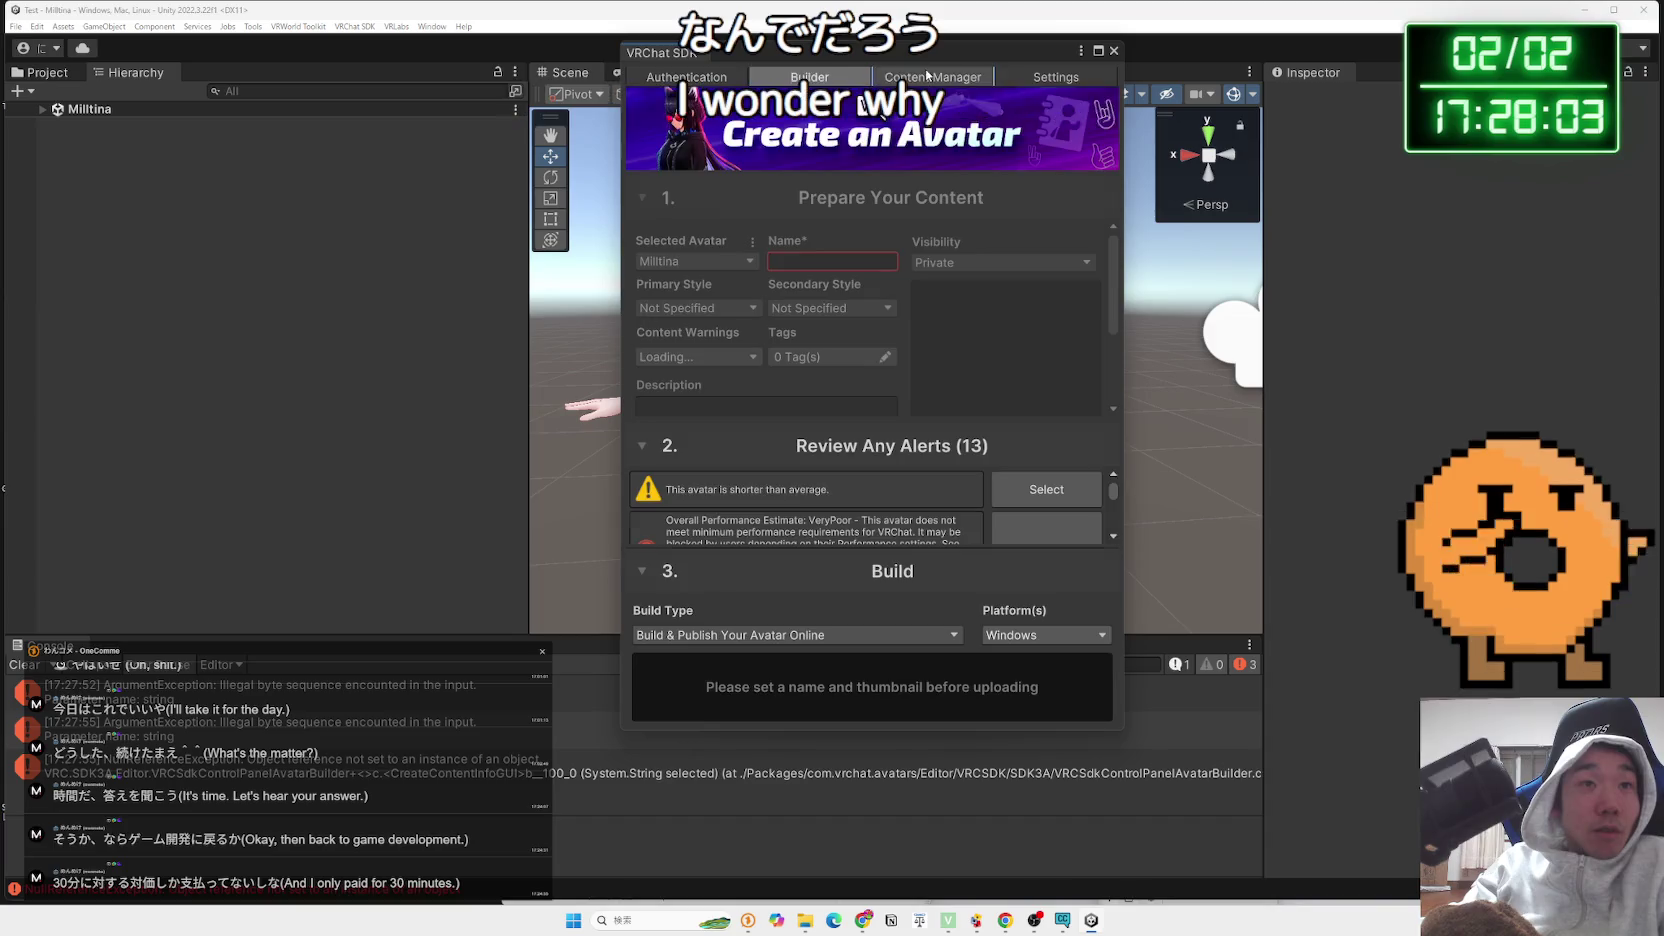
{"action": "left_click", "coordinate": [819, 80]}
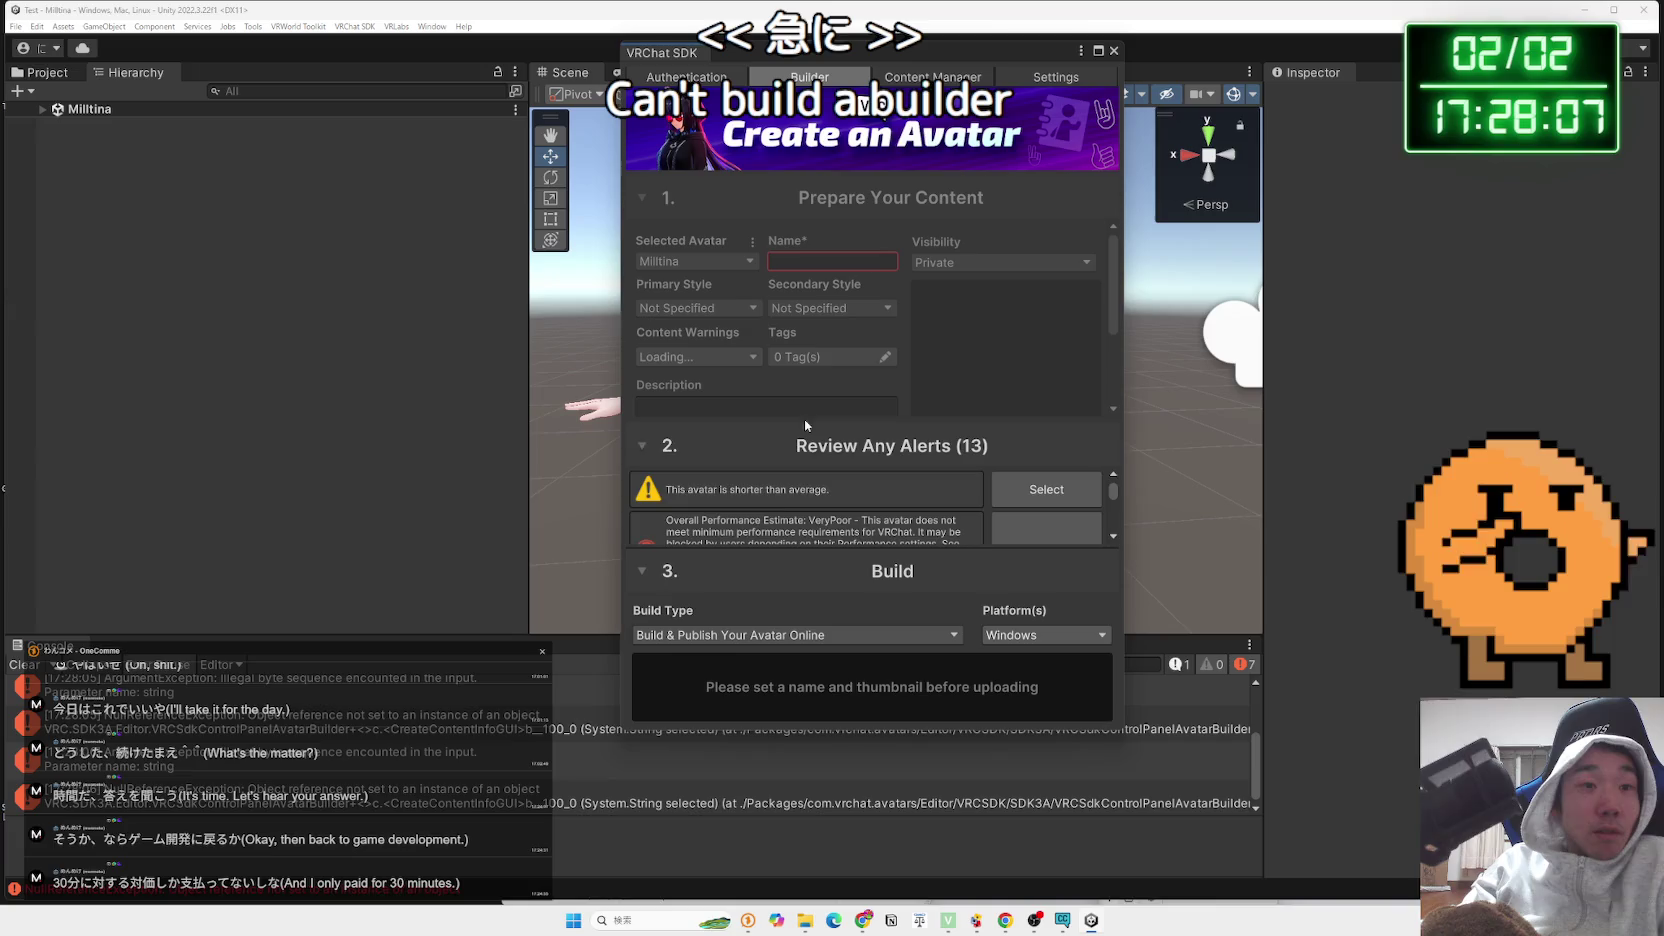
{"action": "scroll", "coordinate": [806, 505], "scroll_direction": "down", "scroll_amount": 3}
{"action": "left_click", "coordinate": [938, 636]}
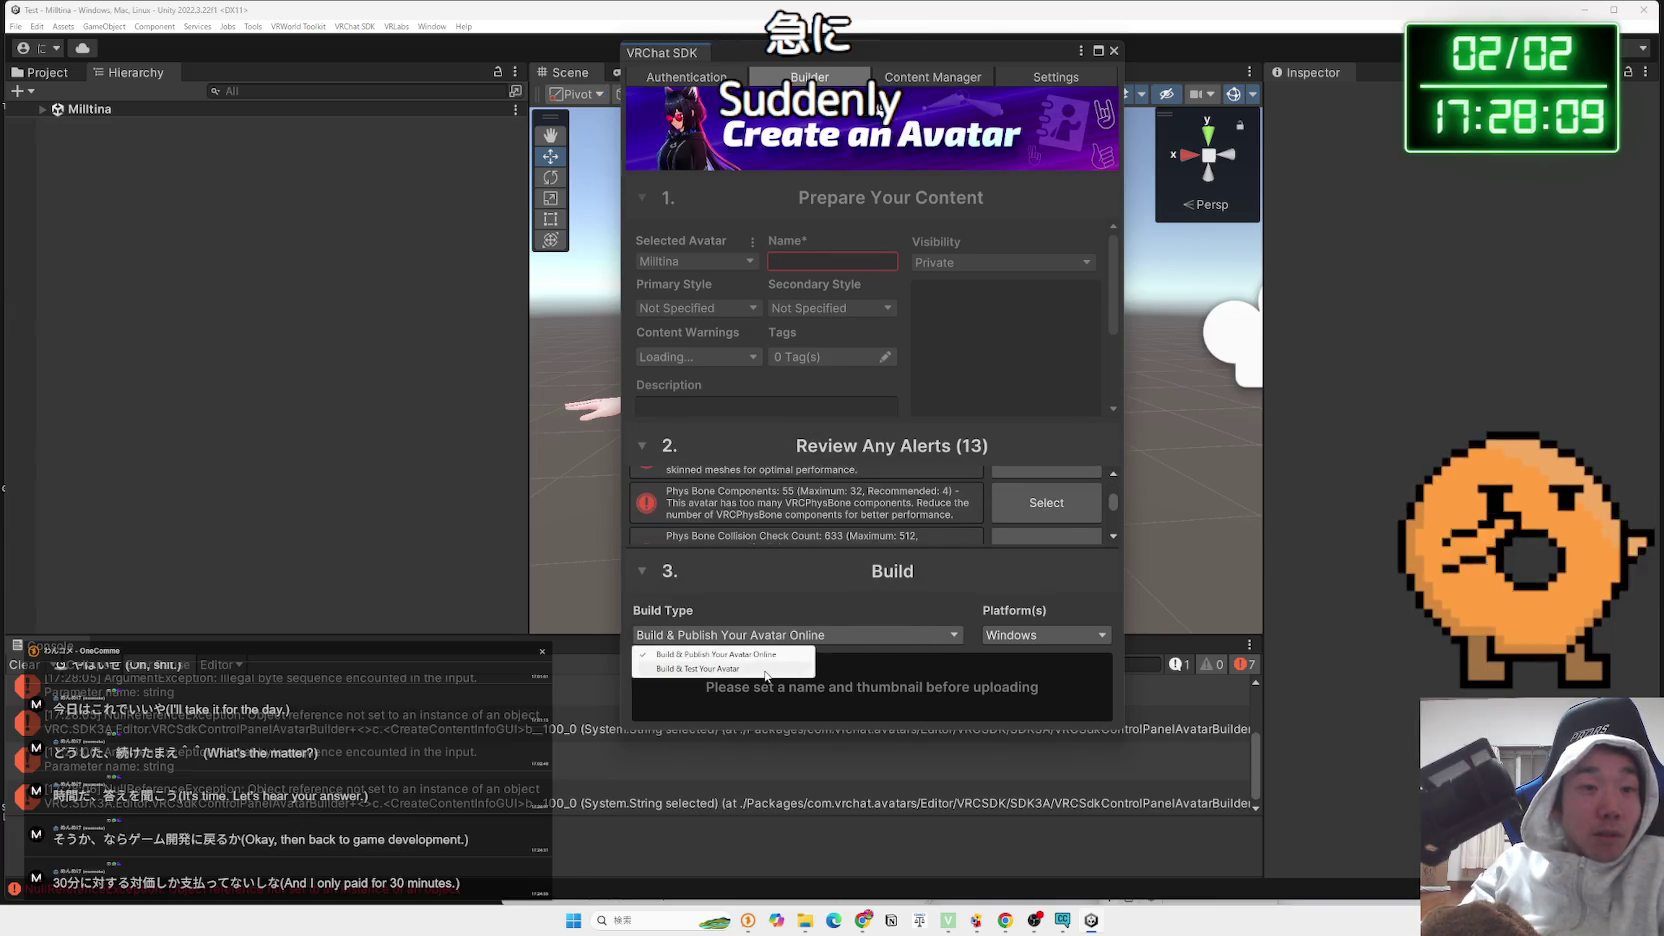
{"action": "left_click", "coordinate": [765, 670]}
{"action": "left_click", "coordinate": [913, 636]}
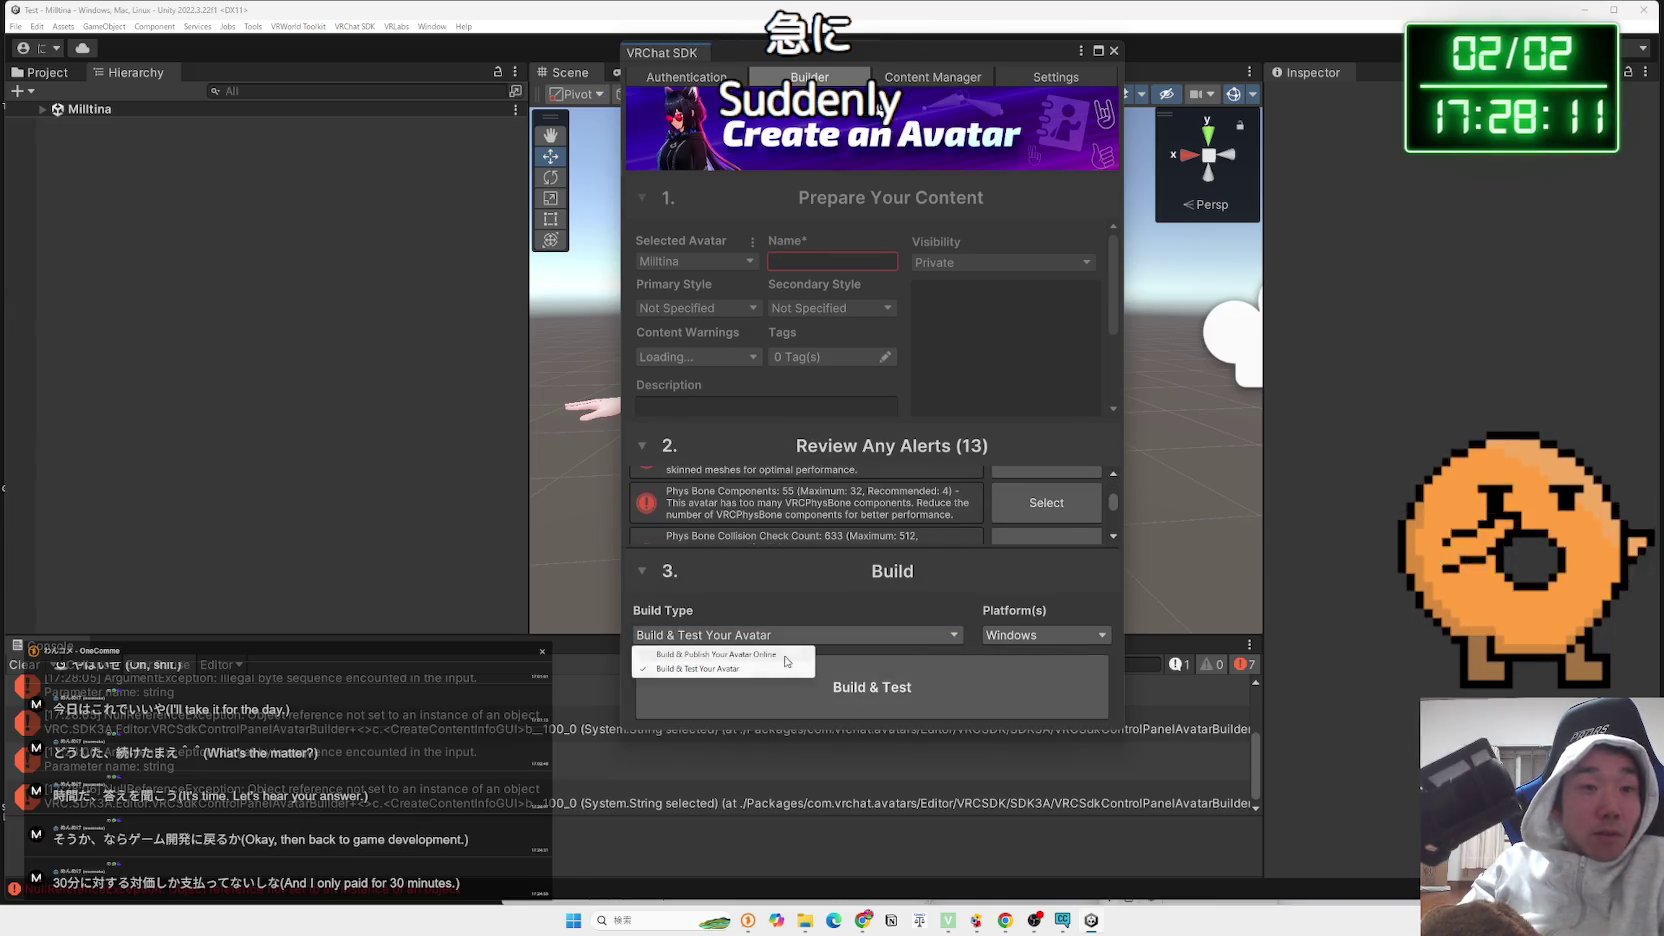
{"action": "left_click", "coordinate": [791, 655]}
{"action": "left_click", "coordinate": [862, 921]}
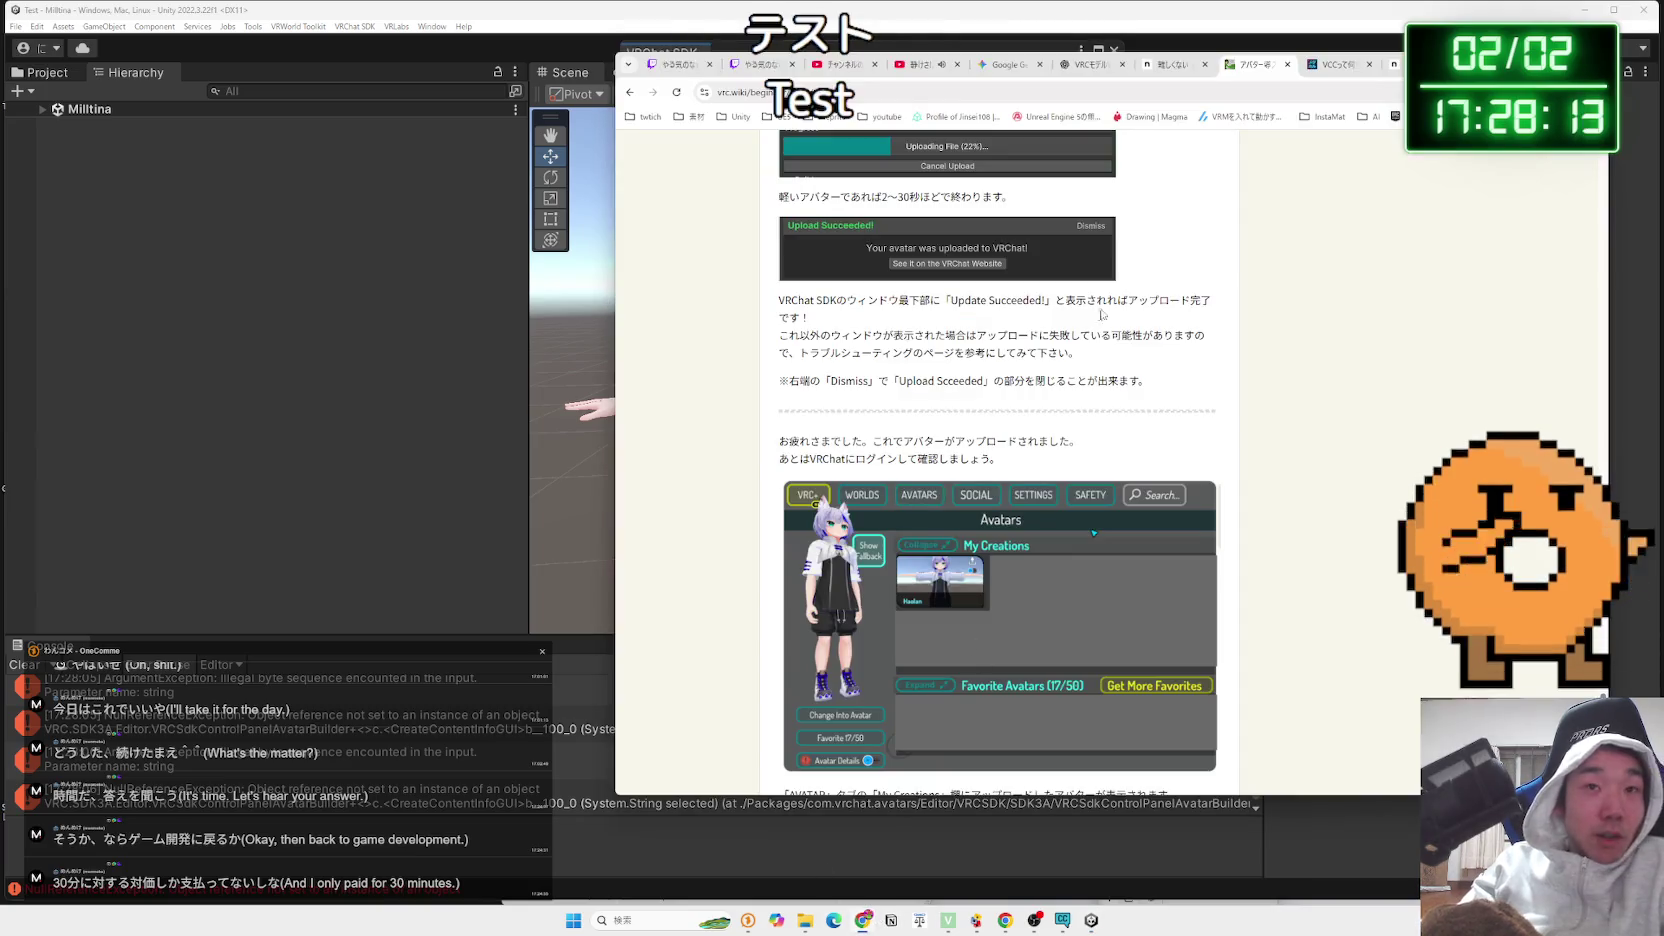
Search Google for 'vrc テストアバター アップロード' and open the first YouTube tutorial result
{"action": "key", "text": "ctrl+t"}
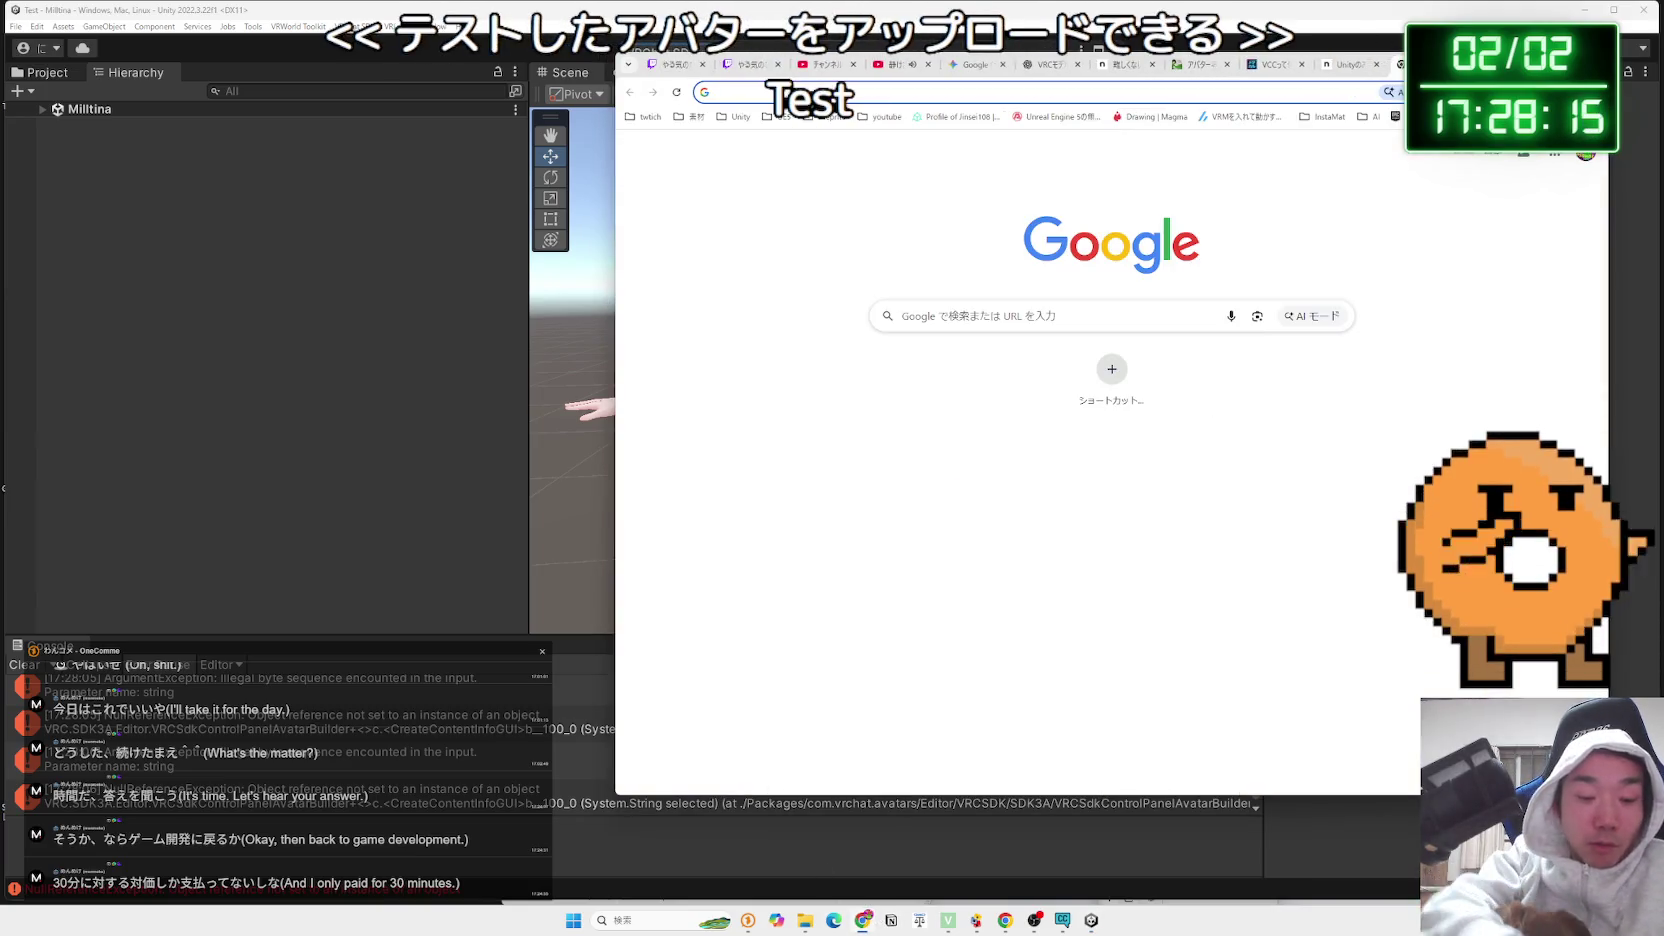
{"action": "type", "text": "vrc"}
{"action": "key", "text": "Return"}
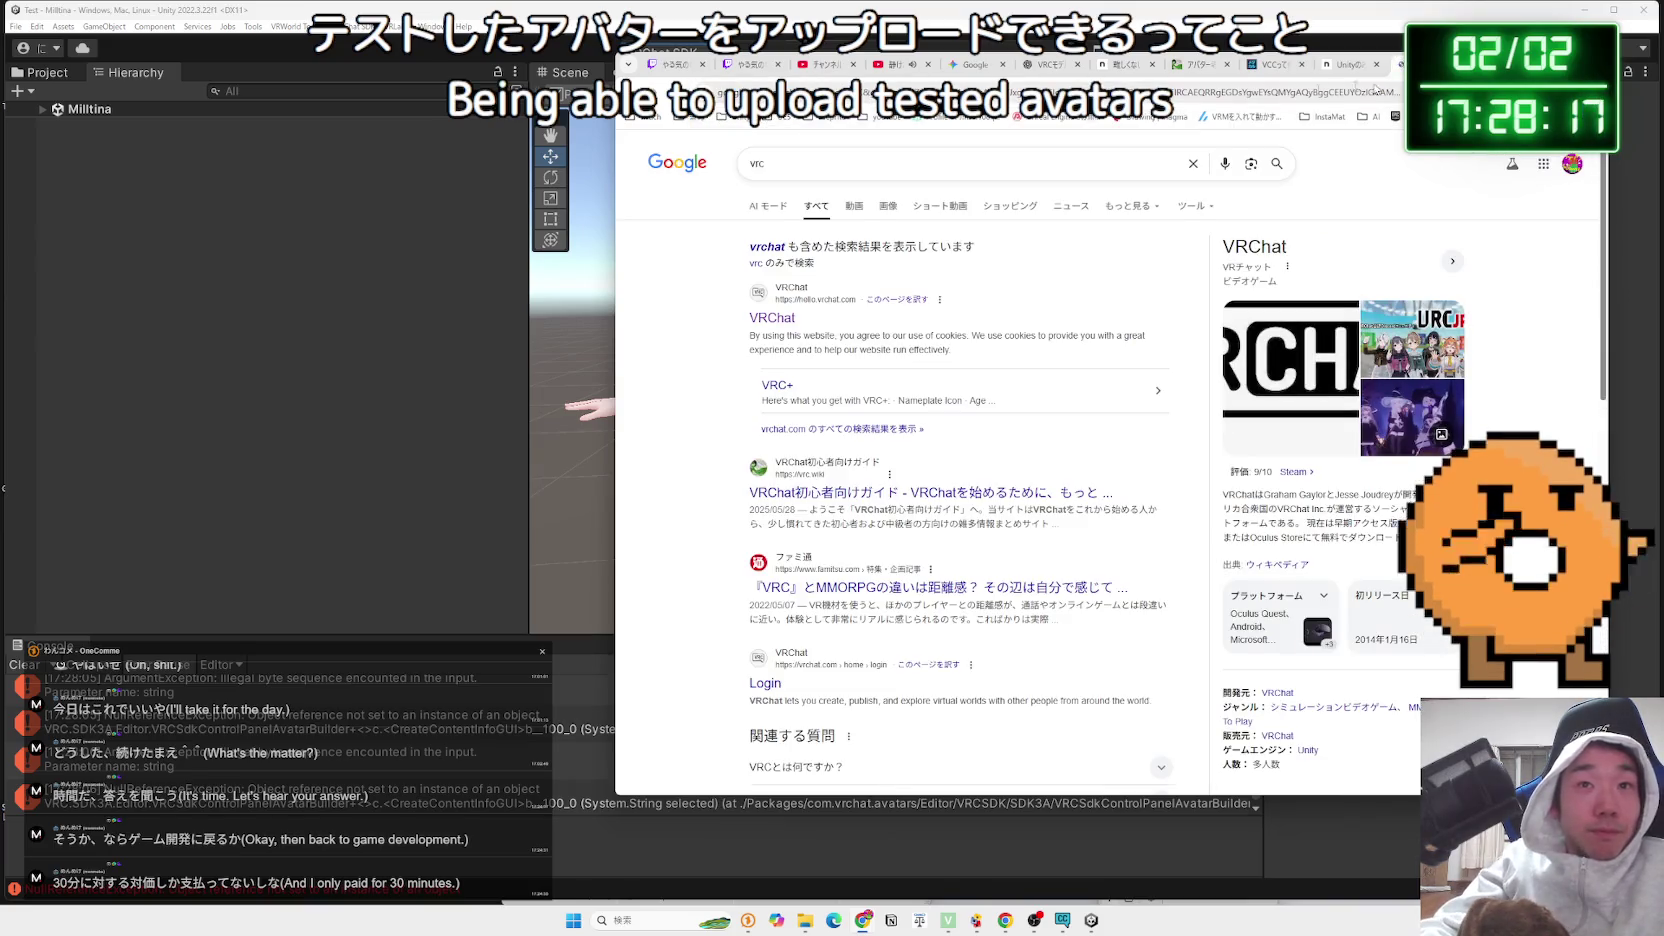
{"action": "left_click", "coordinate": [1107, 155]}
{"action": "type", "text": "てす"}
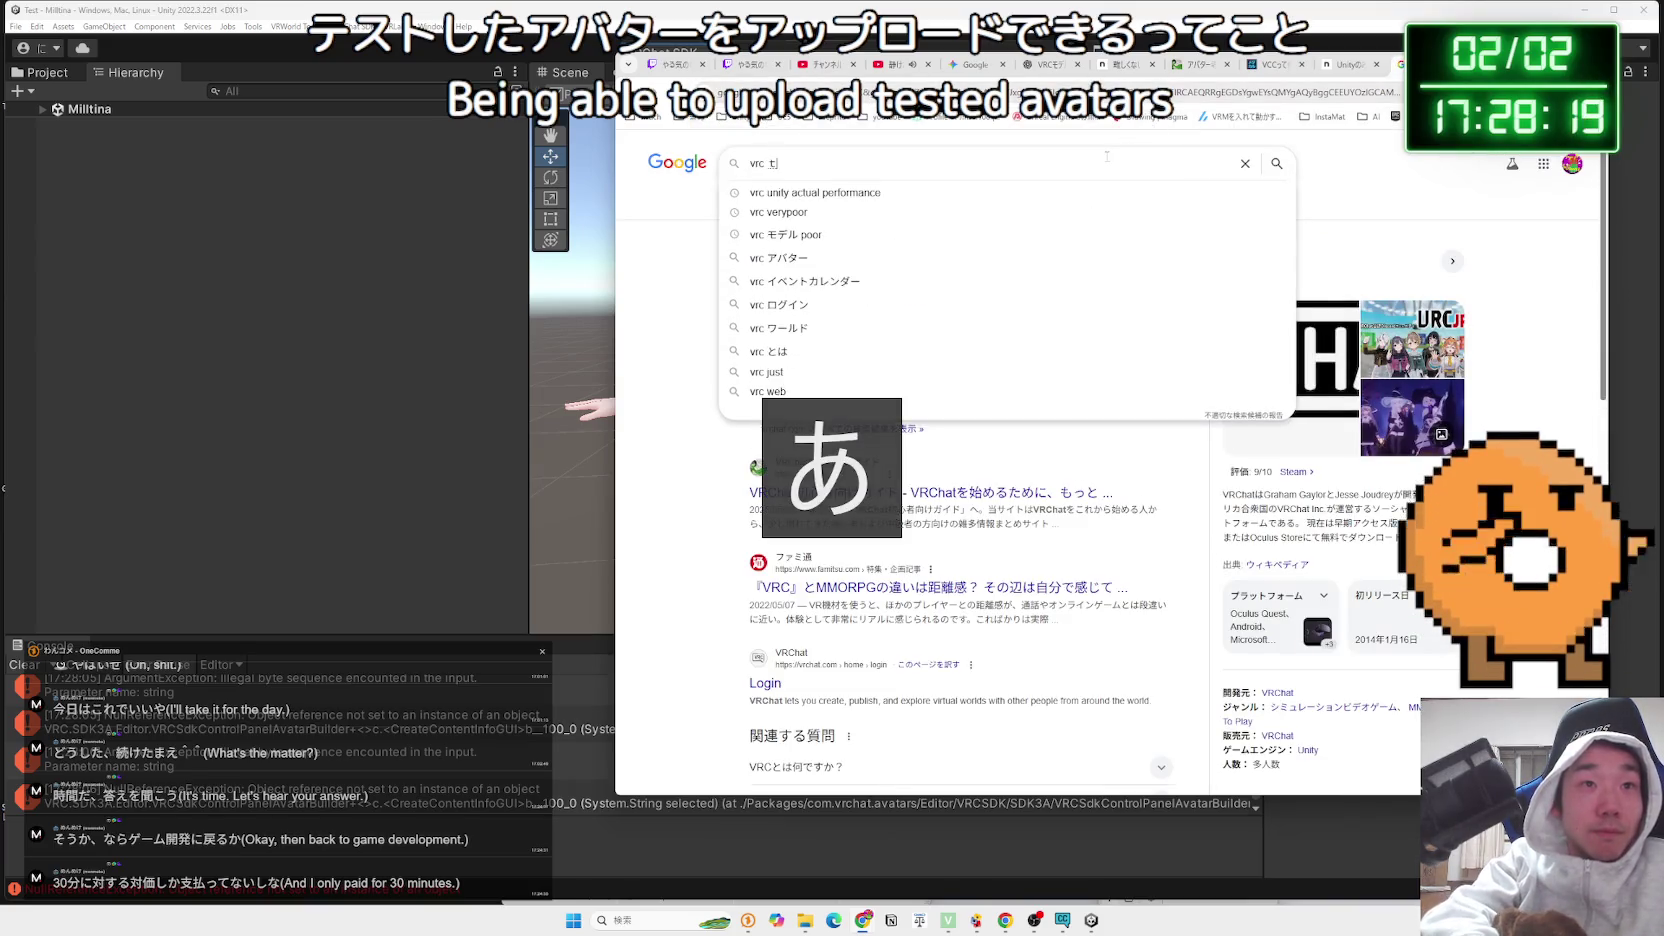
{"action": "type", "text": "とあば"}
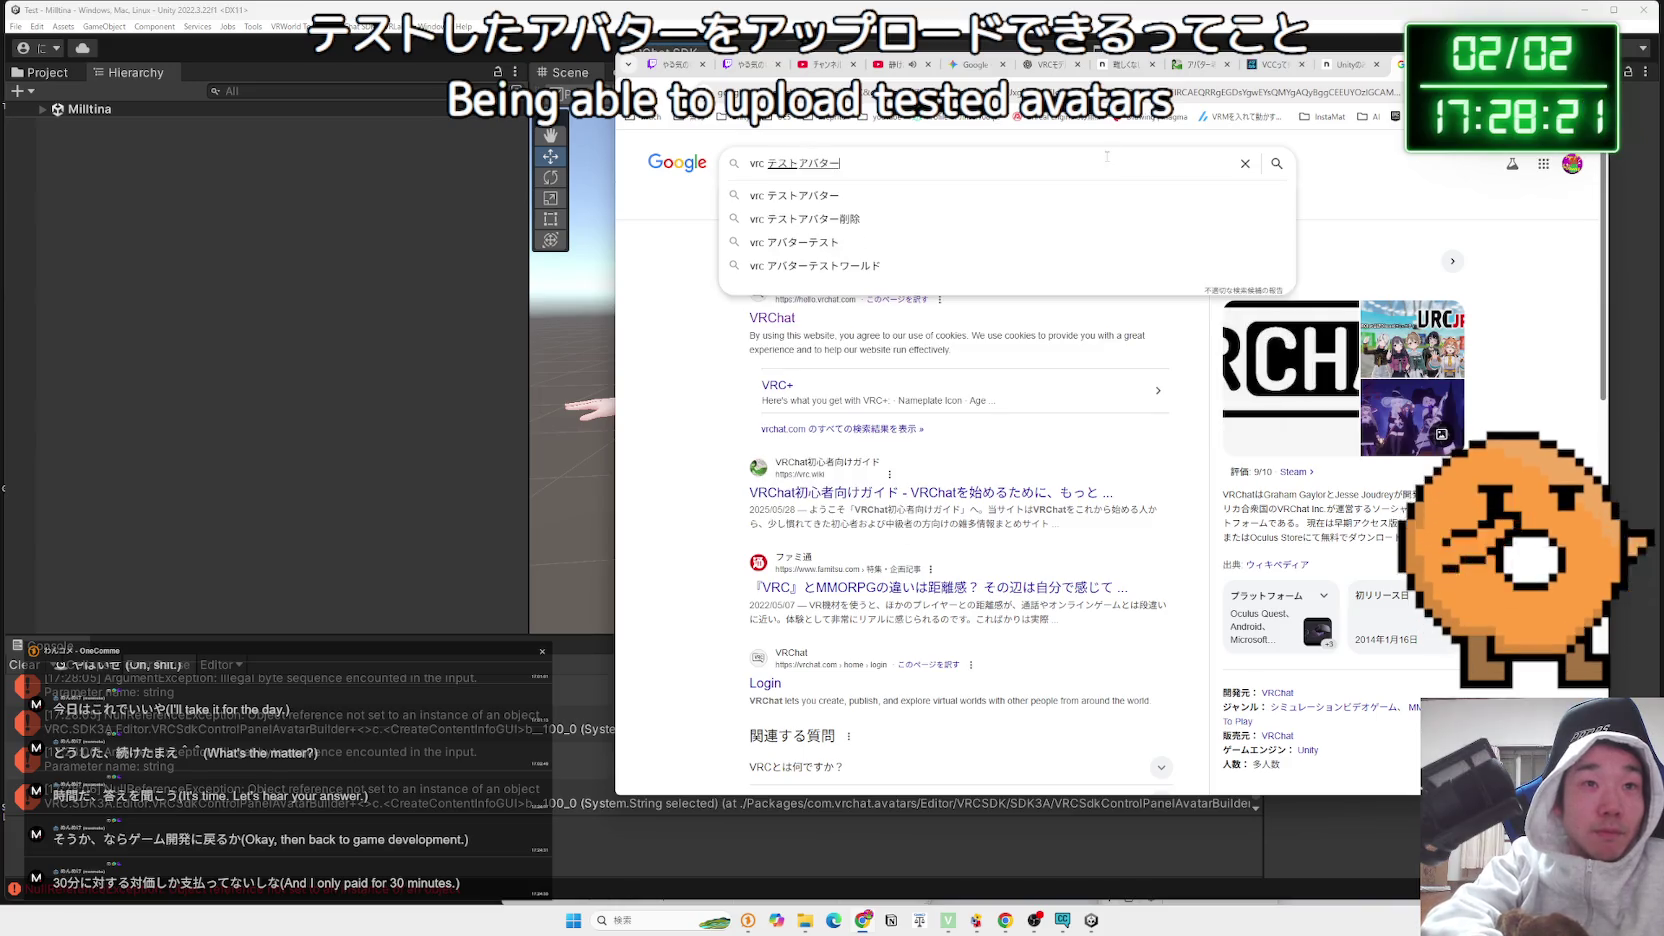
{"action": "type", "text": " あっぷr"}
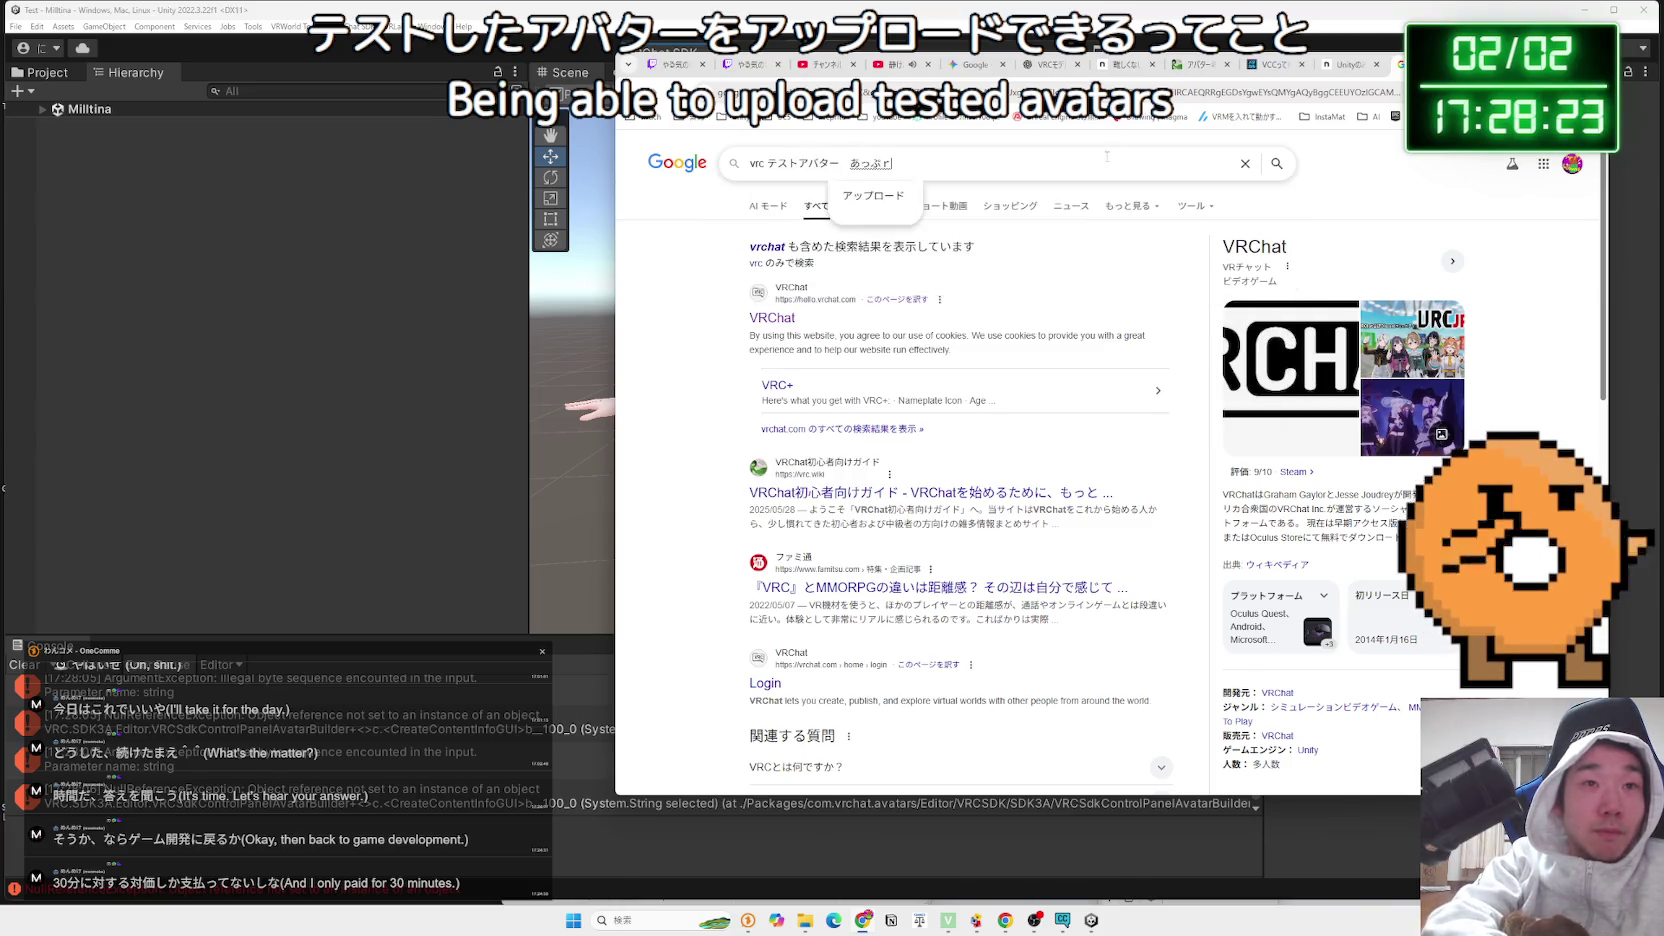
{"action": "key", "text": "space"}
{"action": "key", "text": "Return"}
{"action": "key", "text": "Return"}
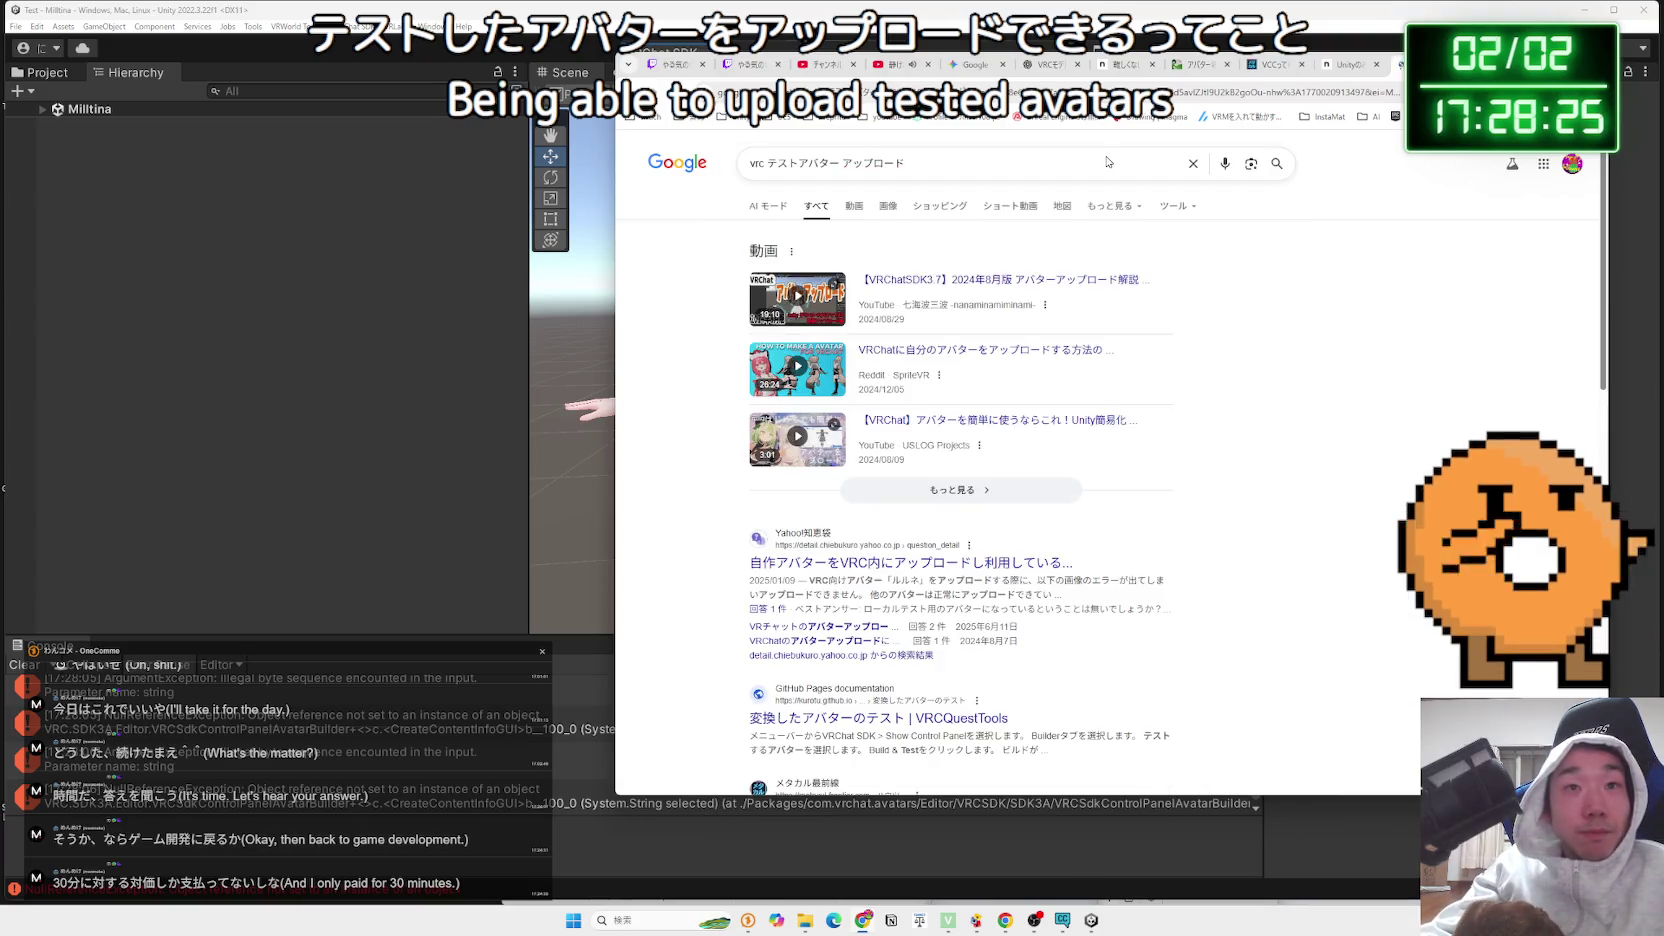
{"action": "scroll", "coordinate": [973, 437], "scroll_direction": "down", "scroll_amount": 2}
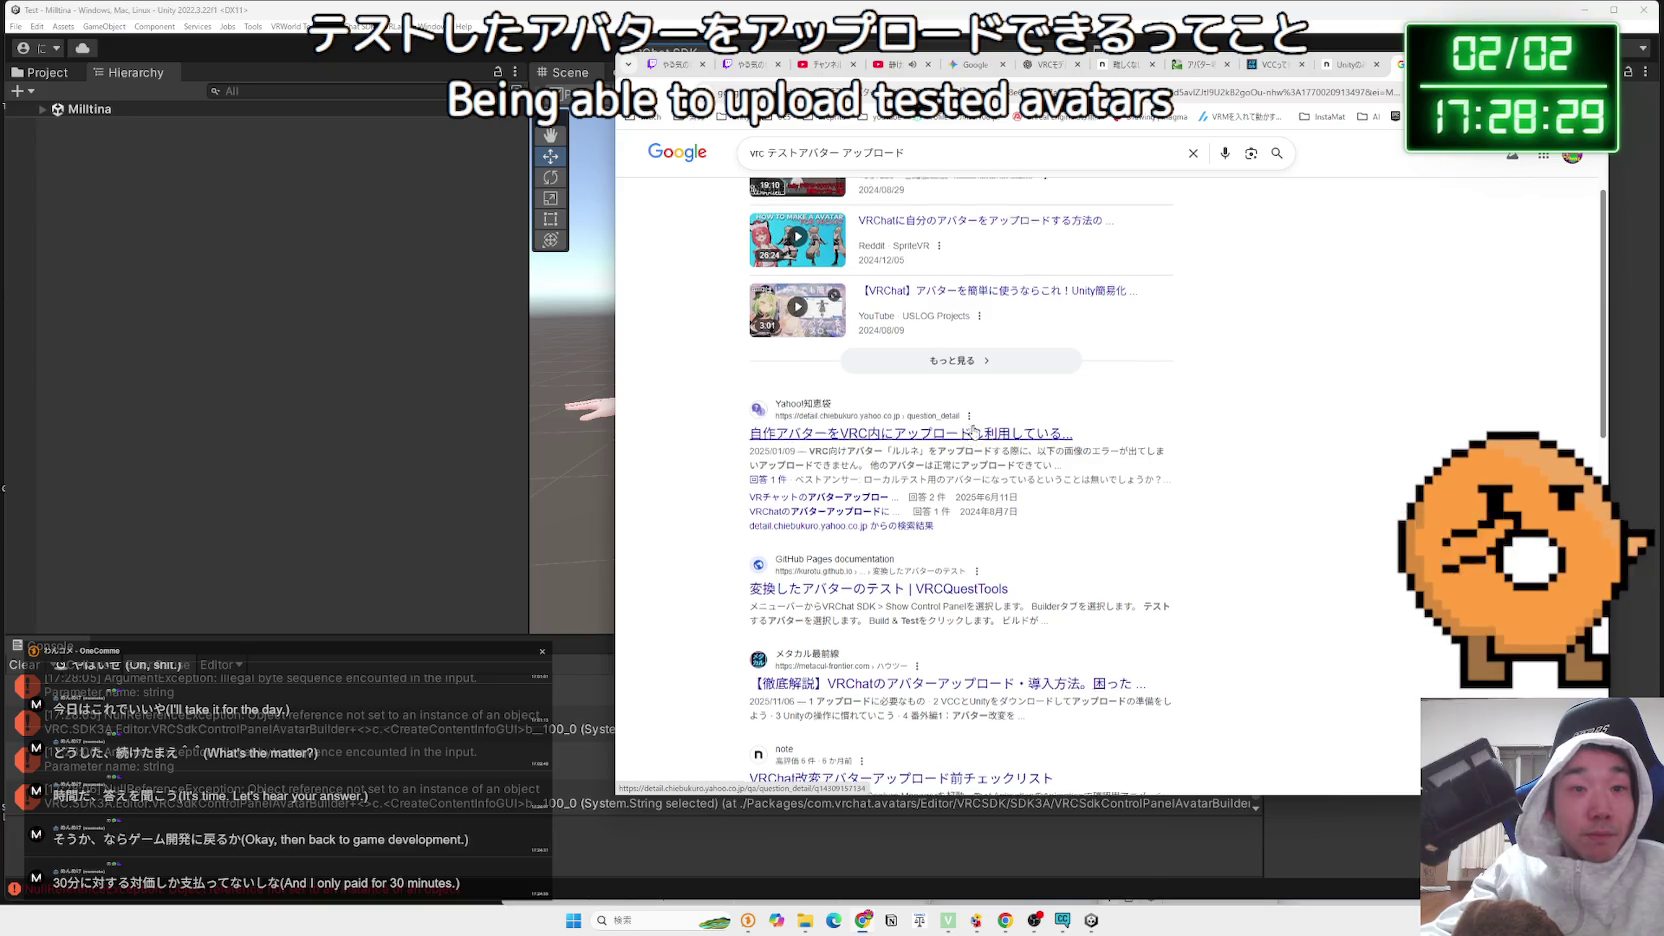
{"action": "scroll", "coordinate": [973, 432], "scroll_direction": "up", "scroll_amount": 2}
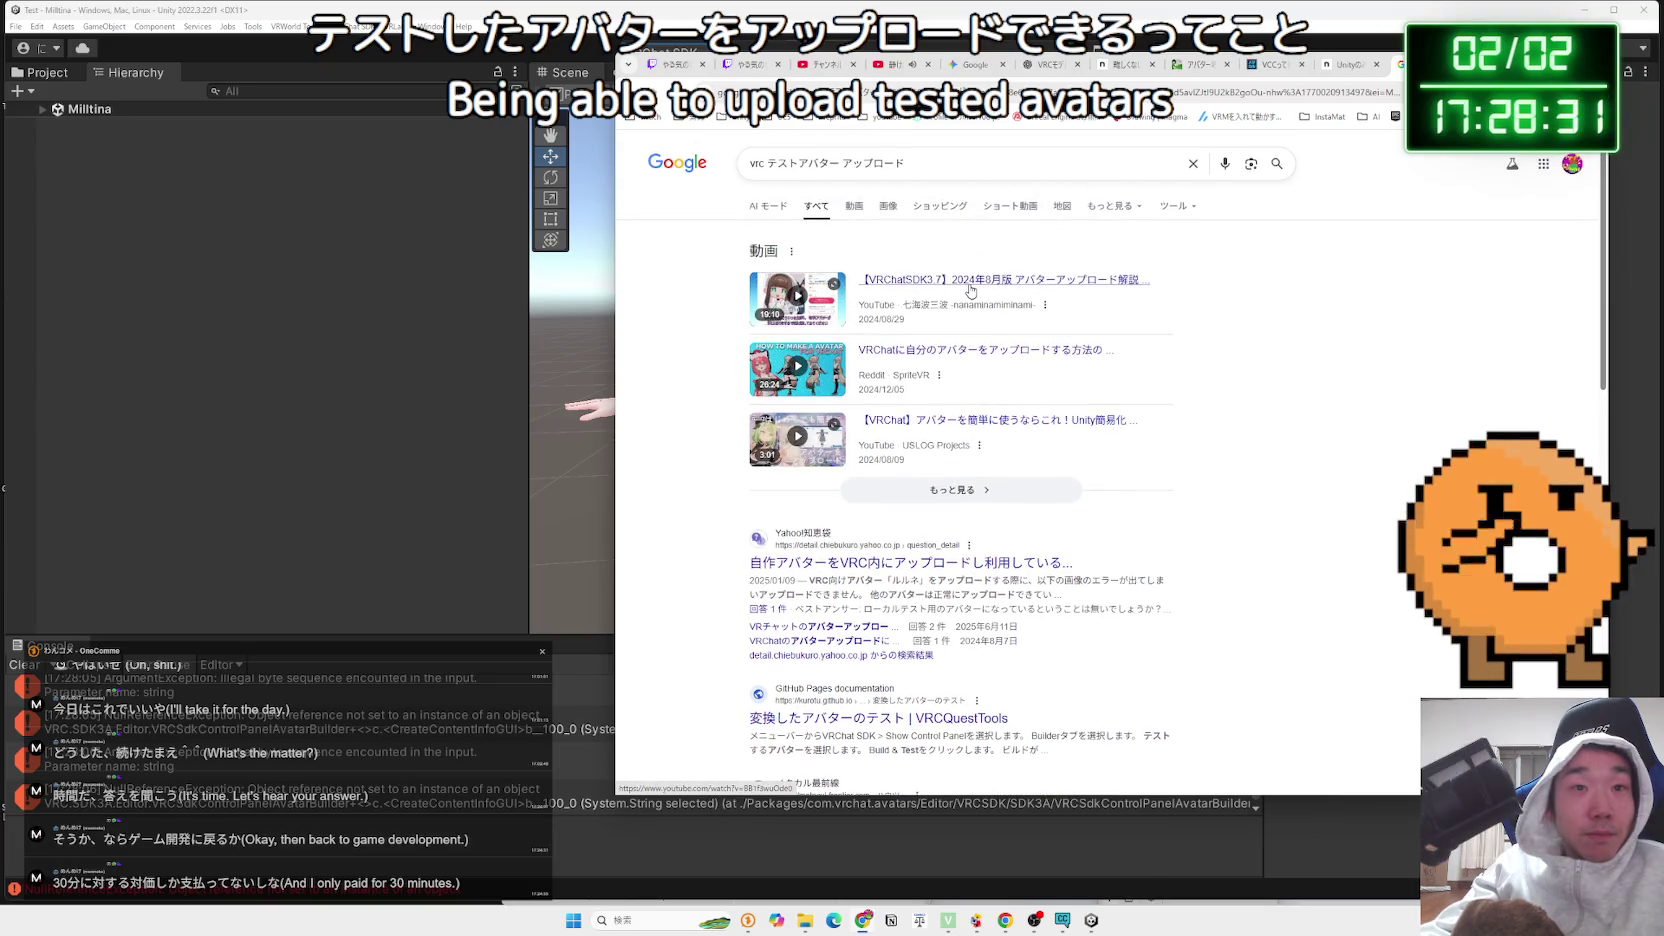
{"action": "left_click", "coordinate": [970, 283]}
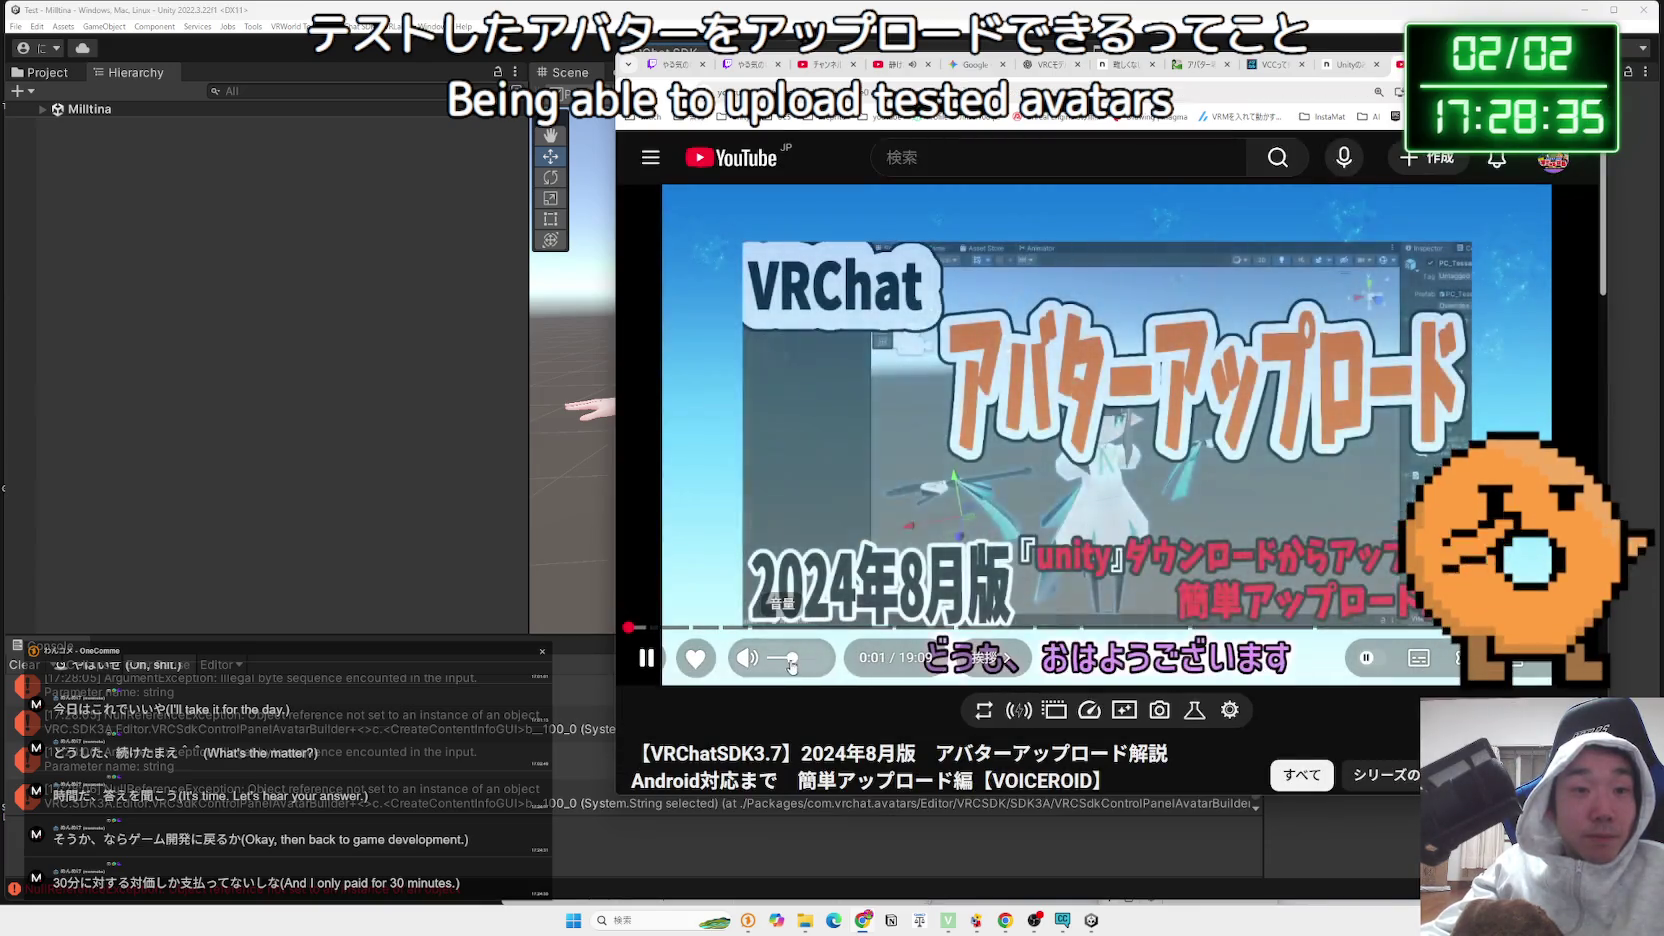
Raise the video volume and skip past the Unity Hub setup to around 1:46 onward
{"action": "left_click", "coordinate": [781, 660]}
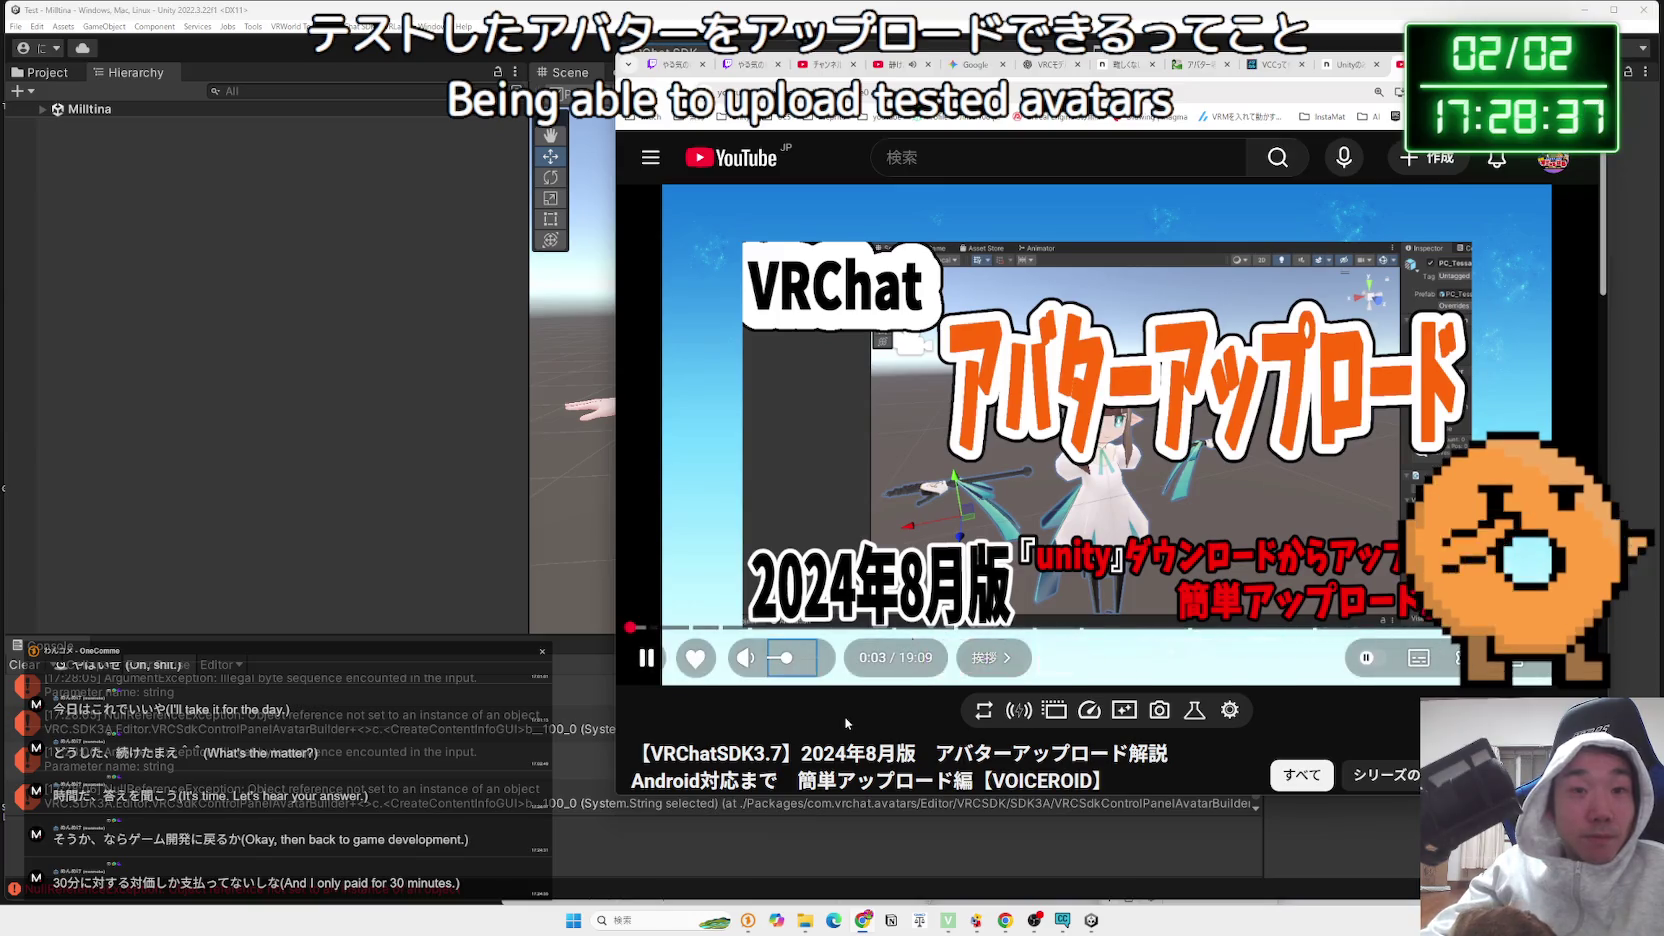
{"action": "key", "text": "Up"}
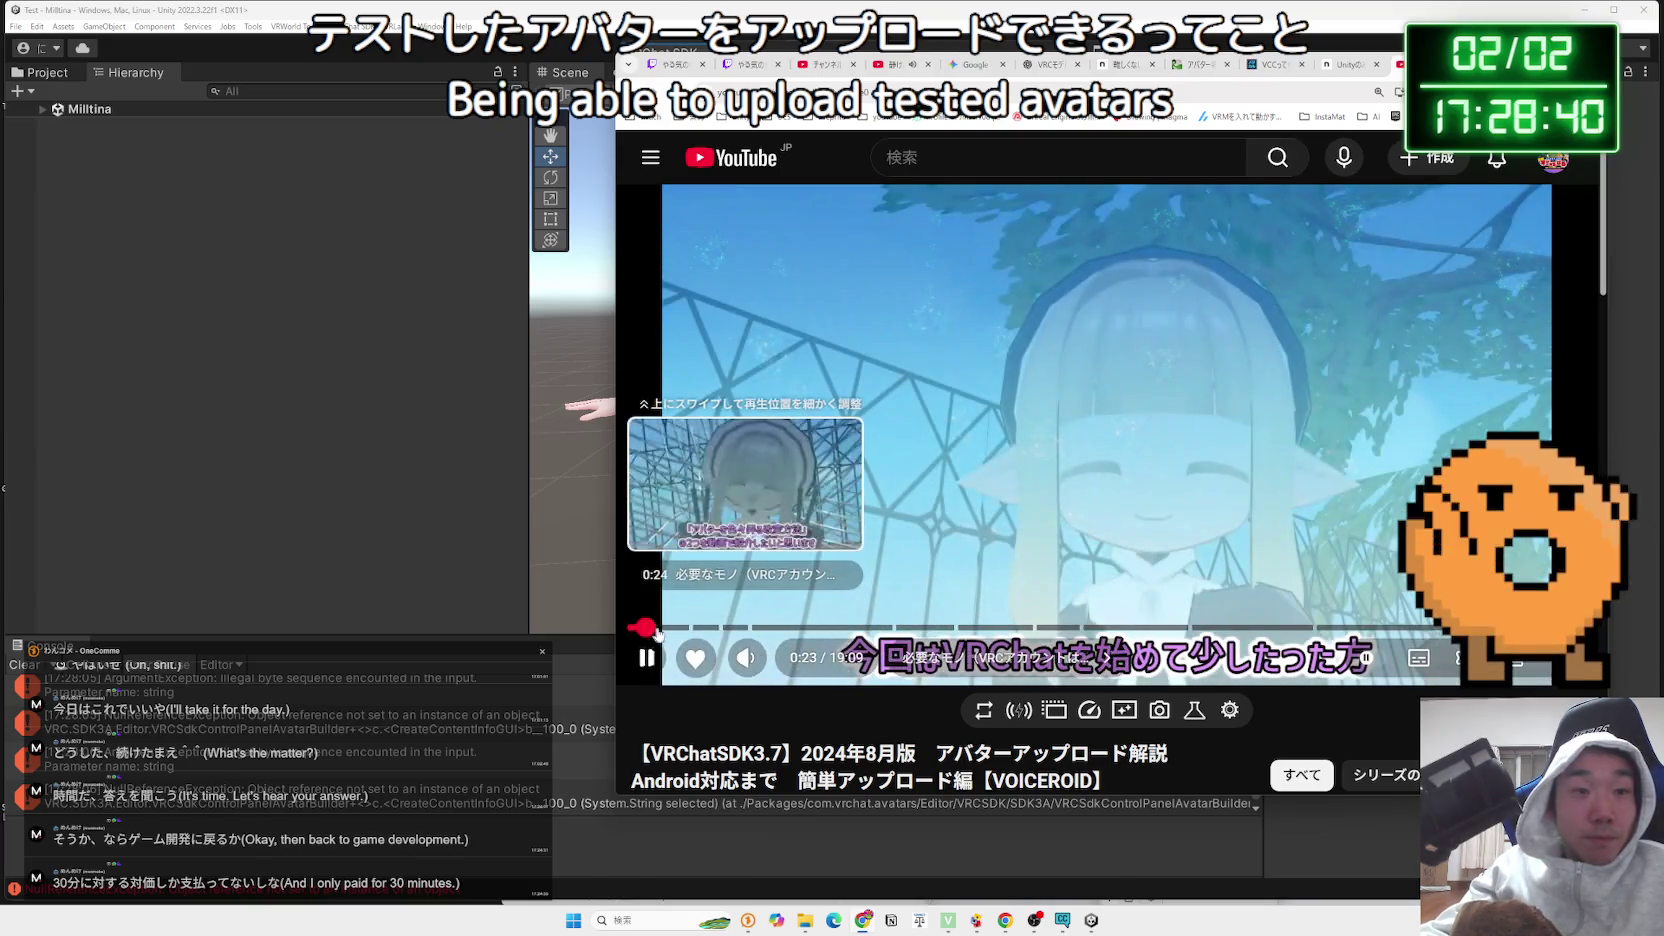
{"action": "left_click", "coordinate": [668, 628]}
{"action": "key", "text": "Right"}
{"action": "key", "text": "Right"}
{"action": "key", "text": "Right"}
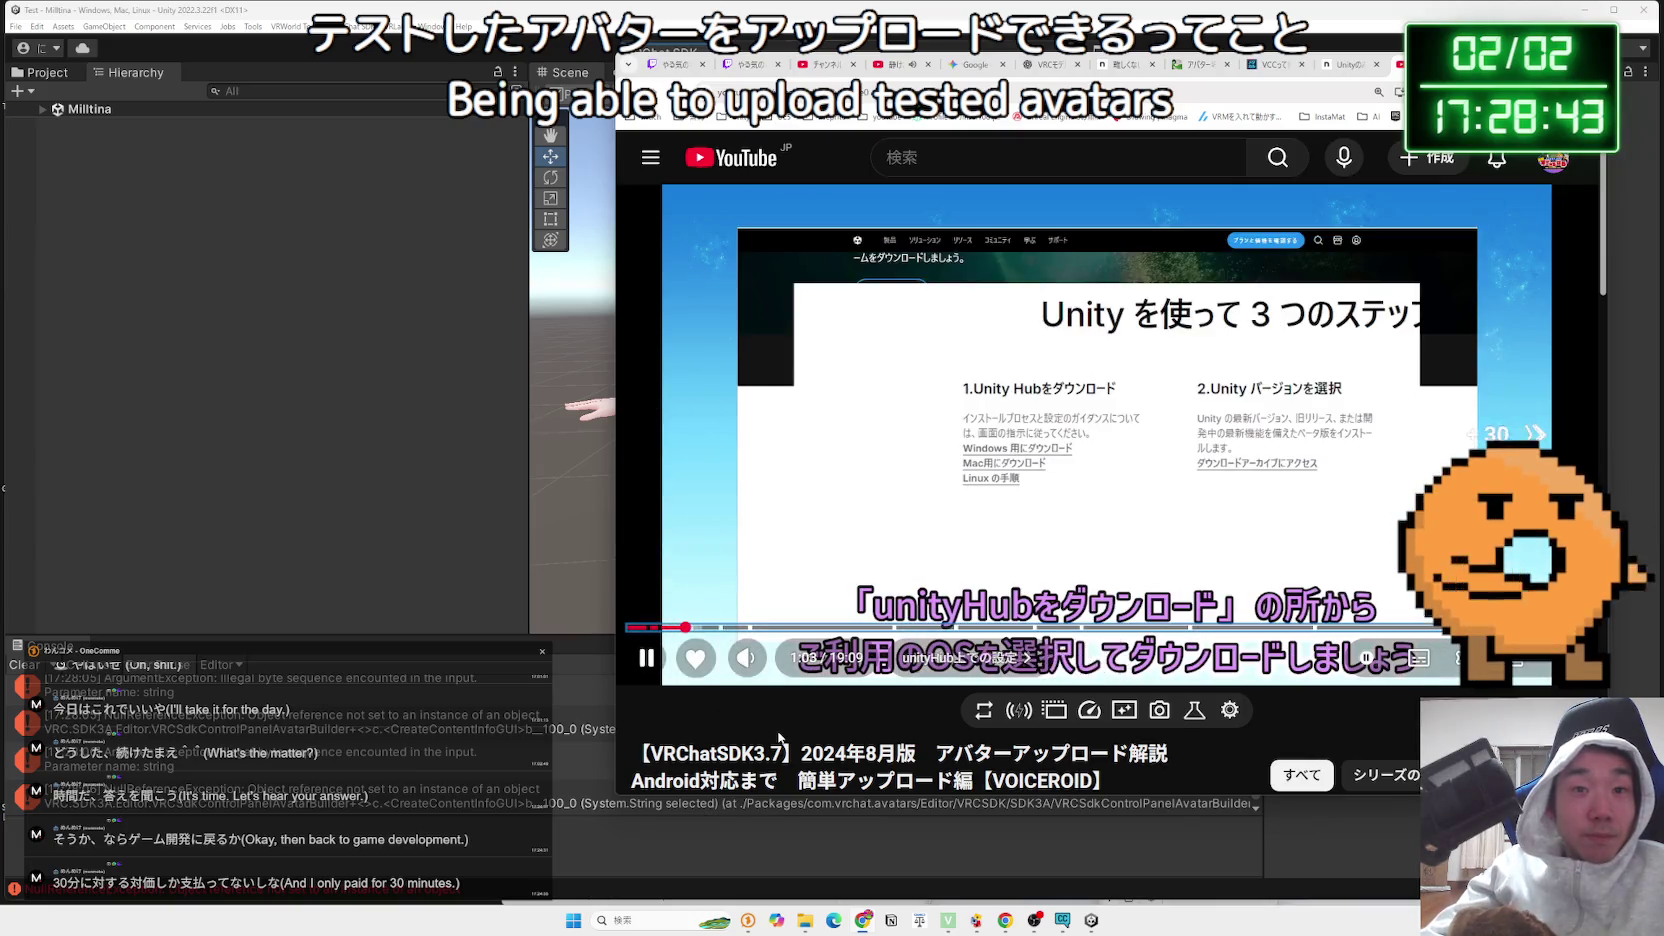
{"action": "key", "text": "Right"}
{"action": "key", "text": "Right"}
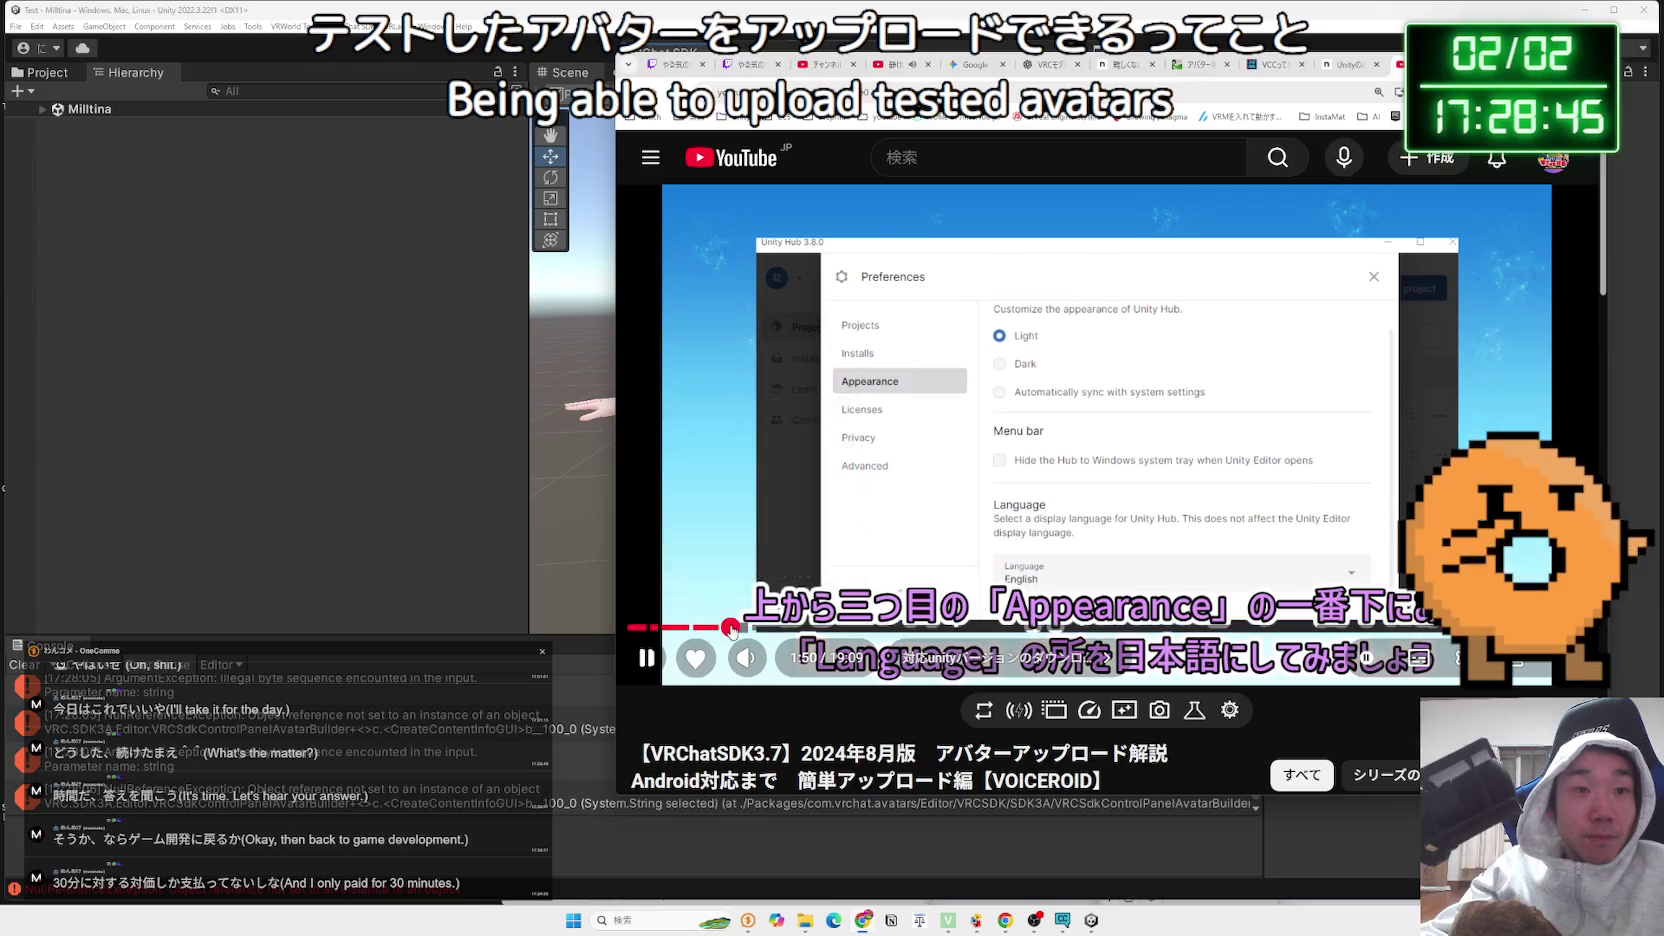
{"action": "left_click", "coordinate": [729, 628]}
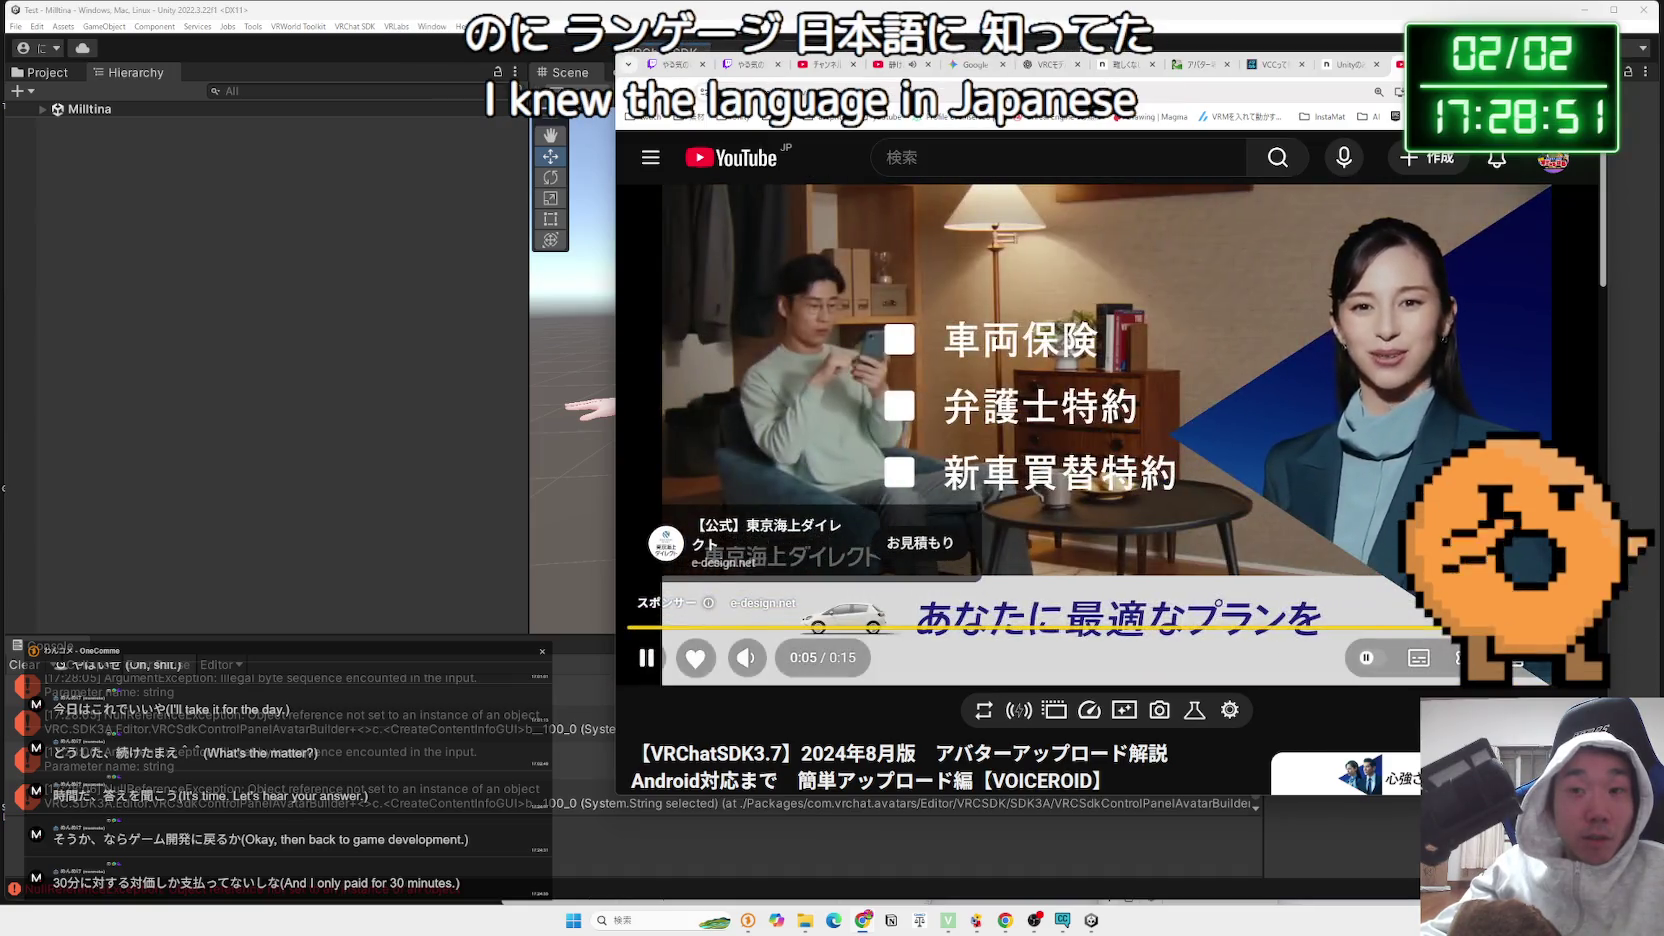
{"action": "key", "text": "l"}
{"action": "key", "text": "l"}
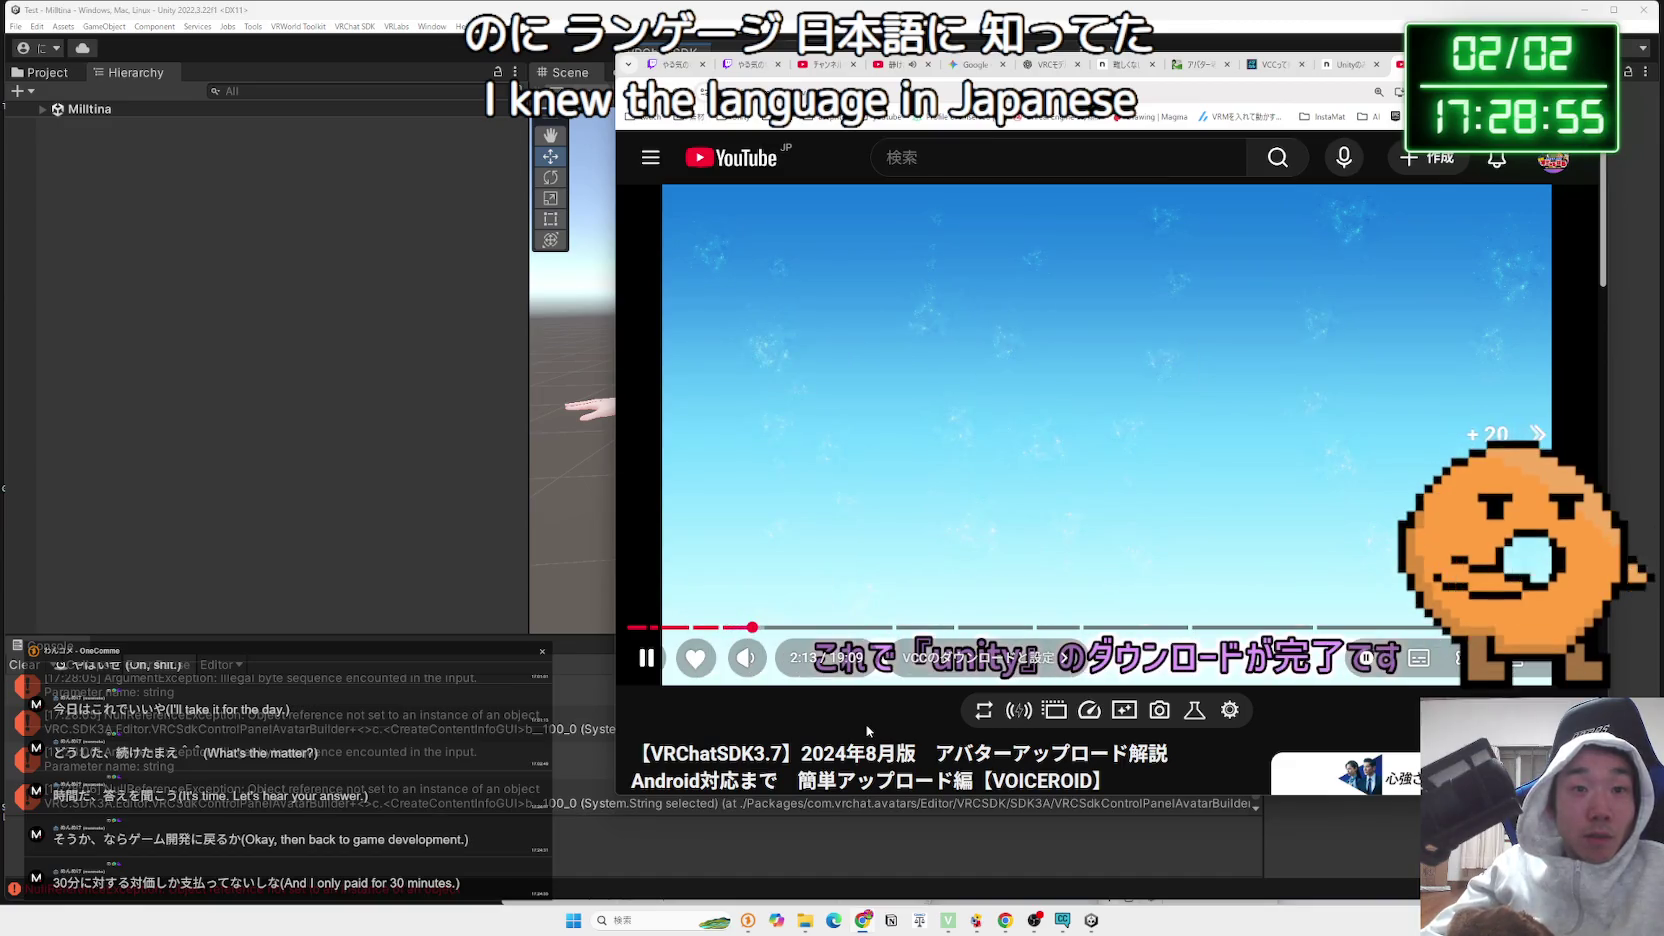
{"action": "key", "text": "Right"}
{"action": "key", "text": "Right"}
{"action": "key", "text": "Right"}
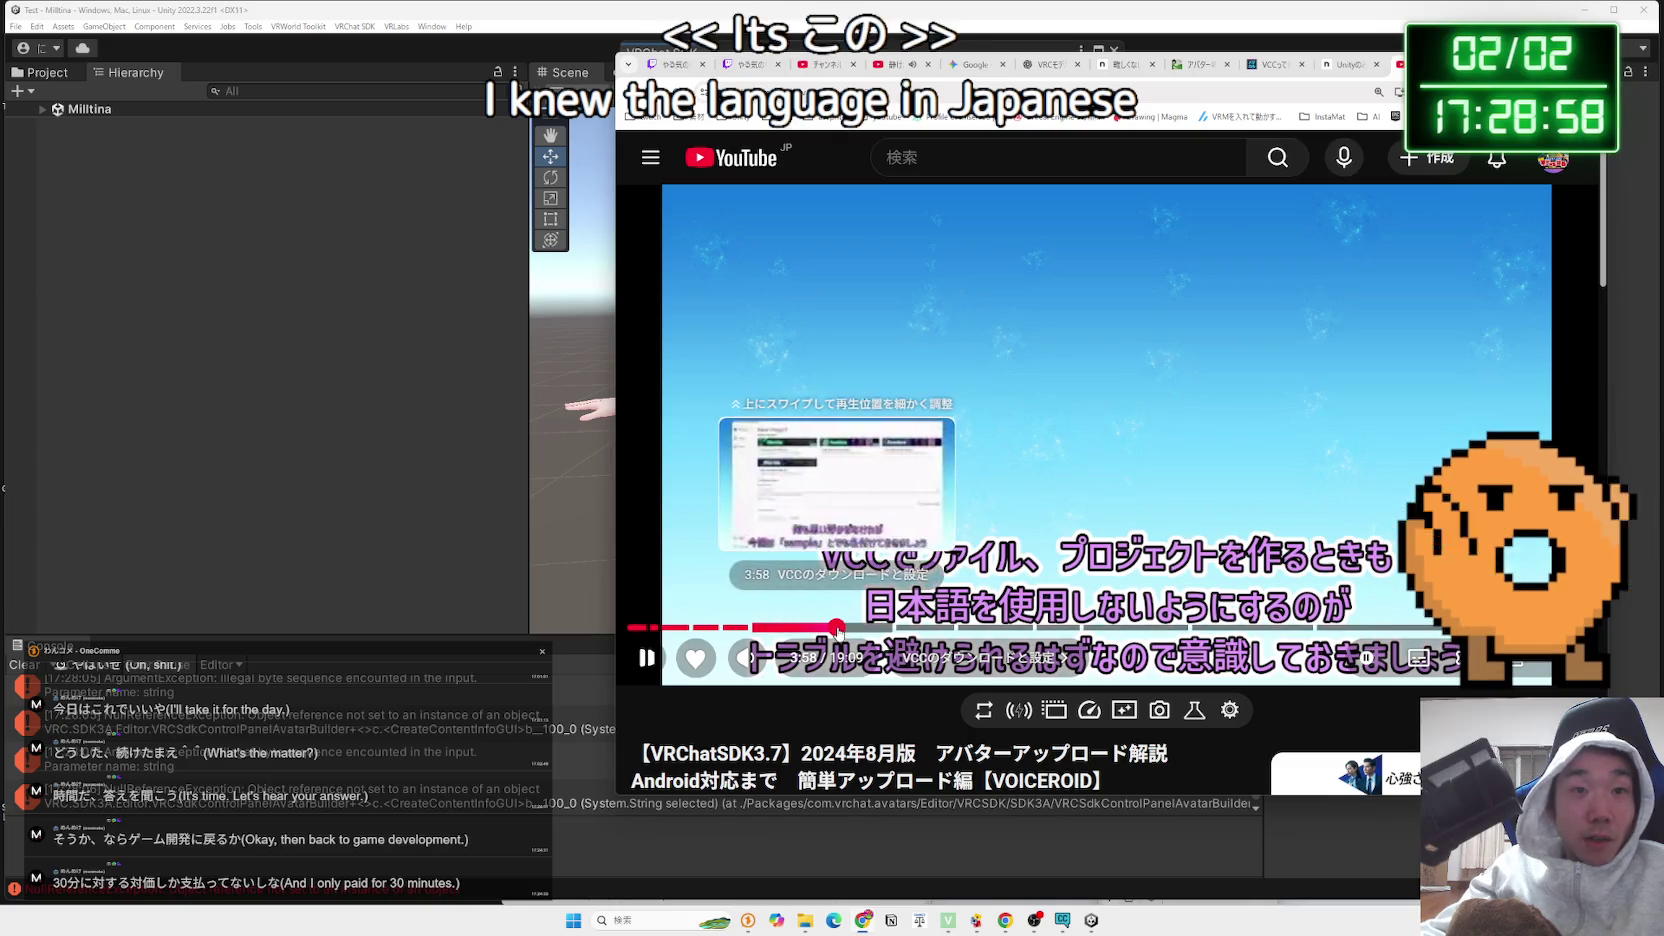
Scrub through the VCC and Unity editor sections to the SDK Builder explanation at 11:19
{"action": "left_click", "coordinate": [836, 628]}
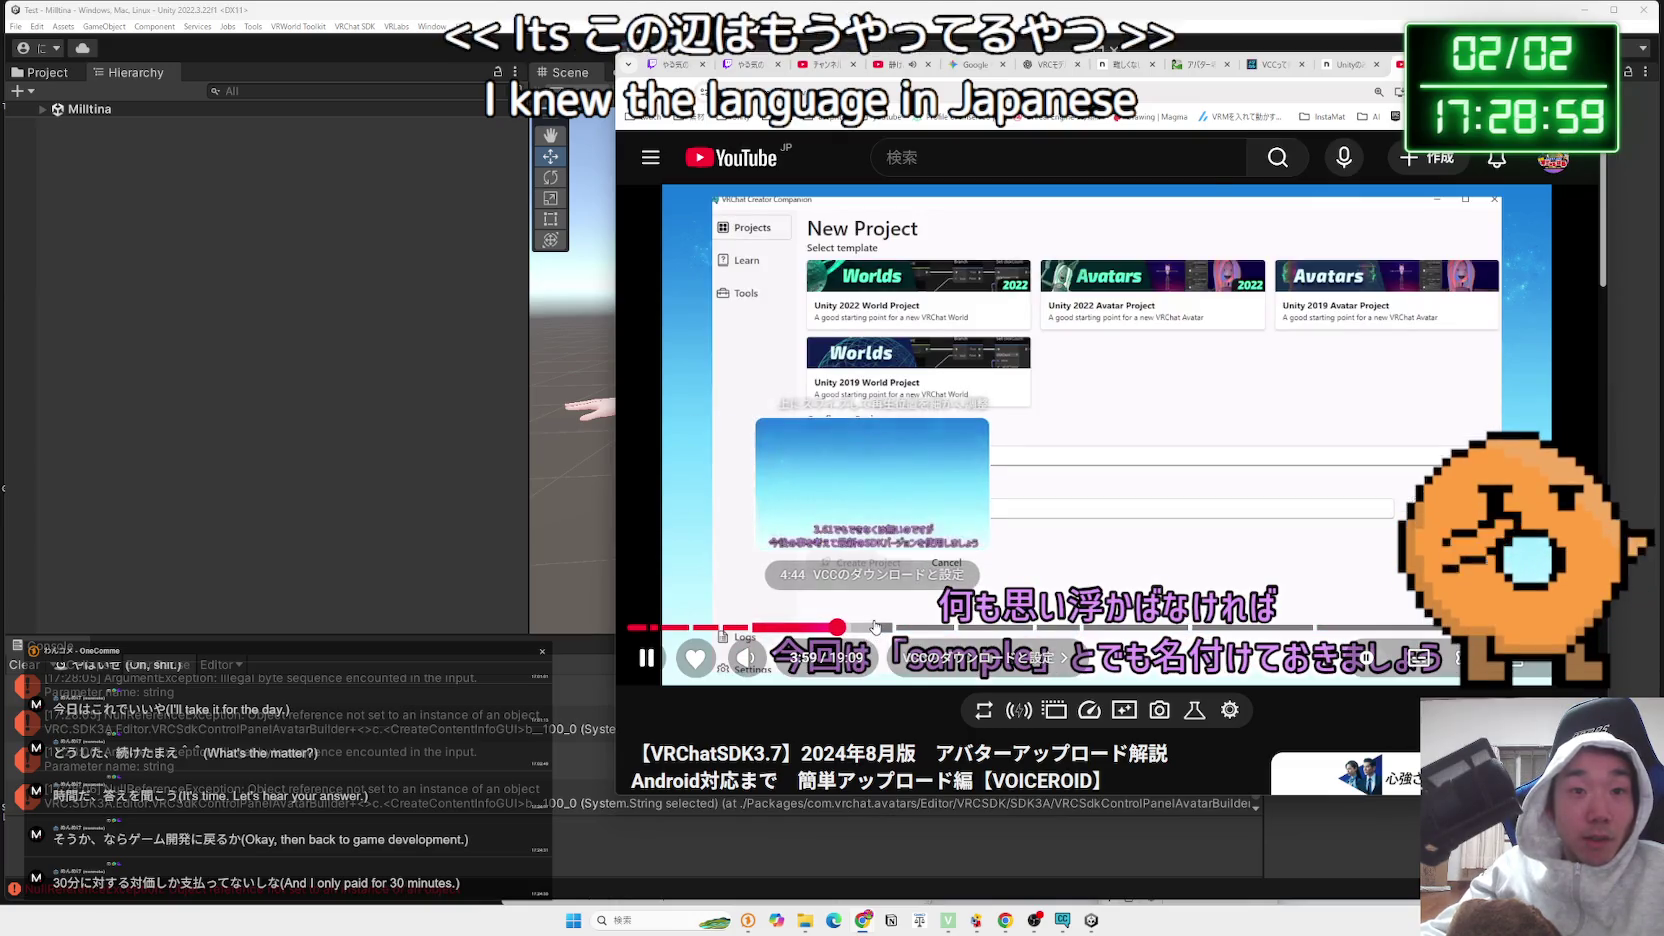
{"action": "left_click", "coordinate": [876, 627]}
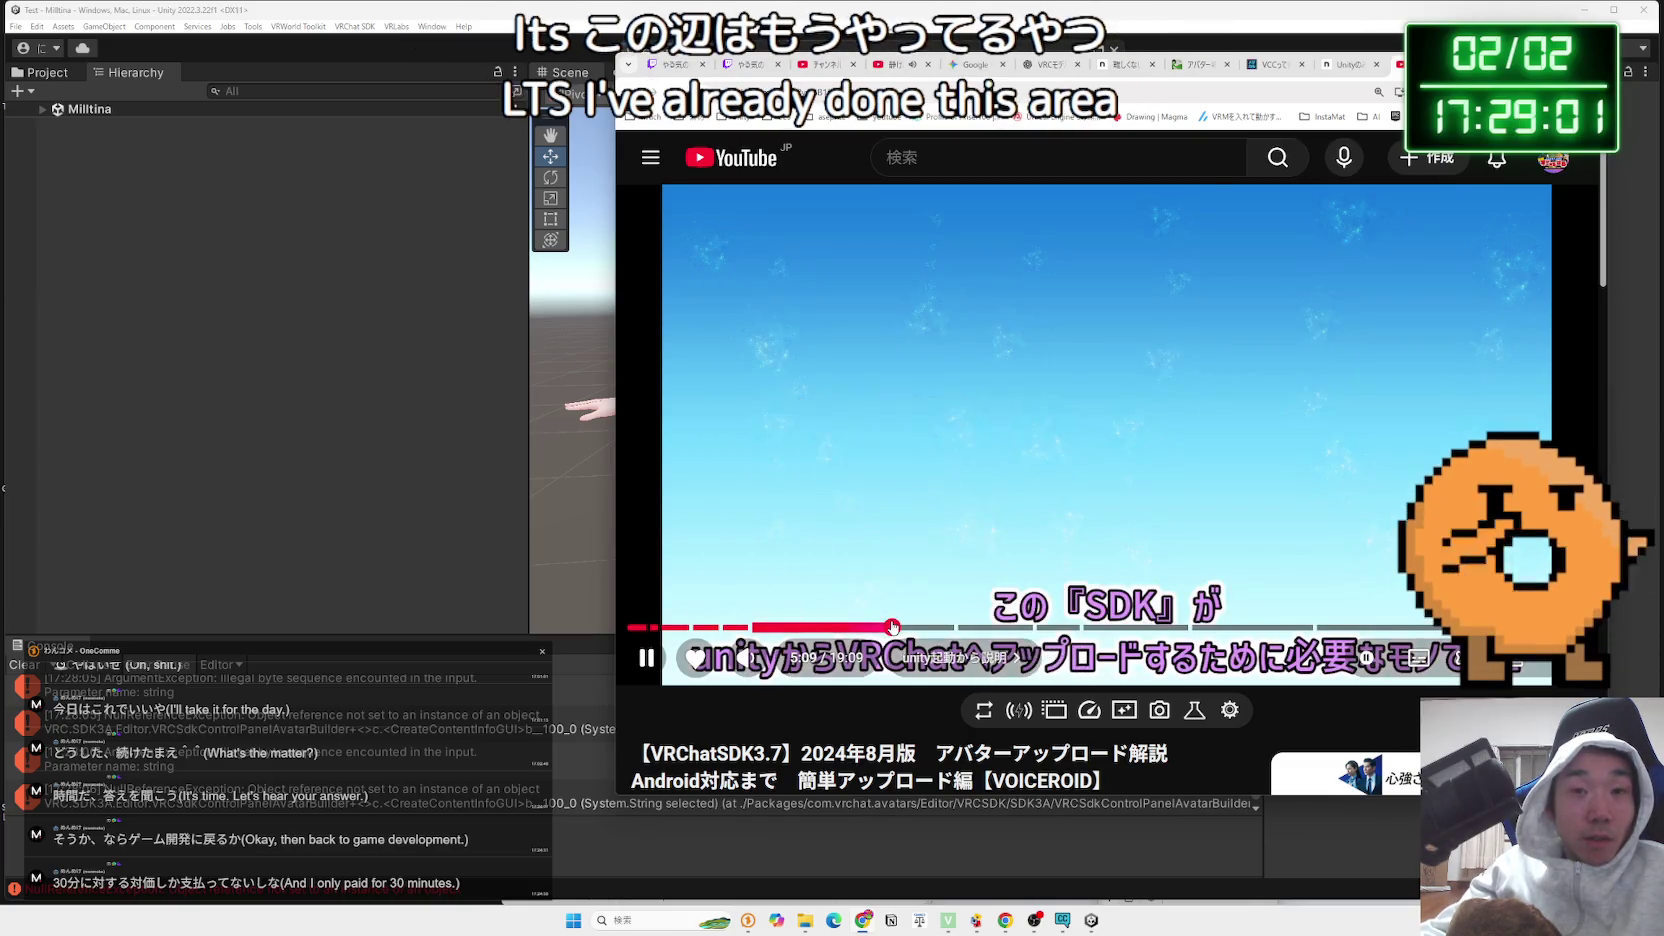
{"action": "left_click", "coordinate": [907, 627]}
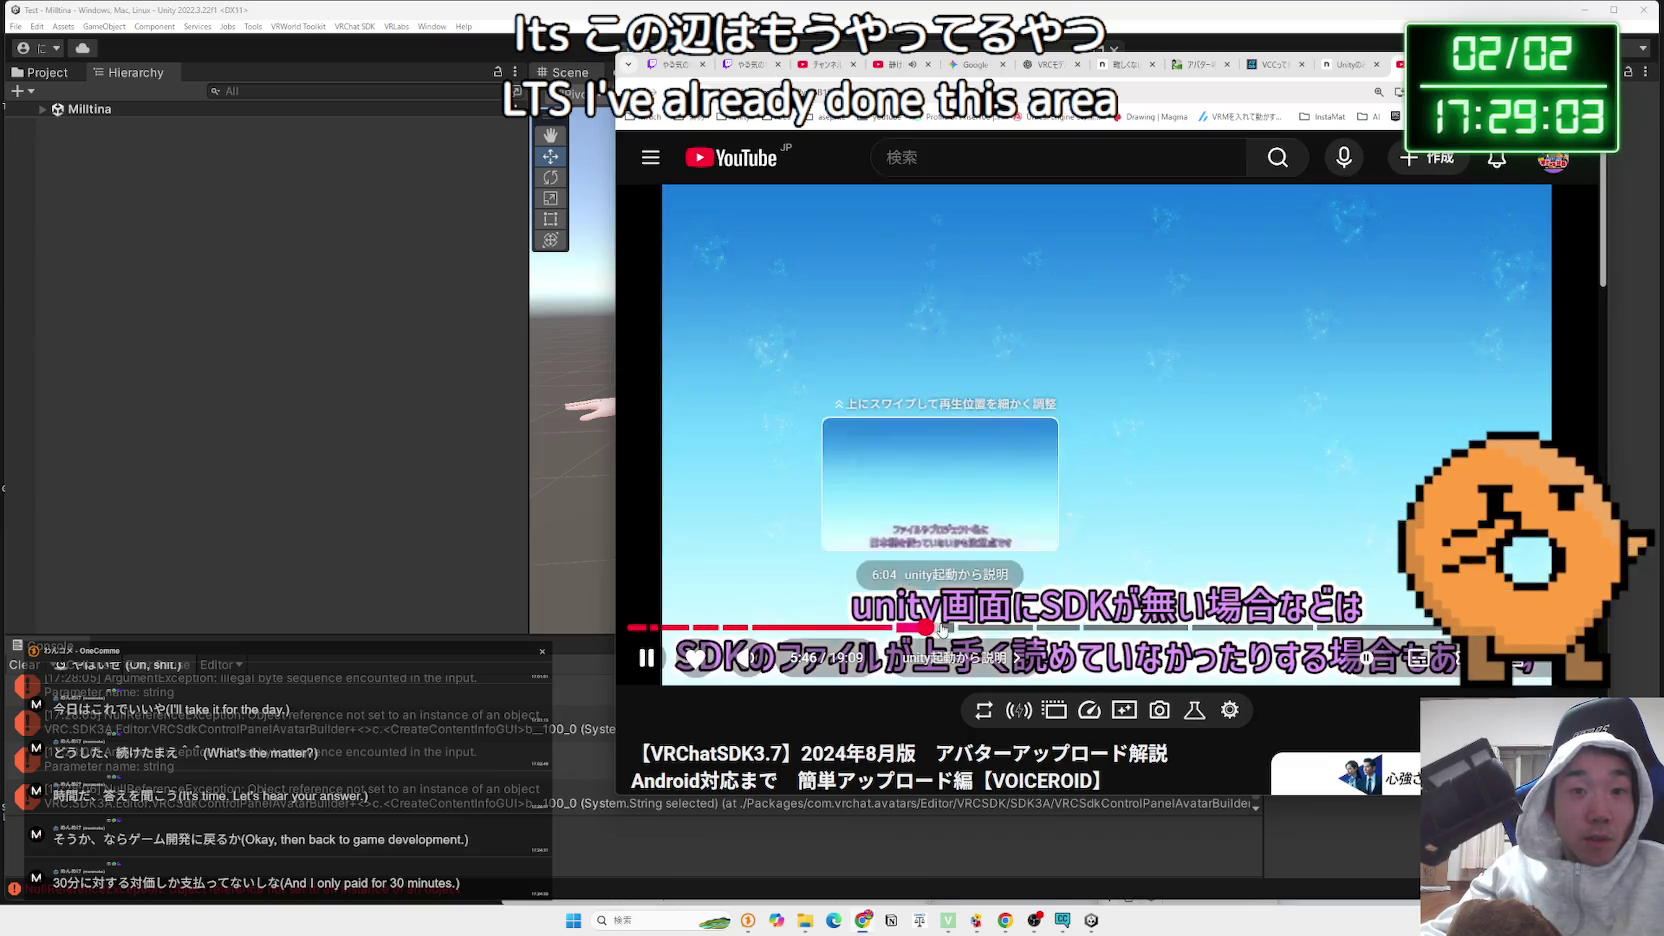
{"action": "left_click", "coordinate": [958, 627]}
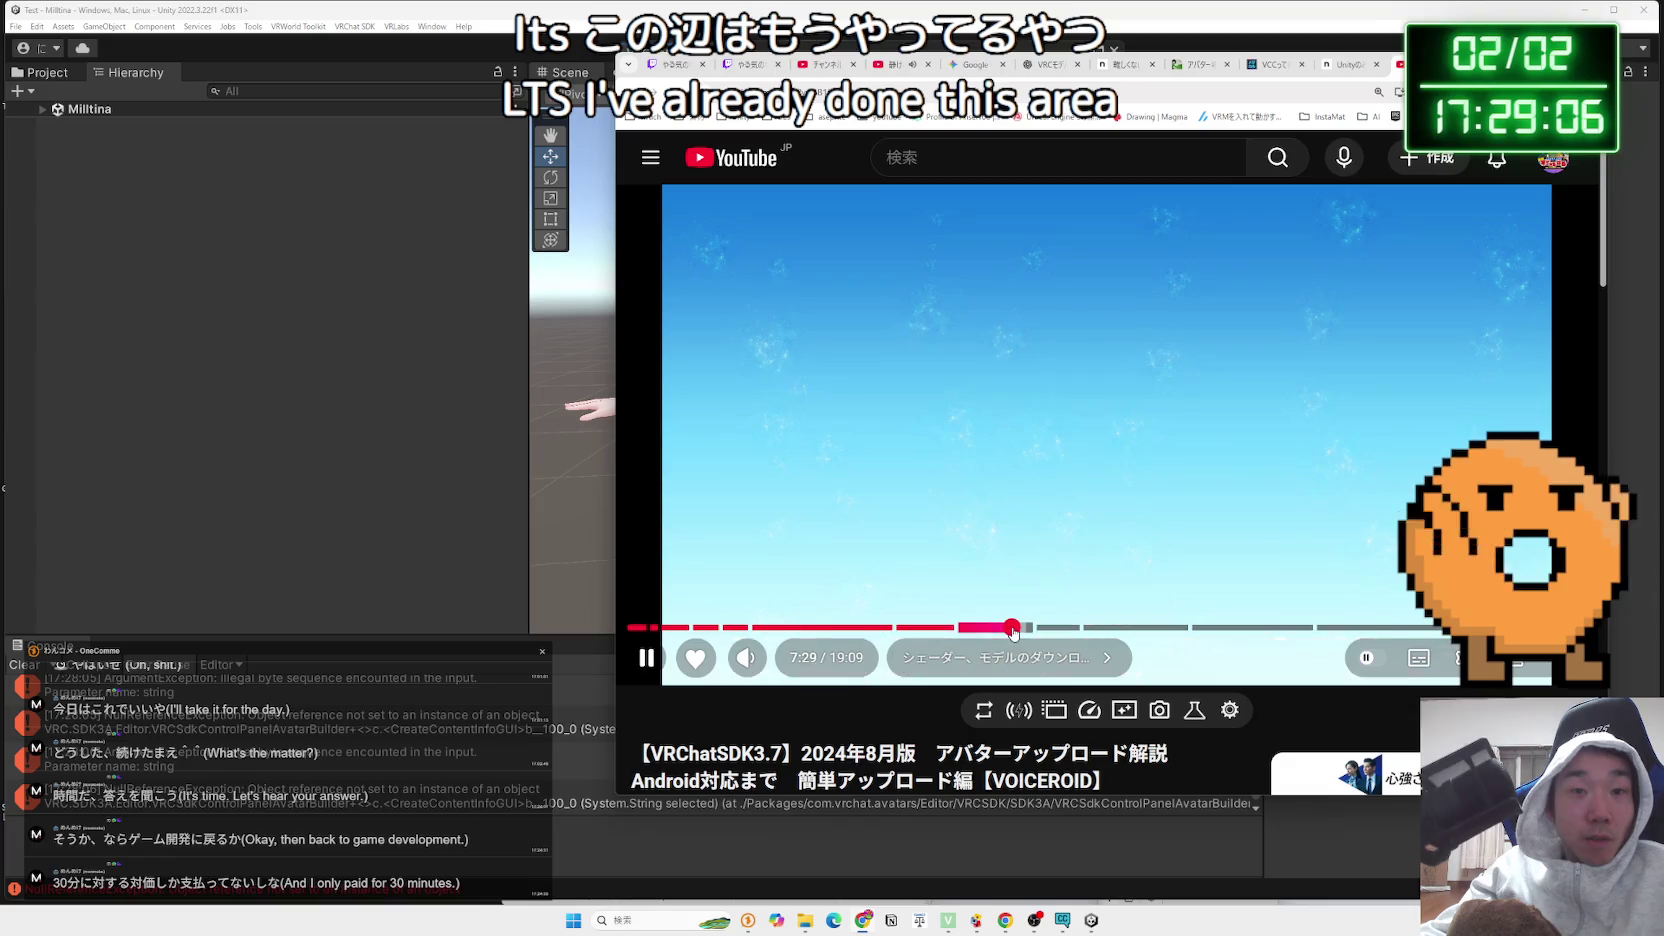
{"action": "left_click", "coordinate": [1028, 627]}
{"action": "left_click_drag", "start_coordinate": [1047, 628], "coordinate": [1145, 631]}
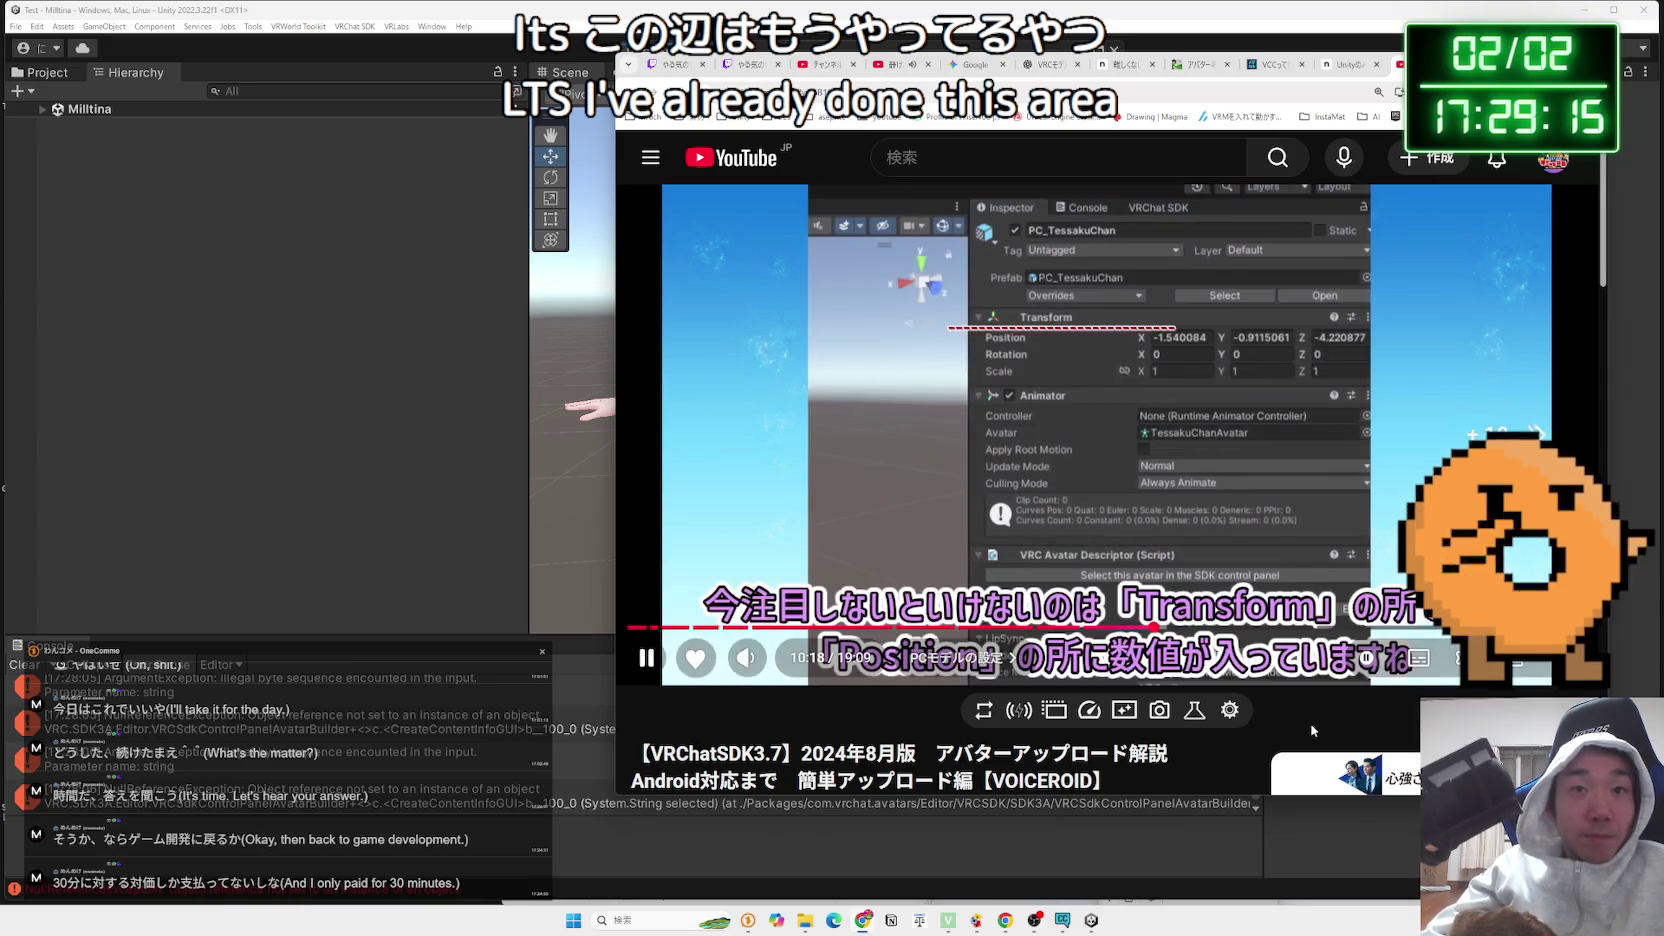
{"action": "key", "text": "l"}
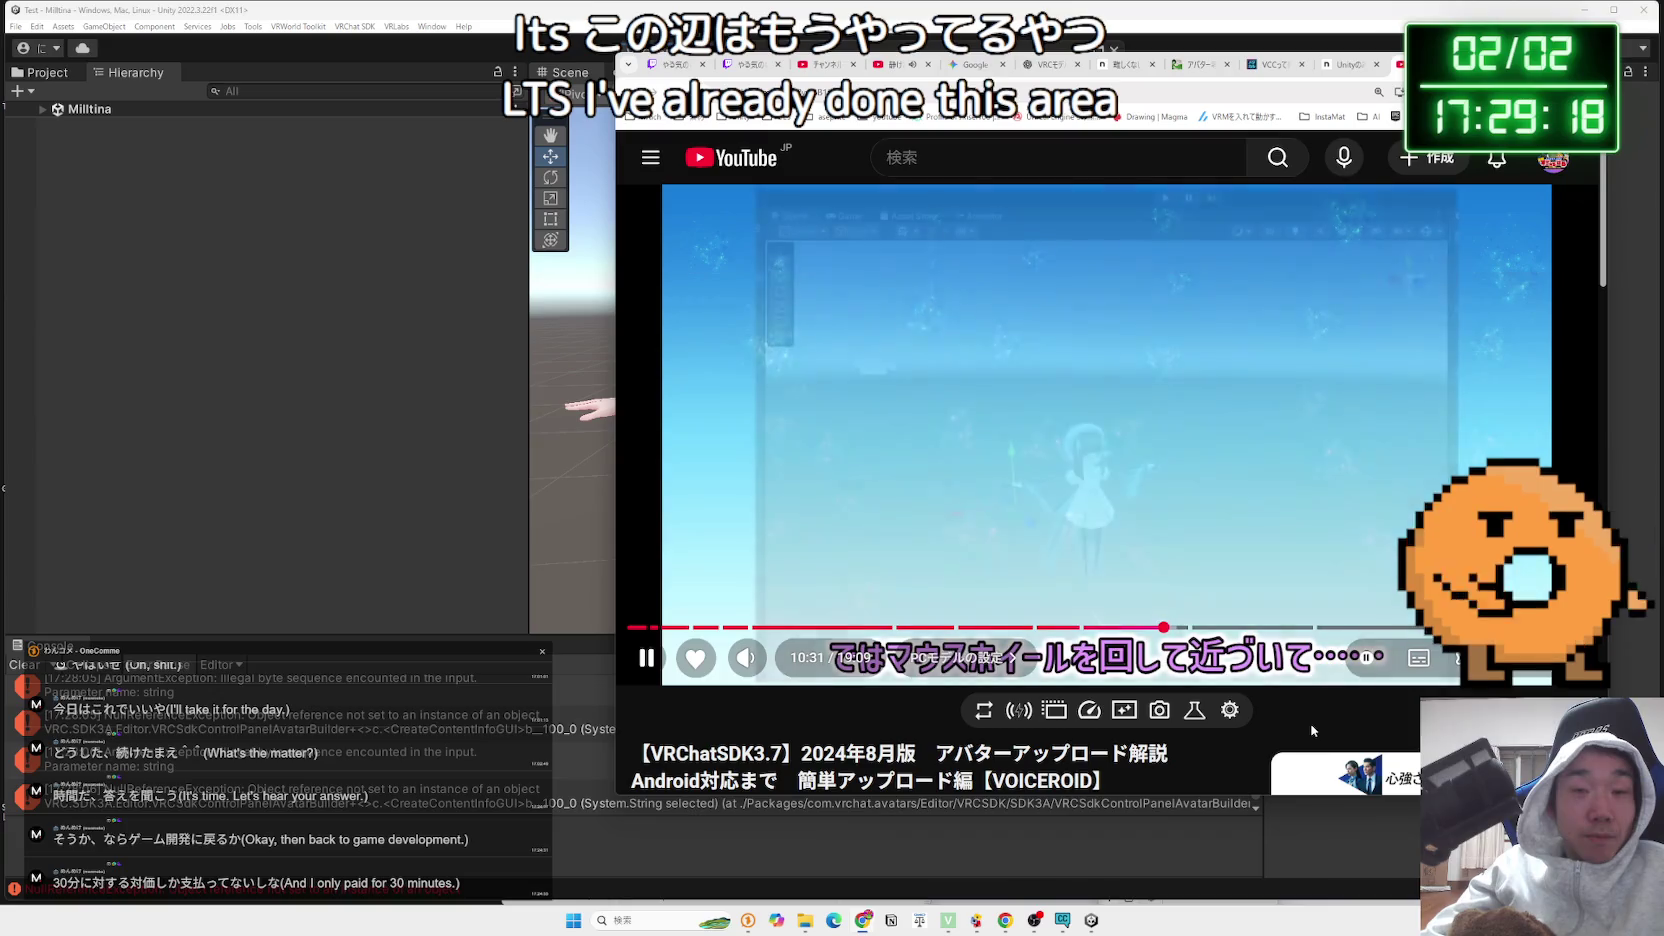
{"action": "key", "text": "l"}
{"action": "key", "text": "l"}
{"action": "key", "text": "l"}
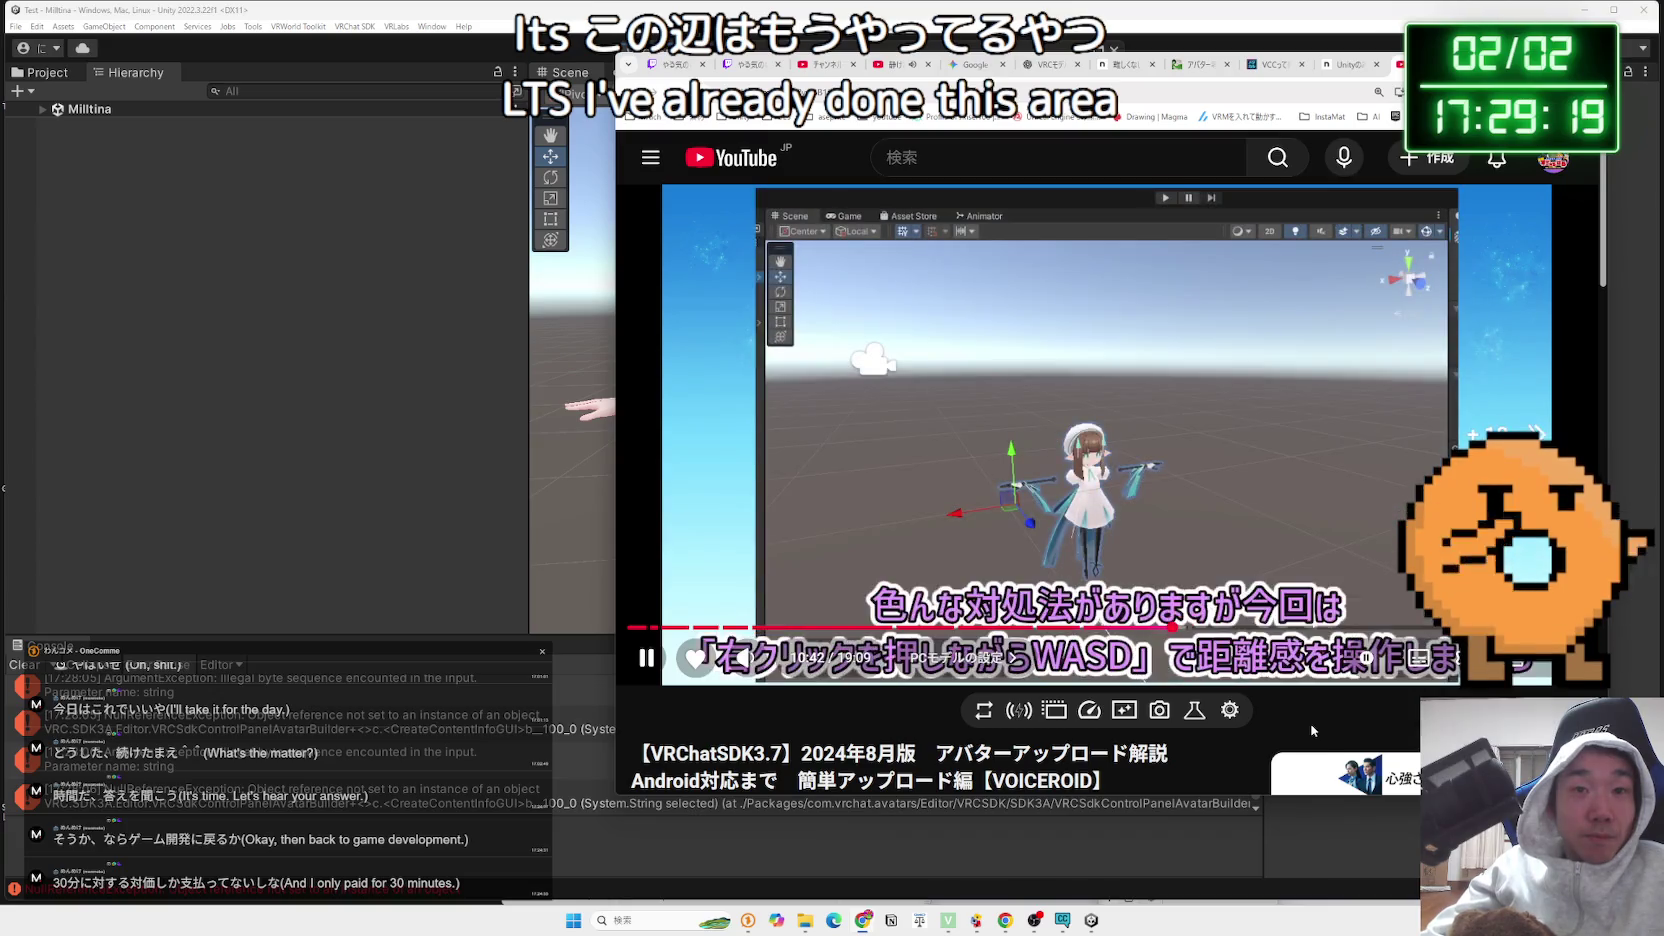
{"action": "key", "text": "Right"}
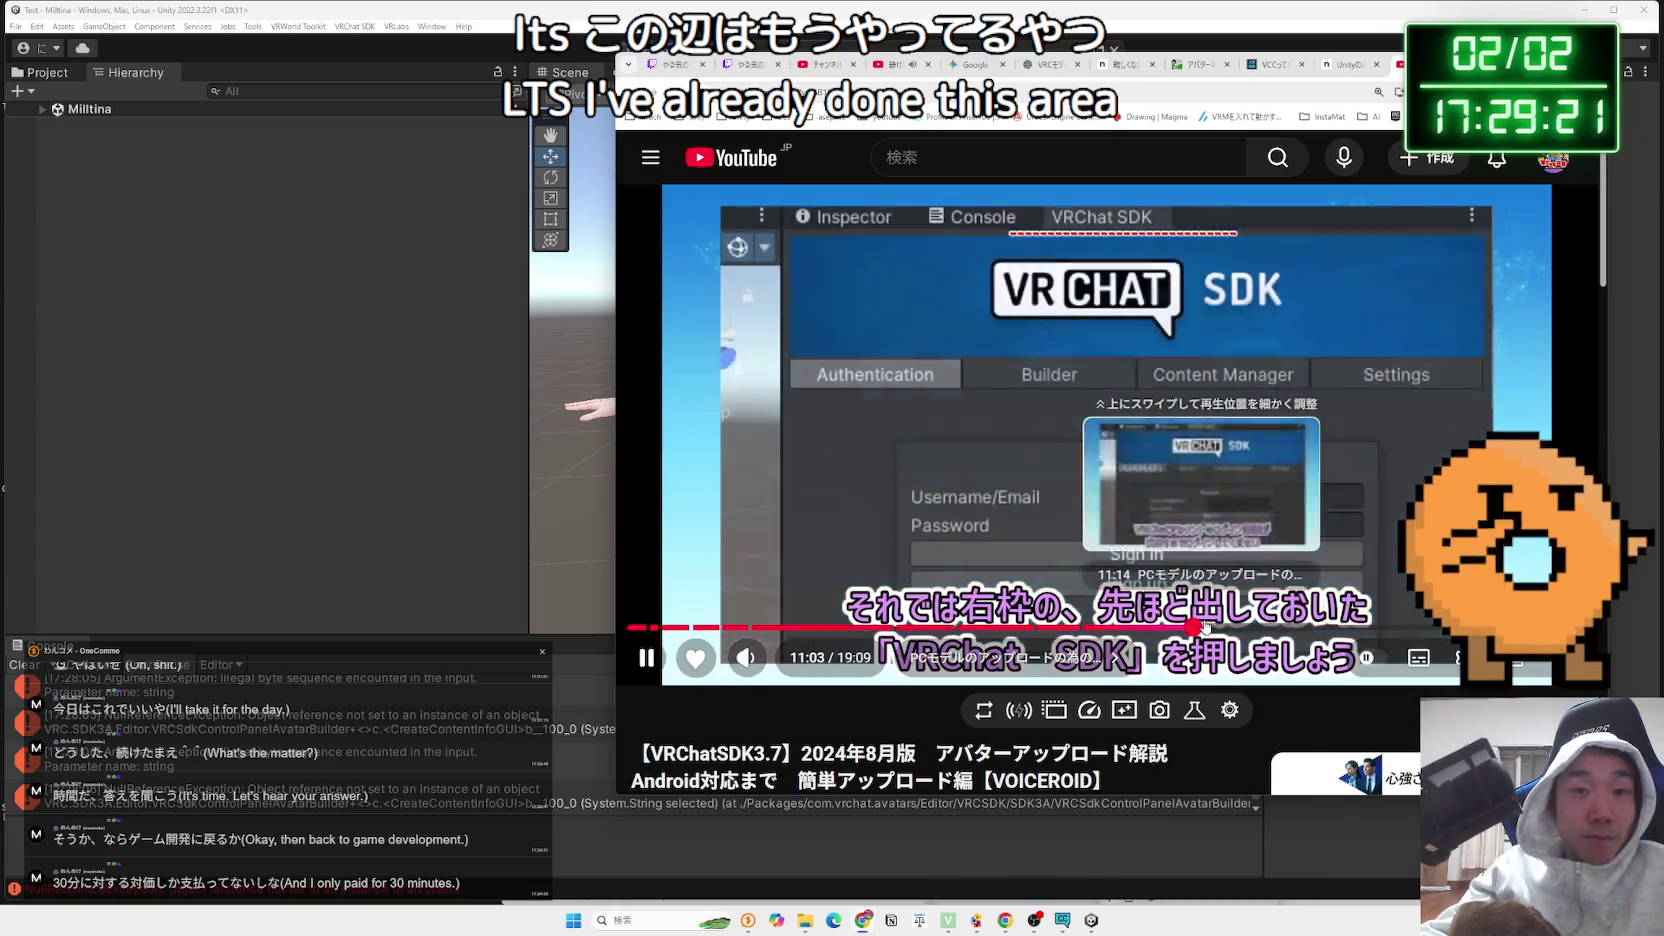
{"action": "key", "text": "Right"}
{"action": "key", "text": "Right"}
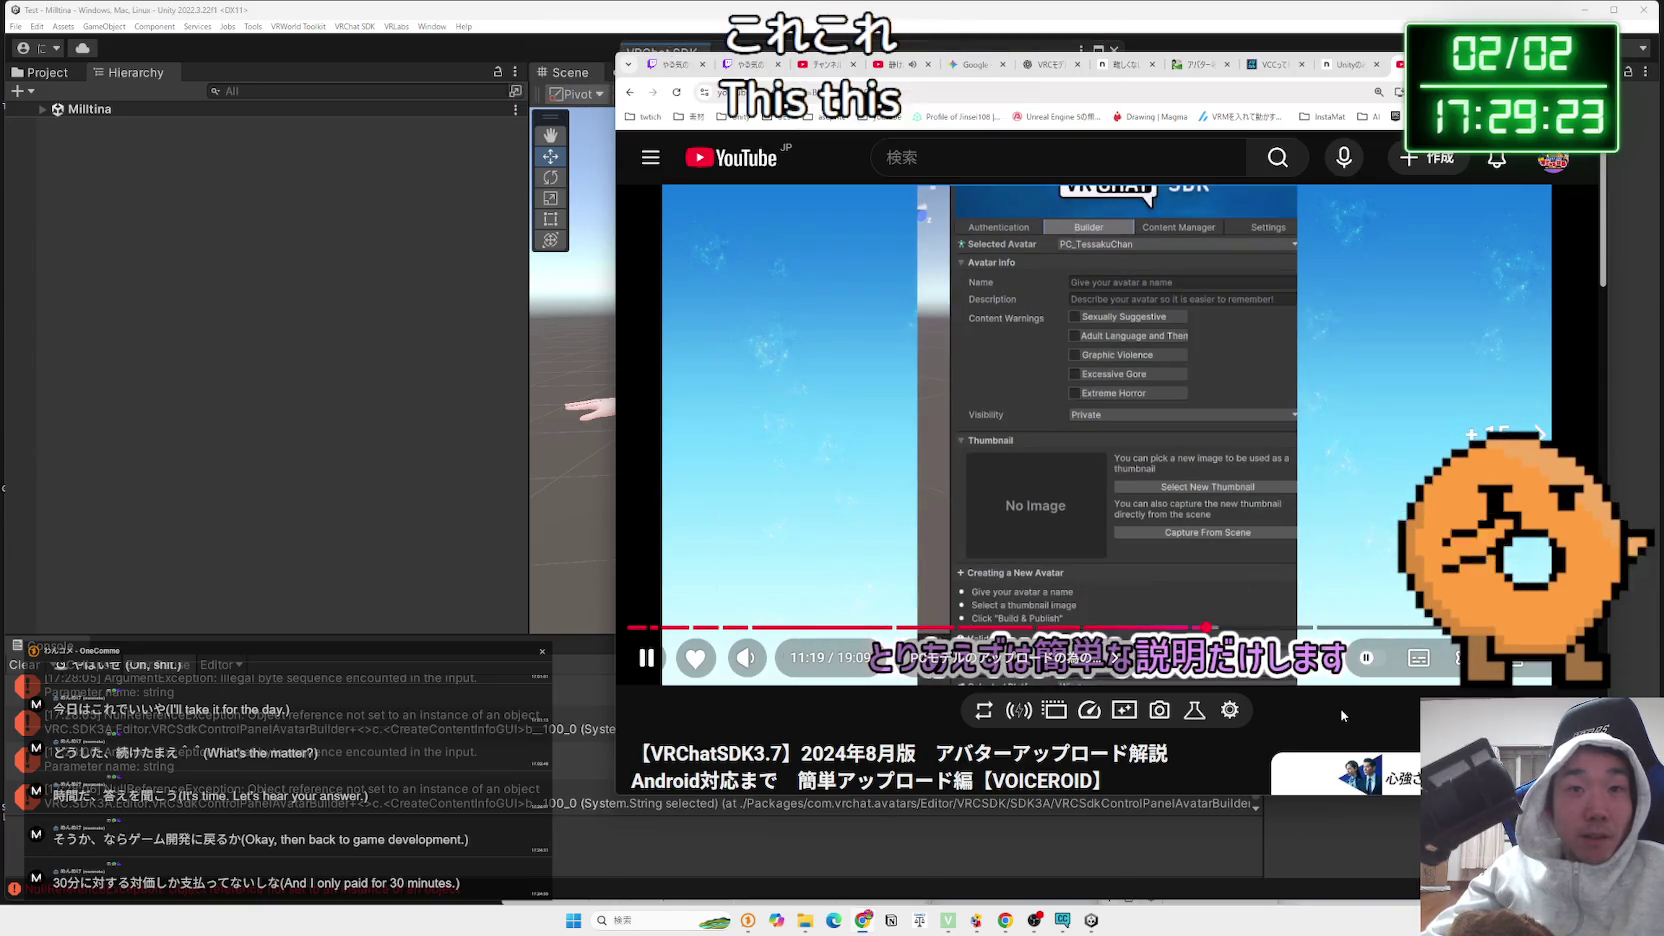
Skim the upload tutorial through Avatar Info, thumbnails, Validations and Build & Publish to Upload Succeeded
{"action": "key", "text": "Left"}
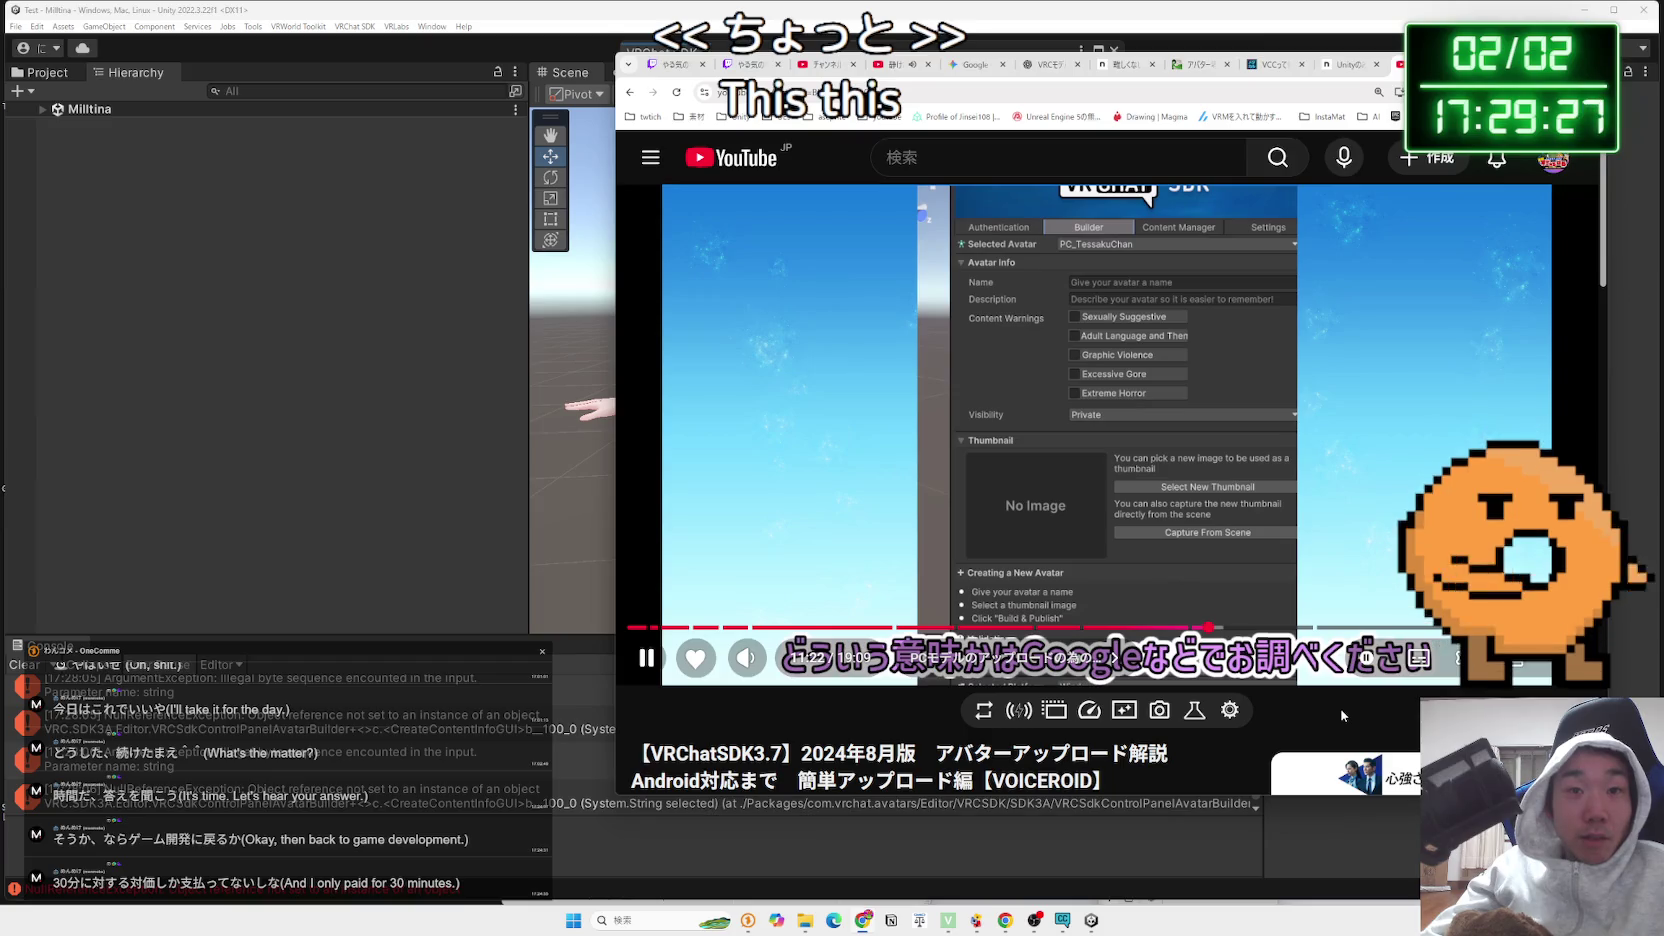
{"action": "key", "text": "Right"}
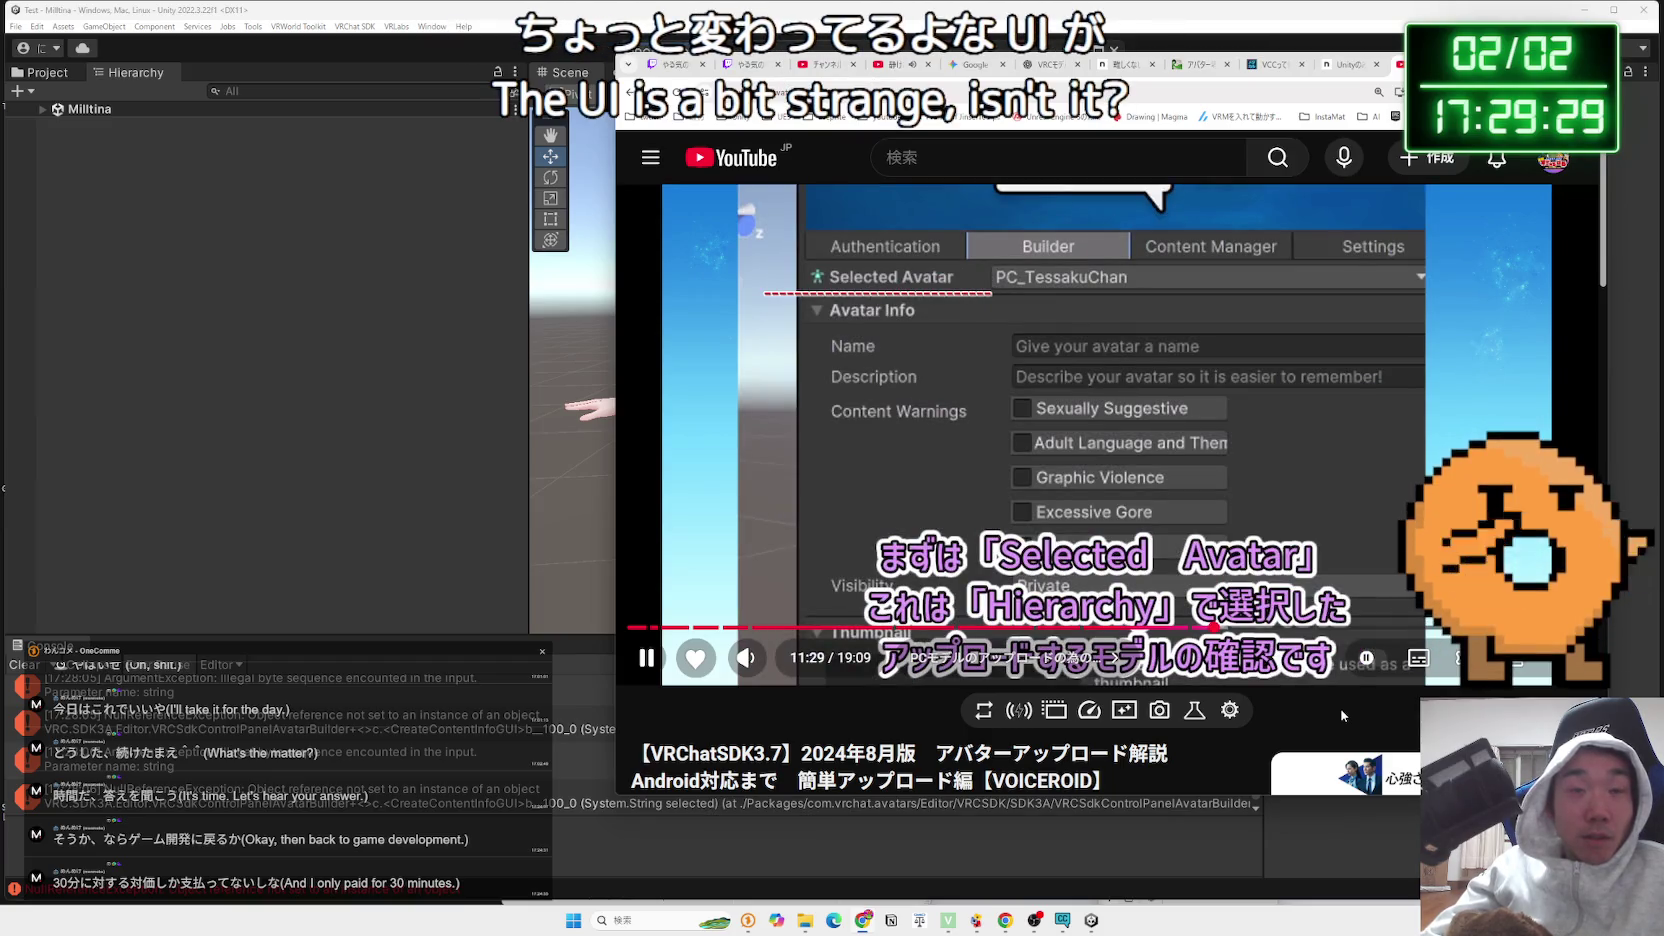
{"action": "key", "text": "Right"}
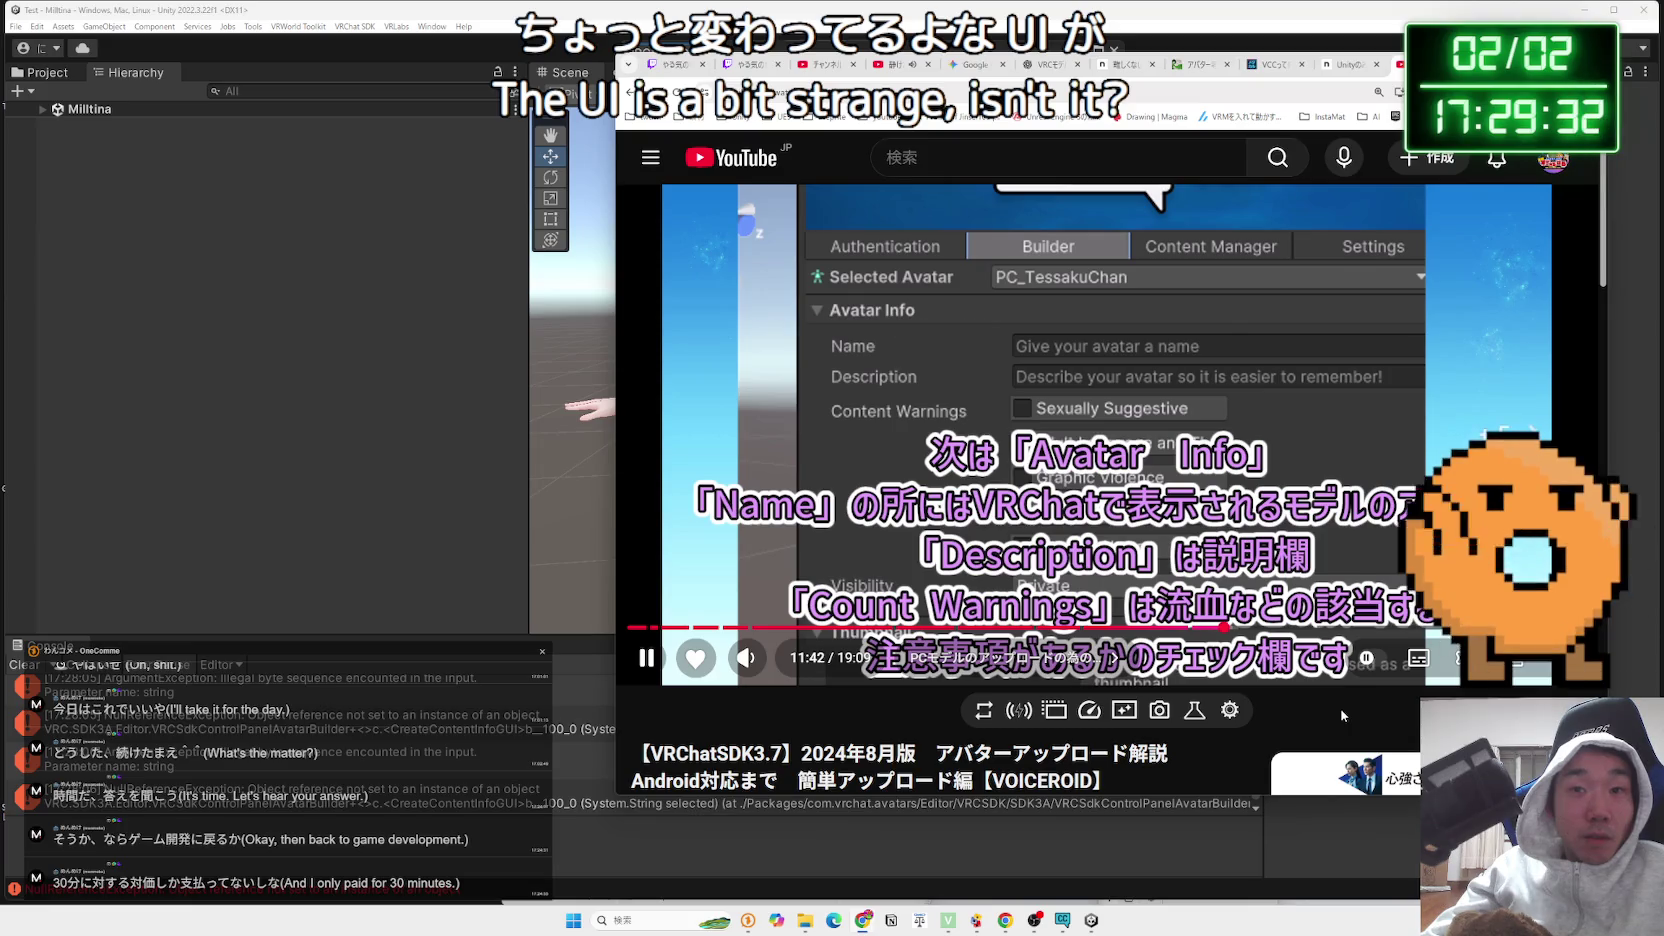
{"action": "key", "text": "Right"}
{"action": "key", "text": "Right"}
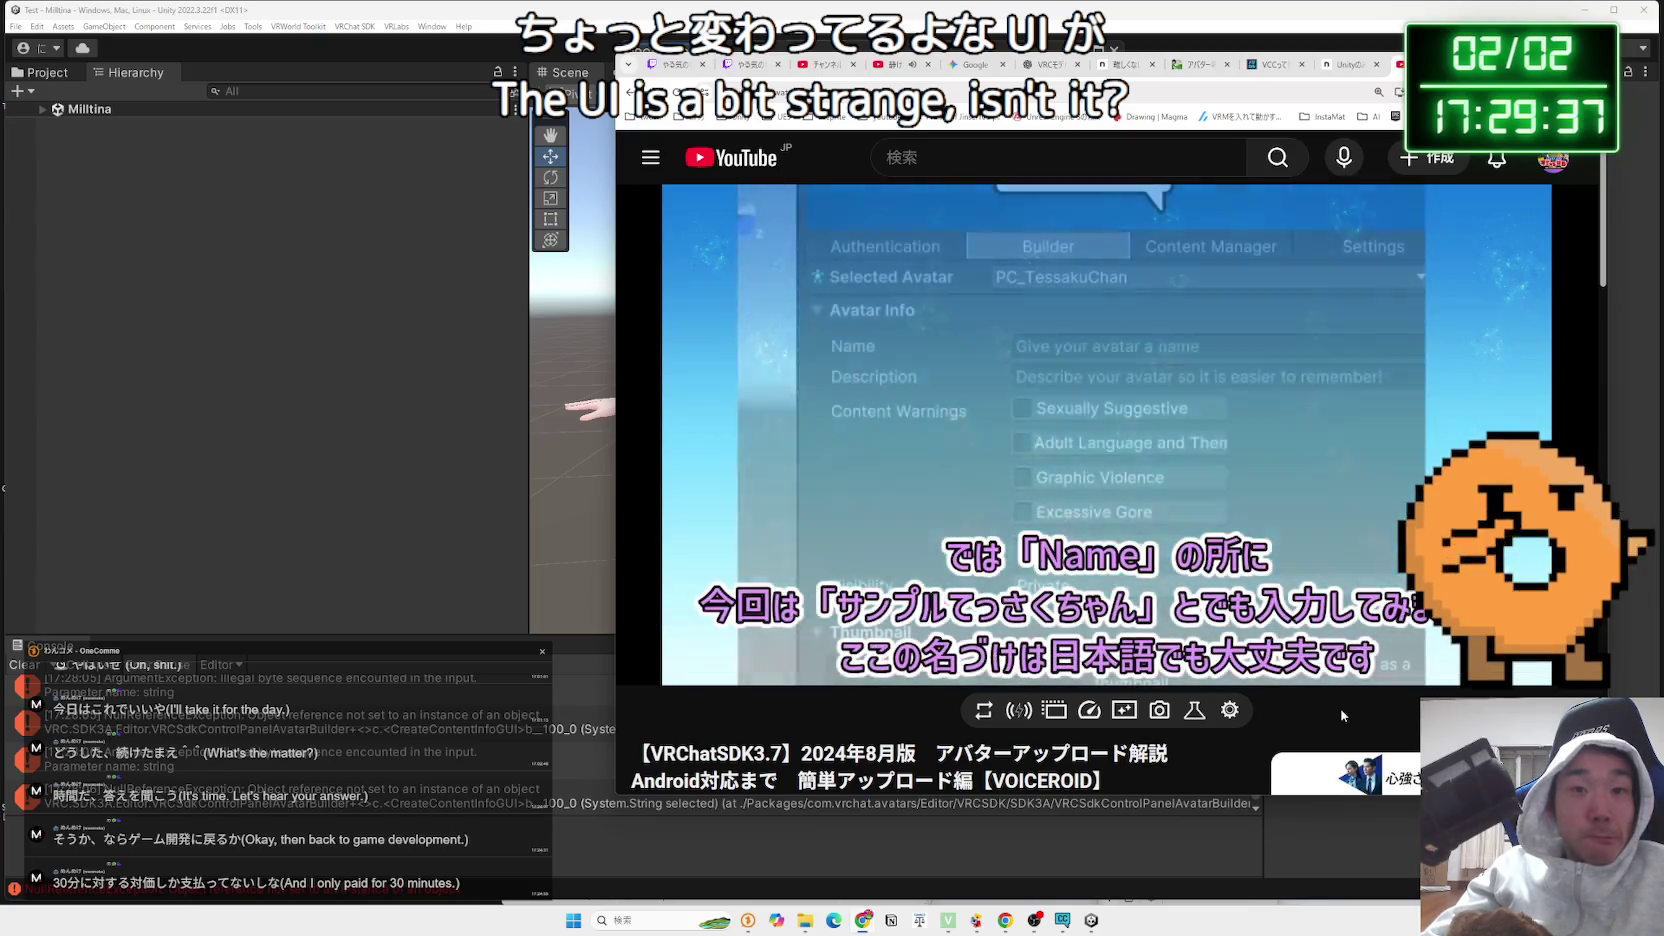
{"action": "key", "text": "Right"}
{"action": "key", "text": "Right"}
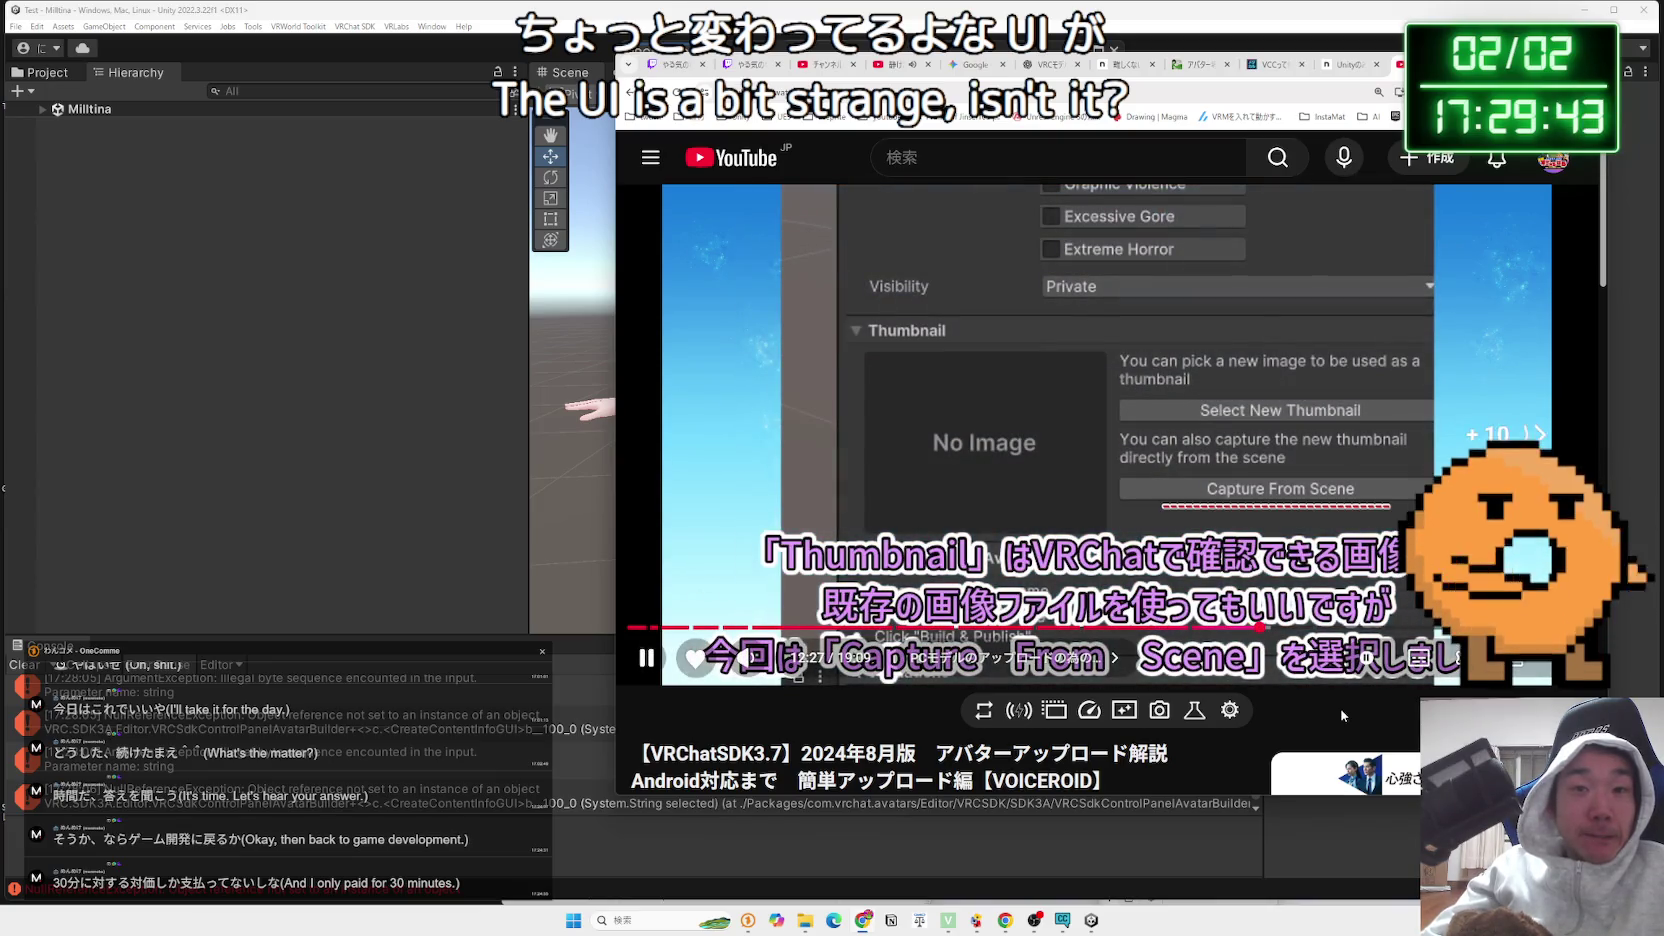
{"action": "key", "text": "Right"}
{"action": "key", "text": "Right"}
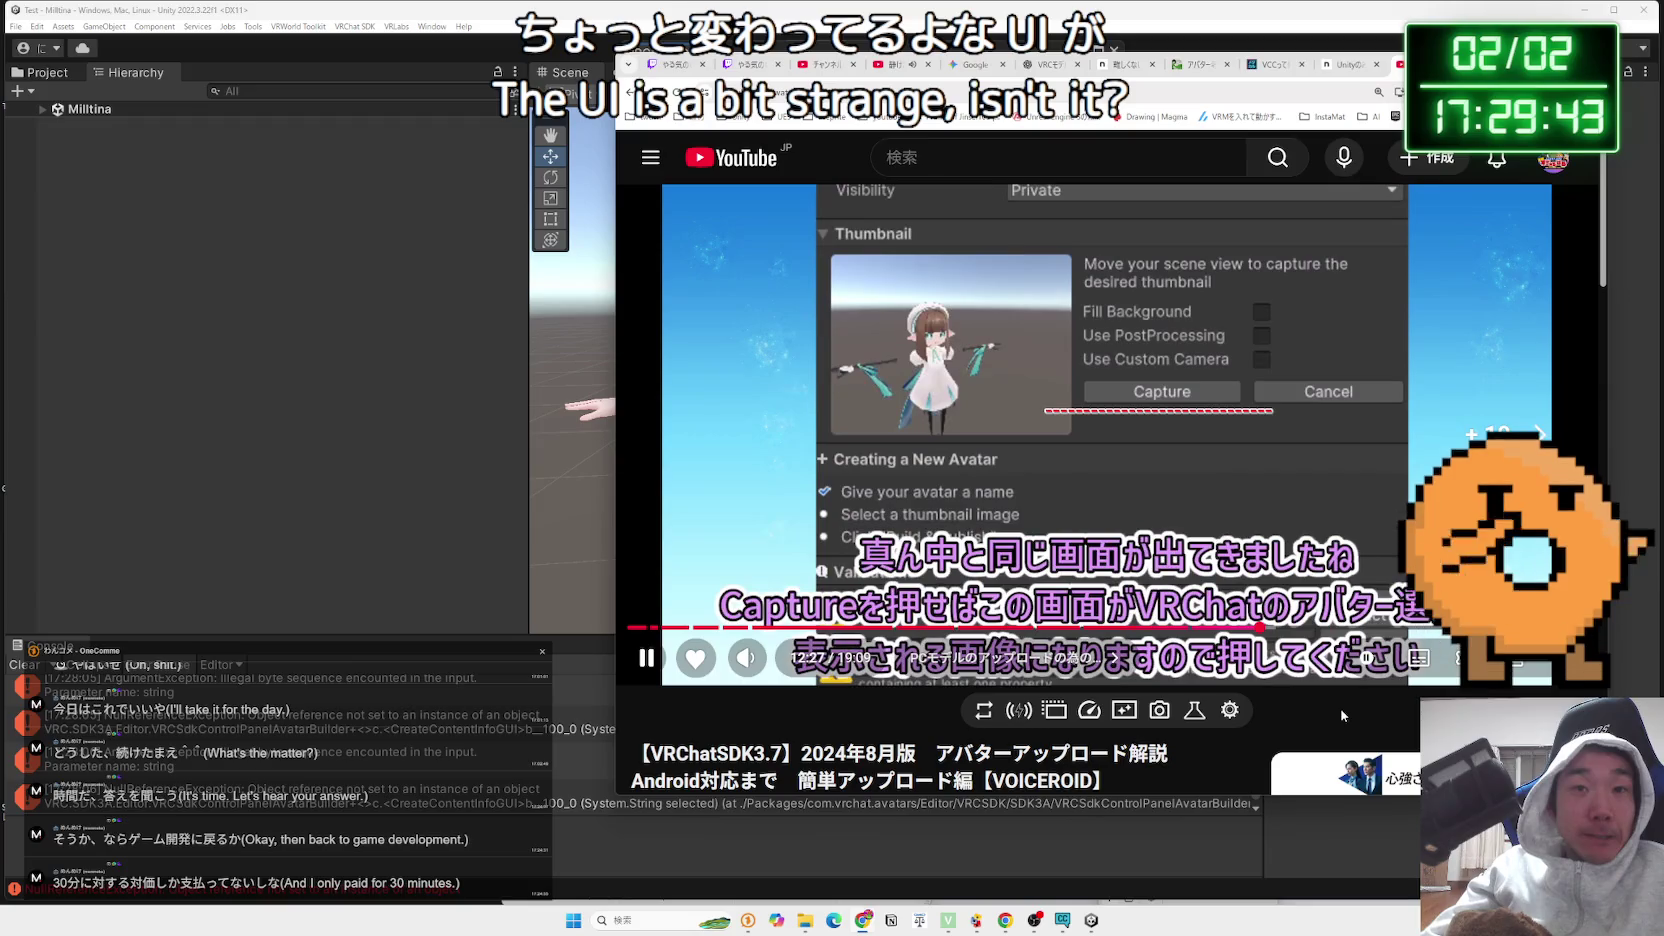
{"action": "key", "text": "Right"}
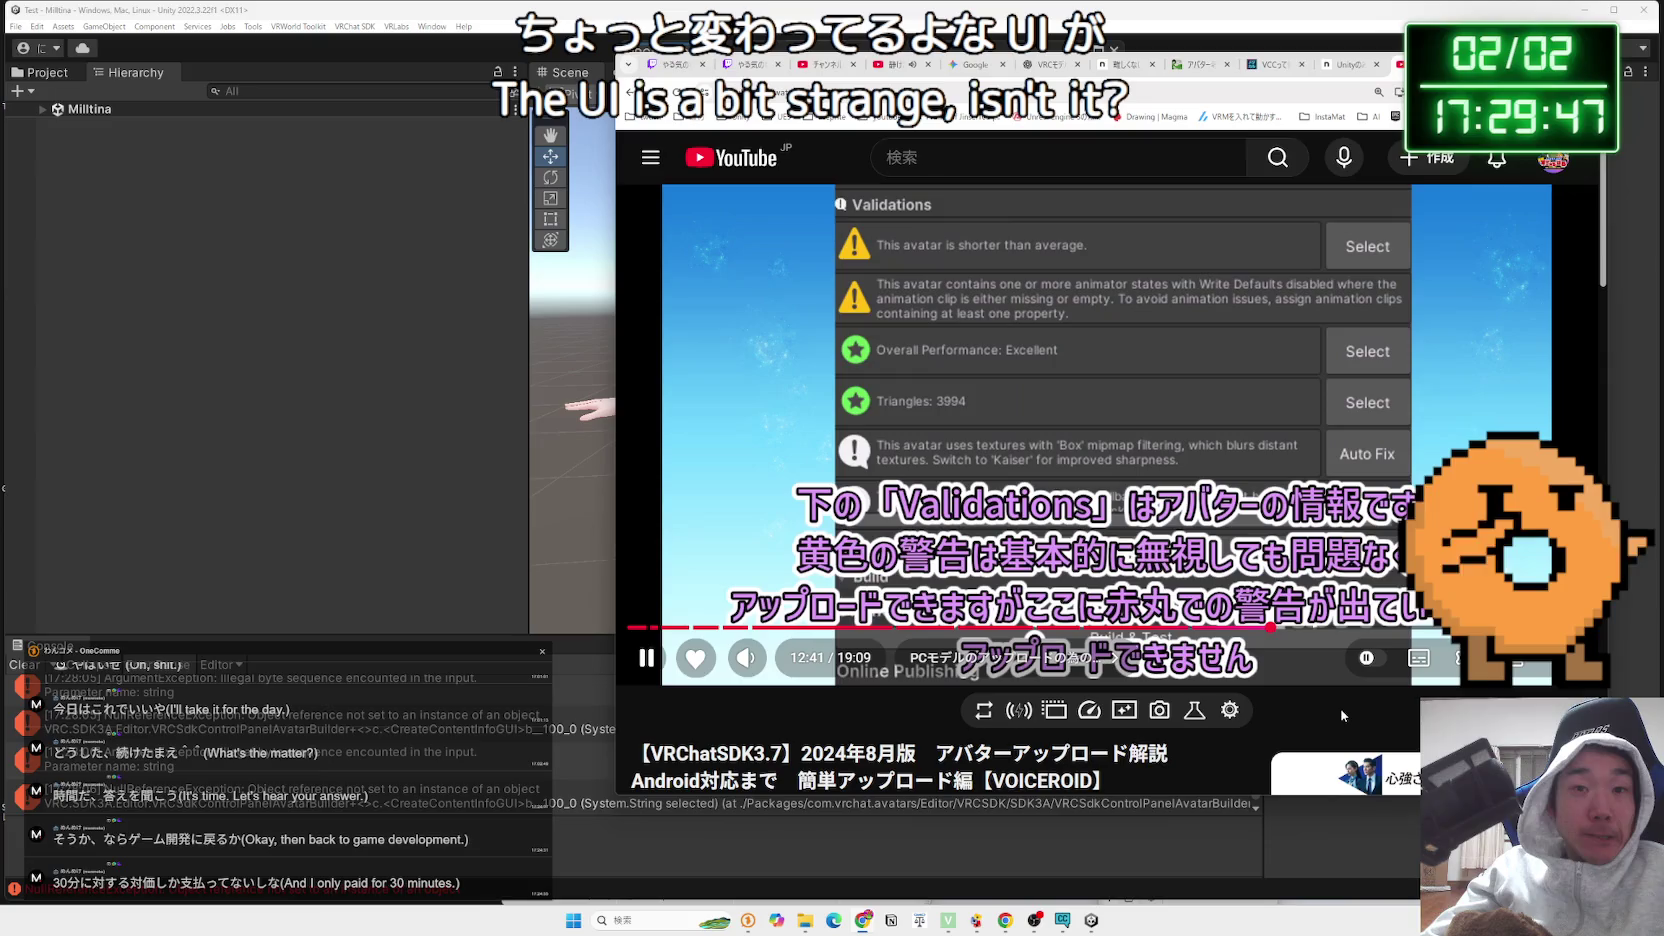
{"action": "key", "text": "Right"}
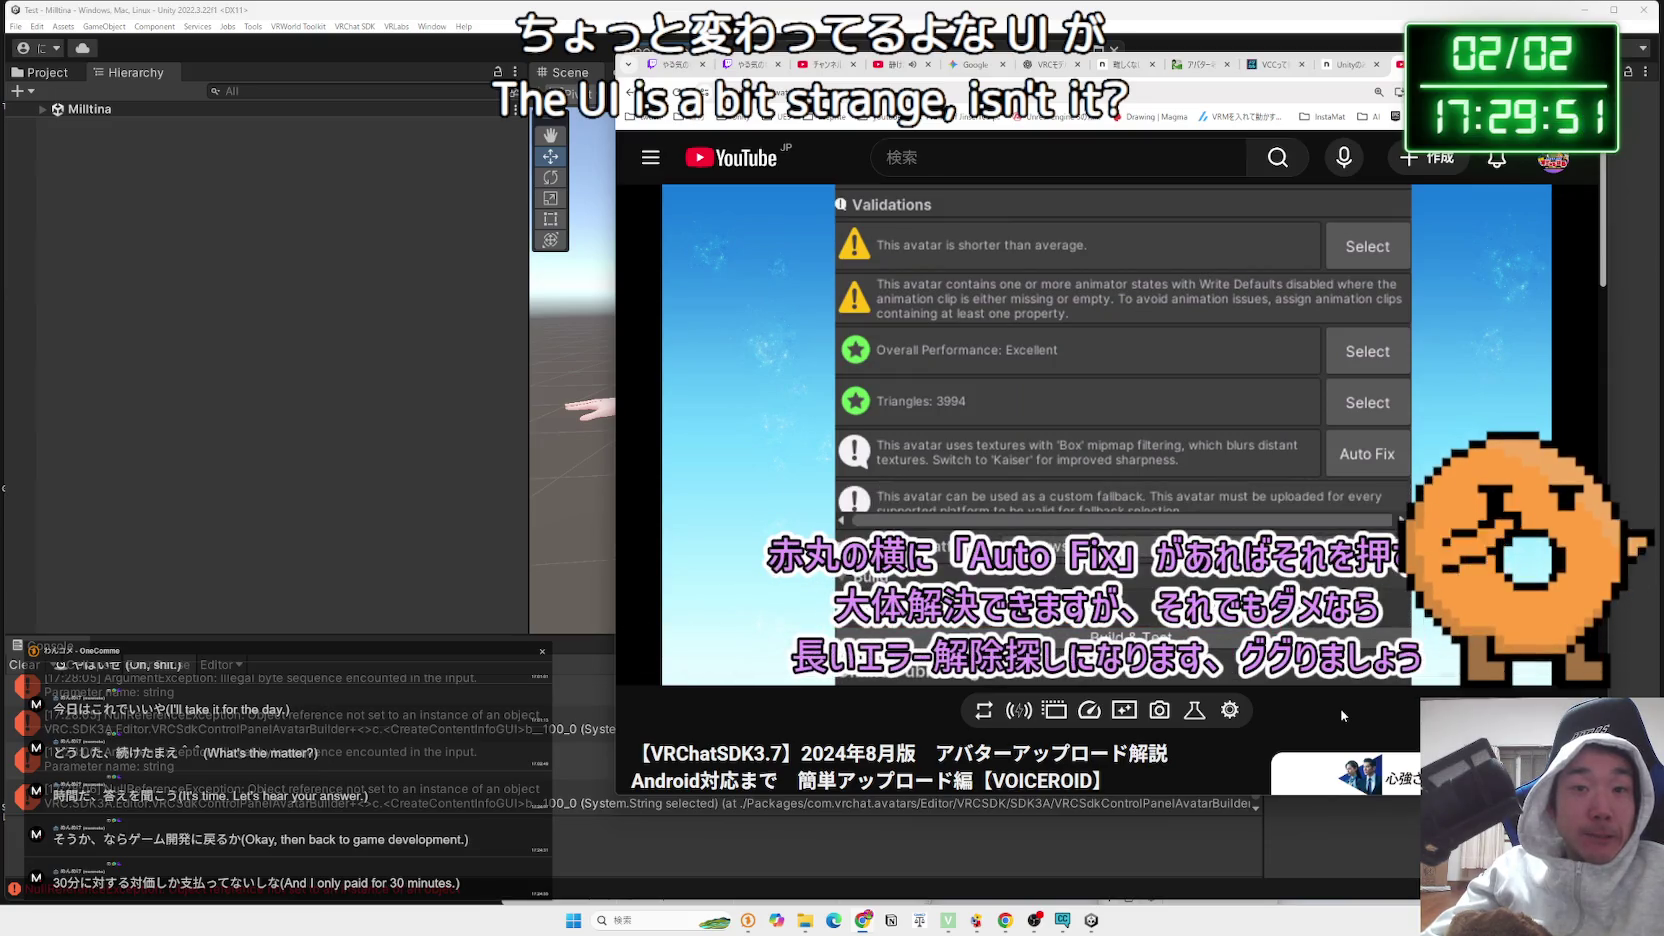
{"action": "key", "text": "Right"}
{"action": "key", "text": "Right"}
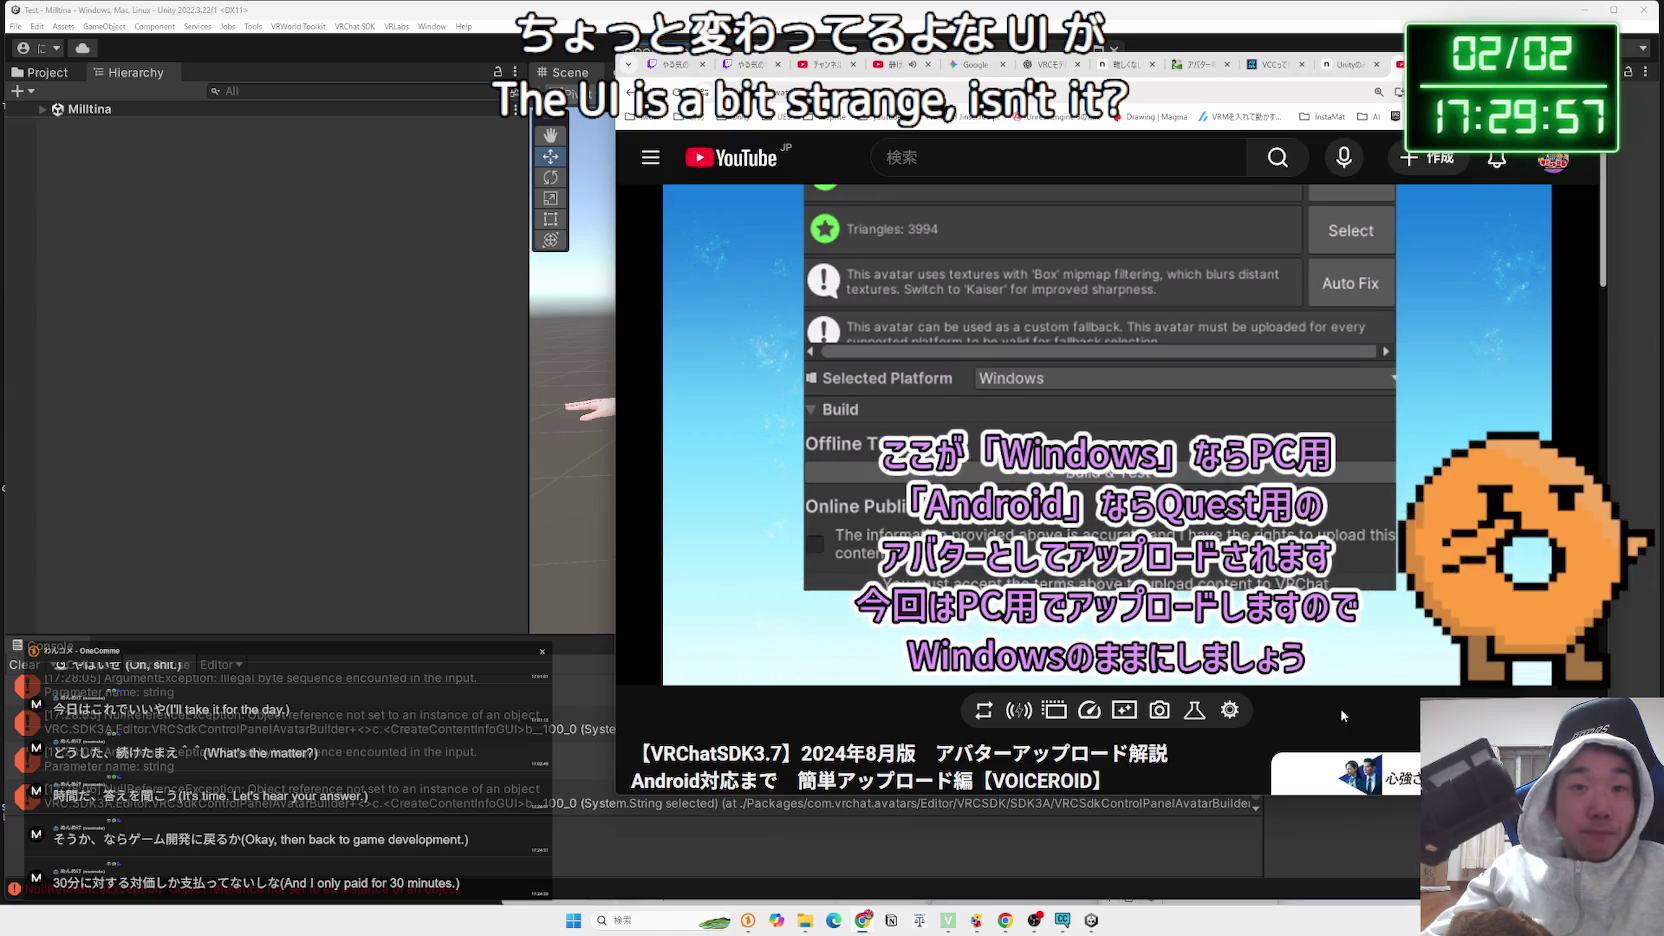
{"action": "key", "text": "Right"}
{"action": "key", "text": "Right"}
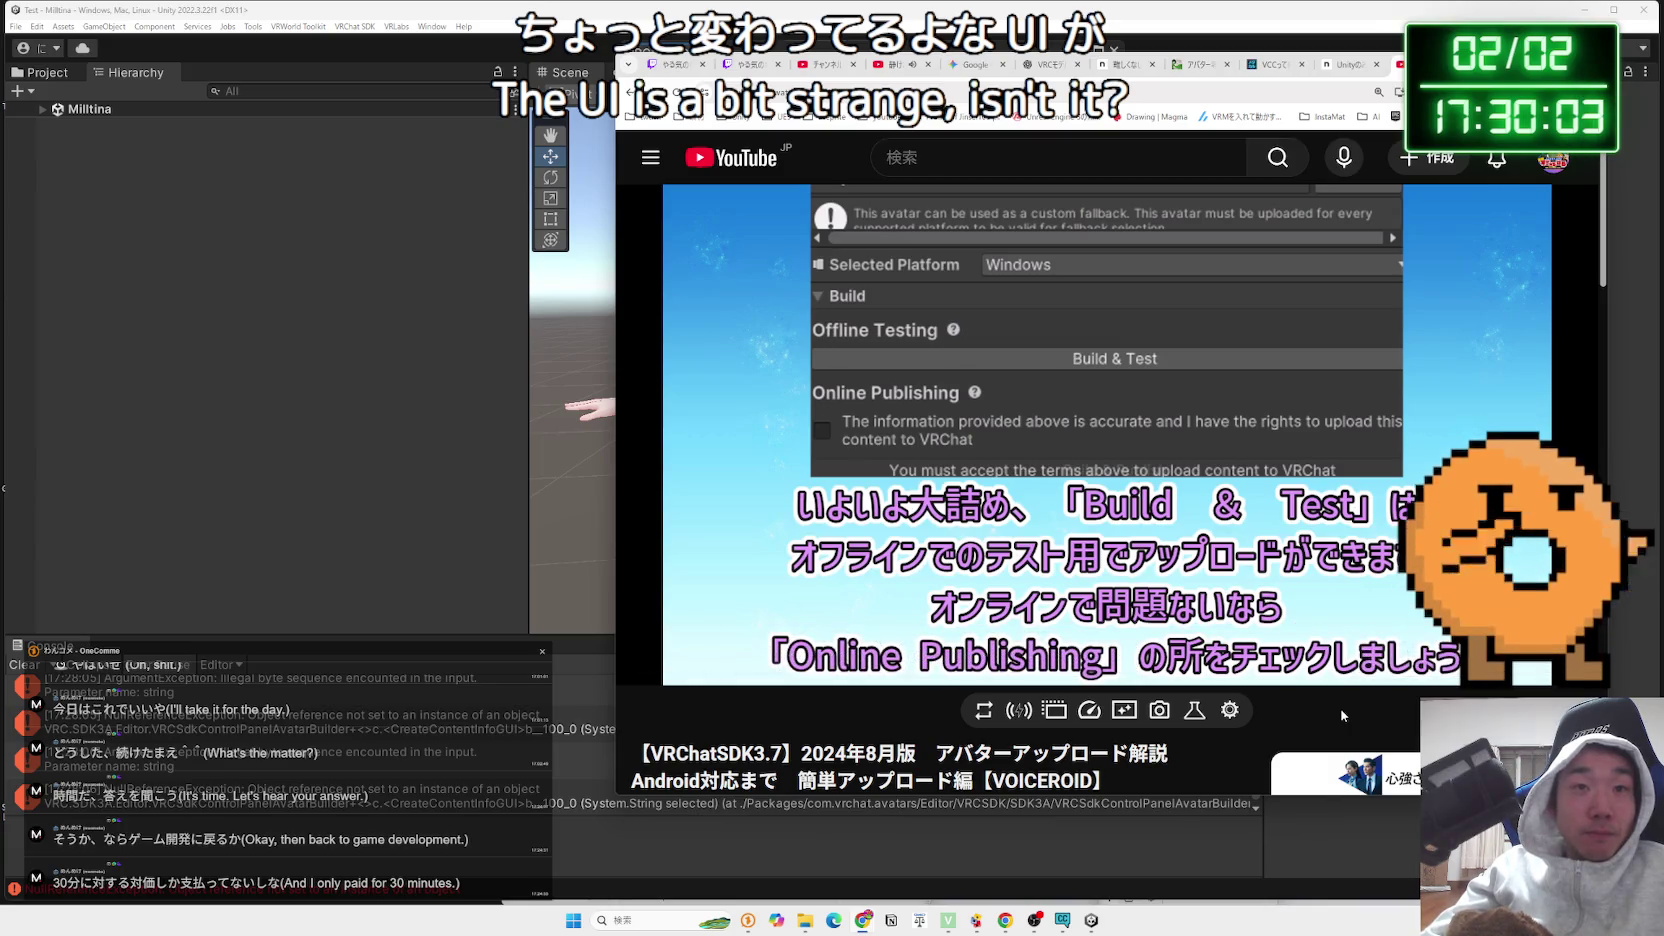
{"action": "key", "text": "Right"}
{"action": "key", "text": "Right"}
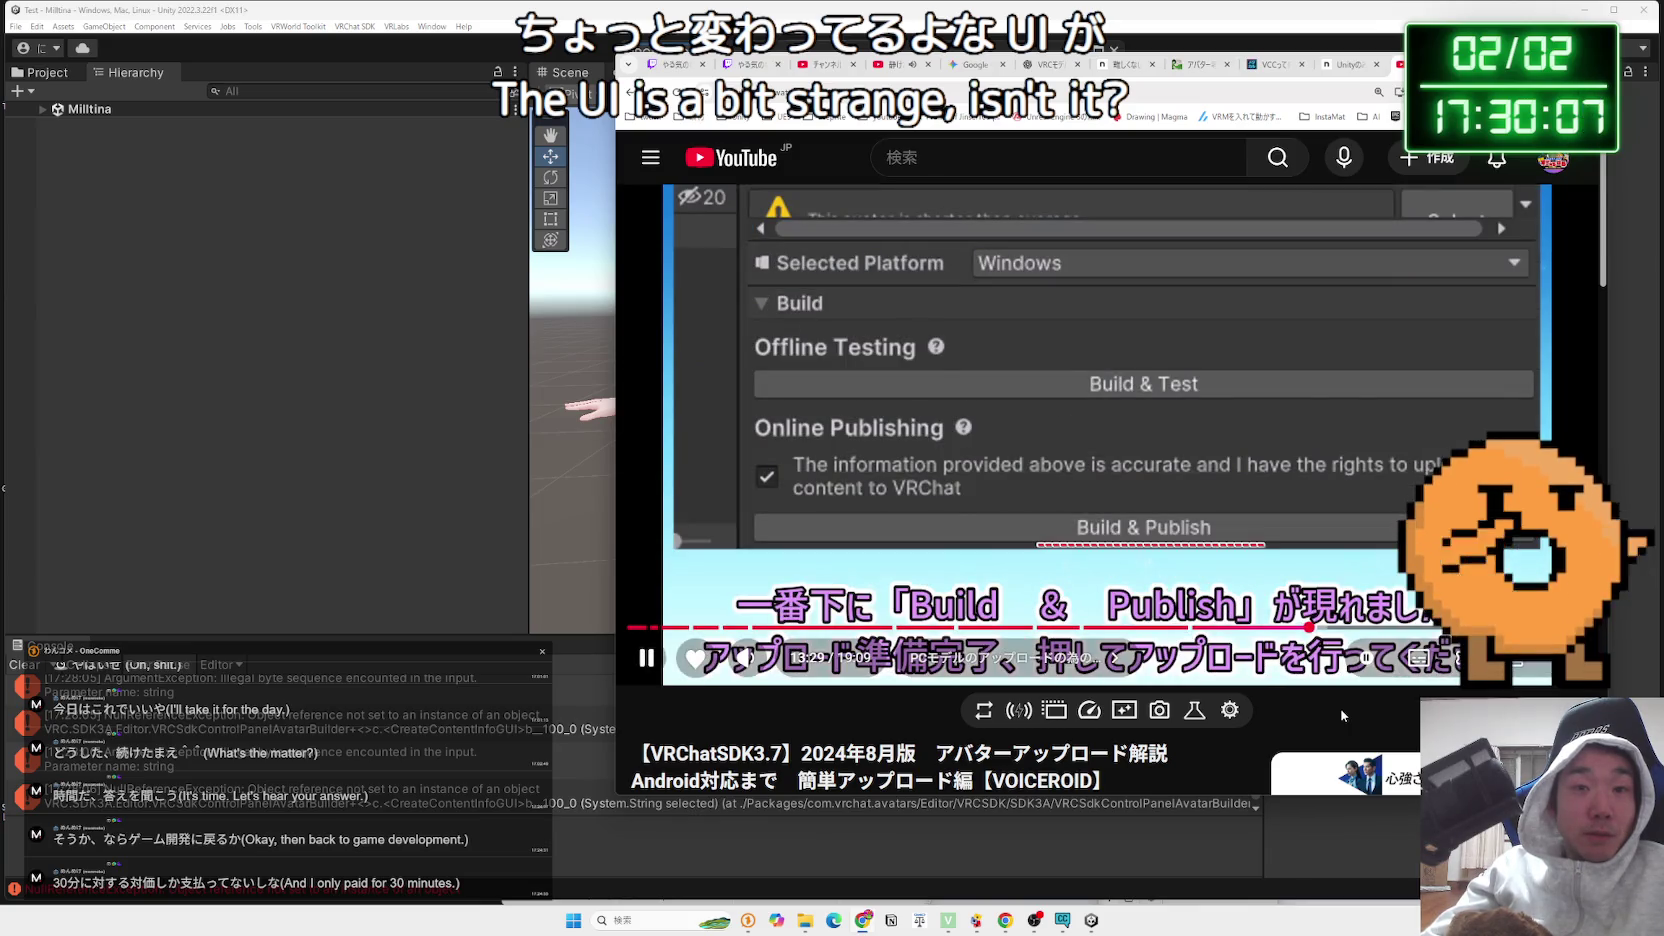
{"action": "key", "text": "Right"}
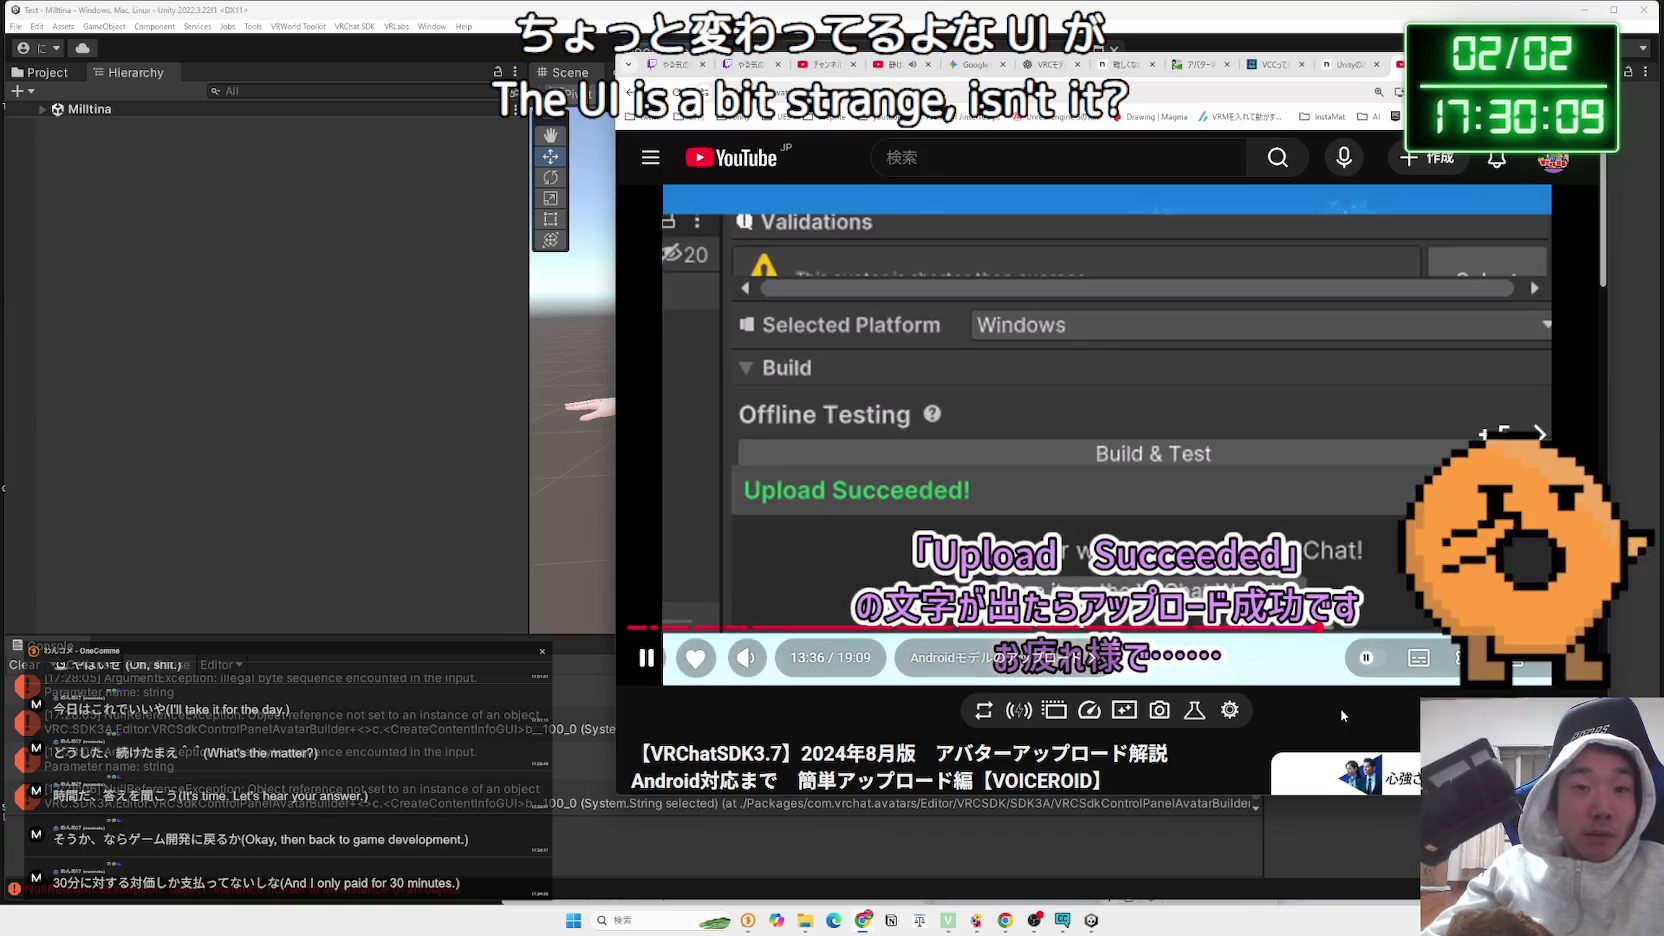
{"action": "key", "text": "Right"}
{"action": "key", "text": "Right"}
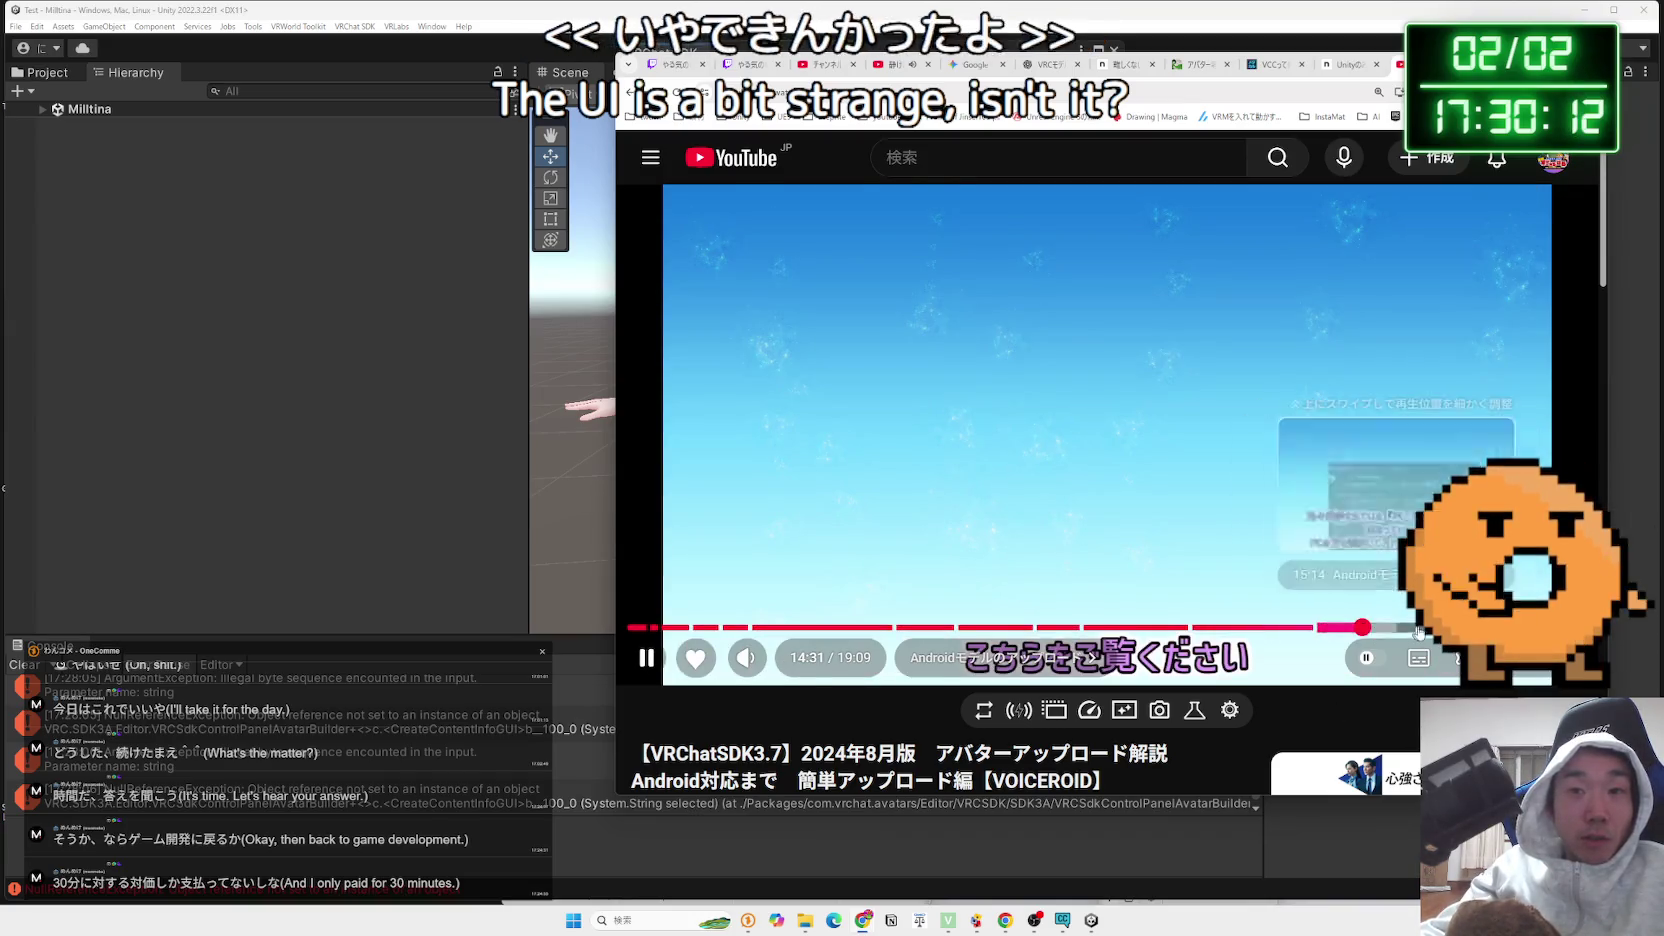
Jump the tutorial to its prefab section, pause it, and close Unity's SDK control panel
{"action": "left_click", "coordinate": [1363, 627]}
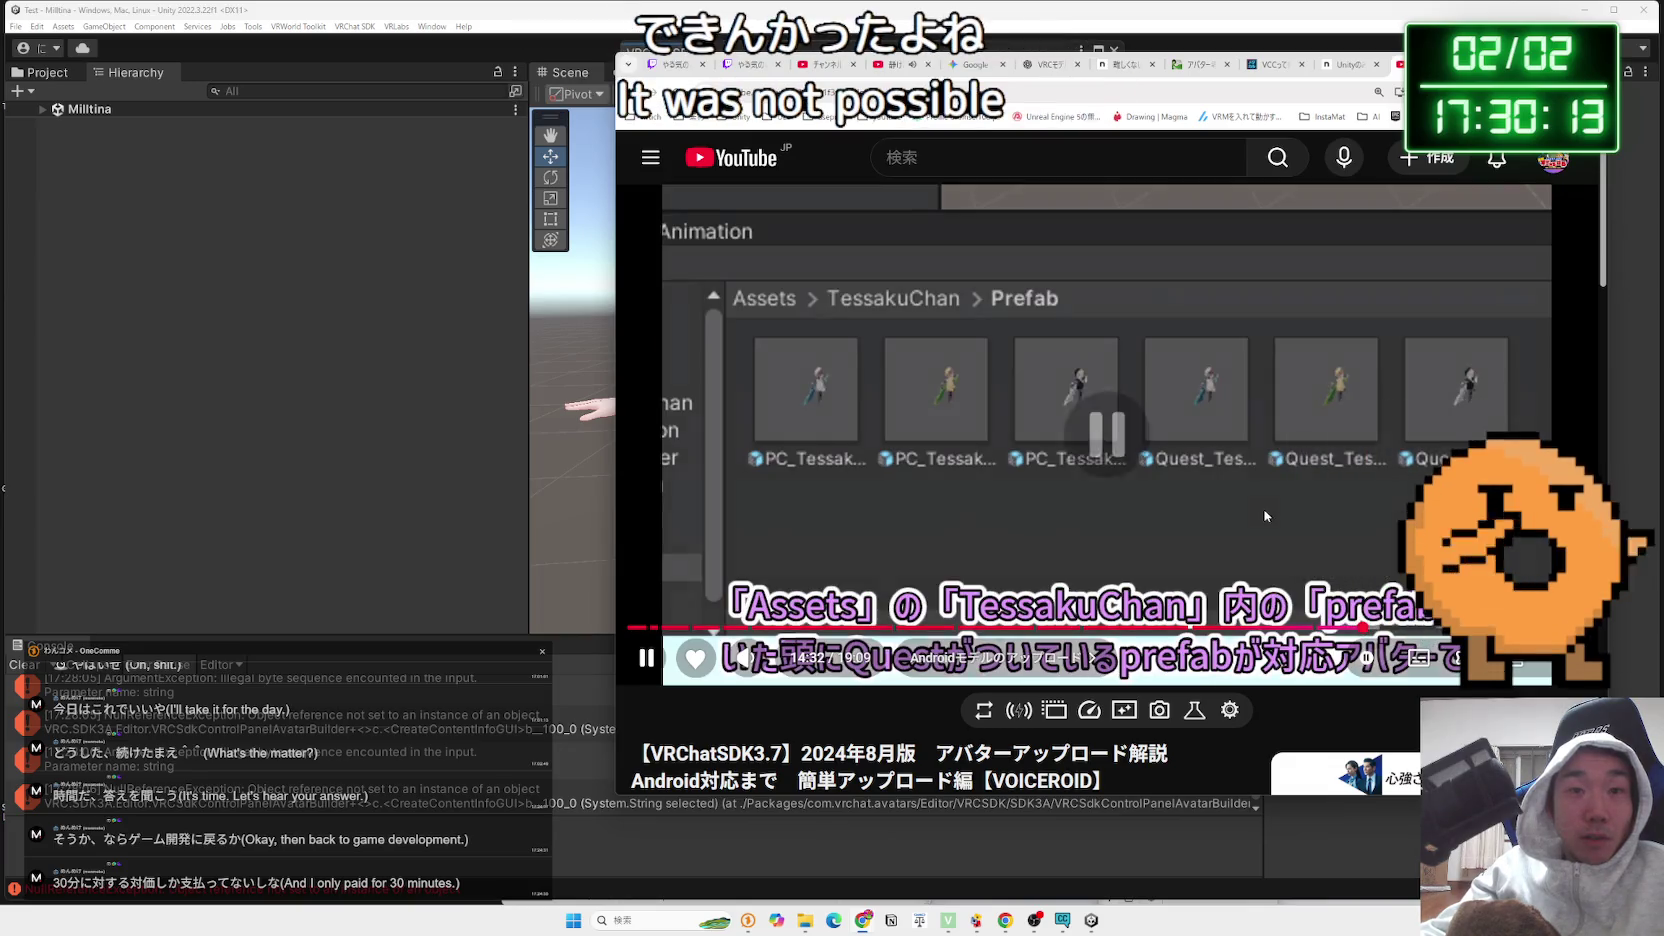
{"action": "key", "text": "space"}
{"action": "key", "text": "alt+Tab"}
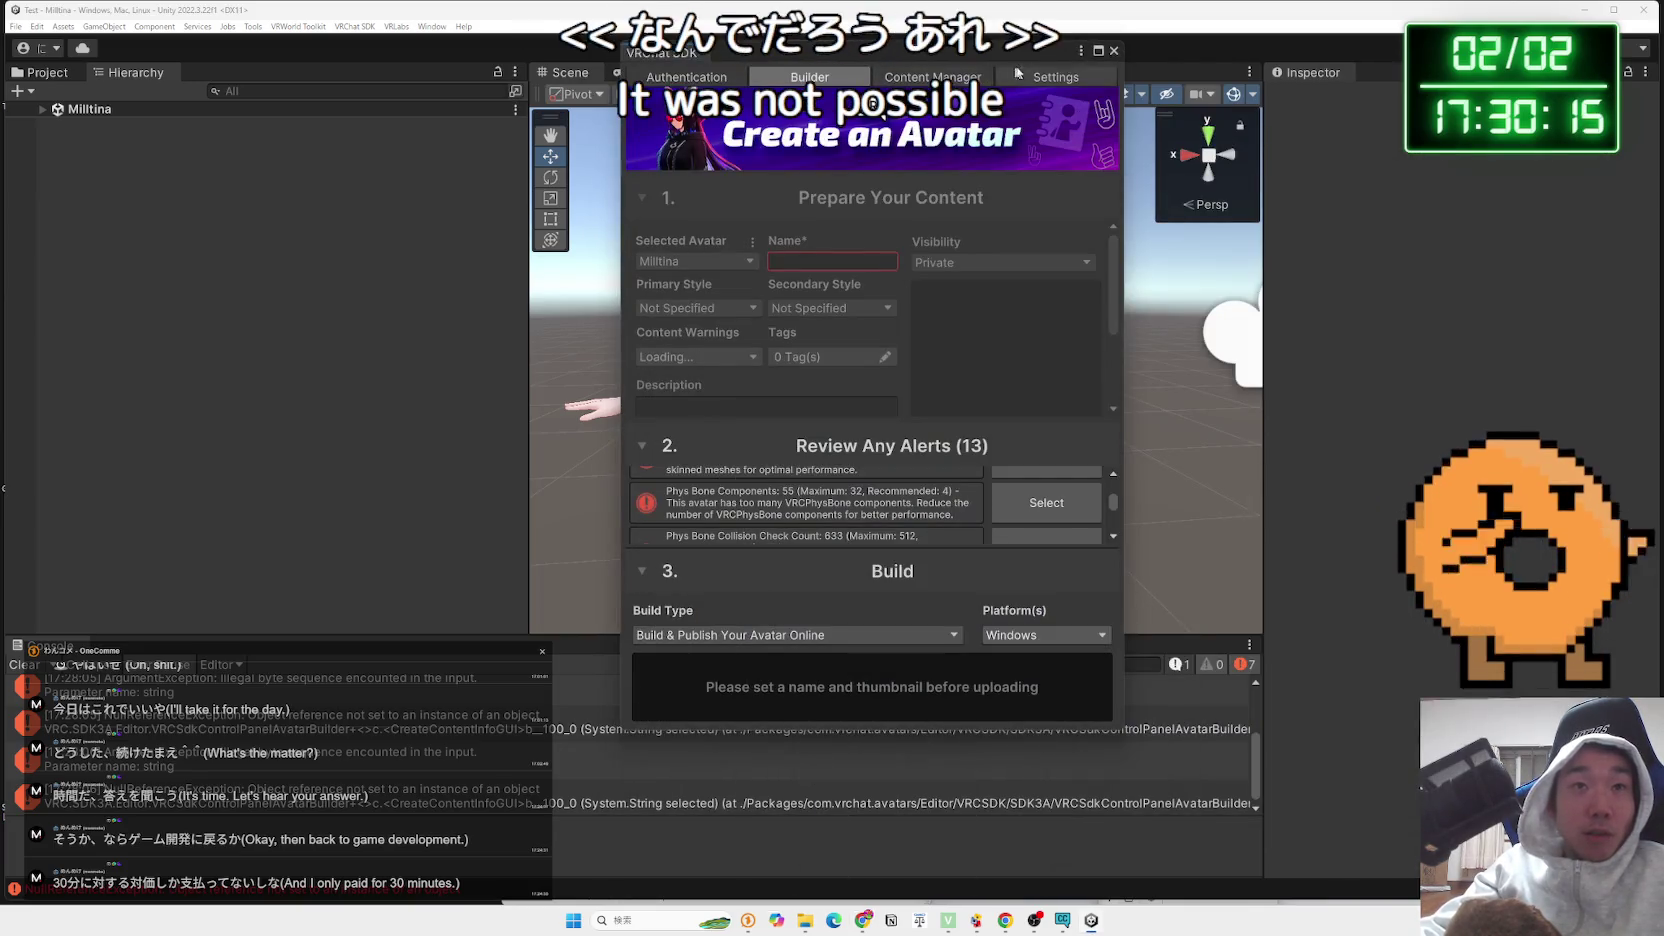
{"action": "left_click", "coordinate": [1113, 50]}
Remove the VRM Export component from the child Milltina object in the Hierarchy
{"action": "left_click", "coordinate": [42, 110]}
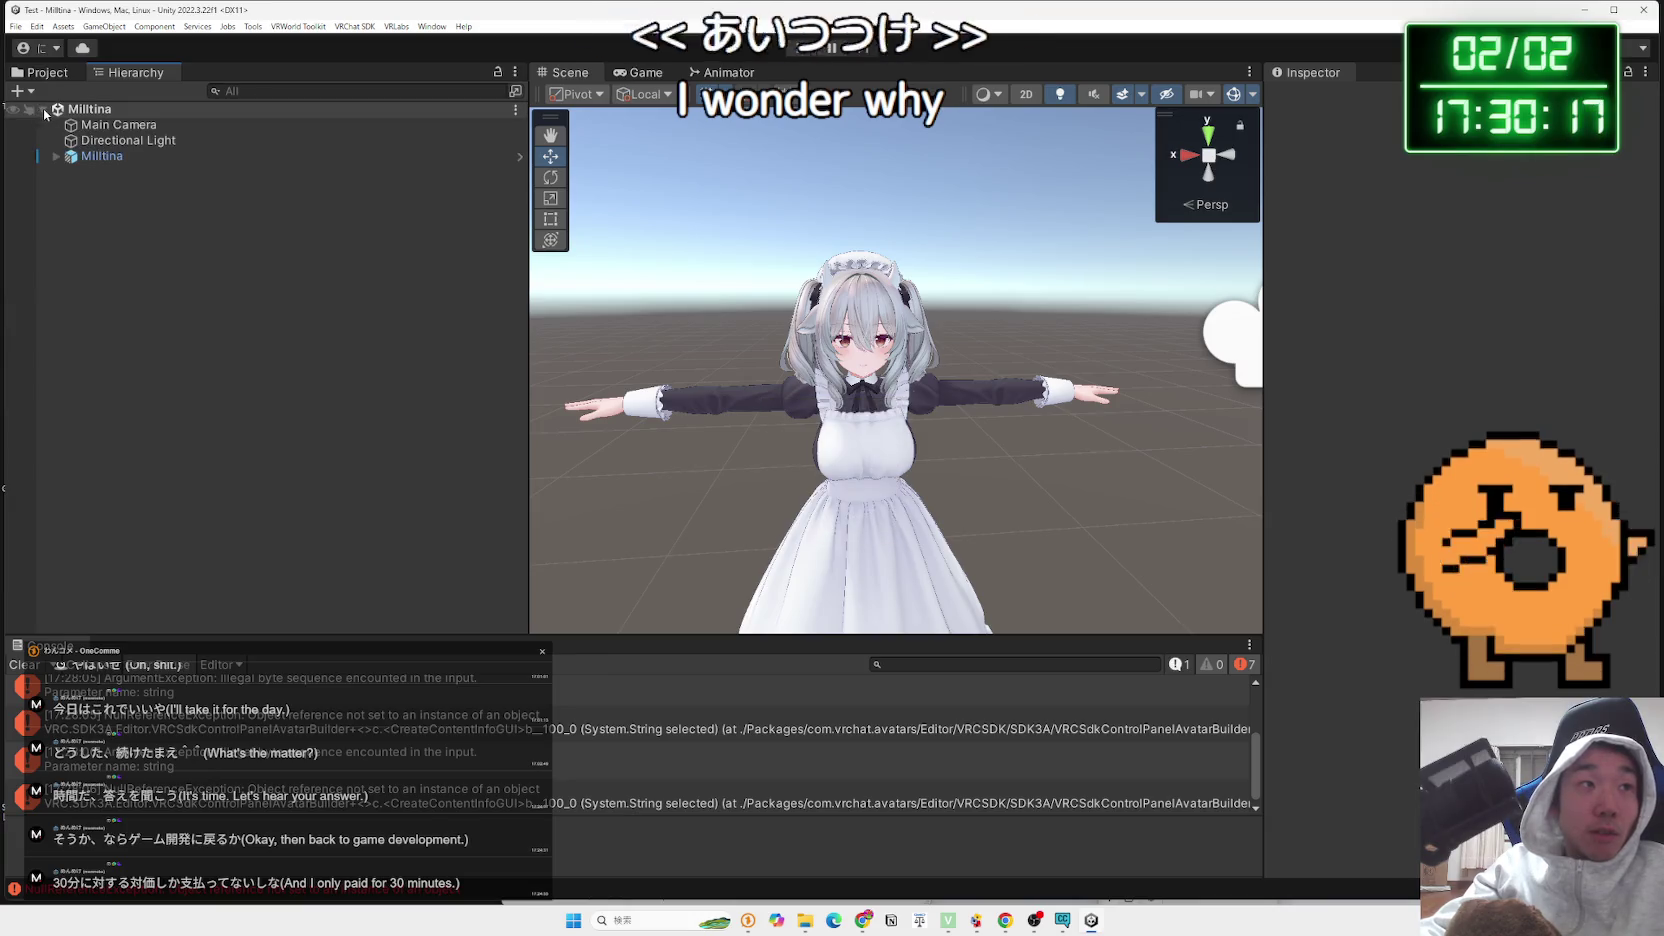
{"action": "left_click", "coordinate": [109, 156]}
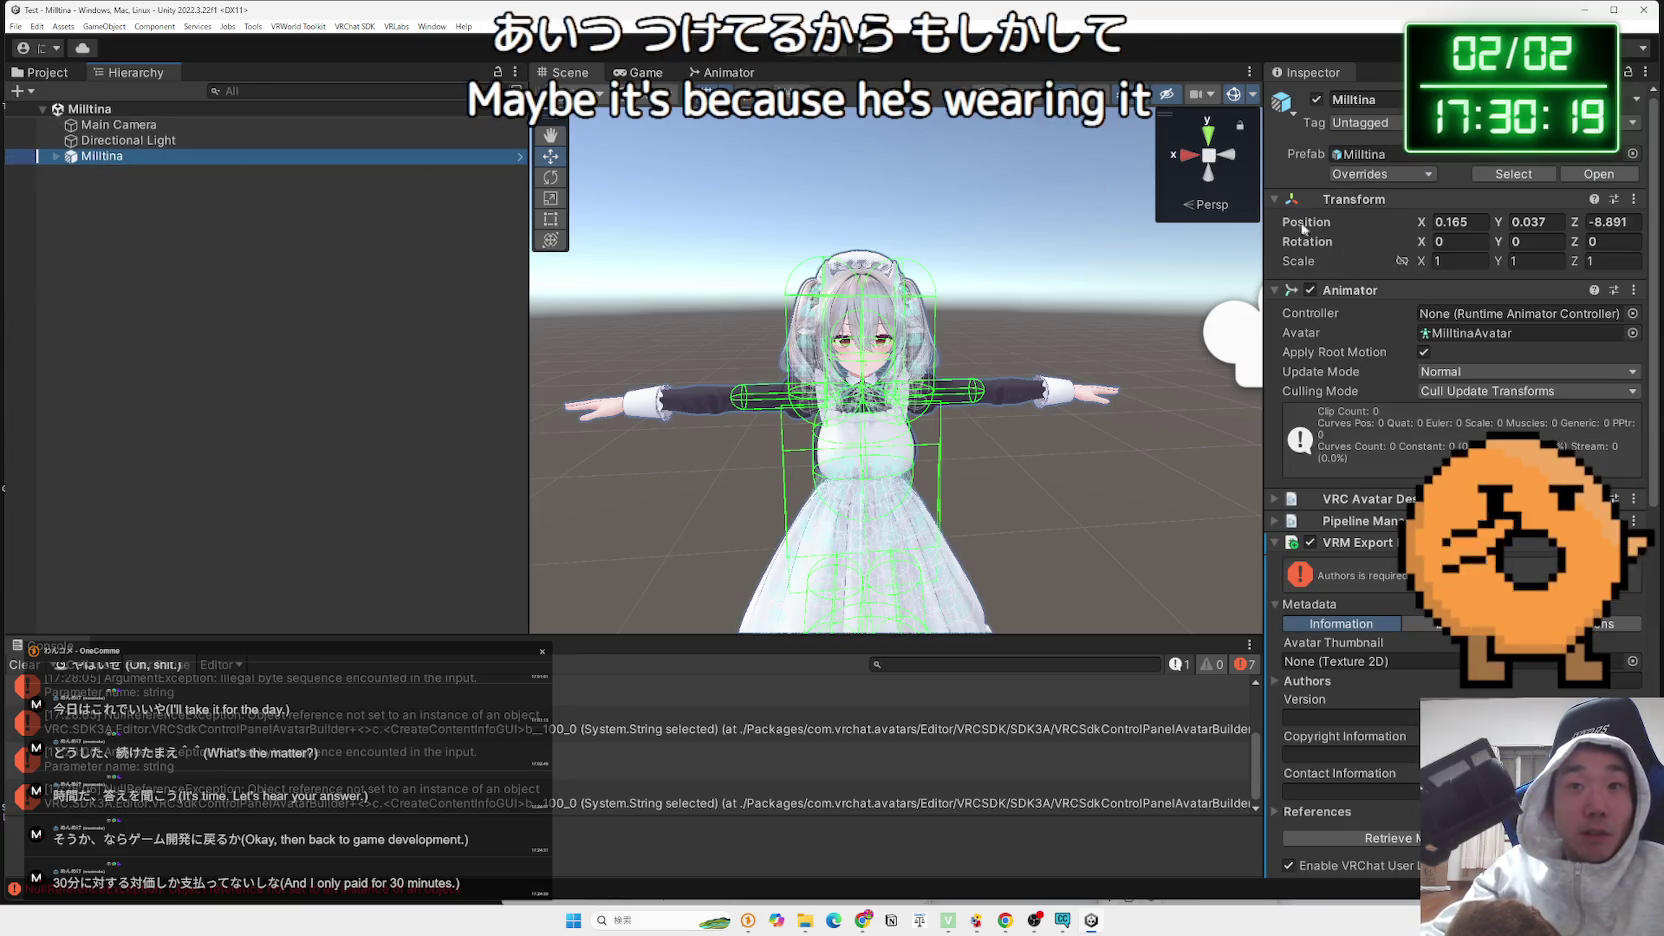
{"action": "left_click", "coordinate": [1284, 548]}
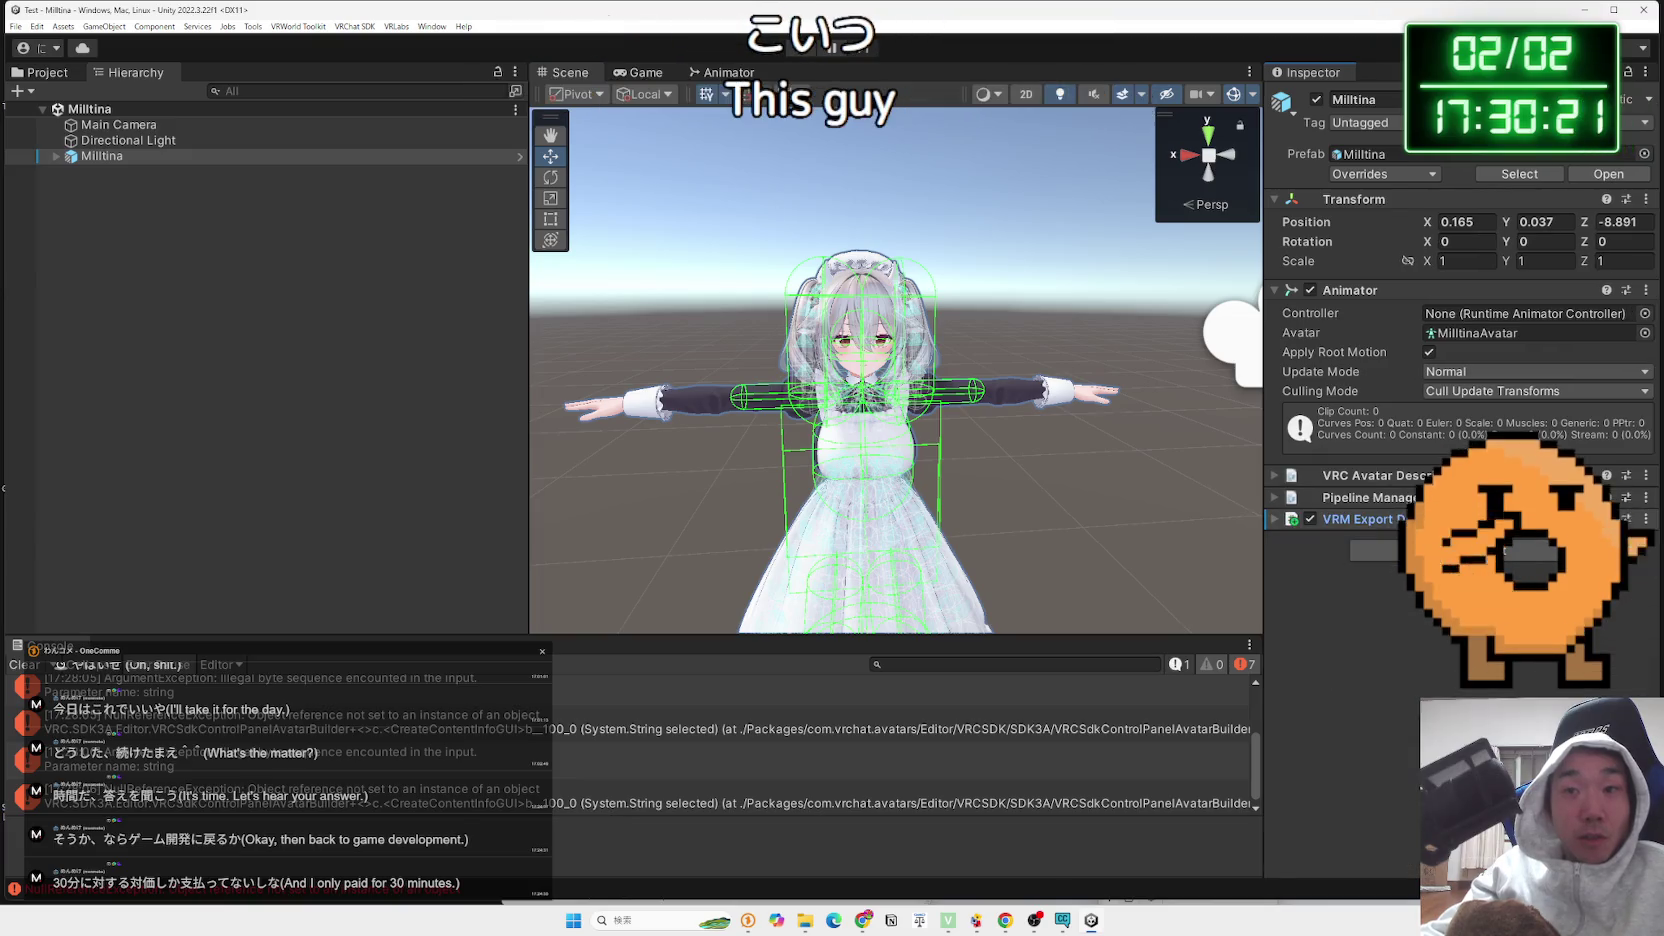
{"action": "left_click", "coordinate": [1646, 519]}
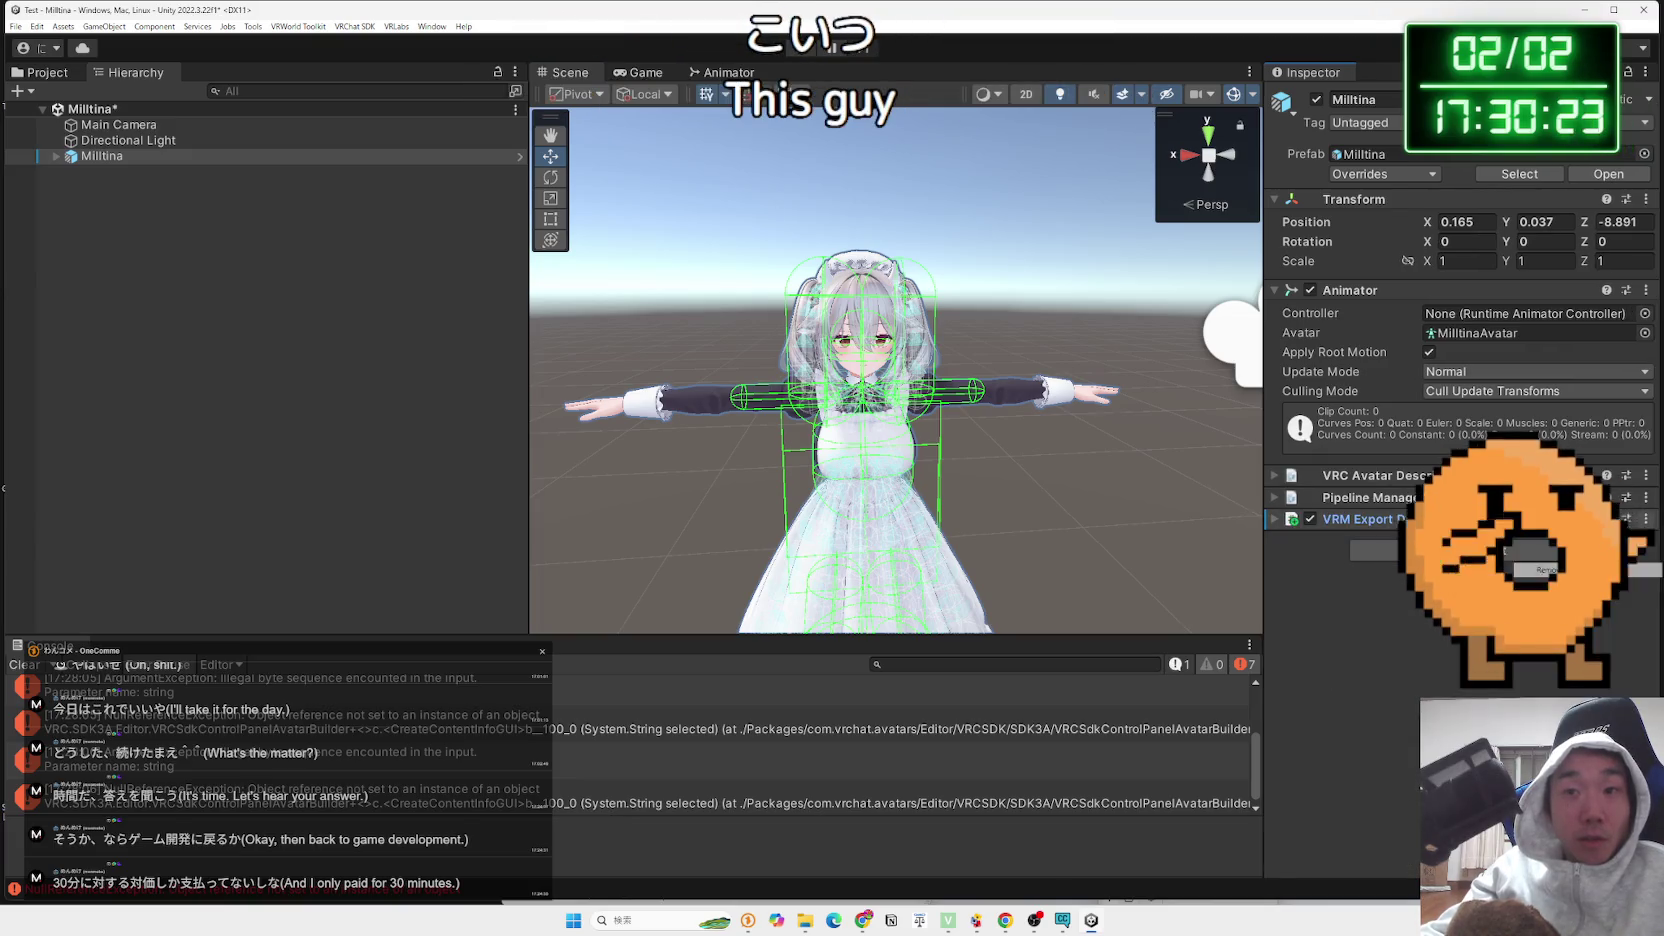
{"action": "left_click", "coordinate": [1545, 569]}
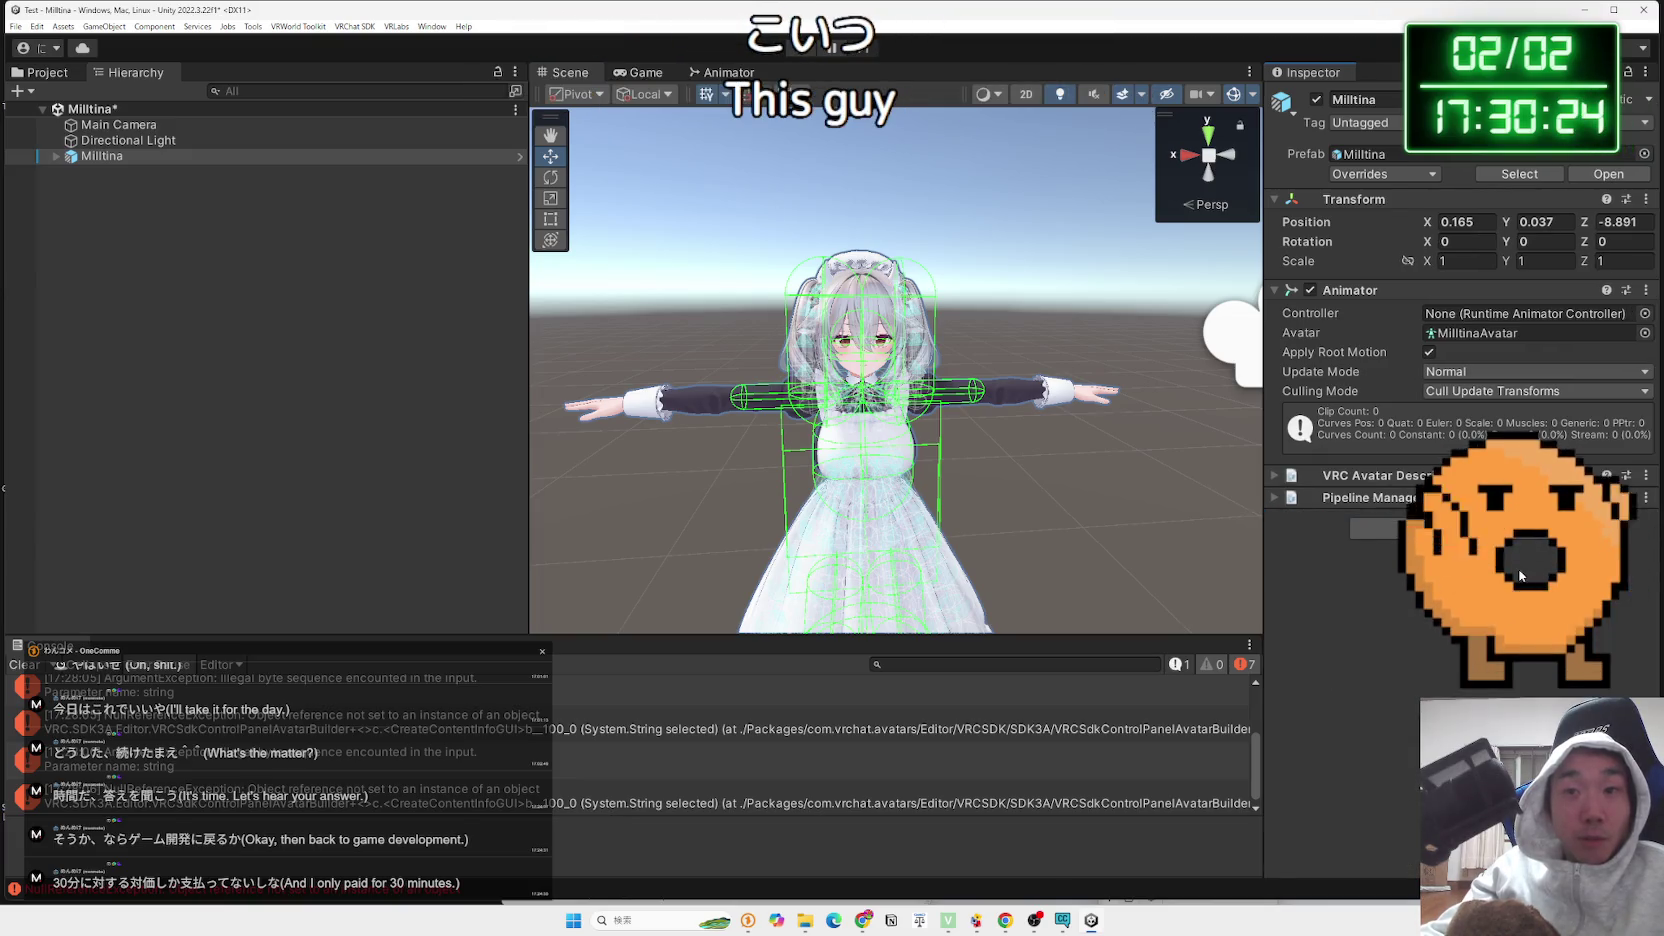
Browse the Edit and File menus and reselect the Milltina avatar
{"action": "left_click", "coordinate": [330, 156]}
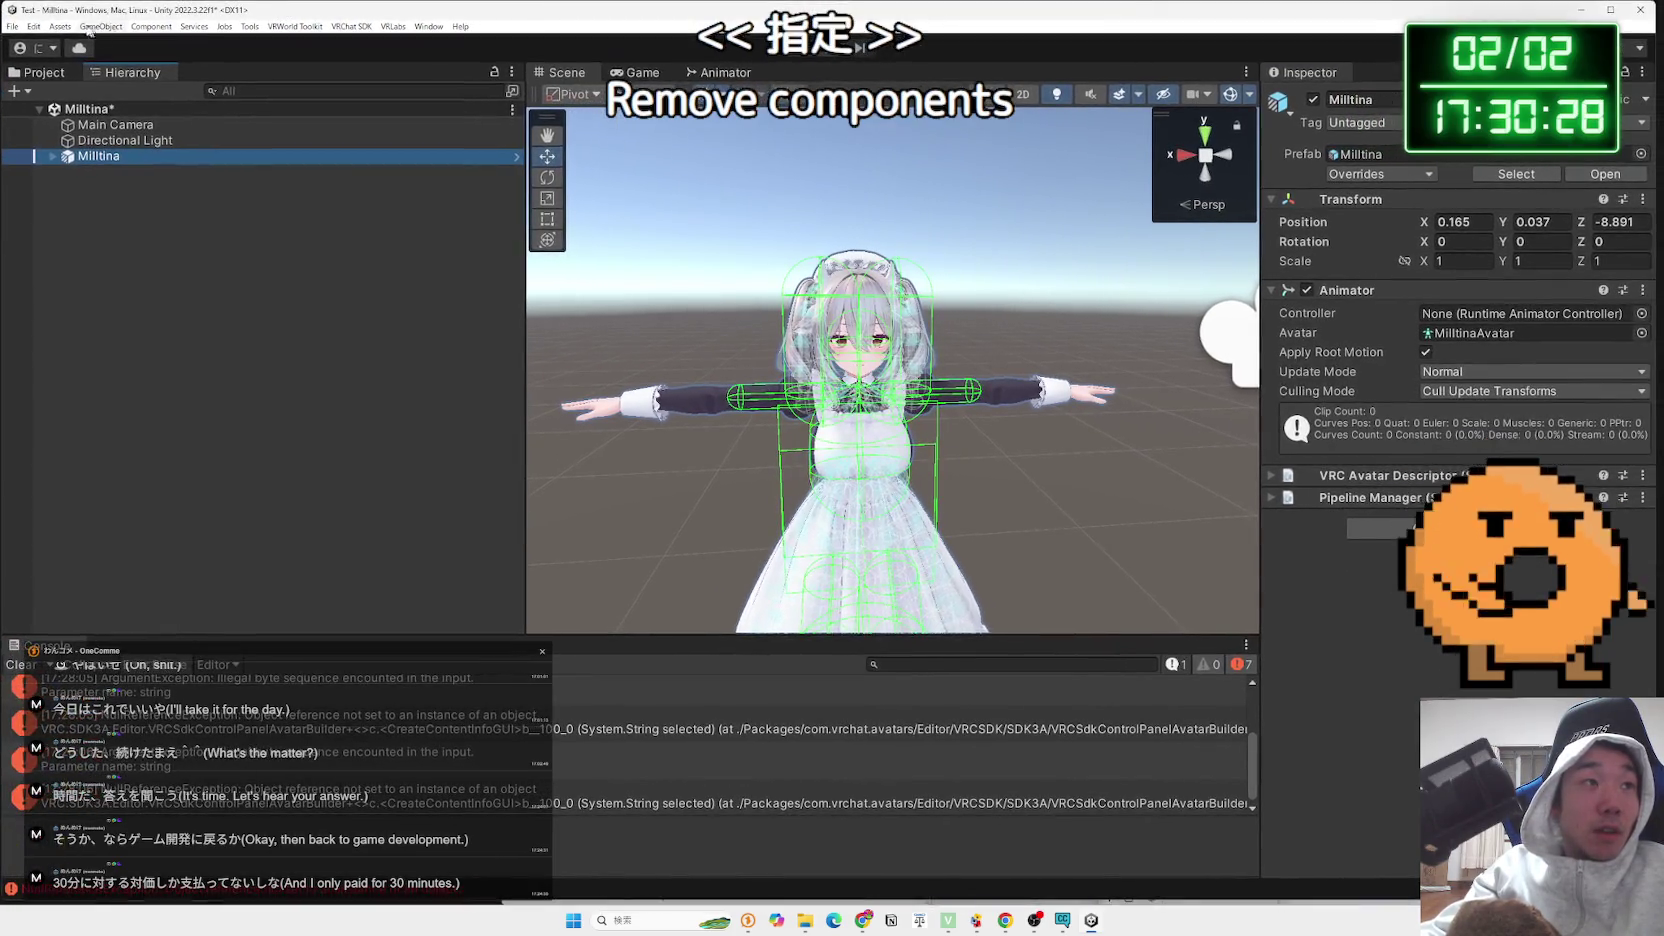
{"action": "left_click", "coordinate": [33, 27]}
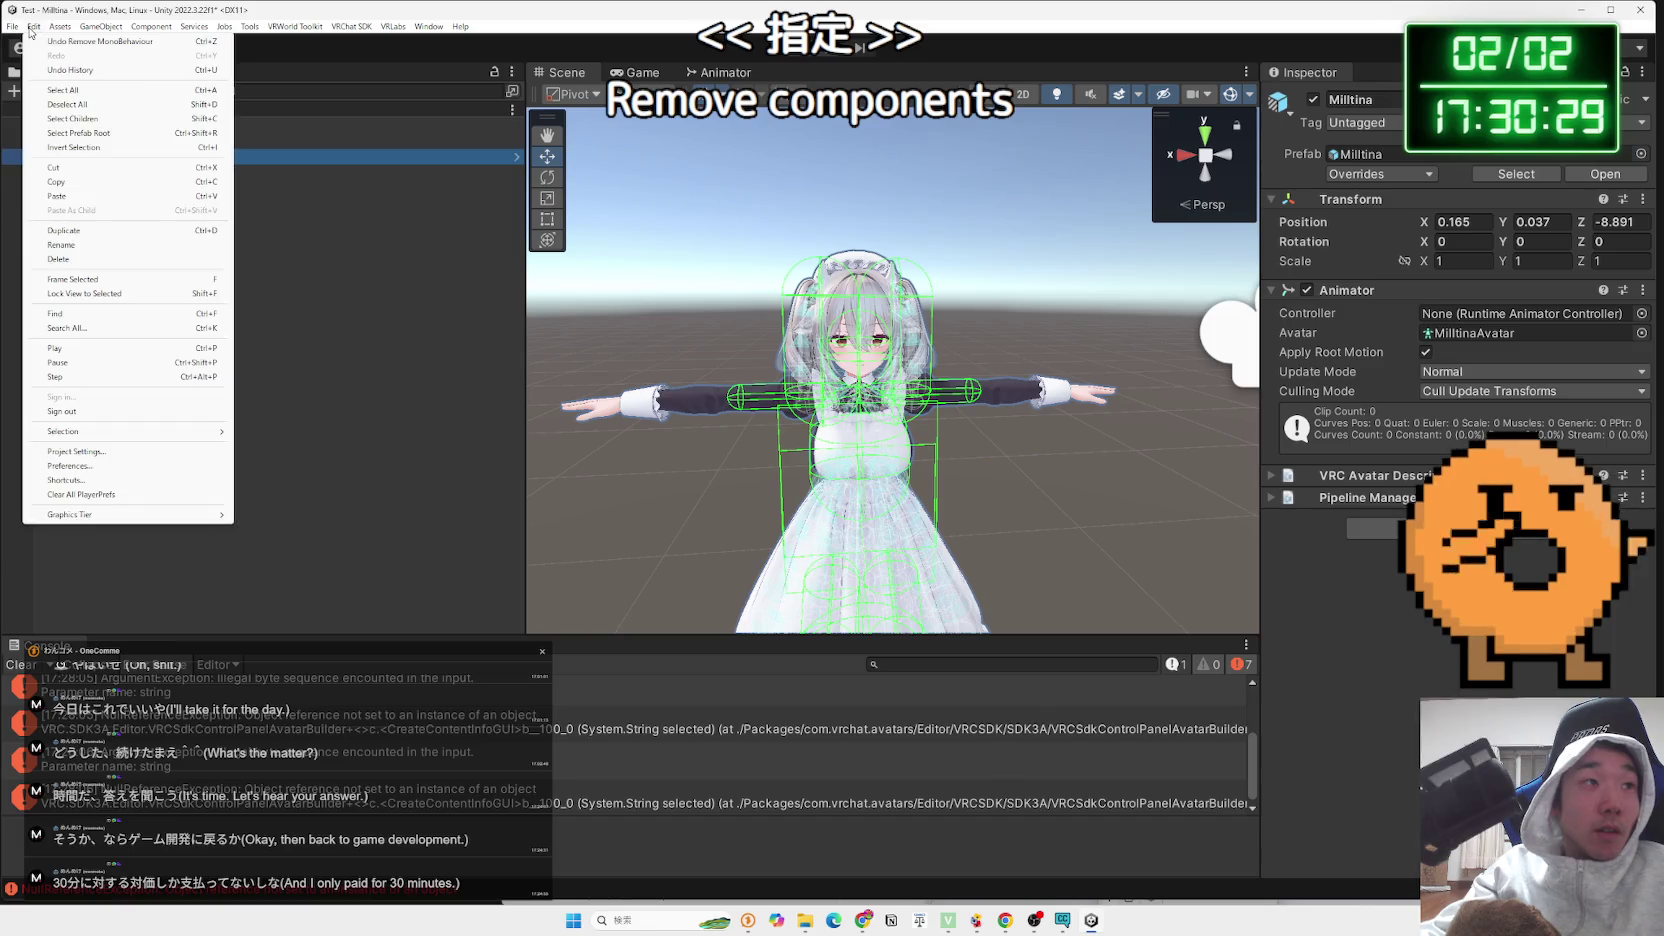
{"action": "left_click", "coordinate": [15, 27]}
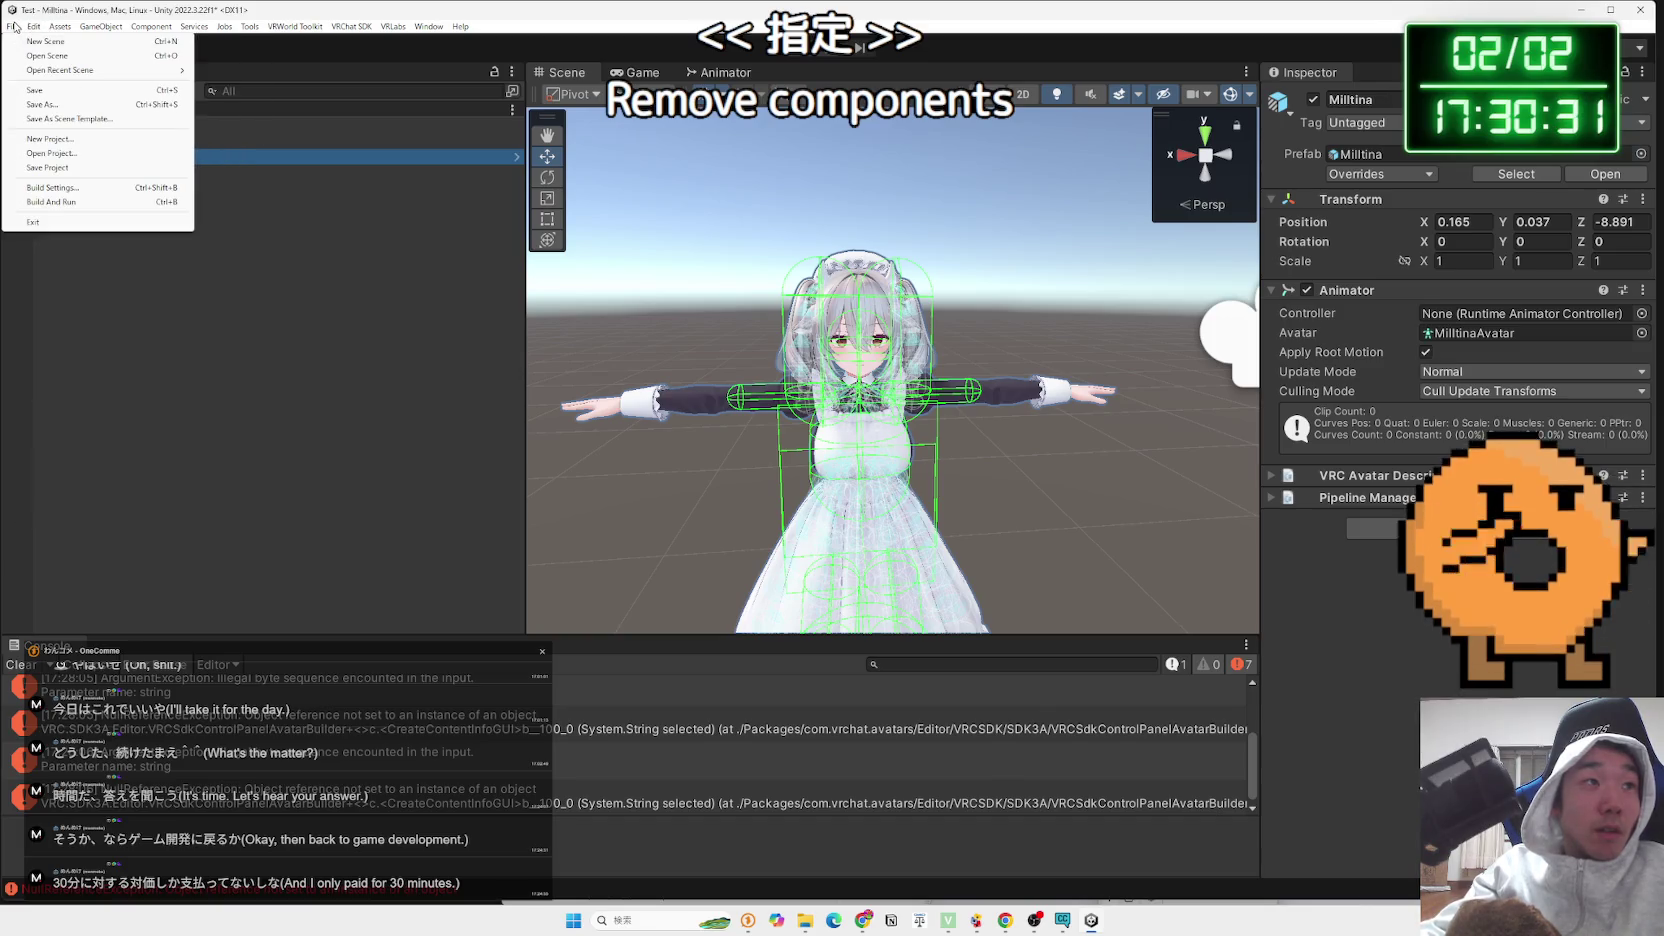
{"action": "left_click", "coordinate": [364, 333]}
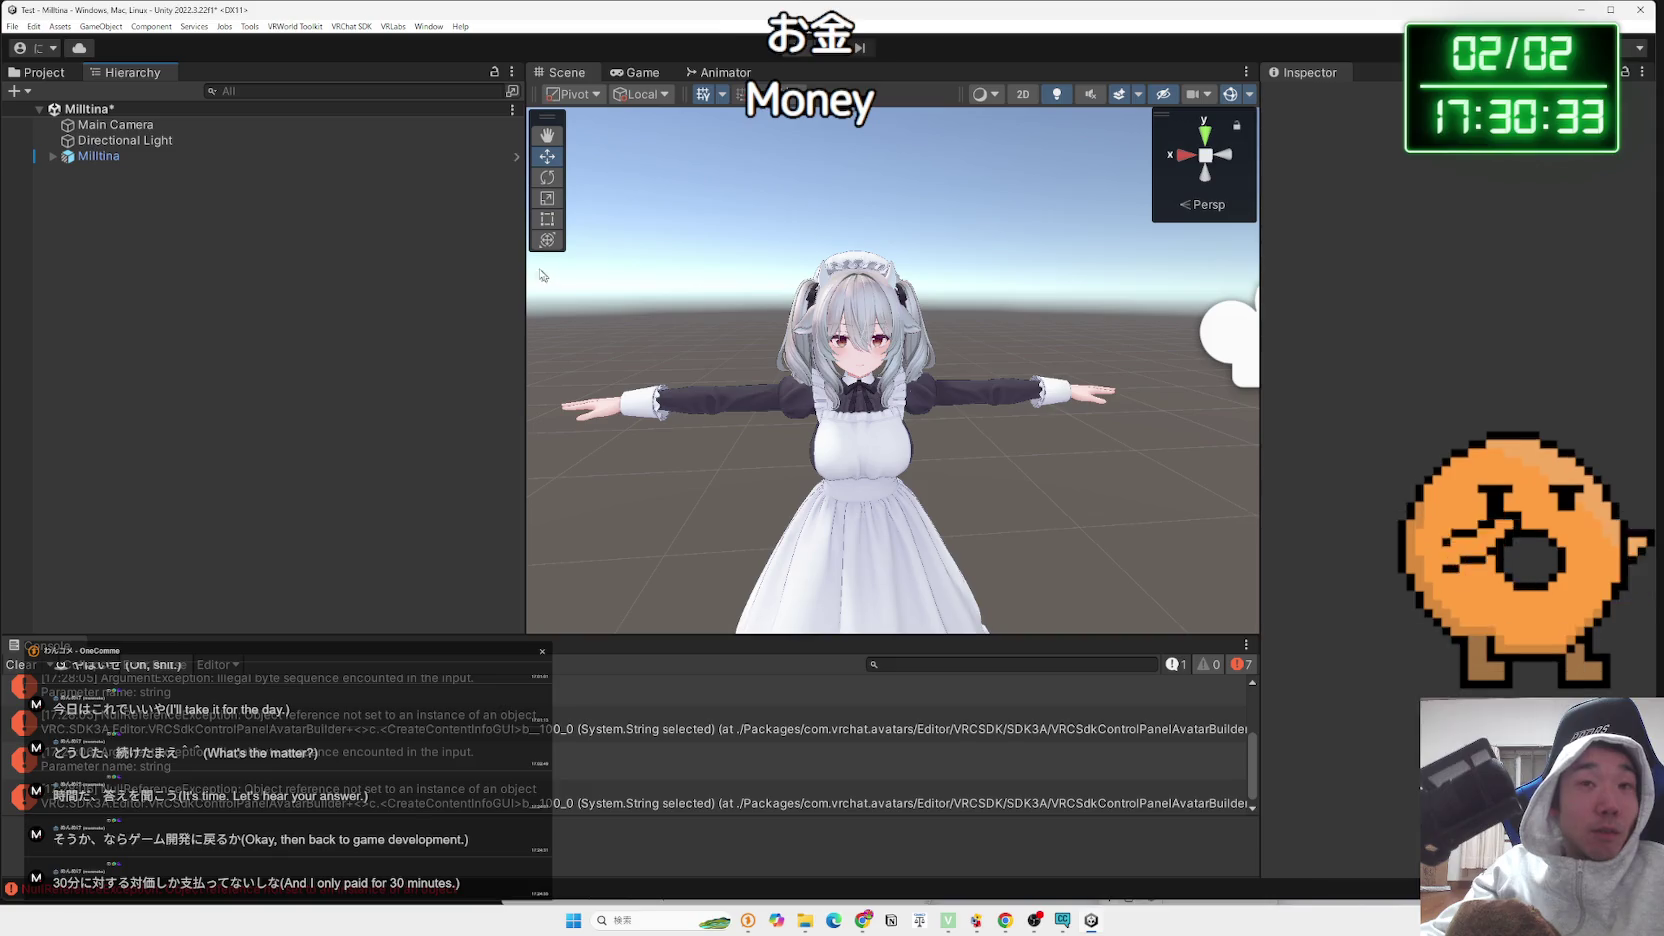
{"action": "left_click", "coordinate": [106, 157]}
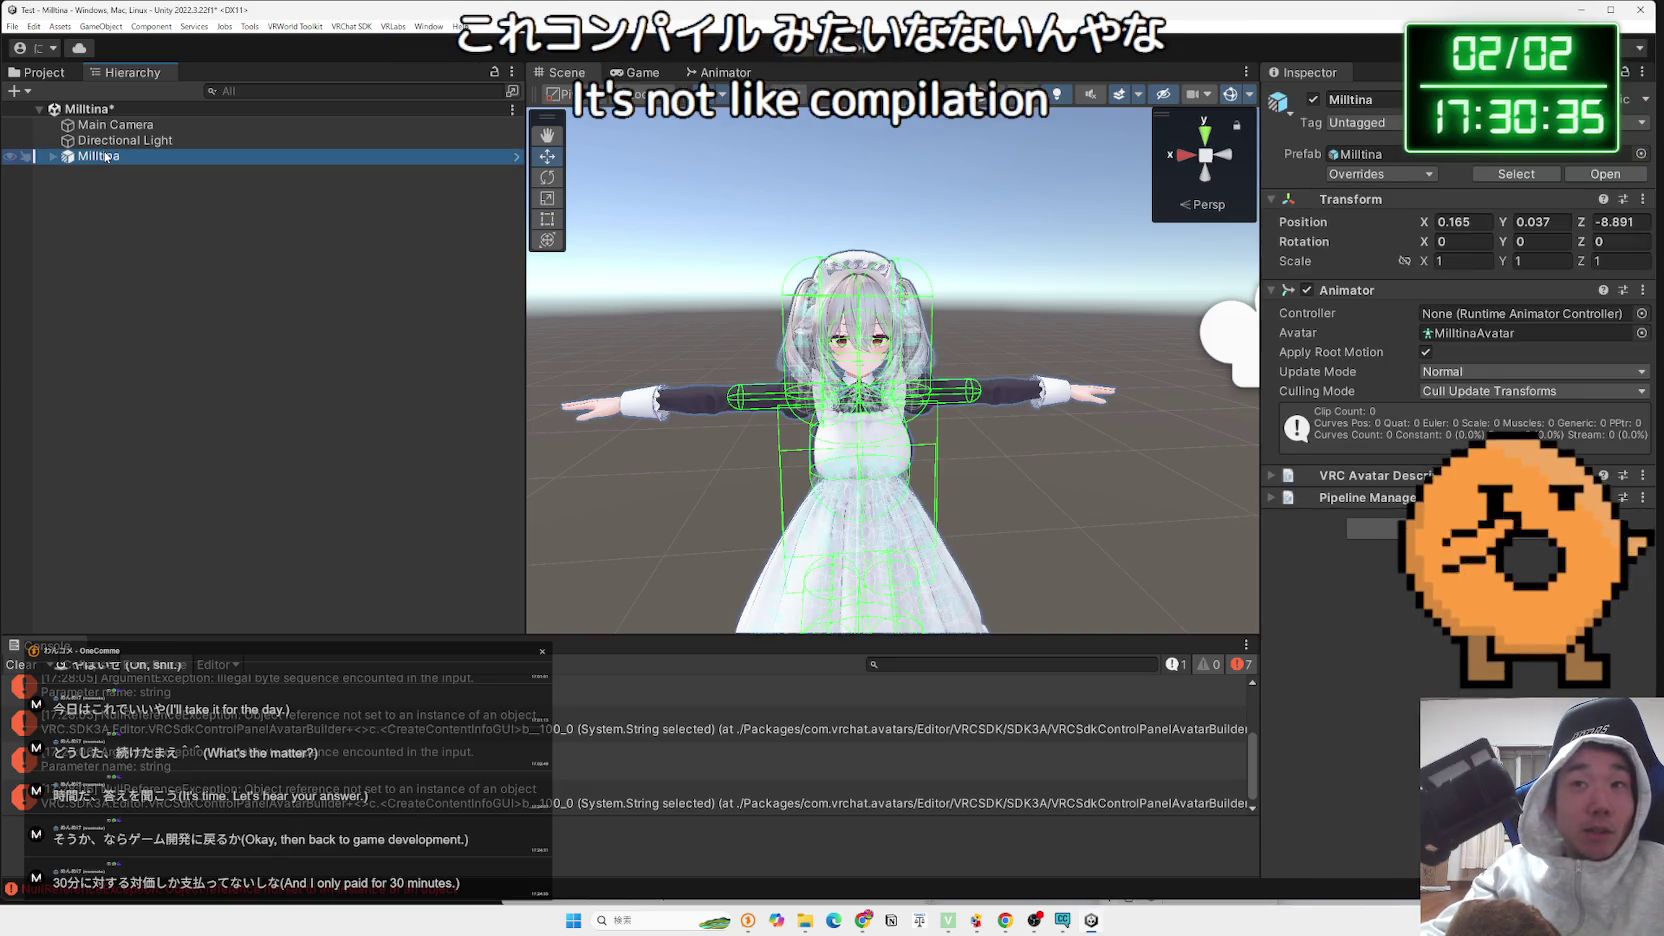
{"action": "left_click", "coordinate": [214, 322]}
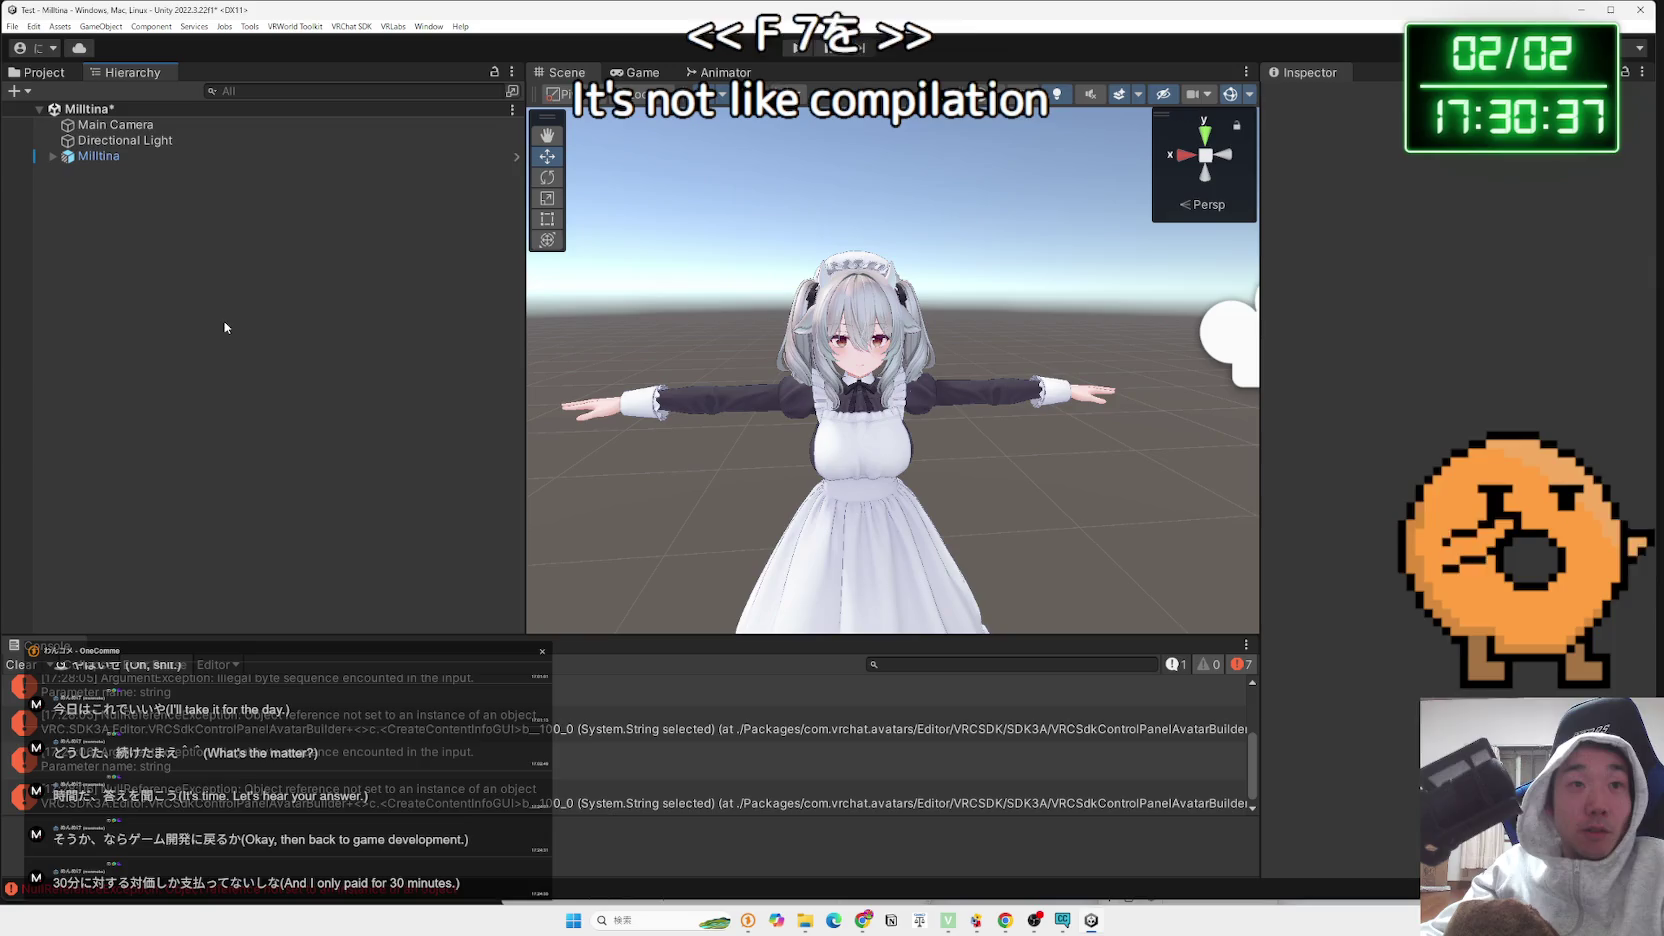
{"action": "left_click", "coordinate": [92, 160]}
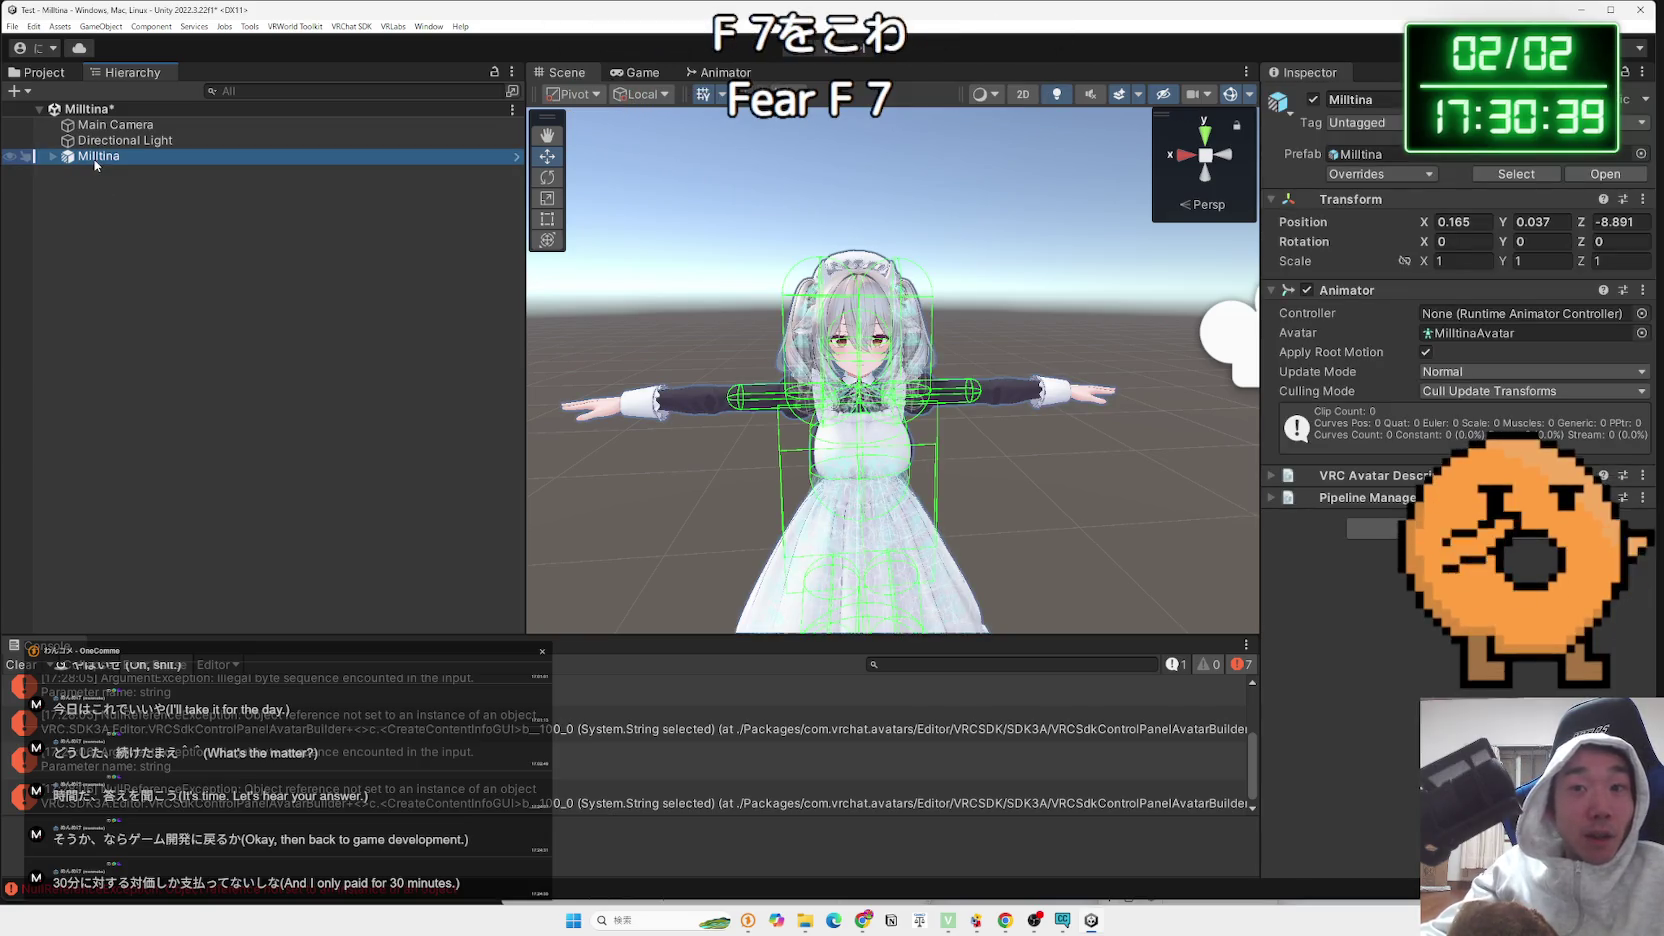
{"action": "left_click", "coordinate": [341, 28]}
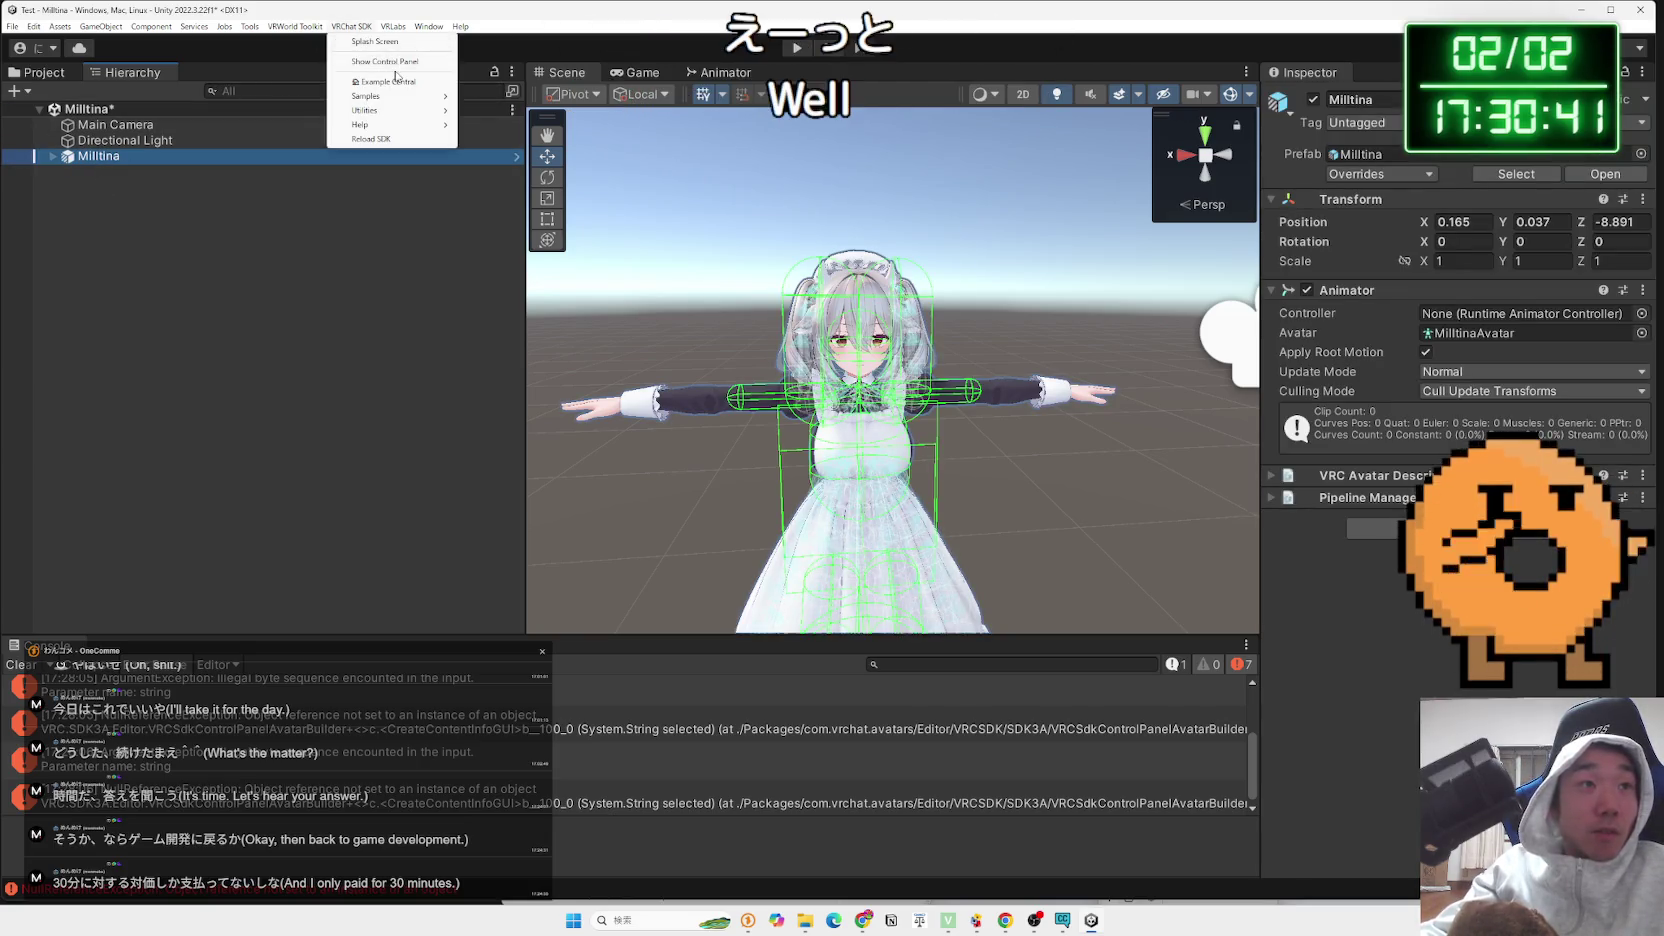
Reopen the VRChat SDK control panel, then bring Chrome's Gemini tab forward beside Unity
{"action": "left_click", "coordinate": [396, 62]}
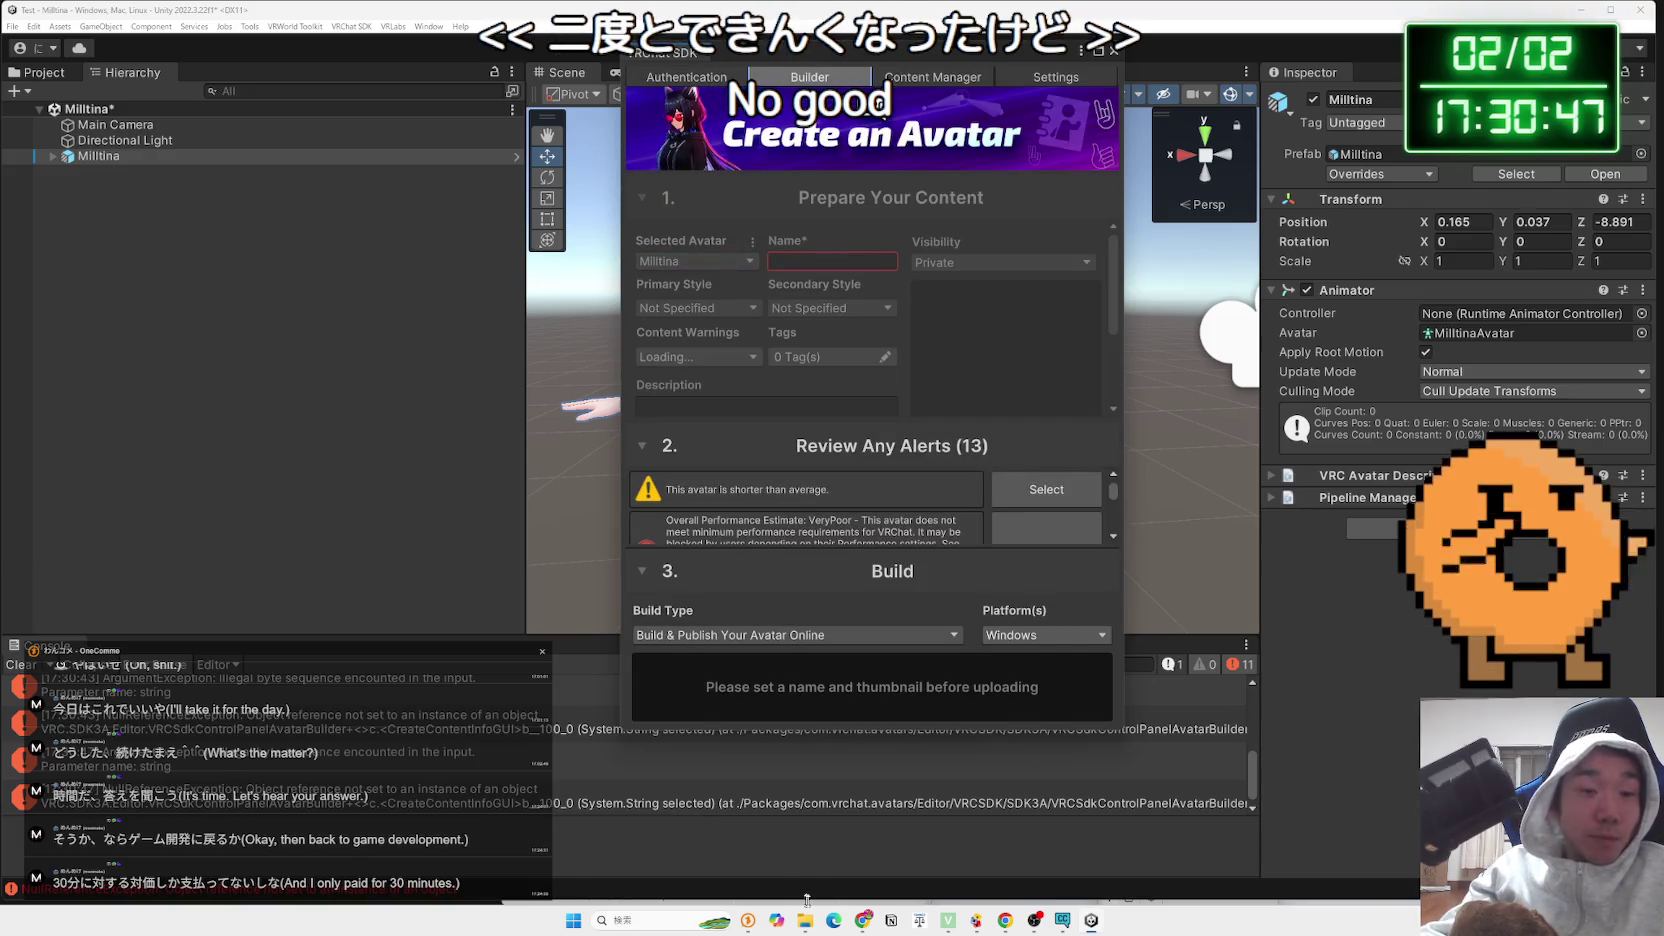
{"action": "left_click", "coordinate": [865, 920]}
{"action": "left_click", "coordinate": [1125, 64]}
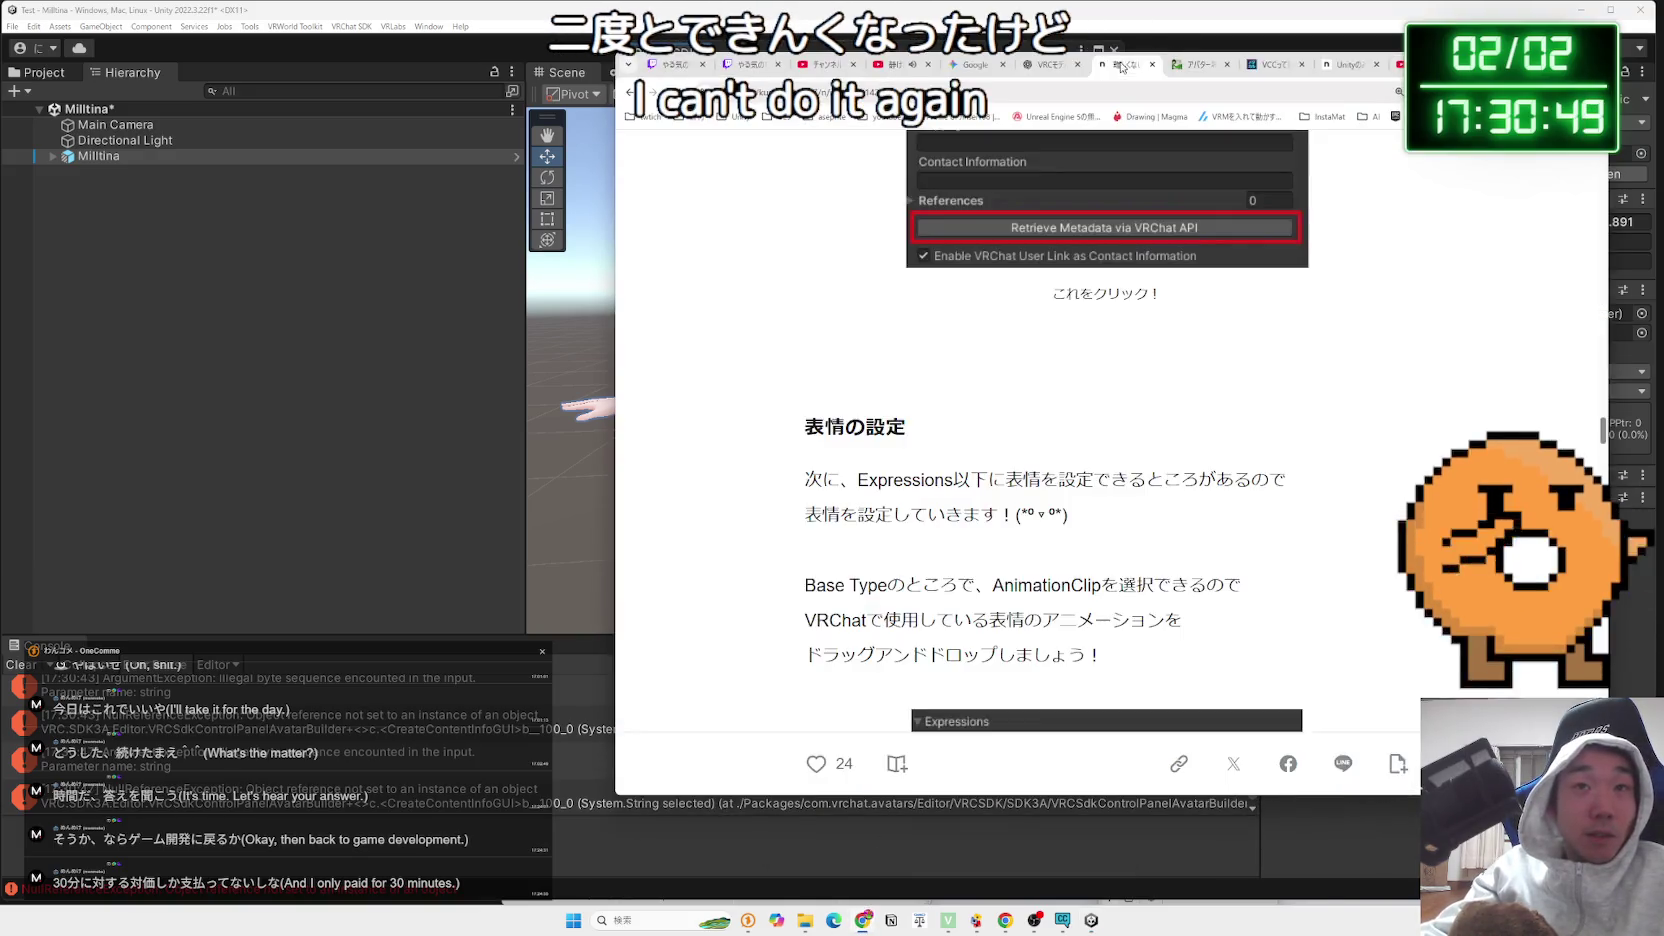
{"action": "left_click", "coordinate": [1044, 65]}
{"action": "left_click", "coordinate": [972, 64]}
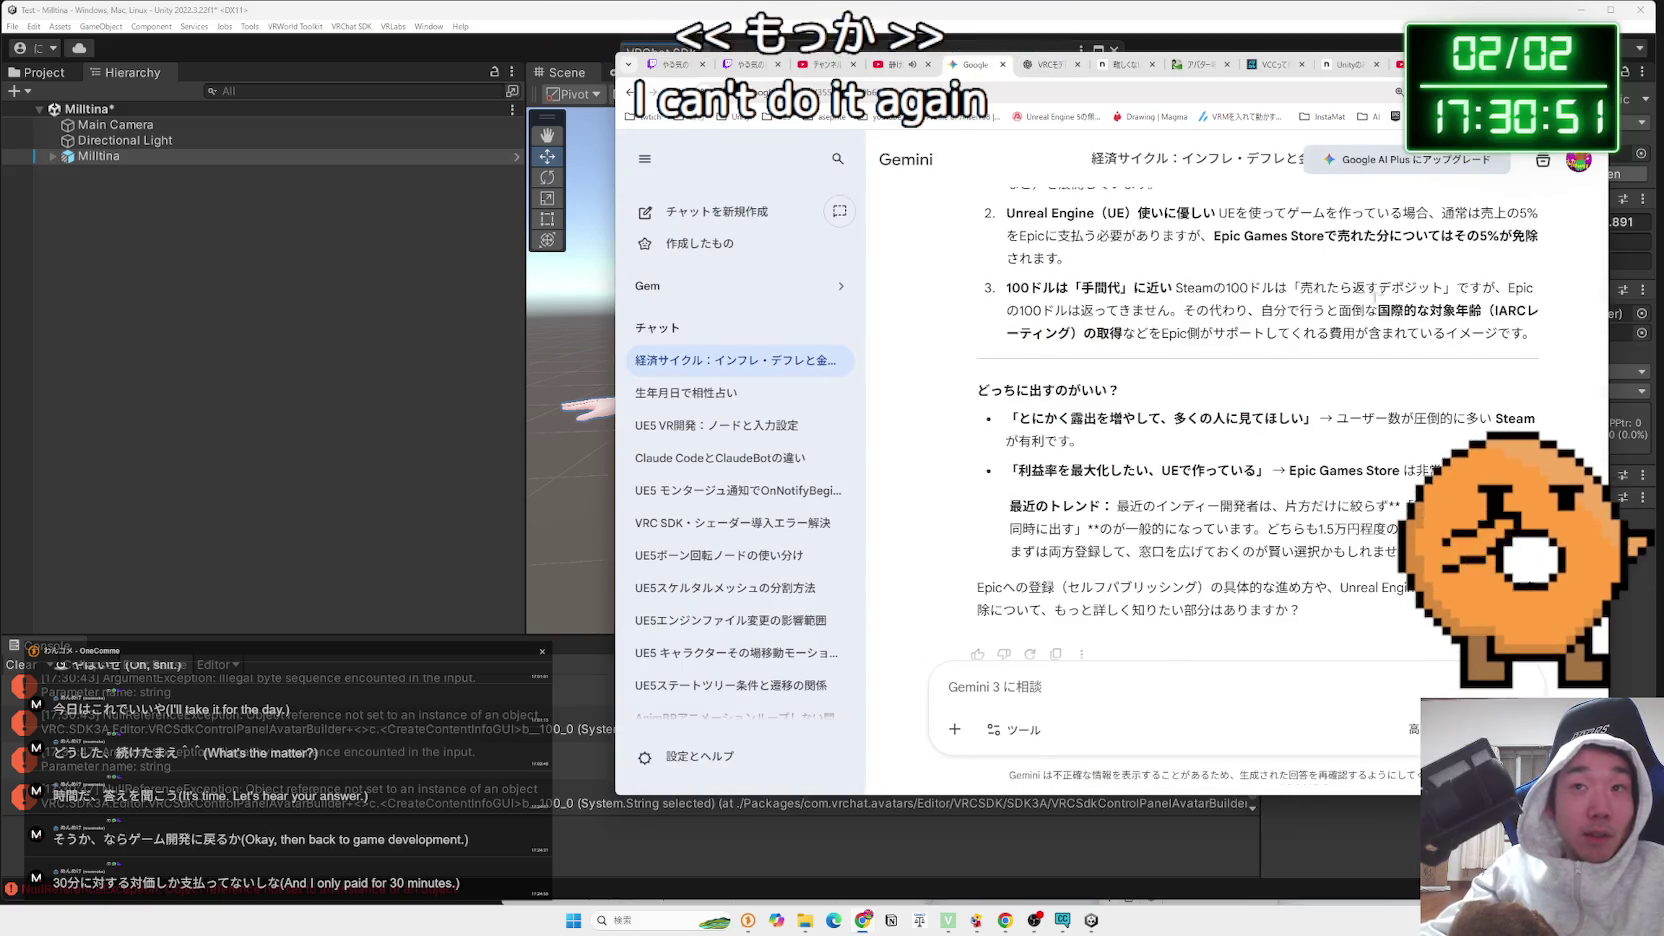
{"action": "scroll", "coordinate": [1168, 560], "scroll_direction": "down", "scroll_amount": 1}
{"action": "mouse_move", "coordinate": [1438, 99]}
{"action": "left_mouse_down"}
{"action": "mouse_move", "coordinate": [500, 46]}
{"action": "mouse_move", "coordinate": [1609, 113]}
{"action": "mouse_move", "coordinate": [1144, 313]}
{"action": "mouse_move", "coordinate": [1158, 166]}
{"action": "mouse_move", "coordinate": [1294, 190]}
{"action": "left_mouse_up"}
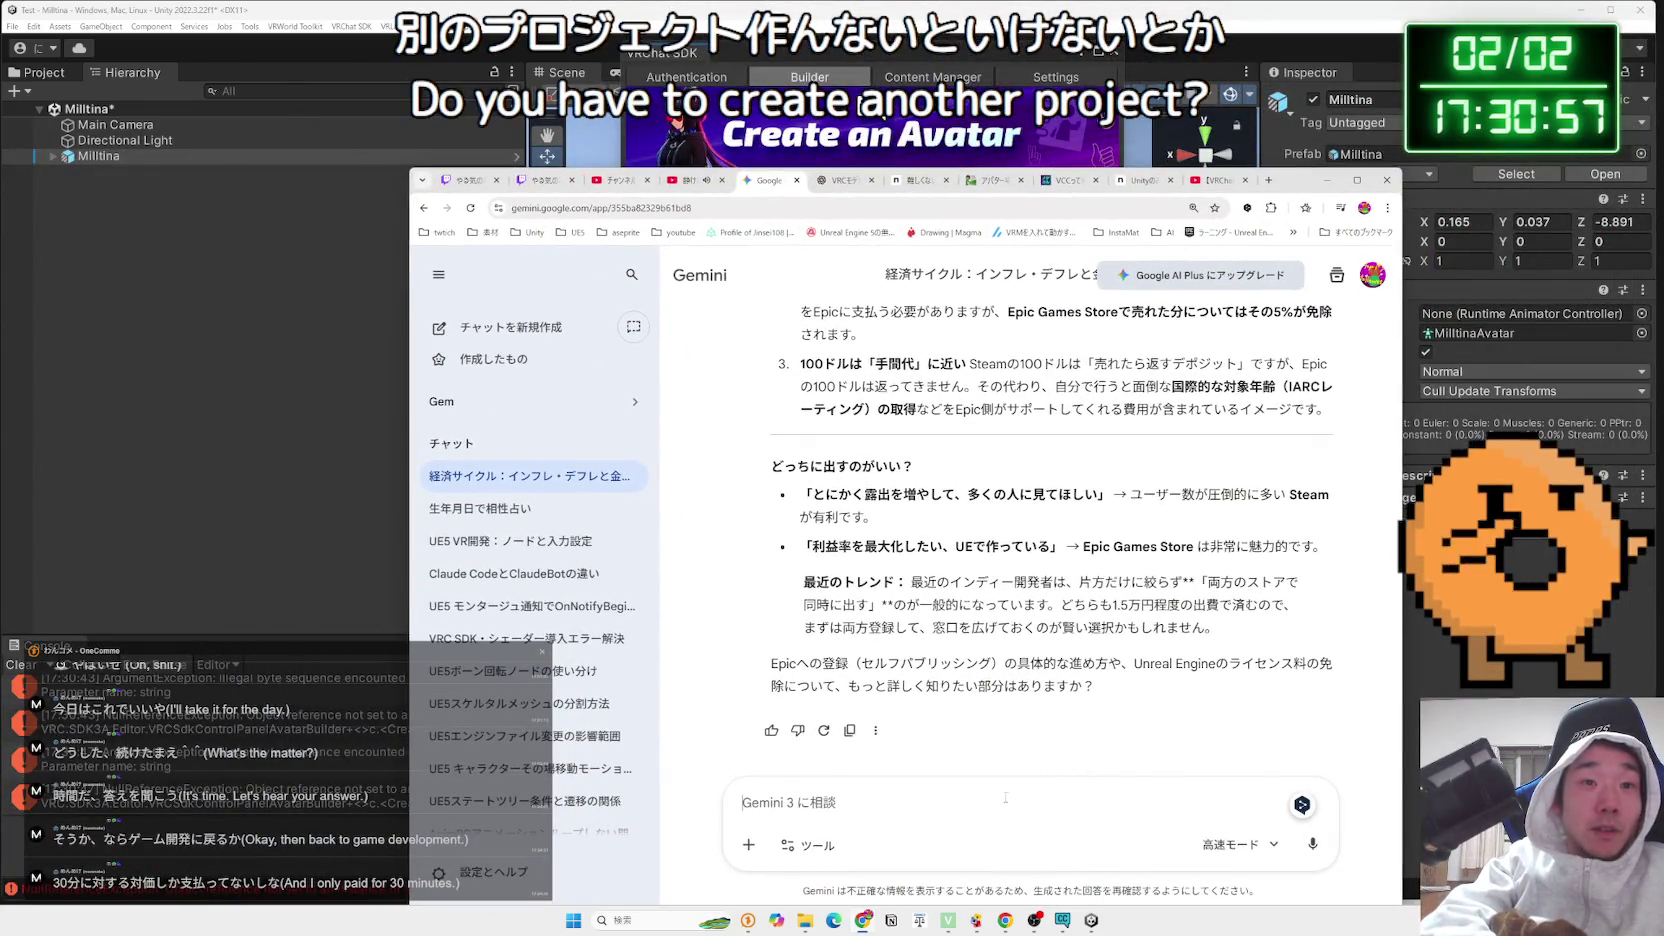
Start a new Gemini chat and begin typing the question about the VRChat SDK test build
{"action": "left_click", "coordinate": [505, 327]}
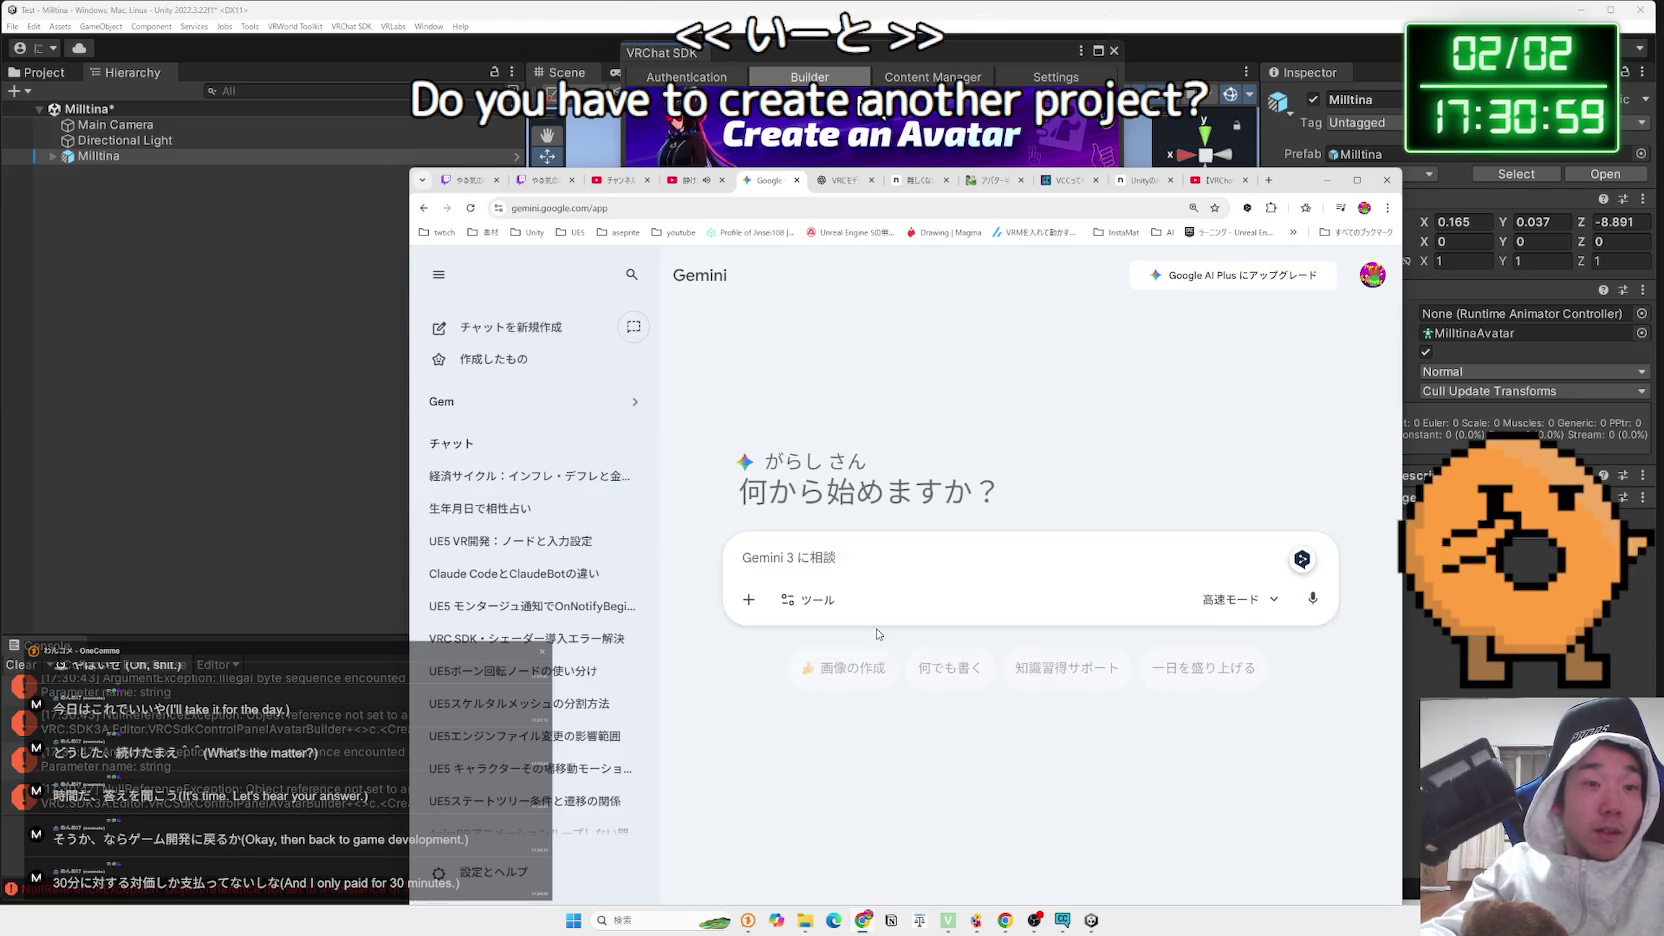
{"action": "type", "text": "V"}
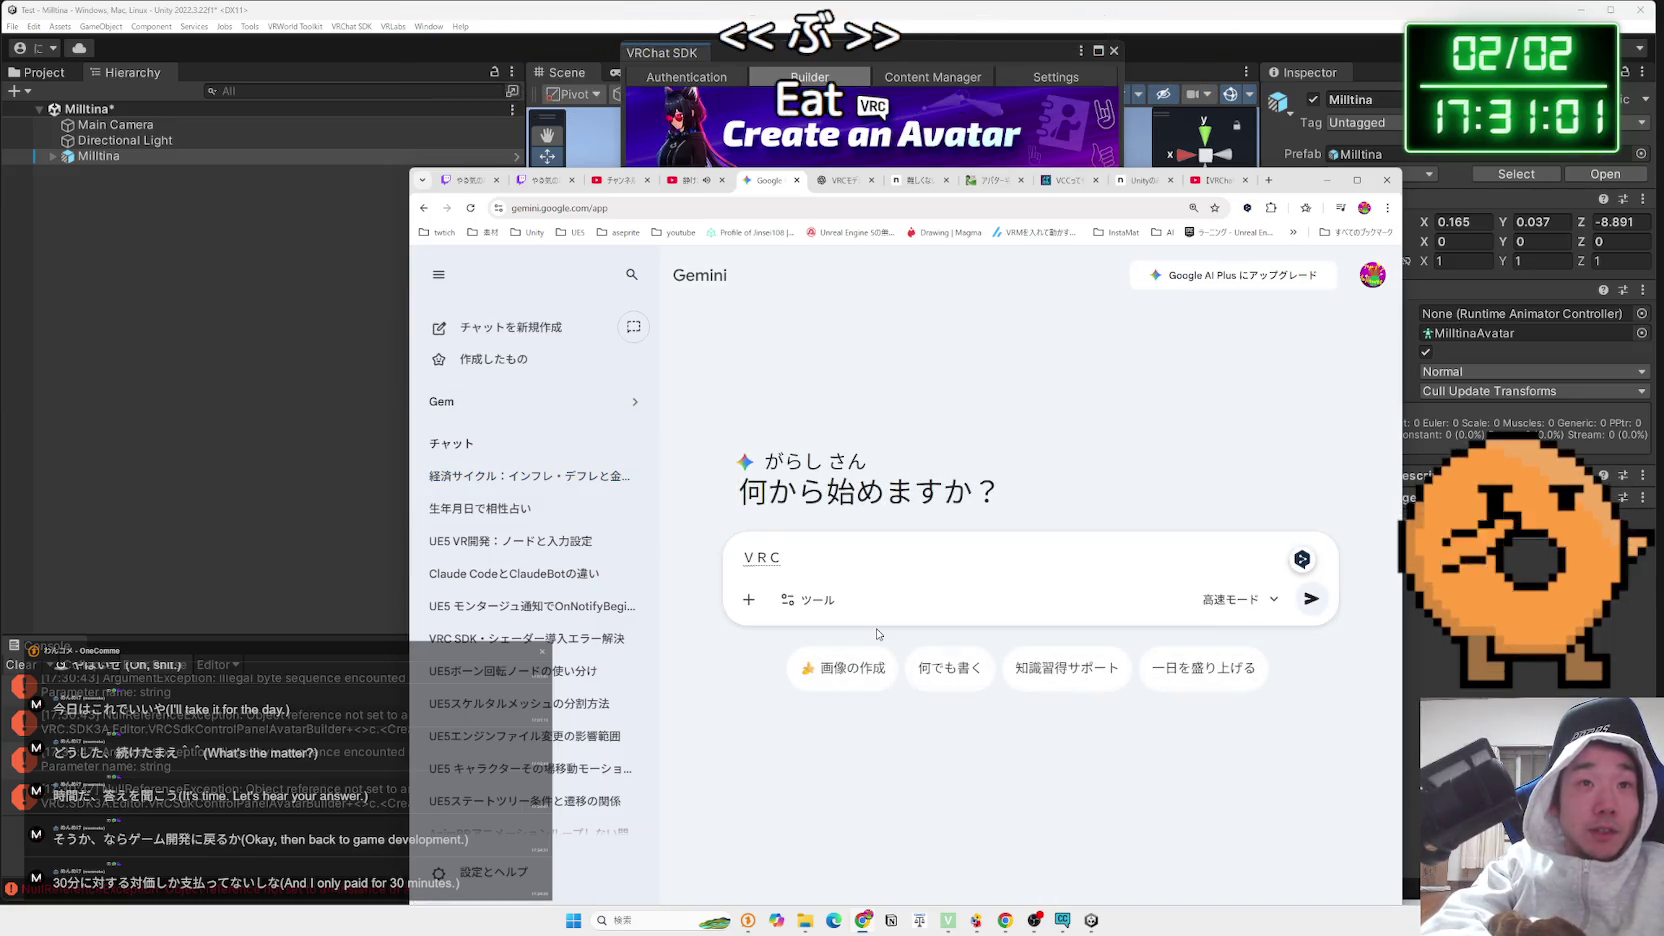
{"action": "type", "text": "用の"}
{"action": "key", "text": "BackSpace"}
{"action": "key", "text": "BackSpace"}
{"action": "type", "text": "SDK"}
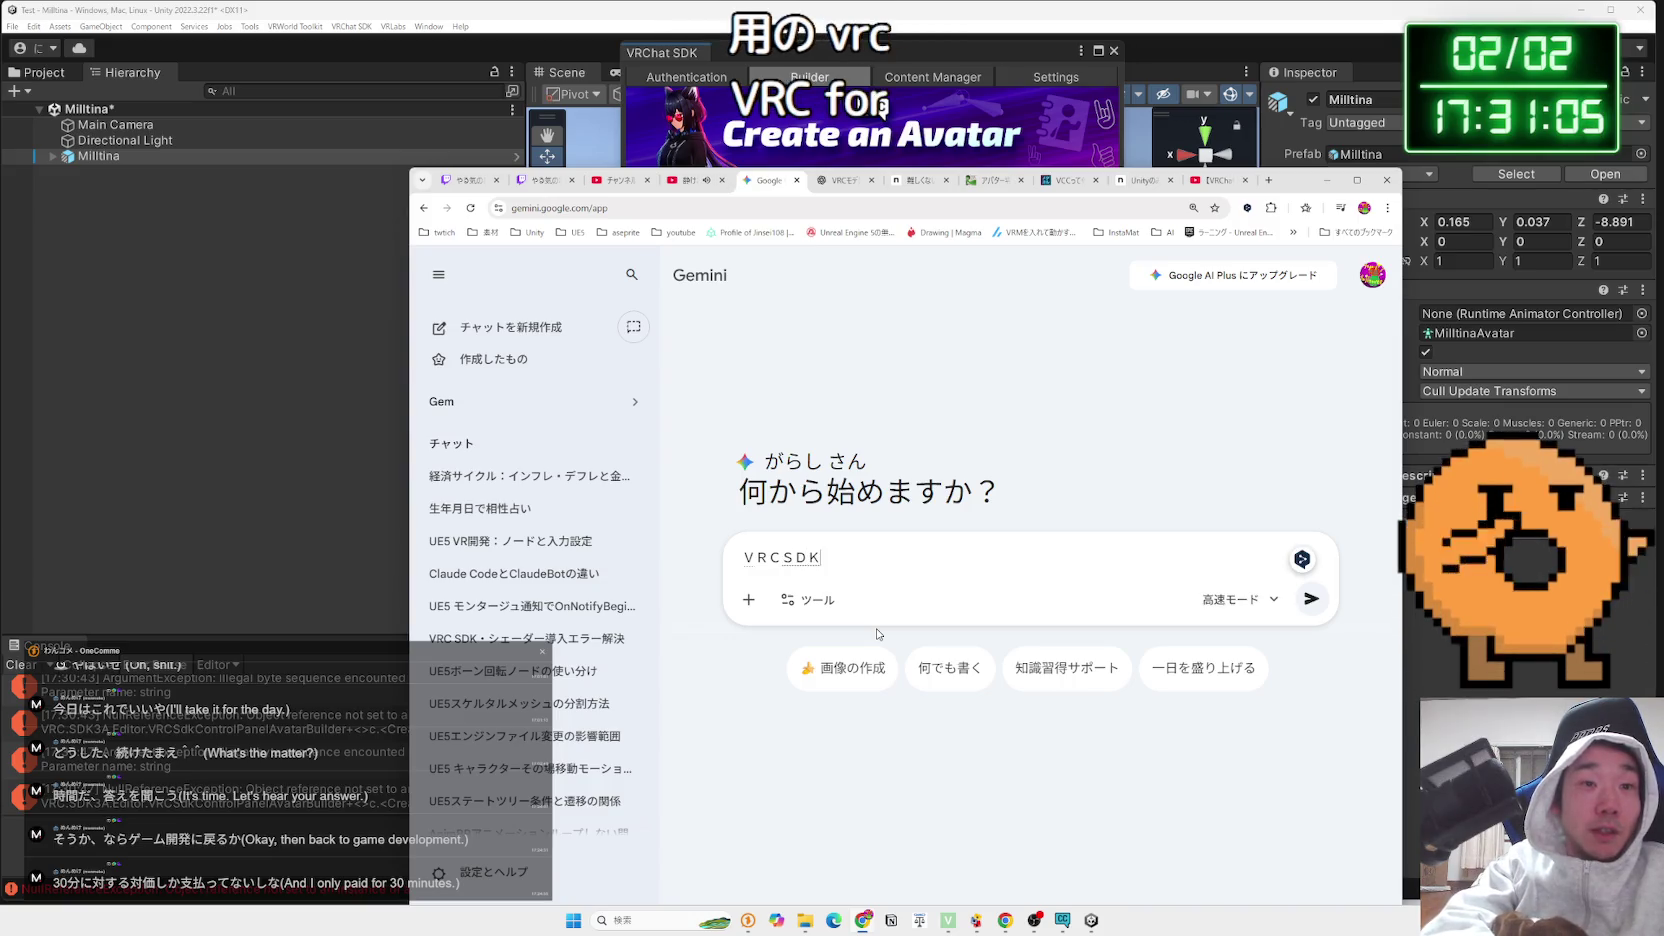
{"action": "type", "text": "ec"}
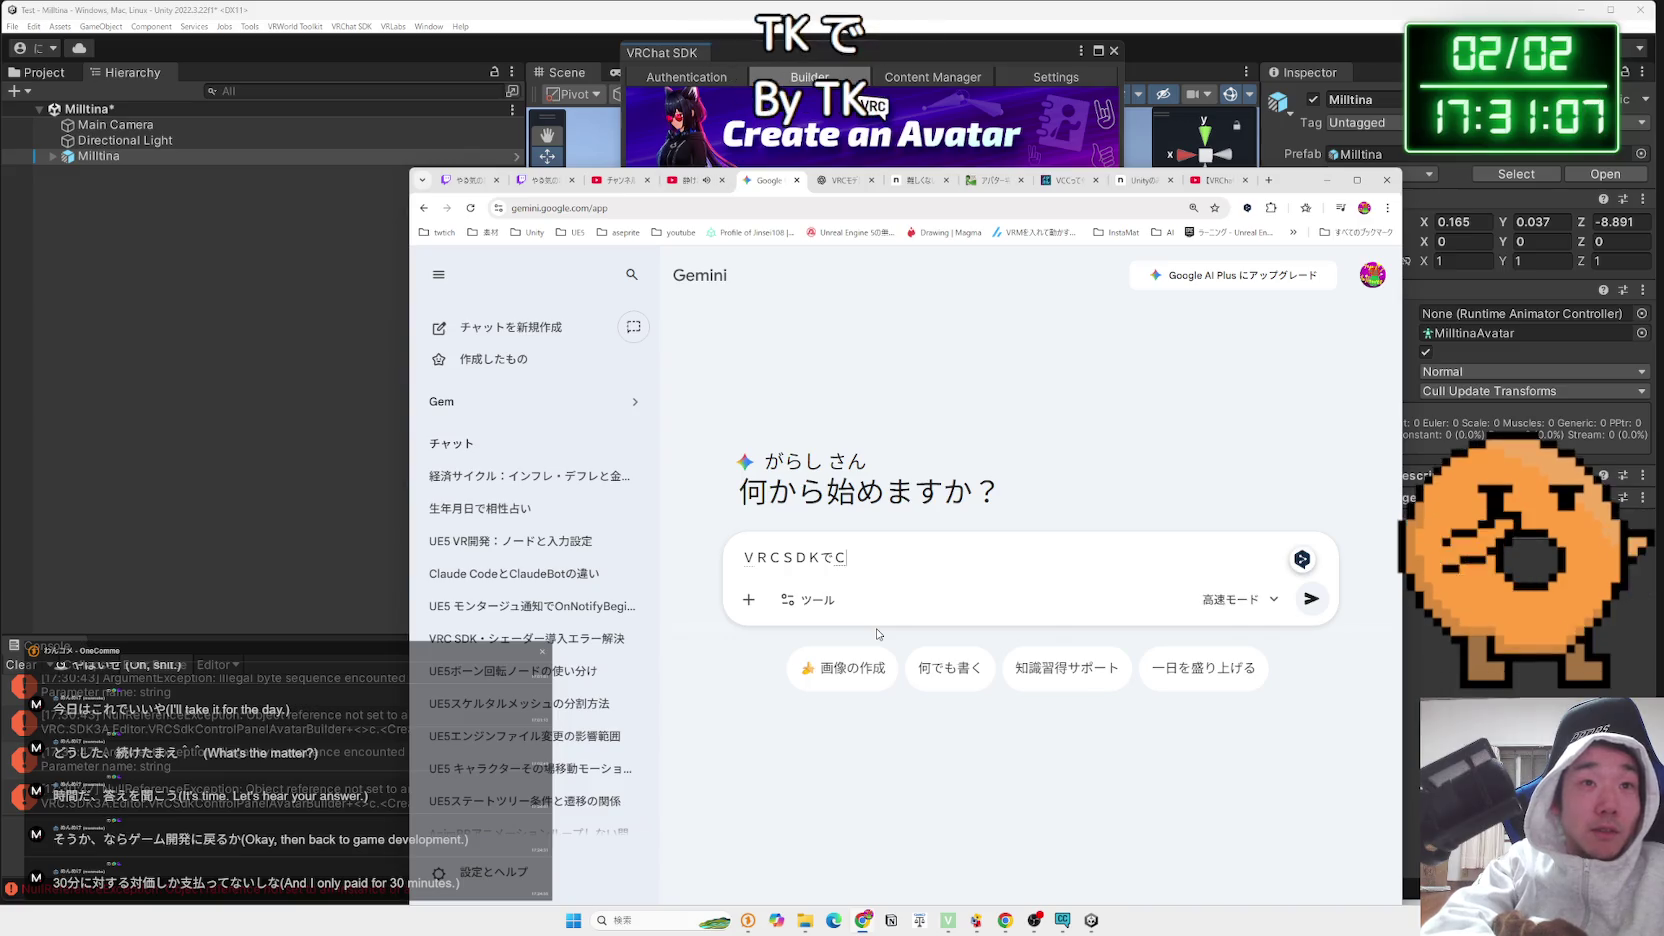
{"action": "type", "text": "teAn"}
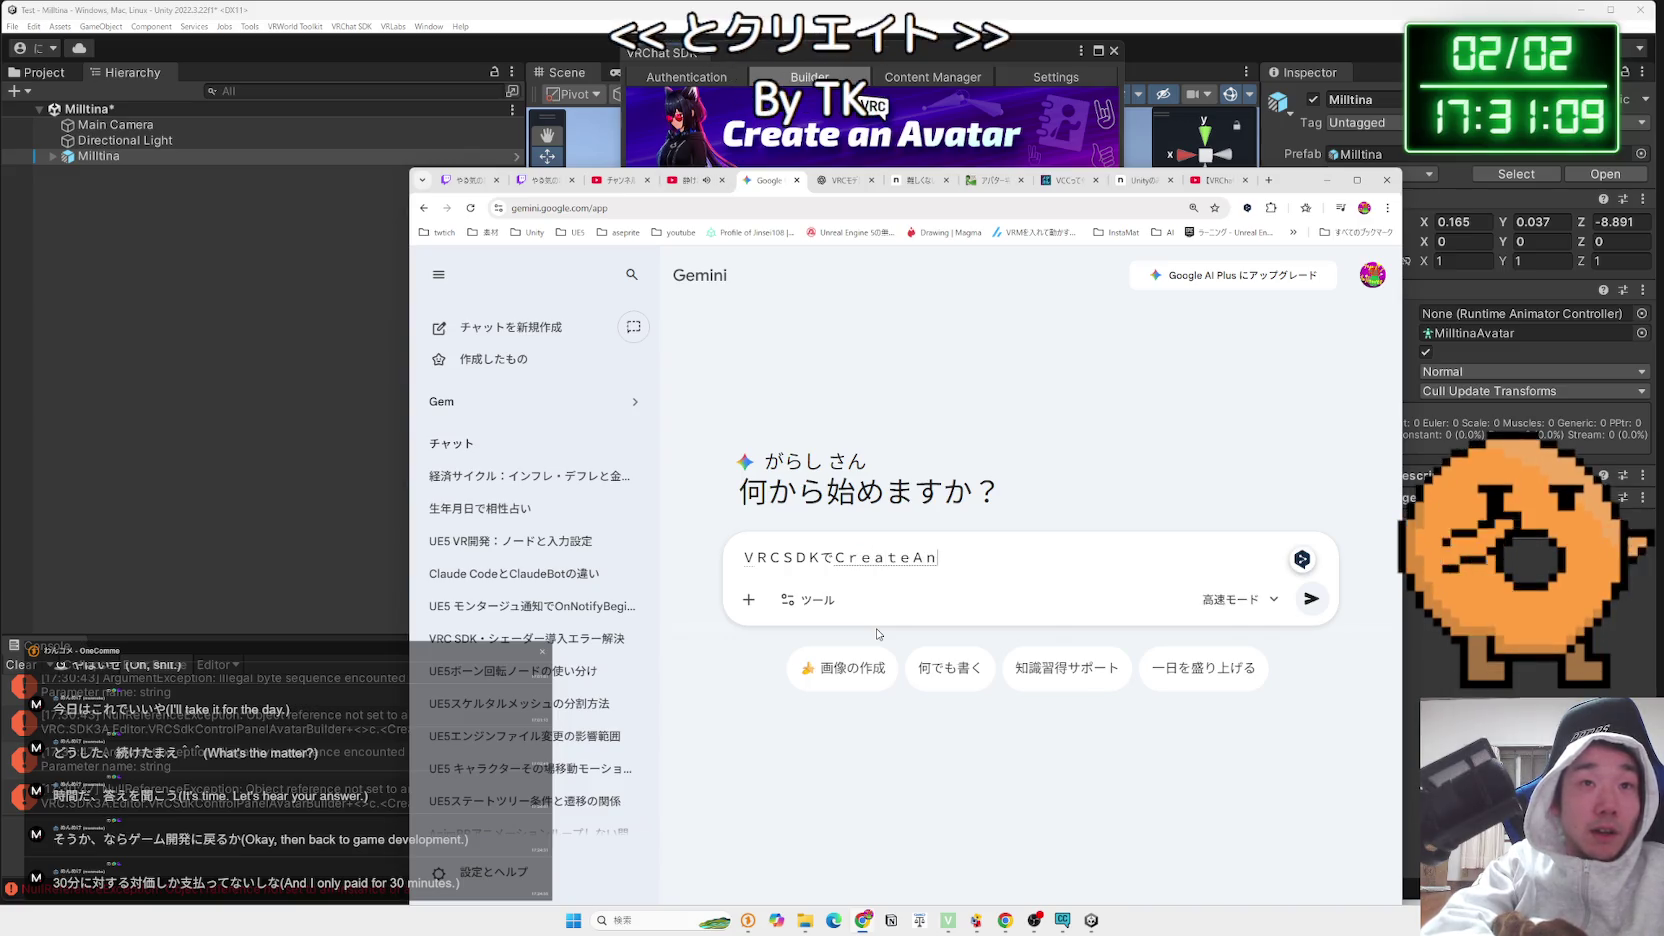
{"action": "type", "text": "a"}
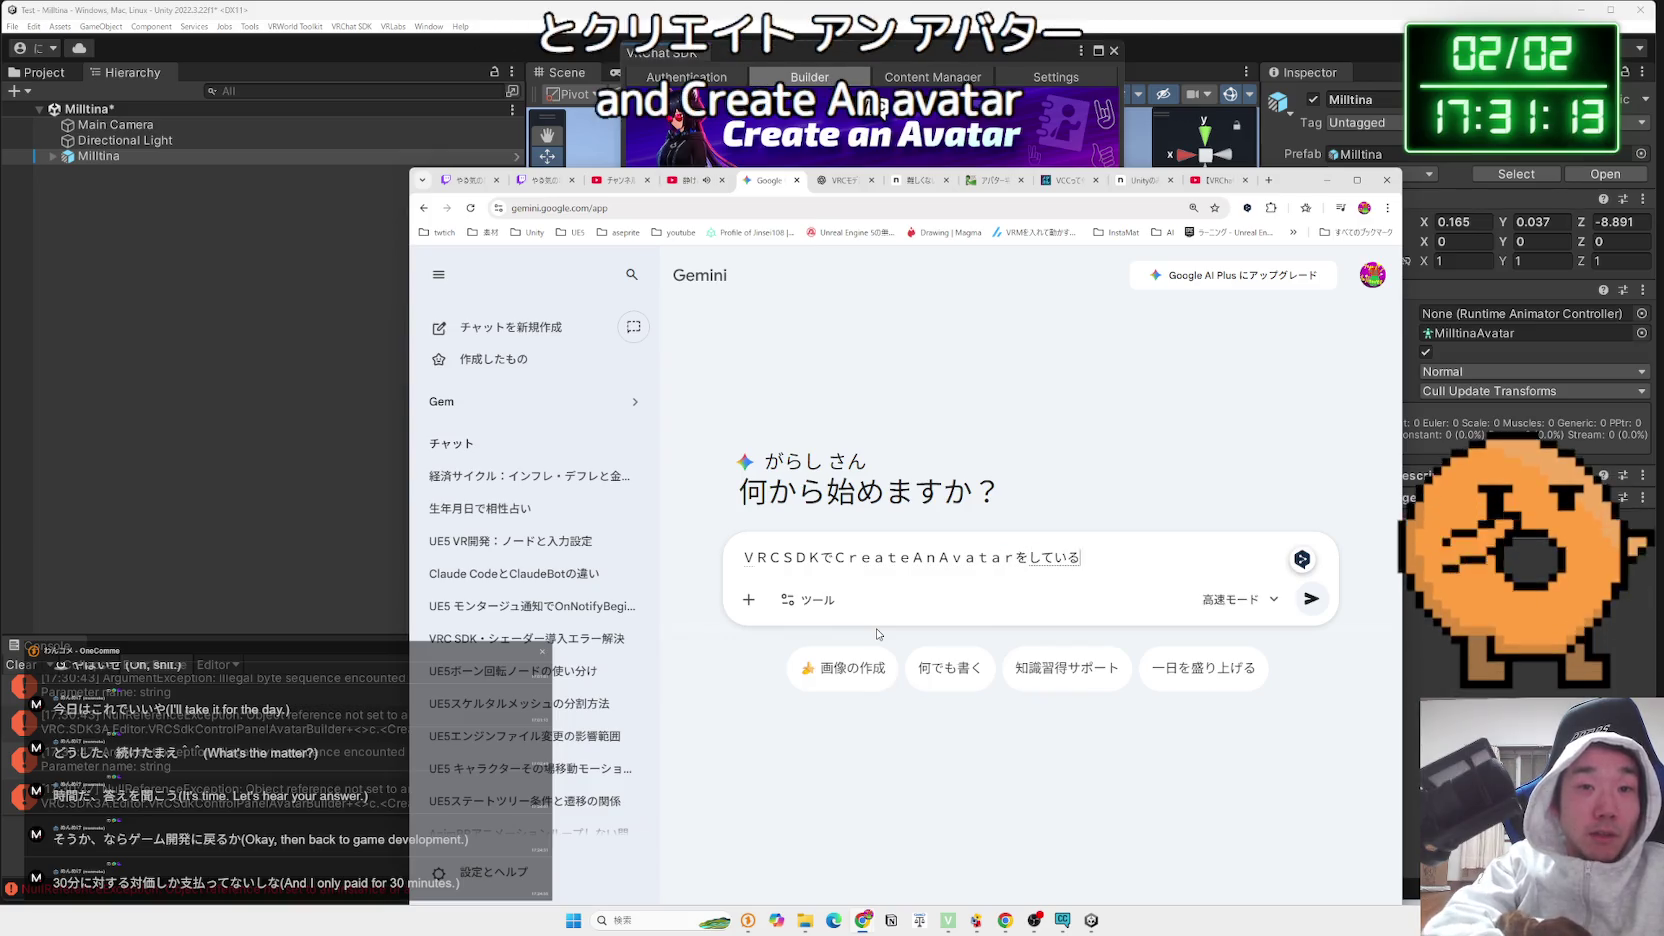
{"action": "type", "text": "nodes"}
{"action": "type", "text": "it"}
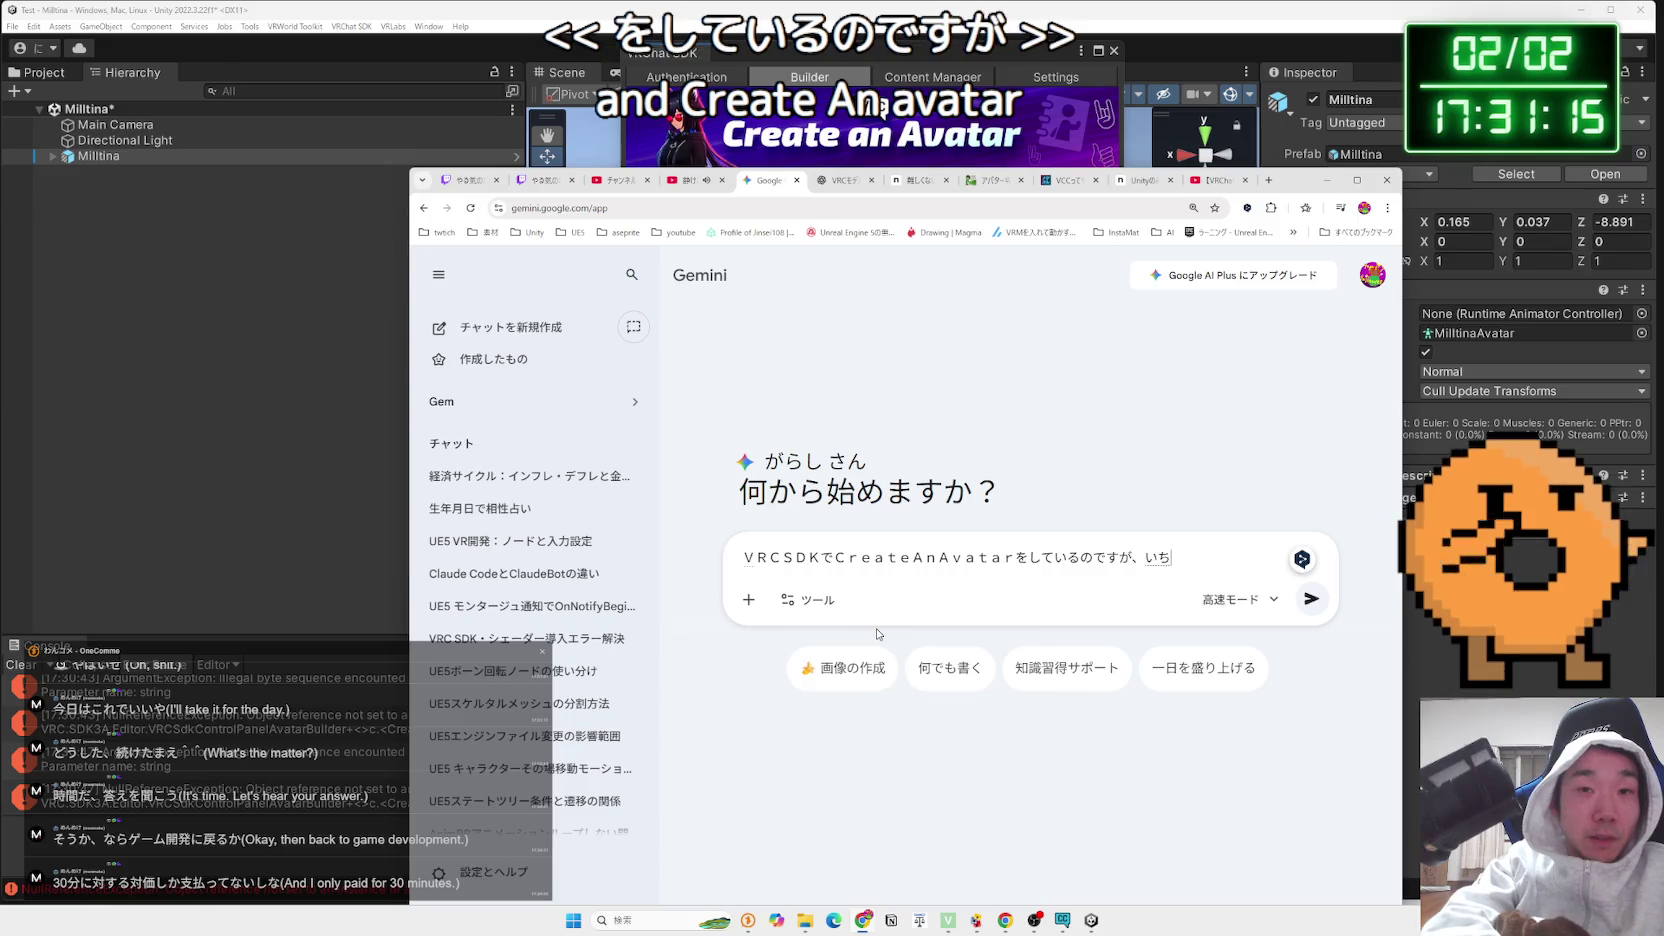
{"action": "key", "text": "Return"}
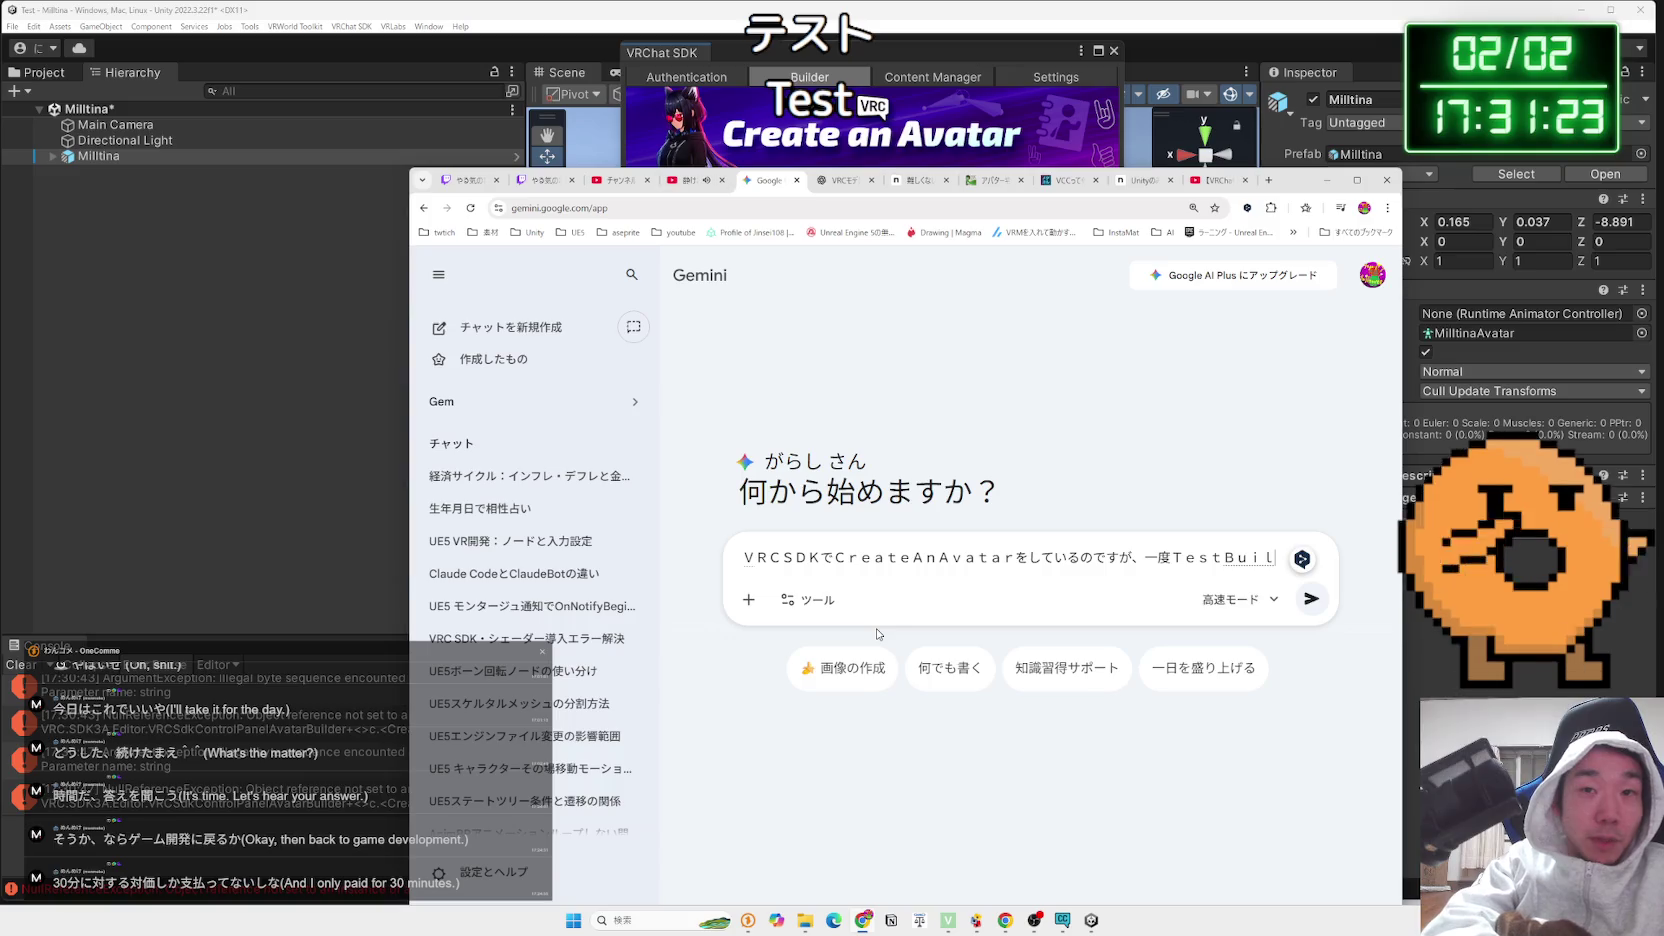
{"action": "type", "text": "ｄしたら"}
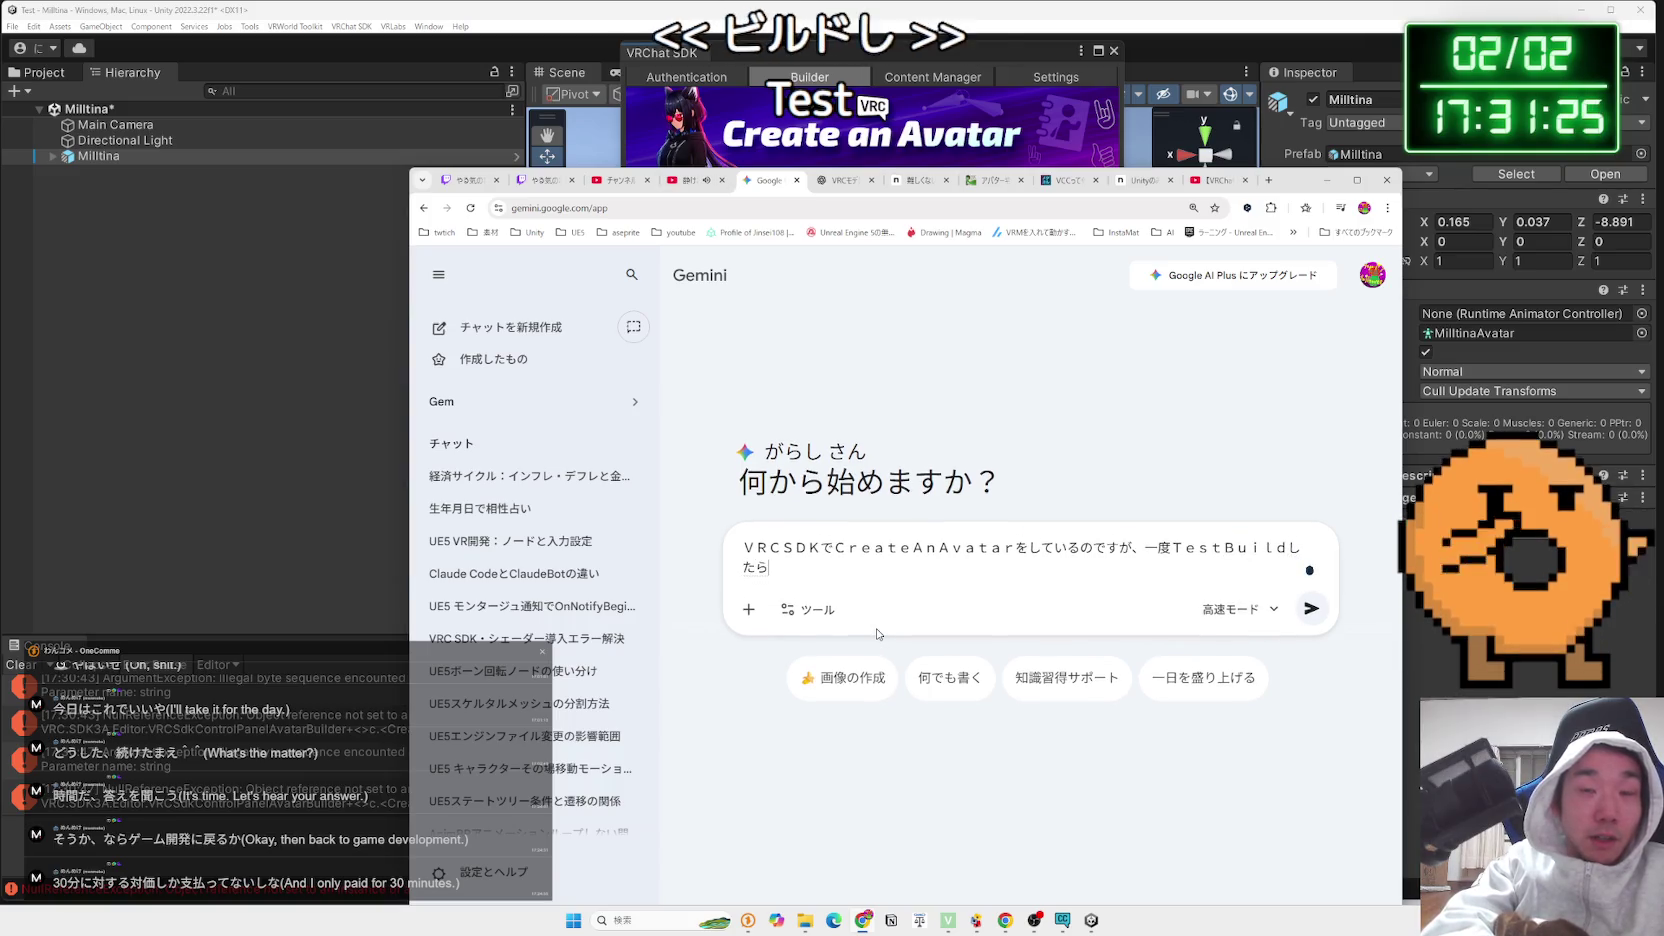
Finish the question about Build & Publish and the greyed-out thumbnail, then send it
{"action": "mouse_move", "coordinate": [1284, 190]}
{"action": "left_mouse_down"}
{"action": "mouse_move", "coordinate": [384, 215]}
{"action": "mouse_move", "coordinate": [390, 240]}
{"action": "mouse_move", "coordinate": [424, 221]}
{"action": "mouse_move", "coordinate": [370, 181]}
{"action": "mouse_move", "coordinate": [470, 86]}
{"action": "mouse_move", "coordinate": [1616, 62]}
{"action": "mouse_move", "coordinate": [1642, 352]}
{"action": "mouse_move", "coordinate": [1424, 286]}
{"action": "mouse_move", "coordinate": [1440, 300]}
{"action": "mouse_move", "coordinate": [1654, 286]}
{"action": "mouse_move", "coordinate": [1578, 260]}
{"action": "left_mouse_up"}
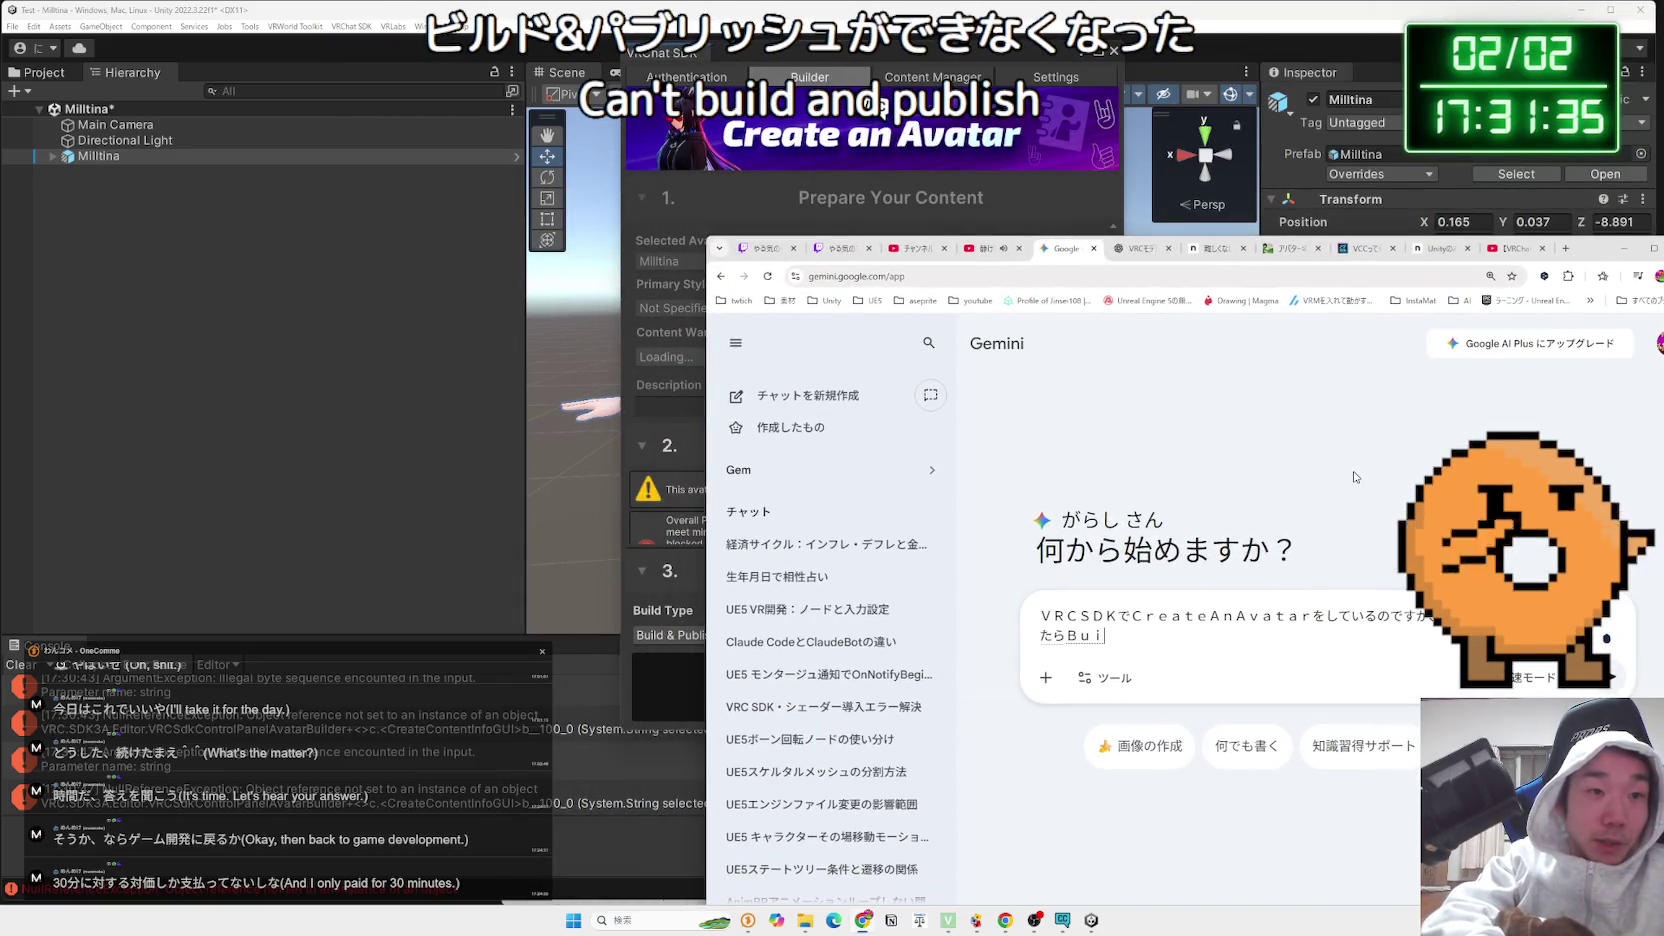
{"action": "key", "text": "BackSpace"}
{"action": "type", "text": "l"}
{"action": "key", "text": "BackSpace"}
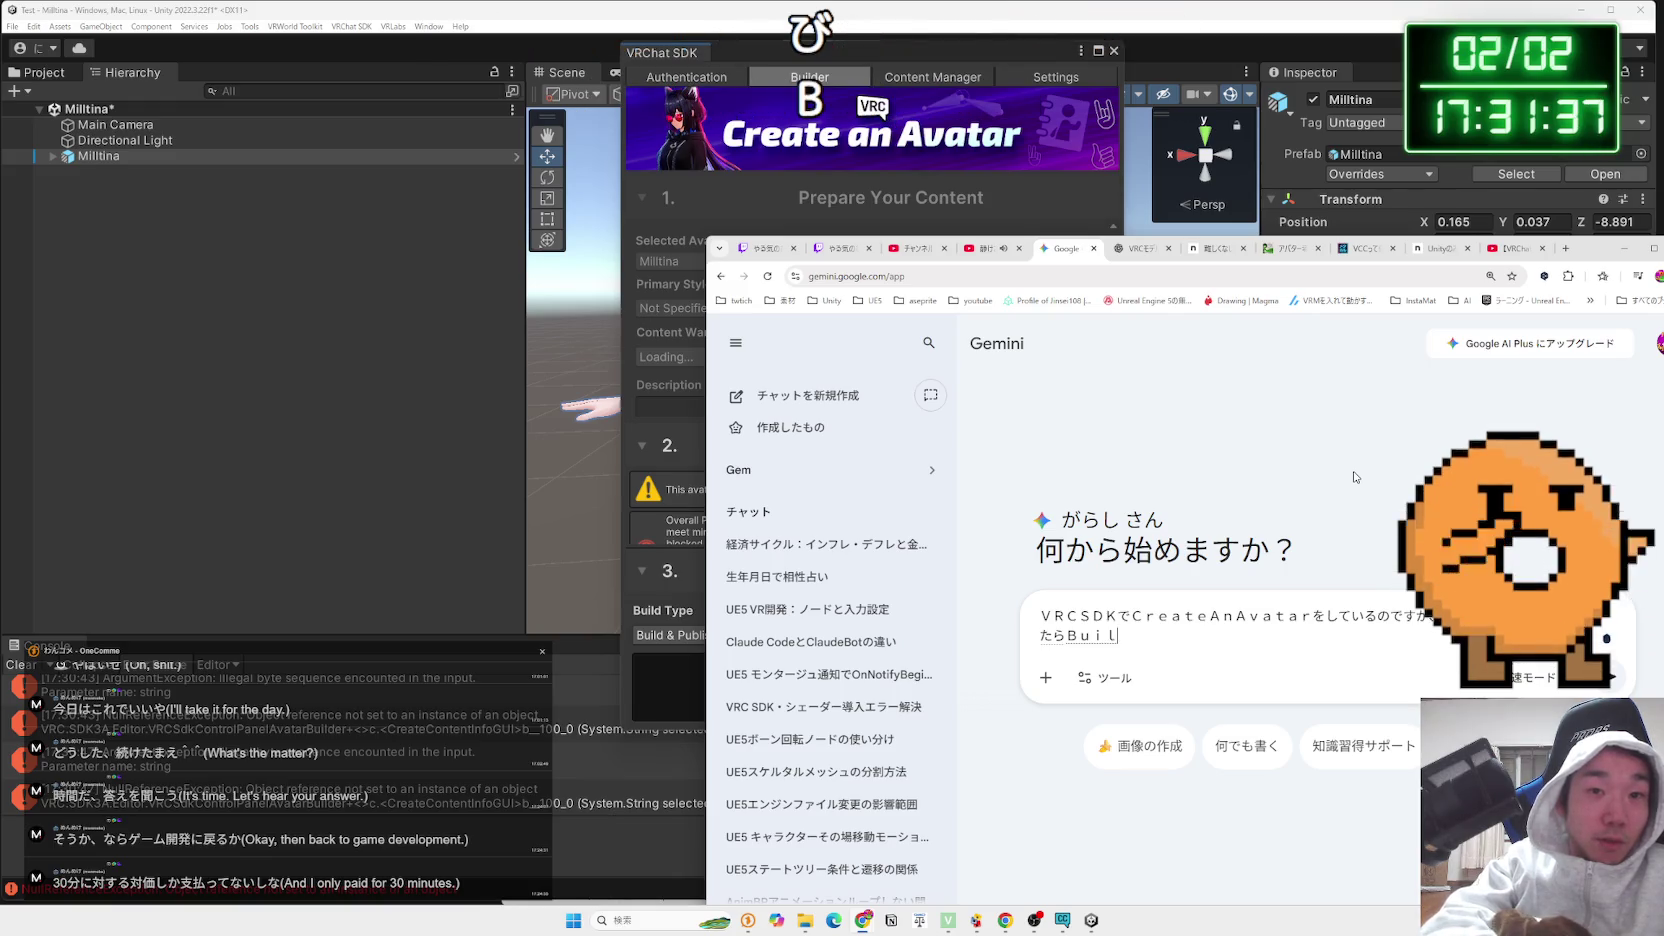
{"action": "type", "text": "Pub"}
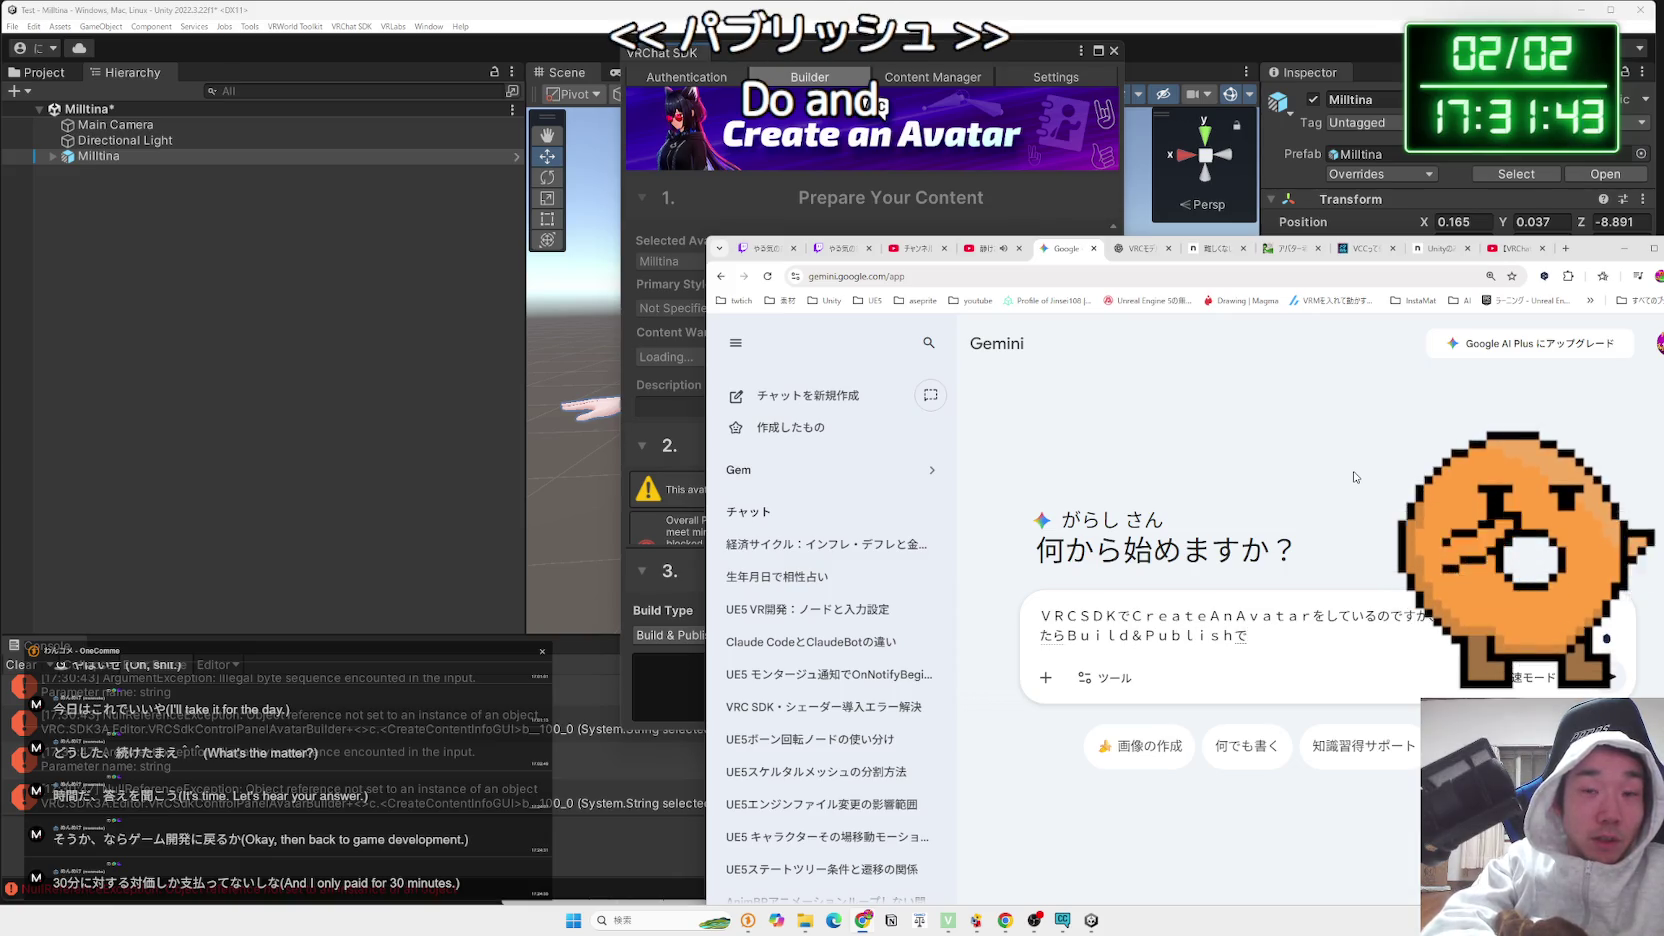
{"action": "type", "text": "inak"}
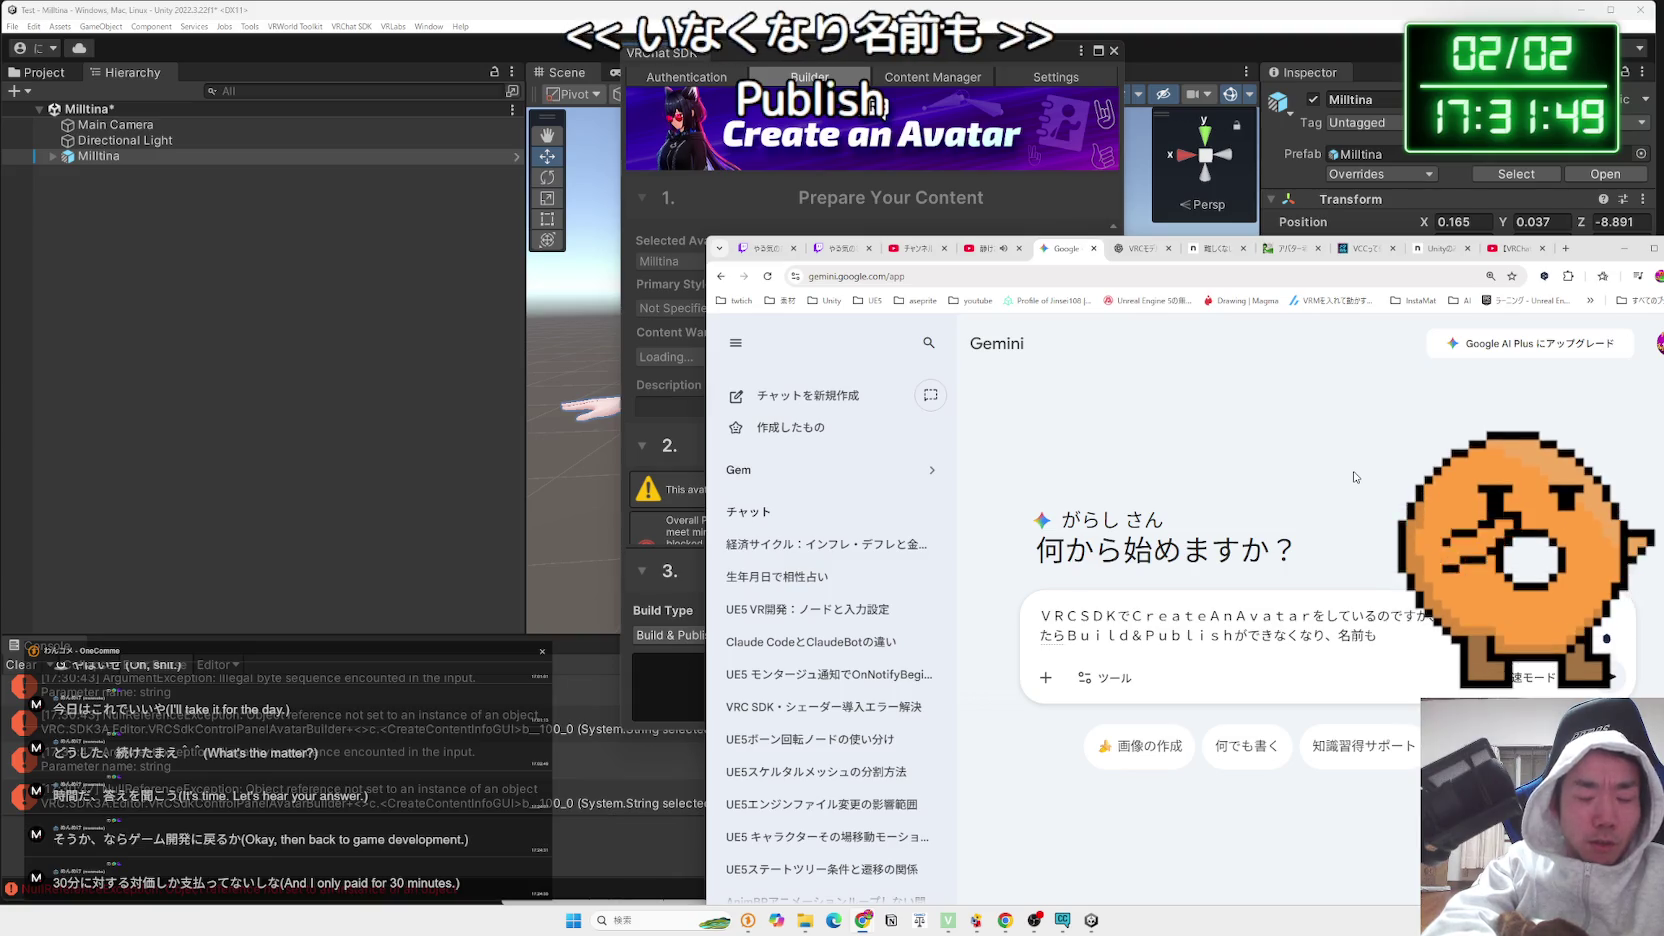
{"action": "type", "text": "sa"}
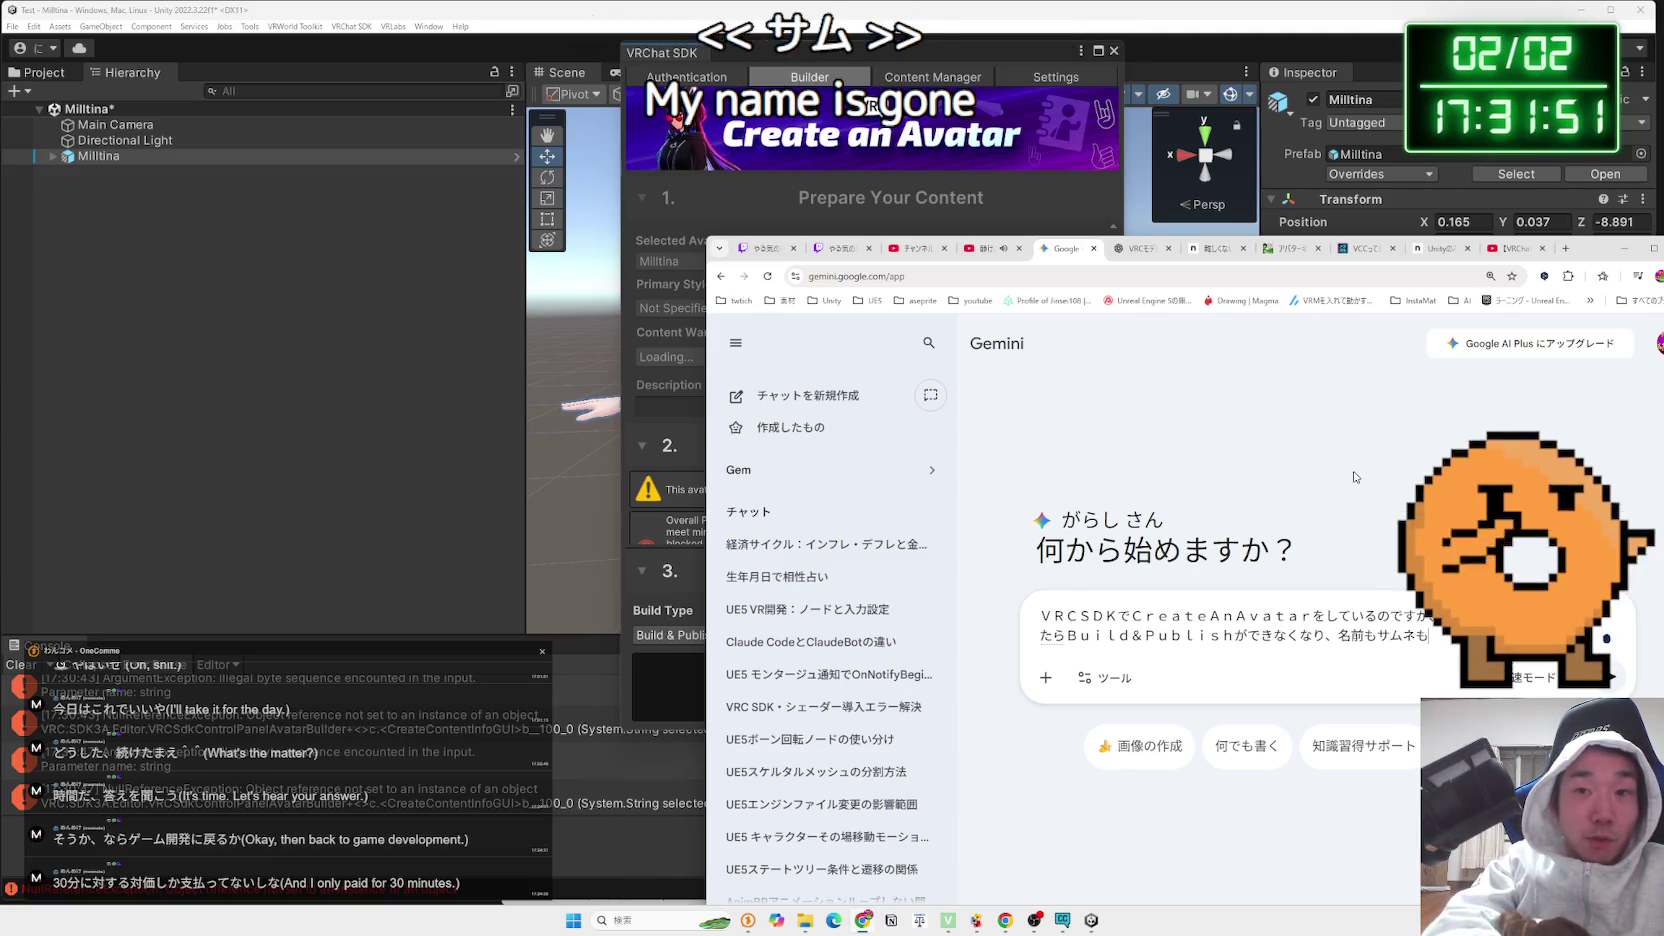
{"action": "key", "text": "space"}
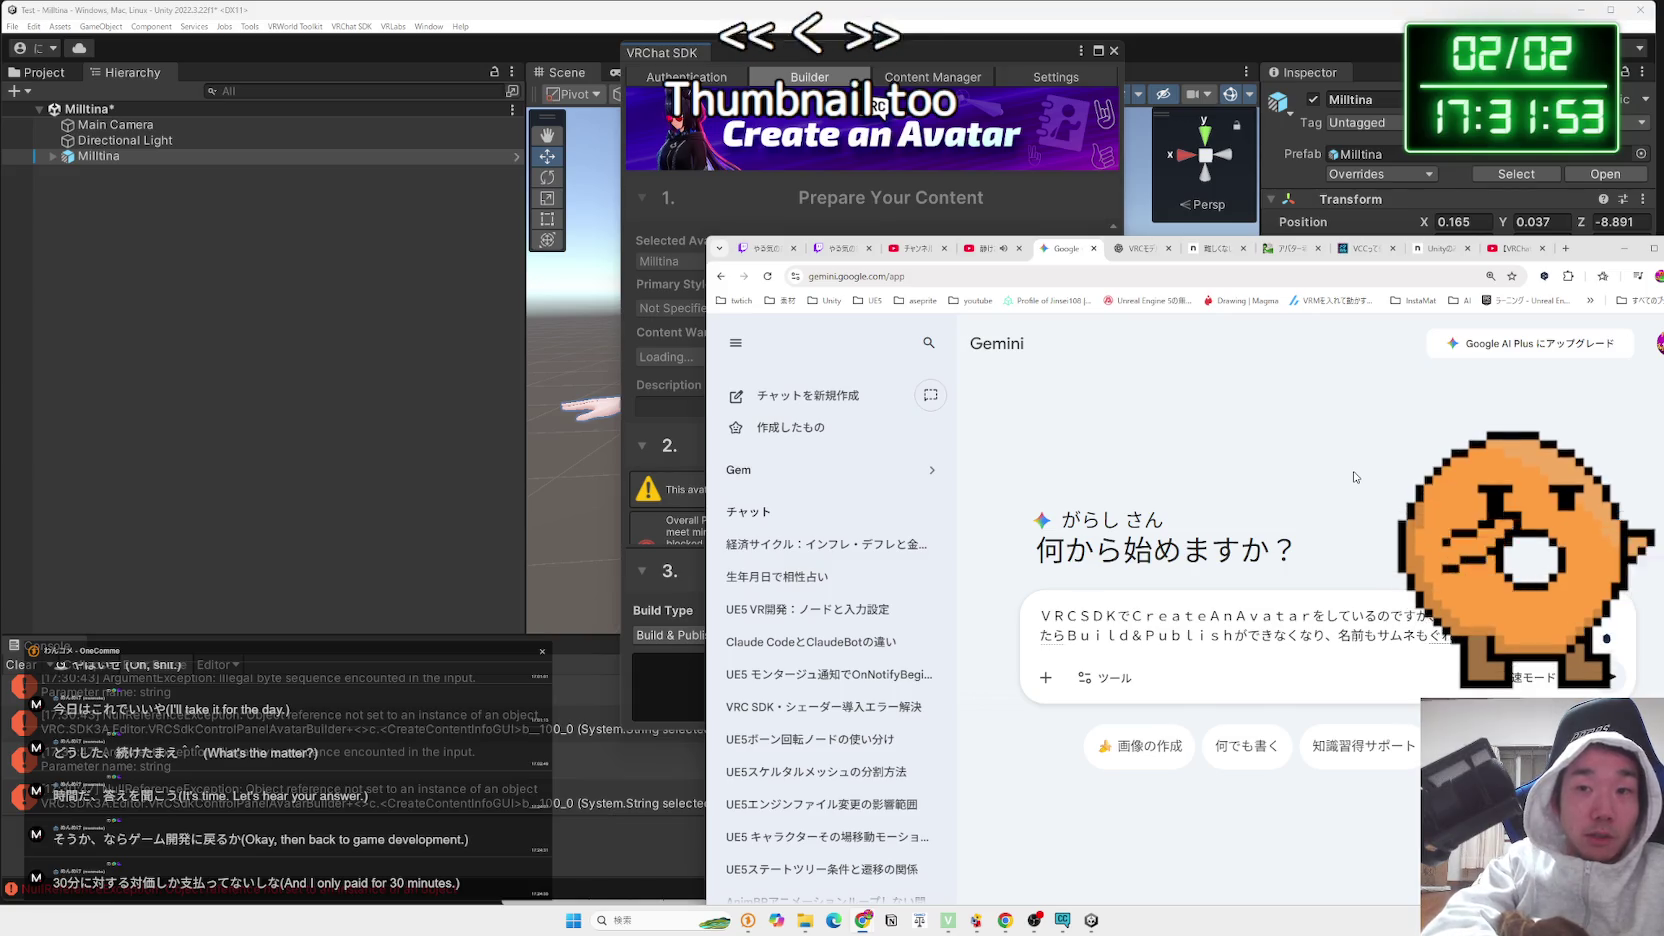
{"action": "type", "text": "nak"}
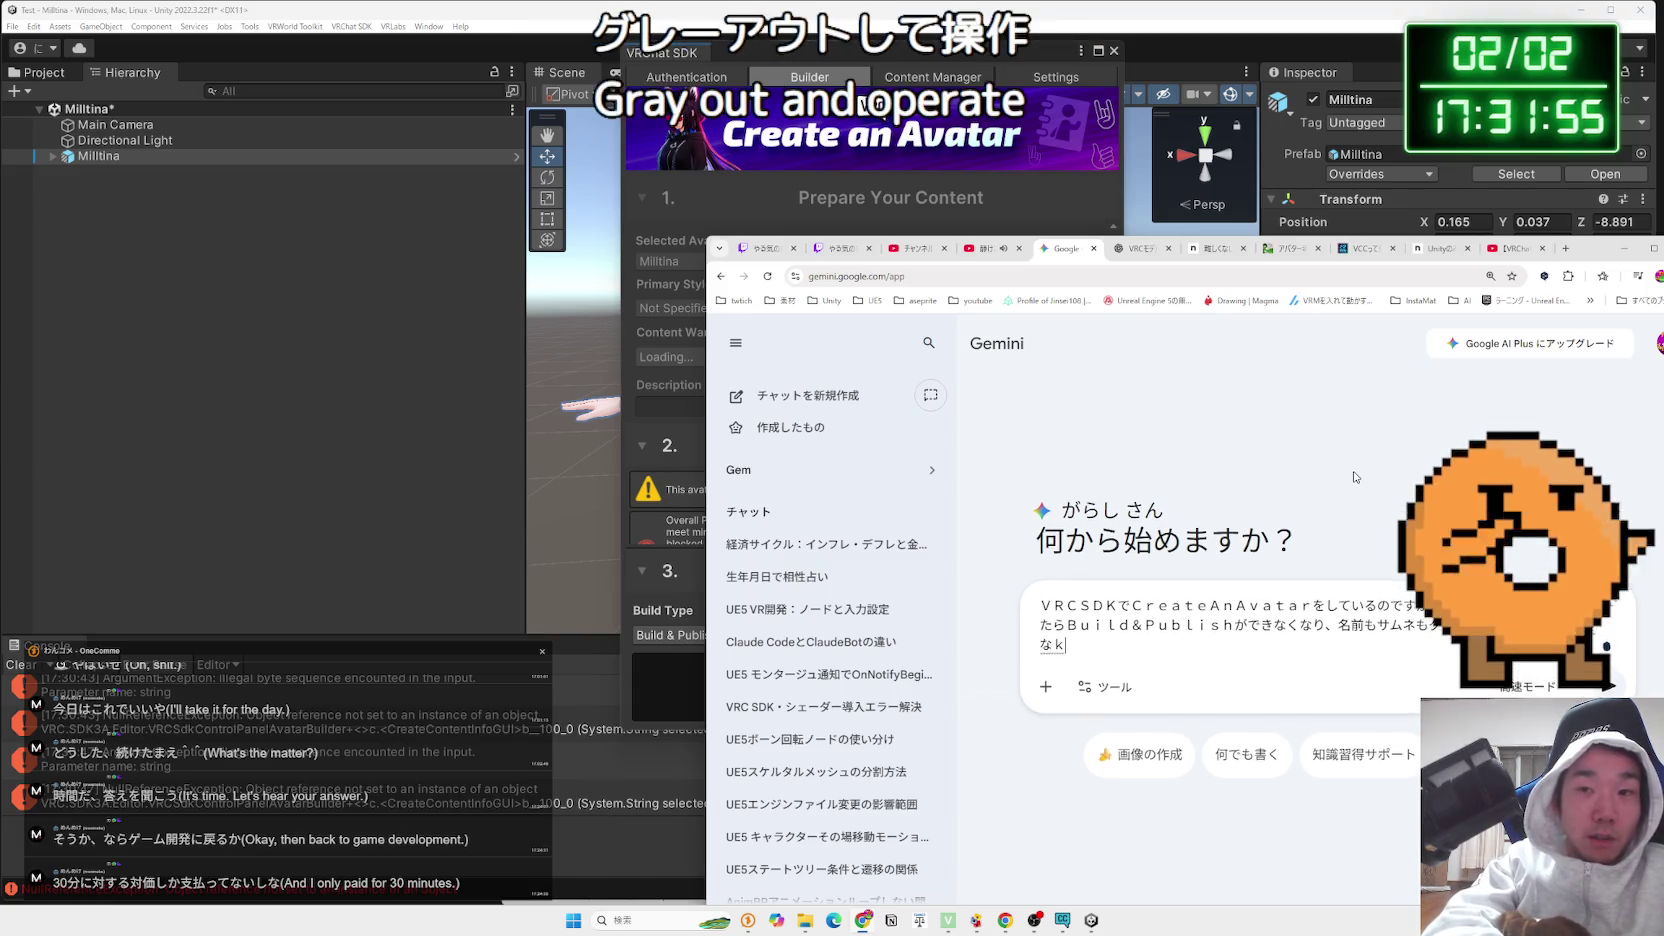
{"action": "type", "text": "imashi"}
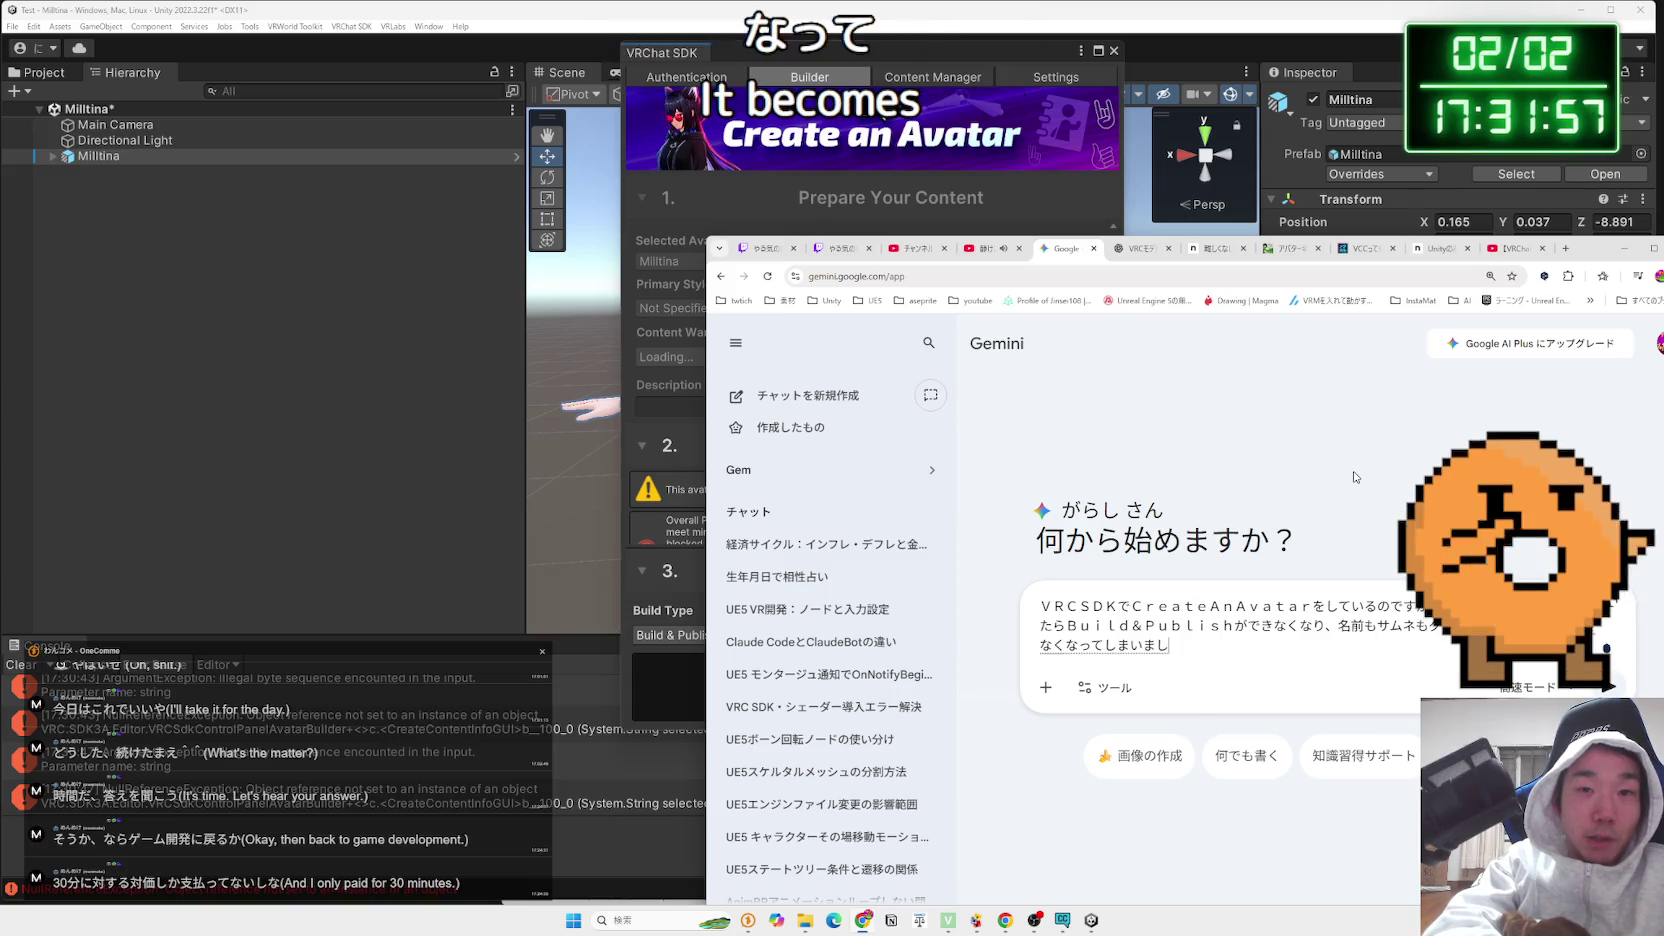
{"action": "key", "text": "Return"}
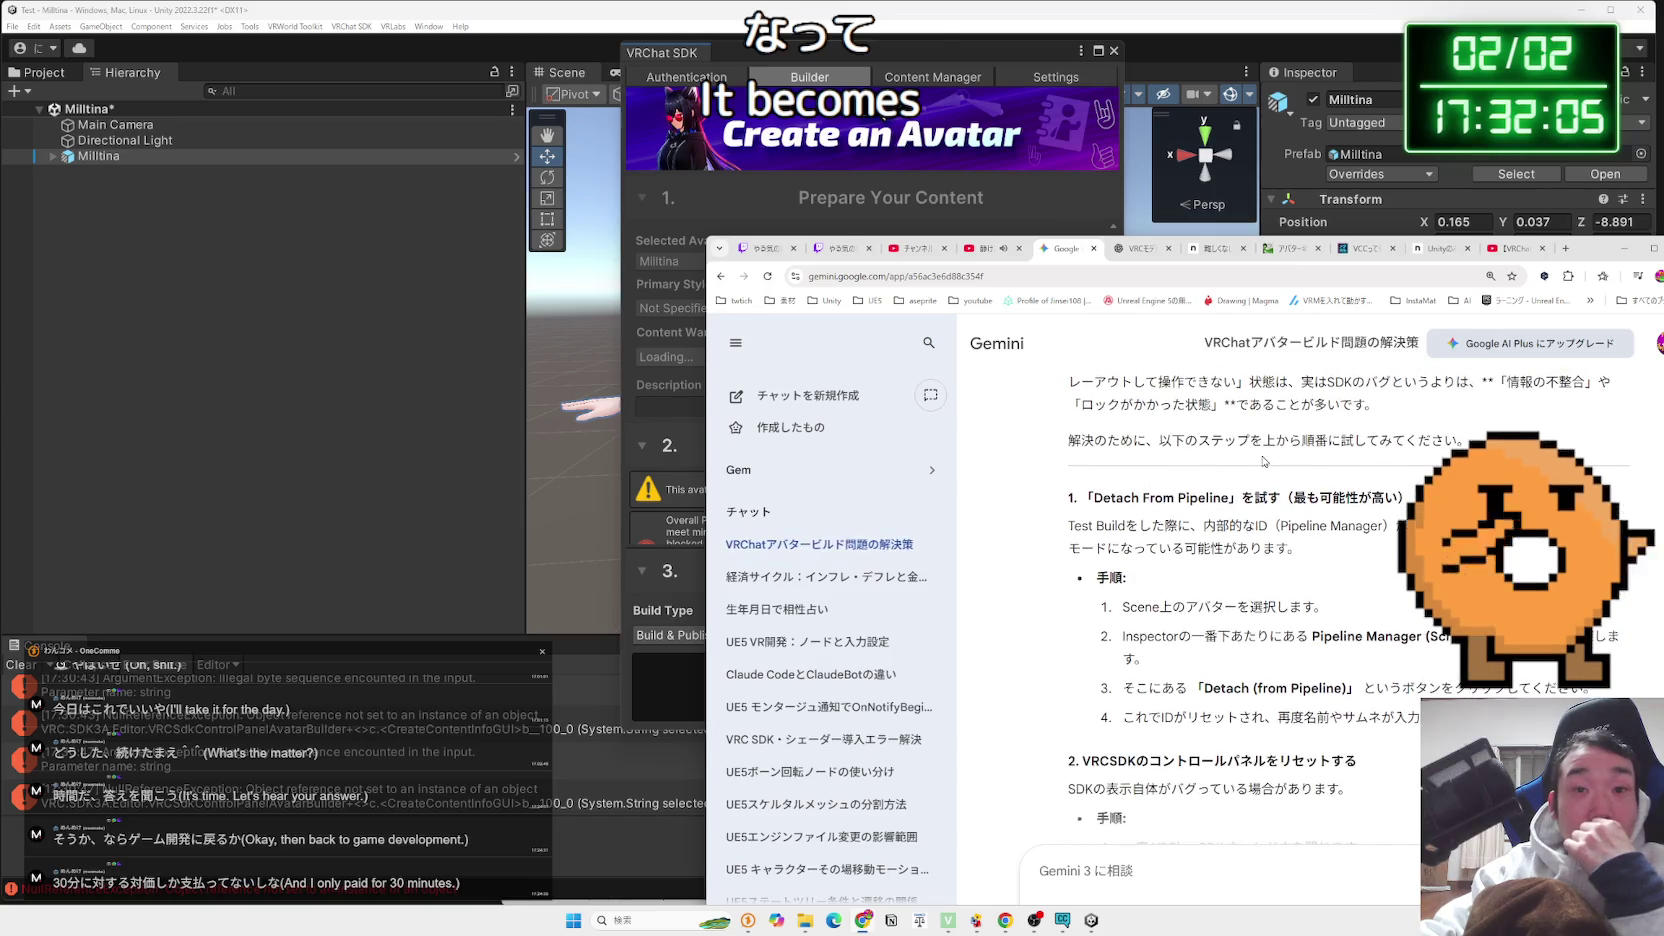
Read Gemini's fix: Detach from Pipeline first, then reset the SDK control panel
{"action": "left_click_drag", "start_coordinate": [1595, 250], "coordinate": [1334, 107]}
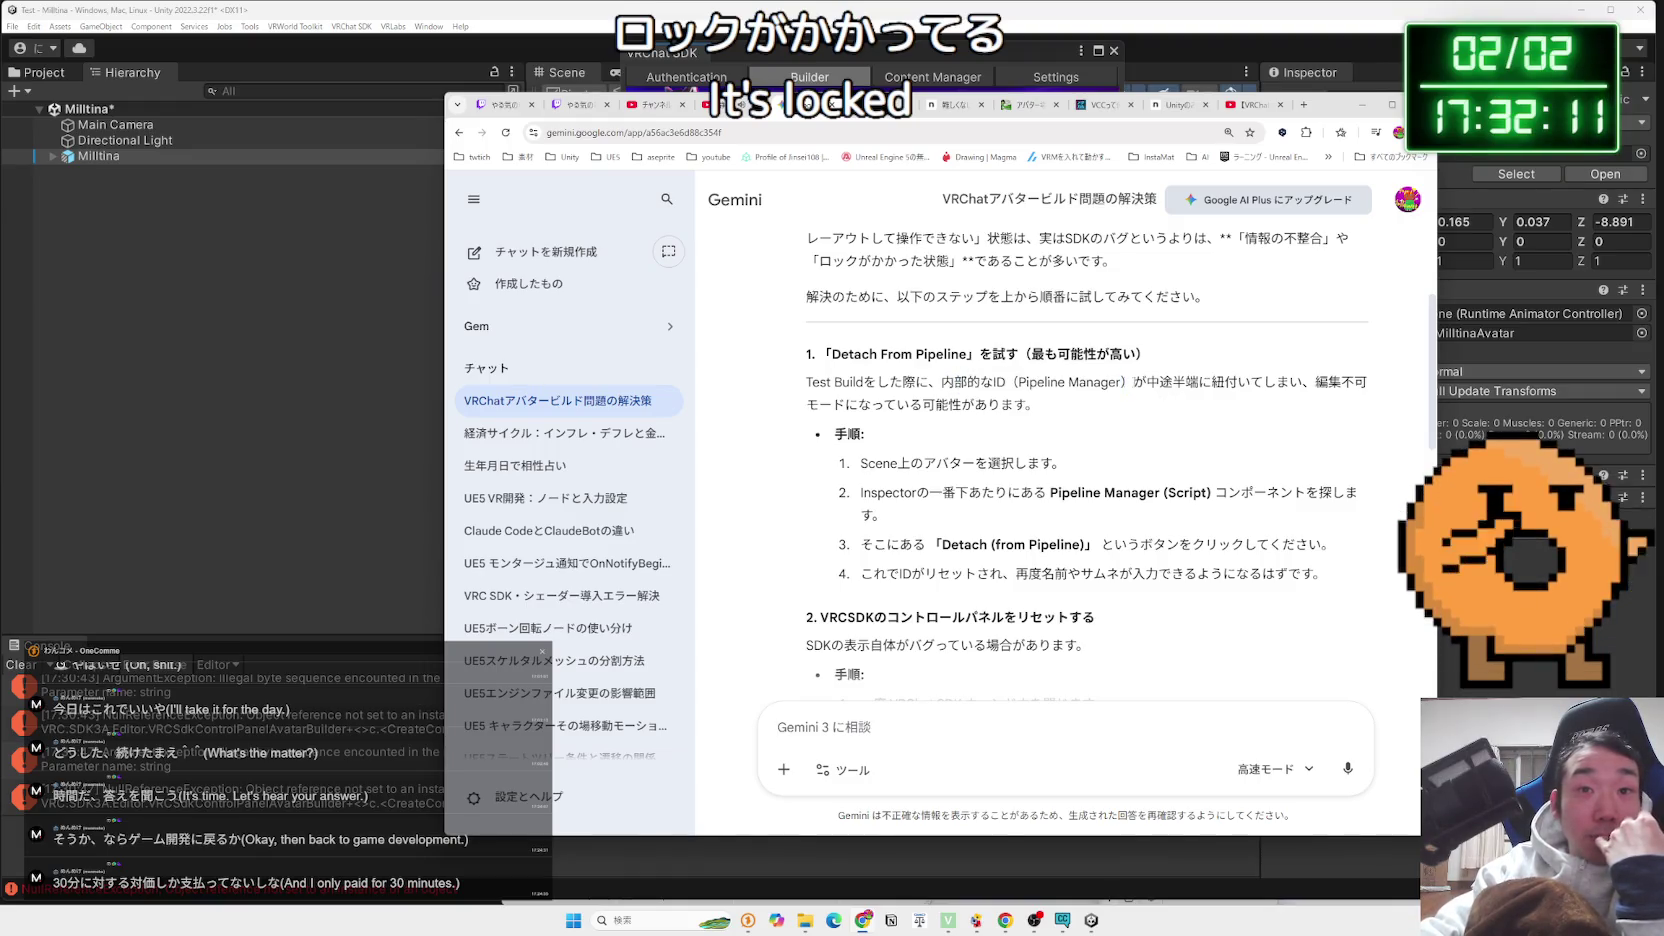
{"action": "left_click_drag", "start_coordinate": [981, 381], "coordinate": [1062, 415]}
{"action": "left_click", "coordinate": [1052, 410]}
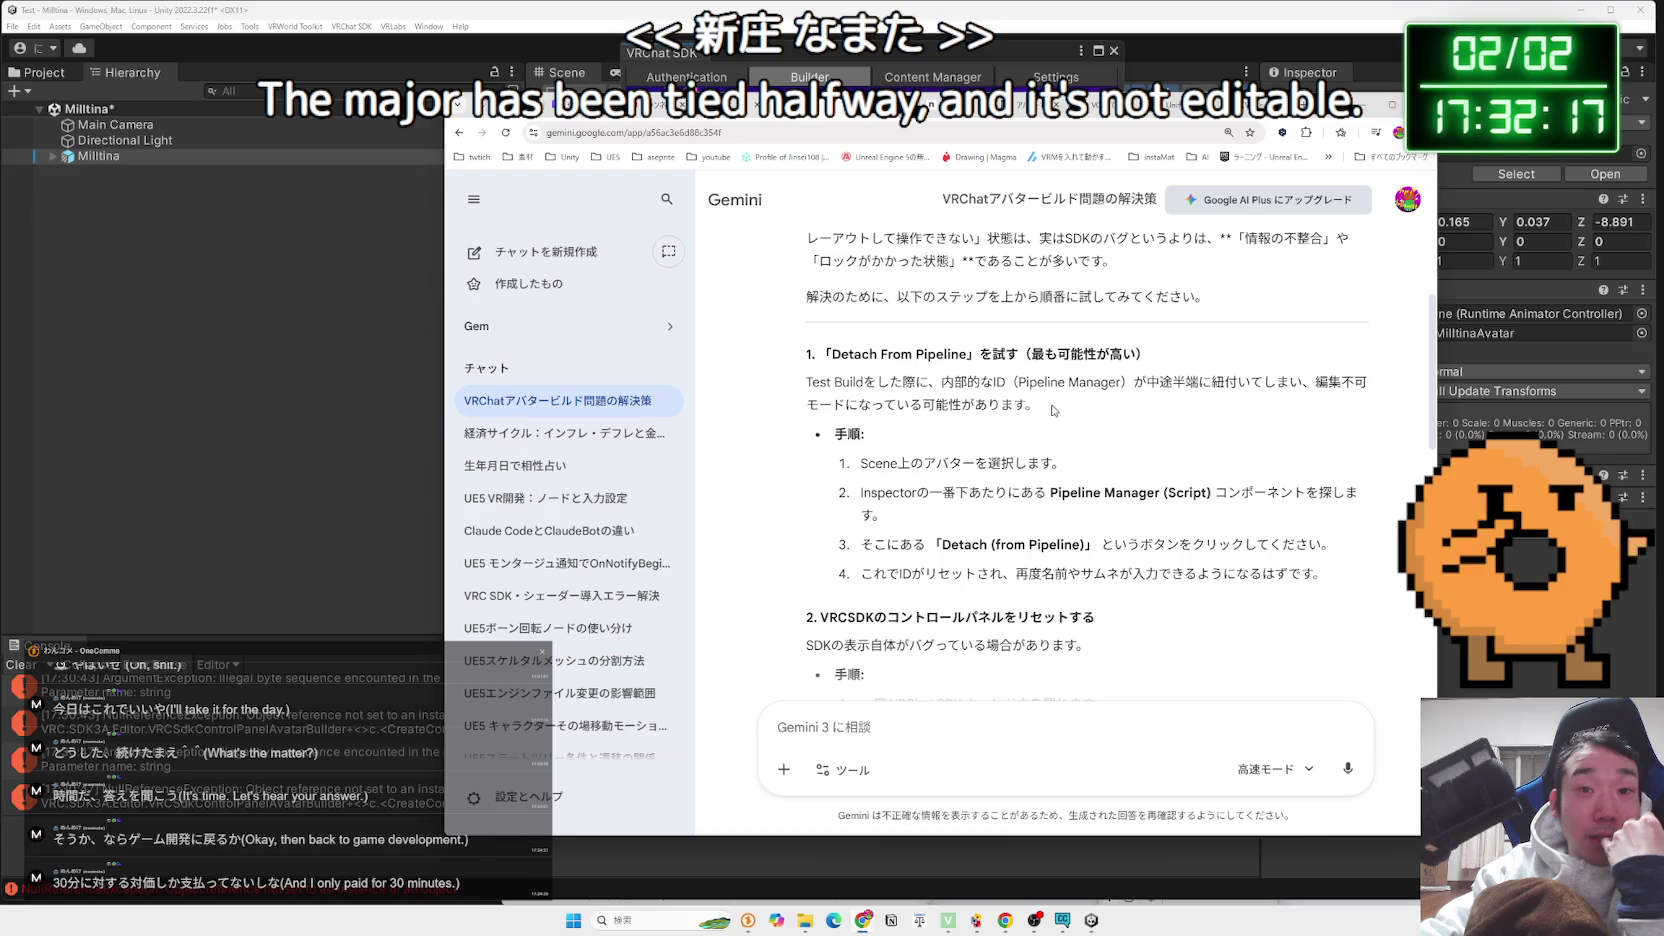
{"action": "left_click_drag", "start_coordinate": [1333, 115], "coordinate": [1147, 108]}
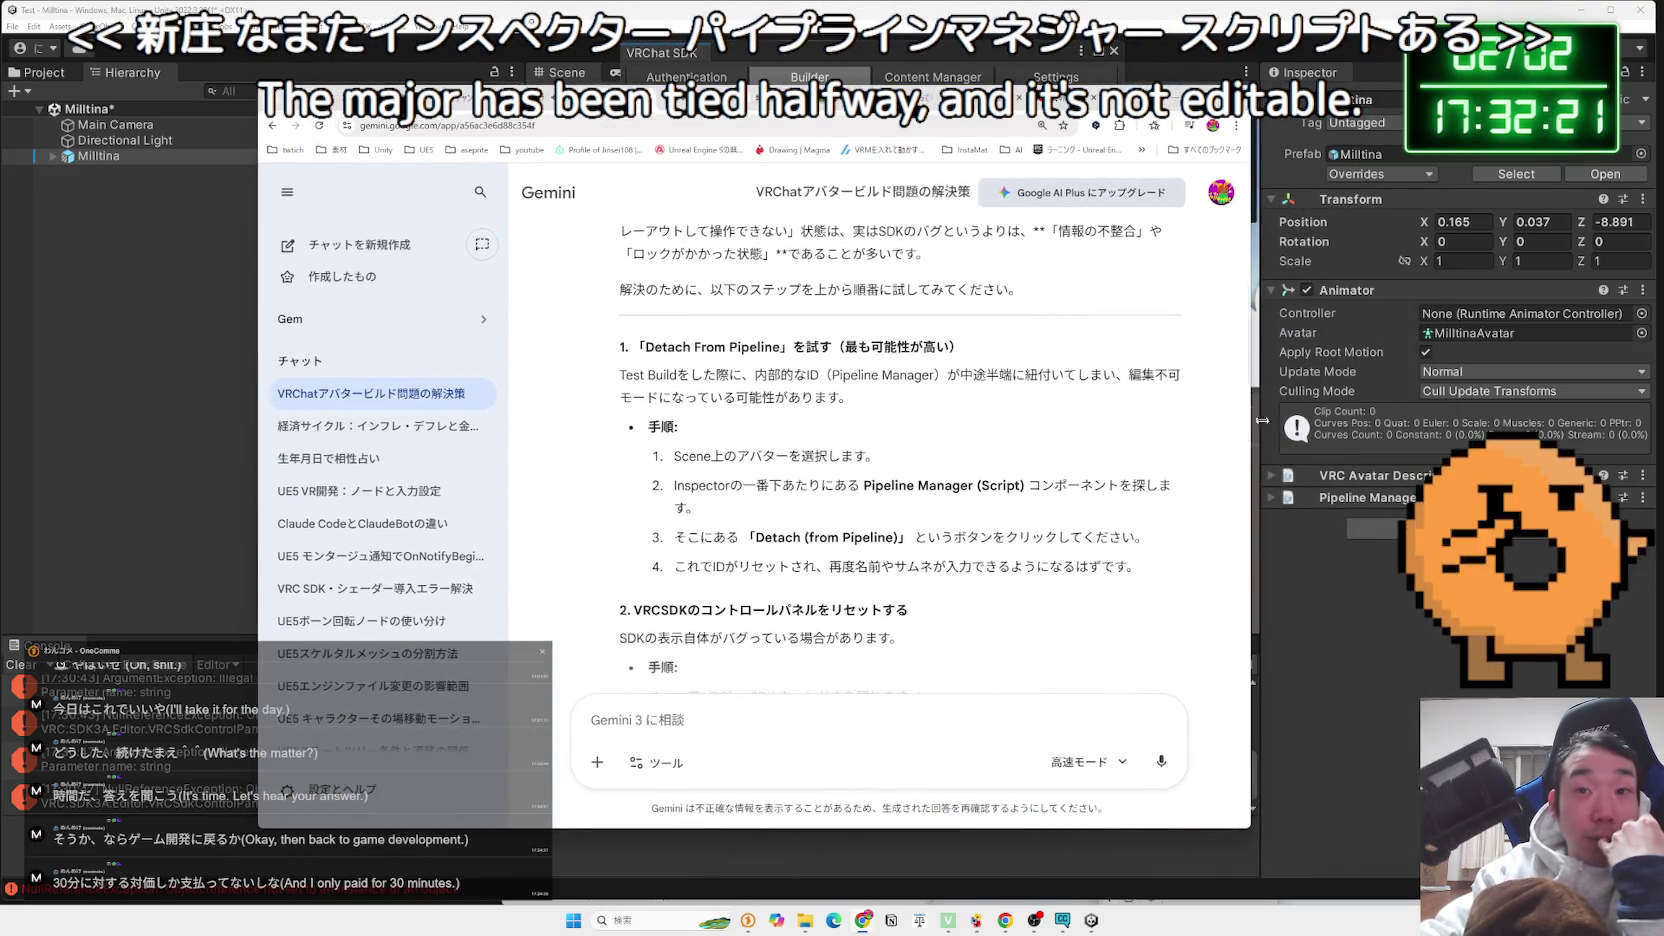
{"action": "scroll", "coordinate": [754, 475], "scroll_direction": "down", "scroll_amount": 1}
{"action": "left_click_drag", "start_coordinate": [754, 476], "coordinate": [1135, 473]}
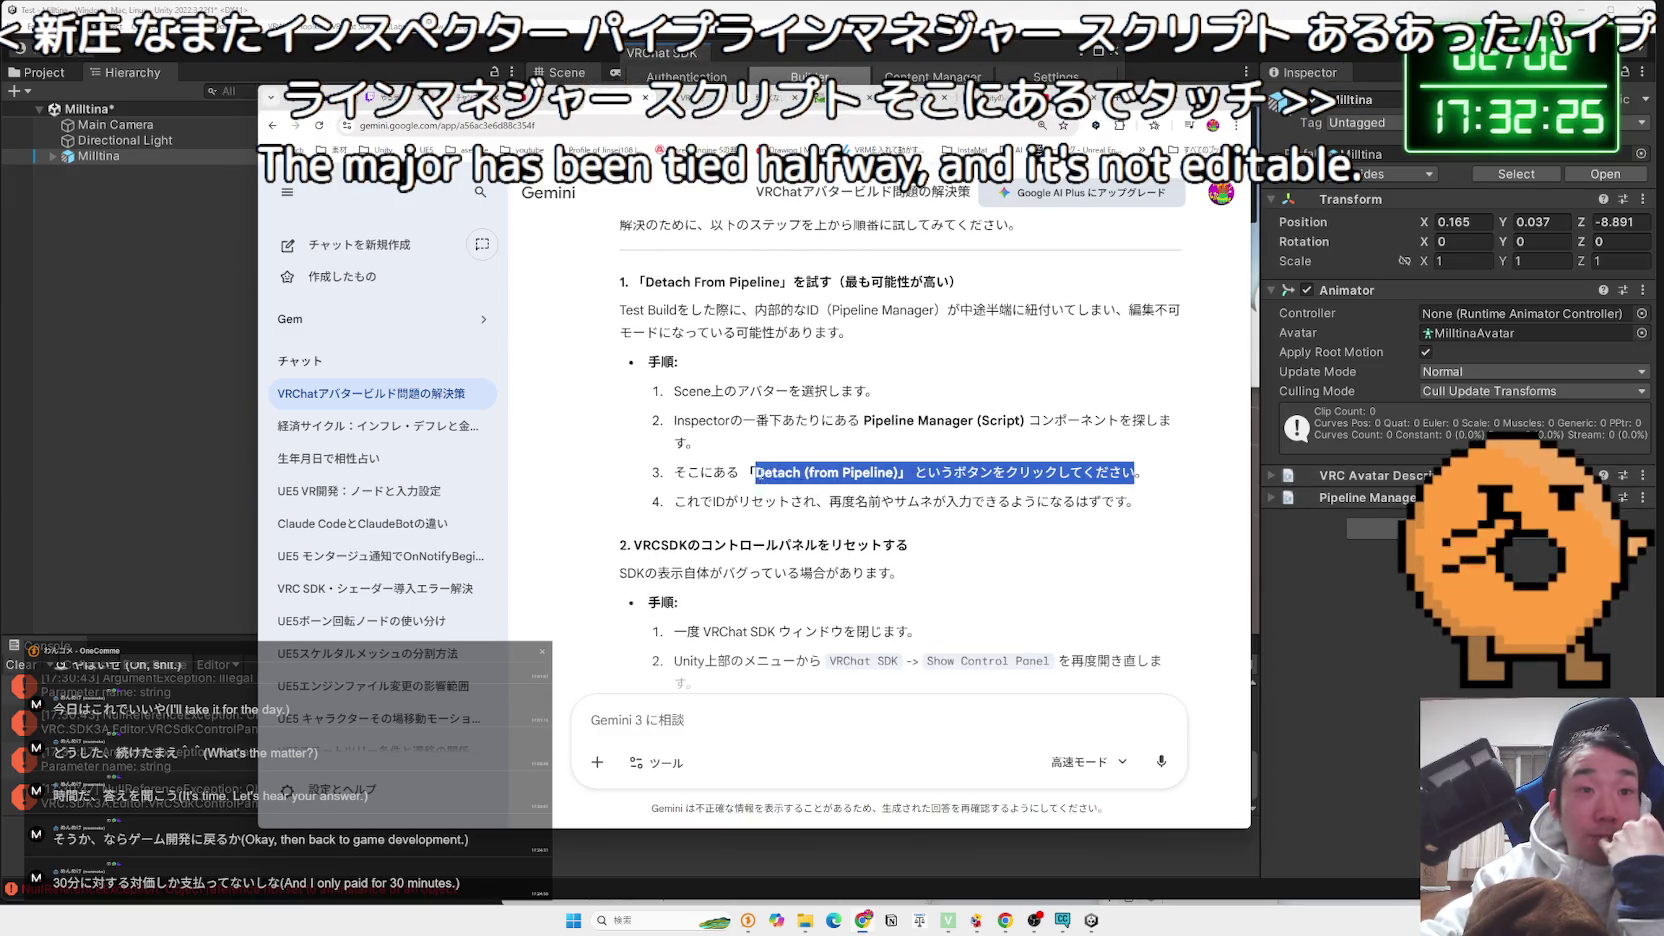
{"action": "left_click_drag", "start_coordinate": [712, 473], "coordinate": [1118, 505]}
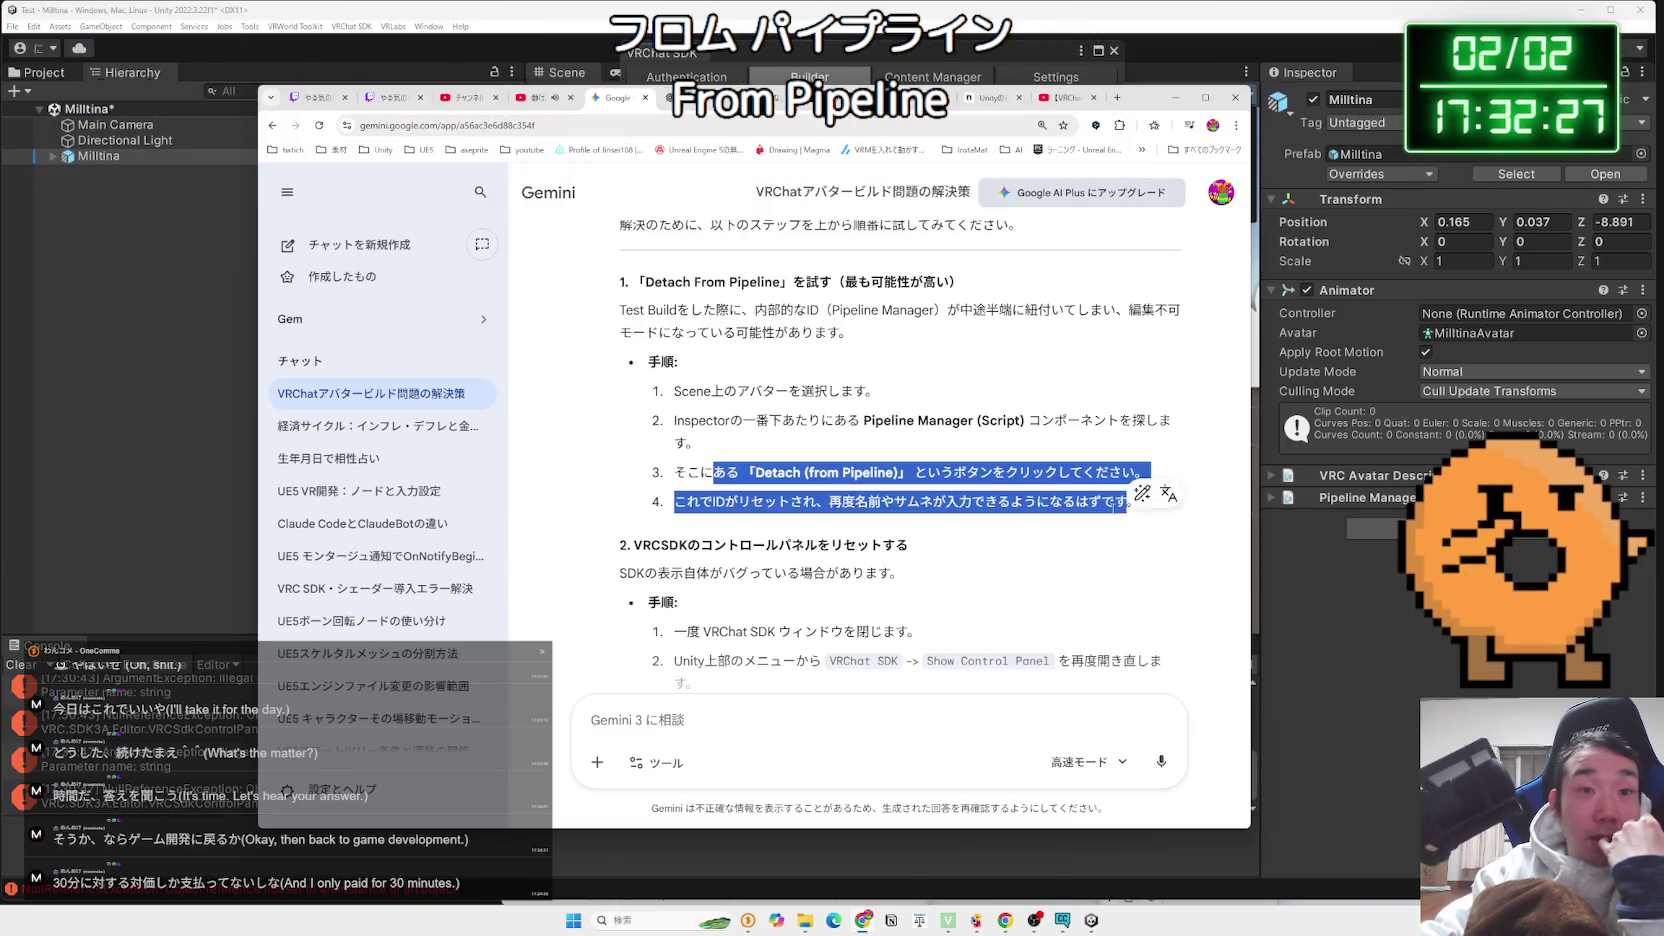
{"action": "left_click", "coordinate": [745, 478]}
{"action": "scroll", "coordinate": [745, 478], "scroll_direction": "down", "scroll_amount": 1}
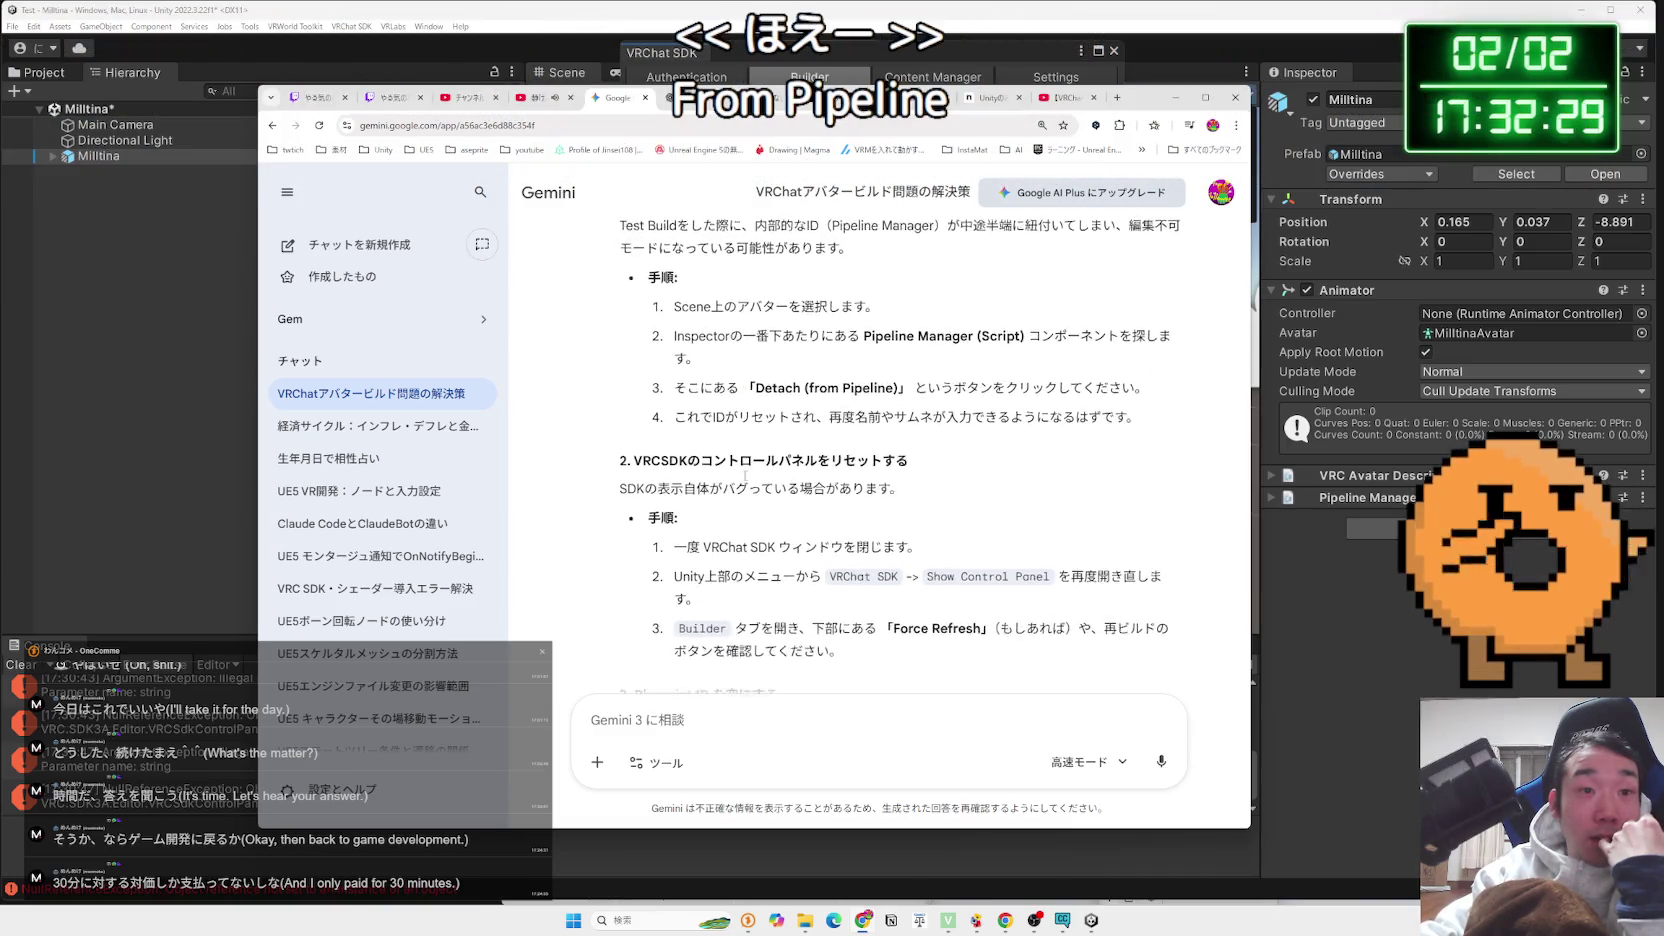
{"action": "scroll", "coordinate": [745, 478], "scroll_direction": "down", "scroll_amount": 2}
{"action": "left_click_drag", "start_coordinate": [736, 443], "coordinate": [627, 443]}
{"action": "left_click", "coordinate": [873, 447]}
{"action": "scroll", "coordinate": [873, 447], "scroll_direction": "down", "scroll_amount": 1}
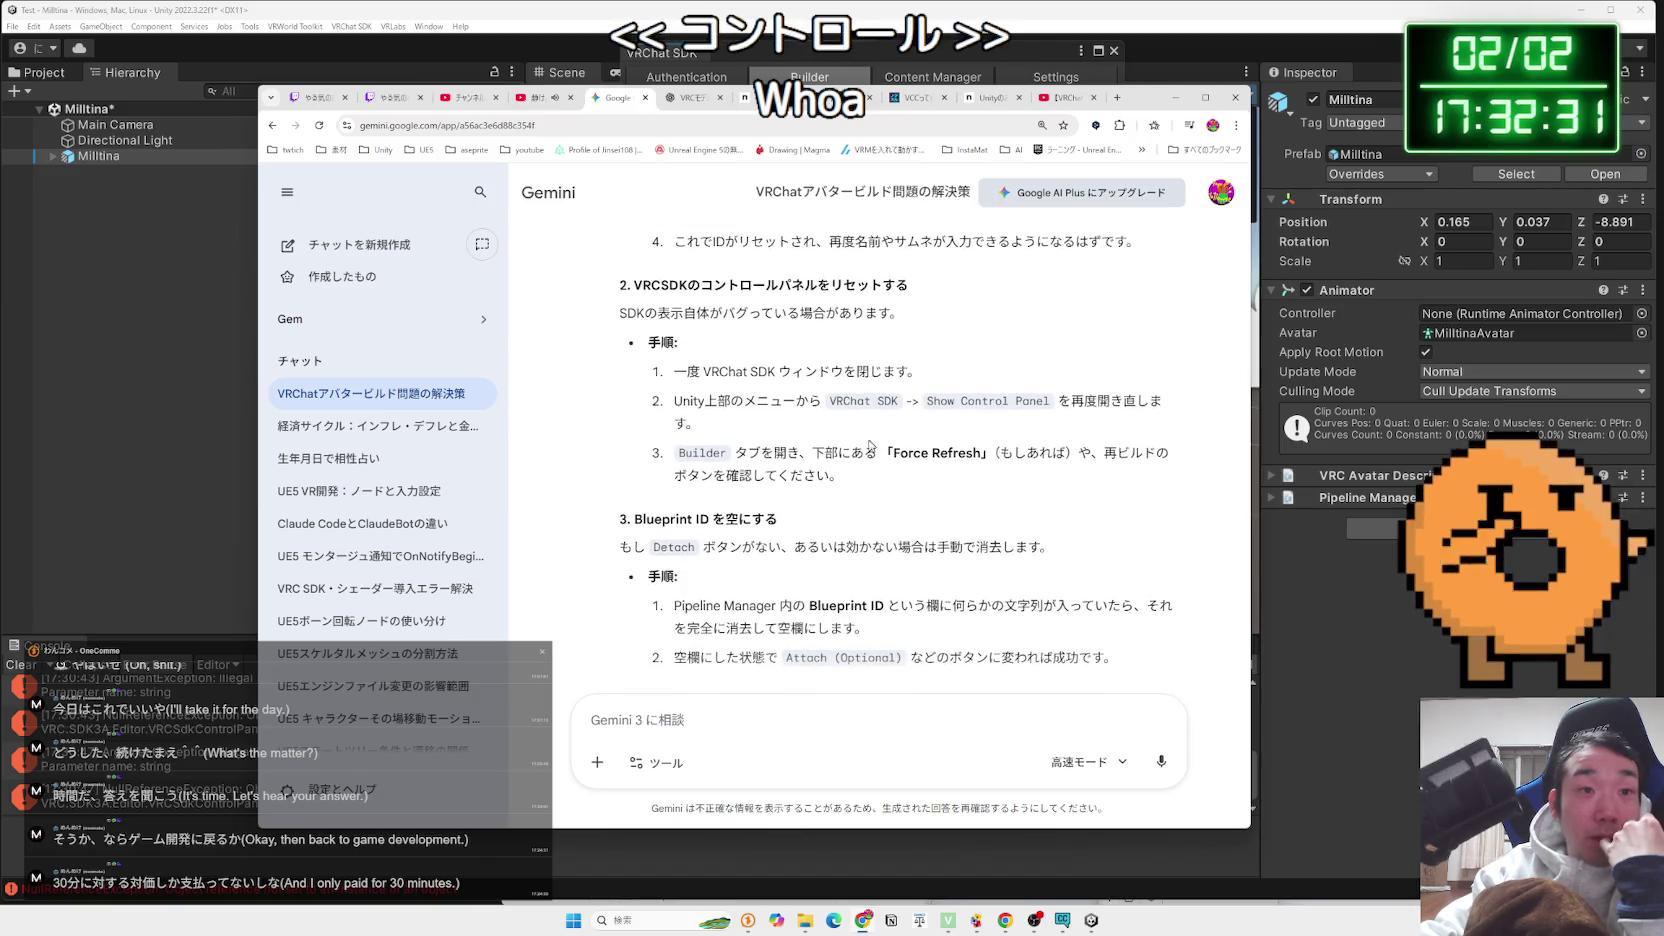
{"action": "mouse_move", "coordinate": [1050, 403]}
{"action": "left_mouse_down"}
{"action": "mouse_move", "coordinate": [675, 403]}
{"action": "mouse_move", "coordinate": [702, 403]}
{"action": "mouse_move", "coordinate": [690, 425]}
{"action": "left_mouse_up"}
{"action": "left_click", "coordinate": [693, 384]}
{"action": "left_click", "coordinate": [700, 400]}
Detach Milltina's Pipeline Manager to clear its Blueprint ID and close the VRChat SDK panel
{"action": "left_click", "coordinate": [1270, 507]}
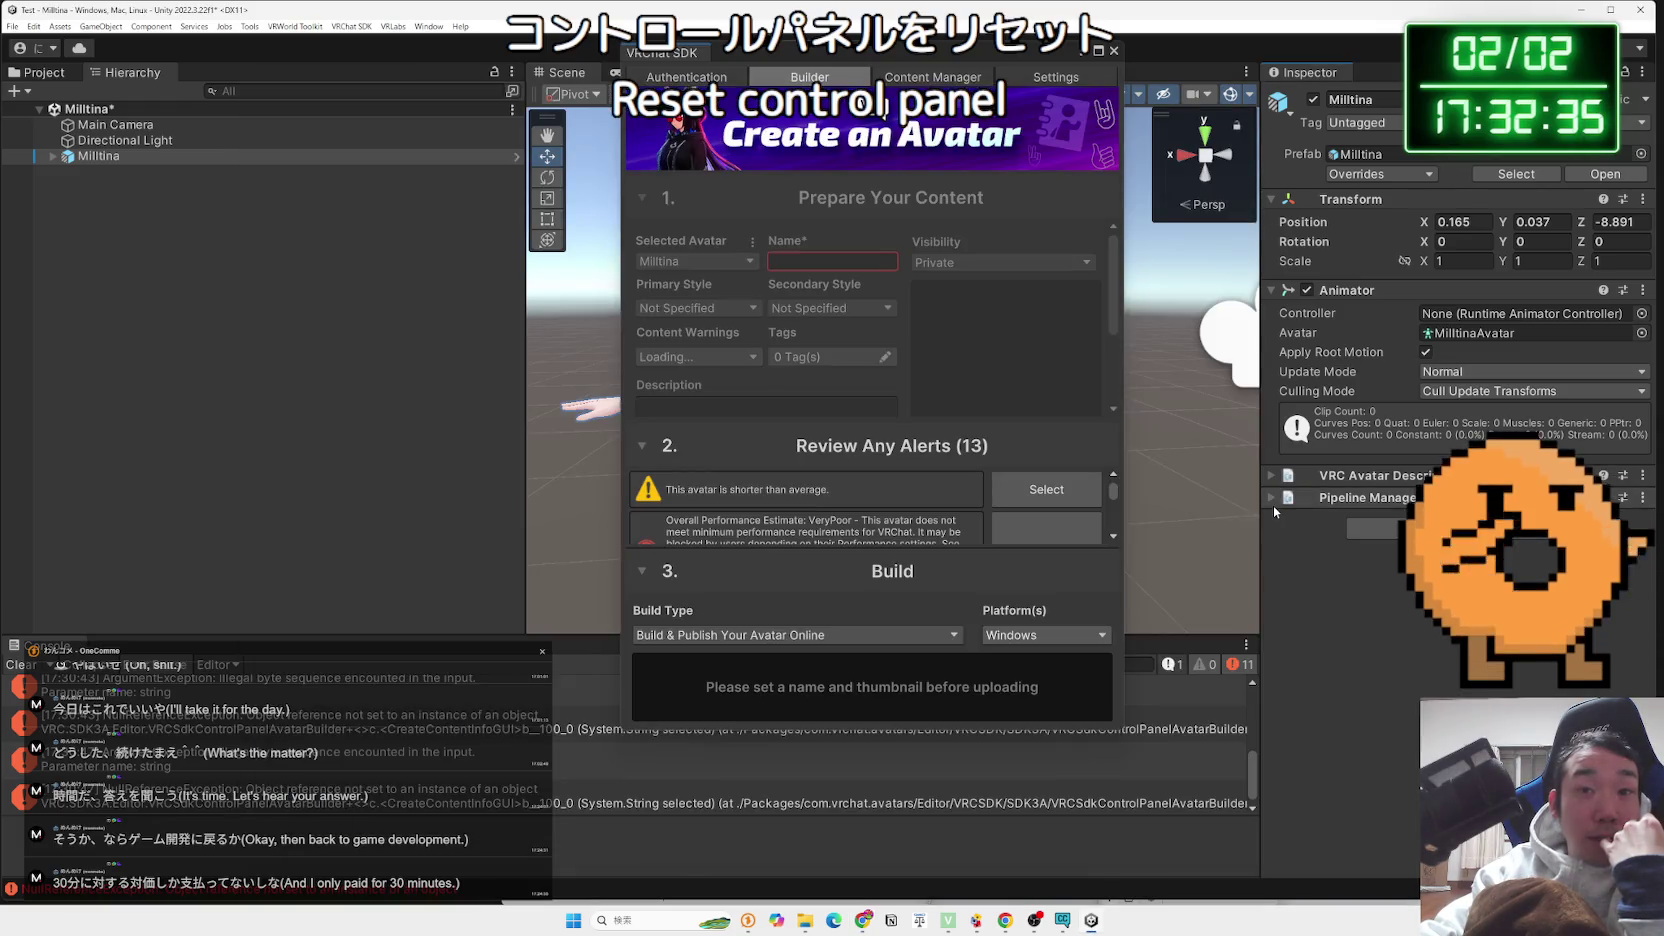
{"action": "left_click", "coordinate": [1272, 498]}
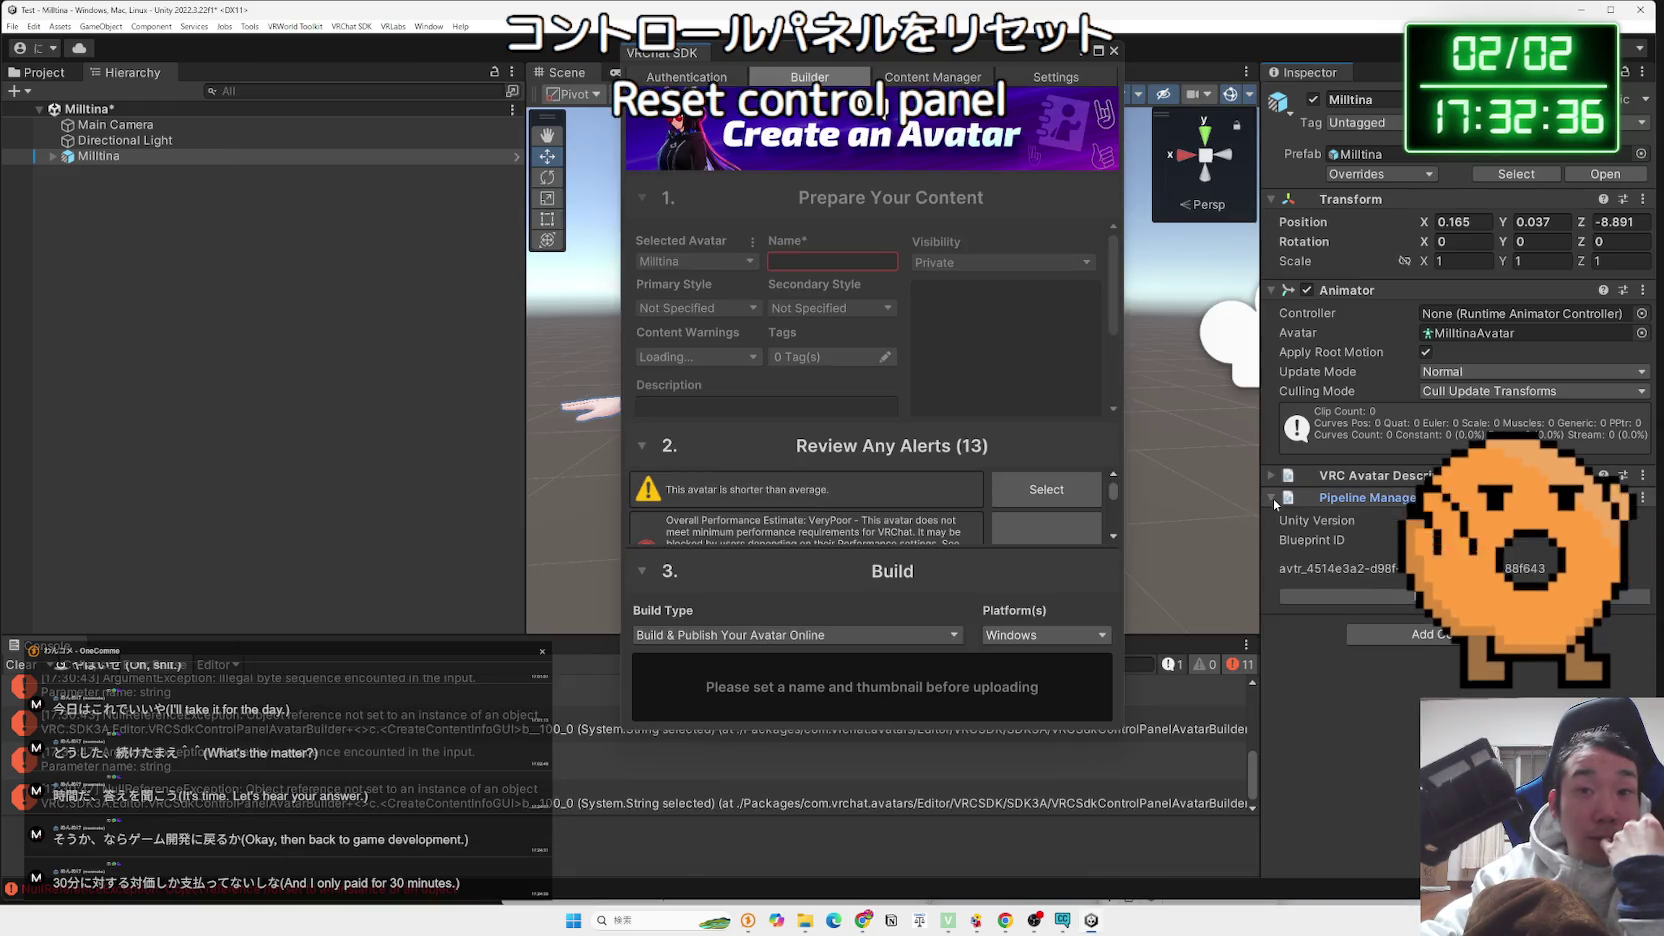
{"action": "left_click", "coordinate": [1379, 598]}
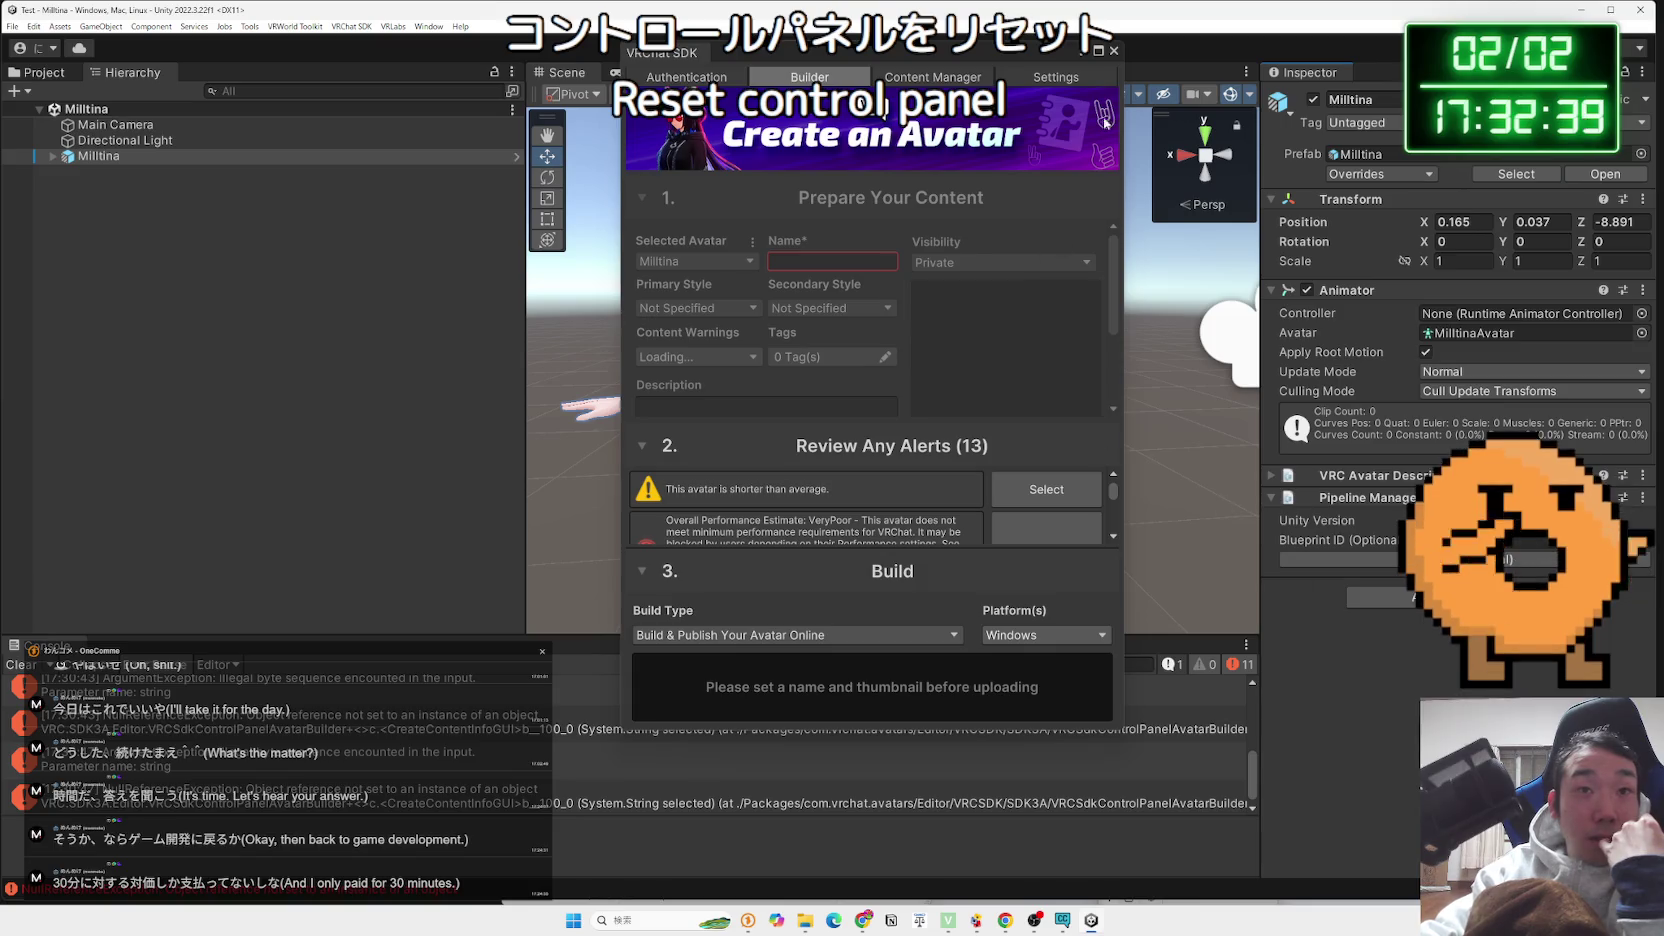
{"action": "left_click", "coordinate": [1114, 50]}
{"action": "left_click", "coordinate": [351, 26]}
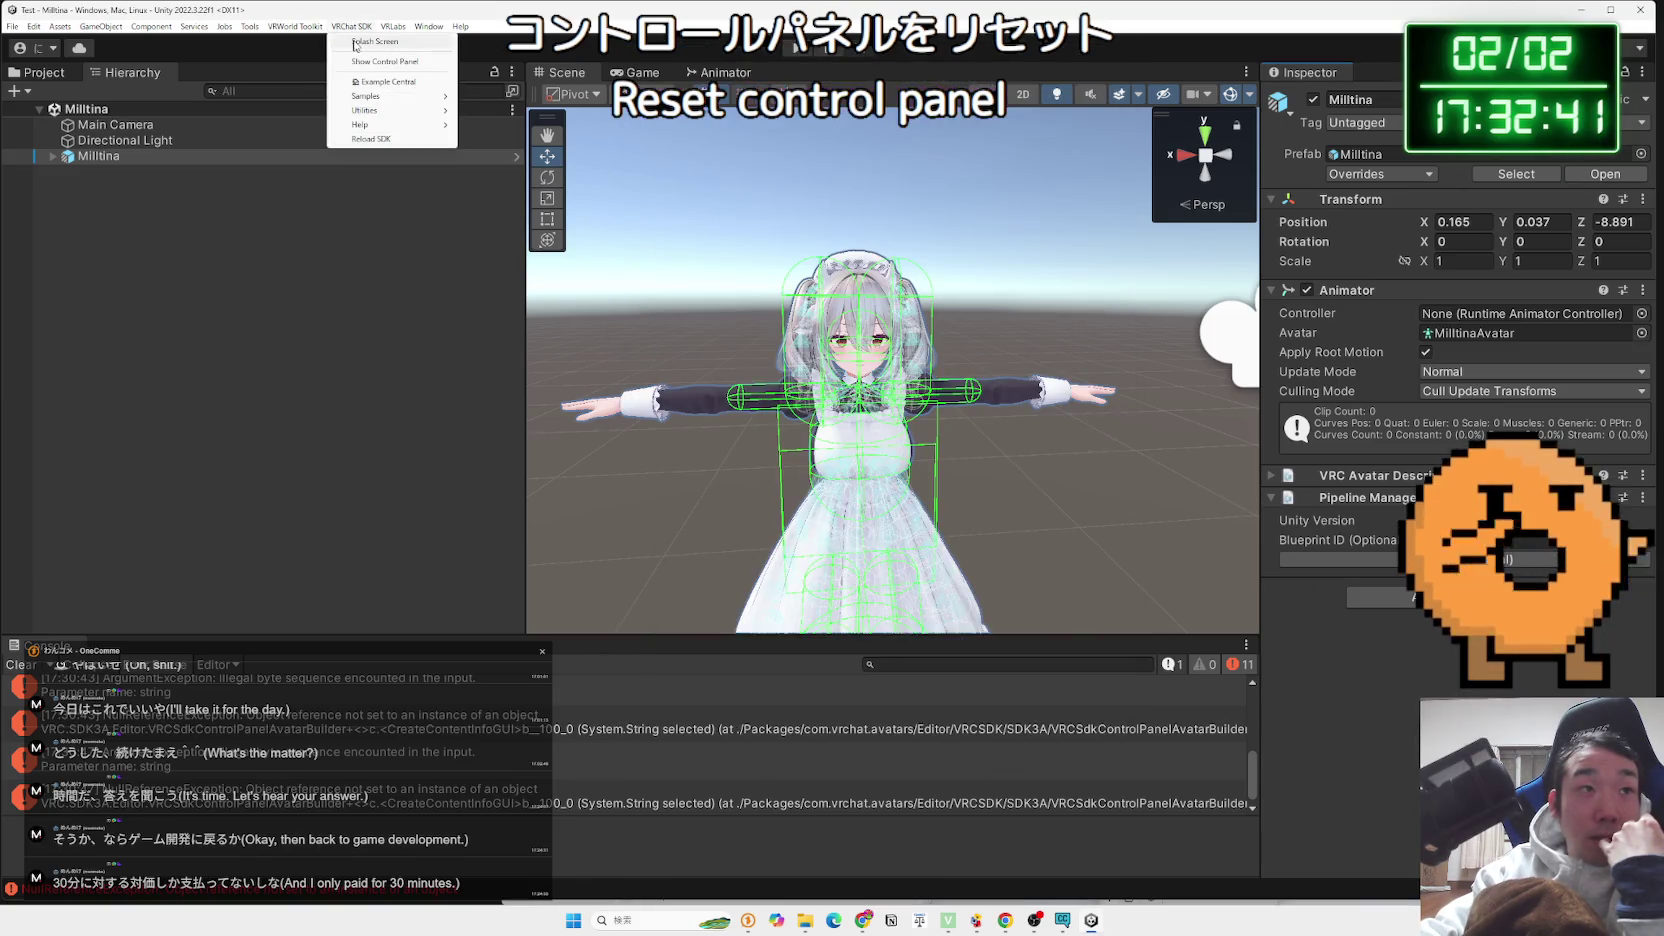
Reopen the VRChat SDK control panel, then return to Gemini's troubleshooting answer in Chrome
{"action": "left_click", "coordinate": [367, 62]}
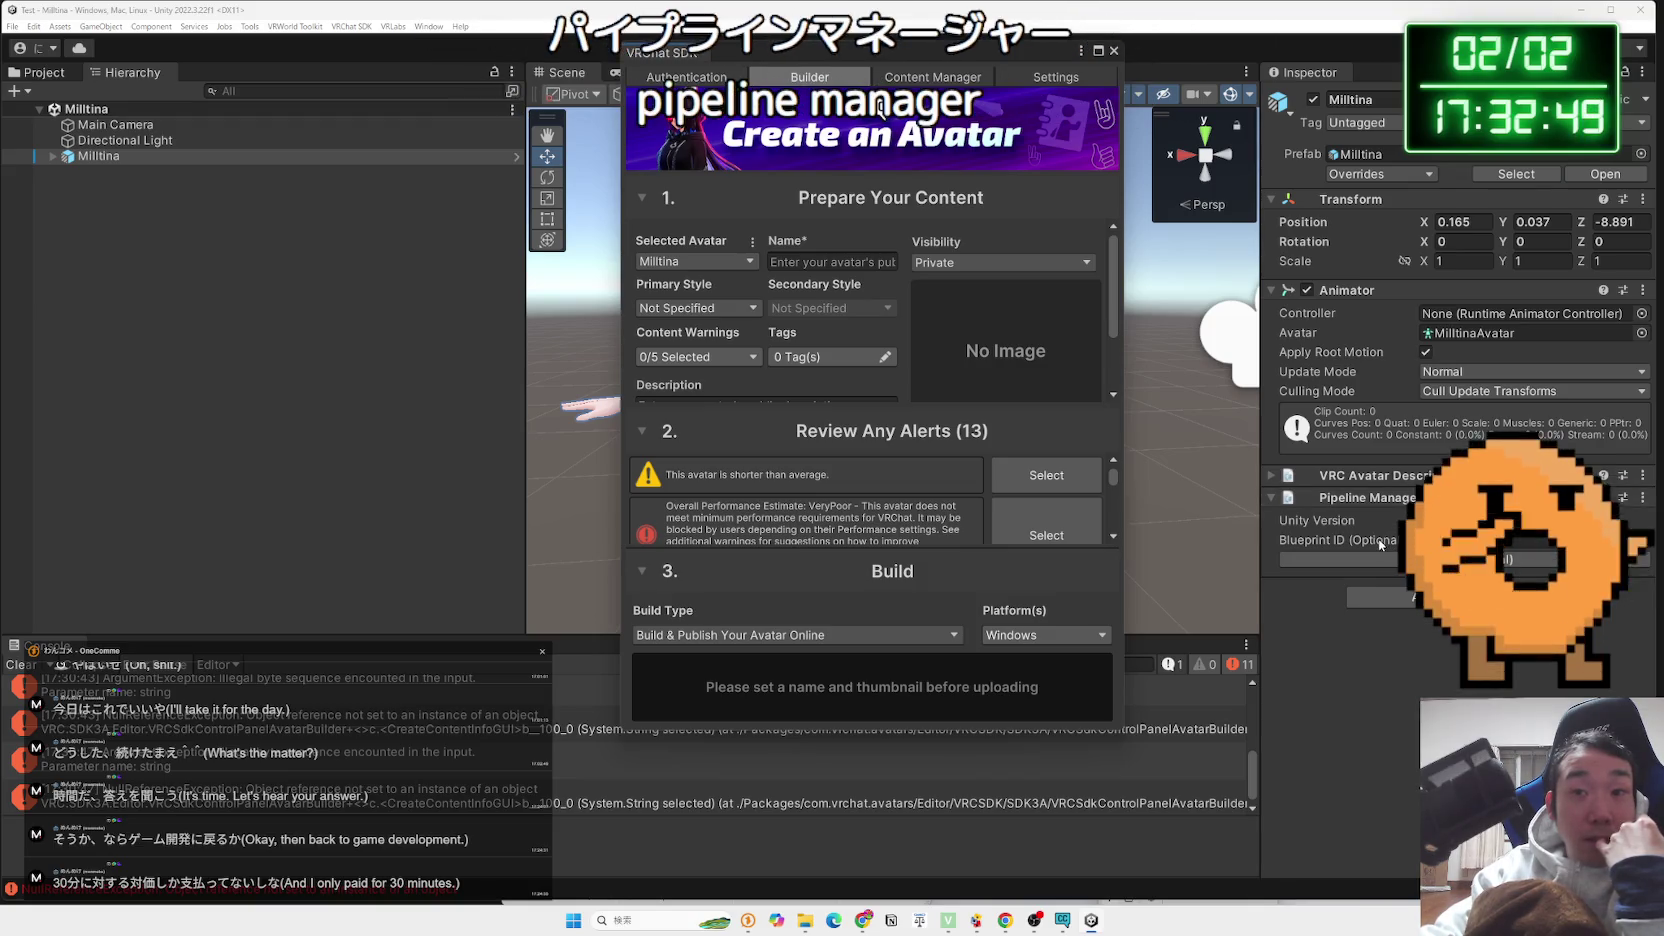
{"action": "left_click", "coordinate": [866, 922]}
{"action": "scroll", "coordinate": [885, 434], "scroll_direction": "up", "scroll_amount": 3}
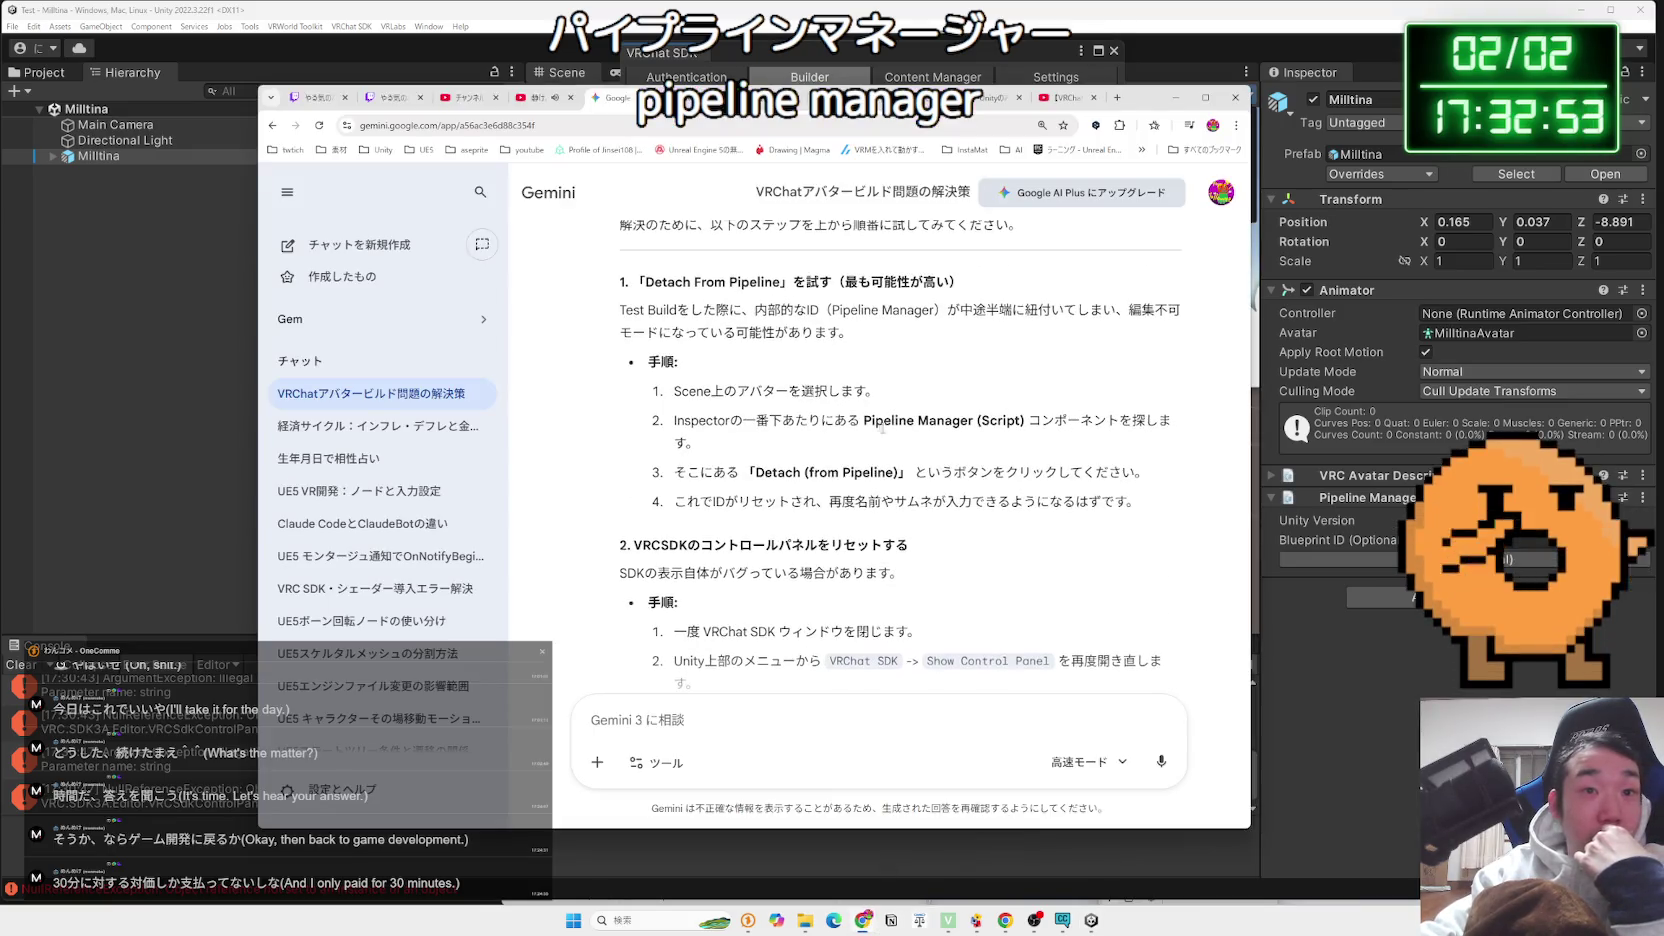
Ask Gemini what 'Pipeline Manager (Script)' is for, pasting the copied component name
{"action": "left_click_drag", "start_coordinate": [864, 421], "coordinate": [1025, 424]}
{"action": "right_click", "coordinate": [1027, 432]}
{"action": "left_click", "coordinate": [1057, 432]}
{"action": "left_click", "coordinate": [820, 739]}
{"action": "scroll", "coordinate": [820, 739], "scroll_direction": "down", "scroll_amount": 4}
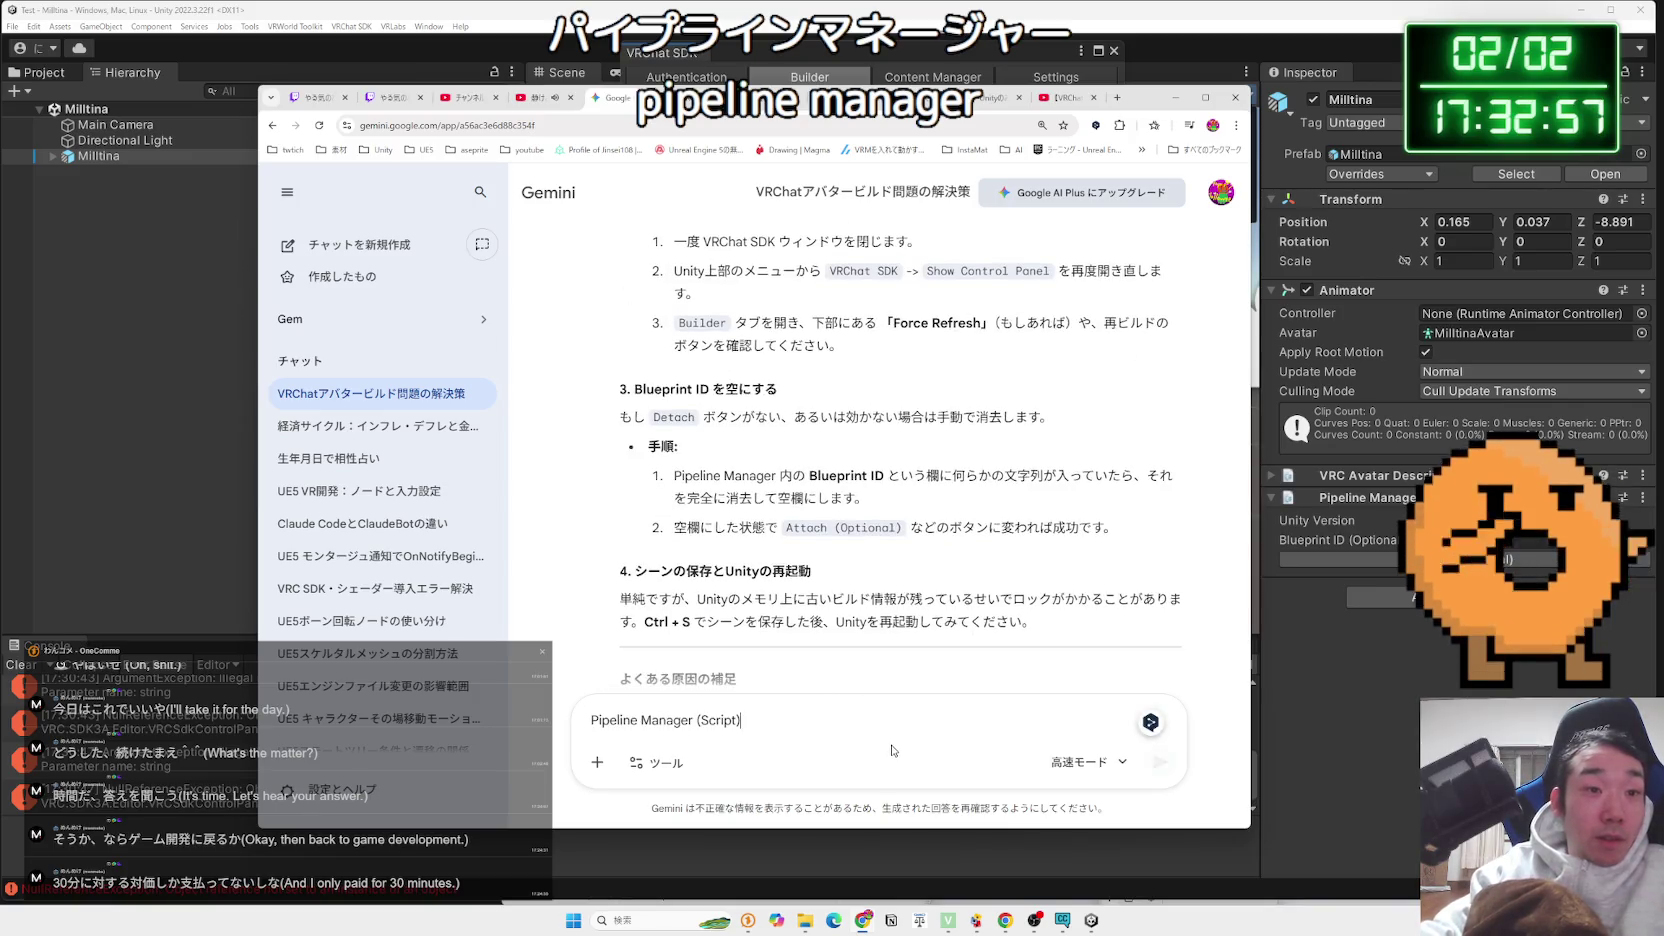
{"action": "key", "text": "Zenkaku_Hankaku"}
{"action": "key", "text": "Zenkaku_Hankaku"}
{"action": "type", "text": "haannotameni"}
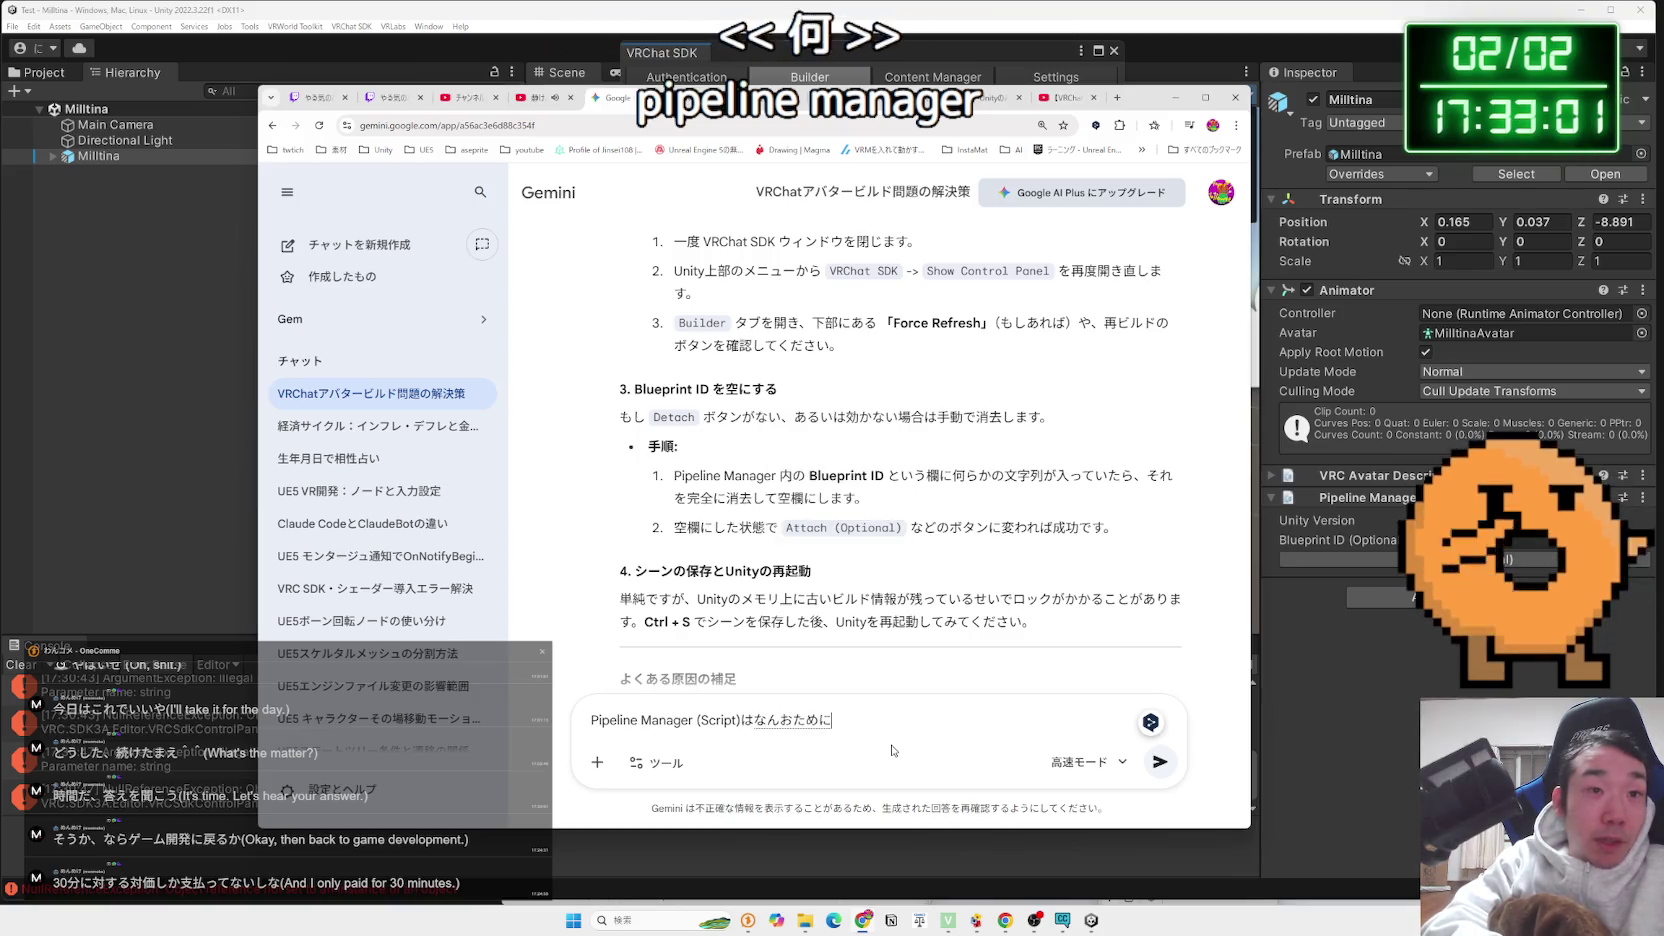
{"action": "key", "text": "space"}
{"action": "type", "text": "arundesuka?"}
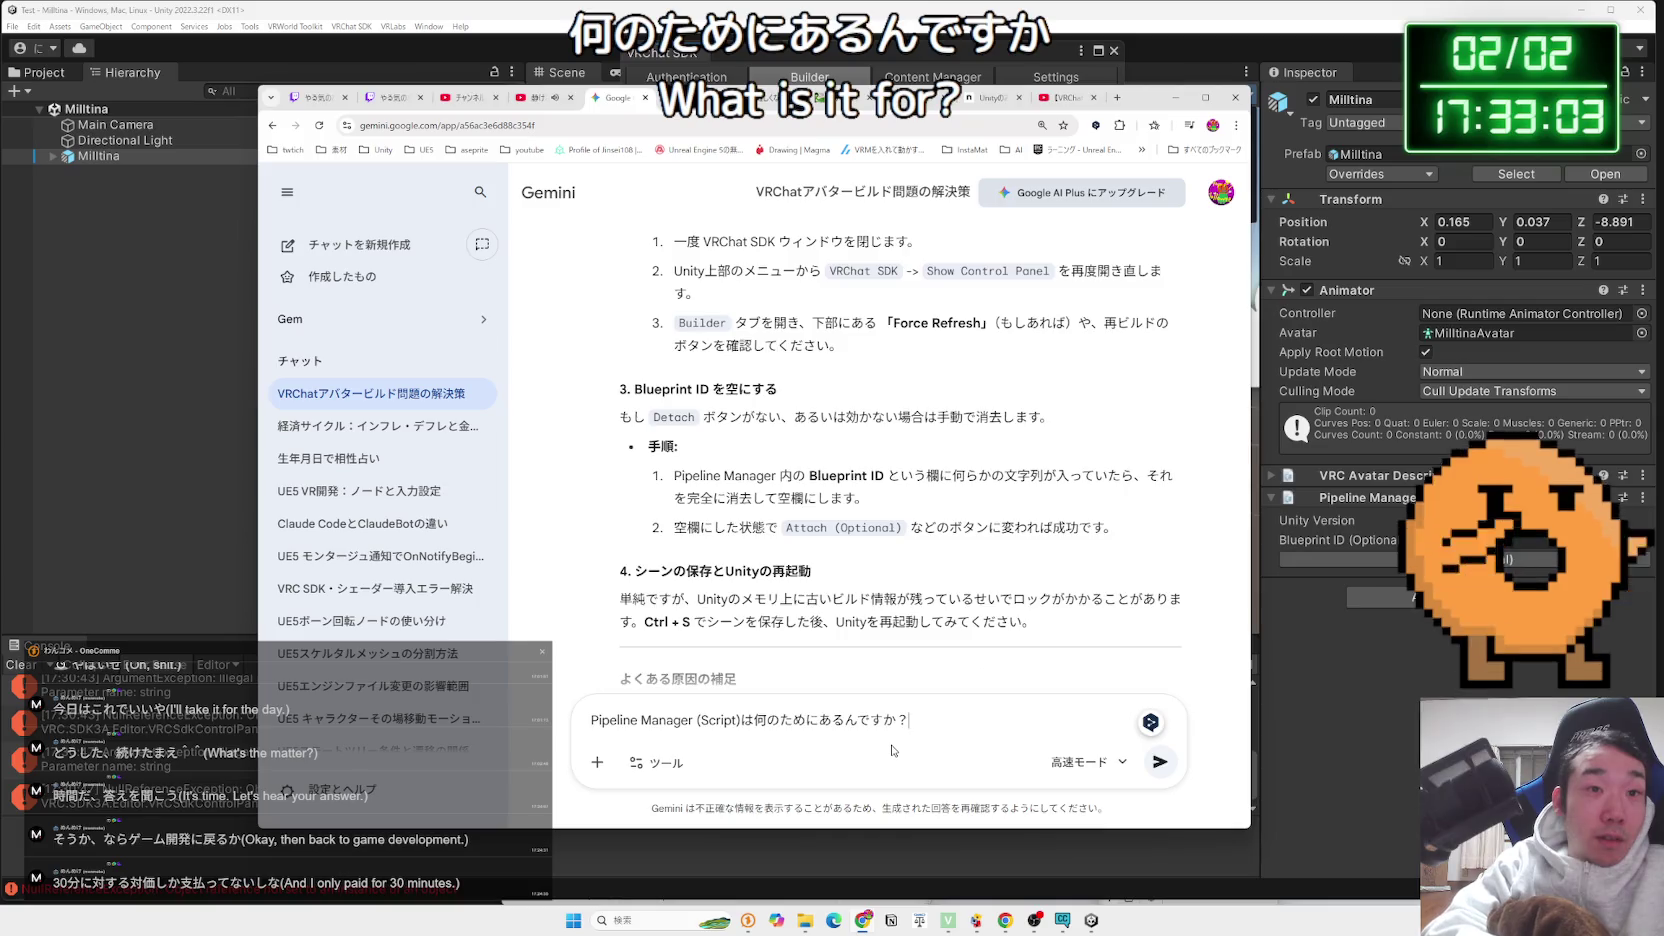
{"action": "key", "text": "Return"}
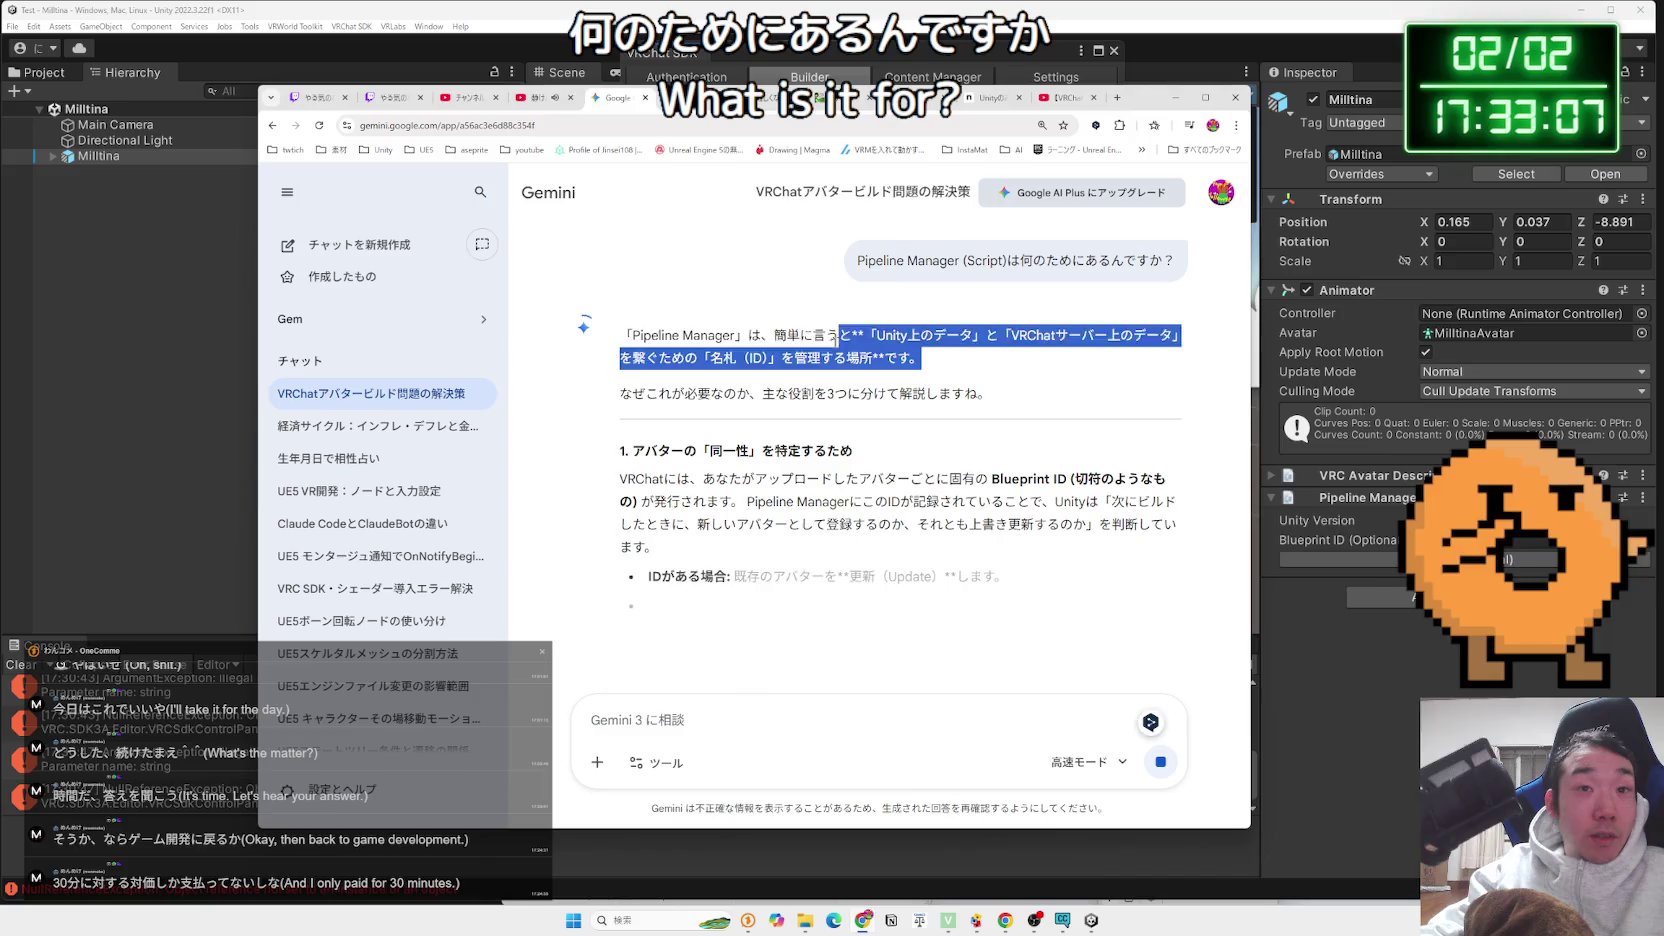
Read the reply's paragraphs on avatar identity and upload protection by logged-in account
{"action": "double_click", "coordinate": [645, 393]}
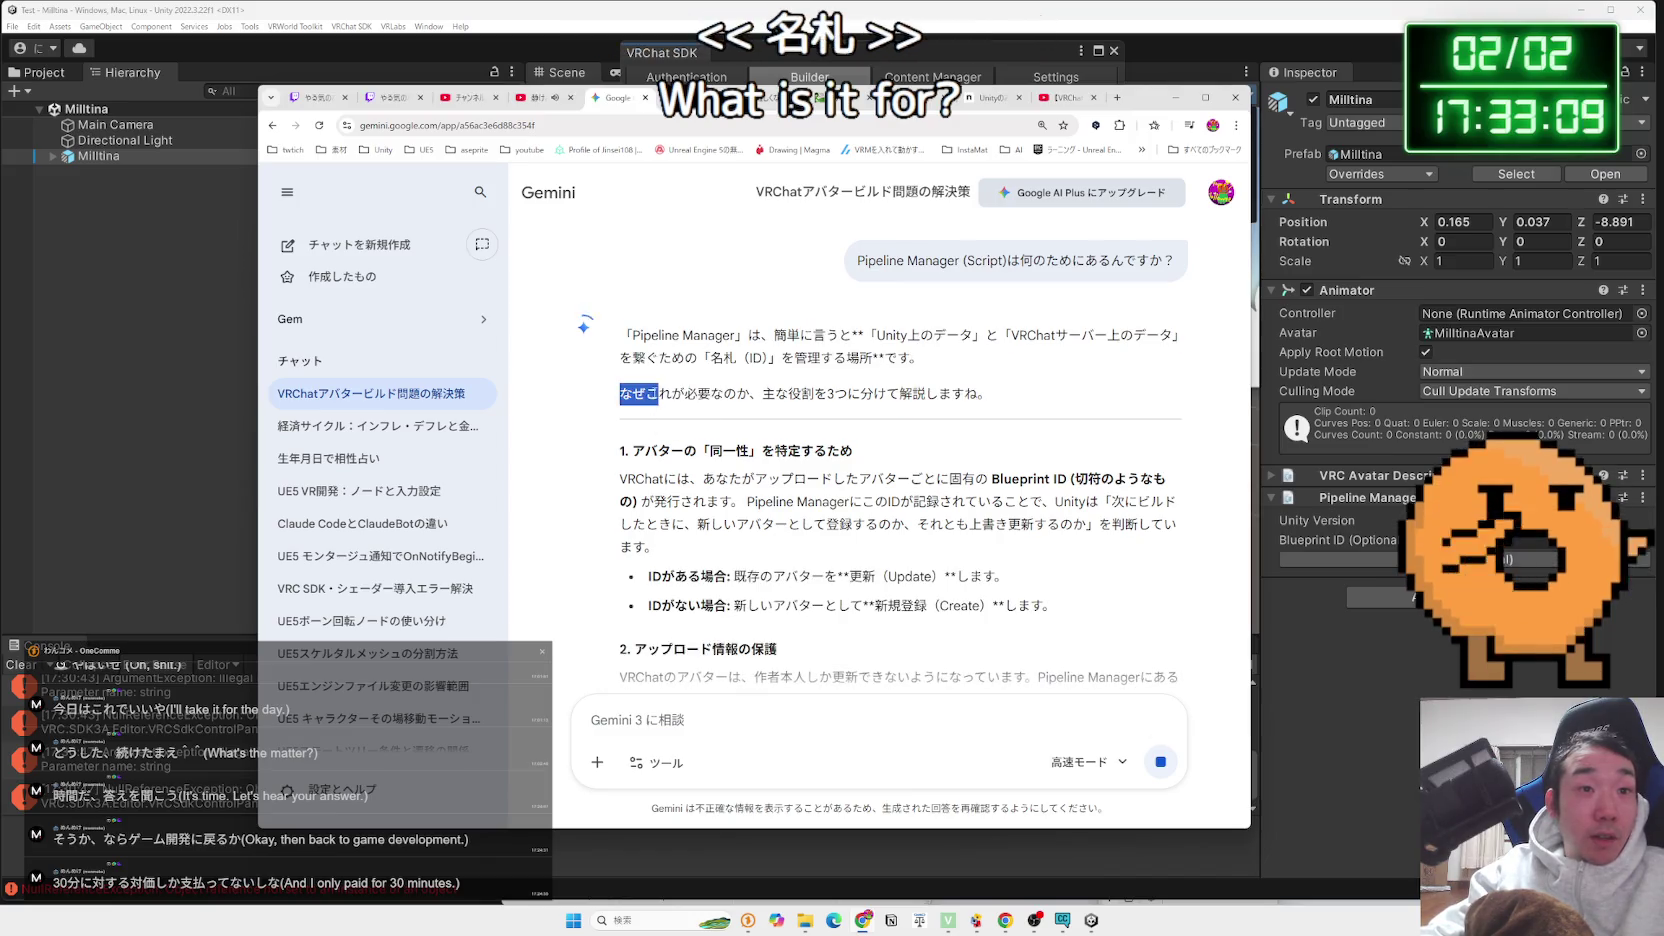
{"action": "scroll", "coordinate": [900, 450], "scroll_direction": "down", "scroll_amount": 1}
{"action": "mouse_move", "coordinate": [621, 385]}
{"action": "left_mouse_down"}
{"action": "mouse_move", "coordinate": [855, 388]}
{"action": "mouse_move", "coordinate": [991, 478]}
{"action": "left_mouse_up"}
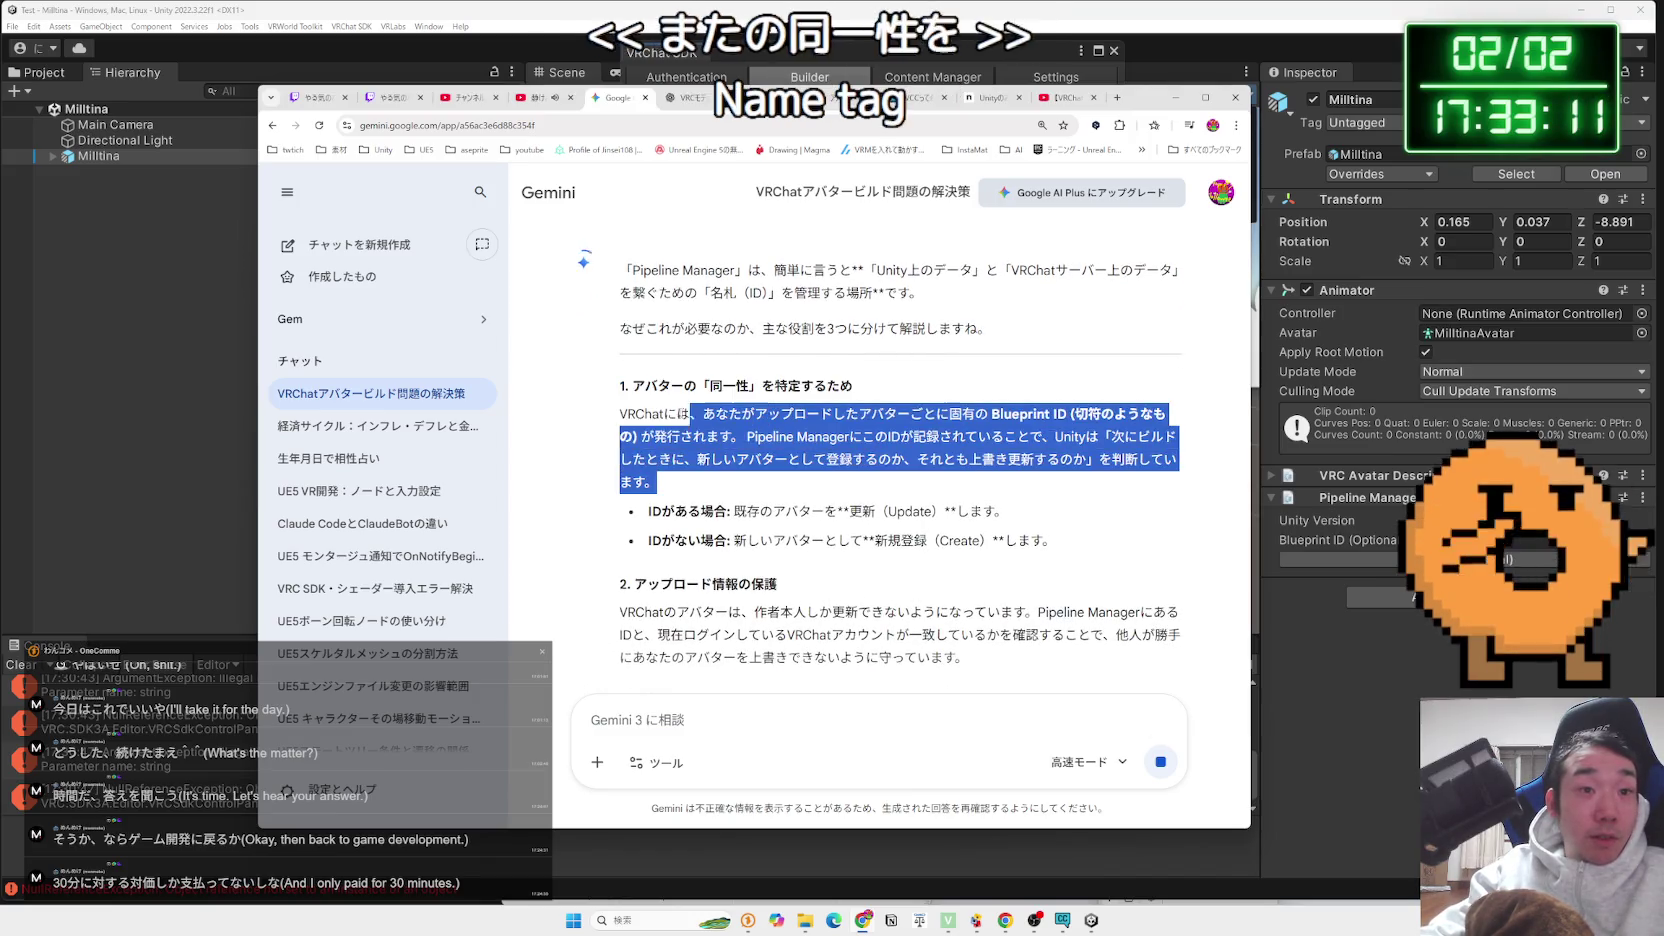
{"action": "left_click", "coordinate": [628, 404]}
{"action": "scroll", "coordinate": [628, 404], "scroll_direction": "down", "scroll_amount": 2}
{"action": "left_click_drag", "start_coordinate": [628, 404], "coordinate": [965, 465]}
{"action": "left_click_drag", "start_coordinate": [680, 418], "coordinate": [965, 465]}
{"action": "left_click_drag", "start_coordinate": [620, 417], "coordinate": [862, 422]}
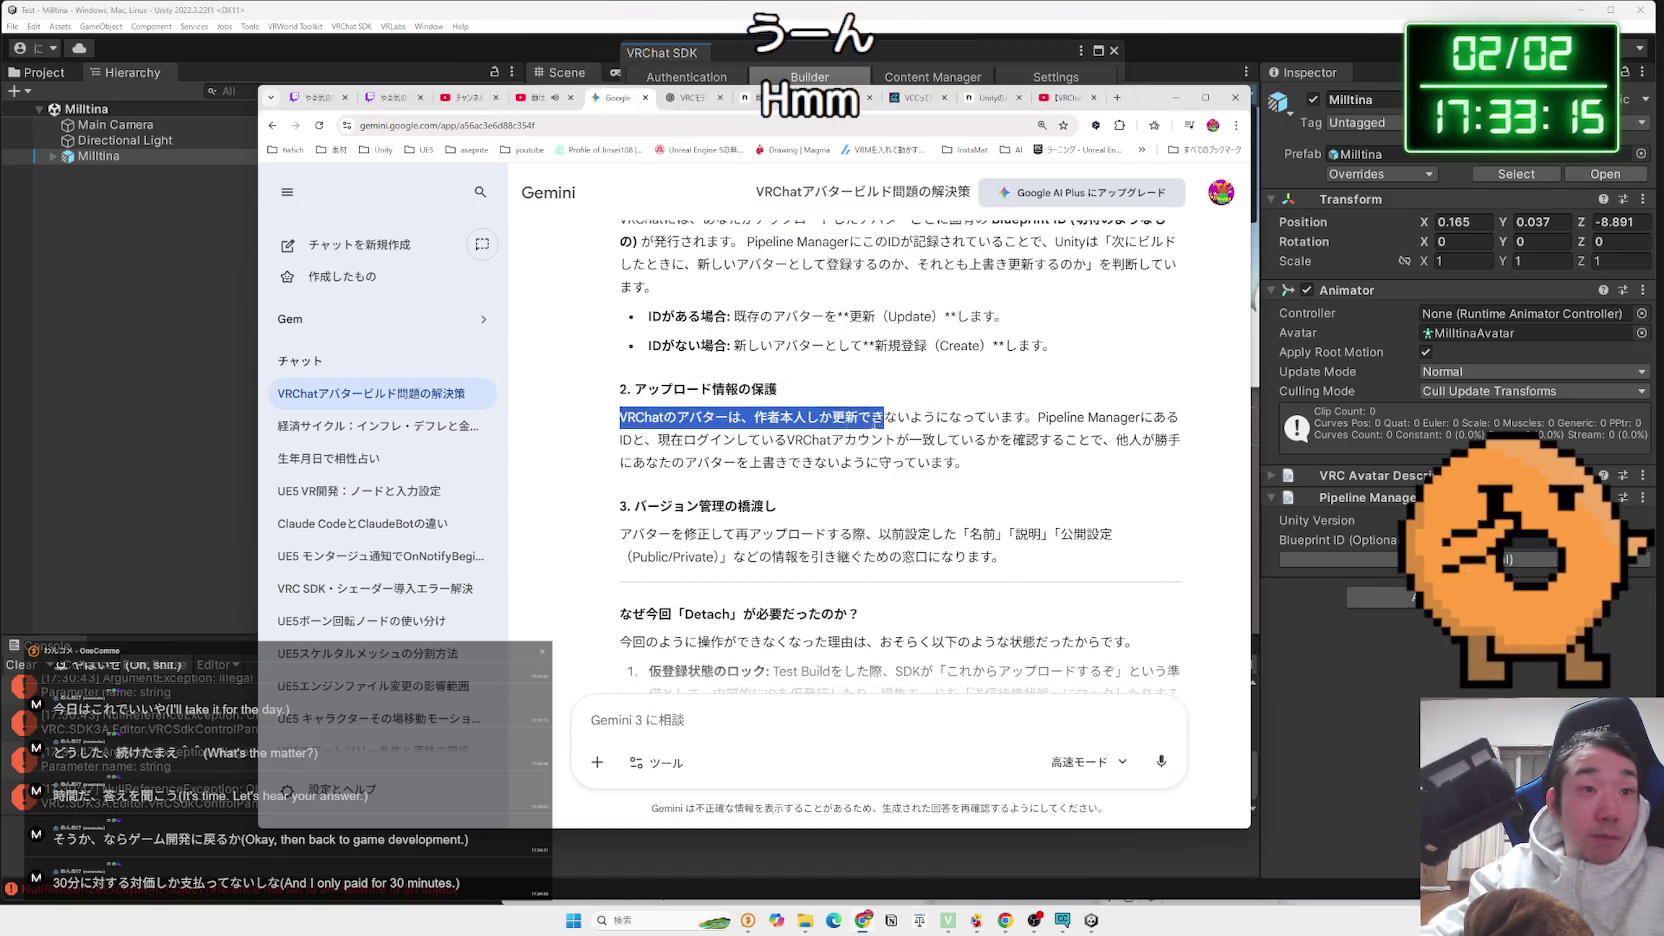
{"action": "left_click", "coordinate": [1047, 422]}
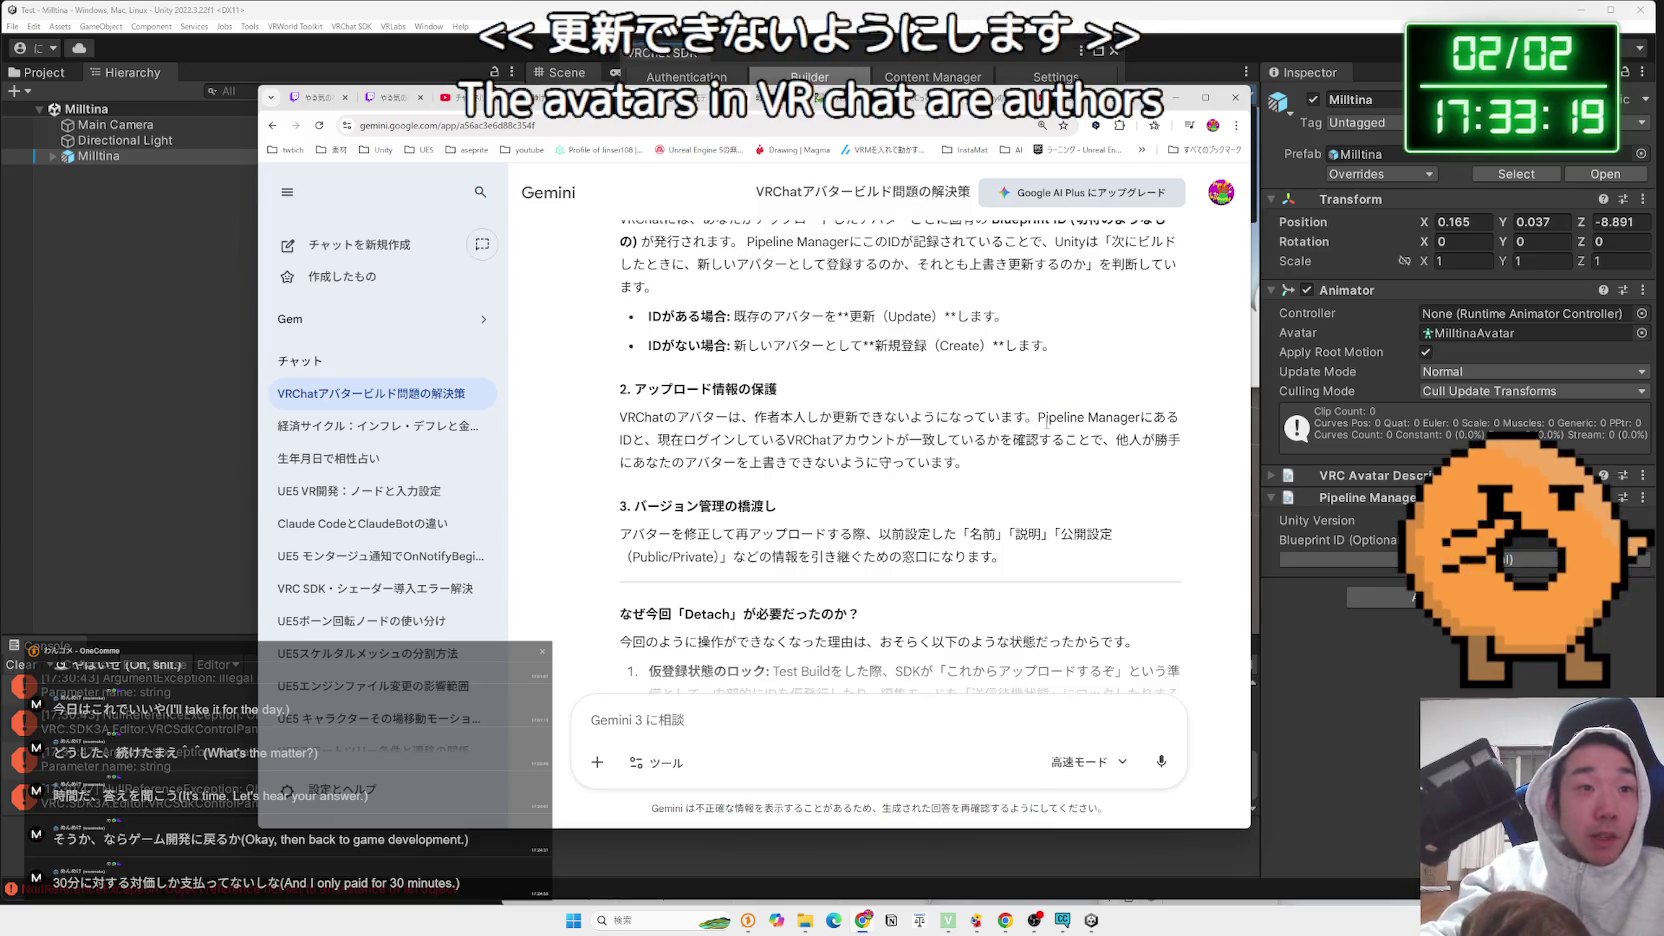
{"action": "left_click_drag", "start_coordinate": [657, 439], "coordinate": [1077, 439]}
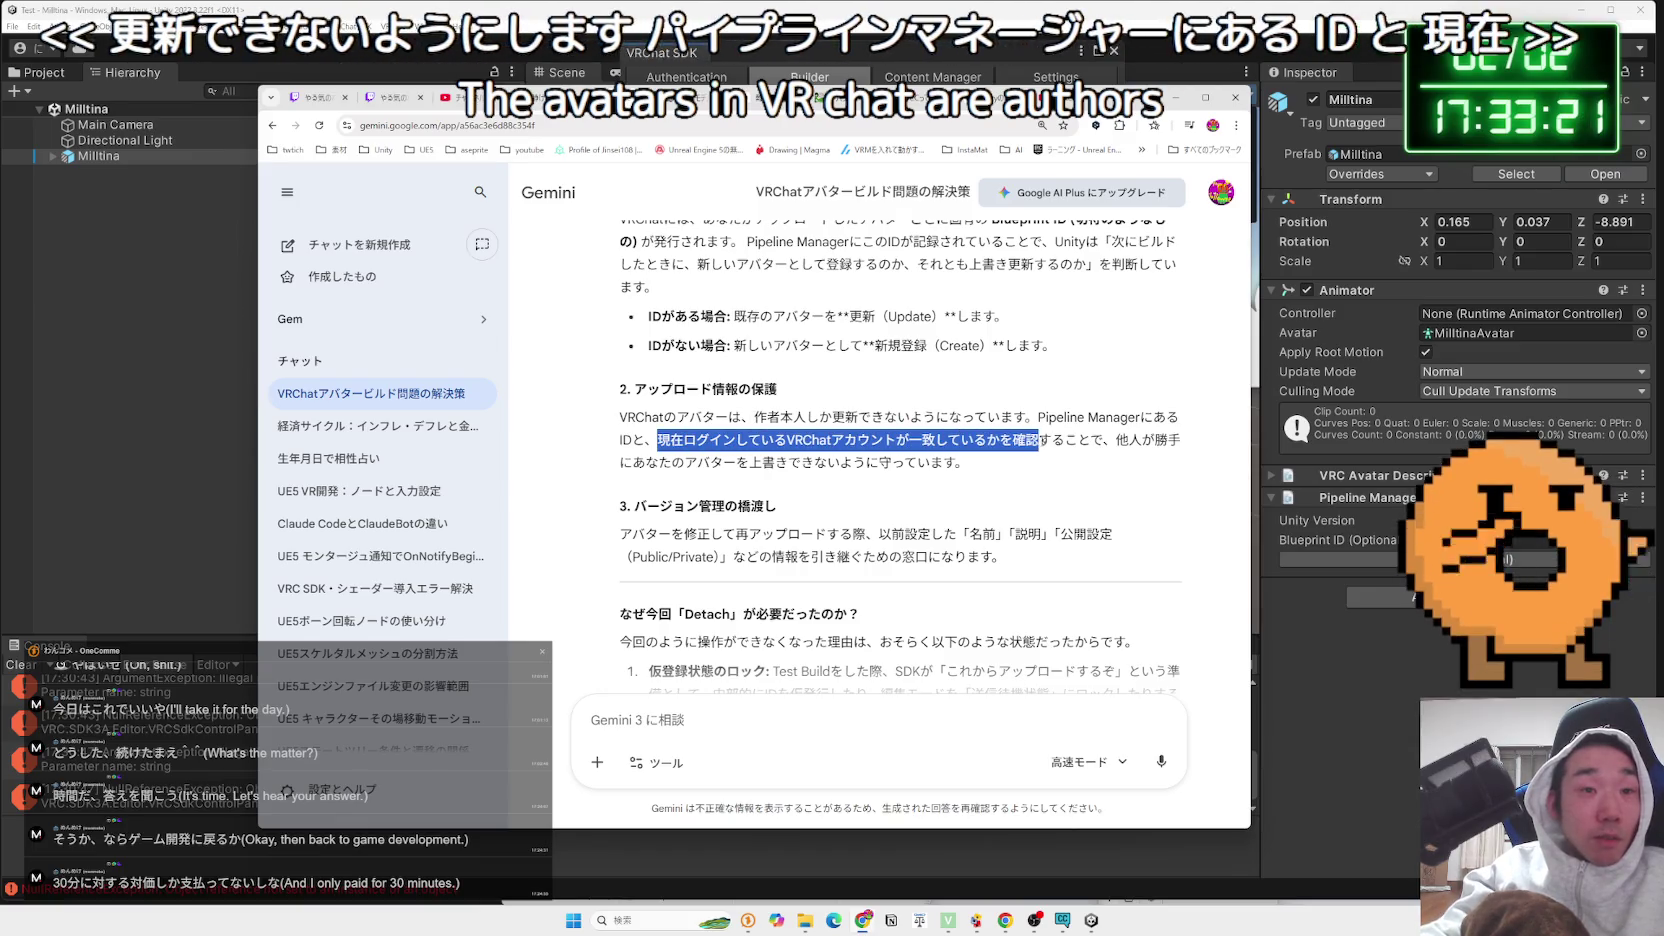
{"action": "triple_click", "coordinate": [617, 426]}
{"action": "scroll", "coordinate": [617, 426], "scroll_direction": "down", "scroll_amount": 1}
Read the version-management, Test Build lock and Detach explanations, then minimize Chrome
{"action": "triple_click", "coordinate": [623, 406]}
{"action": "scroll", "coordinate": [623, 406], "scroll_direction": "down", "scroll_amount": 1}
{"action": "mouse_move", "coordinate": [621, 381]}
{"action": "left_mouse_down"}
{"action": "mouse_move", "coordinate": [1140, 385]}
{"action": "mouse_move", "coordinate": [1103, 433]}
{"action": "mouse_move", "coordinate": [972, 418]}
{"action": "left_mouse_up"}
{"action": "mouse_move", "coordinate": [773, 411]}
{"action": "left_mouse_down"}
{"action": "mouse_move", "coordinate": [1178, 414]}
{"action": "mouse_move", "coordinate": [866, 434]}
{"action": "left_mouse_up"}
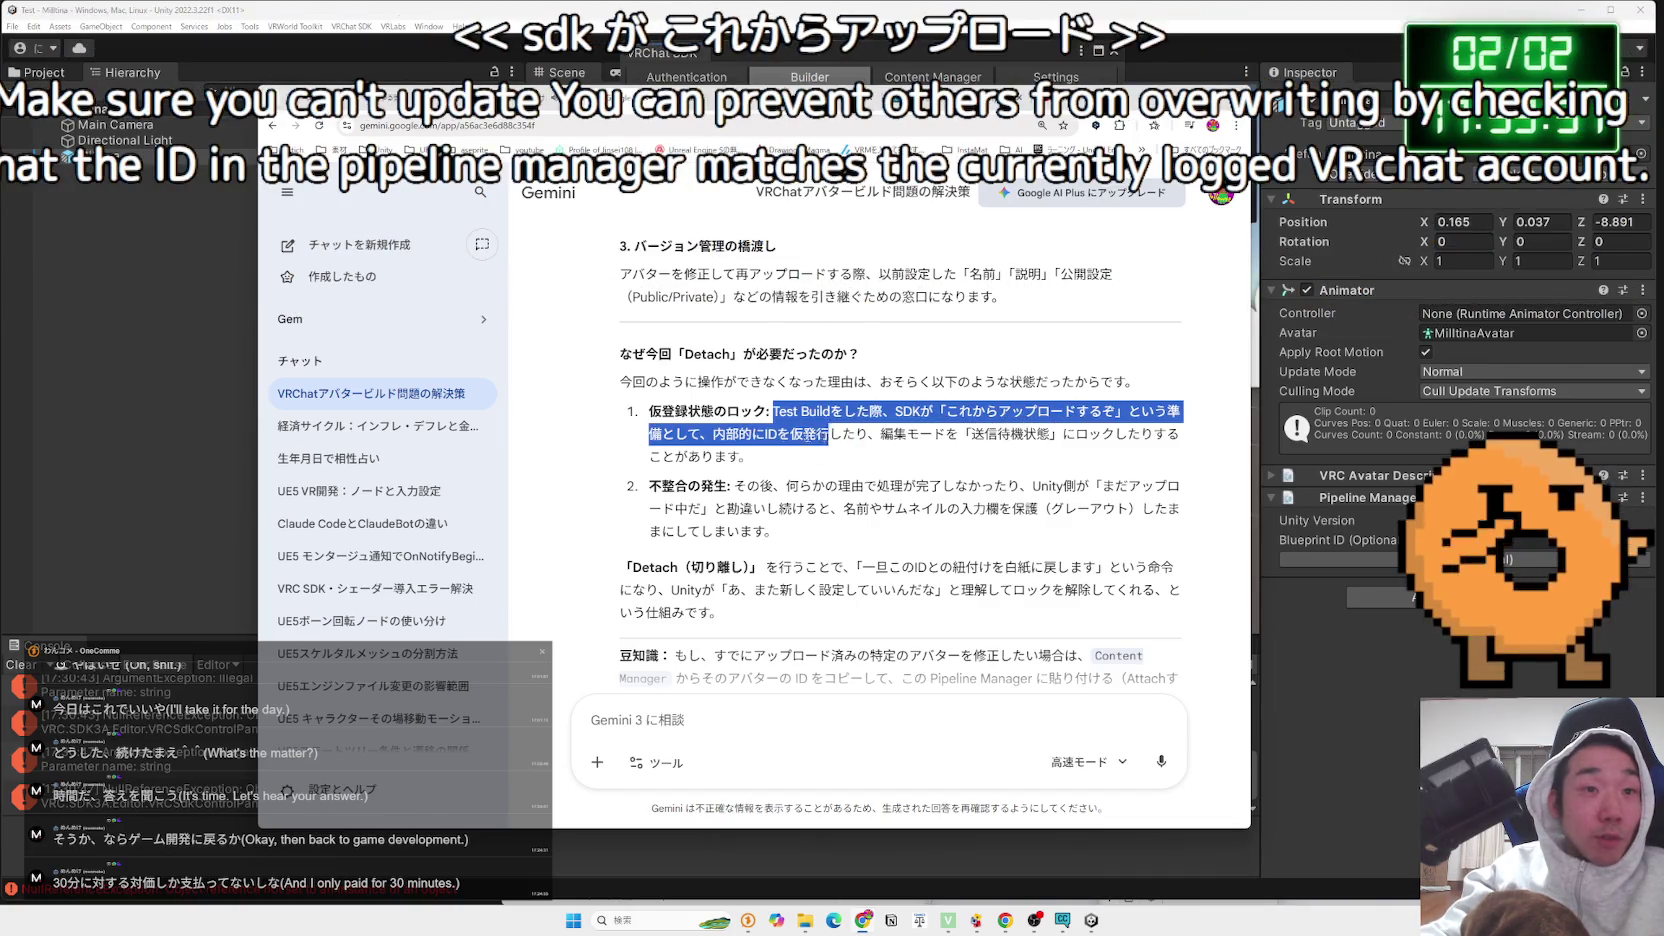
{"action": "mouse_move", "coordinate": [727, 411]}
{"action": "left_mouse_down"}
{"action": "mouse_move", "coordinate": [856, 432]}
{"action": "mouse_move", "coordinate": [1160, 434]}
{"action": "mouse_move", "coordinate": [1093, 457]}
{"action": "mouse_move", "coordinate": [648, 421]}
{"action": "left_mouse_up"}
{"action": "left_click", "coordinate": [1093, 457]}
{"action": "left_click", "coordinate": [648, 421]}
{"action": "scroll", "coordinate": [648, 421], "scroll_direction": "down", "scroll_amount": 1}
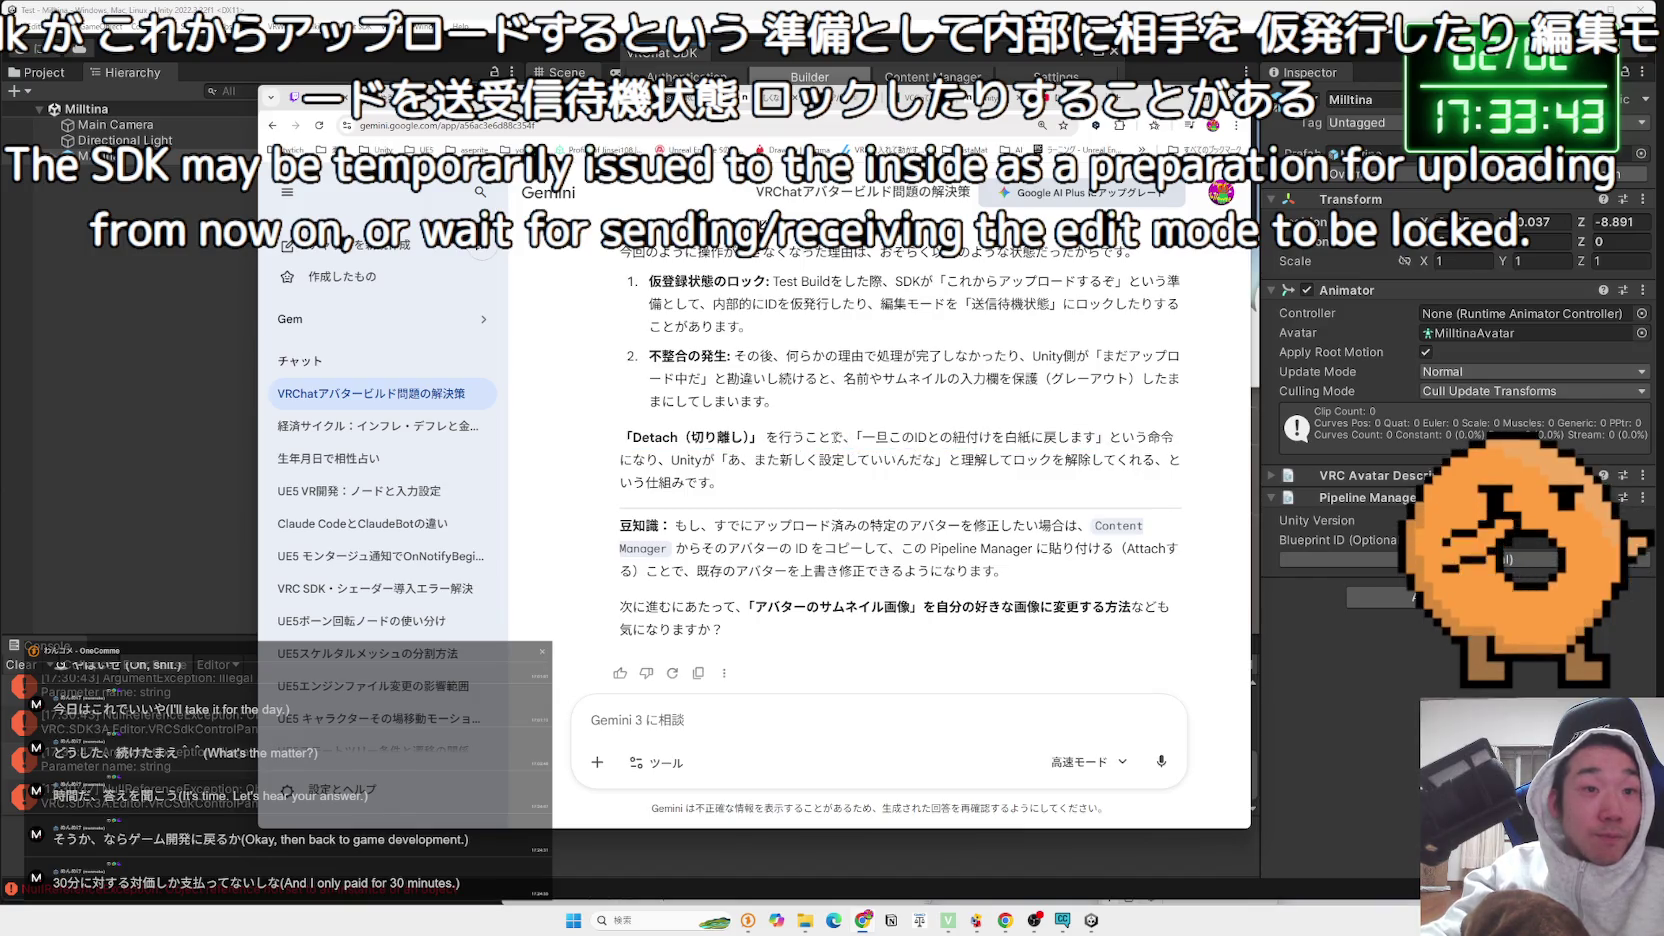
{"action": "left_click_drag", "start_coordinate": [806, 437], "coordinate": [946, 460]}
{"action": "left_click", "coordinate": [946, 460]}
{"action": "scroll", "coordinate": [900, 450], "scroll_direction": "down", "scroll_amount": 1}
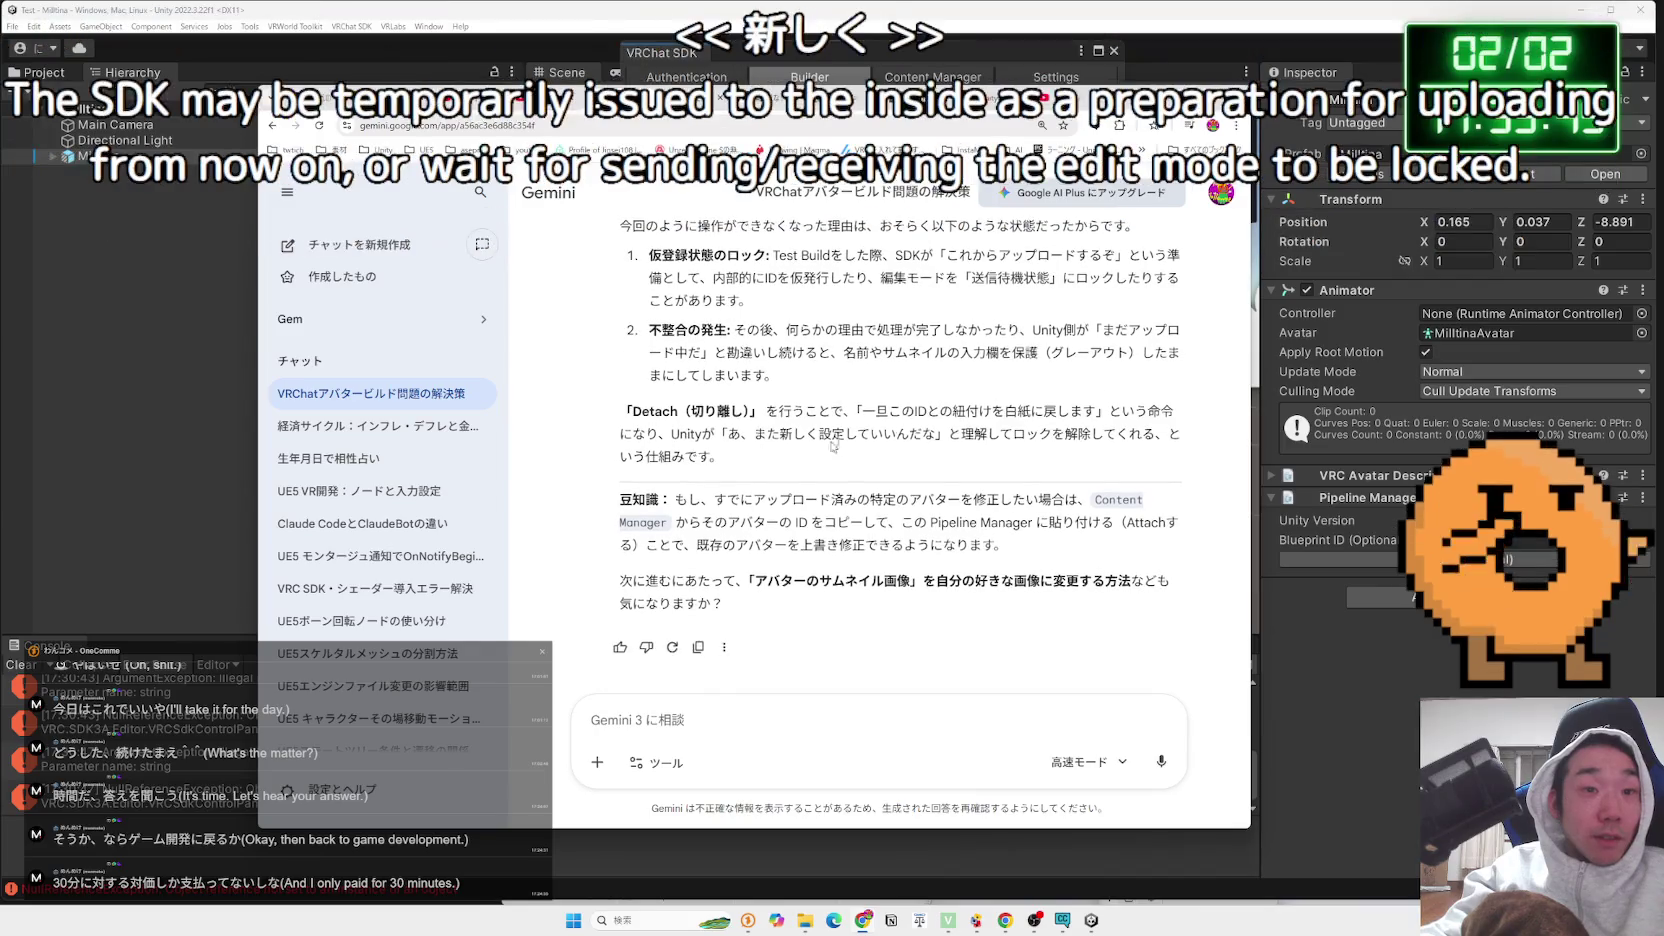
{"action": "left_click", "coordinate": [1170, 98]}
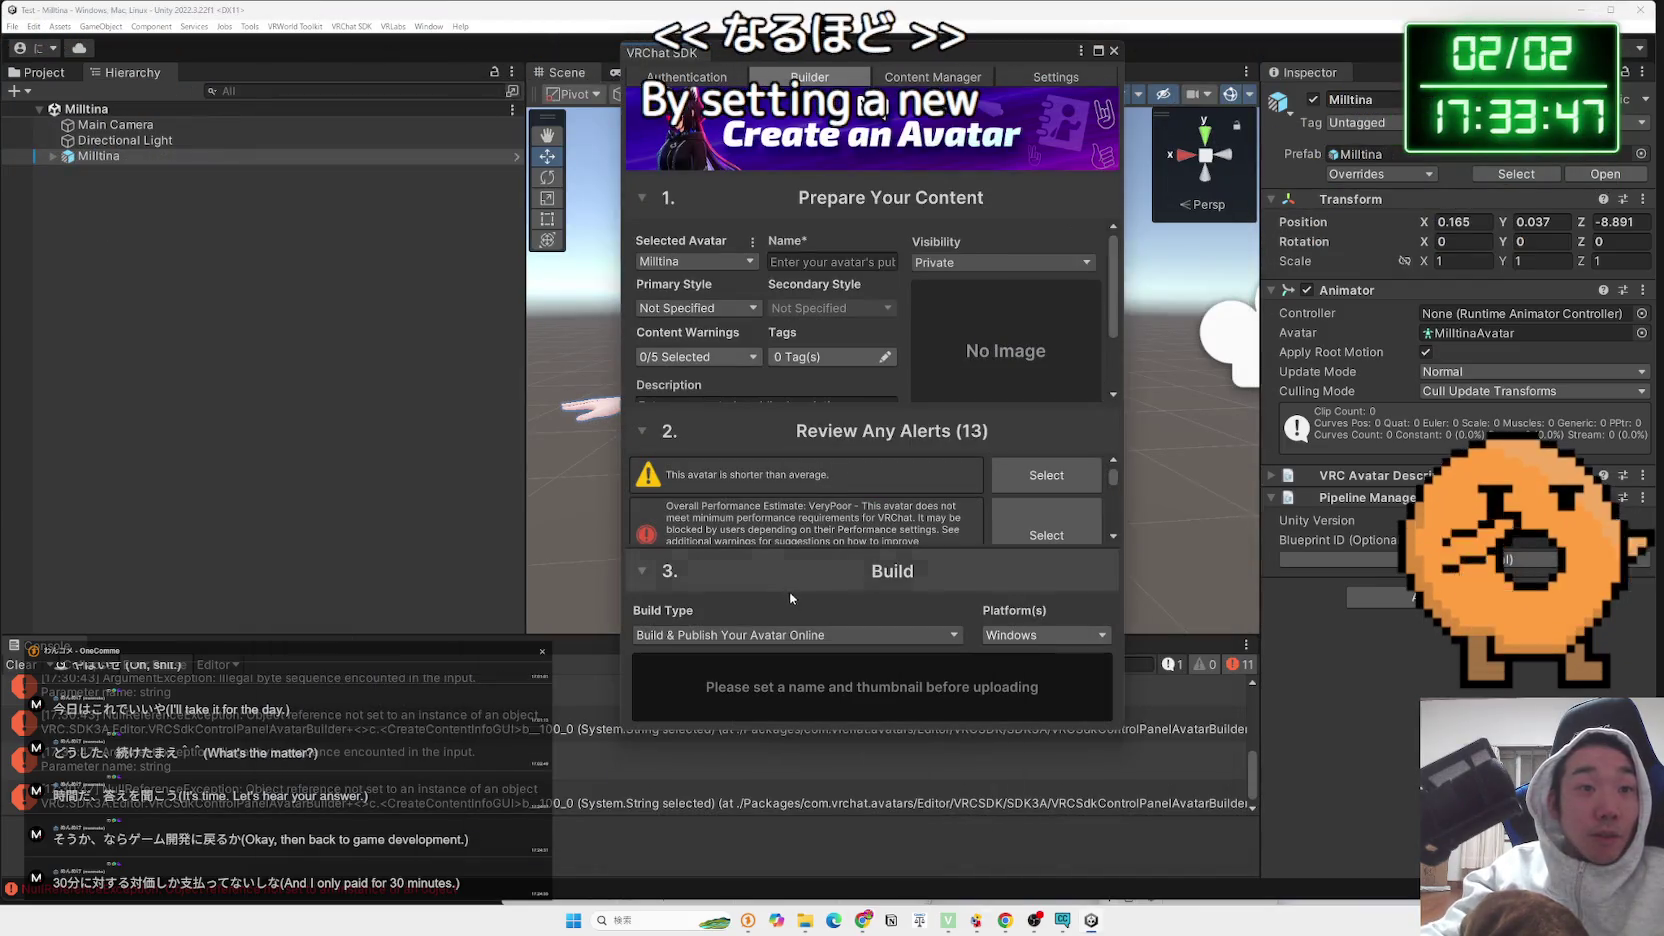
Name the avatar ミルティナ in the SDK builder
{"action": "scroll", "coordinate": [849, 515], "scroll_direction": "down", "scroll_amount": 2}
{"action": "left_click", "coordinate": [838, 262]}
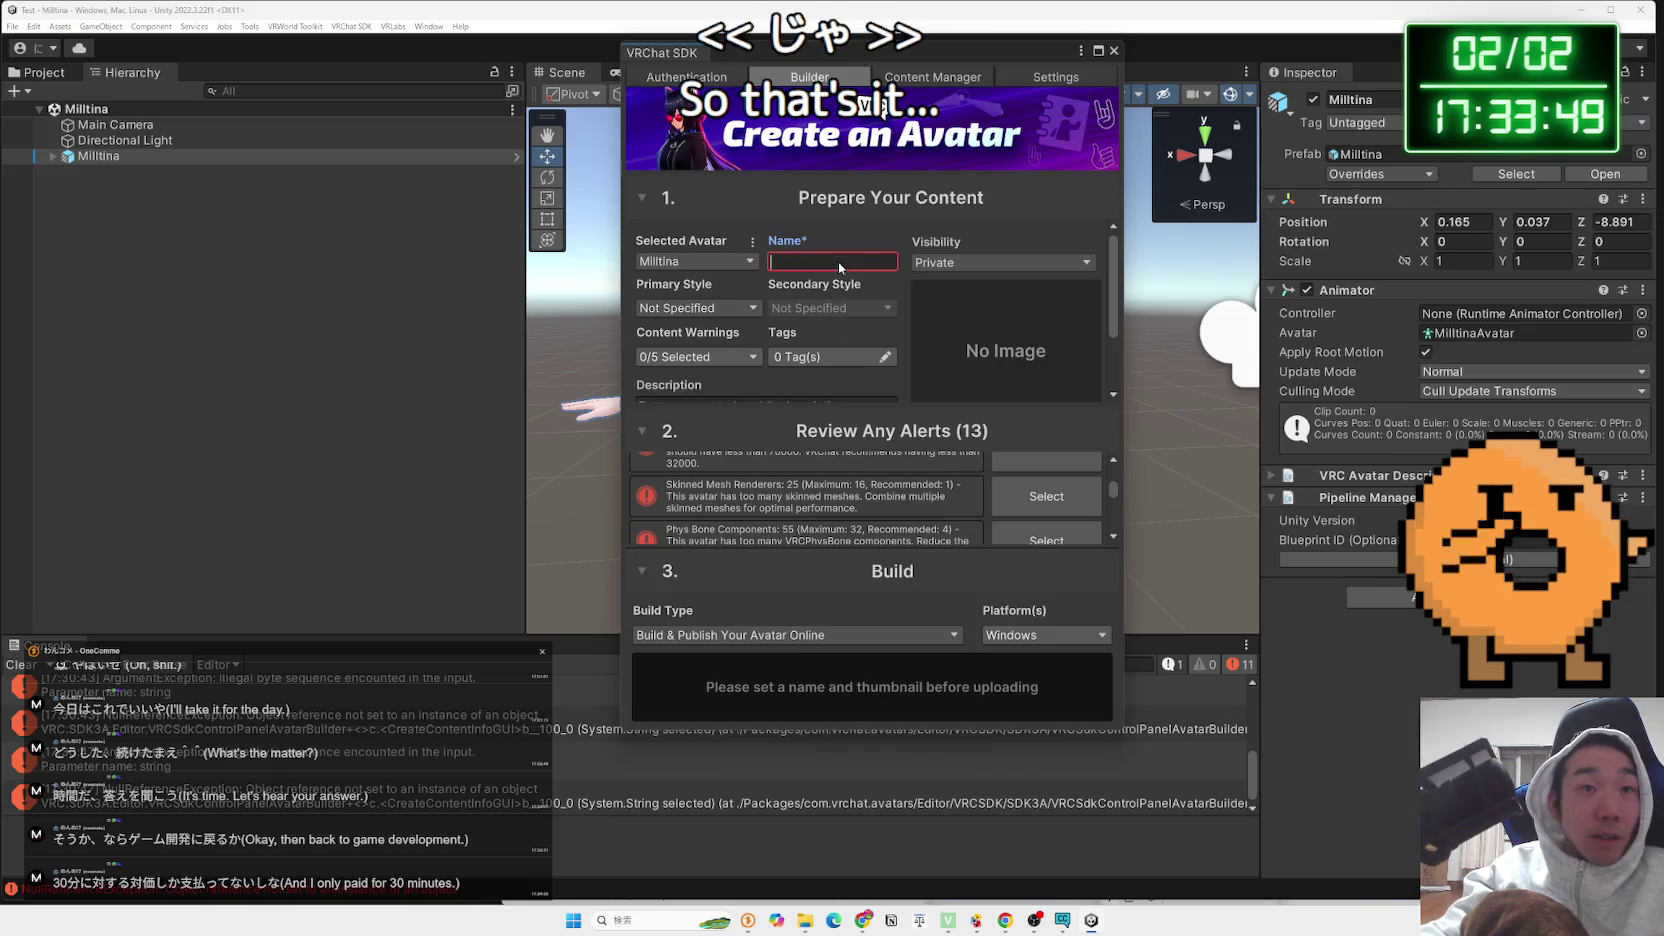
{"action": "type", "text": "あrut"}
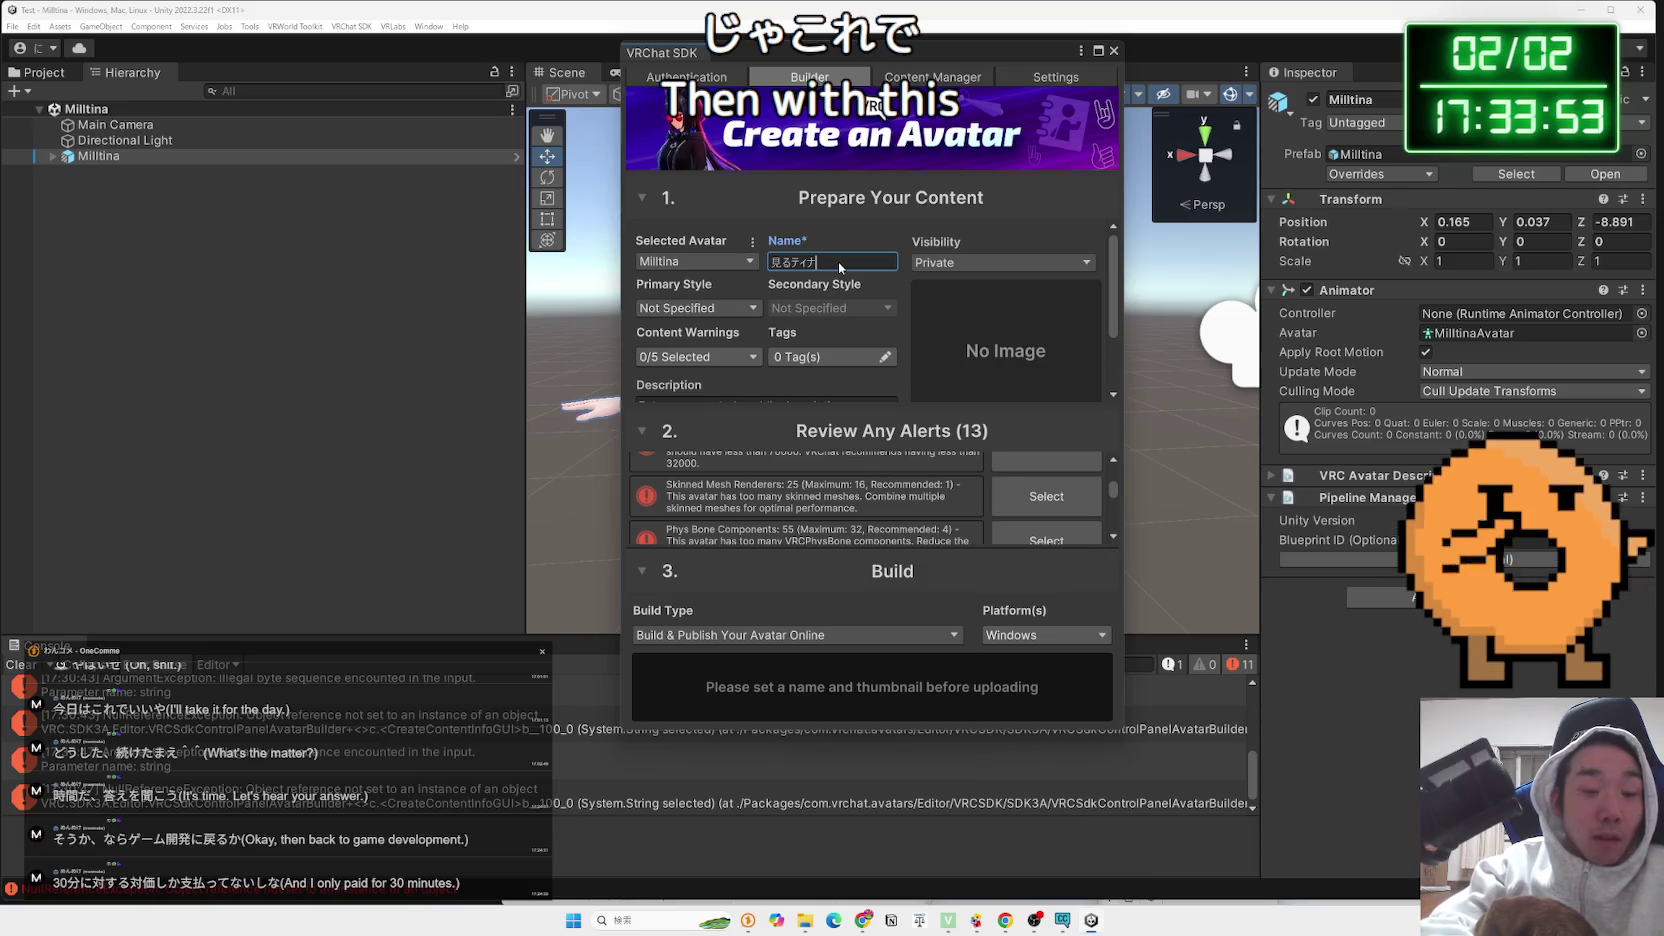
{"action": "type", "text": "ミル"}
{"action": "left_click", "coordinate": [984, 332]}
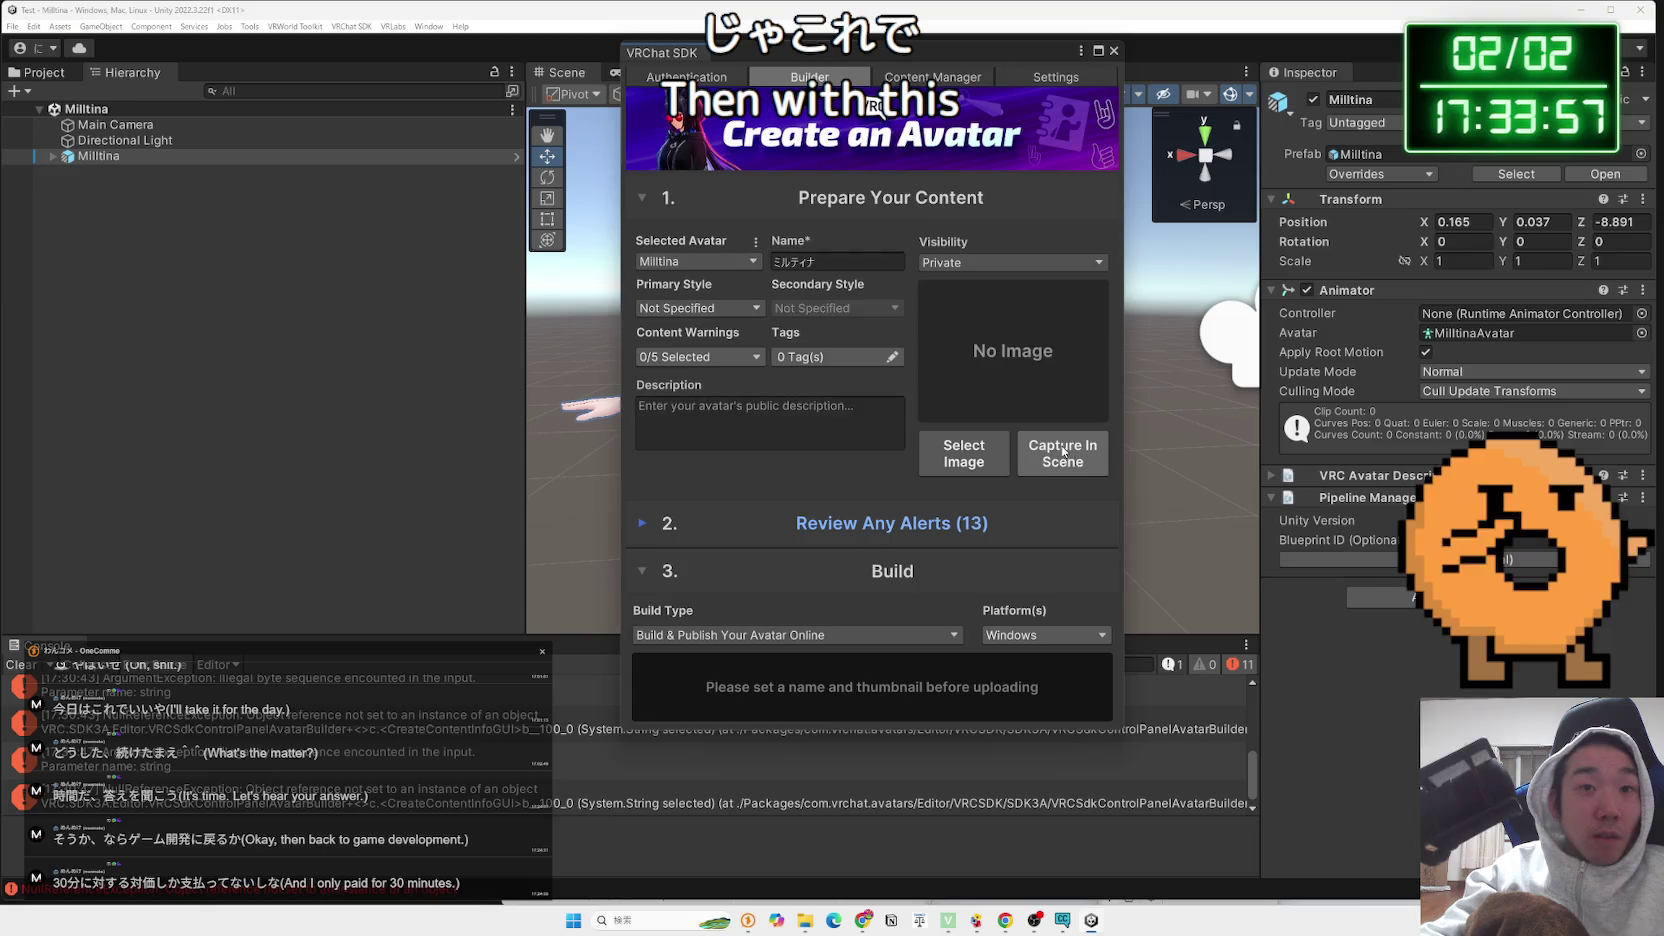
Capture a thumbnail in scene, review the build alerts, and start Build & Publish
{"action": "left_click", "coordinate": [1047, 452]}
{"action": "left_click", "coordinate": [907, 453]}
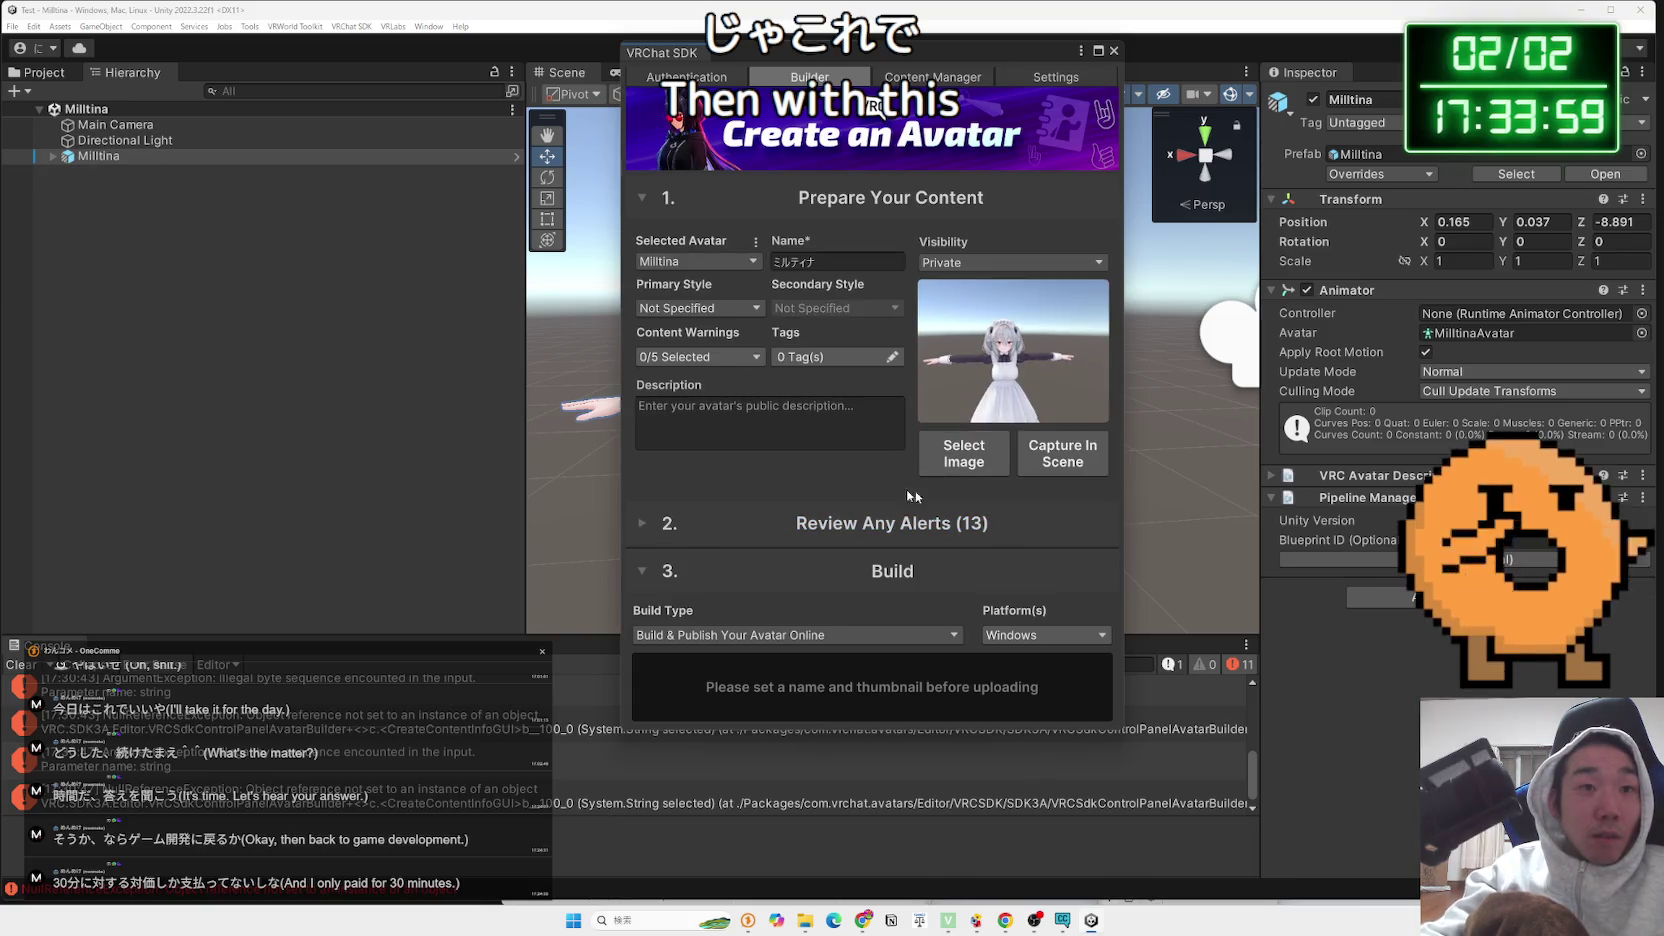
{"action": "left_click", "coordinate": [822, 518]}
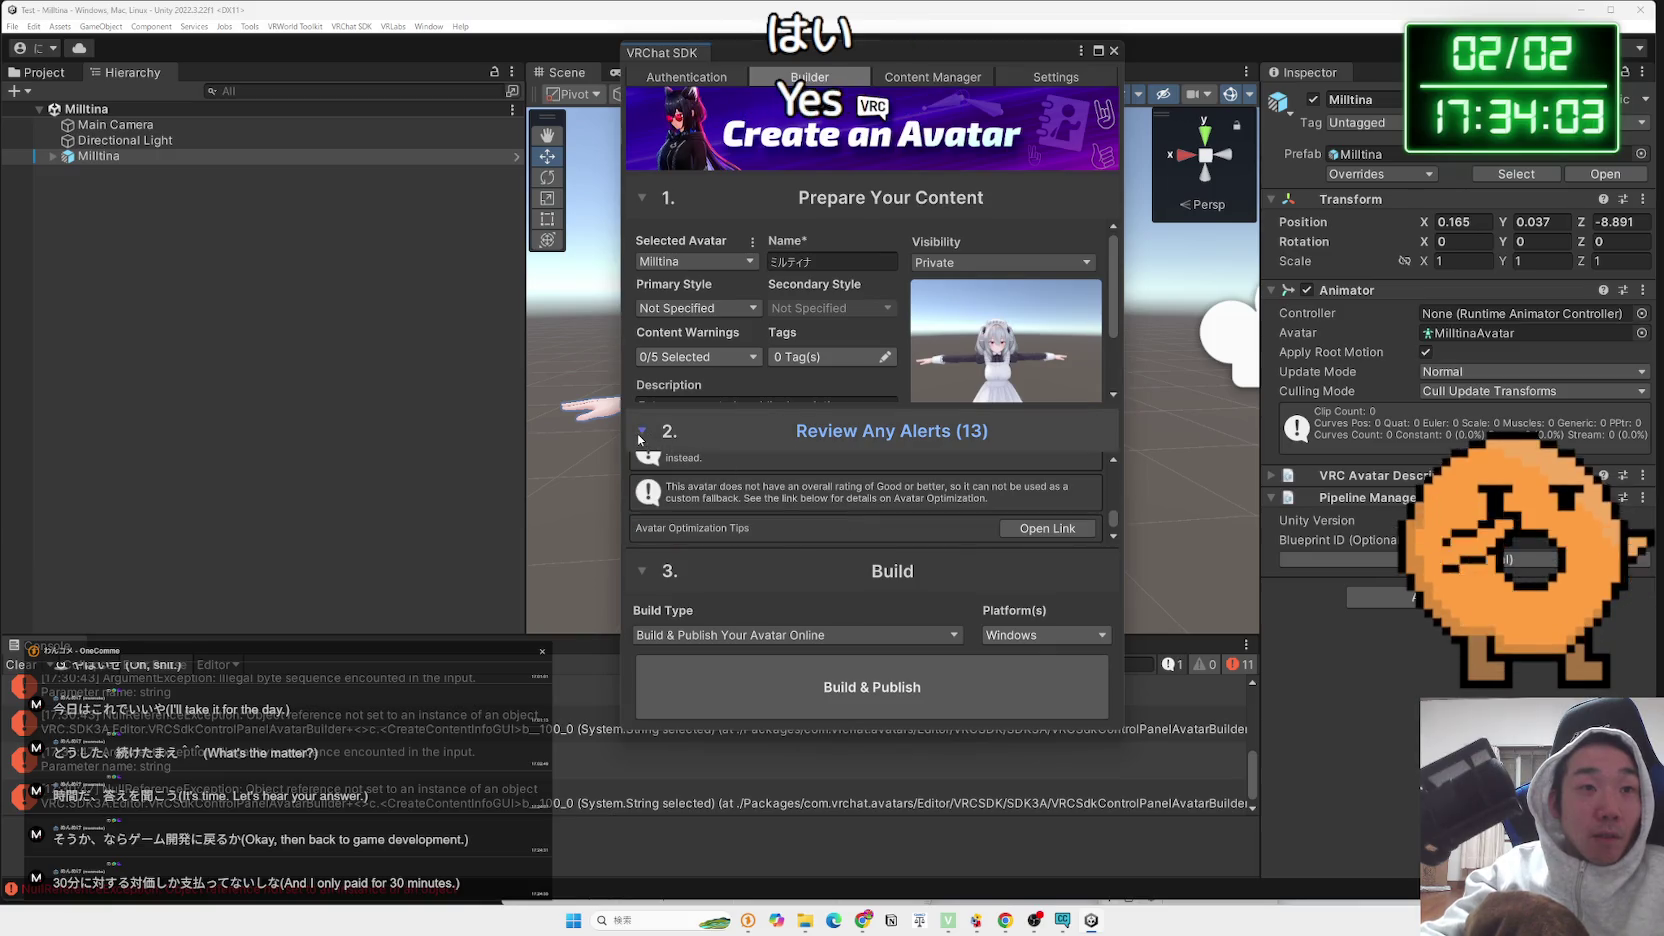
{"action": "left_click", "coordinate": [825, 431]}
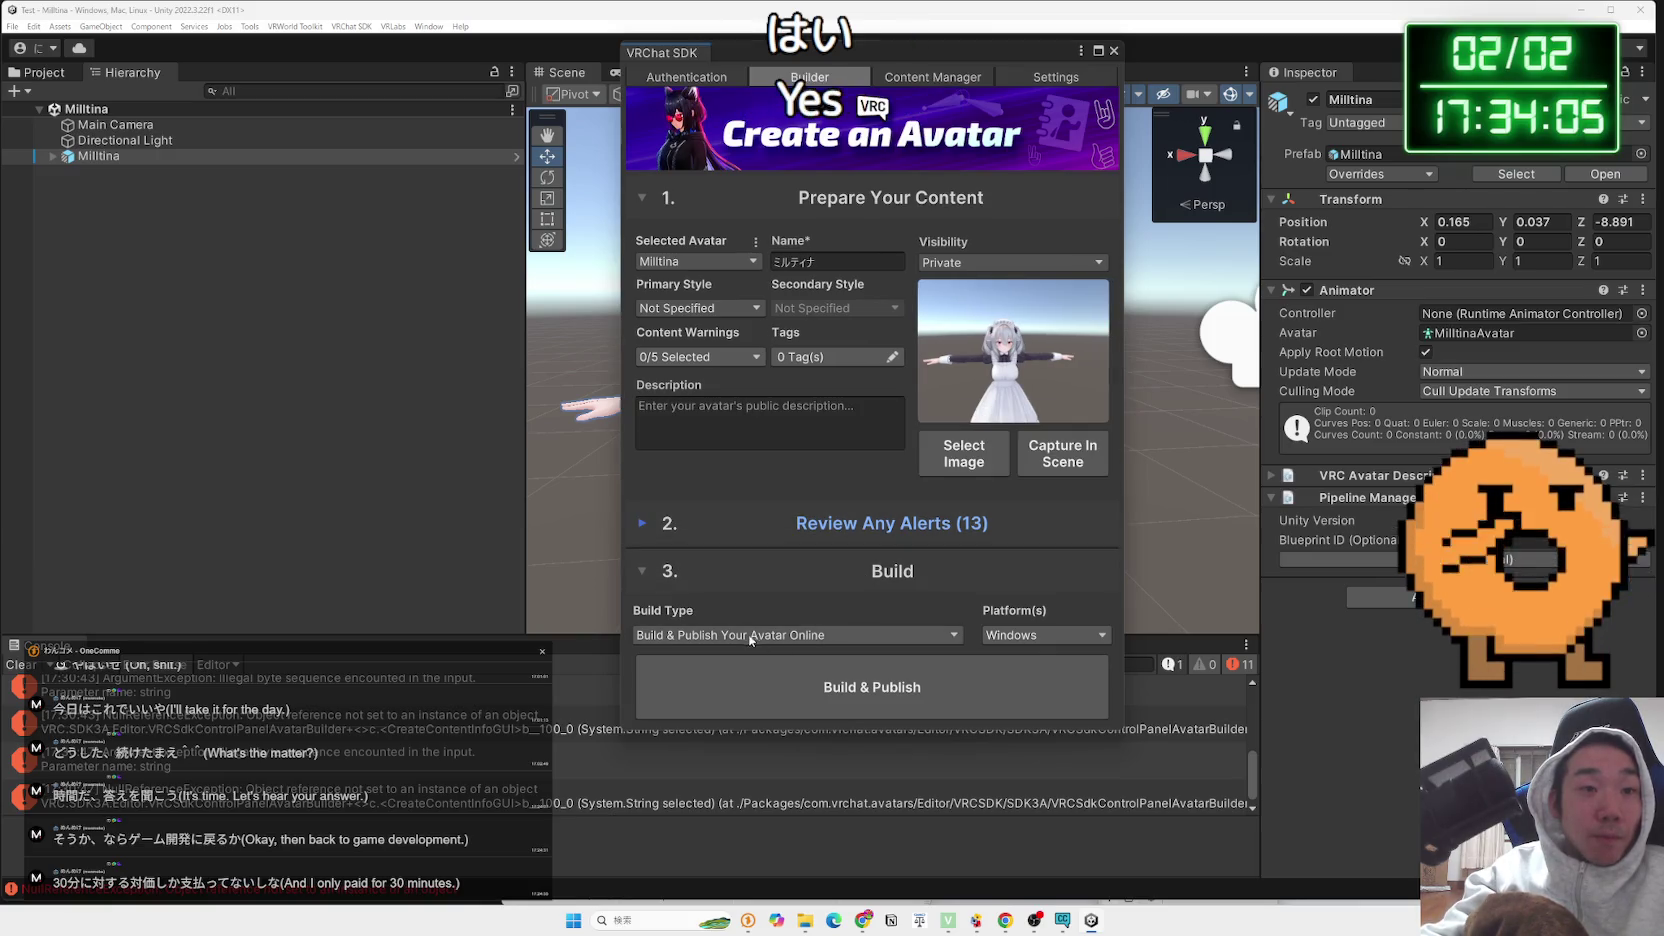
{"action": "left_click", "coordinate": [879, 683]}
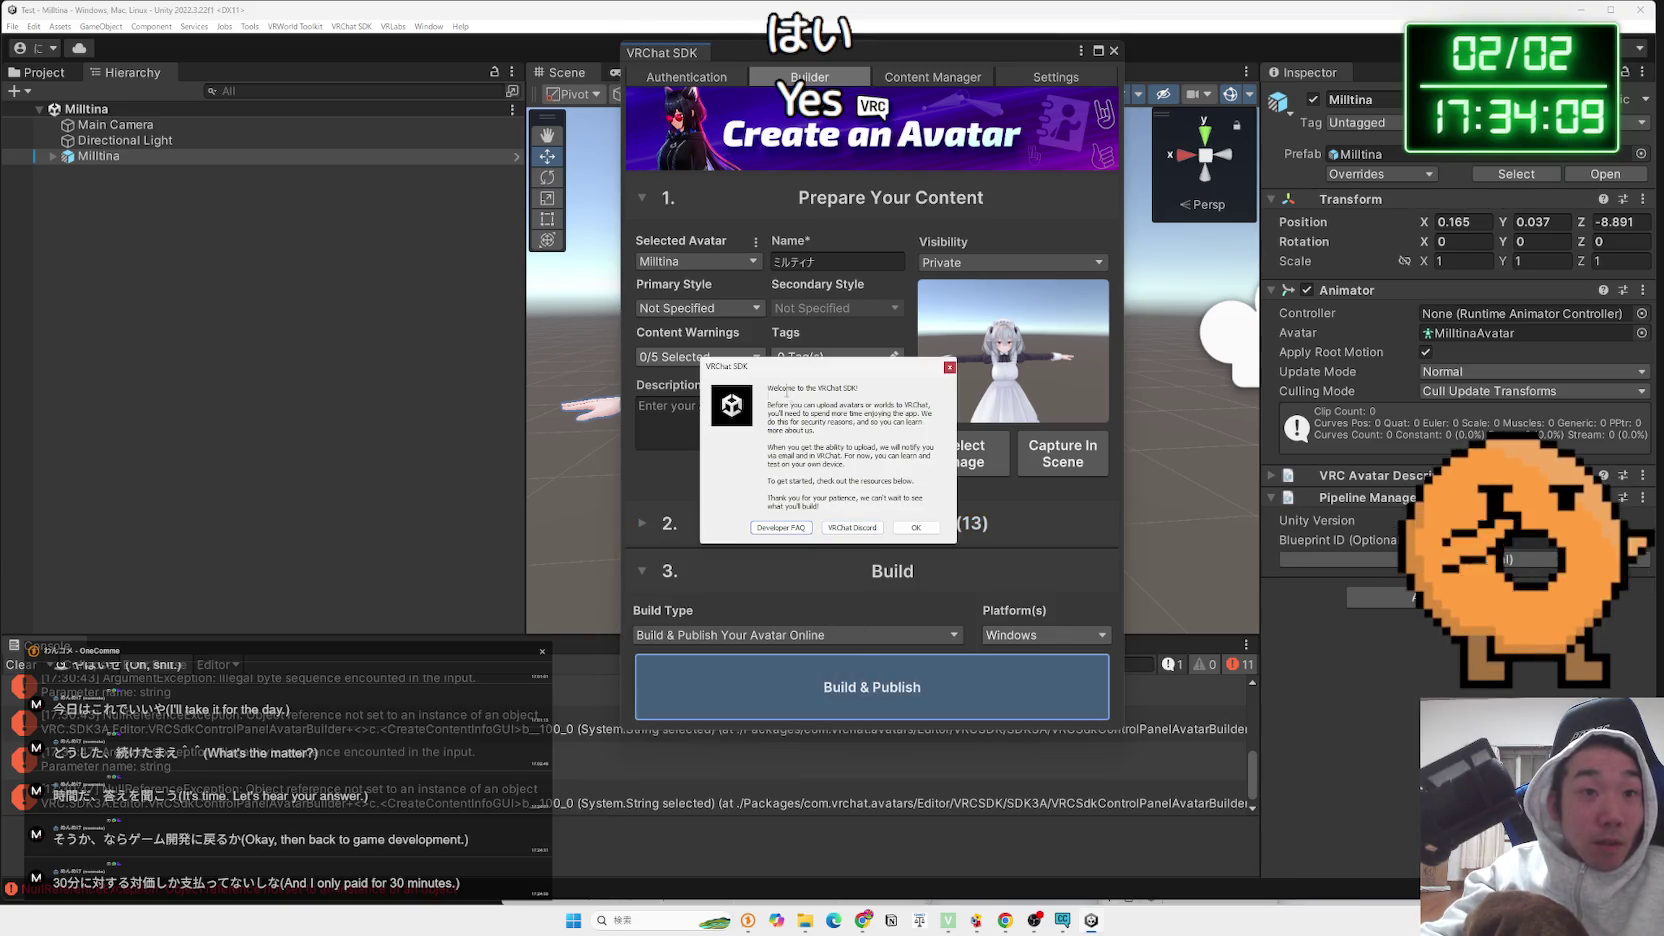
Select the Welcome notice's upload-restriction text, then switch back to the Gemini chat
{"action": "left_click_drag", "start_coordinate": [786, 393], "coordinate": [768, 470]}
{"action": "left_click", "coordinate": [768, 488]}
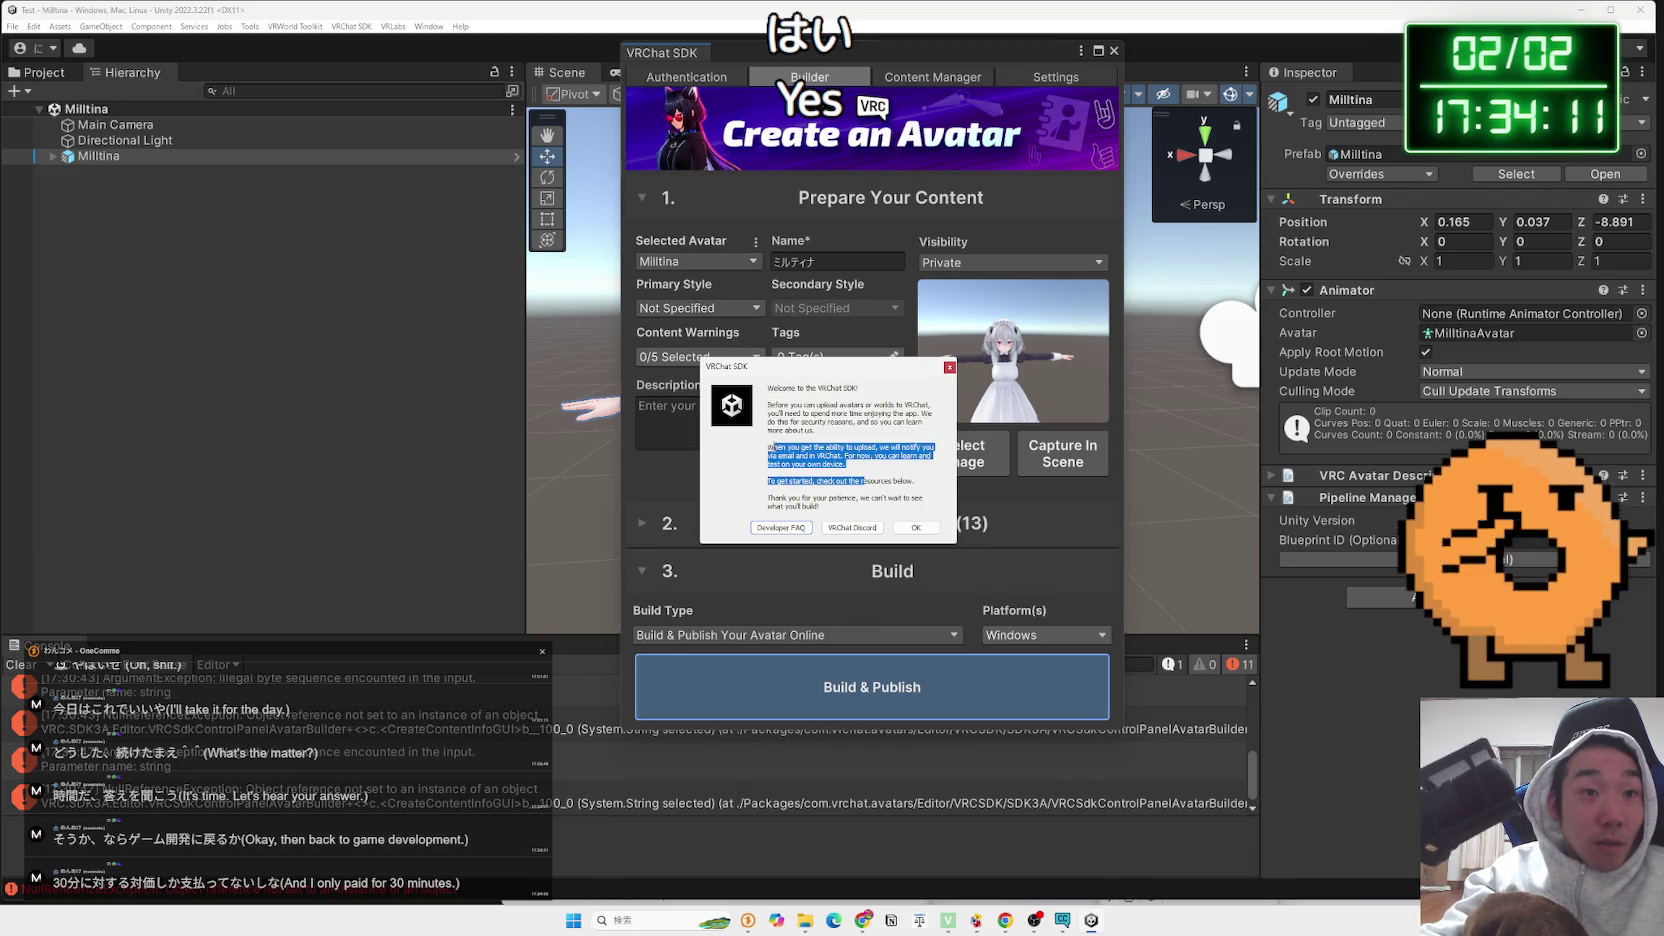
{"action": "left_click_drag", "start_coordinate": [875, 507], "coordinate": [787, 430]}
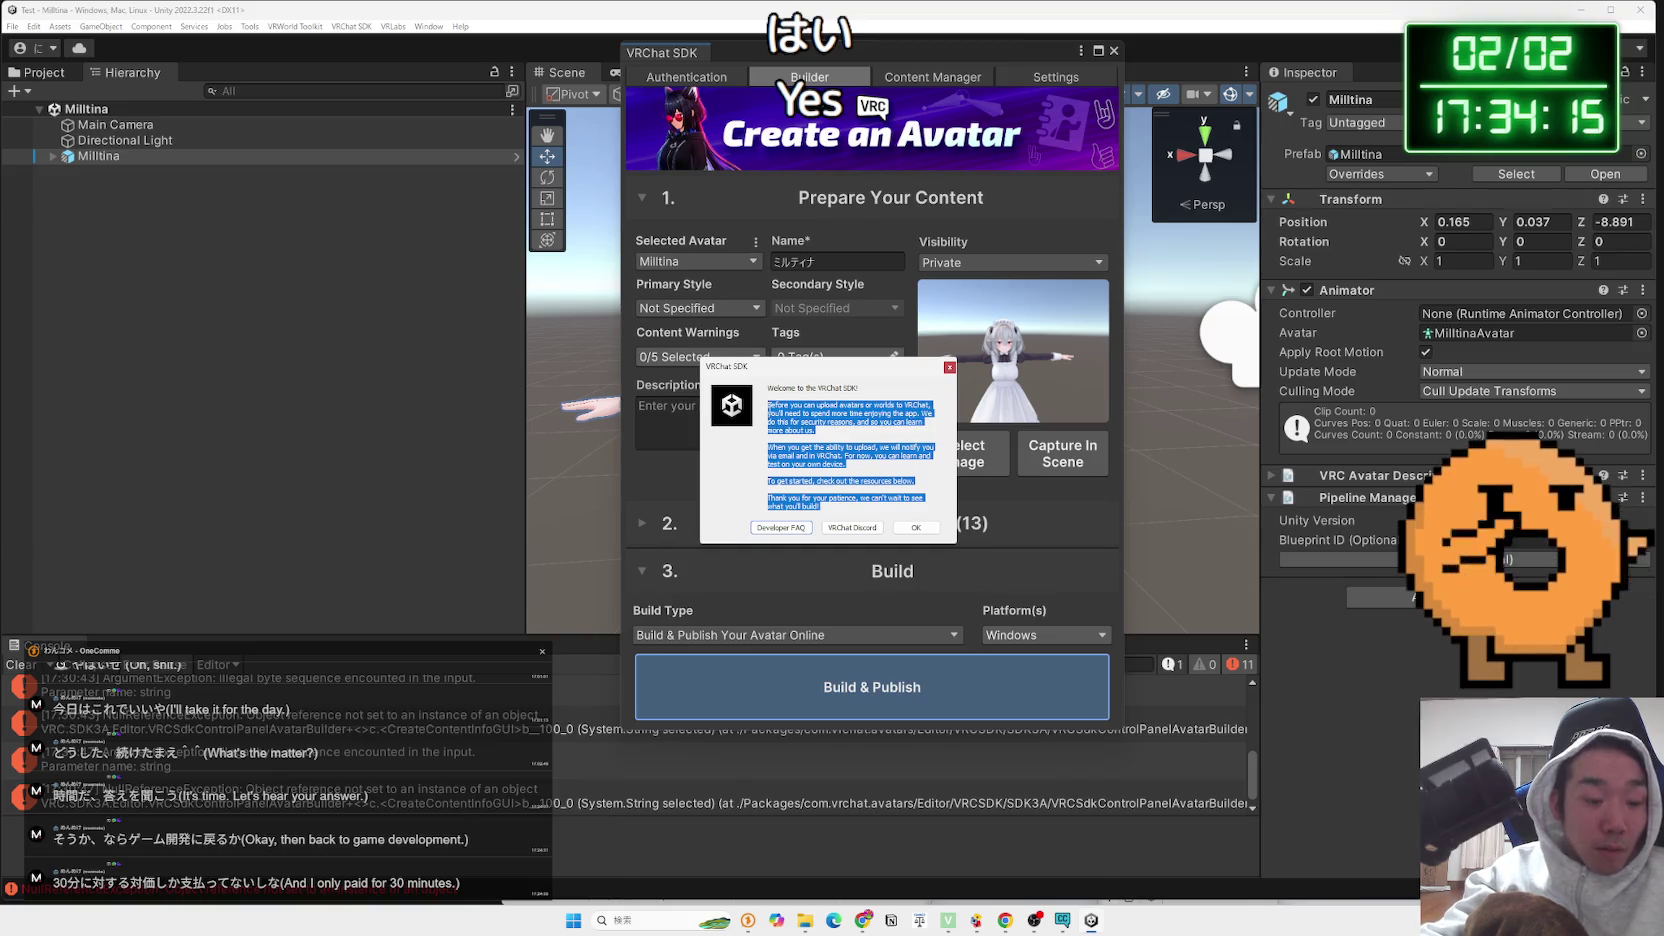
{"action": "left_click", "coordinate": [837, 438]}
{"action": "key", "text": "alt+Tab"}
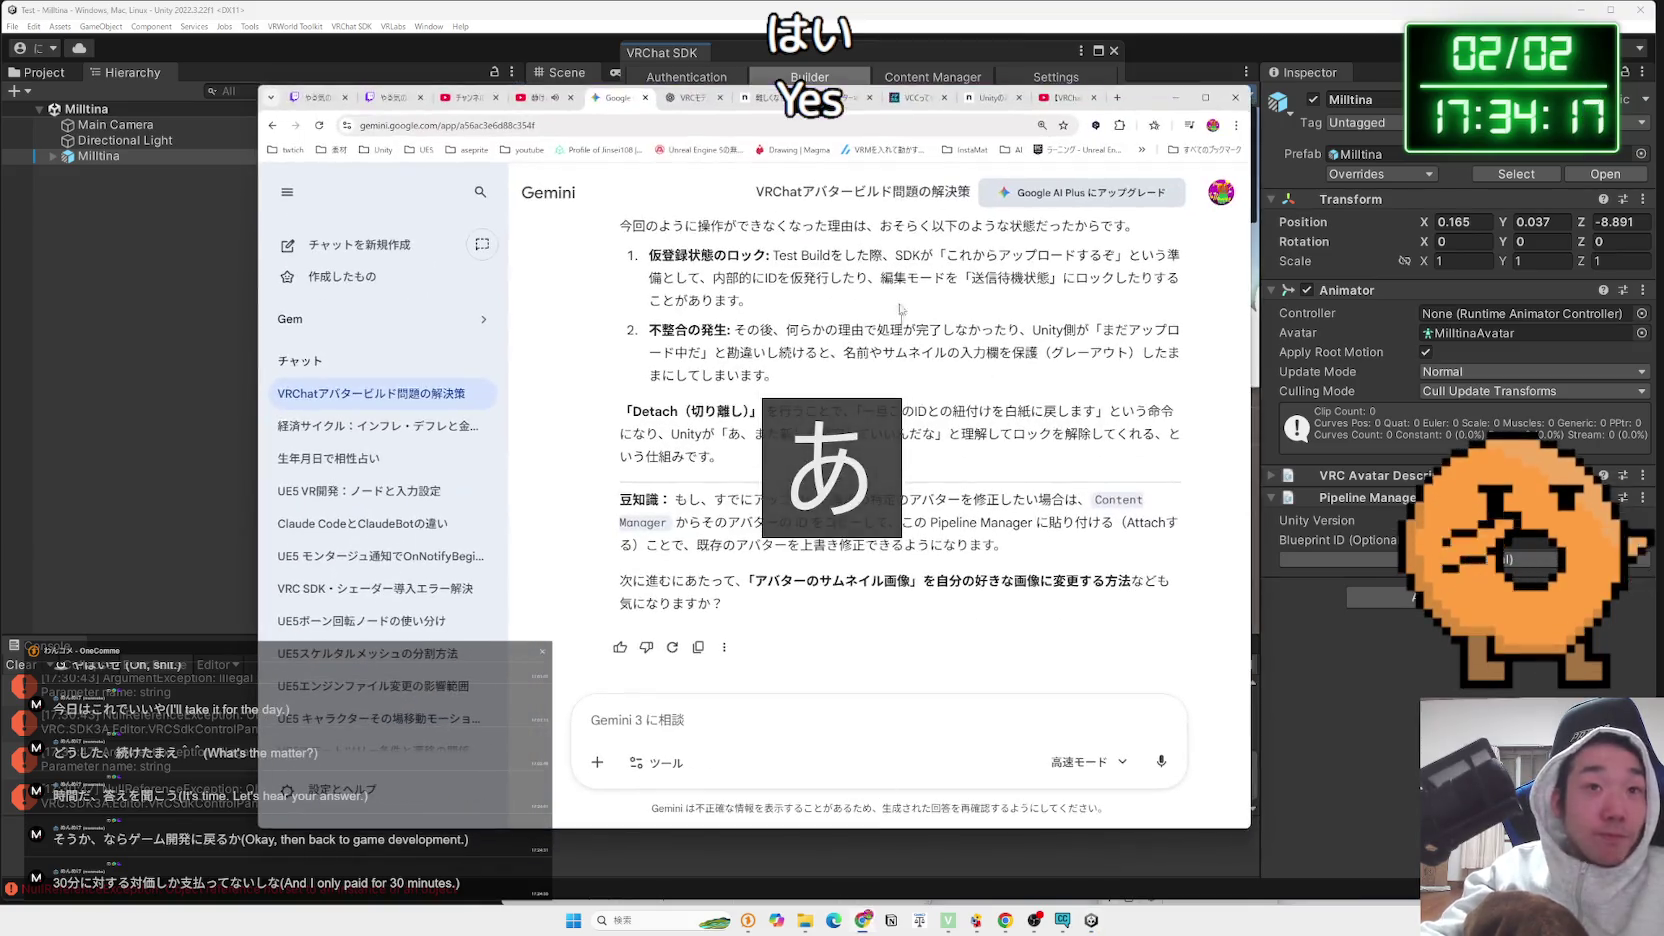
Paste the SDK welcome notice into the DeepL panel to translate it into Japanese
{"action": "left_click_drag", "start_coordinate": [1158, 97], "coordinate": [1238, 76]}
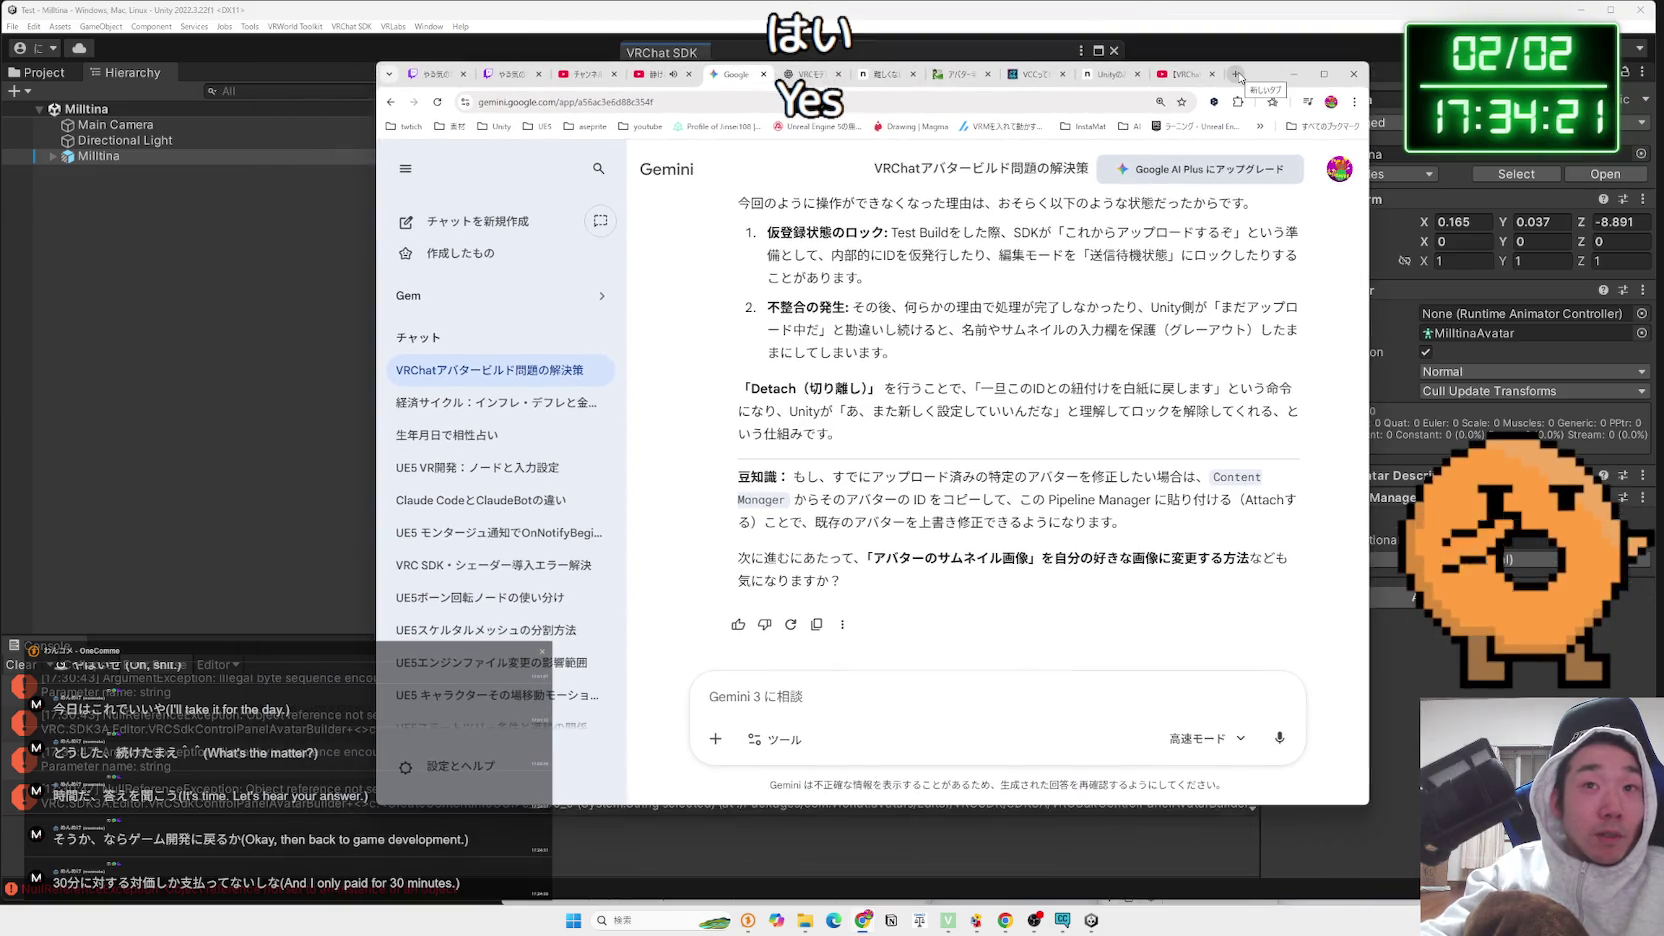
{"action": "left_click", "coordinate": [1238, 76]}
{"action": "left_click", "coordinate": [1238, 101]}
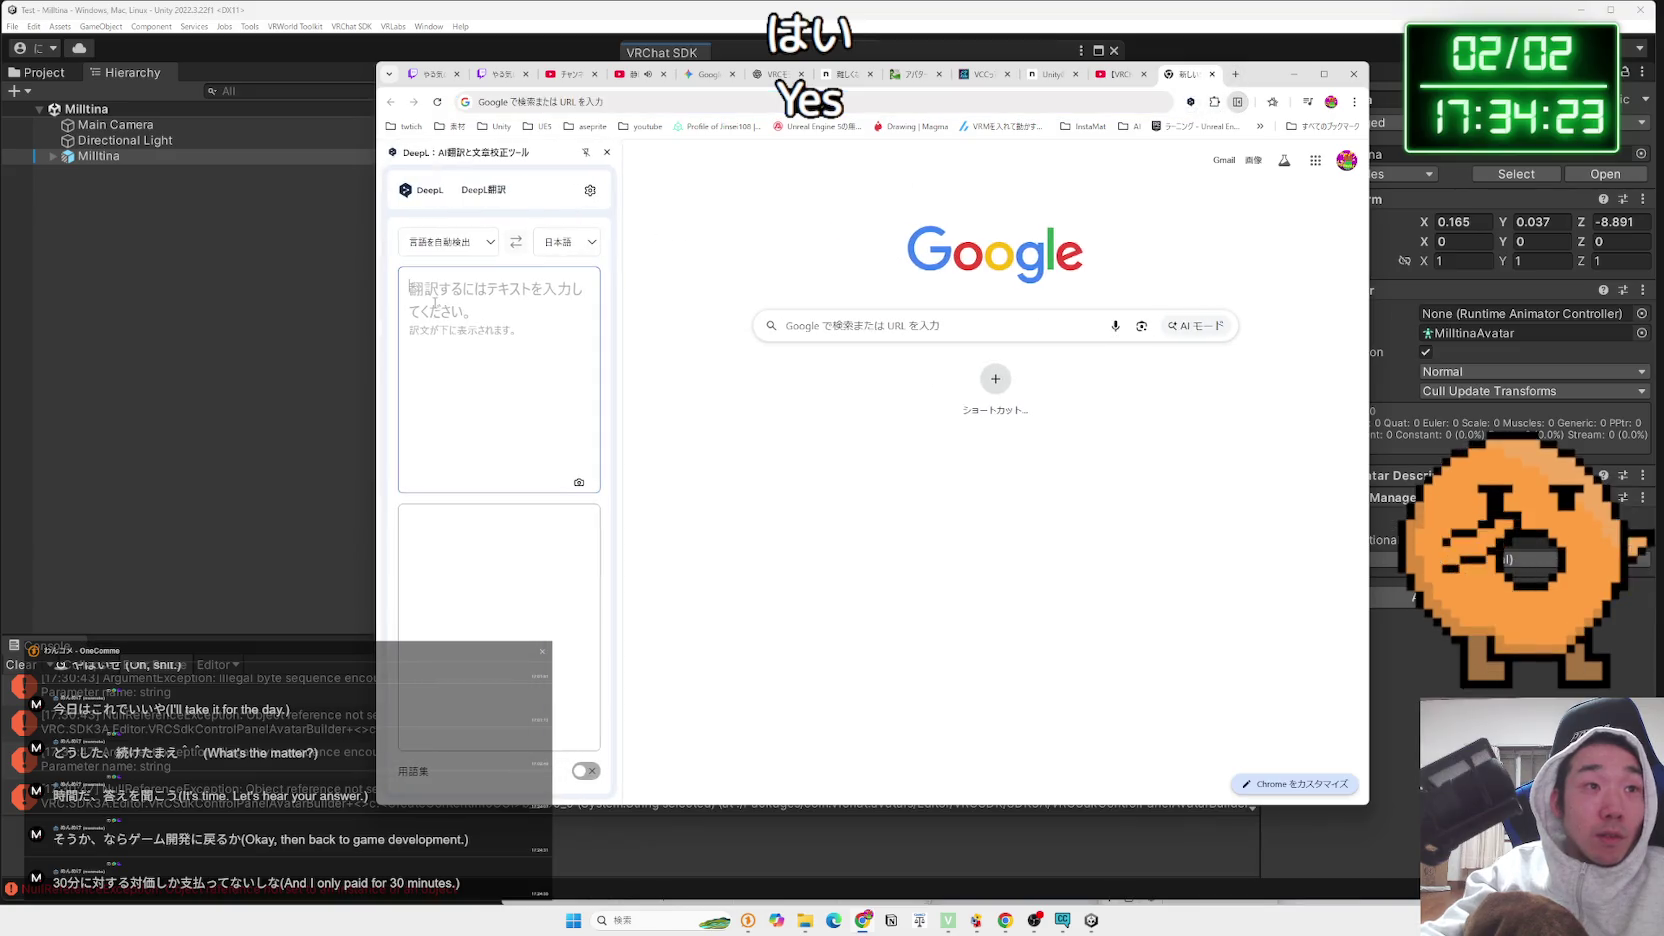
{"action": "key", "text": "ctrl+v"}
{"action": "left_click_drag", "start_coordinate": [1279, 77], "coordinate": [1515, 49]}
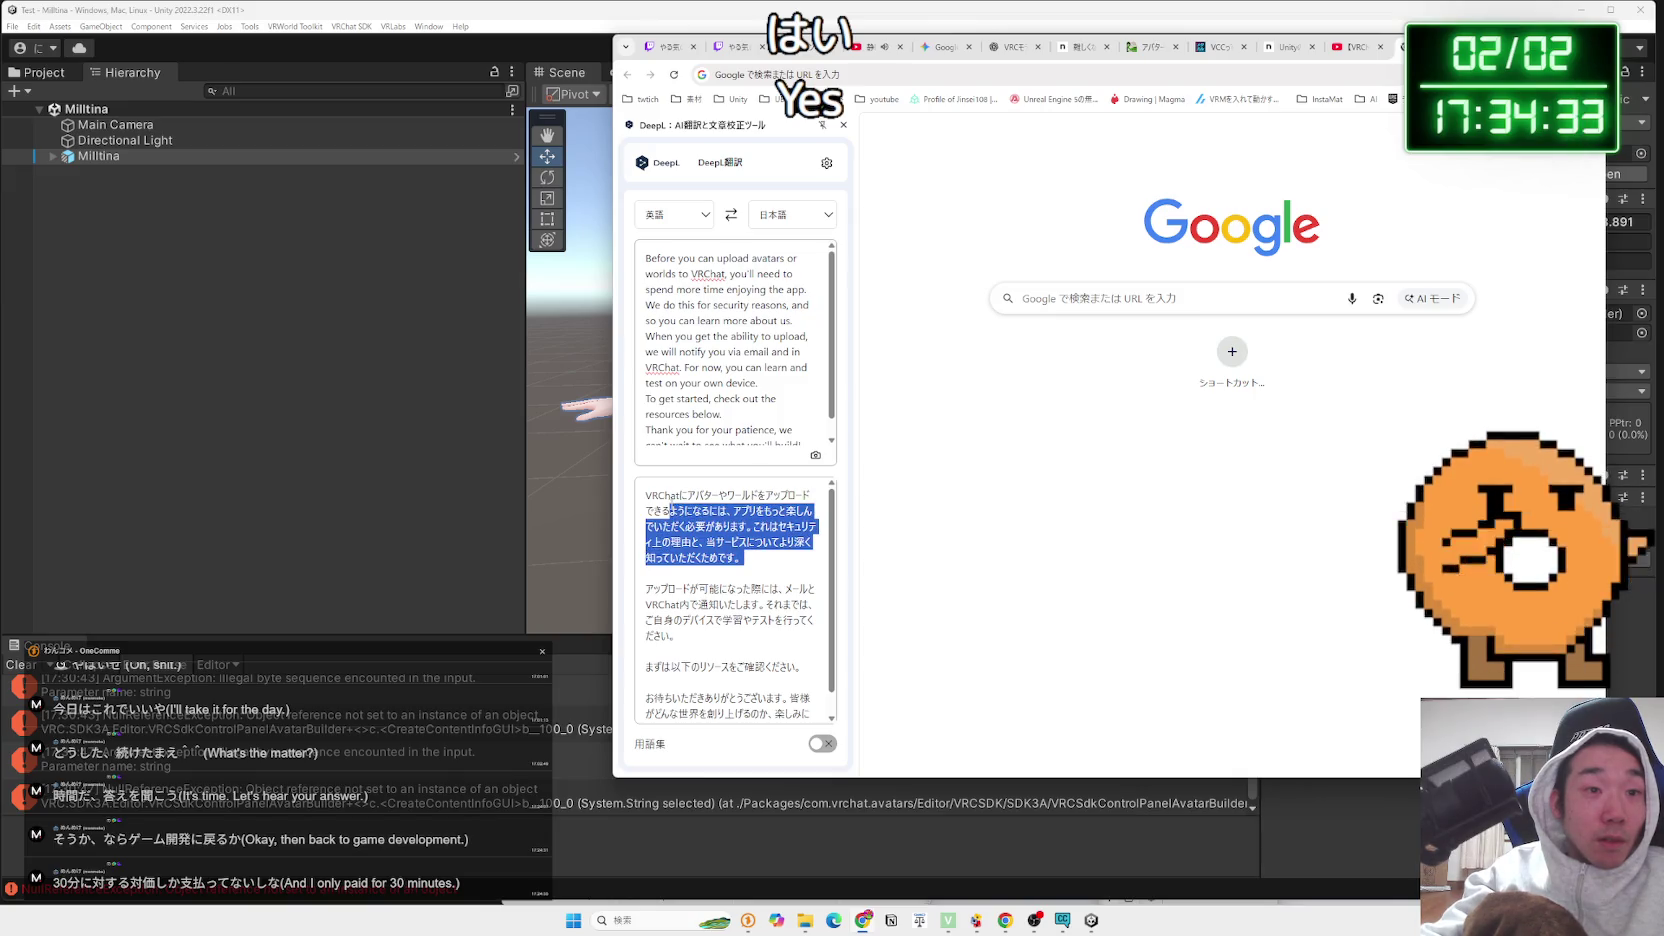
{"action": "left_click_drag", "start_coordinate": [672, 510], "coordinate": [686, 526]}
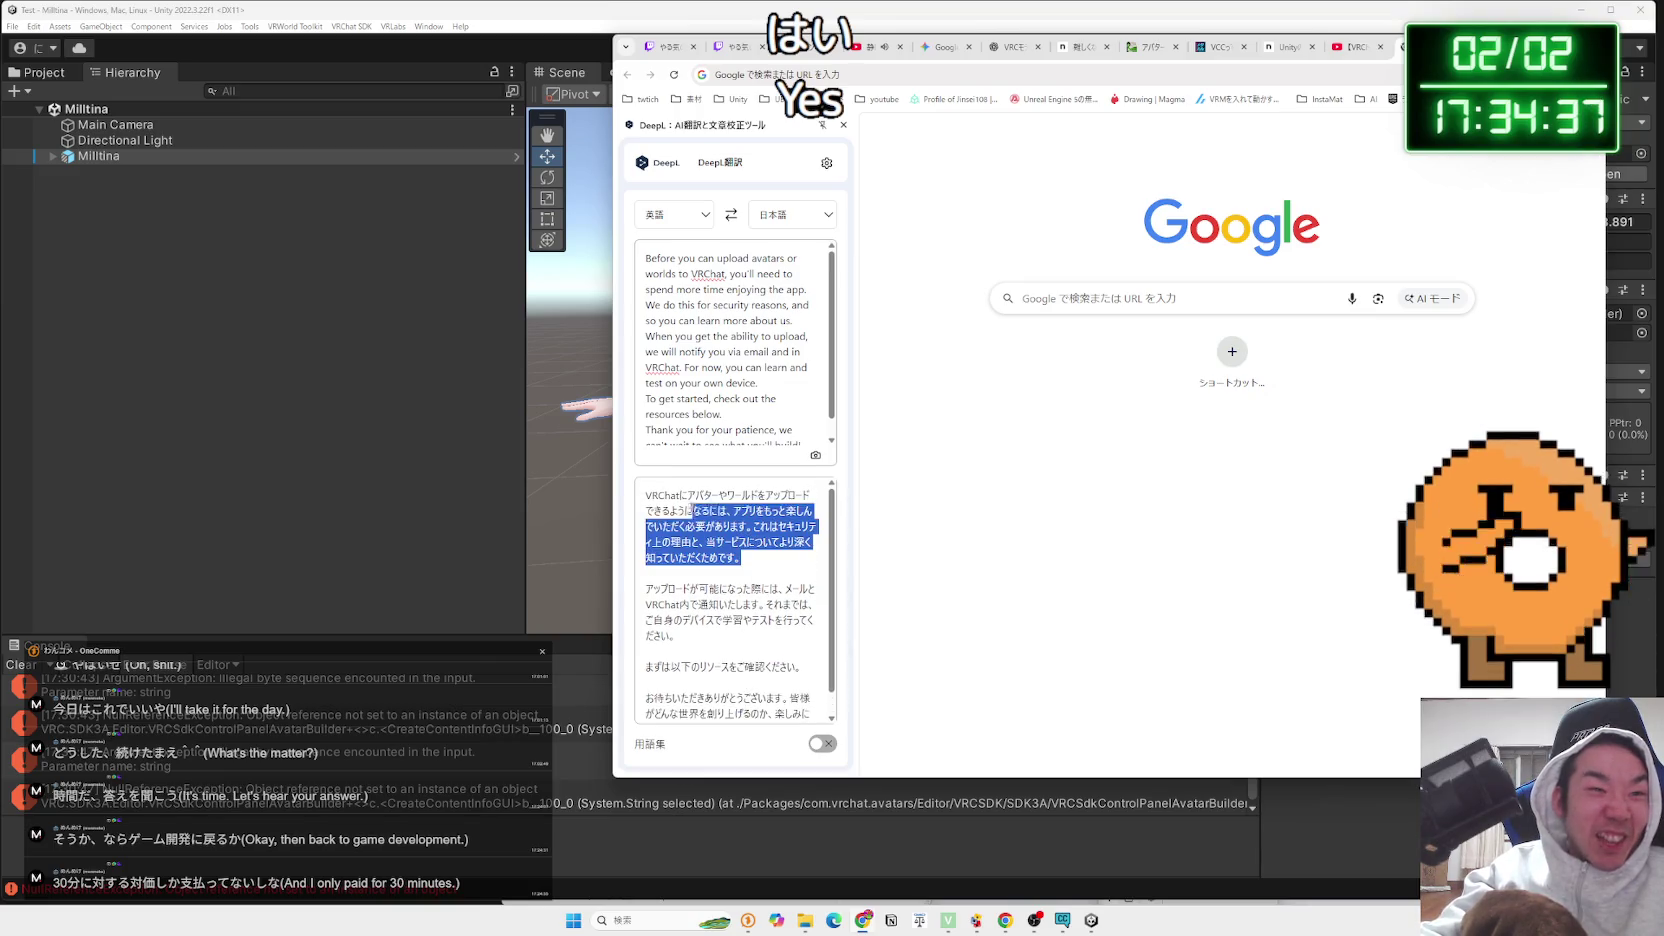
{"action": "left_click", "coordinate": [757, 568]}
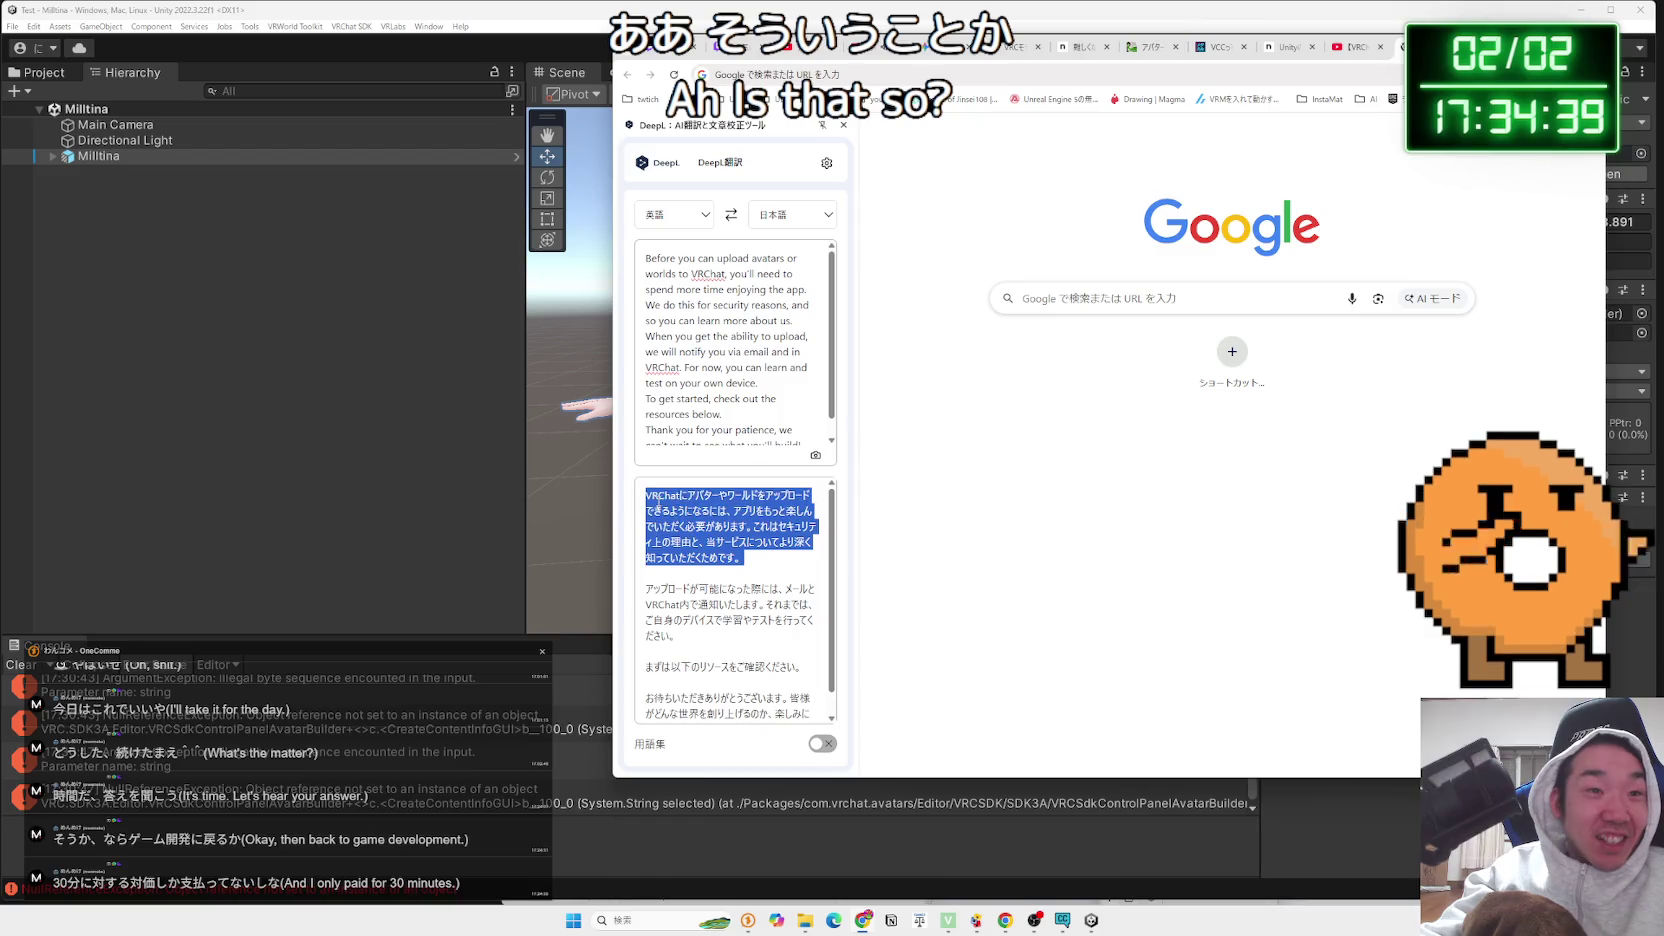
Open the Gemini build chat from bookmarks, then switch to the vrc.wiki avatar upload guide
{"action": "left_click", "coordinate": [880, 99]}
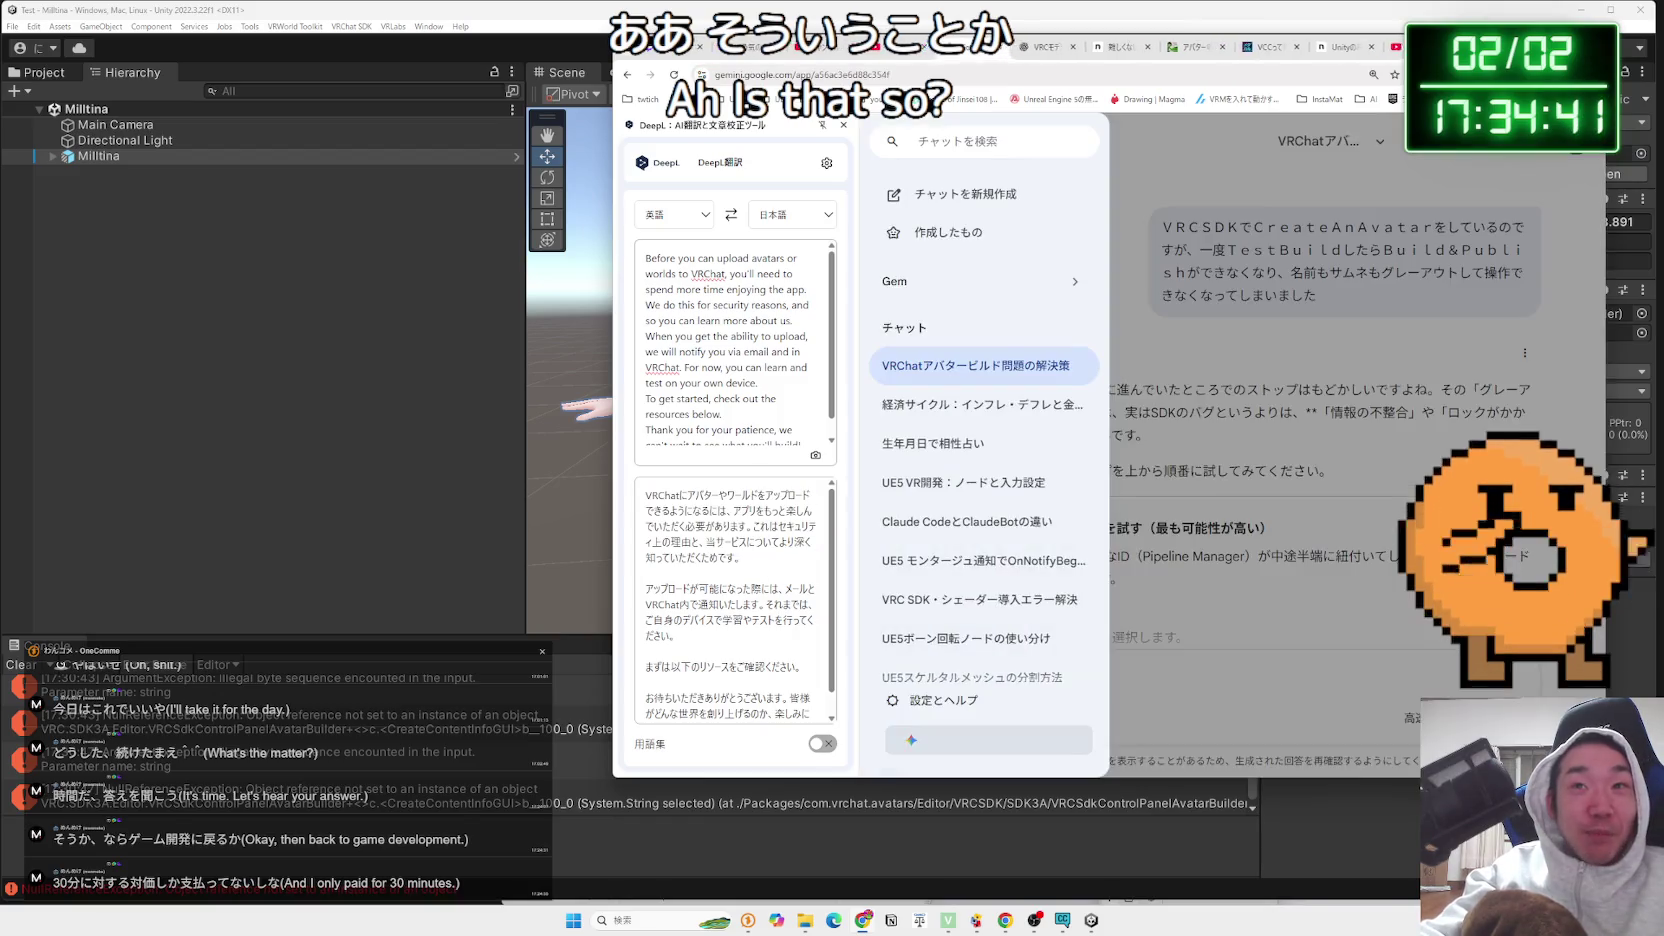
{"action": "left_click", "coordinate": [960, 323]}
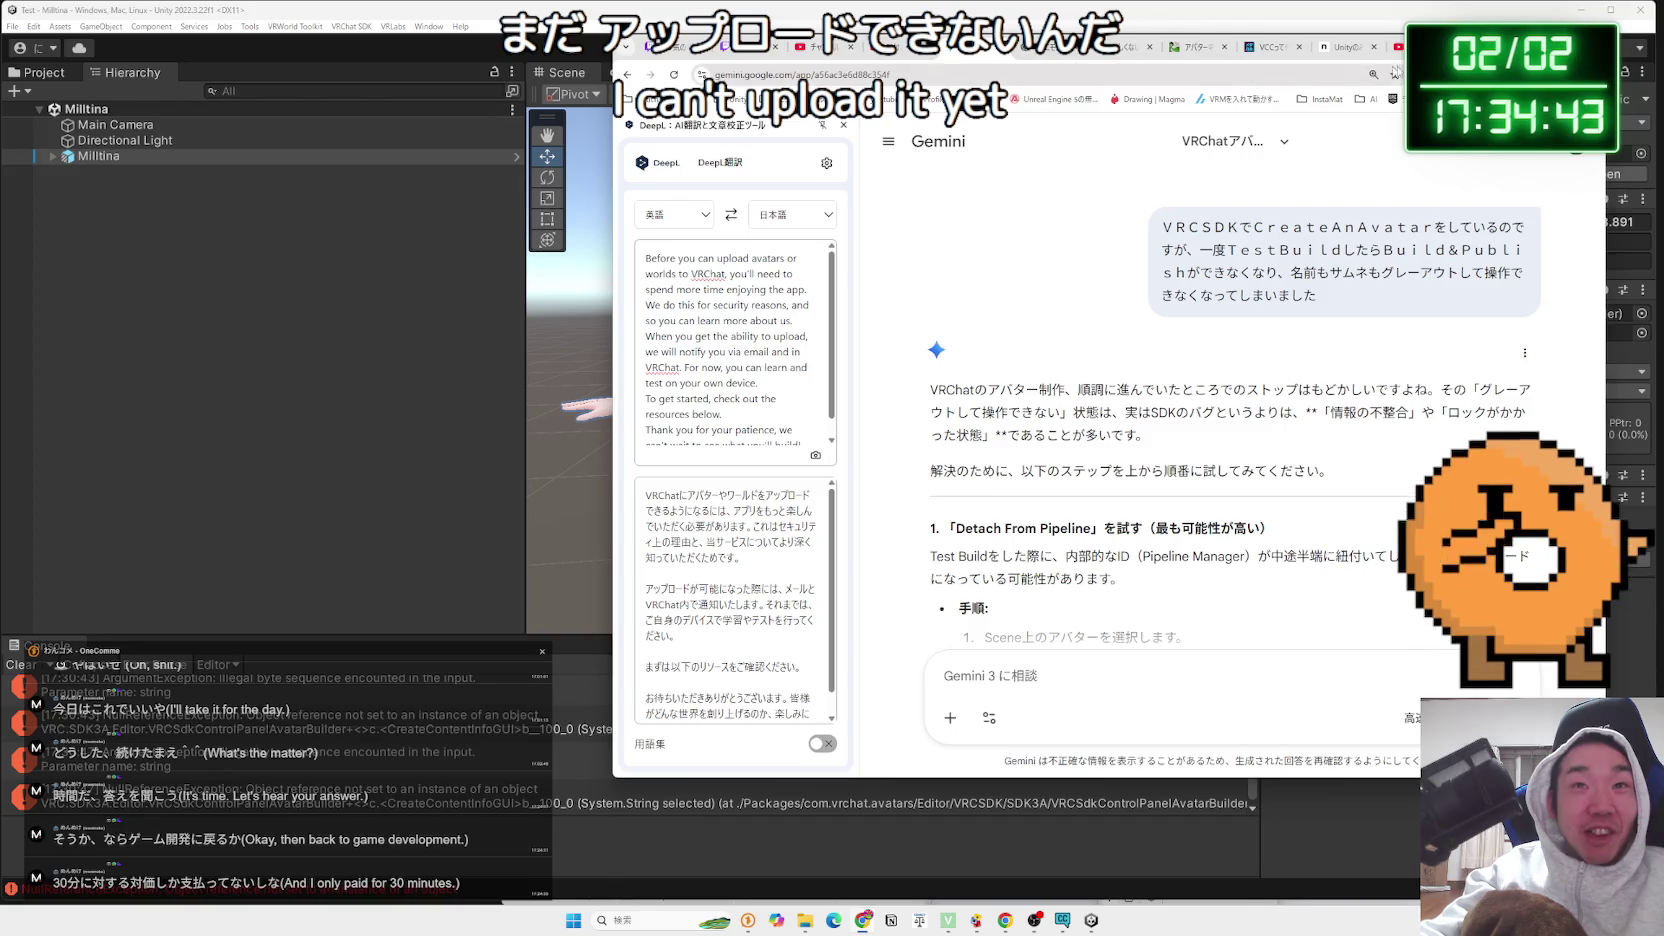
{"action": "left_click_drag", "start_coordinate": [1196, 37], "coordinate": [896, 37]}
{"action": "left_click", "coordinate": [896, 50]}
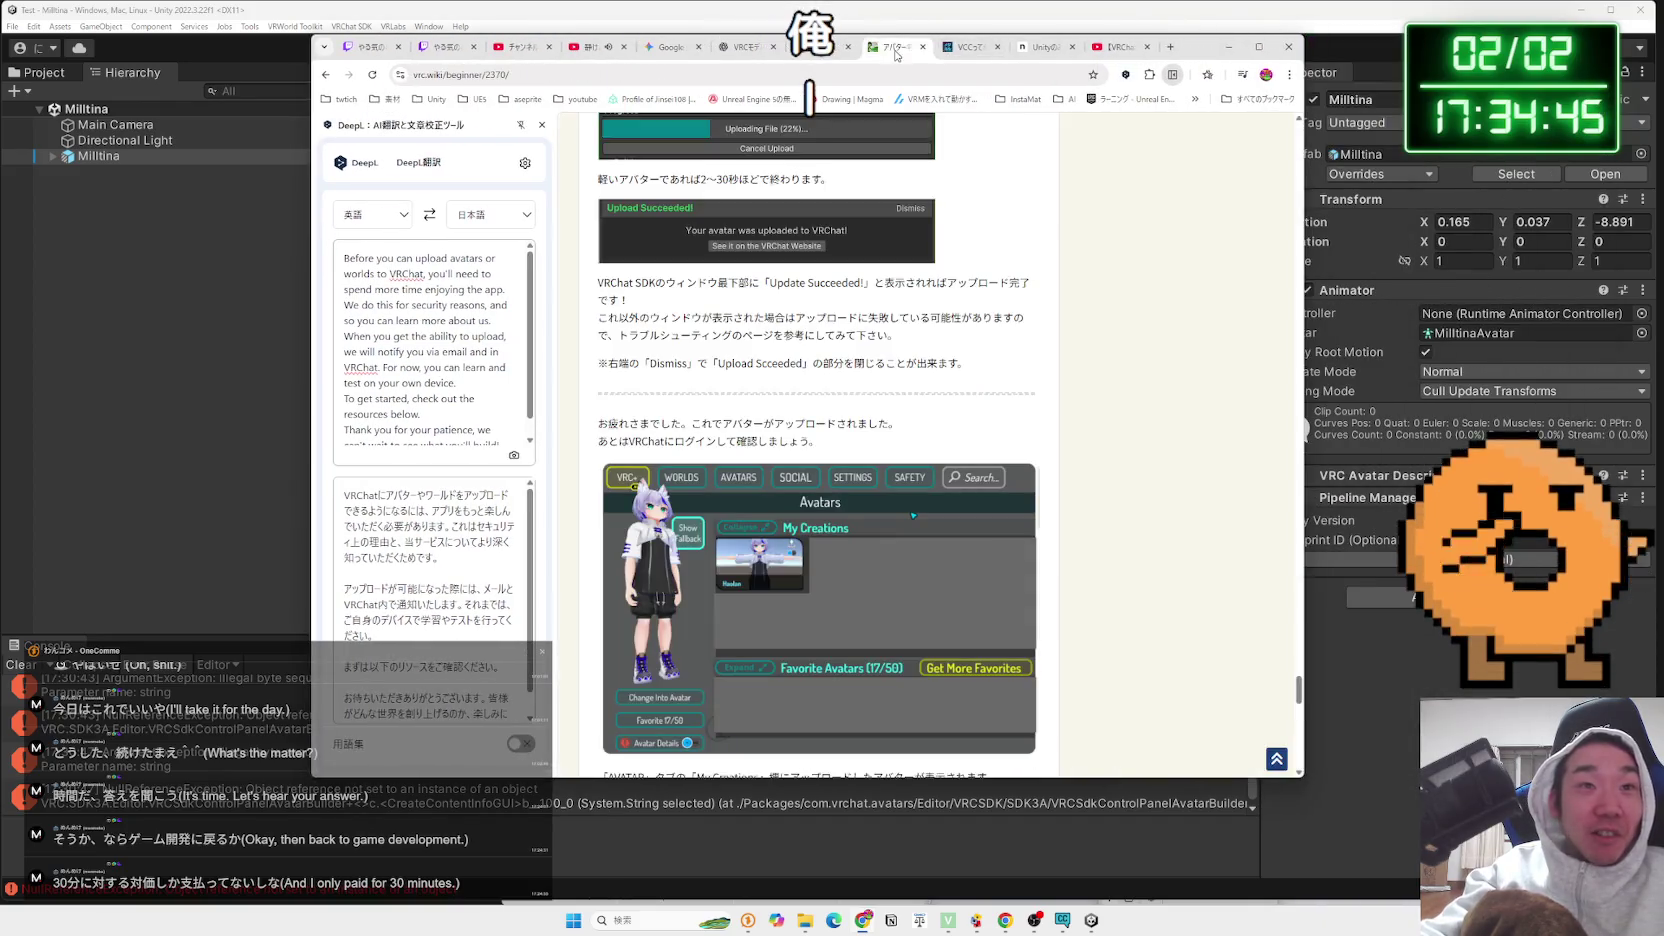
Search Google for 'とらすとれべる' and open the CGbox article on VRChat trust ranks
{"action": "scroll", "coordinate": [889, 351], "scroll_direction": "up", "scroll_amount": 15}
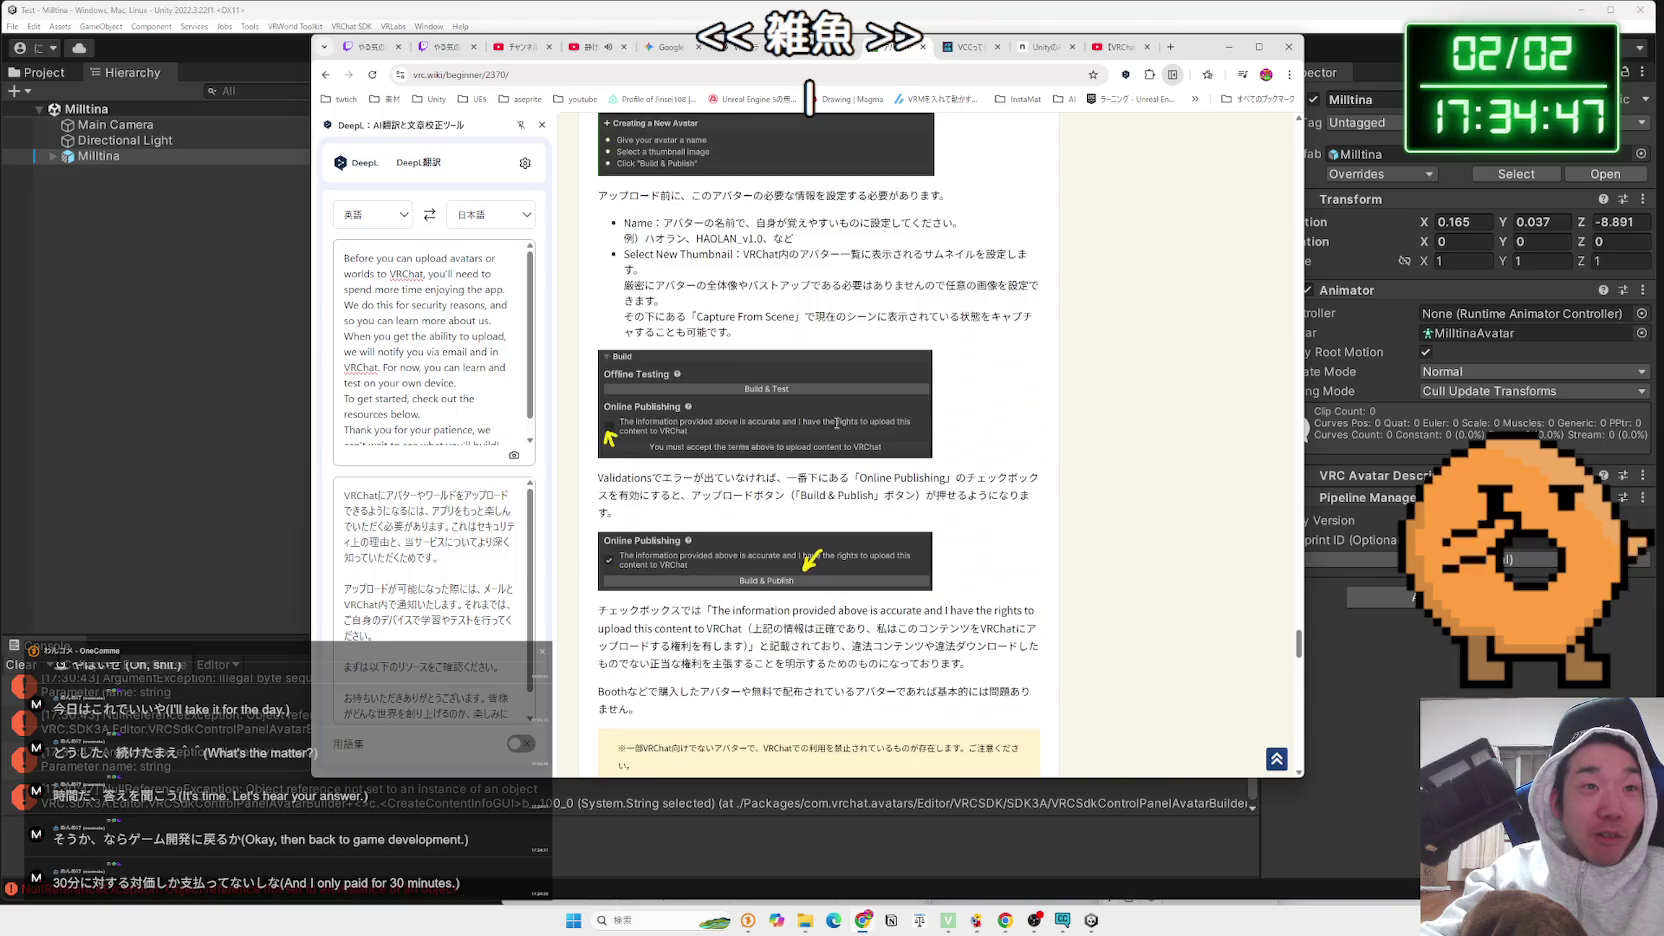
{"action": "scroll", "coordinate": [842, 437], "scroll_direction": "down", "scroll_amount": 14}
{"action": "scroll", "coordinate": [846, 437], "scroll_direction": "up", "scroll_amount": 8}
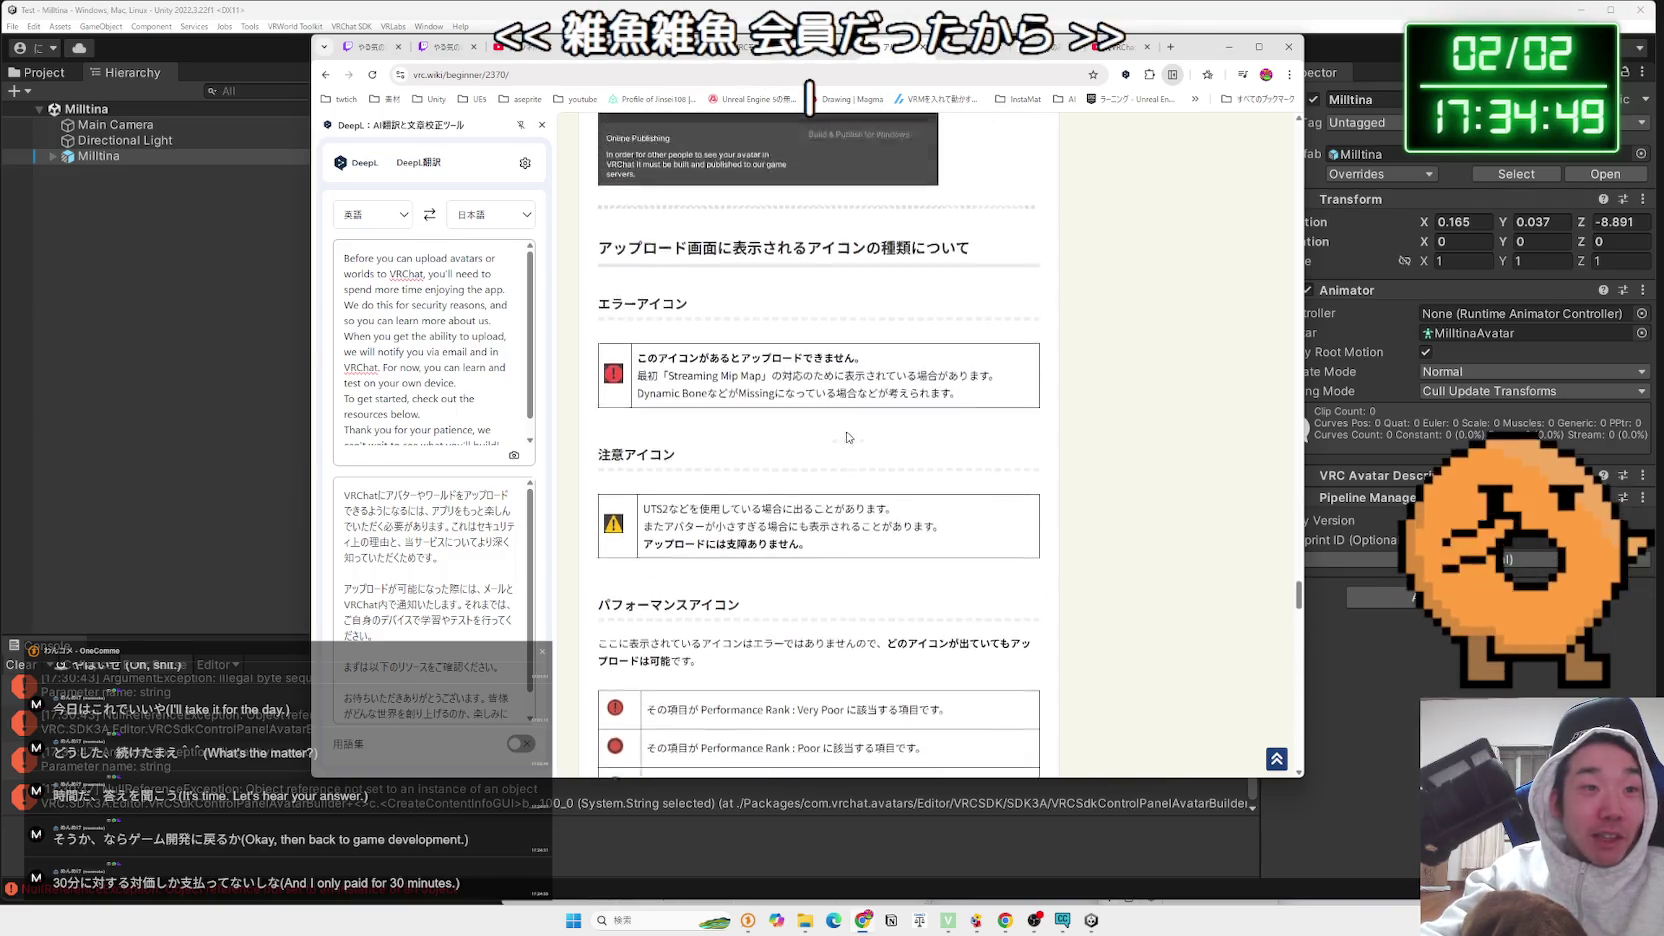
{"action": "scroll", "coordinate": [846, 435], "scroll_direction": "up", "scroll_amount": 7}
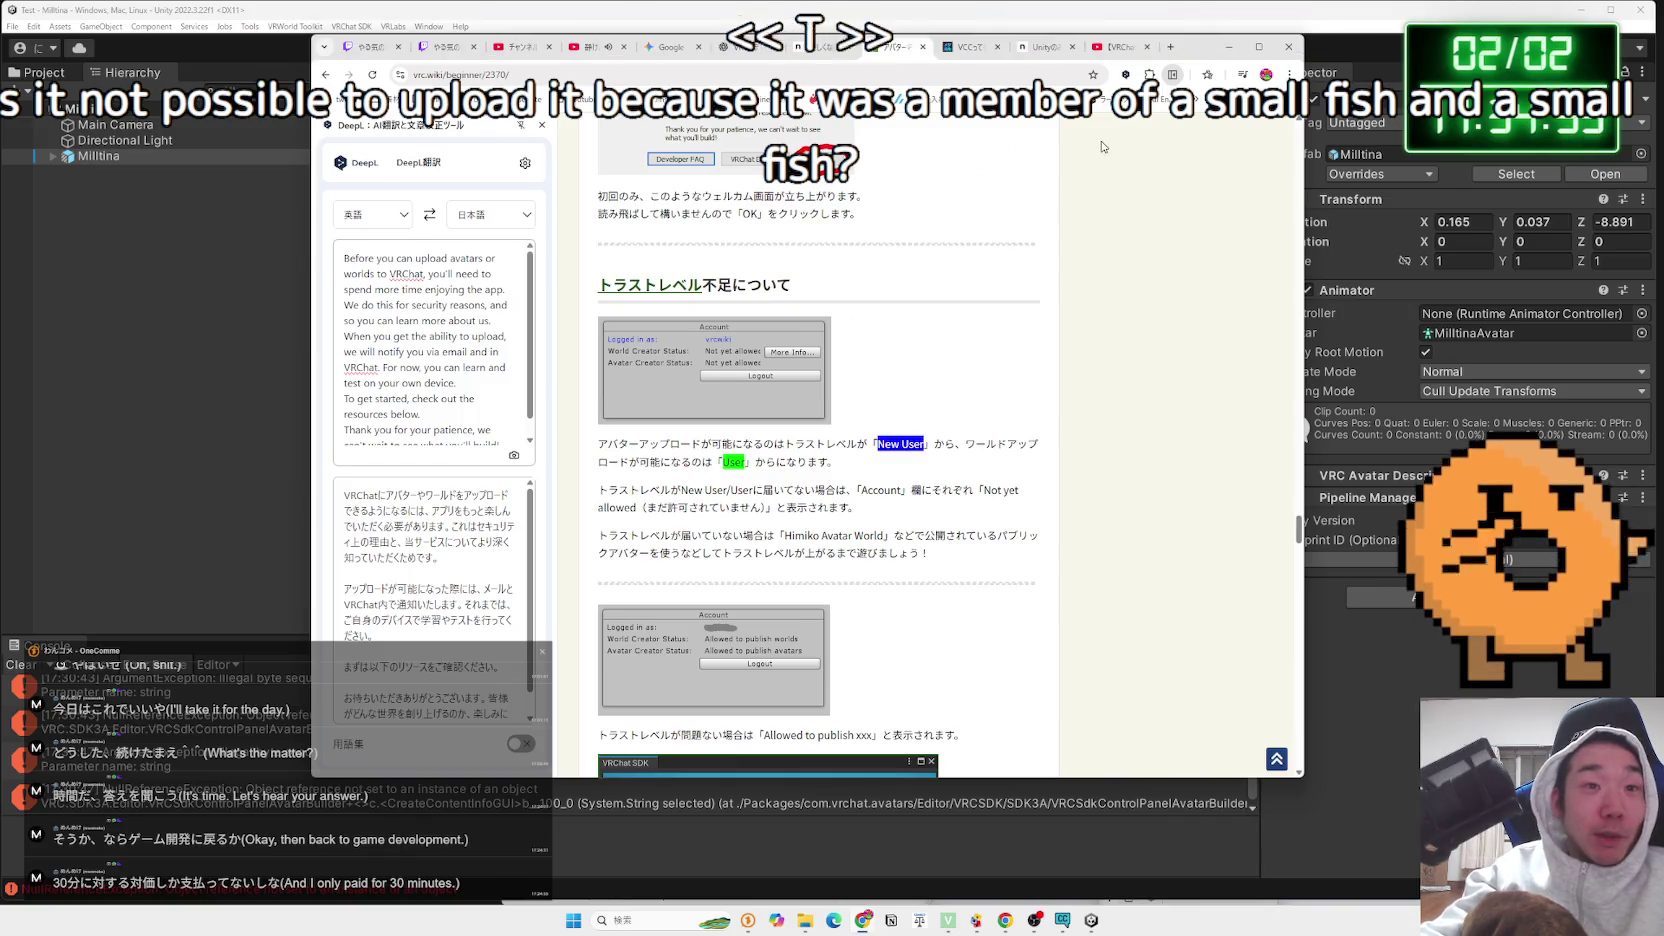
{"action": "left_click", "coordinate": [1170, 47]}
{"action": "type", "text": "とら"}
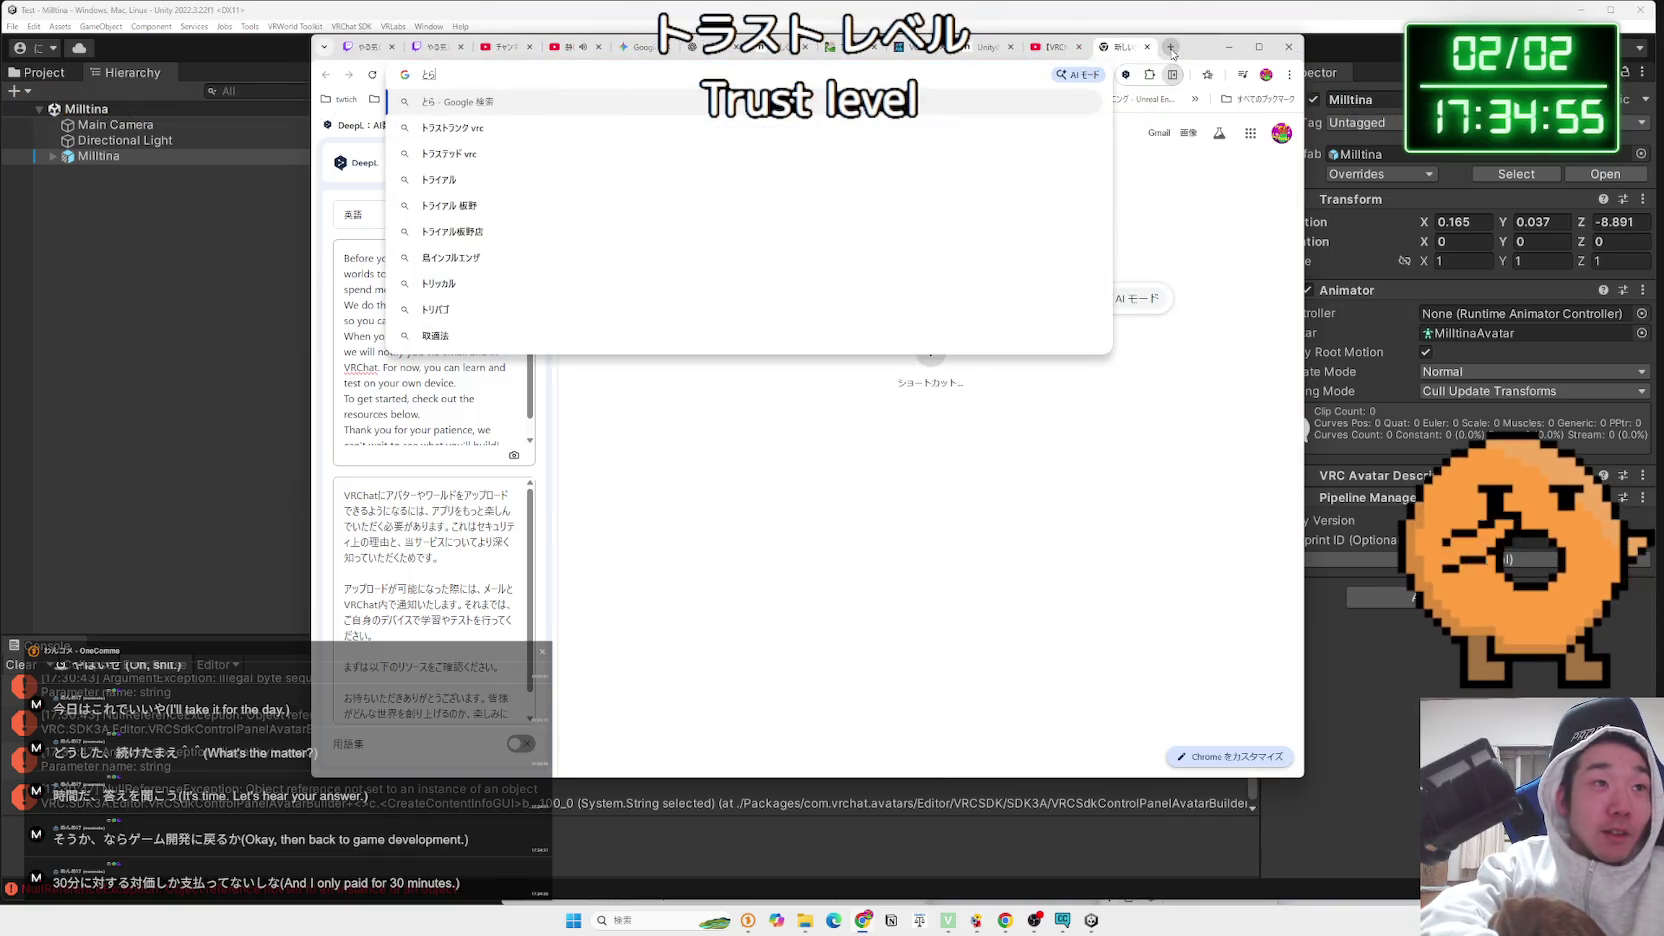
{"action": "type", "text": "すとれべる"}
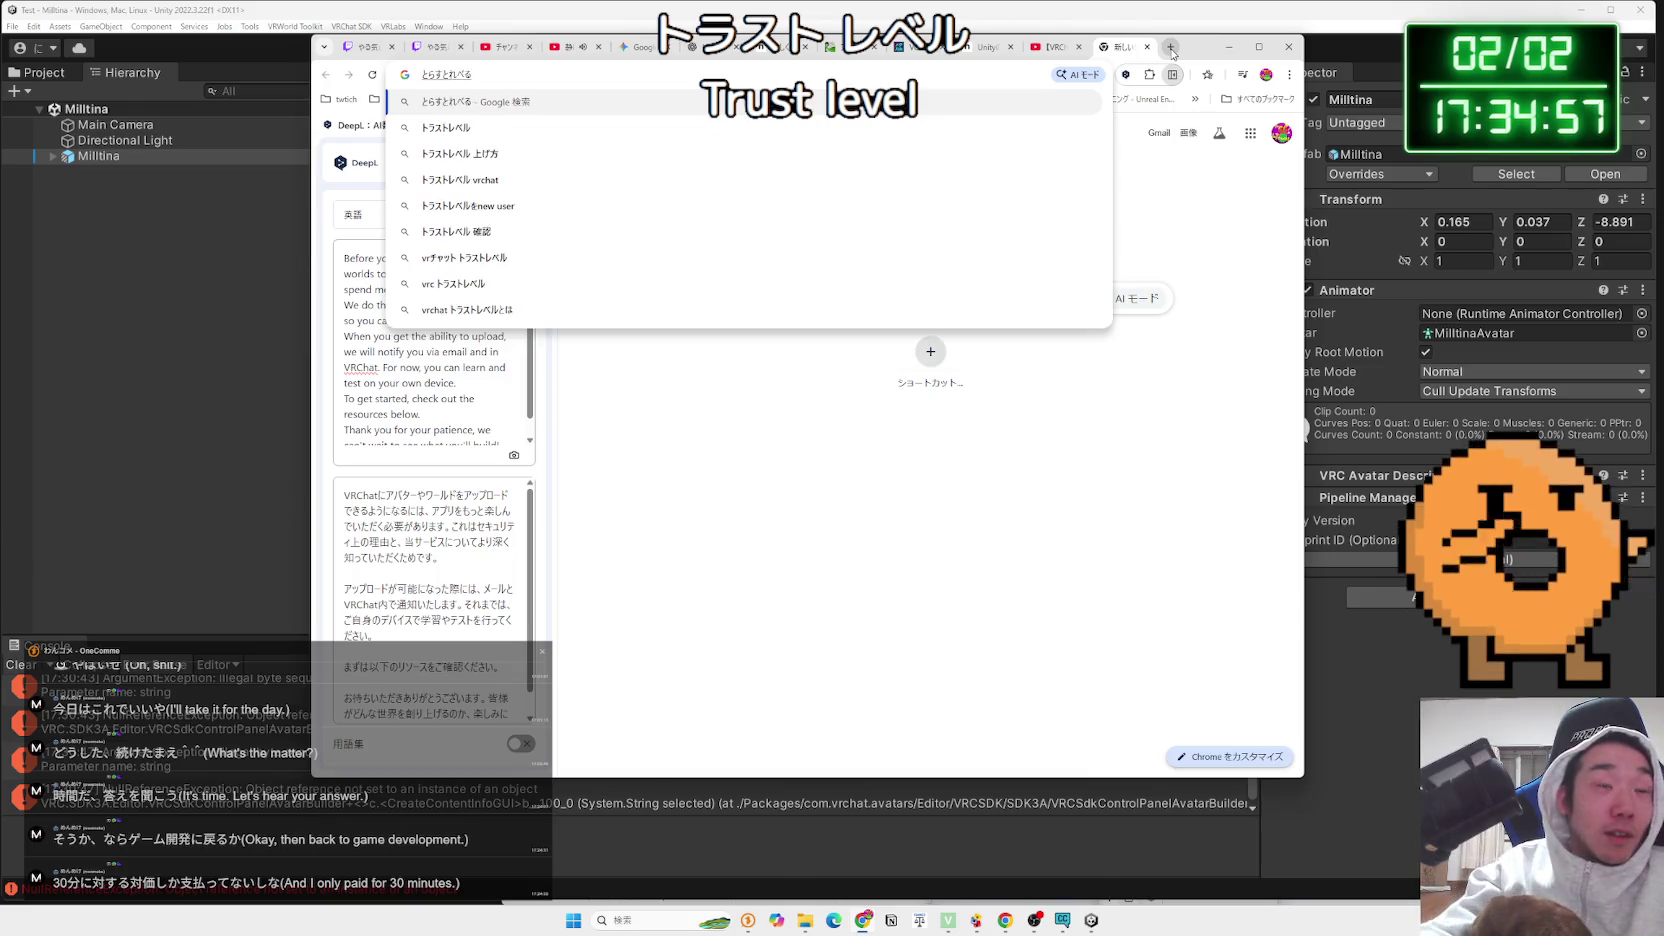
{"action": "left_click", "coordinate": [546, 155]}
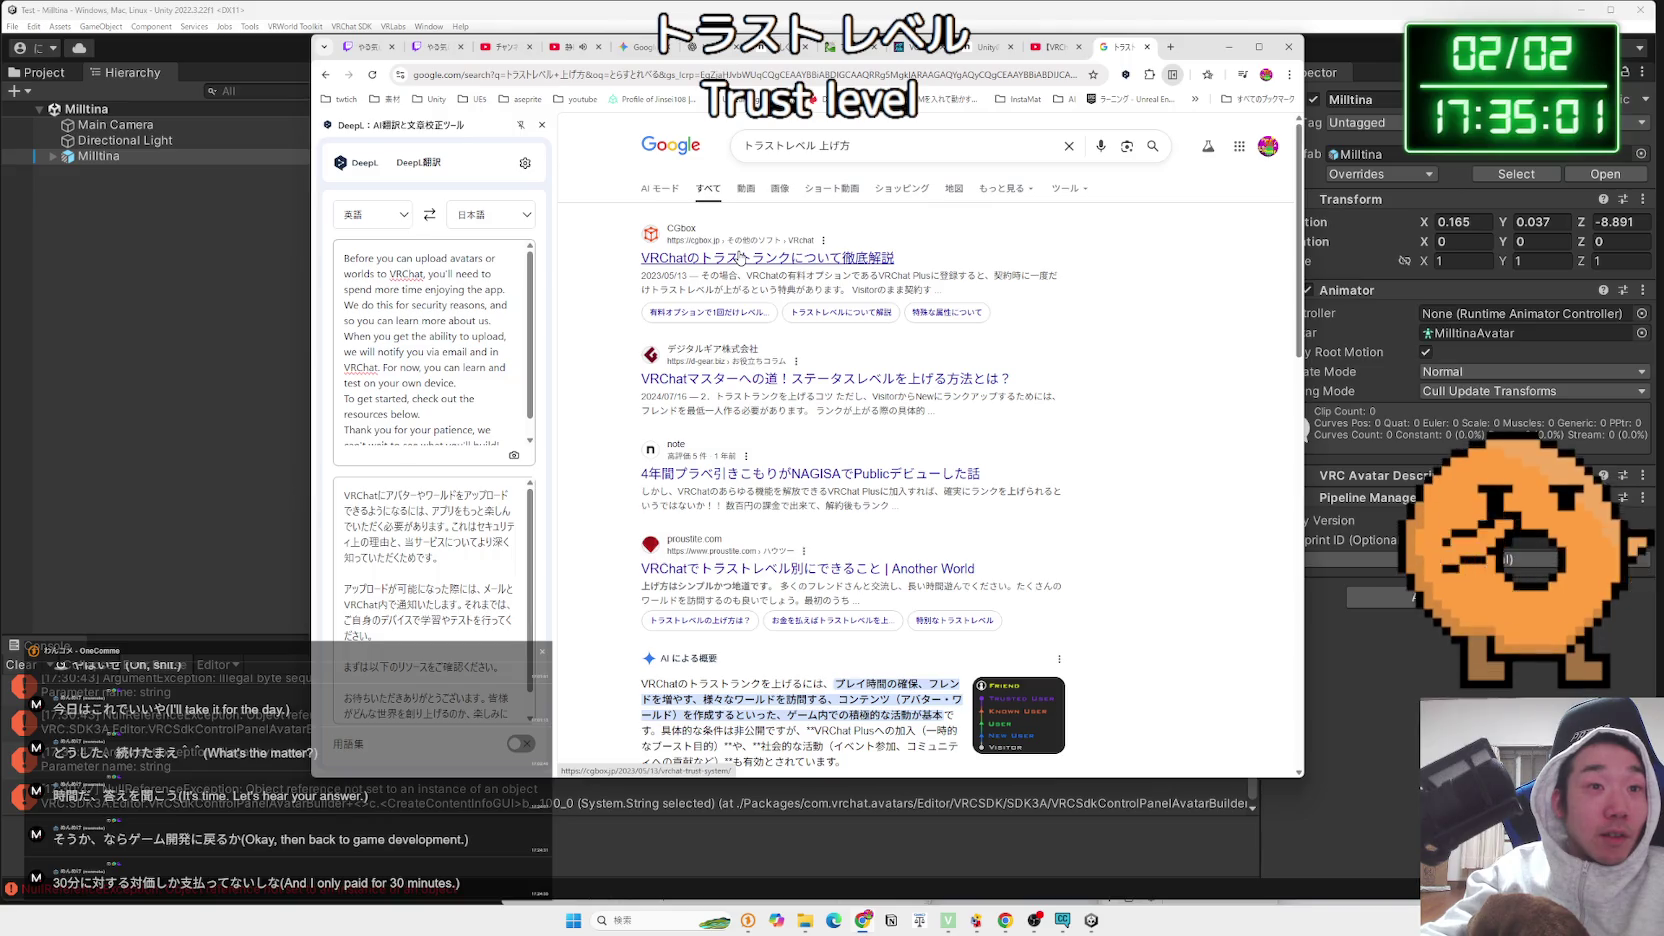
{"action": "left_click", "coordinate": [740, 256]}
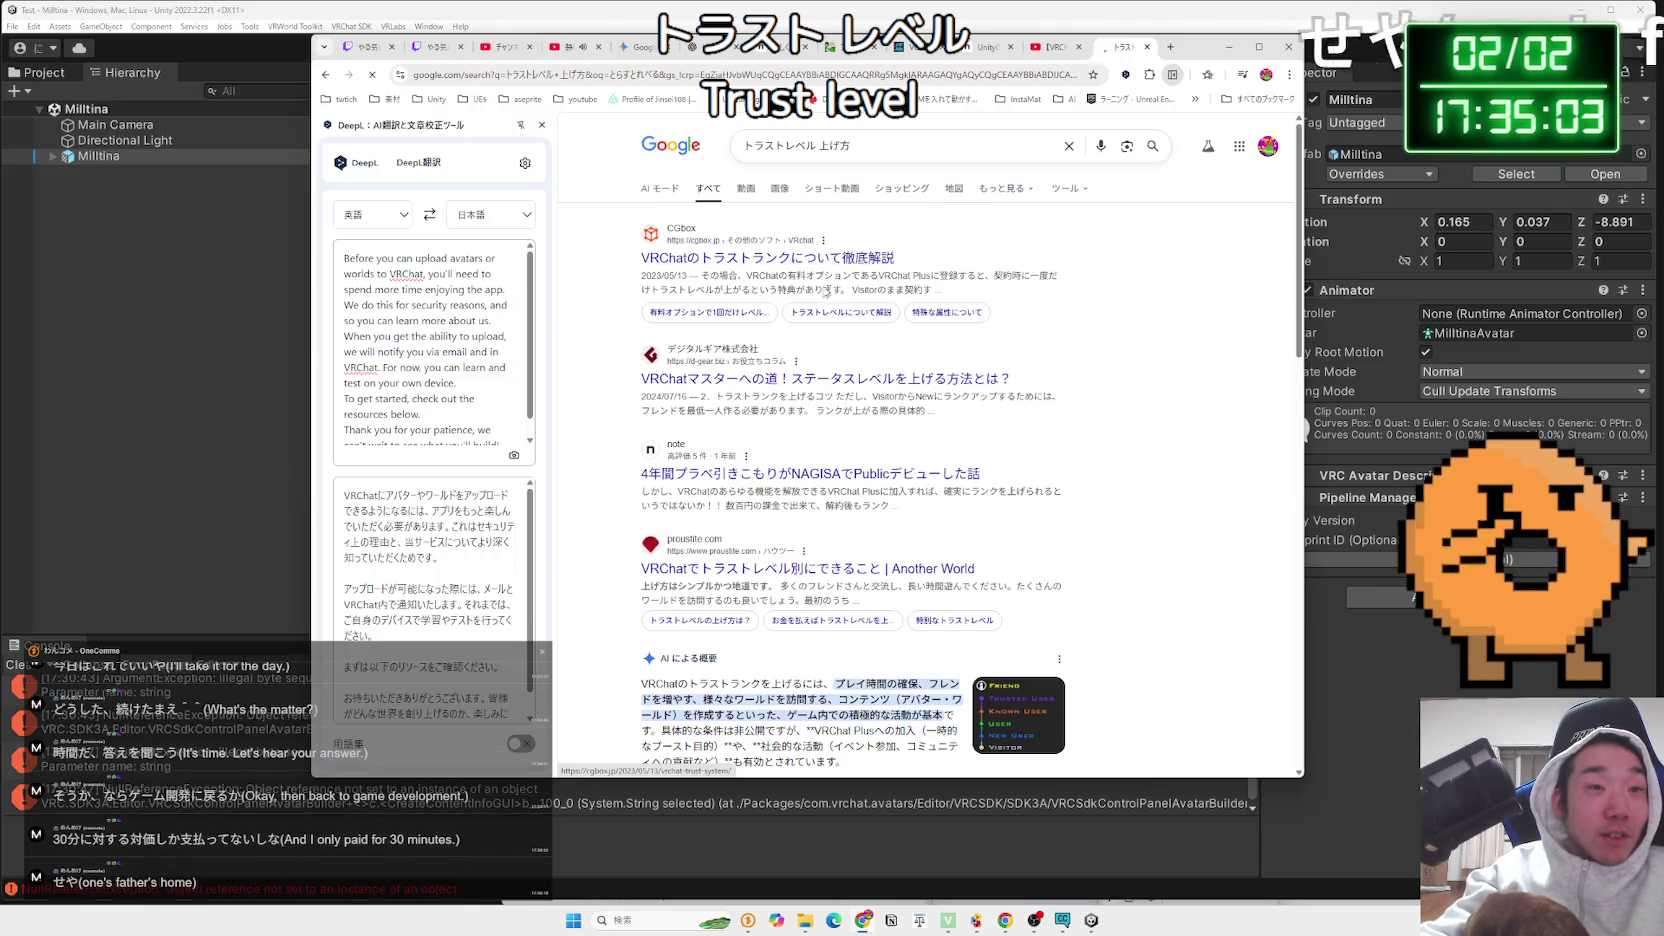
Read through the CGbox article's explanation of the trust level progression
{"action": "scroll", "coordinate": [828, 391], "scroll_direction": "down", "scroll_amount": 3}
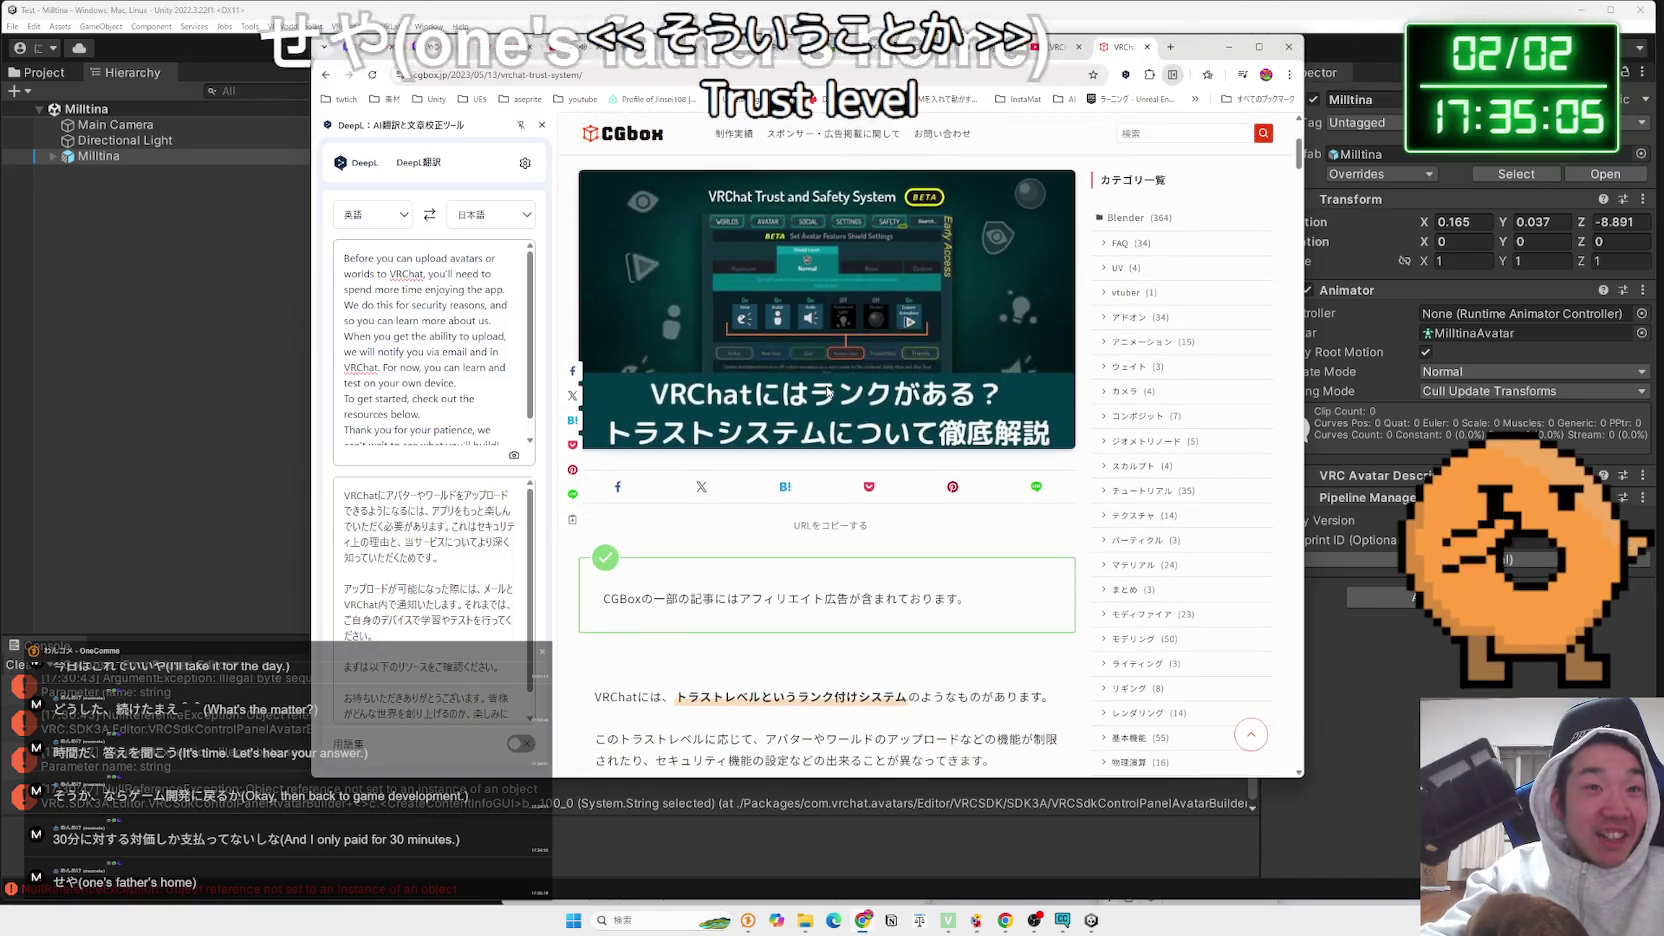
{"action": "scroll", "coordinate": [827, 390], "scroll_direction": "down", "scroll_amount": 3}
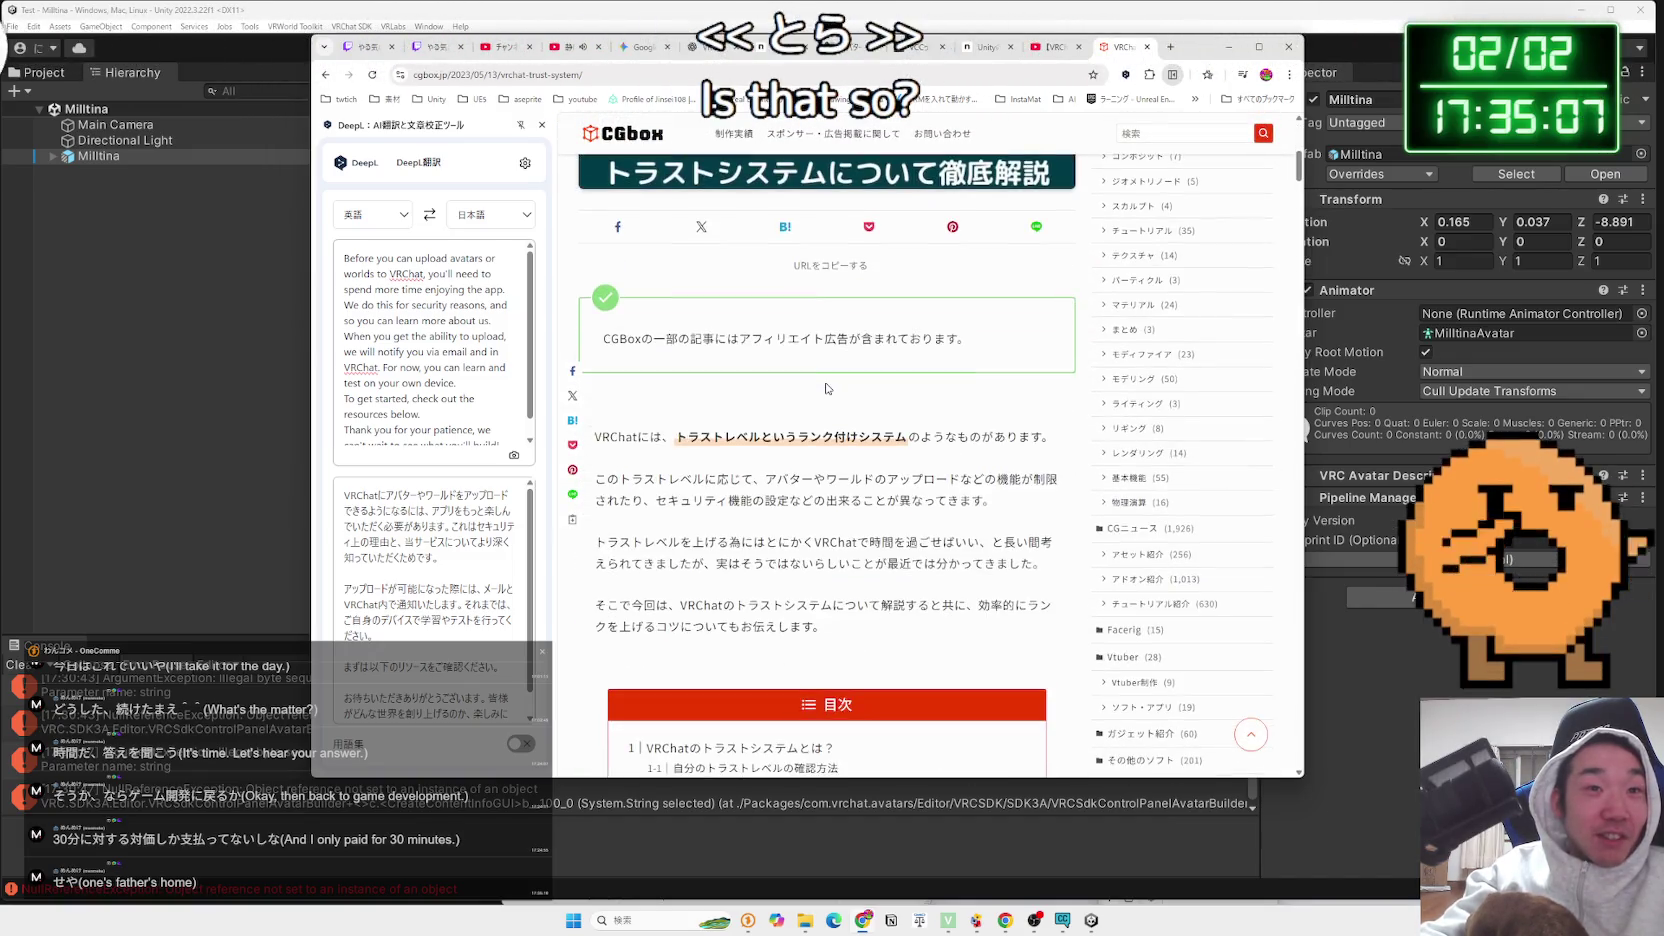
{"action": "scroll", "coordinate": [826, 388], "scroll_direction": "down", "scroll_amount": 8}
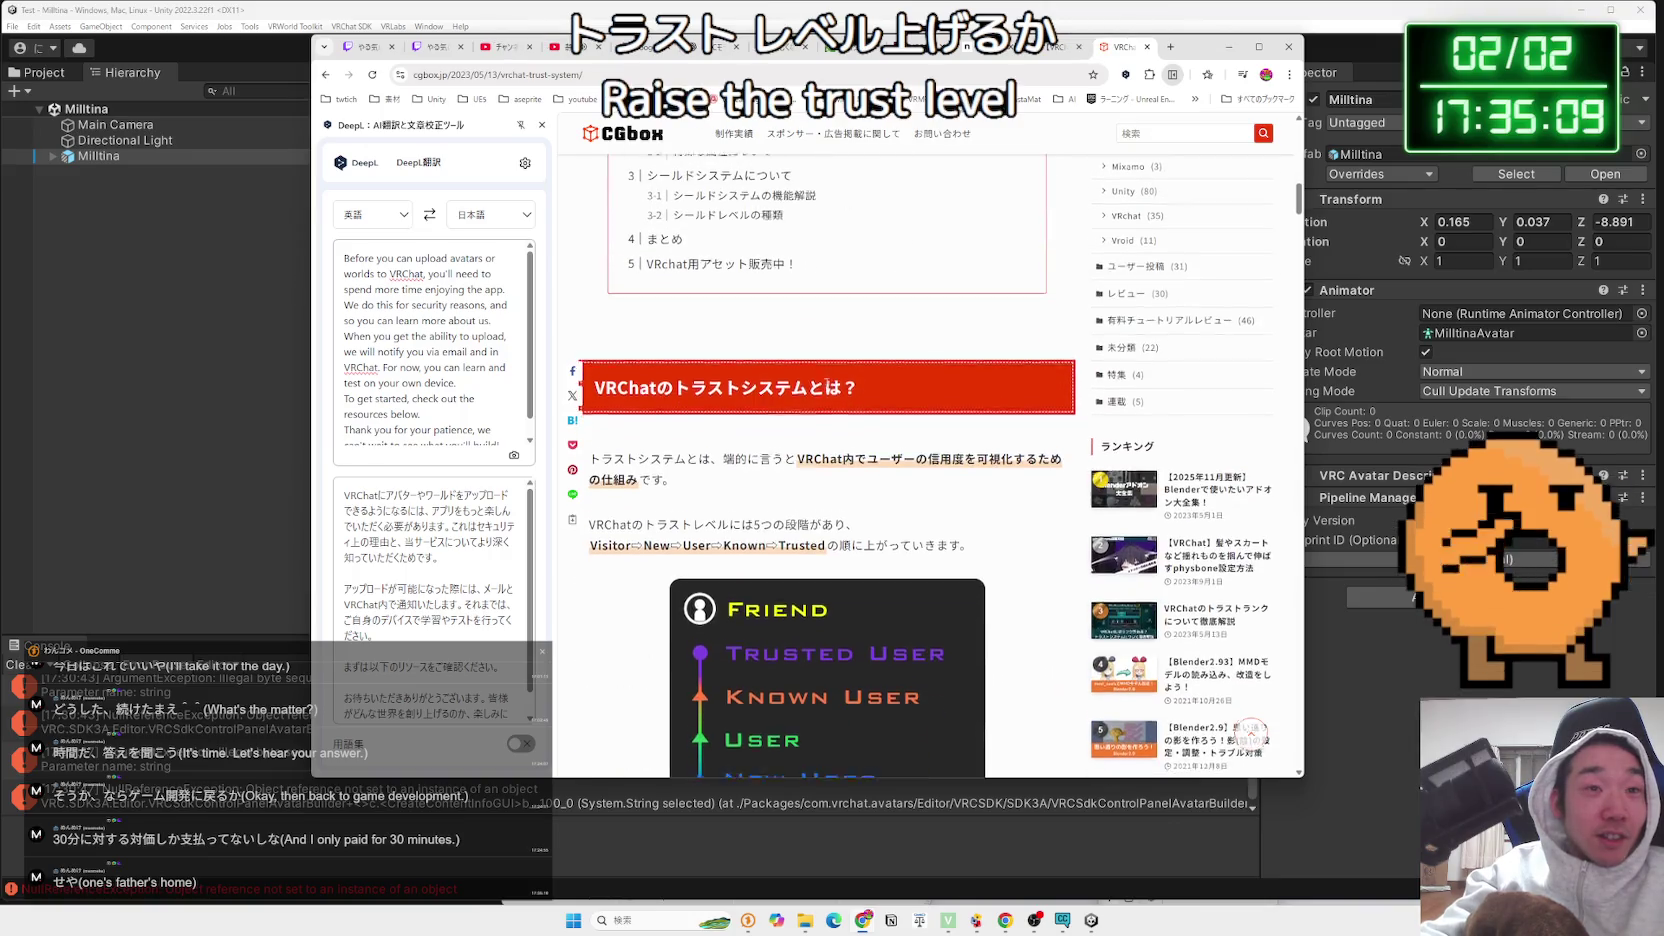
{"action": "scroll", "coordinate": [828, 385], "scroll_direction": "down", "scroll_amount": 1}
{"action": "mouse_move", "coordinate": [788, 404]}
{"action": "left_mouse_down"}
{"action": "mouse_move", "coordinate": [900, 478]}
{"action": "mouse_move", "coordinate": [666, 416]}
{"action": "left_mouse_up"}
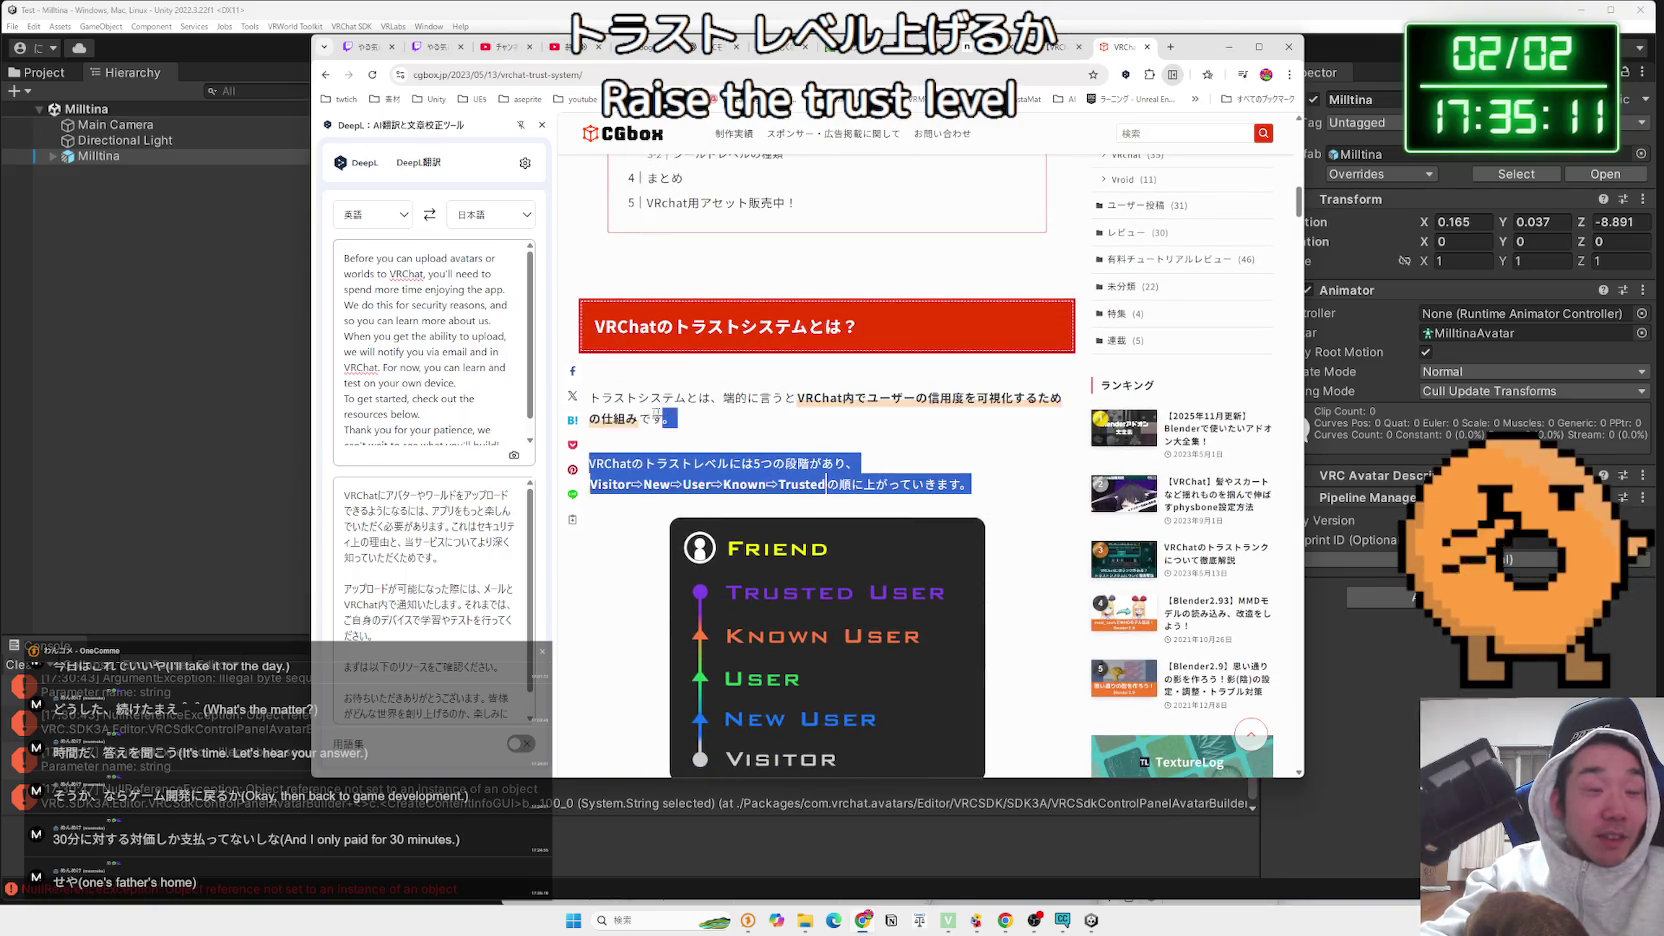
{"action": "left_click", "coordinate": [683, 425]}
{"action": "scroll", "coordinate": [681, 311], "scroll_direction": "down", "scroll_amount": 2}
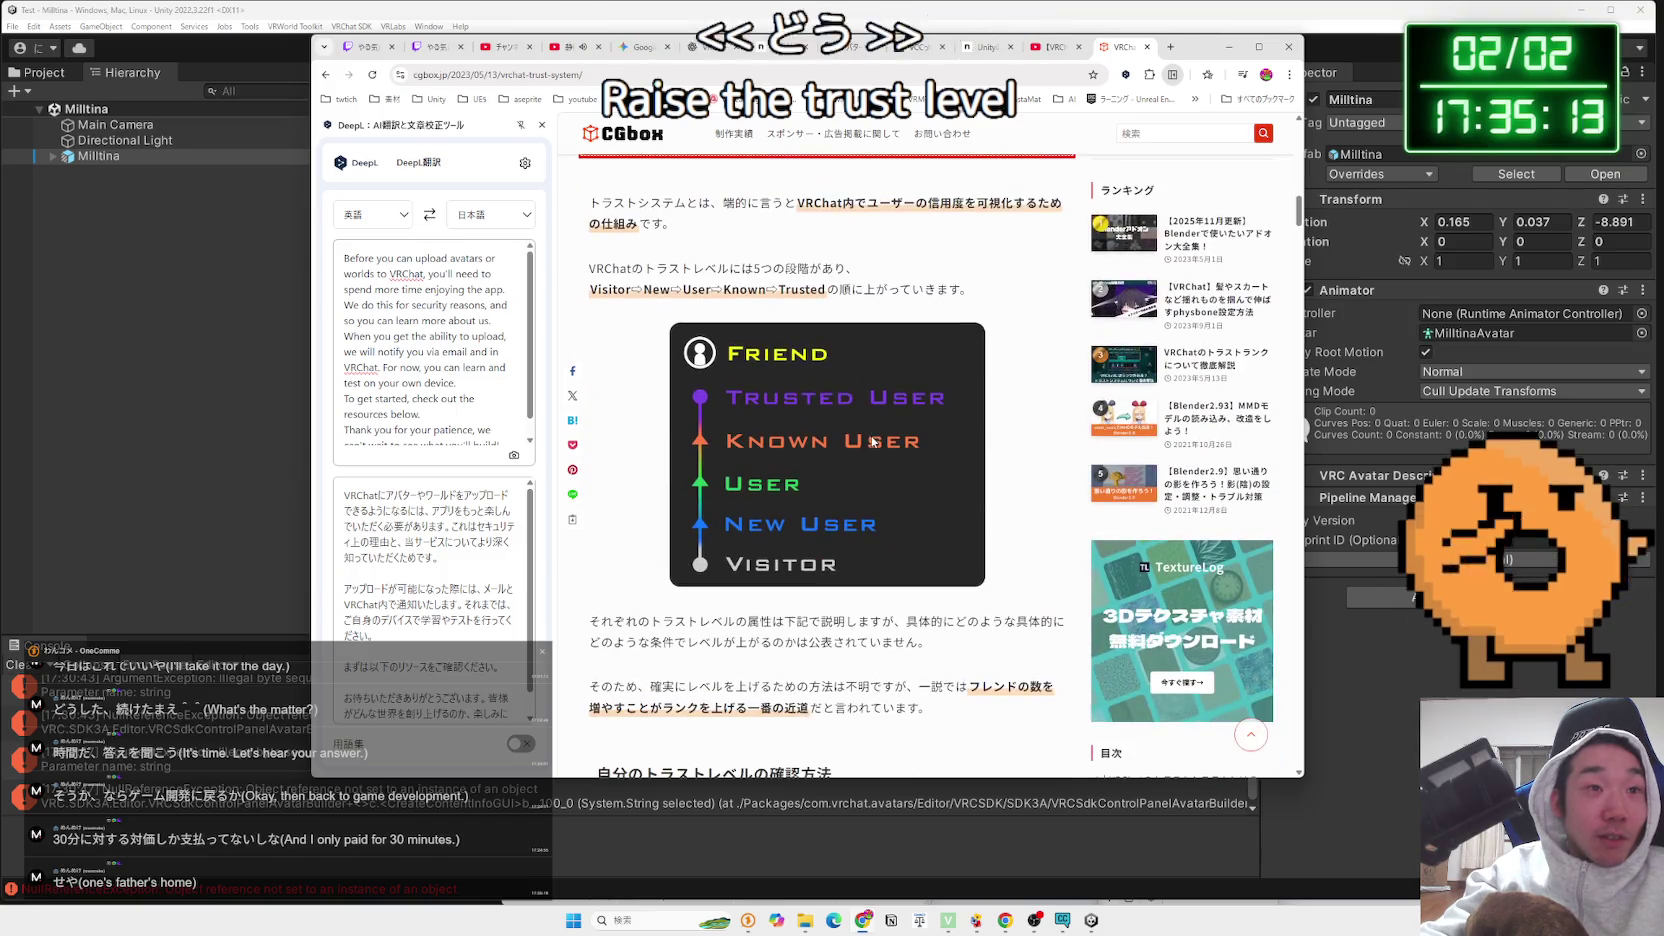
{"action": "left_click_drag", "start_coordinate": [645, 289], "coordinate": [857, 290]}
{"action": "left_click", "coordinate": [857, 409]}
{"action": "scroll", "coordinate": [857, 409], "scroll_direction": "down", "scroll_amount": 3}
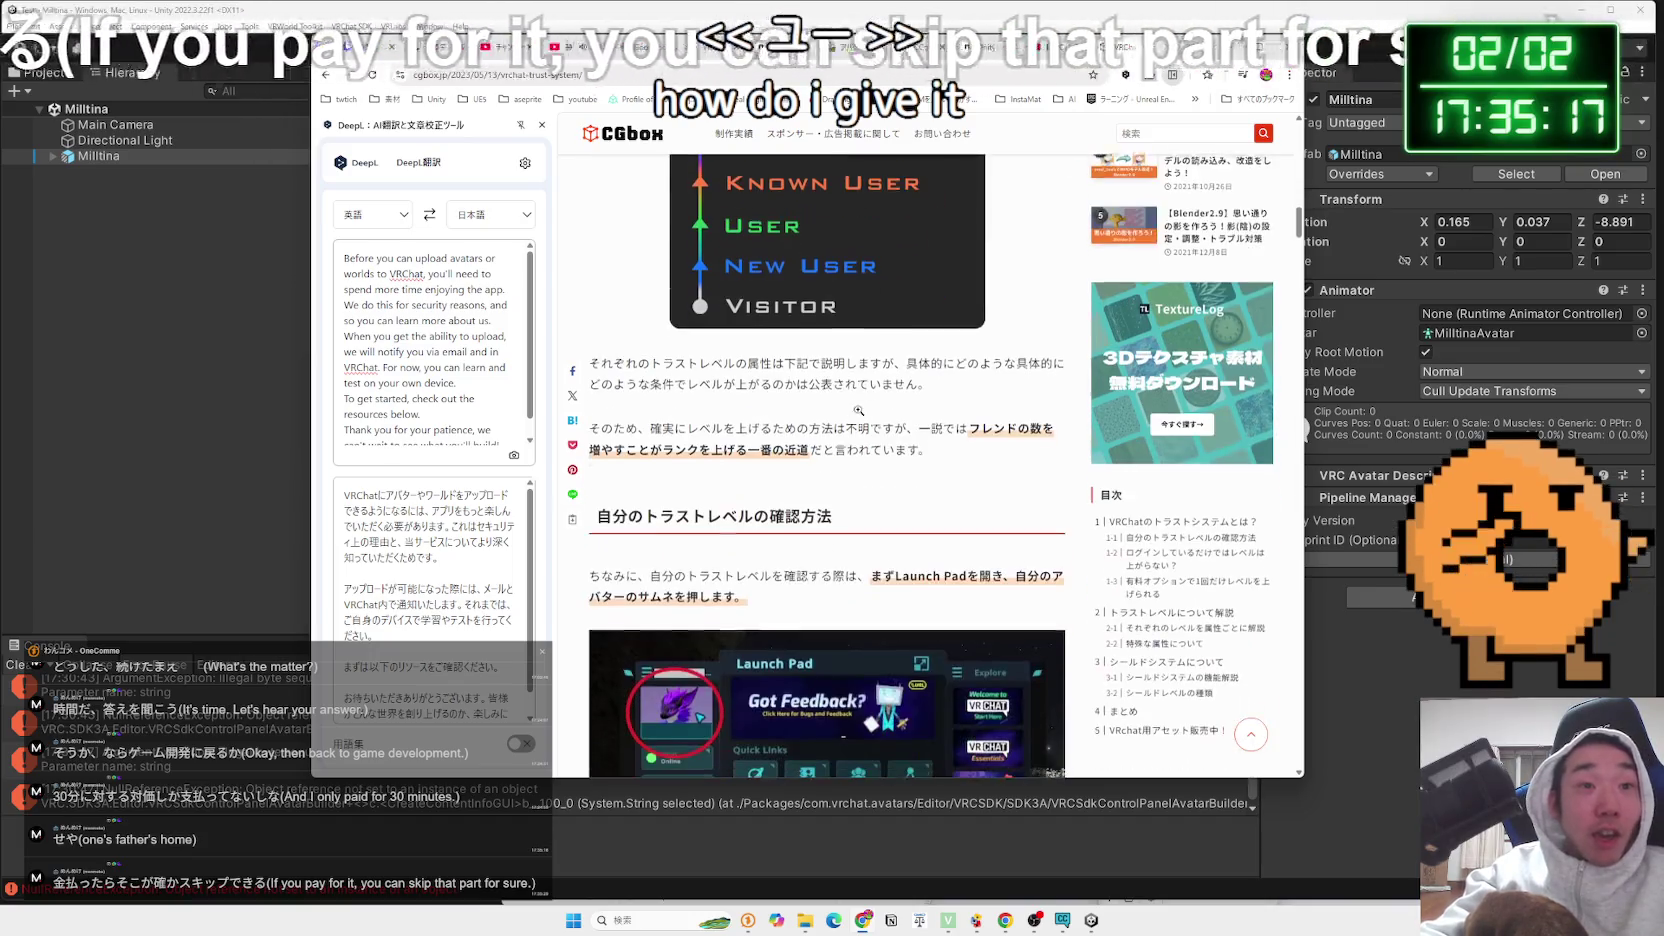
{"action": "mouse_move", "coordinate": [930, 447]}
{"action": "left_mouse_down"}
{"action": "mouse_move", "coordinate": [590, 422]}
{"action": "mouse_move", "coordinate": [632, 360]}
{"action": "left_mouse_up"}
{"action": "left_click", "coordinate": [632, 358]}
{"action": "scroll", "coordinate": [632, 358], "scroll_direction": "down", "scroll_amount": 8}
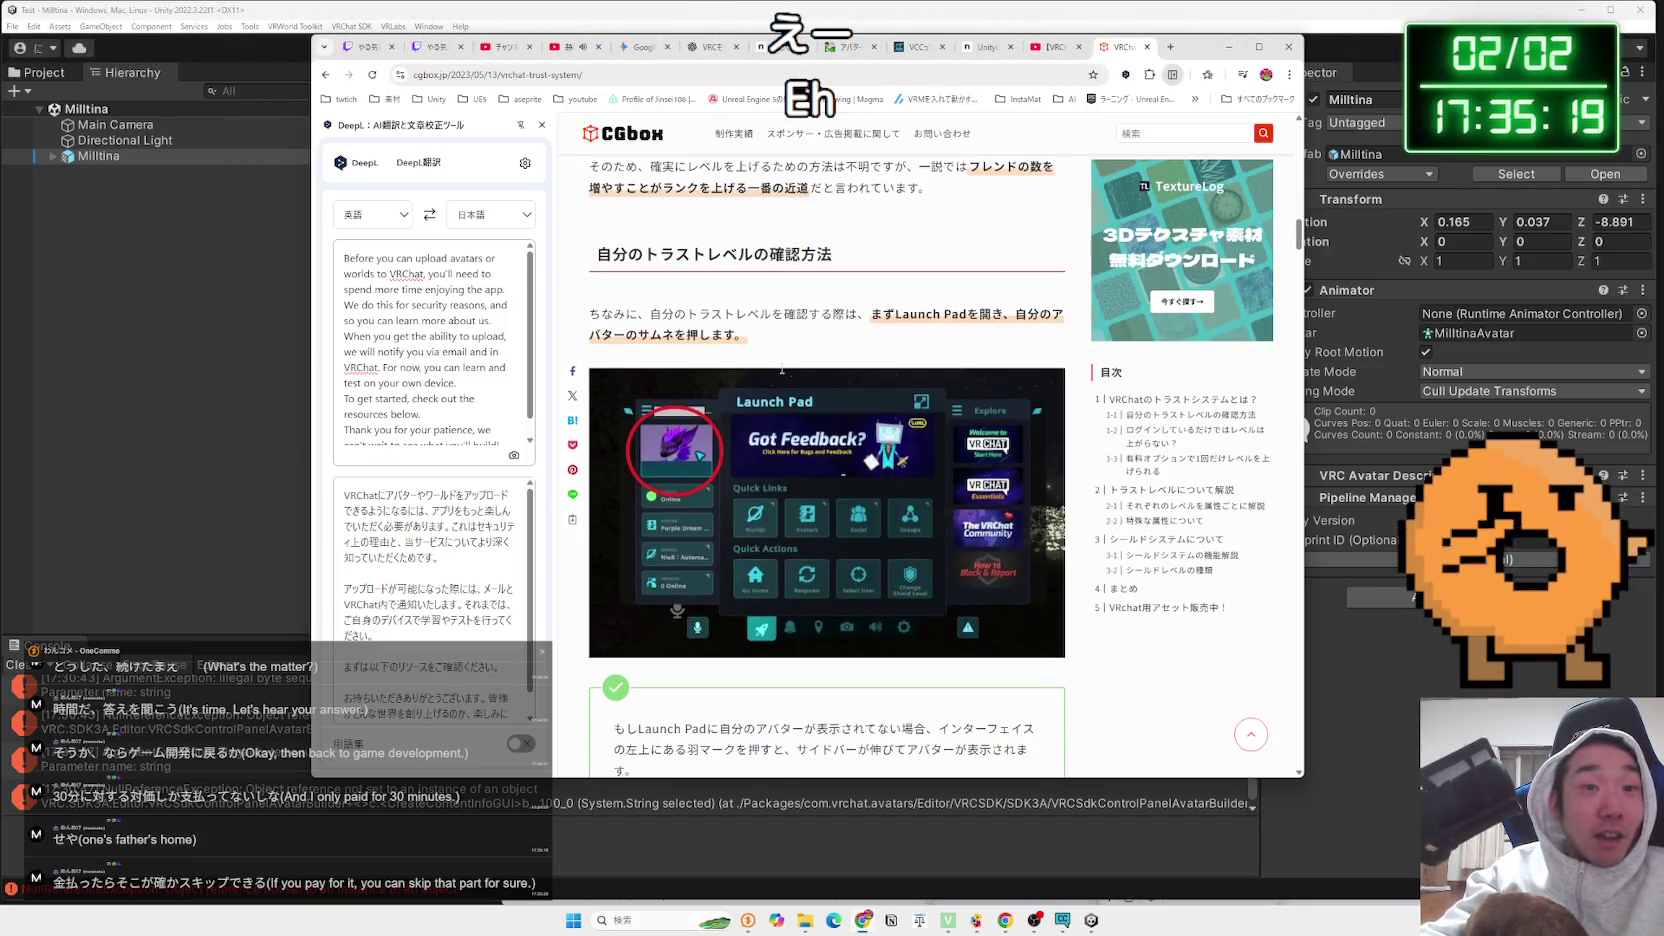
Return to the note.com VRM 1.0 article and close the DeepL translation panel
{"action": "left_click", "coordinate": [1050, 47]}
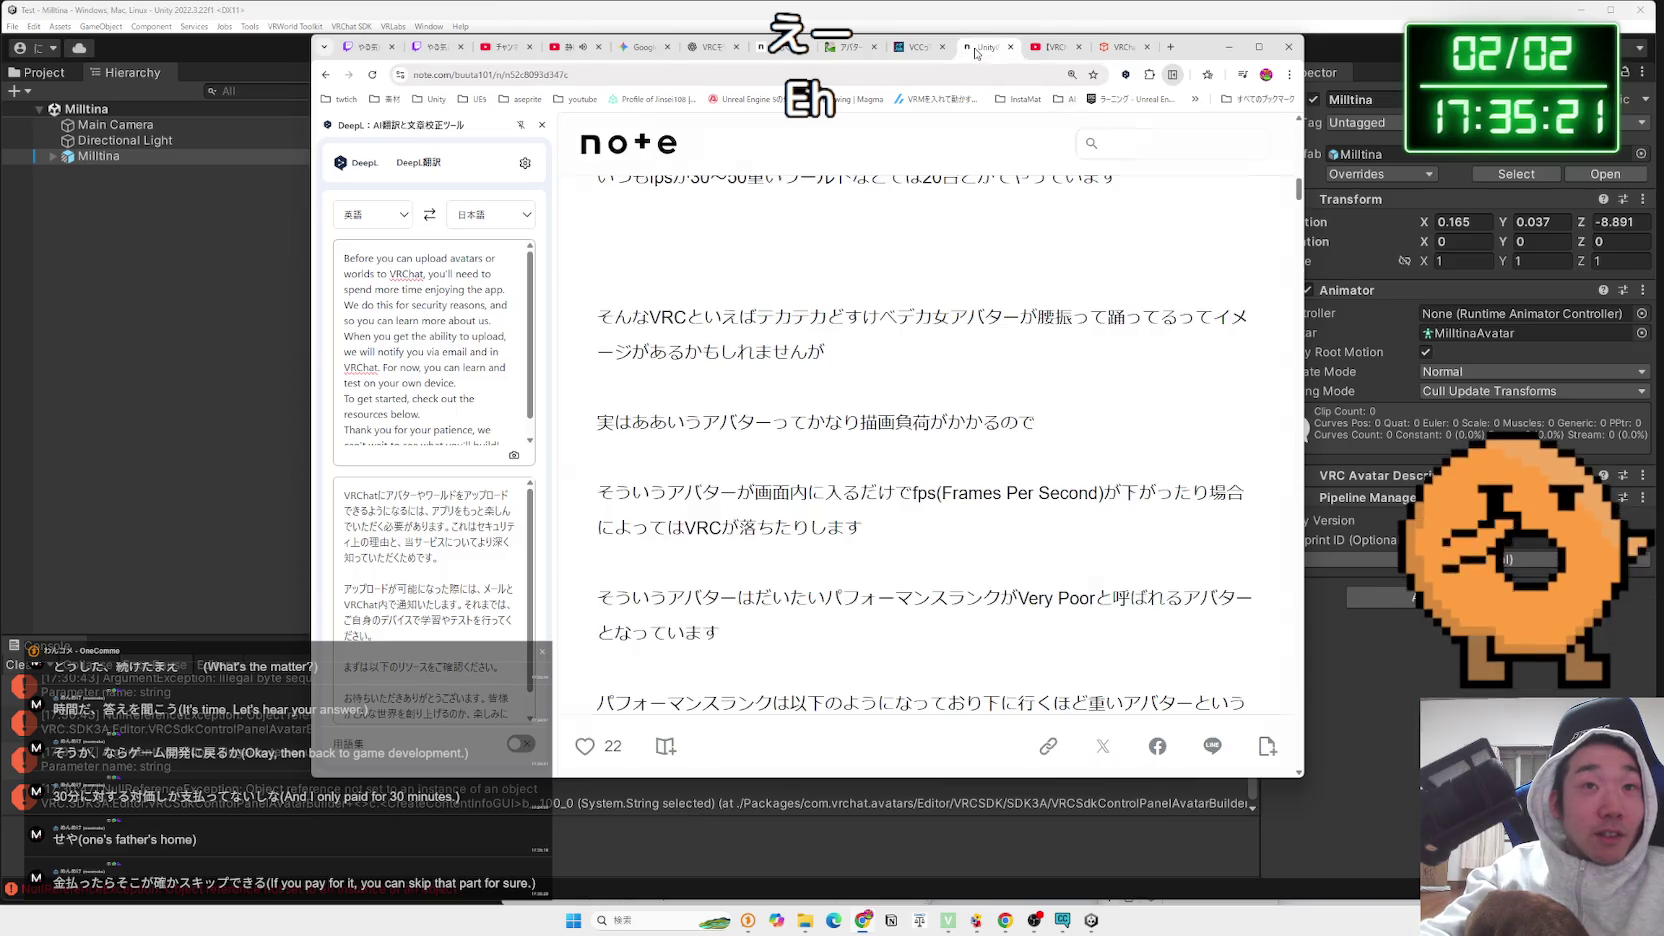
{"action": "left_click", "coordinate": [918, 47]}
{"action": "left_click", "coordinate": [850, 47]}
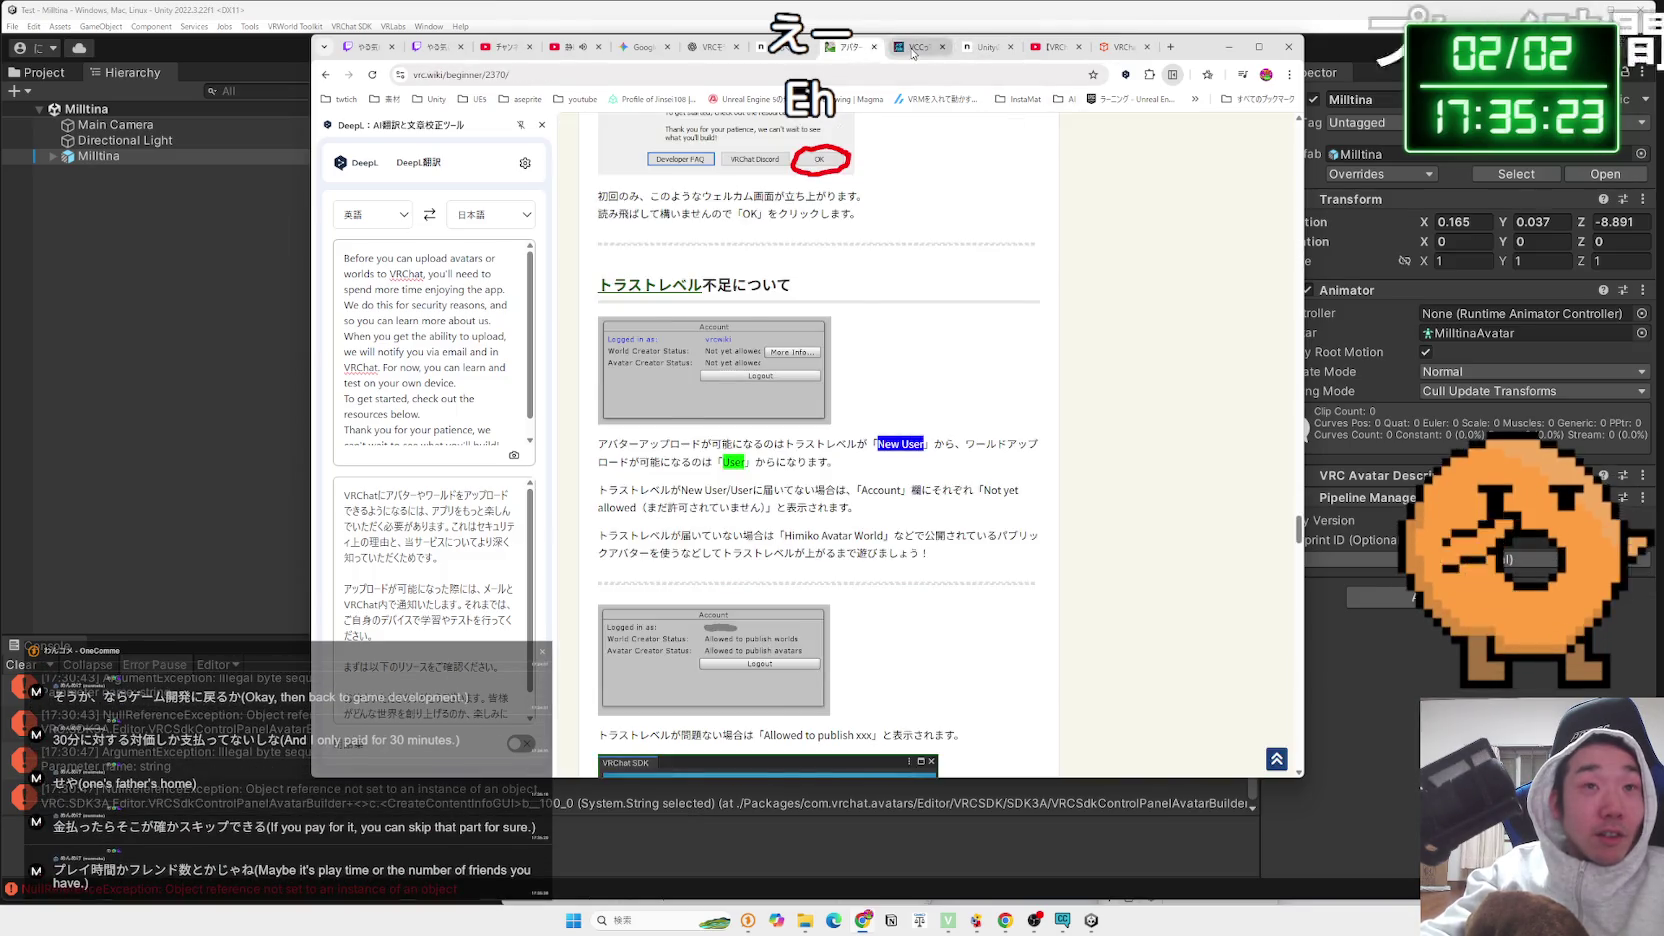
{"action": "left_click", "coordinate": [912, 47]}
{"action": "left_click", "coordinate": [985, 47]}
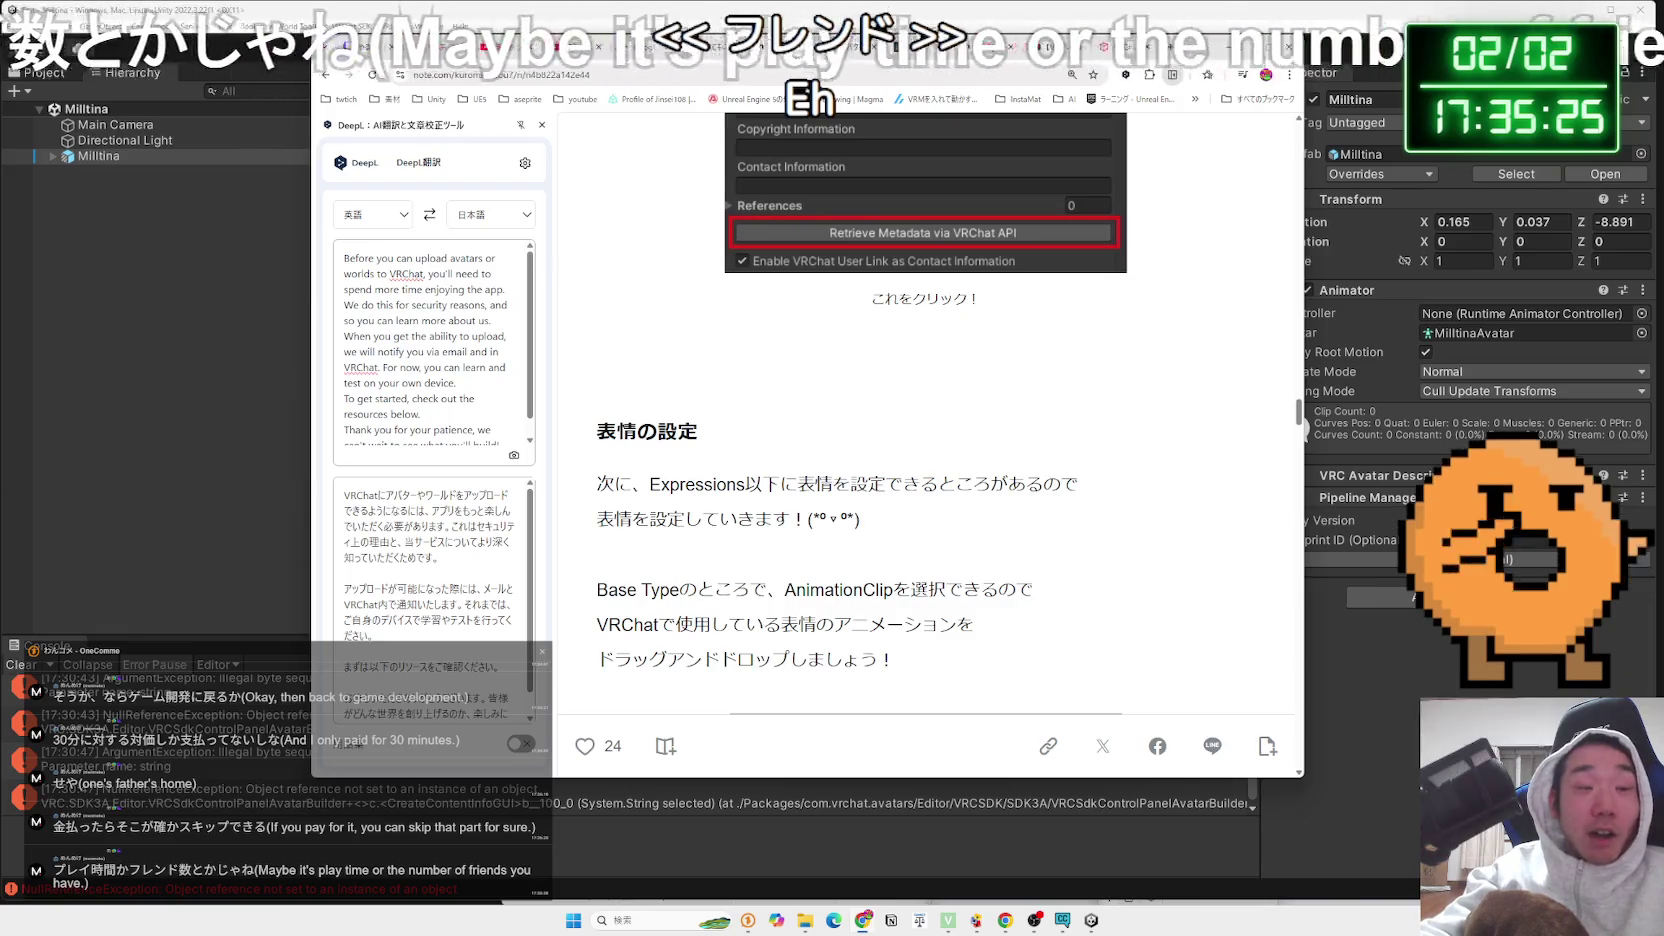
{"action": "scroll", "coordinate": [925, 450], "scroll_direction": "up", "scroll_amount": 5}
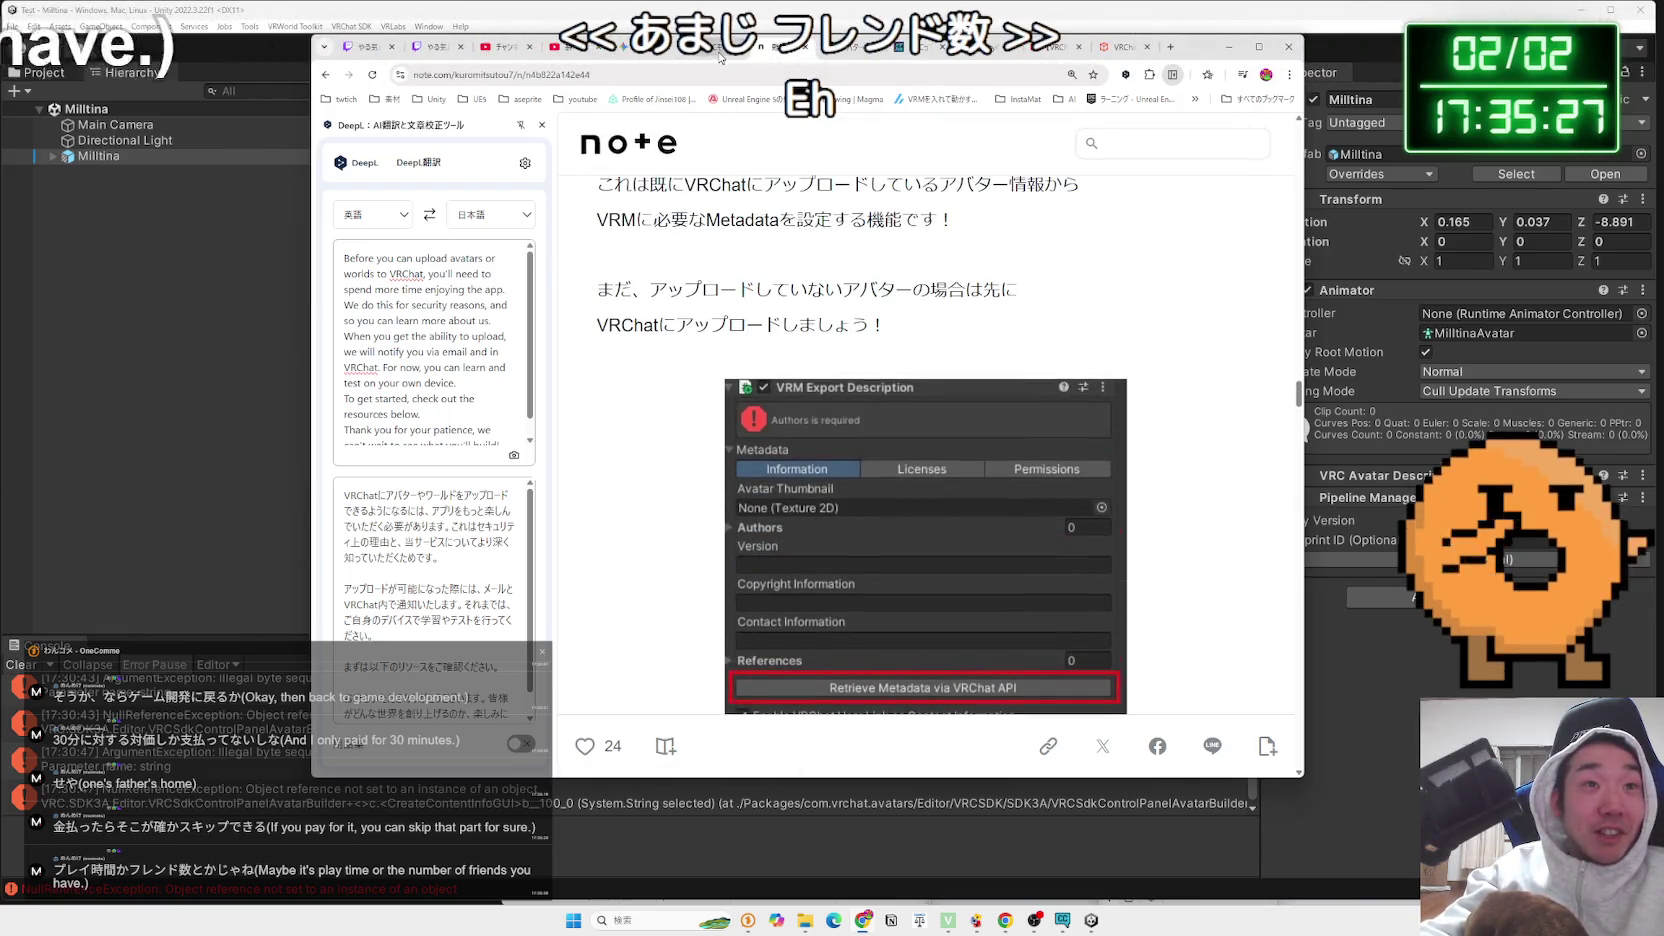
{"action": "left_click", "coordinate": [720, 52]}
{"action": "scroll", "coordinate": [752, 364], "scroll_direction": "up", "scroll_amount": 3}
{"action": "left_click", "coordinate": [640, 47]}
{"action": "left_click", "coordinate": [720, 47]}
{"action": "left_click", "coordinate": [785, 50]}
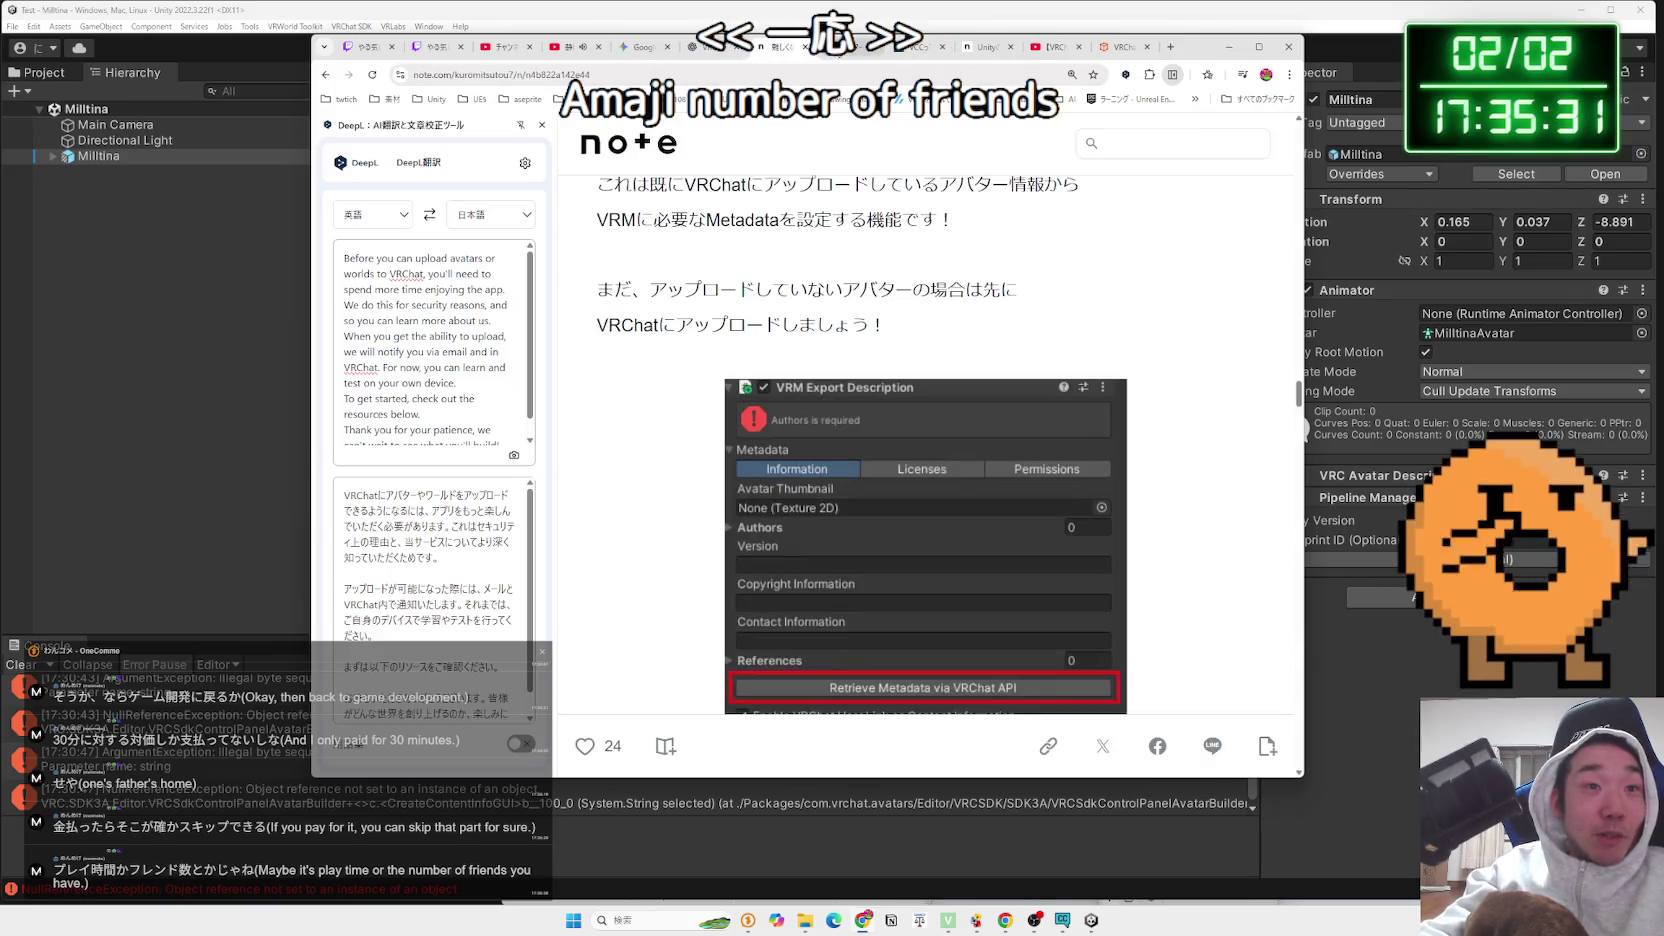
{"action": "scroll", "coordinate": [846, 208], "scroll_direction": "up", "scroll_amount": 4}
{"action": "left_click", "coordinate": [542, 125]}
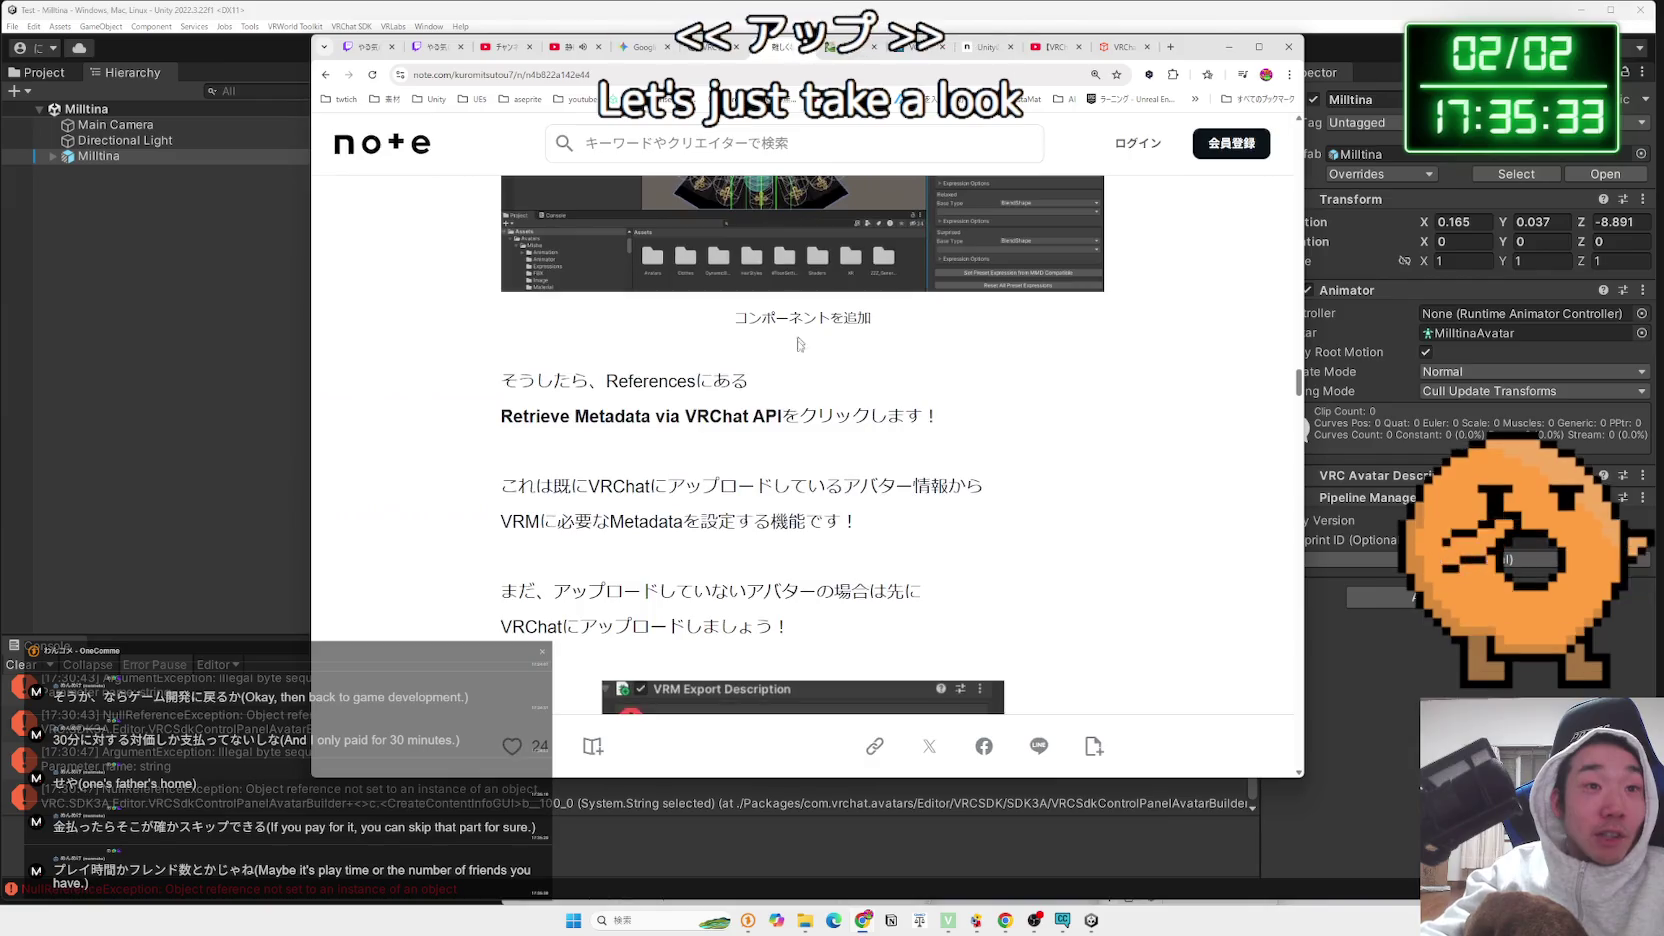
Select the NDMF VRM Exporter heading in the article and search Google for it
{"action": "scroll", "coordinate": [768, 378], "scroll_direction": "down", "scroll_amount": 2}
{"action": "left_click_drag", "start_coordinate": [1198, 50], "coordinate": [1426, 52]}
{"action": "scroll", "coordinate": [930, 383], "scroll_direction": "up", "scroll_amount": 10}
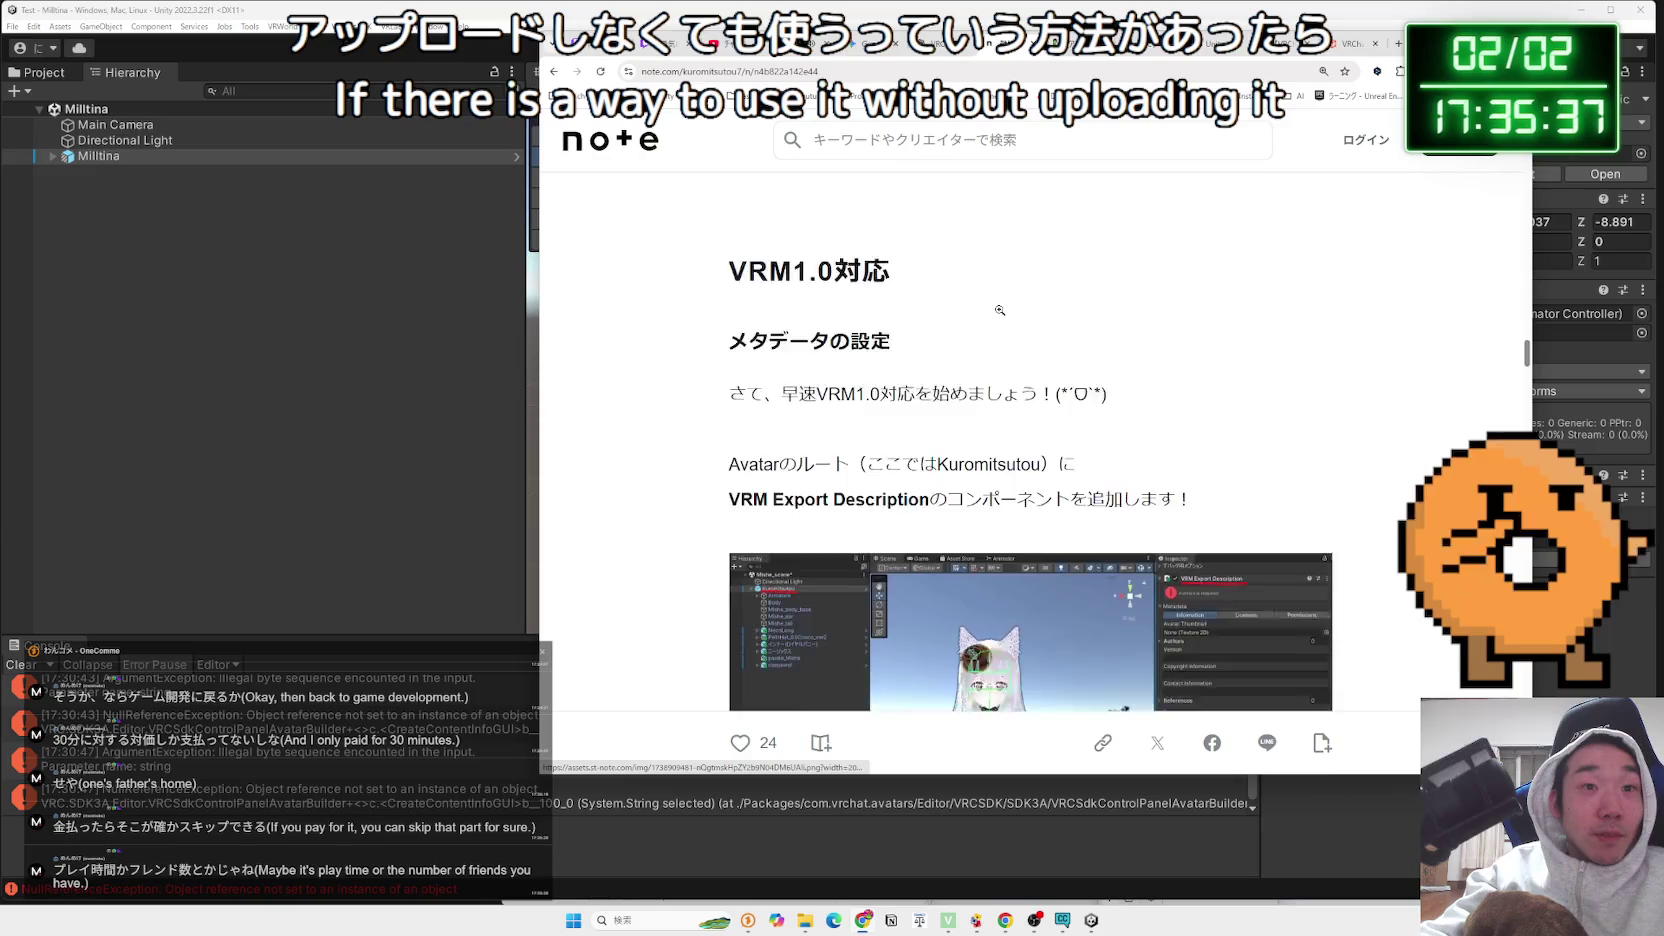
{"action": "scroll", "coordinate": [930, 383], "scroll_direction": "up", "scroll_amount": 8}
{"action": "left_click_drag", "start_coordinate": [933, 300], "coordinate": [730, 300]}
{"action": "right_click", "coordinate": [731, 300]}
{"action": "left_click", "coordinate": [820, 350]}
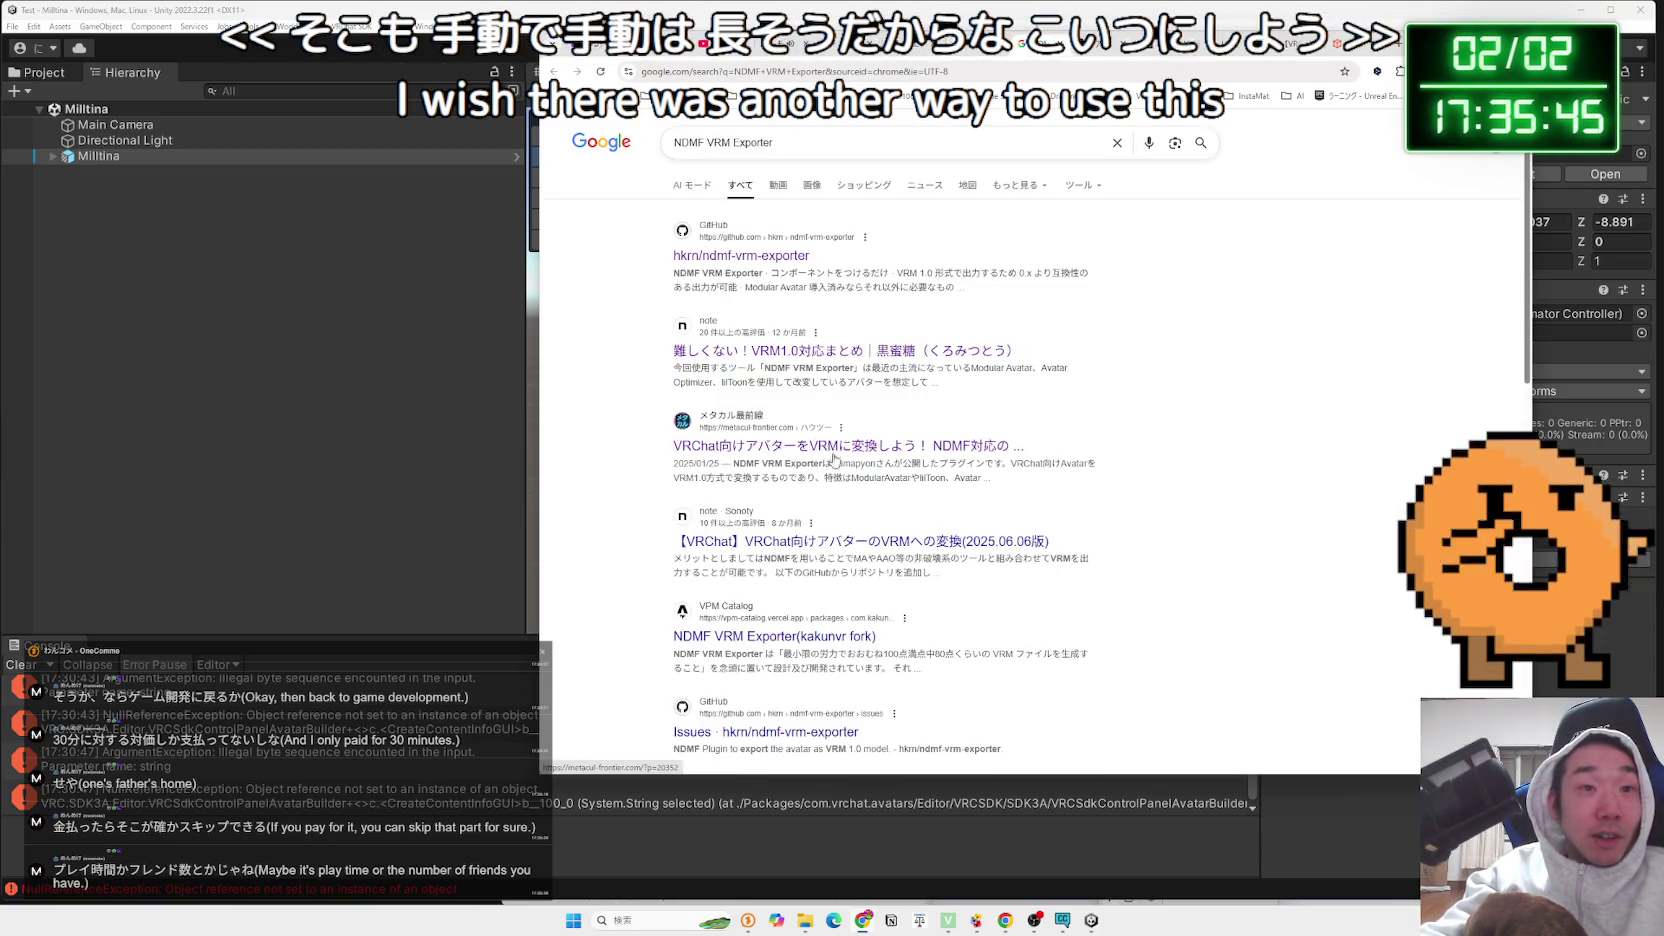
Open the metacul-frontier guide and read its NDMF VRM Exporter introduction and requirements
{"action": "left_click", "coordinate": [832, 461]}
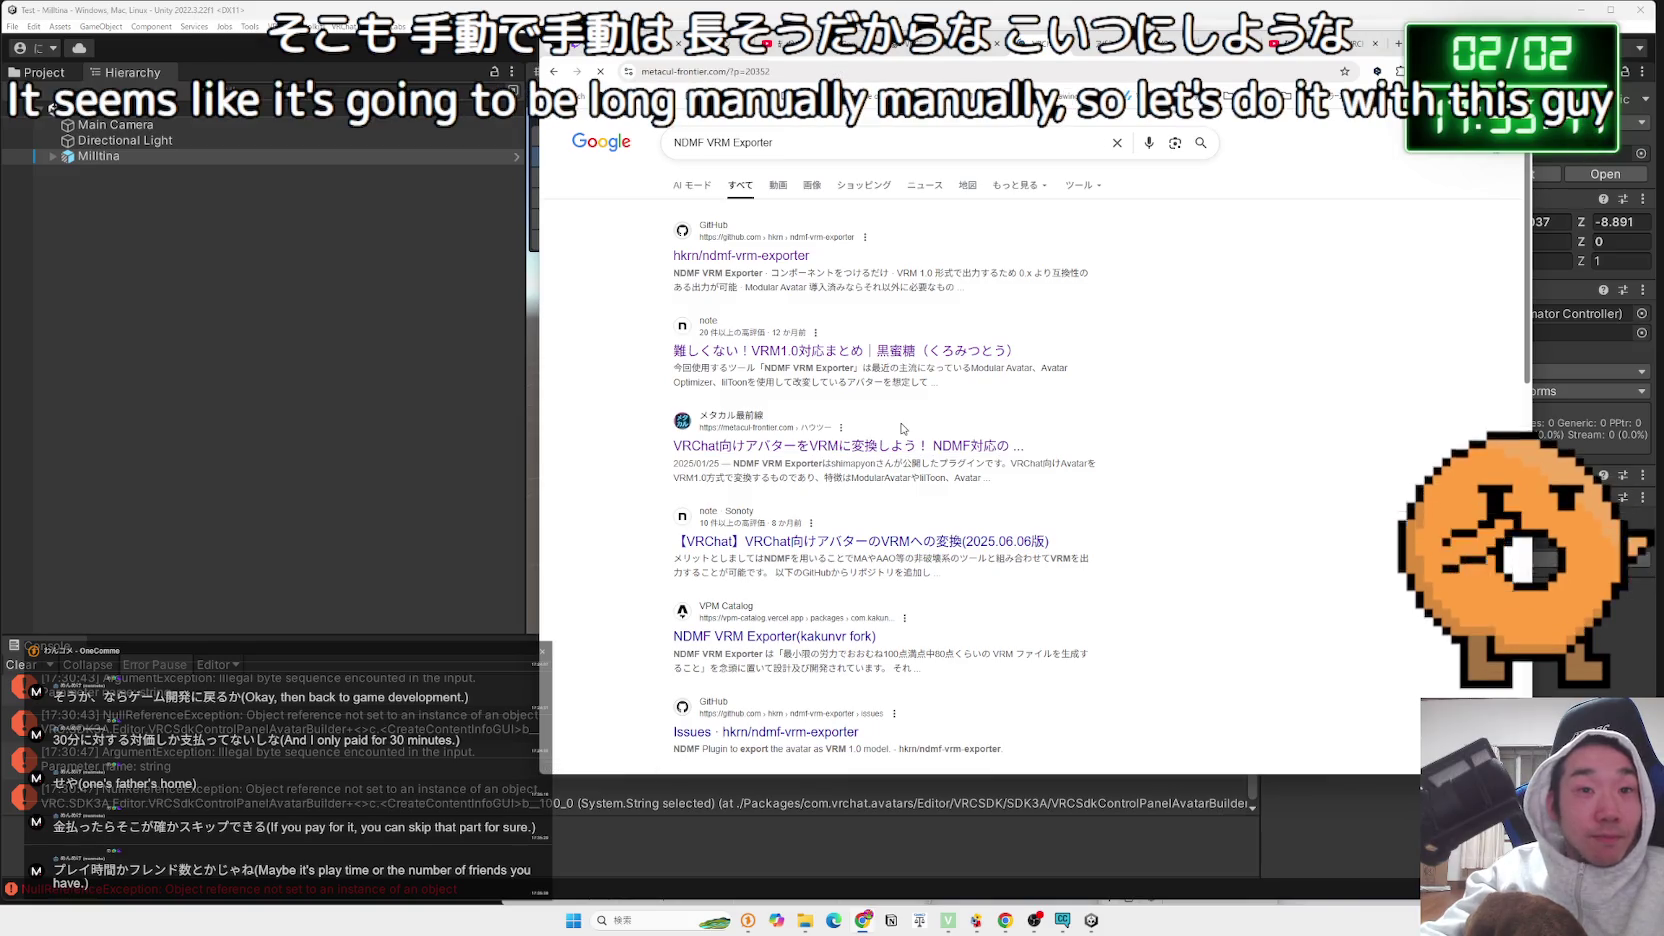
{"action": "scroll", "coordinate": [901, 428], "scroll_direction": "down", "scroll_amount": 10}
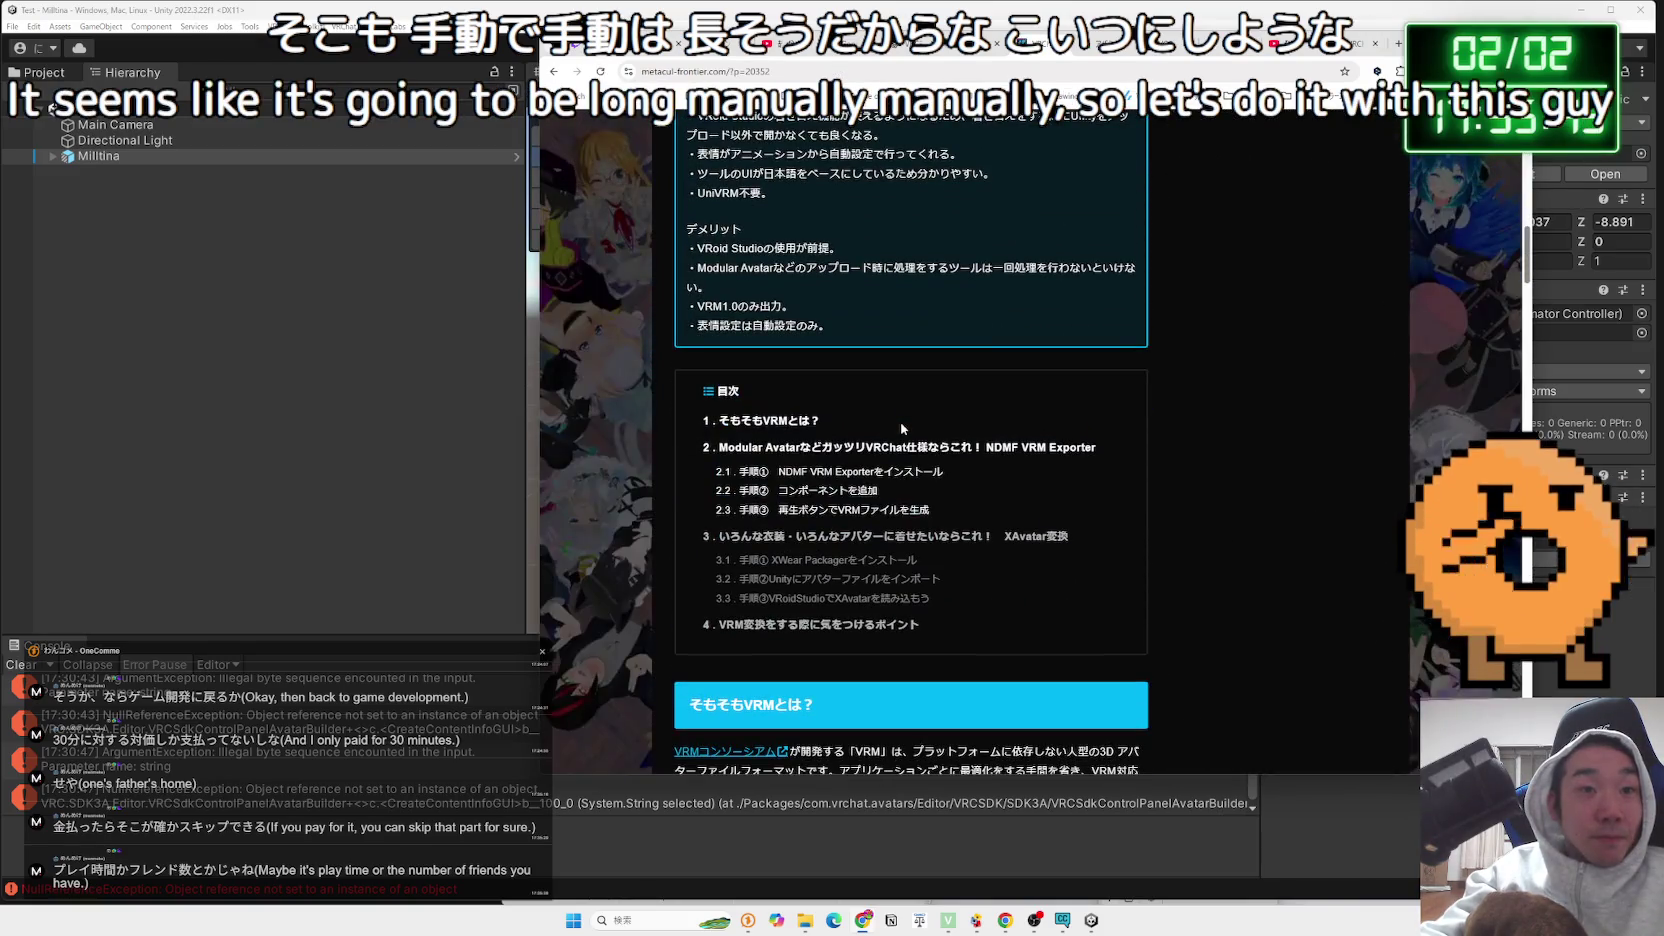
{"action": "scroll", "coordinate": [901, 428], "scroll_direction": "down", "scroll_amount": 10}
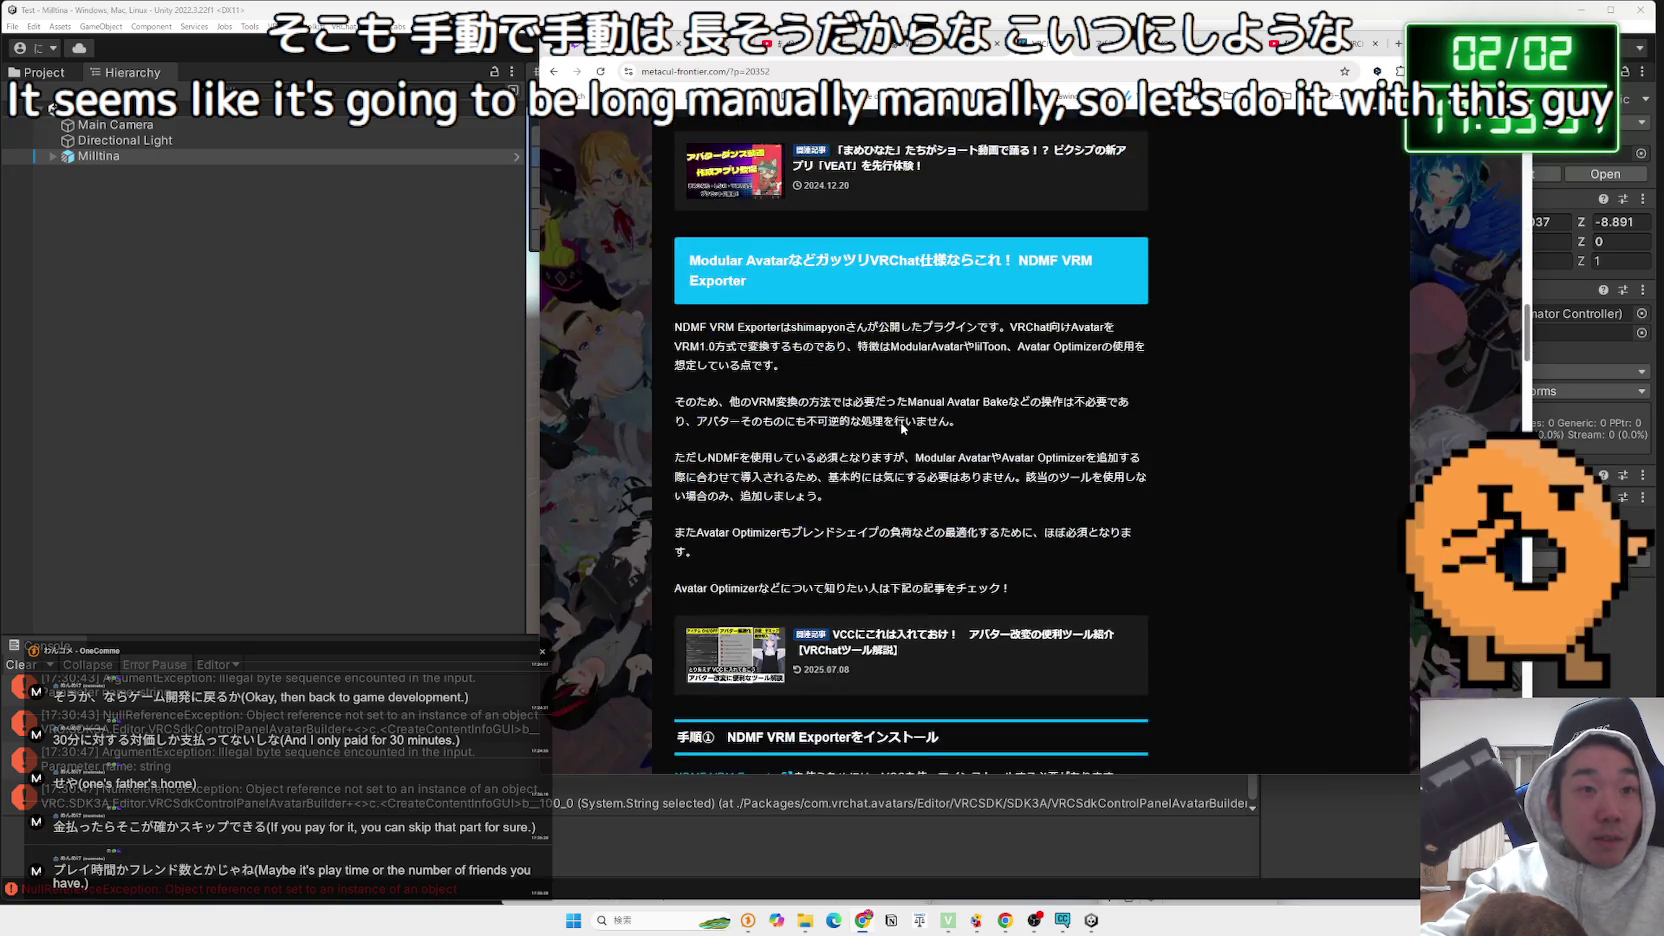
{"action": "triple_click", "coordinate": [832, 364]}
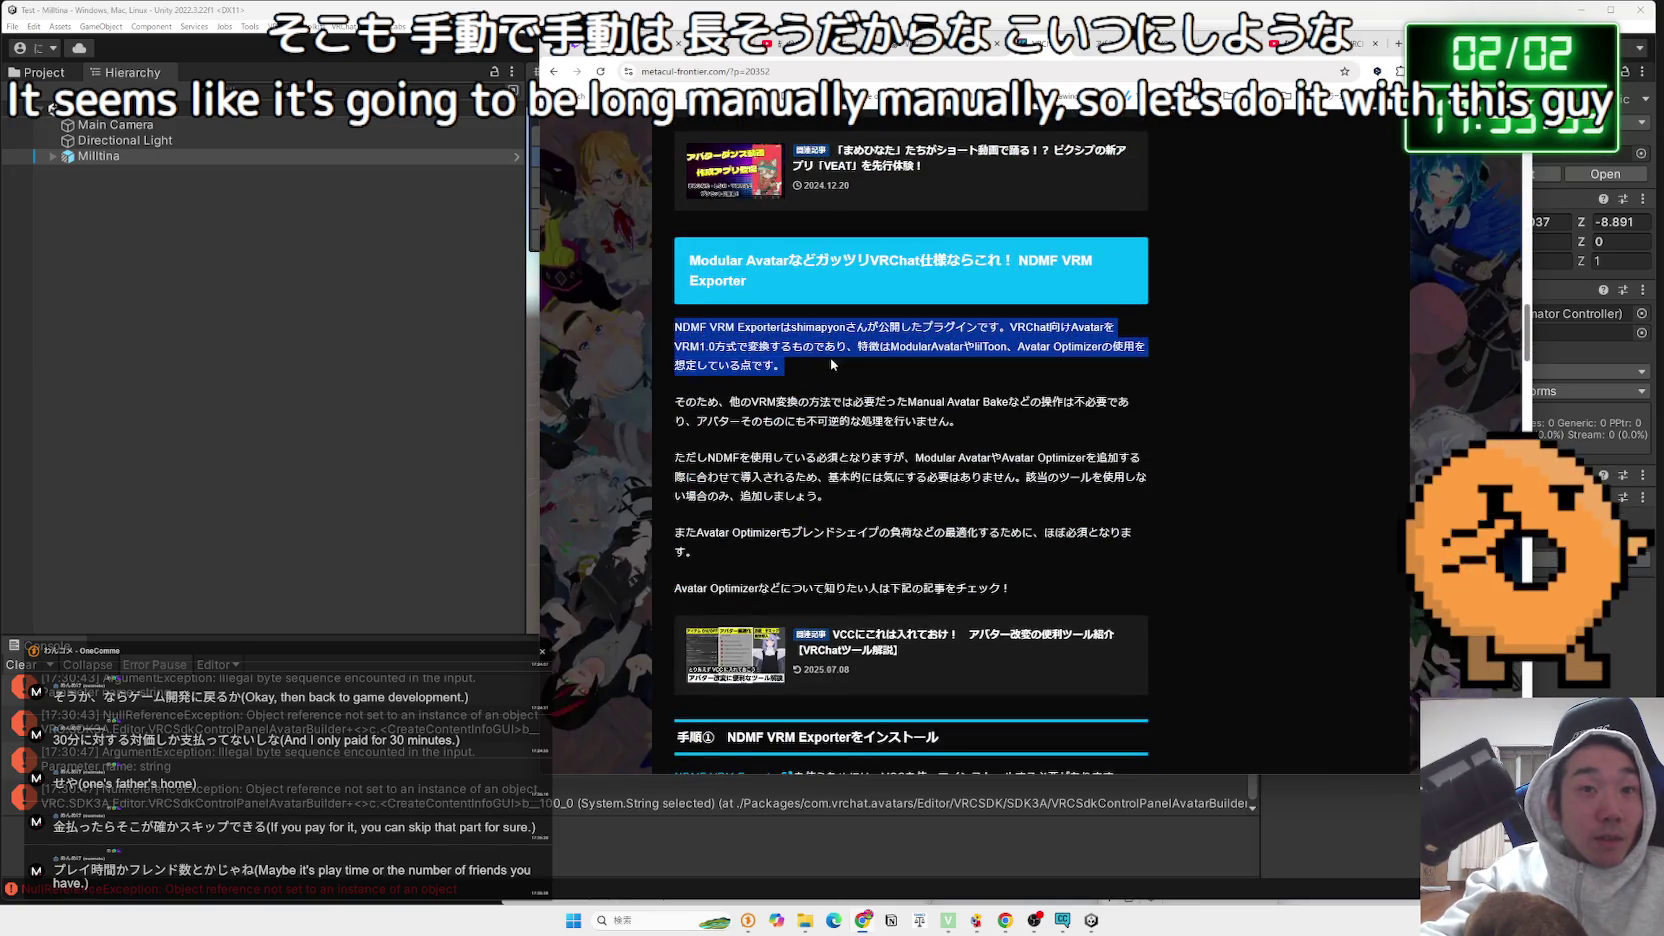
{"action": "left_click_drag", "start_coordinate": [955, 420], "coordinate": [852, 405]}
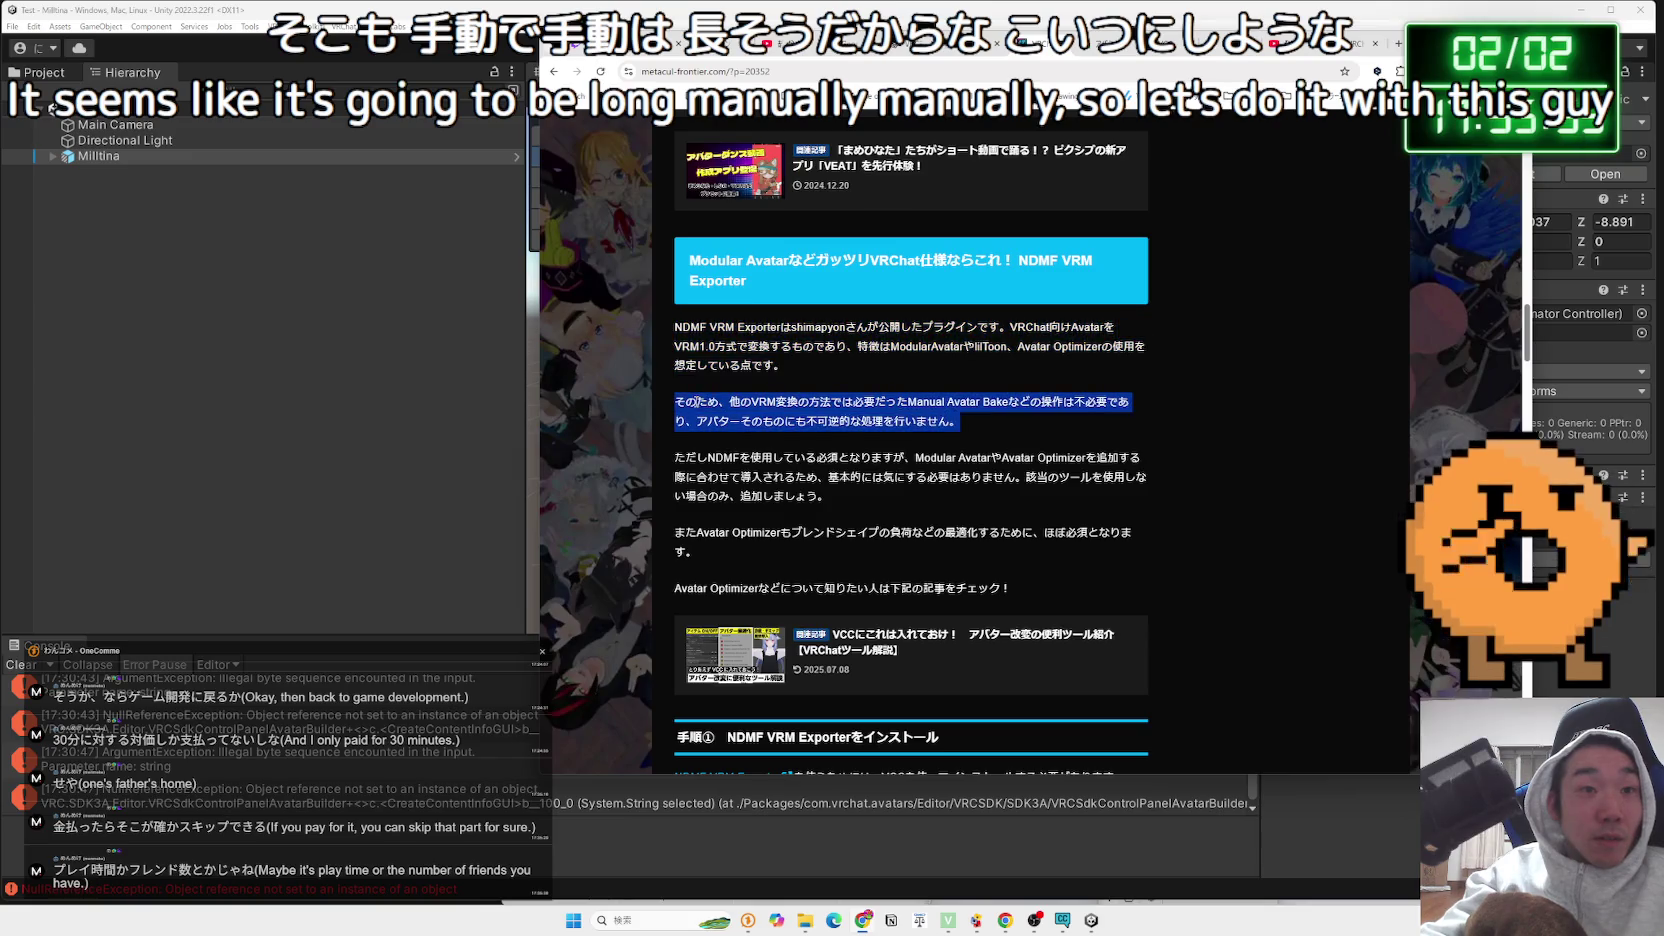
{"action": "left_click_drag", "start_coordinate": [697, 402], "coordinate": [858, 477]}
{"action": "mouse_move", "coordinate": [676, 457]}
{"action": "left_mouse_down"}
{"action": "mouse_move", "coordinate": [1148, 494]}
{"action": "mouse_move", "coordinate": [690, 461]}
{"action": "left_mouse_up"}
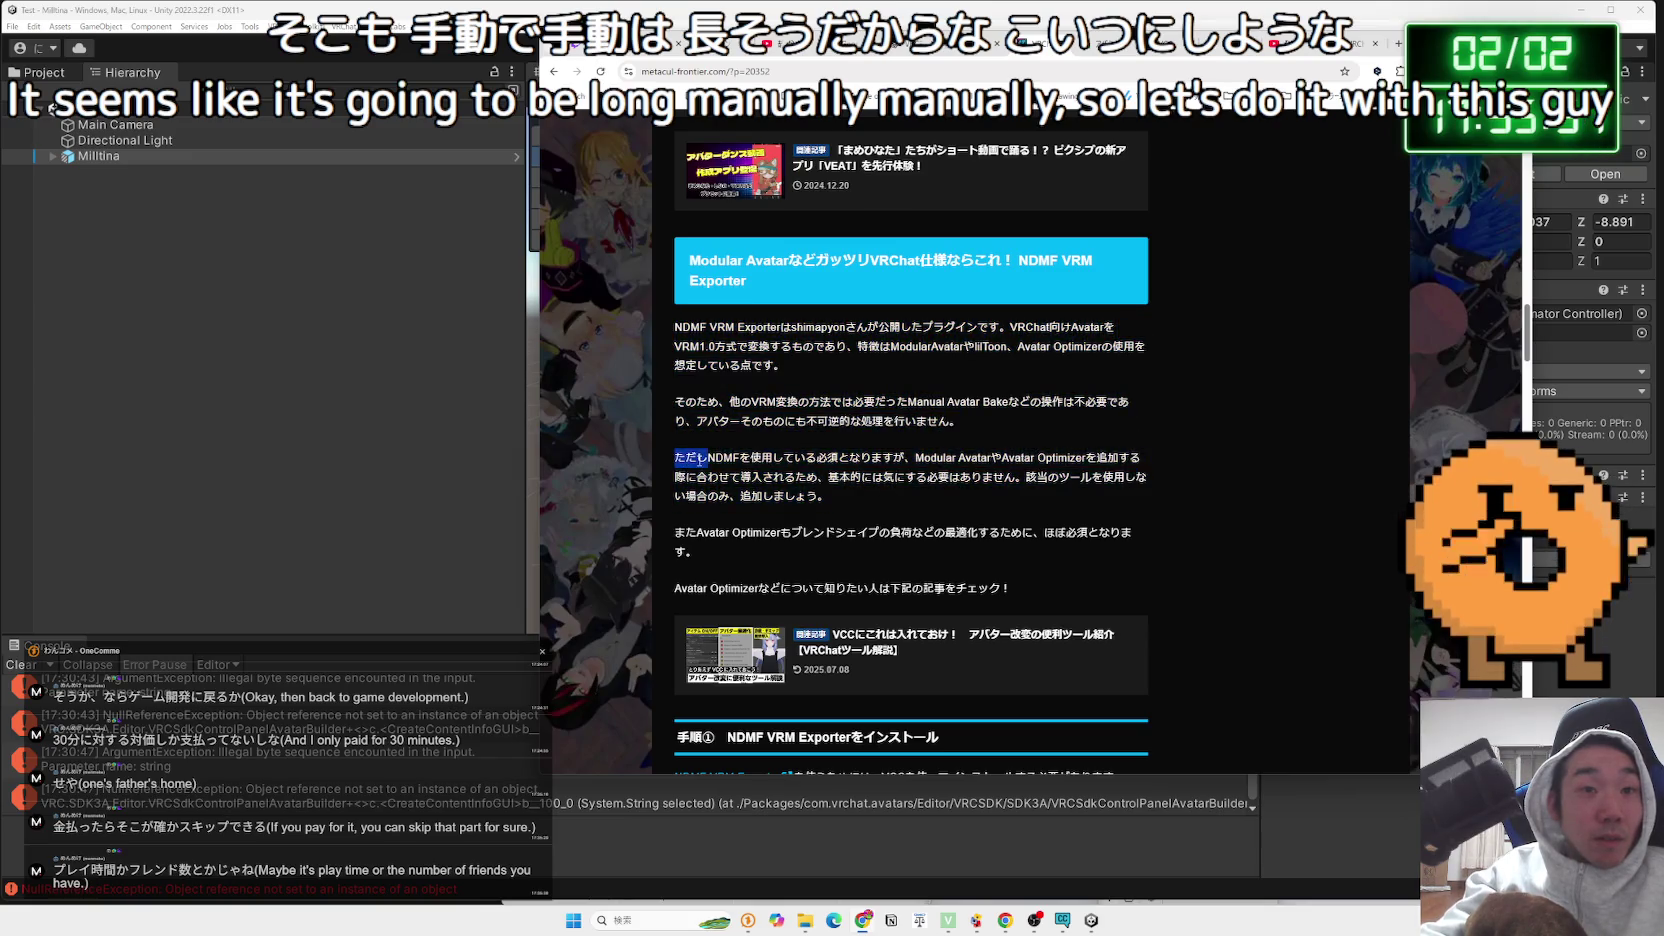
{"action": "mouse_move", "coordinate": [1064, 474]}
{"action": "left_mouse_down"}
{"action": "mouse_move", "coordinate": [1010, 494]}
{"action": "mouse_move", "coordinate": [795, 405]}
{"action": "left_mouse_up"}
{"action": "left_click", "coordinate": [692, 333]}
Read the Avatar Optimizer paragraphs and continue down toward 手順② コンポーネントを追加
{"action": "scroll", "coordinate": [692, 333], "scroll_direction": "down", "scroll_amount": 2}
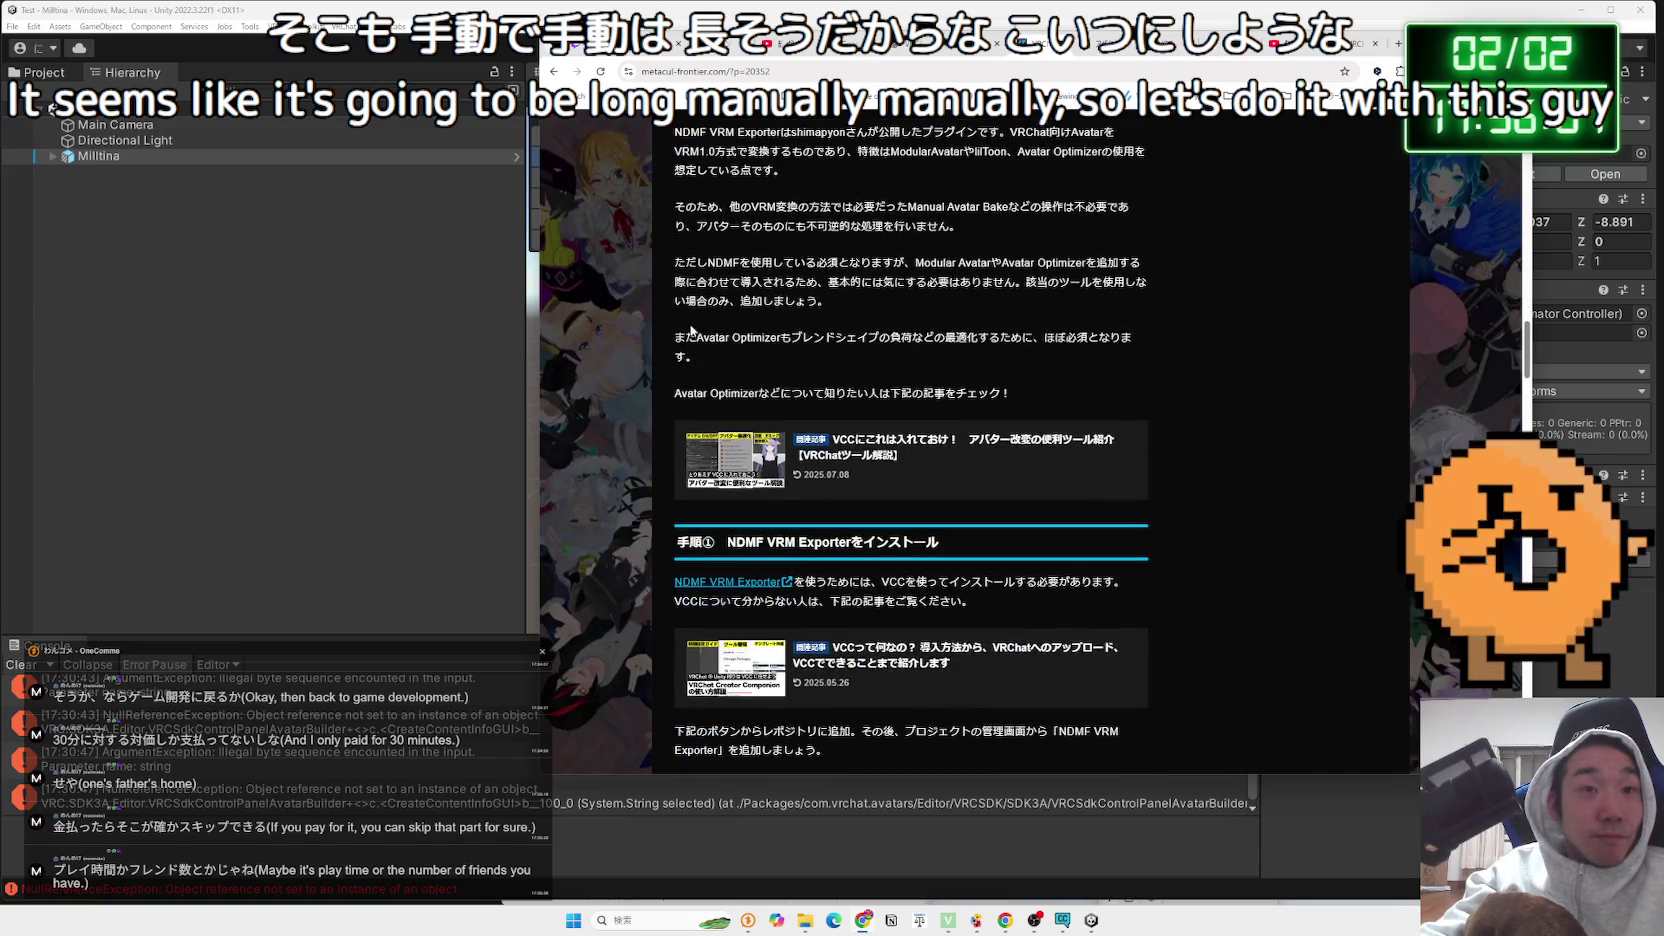
{"action": "left_click_drag", "start_coordinate": [1027, 395], "coordinate": [725, 335]}
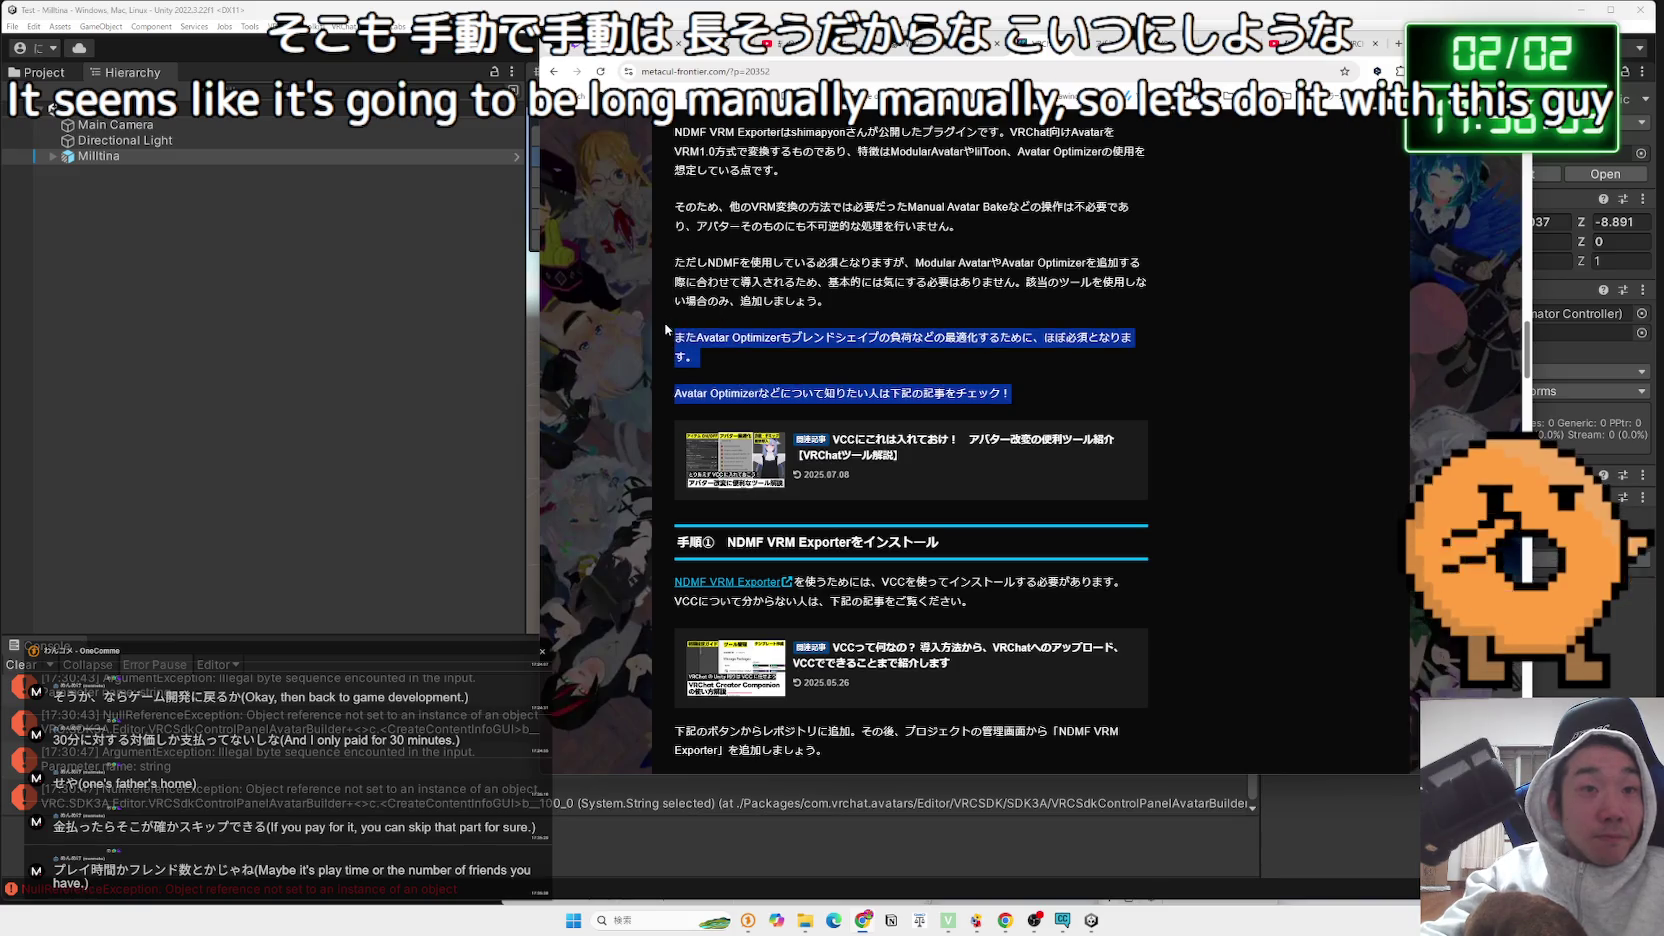
{"action": "triple_click", "coordinate": [838, 359]}
{"action": "left_click", "coordinate": [838, 359]}
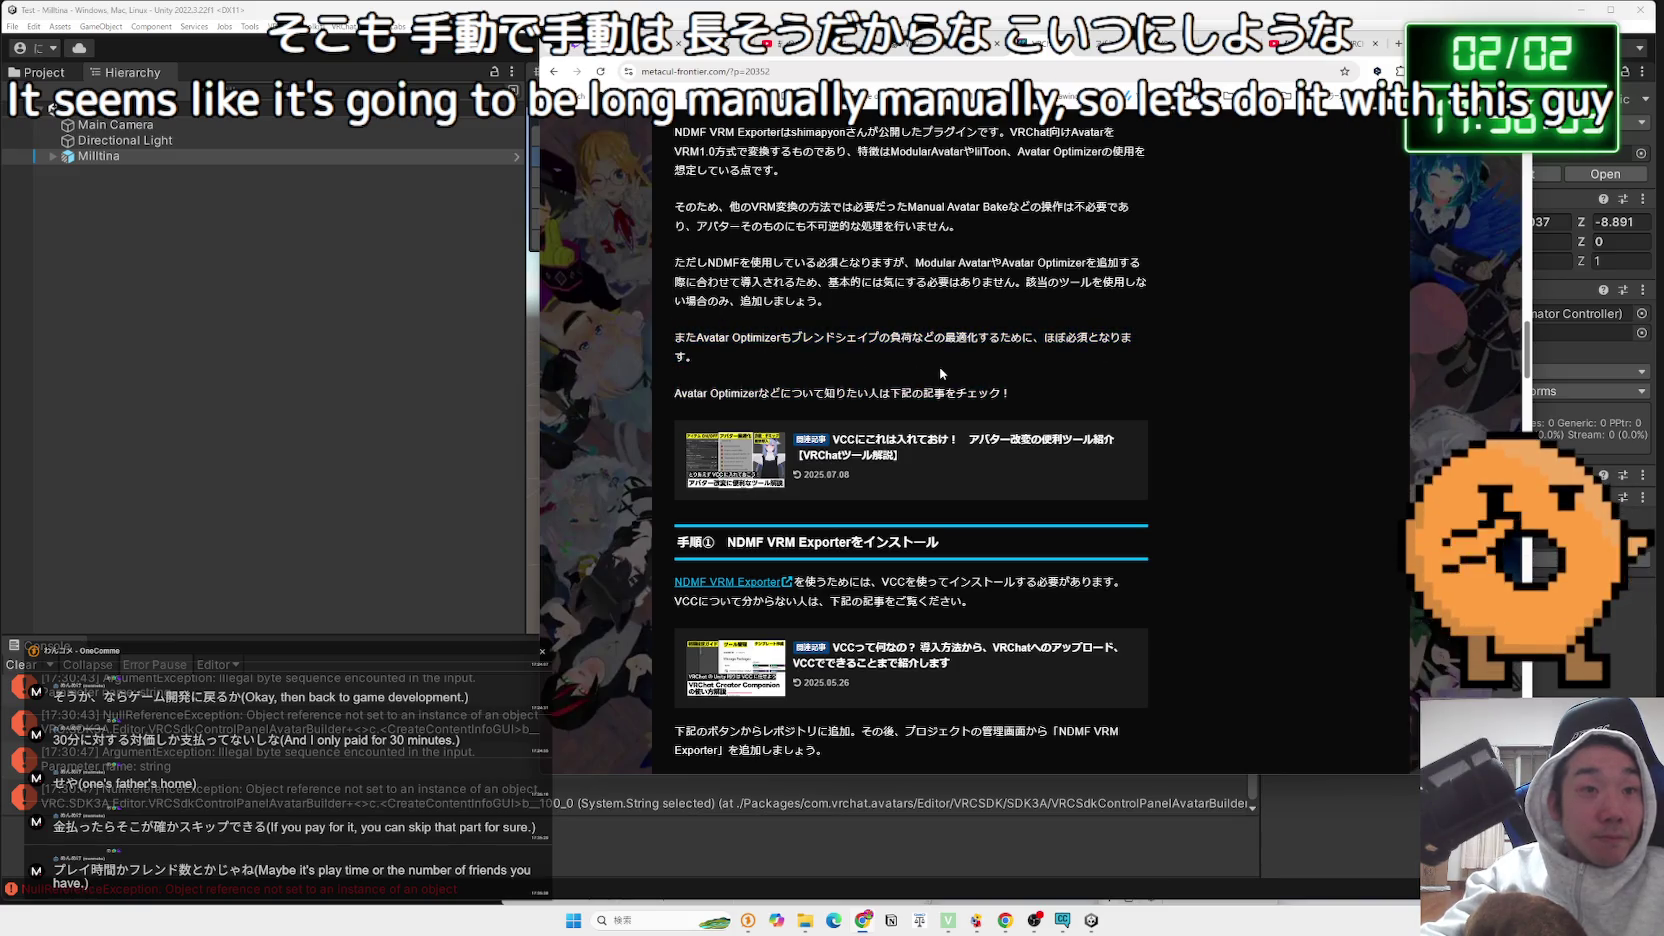
{"action": "scroll", "coordinate": [940, 373], "scroll_direction": "down", "scroll_amount": 3}
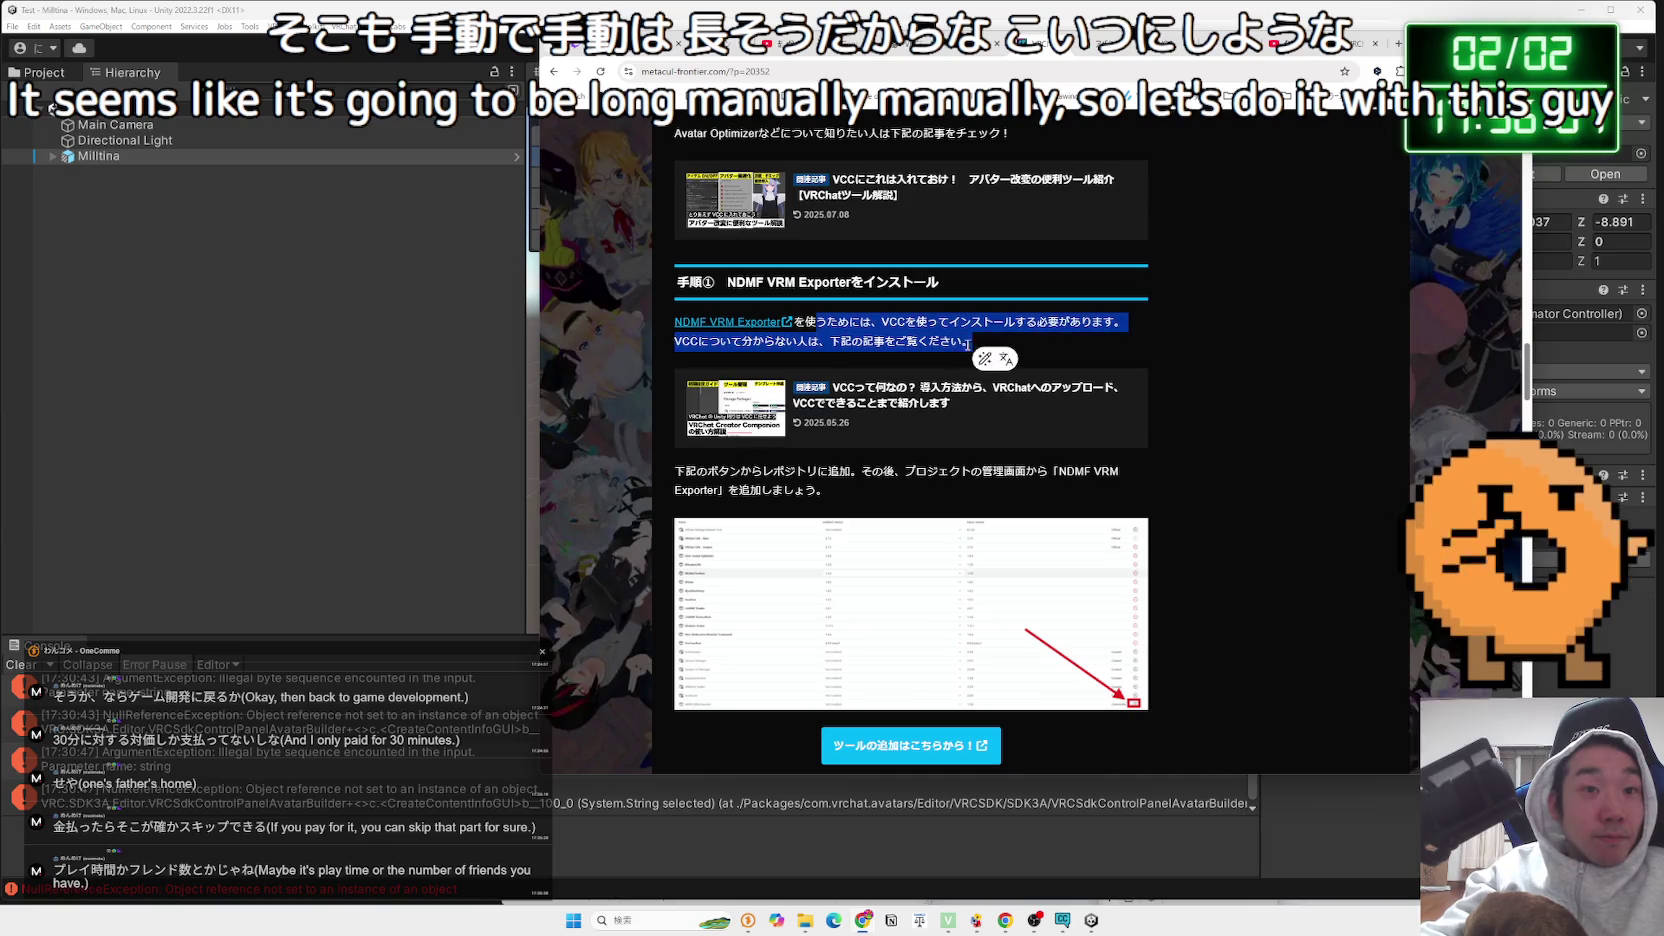
{"action": "left_click", "coordinate": [971, 344]}
{"action": "scroll", "coordinate": [904, 300], "scroll_direction": "down", "scroll_amount": 6}
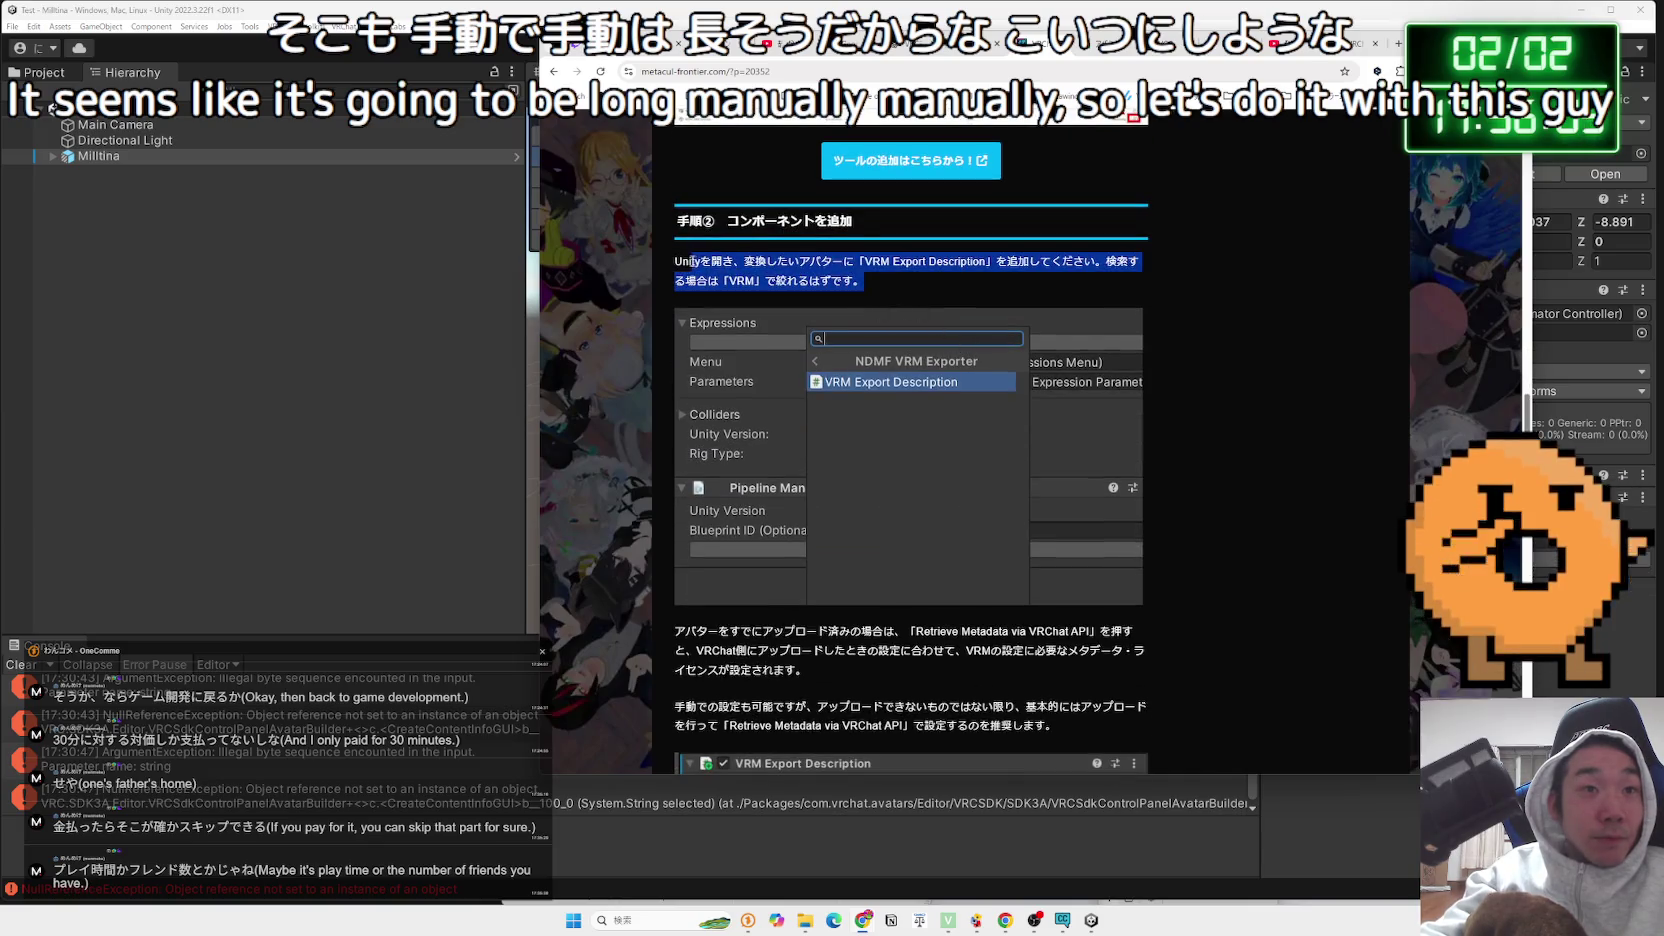
Skim the guide's installation section, selecting passages along the way
{"action": "scroll", "coordinate": [893, 362], "scroll_direction": "down", "scroll_amount": 3}
{"action": "left_click_drag", "start_coordinate": [688, 390], "coordinate": [823, 404]}
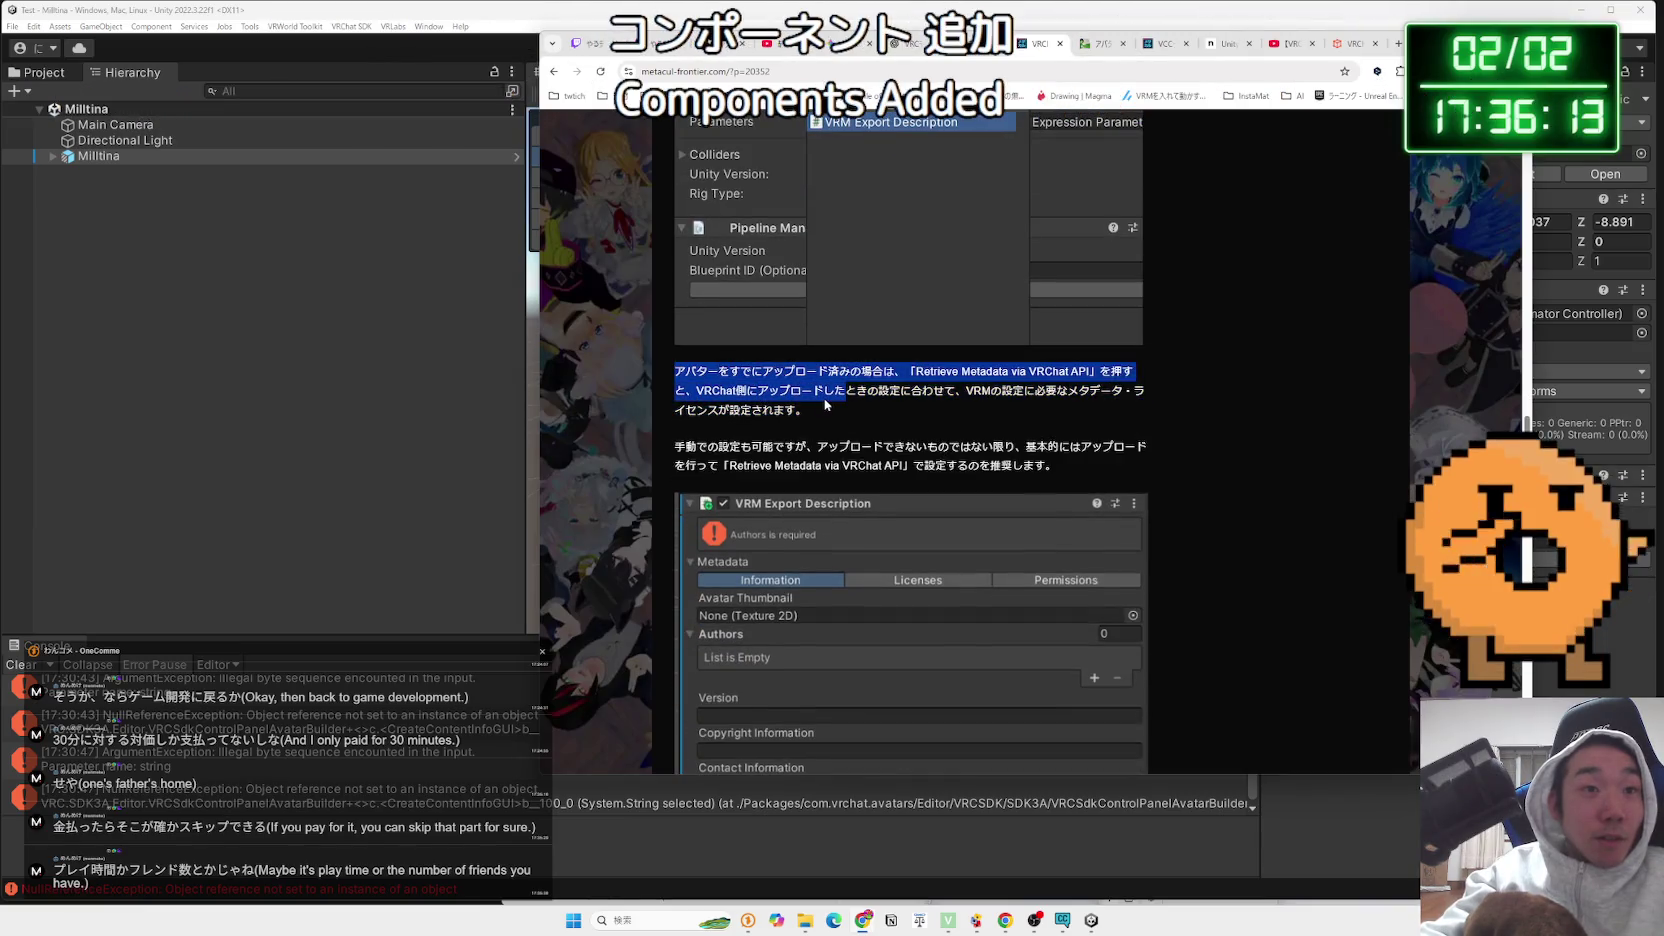
{"action": "scroll", "coordinate": [826, 404], "scroll_direction": "down", "scroll_amount": 6}
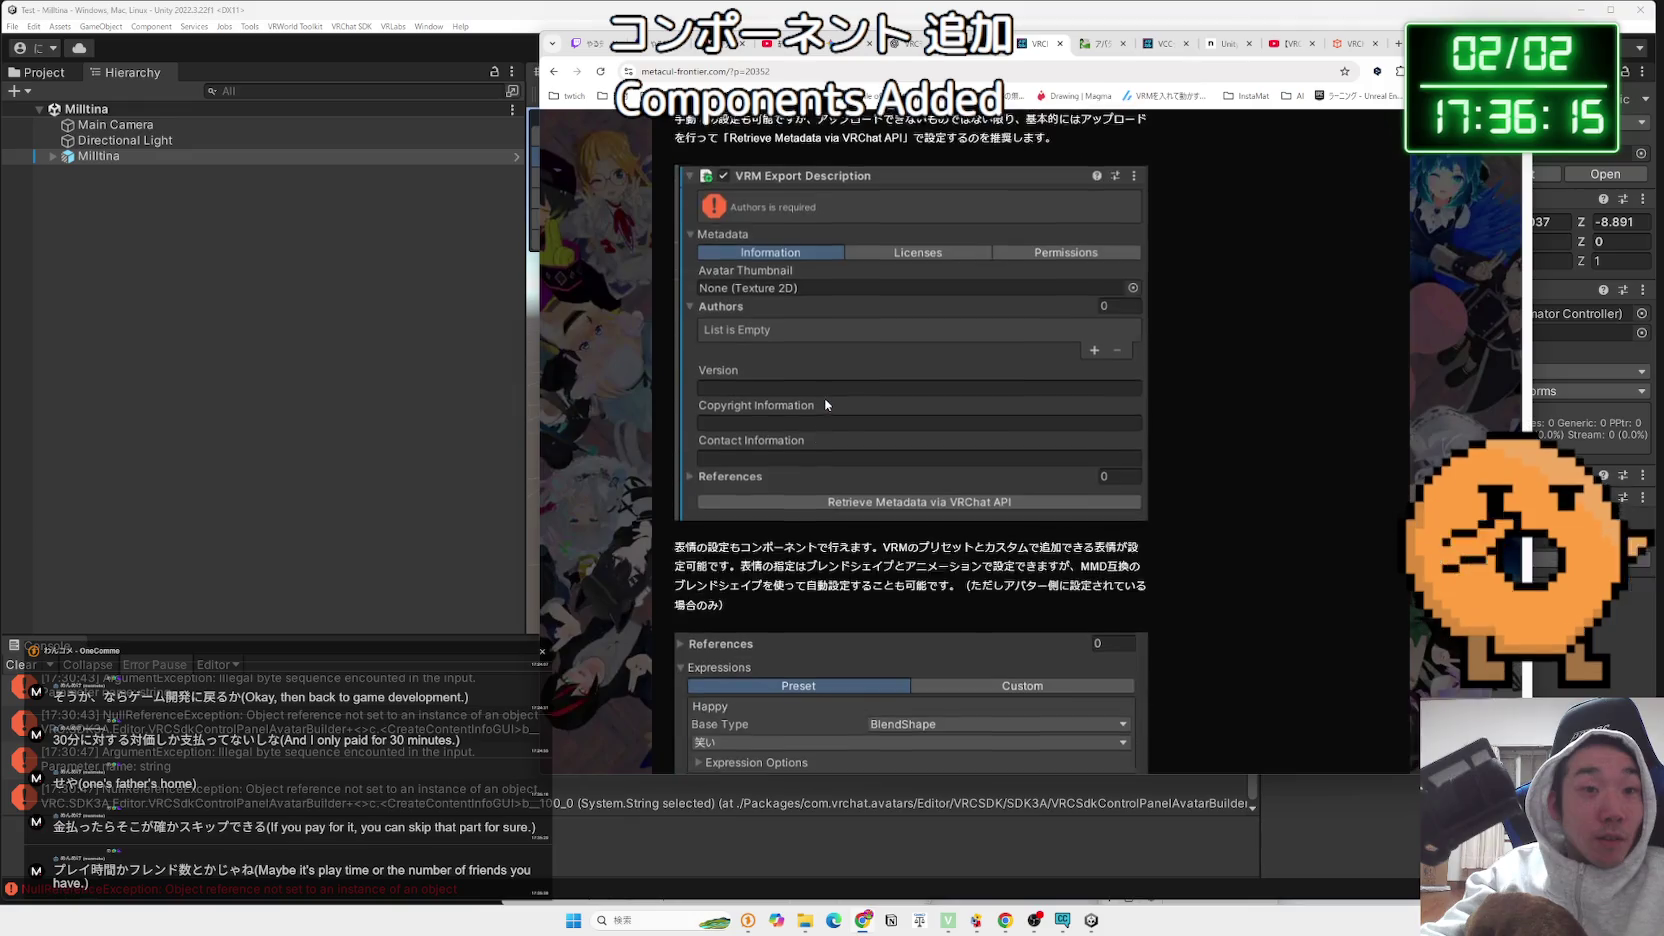
{"action": "mouse_move", "coordinate": [708, 290]}
{"action": "left_mouse_down"}
{"action": "mouse_move", "coordinate": [725, 348]}
{"action": "mouse_move", "coordinate": [675, 290]}
{"action": "left_mouse_up"}
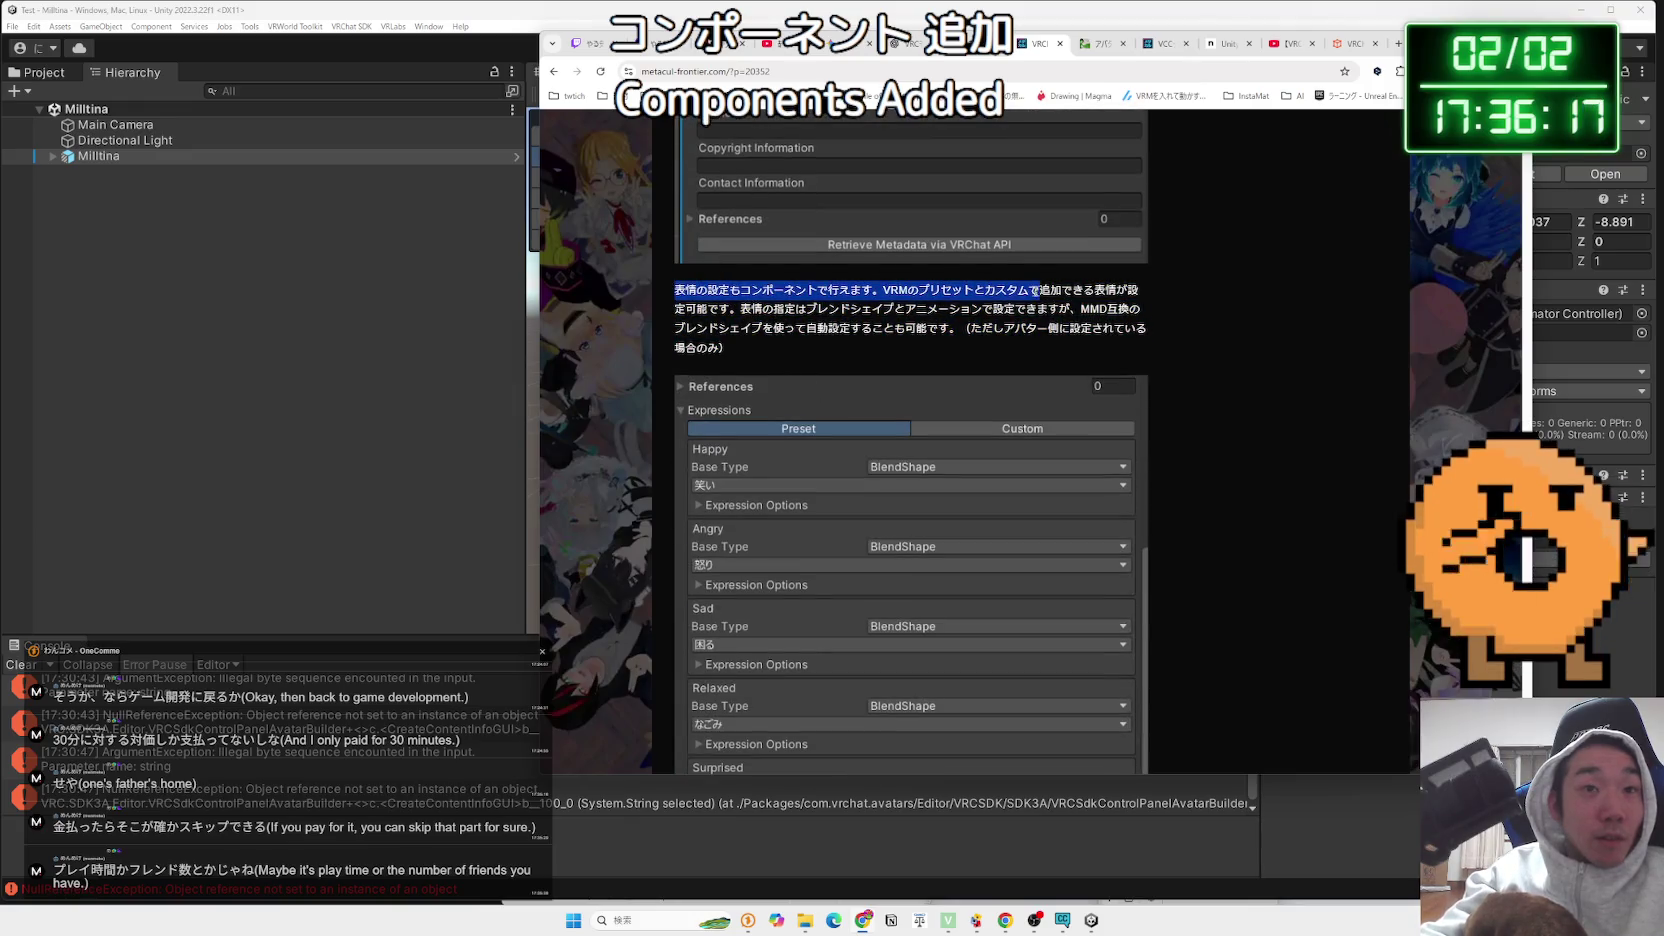
{"action": "left_click_drag", "start_coordinate": [1106, 304], "coordinate": [1076, 348]}
{"action": "scroll", "coordinate": [1000, 351], "scroll_direction": "down", "scroll_amount": 5}
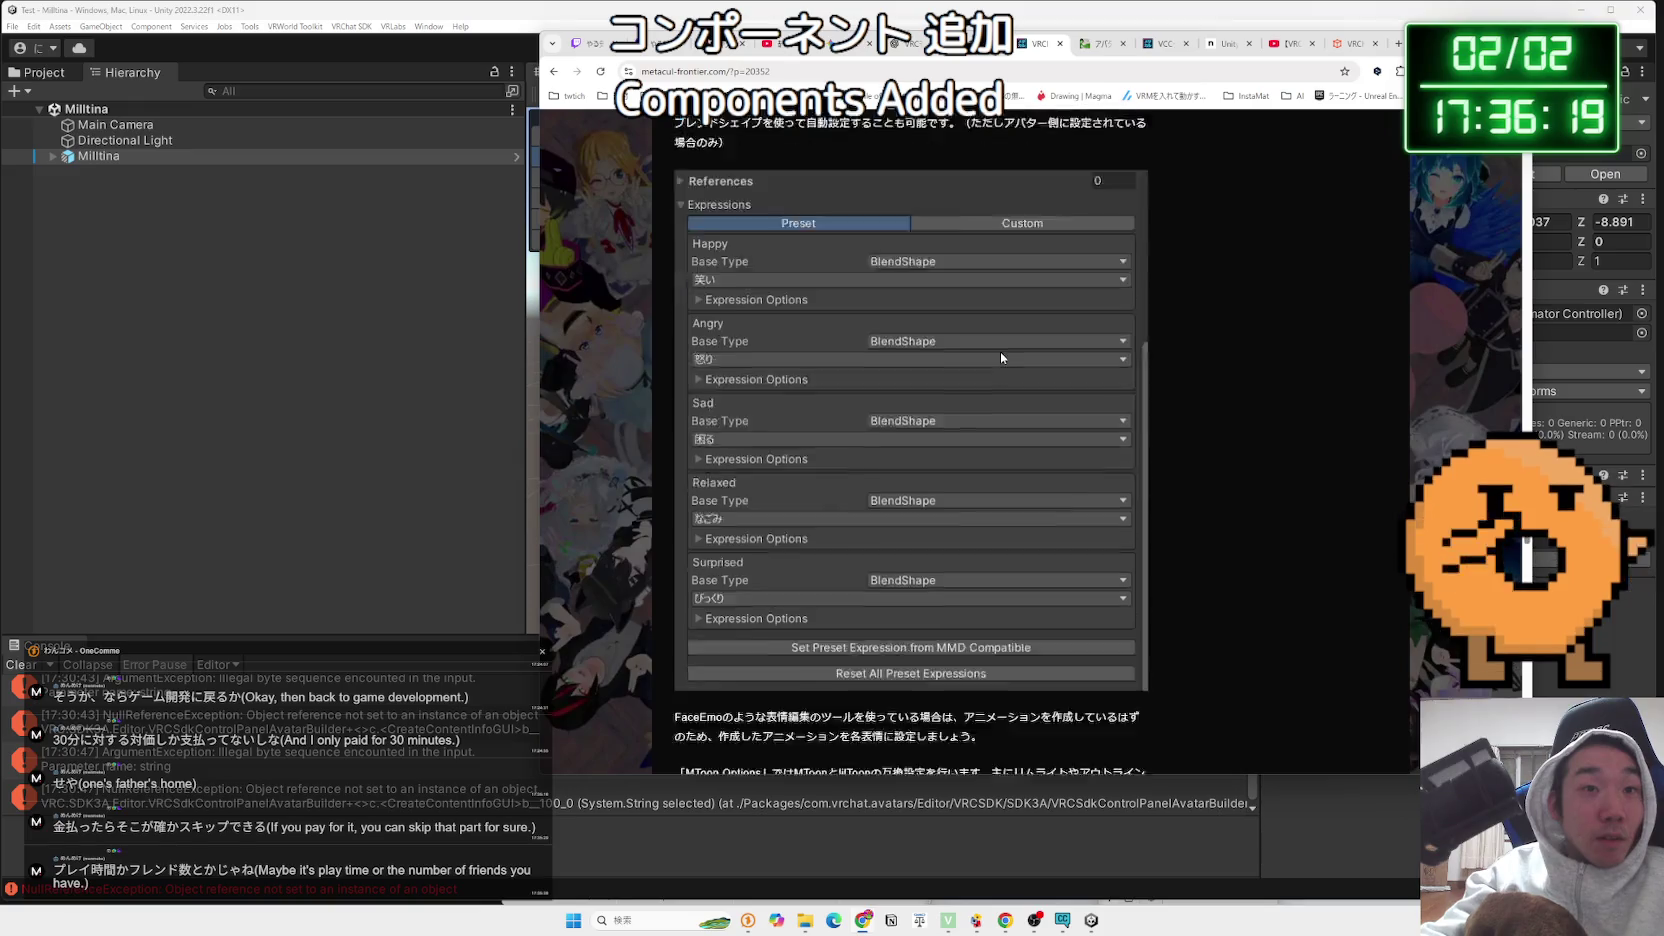
{"action": "scroll", "coordinate": [1000, 351], "scroll_direction": "down", "scroll_amount": 4}
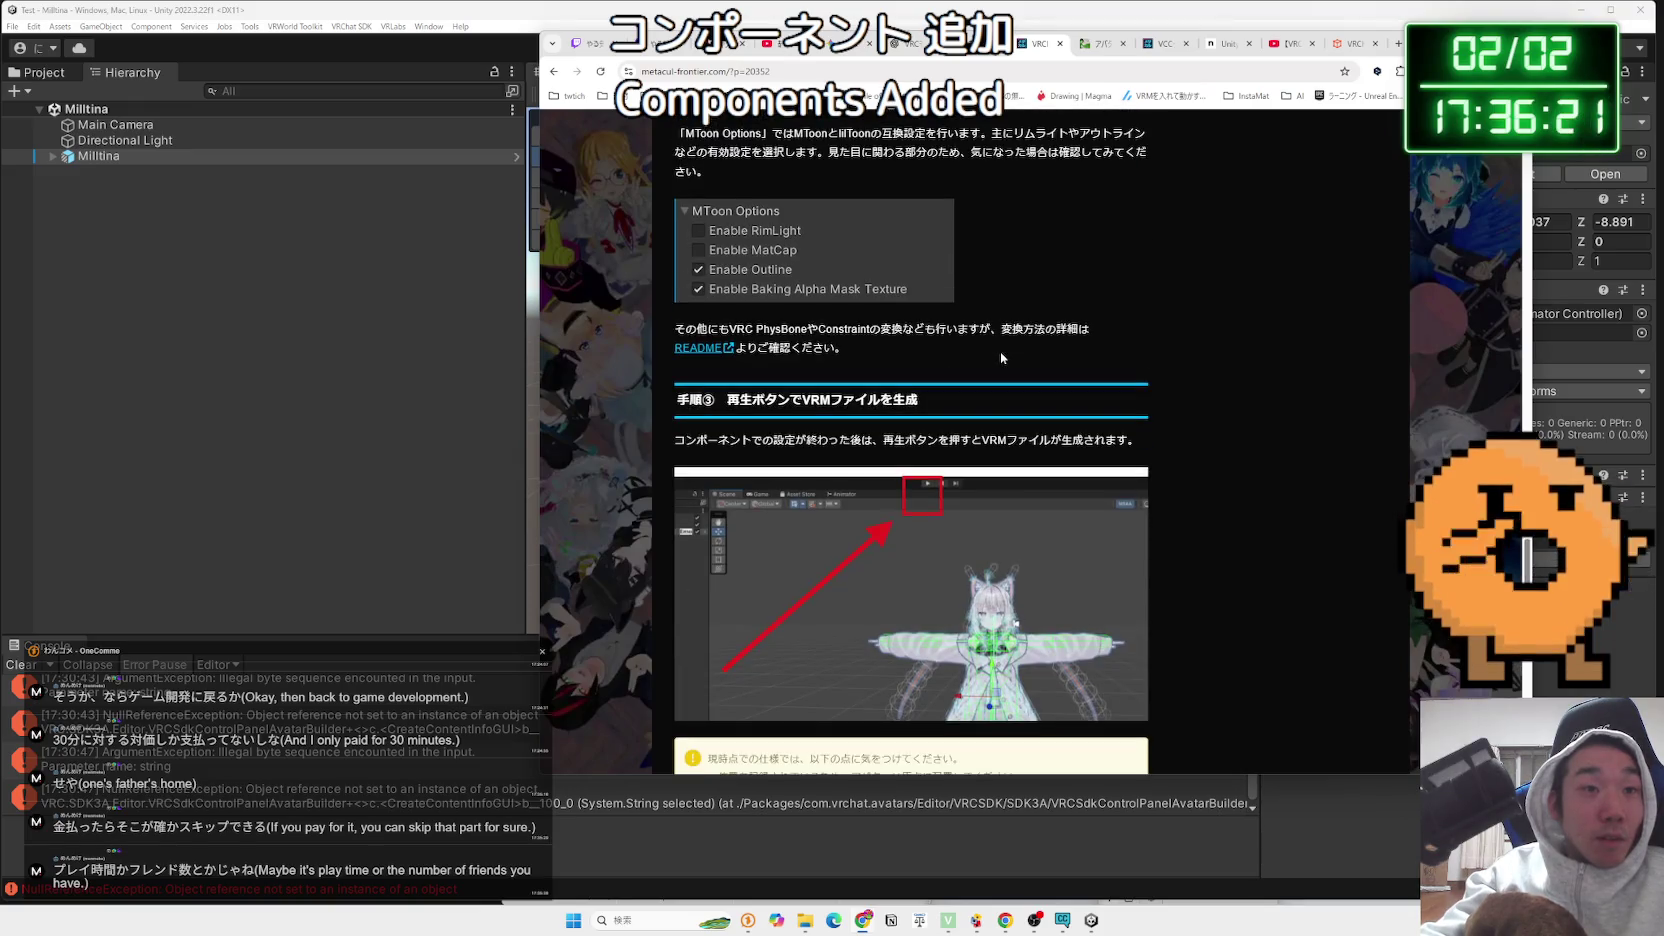
{"action": "scroll", "coordinate": [1001, 357], "scroll_direction": "down", "scroll_amount": 12}
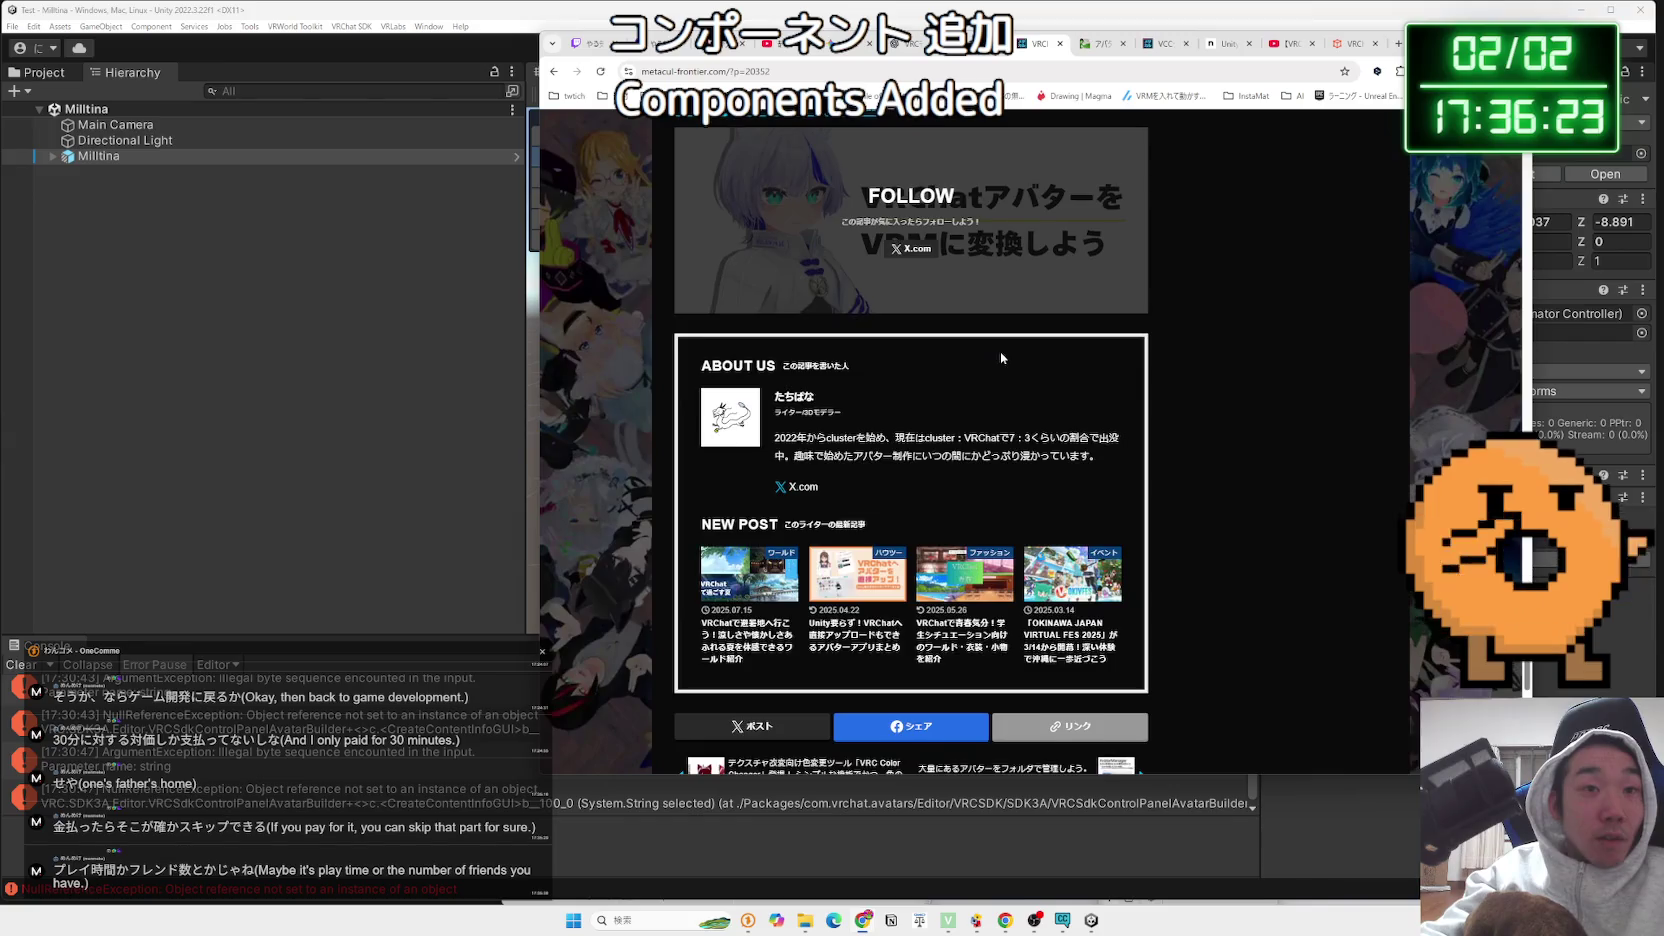
{"action": "scroll", "coordinate": [1000, 351], "scroll_direction": "up", "scroll_amount": 20}
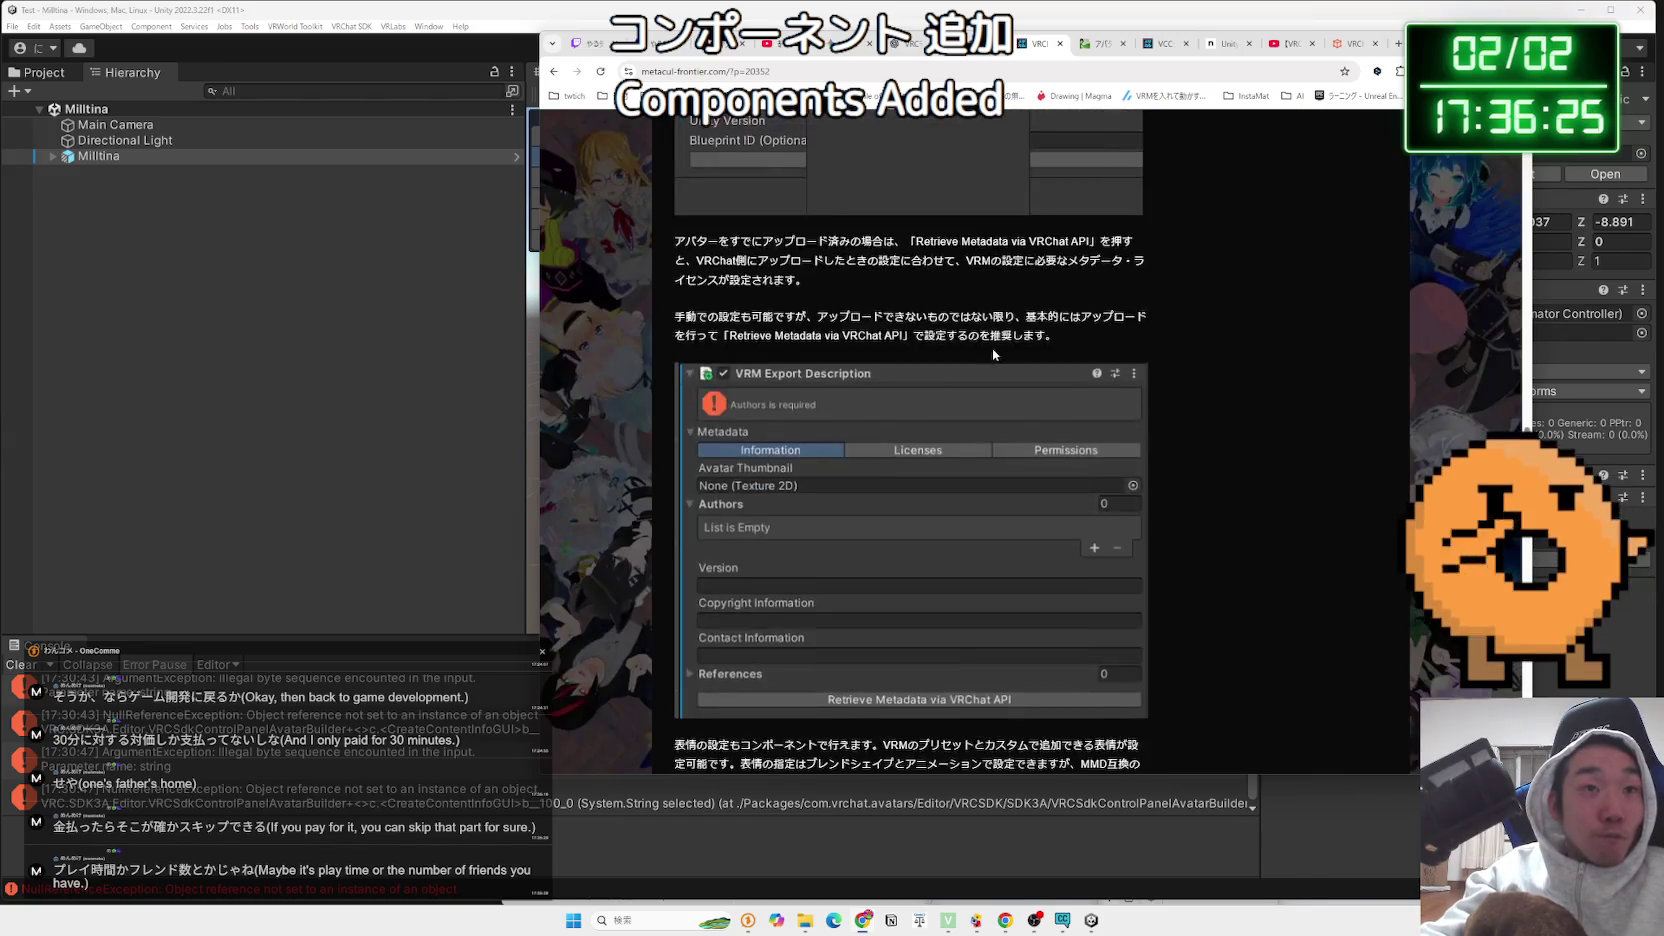
{"action": "scroll", "coordinate": [993, 348], "scroll_direction": "up", "scroll_amount": 15}
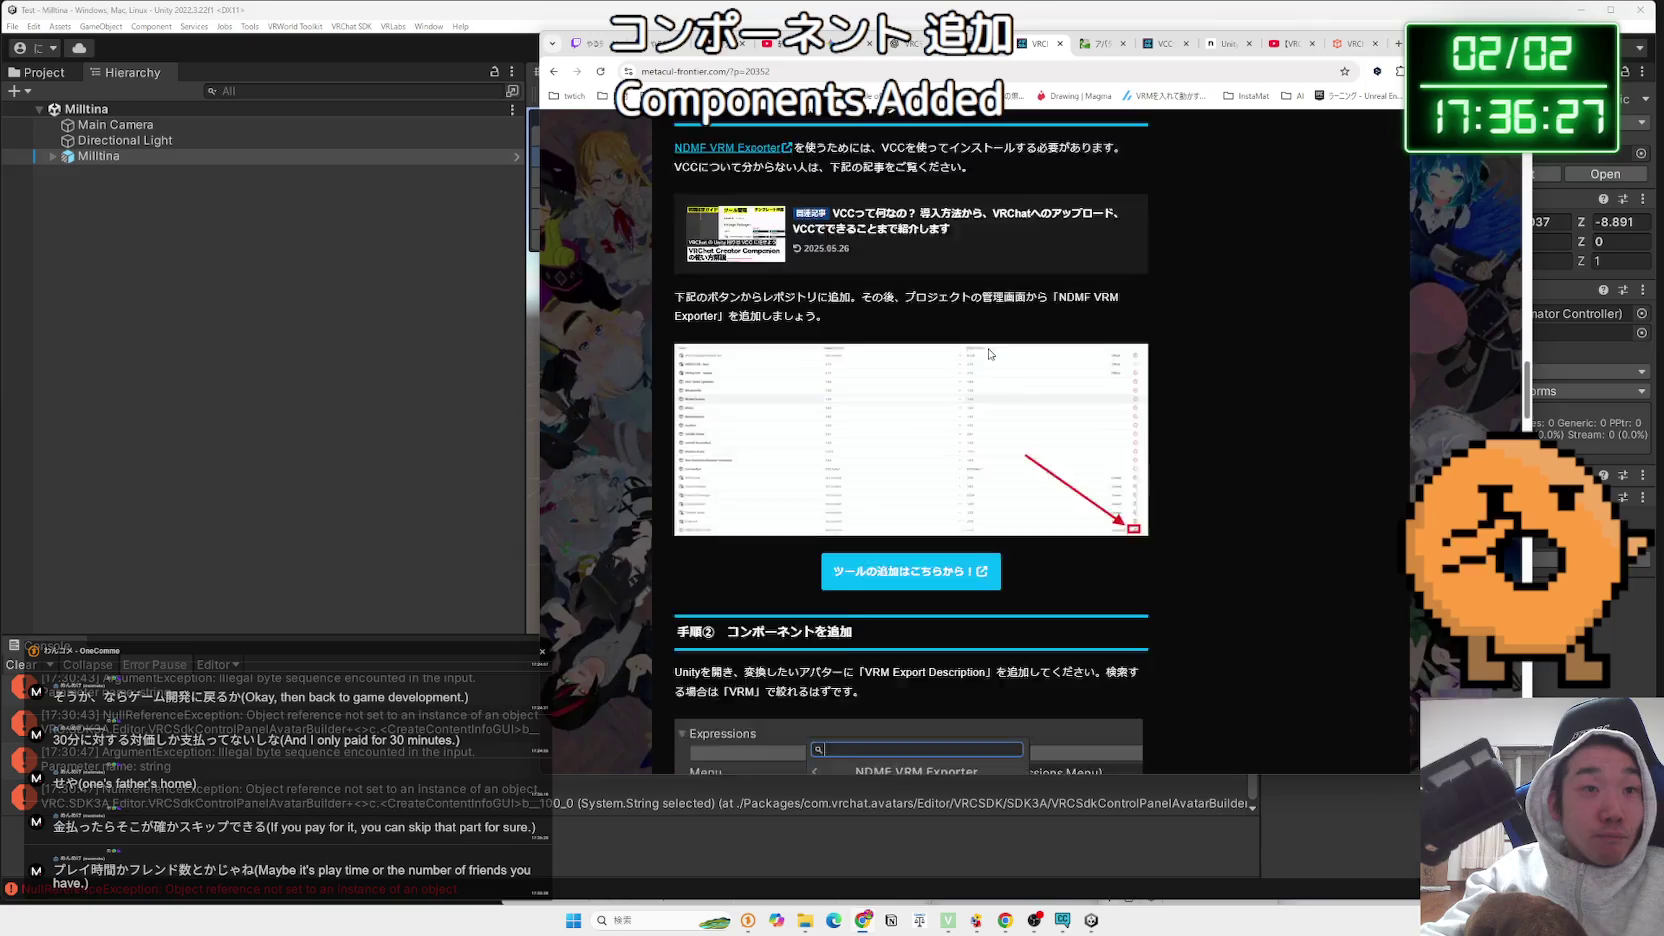
{"action": "scroll", "coordinate": [990, 353], "scroll_direction": "down", "scroll_amount": 7}
{"action": "scroll", "coordinate": [907, 317], "scroll_direction": "up", "scroll_amount": 2}
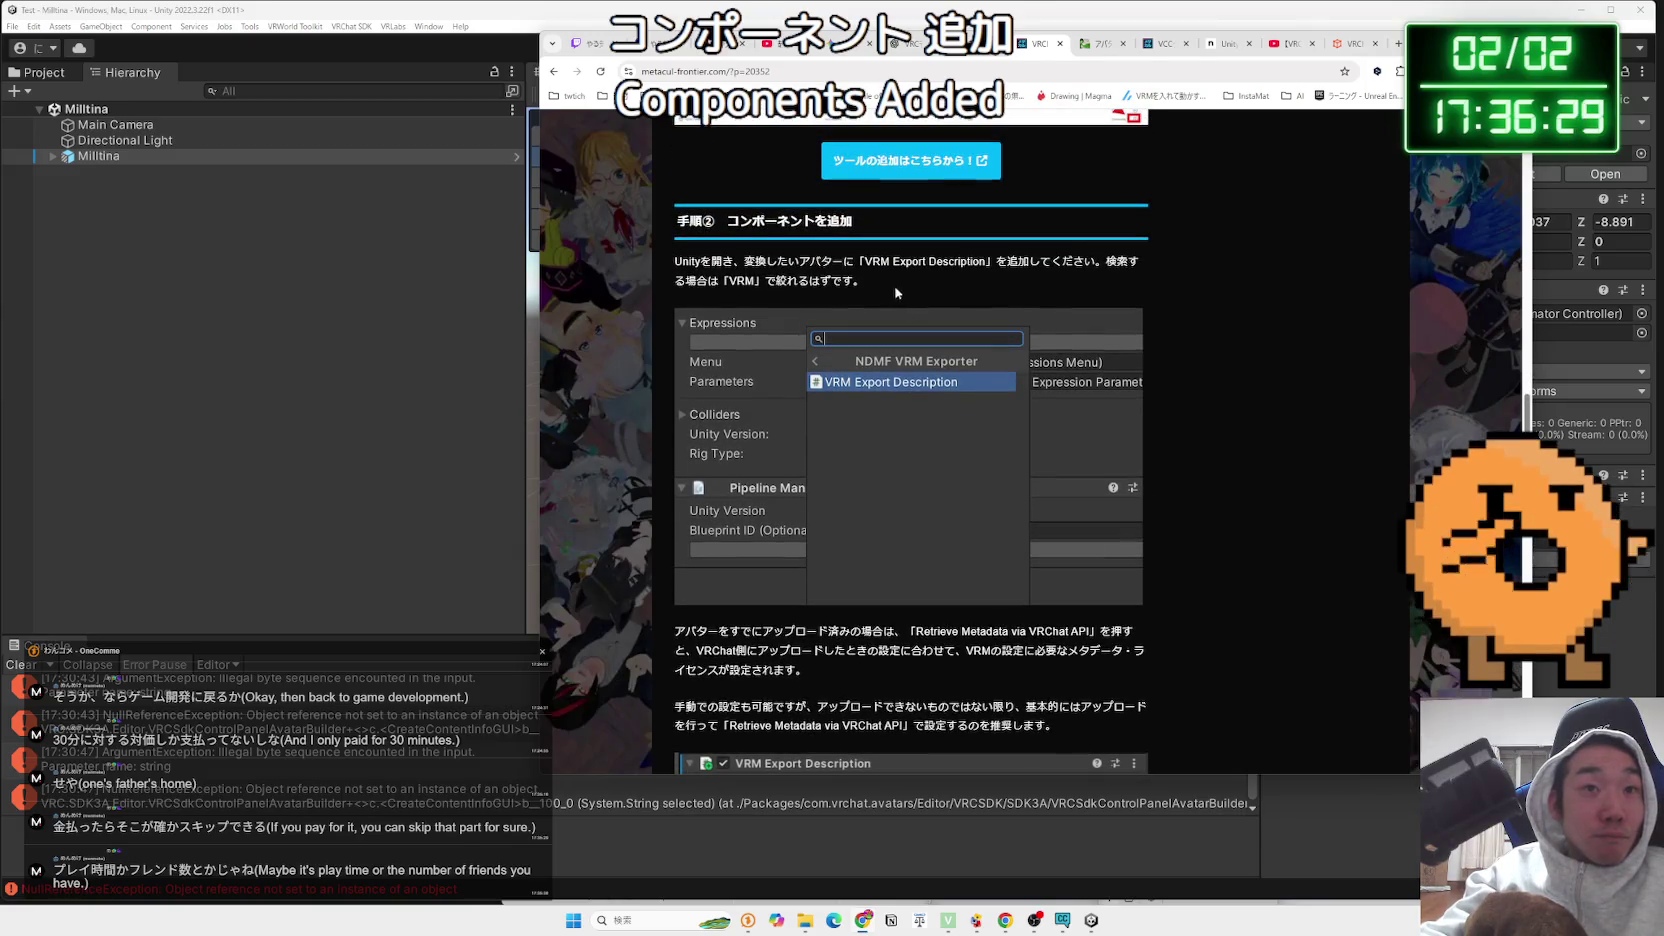
Read the Step 2 add-component instructions and the Retrieve Metadata via VRChat API advice
{"action": "left_click_drag", "start_coordinate": [898, 293], "coordinate": [825, 272]}
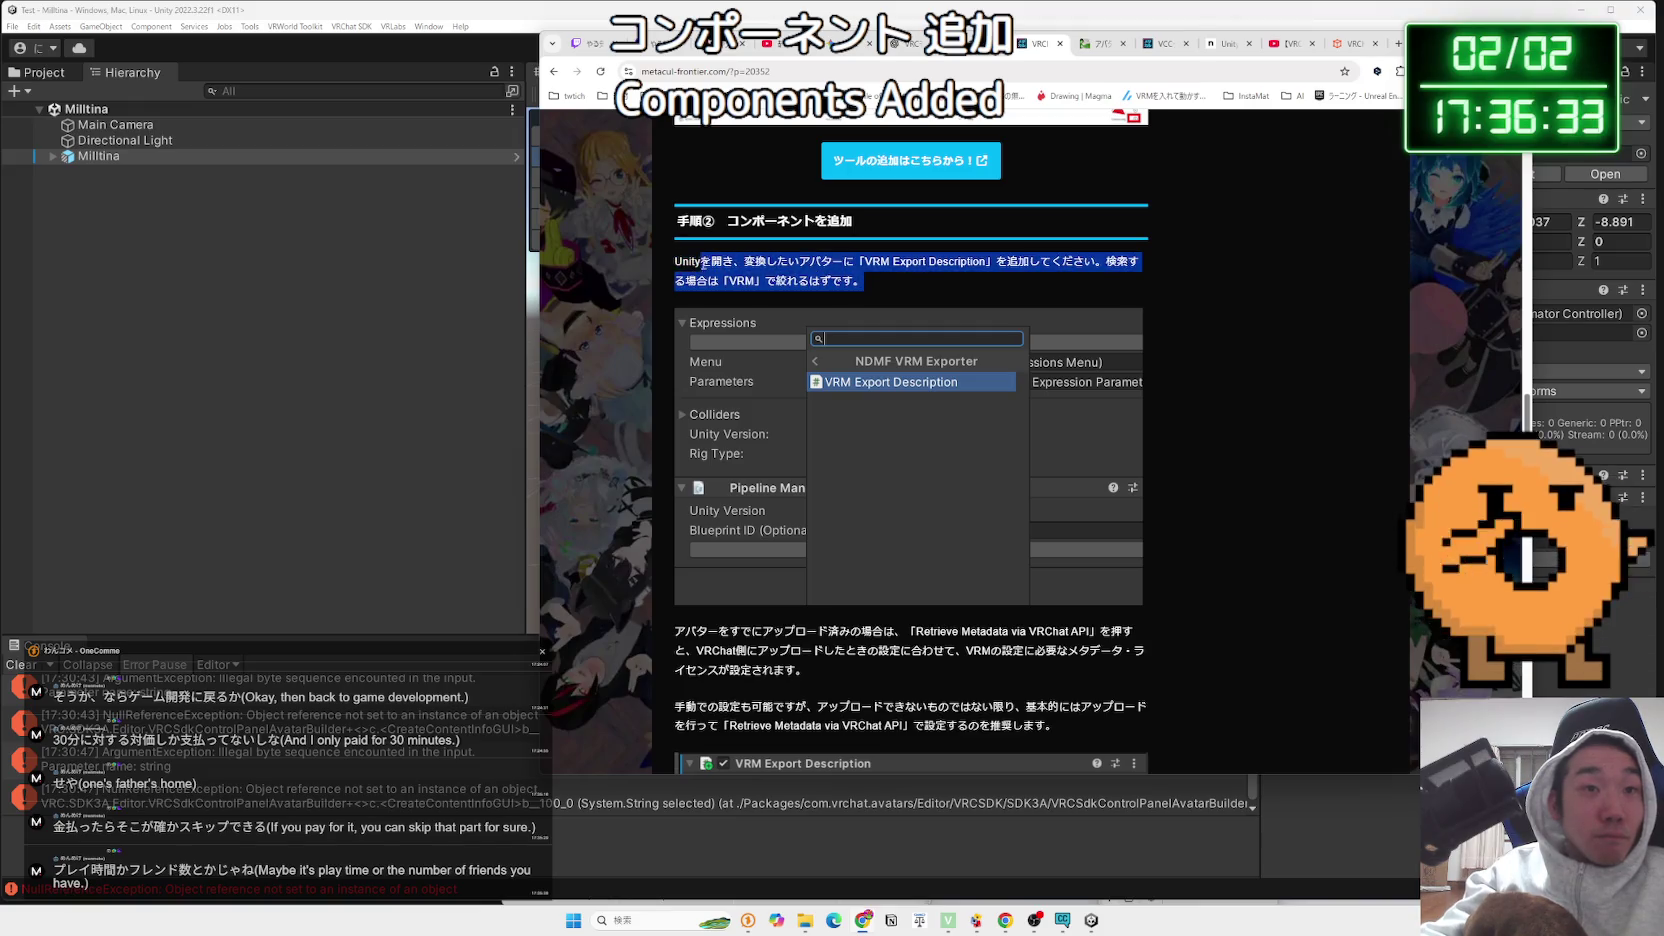
{"action": "scroll", "coordinate": [700, 300], "scroll_direction": "down", "scroll_amount": 3}
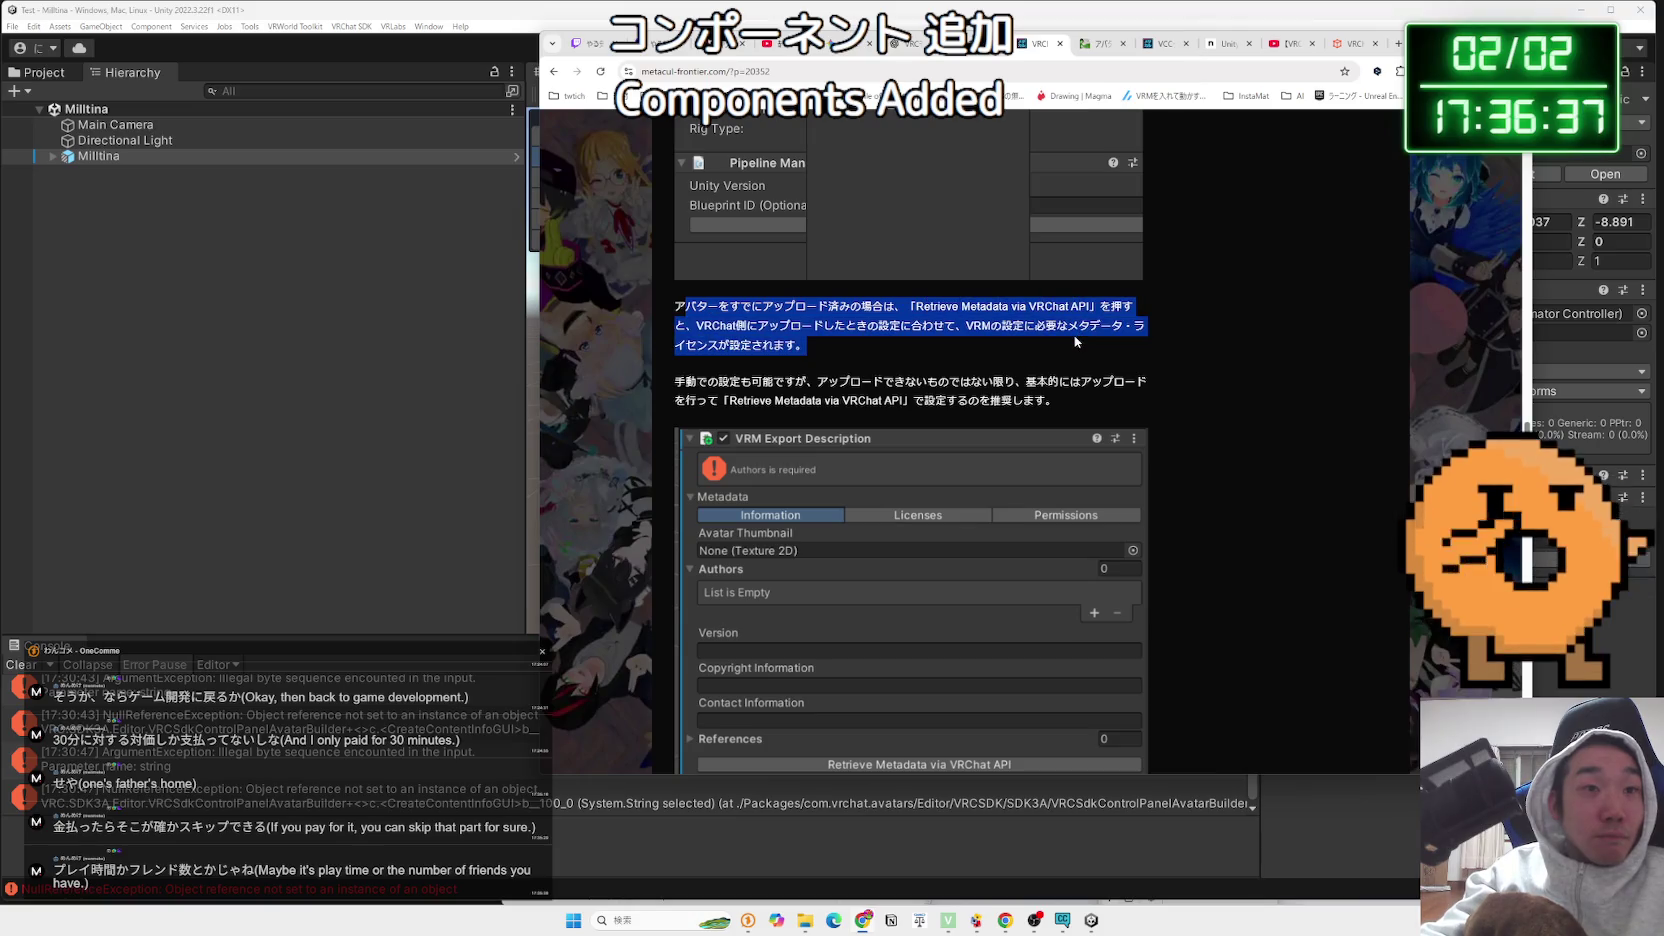
{"action": "left_click_drag", "start_coordinate": [1075, 341], "coordinate": [997, 324]}
{"action": "left_click", "coordinate": [690, 309]}
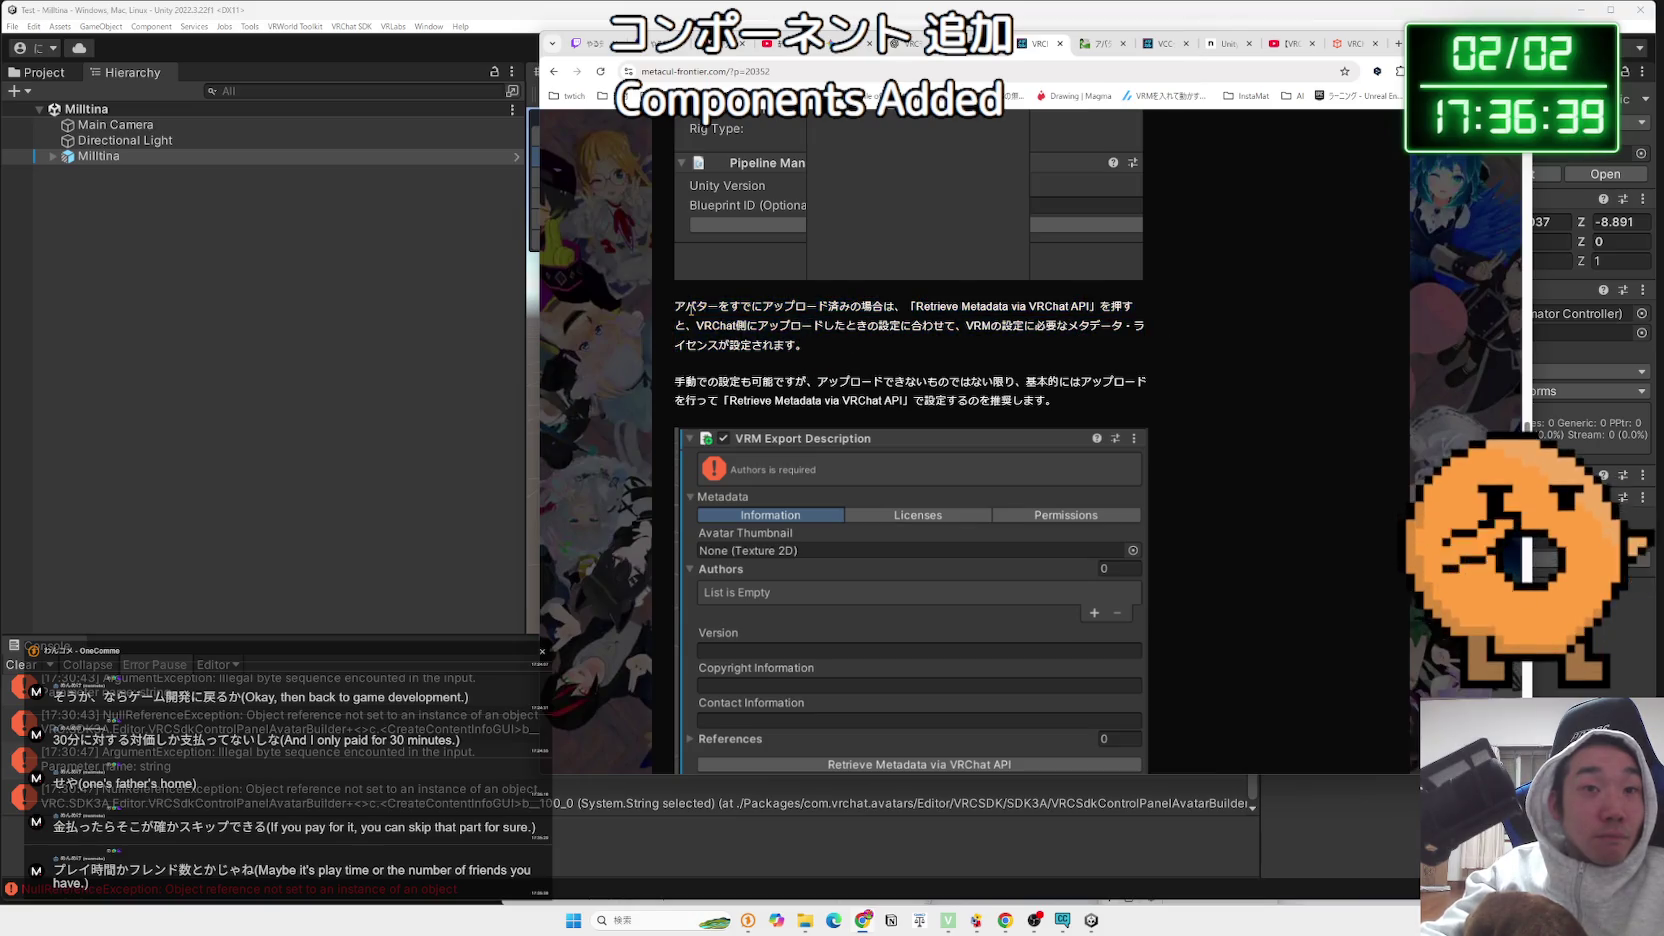
{"action": "left_click_drag", "start_coordinate": [1075, 400], "coordinate": [906, 387]}
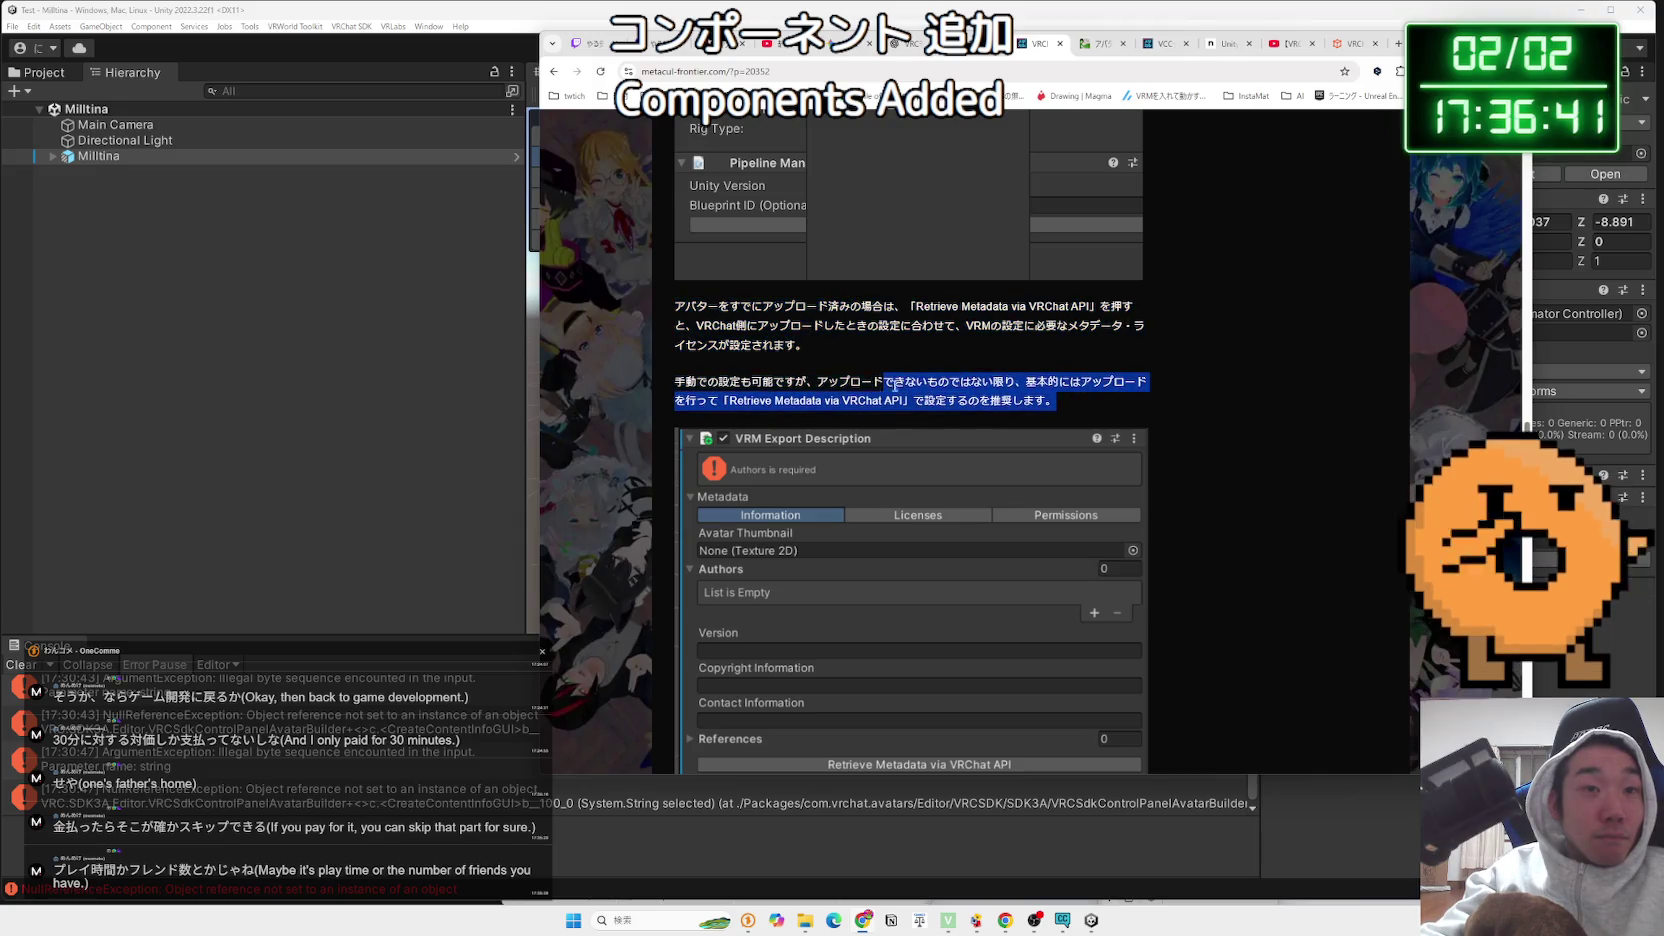
{"action": "double_click", "coordinate": [685, 381]}
{"action": "left_click", "coordinate": [1045, 399]}
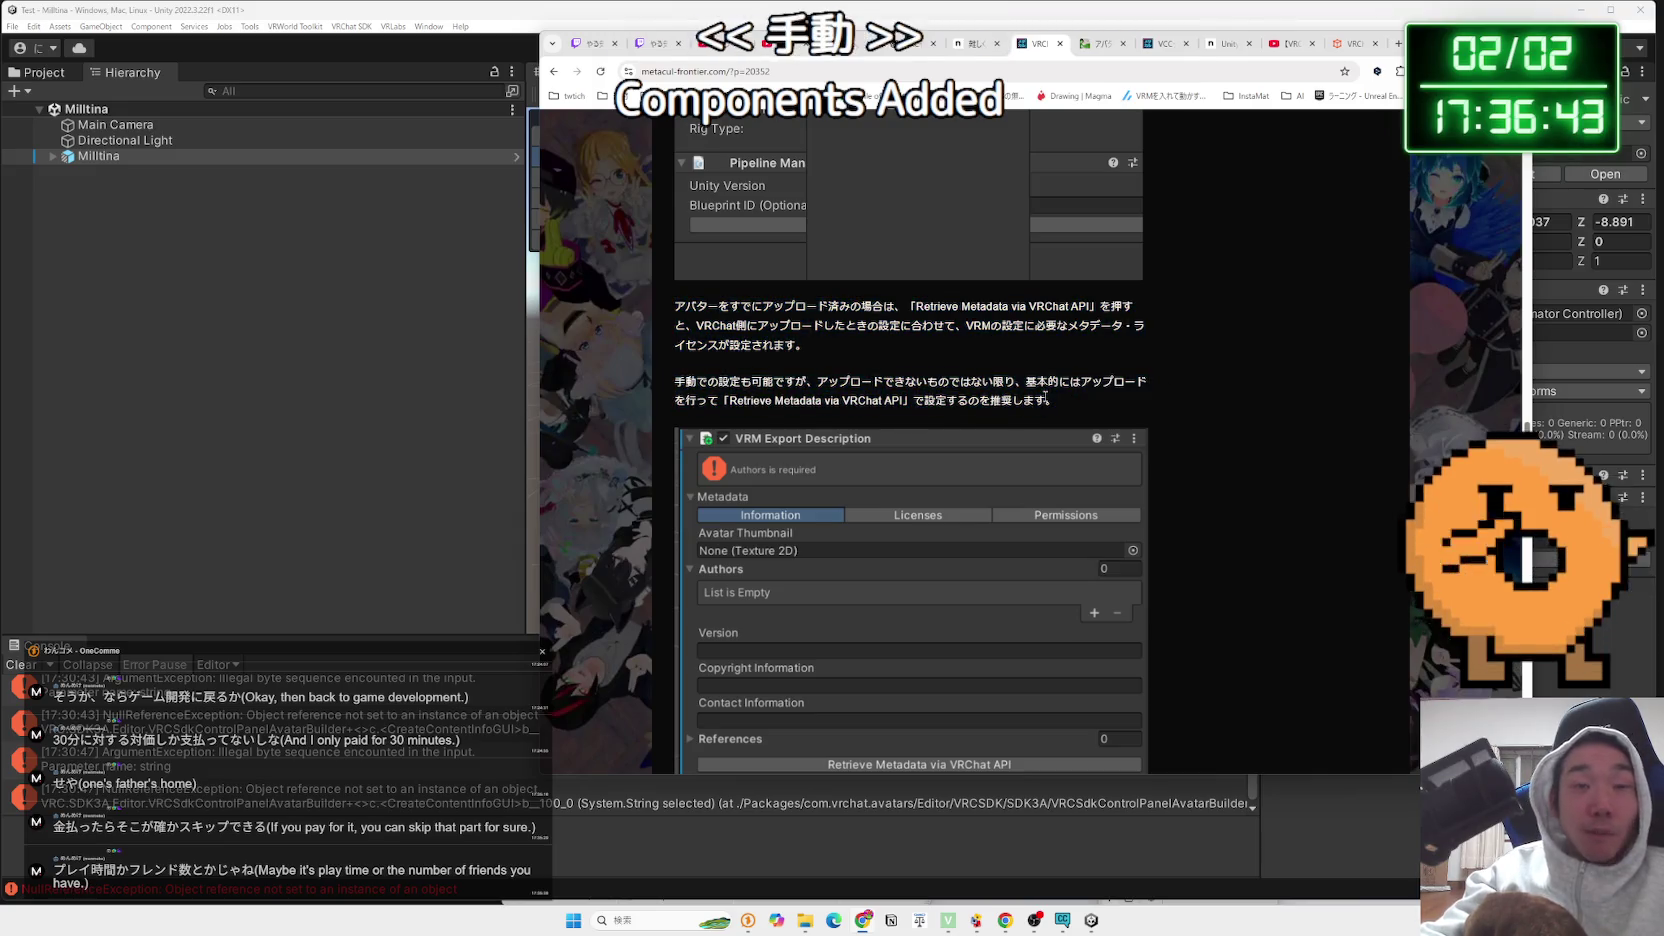
{"action": "left_click_drag", "start_coordinate": [1047, 400], "coordinate": [797, 382]}
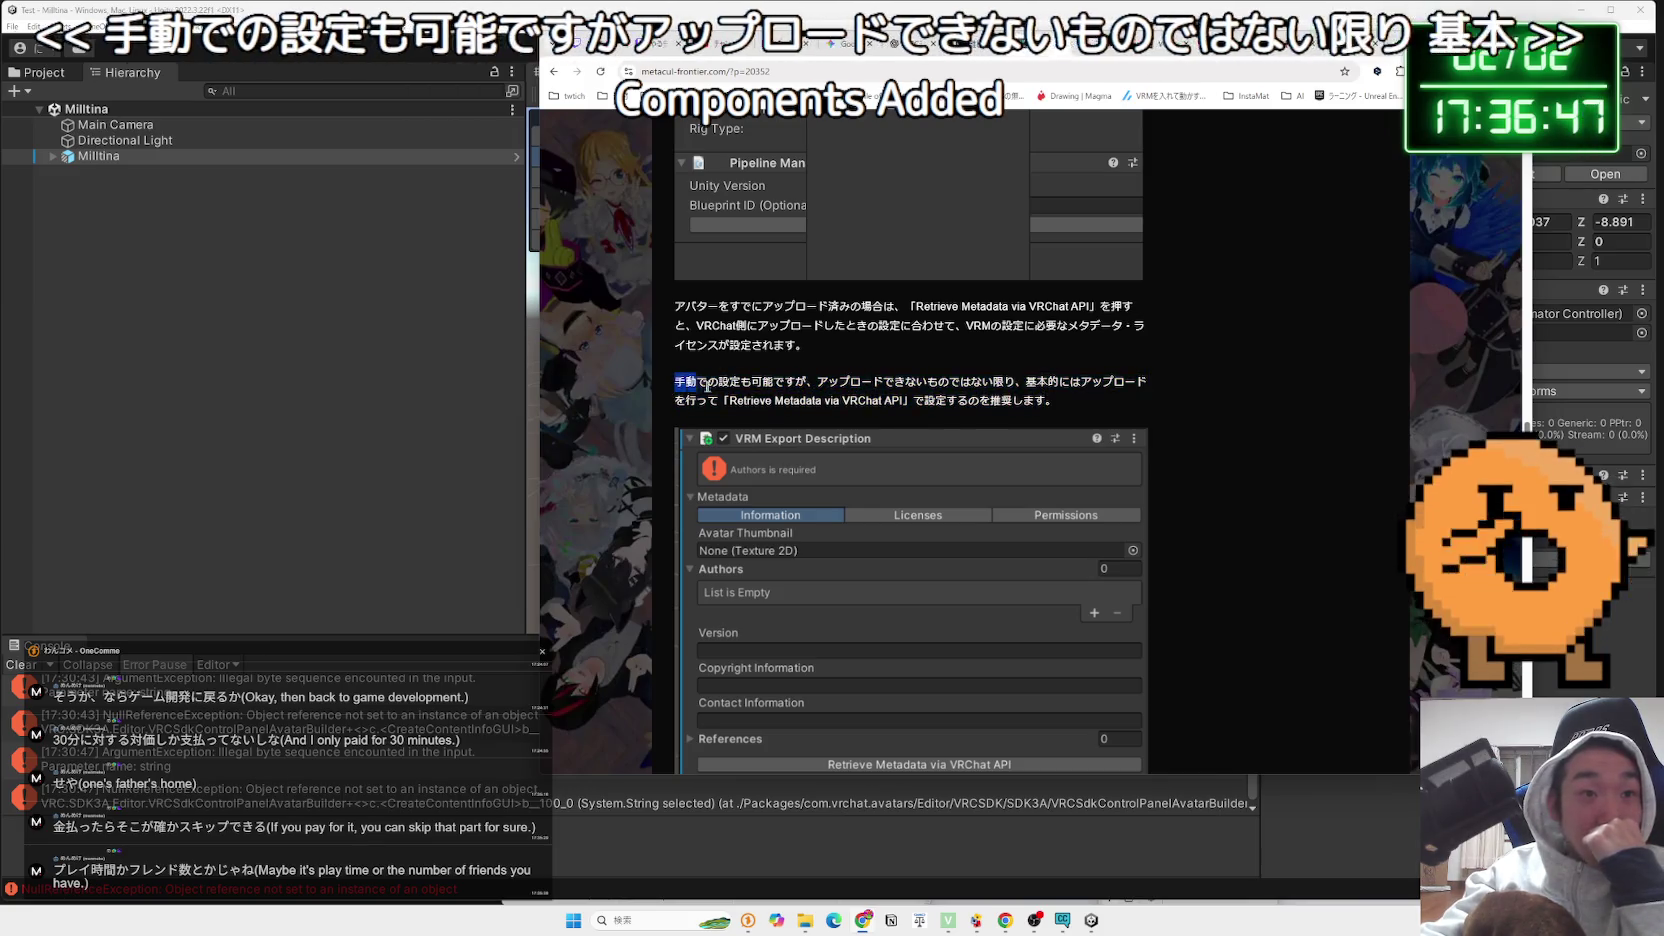
{"action": "mouse_move", "coordinate": [1055, 400]}
{"action": "left_mouse_down"}
{"action": "mouse_move", "coordinate": [764, 396]}
{"action": "mouse_move", "coordinate": [970, 402]}
{"action": "left_mouse_up"}
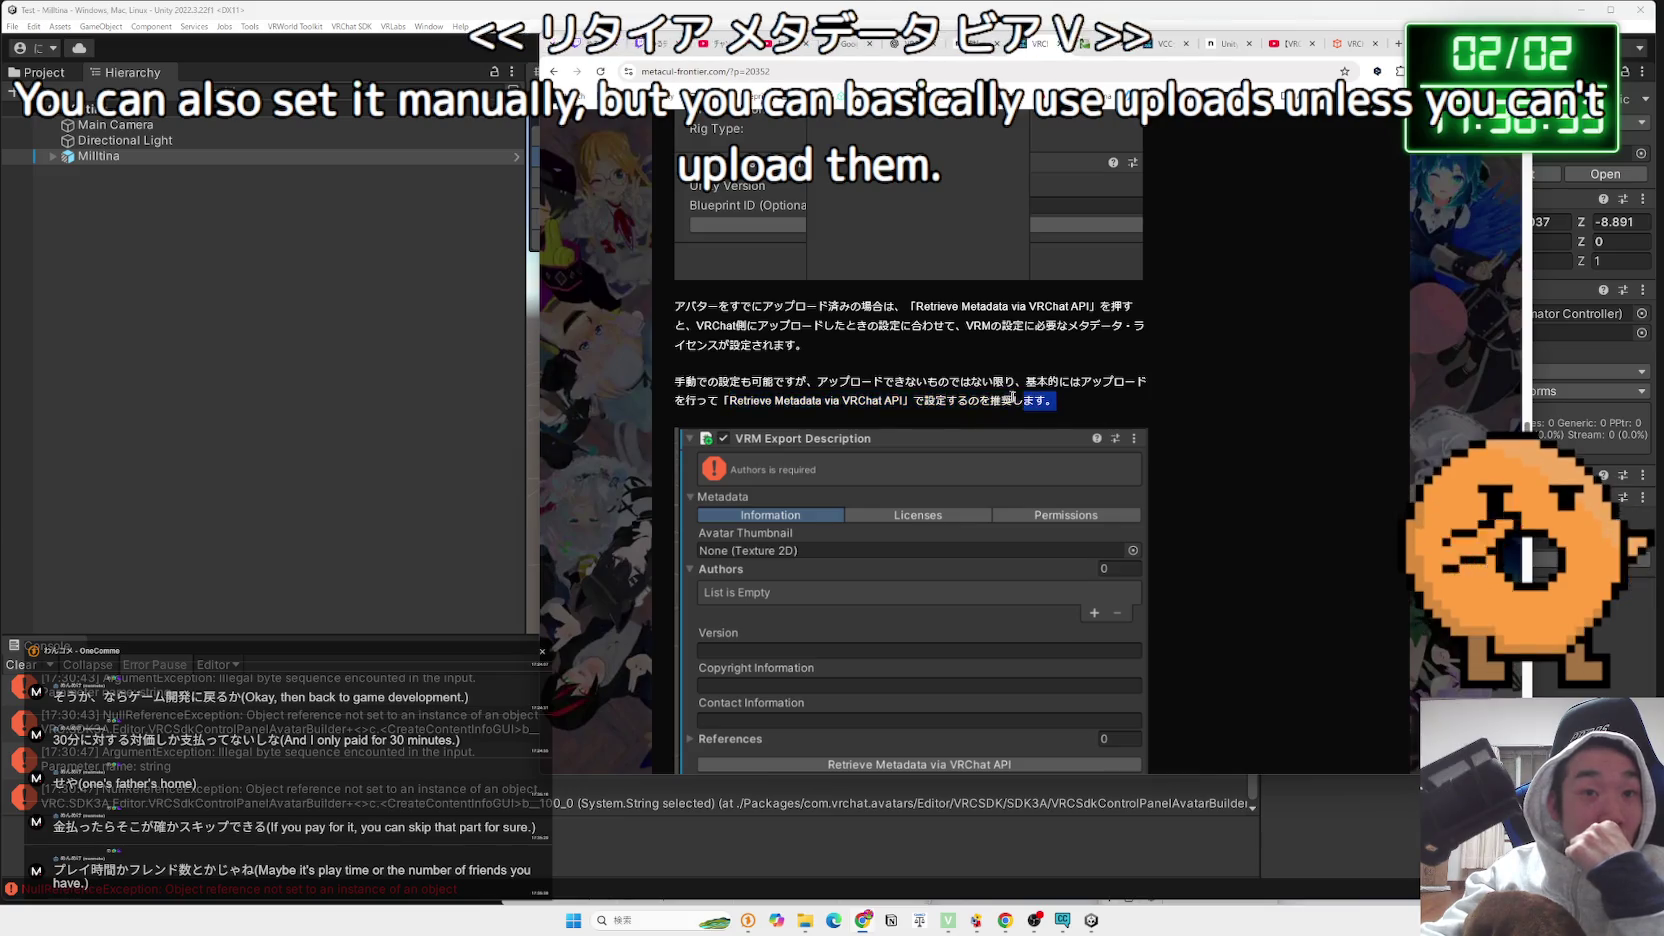
{"action": "left_click", "coordinate": [863, 377]}
Minimise Chrome to return to Unity
{"action": "scroll", "coordinate": [863, 377], "scroll_direction": "down", "scroll_amount": 3}
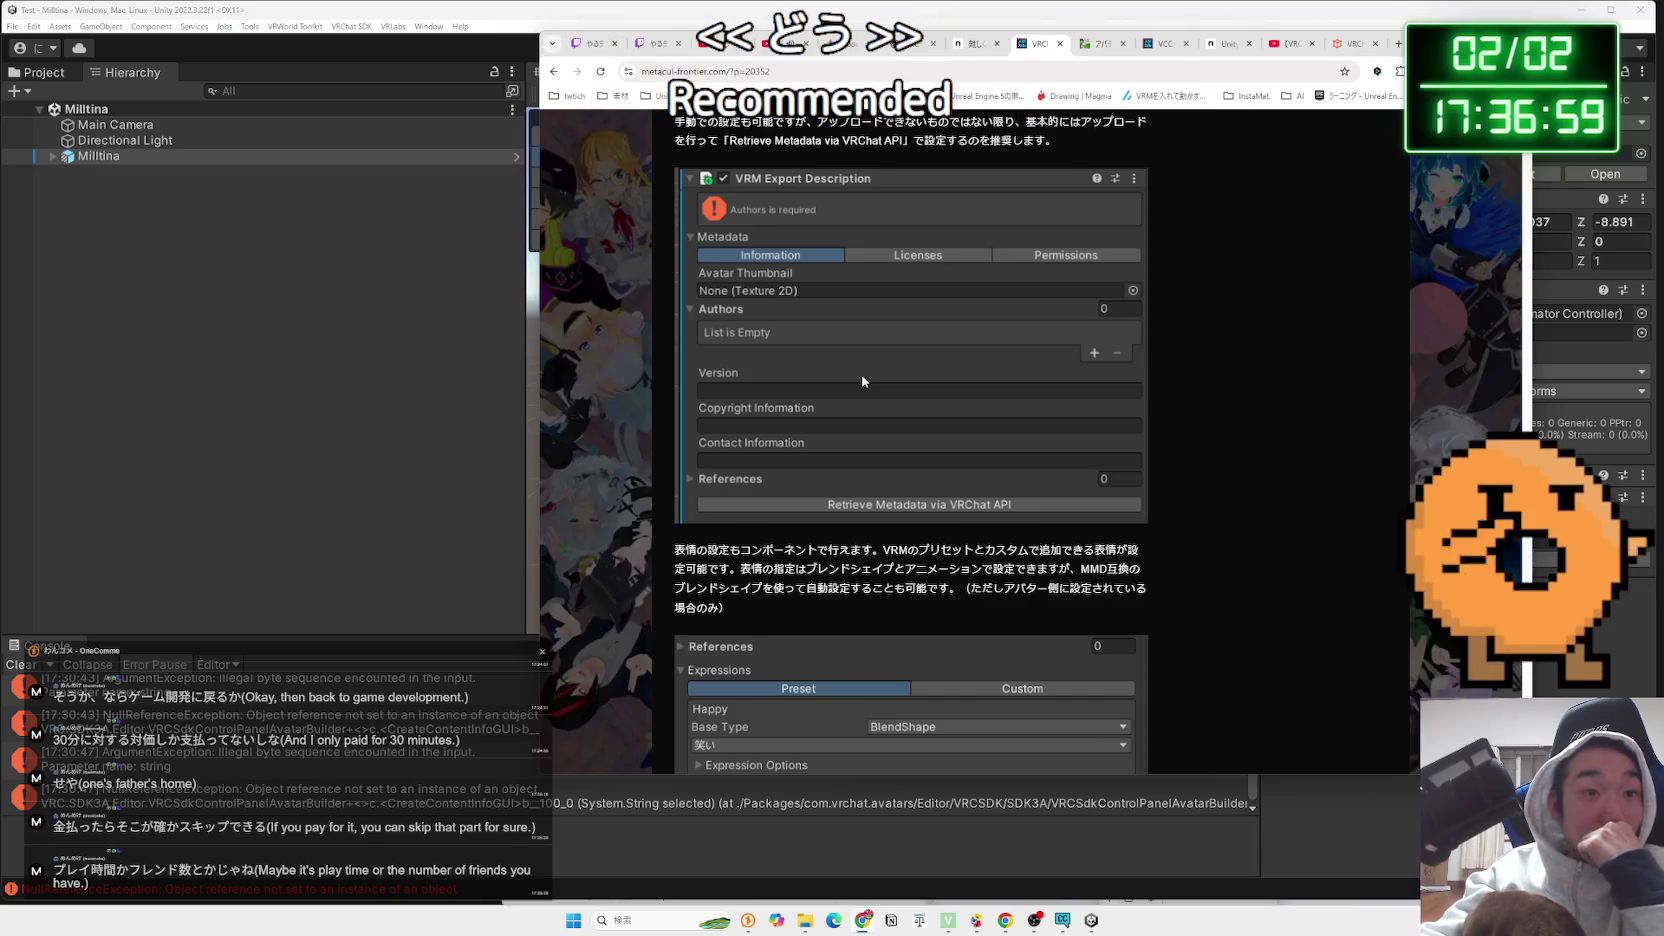
{"action": "scroll", "coordinate": [863, 381], "scroll_direction": "up", "scroll_amount": 6}
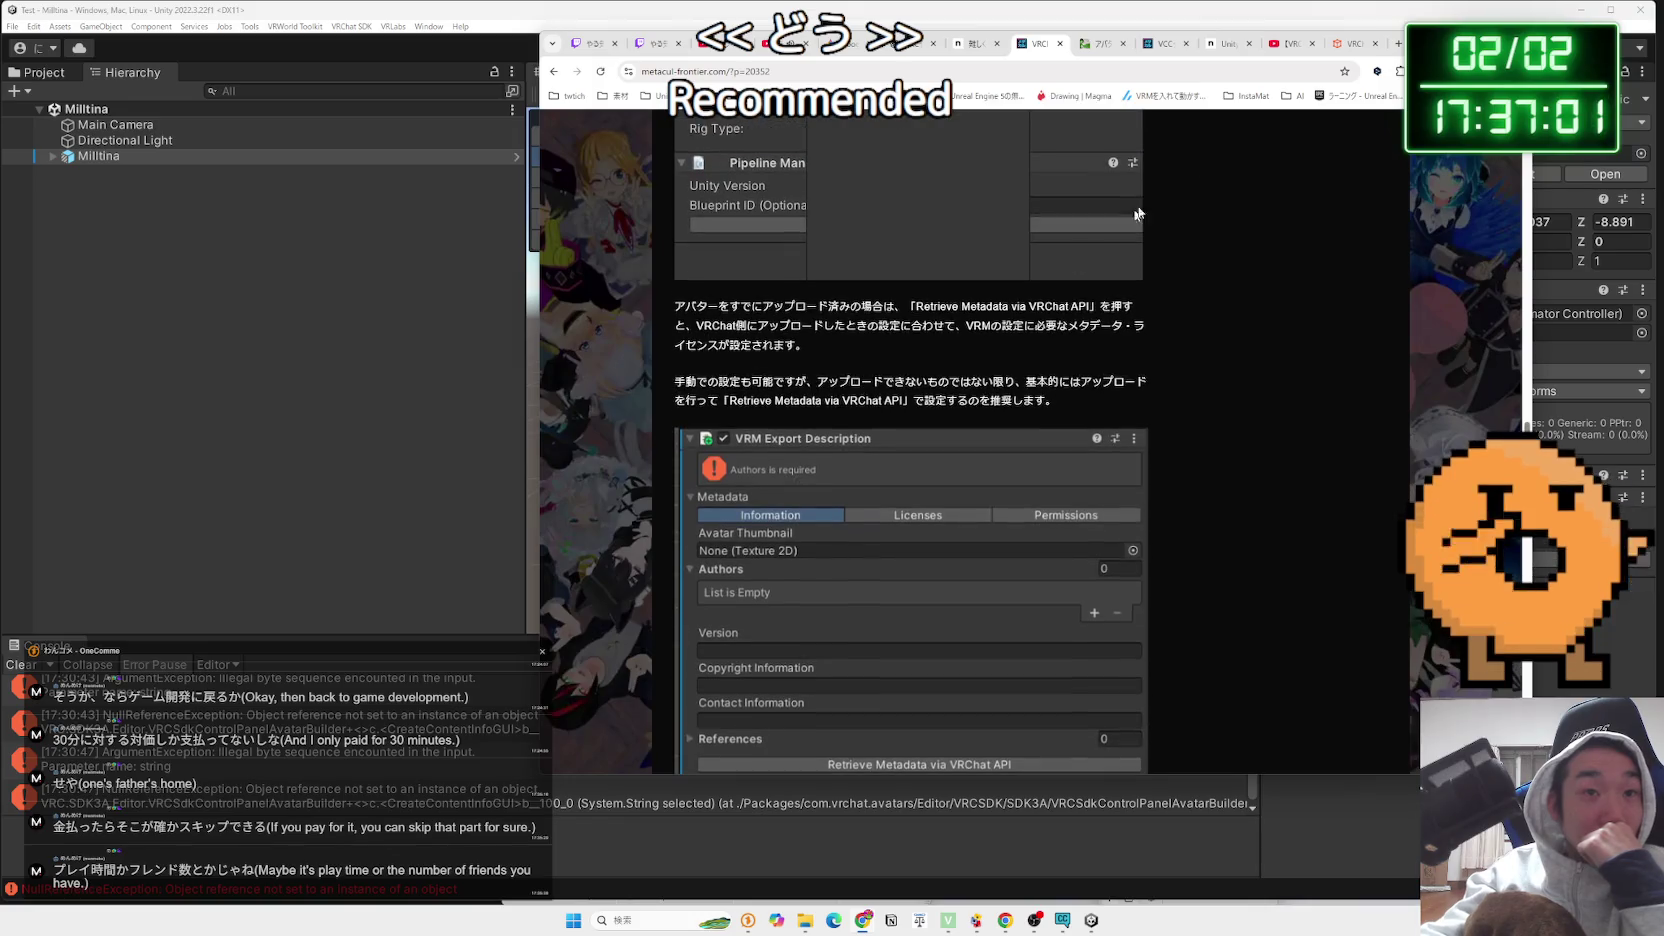
{"action": "key", "text": "super+Down"}
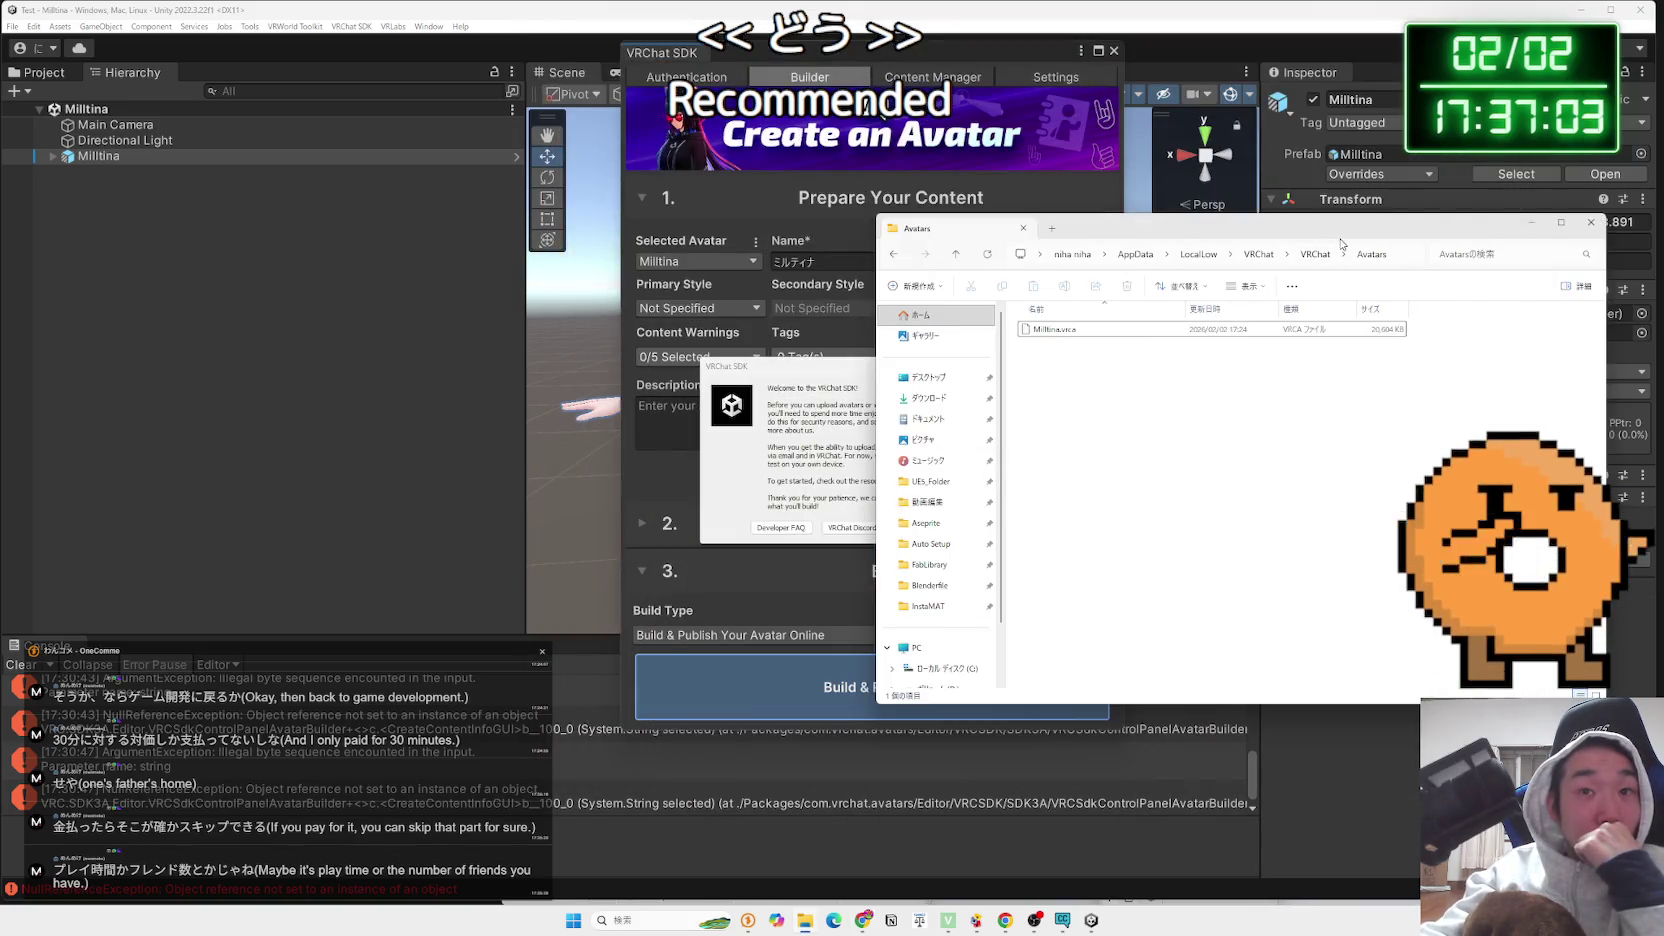
Dismiss the VRChat SDK welcome notice and close the SDK window showing Build Failed
{"action": "left_click_drag", "start_coordinate": [1150, 228], "coordinate": [1354, 228]}
{"action": "left_click", "coordinate": [918, 530]}
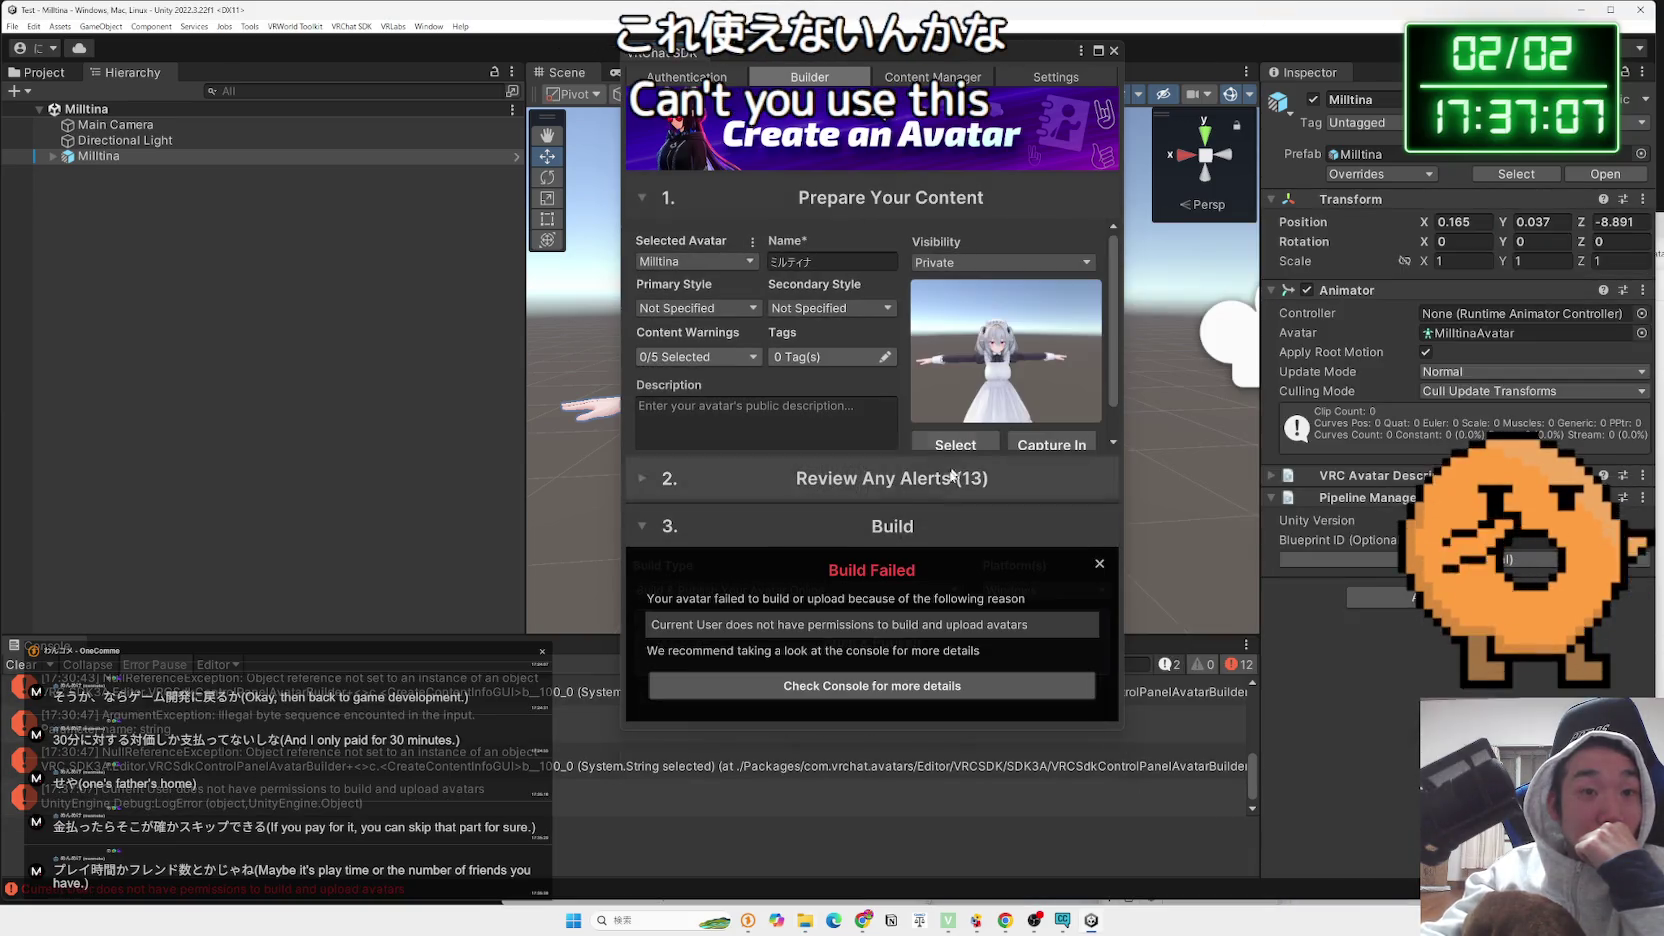
{"action": "left_click", "coordinate": [1114, 50]}
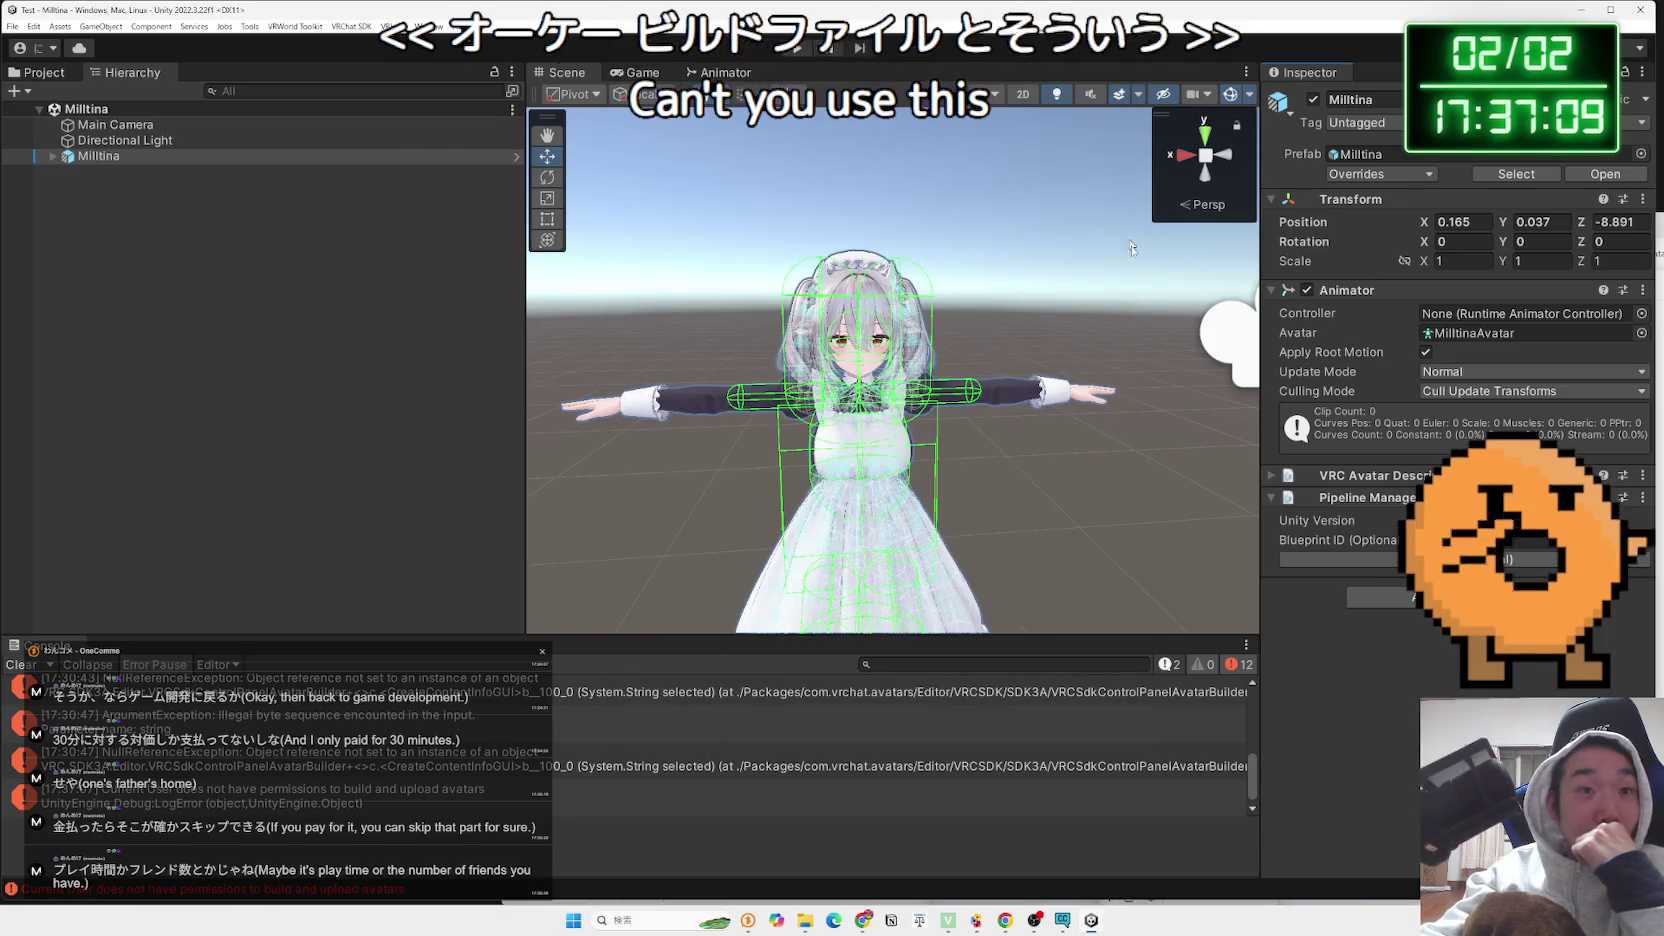
Add VRM Export Description to Milltina and browse its Information, Licenses and Permissions tabs
{"action": "mouse_move", "coordinate": [1390, 650]}
{"action": "left_mouse_down"}
{"action": "mouse_move", "coordinate": [1427, 655]}
{"action": "mouse_move", "coordinate": [1414, 660]}
{"action": "left_mouse_up"}
{"action": "left_click", "coordinate": [1398, 588]}
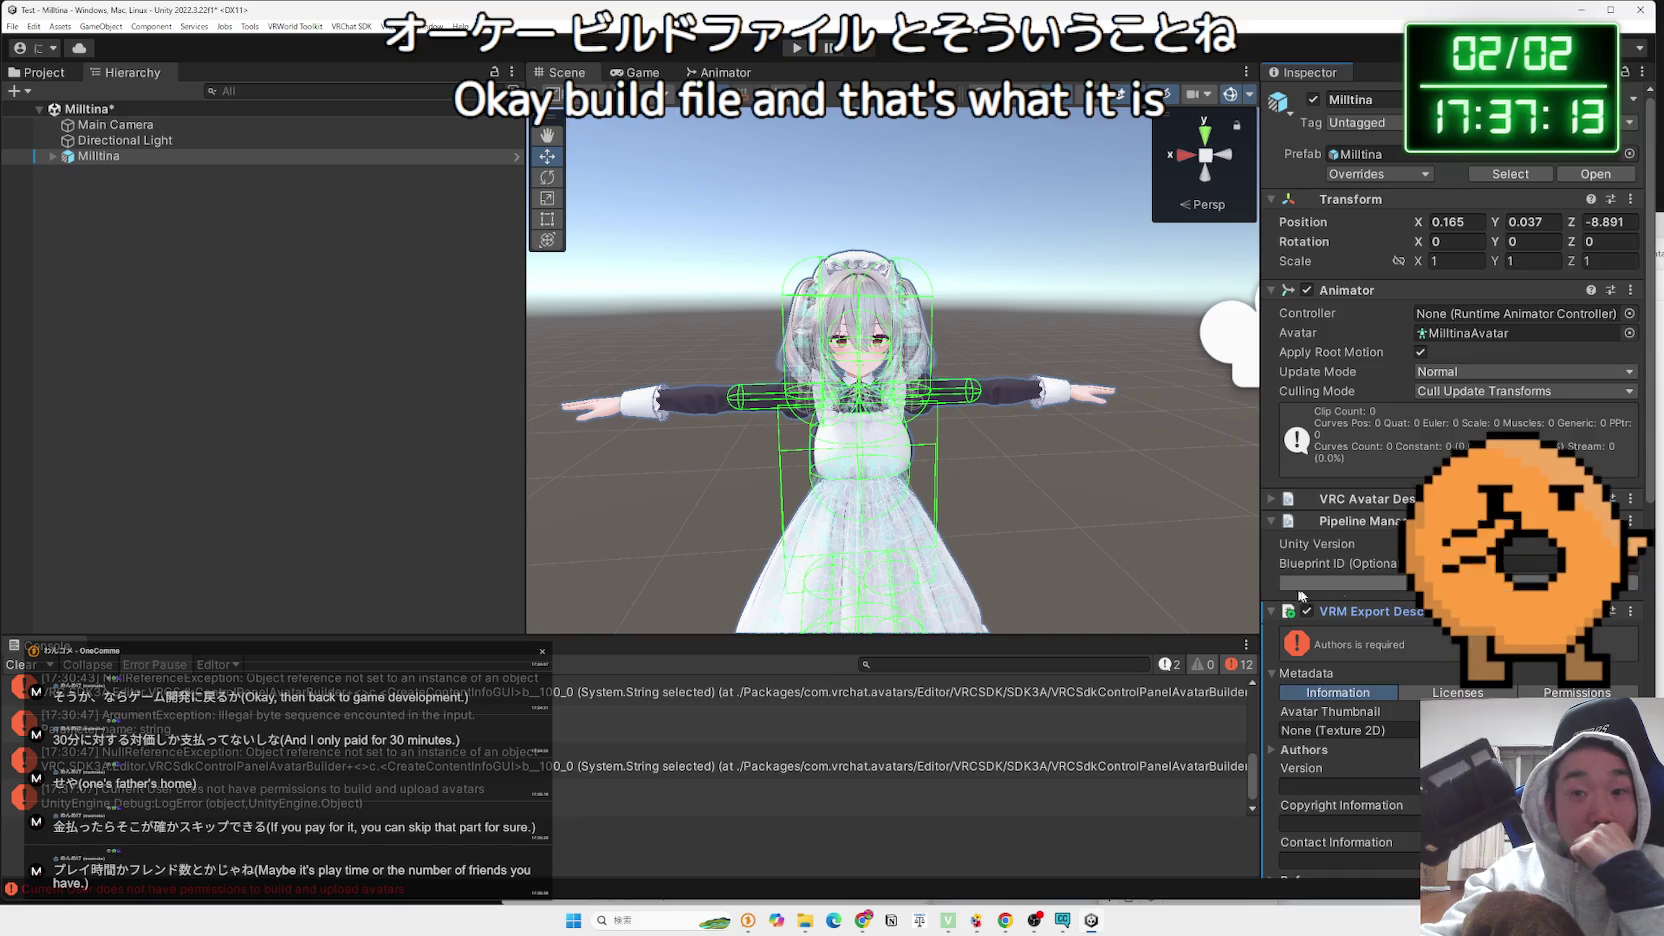
{"action": "scroll", "coordinate": [1398, 581], "scroll_direction": "down", "scroll_amount": 6}
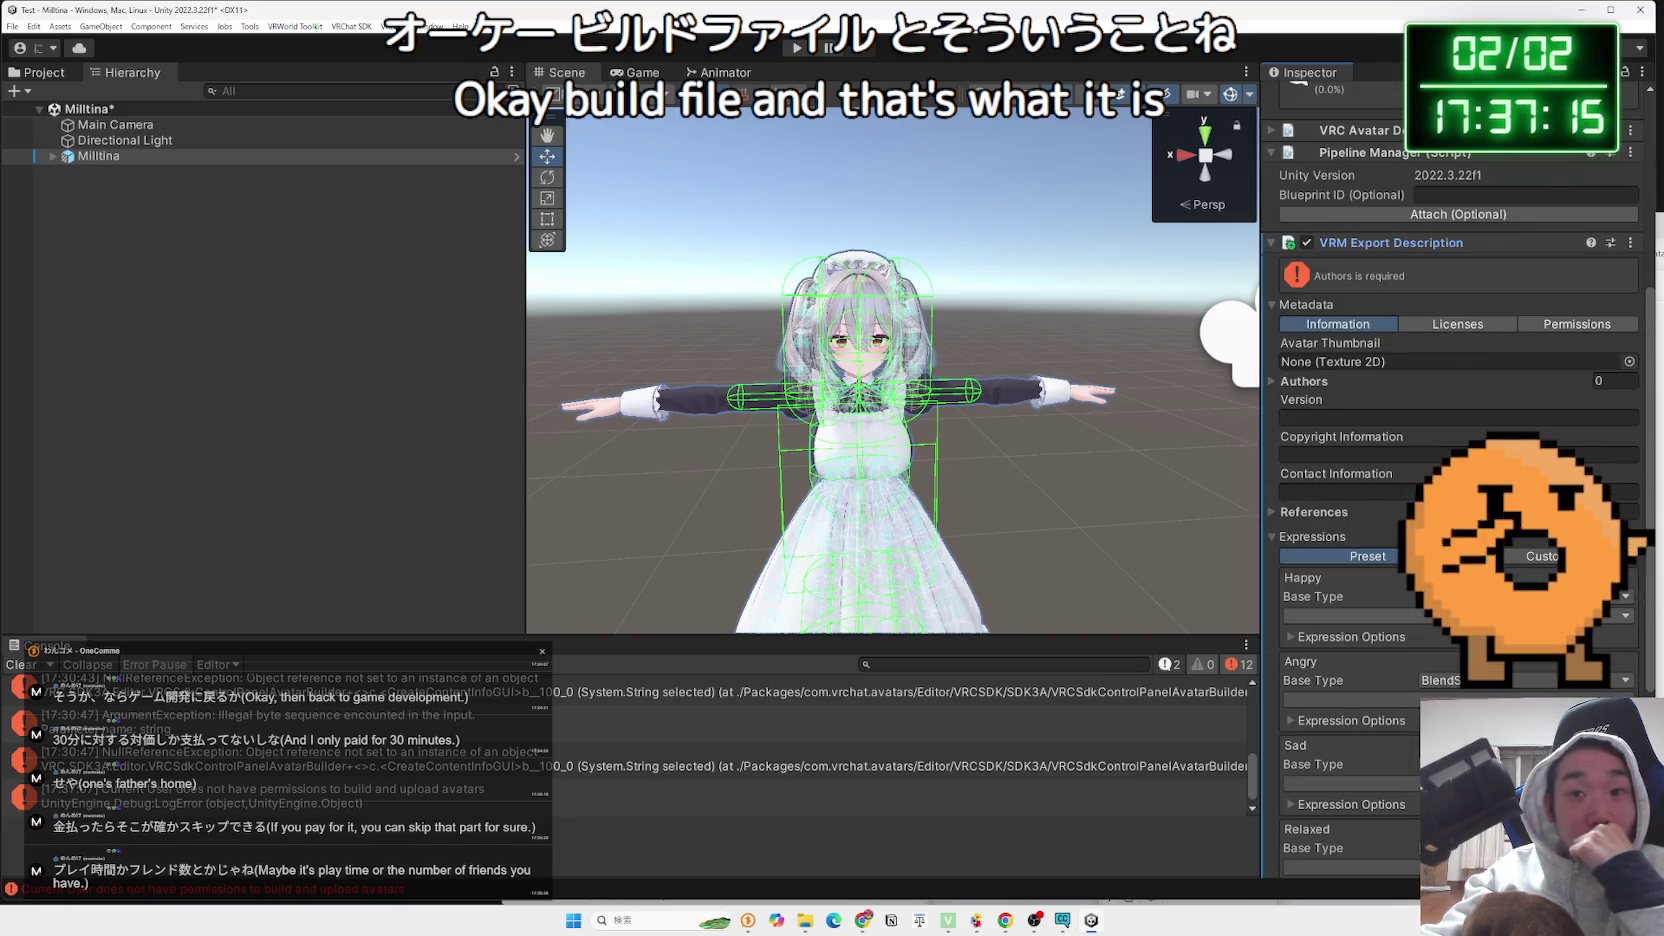
{"action": "scroll", "coordinate": [1409, 404], "scroll_direction": "up", "scroll_amount": 2}
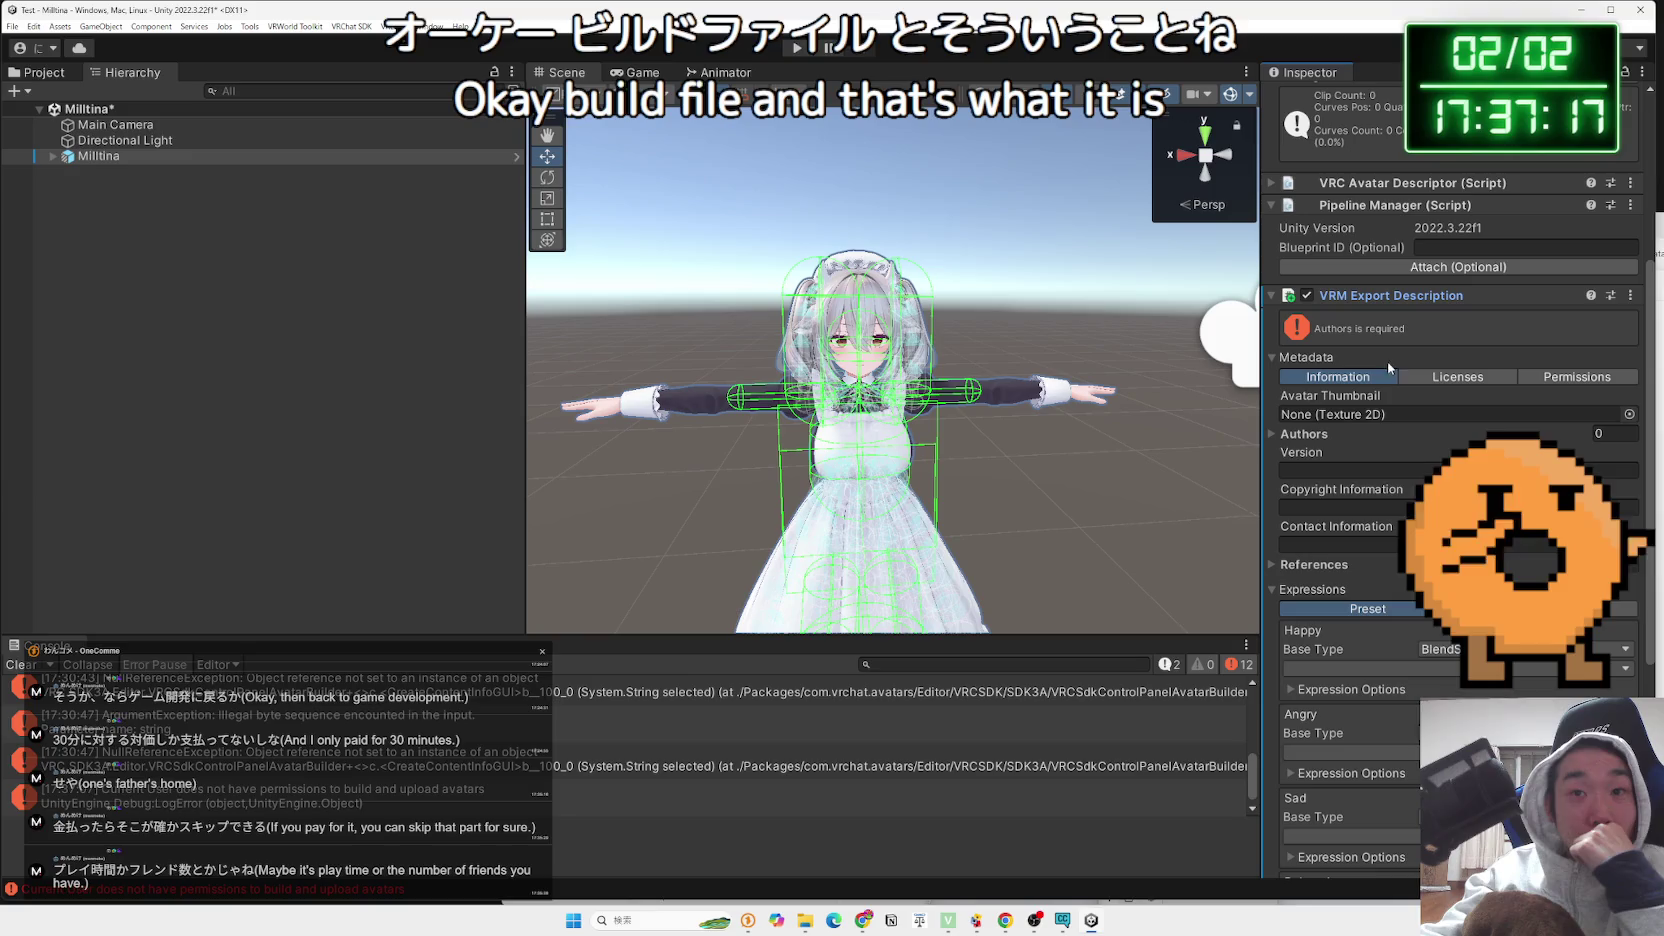
{"action": "left_click", "coordinate": [1513, 379]}
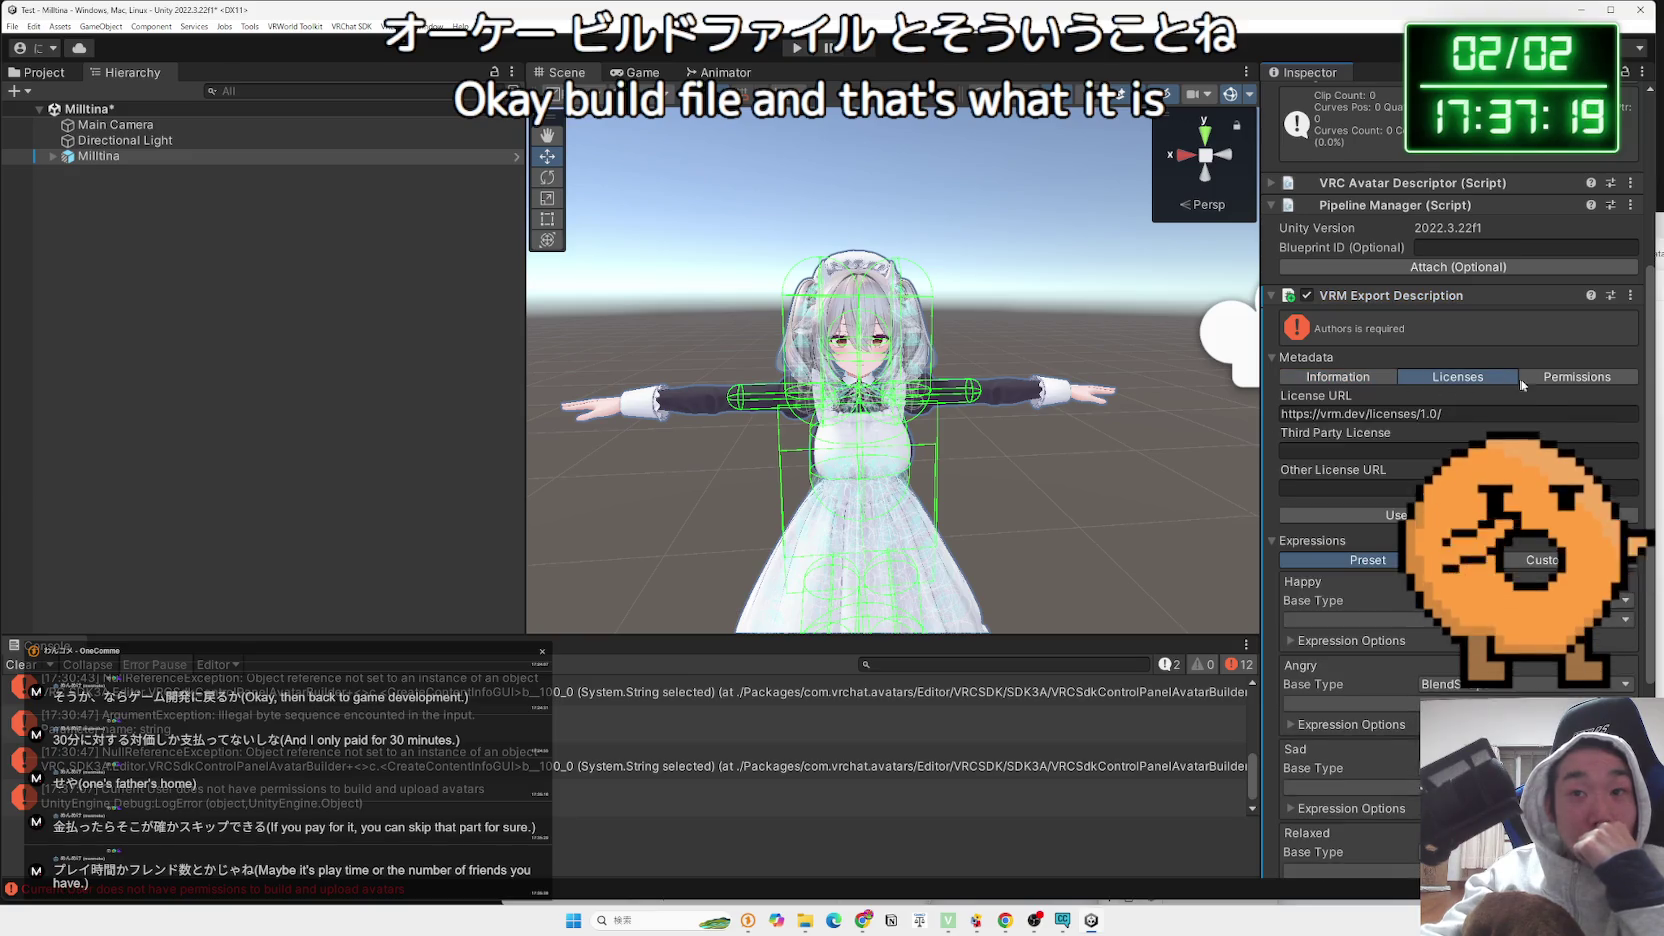
{"action": "left_click", "coordinate": [1550, 377]}
{"action": "left_click", "coordinate": [1380, 385]}
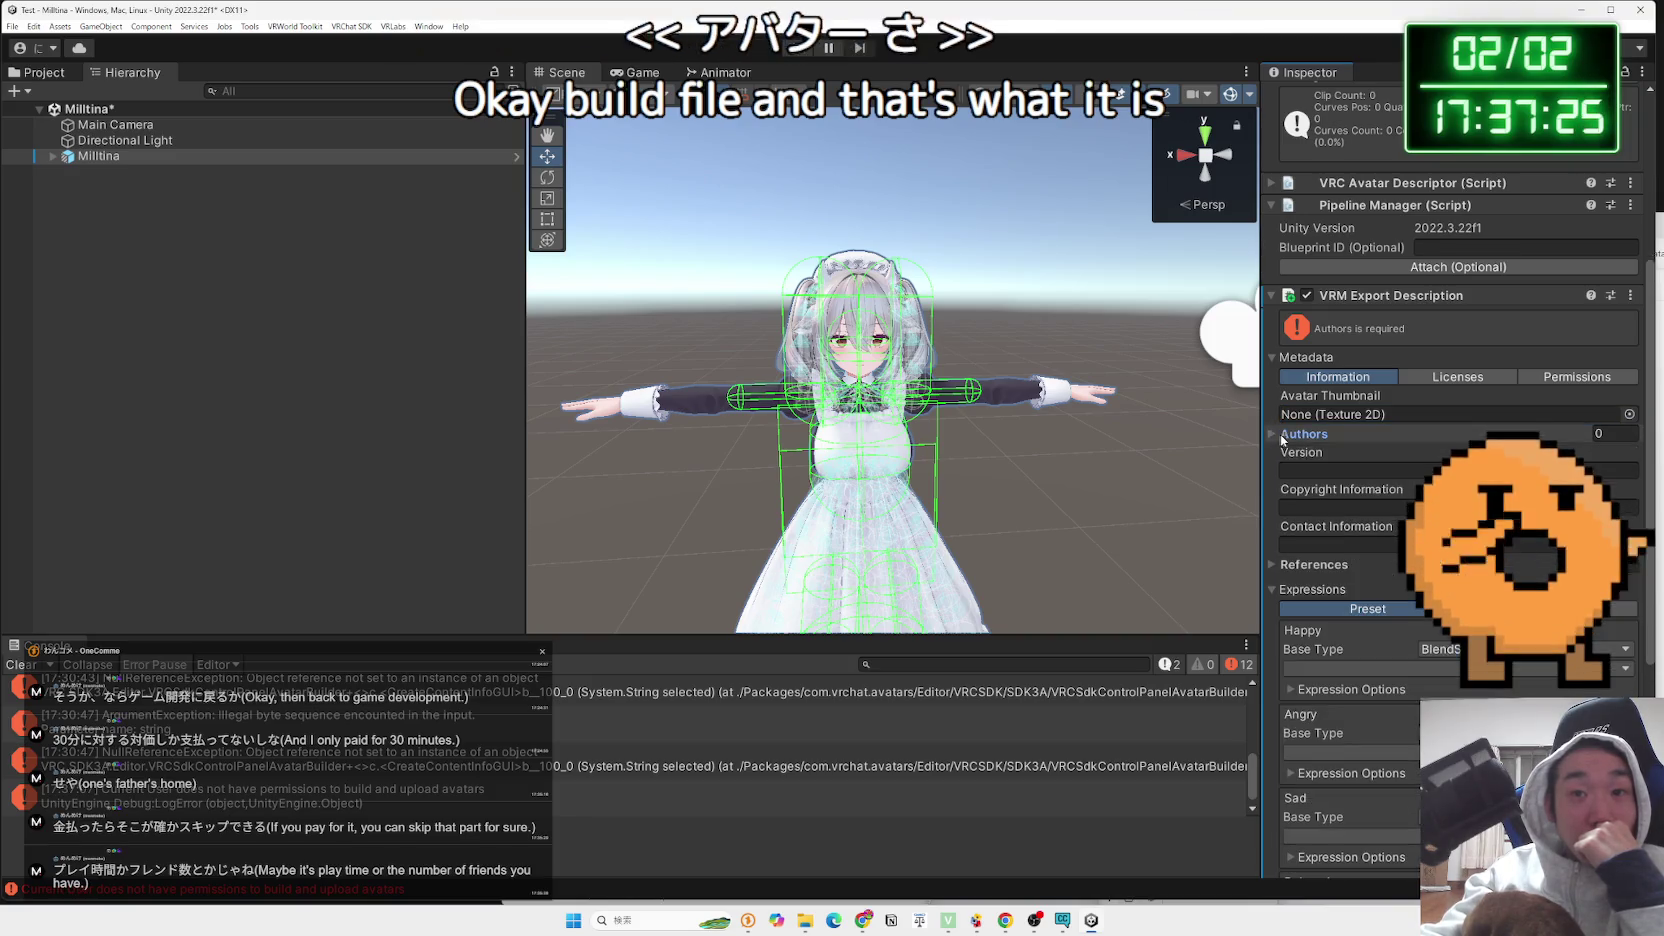
Inspect the MToon, spring bone, glTF extension, constraint and debug export options
{"action": "scroll", "coordinate": [1425, 476], "scroll_direction": "down", "scroll_amount": 3}
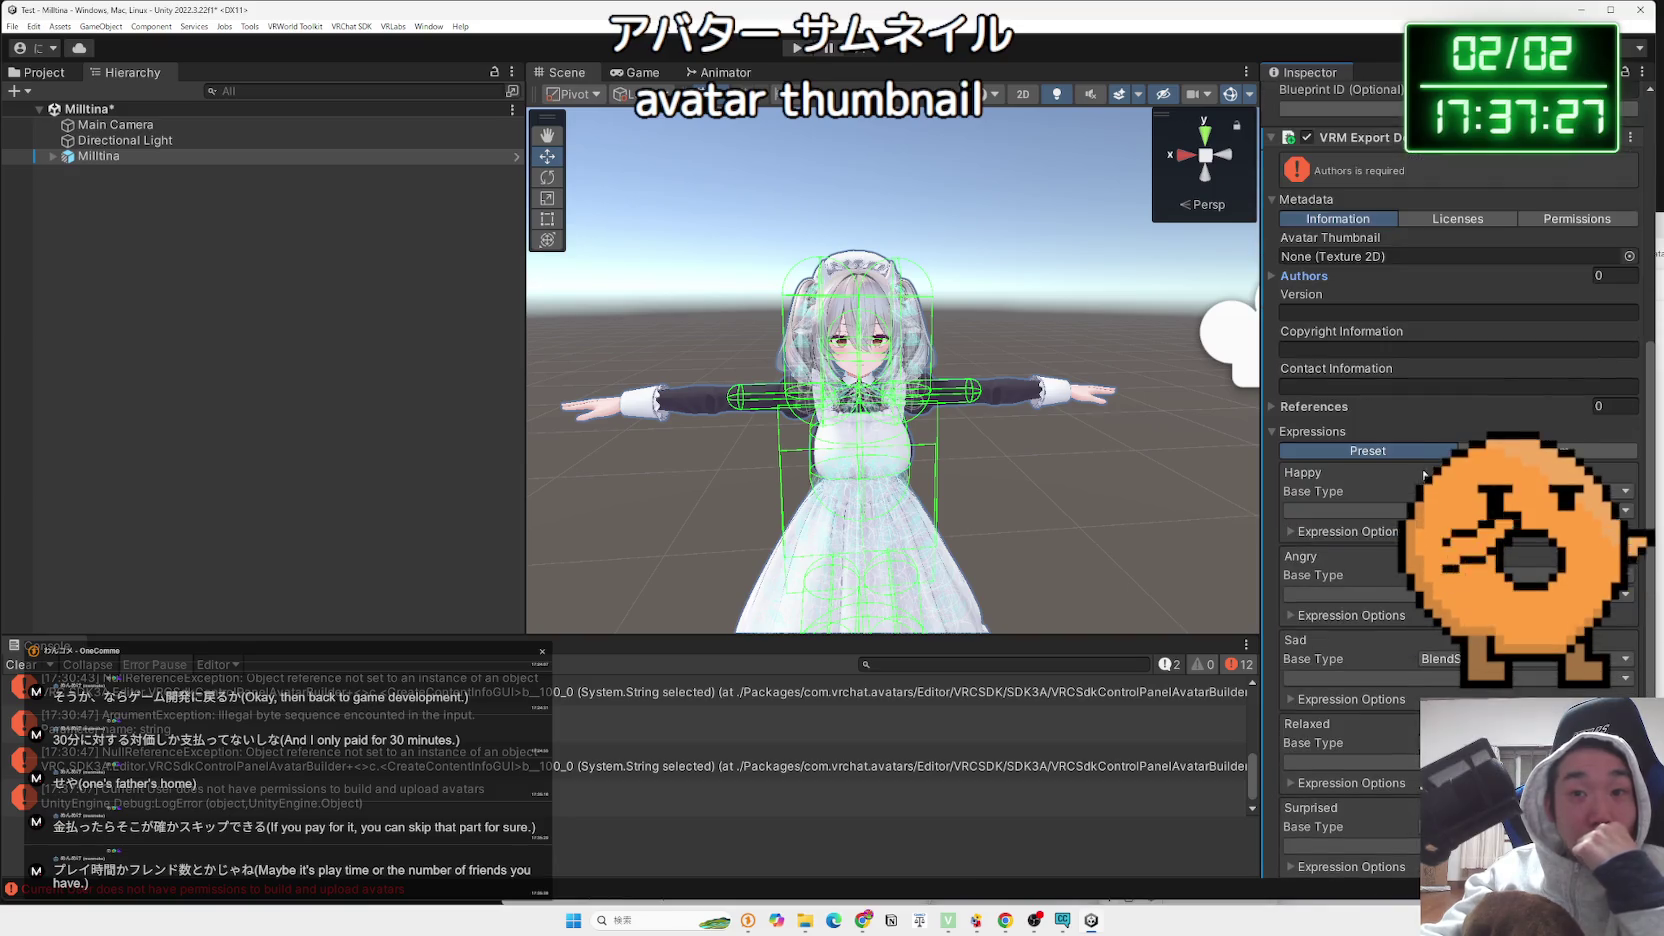
{"action": "scroll", "coordinate": [1425, 476], "scroll_direction": "down", "scroll_amount": 2}
{"action": "scroll", "coordinate": [1425, 476], "scroll_direction": "down", "scroll_amount": 2}
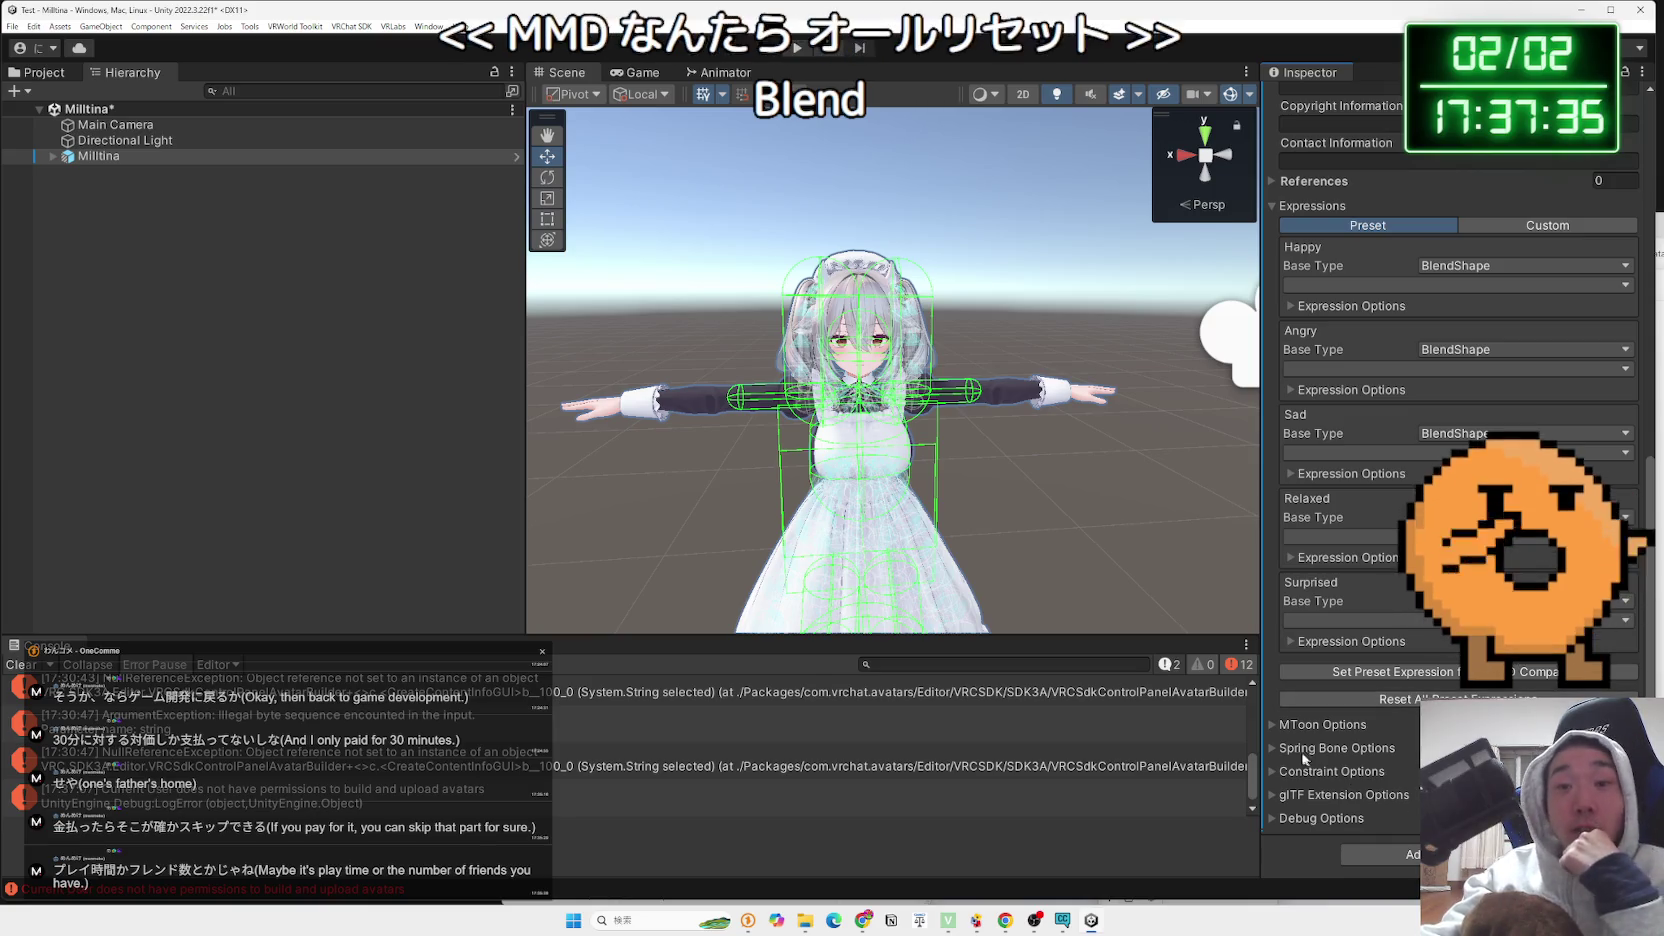
{"action": "left_click", "coordinate": [1276, 724]}
{"action": "scroll", "coordinate": [1290, 690], "scroll_direction": "down", "scroll_amount": 1}
{"action": "left_click", "coordinate": [1280, 656]}
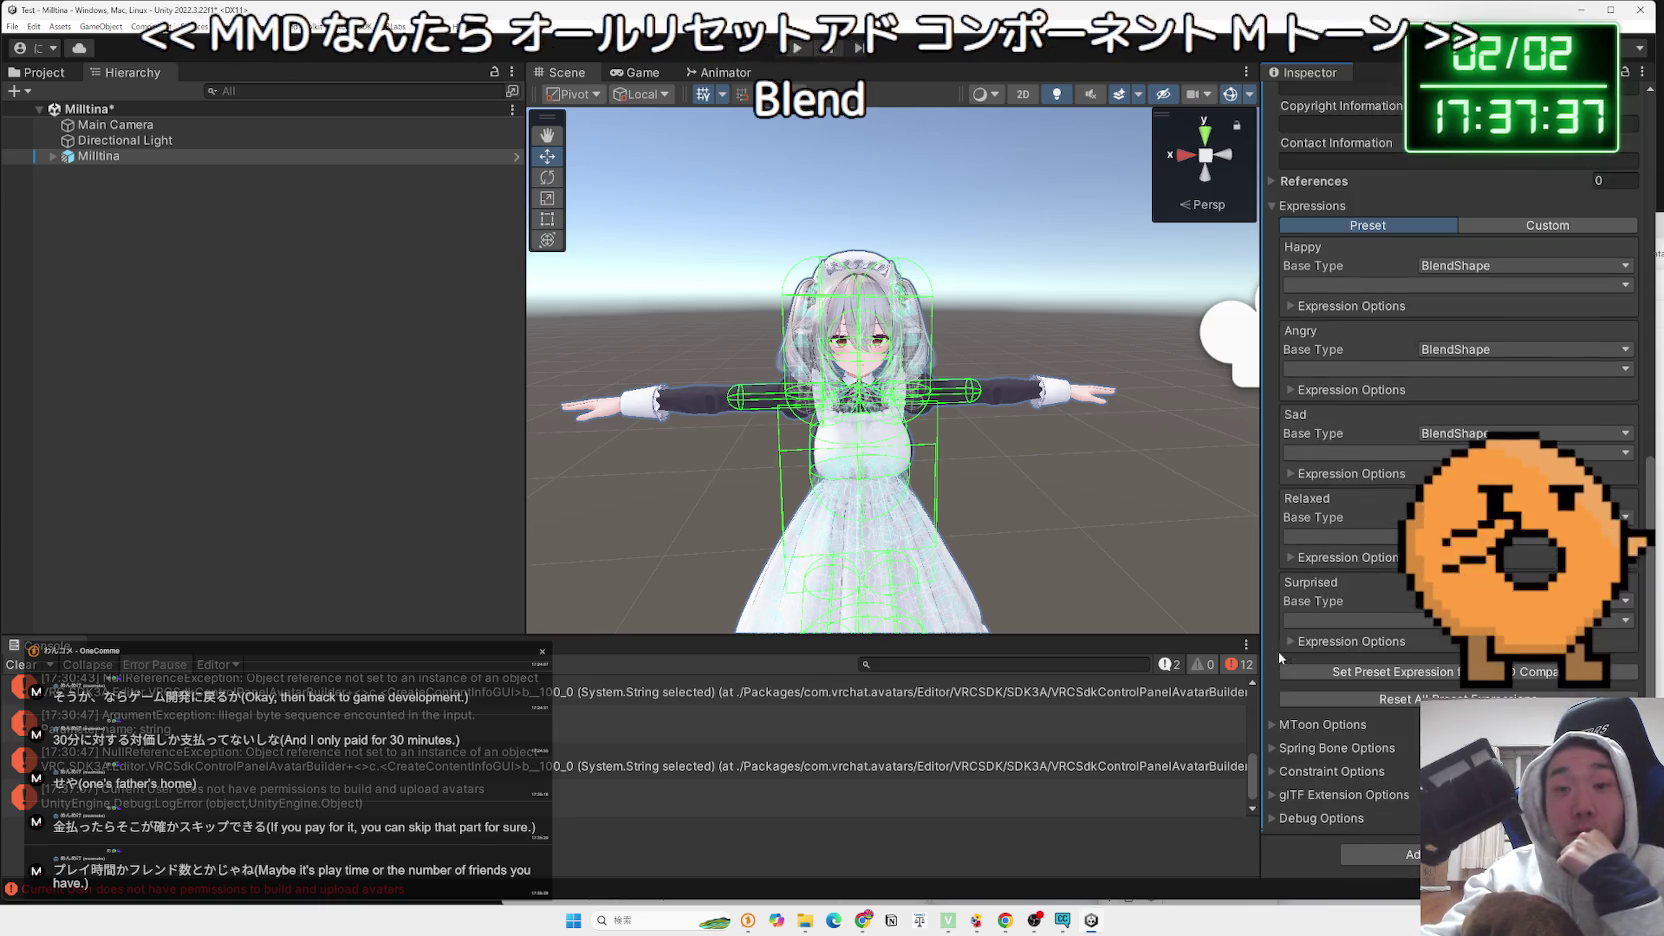
{"action": "left_click", "coordinate": [1274, 747]}
{"action": "scroll", "coordinate": [1286, 740], "scroll_direction": "down", "scroll_amount": 1}
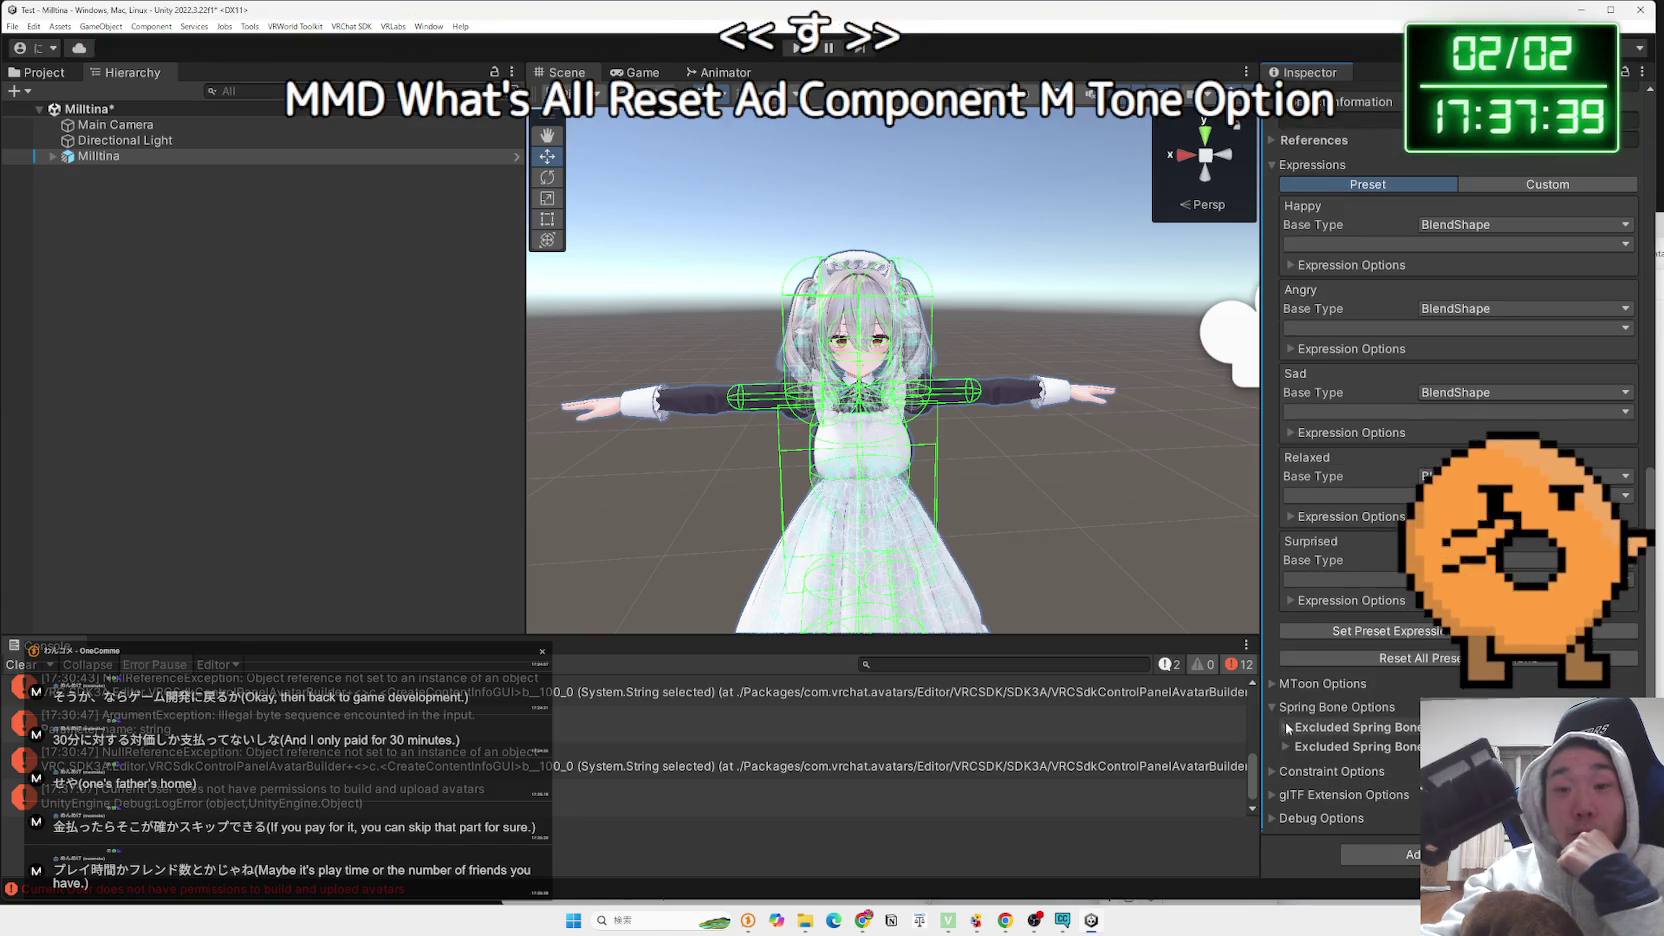
{"action": "left_click", "coordinate": [1310, 707]}
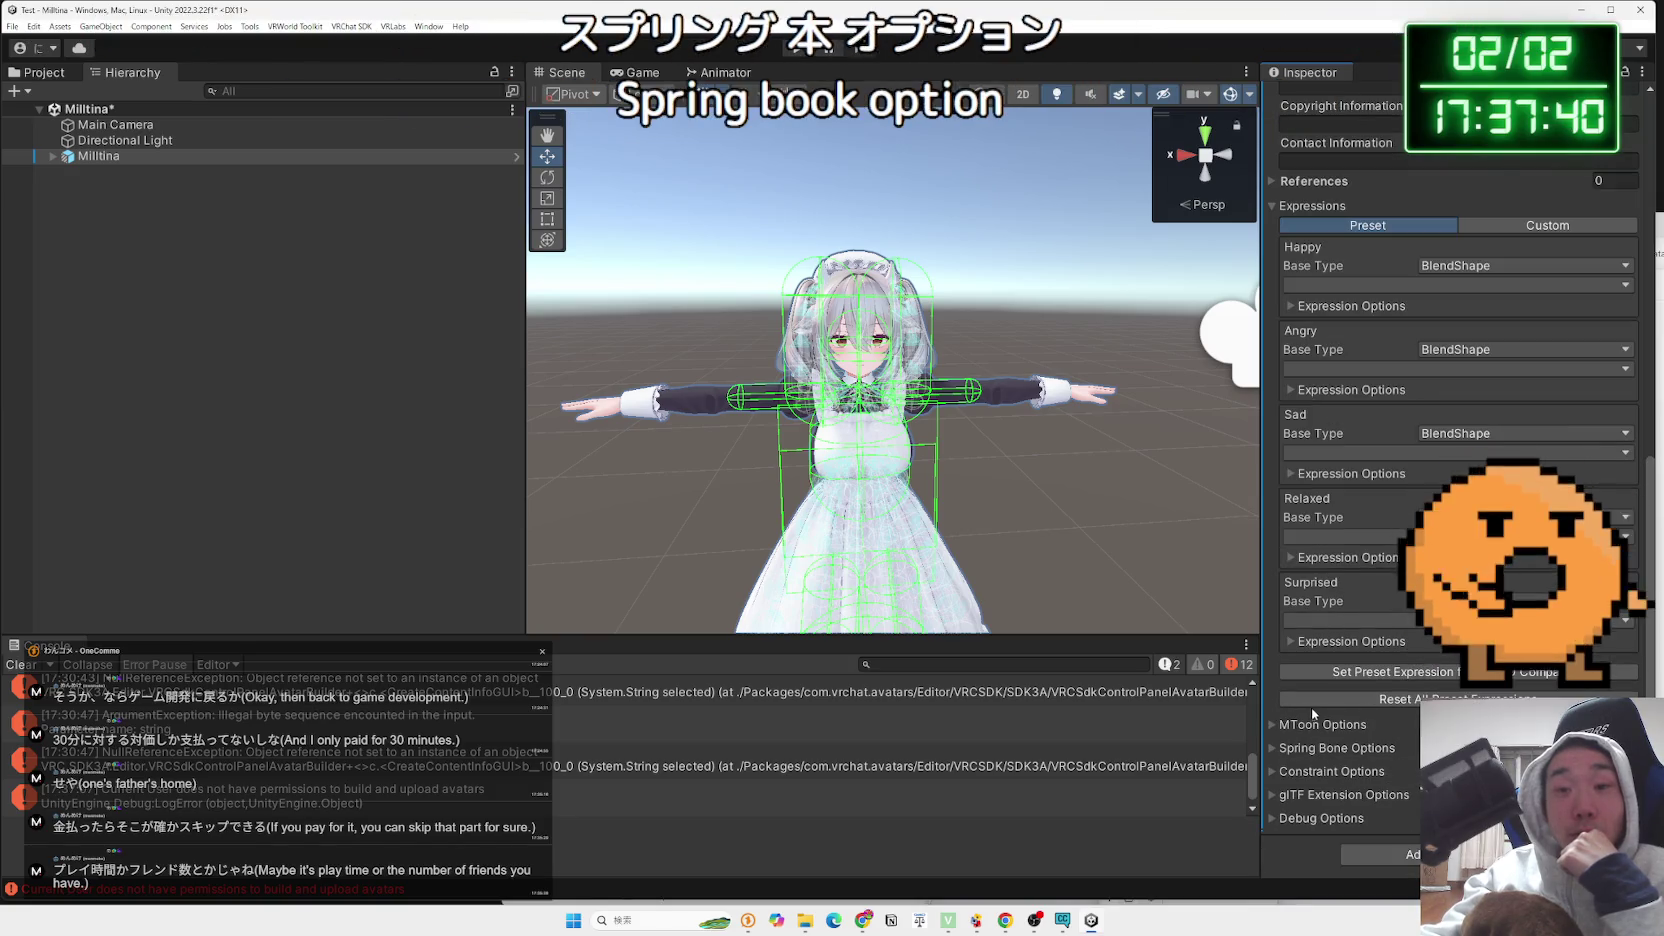
{"action": "left_click", "coordinate": [1274, 772]}
{"action": "left_click", "coordinate": [1274, 772]}
{"action": "left_click", "coordinate": [1276, 818]}
{"action": "left_click", "coordinate": [1276, 818]}
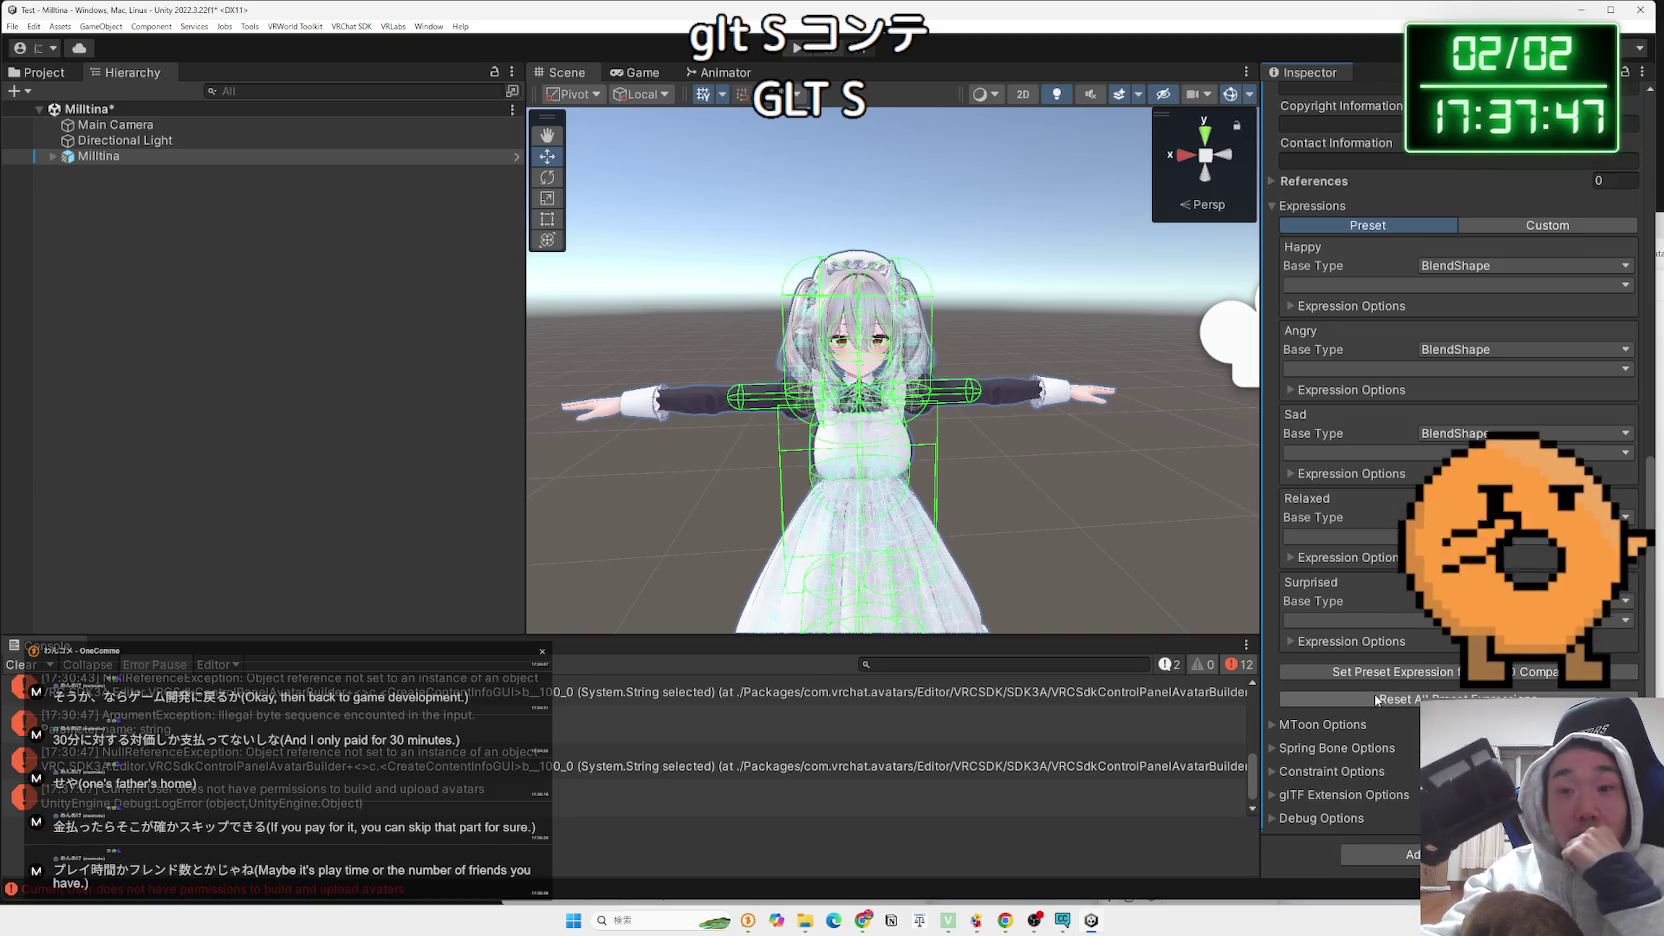
Check the Surprised expression's blendshape choices and extra options, then collapse Expressions
{"action": "left_click", "coordinate": [1366, 619]}
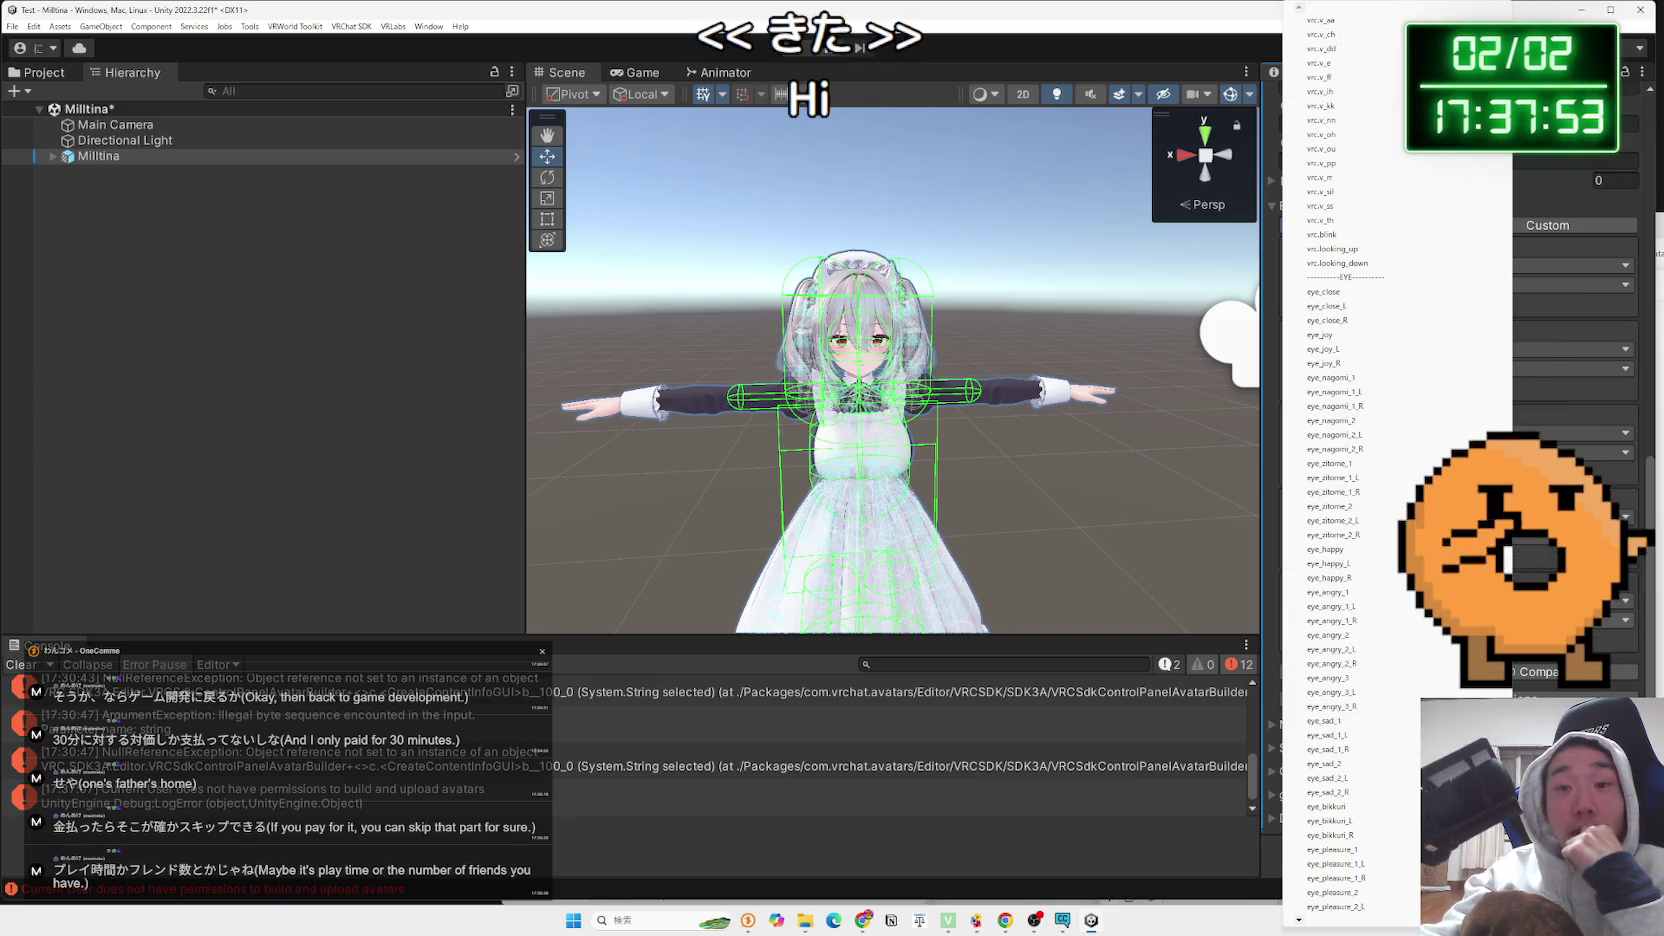
{"action": "key", "text": "Escape"}
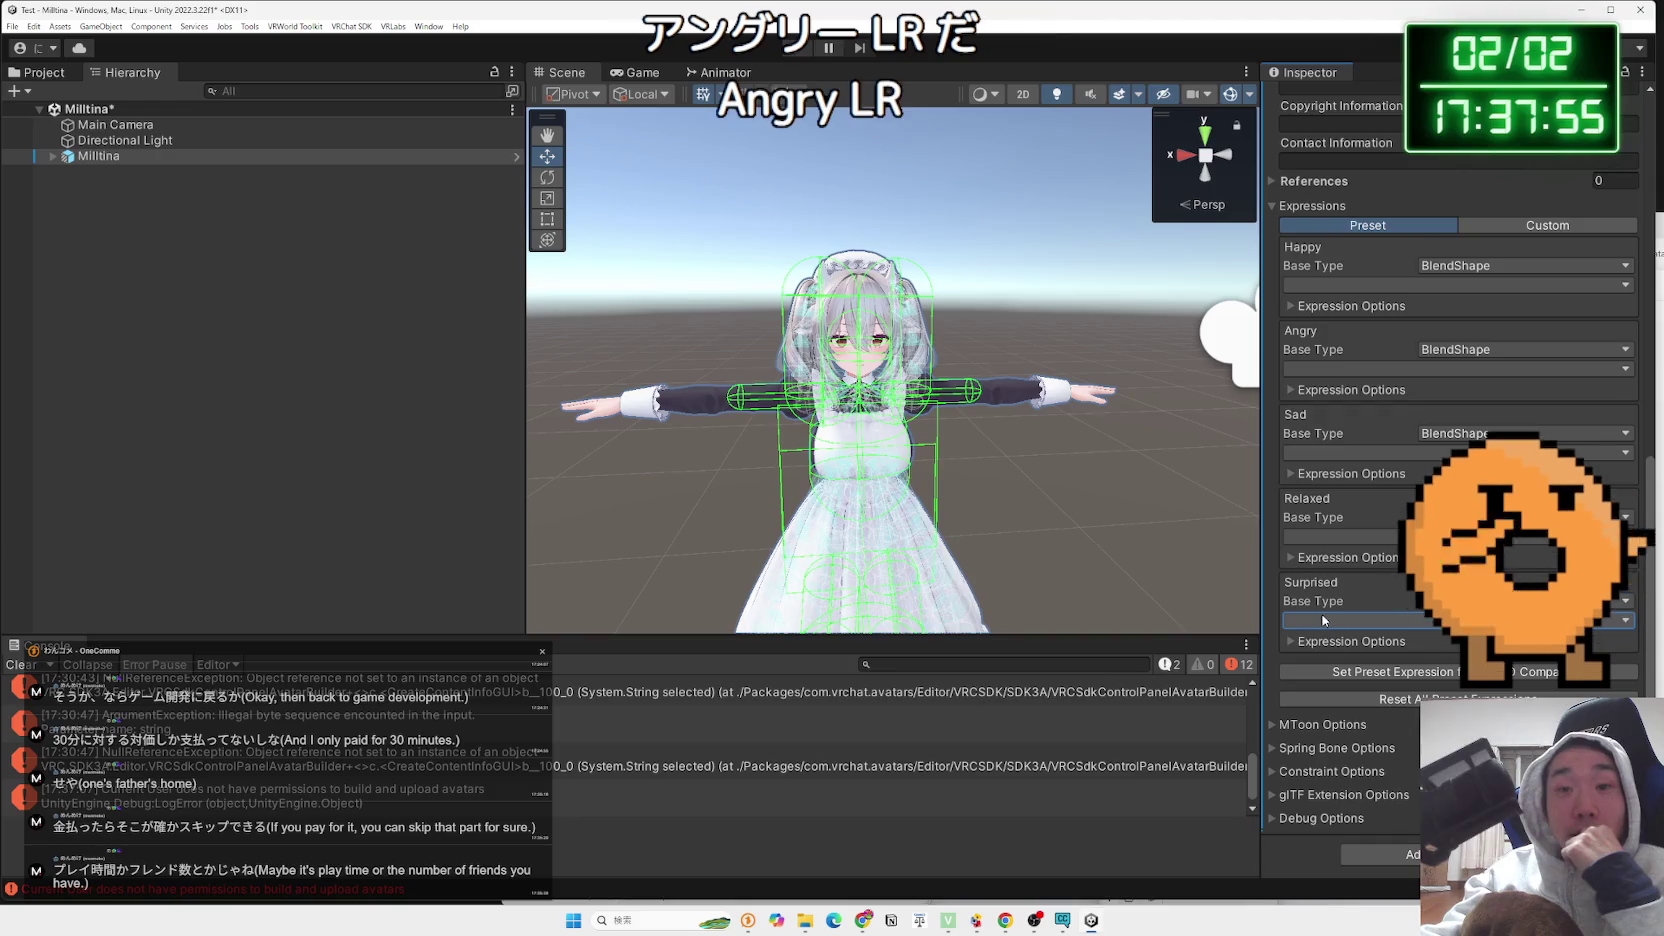
{"action": "left_click", "coordinate": [1291, 641]}
{"action": "left_click", "coordinate": [1291, 641]}
{"action": "scroll", "coordinate": [1290, 640], "scroll_direction": "up", "scroll_amount": 5}
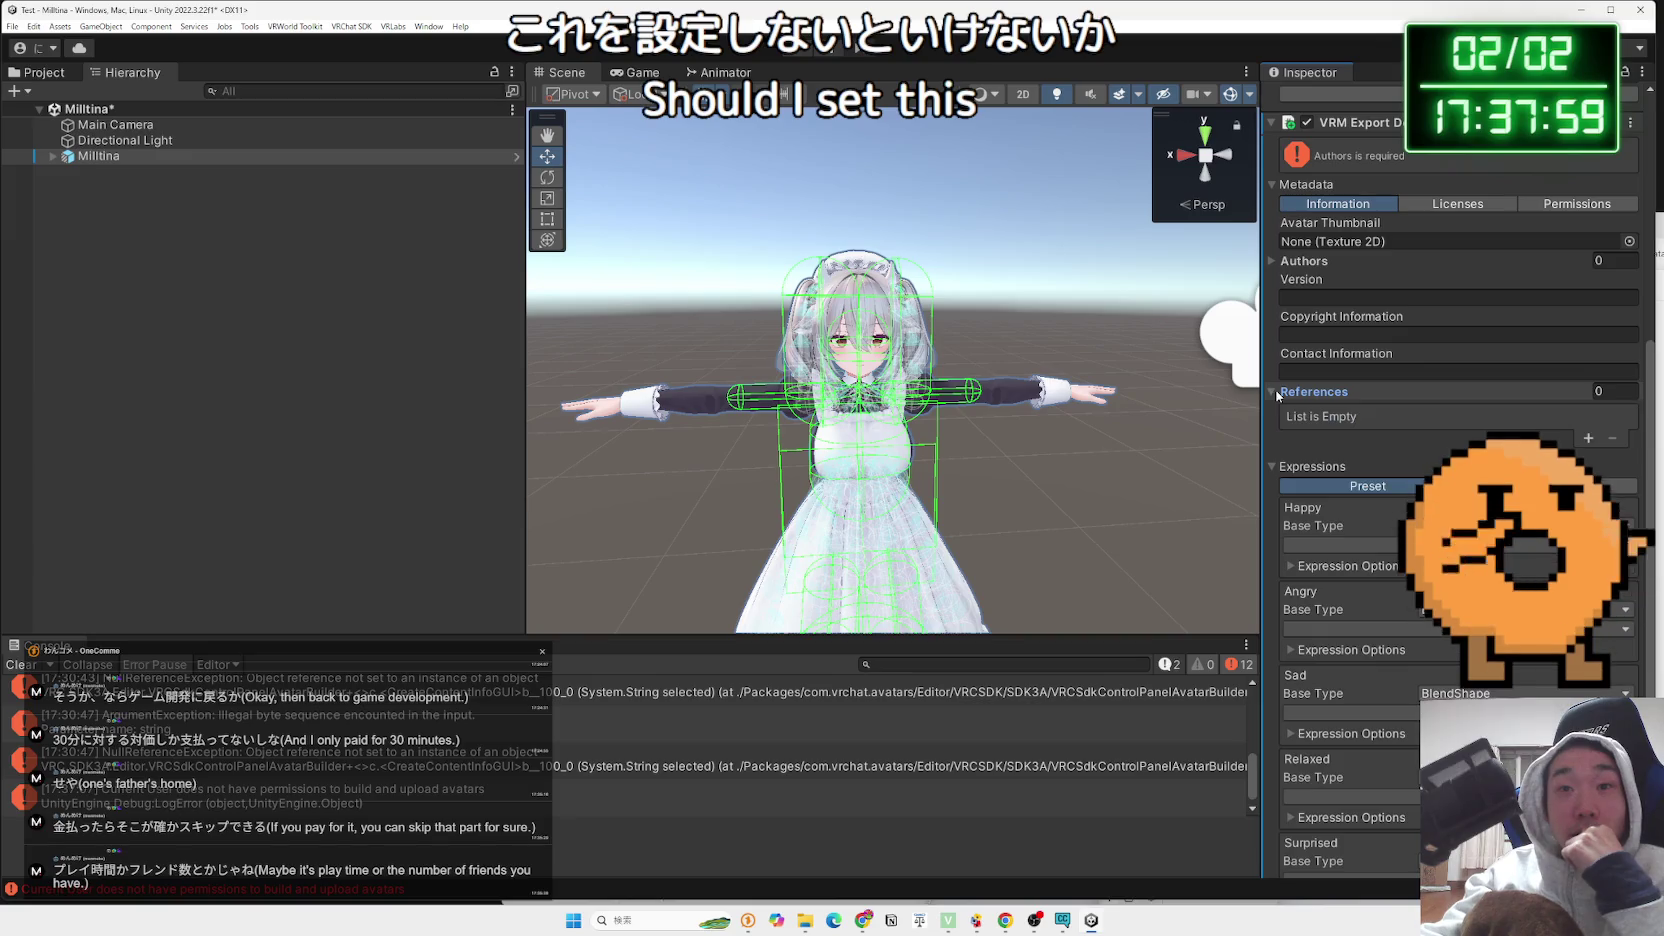
{"action": "left_click", "coordinate": [1276, 416]}
{"action": "scroll", "coordinate": [1276, 423], "scroll_direction": "up", "scroll_amount": 7}
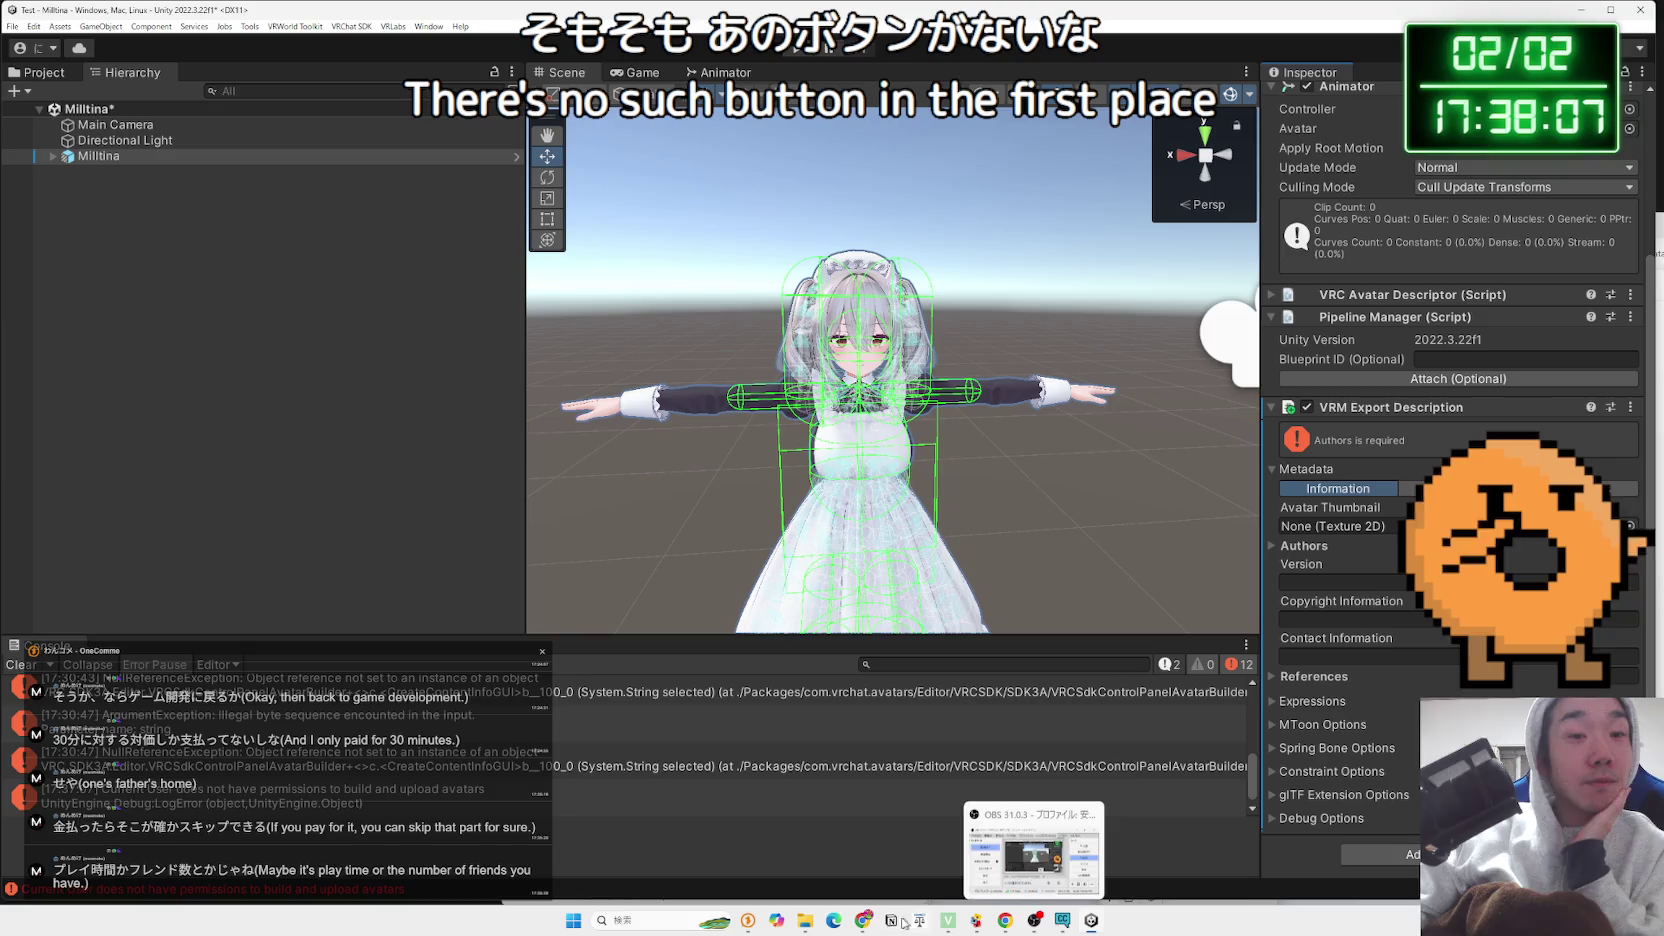
{"action": "left_click", "coordinate": [863, 920]}
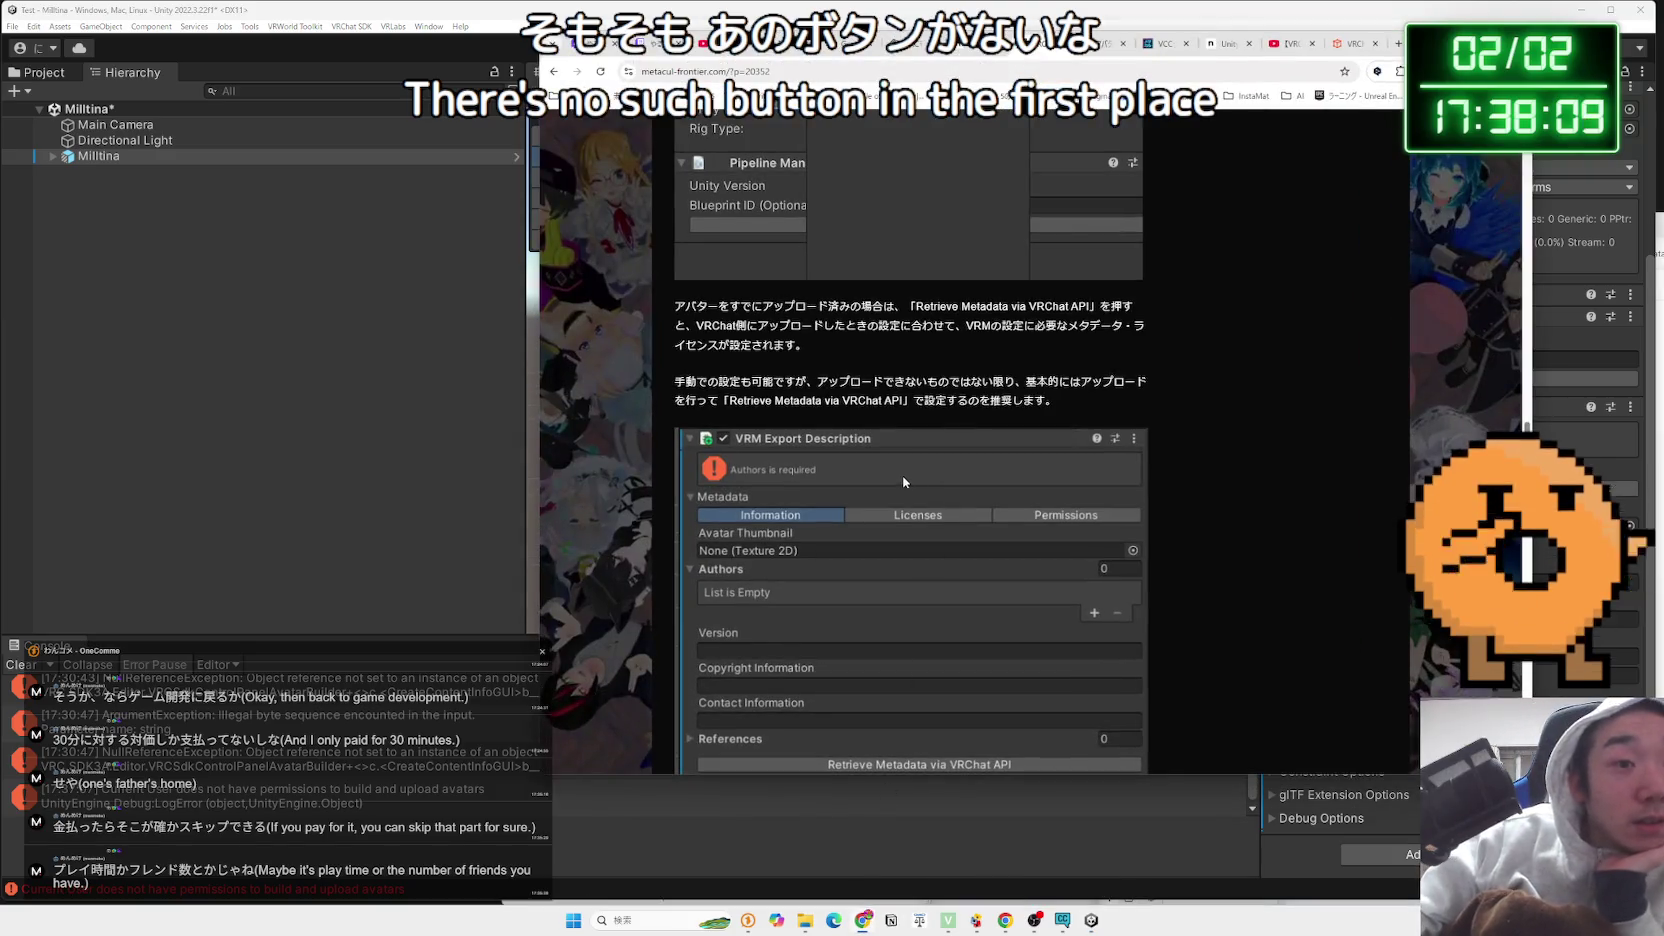
{"action": "scroll", "coordinate": [915, 478], "scroll_direction": "up", "scroll_amount": 4}
{"action": "scroll", "coordinate": [906, 483], "scroll_direction": "down", "scroll_amount": 5}
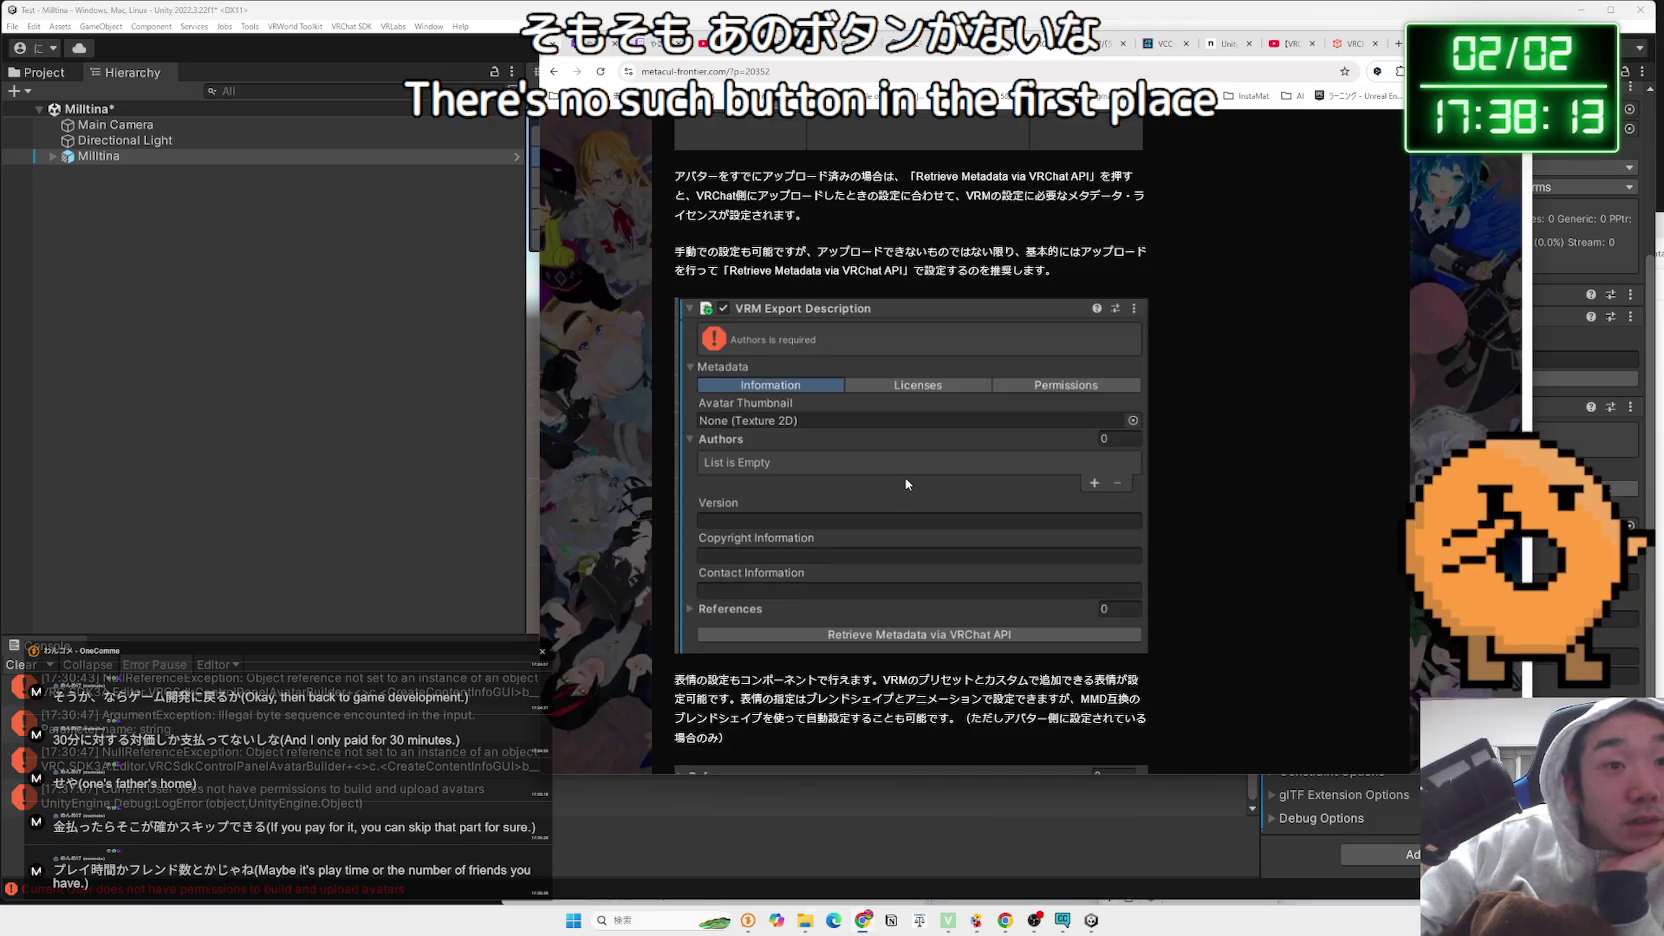
{"action": "left_click", "coordinate": [1638, 659]}
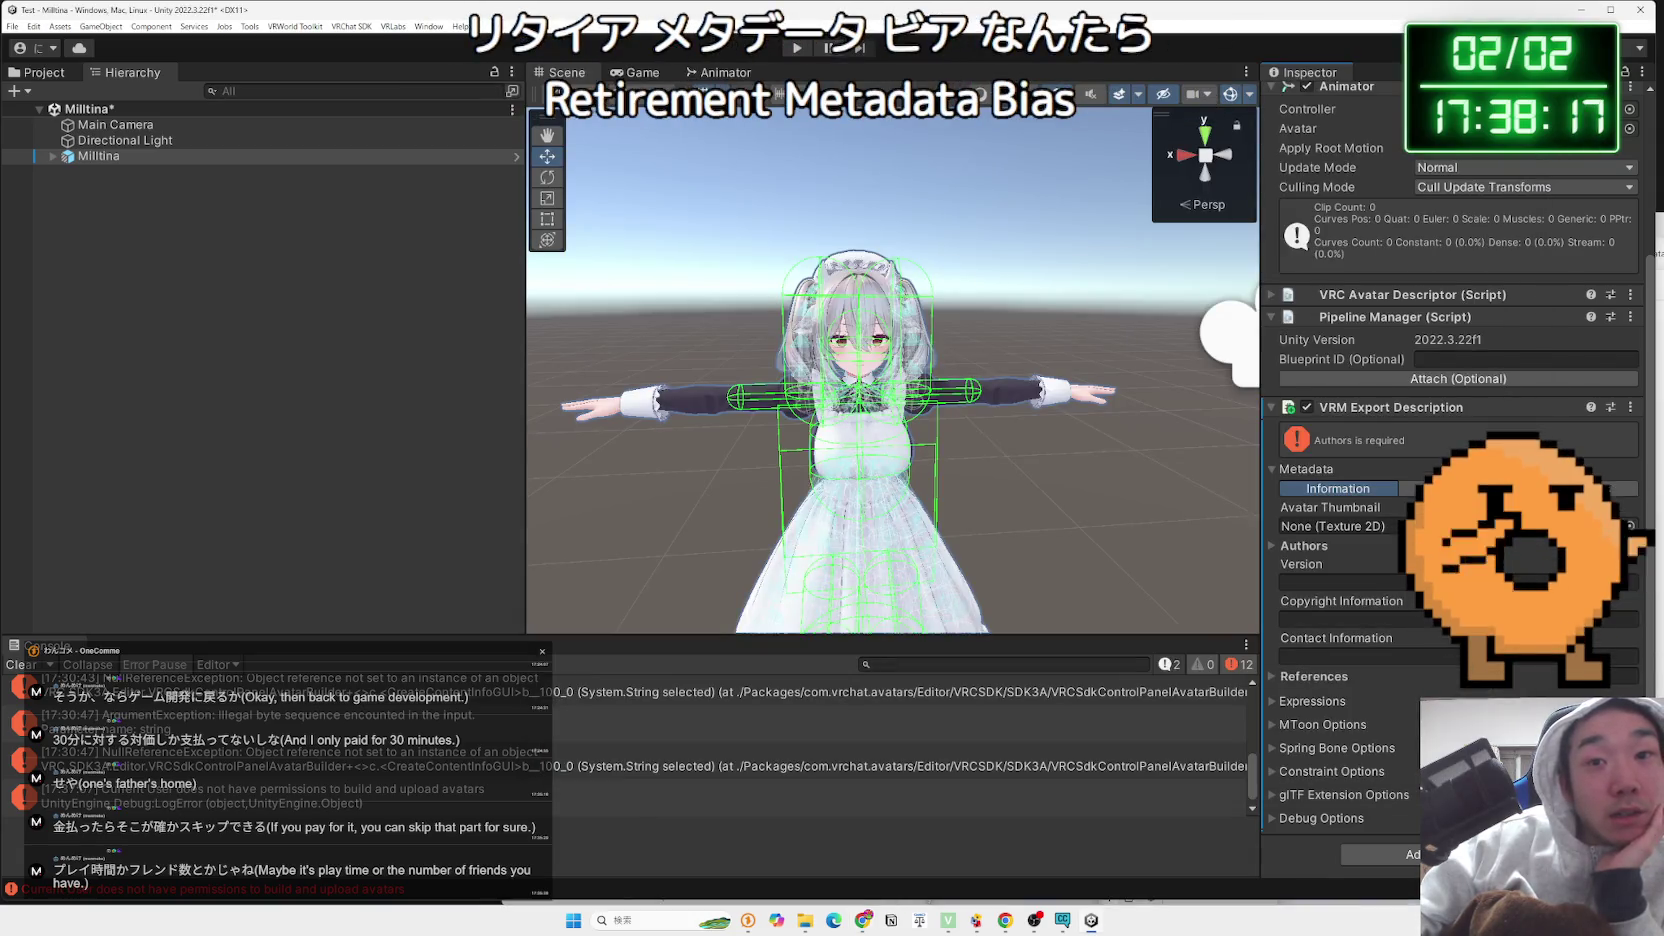
{"action": "scroll", "coordinate": [1428, 692], "scroll_direction": "up", "scroll_amount": 4}
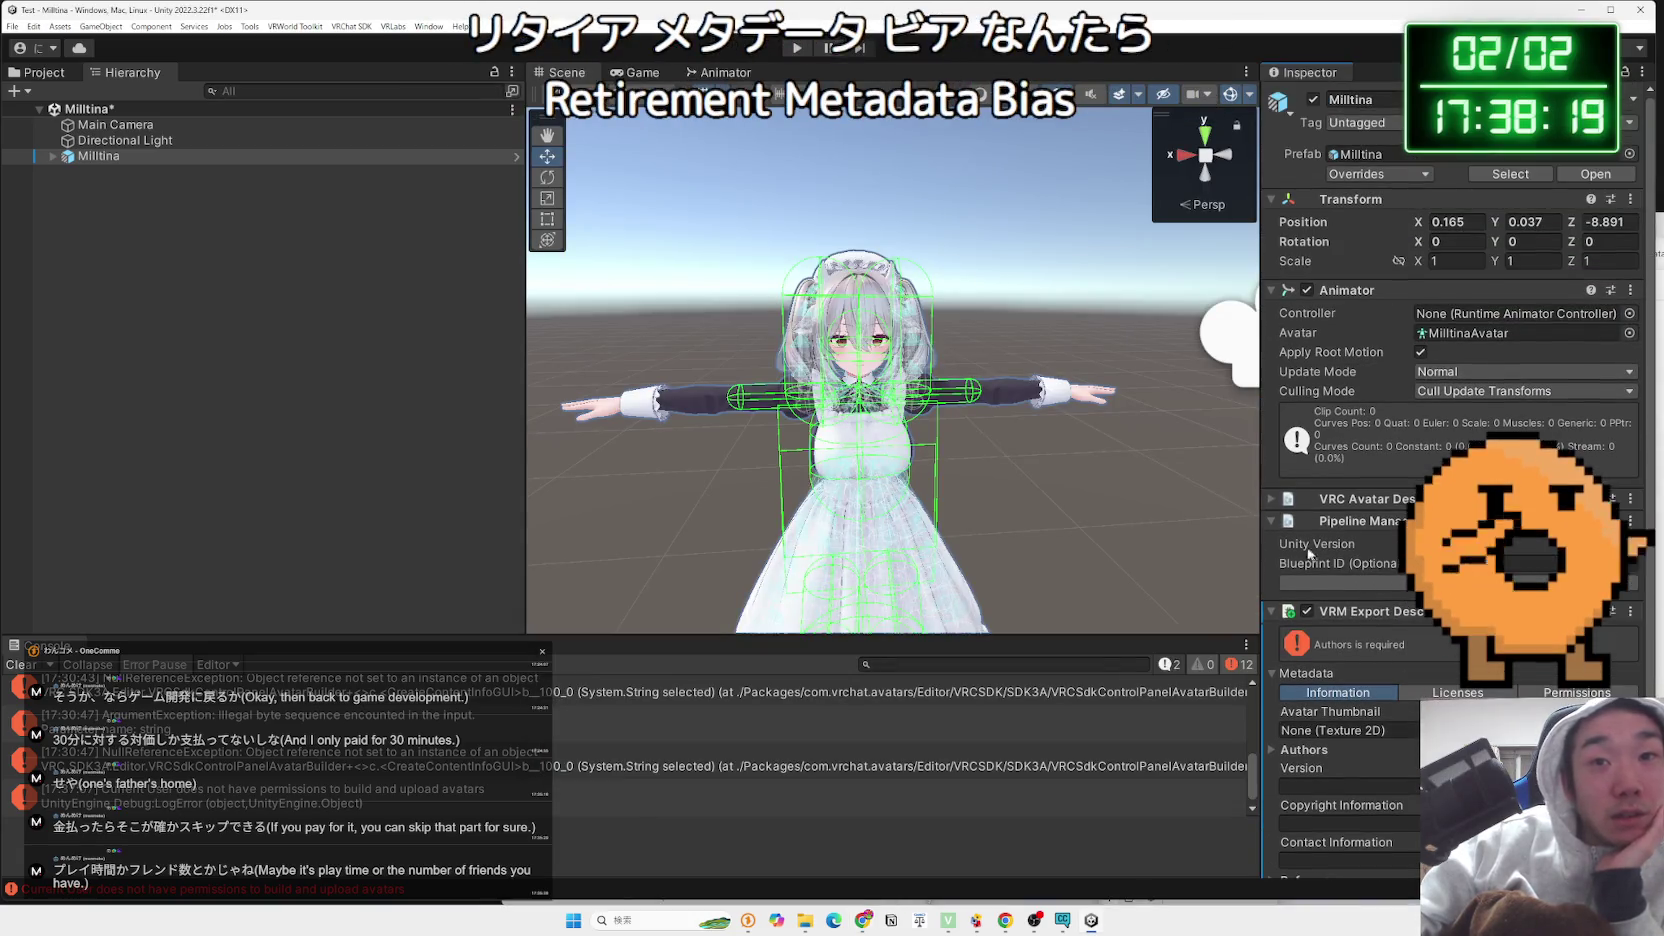
{"action": "left_click", "coordinate": [1270, 525]}
{"action": "scroll", "coordinate": [1401, 581], "scroll_direction": "down", "scroll_amount": 1}
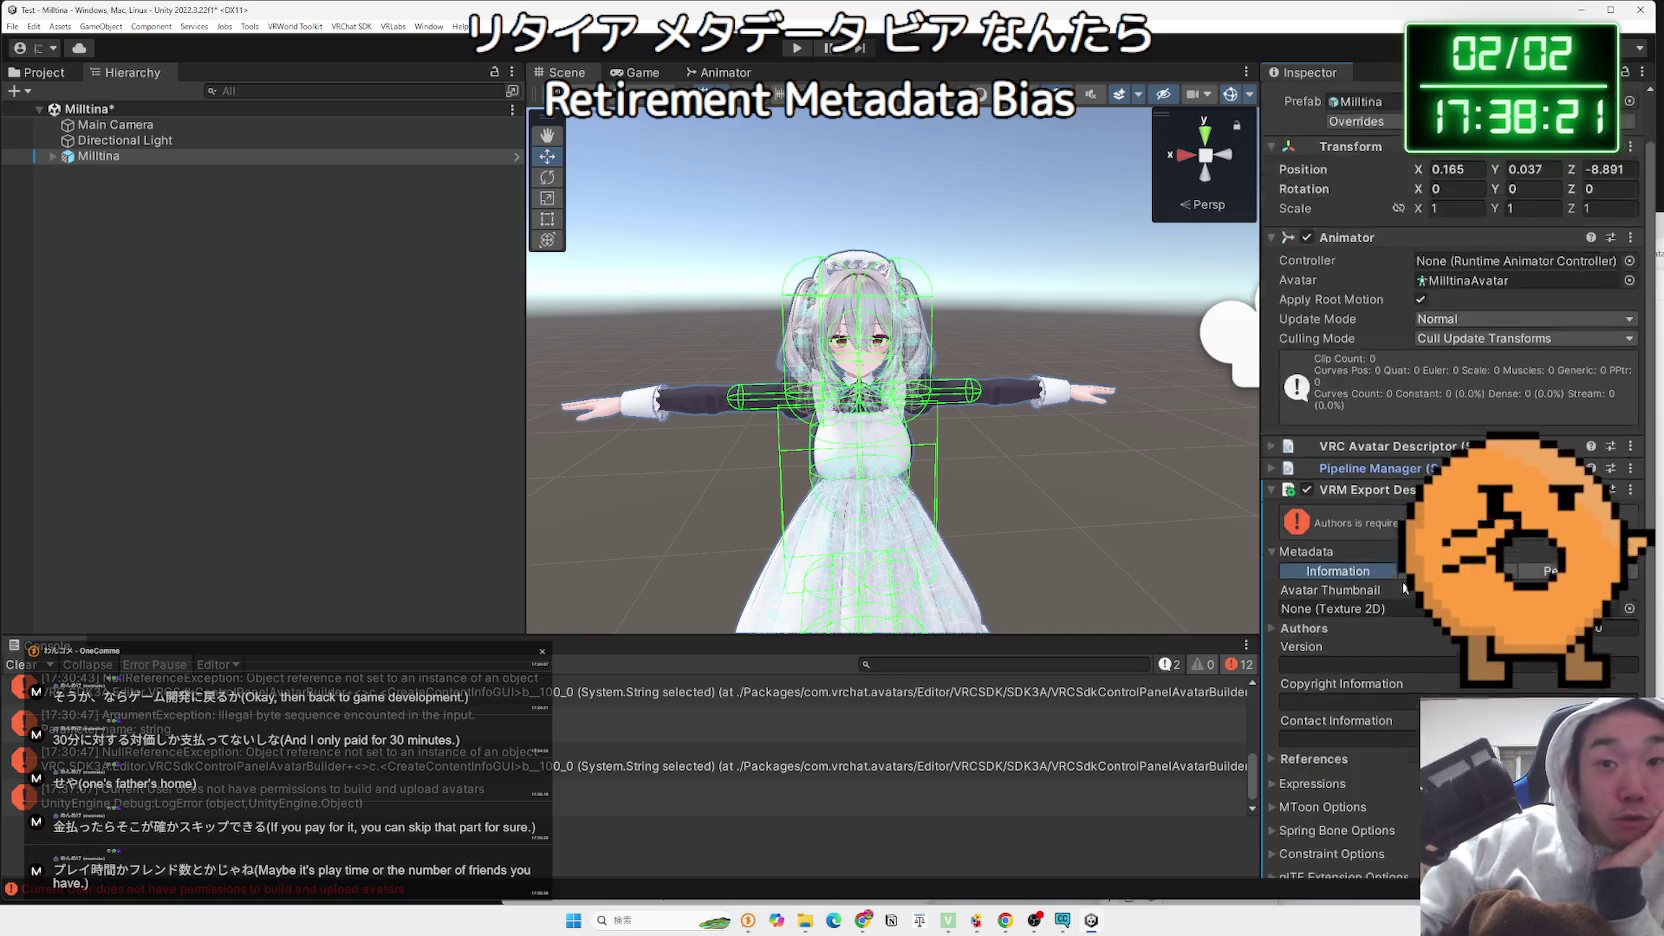
{"action": "scroll", "coordinate": [1401, 581], "scroll_direction": "down", "scroll_amount": 2}
{"action": "left_click", "coordinate": [1273, 677]}
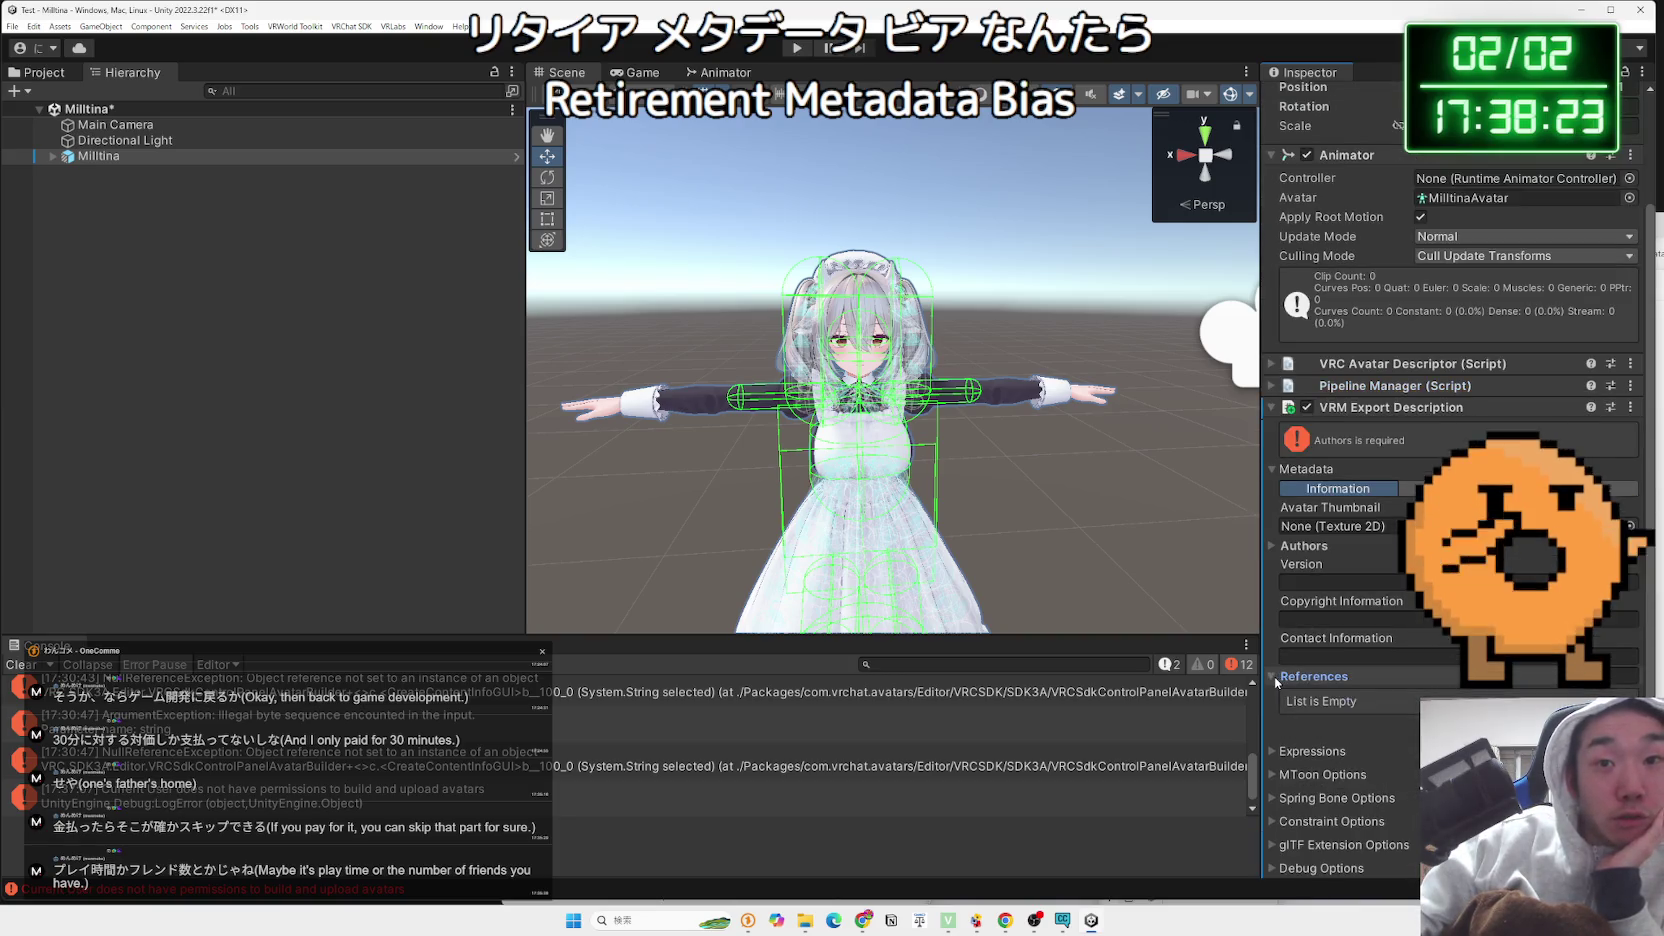
{"action": "left_click", "coordinate": [1273, 677]}
{"action": "left_click", "coordinate": [1272, 701]}
{"action": "scroll", "coordinate": [1348, 700], "scroll_direction": "down", "scroll_amount": 8}
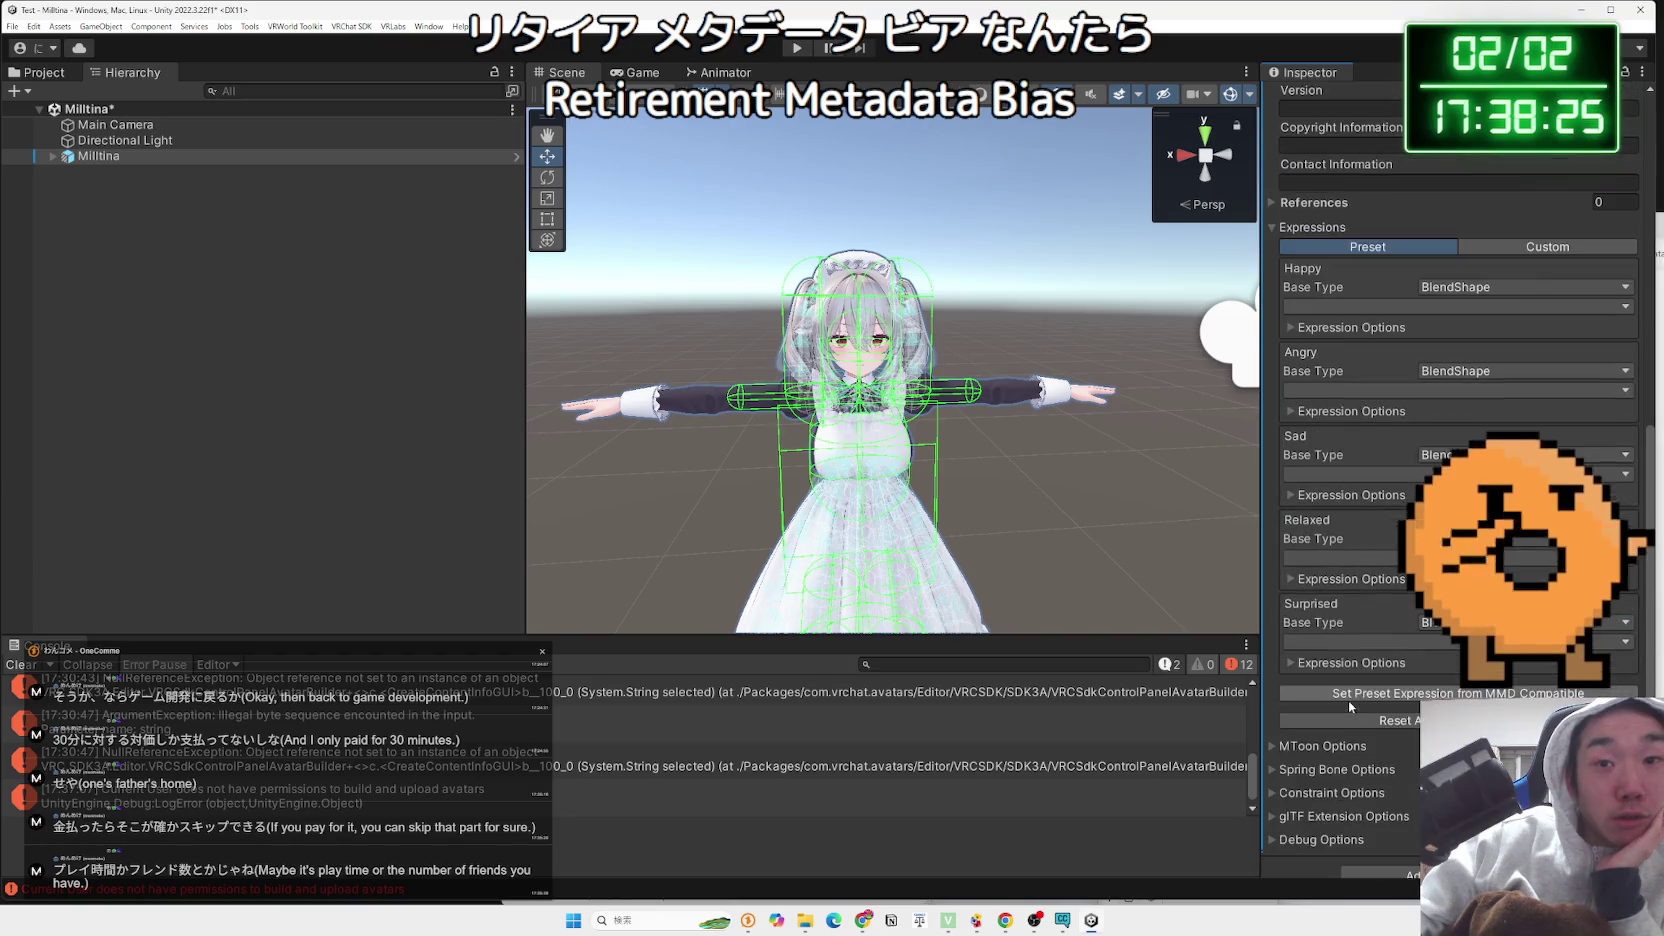
{"action": "scroll", "coordinate": [1347, 696], "scroll_direction": "up", "scroll_amount": 1}
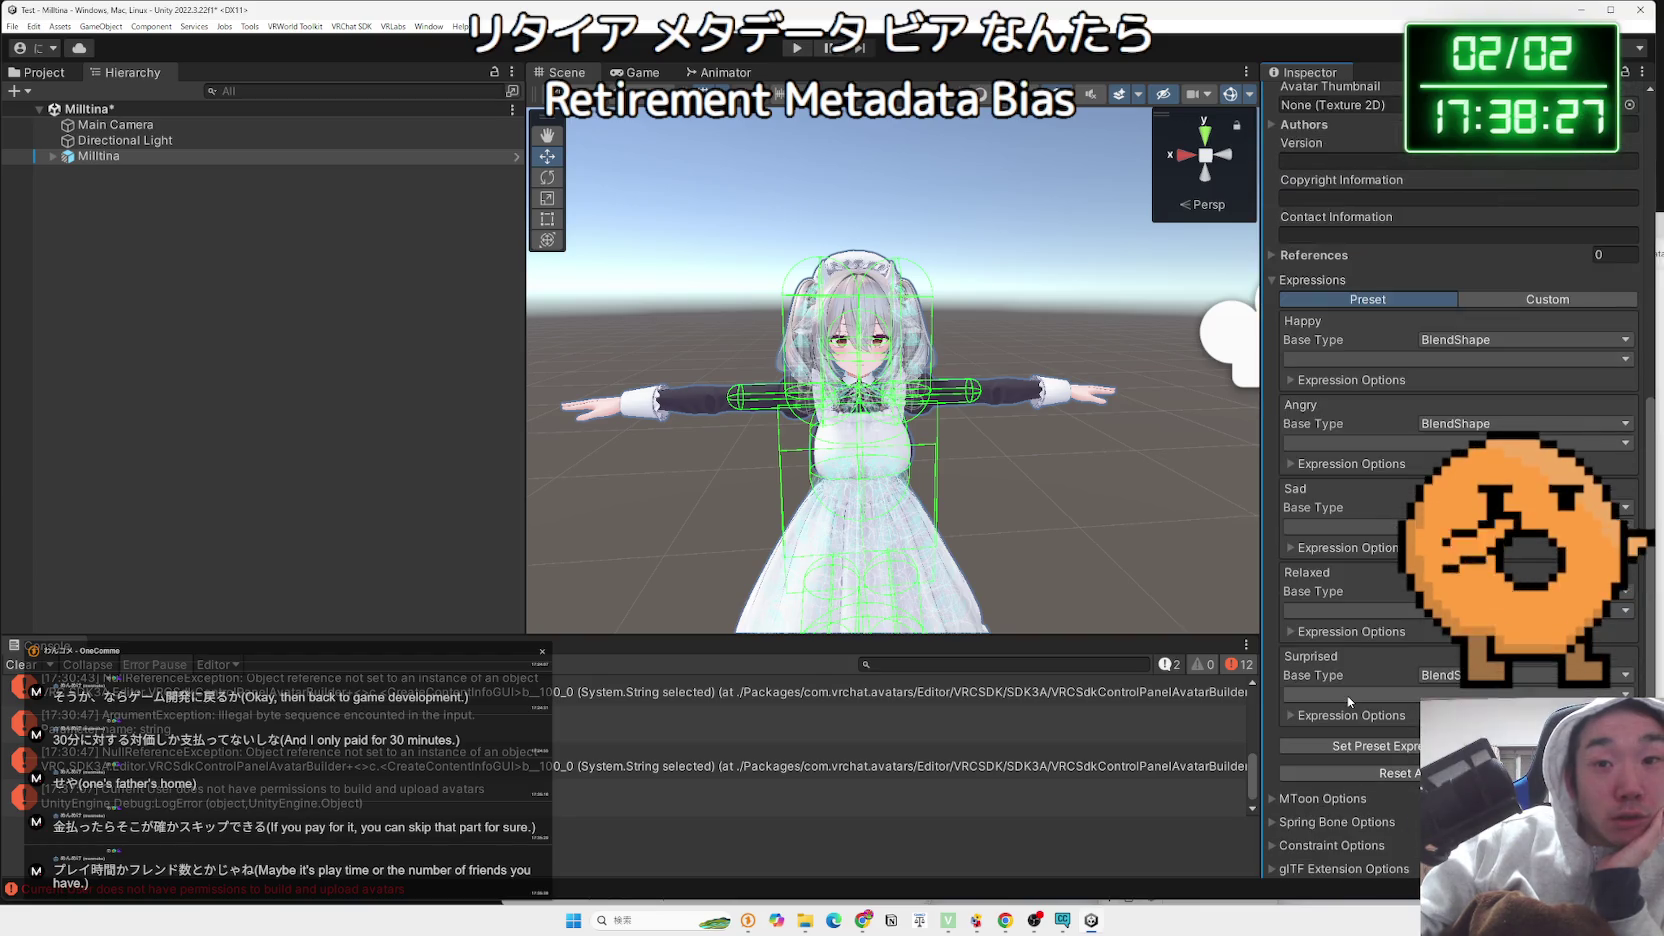
{"action": "scroll", "coordinate": [1347, 694], "scroll_direction": "up", "scroll_amount": 6}
{"action": "left_click", "coordinate": [1302, 601]}
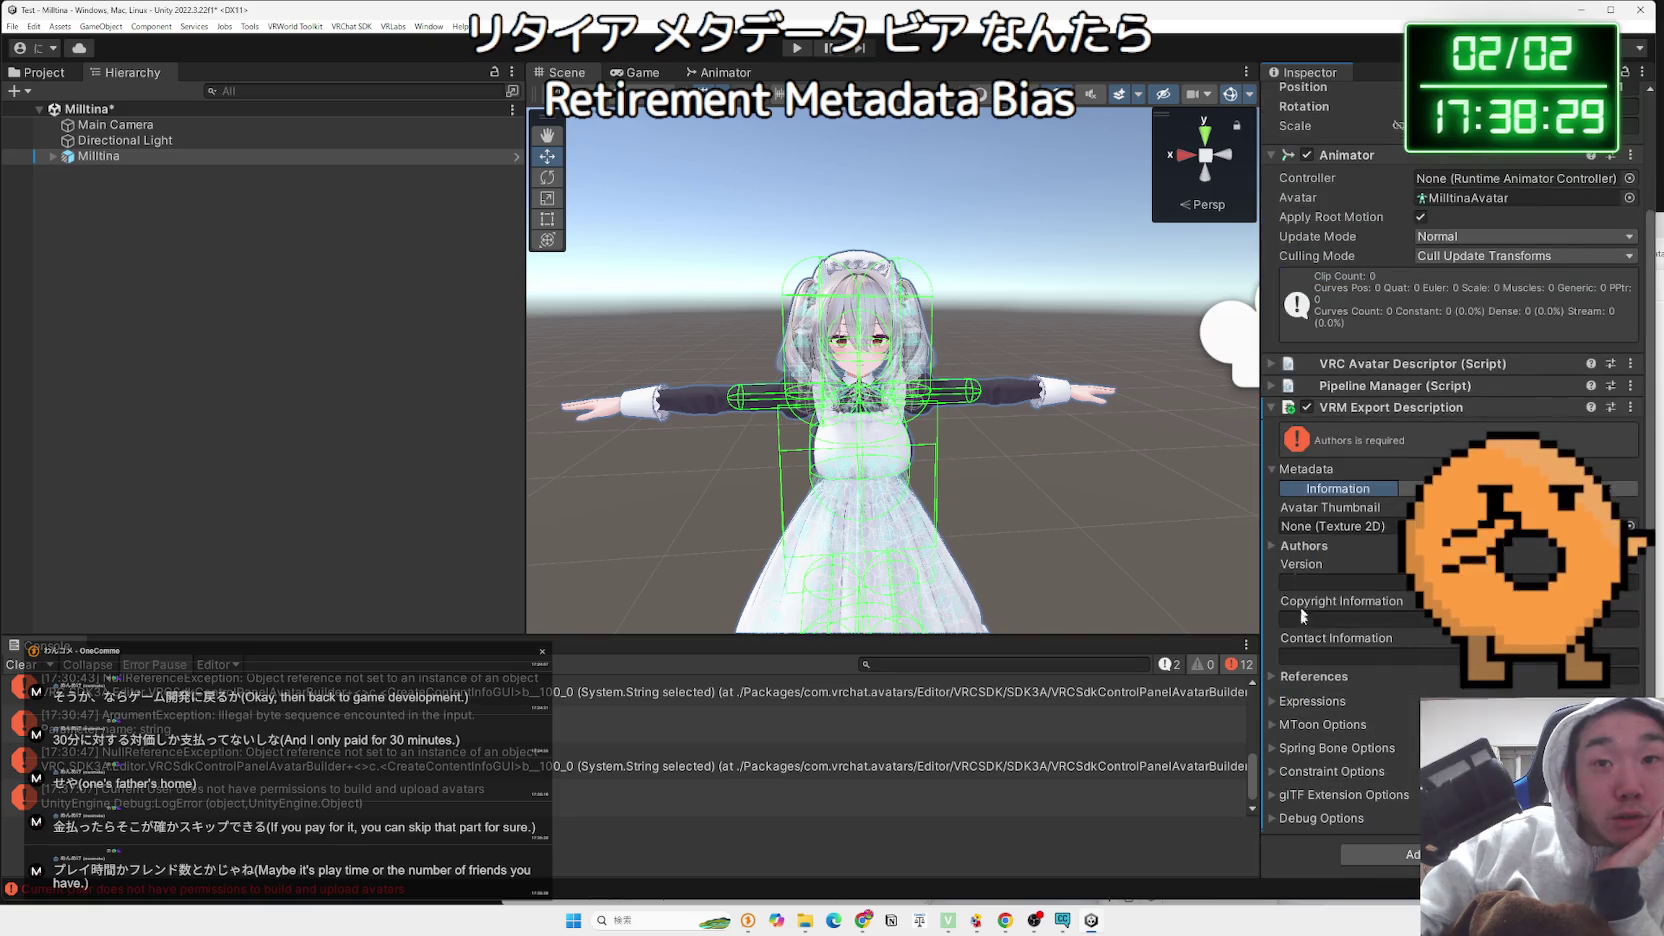
{"action": "left_click", "coordinate": [1284, 747]}
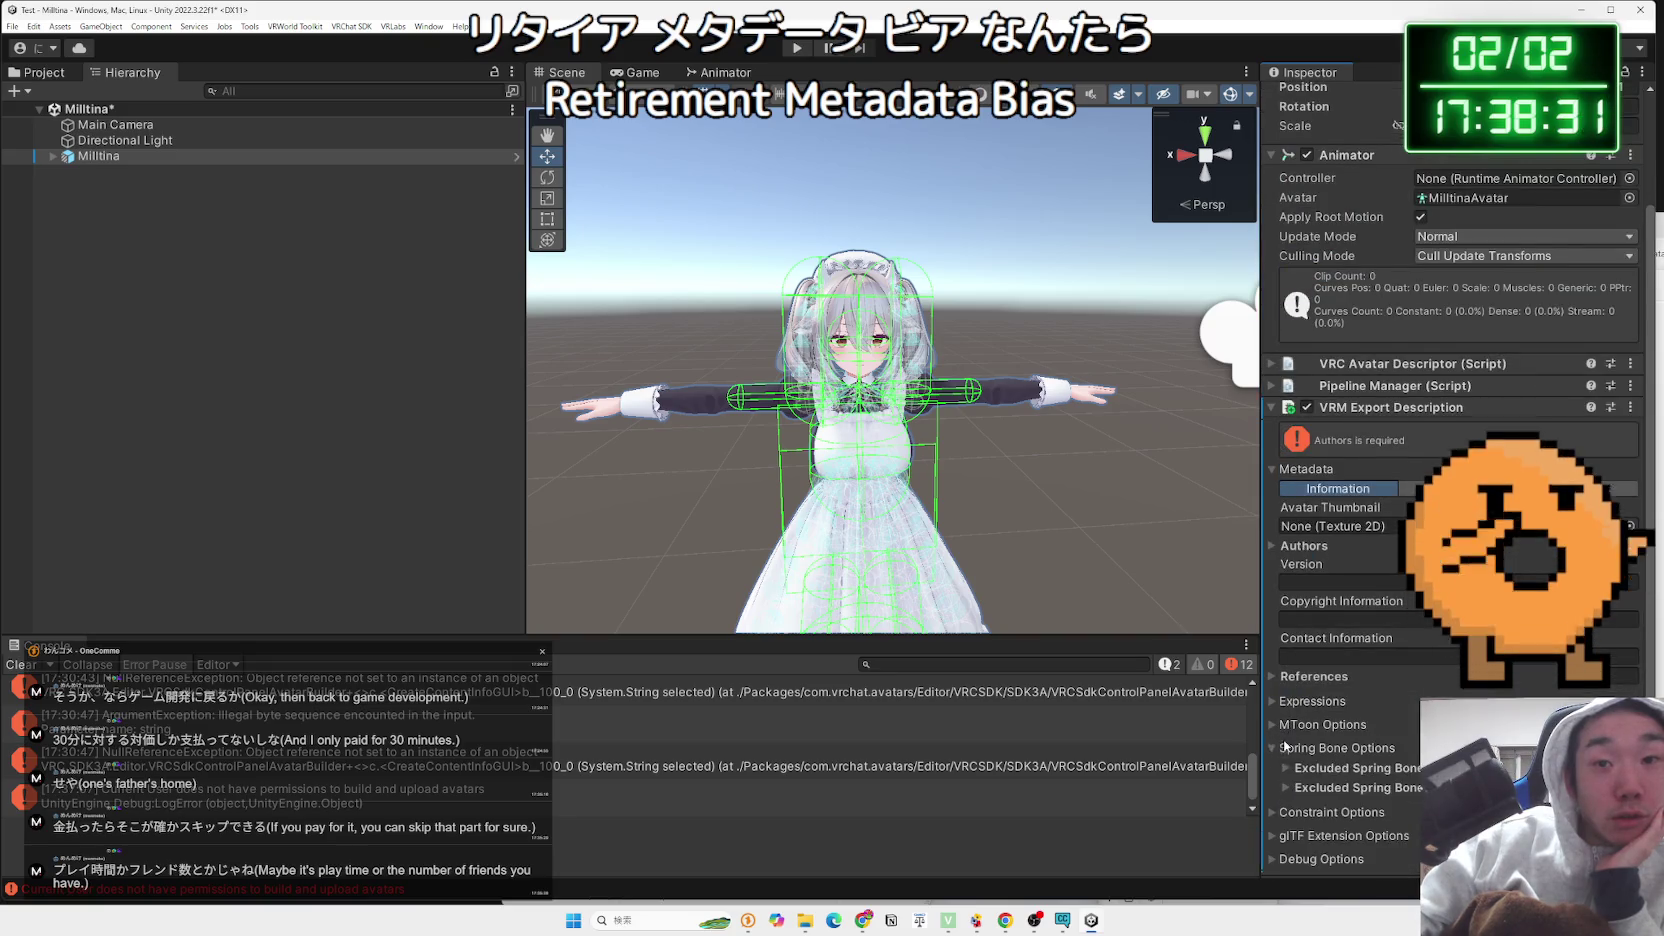
{"action": "left_click", "coordinate": [1284, 747]}
{"action": "left_click", "coordinate": [1276, 795]}
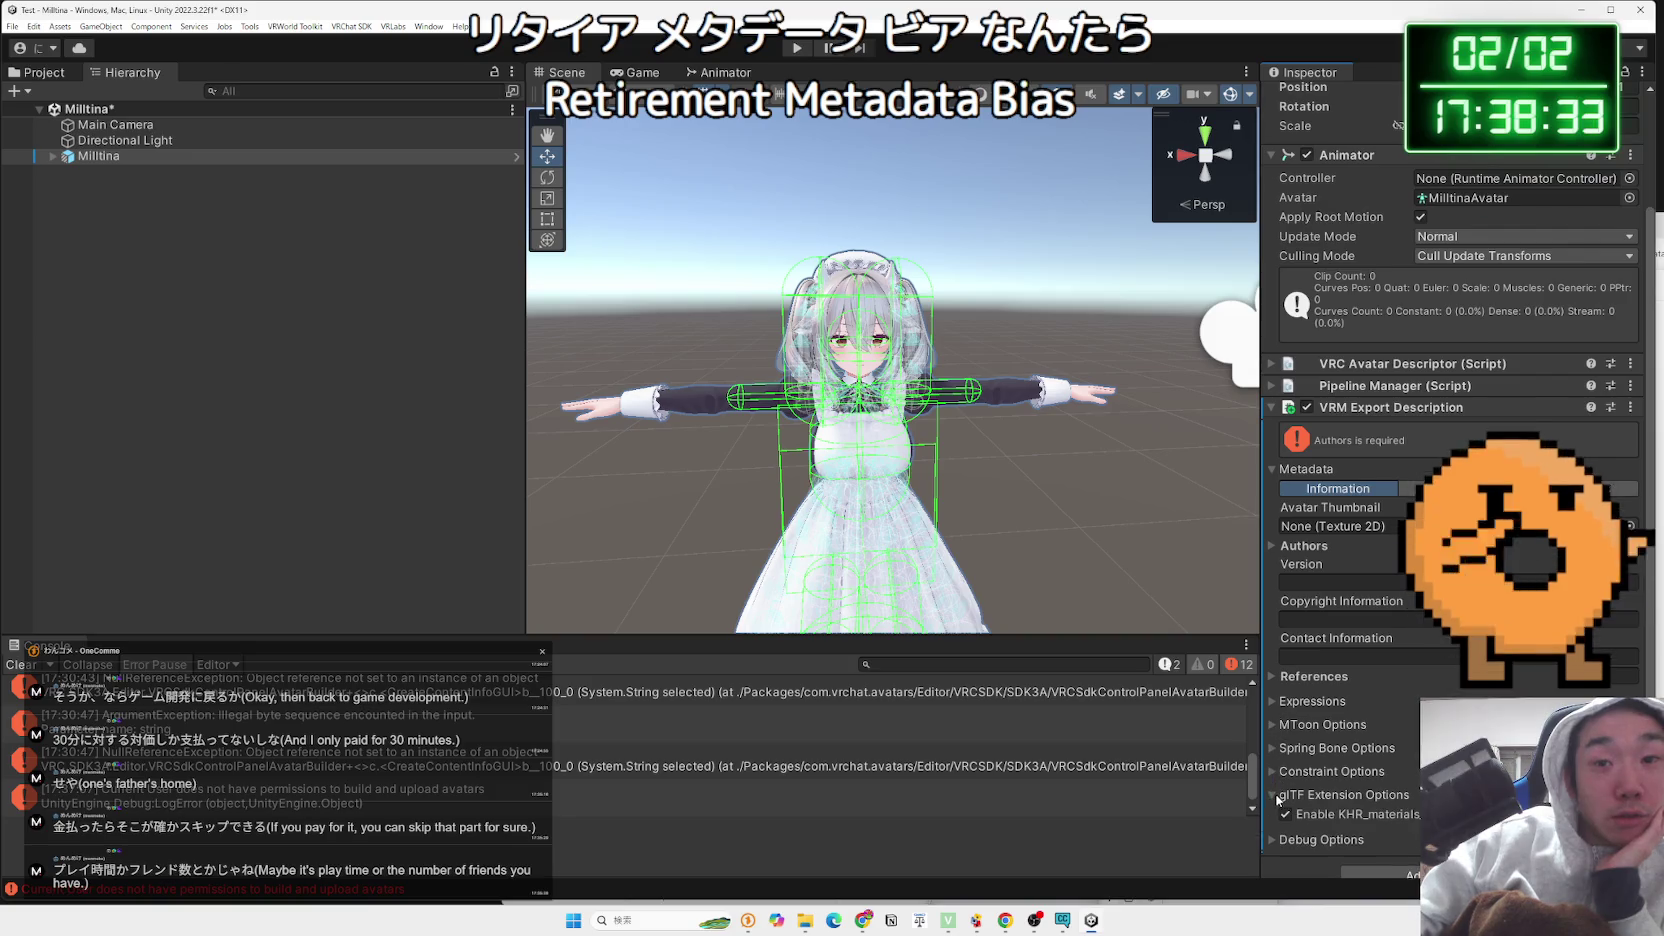
{"action": "left_click", "coordinate": [1280, 839]}
{"action": "scroll", "coordinate": [1305, 814], "scroll_direction": "down", "scroll_amount": 3}
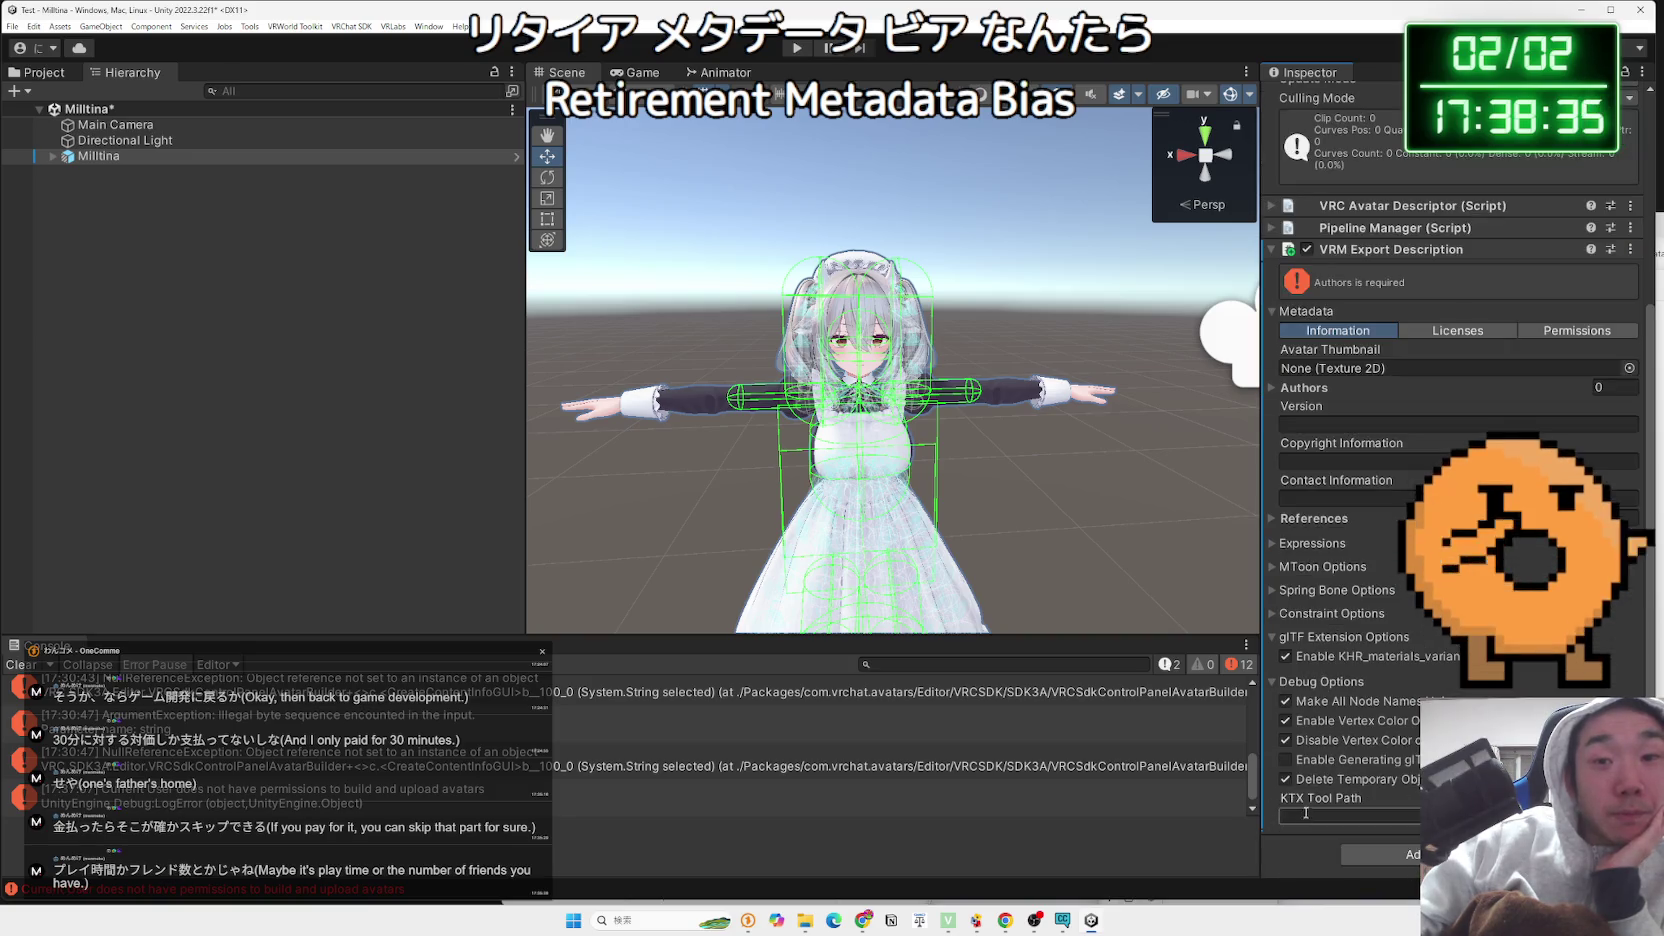
{"action": "left_click", "coordinate": [1275, 684]}
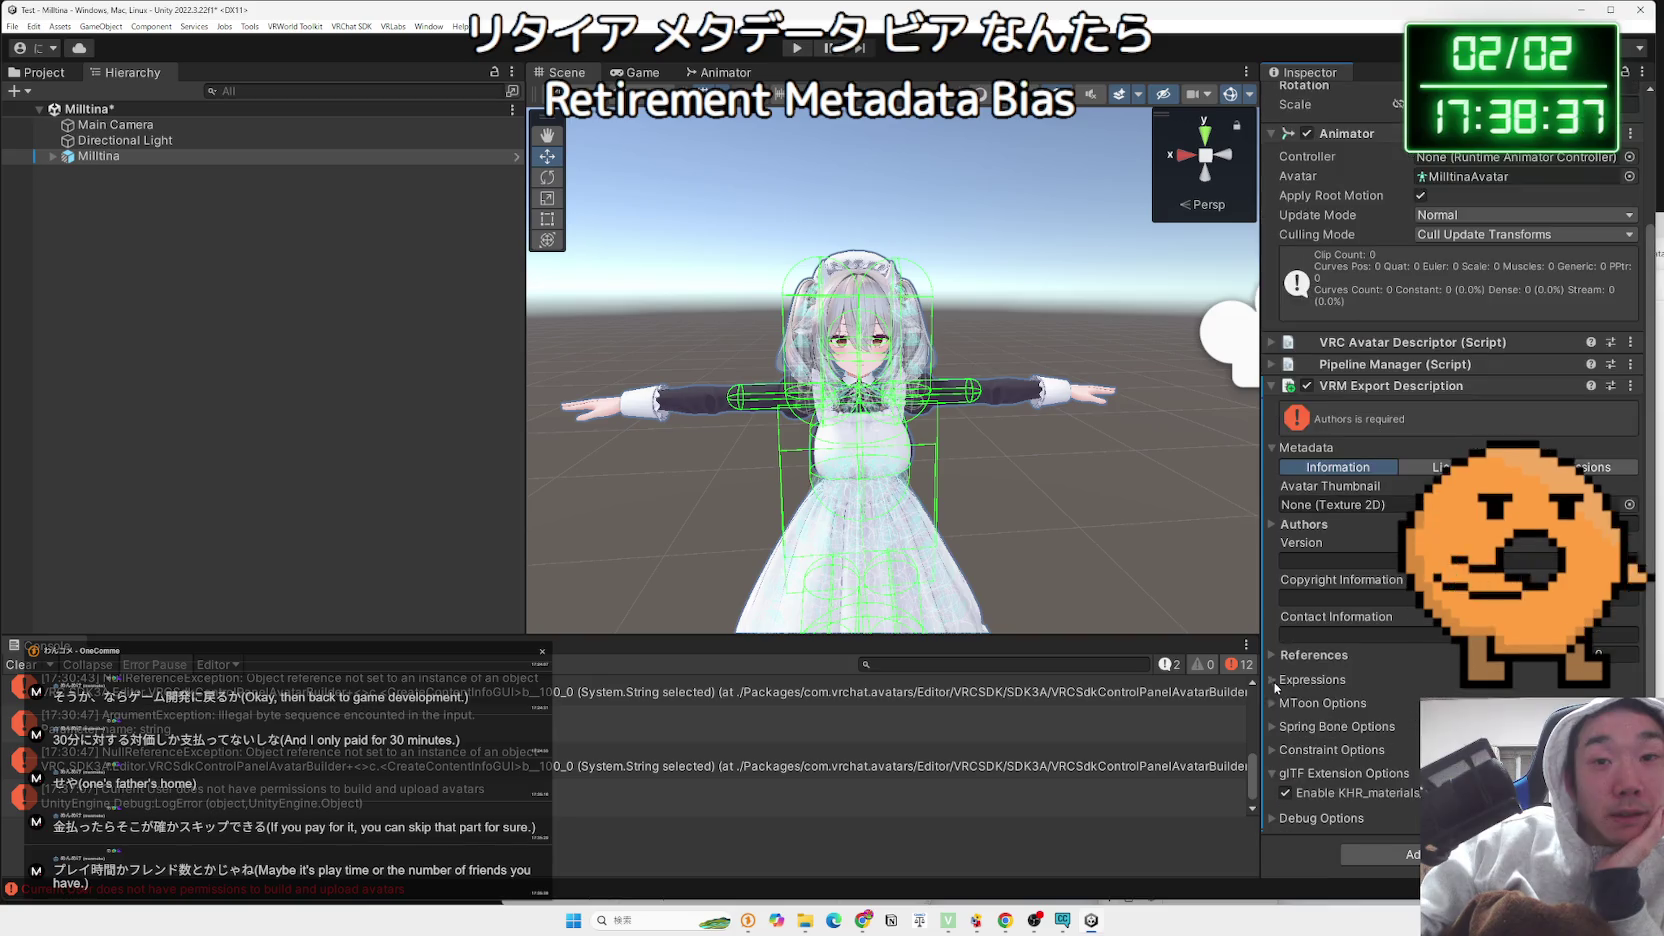
{"action": "left_click", "coordinate": [1276, 775]}
{"action": "left_click", "coordinate": [1272, 546]}
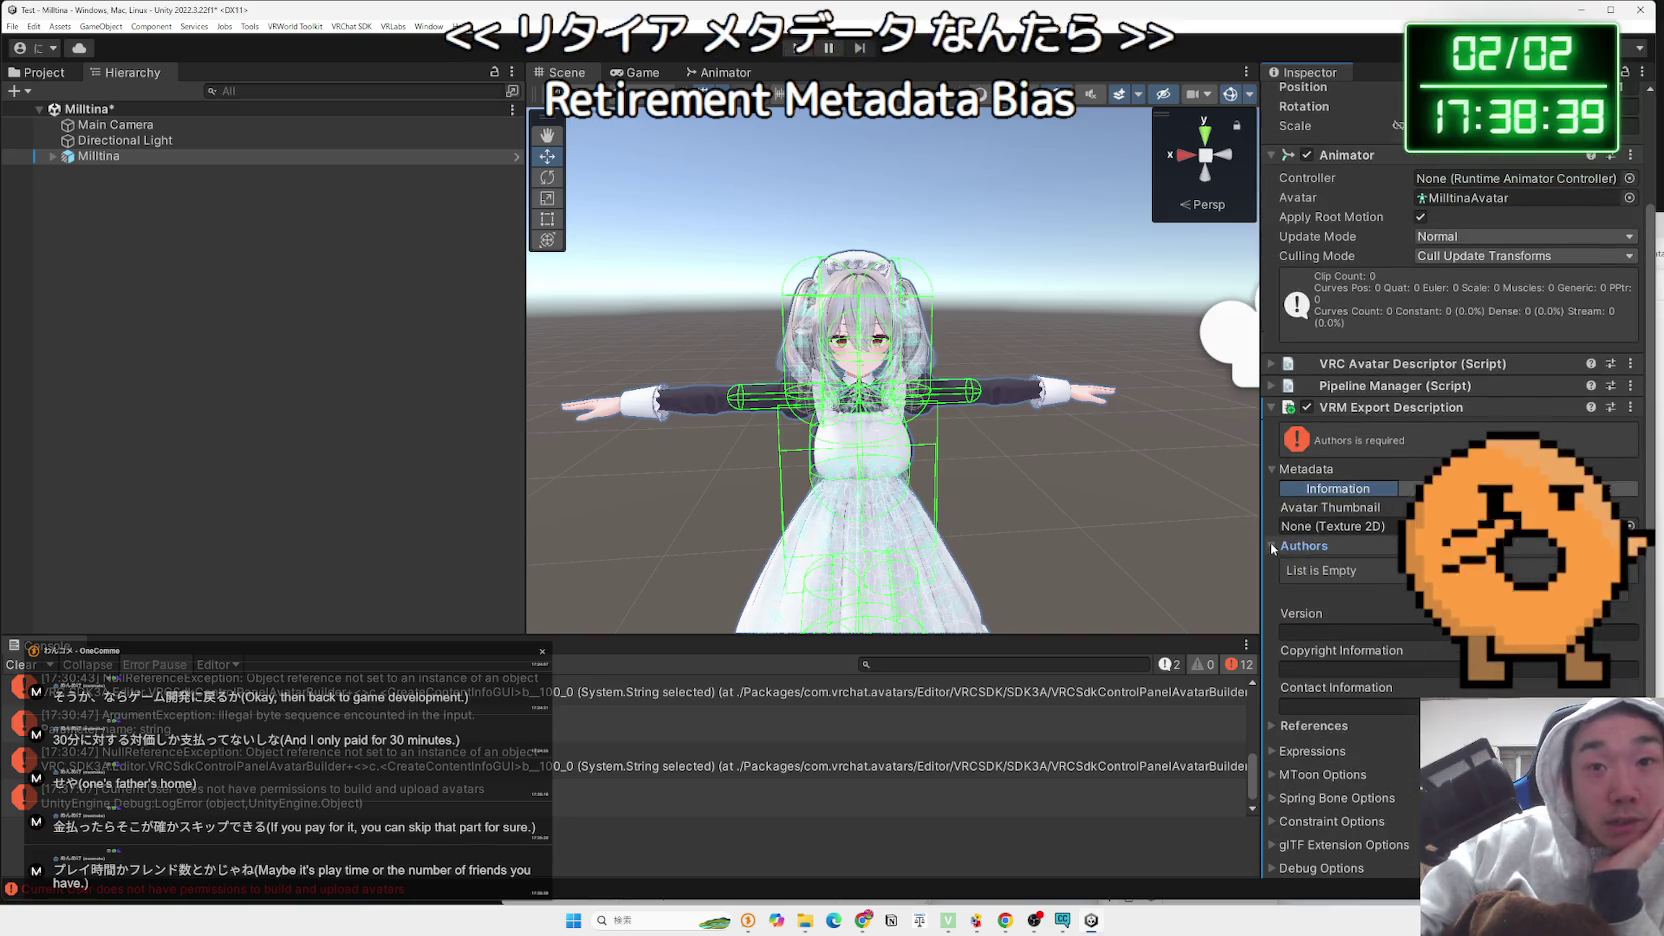
{"action": "left_click", "coordinate": [1272, 546]}
{"action": "left_click", "coordinate": [1518, 488]}
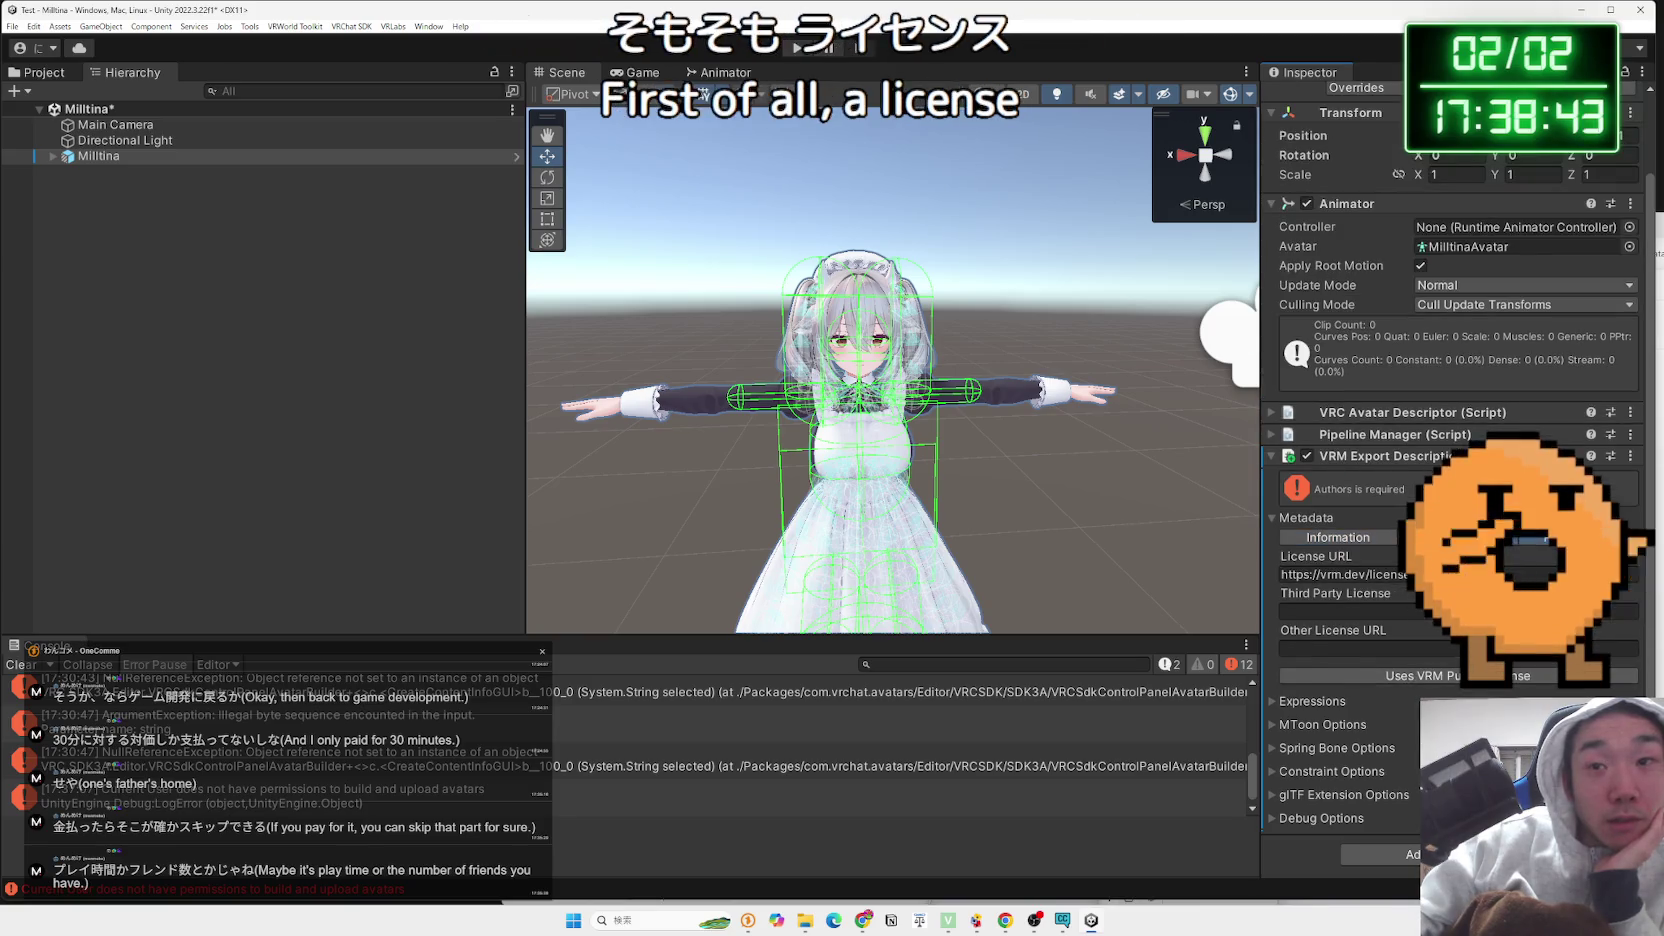
{"action": "left_click", "coordinate": [1590, 537]}
{"action": "scroll", "coordinate": [1396, 597], "scroll_direction": "down", "scroll_amount": 1}
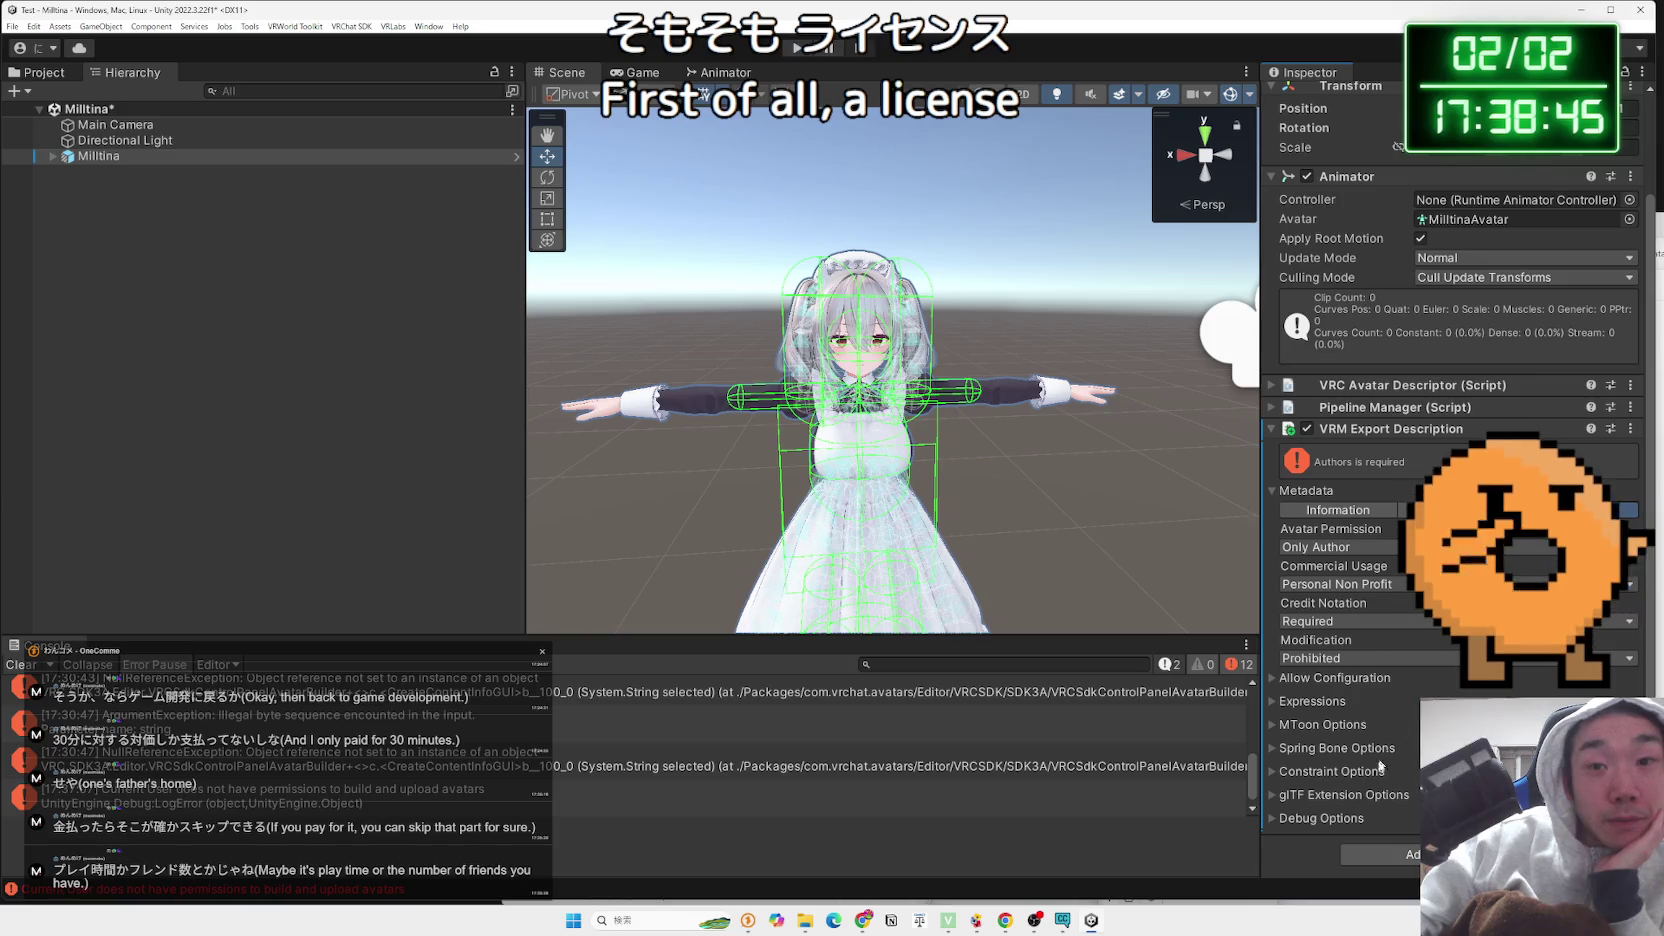
{"action": "left_click", "coordinate": [1274, 679]}
{"action": "left_click", "coordinate": [1275, 682]}
{"action": "left_click", "coordinate": [1273, 702]}
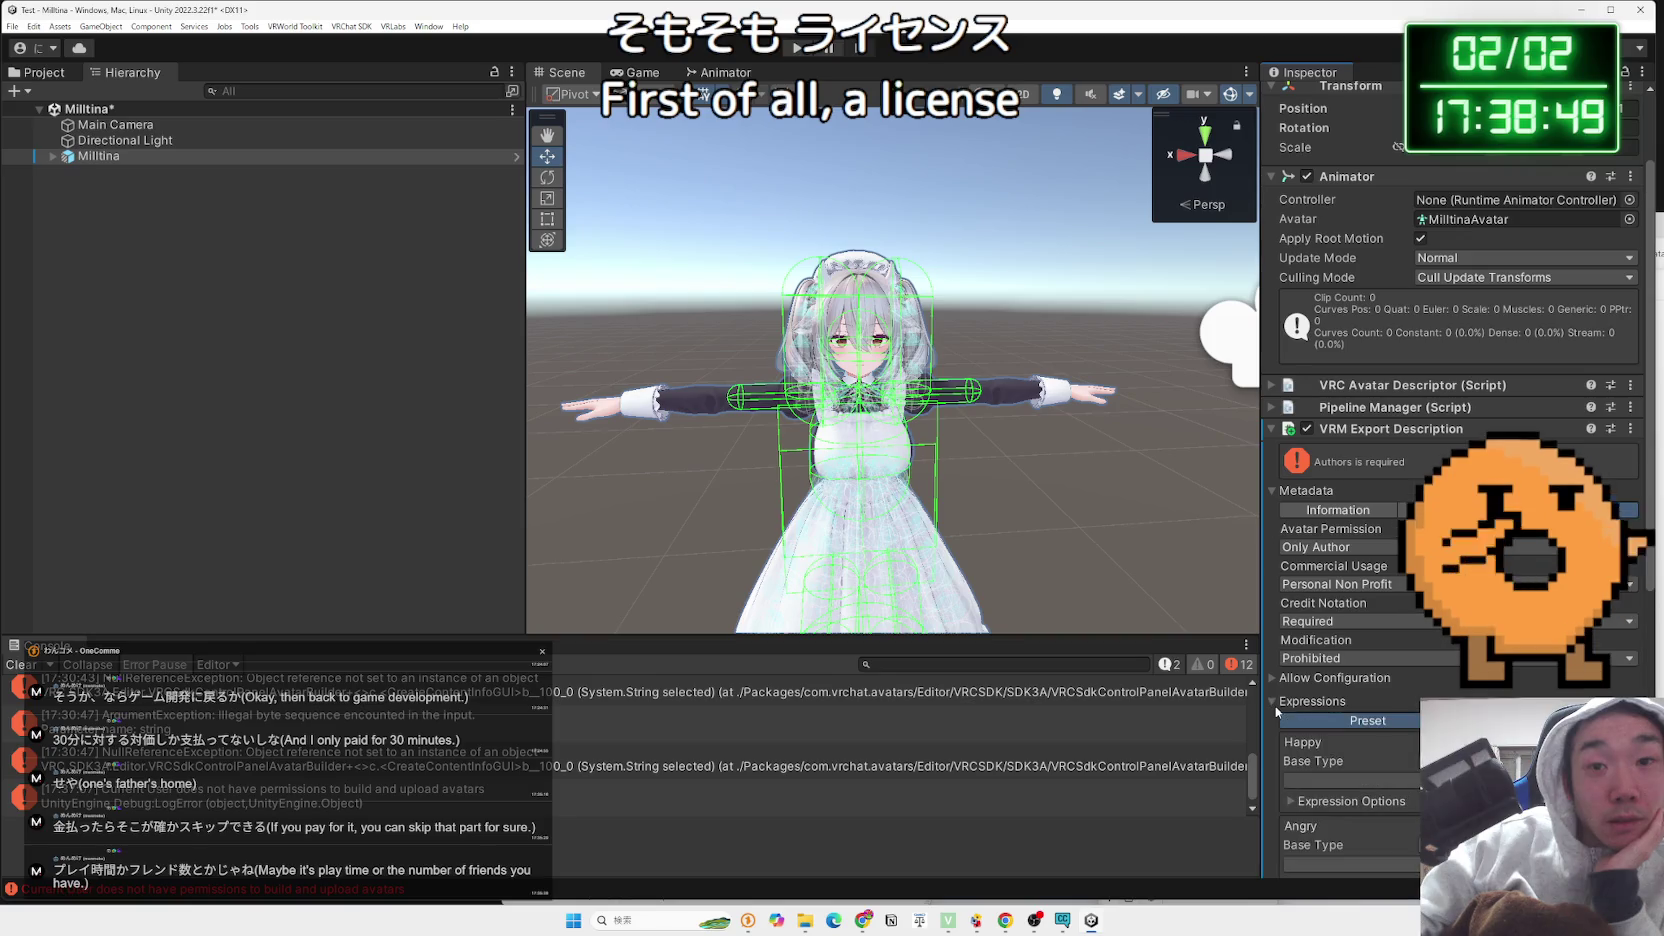
{"action": "scroll", "coordinate": [1285, 708], "scroll_direction": "down", "scroll_amount": 6}
{"action": "scroll", "coordinate": [1287, 708], "scroll_direction": "down", "scroll_amount": 2}
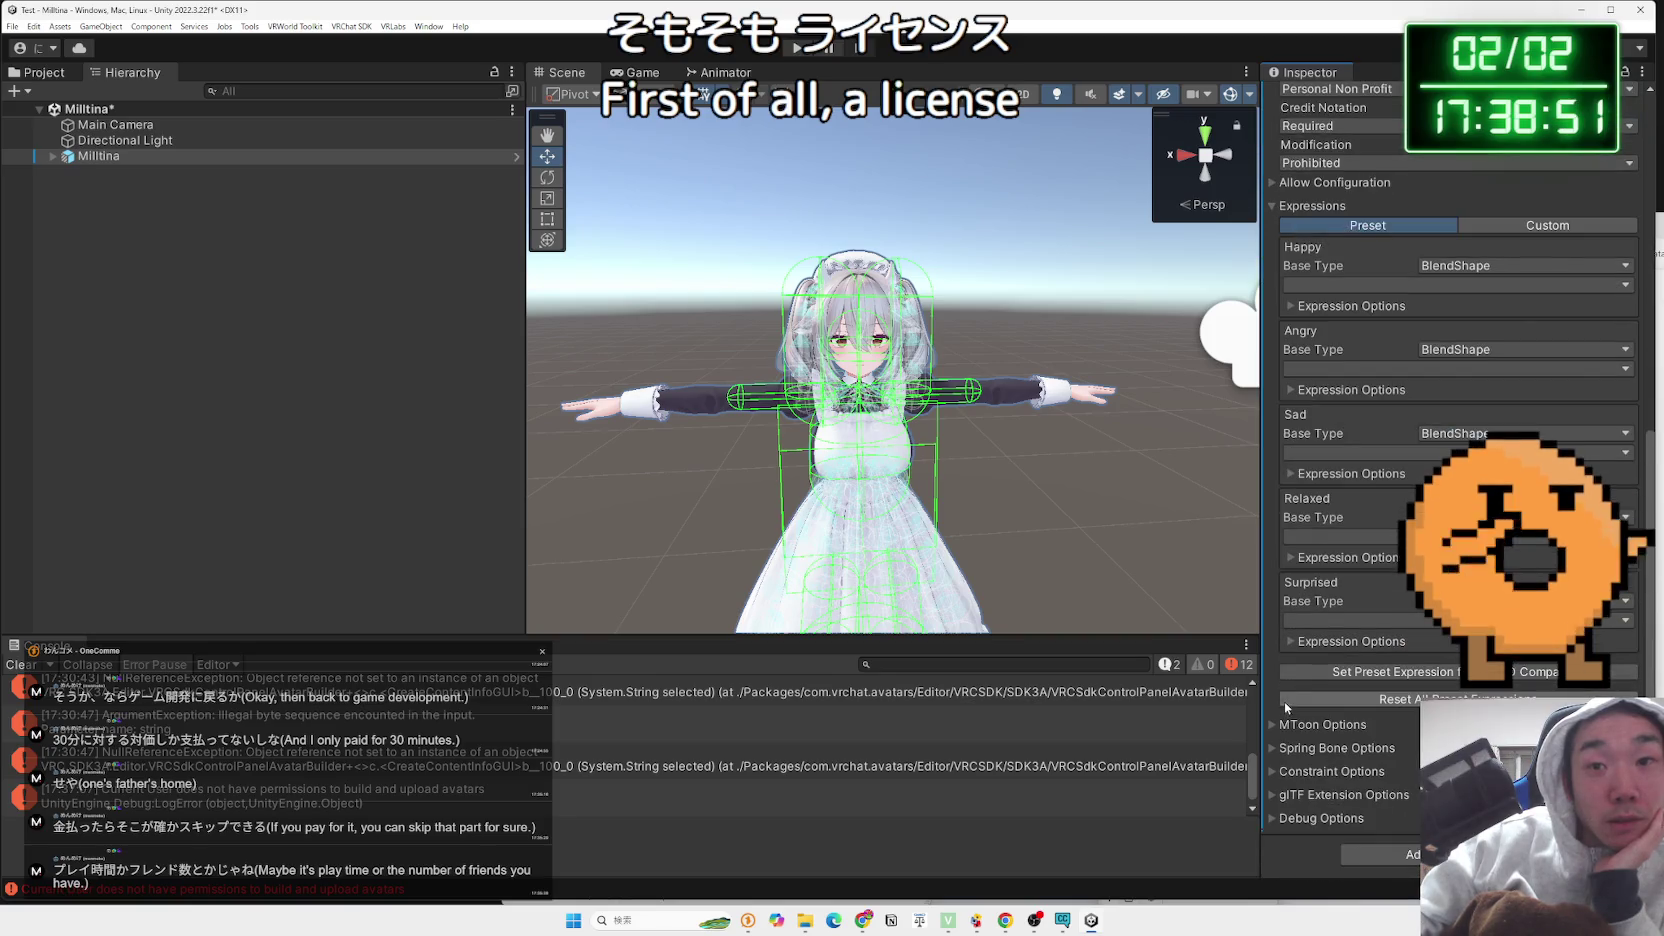
{"action": "scroll", "coordinate": [1305, 677], "scroll_direction": "up", "scroll_amount": 5}
{"action": "left_click", "coordinate": [1273, 527]}
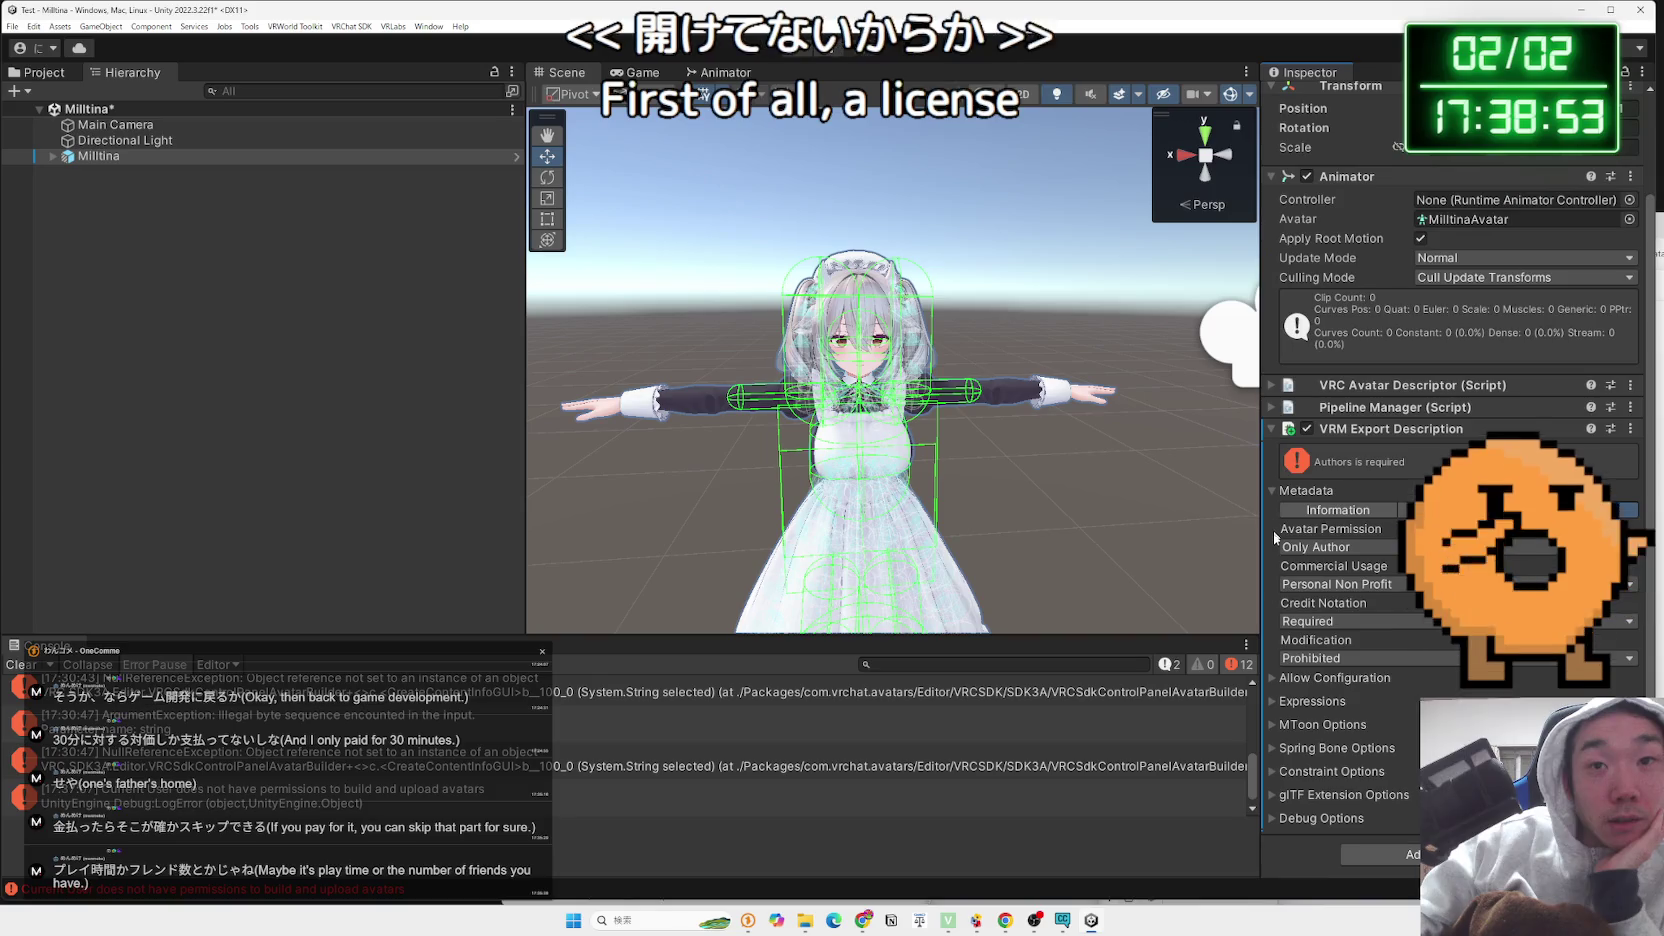
{"action": "left_click", "coordinate": [1273, 748]}
{"action": "left_click", "coordinate": [1274, 751]}
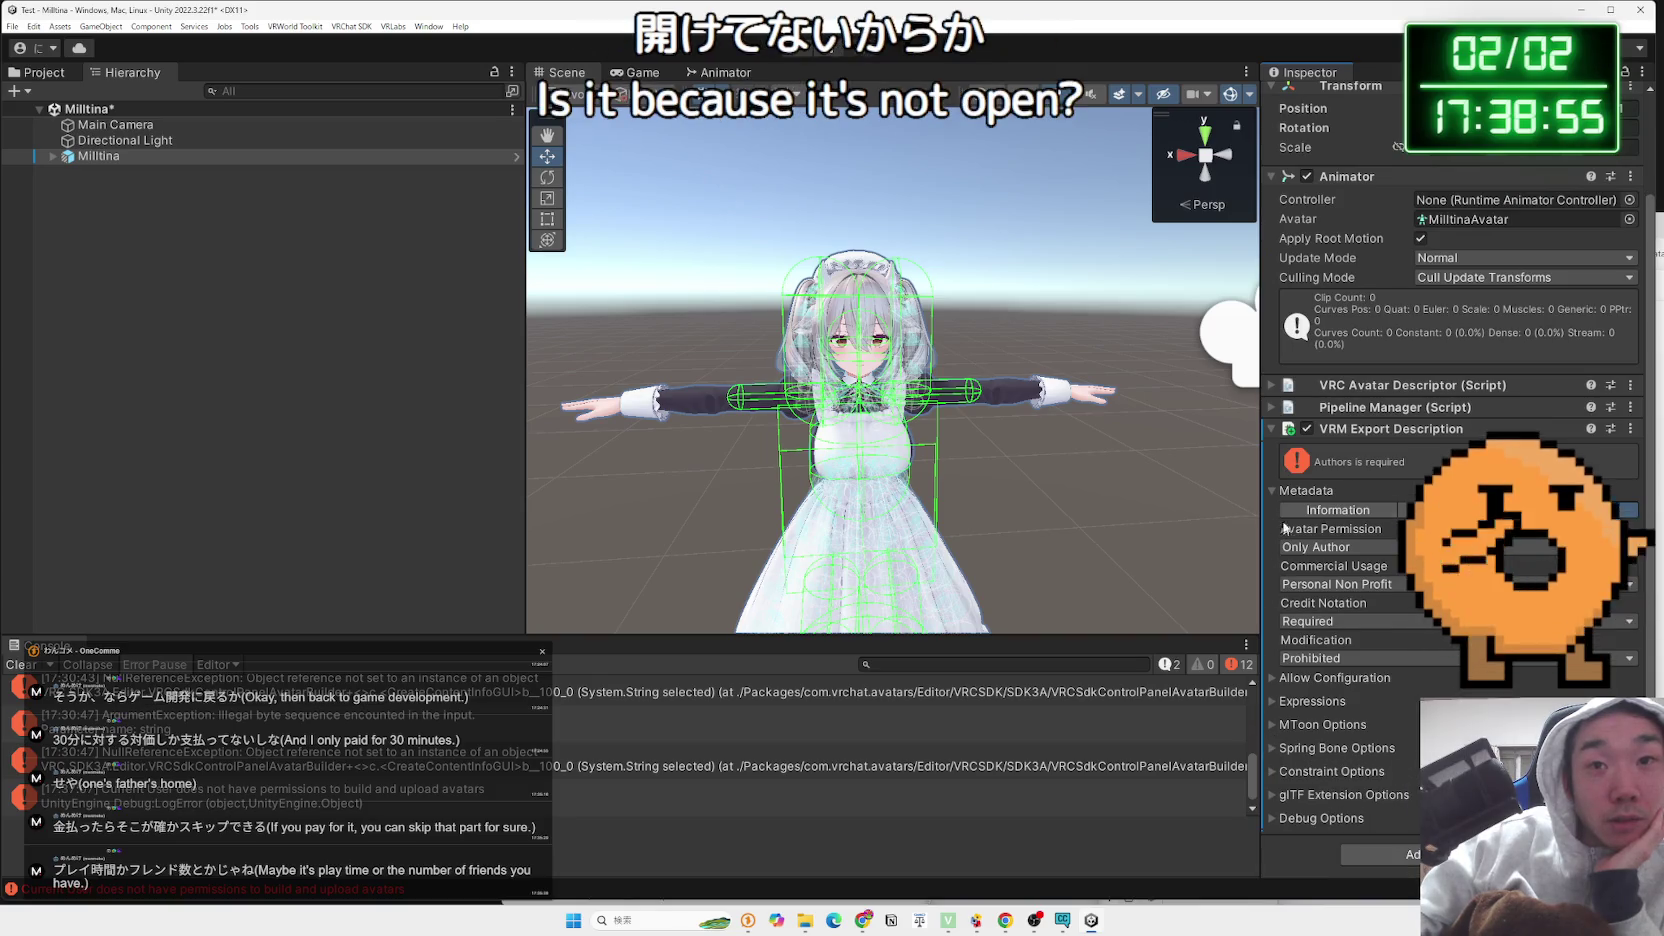
{"action": "left_click", "coordinate": [1277, 496]}
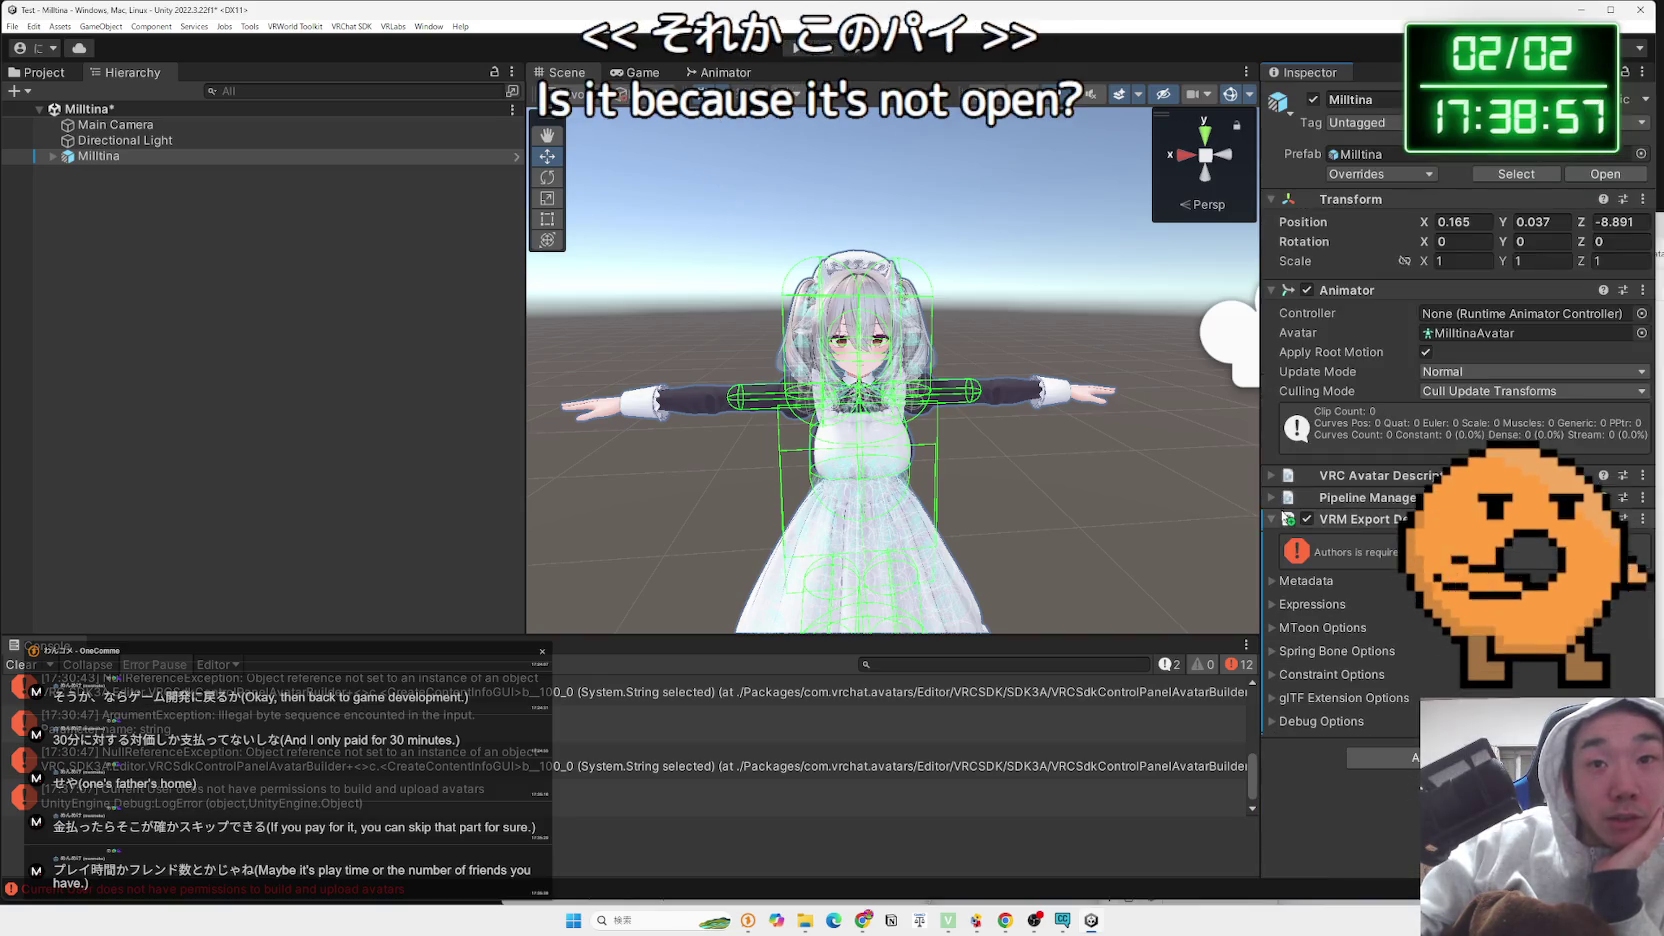
{"action": "left_click", "coordinate": [1273, 500]}
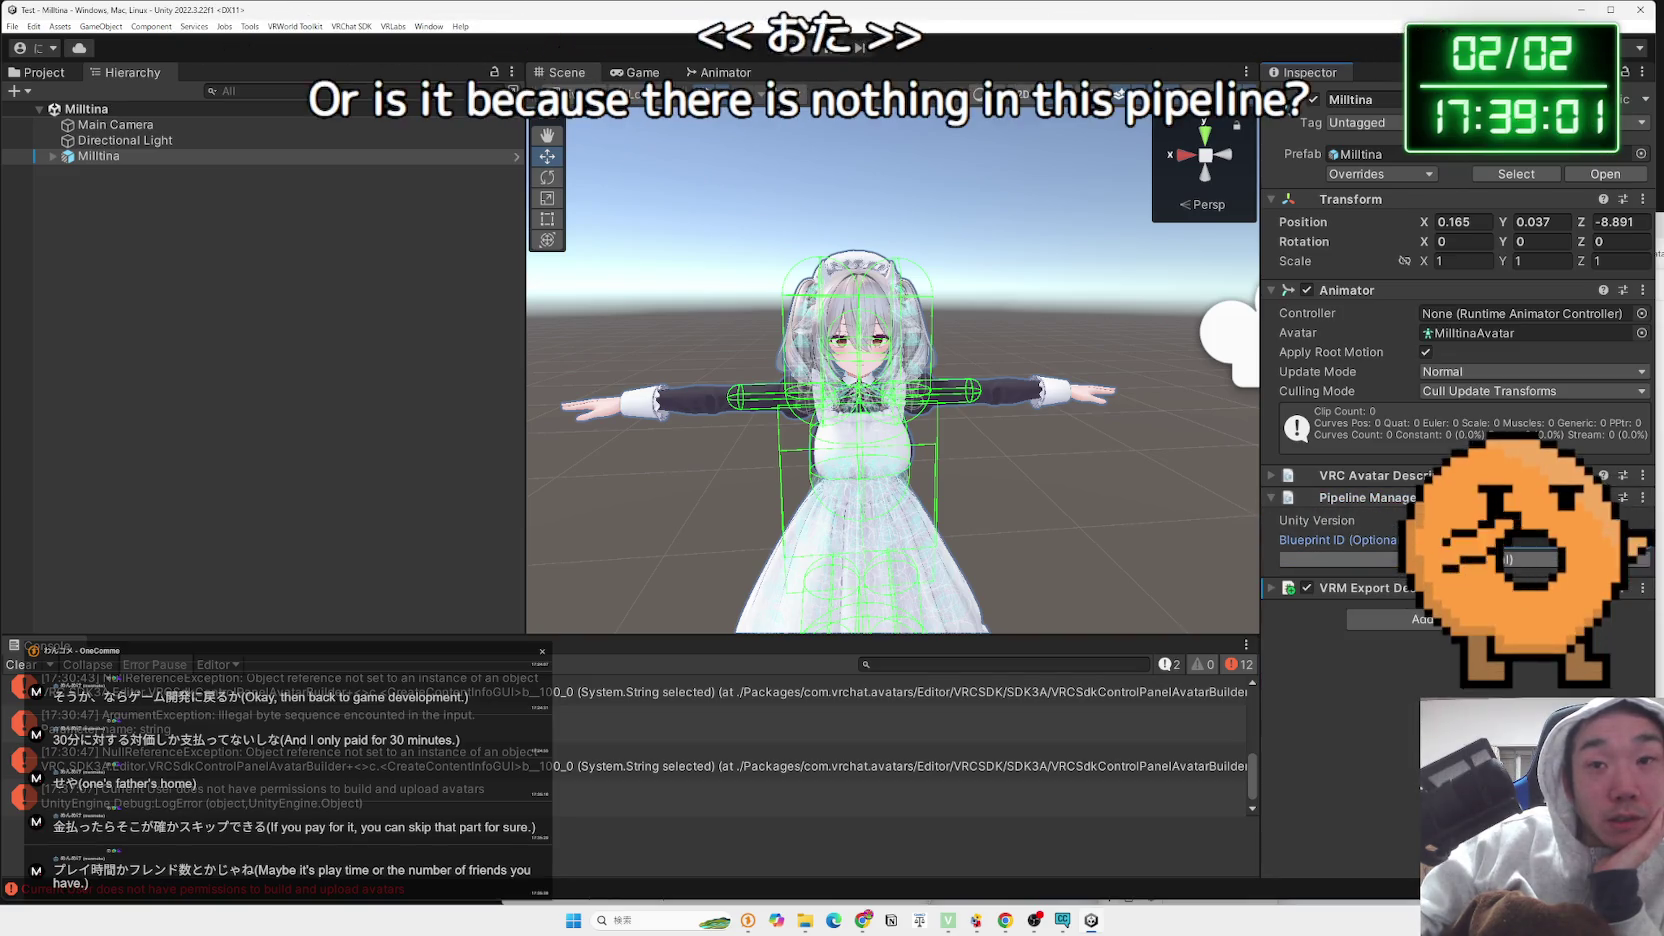
{"action": "left_click", "coordinate": [1272, 497]}
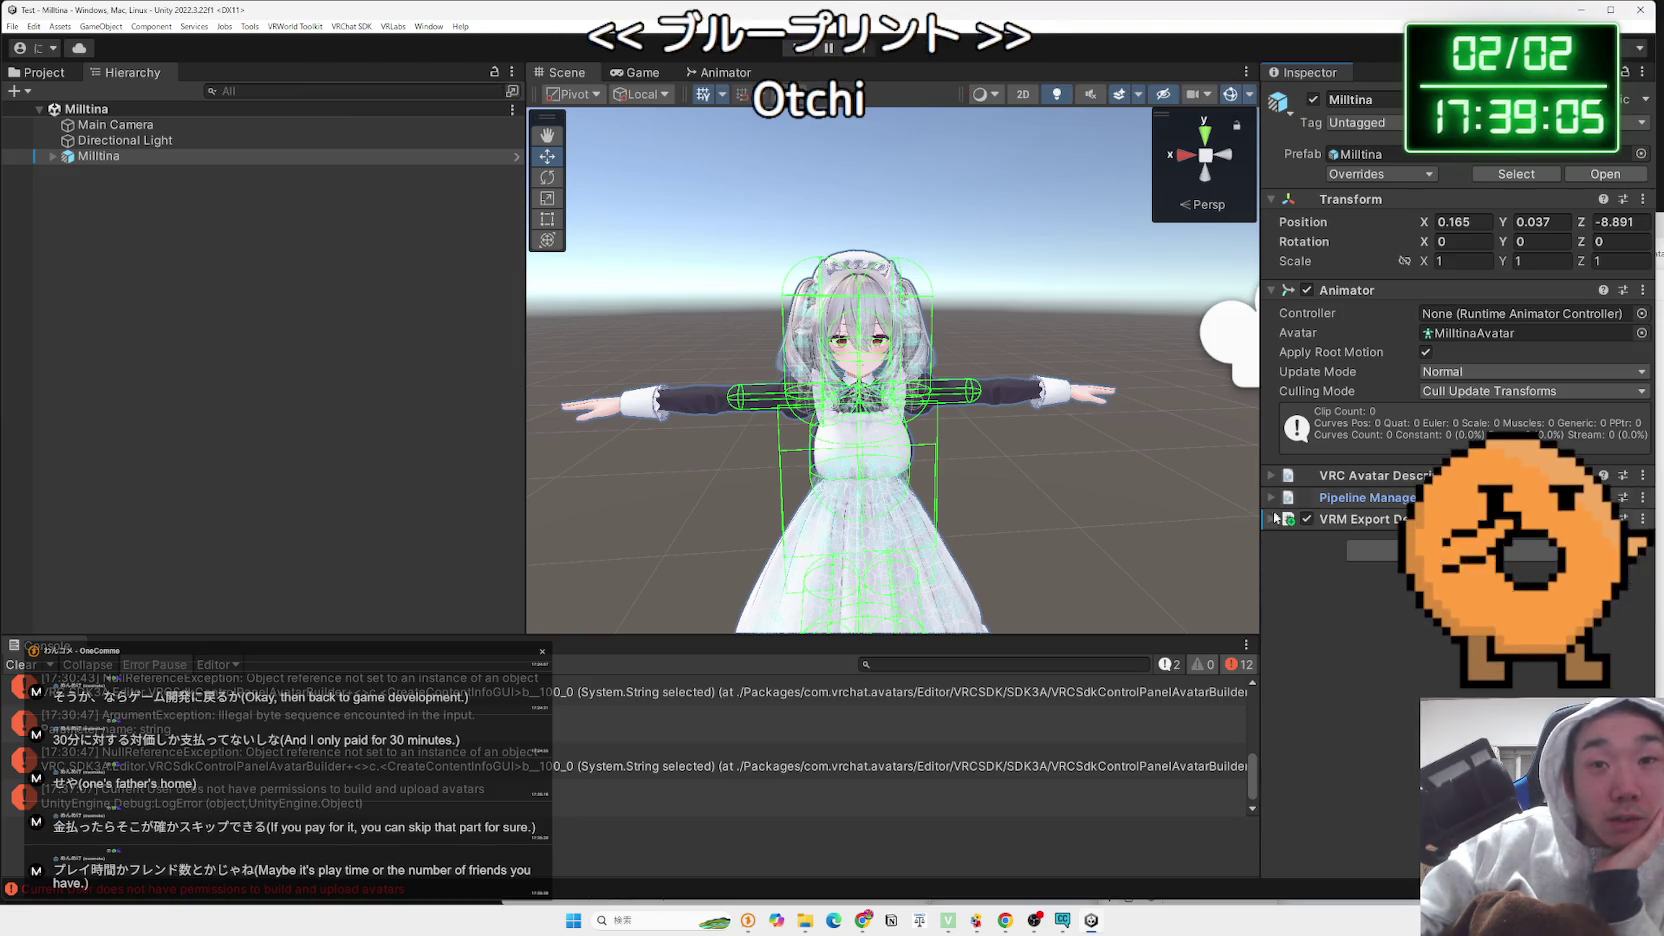
{"action": "left_click", "coordinate": [1270, 519]}
{"action": "left_click", "coordinate": [1276, 583]}
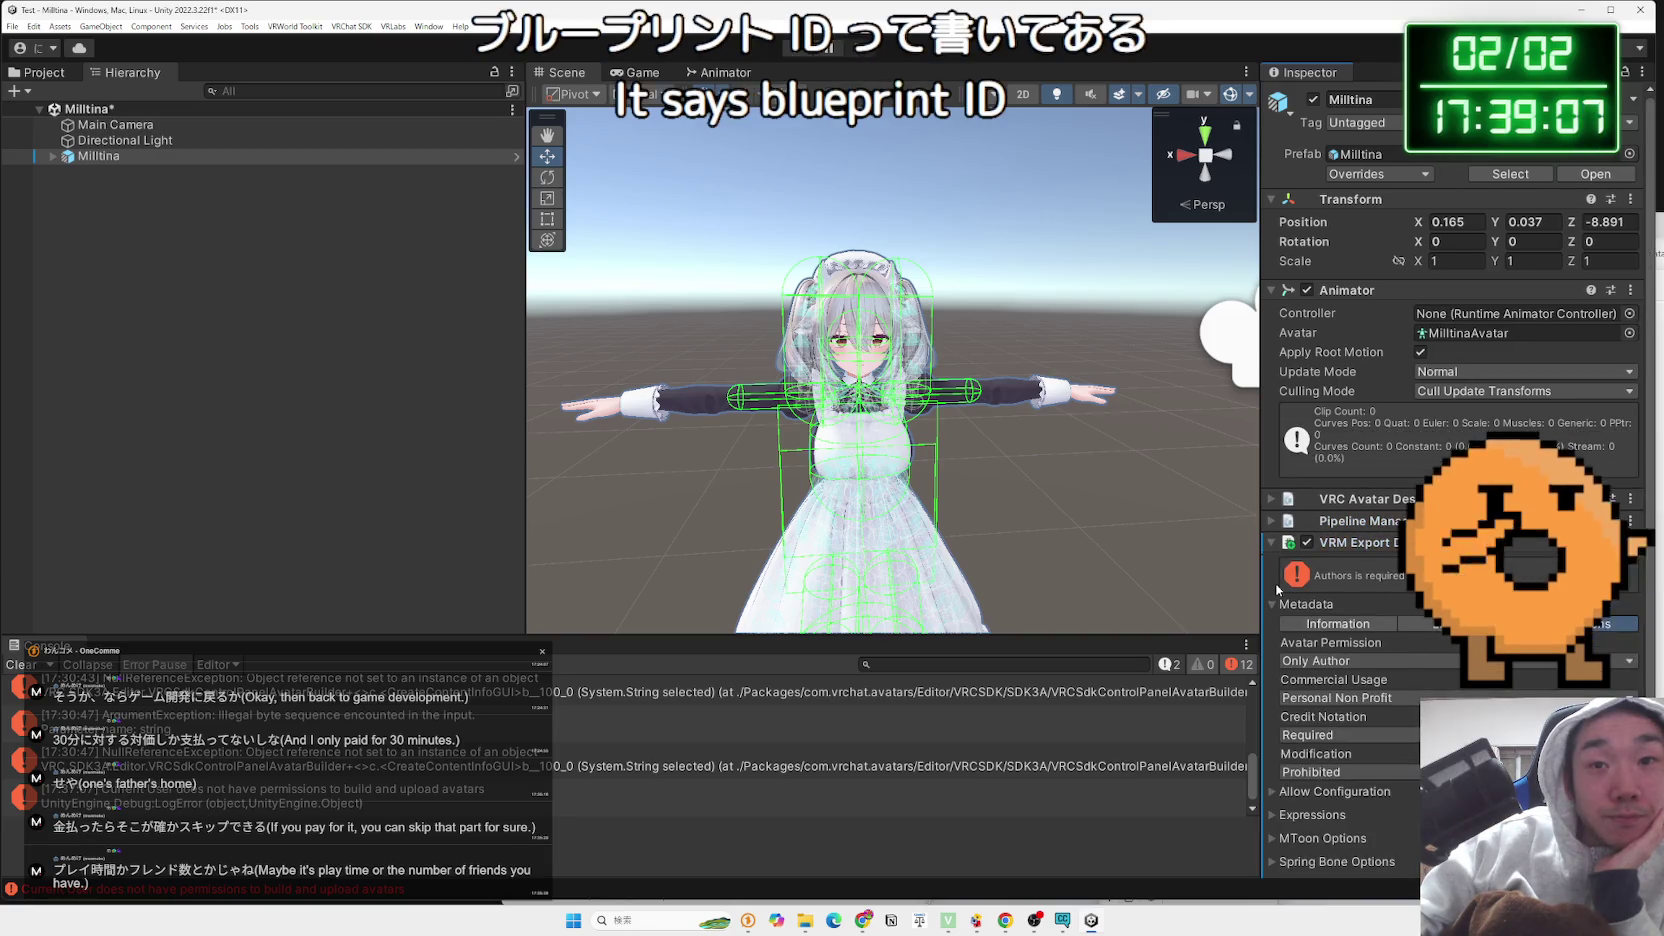
{"action": "left_click", "coordinate": [1276, 605]}
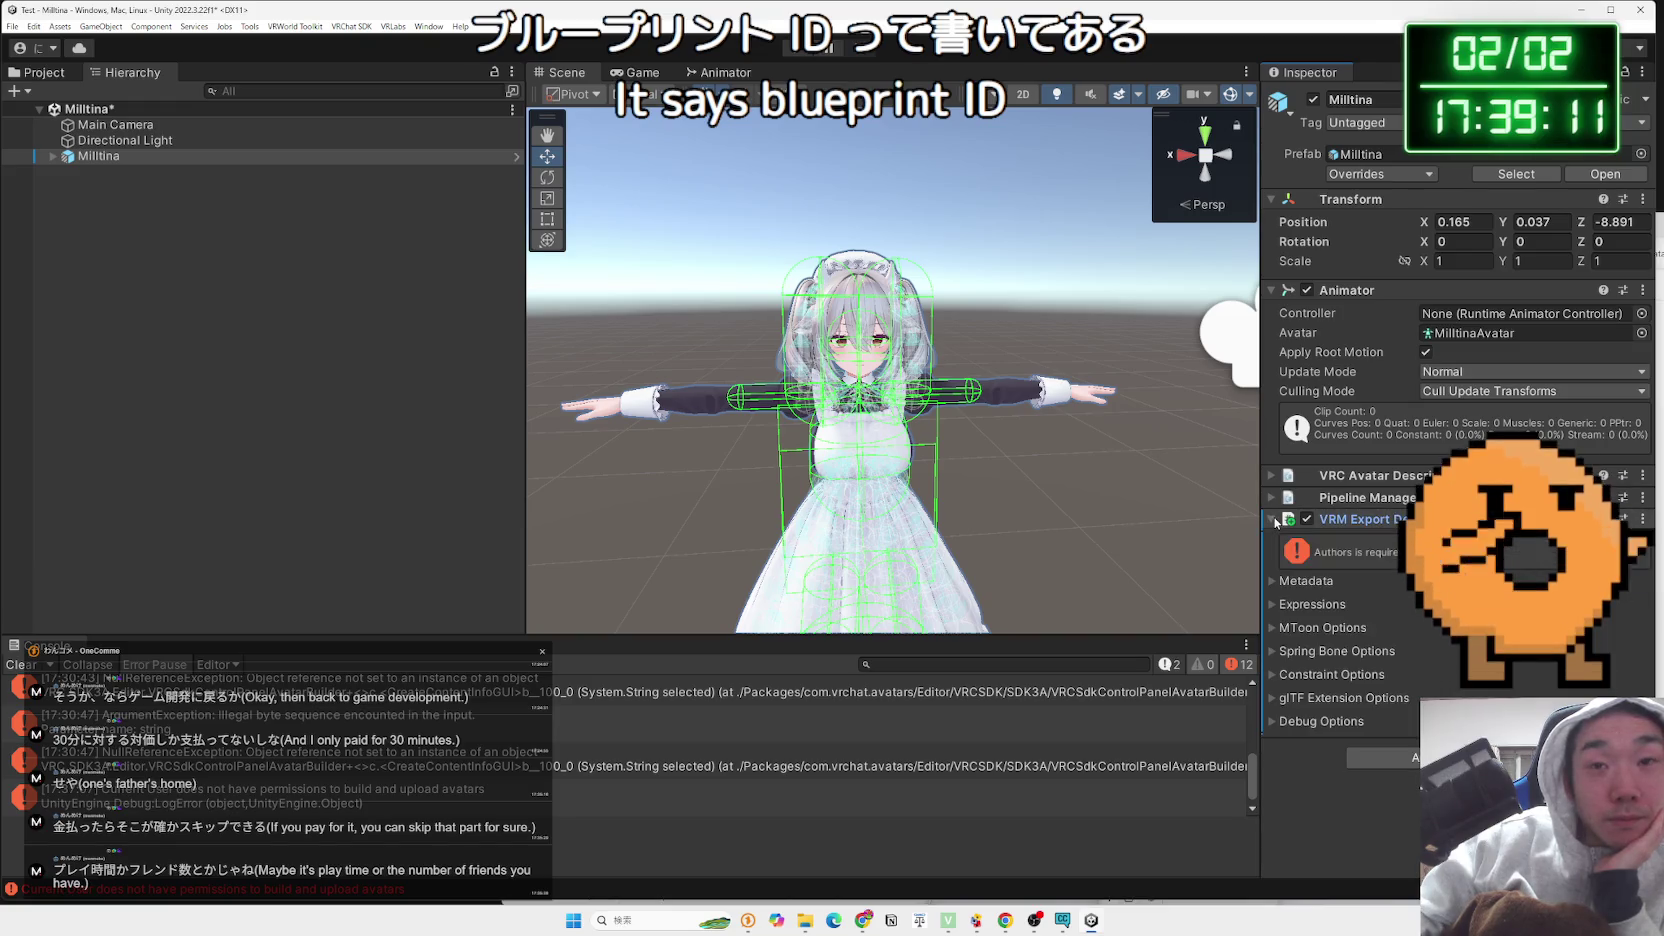
{"action": "left_click", "coordinate": [1275, 581]}
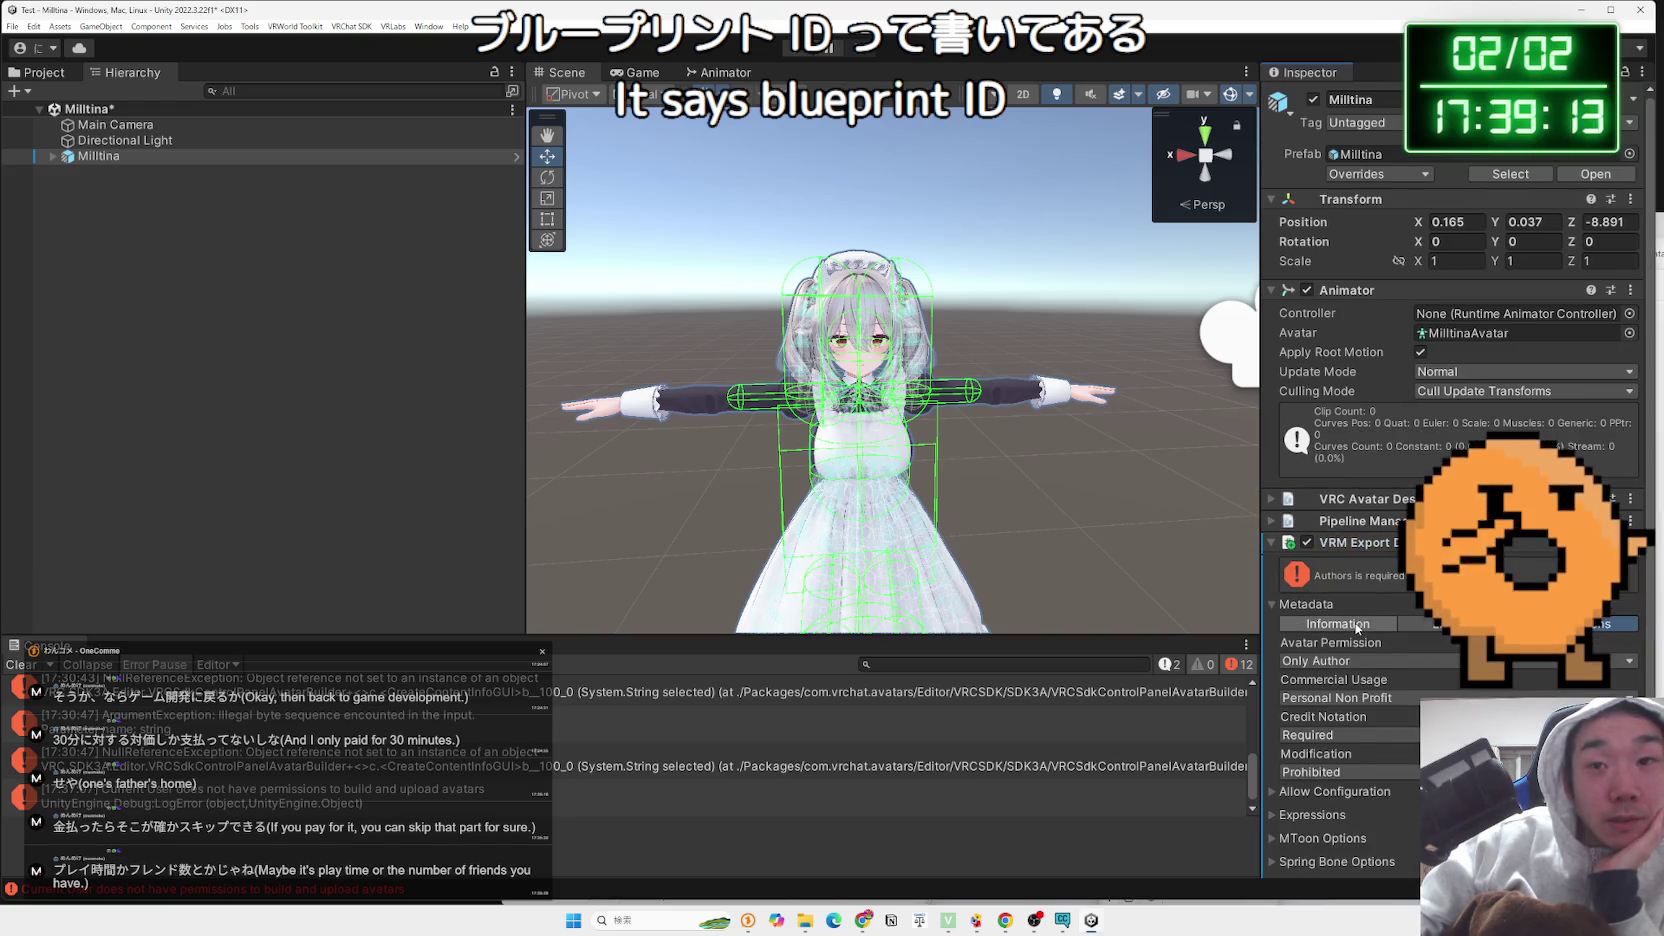
{"action": "scroll", "coordinate": [1356, 627], "scroll_direction": "down", "scroll_amount": 3}
{"action": "left_click", "coordinate": [1334, 510]}
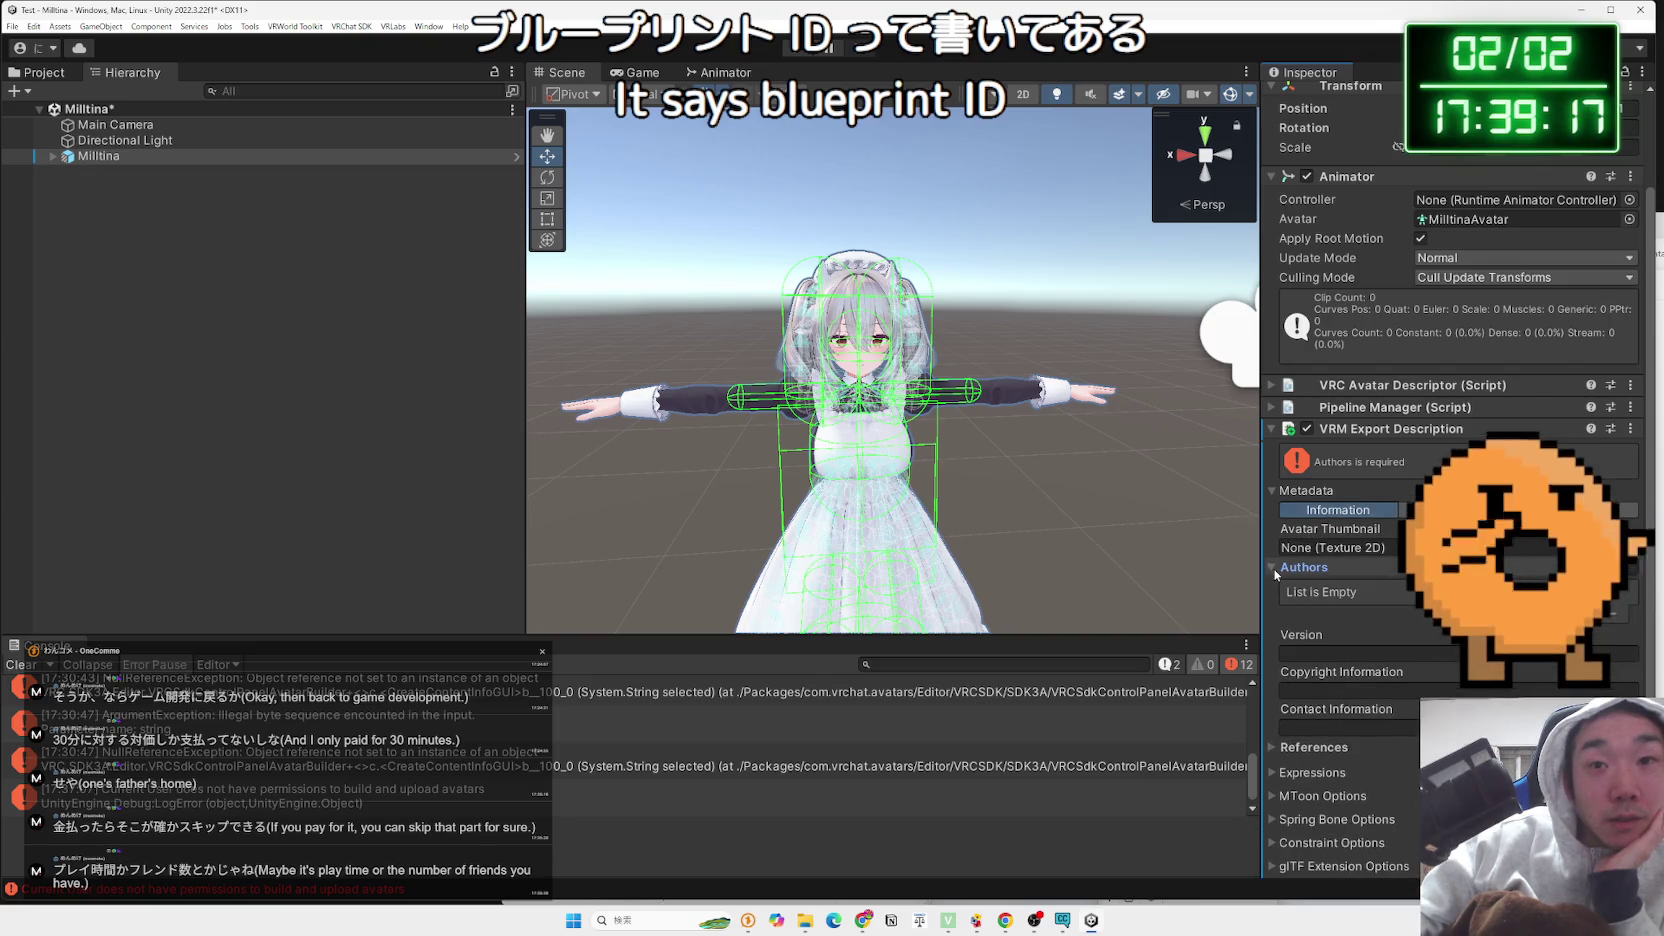
{"action": "scroll", "coordinate": [1336, 586], "scroll_direction": "down", "scroll_amount": 1}
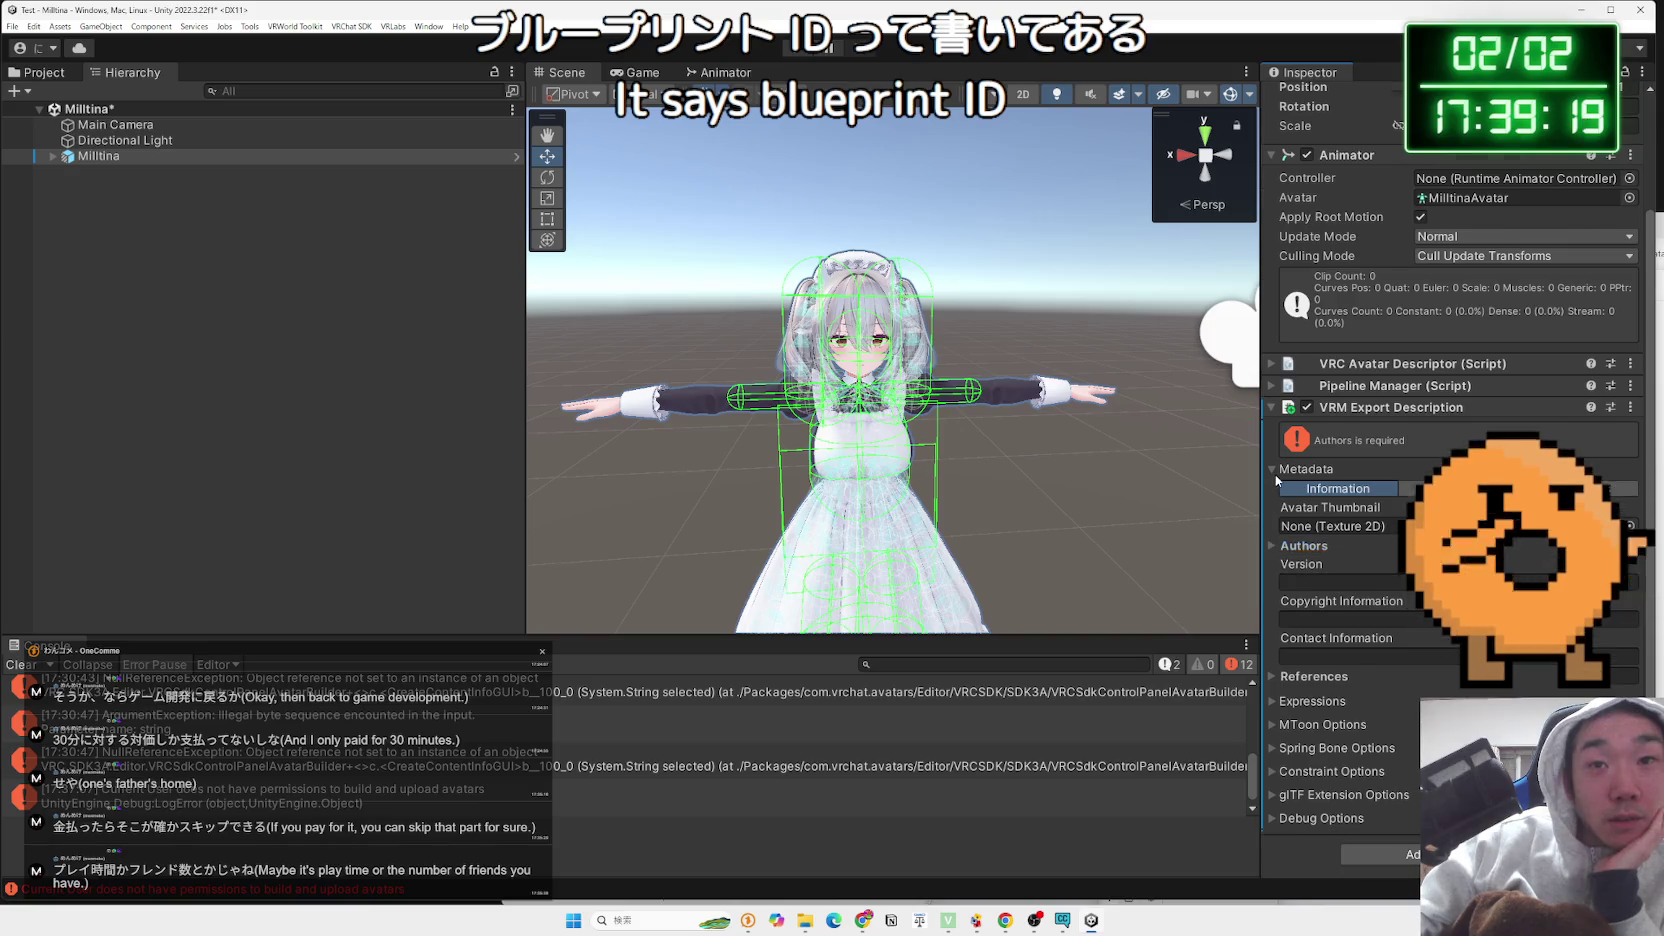
{"action": "scroll", "coordinate": [1276, 480], "scroll_direction": "up", "scroll_amount": 1}
{"action": "key", "text": "alt+Tab"}
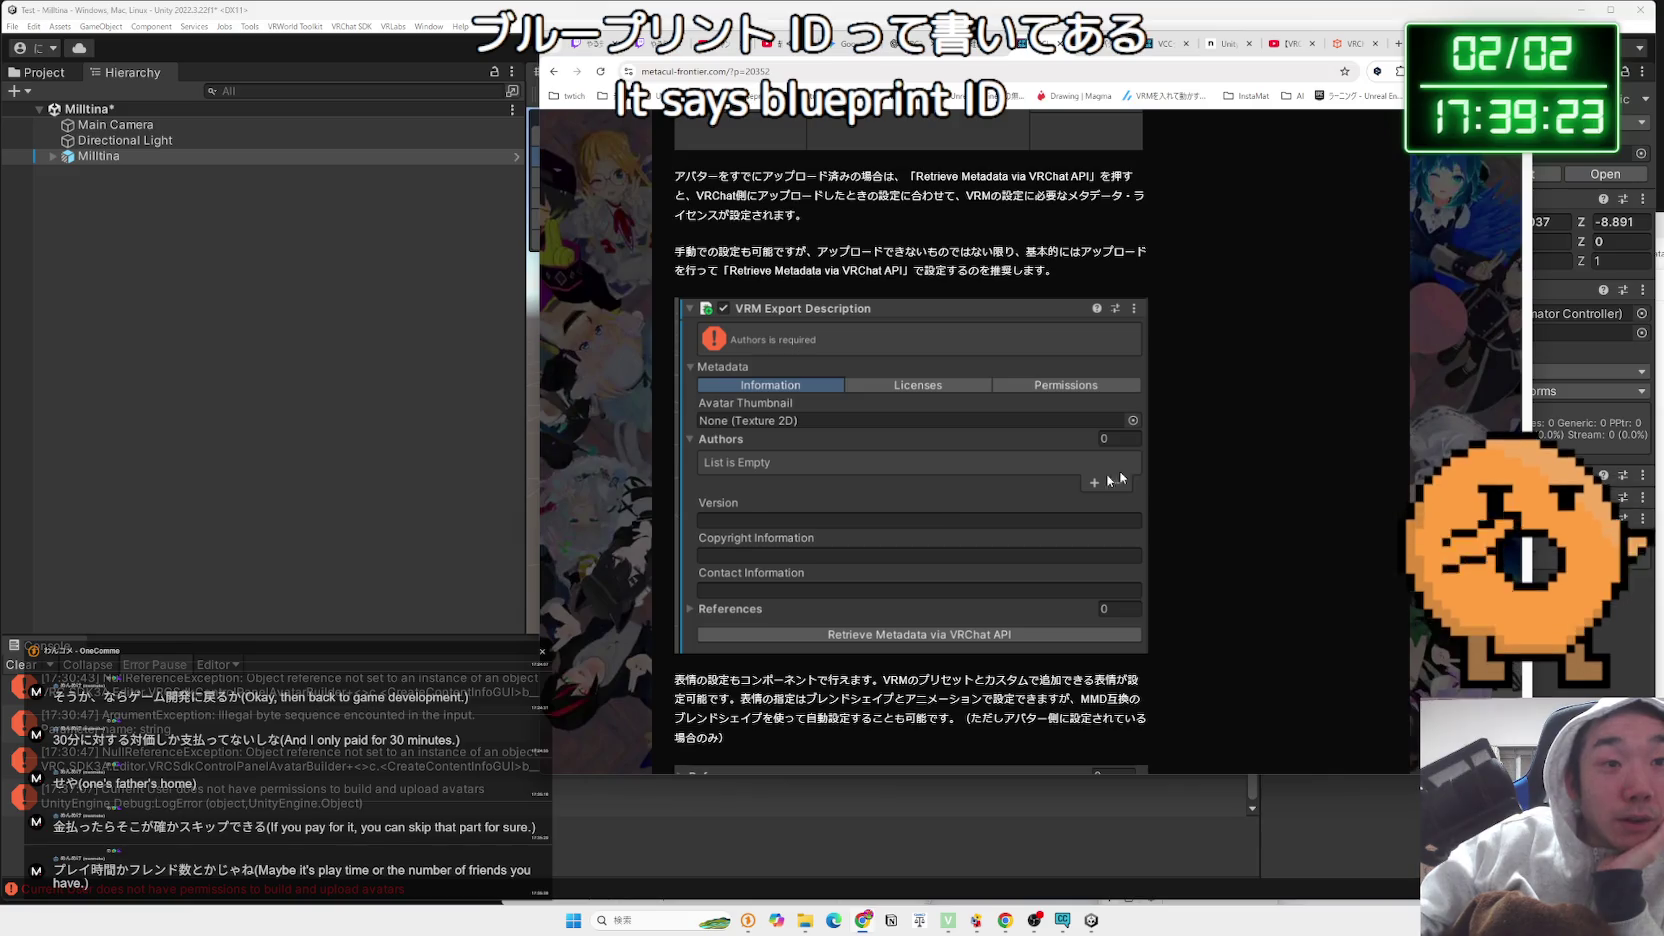
{"action": "left_click", "coordinate": [1603, 348]}
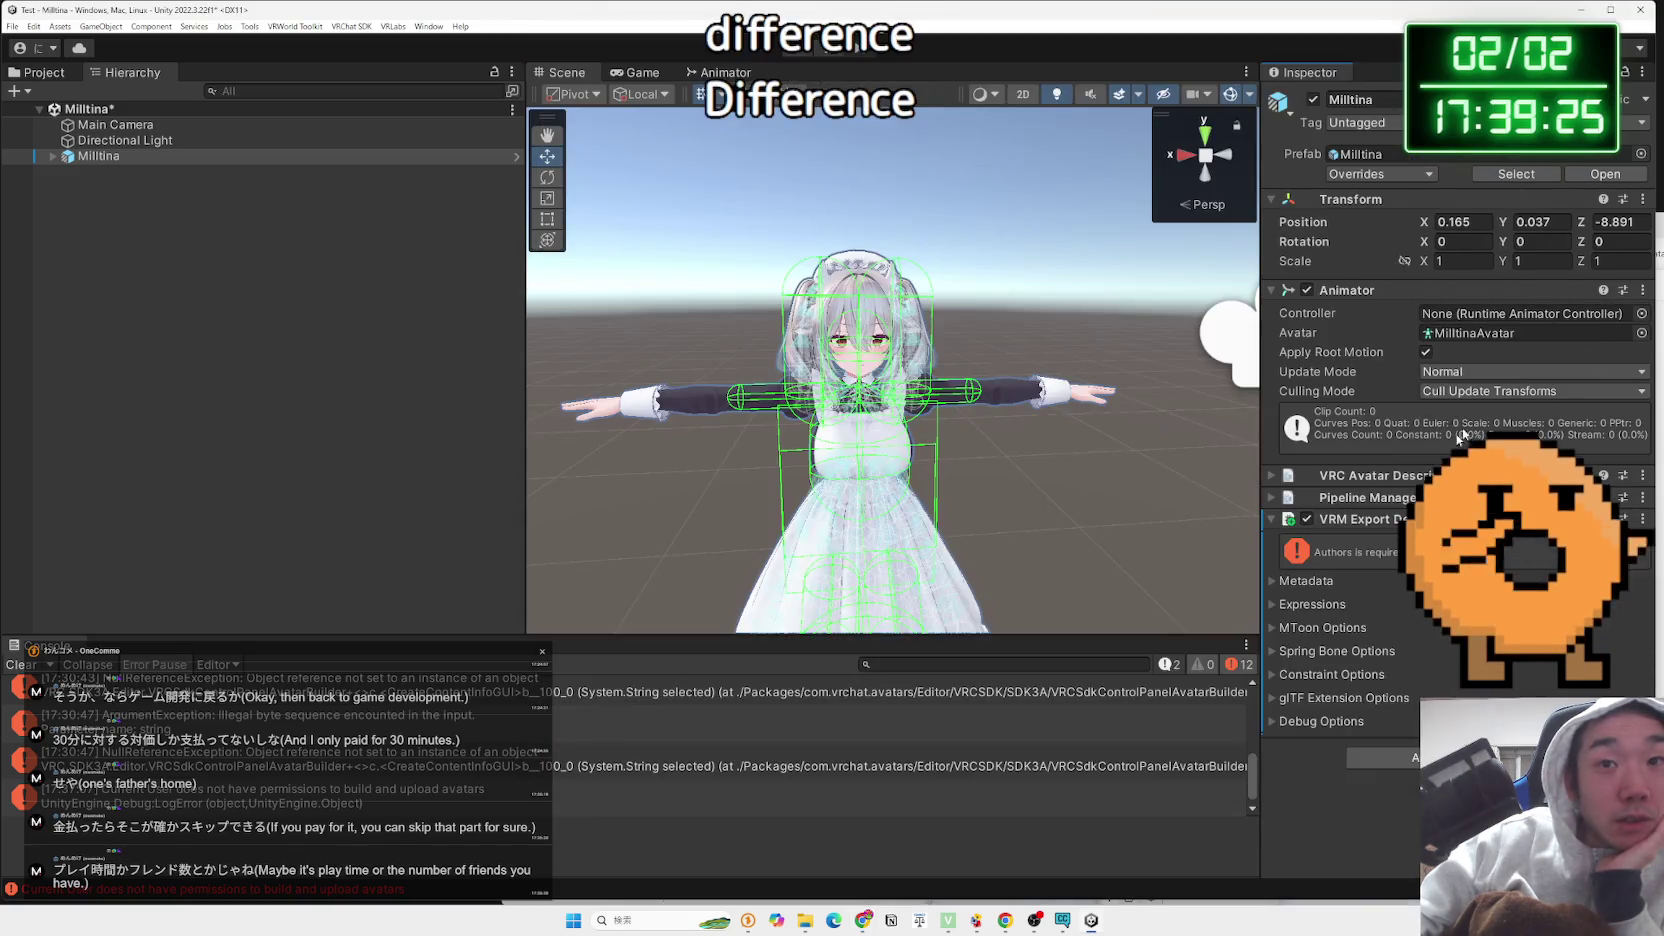
{"action": "left_click", "coordinate": [1275, 581]}
{"action": "scroll", "coordinate": [1276, 600], "scroll_direction": "down", "scroll_amount": 3}
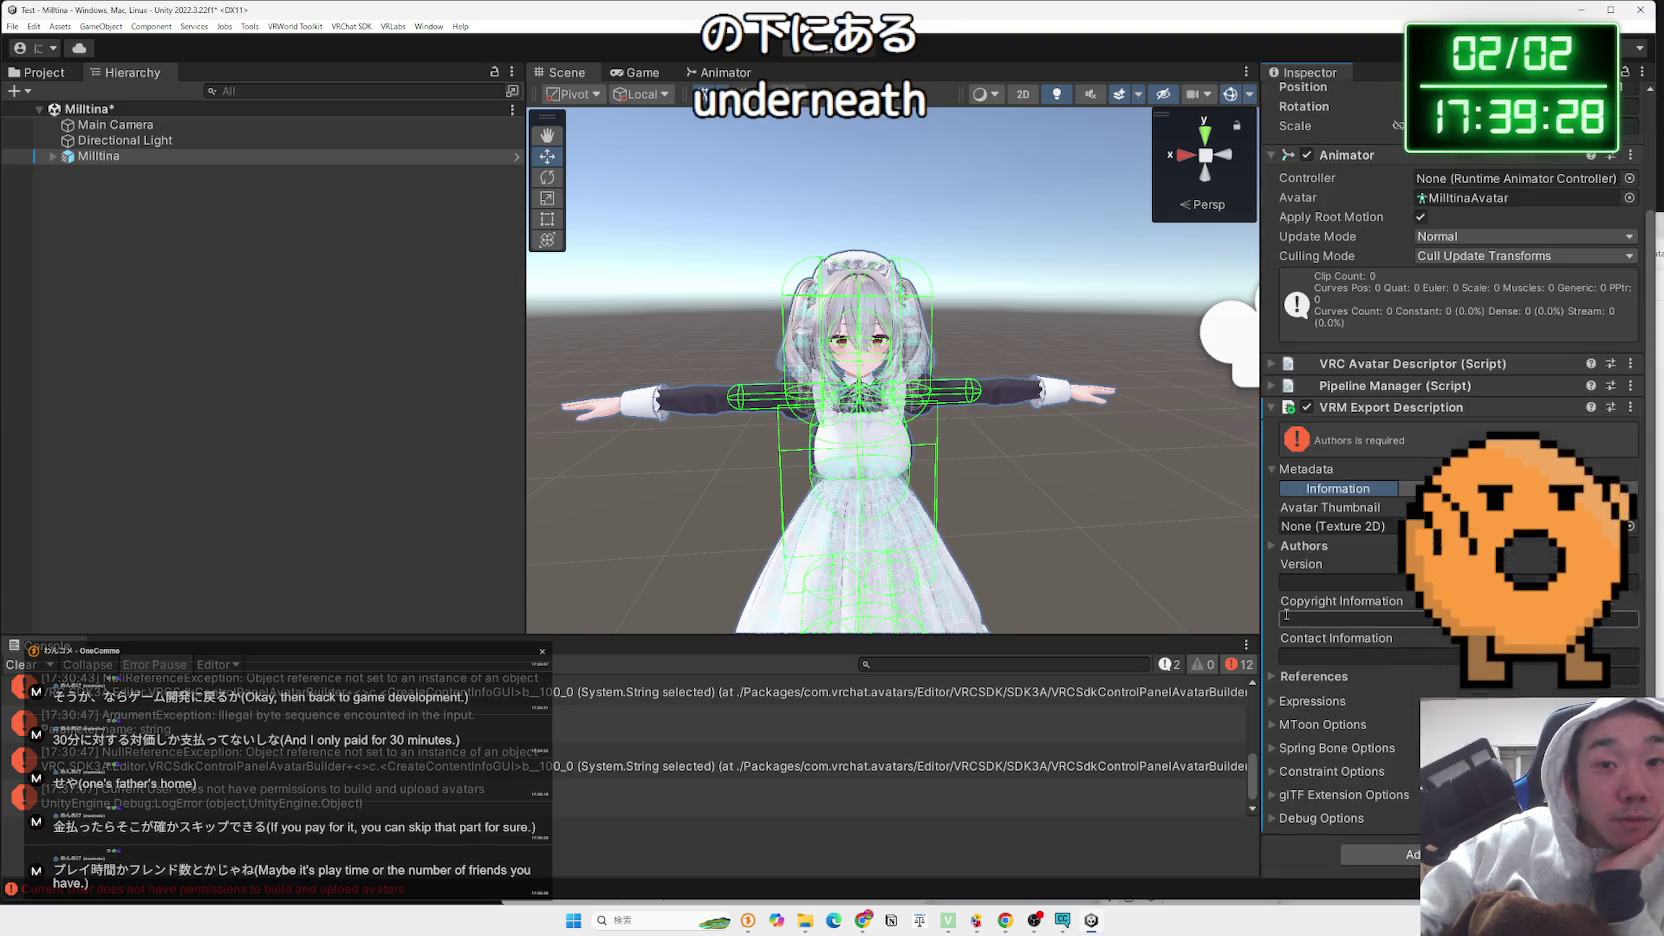
{"action": "left_click", "coordinate": [1275, 680]}
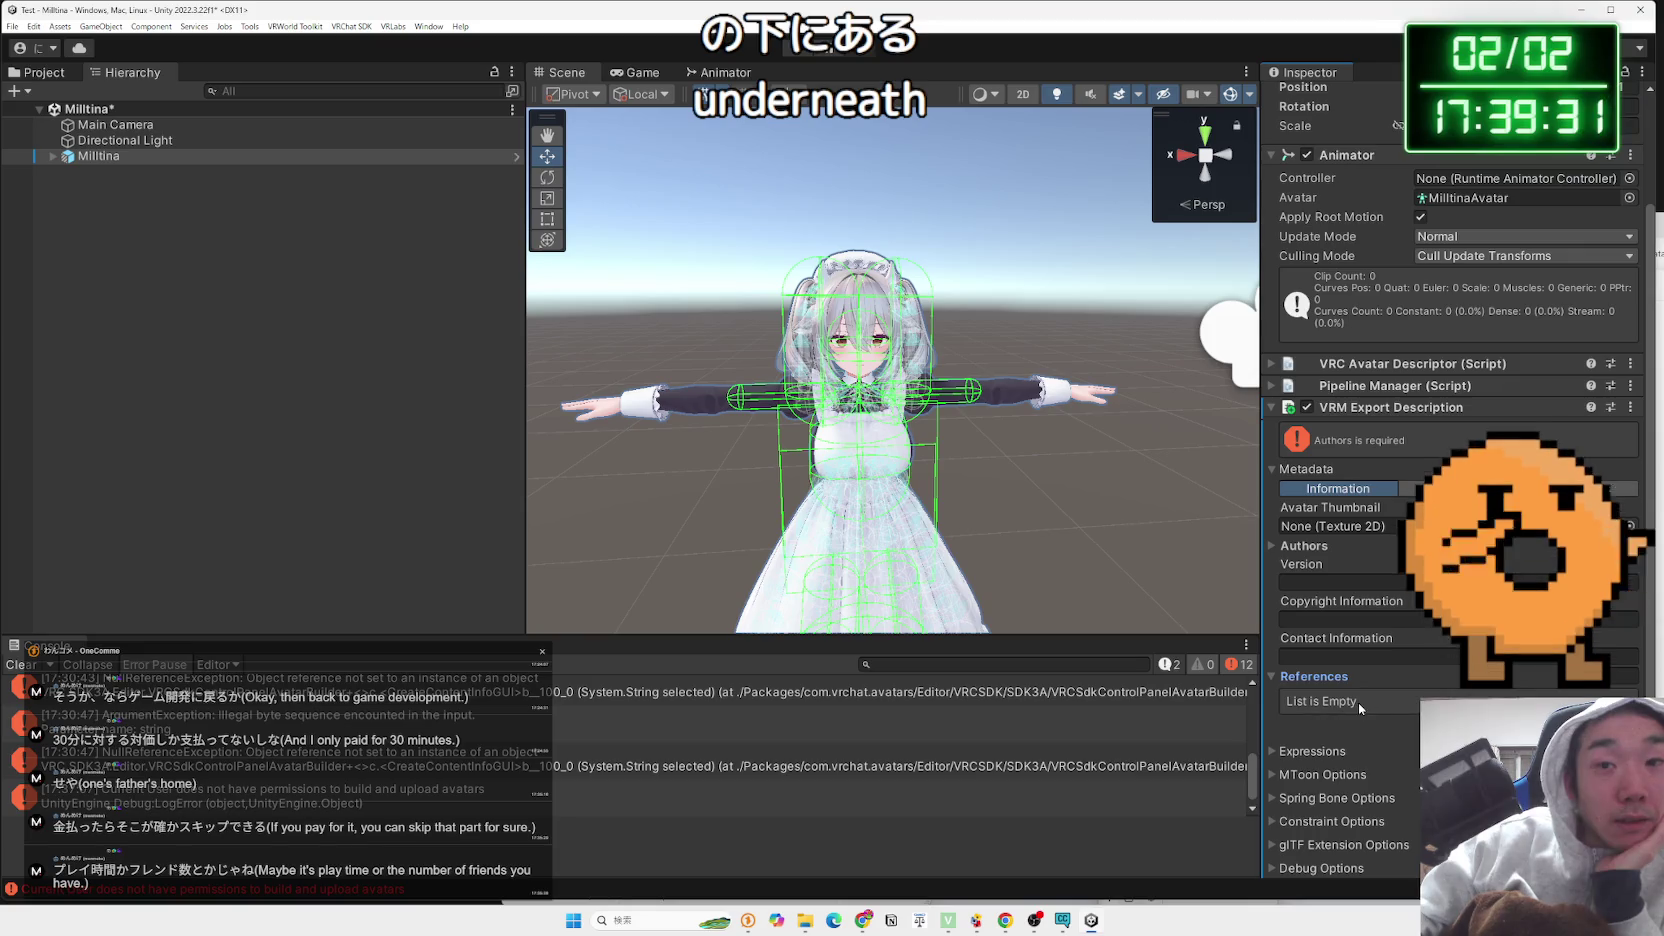
{"action": "left_click", "coordinate": [1615, 722]}
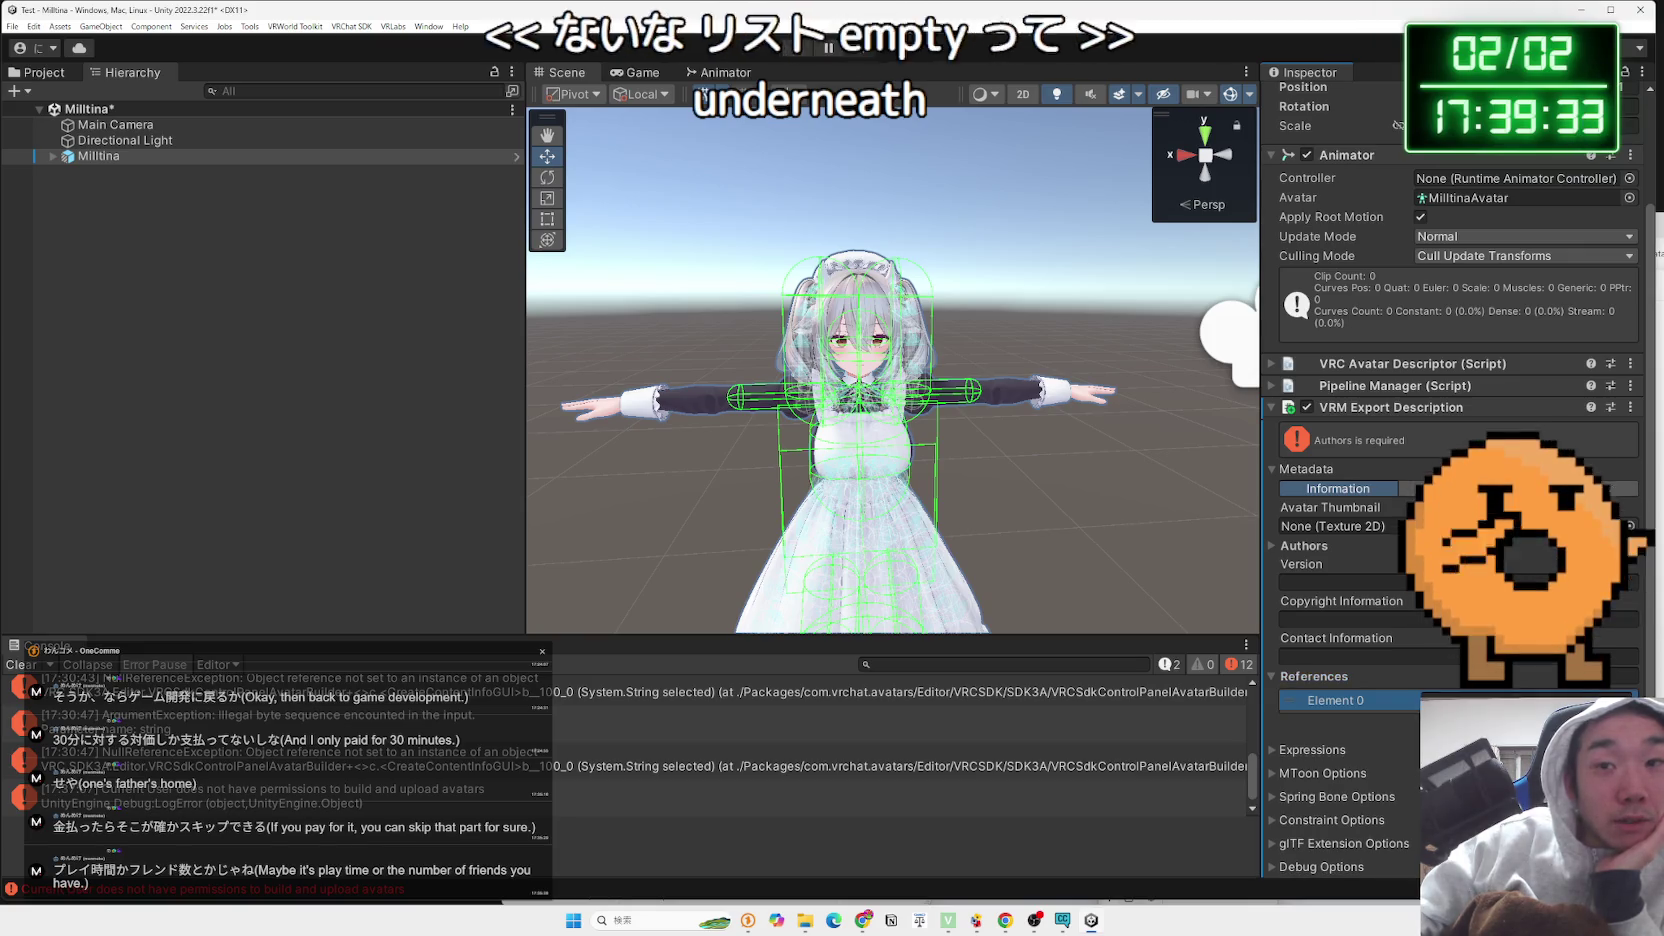
{"action": "key", "text": "ctrl+z"}
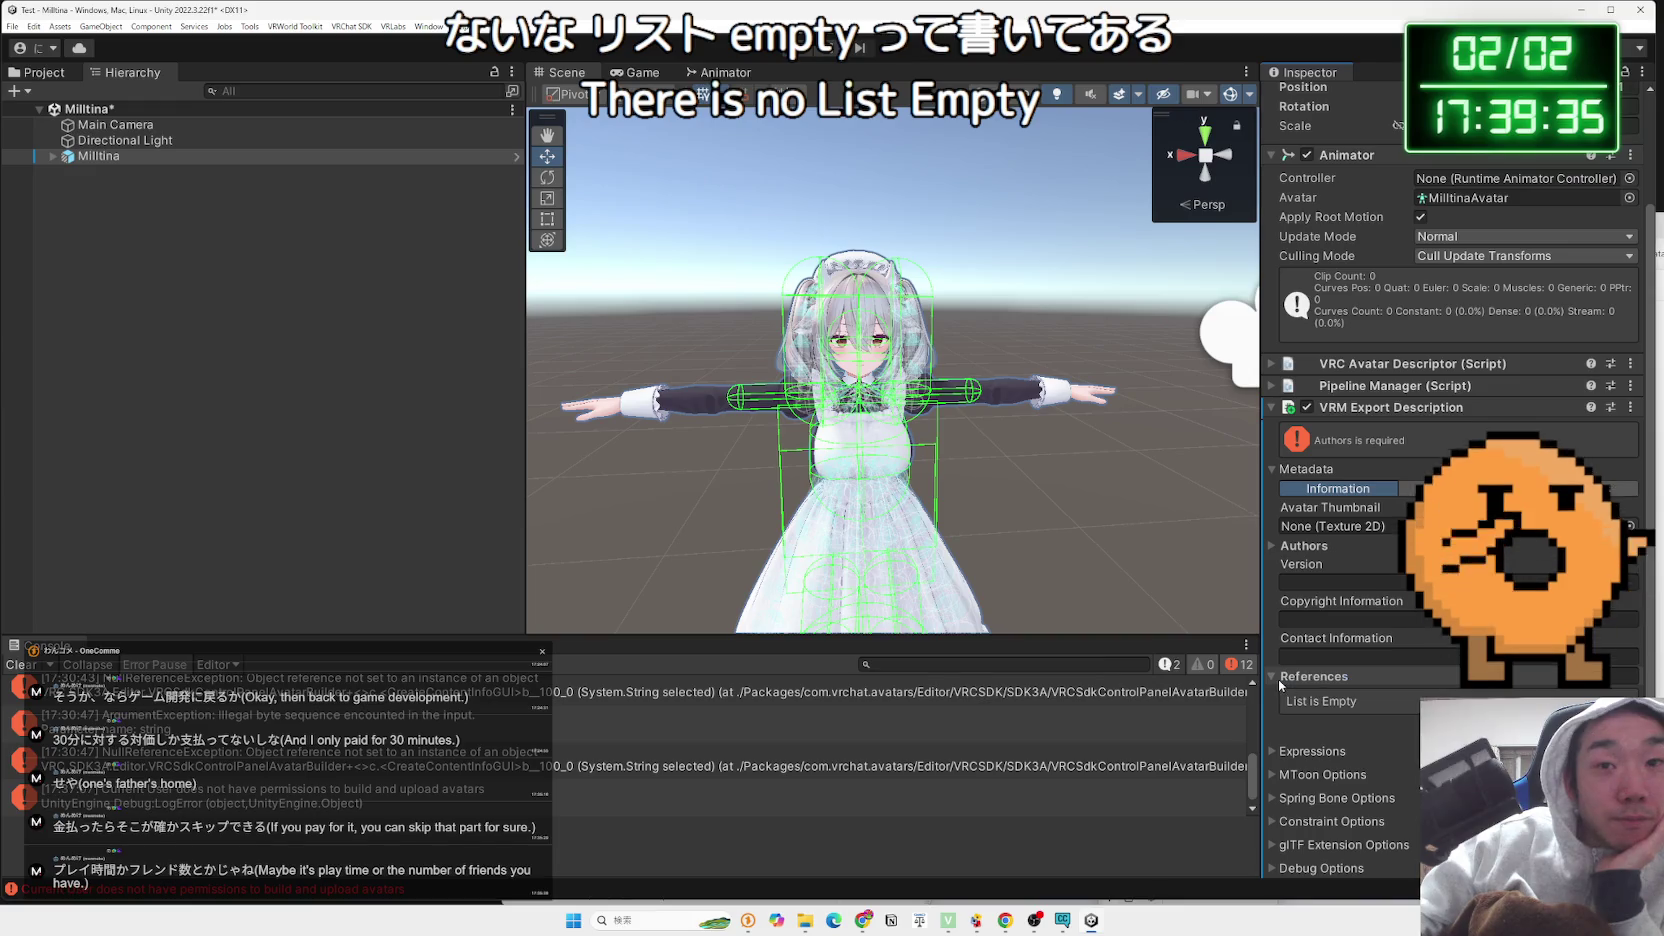
{"action": "left_click", "coordinate": [1285, 677]}
{"action": "left_click", "coordinate": [1274, 544]}
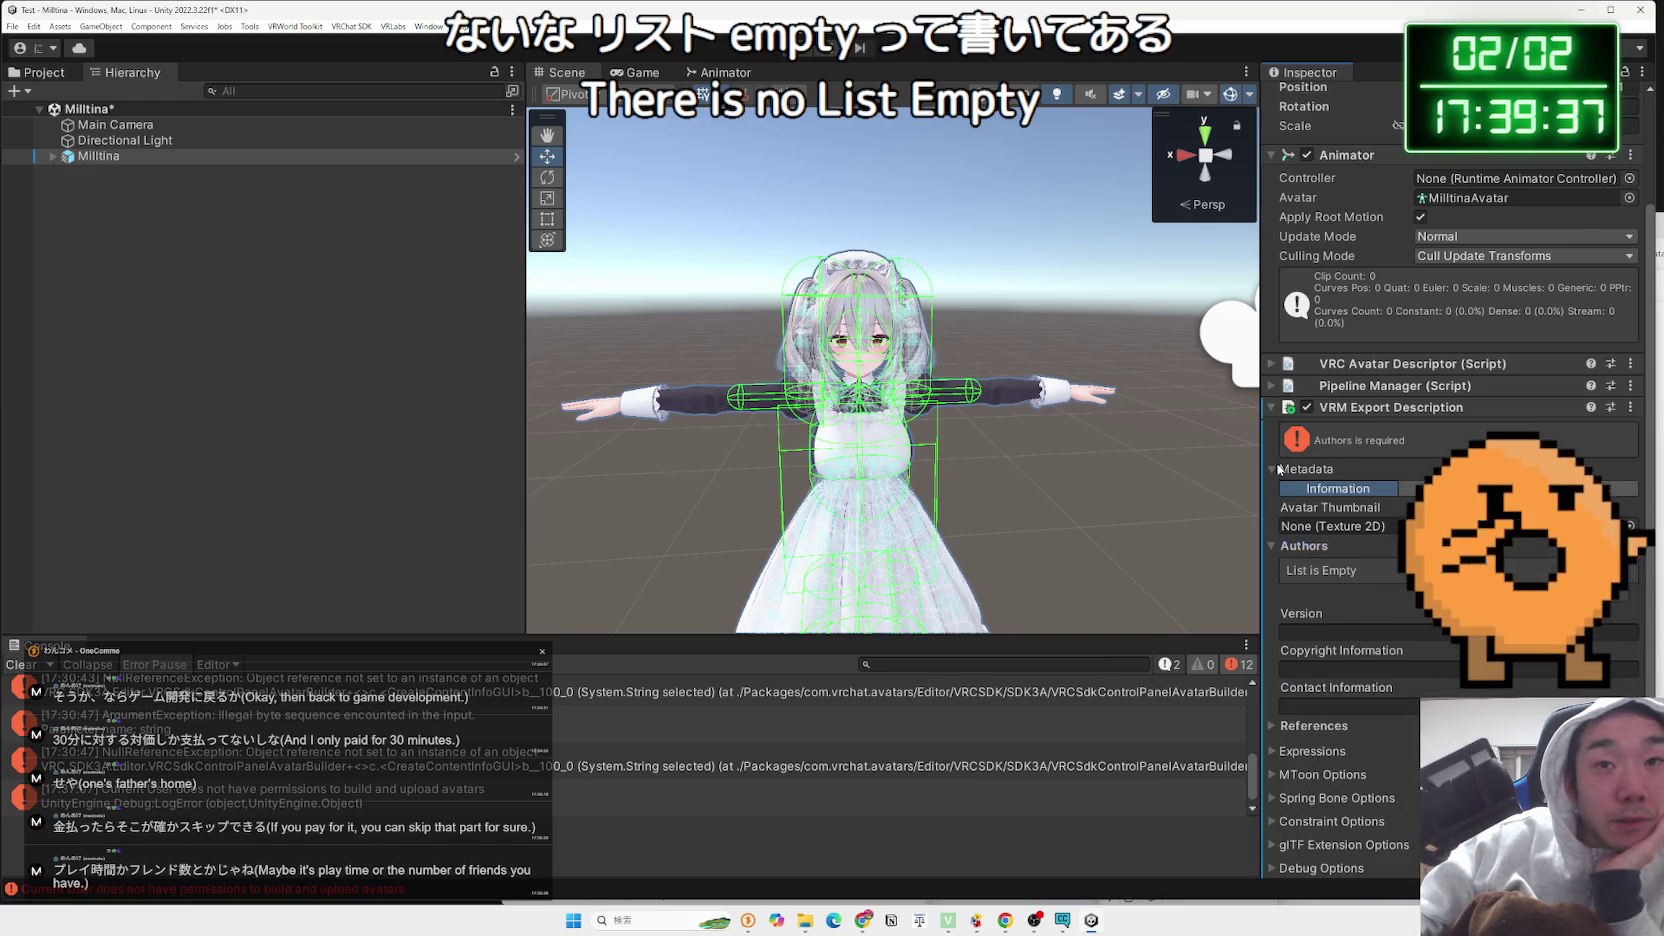
{"action": "left_click", "coordinate": [1275, 469]}
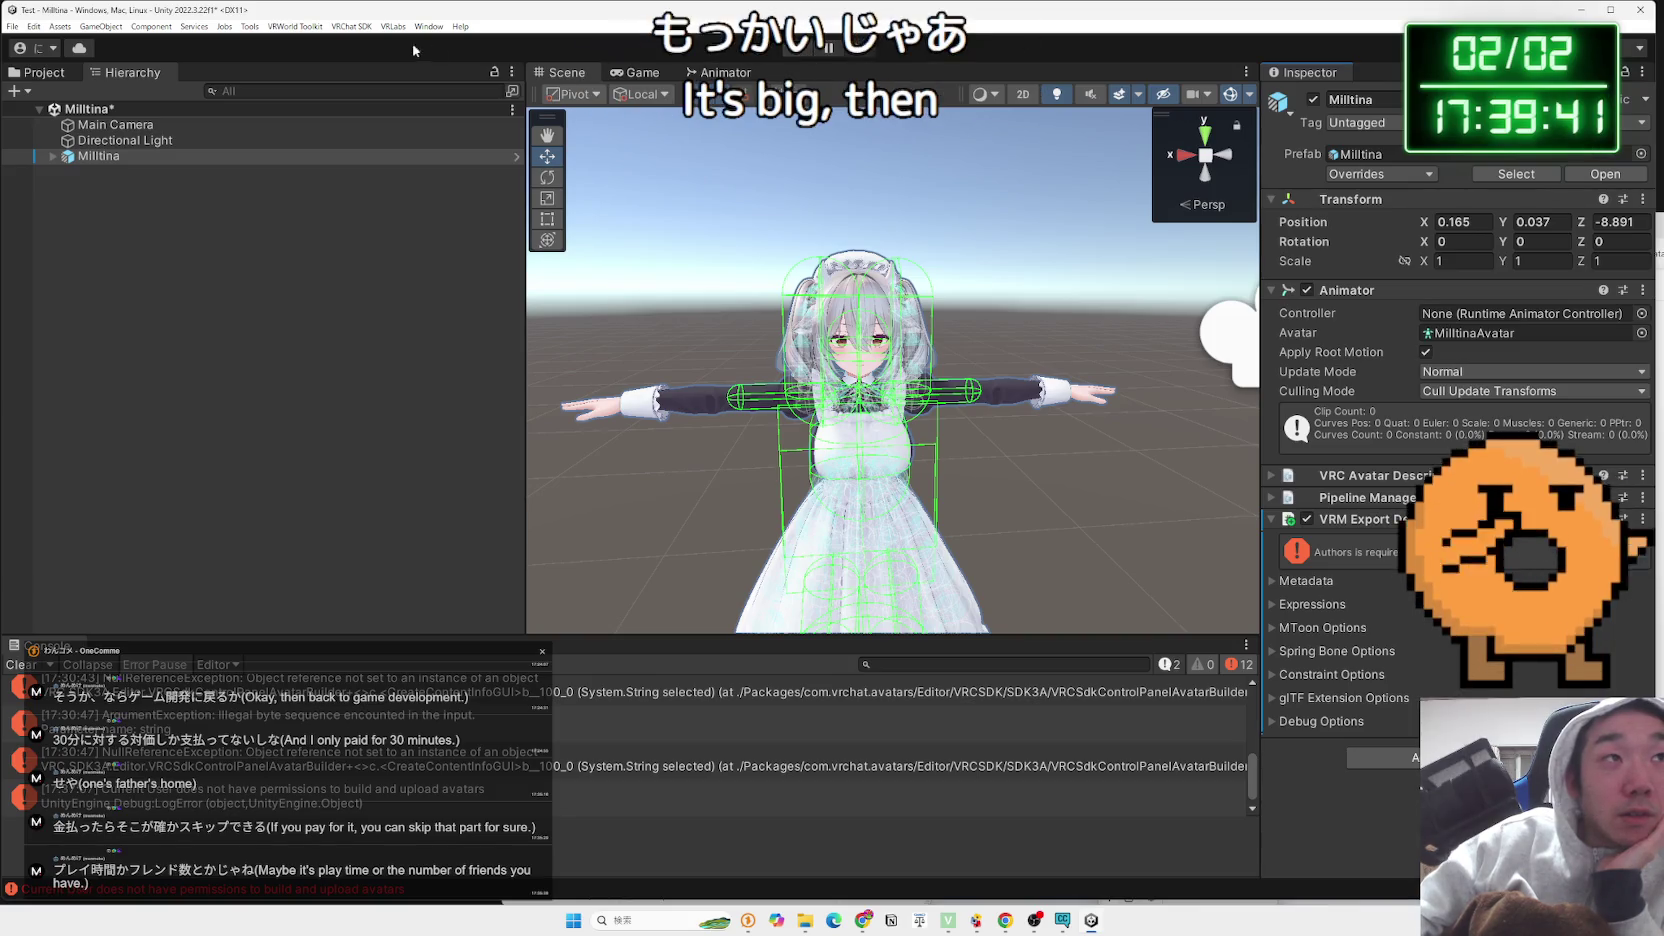
{"action": "left_click", "coordinate": [343, 25]}
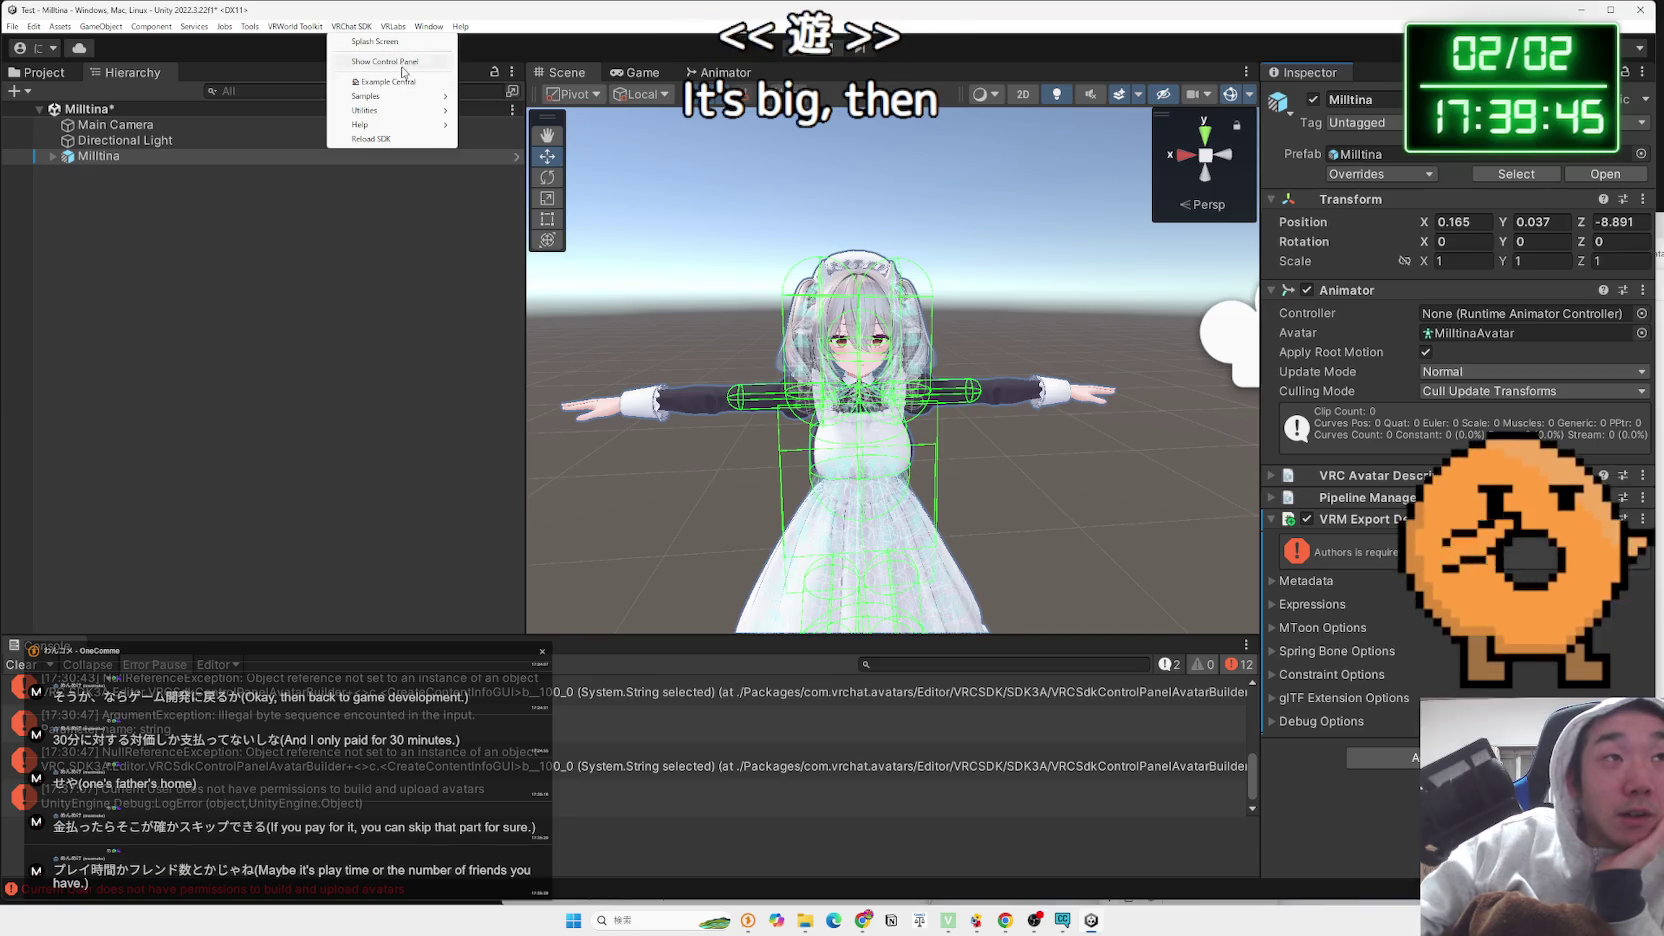
Open the VRChat SDK builder and start Build & Test Your Avatar for Milltina
{"action": "left_click", "coordinate": [400, 62]}
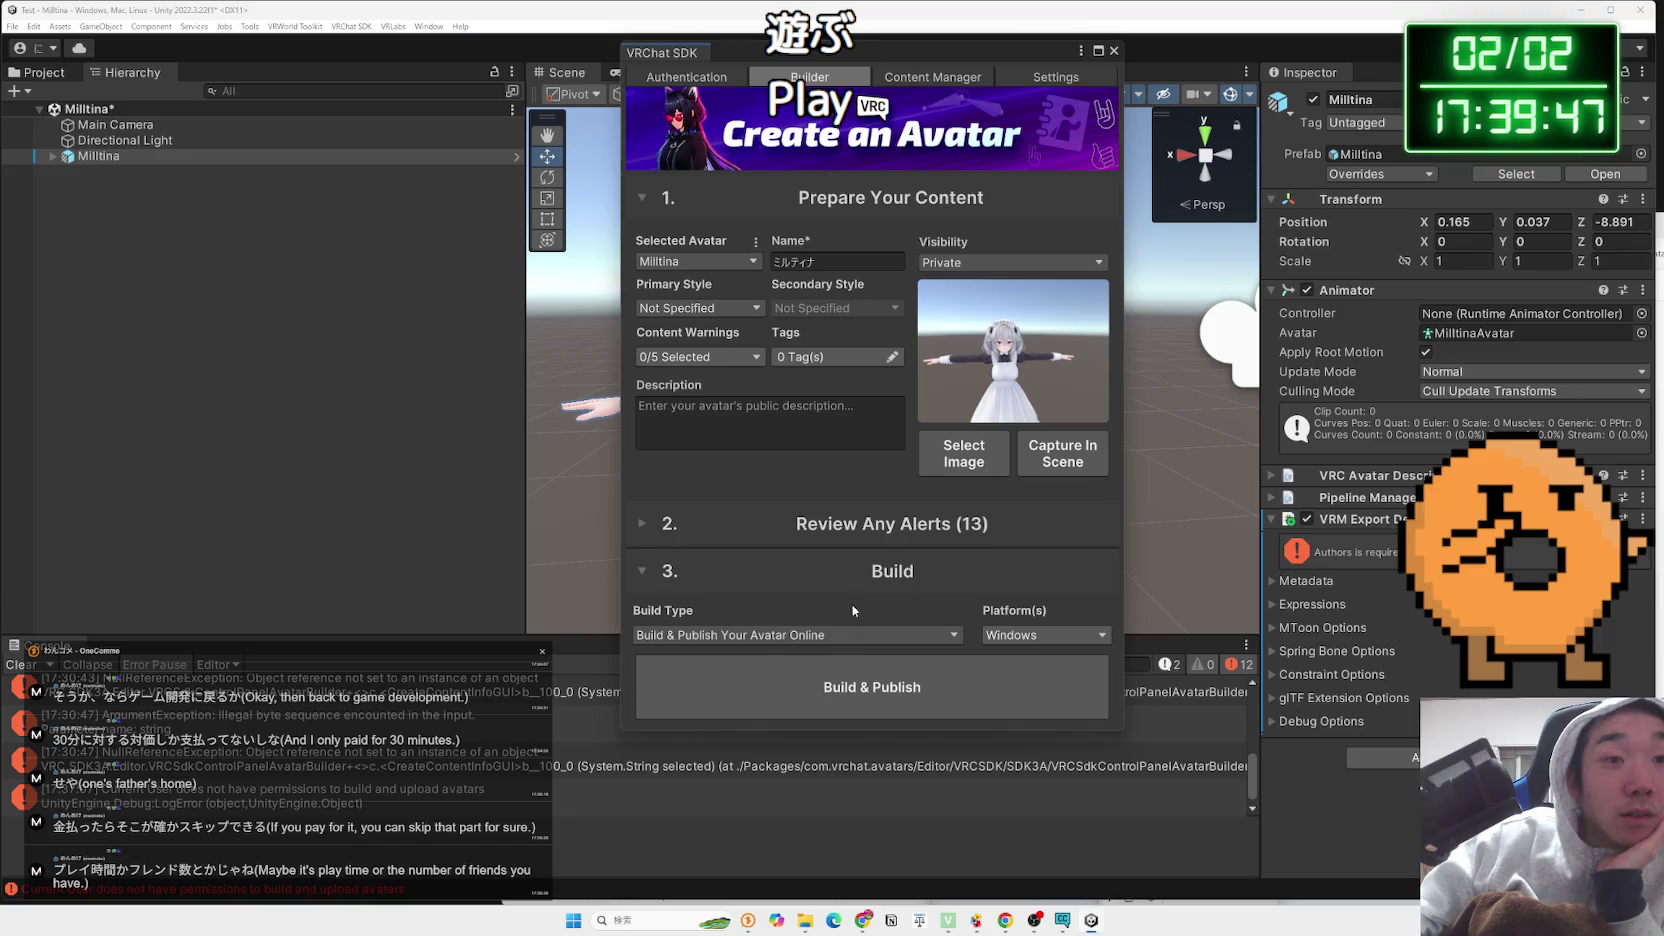
{"action": "left_click", "coordinate": [795, 668]}
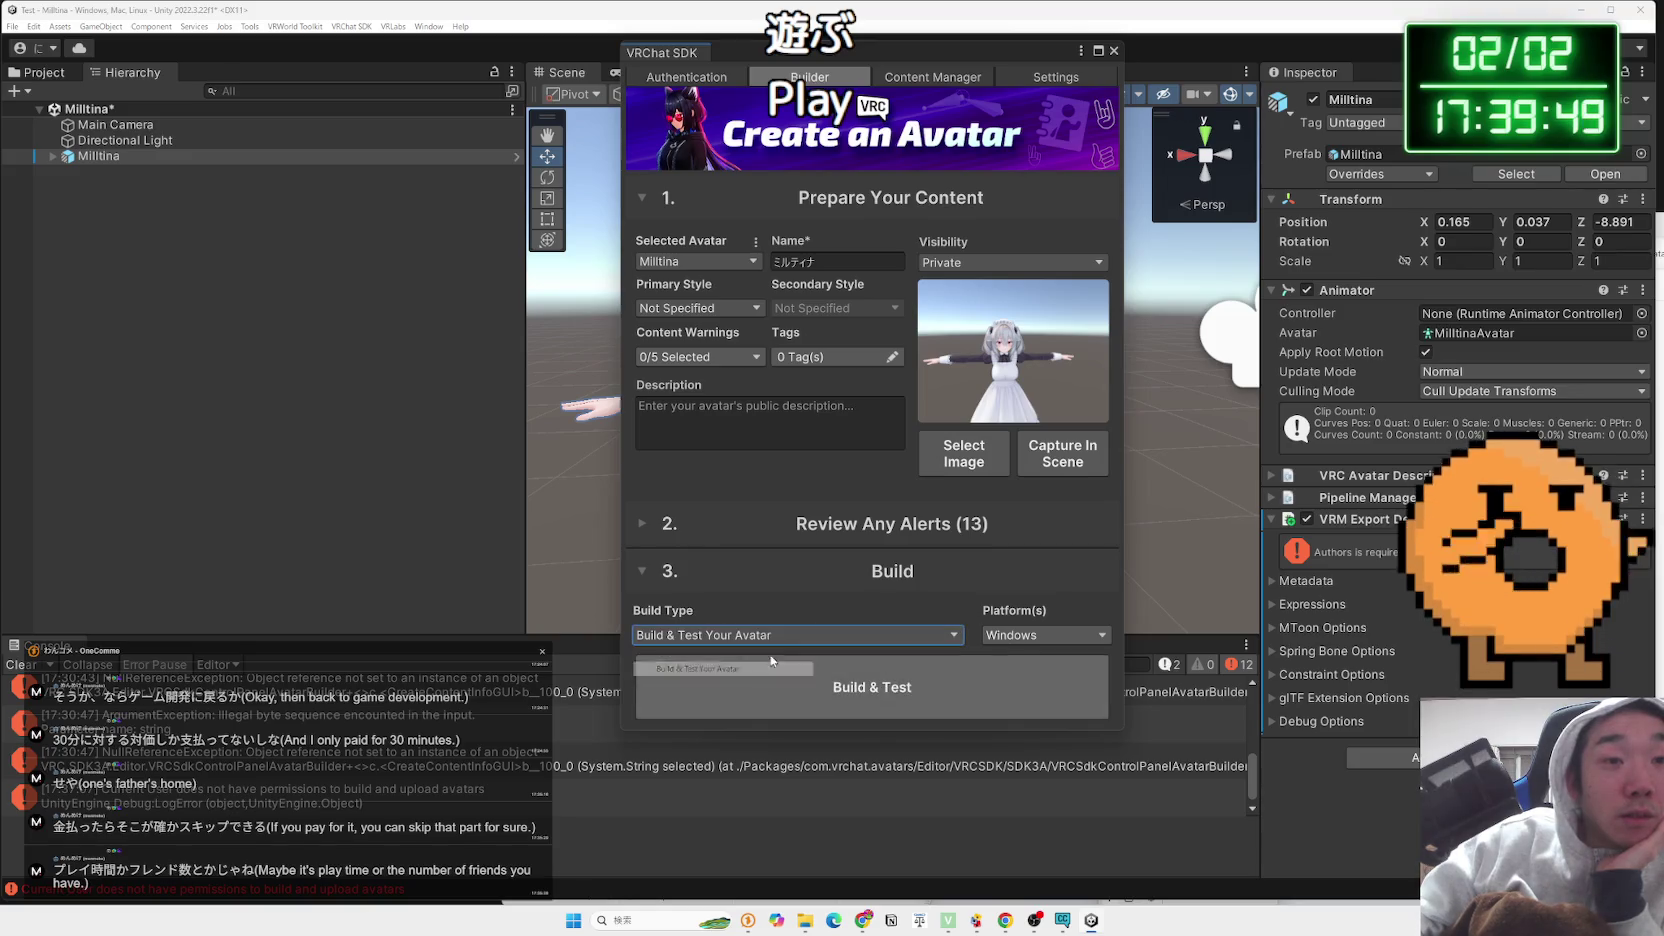
{"action": "left_click", "coordinate": [885, 680]}
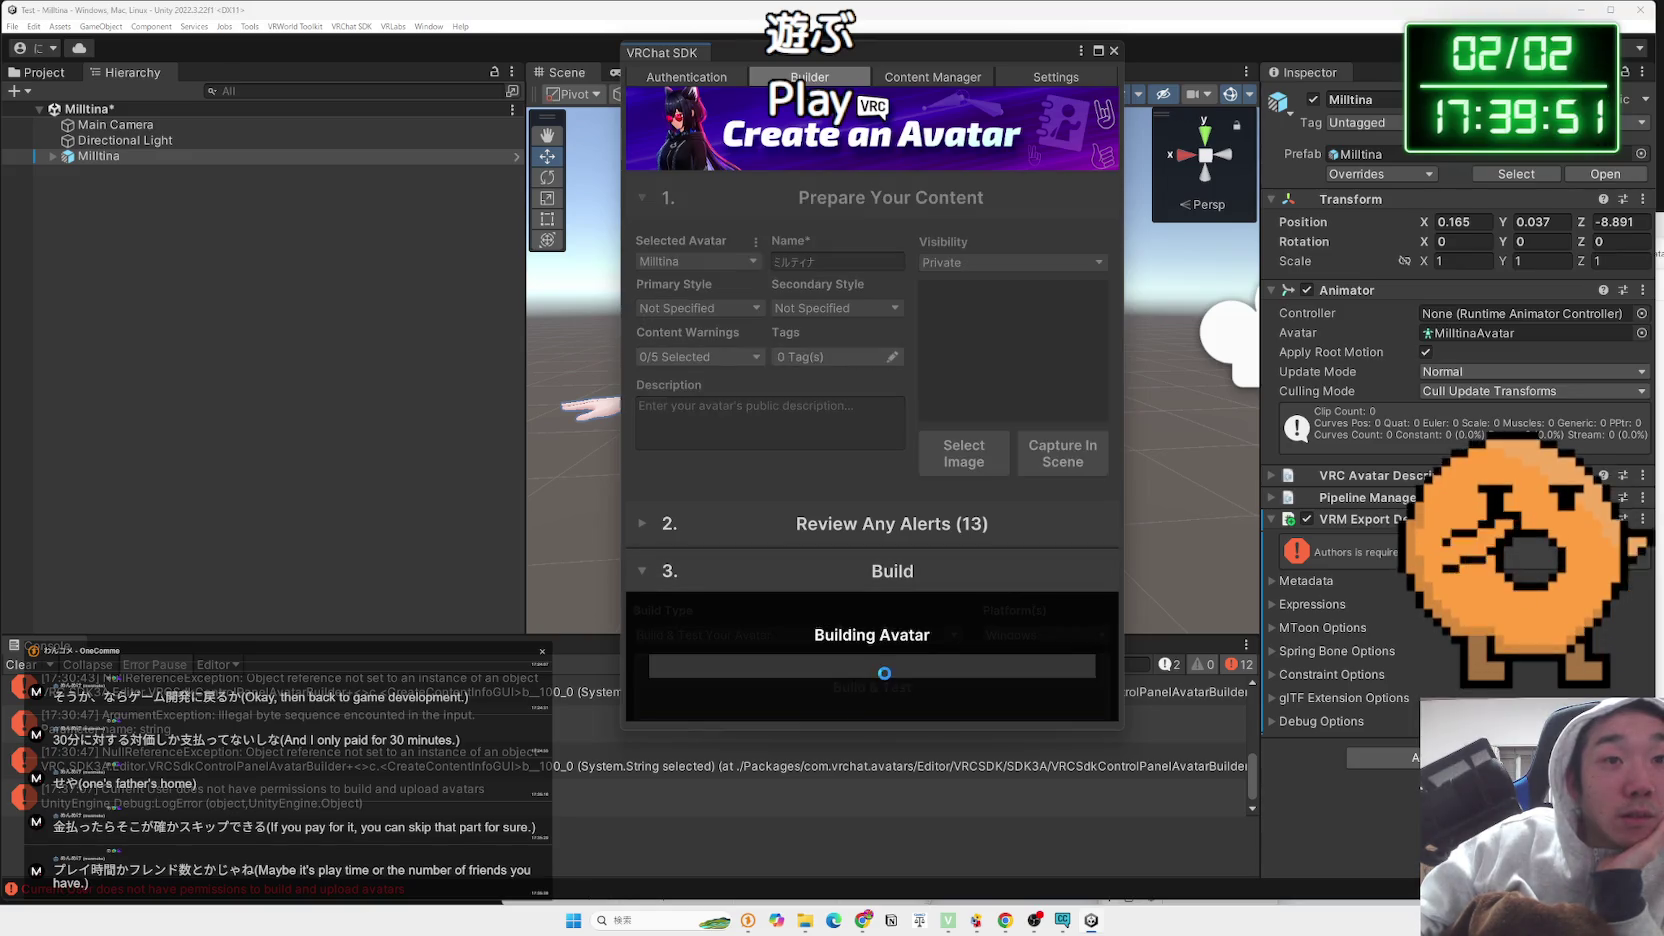
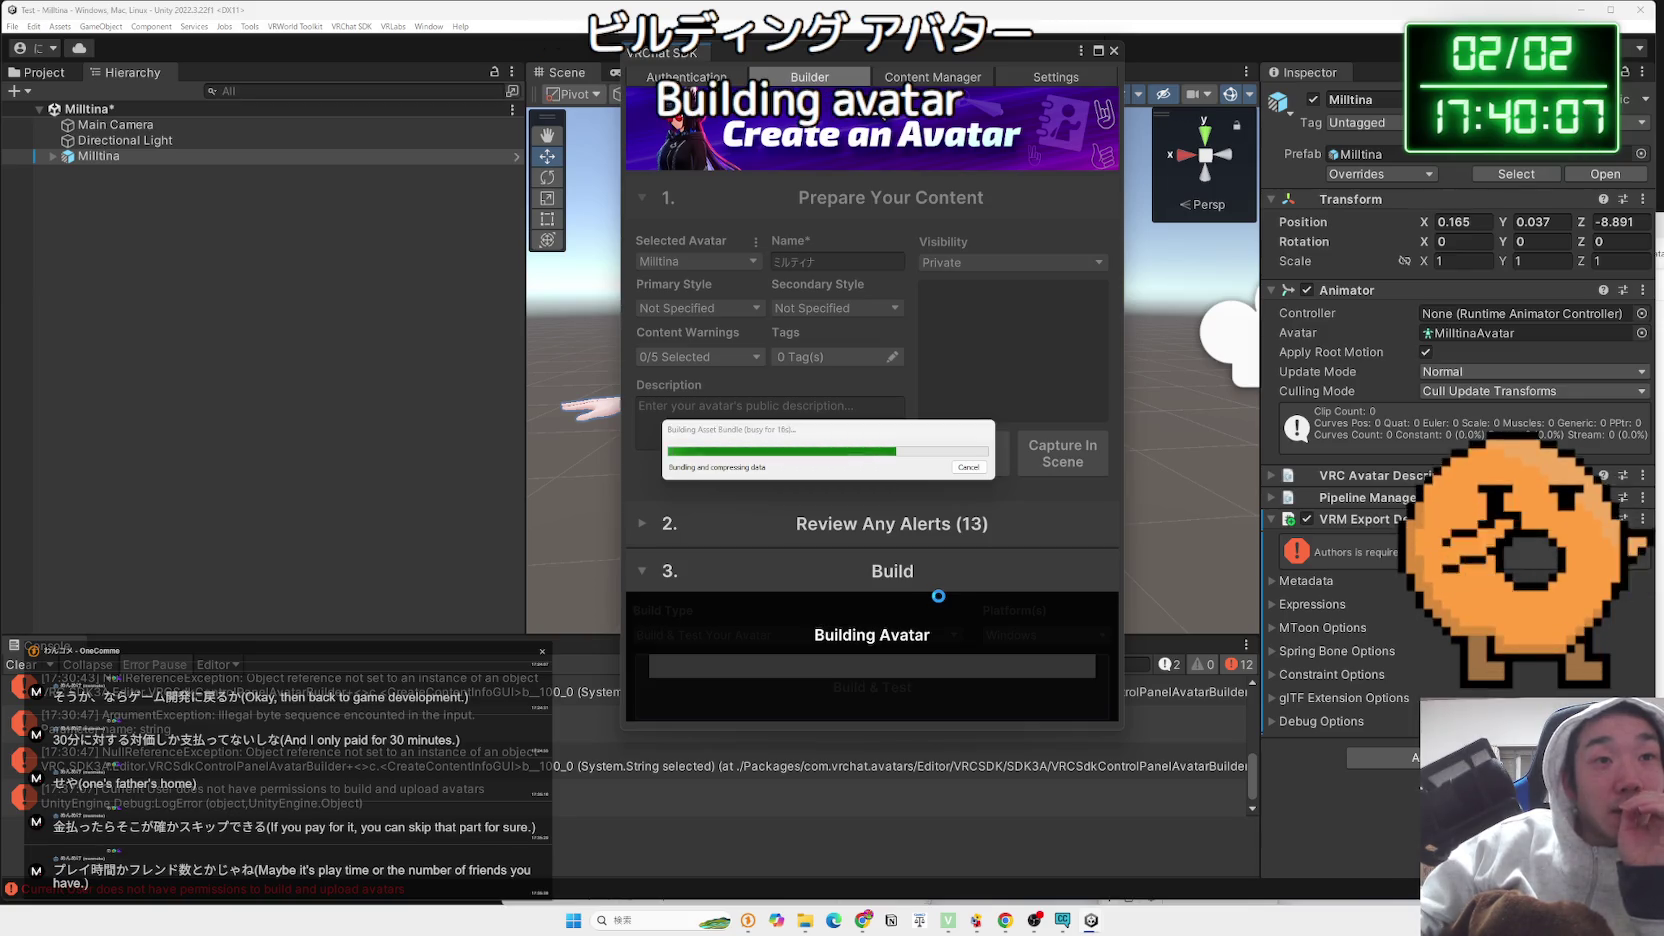
Bring Chrome over Unity and switch to the NDMF VRM Exporter article tab
{"action": "left_click", "coordinate": [865, 921]}
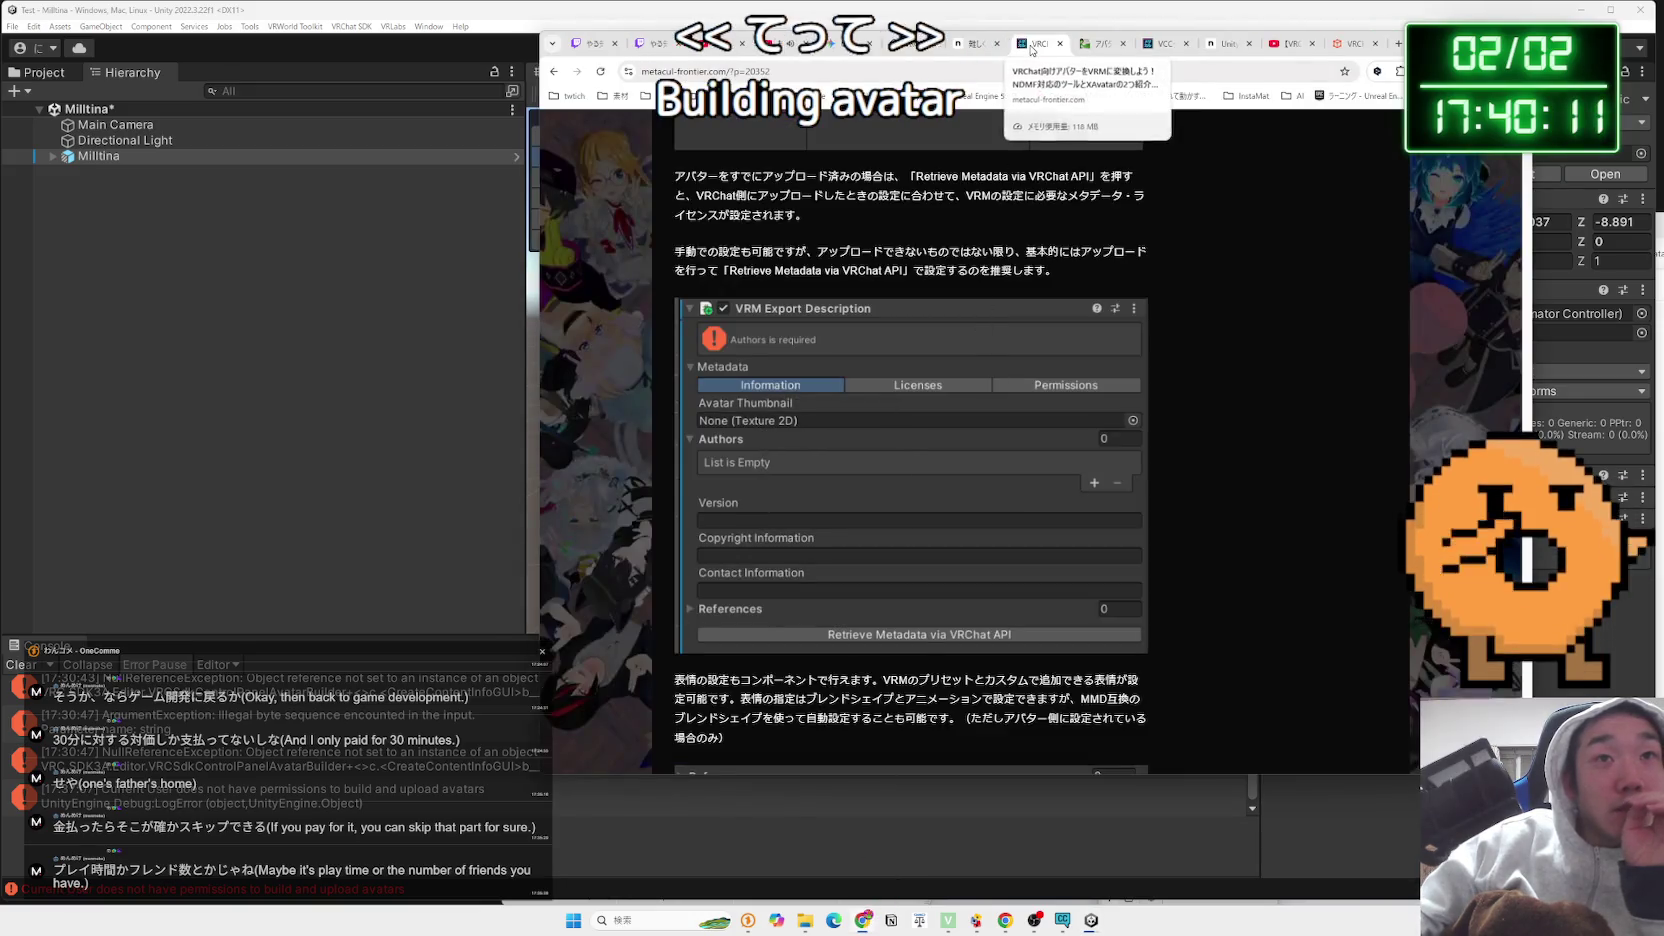
{"action": "left_click", "coordinate": [988, 45]}
Read the top of the NDMF VRM Exporter article, briefly marking the expression-settings lines
{"action": "left_click", "coordinate": [1031, 276]}
{"action": "scroll", "coordinate": [1033, 270], "scroll_direction": "down", "scroll_amount": 4}
{"action": "scroll", "coordinate": [1033, 268], "scroll_direction": "down", "scroll_amount": 20}
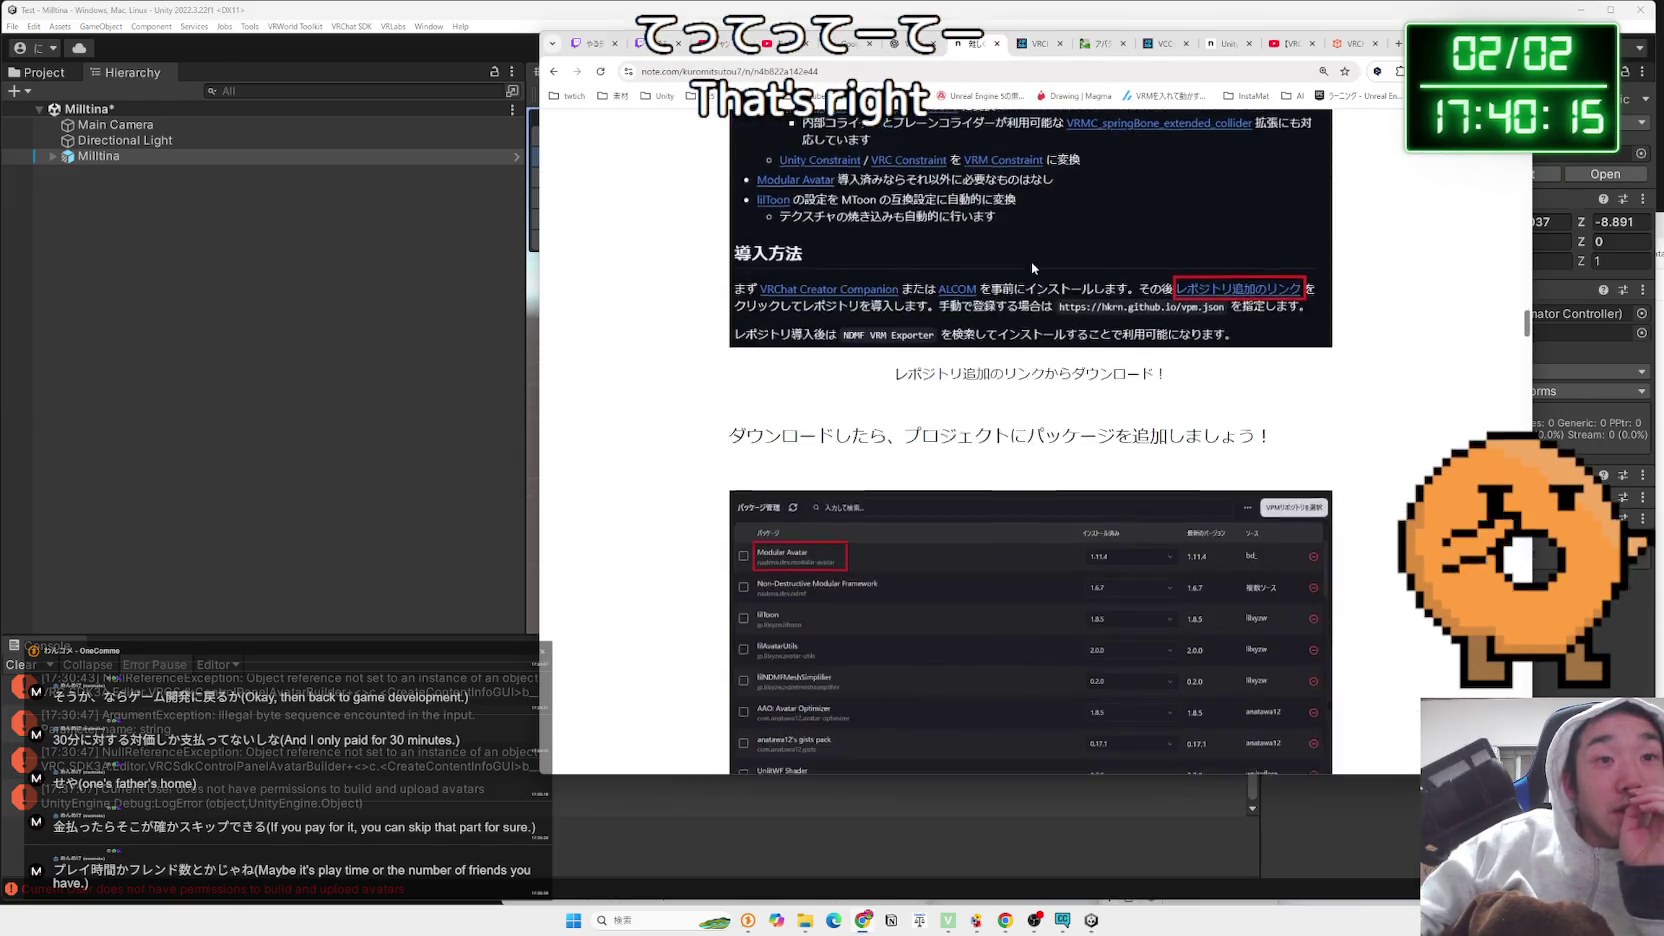
{"action": "scroll", "coordinate": [1033, 268], "scroll_direction": "down", "scroll_amount": 8}
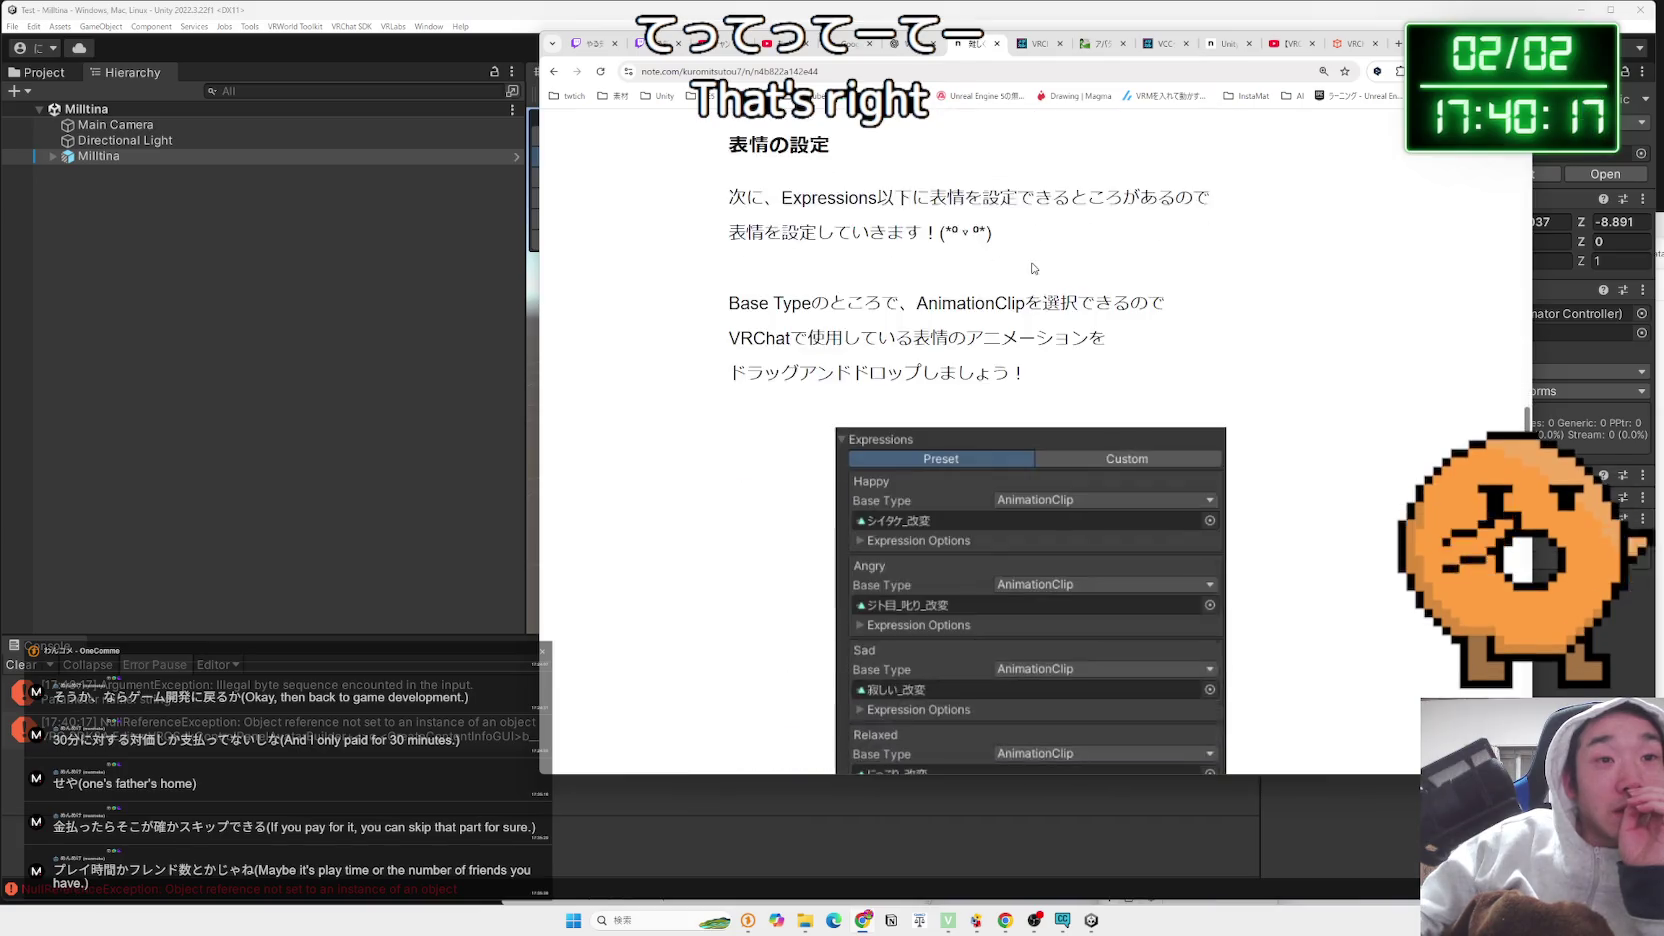
{"action": "scroll", "coordinate": [1031, 262], "scroll_direction": "up", "scroll_amount": 4}
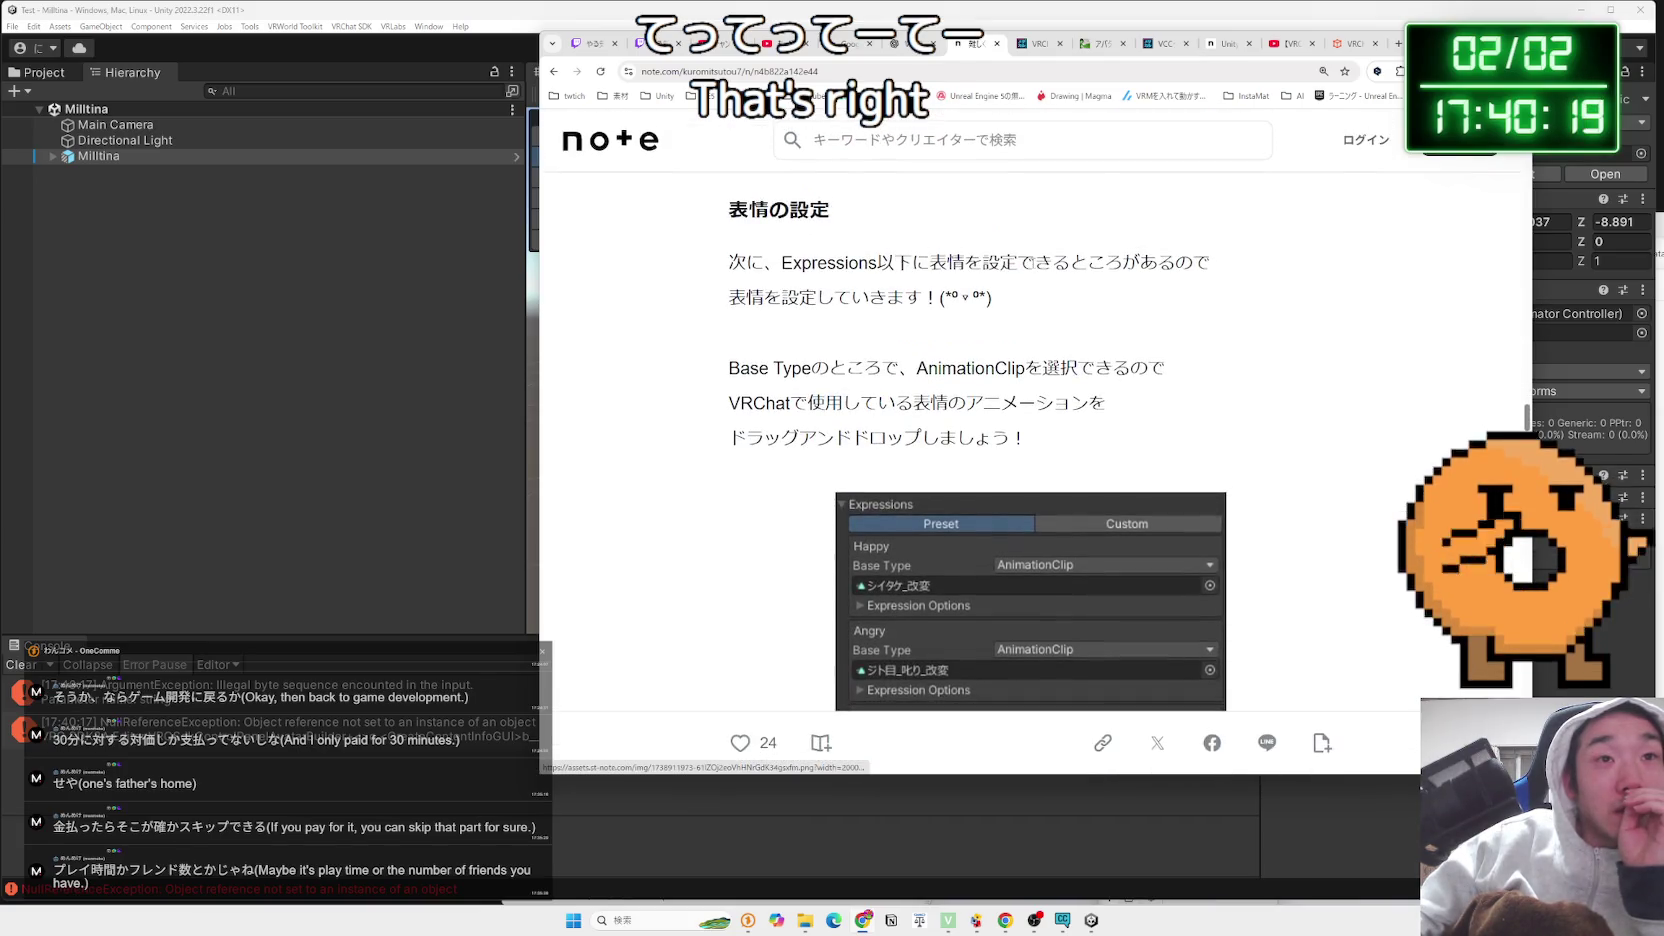
{"action": "mouse_move", "coordinate": [948, 262]}
{"action": "left_mouse_down"}
{"action": "mouse_move", "coordinate": [1024, 311]}
{"action": "mouse_move", "coordinate": [730, 262]}
{"action": "left_mouse_up"}
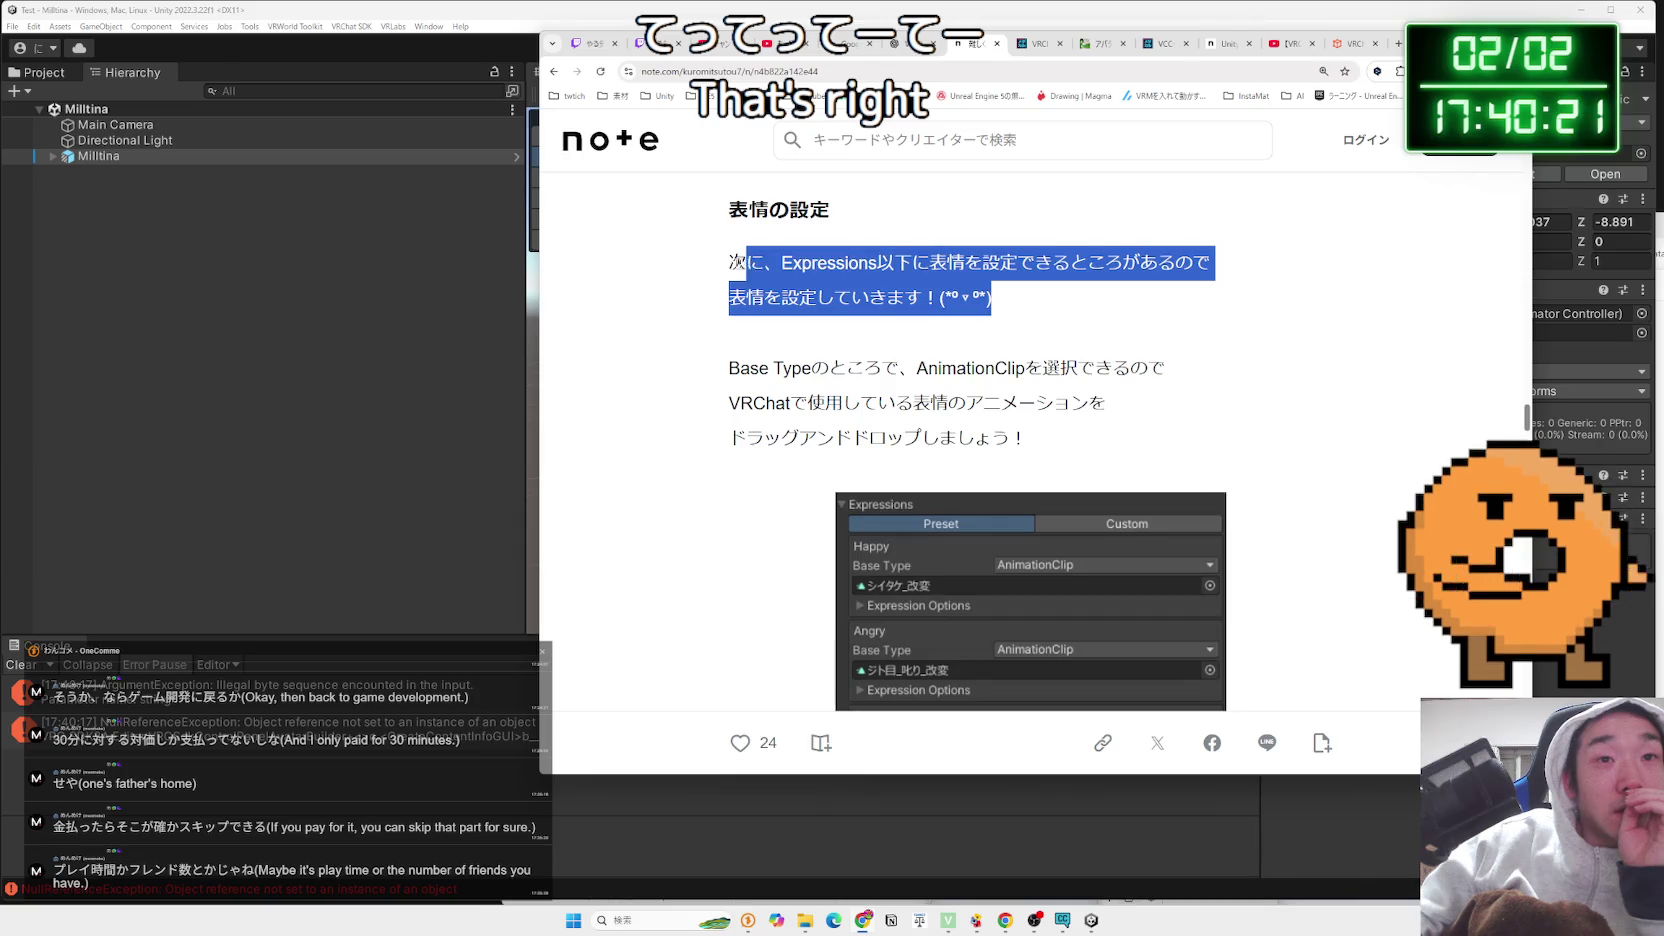
{"action": "left_click", "coordinate": [858, 328]}
Scroll through the rest of the article, go back to the Google results, and bring Unity forward
{"action": "scroll", "coordinate": [1059, 399], "scroll_direction": "down", "scroll_amount": 6}
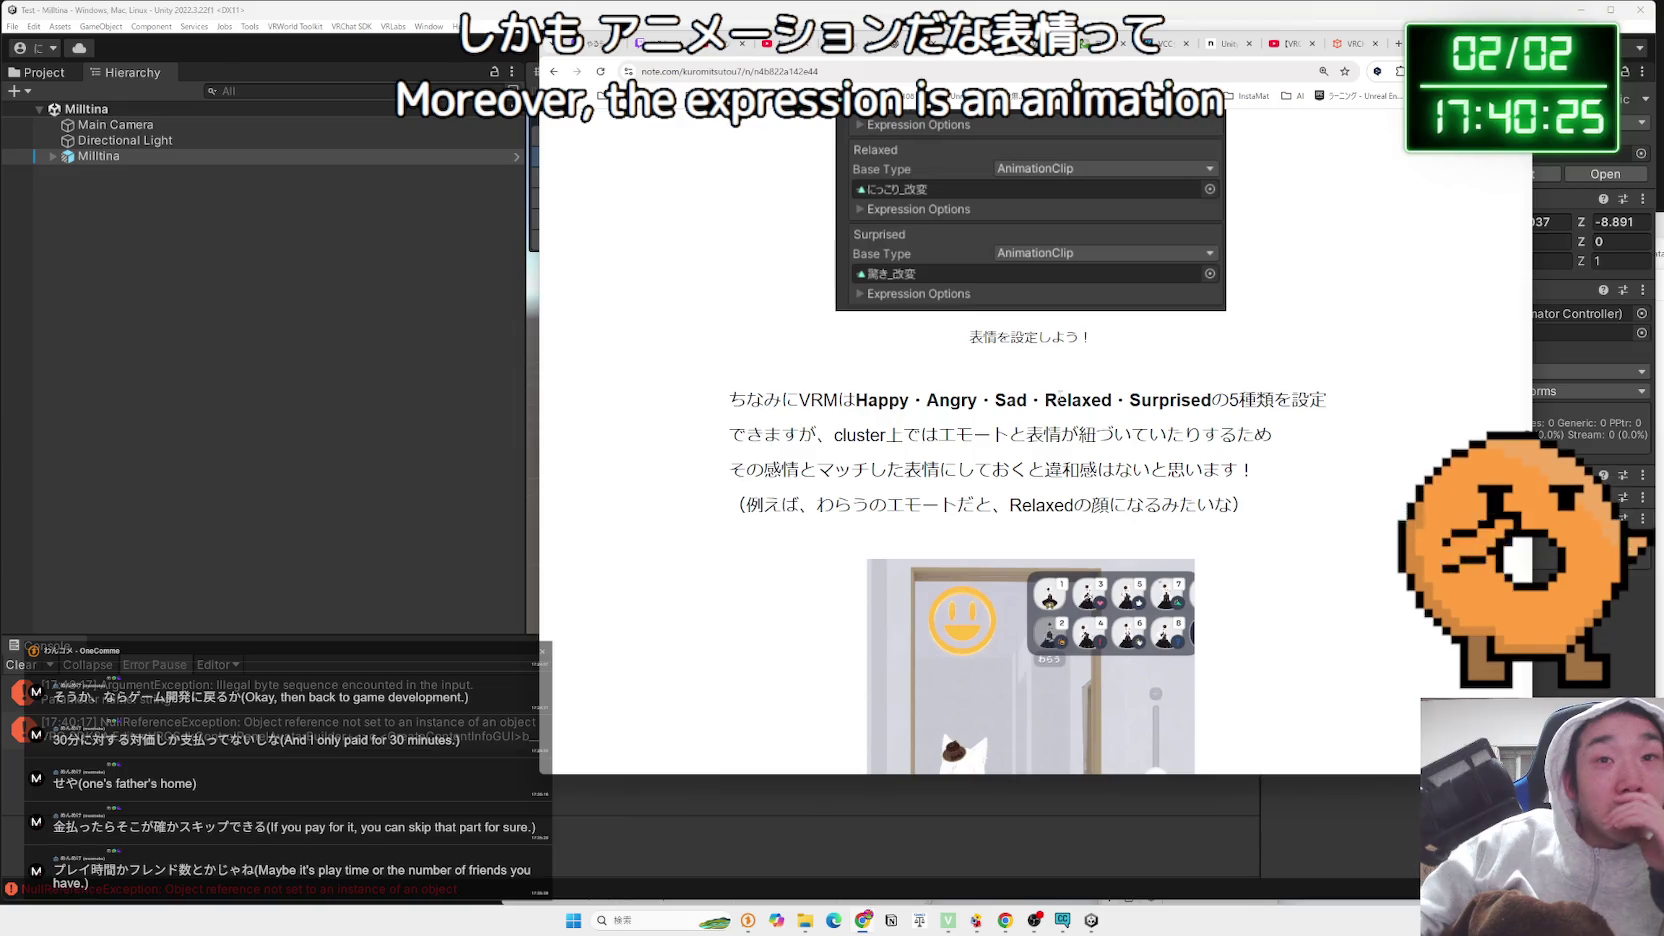
{"action": "scroll", "coordinate": [1059, 397], "scroll_direction": "down", "scroll_amount": 8}
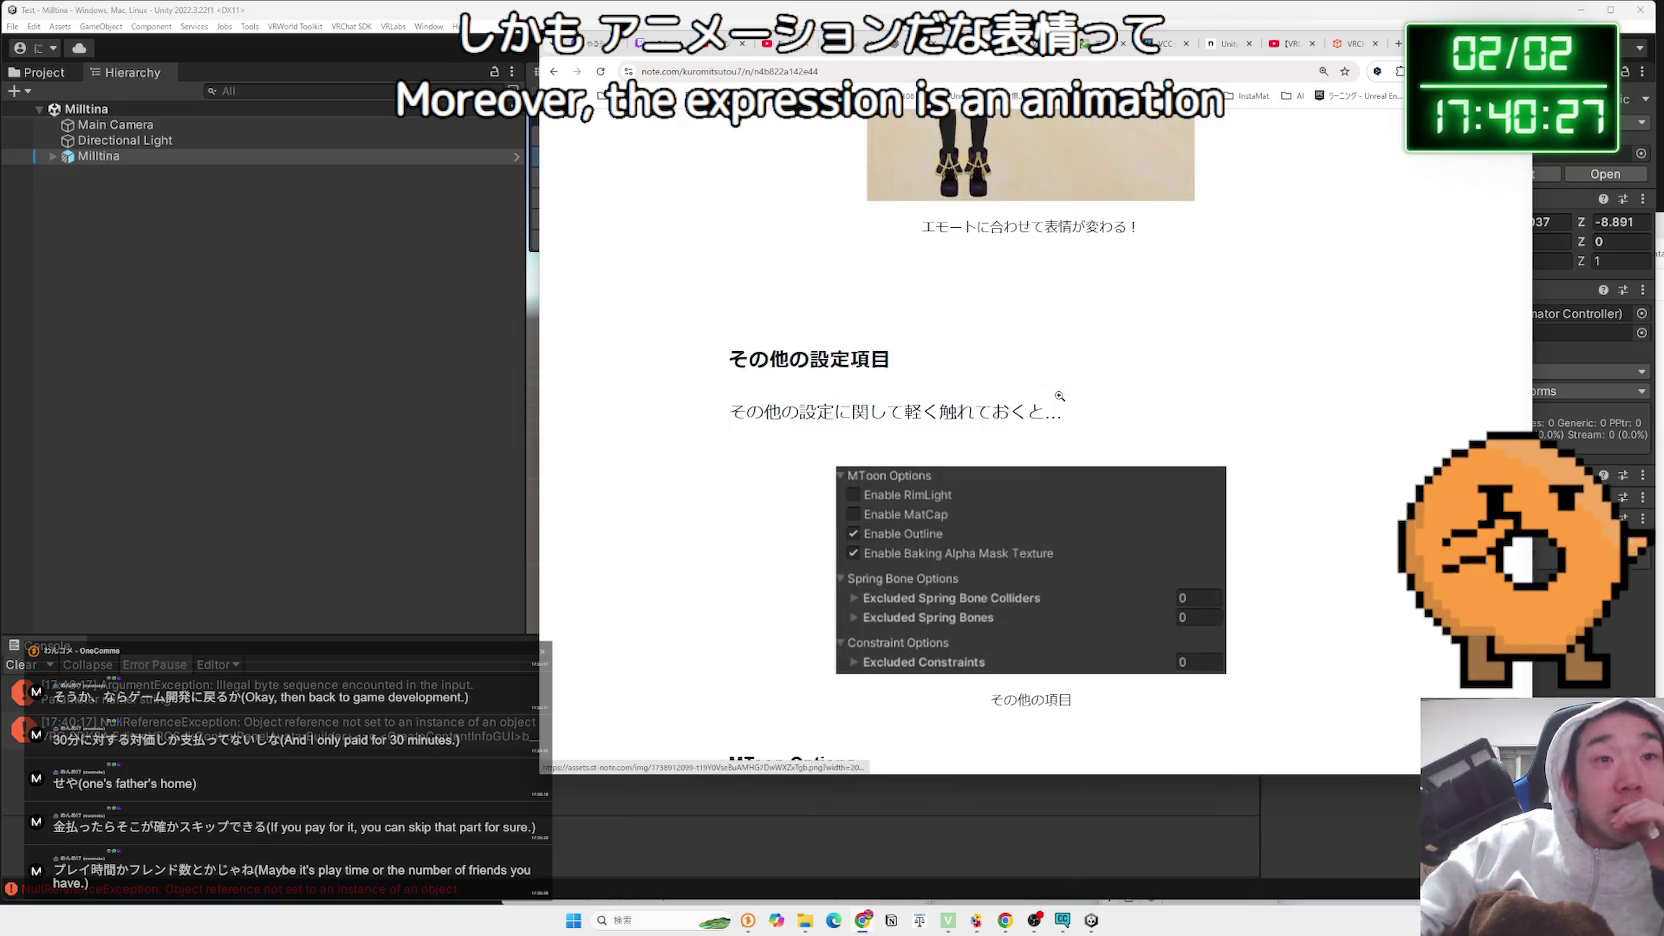
{"action": "scroll", "coordinate": [1060, 400], "scroll_direction": "down", "scroll_amount": 4}
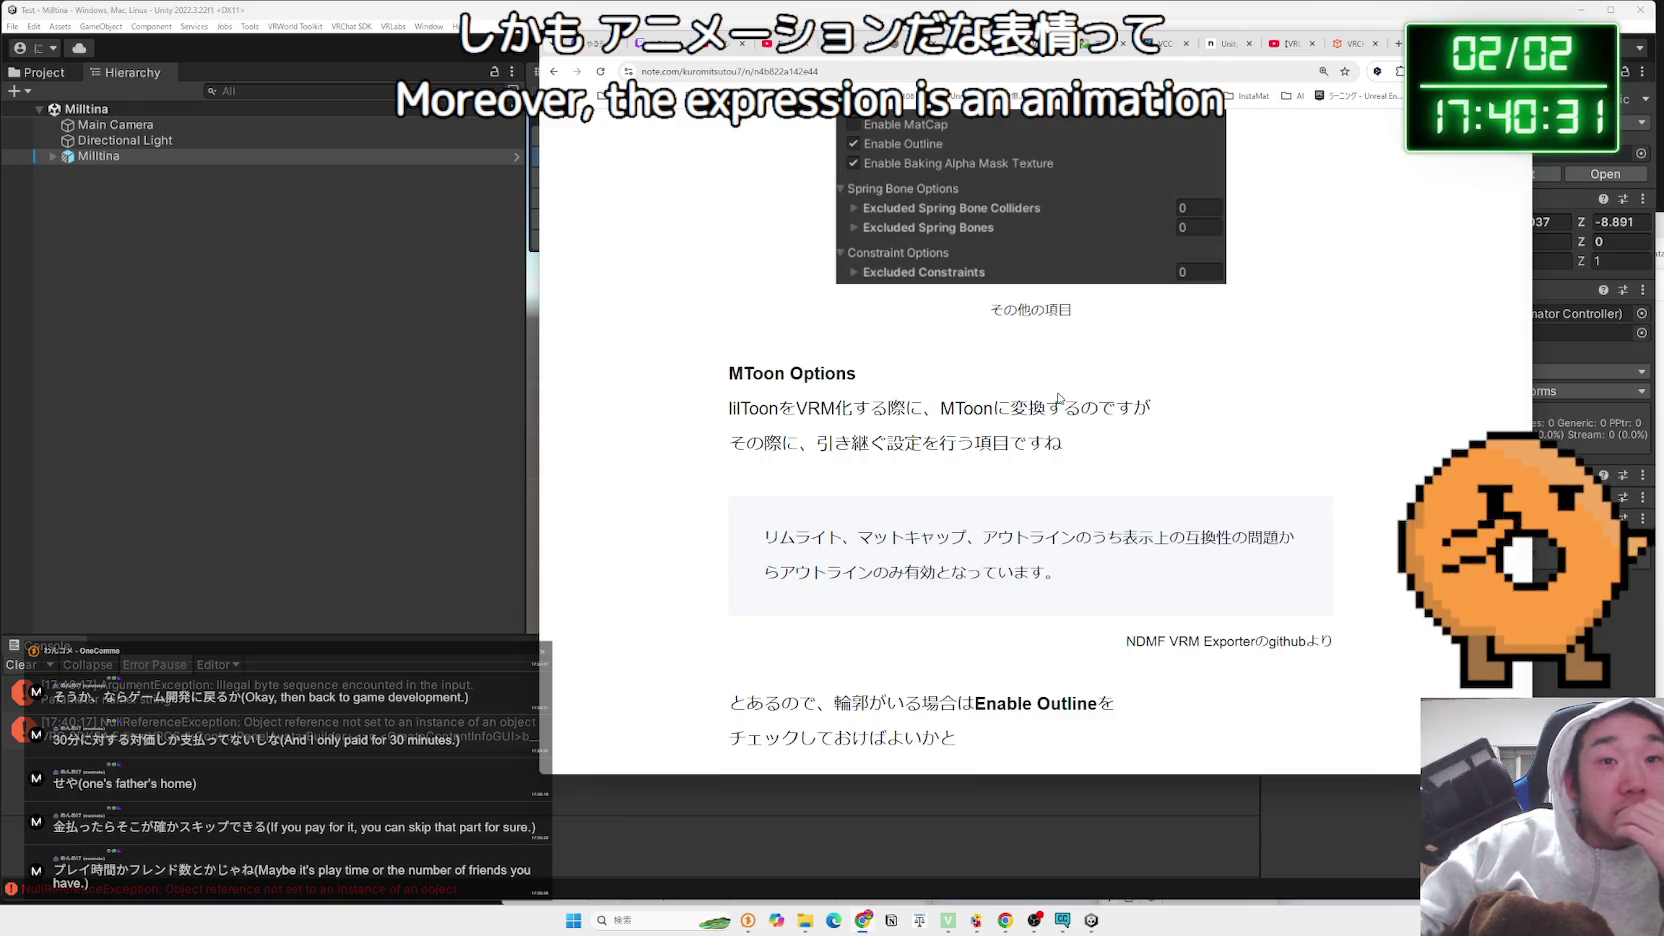
{"action": "scroll", "coordinate": [1059, 399], "scroll_direction": "down", "scroll_amount": 3}
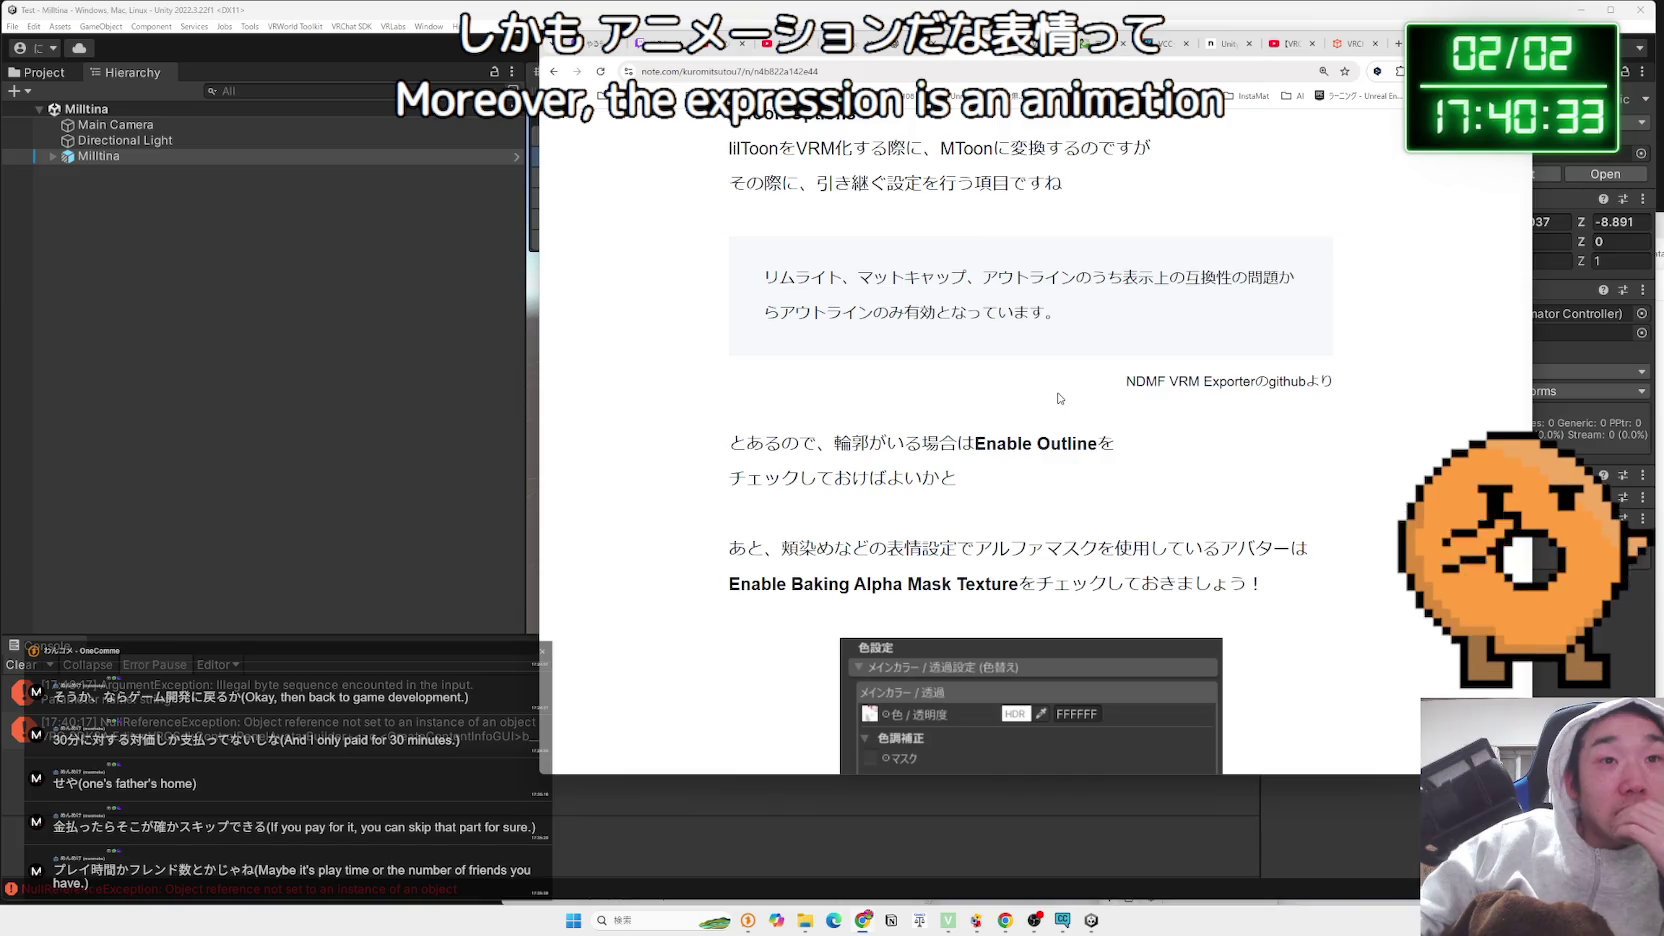
{"action": "scroll", "coordinate": [1059, 398], "scroll_direction": "down", "scroll_amount": 3}
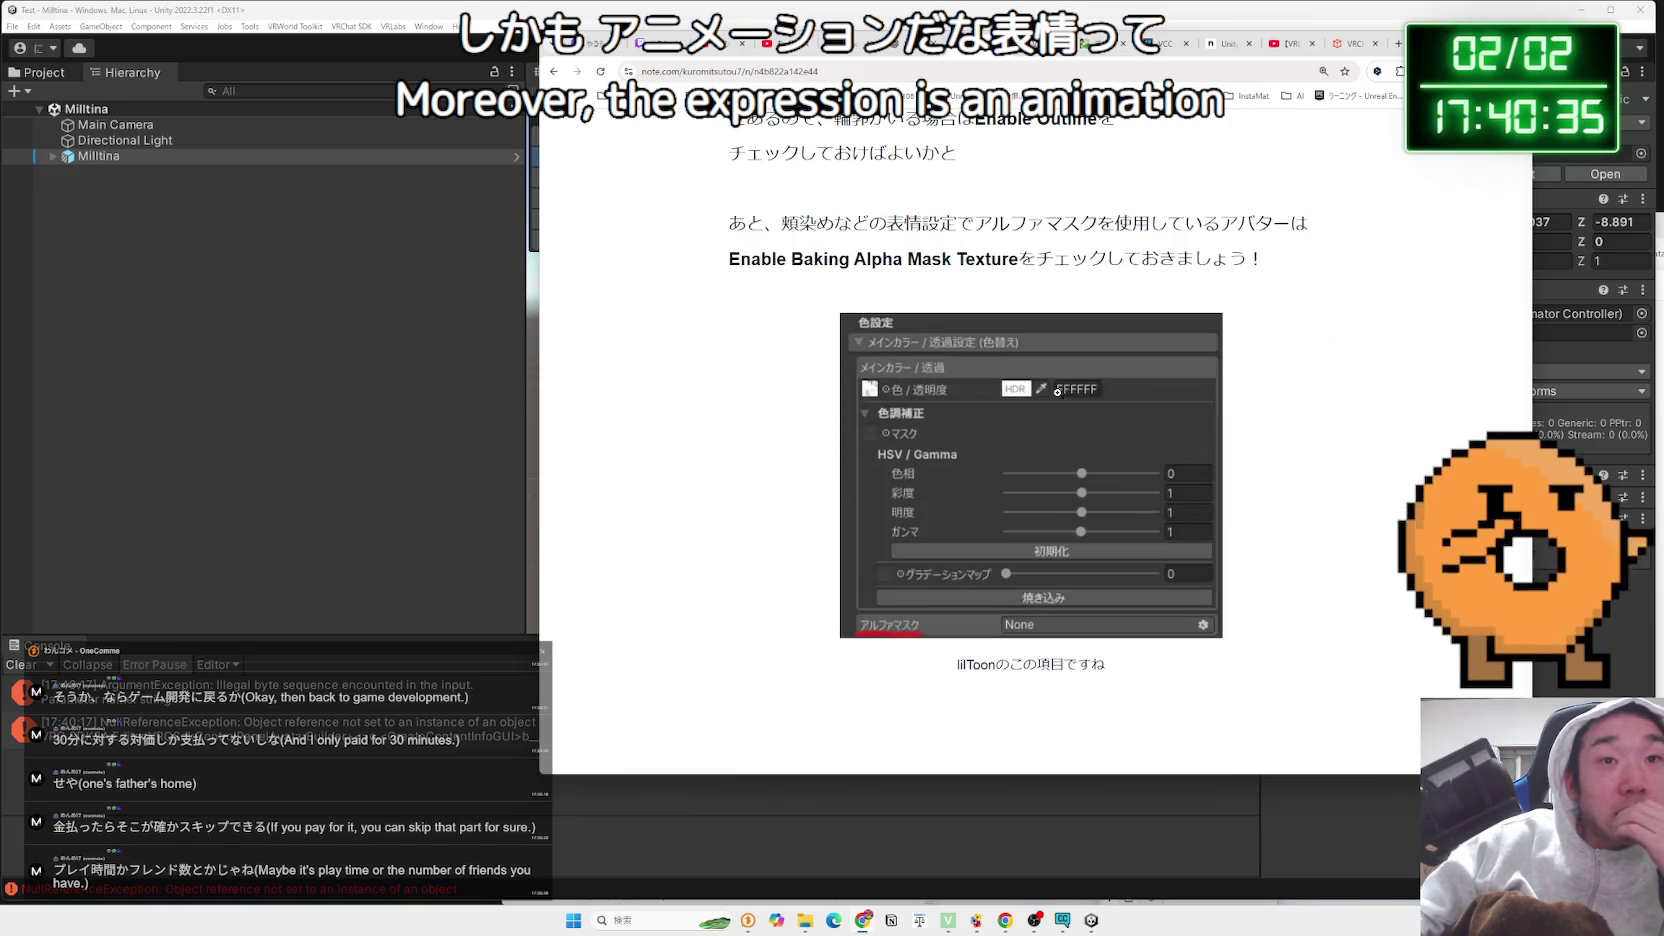
{"action": "scroll", "coordinate": [1058, 395], "scroll_direction": "down", "scroll_amount": 8}
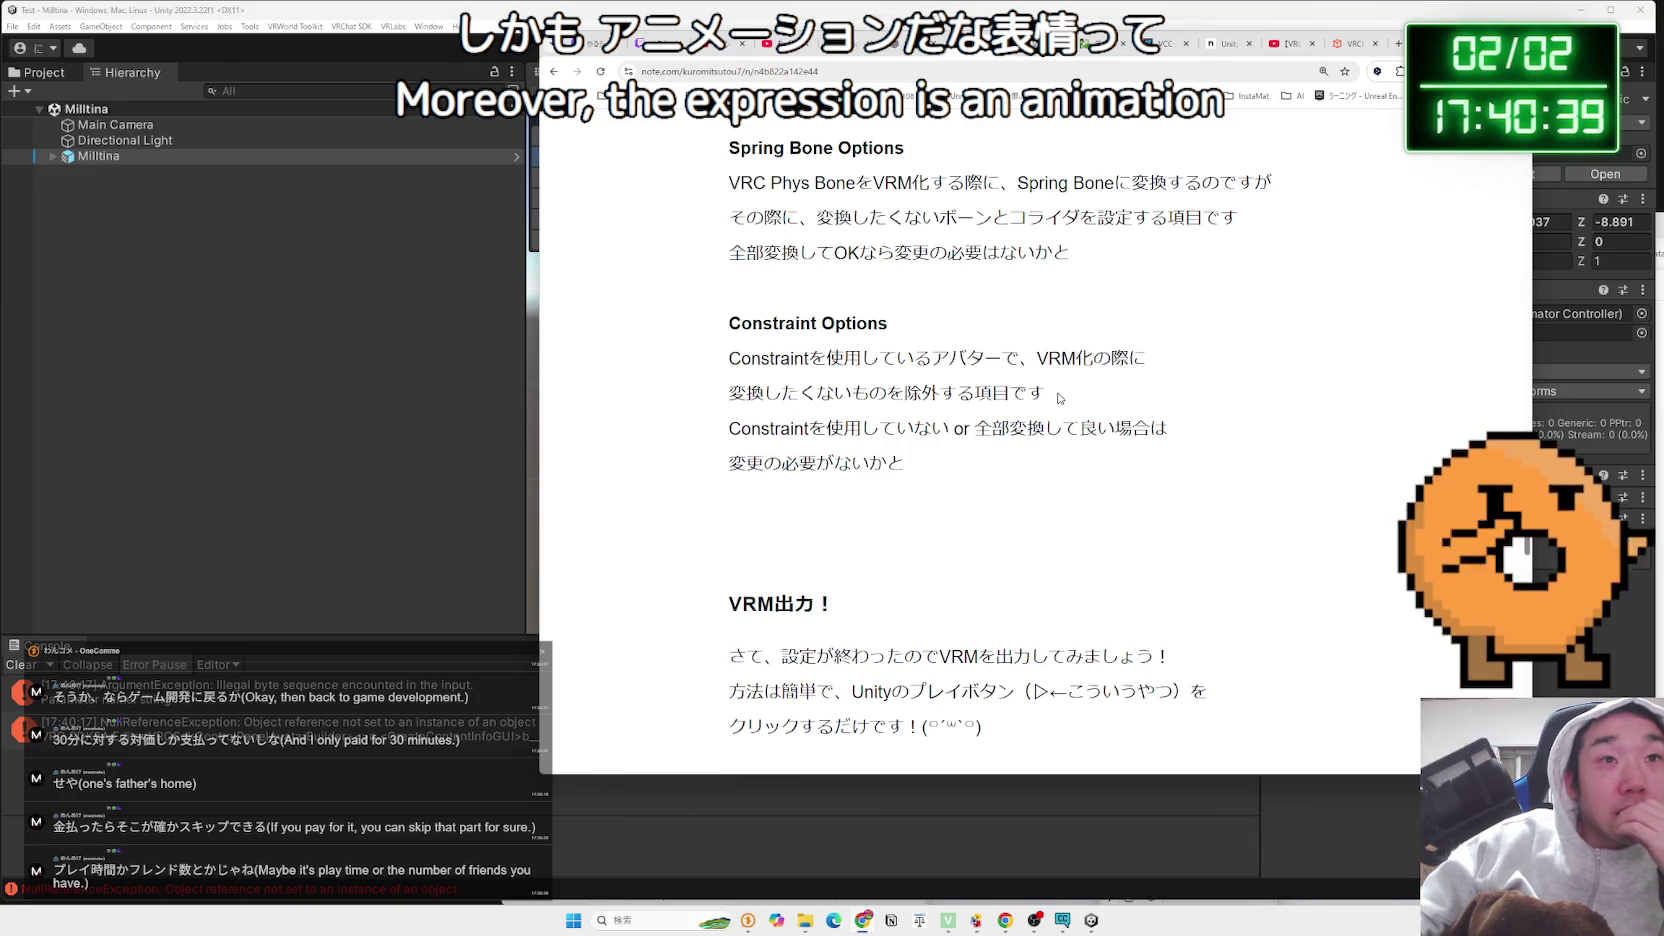
{"action": "scroll", "coordinate": [1059, 398], "scroll_direction": "down", "scroll_amount": 3}
{"action": "scroll", "coordinate": [1059, 398], "scroll_direction": "down", "scroll_amount": 12}
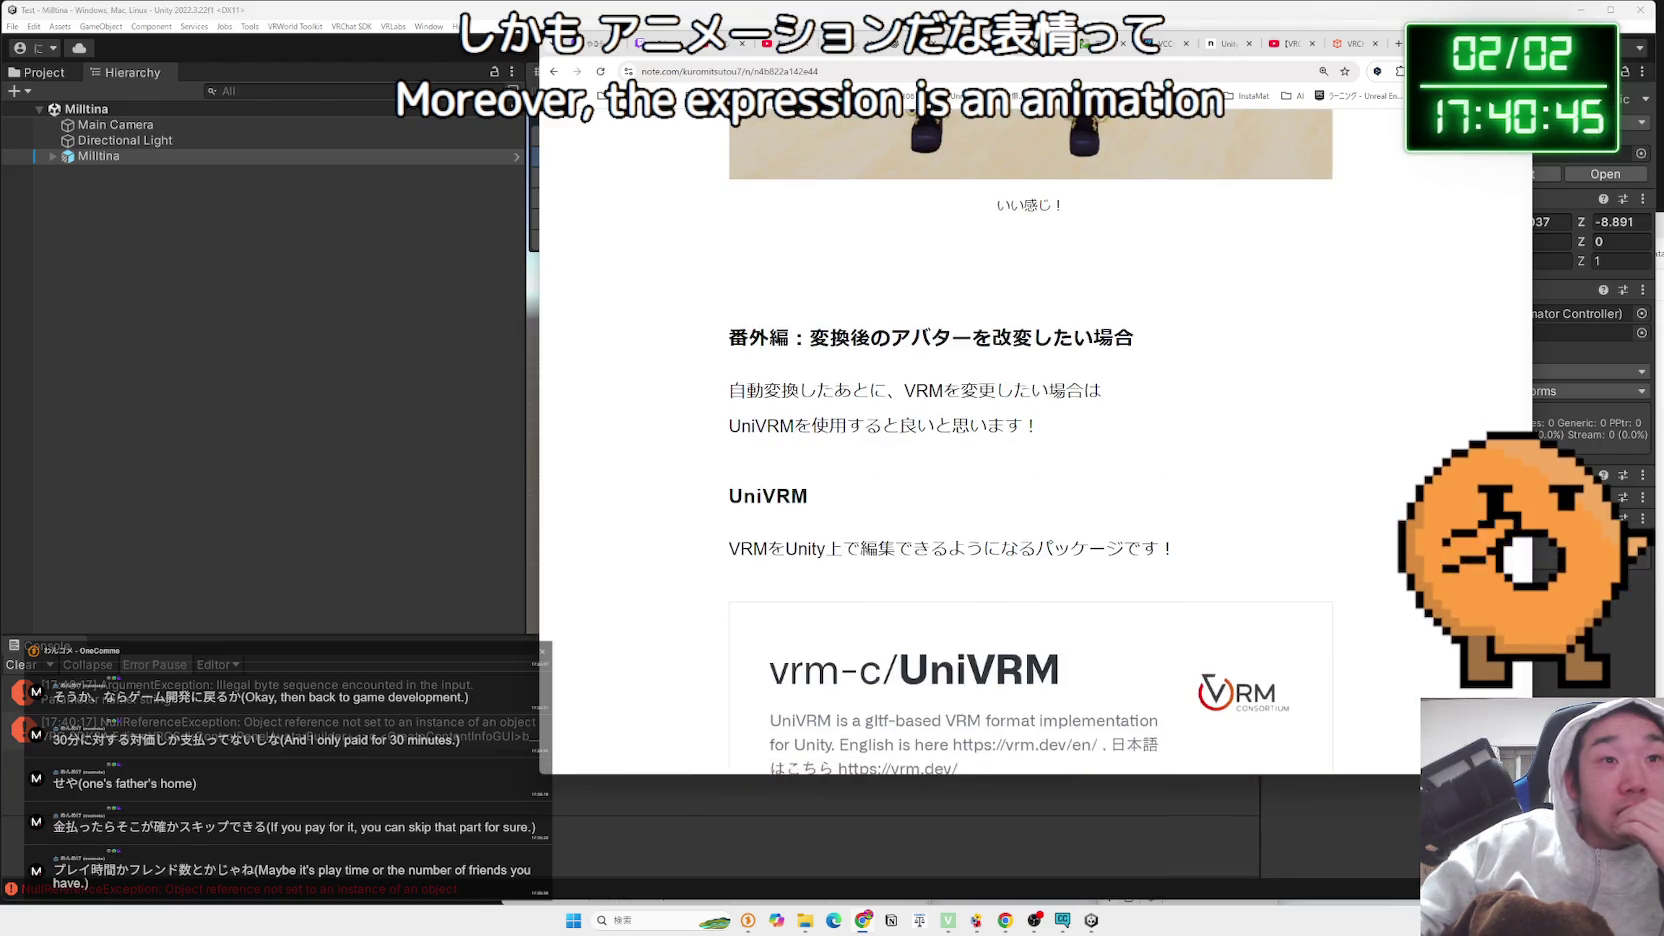
{"action": "scroll", "coordinate": [1059, 398], "scroll_direction": "down", "scroll_amount": 15}
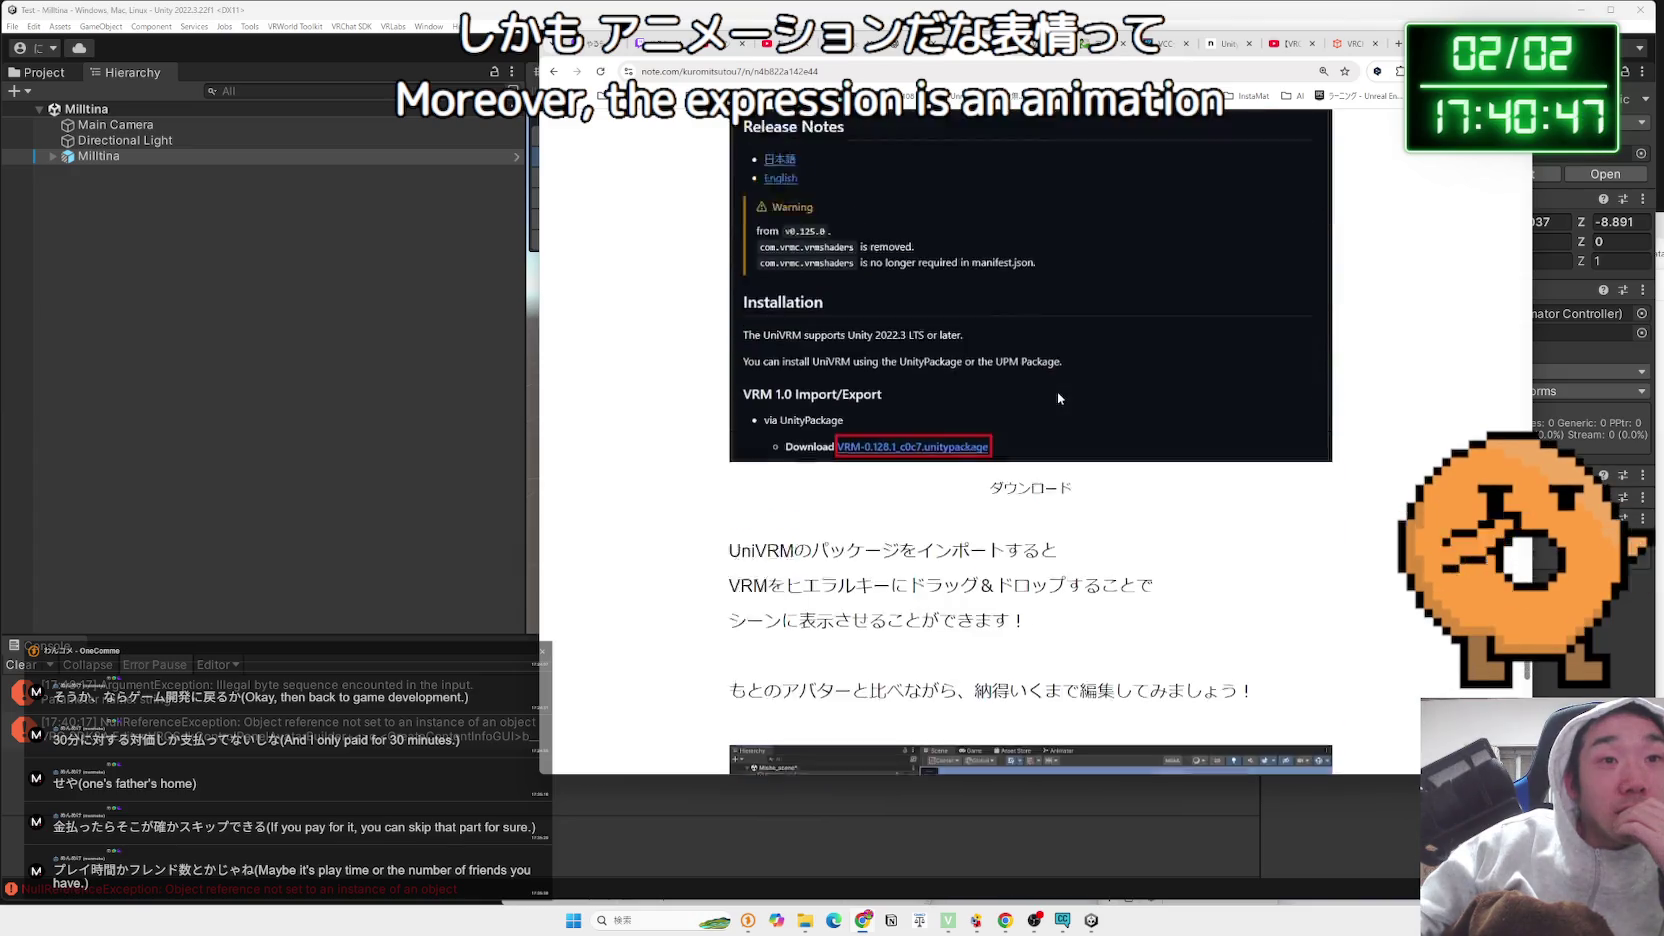
{"action": "scroll", "coordinate": [1058, 397], "scroll_direction": "down", "scroll_amount": 7}
{"action": "key", "text": "alt+Left"}
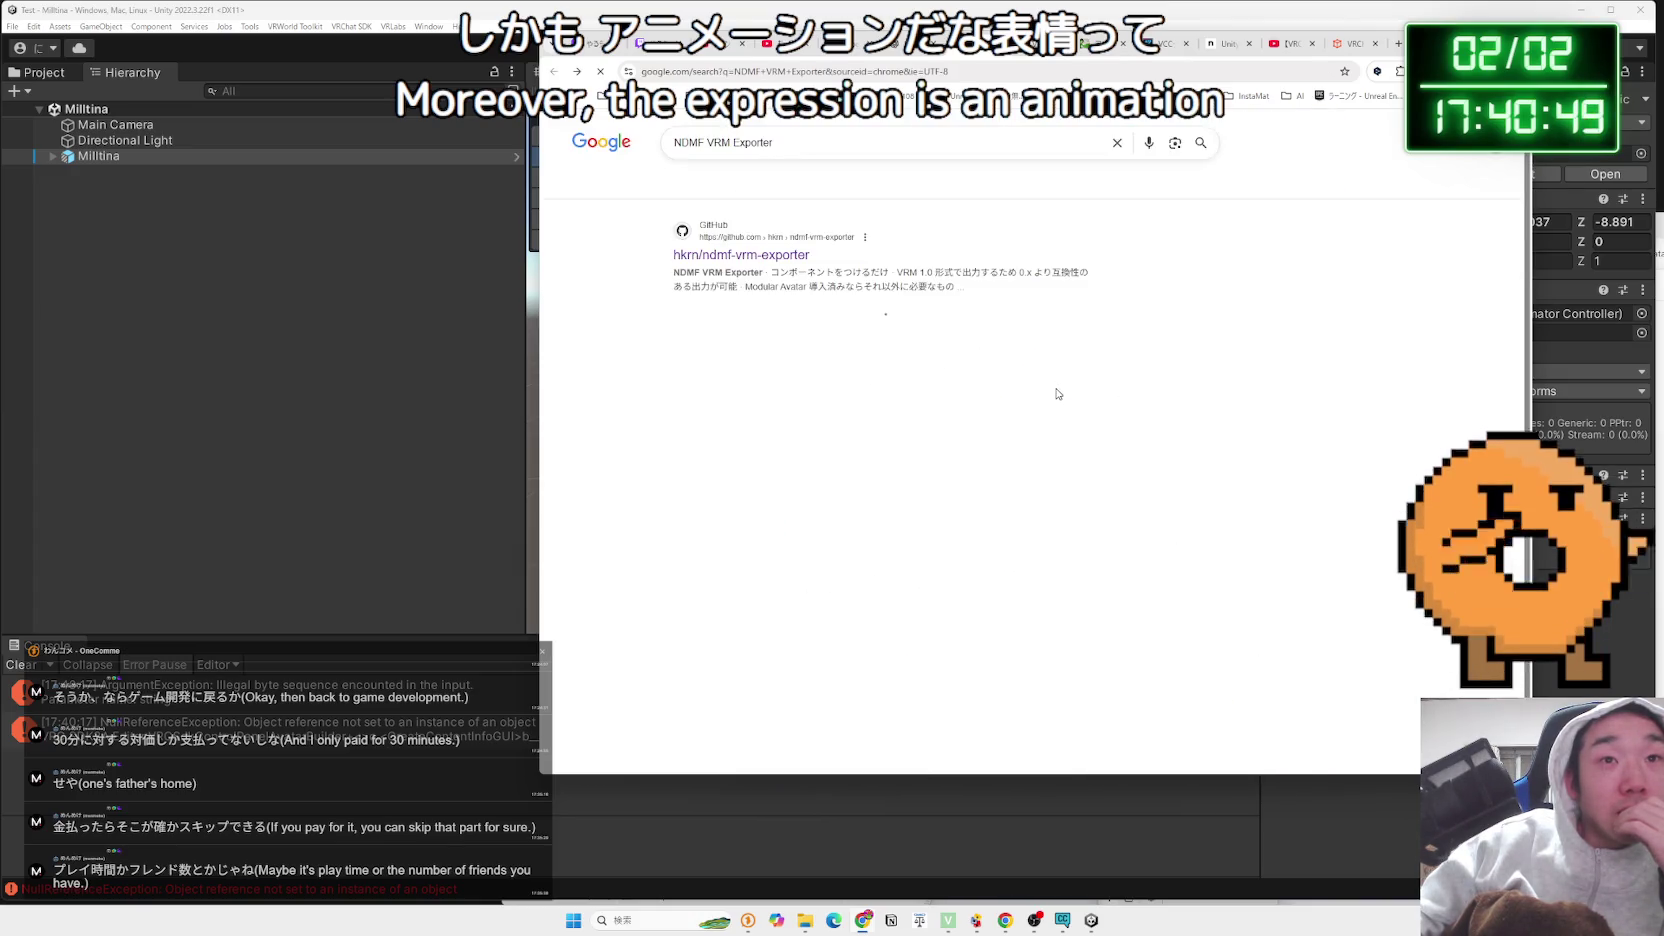
{"action": "left_click", "coordinate": [1545, 17]}
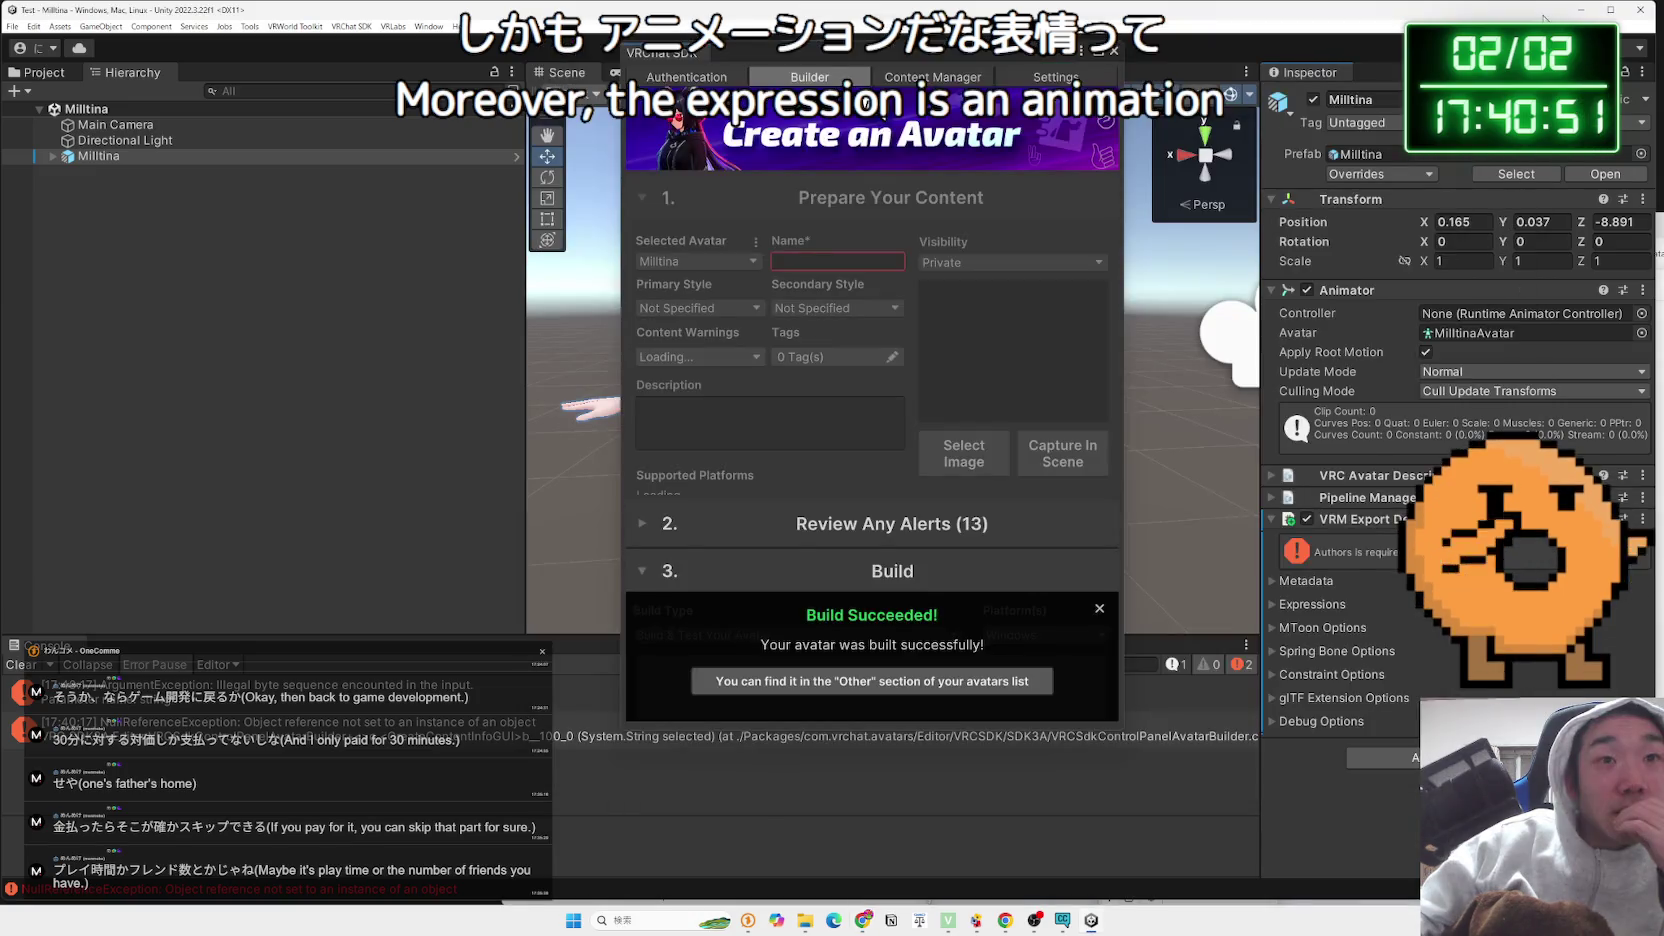
Glance at the Local Avatar Testing guide, close it and the CGbox tab, and return to Unity
{"action": "left_click", "coordinate": [957, 683]}
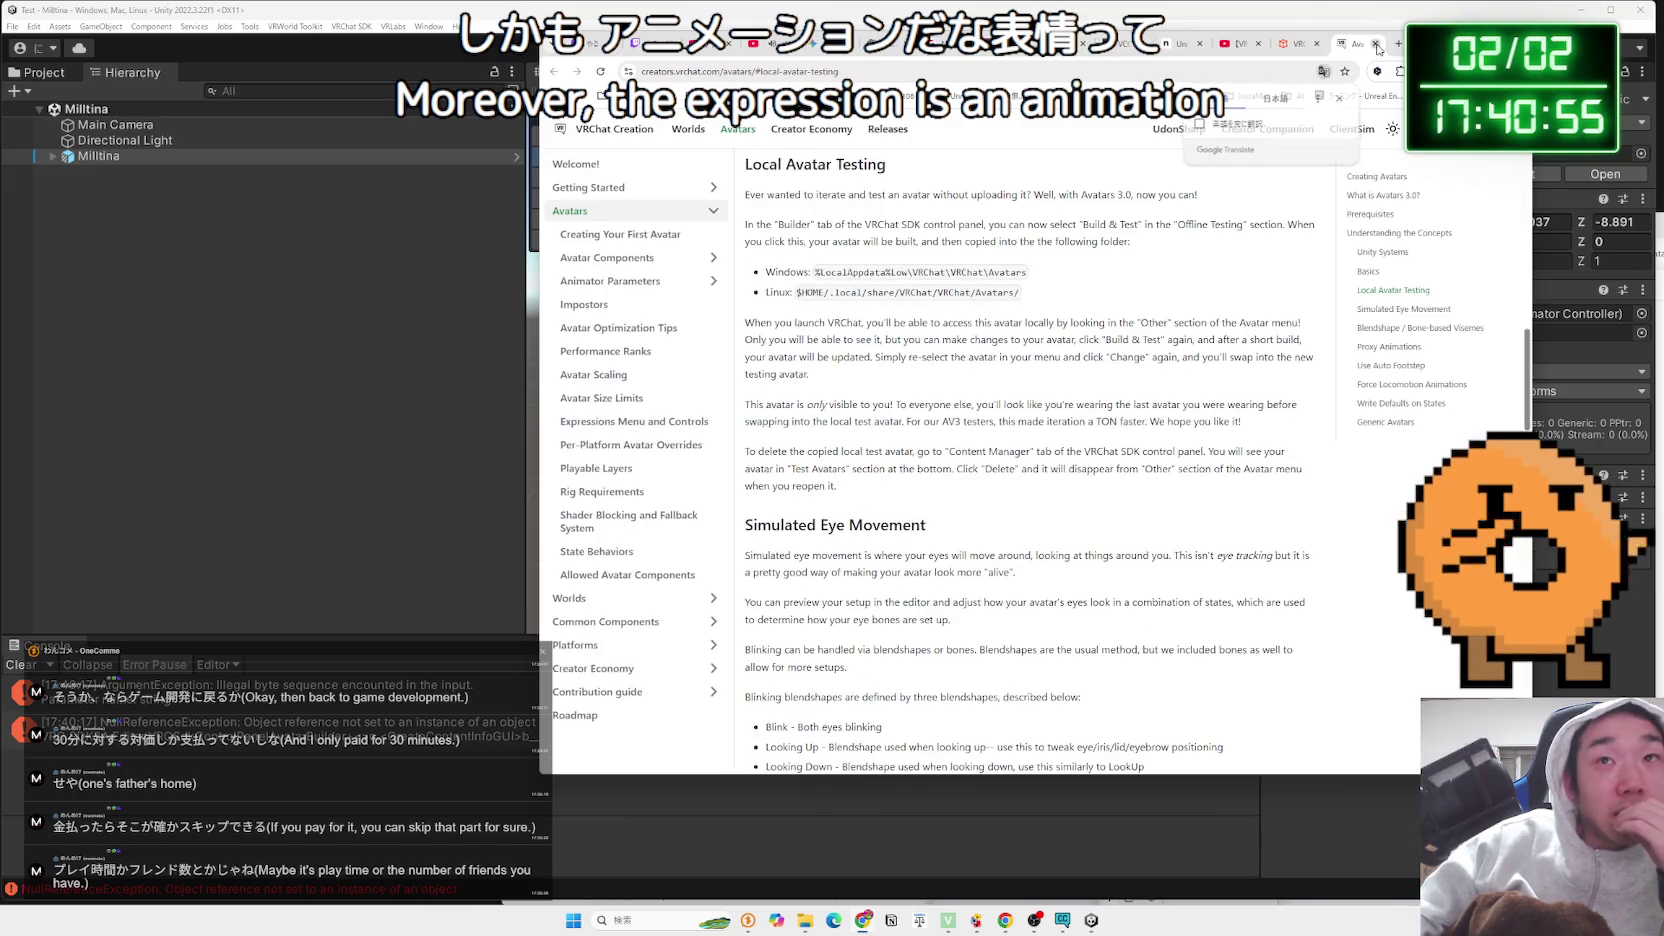
{"action": "left_click", "coordinate": [1376, 44]}
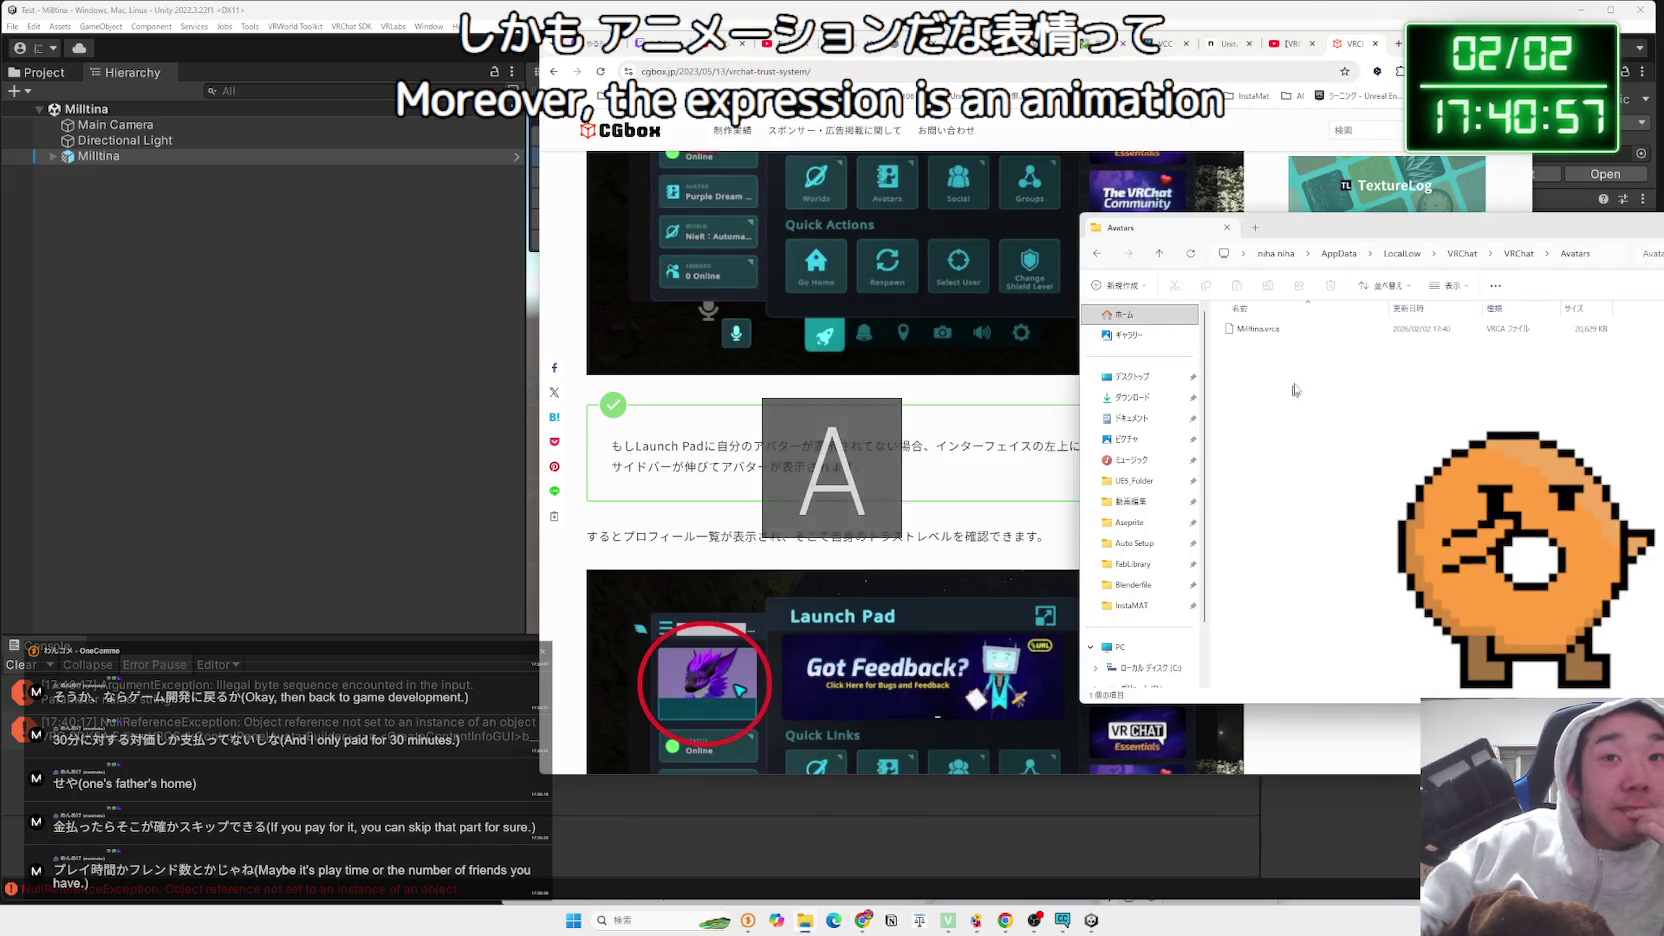
{"action": "left_click", "coordinate": [1376, 44]}
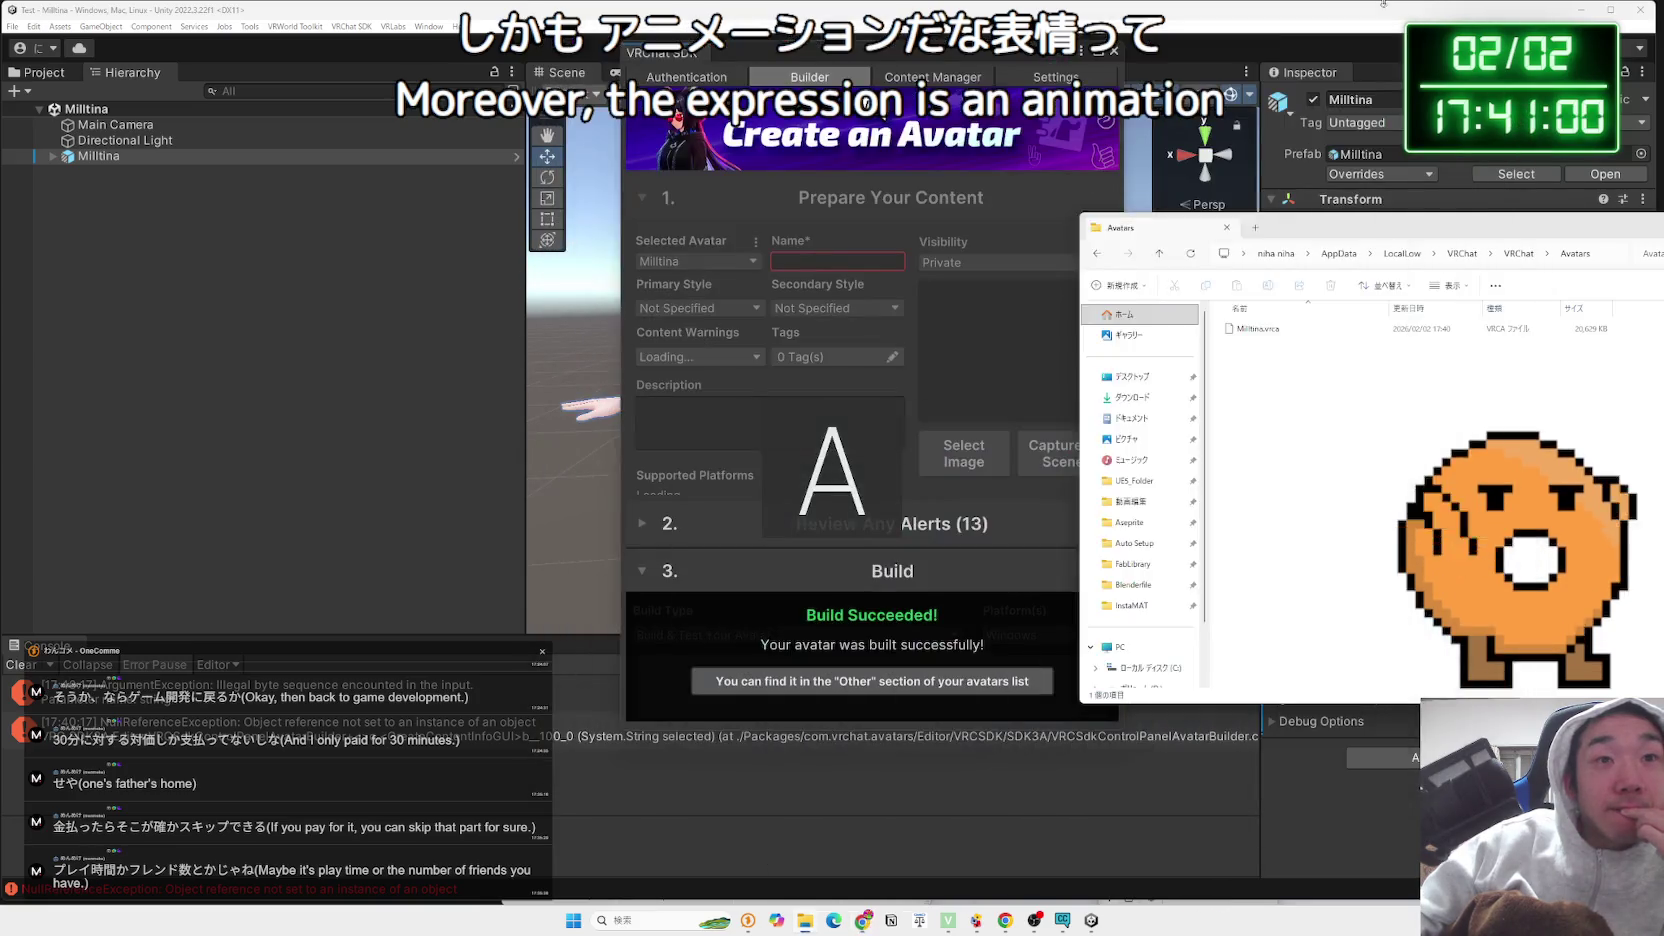
{"action": "left_click", "coordinate": [1276, 503]}
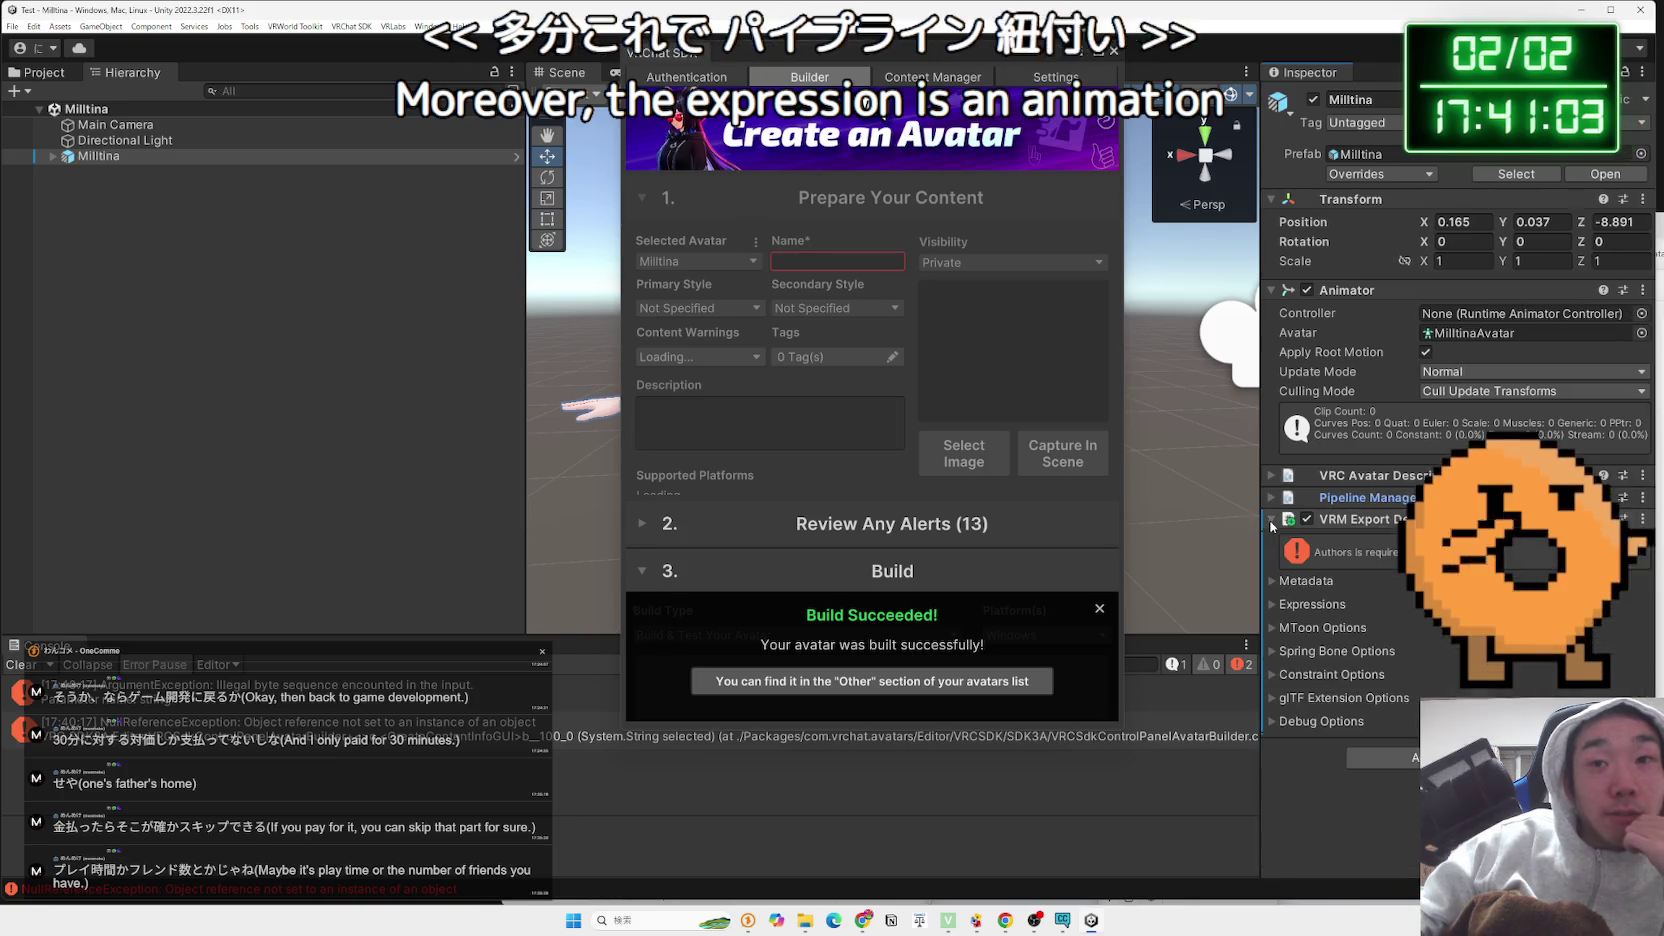
Expand the VRM Export Description metadata, toggle References, and try Retrieve Metadata via VRChat API
{"action": "left_click", "coordinate": [1273, 580]}
{"action": "scroll", "coordinate": [1375, 623], "scroll_direction": "down", "scroll_amount": 2}
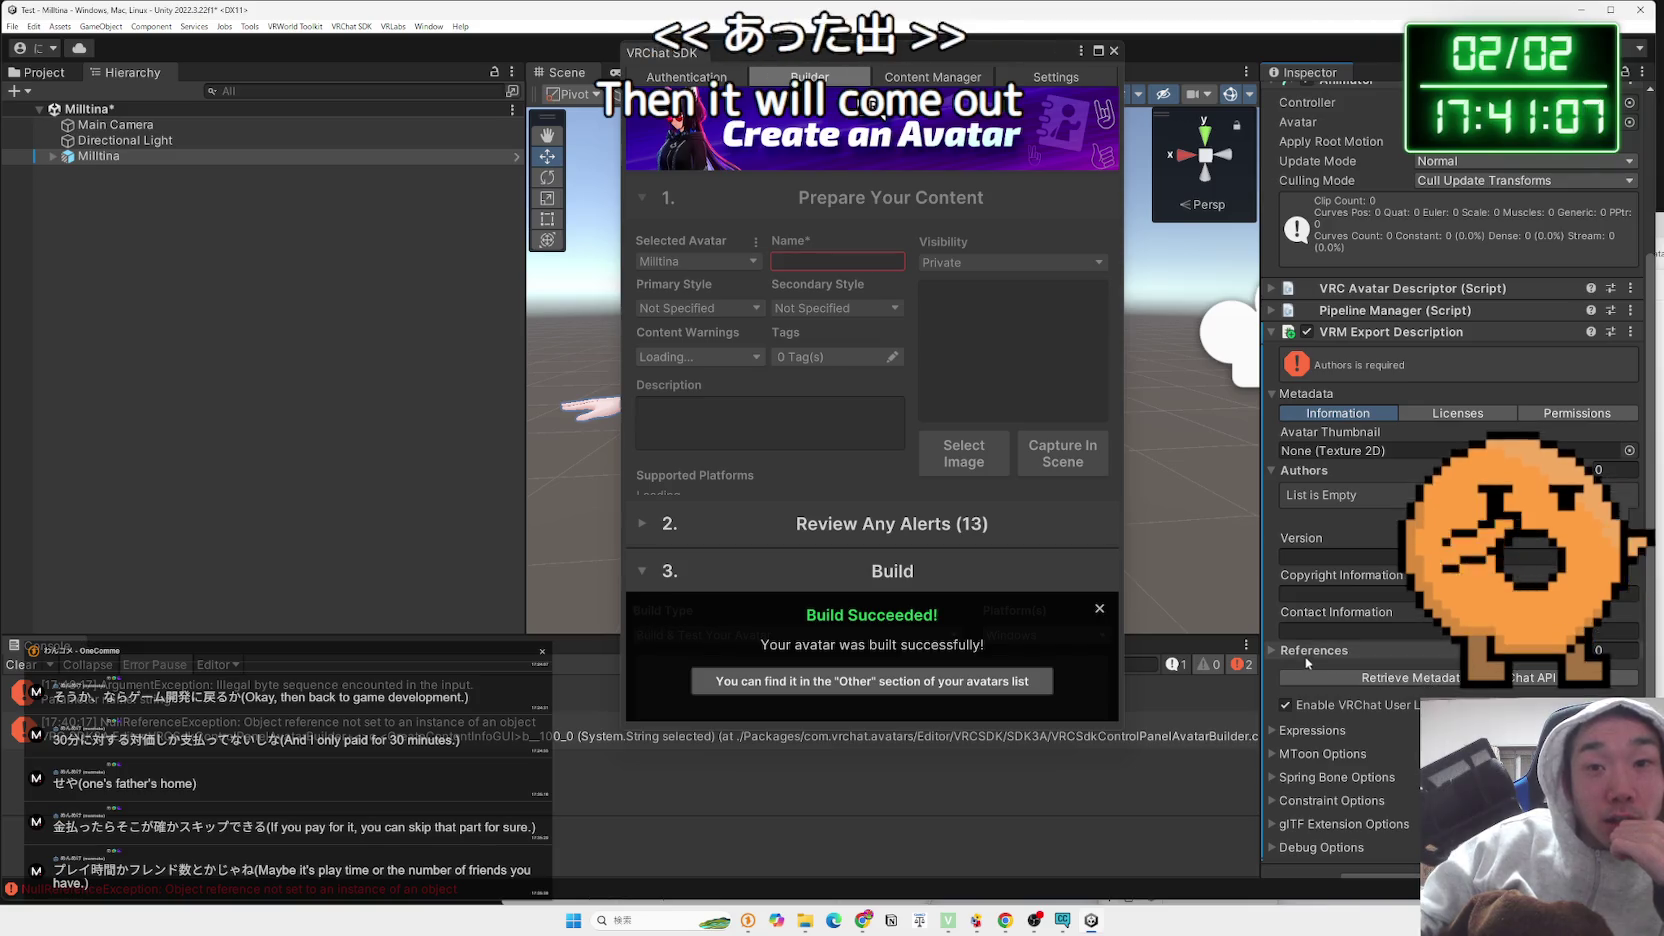
{"action": "left_click", "coordinate": [1273, 651]}
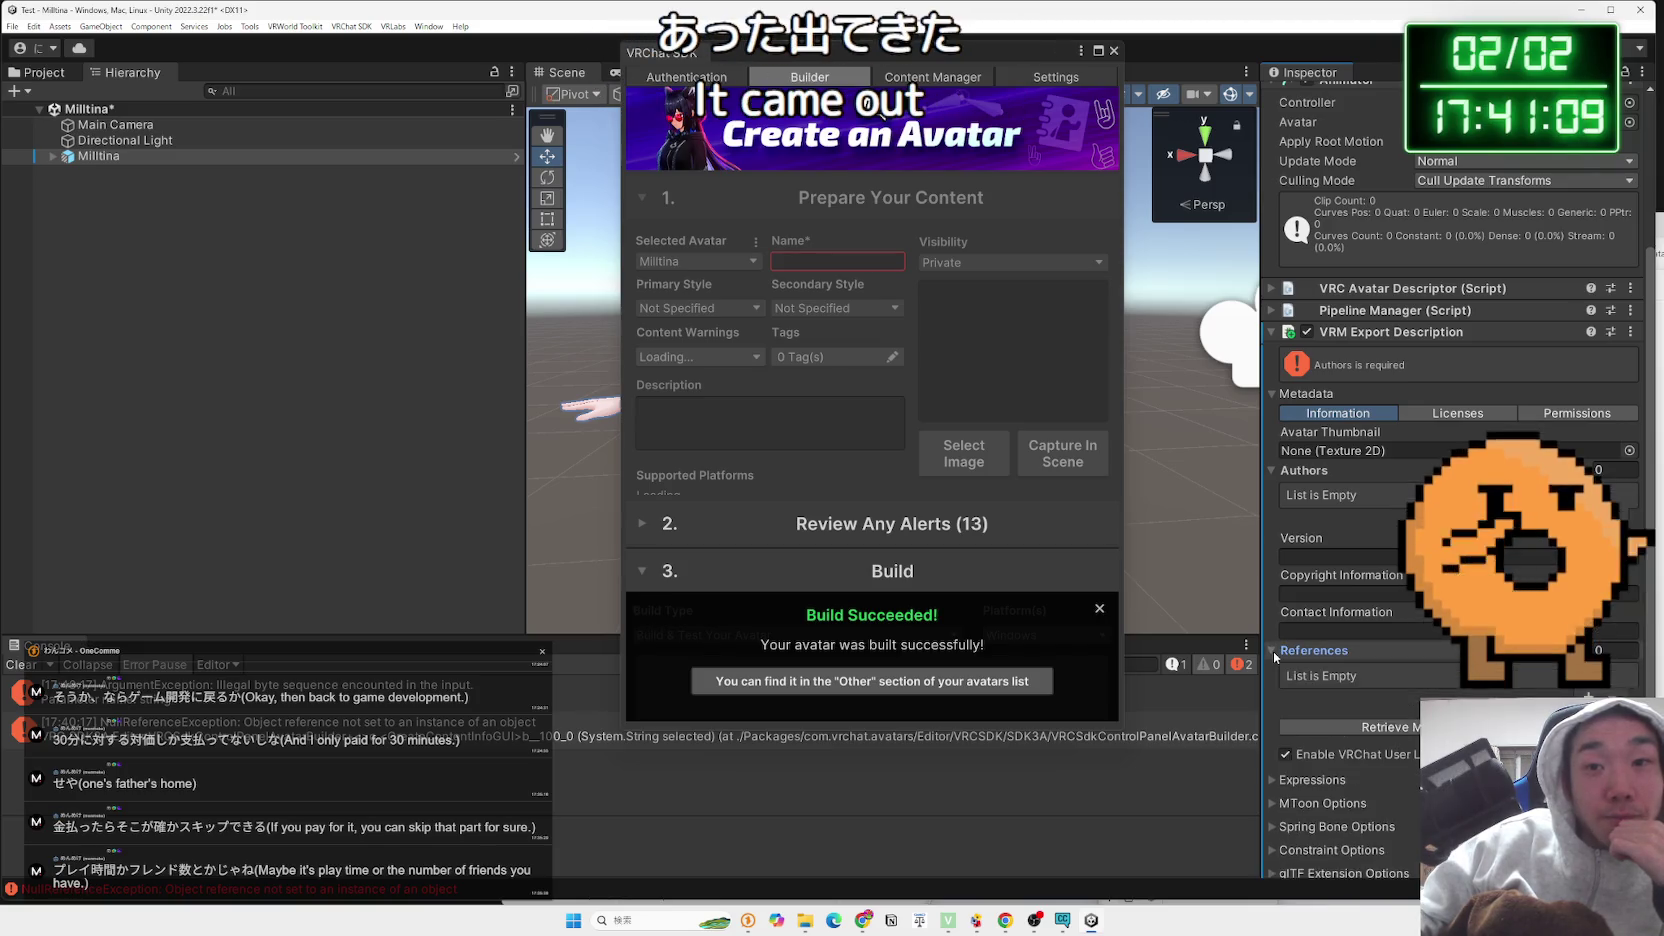
{"action": "left_click", "coordinate": [1273, 651]}
{"action": "scroll", "coordinate": [1360, 672], "scroll_direction": "down", "scroll_amount": 1}
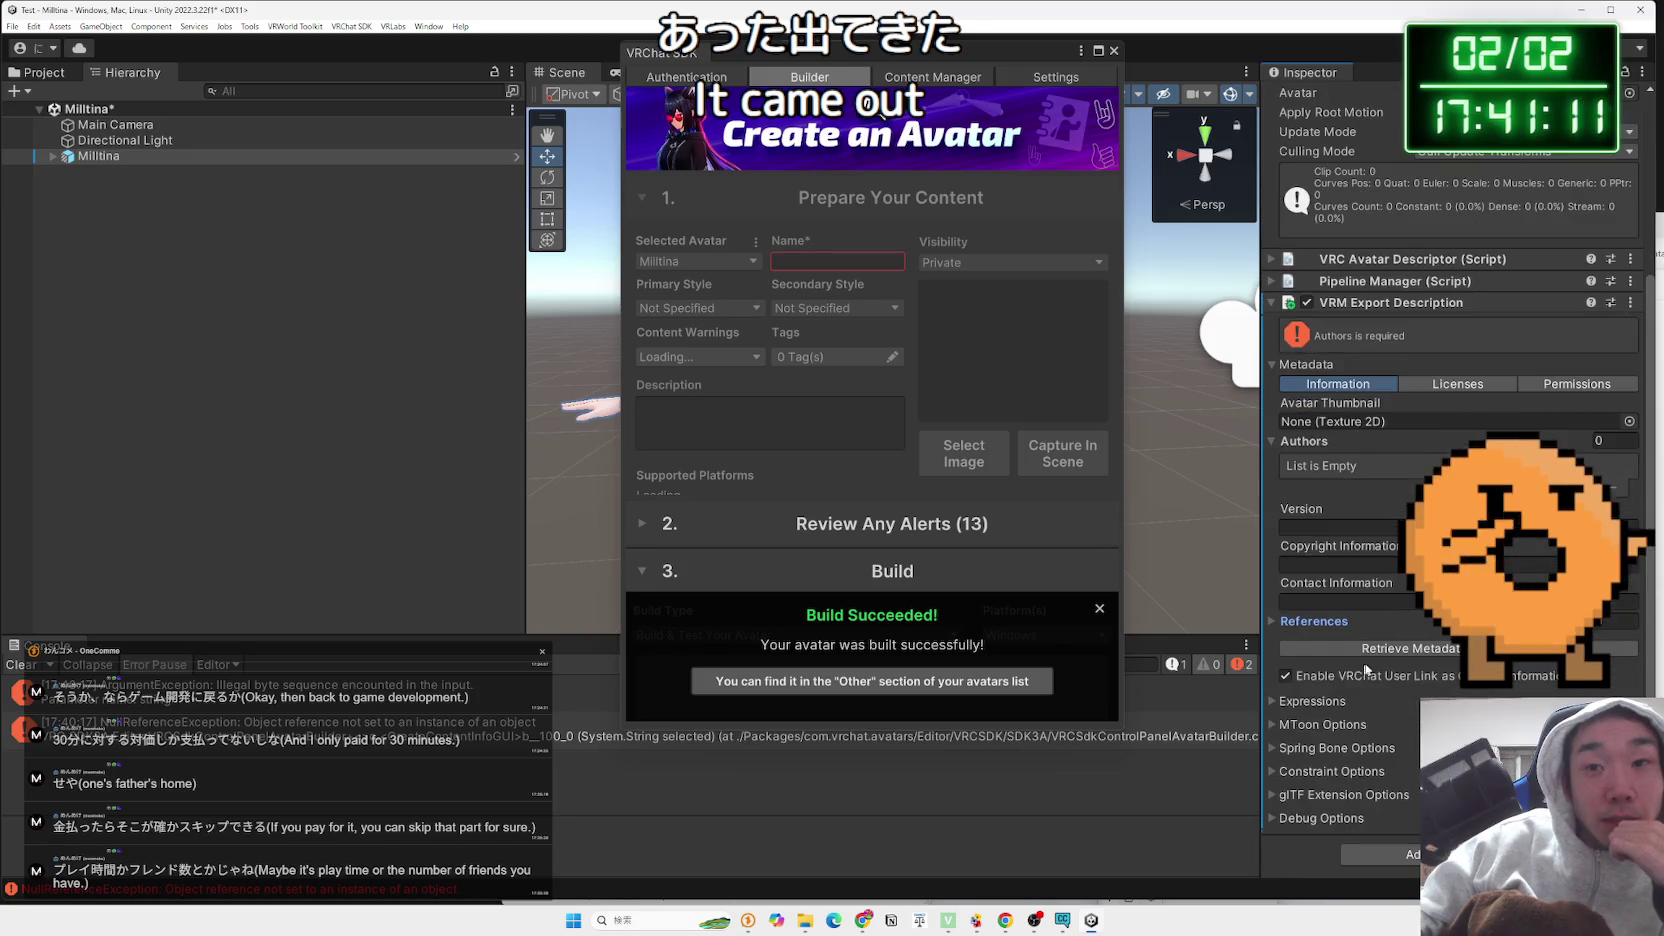
{"action": "left_click", "coordinate": [1441, 648]}
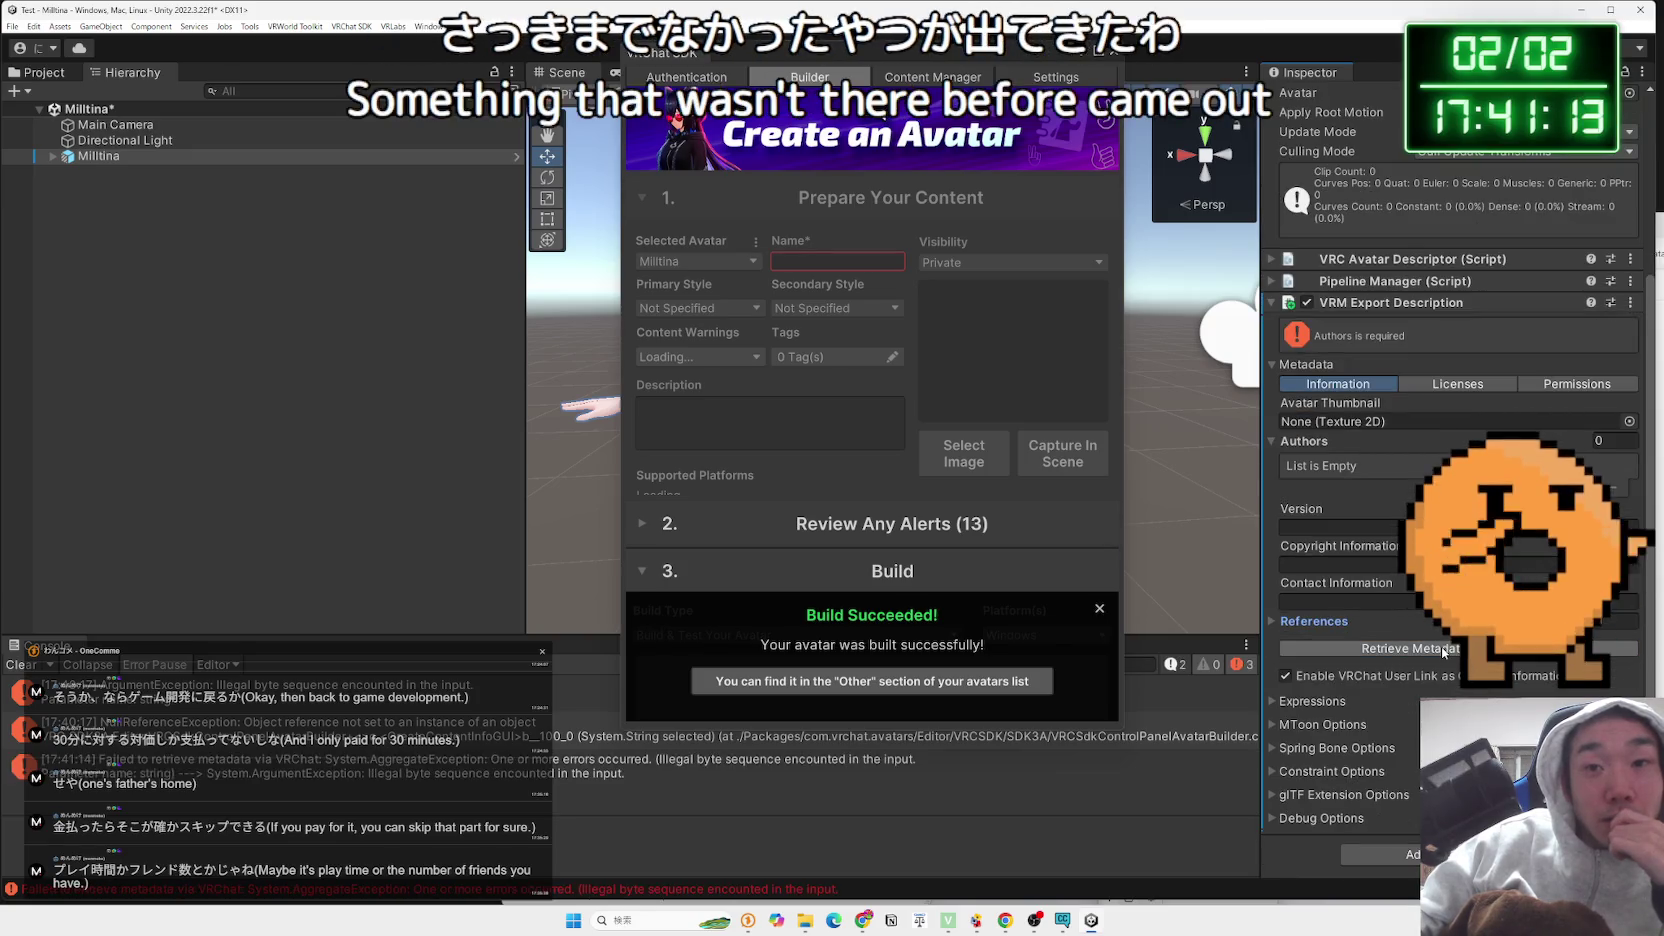
{"action": "left_click_drag", "start_coordinate": [378, 656], "coordinate": [410, 526]}
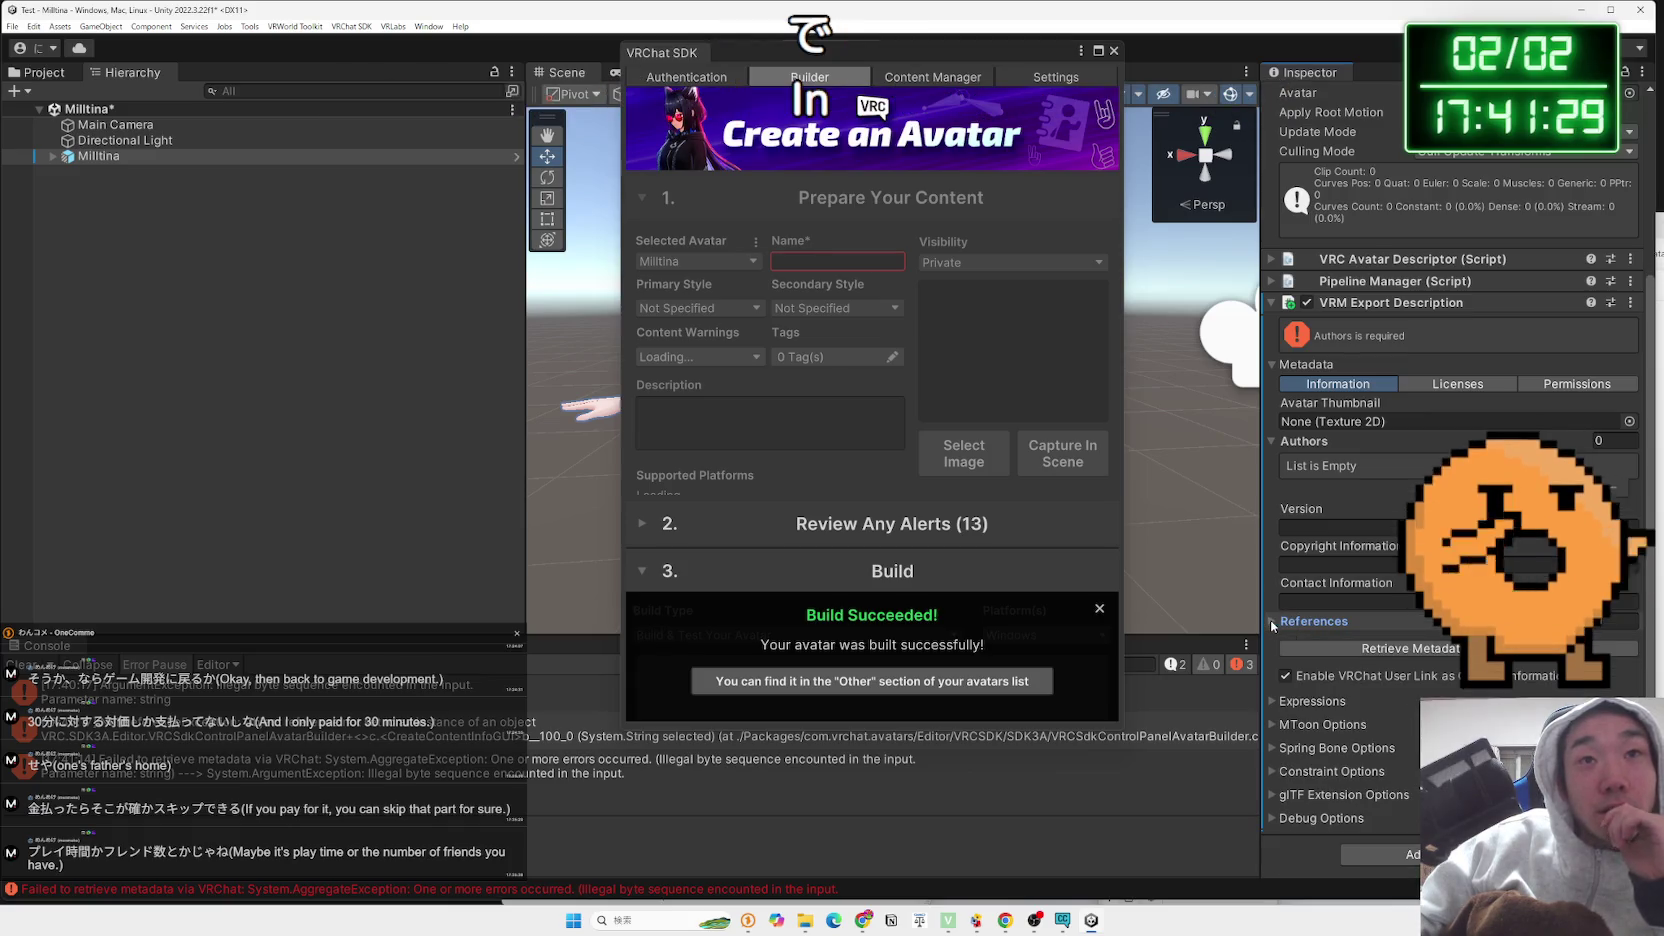
In Chrome, close the YouTube tutorial, the note.com Unity article and the VCC article tabs
{"action": "left_click", "coordinate": [863, 920]}
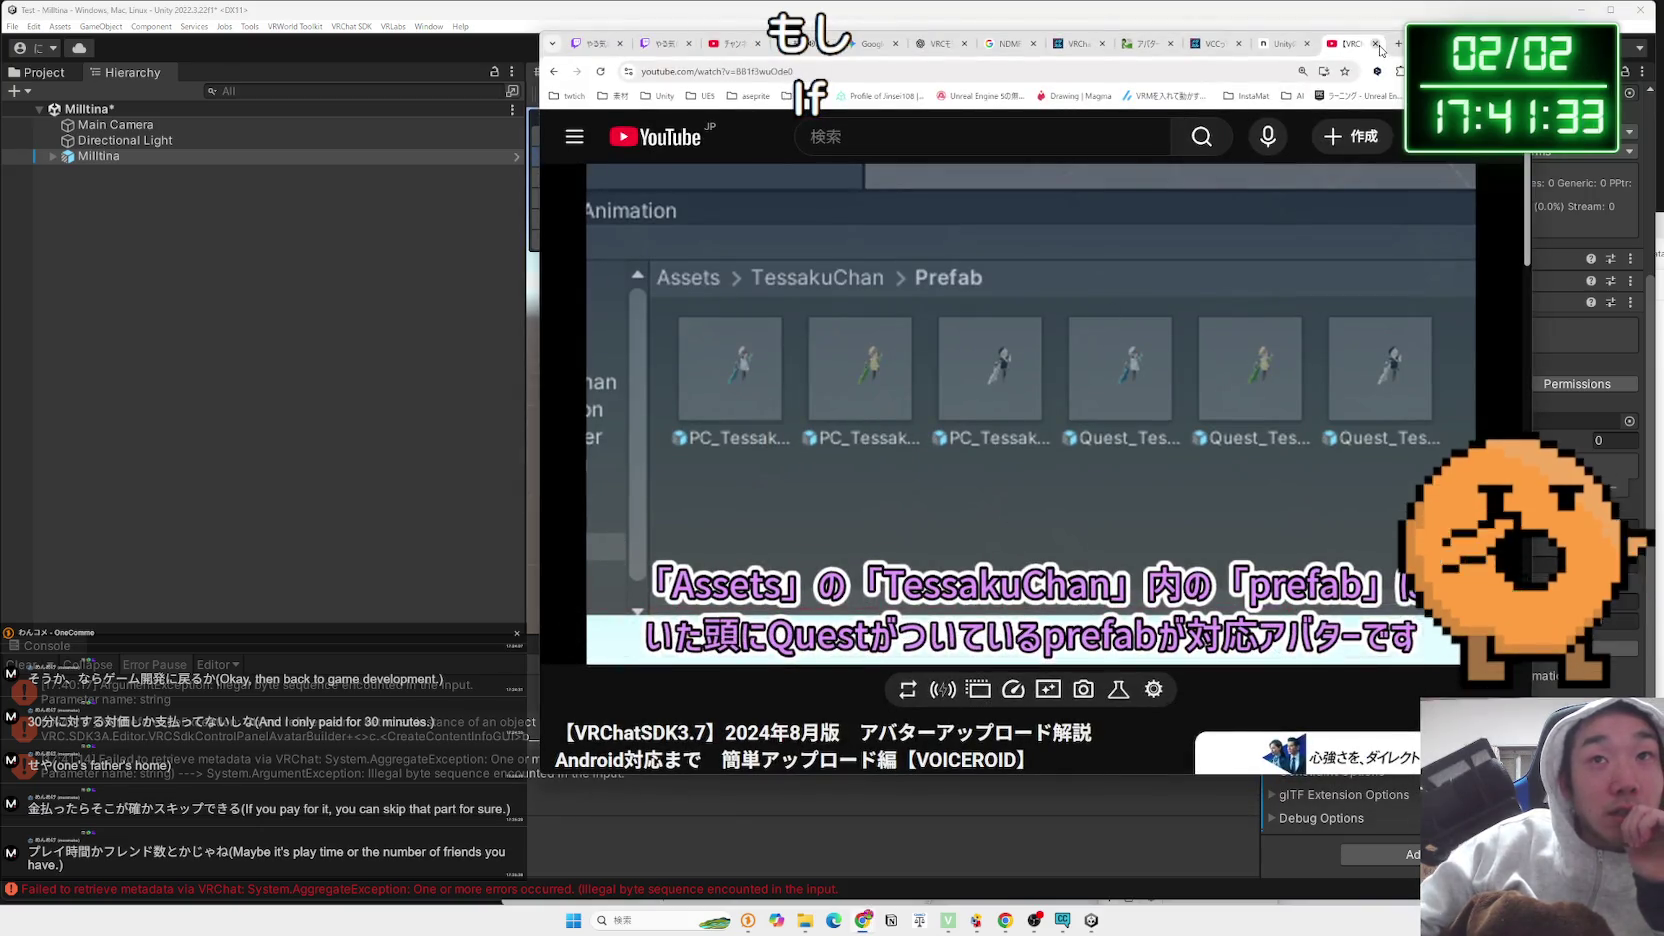
{"action": "left_click", "coordinate": [1376, 44]}
{"action": "scroll", "coordinate": [1117, 282], "scroll_direction": "up", "scroll_amount": 4}
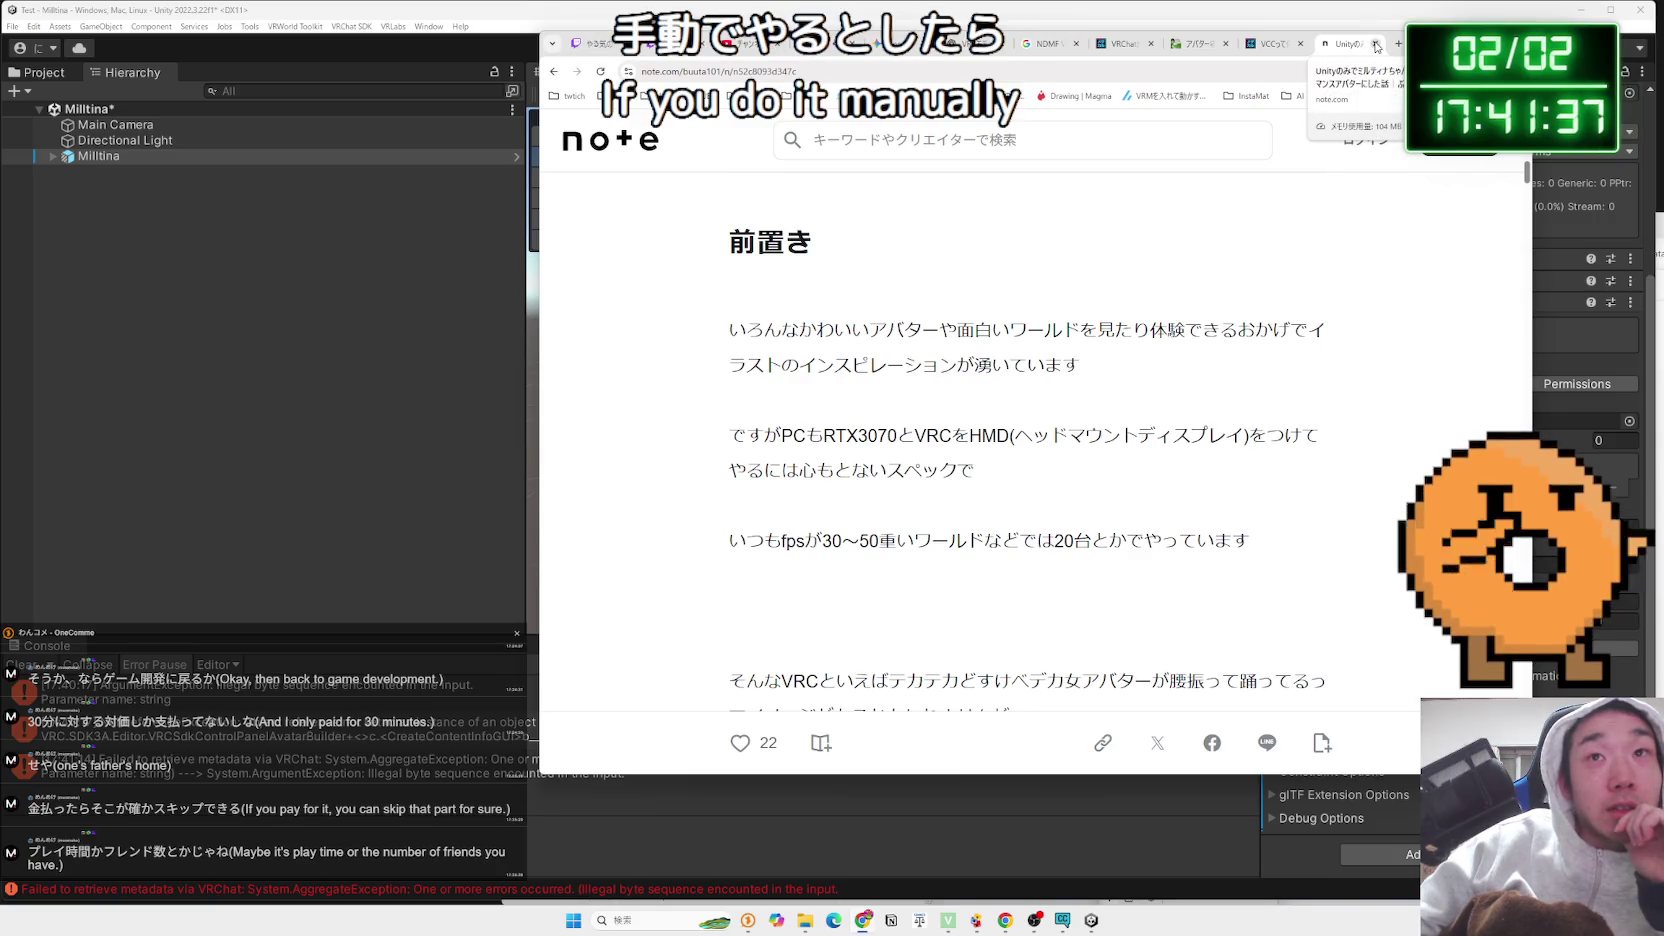
{"action": "left_click", "coordinate": [1376, 45]}
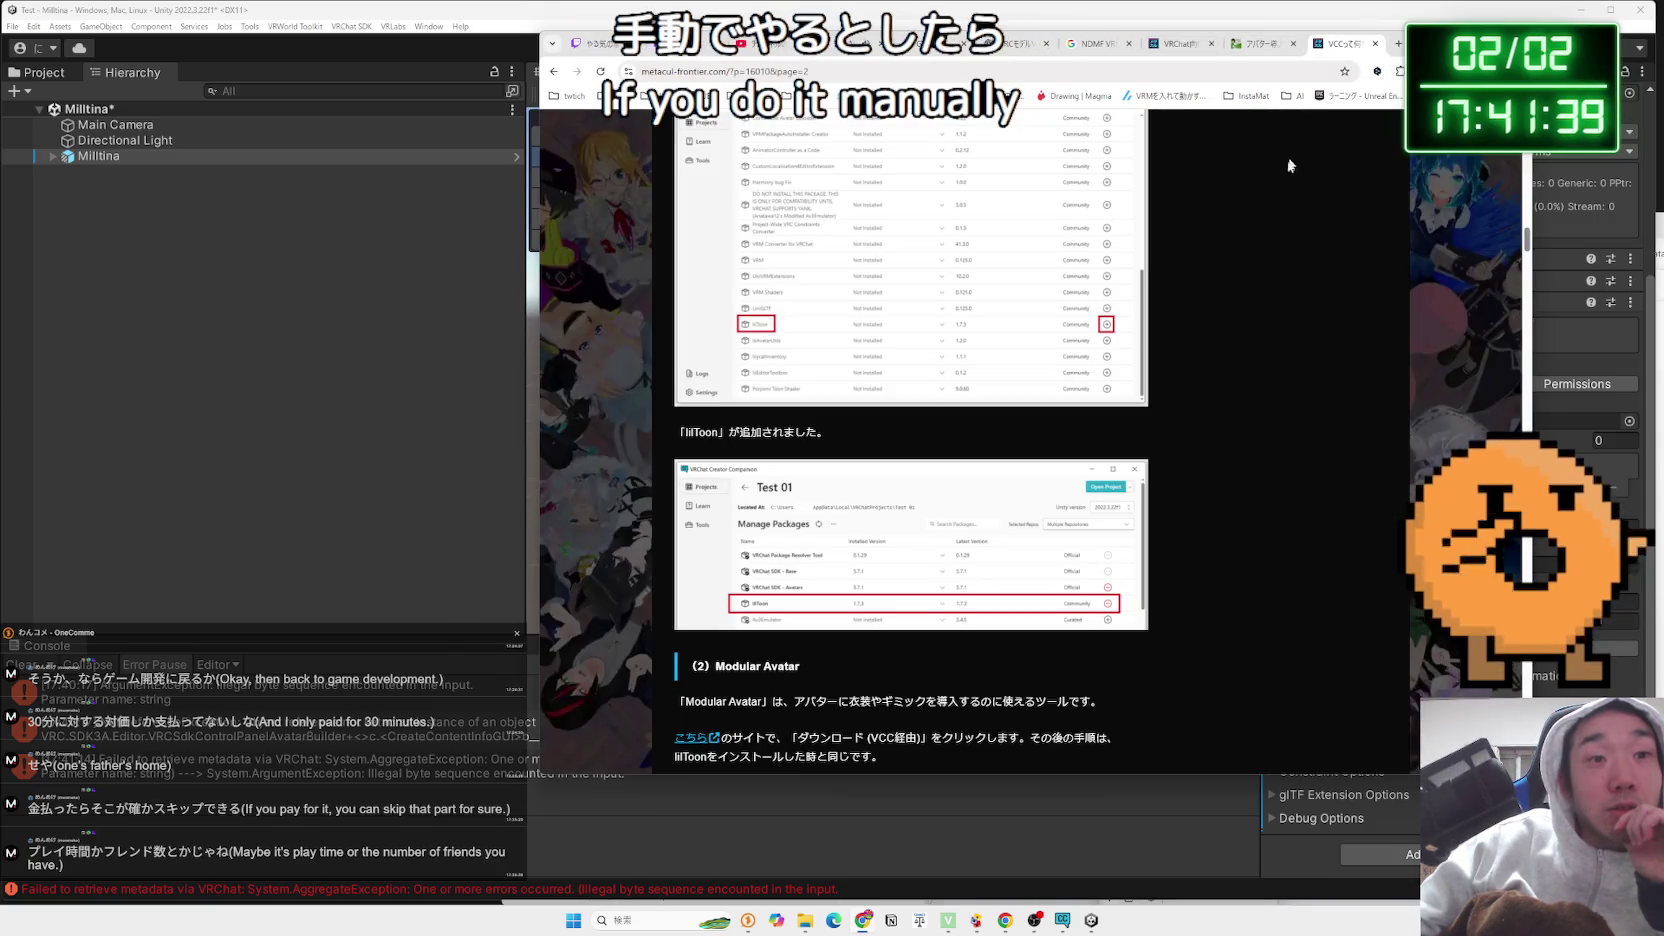
{"action": "scroll", "coordinate": [1257, 240], "scroll_direction": "down", "scroll_amount": 12}
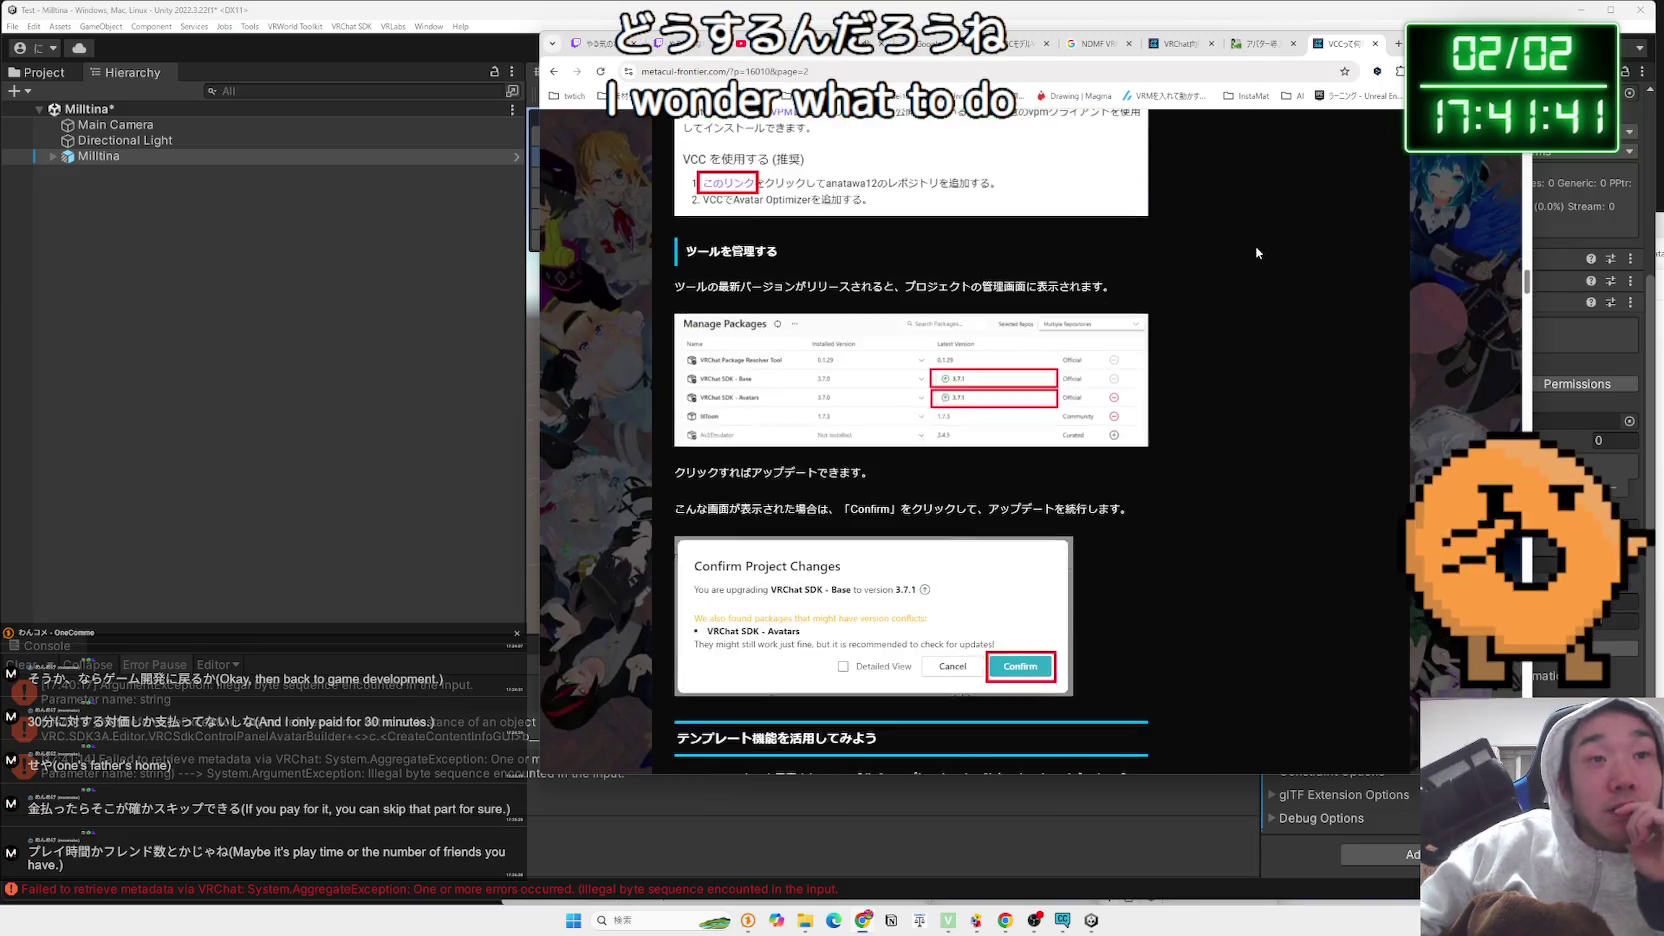
{"action": "scroll", "coordinate": [1257, 253], "scroll_direction": "down", "scroll_amount": 8}
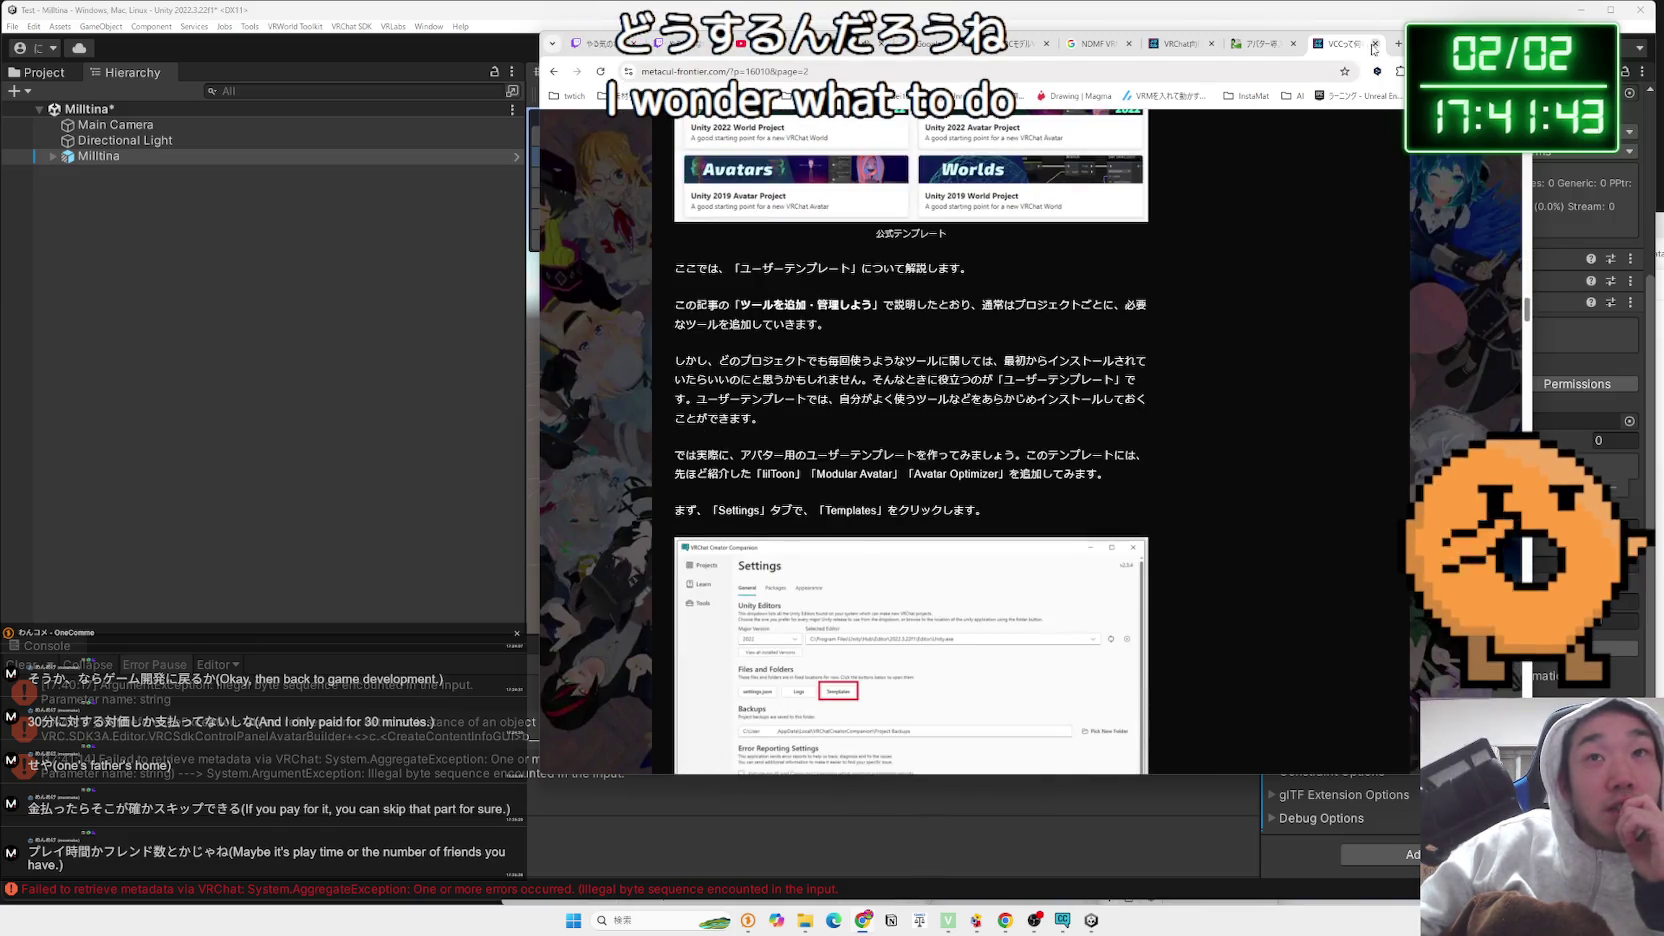
{"action": "left_click", "coordinate": [1375, 45]}
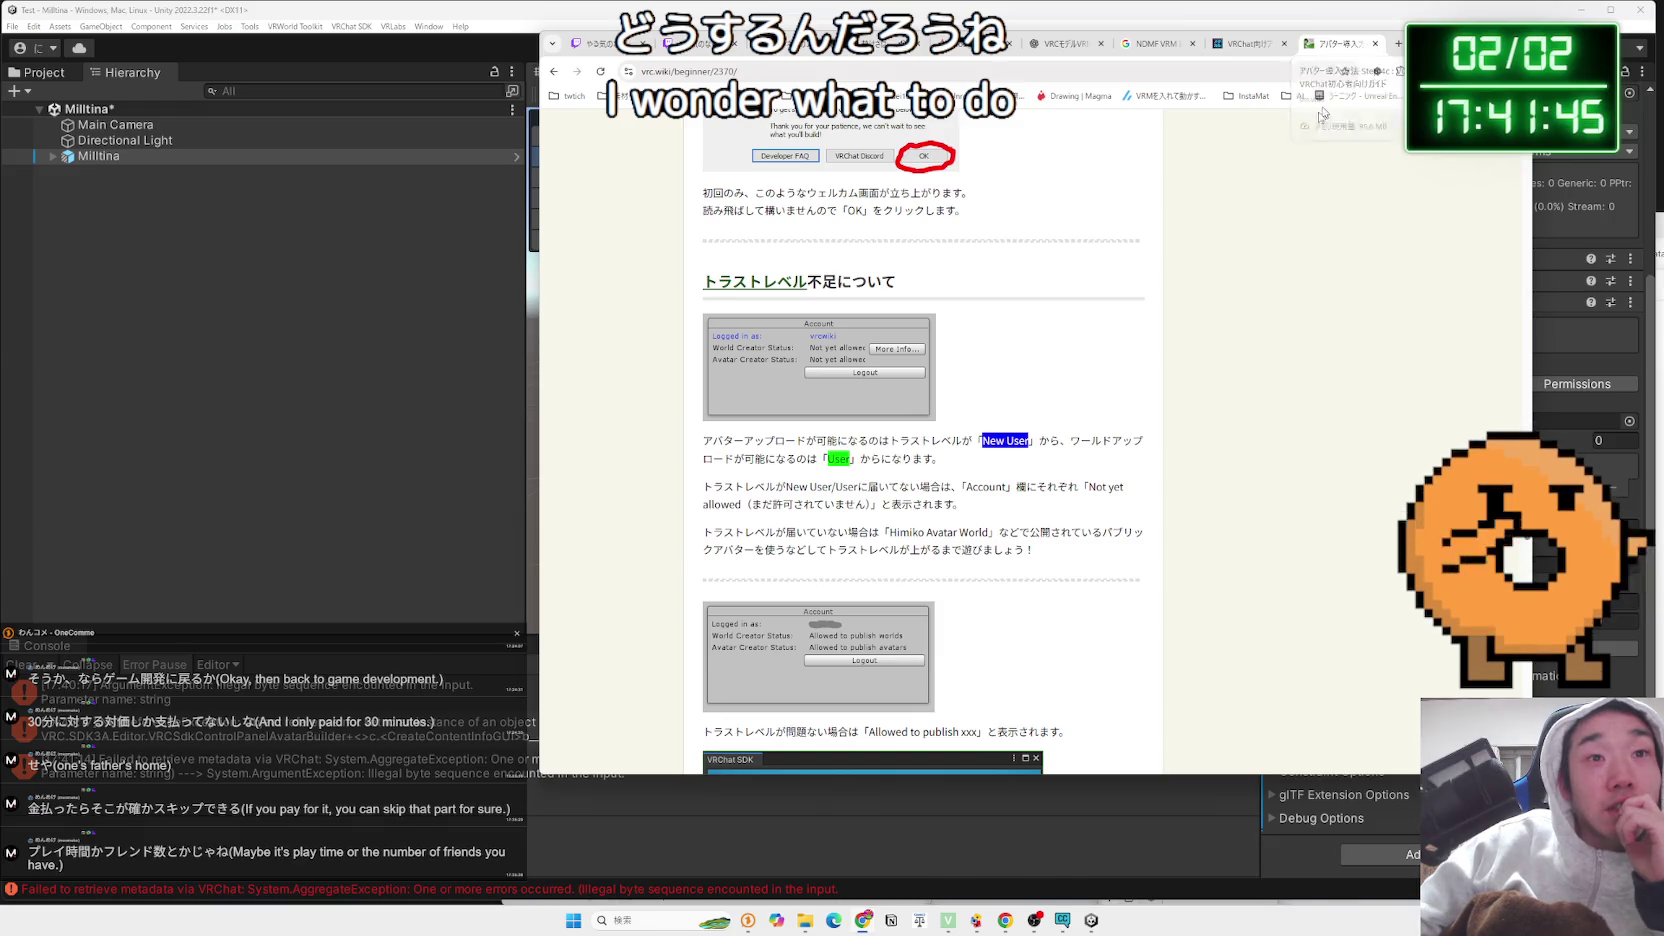
Skim the metacul-frontier VRM export article, then switch to the note.com VRChat VRM article
{"action": "scroll", "coordinate": [1210, 297], "scroll_direction": "down", "scroll_amount": 3}
{"action": "scroll", "coordinate": [1209, 297], "scroll_direction": "up", "scroll_amount": 1}
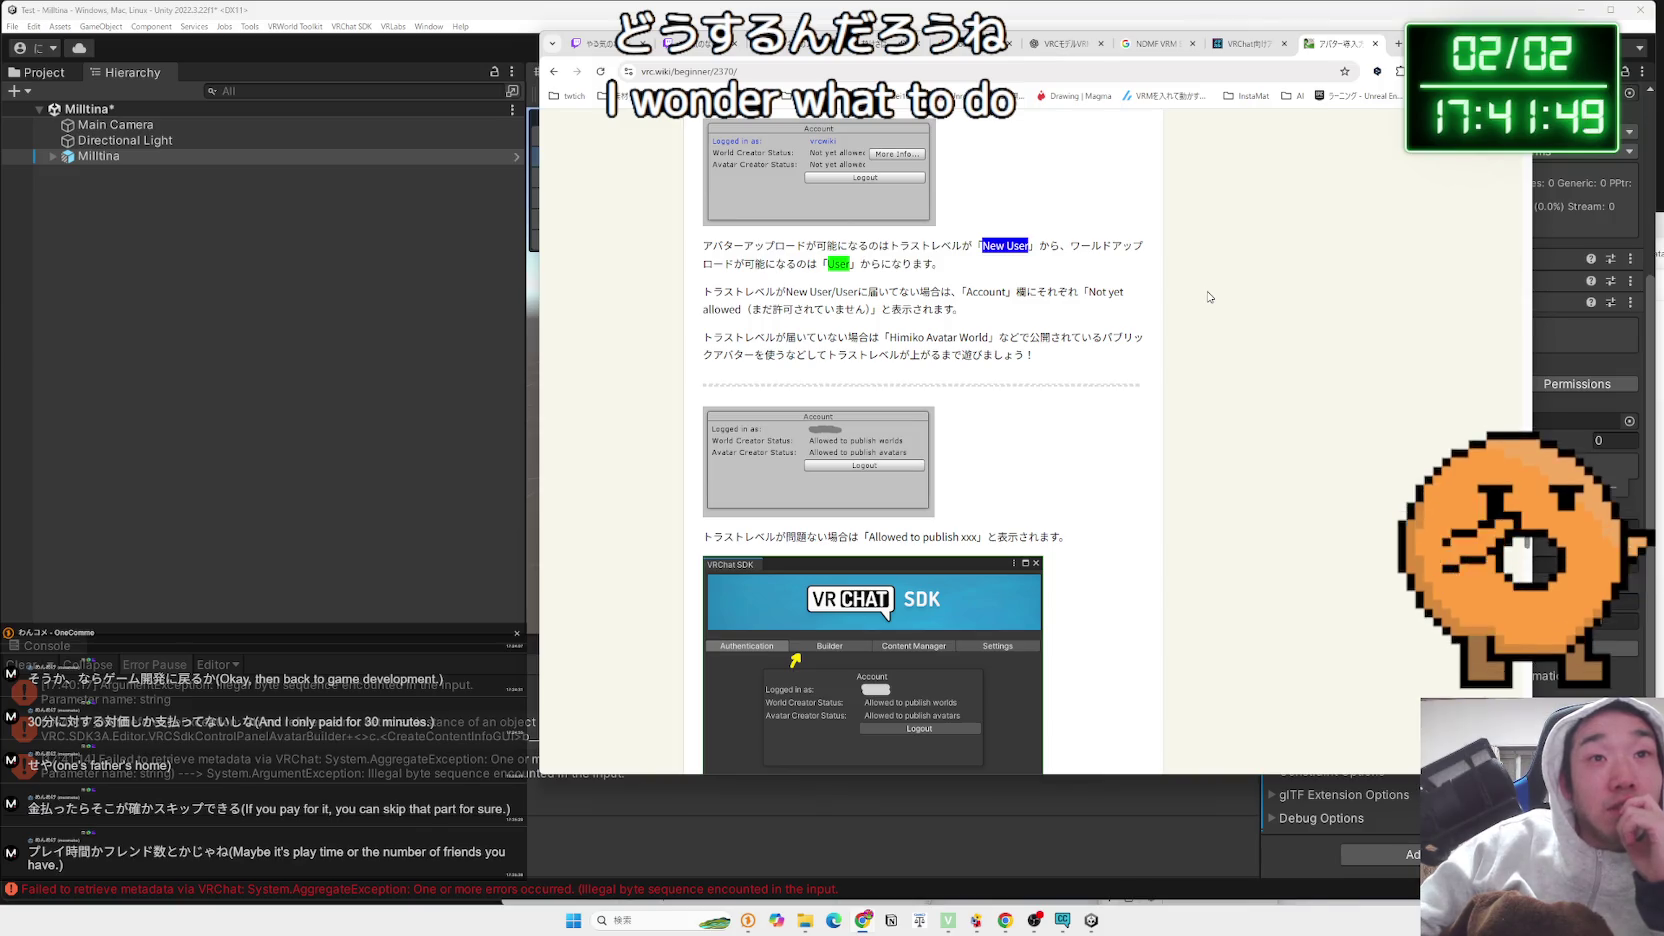
{"action": "left_click", "coordinate": [1248, 44]}
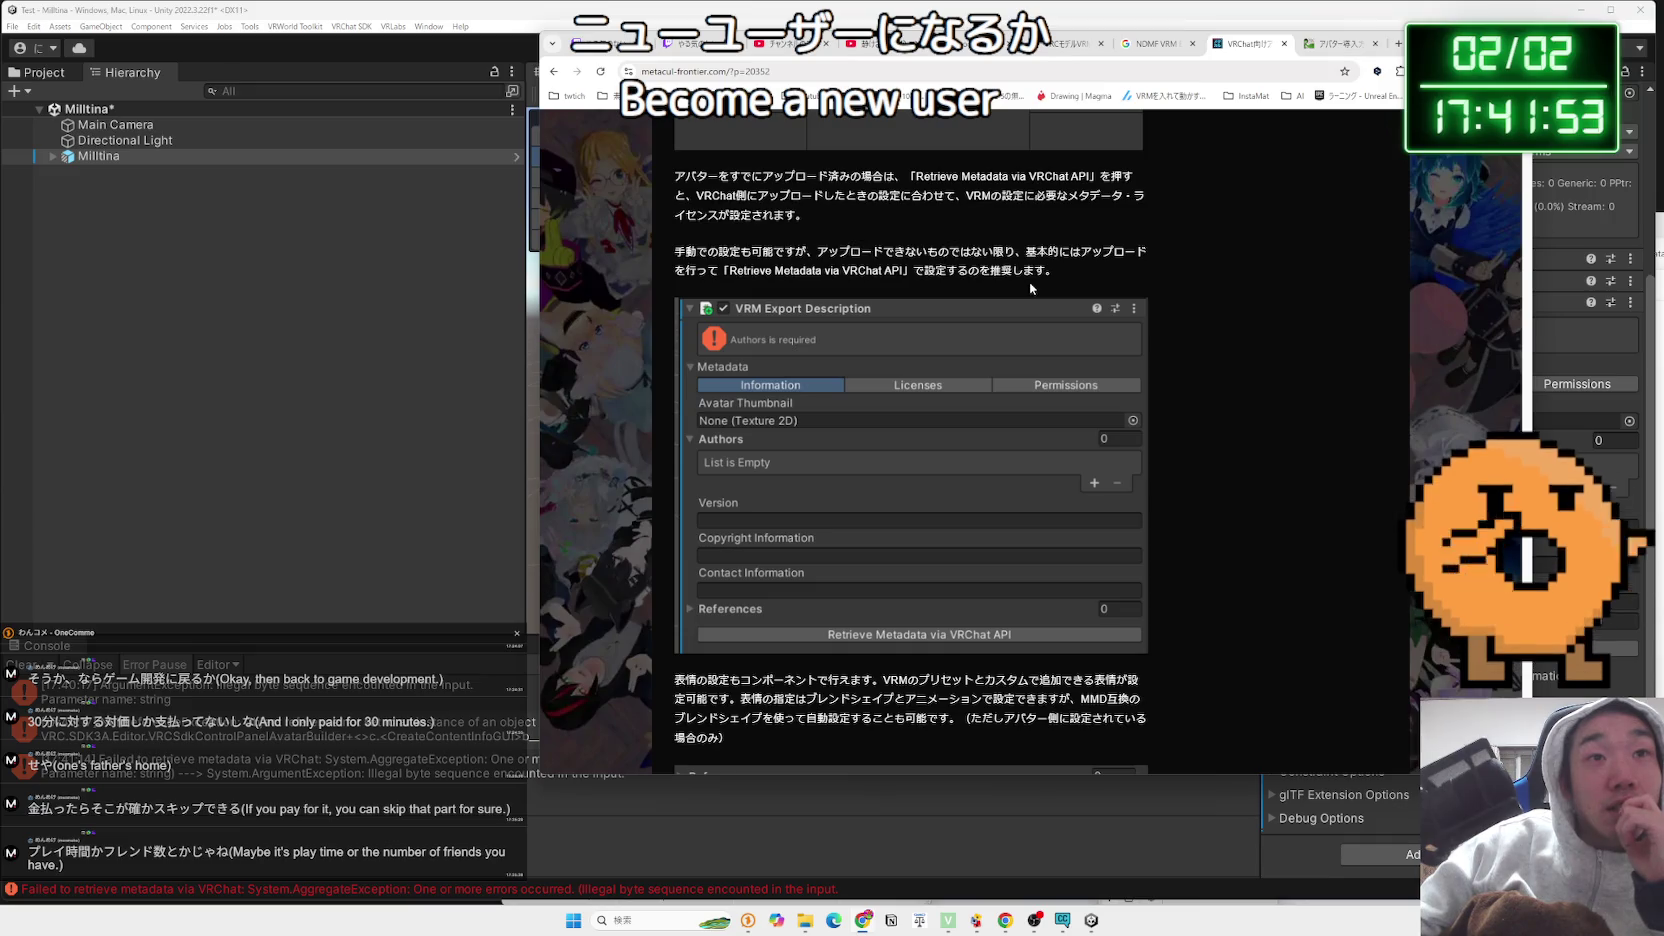
{"action": "scroll", "coordinate": [1030, 281], "scroll_direction": "down", "scroll_amount": 2}
{"action": "scroll", "coordinate": [1030, 288], "scroll_direction": "up", "scroll_amount": 2}
{"action": "scroll", "coordinate": [1030, 288], "scroll_direction": "up", "scroll_amount": 1}
{"action": "left_click", "coordinate": [1155, 43]}
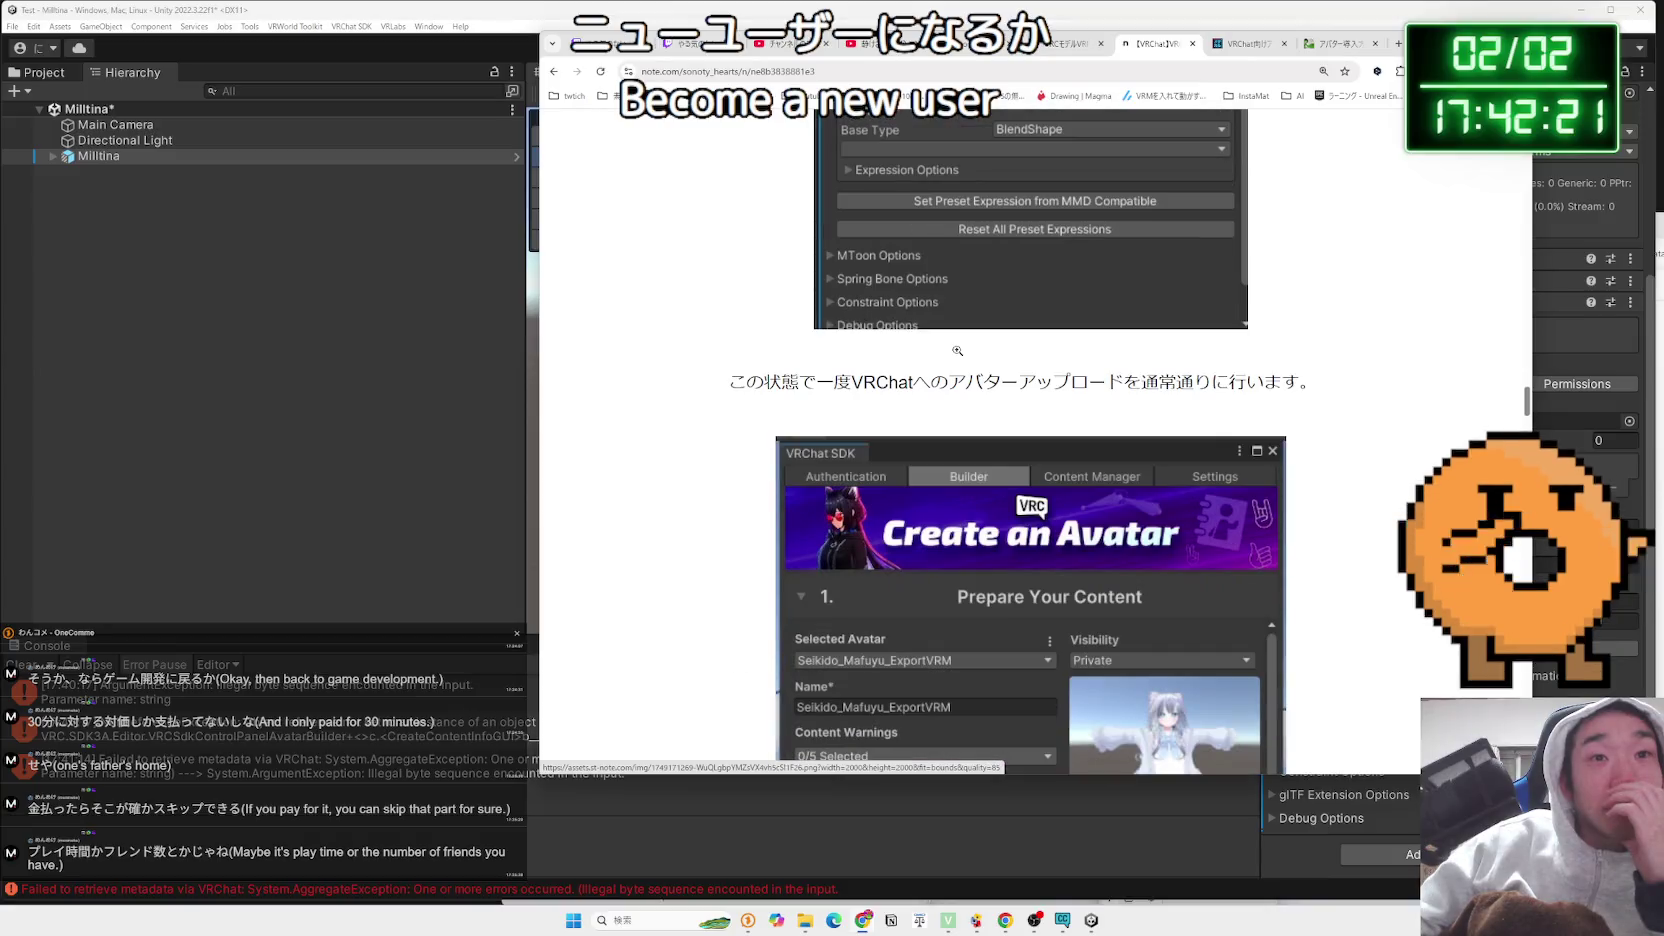
Read the opening of the note.com VRM export article, highlighting and clearing two passages
{"action": "scroll", "coordinate": [1030, 450], "scroll_direction": "down", "scroll_amount": 1}
{"action": "left_click_drag", "start_coordinate": [735, 317], "coordinate": [1330, 322]}
{"action": "left_click", "coordinate": [1330, 322]}
{"action": "scroll", "coordinate": [1327, 371], "scroll_direction": "down", "scroll_amount": 5}
{"action": "scroll", "coordinate": [1327, 371], "scroll_direction": "down", "scroll_amount": 8}
{"action": "scroll", "coordinate": [1327, 371], "scroll_direction": "down", "scroll_amount": 3}
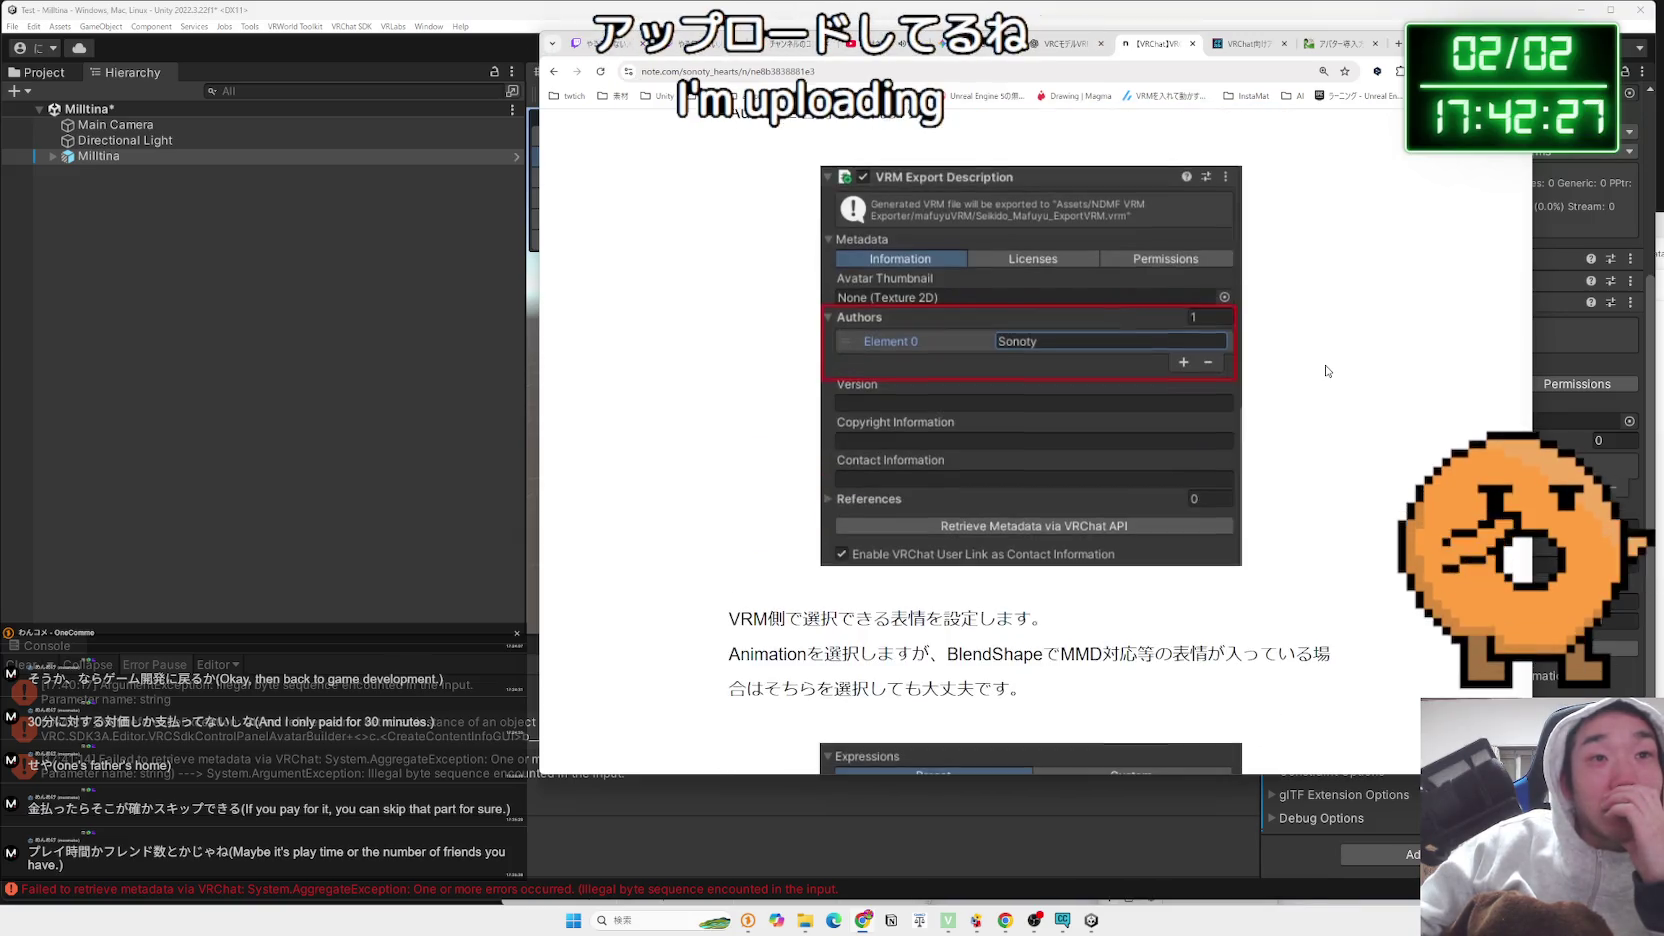
{"action": "scroll", "coordinate": [1326, 371], "scroll_direction": "down", "scroll_amount": 3}
{"action": "mouse_move", "coordinate": [1030, 365]}
{"action": "left_mouse_down"}
{"action": "mouse_move", "coordinate": [1078, 330]}
{"action": "mouse_move", "coordinate": [735, 293]}
{"action": "left_mouse_up"}
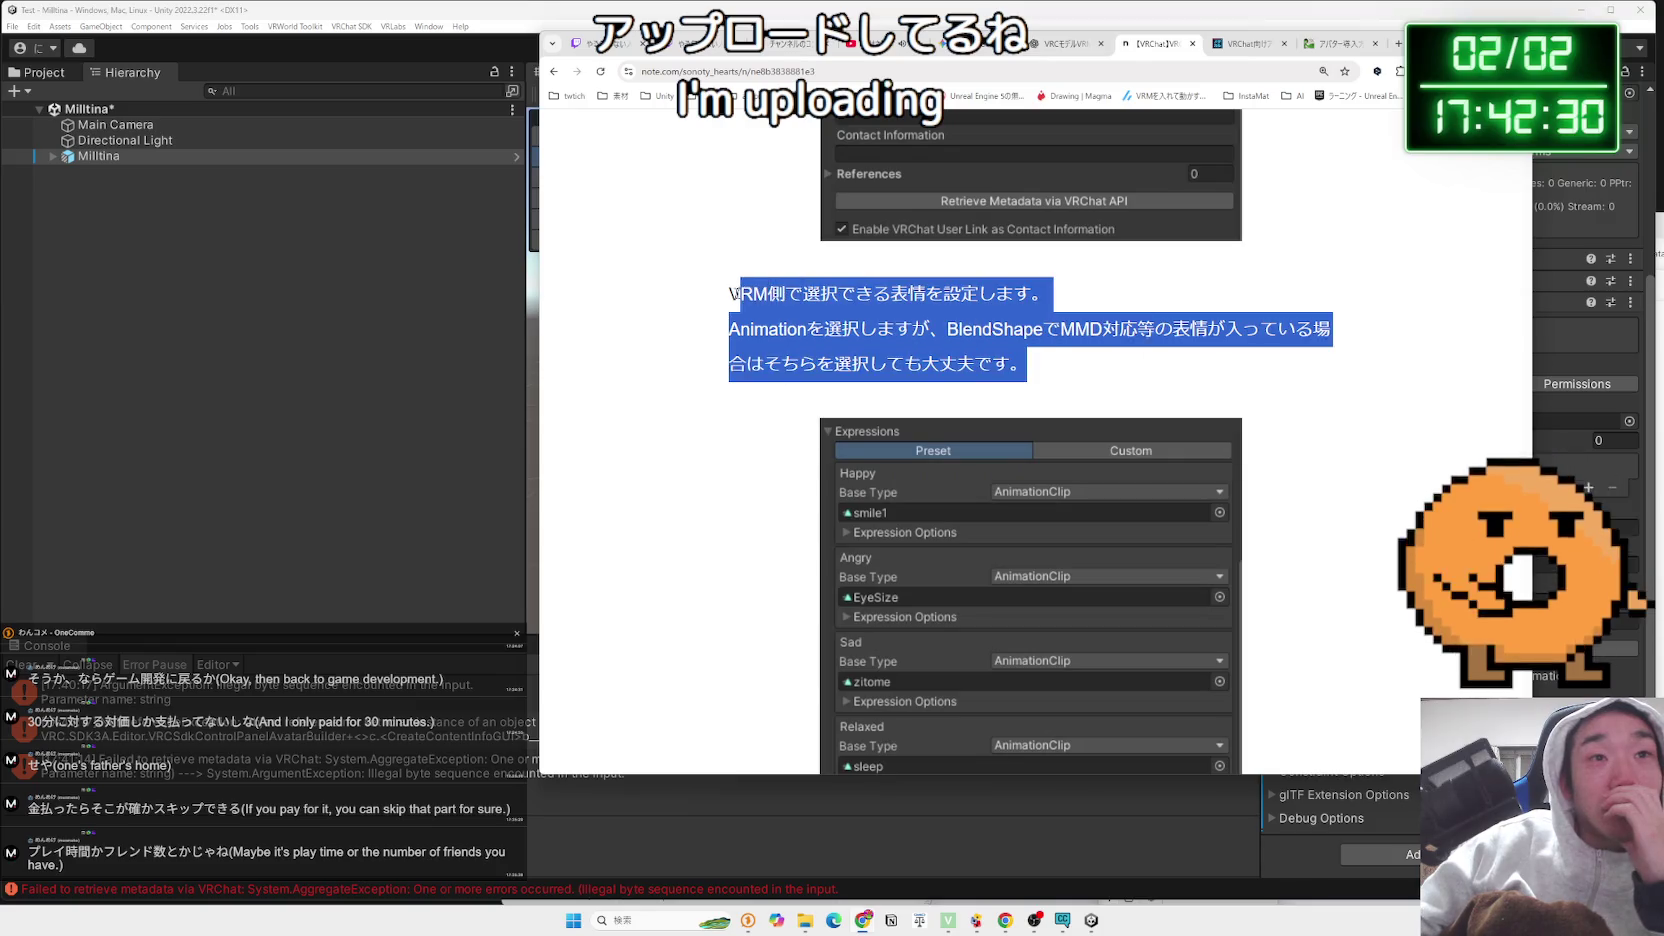
{"action": "left_click", "coordinate": [1061, 362]}
{"action": "scroll", "coordinate": [1246, 383], "scroll_direction": "down", "scroll_amount": 4}
{"action": "scroll", "coordinate": [1246, 383], "scroll_direction": "down", "scroll_amount": 4}
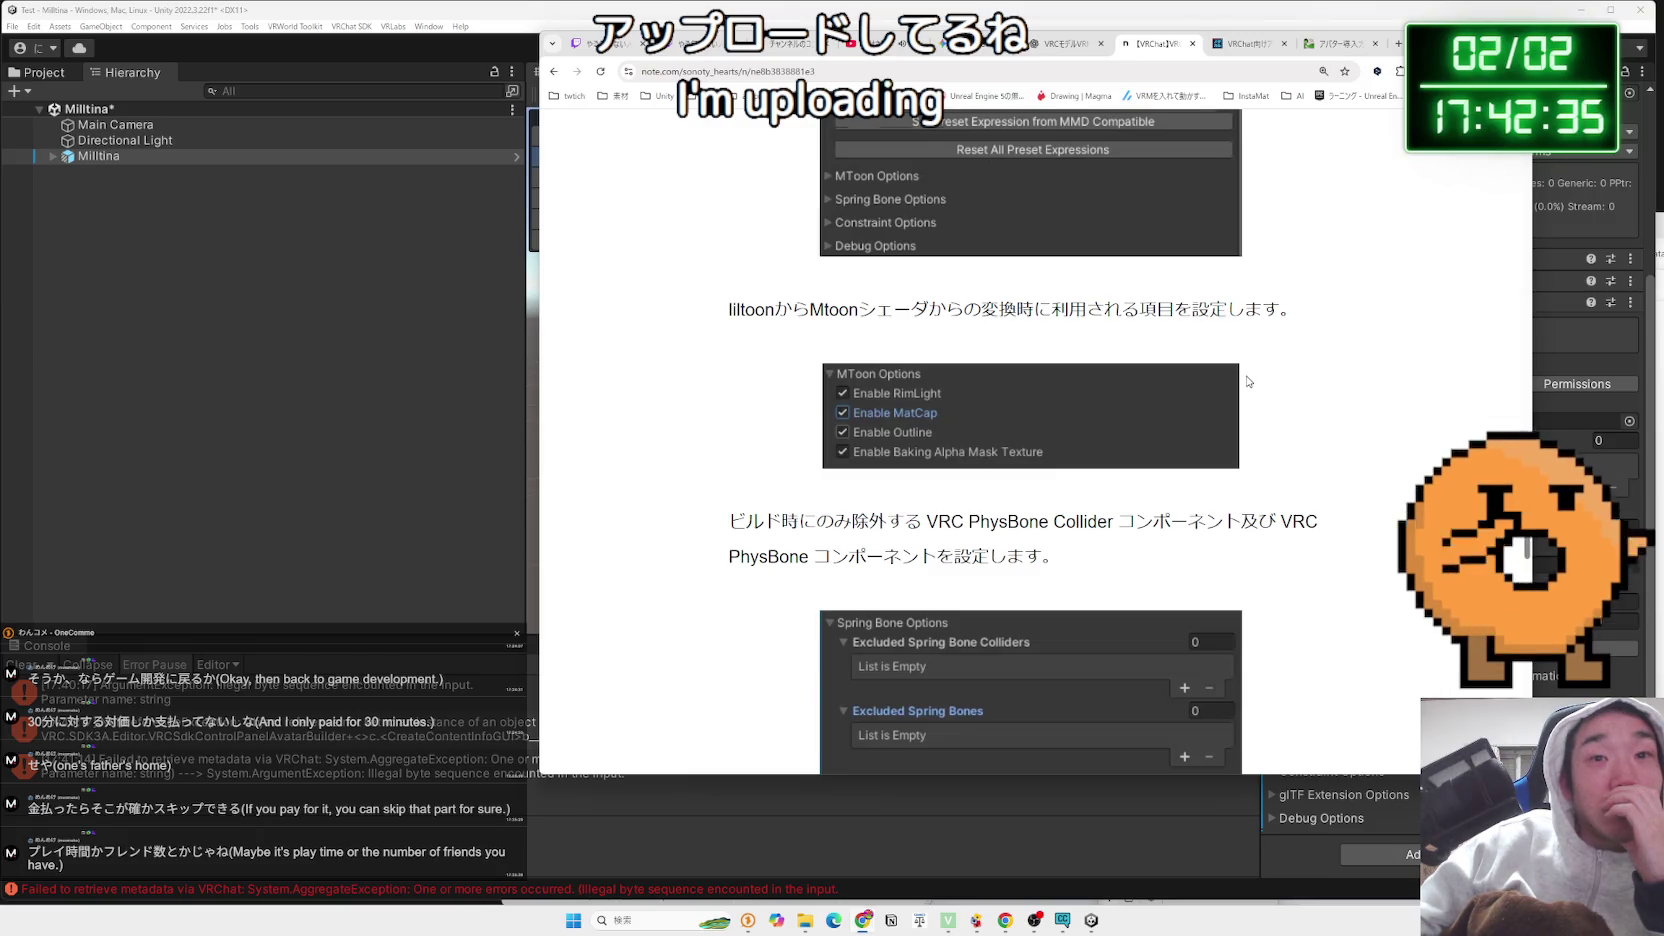
{"action": "scroll", "coordinate": [1246, 381], "scroll_direction": "down", "scroll_amount": 7}
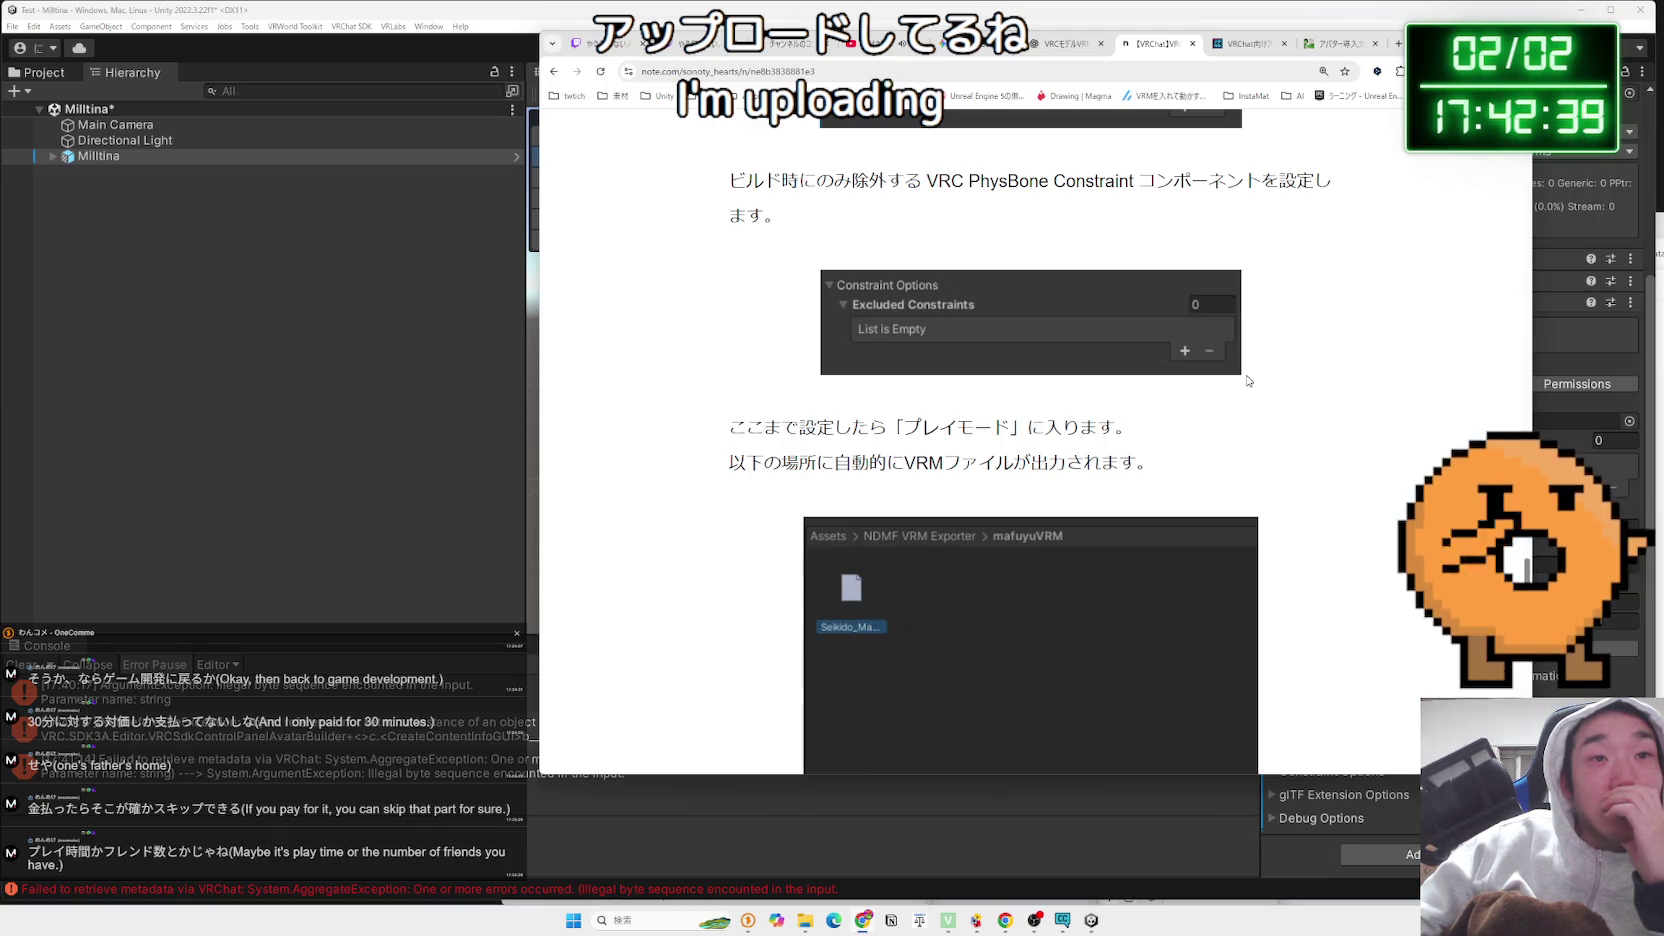
Scroll back and forth through the Authors, expression and MToon export settings
{"action": "scroll", "coordinate": [1247, 380], "scroll_direction": "up", "scroll_amount": 1}
{"action": "scroll", "coordinate": [1294, 374], "scroll_direction": "up", "scroll_amount": 9}
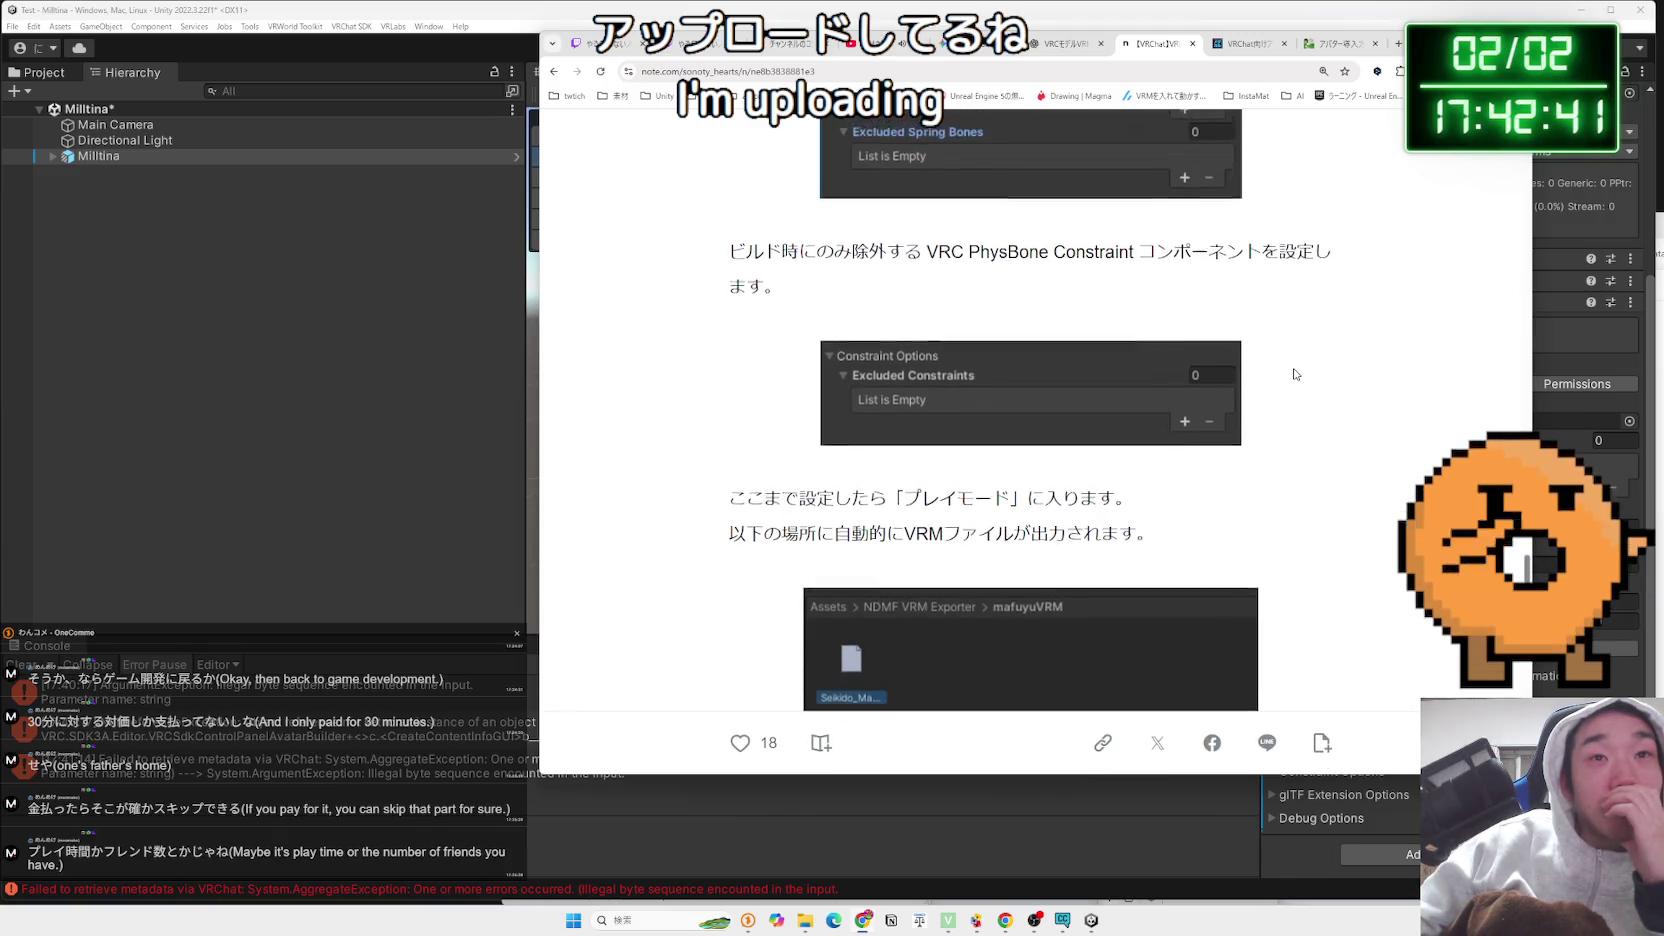
{"action": "scroll", "coordinate": [1292, 372], "scroll_direction": "down", "scroll_amount": 8}
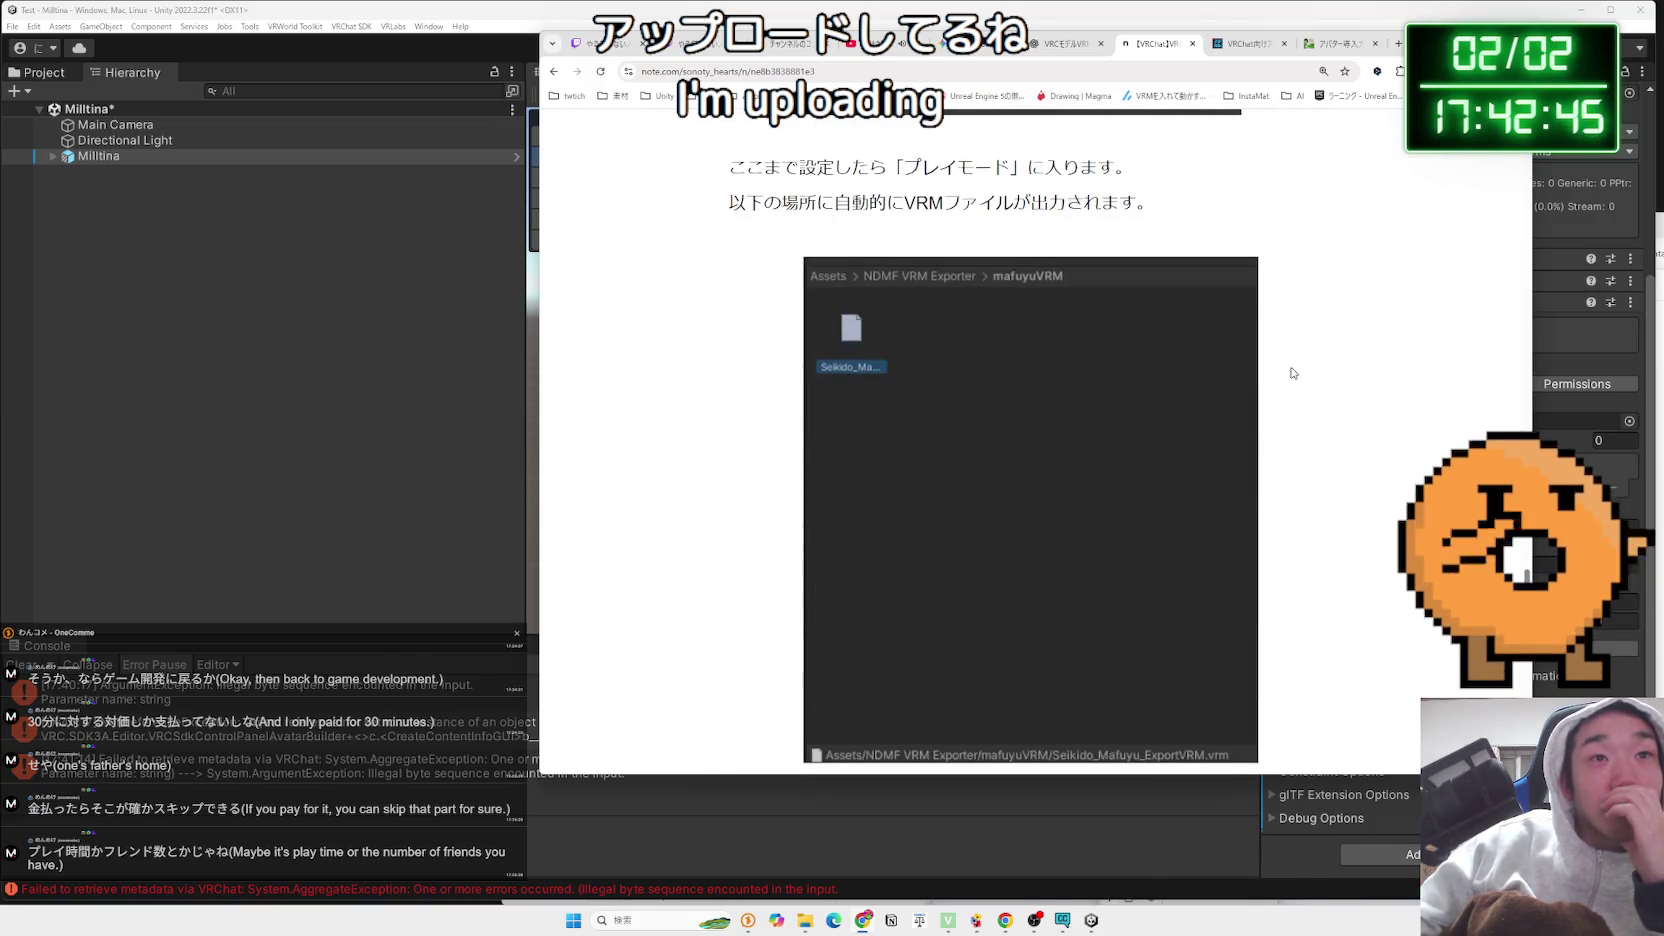
{"action": "scroll", "coordinate": [1292, 372], "scroll_direction": "down", "scroll_amount": 4}
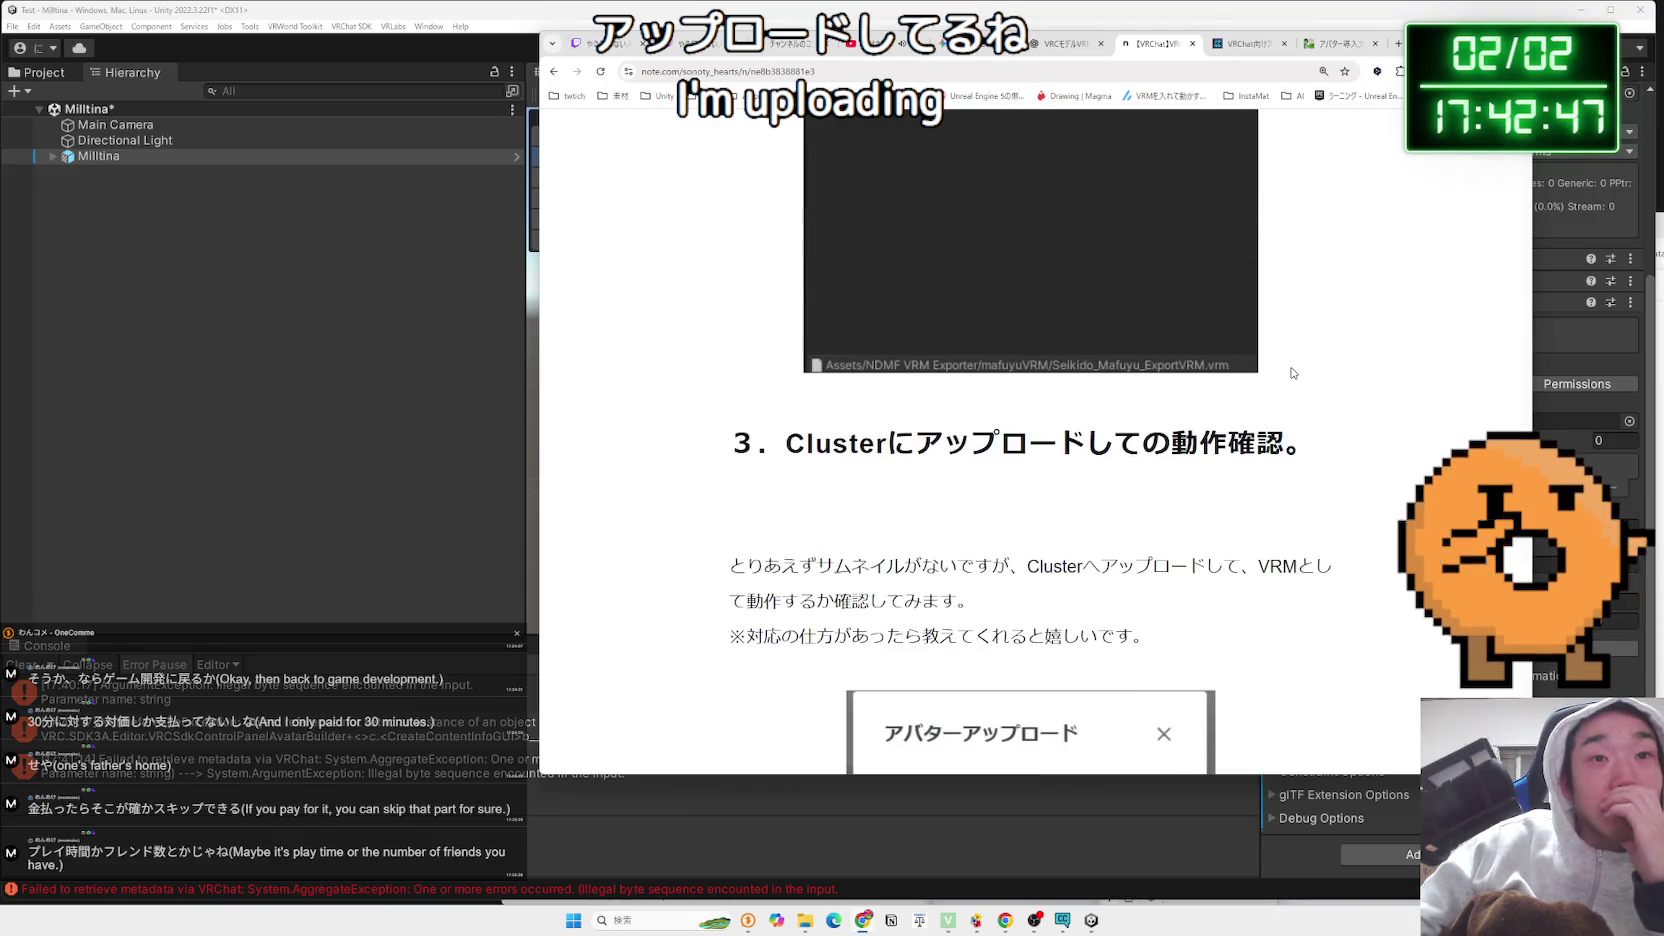
{"action": "scroll", "coordinate": [1292, 372], "scroll_direction": "down", "scroll_amount": 5}
{"action": "scroll", "coordinate": [1292, 372], "scroll_direction": "up", "scroll_amount": 3}
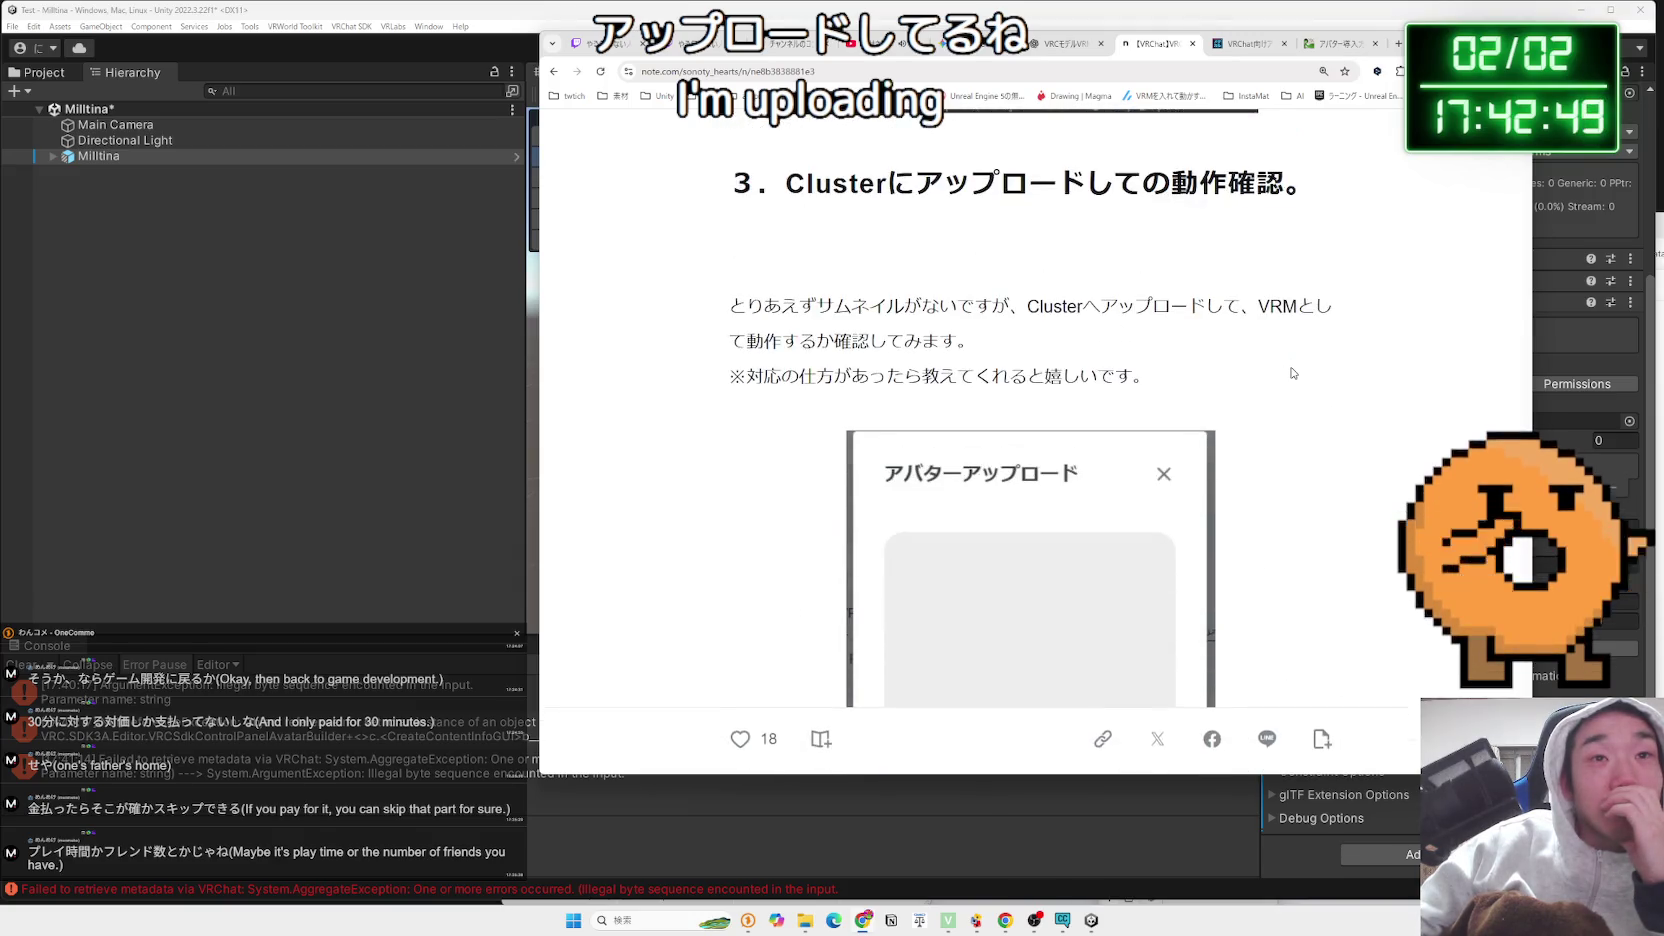
{"action": "scroll", "coordinate": [1292, 372], "scroll_direction": "down", "scroll_amount": 8}
{"action": "scroll", "coordinate": [1290, 372], "scroll_direction": "up", "scroll_amount": 11}
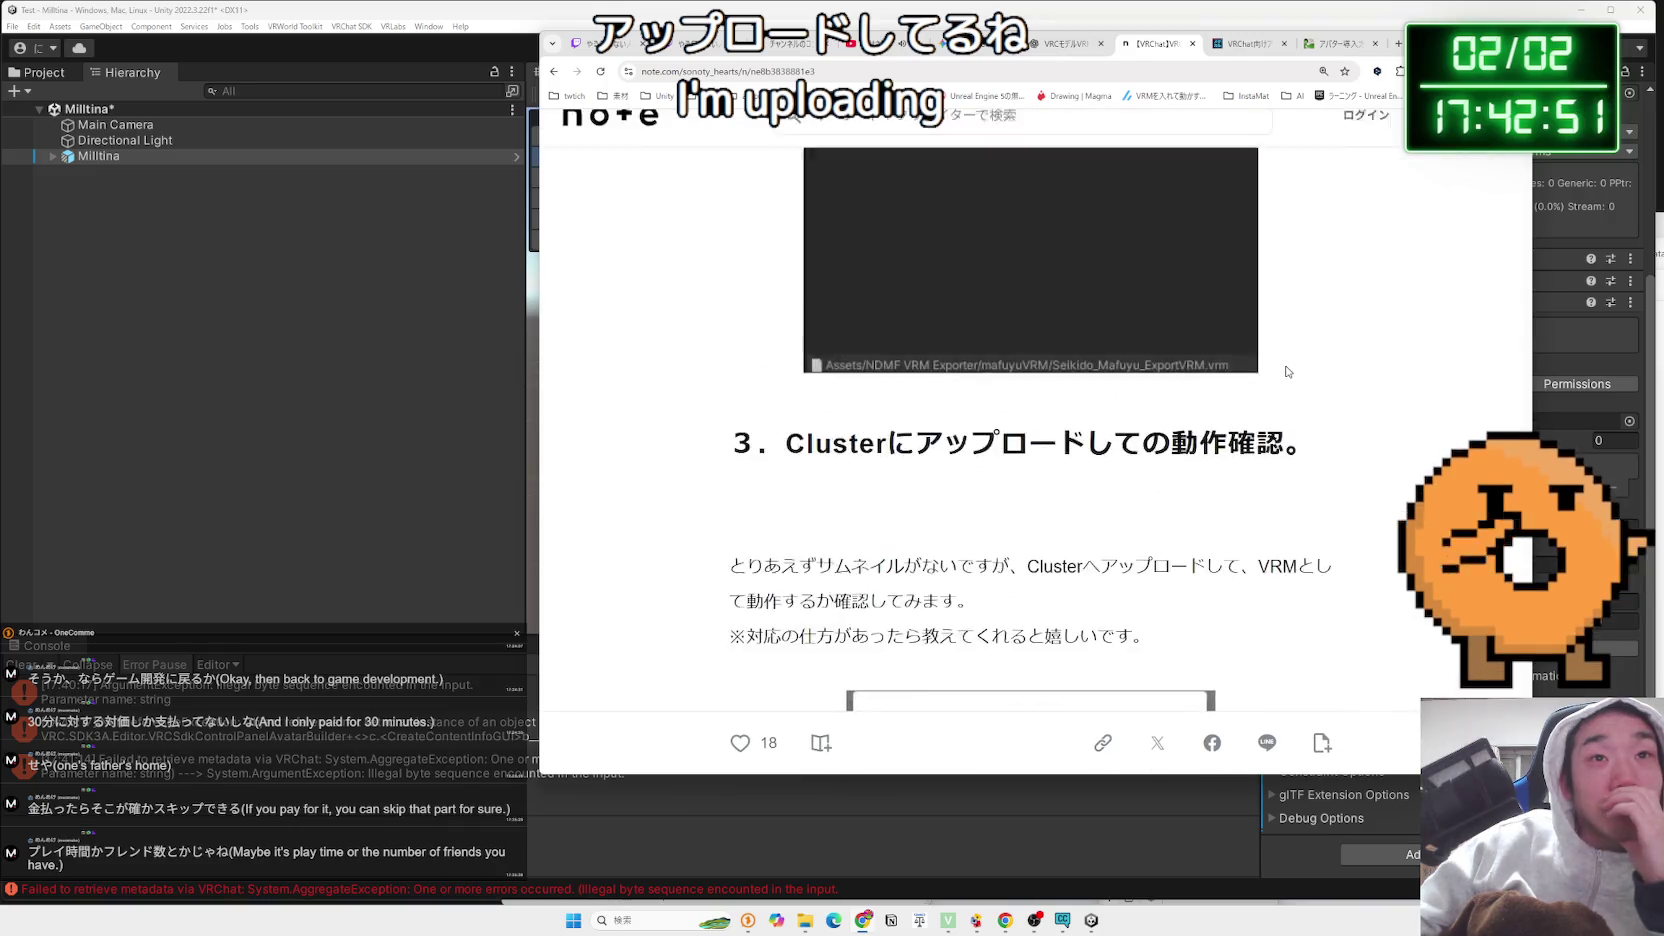
{"action": "scroll", "coordinate": [1287, 371], "scroll_direction": "up", "scroll_amount": 15}
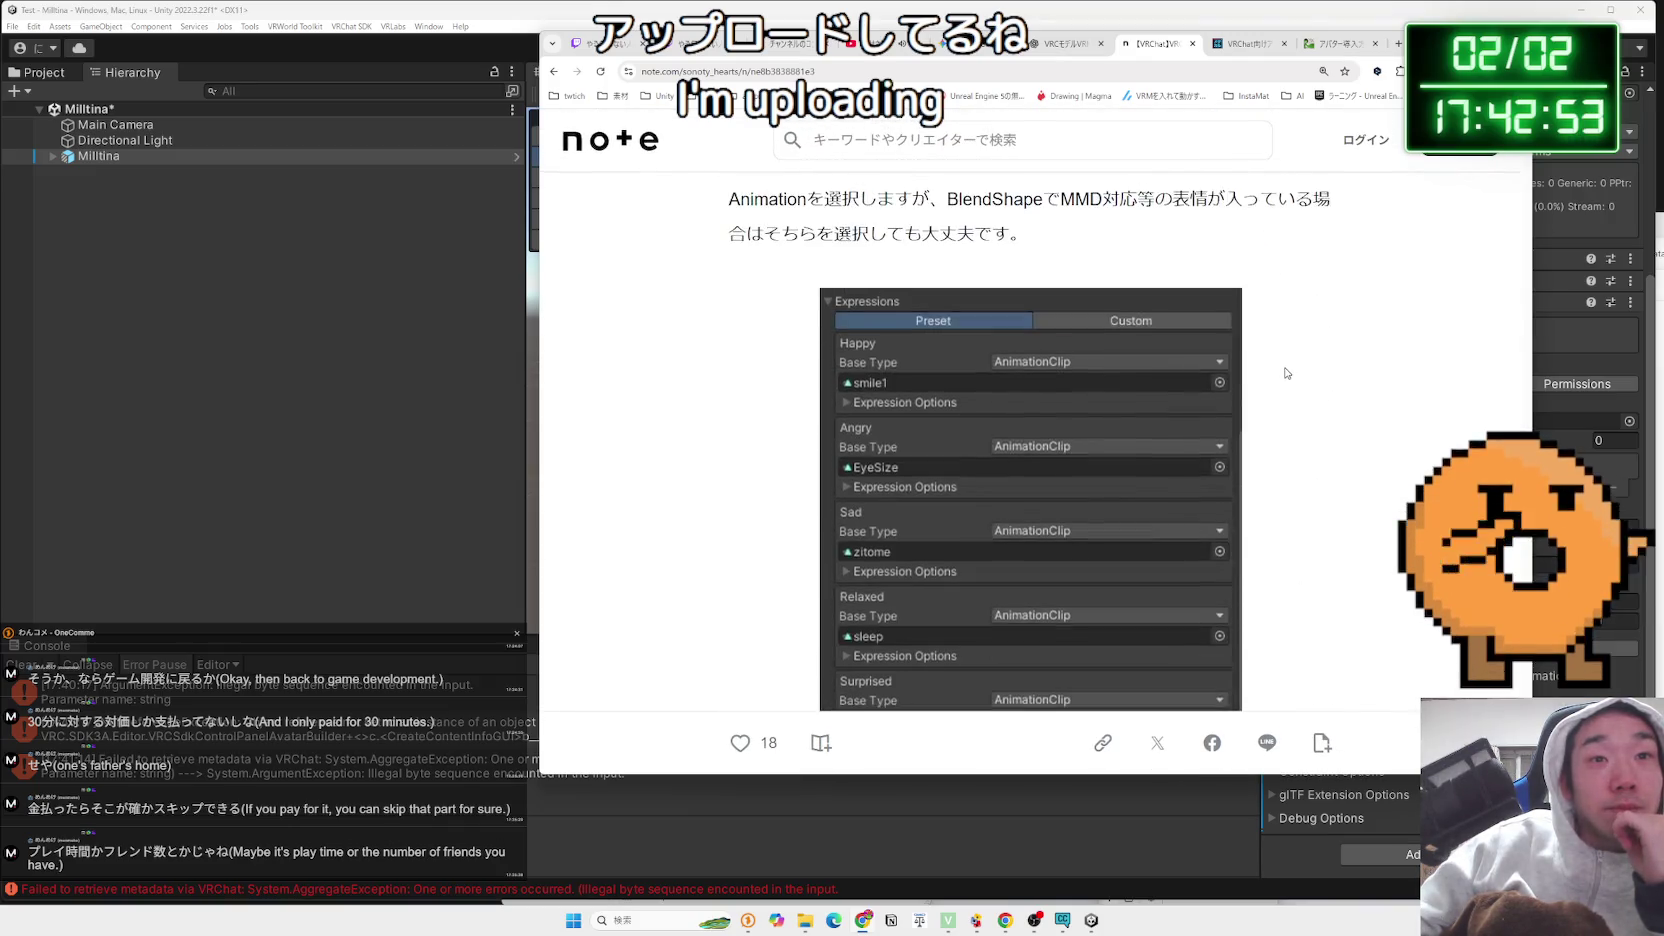
{"action": "scroll", "coordinate": [1287, 373], "scroll_direction": "up", "scroll_amount": 3}
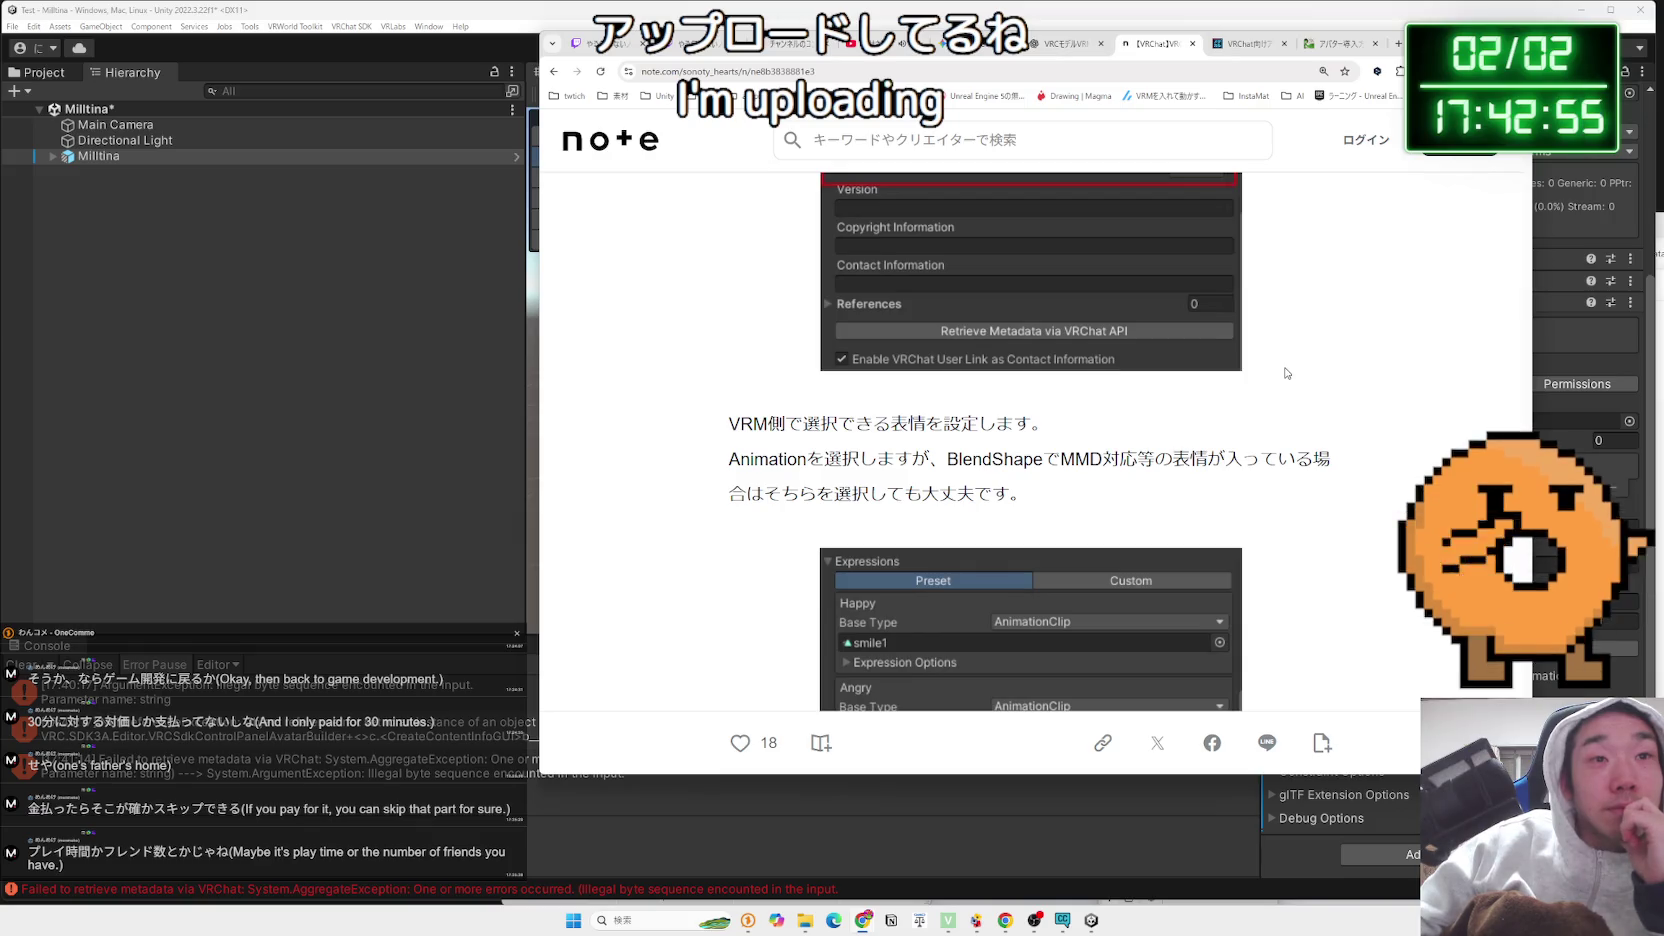
{"action": "scroll", "coordinate": [1286, 372], "scroll_direction": "up", "scroll_amount": 3}
{"action": "scroll", "coordinate": [1286, 372], "scroll_direction": "up", "scroll_amount": 15}
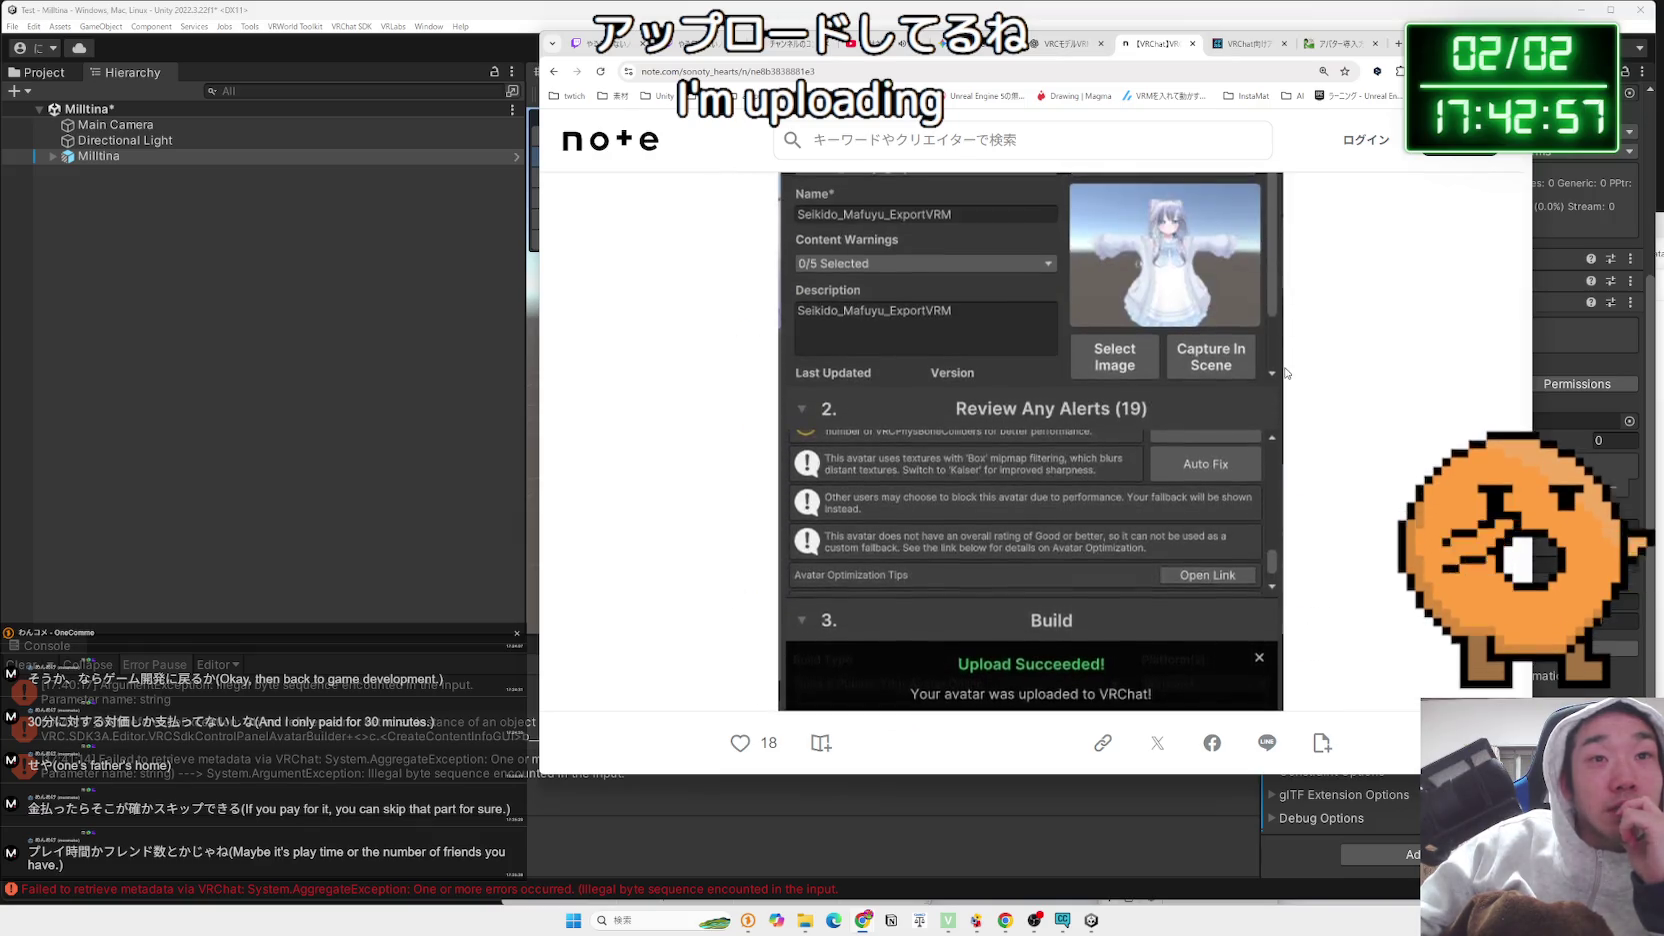
{"action": "scroll", "coordinate": [1286, 372], "scroll_direction": "down", "scroll_amount": 14}
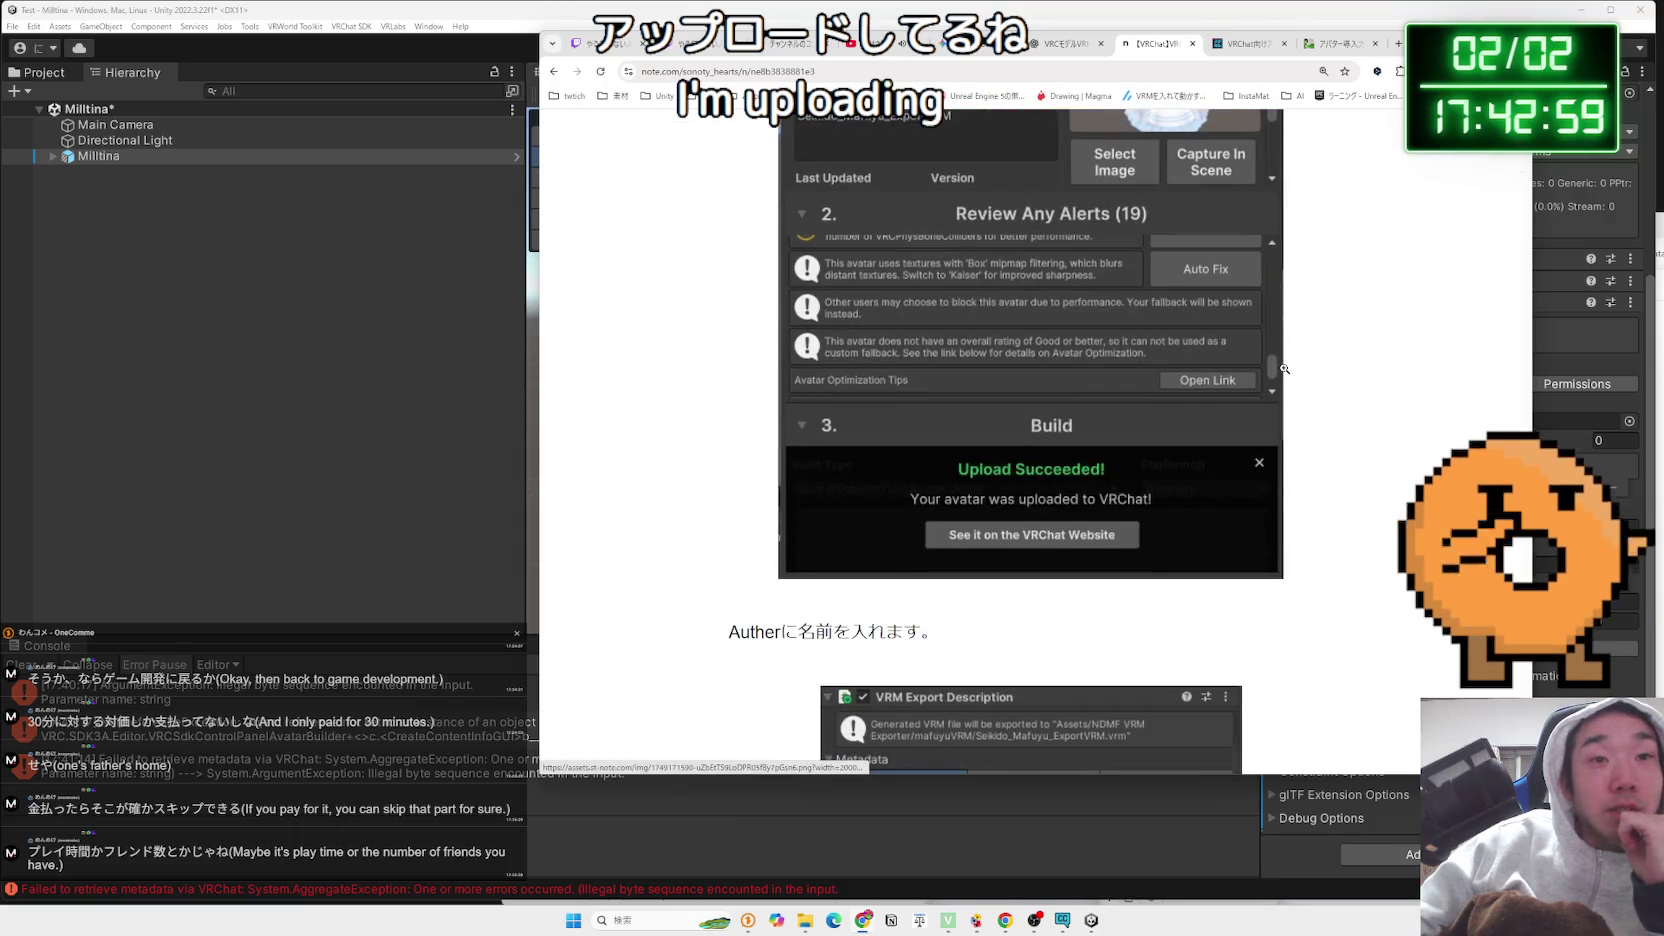
{"action": "scroll", "coordinate": [1285, 369], "scroll_direction": "down", "scroll_amount": 3}
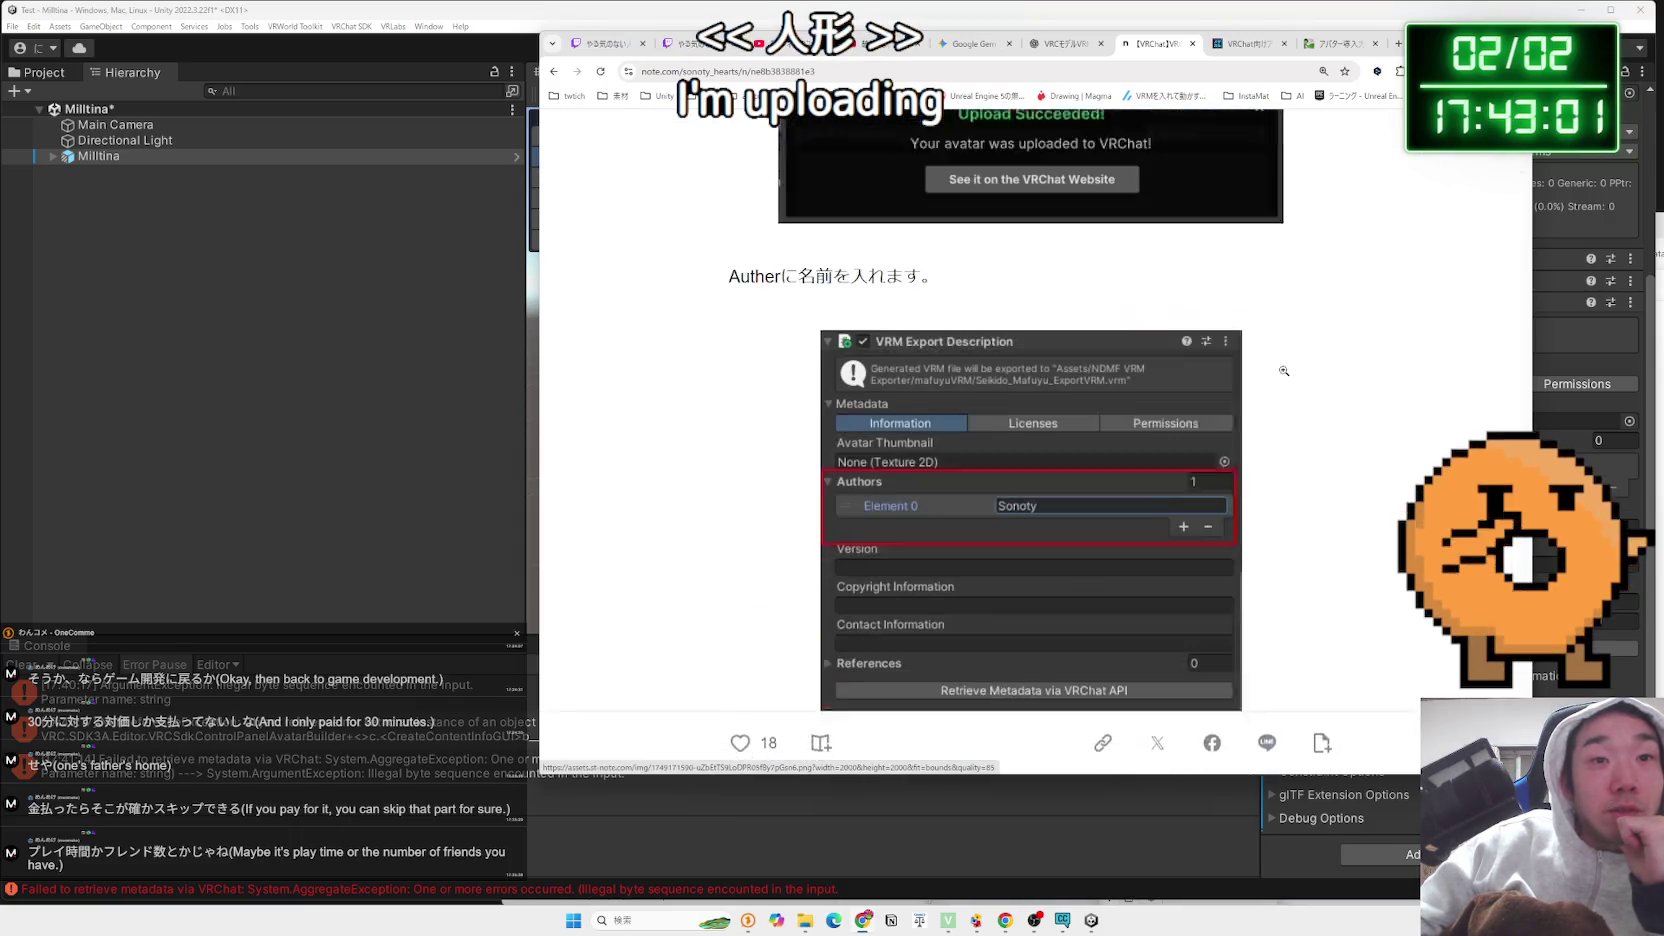
{"action": "scroll", "coordinate": [998, 444], "scroll_direction": "down", "scroll_amount": 4}
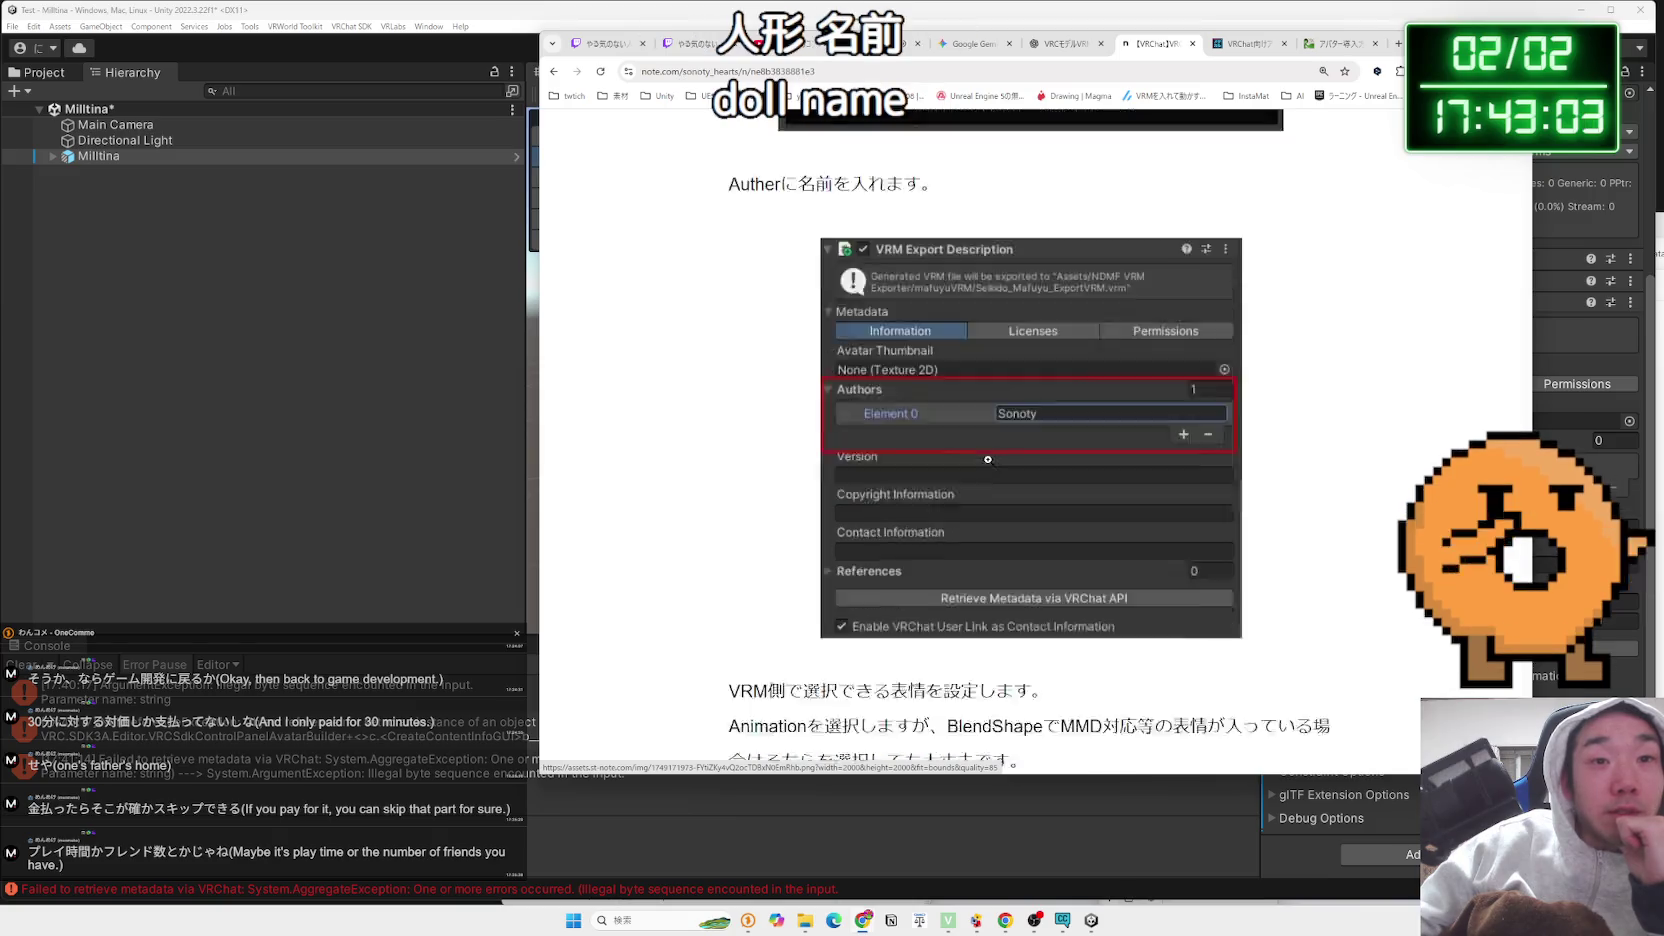
Highlight the VRM expressions paragraph, read on to Cluster testing, then switch to ChatGPT
{"action": "left_click_drag", "start_coordinate": [1015, 428], "coordinate": [750, 350]}
{"action": "left_click", "coordinate": [955, 315]}
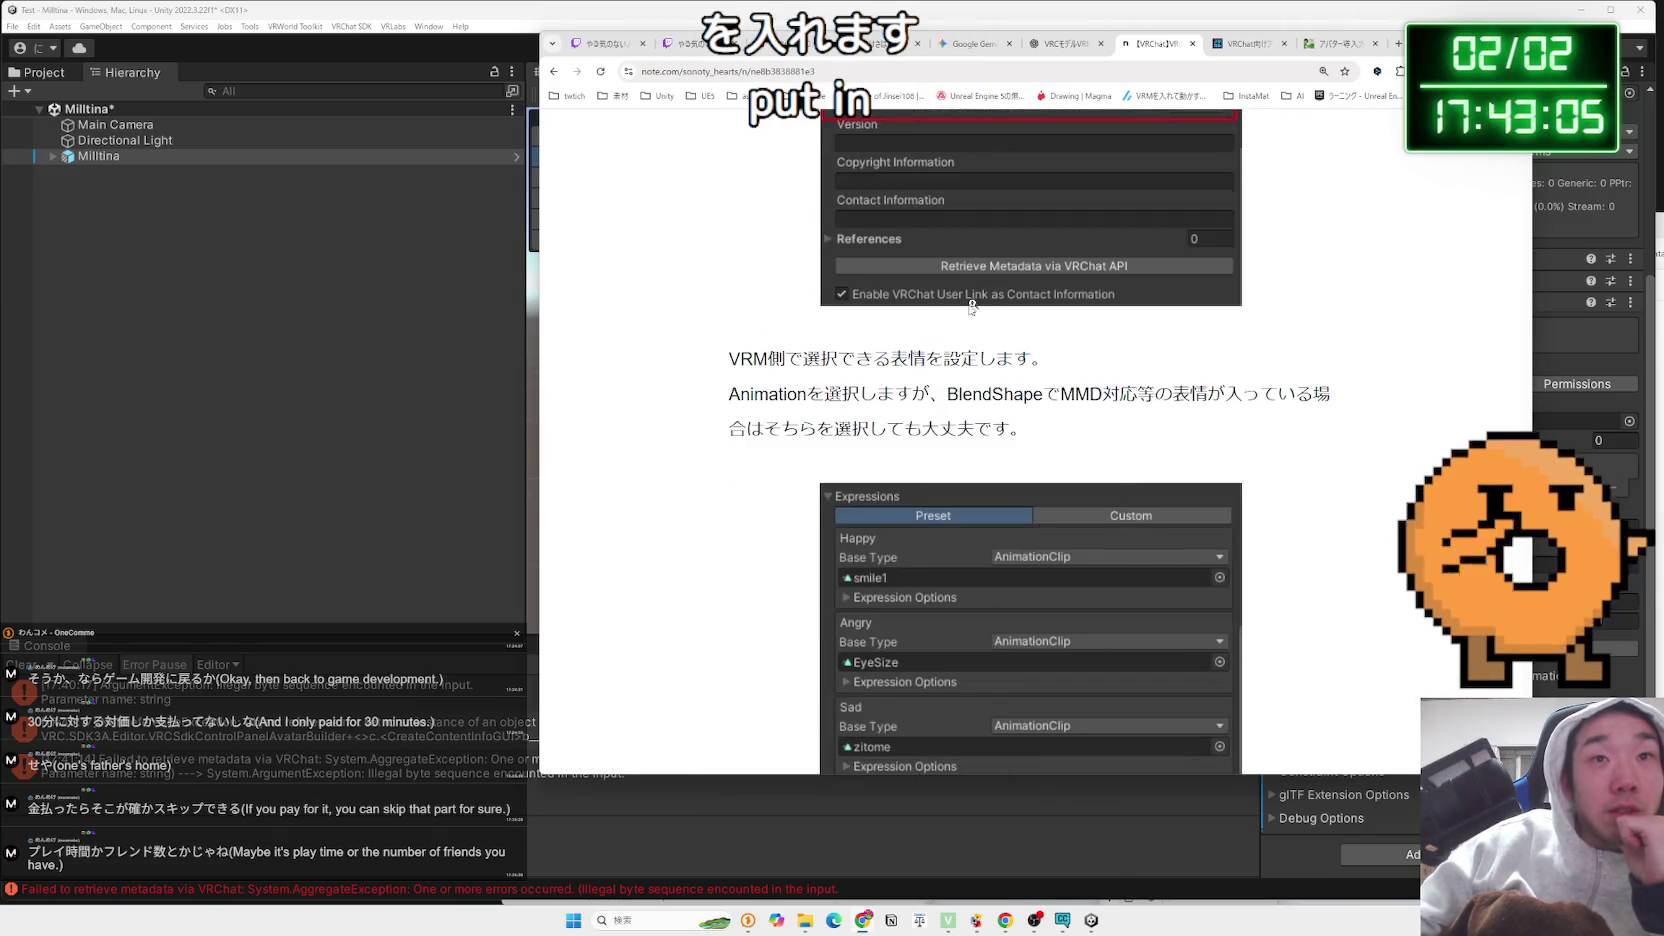
{"action": "scroll", "coordinate": [1000, 405], "scroll_direction": "down", "scroll_amount": 8}
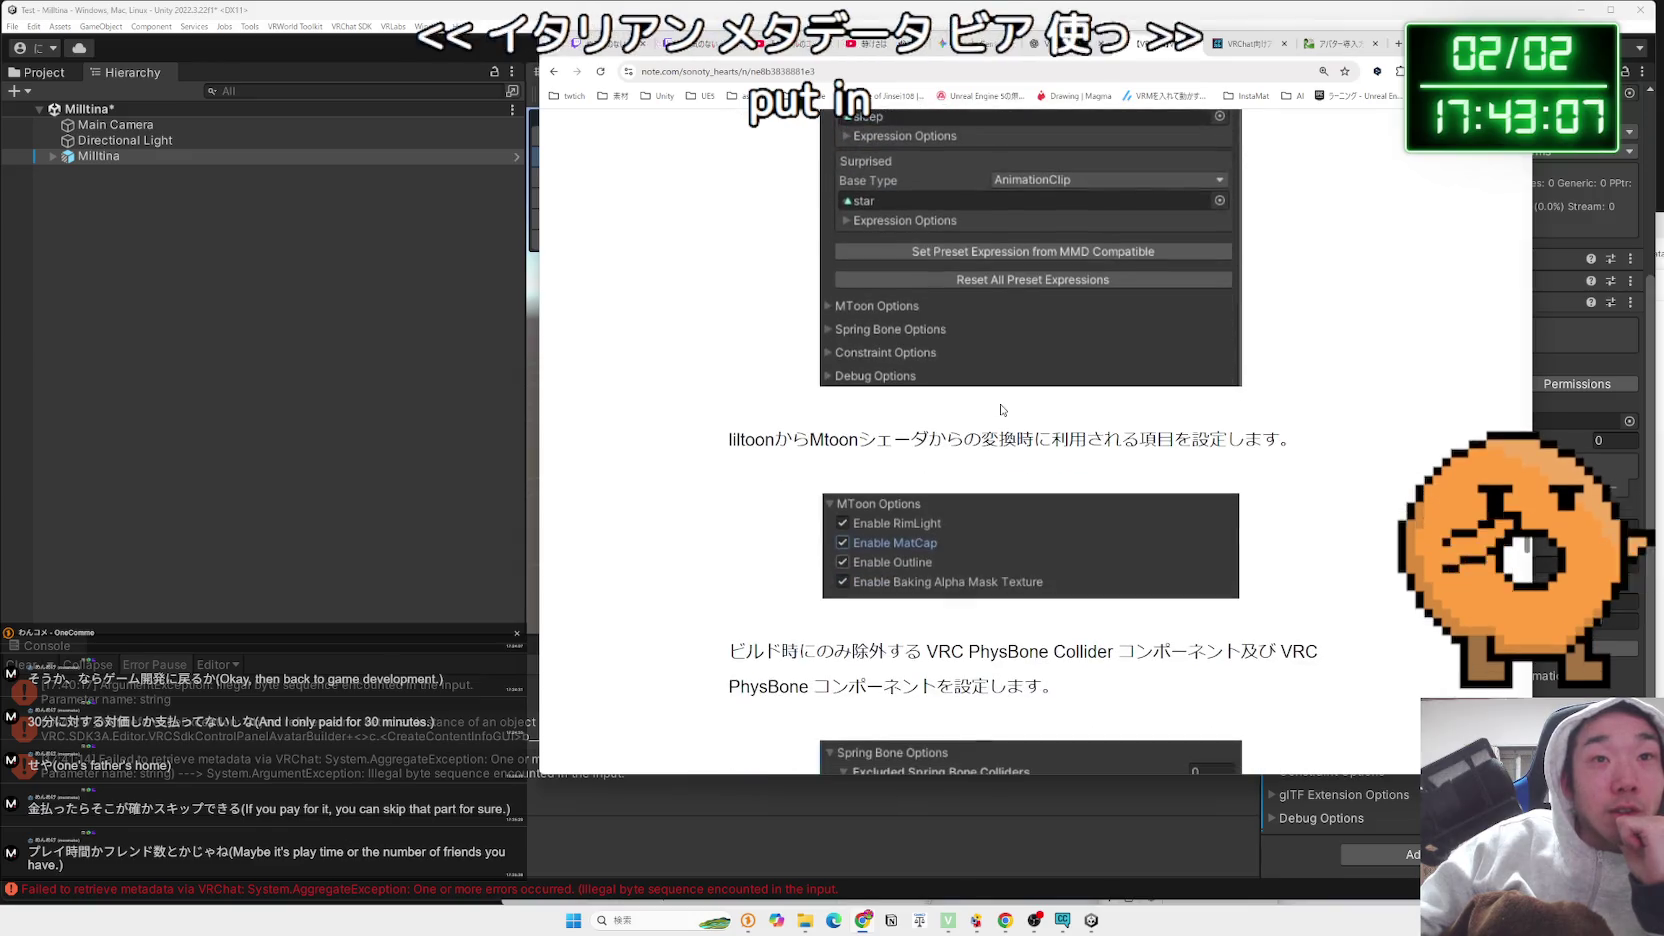
{"action": "scroll", "coordinate": [1001, 409], "scroll_direction": "down", "scroll_amount": 10}
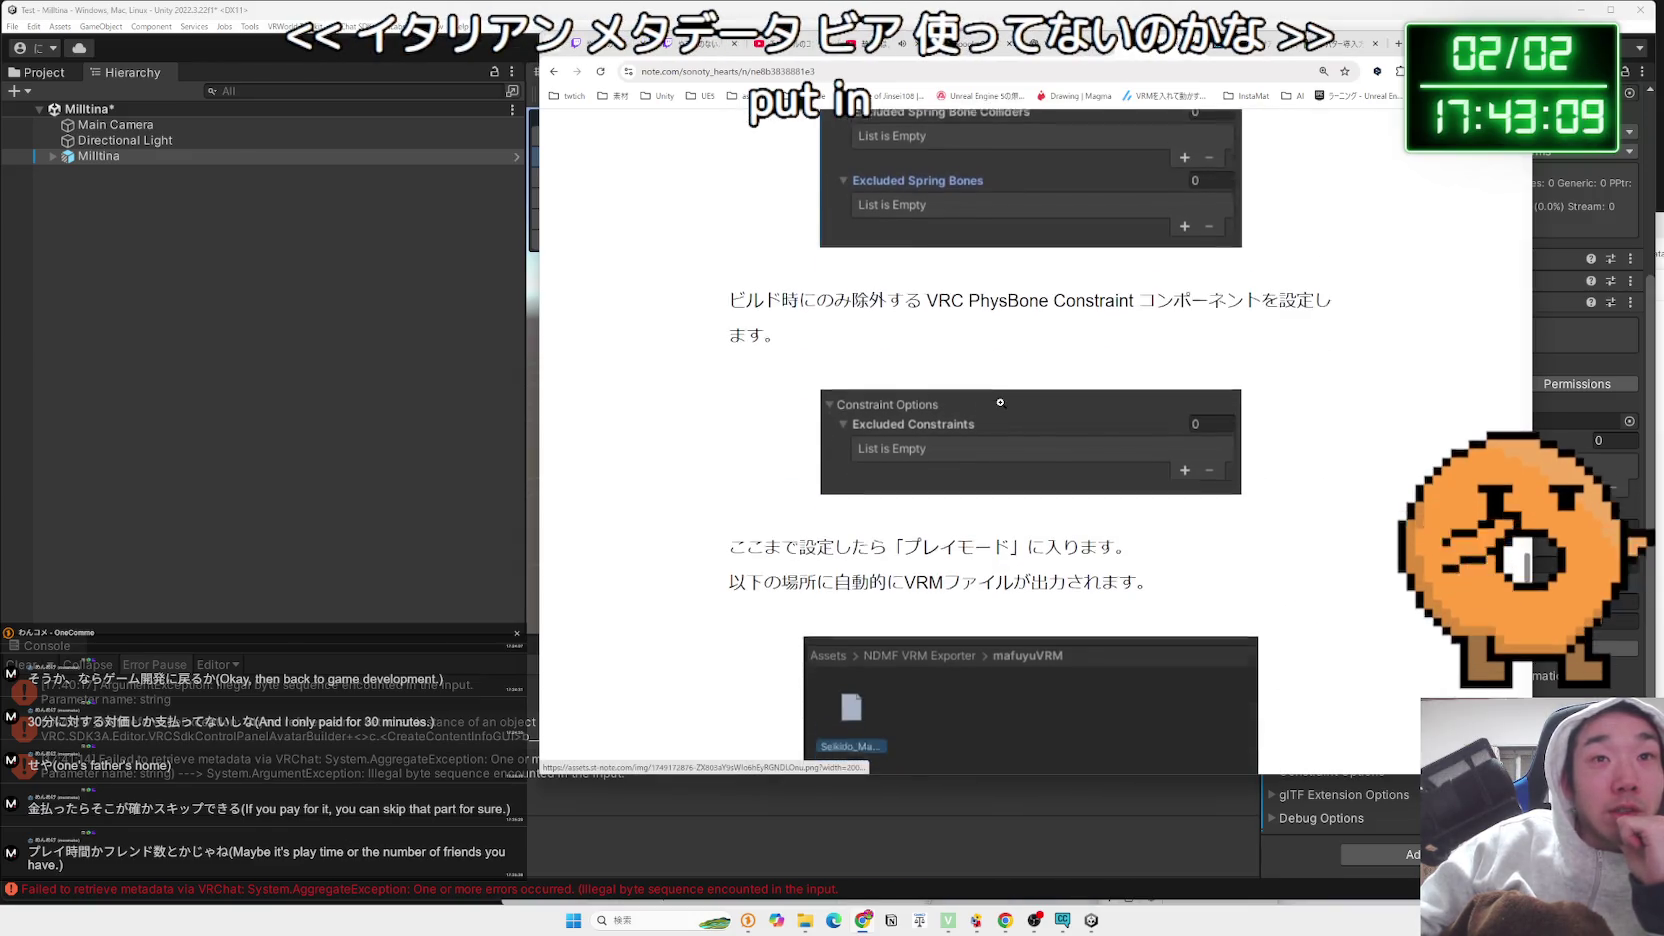
{"action": "scroll", "coordinate": [1001, 403], "scroll_direction": "down", "scroll_amount": 5}
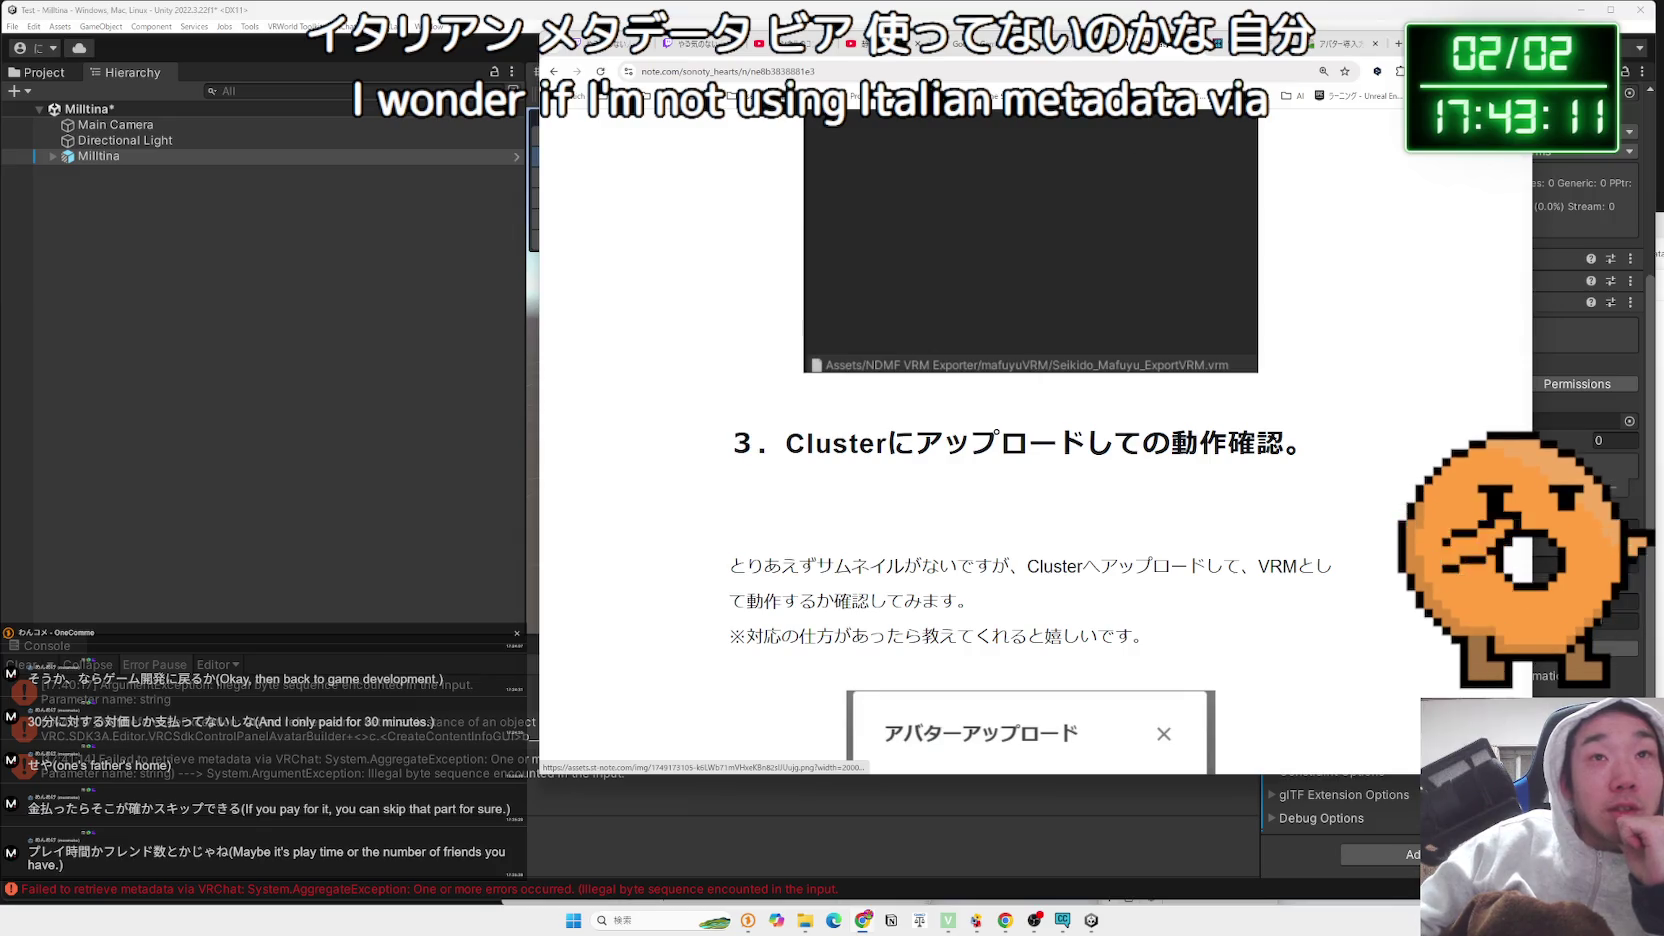
{"action": "left_click", "coordinate": [1064, 50]}
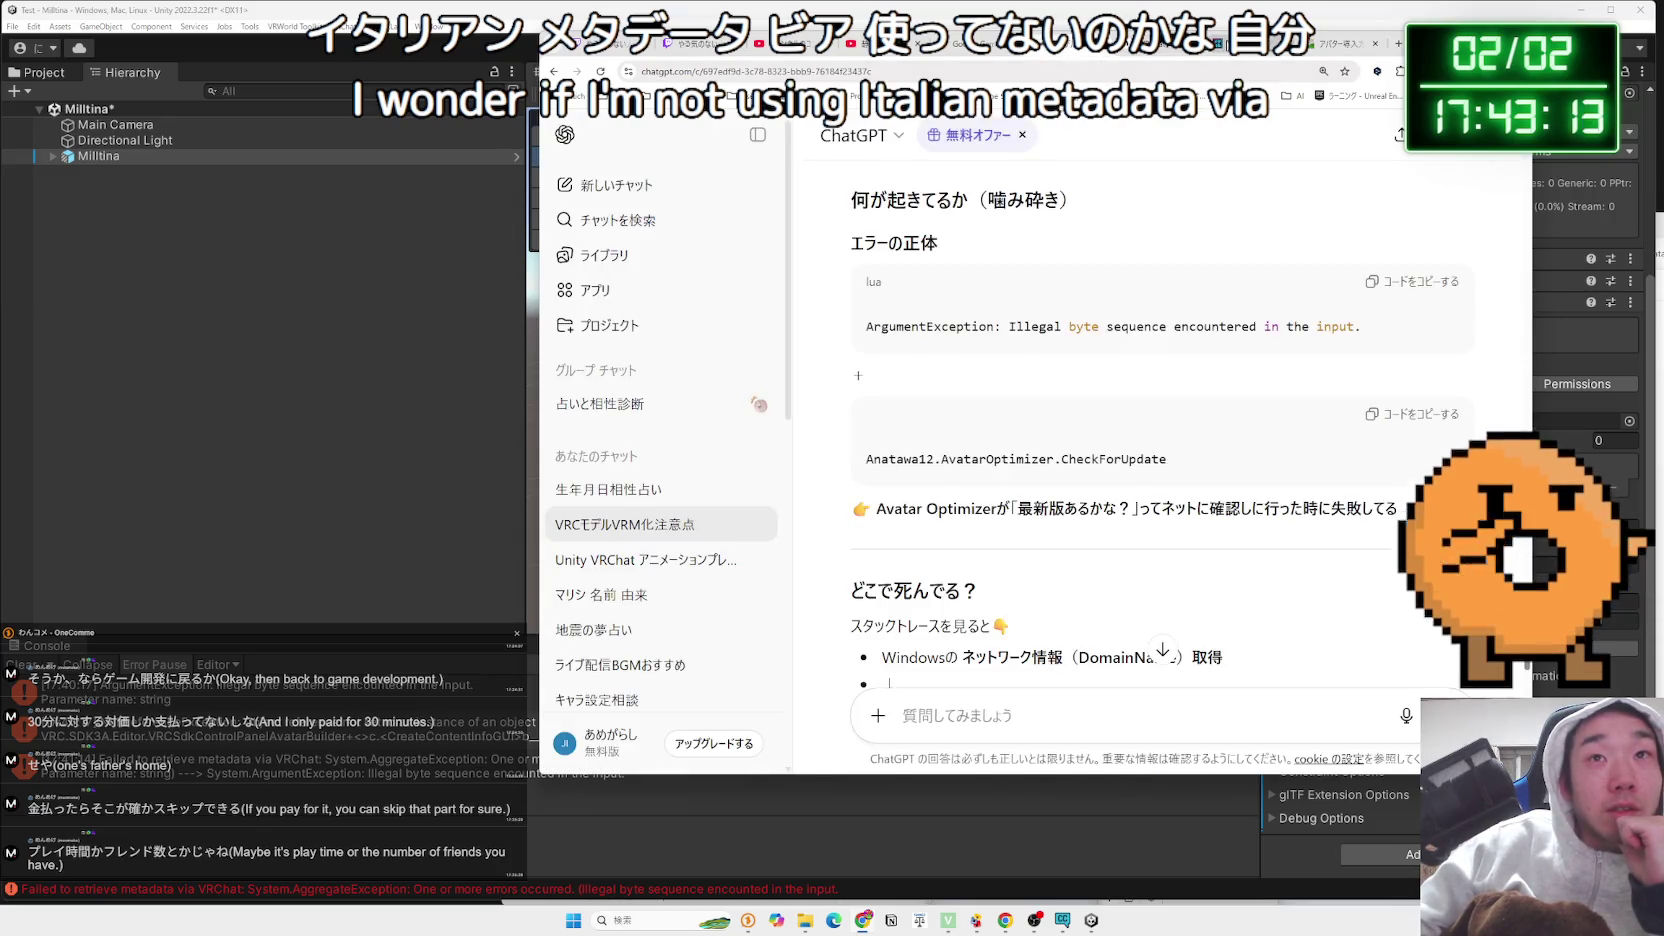
Back in the metacul-frontier article, highlight the metadata-retrieval and upload-first passages
{"action": "key", "text": "ctrl+Tab"}
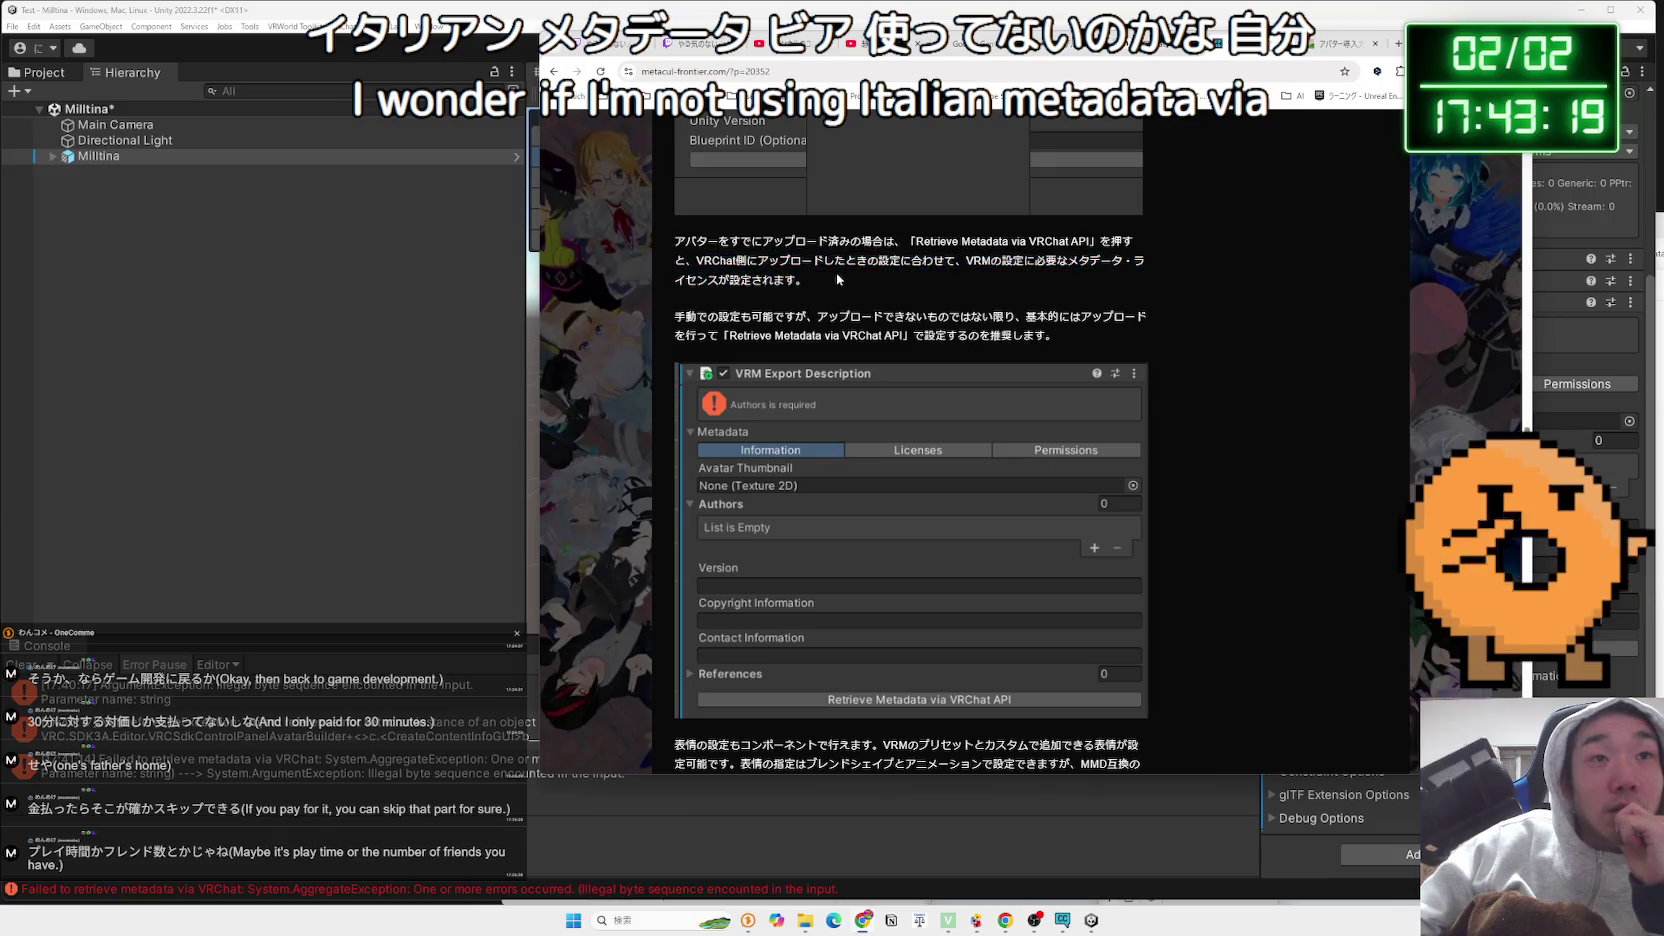
{"action": "left_click_drag", "start_coordinate": [675, 241], "coordinate": [1006, 266]}
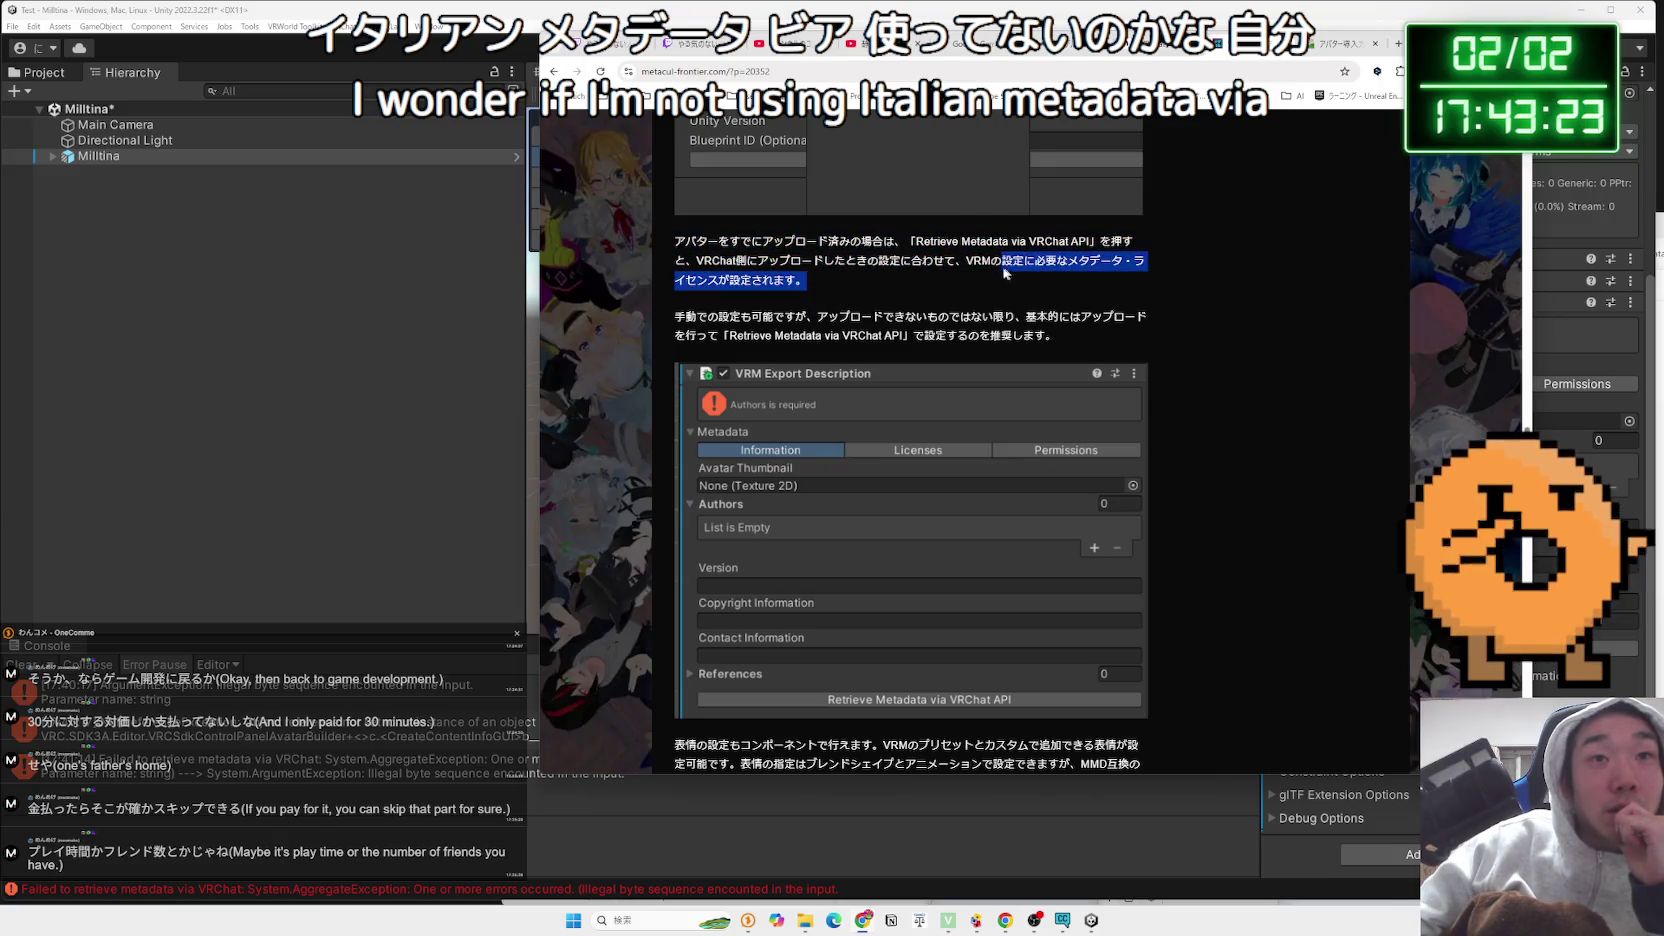
{"action": "mouse_move", "coordinate": [1057, 335]}
{"action": "left_mouse_down"}
{"action": "mouse_move", "coordinate": [700, 318]}
{"action": "mouse_move", "coordinate": [954, 326]}
{"action": "left_mouse_up"}
{"action": "left_click", "coordinate": [689, 313]}
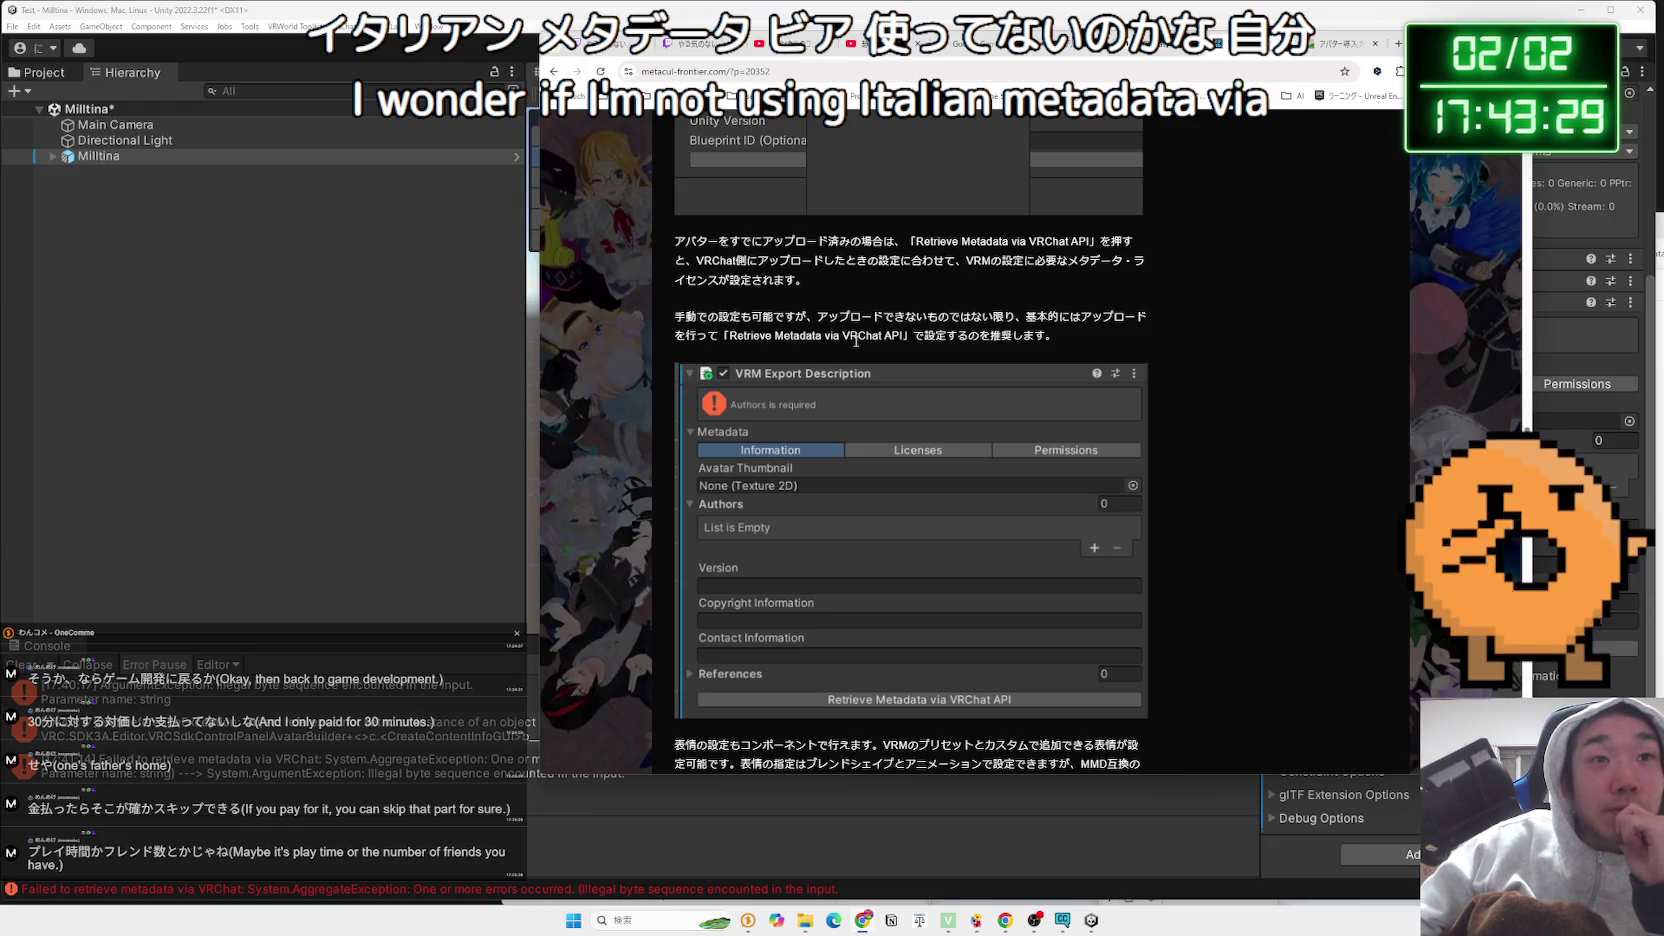
{"action": "scroll", "coordinate": [856, 341], "scroll_direction": "down", "scroll_amount": 4}
{"action": "left_click_drag", "start_coordinate": [787, 372], "coordinate": [890, 387]}
{"action": "left_click", "coordinate": [890, 387]}
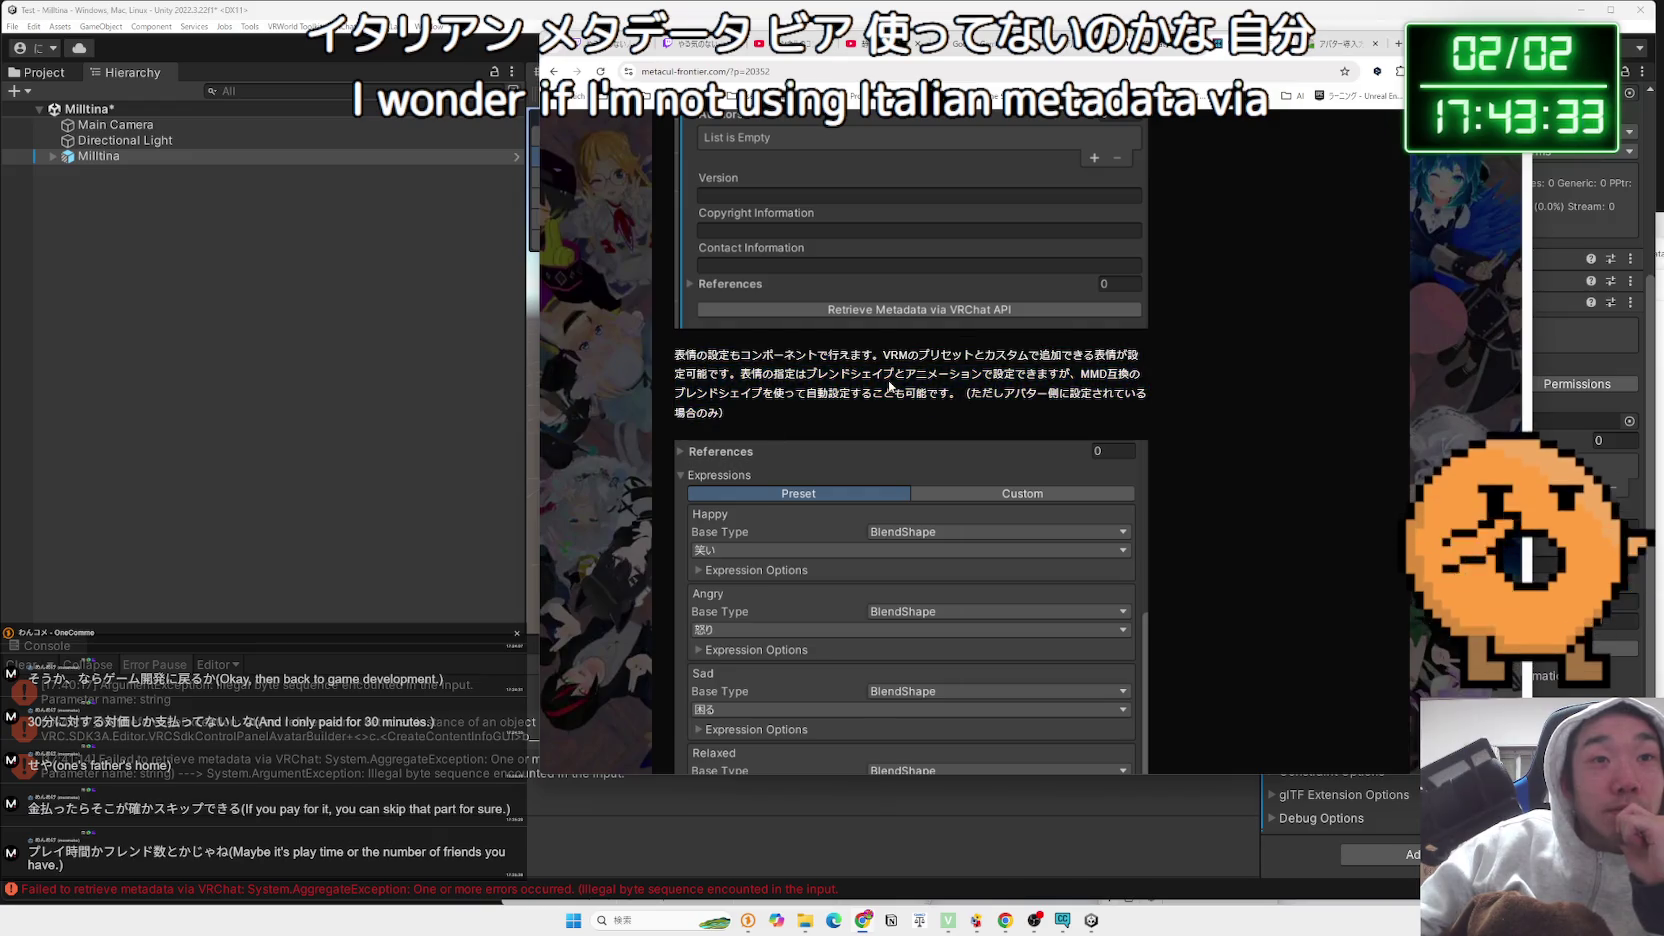
Read down to the Show in Explorer VRM-file step, then switch back to Unity
{"action": "scroll", "coordinate": [890, 386], "scroll_direction": "down", "scroll_amount": 7}
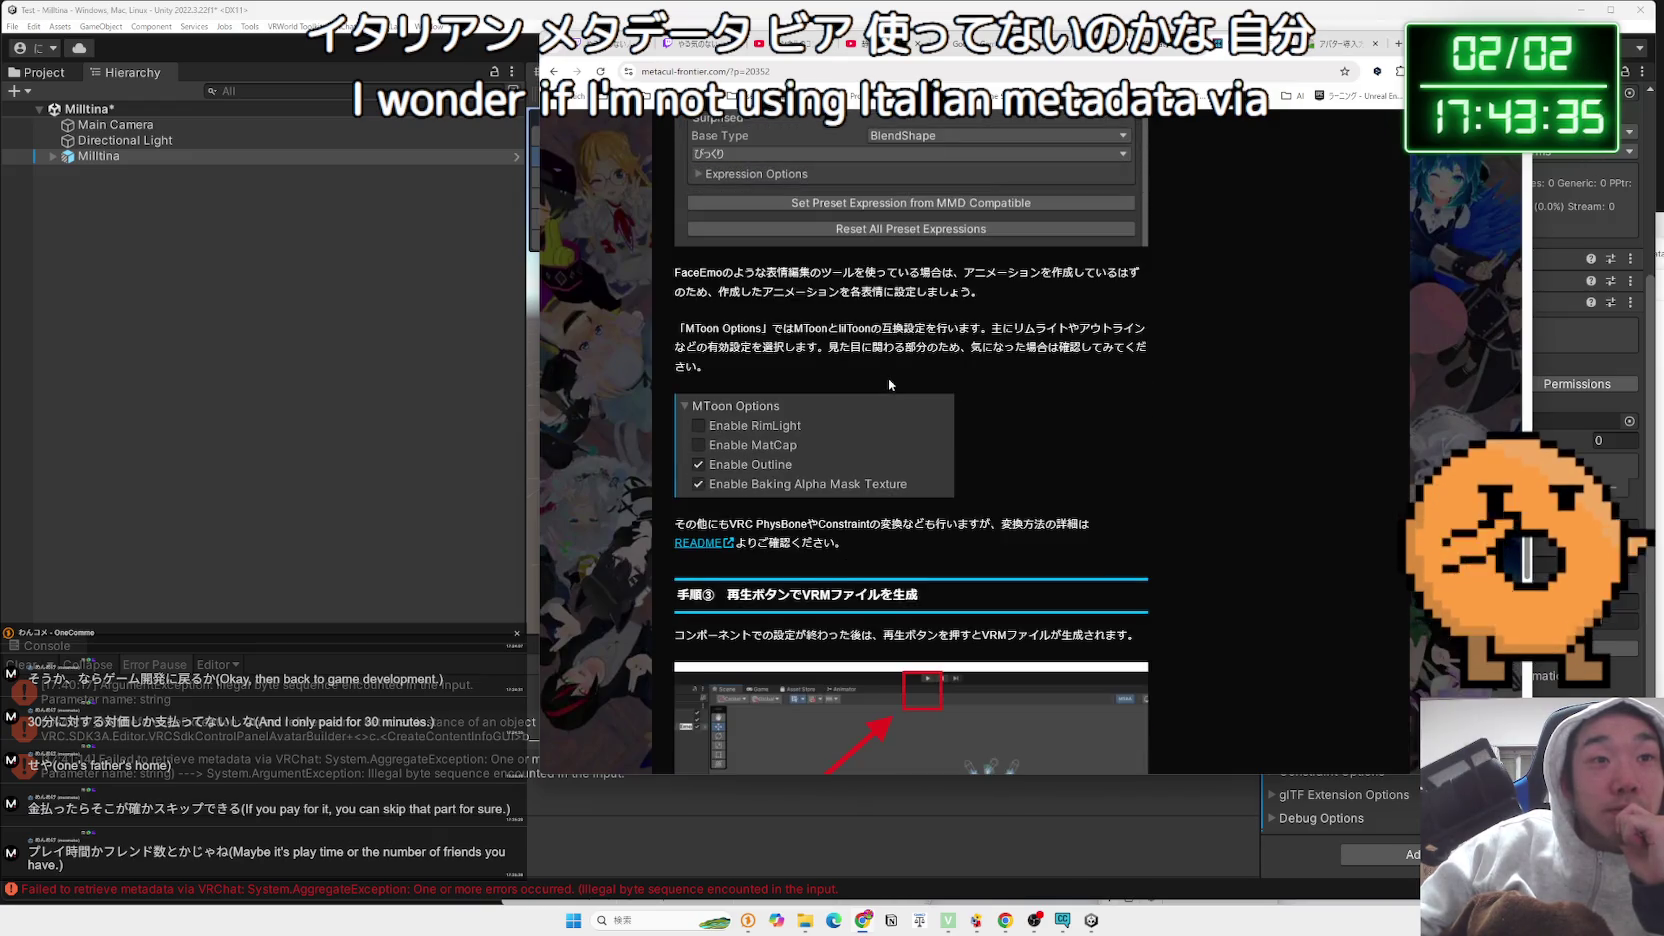
{"action": "scroll", "coordinate": [889, 381], "scroll_direction": "down", "scroll_amount": 3}
{"action": "scroll", "coordinate": [888, 378], "scroll_direction": "down", "scroll_amount": 4}
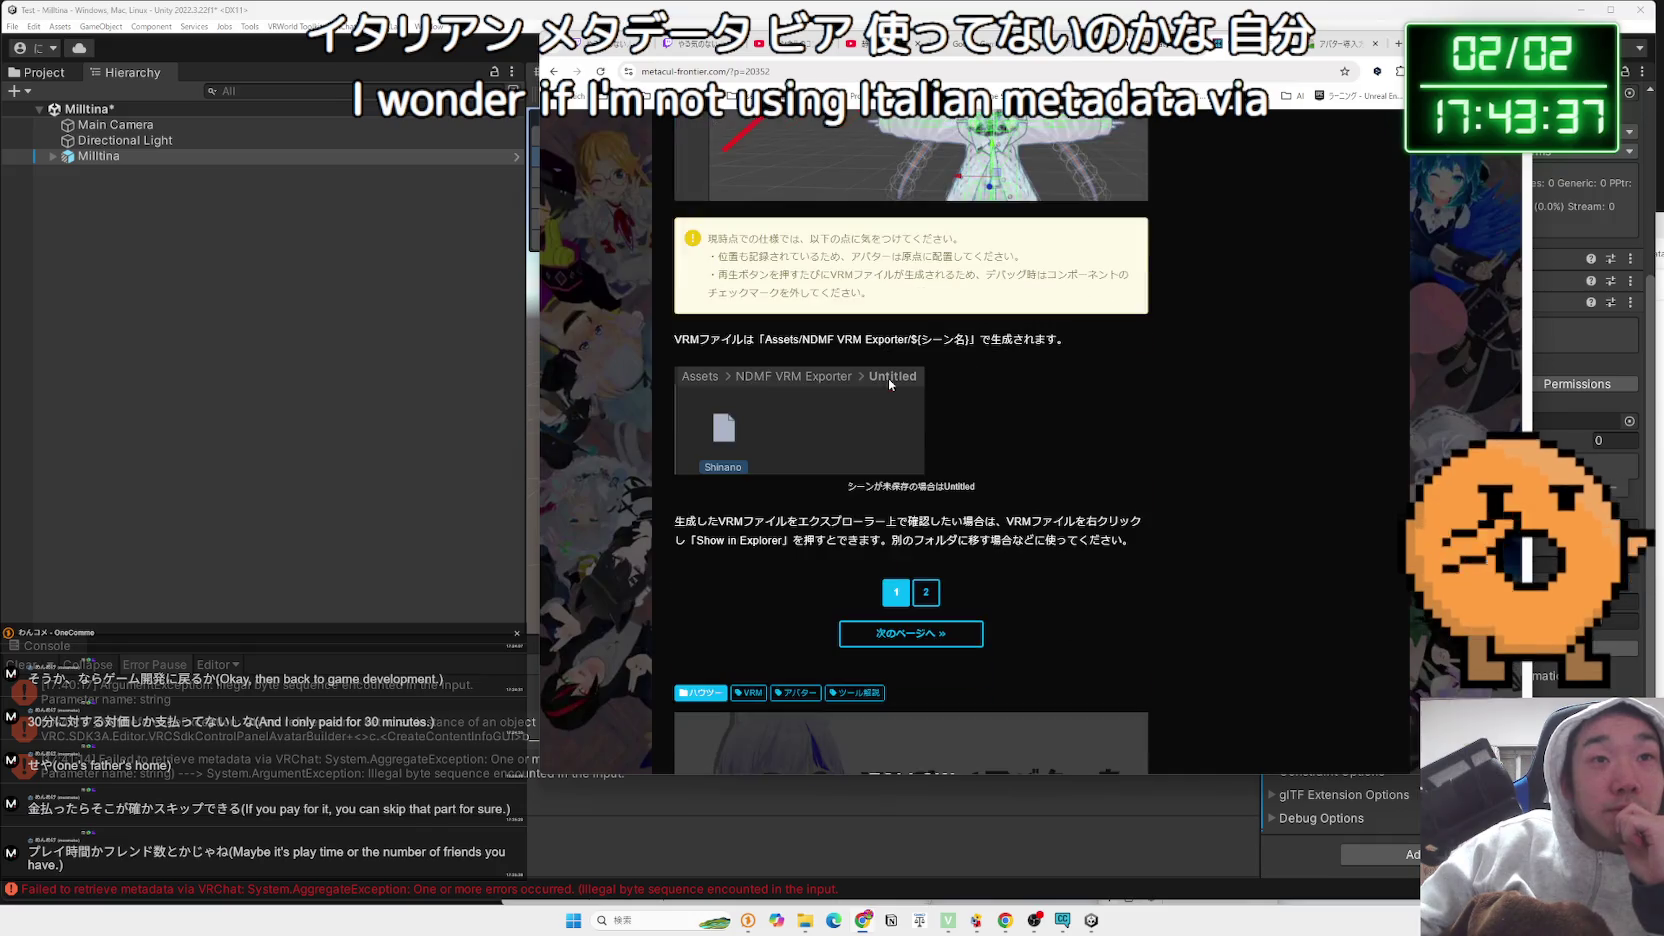
{"action": "scroll", "coordinate": [888, 378], "scroll_direction": "up", "scroll_amount": 3}
{"action": "scroll", "coordinate": [888, 378], "scroll_direction": "down", "scroll_amount": 4}
{"action": "triple_click", "coordinate": [845, 384]}
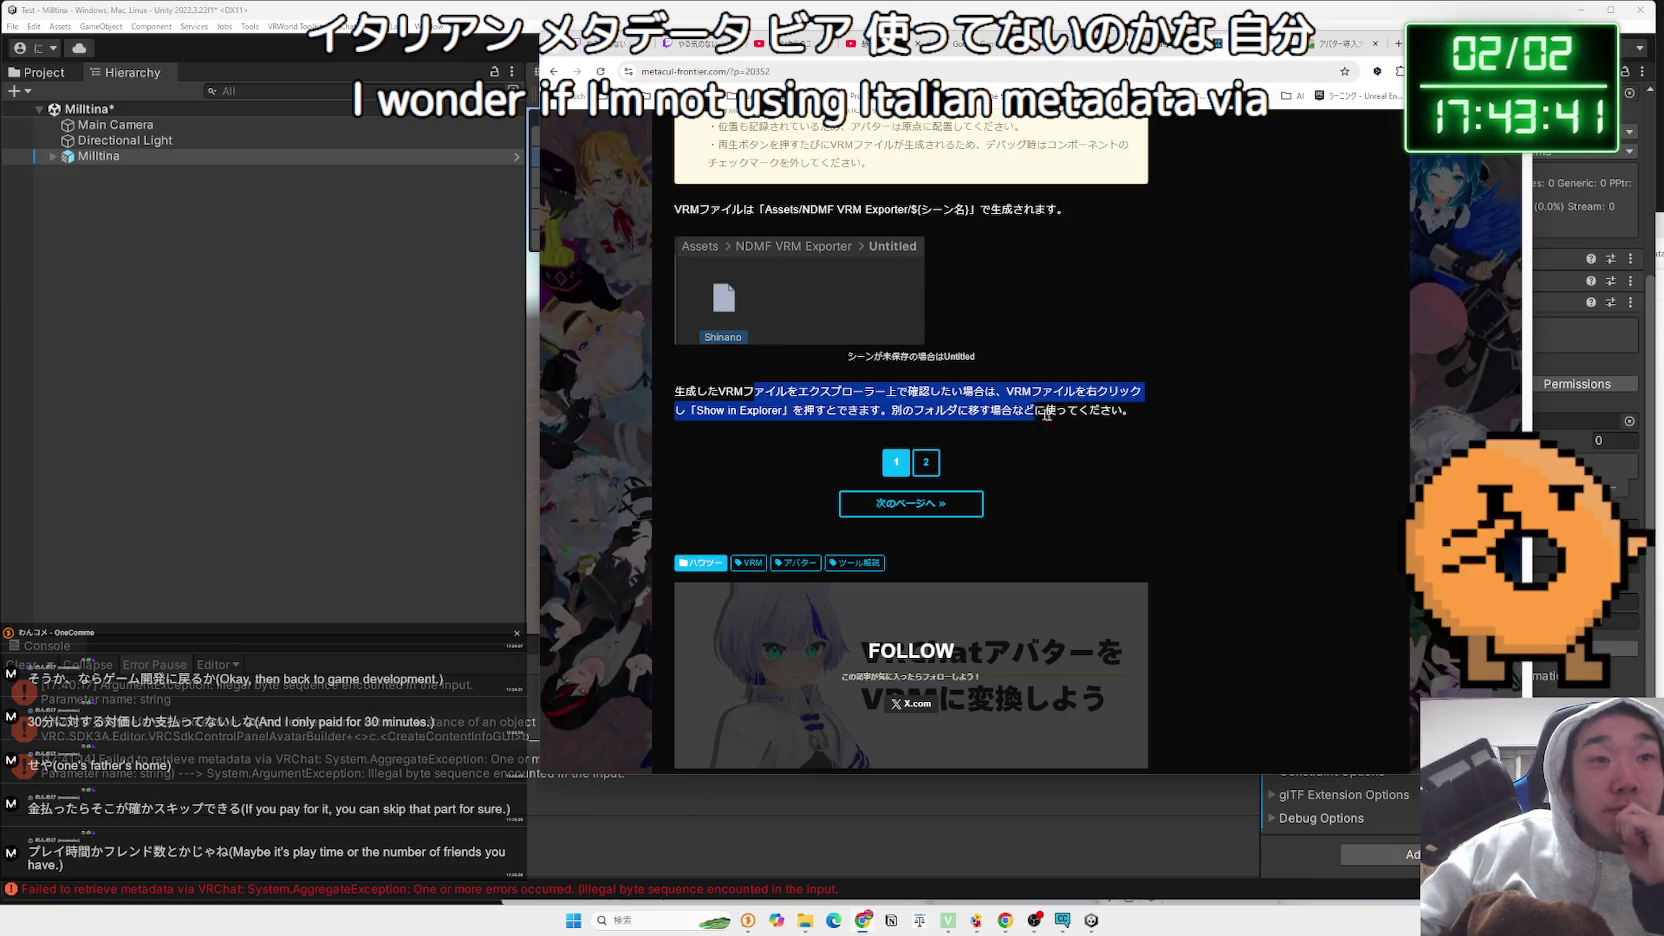
{"action": "left_click_drag", "start_coordinate": [1156, 419], "coordinate": [746, 405]}
{"action": "left_click", "coordinate": [746, 405]}
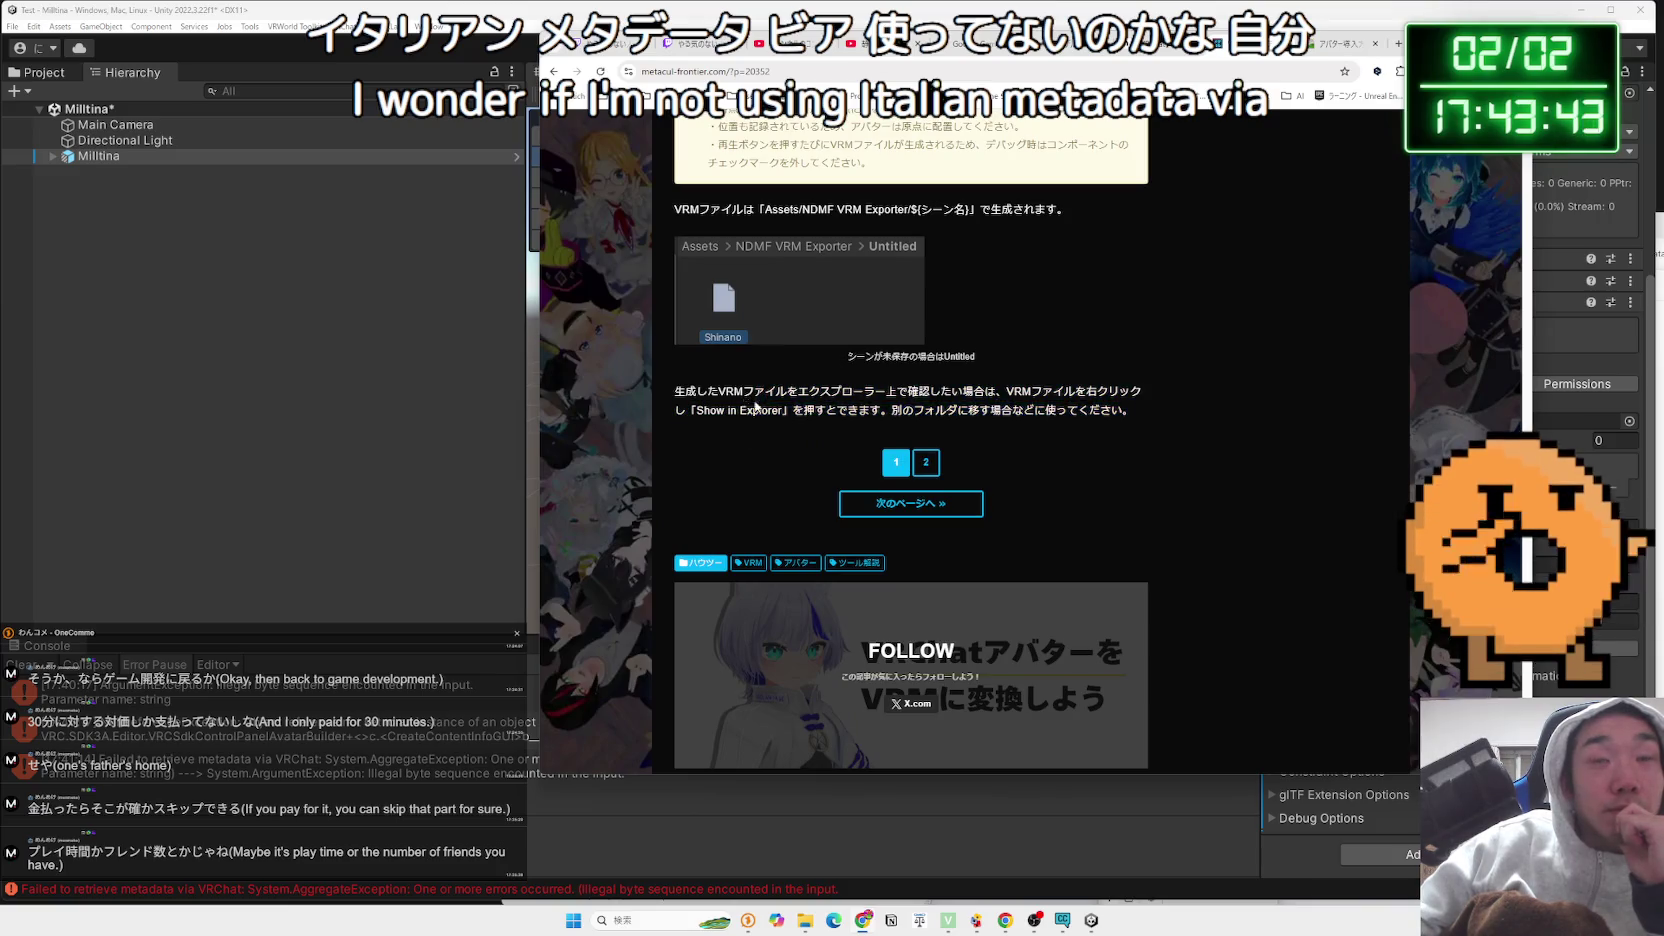
{"action": "scroll", "coordinate": [746, 405], "scroll_direction": "up", "scroll_amount": 10}
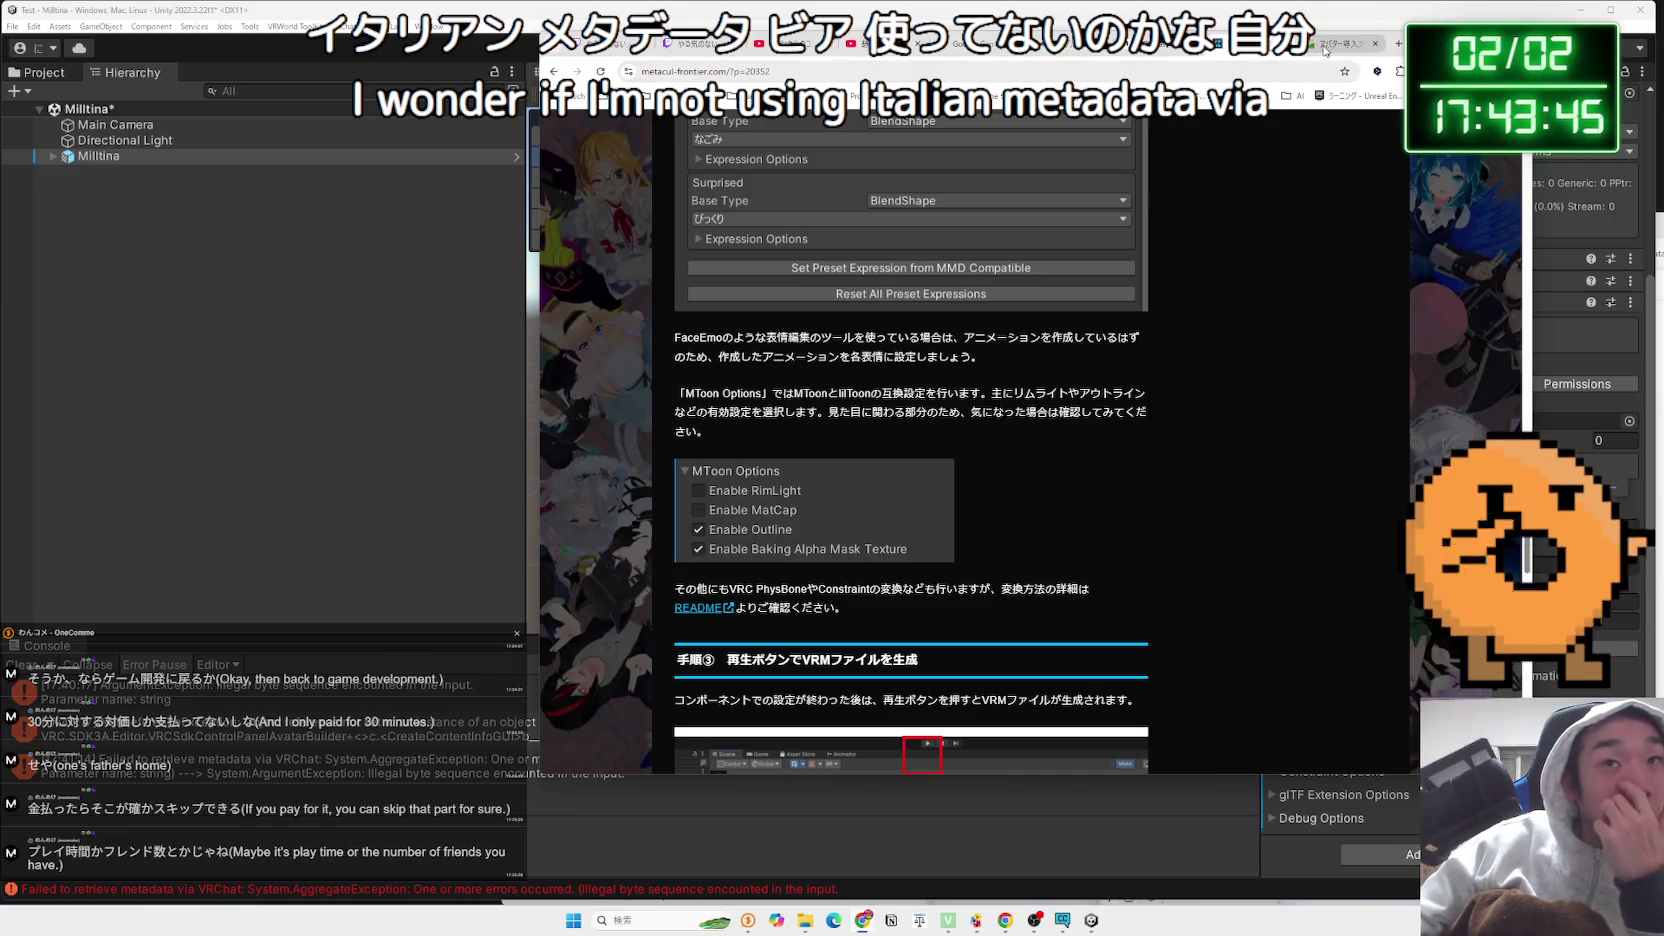
{"action": "key", "text": "alt+Tab"}
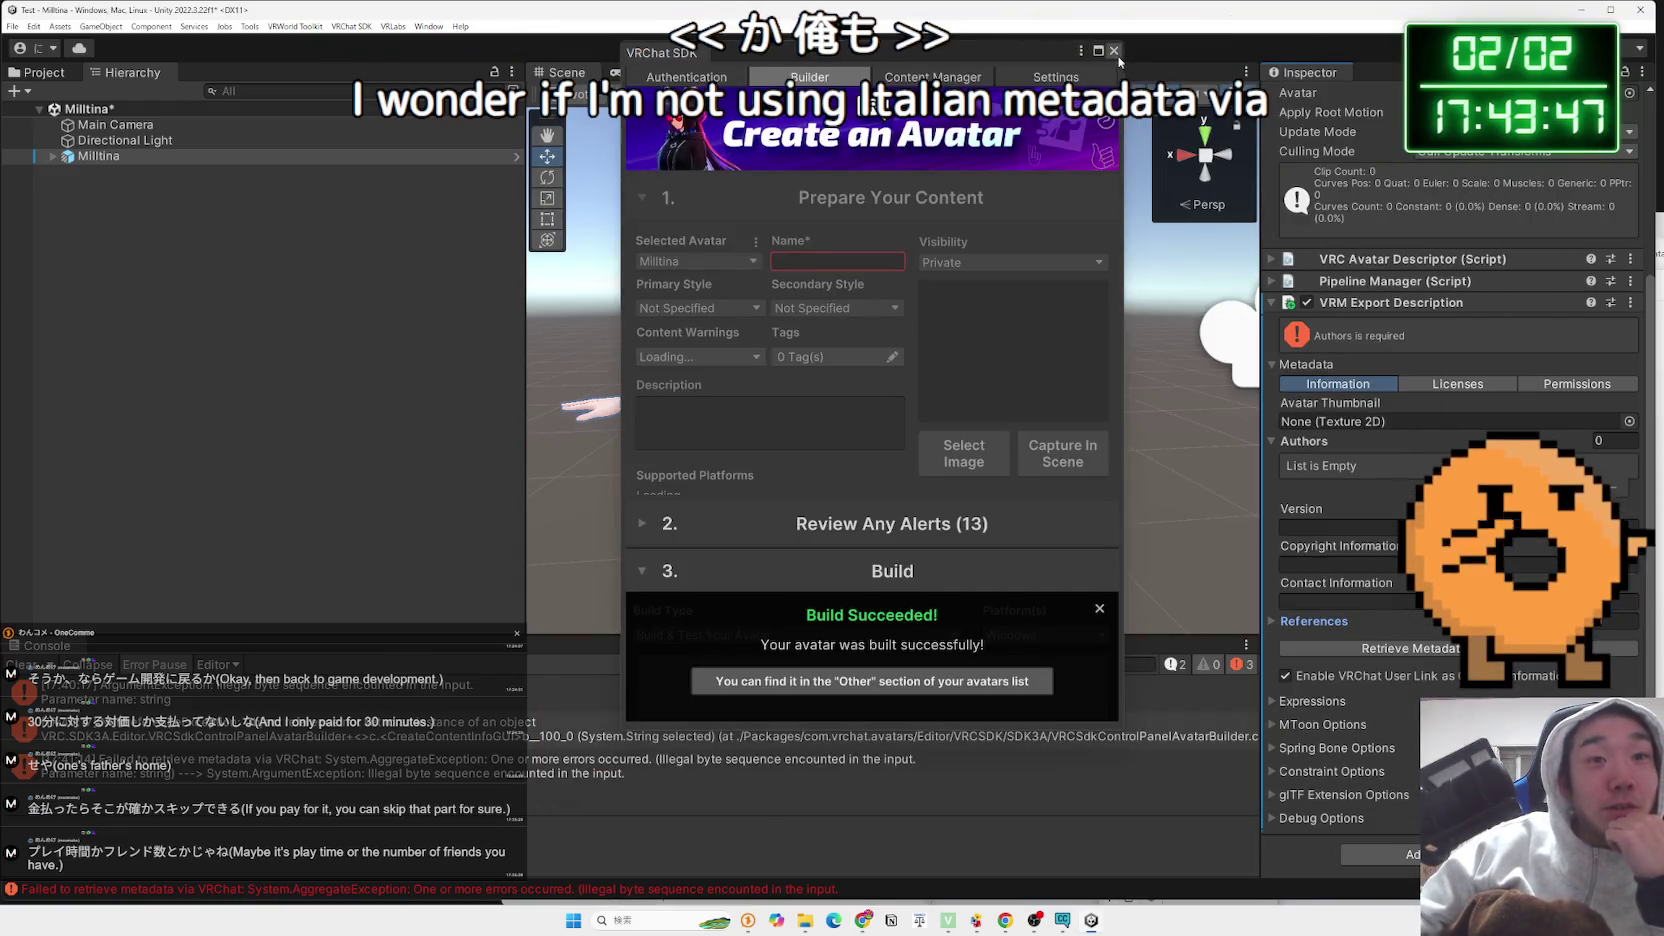
Close the SDK window, remove the VRM Export Description component, and save the scene while quitting
{"action": "left_click", "coordinate": [1114, 50]}
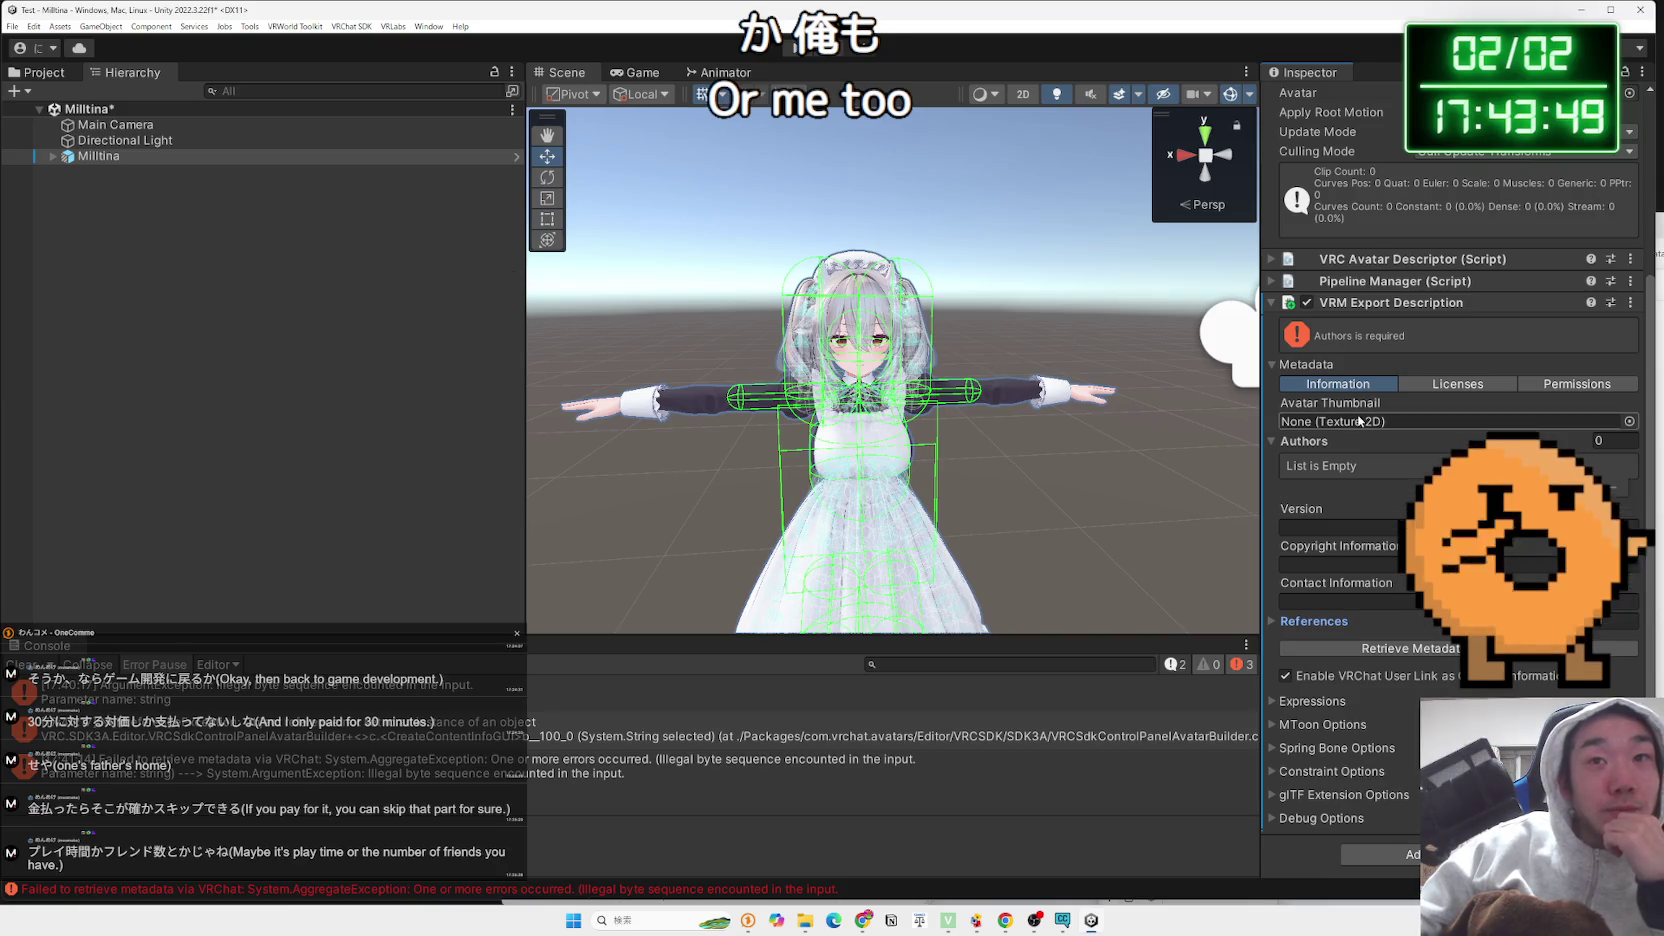
{"action": "left_click", "coordinate": [1631, 302]}
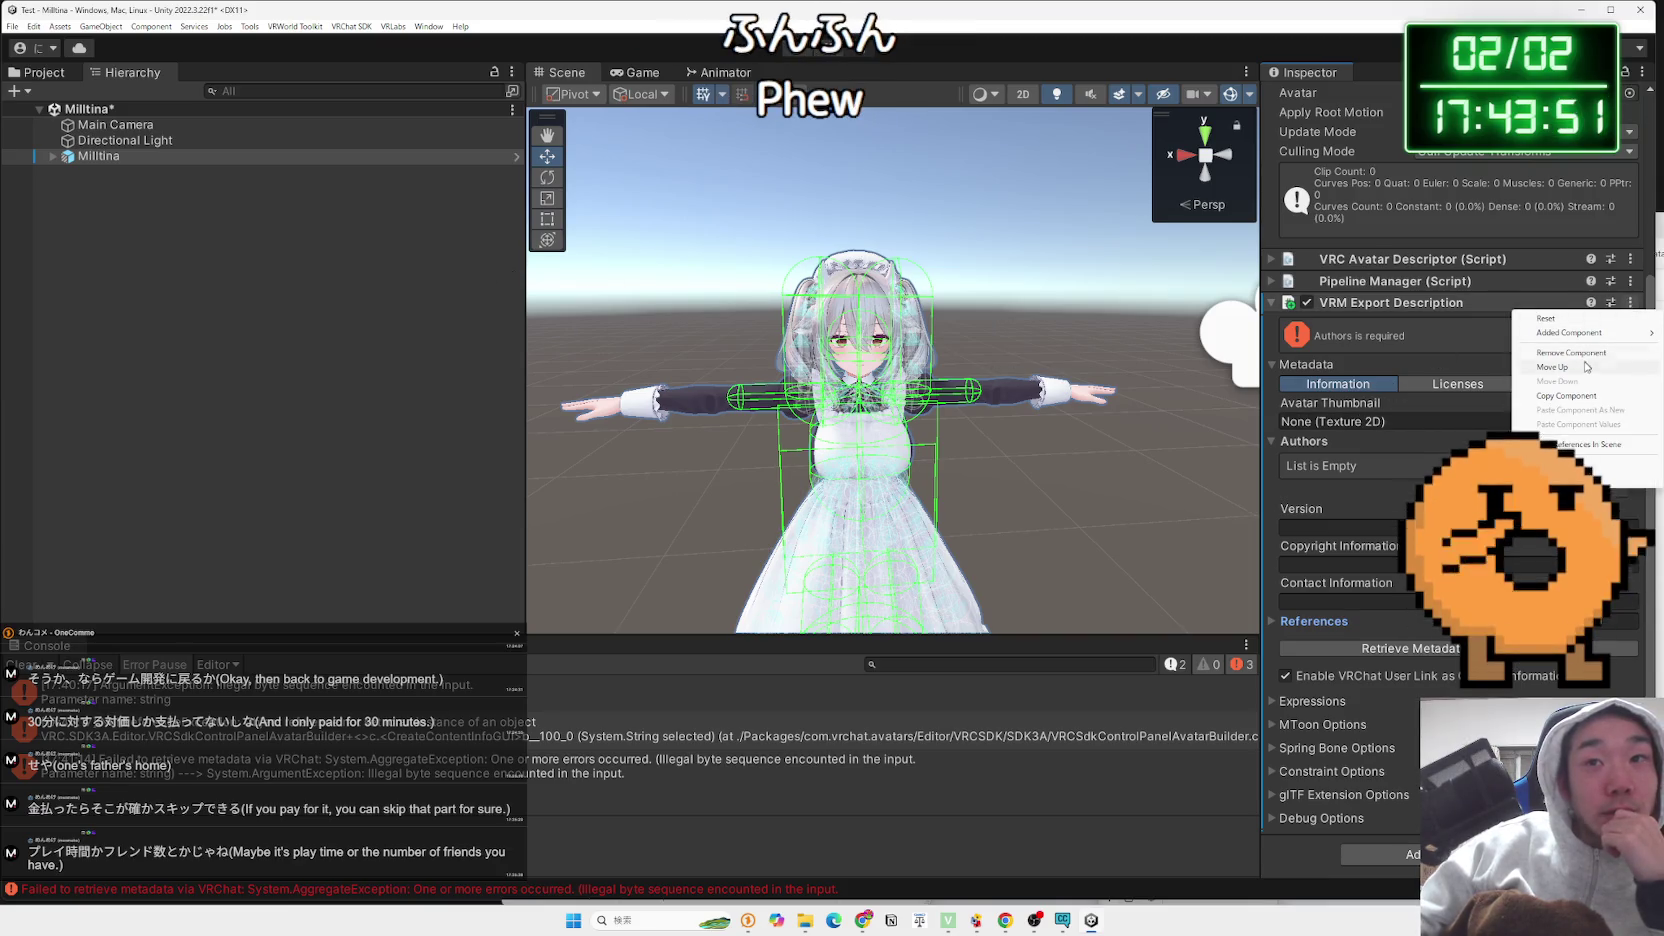
{"action": "left_click", "coordinate": [1584, 355]}
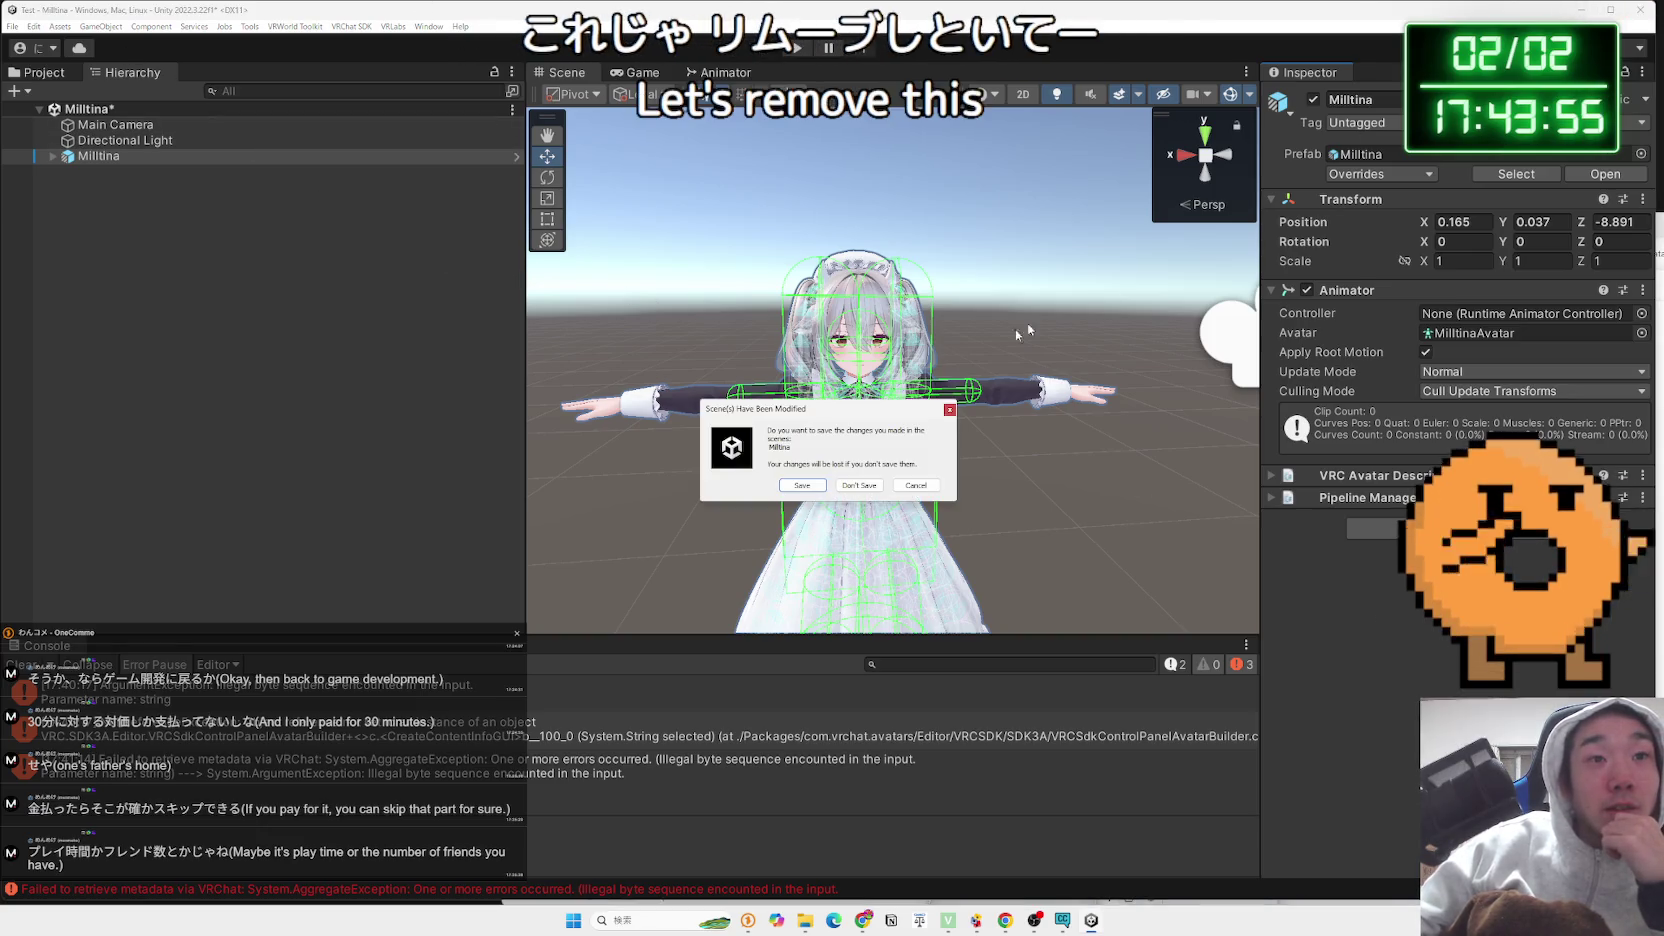
{"action": "left_click", "coordinate": [806, 489]}
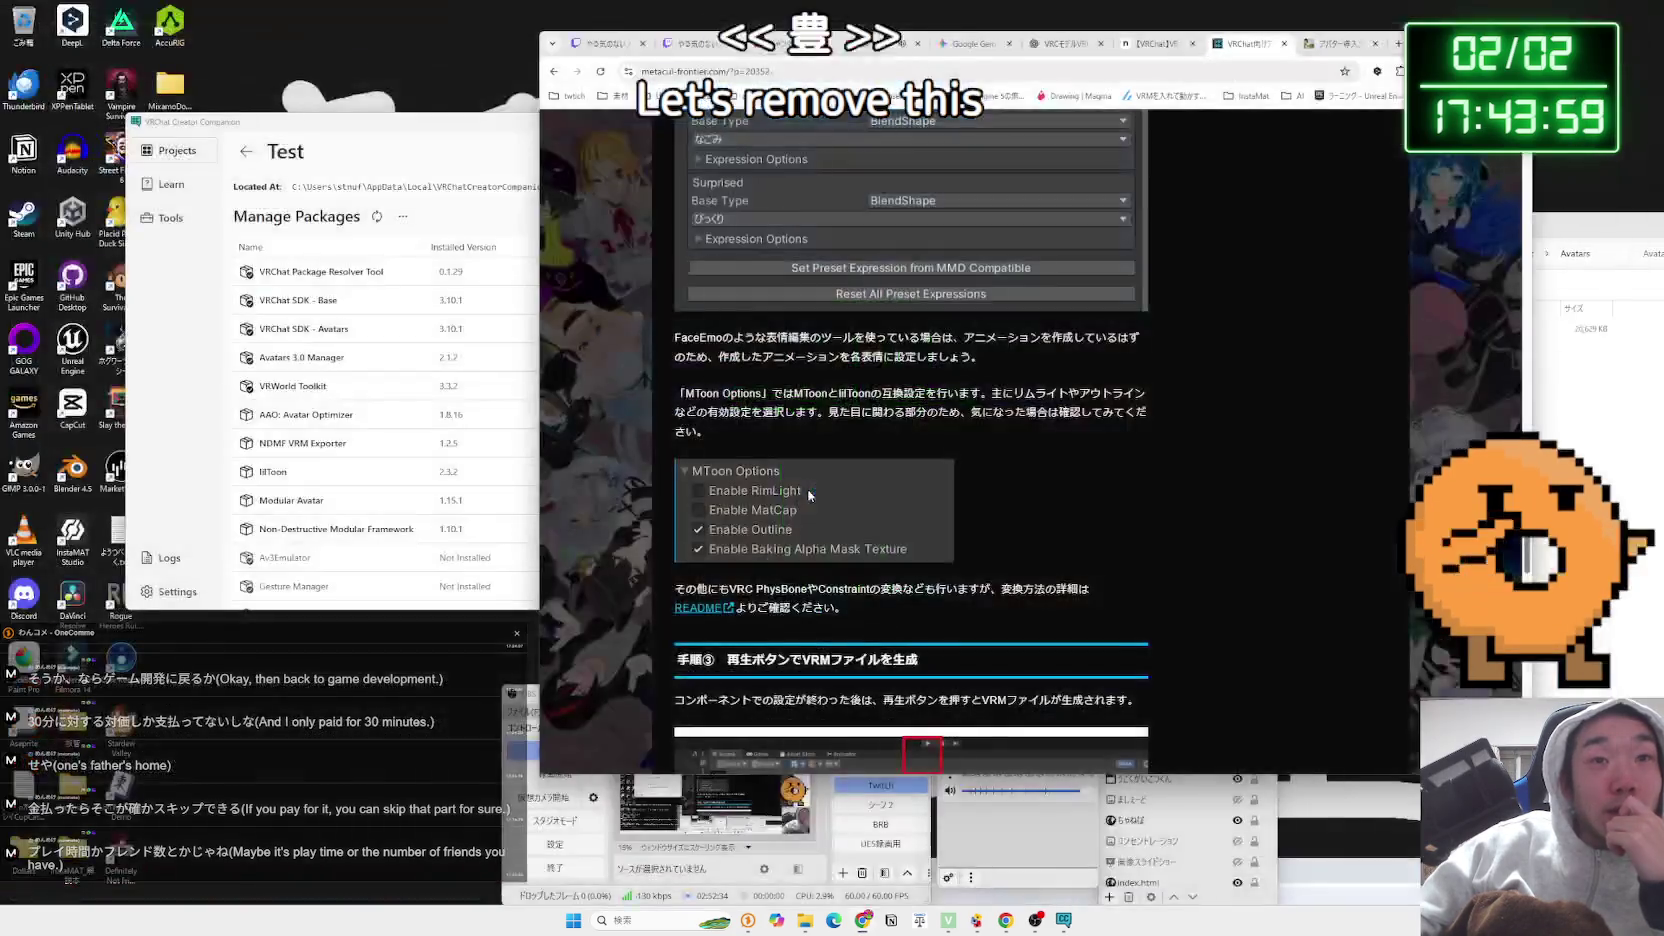
Close the VRChat Creator Companion and open a new Chrome tab
{"action": "left_click", "coordinate": [445, 133]}
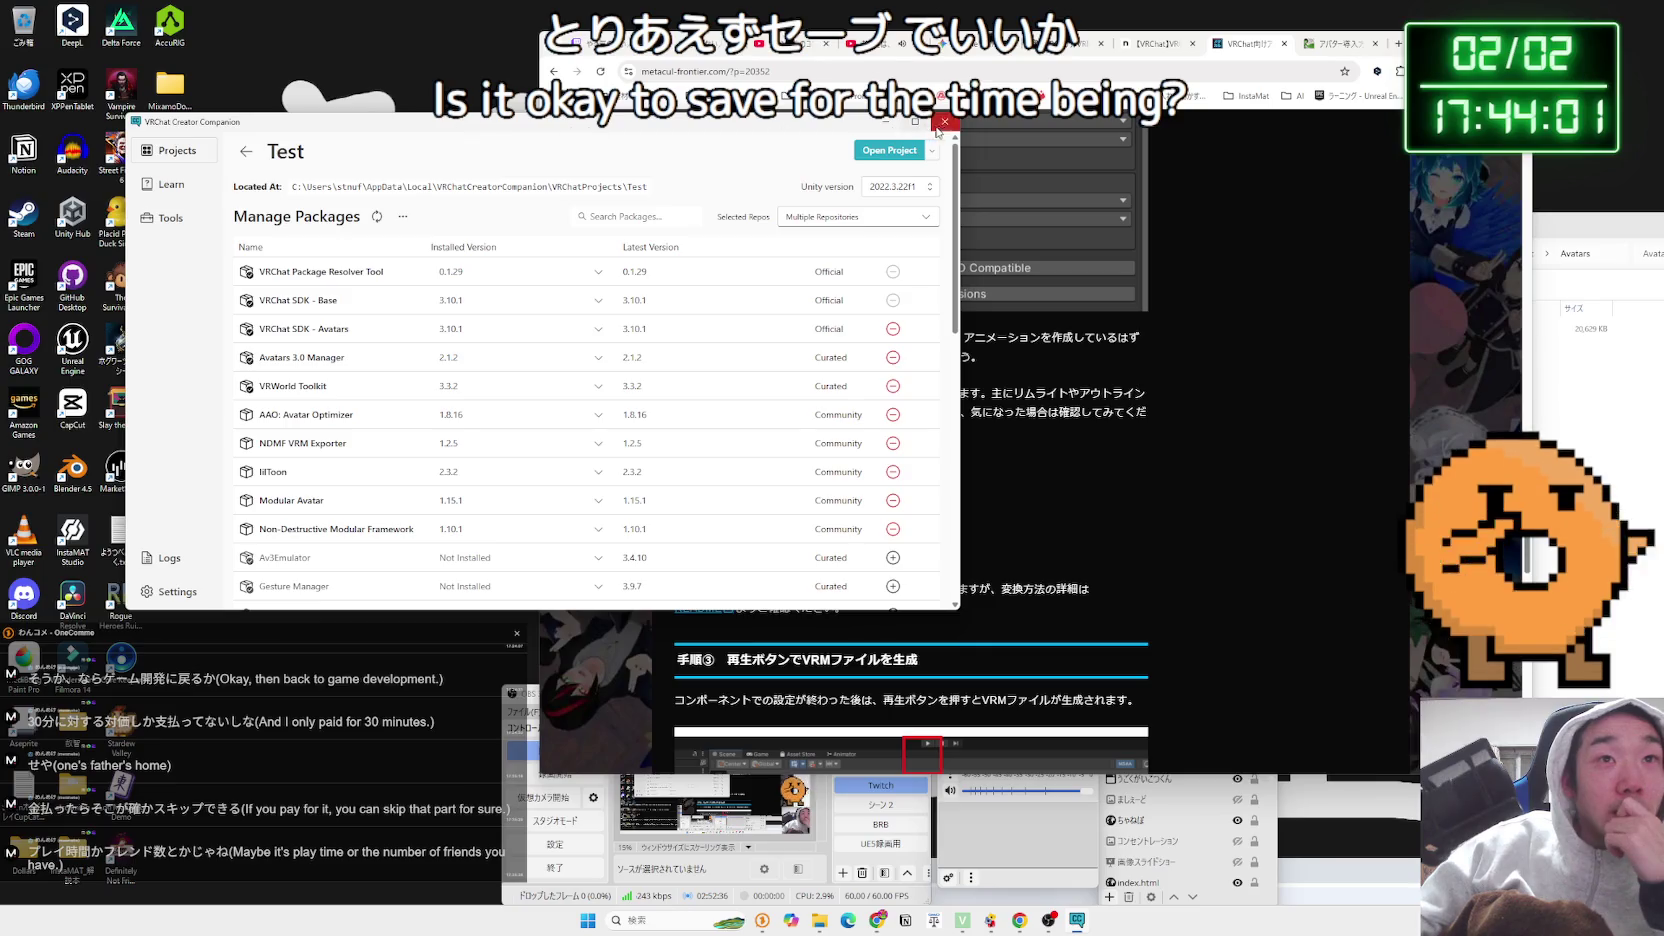
{"action": "left_click", "coordinate": [938, 126]}
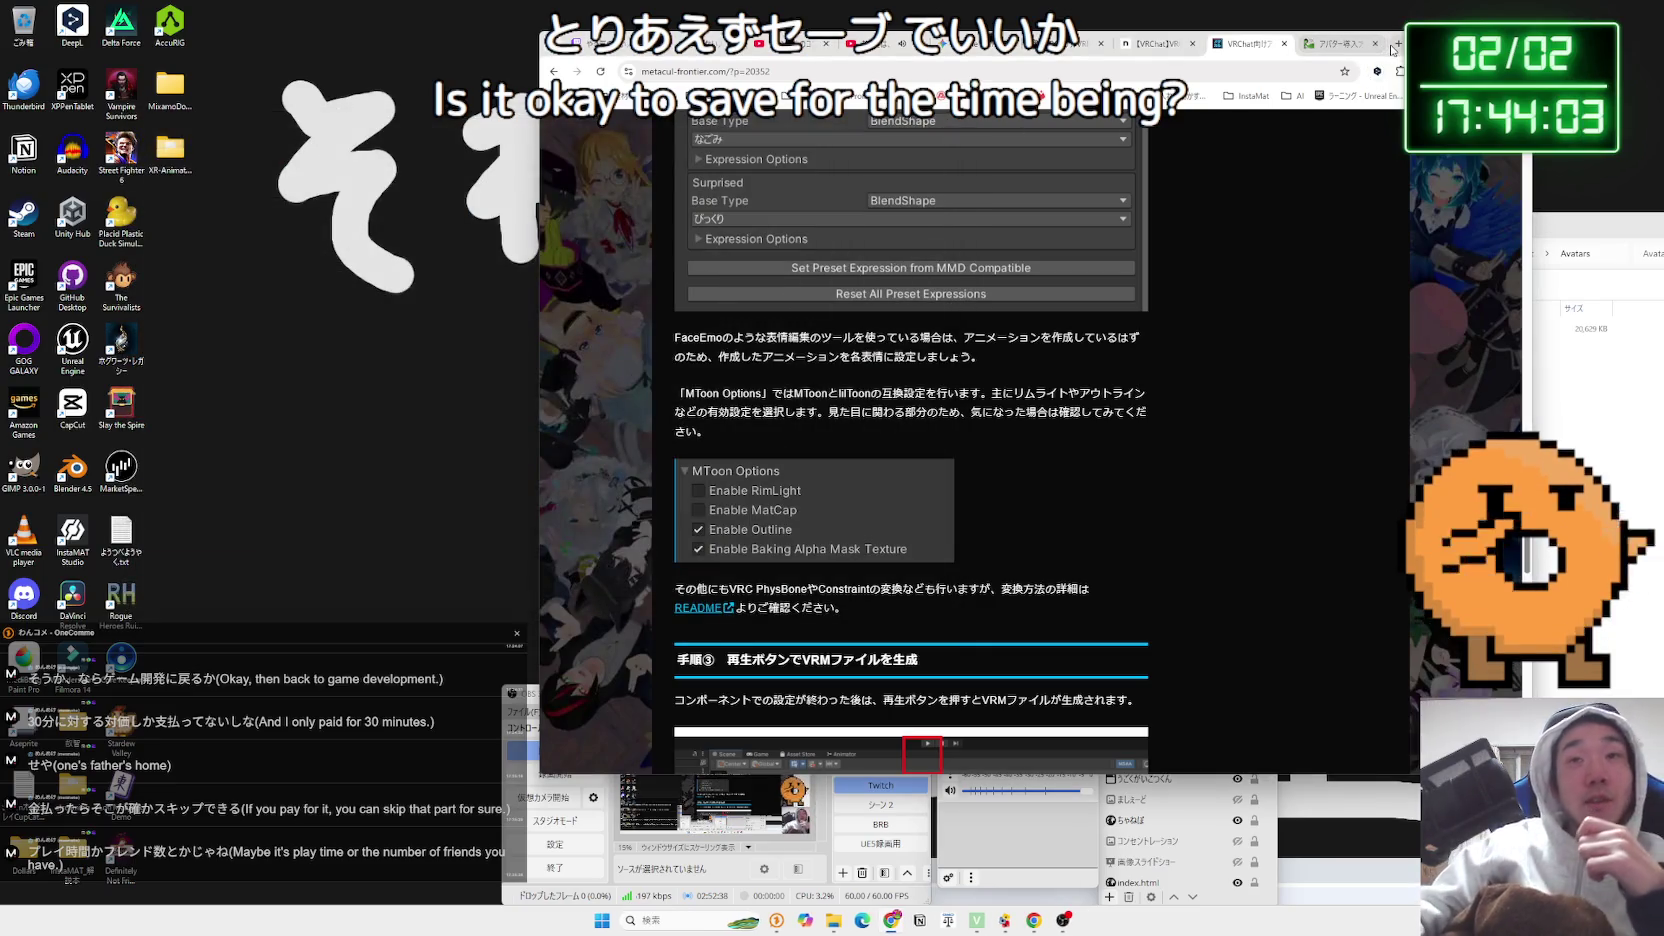
{"action": "left_click", "coordinate": [1394, 46]}
Search Google for "vrc new user 条件" and open the hatenablog result
{"action": "type", "text": "んうぇ"}
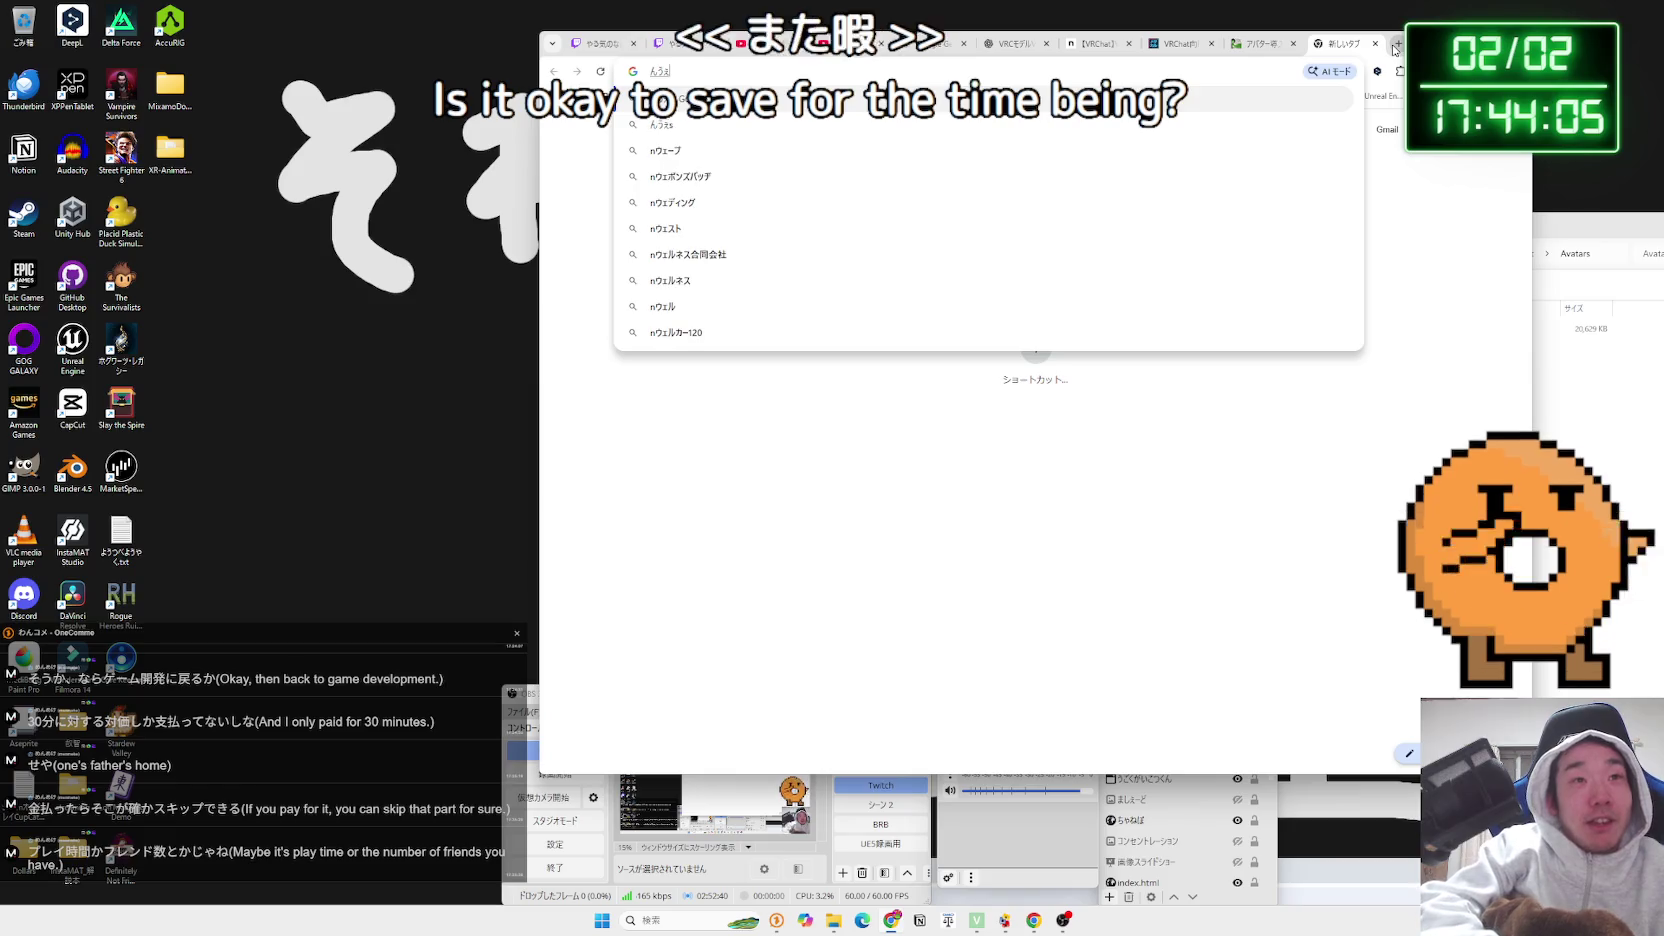
{"action": "key", "text": "BackSpace"}
{"action": "key", "text": "BackSpace"}
{"action": "key", "text": "BackSpace"}
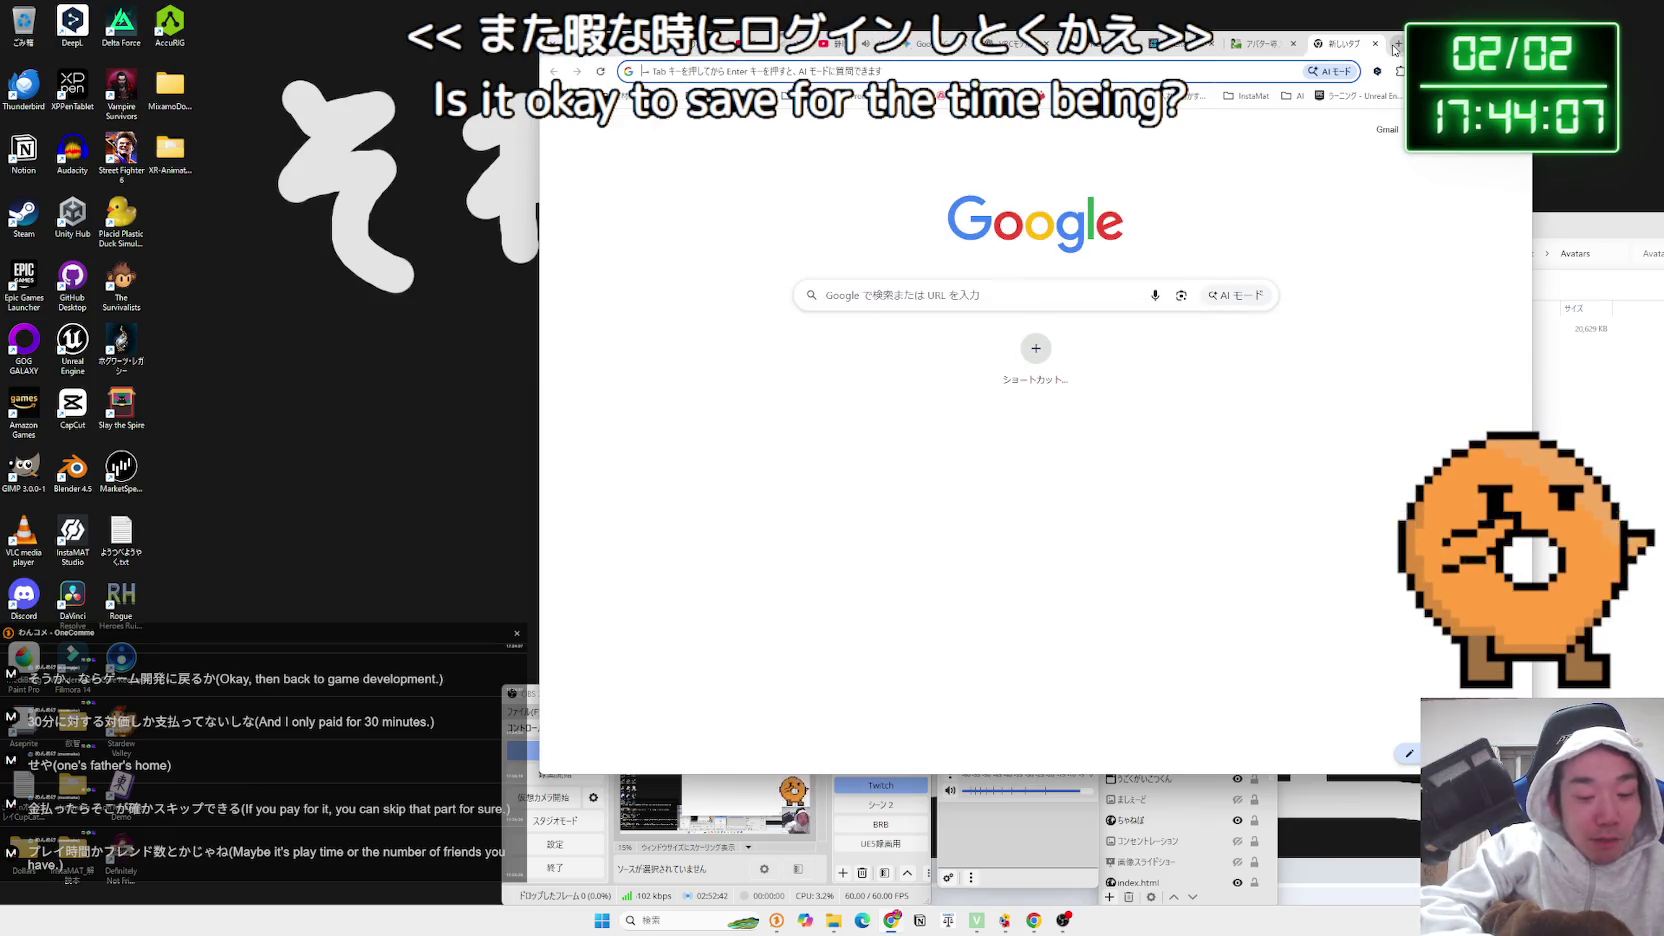
{"action": "type", "text": "vrc nwe"}
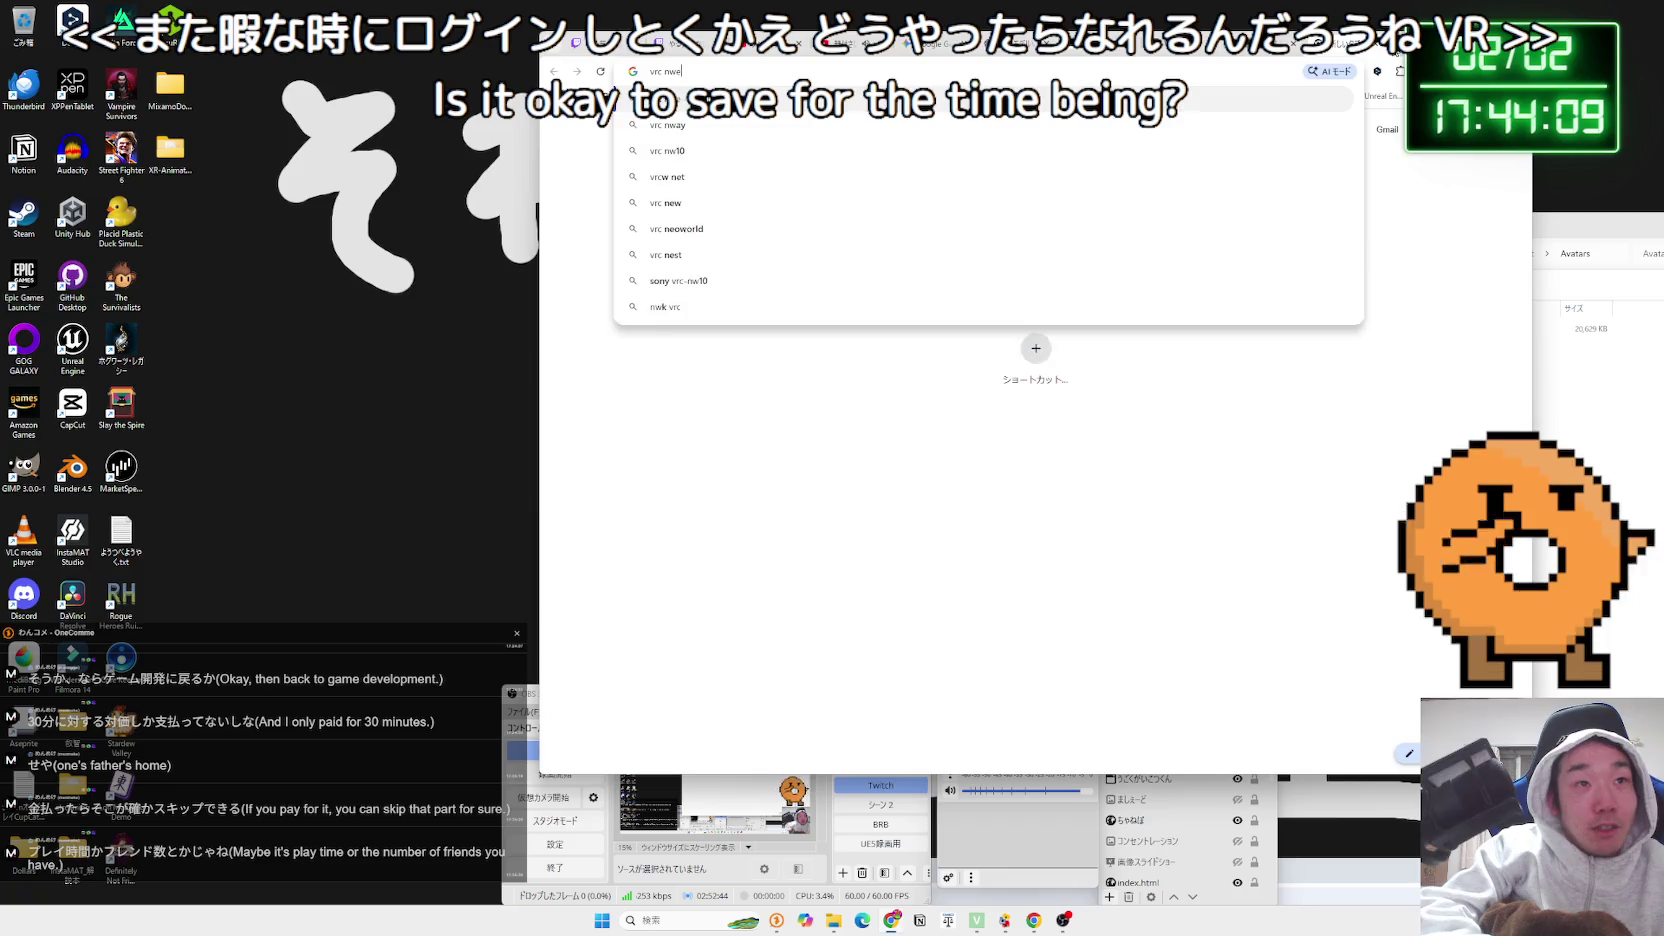
{"action": "type", "text": "ew user 条件"}
{"action": "left_click", "coordinate": [938, 152]}
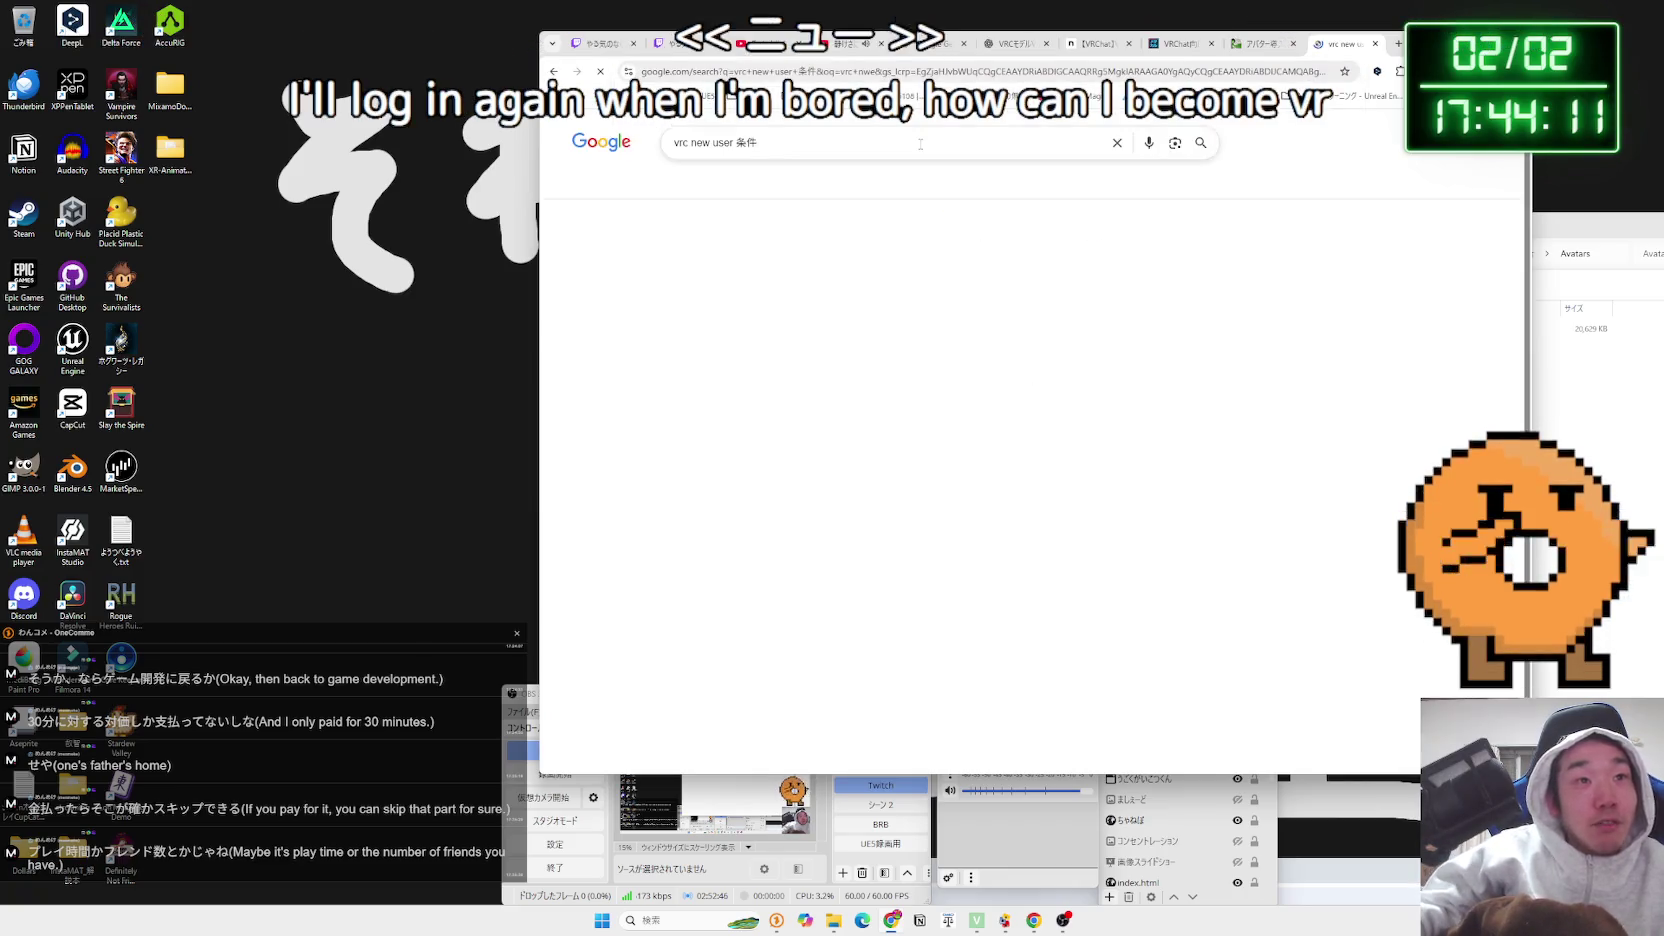
{"action": "left_click", "coordinate": [853, 252]}
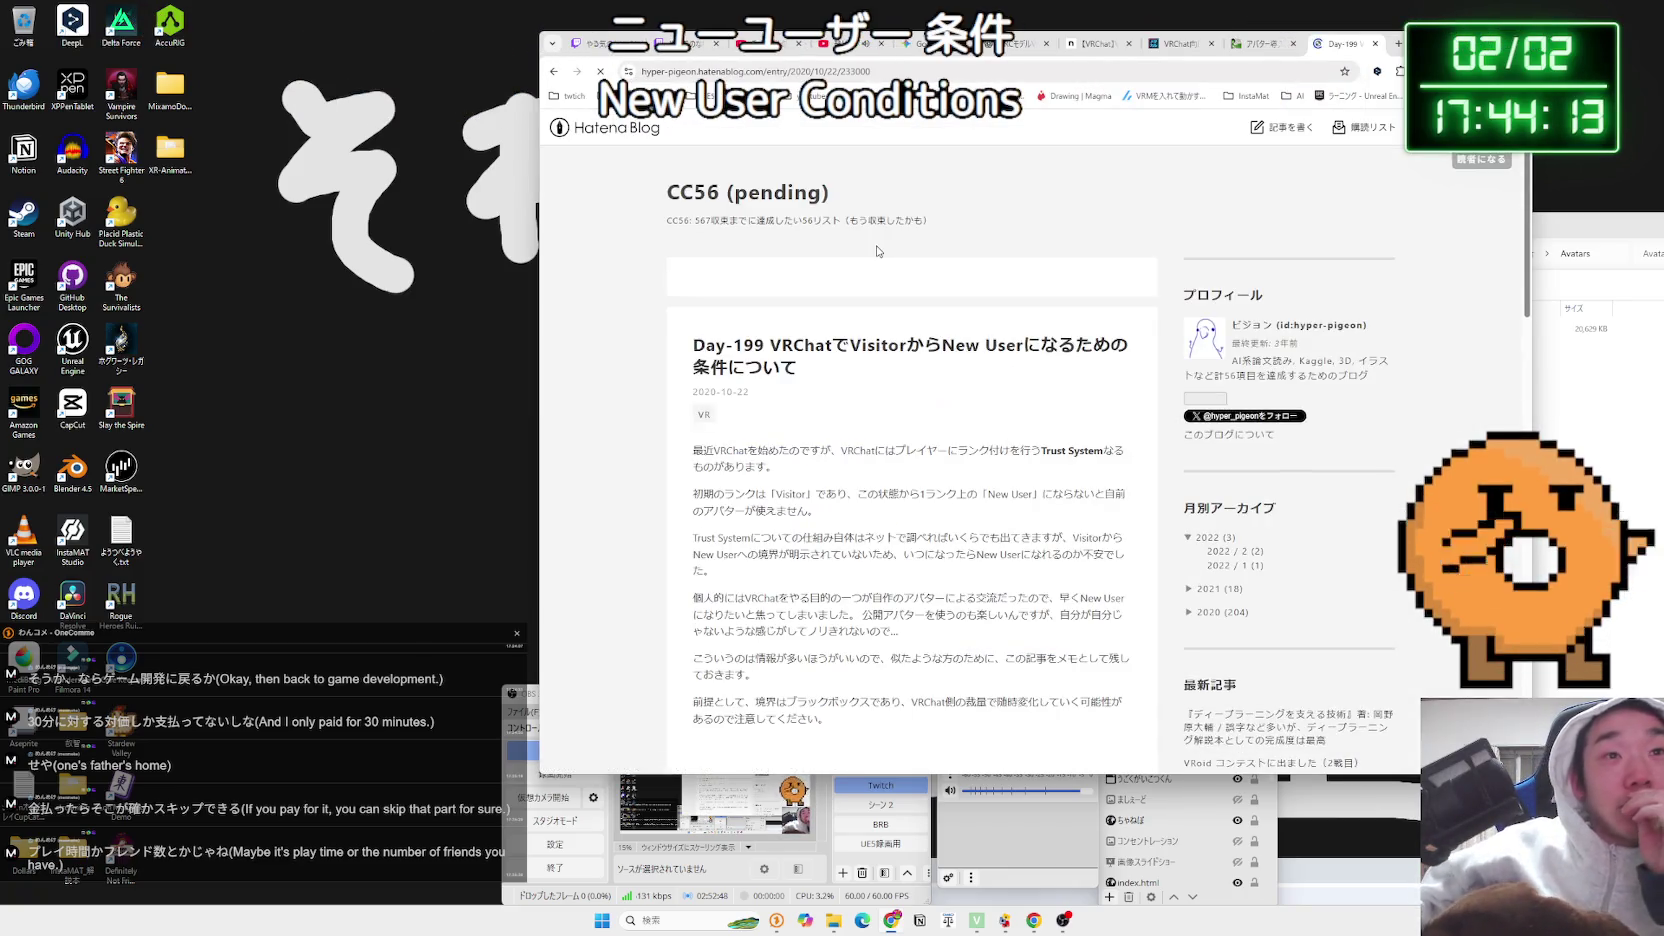
Read the hatenablog article on New User conditions, selecting the 個人的には paragraph and conditions list
{"action": "scroll", "coordinate": [863, 353], "scroll_direction": "down", "scroll_amount": 1}
{"action": "mouse_move", "coordinate": [725, 353]}
{"action": "left_mouse_down"}
{"action": "mouse_move", "coordinate": [693, 337]}
{"action": "mouse_move", "coordinate": [910, 378]}
{"action": "mouse_move", "coordinate": [695, 376]}
{"action": "mouse_move", "coordinate": [772, 346]}
{"action": "mouse_move", "coordinate": [703, 337]}
{"action": "mouse_move", "coordinate": [860, 390]}
{"action": "mouse_move", "coordinate": [785, 392]}
{"action": "left_mouse_up"}
{"action": "left_click", "coordinate": [957, 442]}
{"action": "scroll", "coordinate": [957, 442], "scroll_direction": "down", "scroll_amount": 3}
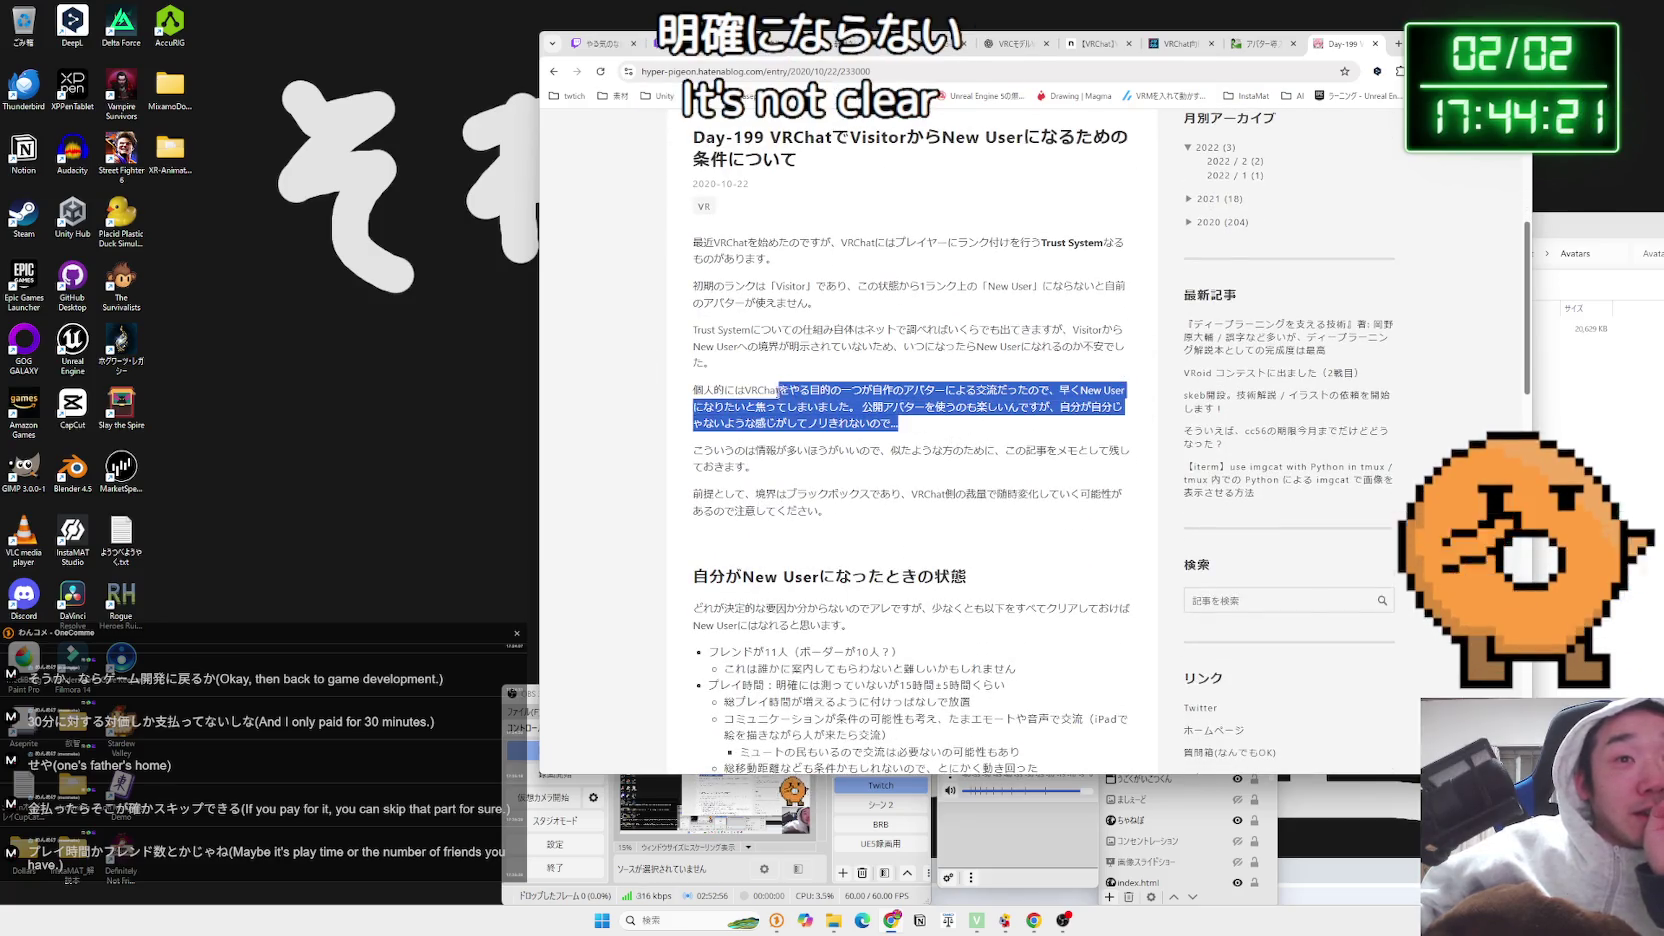
{"action": "left_click", "coordinate": [785, 392]}
{"action": "triple_click", "coordinate": [820, 386]}
{"action": "left_click", "coordinate": [820, 386]}
{"action": "triple_click", "coordinate": [822, 385]}
{"action": "left_click", "coordinate": [824, 383]}
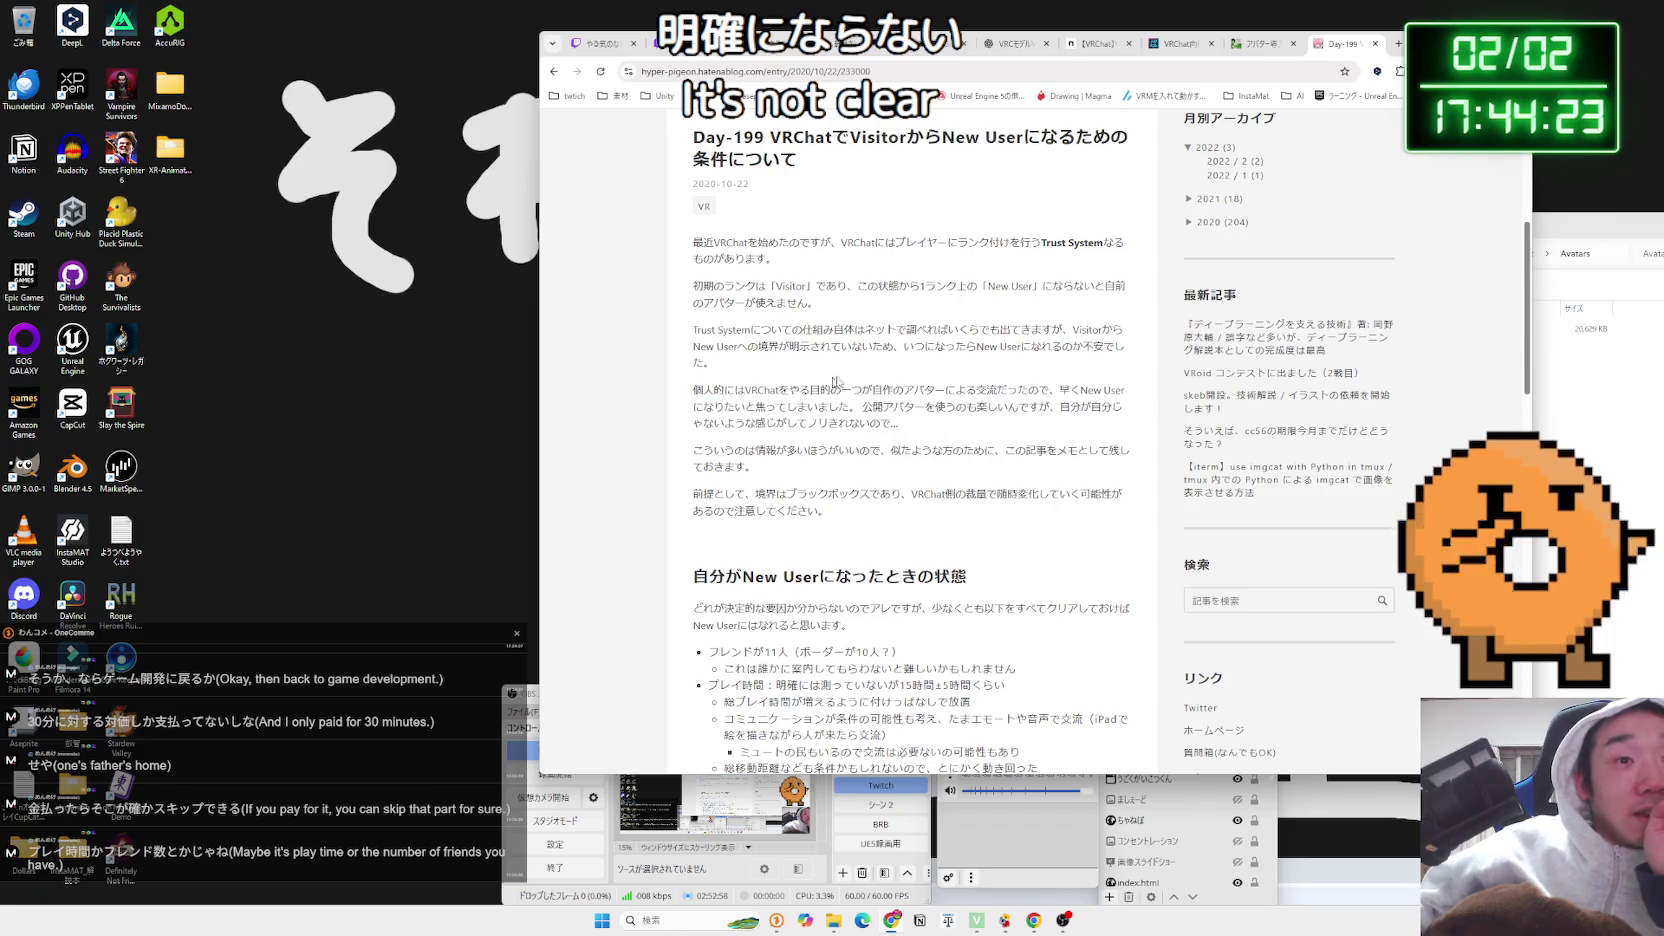
{"action": "scroll", "coordinate": [824, 383], "scroll_direction": "down", "scroll_amount": 3}
{"action": "mouse_move", "coordinate": [850, 365]}
{"action": "left_mouse_down"}
{"action": "mouse_move", "coordinate": [723, 347]}
{"action": "mouse_move", "coordinate": [970, 441]}
{"action": "mouse_move", "coordinate": [723, 392]}
{"action": "mouse_move", "coordinate": [945, 462]}
{"action": "left_mouse_up"}
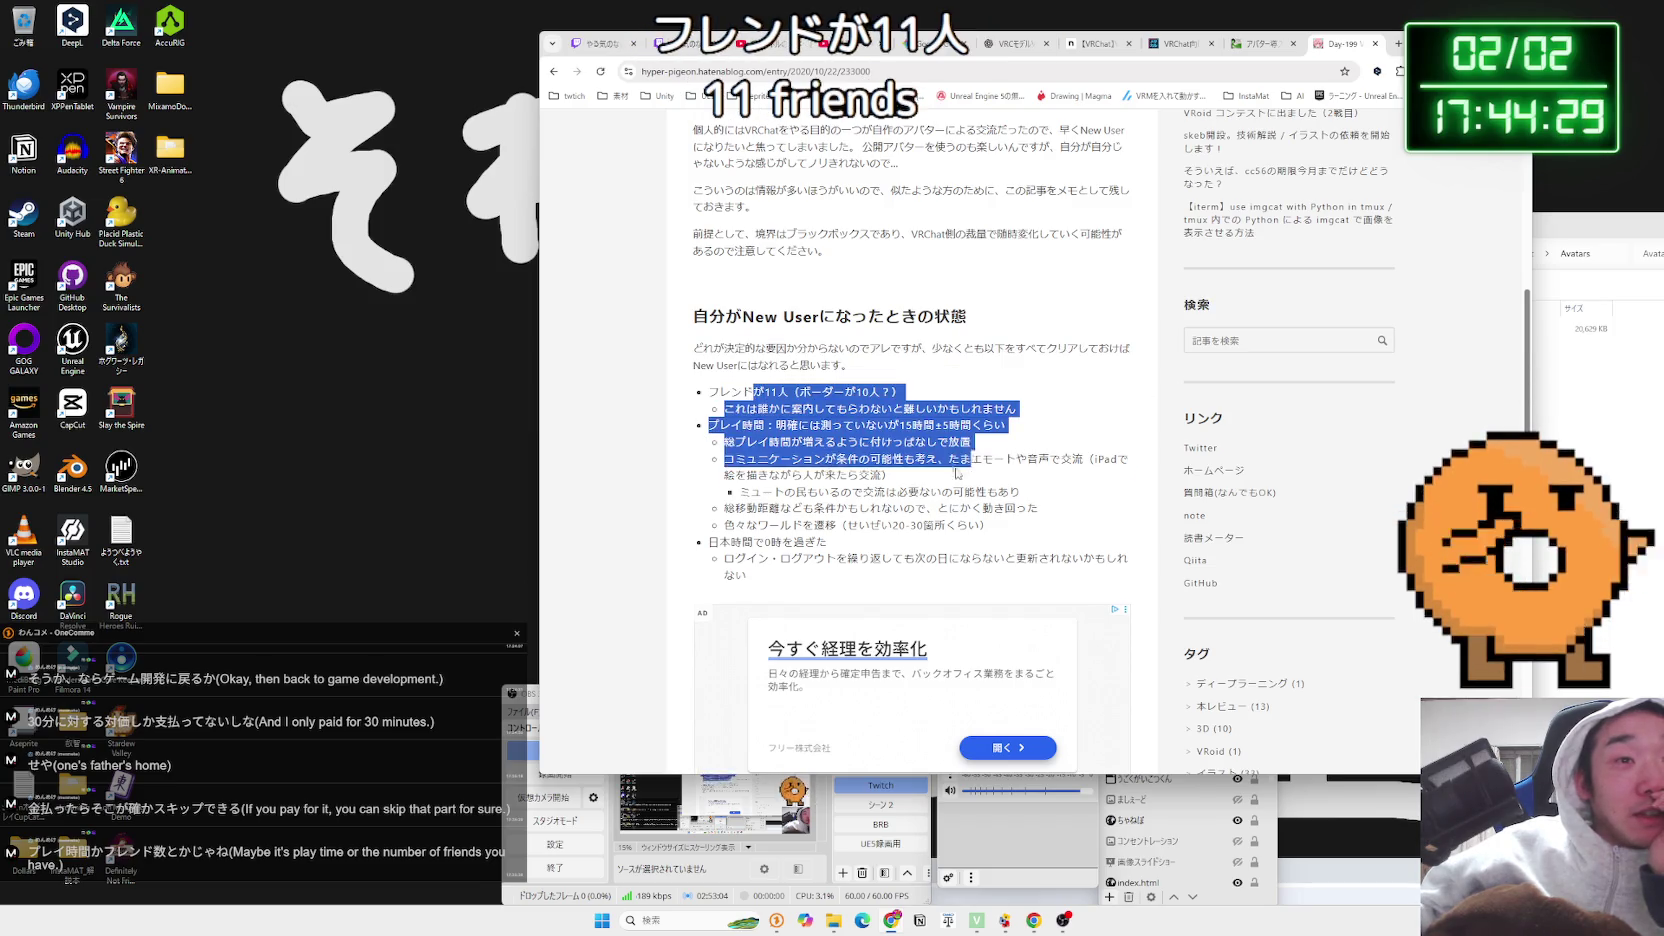
{"action": "left_click", "coordinate": [947, 462]}
{"action": "scroll", "coordinate": [955, 462], "scroll_direction": "down", "scroll_amount": 5}
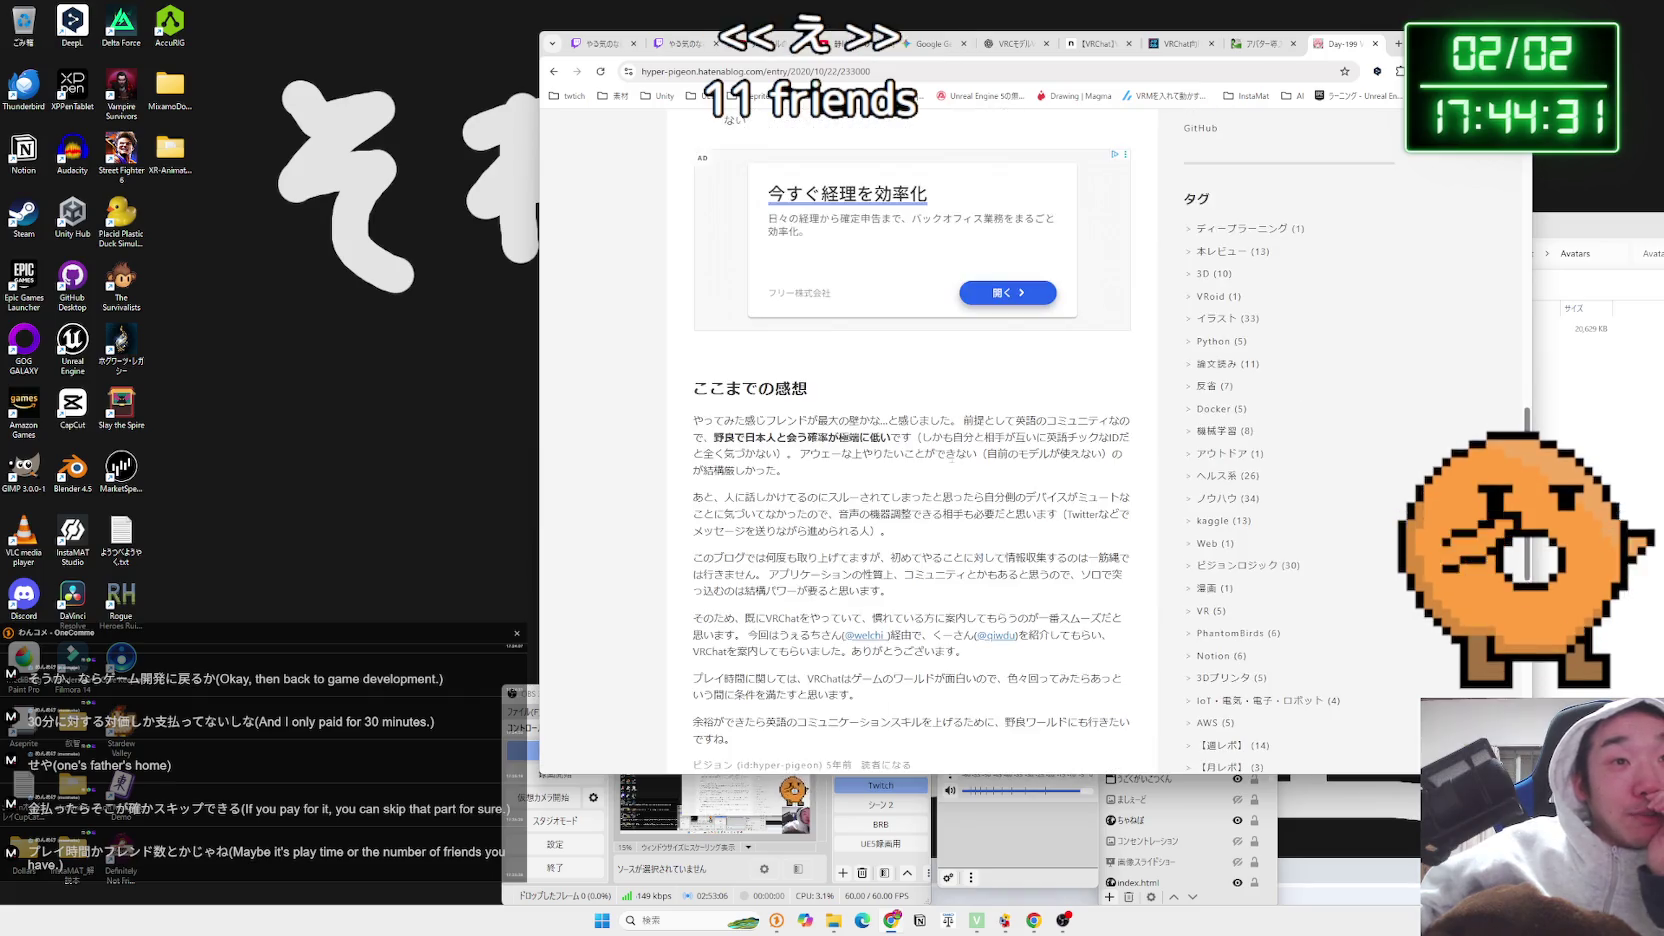
Return to the search results, highlight the AI overview's rank-up explanation, and scroll further down
{"action": "key", "text": "alt+Left"}
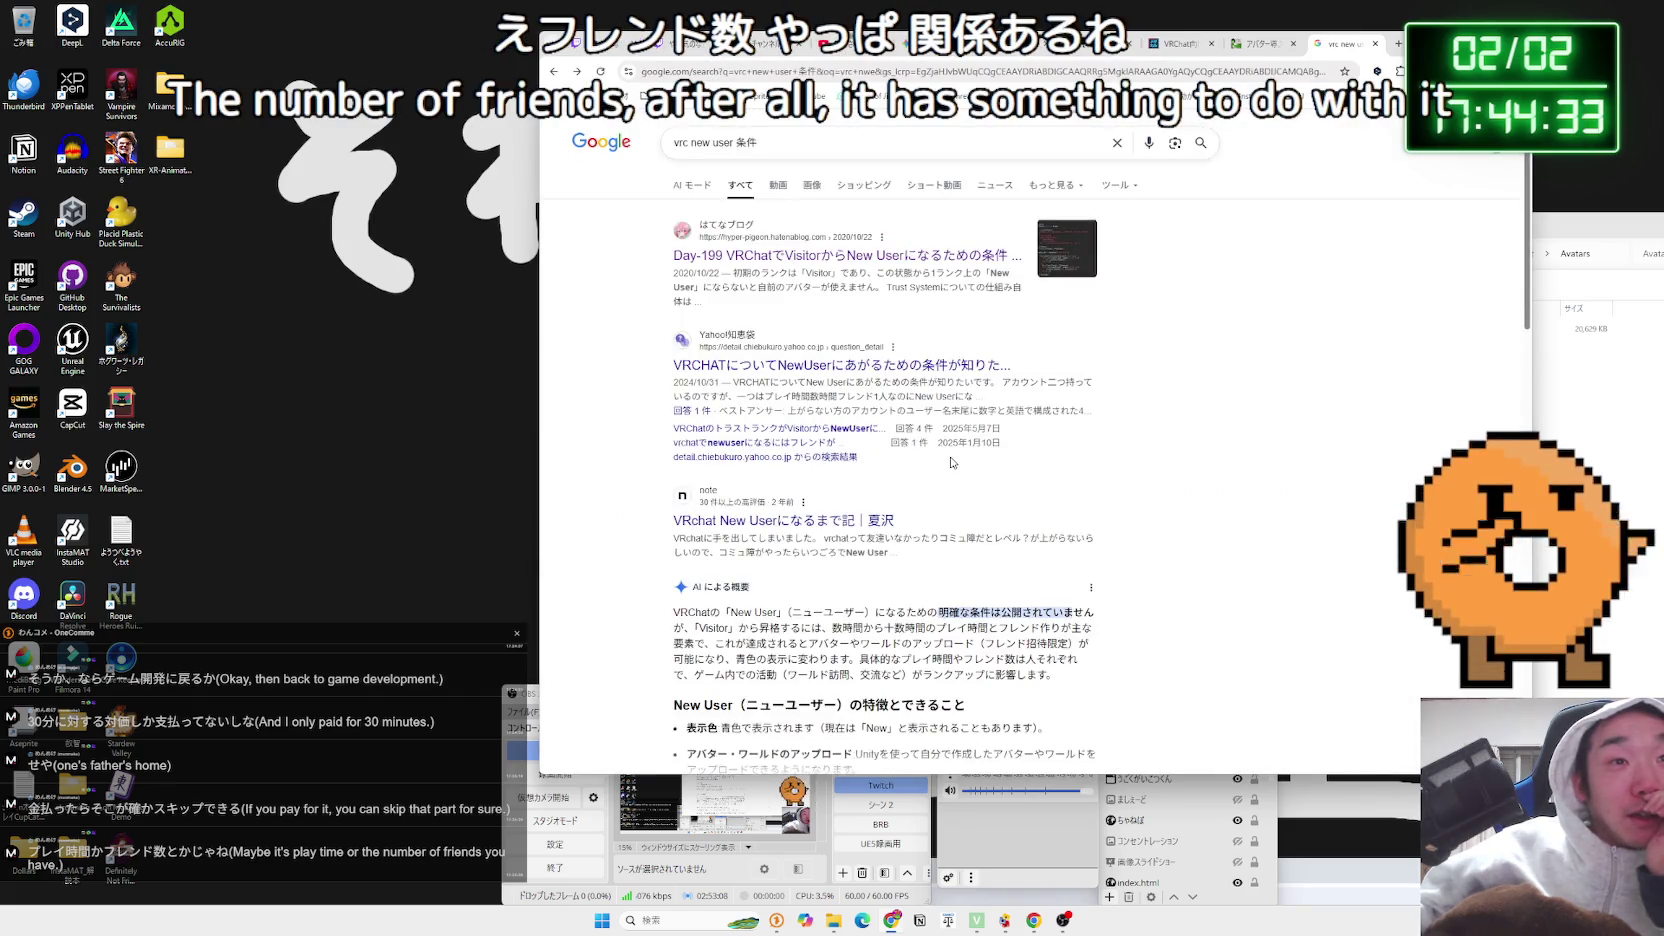
{"action": "scroll", "coordinate": [952, 462], "scroll_direction": "down", "scroll_amount": 2}
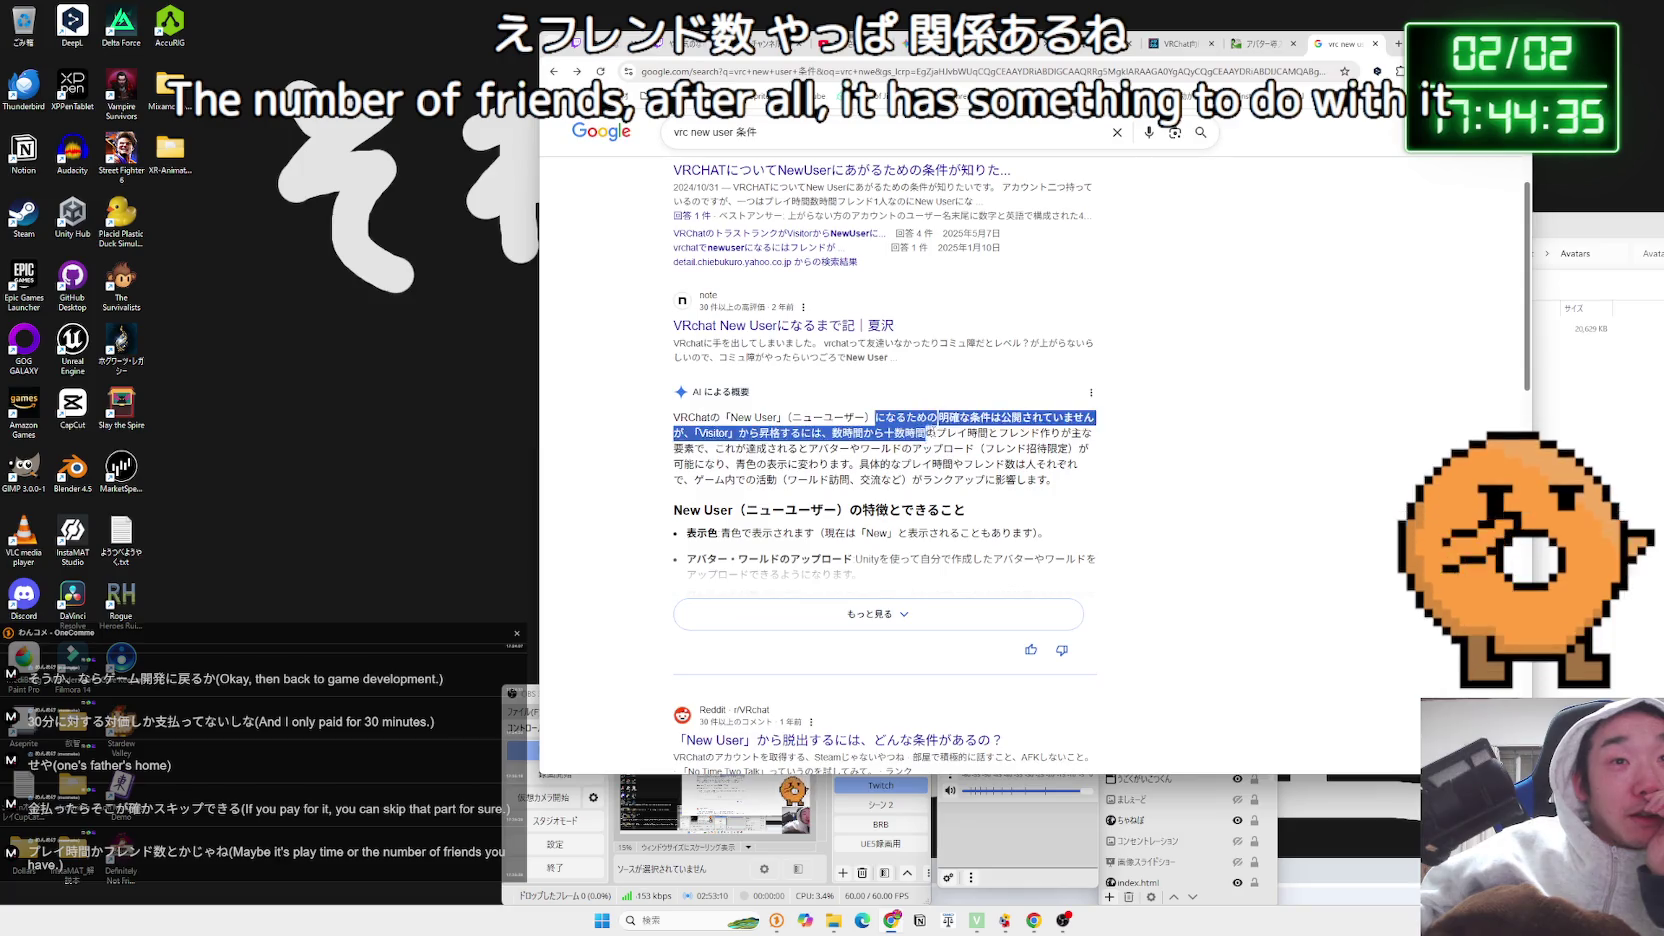
{"action": "mouse_move", "coordinate": [1057, 481]}
{"action": "left_mouse_down"}
{"action": "mouse_move", "coordinate": [700, 466]}
{"action": "mouse_move", "coordinate": [760, 432]}
{"action": "mouse_move", "coordinate": [728, 422]}
{"action": "mouse_move", "coordinate": [748, 425]}
{"action": "left_mouse_up"}
{"action": "left_click", "coordinate": [748, 425]}
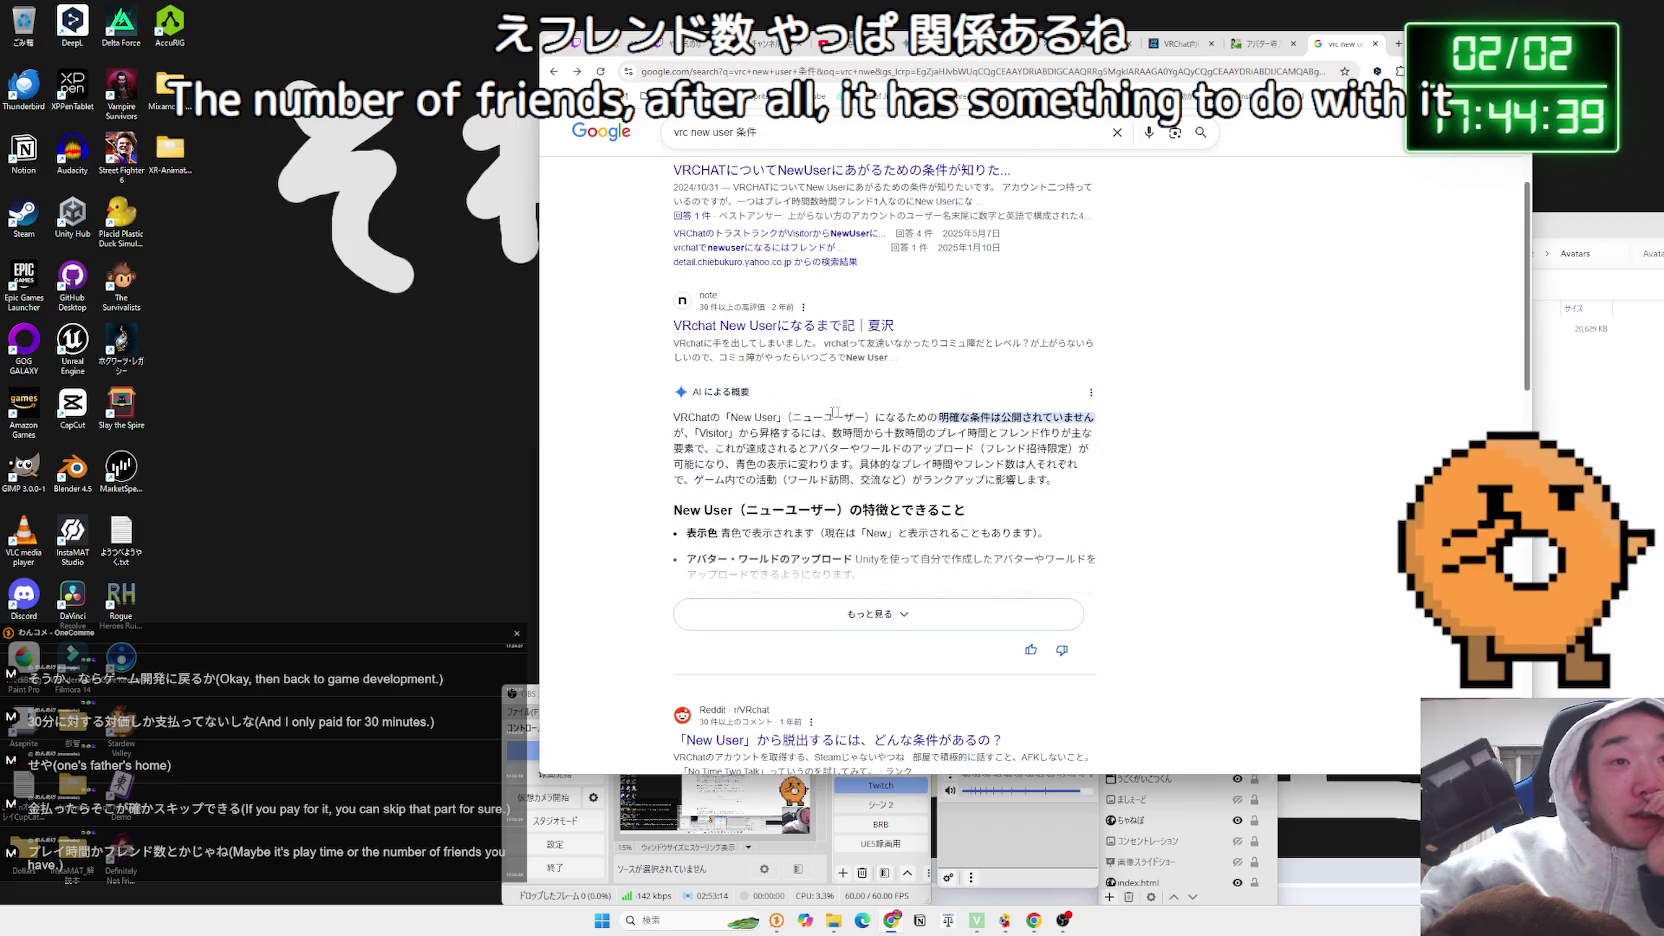
{"action": "scroll", "coordinate": [906, 400], "scroll_direction": "down", "scroll_amount": 4}
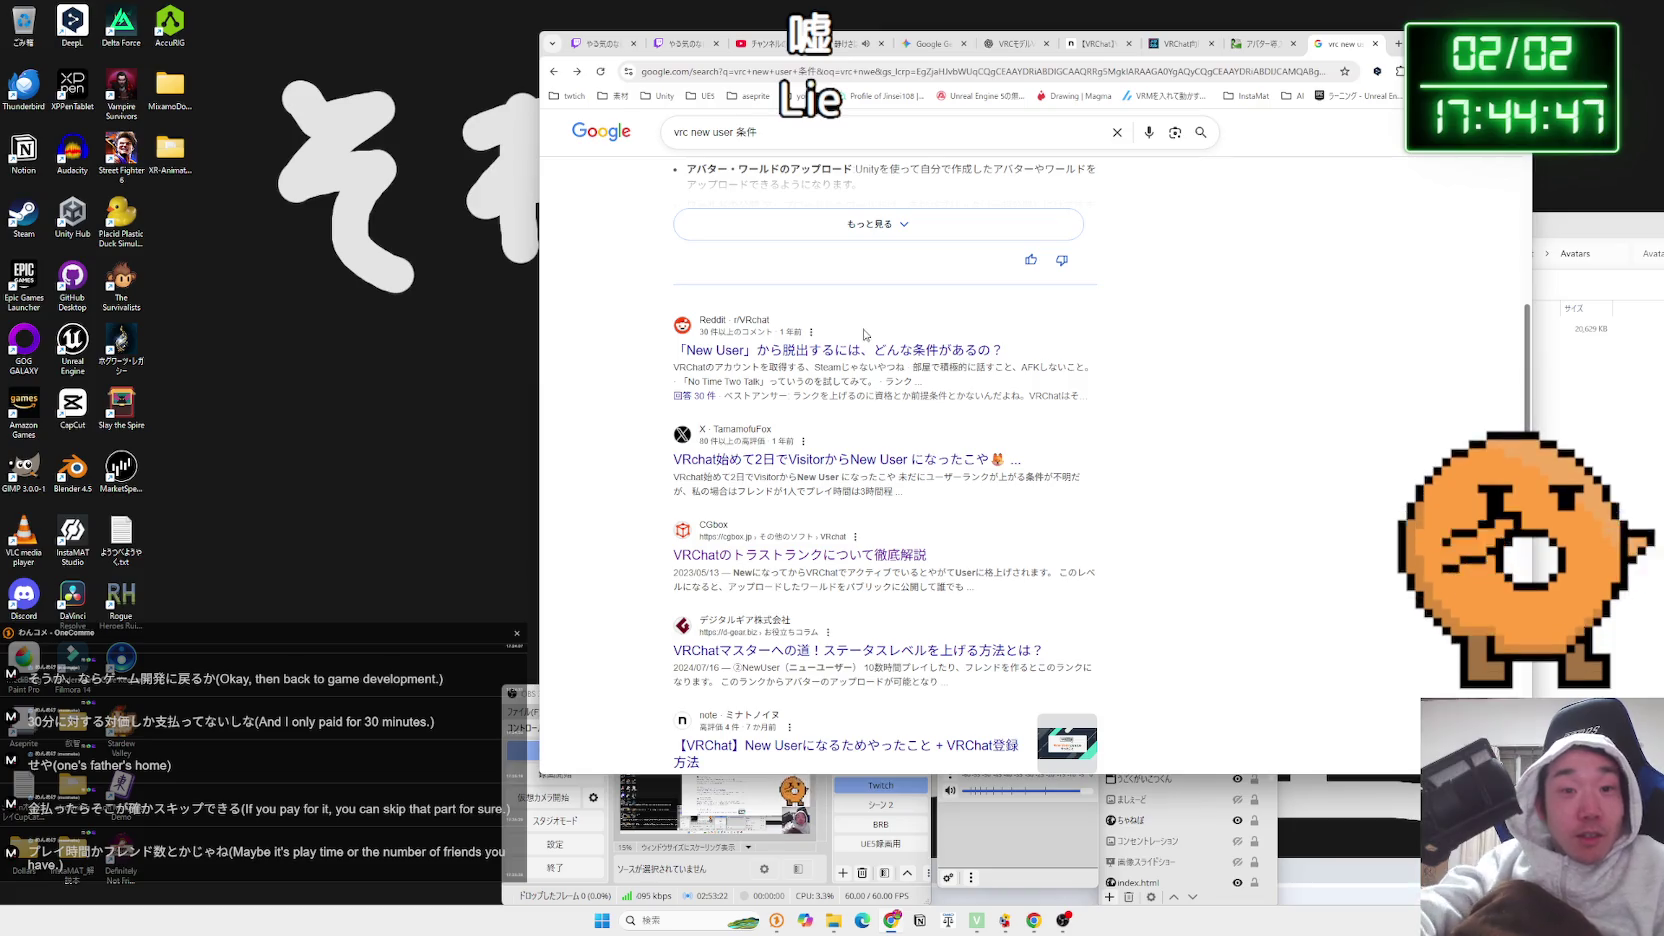
{"action": "scroll", "coordinate": [838, 335], "scroll_direction": "down", "scroll_amount": 2}
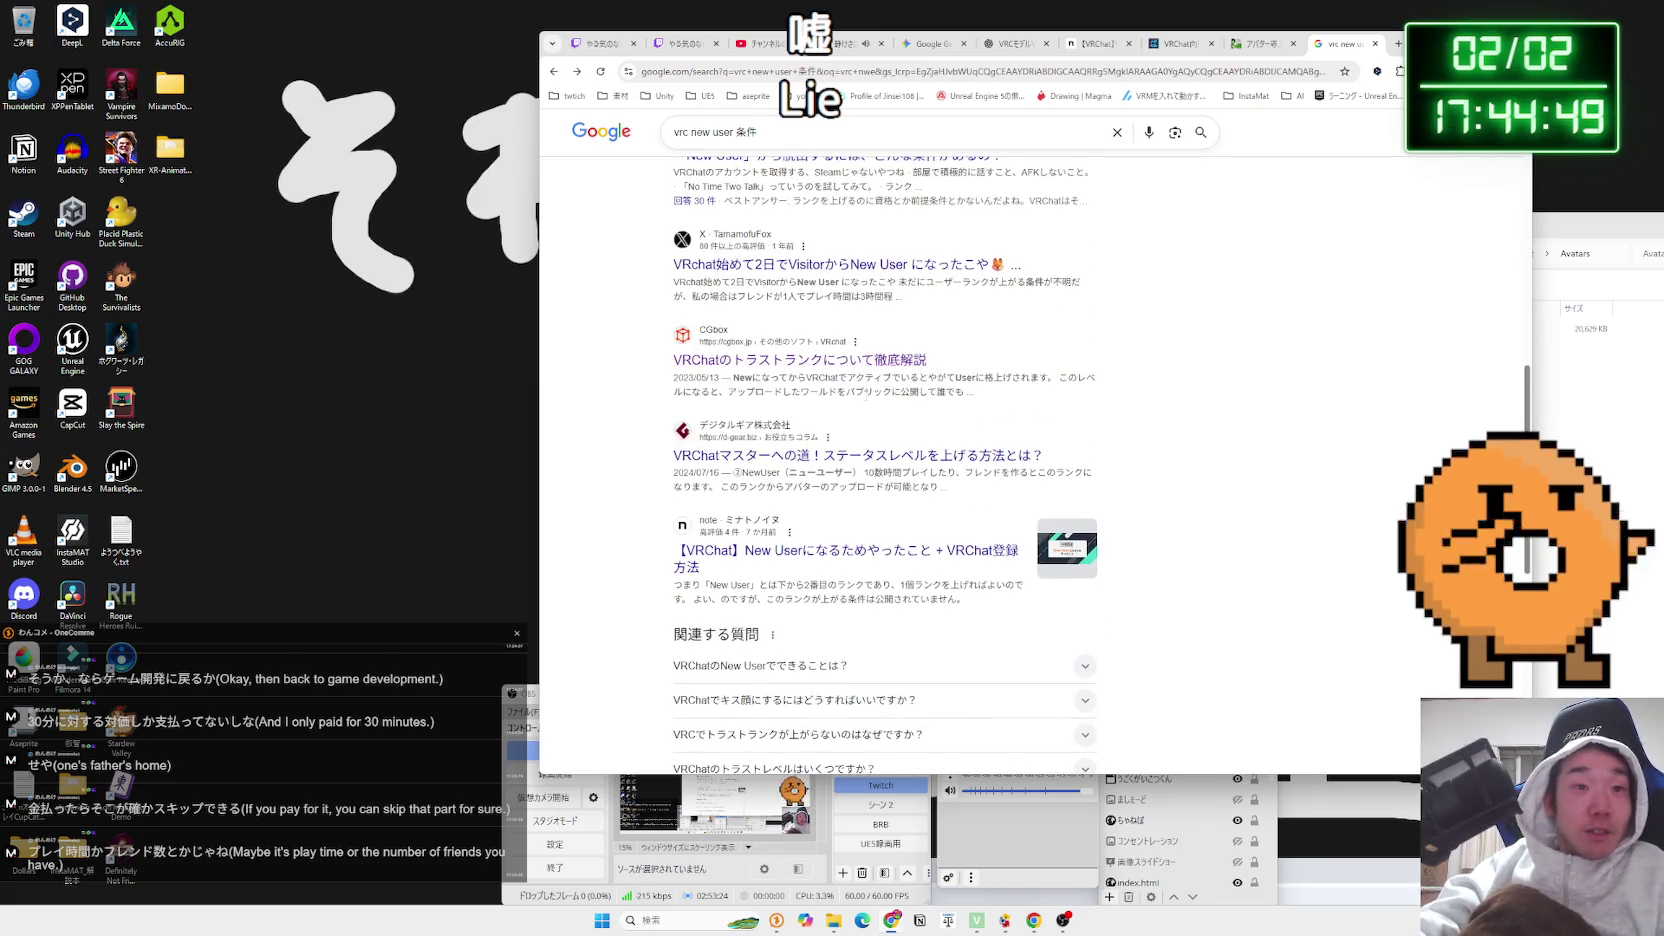
{"action": "scroll", "coordinate": [855, 411], "scroll_direction": "down", "scroll_amount": 3}
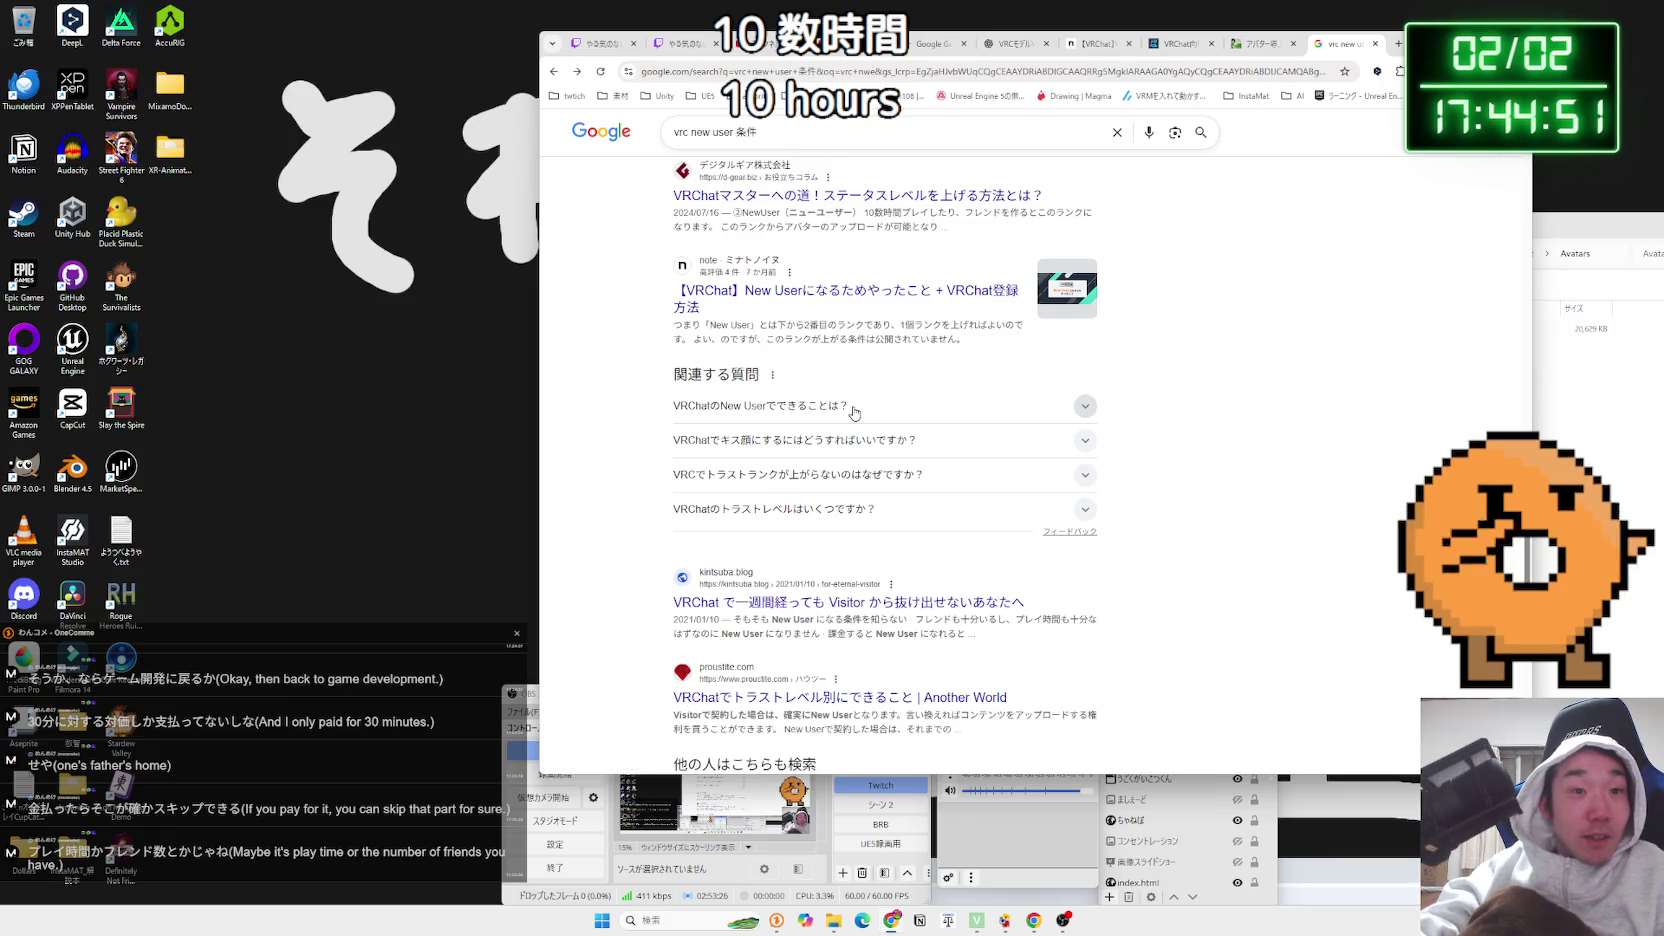
{"action": "scroll", "coordinate": [853, 412], "scroll_direction": "down", "scroll_amount": 2}
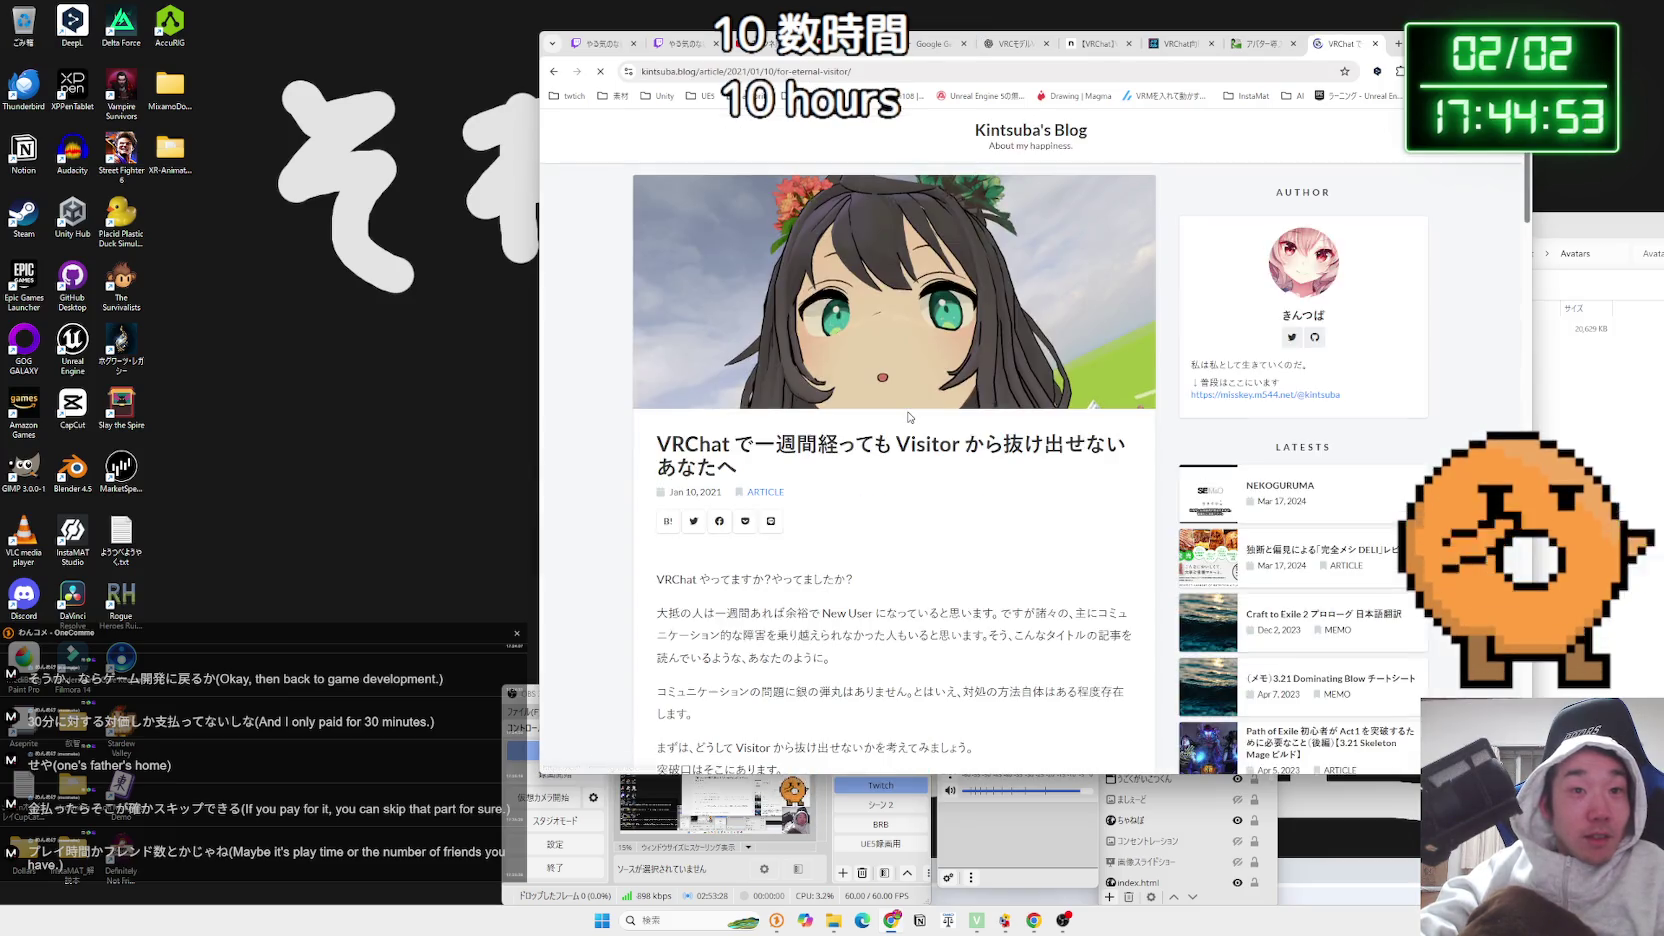
Read the kinbuba article's opening and its paragraphs on the New User rank conditions
{"action": "scroll", "coordinate": [905, 403], "scroll_direction": "down", "scroll_amount": 3}
{"action": "mouse_move", "coordinate": [888, 376]}
{"action": "left_mouse_down"}
{"action": "mouse_move", "coordinate": [659, 358]}
{"action": "mouse_move", "coordinate": [859, 398]}
{"action": "left_mouse_up"}
{"action": "left_click", "coordinate": [859, 398]}
{"action": "scroll", "coordinate": [859, 399], "scroll_direction": "down", "scroll_amount": 2}
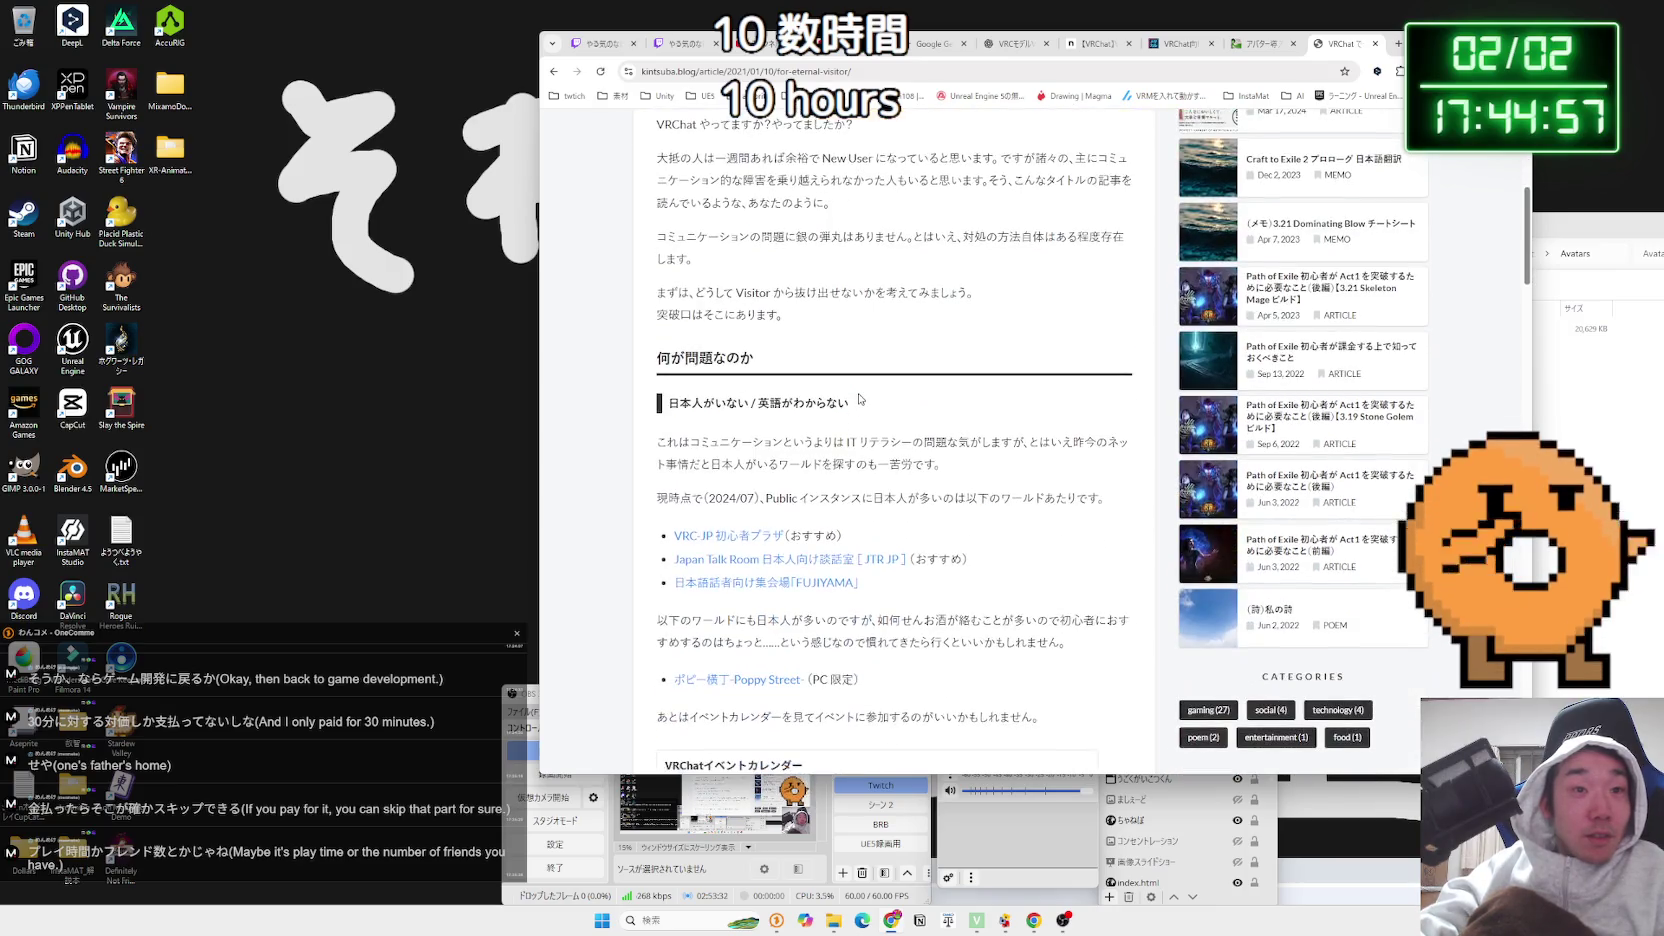
{"action": "scroll", "coordinate": [859, 399], "scroll_direction": "down", "scroll_amount": 1}
{"action": "scroll", "coordinate": [859, 399], "scroll_direction": "down", "scroll_amount": 3}
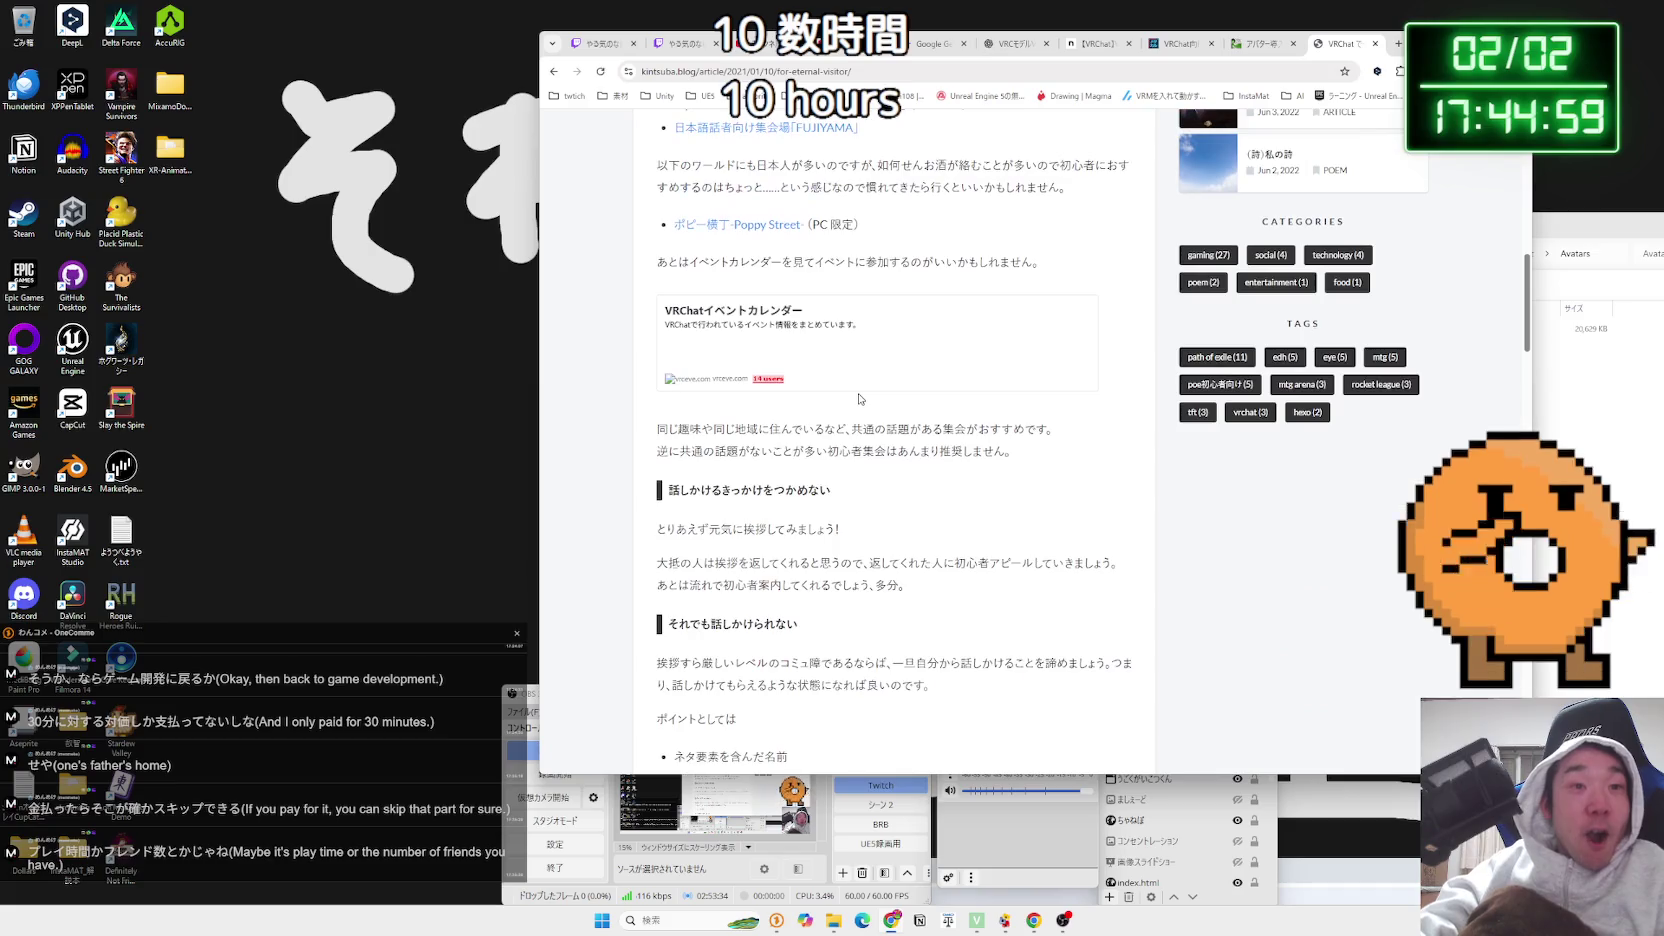
{"action": "scroll", "coordinate": [859, 399], "scroll_direction": "down", "scroll_amount": 1}
{"action": "scroll", "coordinate": [859, 399], "scroll_direction": "down", "scroll_amount": 2}
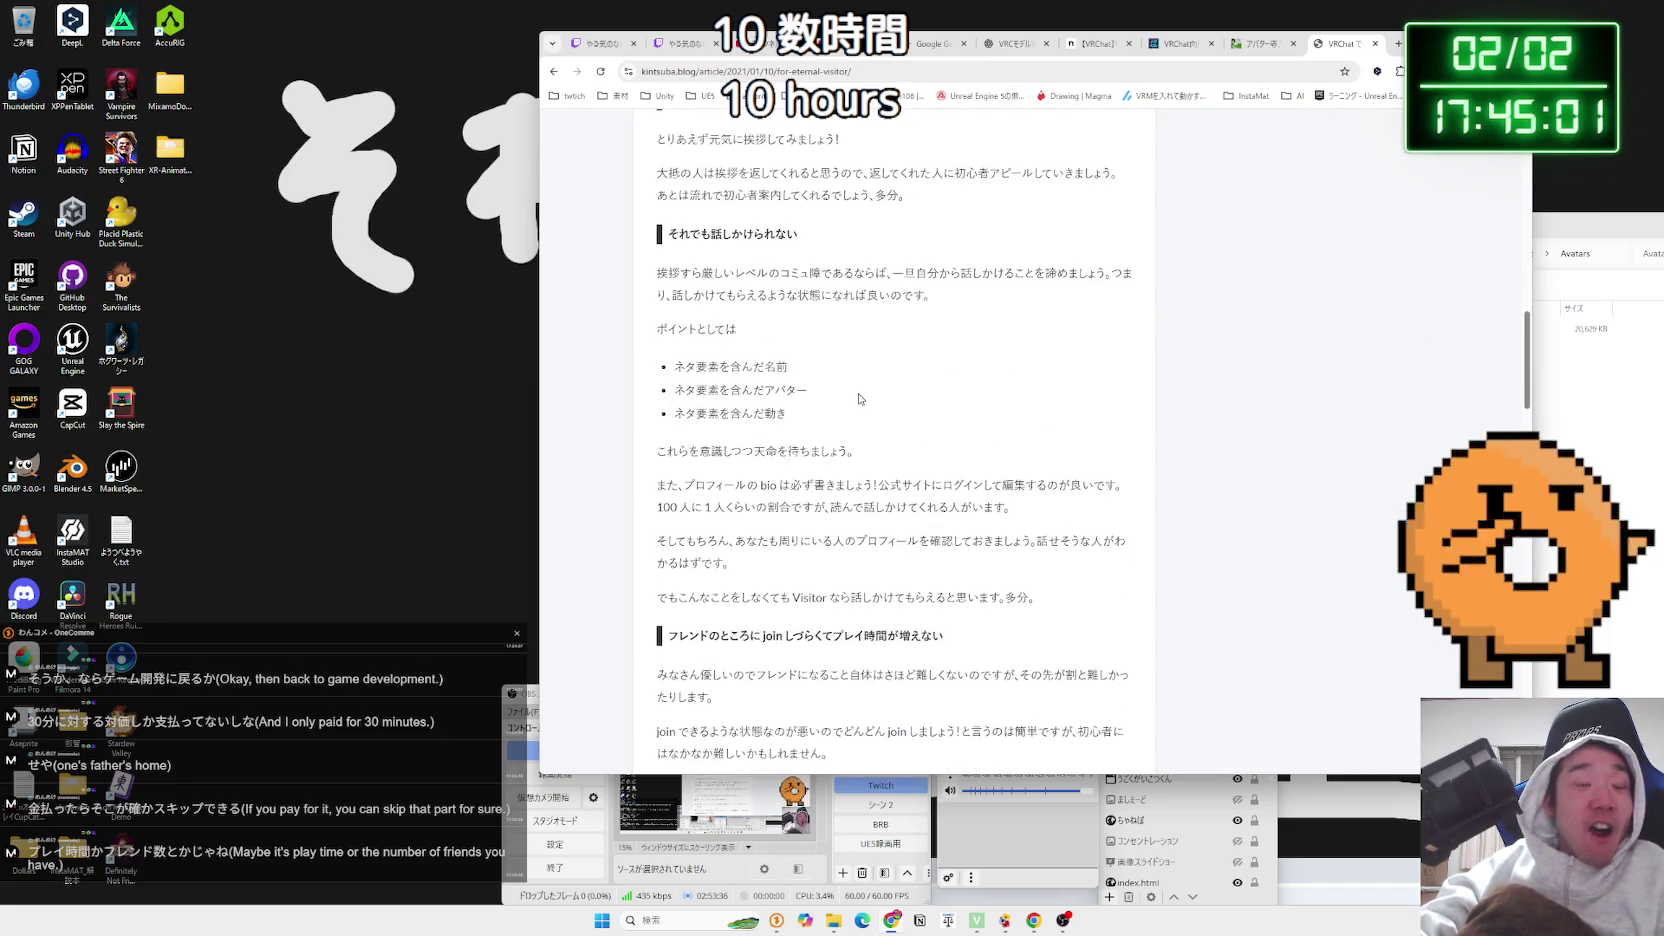
{"action": "scroll", "coordinate": [859, 399], "scroll_direction": "down", "scroll_amount": 4}
{"action": "scroll", "coordinate": [859, 393], "scroll_direction": "down", "scroll_amount": 4}
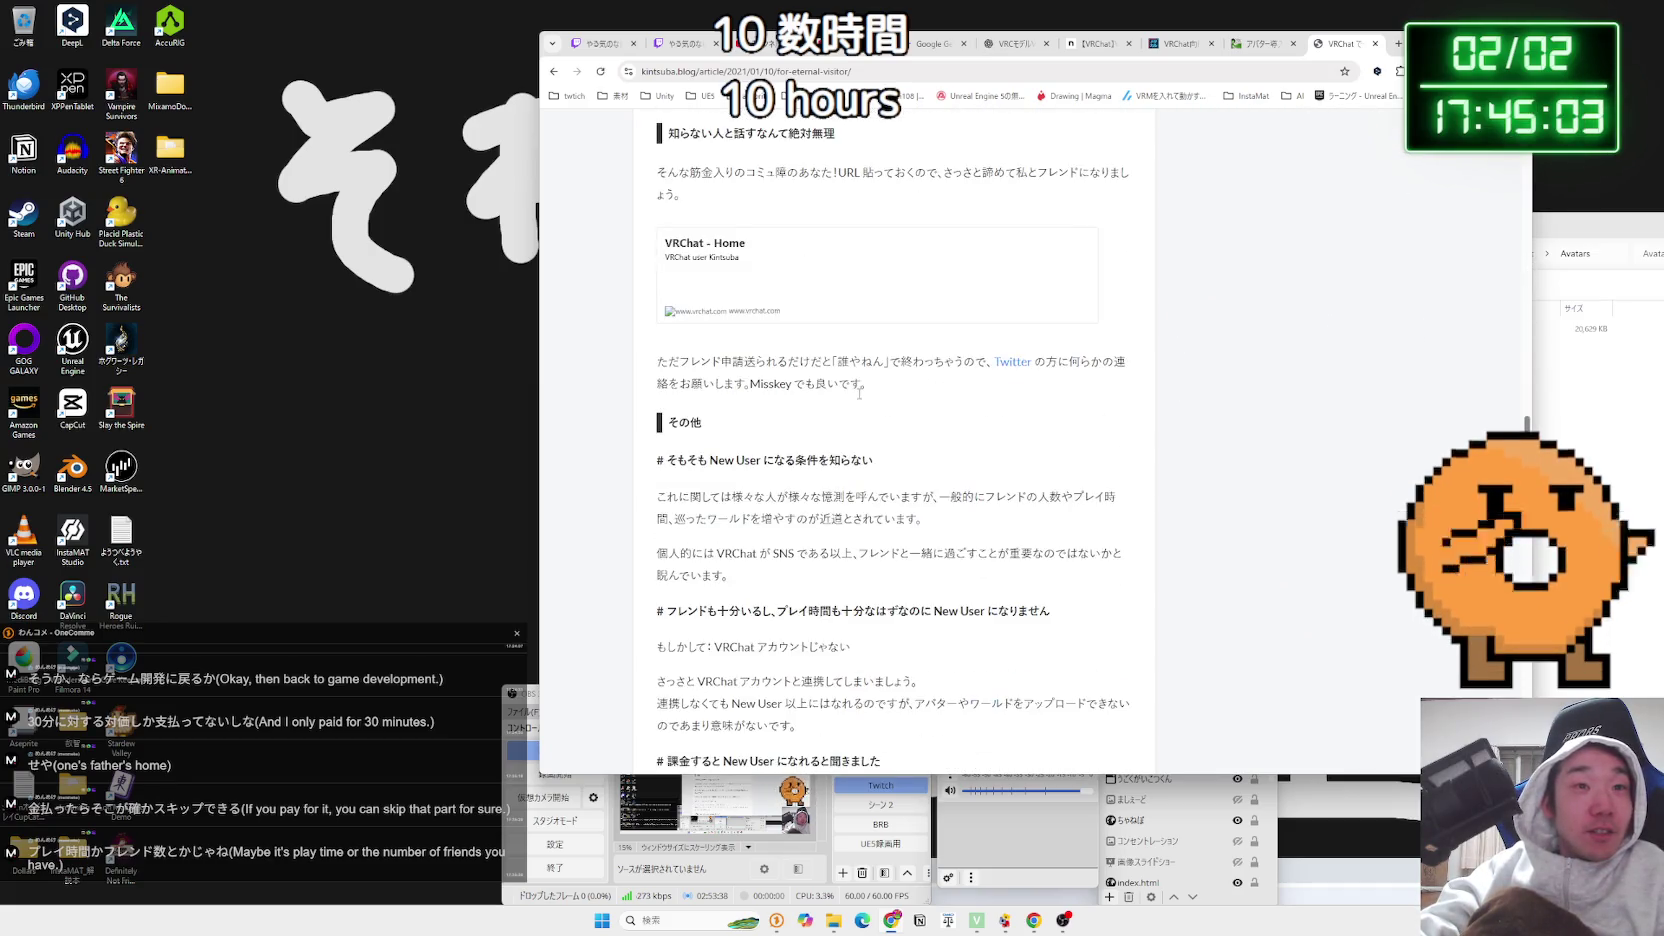
{"action": "left_click_drag", "start_coordinate": [954, 460], "coordinate": [806, 445]}
{"action": "mouse_move", "coordinate": [656, 436]}
{"action": "left_mouse_down"}
{"action": "mouse_move", "coordinate": [1130, 500]}
{"action": "mouse_move", "coordinate": [724, 490]}
{"action": "mouse_move", "coordinate": [650, 437]}
{"action": "mouse_move", "coordinate": [1121, 446]}
{"action": "left_mouse_up"}
{"action": "left_click_drag", "start_coordinate": [650, 437], "coordinate": [1135, 452]}
{"action": "left_click", "coordinate": [940, 455]}
{"action": "triple_click", "coordinate": [940, 454]}
{"action": "triple_click", "coordinate": [940, 454]}
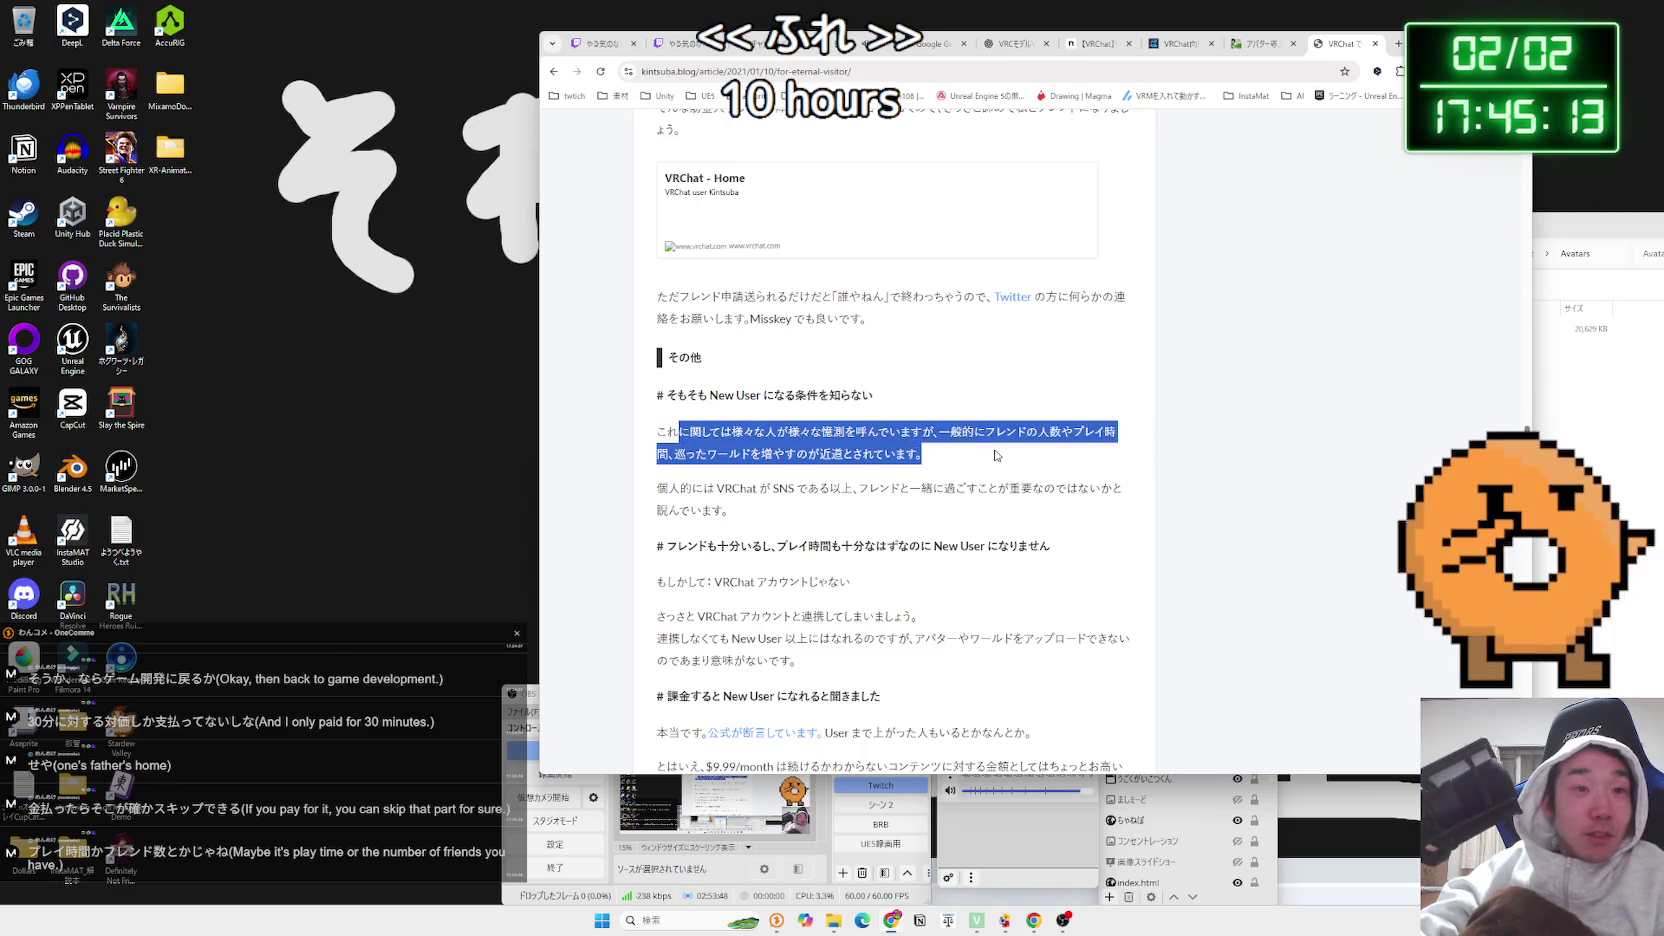
{"action": "left_click", "coordinate": [940, 454]}
Read the sections on friends and play time, the $9.99 paid route, and uploading without linking, then go back
{"action": "scroll", "coordinate": [995, 455], "scroll_direction": "down", "scroll_amount": 1}
{"action": "mouse_move", "coordinate": [667, 481]}
{"action": "left_mouse_down"}
{"action": "mouse_move", "coordinate": [1081, 493]}
{"action": "mouse_move", "coordinate": [667, 483]}
{"action": "left_mouse_up"}
{"action": "left_click", "coordinate": [1050, 483]}
{"action": "mouse_move", "coordinate": [1061, 483]}
{"action": "left_mouse_down"}
{"action": "mouse_move", "coordinate": [666, 483]}
{"action": "mouse_move", "coordinate": [1072, 490]}
{"action": "left_mouse_up"}
{"action": "left_click", "coordinate": [667, 485]}
{"action": "left_click", "coordinate": [1070, 490]}
{"action": "scroll", "coordinate": [990, 475], "scroll_direction": "down", "scroll_amount": 1}
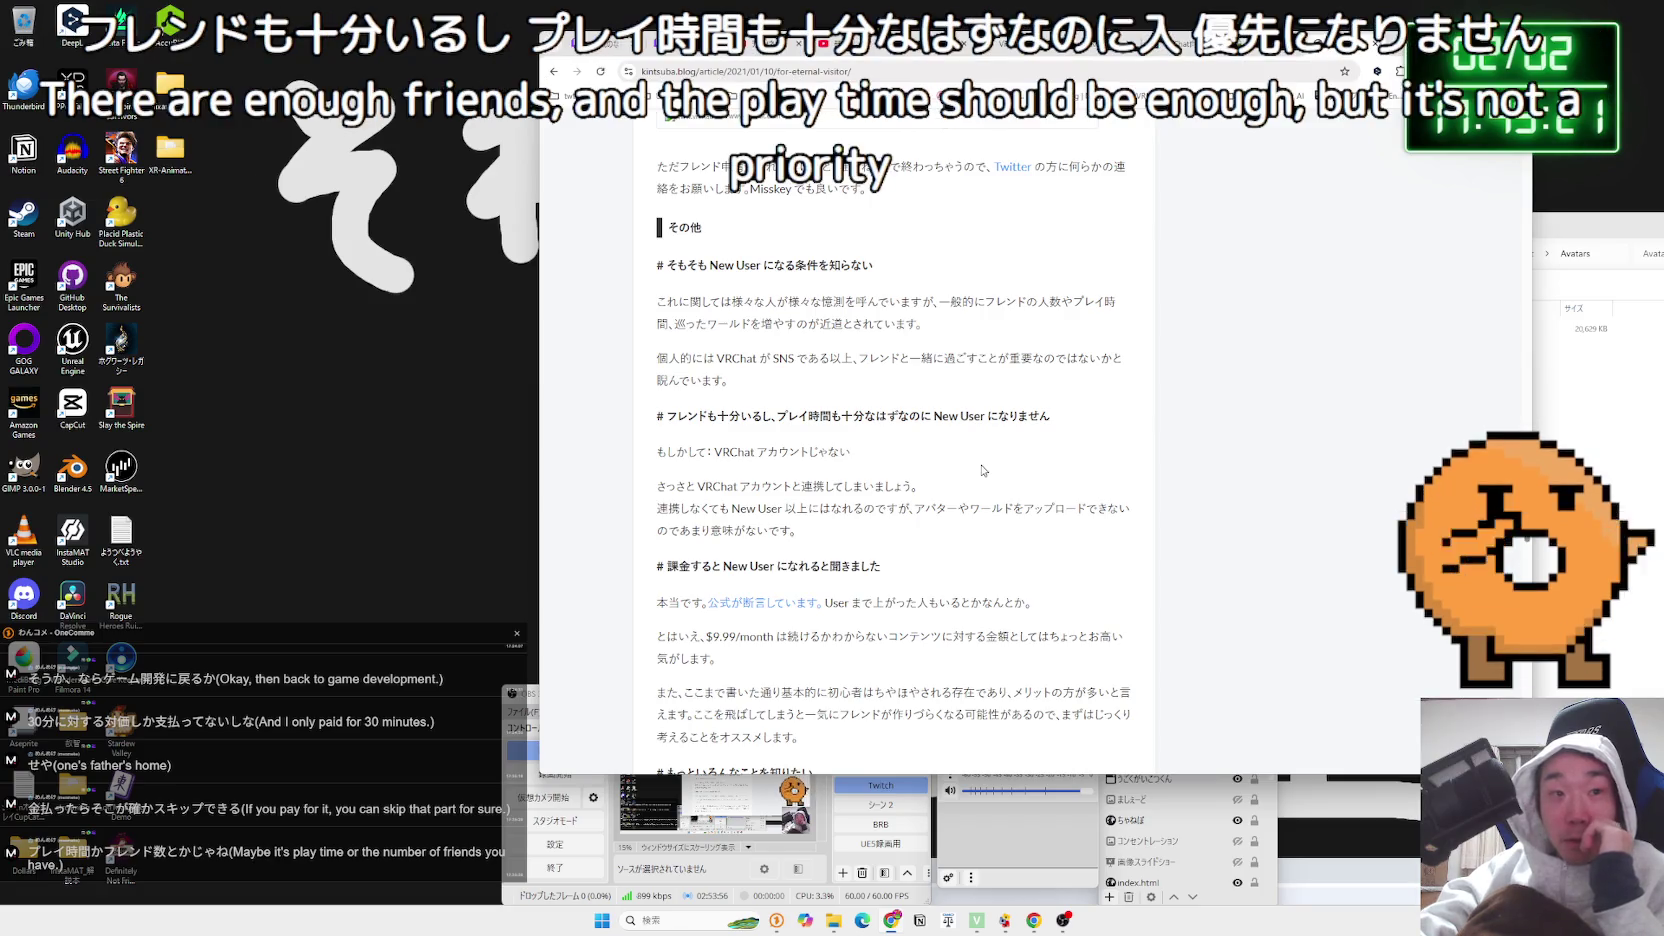
{"action": "scroll", "coordinate": [950, 462], "scroll_direction": "down", "scroll_amount": 2}
{"action": "mouse_move", "coordinate": [885, 437]}
{"action": "left_mouse_down"}
{"action": "mouse_move", "coordinate": [668, 437]}
{"action": "mouse_move", "coordinate": [881, 440]}
{"action": "mouse_move", "coordinate": [1050, 476]}
{"action": "mouse_move", "coordinate": [1014, 510]}
{"action": "mouse_move", "coordinate": [718, 530]}
{"action": "left_mouse_up"}
{"action": "mouse_move", "coordinate": [668, 506]}
{"action": "left_mouse_down"}
{"action": "mouse_move", "coordinate": [806, 534]}
{"action": "mouse_move", "coordinate": [700, 472]}
{"action": "left_mouse_up"}
{"action": "mouse_move", "coordinate": [795, 401]}
{"action": "left_mouse_down"}
{"action": "mouse_move", "coordinate": [660, 377]}
{"action": "mouse_move", "coordinate": [692, 374]}
{"action": "mouse_move", "coordinate": [687, 356]}
{"action": "mouse_move", "coordinate": [931, 425]}
{"action": "left_mouse_up"}
{"action": "scroll", "coordinate": [931, 425], "scroll_direction": "down", "scroll_amount": 4}
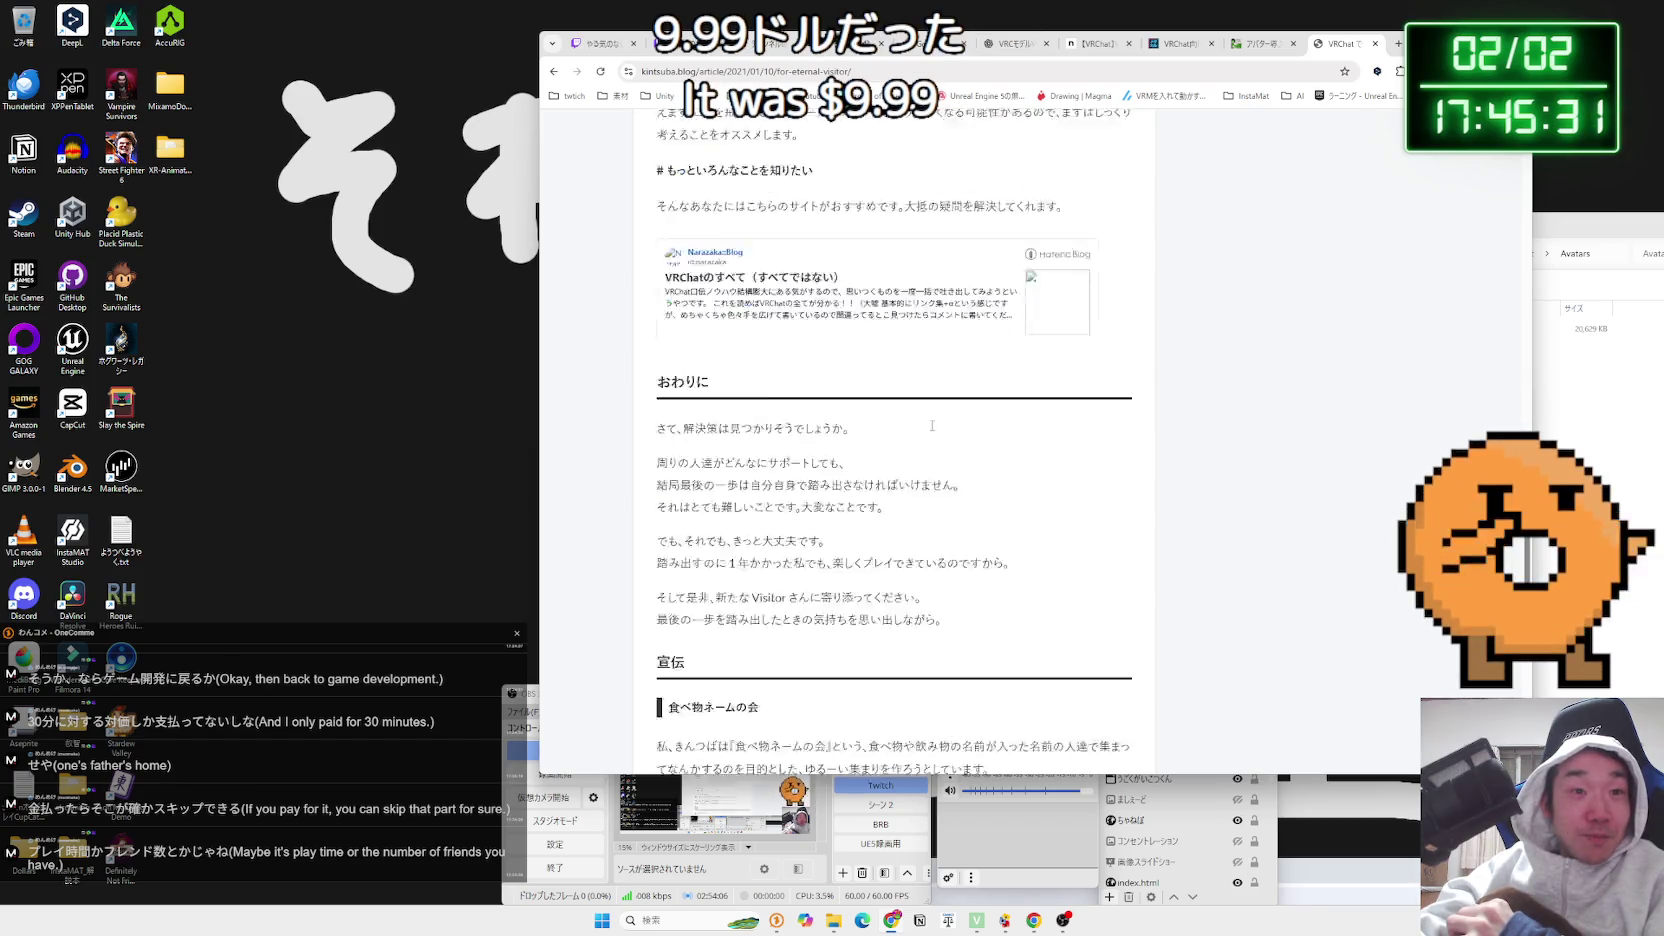
{"action": "scroll", "coordinate": [931, 426], "scroll_direction": "down", "scroll_amount": 10}
{"action": "scroll", "coordinate": [931, 426], "scroll_direction": "down", "scroll_amount": 2}
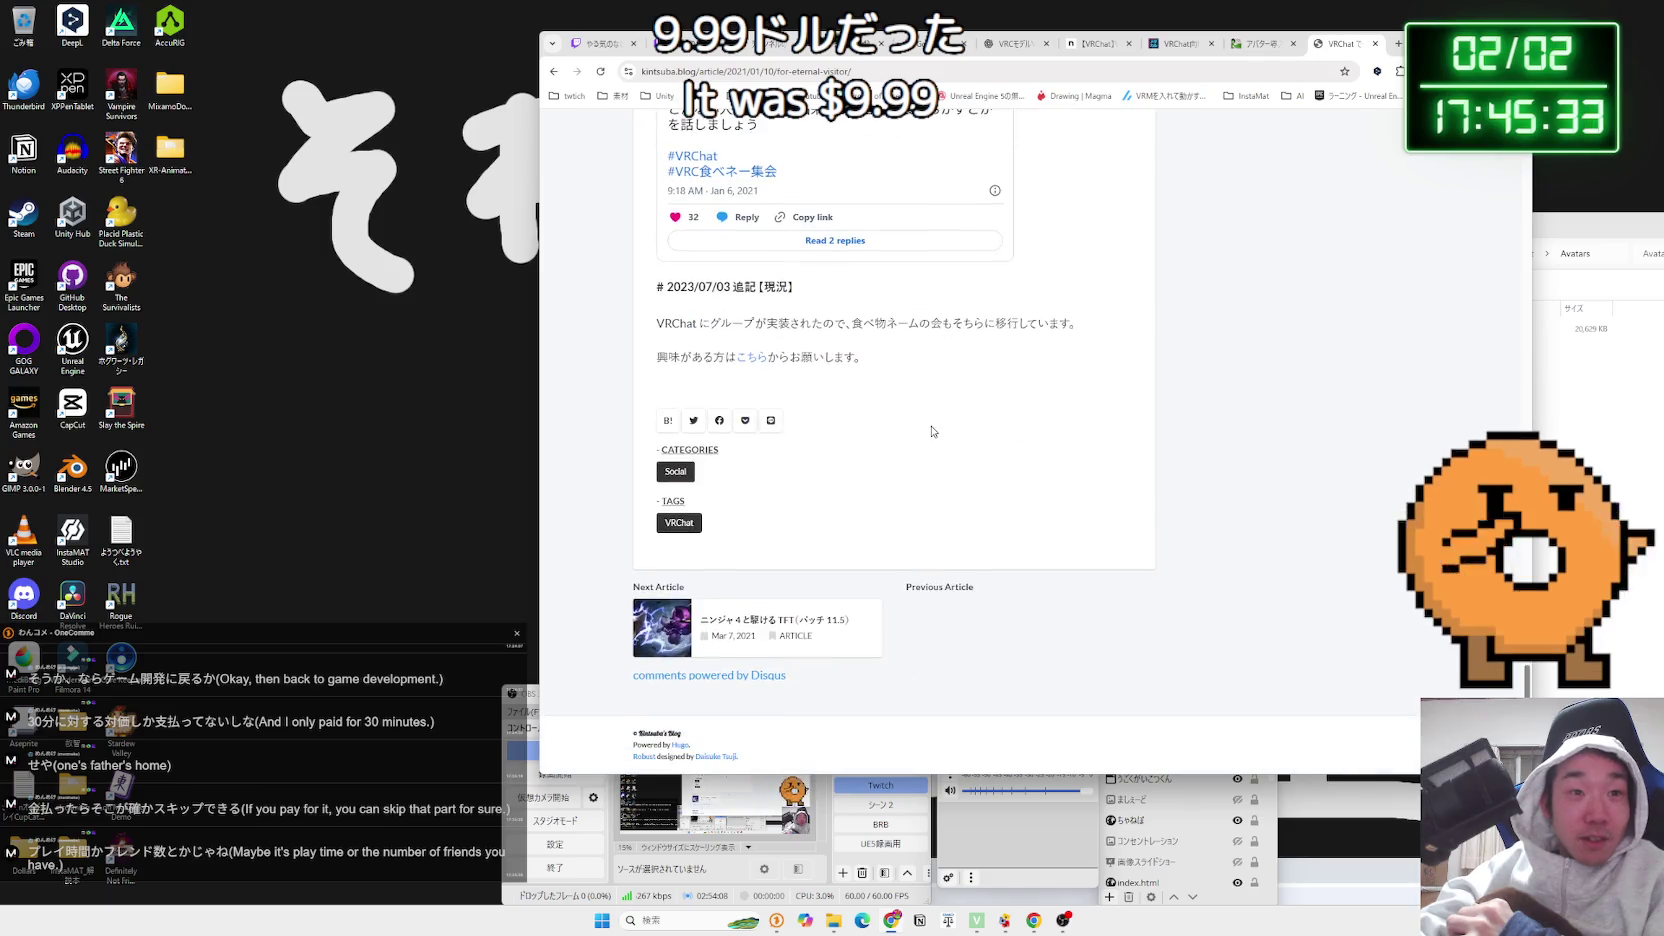
{"action": "key", "text": "alt+Left"}
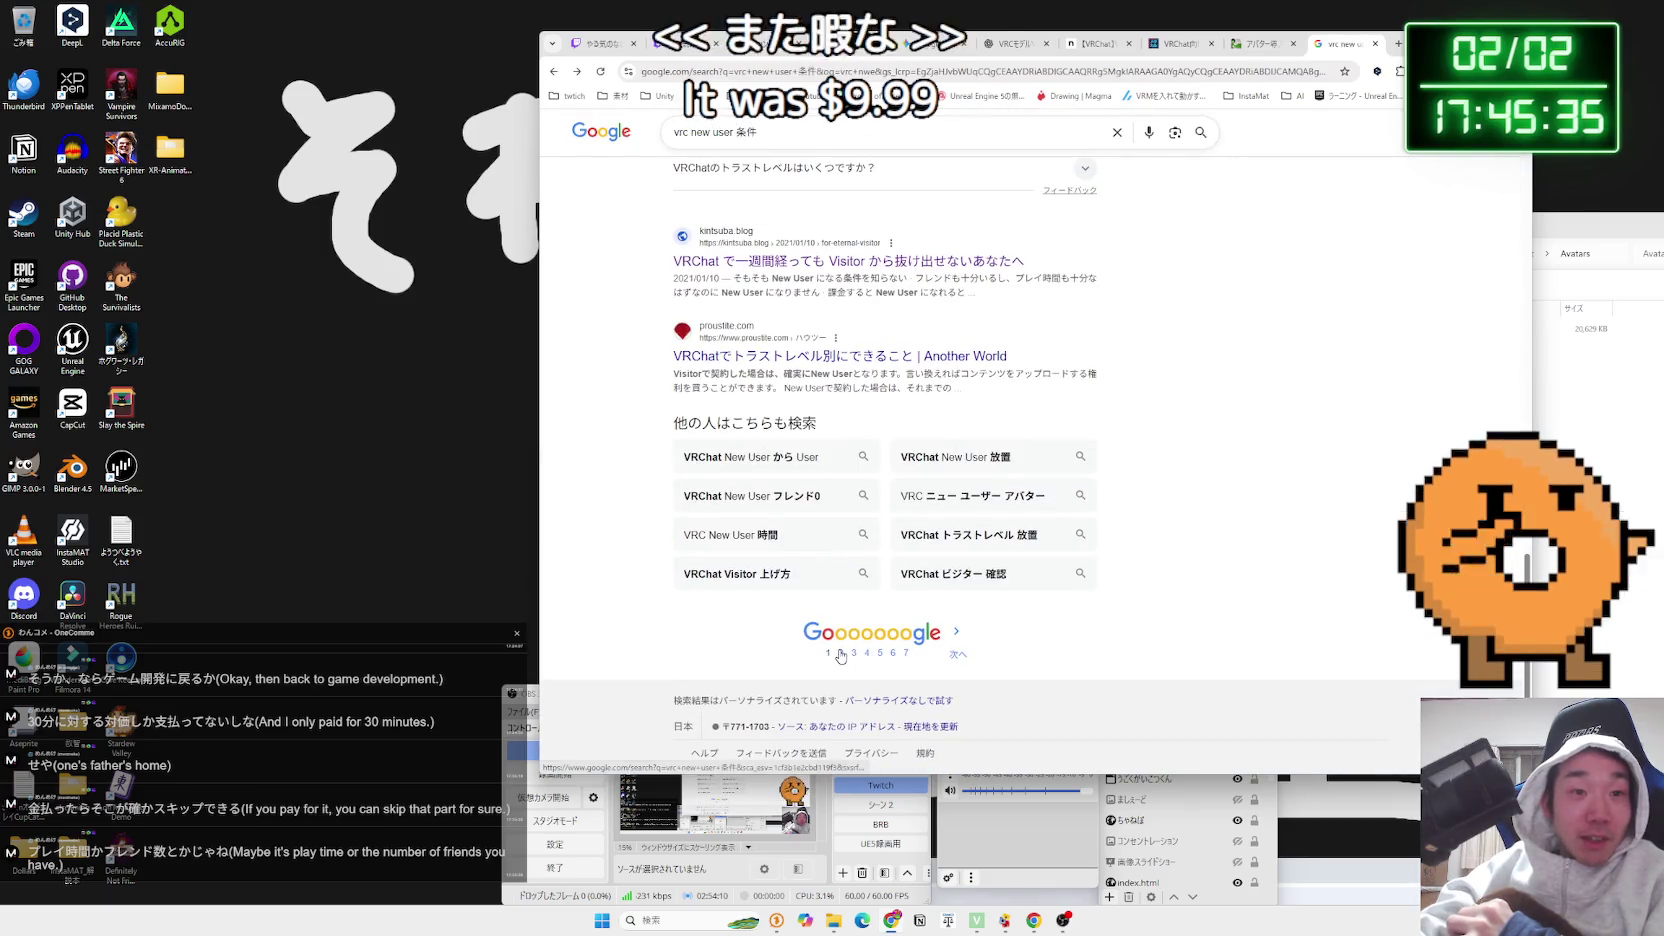
Go to the second page of results and skim the trust rank snippets
{"action": "left_click", "coordinate": [840, 652]}
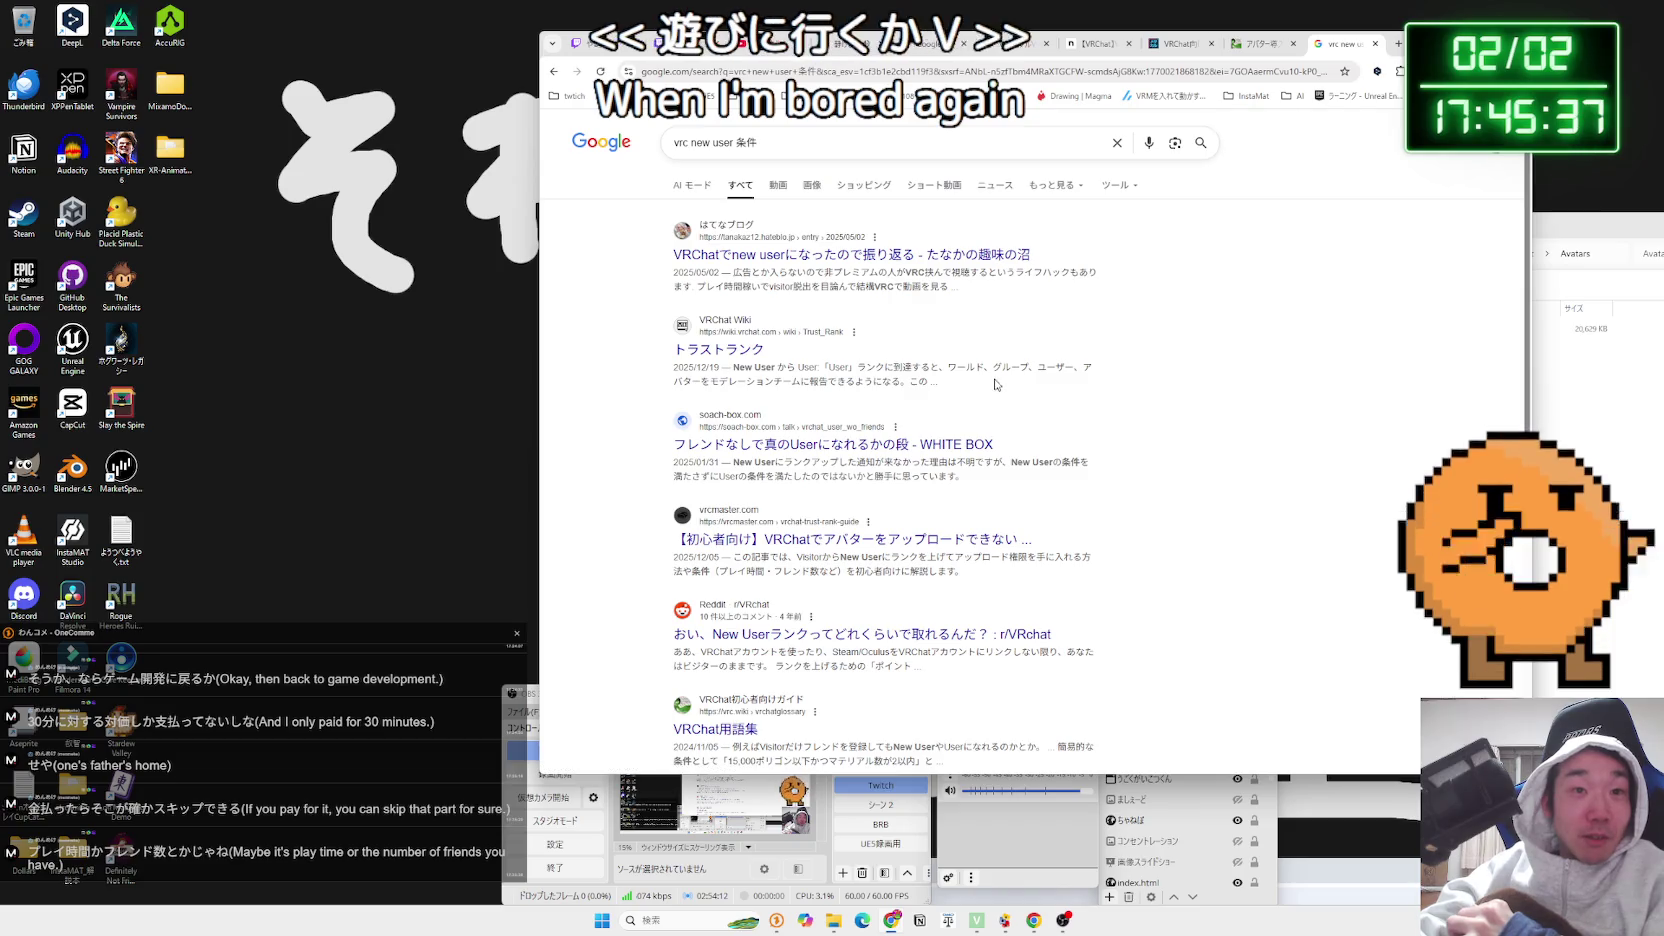
{"action": "left_click_drag", "start_coordinate": [995, 386], "coordinate": [720, 378]}
{"action": "left_click_drag", "start_coordinate": [690, 306], "coordinate": [955, 289]}
{"action": "left_click", "coordinate": [955, 289]}
Skim the Hatena blog post about becoming New User, then return to the results
{"action": "left_click", "coordinate": [948, 258]}
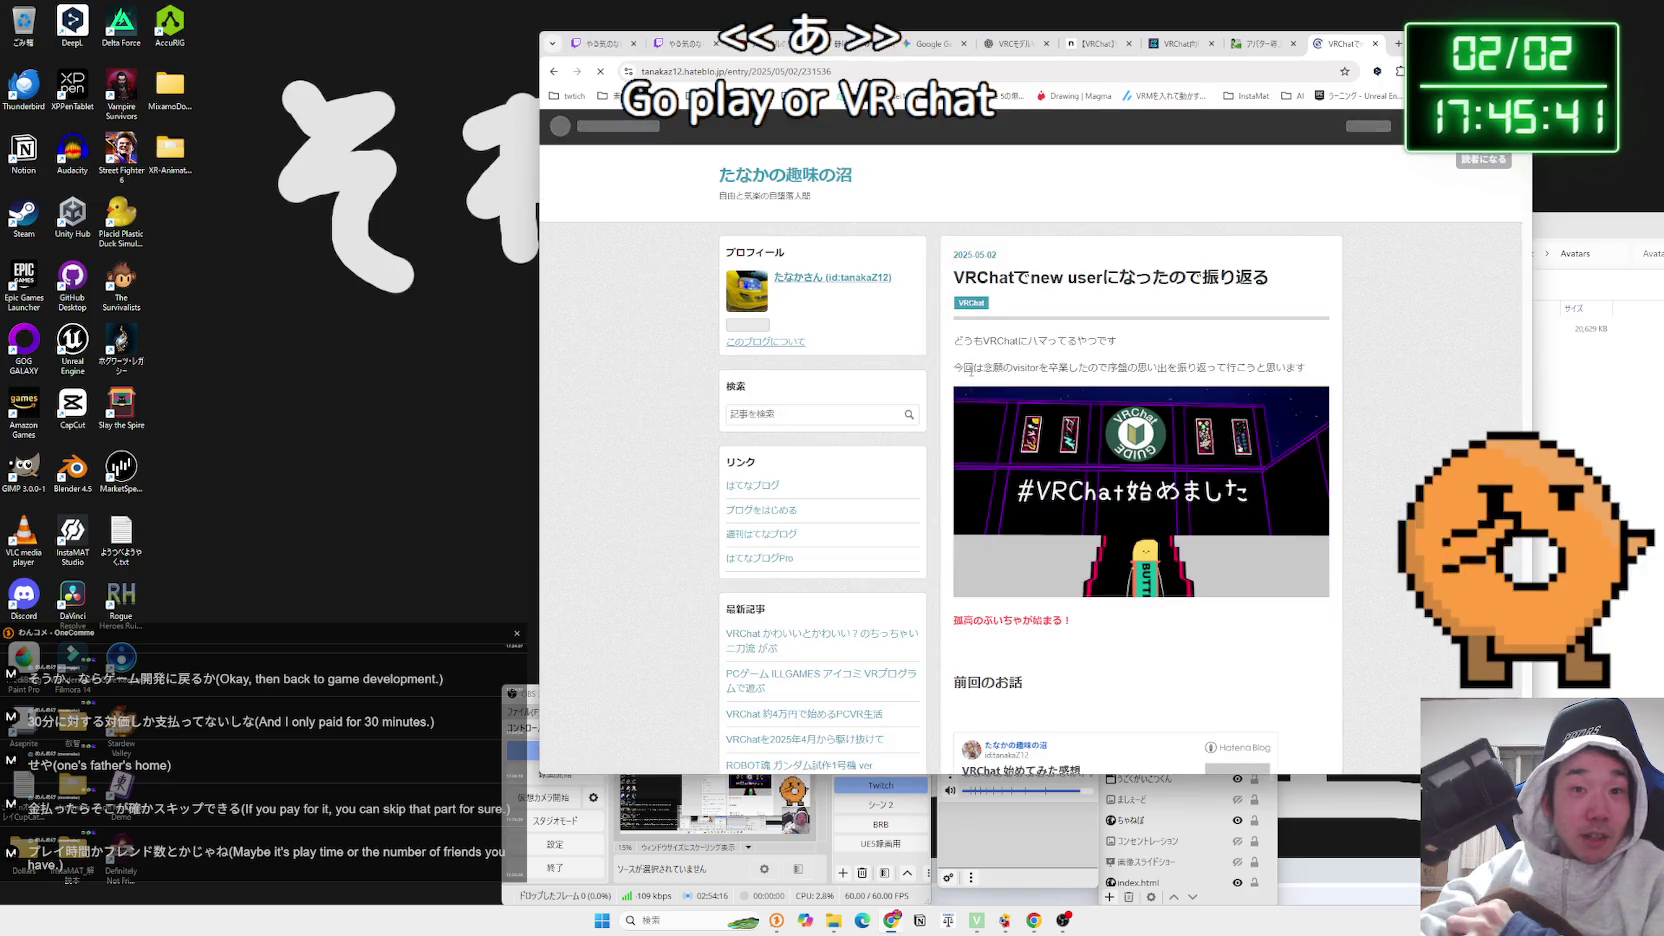
{"action": "scroll", "coordinate": [950, 377], "scroll_direction": "down", "scroll_amount": 3}
{"action": "scroll", "coordinate": [950, 377], "scroll_direction": "down", "scroll_amount": 3}
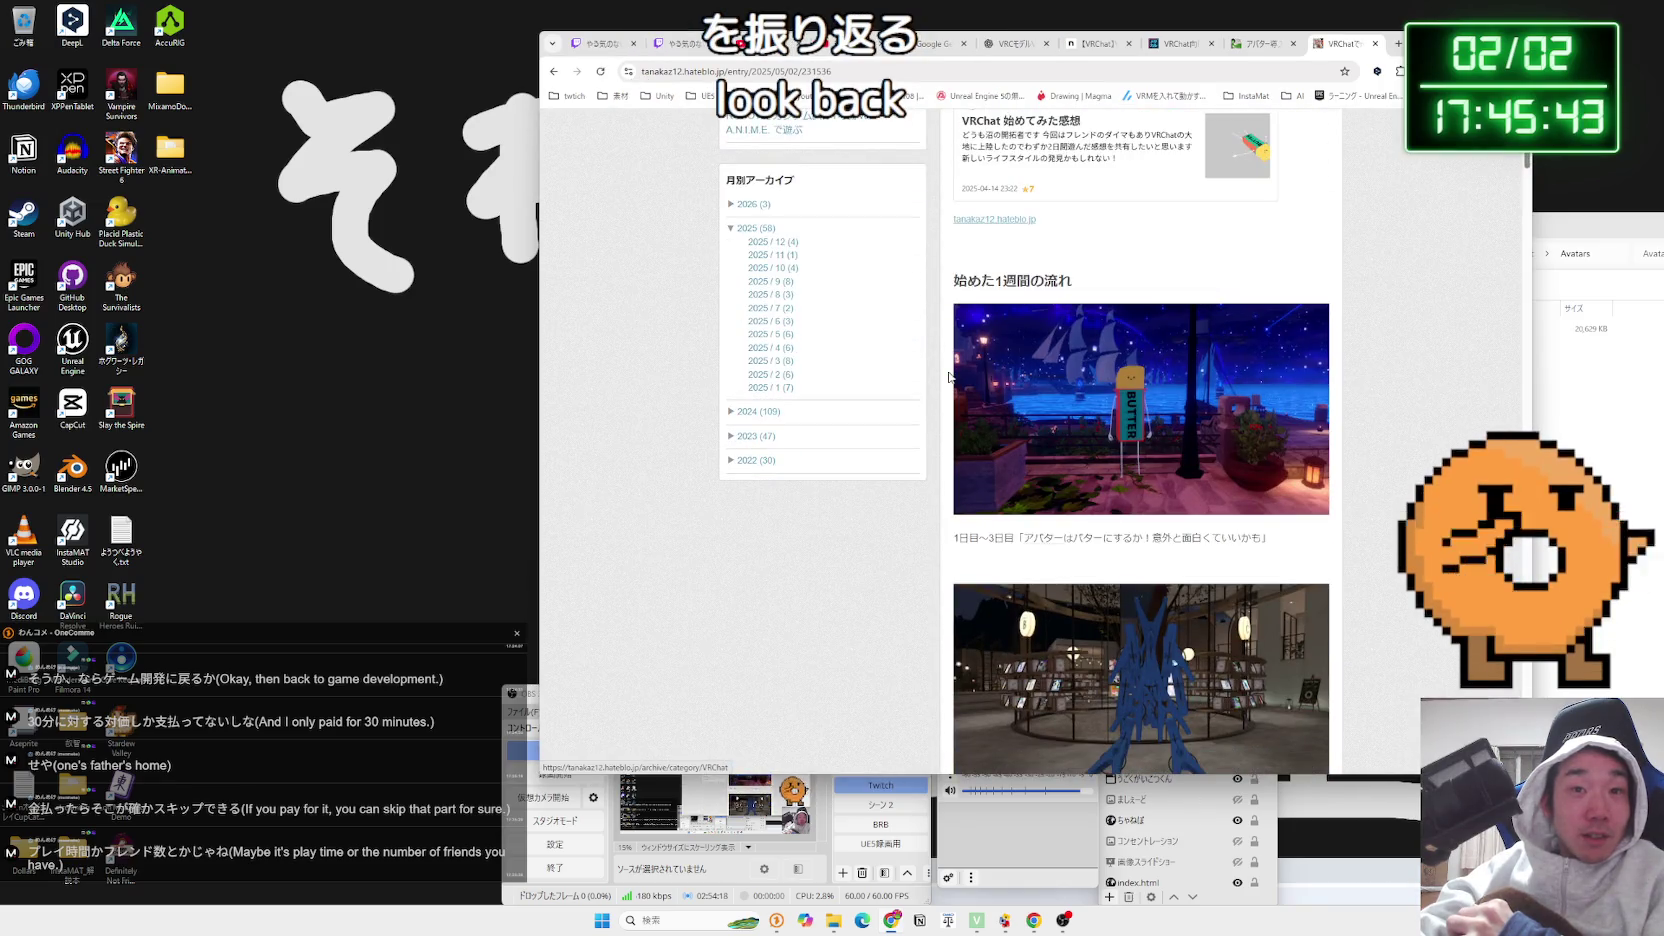
{"action": "scroll", "coordinate": [950, 377], "scroll_direction": "up", "scroll_amount": 6}
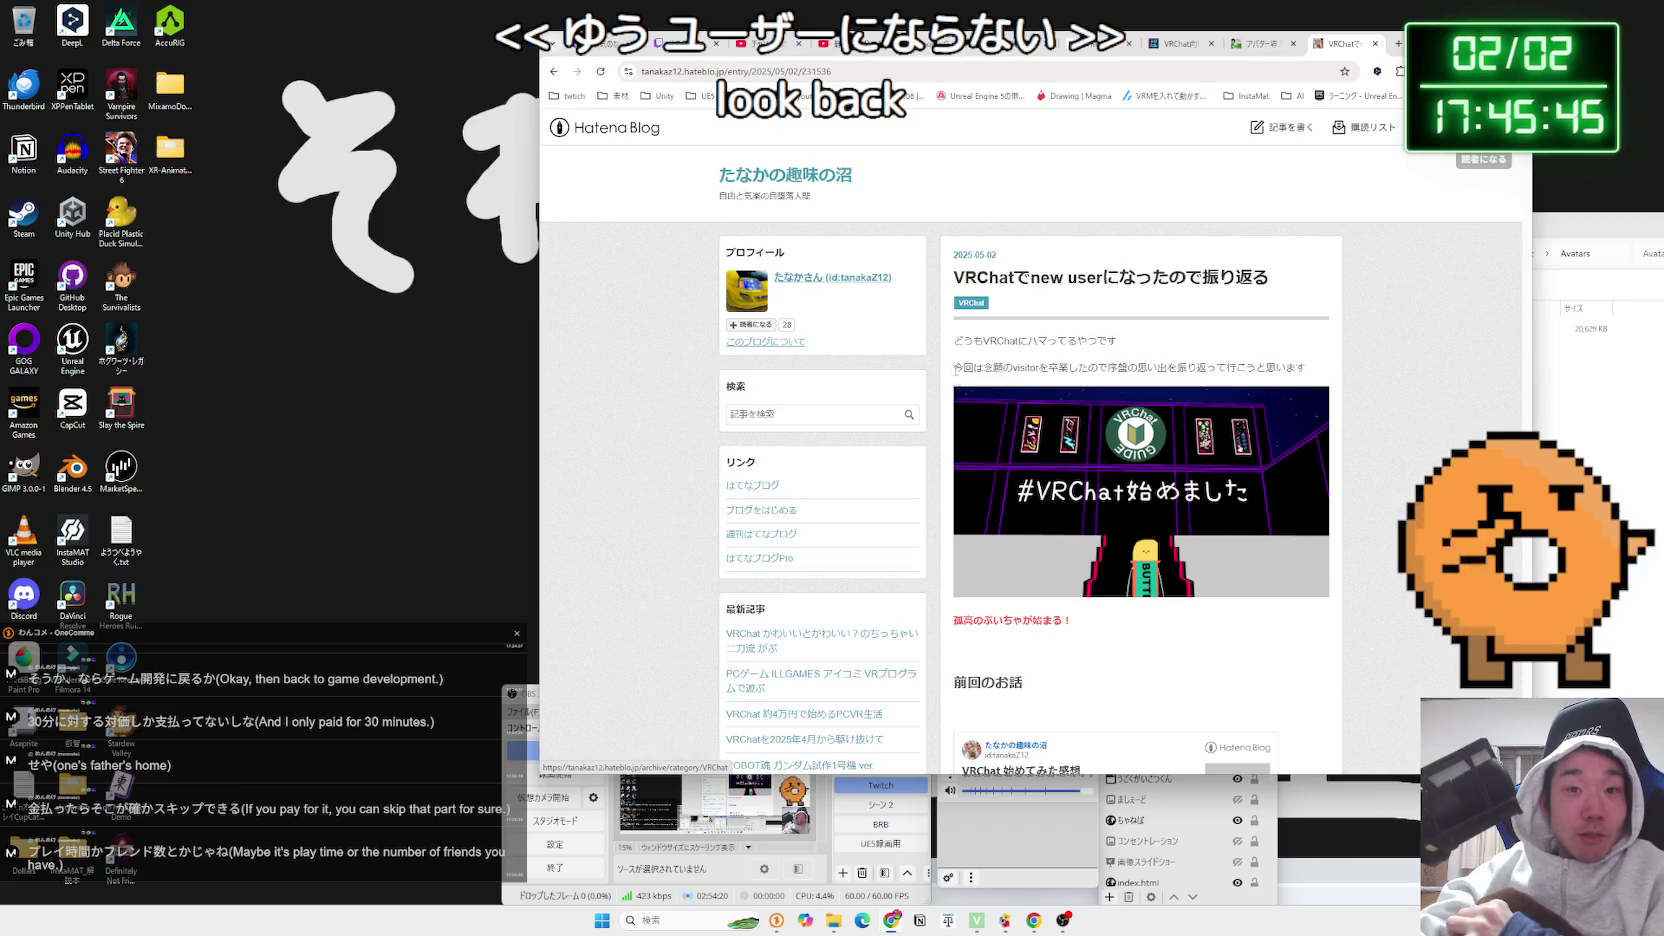
{"action": "mouse_move", "coordinate": [955, 345]}
{"action": "left_mouse_down"}
{"action": "mouse_move", "coordinate": [1310, 367]}
{"action": "mouse_move", "coordinate": [955, 367]}
{"action": "mouse_move", "coordinate": [1269, 321]}
{"action": "mouse_move", "coordinate": [958, 321]}
{"action": "left_mouse_up"}
{"action": "scroll", "coordinate": [1062, 372], "scroll_direction": "down", "scroll_amount": 10}
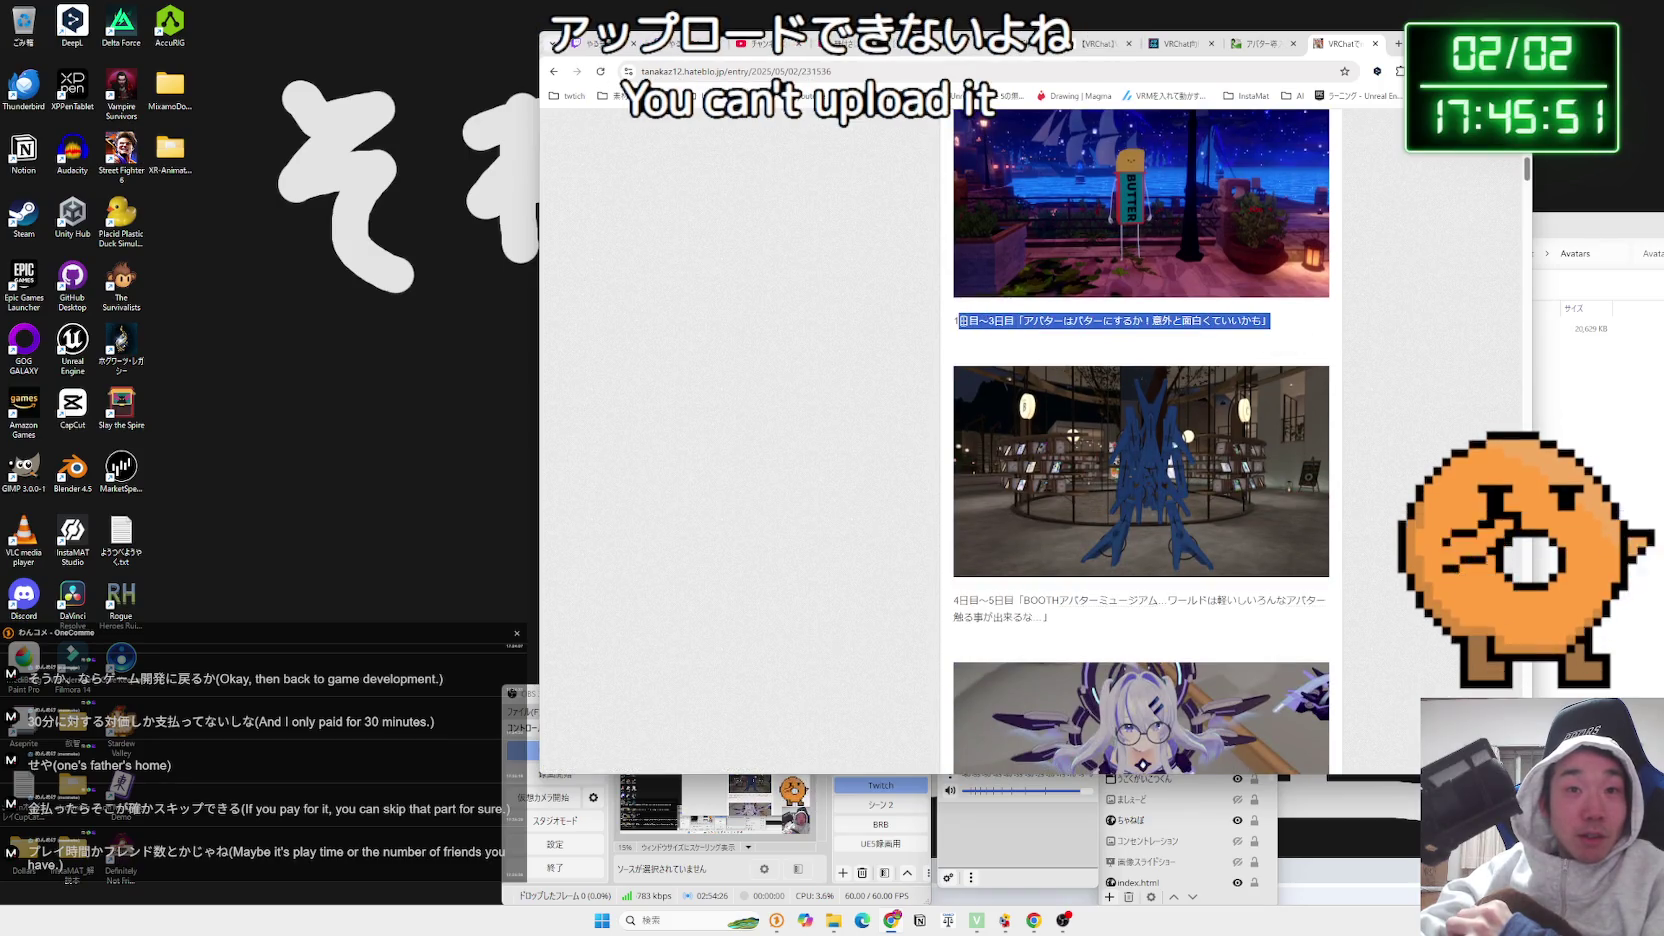
{"action": "left_click", "coordinate": [918, 451]}
{"action": "scroll", "coordinate": [930, 434], "scroll_direction": "down", "scroll_amount": 3}
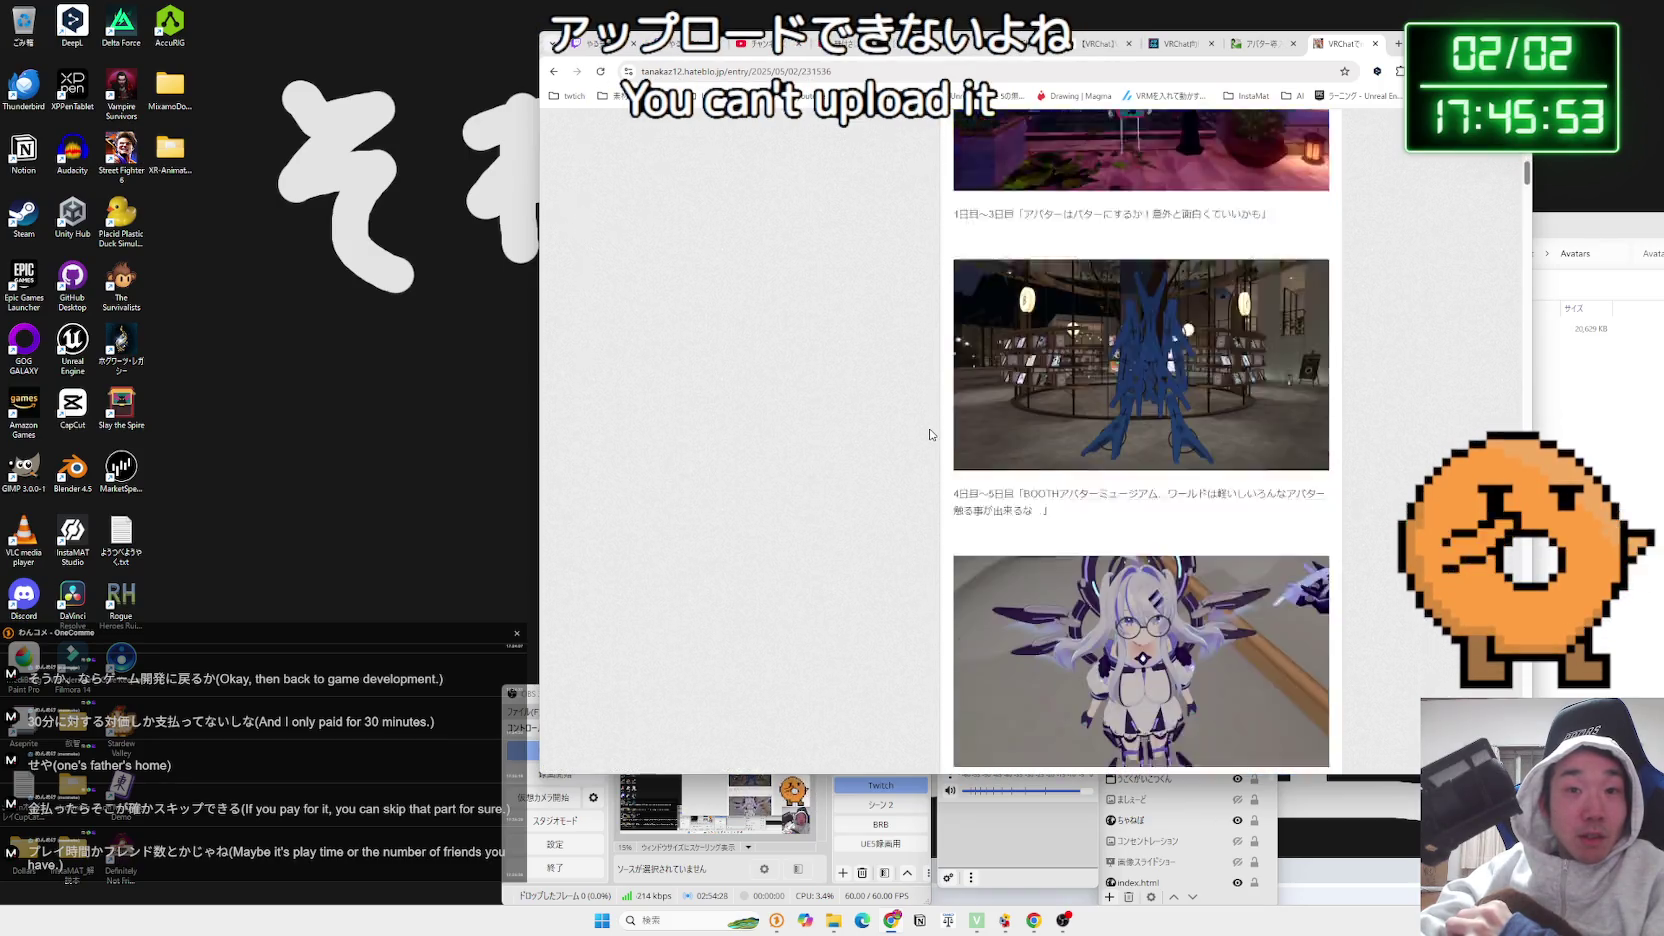
{"action": "scroll", "coordinate": [930, 433], "scroll_direction": "down", "scroll_amount": 4}
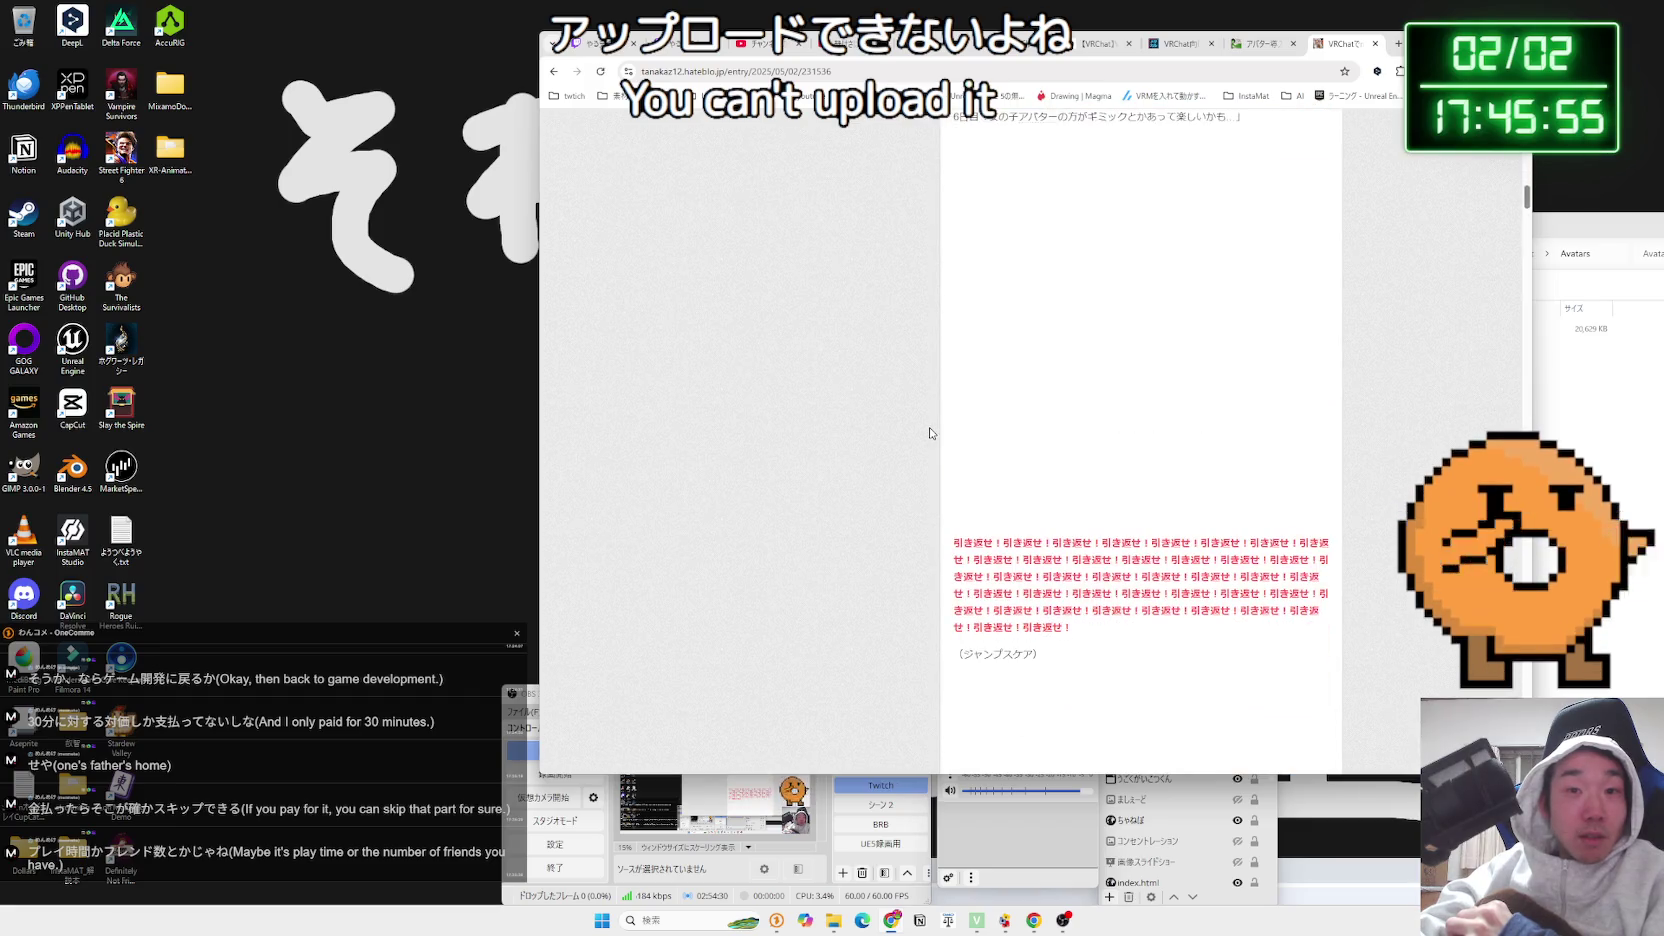
{"action": "scroll", "coordinate": [930, 433], "scroll_direction": "down", "scroll_amount": 3}
{"action": "scroll", "coordinate": [930, 432], "scroll_direction": "up", "scroll_amount": 2}
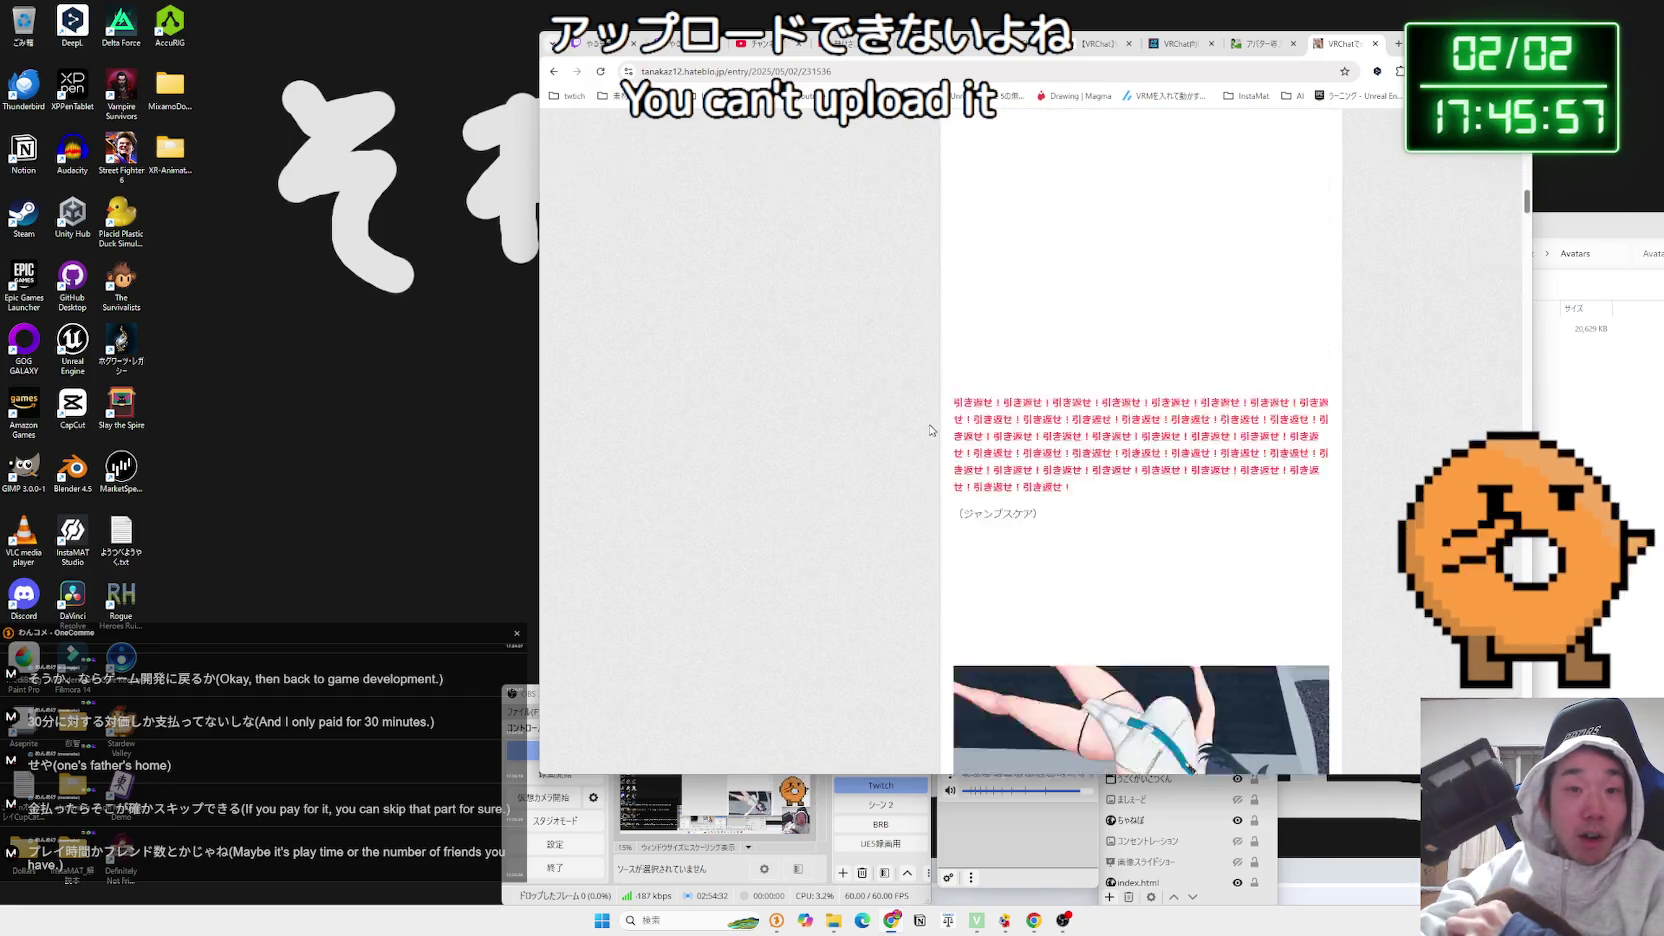
{"action": "key", "text": "alt+Left"}
Skim the WHITE BOX article on reaching User without friends, then return to the results
{"action": "left_click_drag", "start_coordinate": [727, 493], "coordinate": [918, 476]}
{"action": "left_click", "coordinate": [910, 445]}
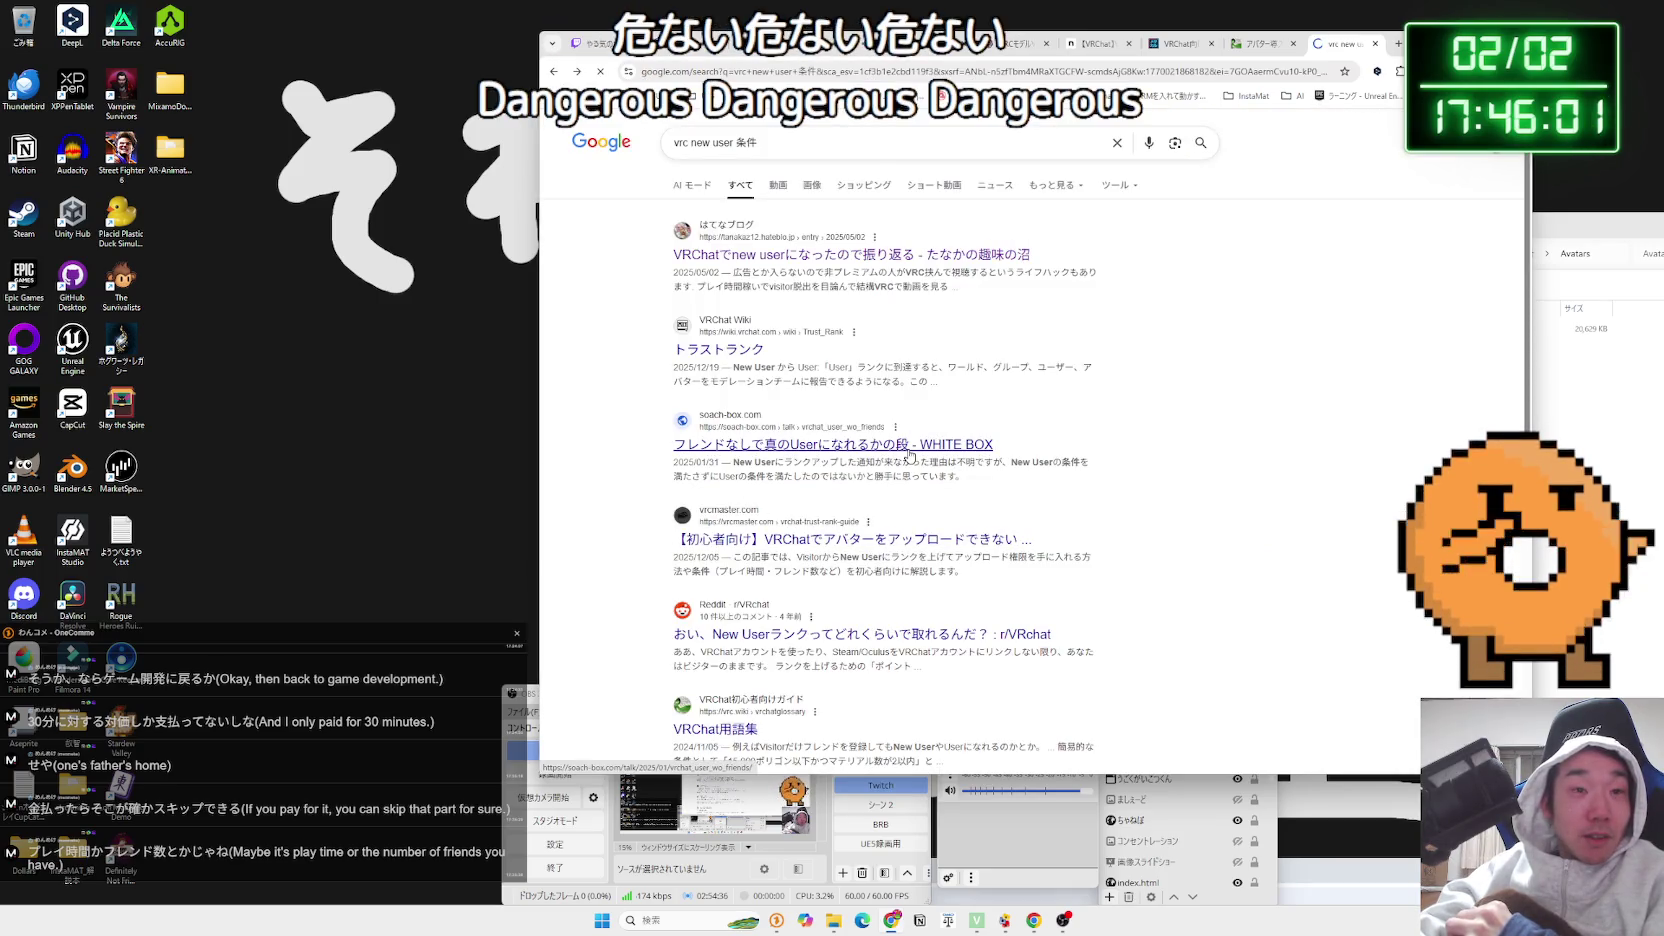
{"action": "mouse_move", "coordinate": [946, 364]}
{"action": "left_mouse_down"}
{"action": "mouse_move", "coordinate": [944, 335]}
{"action": "mouse_move", "coordinate": [889, 283]}
{"action": "left_mouse_up"}
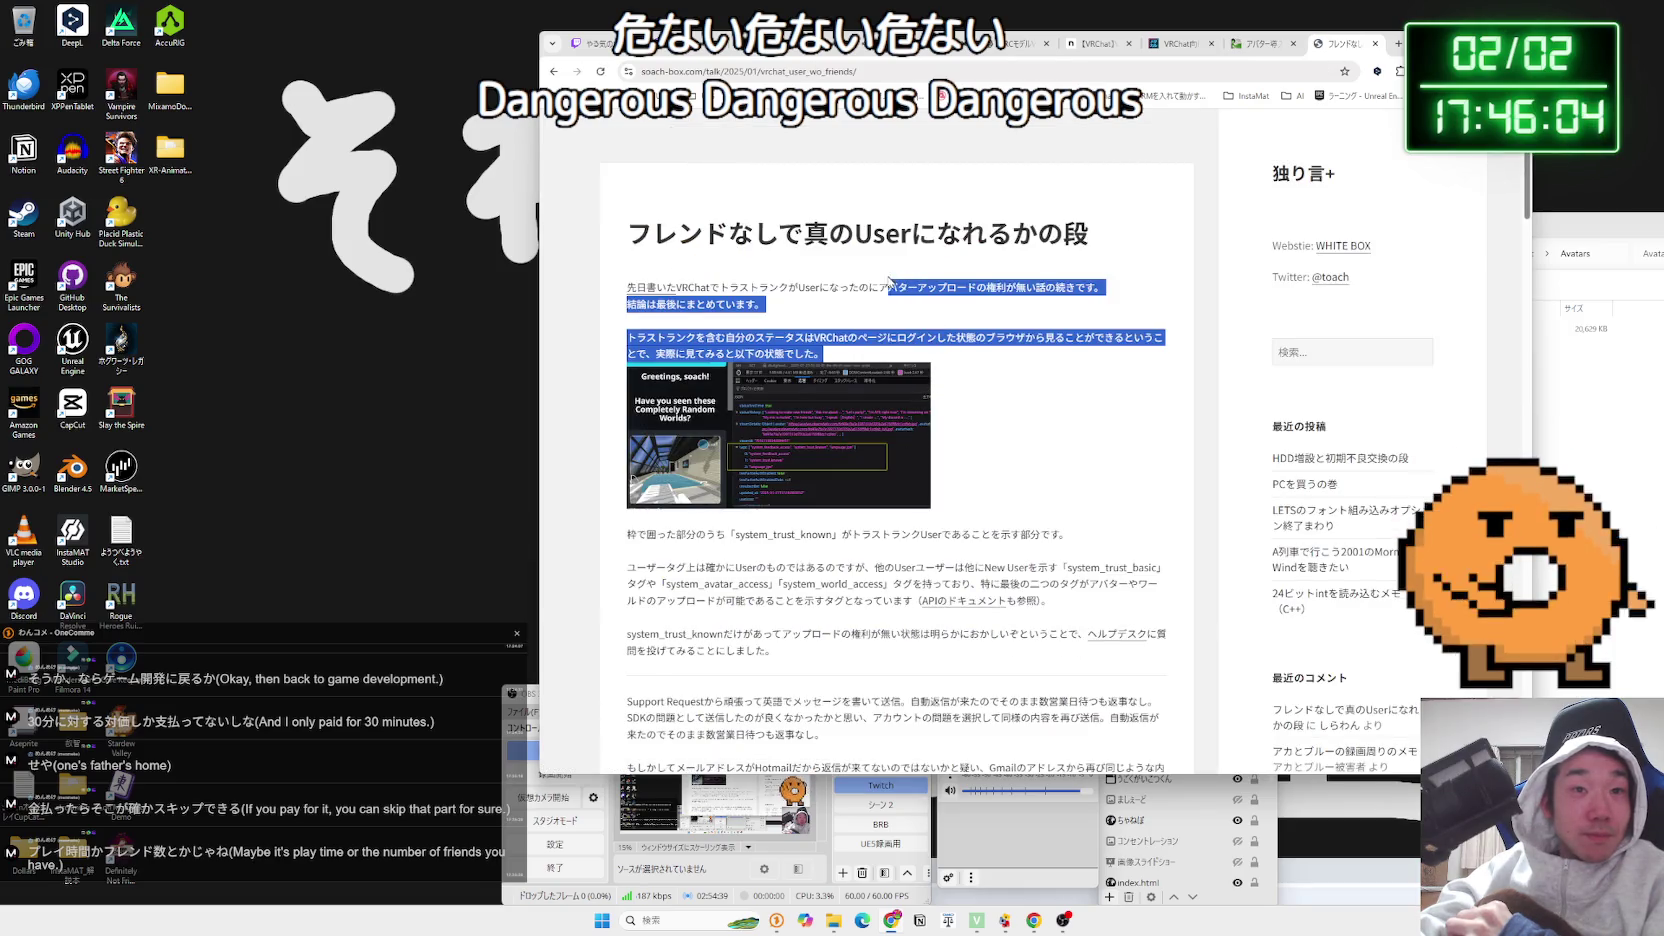
{"action": "left_click", "coordinate": [612, 273]}
{"action": "left_click", "coordinate": [799, 308]}
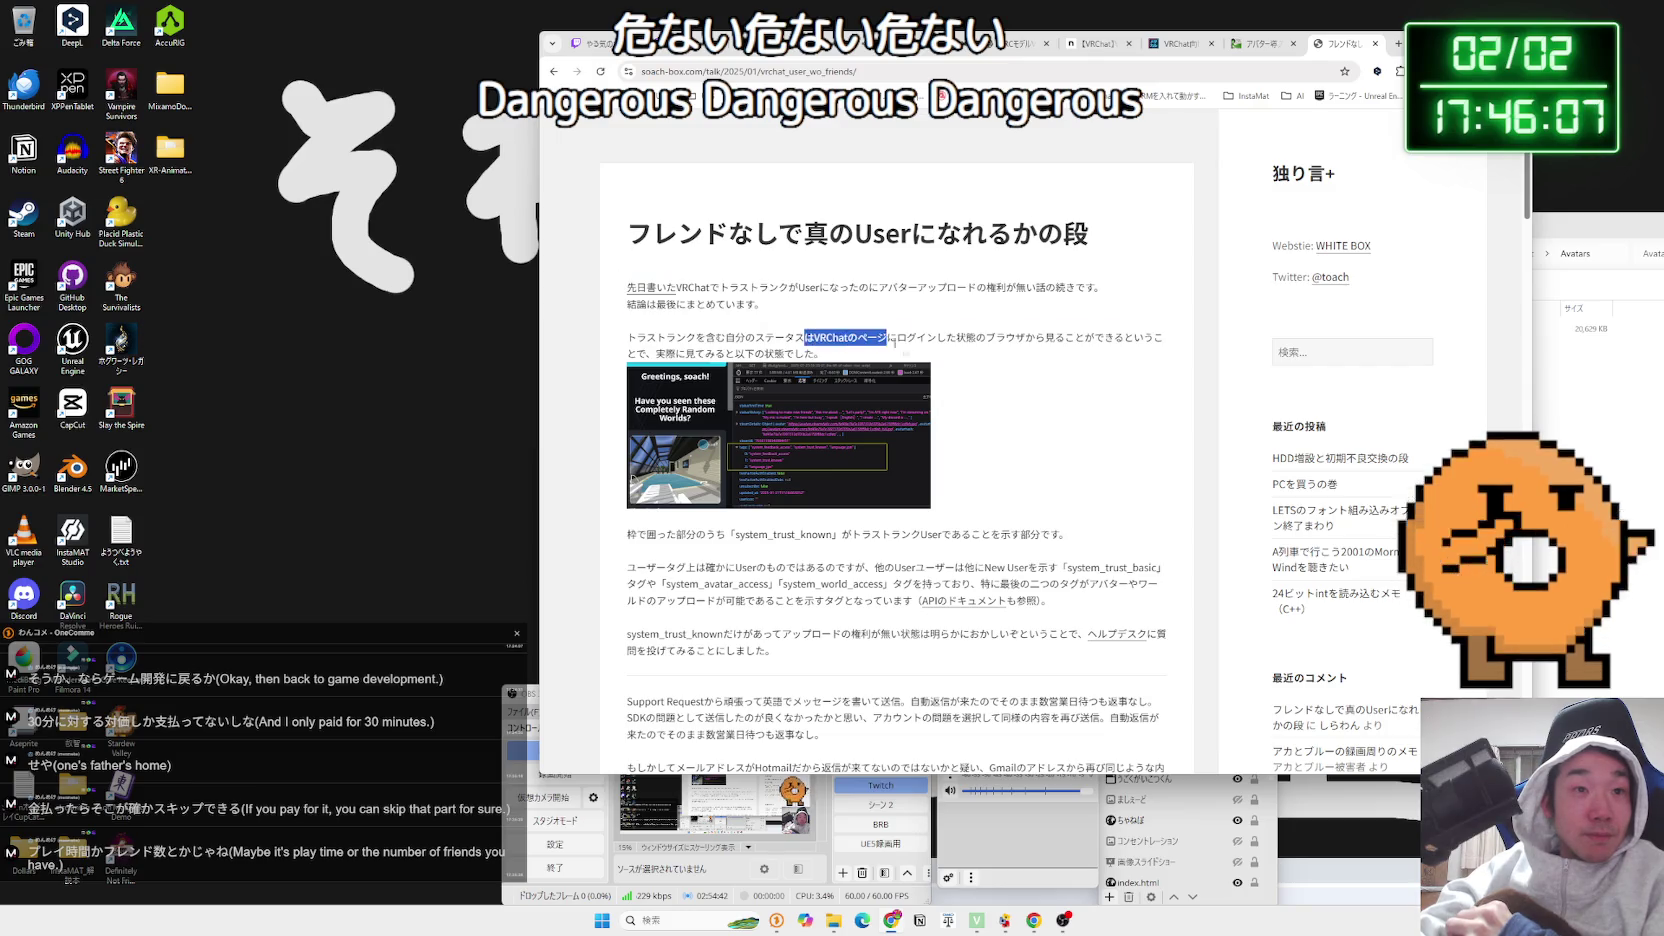
{"action": "left_click_drag", "start_coordinate": [884, 341], "coordinate": [846, 373]}
{"action": "left_click", "coordinate": [846, 373]}
{"action": "scroll", "coordinate": [985, 405], "scroll_direction": "down", "scroll_amount": 3}
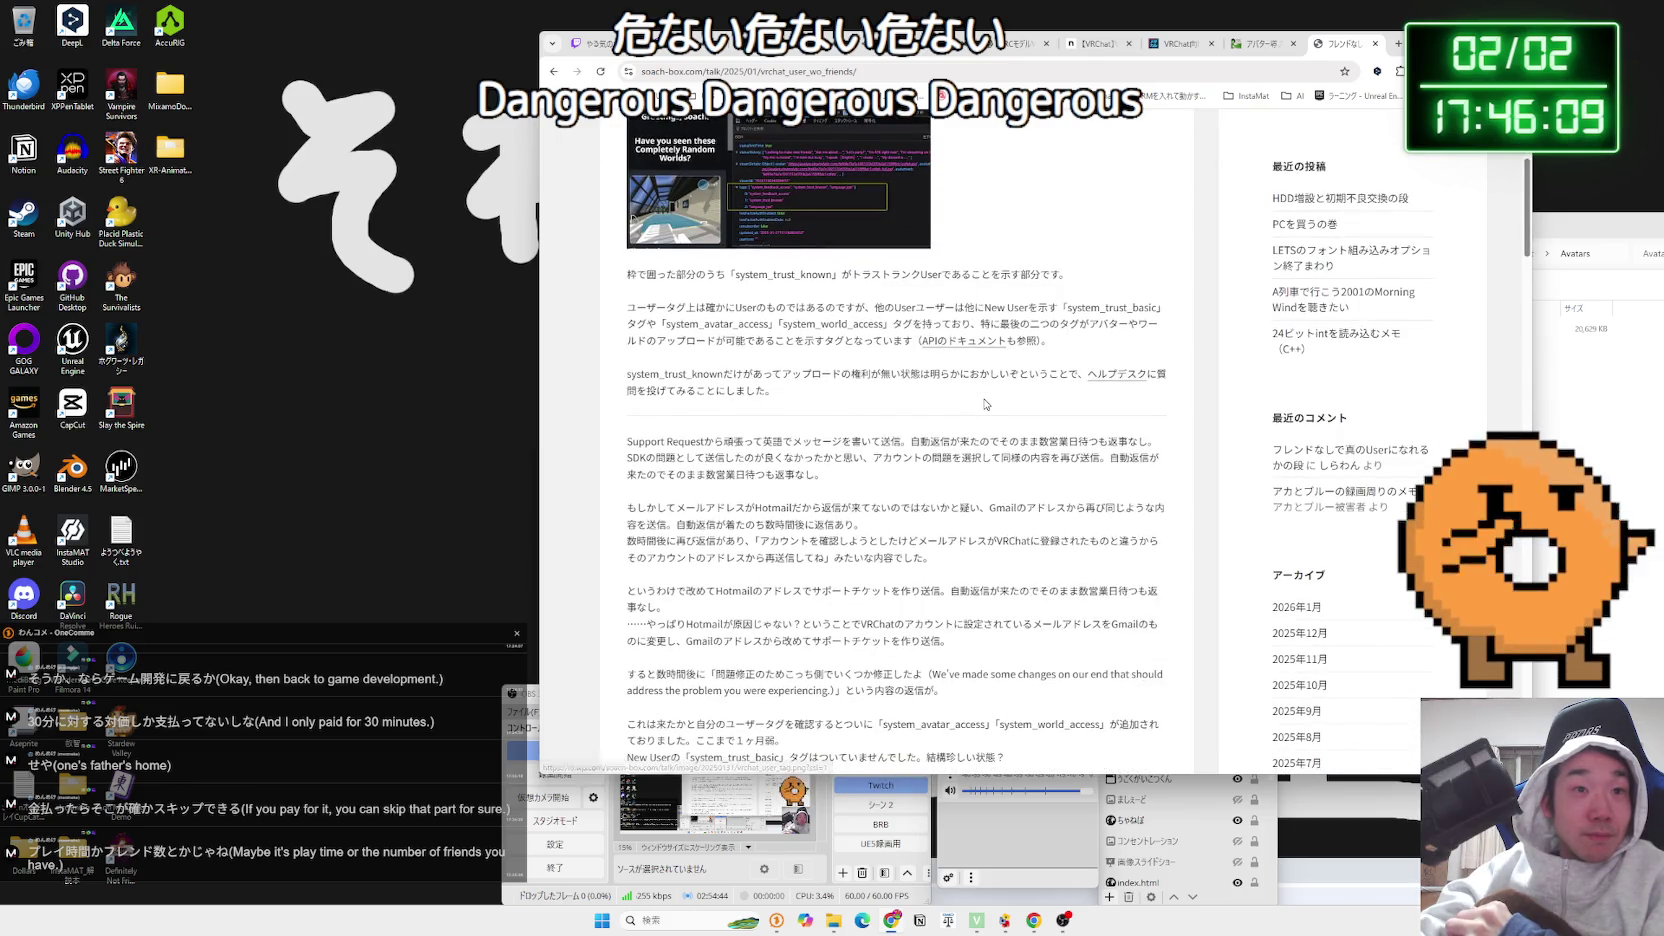
{"action": "scroll", "coordinate": [985, 403], "scroll_direction": "down", "scroll_amount": 10}
{"action": "key", "text": "alt+Left"}
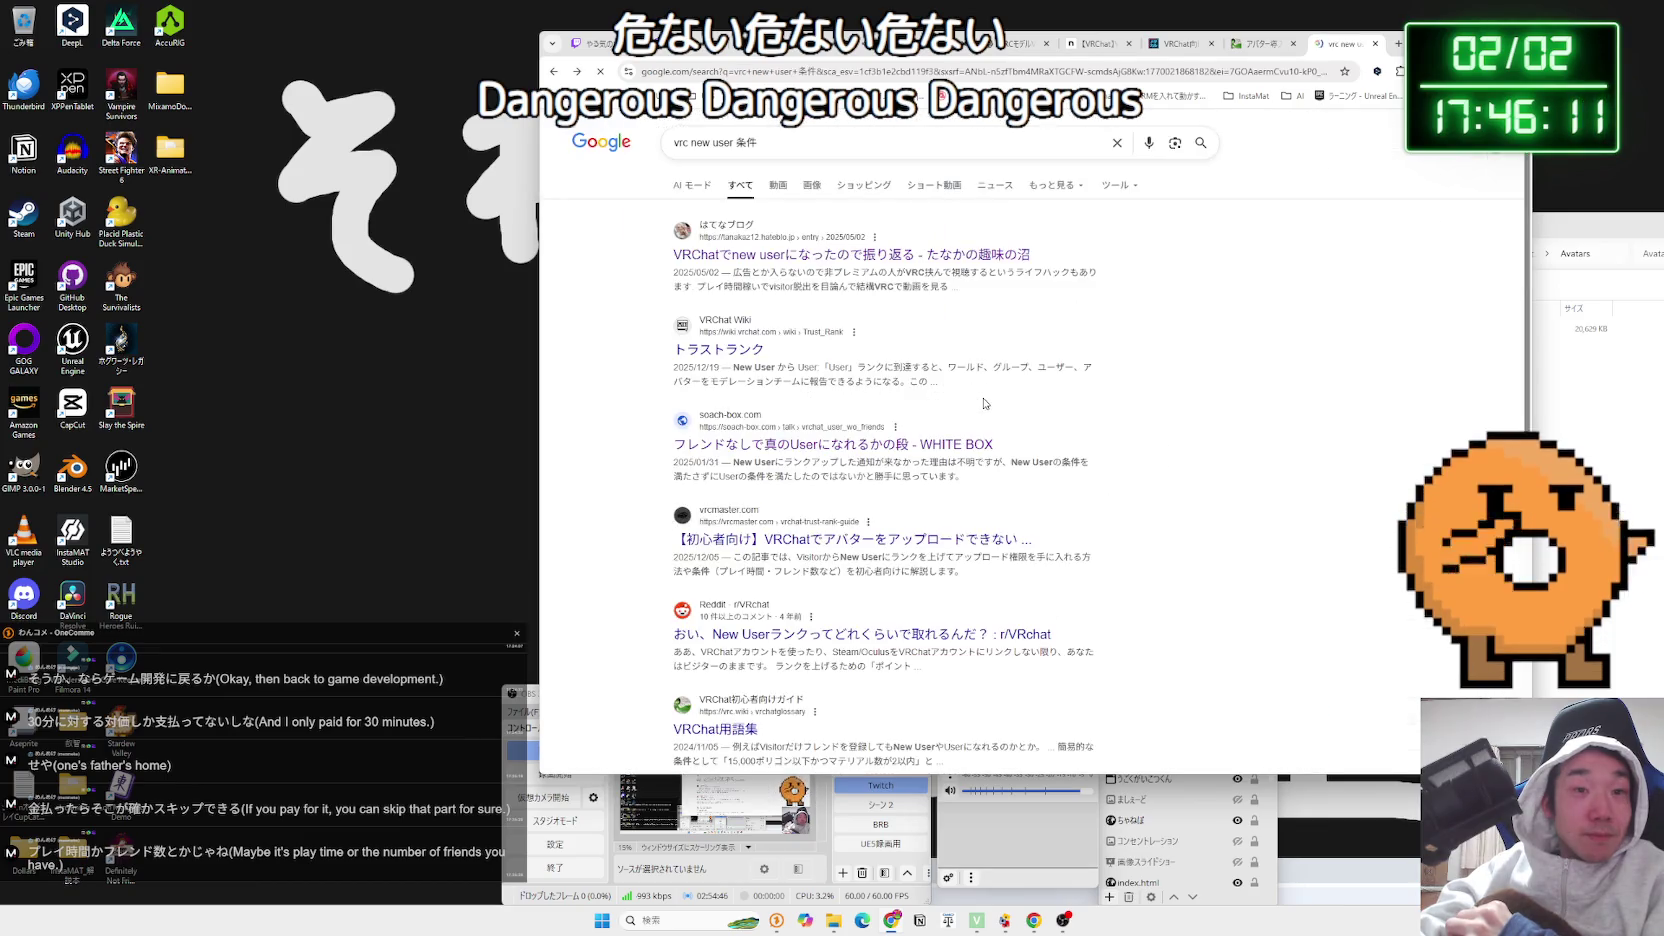
Open the vrcmaster.com beginner guide on VRChat trust rank
{"action": "scroll", "coordinate": [985, 403], "scroll_direction": "down", "scroll_amount": 2}
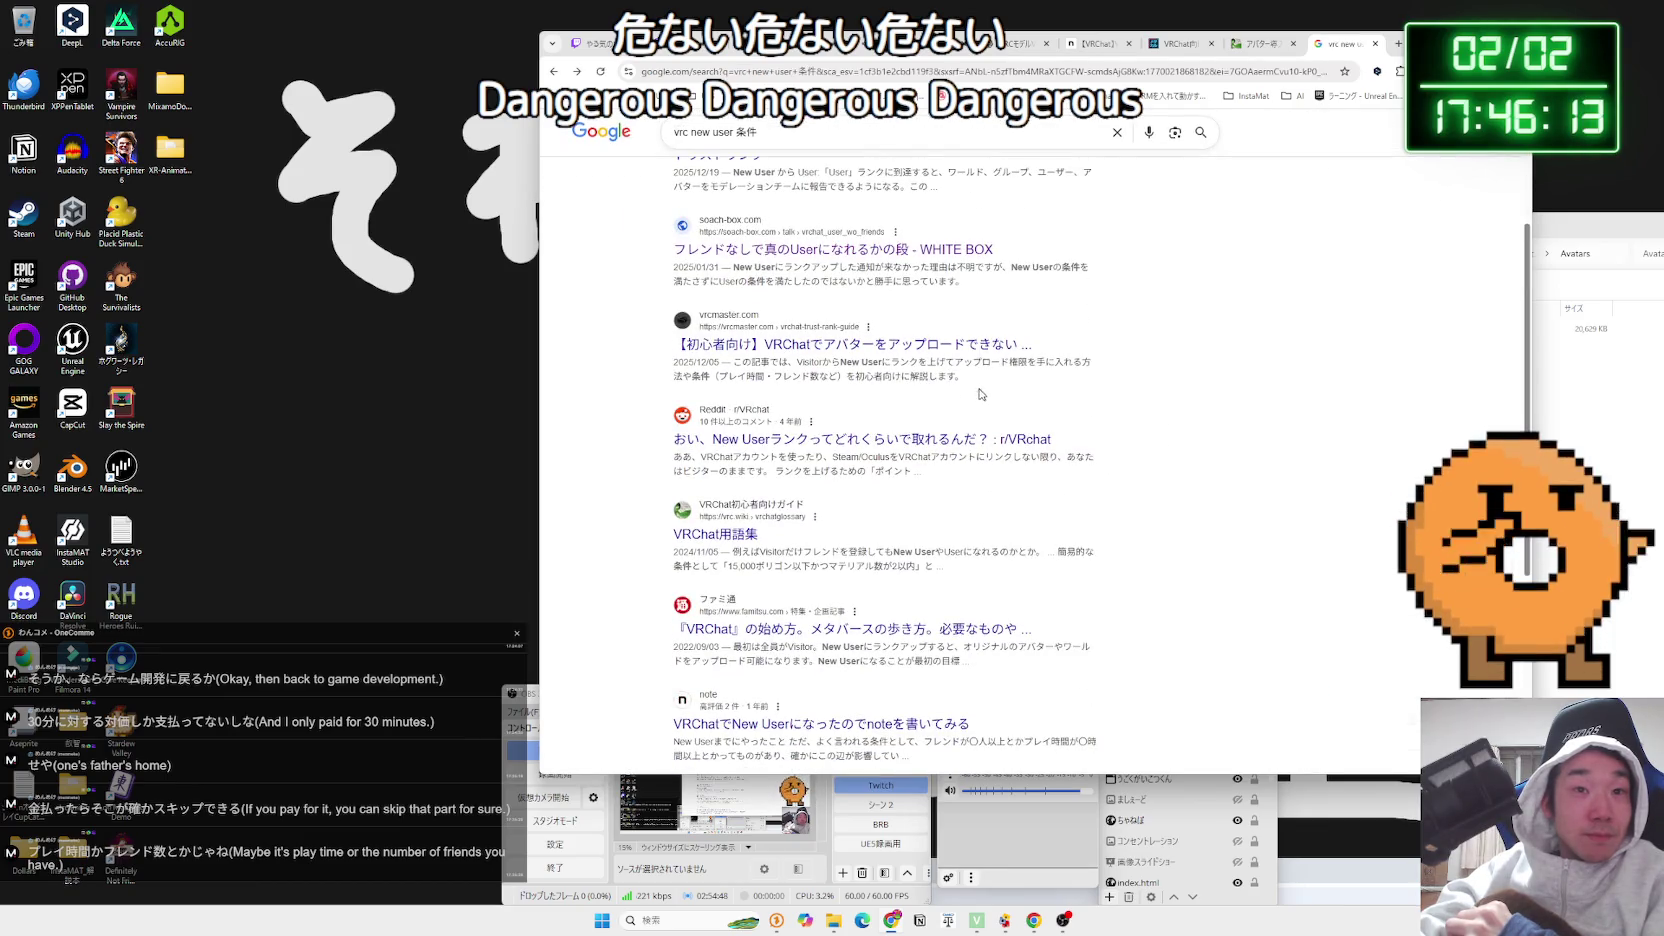
{"action": "left_click_drag", "start_coordinate": [869, 376], "coordinate": [762, 363]}
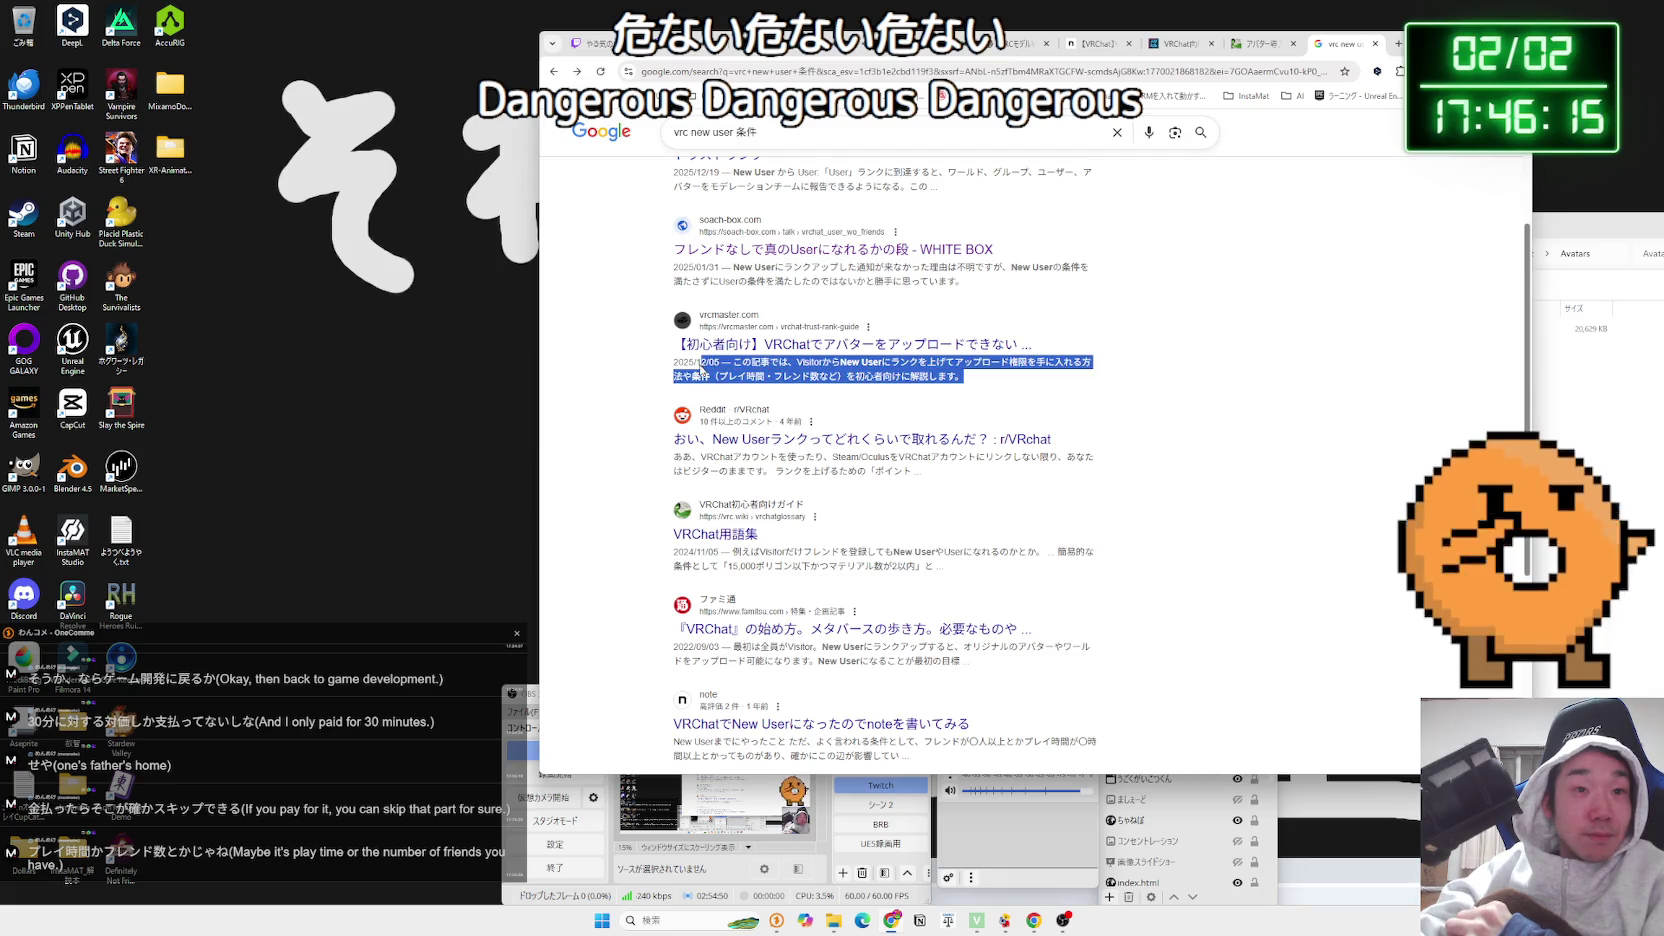
{"action": "left_click", "coordinate": [835, 345]}
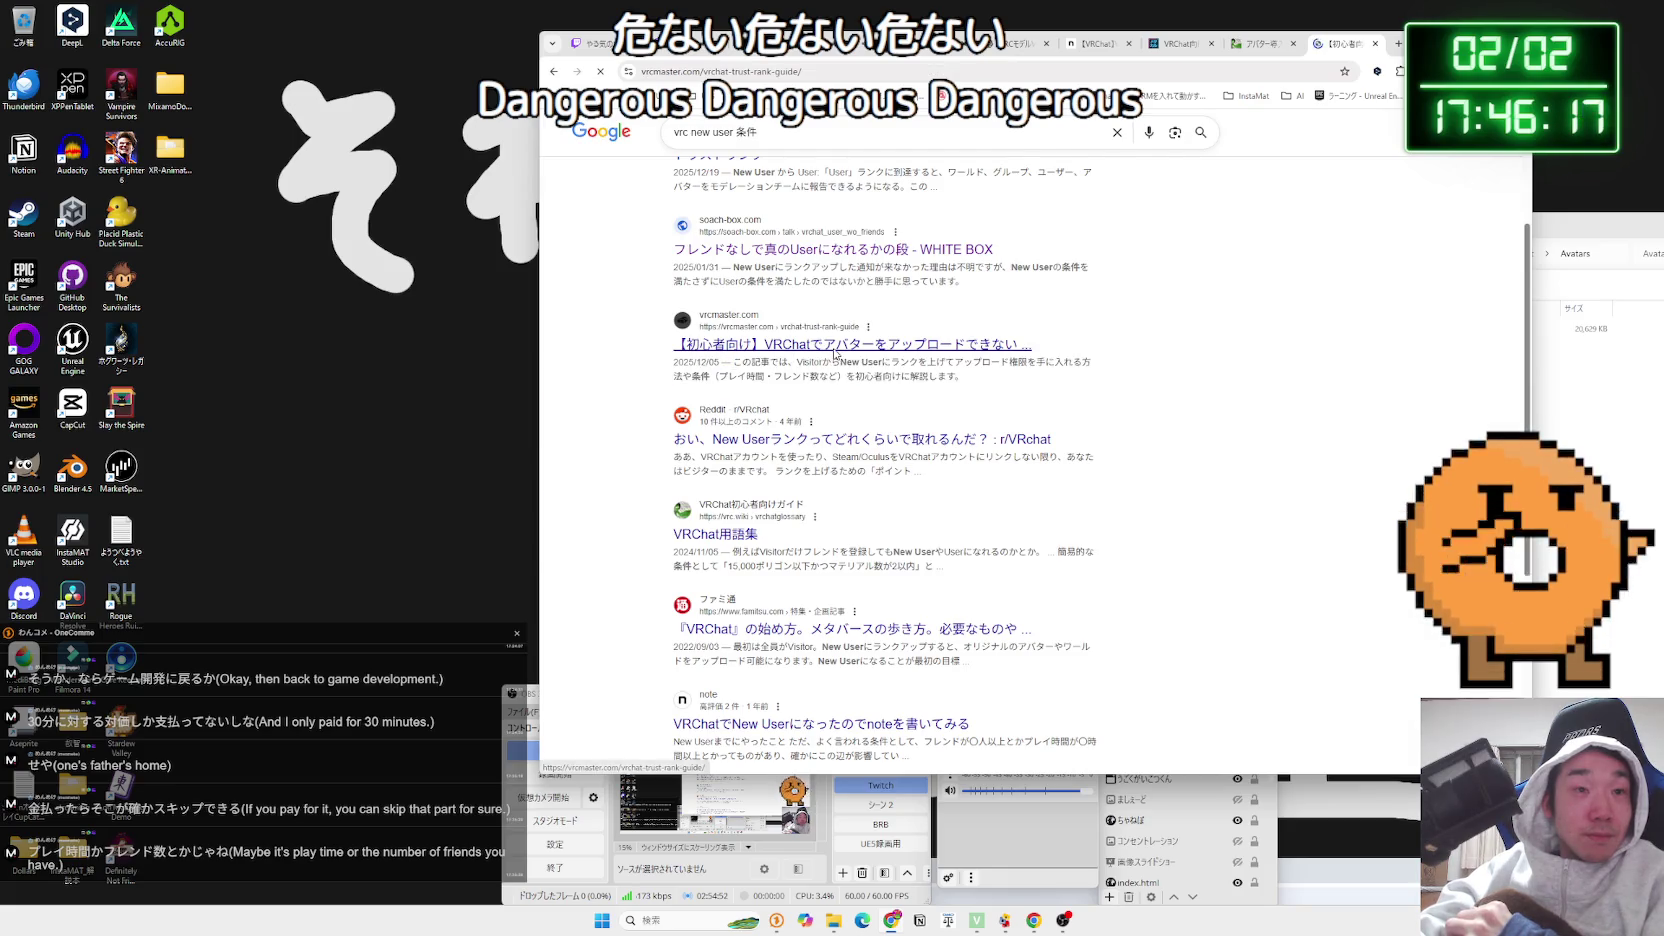
Read the trust rank table's New User and User rows and the paragraph on raising rank
{"action": "scroll", "coordinate": [836, 350], "scroll_direction": "down", "scroll_amount": 10}
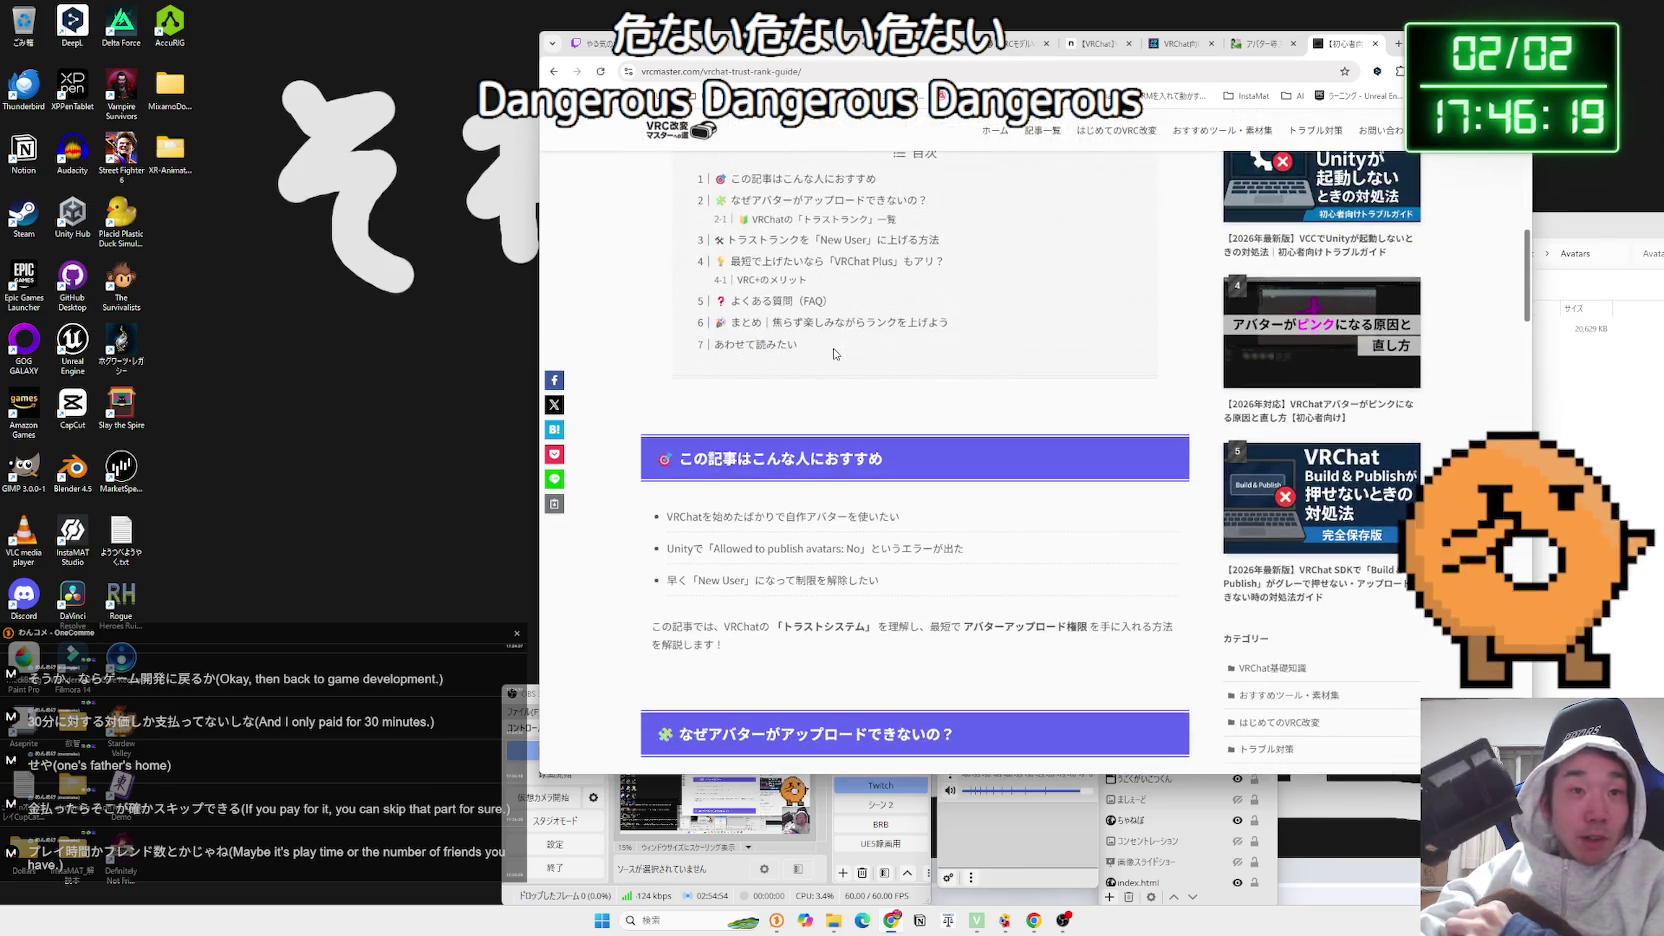
{"action": "scroll", "coordinate": [835, 353], "scroll_direction": "down", "scroll_amount": 2}
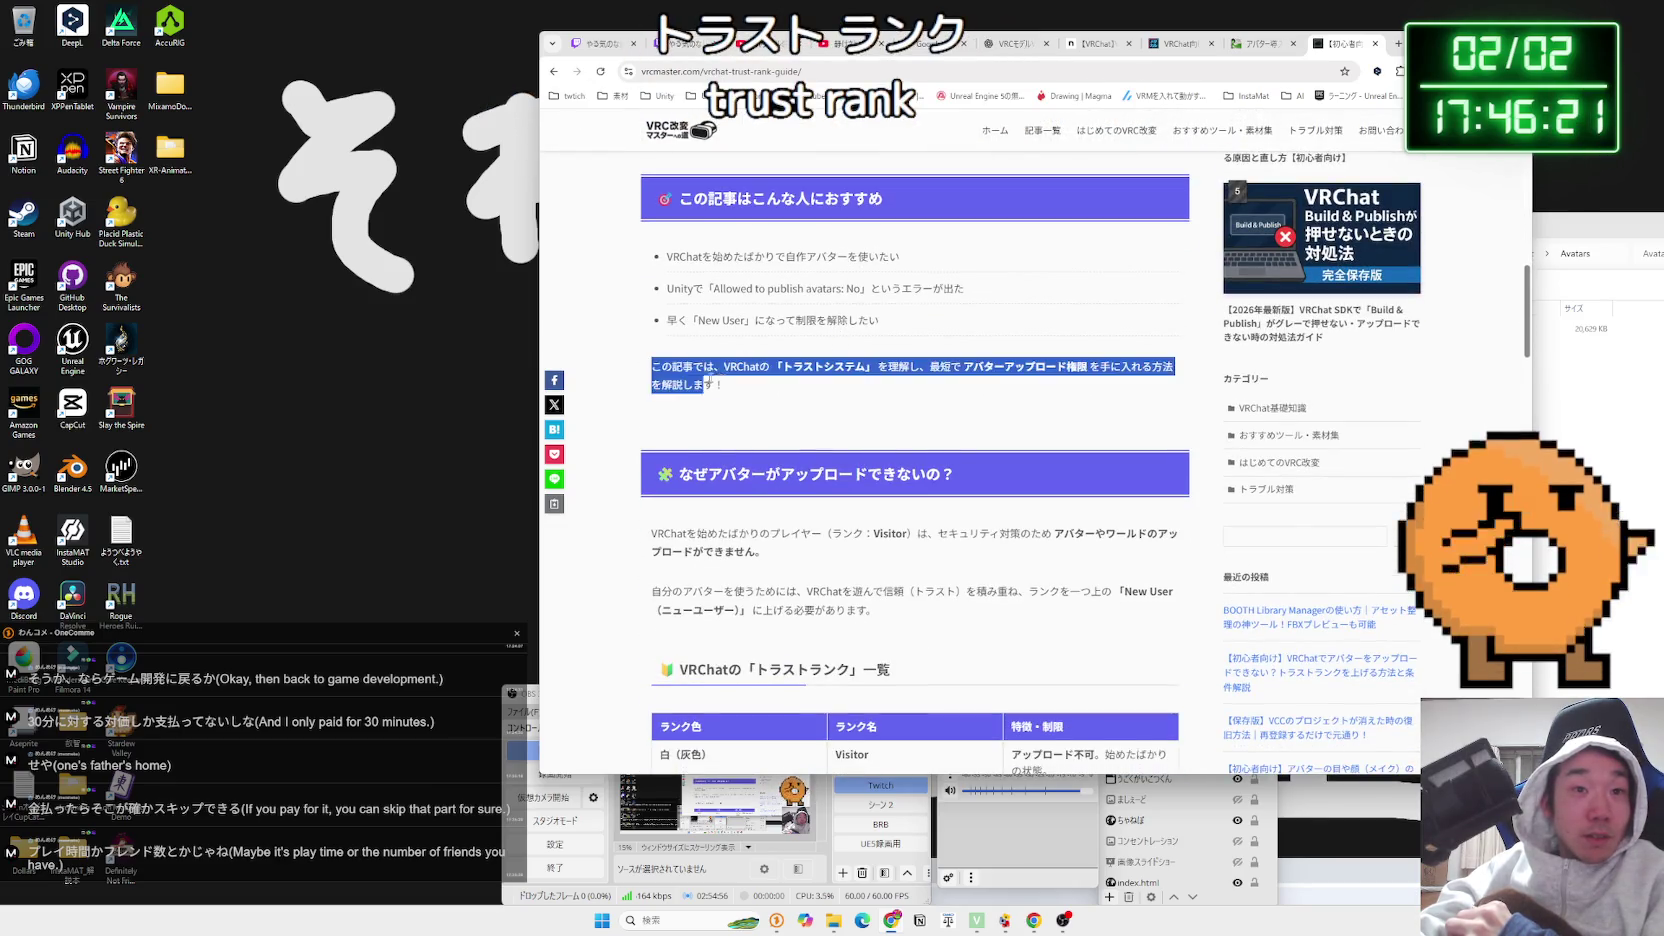
{"action": "scroll", "coordinate": [758, 382], "scroll_direction": "down", "scroll_amount": 2}
{"action": "scroll", "coordinate": [759, 382], "scroll_direction": "down", "scroll_amount": 3}
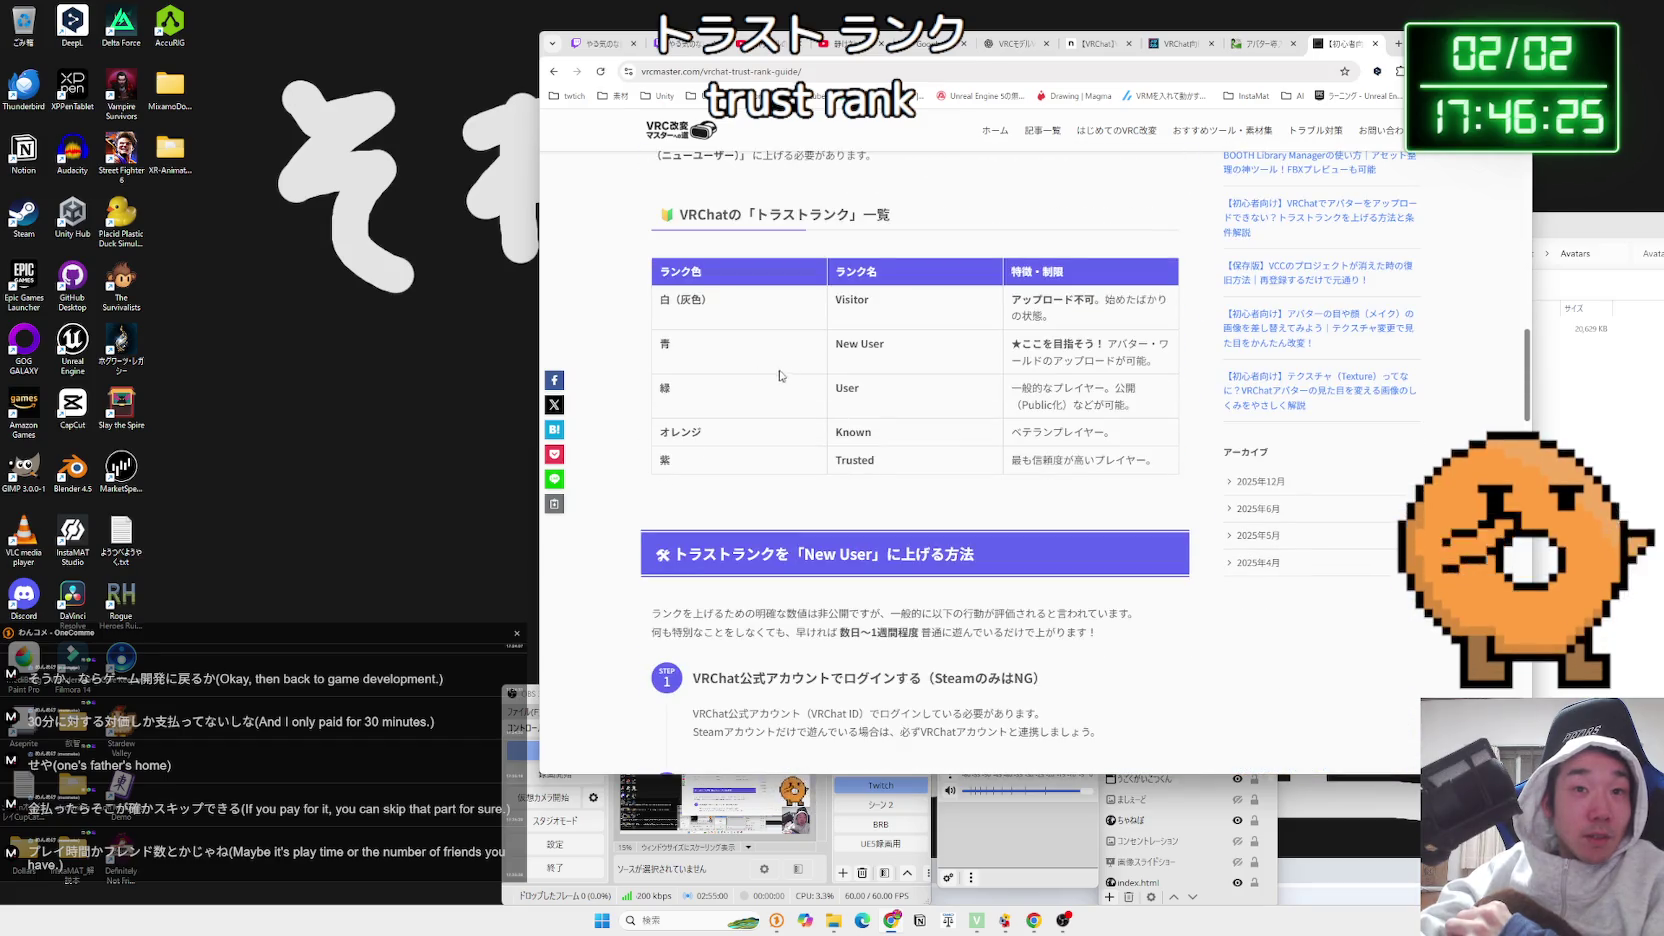
{"action": "left_click_drag", "start_coordinate": [832, 353], "coordinate": [1160, 378]}
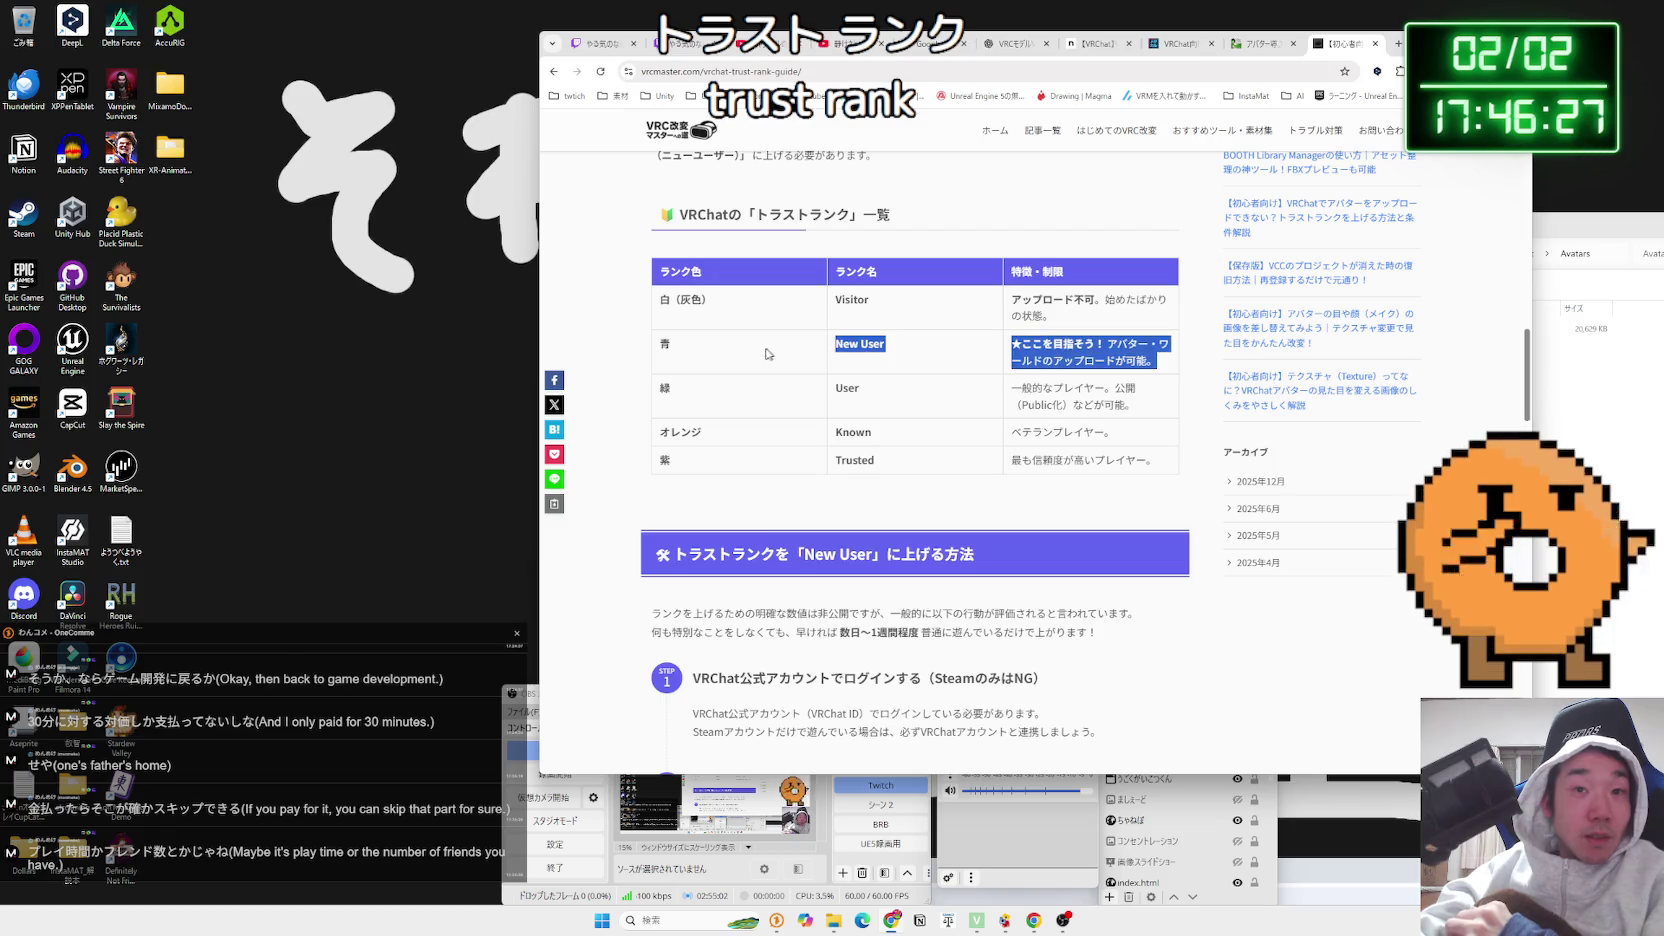
{"action": "left_click_drag", "start_coordinate": [669, 347], "coordinate": [714, 357]}
{"action": "left_click", "coordinate": [714, 357]}
{"action": "scroll", "coordinate": [849, 372], "scroll_direction": "down", "scroll_amount": 3}
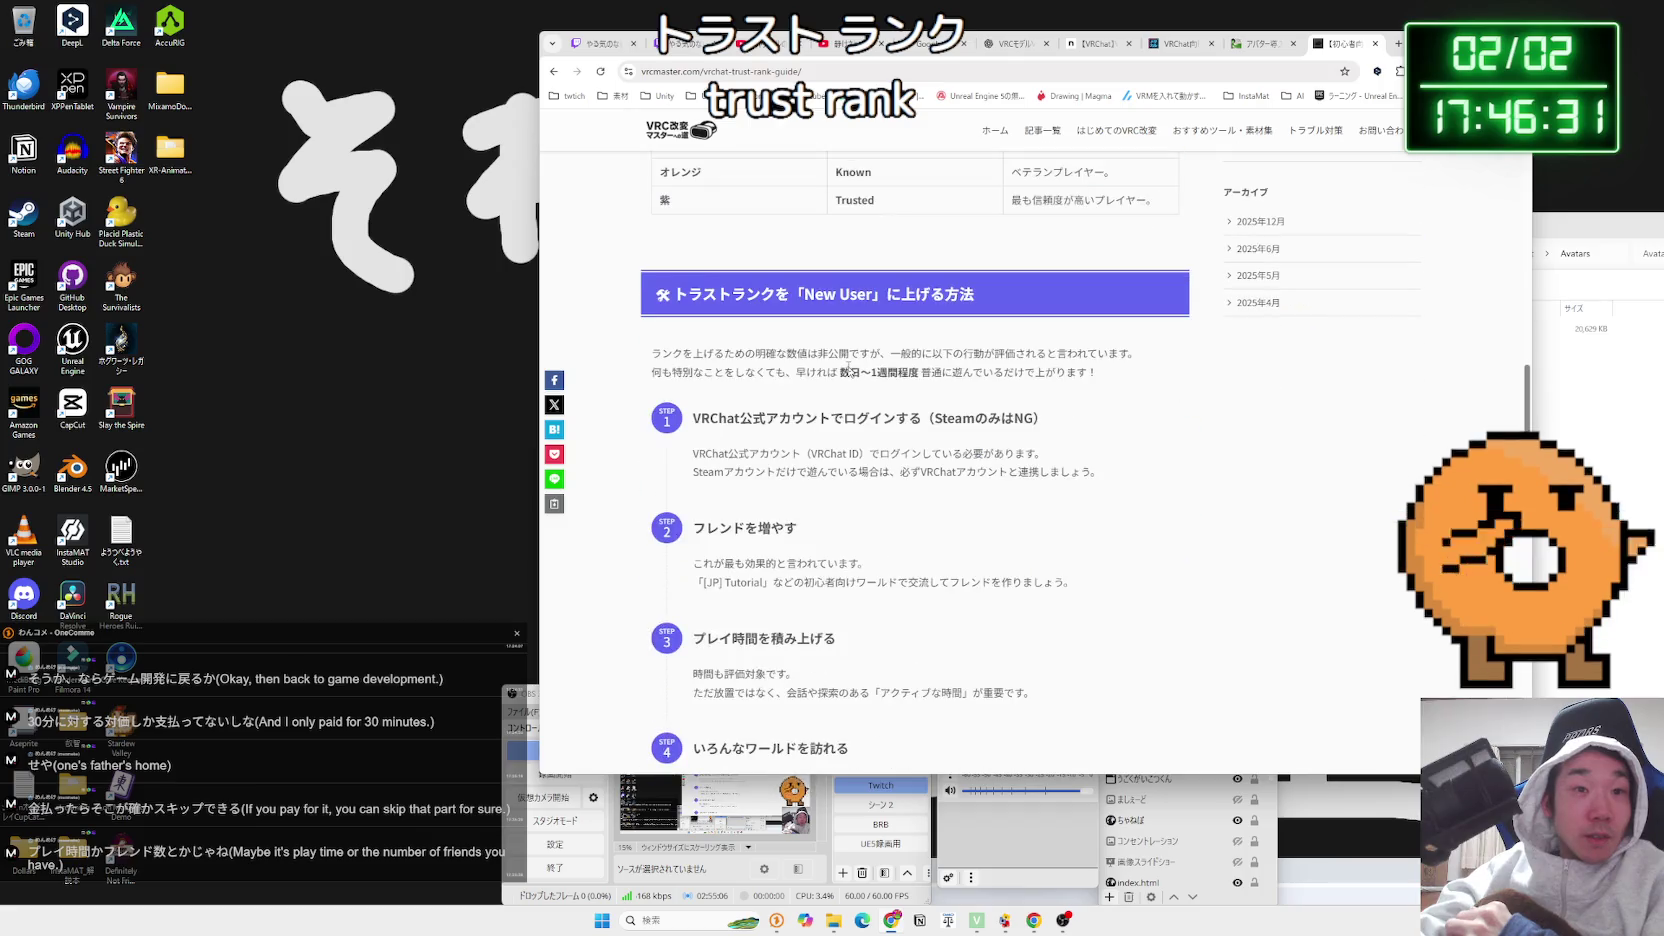
{"action": "triple_click", "coordinate": [1112, 368]}
{"action": "left_click", "coordinate": [1112, 368]}
Read the first FAQ question and answer, then close the trust rank tab
{"action": "scroll", "coordinate": [1100, 380], "scroll_direction": "down", "scroll_amount": 4}
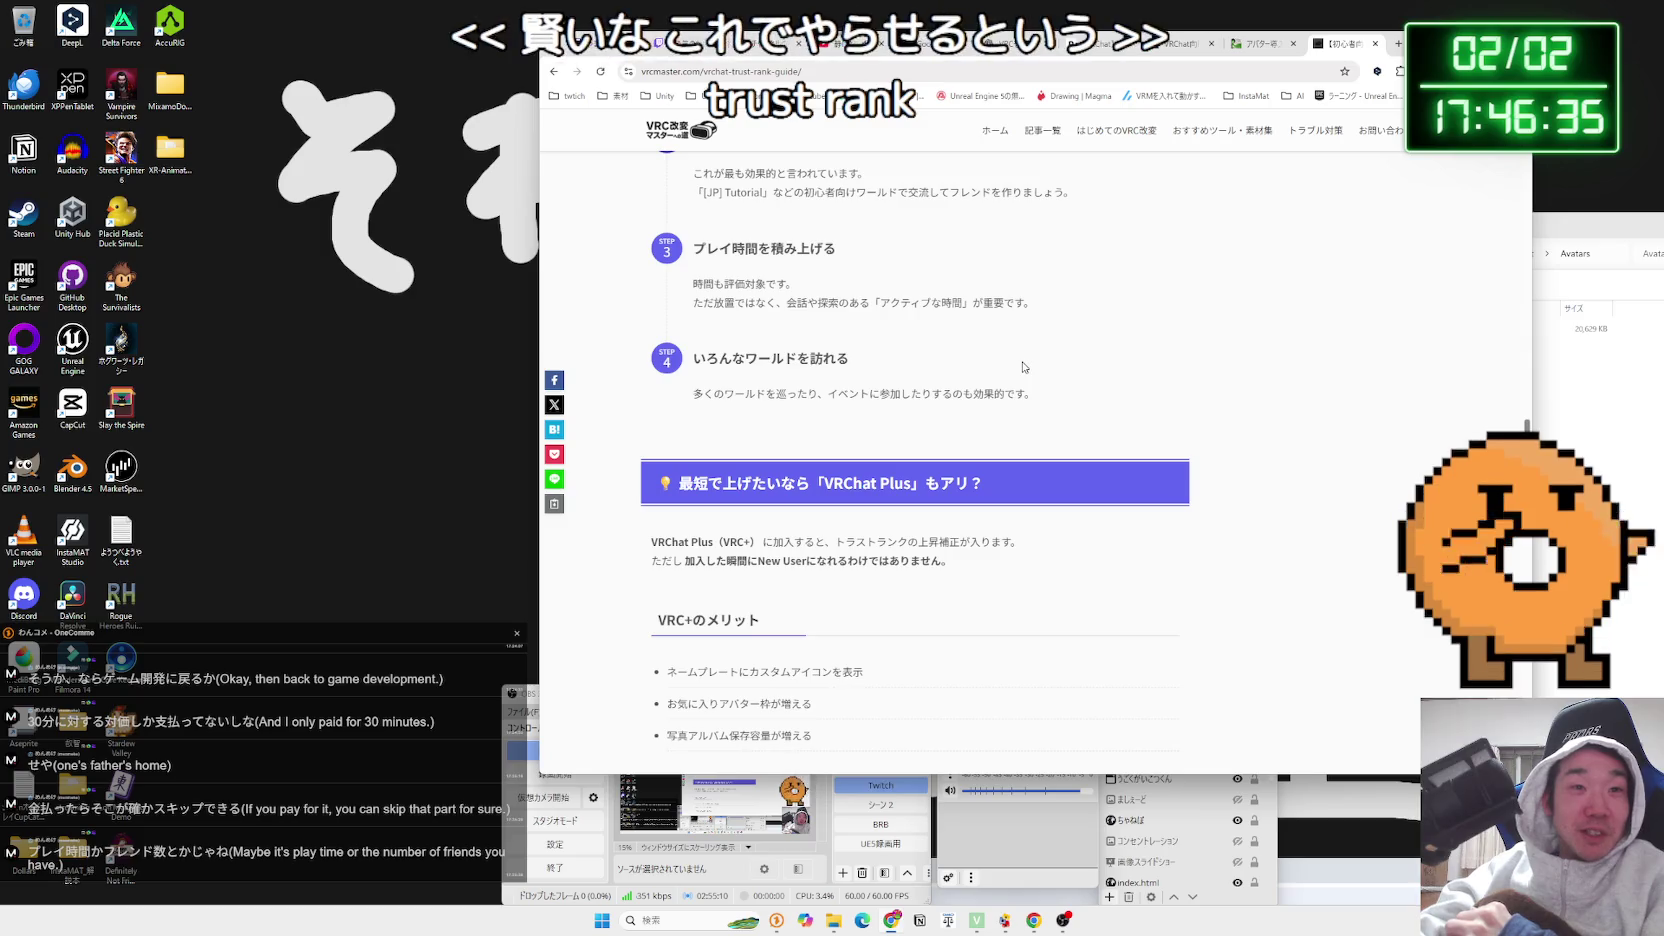
{"action": "scroll", "coordinate": [1075, 402], "scroll_direction": "down", "scroll_amount": 3}
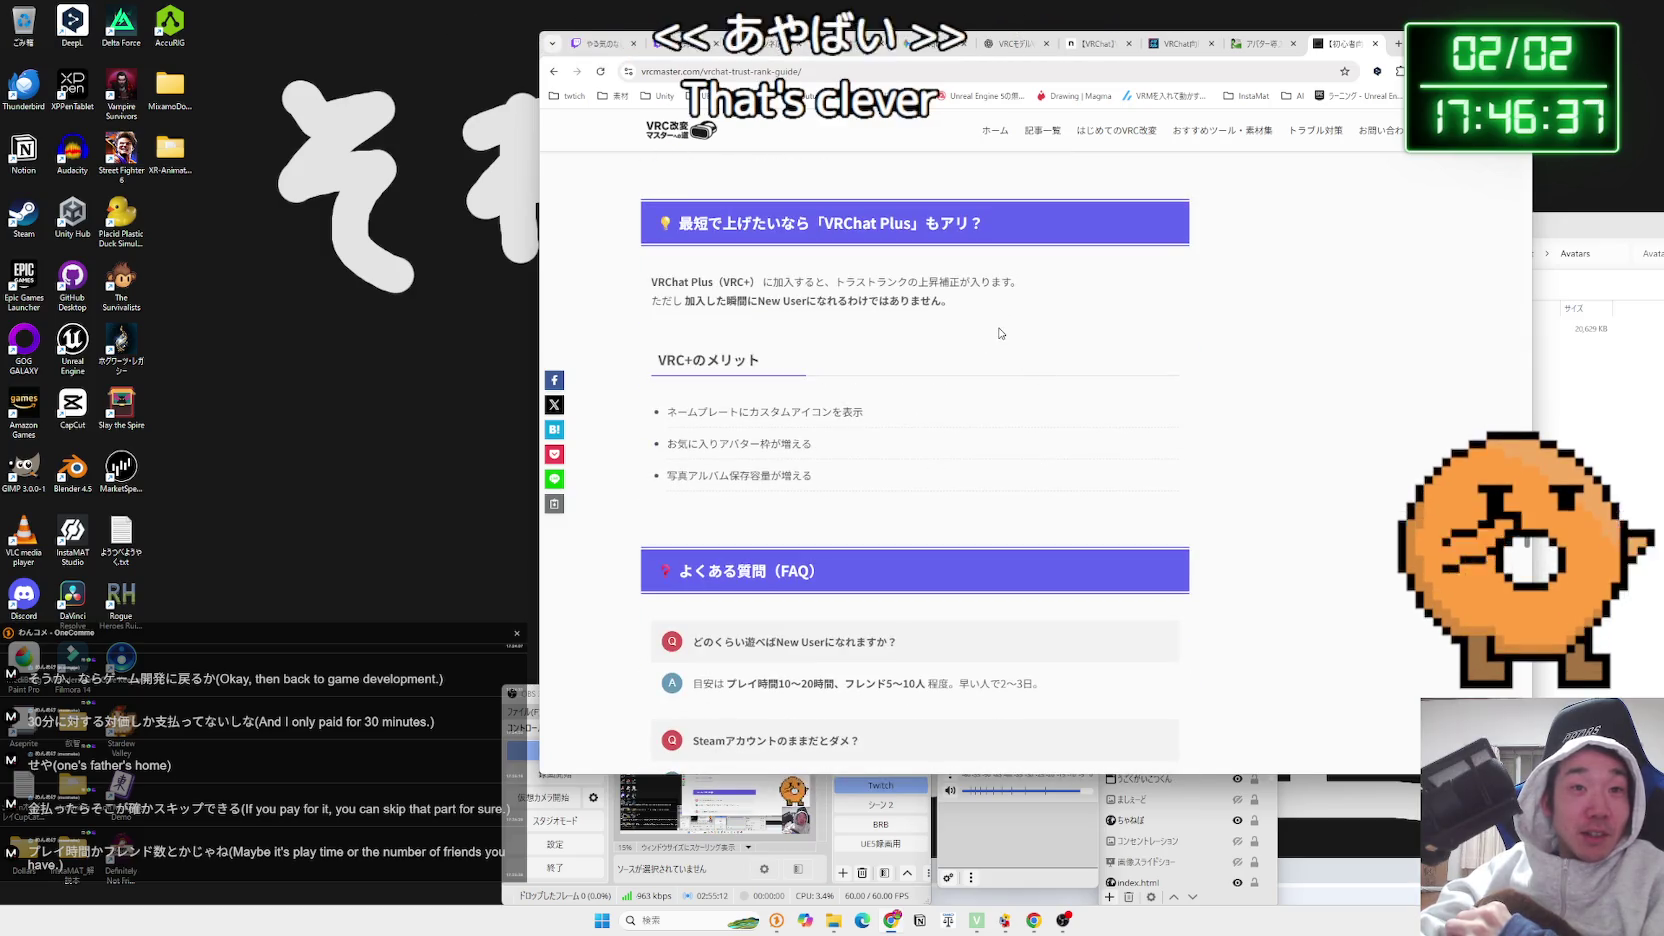
{"action": "scroll", "coordinate": [1000, 333], "scroll_direction": "down", "scroll_amount": 3}
{"action": "scroll", "coordinate": [1000, 333], "scroll_direction": "down", "scroll_amount": 1}
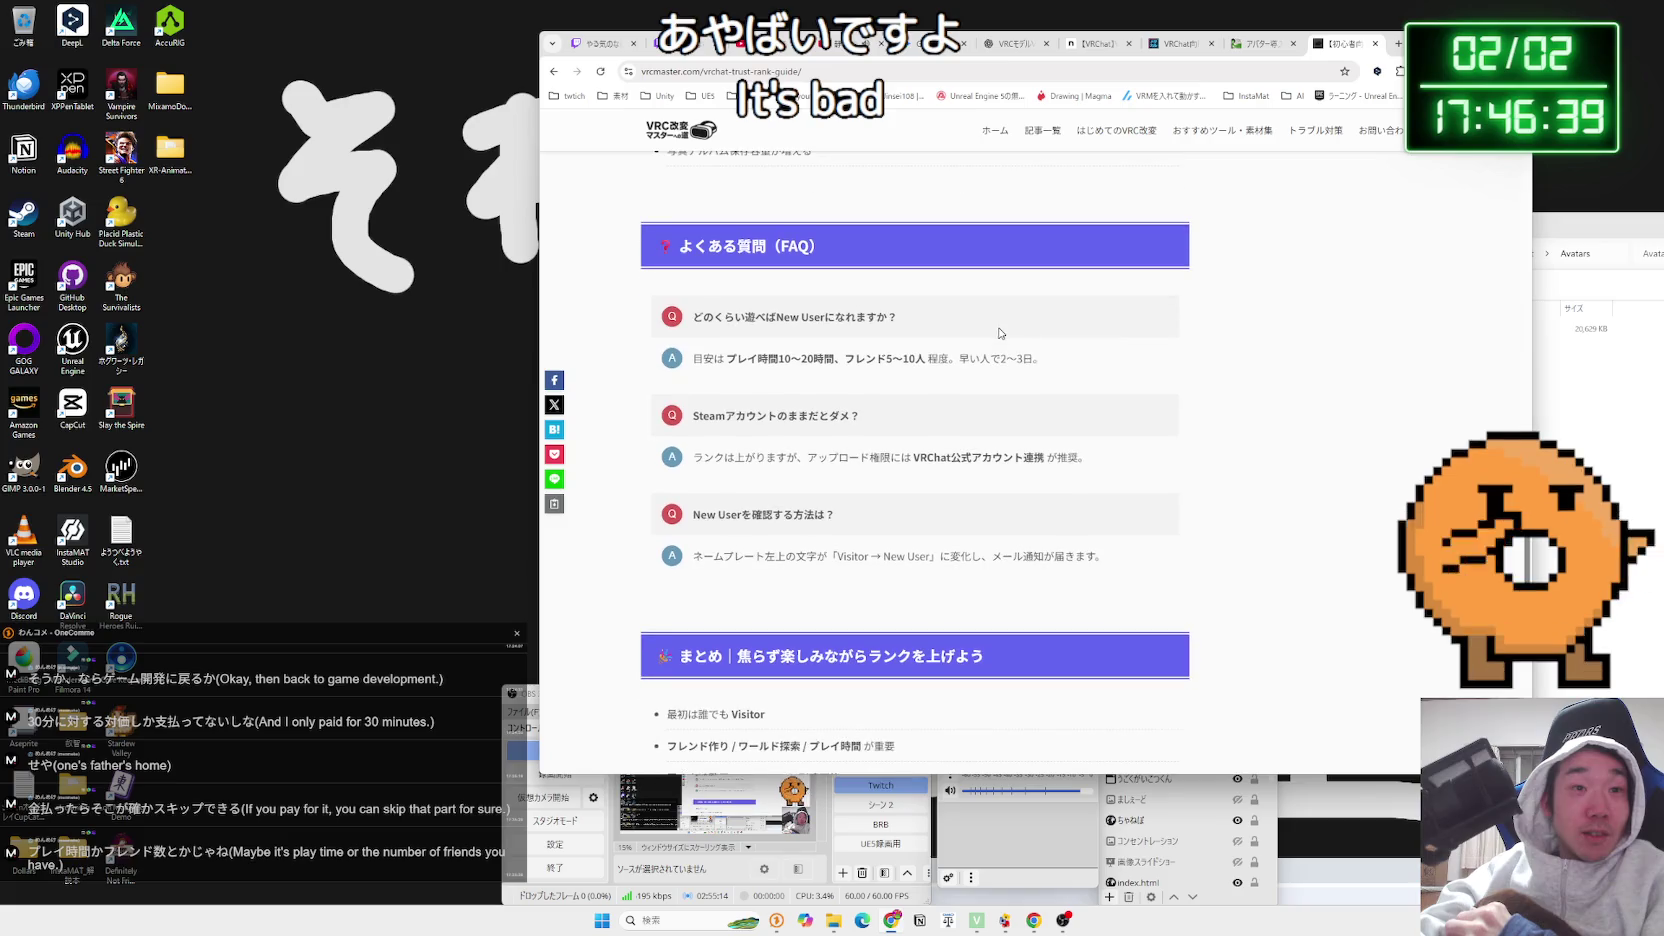
{"action": "left_click_drag", "start_coordinate": [1072, 362], "coordinate": [827, 339]}
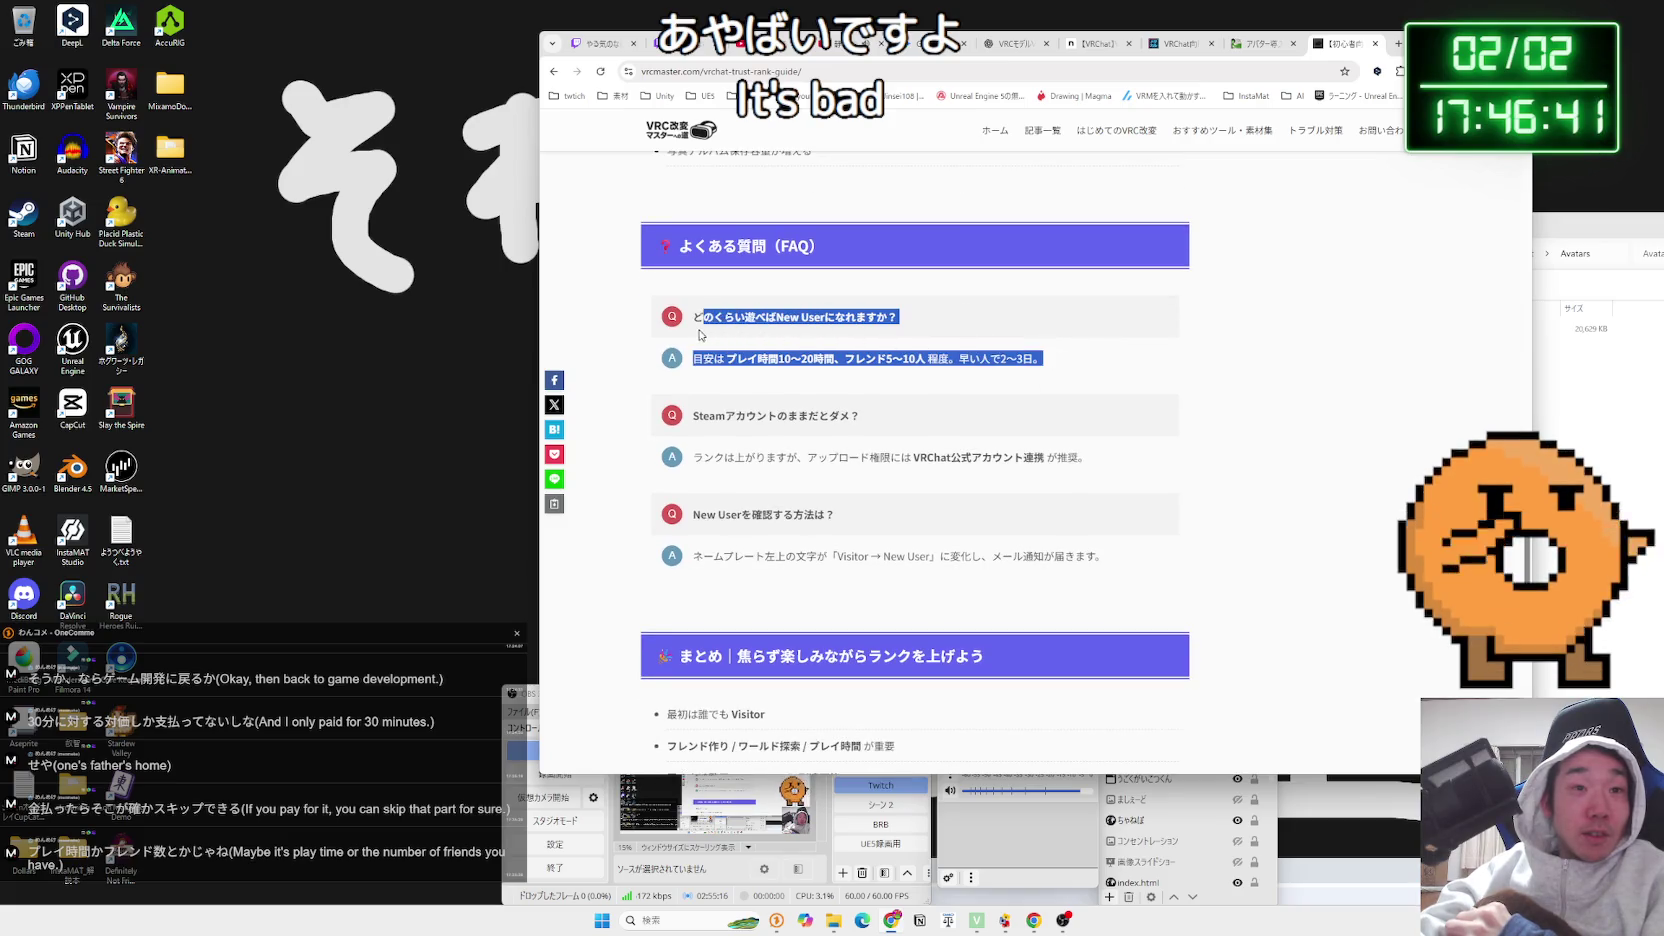
{"action": "left_click_drag", "start_coordinate": [1069, 360], "coordinate": [709, 320]}
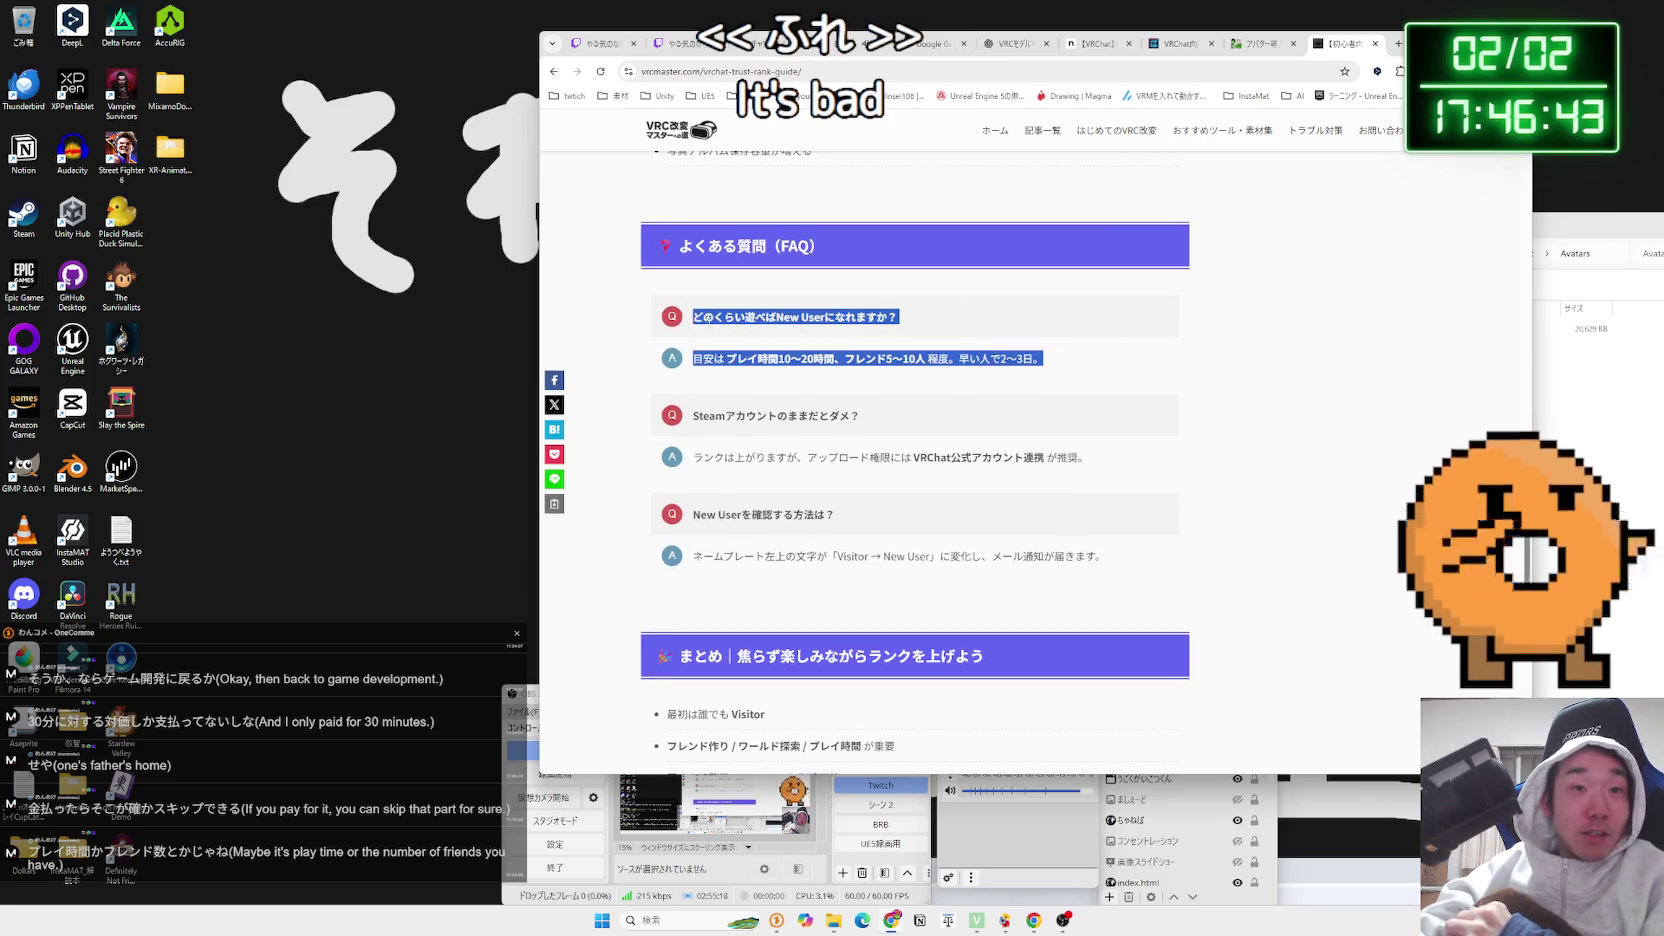
{"action": "scroll", "coordinate": [800, 340], "scroll_direction": "down", "scroll_amount": 8}
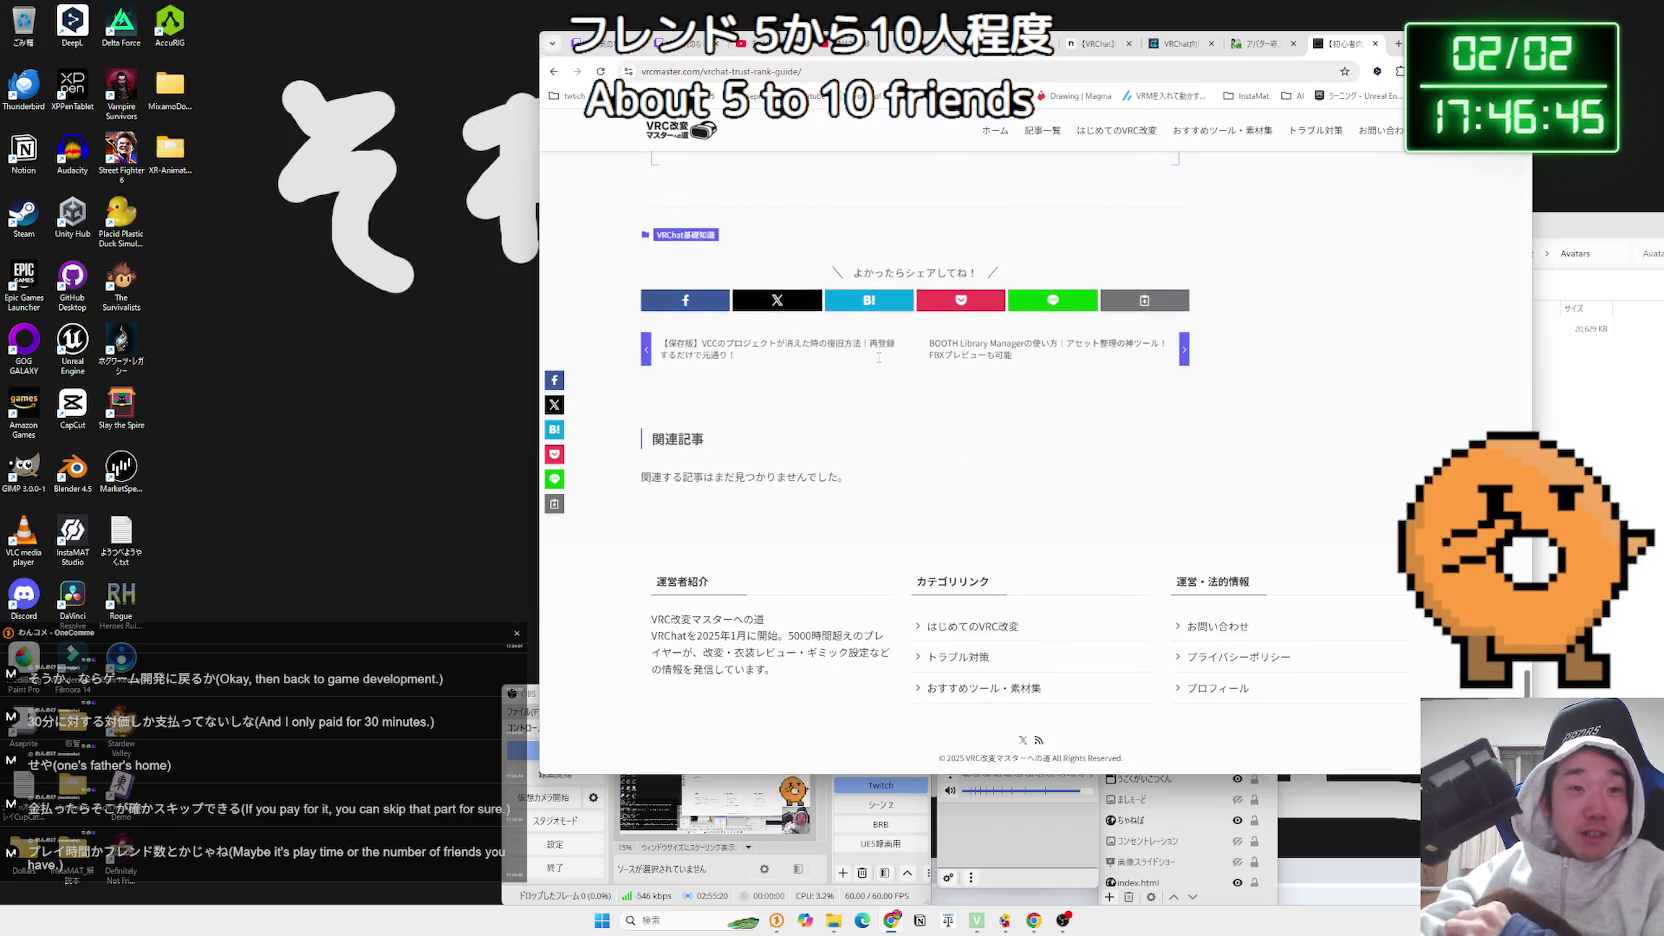
{"action": "left_click", "coordinate": [1376, 45]}
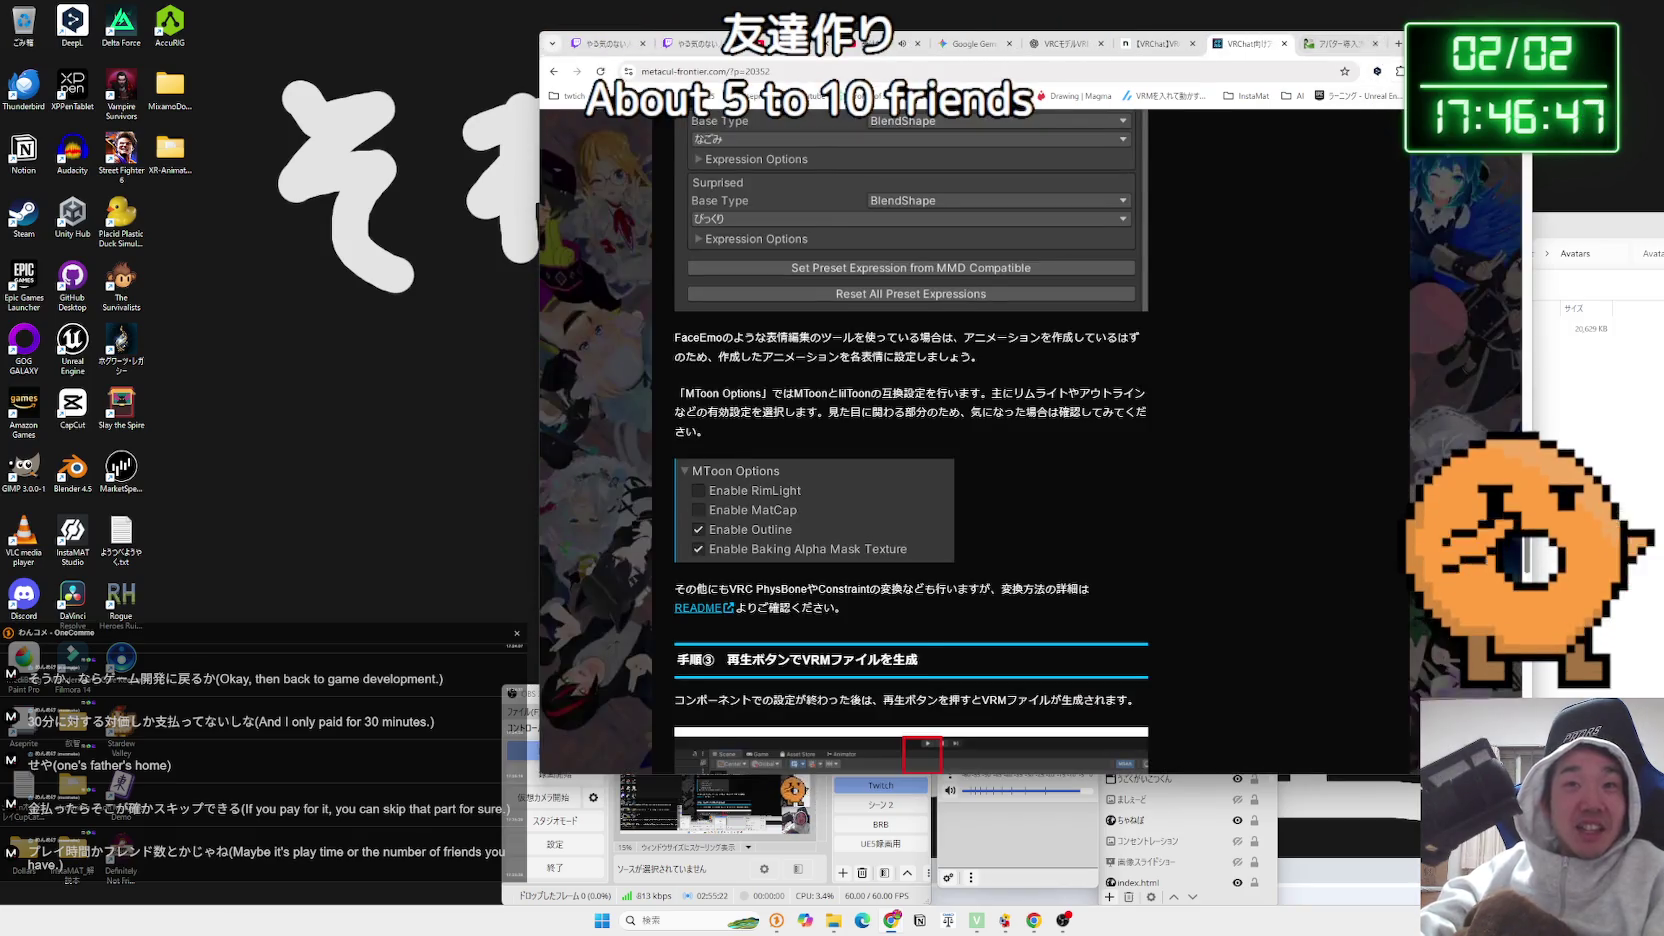
Reload the YouTube Studio Content list, then launch Unreal Engine 5.7 from the desktop shortcut
{"action": "left_click", "coordinate": [908, 38]}
{"action": "left_click", "coordinate": [1012, 38]}
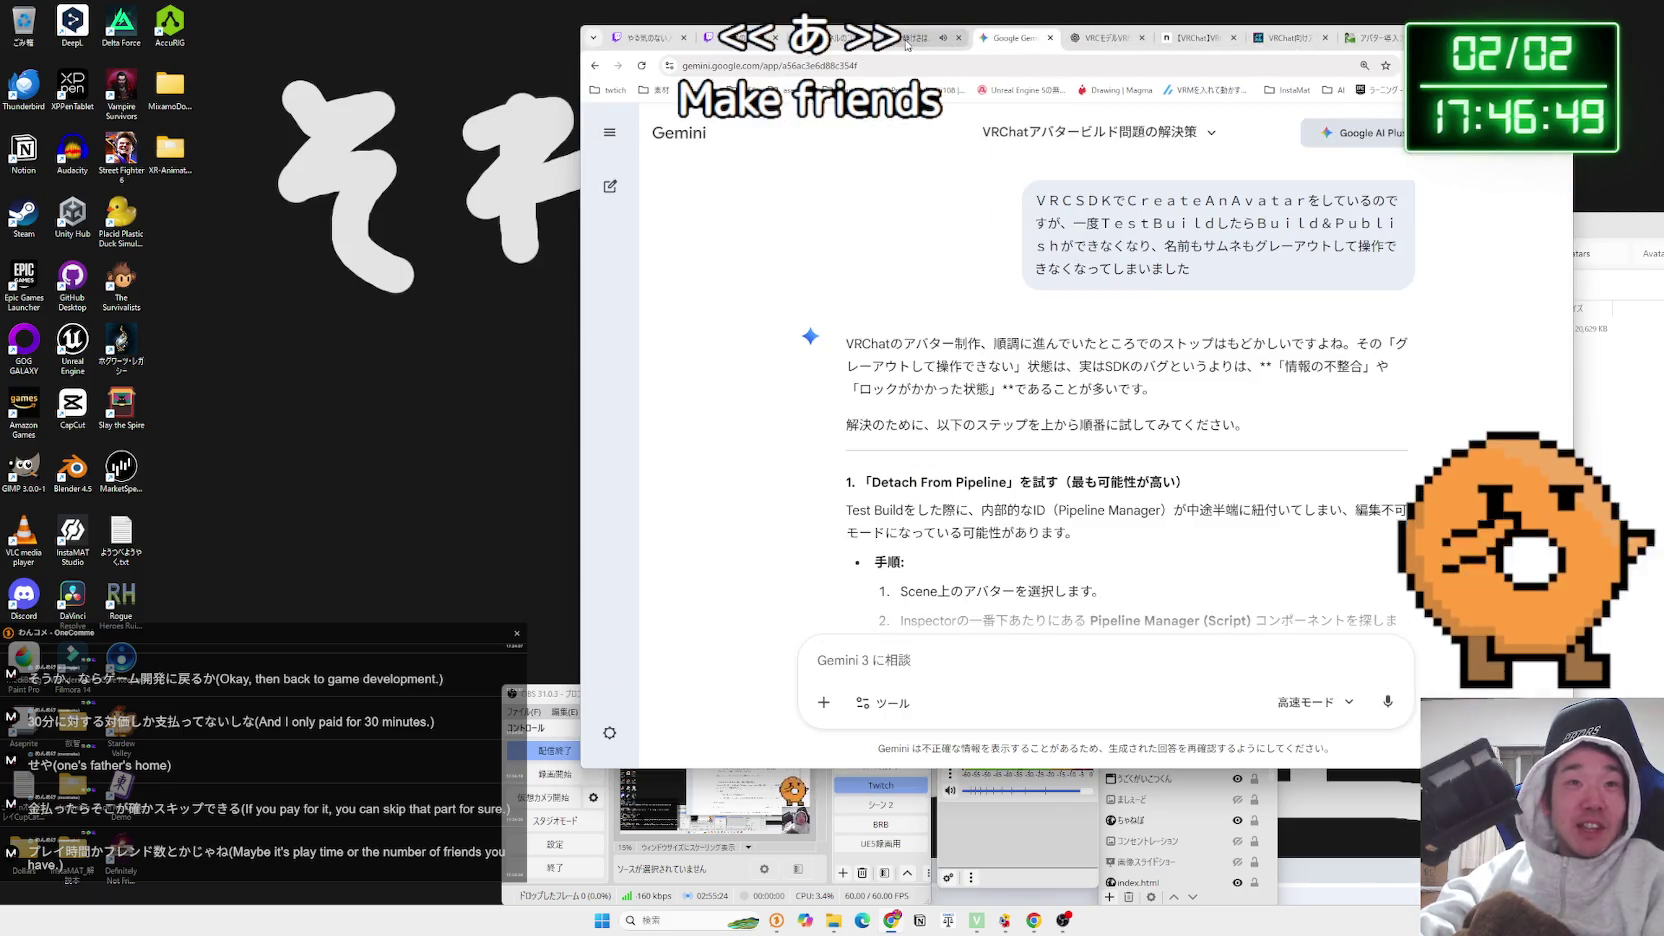
{"action": "left_click", "coordinate": [908, 40]}
{"action": "left_click", "coordinate": [1012, 38]}
{"action": "left_click", "coordinate": [886, 40]}
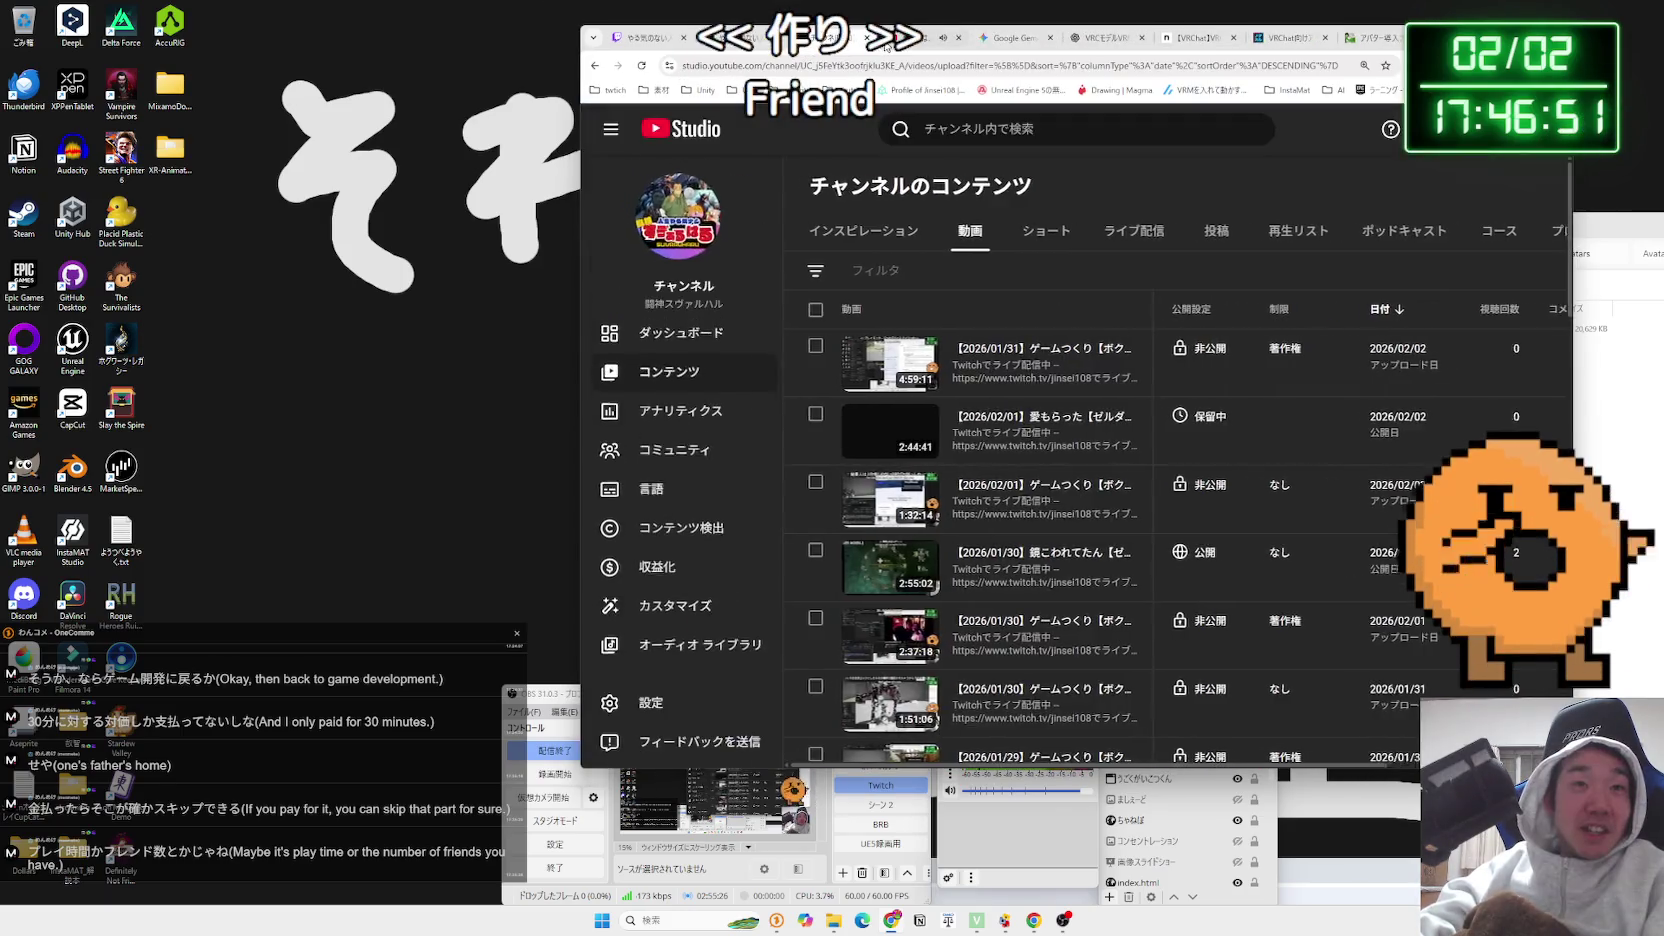
{"action": "left_click", "coordinate": [641, 65]}
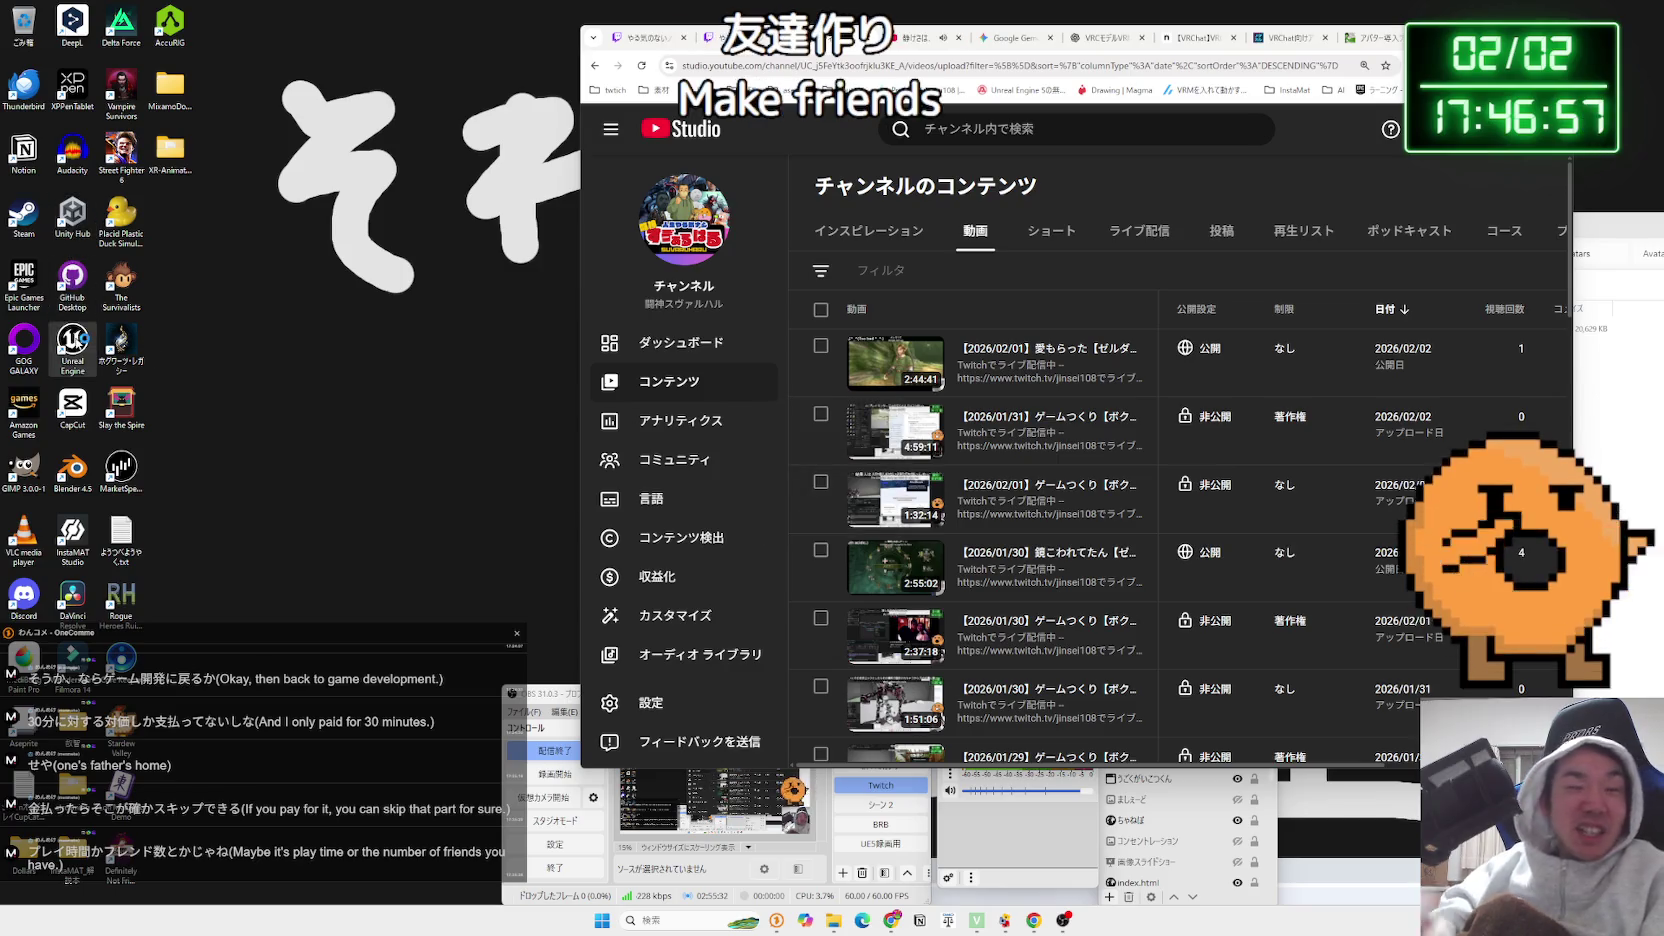
{"action": "double_click", "coordinate": [78, 343]}
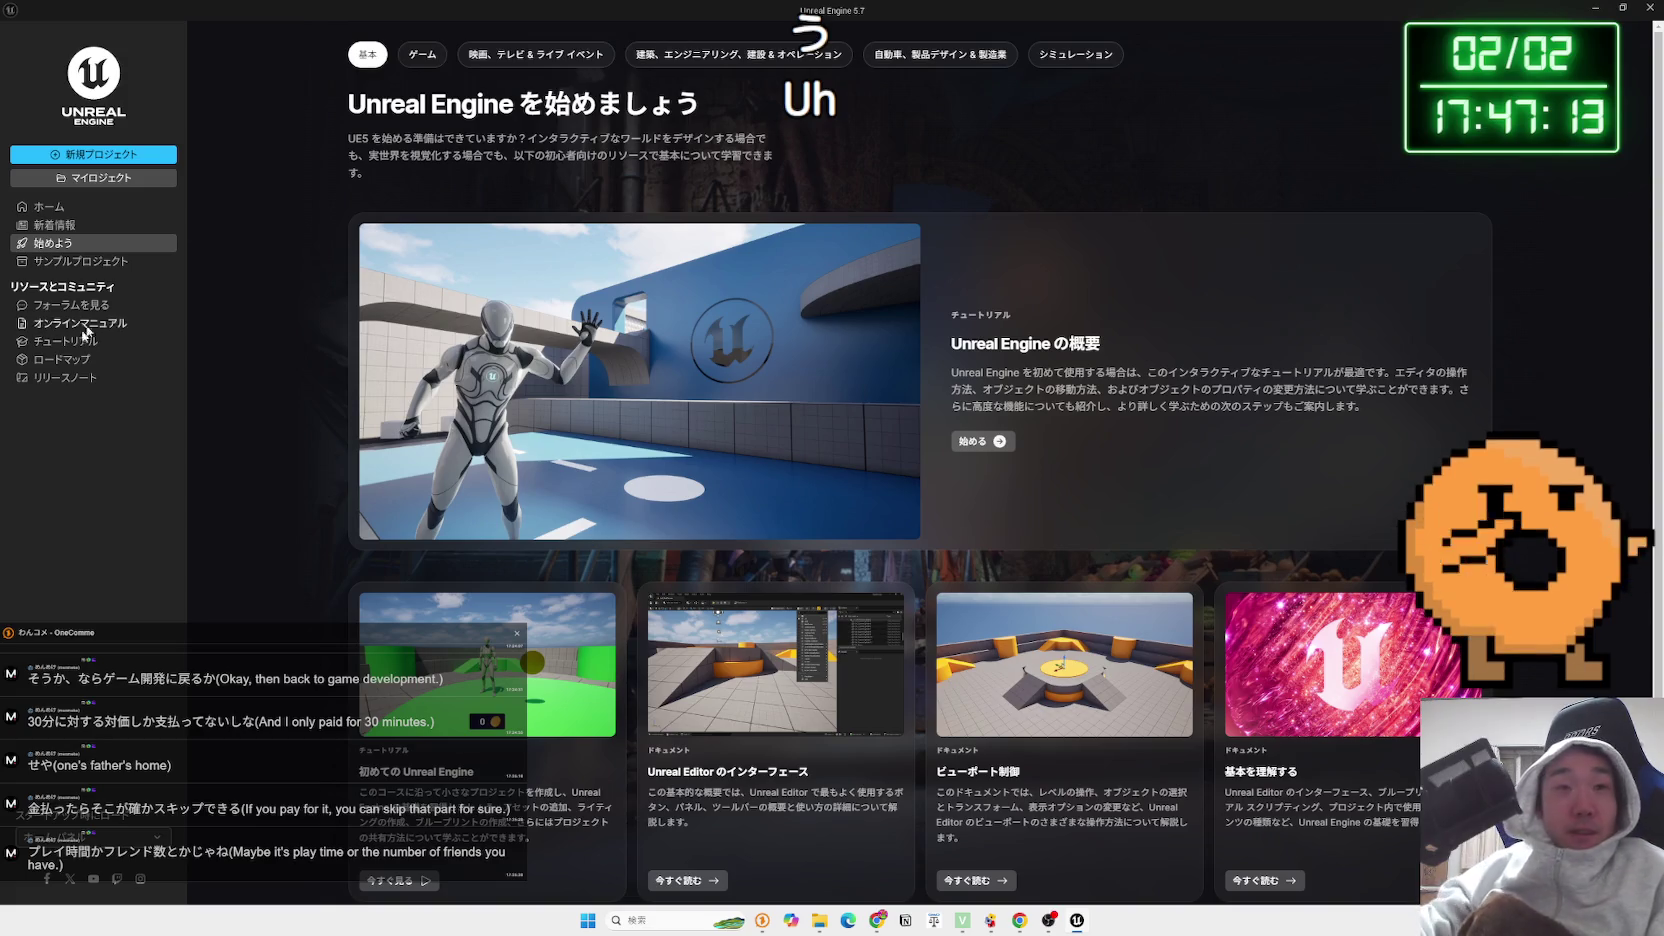
Open the PhysicsBoxing project from My Projects in the Unreal launcher
{"action": "left_click", "coordinate": [1615, 8]}
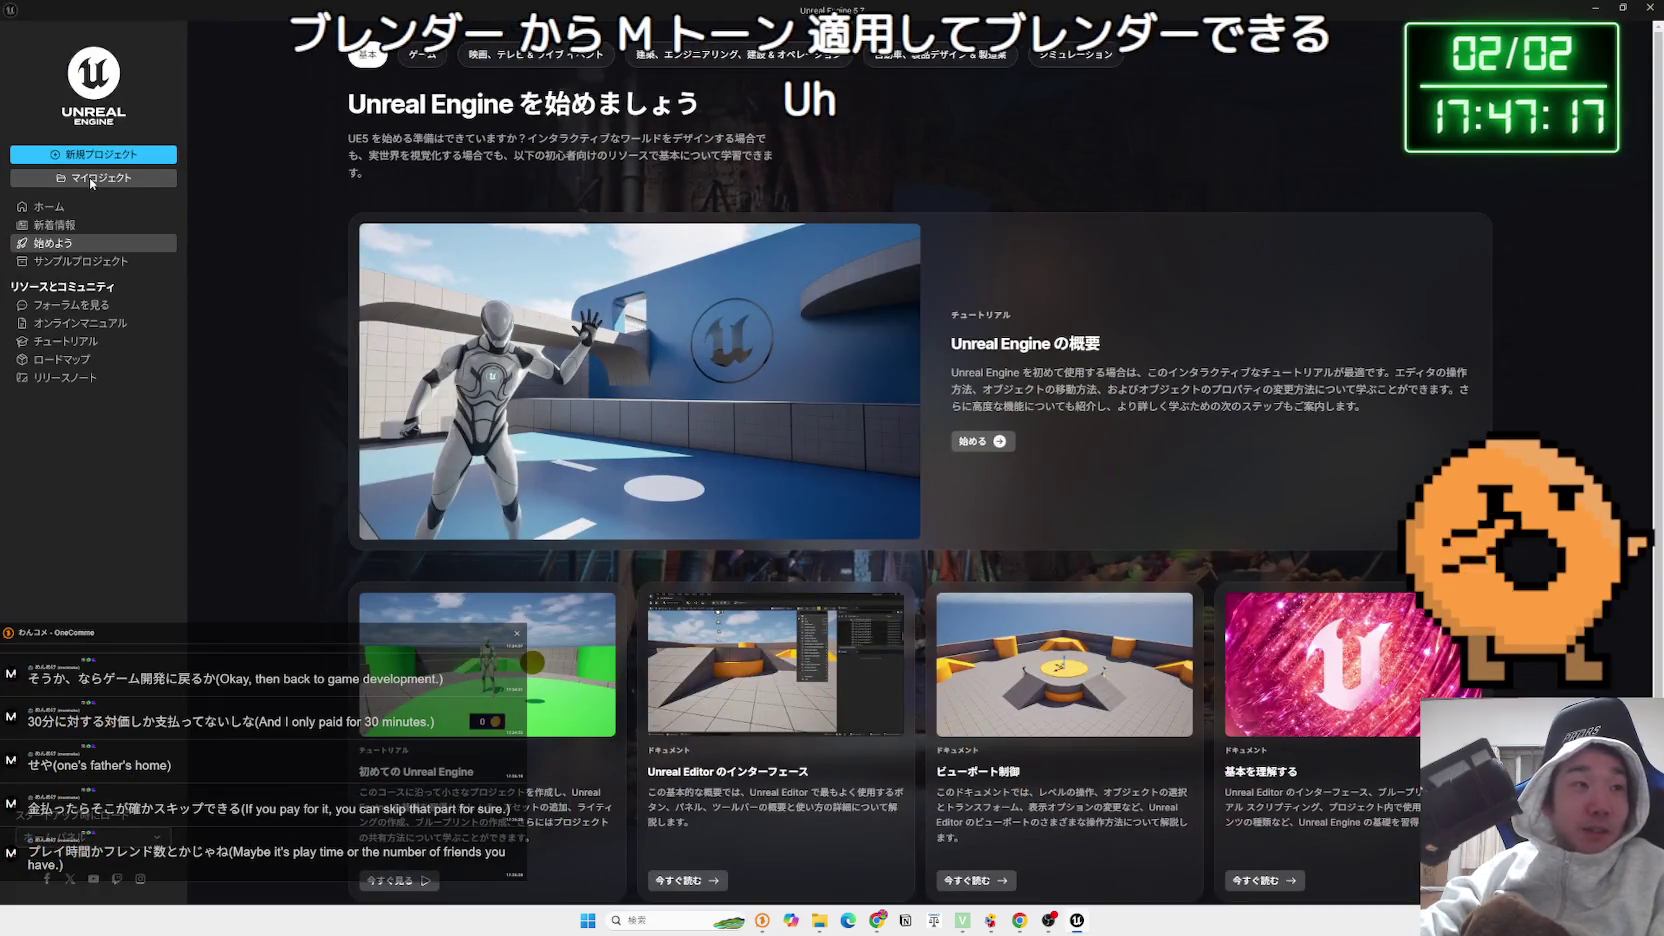
{"action": "left_click", "coordinate": [92, 179]}
{"action": "left_click", "coordinate": [619, 296]}
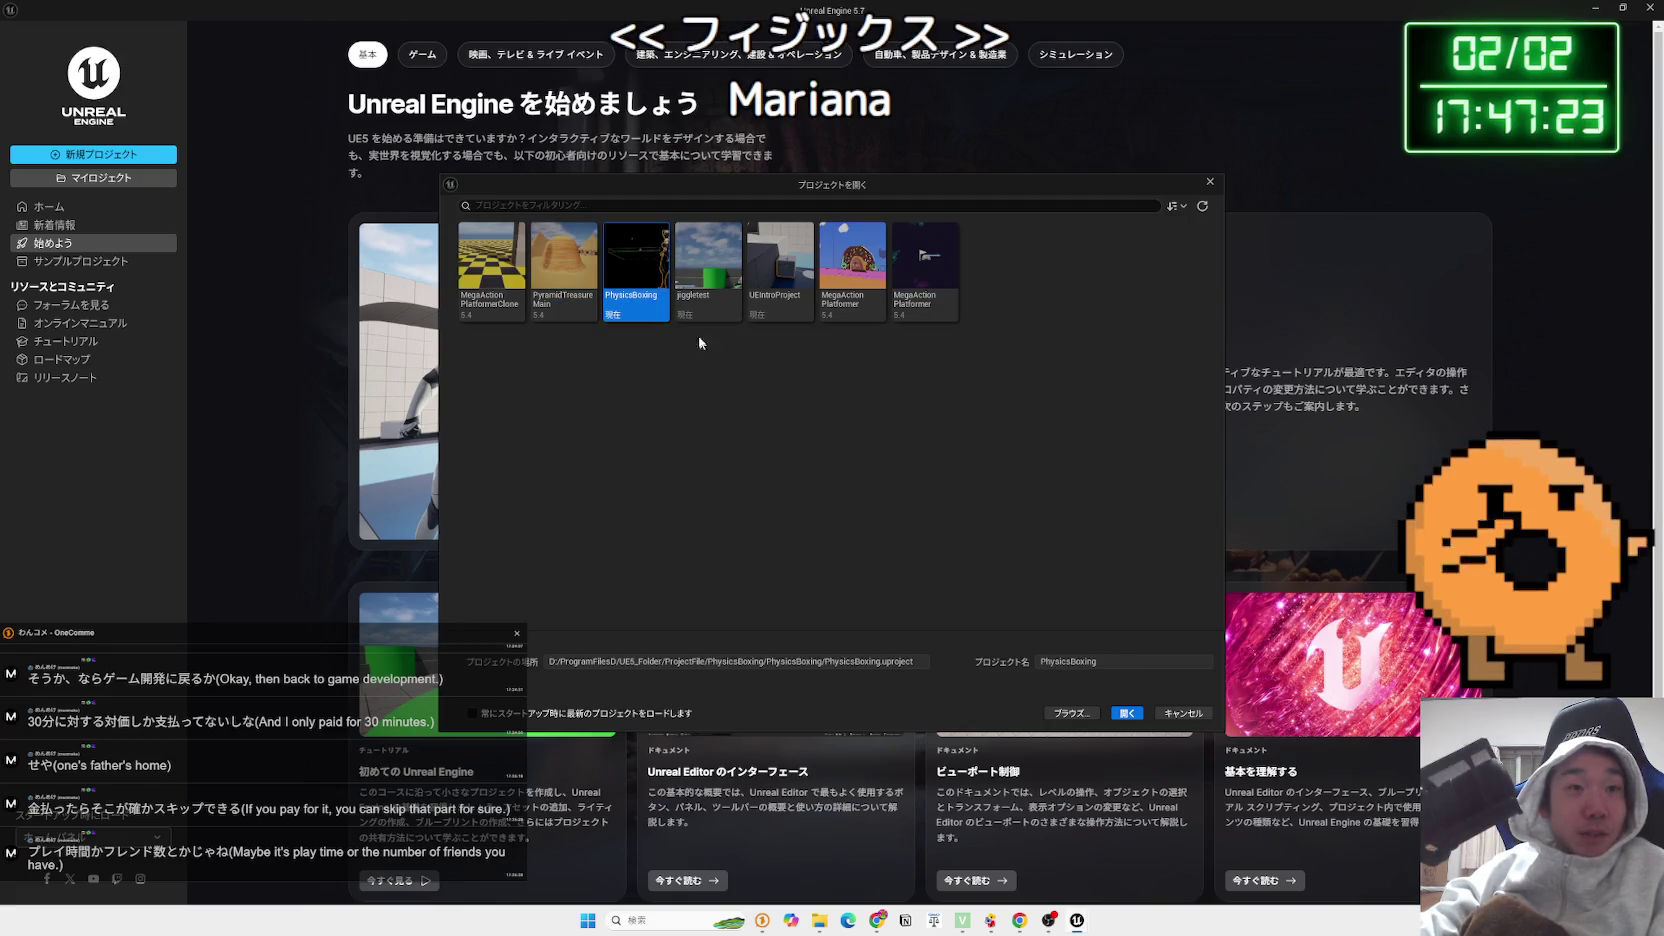
{"action": "left_click", "coordinate": [1126, 713]}
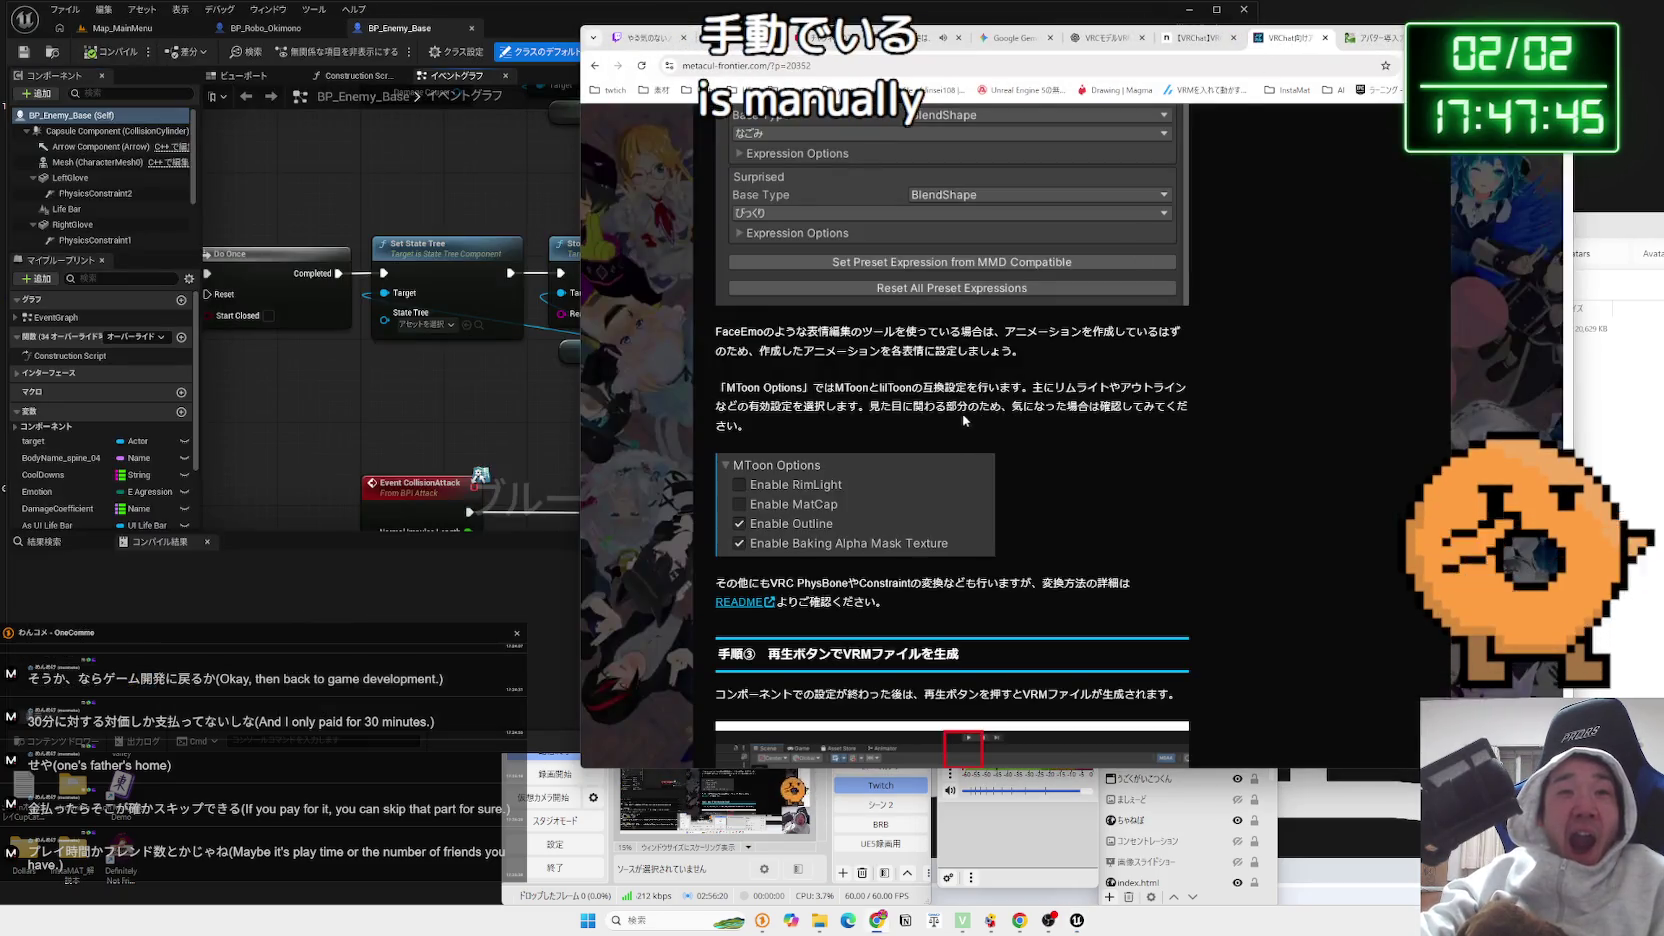
On the ndmf-vrm-exporter page, read the VRChat API metadata note and Google-search 'VRM Export Description'
{"action": "scroll", "coordinate": [965, 420], "scroll_direction": "up", "scroll_amount": 7}
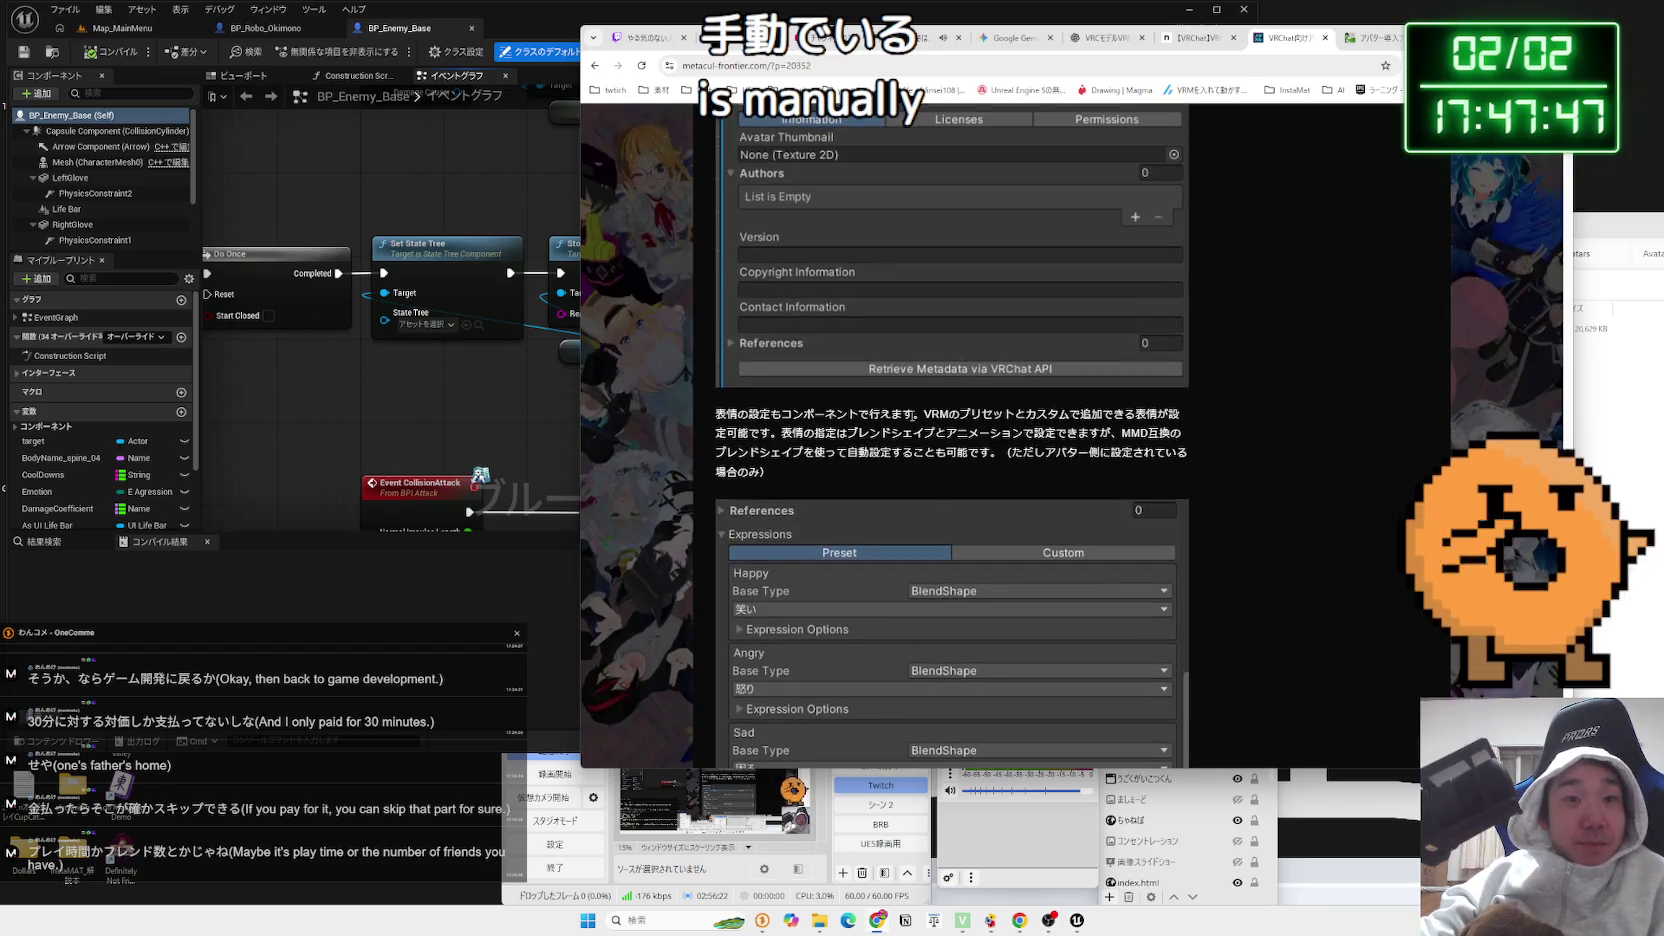
{"action": "scroll", "coordinate": [920, 420], "scroll_direction": "up", "scroll_amount": 6}
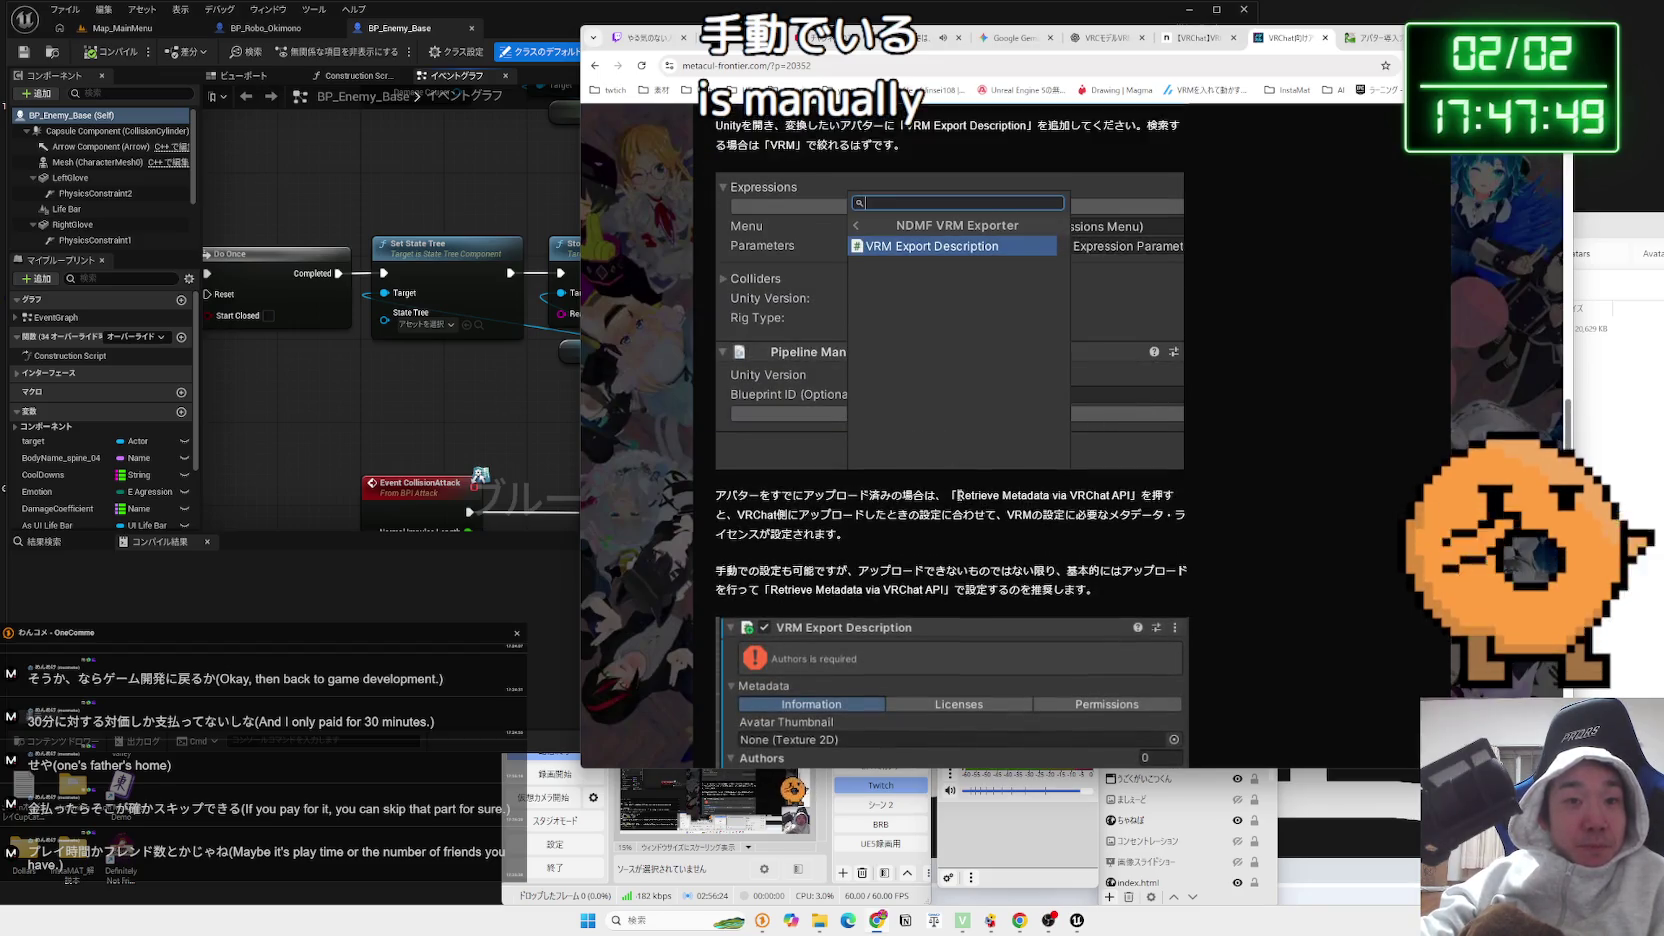
{"action": "left_click_drag", "start_coordinate": [957, 495], "coordinate": [1116, 497]}
{"action": "left_click", "coordinate": [1134, 494]}
{"action": "mouse_move", "coordinate": [1010, 493]}
{"action": "left_mouse_down"}
{"action": "mouse_move", "coordinate": [957, 495]}
{"action": "mouse_move", "coordinate": [1080, 495]}
{"action": "mouse_move", "coordinate": [770, 514]}
{"action": "left_mouse_up"}
{"action": "left_click", "coordinate": [766, 512]}
{"action": "scroll", "coordinate": [790, 508], "scroll_direction": "up", "scroll_amount": 3}
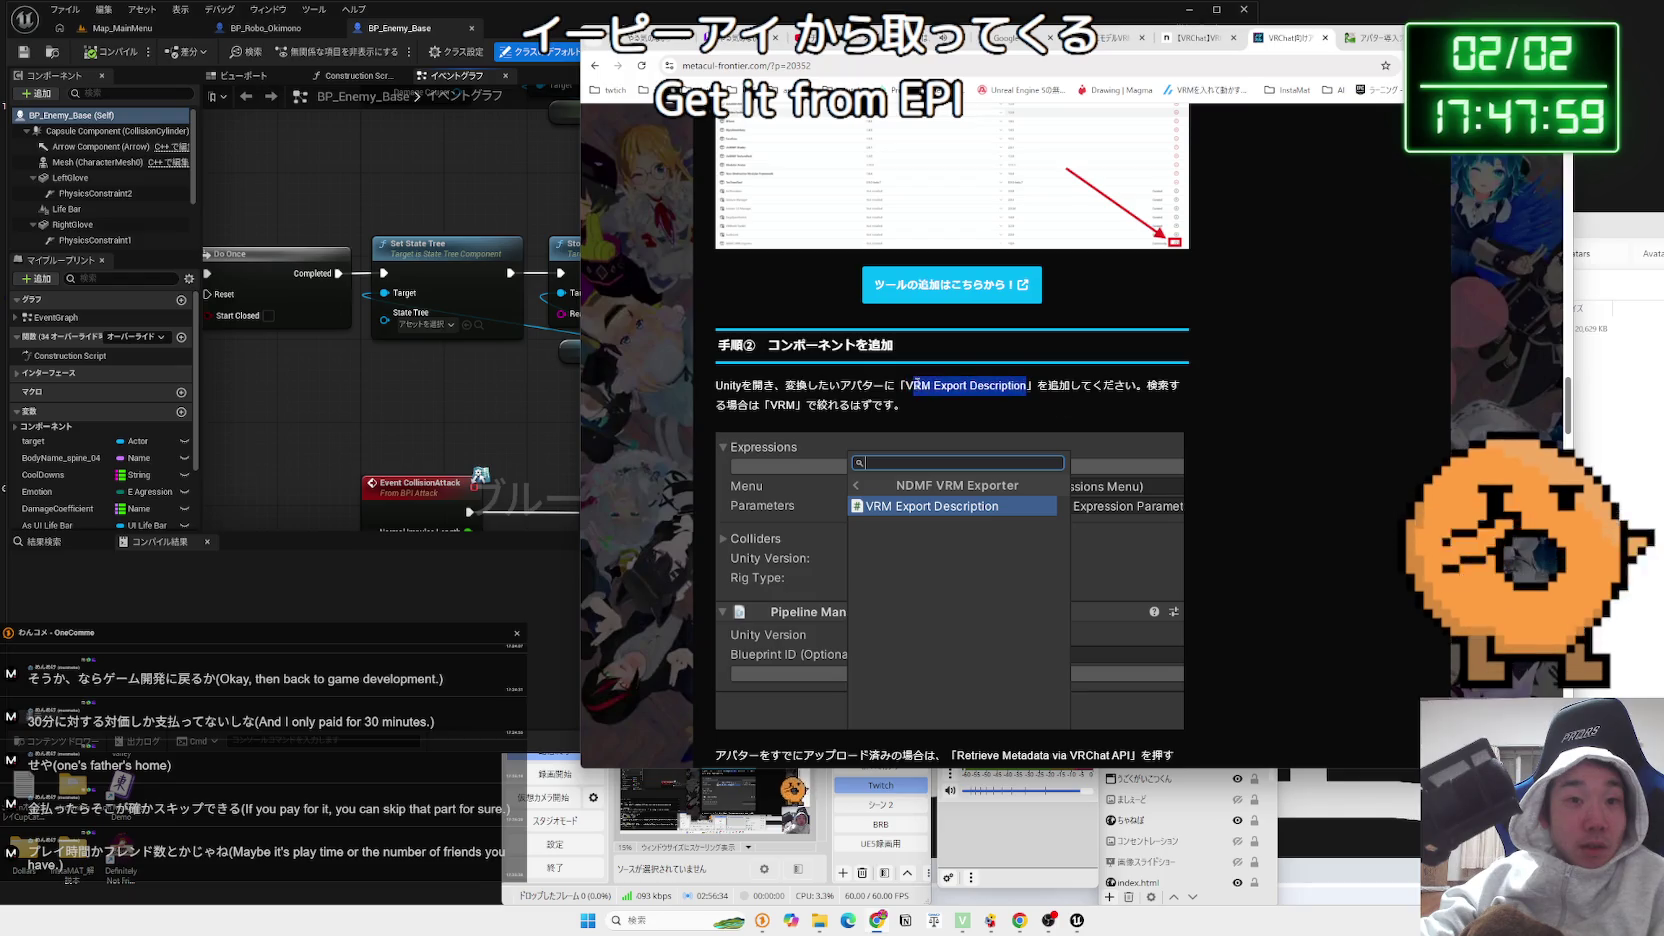
{"action": "left_click", "coordinate": [918, 383]}
{"action": "left_click_drag", "start_coordinate": [906, 385], "coordinate": [1023, 389]}
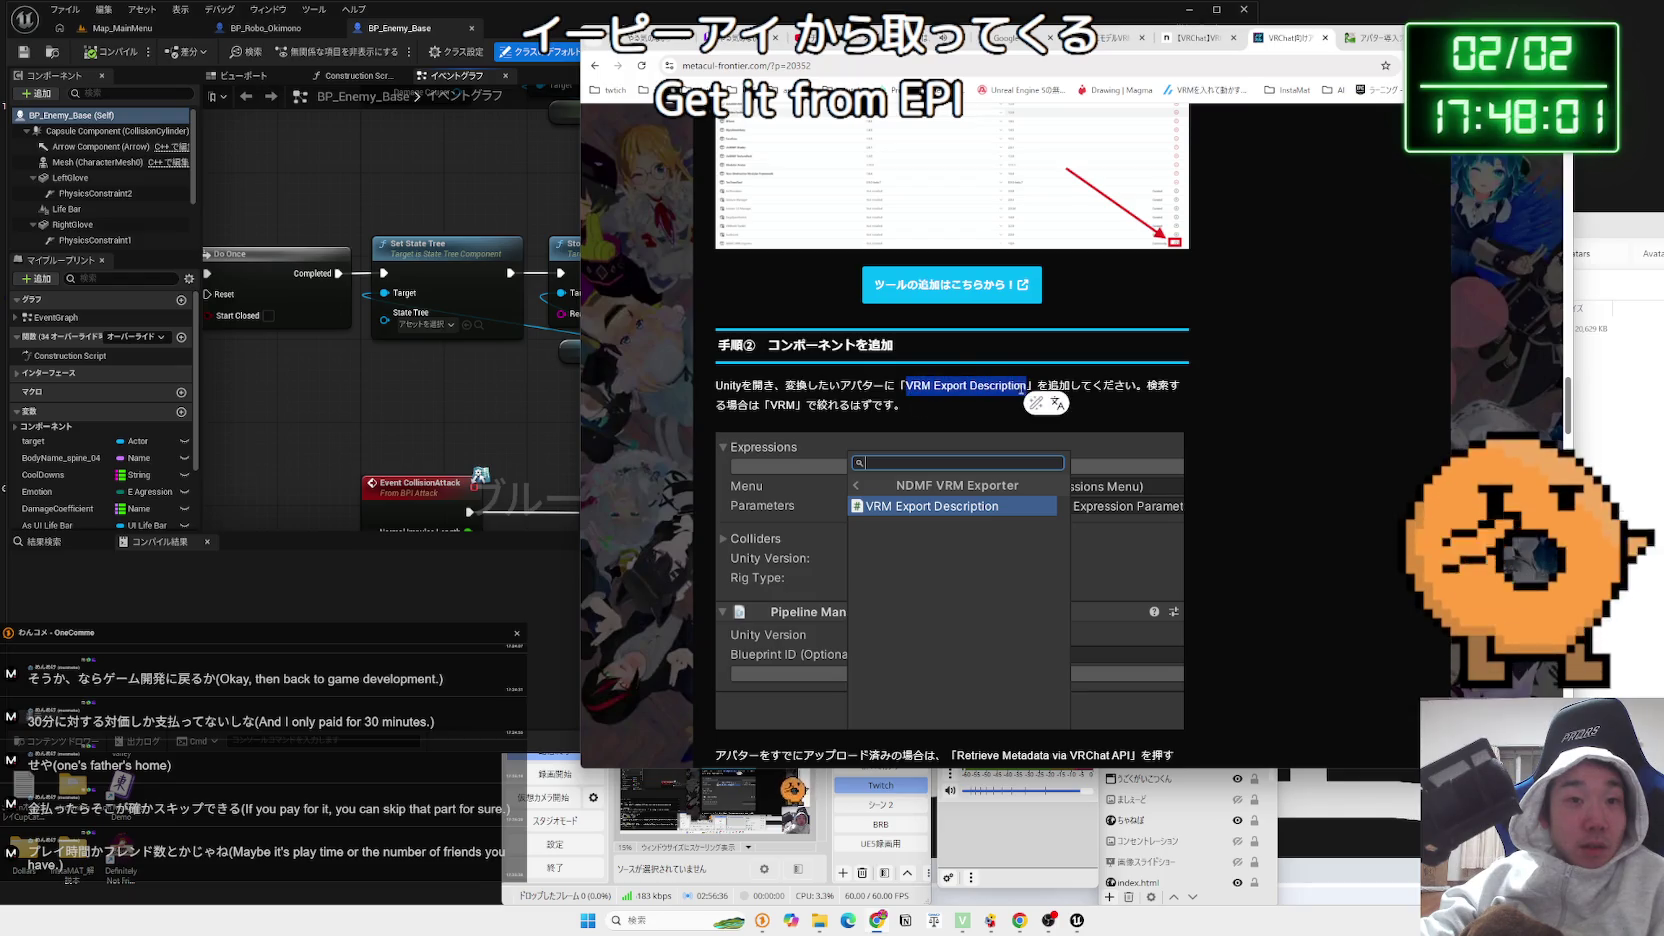
{"action": "right_click", "coordinate": [1022, 388]}
{"action": "left_click", "coordinate": [1090, 438]}
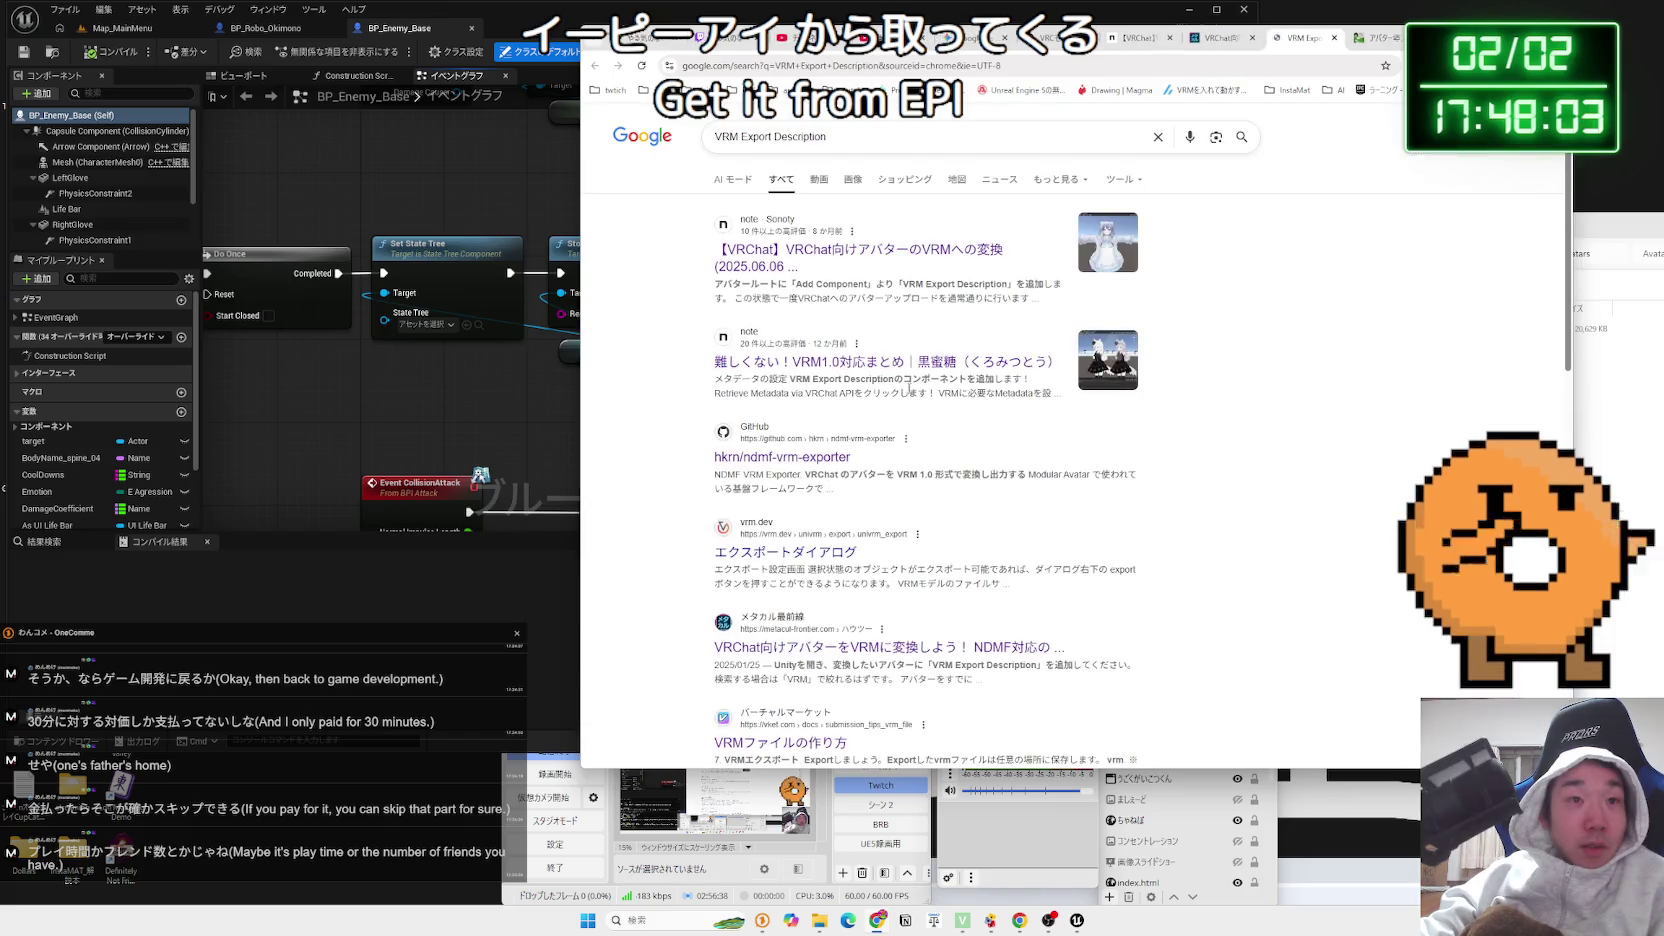
Read the README introduction and its Important note paragraph
{"action": "scroll", "coordinate": [897, 389], "scroll_direction": "down", "scroll_amount": 2}
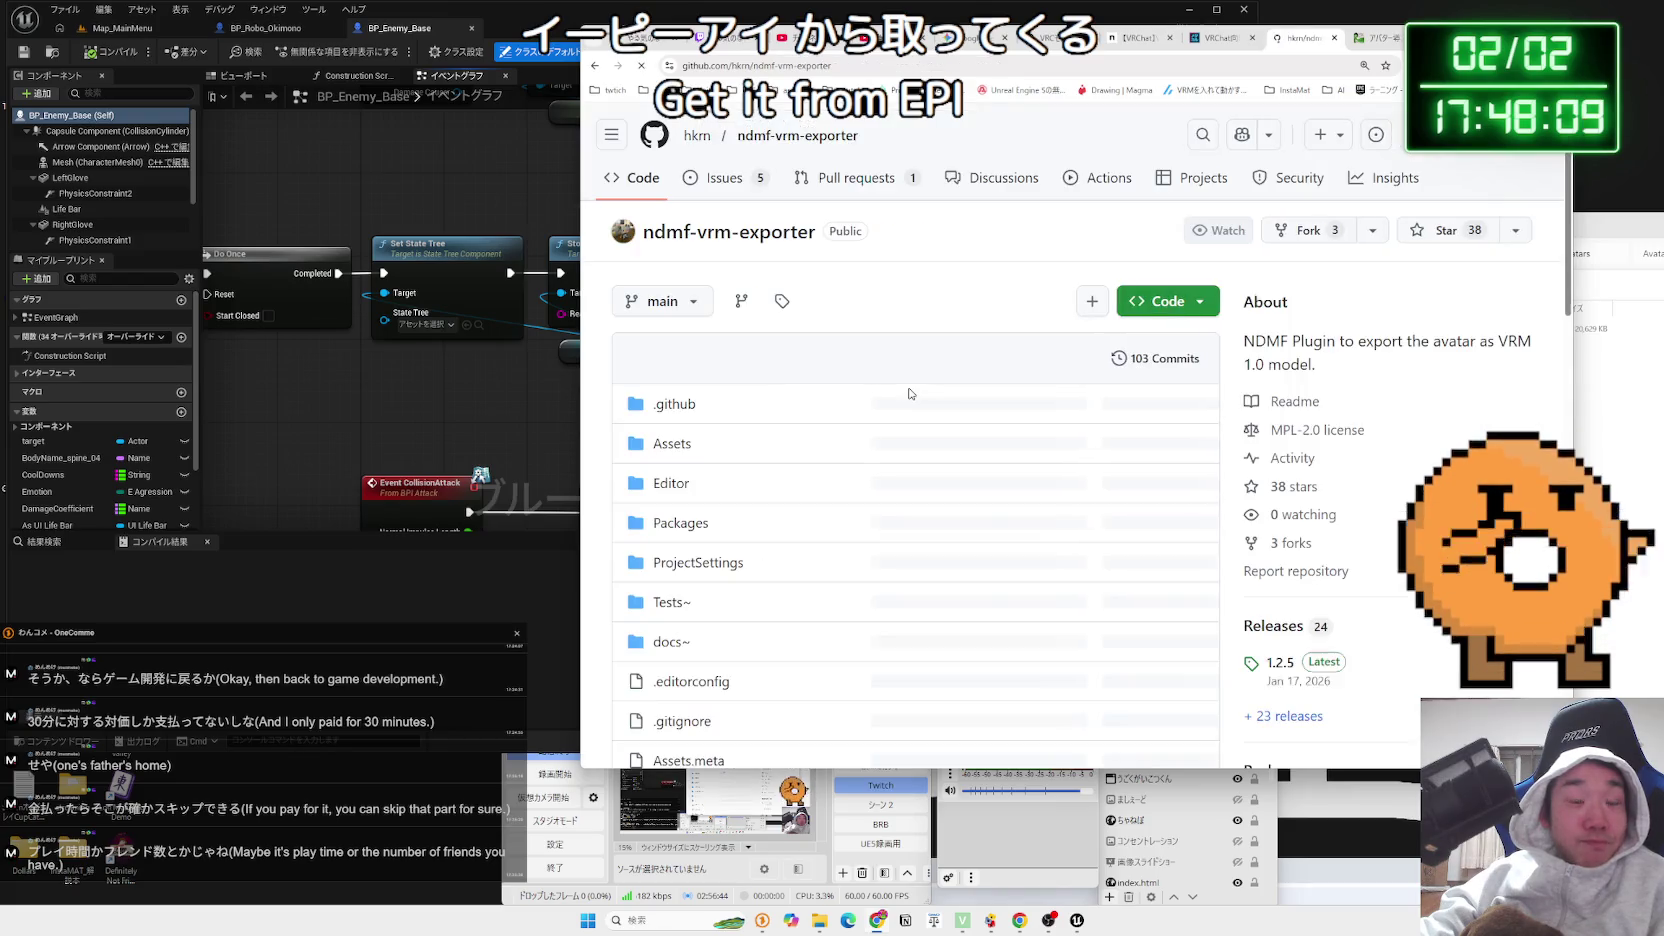
{"action": "scroll", "coordinate": [905, 392], "scroll_direction": "down", "scroll_amount": 10}
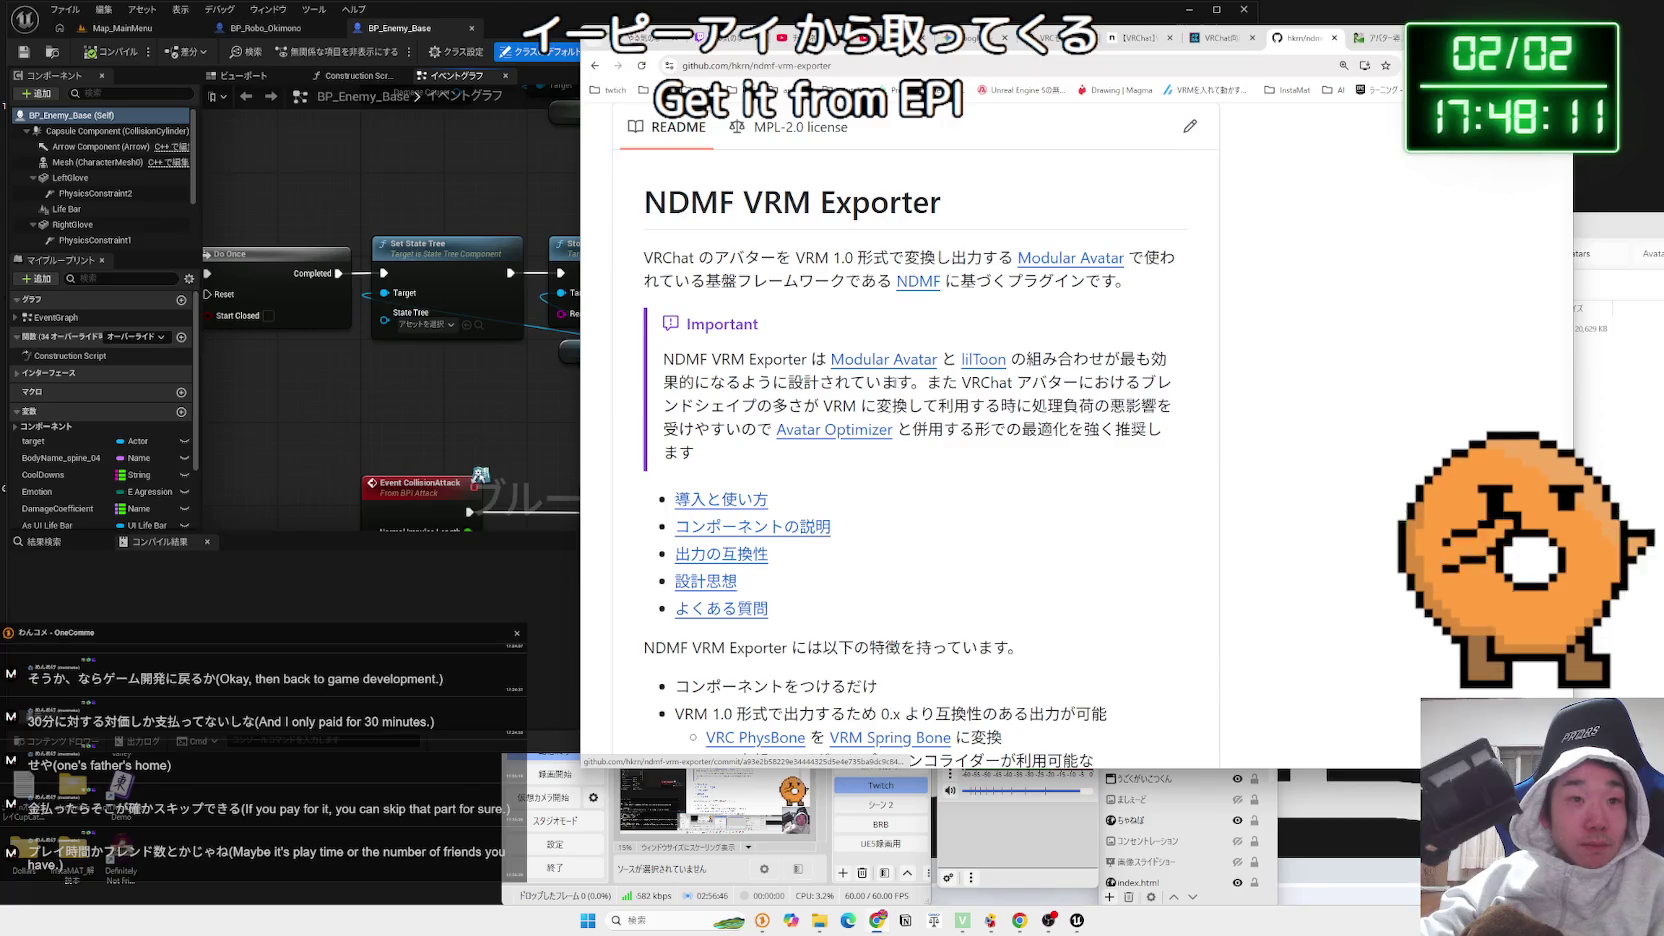
{"action": "left_click_drag", "start_coordinate": [887, 279], "coordinate": [1045, 281]}
{"action": "mouse_move", "coordinate": [713, 257]}
{"action": "left_mouse_down"}
{"action": "mouse_move", "coordinate": [1130, 283]}
{"action": "mouse_move", "coordinate": [760, 325]}
{"action": "mouse_move", "coordinate": [1098, 428]}
{"action": "mouse_move", "coordinate": [665, 360]}
{"action": "left_mouse_up"}
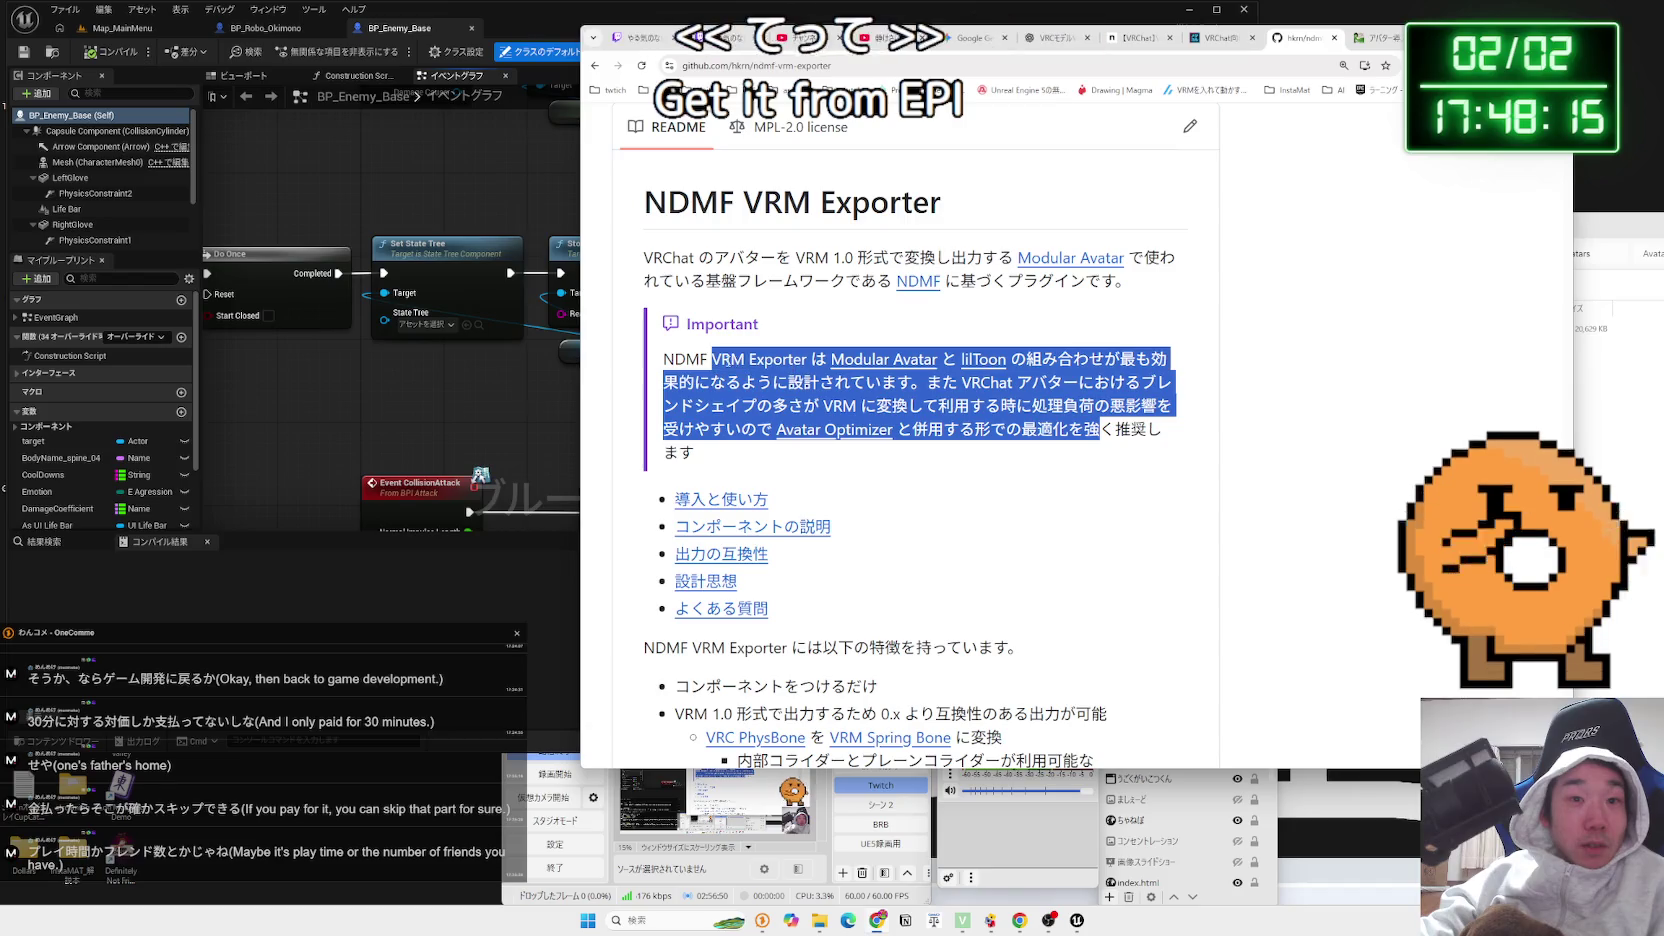
{"action": "left_click", "coordinate": [665, 360]}
{"action": "scroll", "coordinate": [999, 412], "scroll_direction": "down", "scroll_amount": 3}
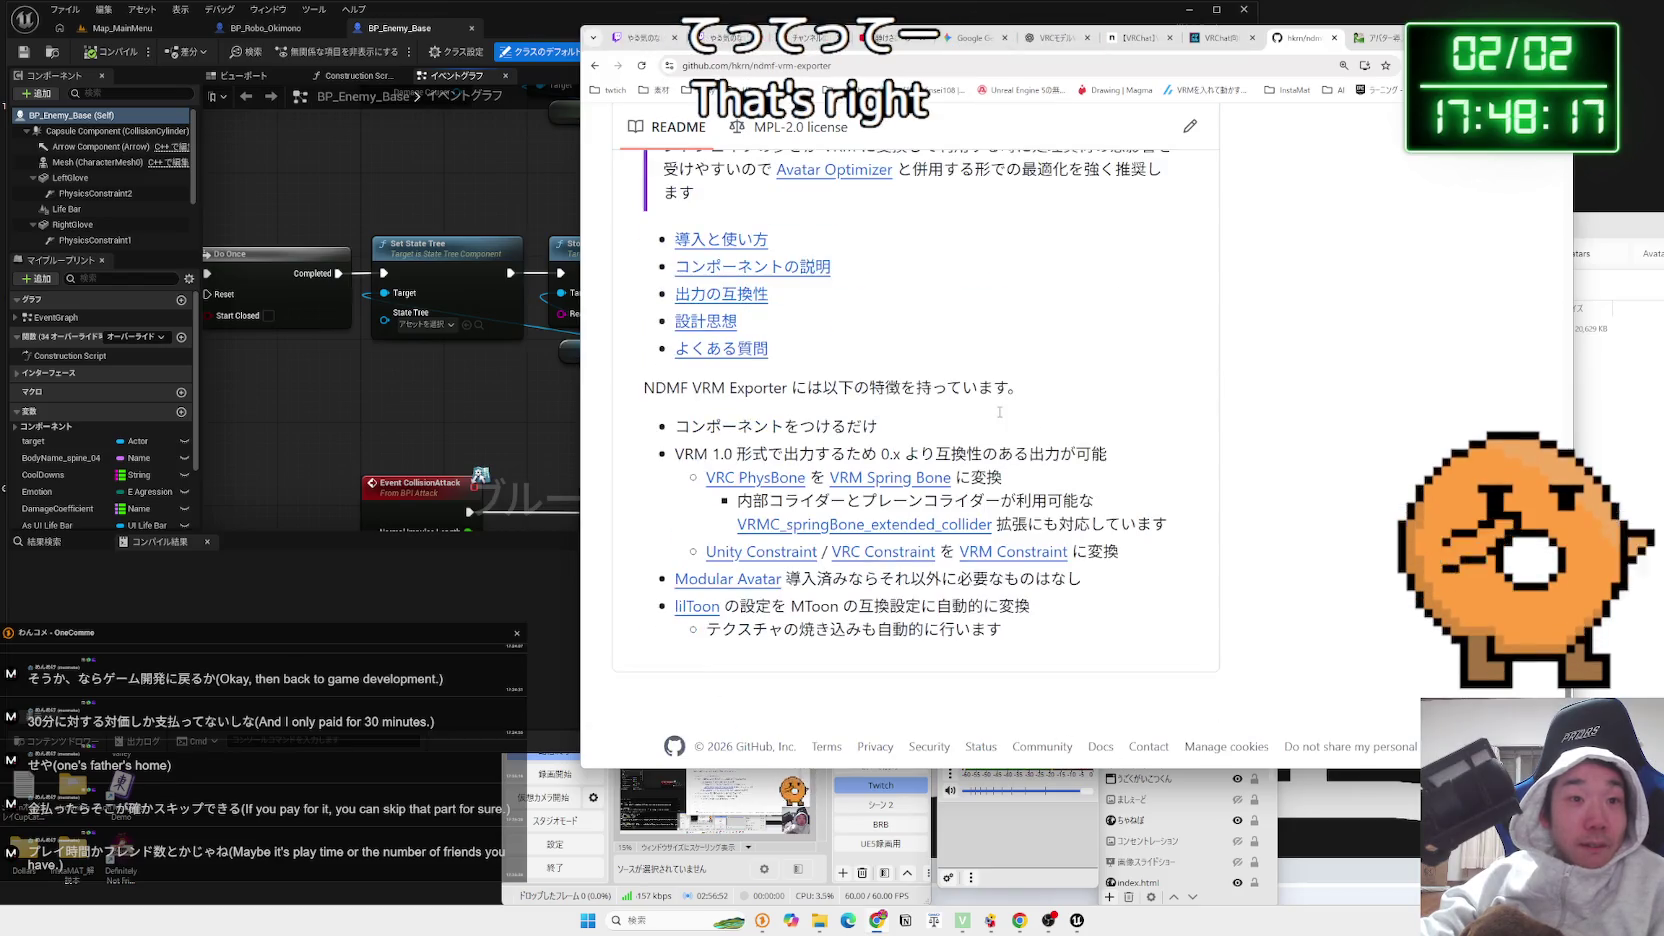
{"action": "scroll", "coordinate": [999, 416], "scroll_direction": "up", "scroll_amount": 2}
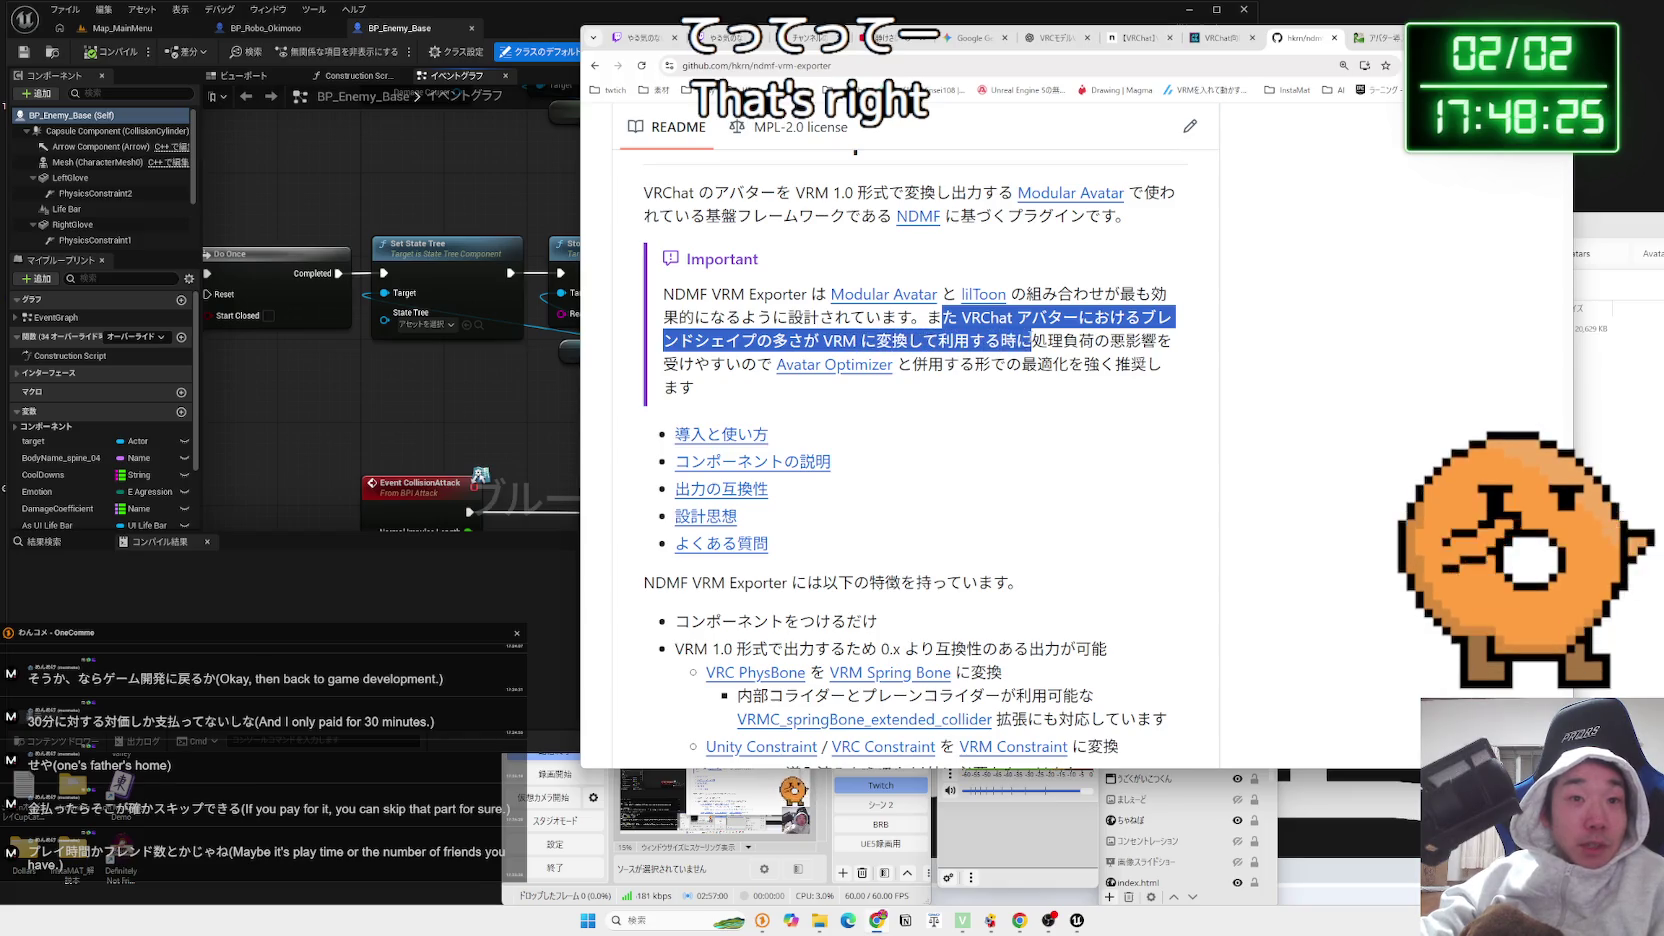
{"action": "mouse_move", "coordinate": [1030, 340]}
{"action": "left_mouse_down"}
{"action": "mouse_move", "coordinate": [1157, 340]}
{"action": "mouse_move", "coordinate": [860, 340]}
{"action": "mouse_move", "coordinate": [740, 364]}
{"action": "left_mouse_up"}
{"action": "mouse_move", "coordinate": [663, 294]}
{"action": "left_mouse_down"}
{"action": "mouse_move", "coordinate": [1150, 296]}
{"action": "mouse_move", "coordinate": [938, 358]}
{"action": "left_mouse_up"}
{"action": "left_click", "coordinate": [793, 390]}
{"action": "triple_click", "coordinate": [793, 390]}
{"action": "left_click", "coordinate": [793, 390]}
{"action": "left_click", "coordinate": [793, 390]}
{"action": "triple_click", "coordinate": [793, 390]}
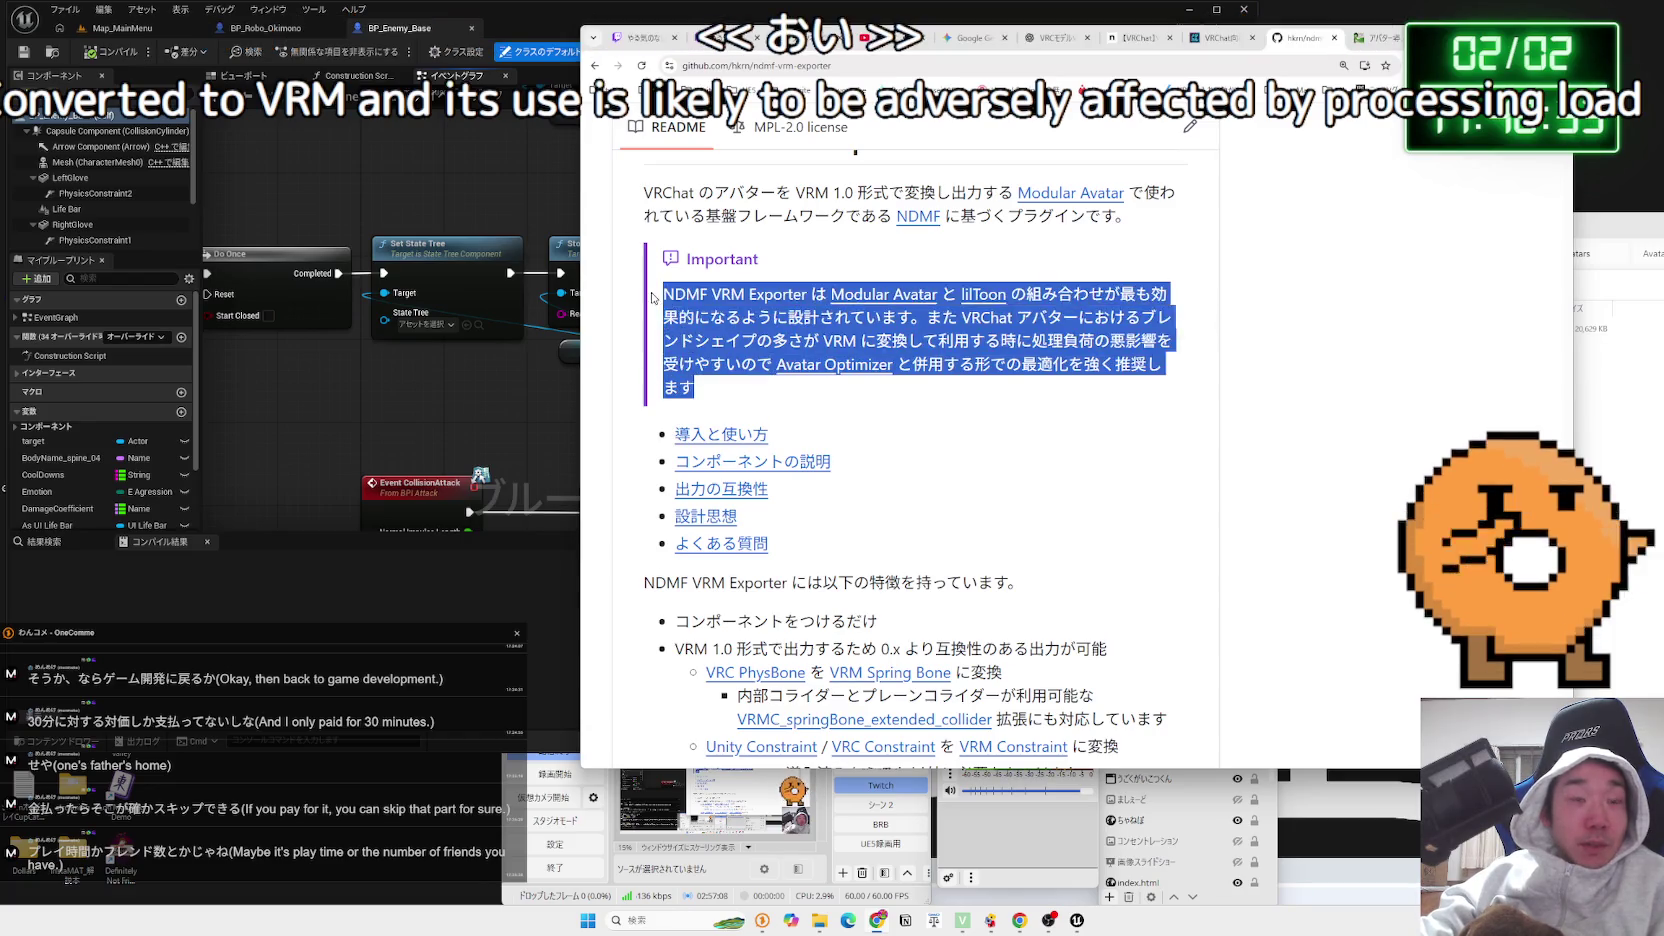
{"action": "triple_click", "coordinate": [793, 390]}
{"action": "left_click", "coordinate": [793, 390]}
{"action": "scroll", "coordinate": [673, 379], "scroll_direction": "down", "scroll_amount": 2}
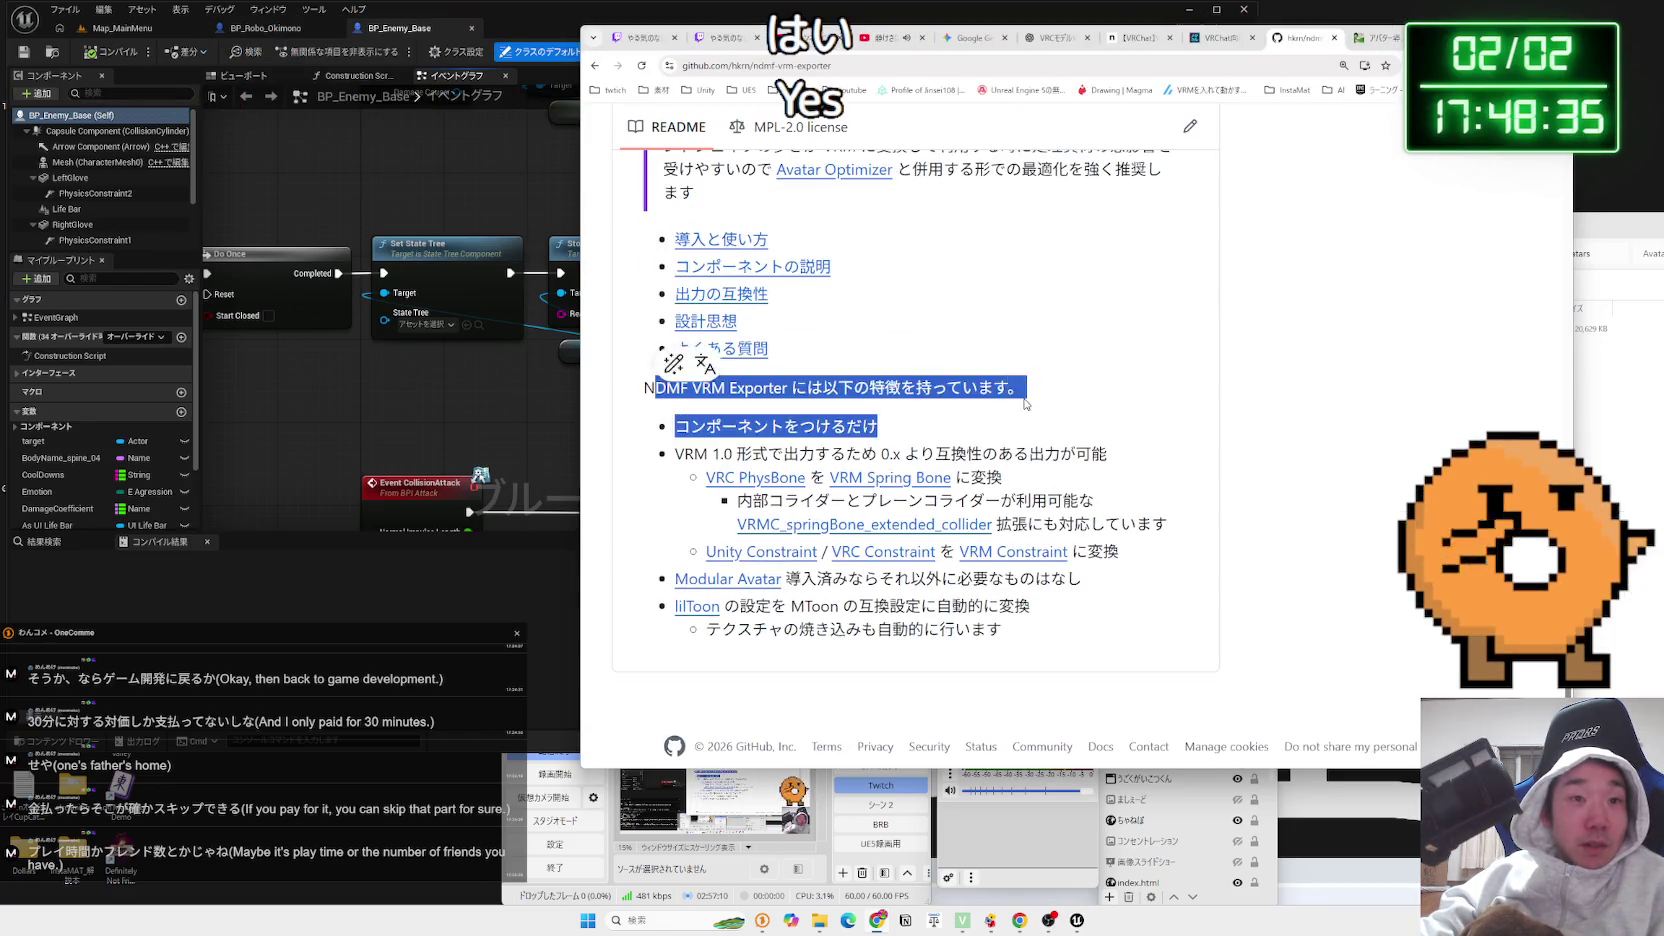
{"action": "left_click", "coordinate": [666, 378]}
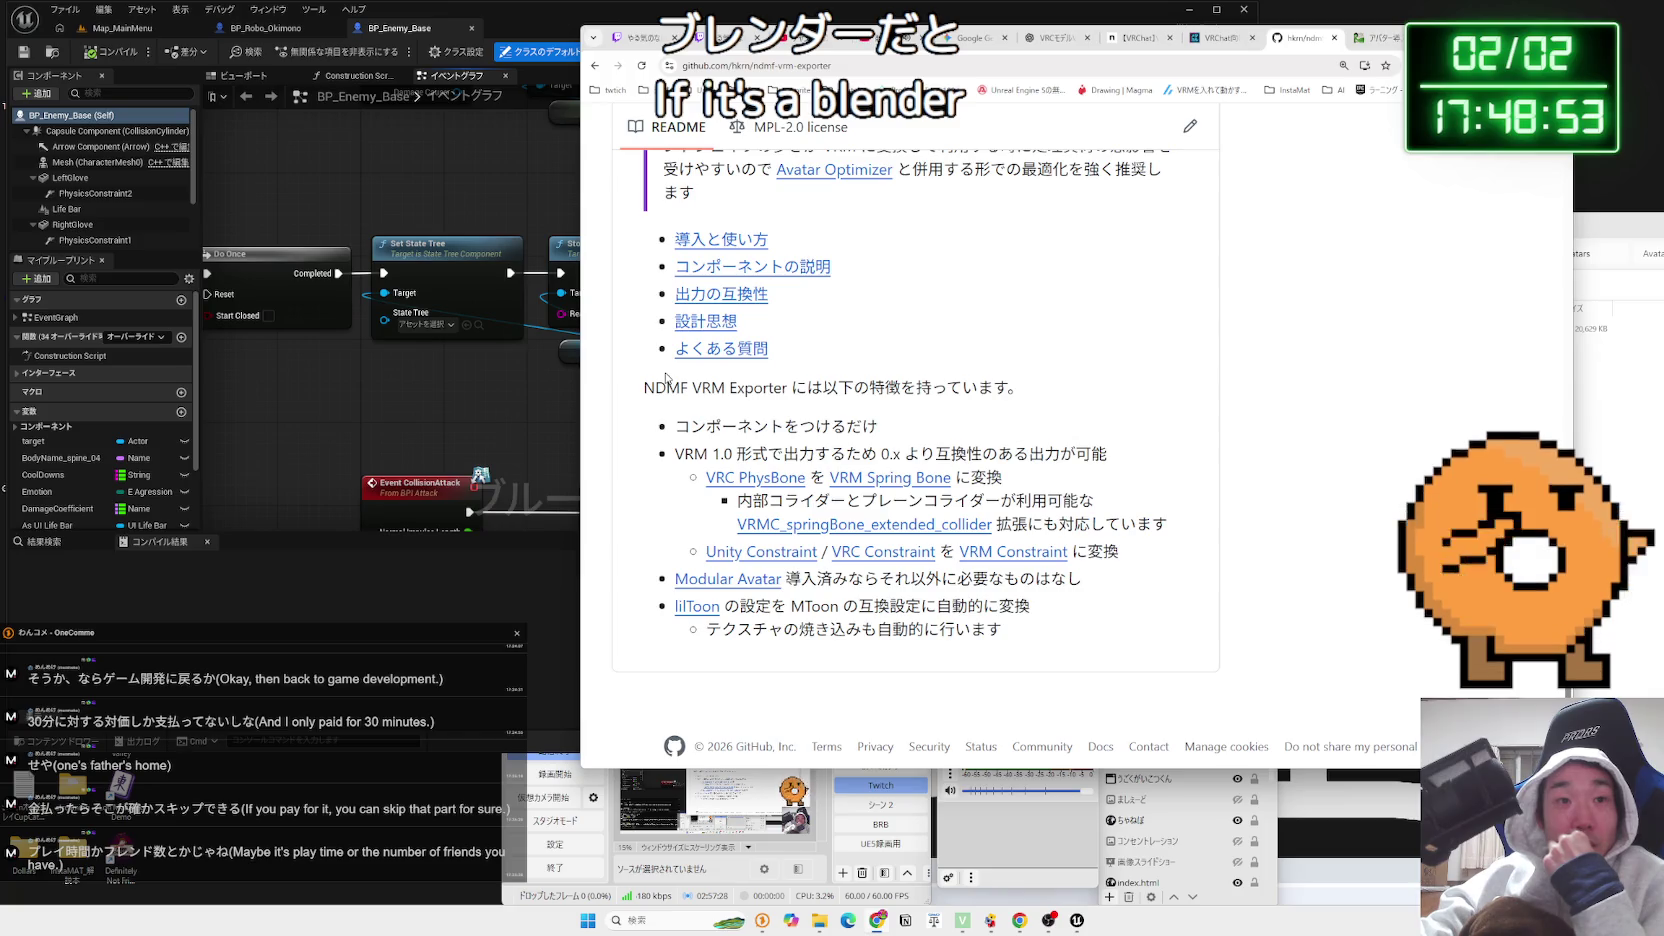
Read the feature list, skim the VRM Export Description search results, then switch back to the Unreal editor
{"action": "mouse_move", "coordinate": [1043, 399]}
{"action": "left_mouse_down"}
{"action": "mouse_move", "coordinate": [642, 388]}
{"action": "mouse_move", "coordinate": [949, 434]}
{"action": "mouse_move", "coordinate": [675, 426]}
{"action": "mouse_move", "coordinate": [646, 388]}
{"action": "left_mouse_up"}
{"action": "left_click", "coordinate": [646, 388]}
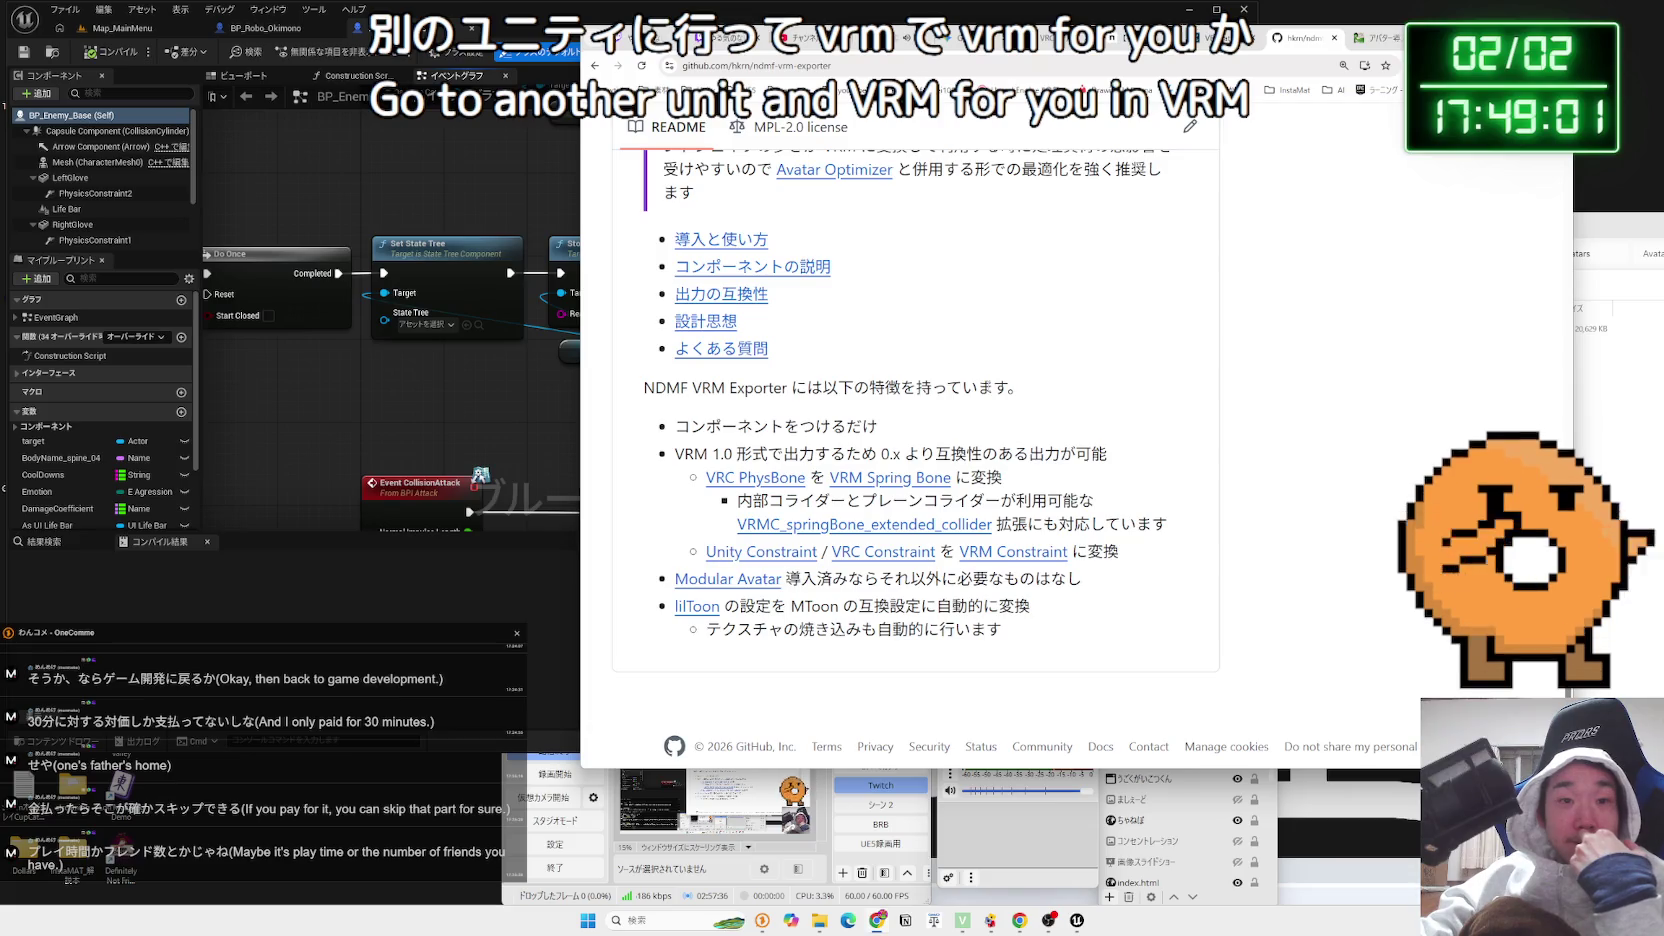
{"action": "scroll", "coordinate": [988, 383], "scroll_direction": "up", "scroll_amount": 5}
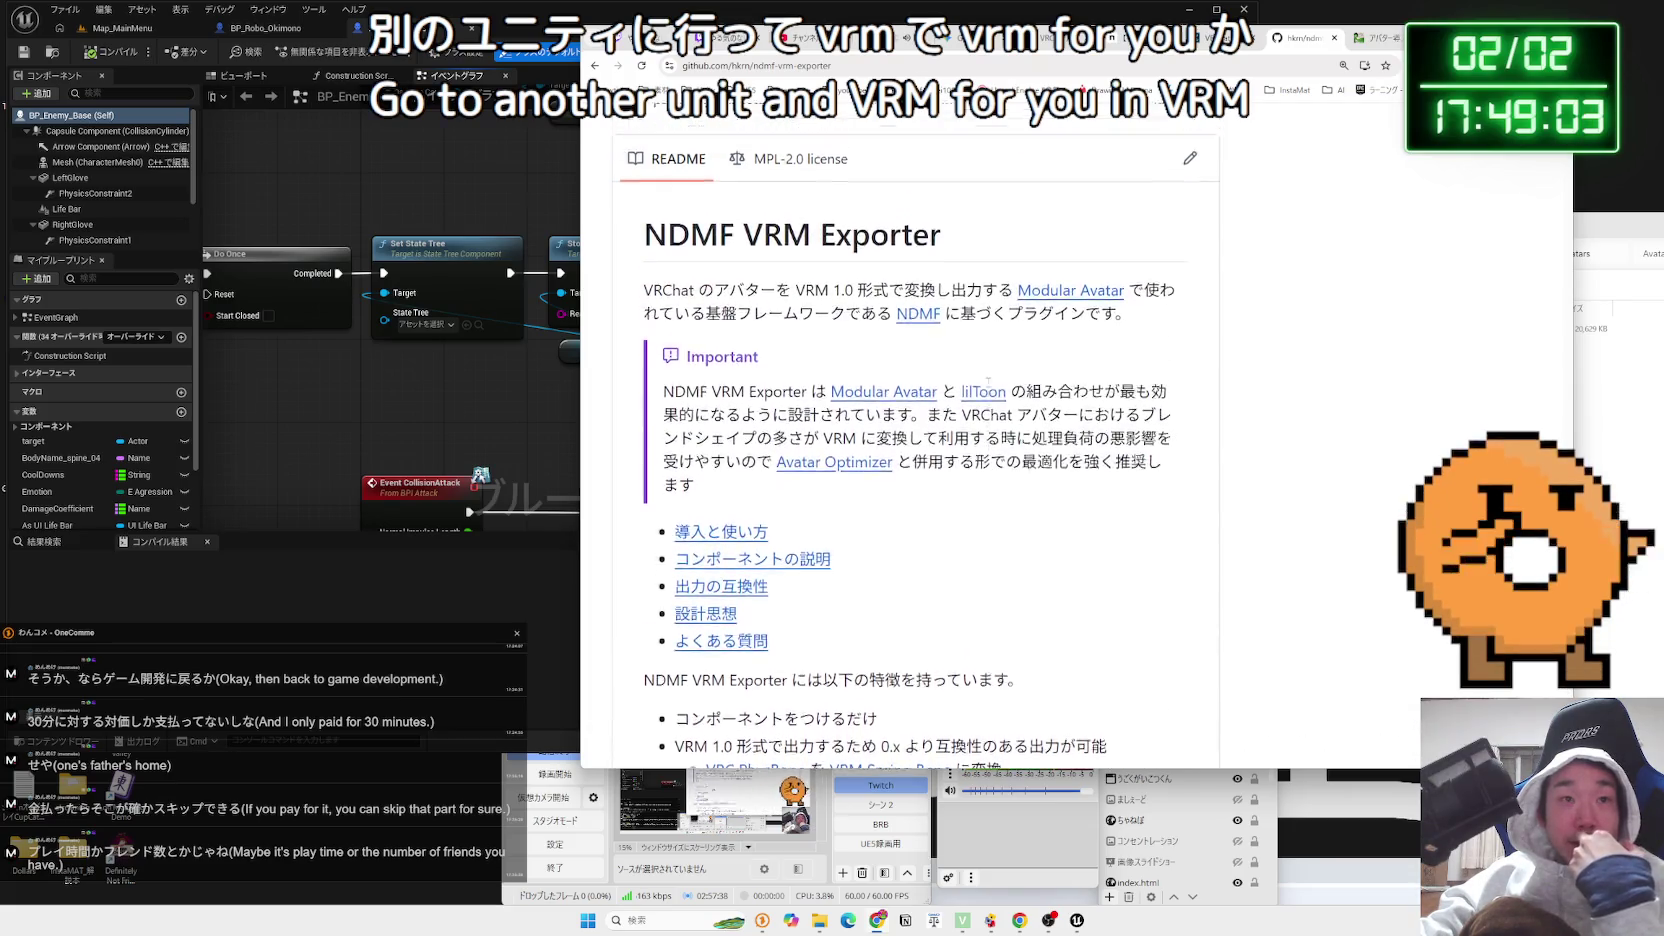
{"action": "scroll", "coordinate": [988, 383], "scroll_direction": "up", "scroll_amount": 8}
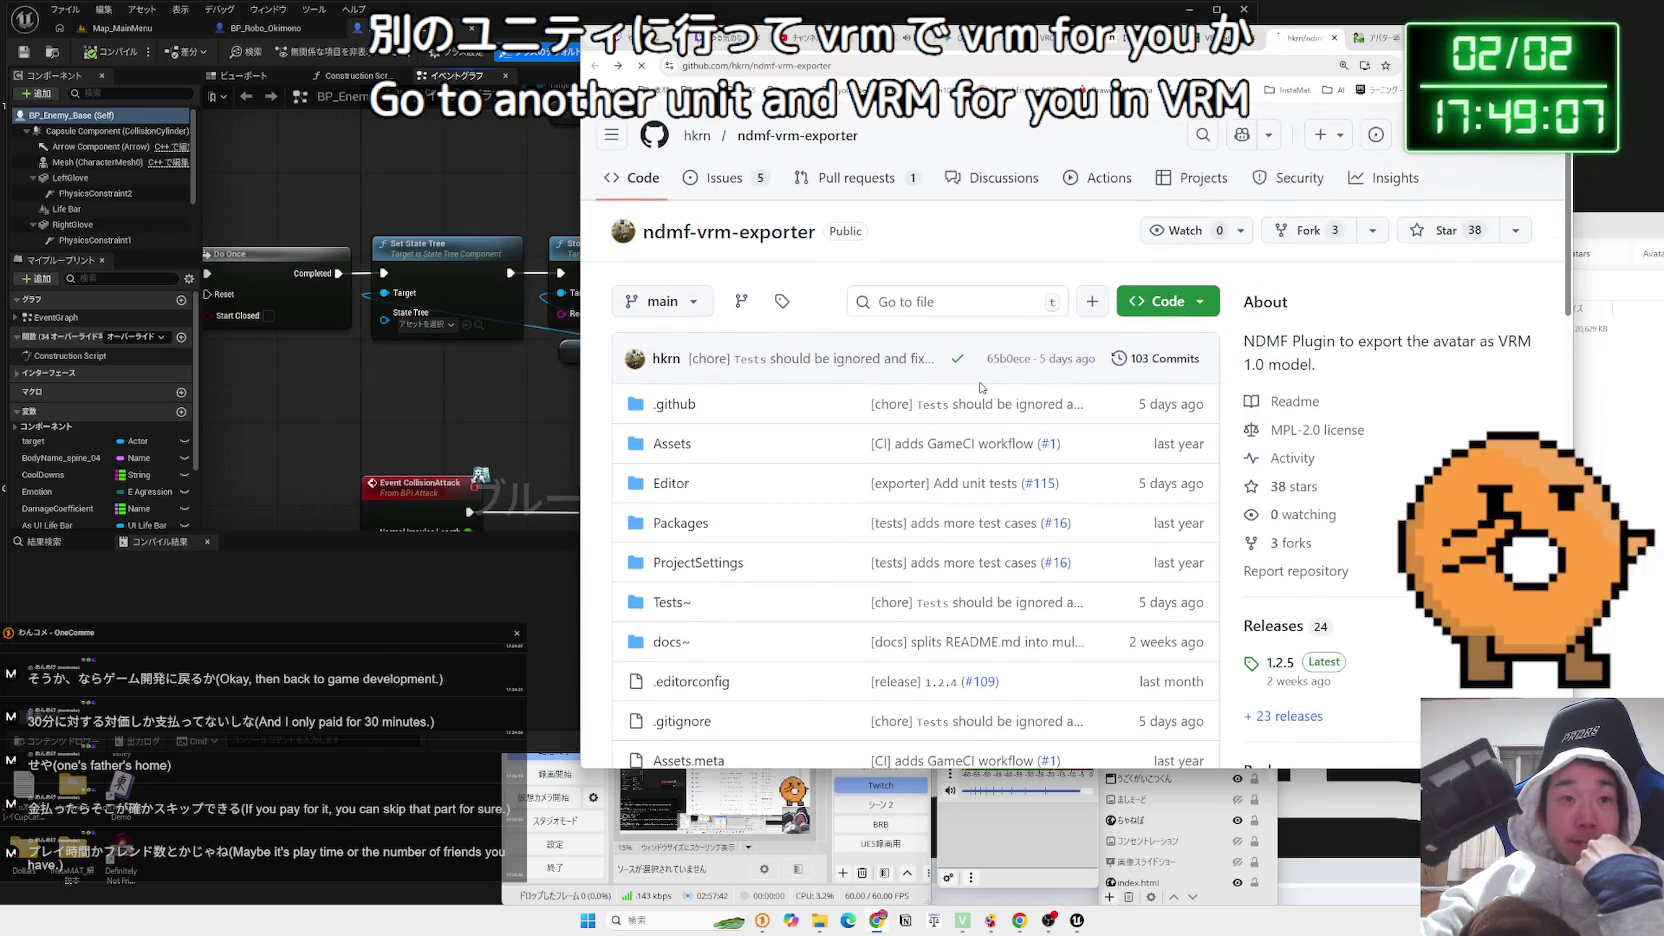
{"action": "key", "text": "alt+Left"}
{"action": "scroll", "coordinate": [981, 388], "scroll_direction": "down", "scroll_amount": 1}
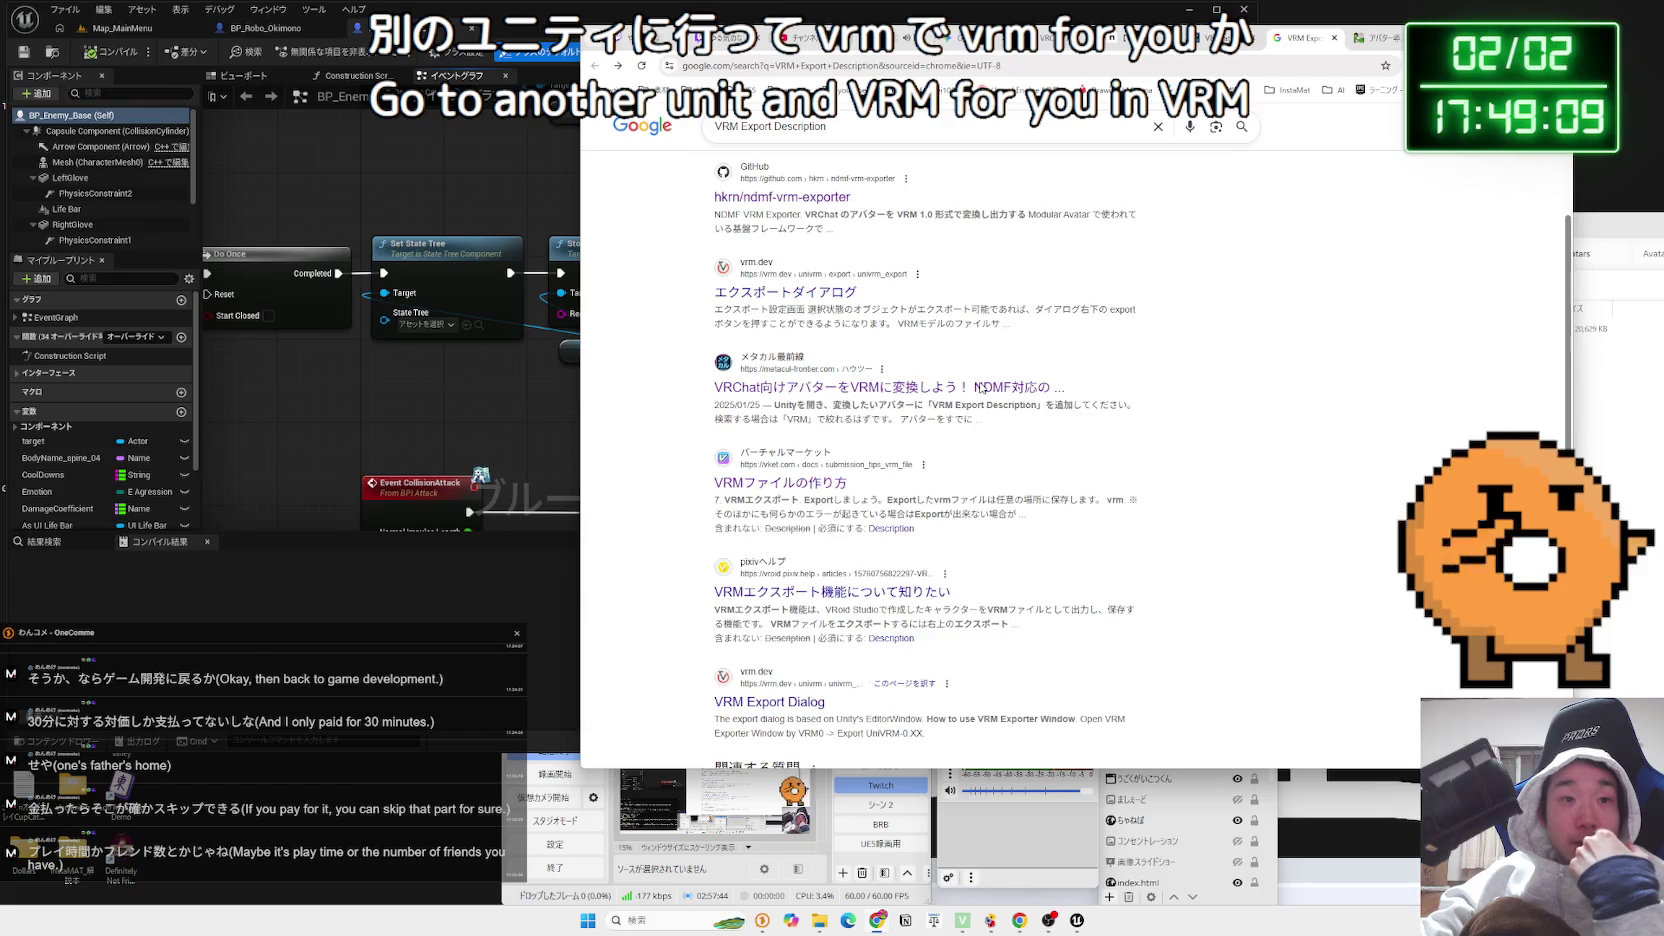
{"action": "scroll", "coordinate": [981, 388], "scroll_direction": "down", "scroll_amount": 5}
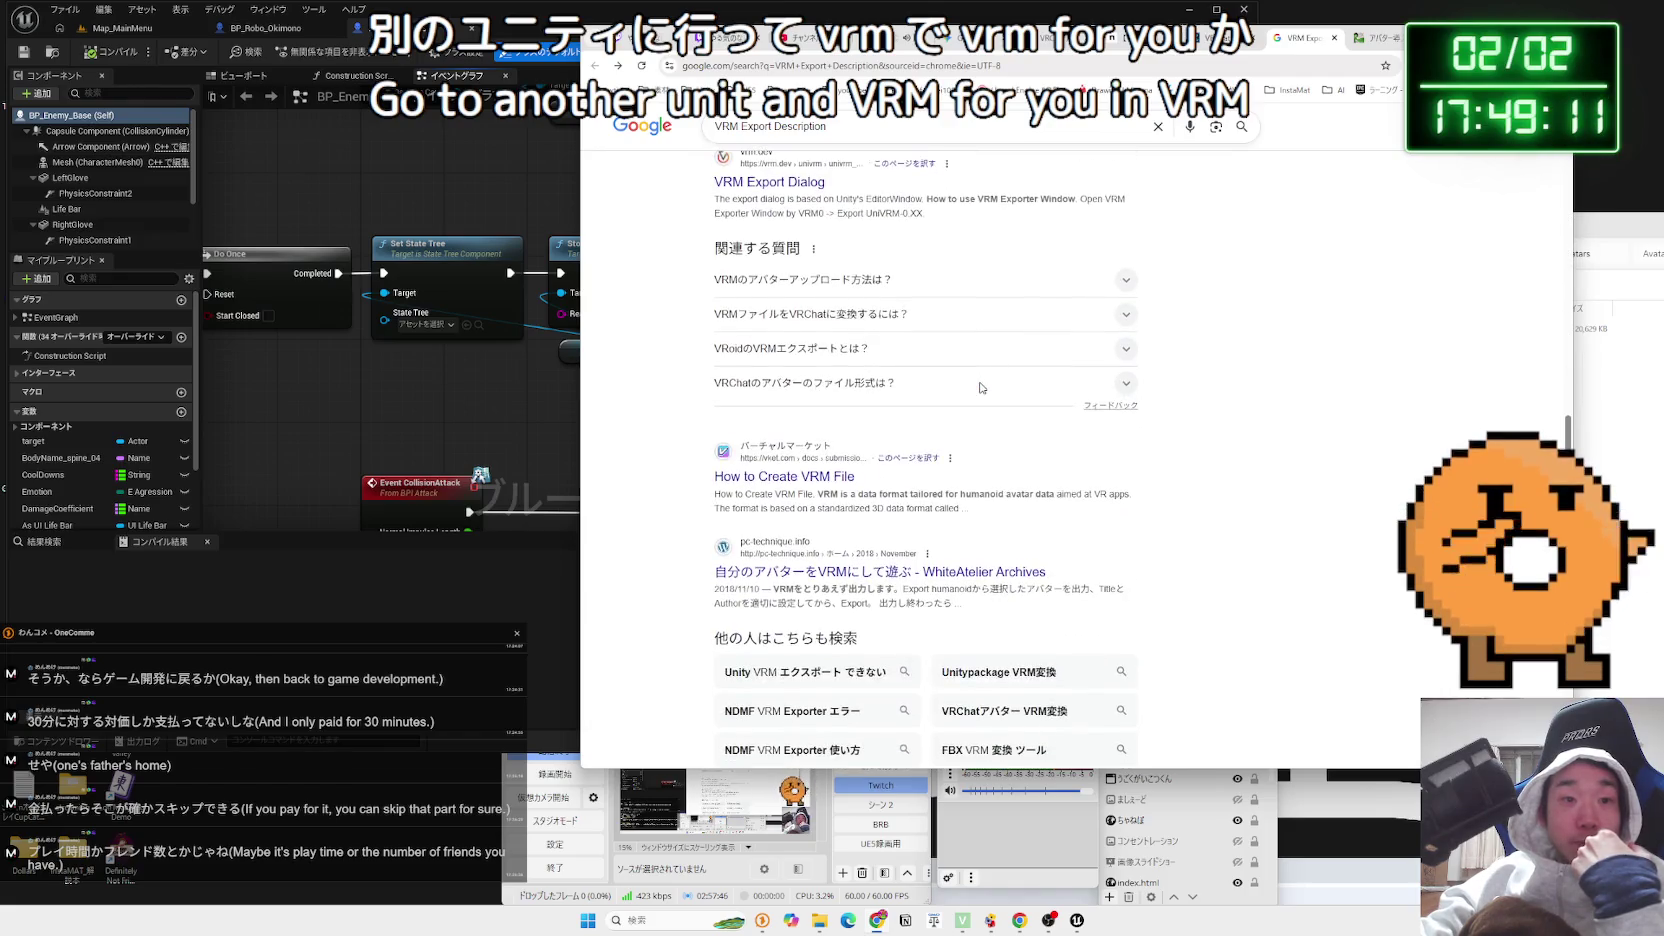
{"action": "scroll", "coordinate": [981, 388], "scroll_direction": "down", "scroll_amount": 1}
{"action": "left_click", "coordinate": [466, 287]}
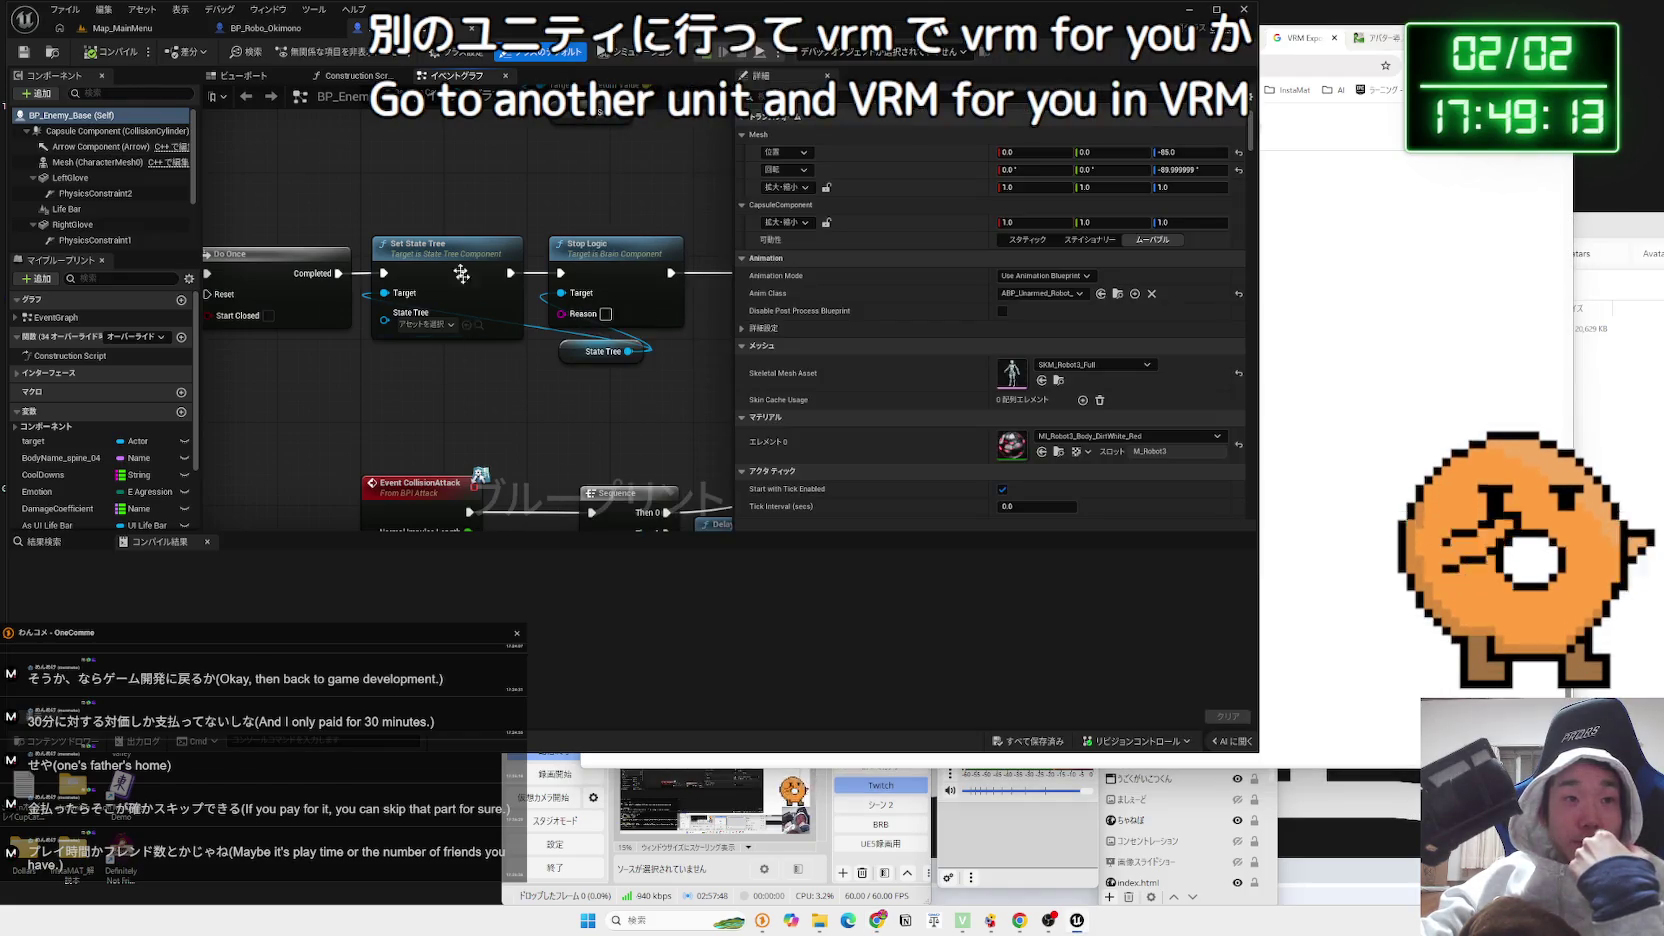
Test-play the Map_MainMenu title screen and stop it
{"action": "left_click", "coordinate": [118, 28]}
{"action": "left_click", "coordinate": [312, 51]}
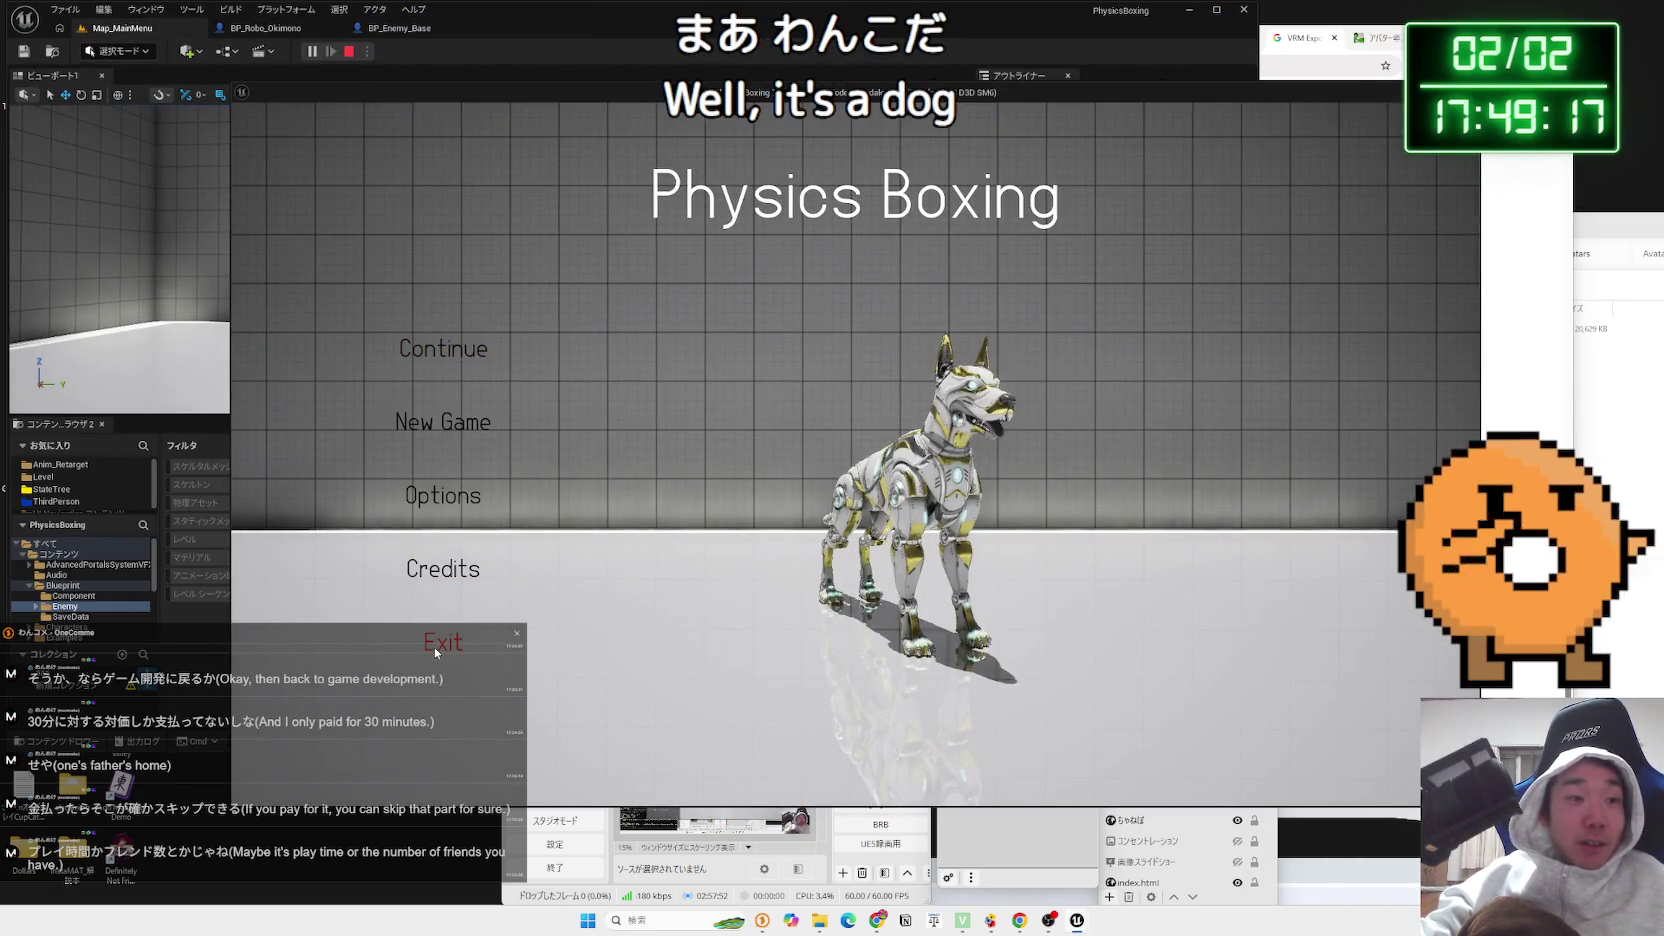
{"action": "key", "text": "Escape"}
Browse the Blueprint, Component, Enemy and Characters folders in the Content Browser
{"action": "left_click", "coordinate": [66, 586]}
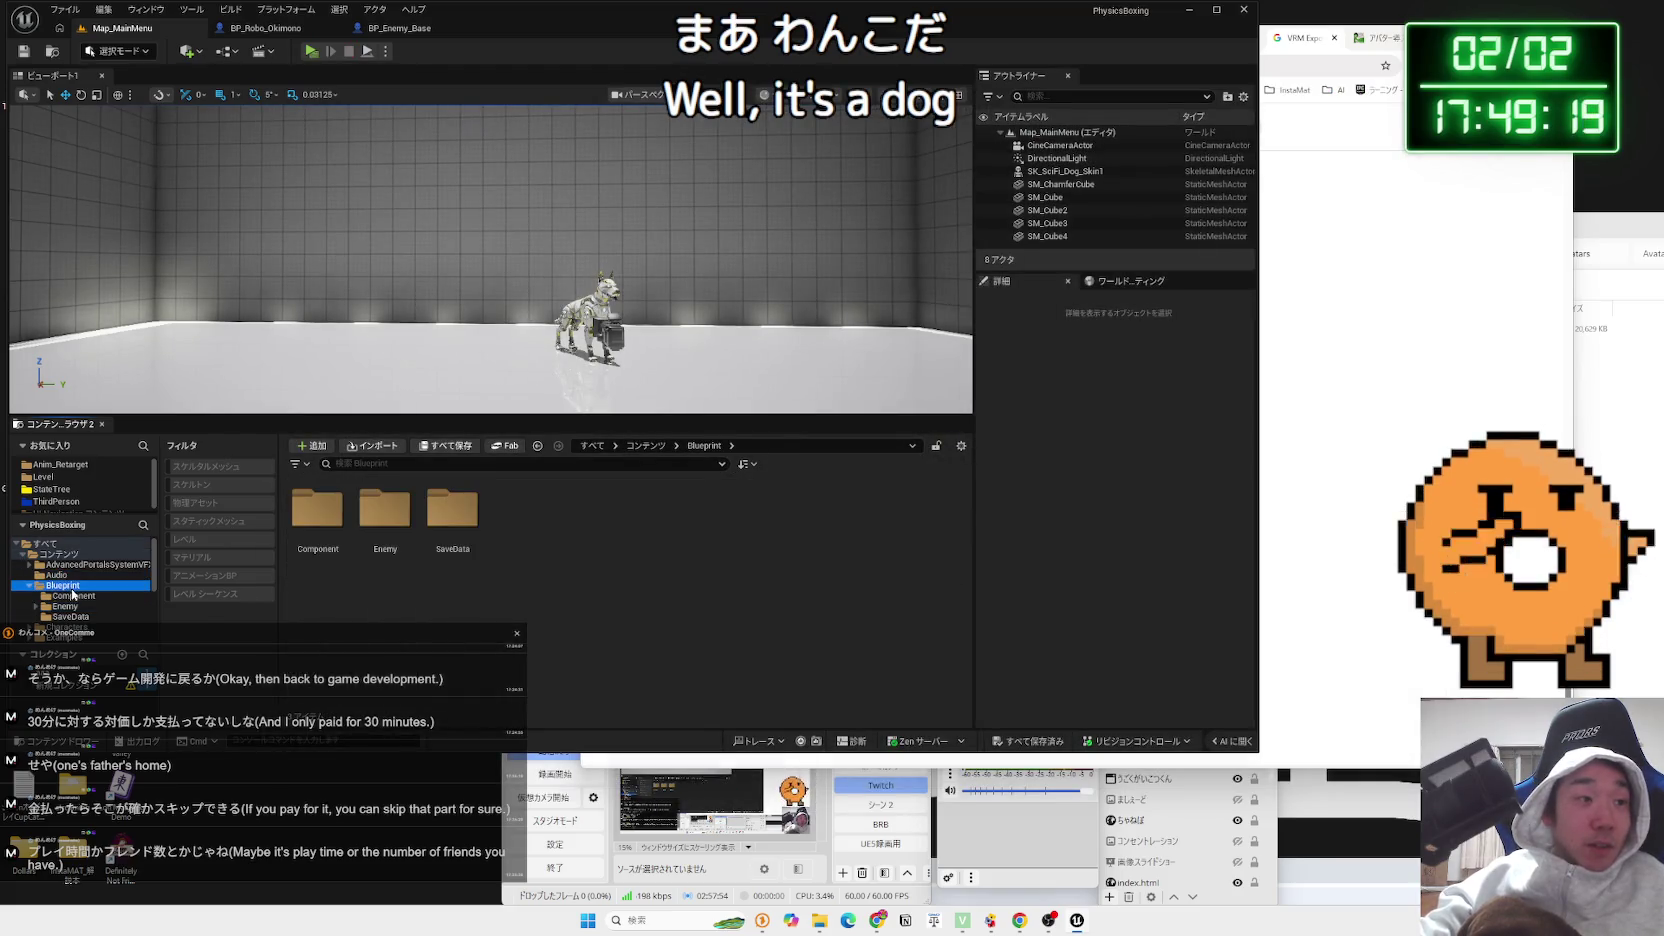
{"action": "double_click", "coordinate": [416, 530]}
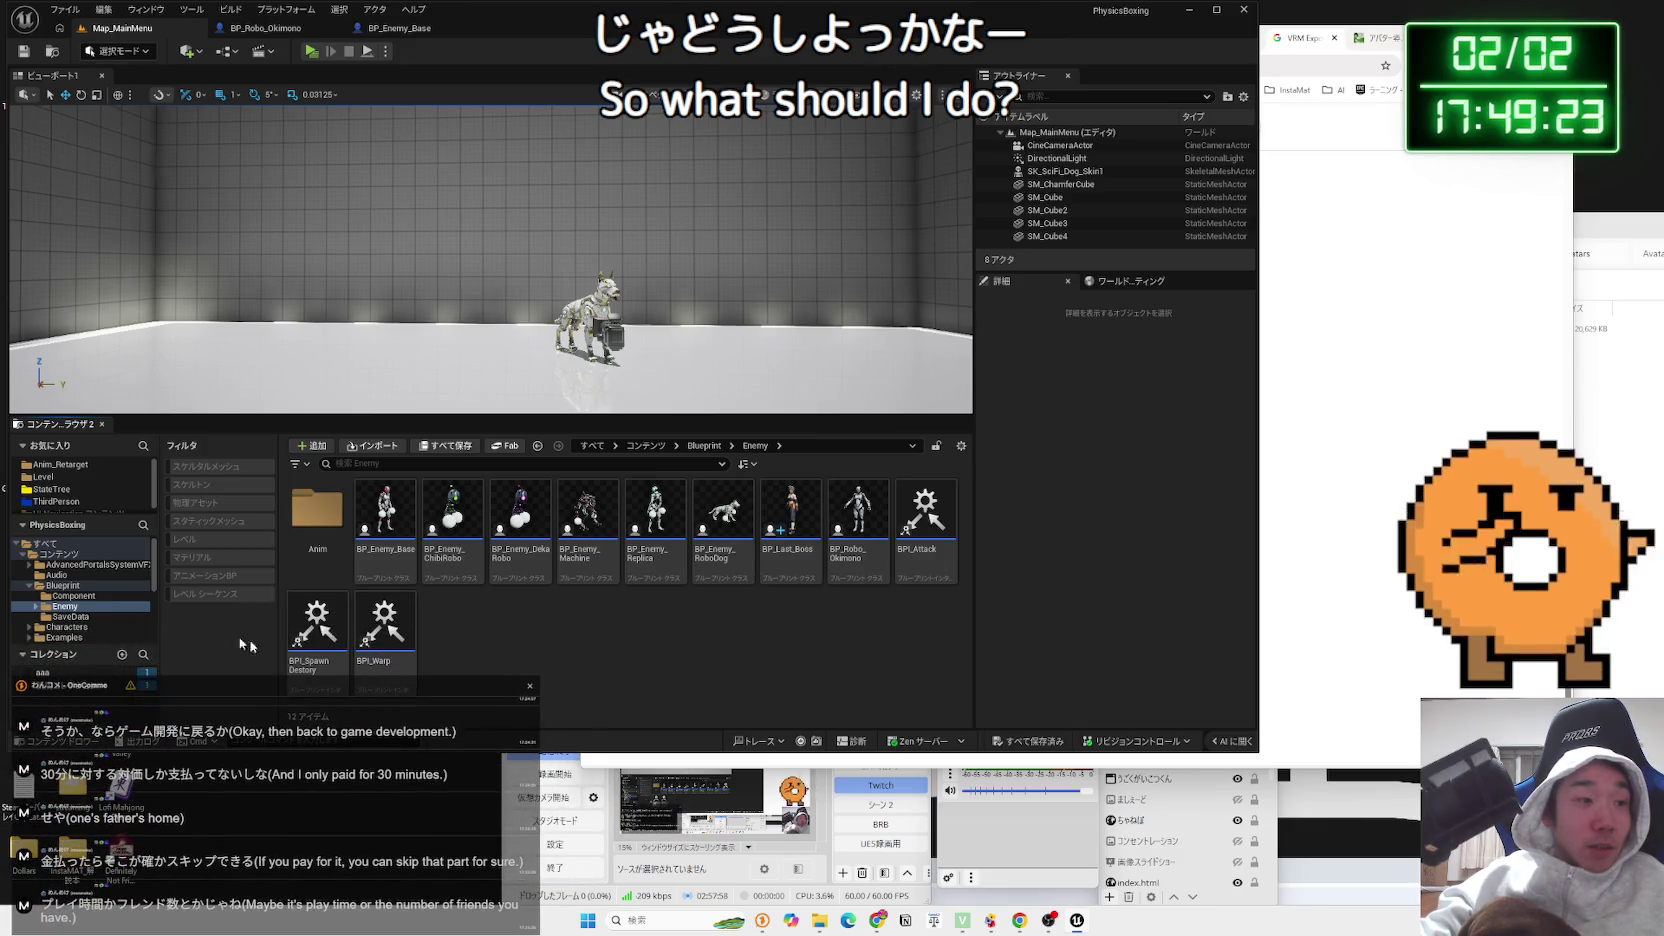
{"action": "left_click", "coordinate": [73, 596]}
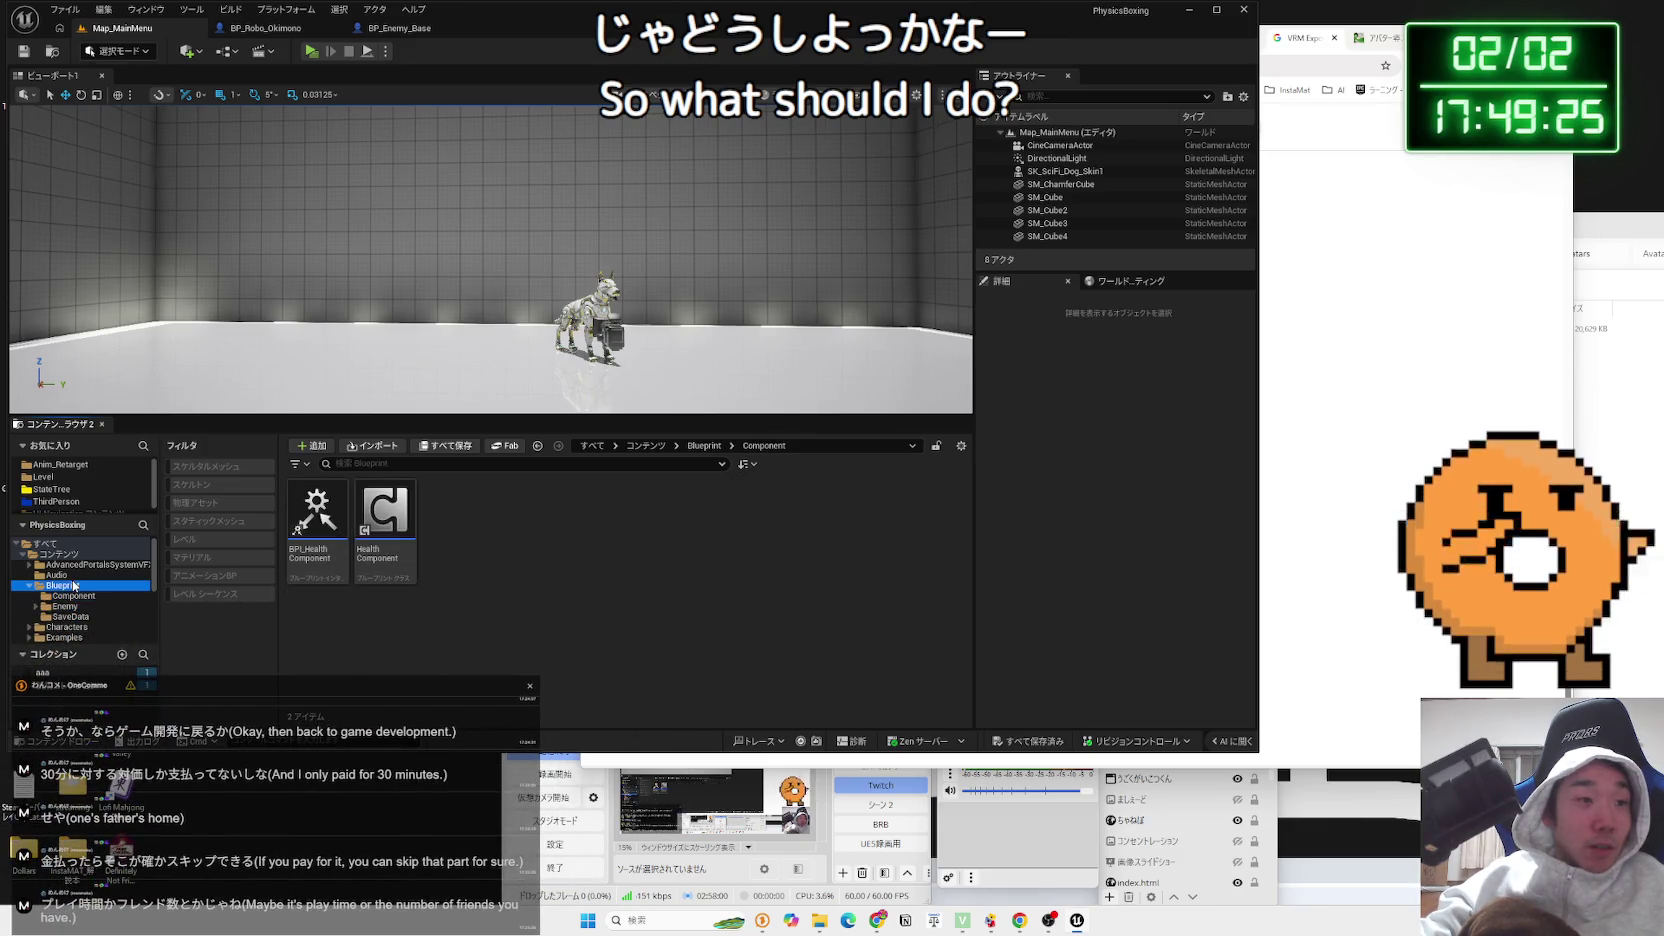
{"action": "double_click", "coordinate": [371, 535]}
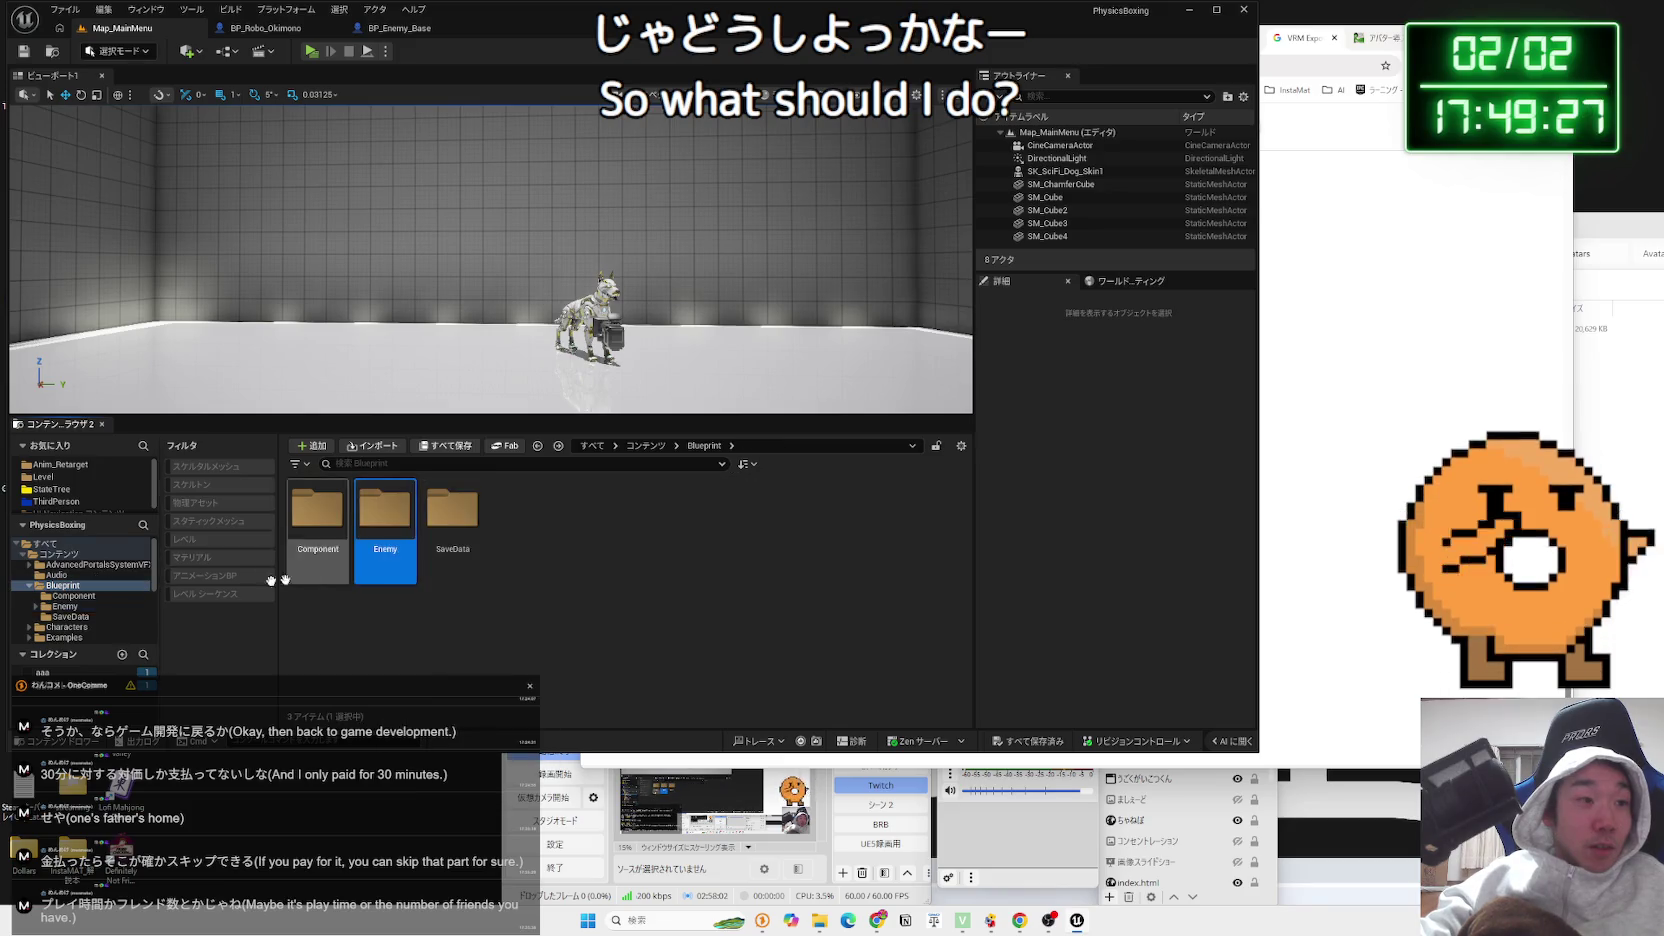
{"action": "left_click", "coordinate": [72, 606]}
{"action": "left_click", "coordinate": [73, 595]}
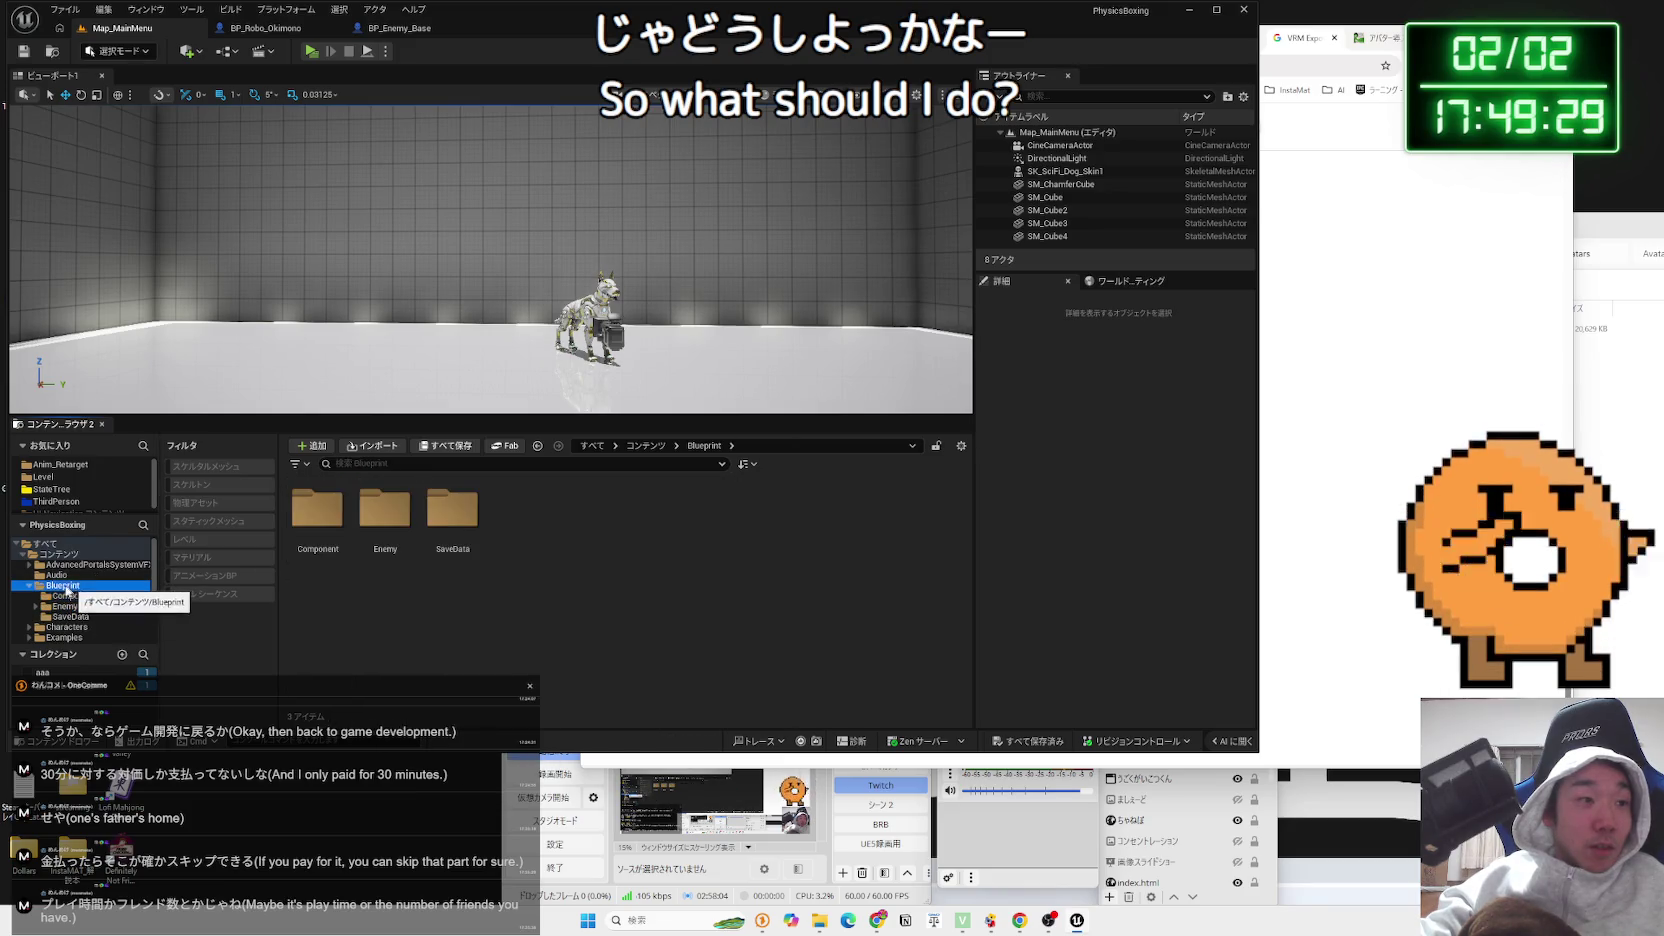
{"action": "left_click", "coordinate": [66, 596]}
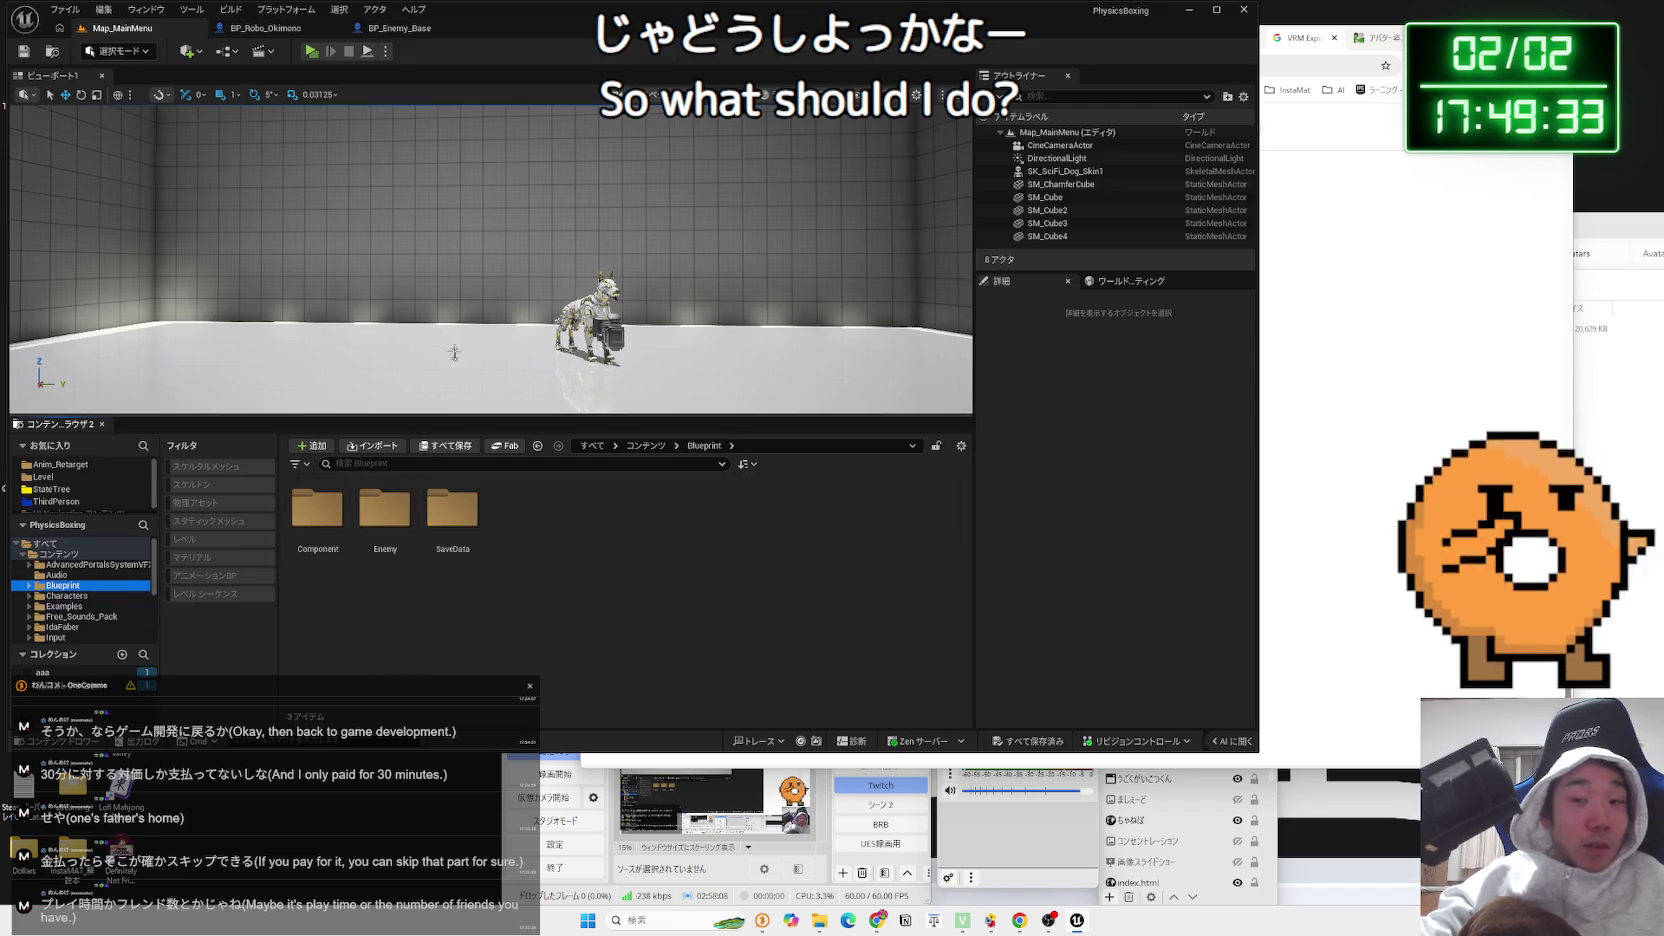
{"action": "left_click_drag", "start_coordinate": [480, 250], "coordinate": [700, 245]}
{"action": "left_click_drag", "start_coordinate": [530, 300], "coordinate": [410, 307]}
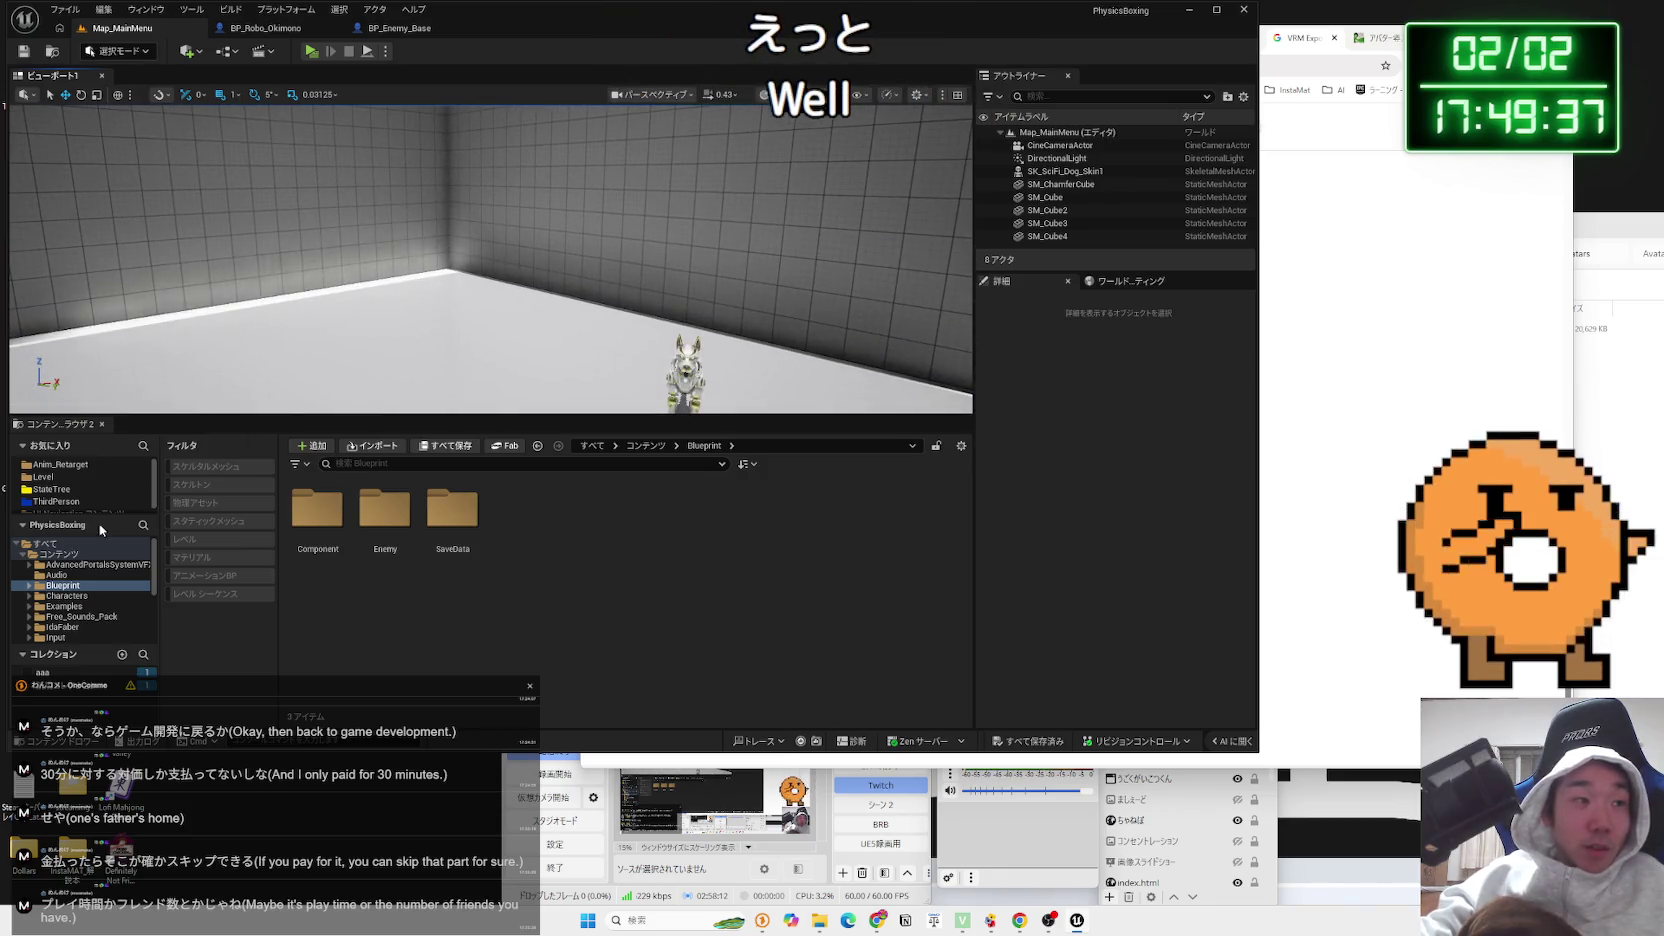
Check the SkyStage and PurpleStage folders, then open Map_Black2 from Level/BlackStage
{"action": "left_click", "coordinate": [66, 478]}
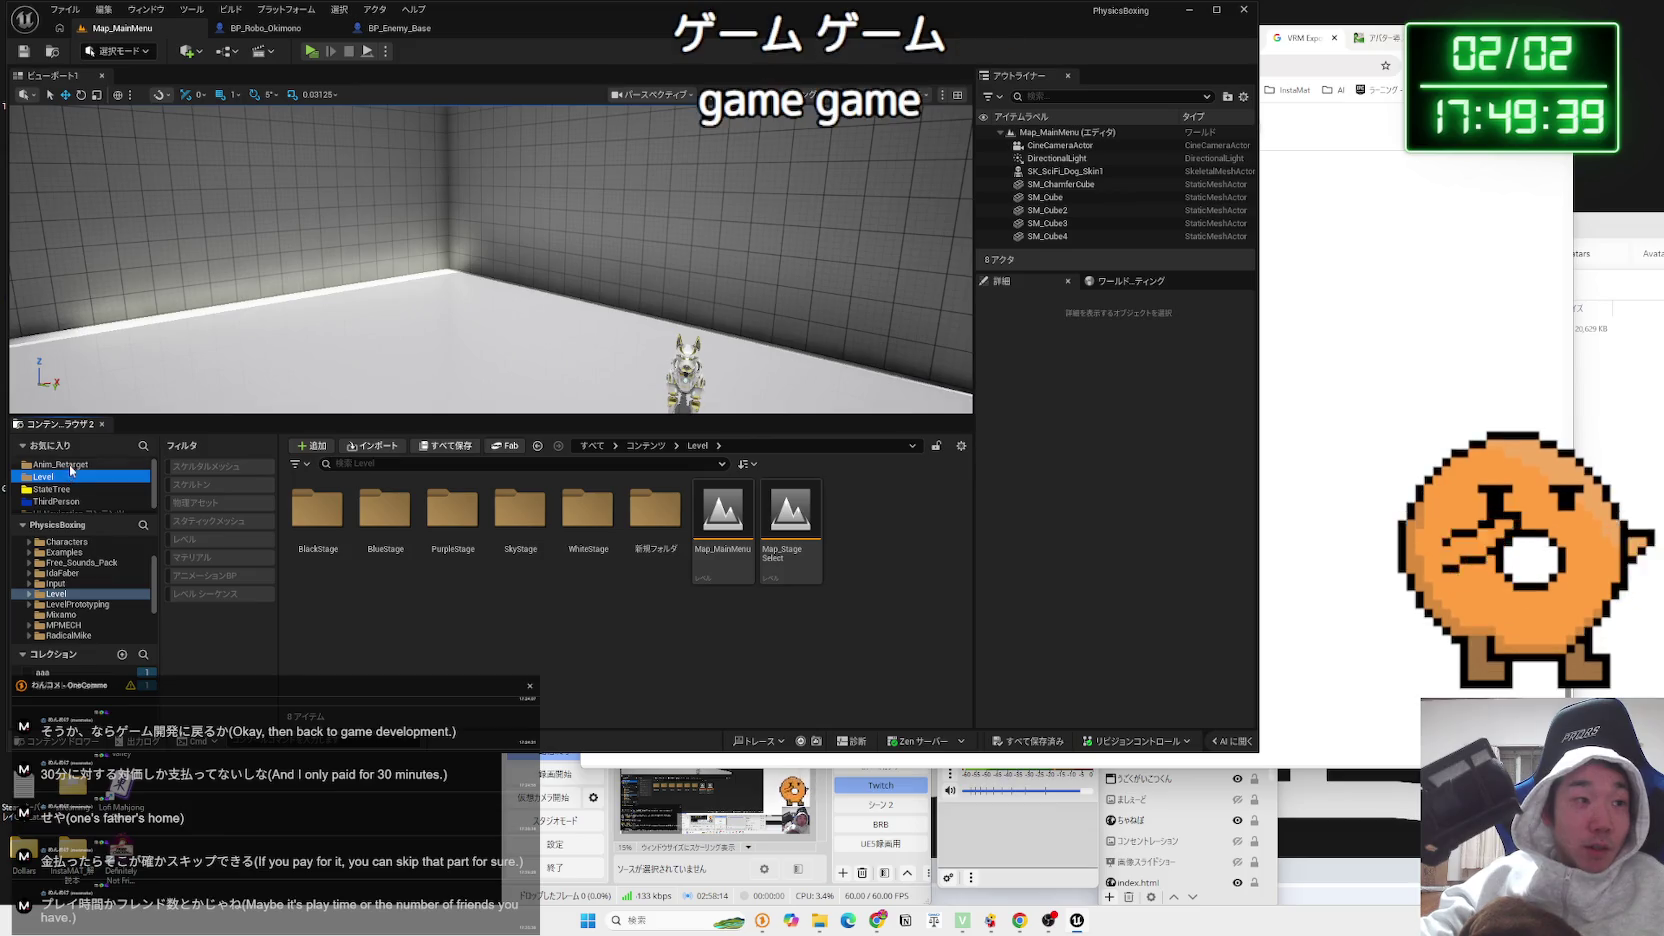
{"action": "left_click", "coordinate": [66, 465]}
{"action": "left_click", "coordinate": [61, 478]}
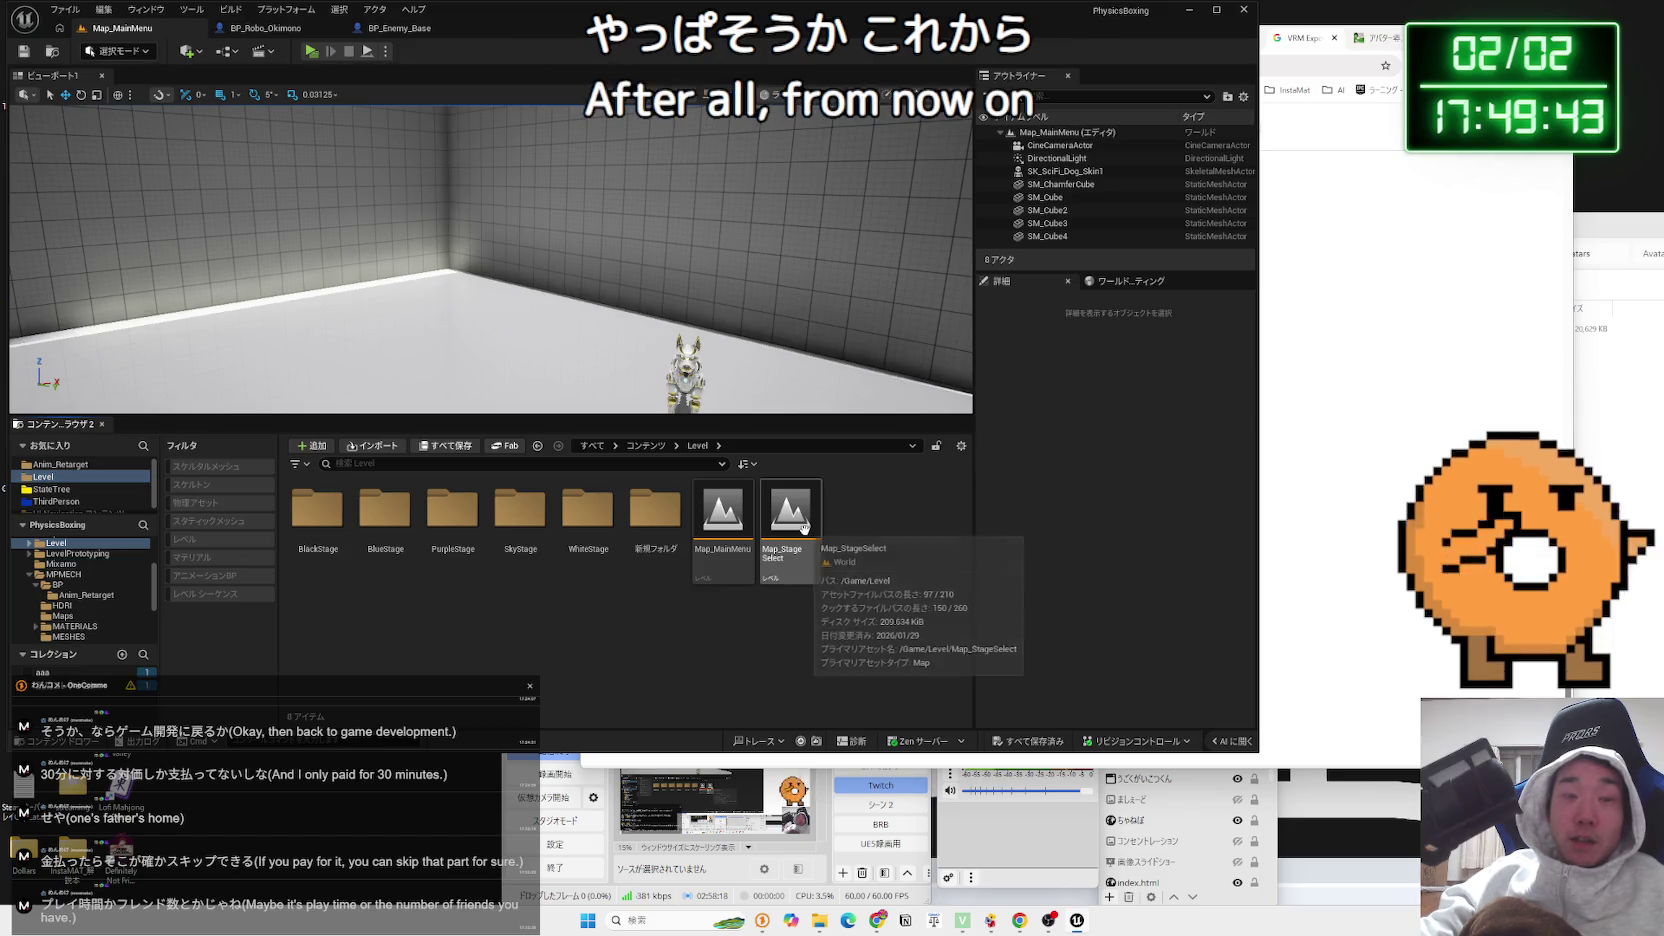
{"action": "left_click", "coordinate": [540, 522]}
{"action": "double_click", "coordinate": [540, 522]}
{"action": "key", "text": "alt+Left"}
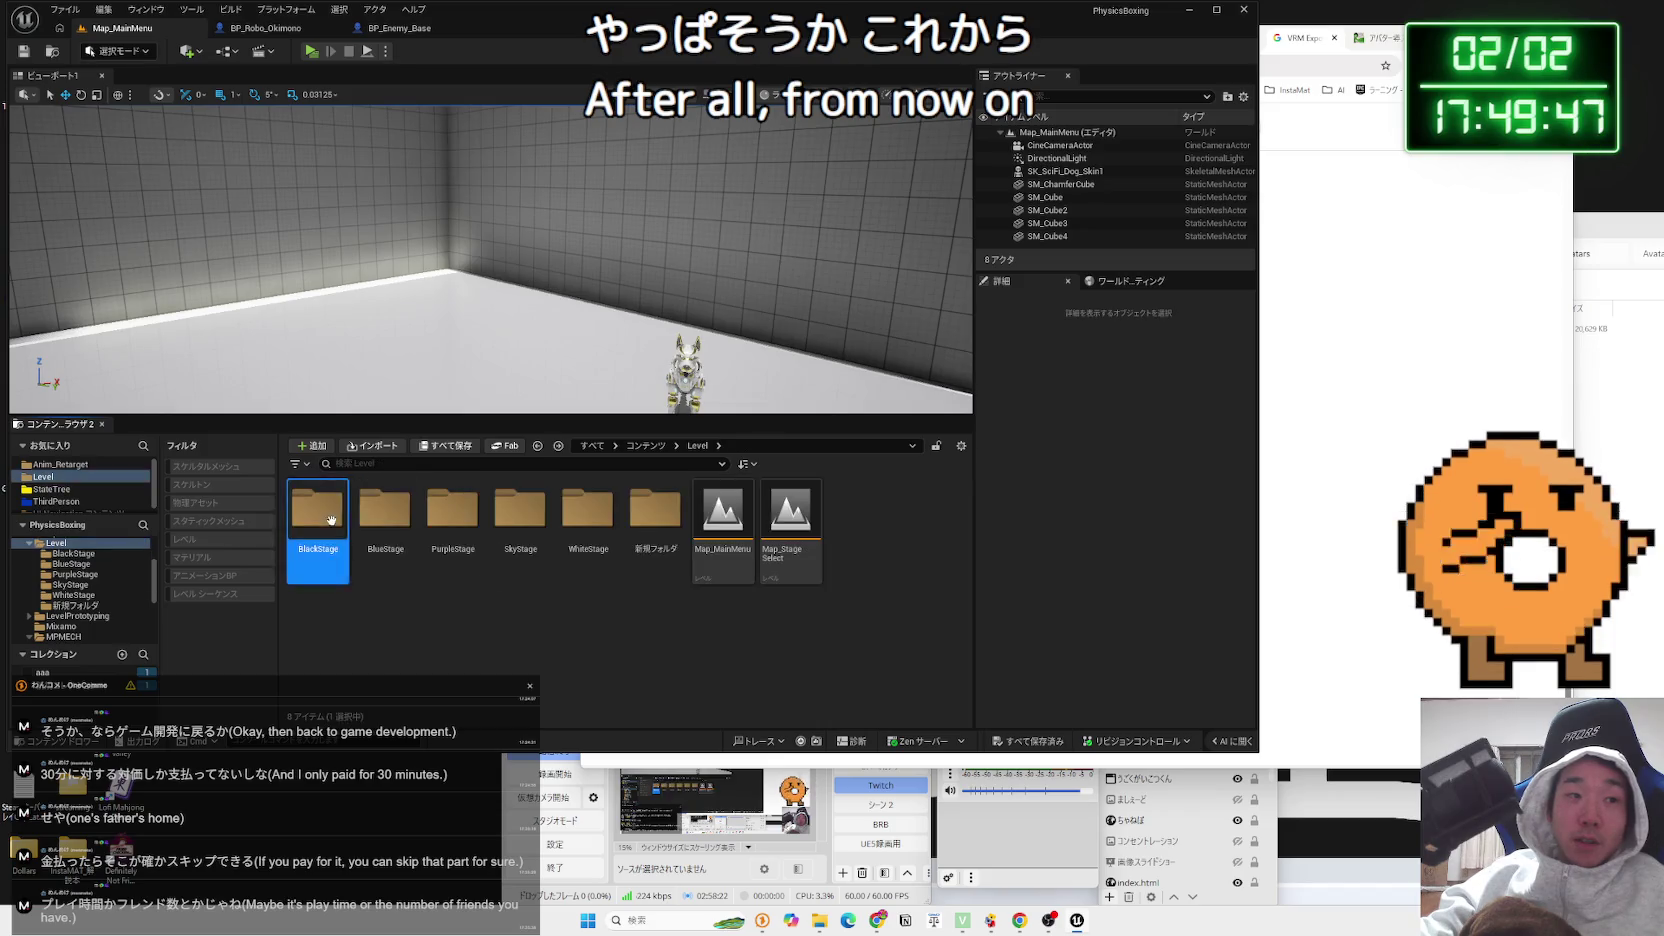
{"action": "double_click", "coordinate": [466, 516]}
{"action": "key", "text": "alt+Left"}
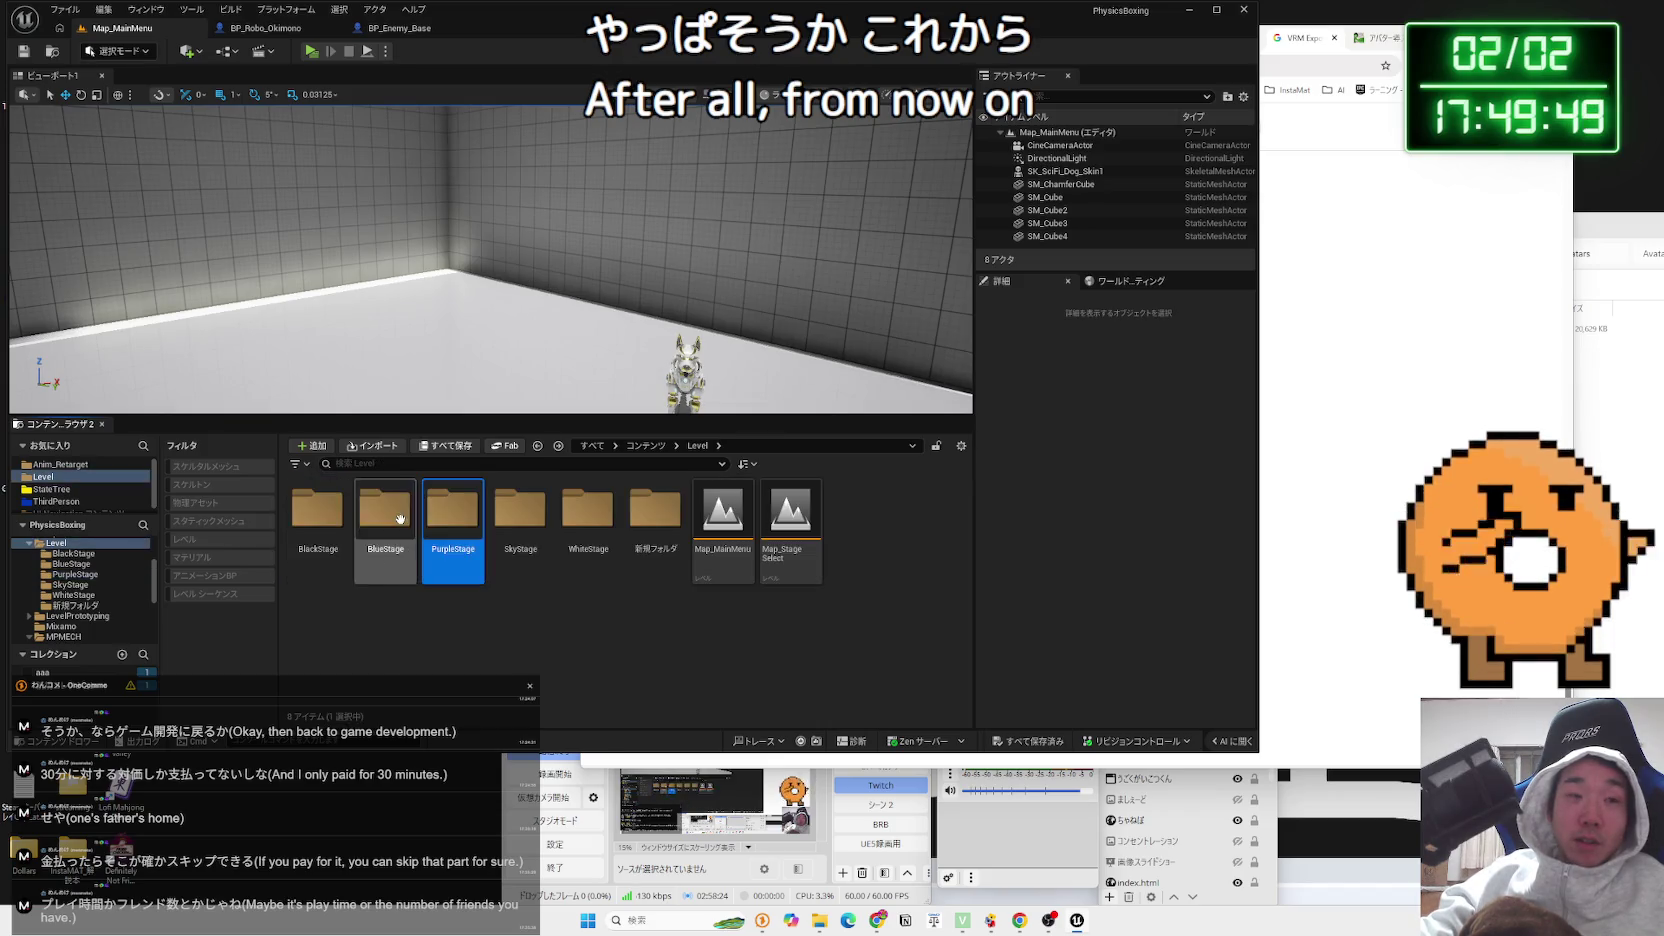
{"action": "double_click", "coordinate": [322, 515]}
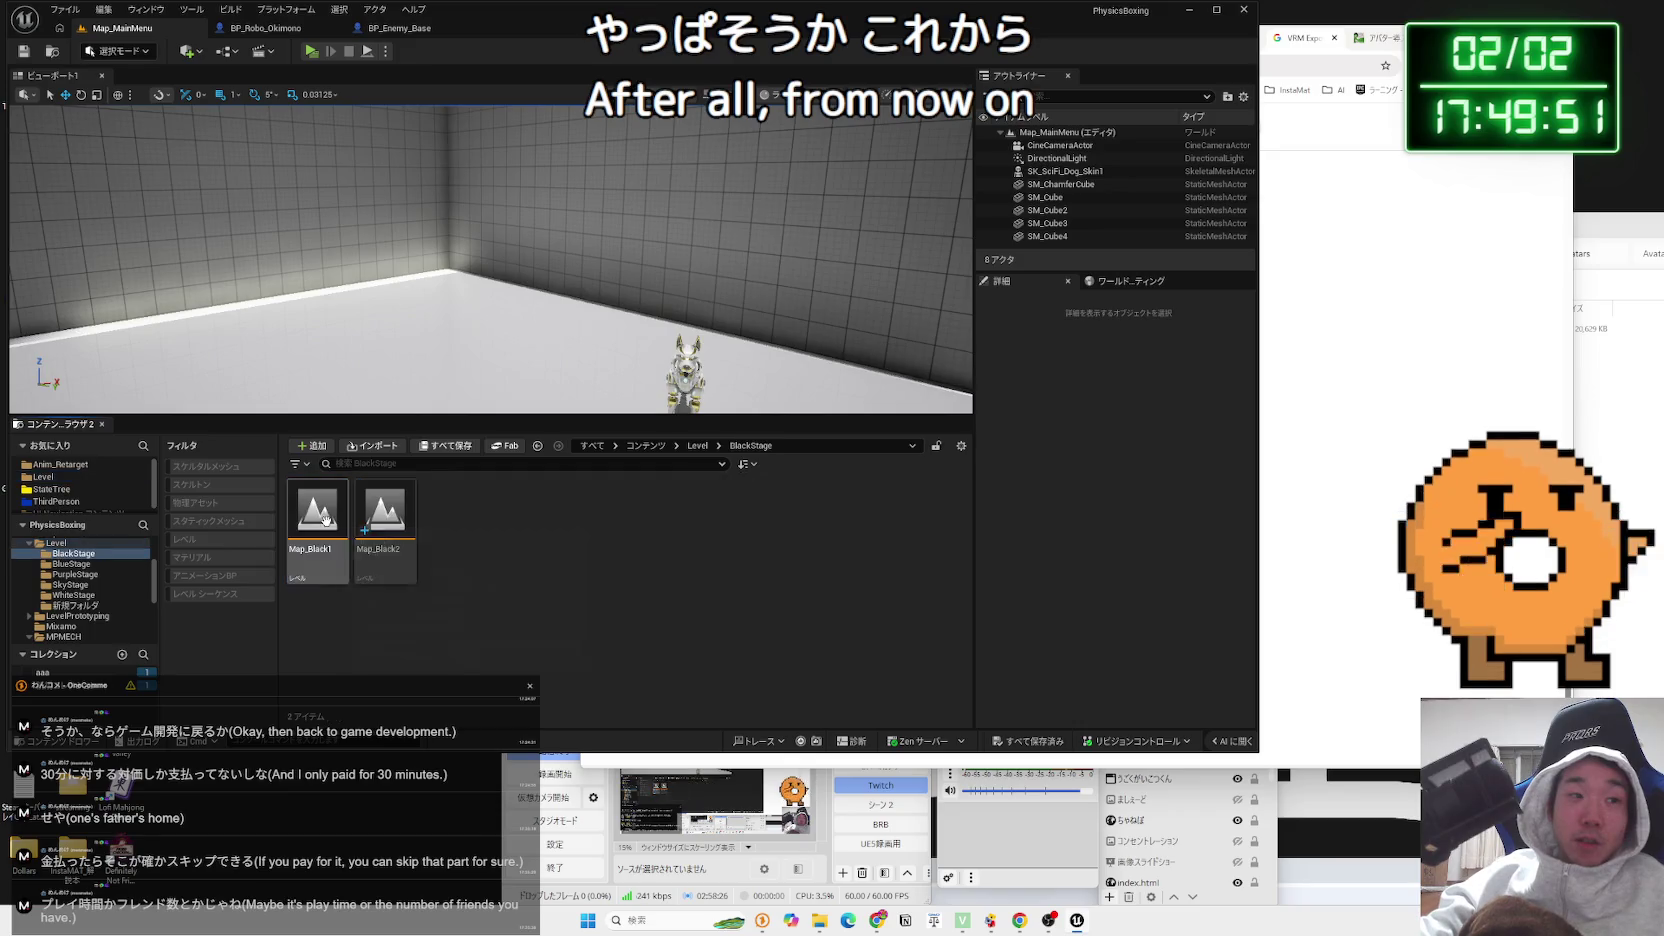
{"action": "double_click", "coordinate": [402, 521]}
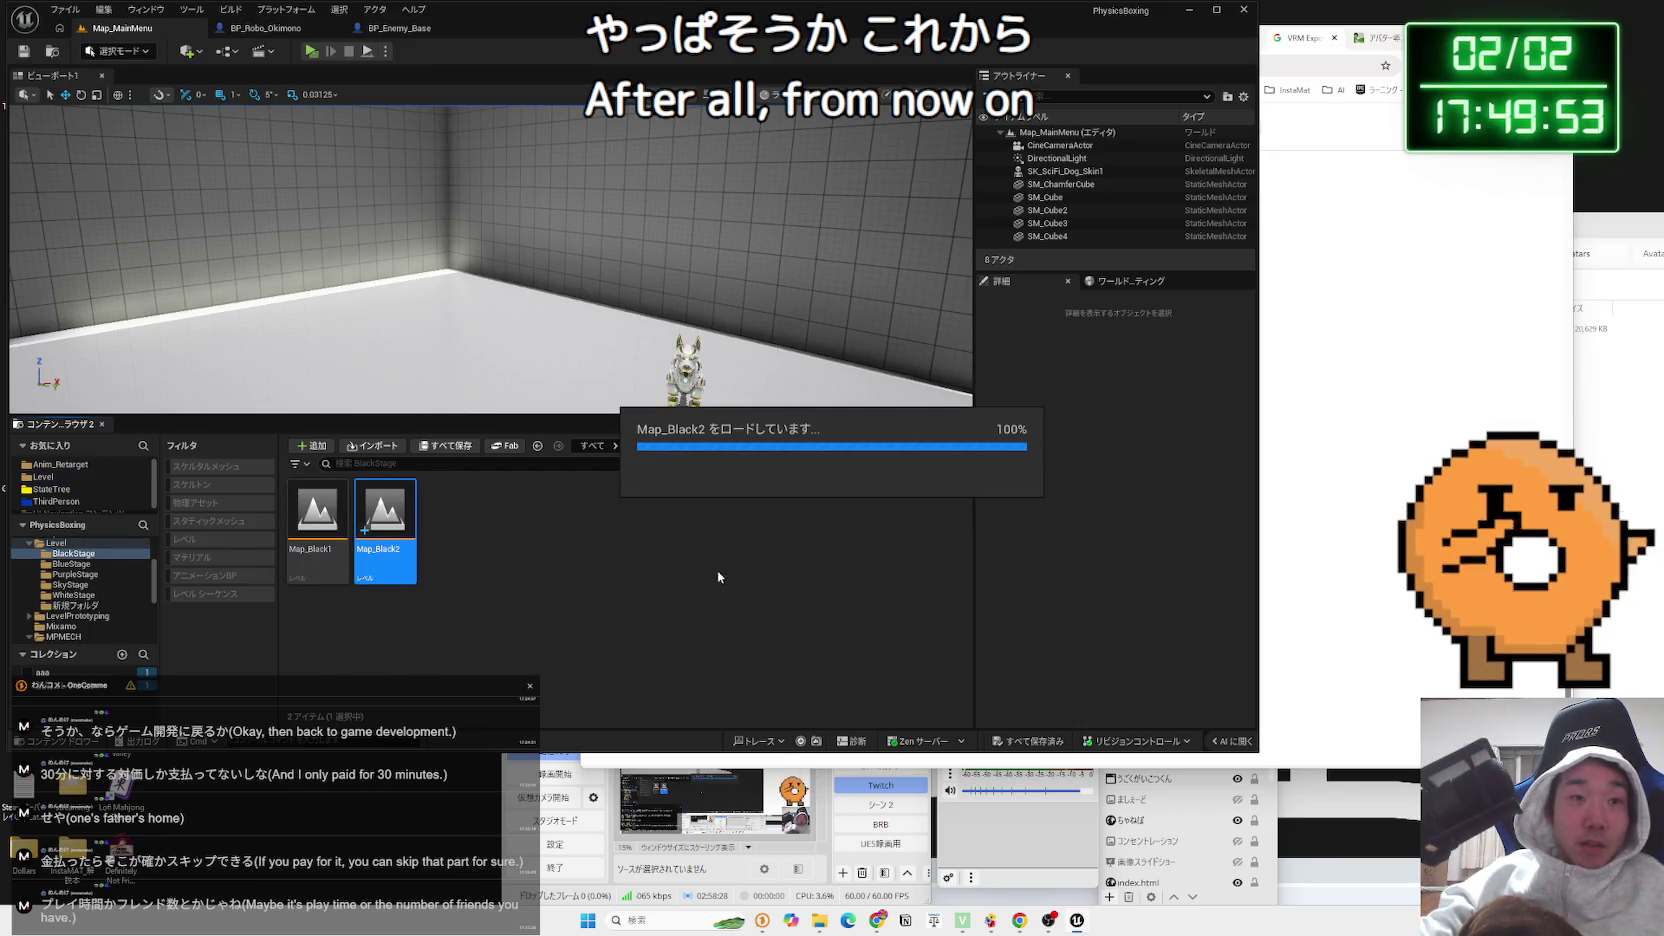
Play-test Map_Black2, stop it, and fly the camera toward the arena and boss
{"action": "left_click", "coordinate": [312, 51]}
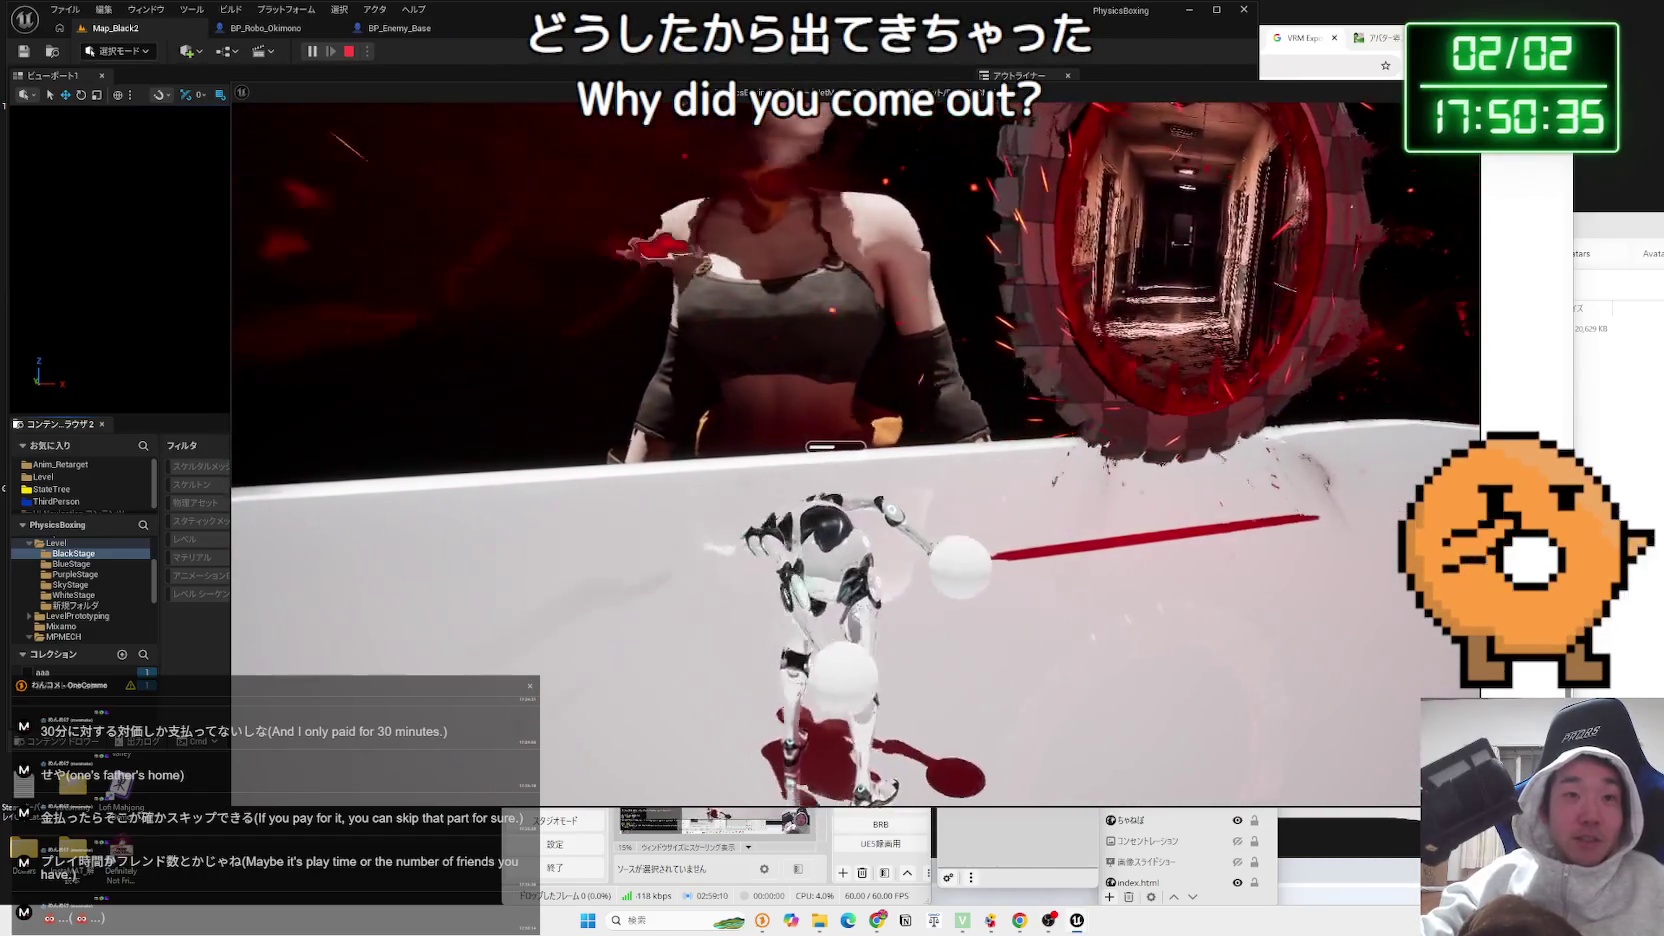
{"action": "key", "text": "Escape"}
{"action": "mouse_move", "coordinate": [640, 300]}
{"action": "left_mouse_down"}
{"action": "mouse_move", "coordinate": [610, 230]}
{"action": "mouse_move", "coordinate": [570, 250]}
{"action": "mouse_move", "coordinate": [550, 220]}
{"action": "mouse_move", "coordinate": [705, 315]}
{"action": "left_mouse_up"}
Shrink the NavMeshBoundsVolume's X and Y scale
{"action": "left_click", "coordinate": [610, 396]}
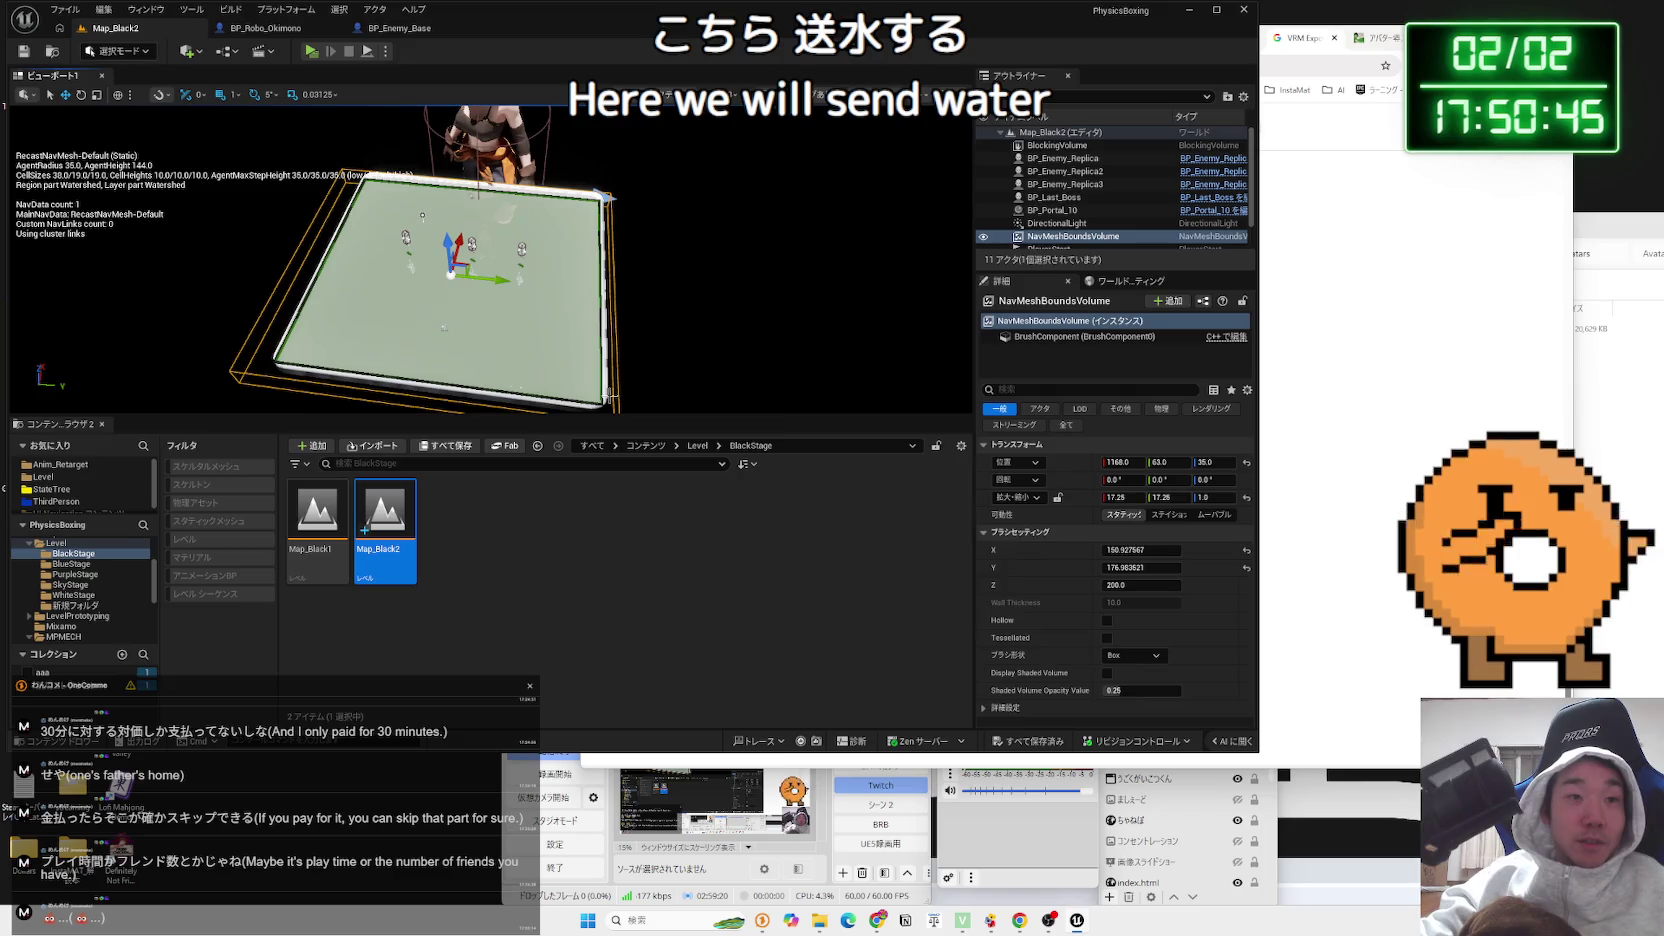
{"action": "left_click_drag", "start_coordinate": [1120, 497], "coordinate": [1181, 500]}
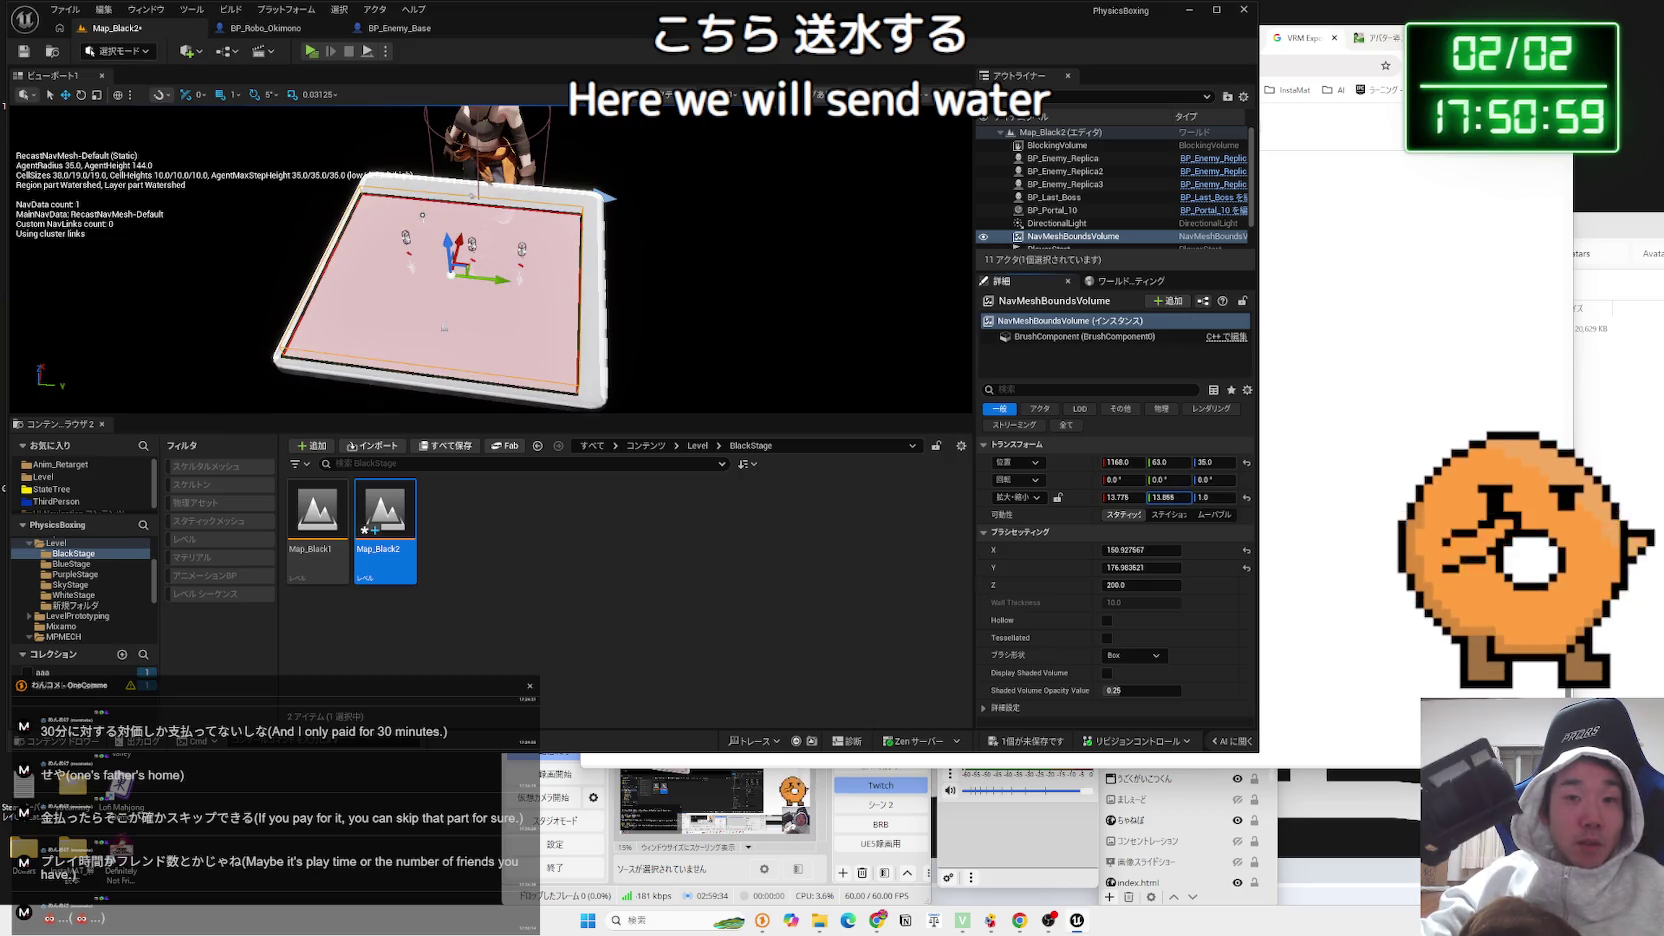
{"action": "left_click_drag", "start_coordinate": [1181, 500], "coordinate": [1180, 500]}
{"action": "type", "text": "13.779"}
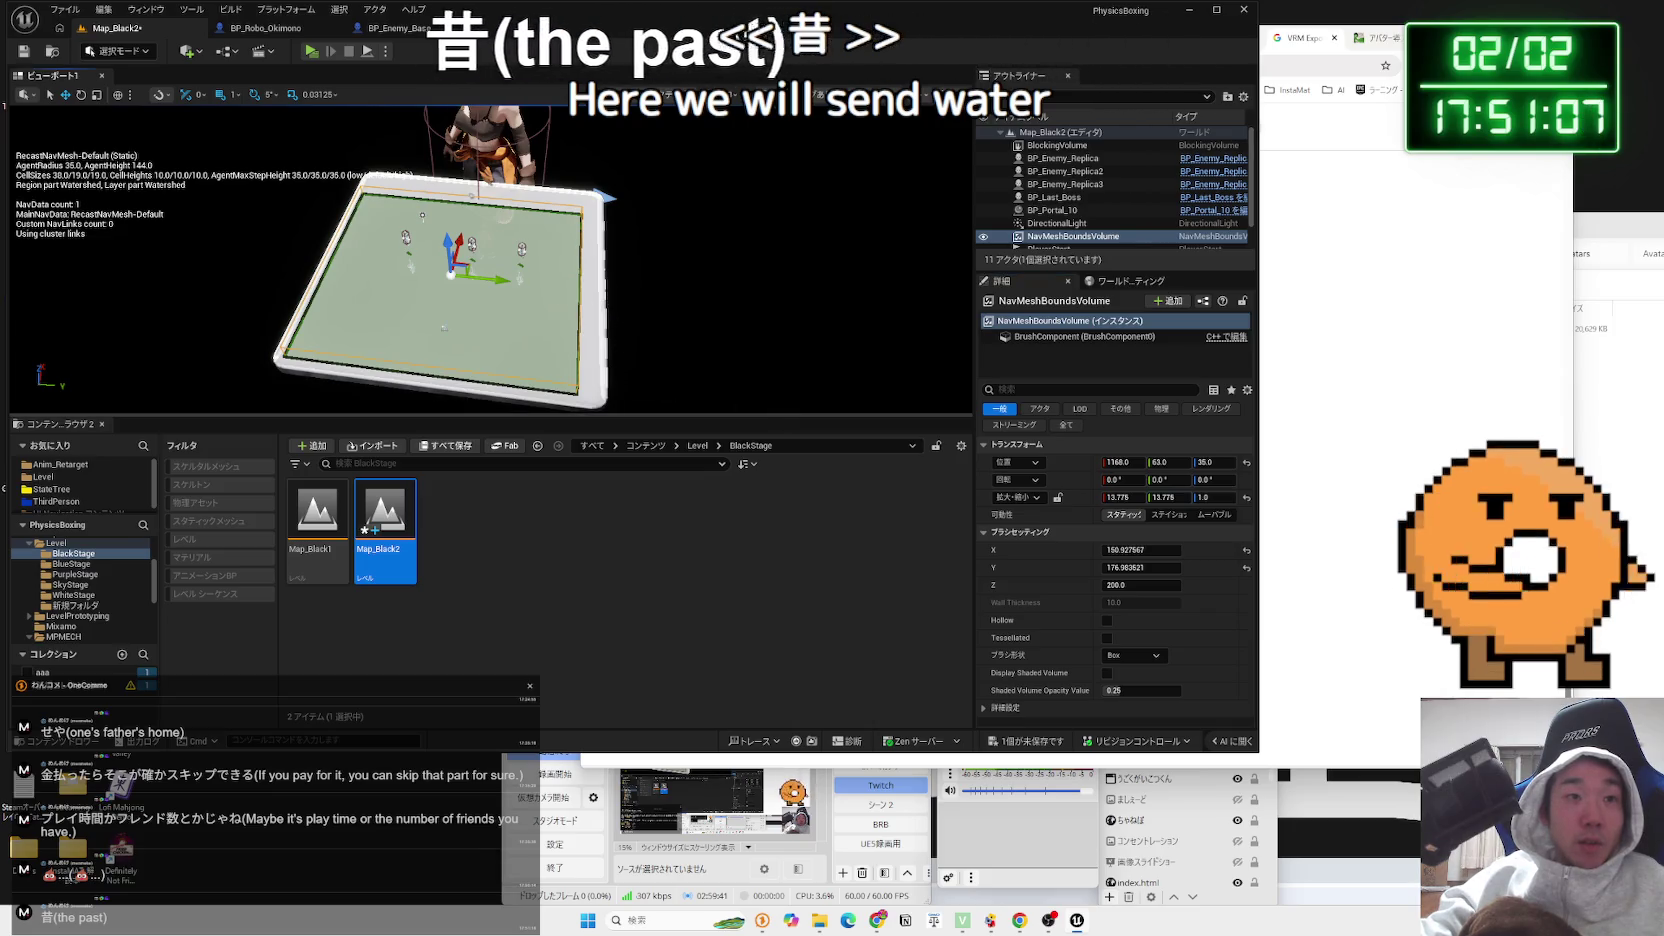
Narrow the SM_ChamferCube arena floor along X and Y, then test-play from PlayerStart
{"action": "left_click", "coordinate": [430, 330]}
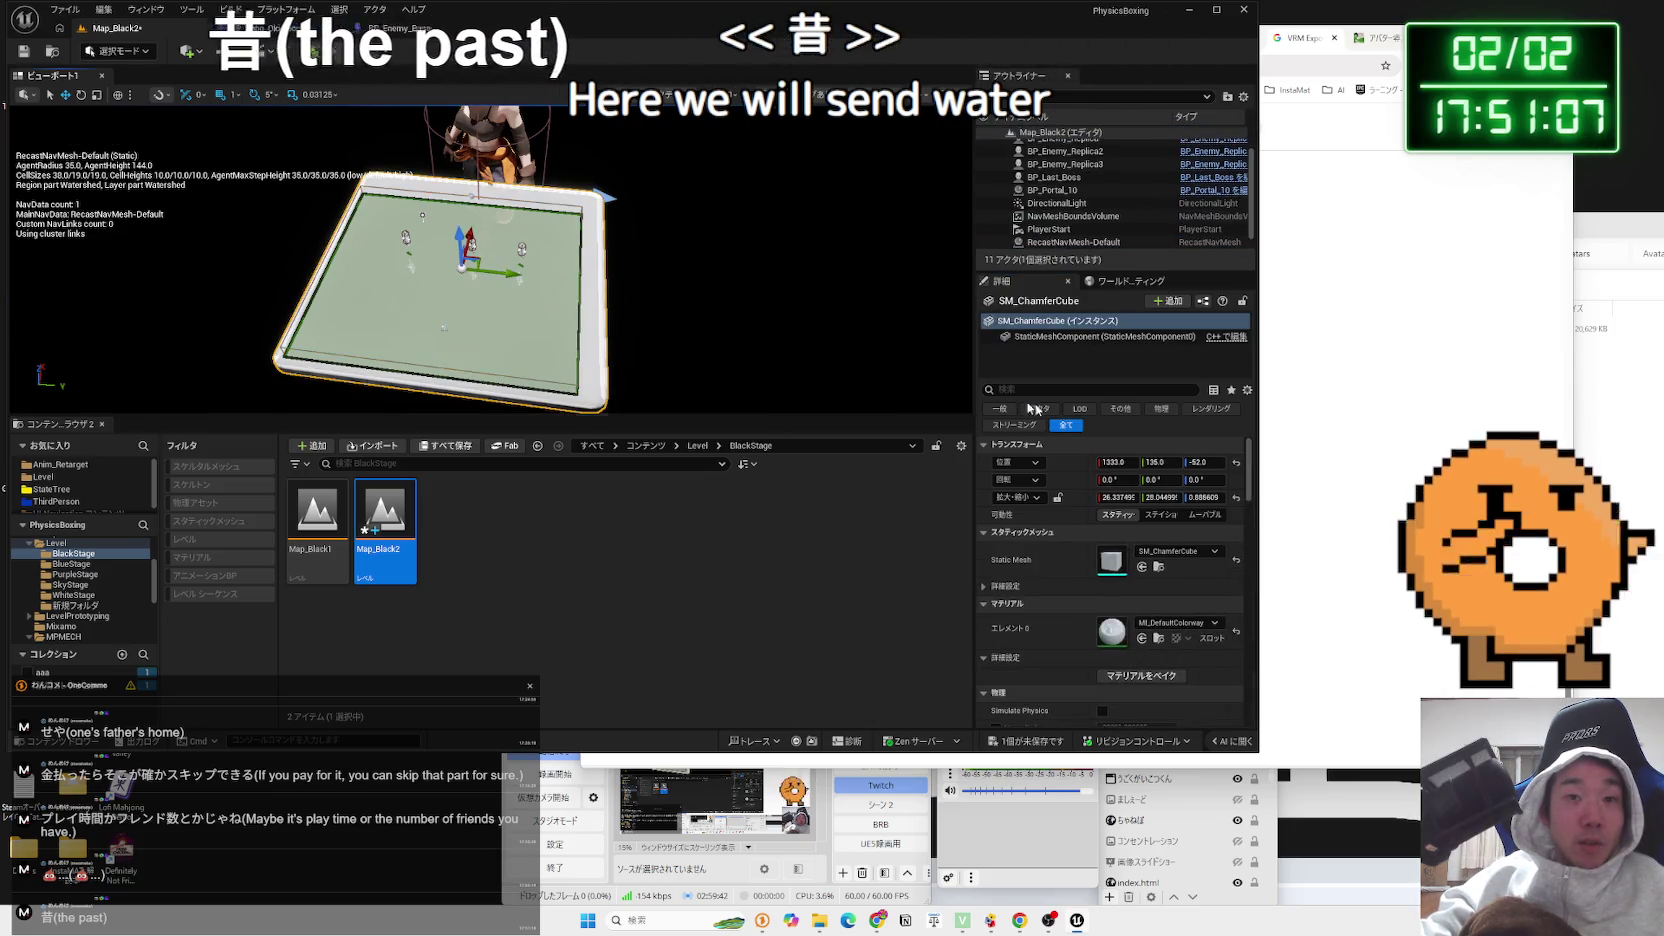
{"action": "left_click_drag", "start_coordinate": [1131, 499], "coordinate": [1306, 500]}
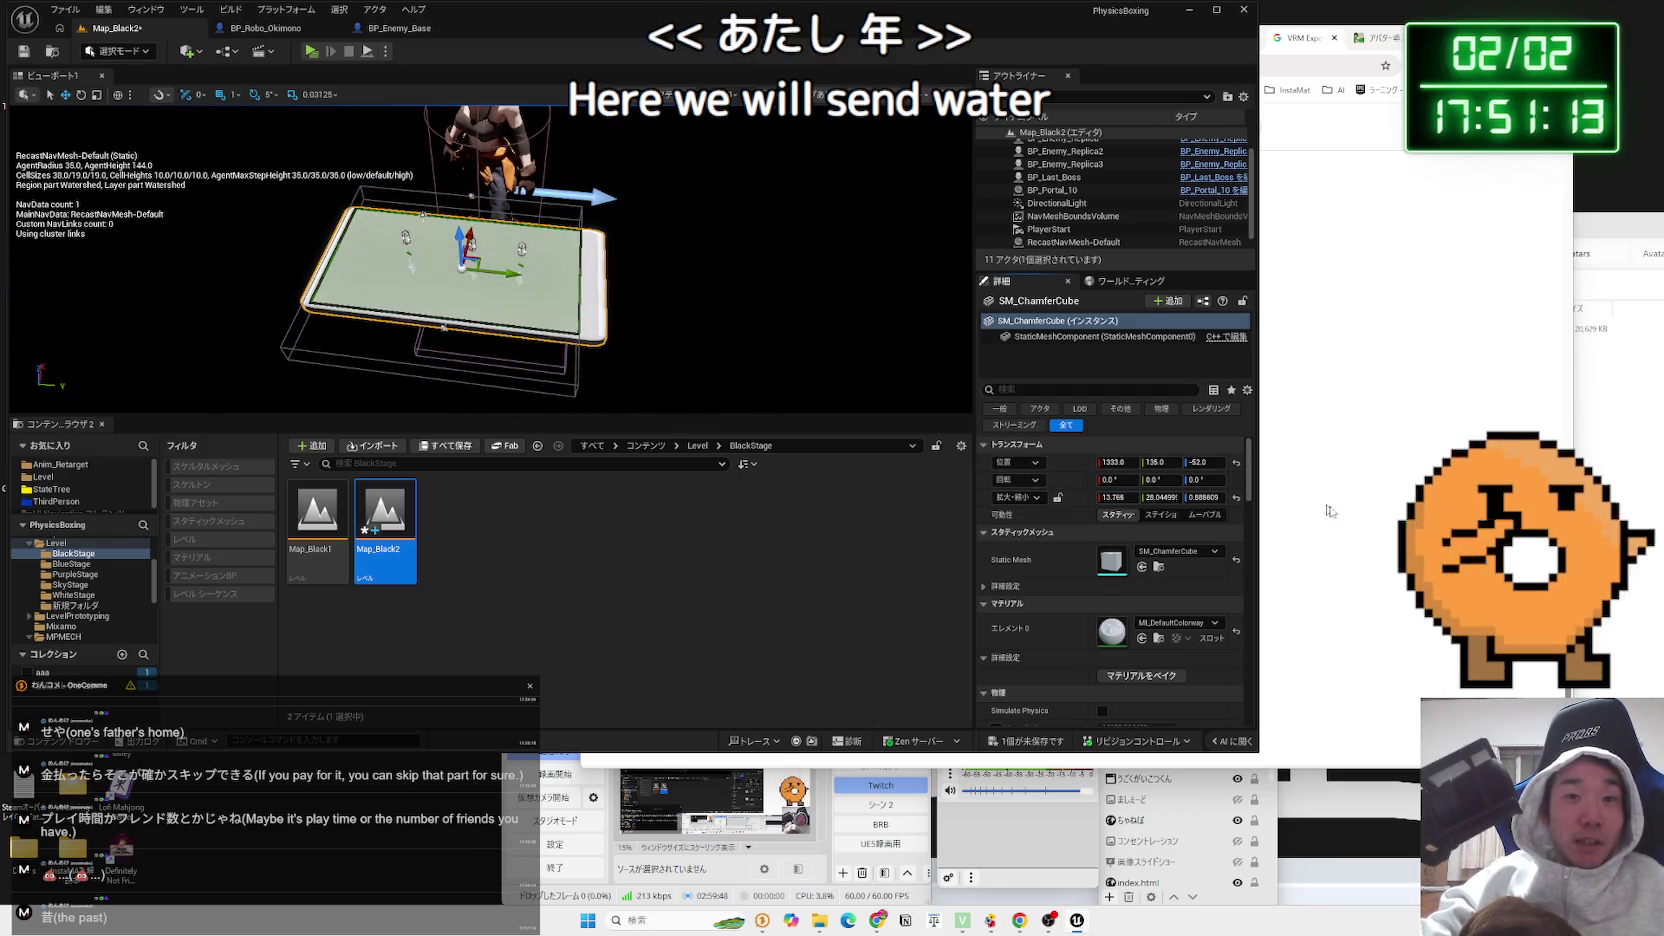
{"action": "mouse_move", "coordinate": [1161, 500]}
{"action": "left_mouse_down"}
{"action": "mouse_move", "coordinate": [1125, 497]}
{"action": "mouse_move", "coordinate": [1118, 462]}
{"action": "left_mouse_up"}
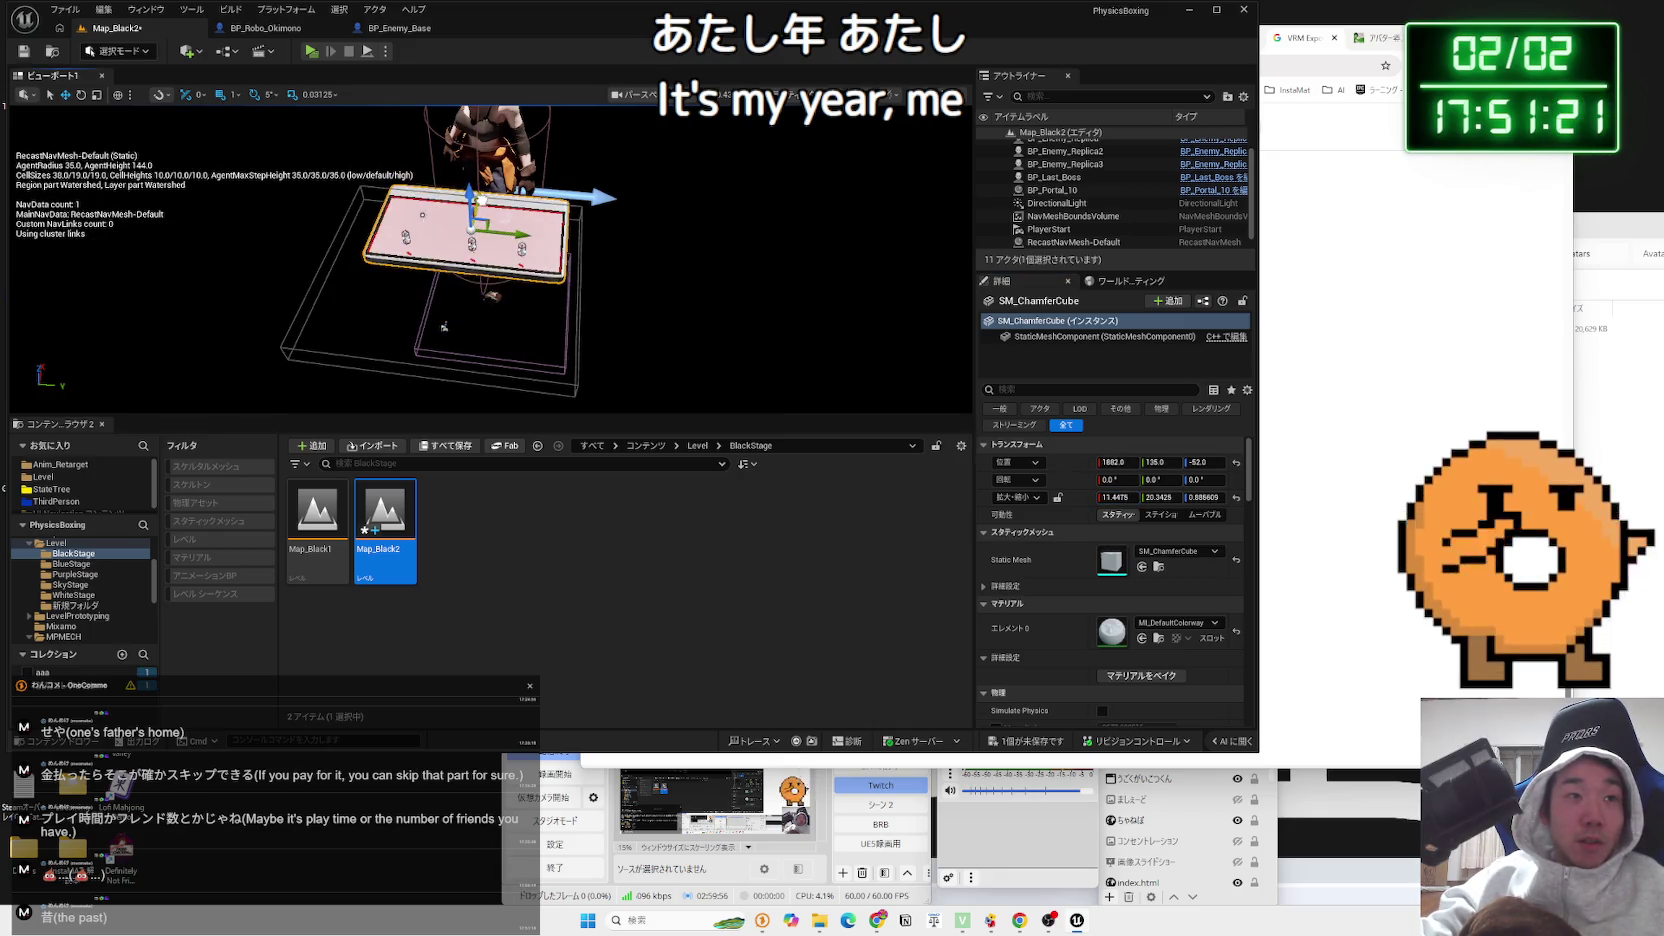
{"action": "left_click", "coordinate": [444, 327]}
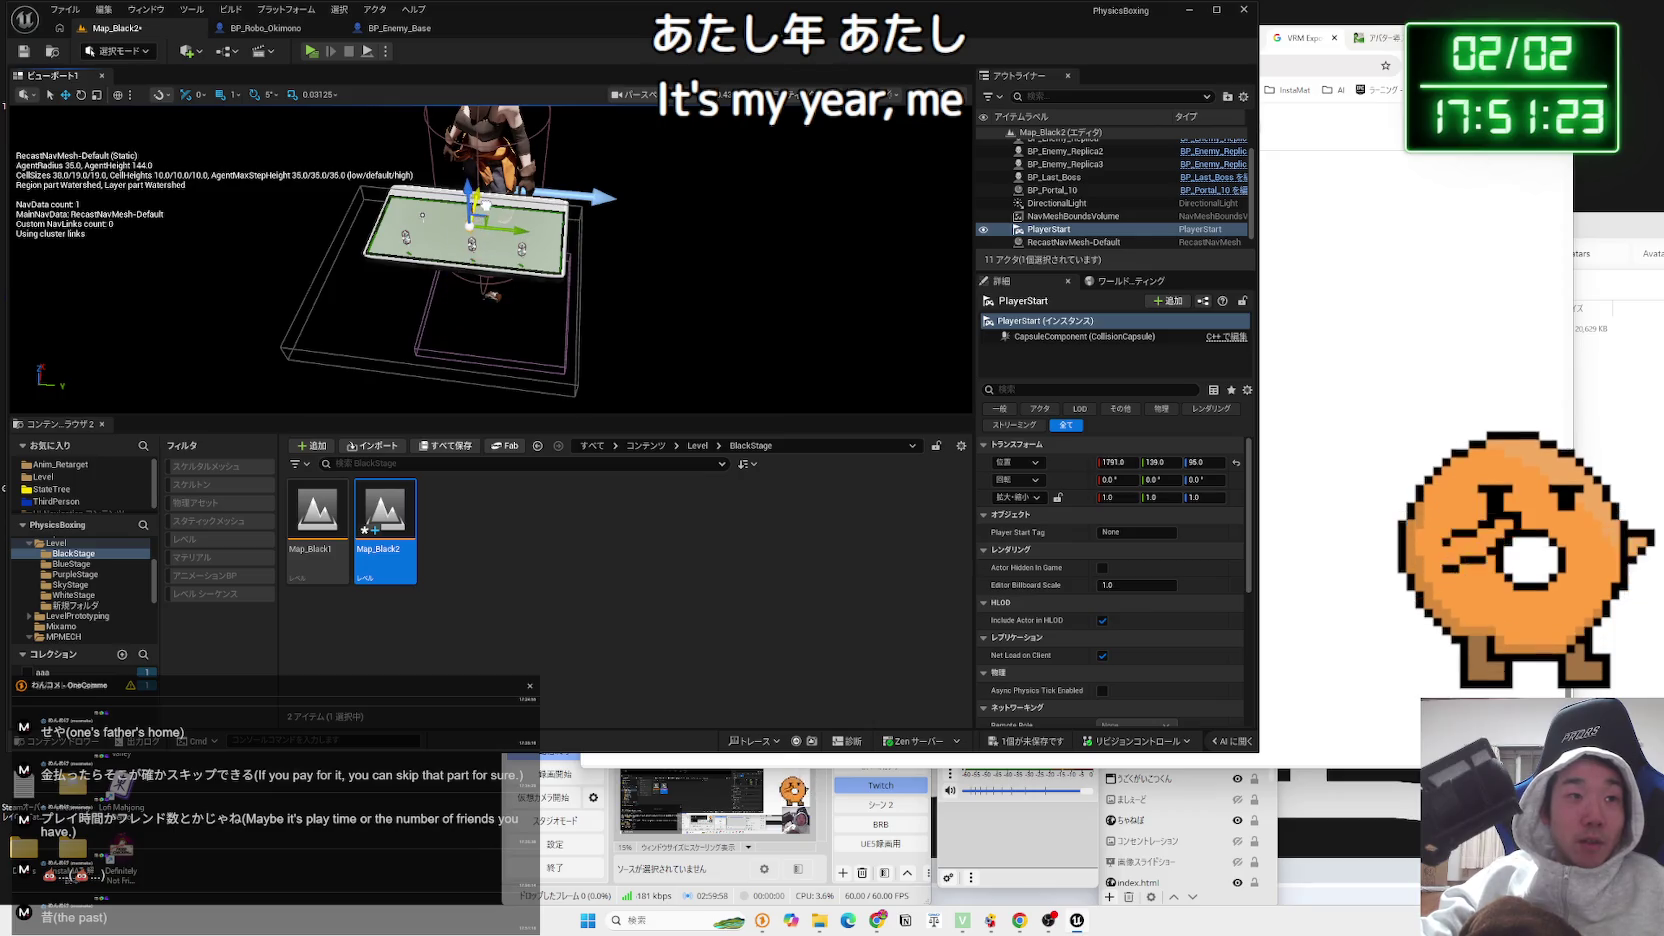
{"action": "left_click", "coordinate": [321, 55]}
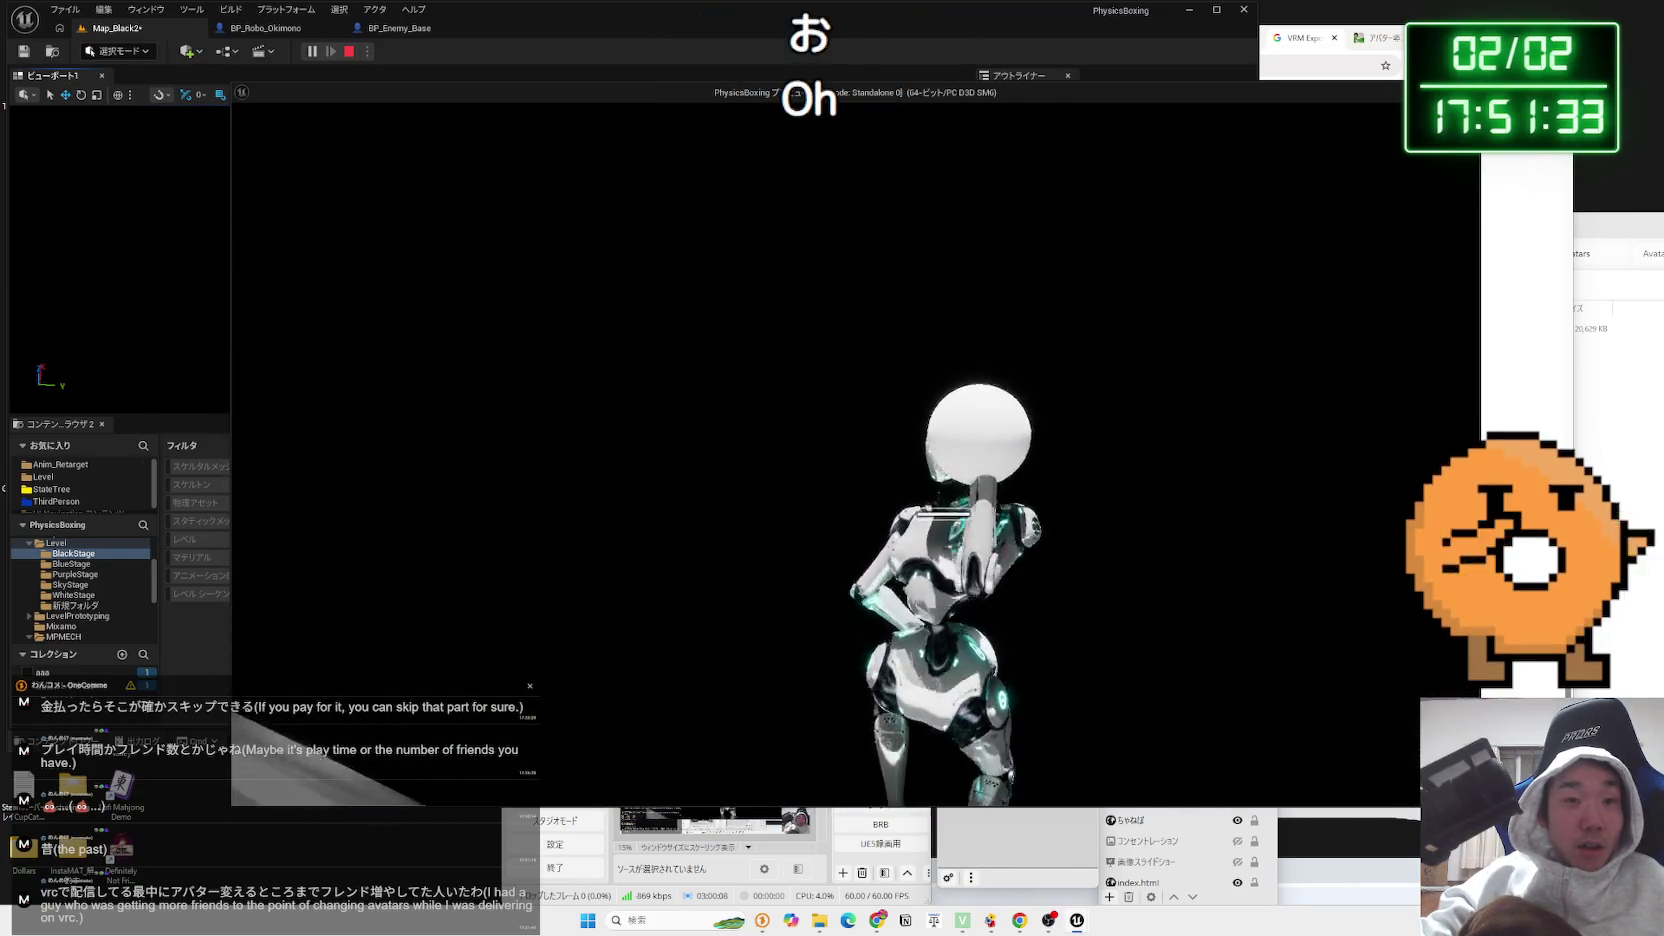
Run another test play of the smaller arena, then frame PlayerStart and select BP_Last_Boss
{"action": "key", "text": "Escape"}
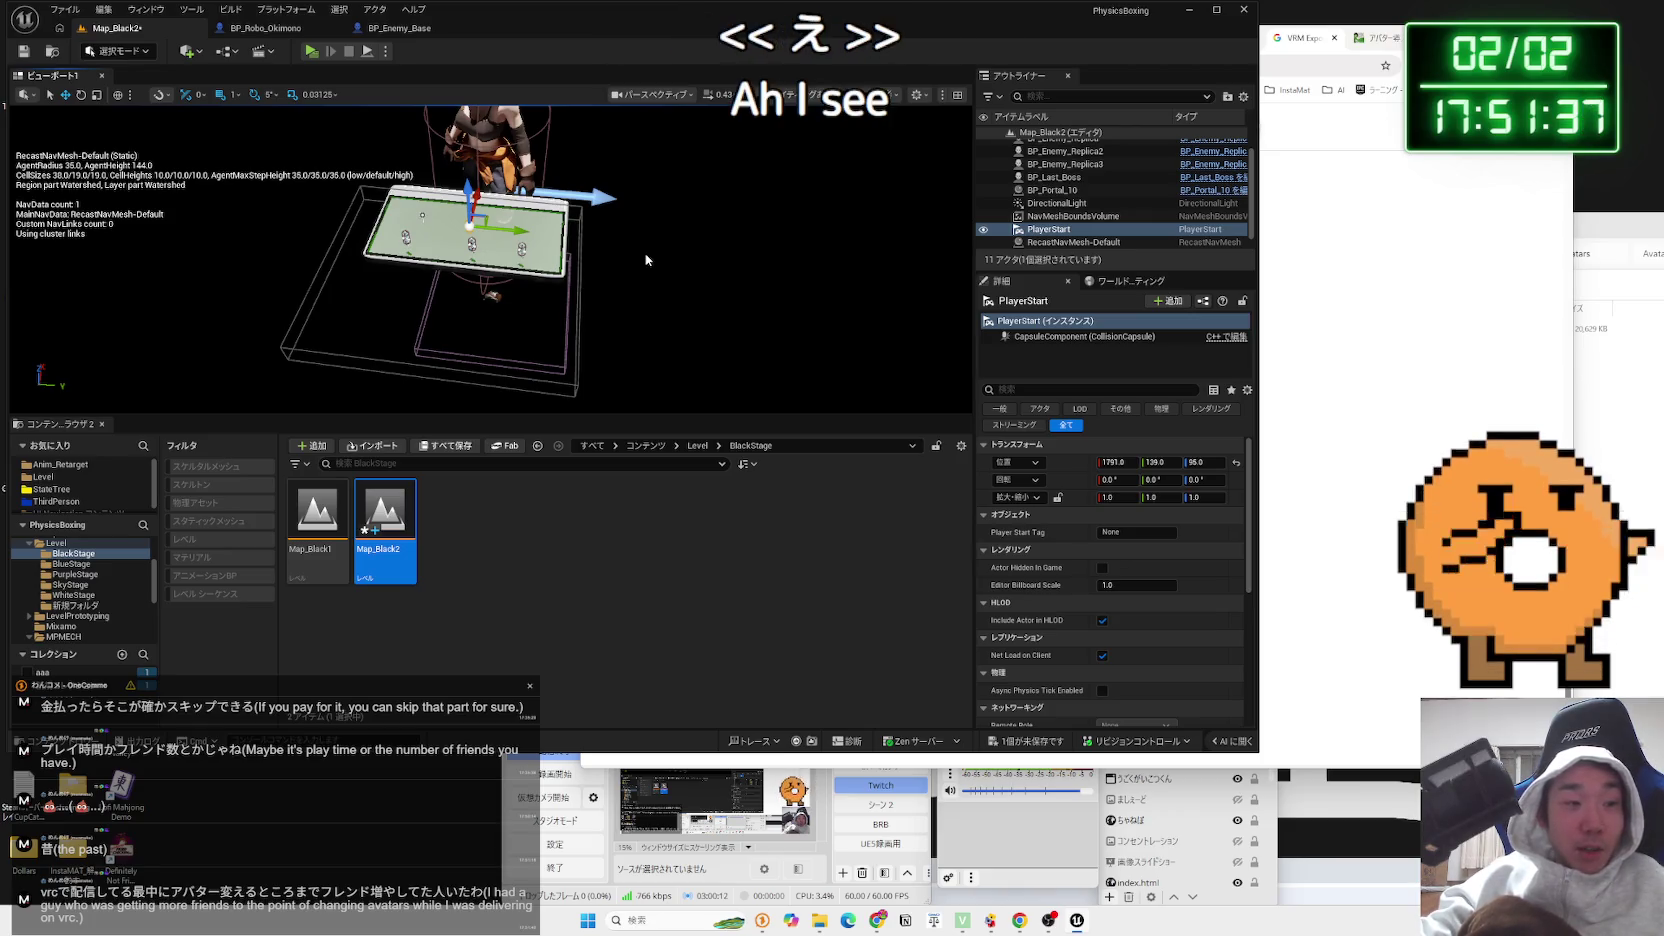
{"action": "left_click", "coordinate": [313, 52]}
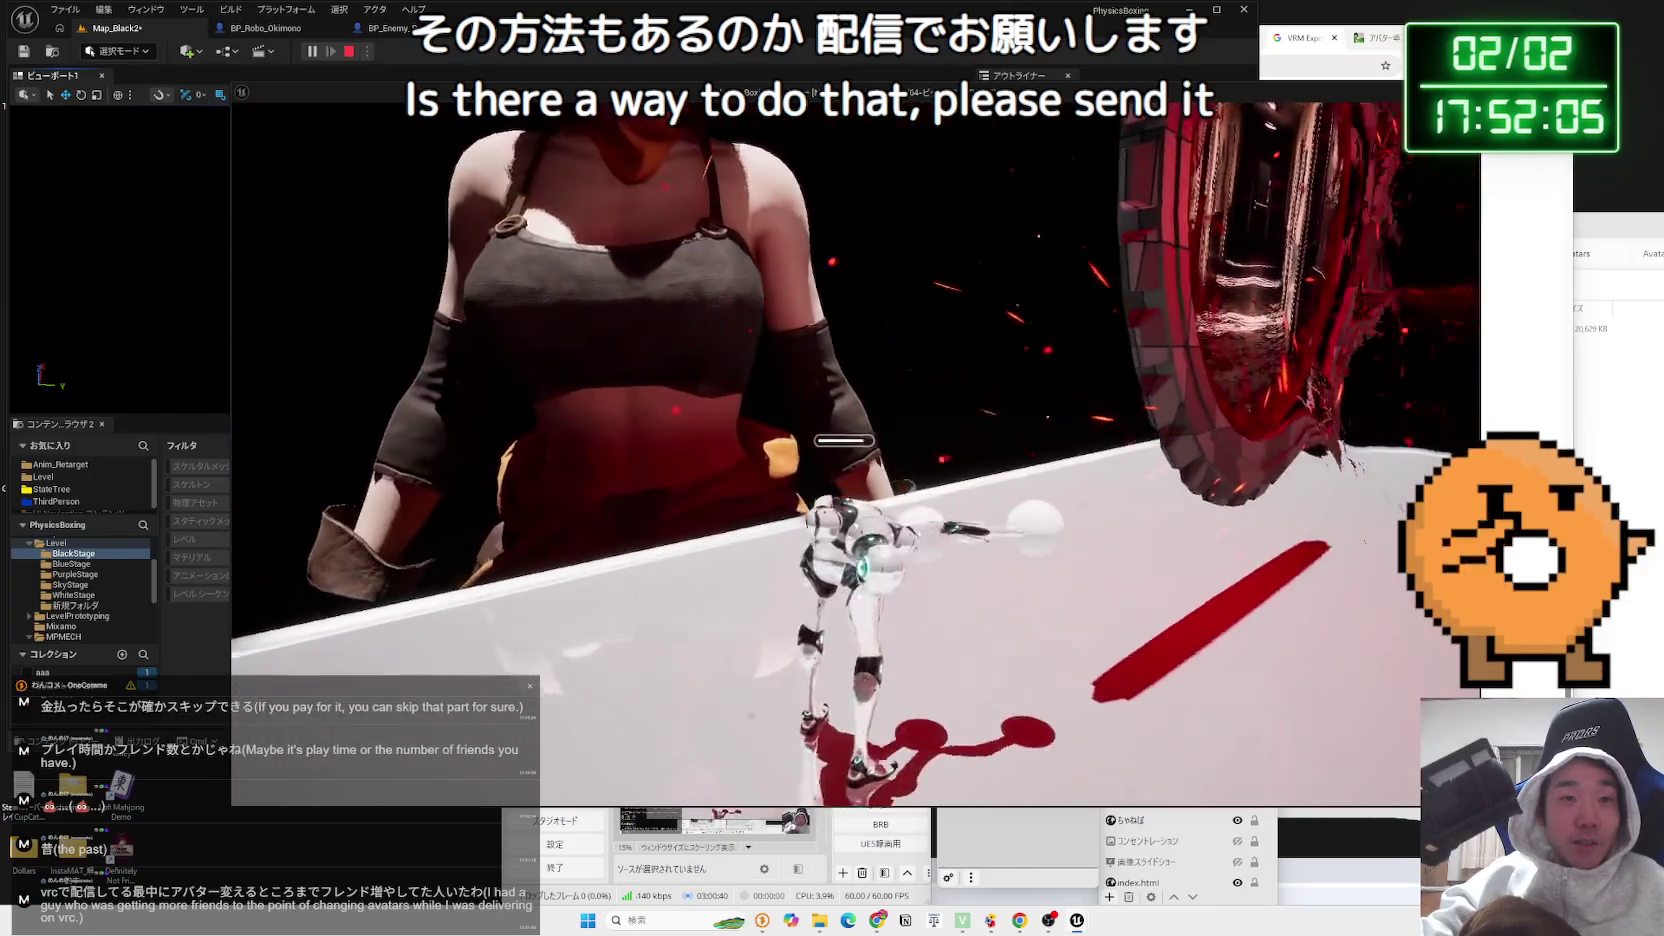
{"action": "key", "text": "Escape"}
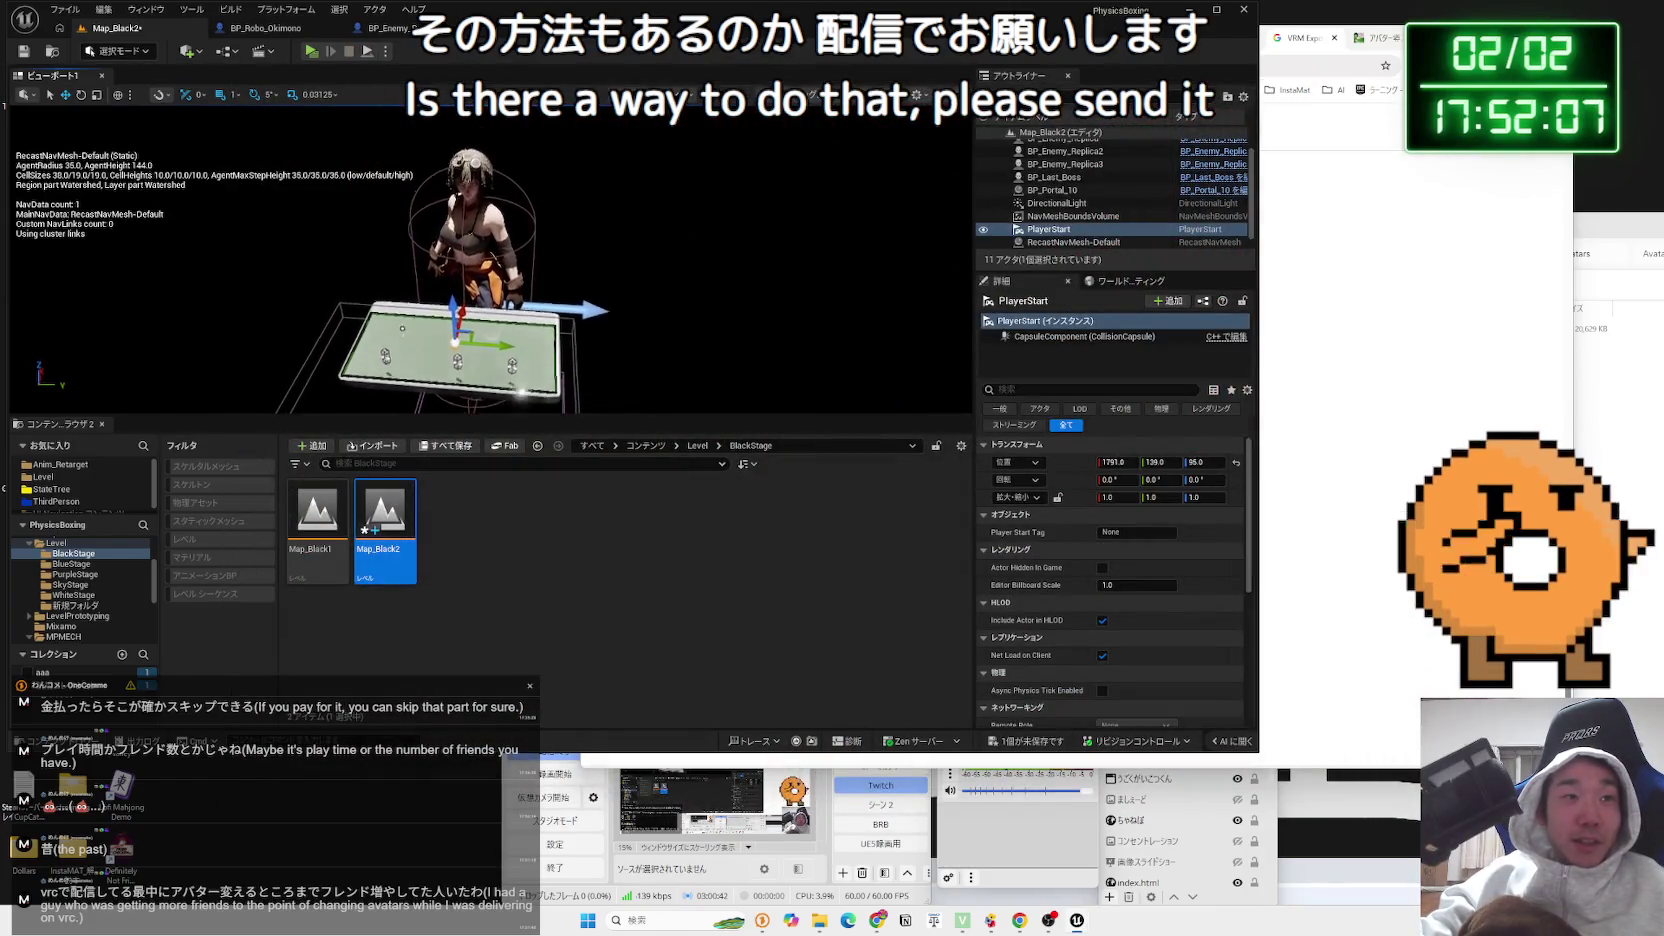
{"action": "key", "text": "f"}
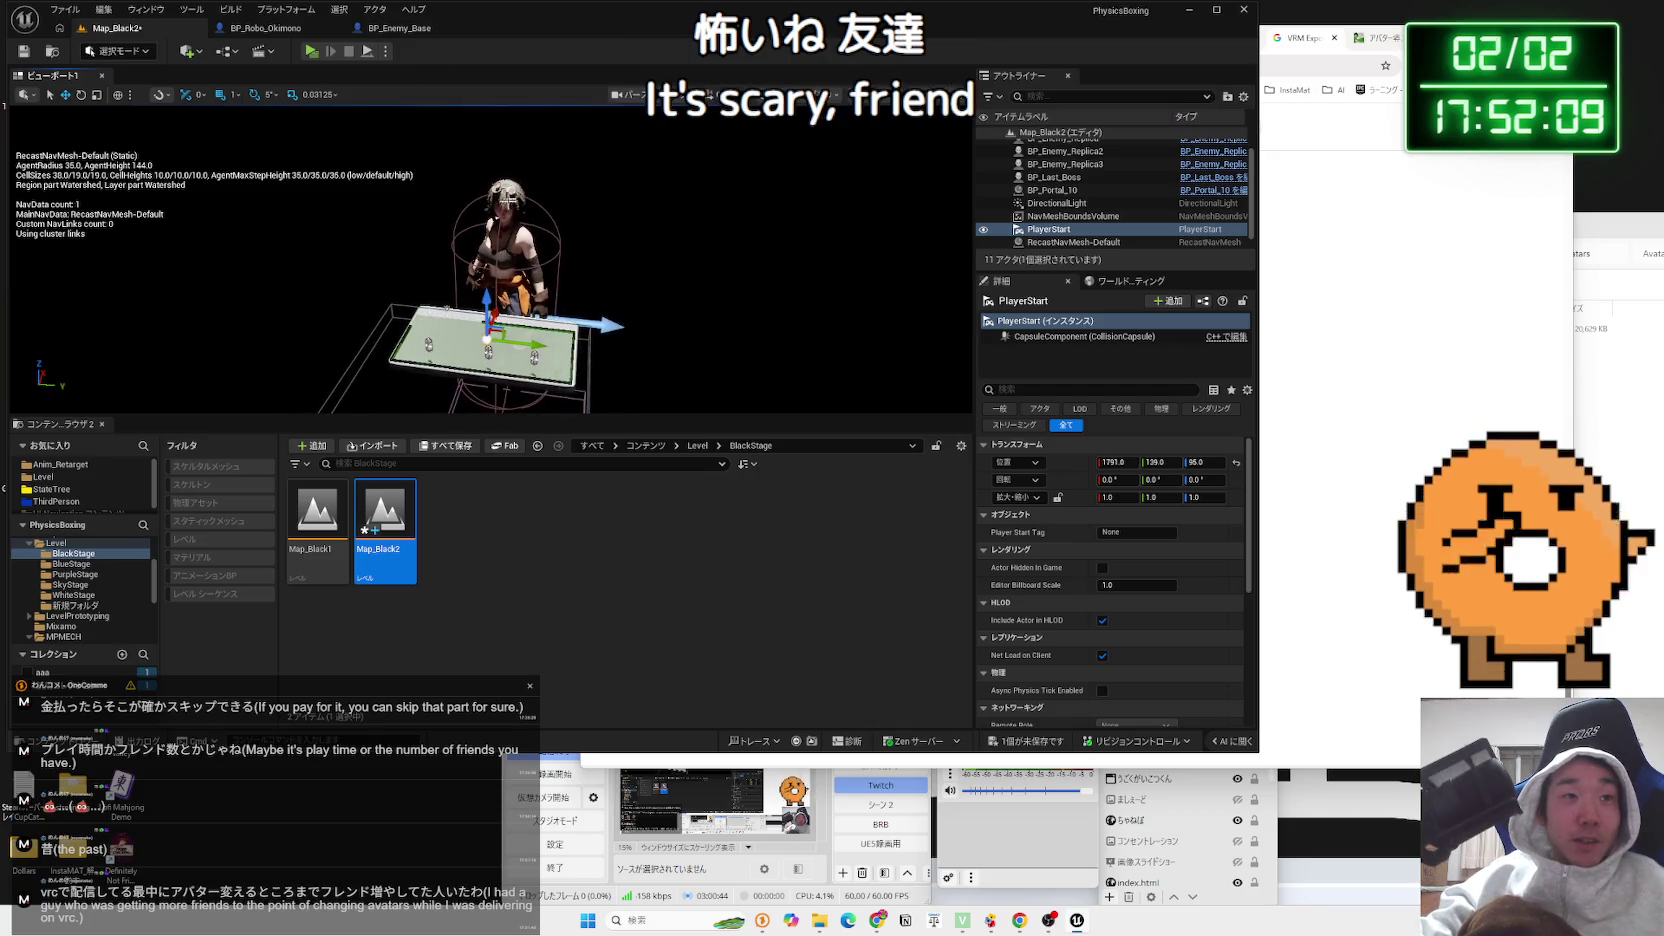
{"action": "left_click", "coordinate": [512, 215]}
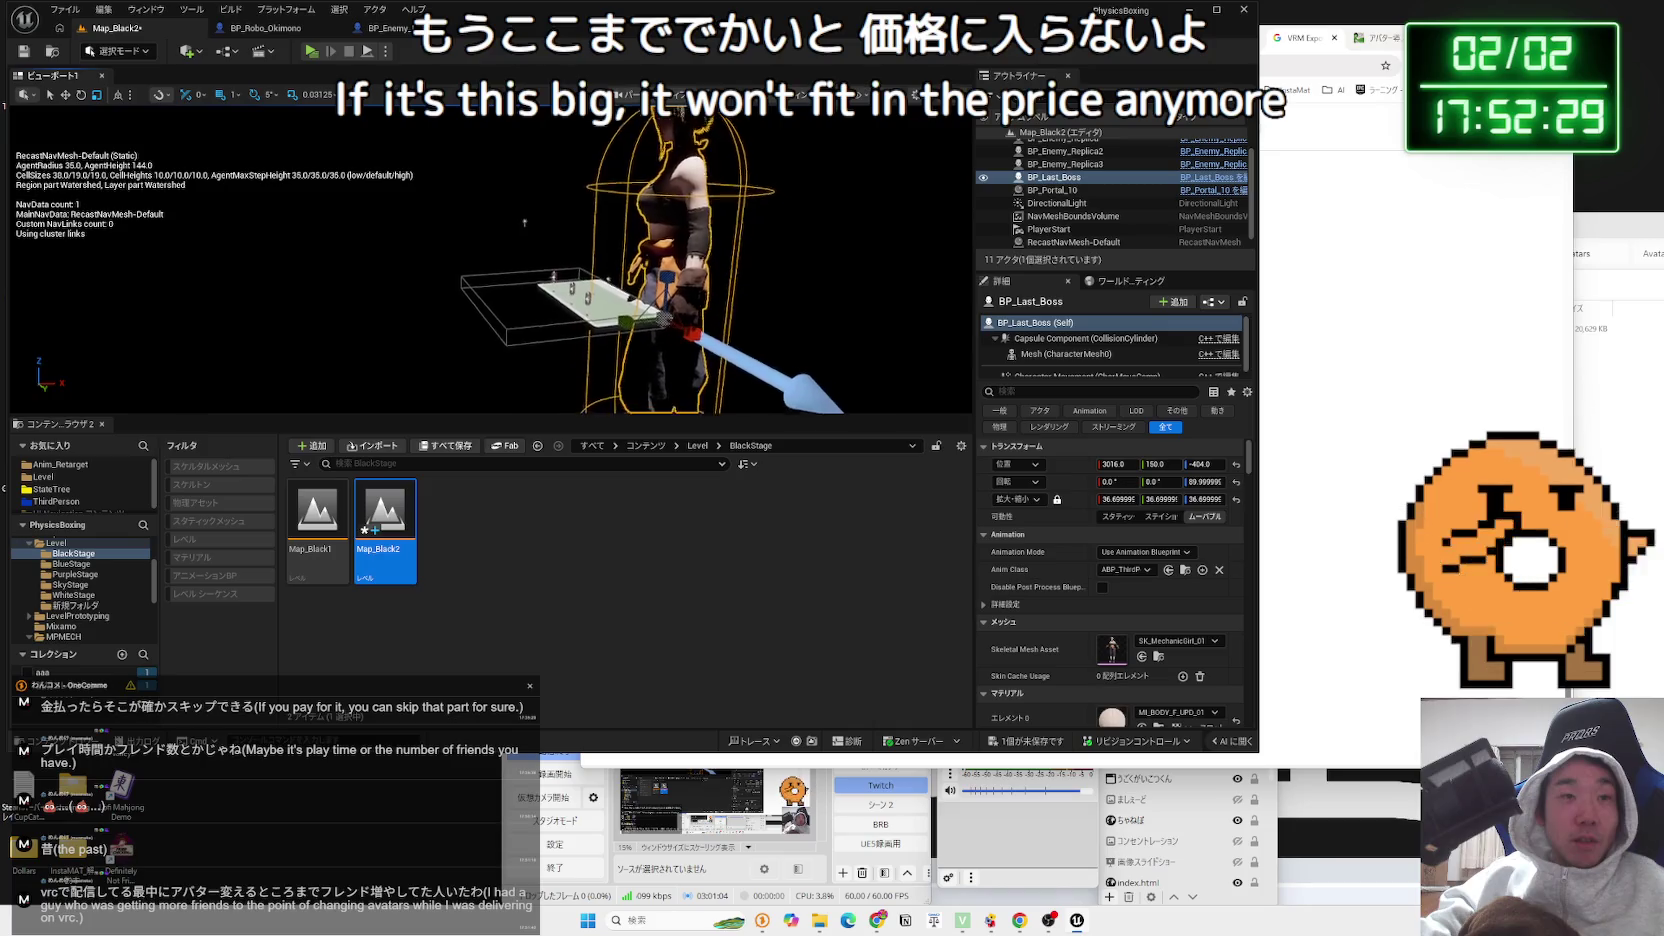
Select the BlockingVolume under BP_Last_Boss and test-play the stage
{"action": "left_click", "coordinate": [685, 390]}
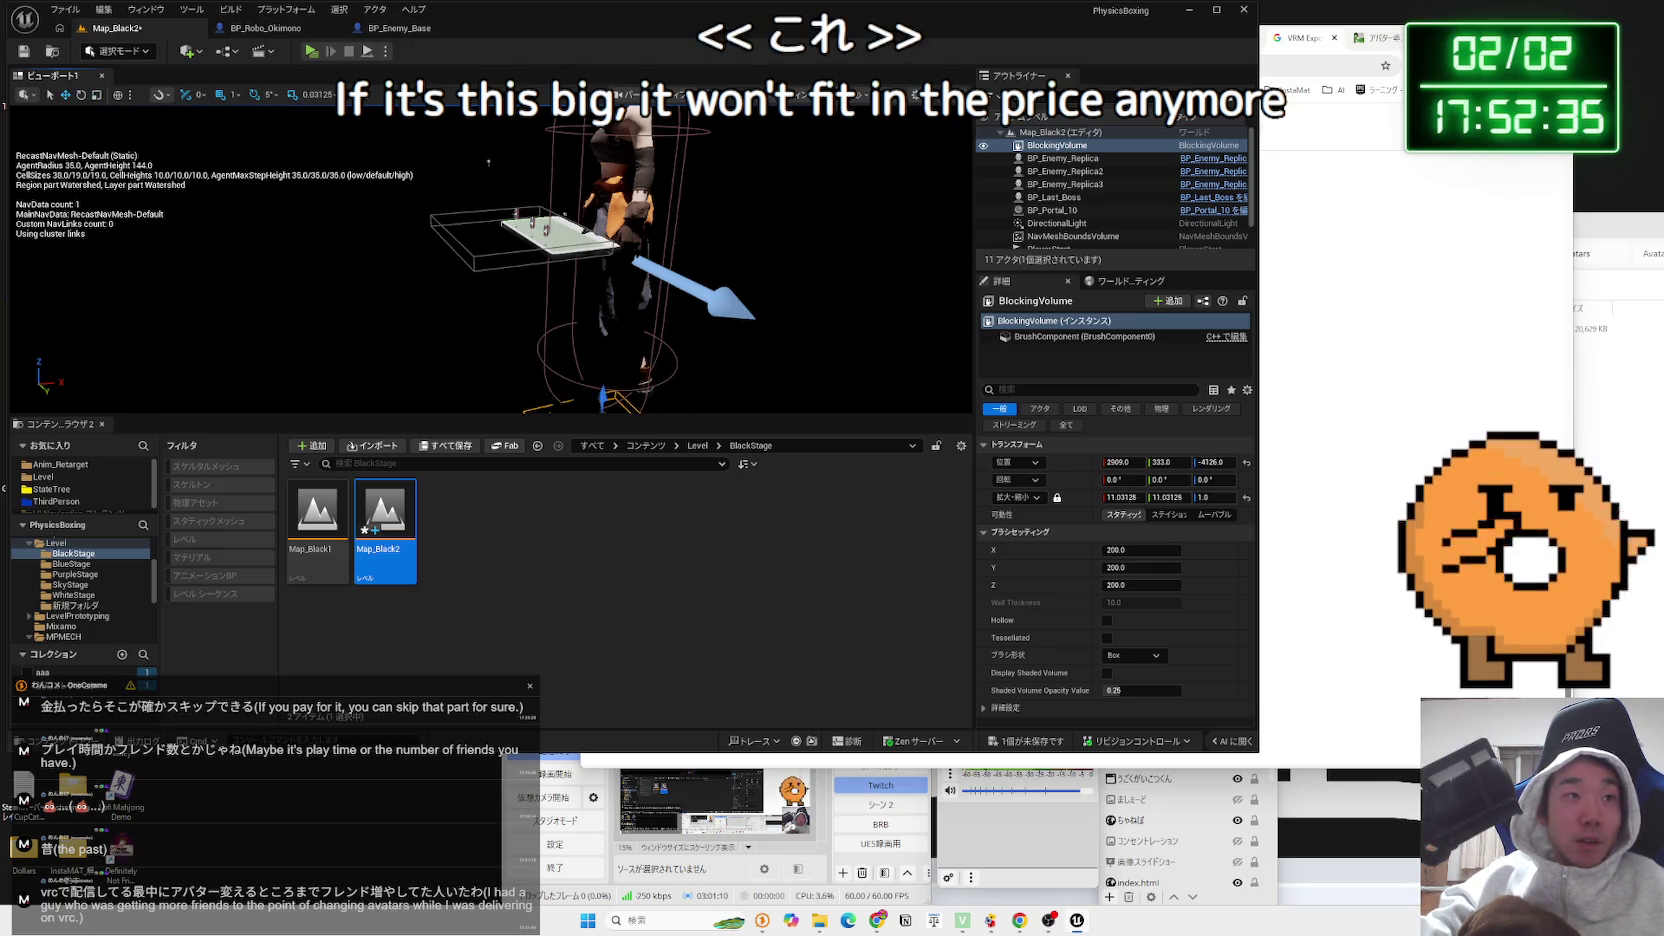
{"action": "left_click", "coordinate": [607, 214]}
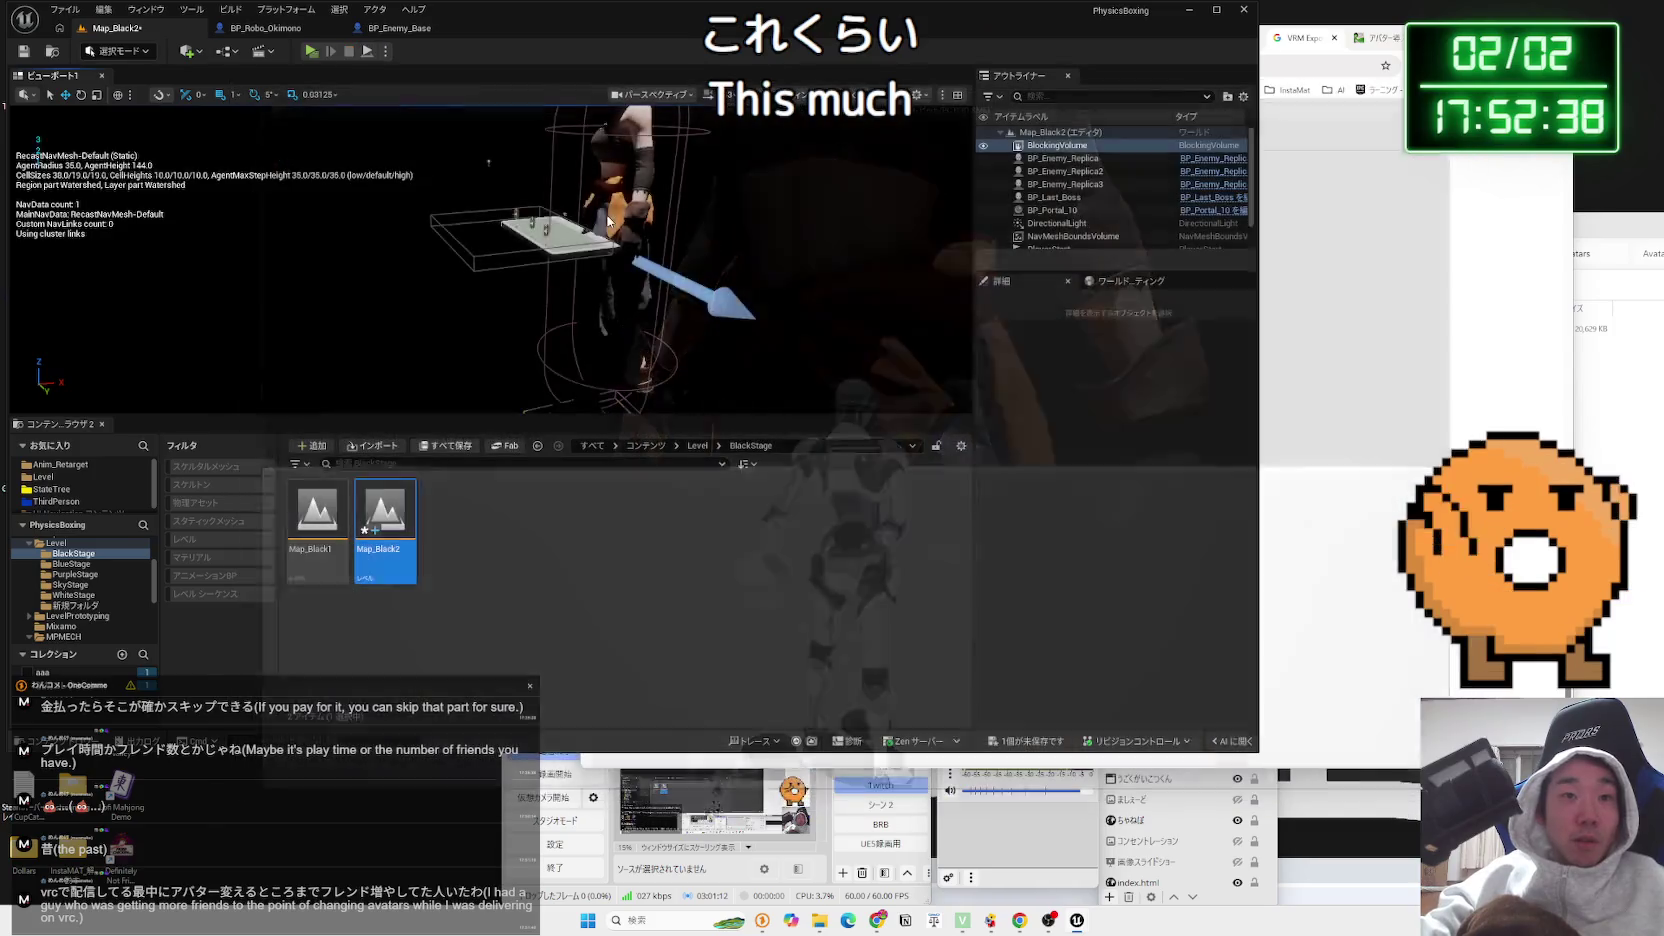
{"action": "left_click", "coordinate": [607, 220]}
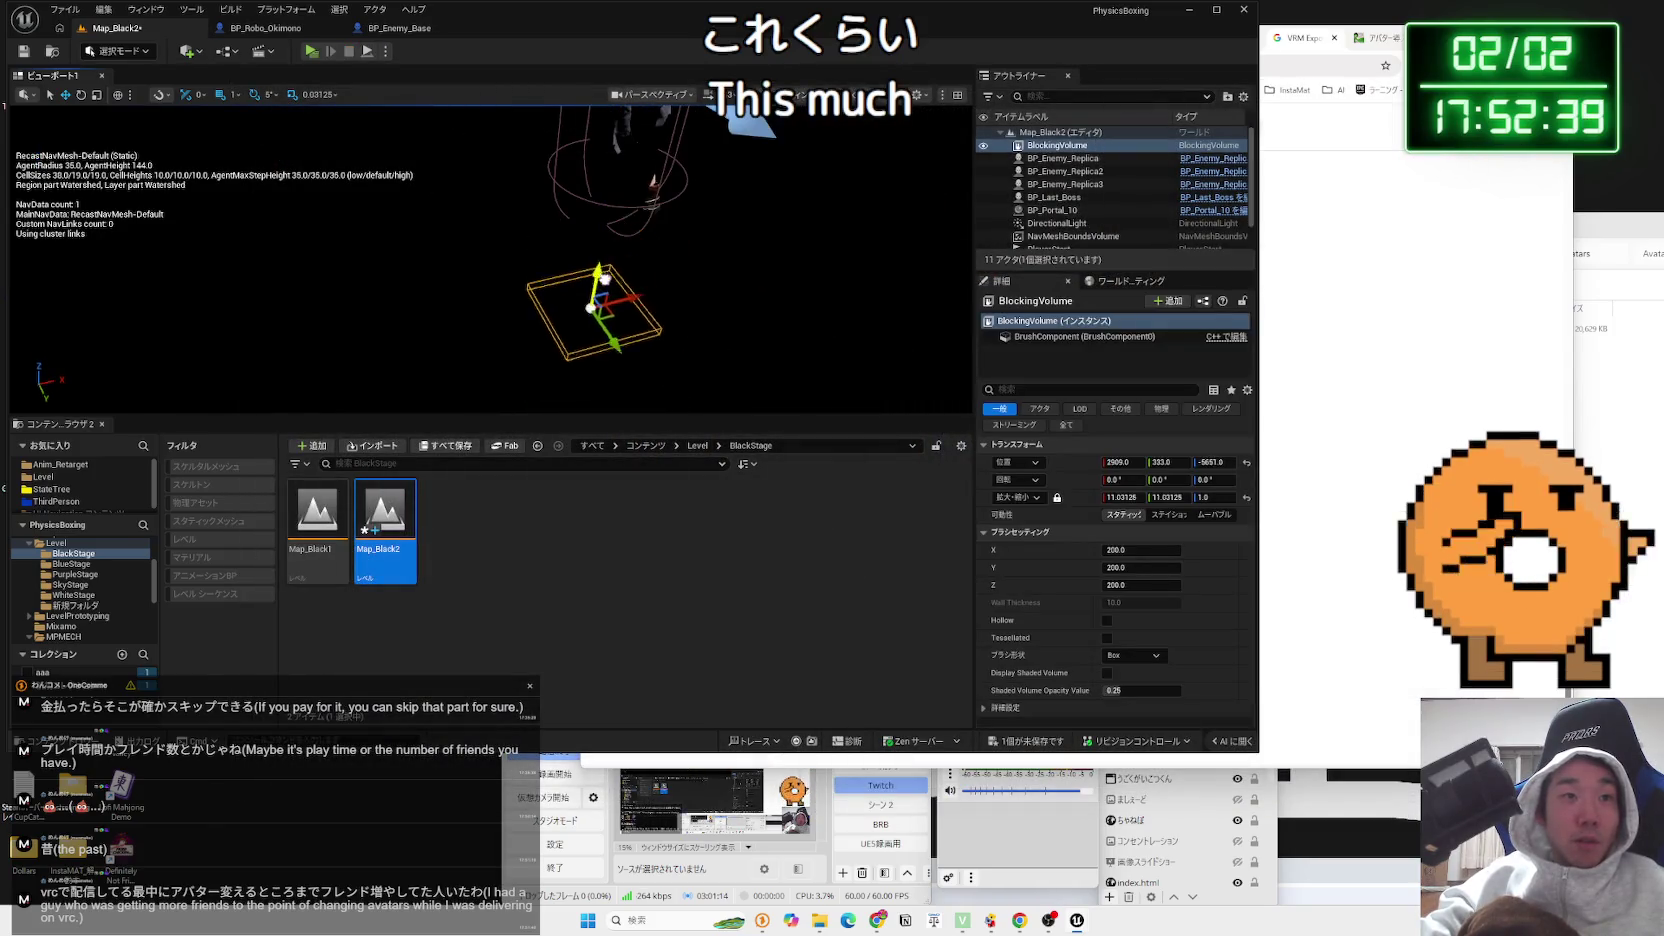
{"action": "left_click", "coordinate": [310, 55]}
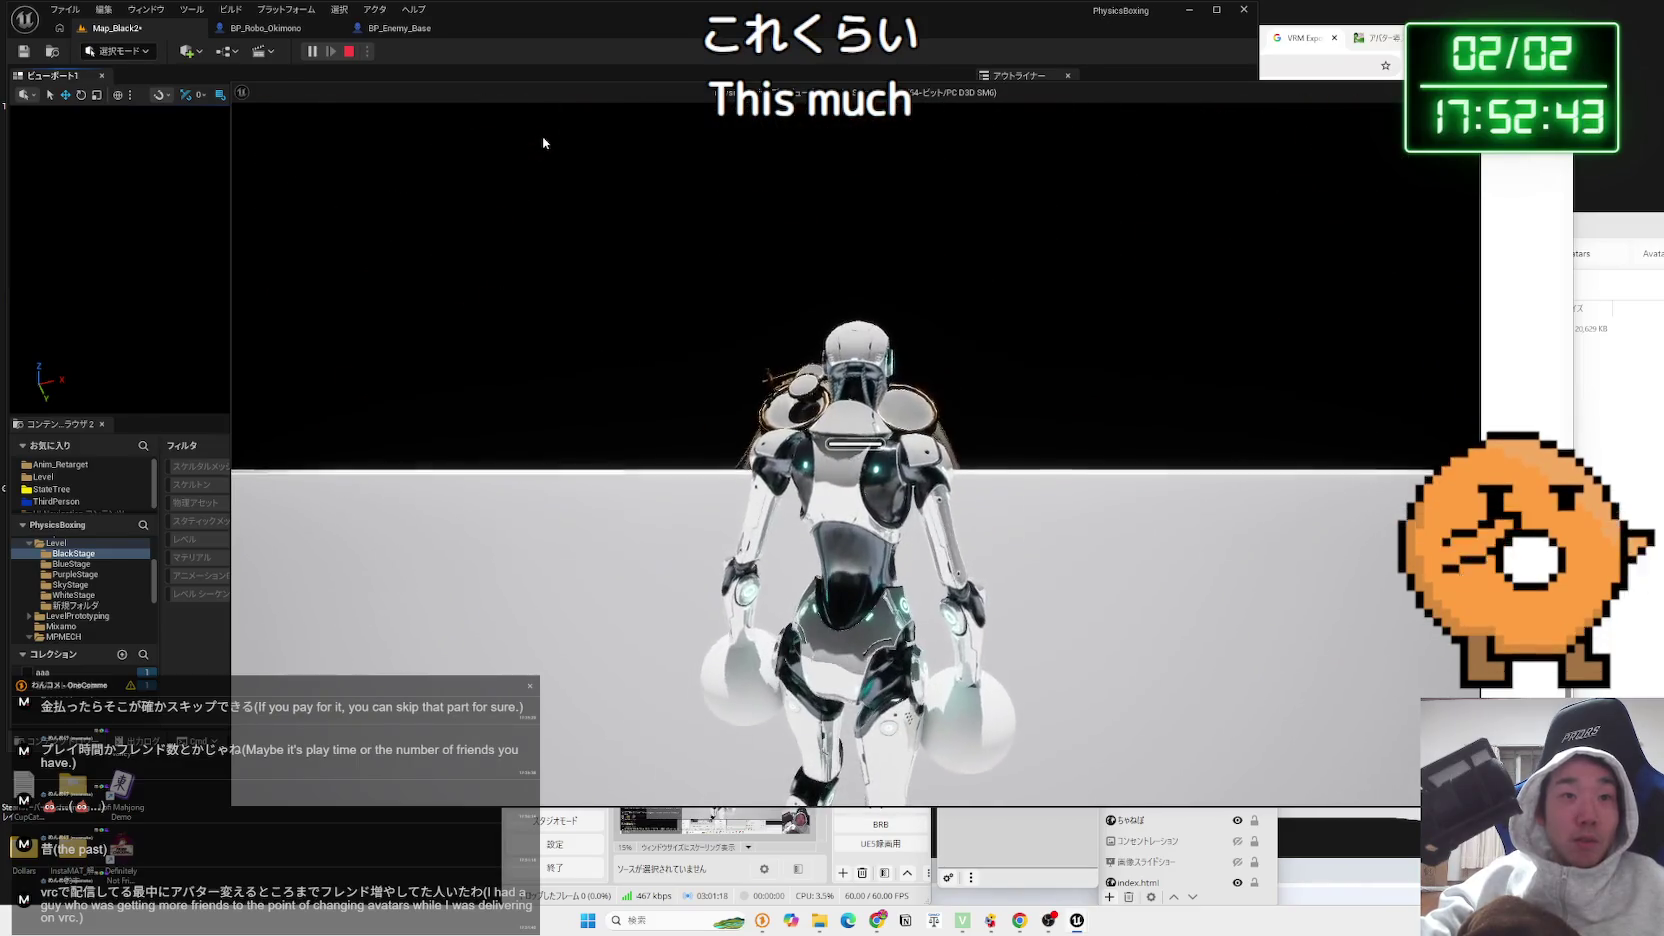
{"action": "key", "text": "Escape"}
Raise the BlockingVolume higher, test-play again, and list the unsaved content
{"action": "left_click_drag", "start_coordinate": [602, 290], "coordinate": [600, 280]}
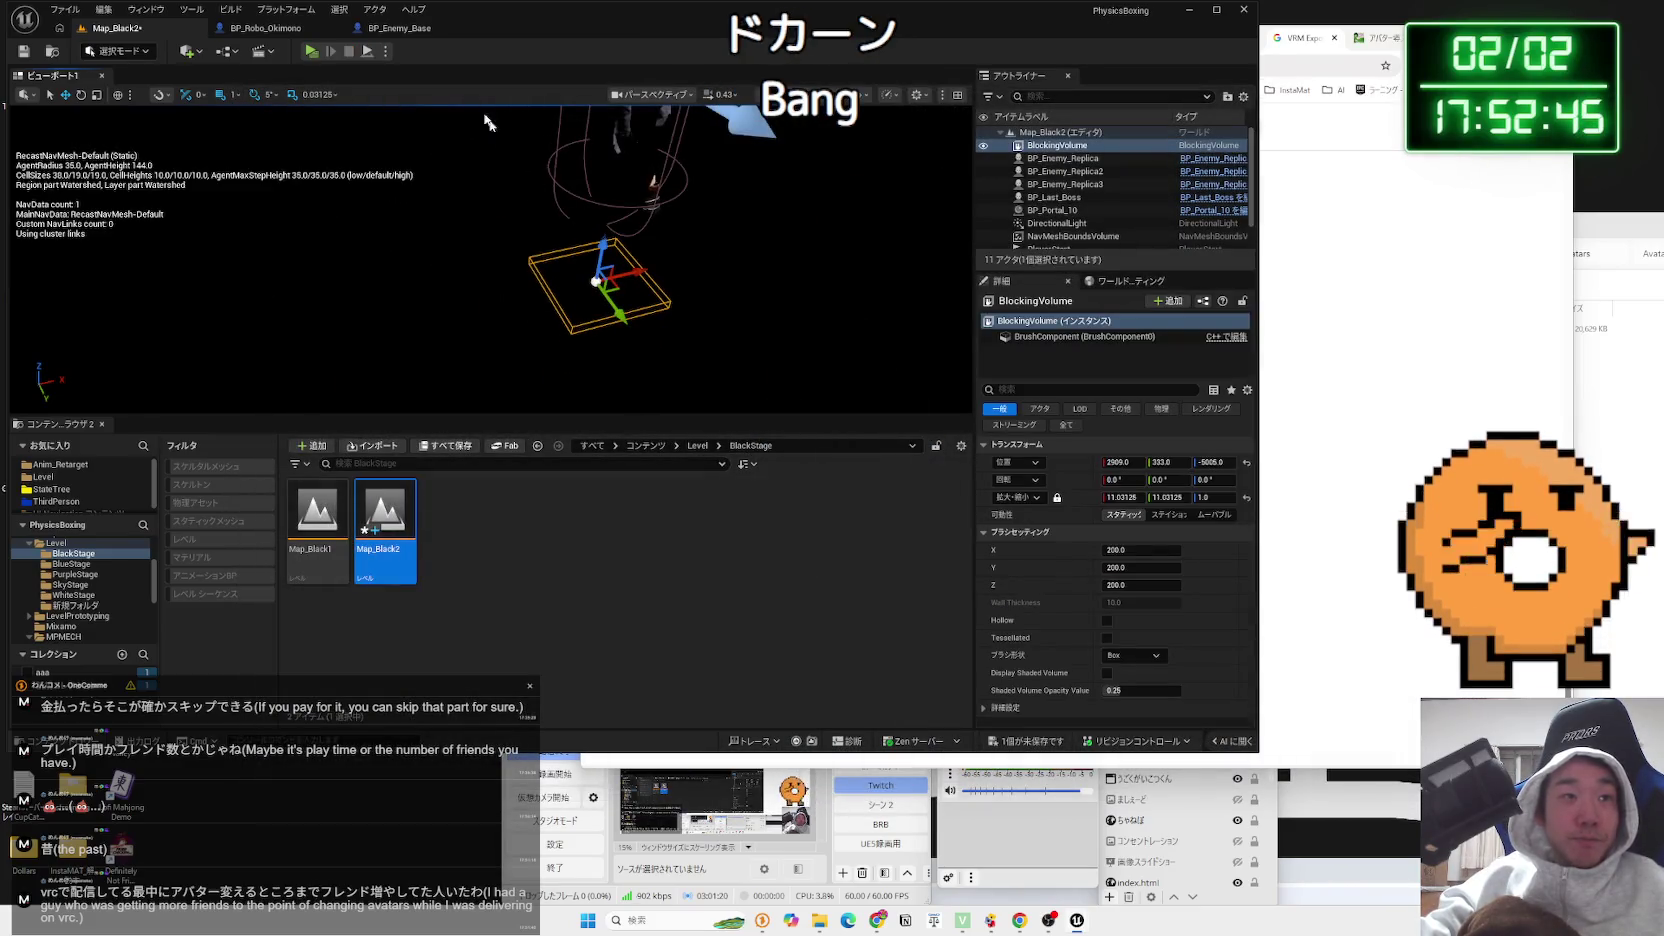
{"action": "left_click", "coordinate": [310, 52]}
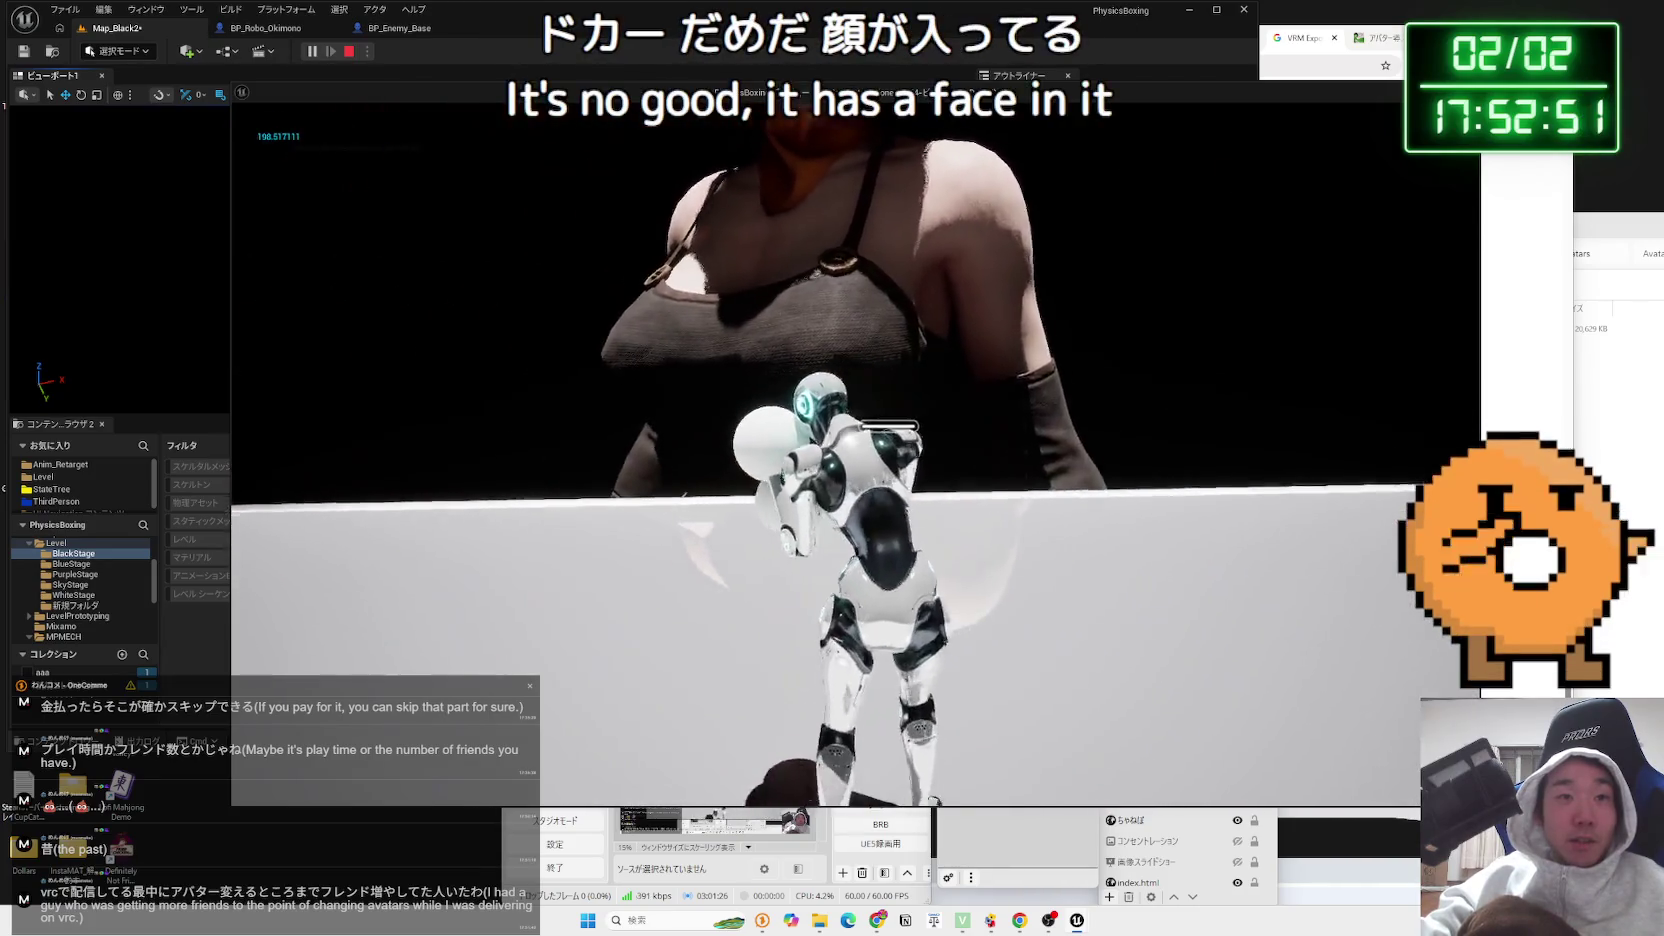
{"action": "key", "text": "Escape"}
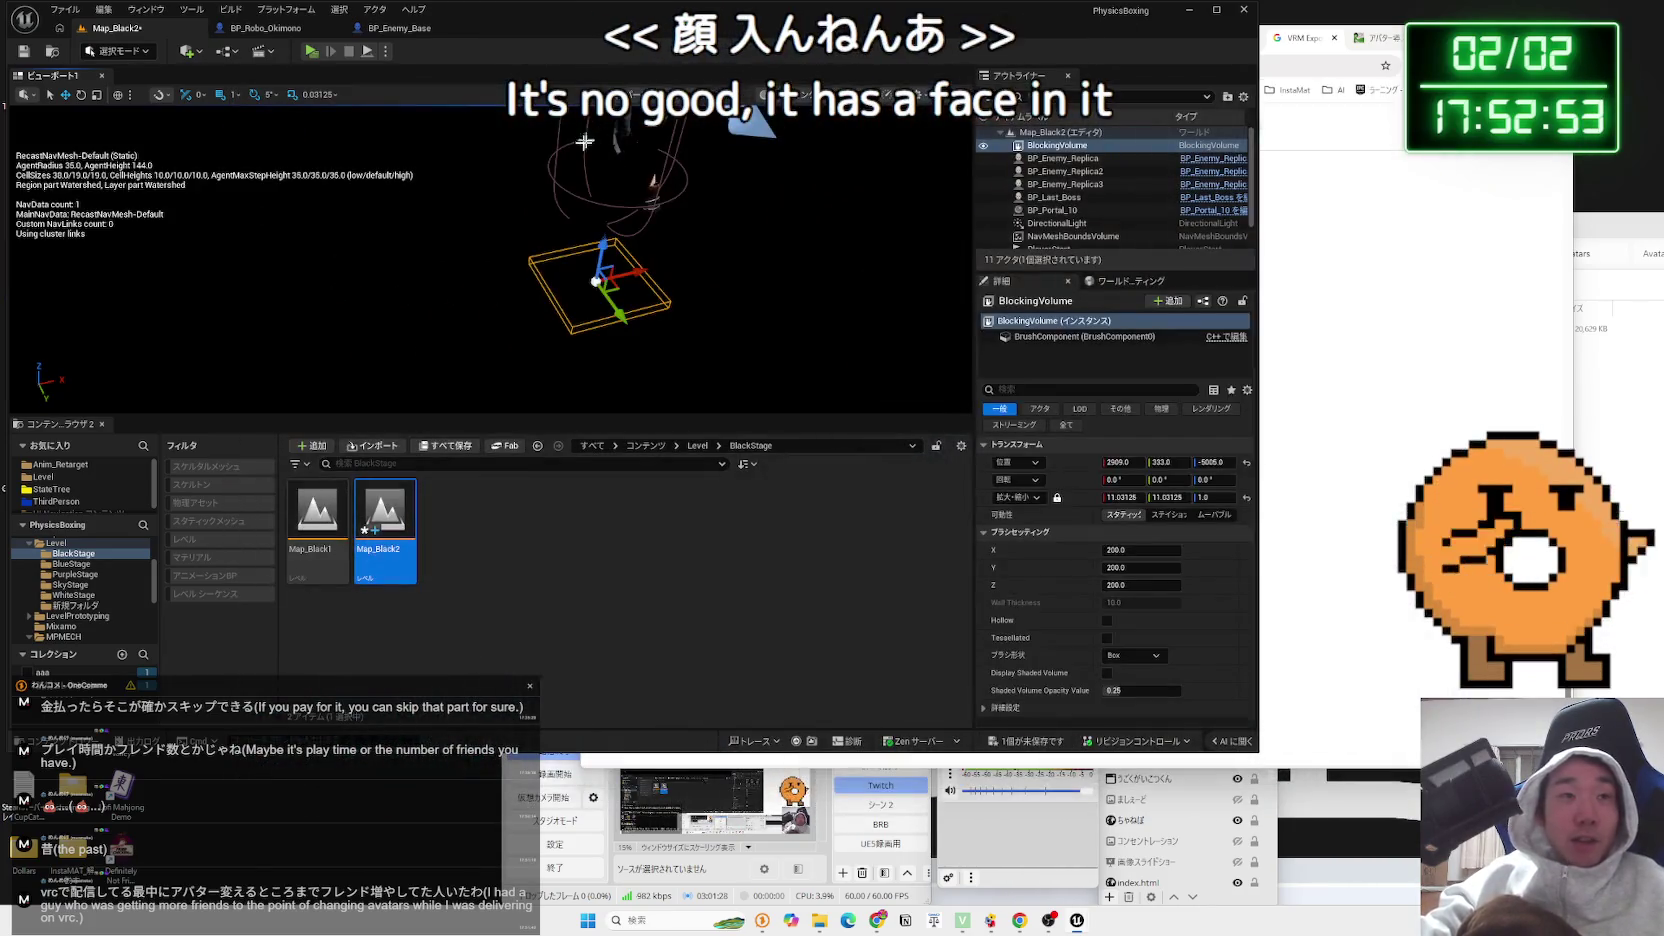
{"action": "left_click", "coordinate": [543, 505]}
Save Map_Black2, then briefly open and close the Level Blueprint
{"action": "left_click", "coordinate": [1025, 741]}
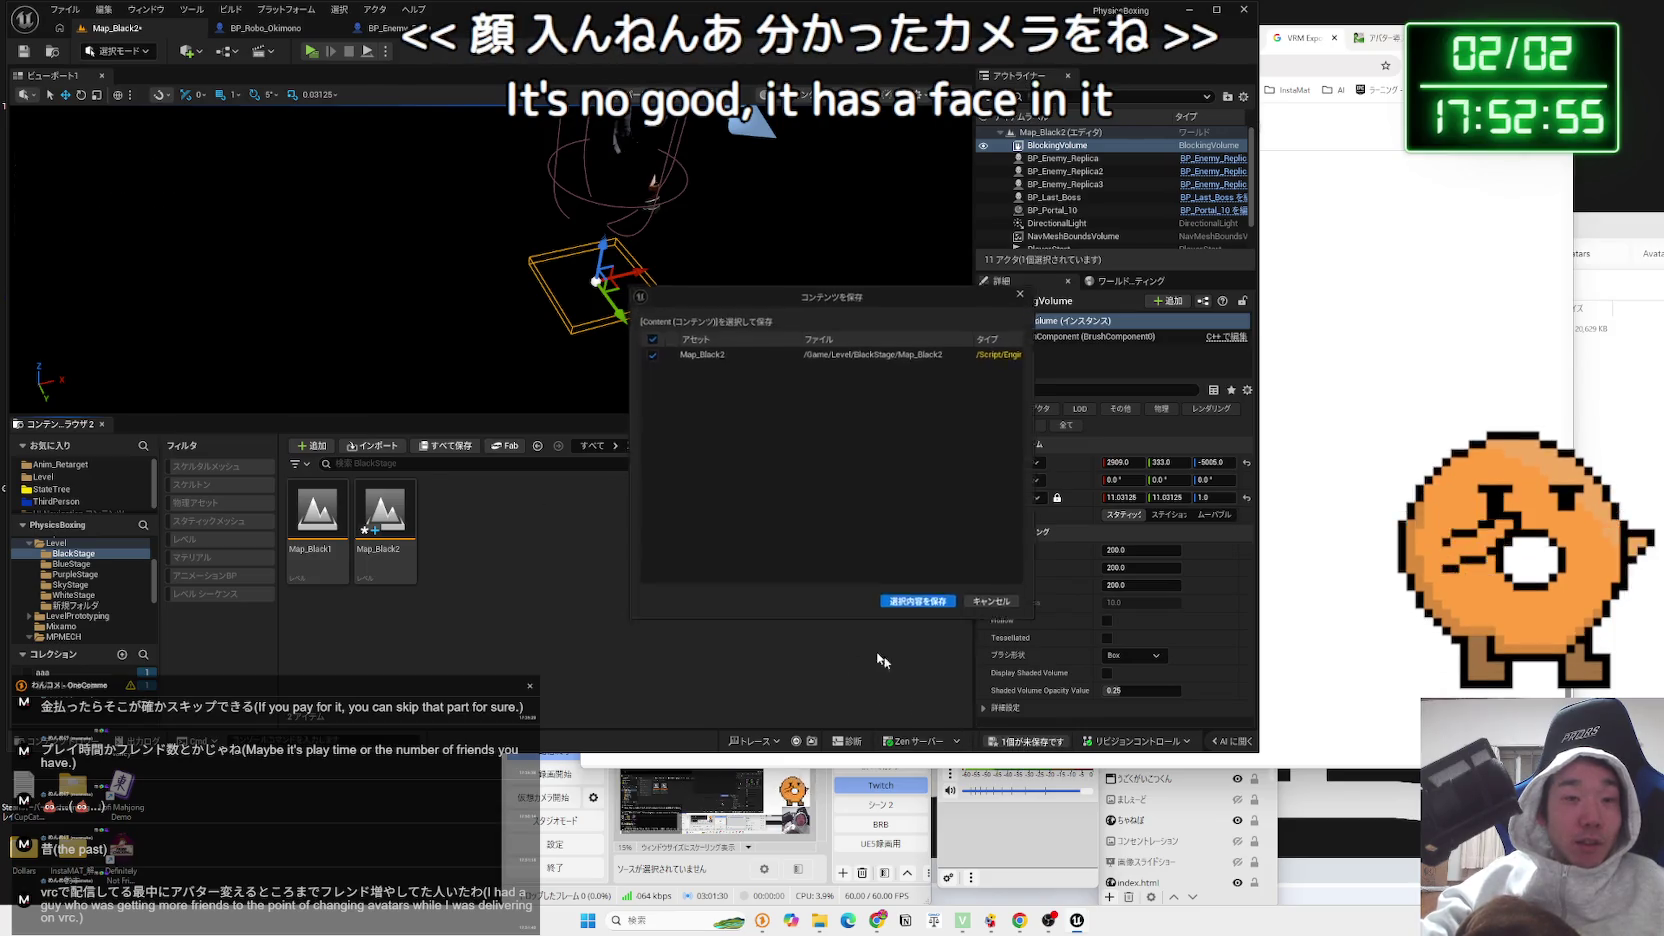
{"action": "left_click", "coordinate": [913, 610]}
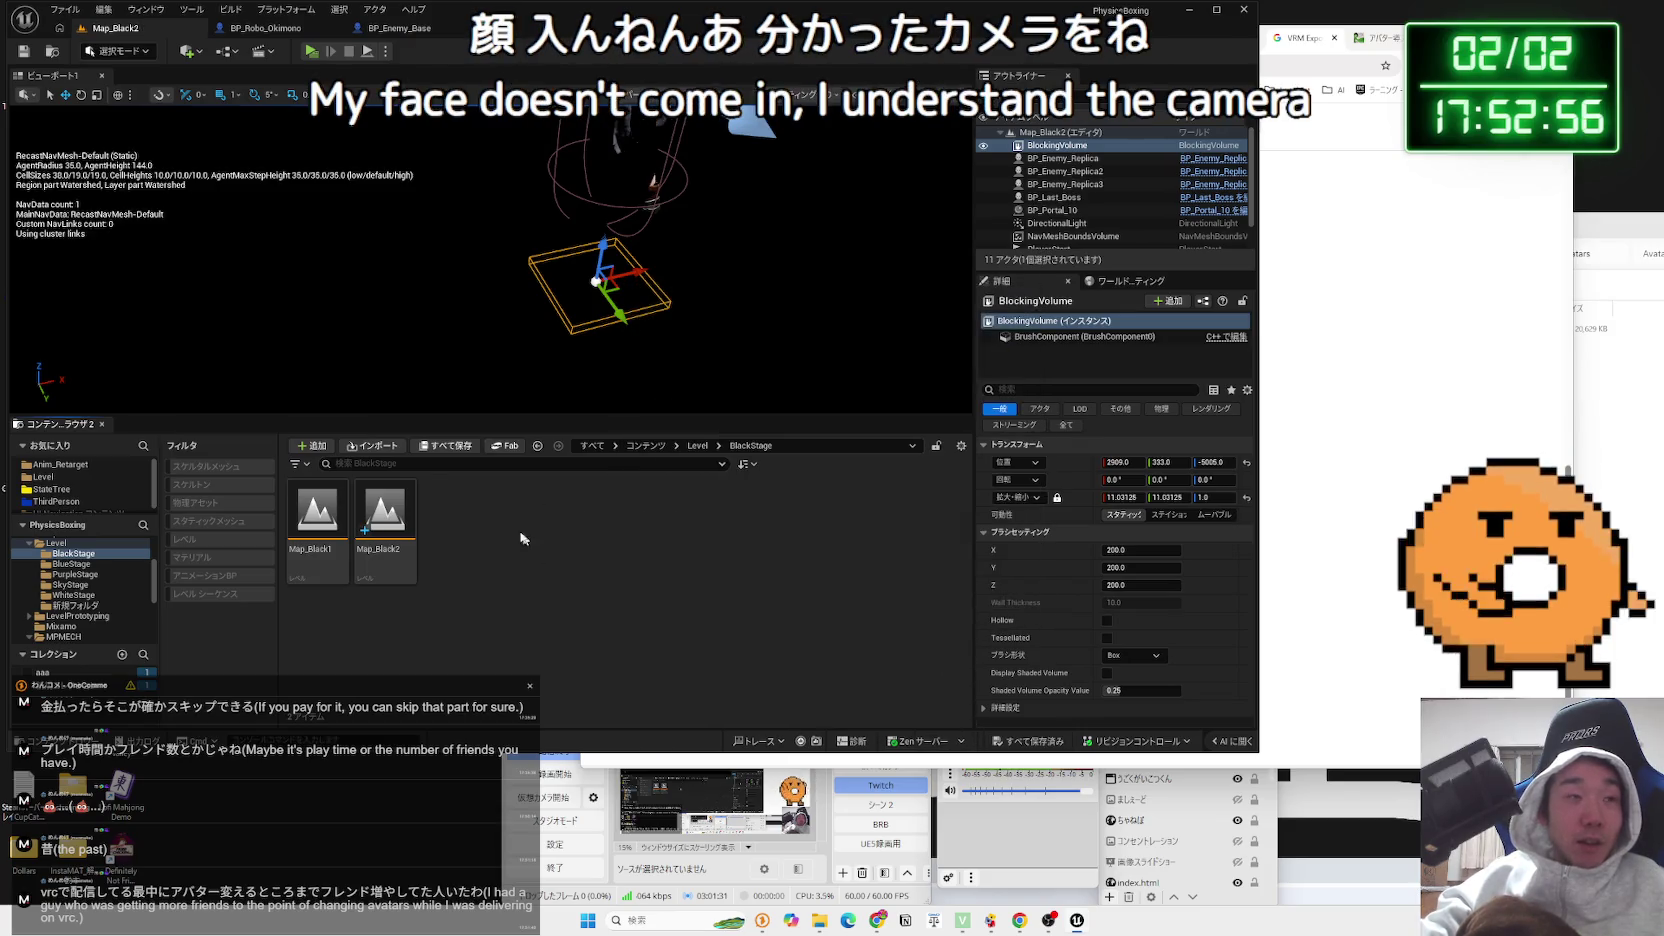
{"action": "left_click", "coordinate": [233, 55]}
{"action": "left_click", "coordinate": [290, 108]}
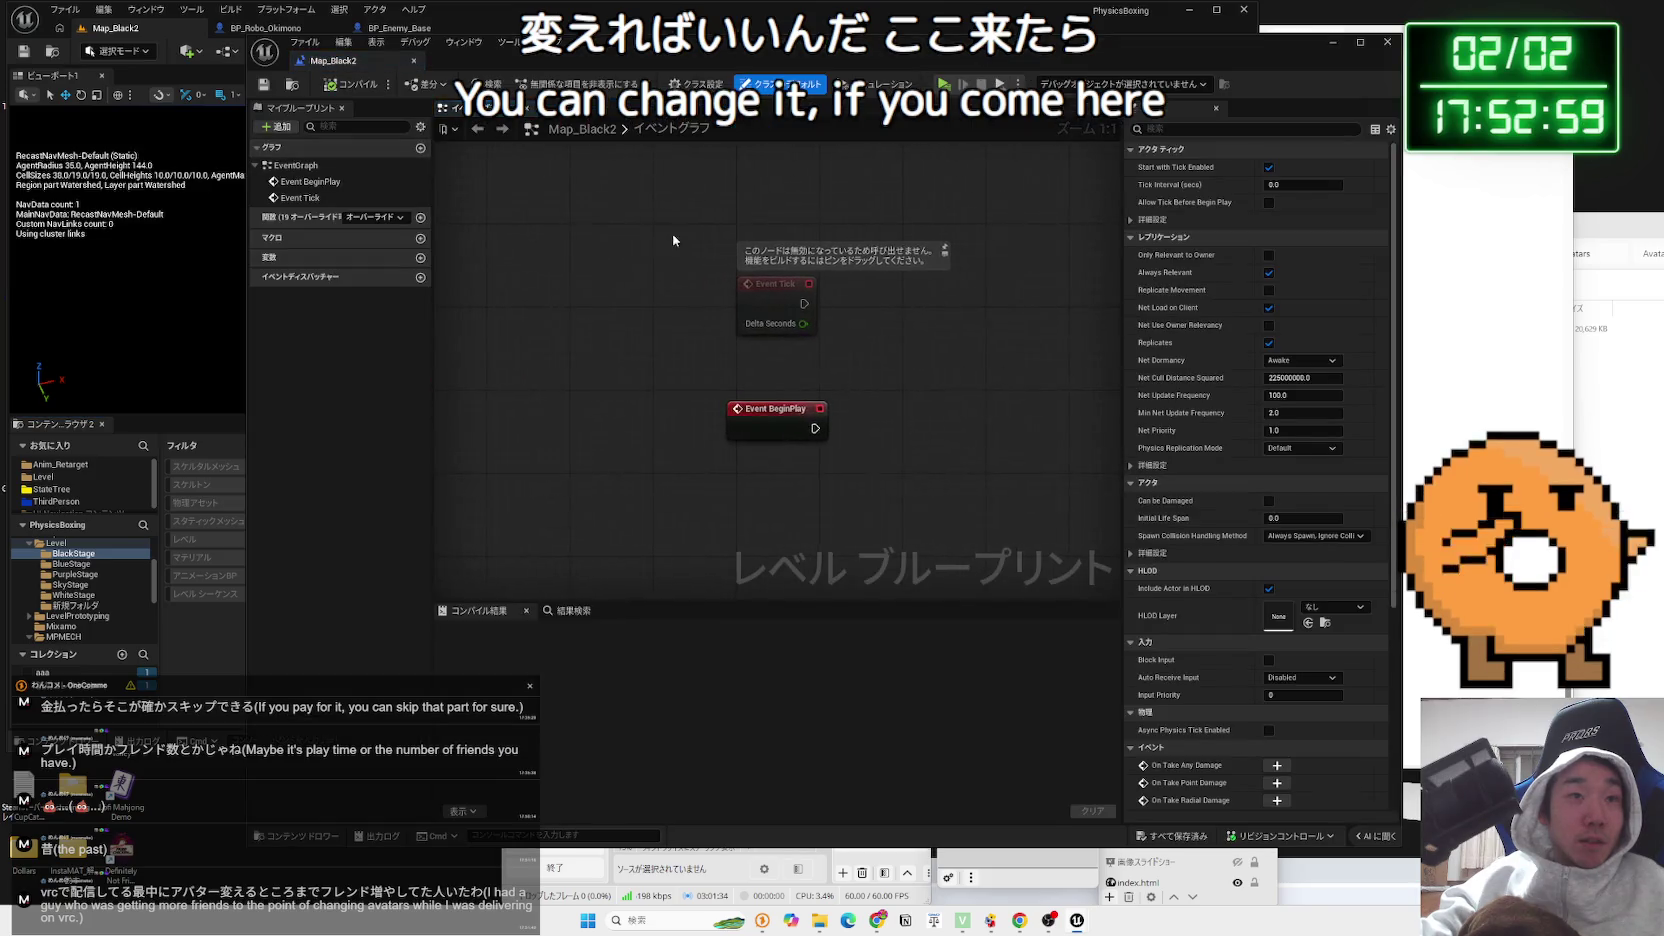
{"action": "left_click_drag", "start_coordinate": [688, 327], "coordinate": [690, 328]}
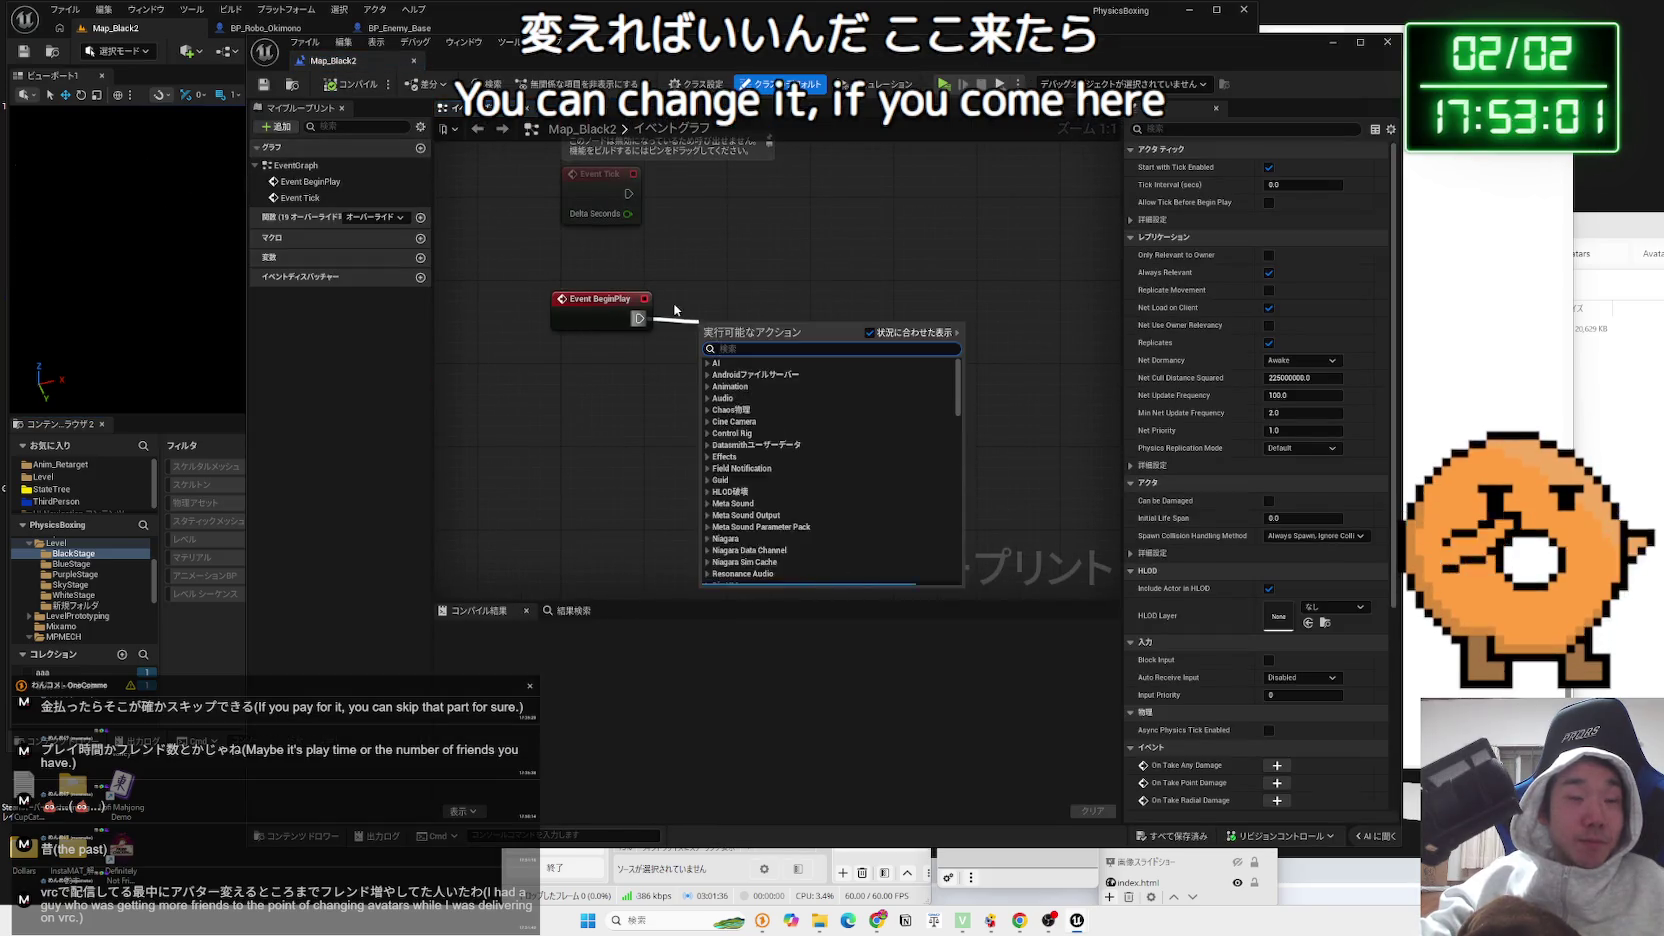
{"action": "left_click", "coordinate": [450, 157]}
{"action": "left_click", "coordinate": [414, 62]}
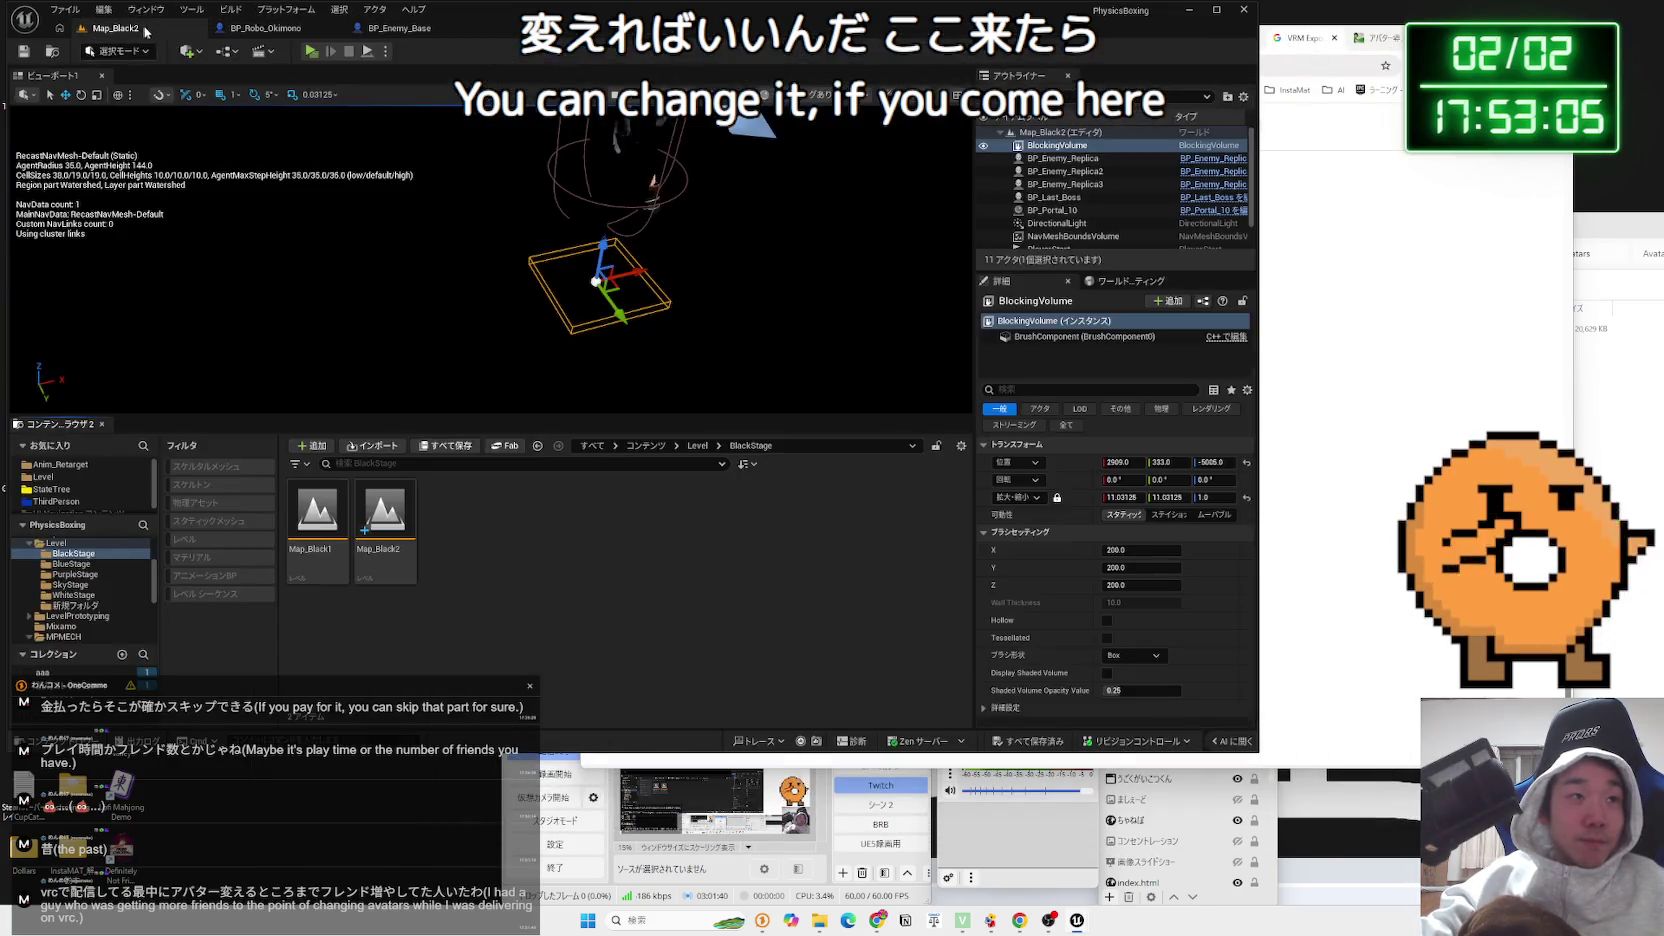
Select PlayerStart and browse the Content Browser to ThirdPerson/Blueprints
{"action": "mouse_move", "coordinate": [533, 302]}
{"action": "left_mouse_down"}
{"action": "mouse_move", "coordinate": [590, 298]}
{"action": "mouse_move", "coordinate": [630, 350]}
{"action": "mouse_move", "coordinate": [682, 372]}
{"action": "left_mouse_up"}
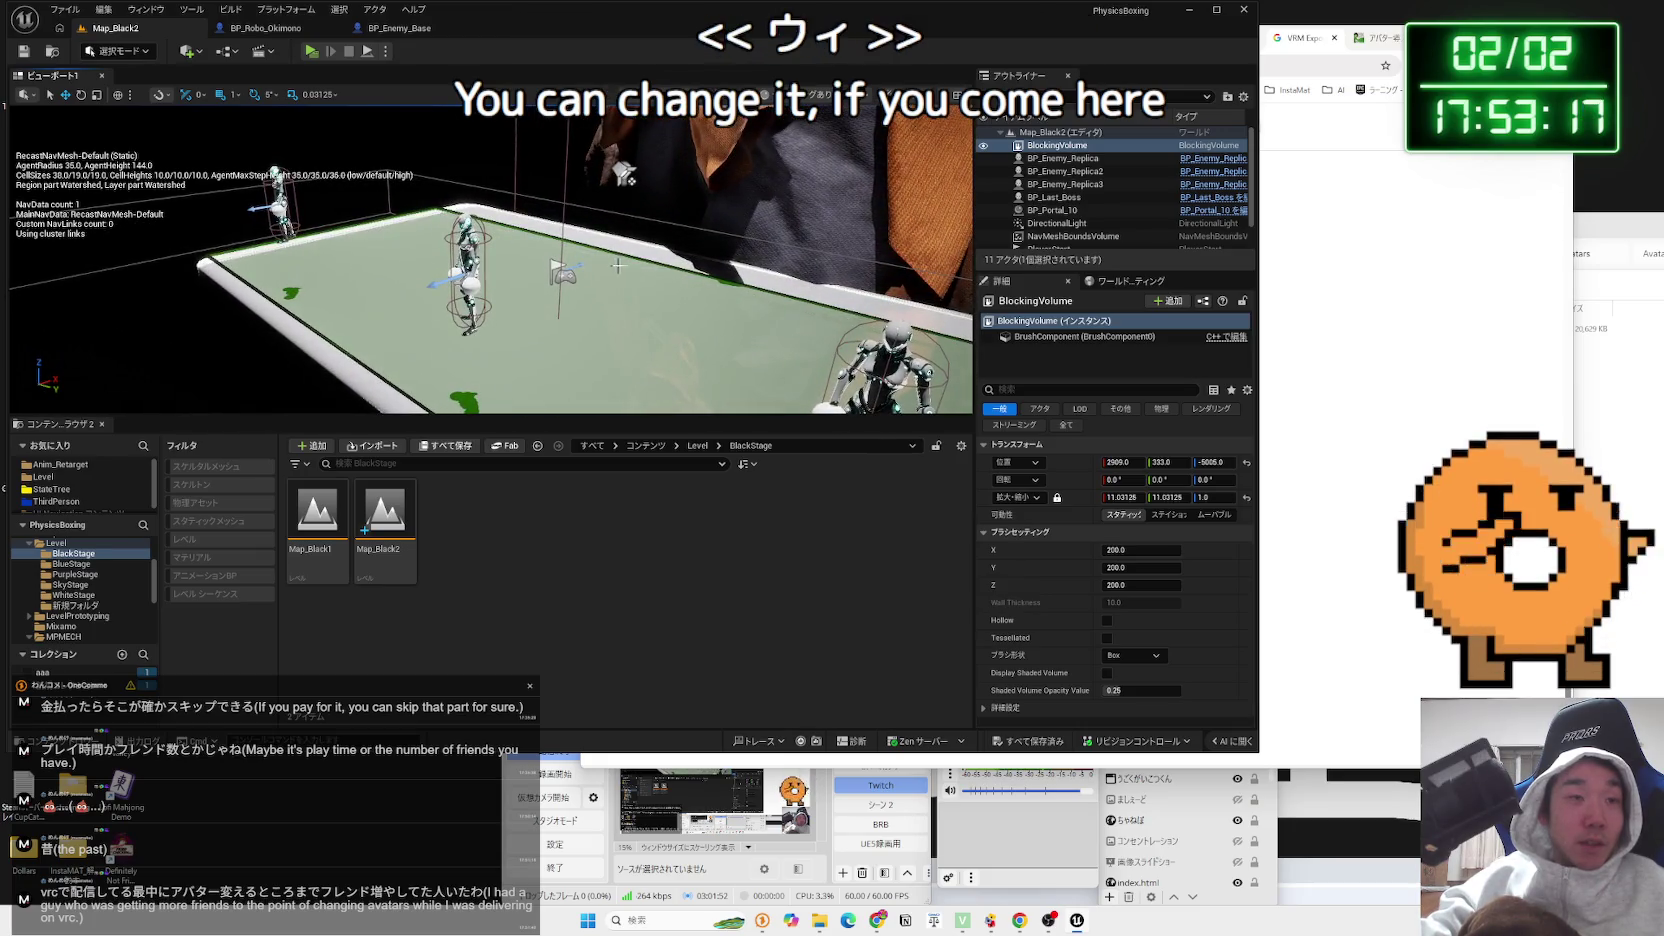
{"action": "left_click", "coordinate": [560, 274]}
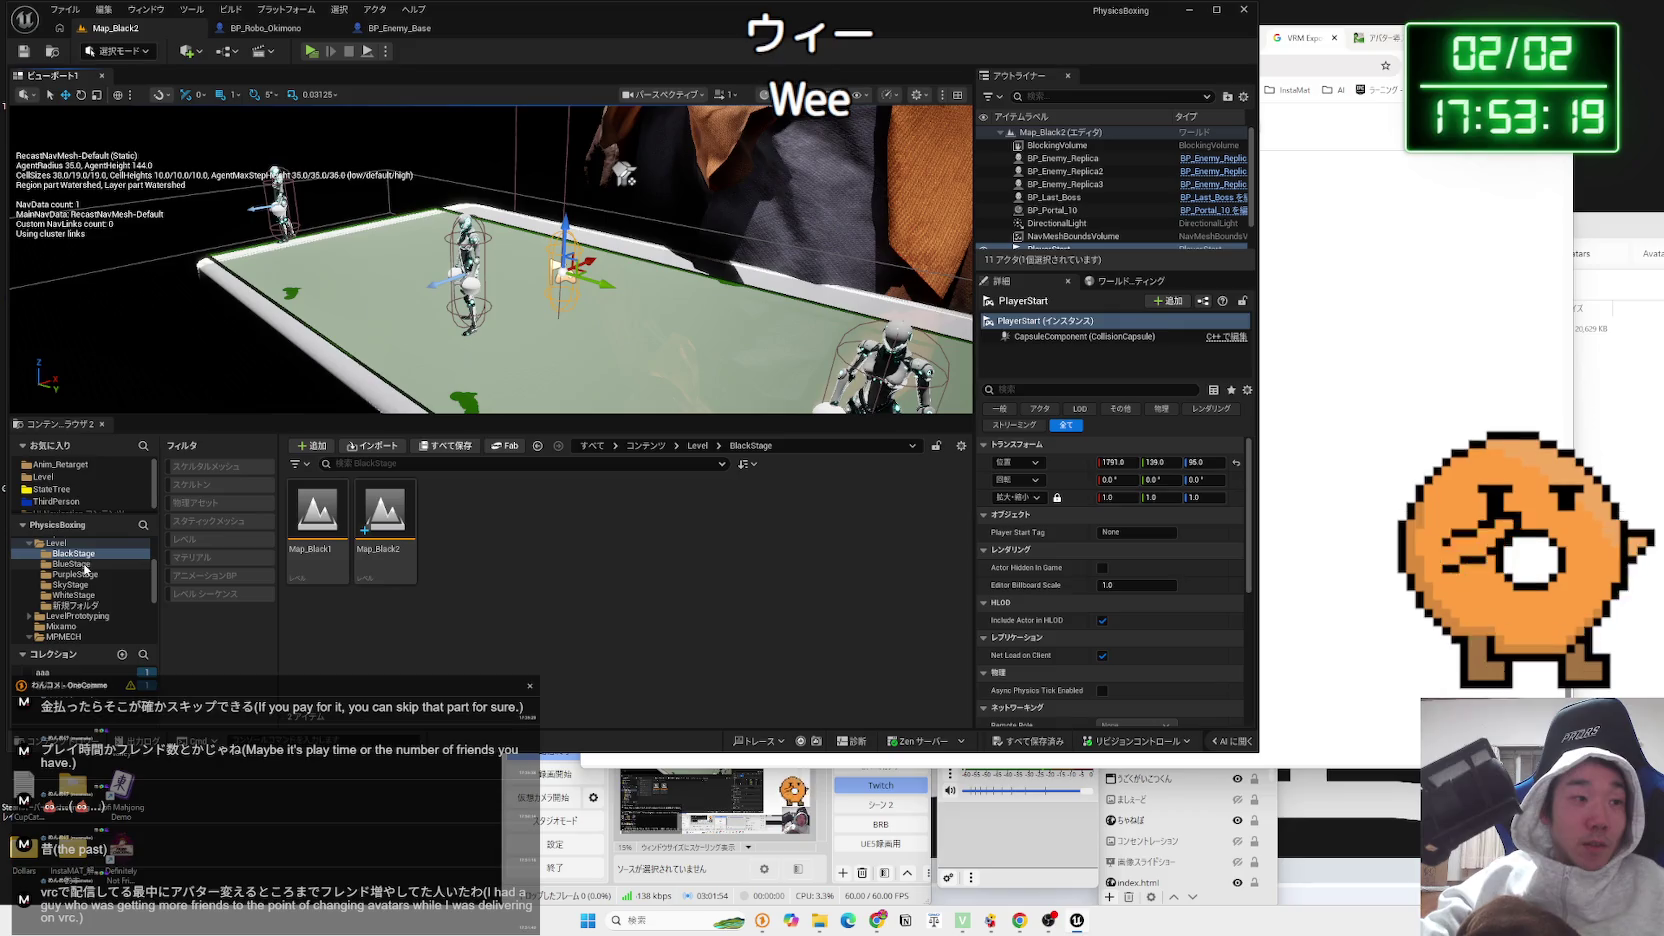
{"action": "left_click", "coordinate": [62, 502]}
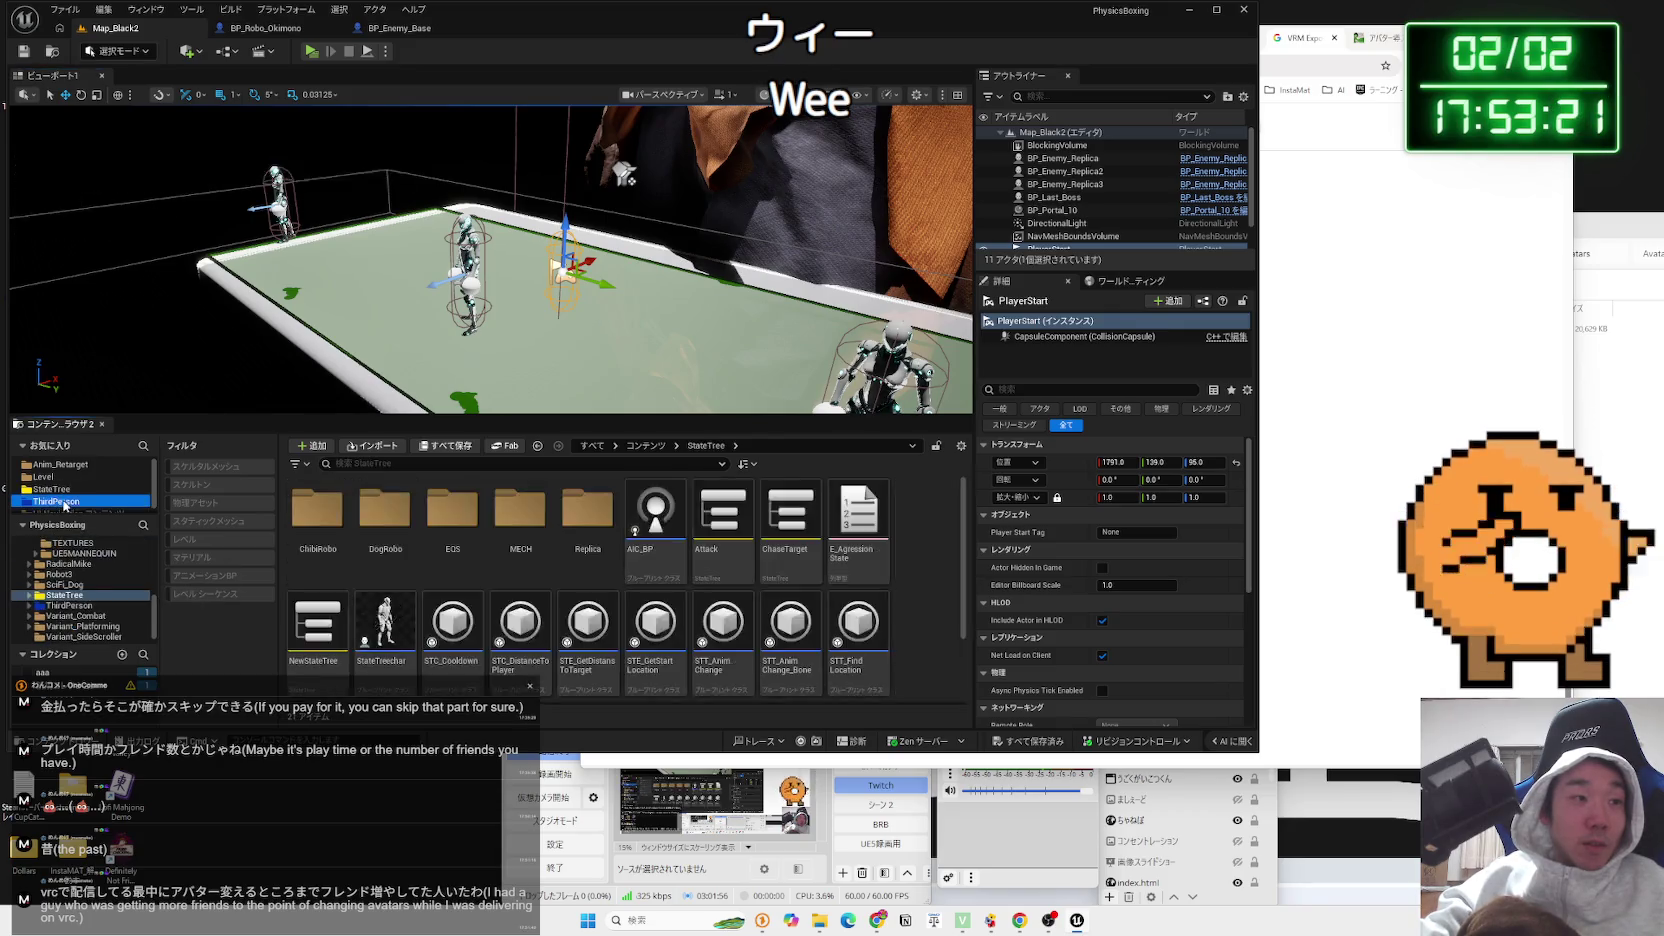
{"action": "double_click", "coordinate": [317, 512]}
{"action": "left_click", "coordinate": [314, 514]}
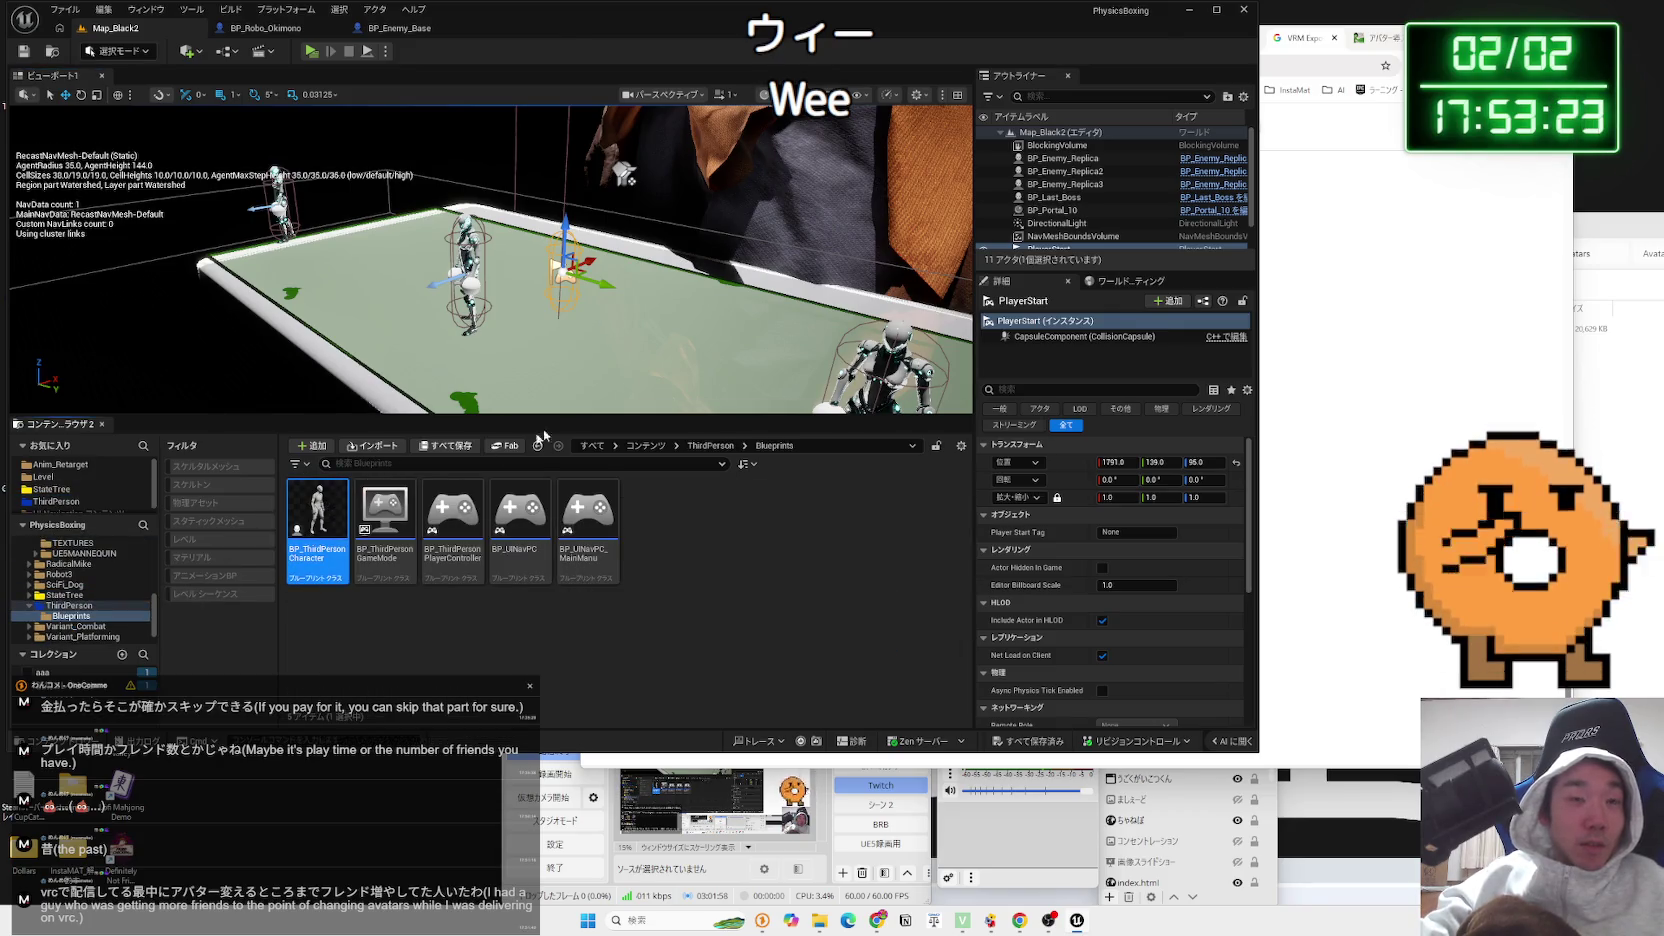
Open BP_ThirdPersonCharacter and review its Event Graph, Aim, Construction Script and Viewport tabs
{"action": "double_click", "coordinate": [314, 514]}
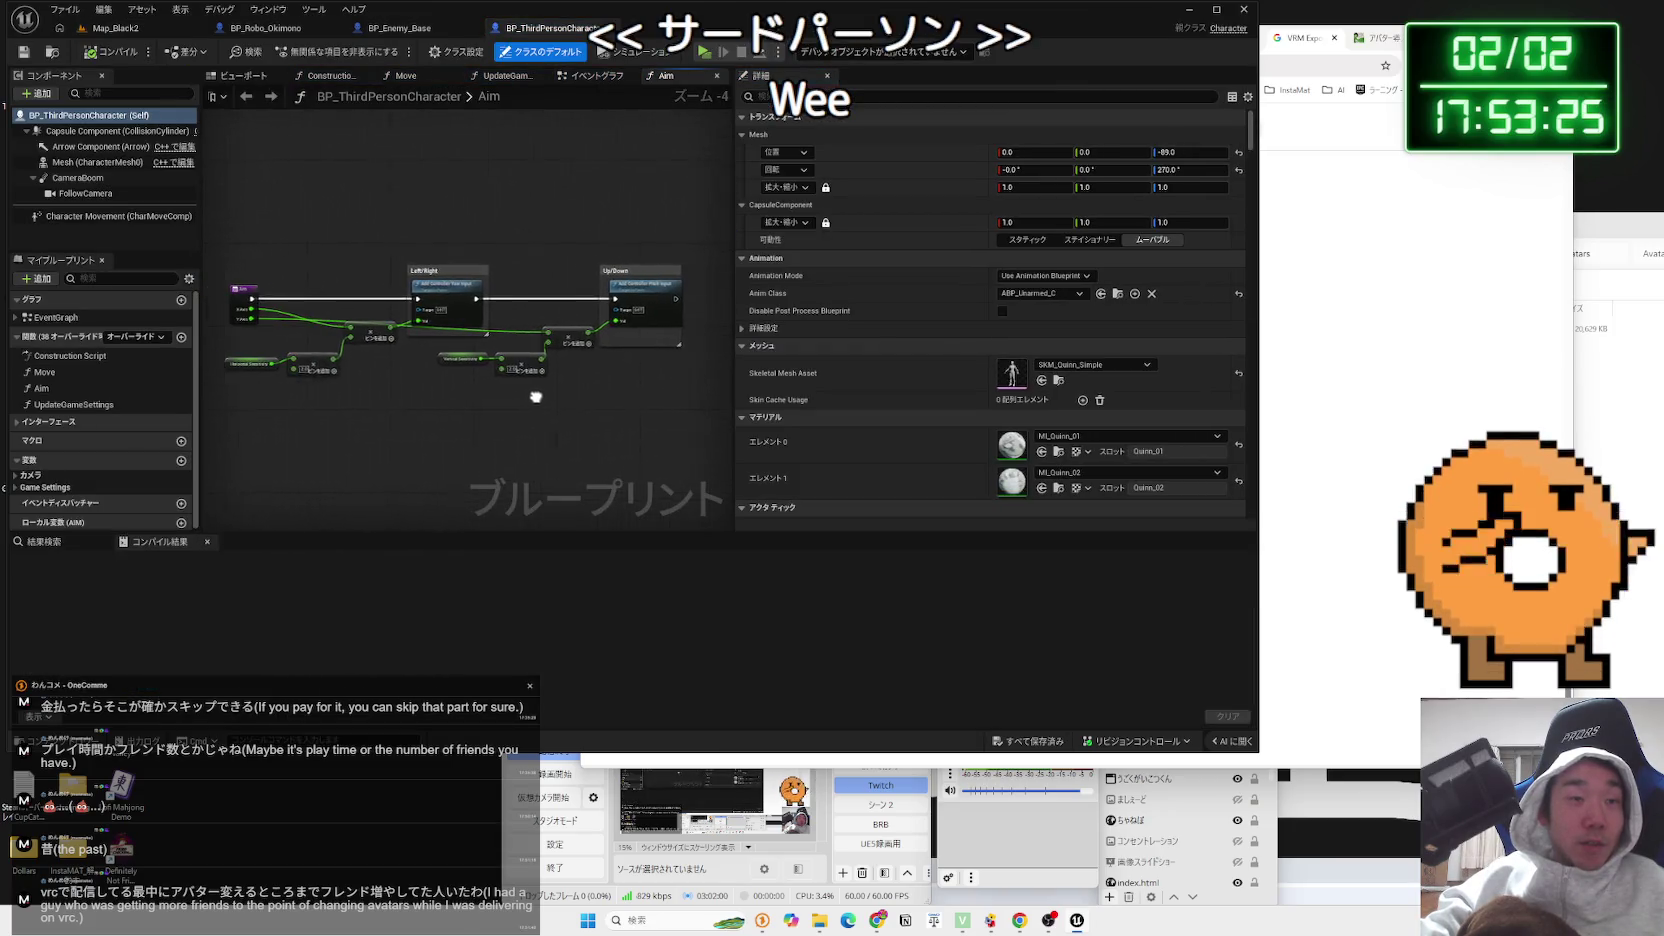
{"action": "left_click", "coordinate": [408, 77]}
{"action": "left_click", "coordinate": [598, 77]}
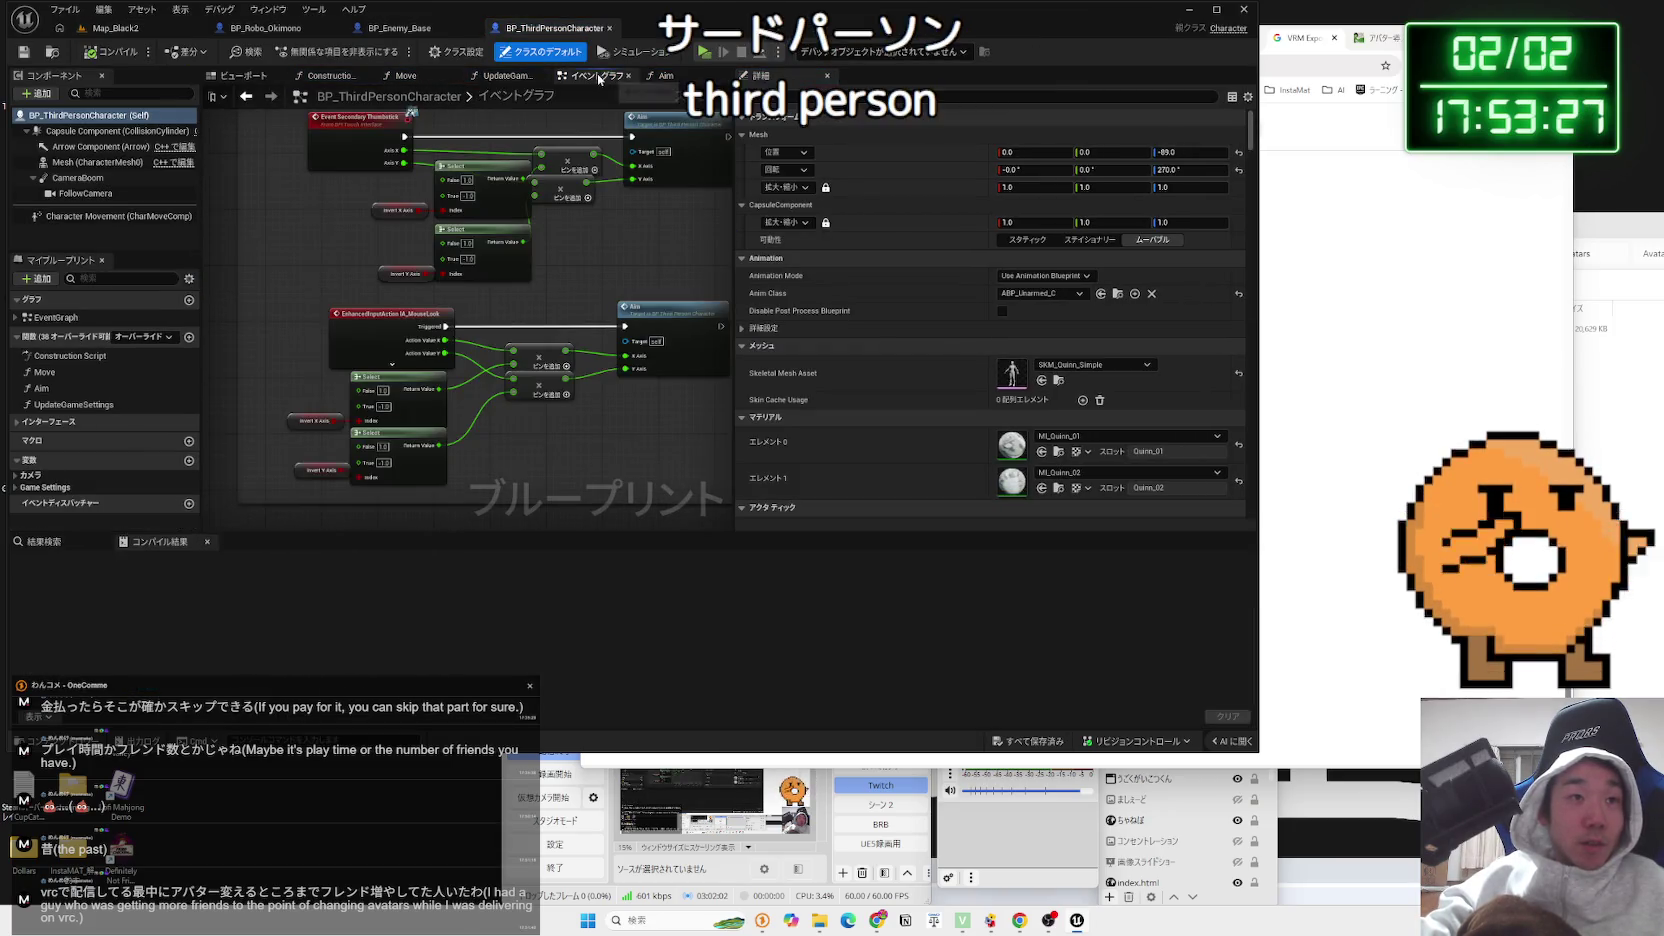
{"action": "scroll", "coordinate": [500, 422], "scroll_direction": "down", "scroll_amount": 5}
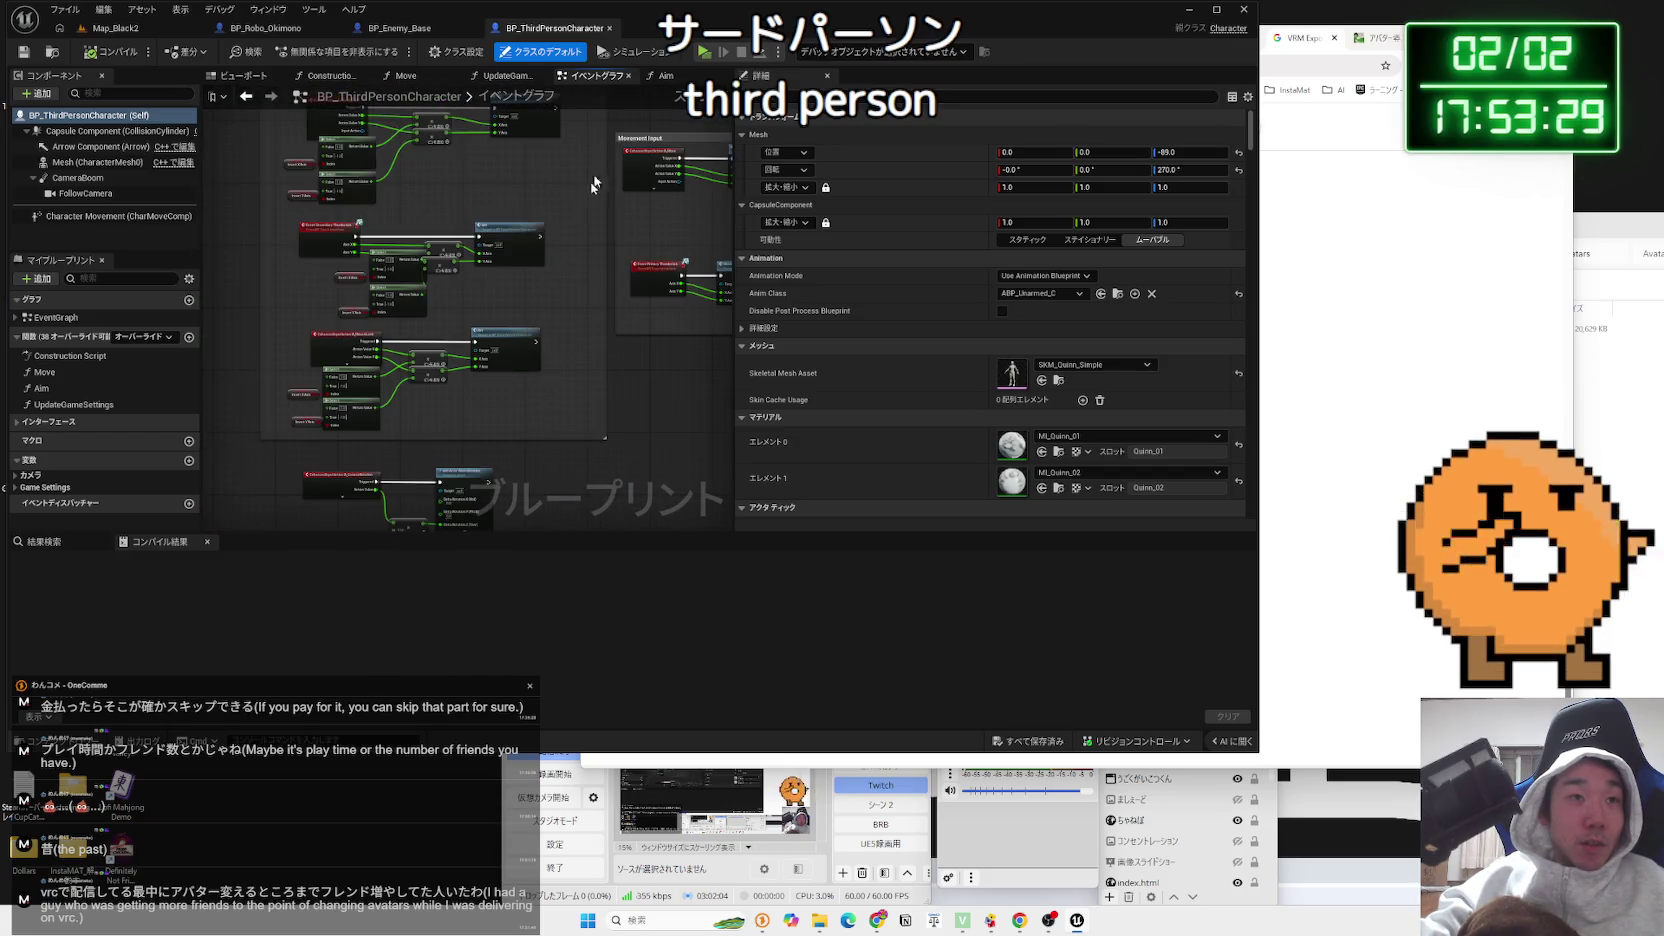
{"action": "left_click", "coordinate": [663, 77]}
{"action": "left_click", "coordinate": [505, 76]}
{"action": "left_click", "coordinate": [330, 76]}
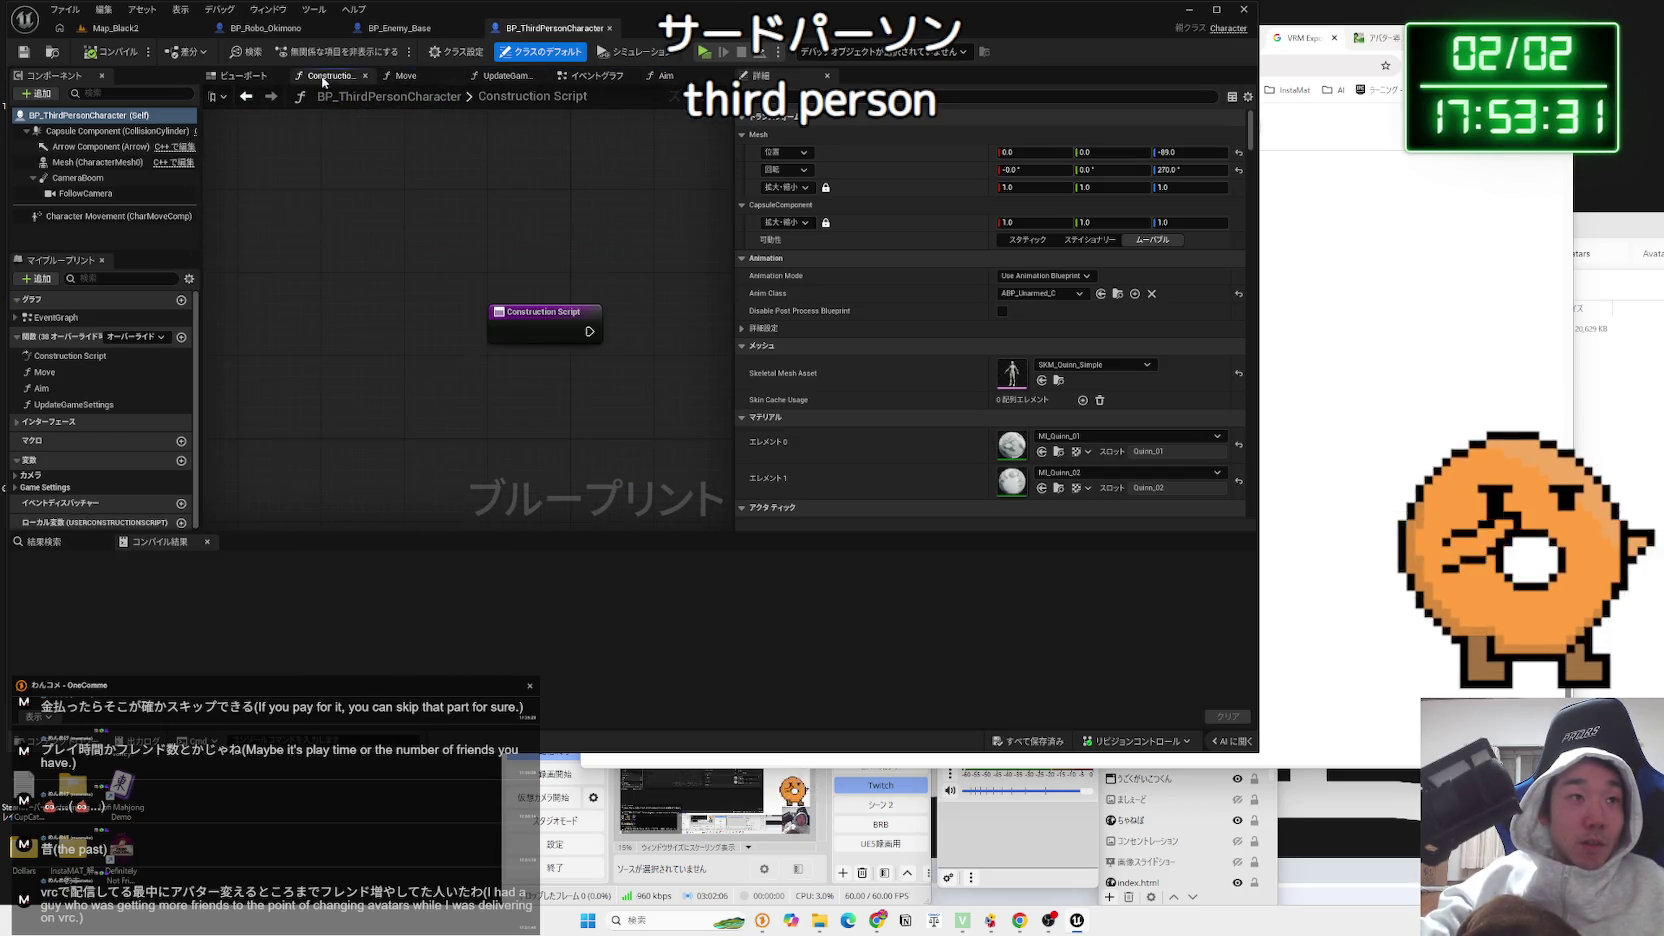
{"action": "left_click", "coordinate": [240, 76]}
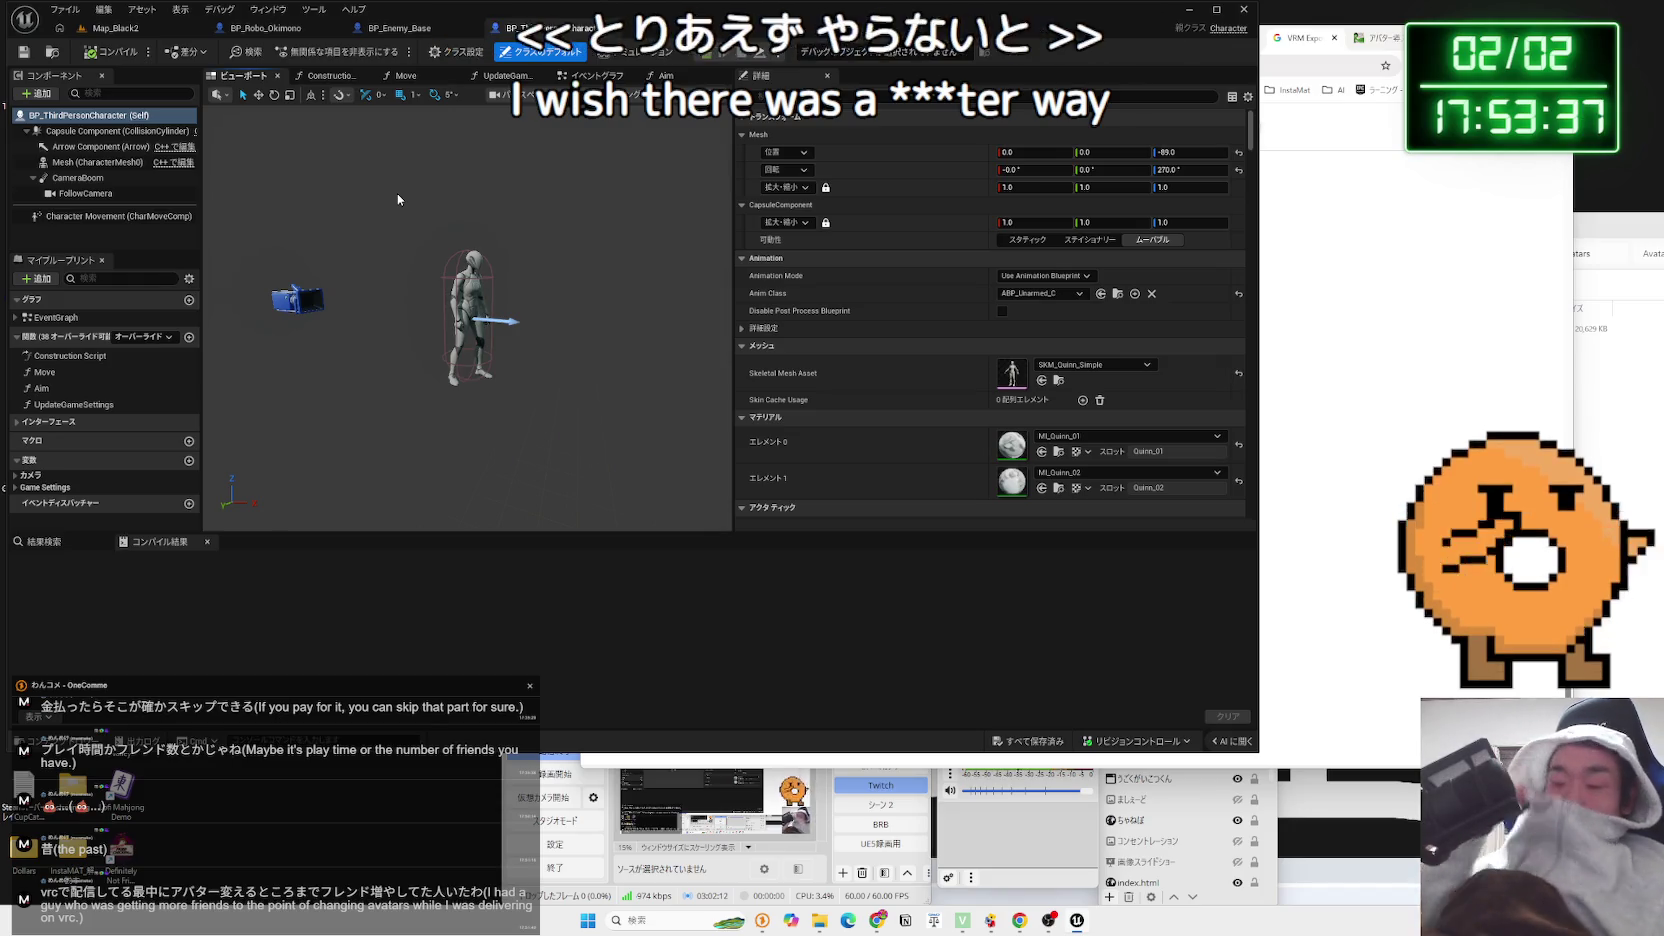
{"action": "left_click", "coordinate": [1347, 47]}
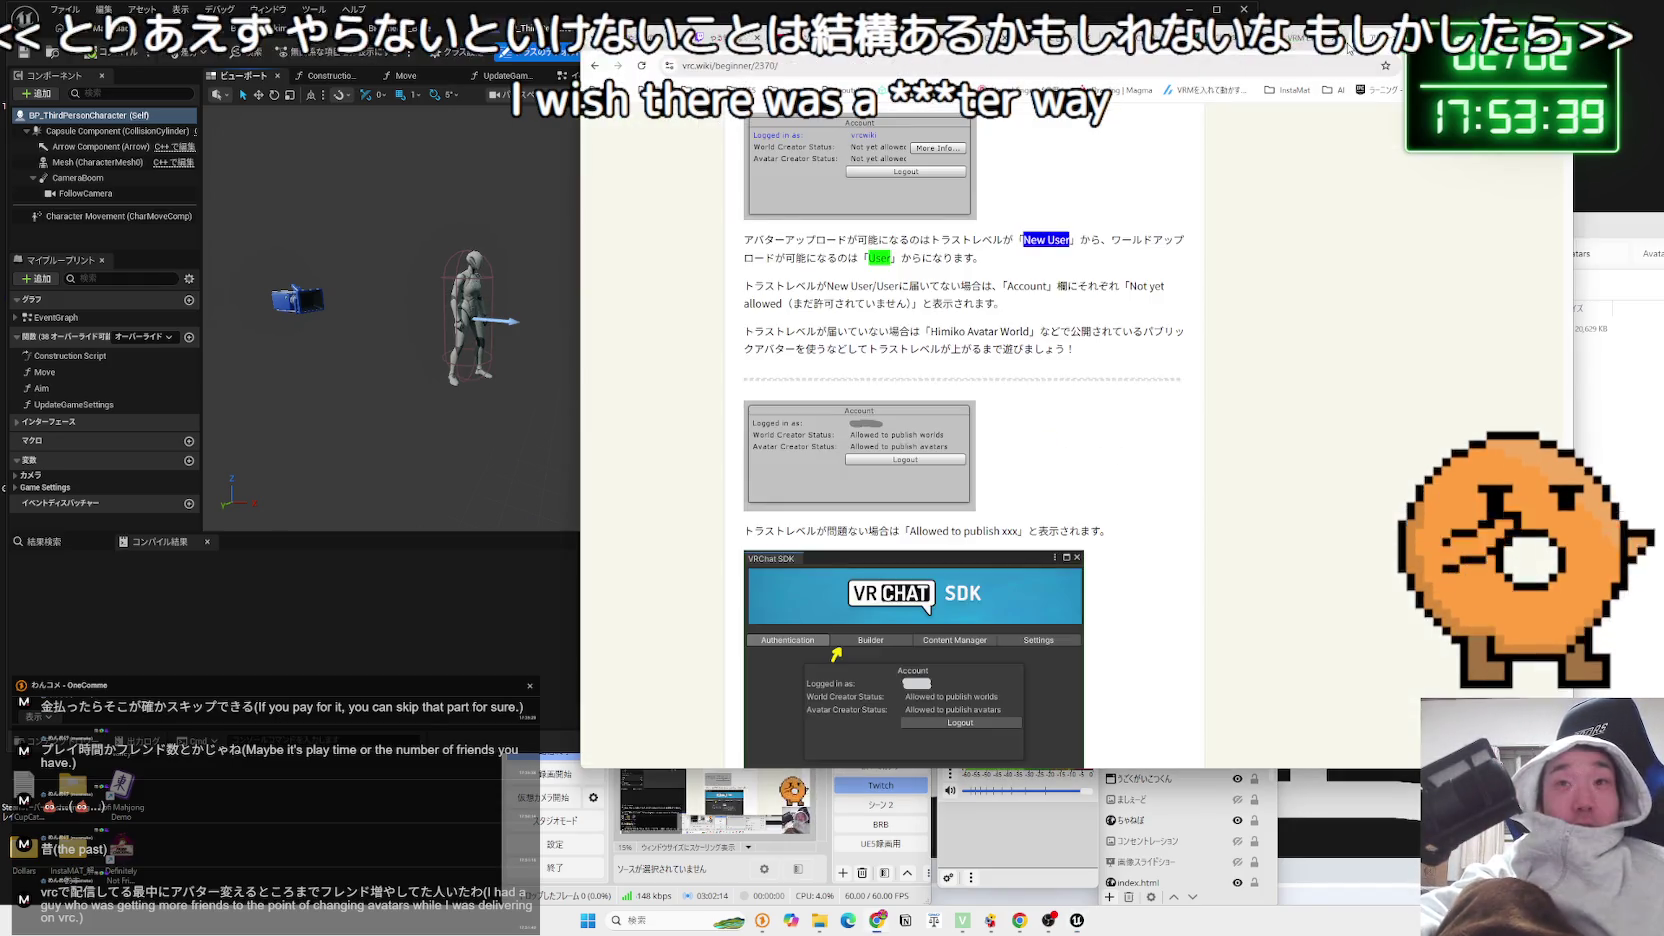
Search Google in a new tab for 'ミルティナ 軽量化'
{"action": "key", "text": "ctrl+t"}
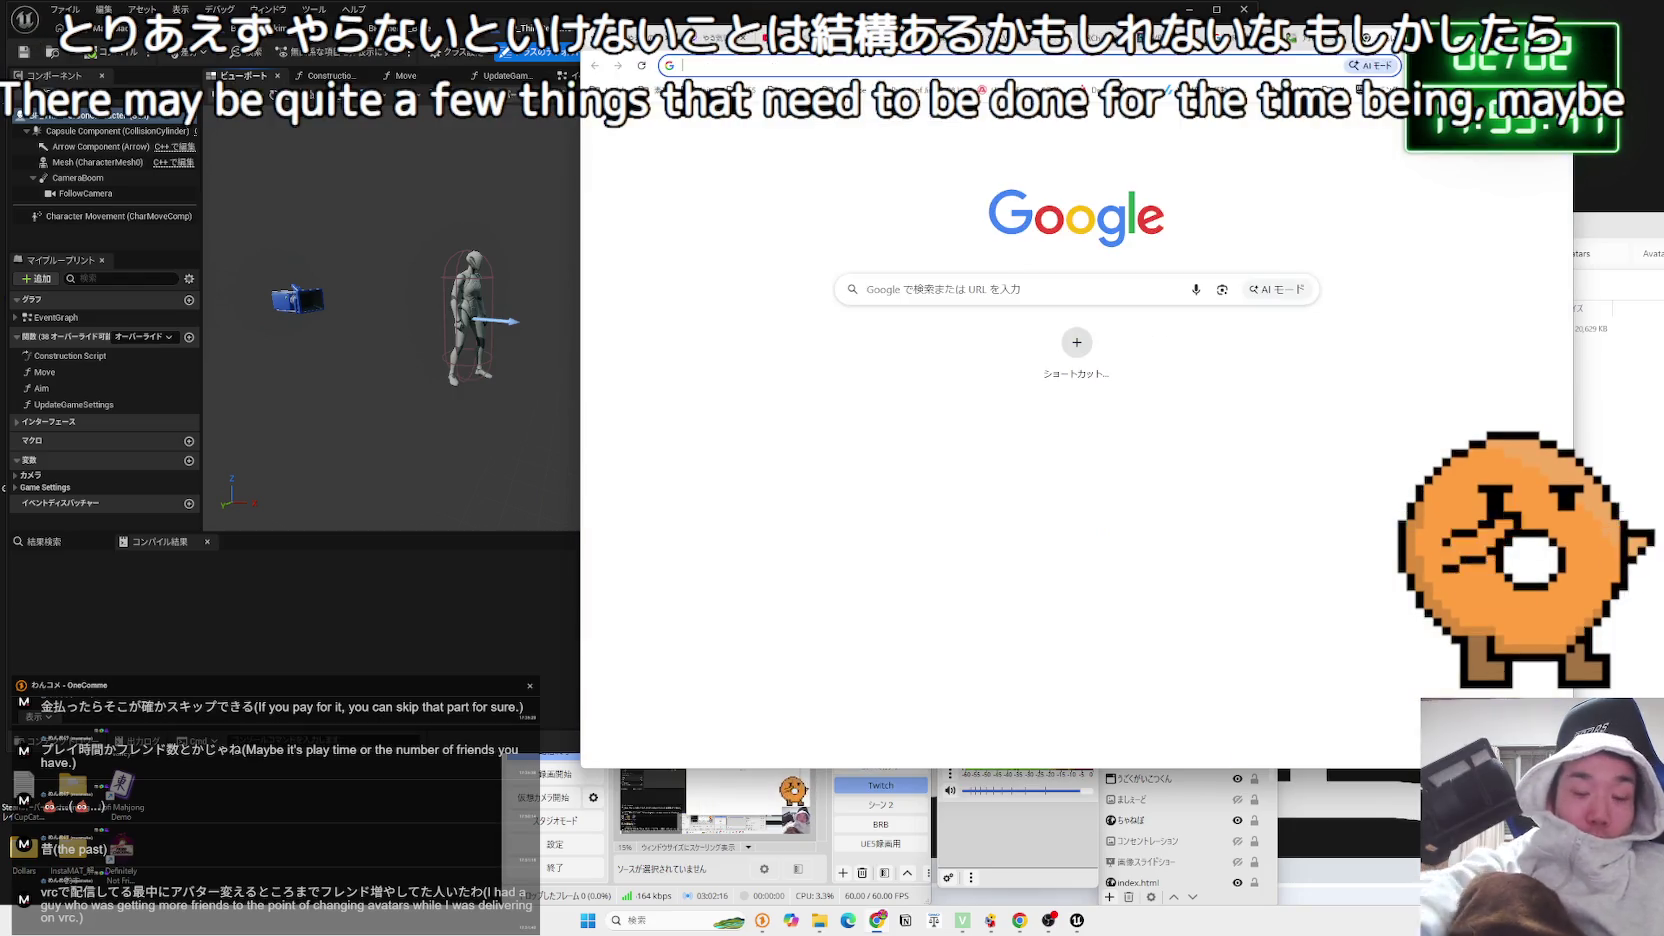
{"action": "type", "text": "miruthi"}
{"action": "key", "text": "BackSpace"}
{"action": "key", "text": "BackSpace"}
{"action": "key", "text": "BackSpace"}
{"action": "key", "text": "Zenkaku_Hankaku"}
{"action": "type", "text": "みるてぃな"}
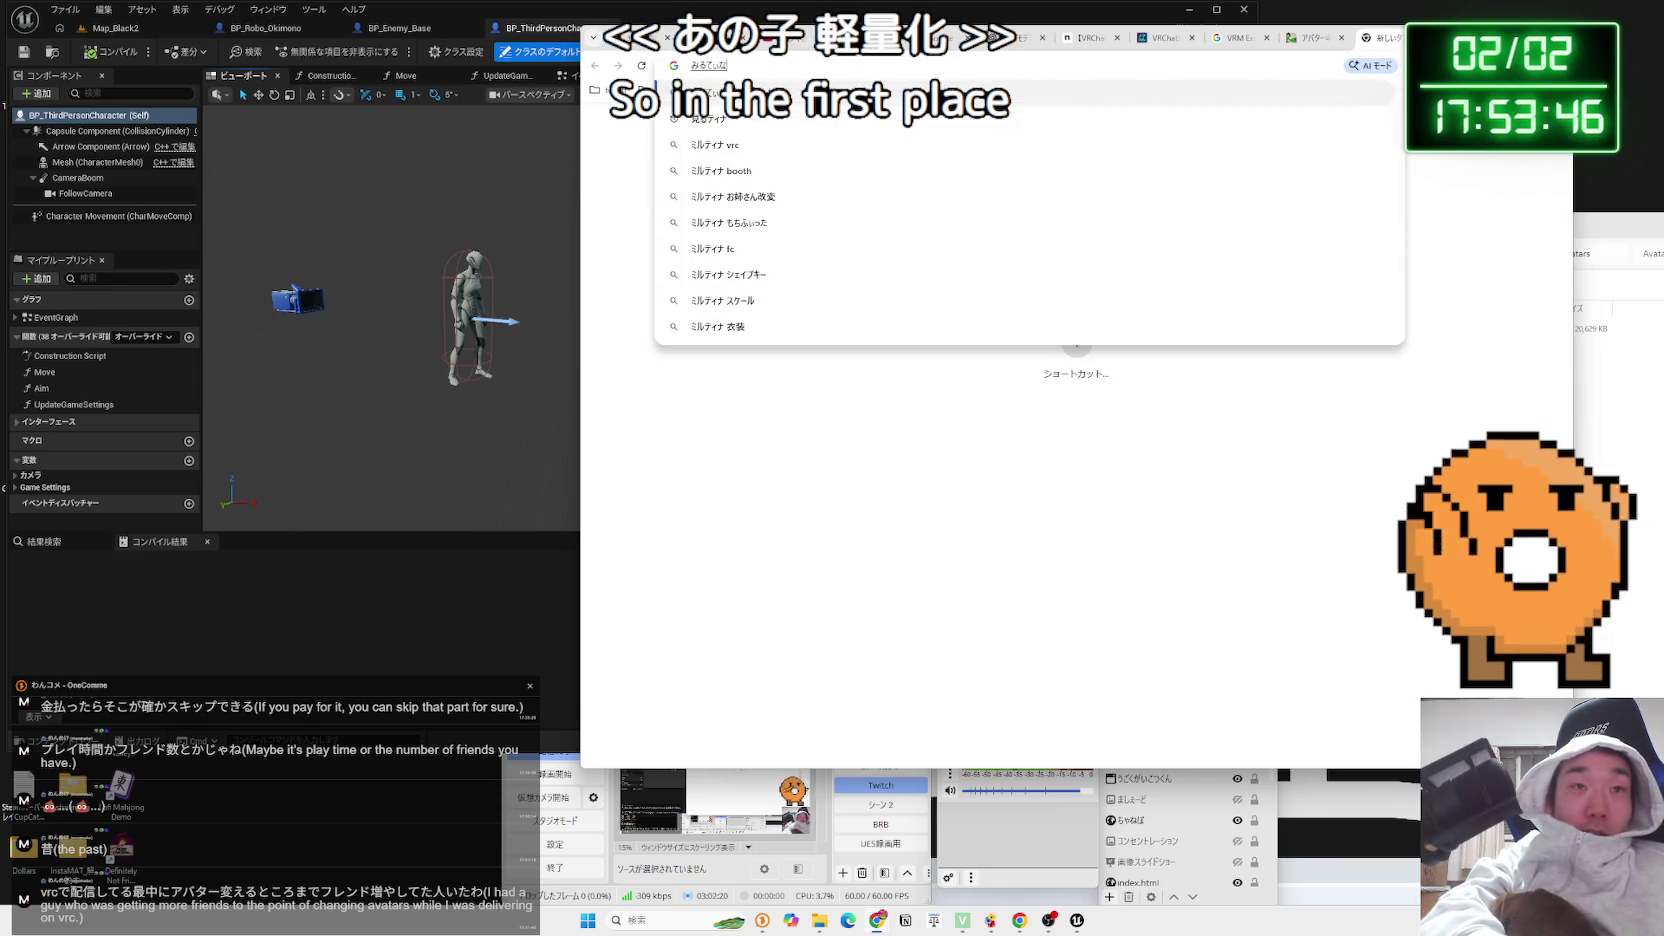
{"action": "key", "text": "space"}
{"action": "type", "text": "けいりょ"}
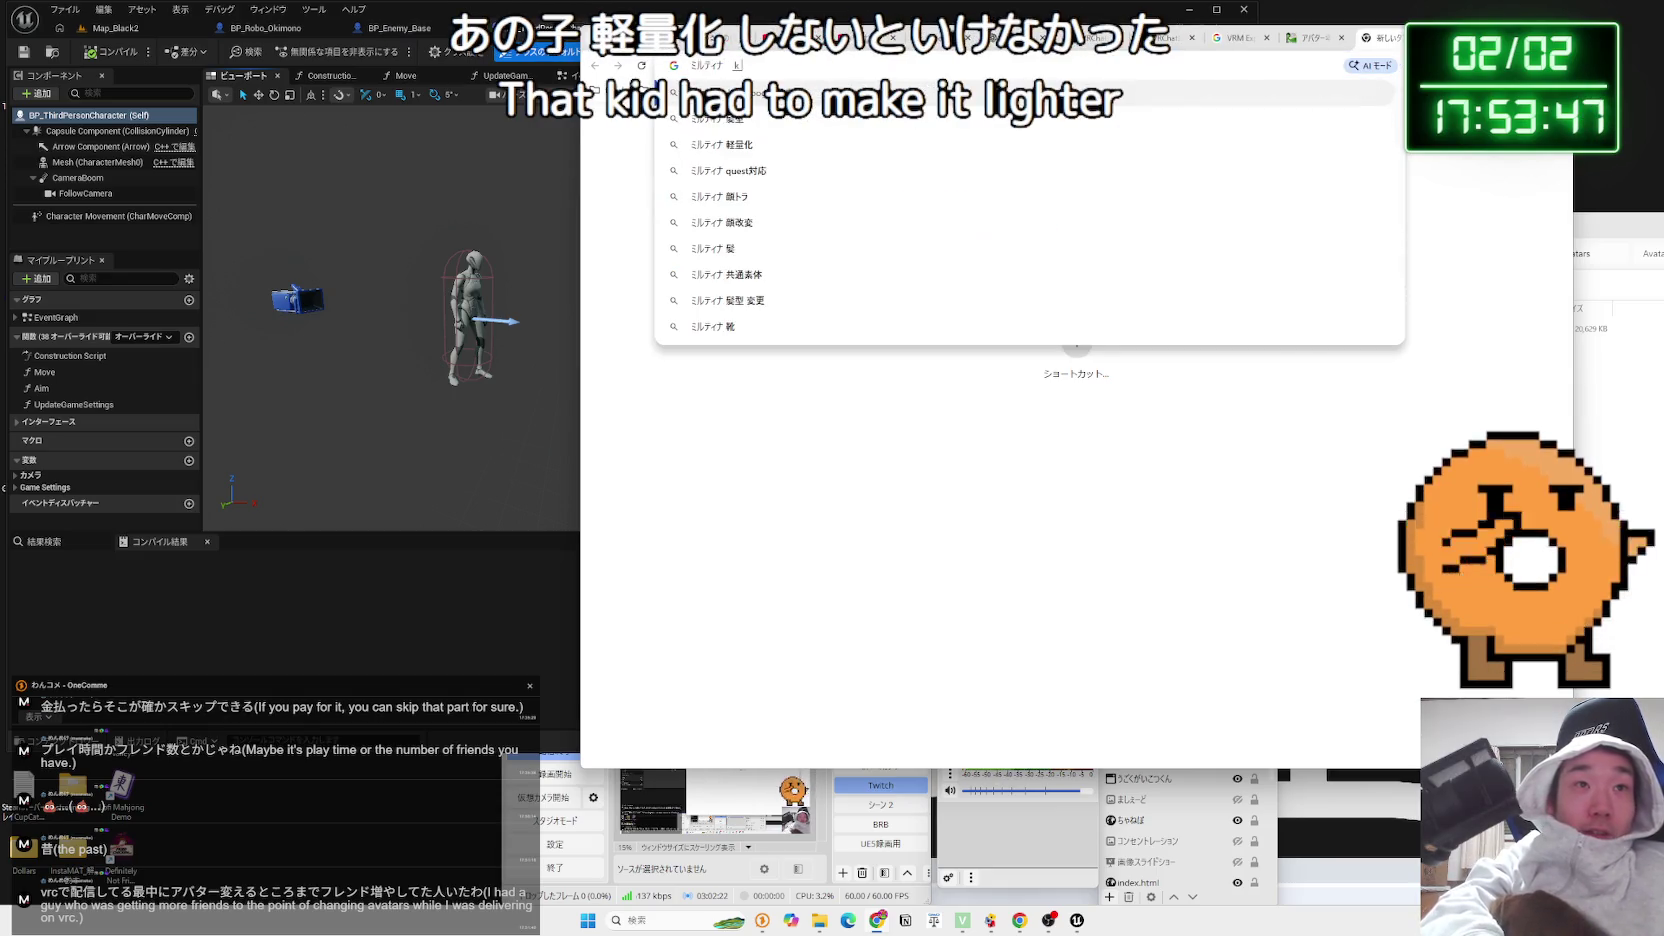
{"action": "type", "text": "うか"}
{"action": "key", "text": "space"}
{"action": "key", "text": "Return"}
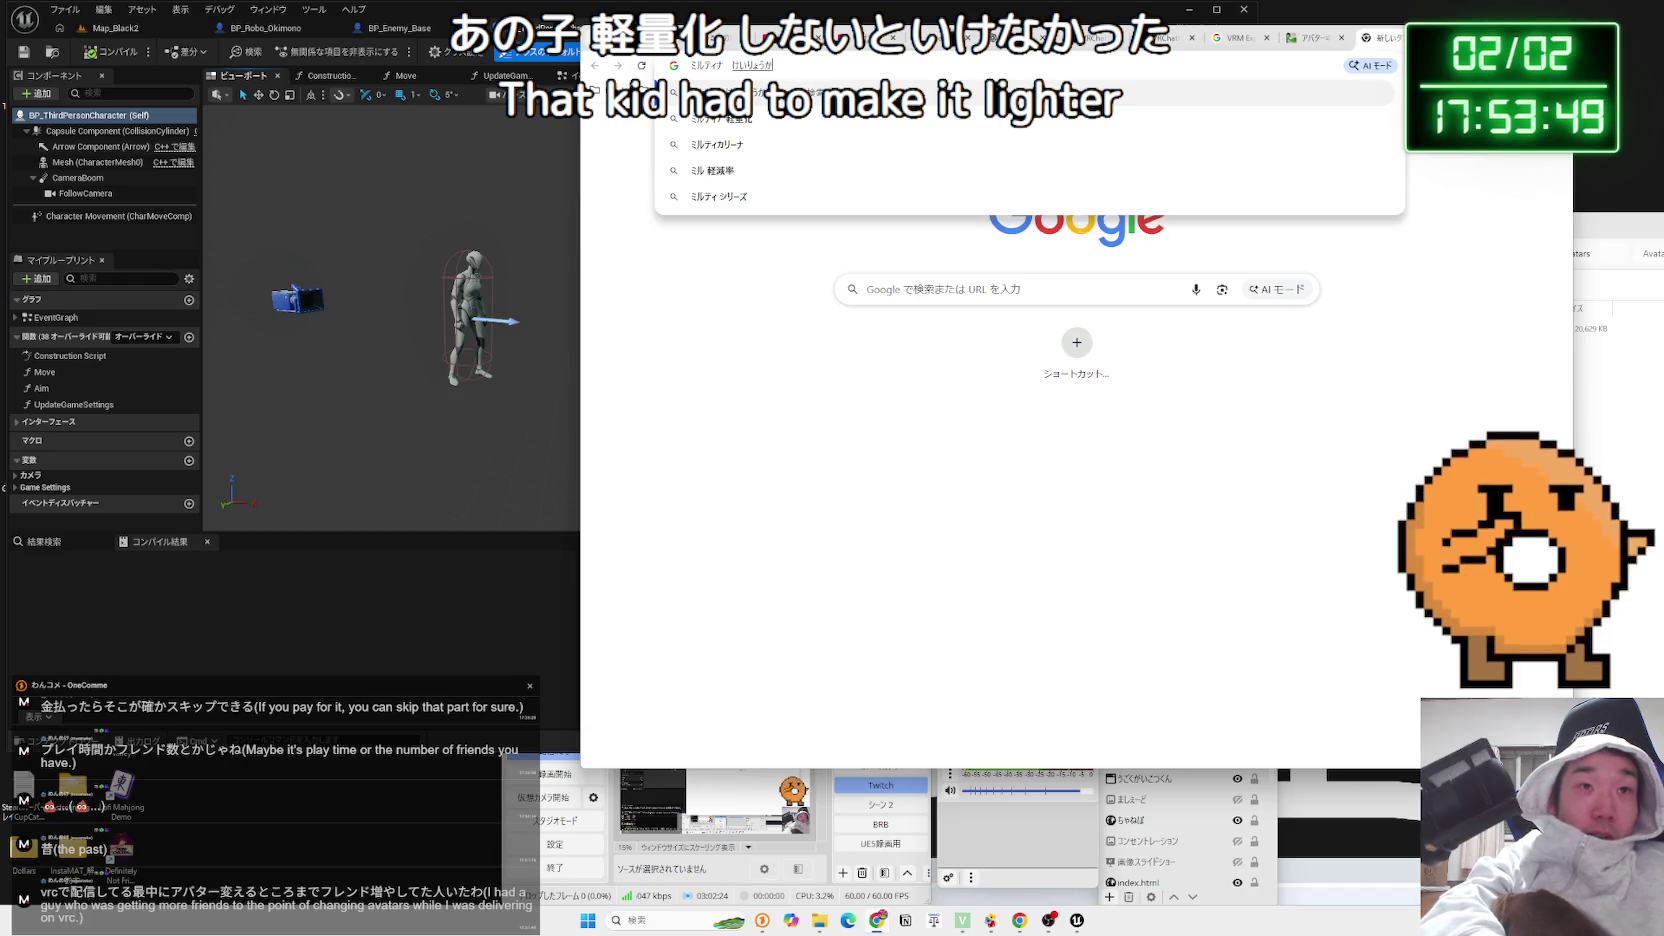
{"action": "key", "text": "Return"}
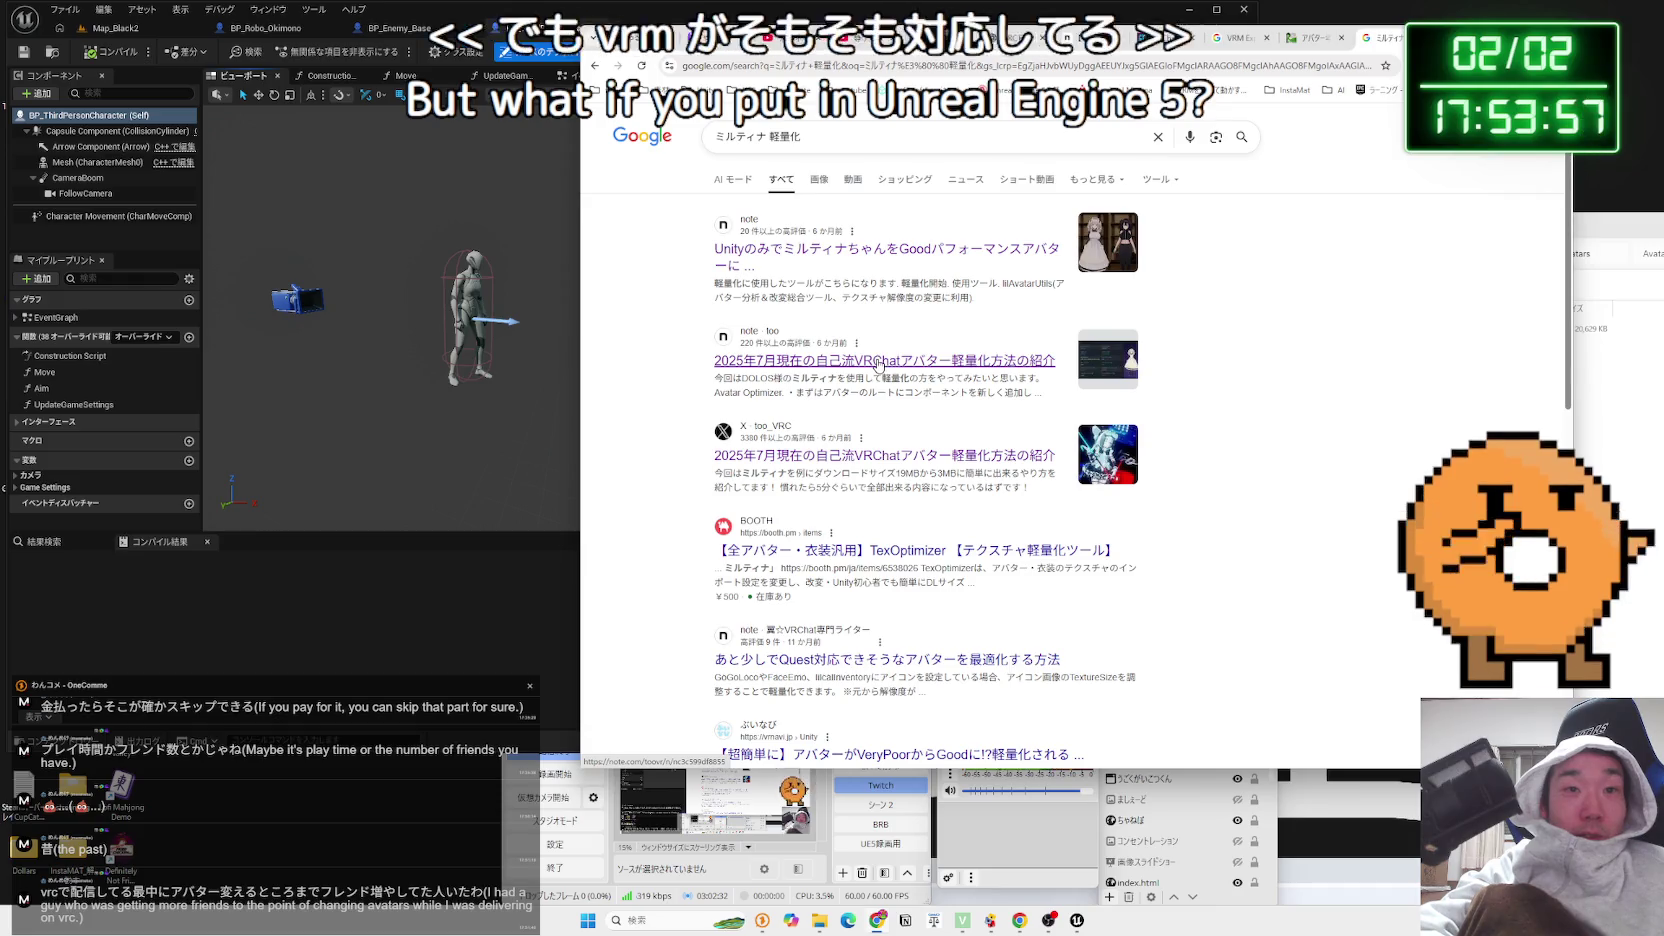
Replace the query with 'VRM 企画' and open the vrm.dev VRM format result
{"action": "left_click", "coordinate": [926, 142]}
{"action": "key", "text": "ctrl+a"}
{"action": "key", "text": "BackSpace"}
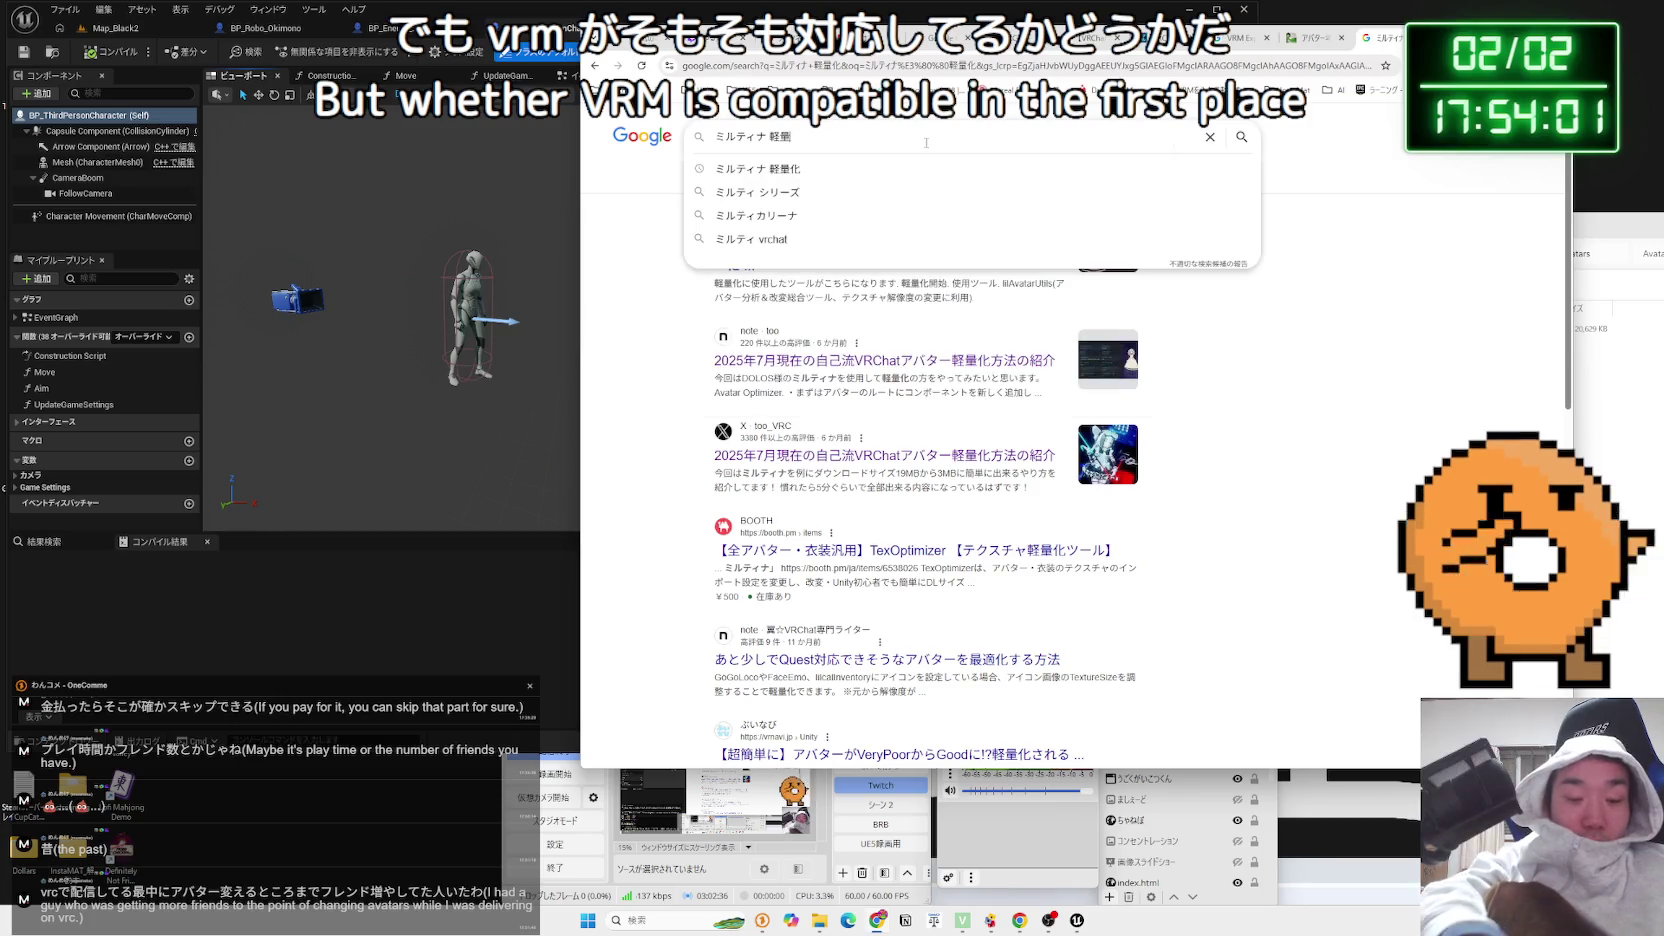
{"action": "type", "text": "v 企画"}
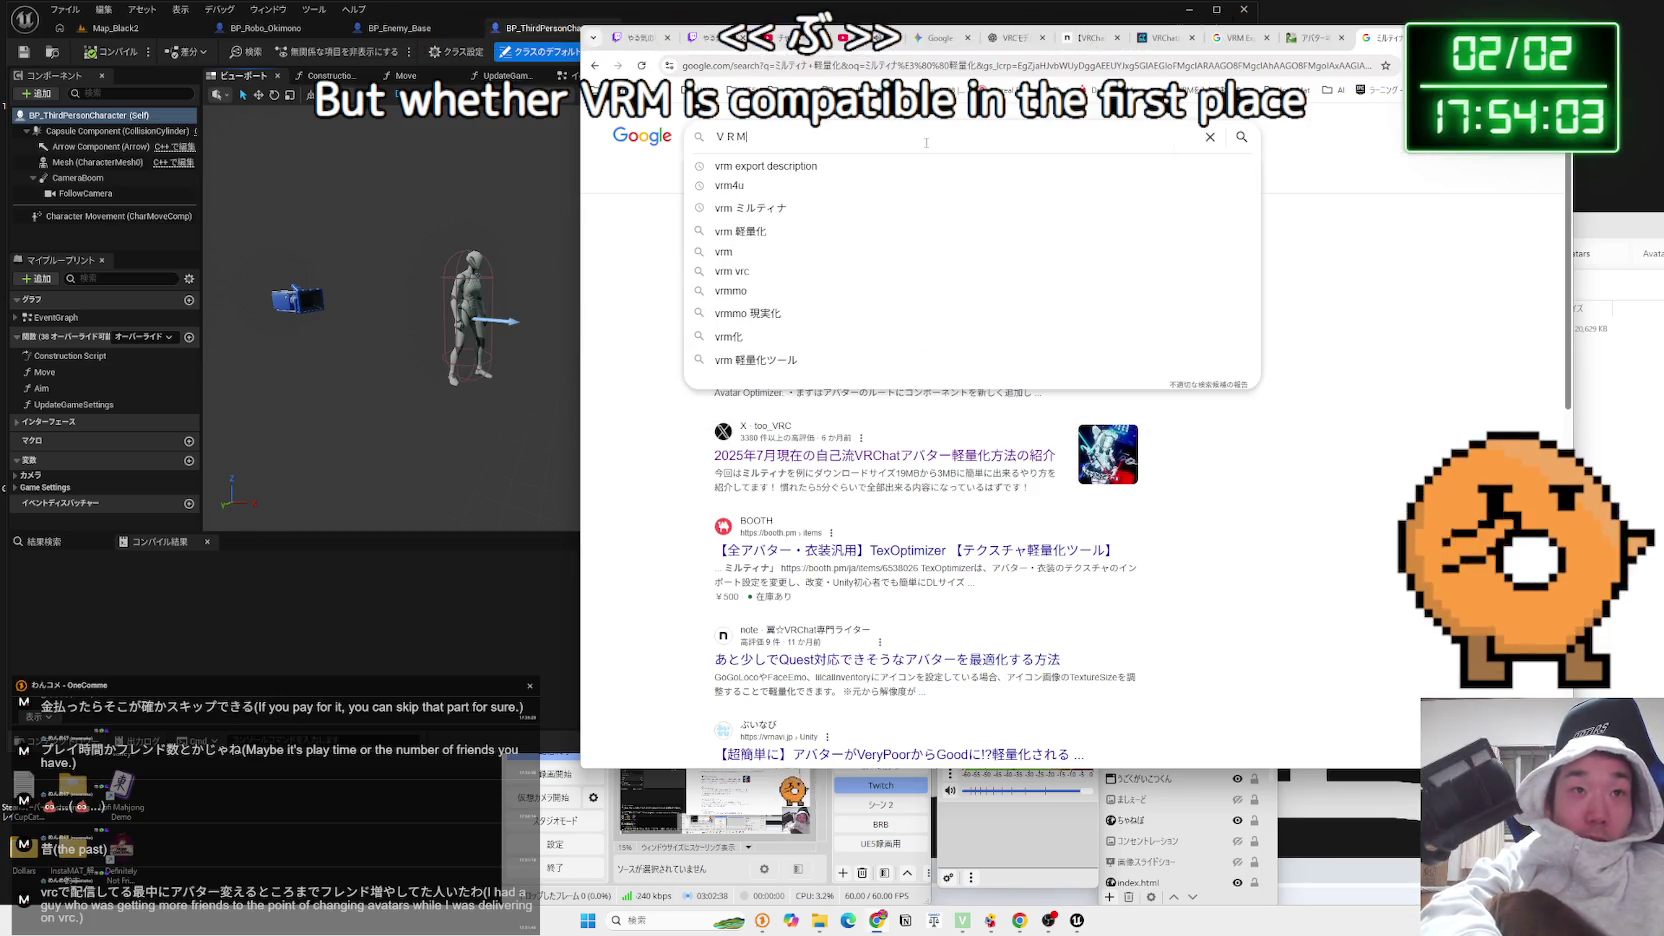
{"action": "key", "text": "Return"}
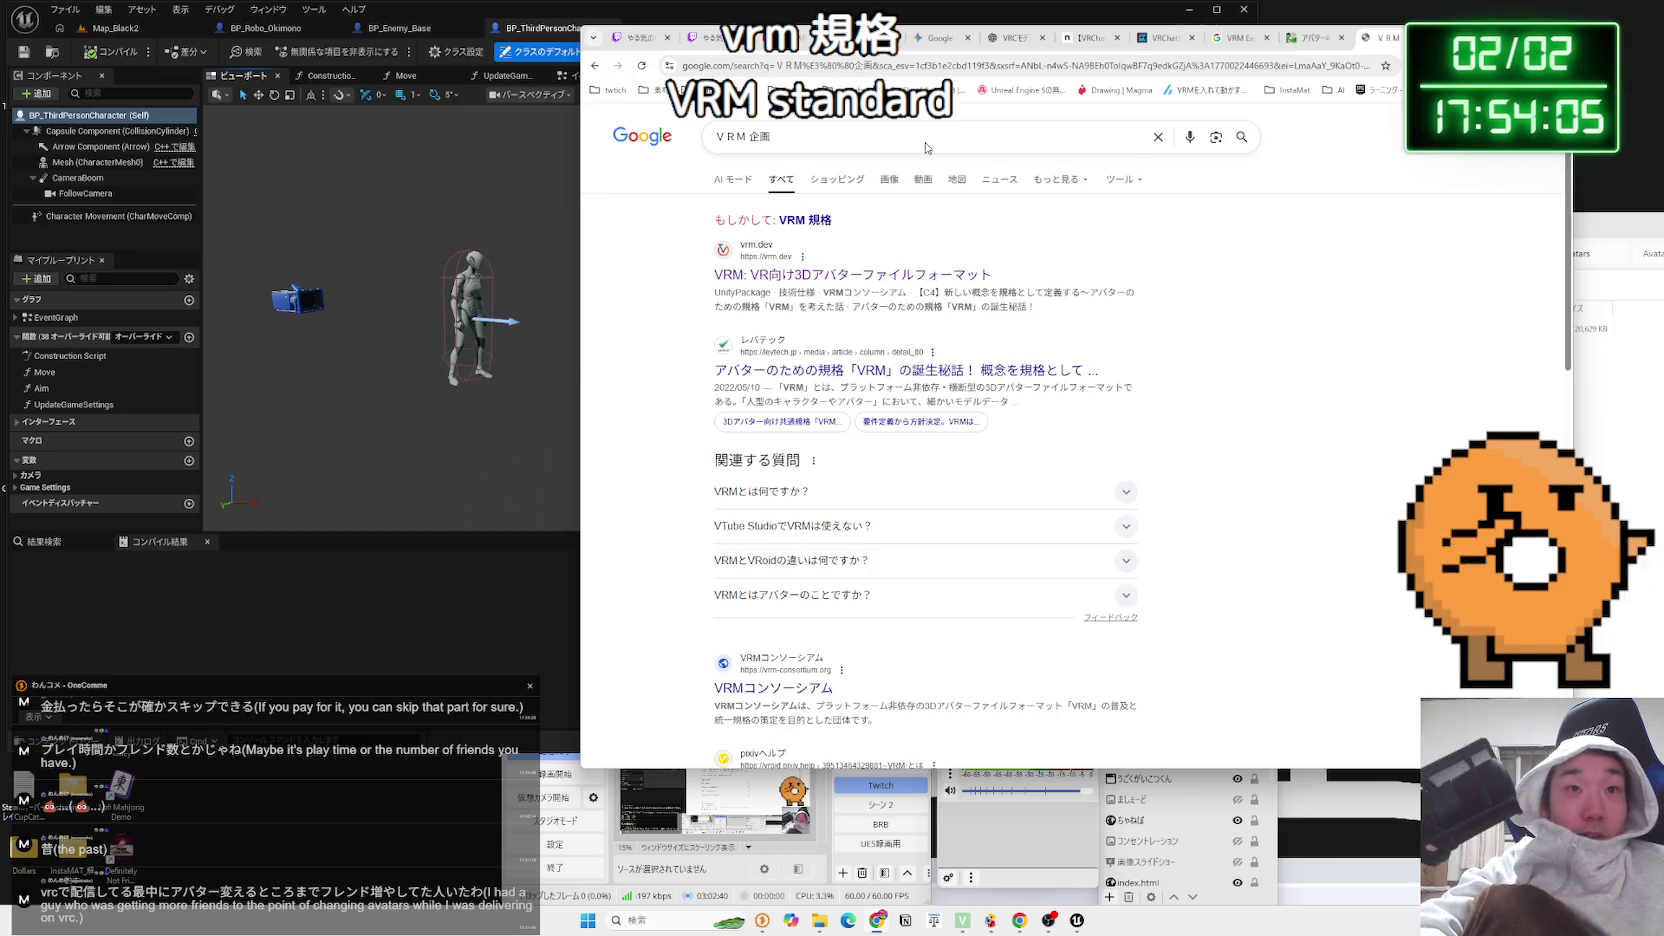
{"action": "left_click", "coordinate": [866, 276]}
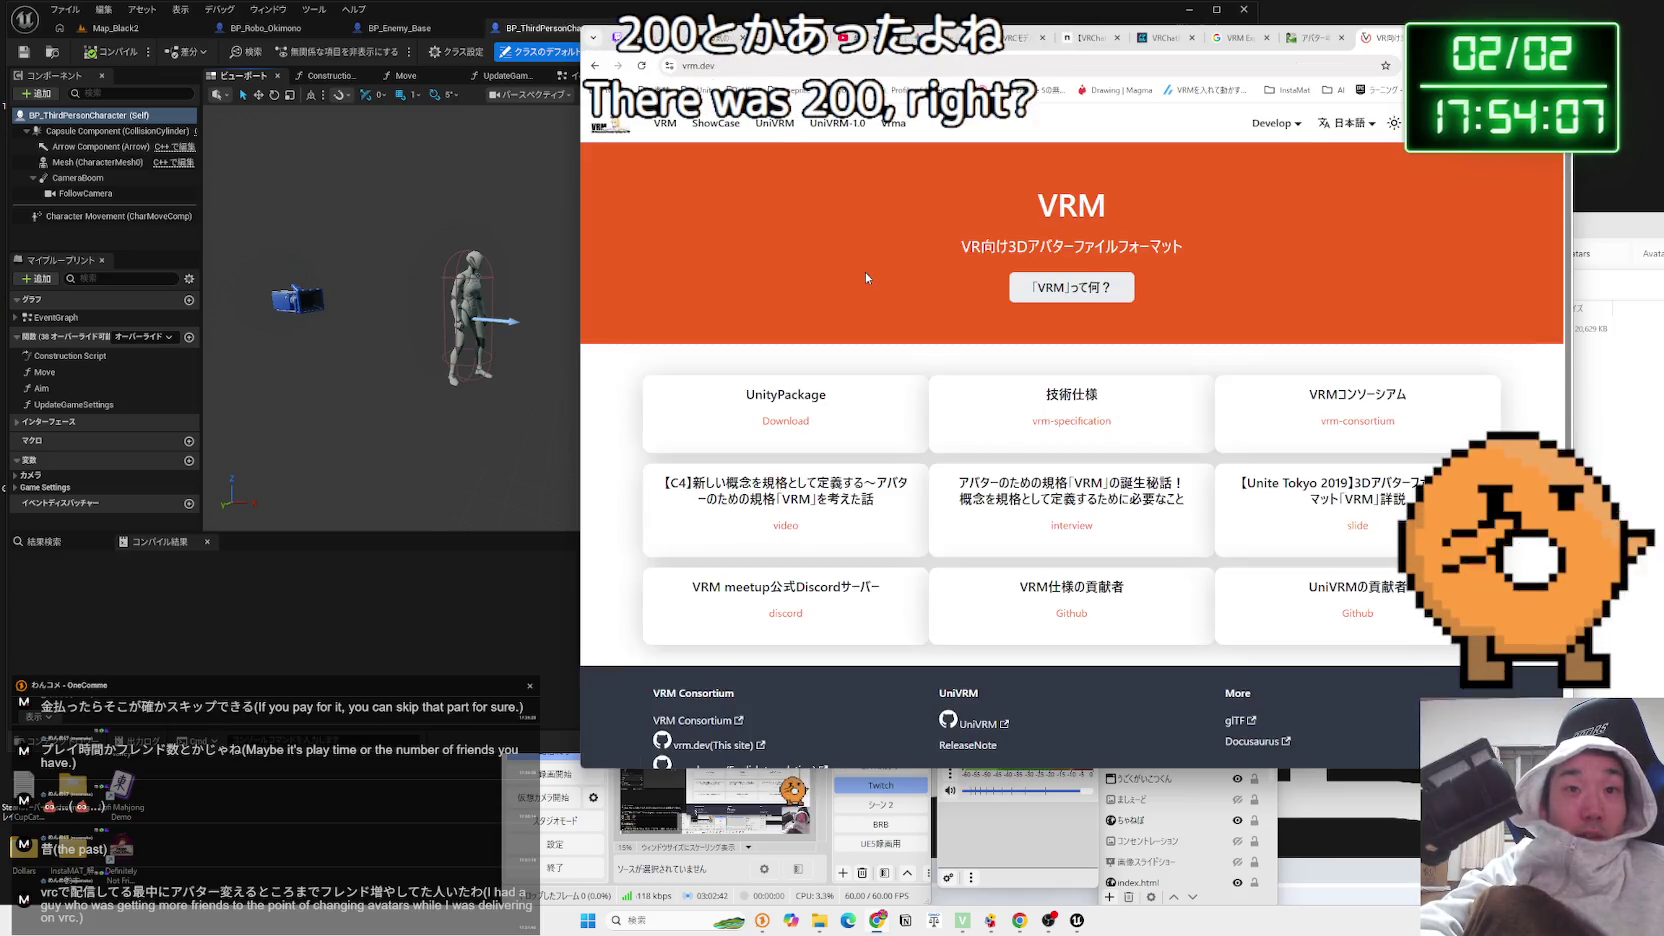
Look over vrm.dev's 「VRM」って何？ and モデル情報 pages, then return to the results
{"action": "left_click", "coordinate": [1045, 286]}
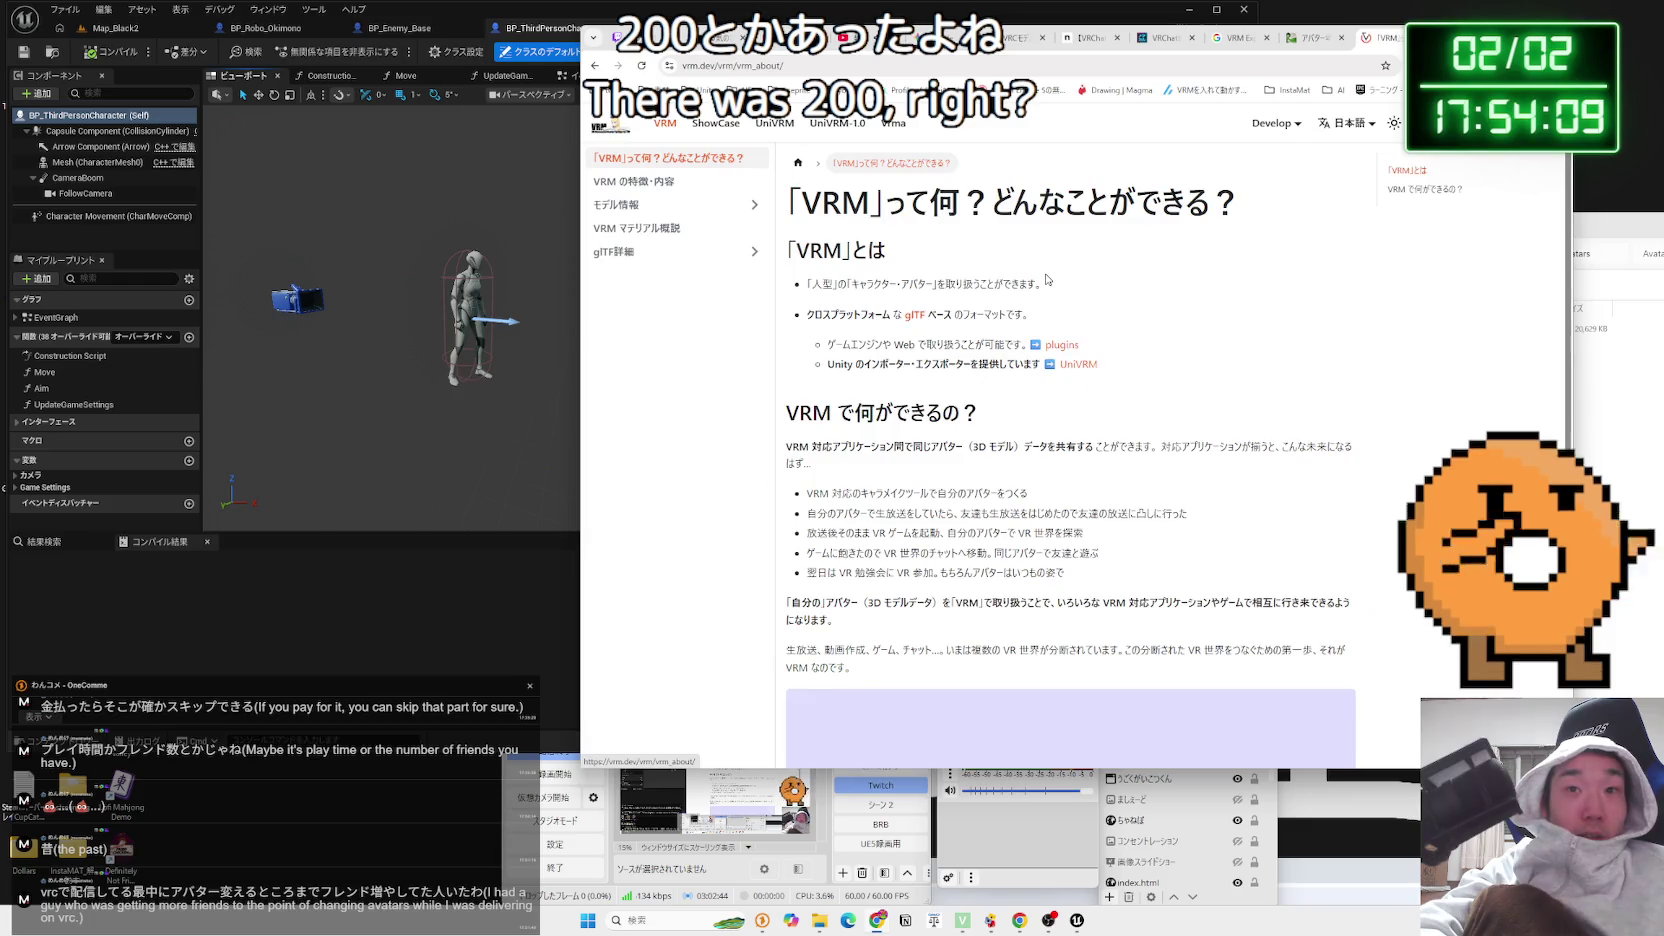
{"action": "scroll", "coordinate": [1003, 340], "scroll_direction": "down", "scroll_amount": 6}
{"action": "scroll", "coordinate": [995, 336], "scroll_direction": "up", "scroll_amount": 6}
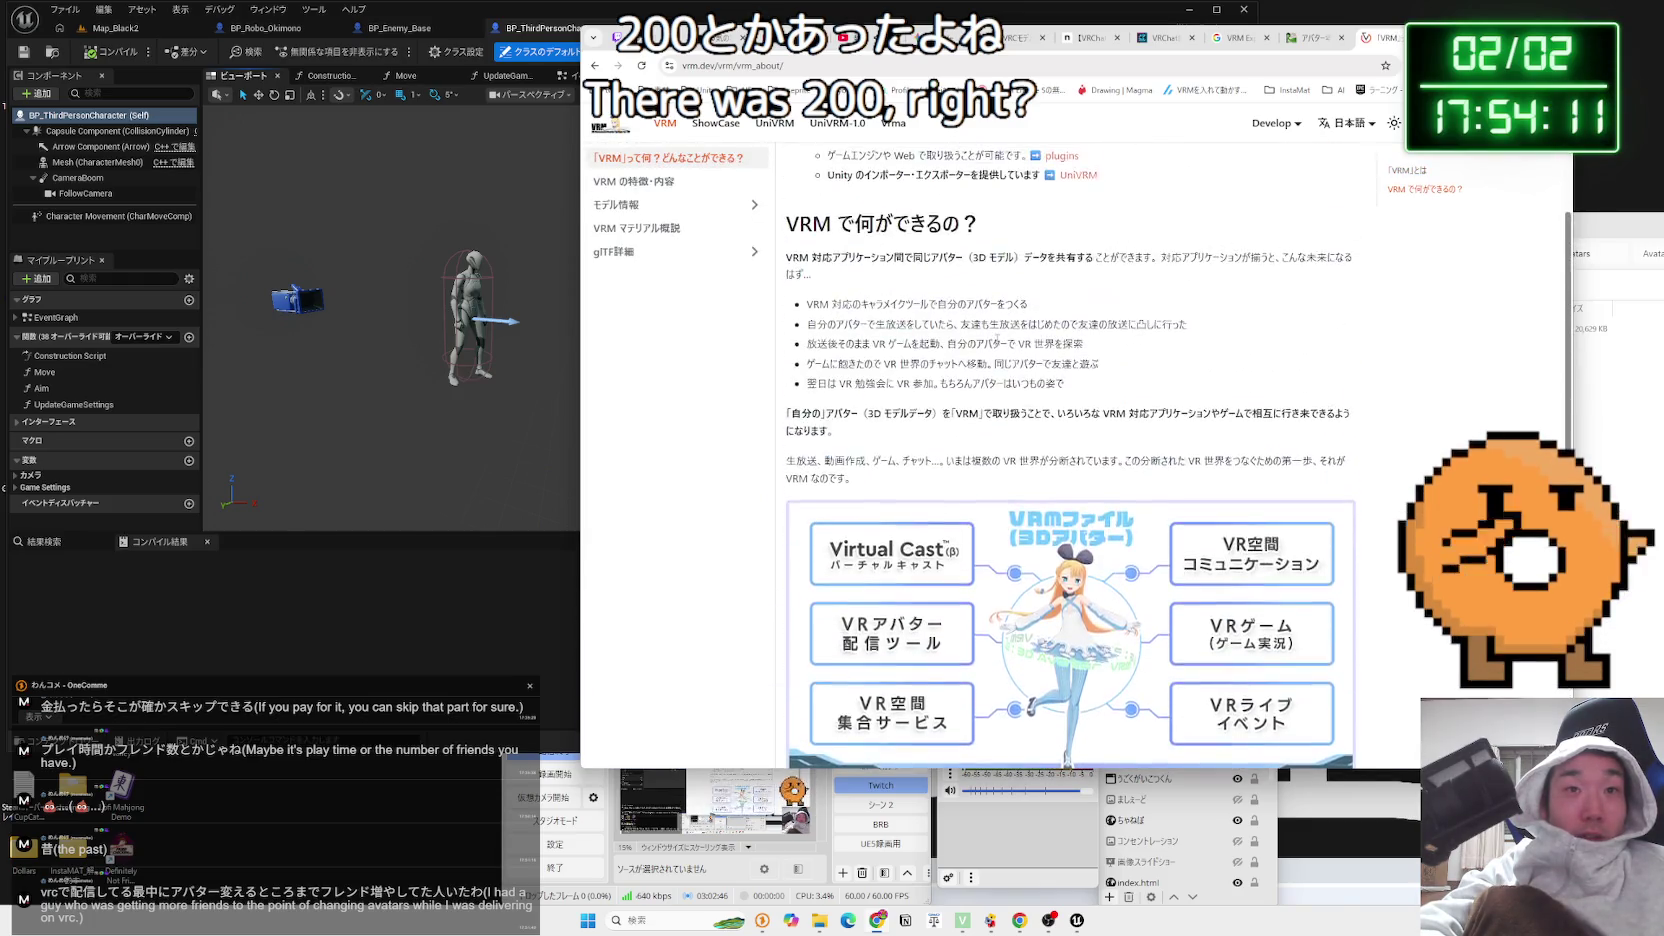
{"action": "left_click", "coordinate": [667, 213]}
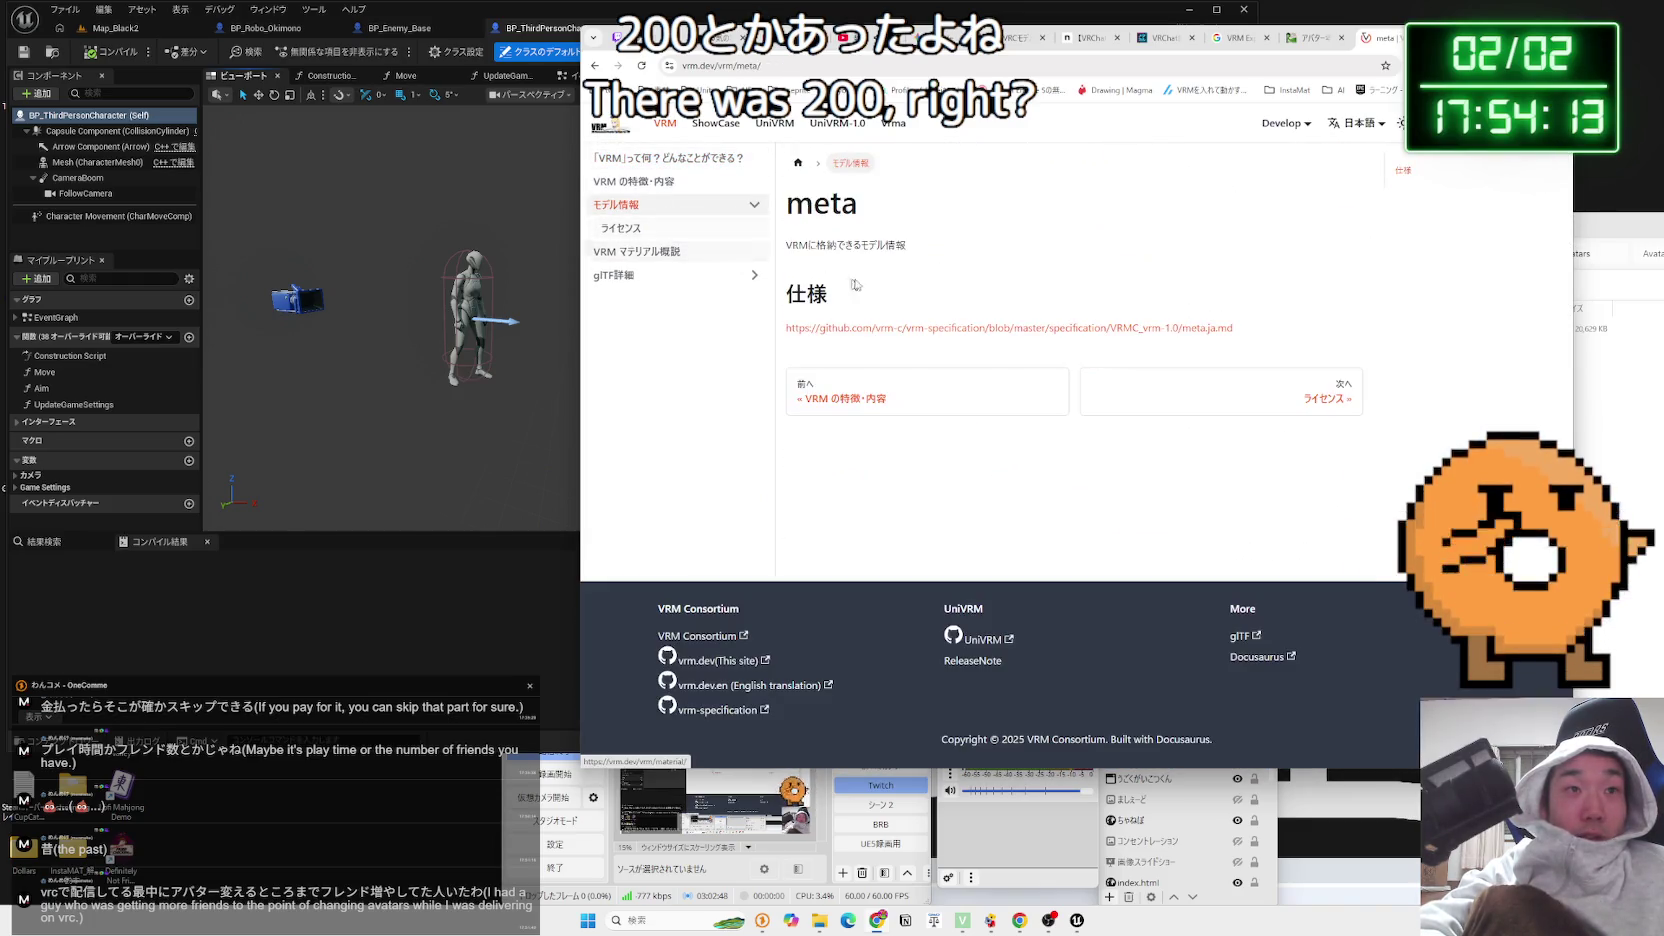
{"action": "key", "text": "alt+Left"}
{"action": "key", "text": "alt+Left"}
{"action": "key", "text": "alt+Left"}
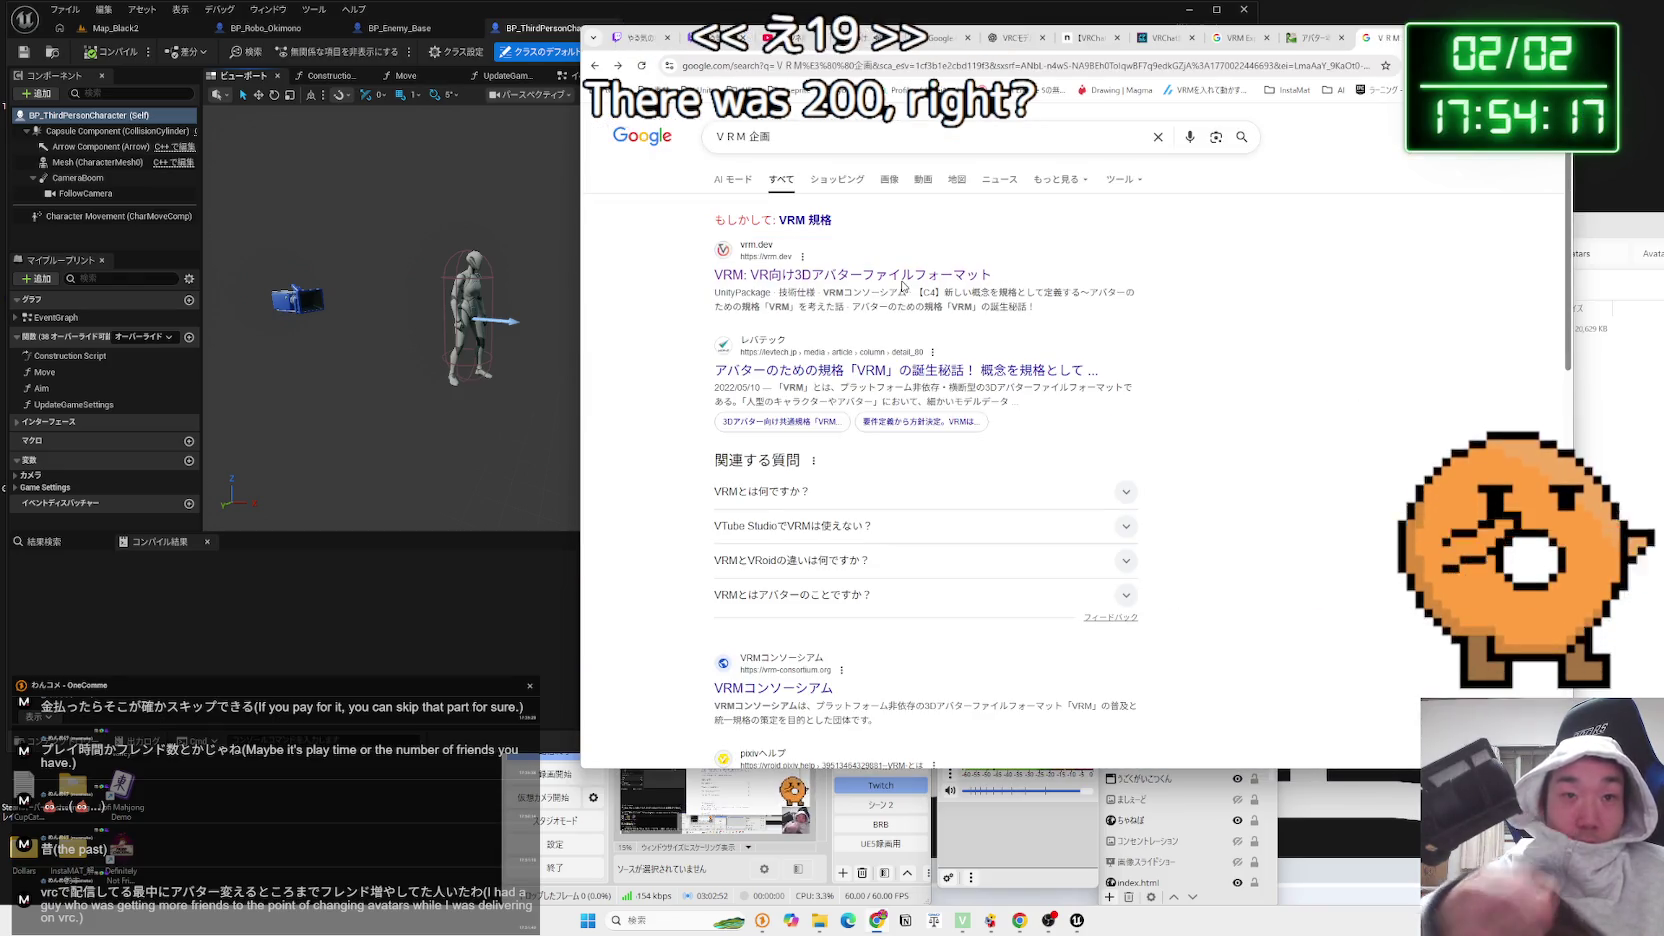
Try the VRM配布サイト search, then go back to the ミルティナ 軽量化 results
{"action": "scroll", "coordinate": [931, 397], "scroll_direction": "down", "scroll_amount": 5}
{"action": "scroll", "coordinate": [931, 397], "scroll_direction": "down", "scroll_amount": 6}
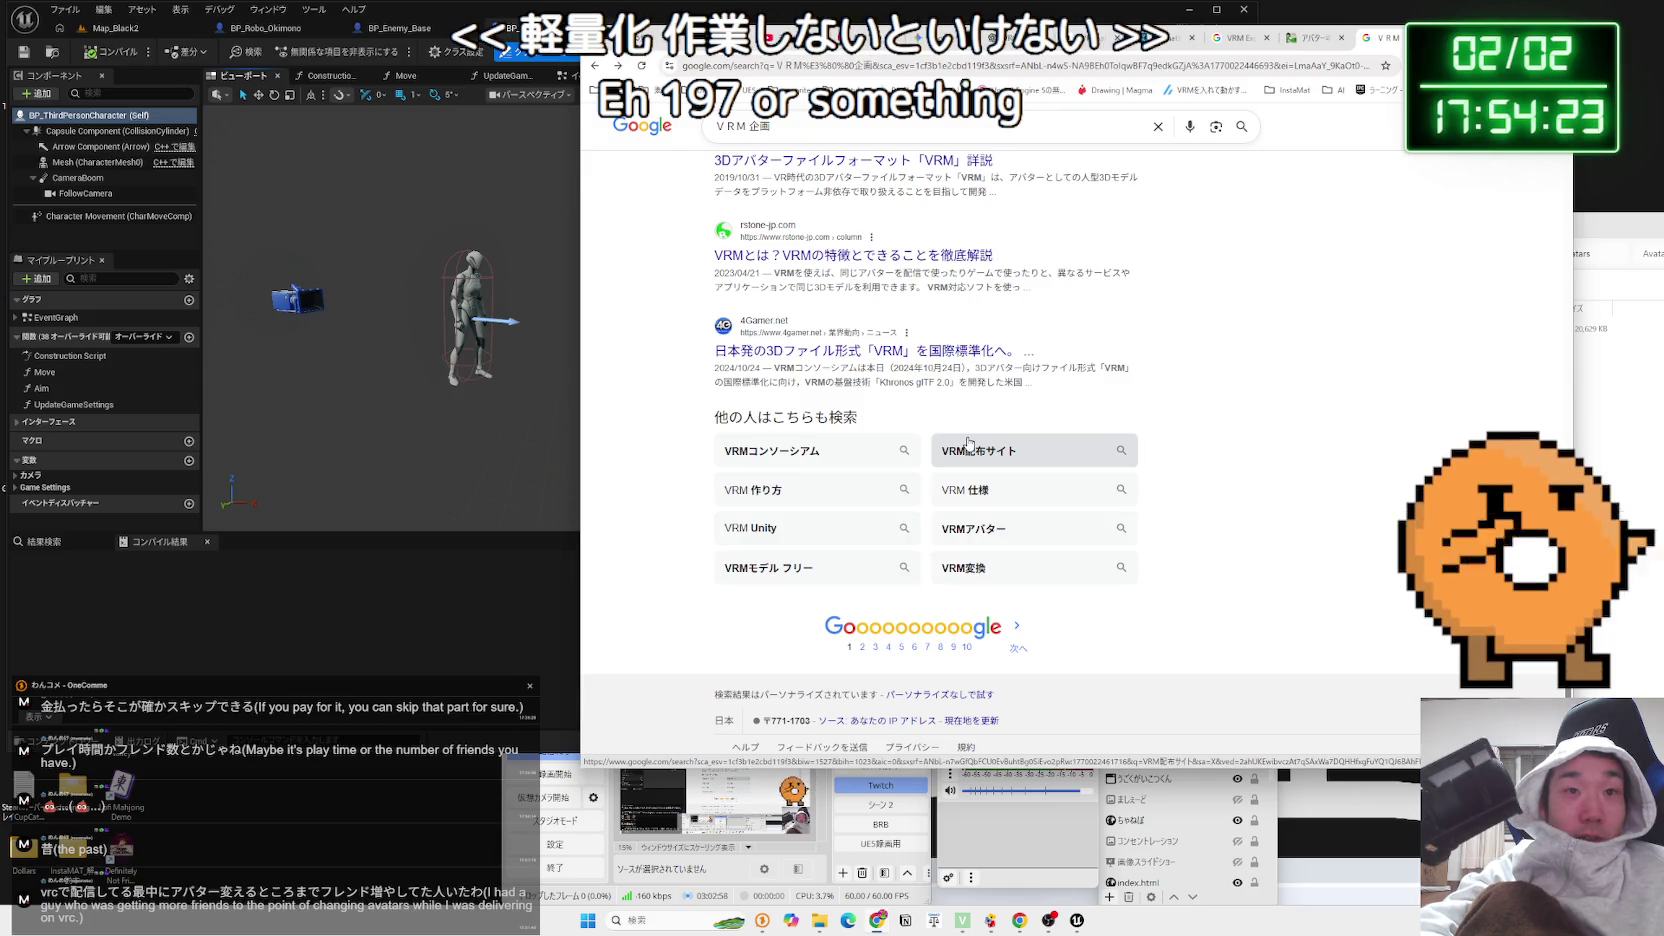
{"action": "left_click", "coordinate": [968, 443]}
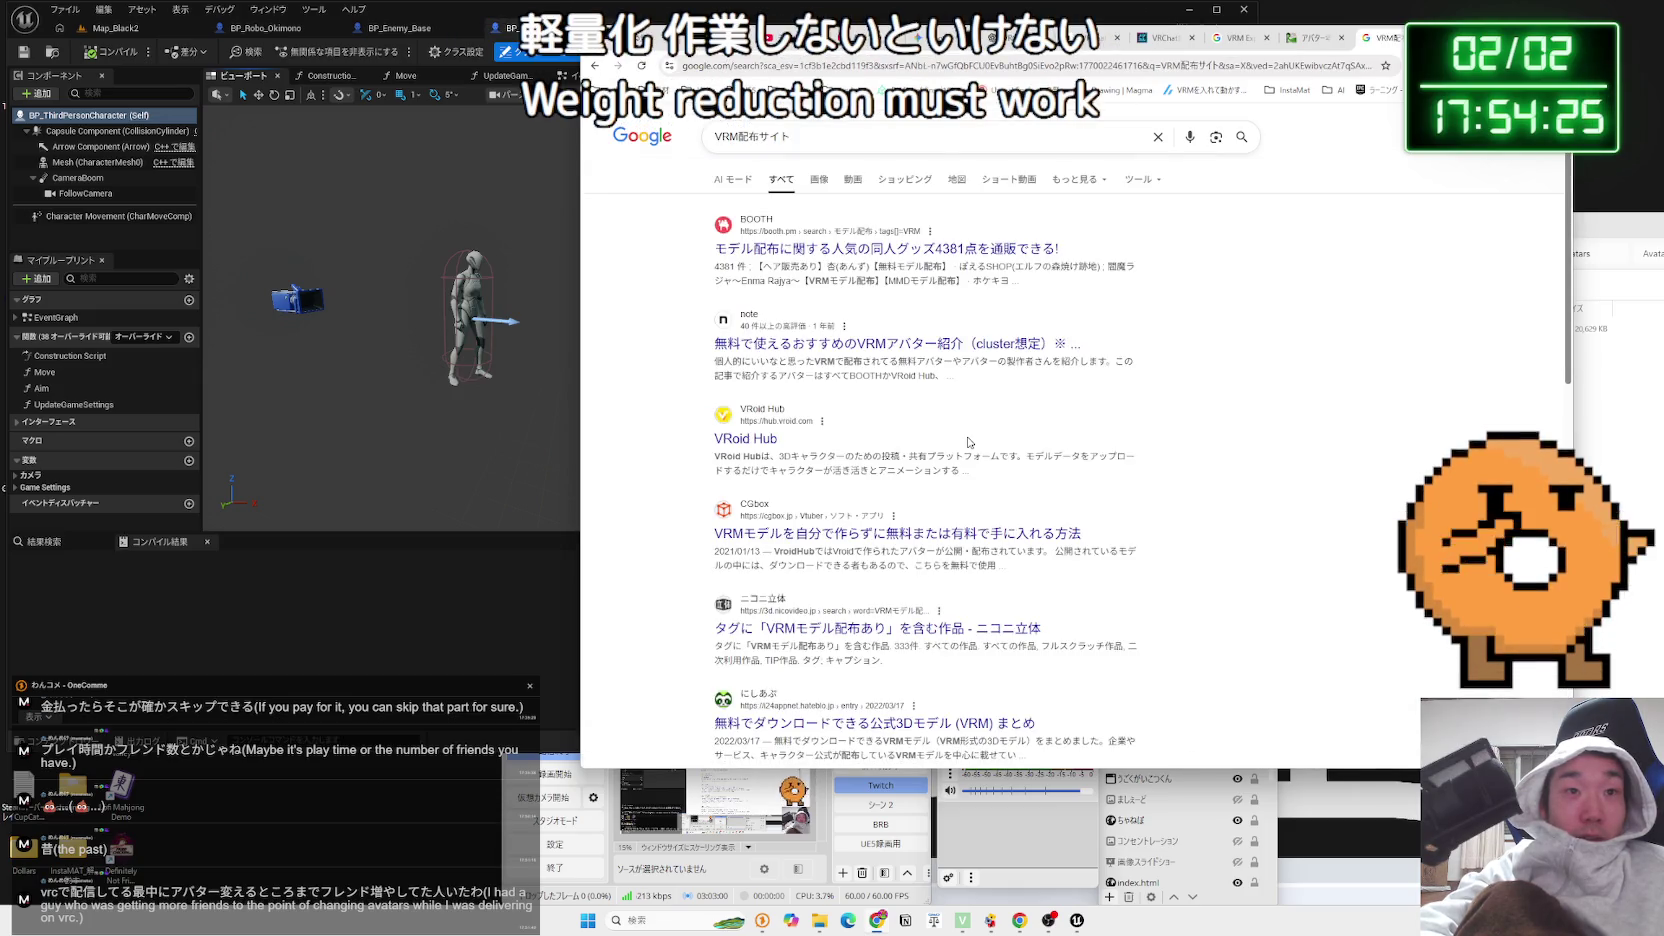
{"action": "key", "text": "alt+Left"}
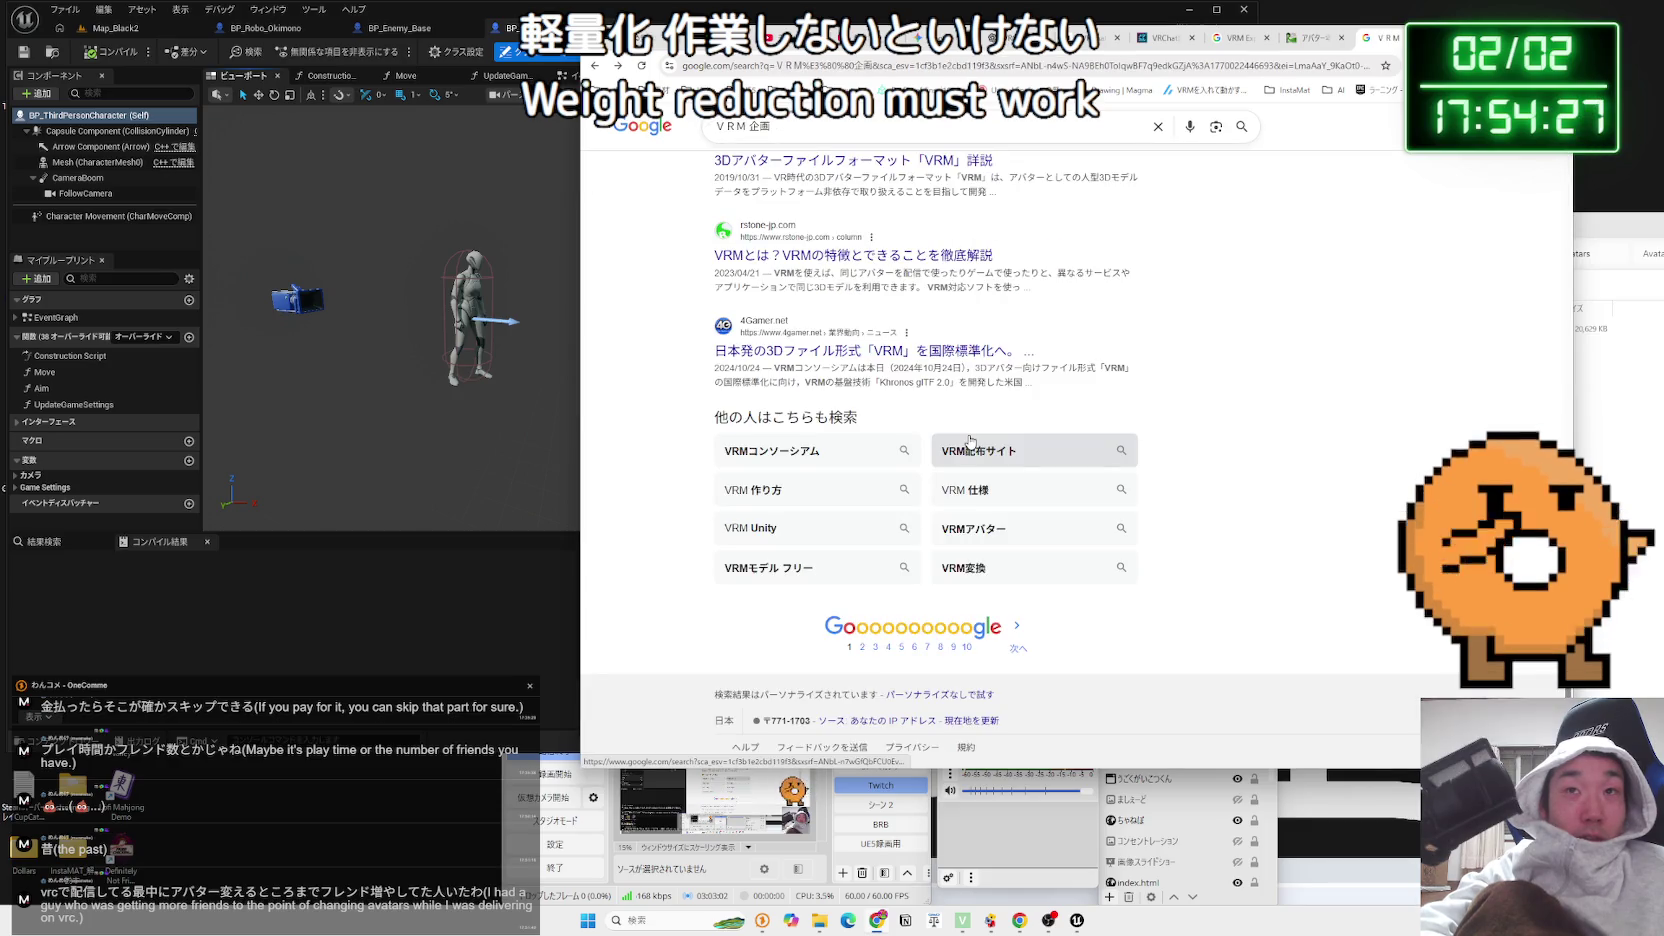
{"action": "key", "text": "alt+Left"}
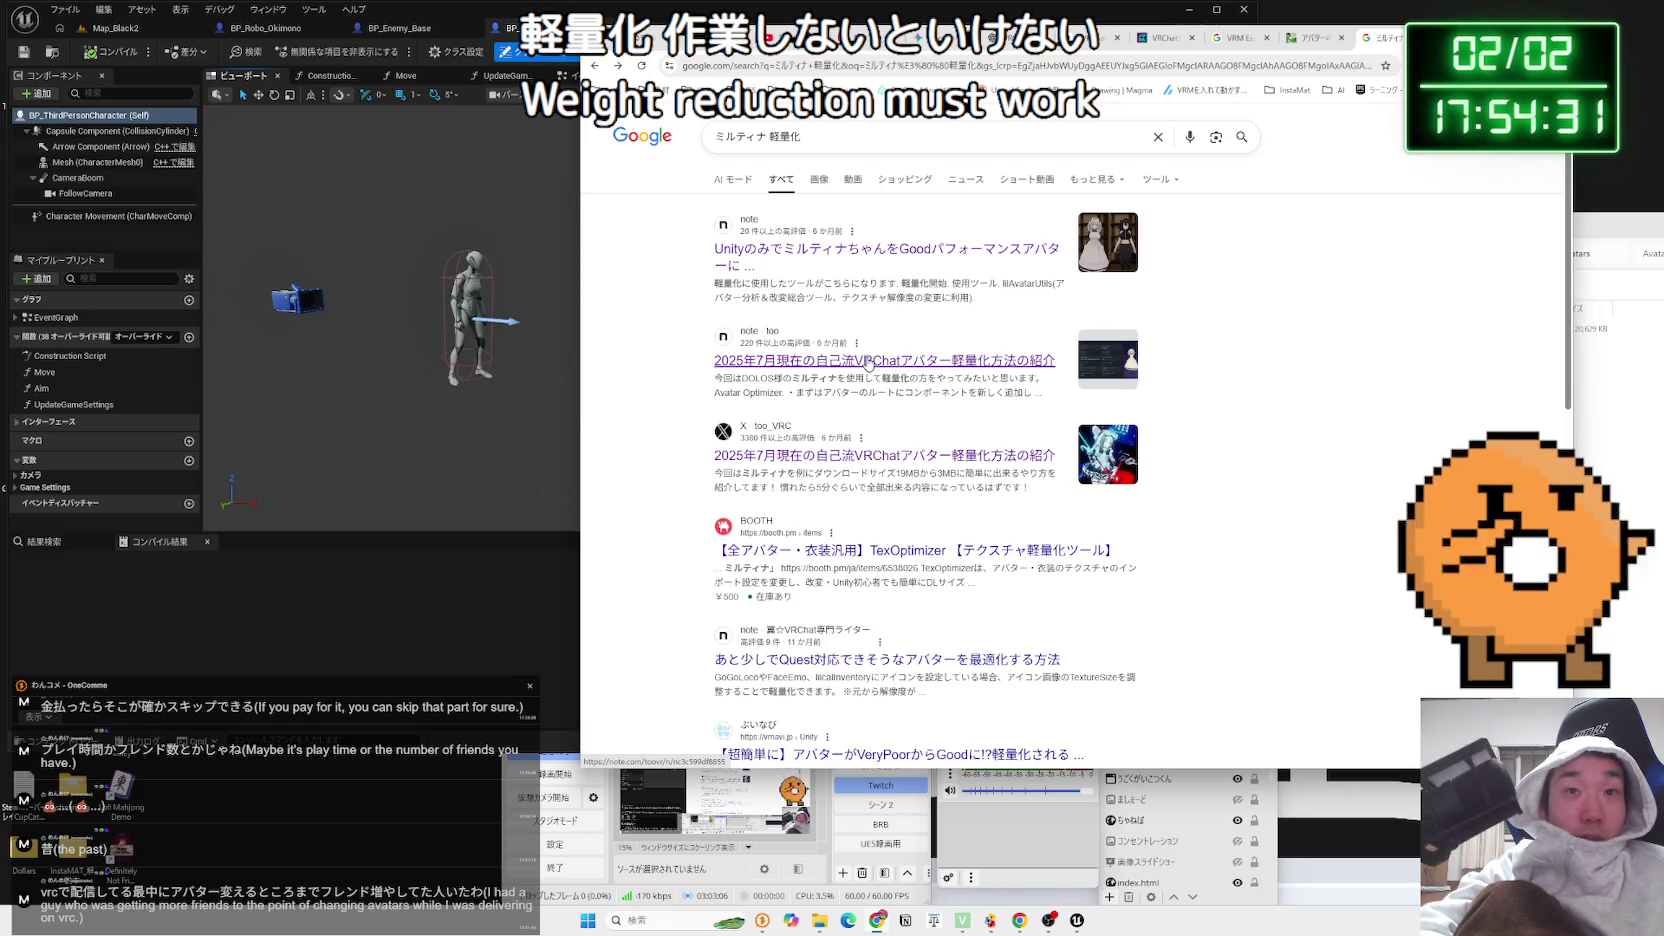
{"action": "scroll", "coordinate": [954, 384], "scroll_direction": "down", "scroll_amount": 15}
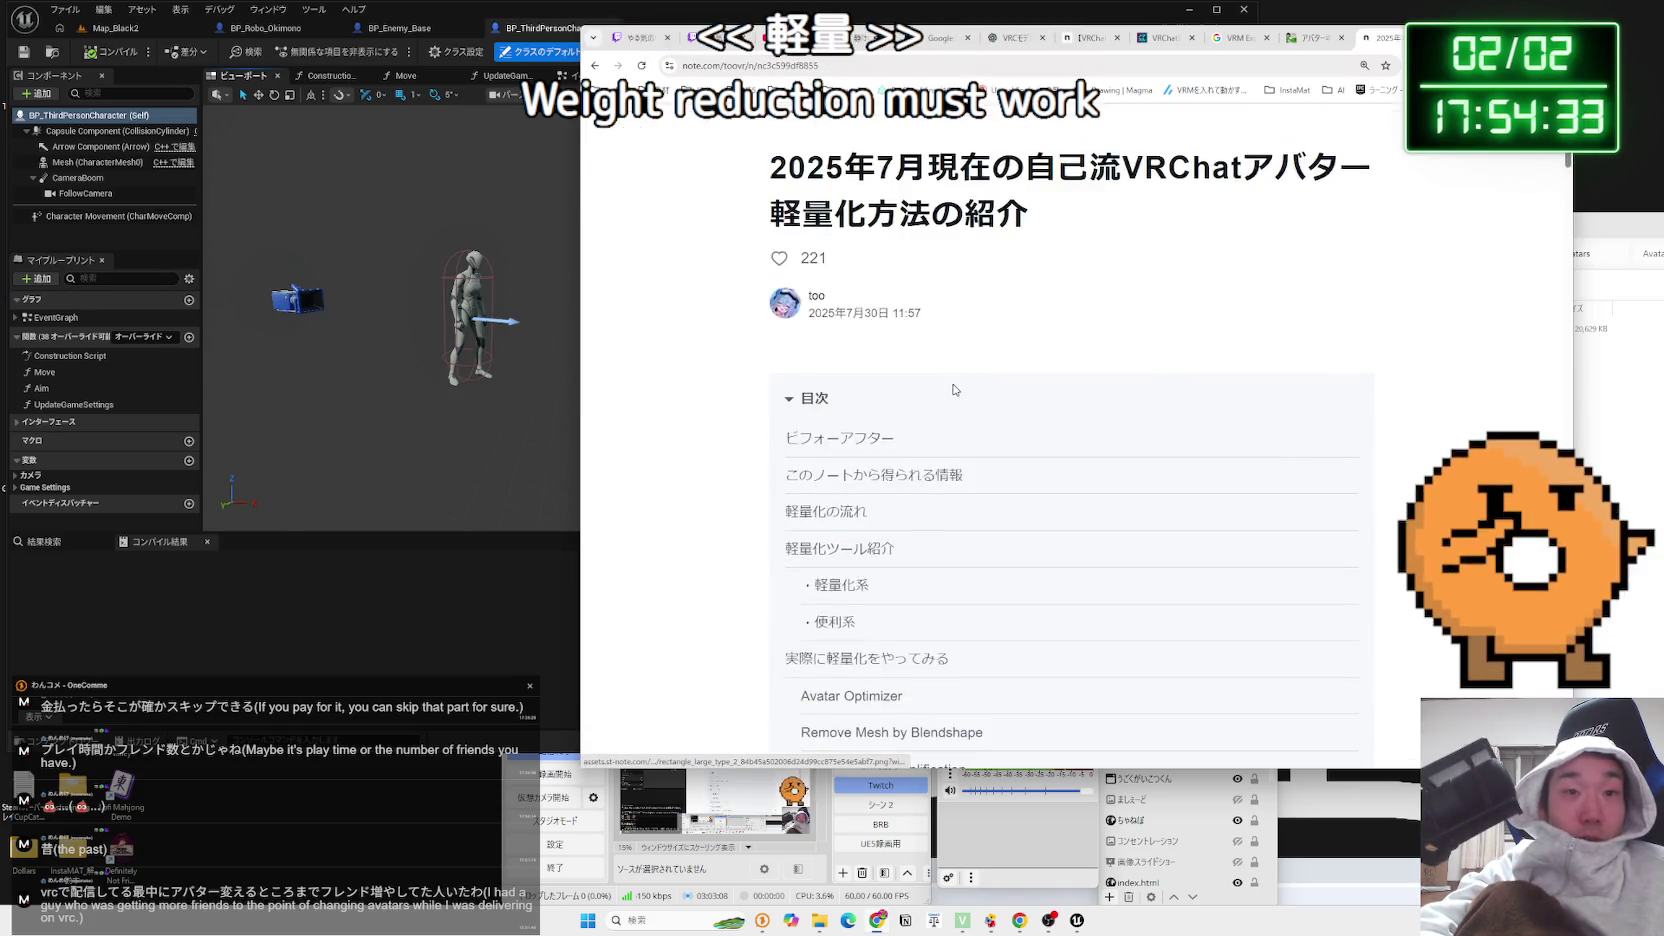
Read through the note.com lightweighting article, highlighting the d4rkAvatarOptimizer paragraph
{"action": "scroll", "coordinate": [952, 385], "scroll_direction": "down", "scroll_amount": 12}
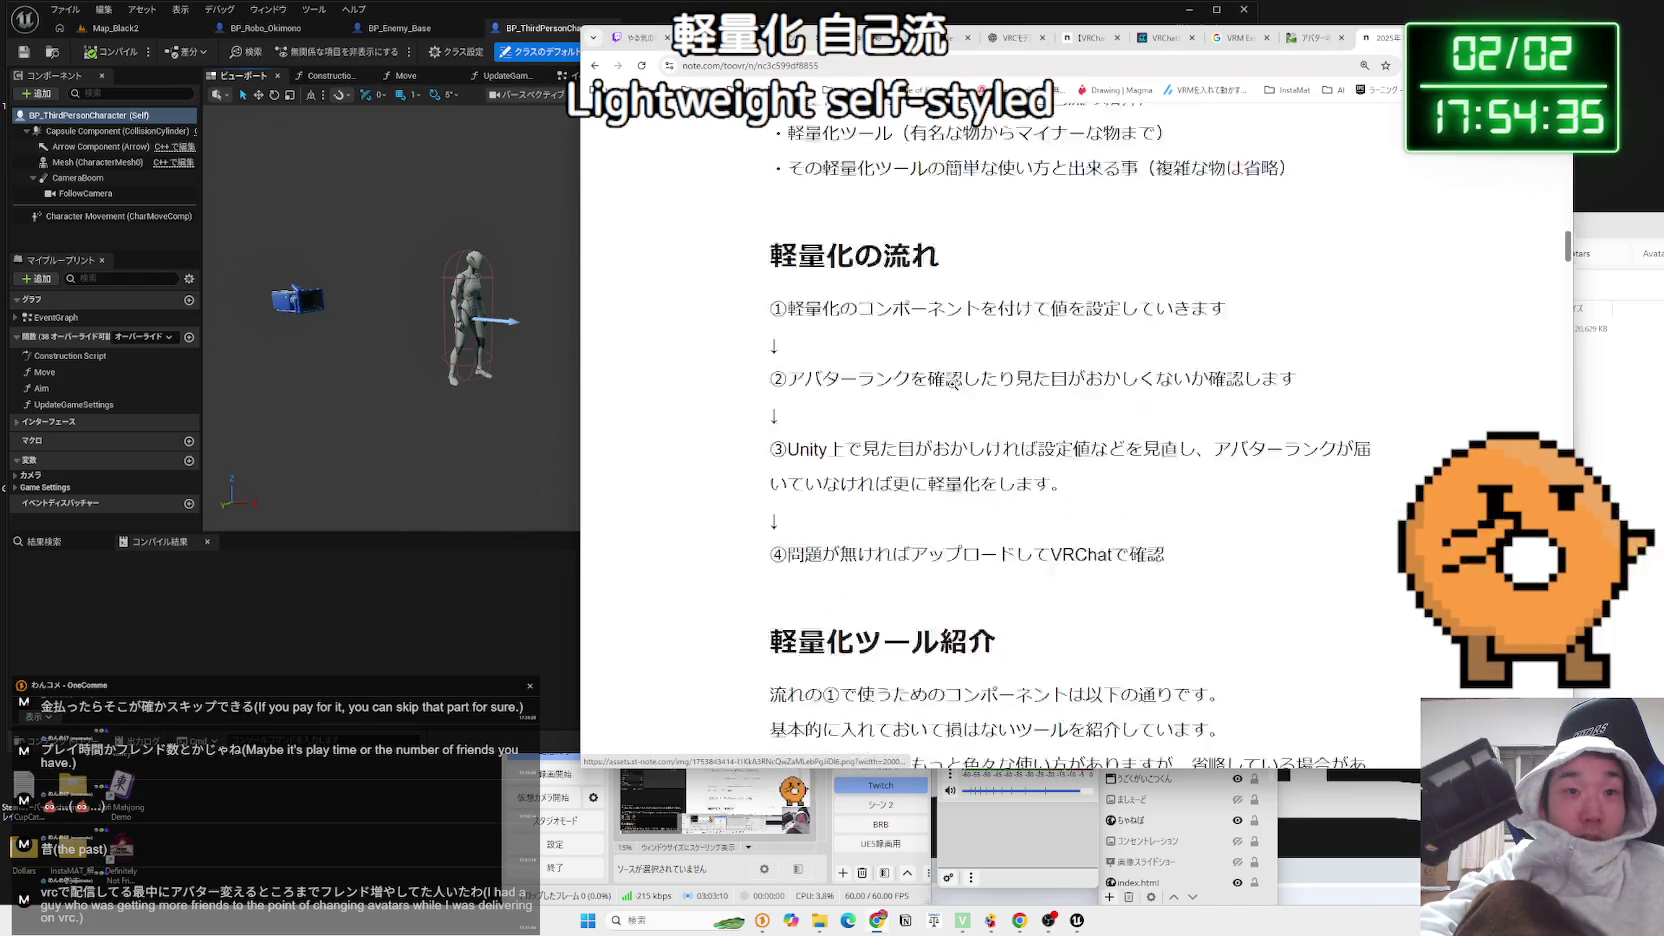
{"action": "scroll", "coordinate": [954, 390], "scroll_direction": "up", "scroll_amount": 1}
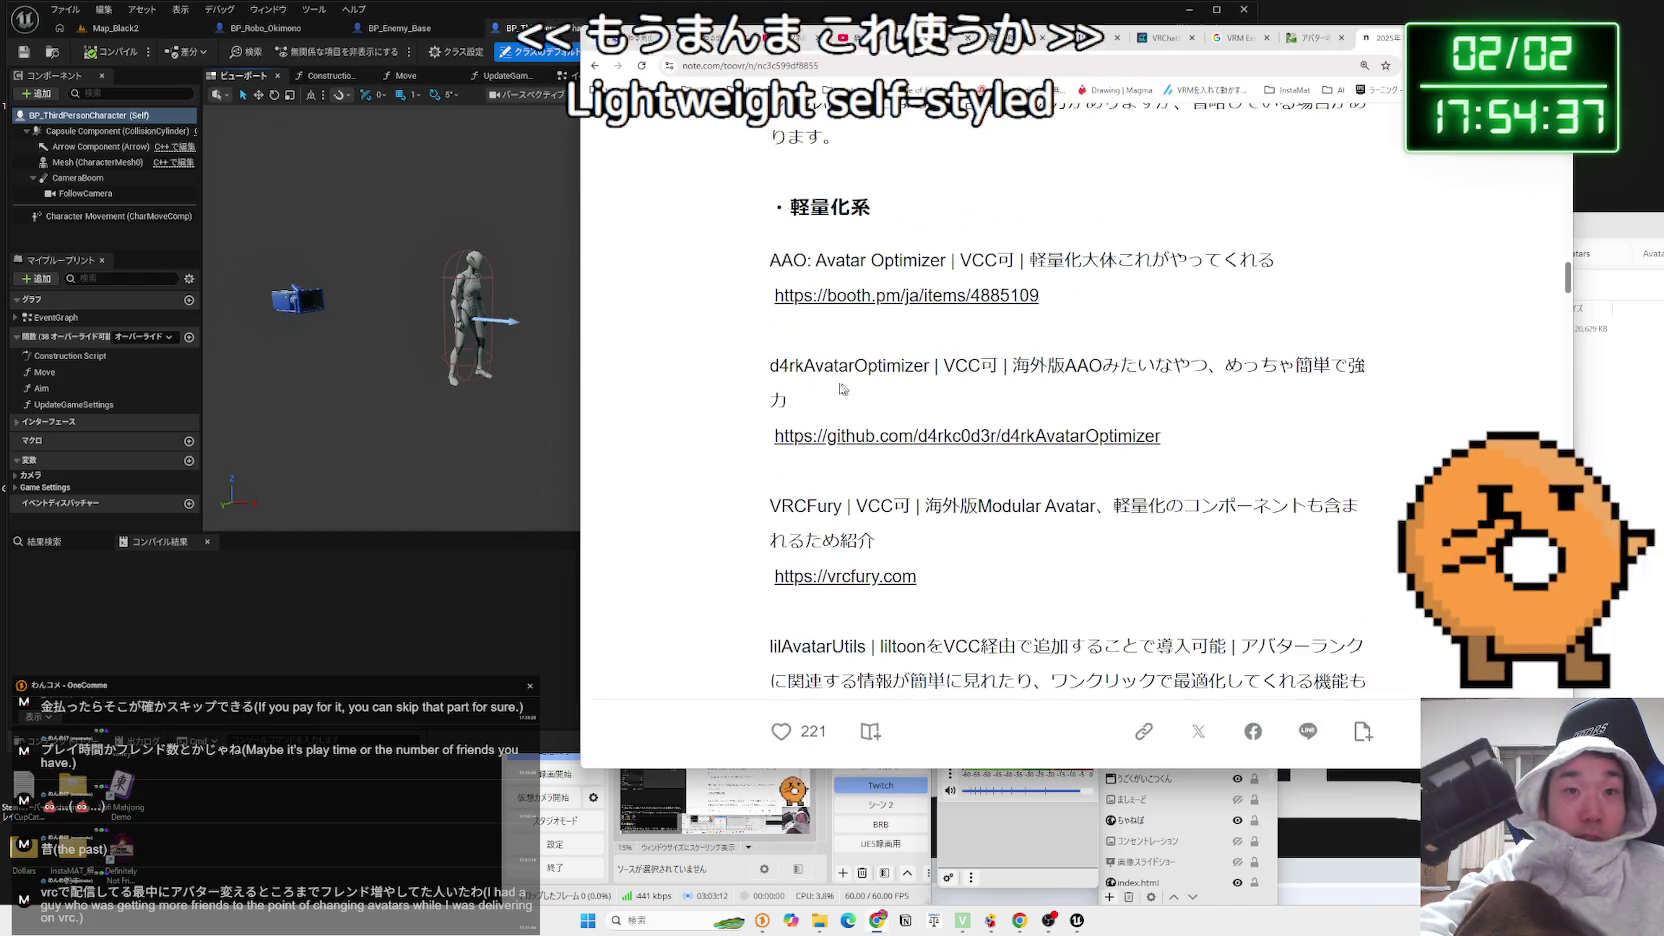
{"action": "triple_click", "coordinate": [954, 385]}
{"action": "left_click", "coordinate": [956, 388]}
{"action": "scroll", "coordinate": [960, 392], "scroll_direction": "down", "scroll_amount": 8}
{"action": "scroll", "coordinate": [970, 400], "scroll_direction": "down", "scroll_amount": 11}
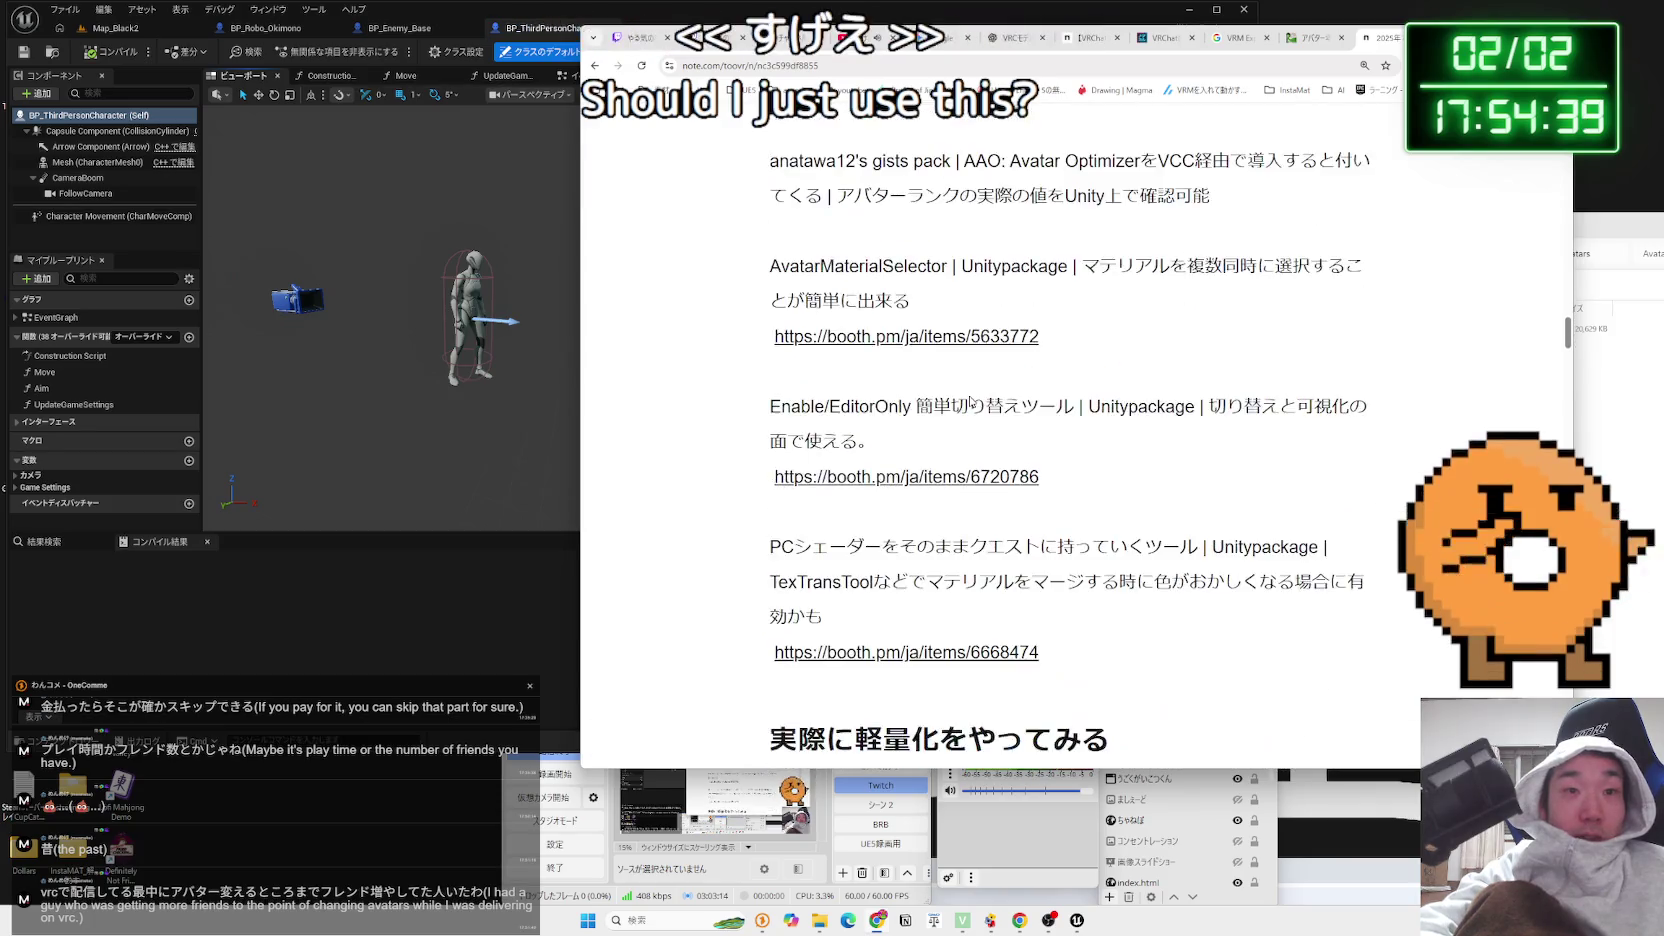
{"action": "scroll", "coordinate": [1368, 388], "scroll_direction": "down", "scroll_amount": 6}
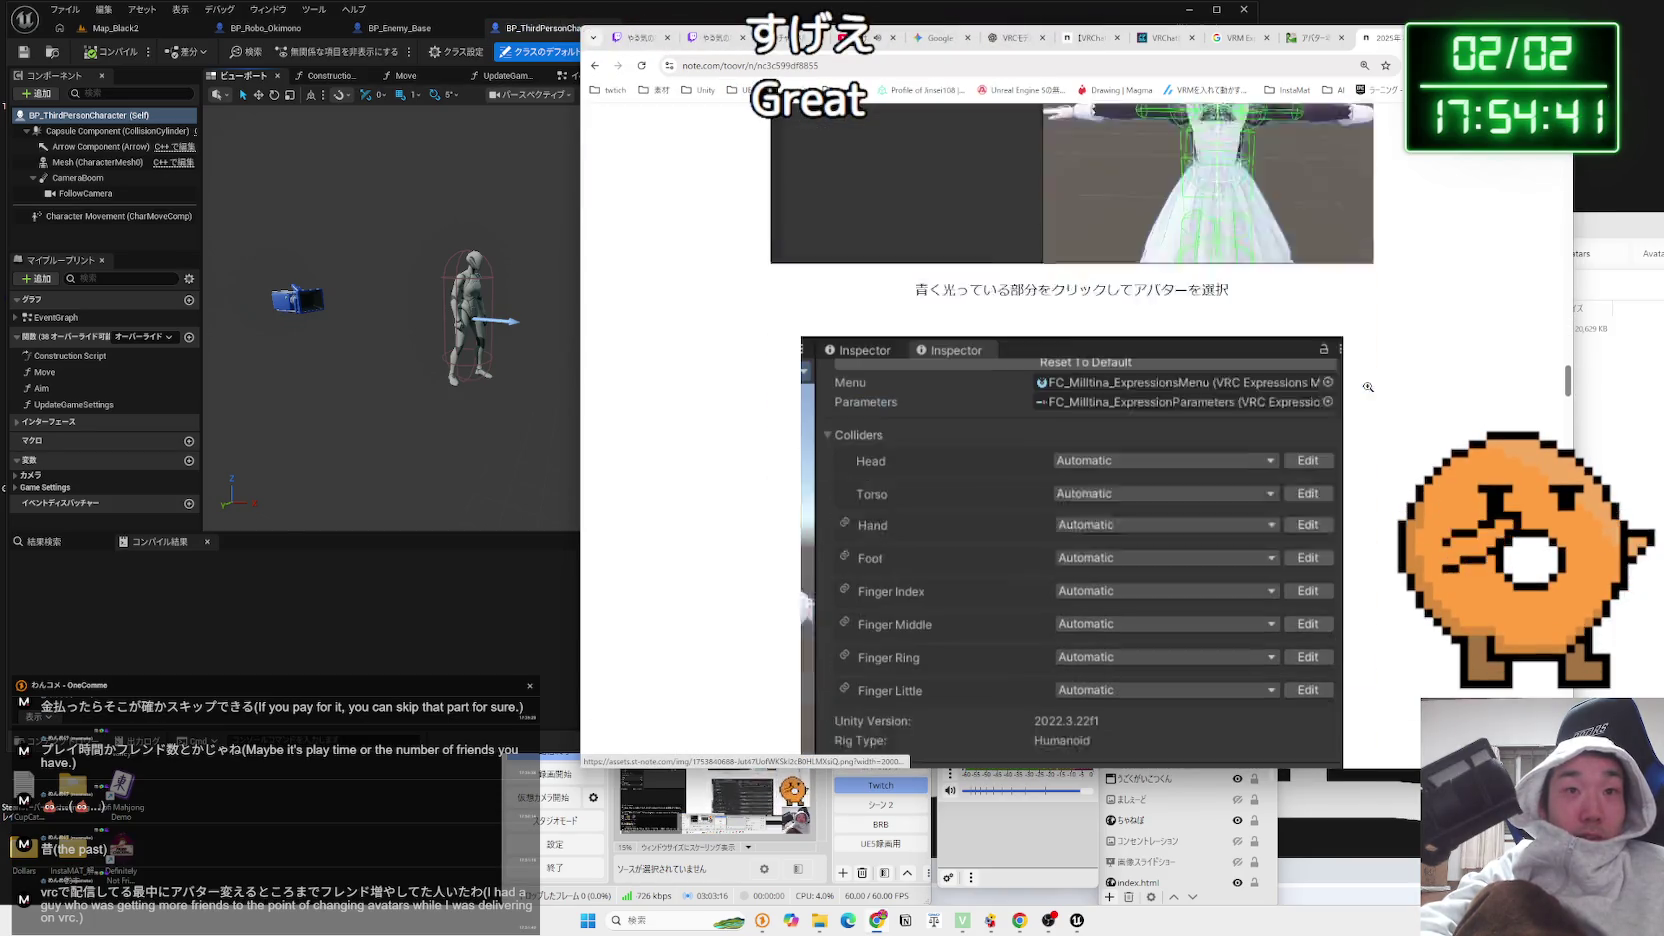
{"action": "scroll", "coordinate": [1228, 370], "scroll_direction": "up", "scroll_amount": 5}
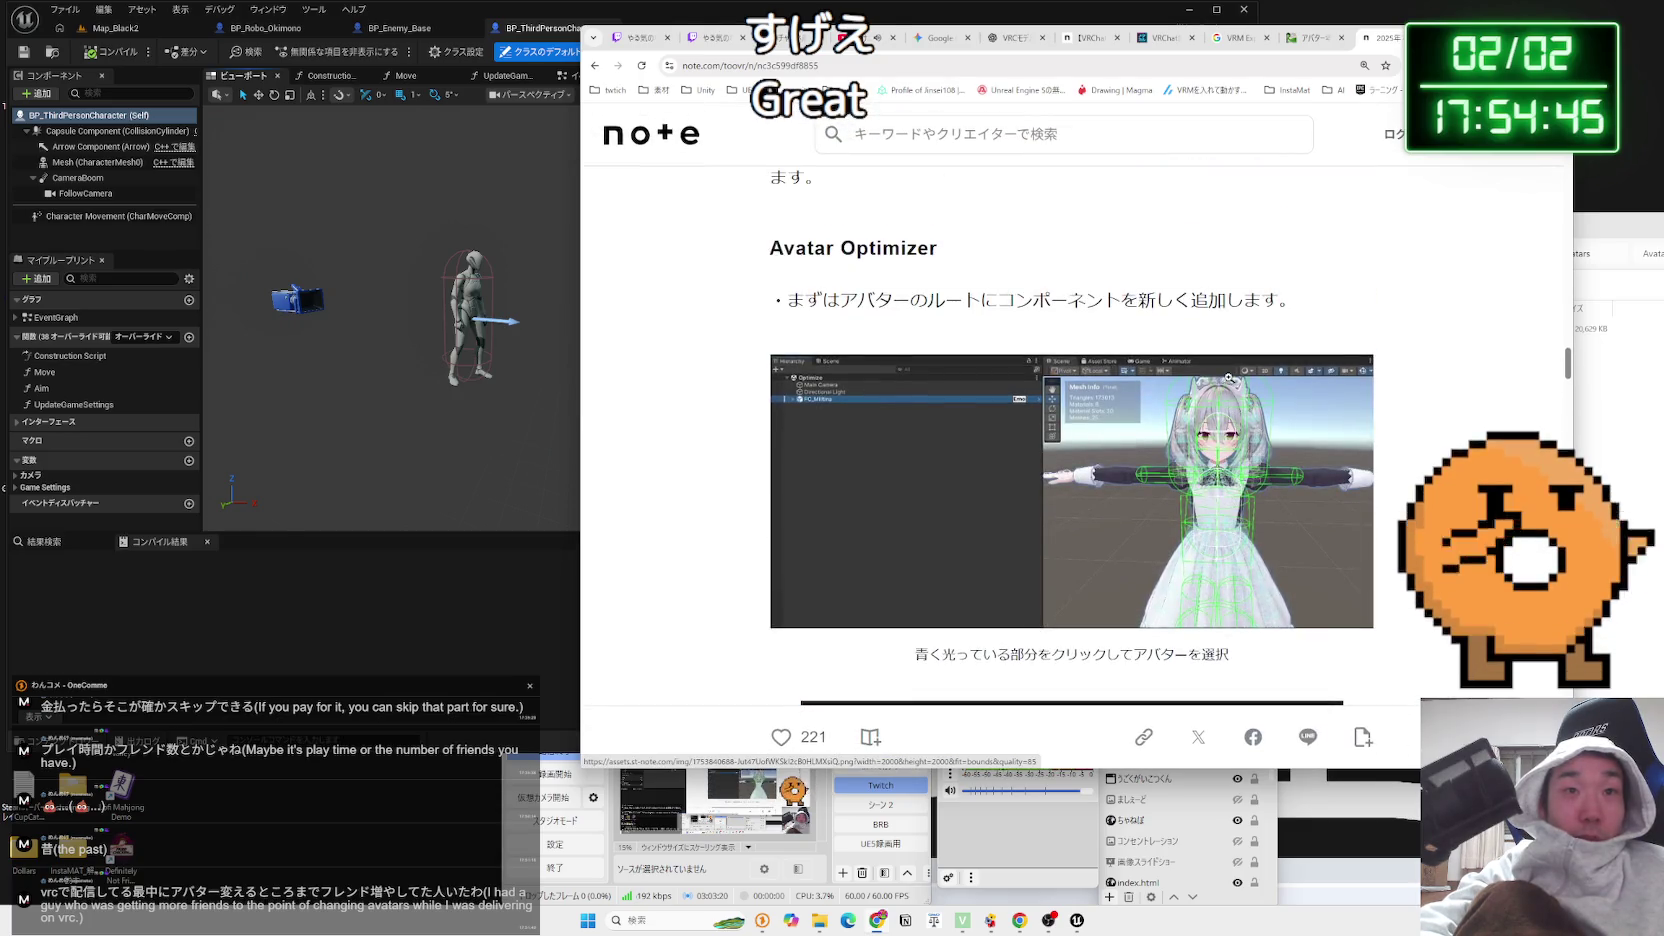
{"action": "scroll", "coordinate": [1228, 377], "scroll_direction": "down", "scroll_amount": 8}
{"action": "scroll", "coordinate": [1228, 377], "scroll_direction": "up", "scroll_amount": 5}
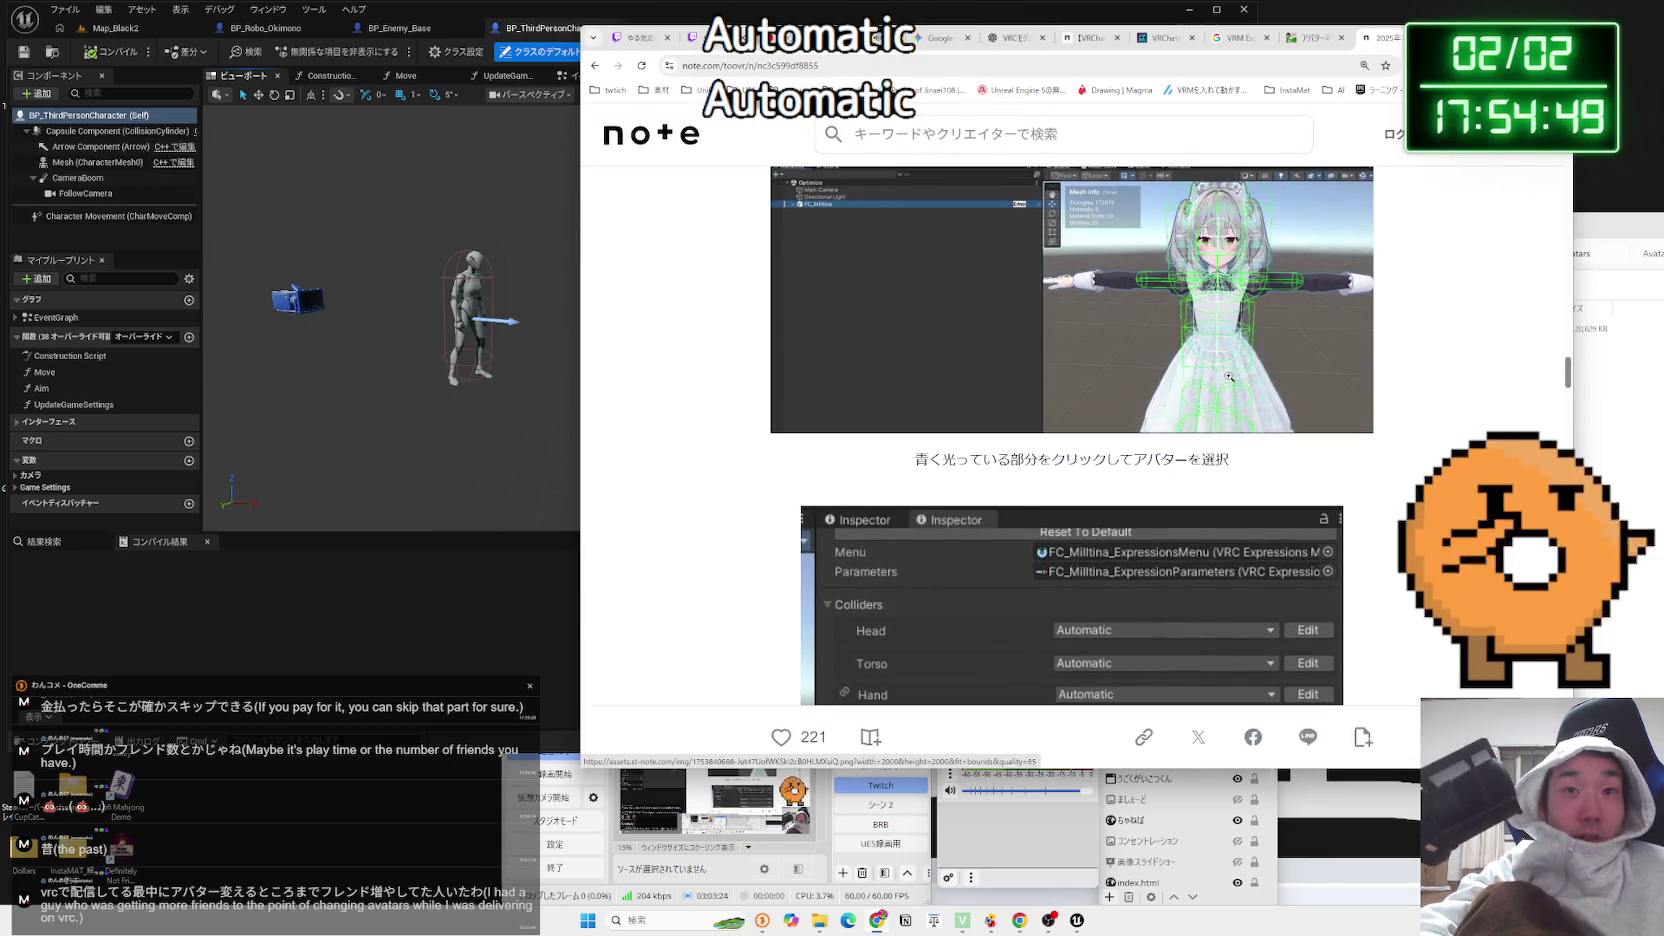
{"action": "scroll", "coordinate": [1228, 376], "scroll_direction": "down", "scroll_amount": 5}
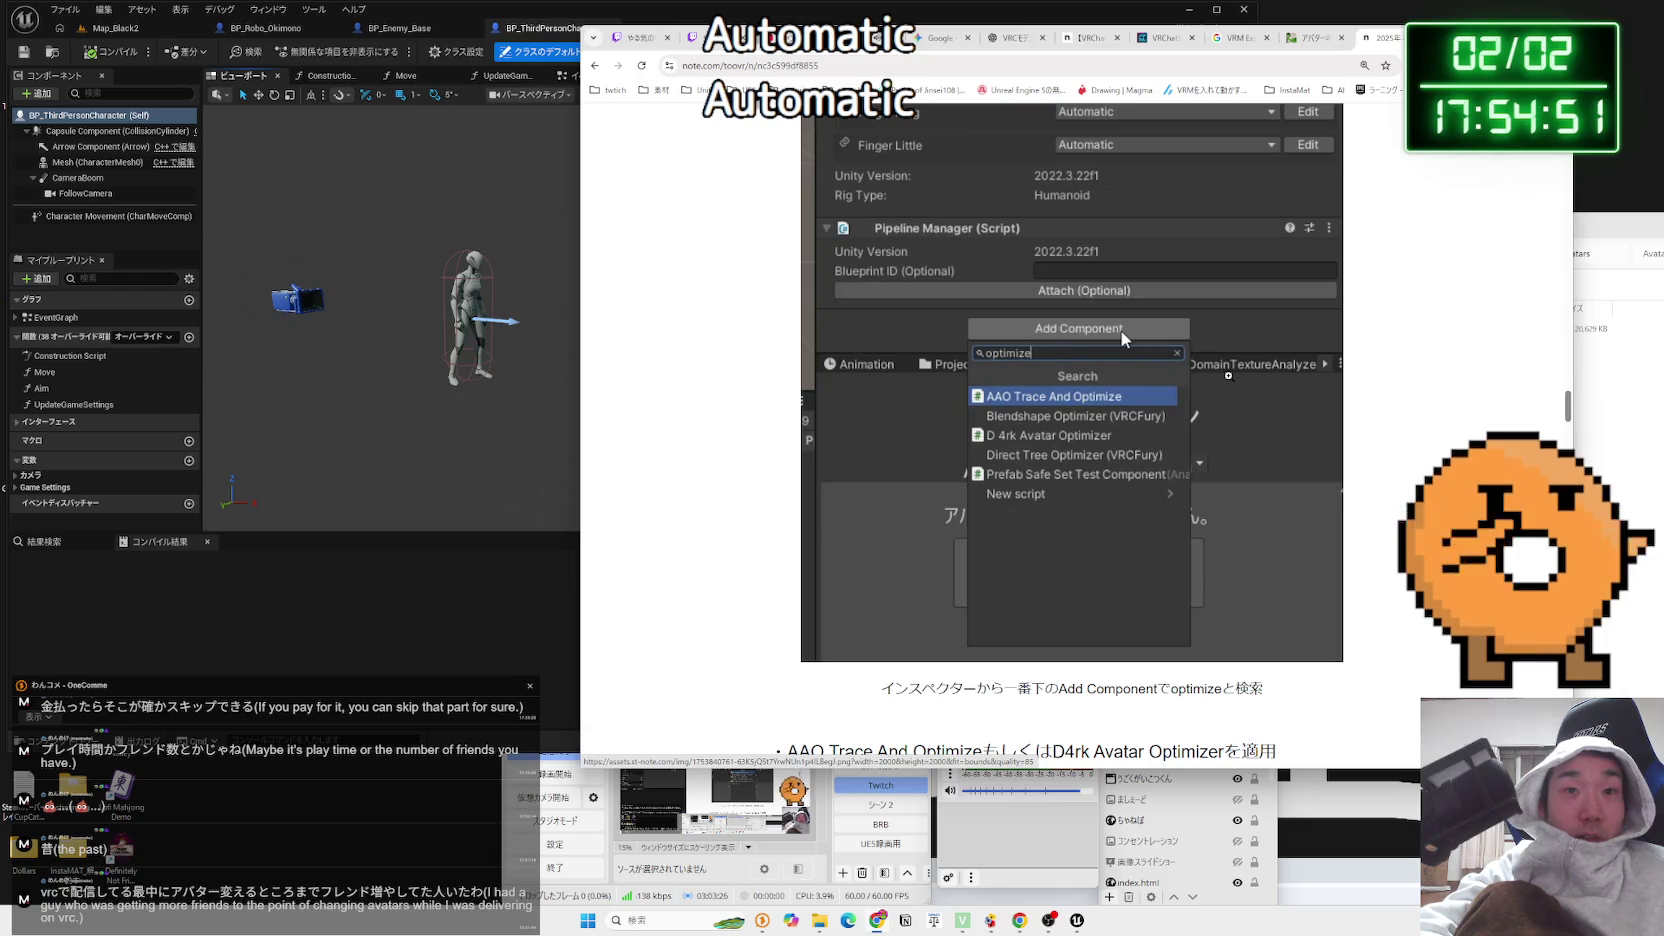
{"action": "scroll", "coordinate": [1228, 375], "scroll_direction": "down", "scroll_amount": 3}
{"action": "scroll", "coordinate": [1228, 376], "scroll_direction": "down", "scroll_amount": 2}
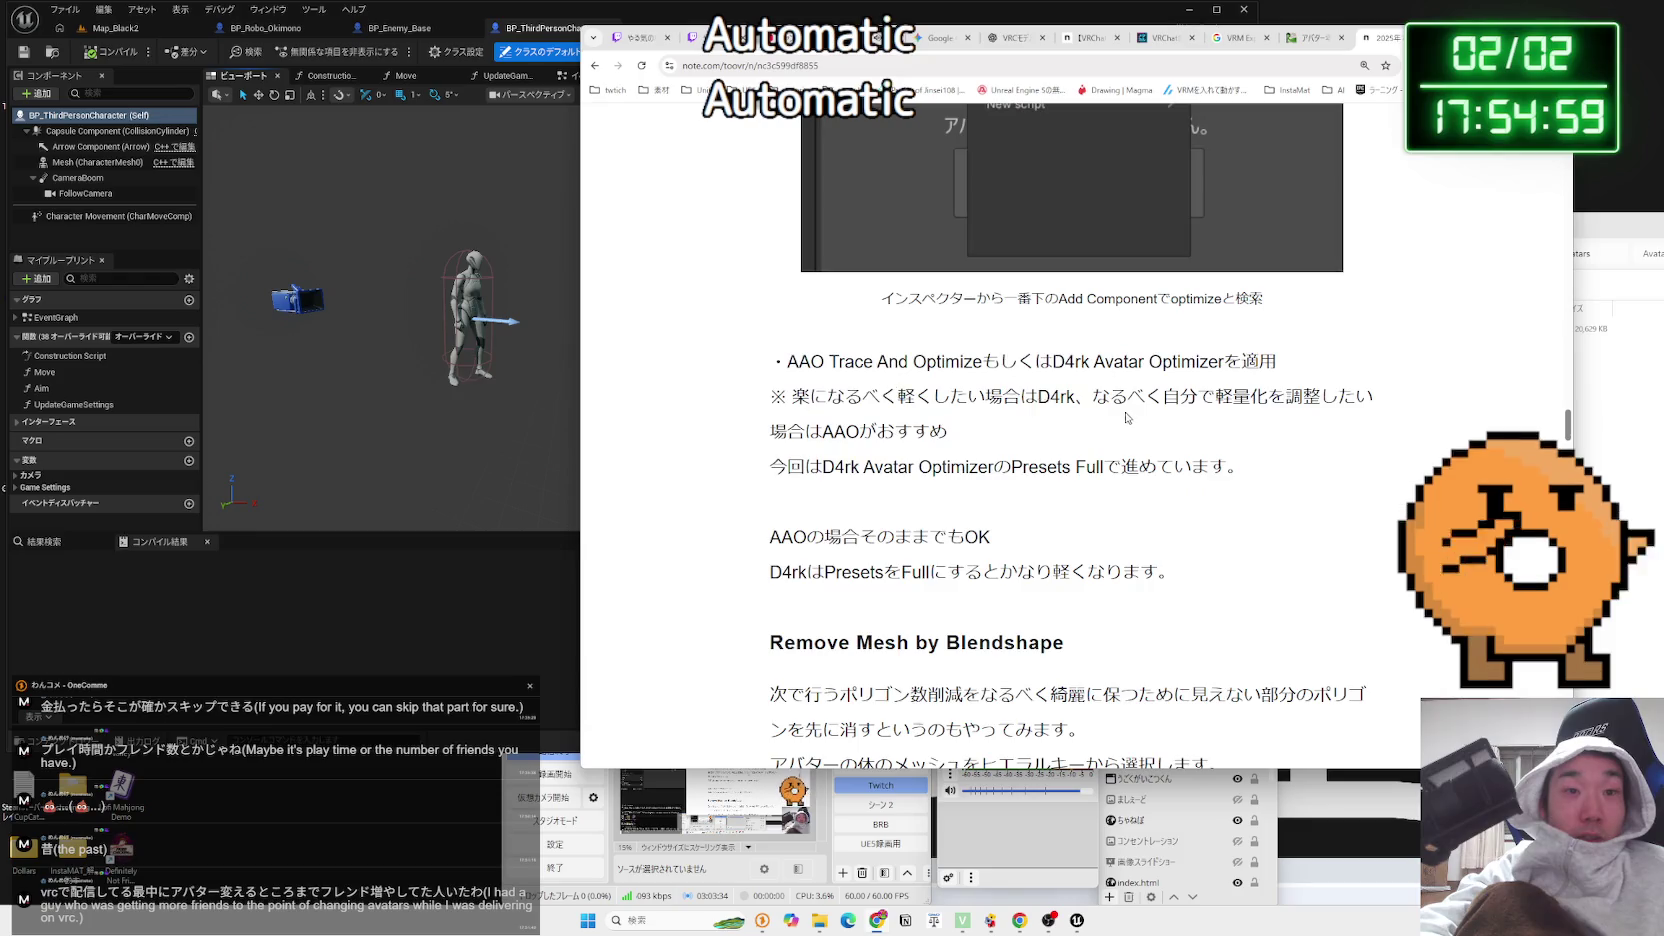
{"action": "scroll", "coordinate": [1121, 417], "scroll_direction": "down", "scroll_amount": 15}
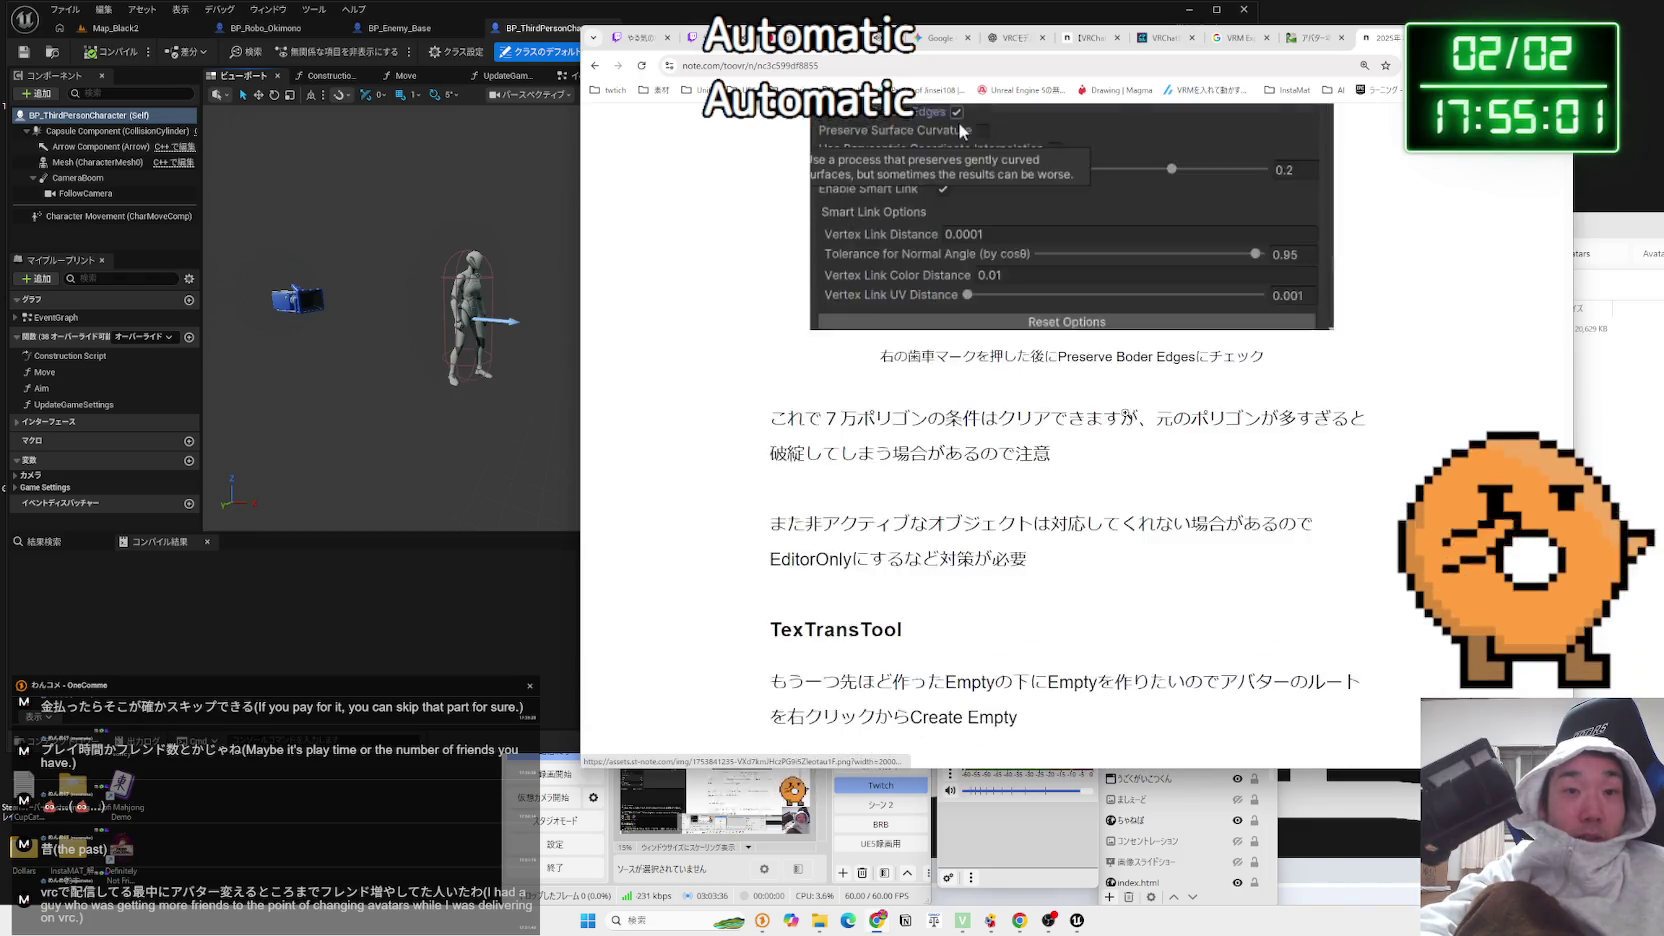
{"action": "scroll", "coordinate": [1126, 415], "scroll_direction": "down", "scroll_amount": 15}
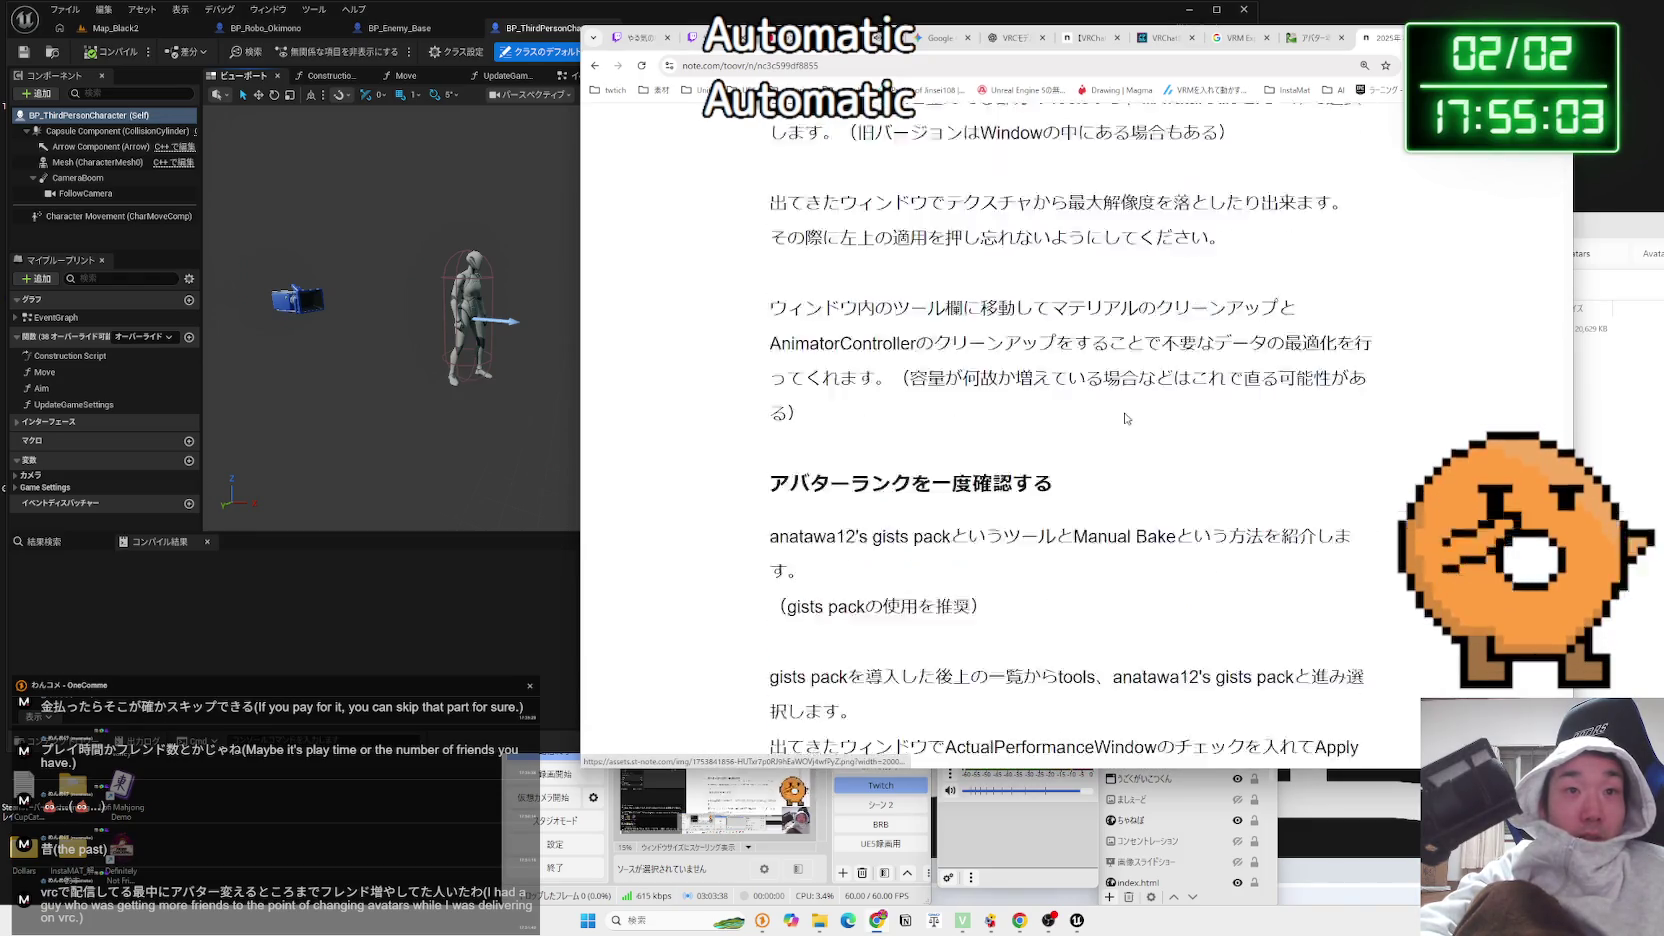
{"action": "scroll", "coordinate": [1126, 418], "scroll_direction": "down", "scroll_amount": 1}
Highlight text in the anatawa12 gists paragraph, then enlarge the default Miltina stats screenshot
{"action": "mouse_move", "coordinate": [992, 447]}
{"action": "left_mouse_down"}
{"action": "mouse_move", "coordinate": [767, 405]}
{"action": "mouse_move", "coordinate": [855, 405]}
{"action": "left_mouse_up"}
{"action": "double_click", "coordinate": [800, 405]}
{"action": "left_click", "coordinate": [992, 447]}
{"action": "left_click_drag", "start_coordinate": [957, 476], "coordinate": [796, 476]}
{"action": "left_click", "coordinate": [990, 461]}
{"action": "scroll", "coordinate": [990, 461], "scroll_direction": "down", "scroll_amount": 12}
{"action": "scroll", "coordinate": [990, 461], "scroll_direction": "down", "scroll_amount": 11}
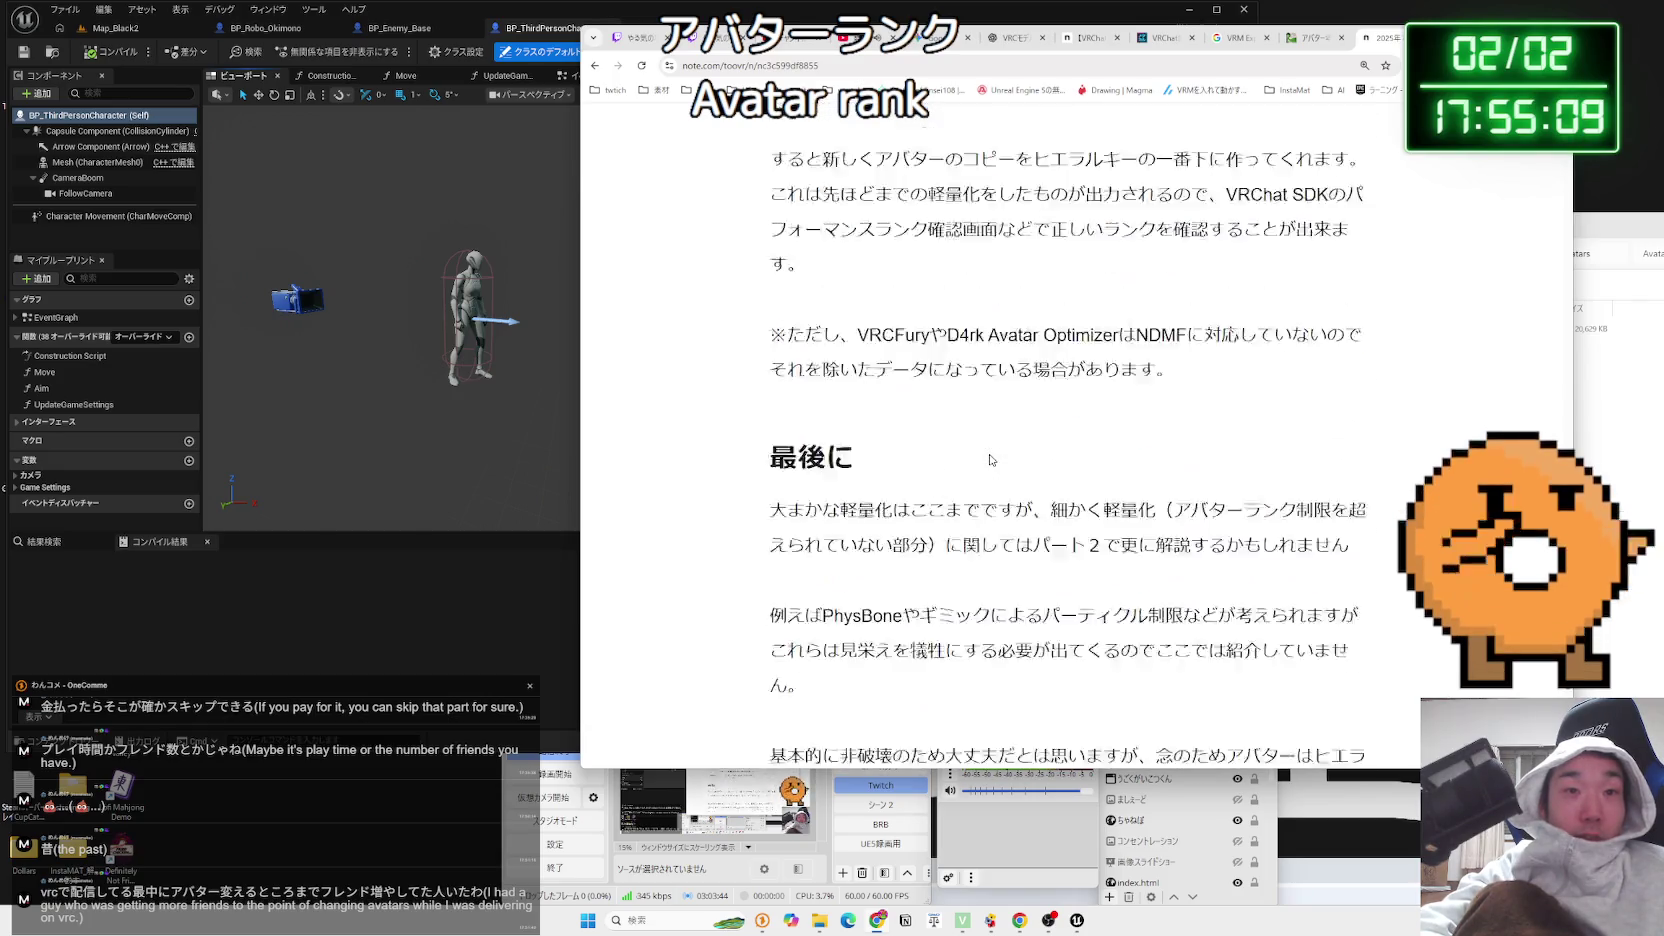
{"action": "scroll", "coordinate": [1551, 692], "scroll_direction": "down", "scroll_amount": 5}
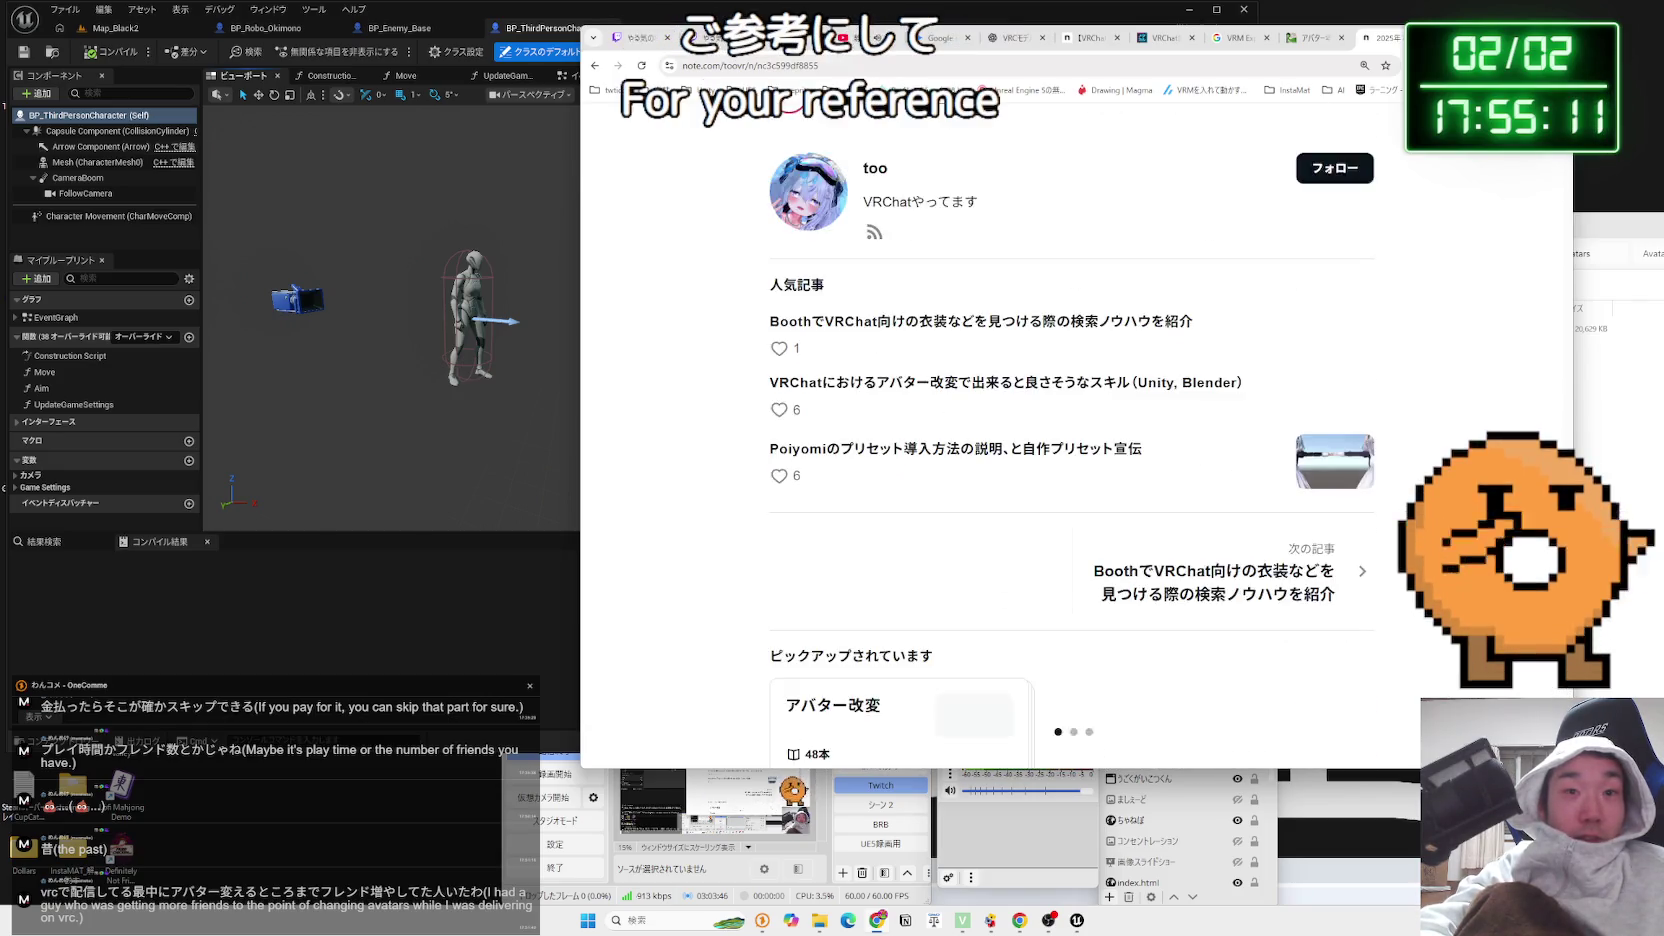
{"action": "scroll", "coordinate": [1551, 272], "scroll_direction": "up", "scroll_amount": 20}
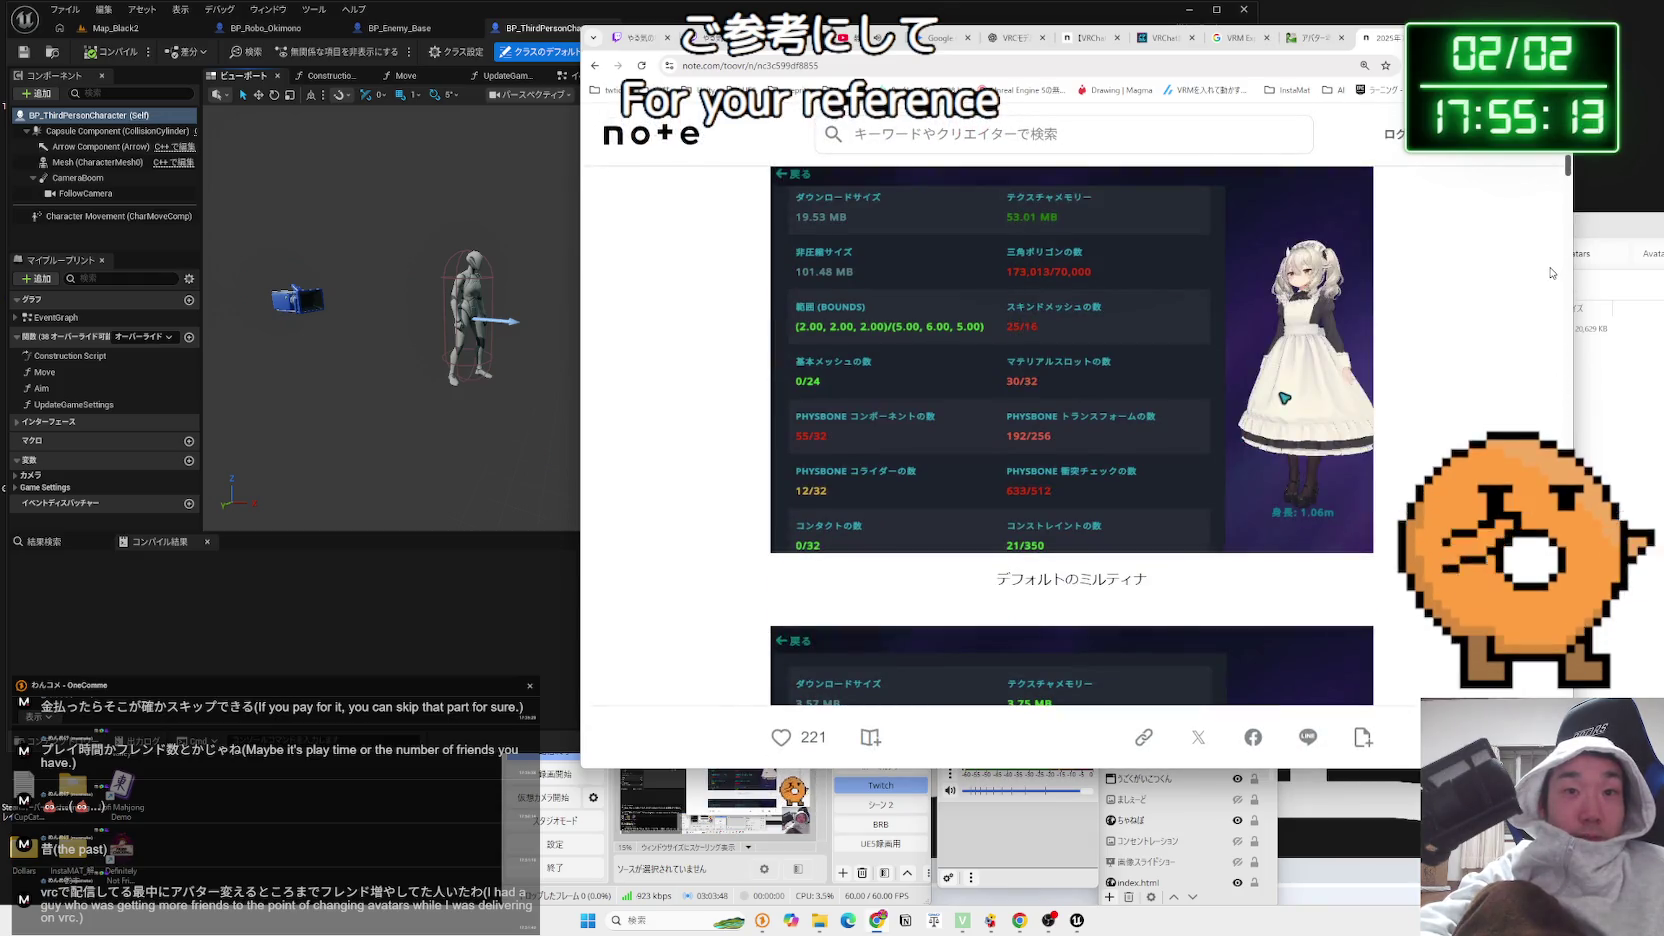
{"action": "scroll", "coordinate": [1551, 272], "scroll_direction": "up", "scroll_amount": 1}
{"action": "left_click", "coordinate": [1020, 369]}
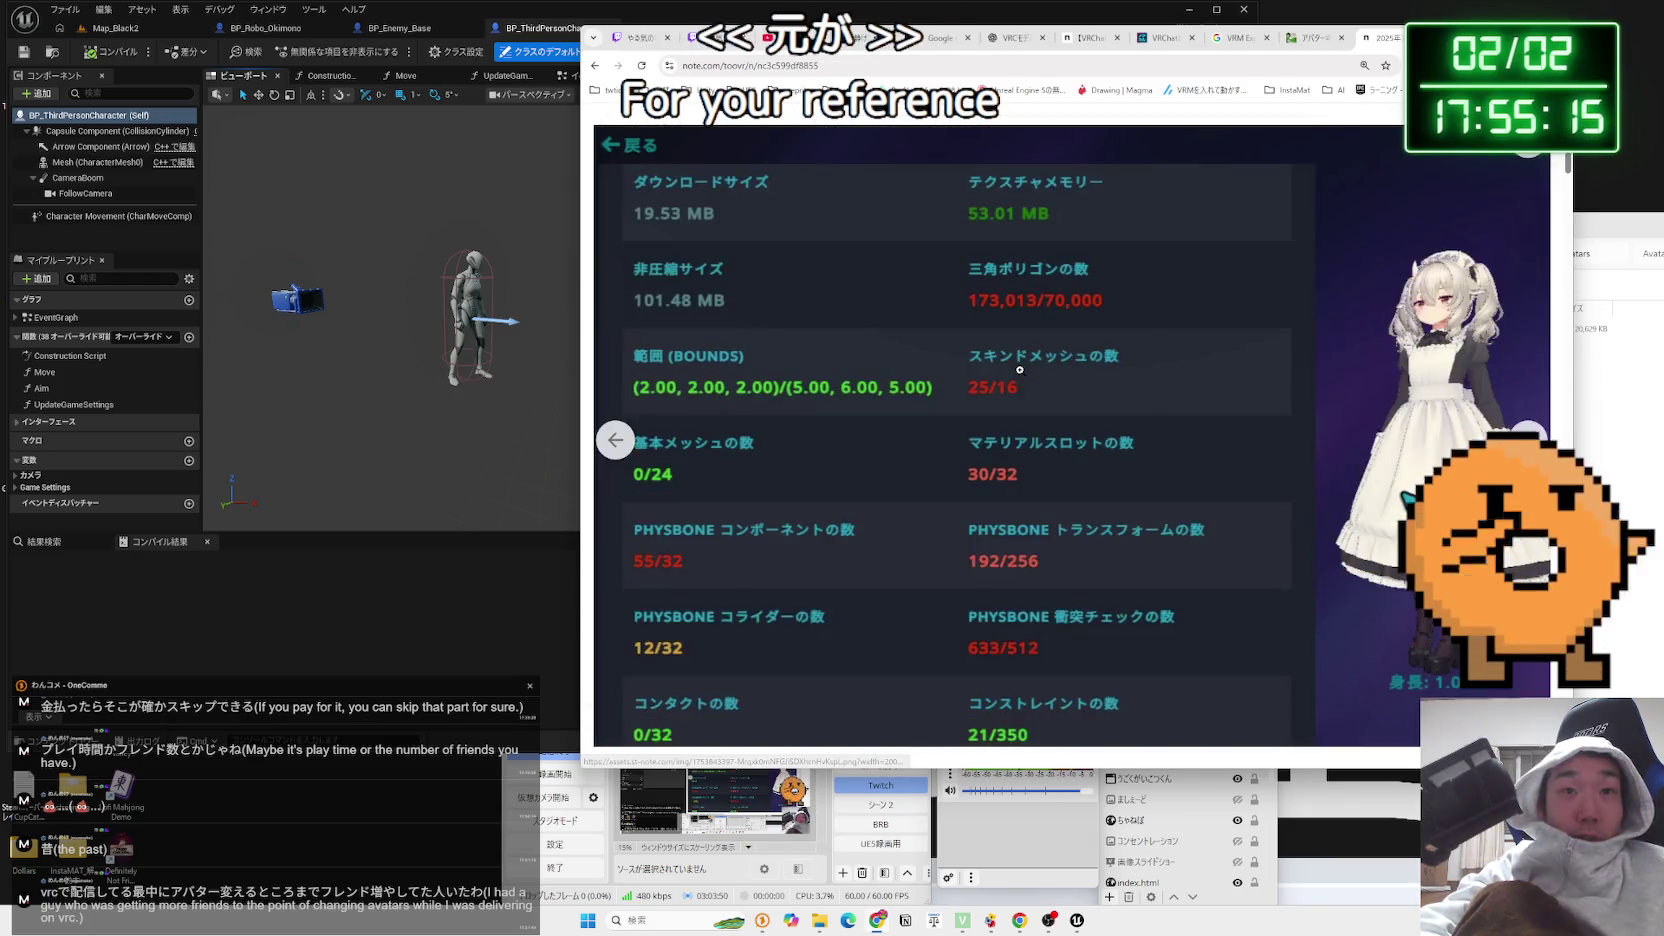
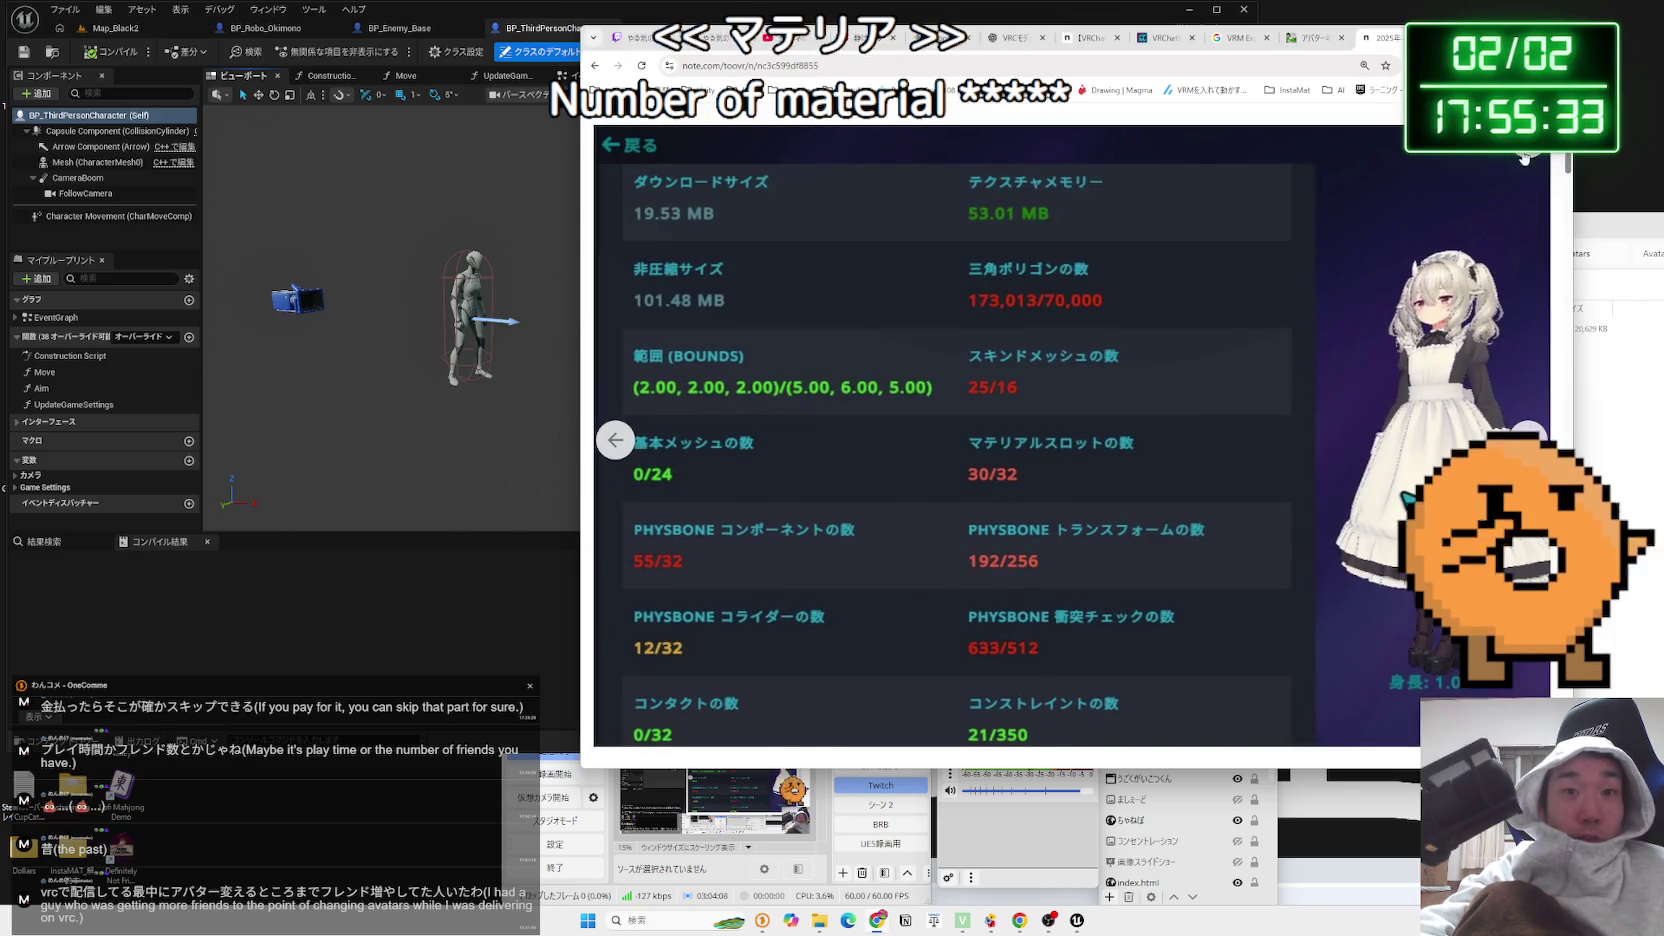
Close the enlarged stats image and read the Miltina default-versus-lightened comparison
{"action": "left_click", "coordinate": [1477, 195]}
{"action": "scroll", "coordinate": [1030, 503], "scroll_direction": "down", "scroll_amount": 4}
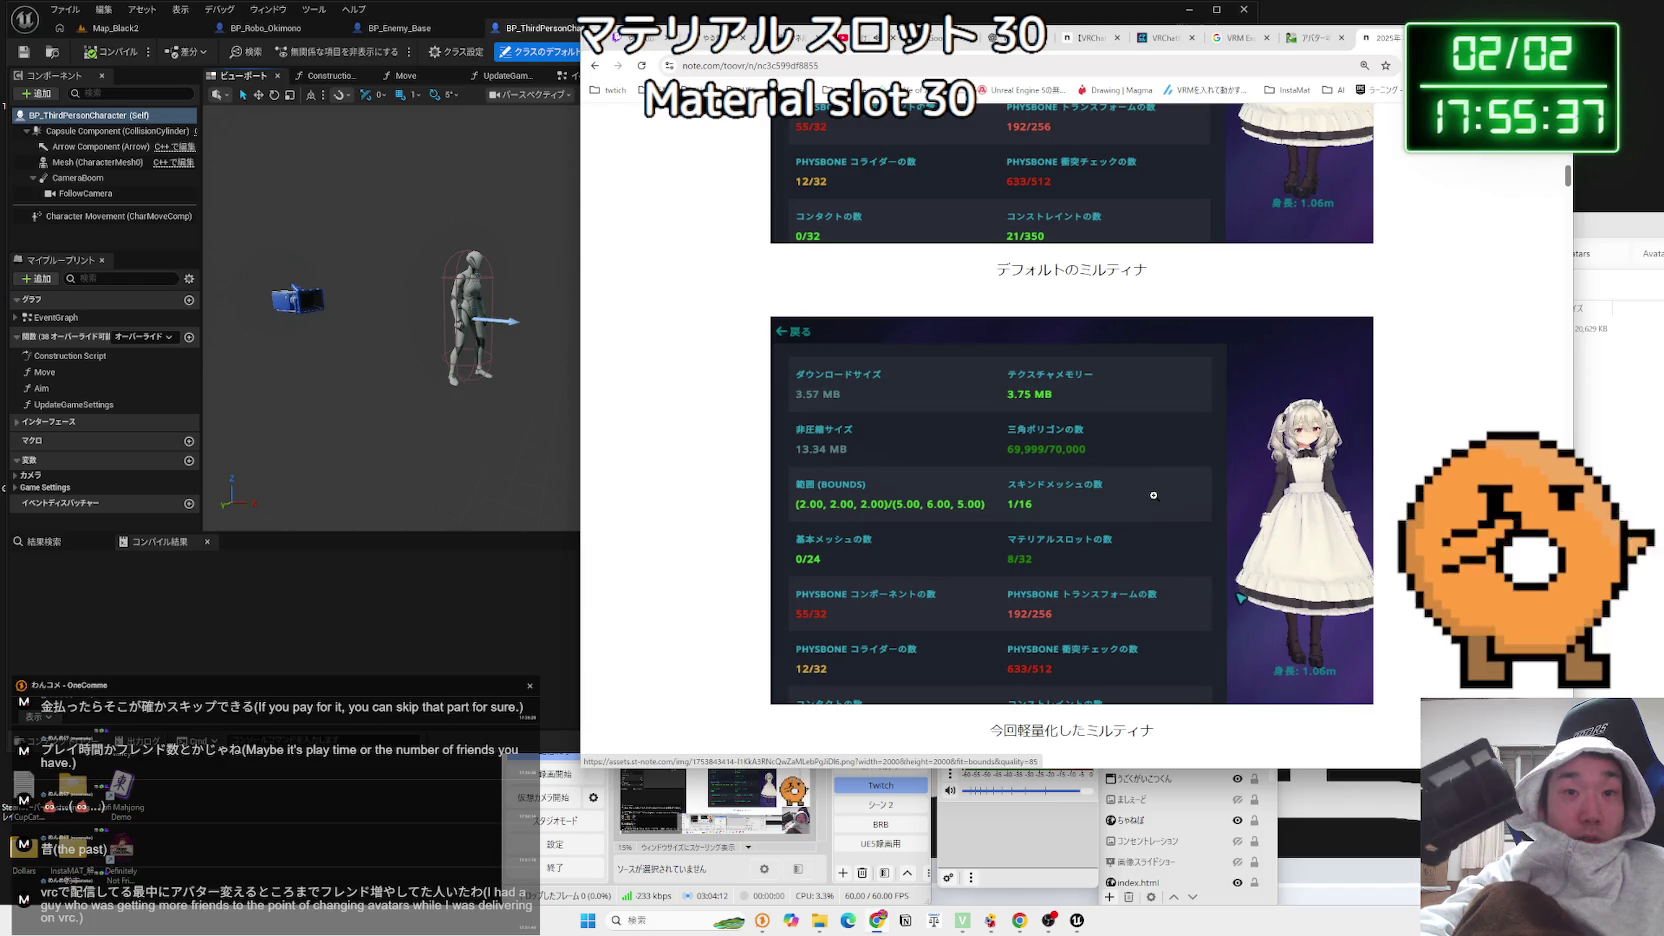
{"action": "left_click", "coordinate": [1069, 520]}
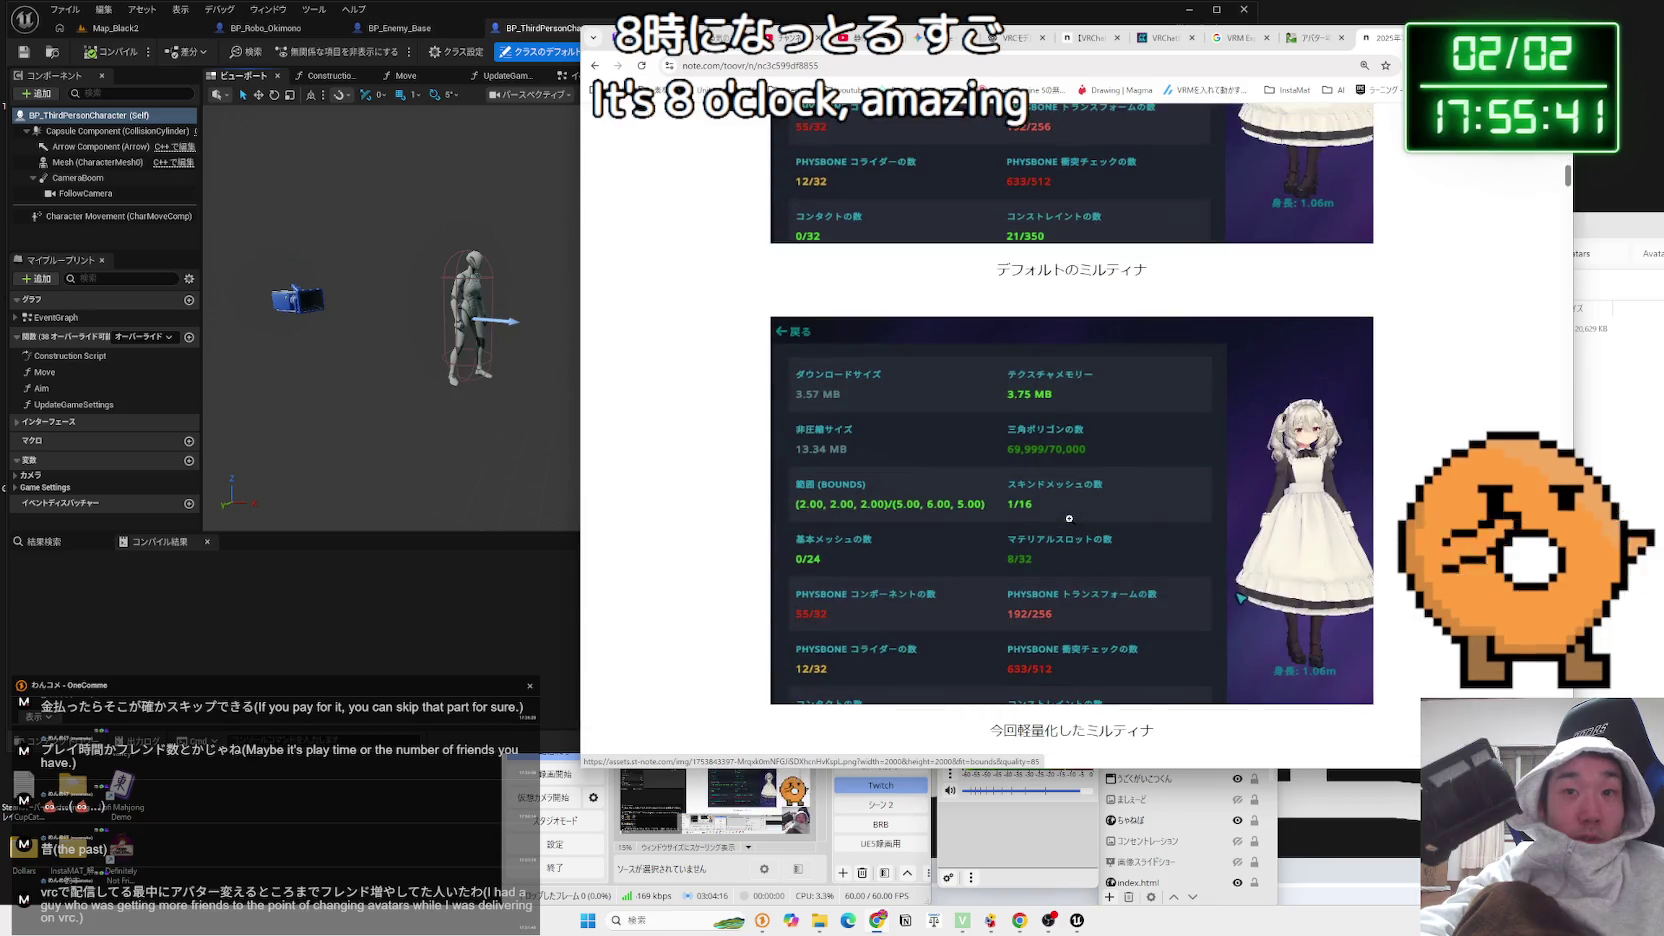
{"action": "scroll", "coordinate": [1069, 518], "scroll_direction": "up", "scroll_amount": 4}
{"action": "scroll", "coordinate": [1069, 518], "scroll_direction": "down", "scroll_amount": 5}
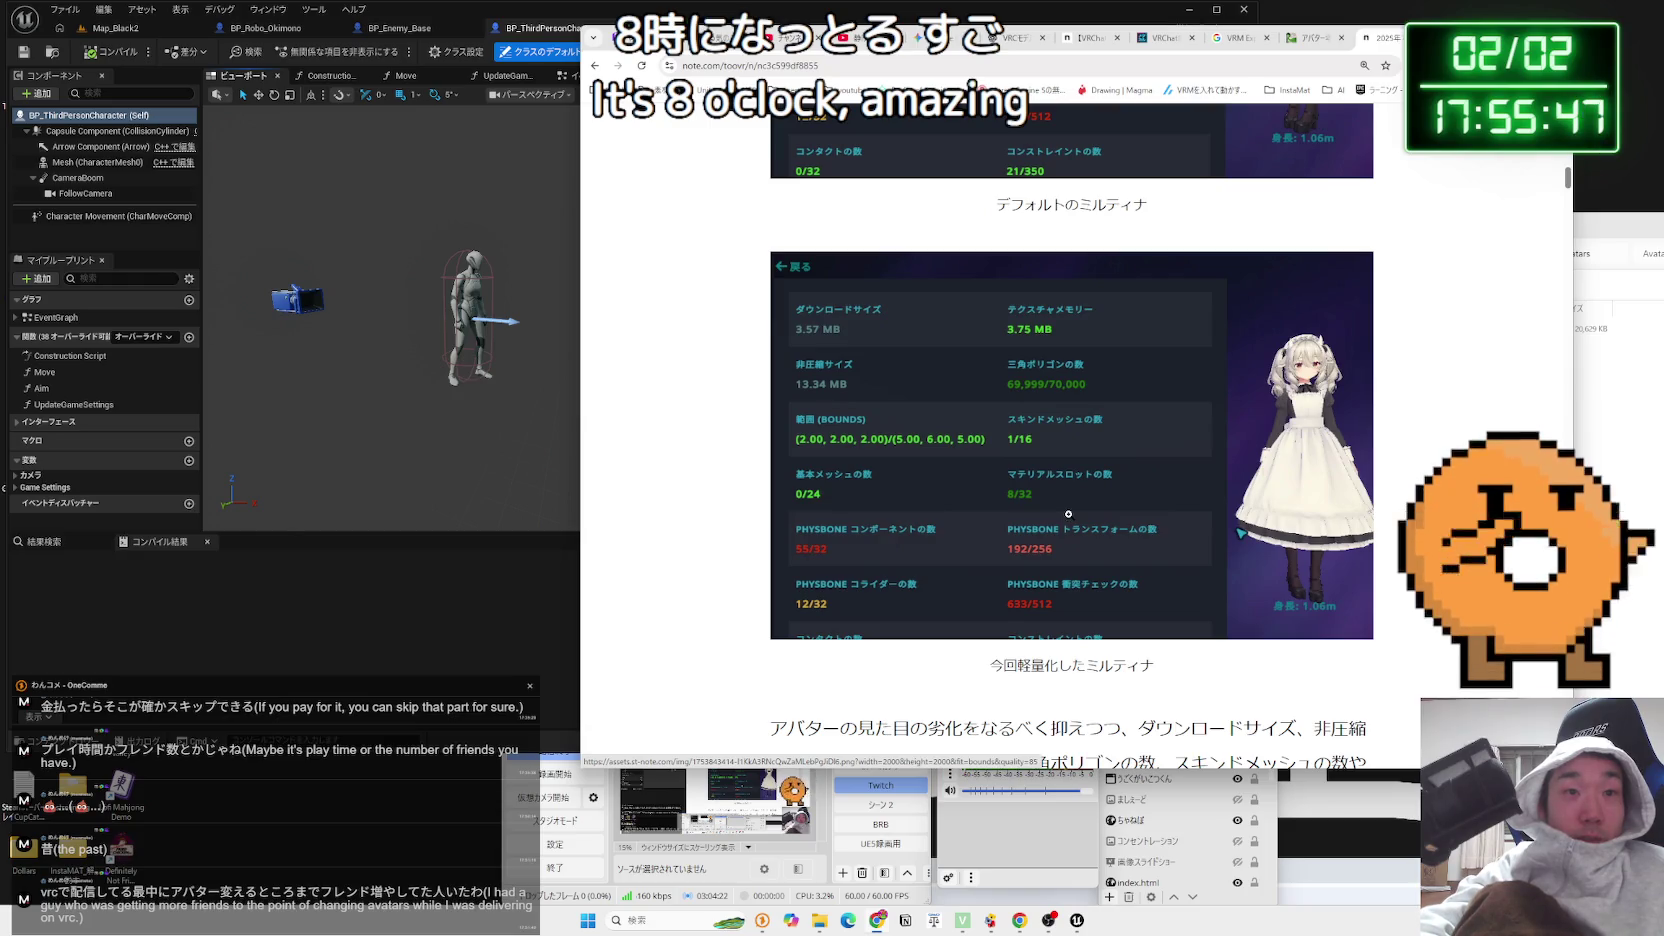
{"action": "scroll", "coordinate": [1068, 514], "scroll_direction": "up", "scroll_amount": 5}
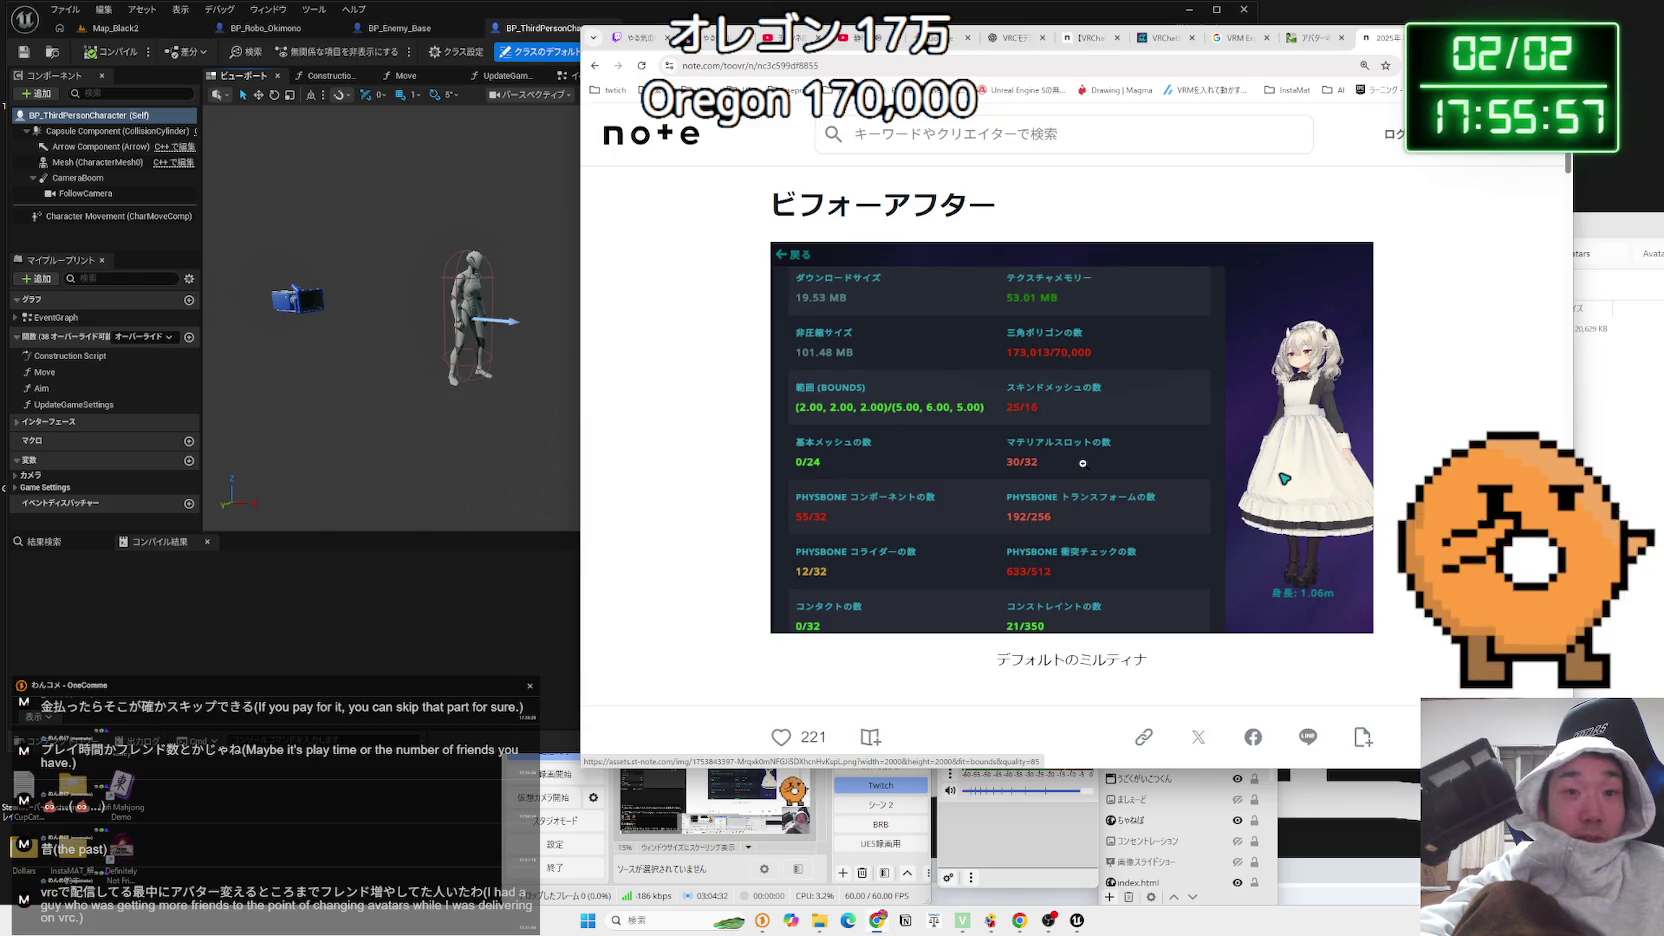
{"action": "scroll", "coordinate": [1082, 463], "scroll_direction": "down", "scroll_amount": 8}
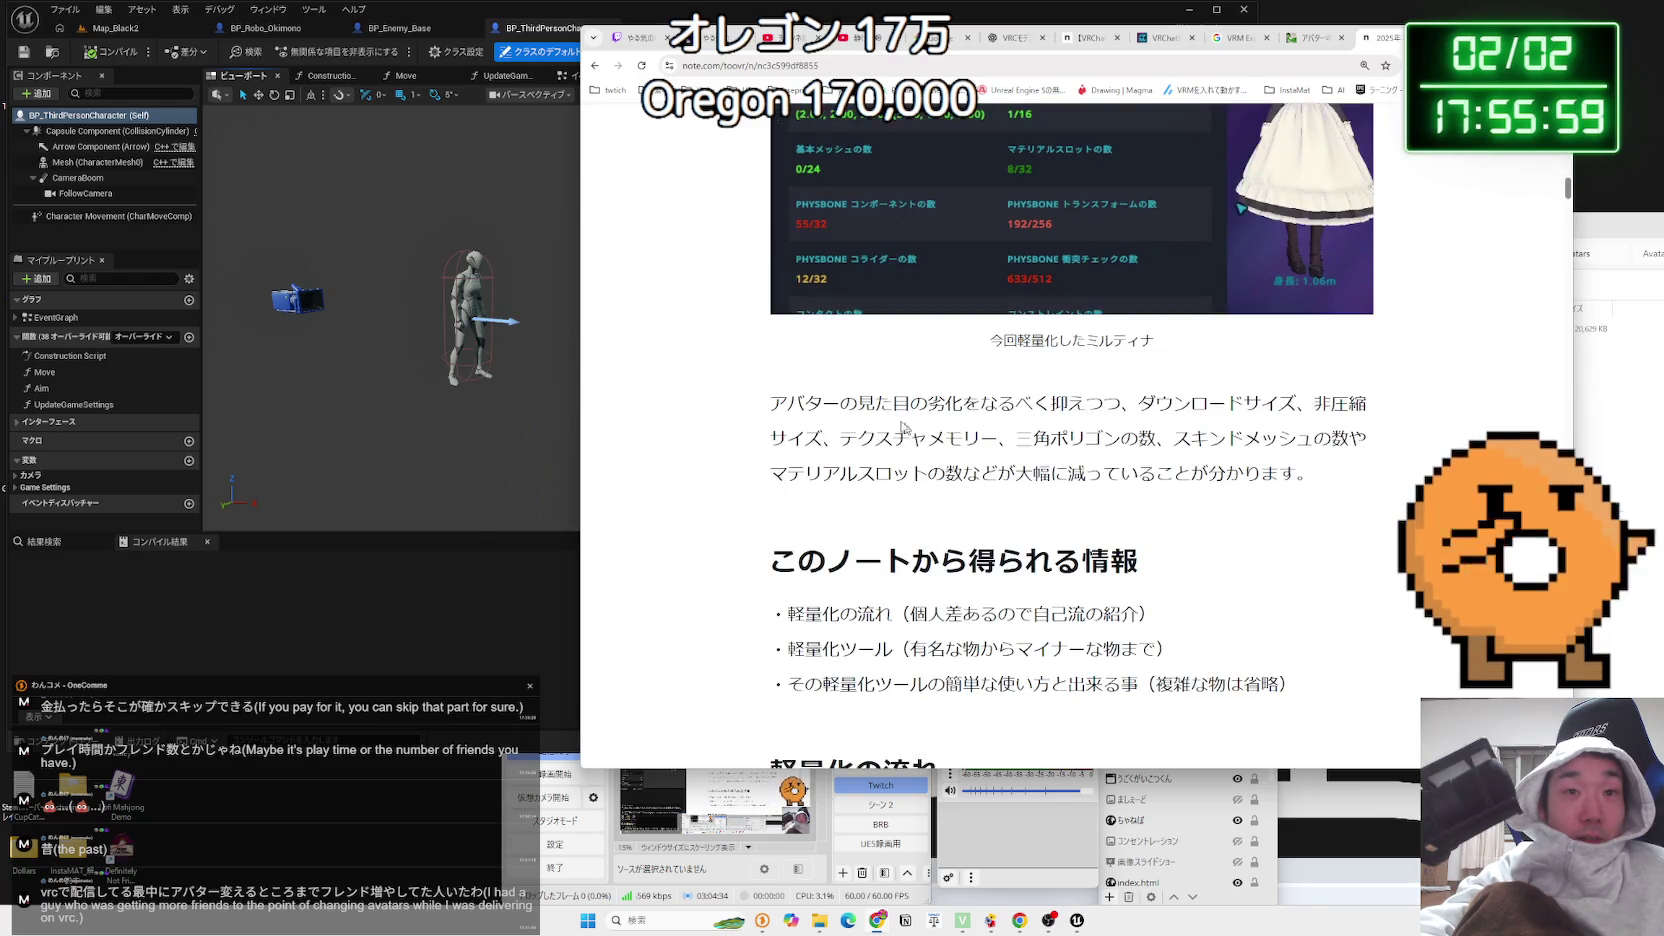
Highlight the paragraph summarising the reductions, then start a new Google tab
{"action": "triple_click", "coordinate": [983, 423]}
{"action": "left_click_drag", "start_coordinate": [1048, 437], "coordinate": [1366, 473]}
{"action": "triple_click", "coordinate": [1048, 437]}
{"action": "mouse_move", "coordinate": [770, 403]}
{"action": "left_mouse_down"}
{"action": "mouse_move", "coordinate": [1366, 473]}
{"action": "mouse_move", "coordinate": [790, 410]}
{"action": "left_mouse_up"}
{"action": "left_click", "coordinate": [790, 424]}
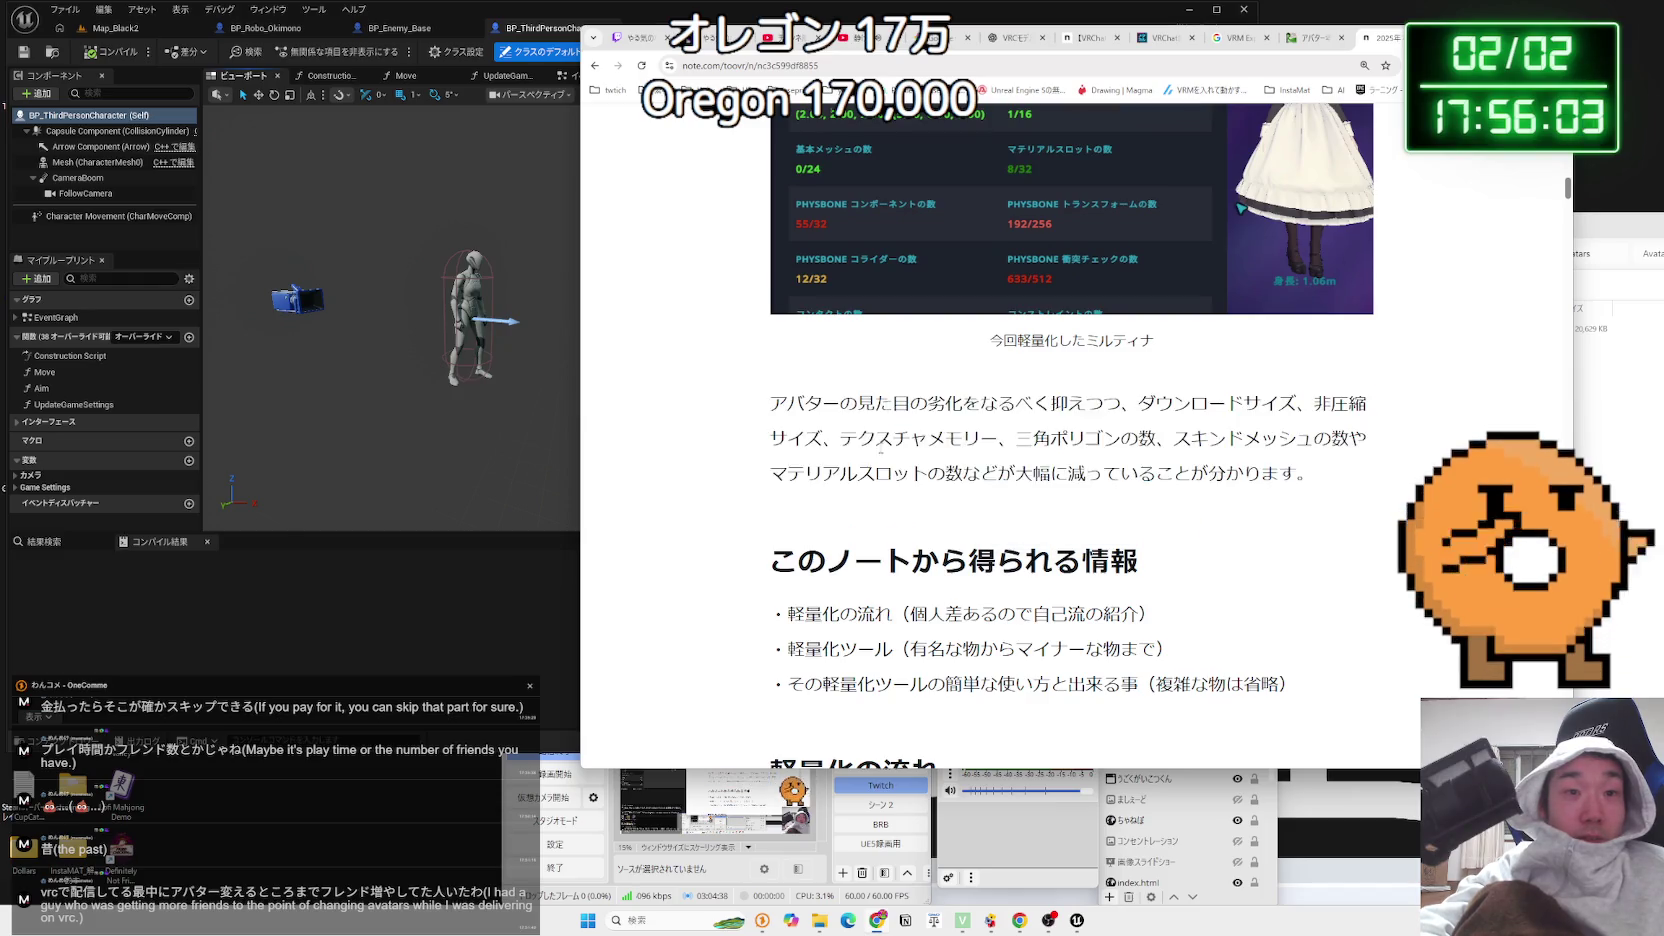
{"action": "scroll", "coordinate": [790, 424], "scroll_direction": "down", "scroll_amount": 2}
{"action": "scroll", "coordinate": [880, 455], "scroll_direction": "up", "scroll_amount": 4}
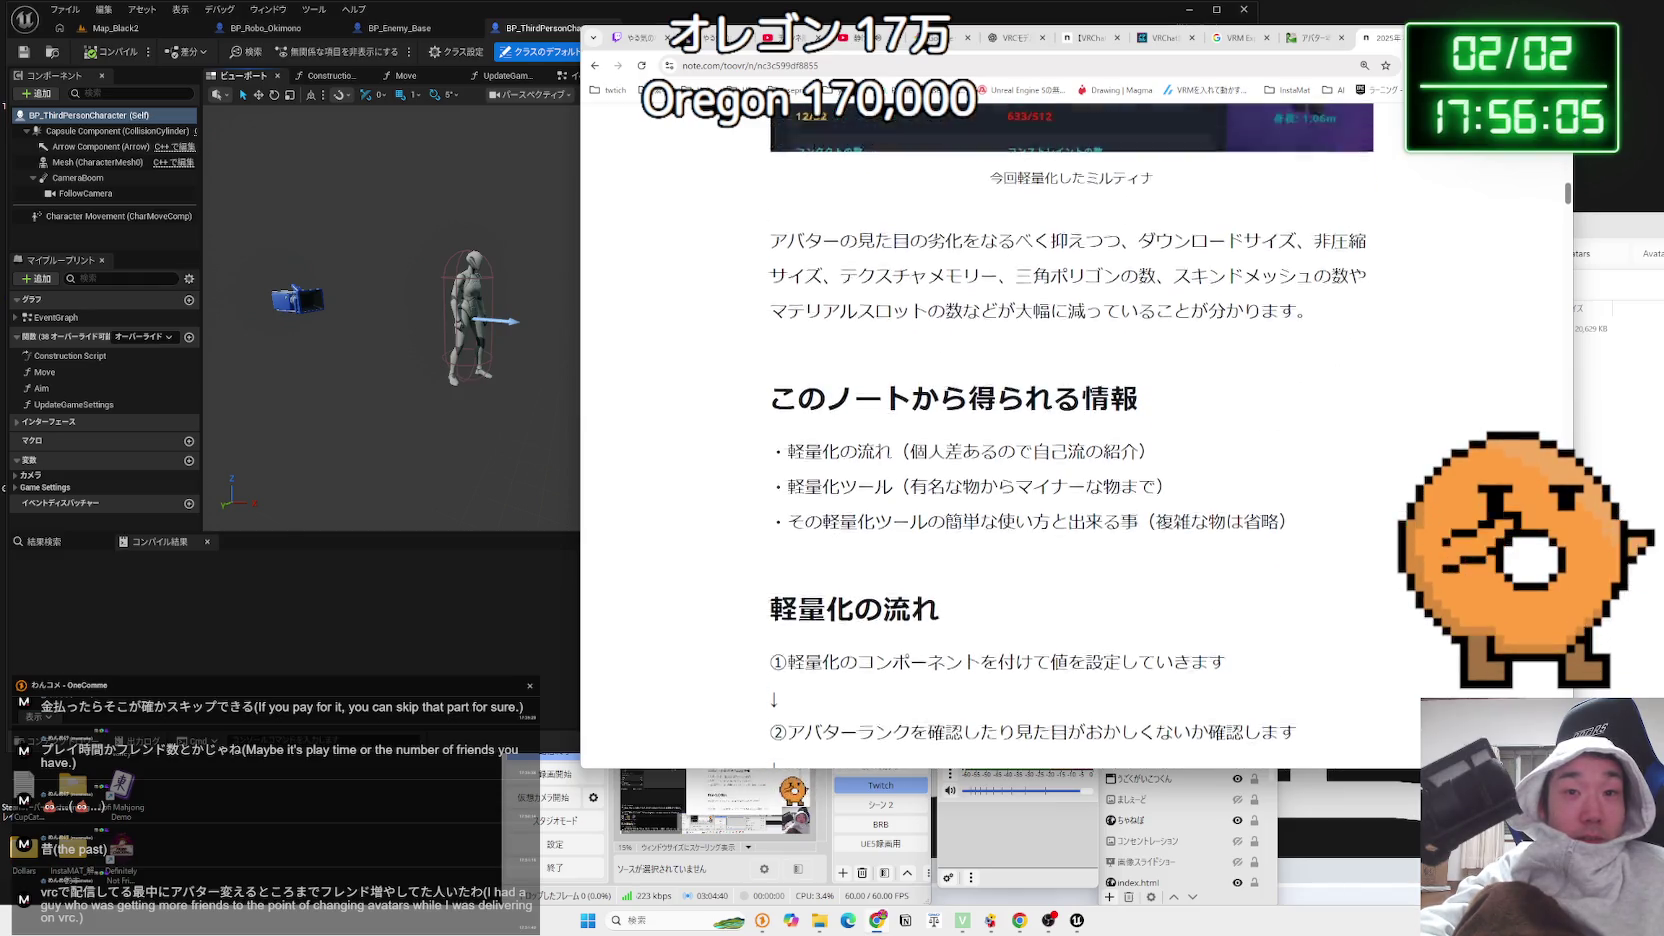
{"action": "scroll", "coordinate": [880, 455], "scroll_direction": "down", "scroll_amount": 4}
{"action": "scroll", "coordinate": [880, 455], "scroll_direction": "up", "scroll_amount": 5}
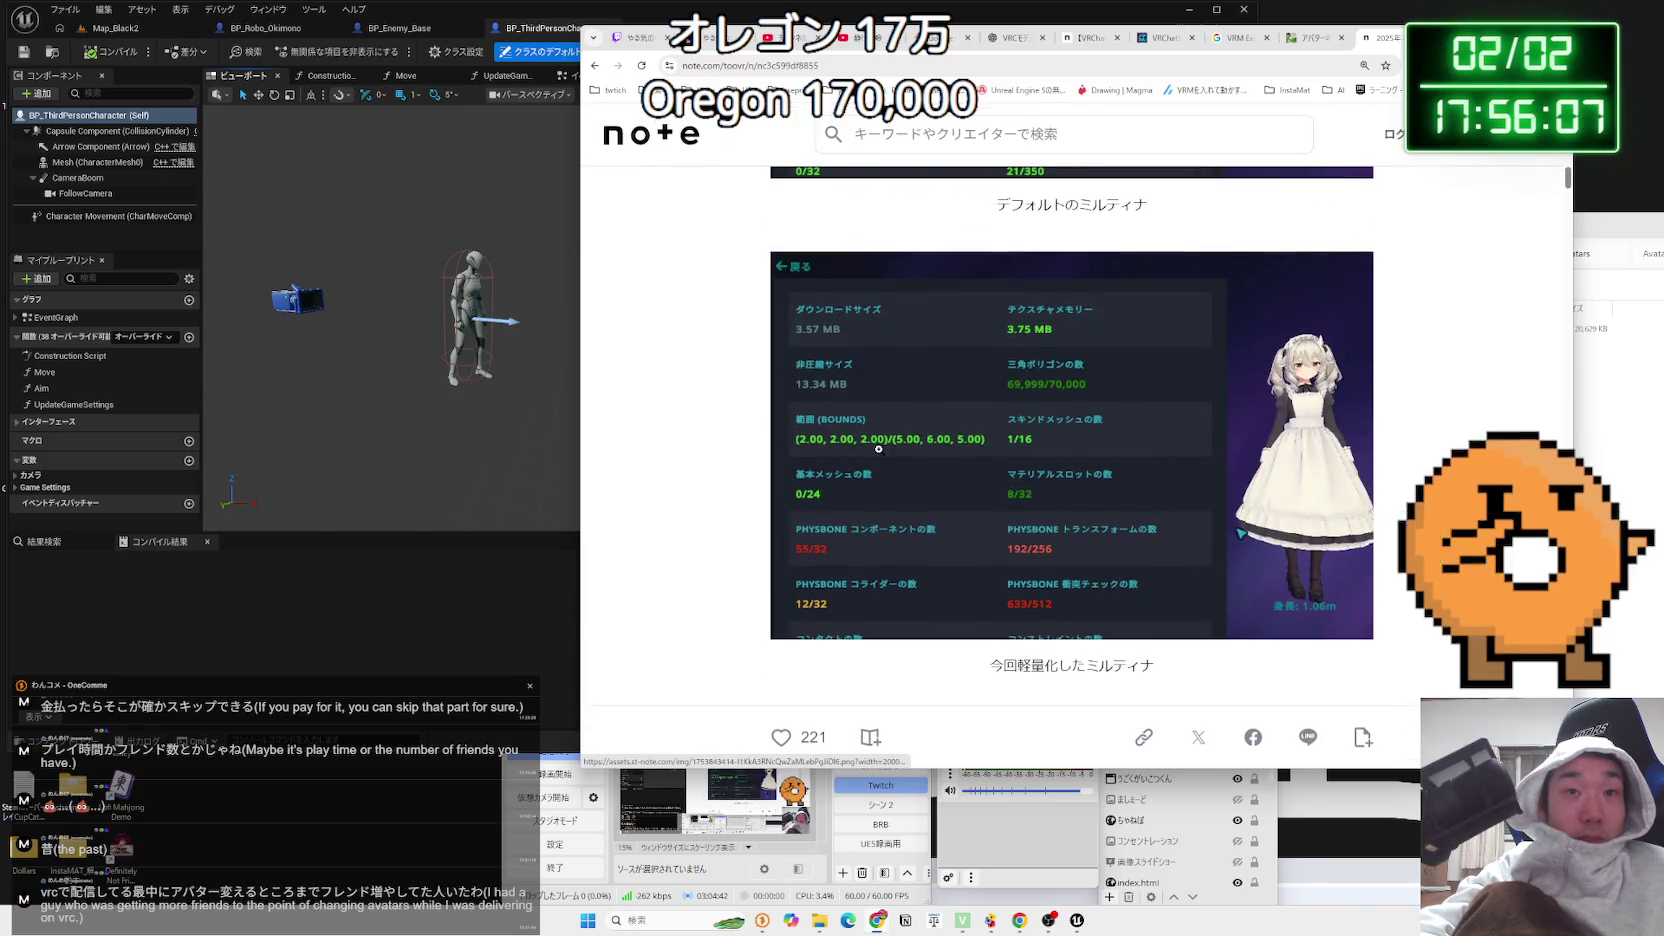
{"action": "scroll", "coordinate": [879, 449], "scroll_direction": "up", "scroll_amount": 3}
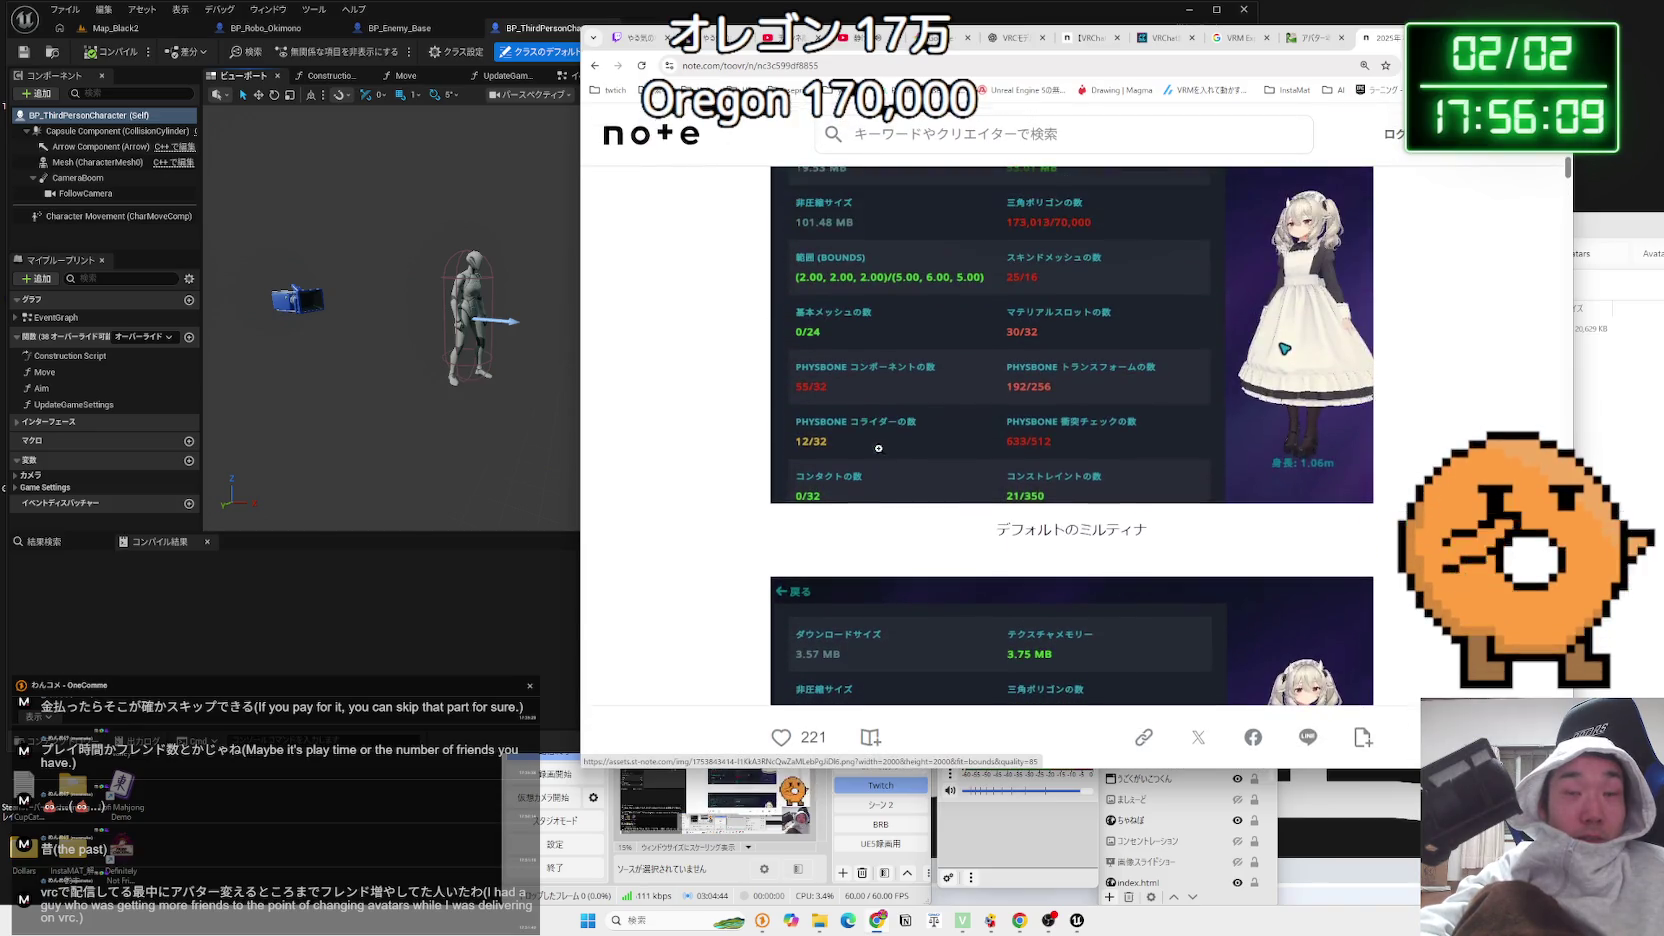
{"action": "key", "text": "ctrl+t"}
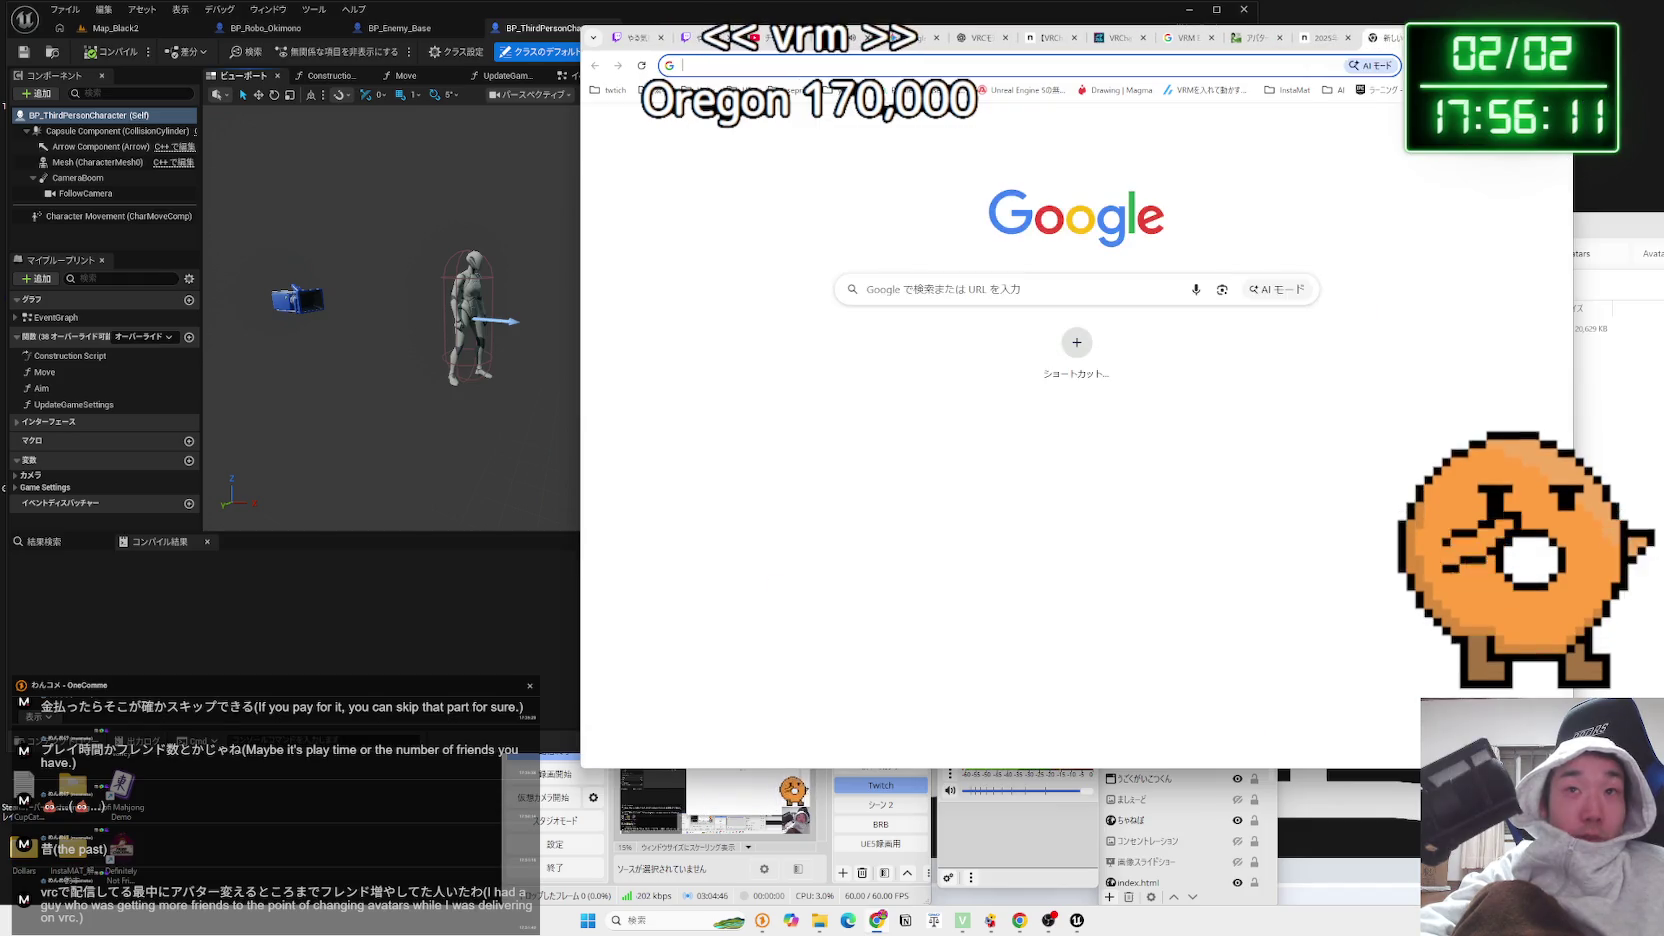
Search Google for ミルティナ VRM and scan the results
{"action": "type", "text": "みる"}
{"action": "type", "text": "ティナ VRM"}
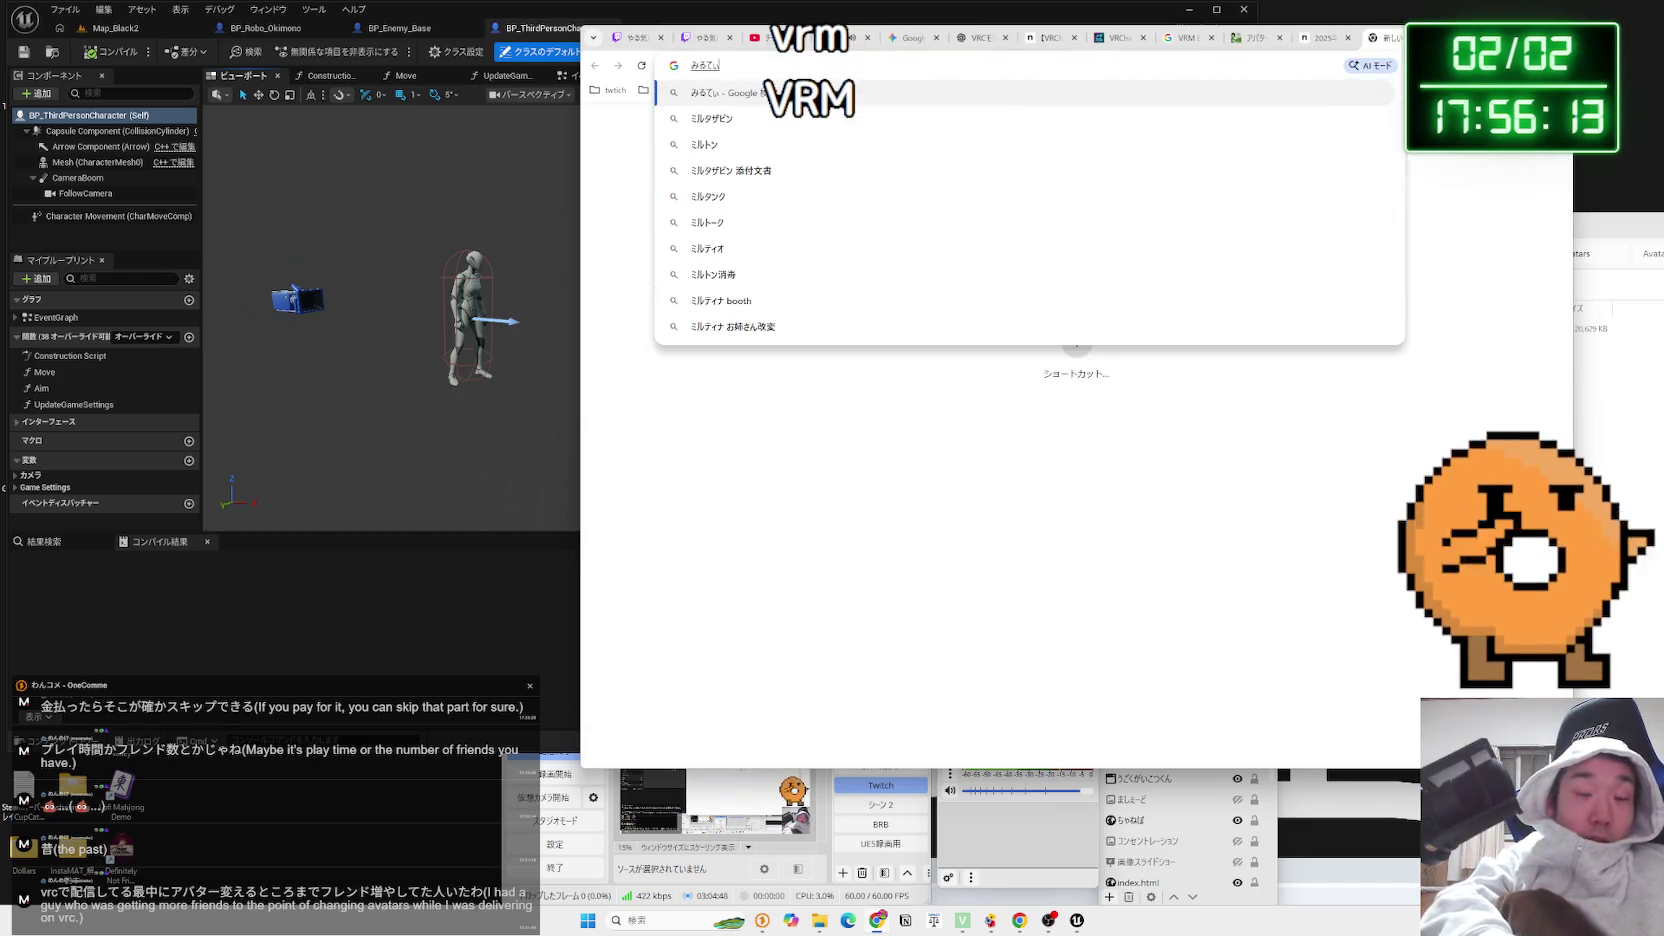
{"action": "key", "text": "Return"}
{"action": "key", "text": "Return"}
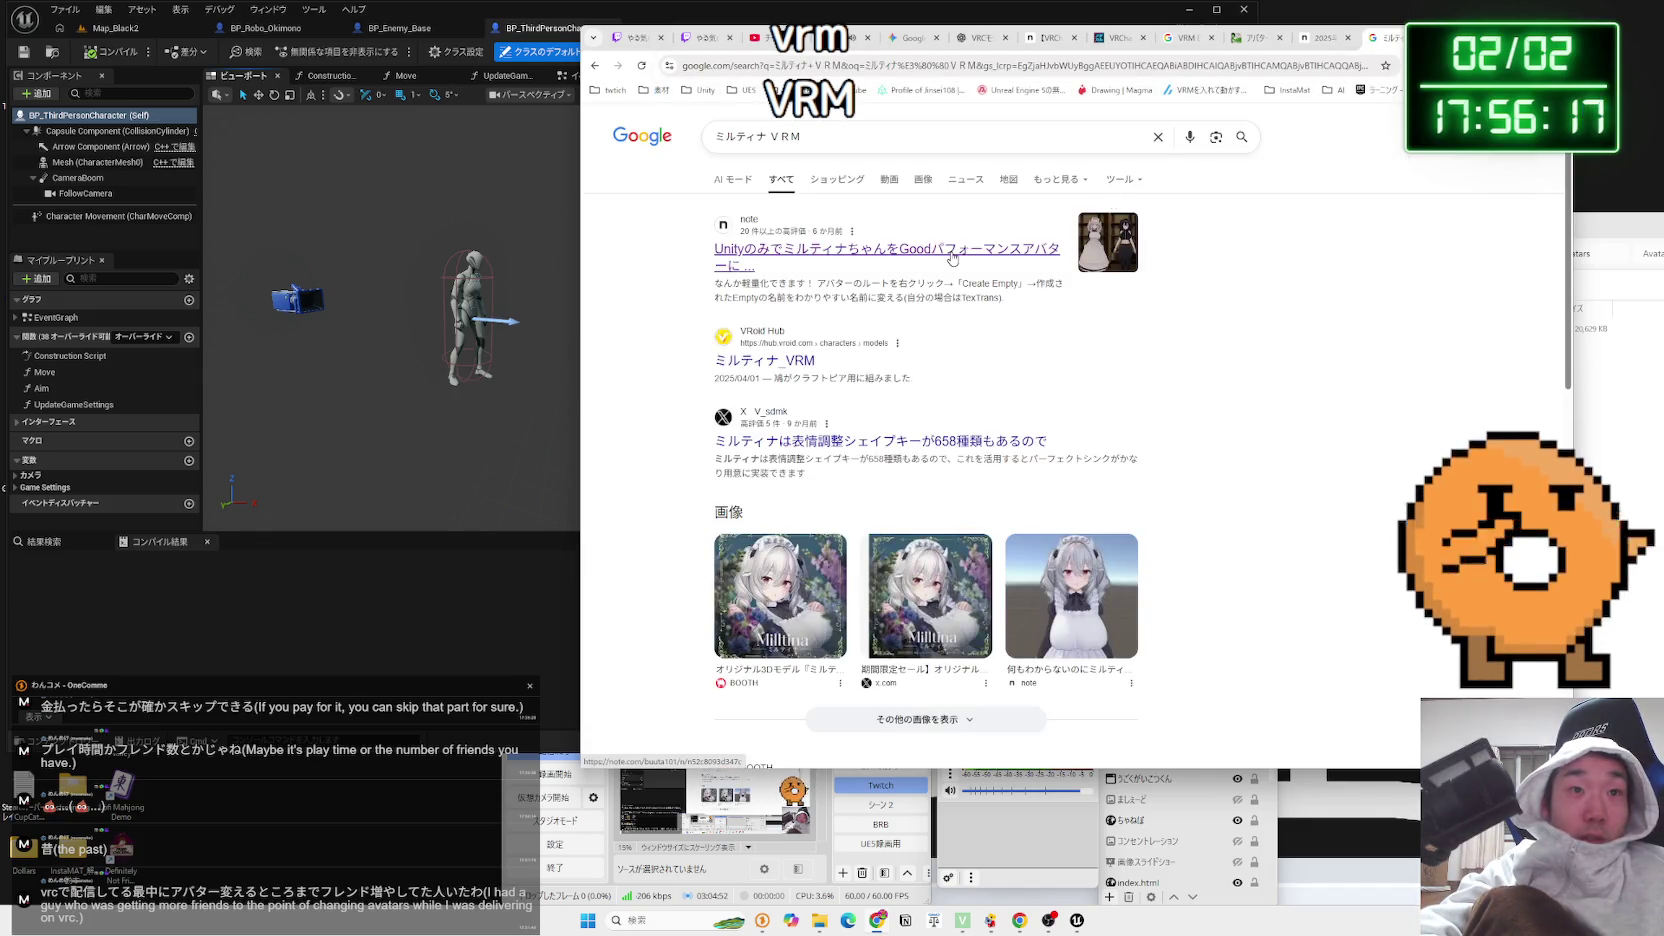
{"action": "scroll", "coordinate": [921, 425], "scroll_direction": "down", "scroll_amount": 5}
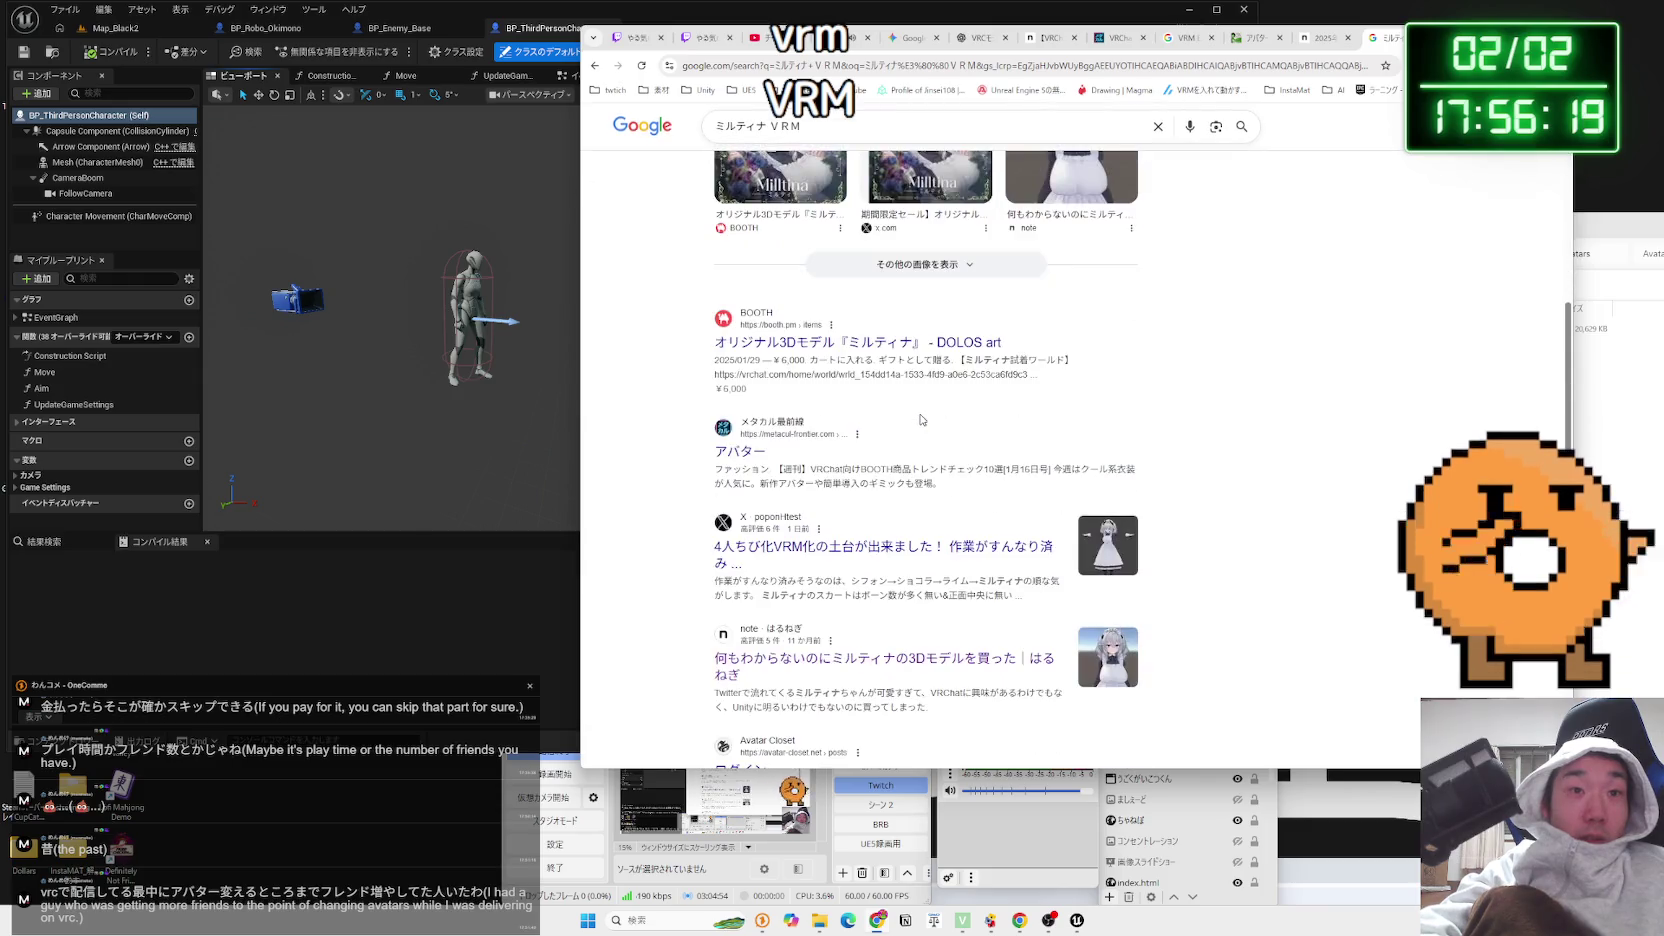
{"action": "scroll", "coordinate": [921, 420], "scroll_direction": "down", "scroll_amount": 2}
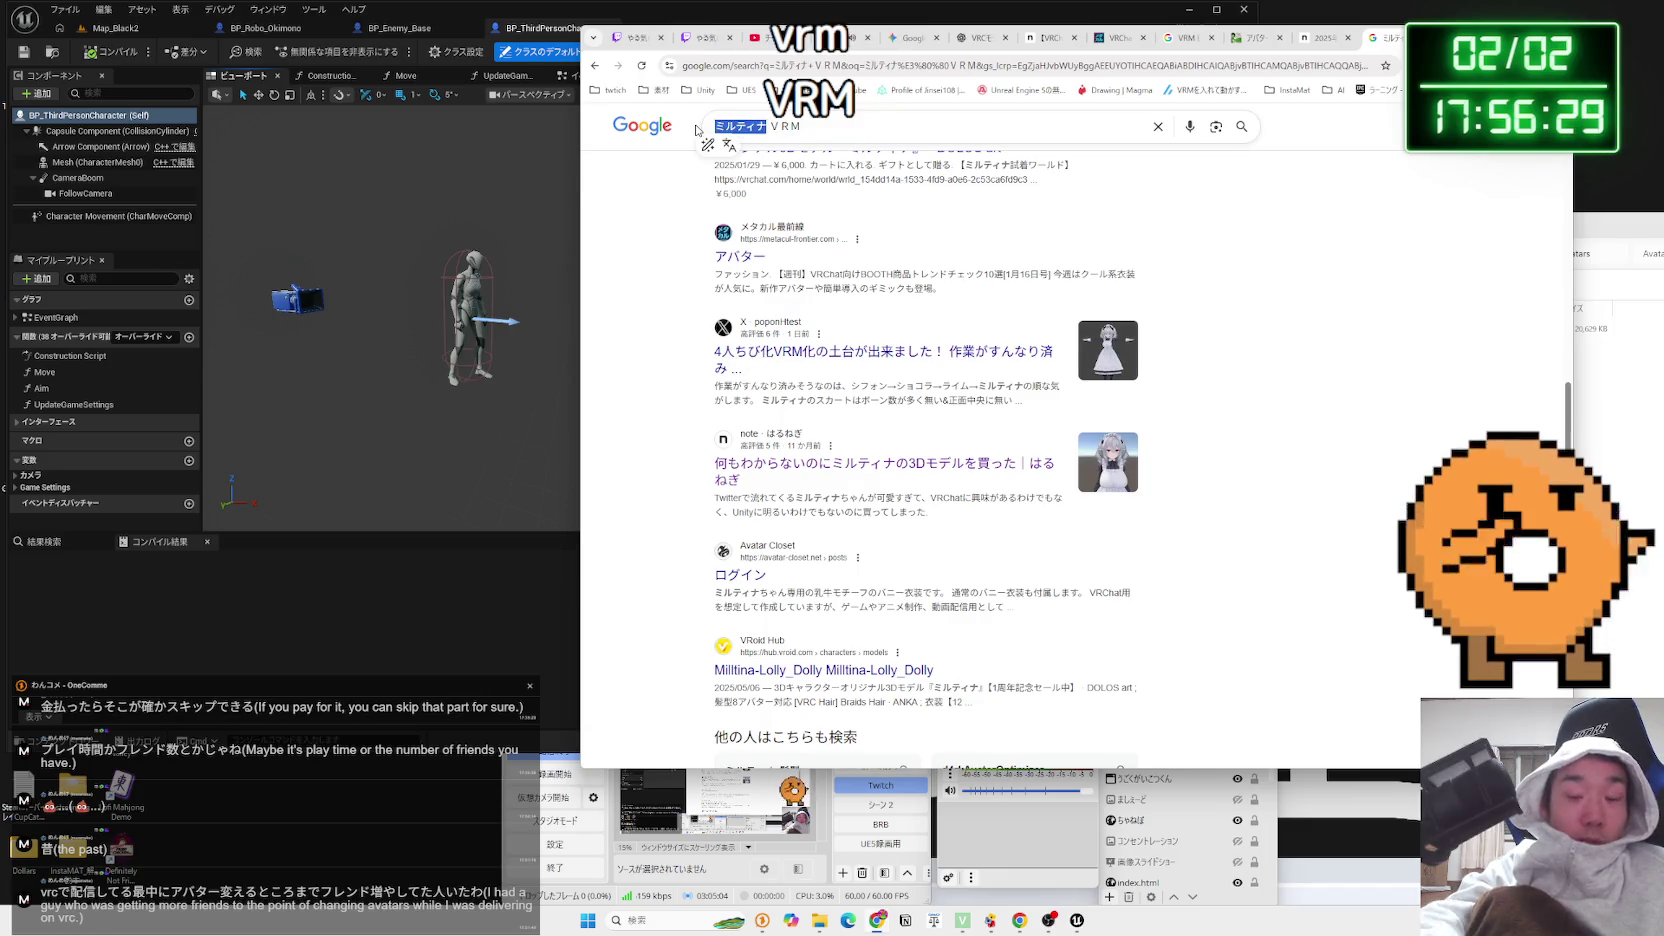
Change the search to VRC VRM and look over the results
{"action": "type", "text": "VRC"}
{"action": "key", "text": "Return"}
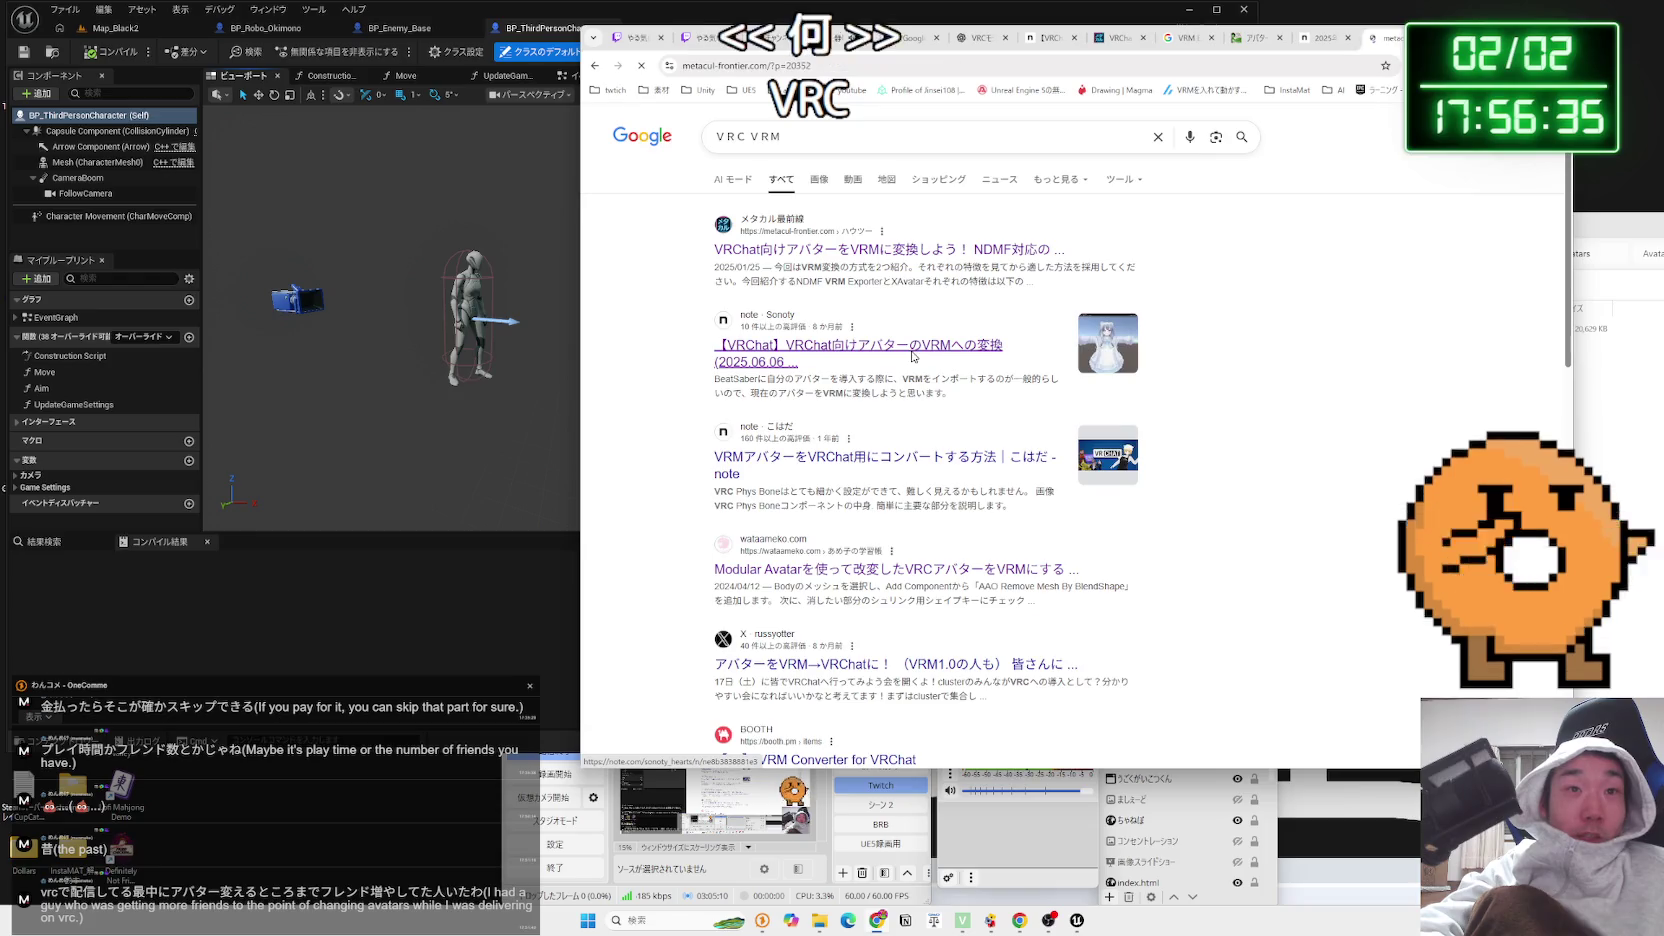
{"action": "scroll", "coordinate": [911, 350], "scroll_direction": "down", "scroll_amount": 10}
{"action": "key", "text": "alt+Left"}
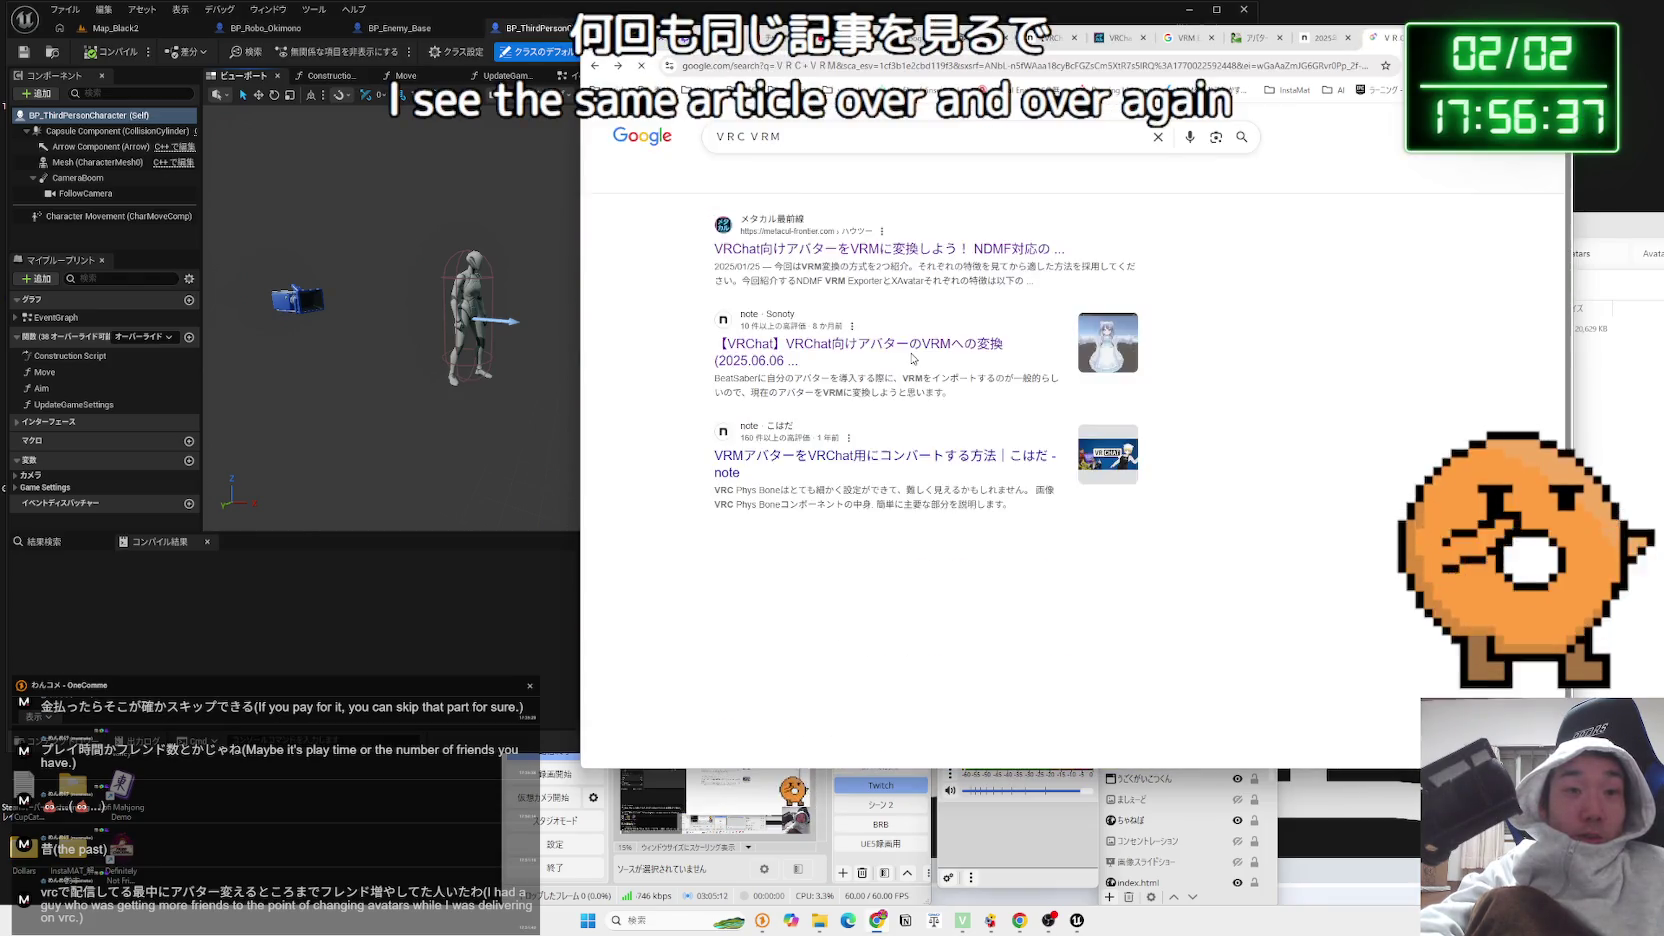
Read the note article on converting VRChat avatars to VRM, then return to the results
{"action": "left_click", "coordinate": [897, 362]}
{"action": "scroll", "coordinate": [897, 360], "scroll_direction": "down", "scroll_amount": 10}
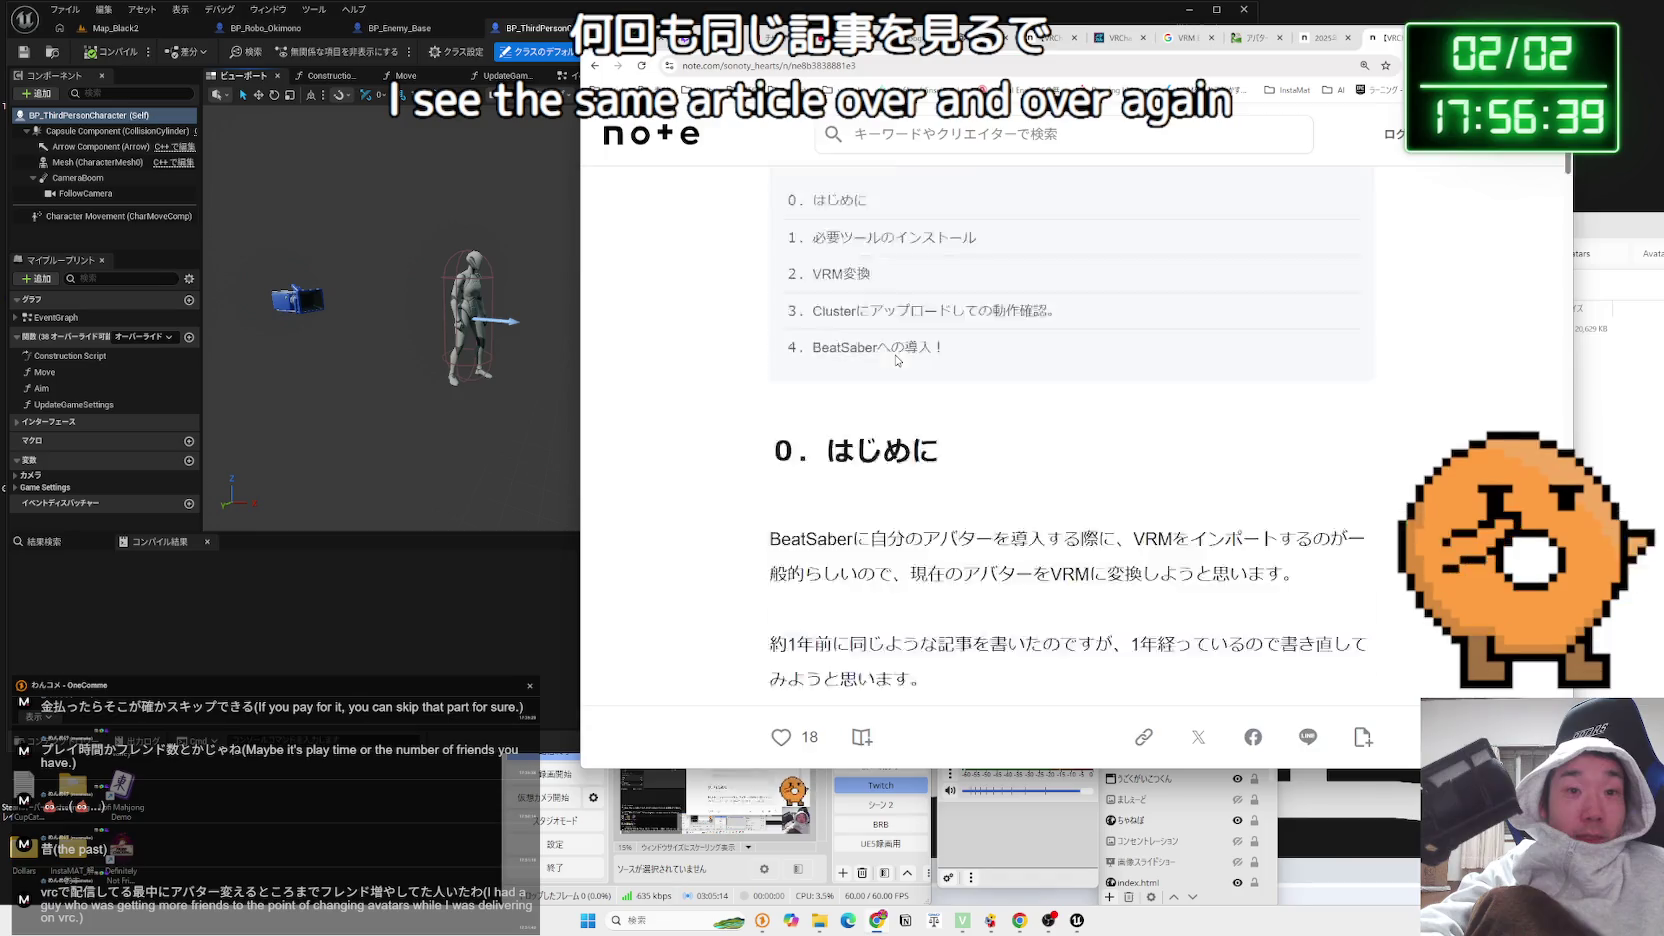
{"action": "scroll", "coordinate": [897, 360], "scroll_direction": "down", "scroll_amount": 15}
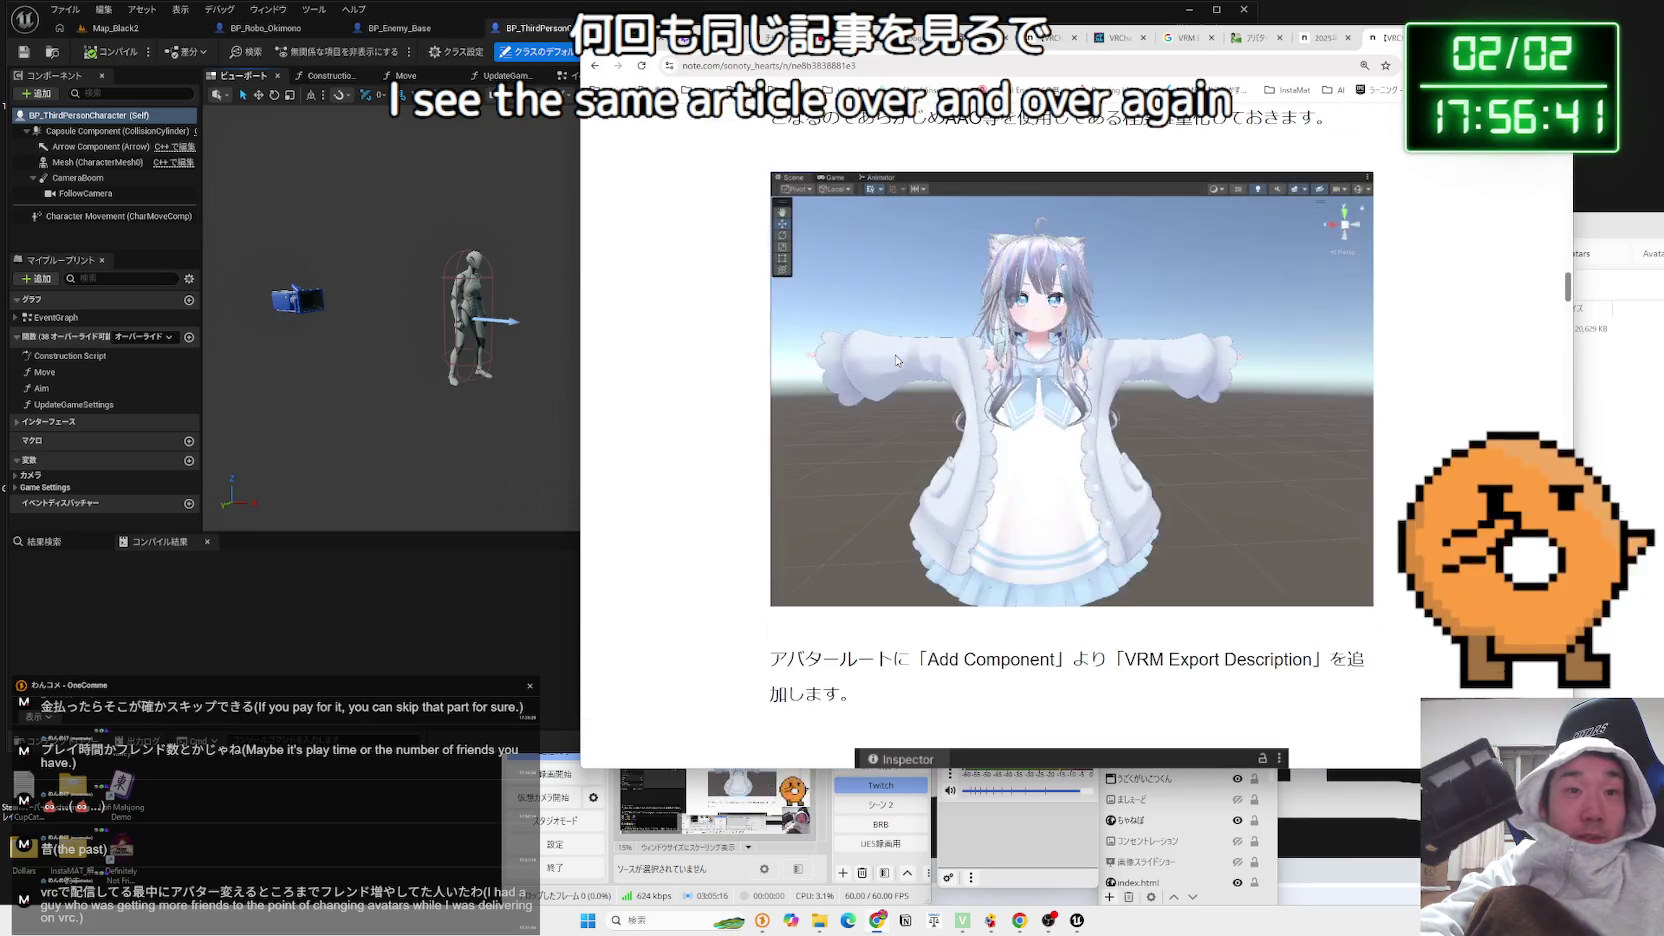
{"action": "scroll", "coordinate": [897, 360], "scroll_direction": "down", "scroll_amount": 15}
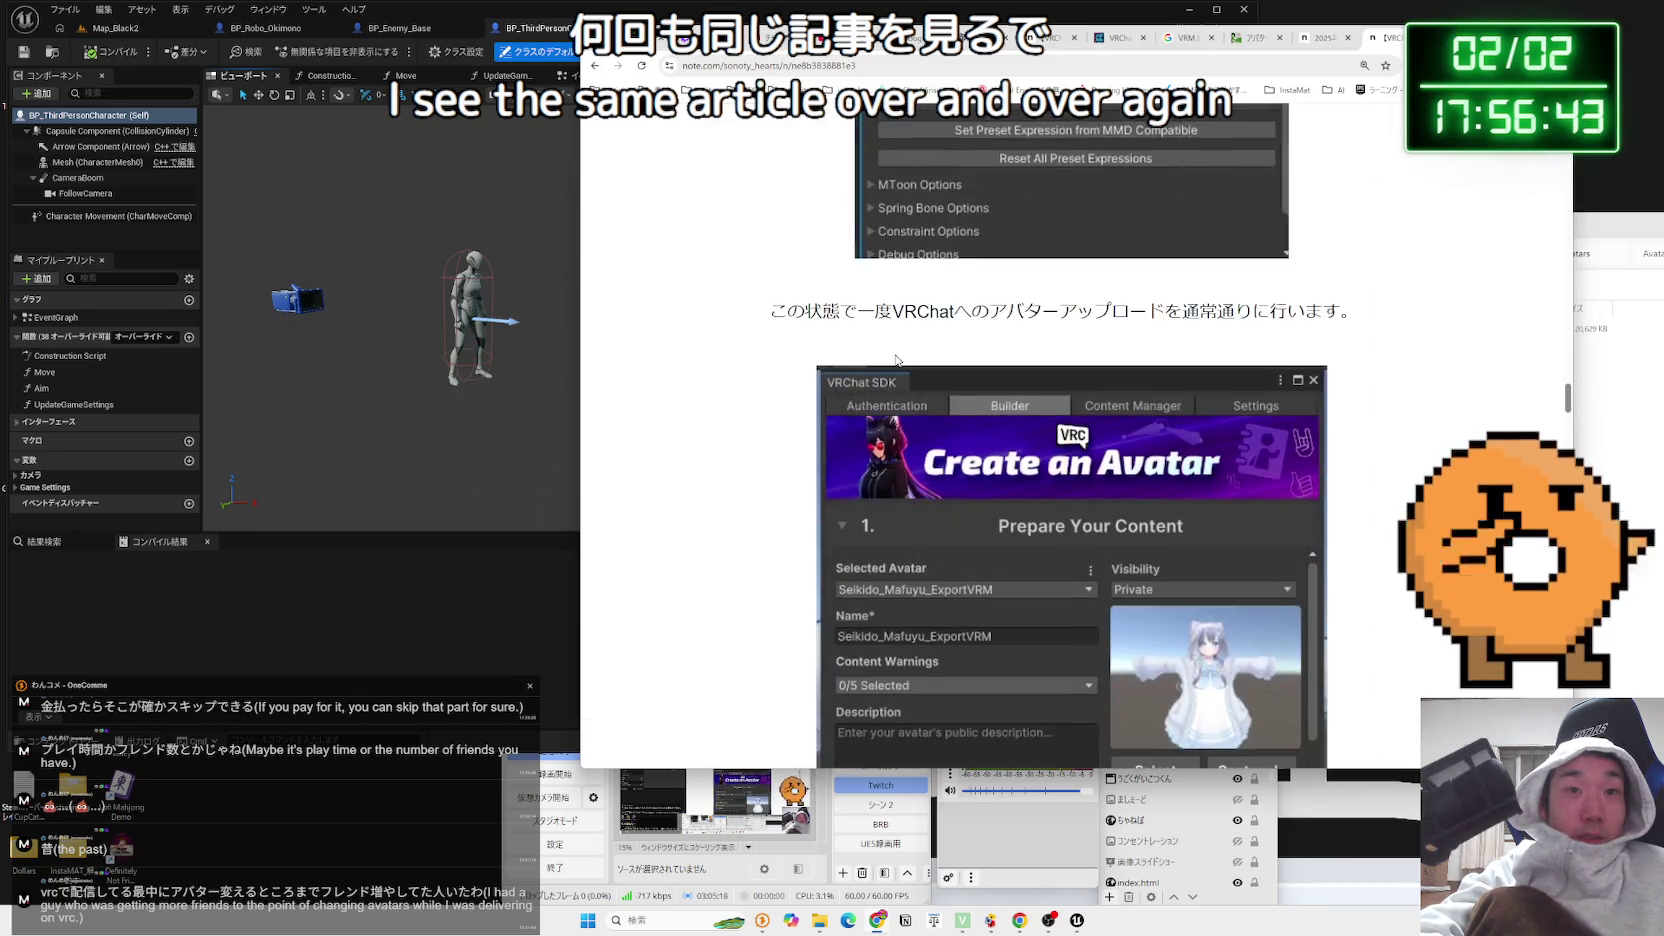
{"action": "scroll", "coordinate": [895, 361], "scroll_direction": "down", "scroll_amount": 15}
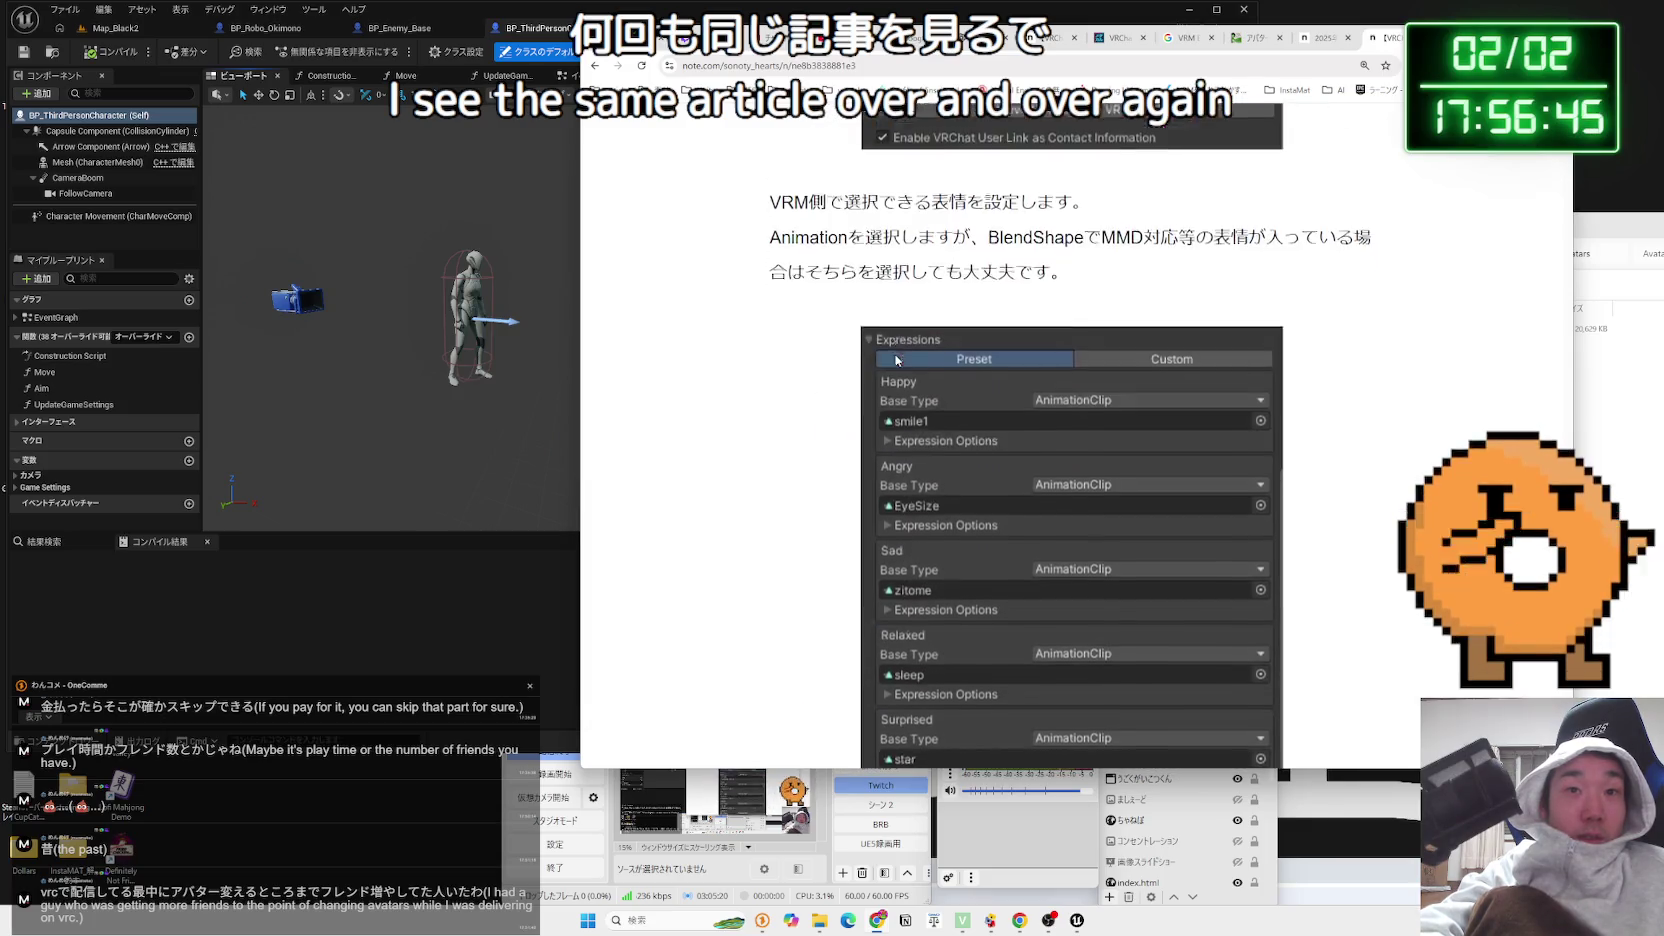
{"action": "scroll", "coordinate": [890, 354], "scroll_direction": "down", "scroll_amount": 10}
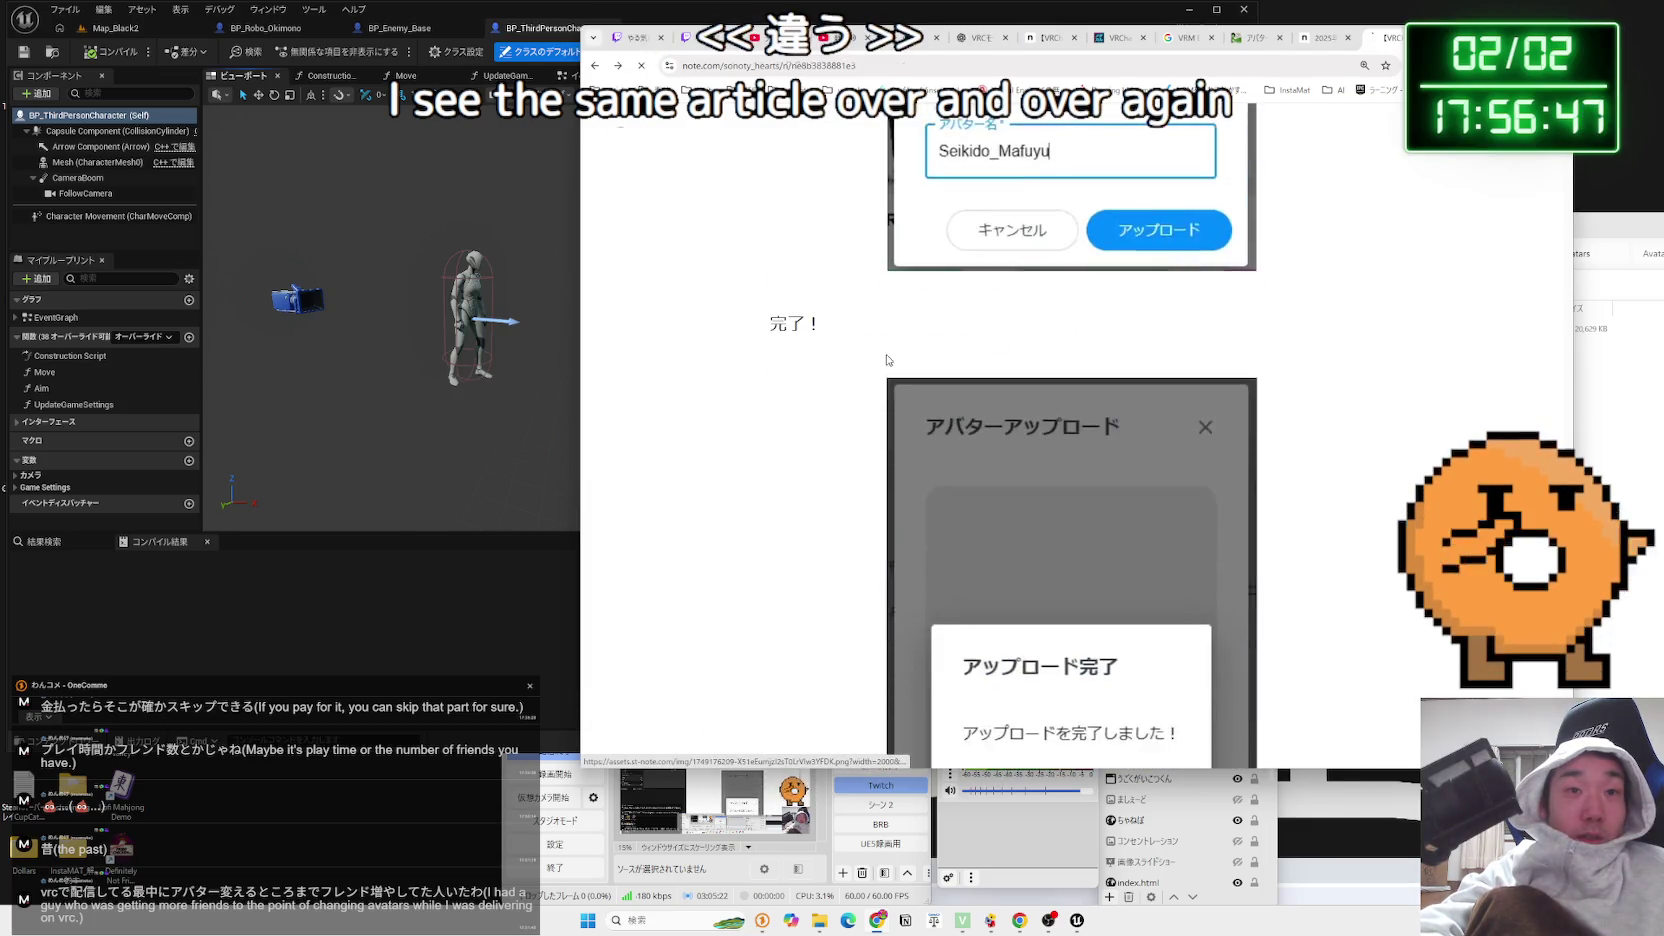
{"action": "key", "text": "alt+Left"}
{"action": "scroll", "coordinate": [888, 360], "scroll_direction": "down", "scroll_amount": 1}
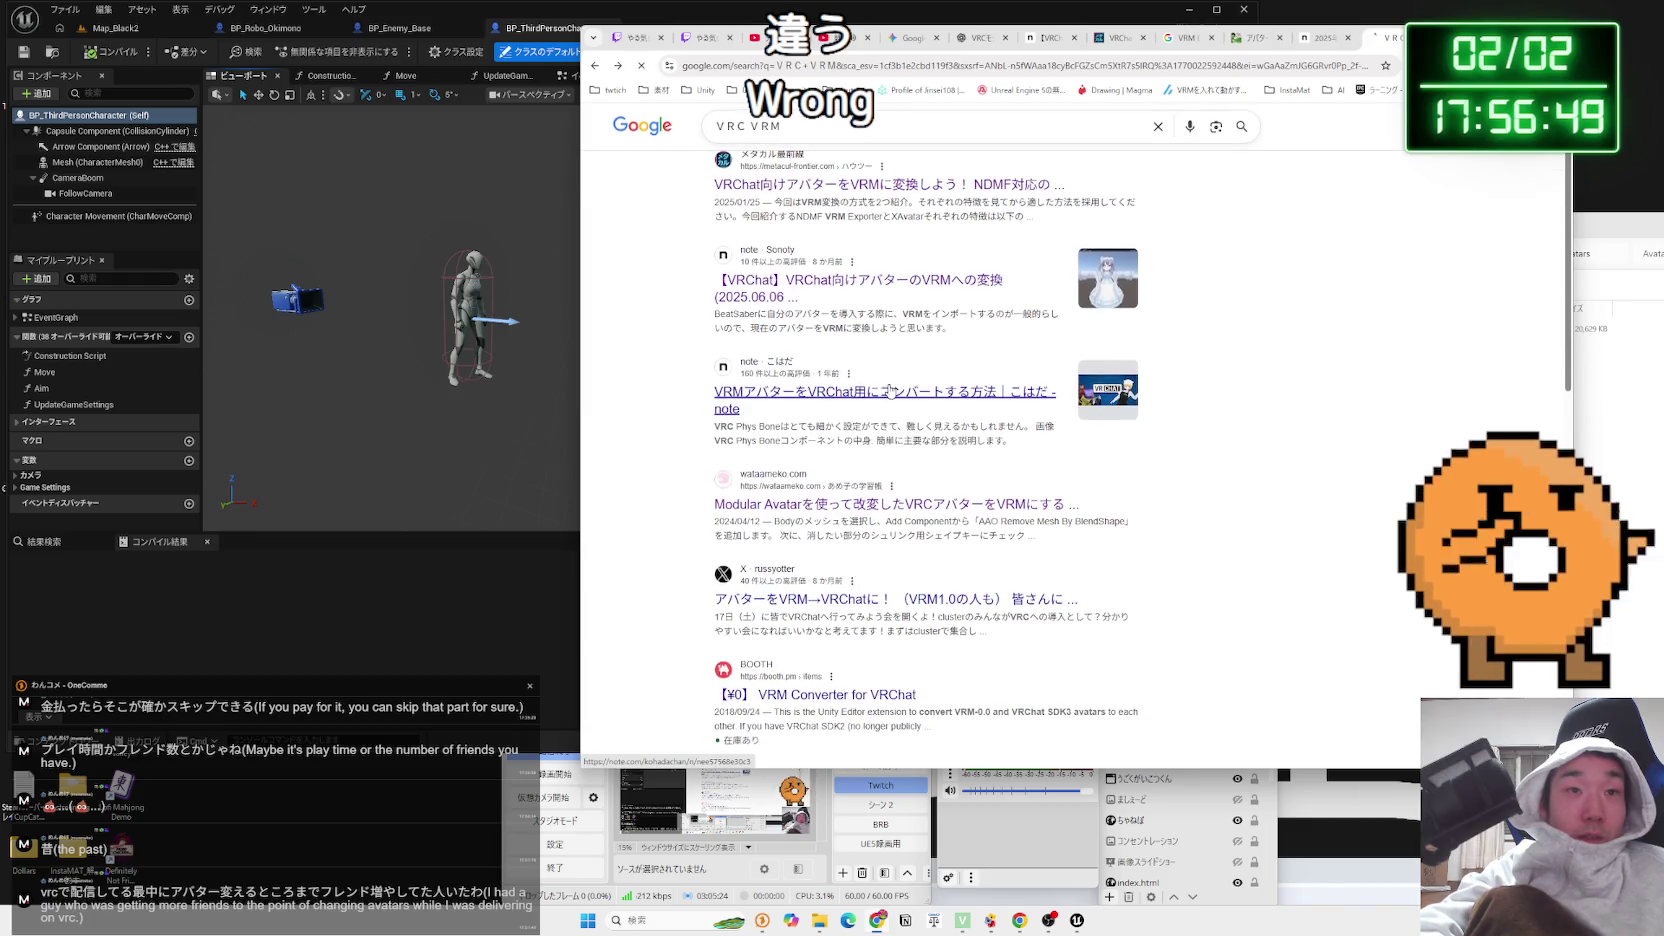
Jump to the article's New User section and highlight its requirements while reading
{"action": "scroll", "coordinate": [888, 377], "scroll_direction": "down", "scroll_amount": 5}
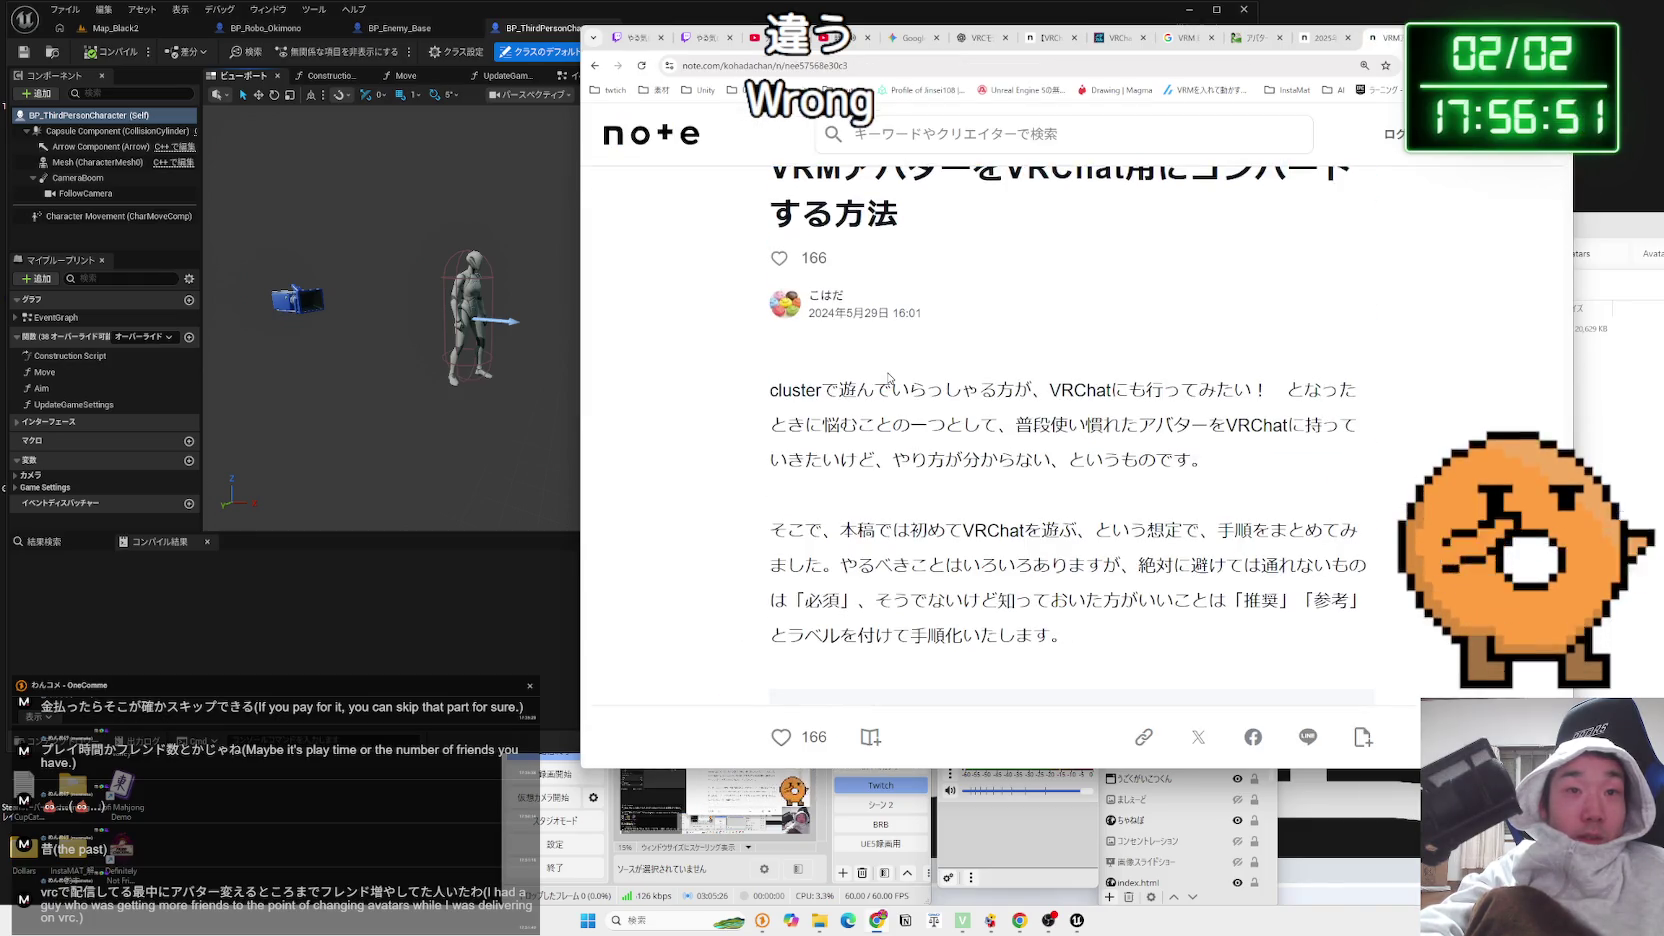
{"action": "scroll", "coordinate": [888, 377], "scroll_direction": "down", "scroll_amount": 4}
{"action": "scroll", "coordinate": [904, 409], "scroll_direction": "down", "scroll_amount": 1}
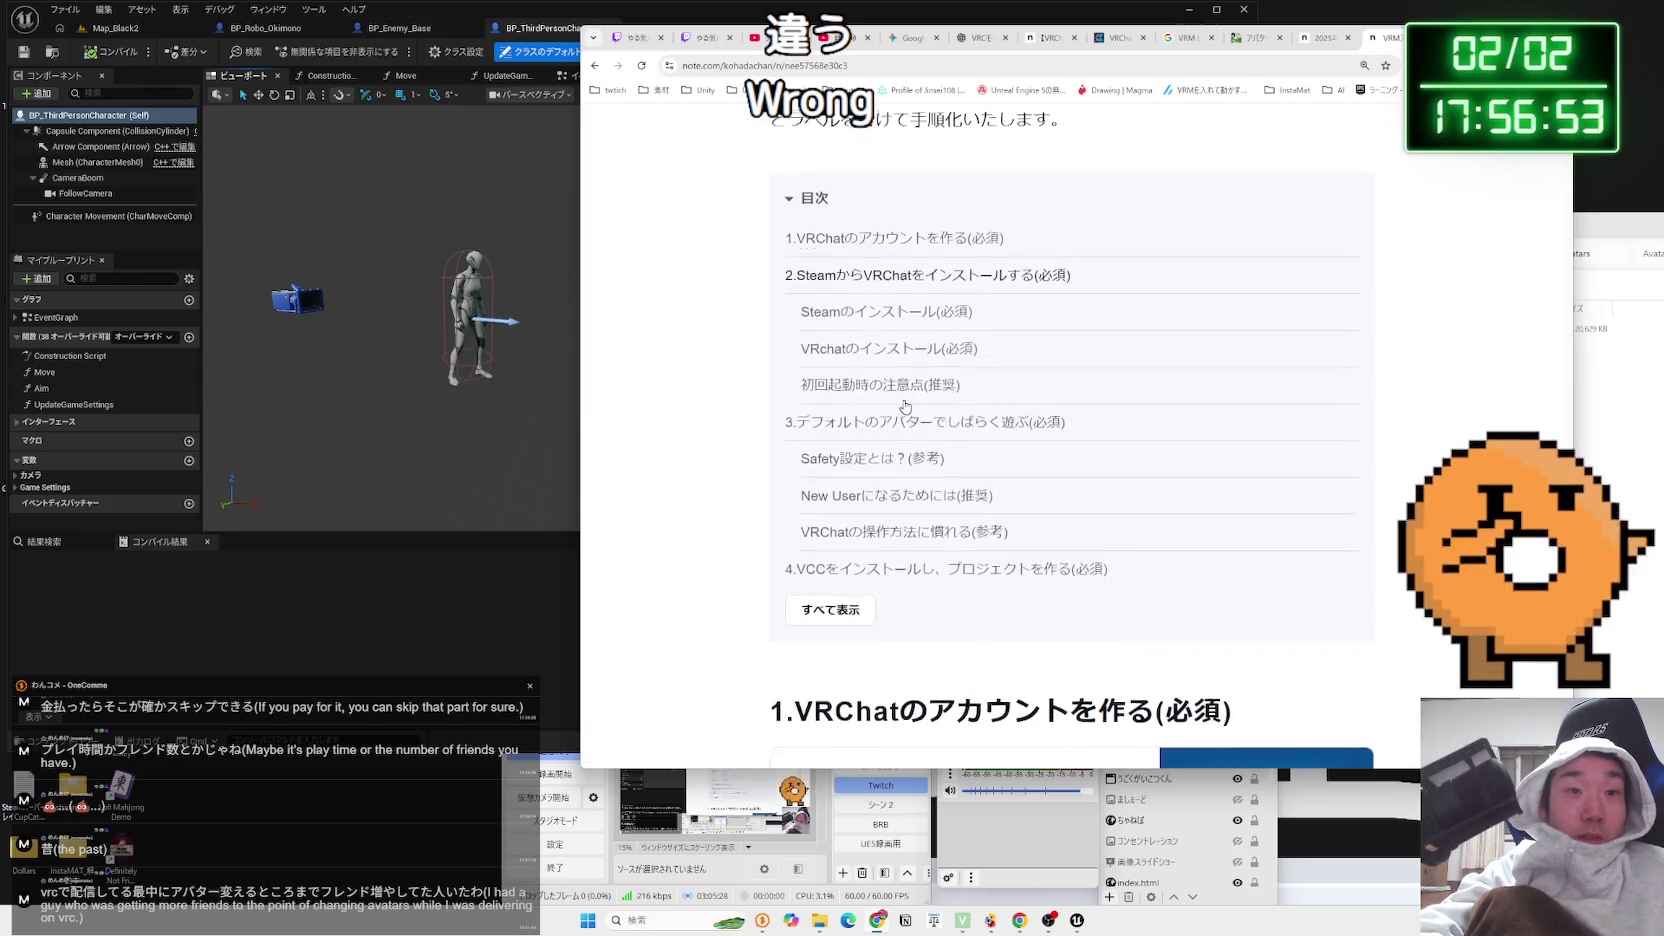
{"action": "left_click", "coordinate": [917, 492]}
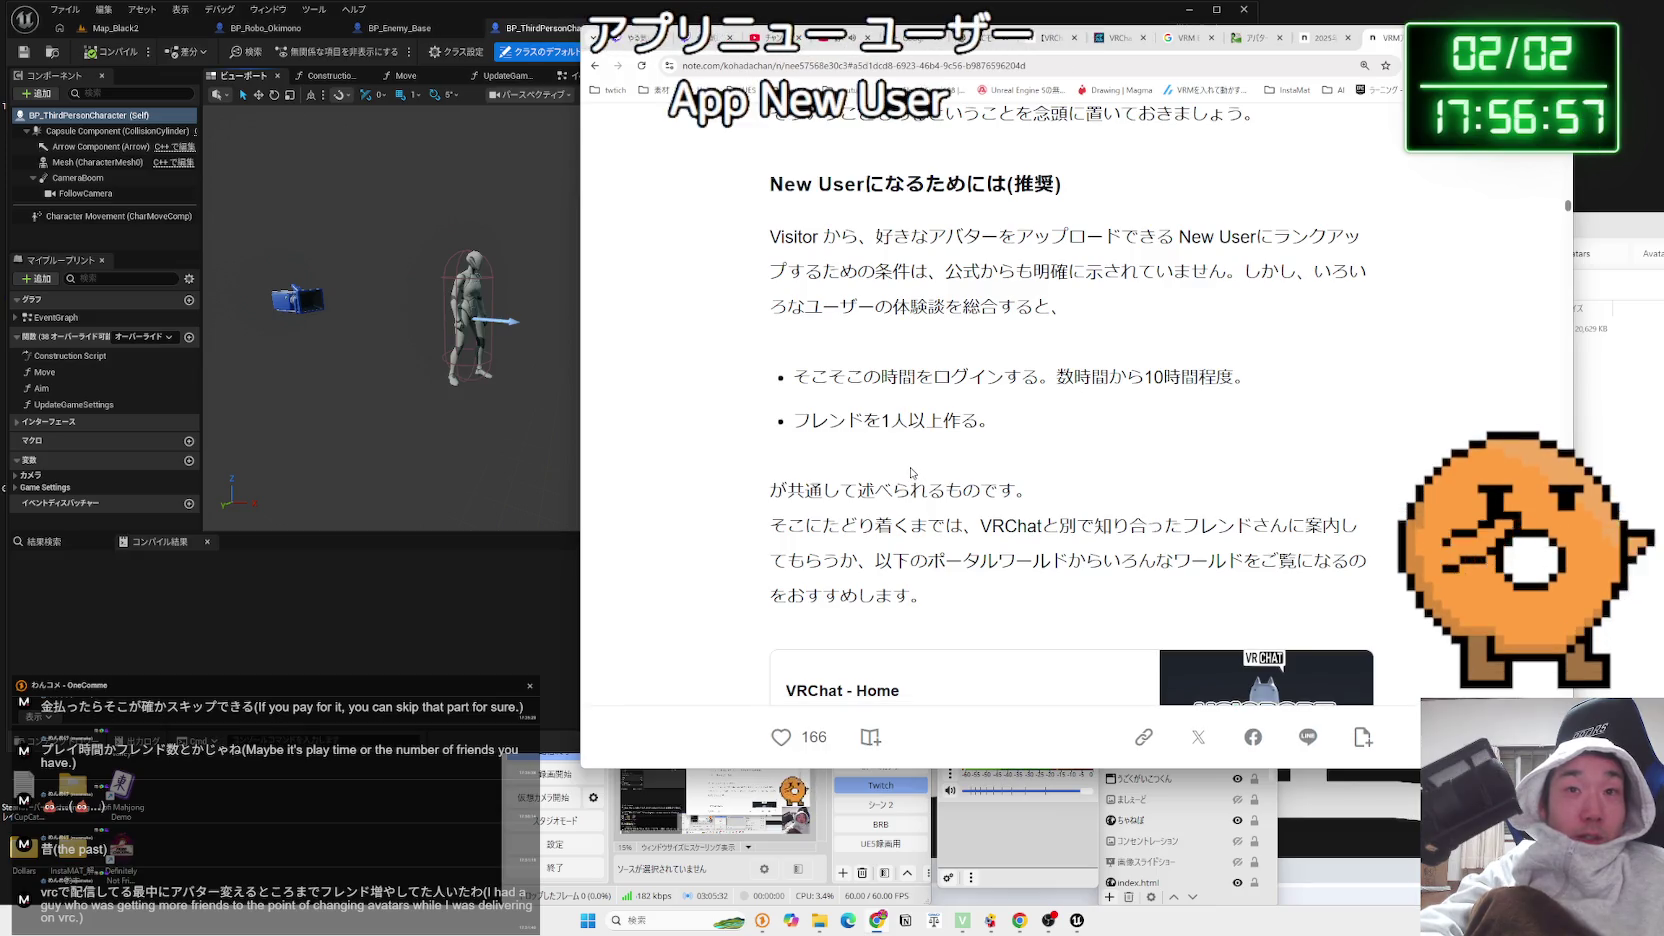
{"action": "scroll", "coordinate": [910, 474], "scroll_direction": "up", "scroll_amount": 1}
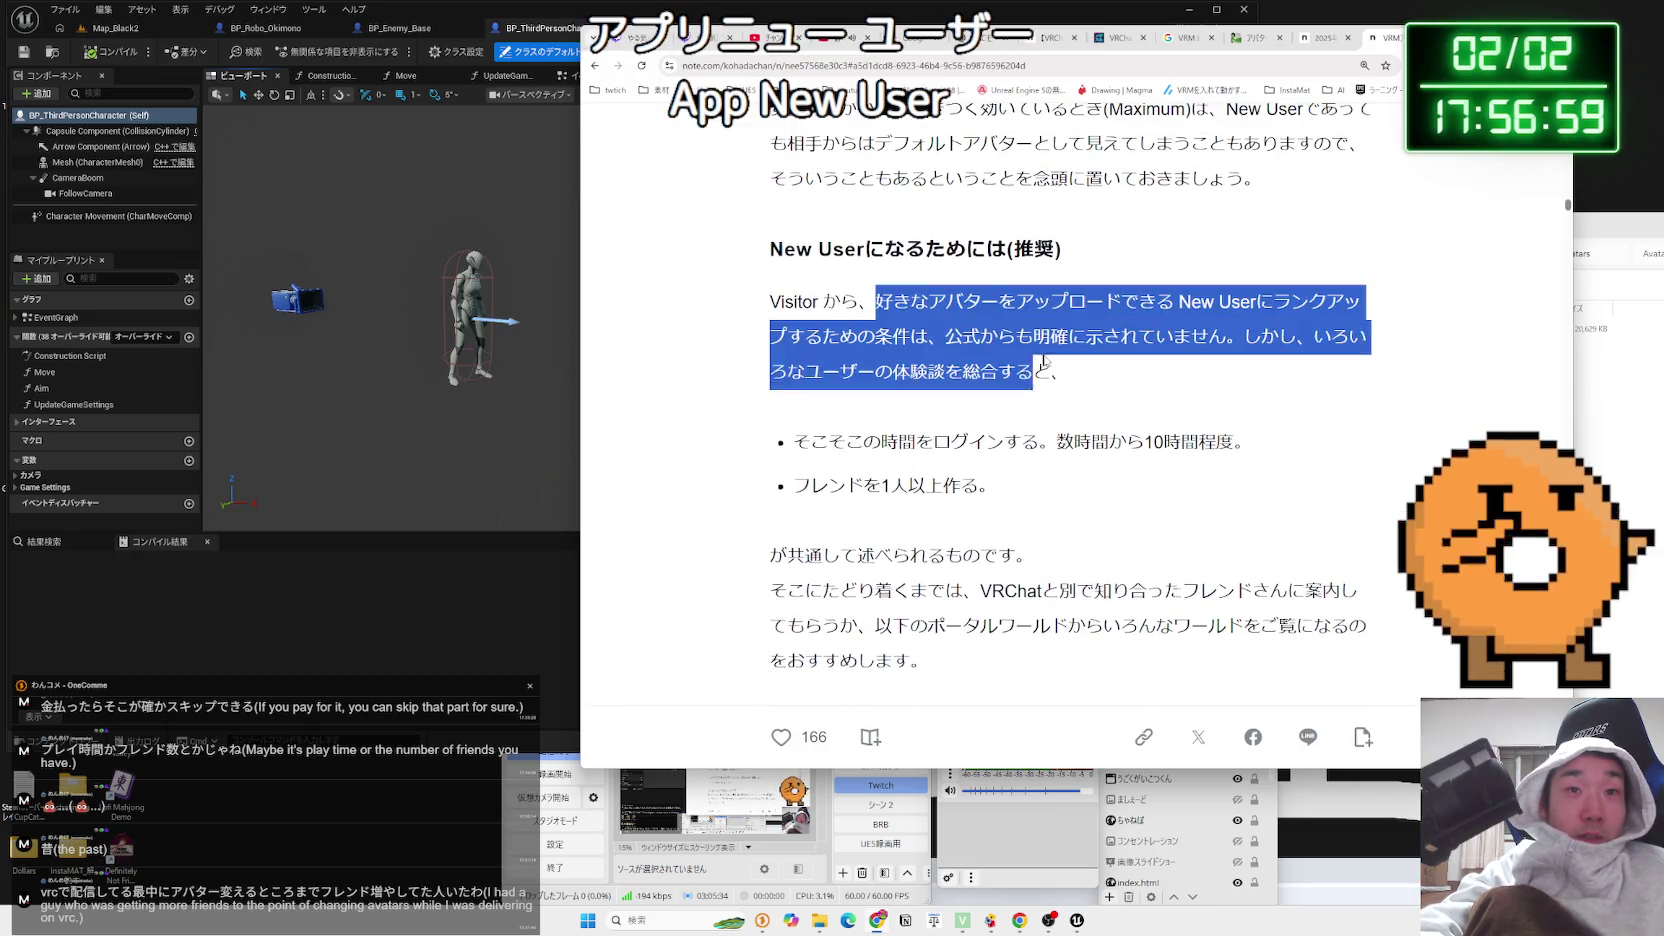
{"action": "left_click_drag", "start_coordinate": [876, 301], "coordinate": [1088, 437]}
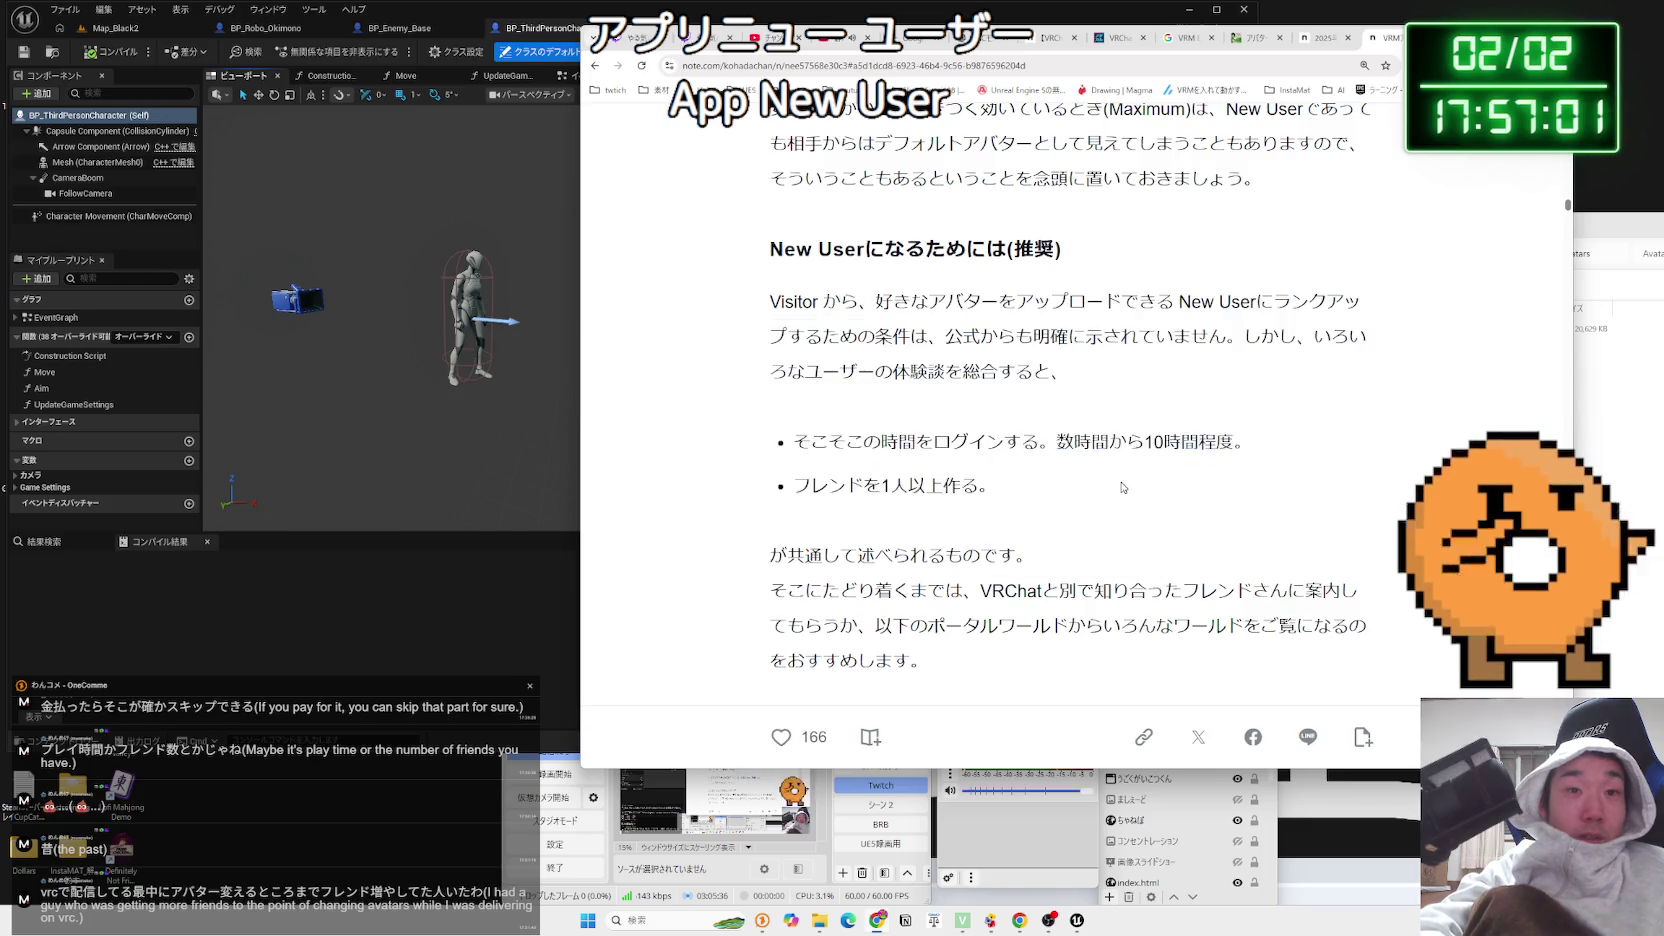
{"action": "left_click_drag", "start_coordinate": [793, 441], "coordinate": [995, 486]}
{"action": "left_click", "coordinate": [779, 357]}
{"action": "scroll", "coordinate": [779, 357], "scroll_direction": "down", "scroll_amount": 3}
{"action": "mouse_move", "coordinate": [779, 357]}
{"action": "left_mouse_down"}
{"action": "mouse_move", "coordinate": [800, 290]}
{"action": "mouse_move", "coordinate": [930, 470]}
{"action": "mouse_move", "coordinate": [800, 380]}
{"action": "left_mouse_up"}
{"action": "left_click", "coordinate": [800, 380]}
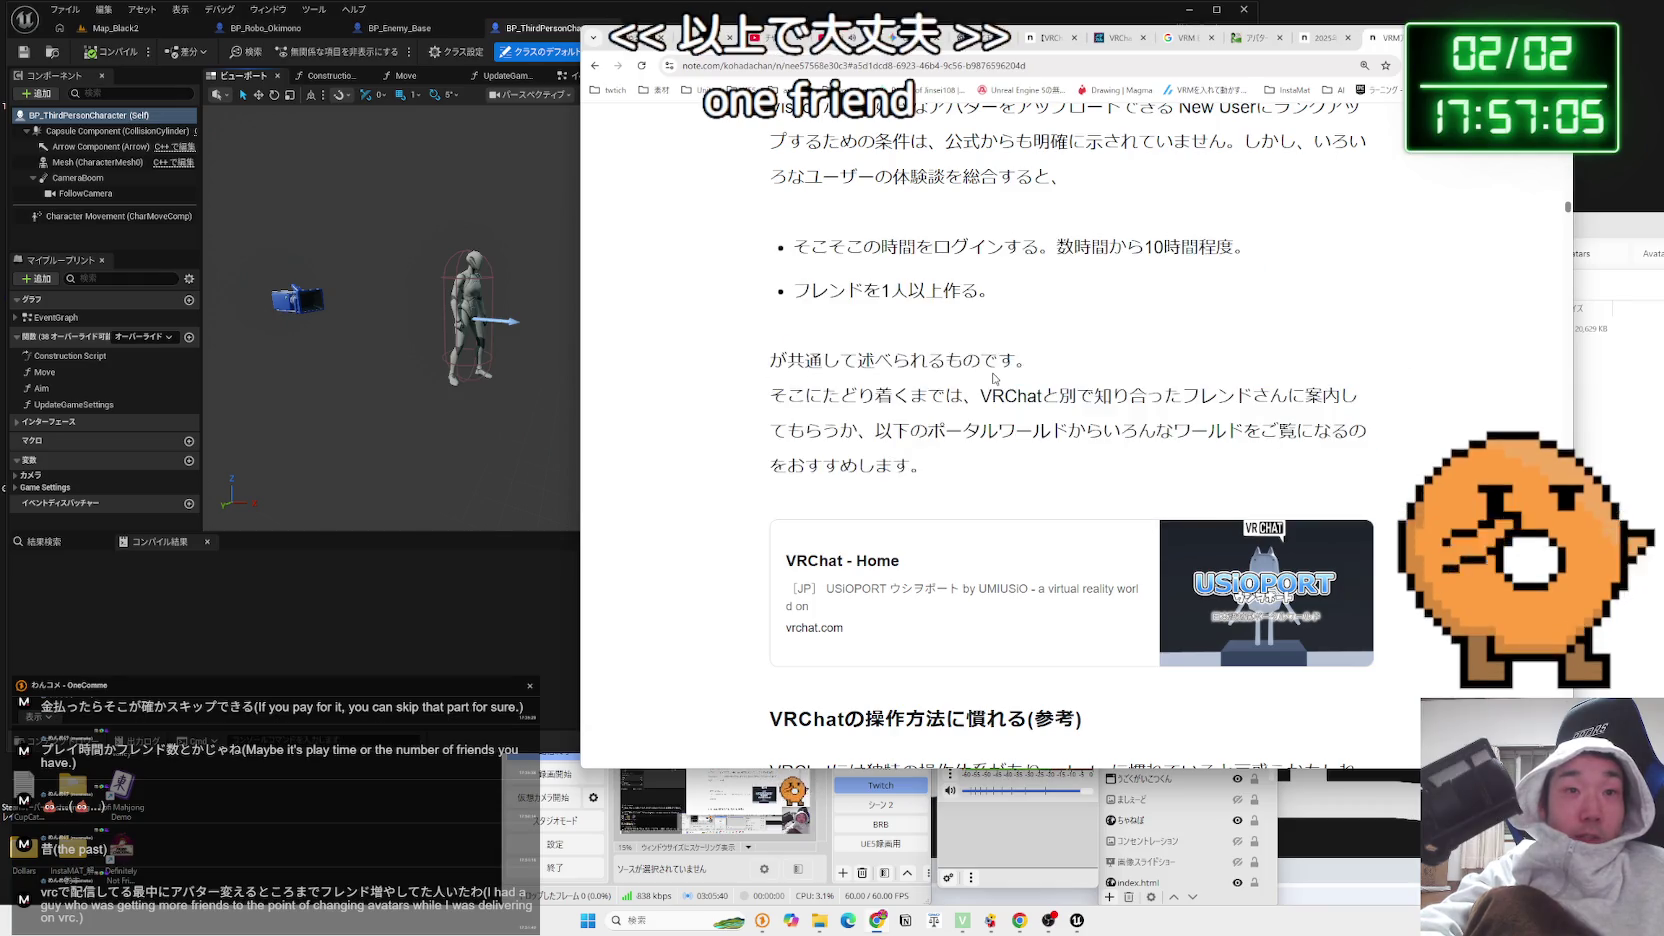
{"action": "scroll", "coordinate": [994, 376], "scroll_direction": "down", "scroll_amount": 4}
Read on down to section 9, '9.アバターランクをPoor以上にする'
{"action": "mouse_move", "coordinate": [994, 376]}
{"action": "left_mouse_down"}
{"action": "mouse_move", "coordinate": [1110, 378]}
{"action": "mouse_move", "coordinate": [770, 345]}
{"action": "mouse_move", "coordinate": [1045, 415]}
{"action": "left_mouse_up"}
{"action": "scroll", "coordinate": [1045, 415], "scroll_direction": "down", "scroll_amount": 4}
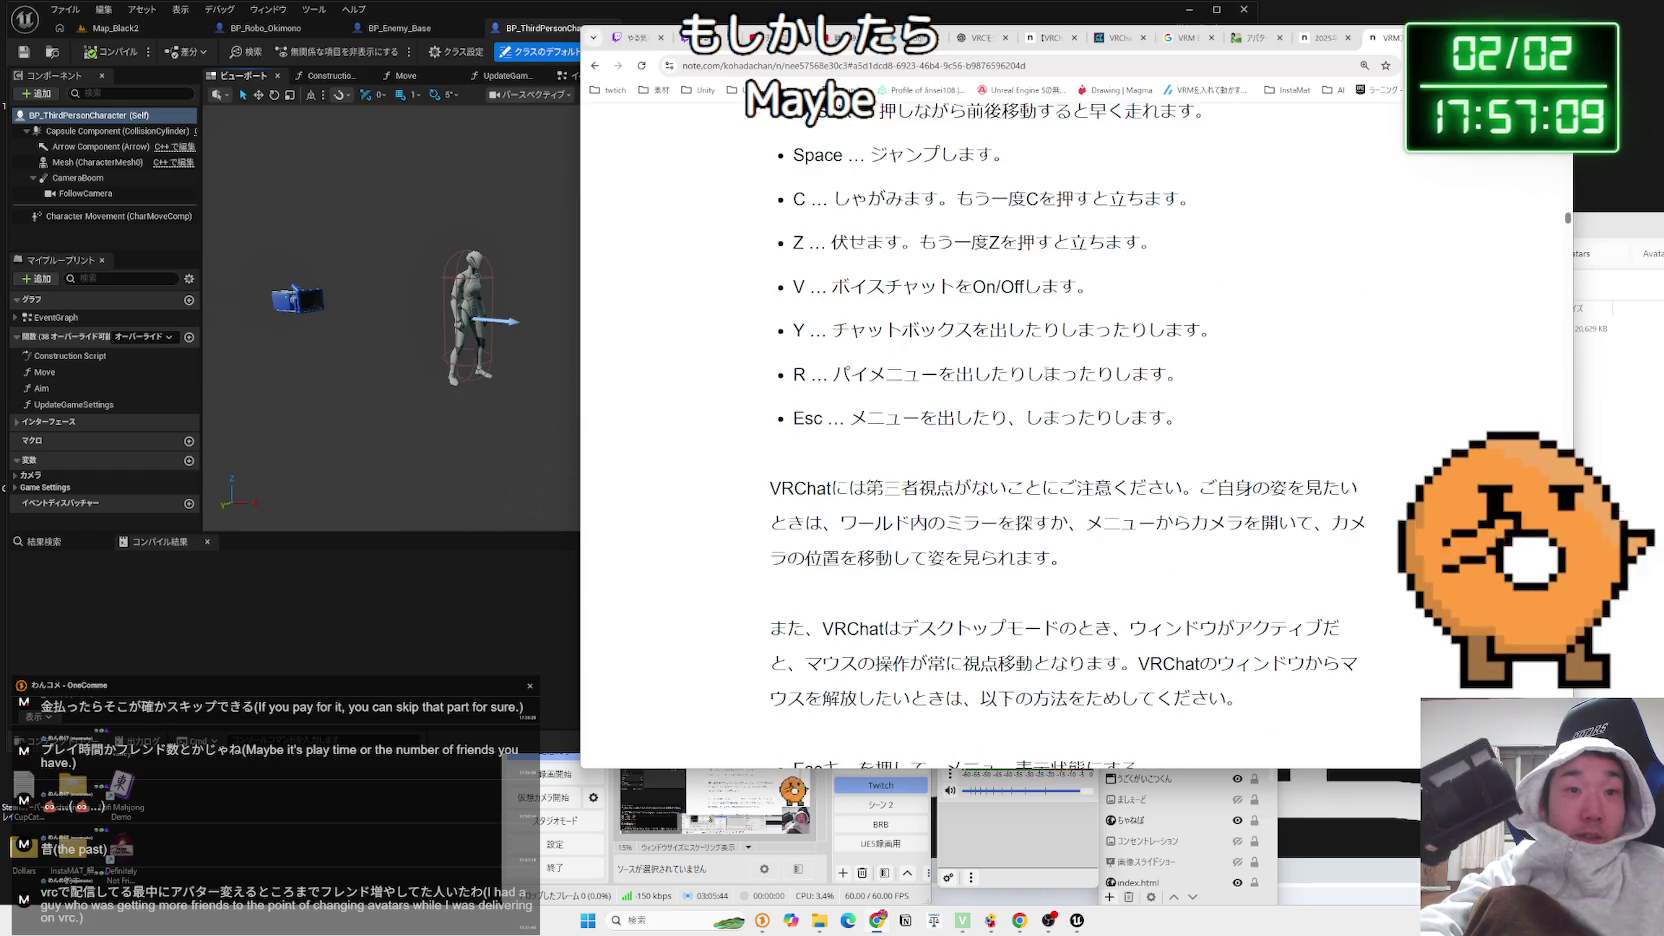
{"action": "scroll", "coordinate": [1045, 377], "scroll_direction": "down", "scroll_amount": 6}
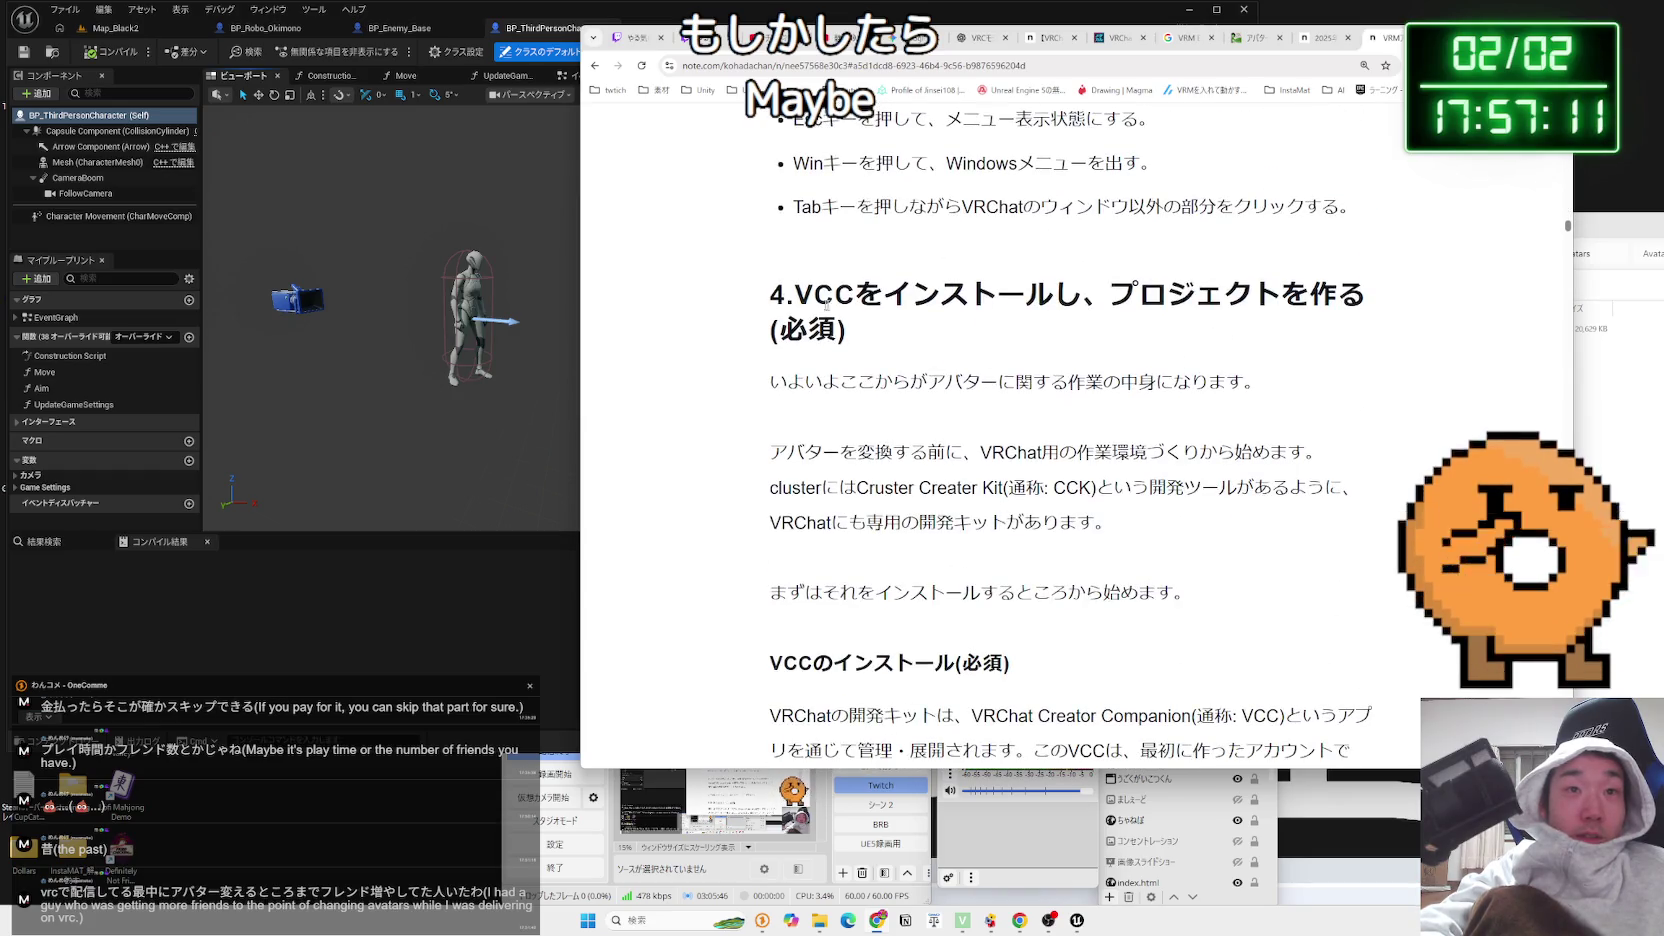
{"action": "left_click_drag", "start_coordinate": [1082, 300], "coordinate": [1388, 302]}
{"action": "left_click", "coordinate": [1215, 380]}
{"action": "scroll", "coordinate": [1214, 380], "scroll_direction": "down", "scroll_amount": 10}
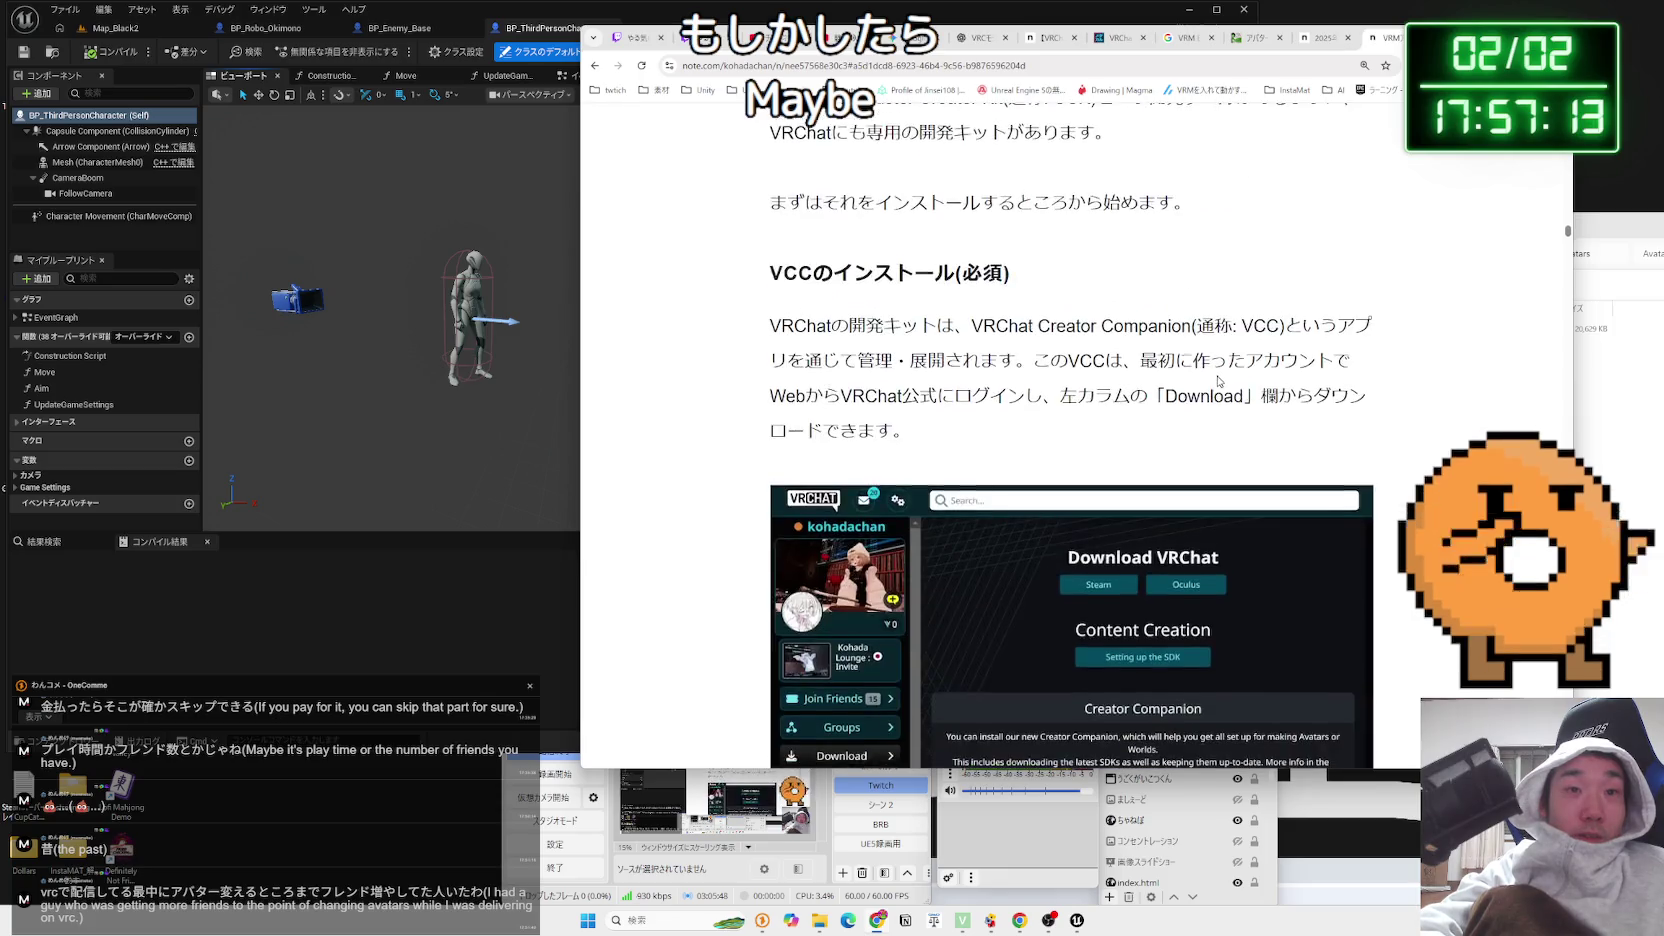
{"action": "scroll", "coordinate": [1214, 380], "scroll_direction": "down", "scroll_amount": 15}
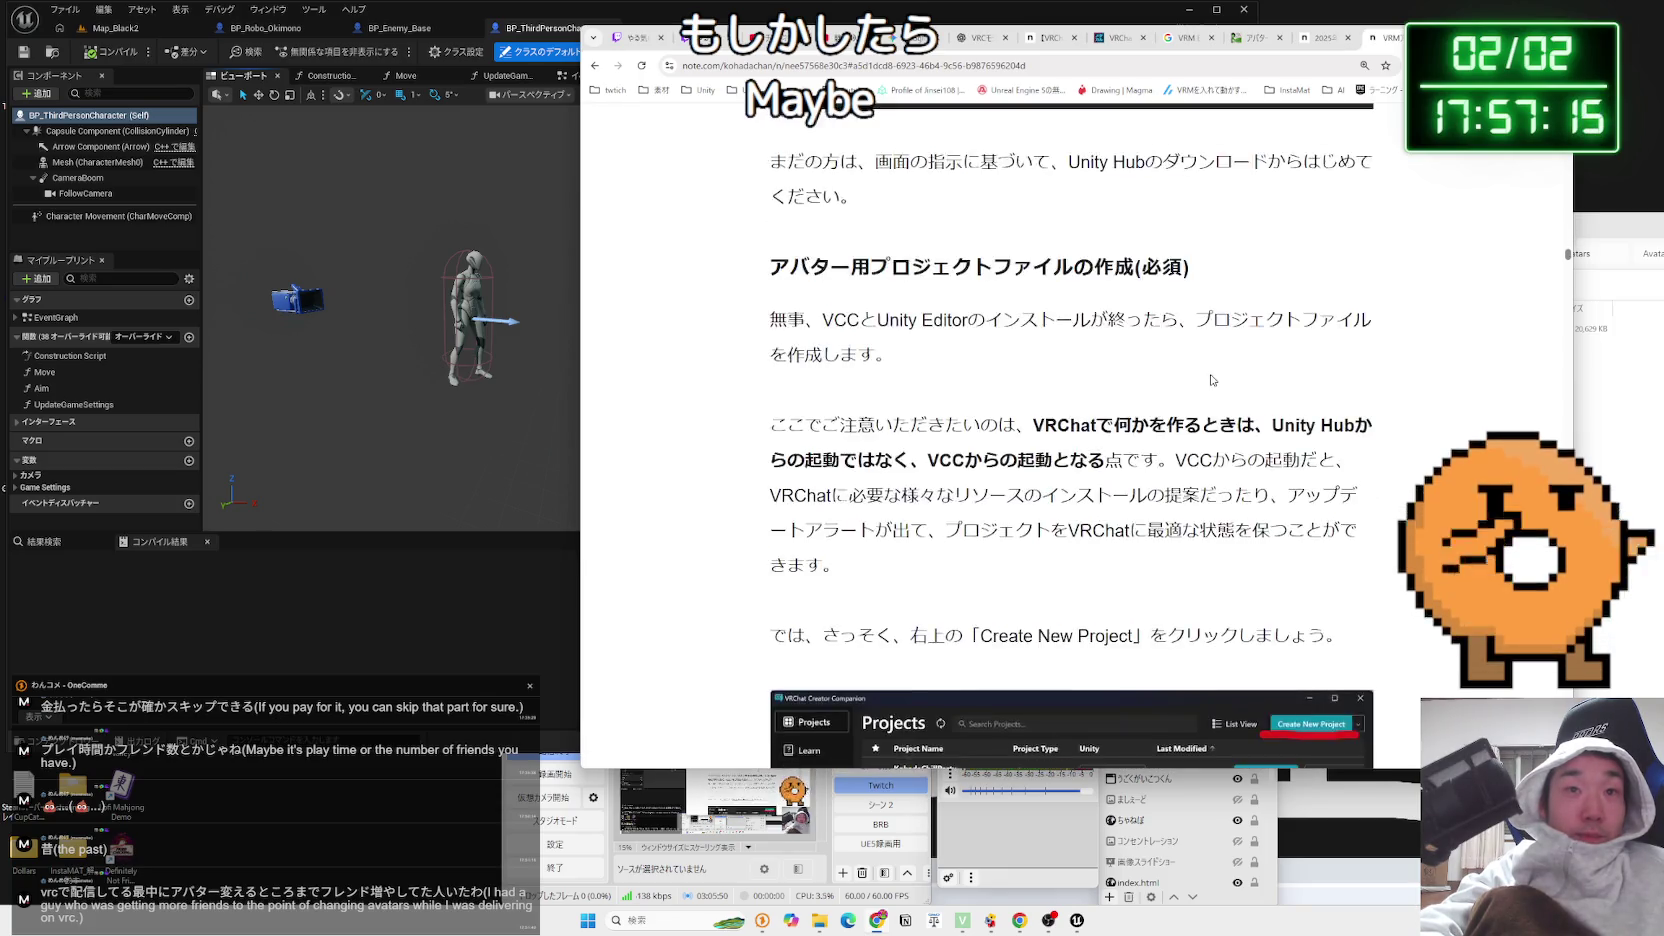
{"action": "scroll", "coordinate": [1211, 380], "scroll_direction": "down", "scroll_amount": 6}
{"action": "left_click_drag", "start_coordinate": [1566, 280], "coordinate": [1570, 500]}
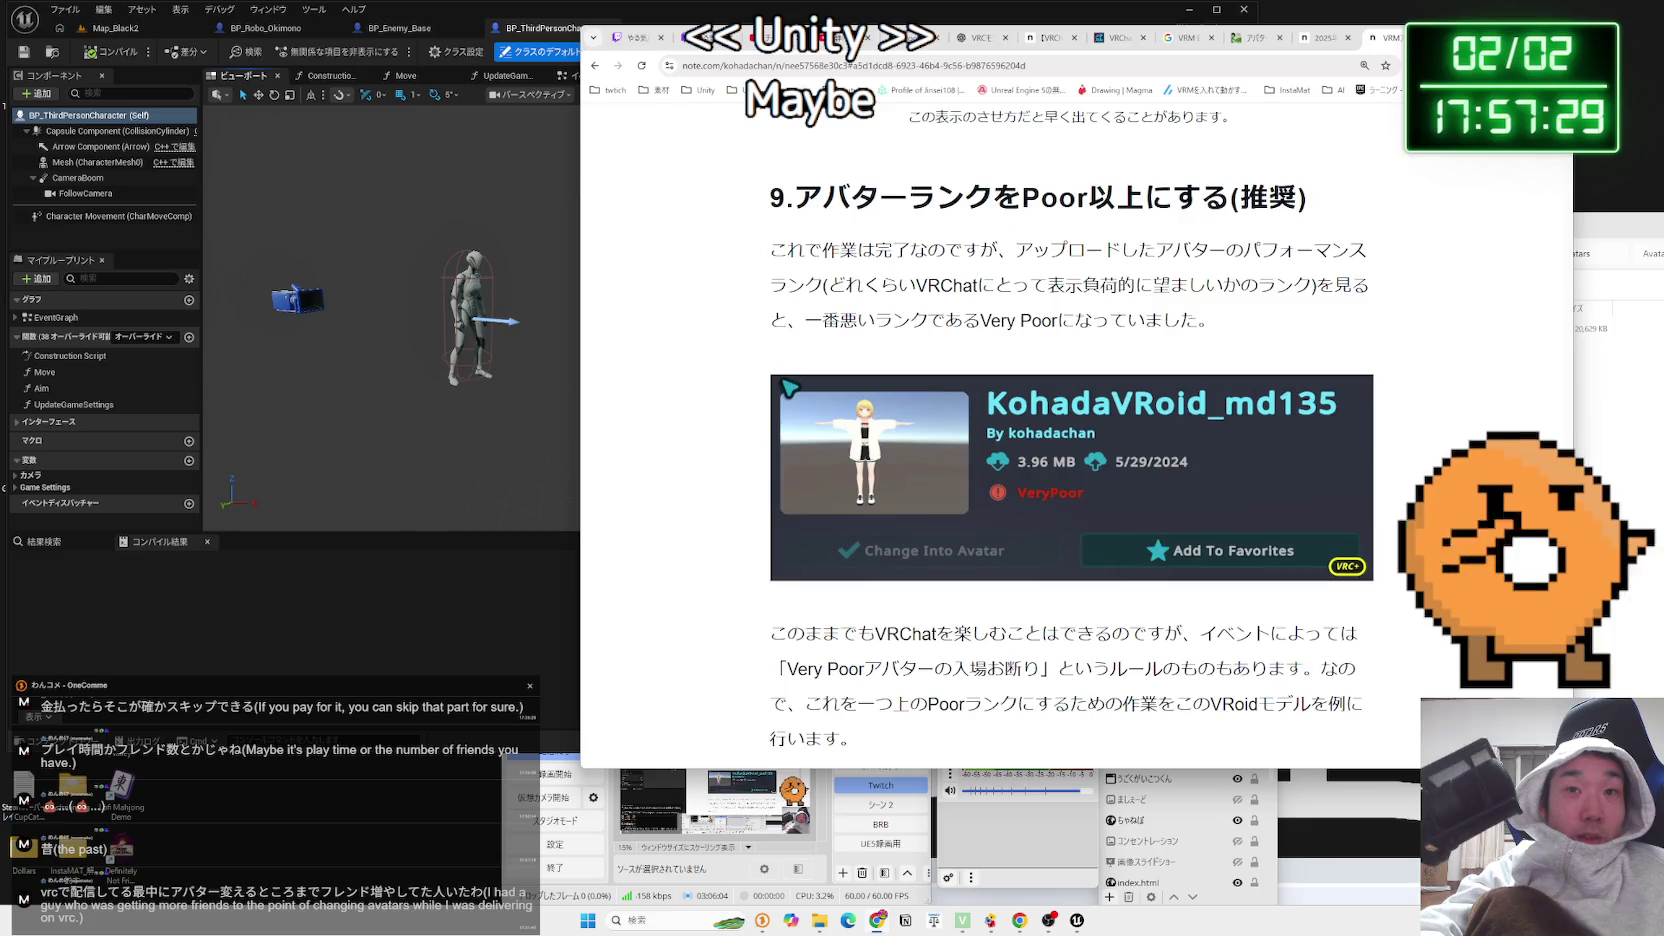
Highlight the performance-rank and Very Poor paragraphs while reading section 9
{"action": "mouse_move", "coordinate": [930, 276]}
{"action": "left_mouse_down"}
{"action": "mouse_move", "coordinate": [771, 250]}
{"action": "mouse_move", "coordinate": [1035, 304]}
{"action": "left_mouse_up"}
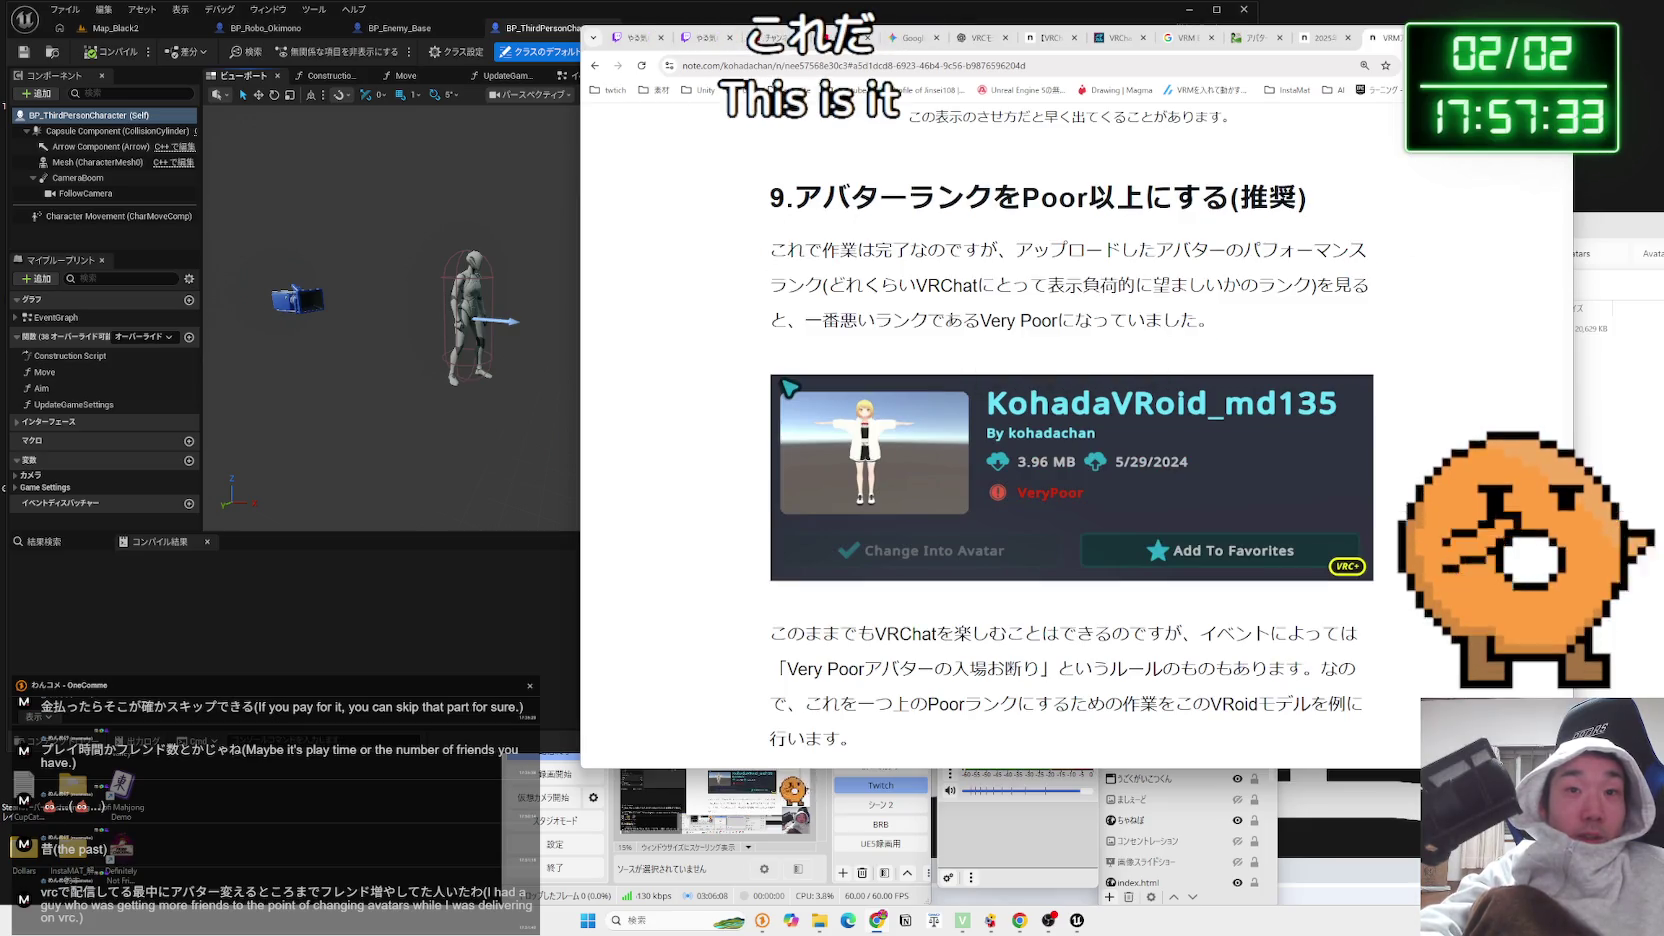
{"action": "left_click_drag", "start_coordinate": [1236, 318], "coordinate": [858, 250]}
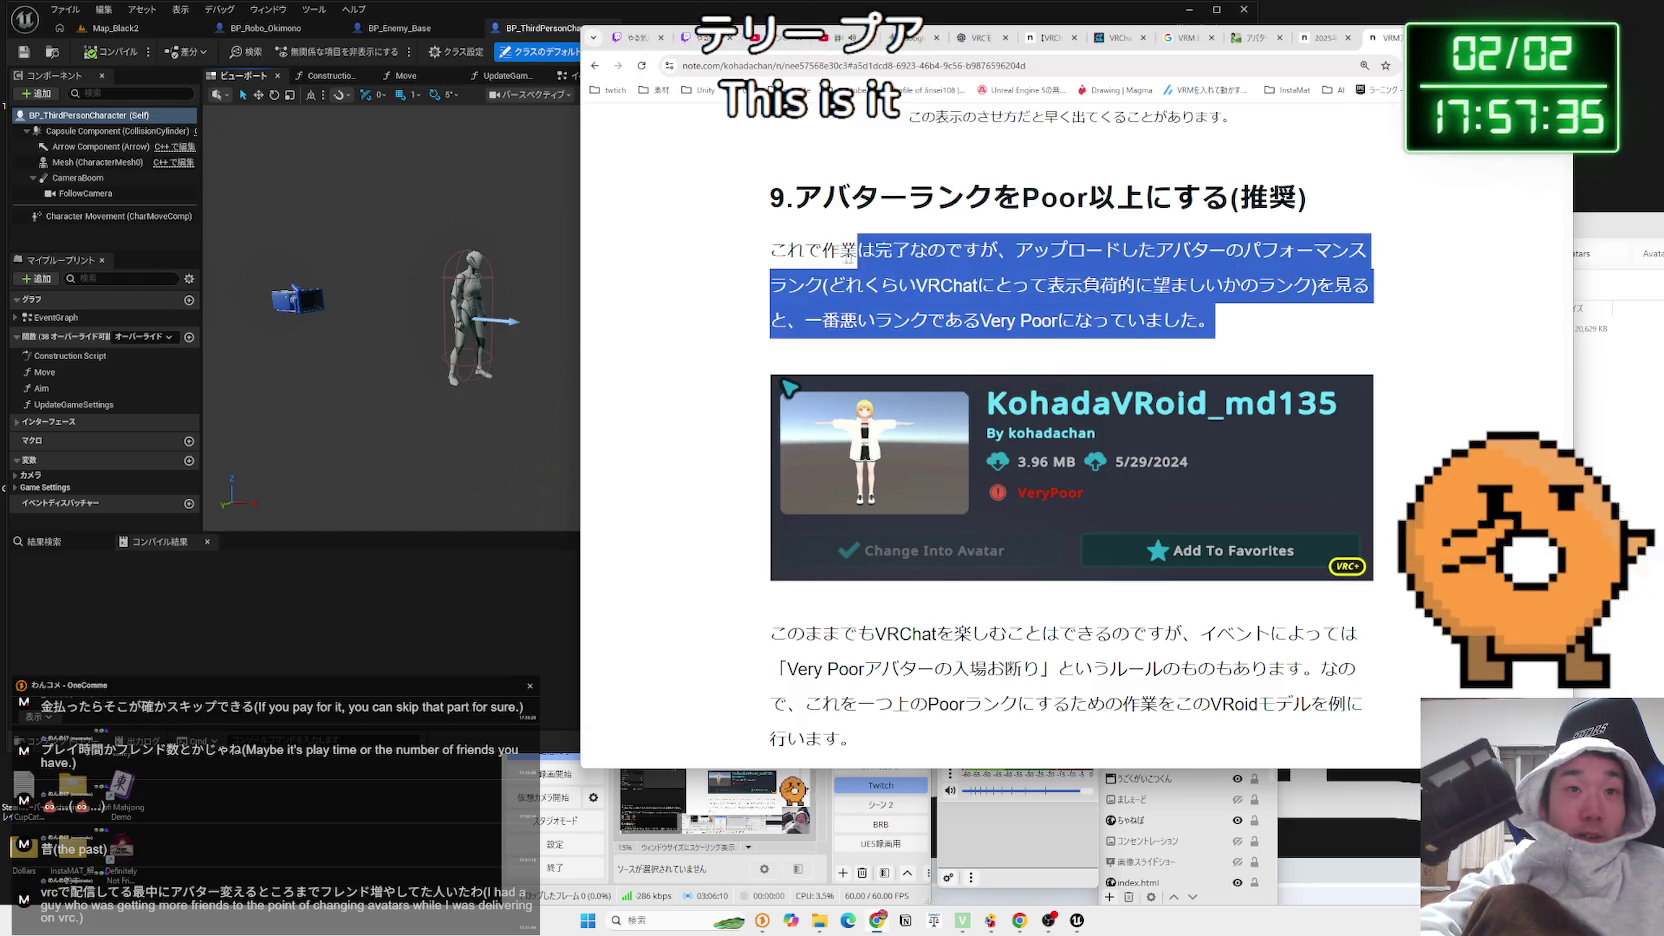
{"action": "mouse_move", "coordinate": [1204, 318]}
{"action": "left_mouse_down"}
{"action": "mouse_move", "coordinate": [771, 250]}
{"action": "mouse_move", "coordinate": [1362, 378]}
{"action": "left_mouse_up"}
{"action": "scroll", "coordinate": [803, 302], "scroll_direction": "down", "scroll_amount": 3}
{"action": "left_click", "coordinate": [1362, 378]}
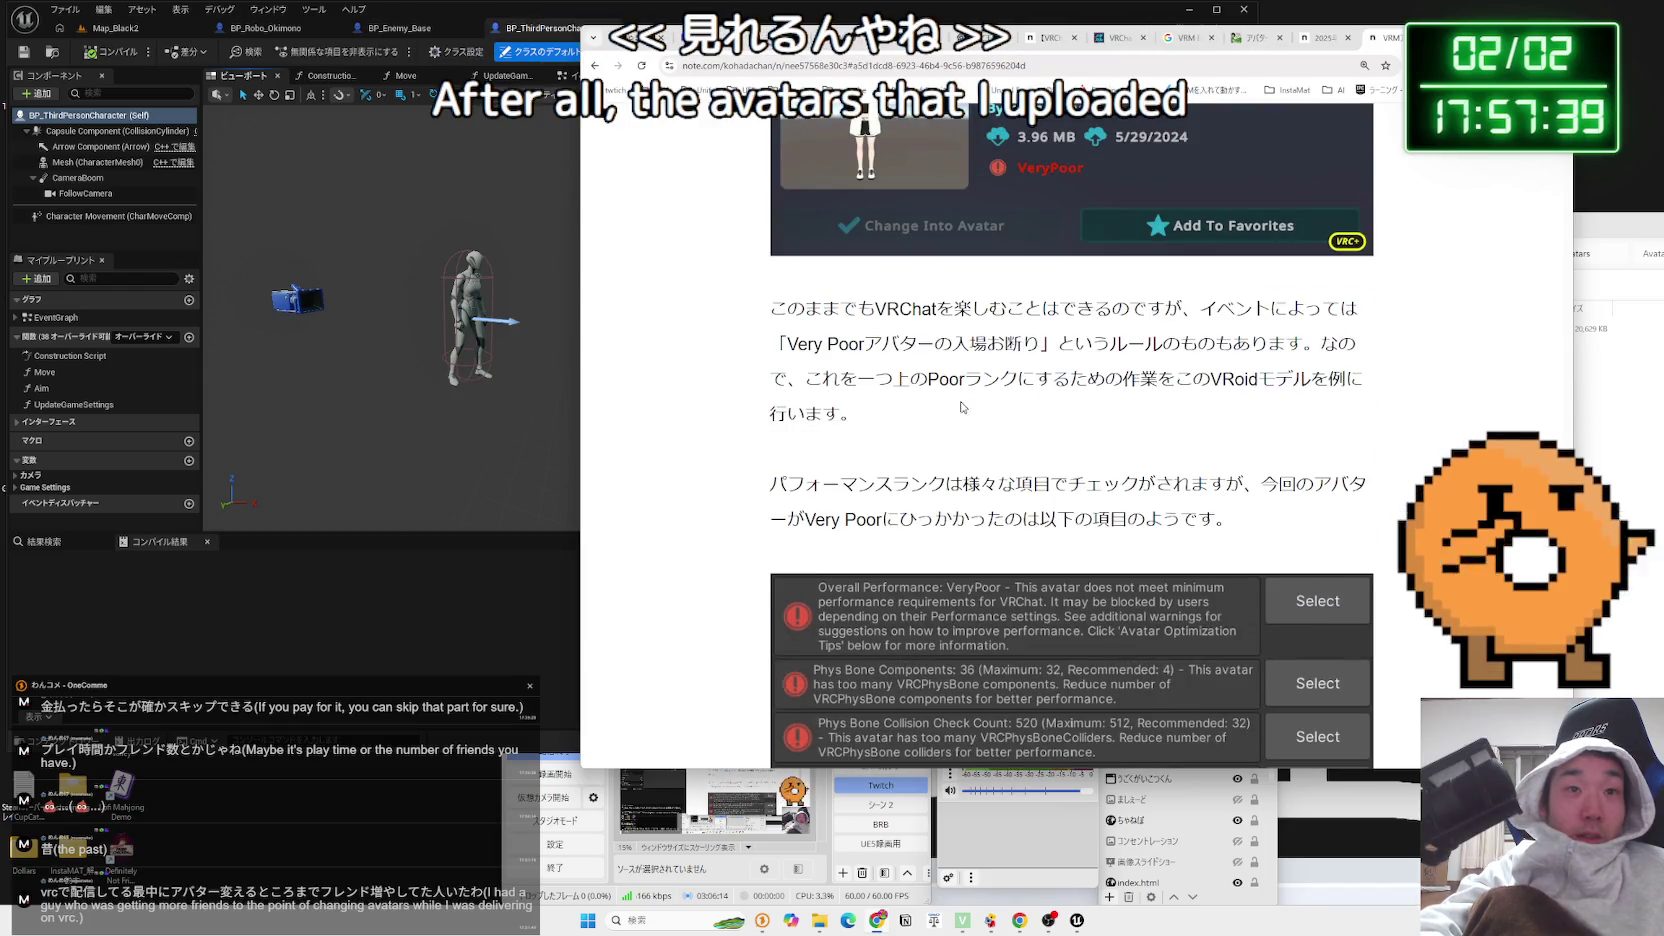
{"action": "left_click_drag", "start_coordinate": [862, 343], "coordinate": [850, 413]}
{"action": "left_click", "coordinate": [781, 312]}
Skim the optimisation and fallback sections, then return to the VRC VRM search results
{"action": "scroll", "coordinate": [783, 313], "scroll_direction": "down", "scroll_amount": 3}
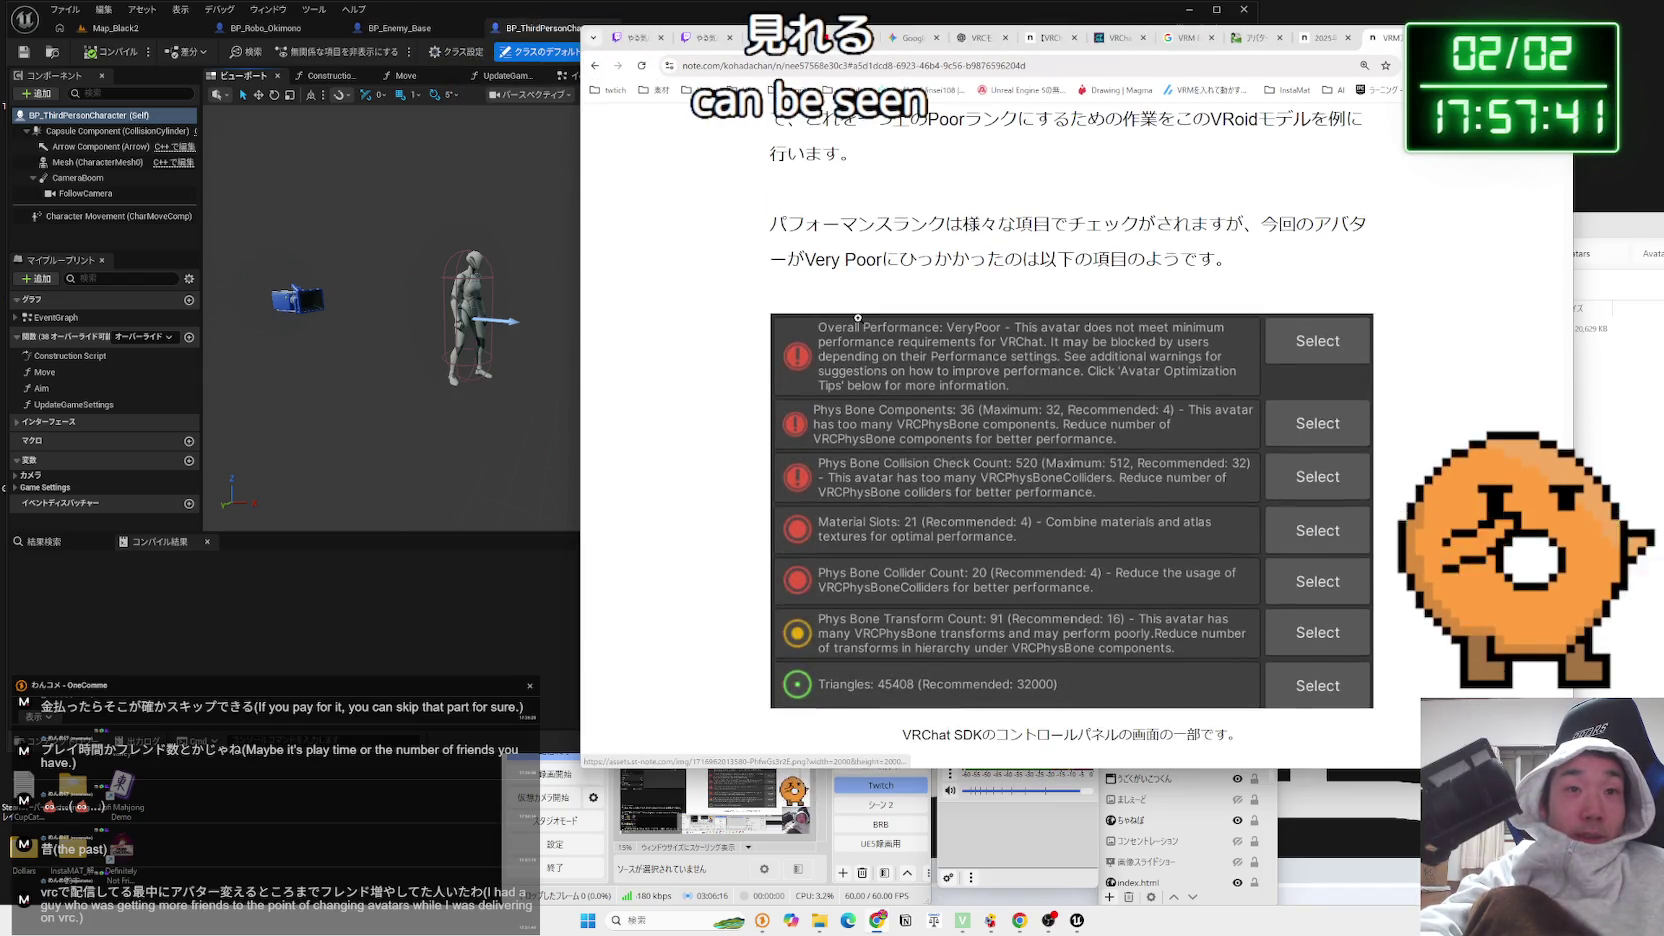
{"action": "scroll", "coordinate": [857, 318], "scroll_direction": "down", "scroll_amount": 5}
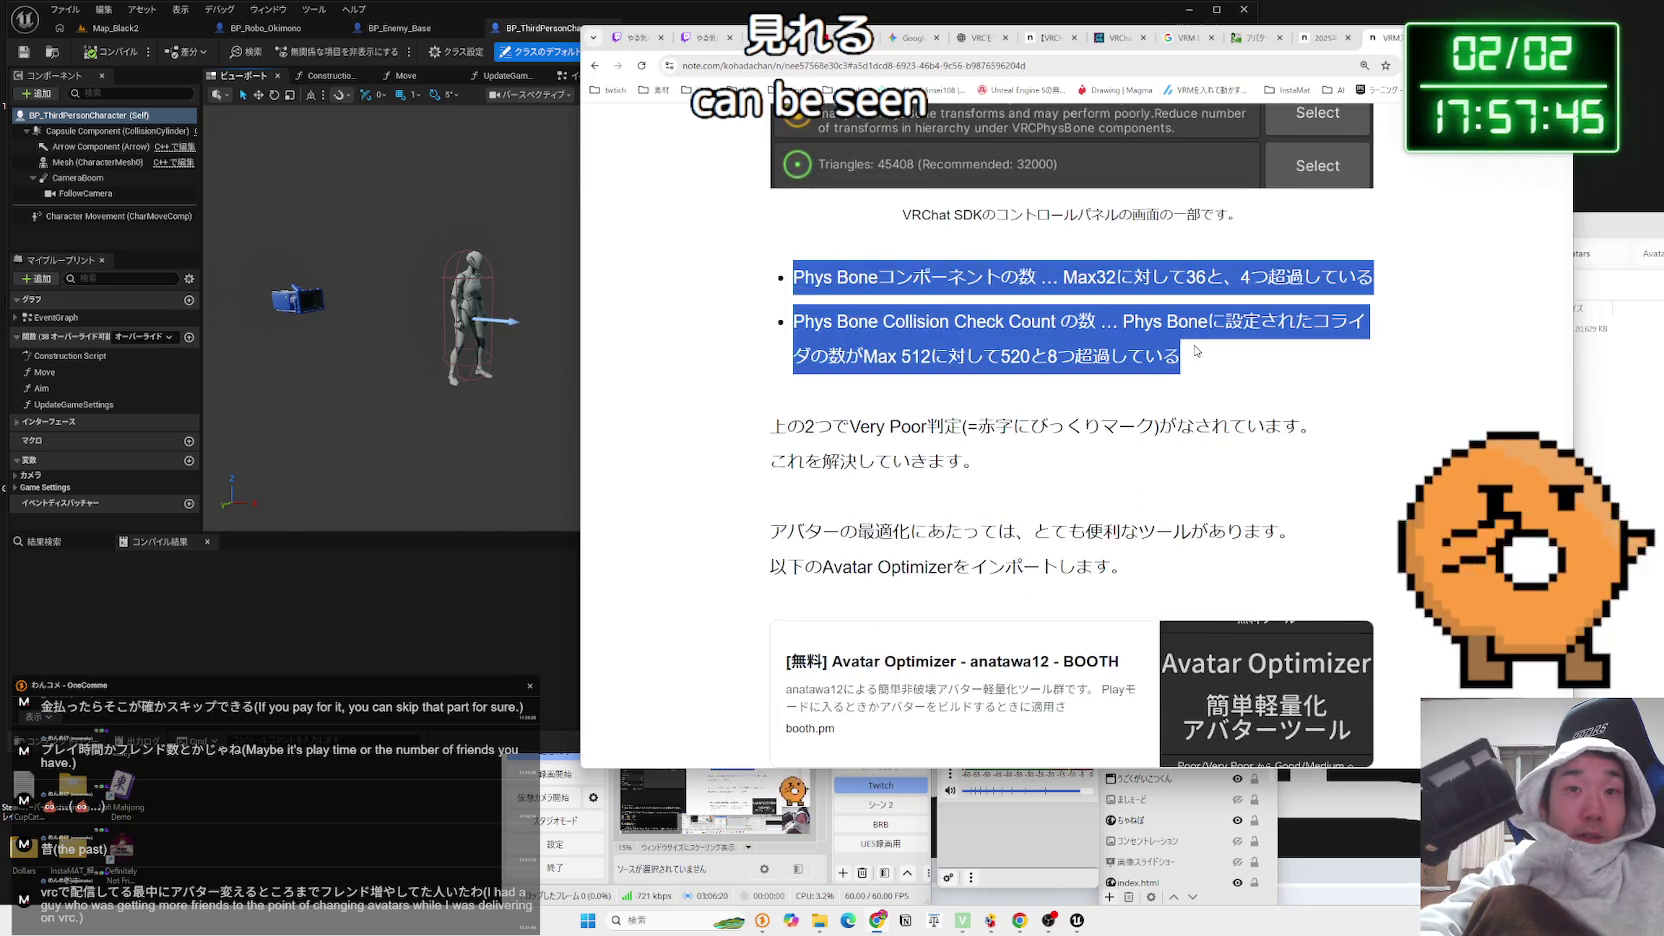
{"action": "scroll", "coordinate": [787, 286], "scroll_direction": "down", "scroll_amount": 20}
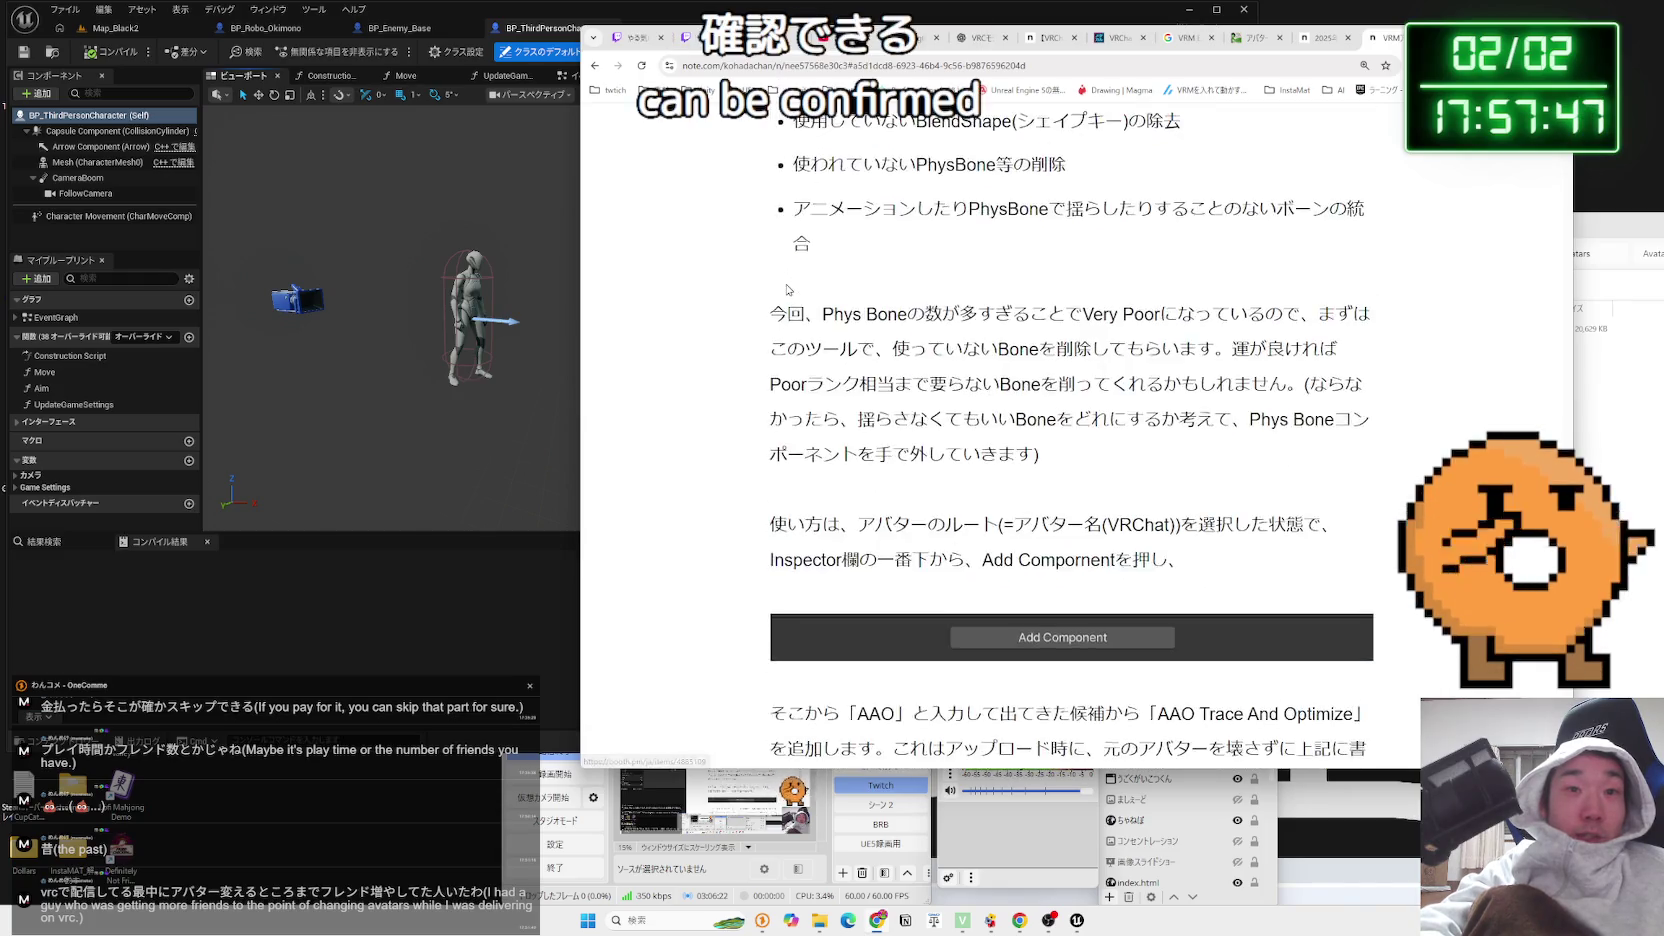
{"action": "scroll", "coordinate": [787, 286], "scroll_direction": "down", "scroll_amount": 20}
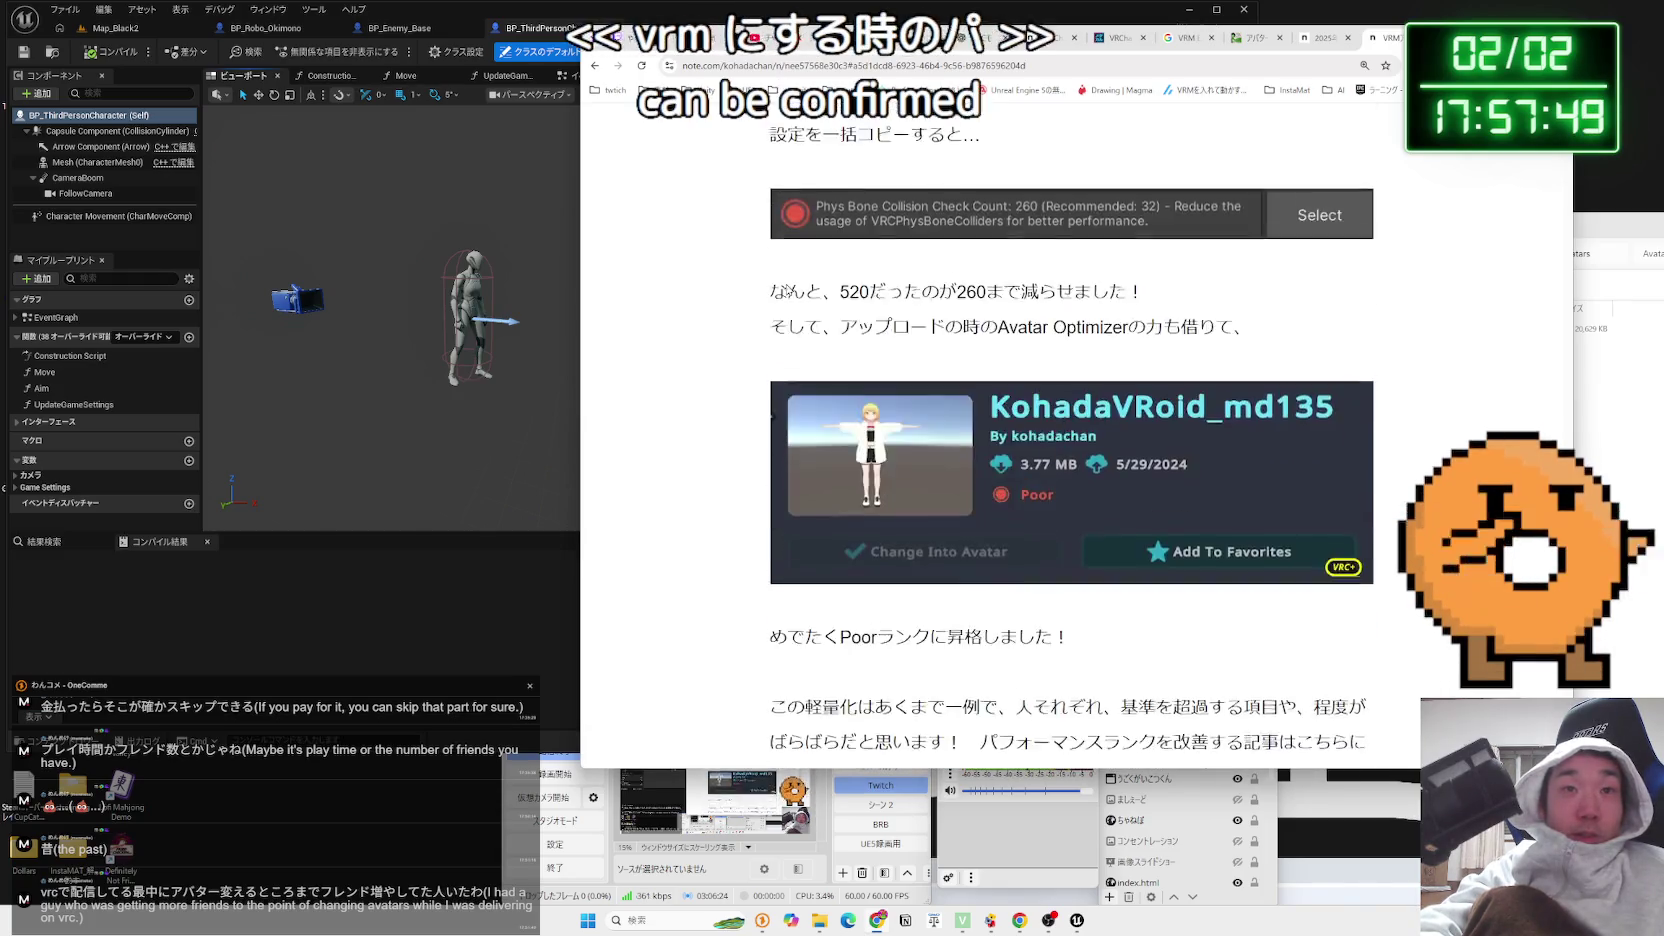
{"action": "scroll", "coordinate": [787, 289], "scroll_direction": "down", "scroll_amount": 20}
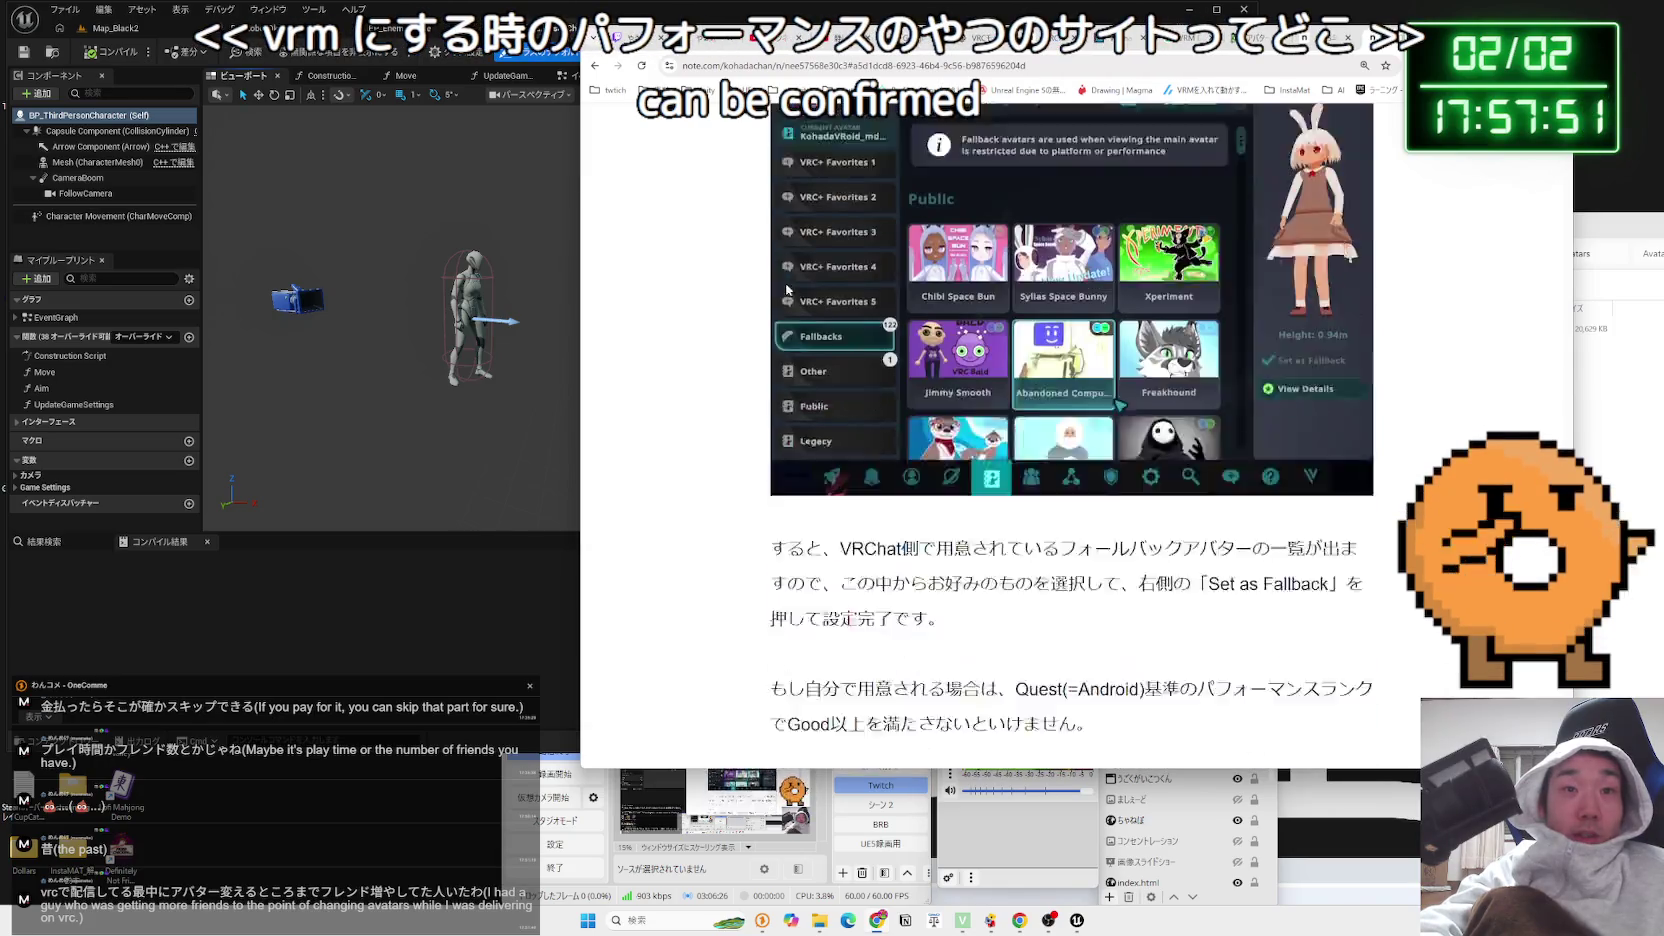
{"action": "scroll", "coordinate": [787, 289], "scroll_direction": "up", "scroll_amount": 8}
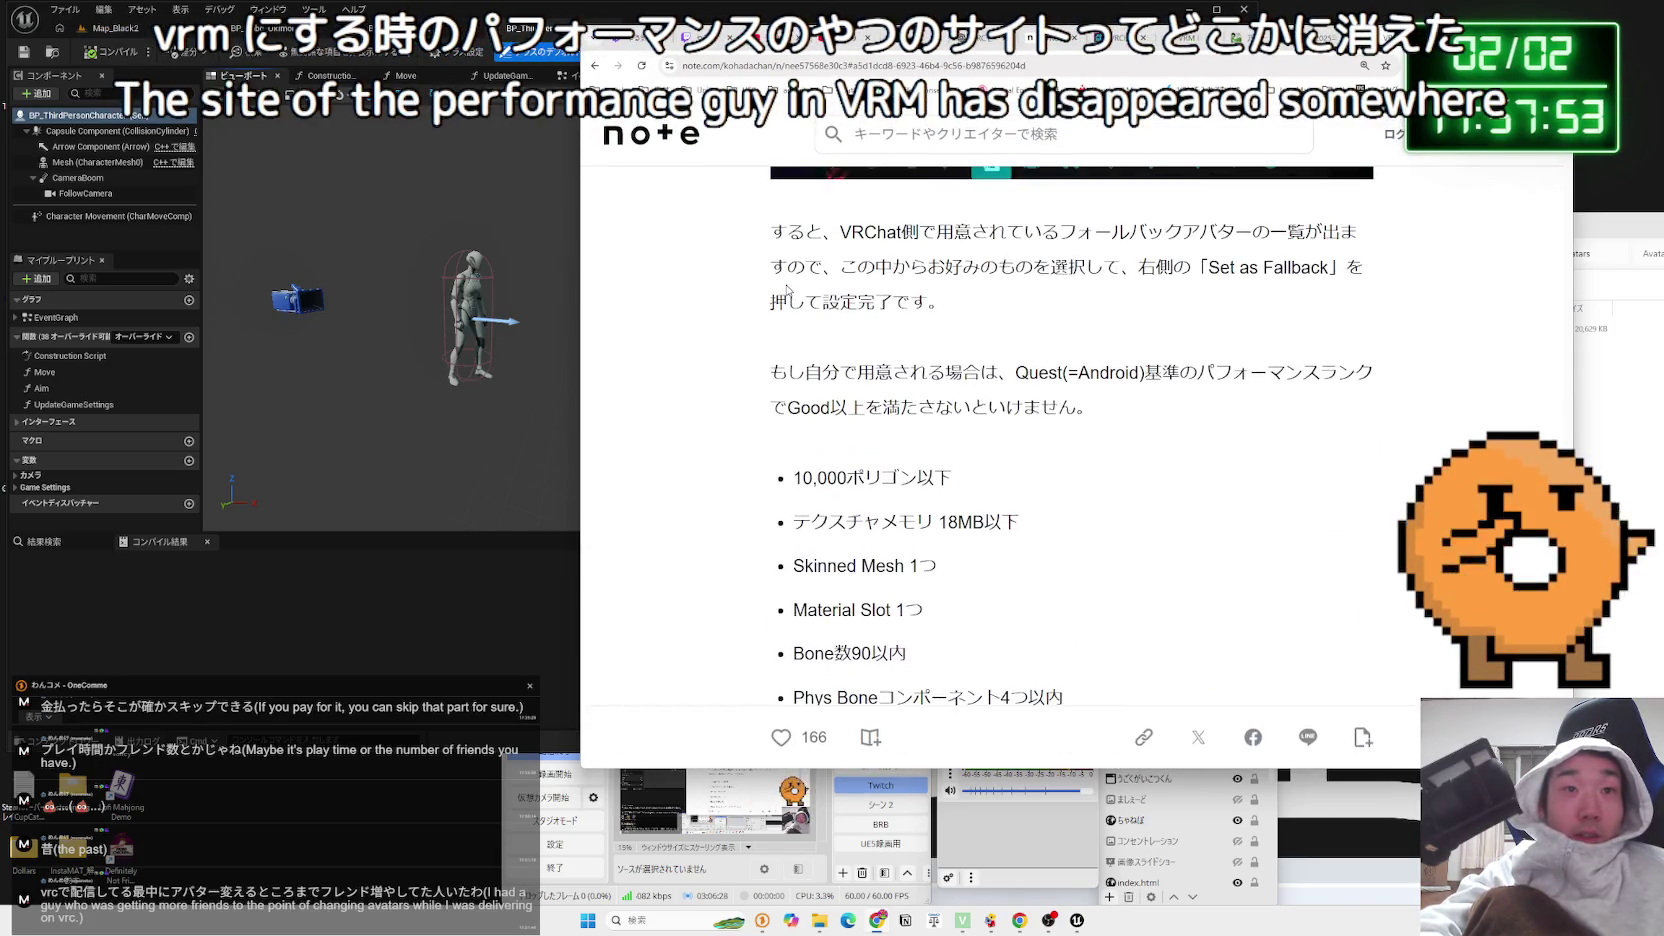
{"action": "scroll", "coordinate": [787, 289], "scroll_direction": "up", "scroll_amount": 4}
{"action": "scroll", "coordinate": [787, 289], "scroll_direction": "down", "scroll_amount": 15}
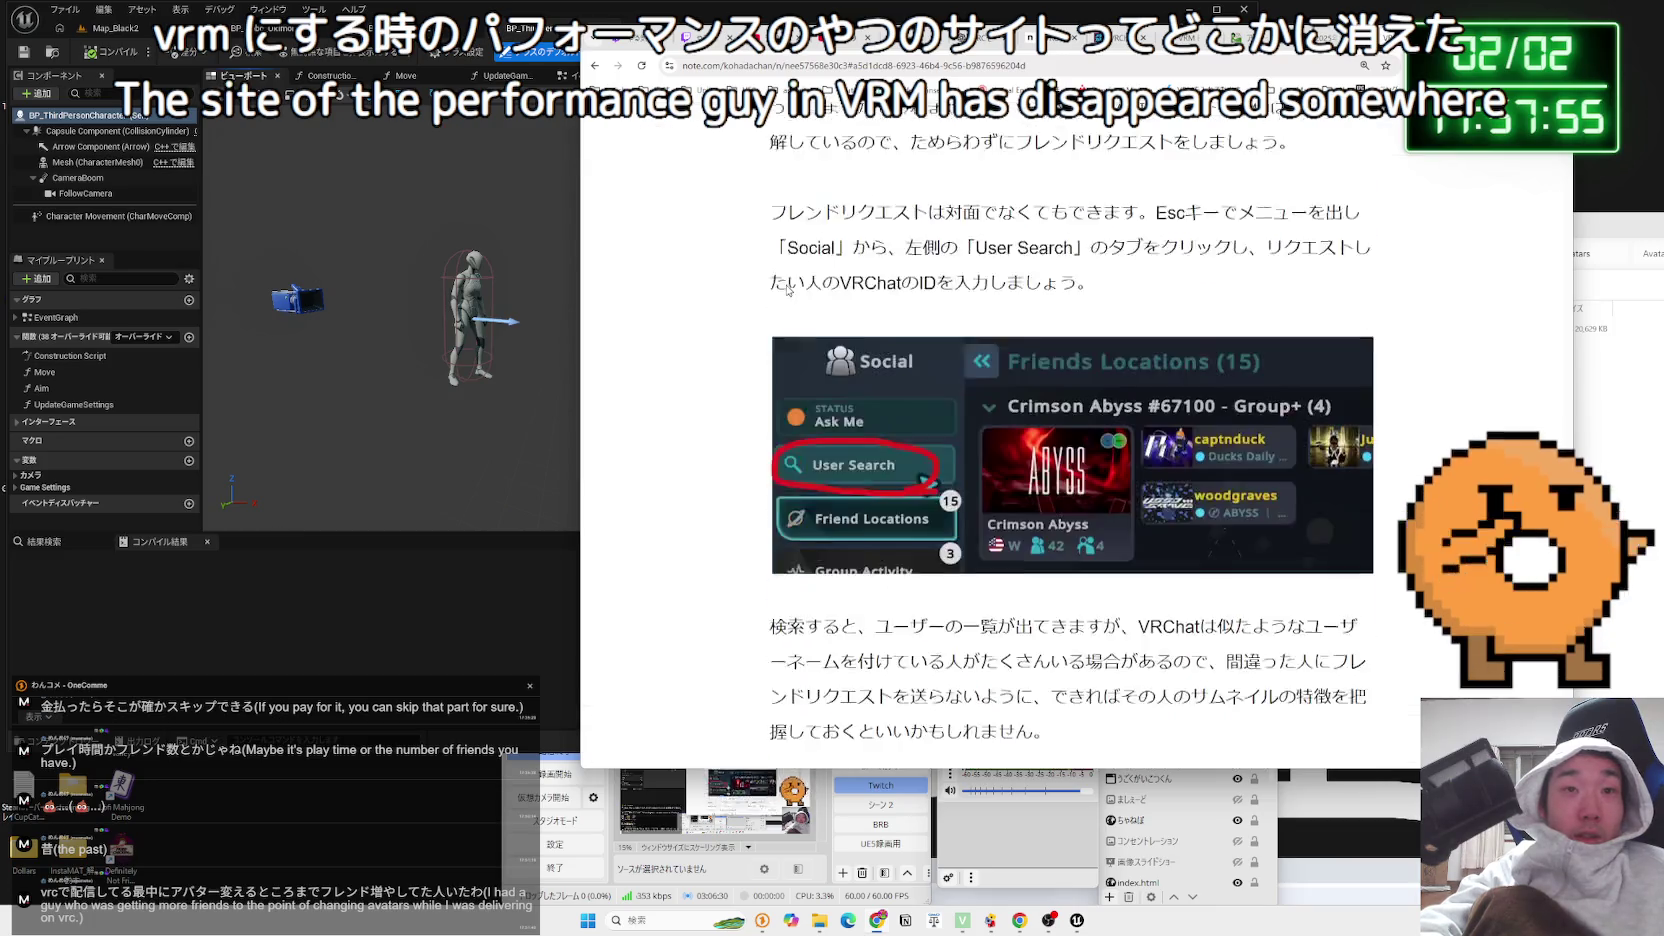
{"action": "scroll", "coordinate": [787, 289], "scroll_direction": "down", "scroll_amount": 15}
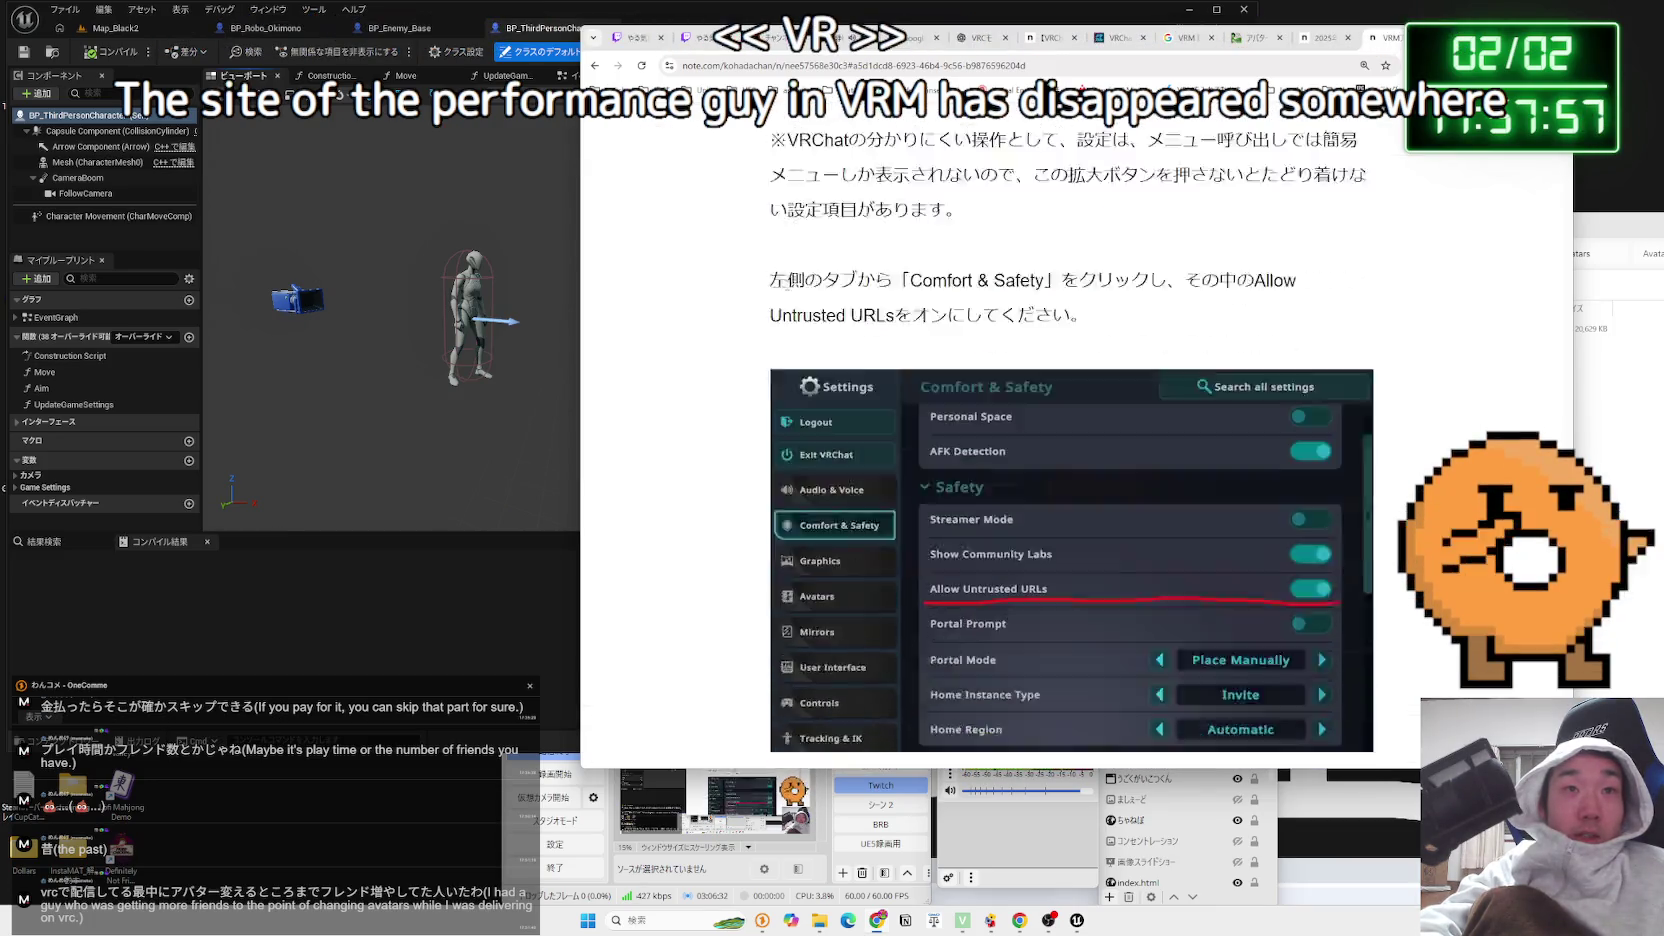
{"action": "scroll", "coordinate": [787, 289], "scroll_direction": "down", "scroll_amount": 3}
{"action": "scroll", "coordinate": [787, 289], "scroll_direction": "up", "scroll_amount": 20}
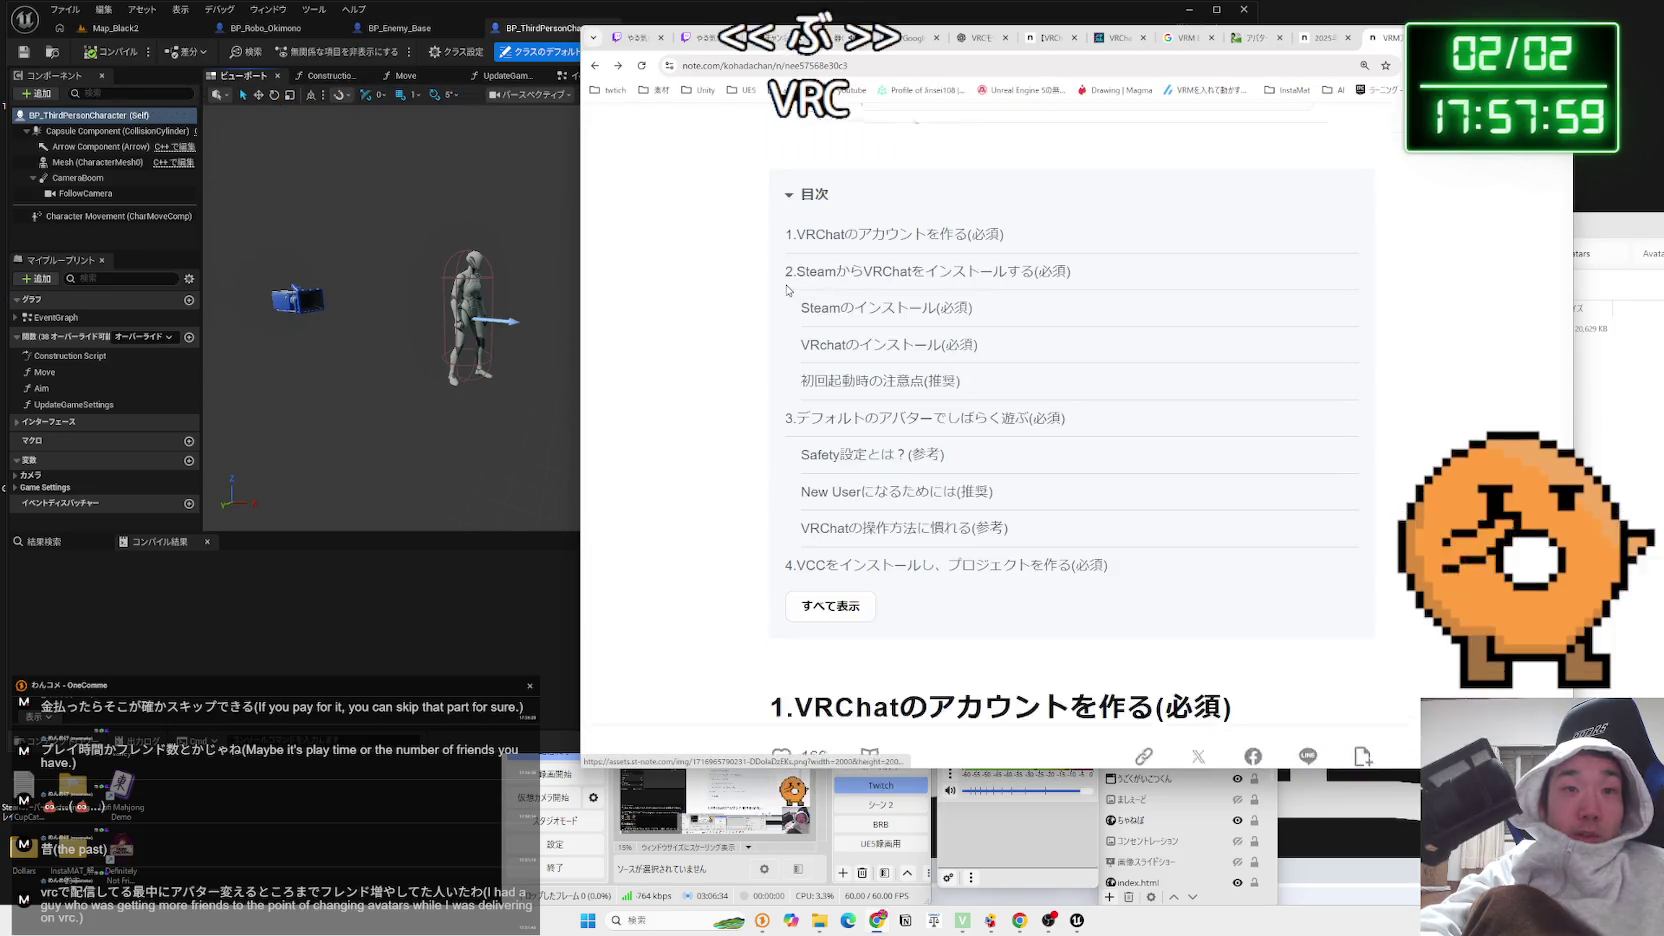
{"action": "scroll", "coordinate": [787, 289], "scroll_direction": "down", "scroll_amount": 4}
{"action": "key", "text": "alt+Left"}
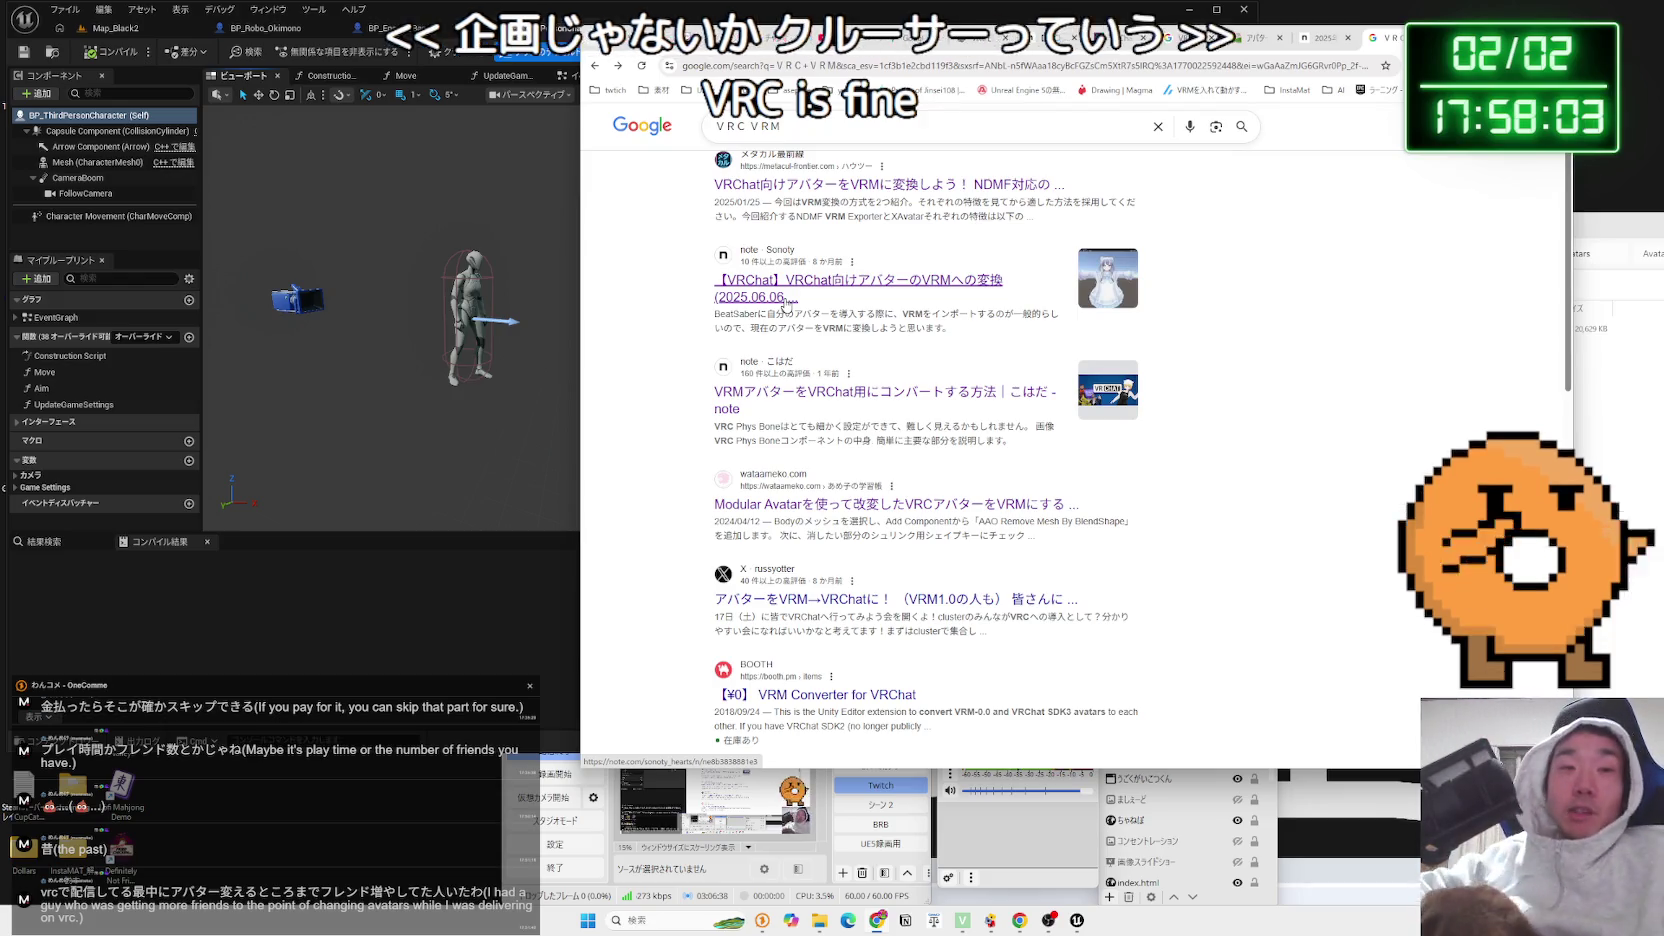
Look at the X post about converting avatars to VRM and return to the results
{"action": "scroll", "coordinate": [853, 405], "scroll_direction": "down", "scroll_amount": 2}
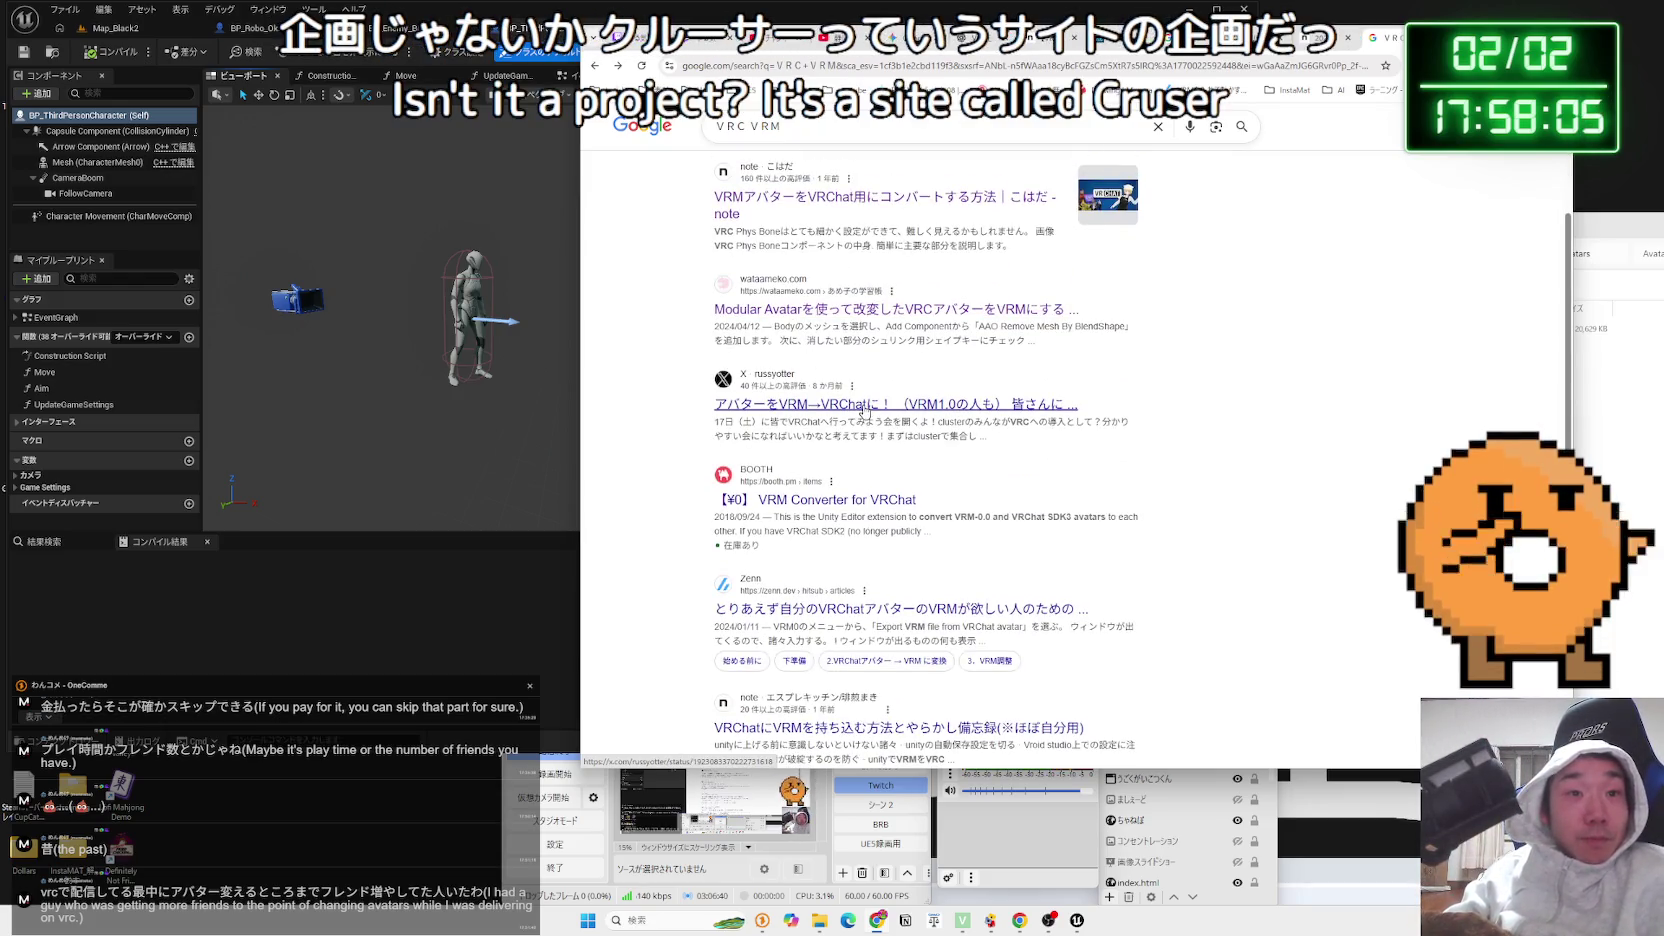
{"action": "left_click", "coordinate": [866, 405]}
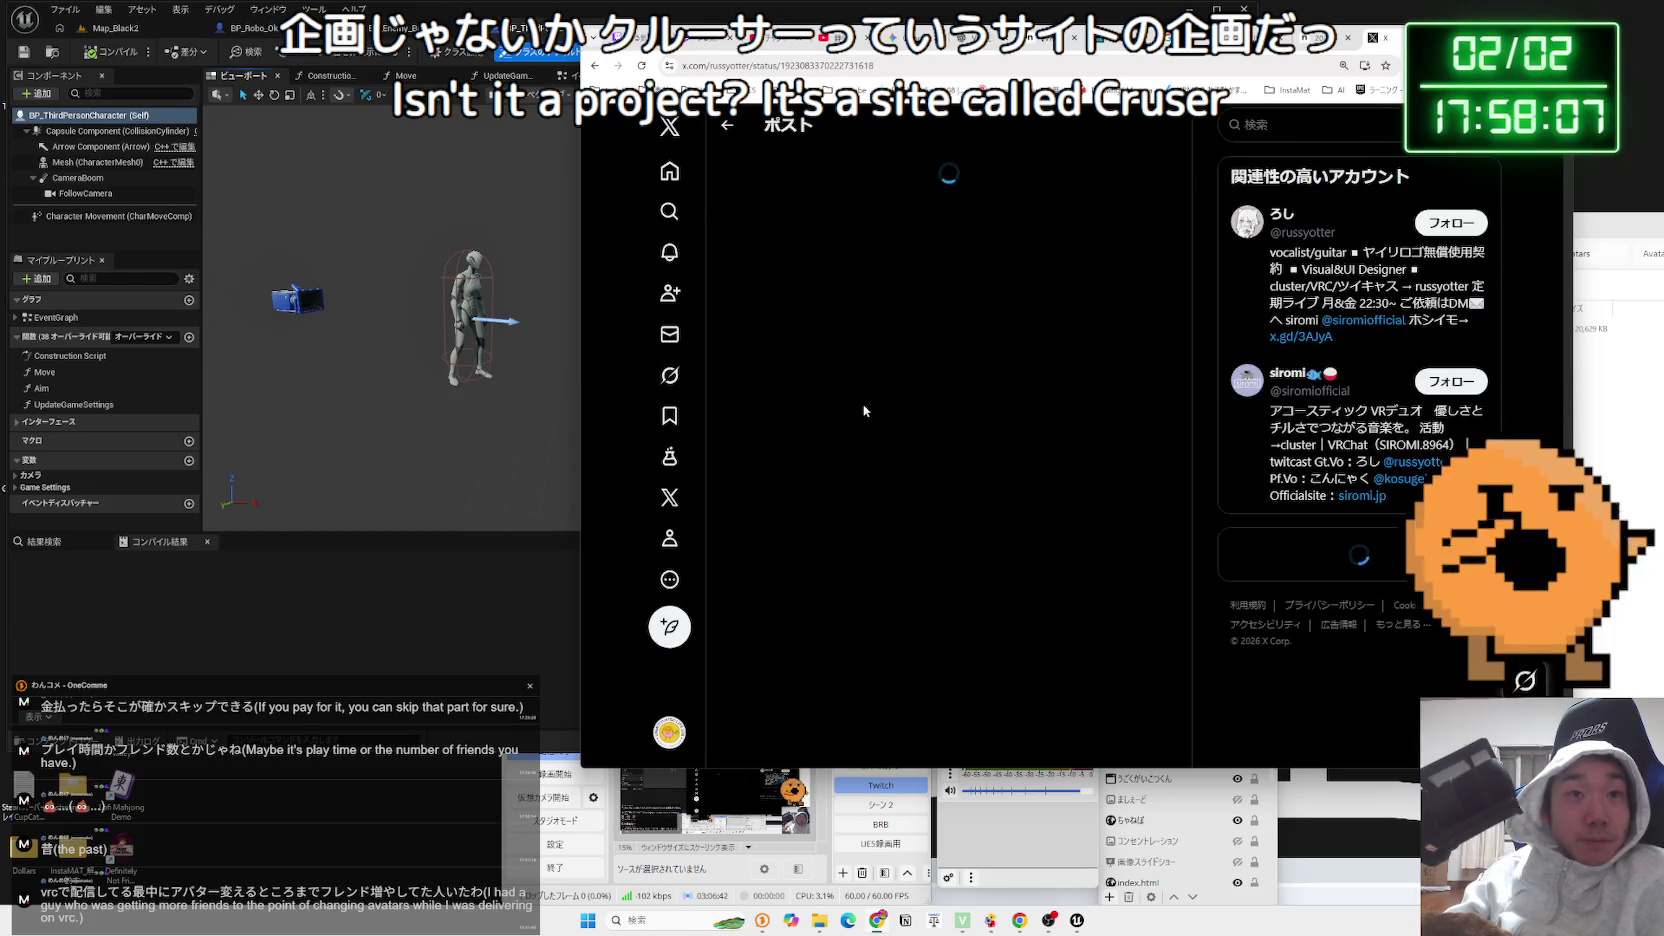
{"action": "scroll", "coordinate": [900, 400], "scroll_direction": "down", "scroll_amount": 4}
{"action": "key", "text": "alt+Left"}
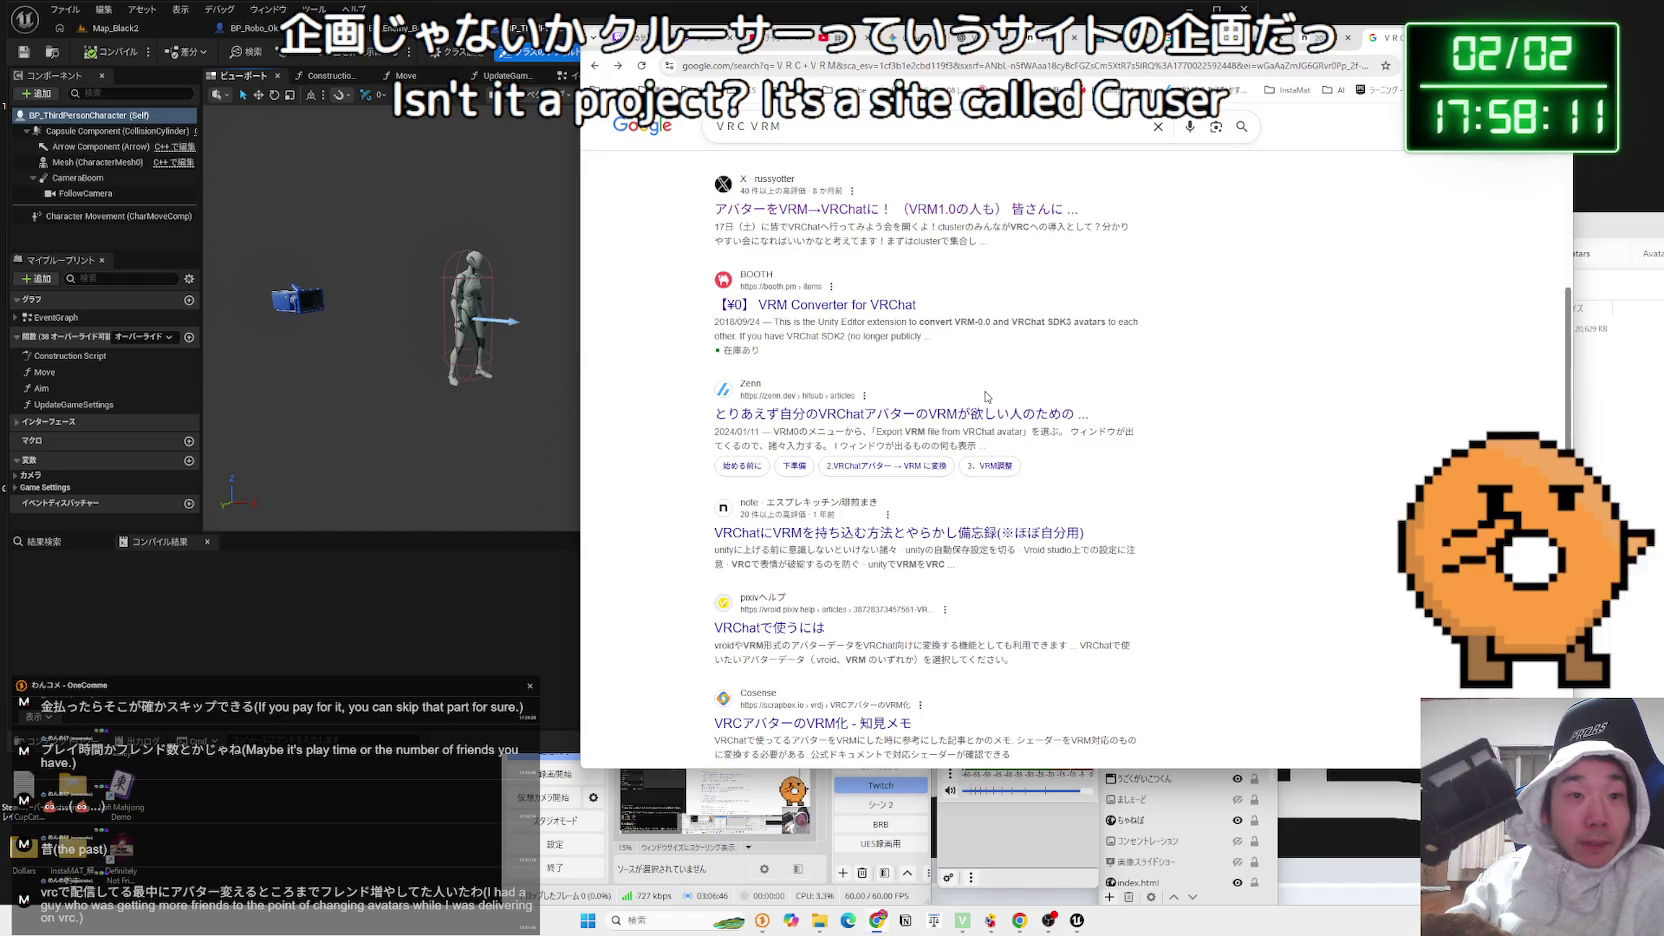
{"action": "scroll", "coordinate": [985, 397], "scroll_direction": "down", "scroll_amount": 3}
Change the search query to VRC VRM変換 and run it
{"action": "left_click", "coordinate": [872, 140]}
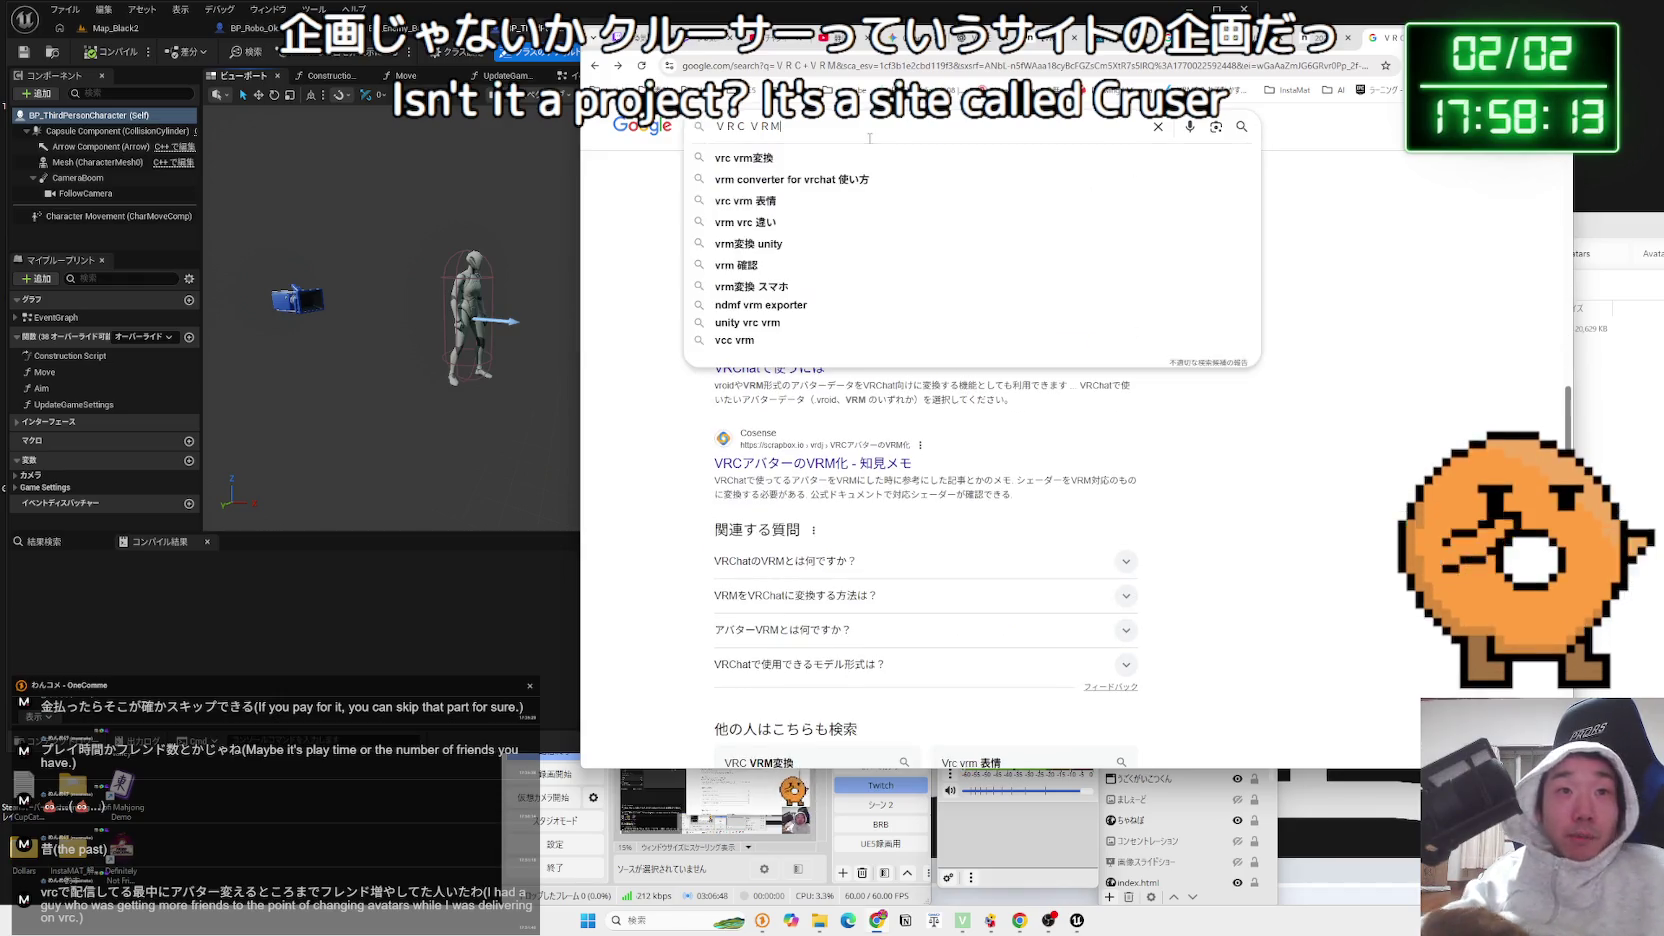
{"action": "type", "text": "henkan"}
{"action": "key", "text": "space"}
{"action": "key", "text": "Return"}
{"action": "key", "text": "Return"}
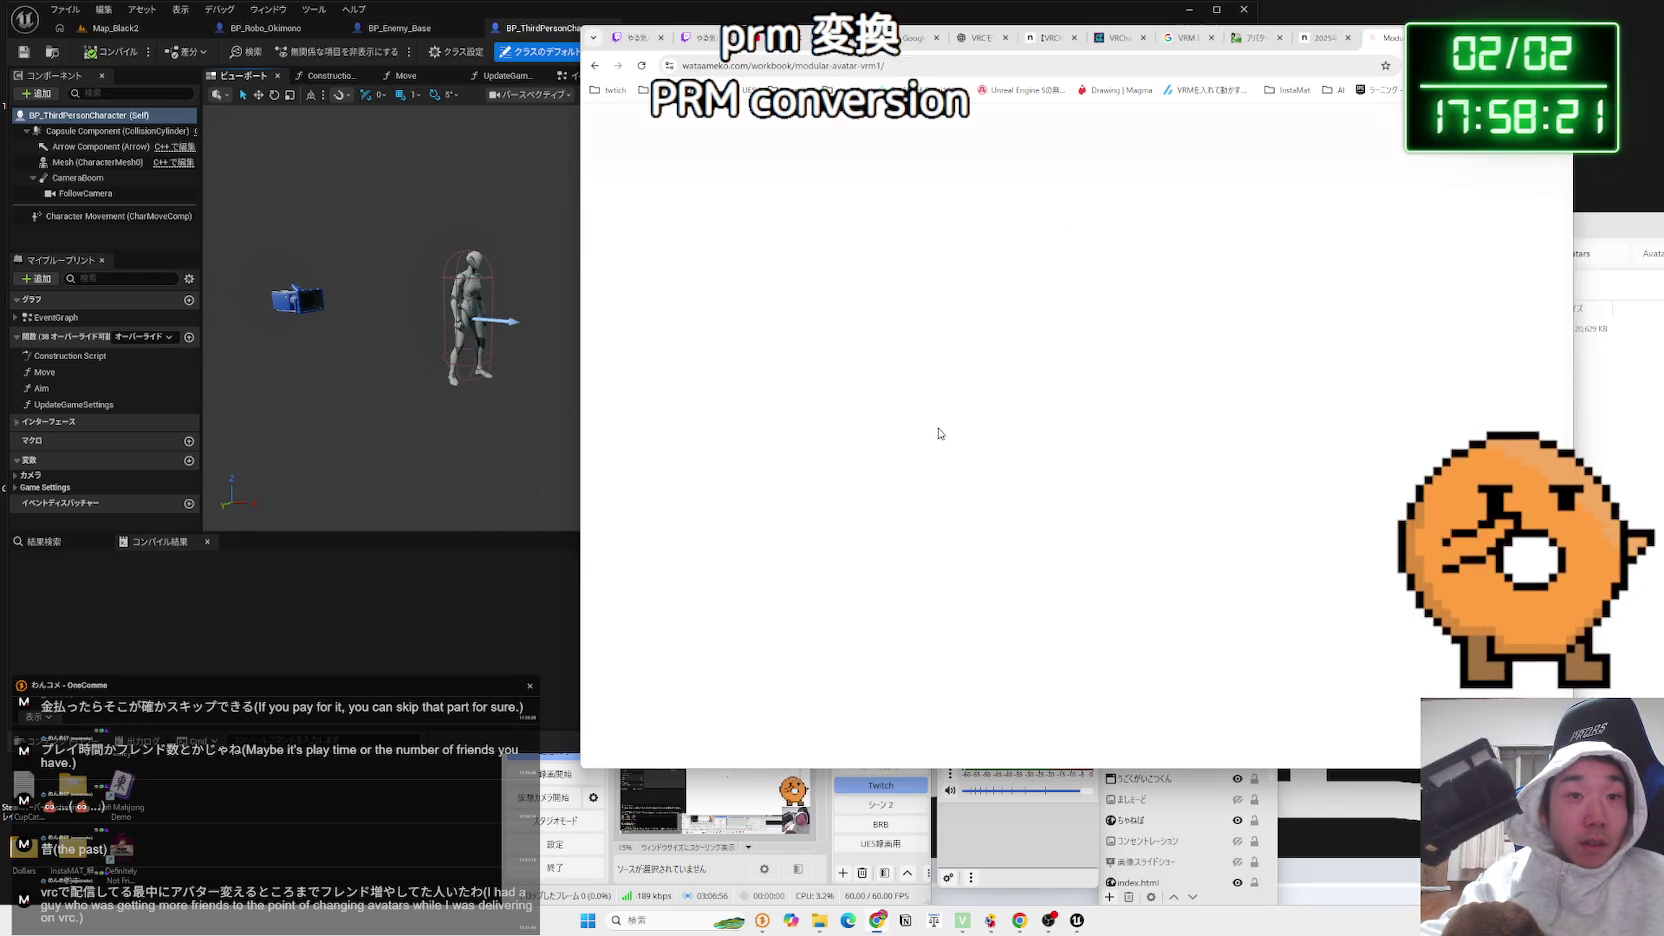
Read the wataameko.com article past Contents and 用意するもの to the メッシュの統合 diagrams
{"action": "scroll", "coordinate": [939, 431], "scroll_direction": "down", "scroll_amount": 10}
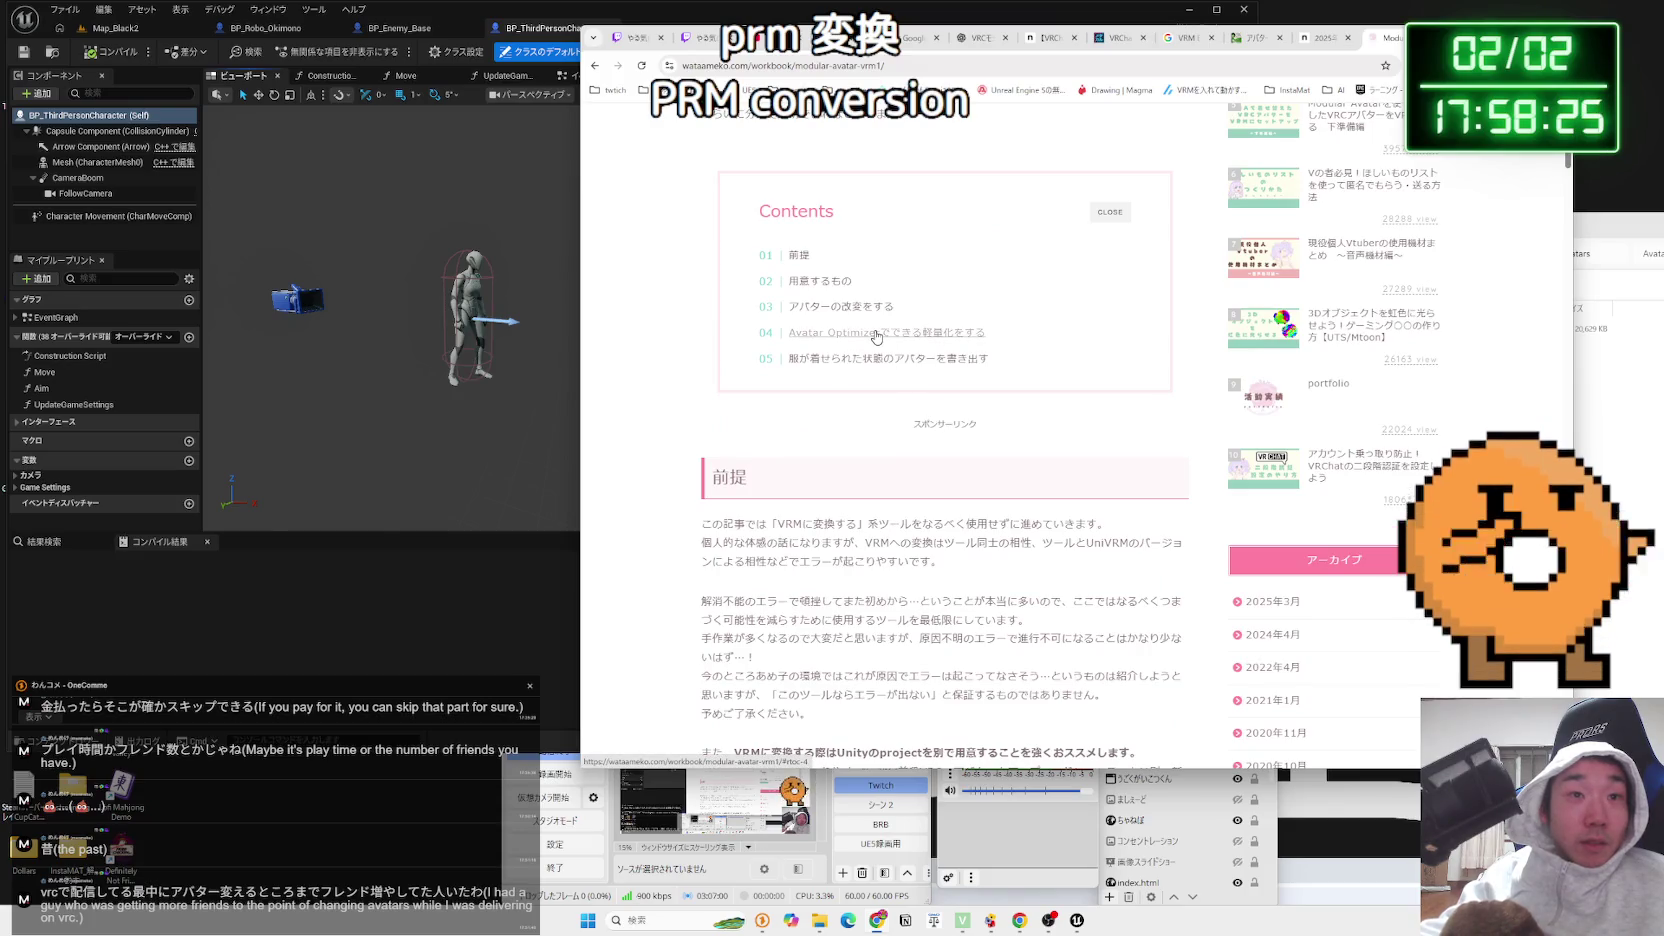
{"action": "scroll", "coordinate": [876, 337], "scroll_direction": "down", "scroll_amount": 3}
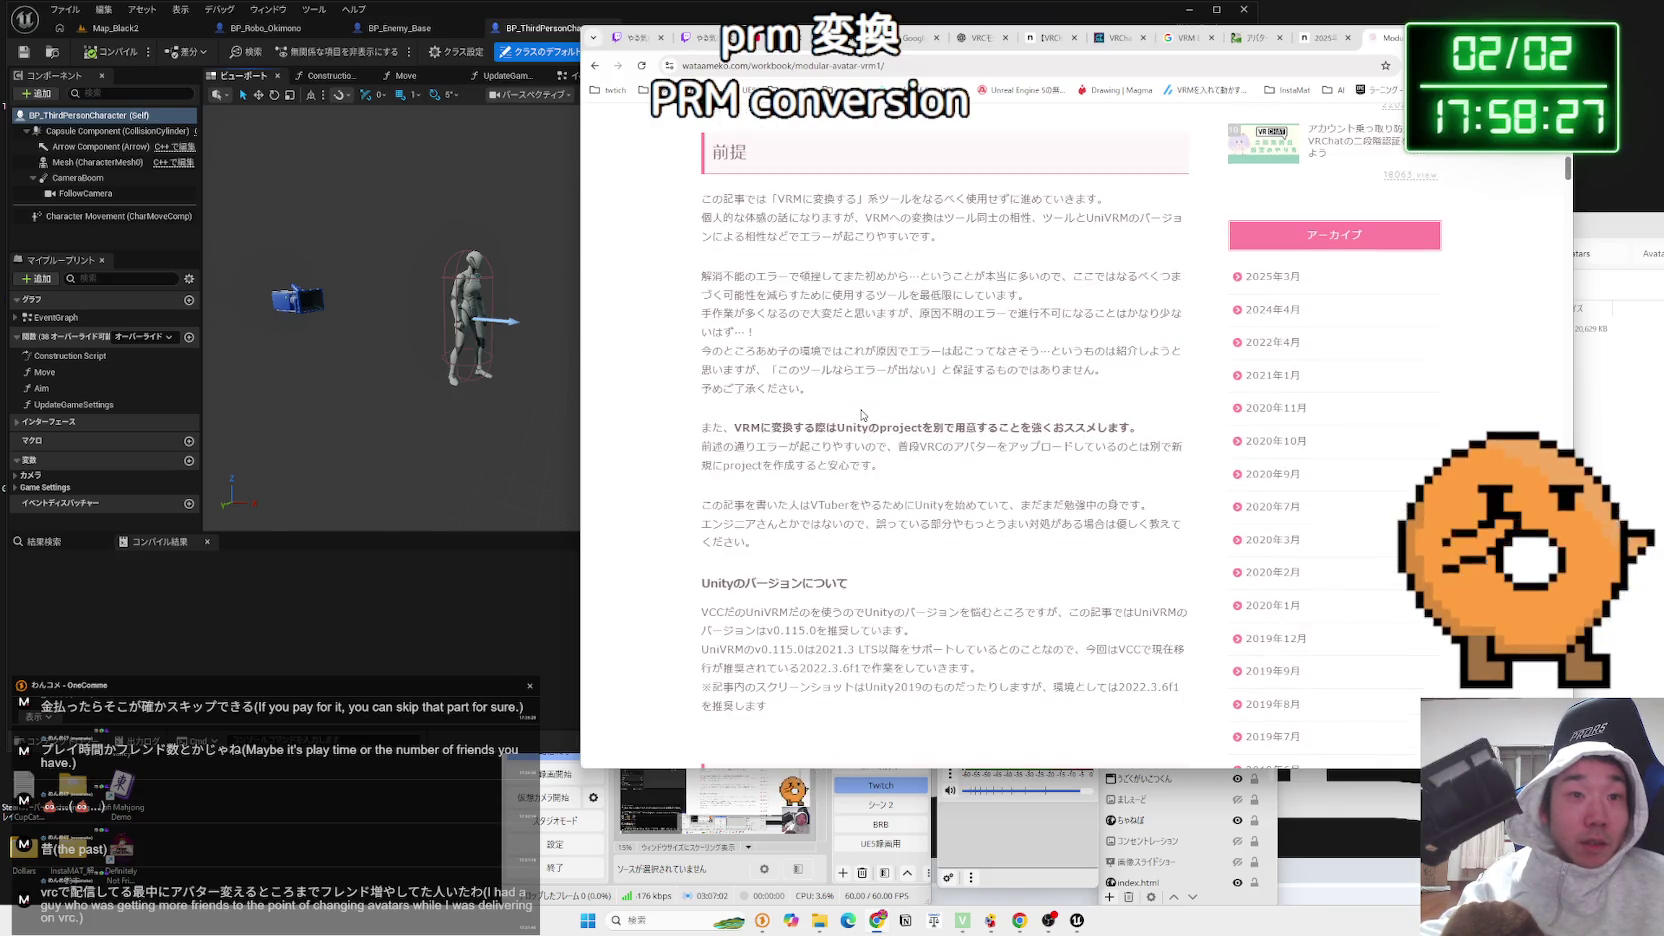
{"action": "scroll", "coordinate": [862, 413], "scroll_direction": "down", "scroll_amount": 4}
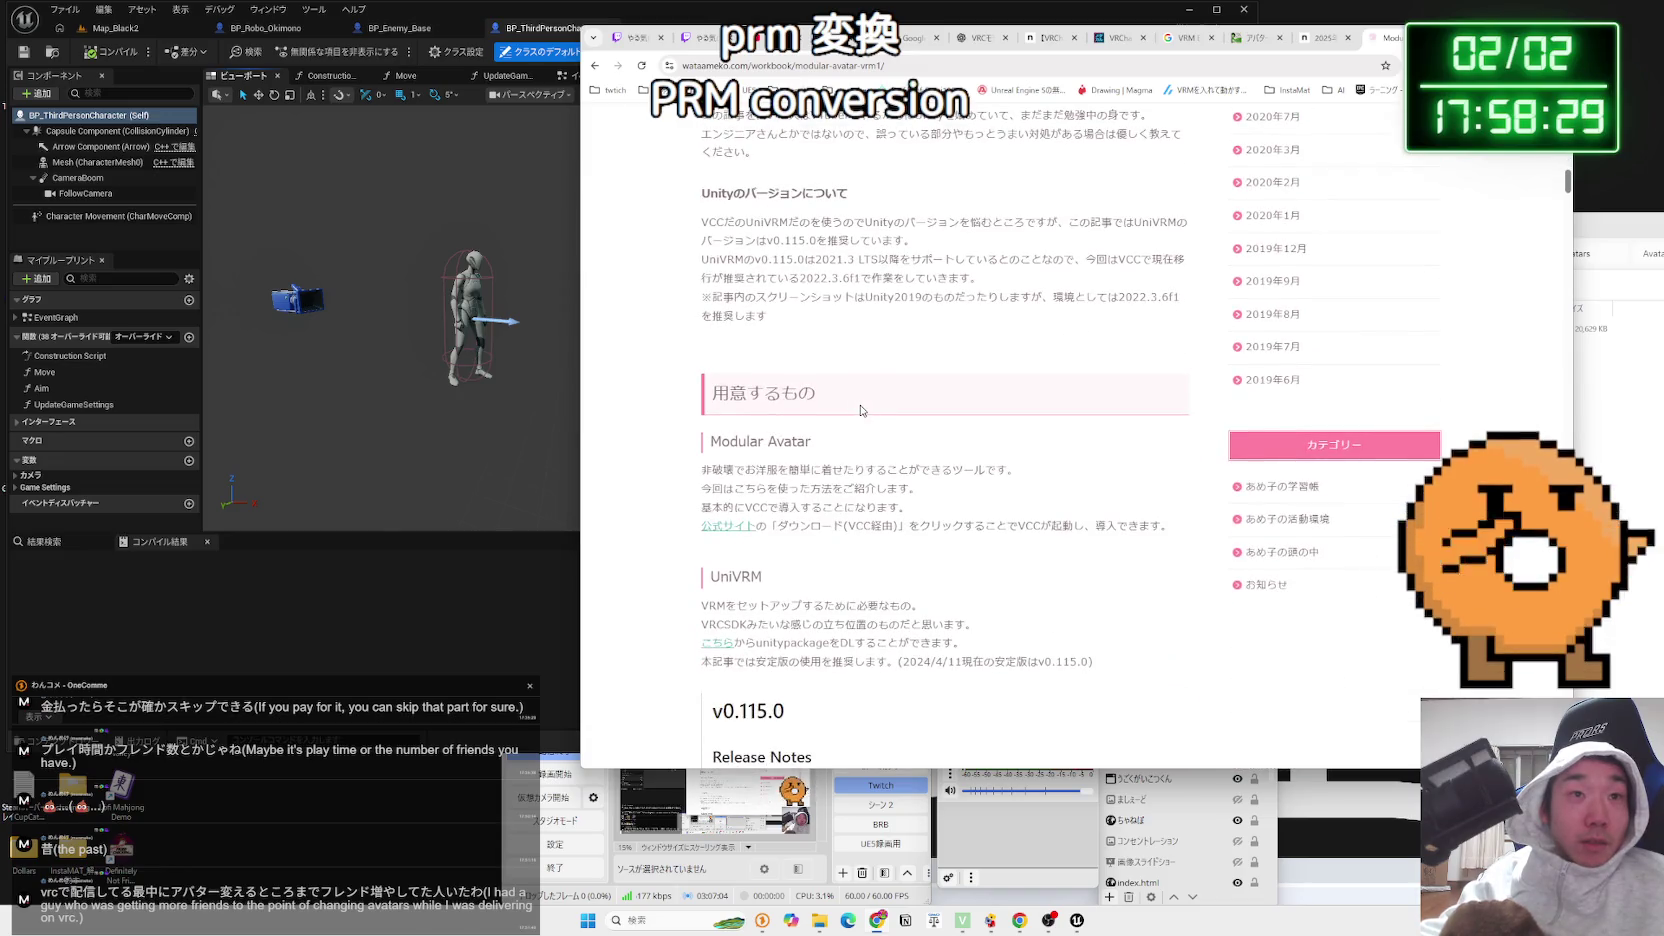
{"action": "scroll", "coordinate": [860, 410], "scroll_direction": "down", "scroll_amount": 15}
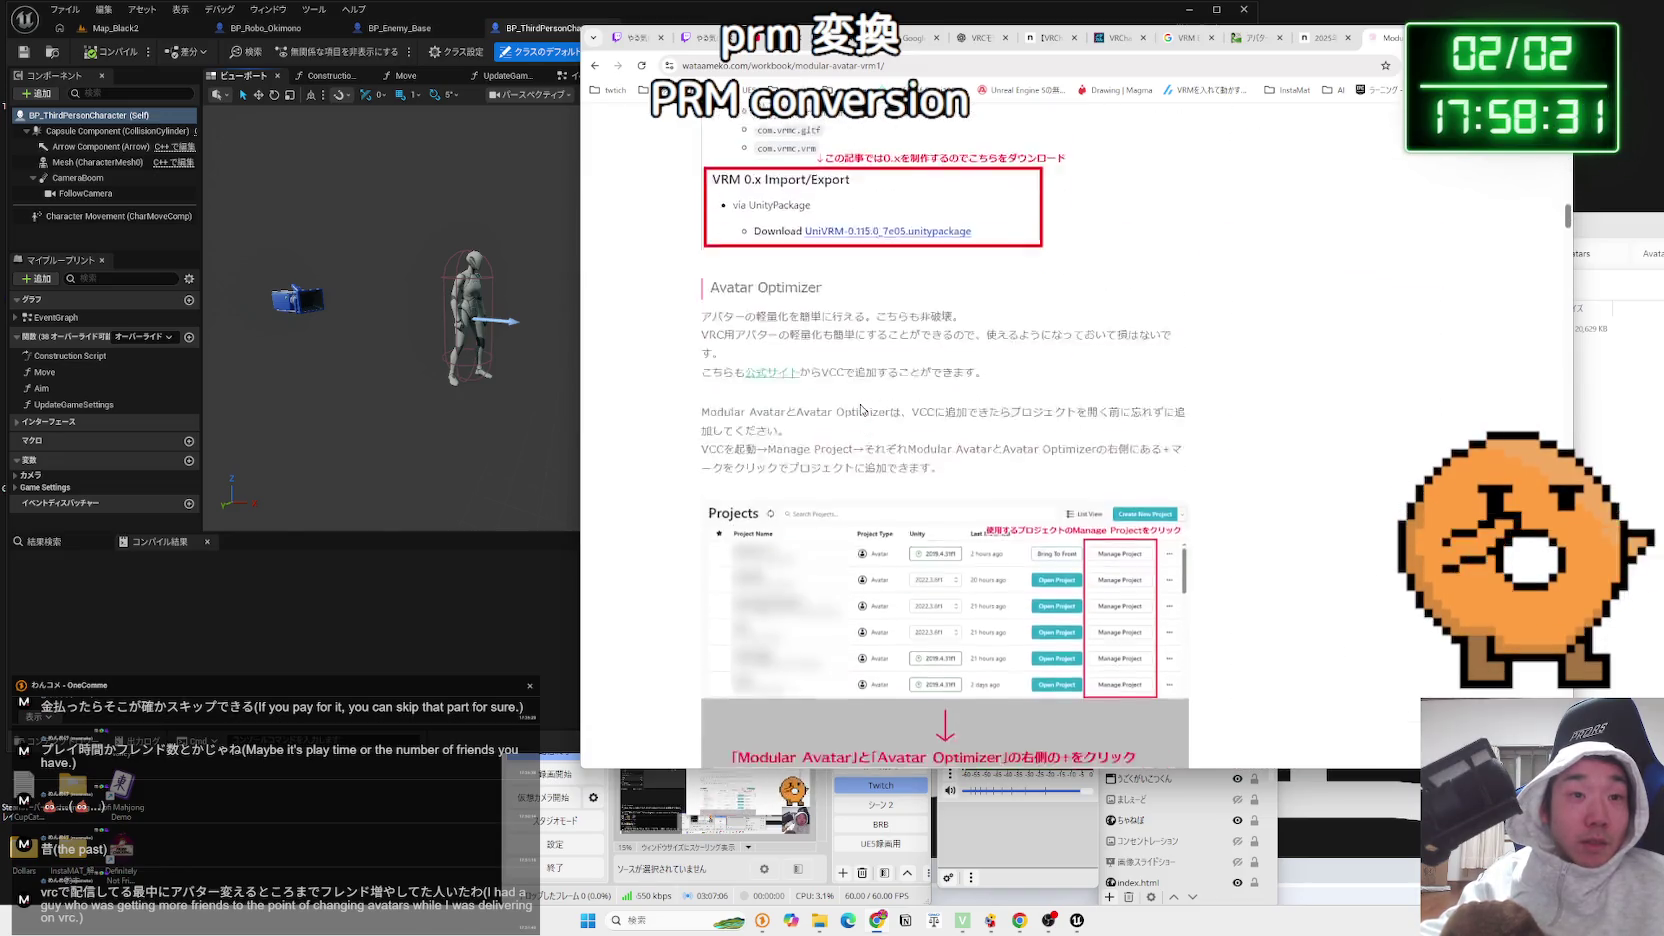
{"action": "scroll", "coordinate": [859, 403], "scroll_direction": "down", "scroll_amount": 15}
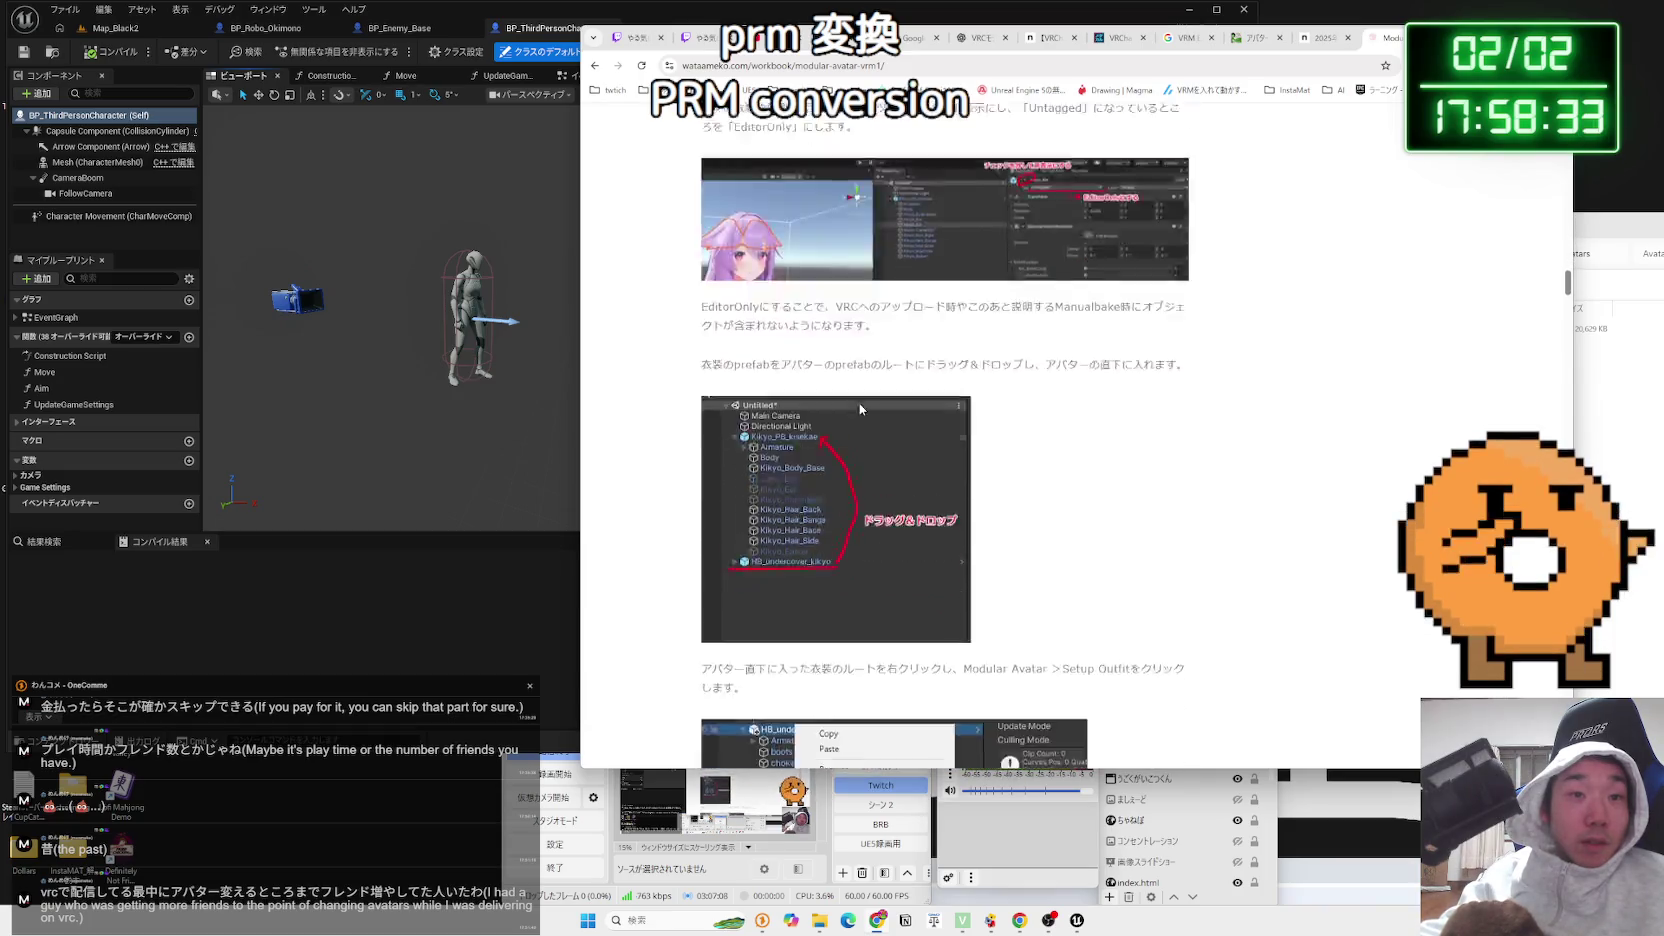
{"action": "scroll", "coordinate": [860, 409], "scroll_direction": "up", "scroll_amount": 15}
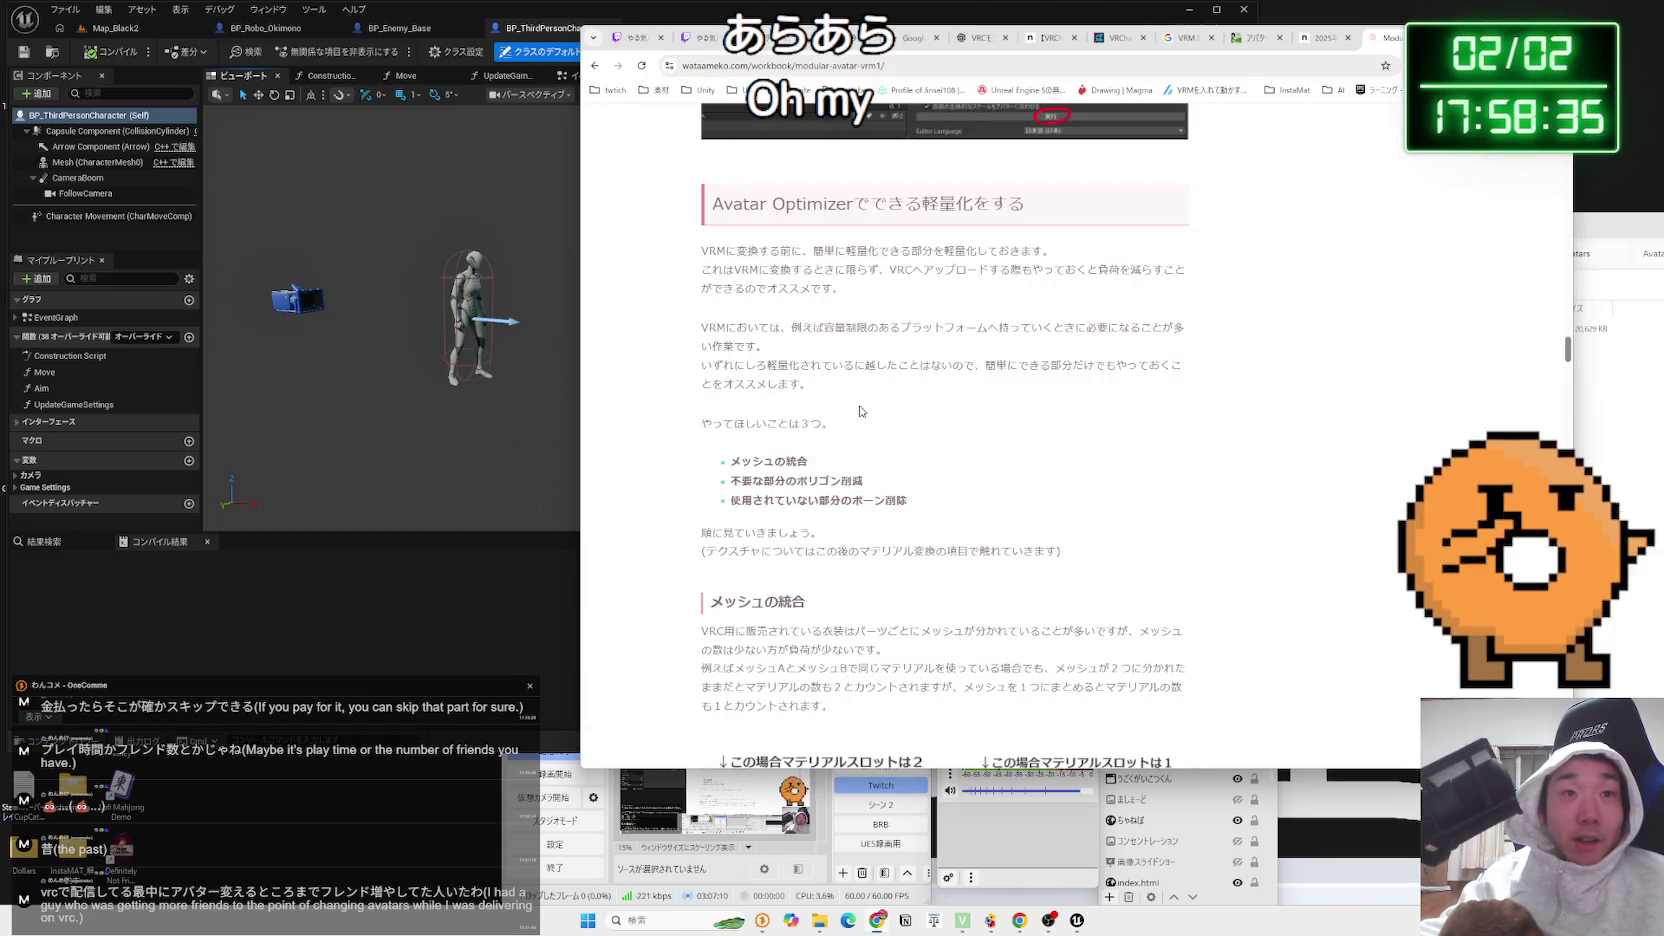
{"action": "scroll", "coordinate": [860, 411], "scroll_direction": "down", "scroll_amount": 5}
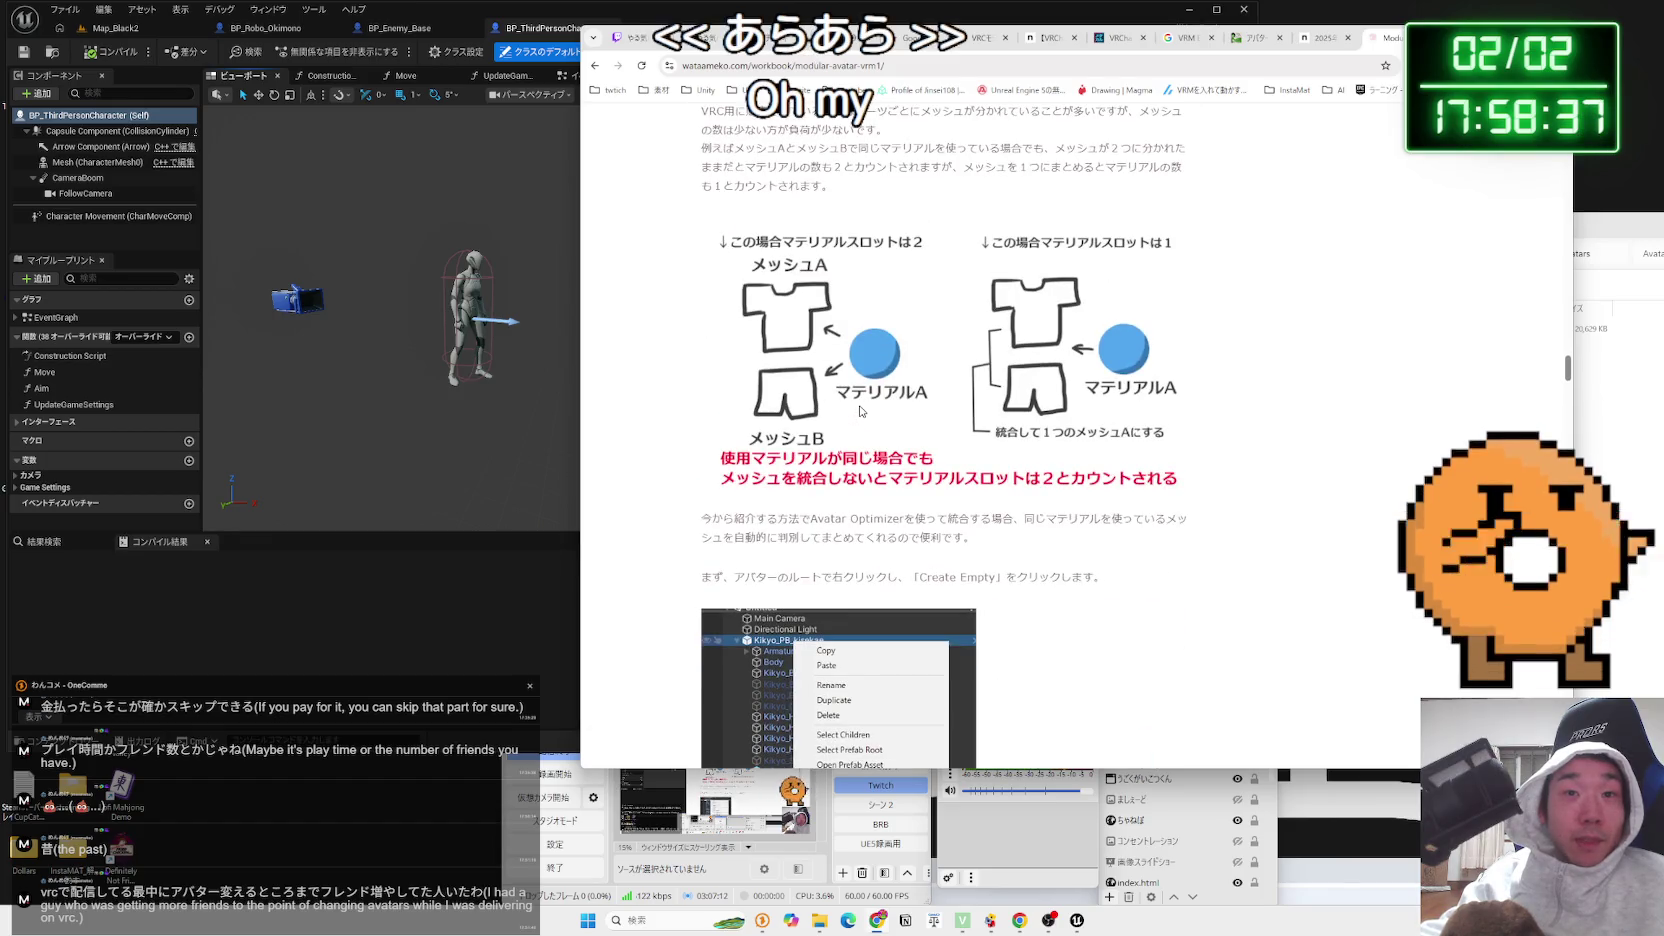
{"action": "scroll", "coordinate": [860, 410], "scroll_direction": "up", "scroll_amount": 1}
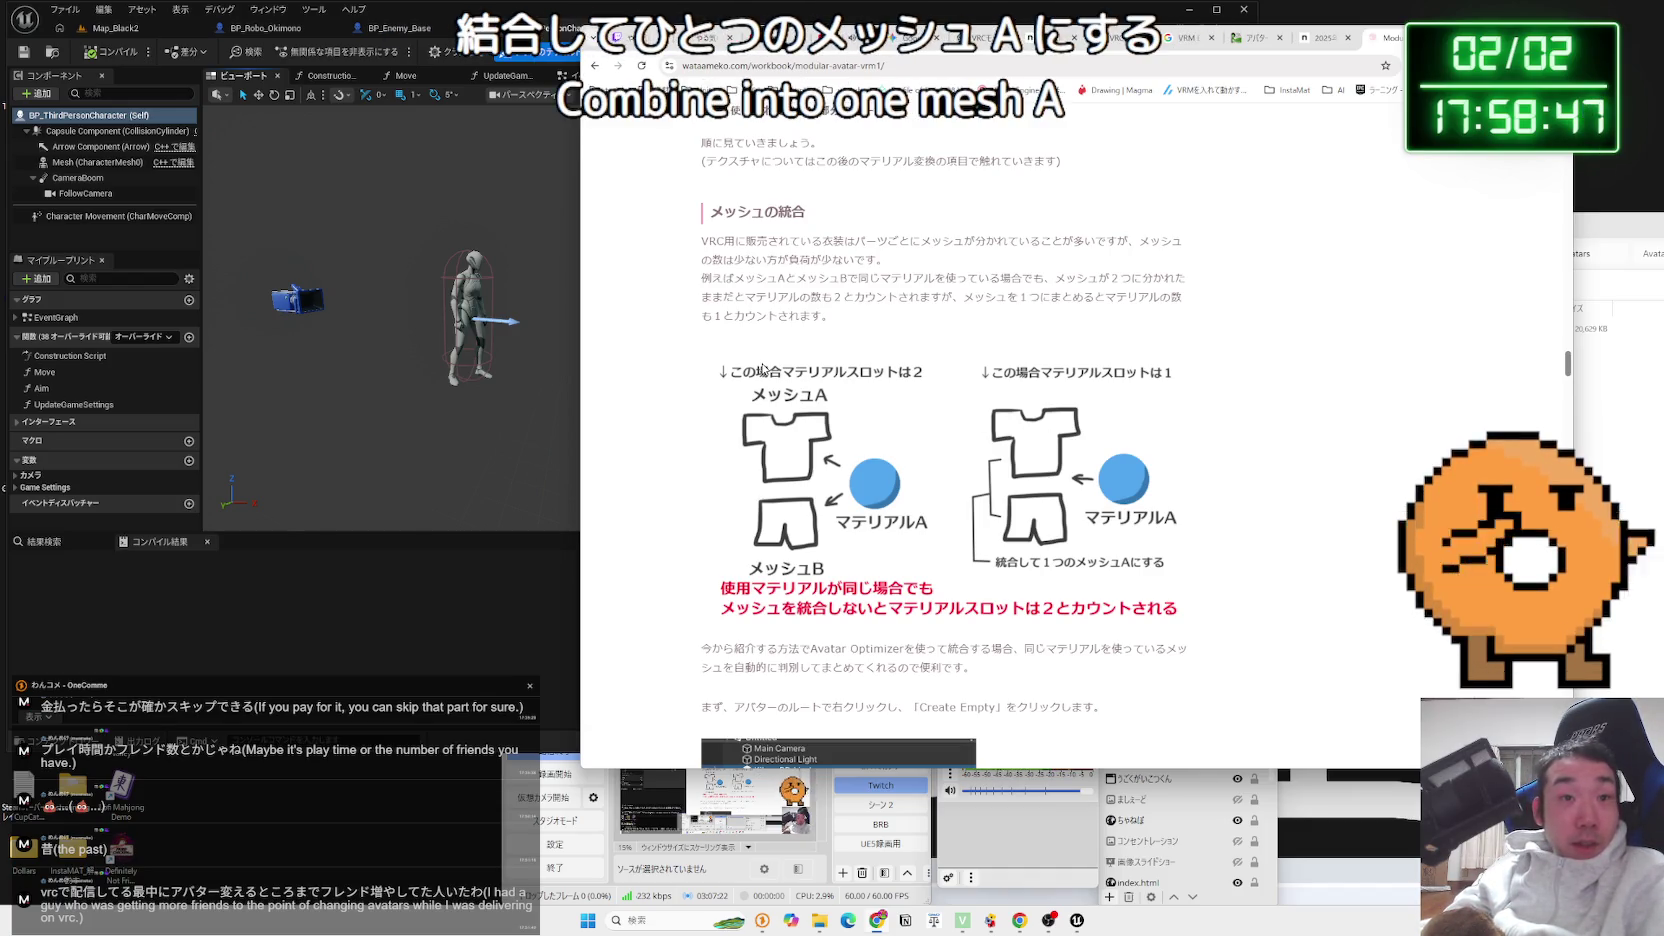
Highlight the メッシュの統合 paragraph and the Avatar Optimizer introduction while reading
{"action": "left_click_drag", "start_coordinate": [998, 323], "coordinate": [708, 212]}
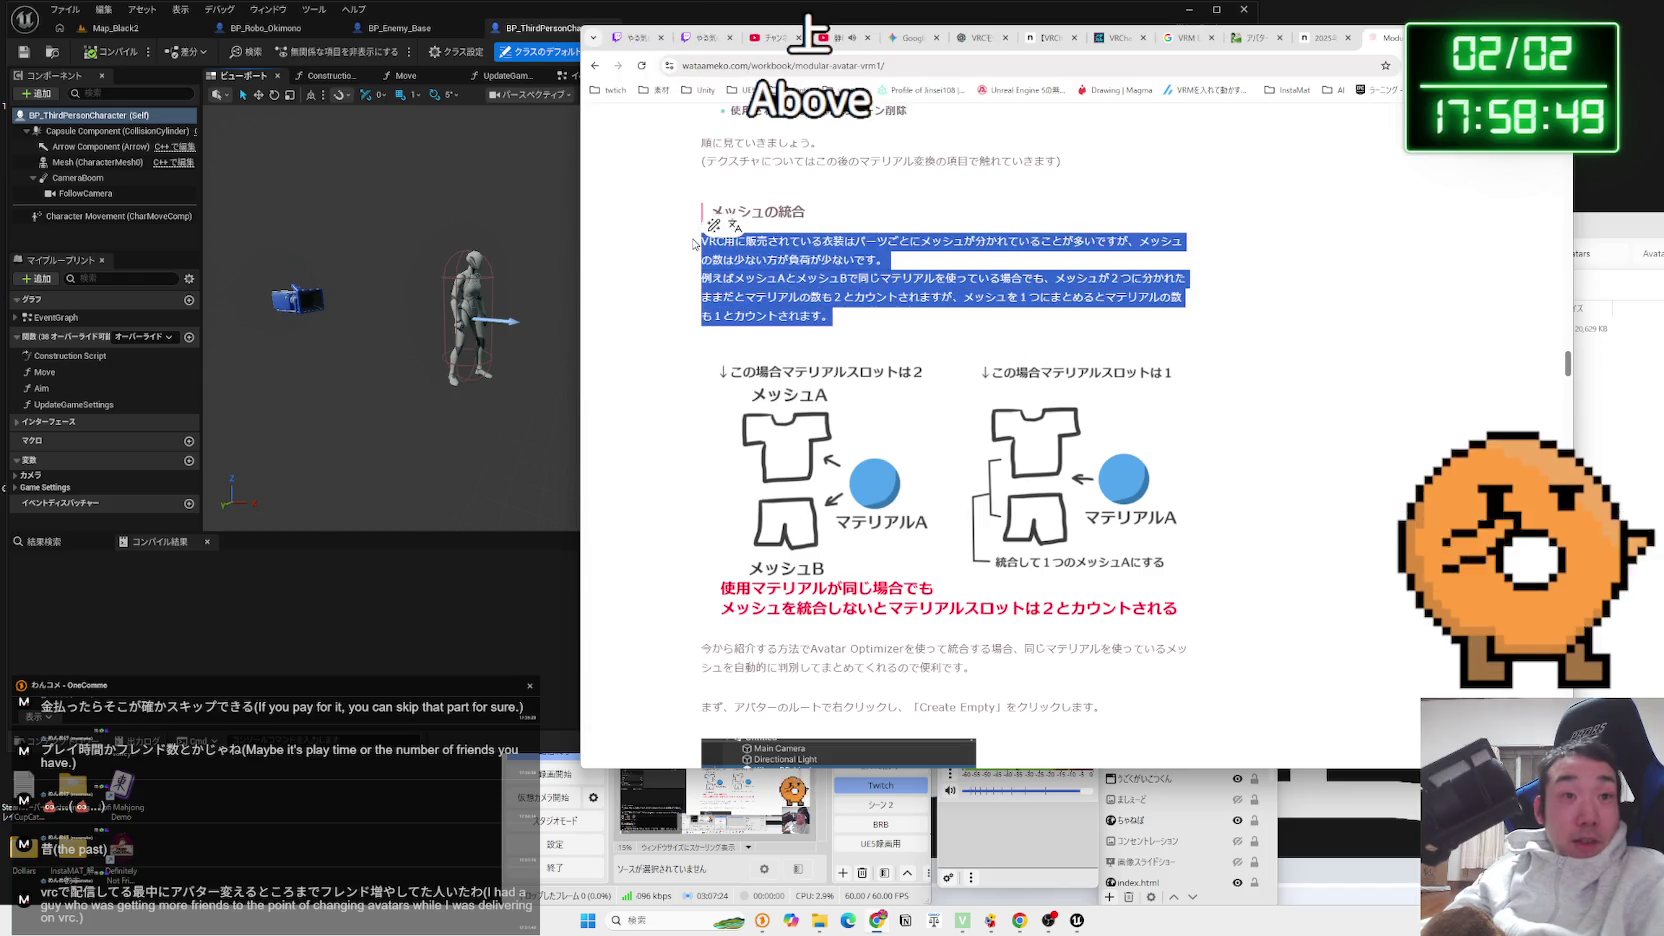
{"action": "left_click", "coordinate": [950, 290]}
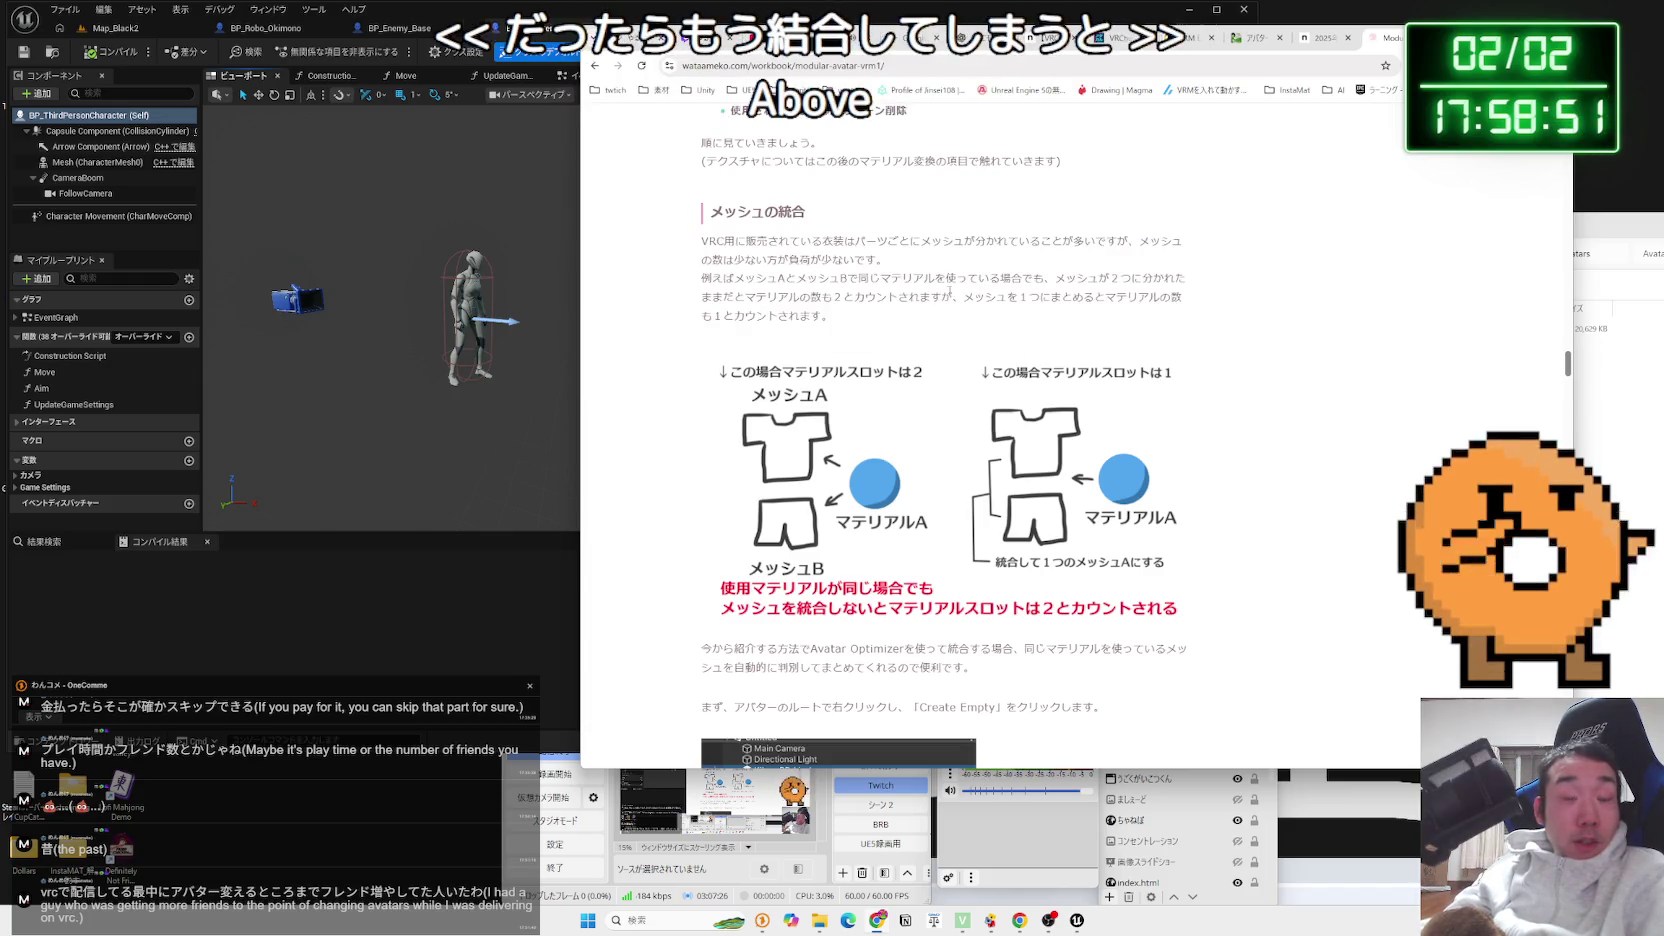
{"action": "scroll", "coordinate": [930, 292], "scroll_direction": "up", "scroll_amount": 3}
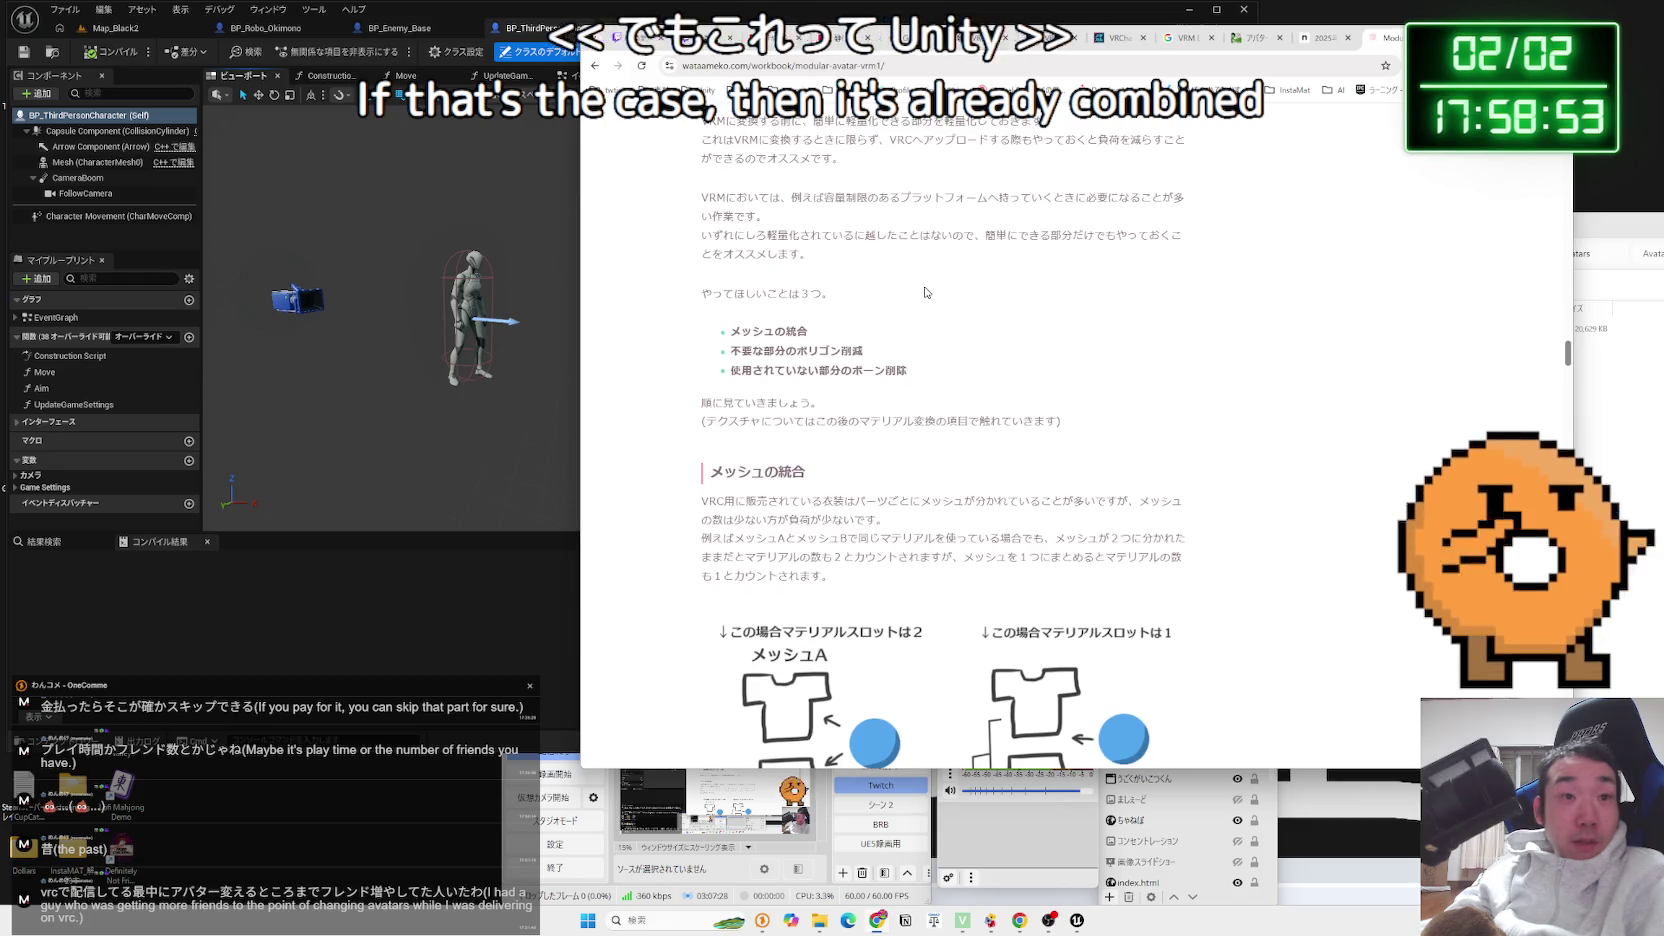
{"action": "scroll", "coordinate": [925, 292], "scroll_direction": "up", "scroll_amount": 3}
{"action": "scroll", "coordinate": [925, 292], "scroll_direction": "down", "scroll_amount": 4}
{"action": "scroll", "coordinate": [925, 292], "scroll_direction": "down", "scroll_amount": 5}
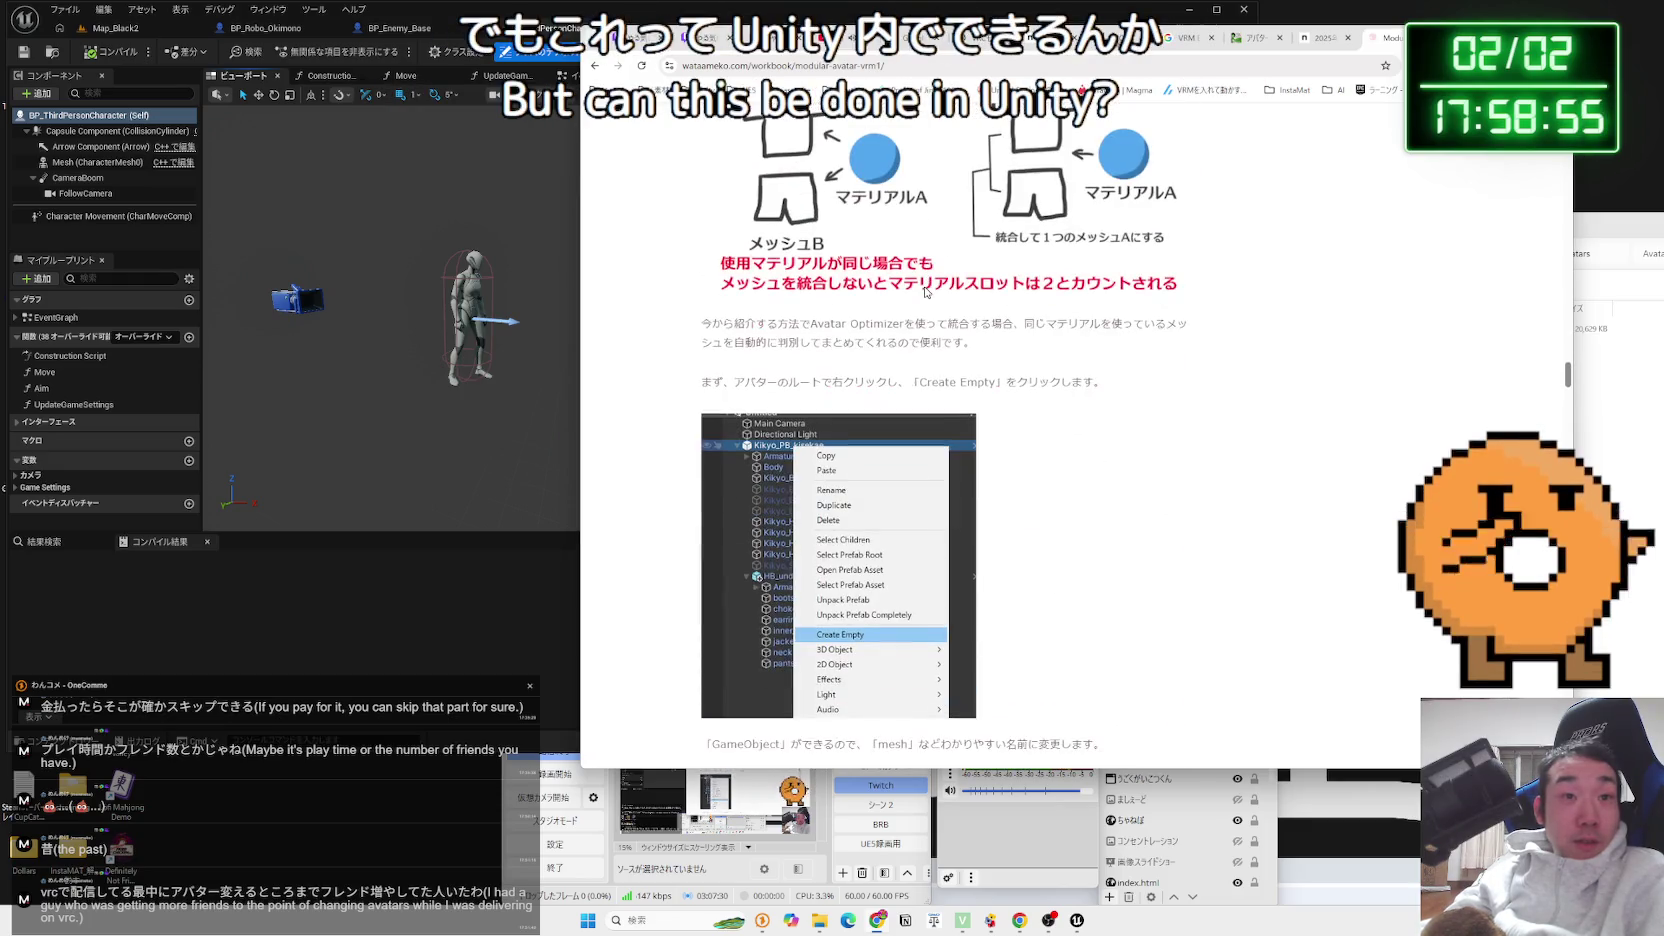
{"action": "triple_click", "coordinate": [740, 322]}
{"action": "left_click", "coordinate": [740, 322]}
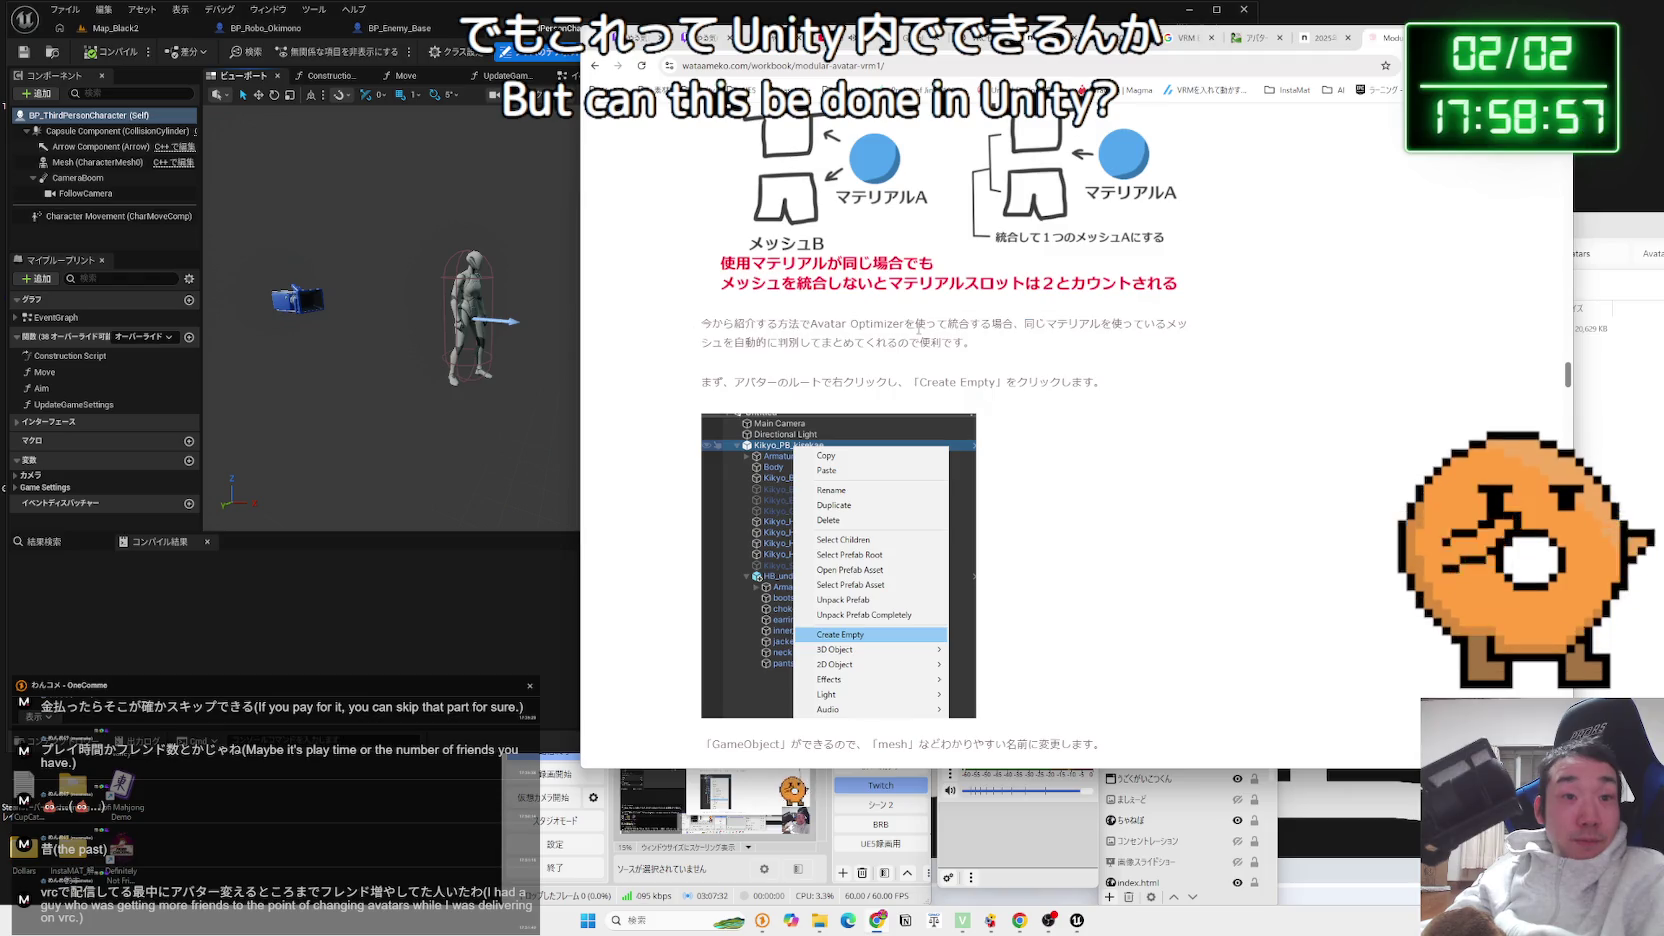
{"action": "scroll", "coordinate": [918, 333], "scroll_direction": "down", "scroll_amount": 4}
{"action": "scroll", "coordinate": [918, 333], "scroll_direction": "down", "scroll_amount": 4}
Highlight the renaming-to-mesh and AAO Merge Skinned Mesh paragraphs
{"action": "triple_click", "coordinate": [720, 285]}
{"action": "left_click_drag", "start_coordinate": [702, 285], "coordinate": [734, 285]}
{"action": "triple_click", "coordinate": [952, 324]}
{"action": "left_click", "coordinate": [952, 324]}
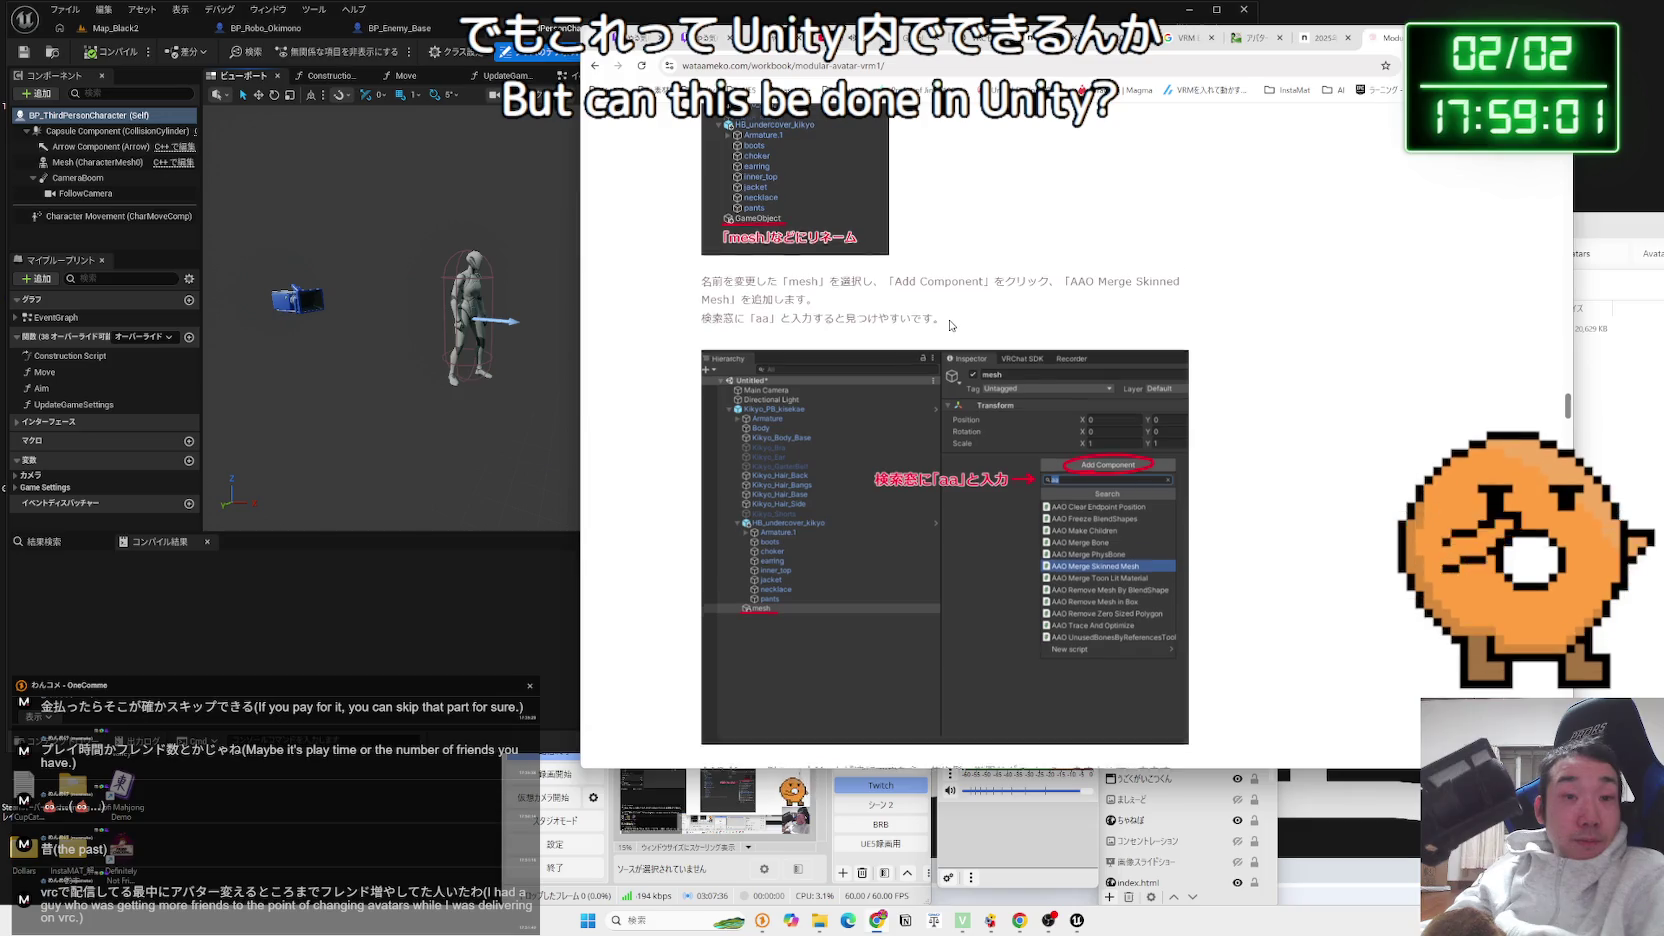
{"action": "scroll", "coordinate": [951, 330], "scroll_direction": "down", "scroll_amount": 5}
{"action": "mouse_move", "coordinate": [950, 339]}
{"action": "left_mouse_down"}
{"action": "mouse_move", "coordinate": [704, 320]}
{"action": "mouse_move", "coordinate": [965, 337]}
{"action": "mouse_move", "coordinate": [719, 320]}
{"action": "left_mouse_up"}
{"action": "left_click", "coordinate": [965, 337]}
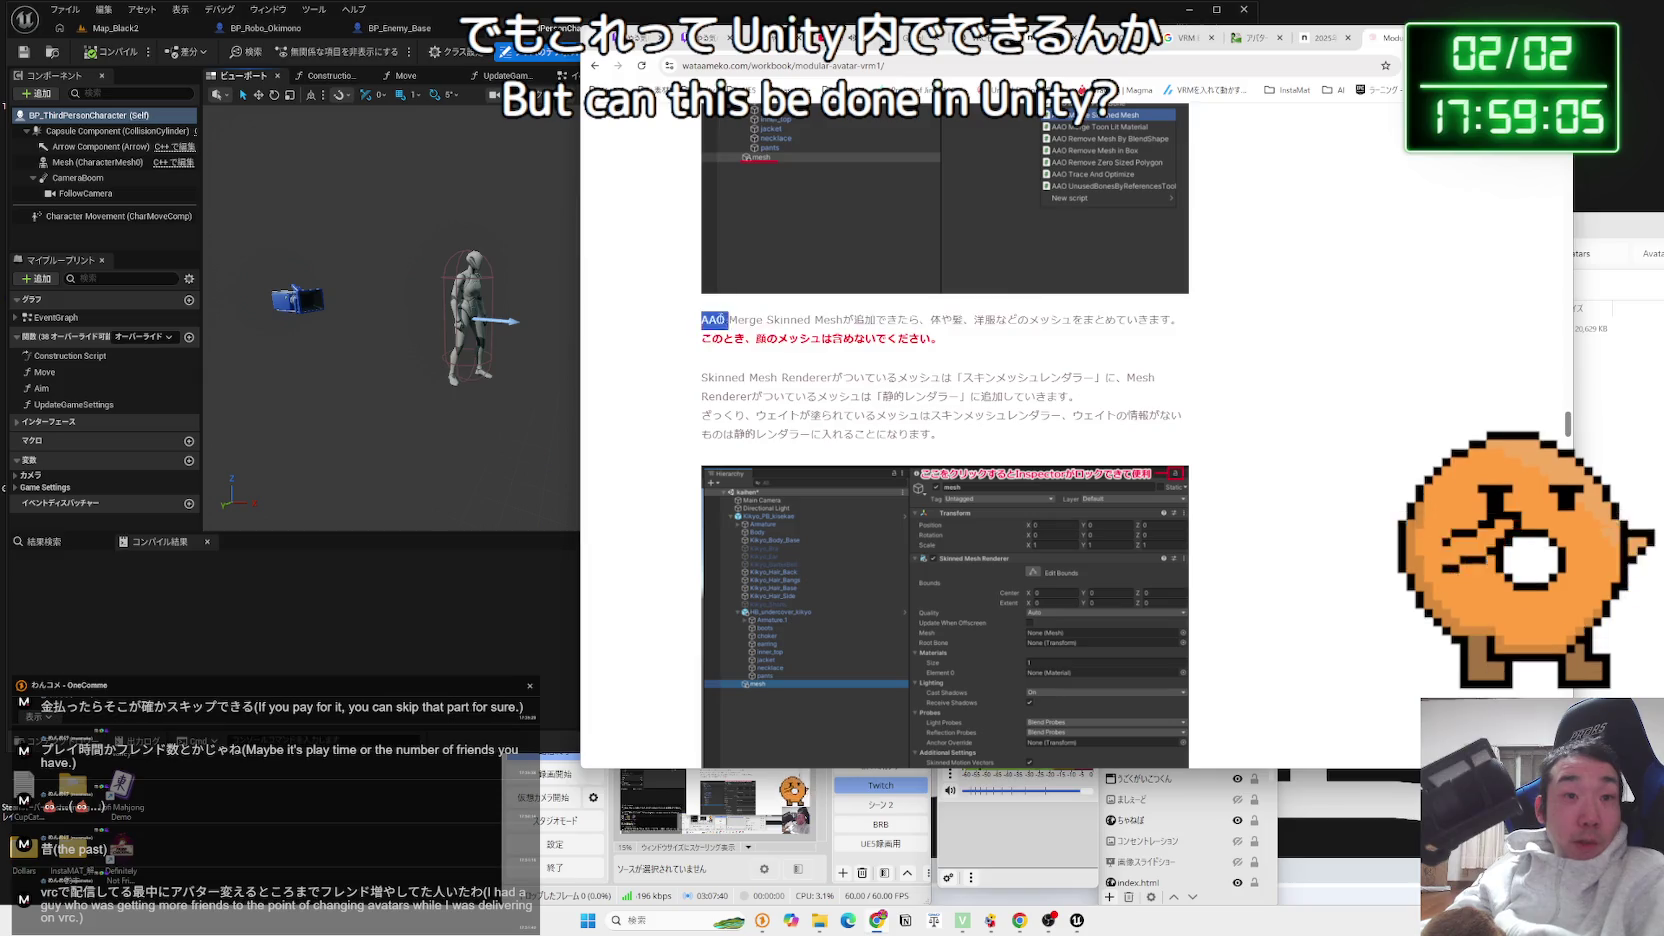
{"action": "left_click_drag", "start_coordinate": [935, 336], "coordinate": [704, 320]}
{"action": "left_click", "coordinate": [942, 336]}
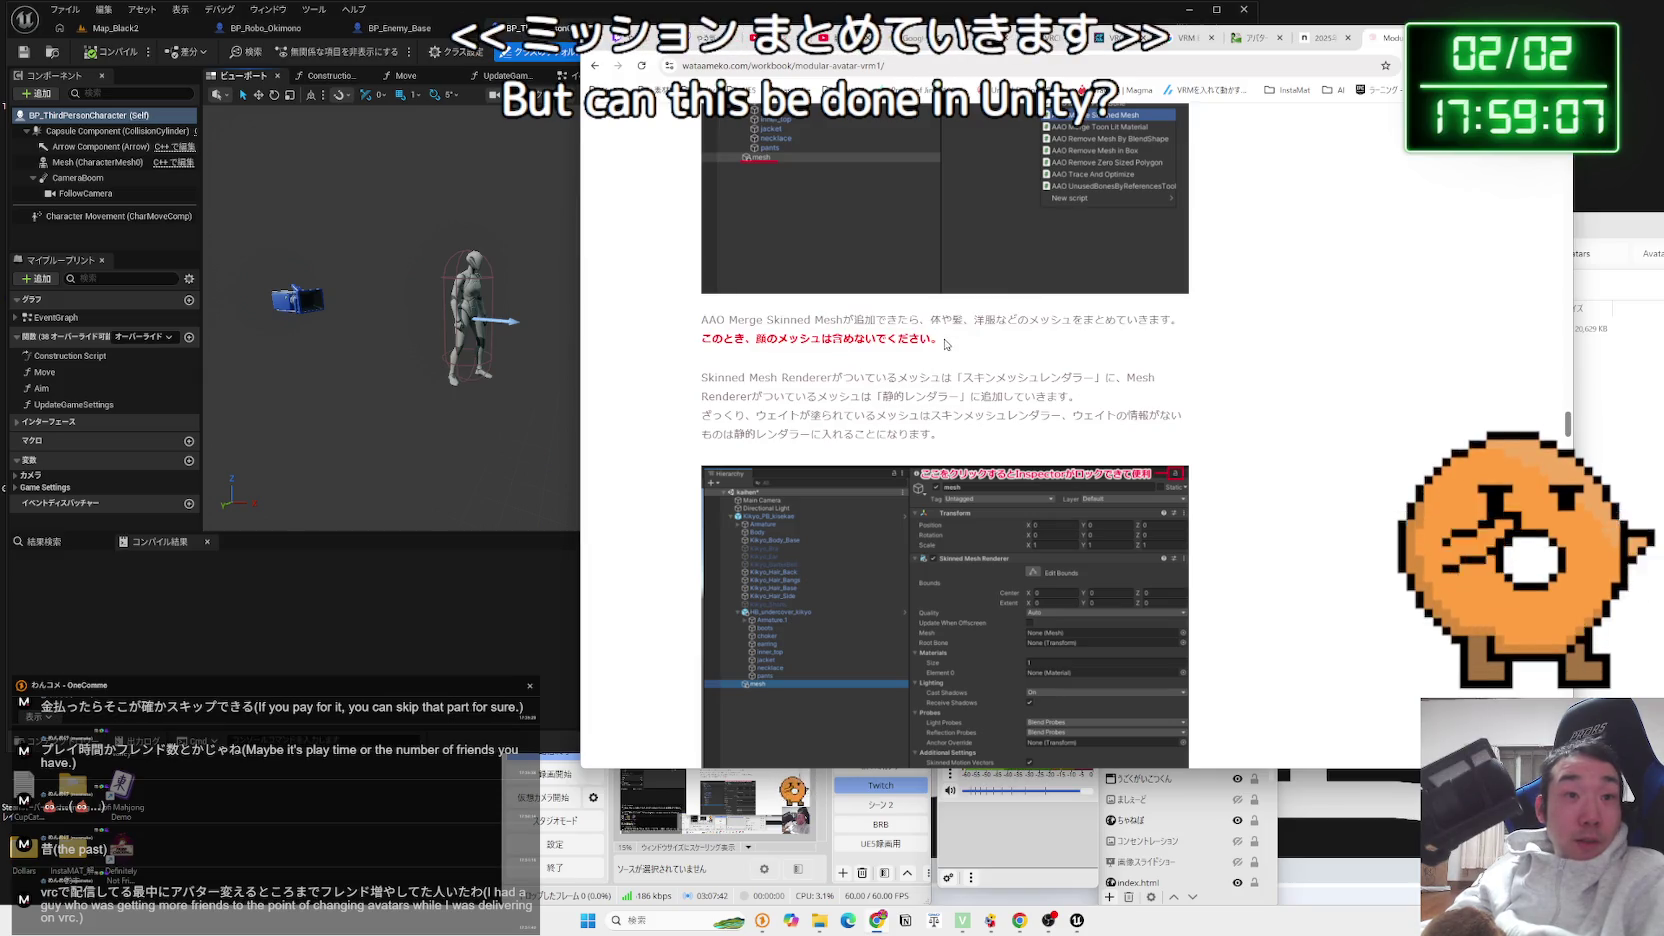
{"action": "left_click", "coordinate": [935, 337]}
{"action": "left_click_drag", "start_coordinate": [935, 337], "coordinate": [704, 320]}
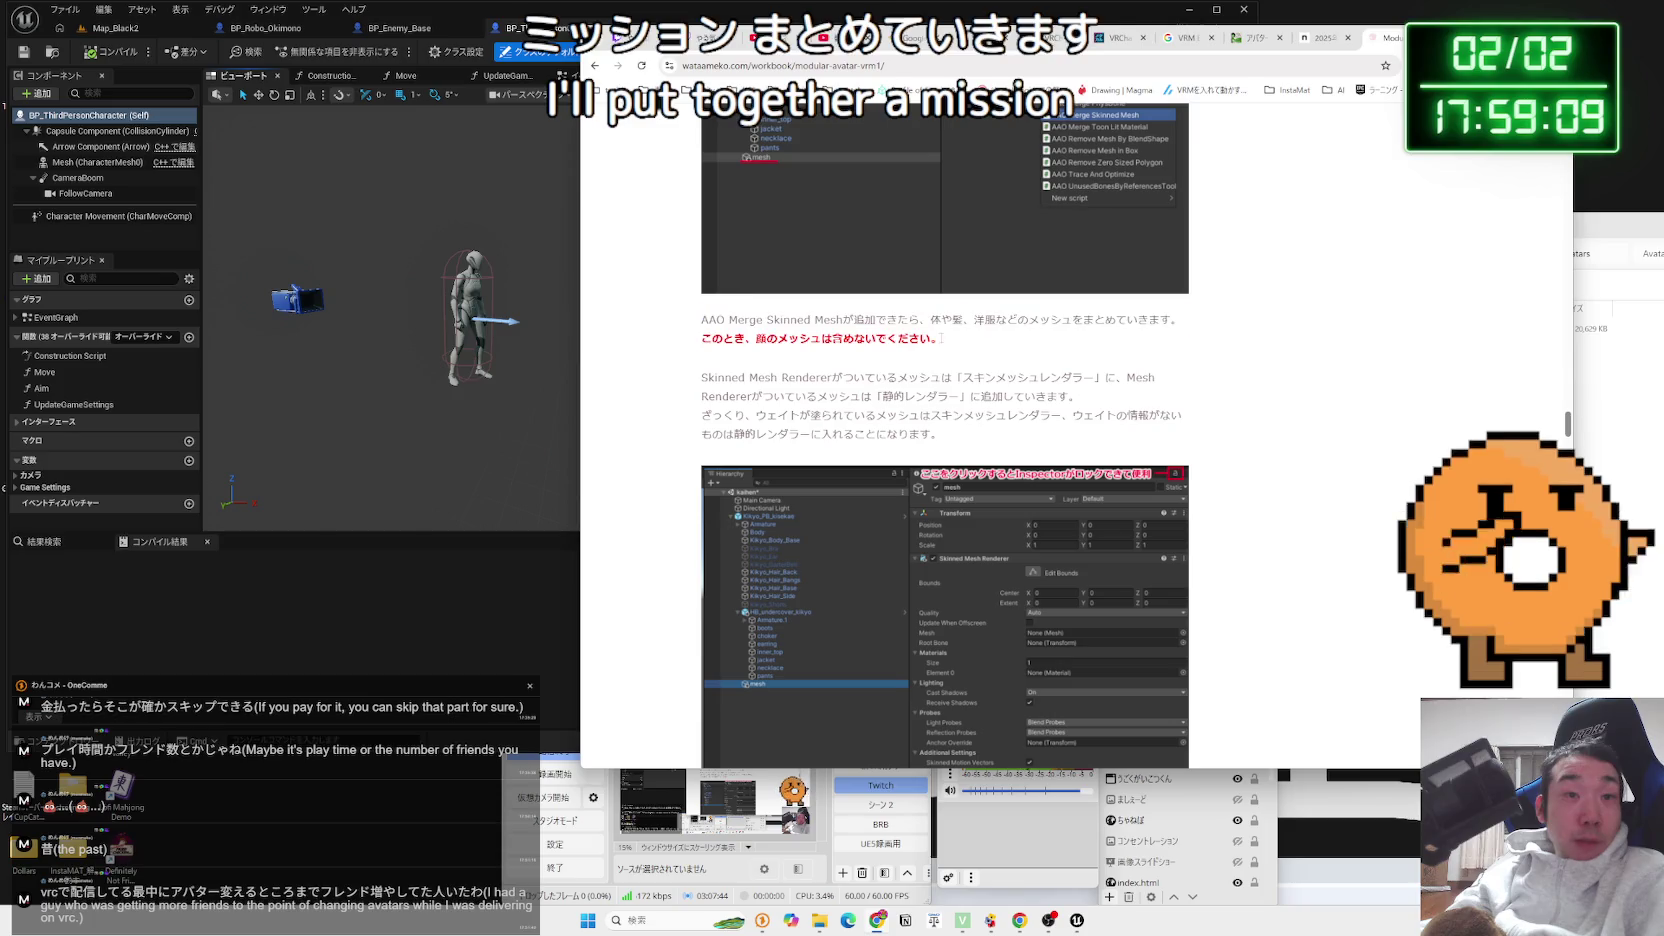
{"action": "left_click", "coordinate": [940, 338]}
Read to the end of the wataameko guide and return to the VRC VRM変換 results
{"action": "scroll", "coordinate": [940, 338], "scroll_direction": "down", "scroll_amount": 3}
{"action": "scroll", "coordinate": [940, 338], "scroll_direction": "down", "scroll_amount": 10}
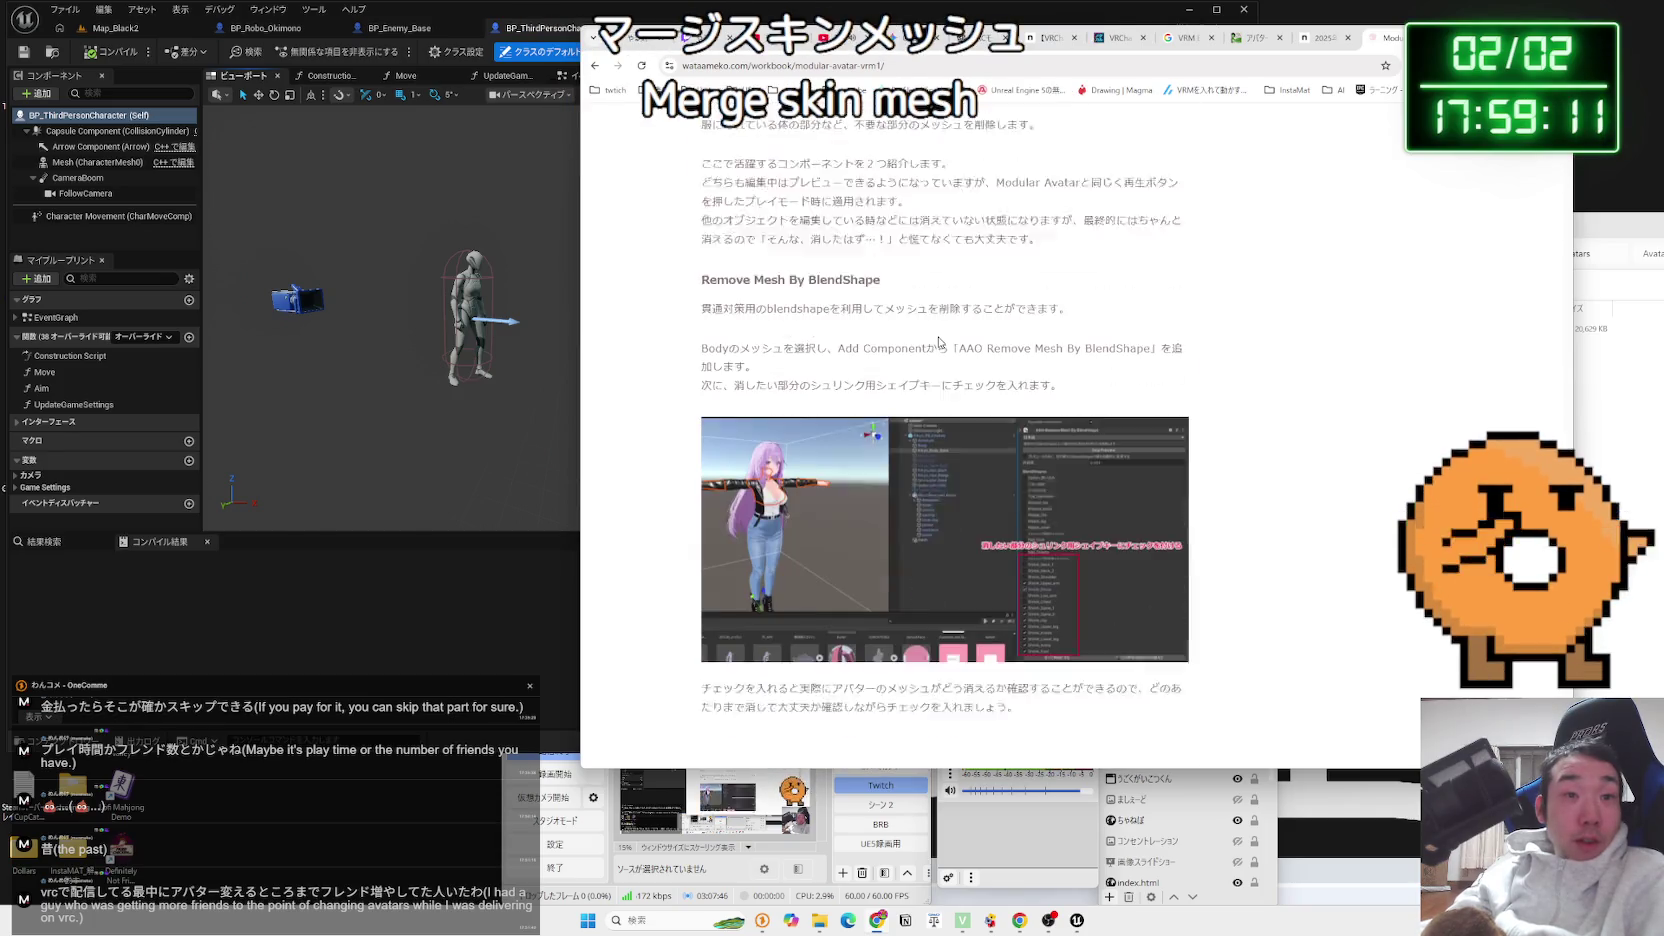
{"action": "scroll", "coordinate": [937, 340], "scroll_direction": "down", "scroll_amount": 15}
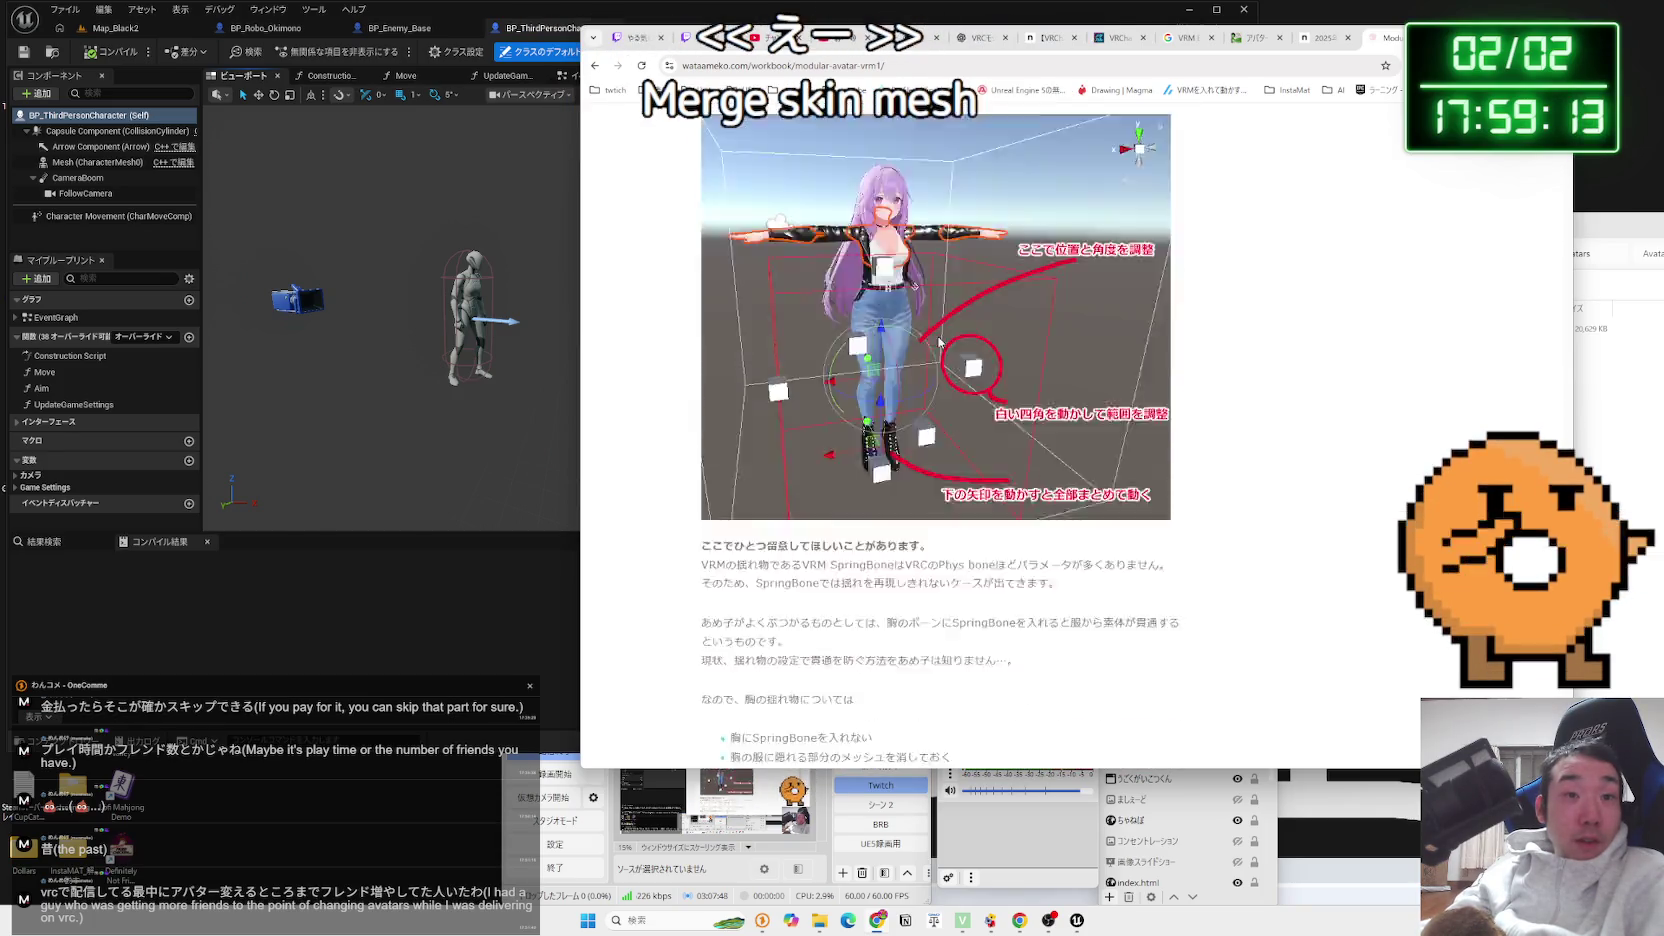
{"action": "scroll", "coordinate": [937, 340], "scroll_direction": "down", "scroll_amount": 15}
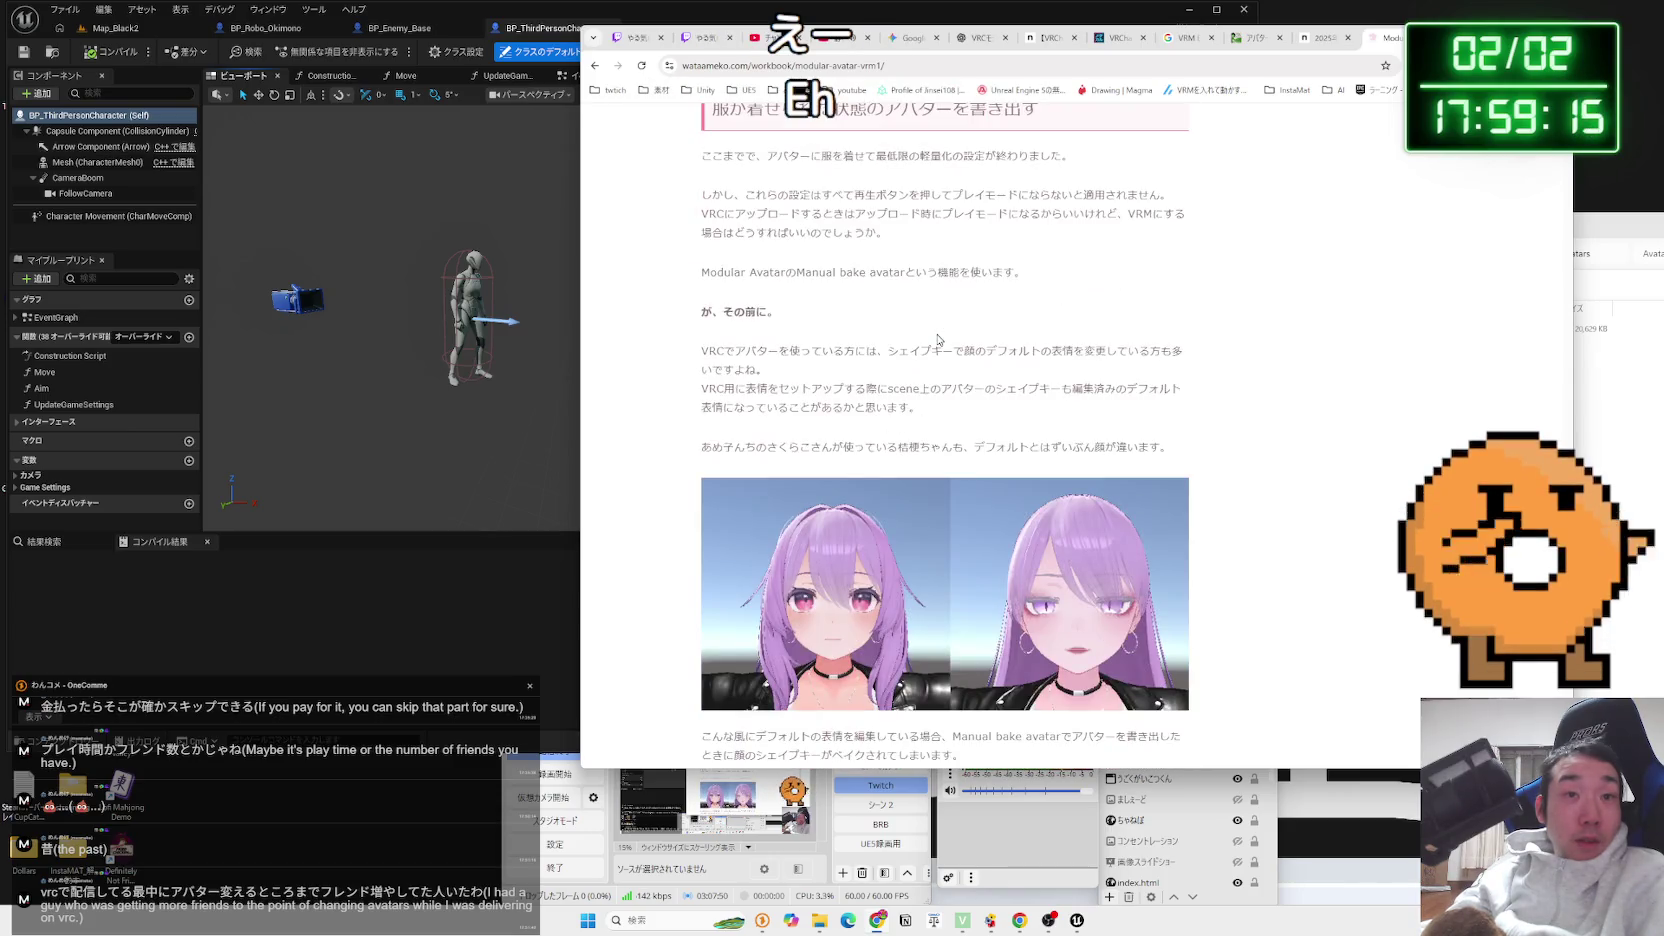
{"action": "scroll", "coordinate": [937, 340], "scroll_direction": "down", "scroll_amount": 15}
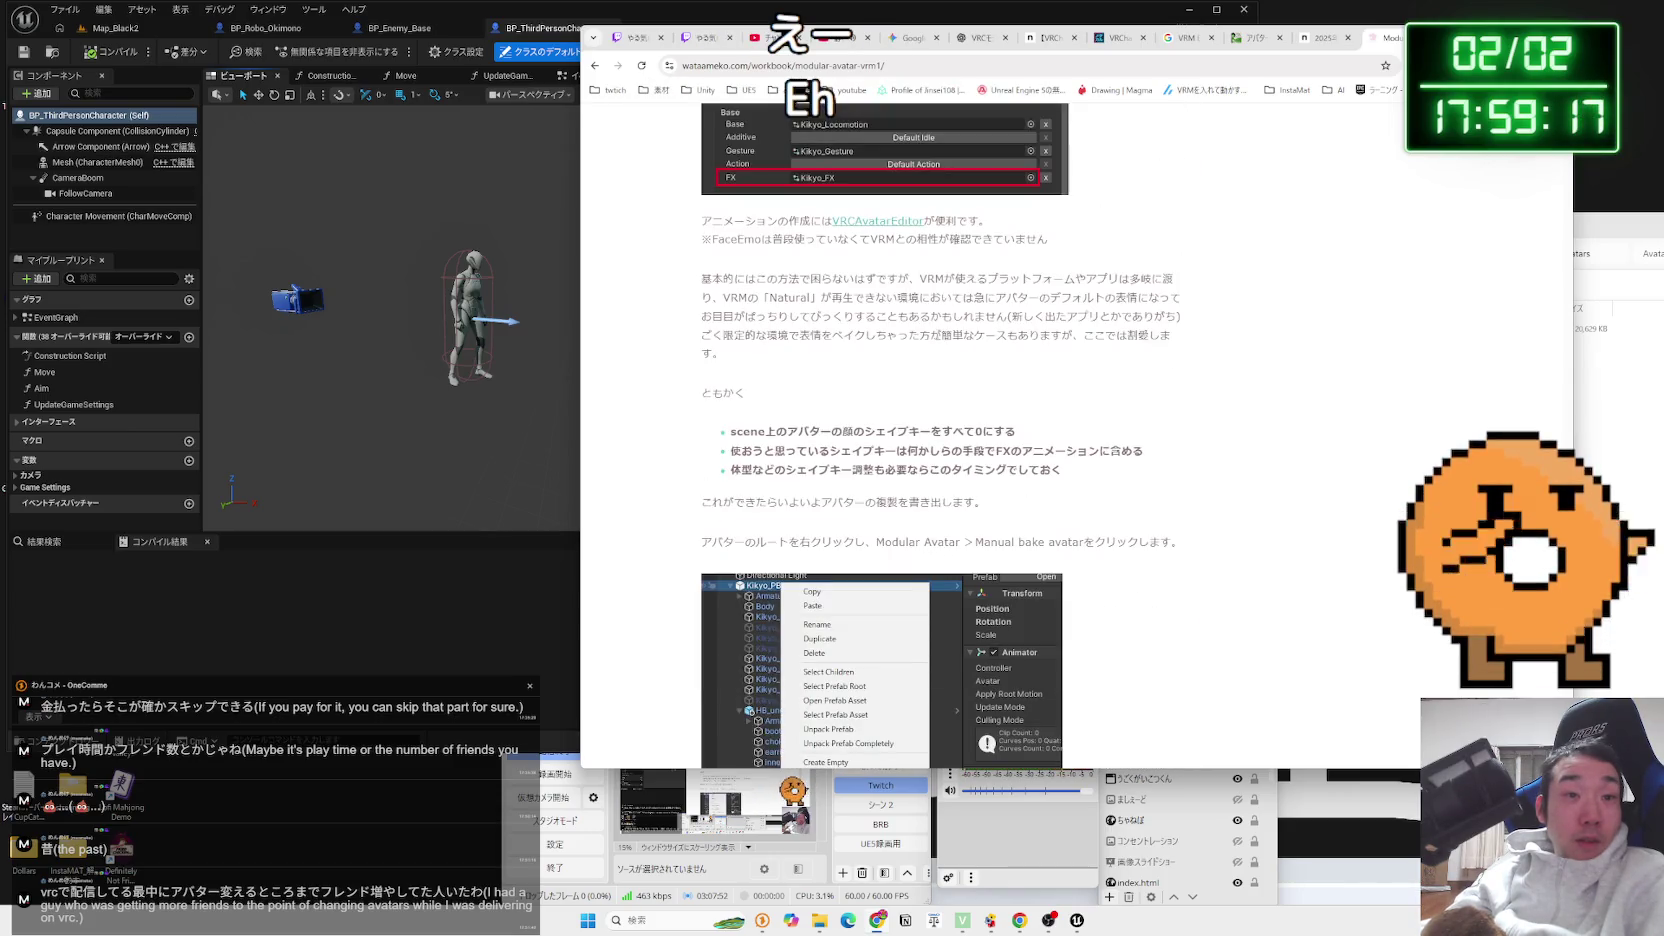
{"action": "scroll", "coordinate": [938, 340], "scroll_direction": "down", "scroll_amount": 12}
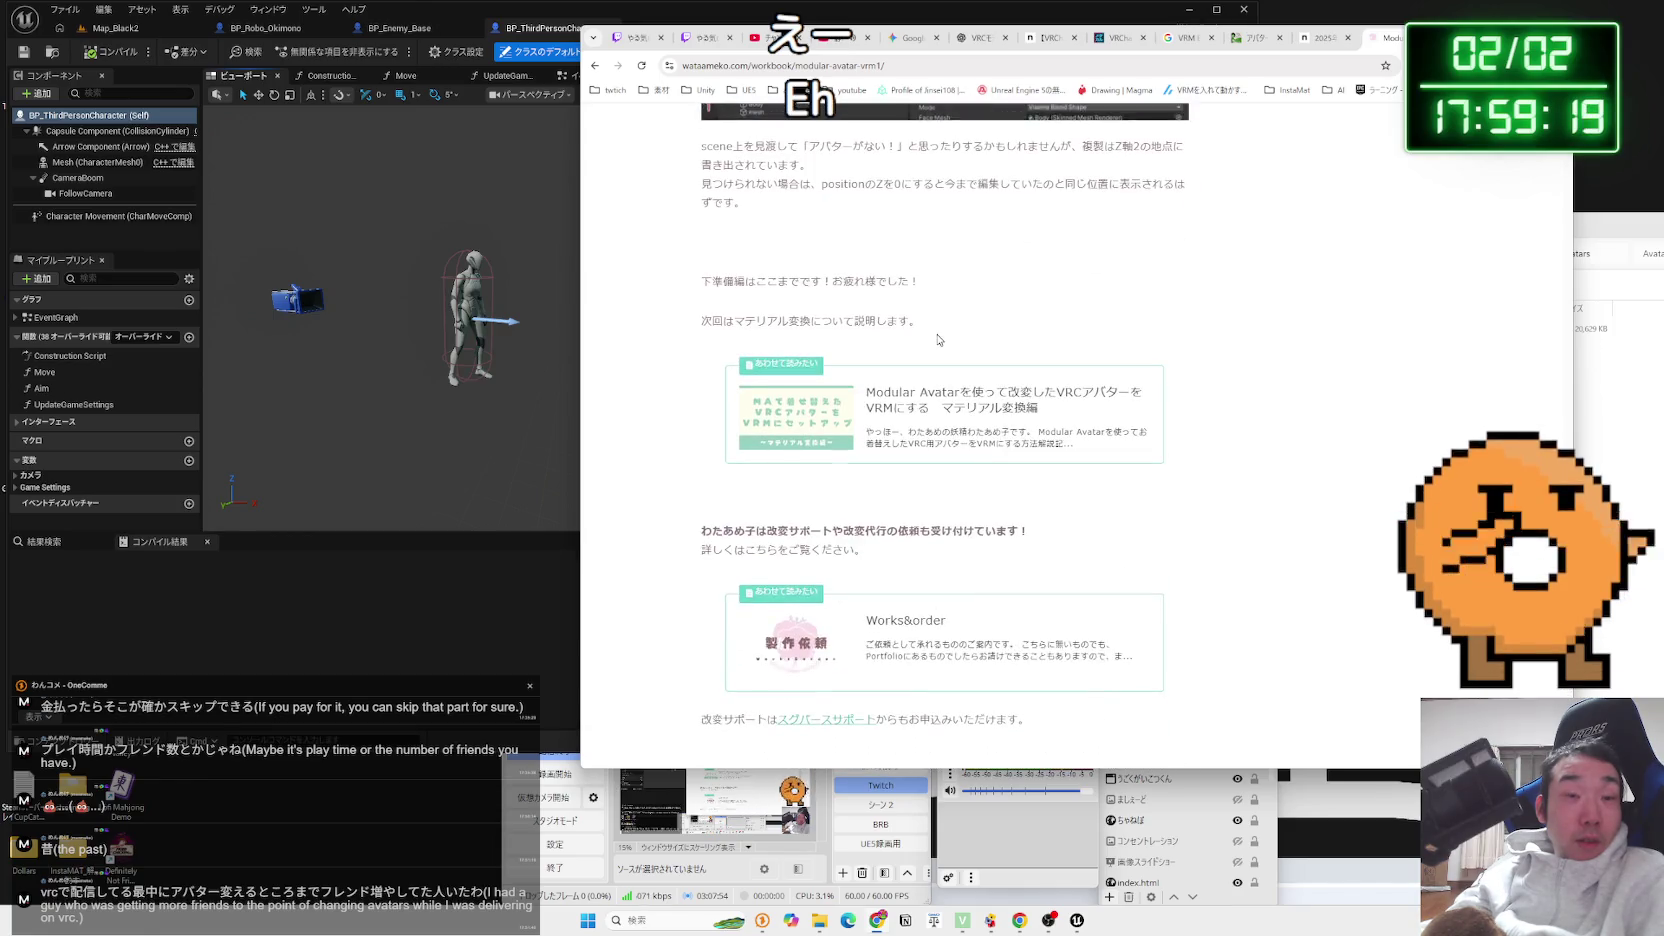
{"action": "key", "text": "alt+Left"}
{"action": "scroll", "coordinate": [940, 337], "scroll_direction": "down", "scroll_amount": 3}
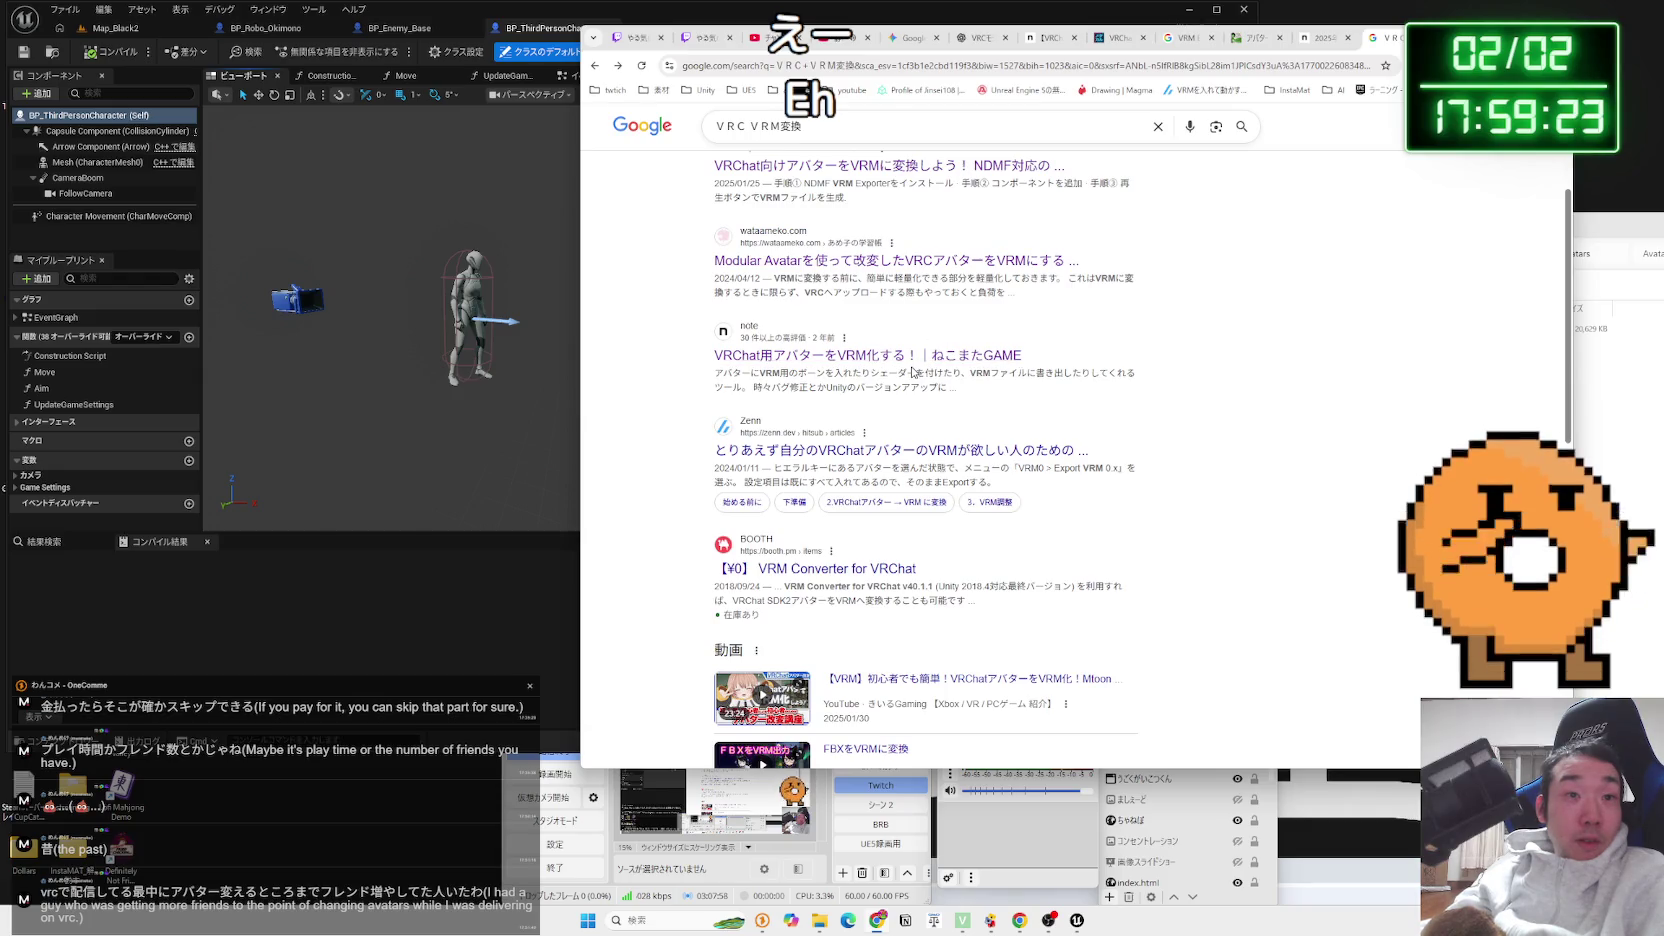
Scan the VRC VRM変換 results and read the Zenn guide on VRMs from VRChat avatars down to section 2.1
{"action": "triple_click", "coordinate": [815, 368]}
{"action": "left_click", "coordinate": [963, 391]}
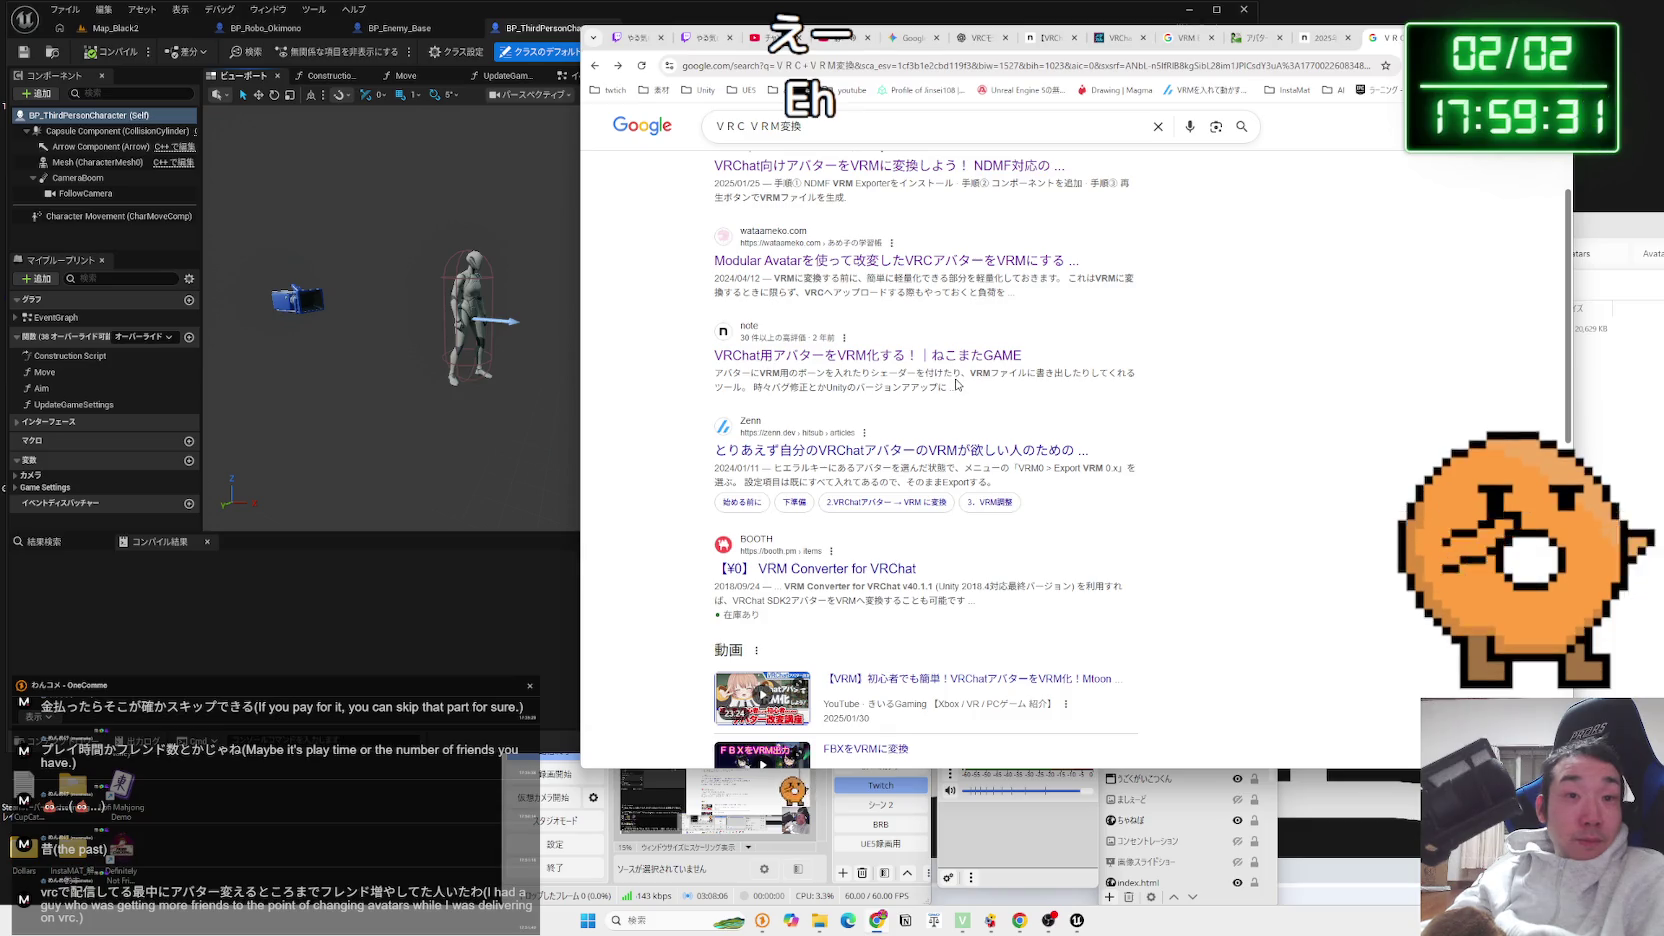
{"action": "scroll", "coordinate": [956, 384], "scroll_direction": "down", "scroll_amount": 1}
{"action": "scroll", "coordinate": [1133, 390], "scroll_direction": "down", "scroll_amount": 4}
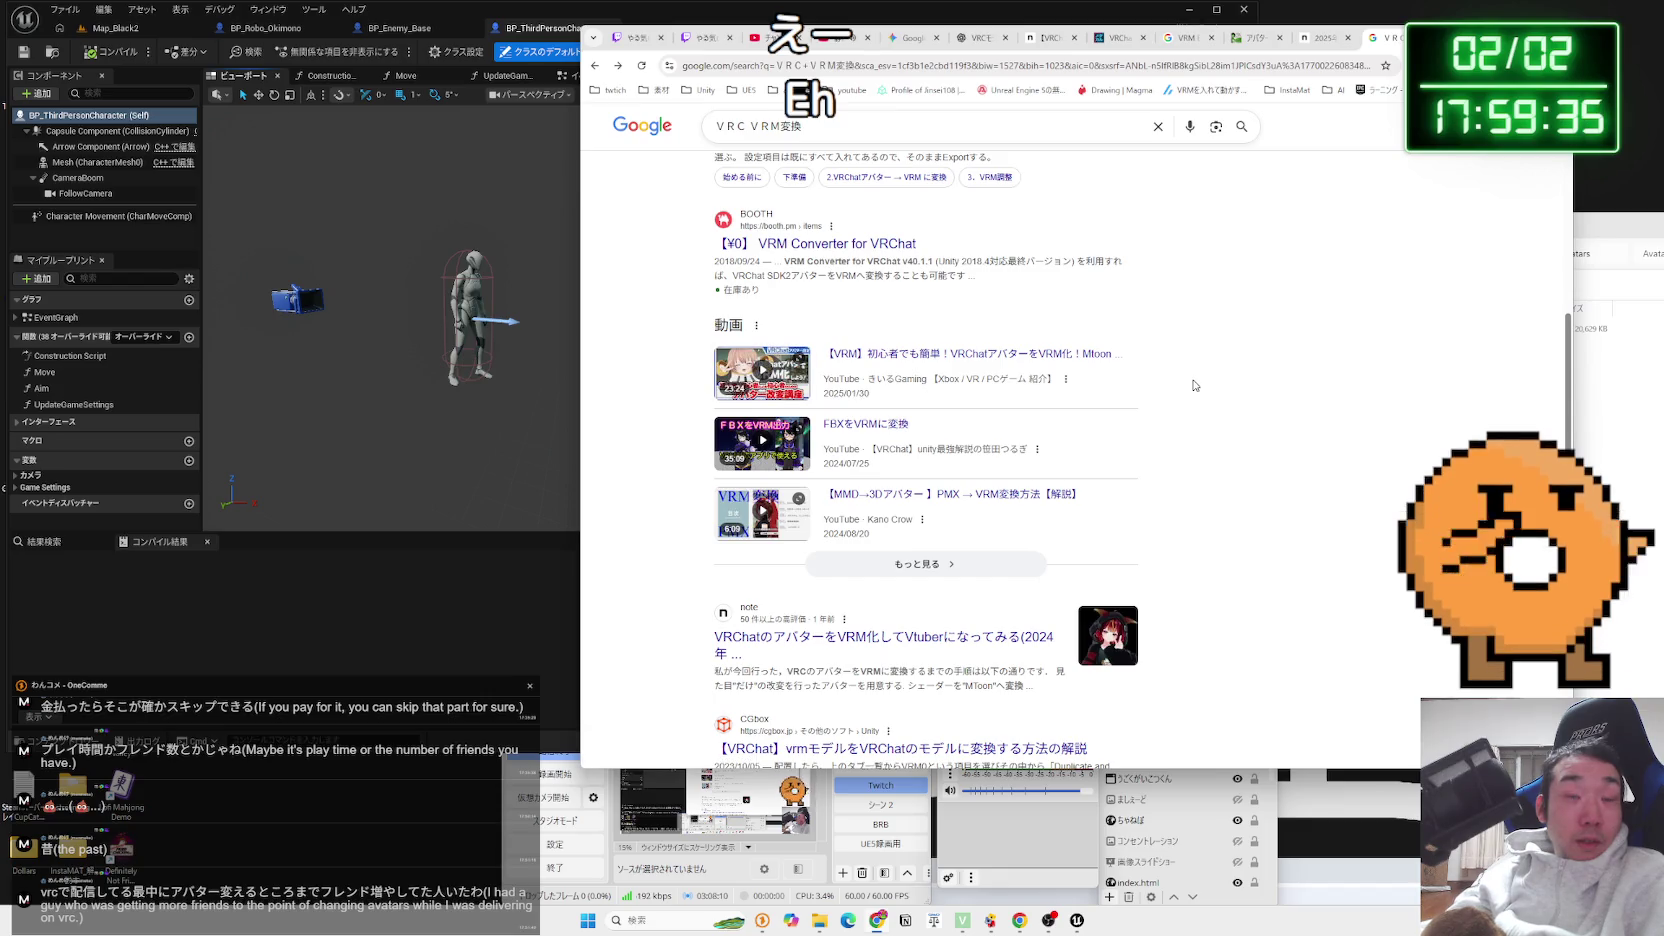
{"action": "scroll", "coordinate": [1193, 385], "scroll_direction": "down", "scroll_amount": 7}
{"action": "scroll", "coordinate": [1193, 385], "scroll_direction": "up", "scroll_amount": 6}
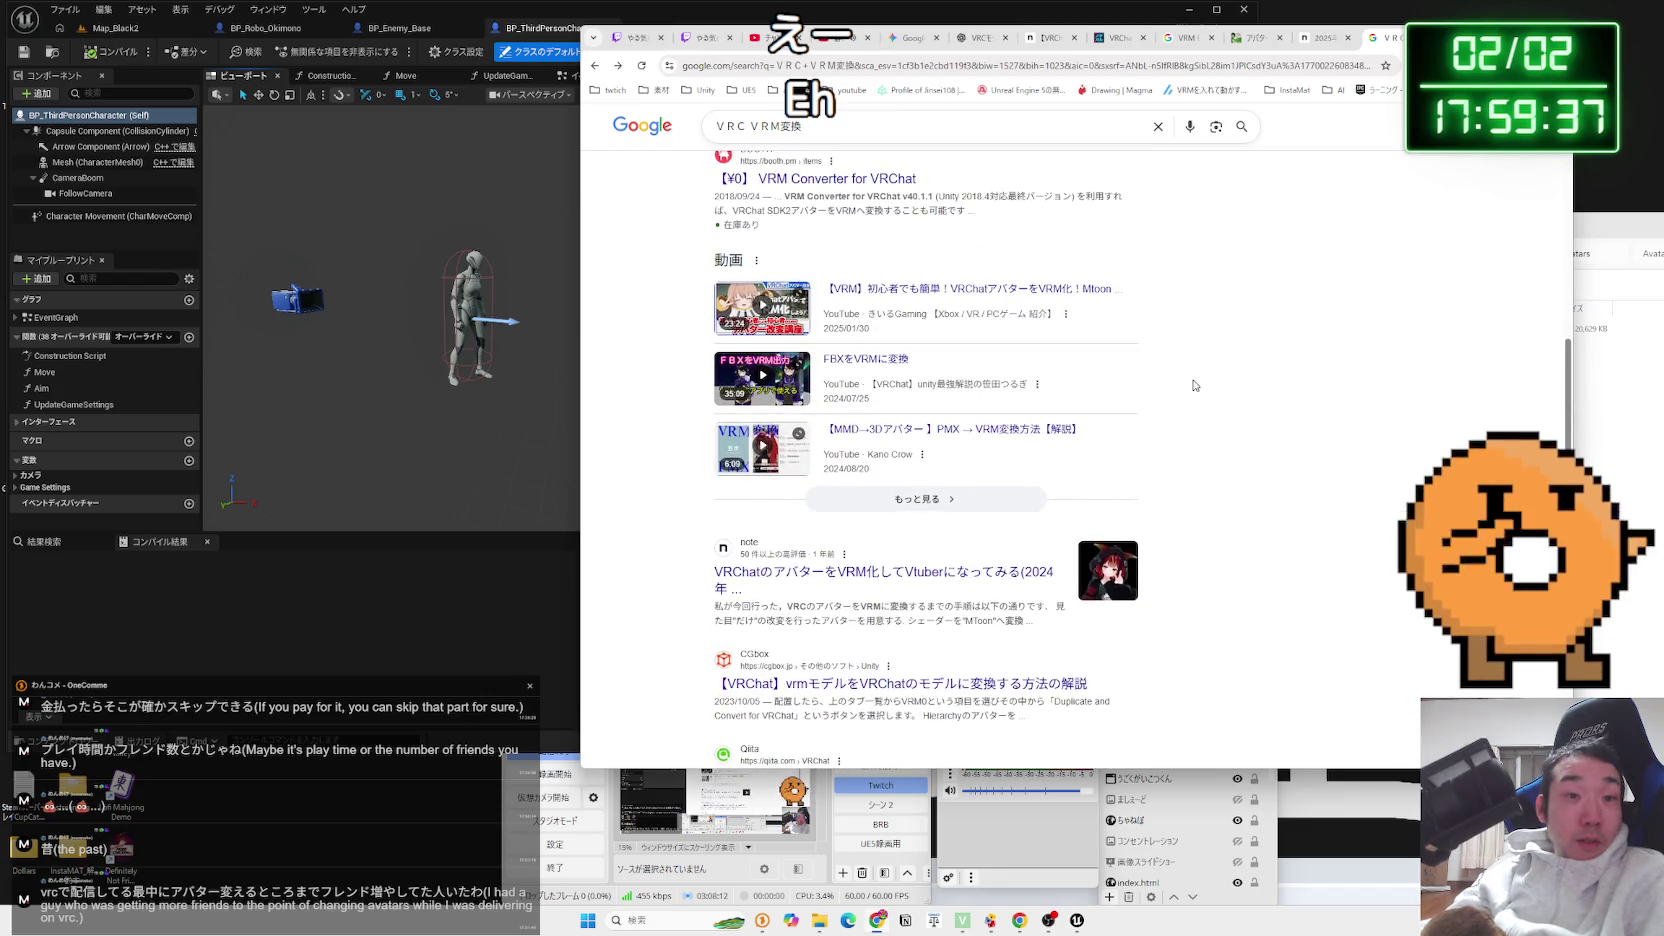
{"action": "scroll", "coordinate": [1193, 385], "scroll_direction": "up", "scroll_amount": 5}
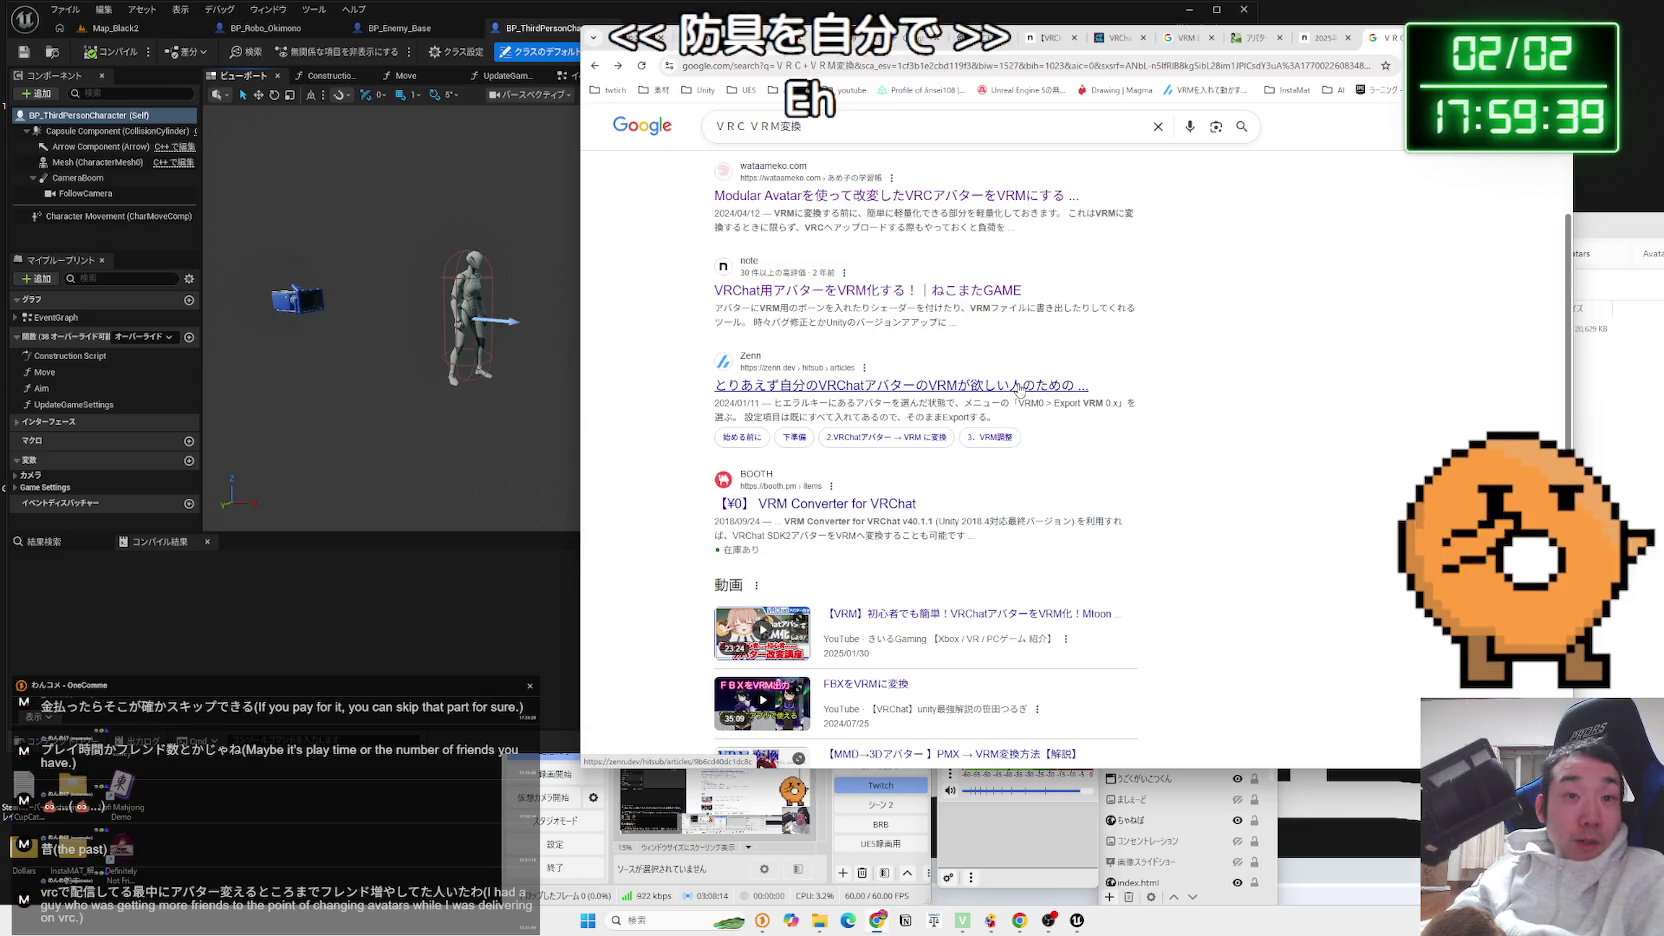
{"action": "left_click", "coordinate": [1019, 386]}
{"action": "scroll", "coordinate": [1019, 389], "scroll_direction": "down", "scroll_amount": 9}
{"action": "scroll", "coordinate": [1019, 389], "scroll_direction": "down", "scroll_amount": 10}
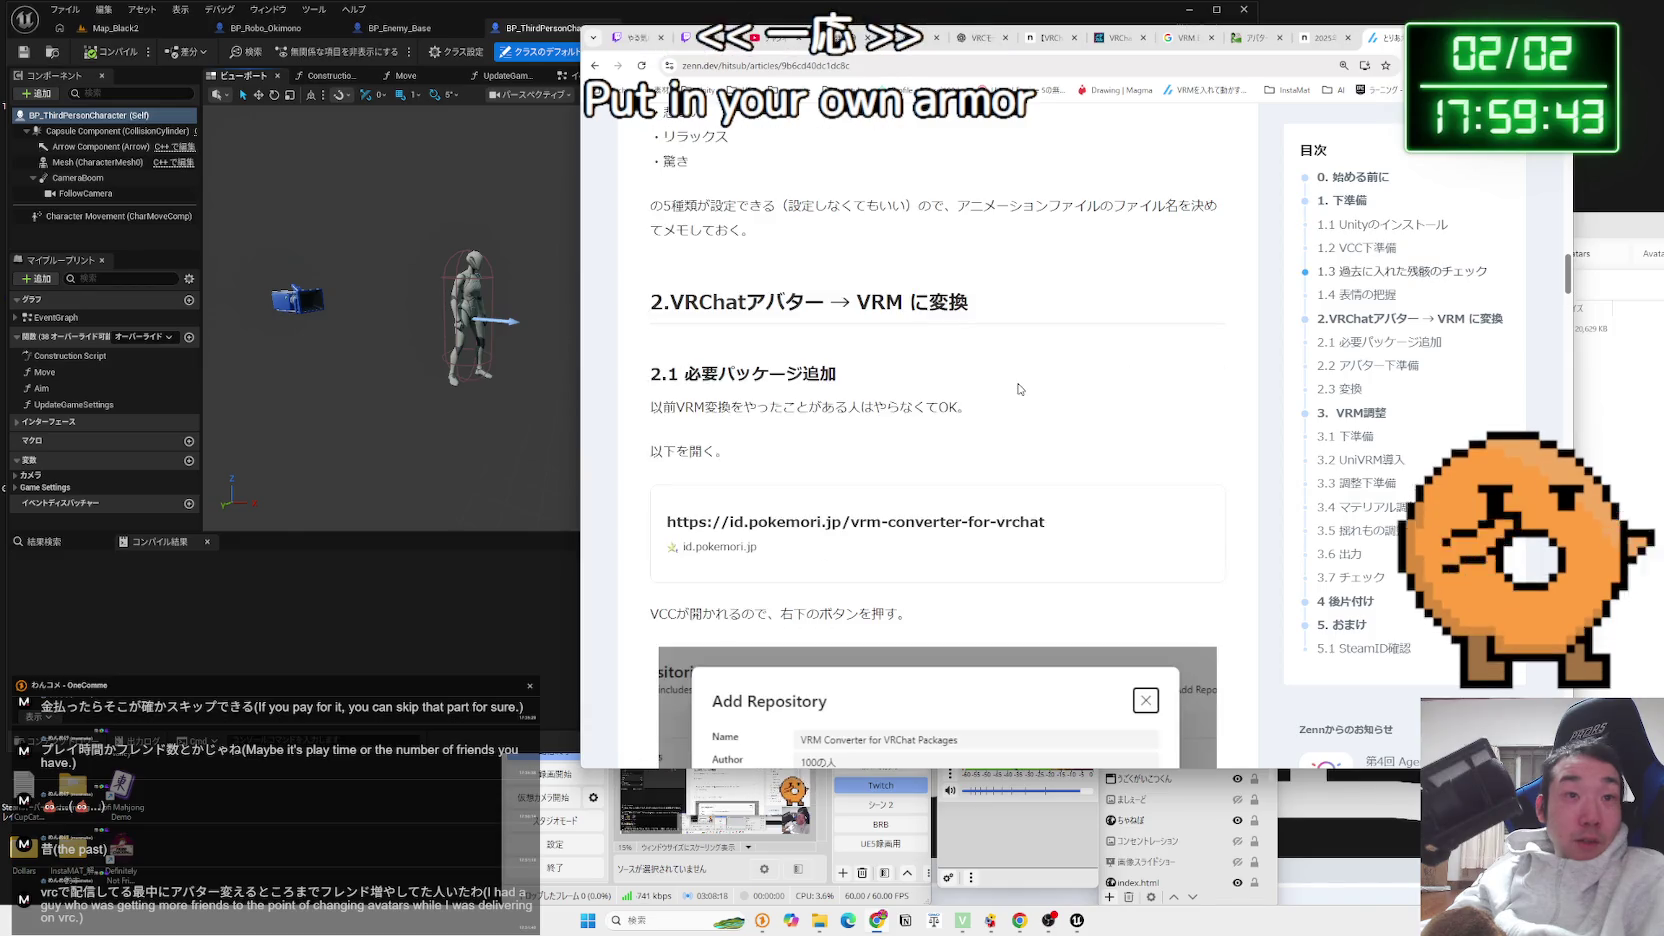
Skim the Zenn avatar-lightweighting article's tool list and steps
{"action": "scroll", "coordinate": [1019, 389], "scroll_direction": "down", "scroll_amount": 12}
{"action": "scroll", "coordinate": [1019, 388], "scroll_direction": "down", "scroll_amount": 12}
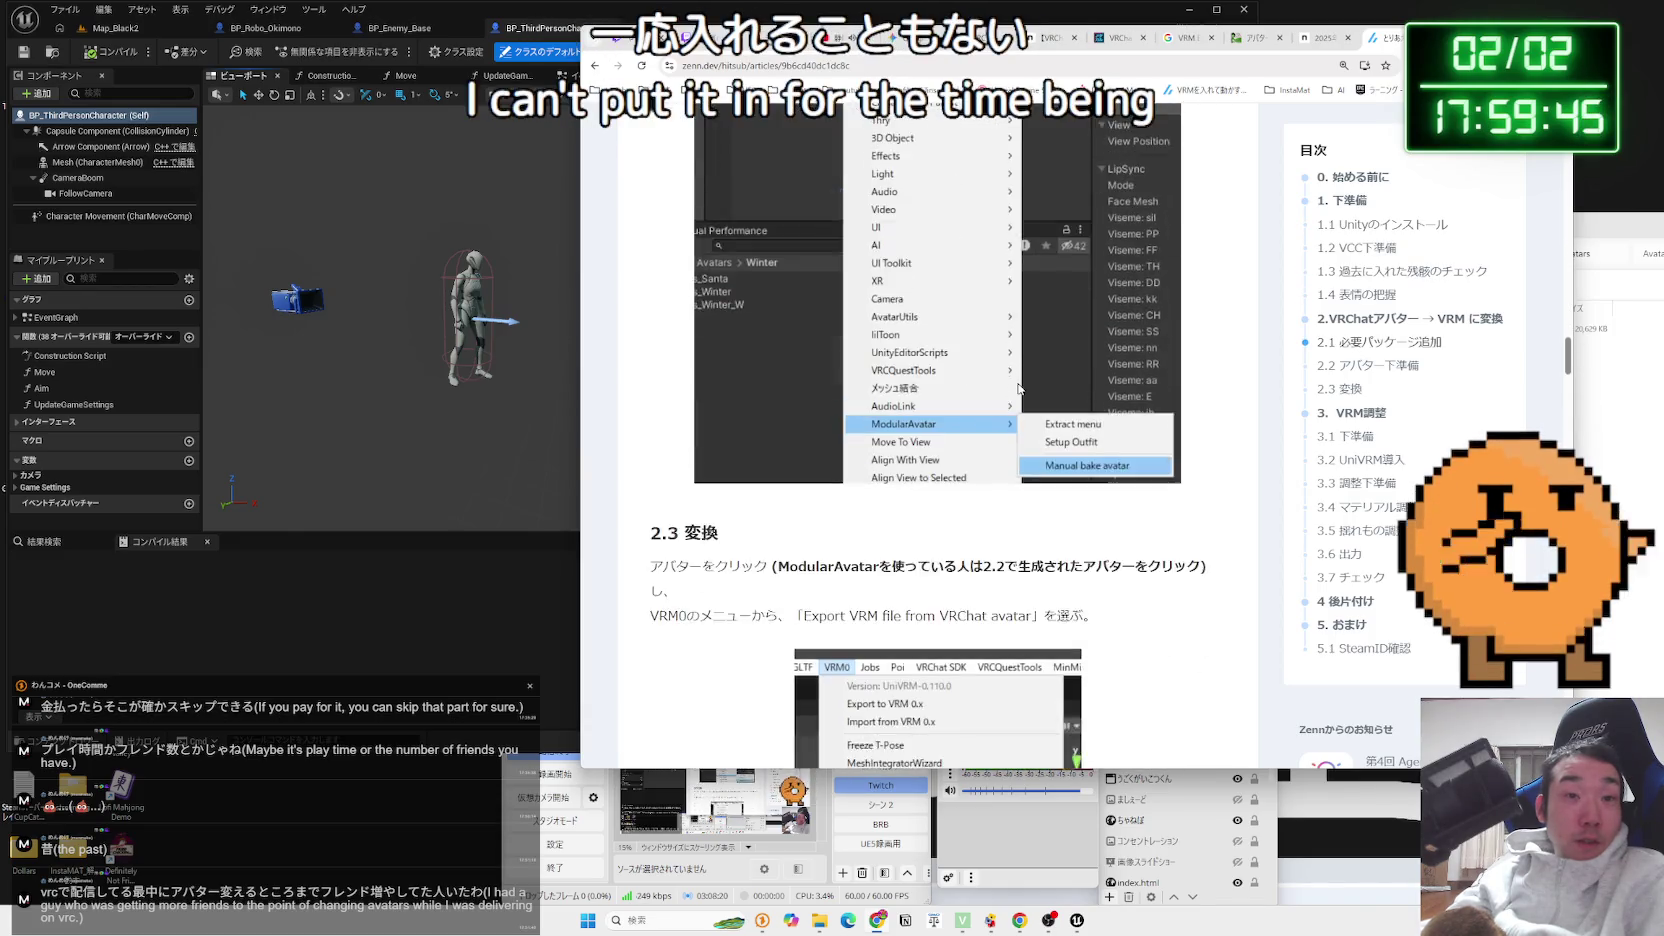
{"action": "scroll", "coordinate": [1017, 382], "scroll_direction": "down", "scroll_amount": 12}
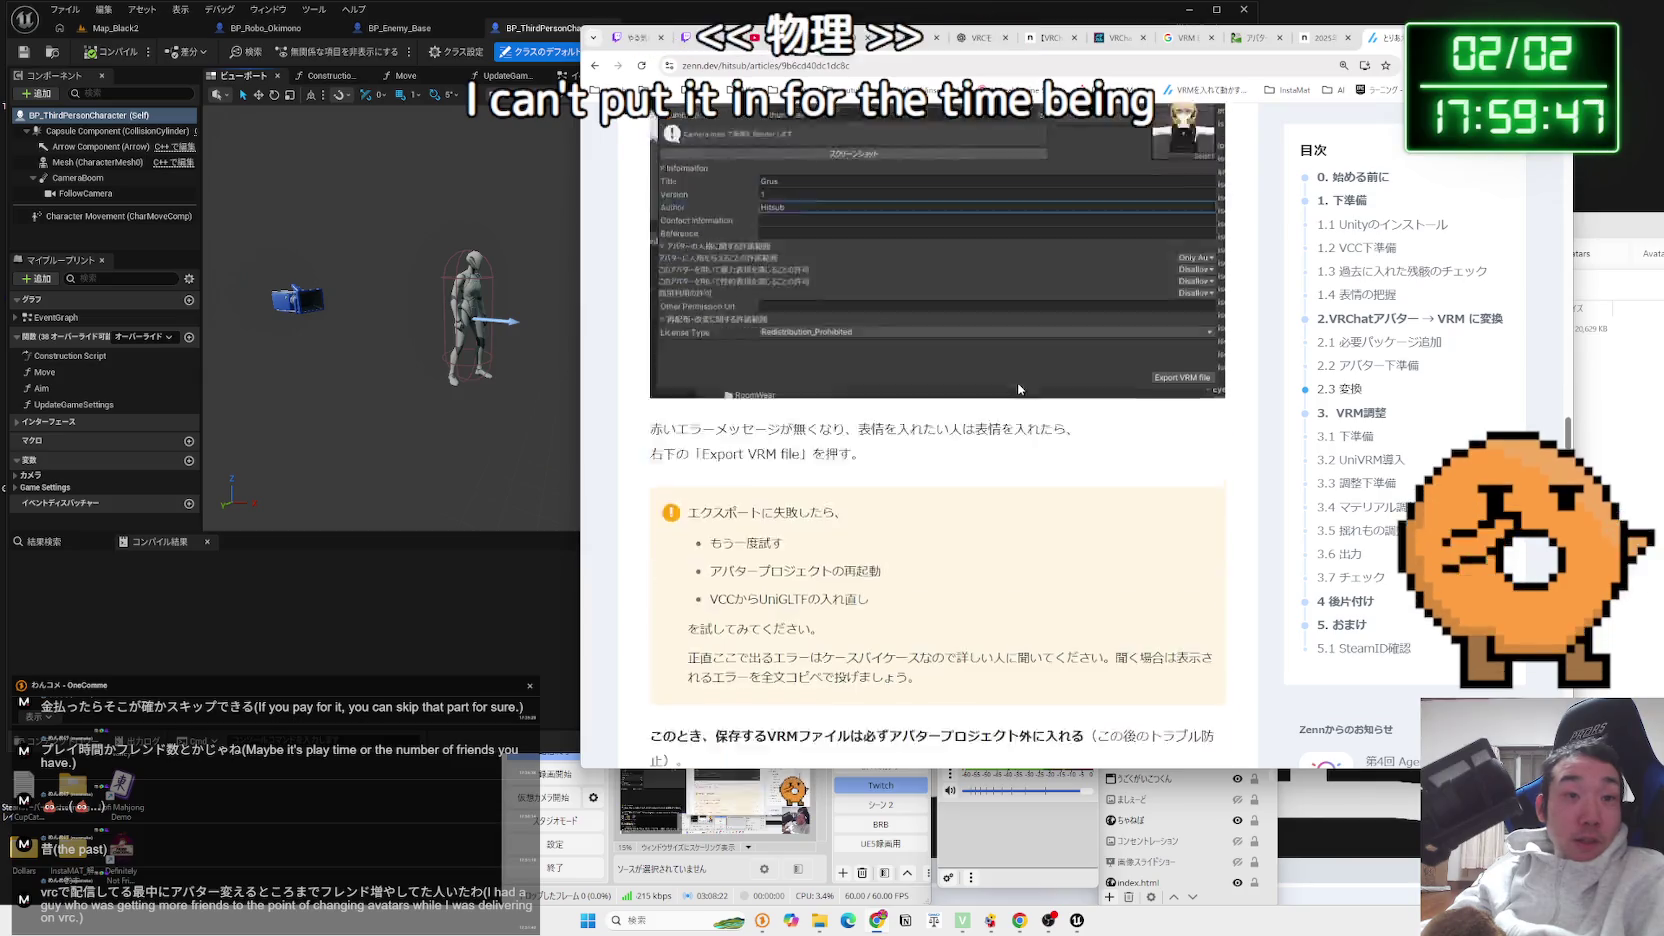
{"action": "scroll", "coordinate": [1019, 389], "scroll_direction": "down", "scroll_amount": 12}
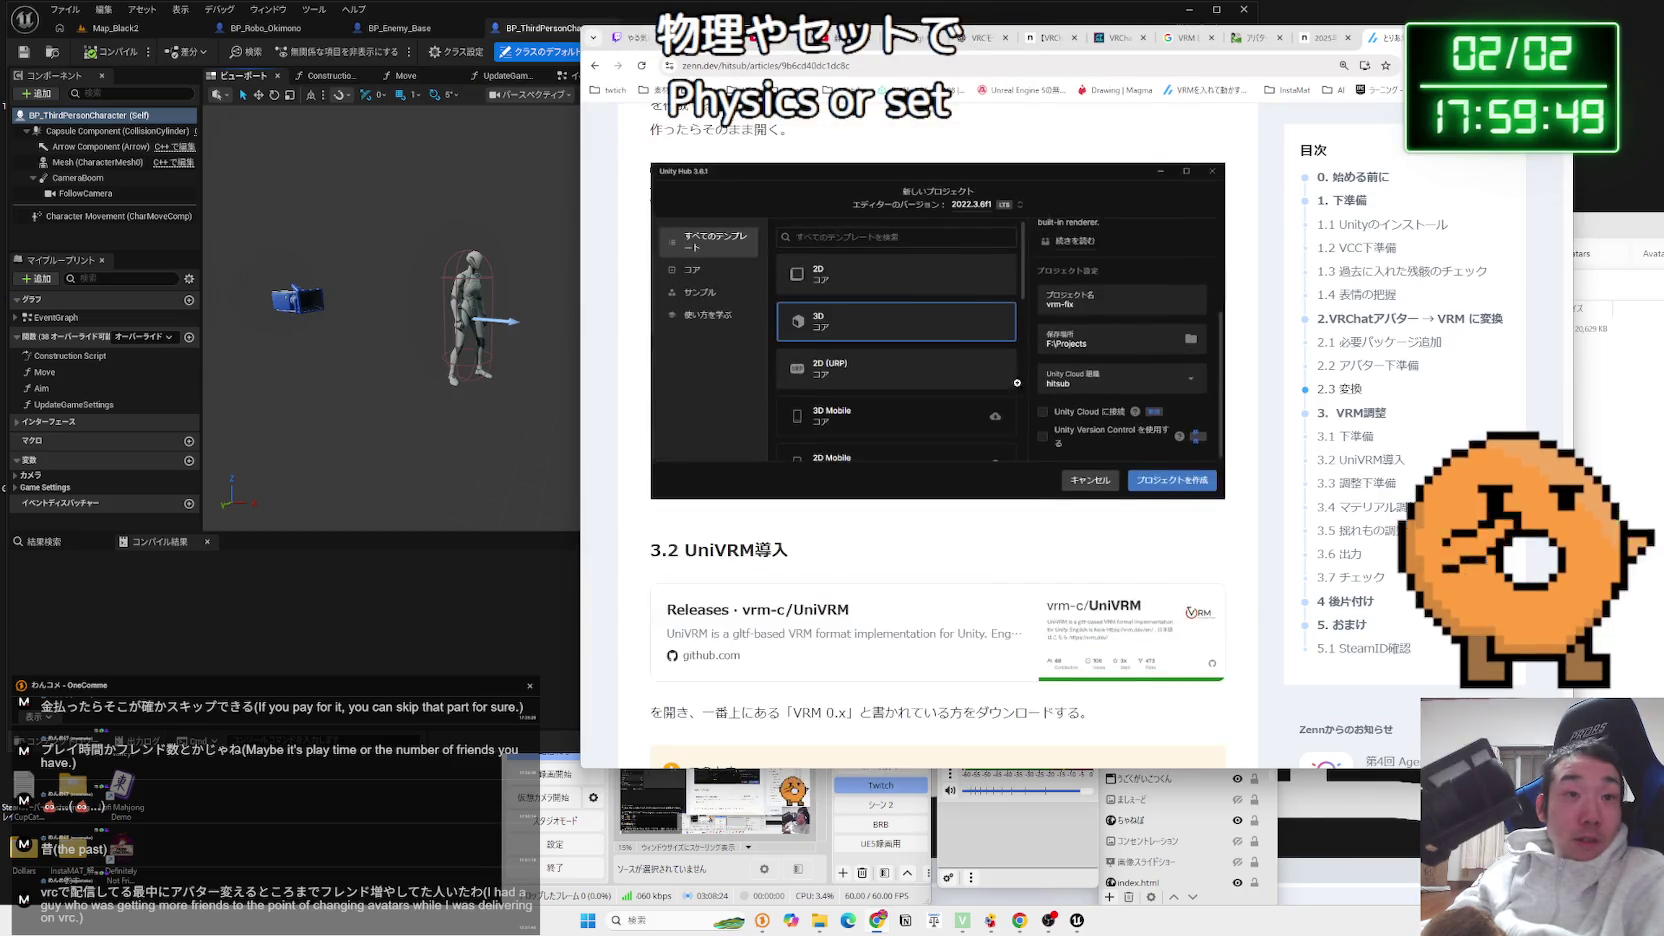
{"action": "scroll", "coordinate": [1017, 383], "scroll_direction": "down", "scroll_amount": 12}
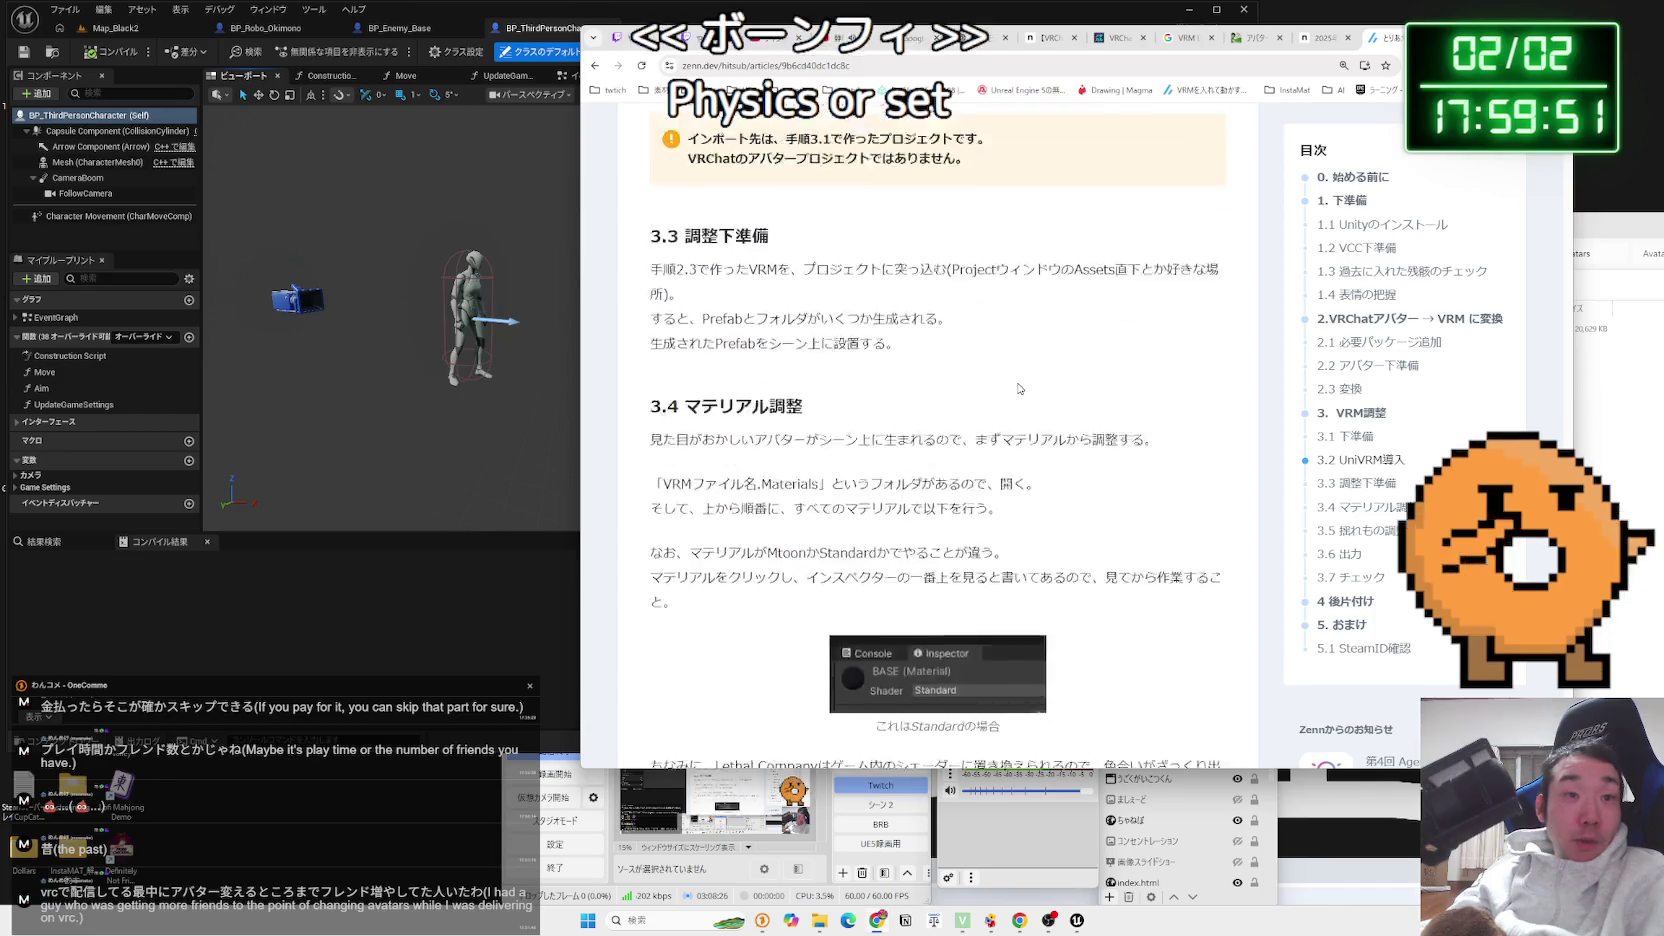
{"action": "scroll", "coordinate": [1015, 380], "scroll_direction": "down", "scroll_amount": 12}
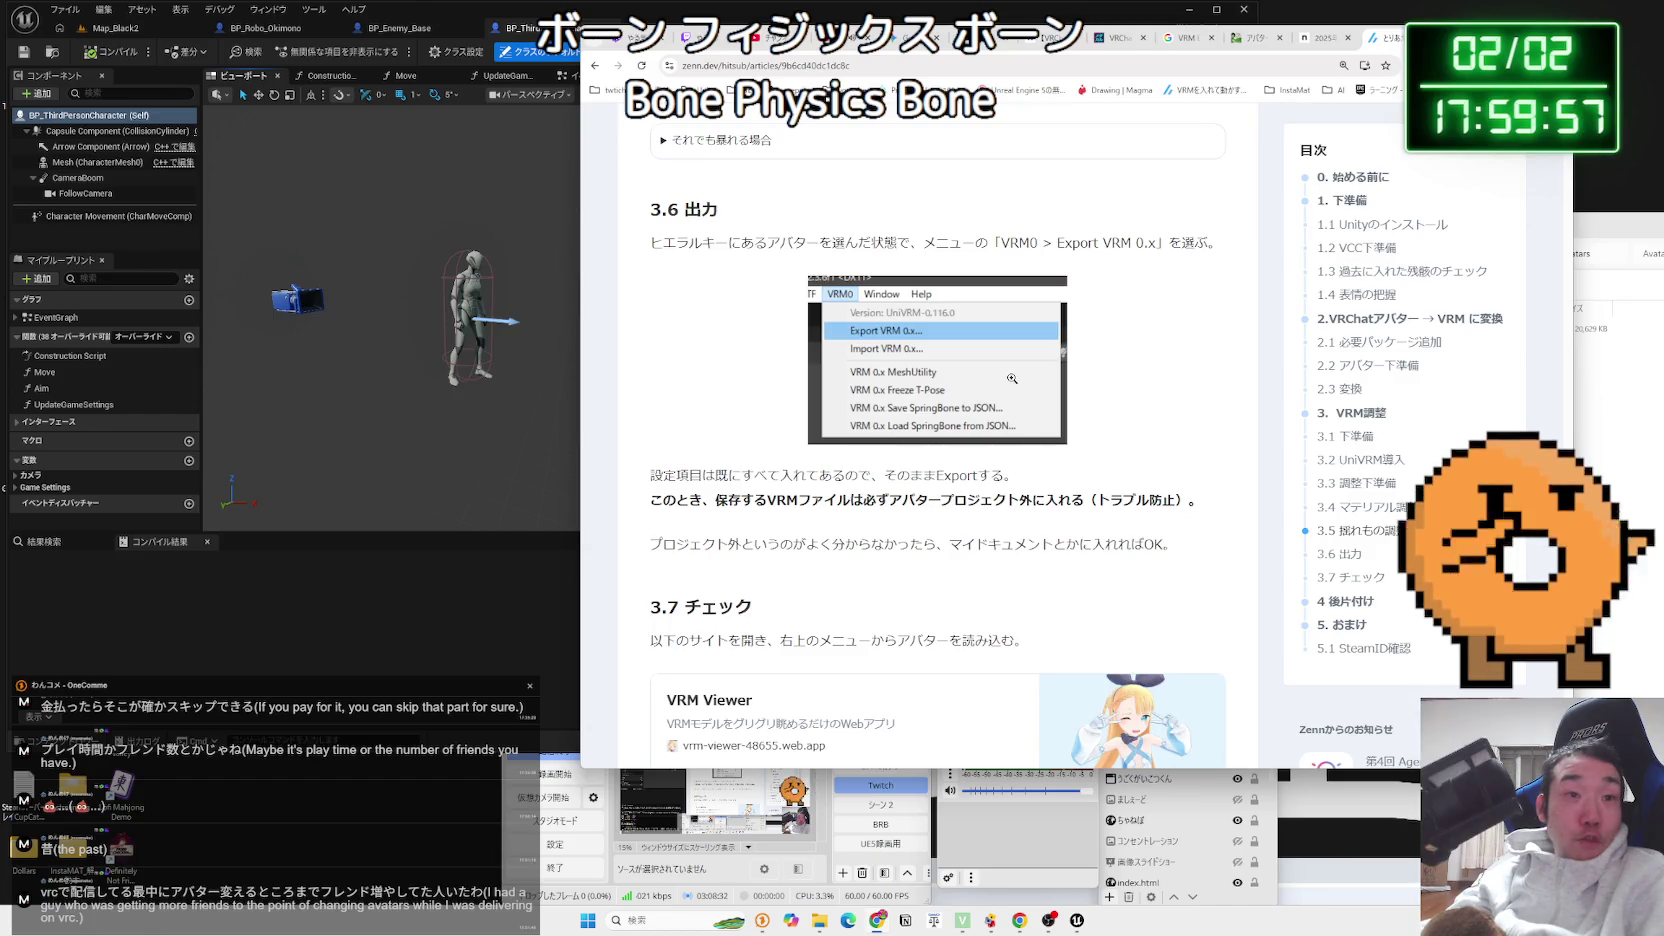
{"action": "scroll", "coordinate": [1012, 380], "scroll_direction": "down", "scroll_amount": 3}
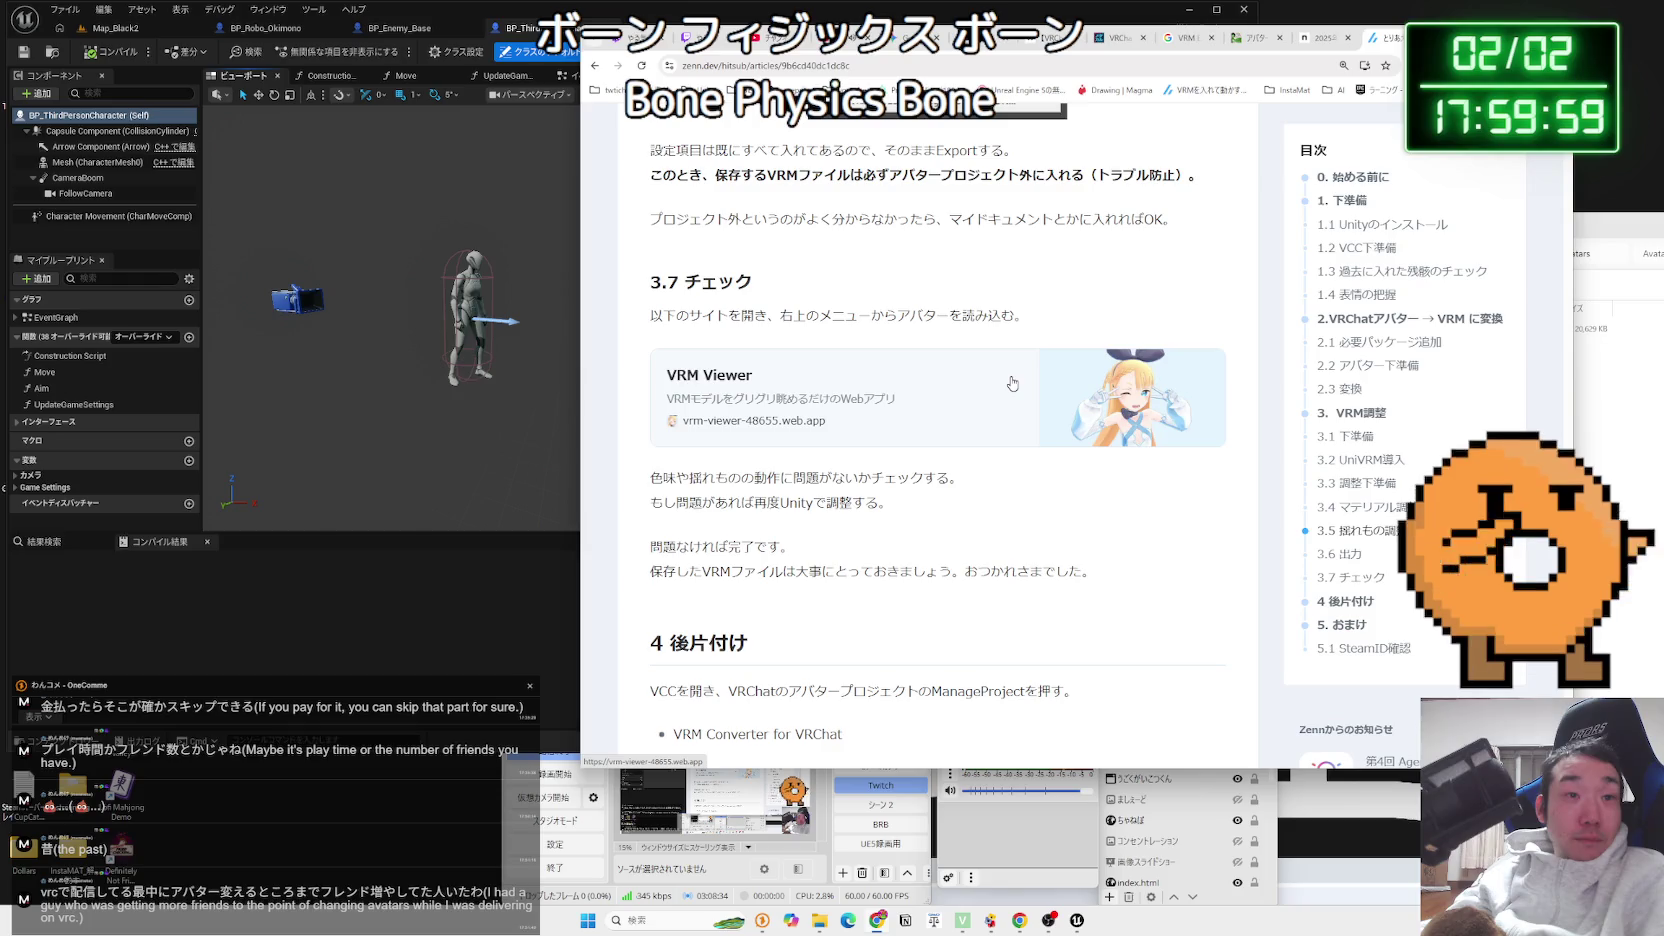
{"action": "scroll", "coordinate": [1012, 383], "scroll_direction": "down", "scroll_amount": 3}
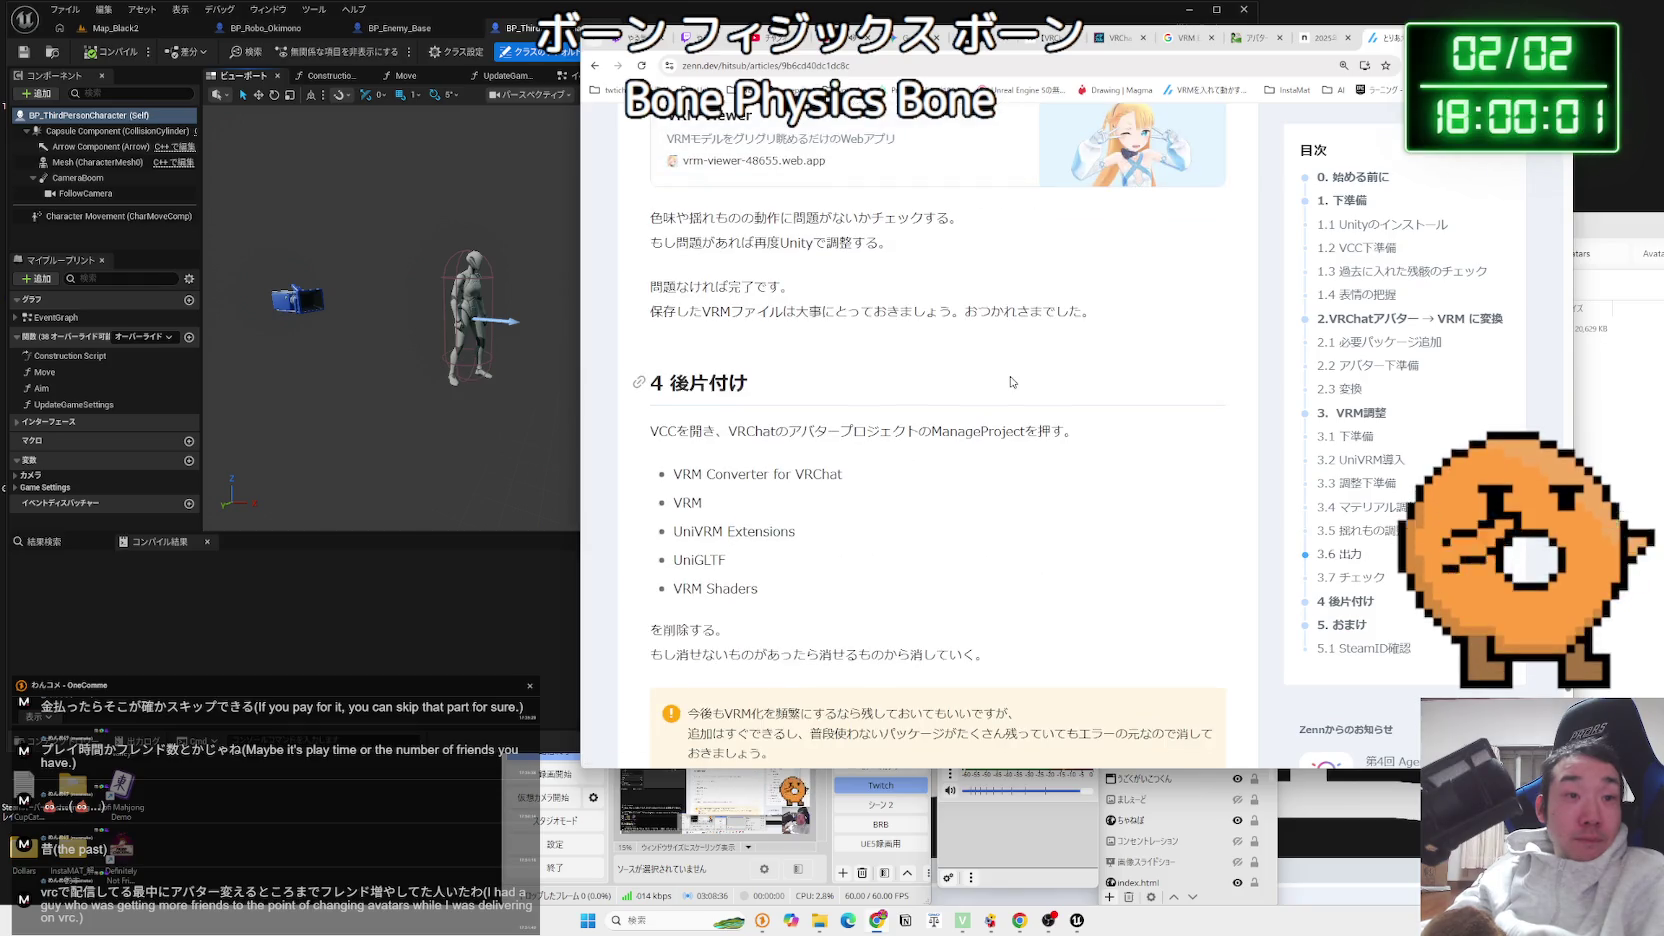
{"action": "scroll", "coordinate": [1008, 381], "scroll_direction": "up", "scroll_amount": 14}
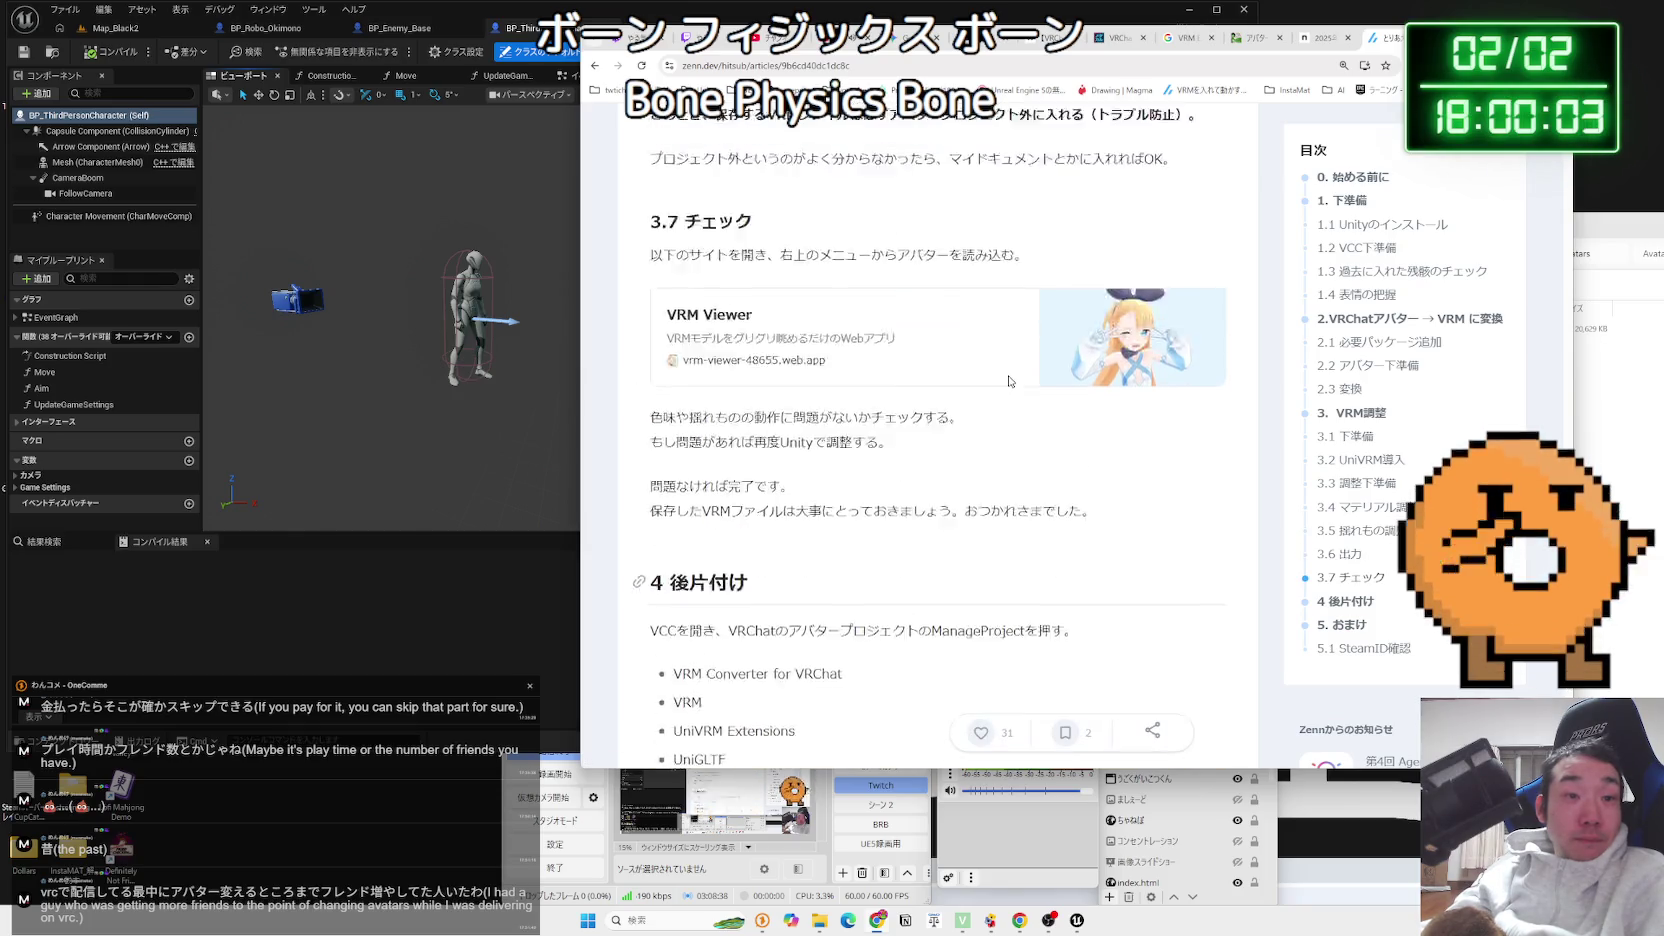
{"action": "scroll", "coordinate": [1008, 378], "scroll_direction": "up", "scroll_amount": 4}
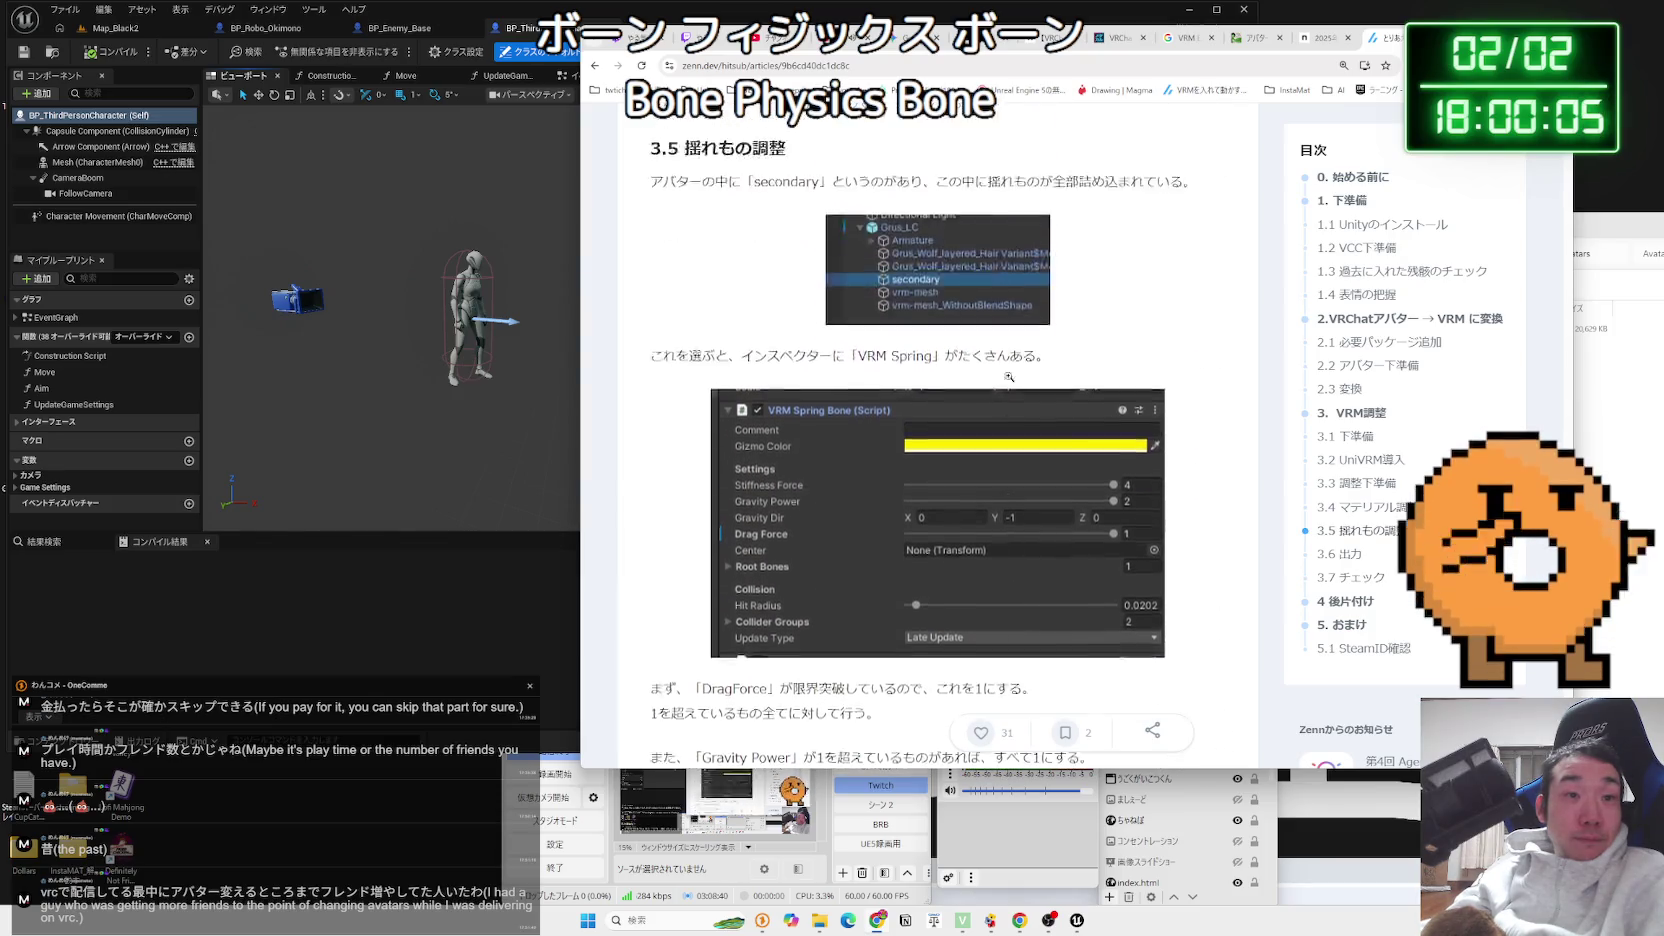
{"action": "scroll", "coordinate": [1008, 376], "scroll_direction": "up", "scroll_amount": 5}
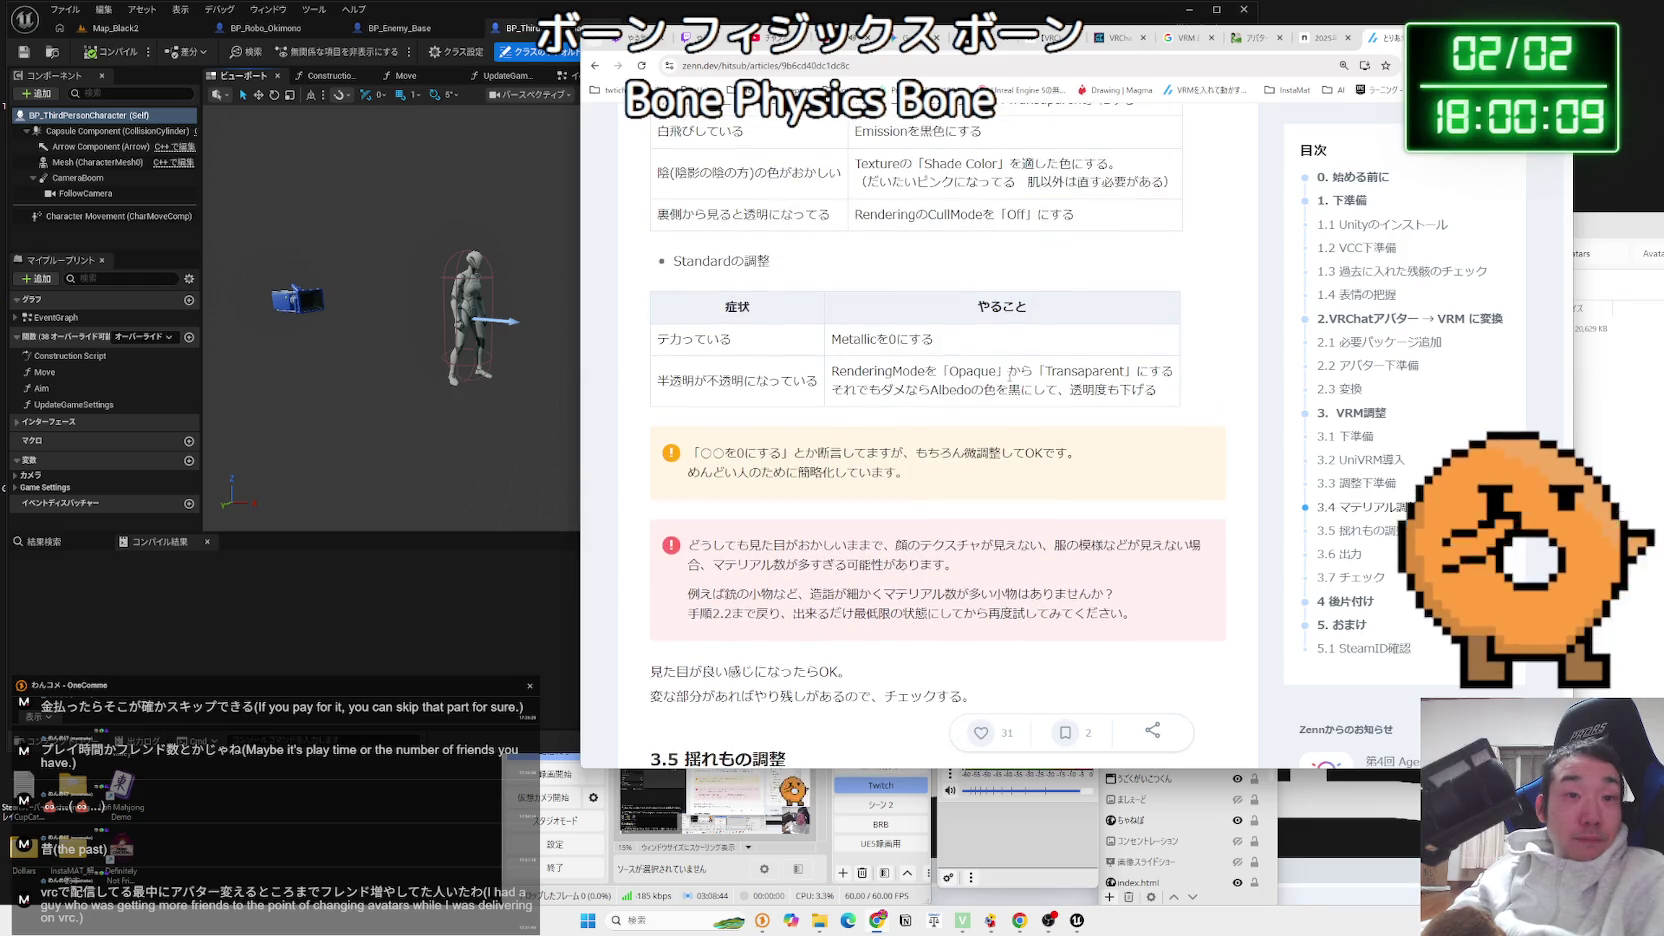
{"action": "scroll", "coordinate": [1008, 379], "scroll_direction": "up", "scroll_amount": 15}
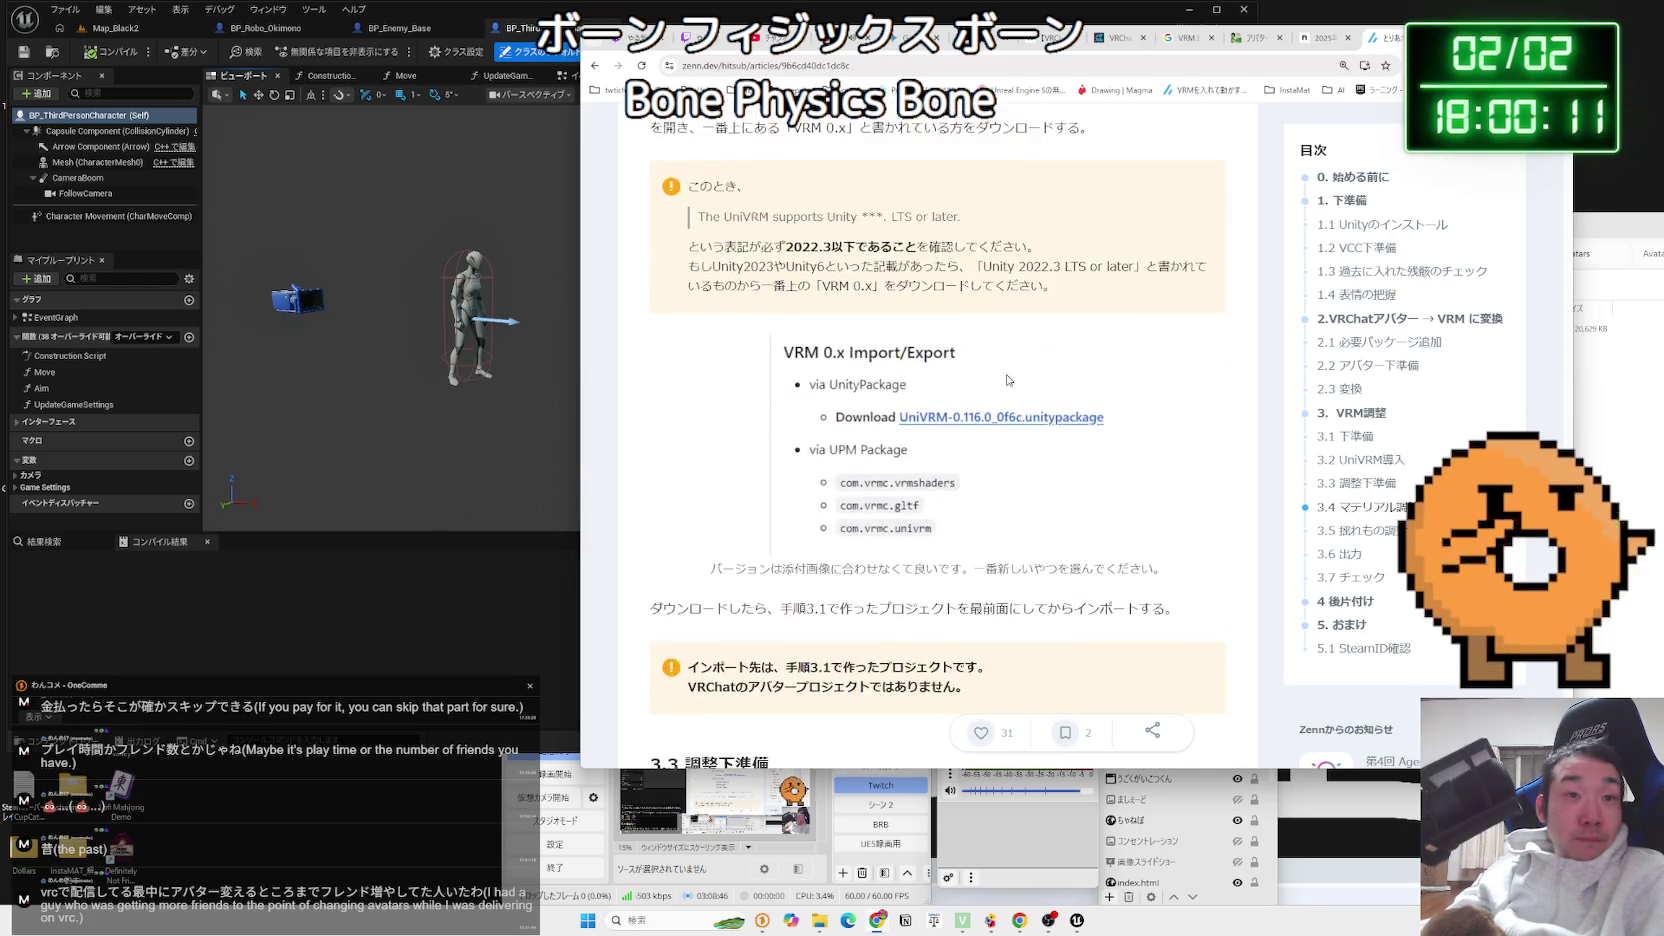
{"action": "scroll", "coordinate": [1008, 380], "scroll_direction": "up", "scroll_amount": 9}
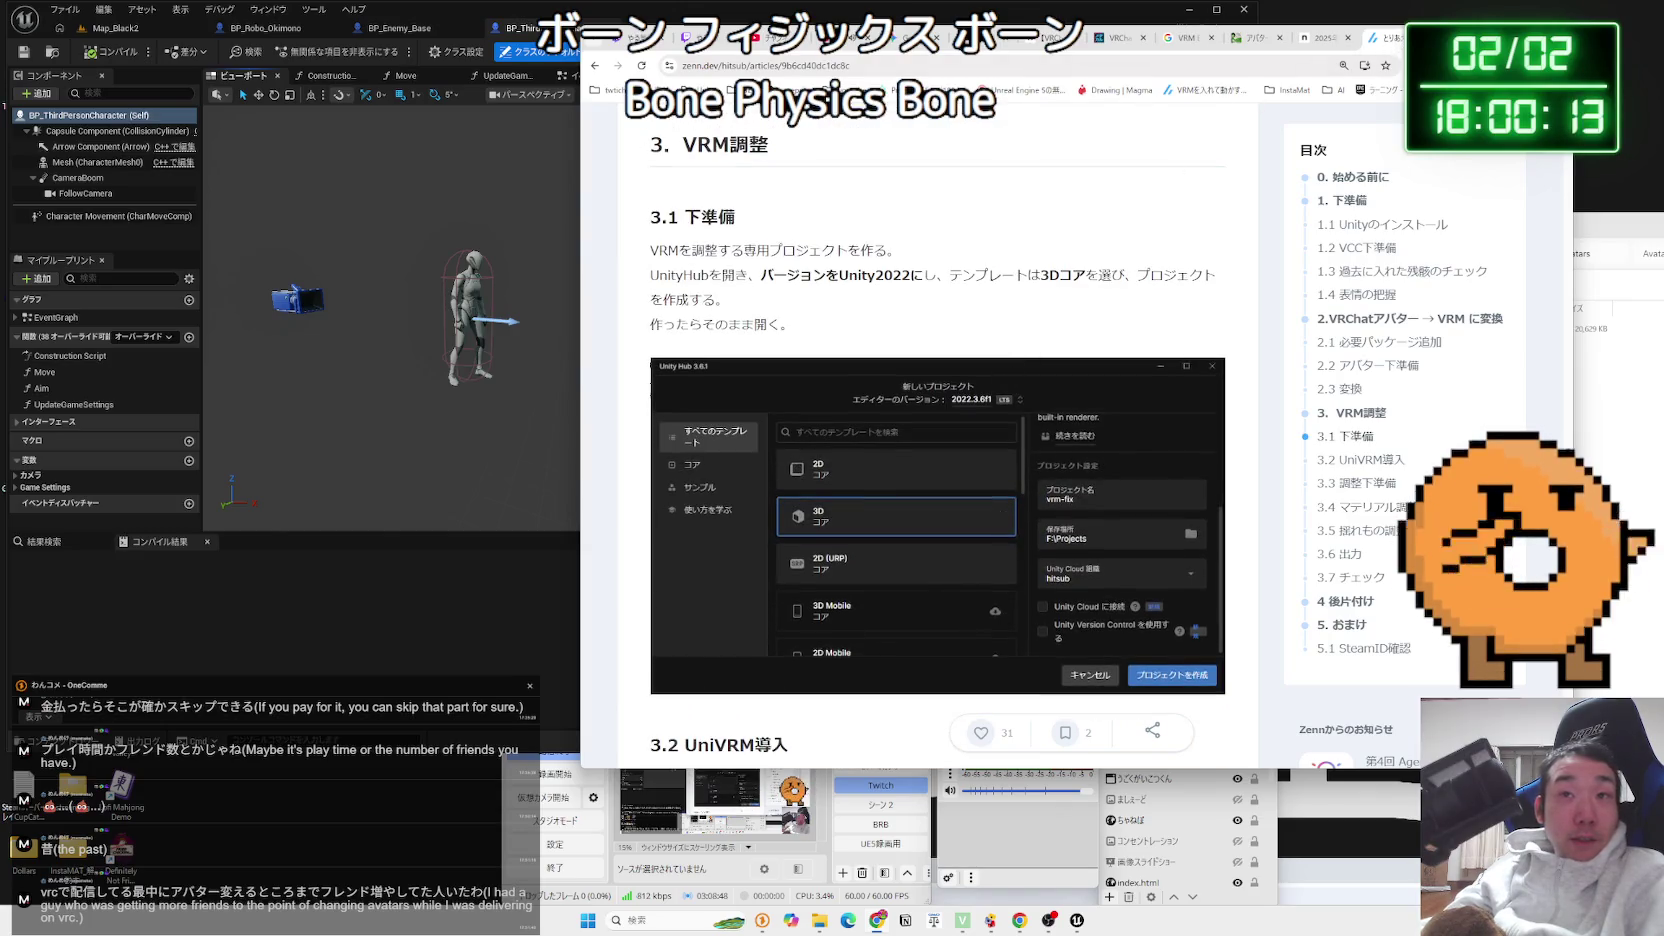
Read the tools paragraph in the note.com avatar article, then return to the VRM export search results
{"action": "key", "text": "alt+Tab"}
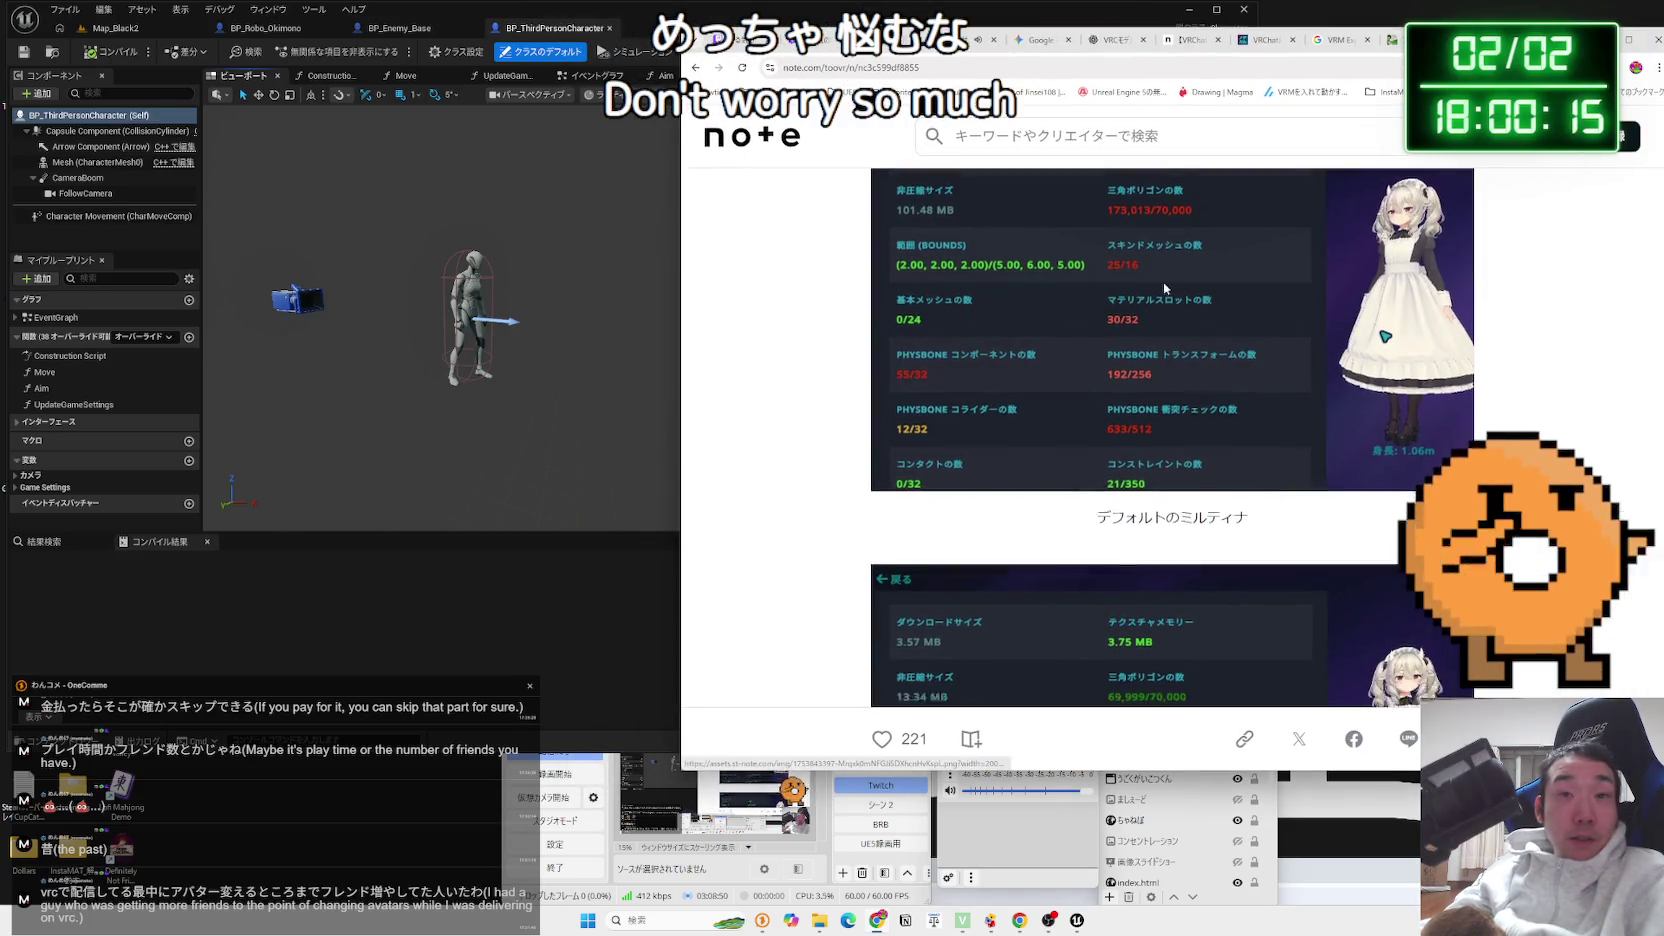
{"action": "scroll", "coordinate": [1163, 282], "scroll_direction": "down", "scroll_amount": 10}
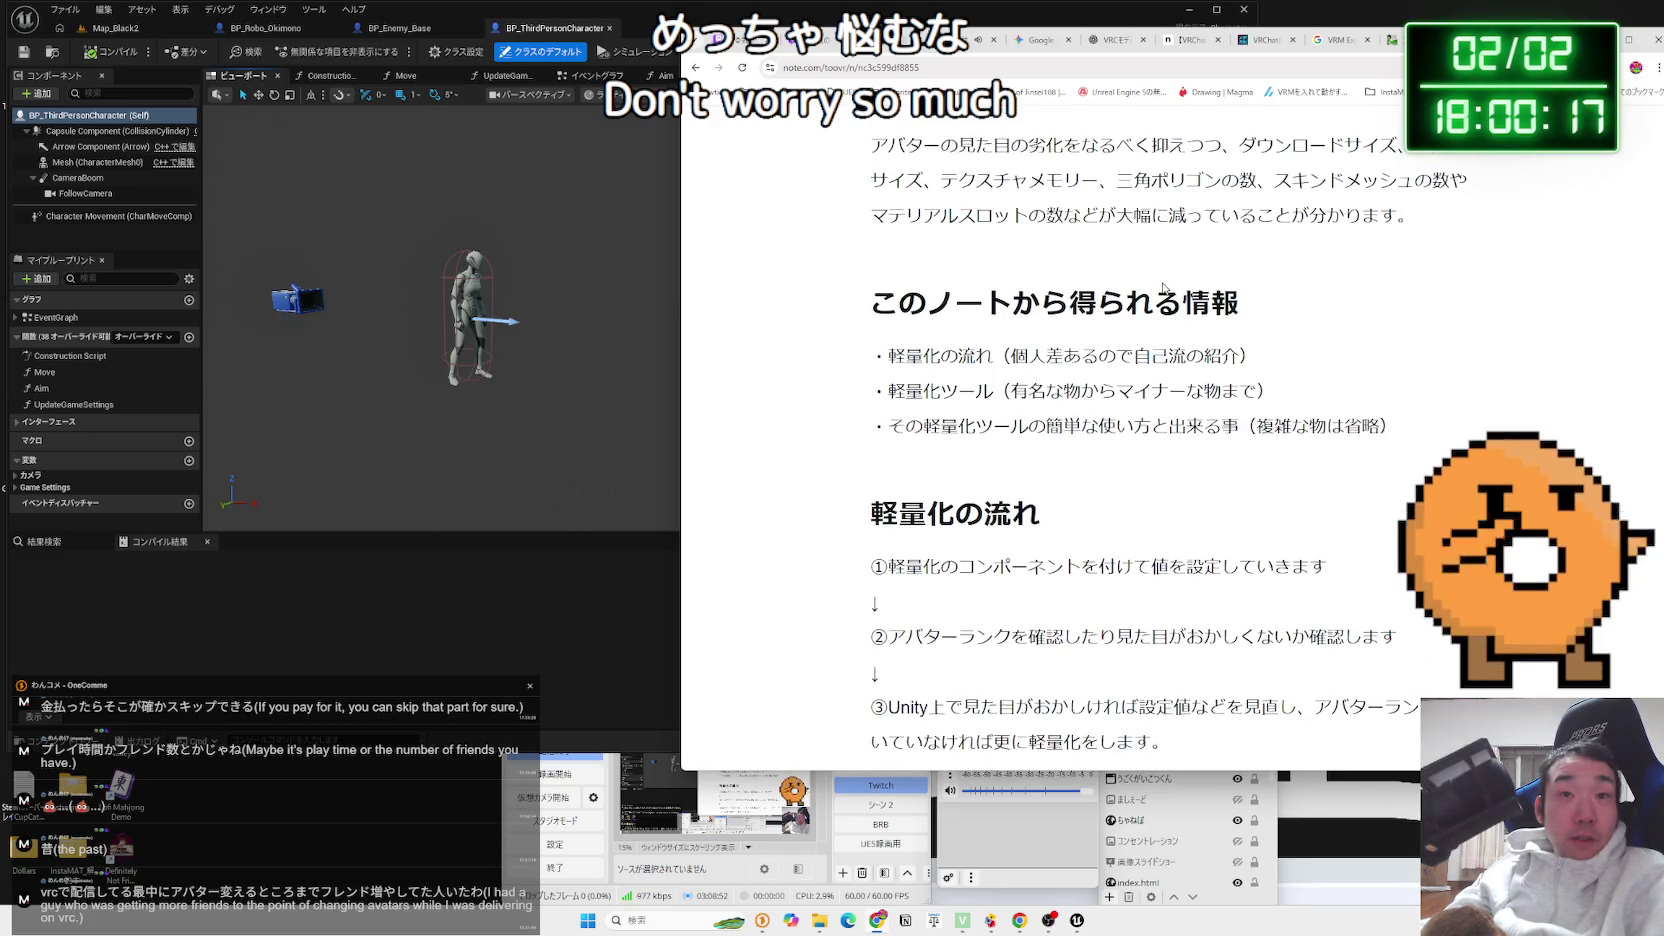
{"action": "scroll", "coordinate": [1163, 287], "scroll_direction": "down", "scroll_amount": 6}
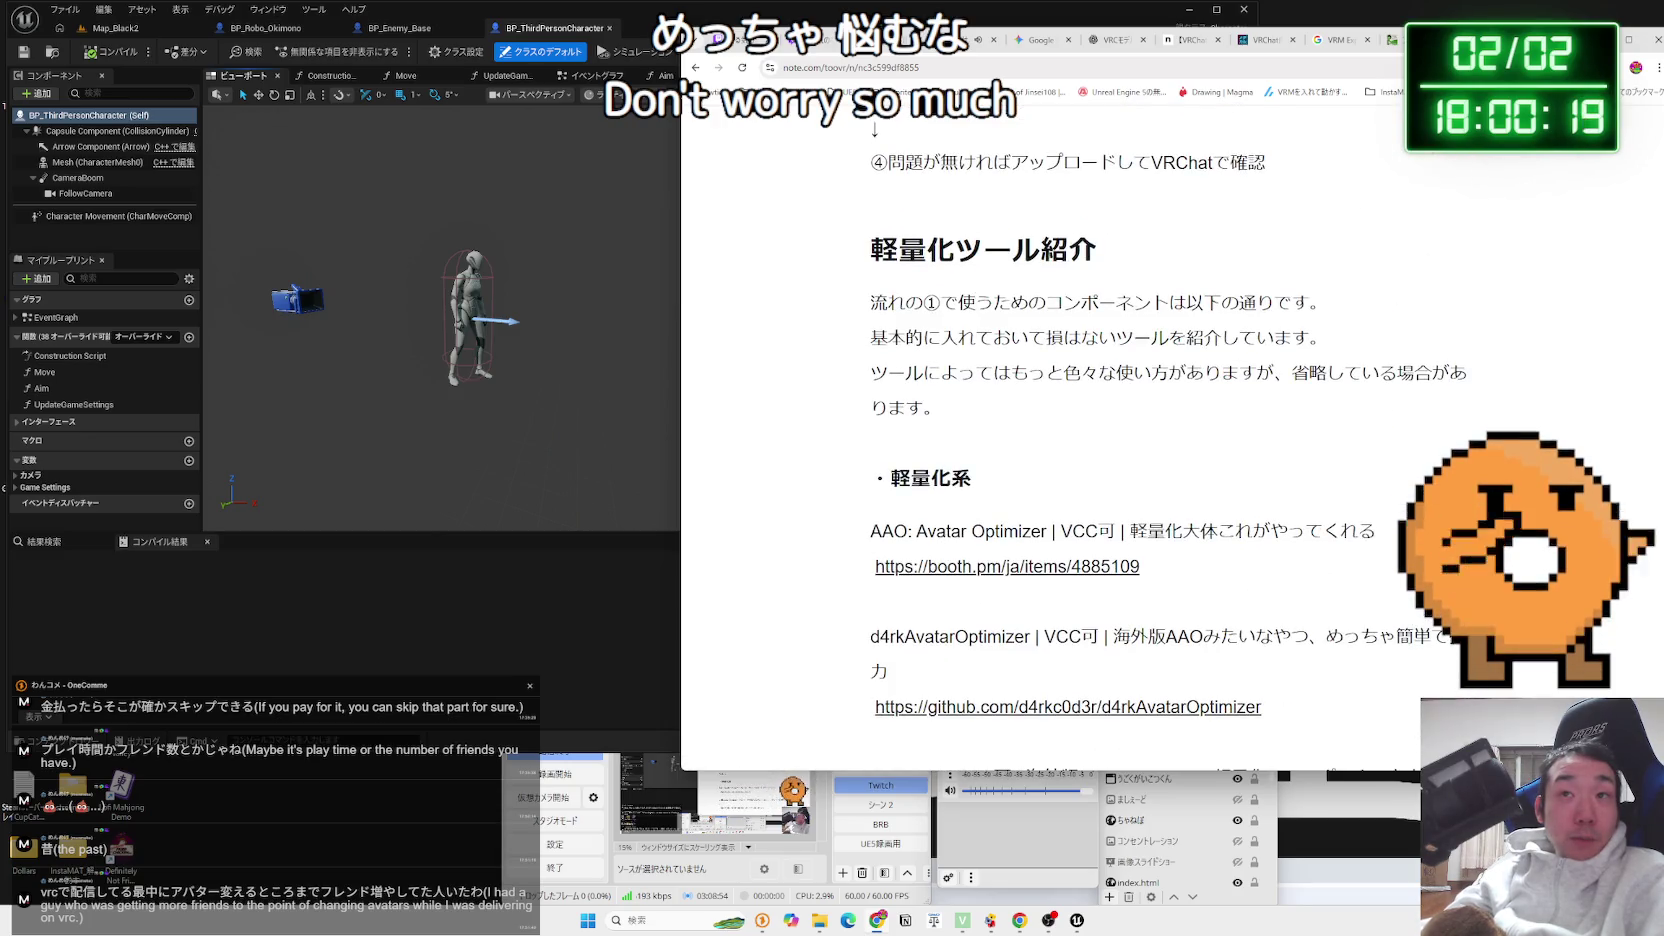
{"action": "left_click_drag", "start_coordinate": [1222, 300], "coordinate": [1257, 395]}
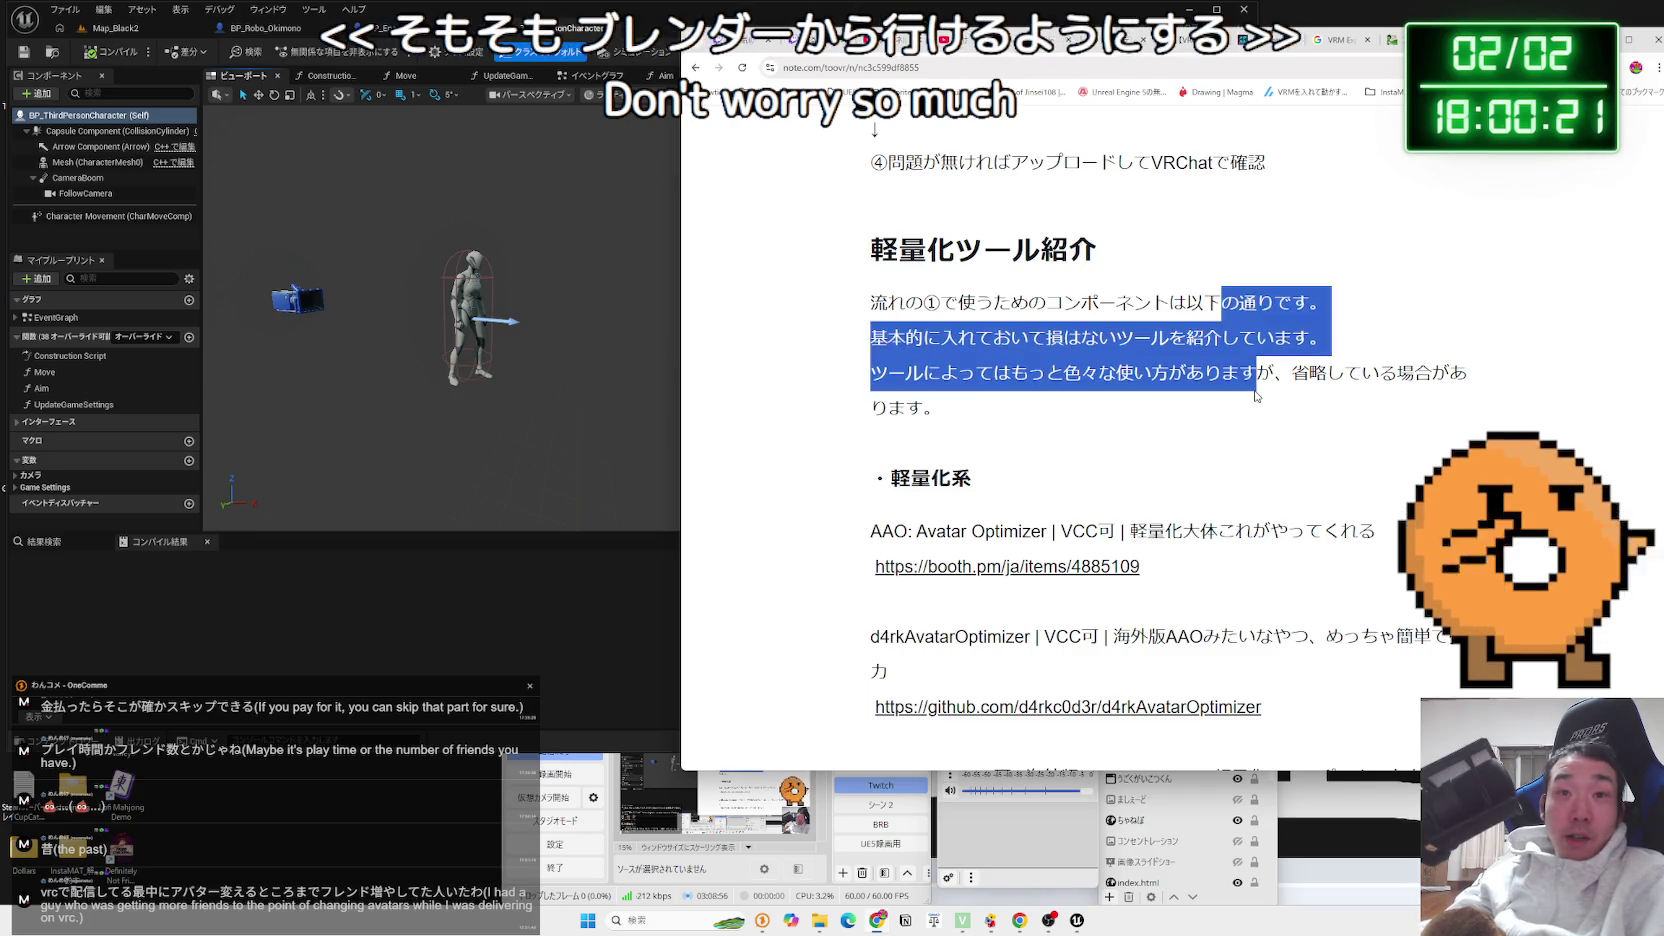
{"action": "left_click", "coordinate": [1257, 395]}
{"action": "mouse_move", "coordinate": [935, 407]}
{"action": "left_mouse_down"}
{"action": "mouse_move", "coordinate": [870, 300]}
{"action": "mouse_move", "coordinate": [905, 337]}
{"action": "left_mouse_up"}
{"action": "left_click", "coordinate": [1053, 389]}
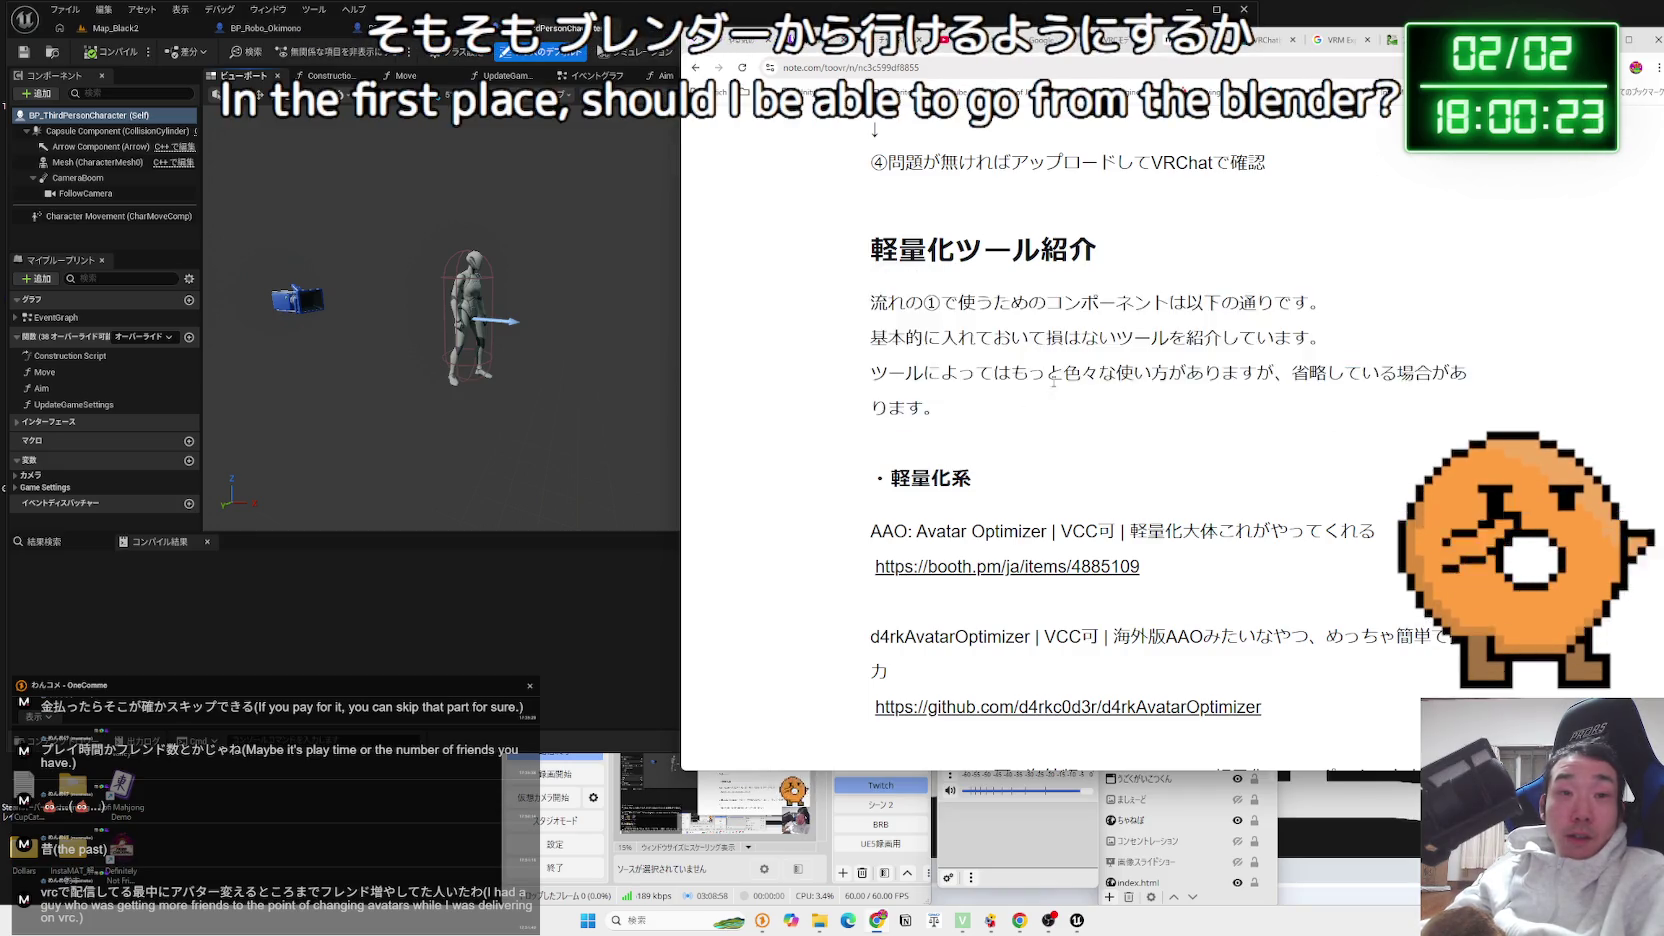
{"action": "scroll", "coordinate": [1053, 389], "scroll_direction": "down", "scroll_amount": 15}
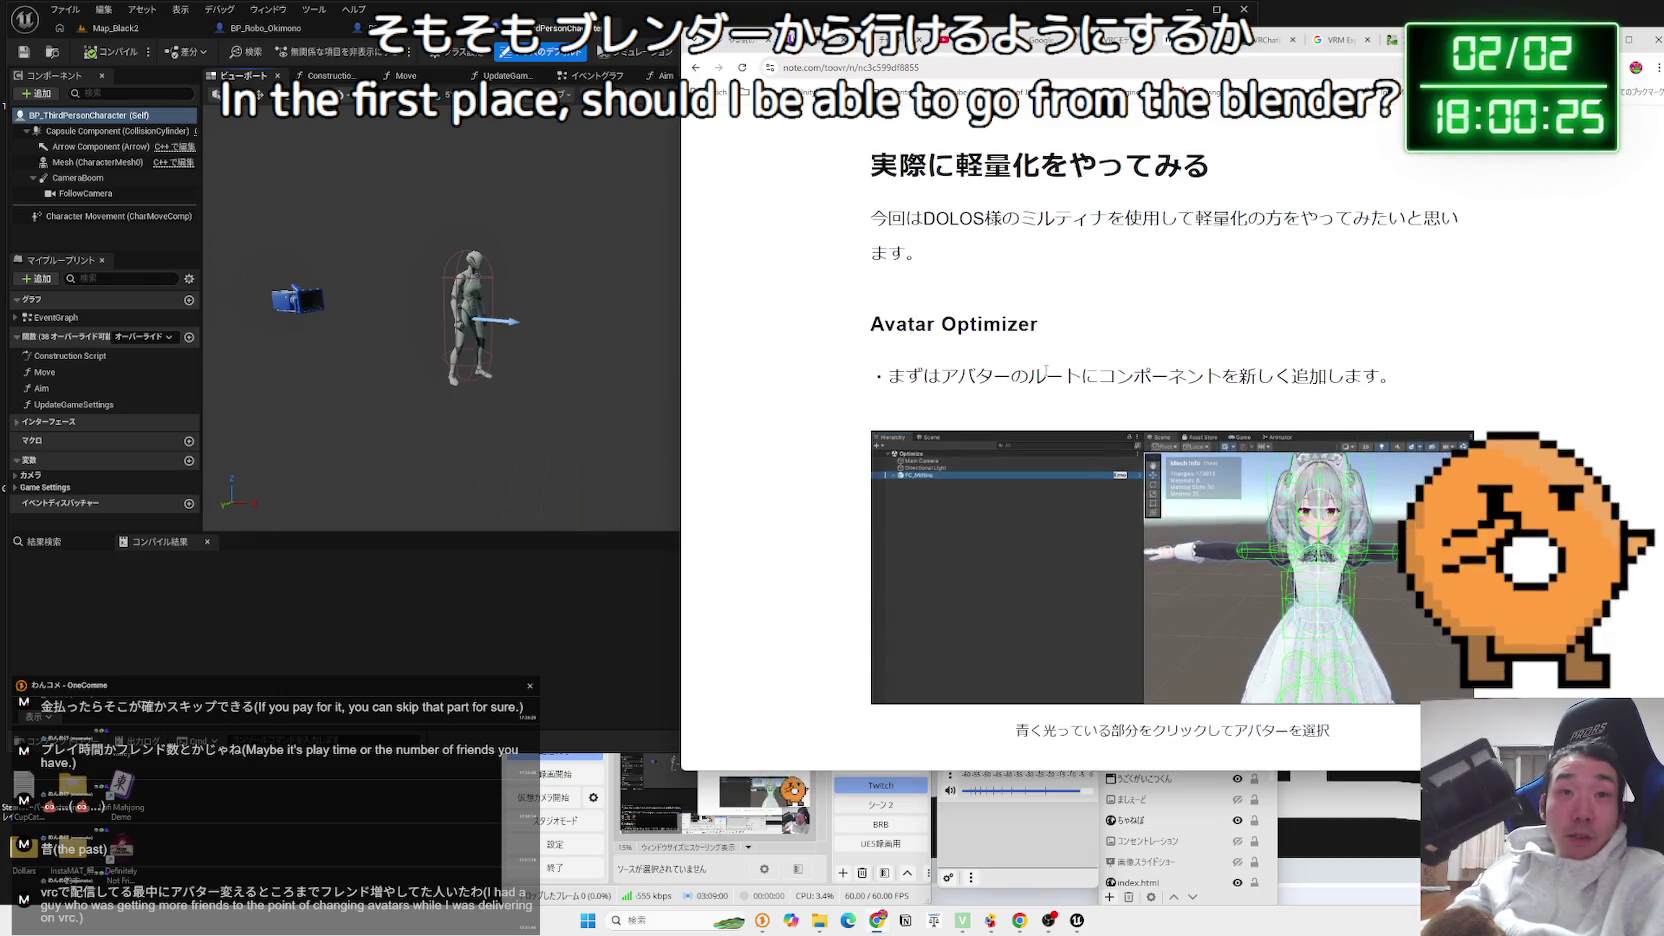
{"action": "scroll", "coordinate": [1043, 368], "scroll_direction": "down", "scroll_amount": 15}
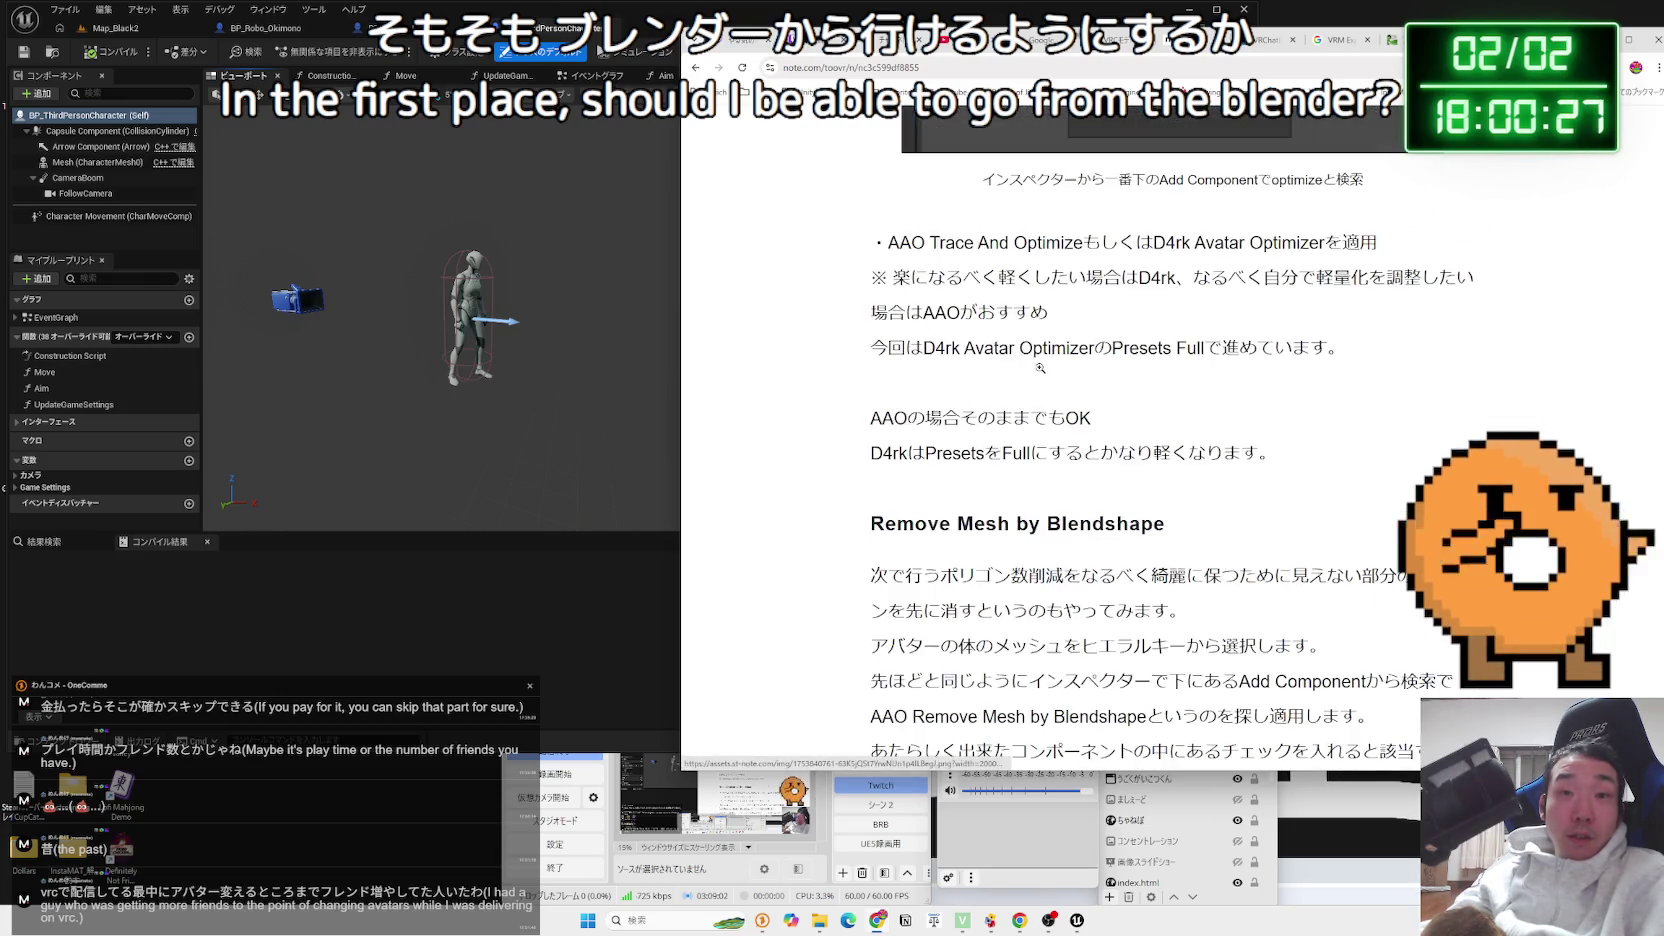
{"action": "scroll", "coordinate": [1097, 589], "scroll_direction": "up", "scroll_amount": 10}
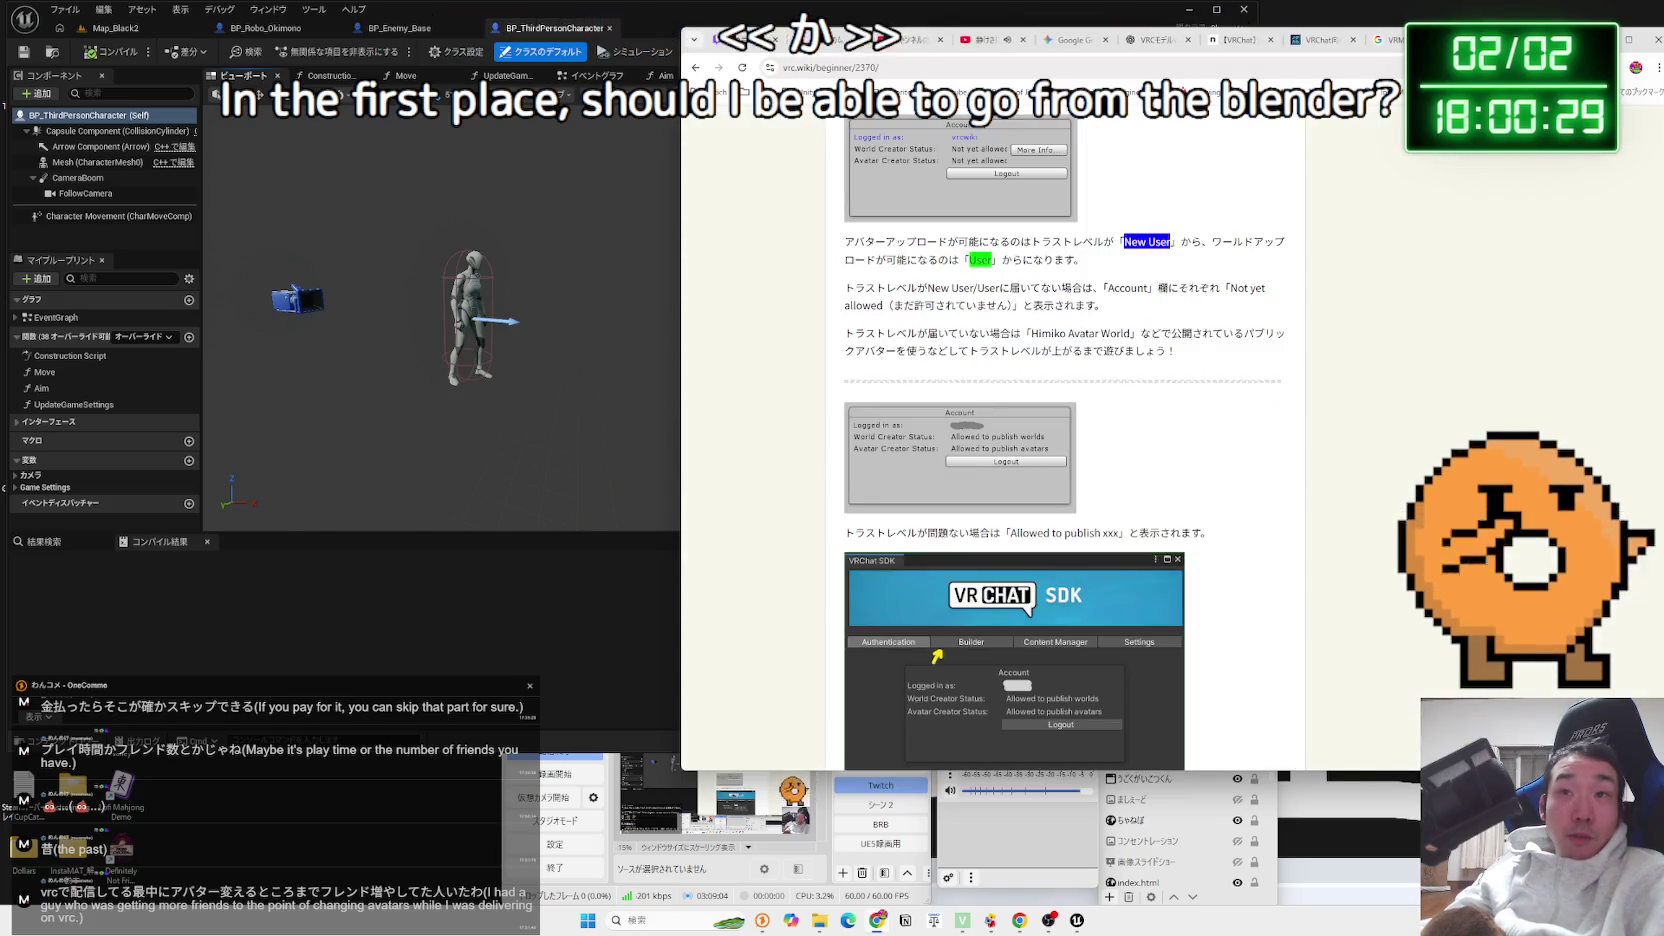
{"action": "left_click", "coordinate": [1378, 33]}
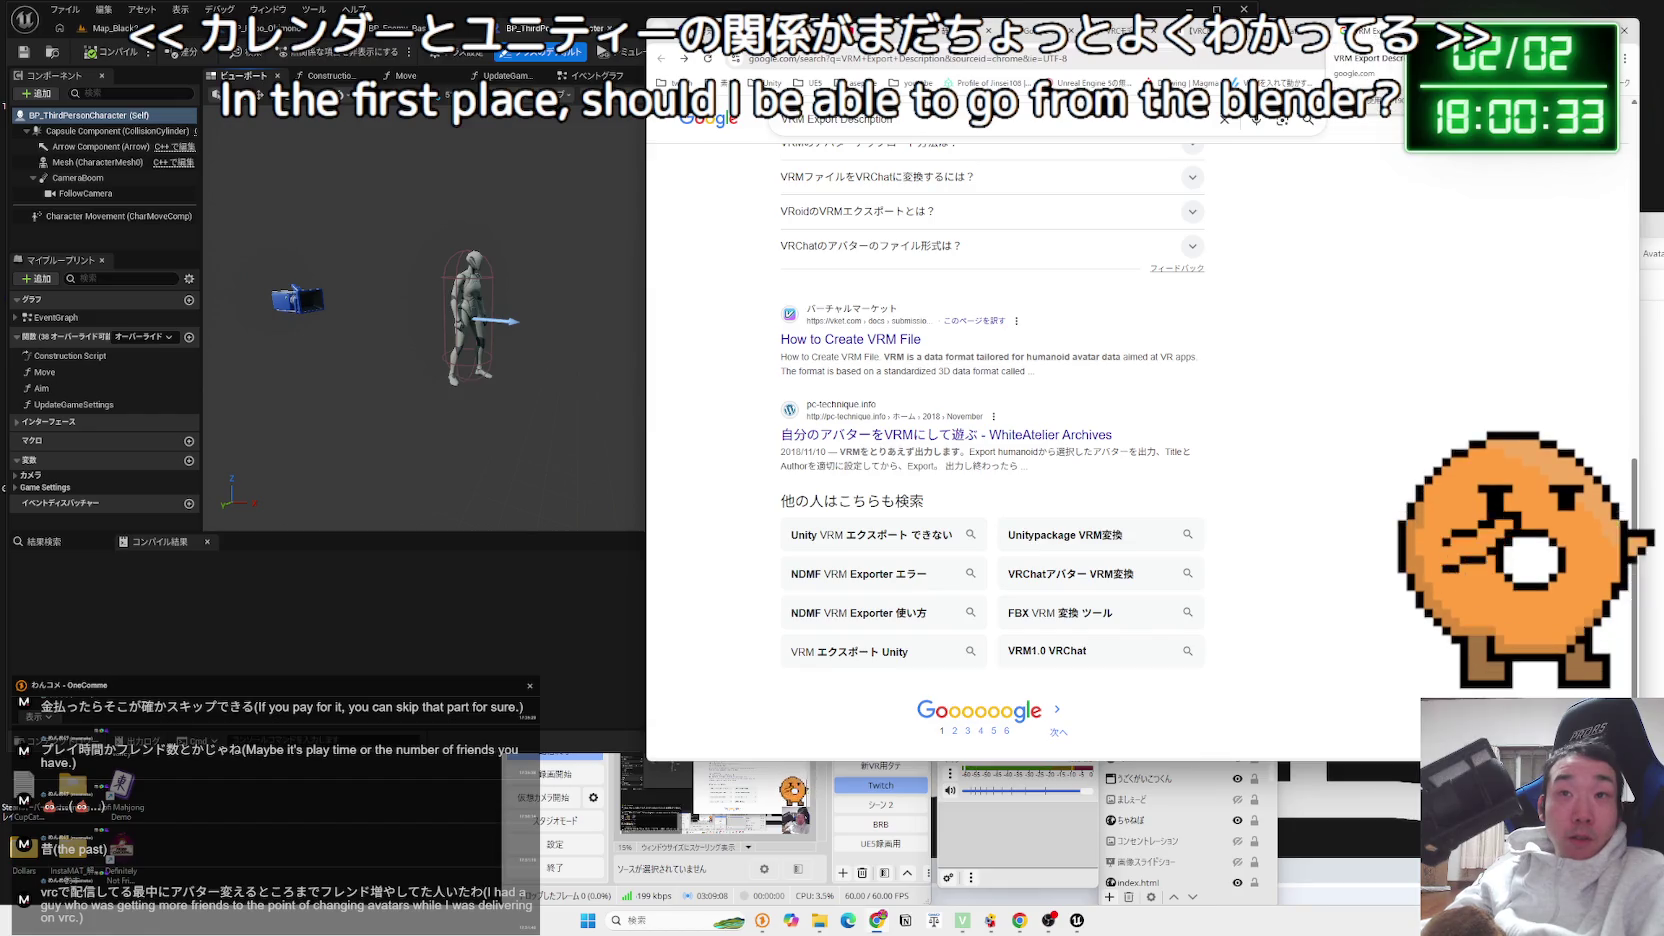
Browse the VRM Export Description, VRChat SDK beginner and Cluster upload pages
{"action": "left_click", "coordinate": [1350, 30]}
{"action": "left_click", "coordinate": [1290, 30]}
{"action": "left_click", "coordinate": [1350, 30]}
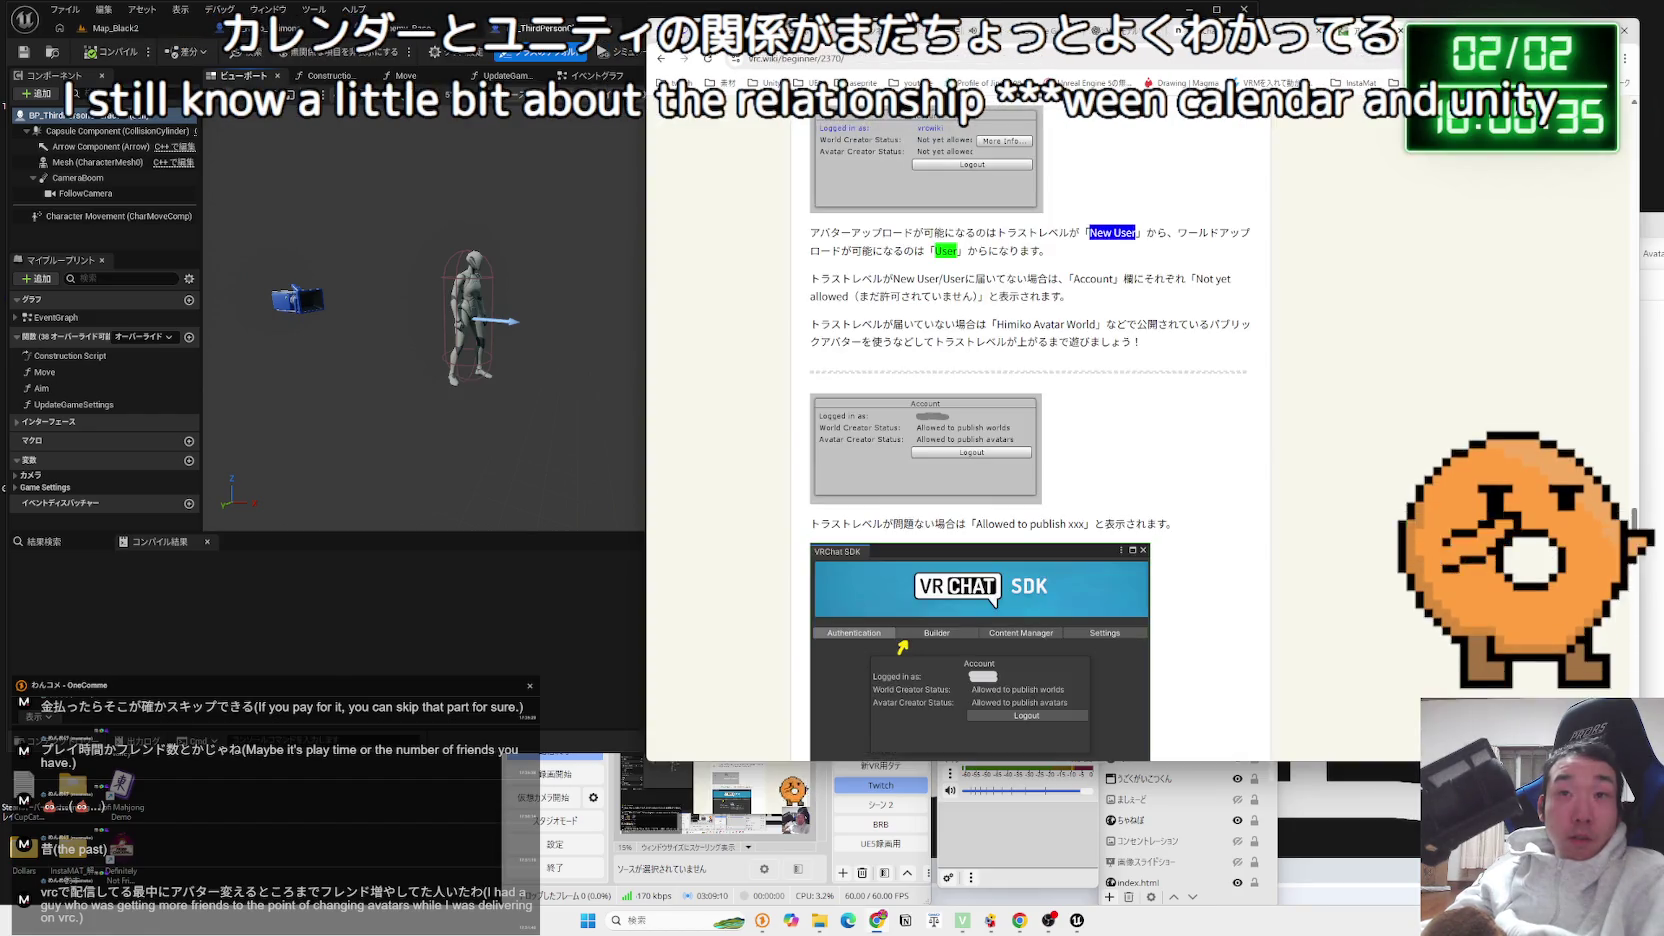
{"action": "key", "text": "ctrl+shift+Tab"}
{"action": "key", "text": "ctrl+shift+Tab"}
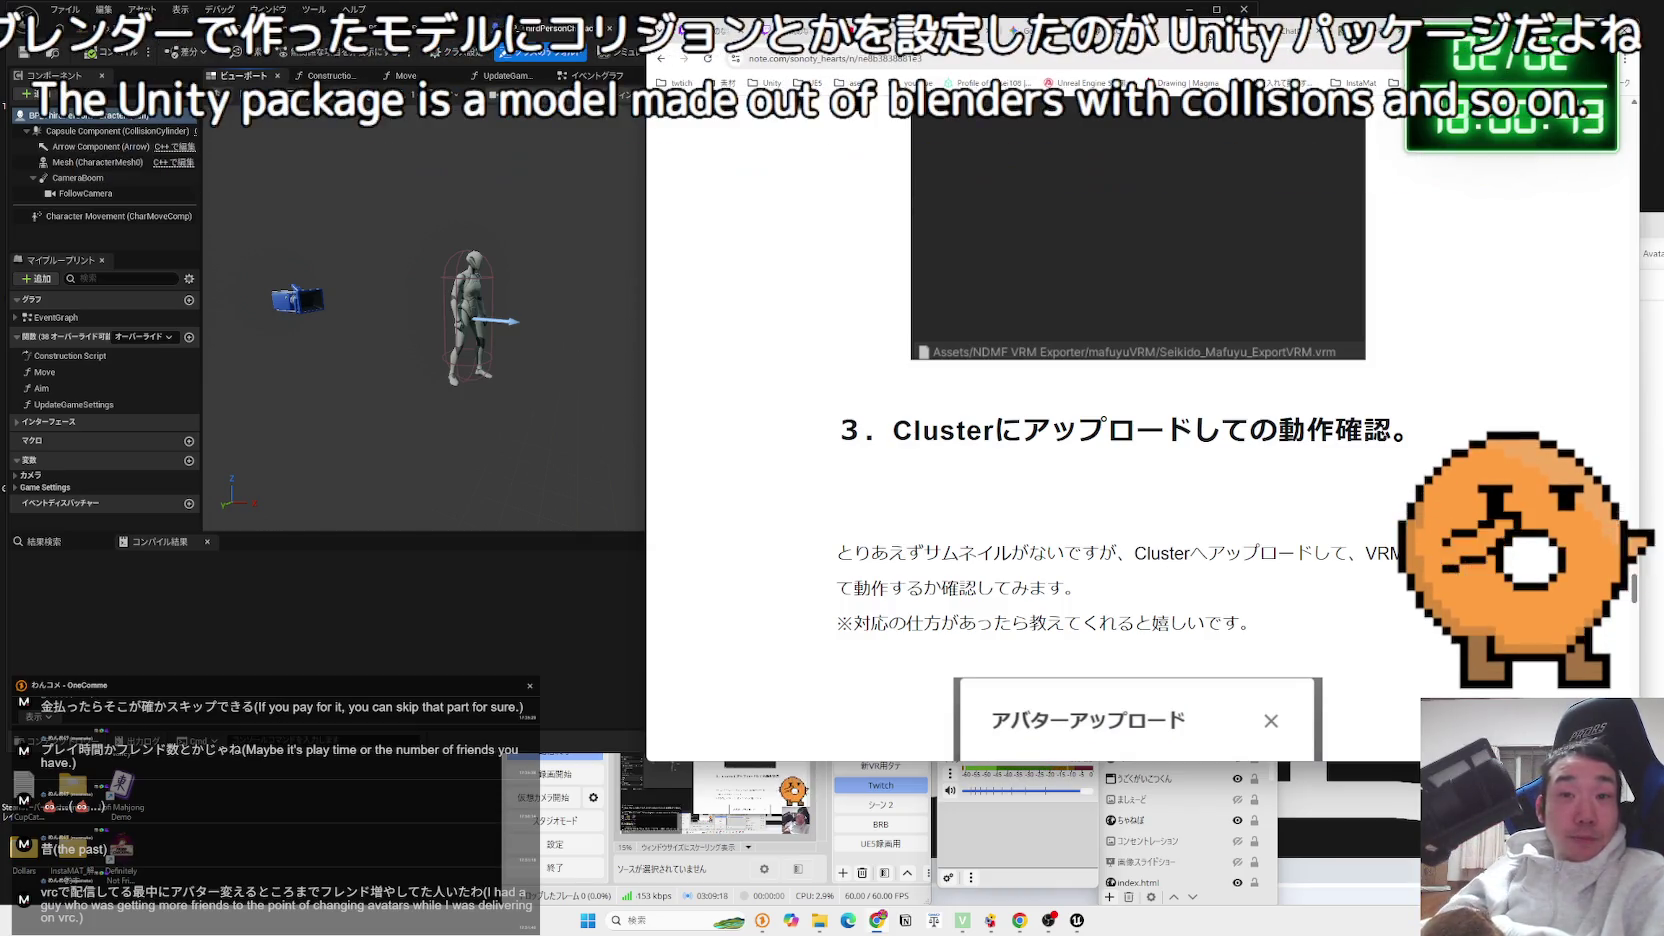
{"action": "scroll", "coordinate": [1206, 260], "scroll_direction": "down", "scroll_amount": 8}
{"action": "scroll", "coordinate": [1206, 260], "scroll_direction": "down", "scroll_amount": 10}
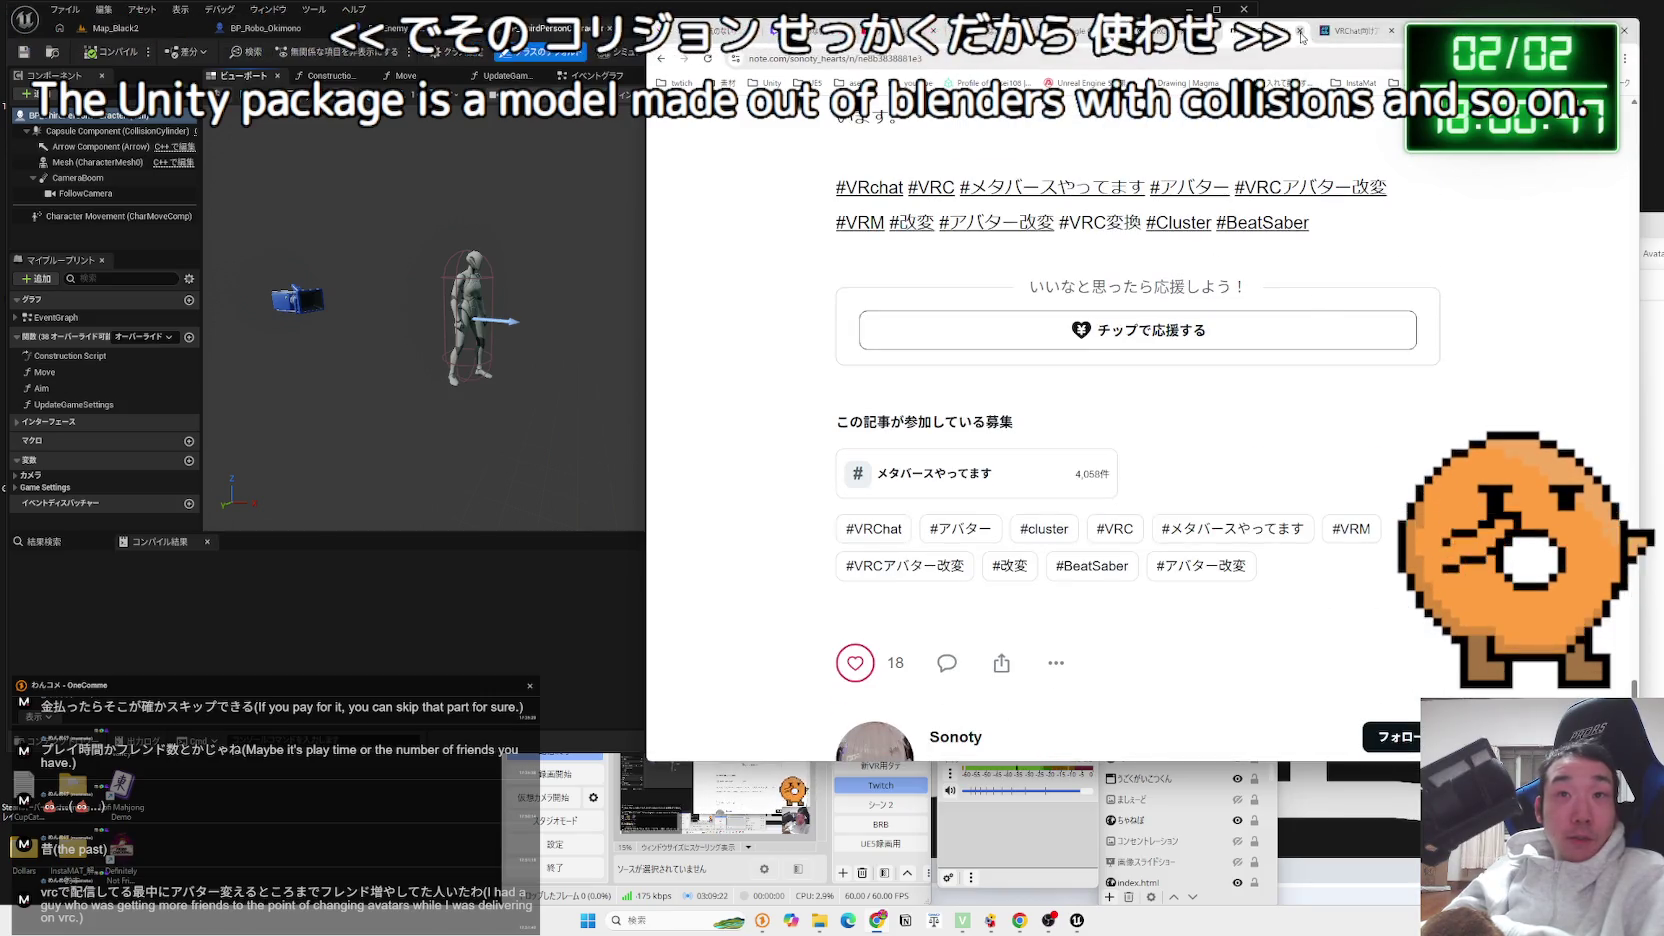
Revisit the VRM export, VRChat and avatar installation pages, open a blank tab, and return to Unreal Editor
{"action": "key", "text": "ctrl+Tab"}
{"action": "key", "text": "ctrl+Tab"}
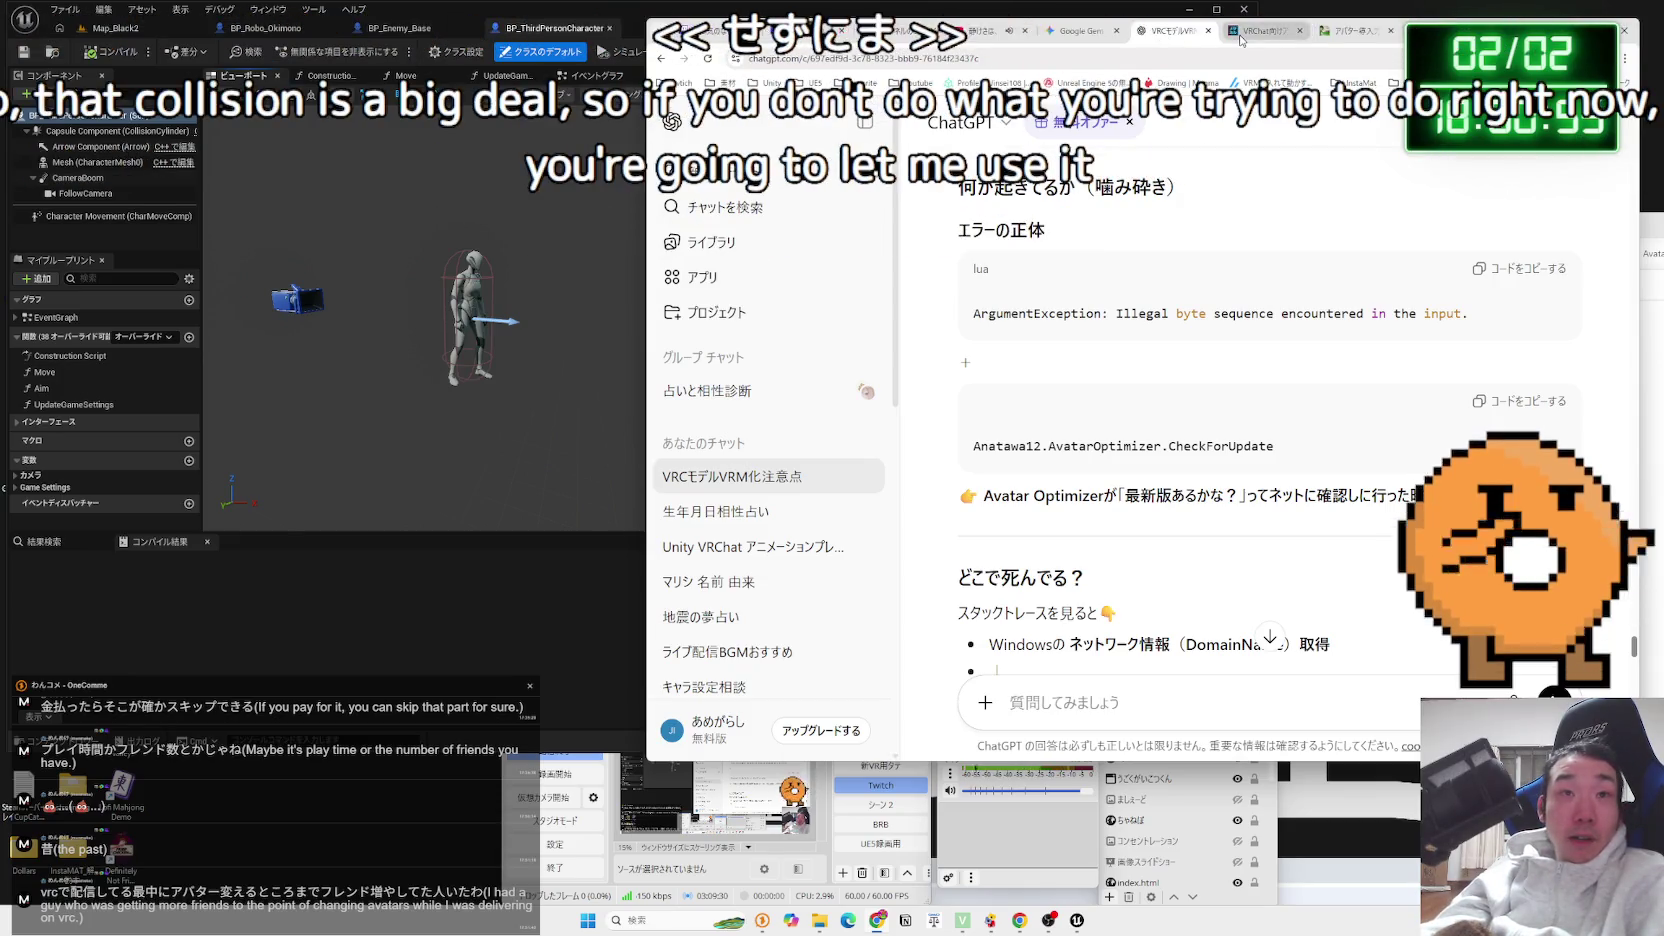
{"action": "left_click", "coordinate": [1240, 40]}
{"action": "left_click", "coordinate": [1338, 37]}
{"action": "key", "text": "ctrl+t"}
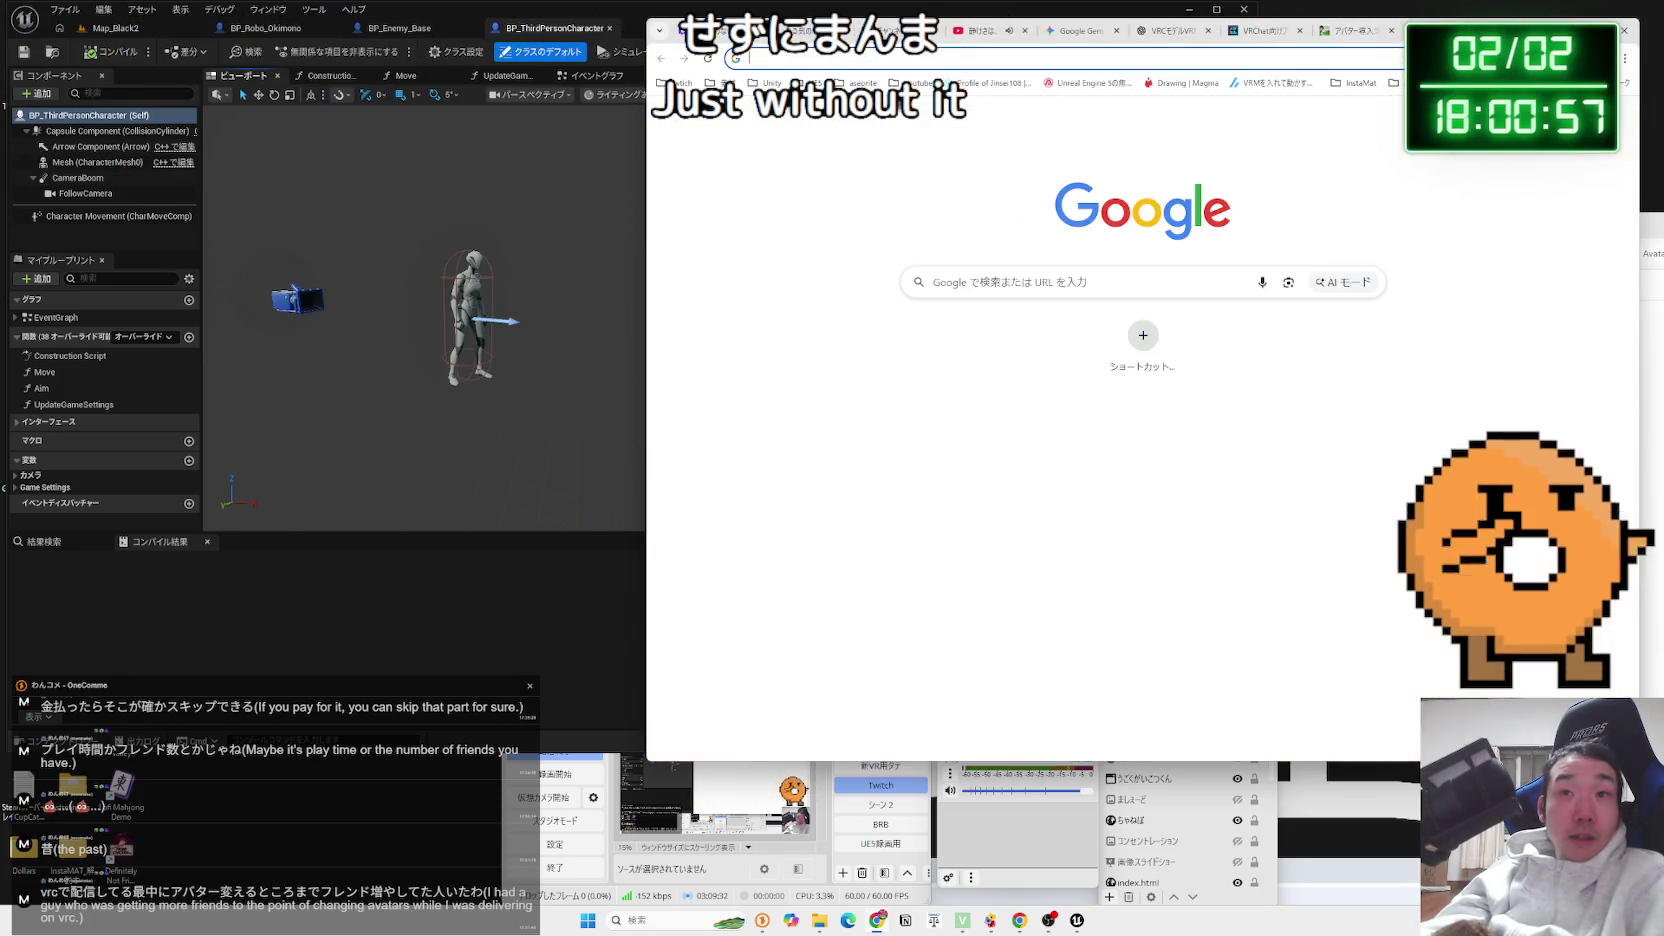
{"action": "left_click", "coordinate": [573, 20]}
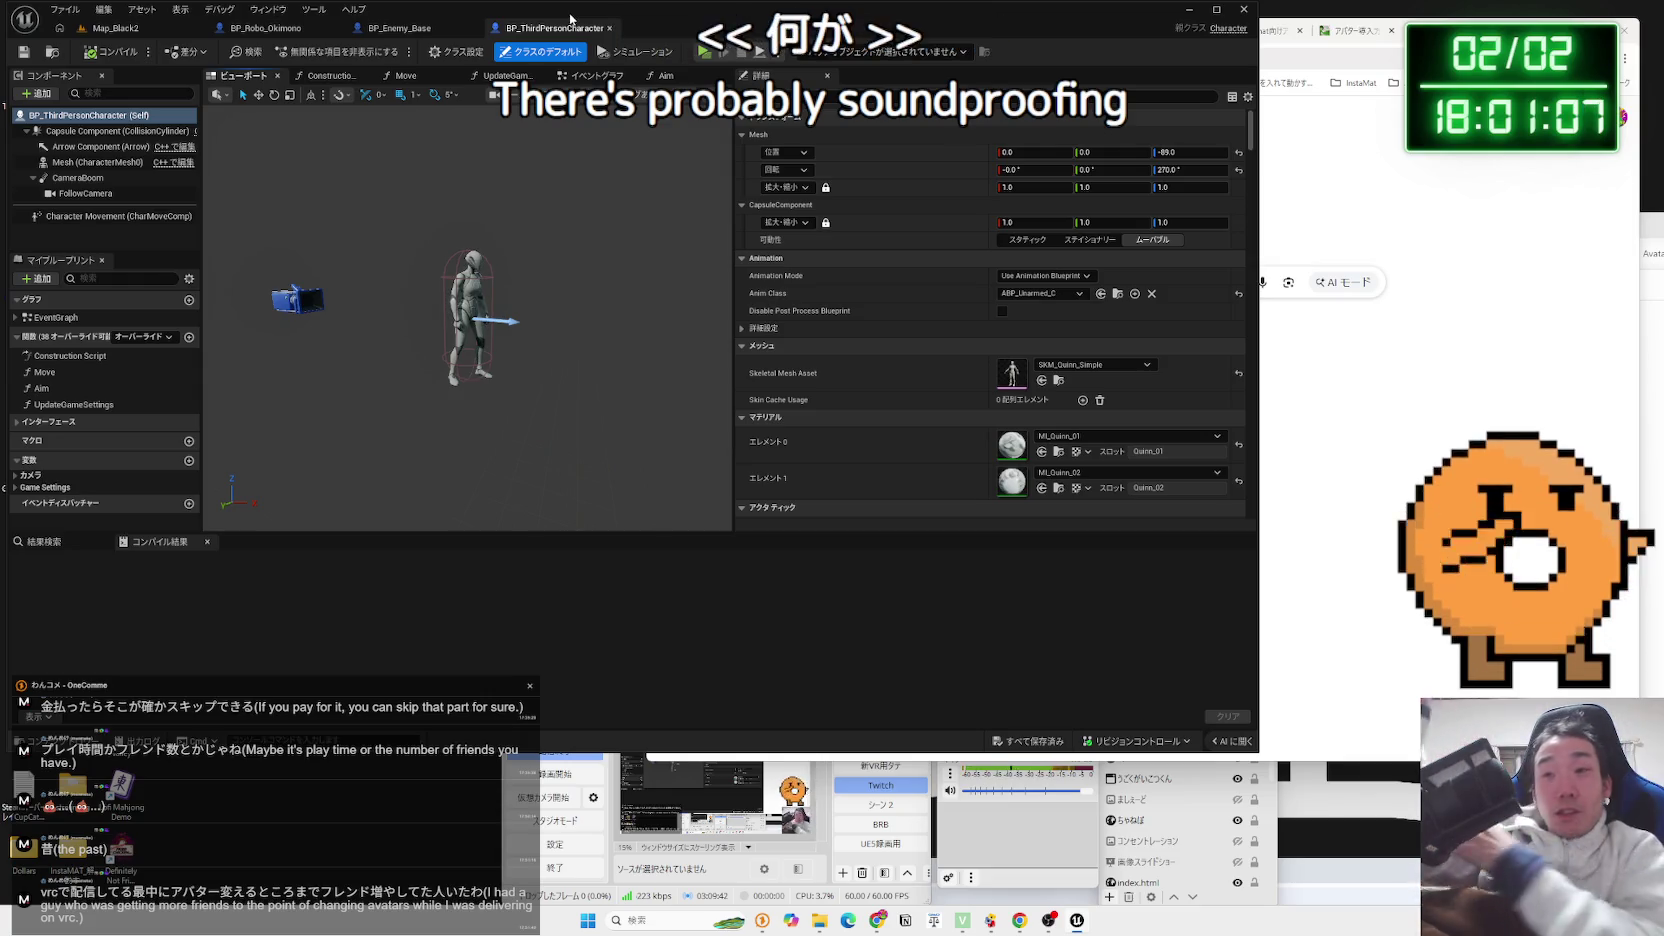
Play-test Map_Black2 briefly, then look through the open blueprint tabs and return to the level
{"action": "left_click", "coordinate": [182, 30]}
{"action": "left_click", "coordinate": [311, 51]}
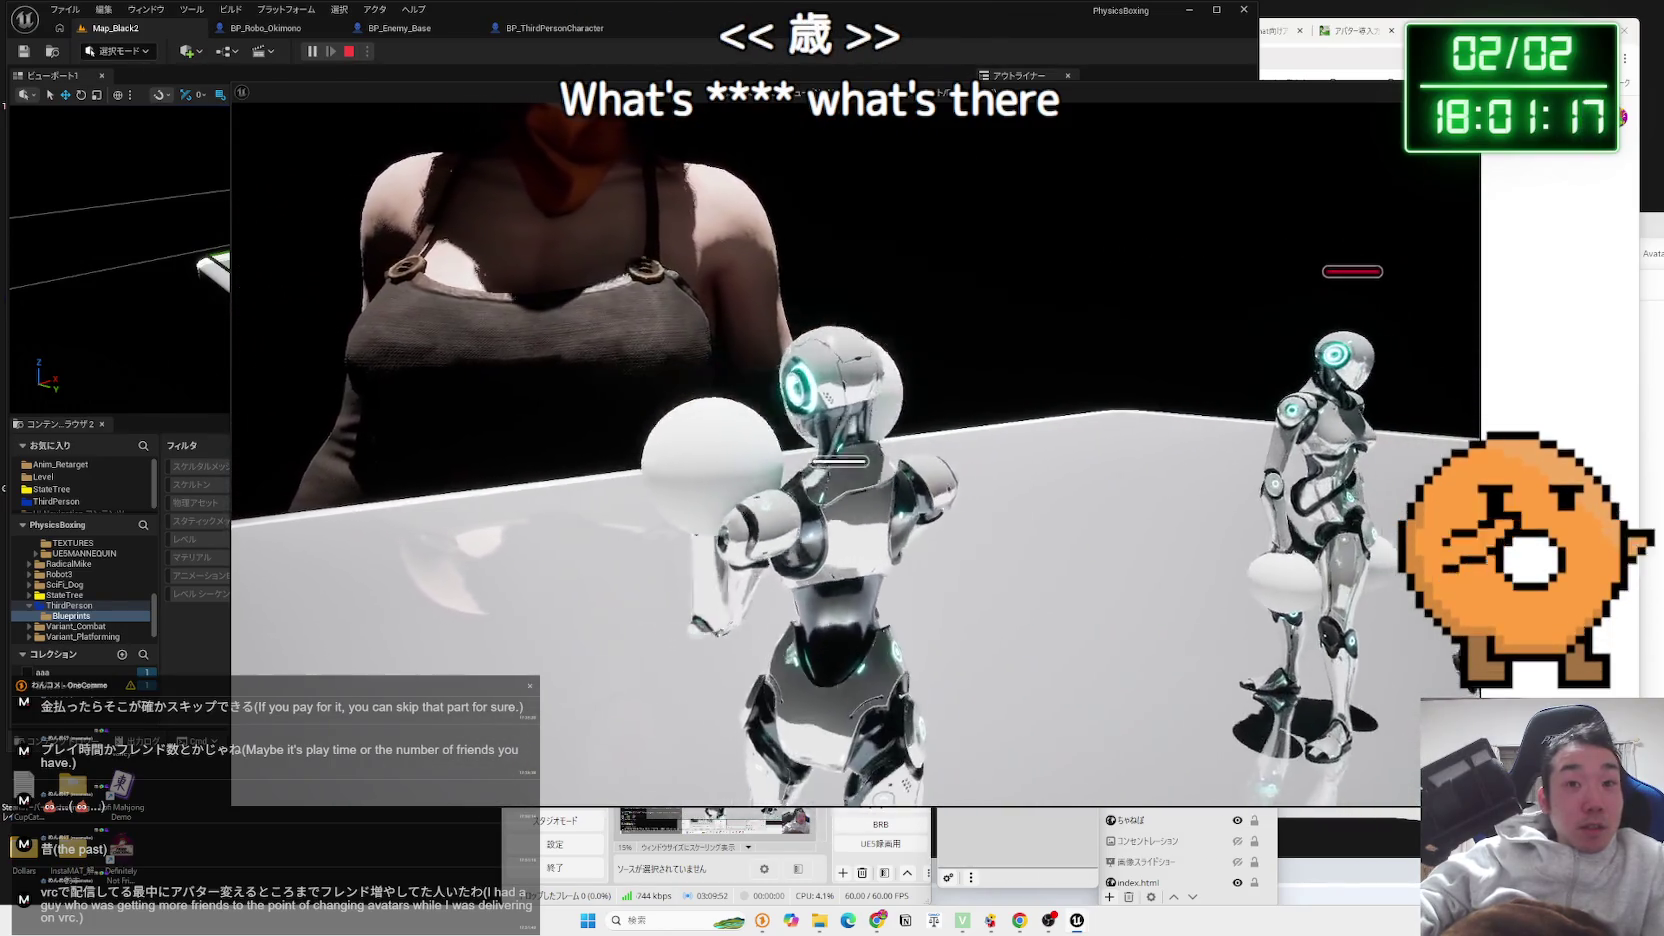
{"action": "key", "text": "Escape"}
{"action": "left_click", "coordinate": [547, 28]}
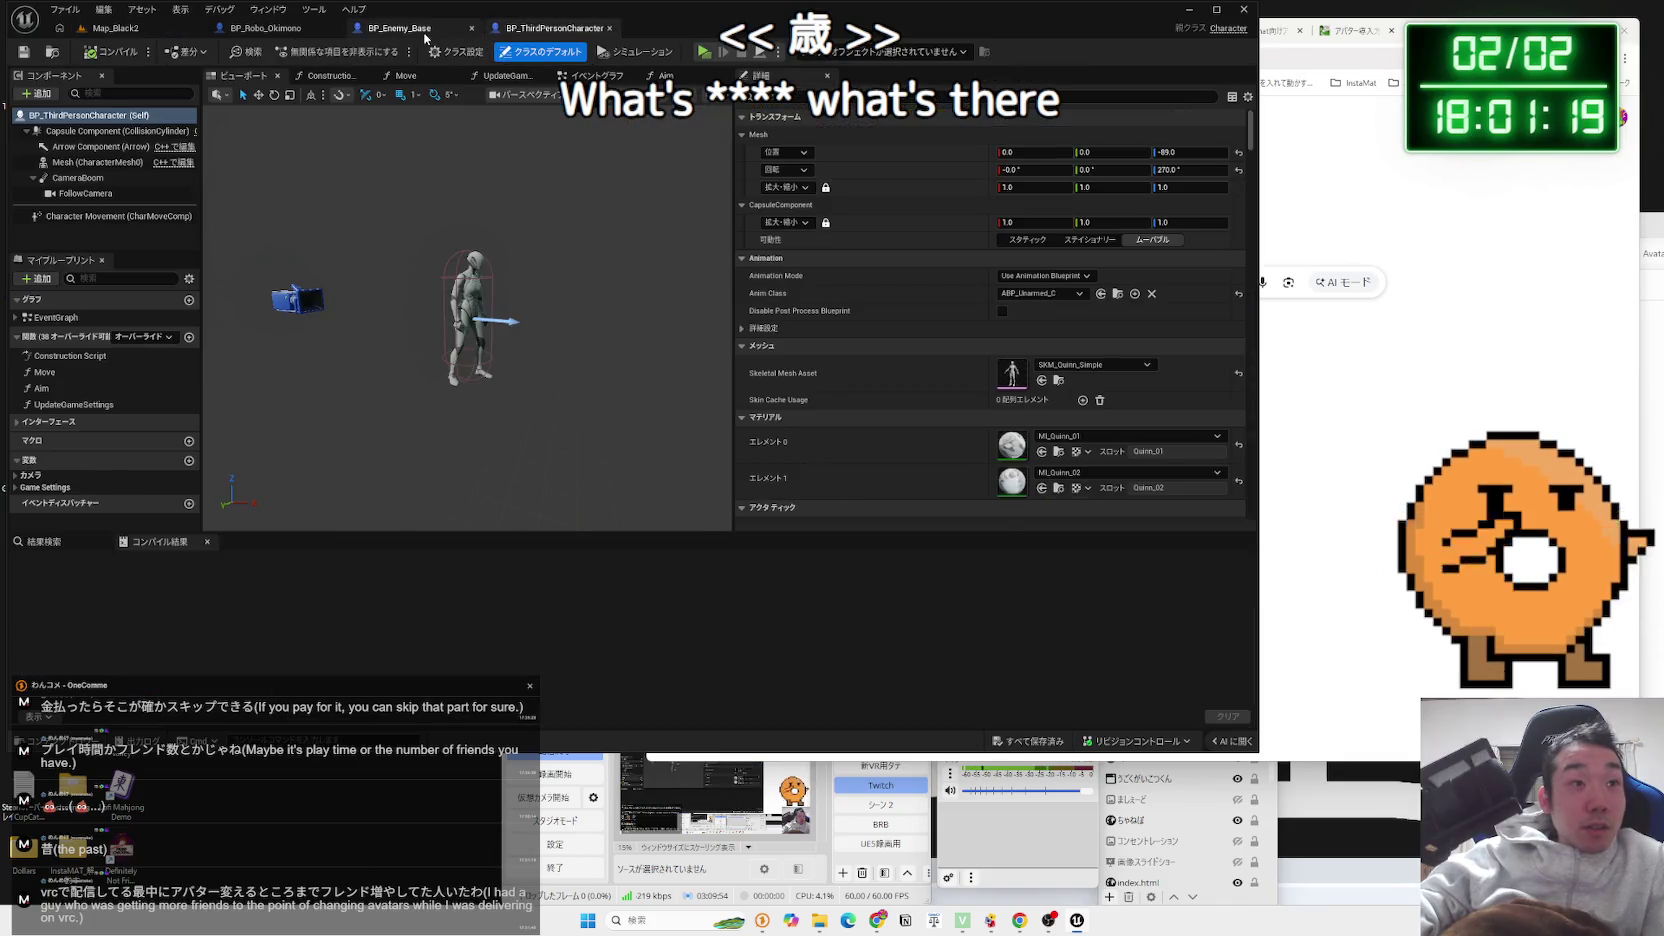
{"action": "left_click", "coordinate": [265, 28]}
{"action": "left_click", "coordinate": [128, 32]}
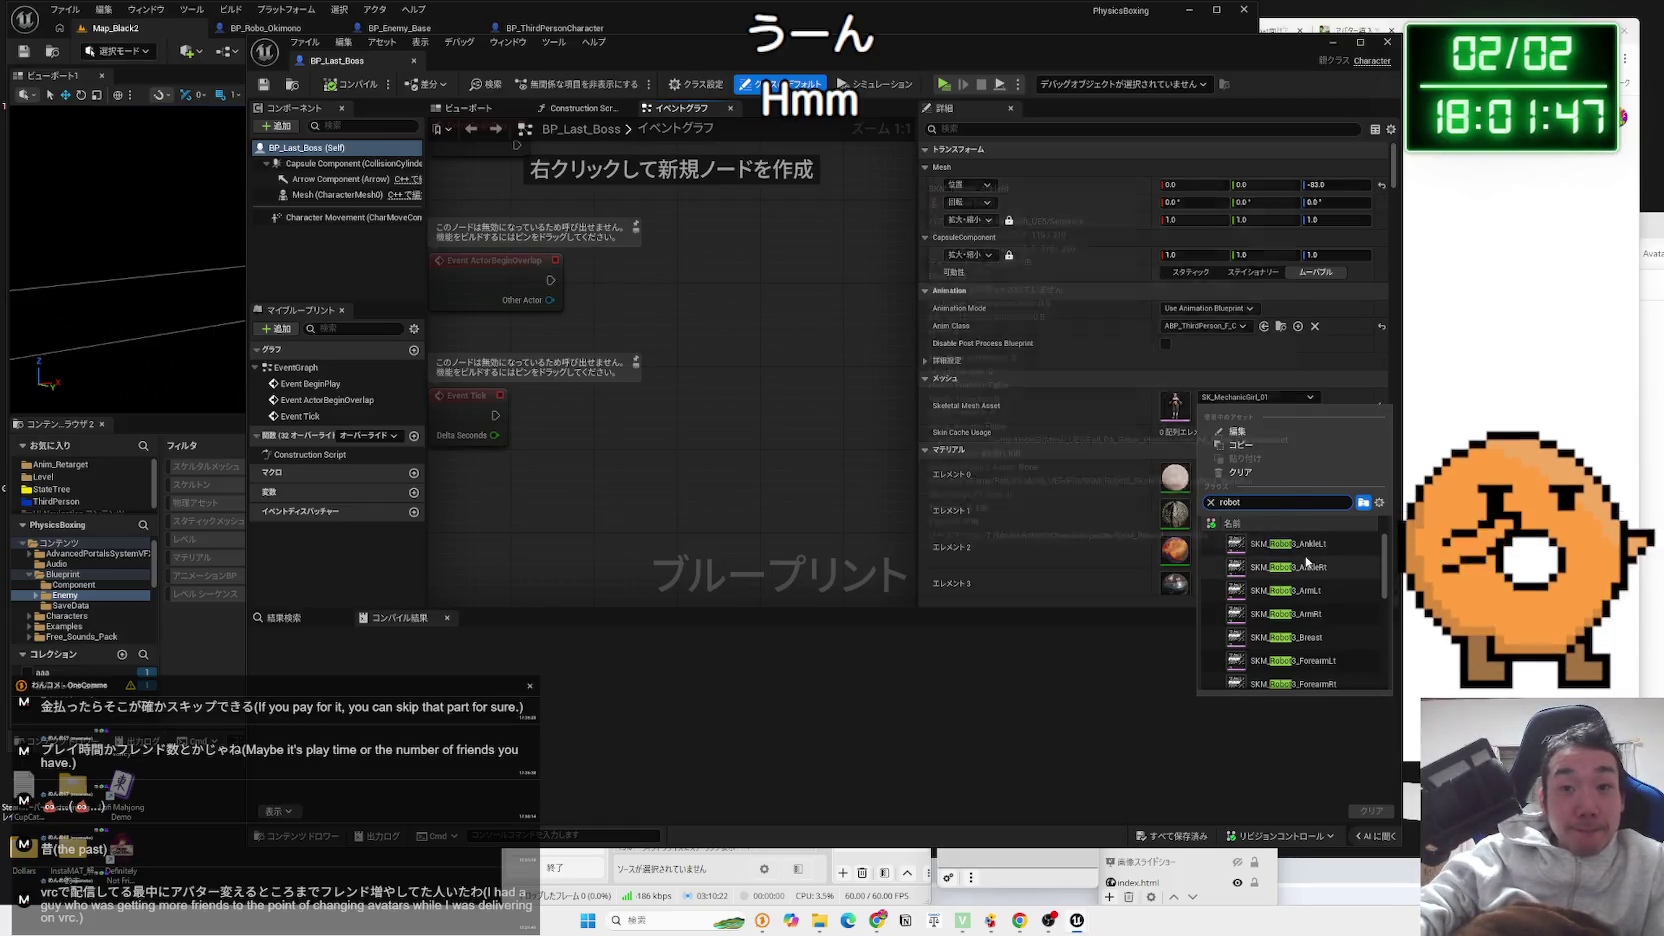
Give BP_Last_Boss the SKM_Robot3_Full mesh and save the blueprint
{"action": "scroll", "coordinate": [1305, 563], "scroll_direction": "down", "scroll_amount": 5}
{"action": "scroll", "coordinate": [1330, 620], "scroll_direction": "down", "scroll_amount": 3}
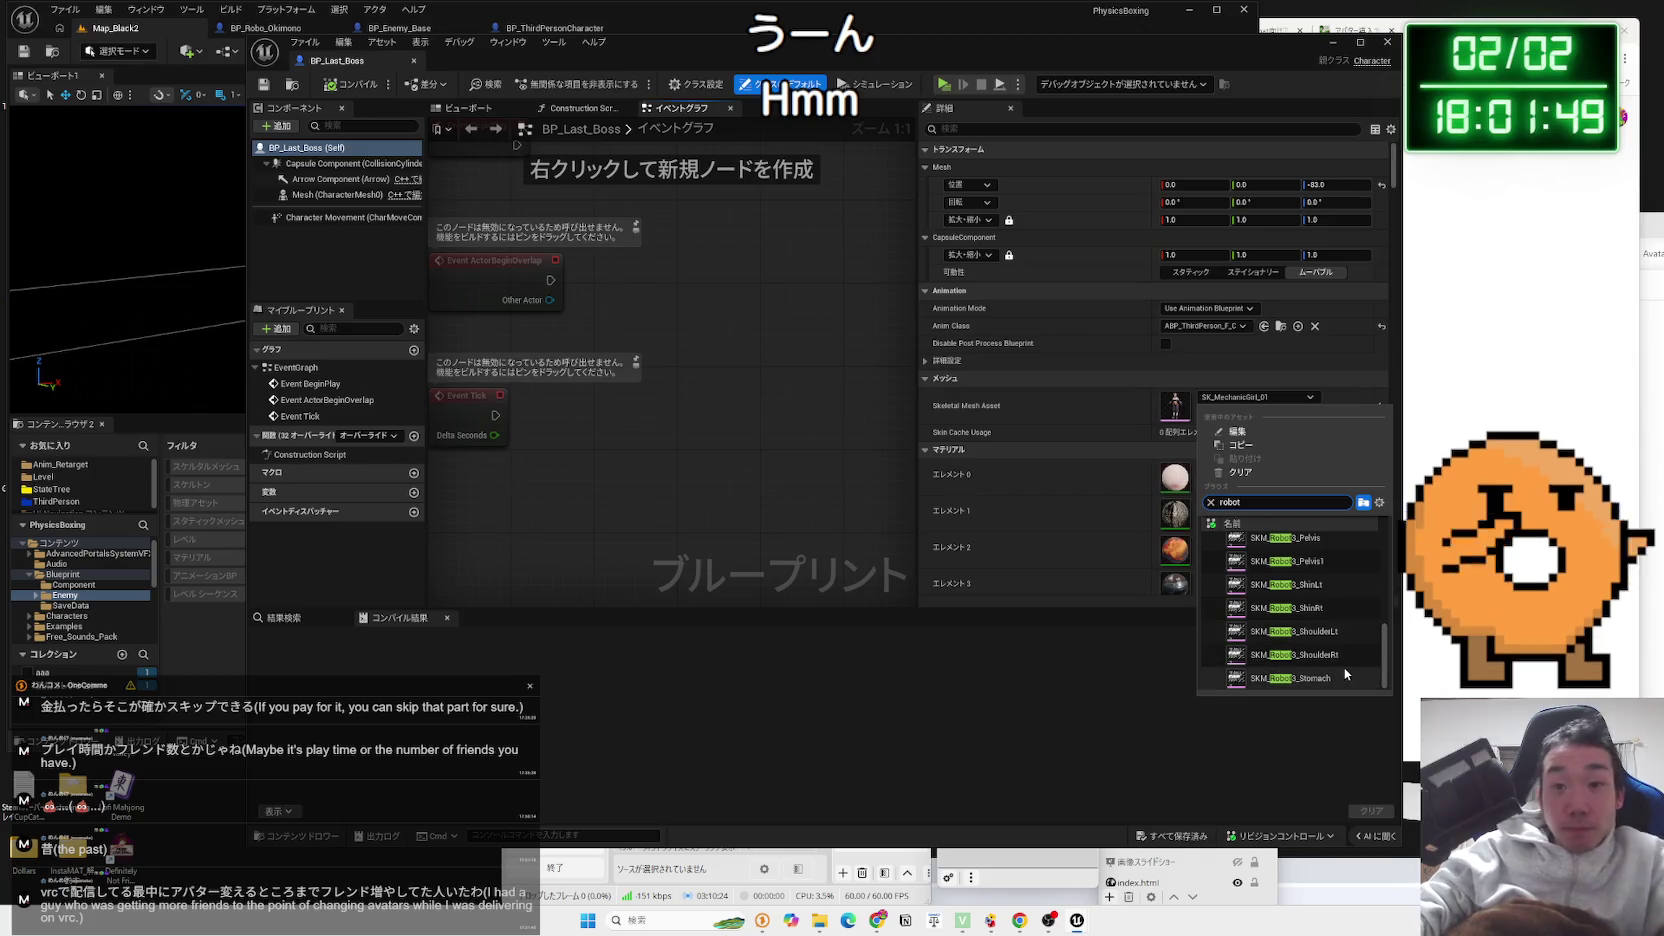
{"action": "scroll", "coordinate": [1343, 660], "scroll_direction": "up", "scroll_amount": 3}
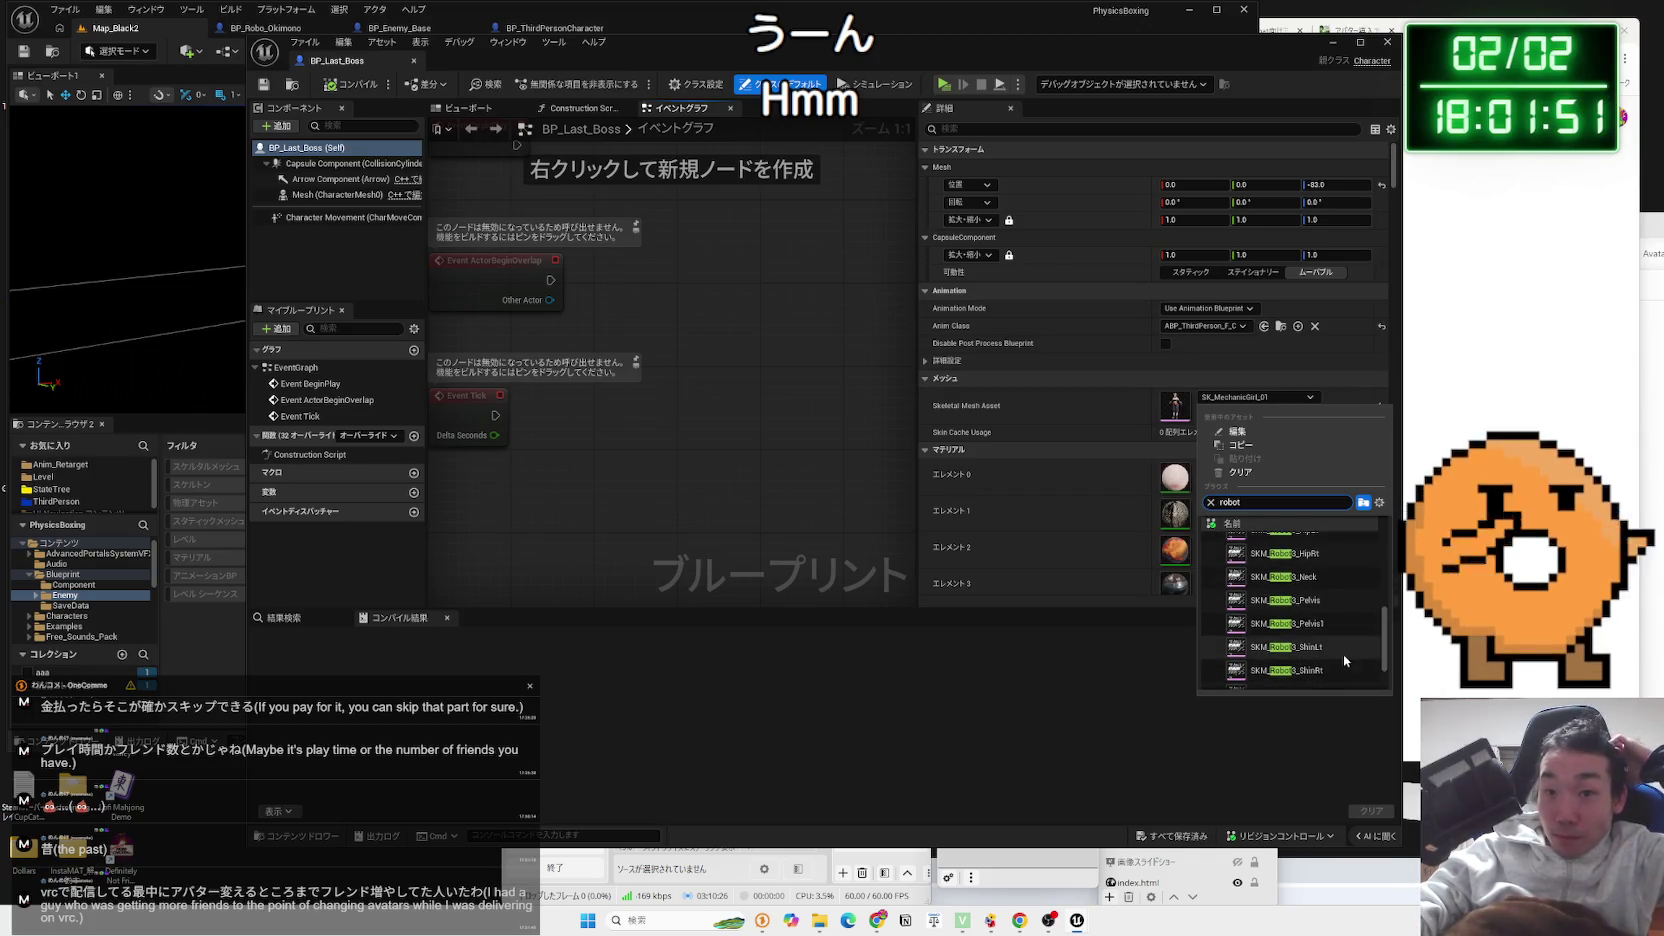
{"action": "scroll", "coordinate": [1343, 656], "scroll_direction": "up", "scroll_amount": 4}
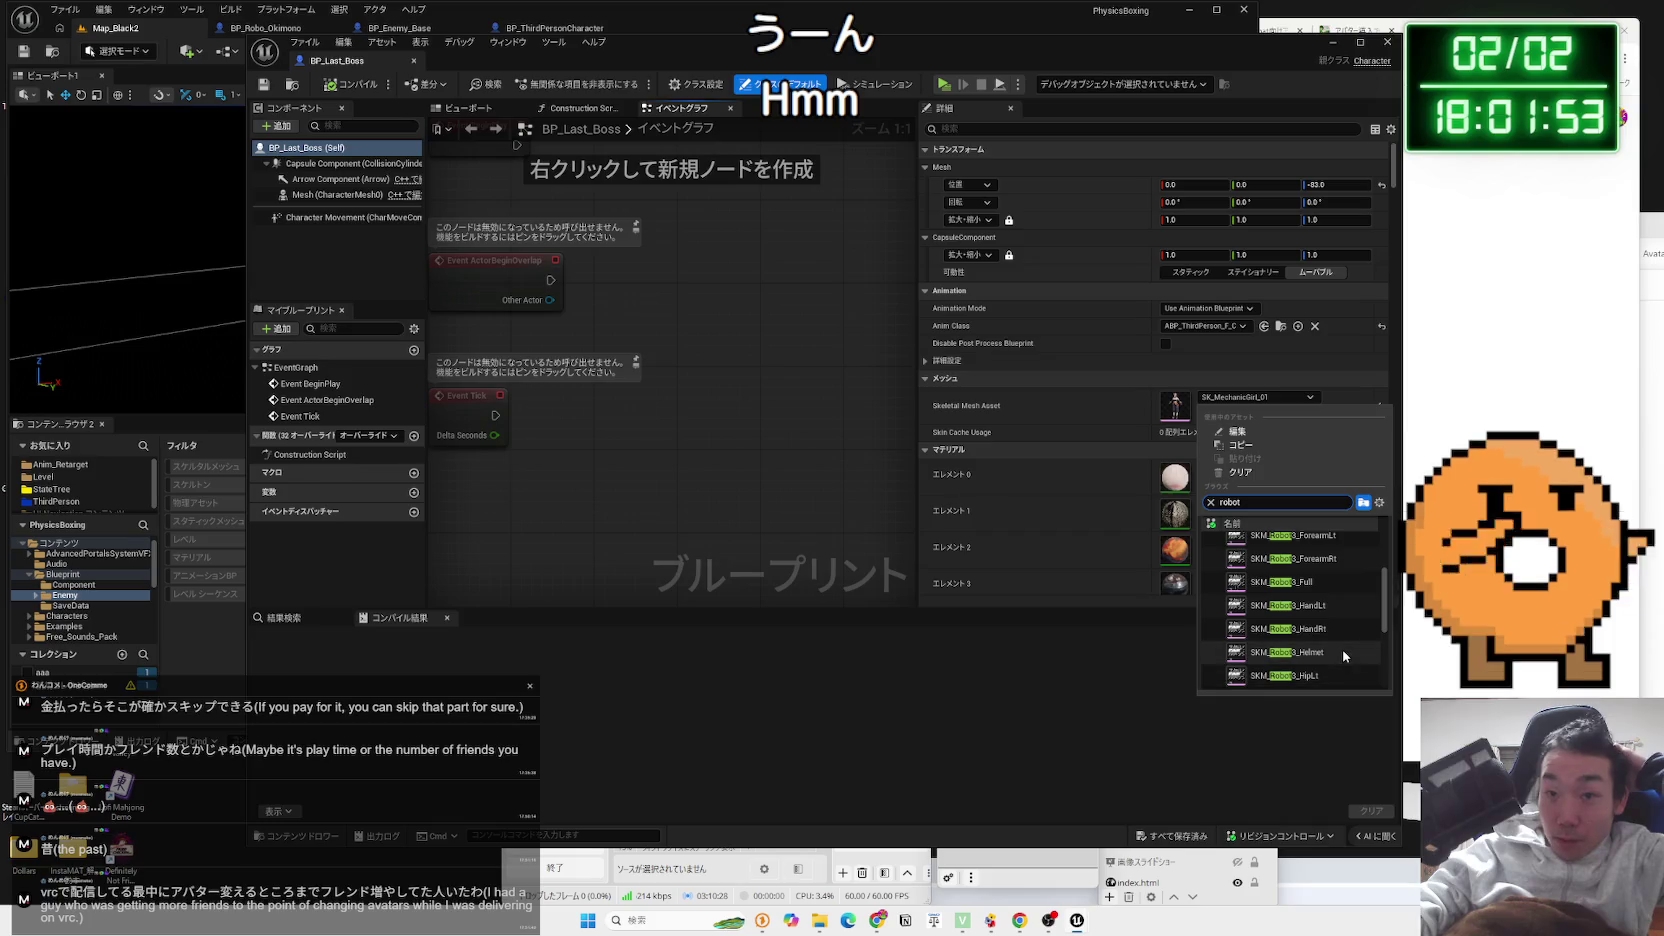
{"action": "left_click", "coordinate": [1300, 582]}
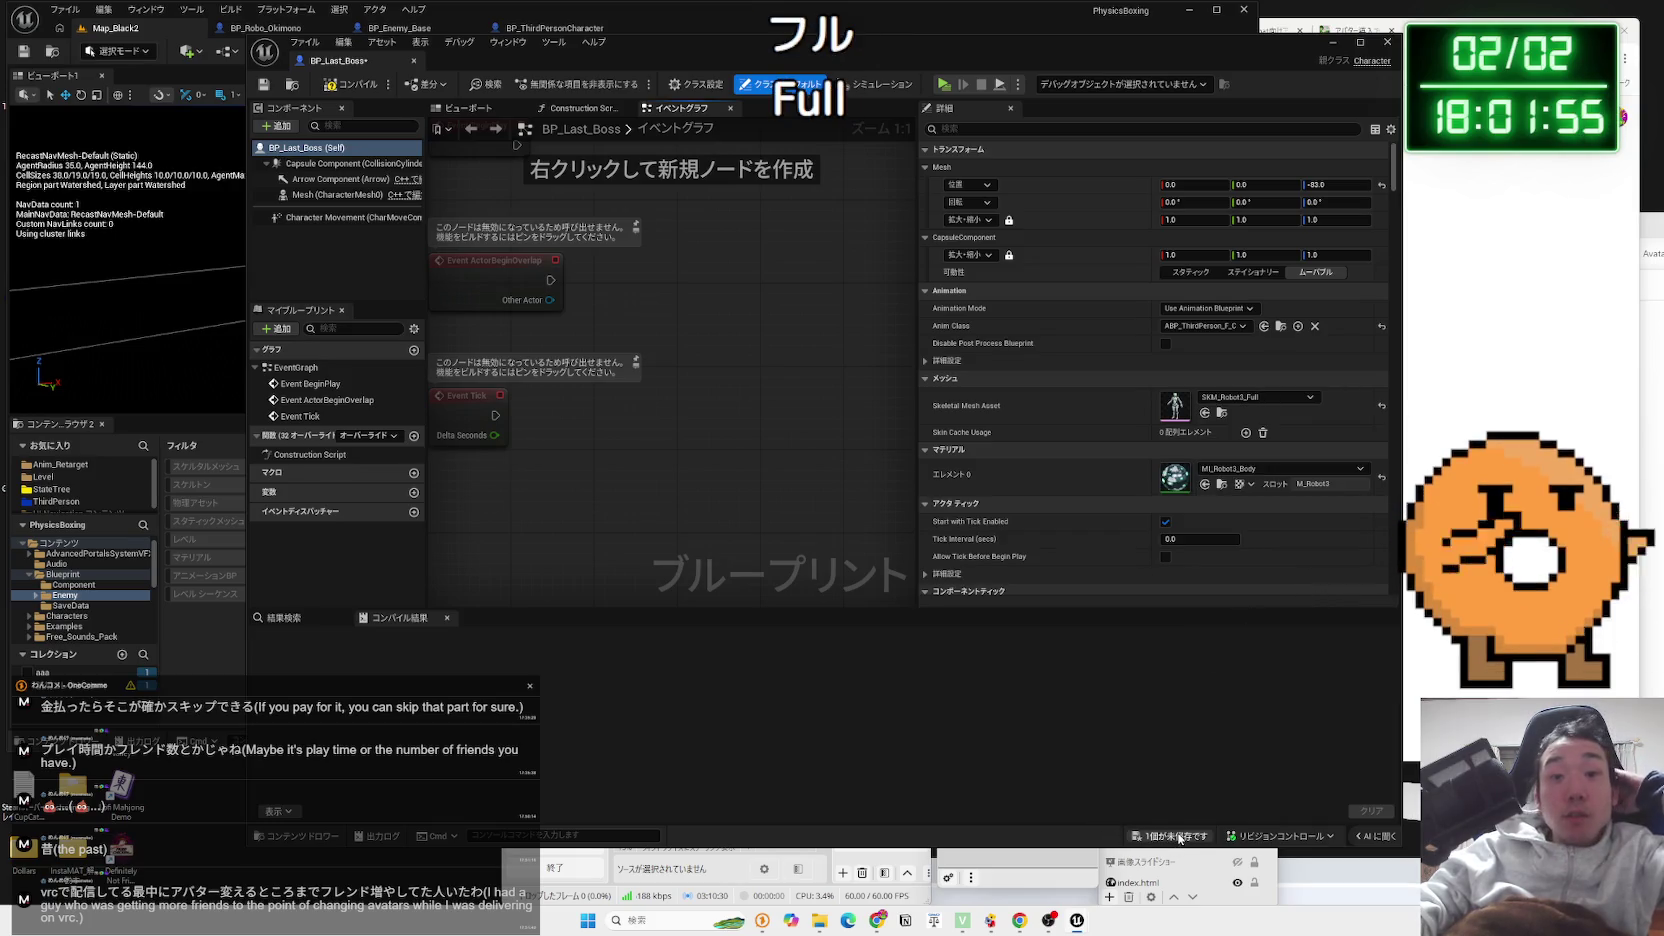
{"action": "left_click", "coordinate": [1140, 835]}
{"action": "left_click", "coordinate": [946, 607]}
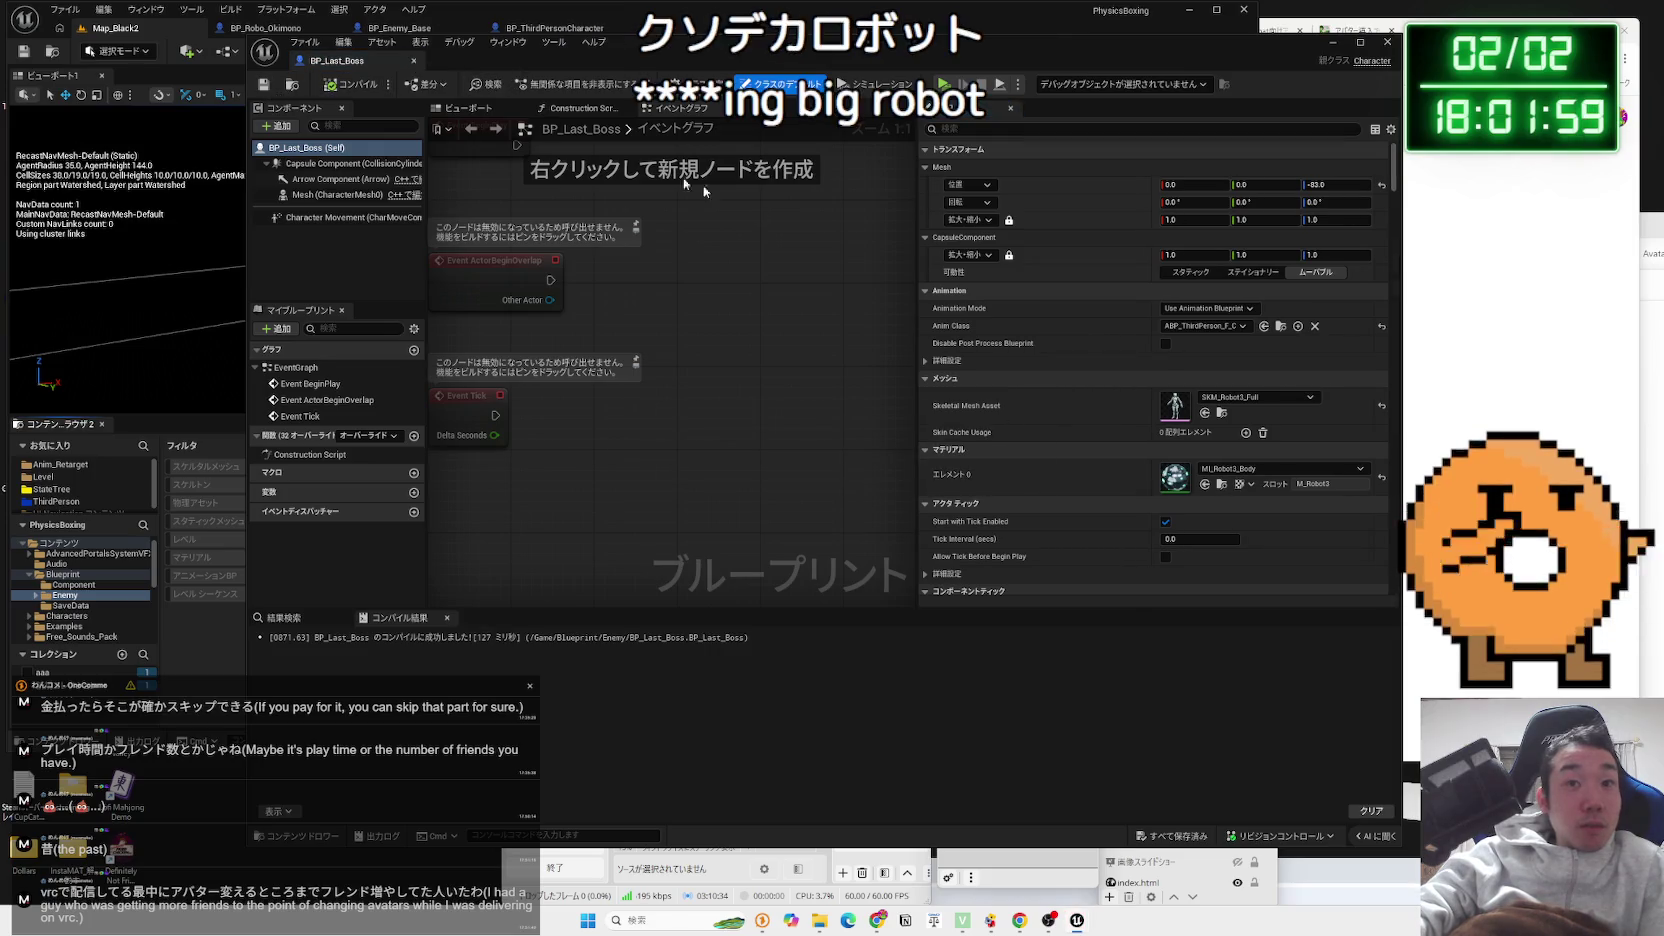
Set BP_Last_Boss's Anim Class to the unarmed-robot animation blueprint and return to the level
{"action": "left_click", "coordinate": [1214, 328]}
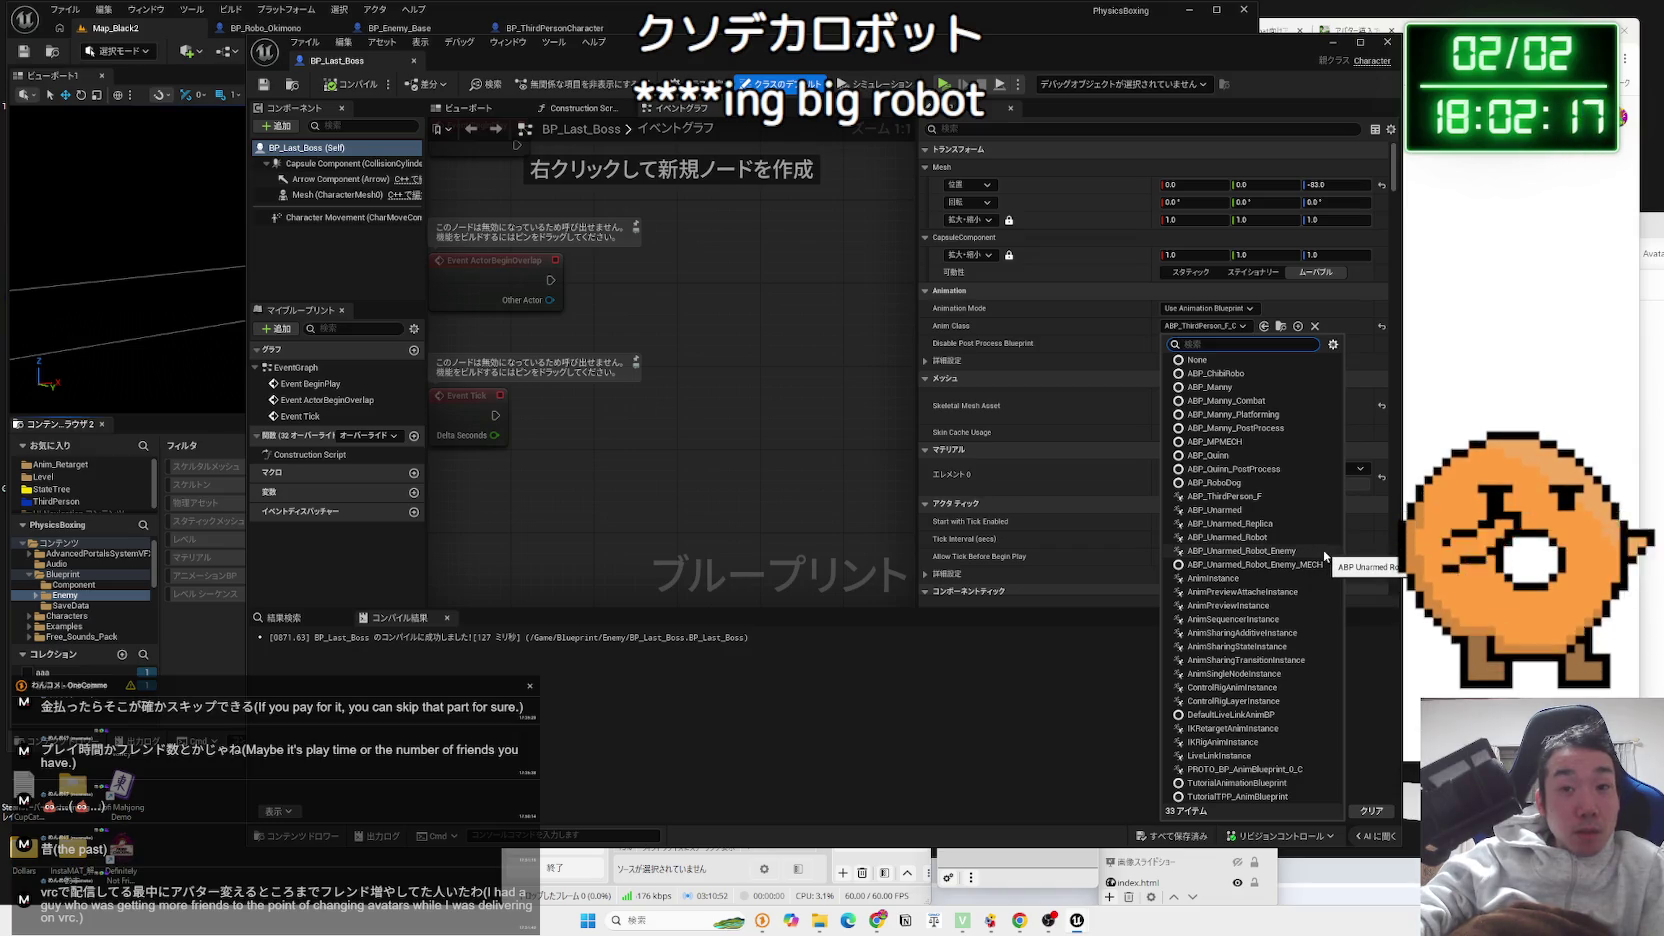
{"action": "left_click", "coordinate": [1322, 552]}
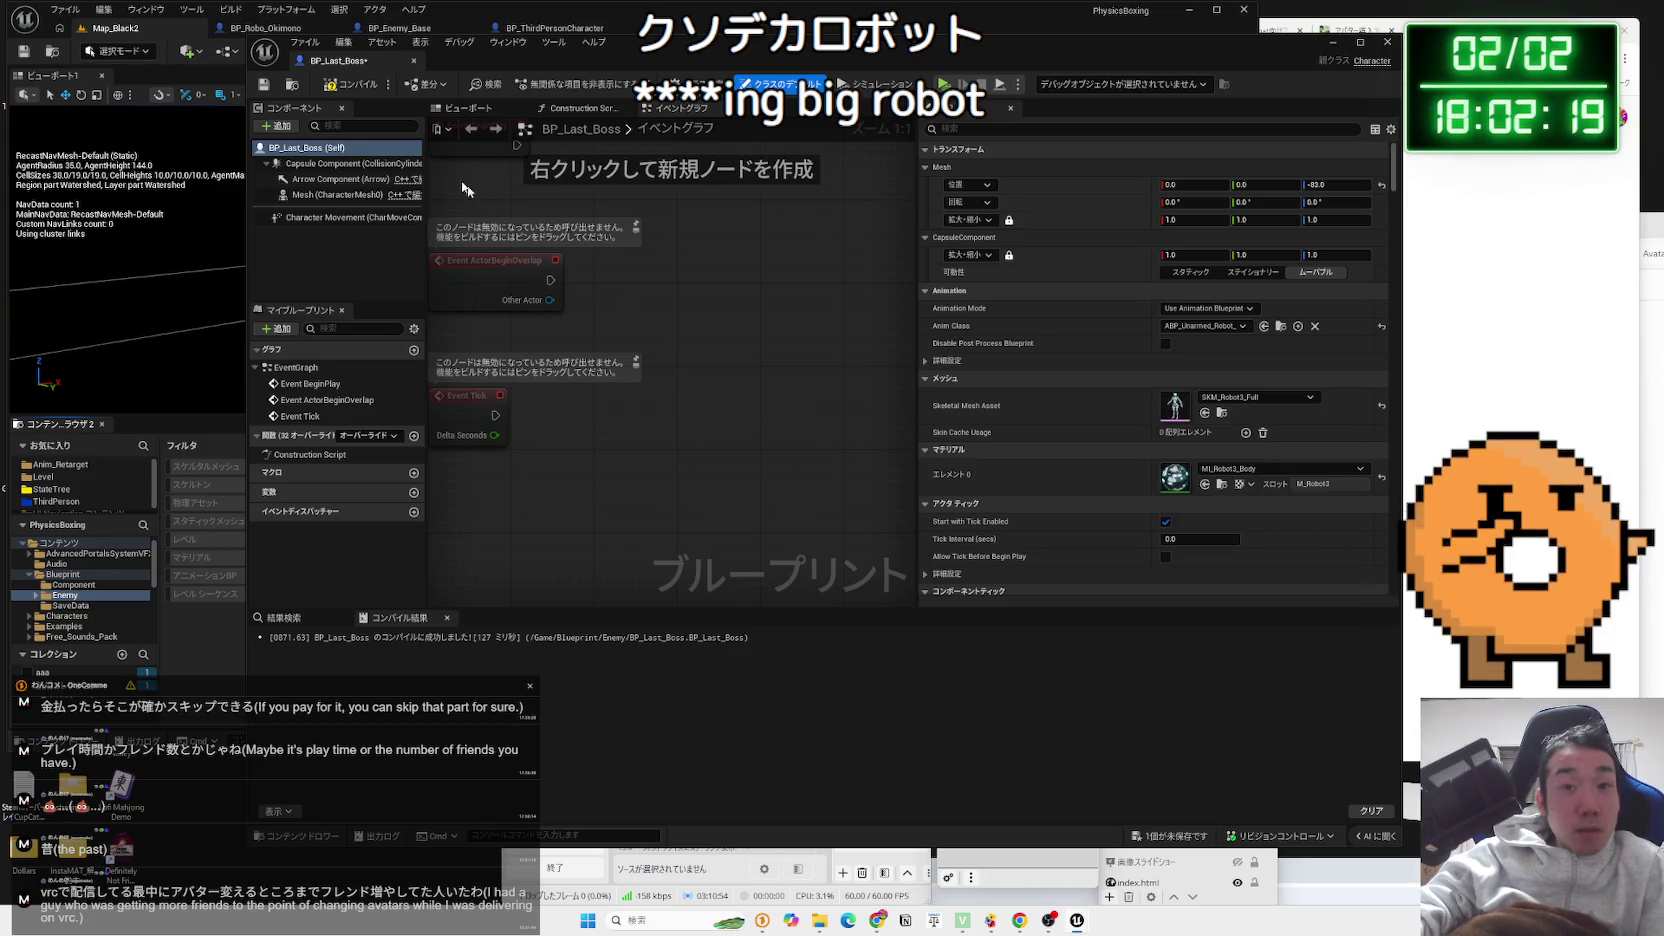
{"action": "left_click", "coordinate": [246, 55]}
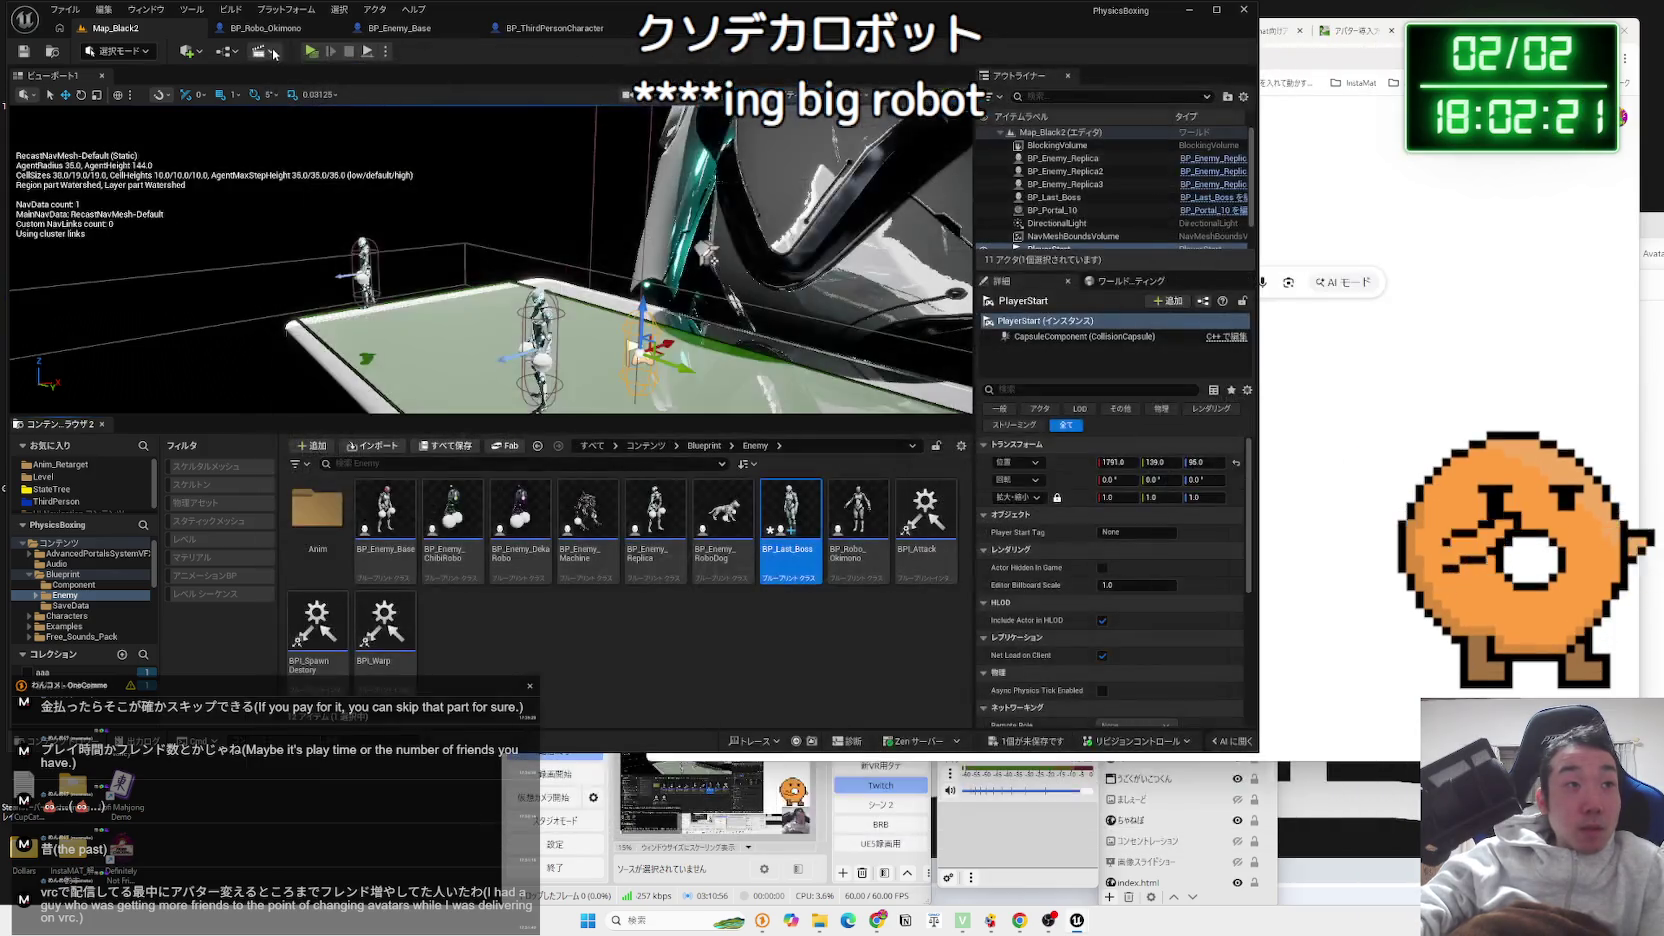
{"action": "left_click", "coordinate": [309, 53]}
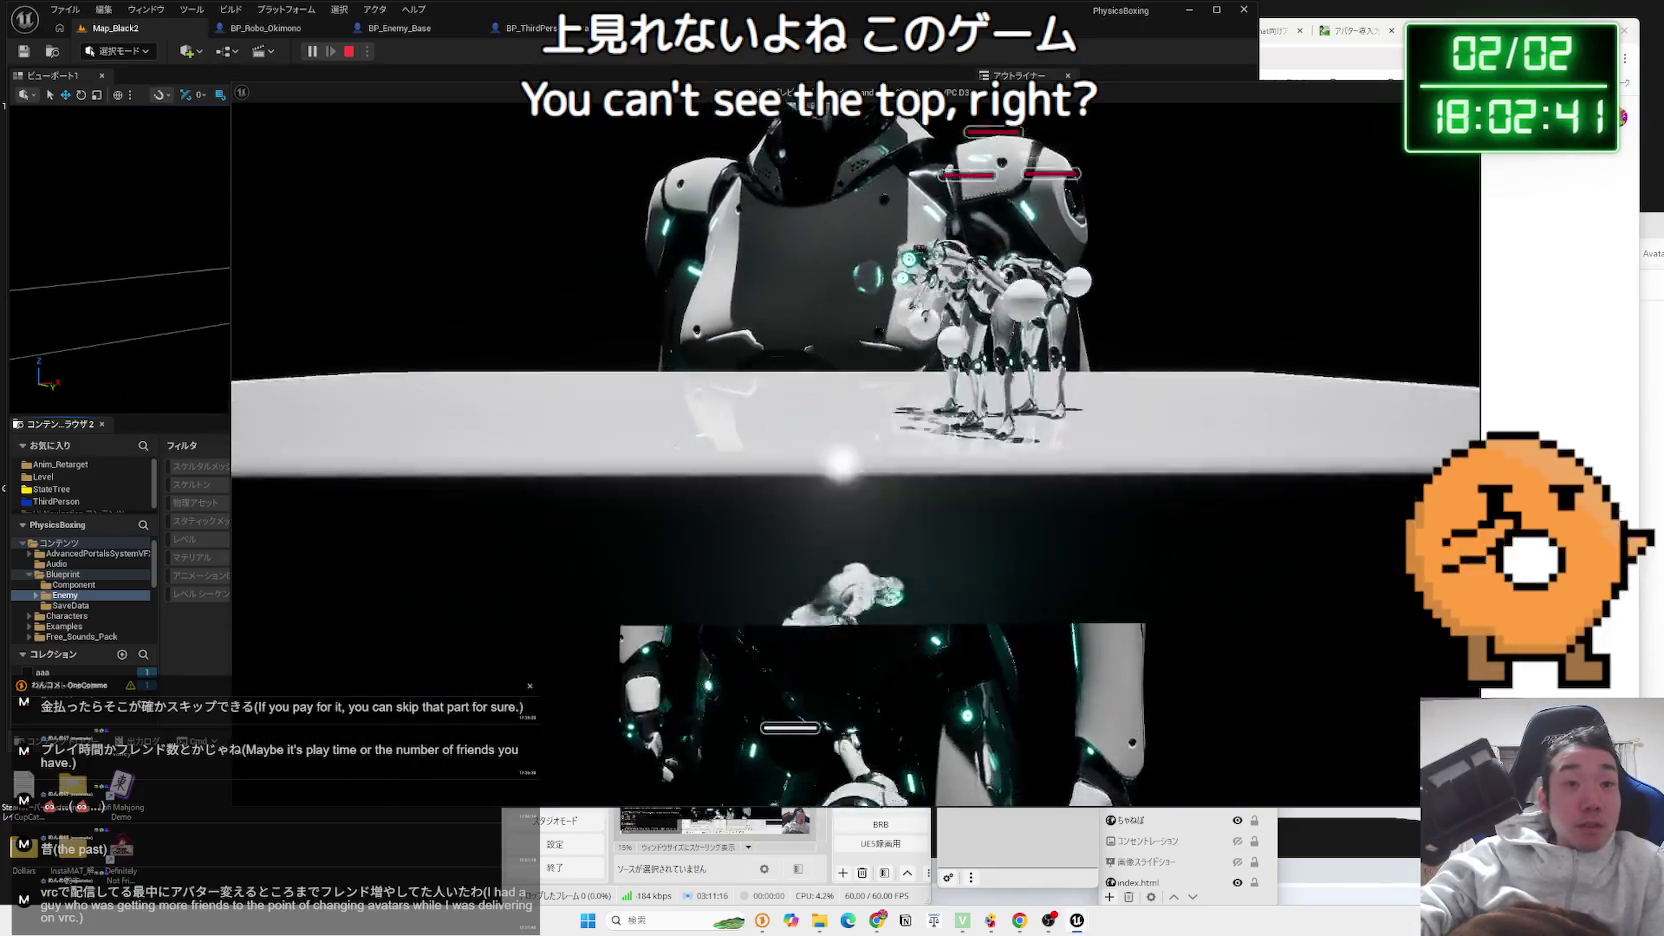
{"action": "key", "text": "Escape"}
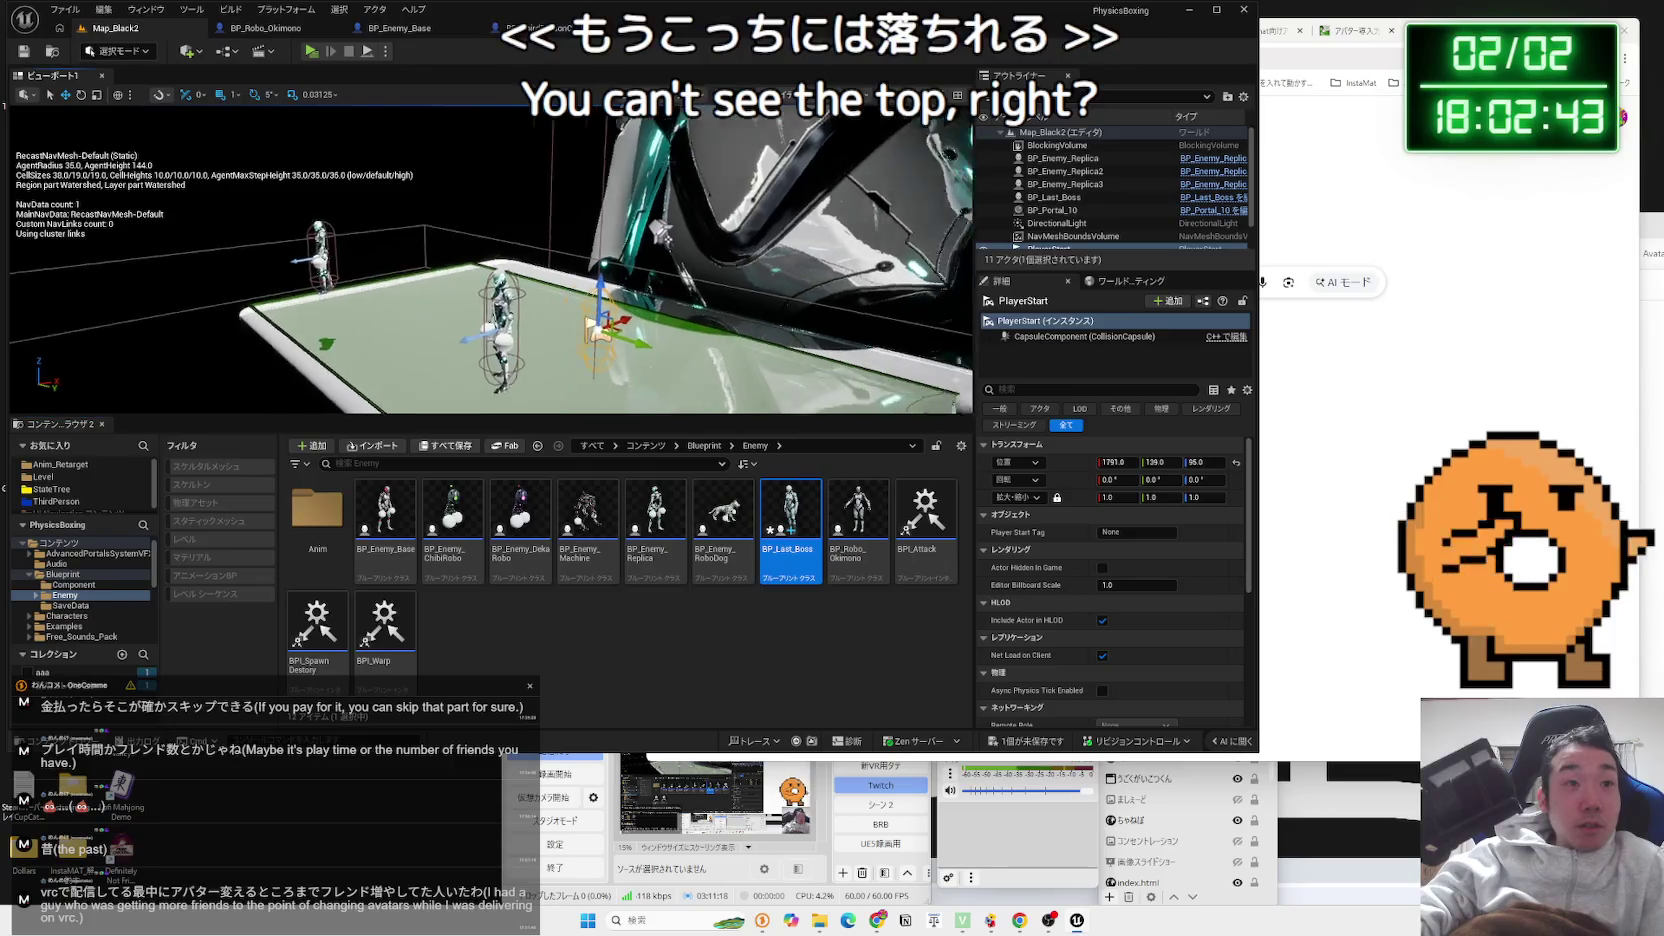
{"action": "key", "text": "f"}
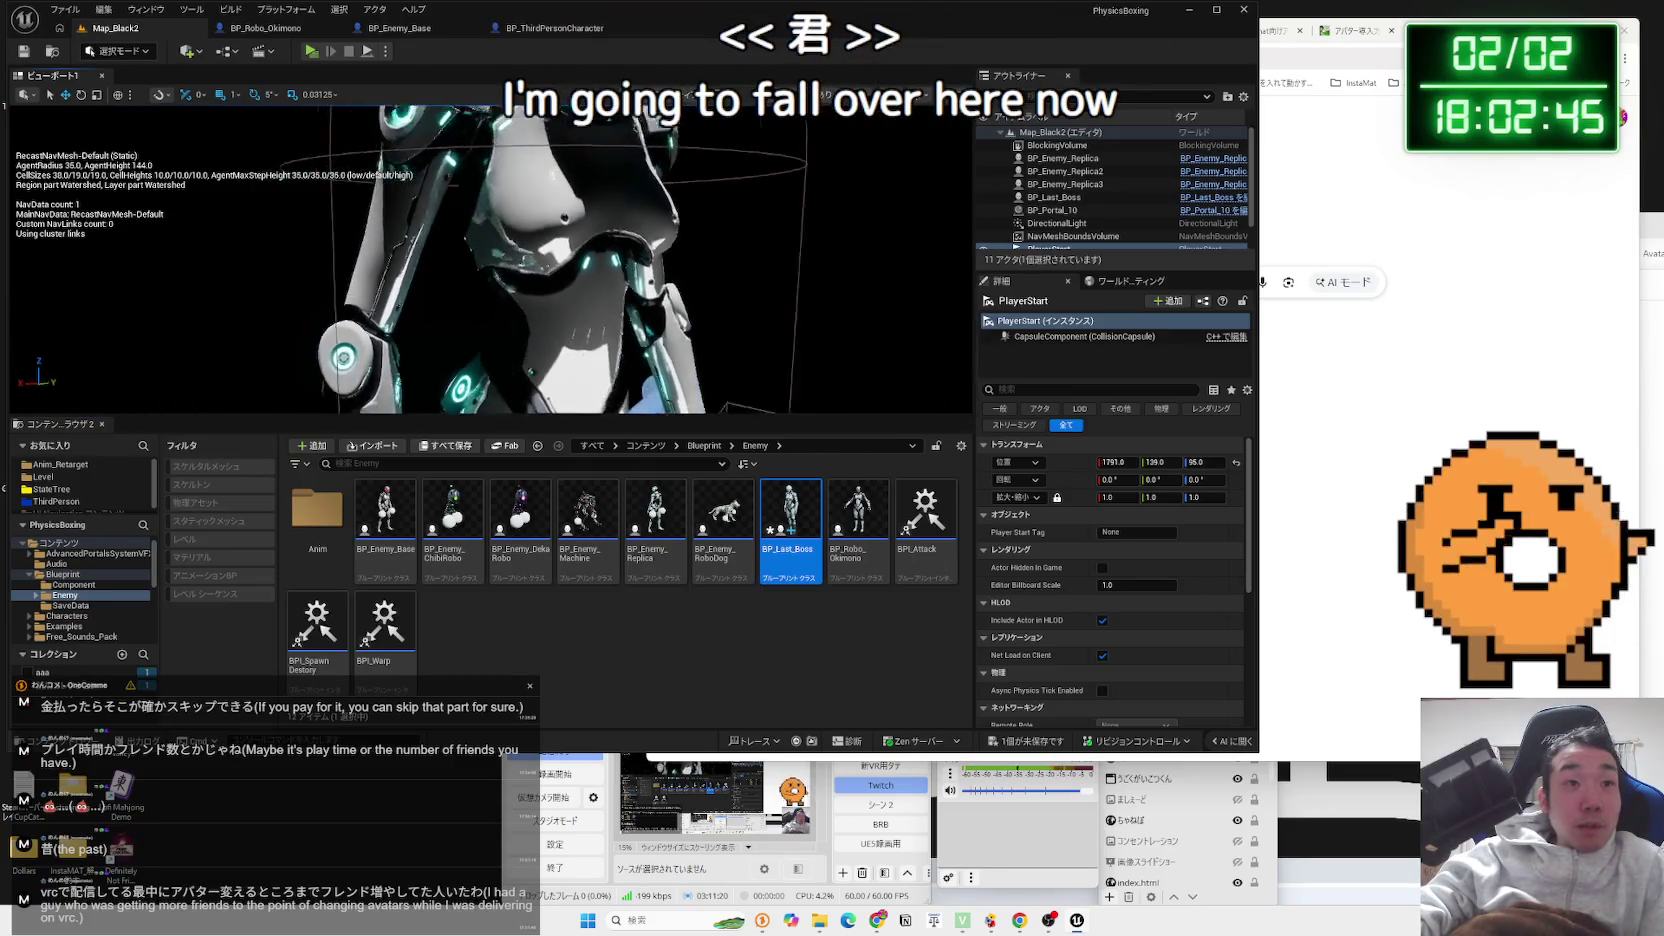
{"action": "mouse_move", "coordinate": [853, 355]}
{"action": "left_mouse_down"}
{"action": "mouse_move", "coordinate": [700, 260]}
{"action": "mouse_move", "coordinate": [633, 280]}
{"action": "left_mouse_up"}
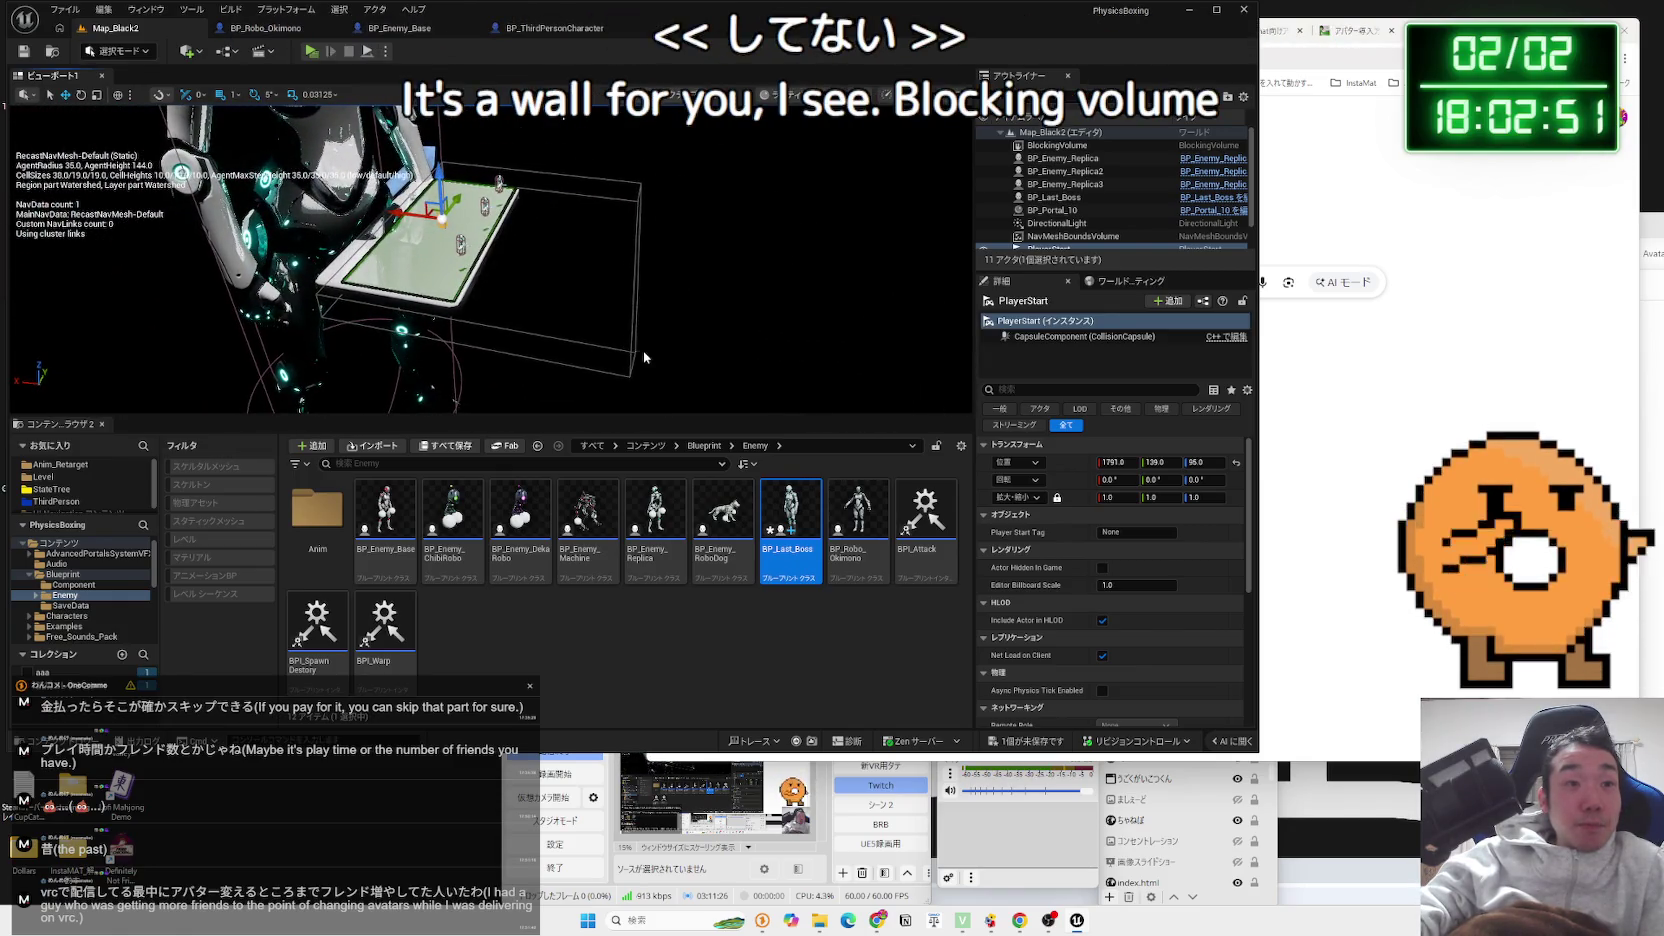
{"action": "left_click", "coordinate": [635, 280]}
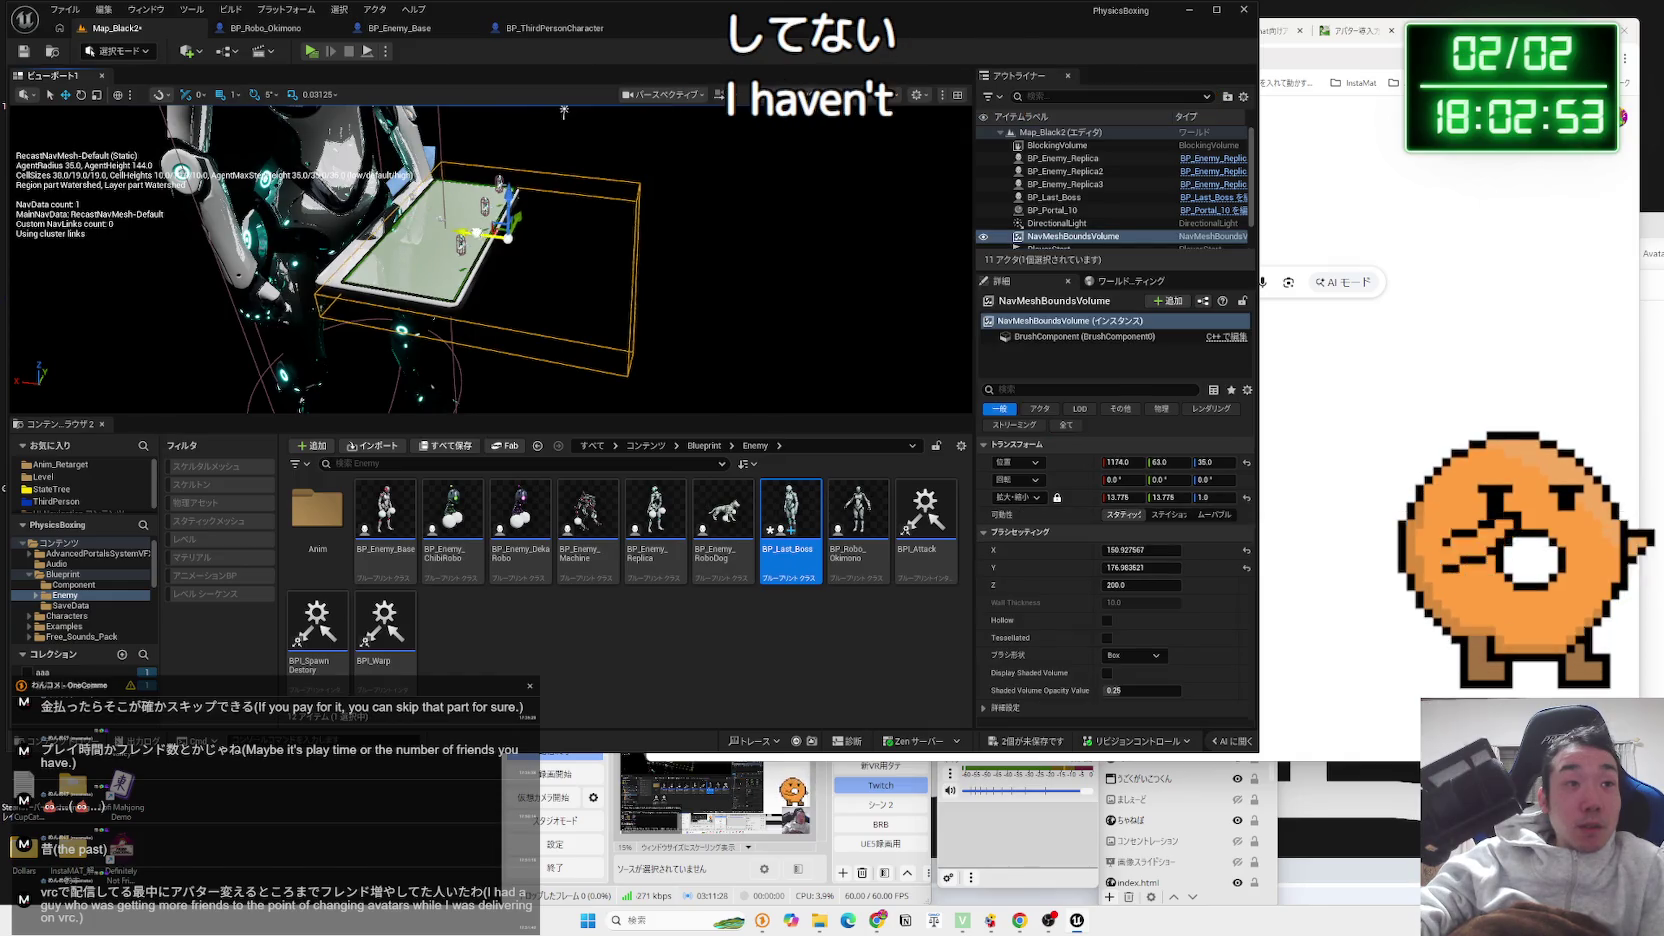
{"action": "mouse_move", "coordinate": [564, 111]}
{"action": "left_mouse_down"}
{"action": "mouse_move", "coordinate": [471, 200]}
{"action": "mouse_move", "coordinate": [520, 335]}
{"action": "left_mouse_up"}
{"action": "left_click", "coordinate": [471, 200]}
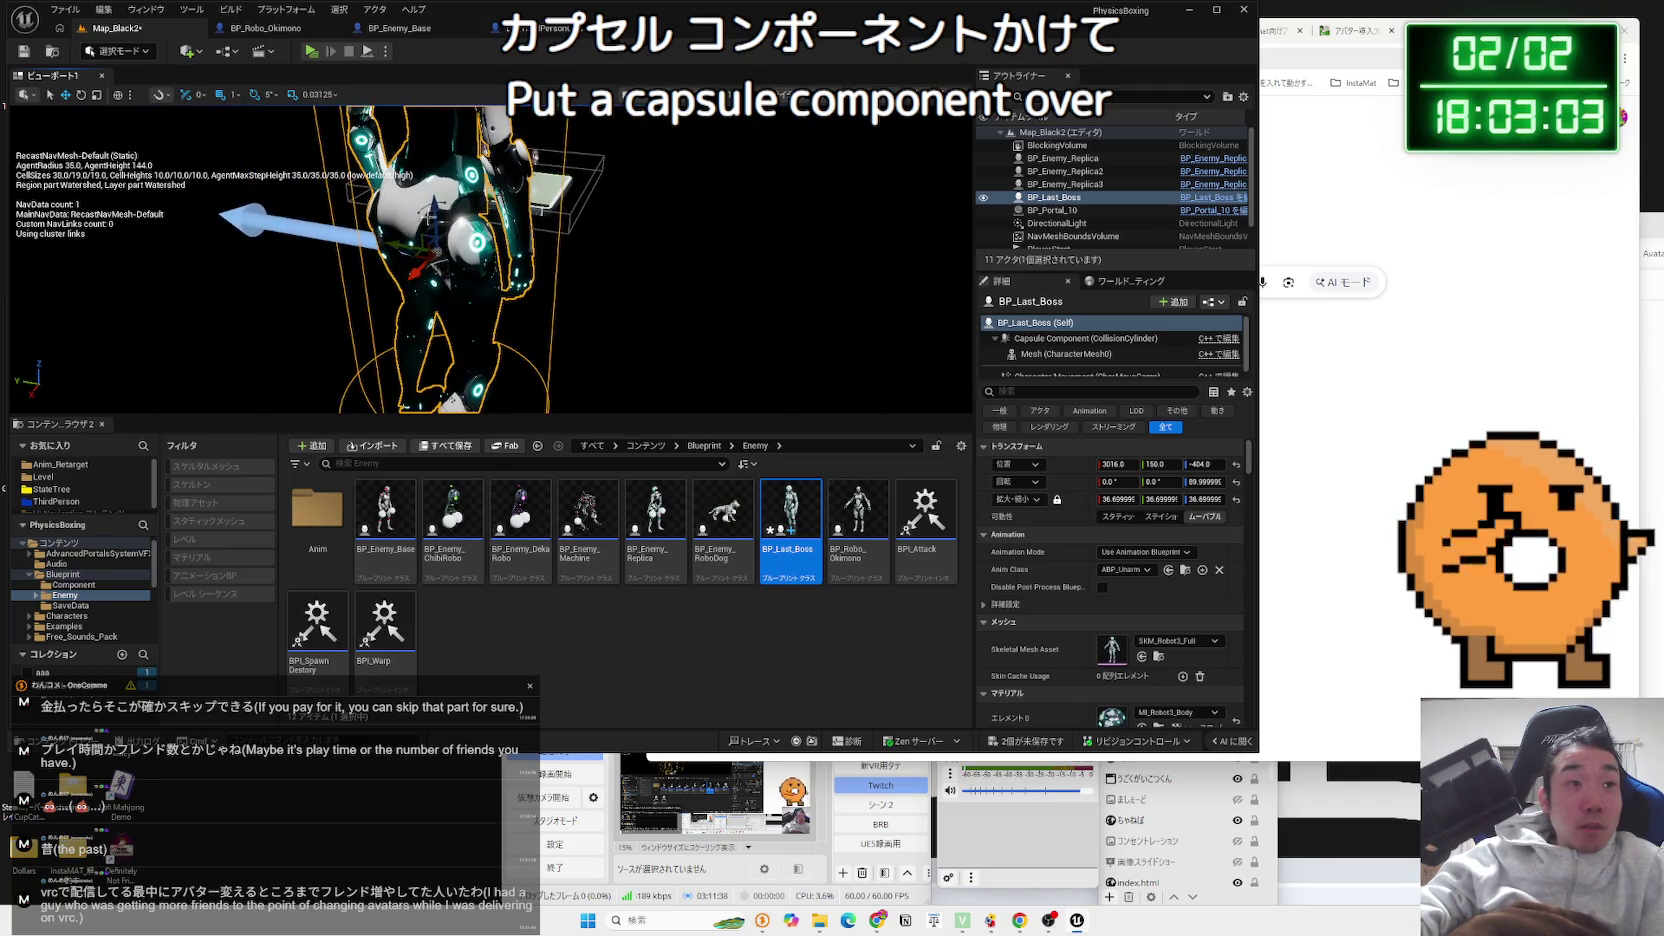
Lower the boss from Z -404 to -874 and slide the square platform along X
{"action": "left_click_drag", "start_coordinate": [432, 210], "coordinate": [436, 255]}
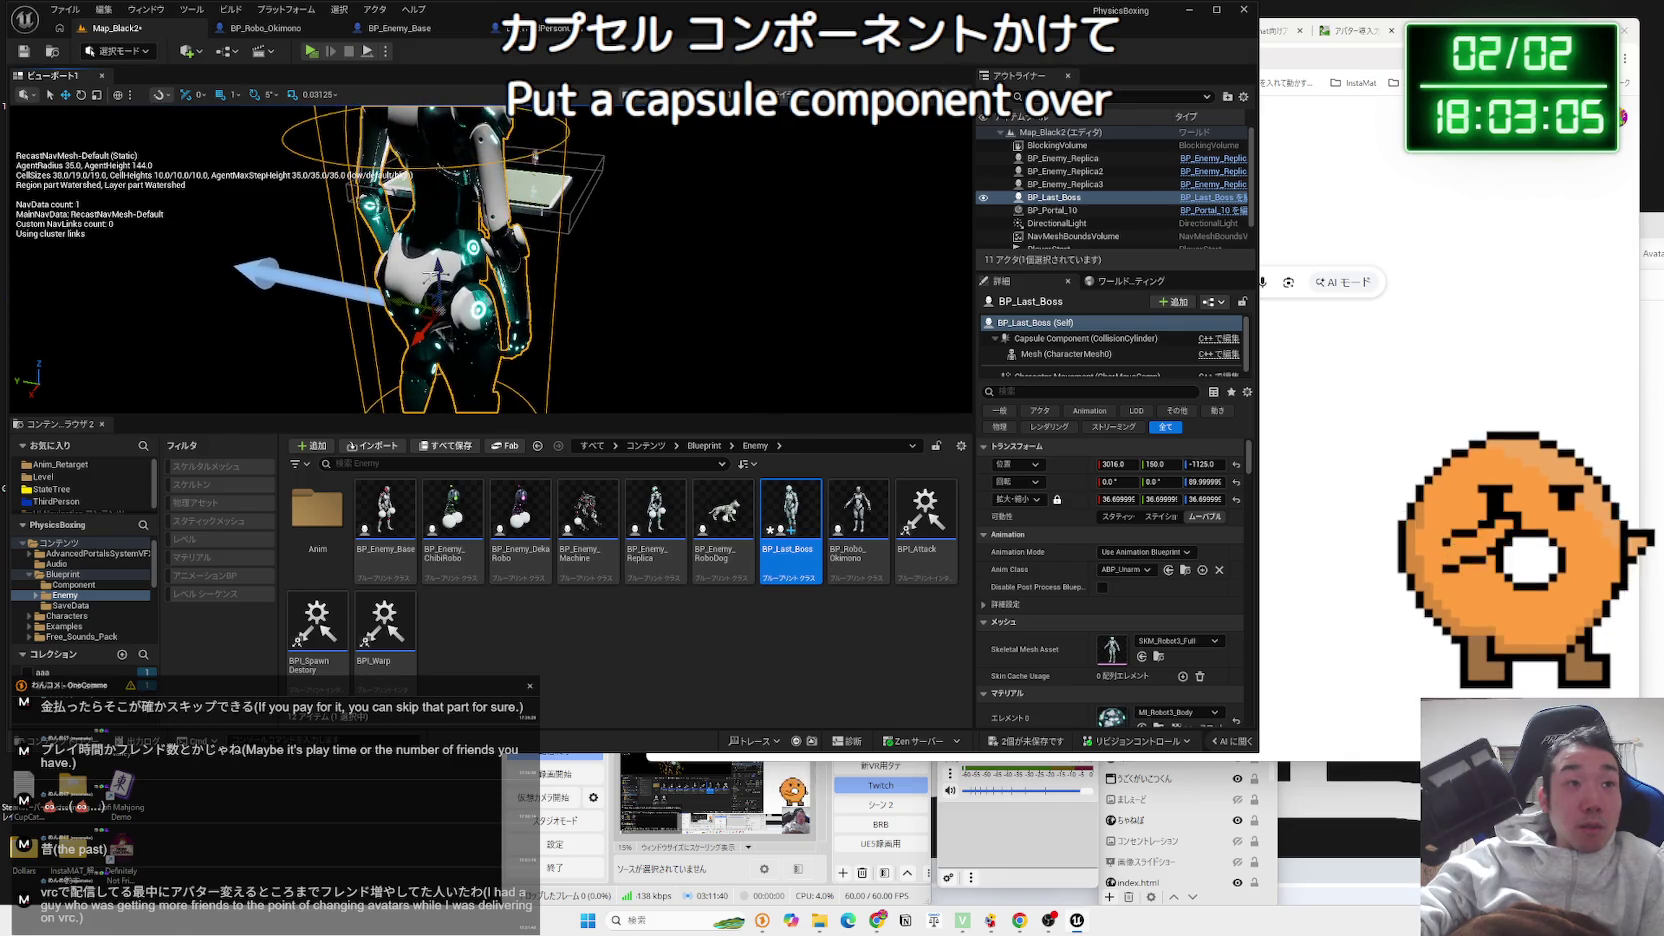
{"action": "mouse_move", "coordinate": [487, 188]}
{"action": "left_mouse_down"}
{"action": "mouse_move", "coordinate": [846, 409]}
{"action": "mouse_move", "coordinate": [820, 400]}
{"action": "mouse_move", "coordinate": [734, 273]}
{"action": "mouse_move", "coordinate": [605, 290]}
{"action": "mouse_move", "coordinate": [635, 269]}
{"action": "left_mouse_up"}
{"action": "left_click", "coordinate": [635, 269]}
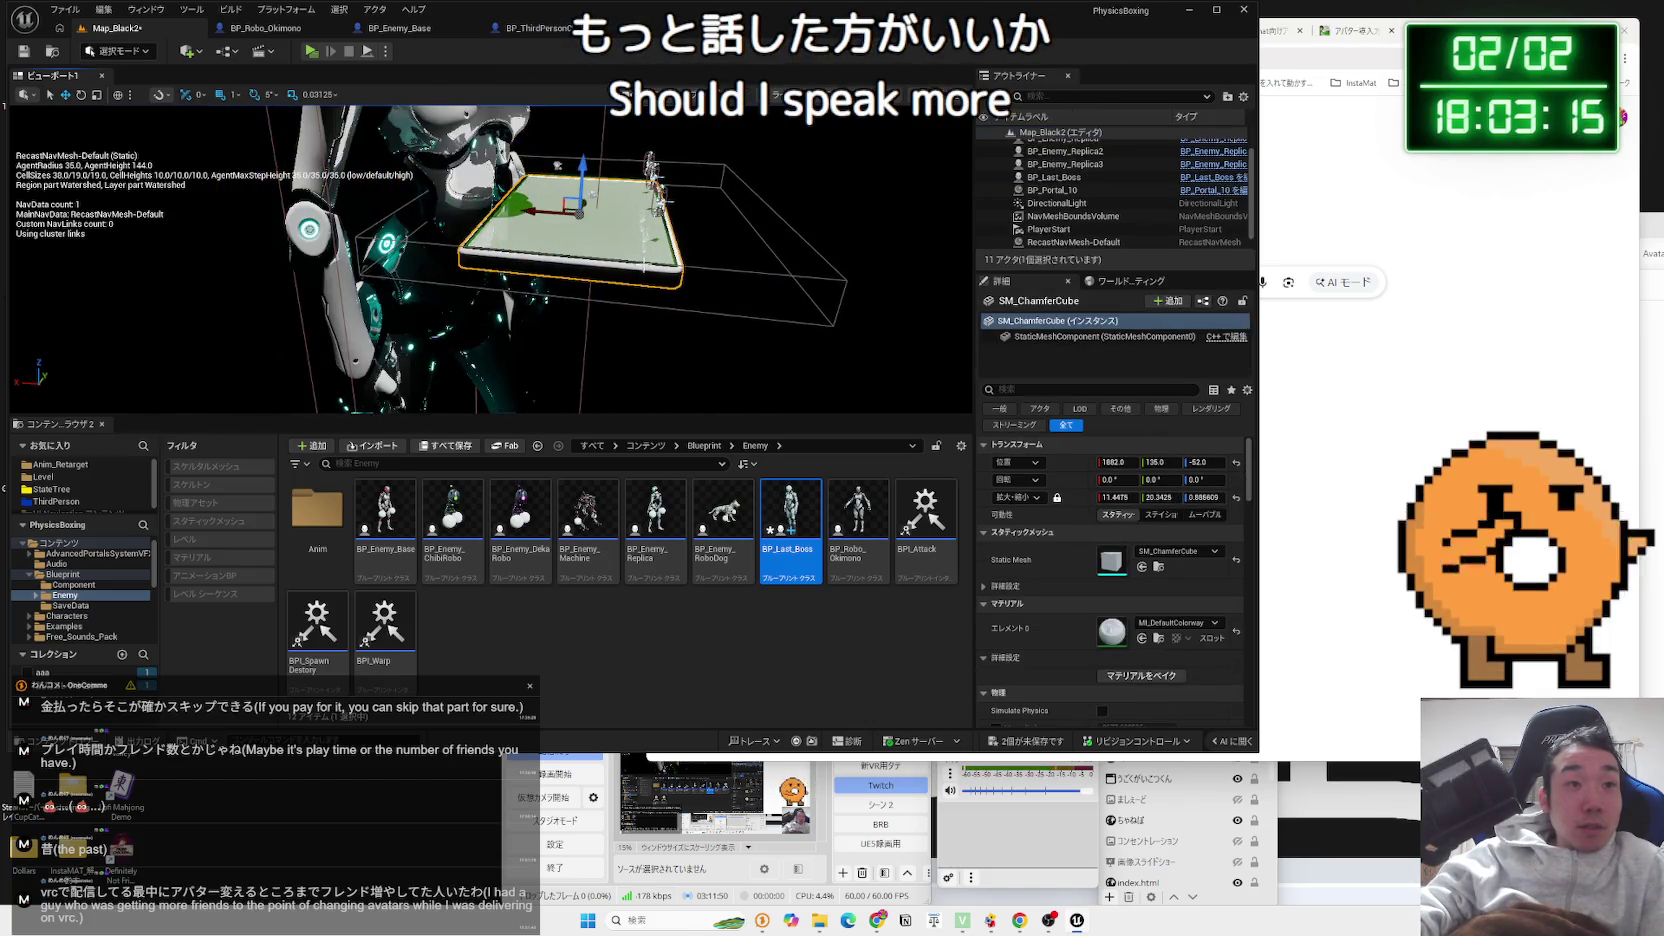
{"action": "mouse_move", "coordinate": [557, 209]}
{"action": "left_mouse_down"}
{"action": "mouse_move", "coordinate": [583, 218]}
{"action": "mouse_move", "coordinate": [568, 190]}
{"action": "left_mouse_up"}
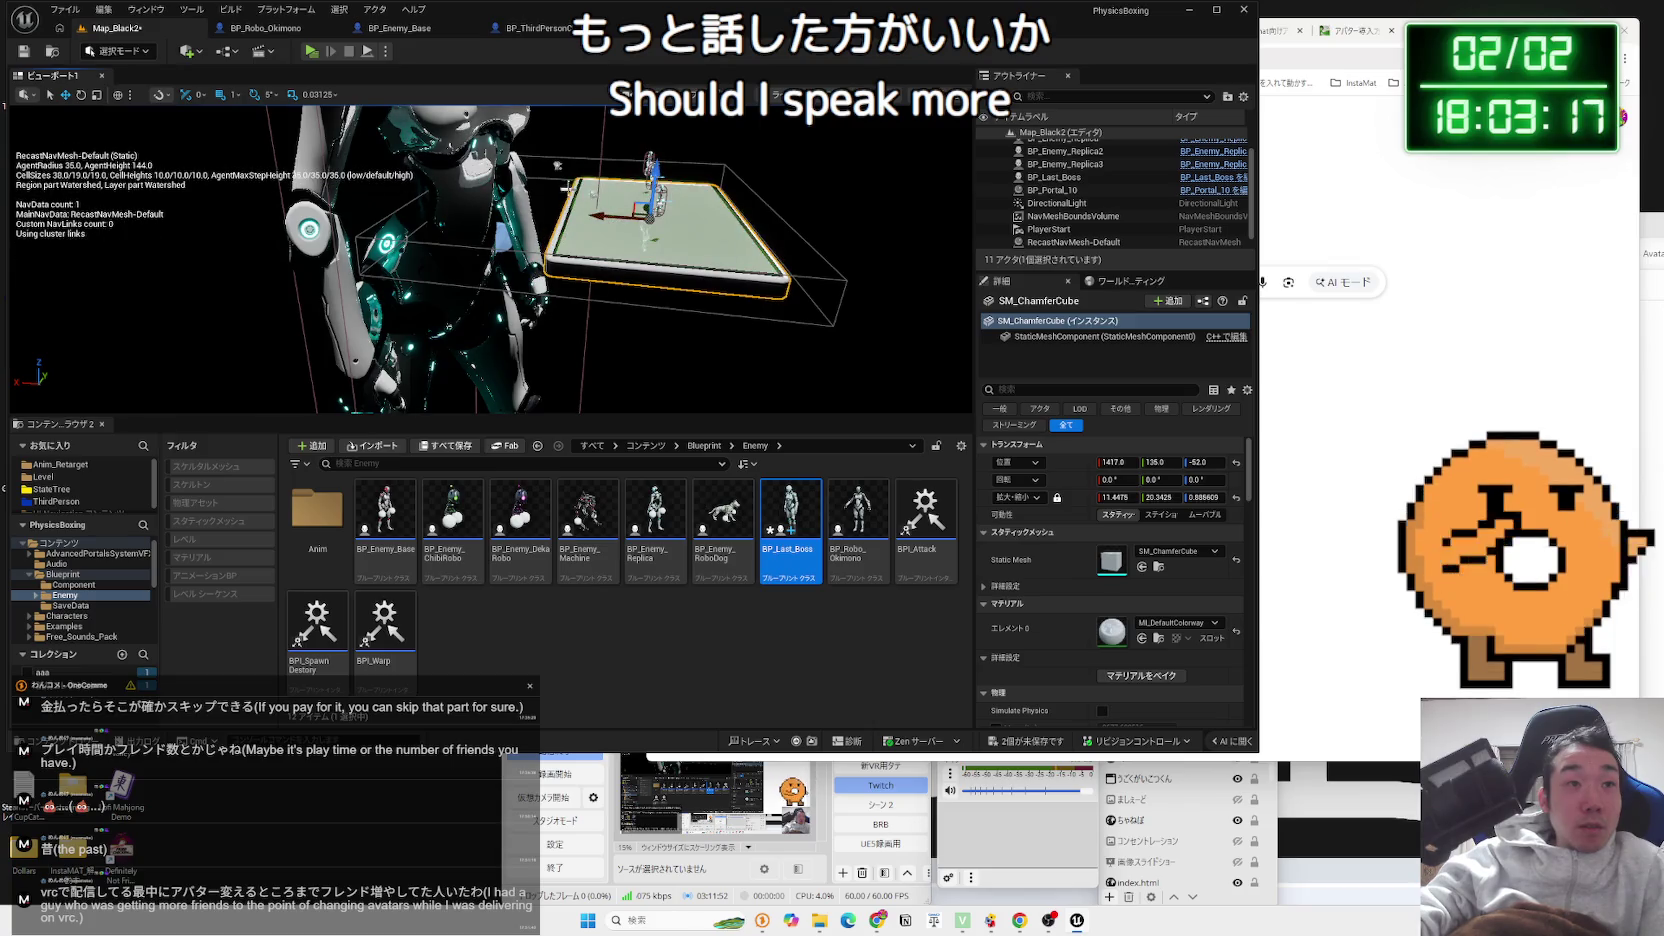
Playtest from the PlayerStart, walking the player robot with W and A toward the enemy robots
{"action": "left_click", "coordinate": [566, 192]}
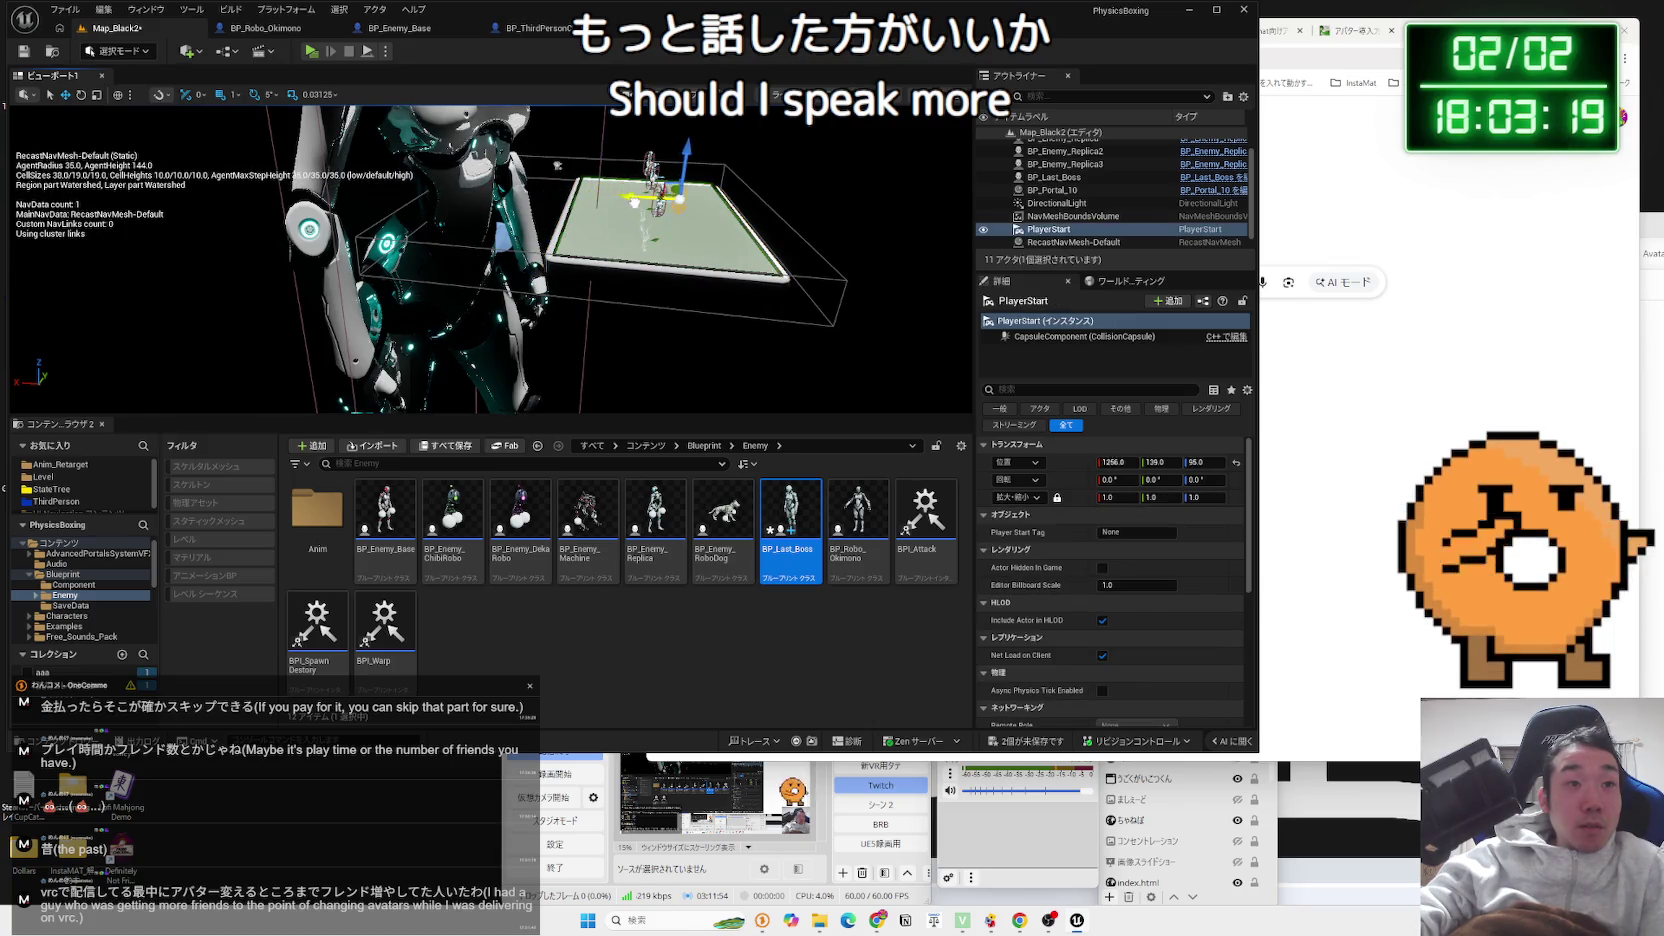
{"action": "left_click", "coordinate": [311, 51]}
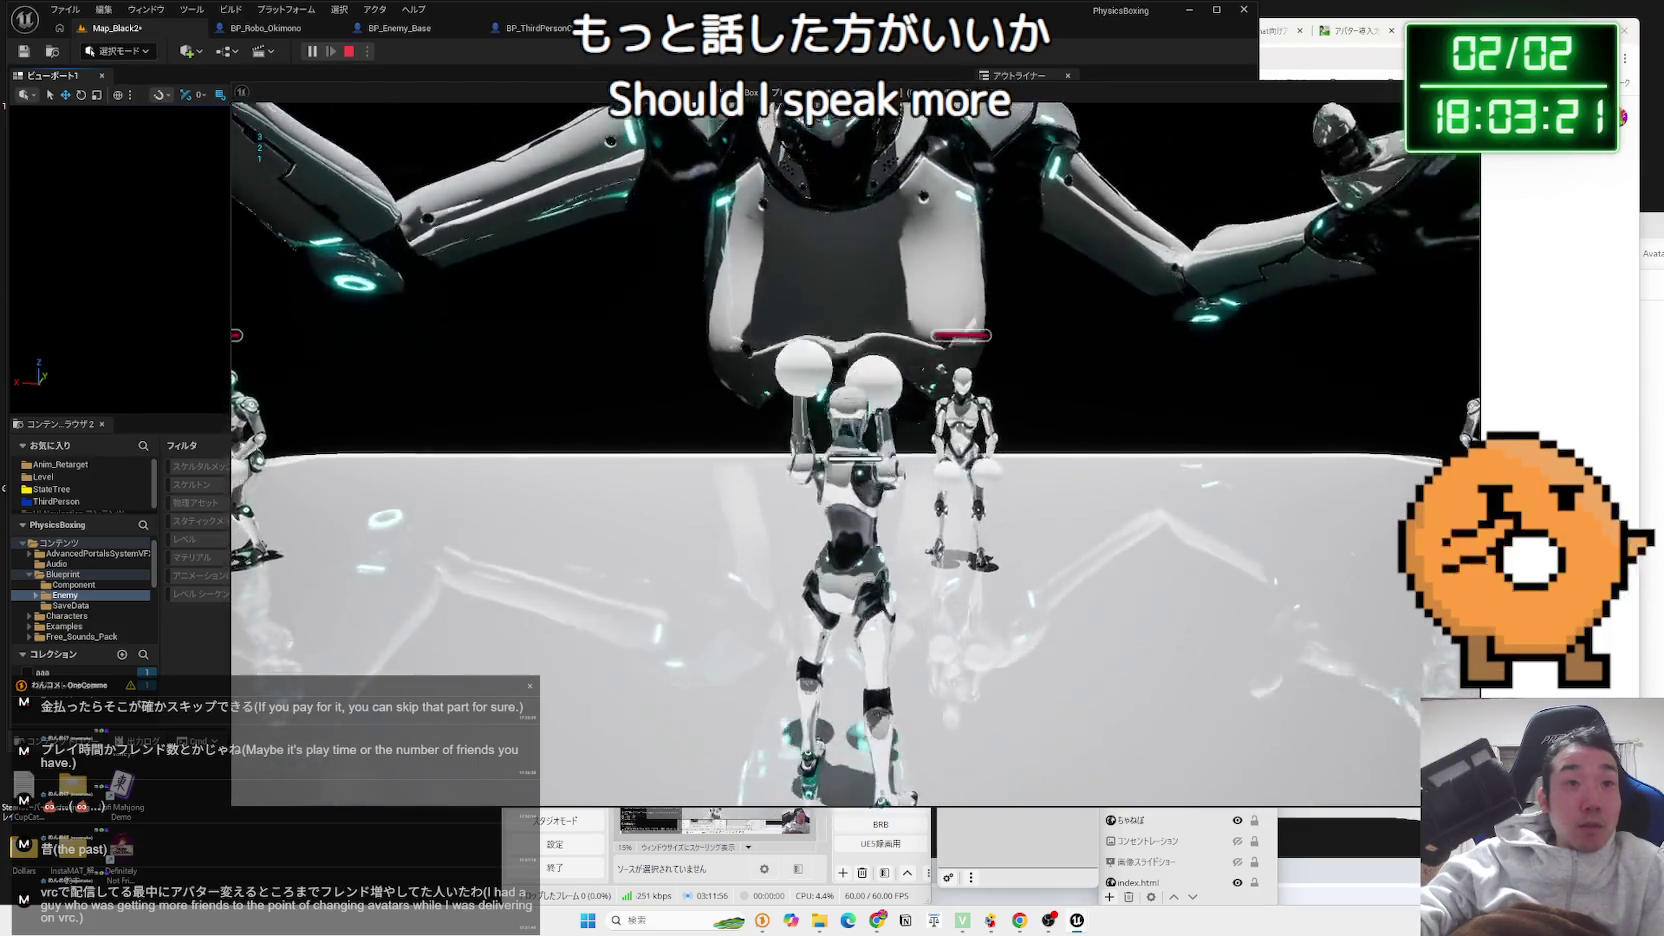
{"action": "key", "text": "w"}
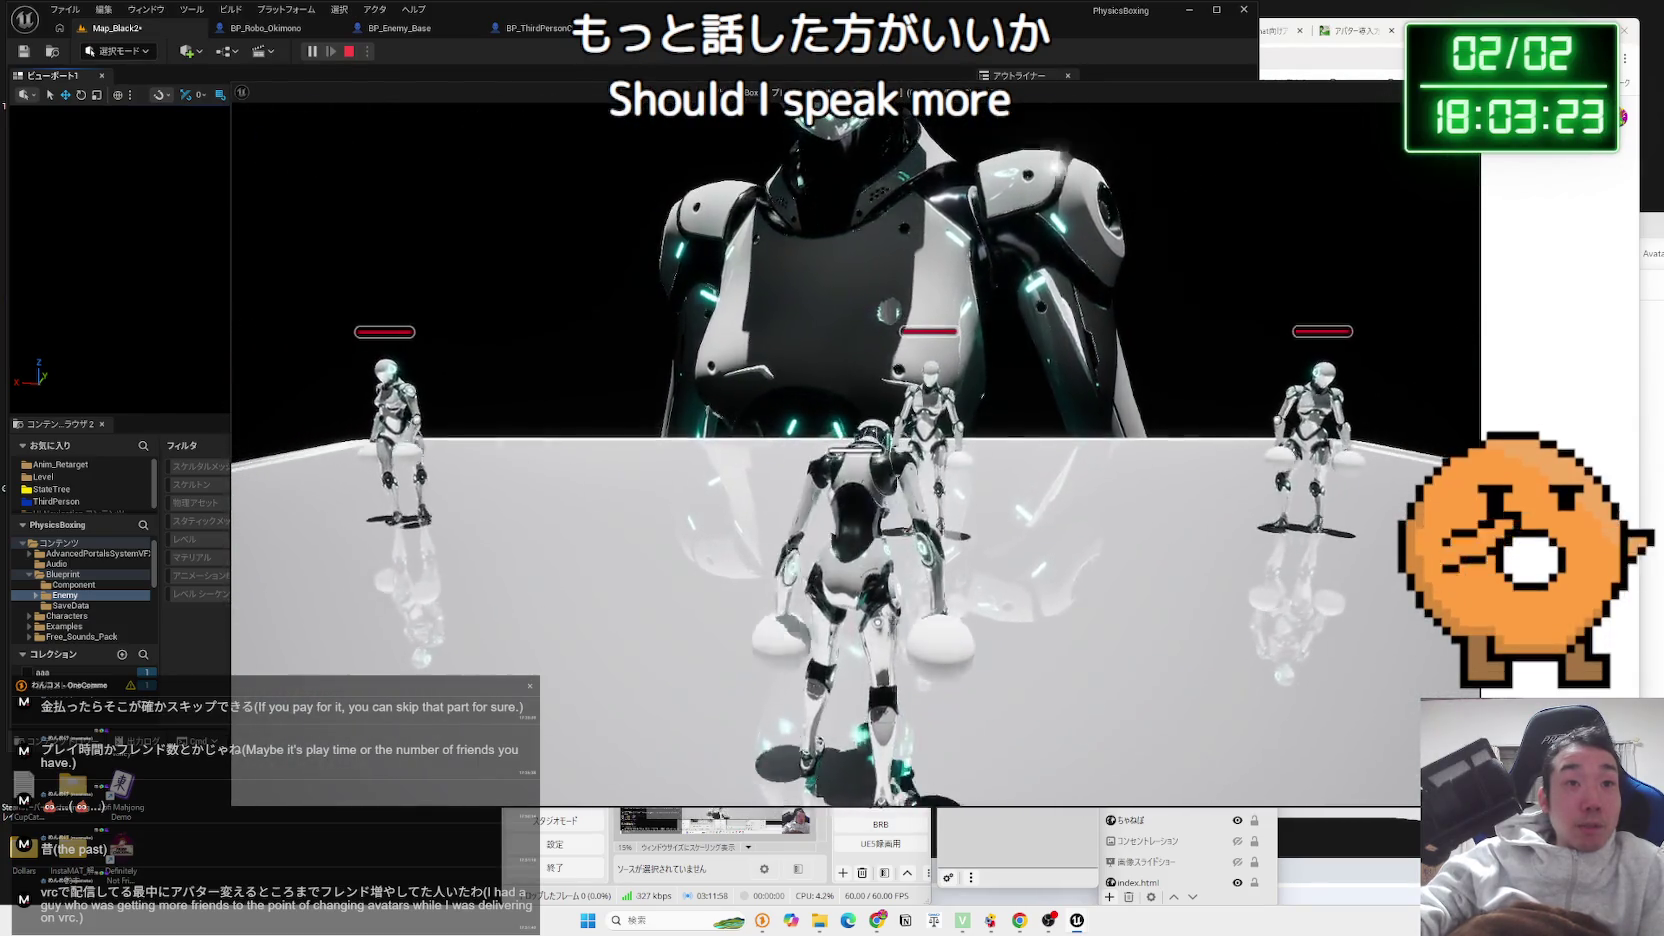
{"action": "key", "text": "a"}
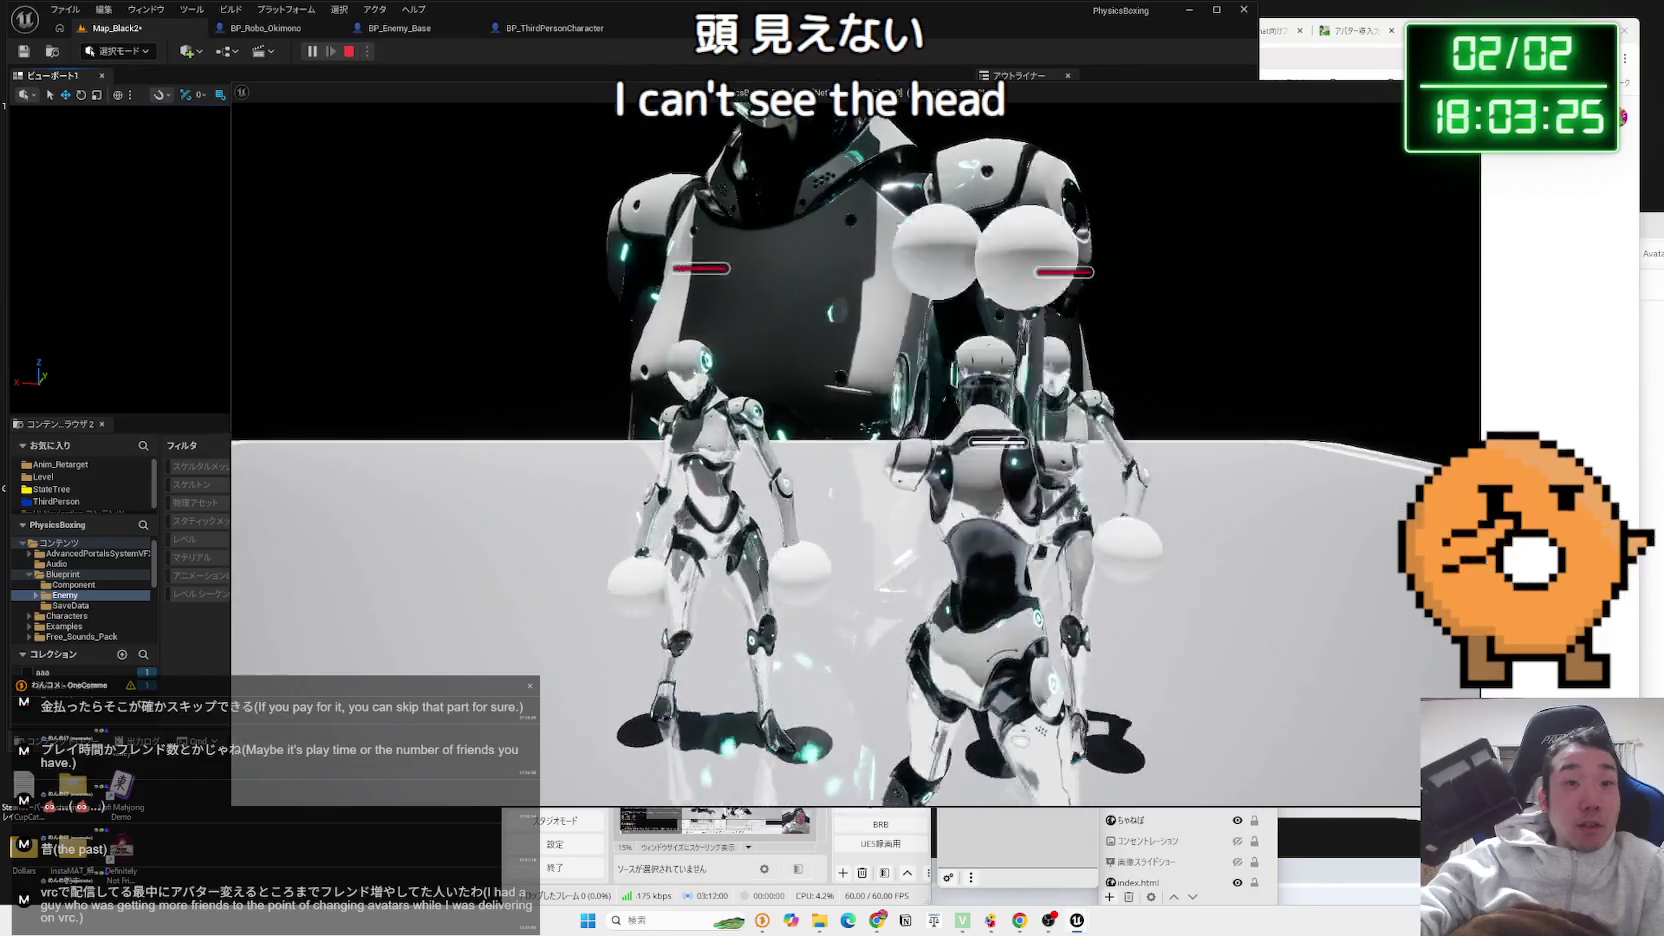
{"action": "key", "text": "w"}
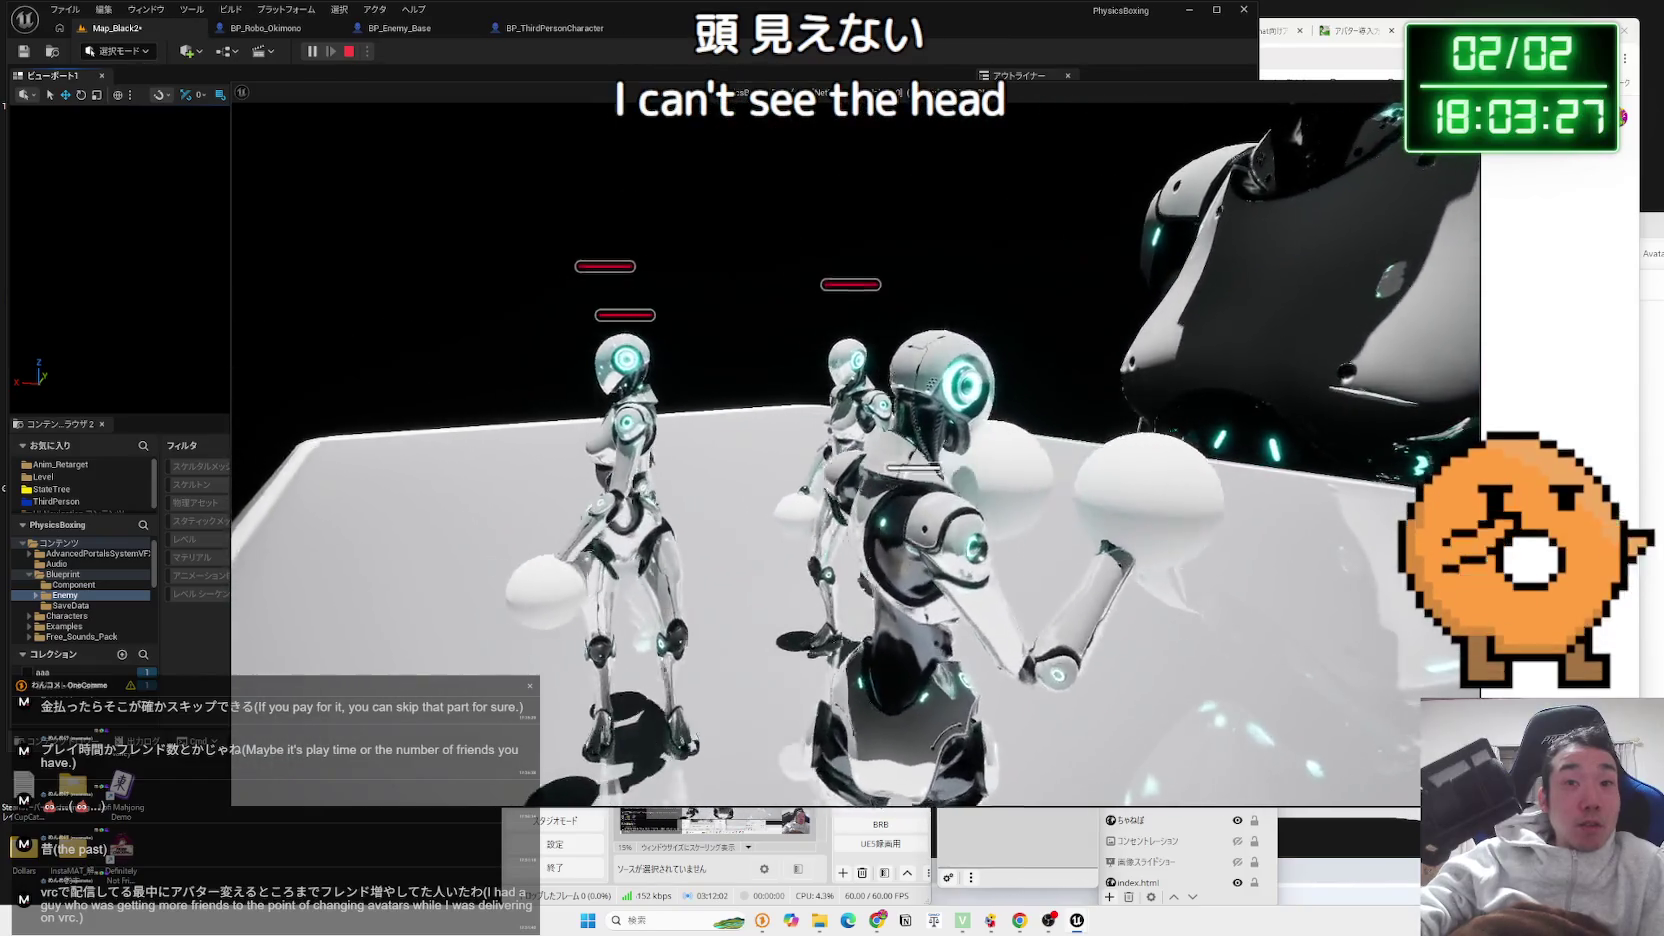
{"action": "key", "text": "w"}
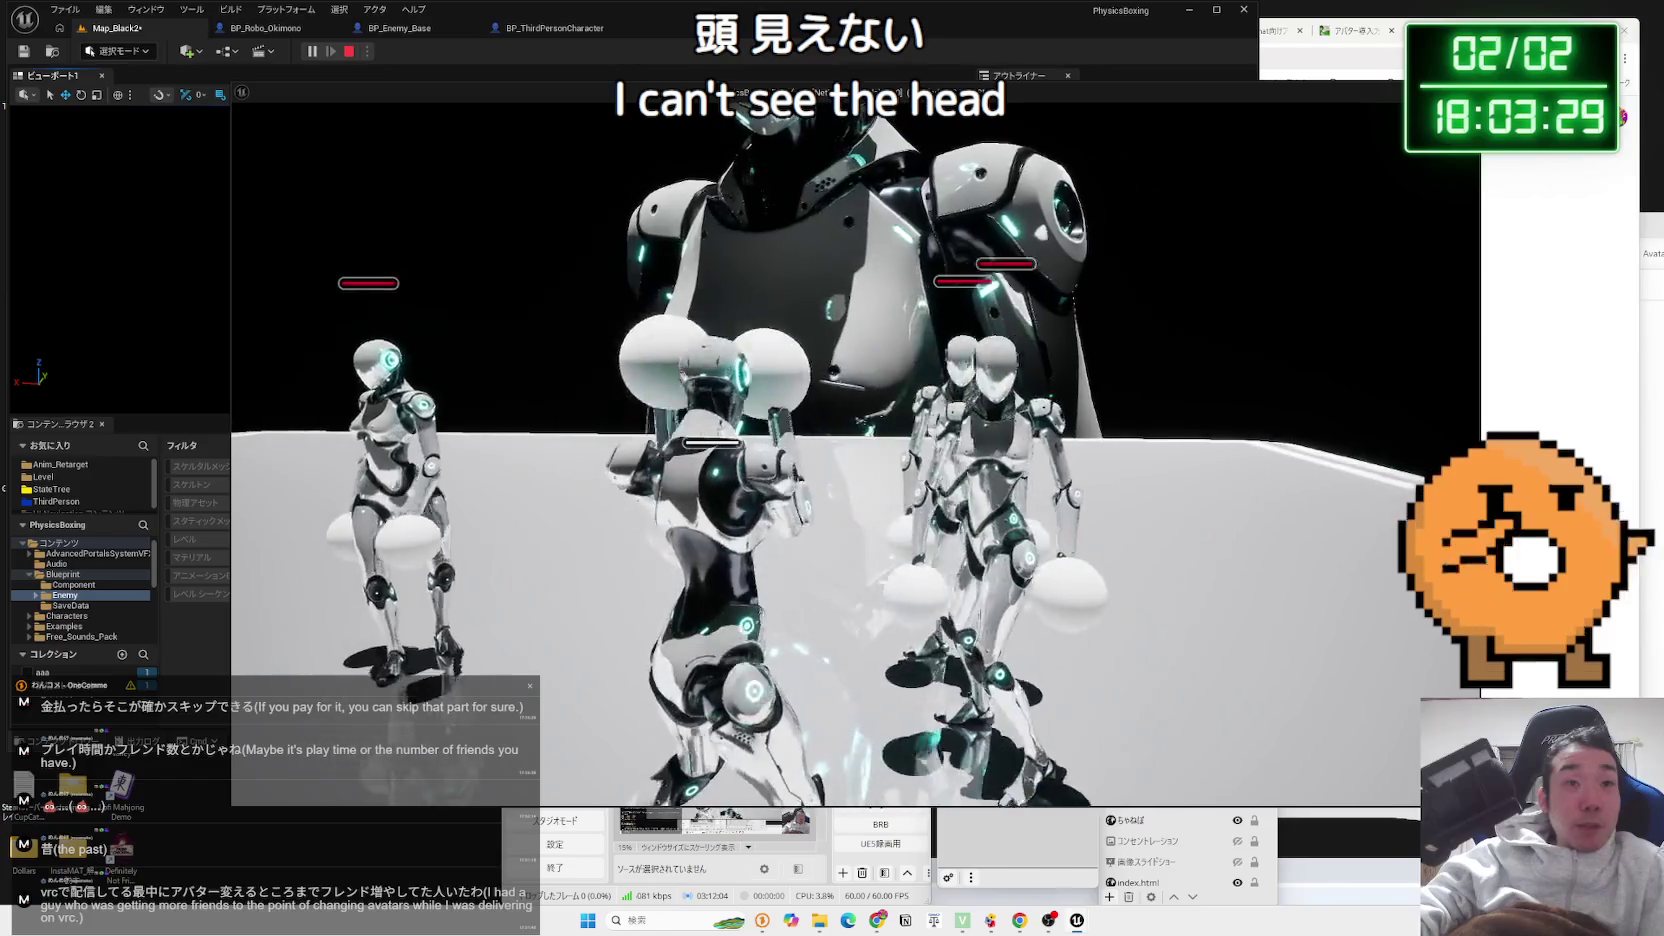
{"action": "key", "text": "w"}
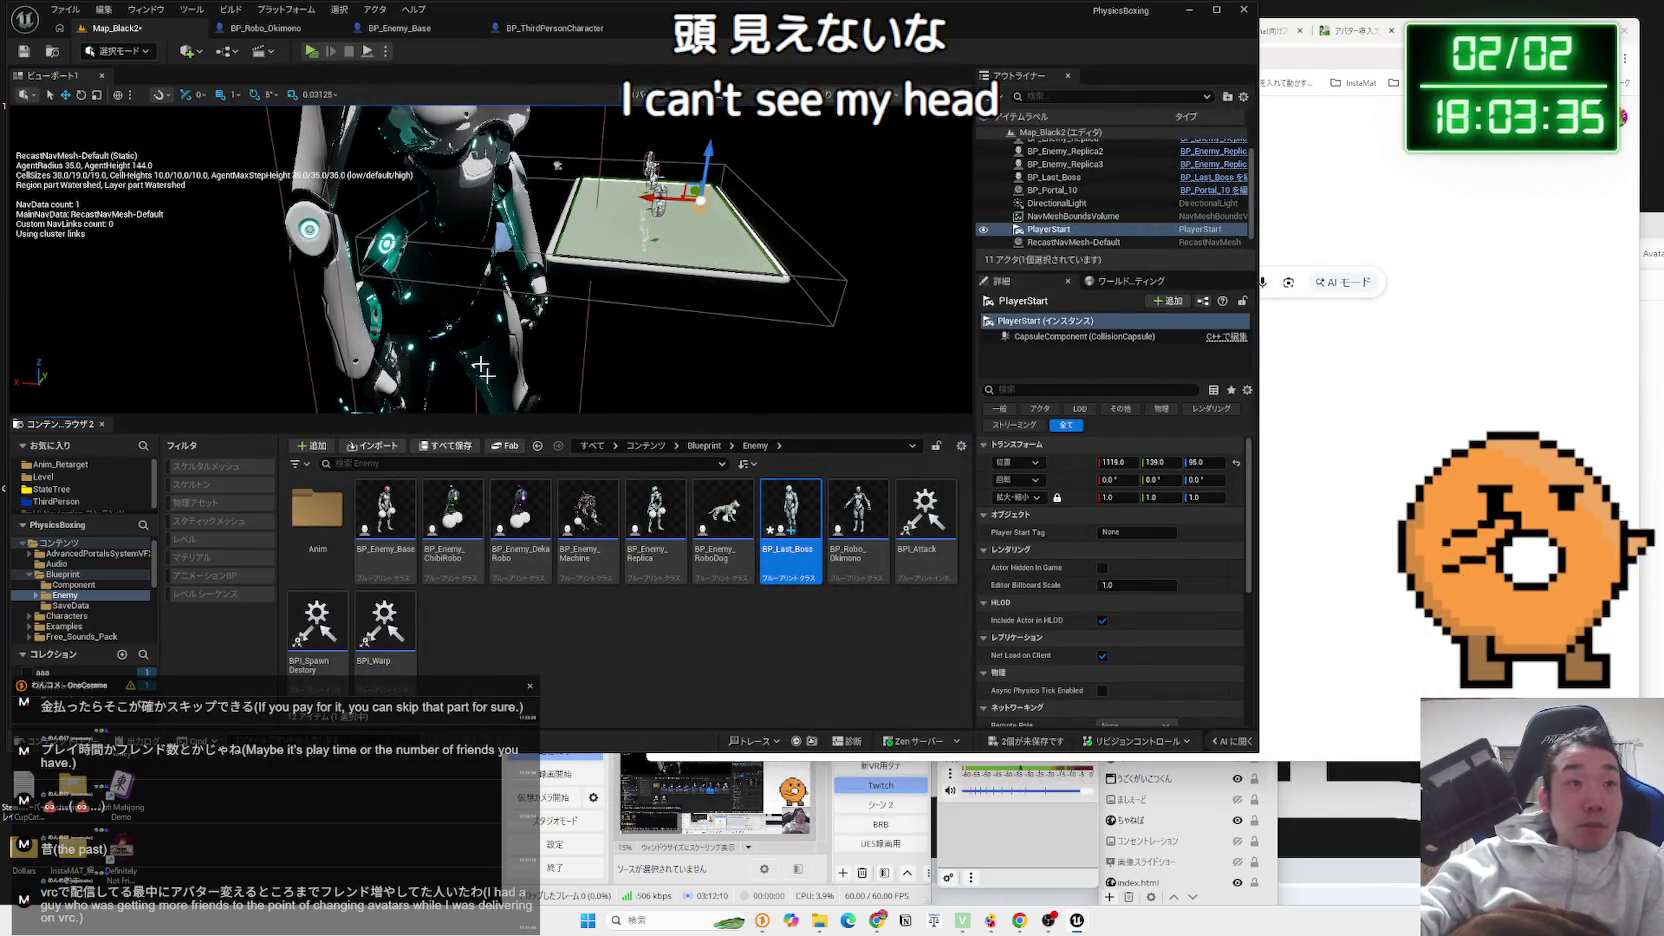
Open the Map_Black2 level blueprint and search the event graph for 'get.player'
{"action": "left_click", "coordinate": [426, 37]}
{"action": "left_click", "coordinate": [540, 28]}
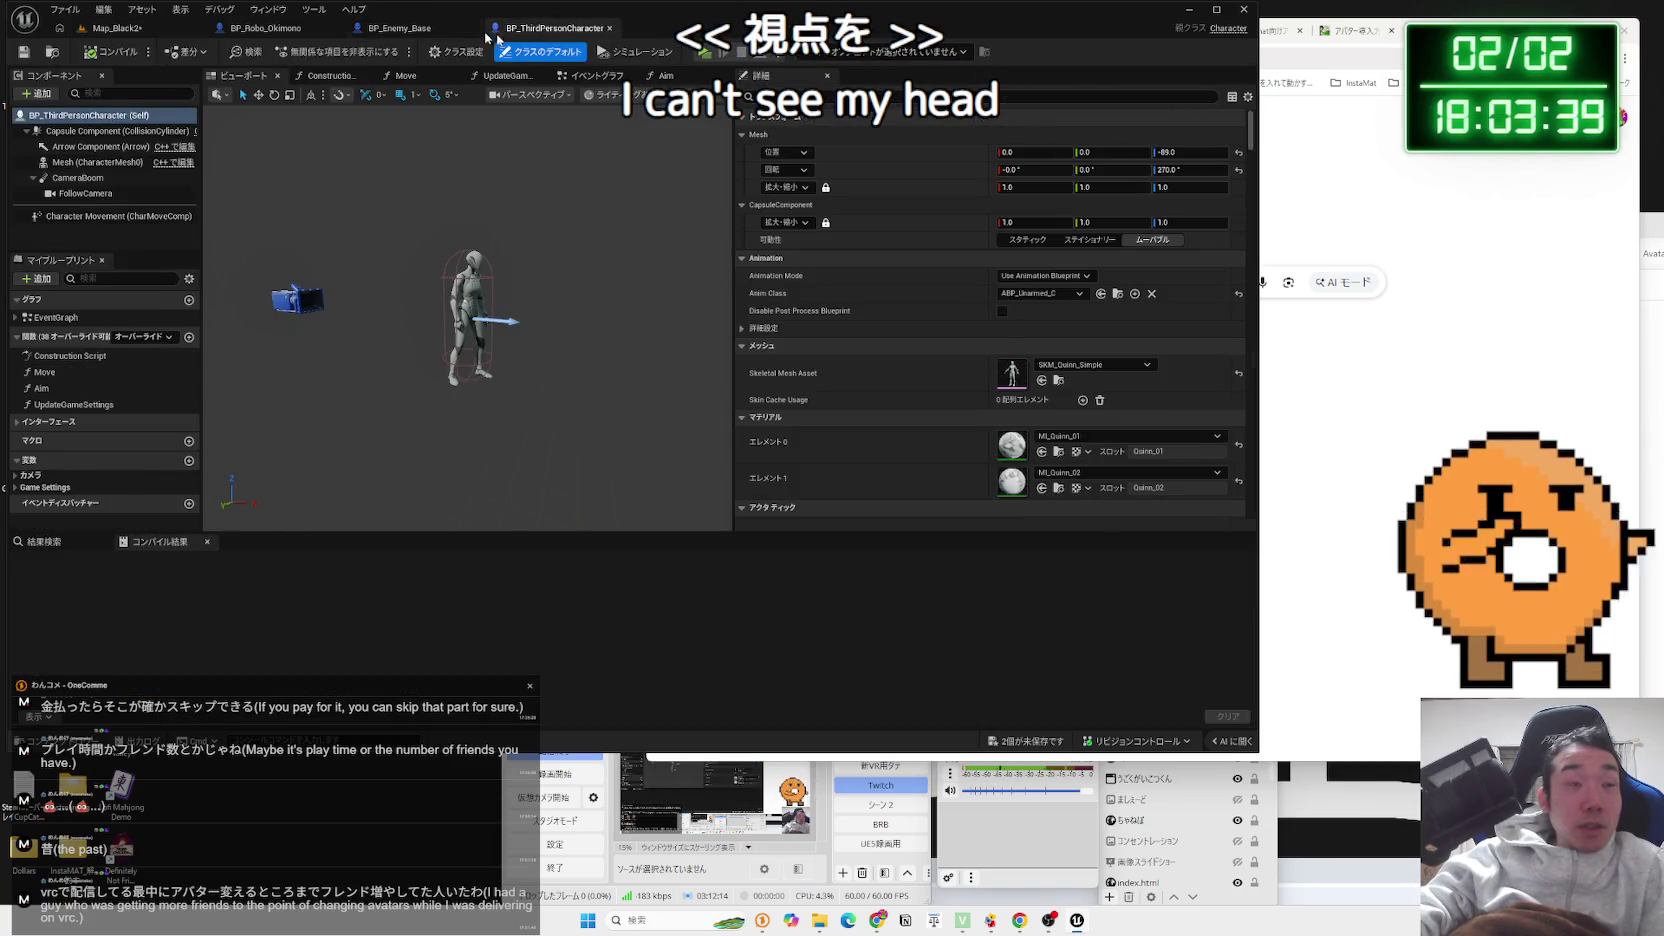
{"action": "left_click", "coordinate": [265, 28]}
{"action": "left_click", "coordinate": [150, 28]}
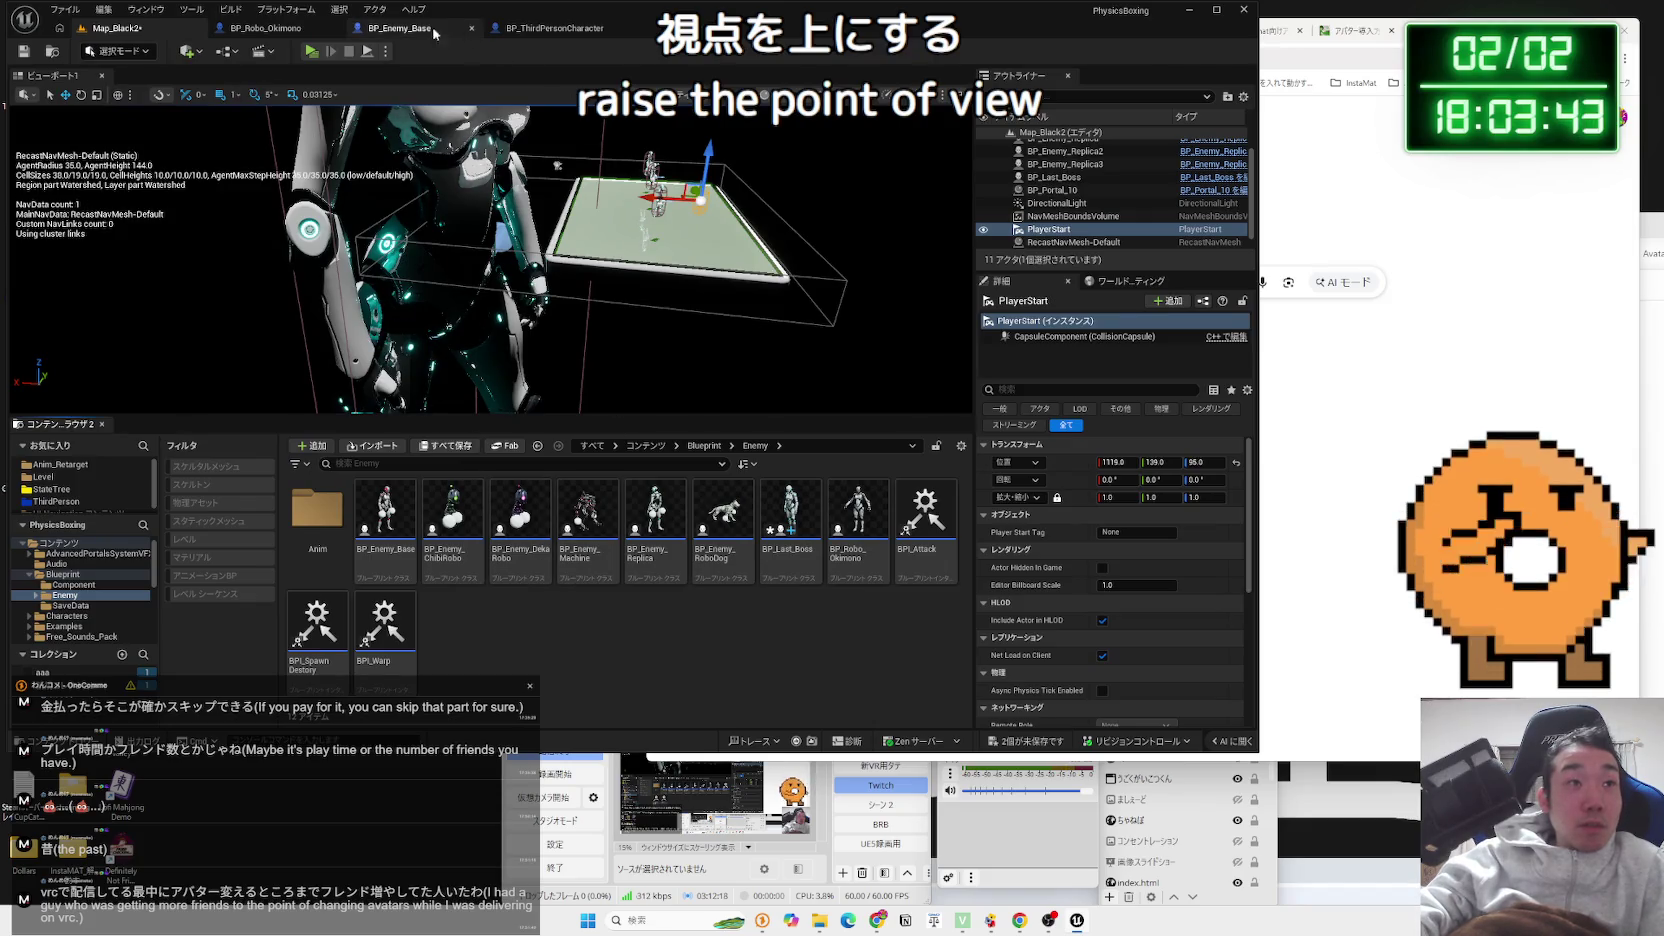
{"action": "left_click", "coordinate": [222, 52]}
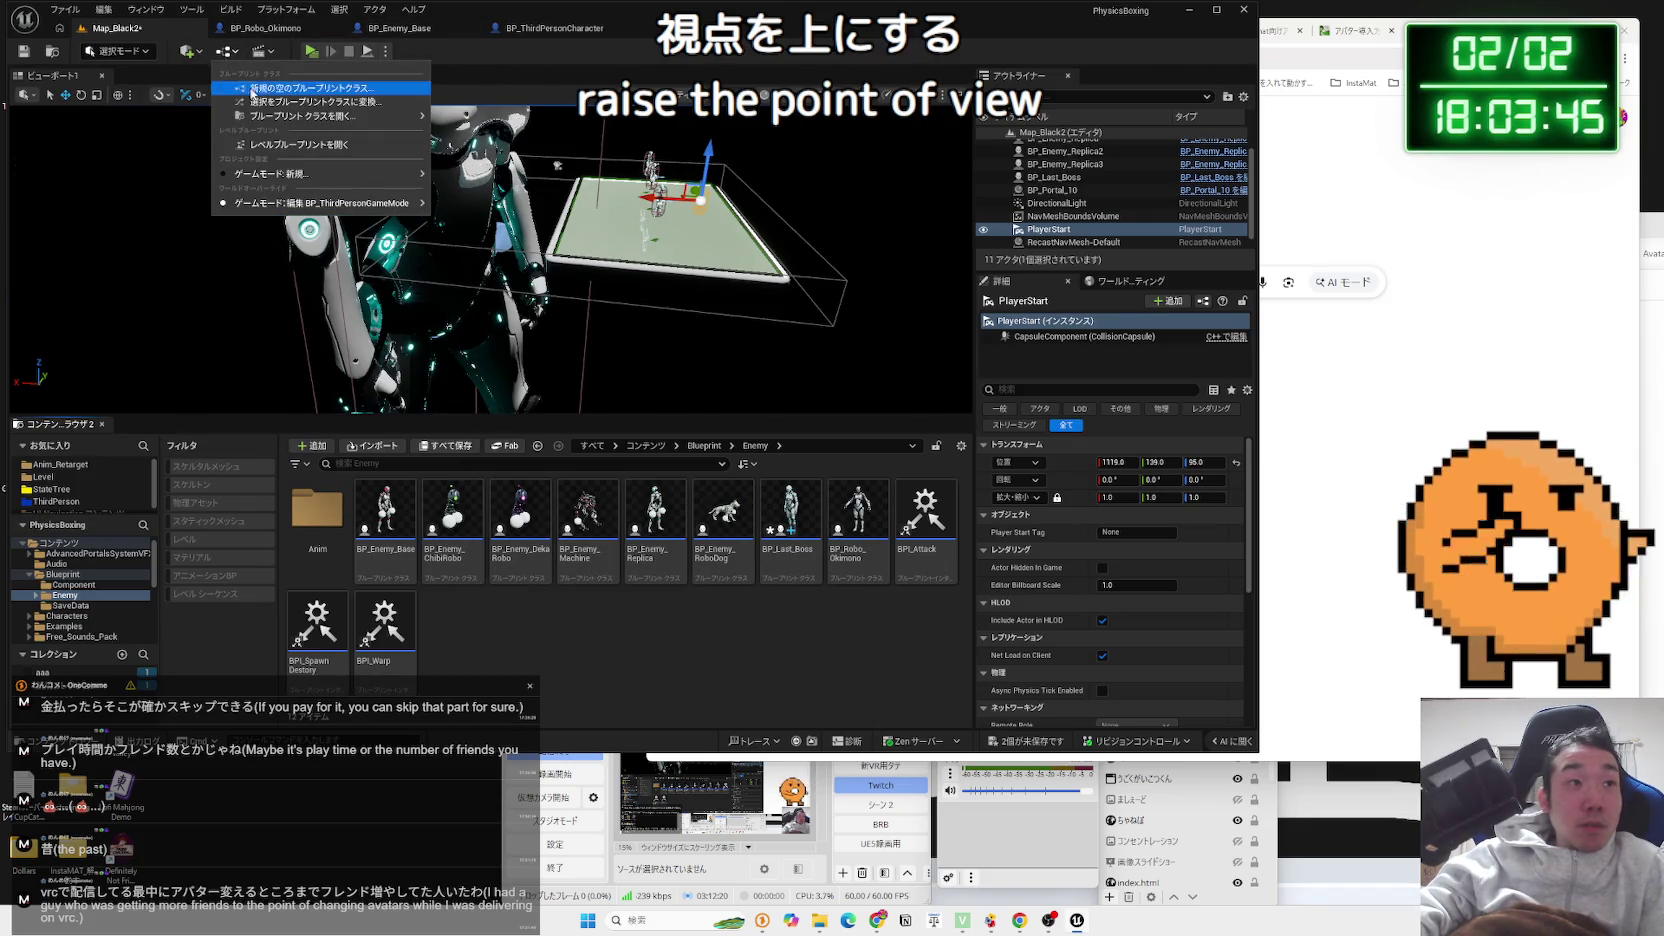
{"action": "left_click", "coordinate": [298, 144]}
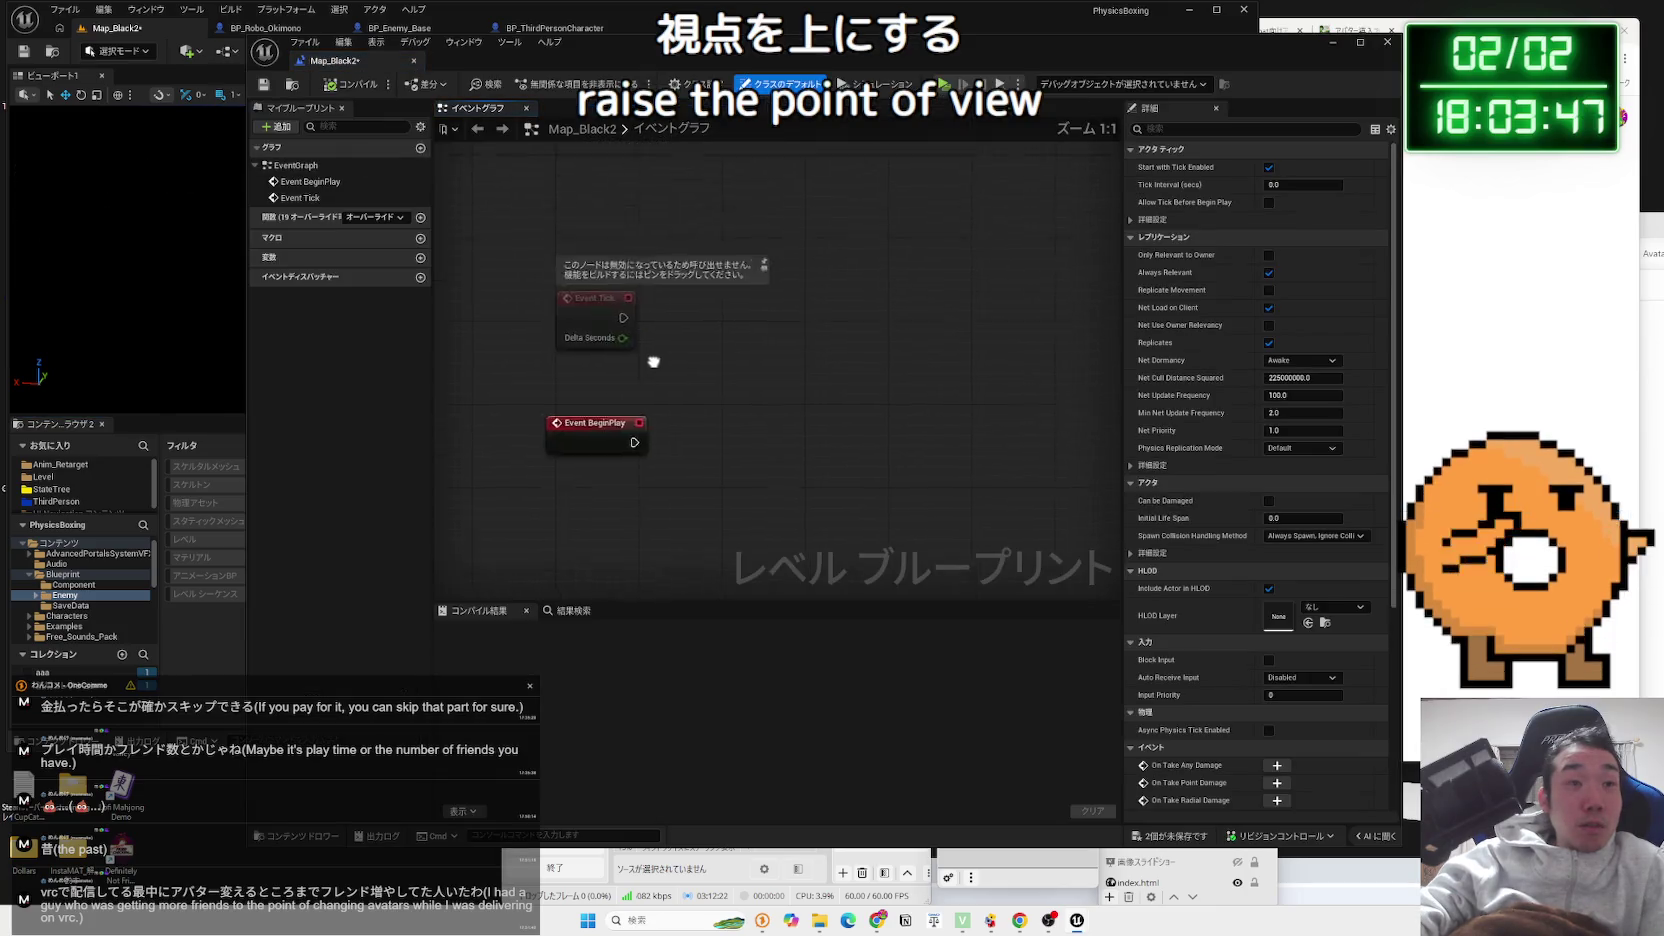
{"action": "right_click", "coordinate": [609, 410]}
{"action": "type", "text": "get.p"}
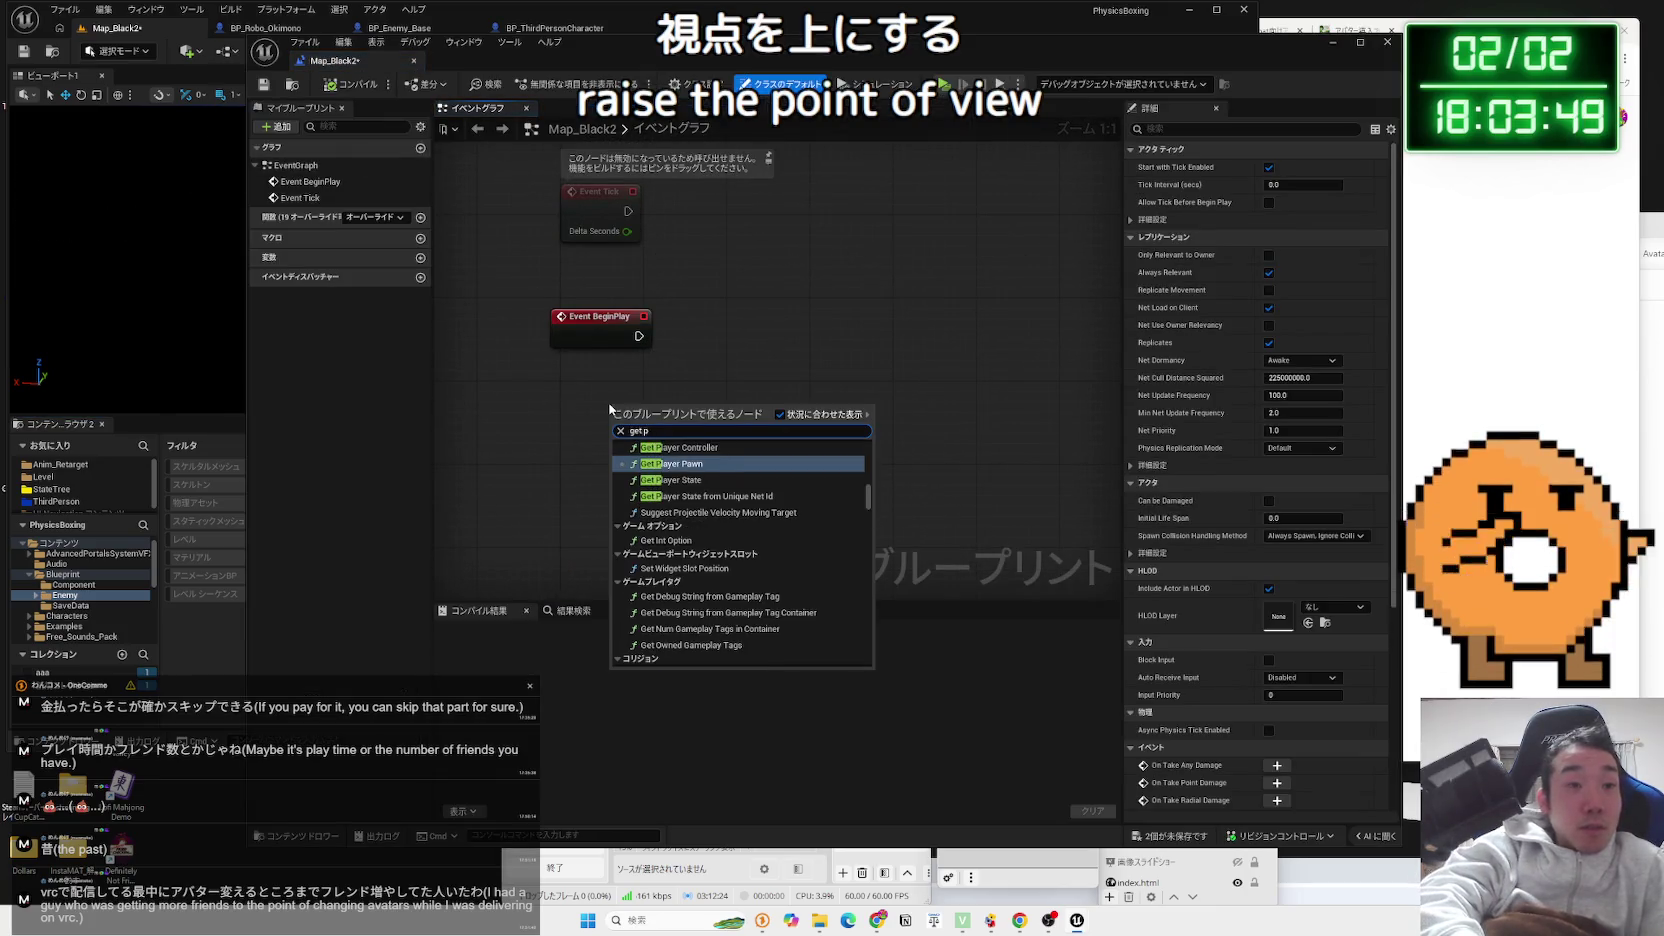
{"action": "type", "text": "layer"}
Add Get Player Pawn, cast it to BP_ThirdPersonCharacter_Robot2, and search the cast pin for 'camera'
{"action": "left_click", "coordinate": [667, 464]}
{"action": "mouse_move", "coordinate": [770, 415]}
{"action": "left_mouse_down"}
{"action": "mouse_move", "coordinate": [855, 400]}
{"action": "mouse_move", "coordinate": [735, 400]}
{"action": "mouse_move", "coordinate": [760, 363]}
{"action": "left_mouse_up"}
{"action": "type", "text": "cast to"}
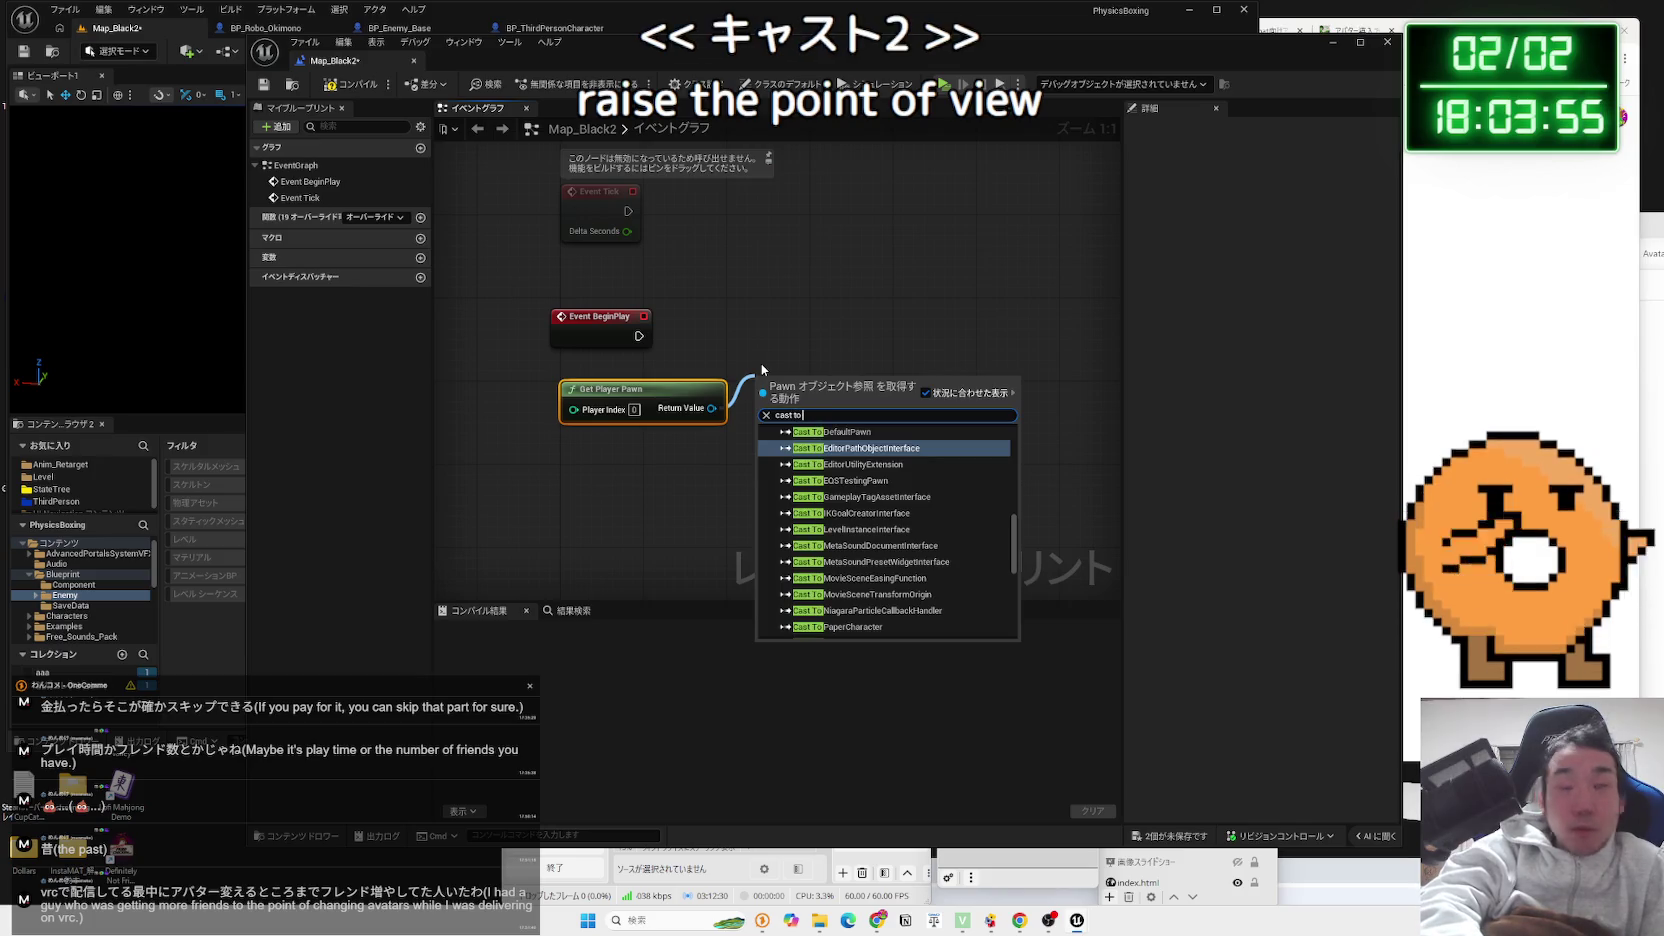
{"action": "type", "text": " robot"}
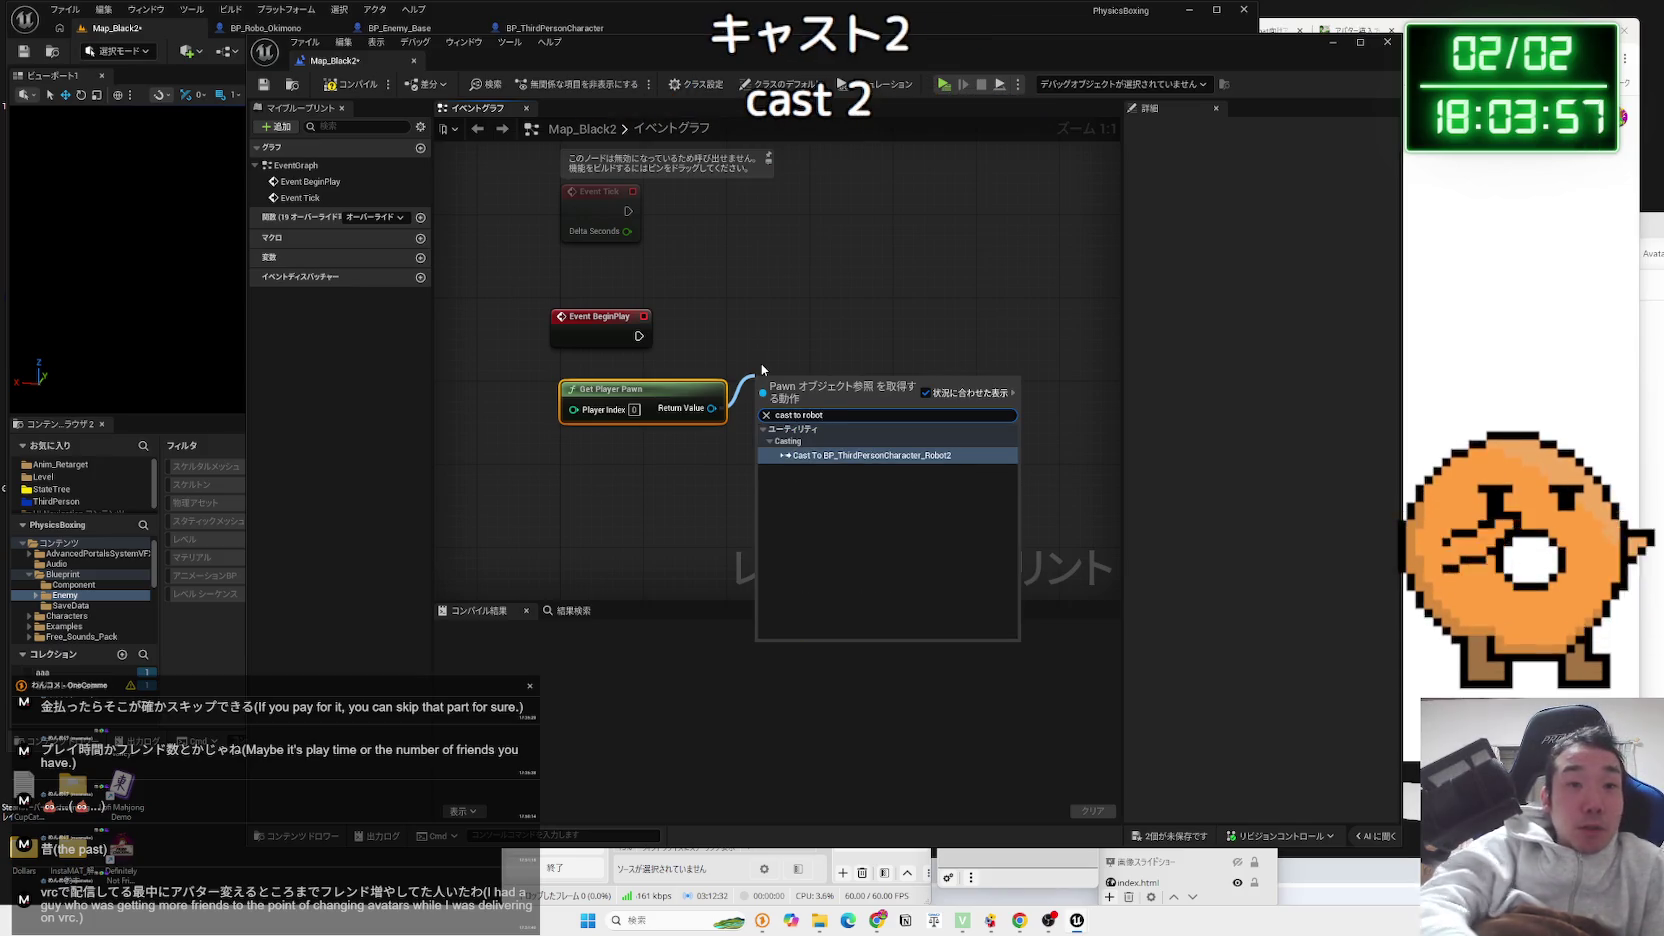
{"action": "left_click", "coordinate": [870, 455]}
{"action": "left_click_drag", "start_coordinate": [827, 376], "coordinate": [821, 328]}
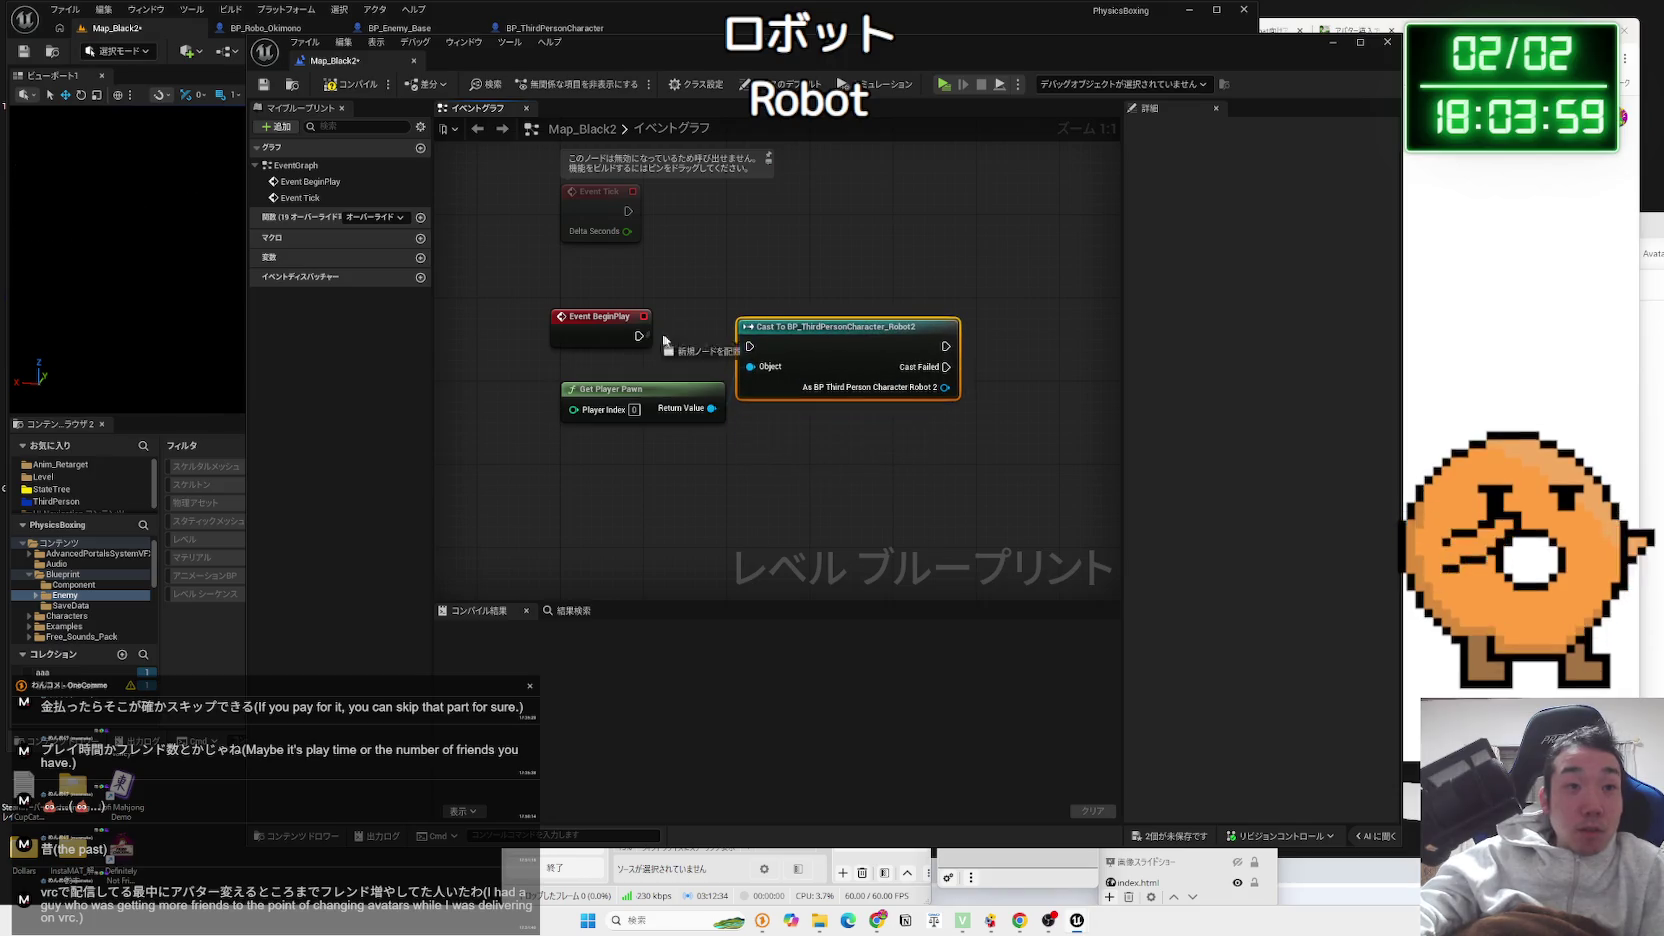
{"action": "left_click_drag", "start_coordinate": [969, 399], "coordinate": [698, 386]}
{"action": "left_click_drag", "start_coordinate": [847, 375], "coordinate": [849, 374]}
{"action": "type", "text": "camera"}
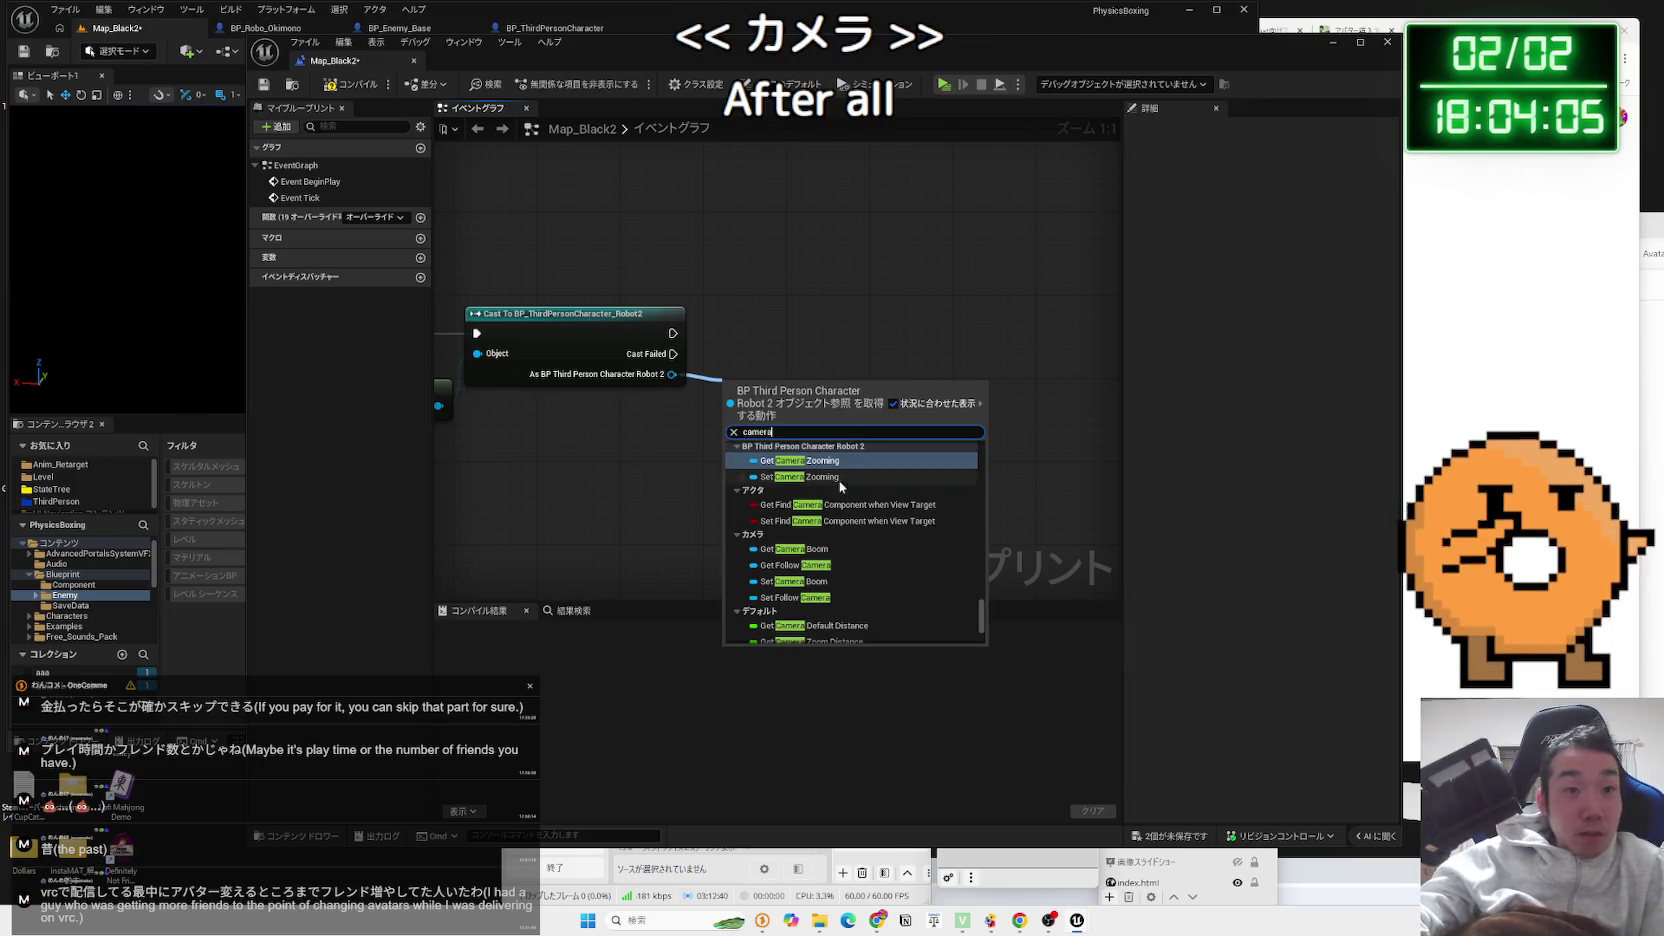
Feed Get Camera Boom into a Set Relative Rotation node run after the cast, then compile
{"action": "scroll", "coordinate": [871, 496], "scroll_direction": "down", "scroll_amount": 2}
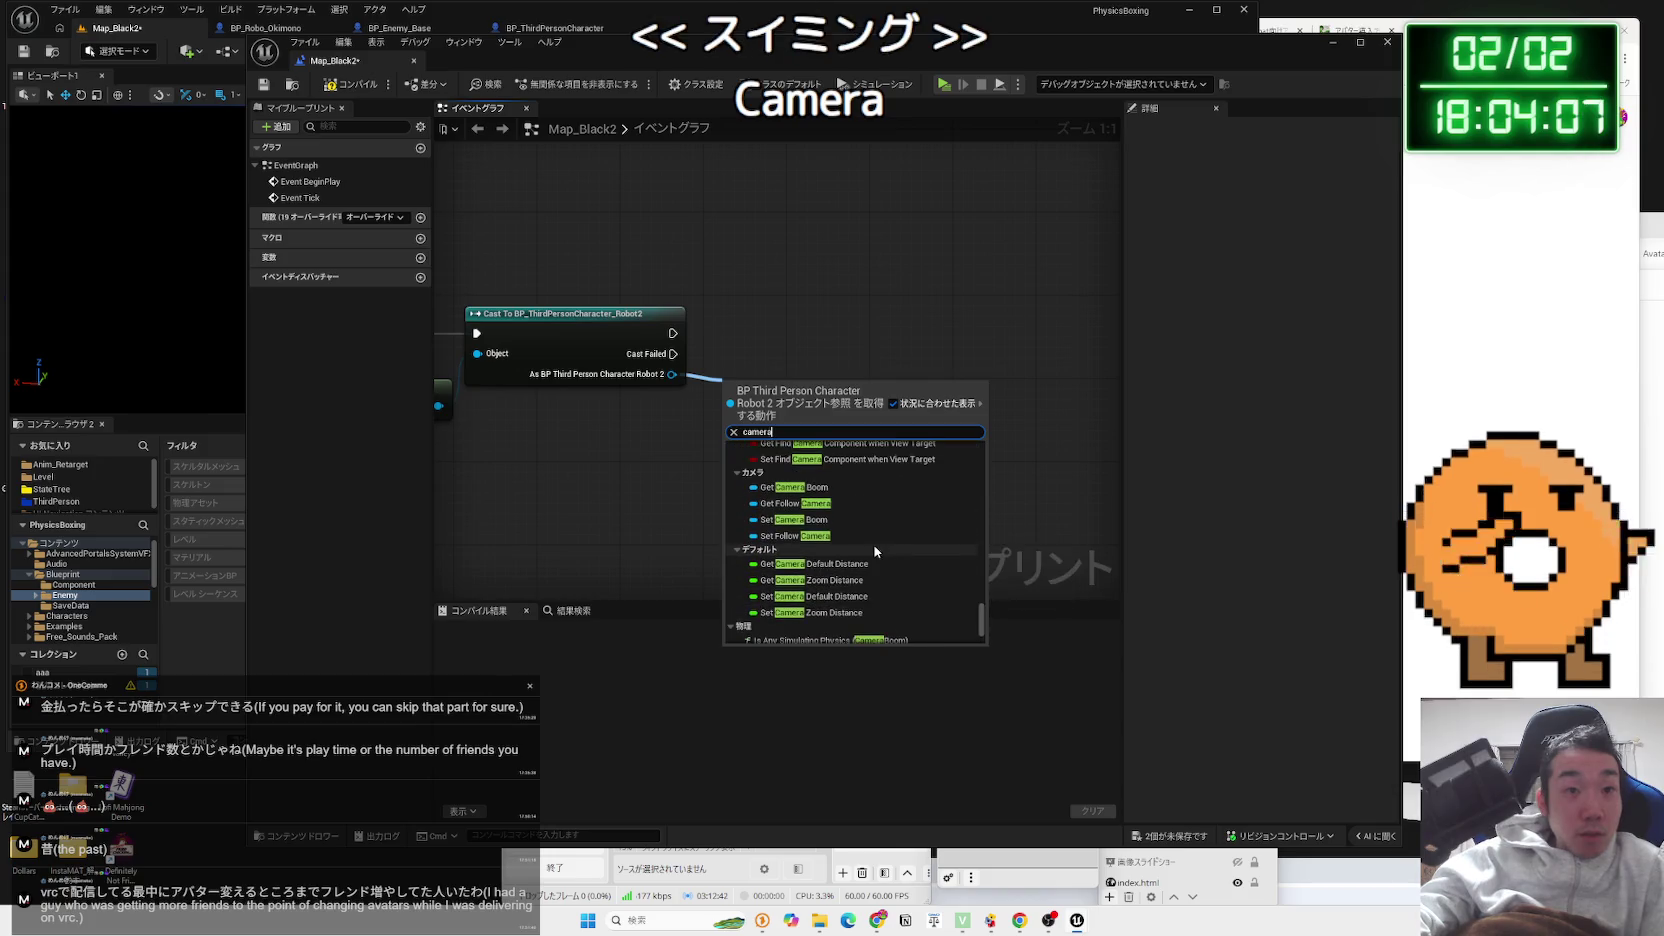
{"action": "left_click", "coordinate": [815, 488]}
{"action": "left_click_drag", "start_coordinate": [728, 415], "coordinate": [792, 400]}
{"action": "type", "text": "rotatio"}
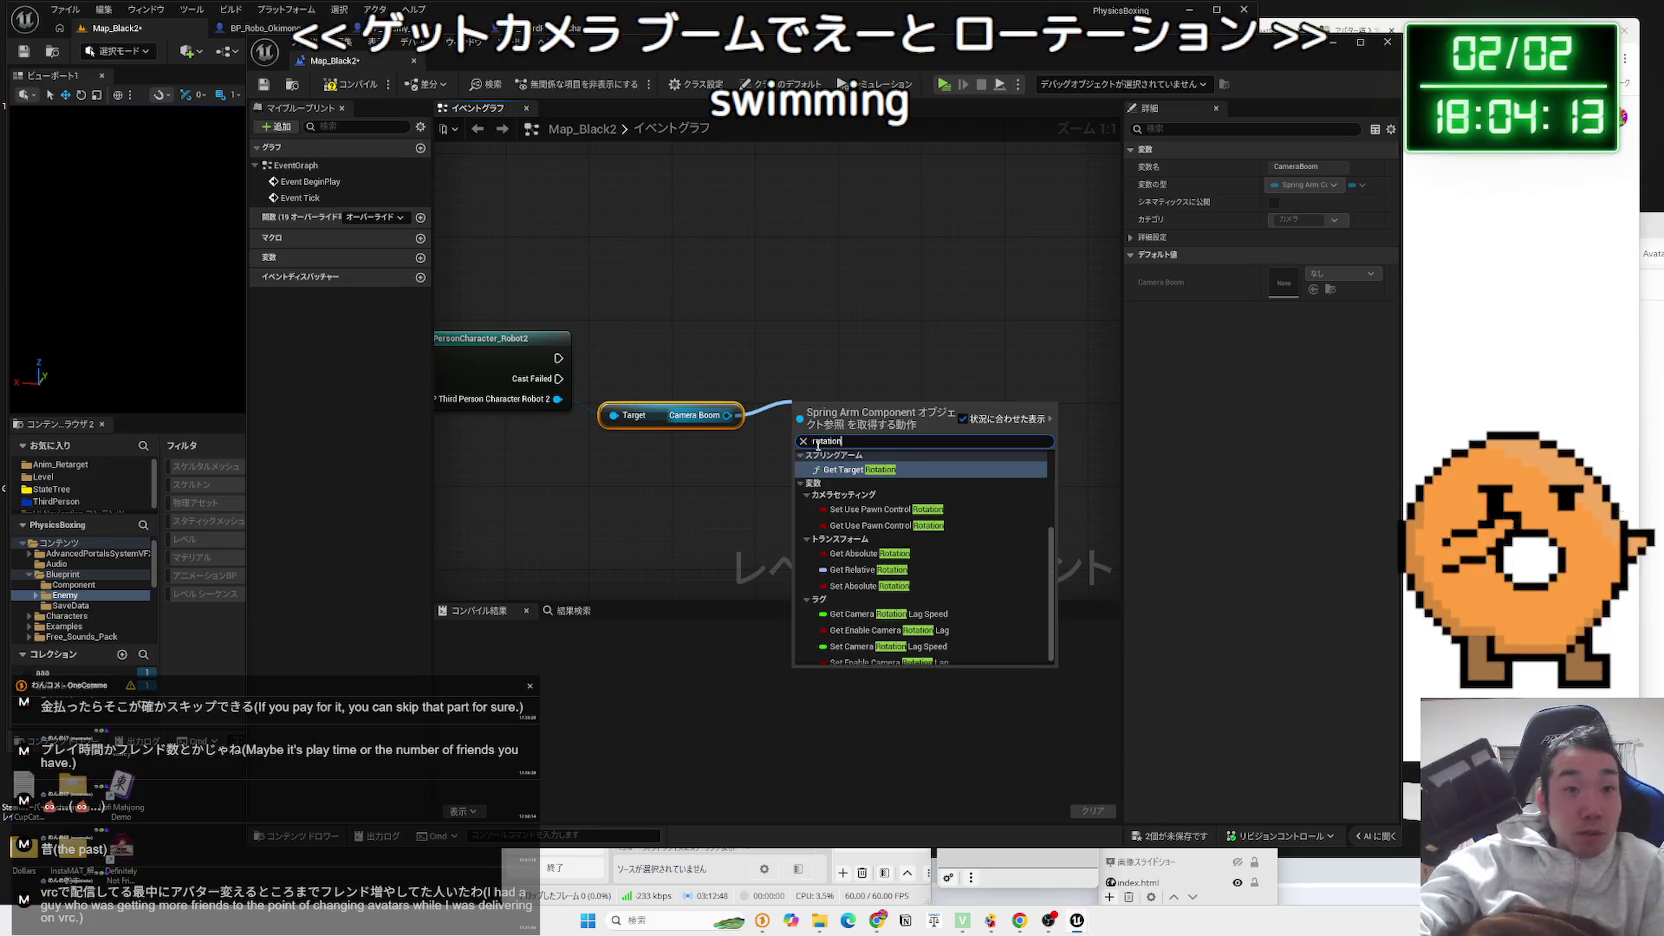
{"action": "type", "text": "n"}
{"action": "scroll", "coordinate": [880, 570], "scroll_direction": "down", "scroll_amount": 1}
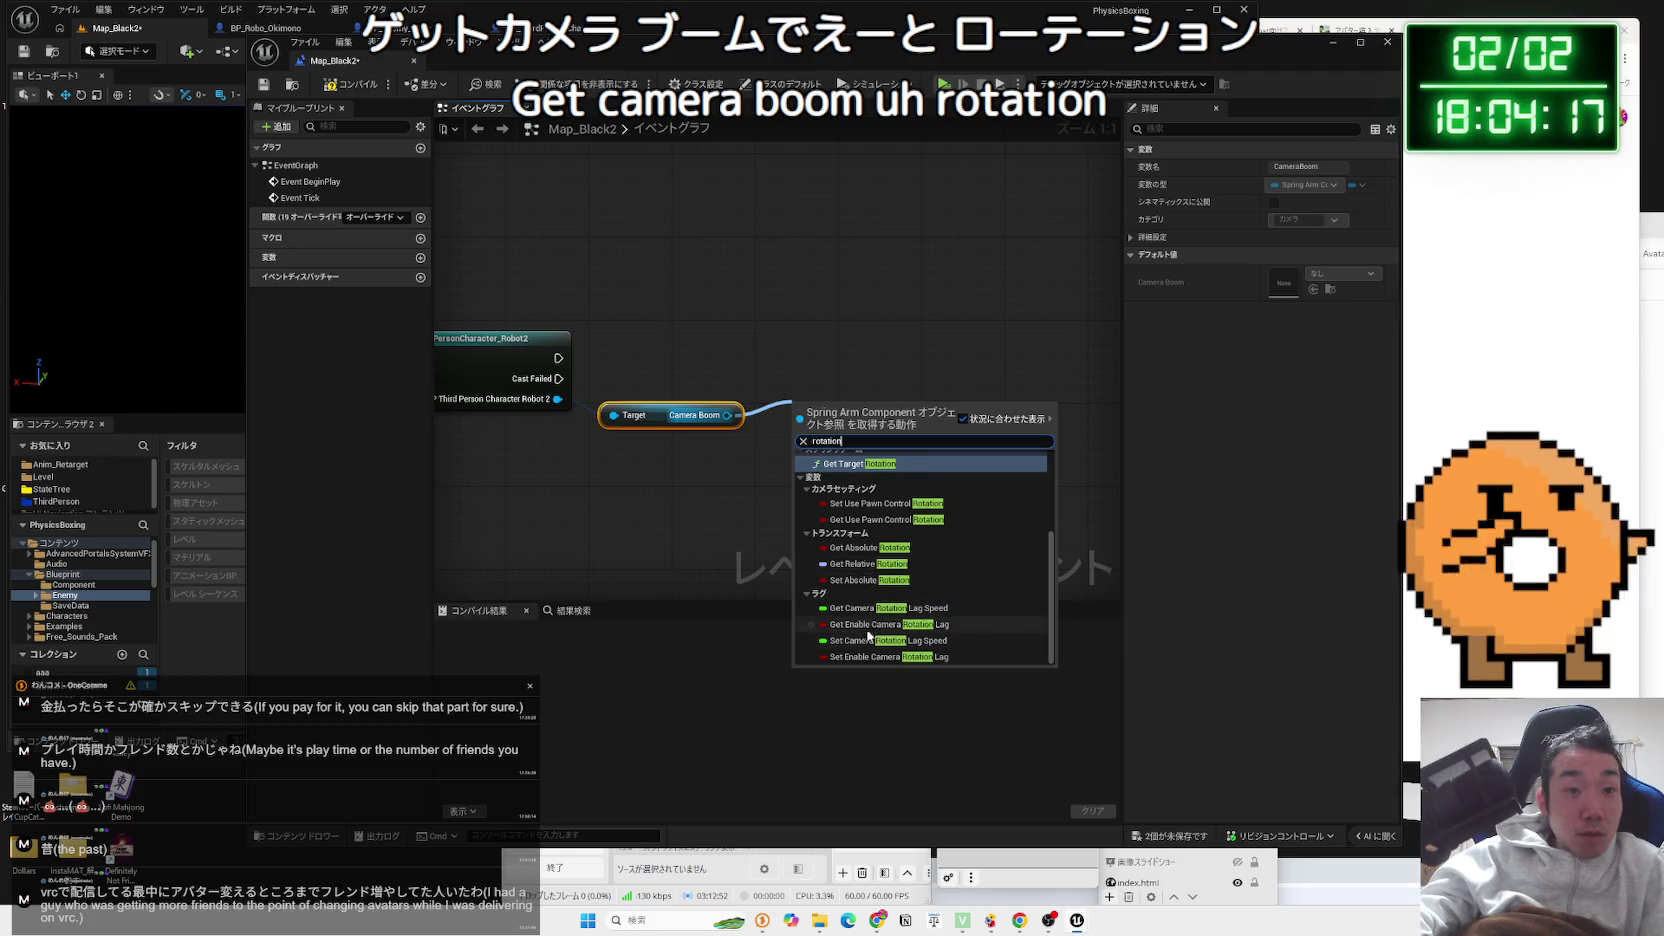
{"action": "scroll", "coordinate": [864, 618], "scroll_direction": "up", "scroll_amount": 5}
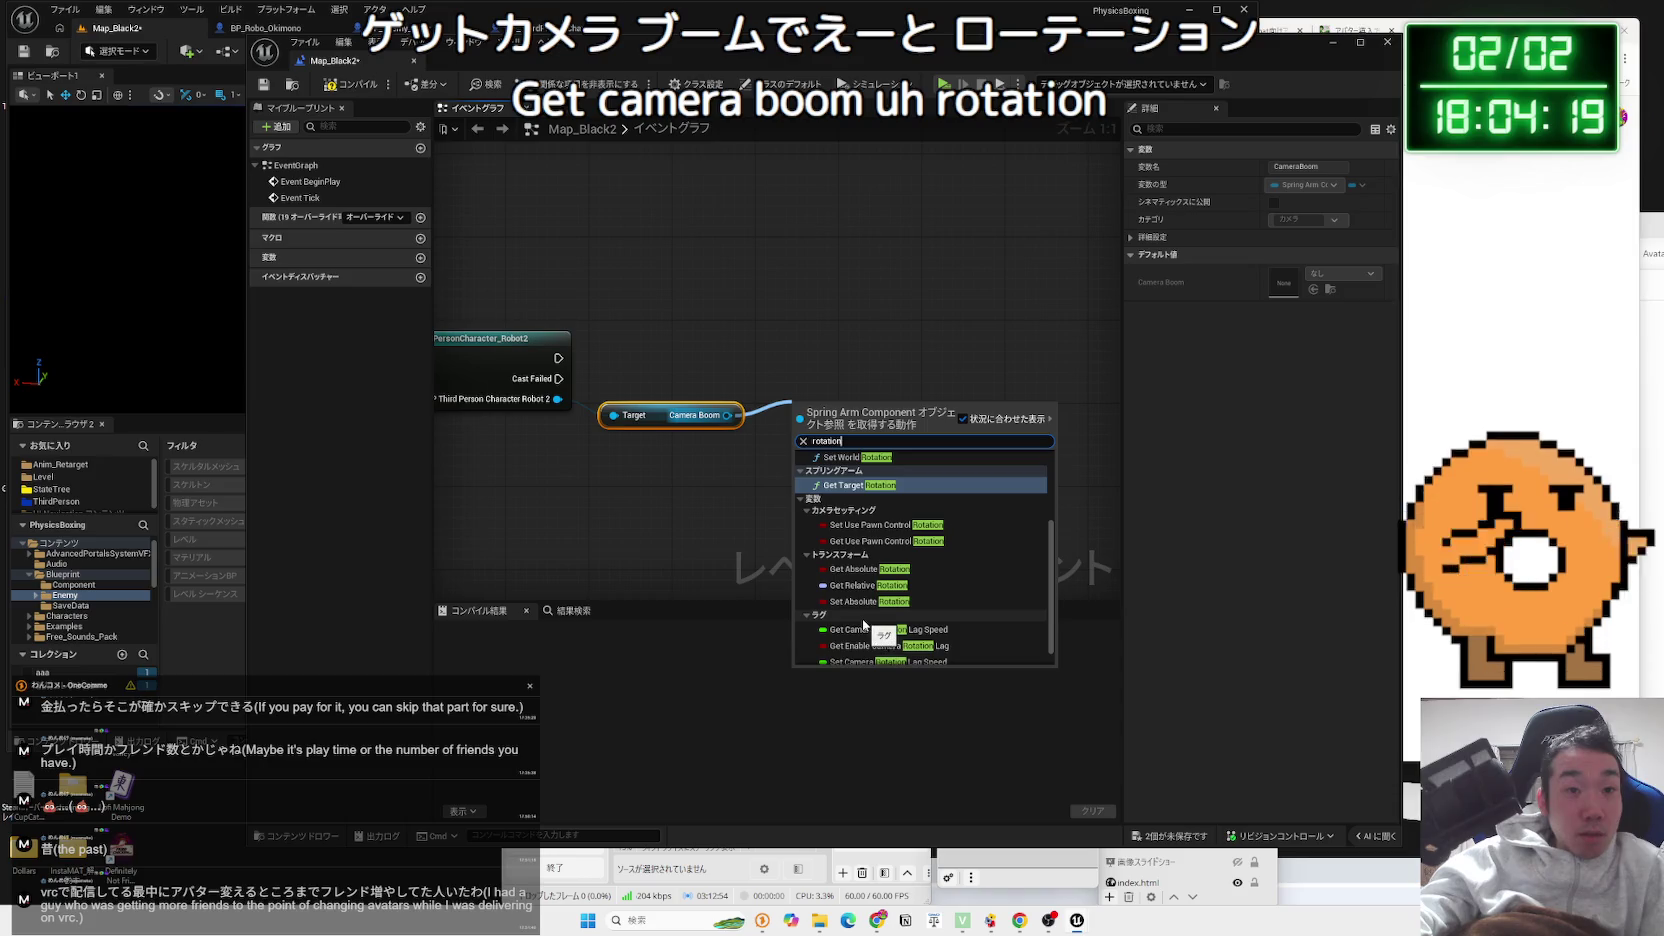
{"action": "scroll", "coordinate": [864, 614], "scroll_direction": "up", "scroll_amount": 1}
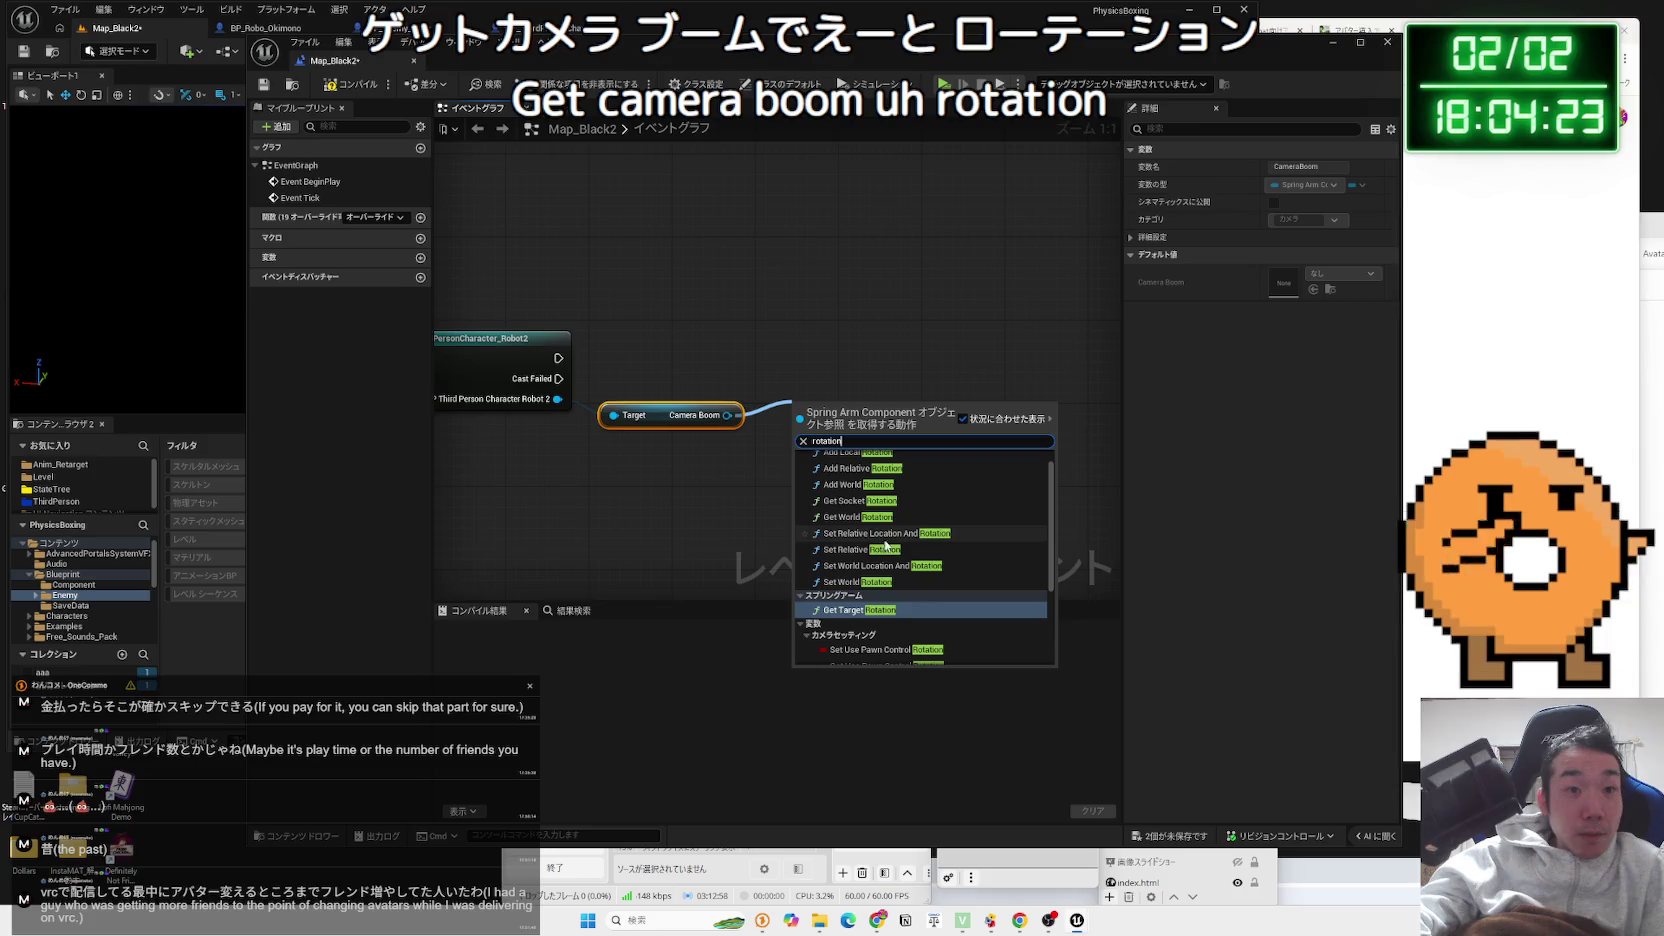
{"action": "left_click", "coordinate": [913, 550]}
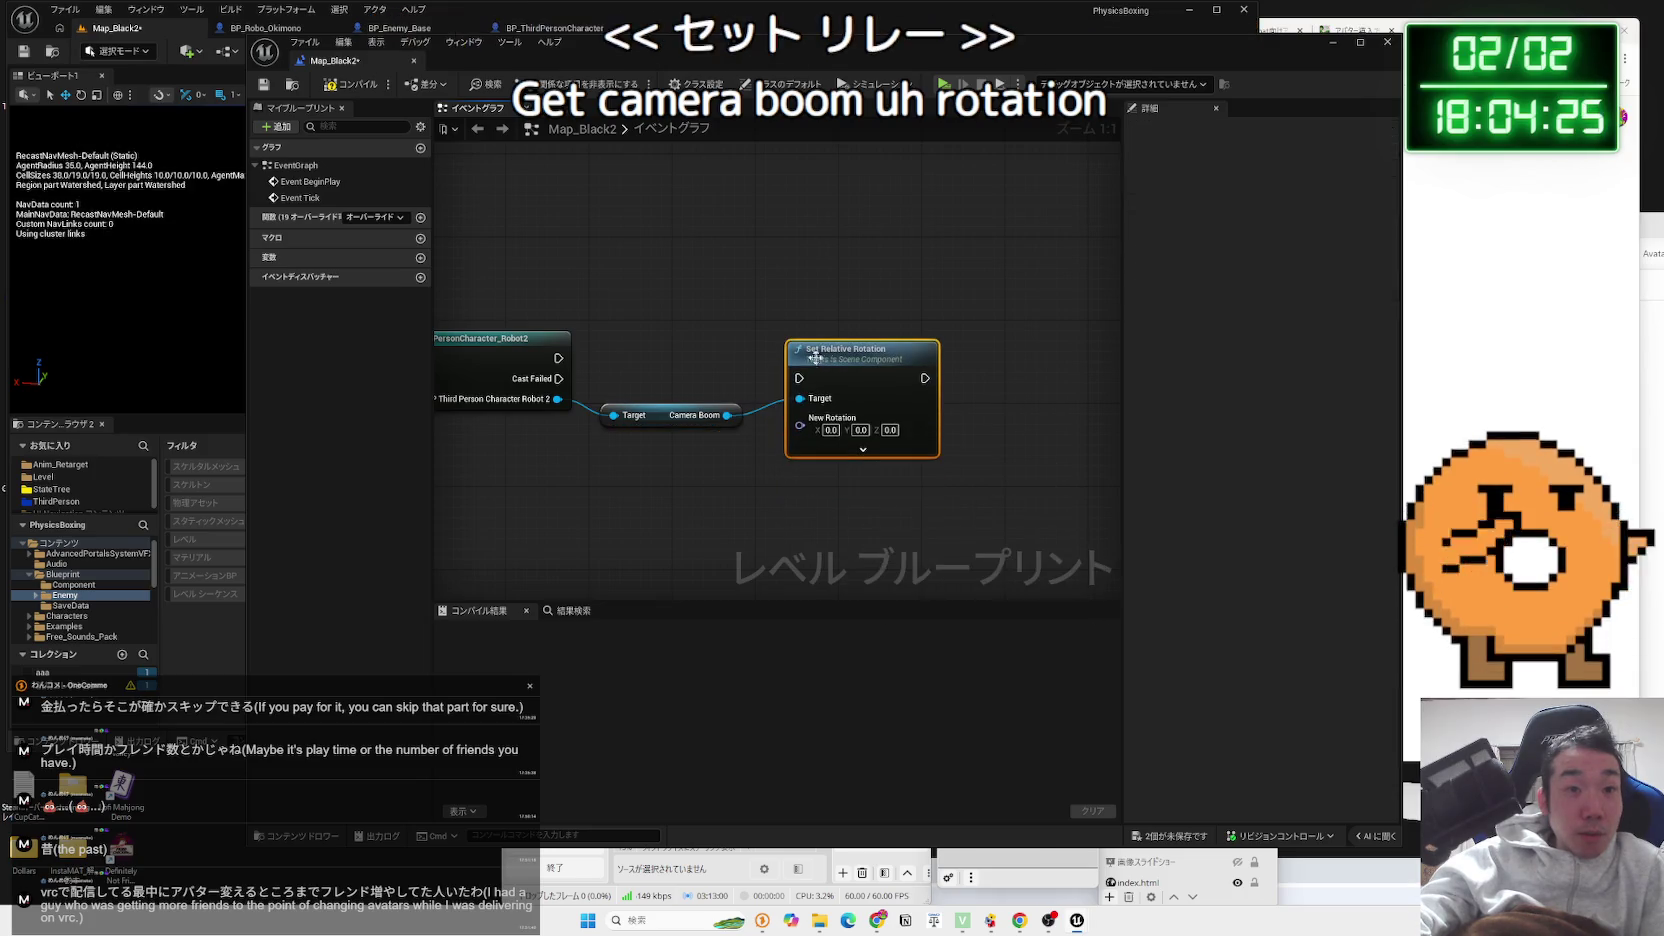
{"action": "mouse_move", "coordinate": [556, 357]}
{"action": "left_mouse_down"}
{"action": "mouse_move", "coordinate": [799, 378]}
{"action": "mouse_move", "coordinate": [840, 328]}
{"action": "left_mouse_up"}
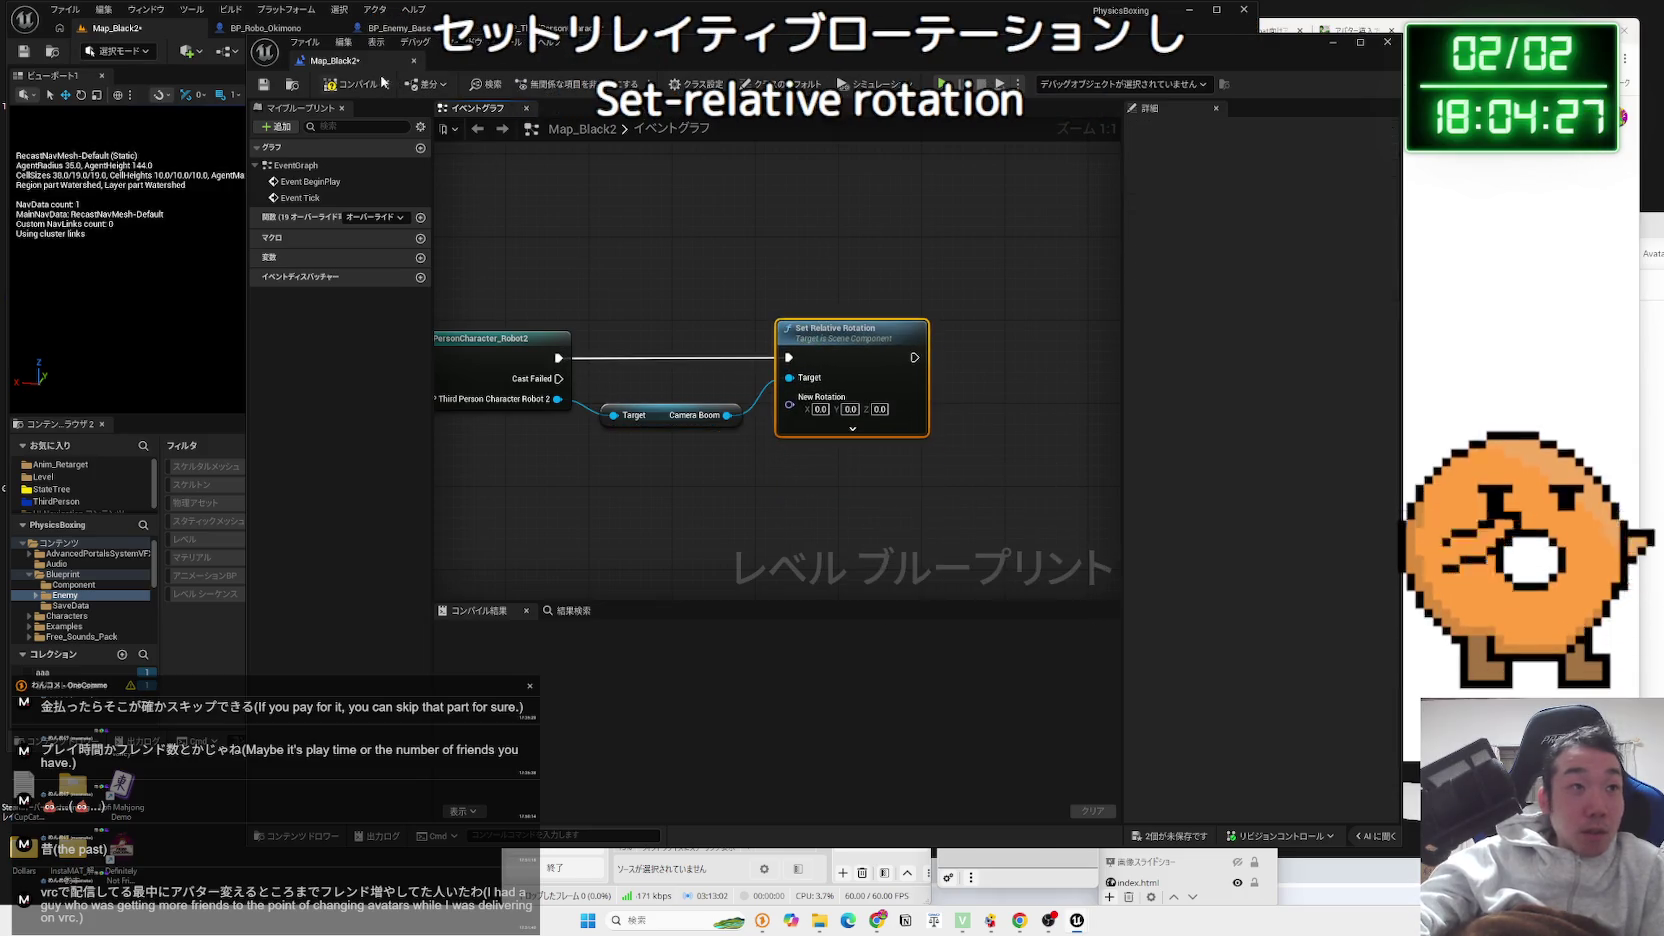
{"action": "left_click", "coordinate": [362, 81]}
{"action": "left_click_drag", "start_coordinate": [480, 60], "coordinate": [995, 60]}
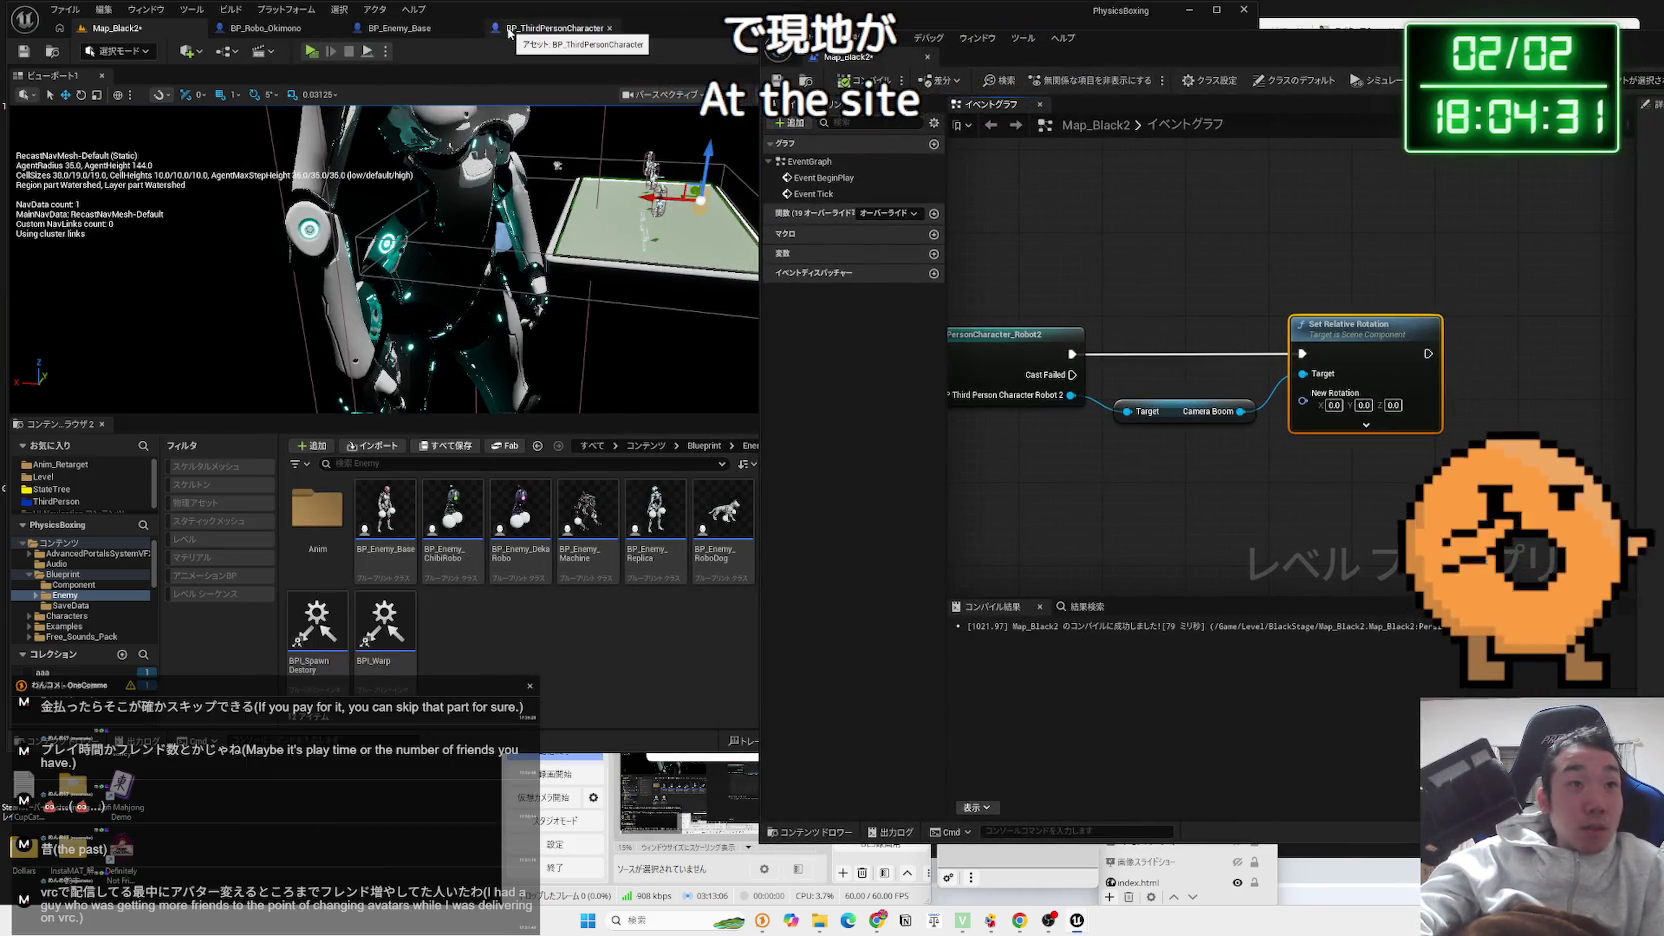
Close BP_ThirdPersonCharacter and open BP_ThirdPersonCharacter_Robot2 from the aaa collection
{"action": "left_click", "coordinate": [610, 29]}
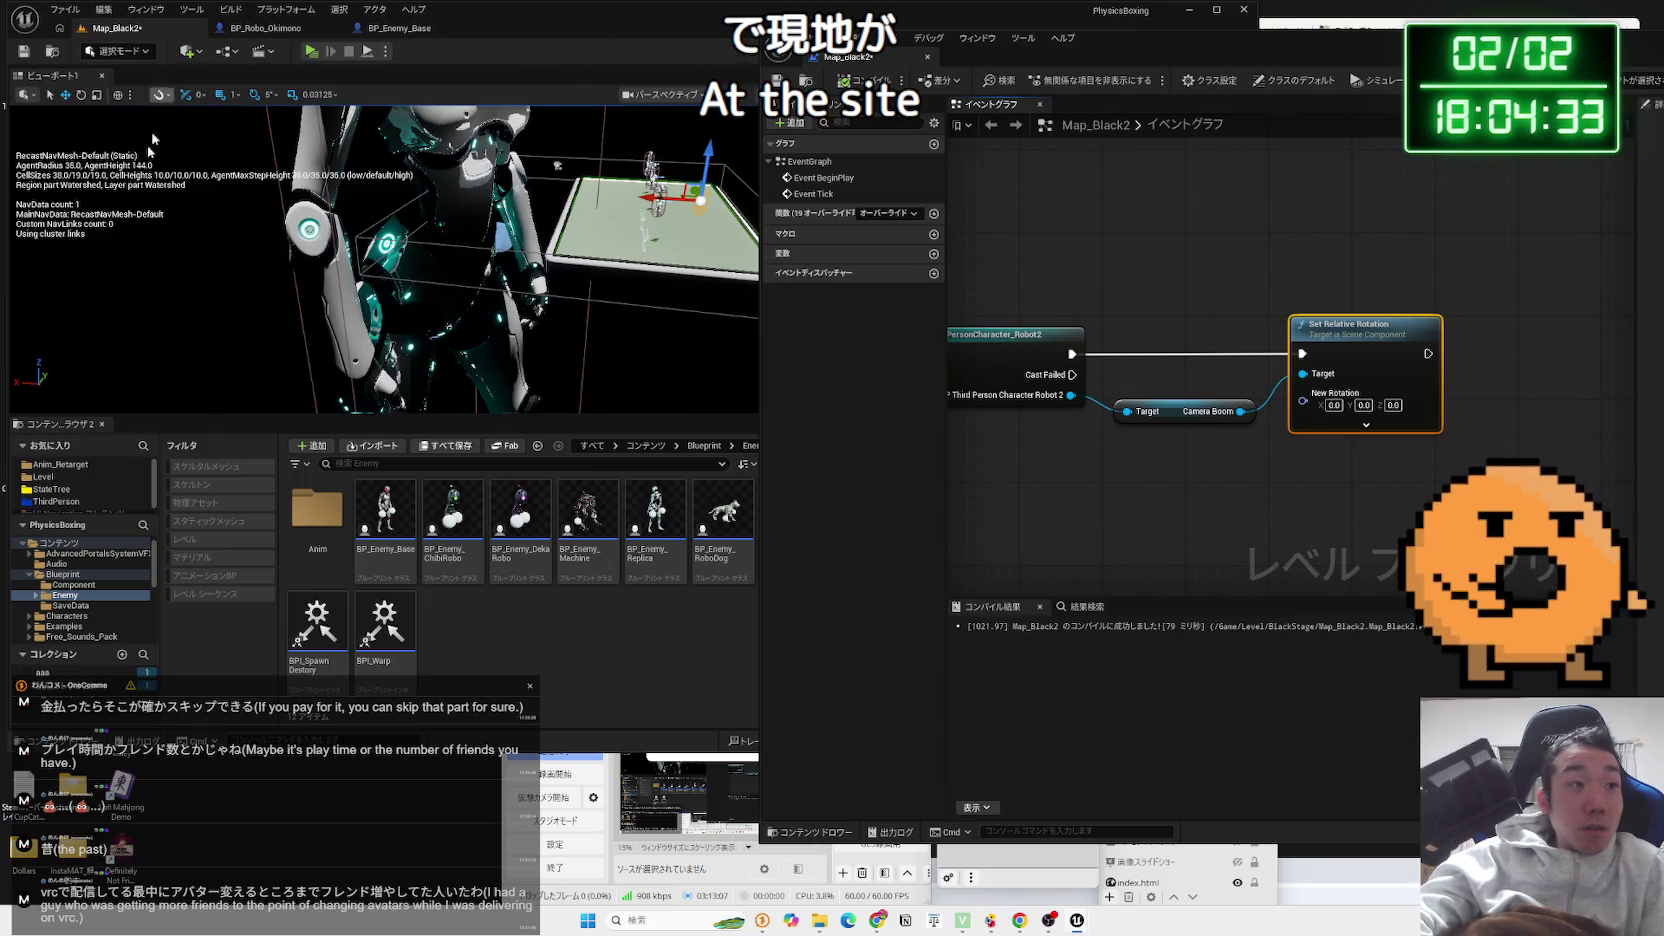
{"action": "left_click", "coordinate": [73, 502]}
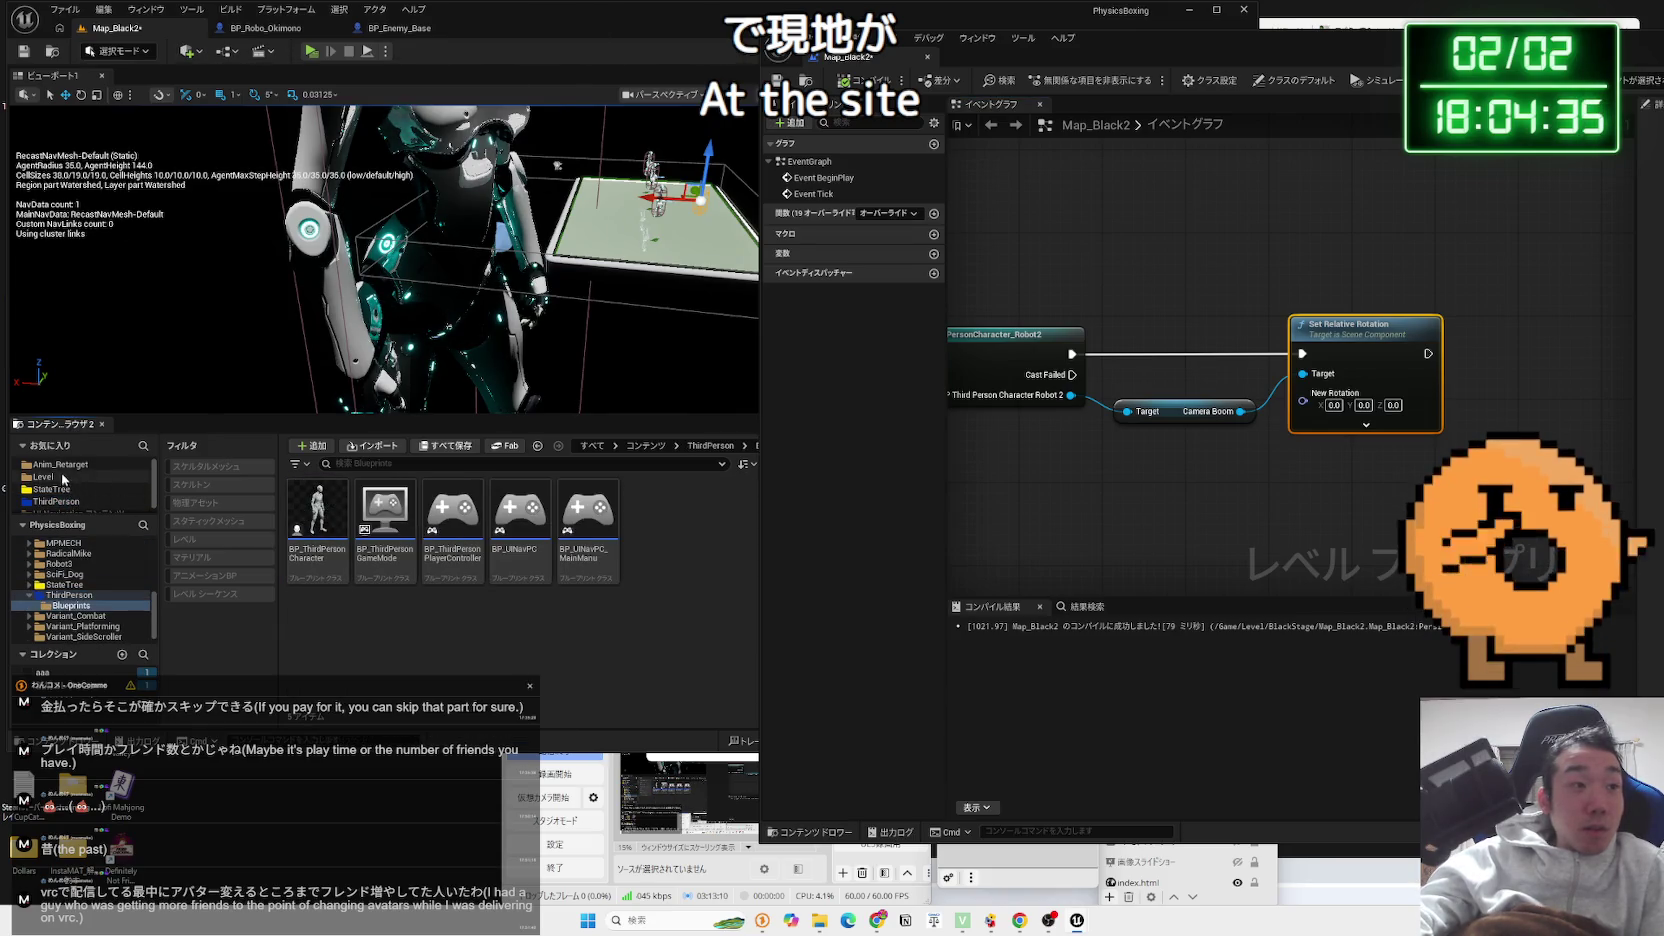
{"action": "left_click", "coordinate": [30, 596]}
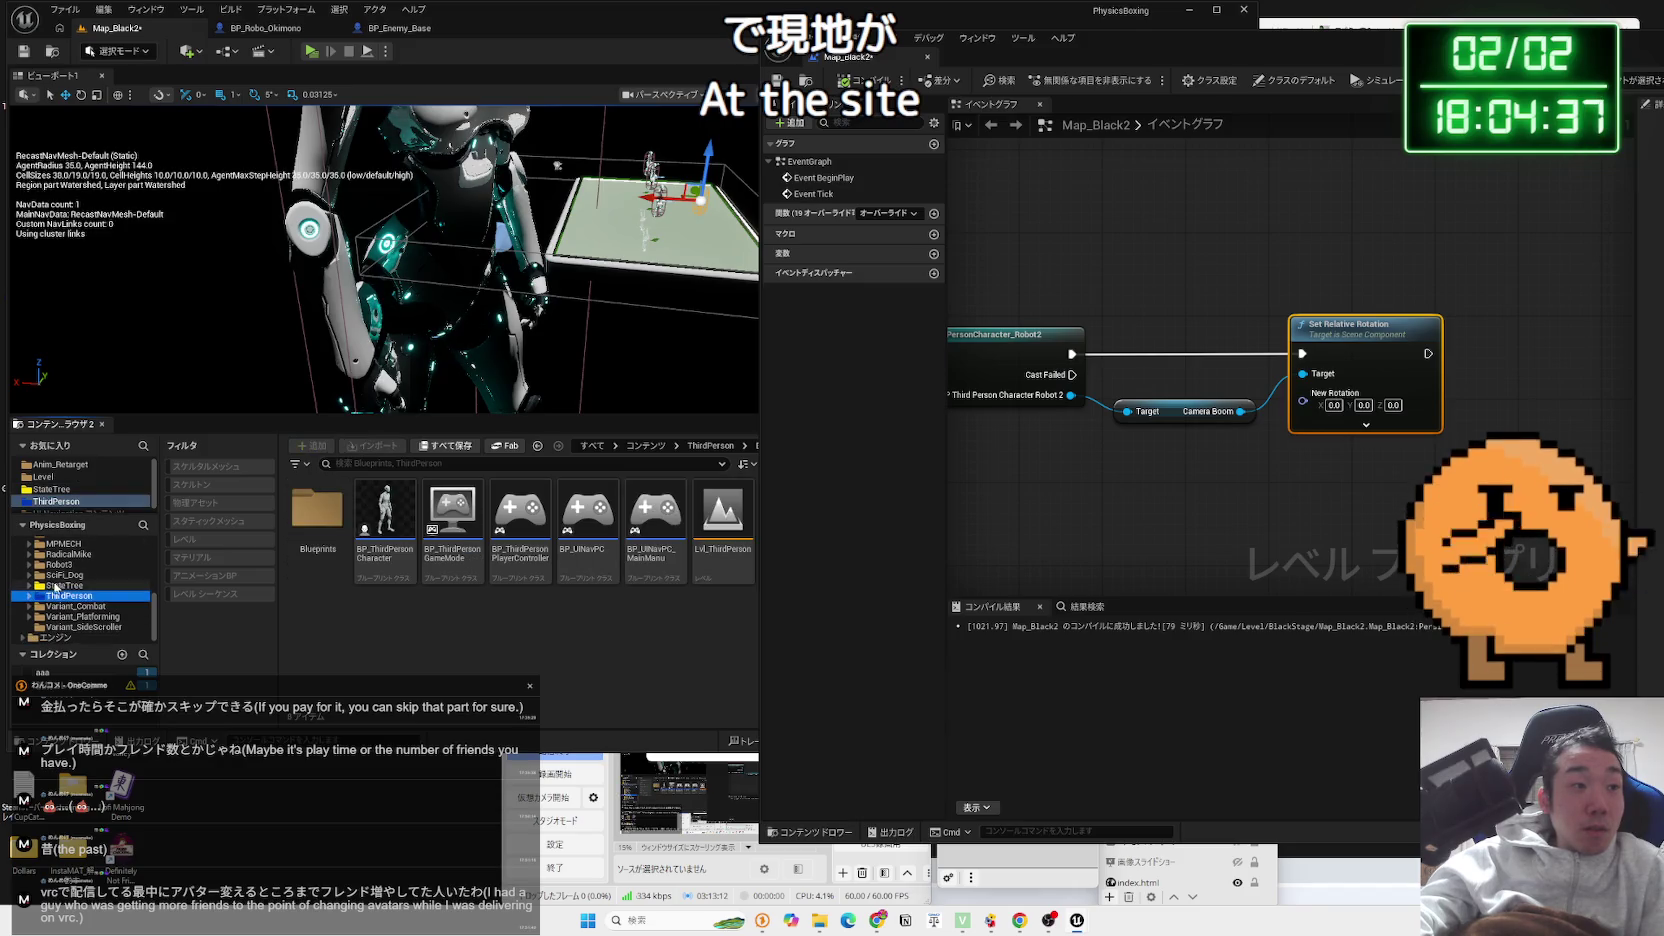
{"action": "left_click", "coordinate": [110, 672]}
{"action": "double_click", "coordinate": [336, 538]}
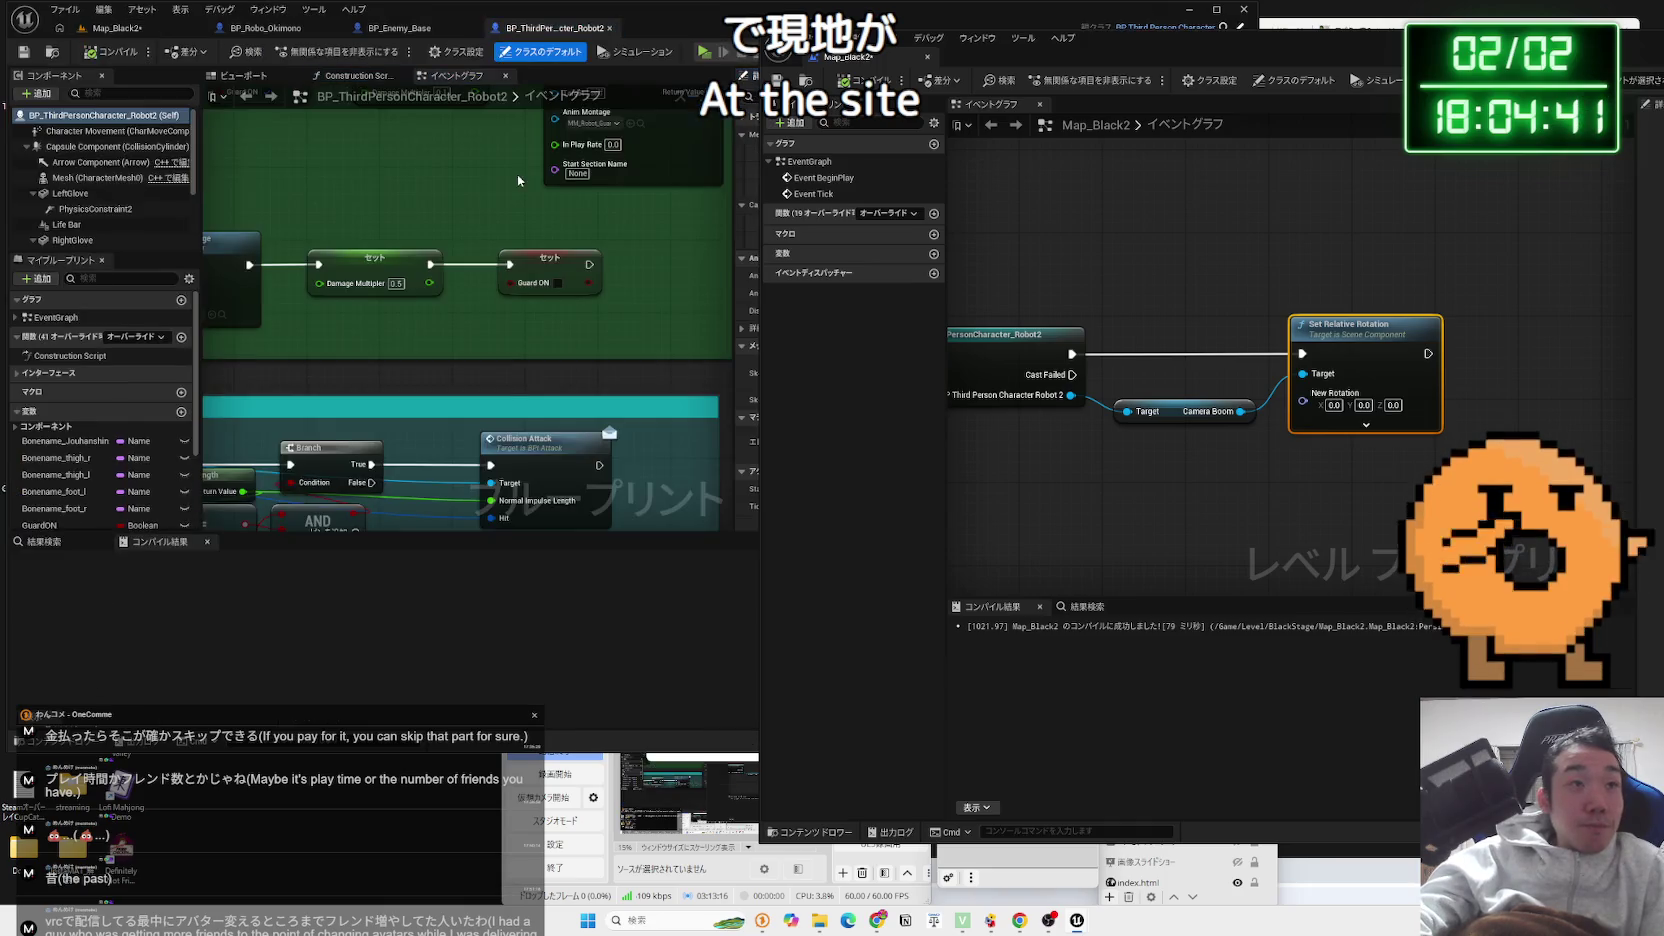
{"action": "scroll", "coordinate": [483, 301], "scroll_direction": "down", "scroll_amount": 5}
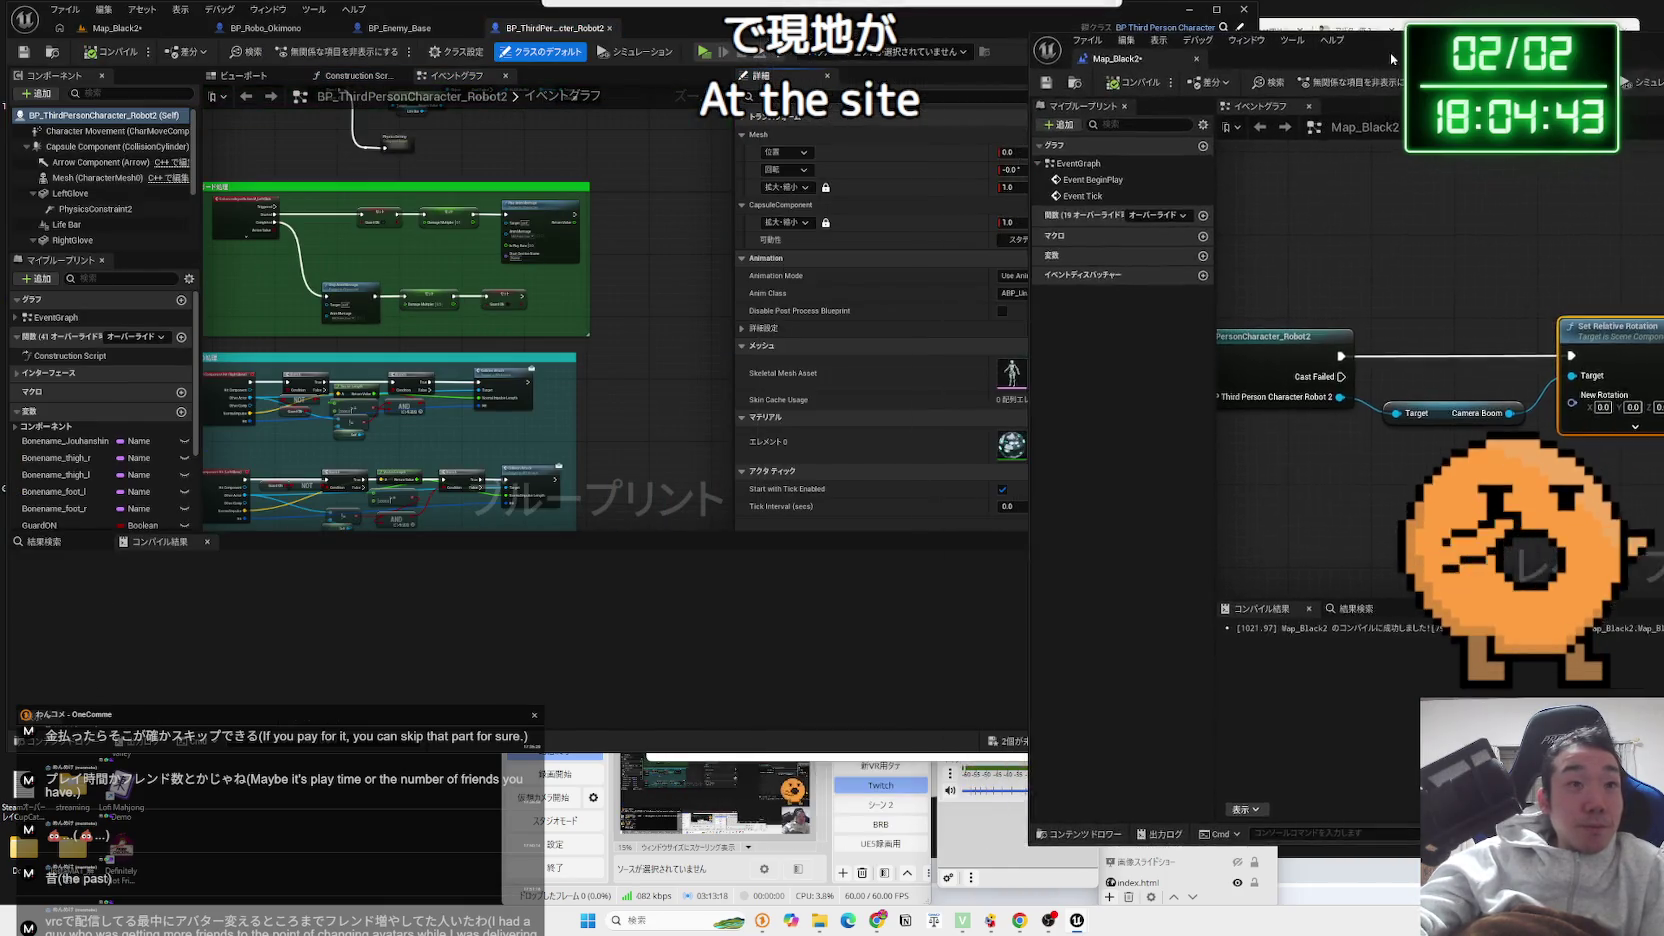
In the Robot2 viewport, select CameraBoom to check its -10.0 pitch, then bring Set Relative Rotation back into view
{"action": "left_click_drag", "start_coordinate": [1120, 49], "coordinate": [981, 25]}
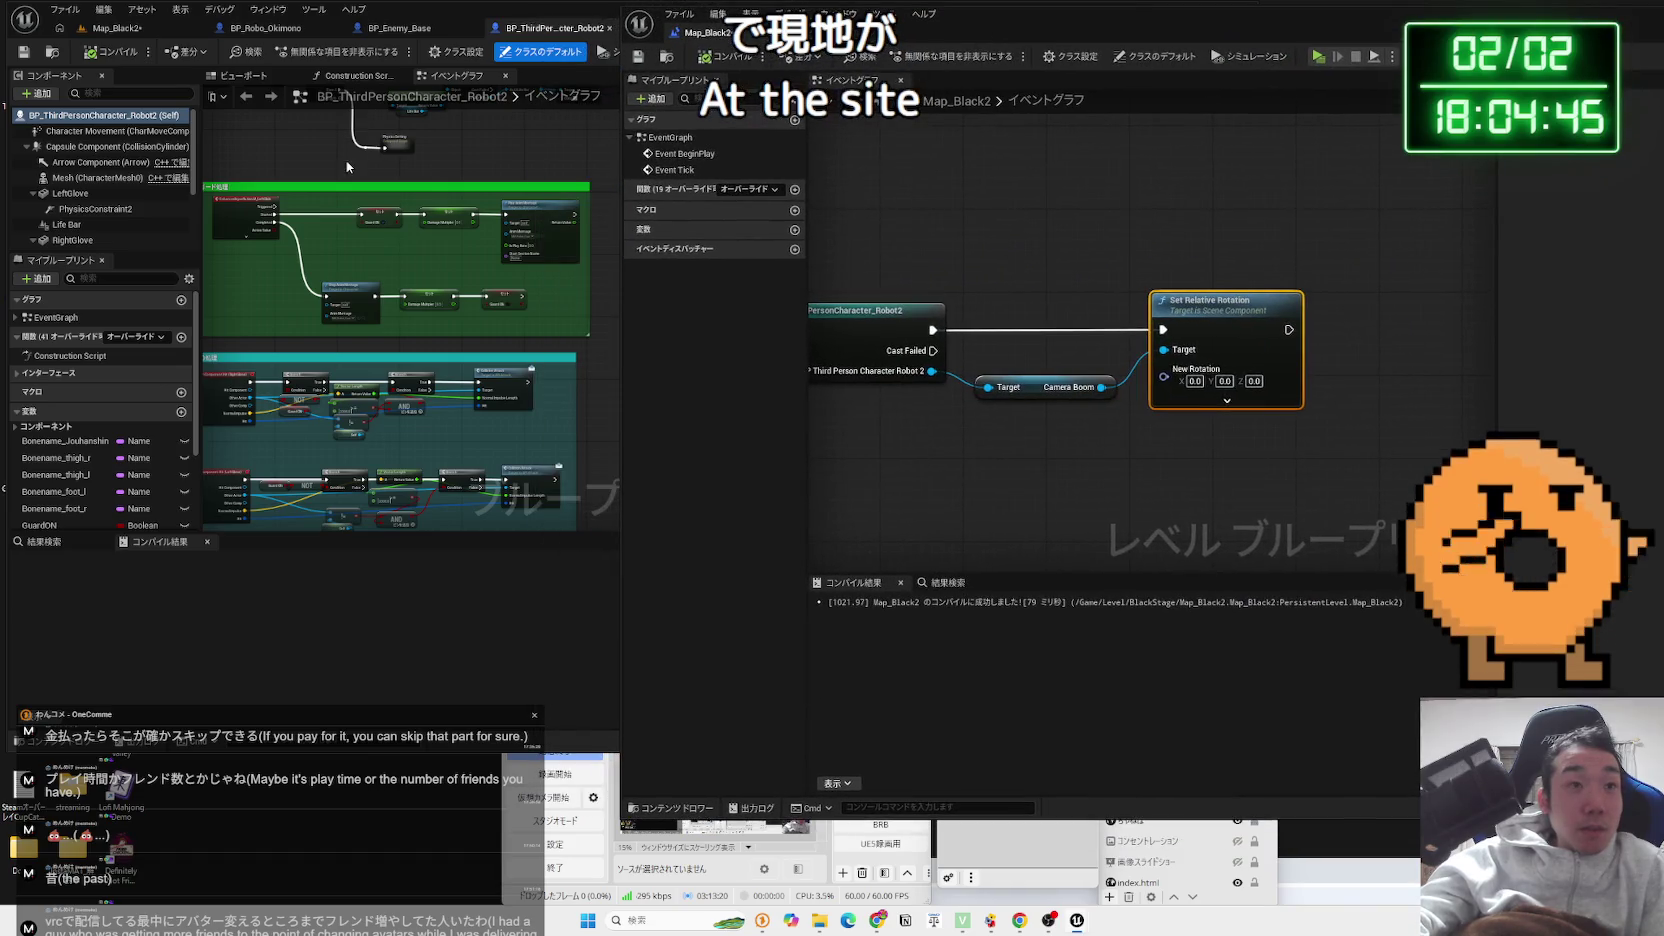
{"action": "scroll", "coordinate": [413, 374], "scroll_direction": "up", "scroll_amount": 5}
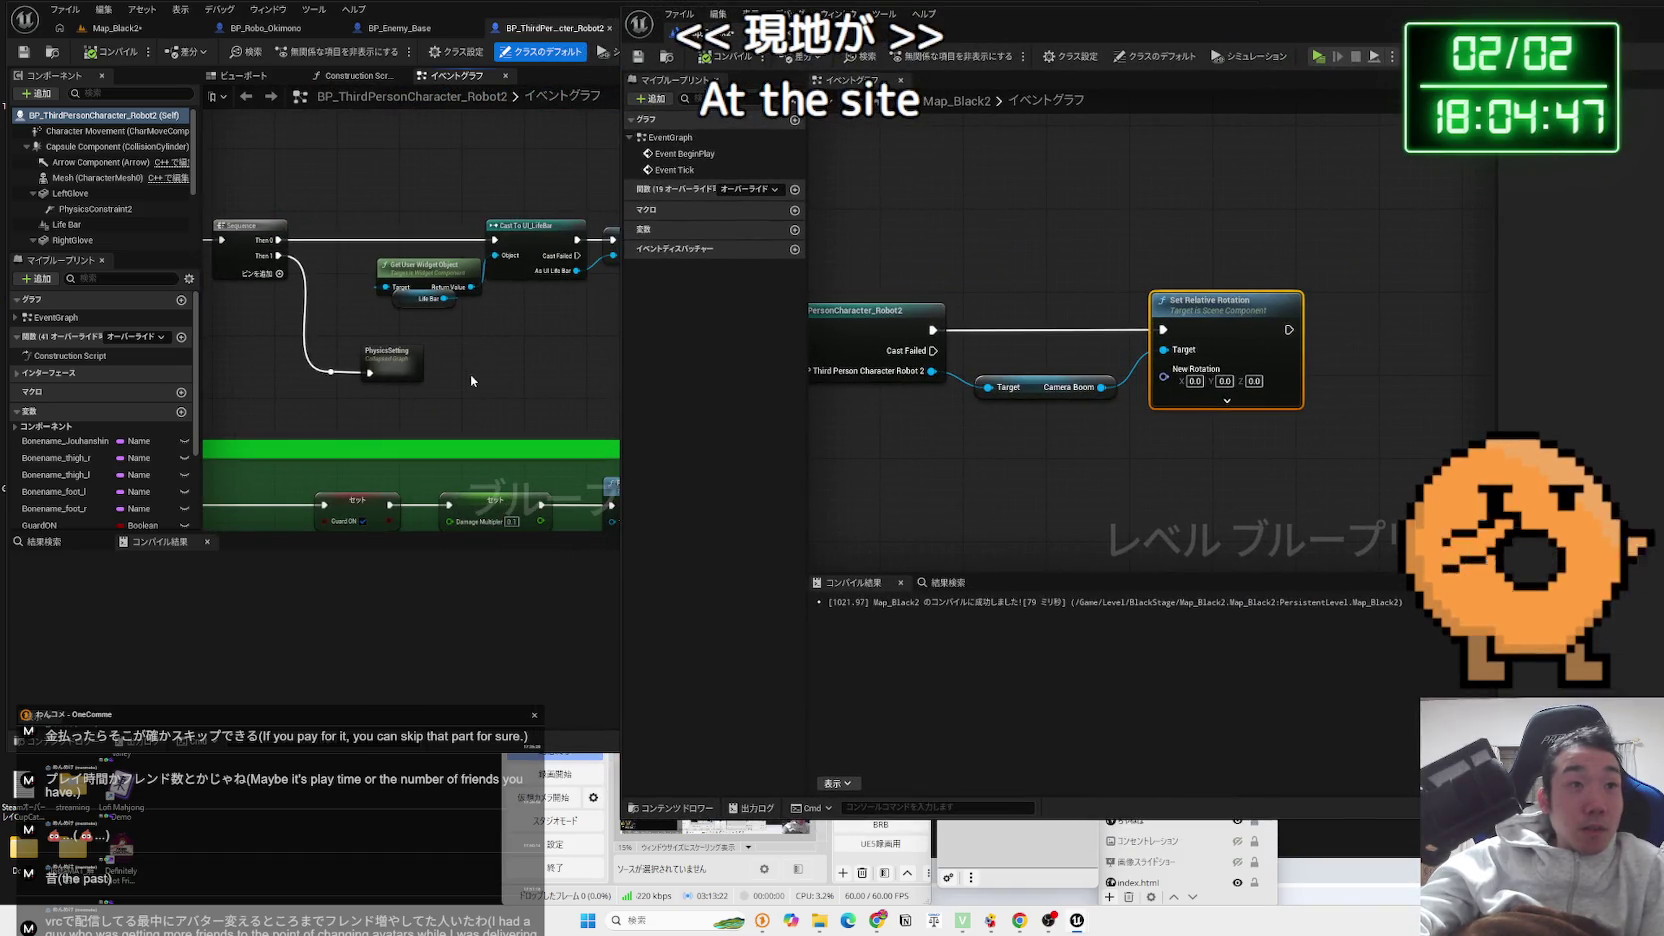
{"action": "mouse_move", "coordinate": [981, 25]}
{"action": "left_mouse_down"}
{"action": "mouse_move", "coordinate": [1474, 72]}
{"action": "mouse_move", "coordinate": [1381, 74]}
{"action": "left_mouse_up"}
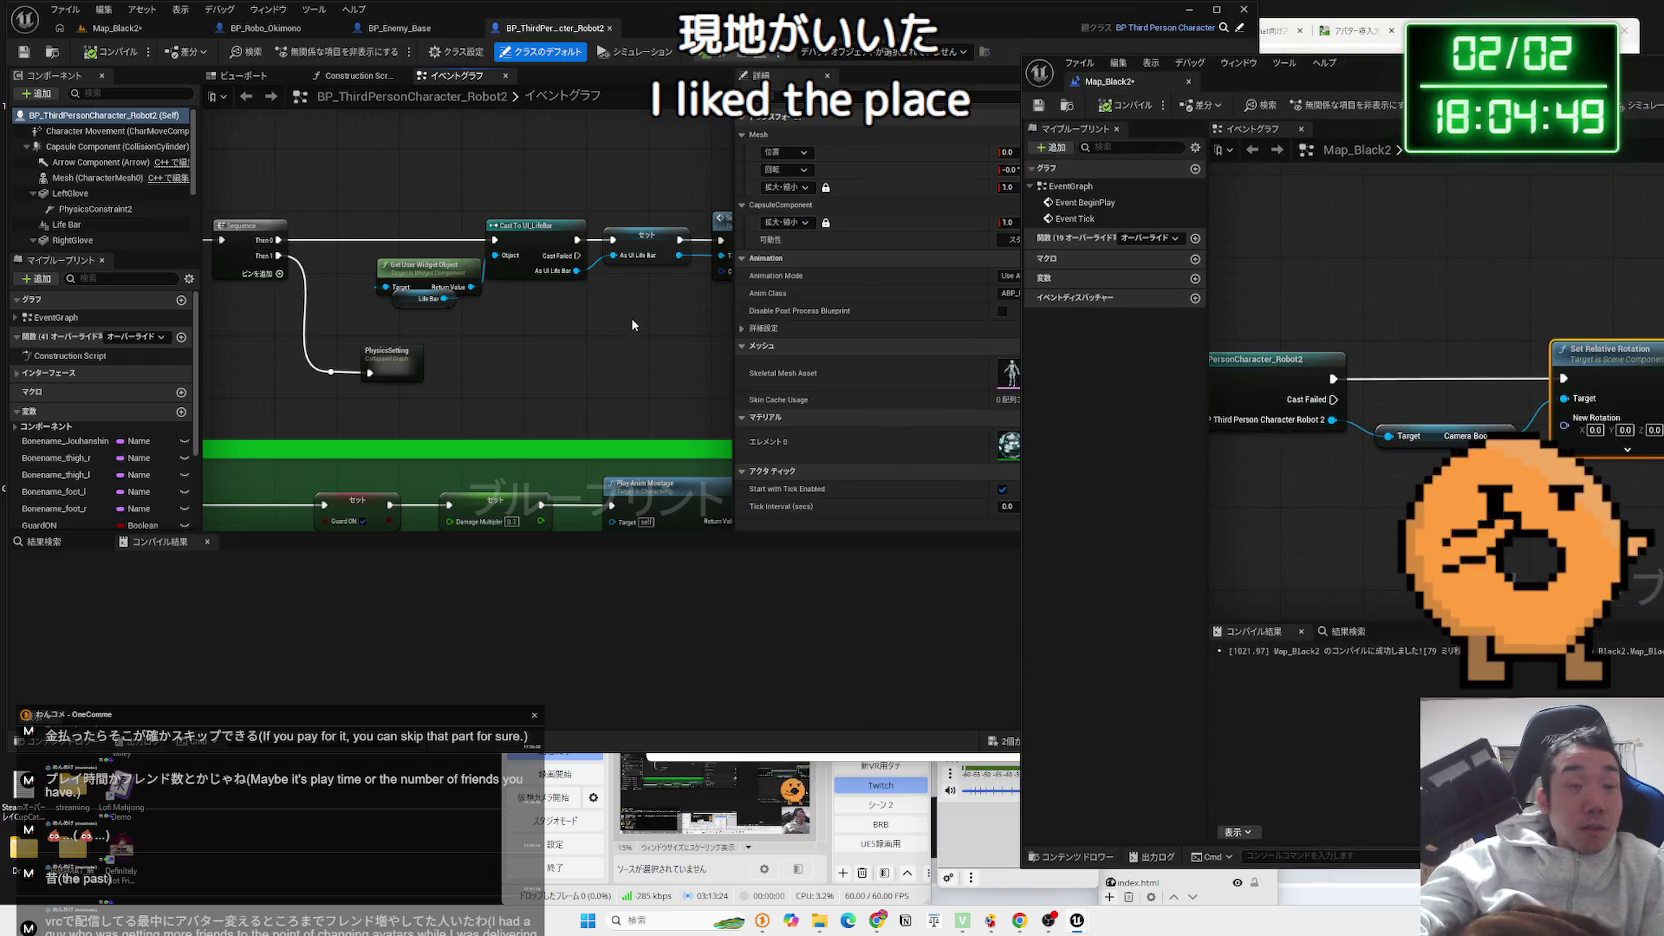
{"action": "left_click_drag", "start_coordinate": [632, 323], "coordinate": [467, 376]}
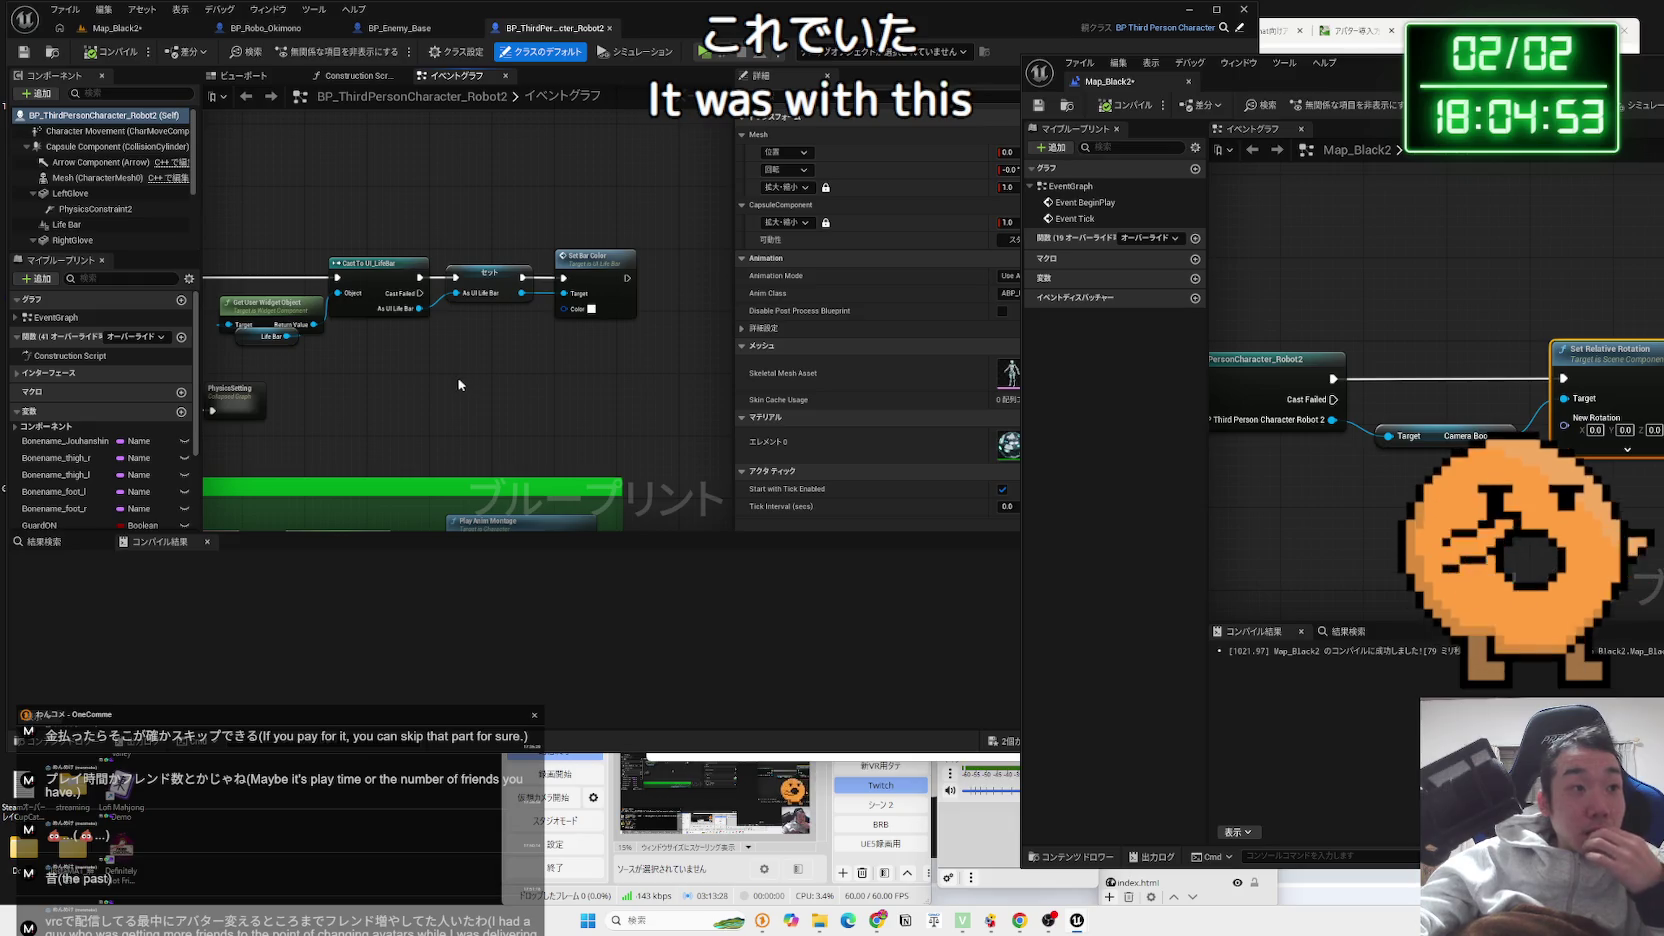
{"action": "left_click", "coordinate": [256, 80]}
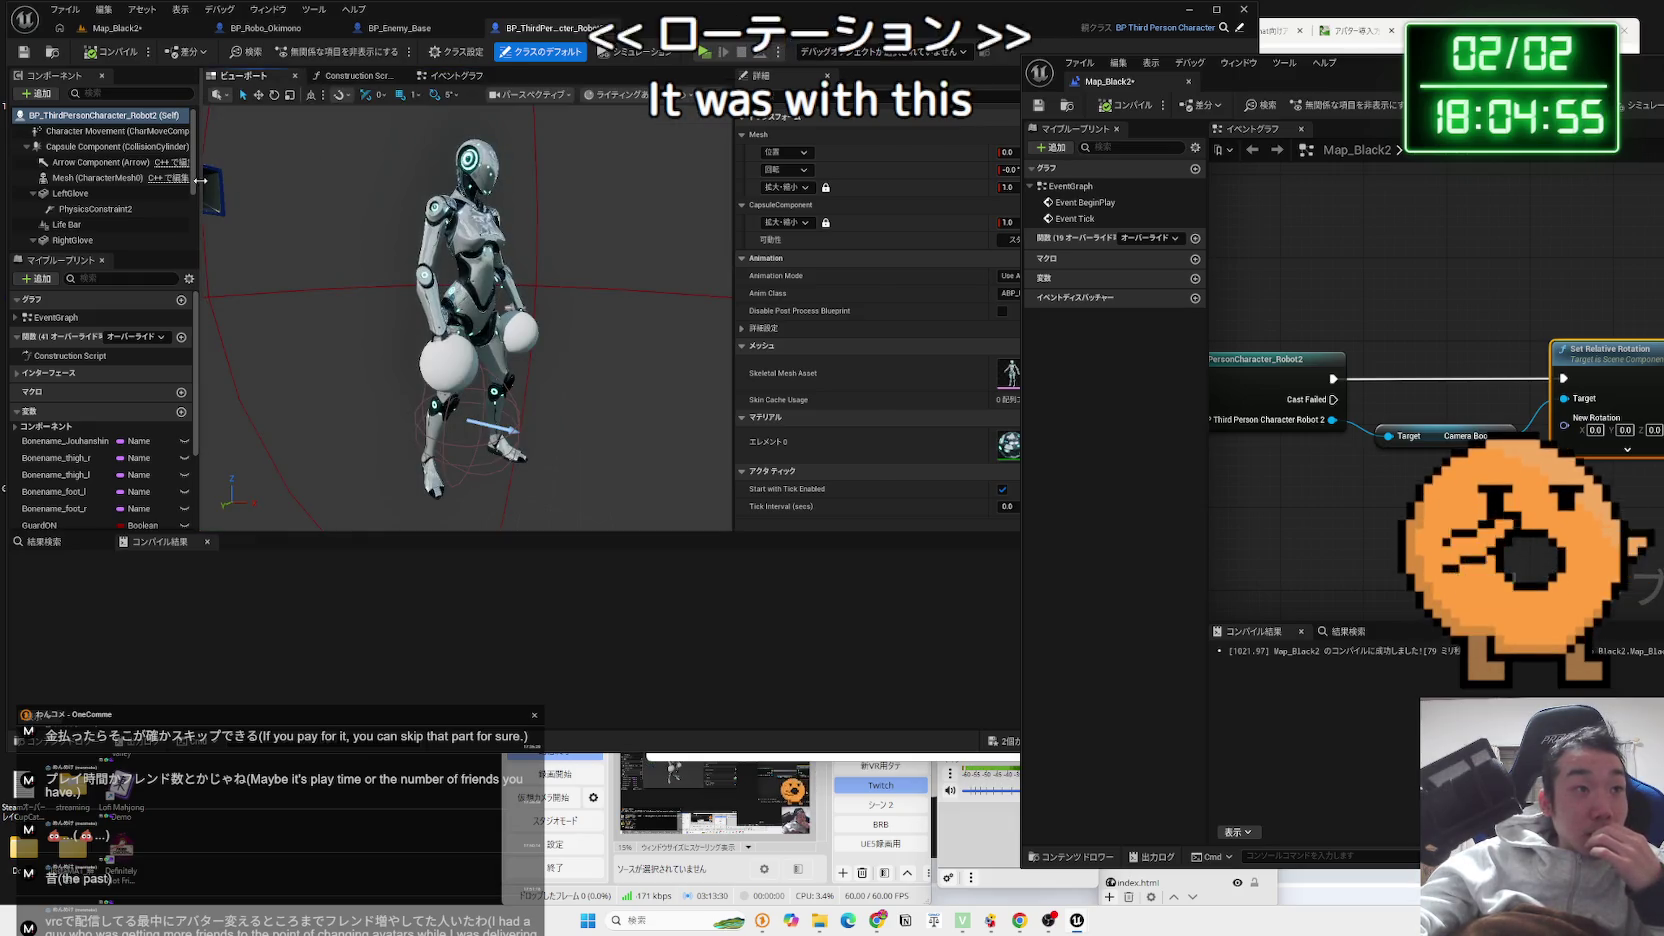
{"action": "mouse_move", "coordinate": [1410, 78]}
{"action": "left_mouse_down"}
{"action": "mouse_move", "coordinate": [1580, 350]}
{"action": "mouse_move", "coordinate": [1362, 451]}
{"action": "left_mouse_up"}
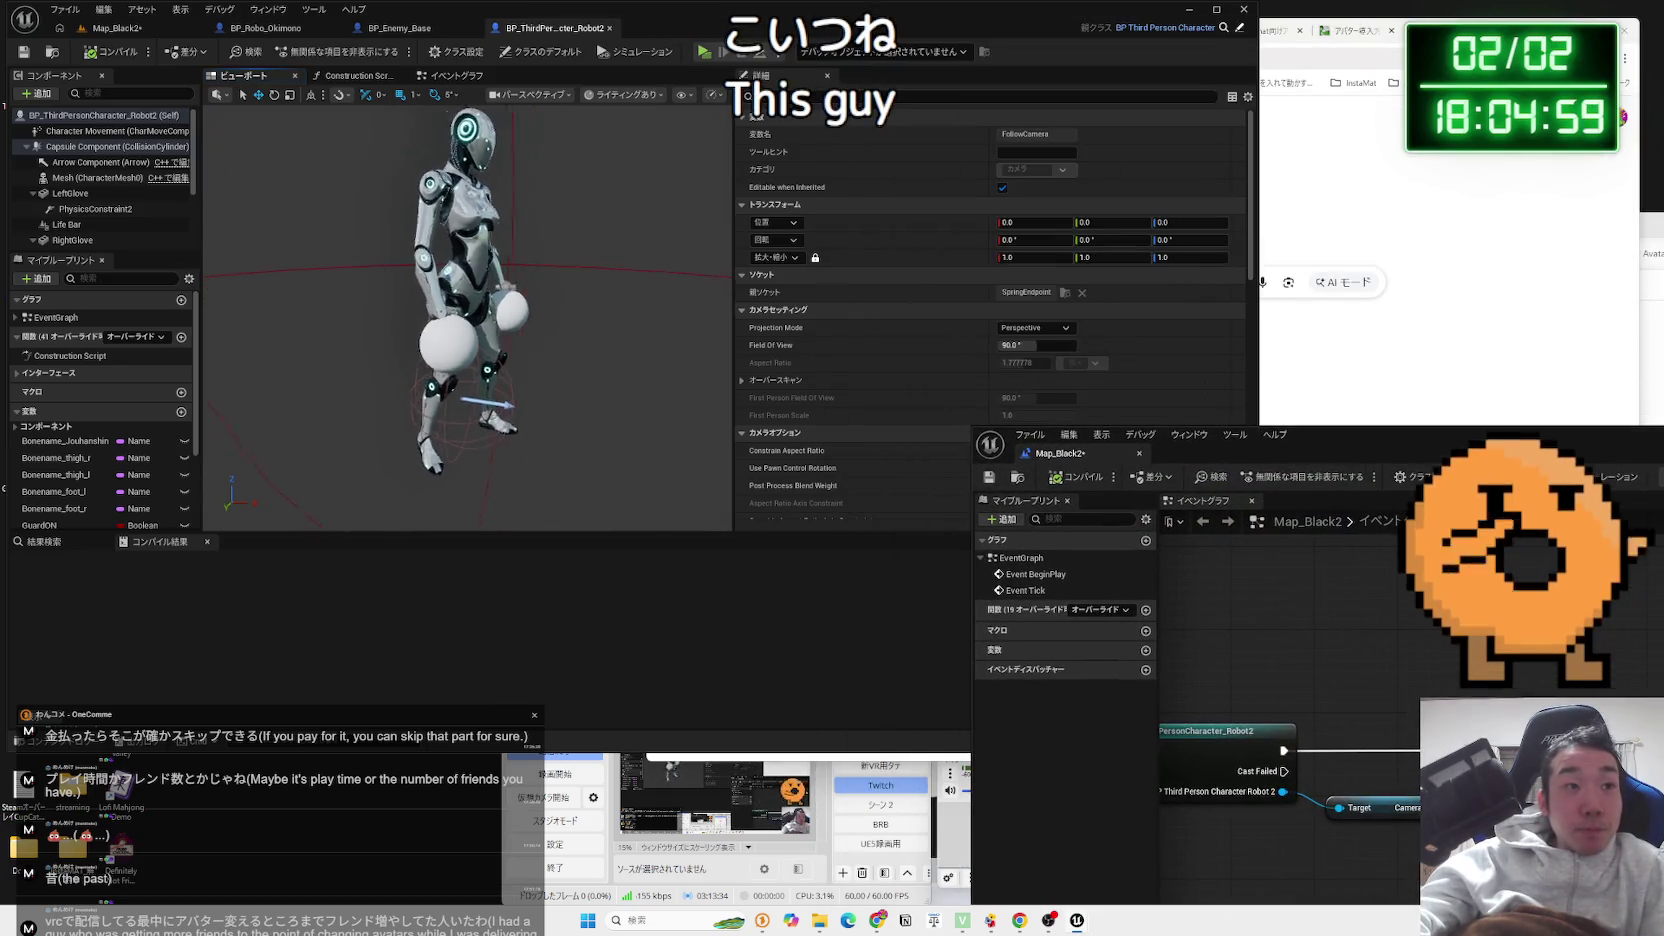
{"action": "scroll", "coordinate": [350, 227], "scroll_direction": "down", "scroll_amount": 5}
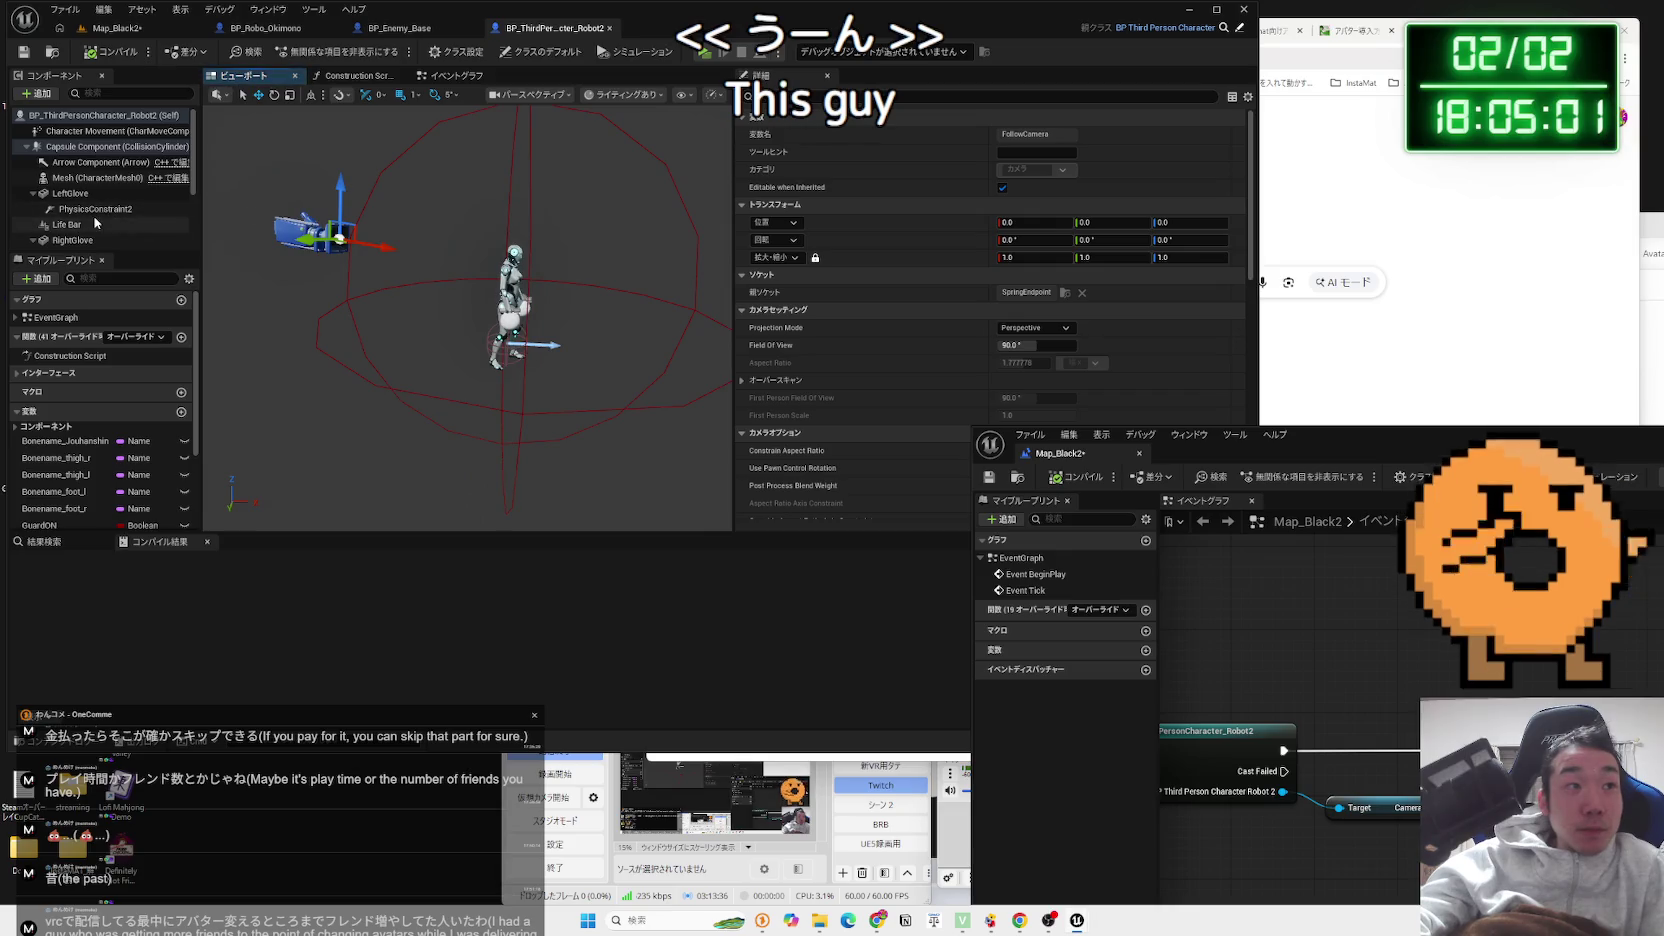
{"action": "scroll", "coordinate": [97, 223], "scroll_direction": "down", "scroll_amount": 2}
{"action": "left_click", "coordinate": [95, 173]}
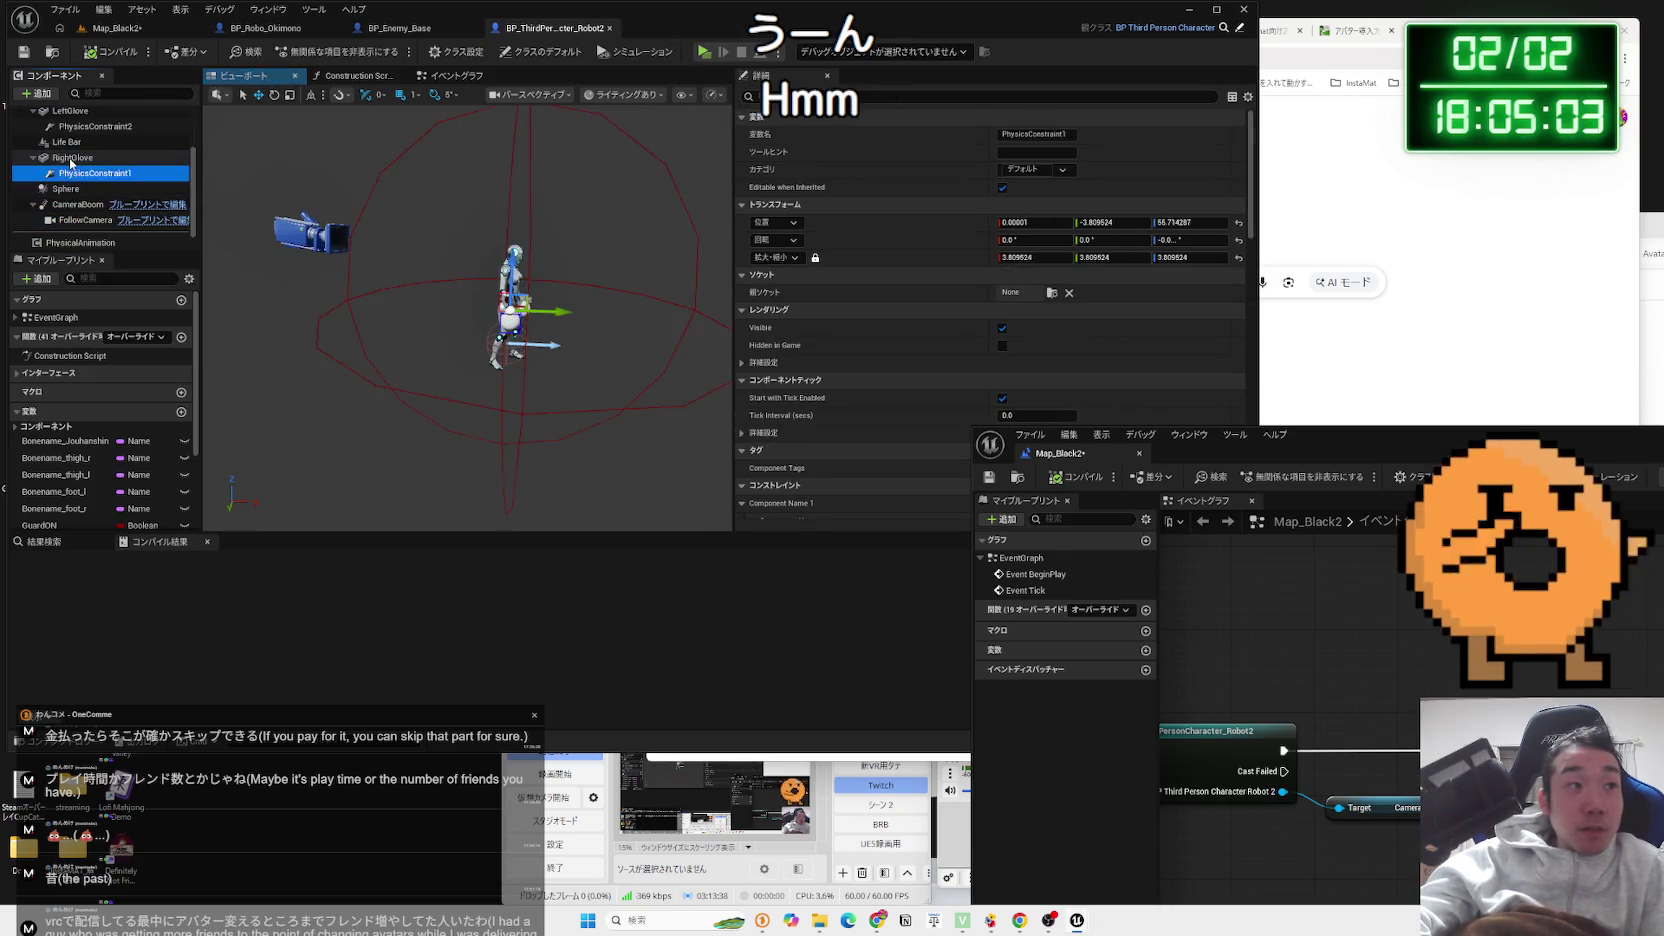
{"action": "left_click", "coordinate": [76, 204]}
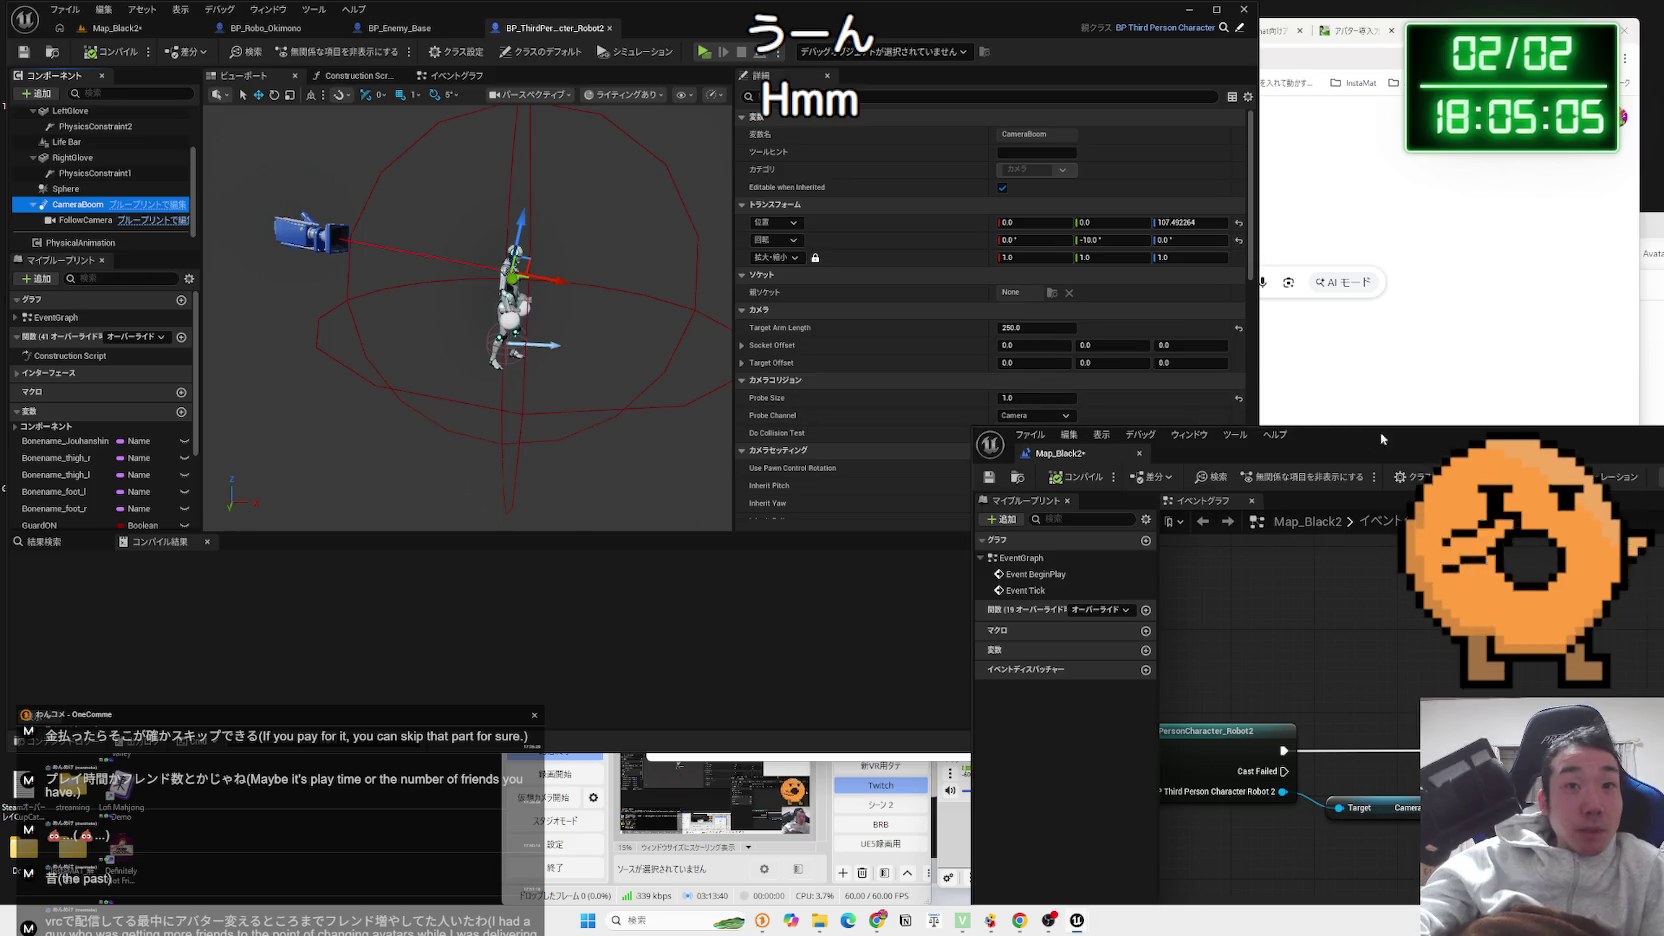
{"action": "left_click_drag", "start_coordinate": [1408, 444], "coordinate": [925, 152]}
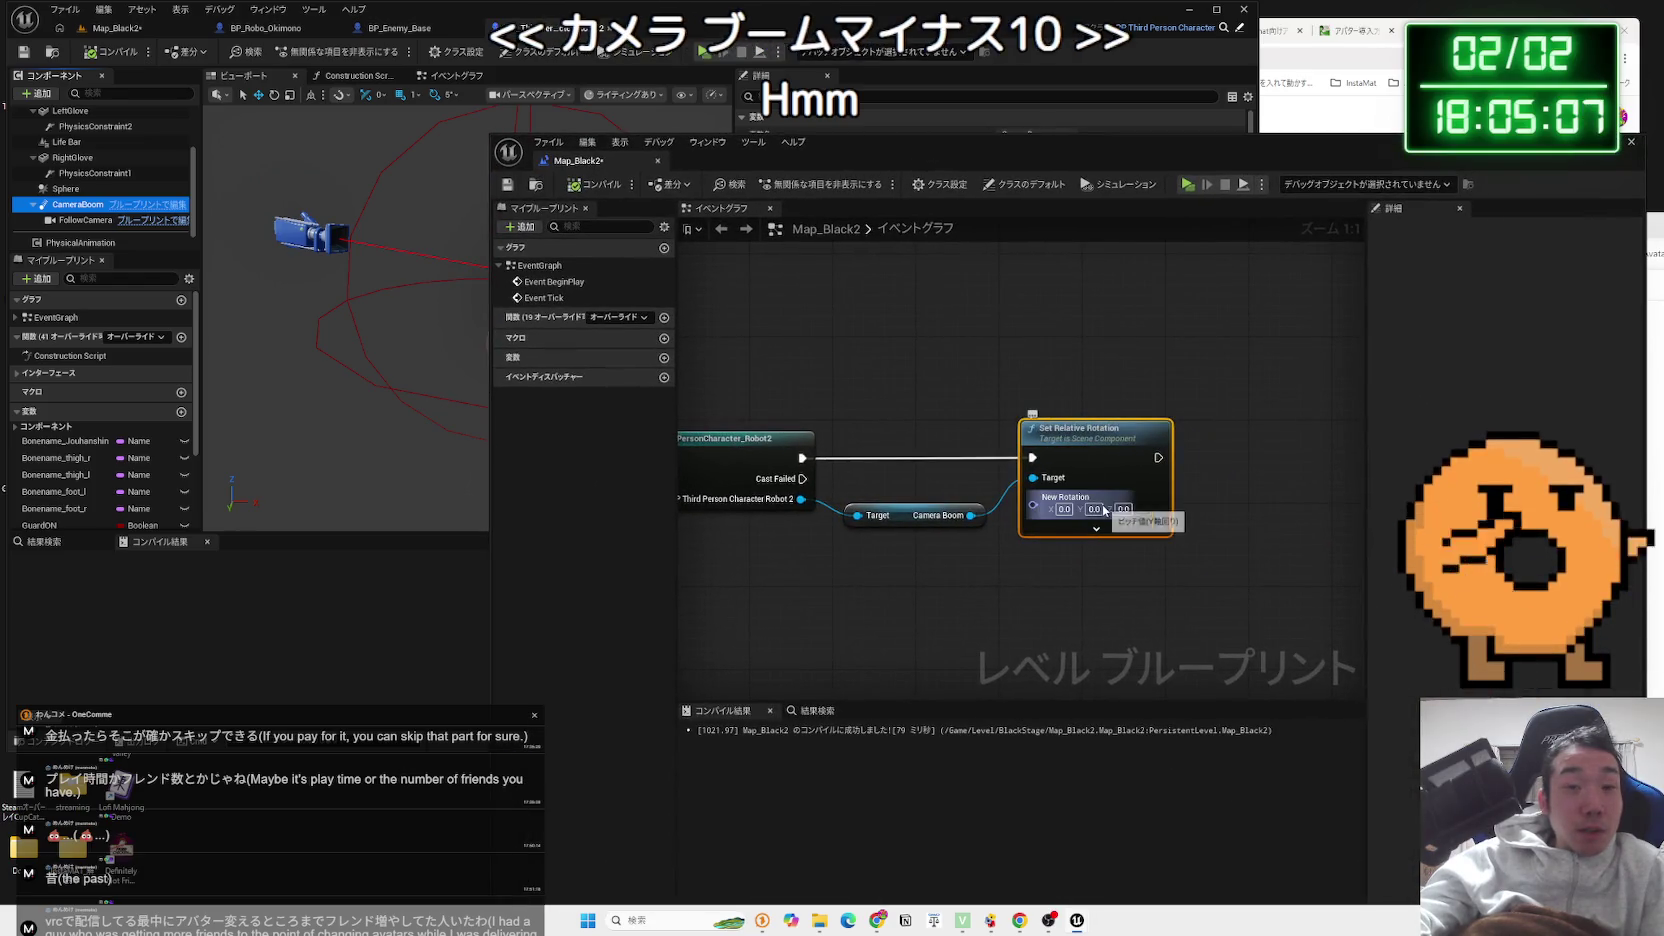
Set the Set Relative Rotation node's Y to 10.0 and start a Map_Black2 play test
{"action": "key", "text": "BackSpace"}
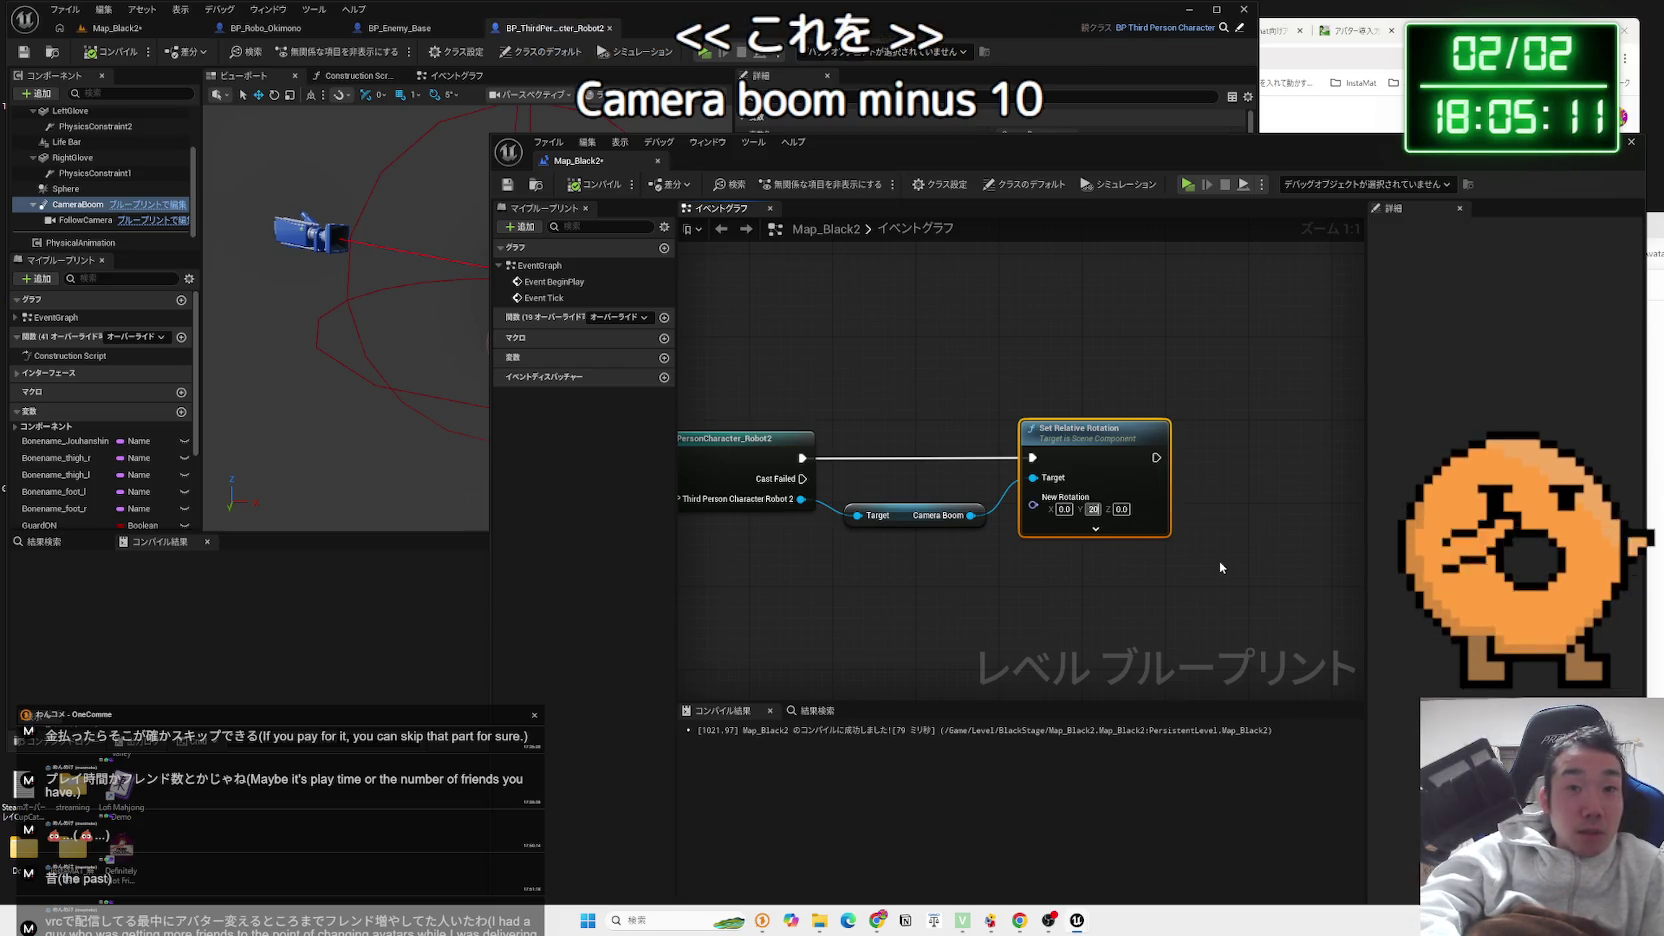
{"action": "type", "text": "10"}
{"action": "left_click", "coordinate": [1208, 520]}
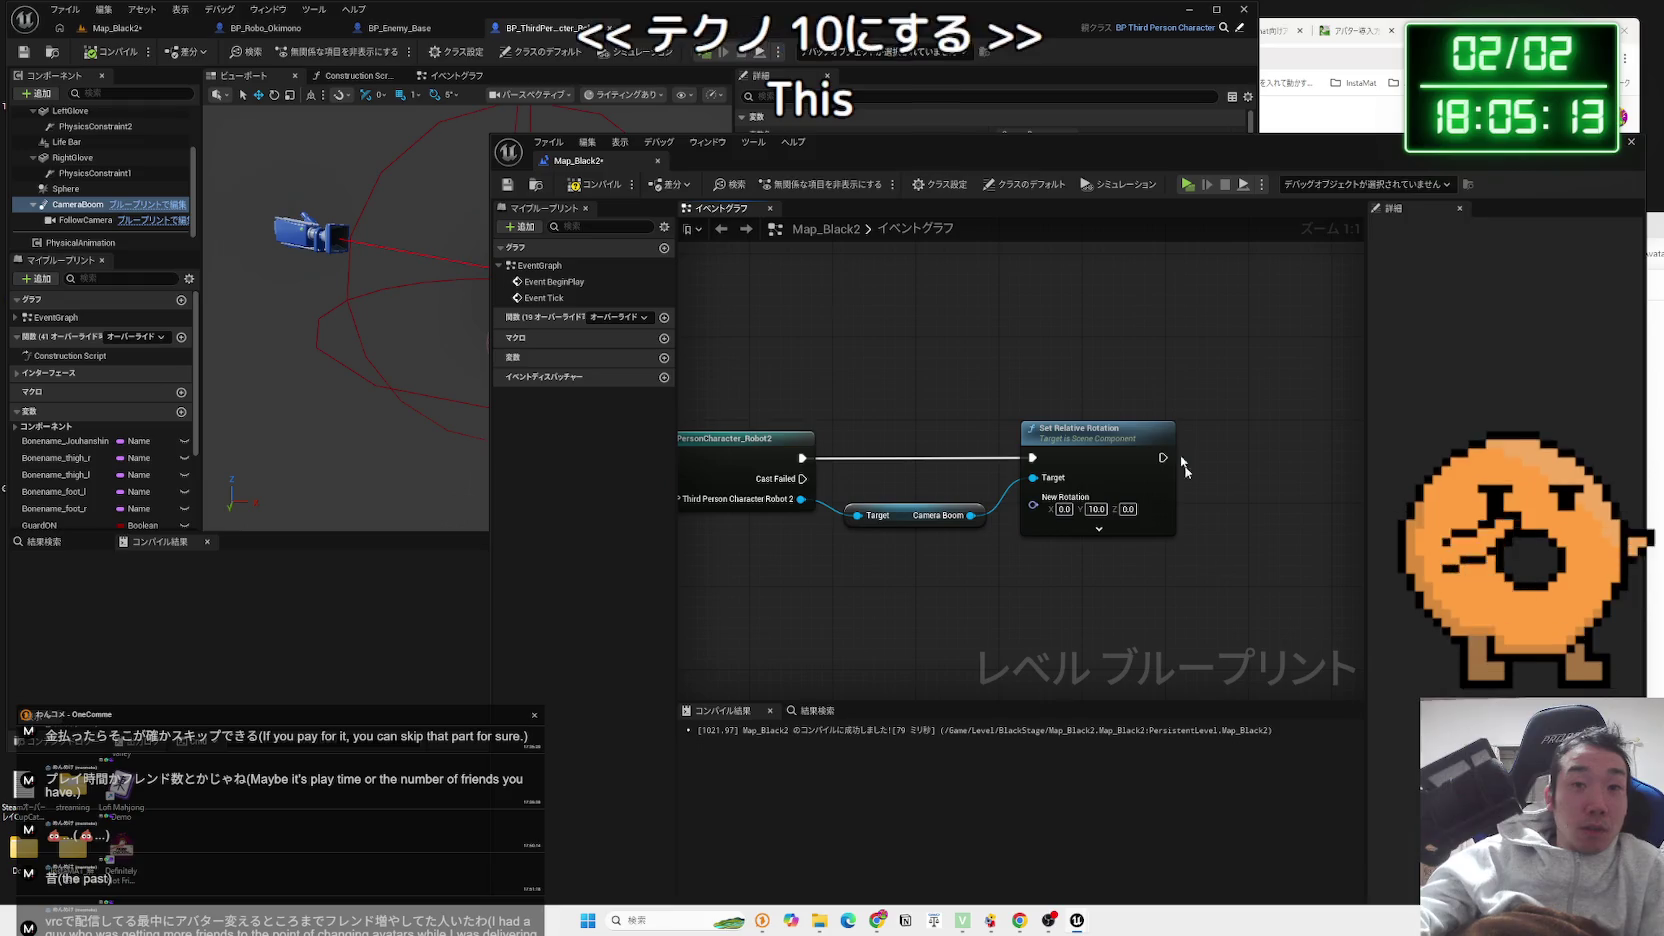
{"action": "mouse_move", "coordinate": [1086, 153]}
{"action": "left_mouse_down"}
{"action": "mouse_move", "coordinate": [1061, 490]}
{"action": "mouse_move", "coordinate": [932, 152]}
{"action": "left_mouse_up"}
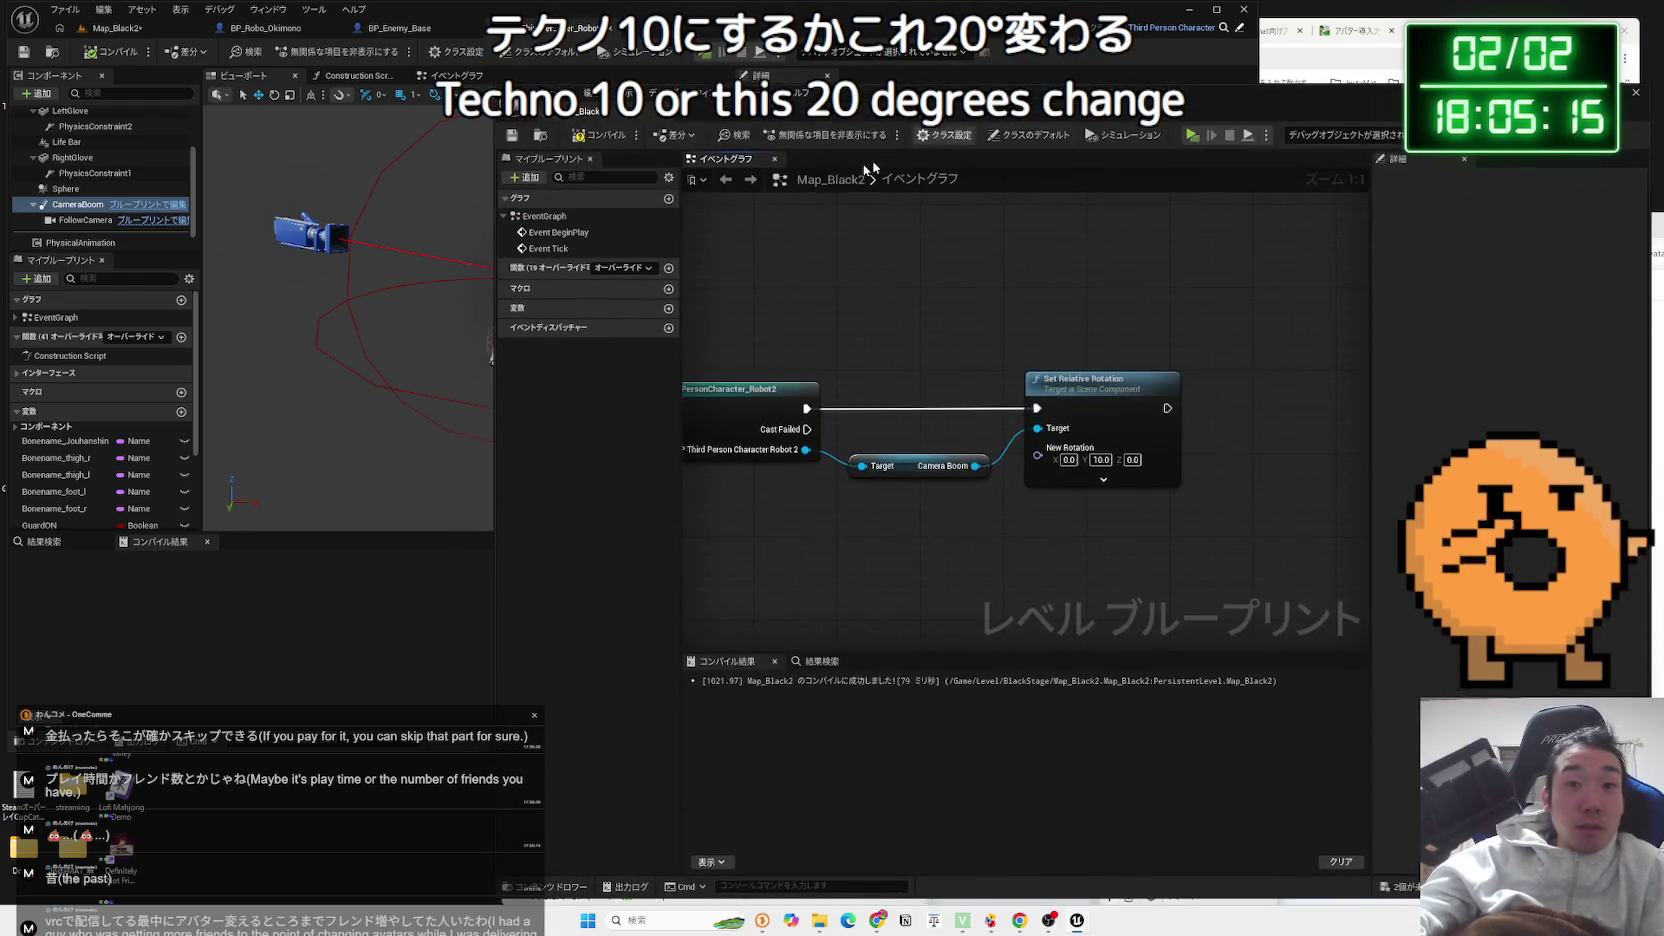
{"action": "left_click", "coordinate": [115, 28]}
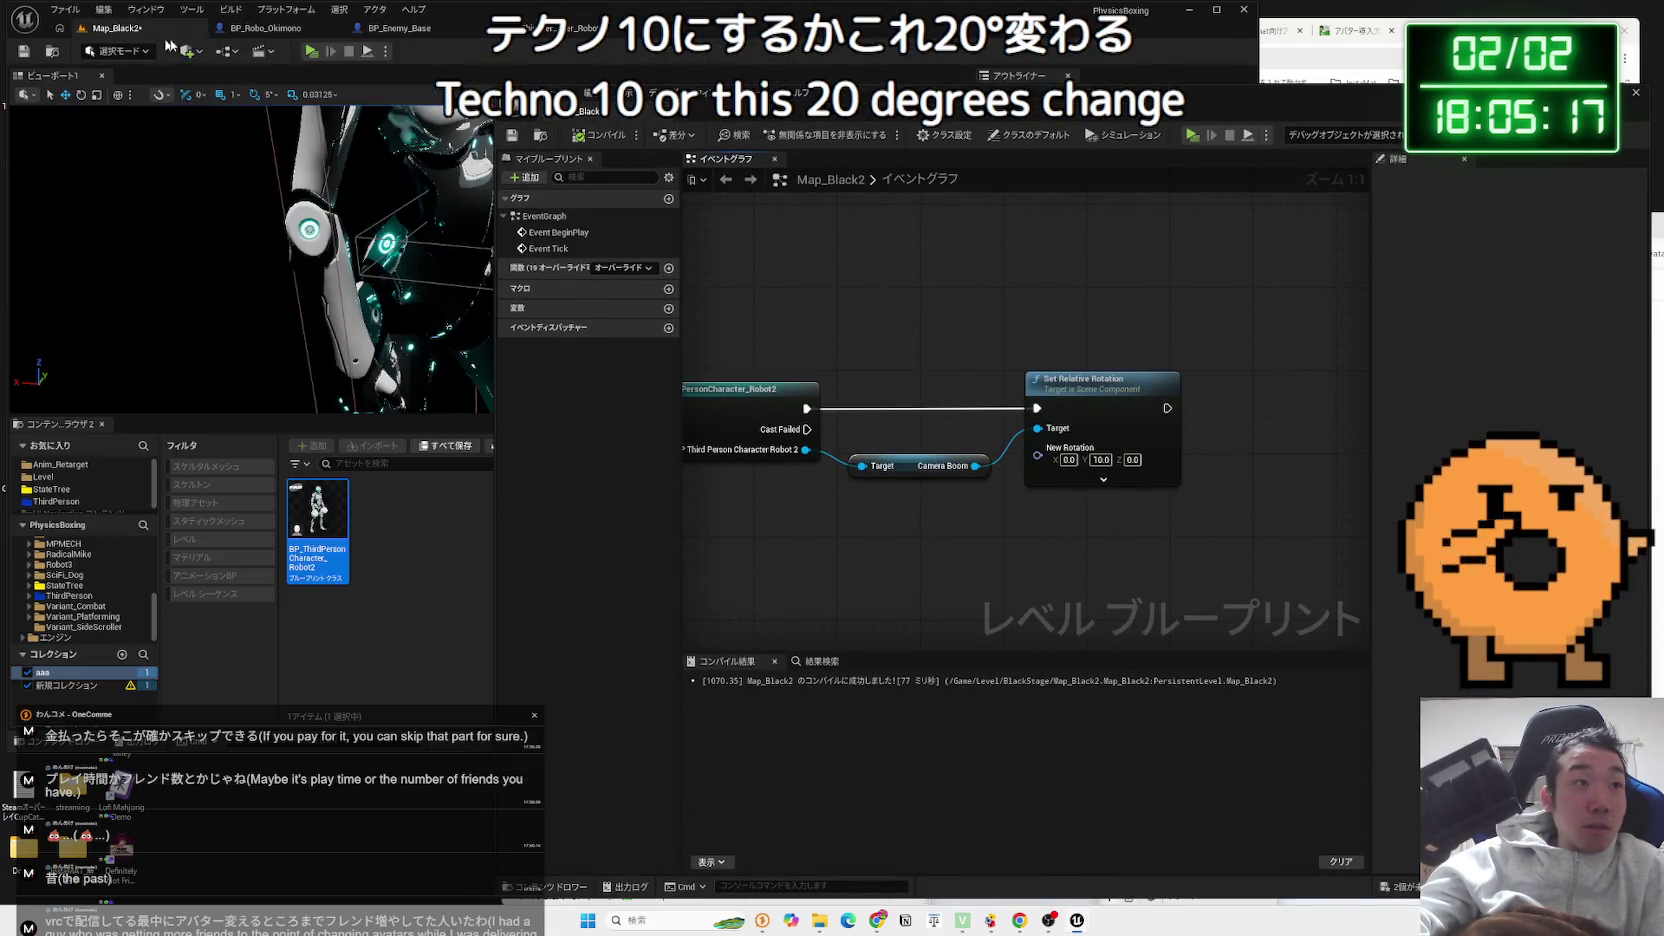
{"action": "left_click", "coordinate": [311, 51]}
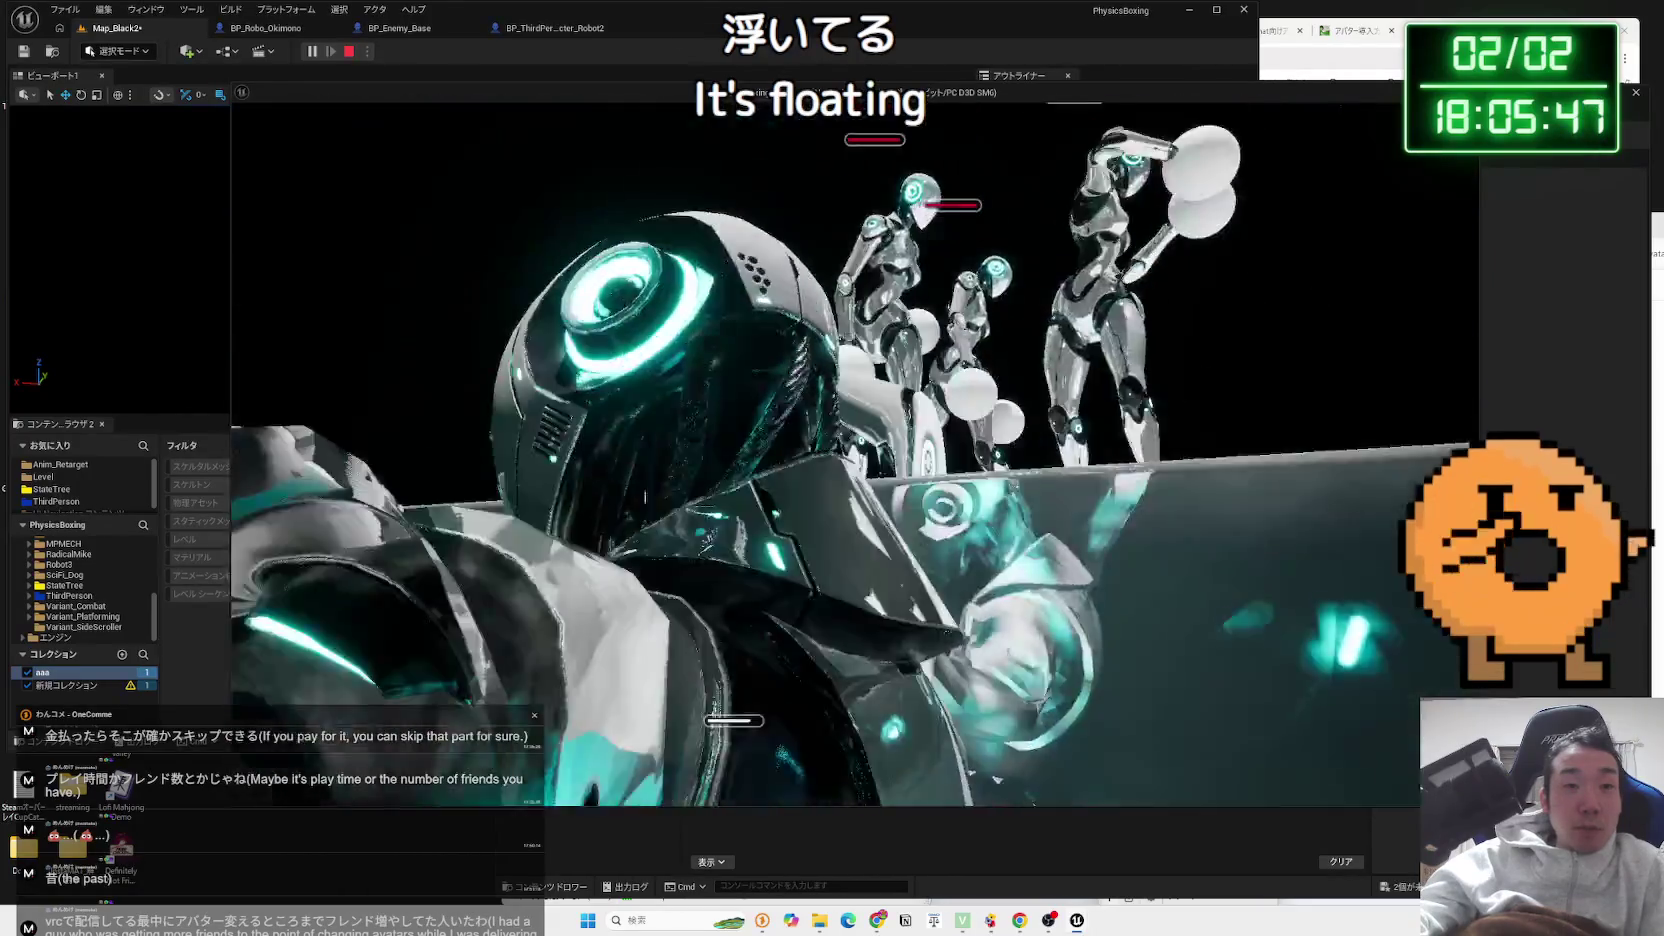
Stop the play test, dock the level blueprint tab, and return to Map_Black2
{"action": "key", "text": "Escape"}
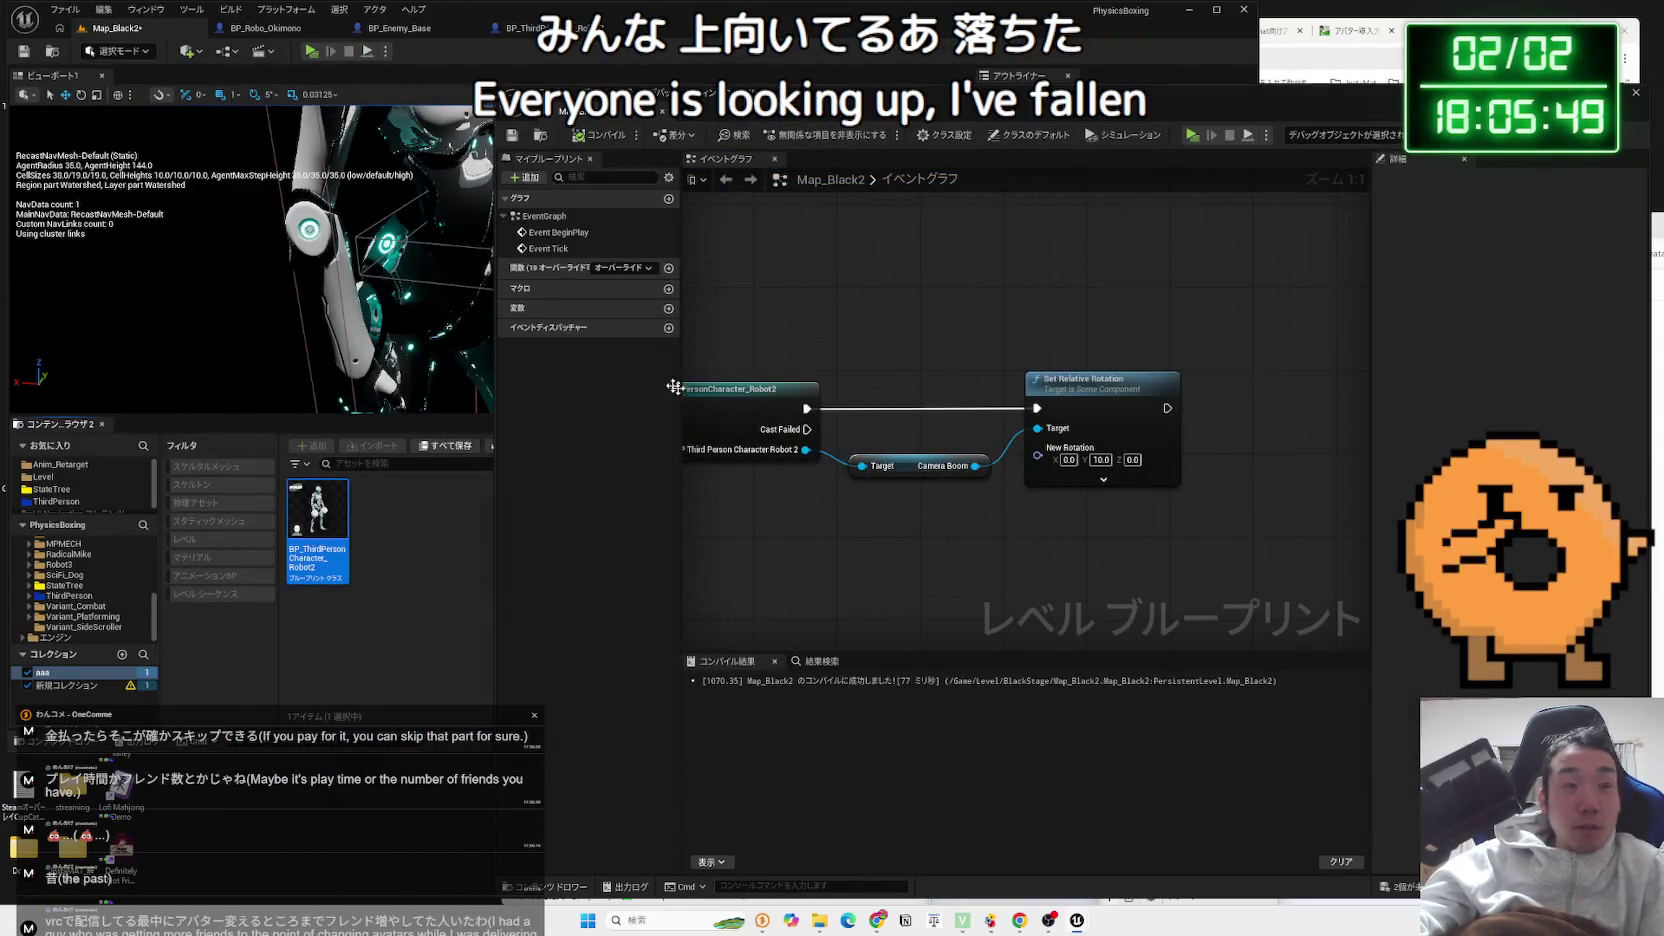
{"action": "left_click_drag", "start_coordinate": [570, 108], "coordinate": [509, 33]}
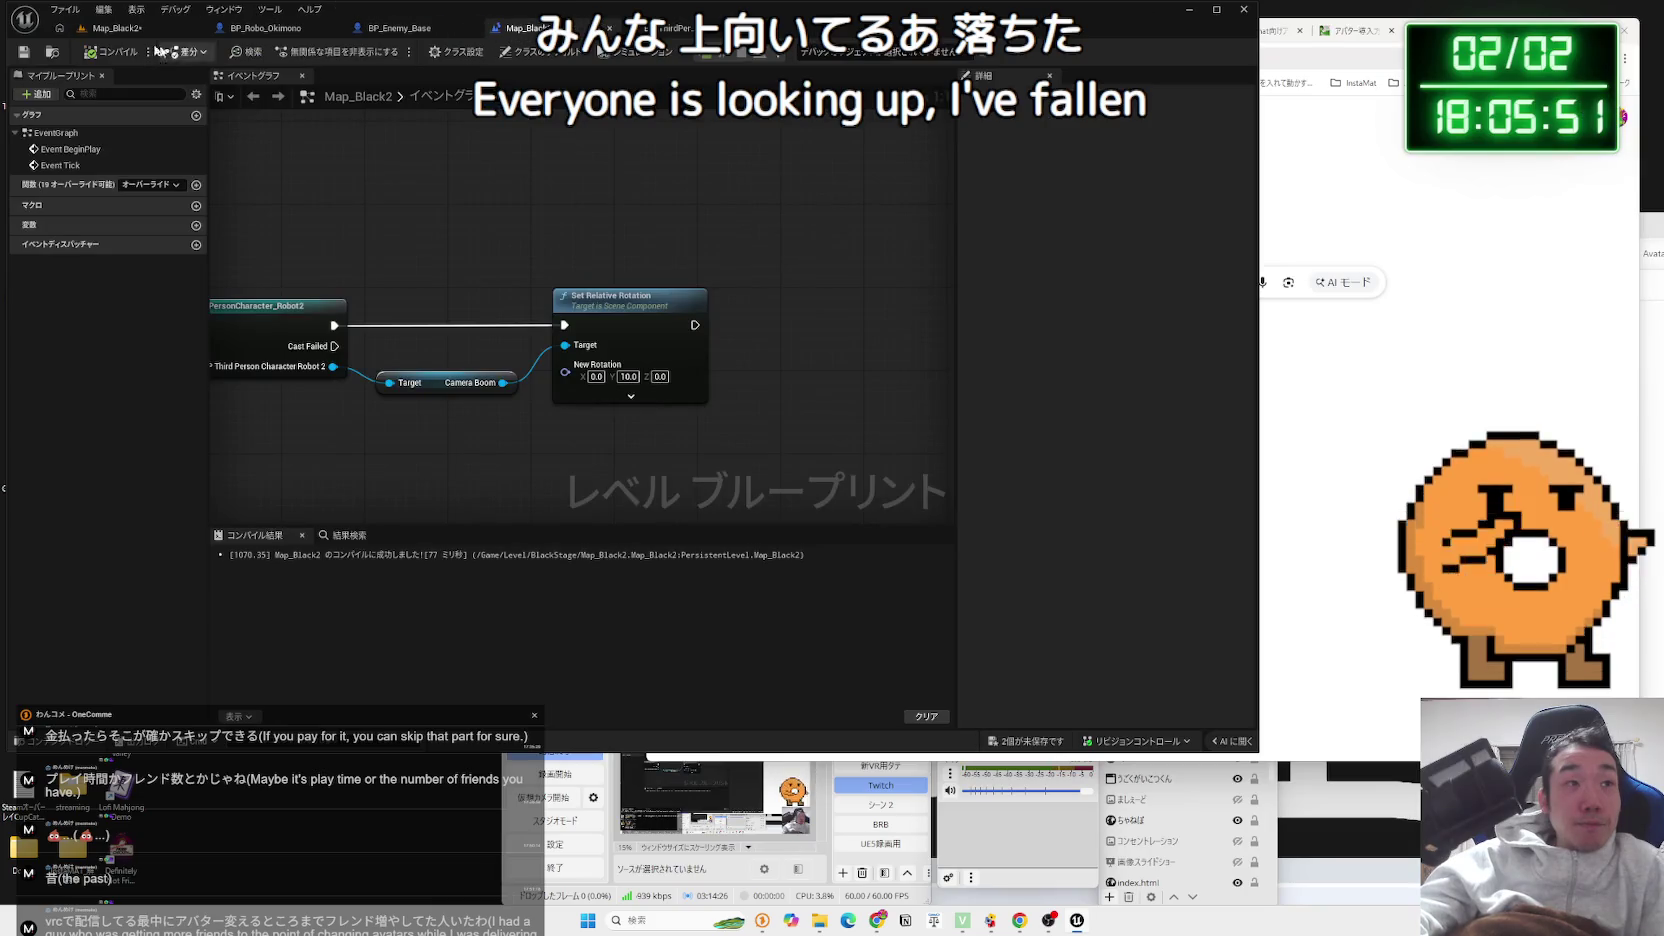
{"action": "left_click", "coordinate": [108, 32]}
Delete BP_Enemy_Replica3 and the other two small enemy robots from Map_Black2
{"action": "mouse_move", "coordinate": [578, 208]}
{"action": "left_mouse_down"}
{"action": "mouse_move", "coordinate": [671, 266]}
{"action": "mouse_move", "coordinate": [527, 316]}
{"action": "left_mouse_up"}
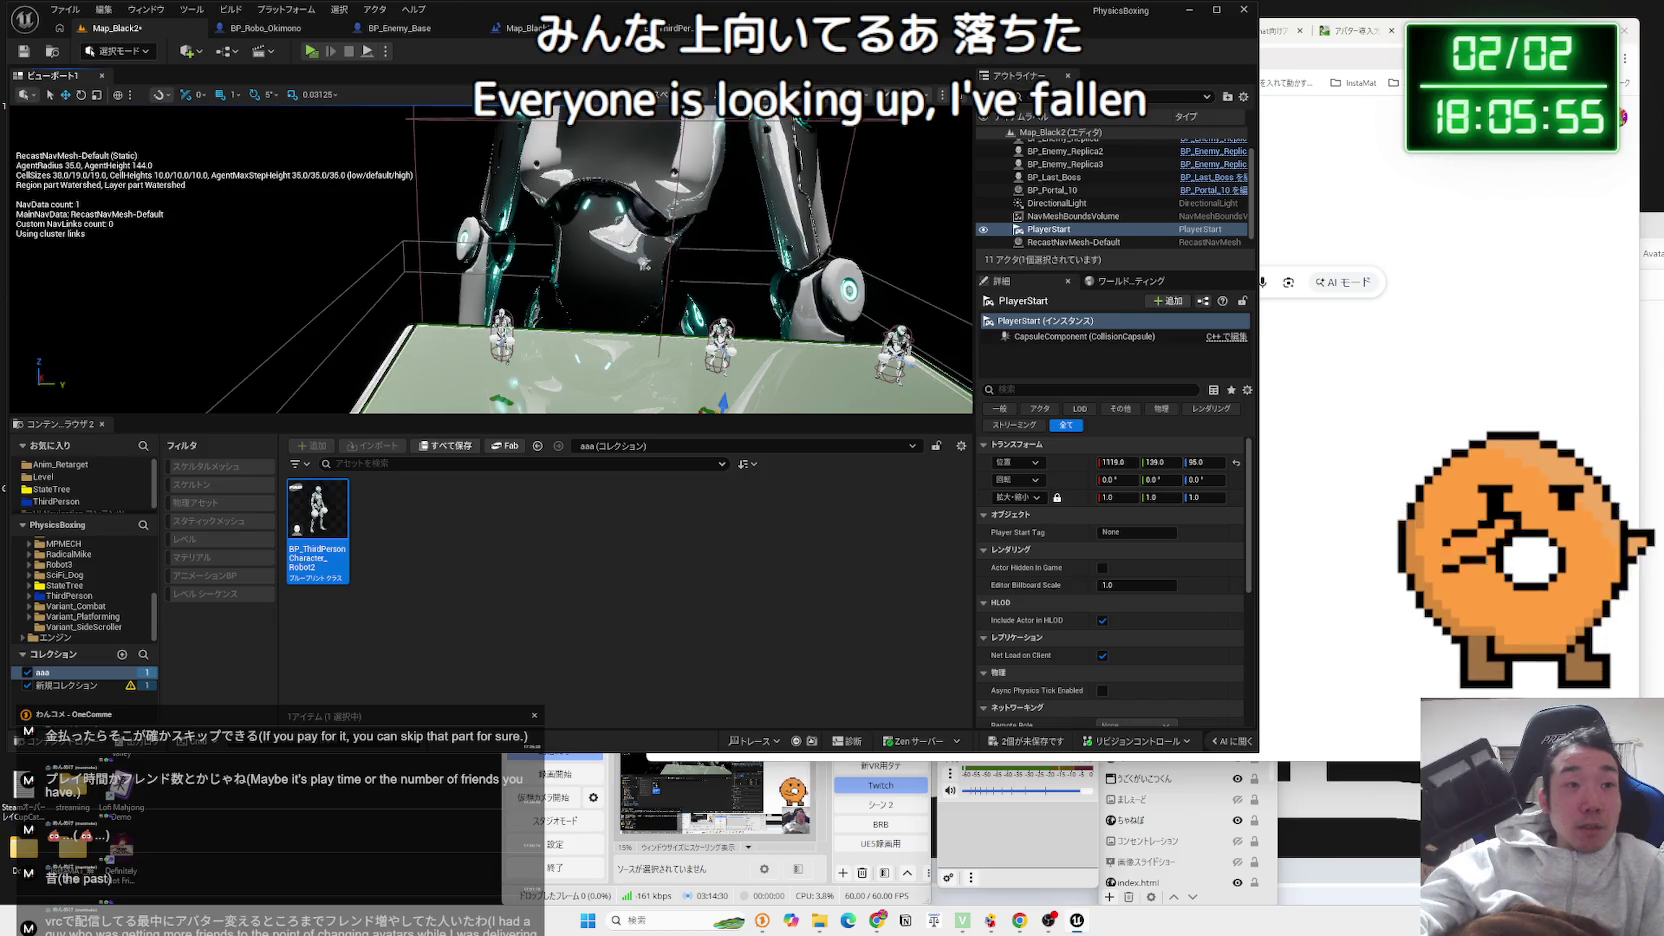
{"action": "key", "text": "Down"}
{"action": "left_click", "coordinate": [500, 335]}
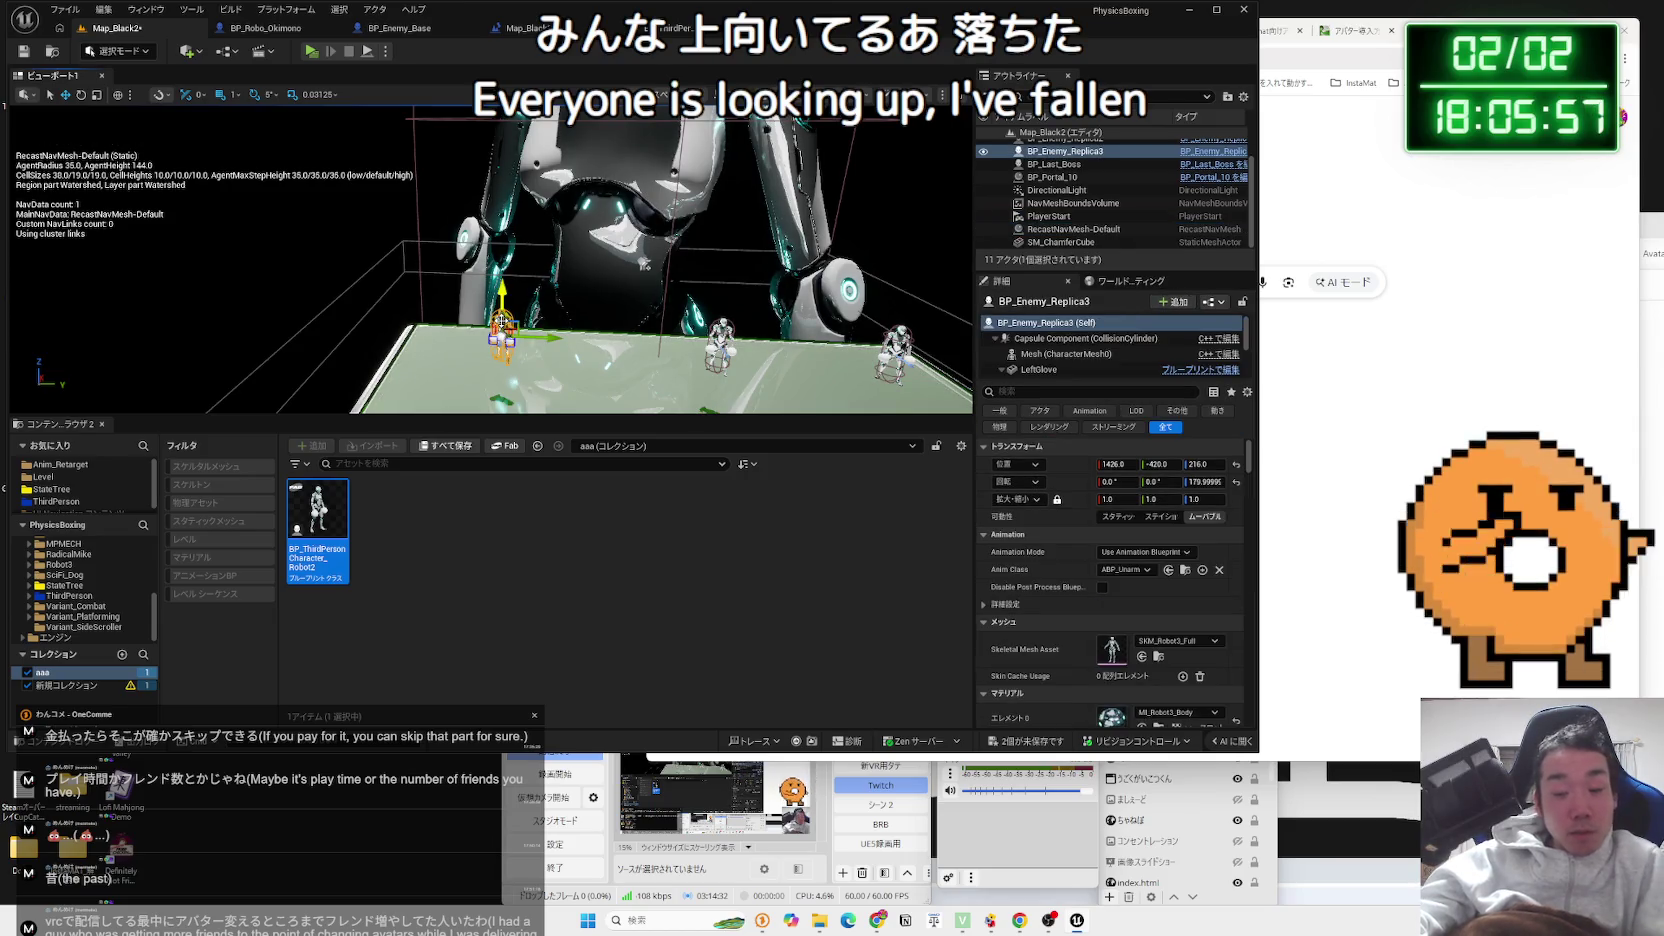
{"action": "key", "text": "Delete"}
{"action": "left_click", "coordinate": [720, 345]}
{"action": "key", "text": "Delete"}
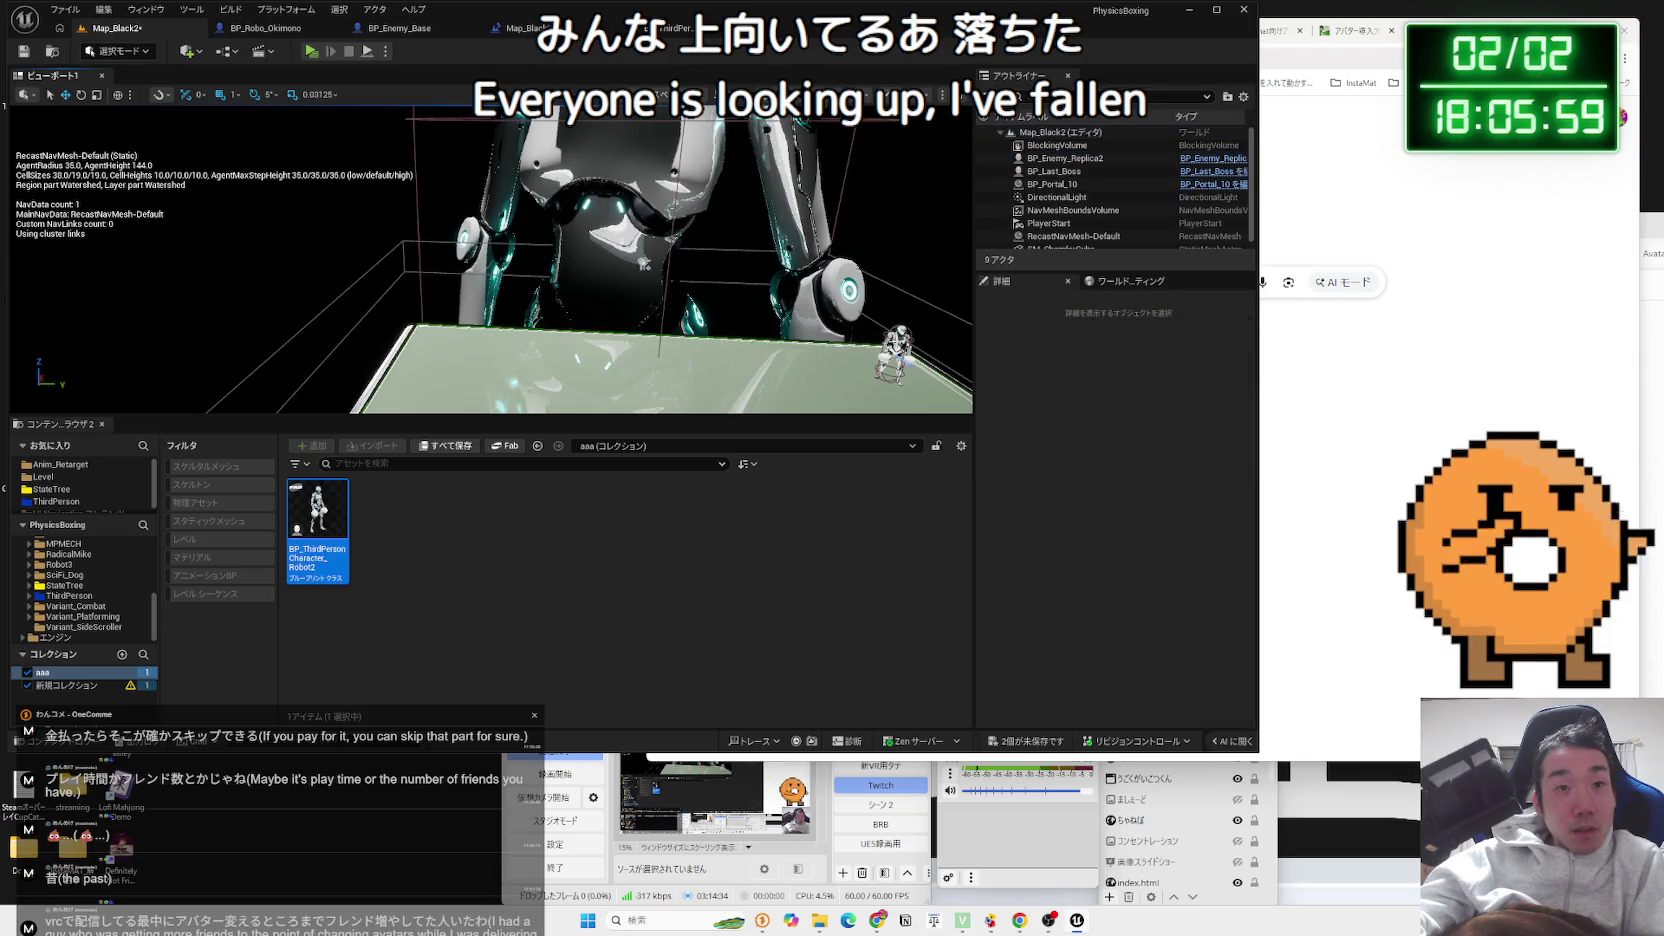
{"action": "left_click", "coordinate": [895, 345]}
{"action": "key", "text": "Delete"}
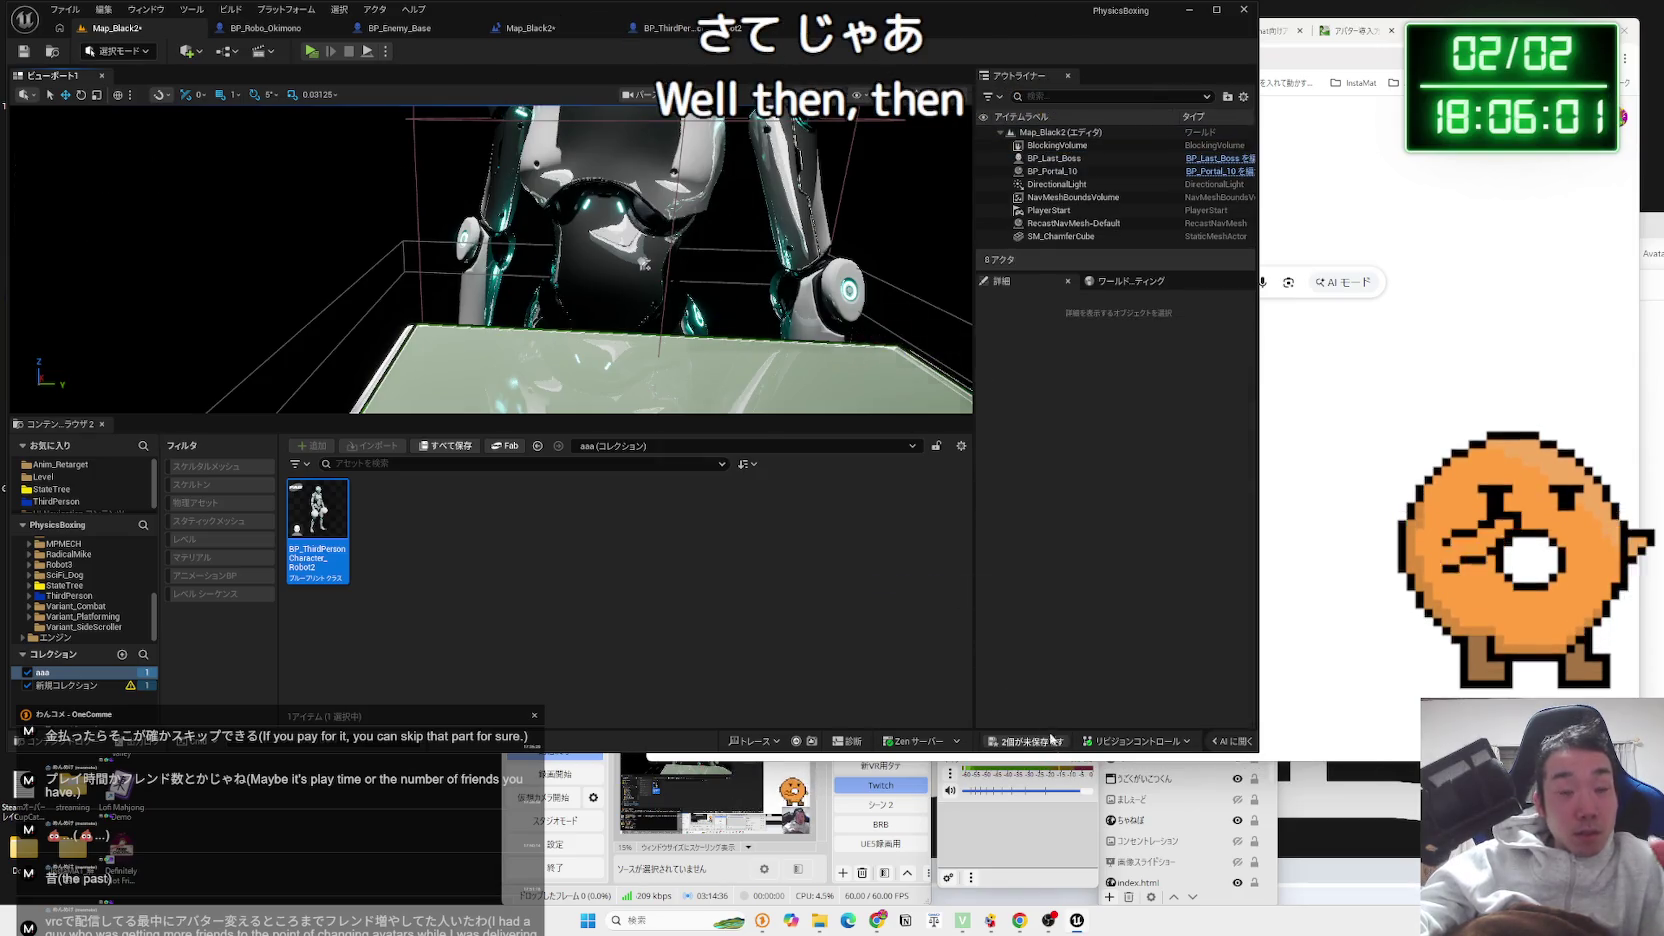
Save all modified content and switch to the robot character blueprint
{"action": "key", "text": "ctrl+shift+s"}
{"action": "key", "text": "Return"}
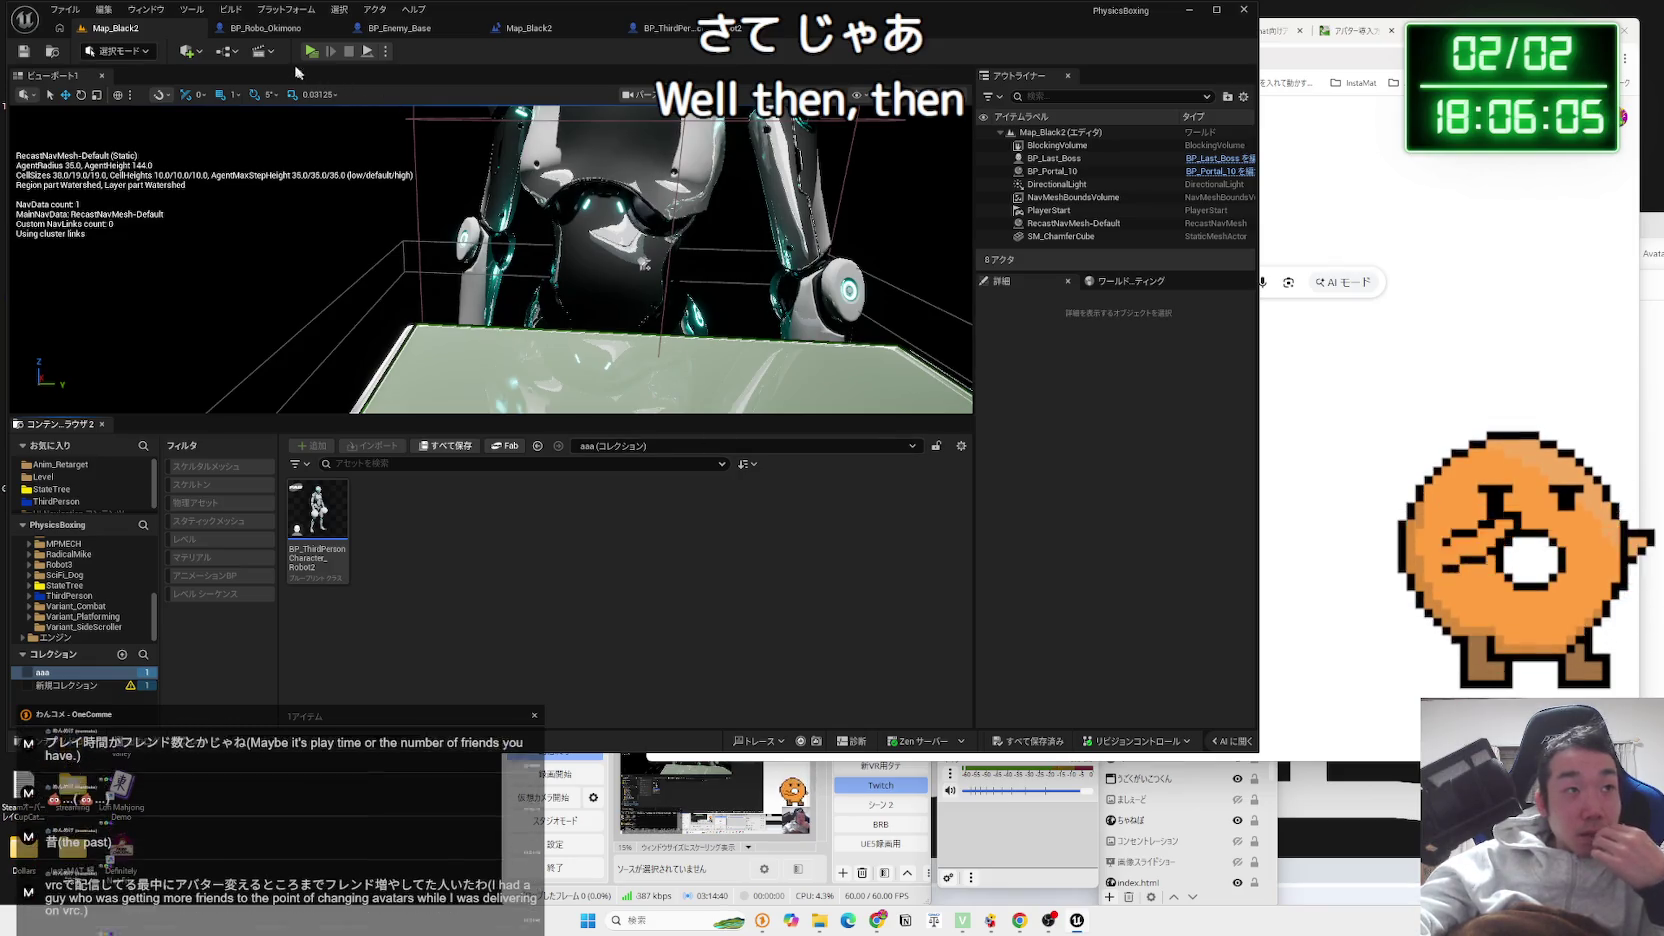
{"action": "left_click", "coordinate": [690, 28]}
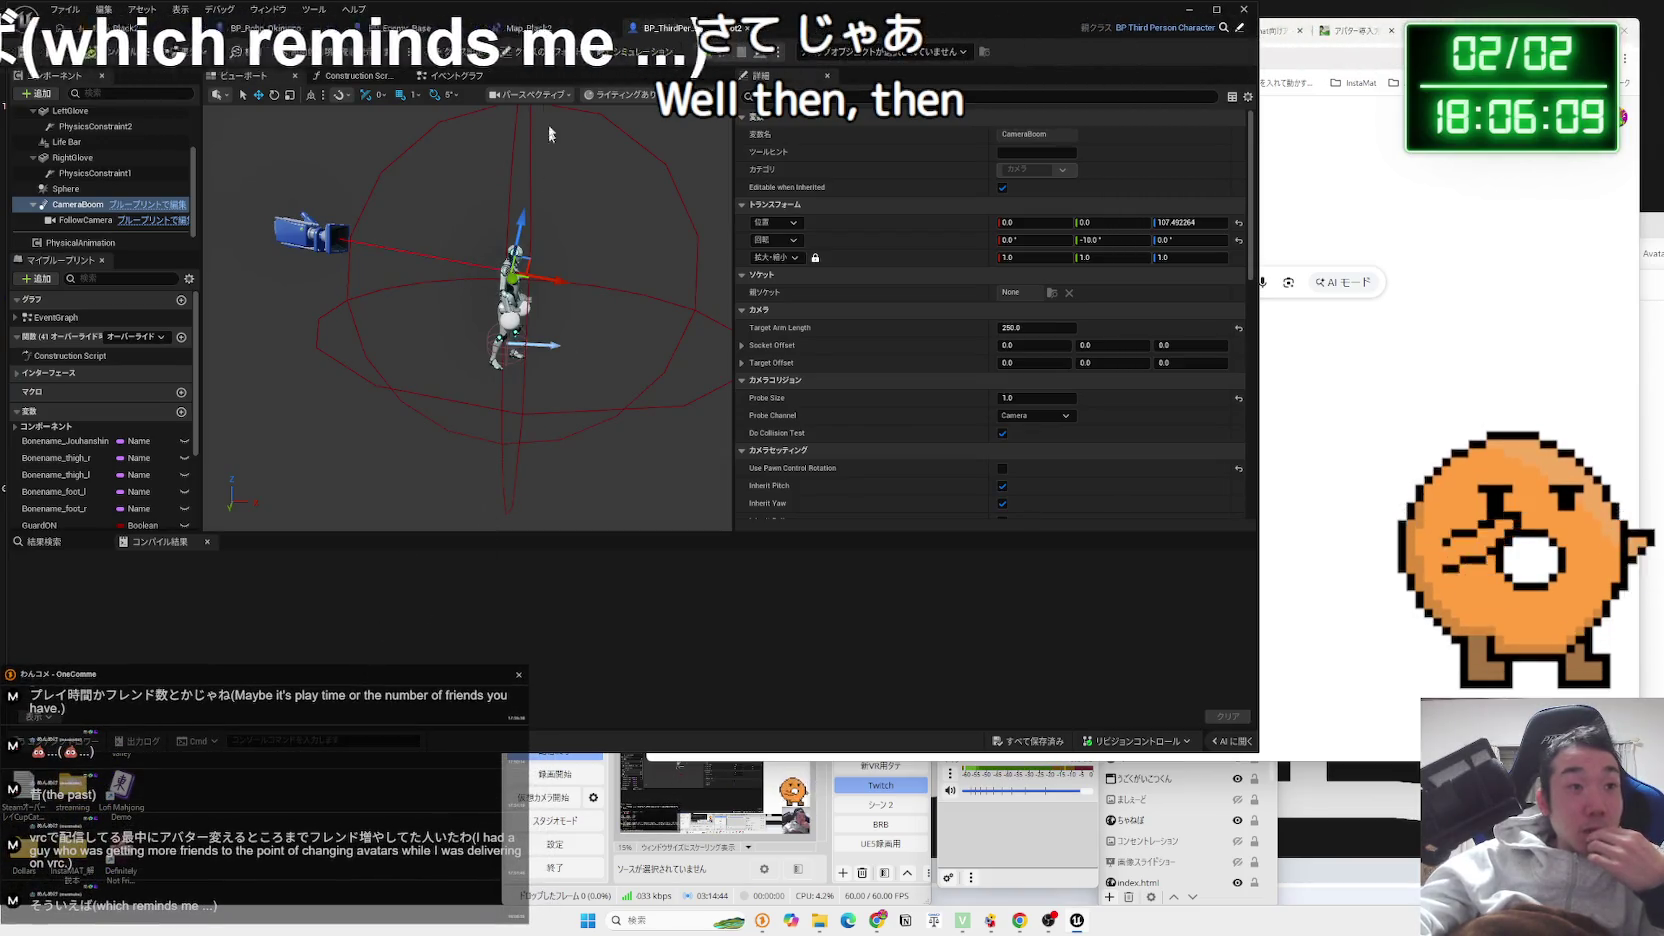
Select the BP_Last_Boss robot in Map_Black2 and open its blueprint for editing
{"action": "left_click", "coordinate": [400, 28]}
{"action": "left_click", "coordinate": [130, 30]}
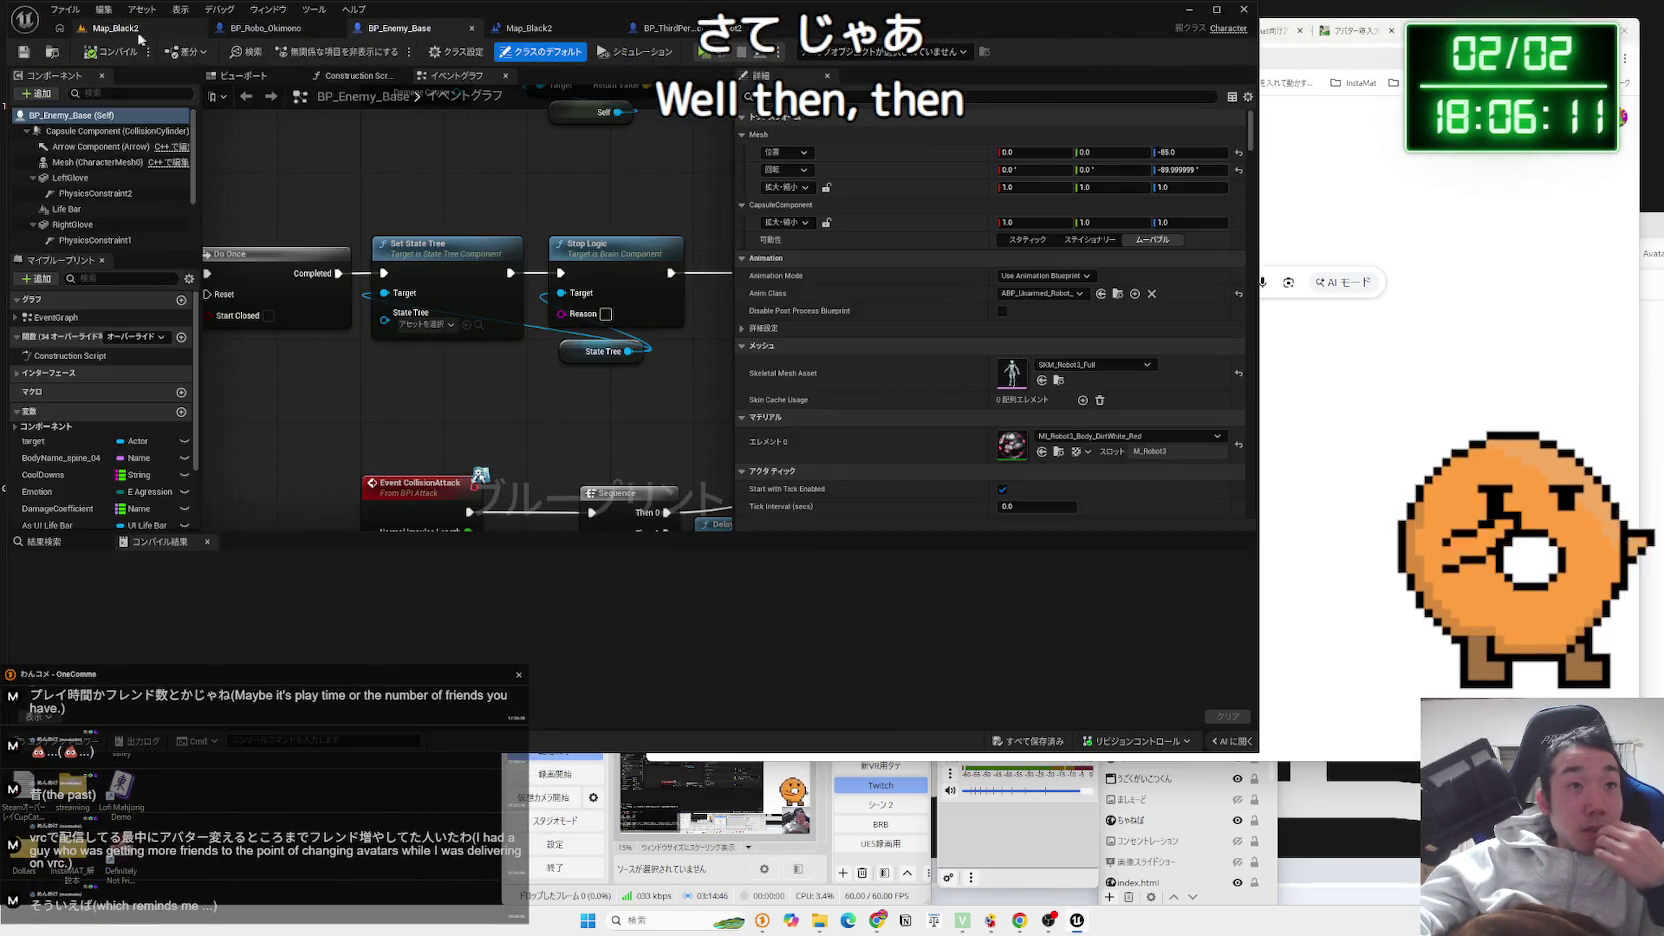
{"action": "left_click", "coordinate": [553, 249]}
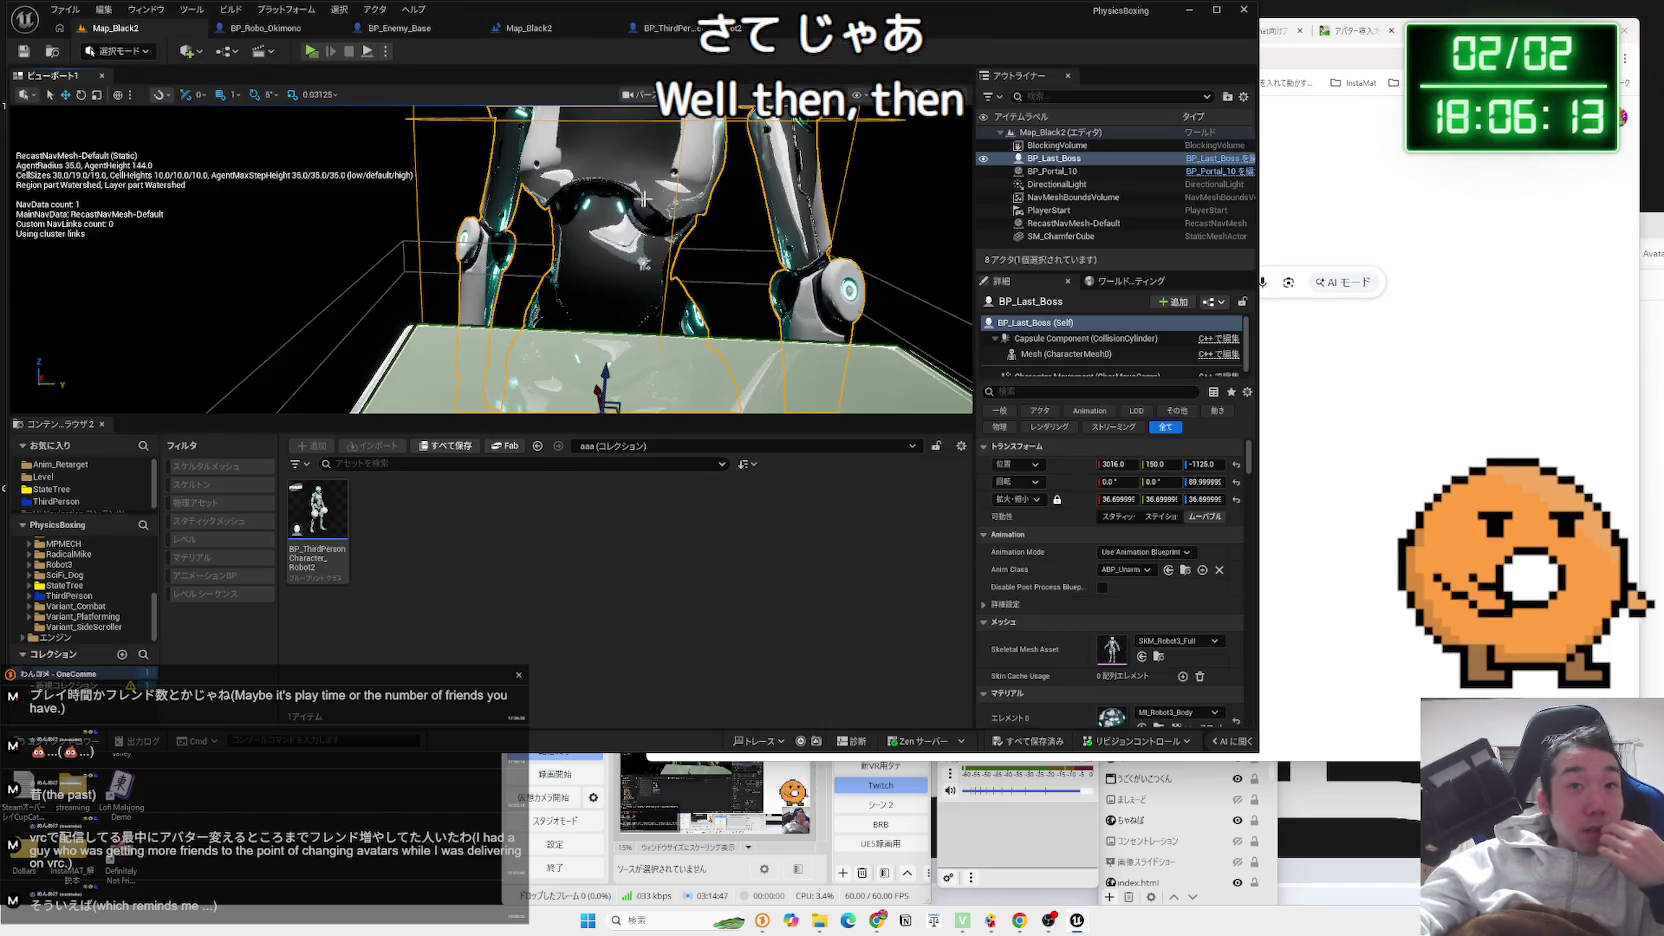
{"action": "left_click", "coordinate": [1222, 159]}
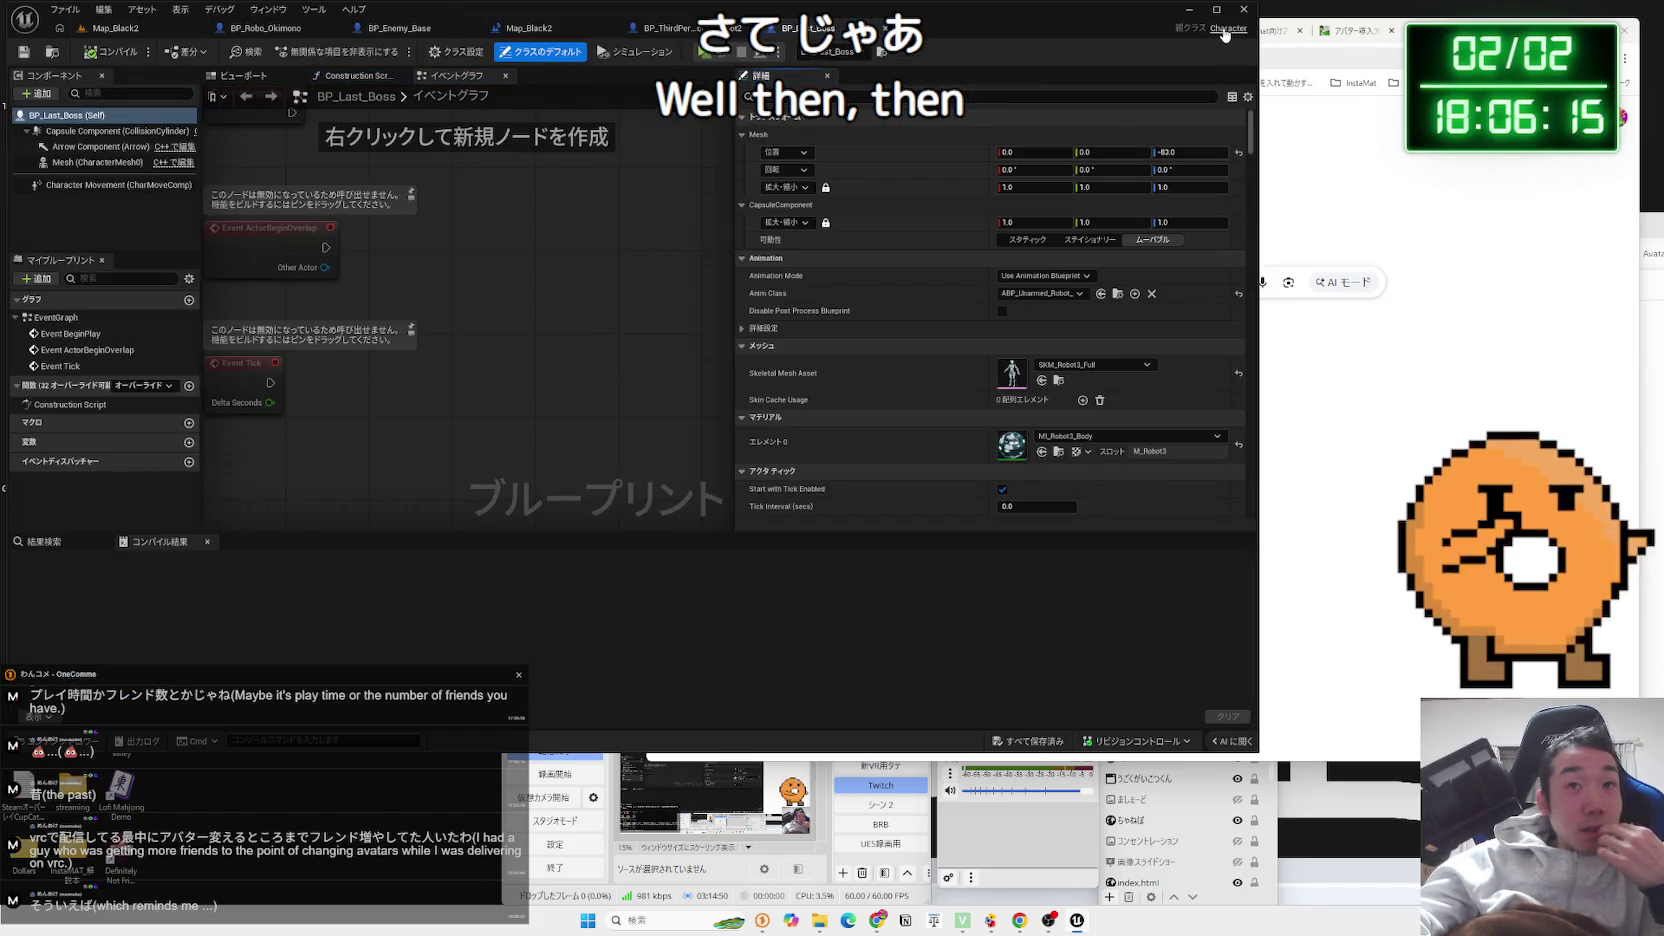
Close the Visual Studio 2022 window launched from the parent Character class link
{"action": "left_click", "coordinate": [1225, 30]}
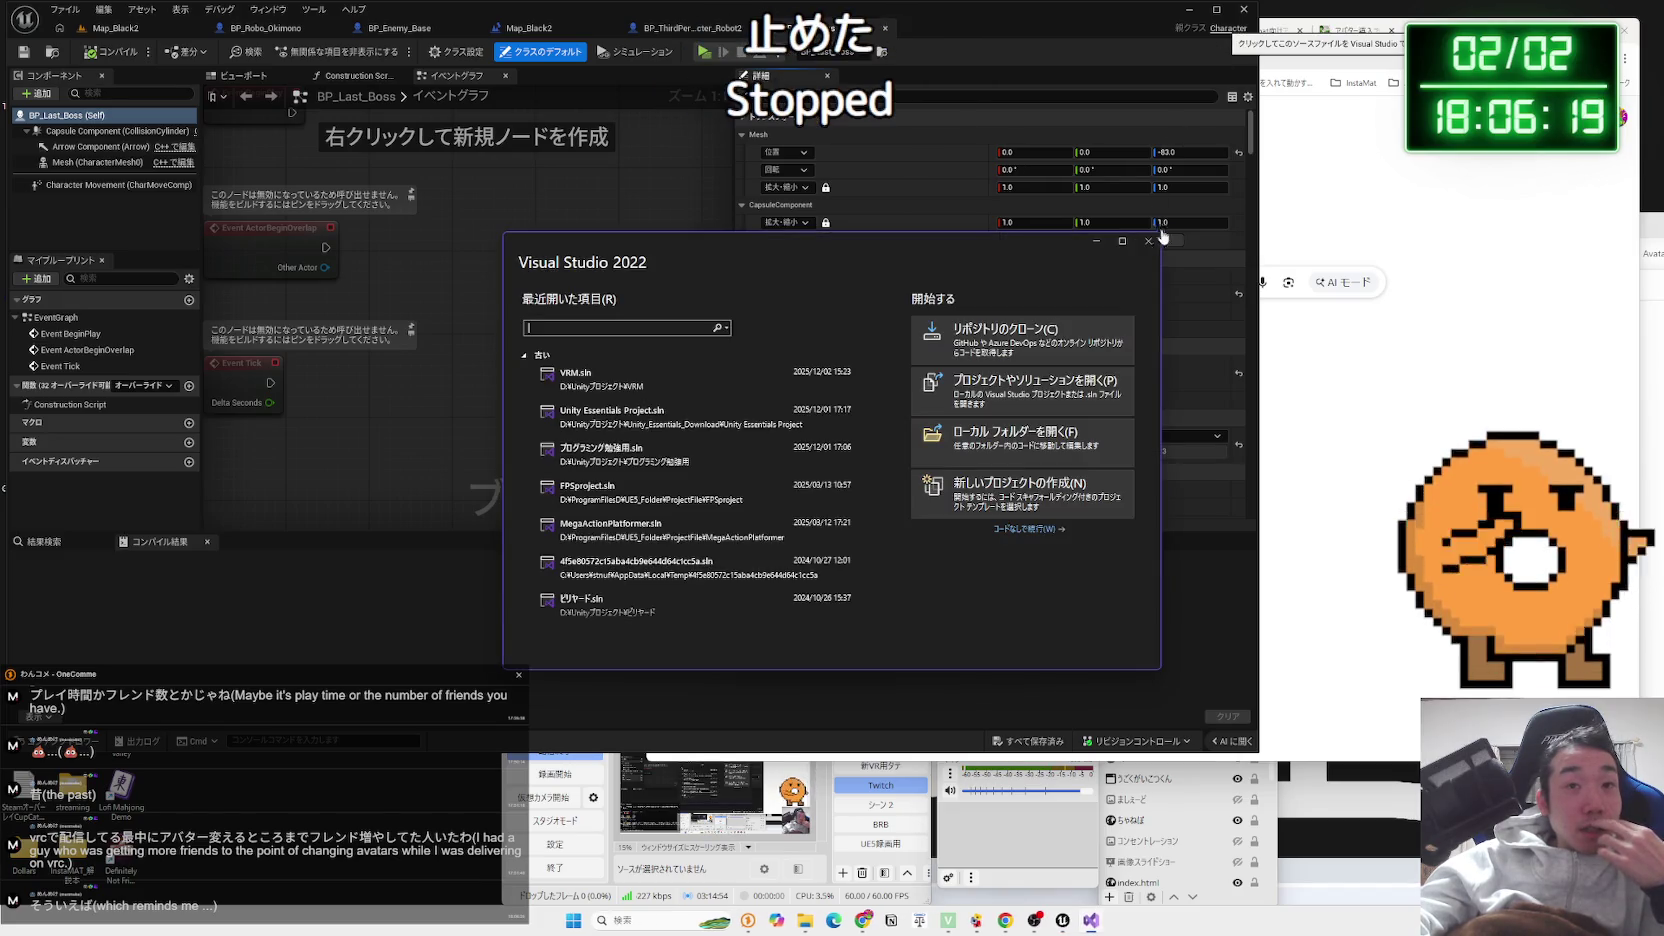
{"action": "left_click", "coordinate": [1148, 241]}
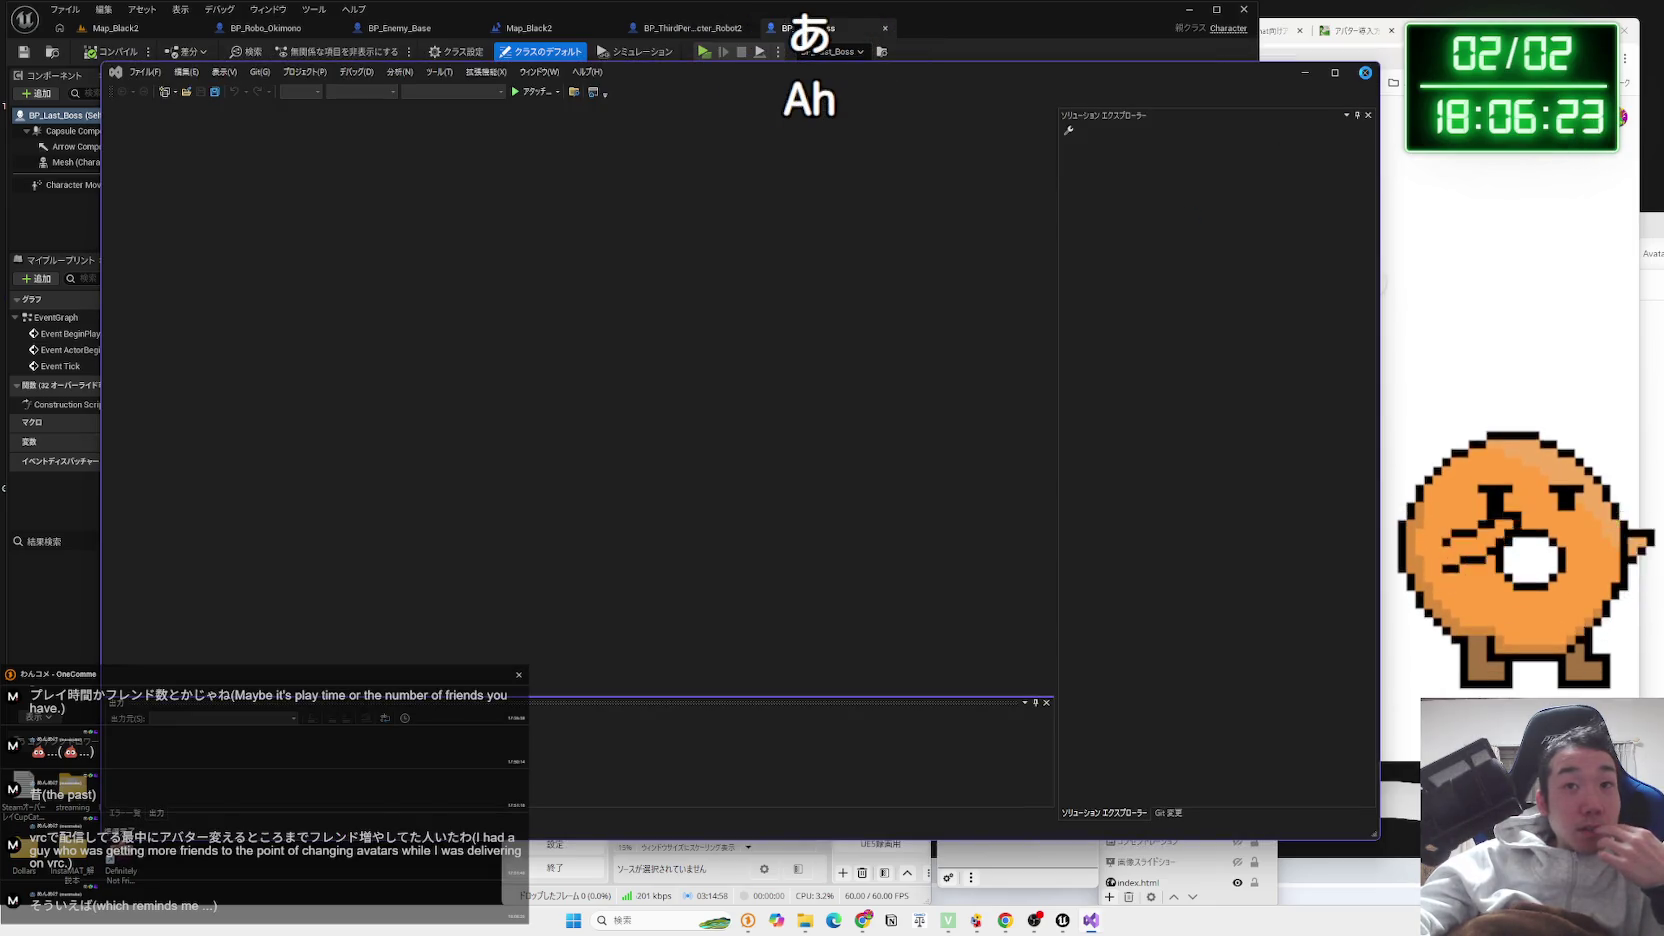
{"action": "left_click", "coordinate": [1365, 72]}
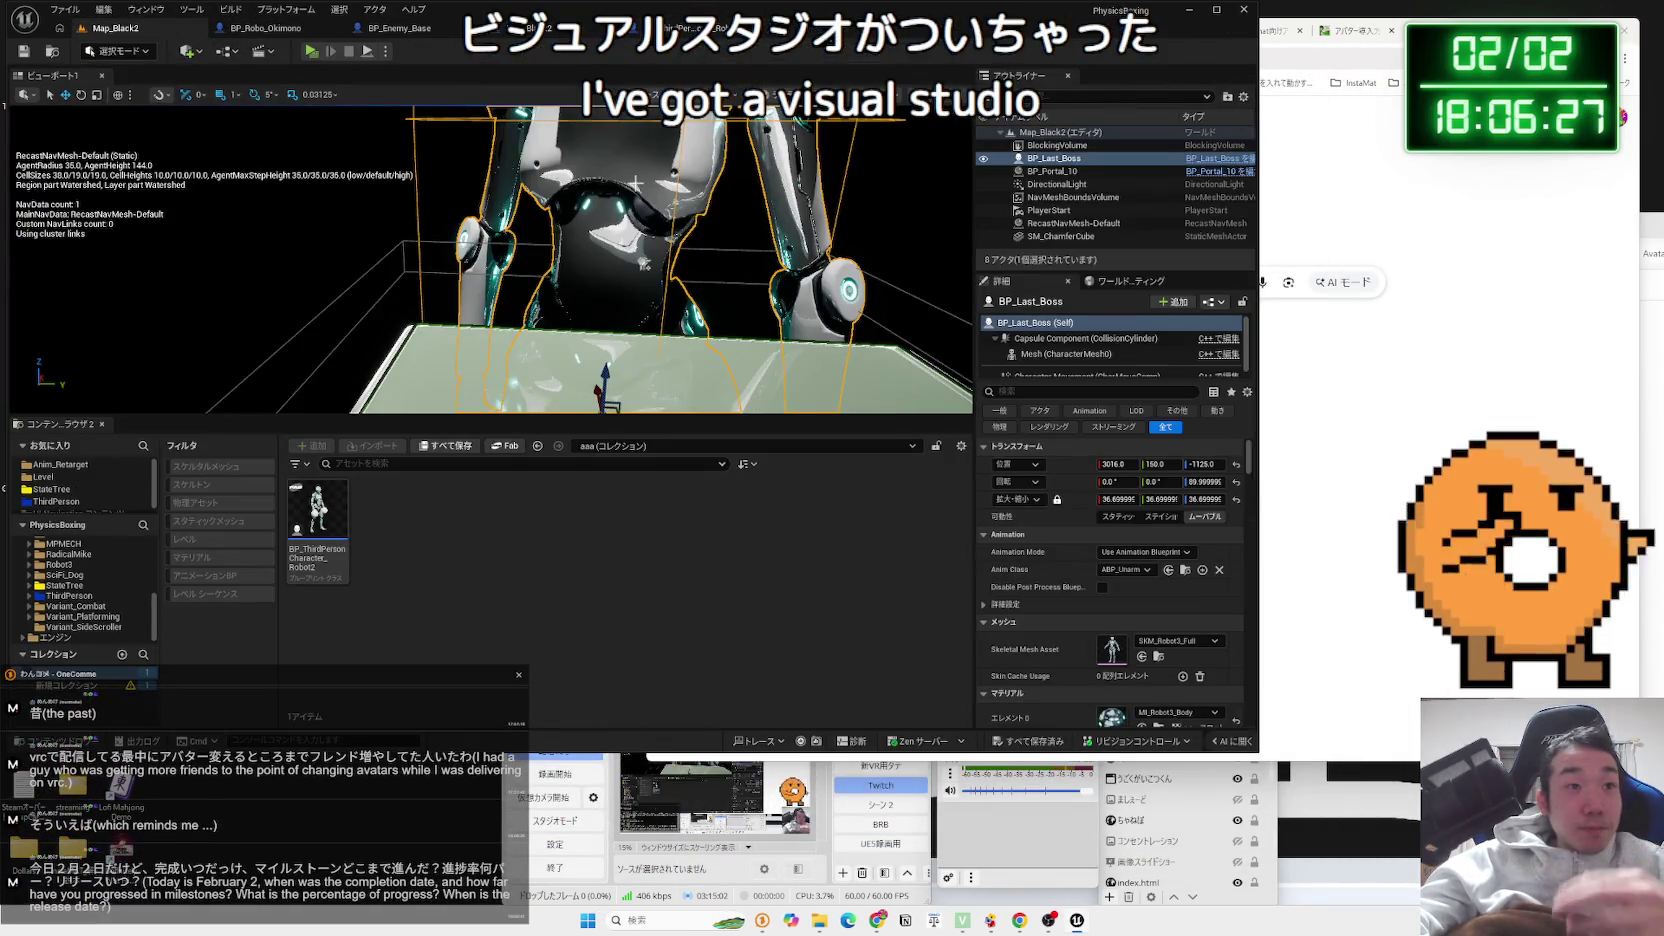
Delete BP_Last_Boss from Map_Black2, save the level, and bring OneComme forward
{"action": "key", "text": "Delete"}
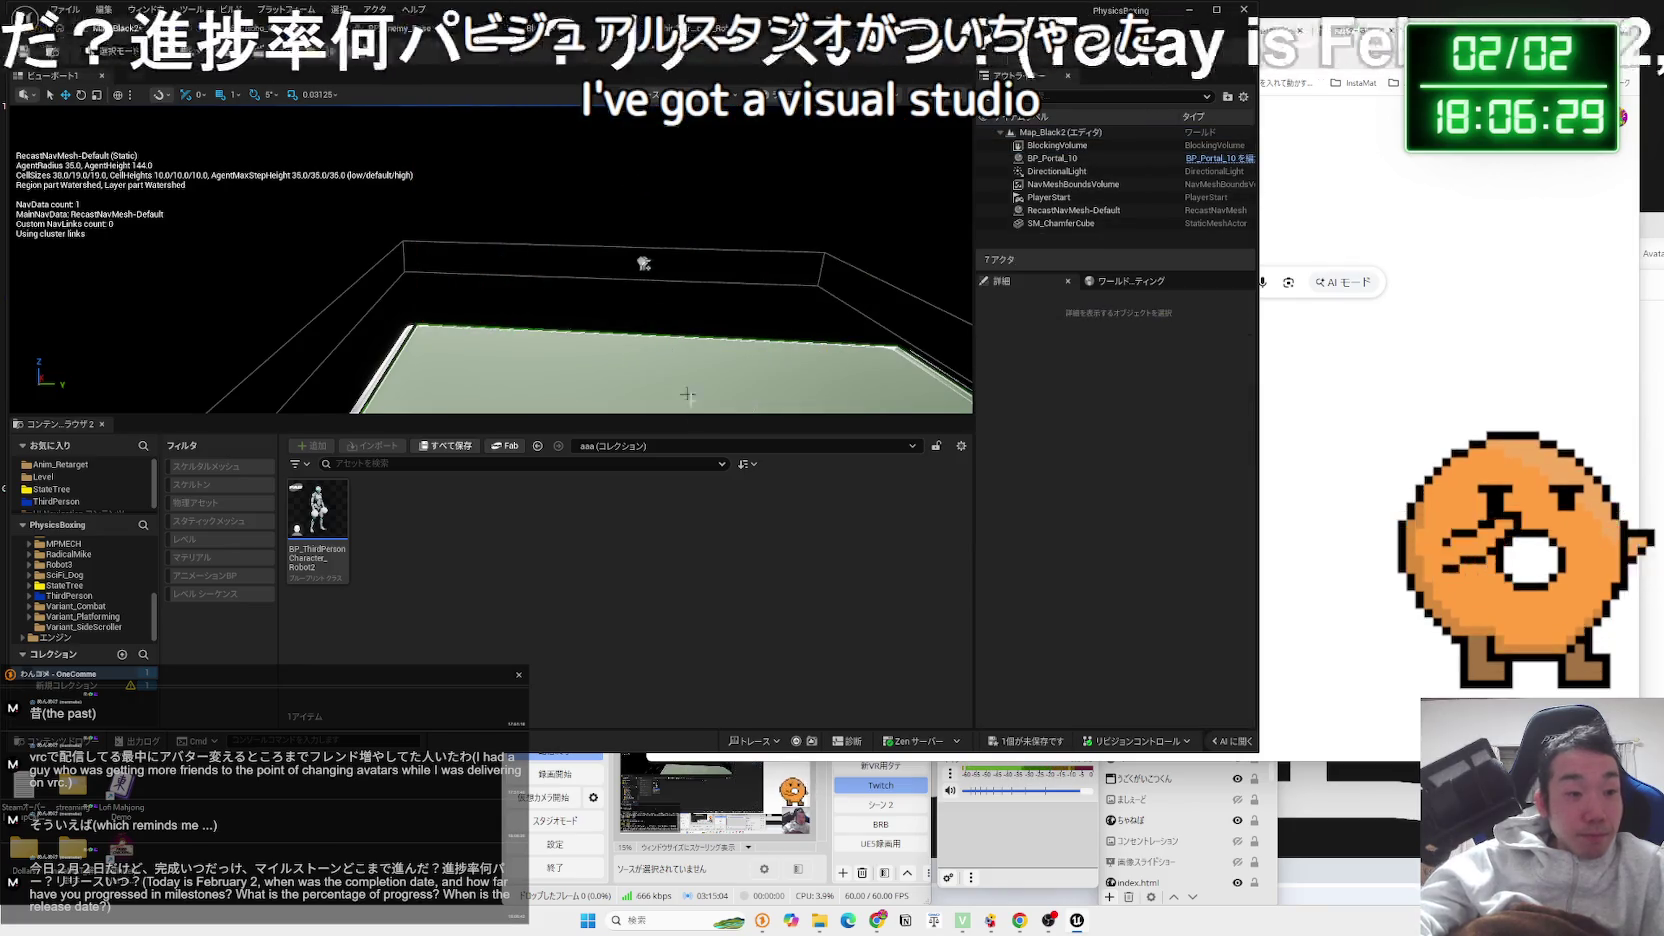
{"action": "key", "text": "ctrl+shift+s"}
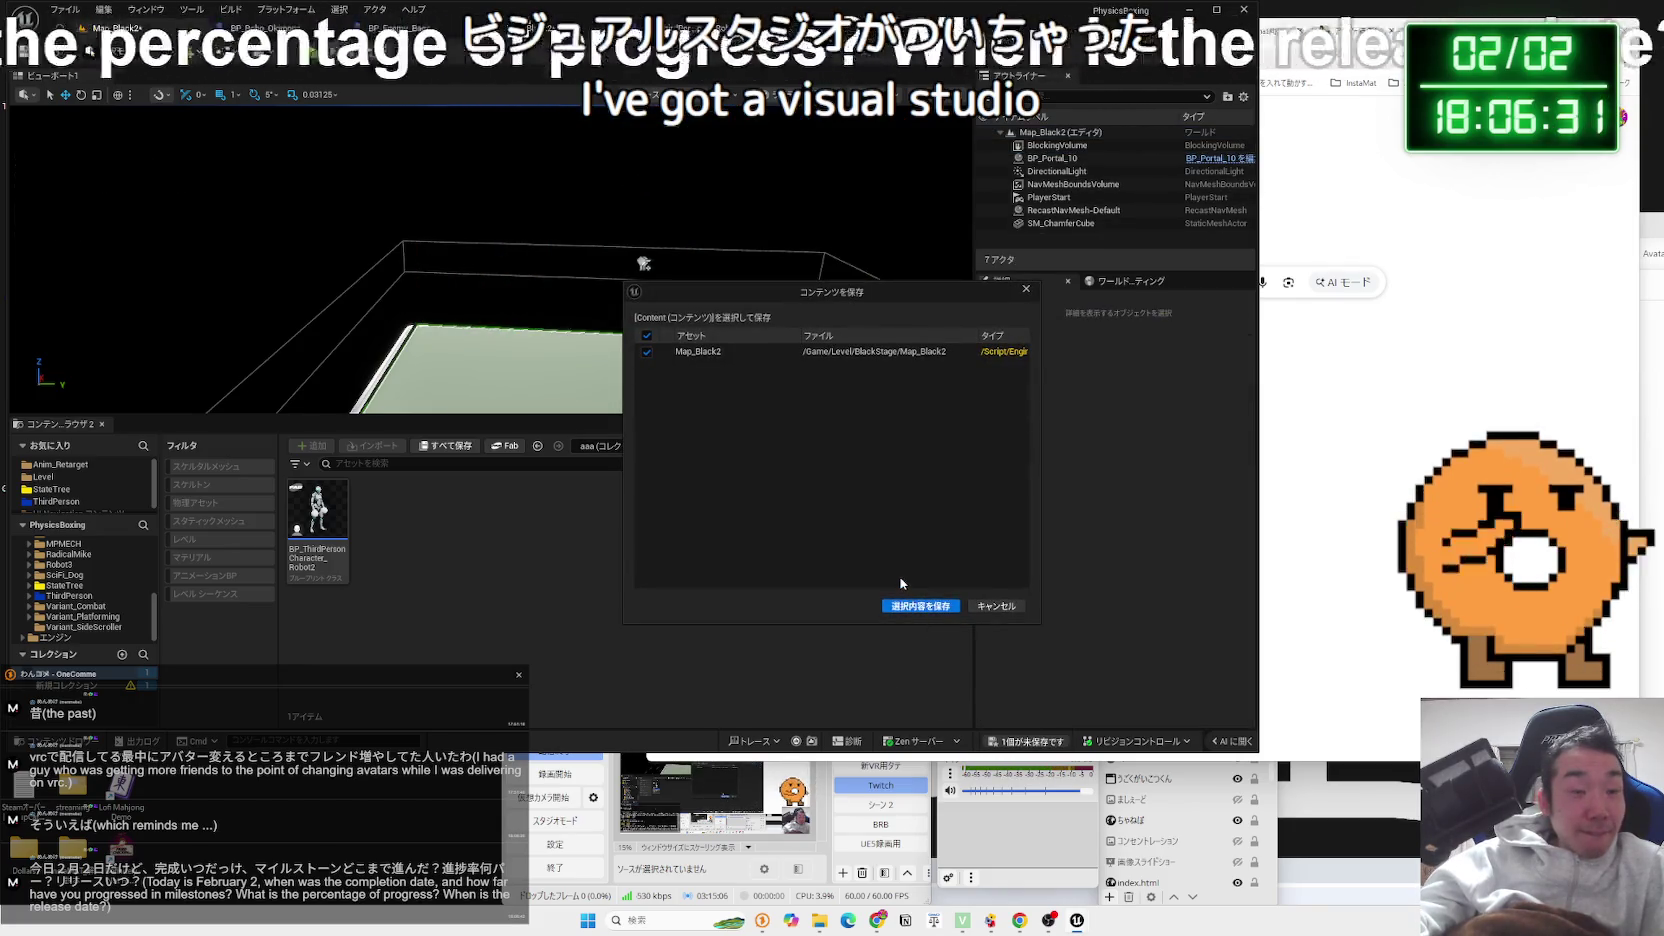
{"action": "left_click", "coordinate": [921, 607]}
{"action": "left_click", "coordinate": [517, 660]}
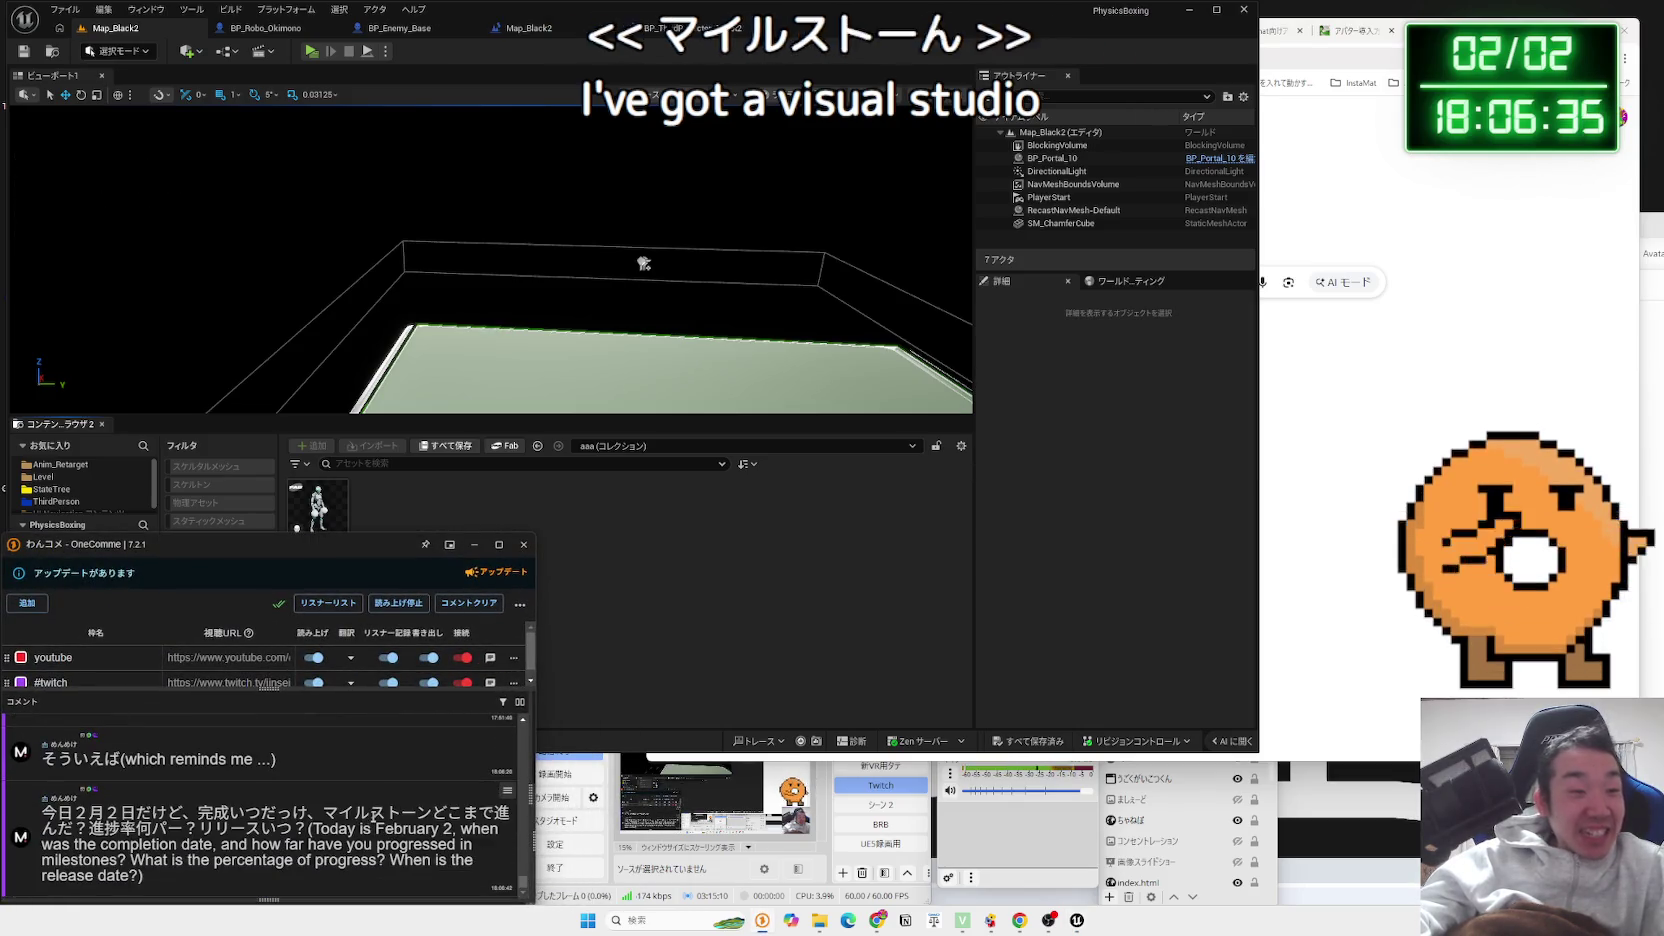
{"action": "left_click_drag", "start_coordinate": [321, 812], "coordinate": [385, 812]}
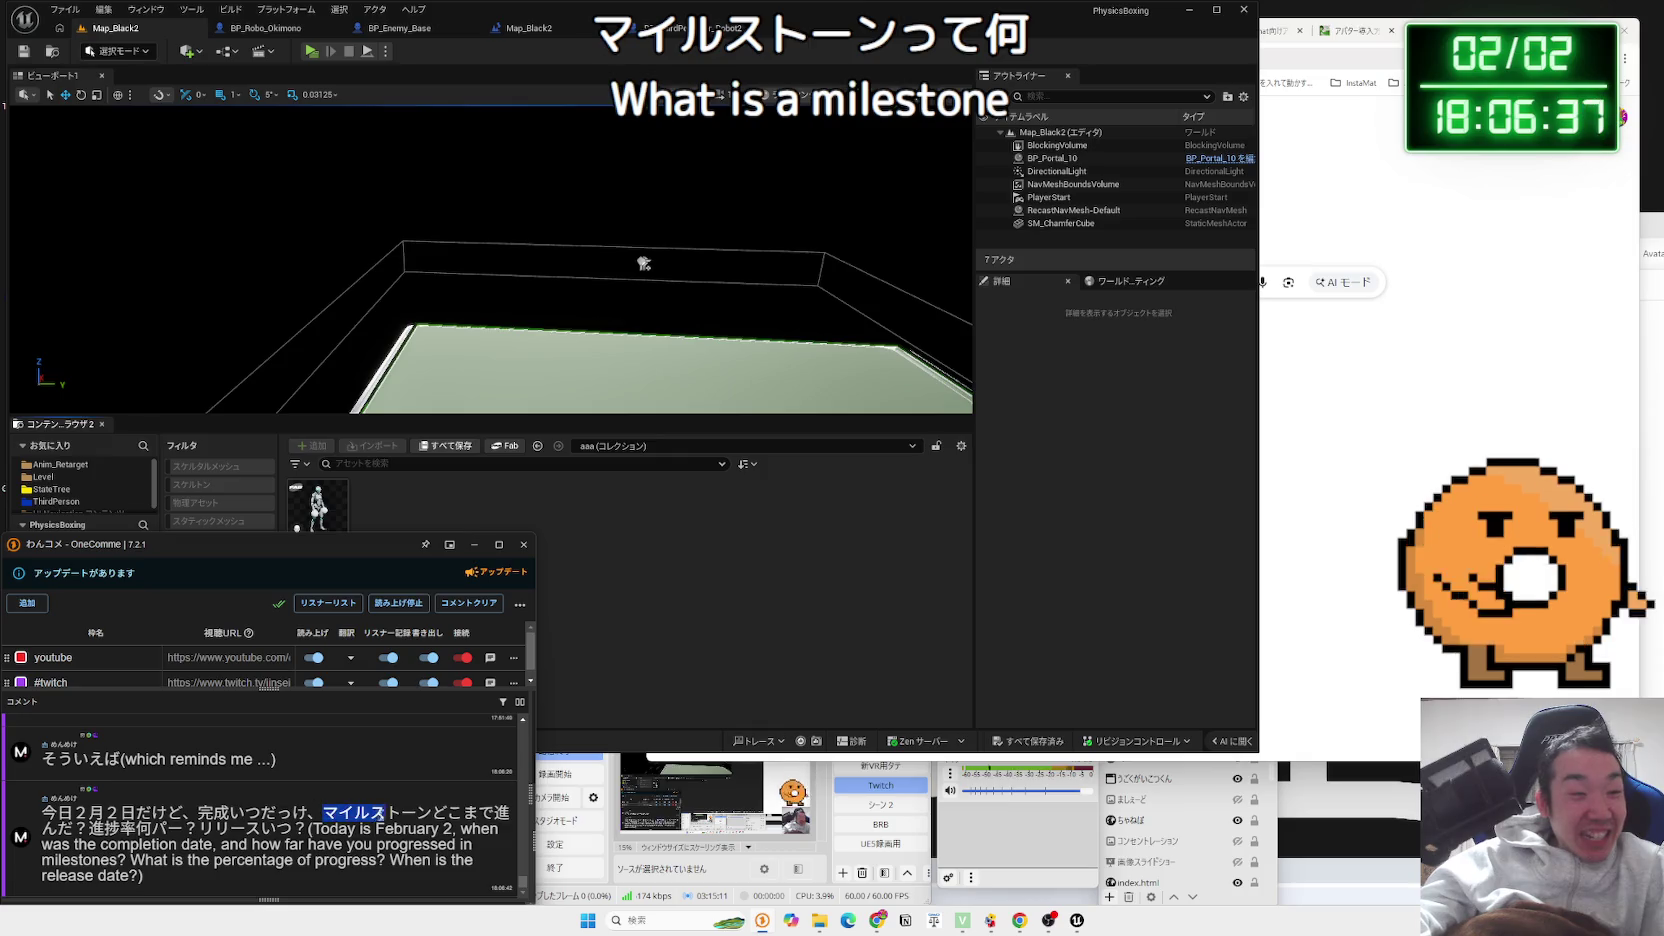
{"action": "left_click", "coordinate": [433, 812]}
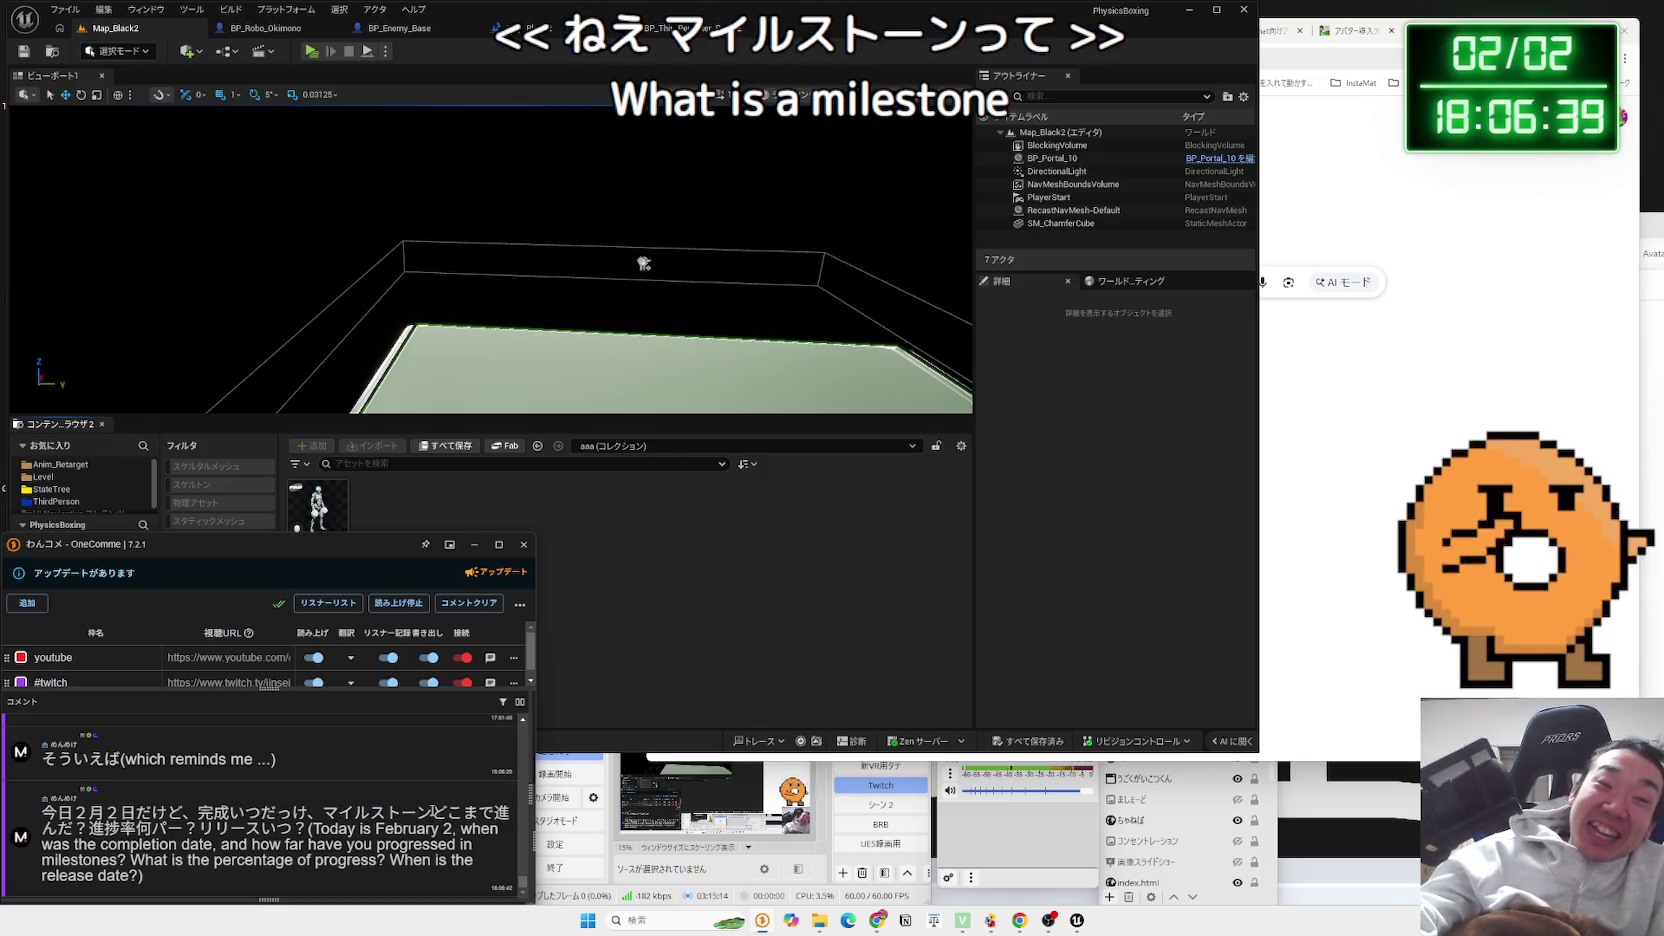
{"action": "left_click", "coordinate": [330, 811]}
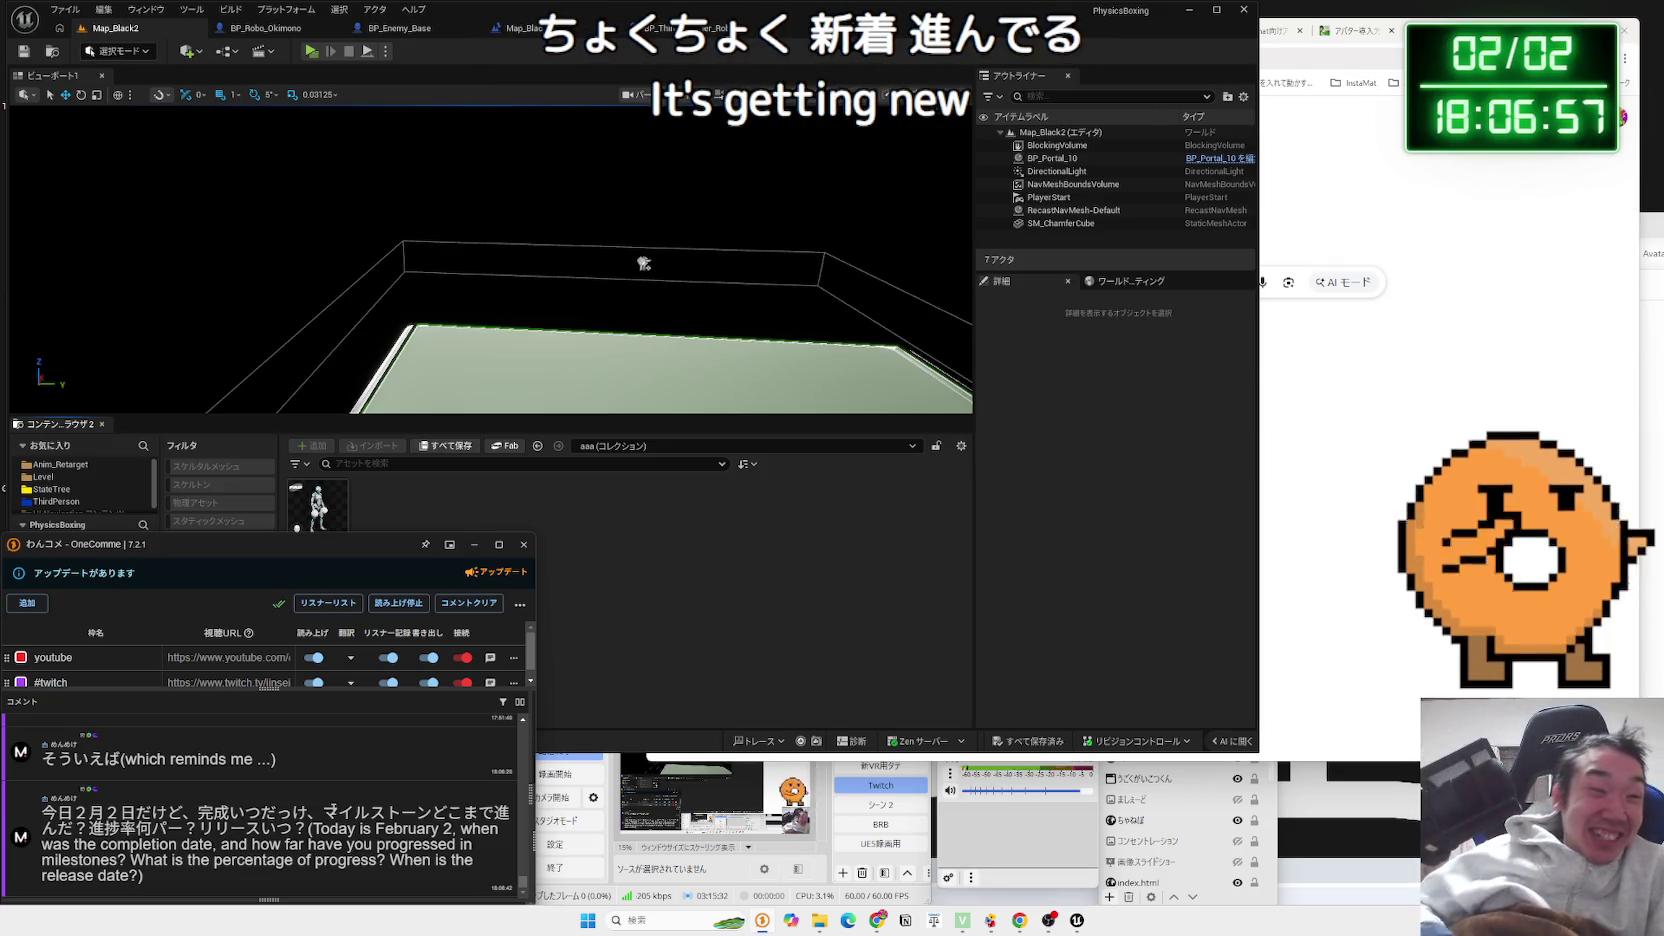
{"action": "left_click", "coordinate": [564, 356]}
Browse the Content Browser to the Blueprint > Enemy folder
{"action": "mouse_move", "coordinate": [564, 356]}
{"action": "left_mouse_down"}
{"action": "mouse_move", "coordinate": [500, 320]}
{"action": "mouse_move", "coordinate": [470, 340]}
{"action": "mouse_move", "coordinate": [490, 320]}
{"action": "mouse_move", "coordinate": [366, 458]}
{"action": "left_mouse_up"}
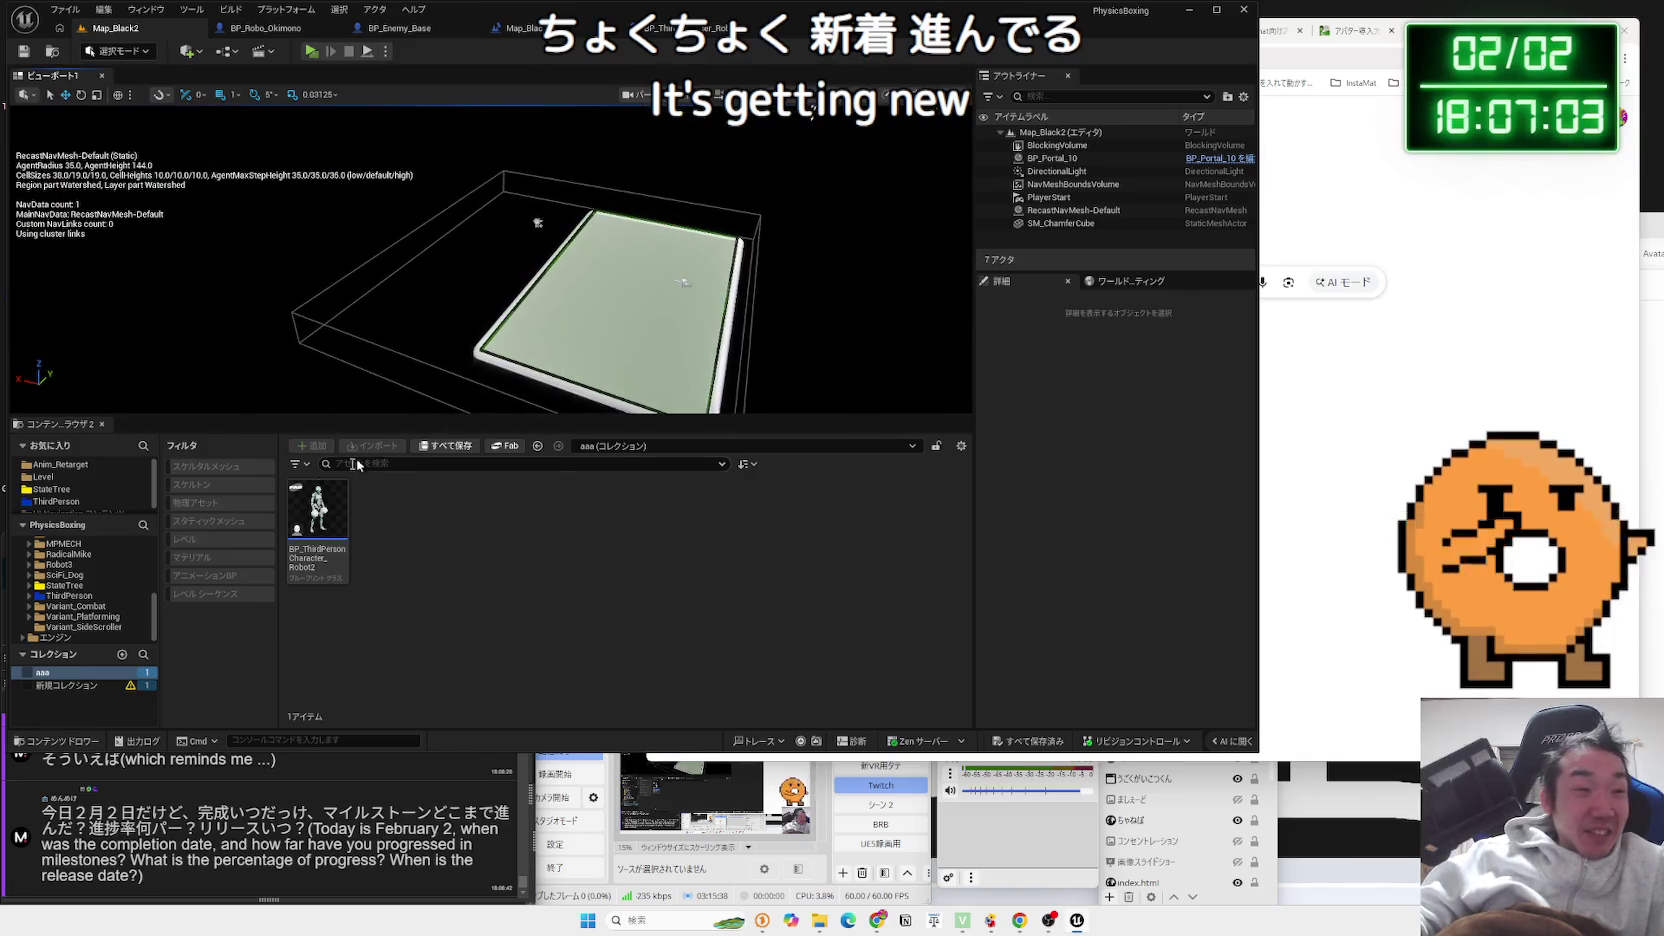
{"action": "left_click", "coordinate": [62, 585]}
{"action": "scroll", "coordinate": [68, 590], "scroll_direction": "up", "scroll_amount": 3}
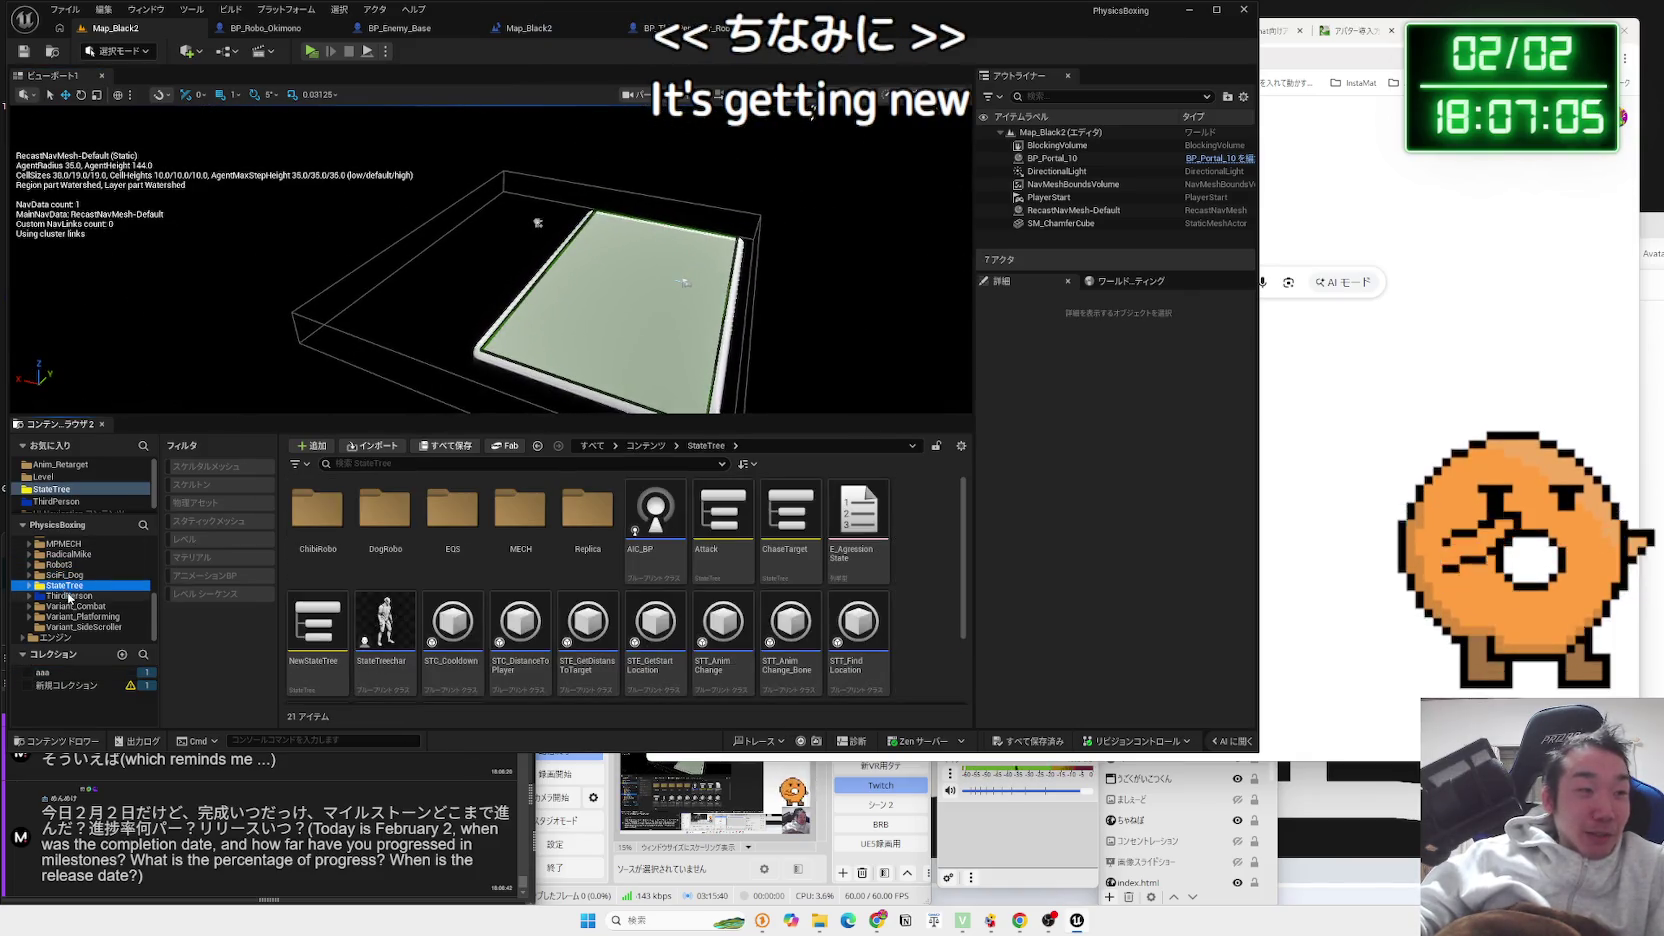
{"action": "scroll", "coordinate": [69, 596], "scroll_direction": "up", "scroll_amount": 2}
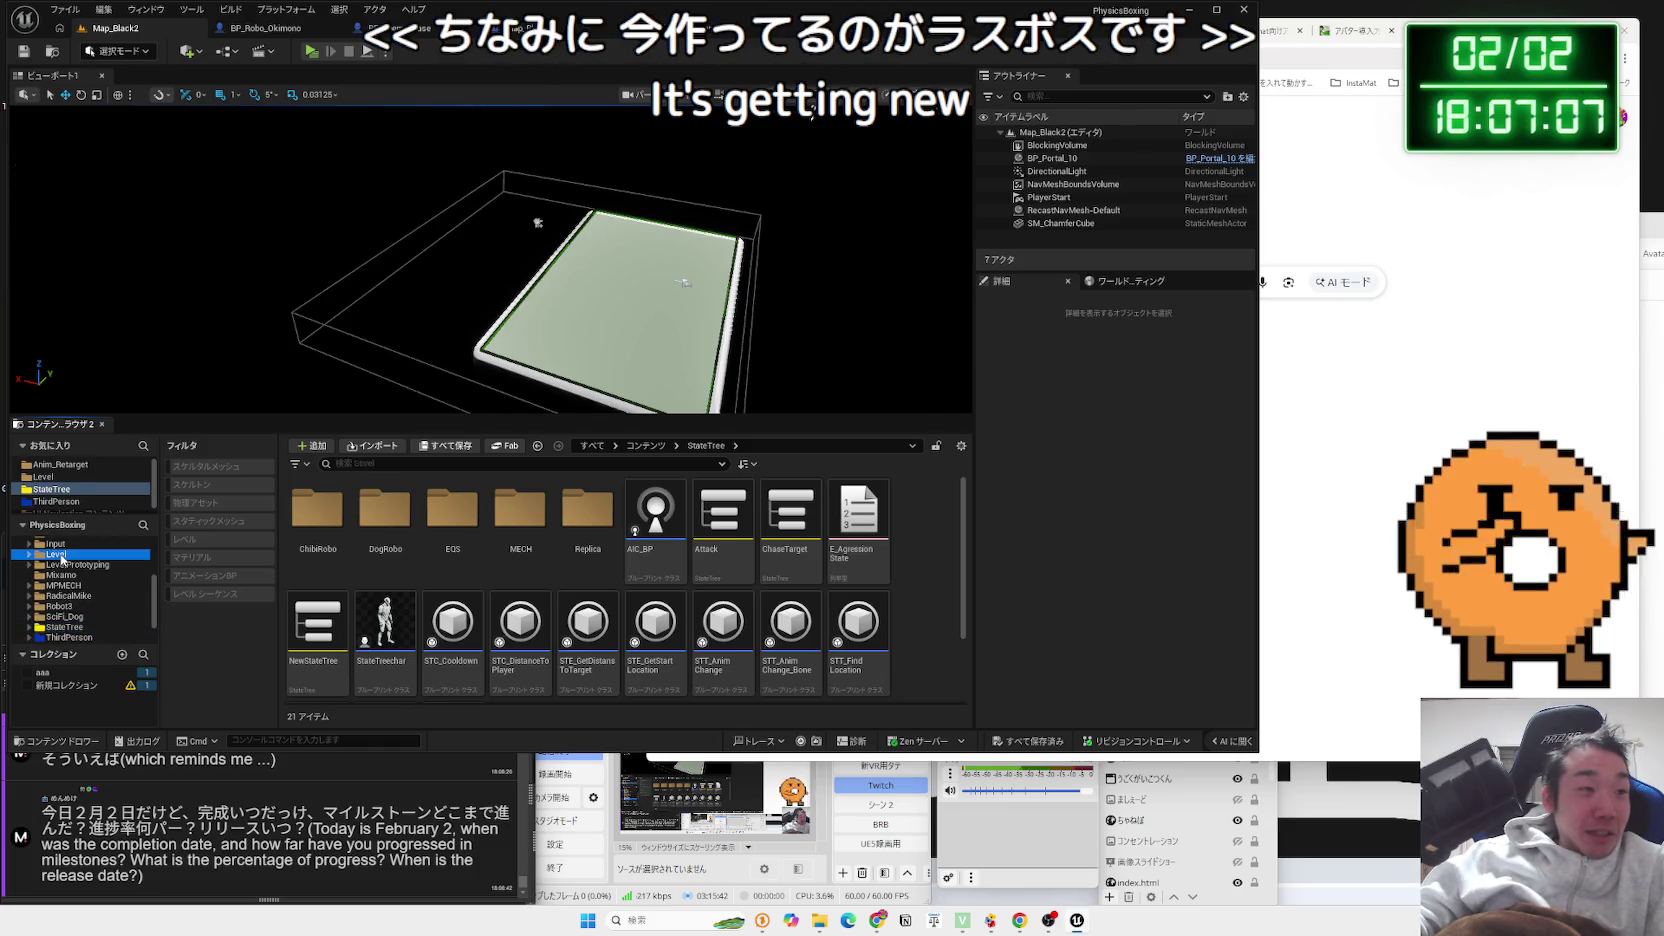
{"action": "left_click", "coordinate": [60, 555]}
{"action": "scroll", "coordinate": [68, 562], "scroll_direction": "up", "scroll_amount": 4}
{"action": "left_click", "coordinate": [31, 565]}
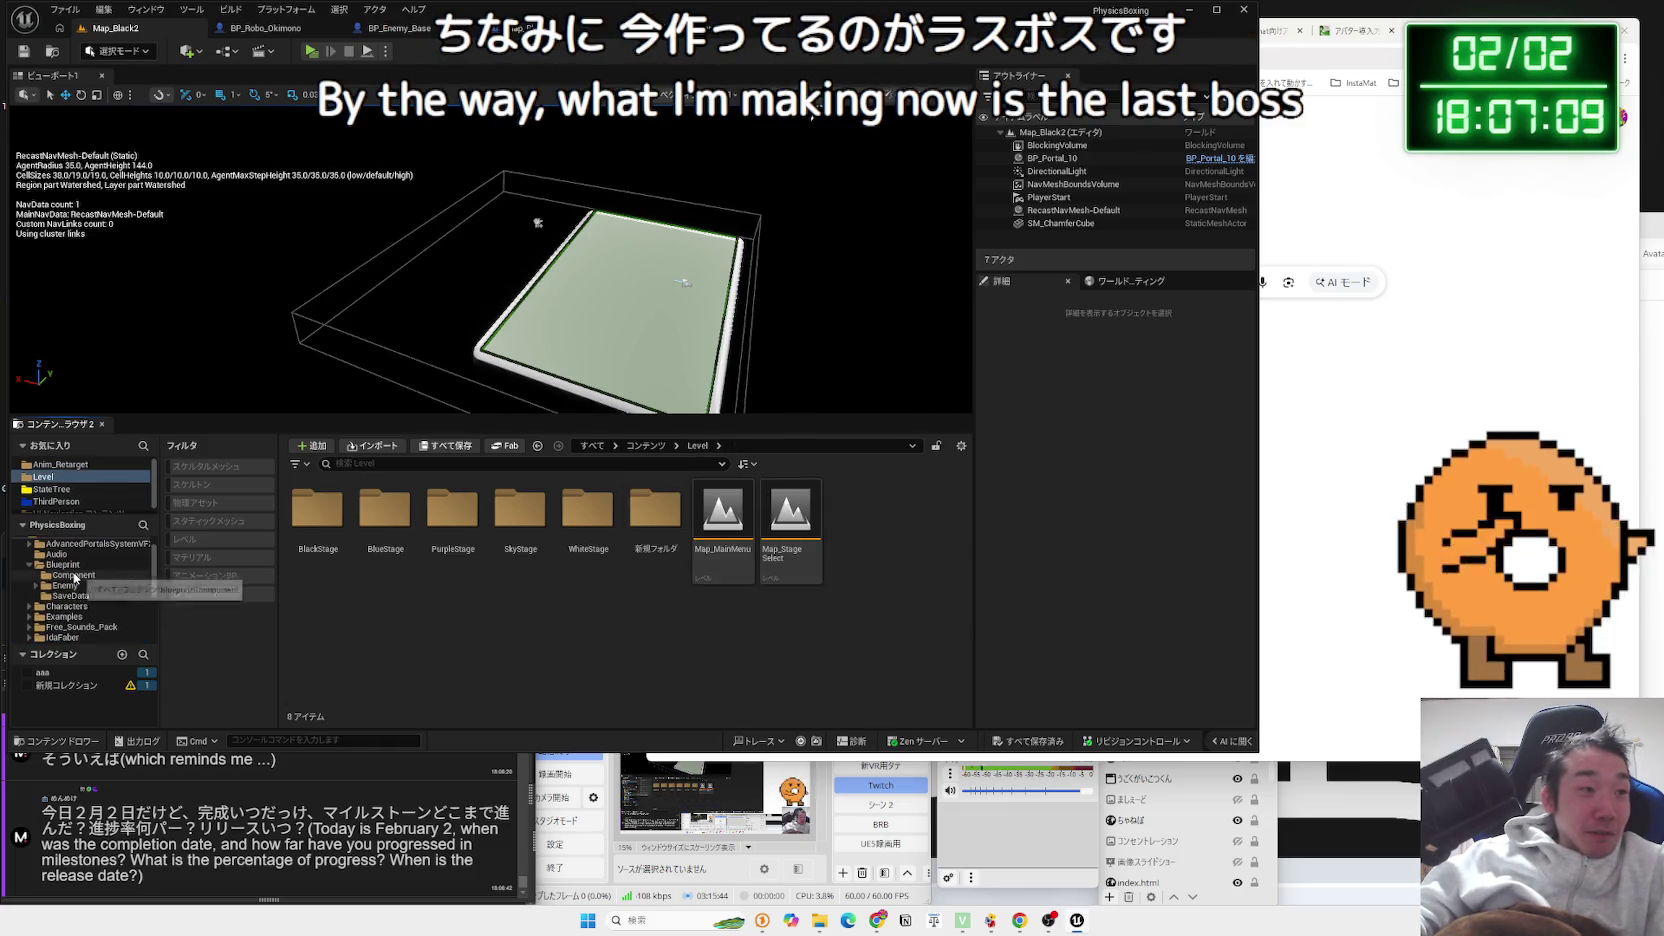
{"action": "double_click", "coordinate": [38, 565]}
{"action": "left_click", "coordinate": [366, 523]}
{"action": "double_click", "coordinate": [366, 523]}
Delete the BP_Last_Boss blueprint asset, leaving 11 assets in the folder
{"action": "left_click", "coordinate": [811, 515]}
{"action": "mouse_move", "coordinate": [787, 563]}
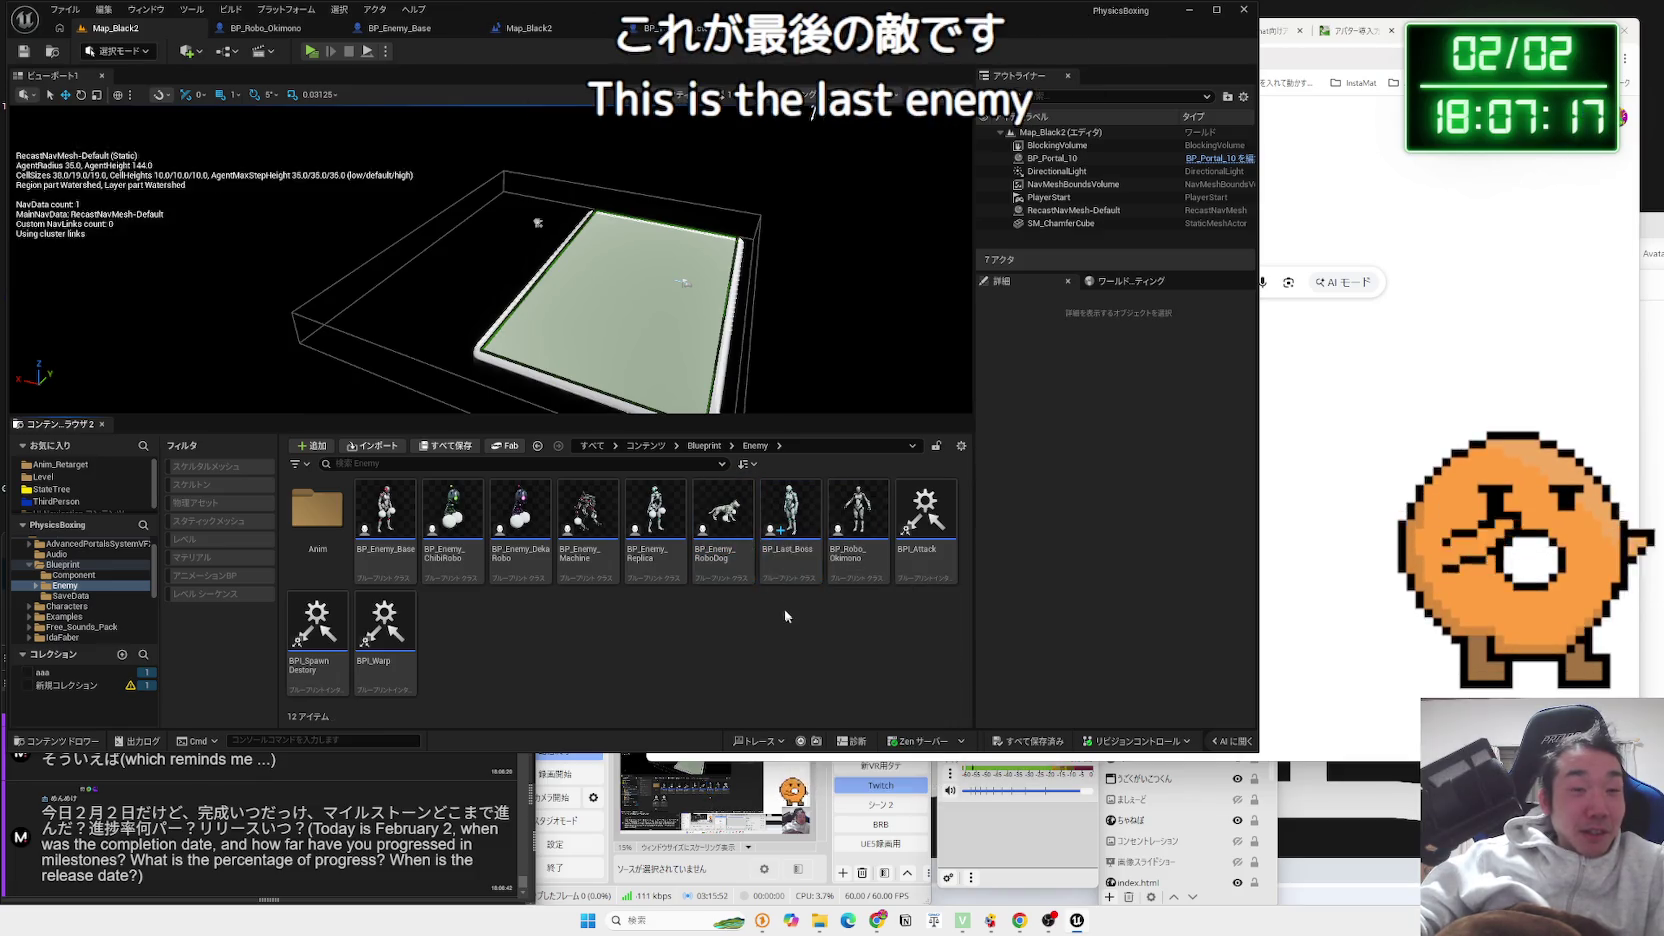
{"action": "left_click", "coordinate": [695, 560]}
{"action": "left_click", "coordinate": [588, 530]}
{"action": "left_click", "coordinate": [453, 530]}
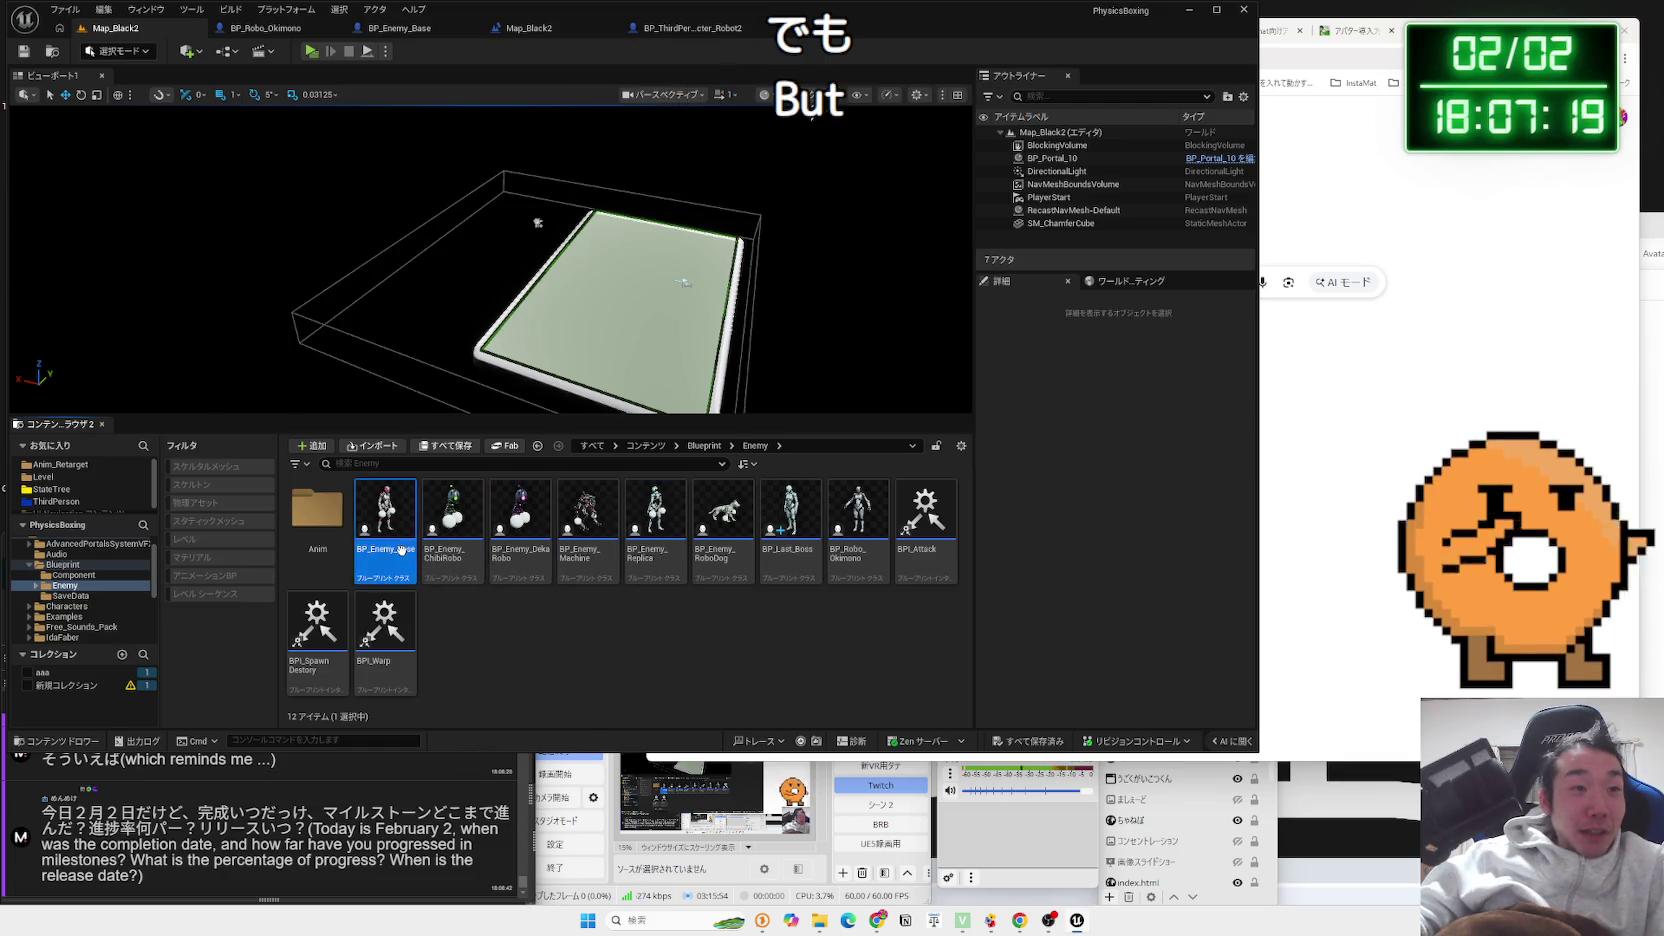
{"action": "left_click", "coordinate": [522, 549]}
{"action": "left_click", "coordinate": [655, 549]}
{"action": "left_click", "coordinate": [722, 549]}
{"action": "left_click", "coordinate": [775, 555]}
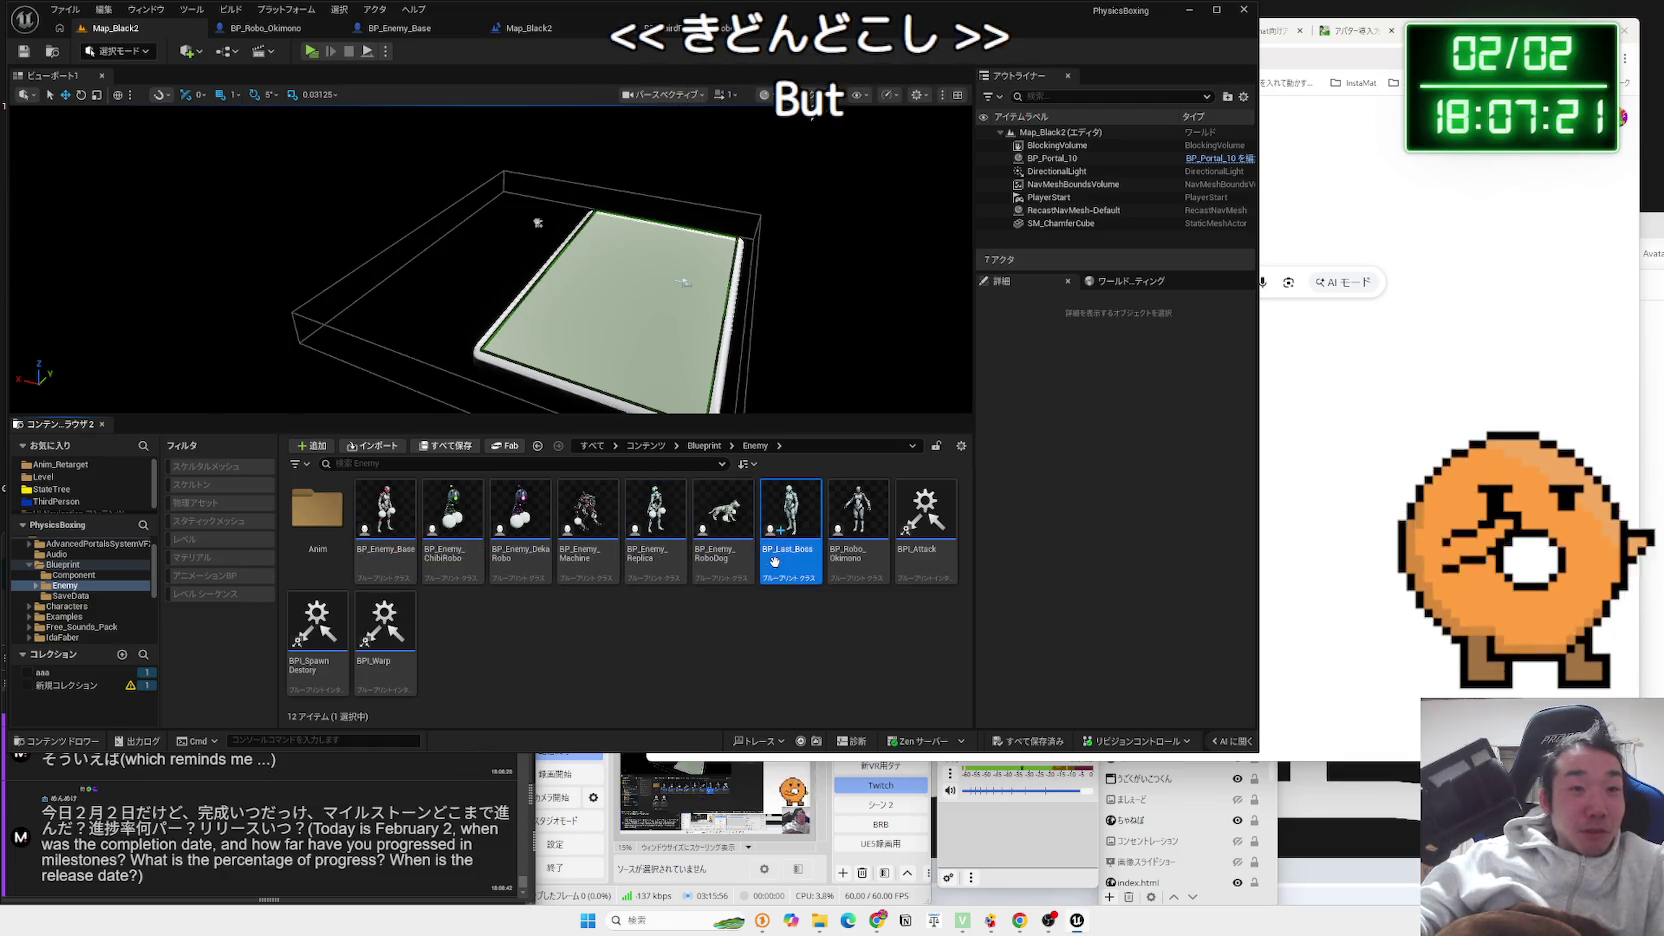
{"action": "mouse_move", "coordinate": [775, 562]}
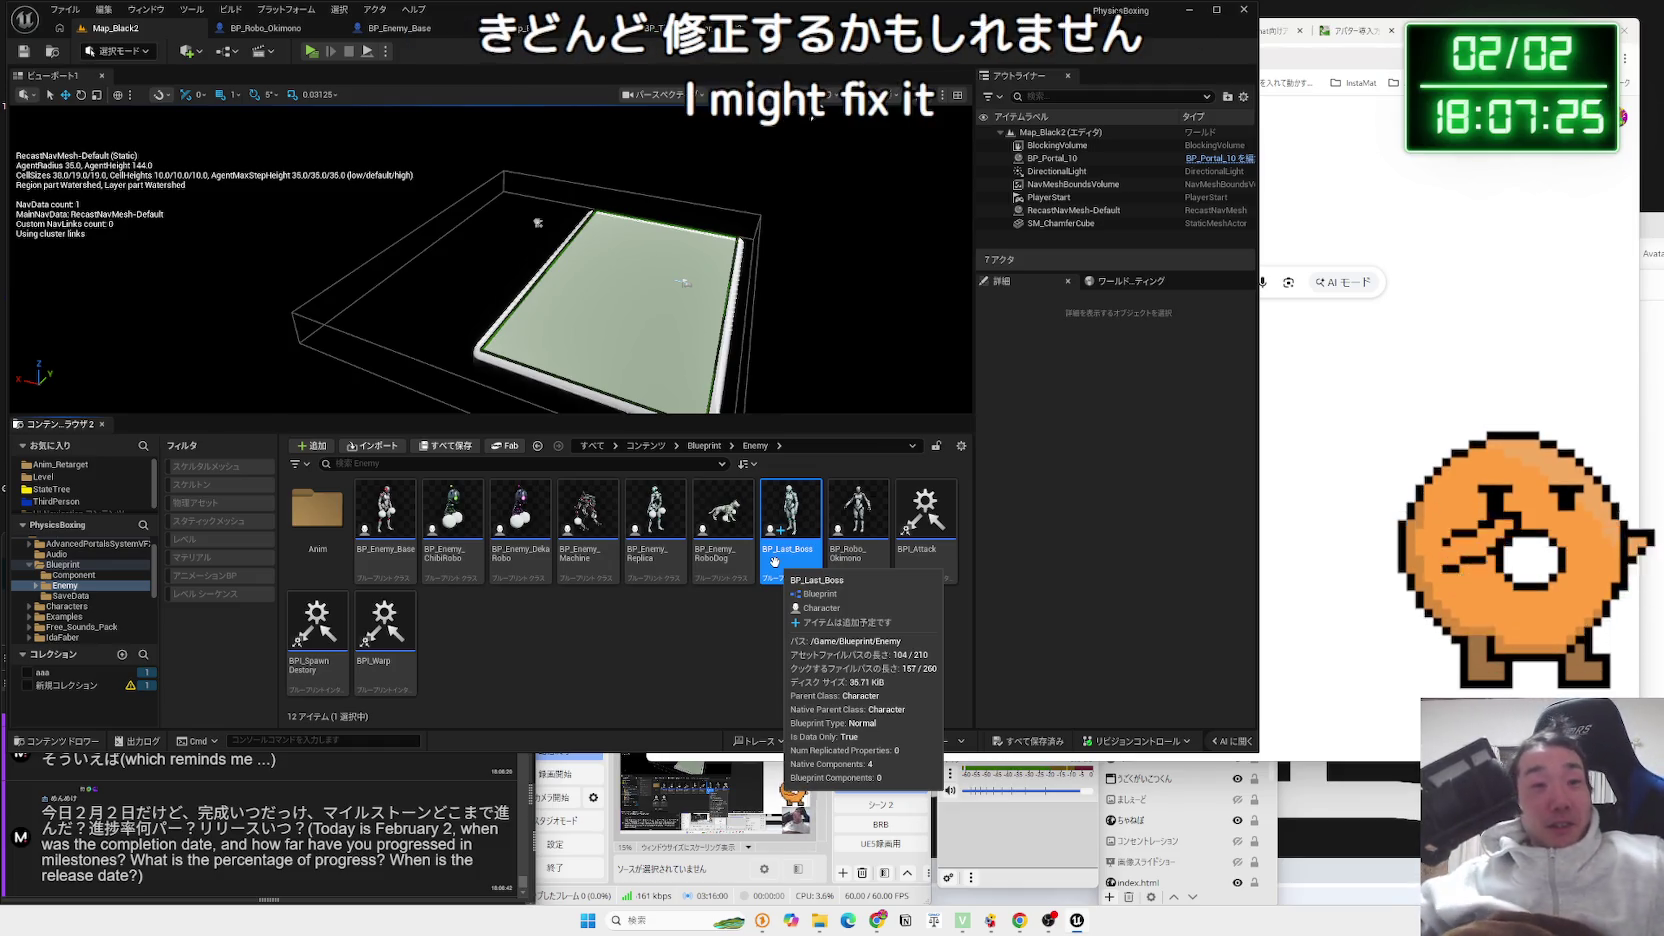
{"action": "right_click", "coordinate": [775, 562]}
{"action": "left_click", "coordinate": [869, 257]}
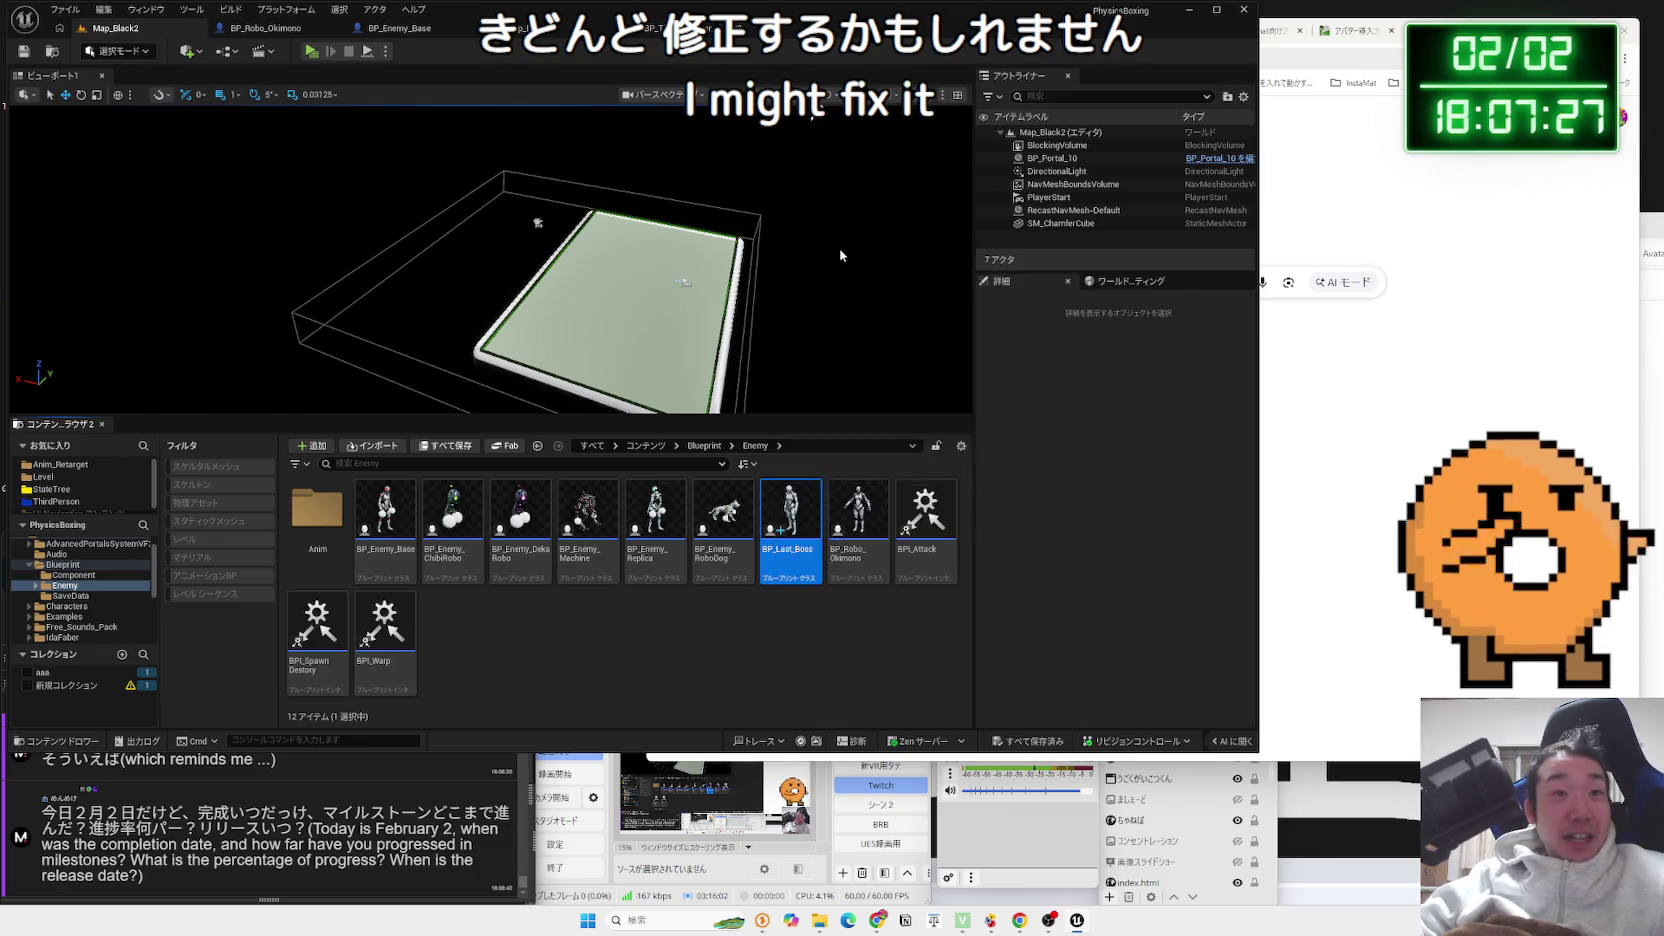
{"action": "left_click", "coordinate": [777, 674]}
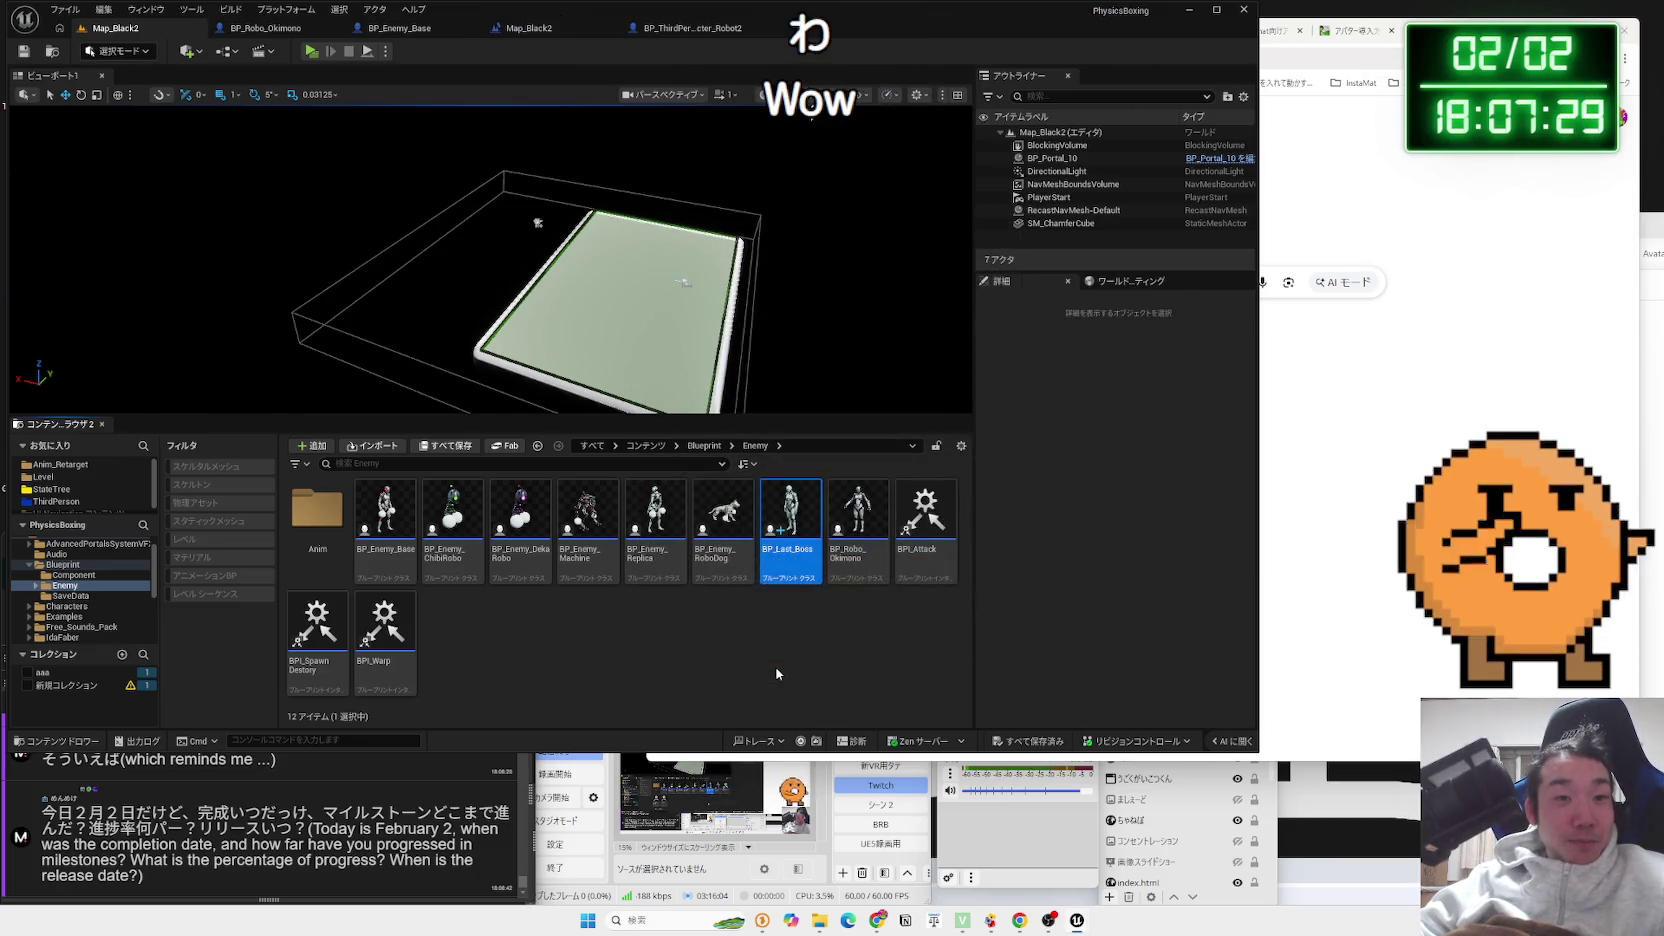
Make a child Blueprint Class of BP_Enemy_Base, name it BP_Enemy_Base_LastBoss, and open it
{"action": "right_click", "coordinate": [408, 537]}
{"action": "left_click", "coordinate": [489, 119]}
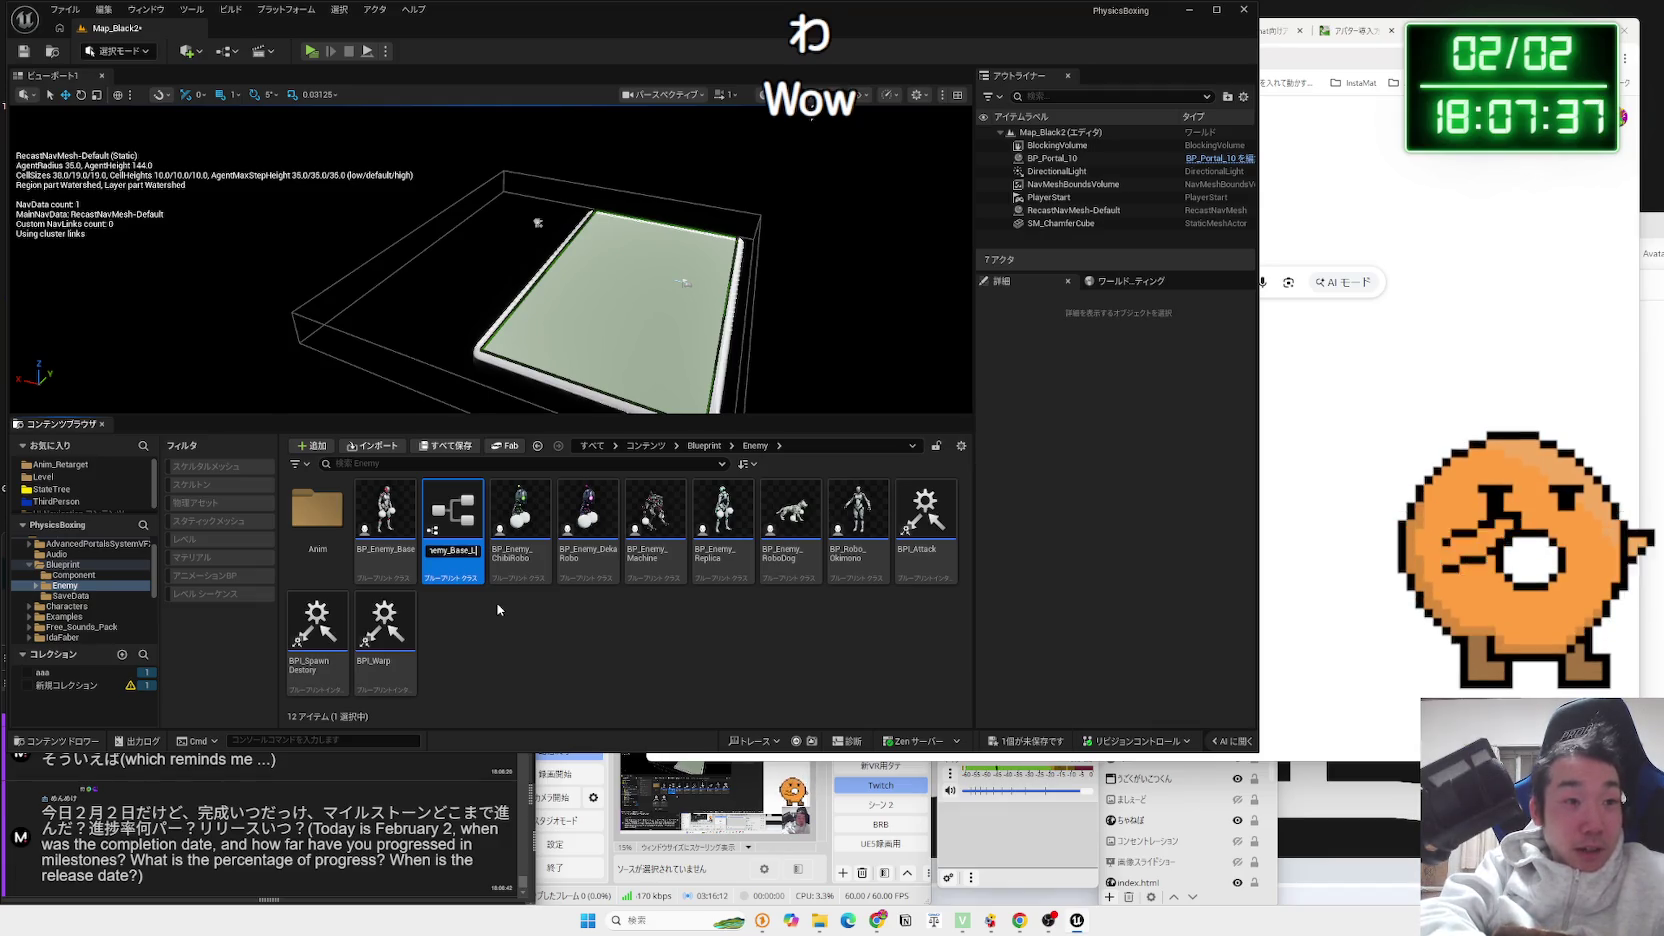
{"action": "key", "text": "BackSpace"}
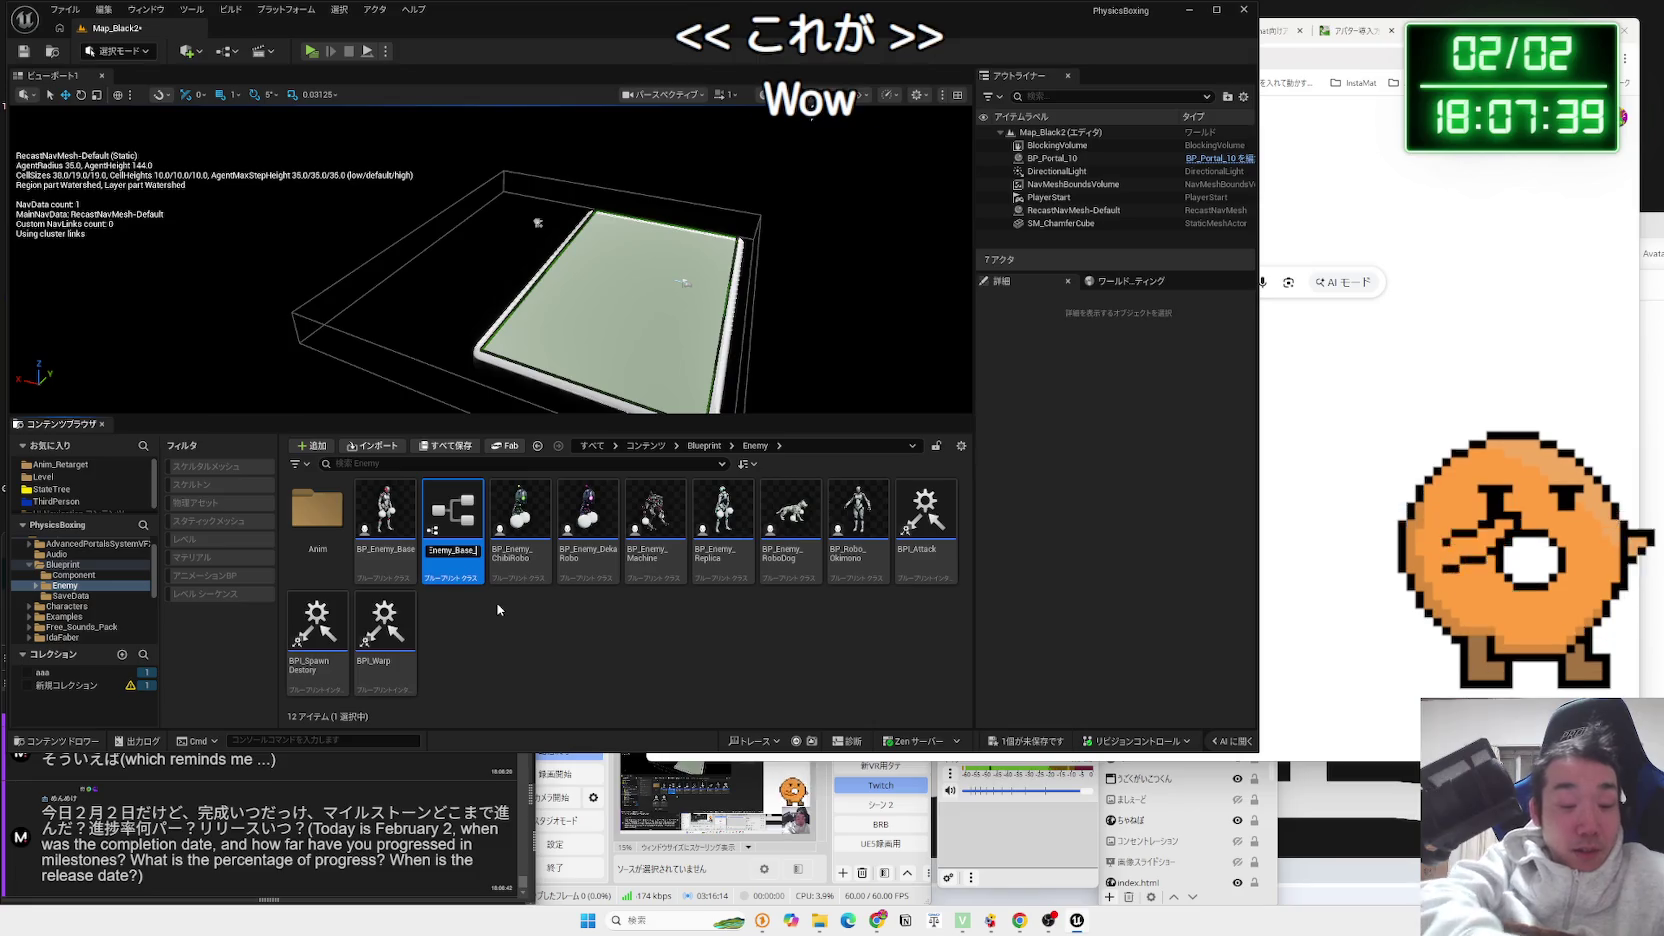
{"action": "type", "text": "astBoss"}
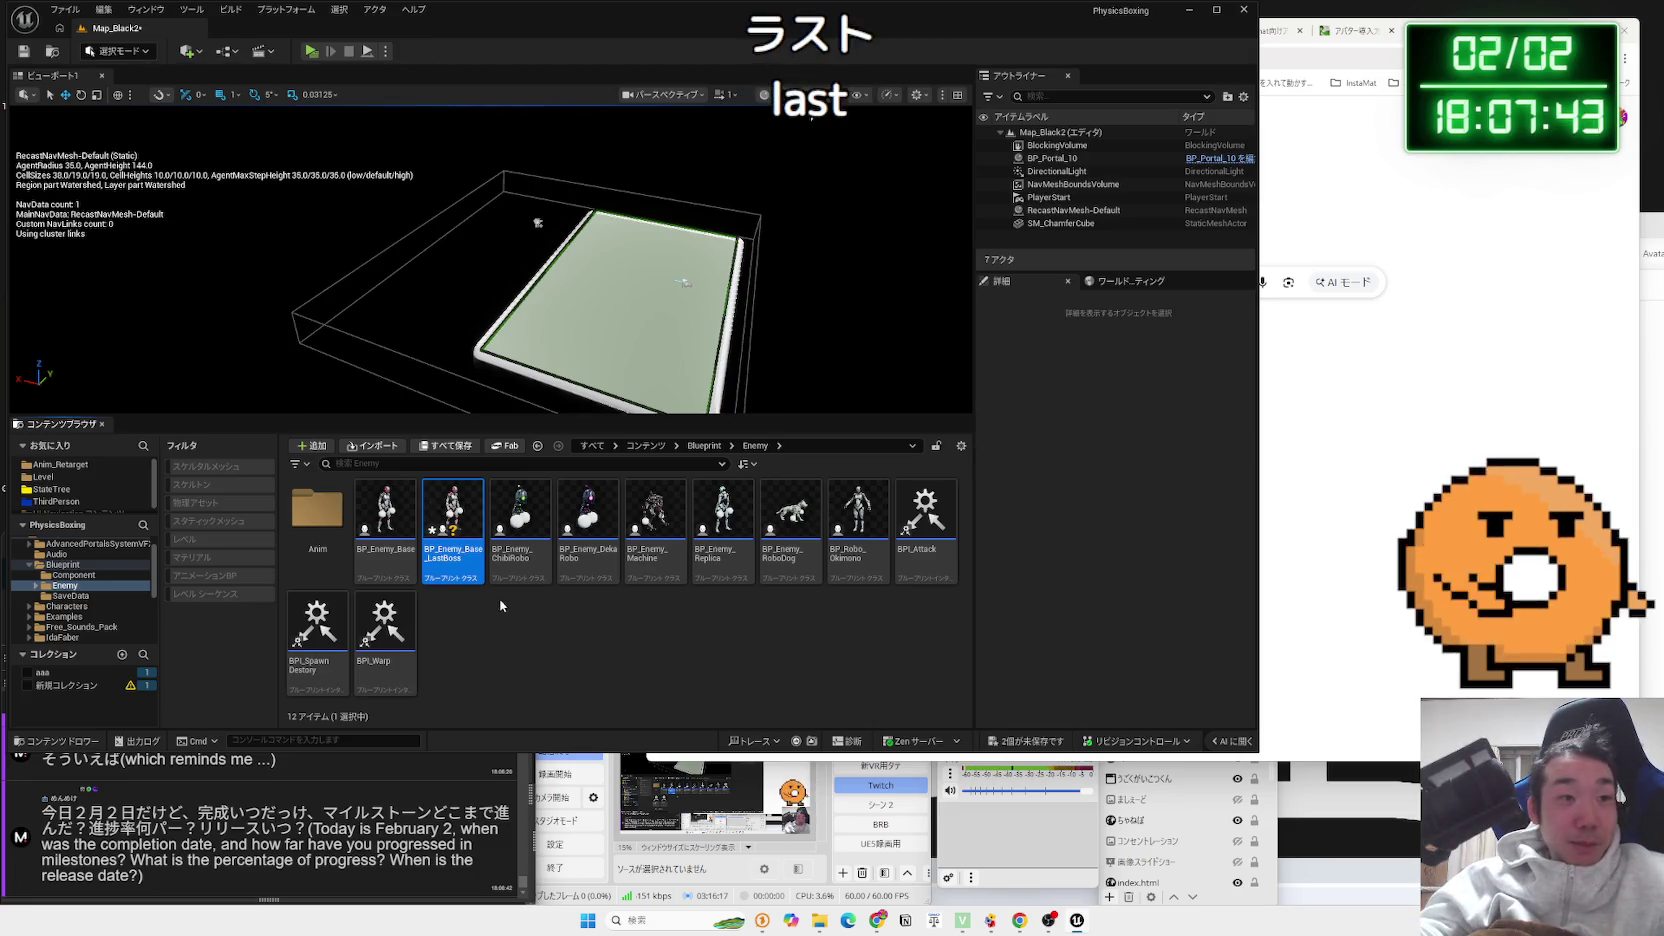
{"action": "double_click", "coordinate": [452, 515]}
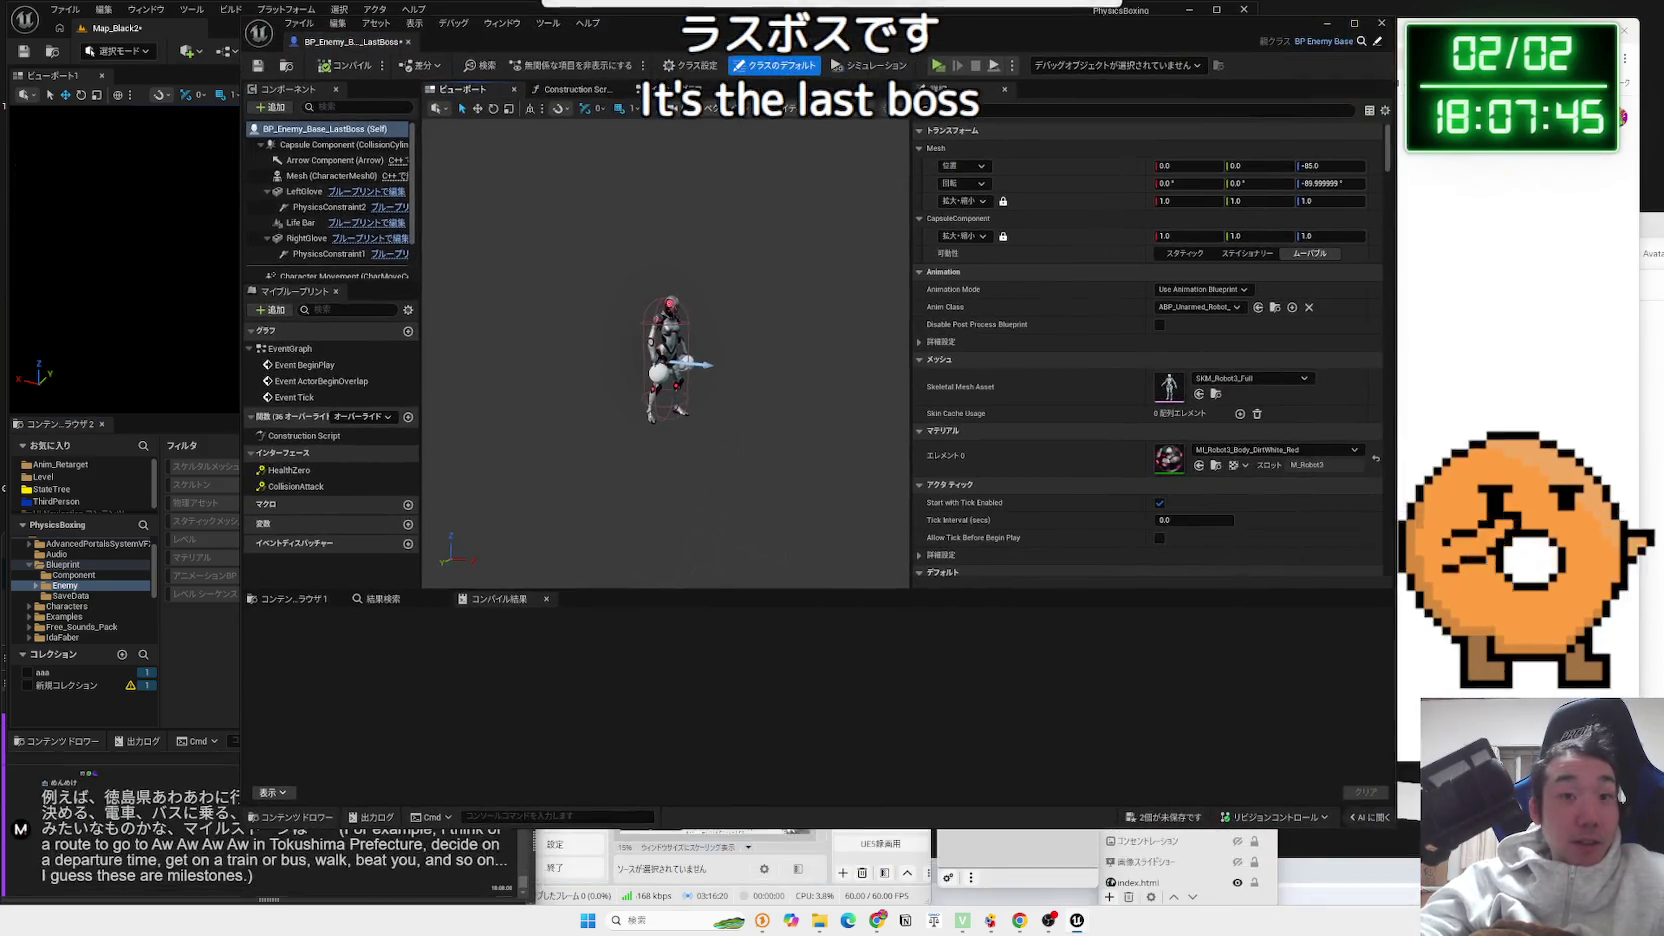
Save BP_Enemy_Base_LastBoss with Map_Black2, then select its RightGlove component
{"action": "key", "text": "ctrl+shift+s"}
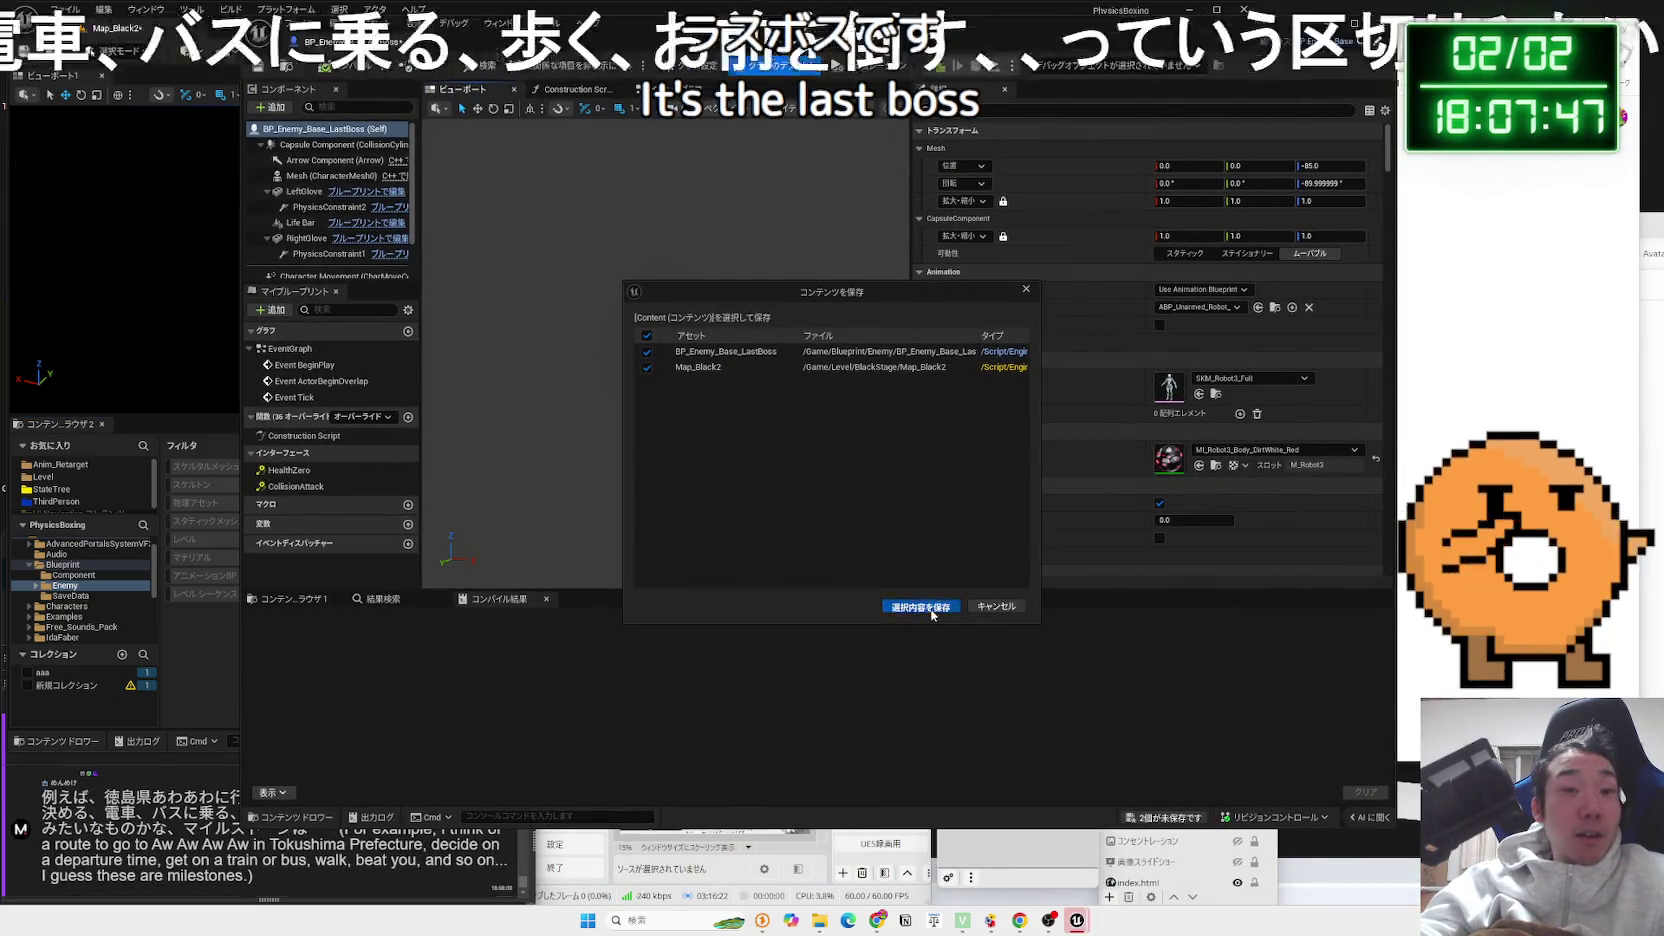
{"action": "key", "text": "Return"}
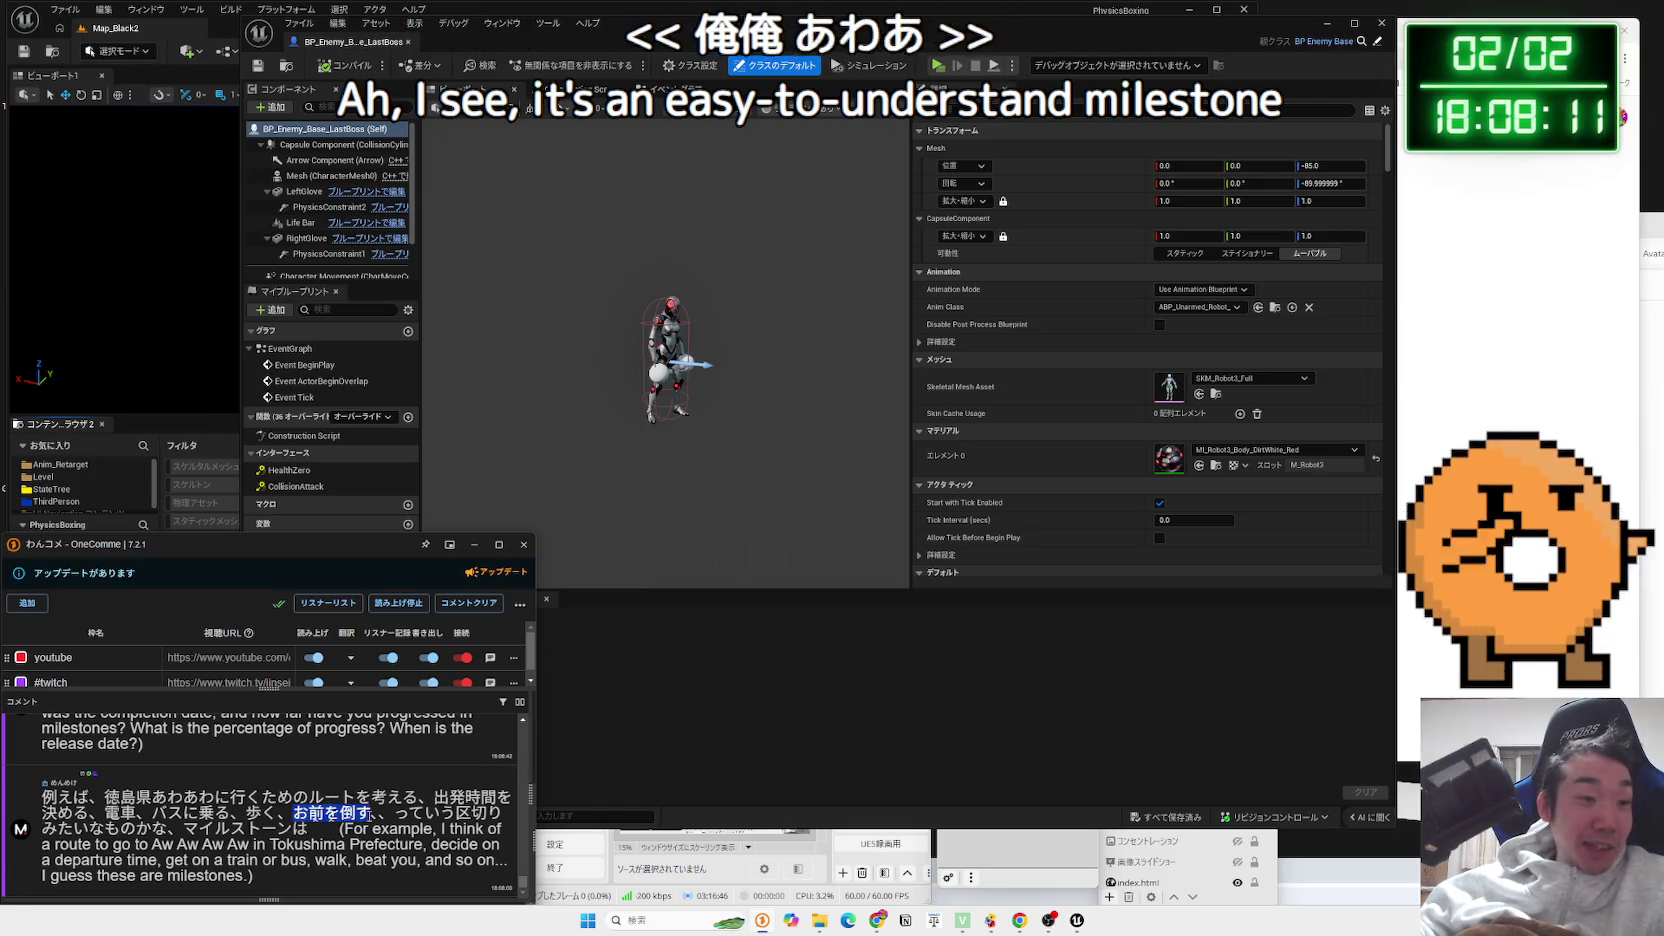
{"action": "left_click_drag", "start_coordinate": [370, 812], "coordinate": [294, 813]}
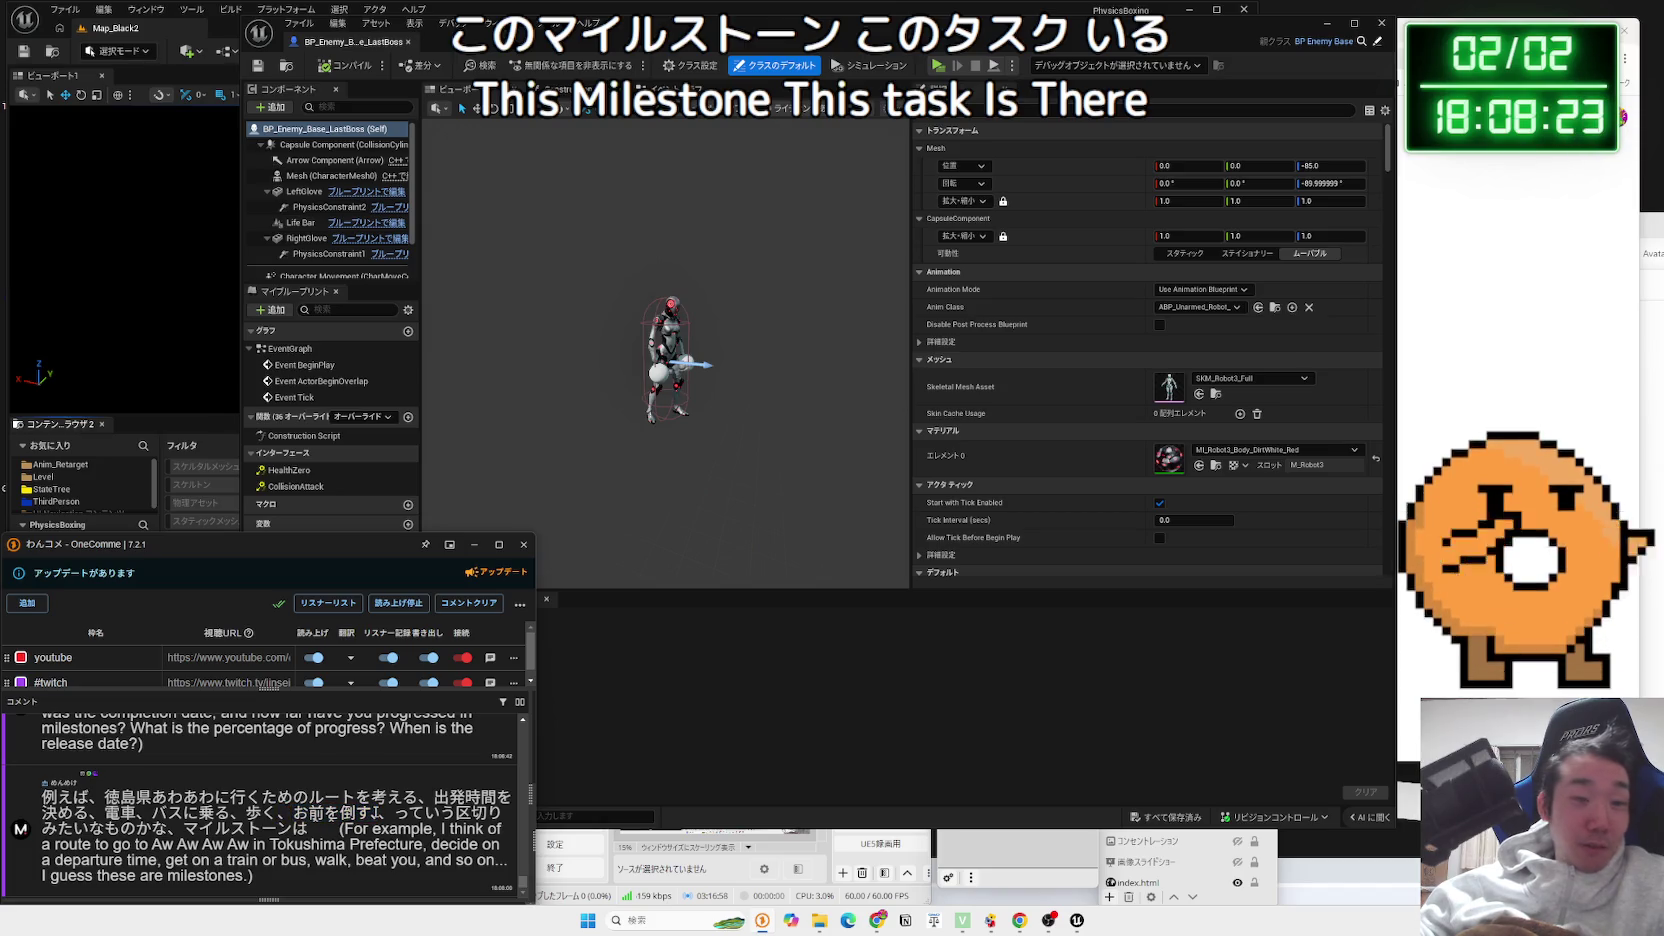
{"action": "left_click", "coordinate": [655, 322]}
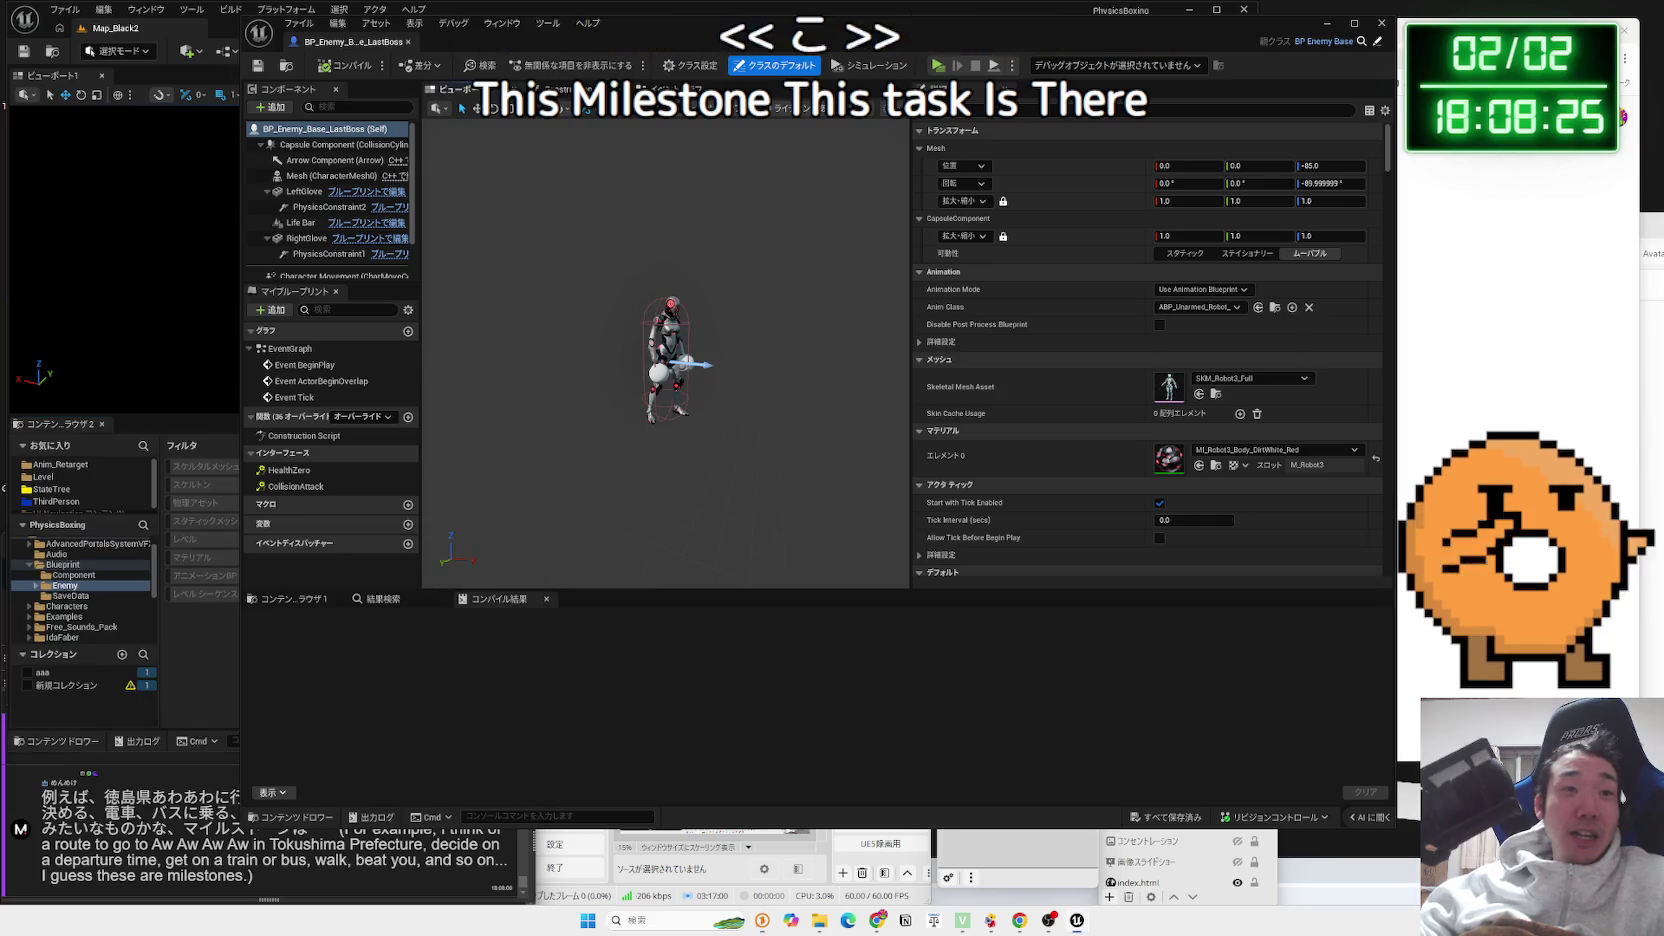
{"action": "left_click", "coordinate": [306, 238]}
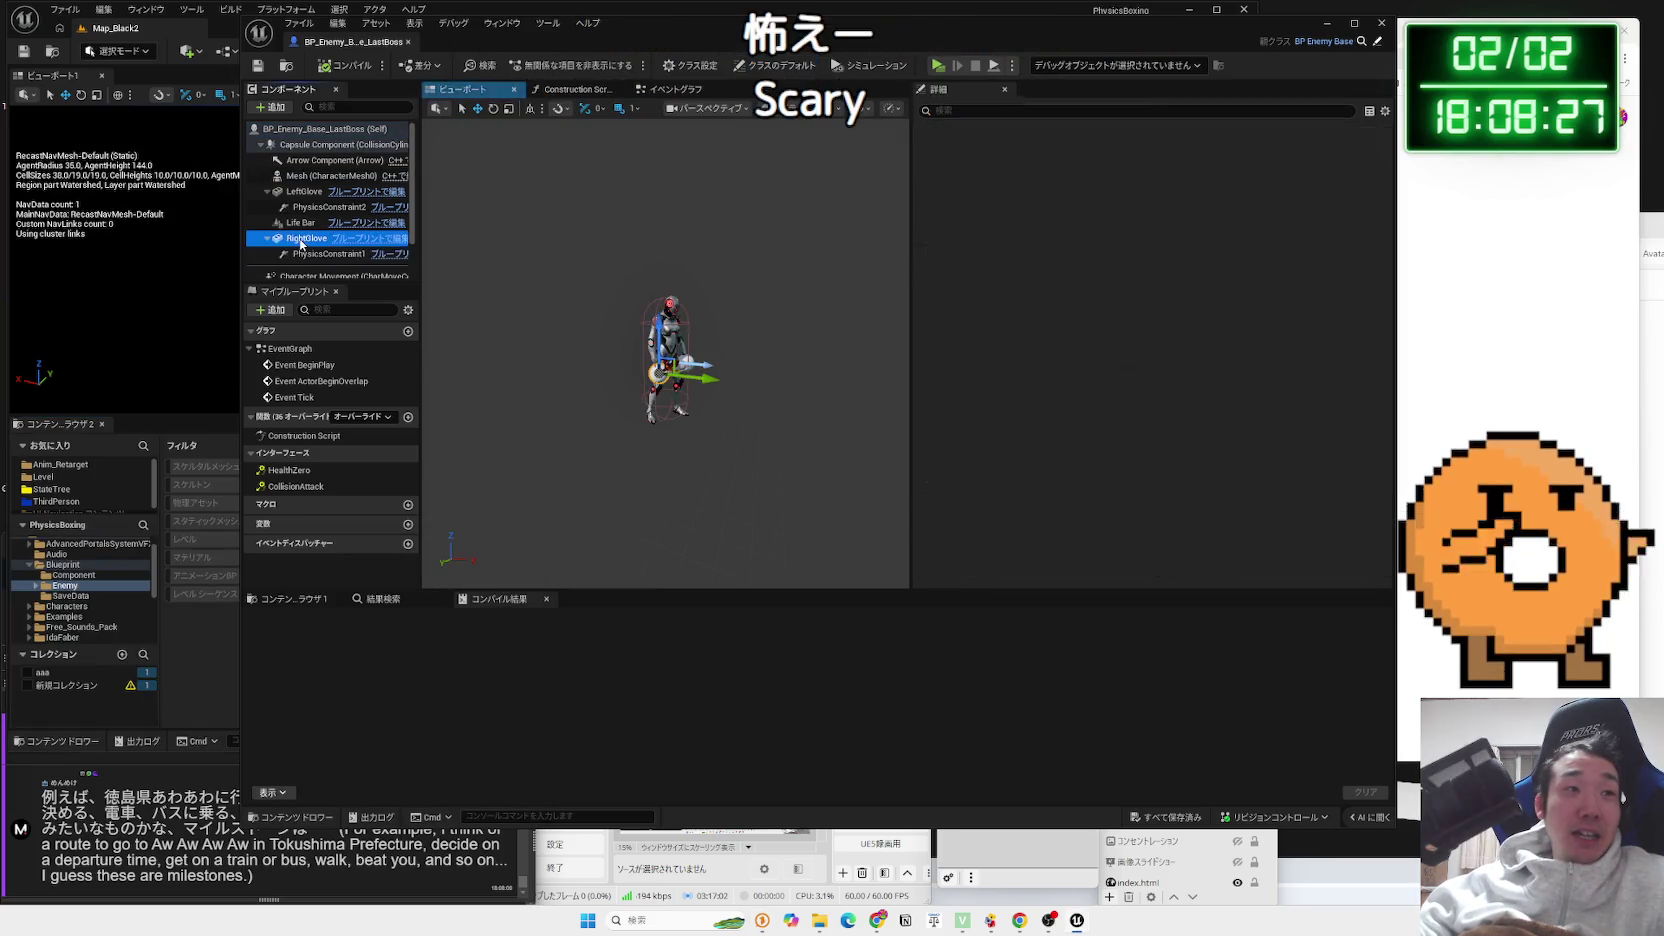
Zoom around the RightGlove sphere mesh, then Google-search あわあわ from a OneComme comment
{"action": "scroll", "coordinate": [711, 318], "scroll_direction": "up", "scroll_amount": 3}
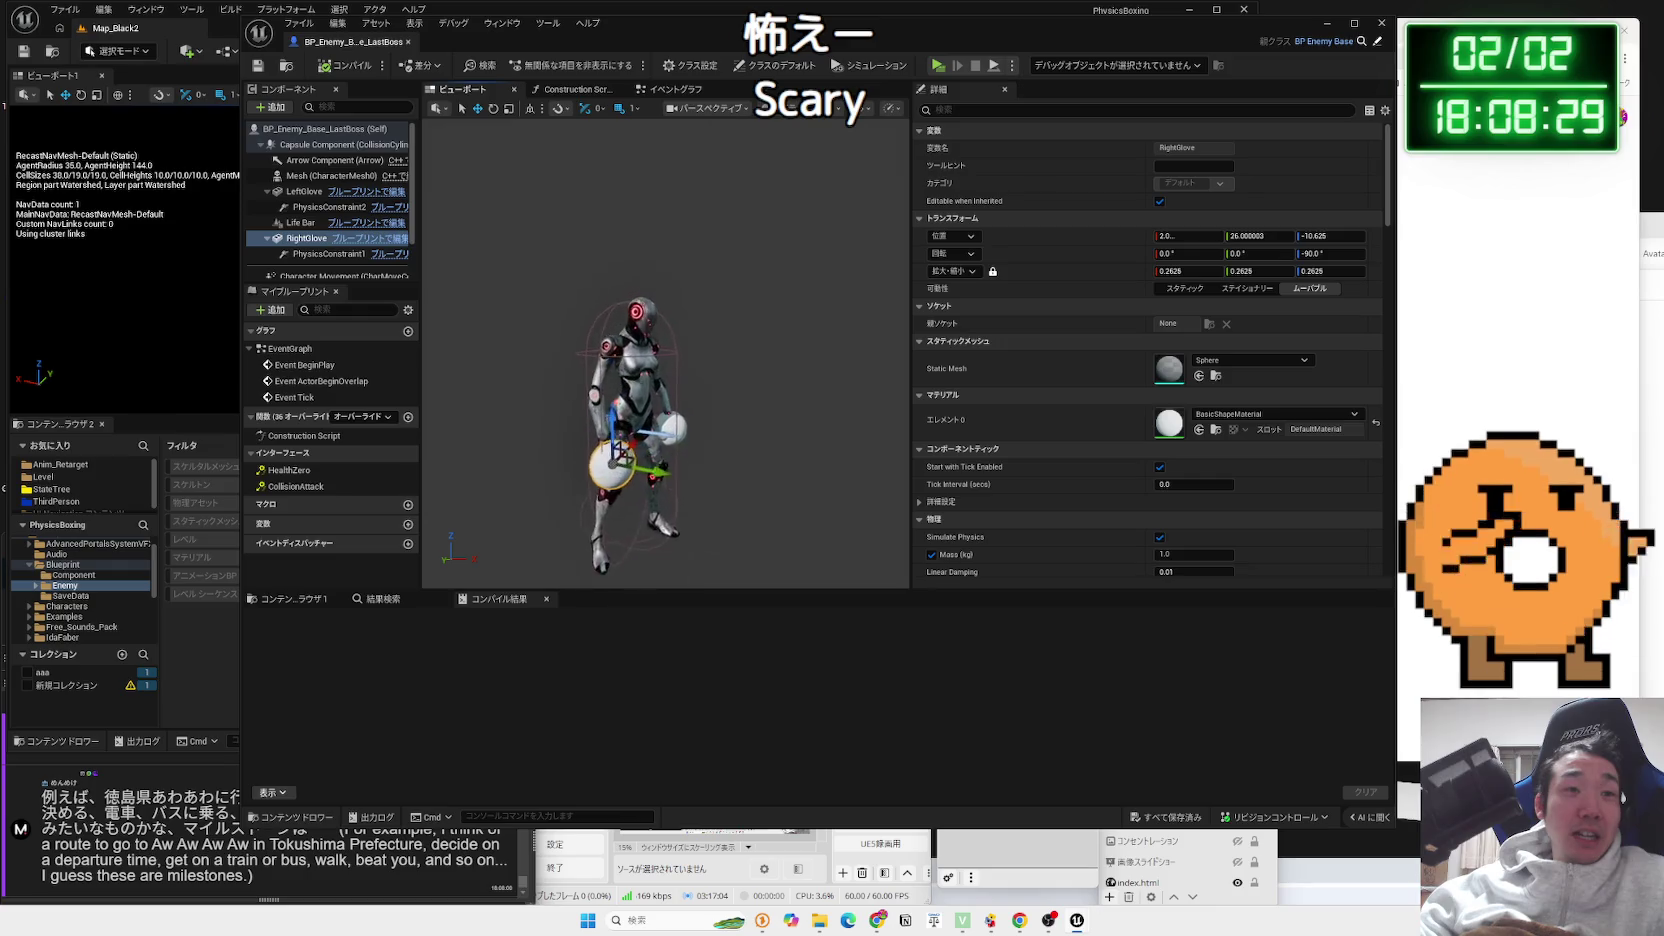
{"action": "scroll", "coordinate": [655, 370], "scroll_direction": "down", "scroll_amount": 2}
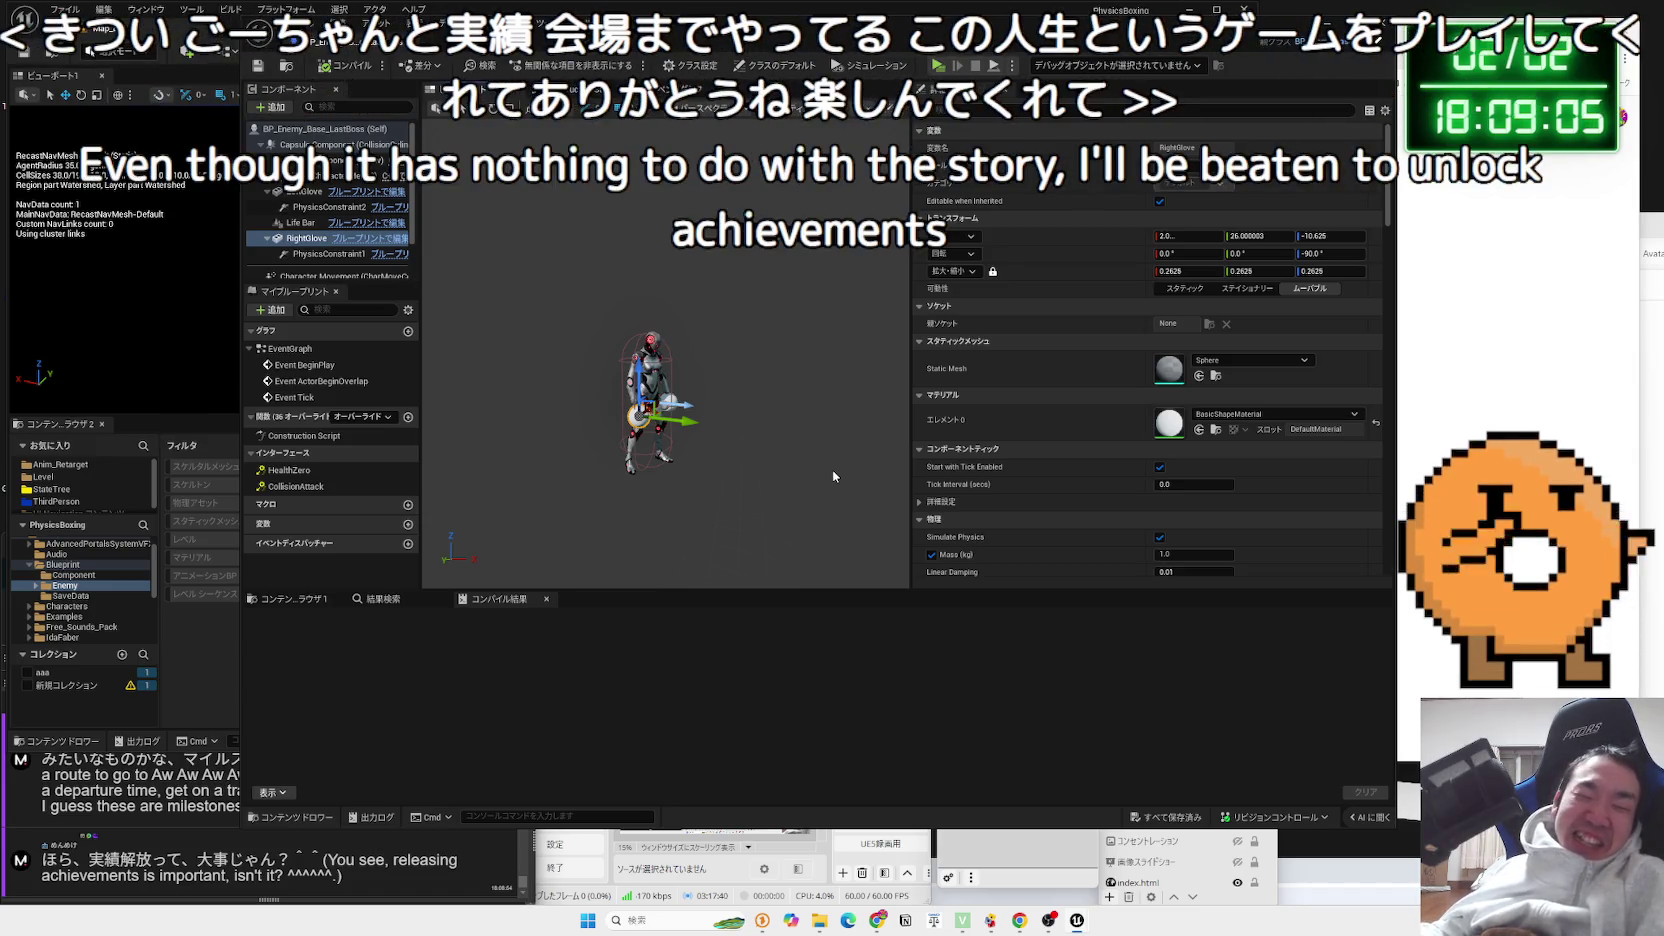
{"action": "left_click", "coordinate": [230, 790]}
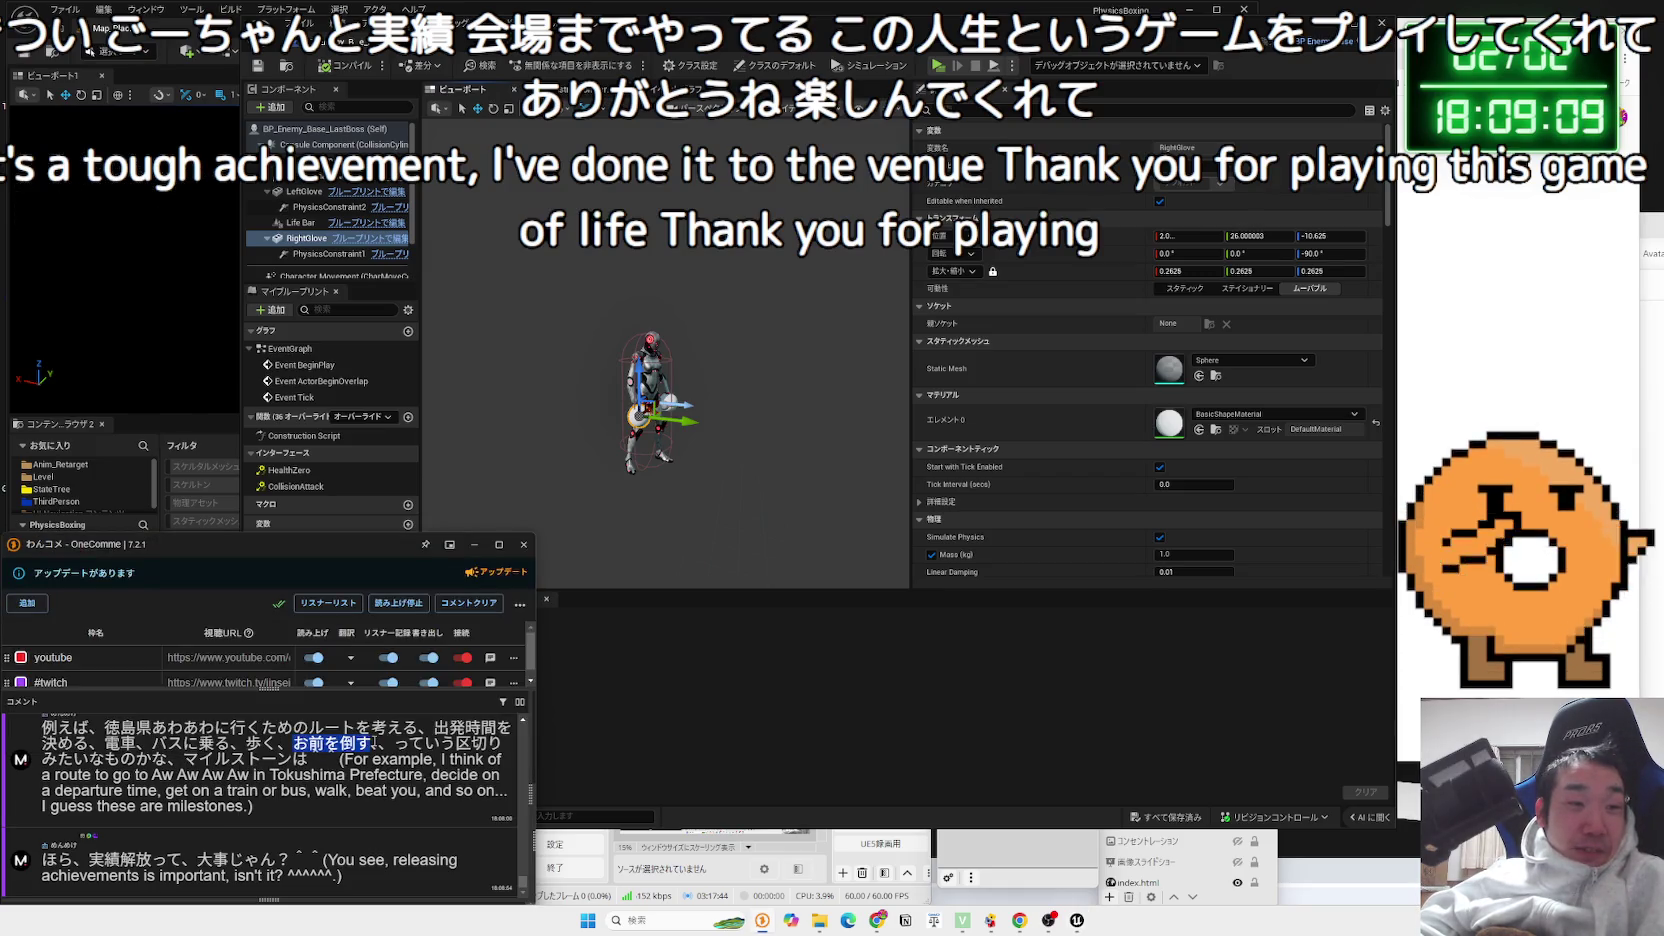
{"action": "left_click_drag", "start_coordinate": [246, 744], "coordinate": [138, 744]}
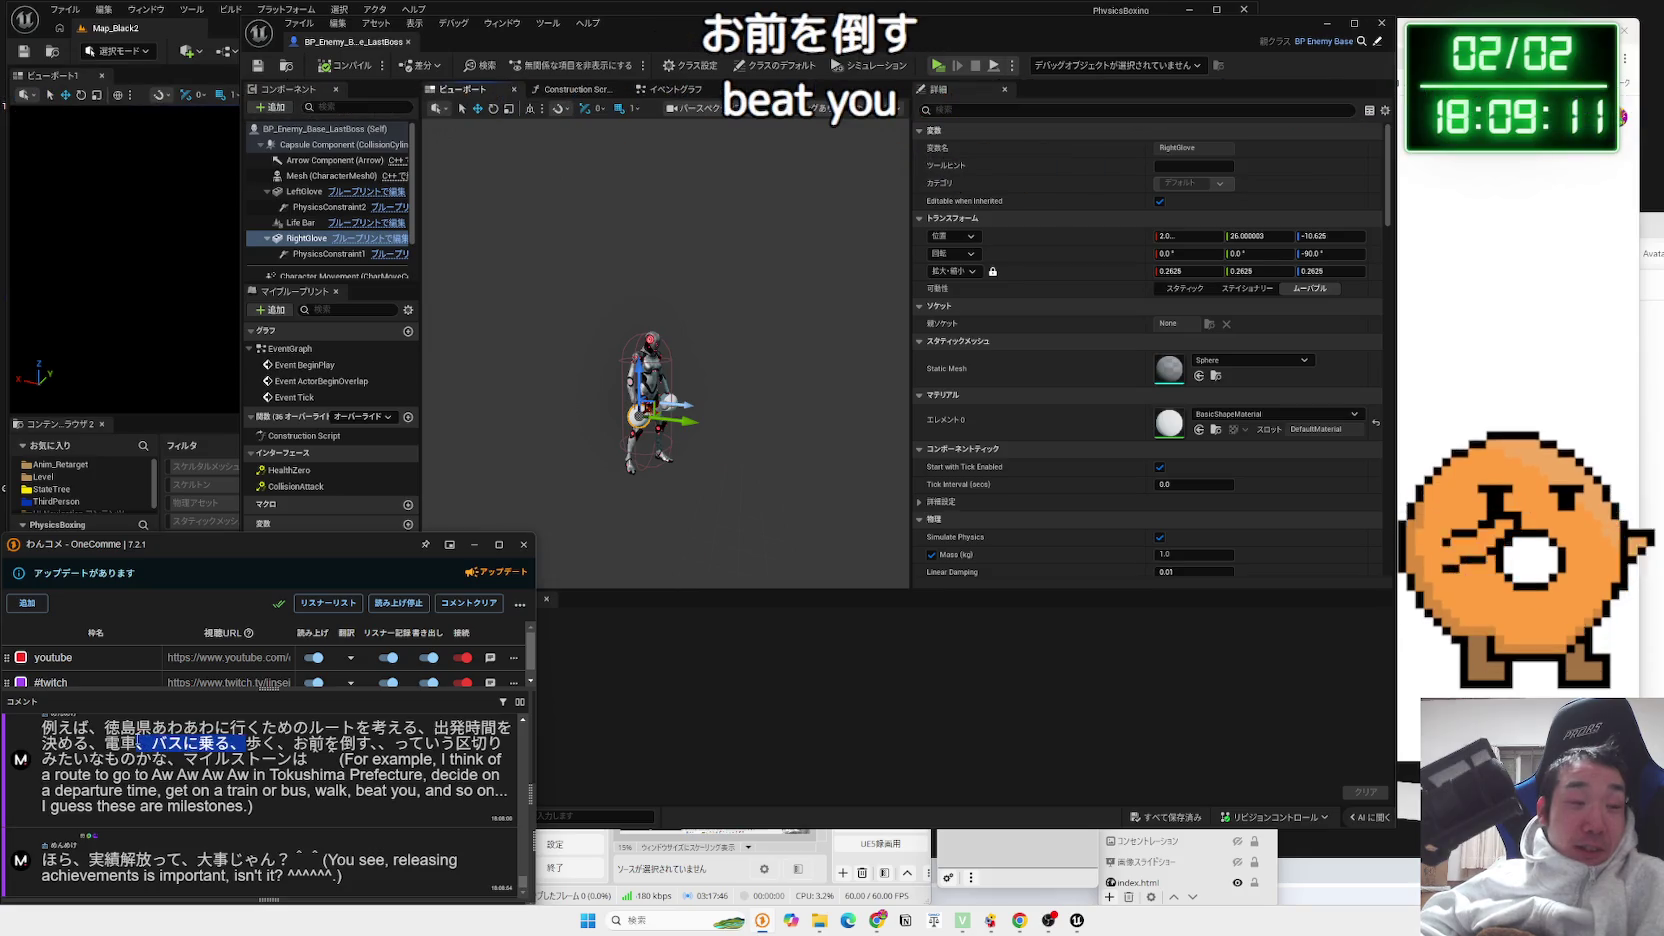
{"action": "left_click", "coordinate": [230, 762]}
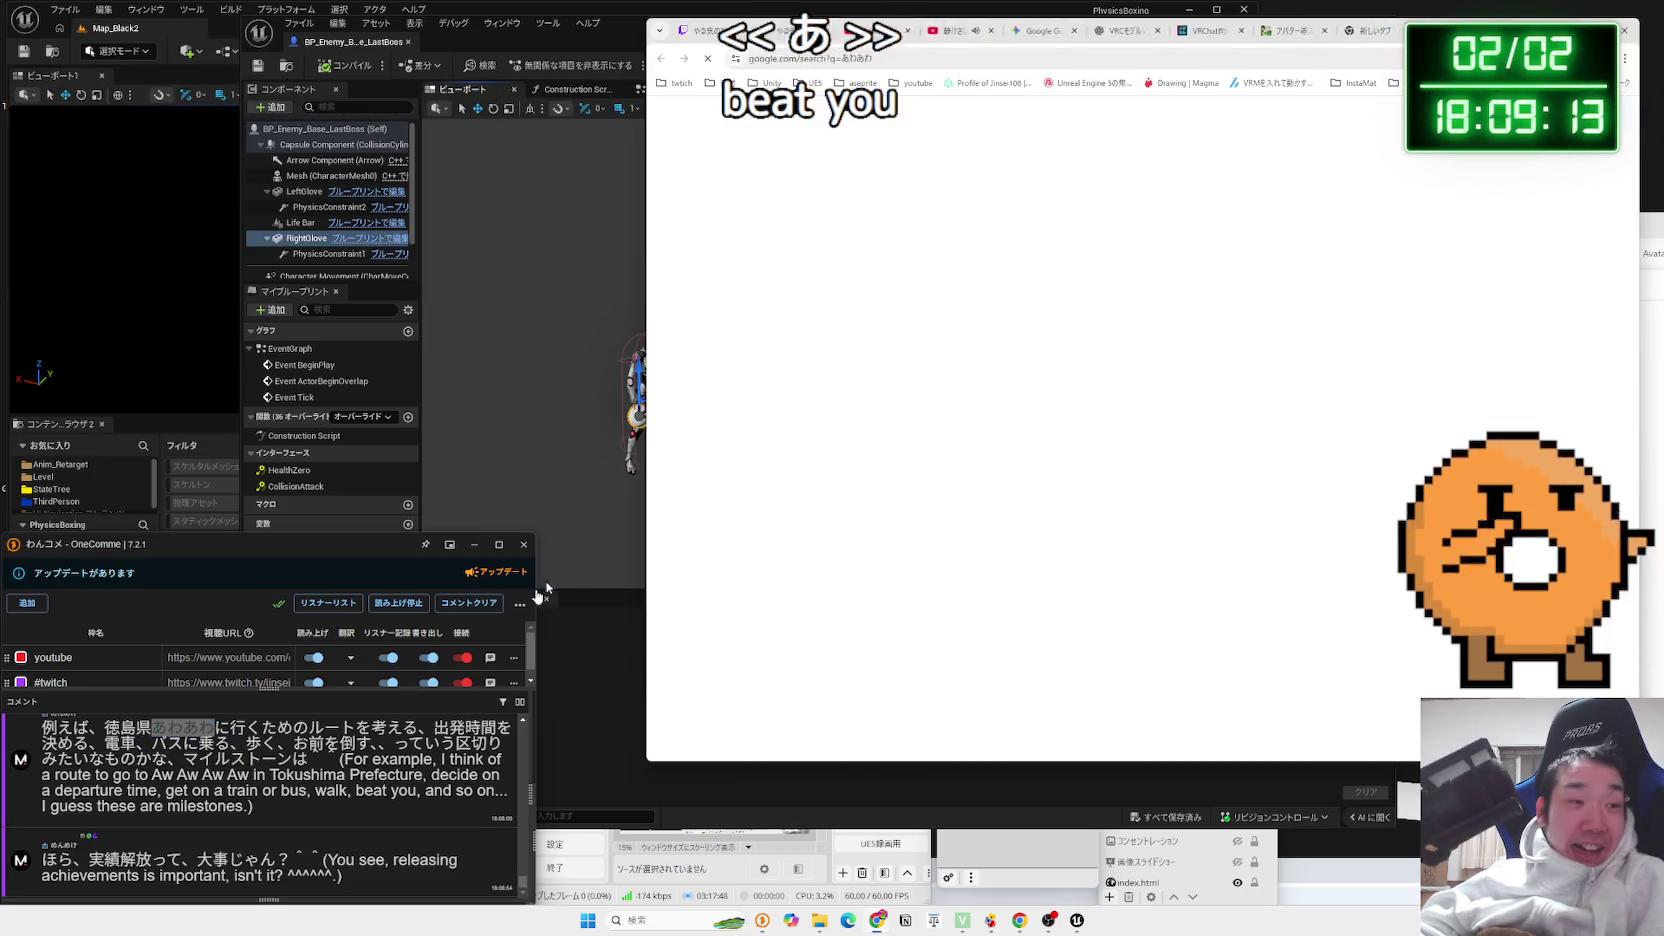
Search Google for メモリ16G in a new tab and open Amazon.co.jp's メモリ 16gb results
{"action": "scroll", "coordinate": [1066, 292], "scroll_direction": "down", "scroll_amount": 2}
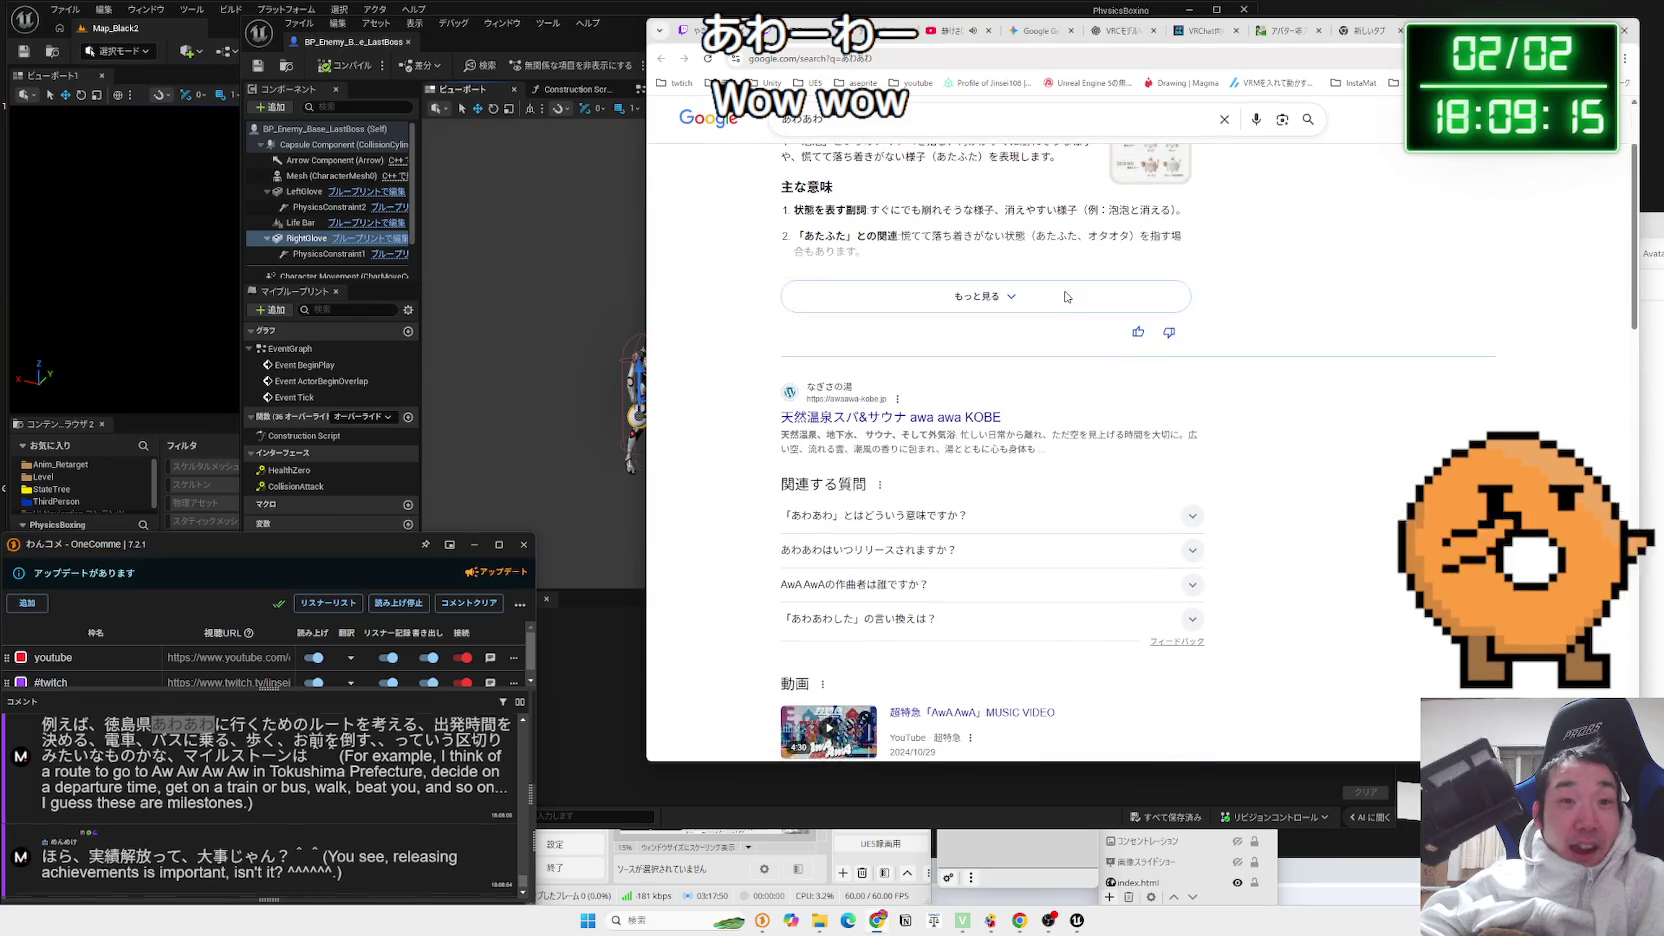
{"action": "scroll", "coordinate": [1066, 298], "scroll_direction": "down", "scroll_amount": 2}
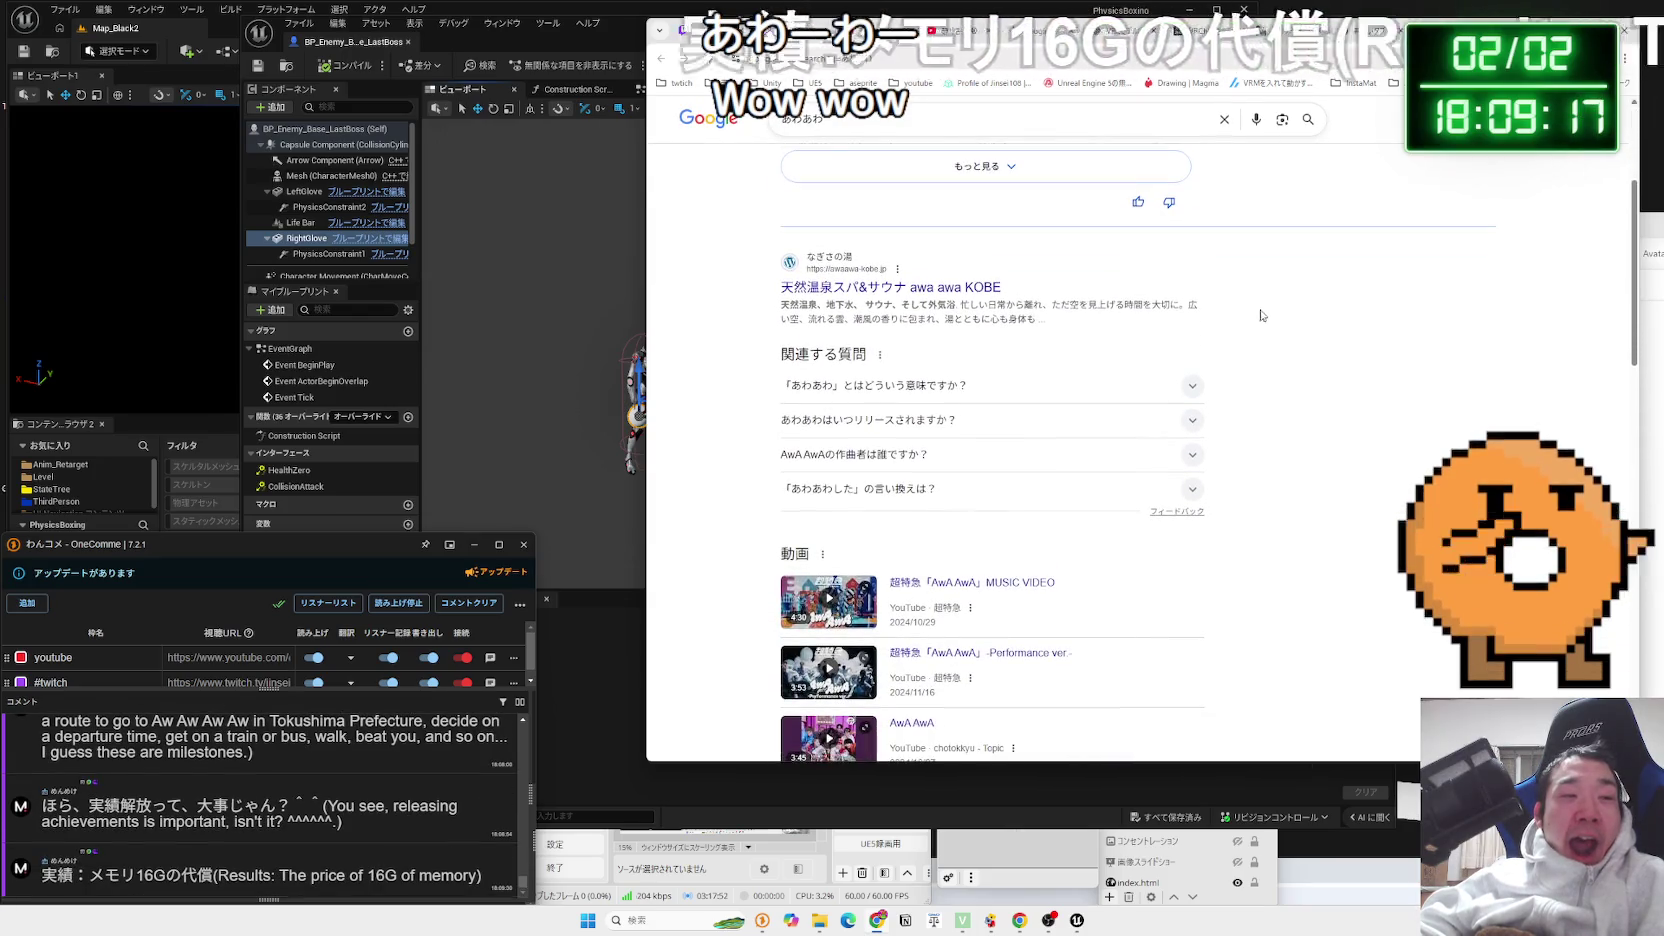
{"action": "key", "text": "ctrl+t"}
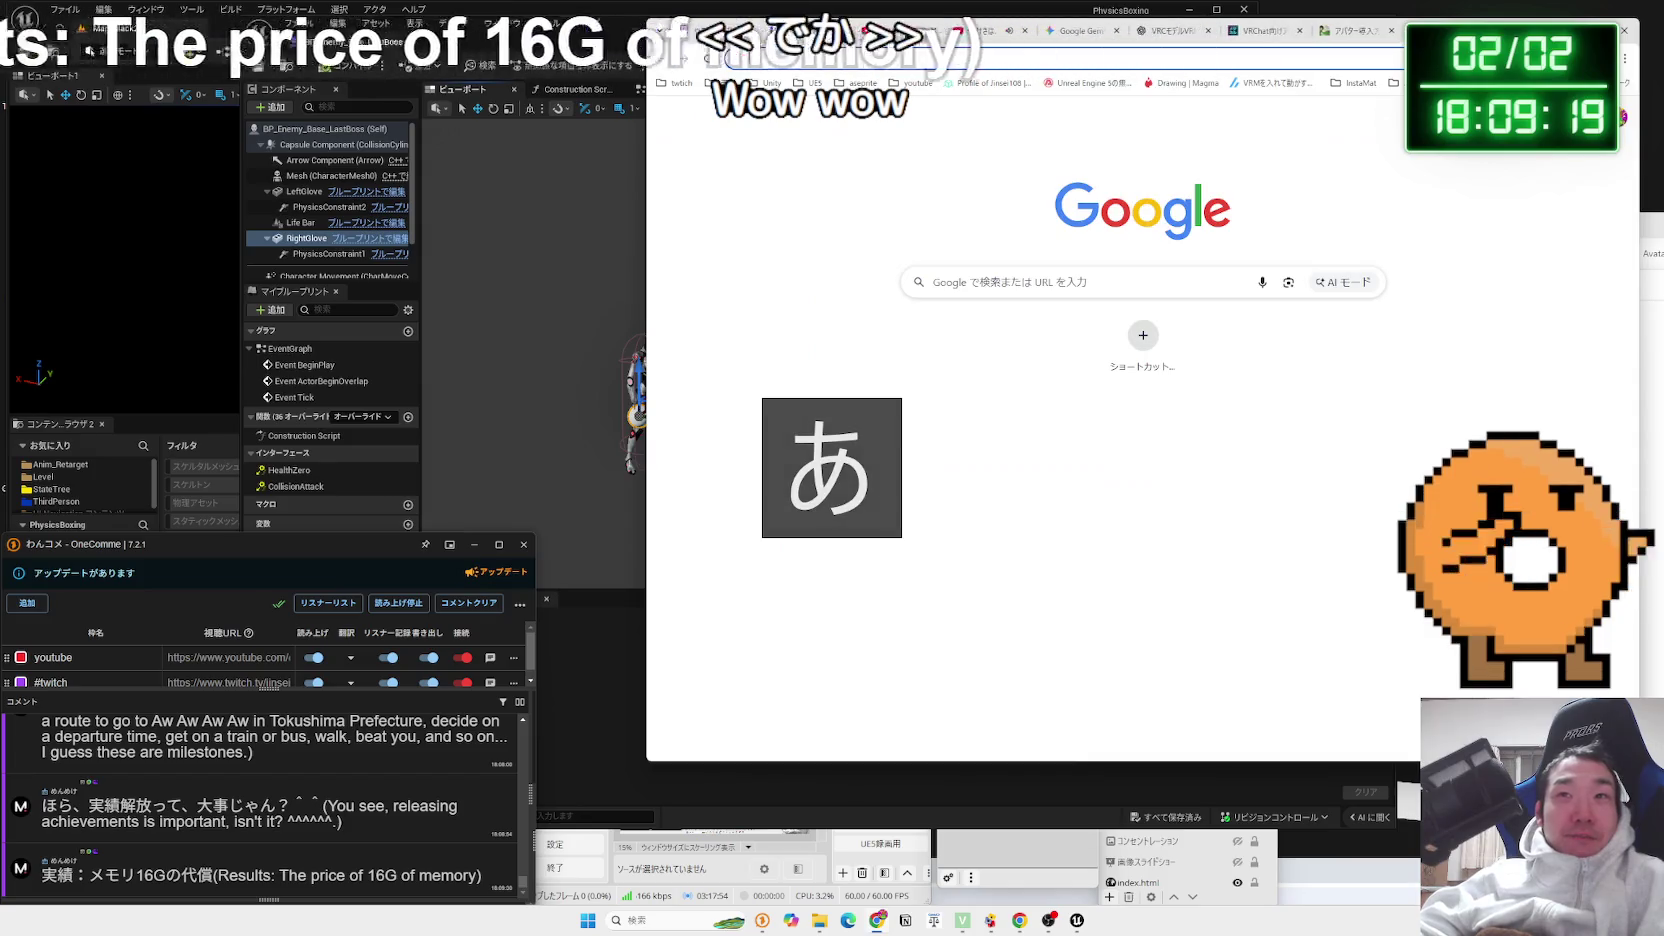
{"action": "left_click", "coordinate": [1207, 58]}
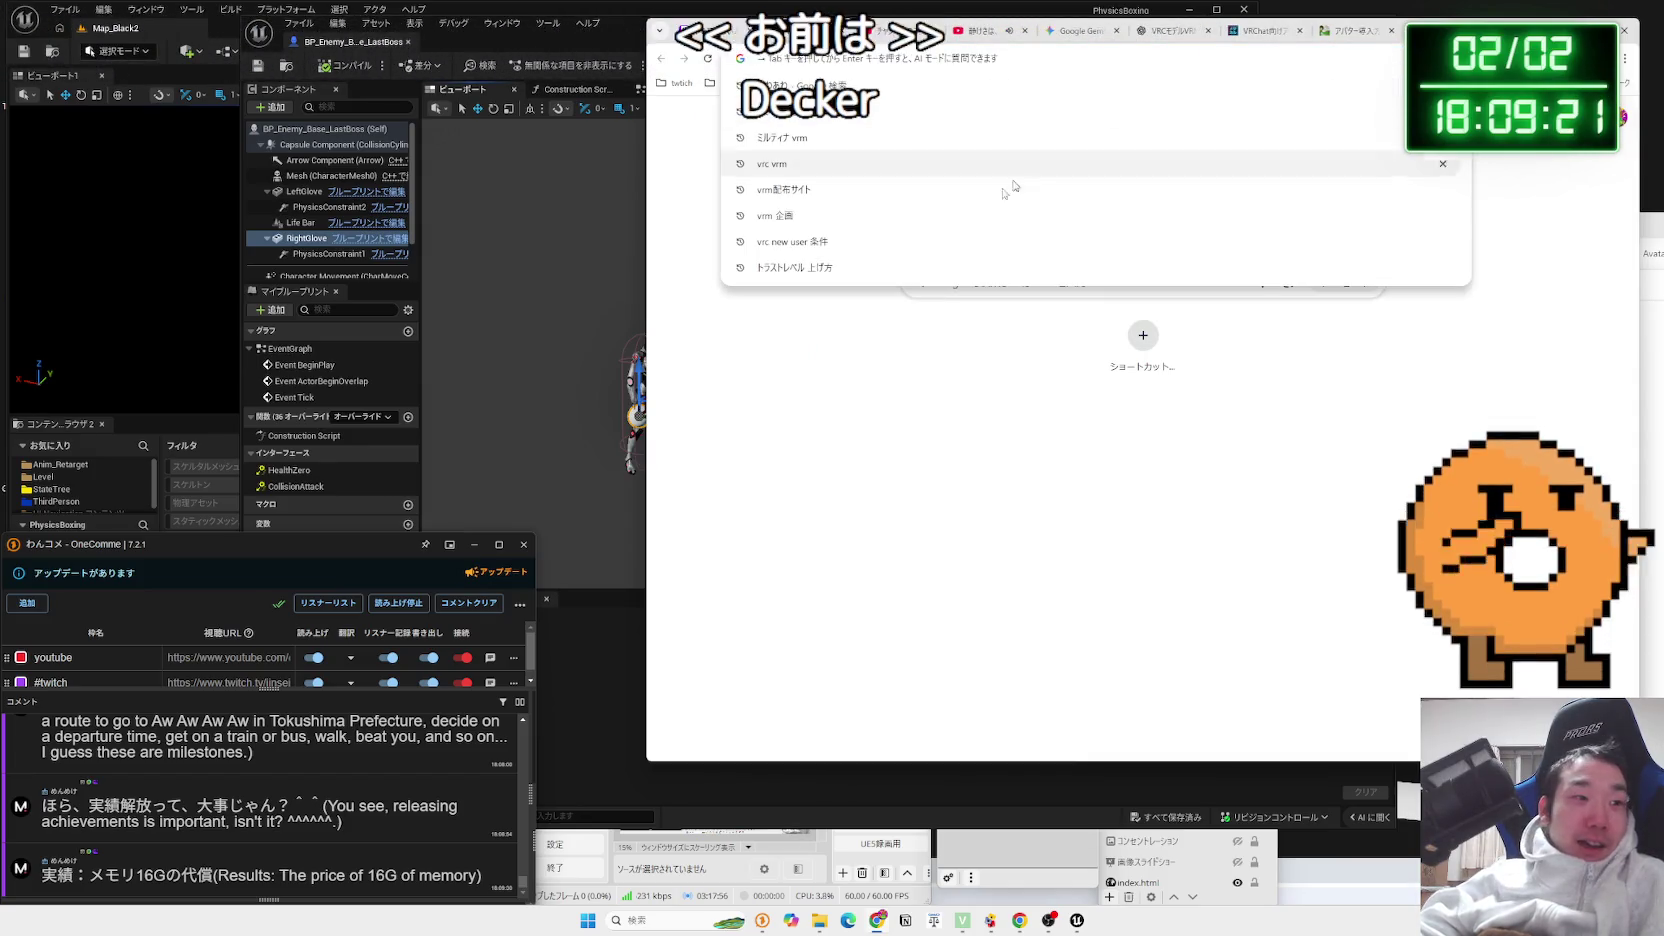
{"action": "mouse_move", "coordinate": [90, 875]}
{"action": "left_mouse_down"}
{"action": "mouse_move", "coordinate": [166, 875]}
{"action": "mouse_move", "coordinate": [924, 217]}
{"action": "left_mouse_up"}
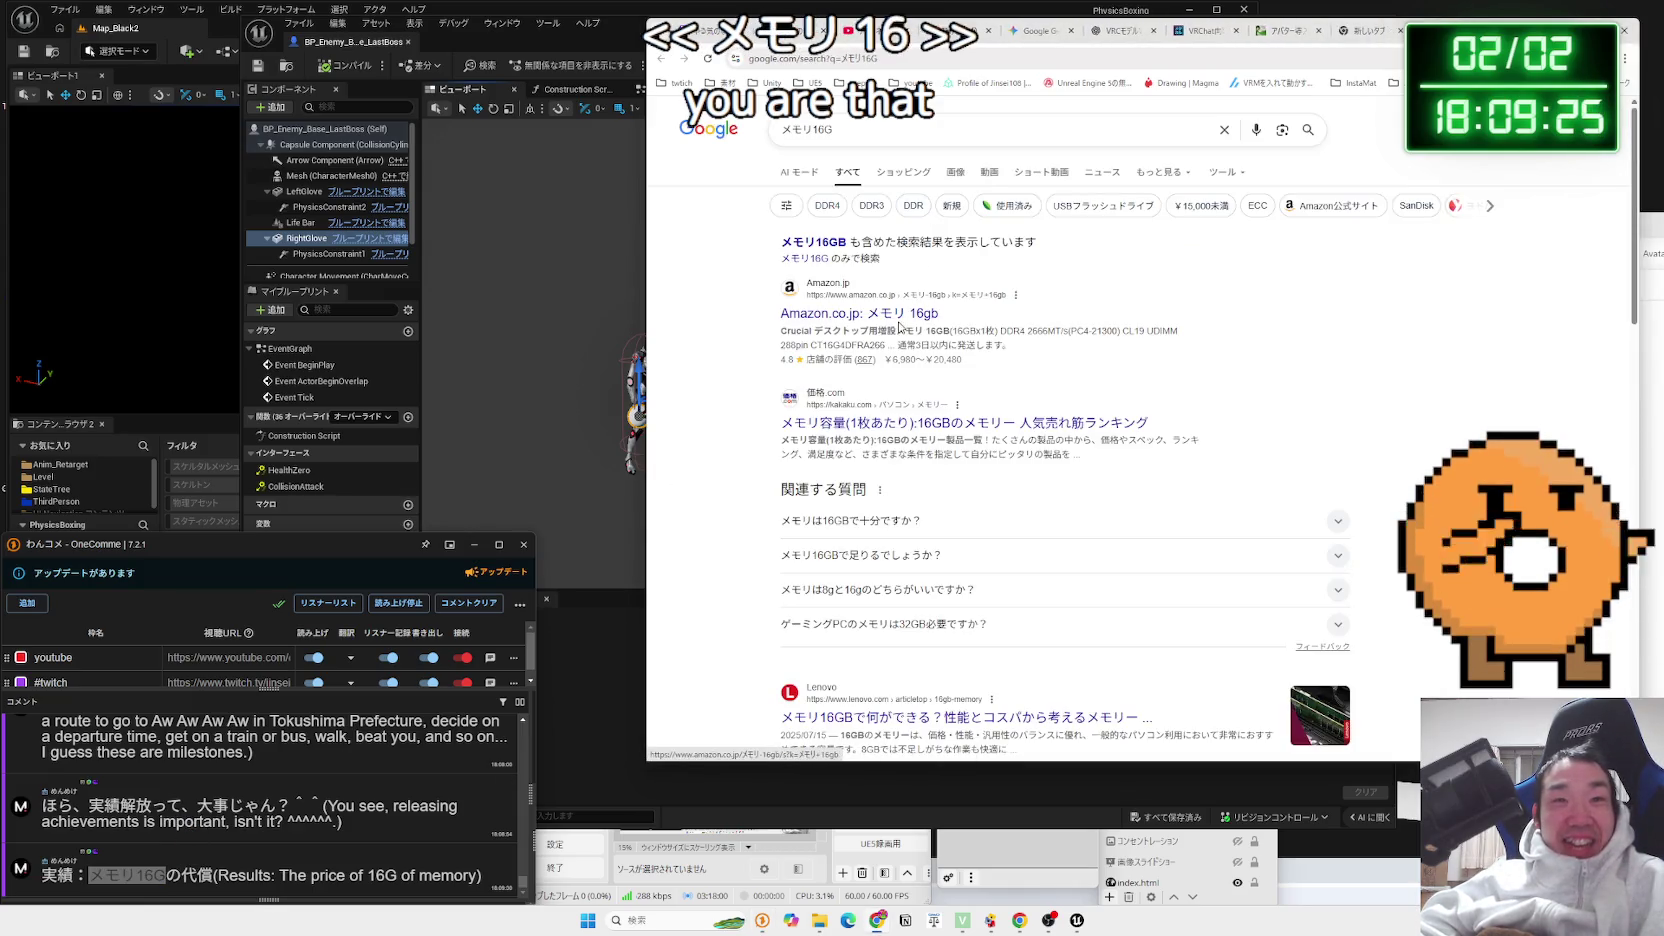
{"action": "left_click", "coordinate": [900, 320]}
{"action": "scroll", "coordinate": [900, 325], "scroll_direction": "down", "scroll_amount": 3}
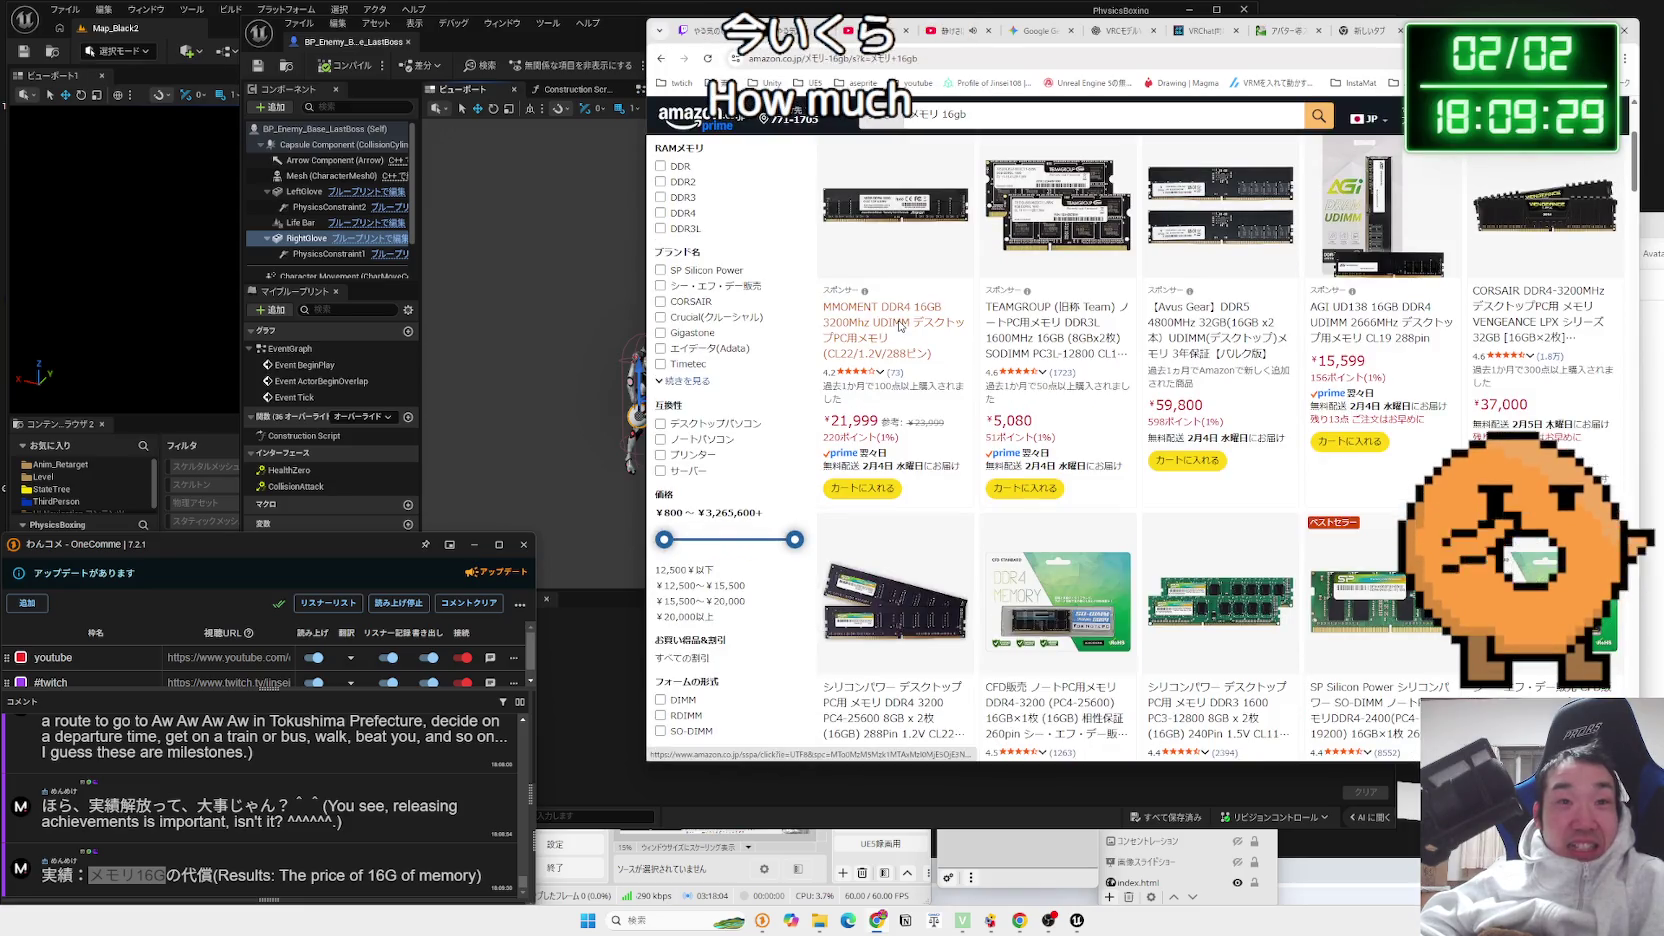
View the MMOMENT DDR4 16GB product page, then scroll through other 16GB modules
{"action": "left_click", "coordinate": [900, 327]}
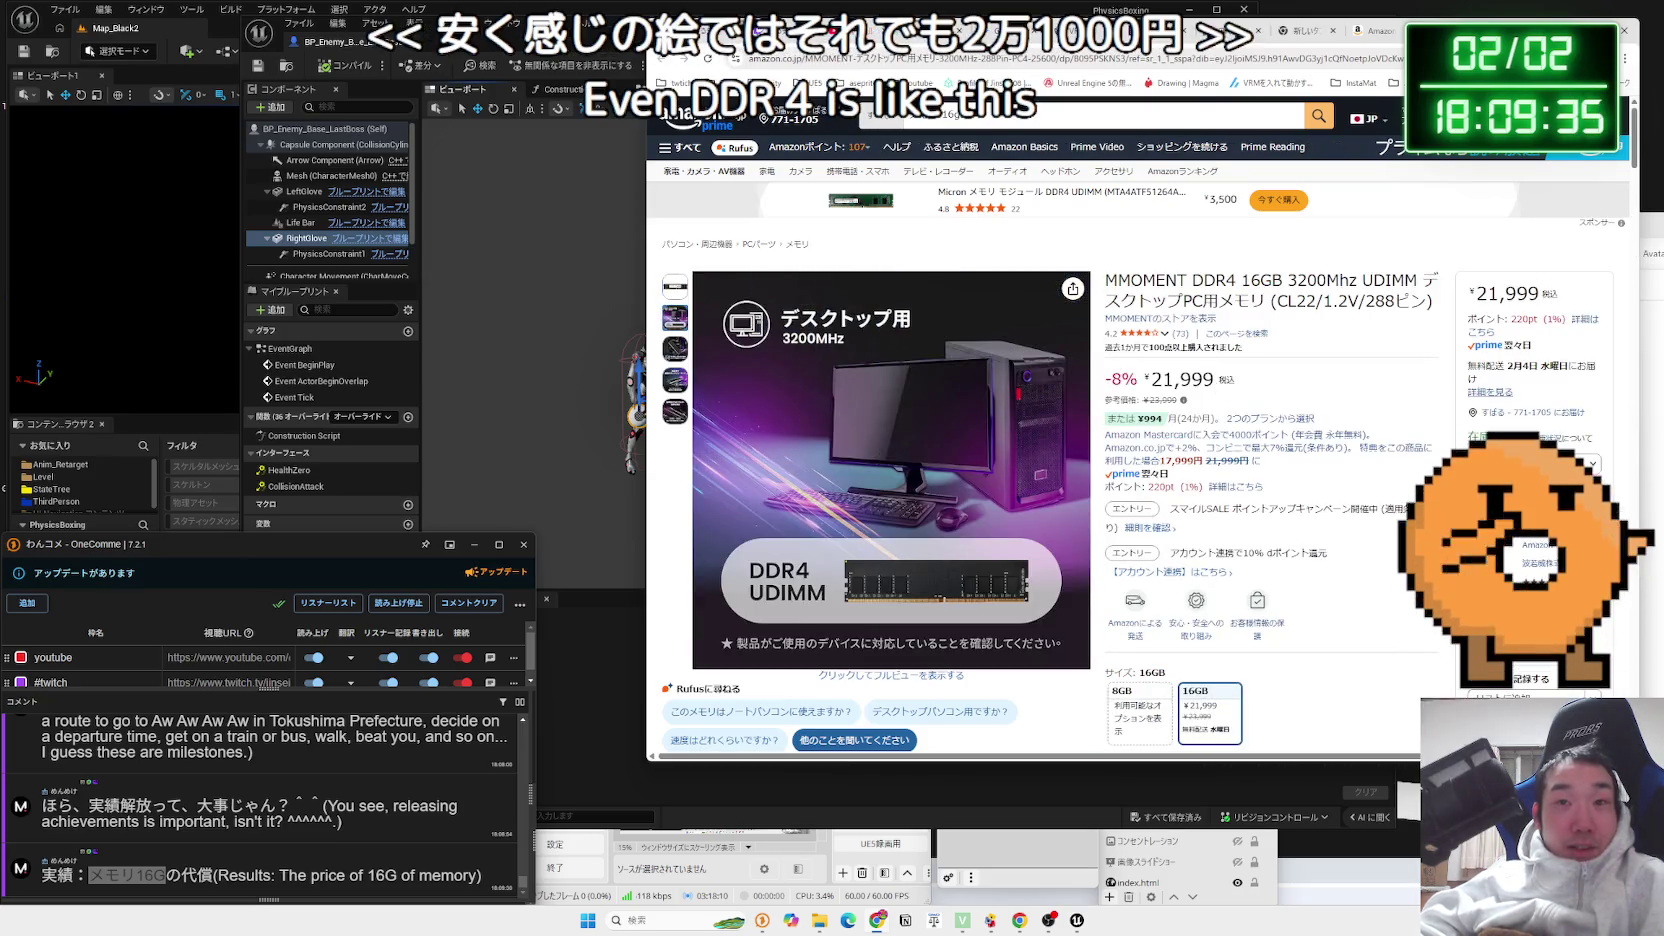
{"action": "key", "text": "alt+Left"}
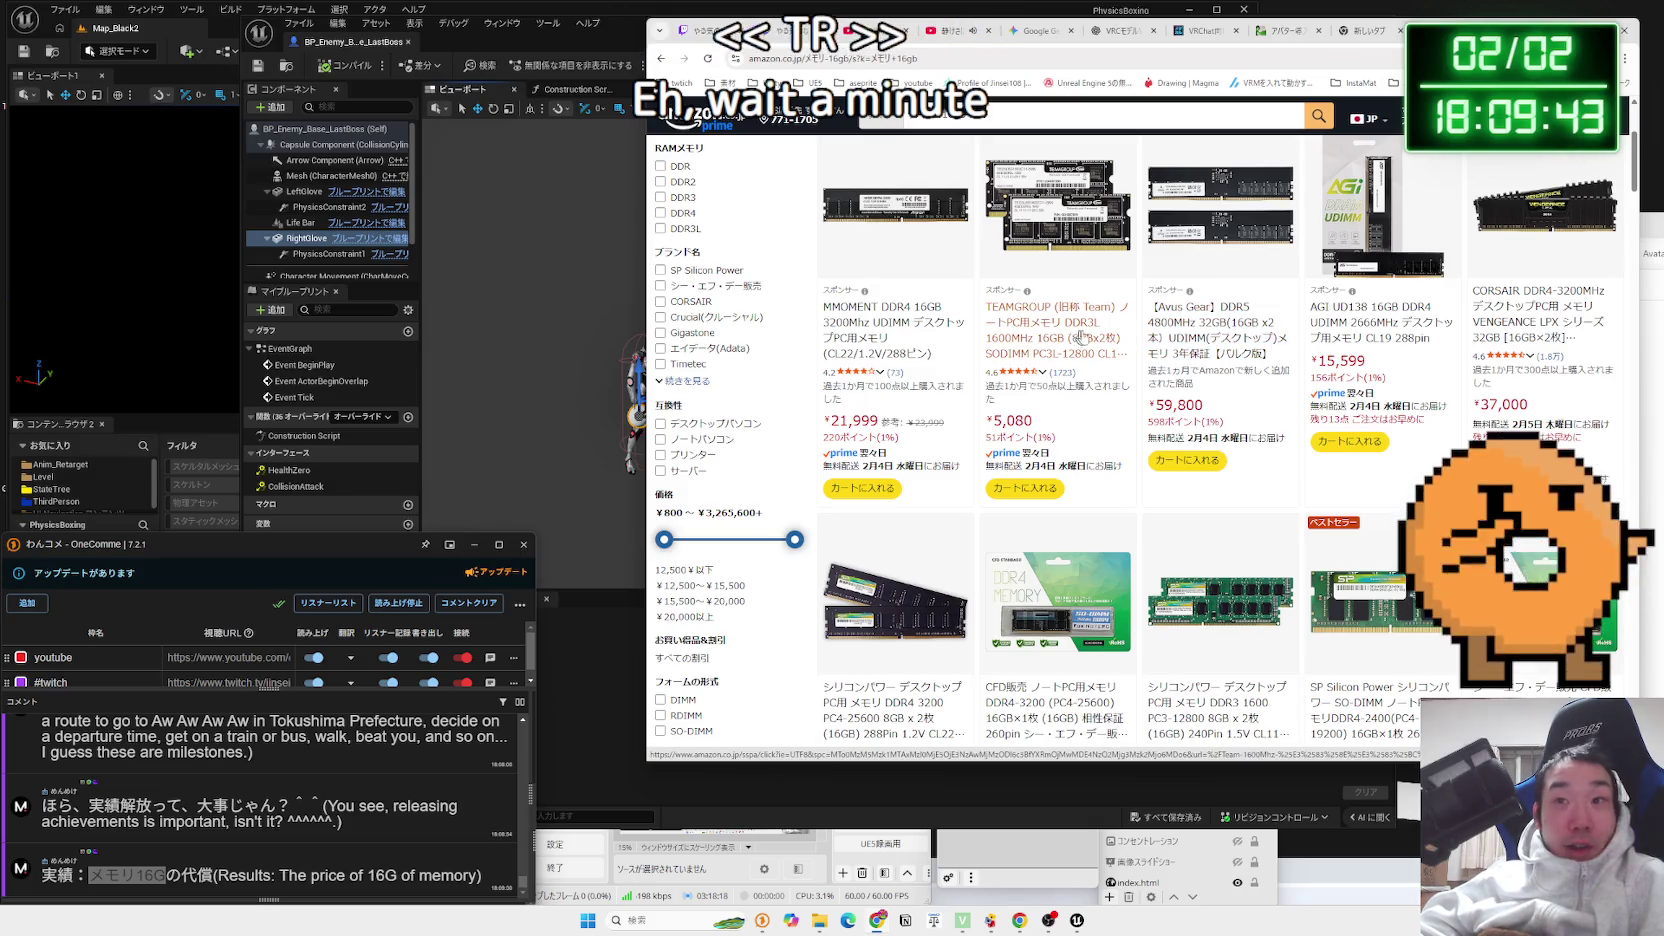
{"action": "scroll", "coordinate": [1073, 337], "scroll_direction": "down", "scroll_amount": 3}
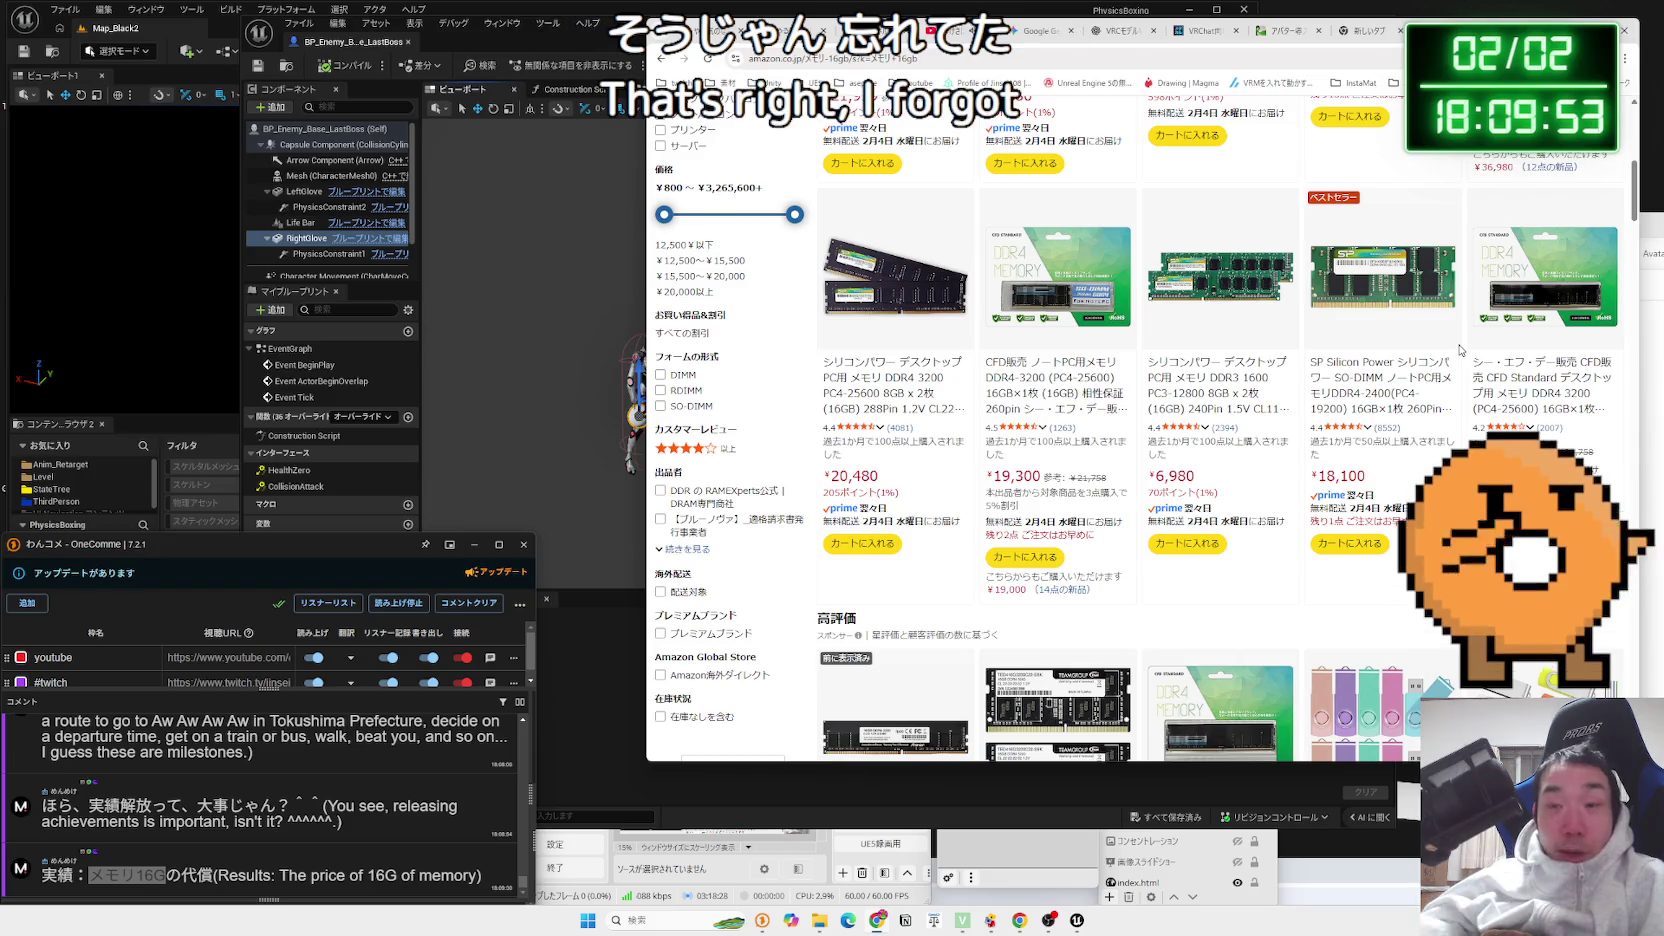
{"action": "scroll", "coordinate": [1345, 334], "scroll_direction": "down", "scroll_amount": 3}
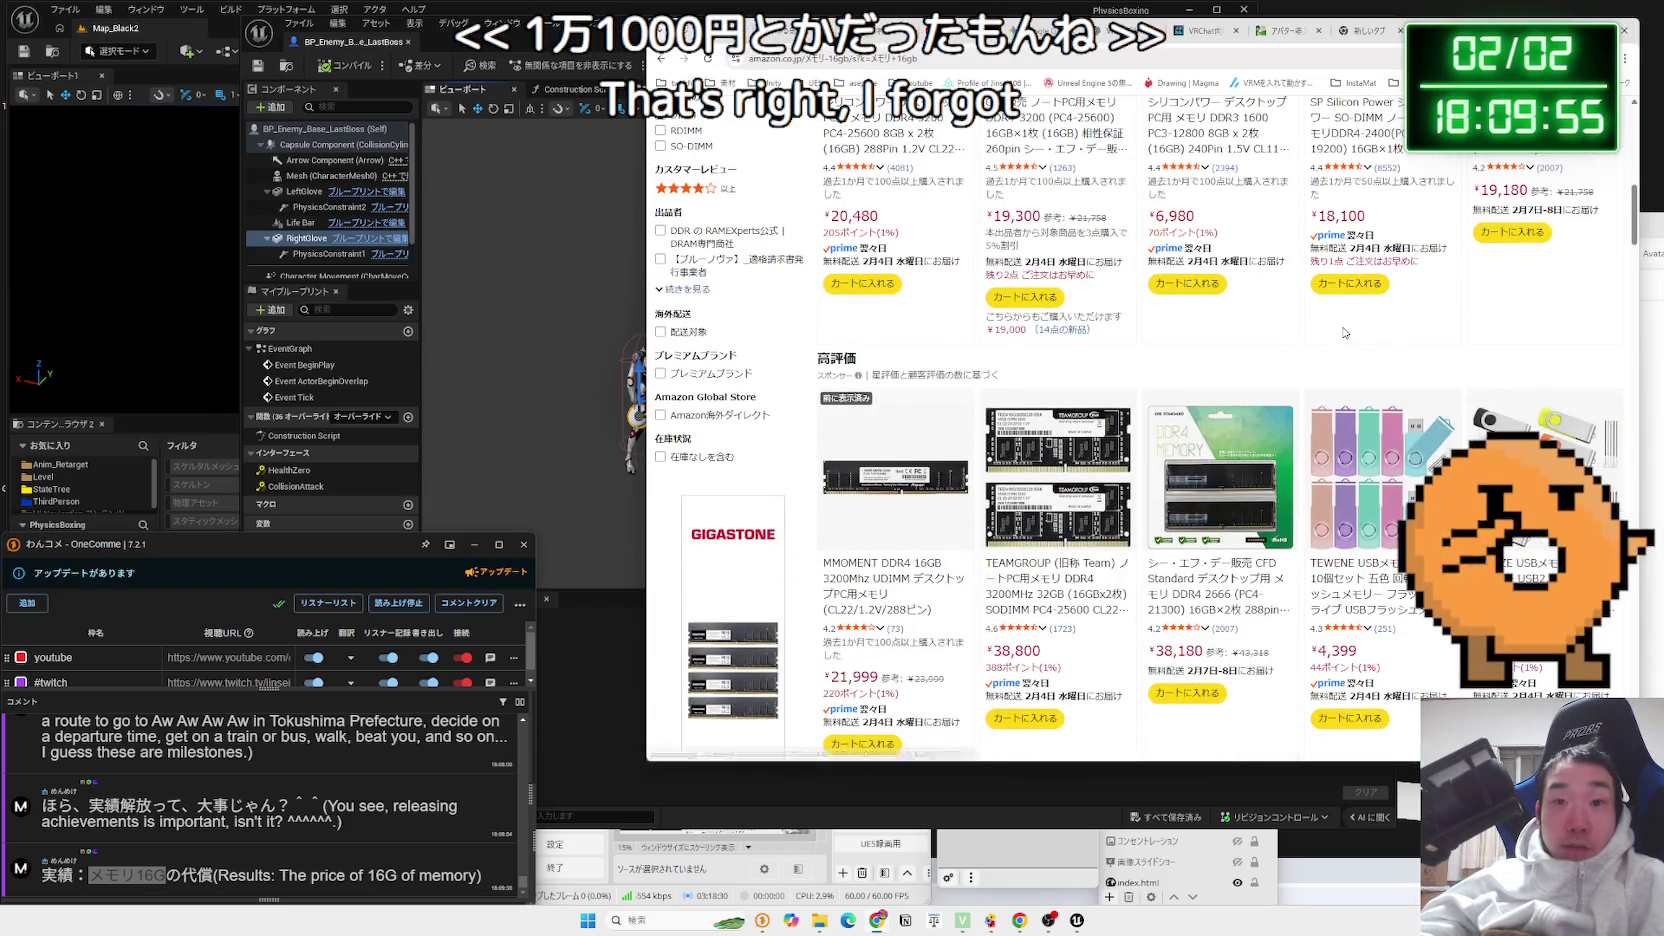
{"action": "scroll", "coordinate": [1345, 334], "scroll_direction": "down", "scroll_amount": 3}
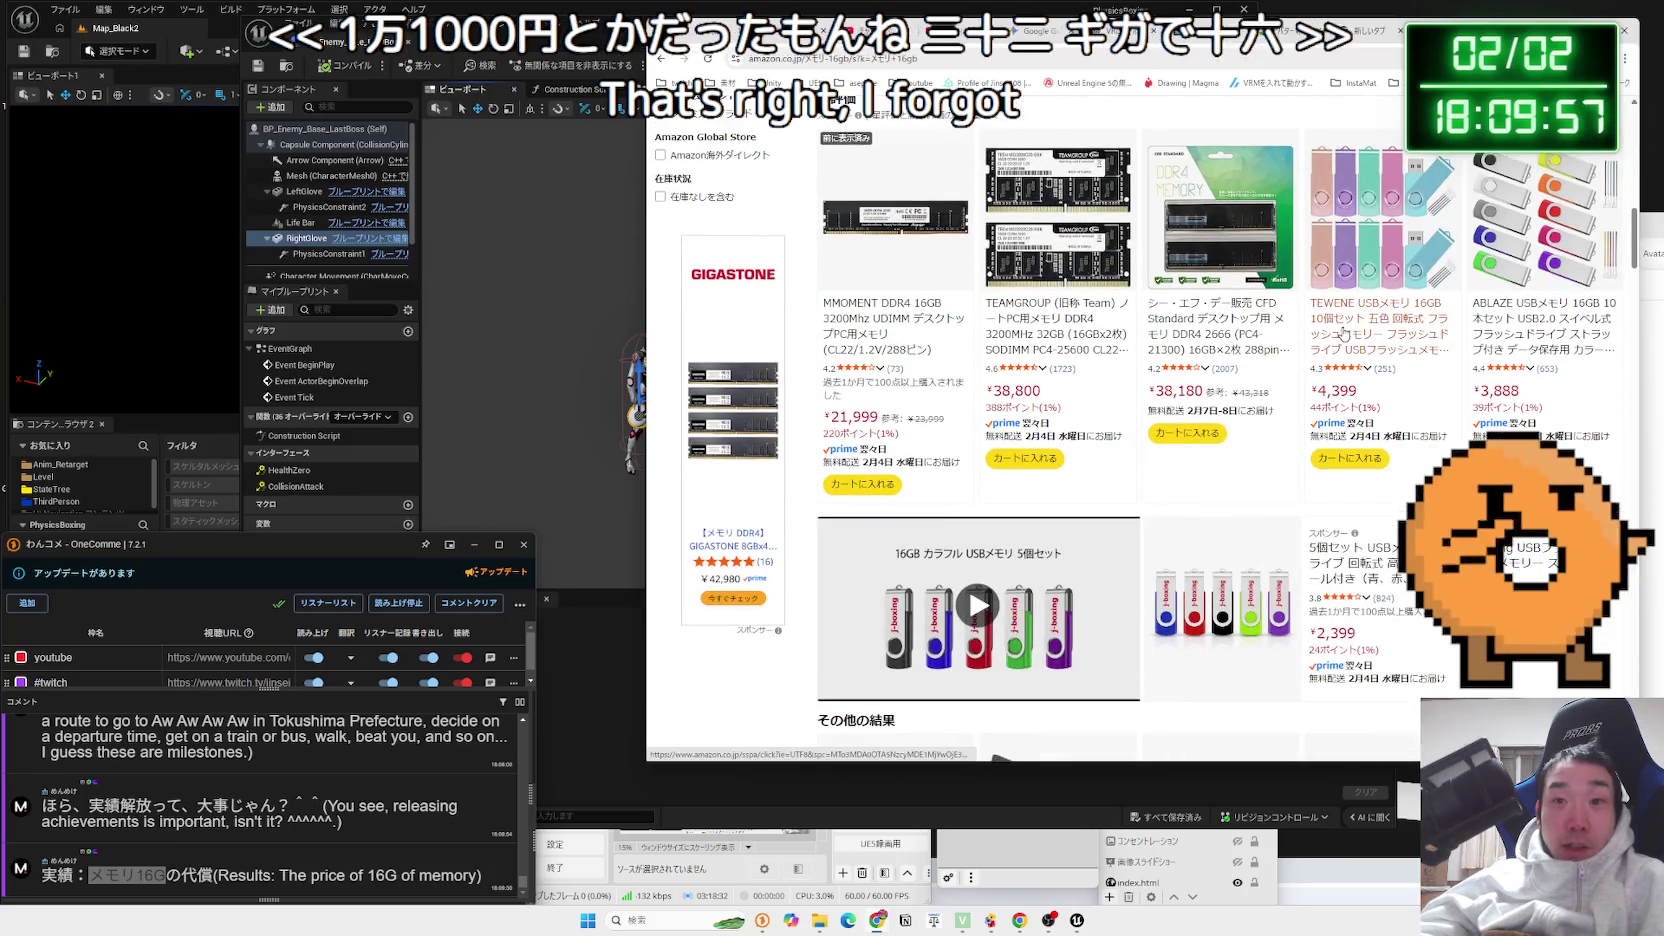
{"action": "scroll", "coordinate": [1100, 333], "scroll_direction": "down", "scroll_amount": 6}
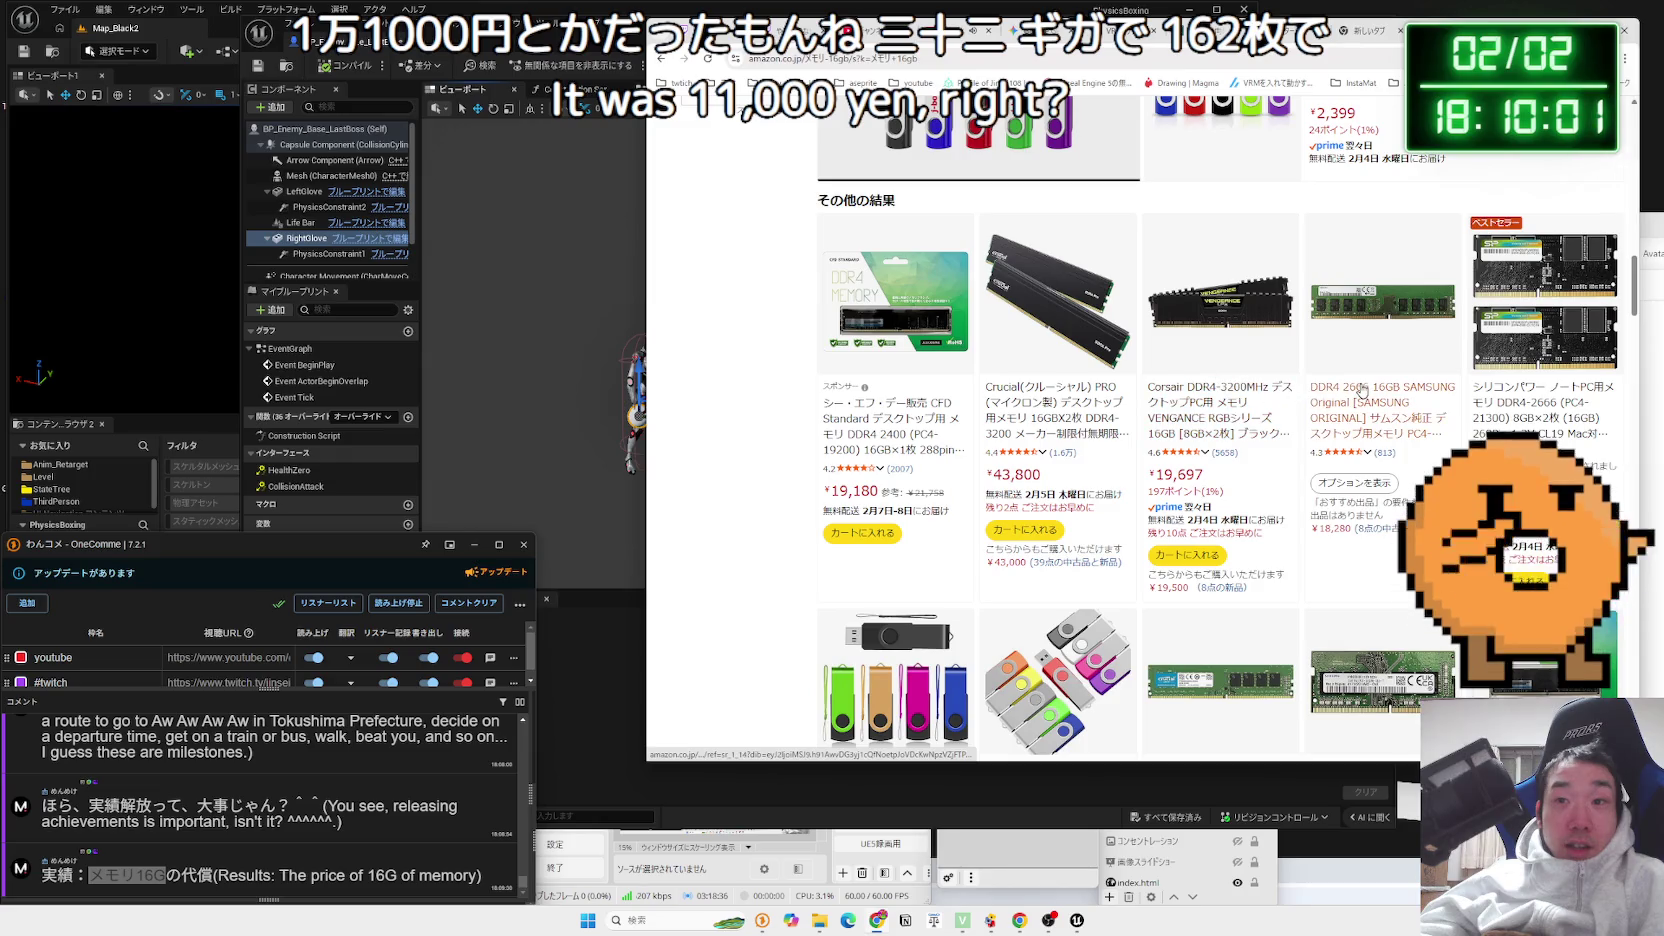
{"action": "scroll", "coordinate": [1360, 391], "scroll_direction": "down", "scroll_amount": 7}
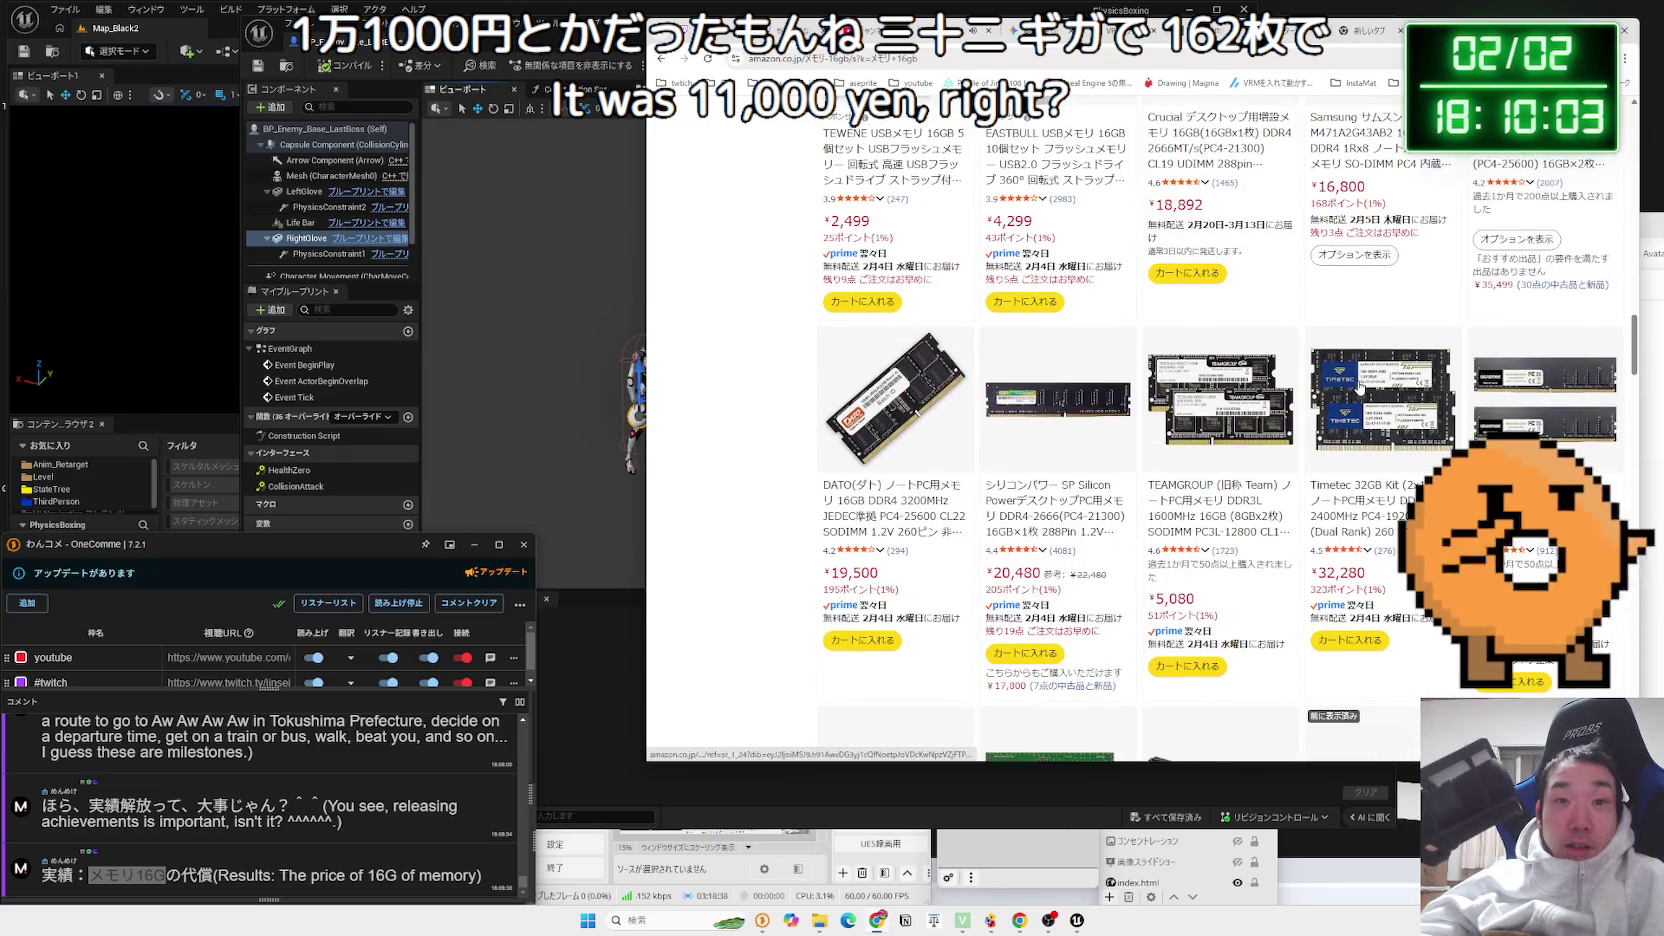
Return to Google's メモリ16G results and start replacing the query with a DDR4 search
{"action": "key", "text": "alt+Left"}
{"action": "triple_click", "coordinate": [869, 139]}
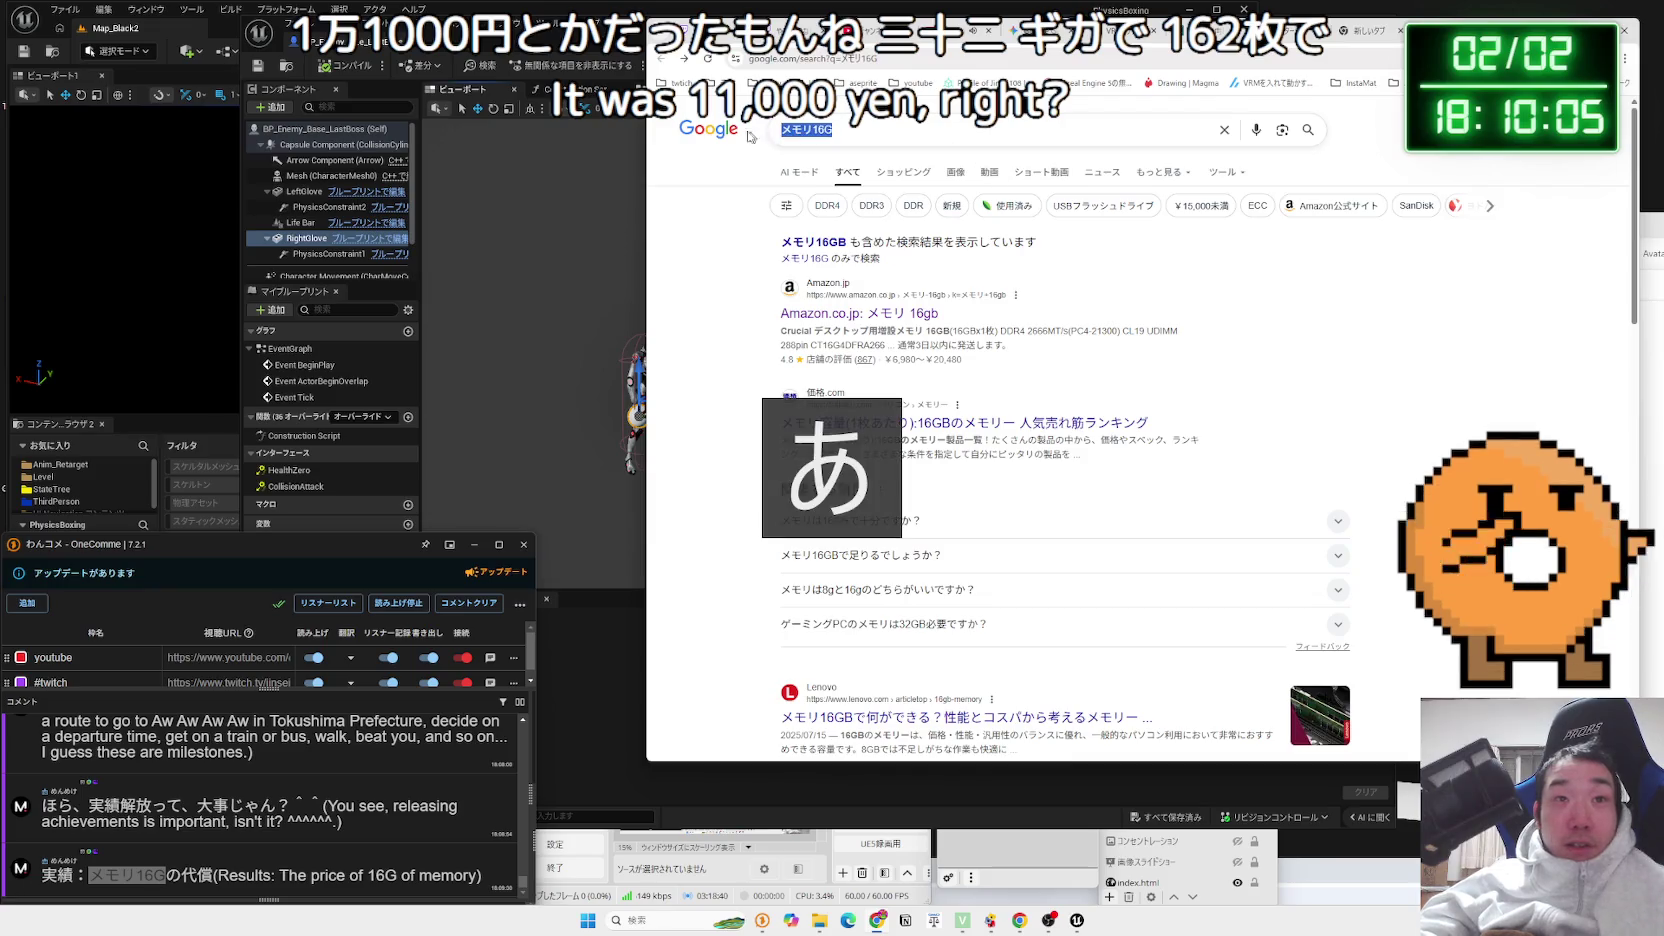
{"action": "key", "text": "Zenkaku_Hankaku"}
{"action": "type", "text": "ddr"}
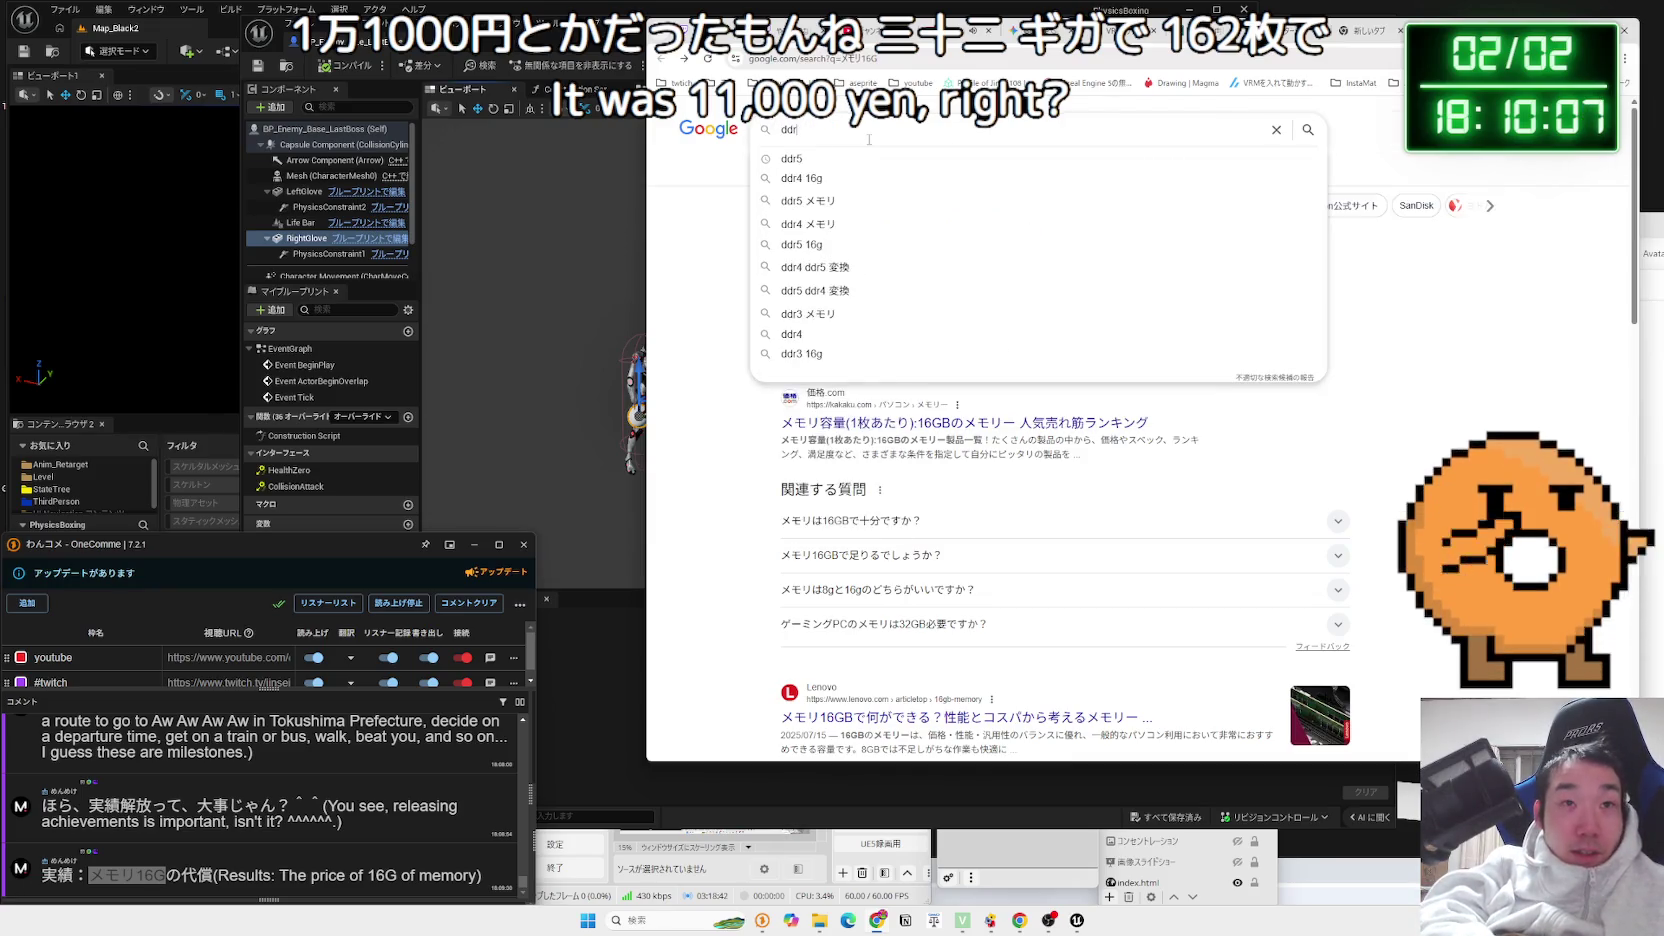
{"action": "type", "text": "4 4"}
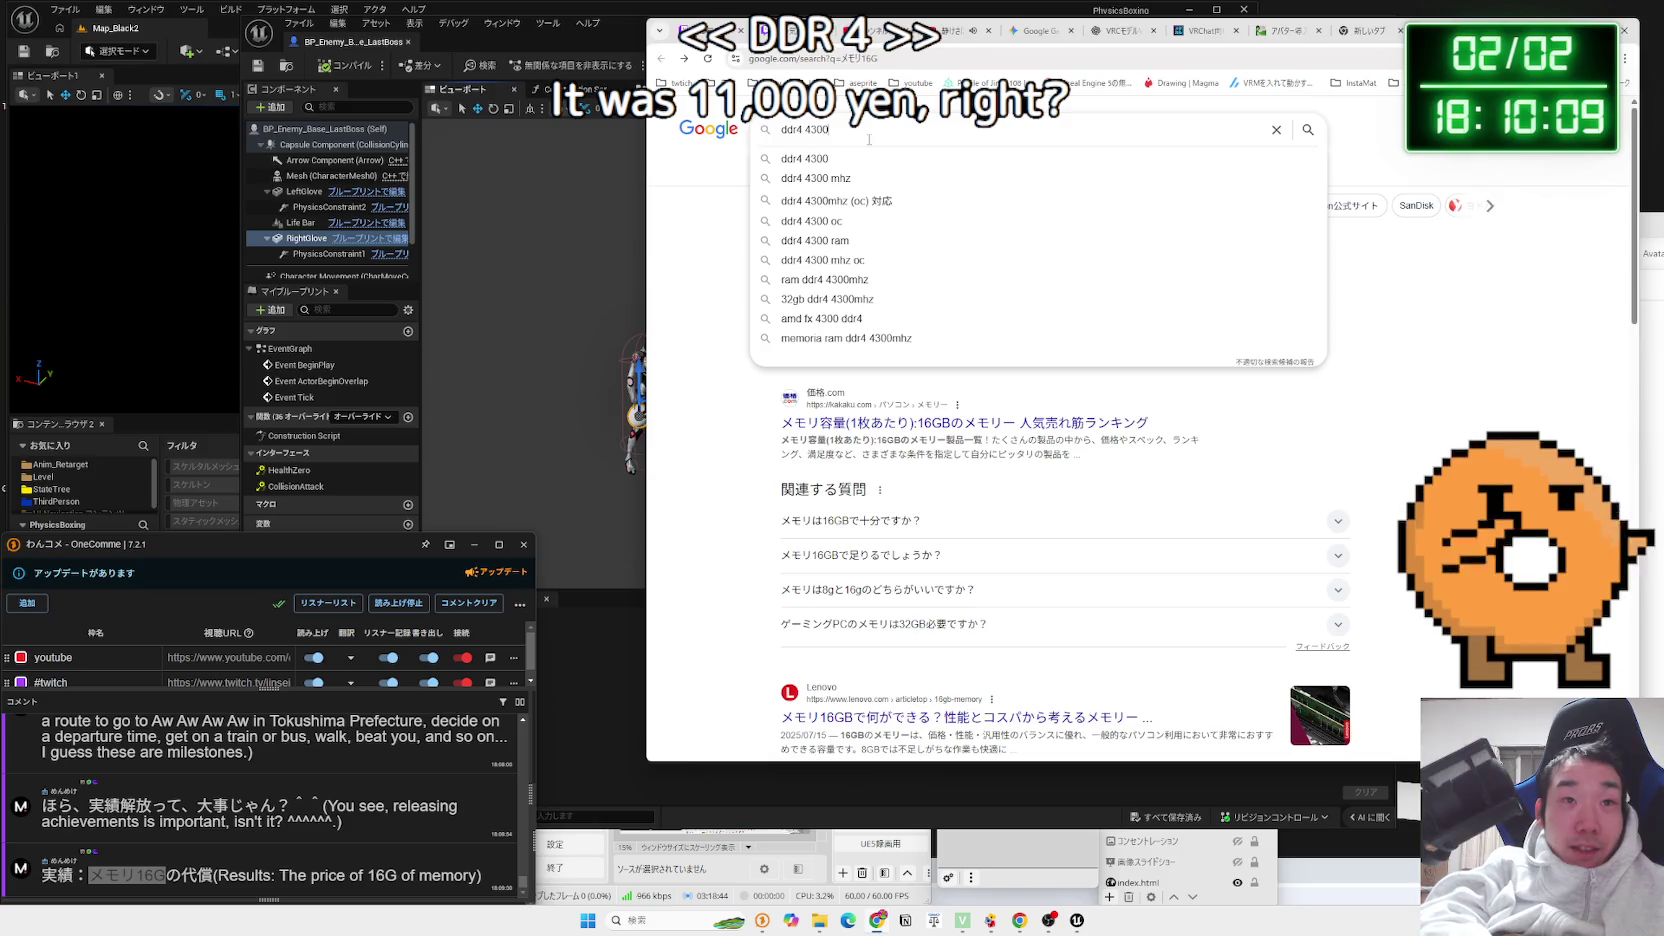
Search Google for ddr4 3200 and open the kakaku.com DDR4-3200 memory ranking
{"action": "key", "text": "BackSpace"}
{"action": "type", "text": "3200"}
{"action": "key", "text": "Return"}
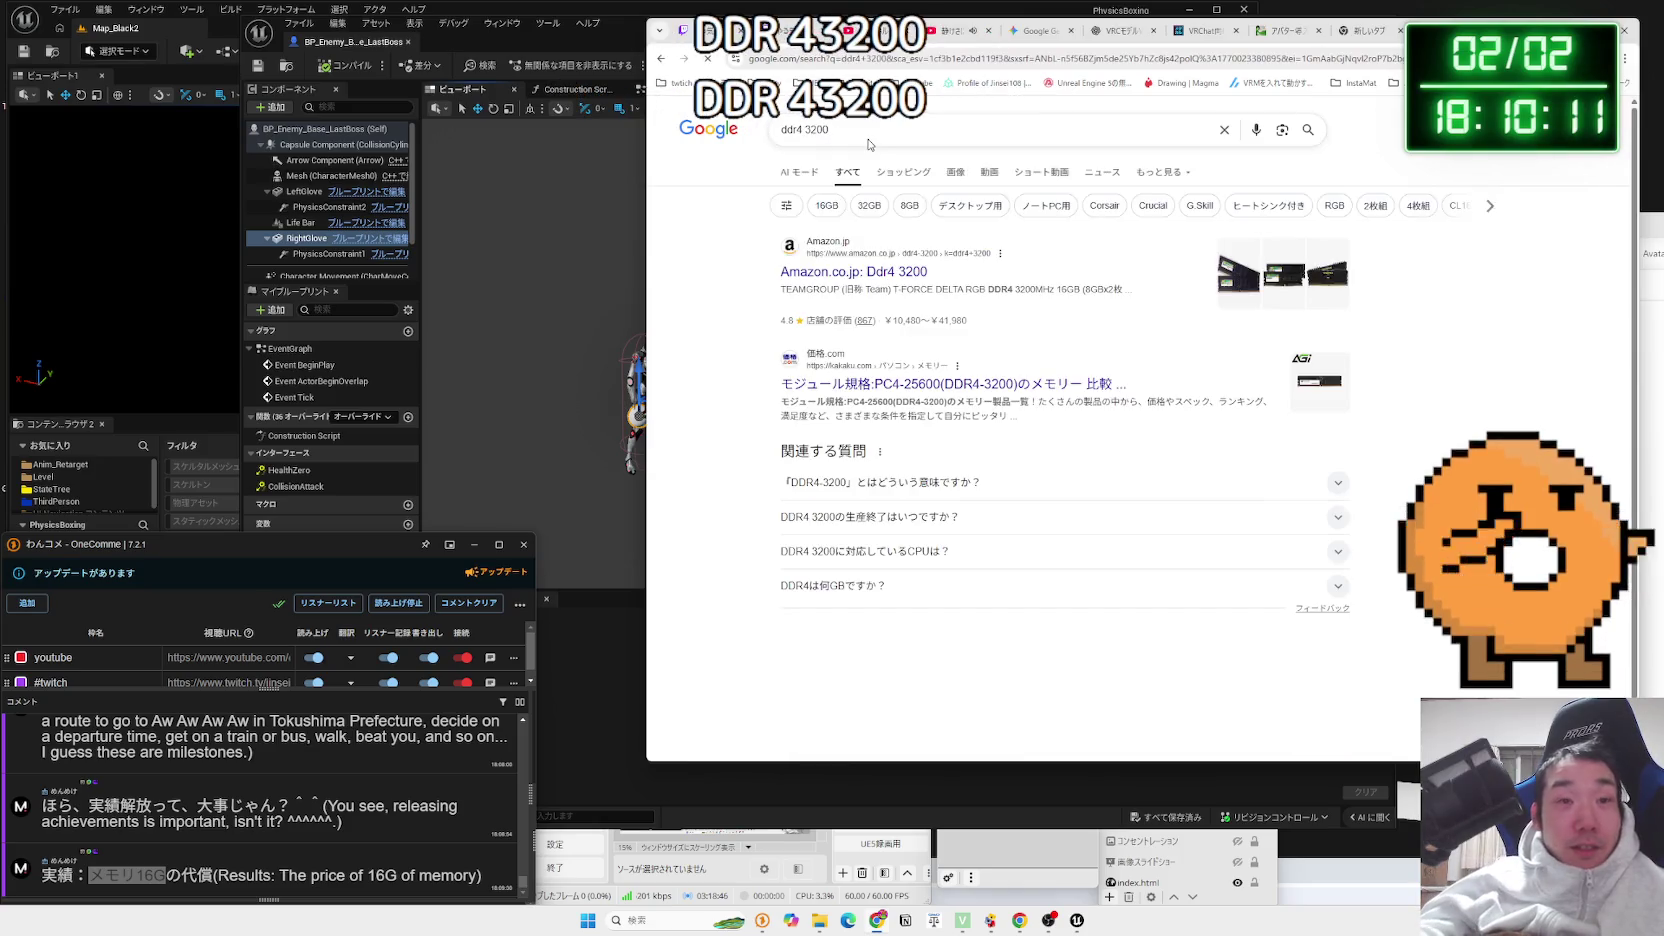
{"action": "left_click", "coordinate": [916, 383]}
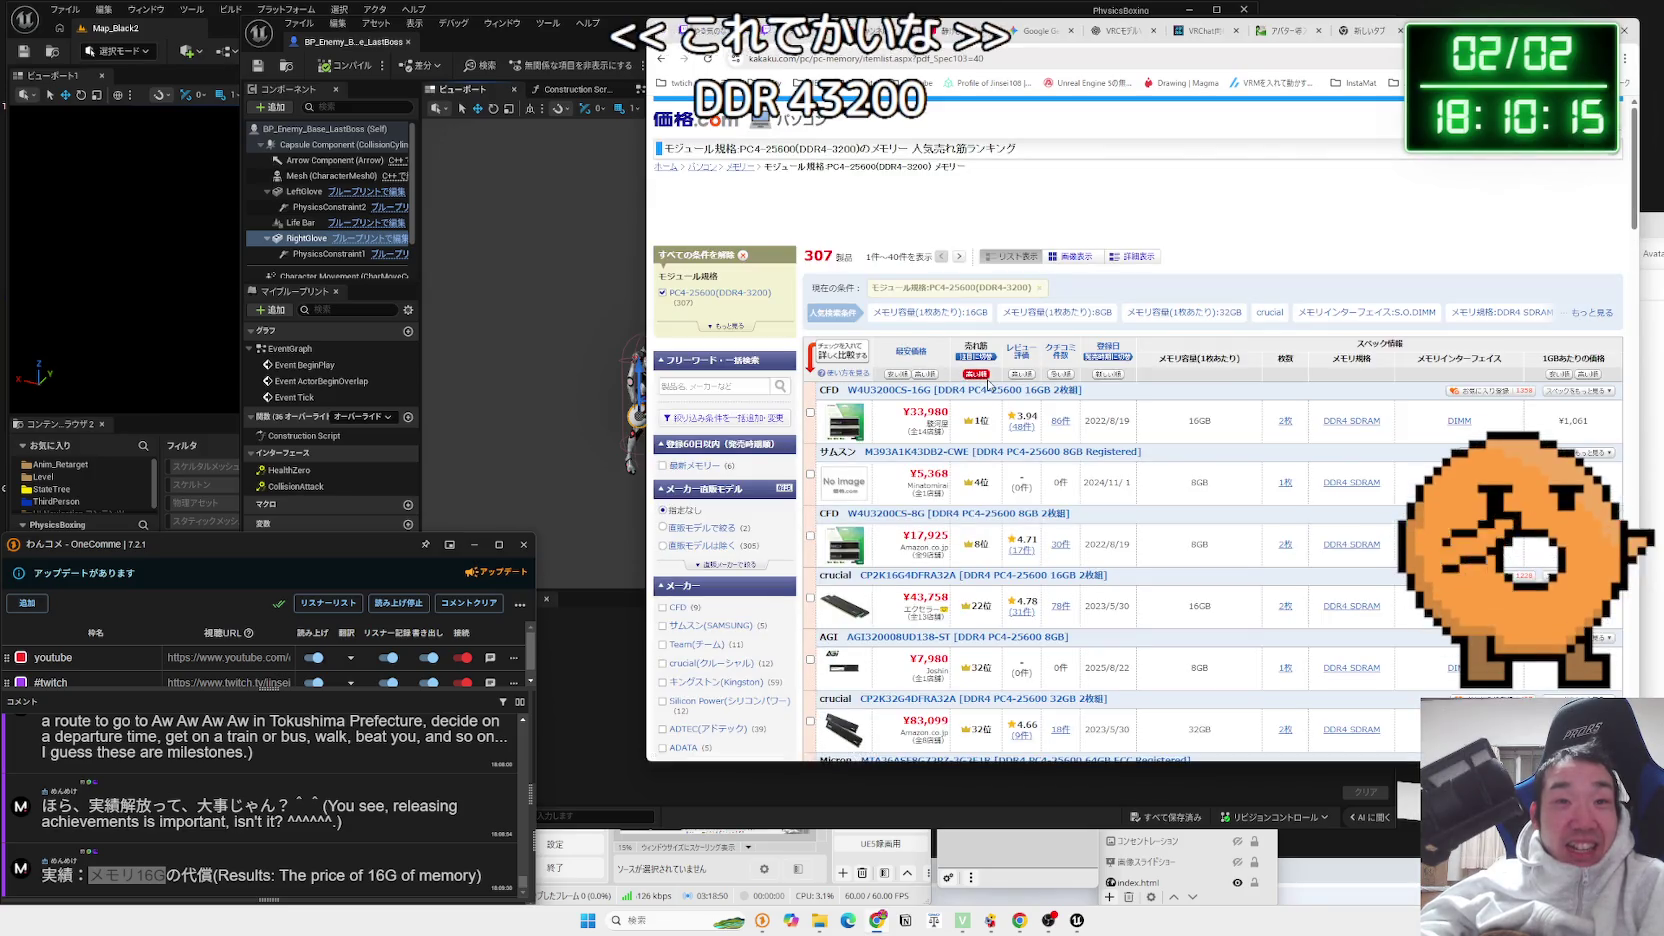
Sort kakaku.com's DDR4-3200 list by 安い順, then 売れ筋, and open a fresh tab
{"action": "left_click", "coordinate": [899, 374]}
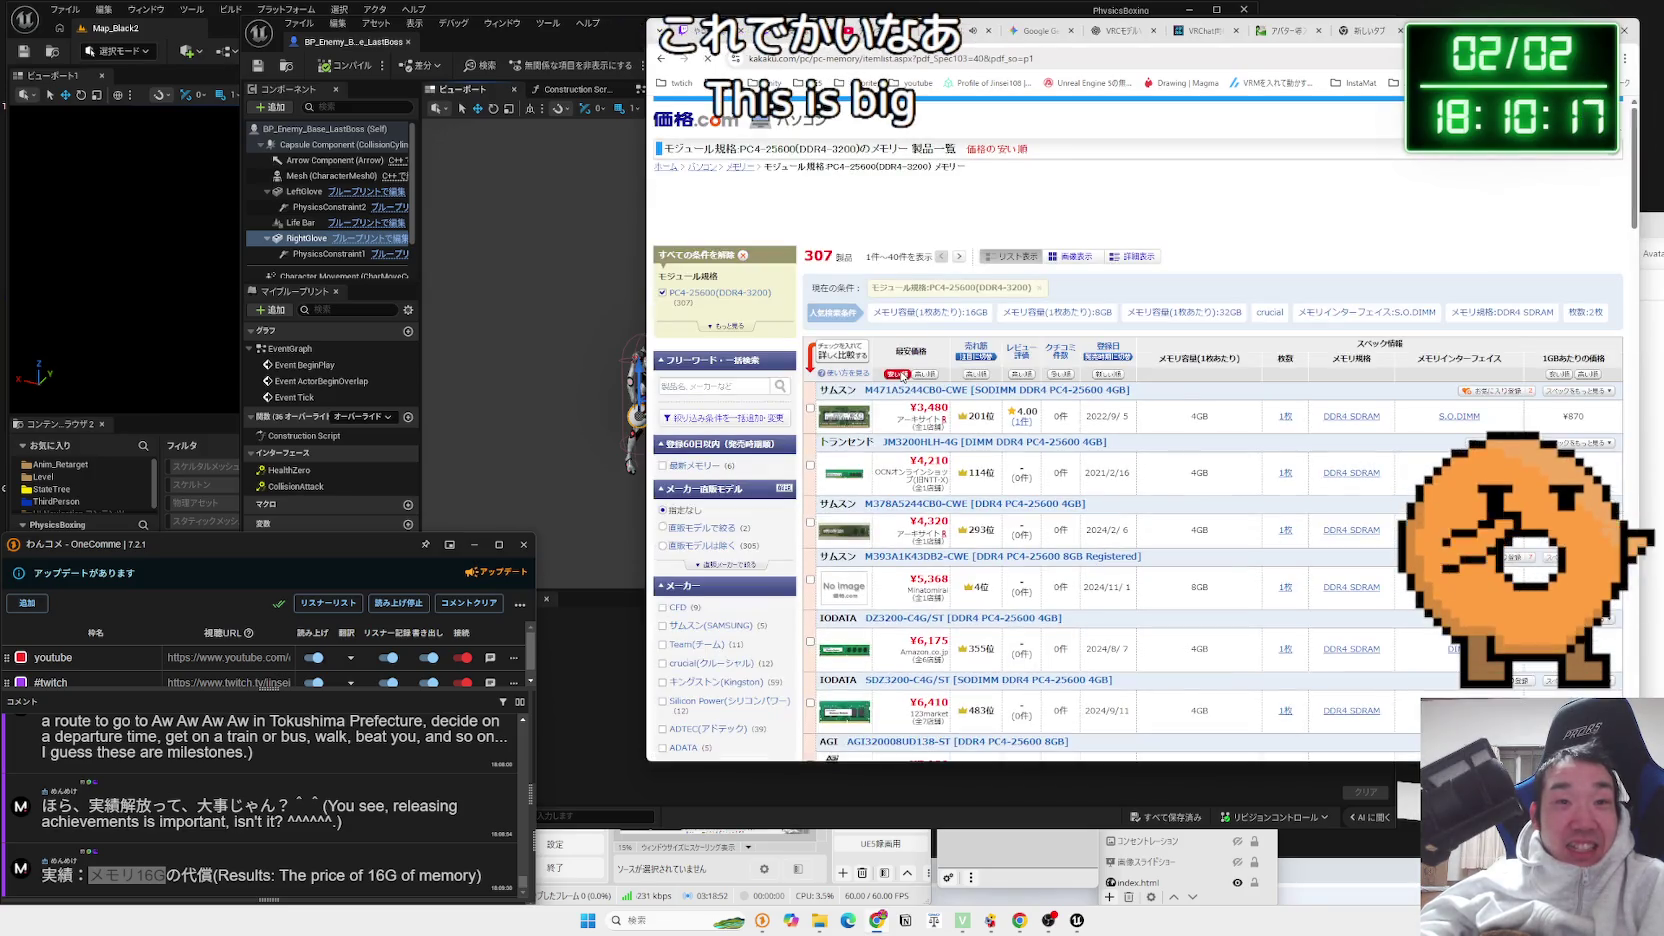
{"action": "scroll", "coordinate": [924, 406], "scroll_direction": "down", "scroll_amount": 2}
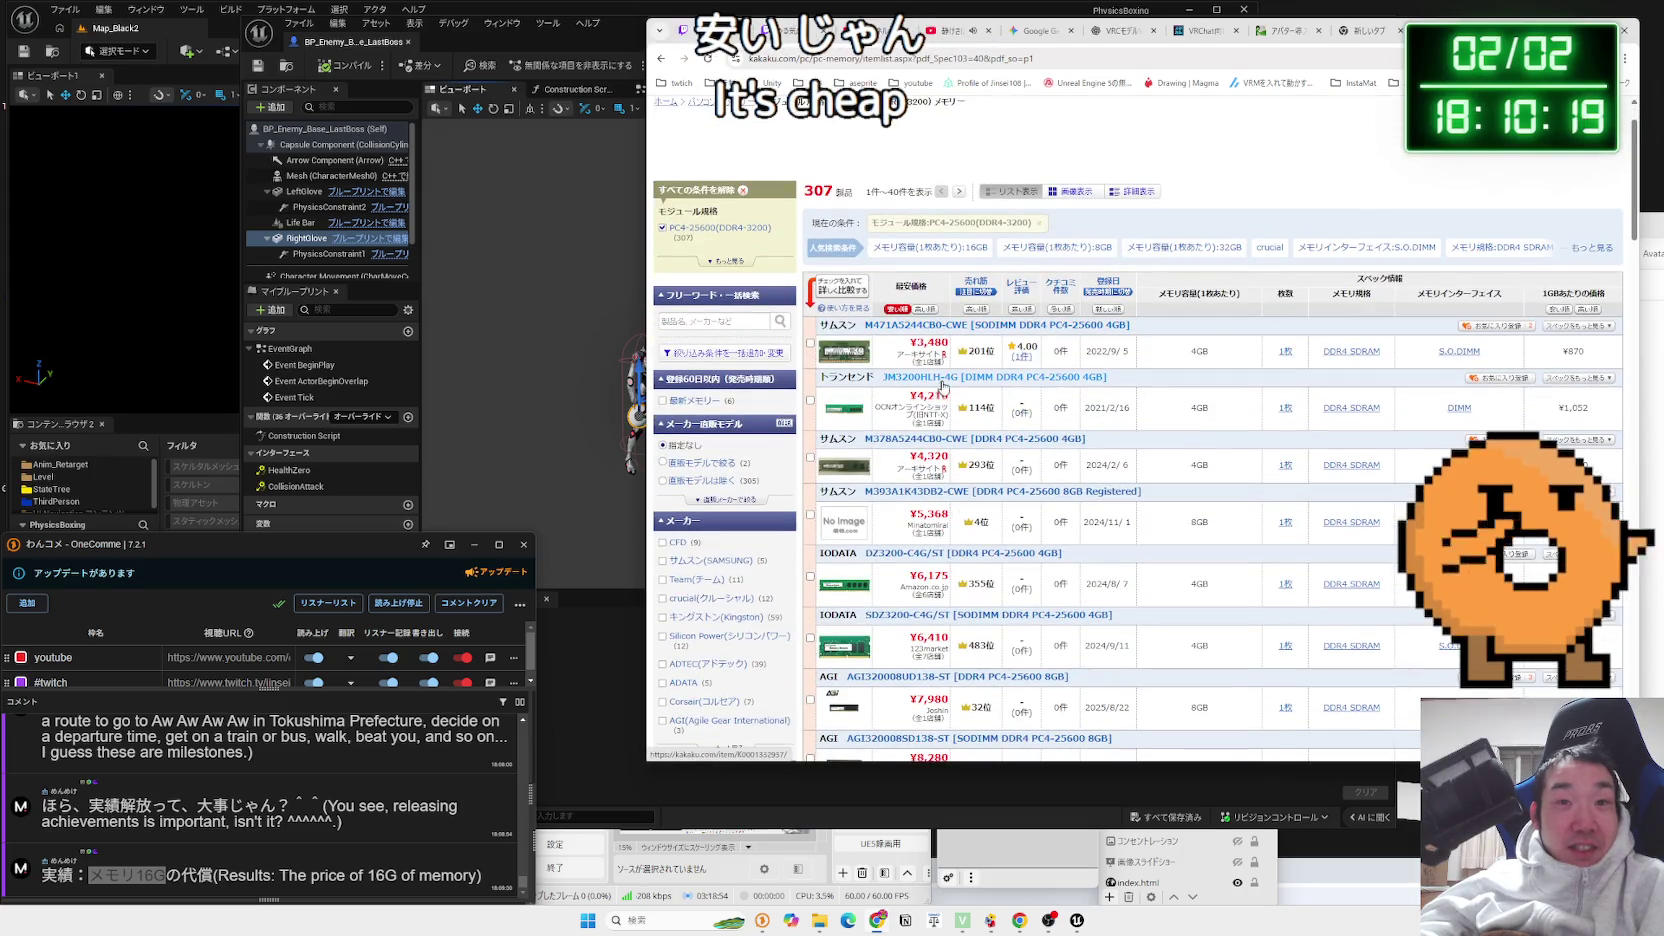
{"action": "scroll", "coordinate": [936, 390], "scroll_direction": "down", "scroll_amount": 2}
{"action": "left_click", "coordinate": [977, 133]}
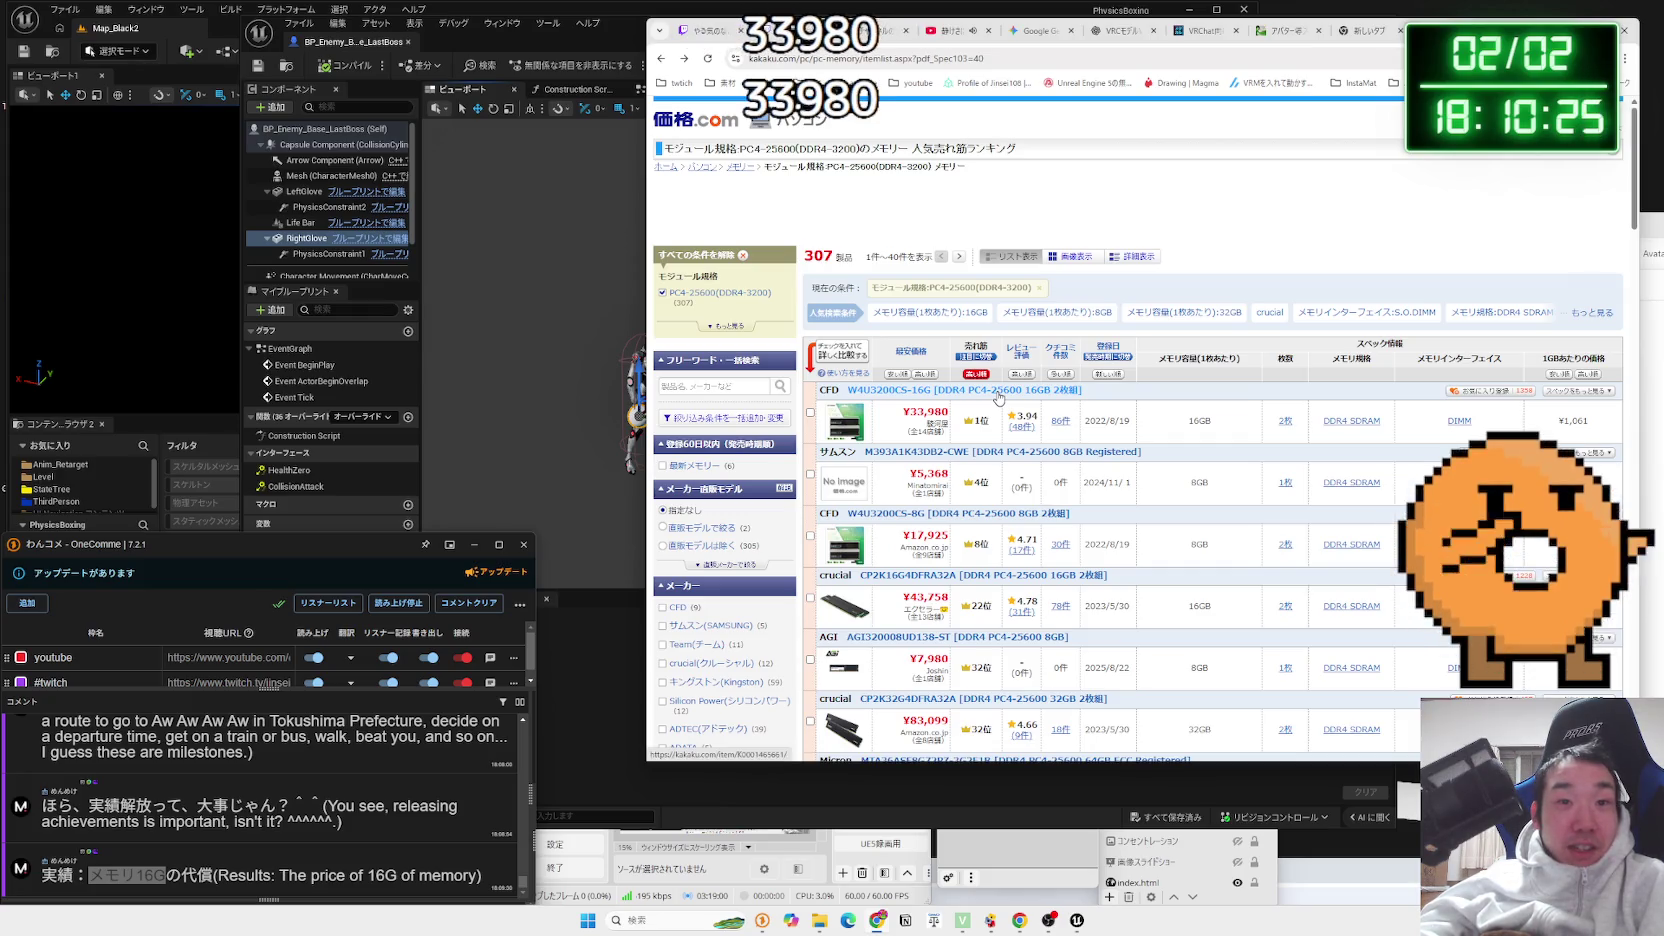
{"action": "key", "text": "alt+Left"}
{"action": "scroll", "coordinate": [995, 396], "scroll_direction": "down", "scroll_amount": 10}
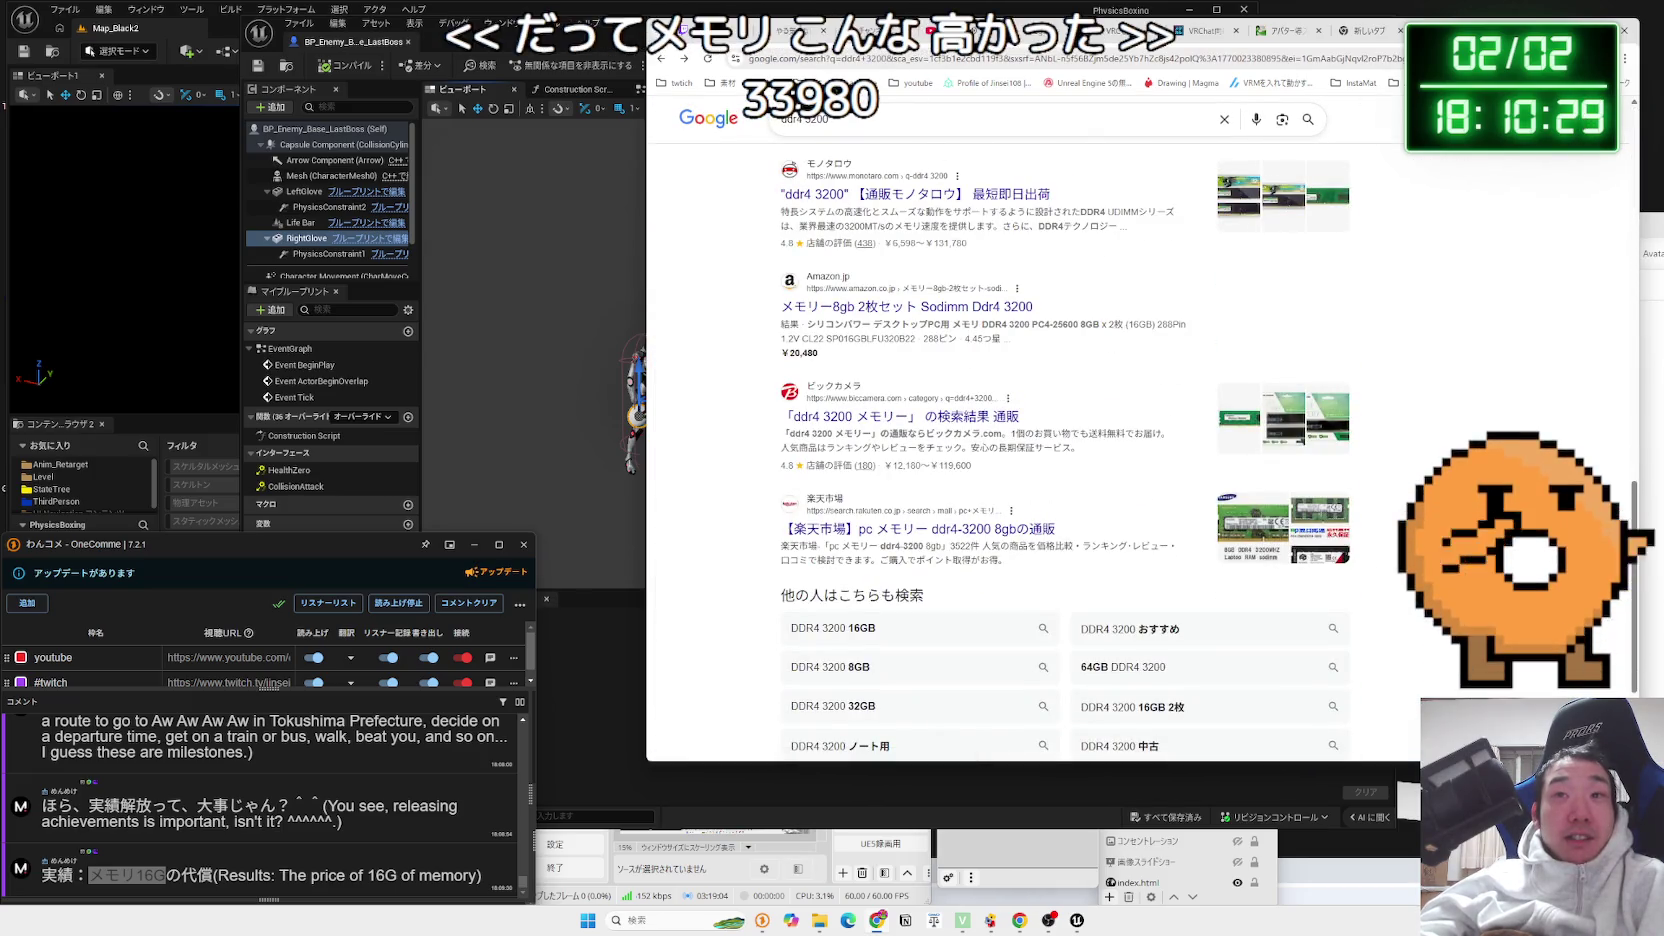
{"action": "key", "text": "ctrl+t"}
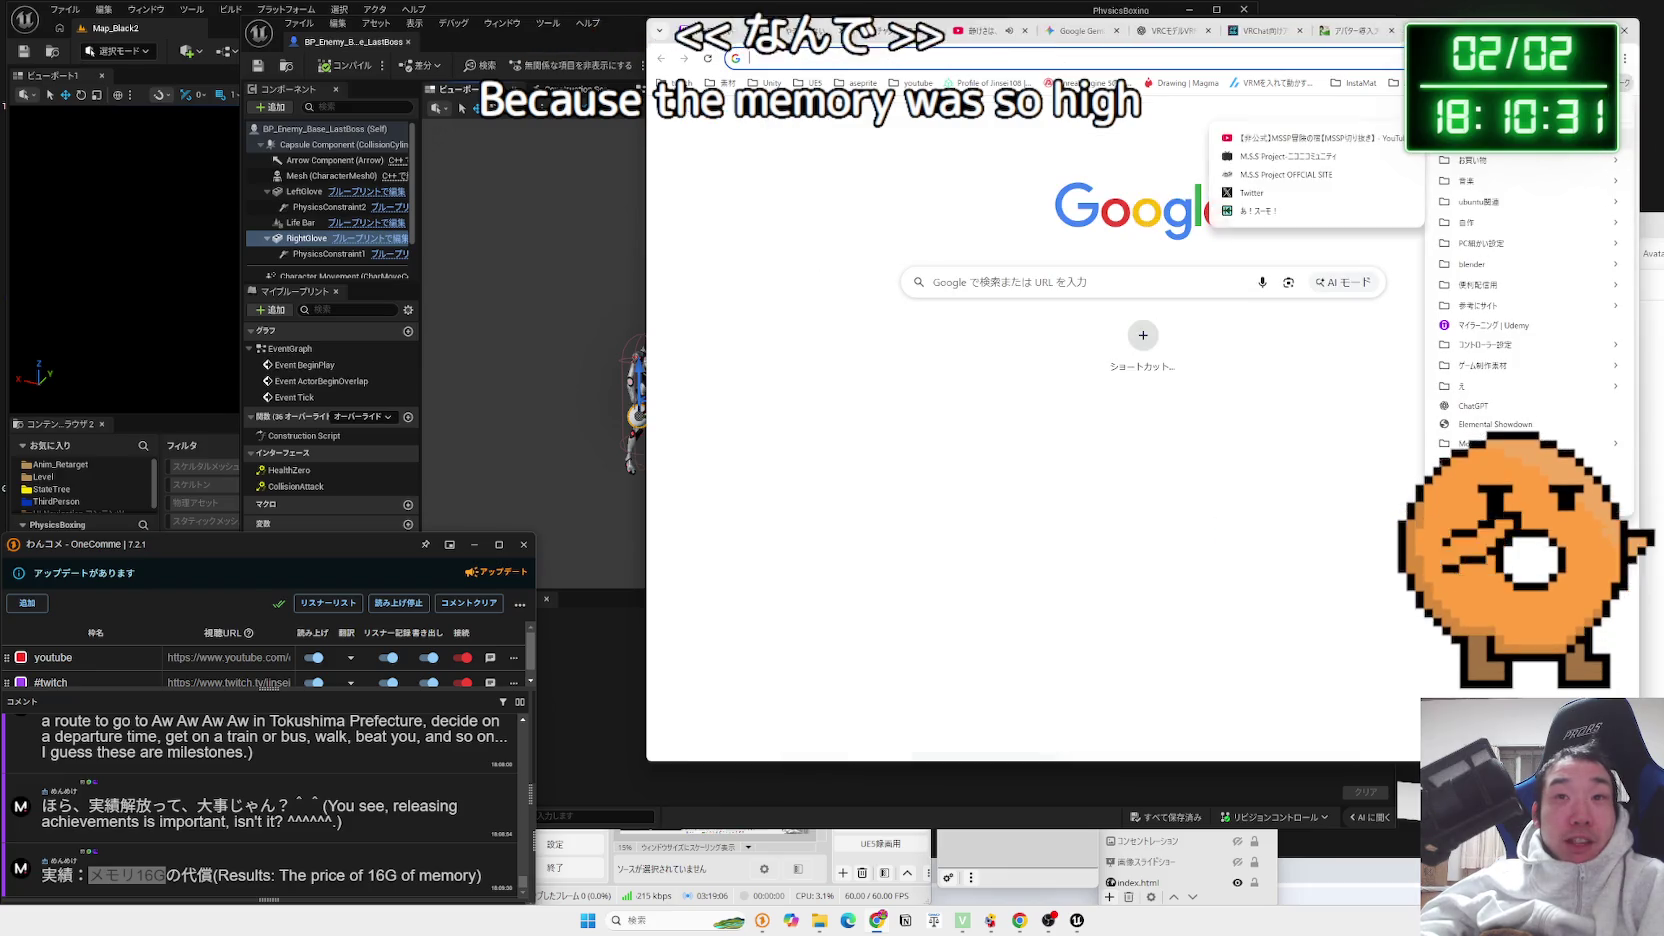
Load x.com and clear all recent searches on X
{"action": "type", "text": "x.com"}
{"action": "key", "text": "Return"}
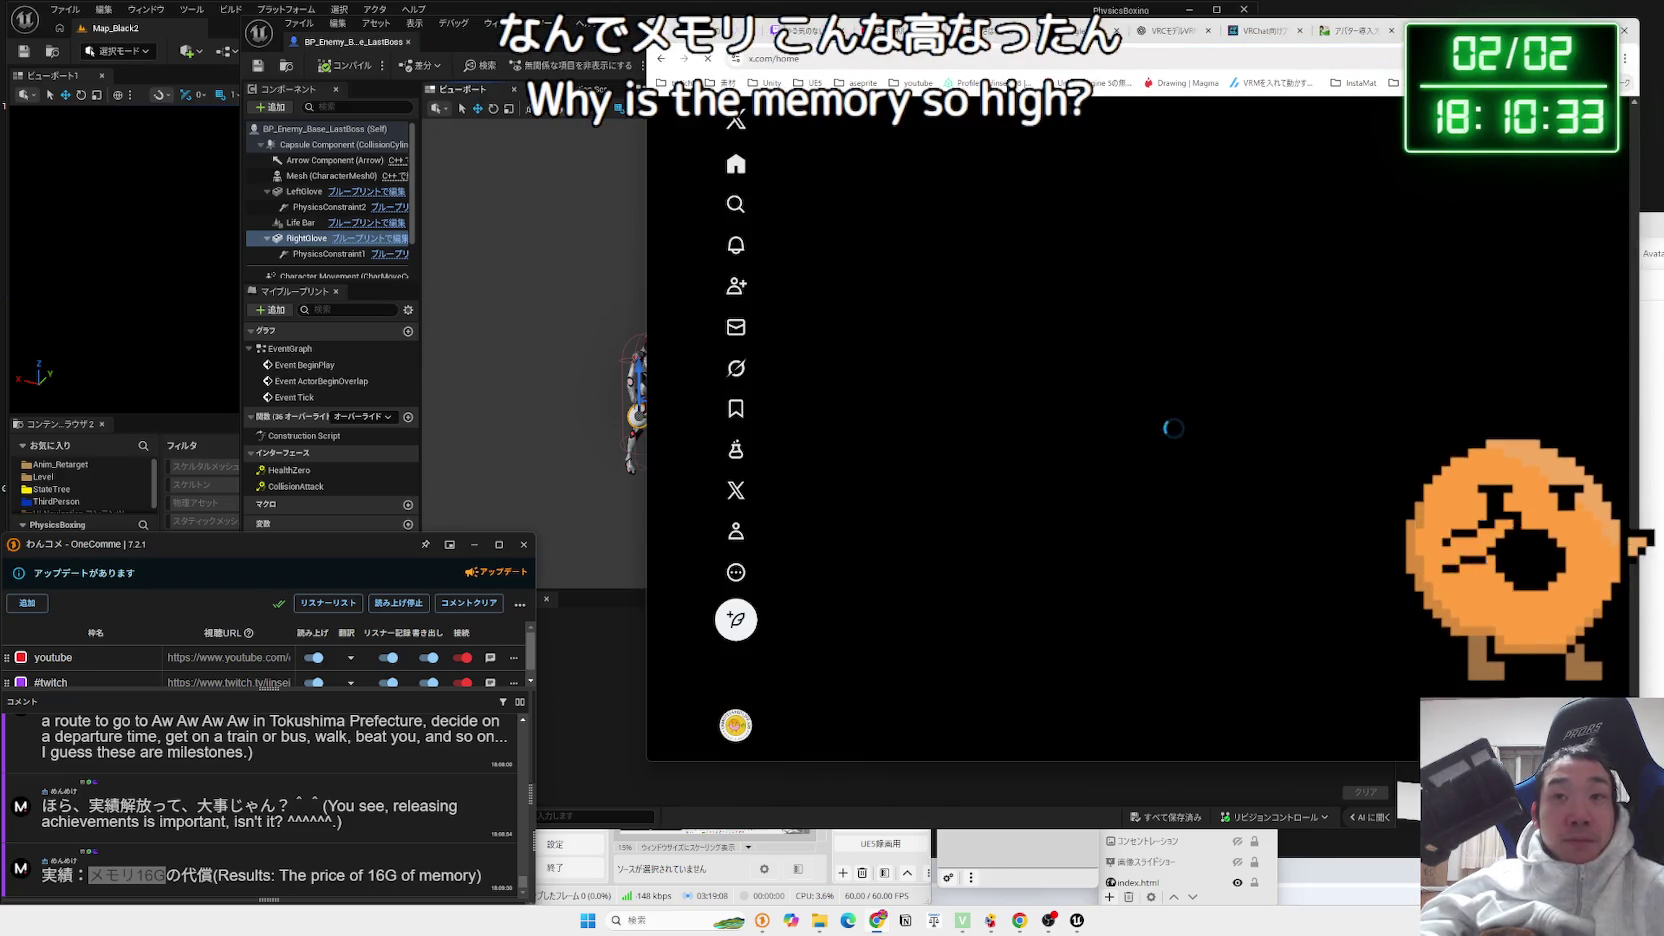
{"action": "left_click", "coordinate": [1330, 117]}
{"action": "left_click", "coordinate": [1520, 155]}
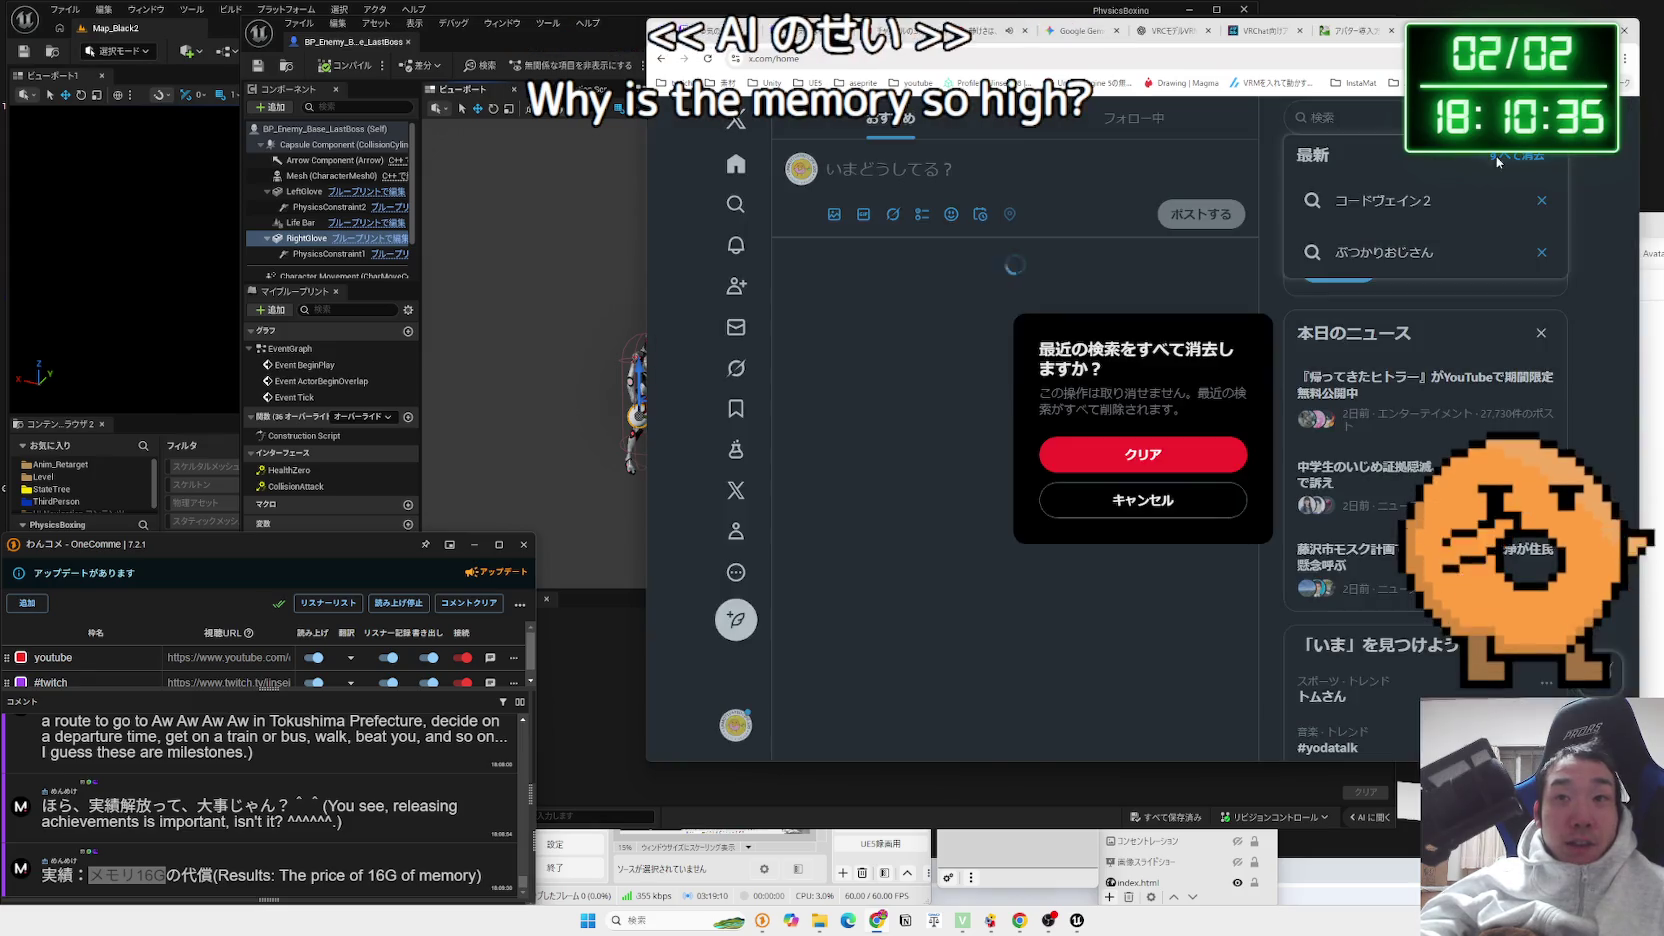
{"action": "left_click", "coordinate": [1143, 454]}
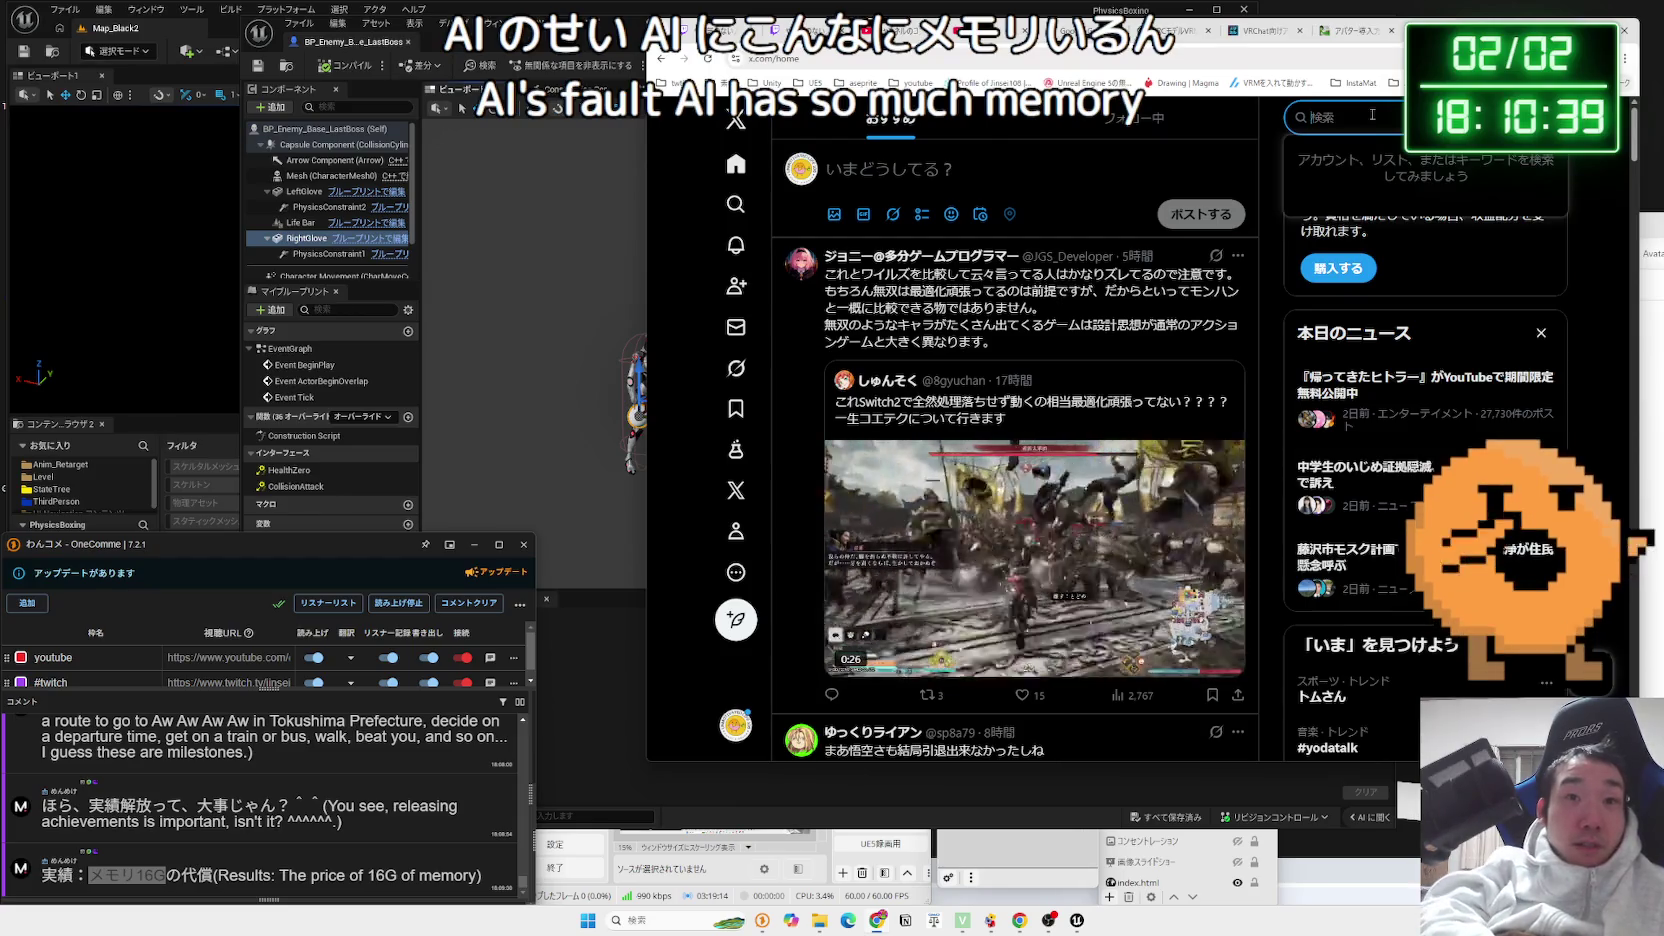
Search X for メモリ高騰 using Japanese input conversion
{"action": "left_click", "coordinate": [1370, 116]}
{"action": "type", "text": "memoriko"}
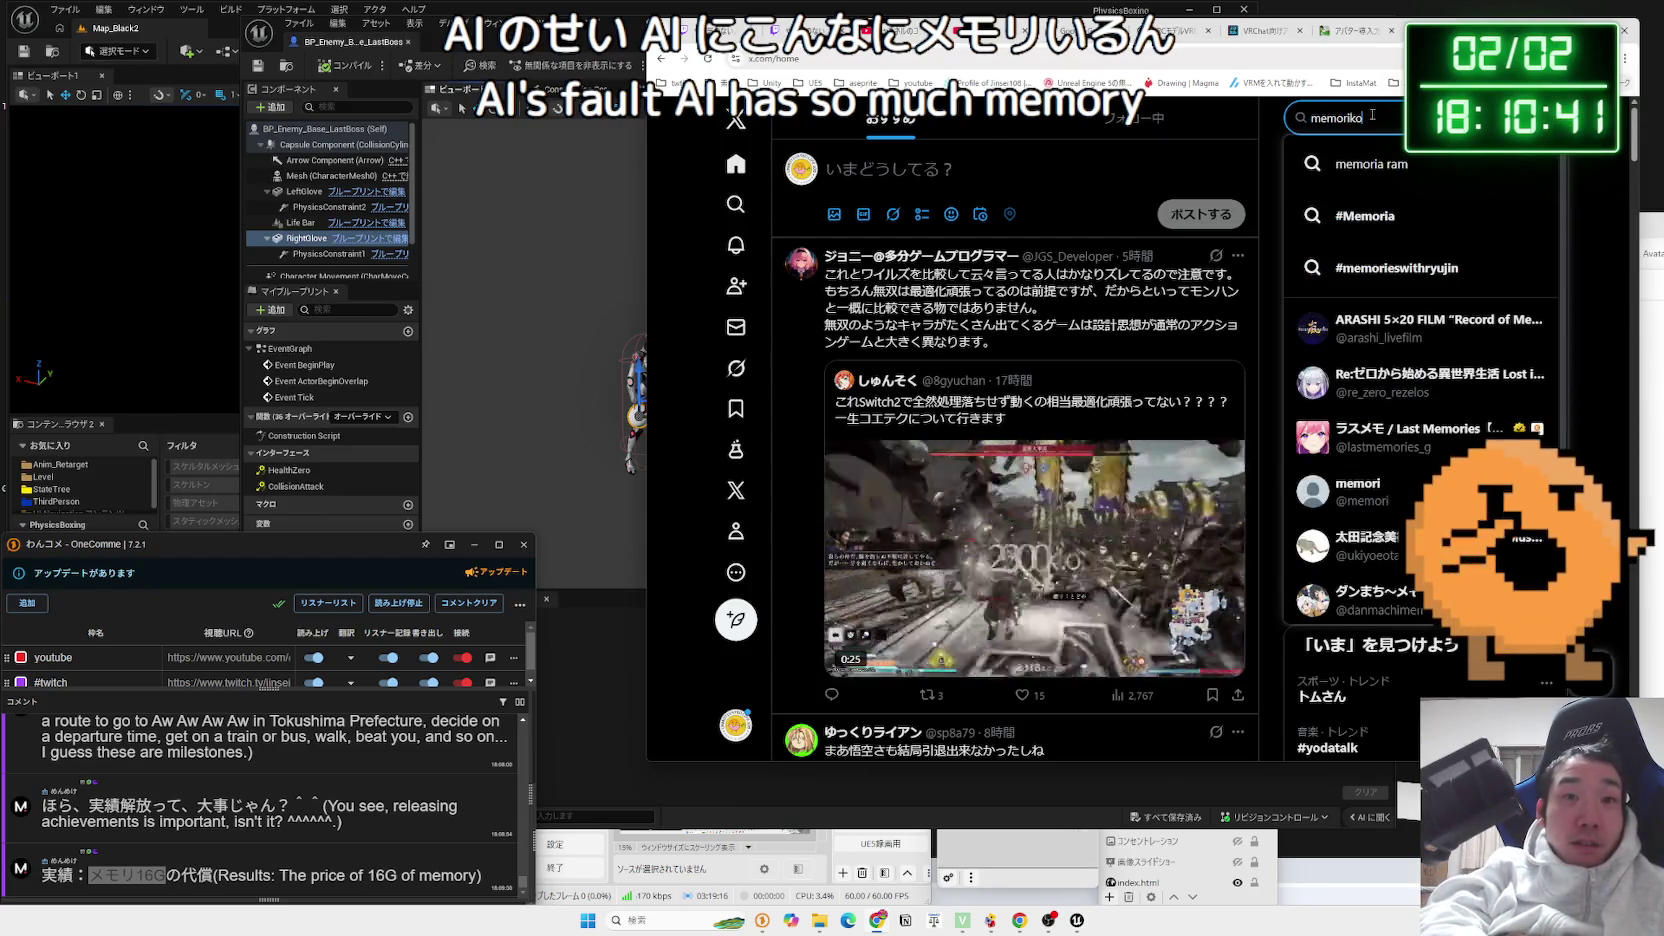
{"action": "key", "text": "Zenkaku_Hankaku"}
{"action": "key", "text": "BackSpace"}
{"action": "key", "text": "BackSpace"}
{"action": "key", "text": "BackSpace"}
{"action": "type", "text": "memorik"}
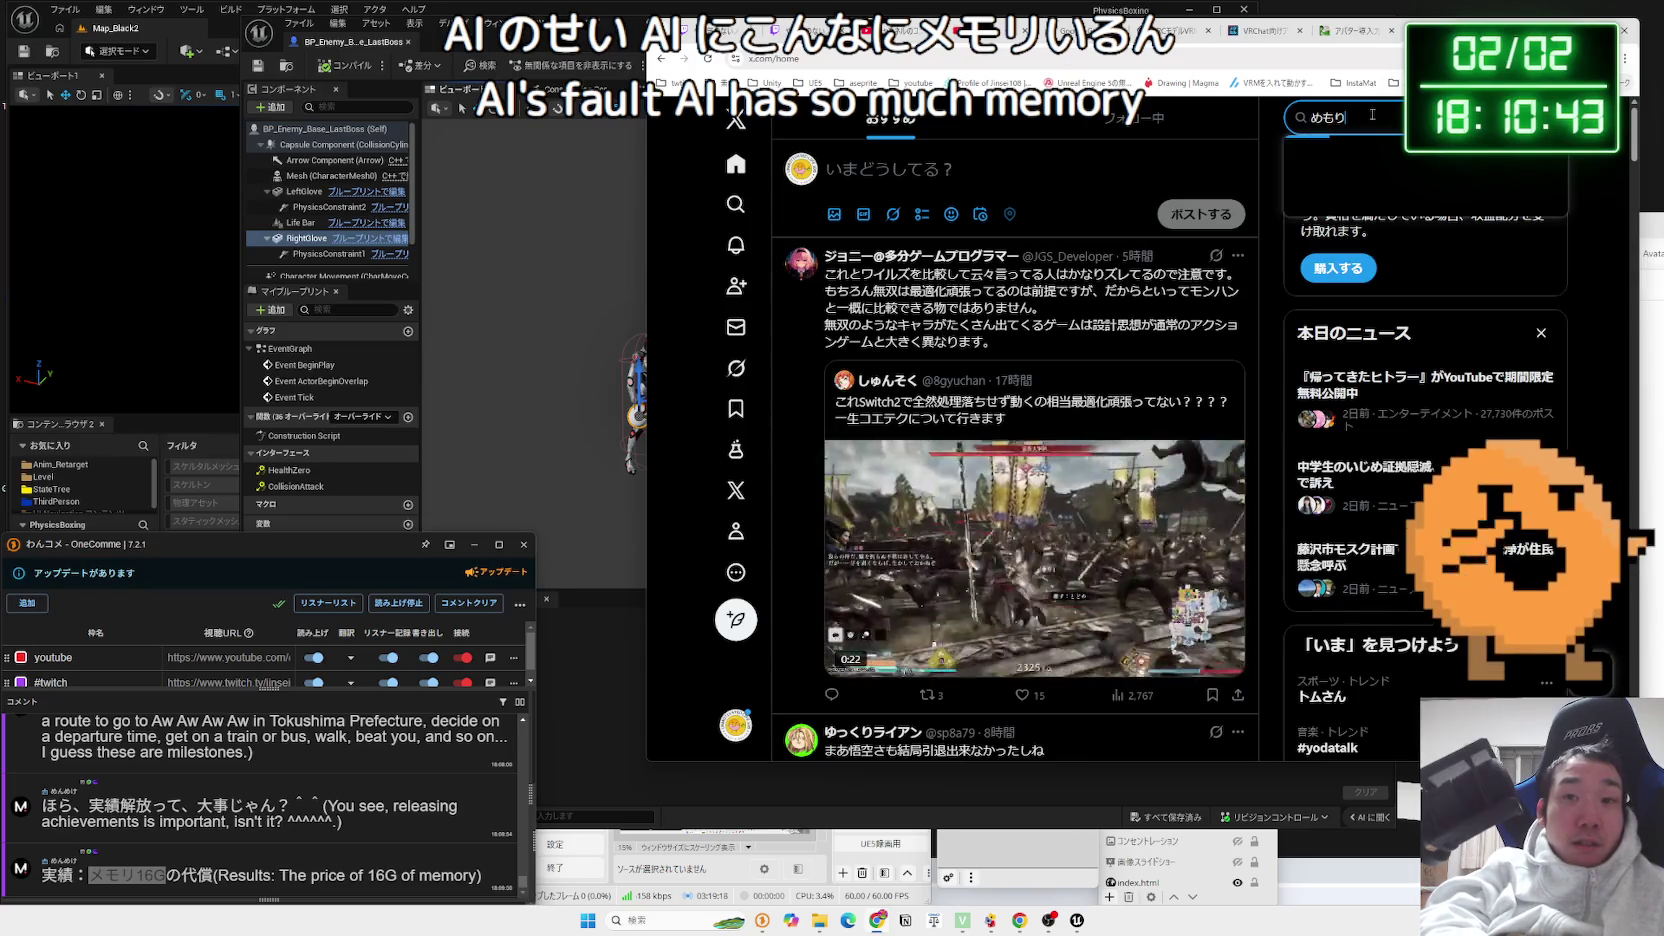
{"action": "type", "text": "outou"}
{"action": "key", "text": "space"}
{"action": "key", "text": "Return"}
{"action": "key", "text": "Return"}
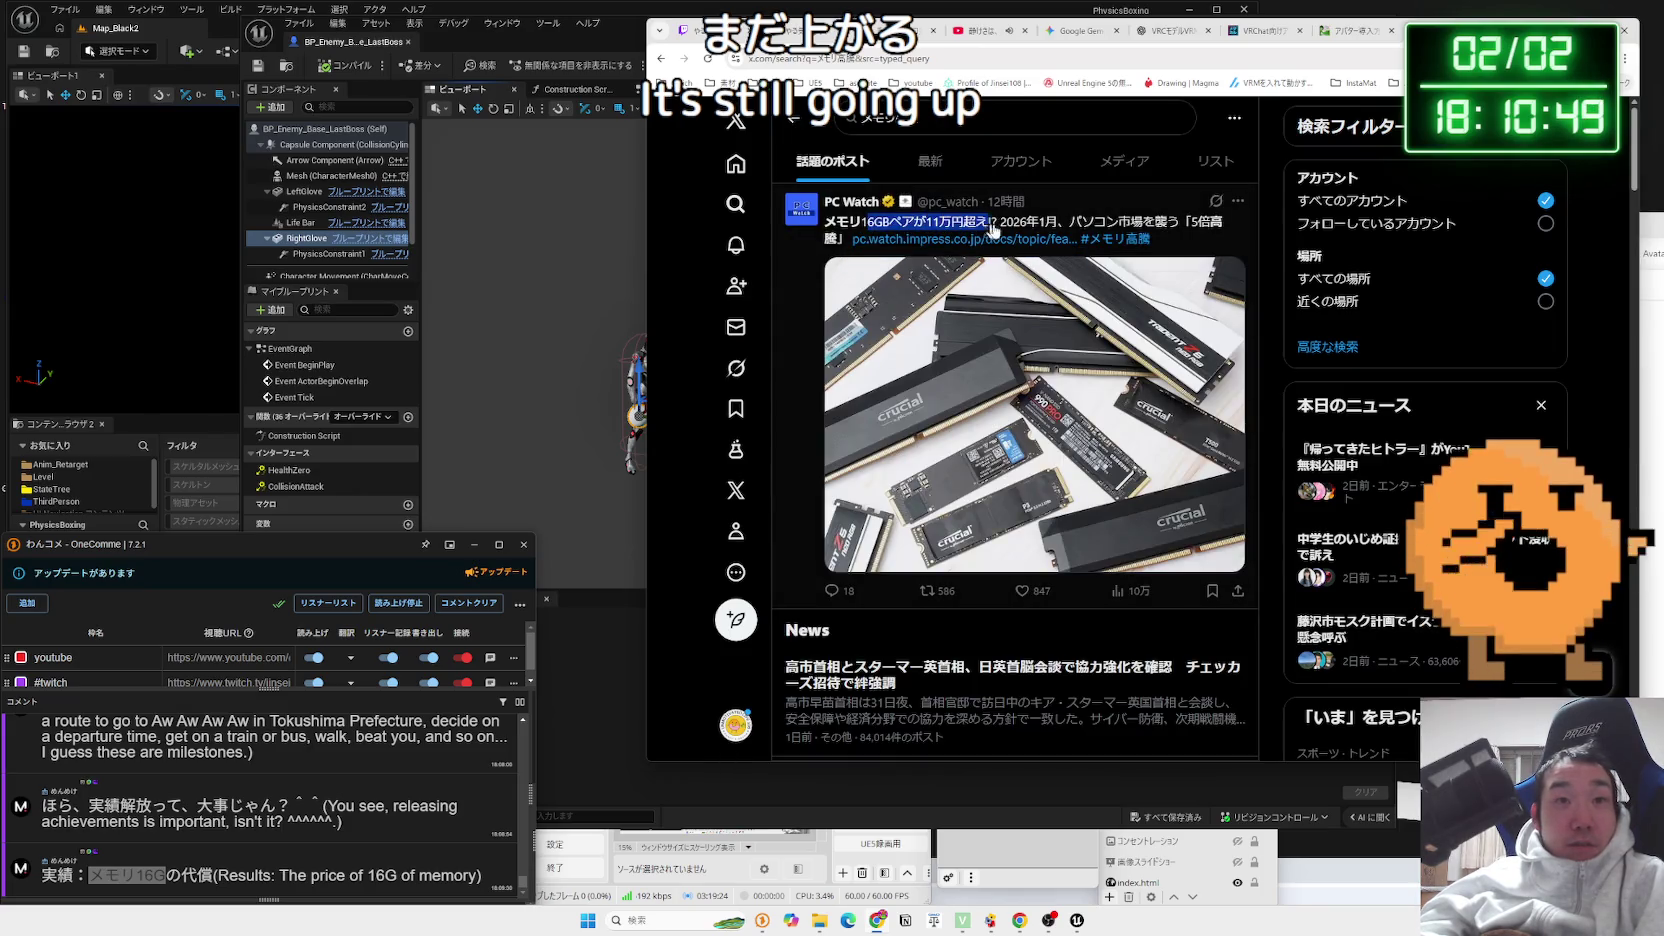
Highlight the PC Watch headline about memory prices and scroll through the results
{"action": "left_click", "coordinate": [1200, 228]}
{"action": "left_click_drag", "start_coordinate": [1200, 228], "coordinate": [877, 220]}
{"action": "scroll", "coordinate": [980, 253], "scroll_direction": "down", "scroll_amount": 4}
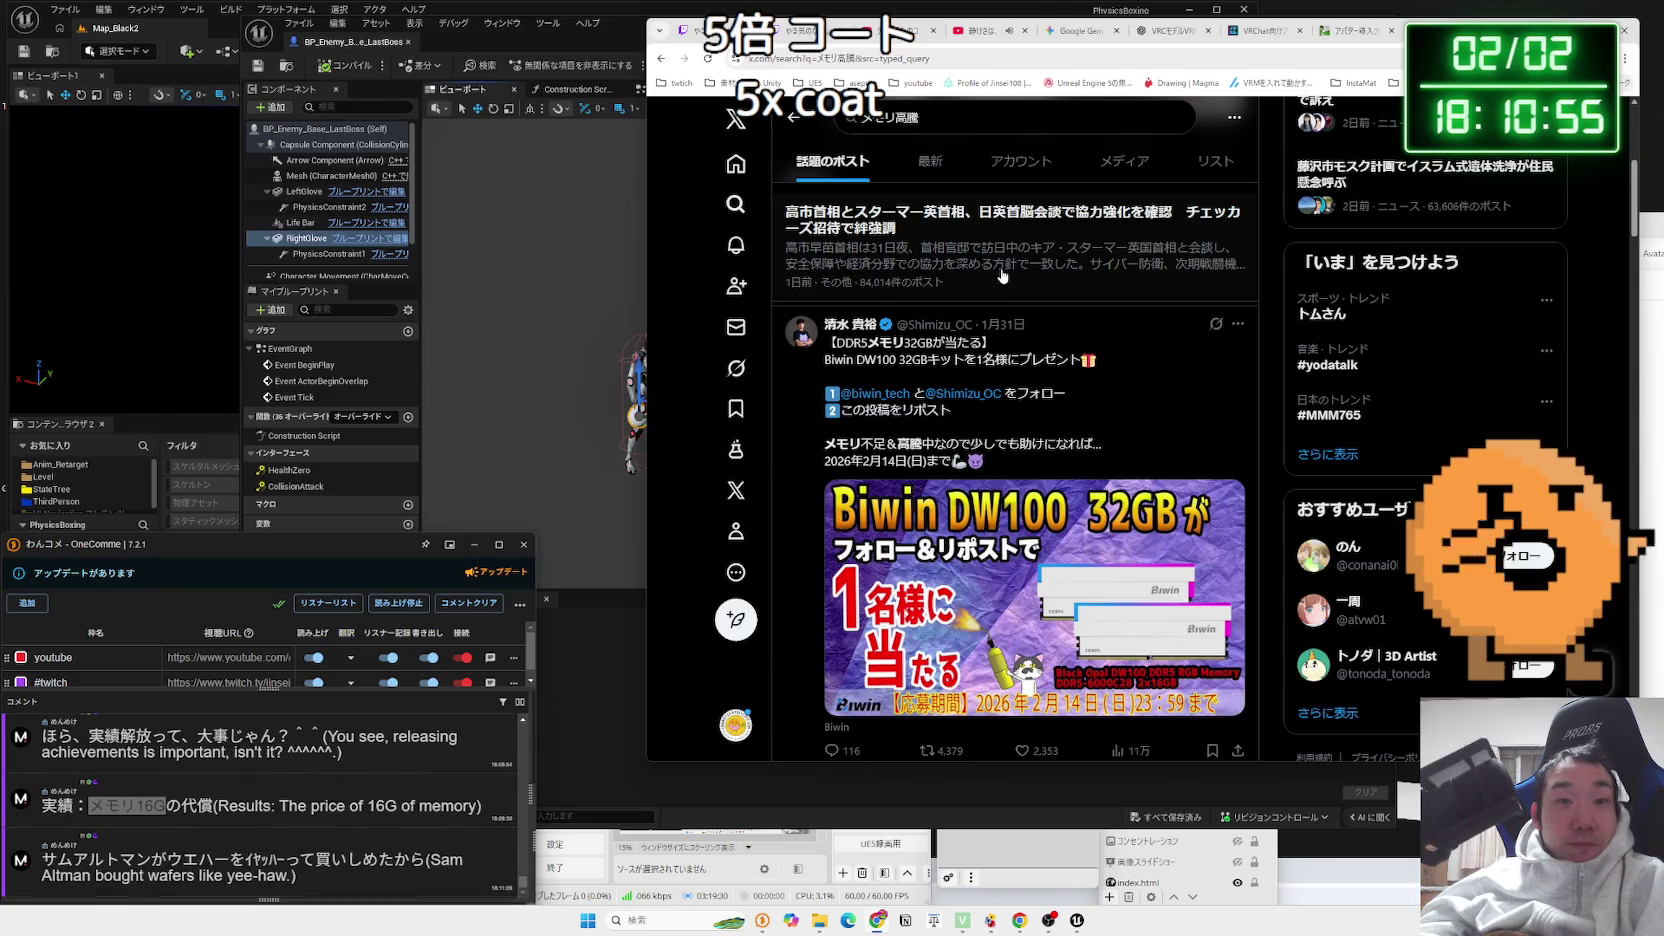
{"action": "scroll", "coordinate": [1003, 276], "scroll_direction": "down", "scroll_amount": 2}
{"action": "scroll", "coordinate": [1003, 276], "scroll_direction": "down", "scroll_amount": 1}
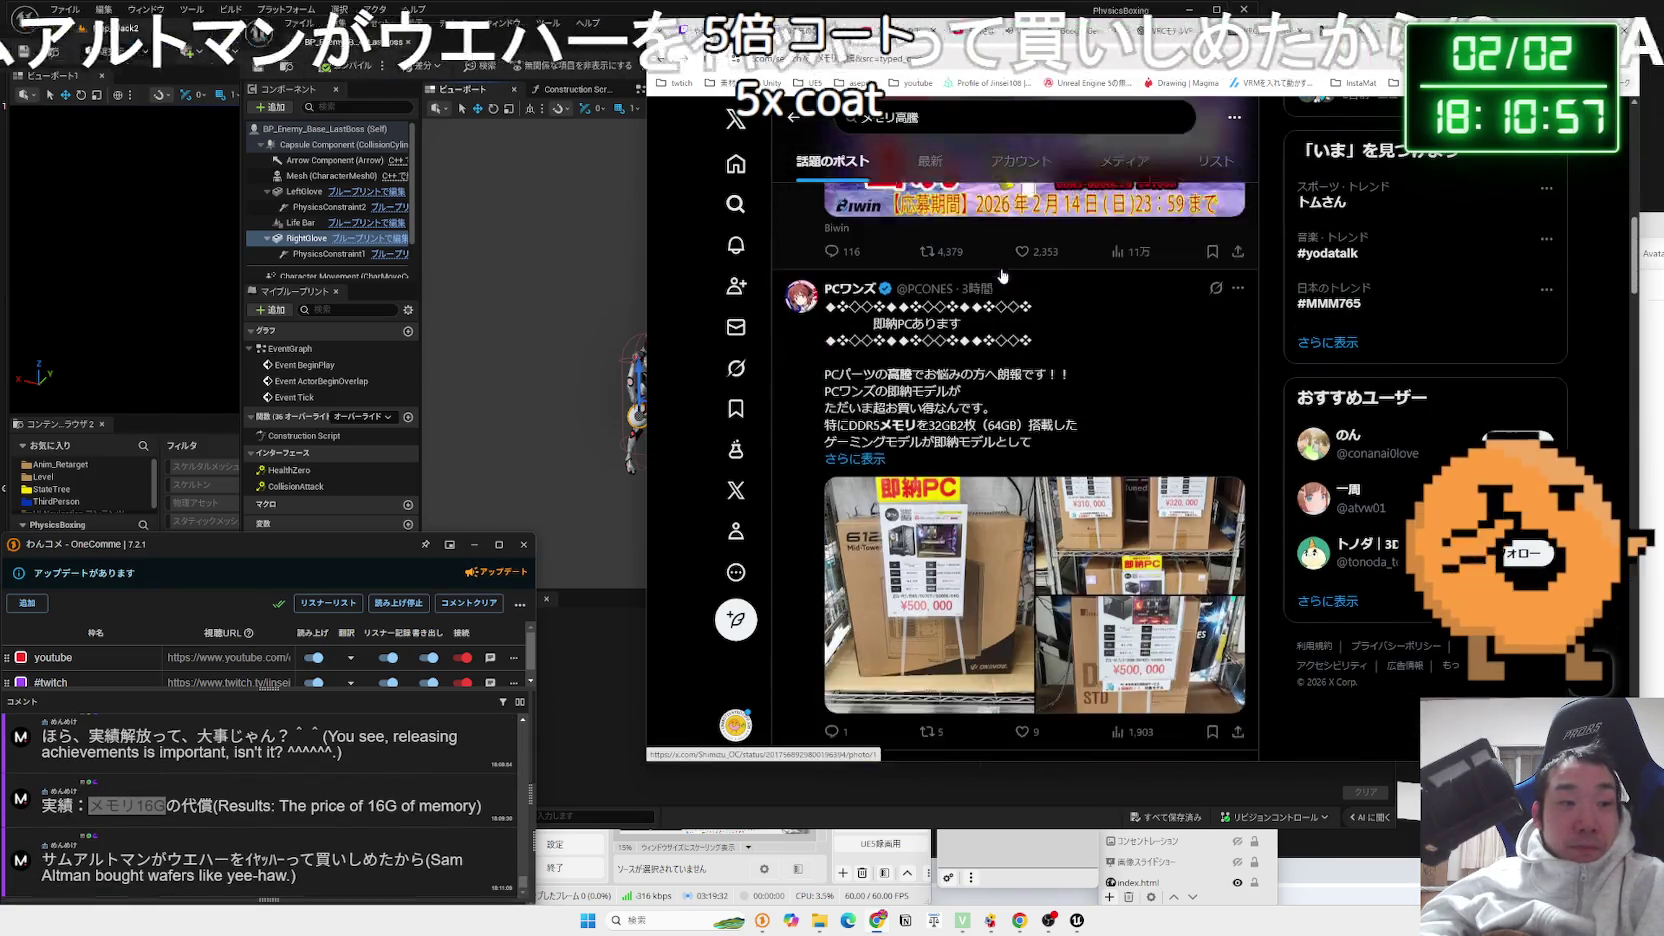
{"action": "scroll", "coordinate": [1003, 276], "scroll_direction": "down", "scroll_amount": 2}
{"action": "scroll", "coordinate": [1003, 276], "scroll_direction": "down", "scroll_amount": 1}
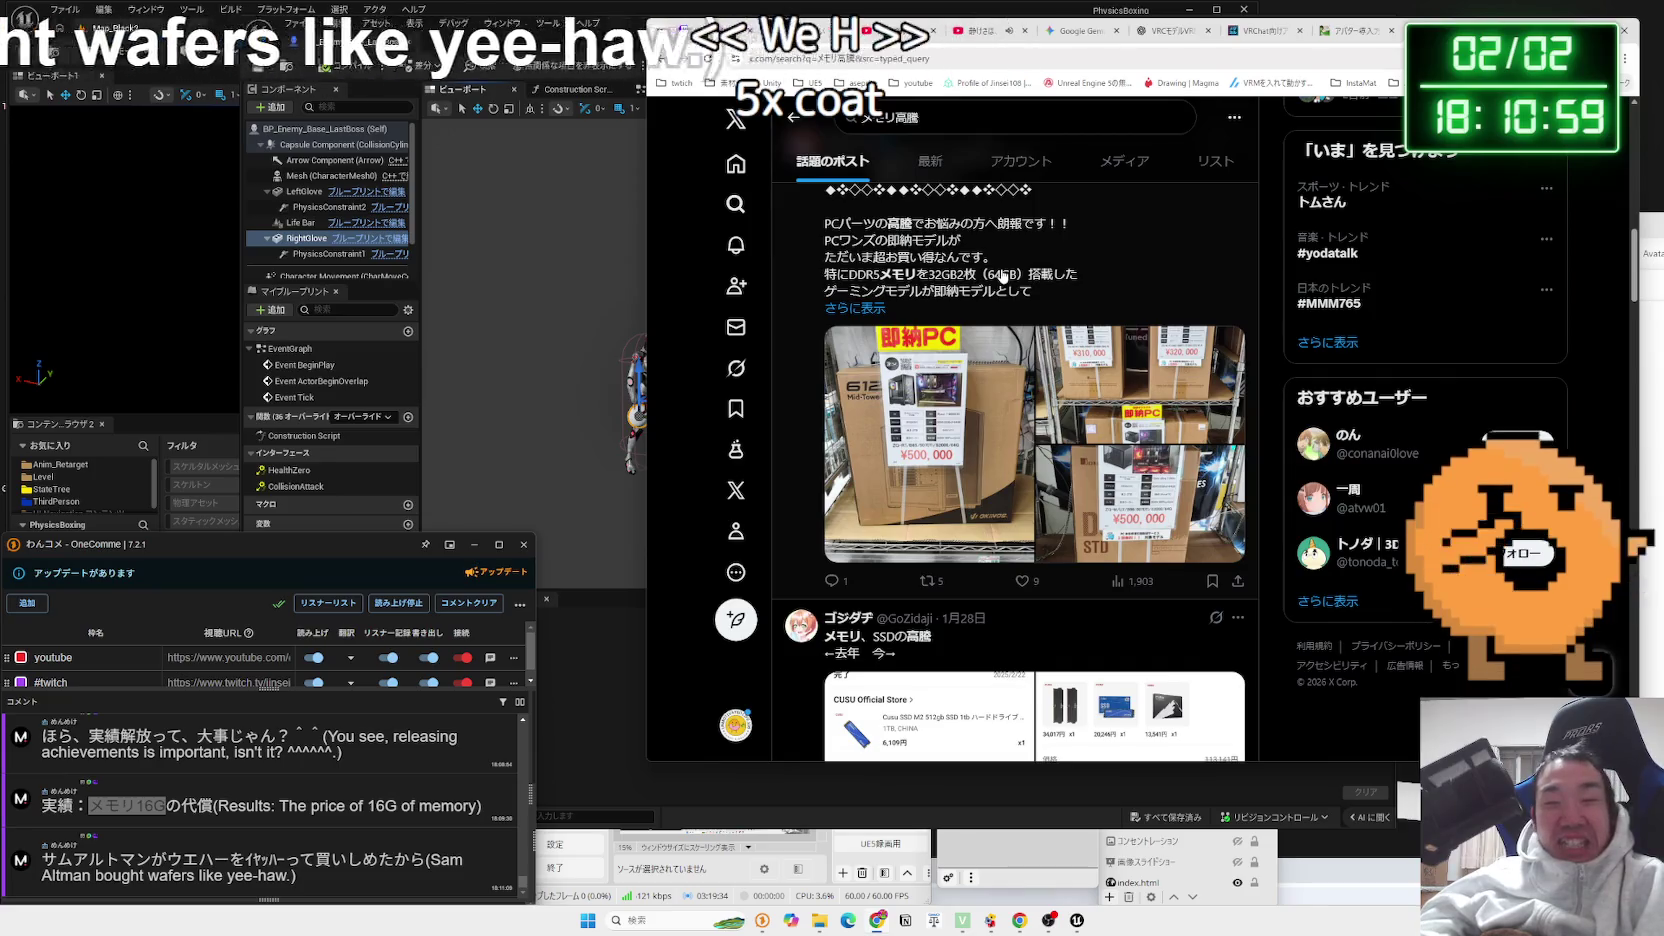
Highlight text in the PCワンズ post, keep browsing, then select the old search terms
{"action": "left_click_drag", "start_coordinate": [1031, 290], "coordinate": [838, 226]}
{"action": "left_click", "coordinate": [836, 228]}
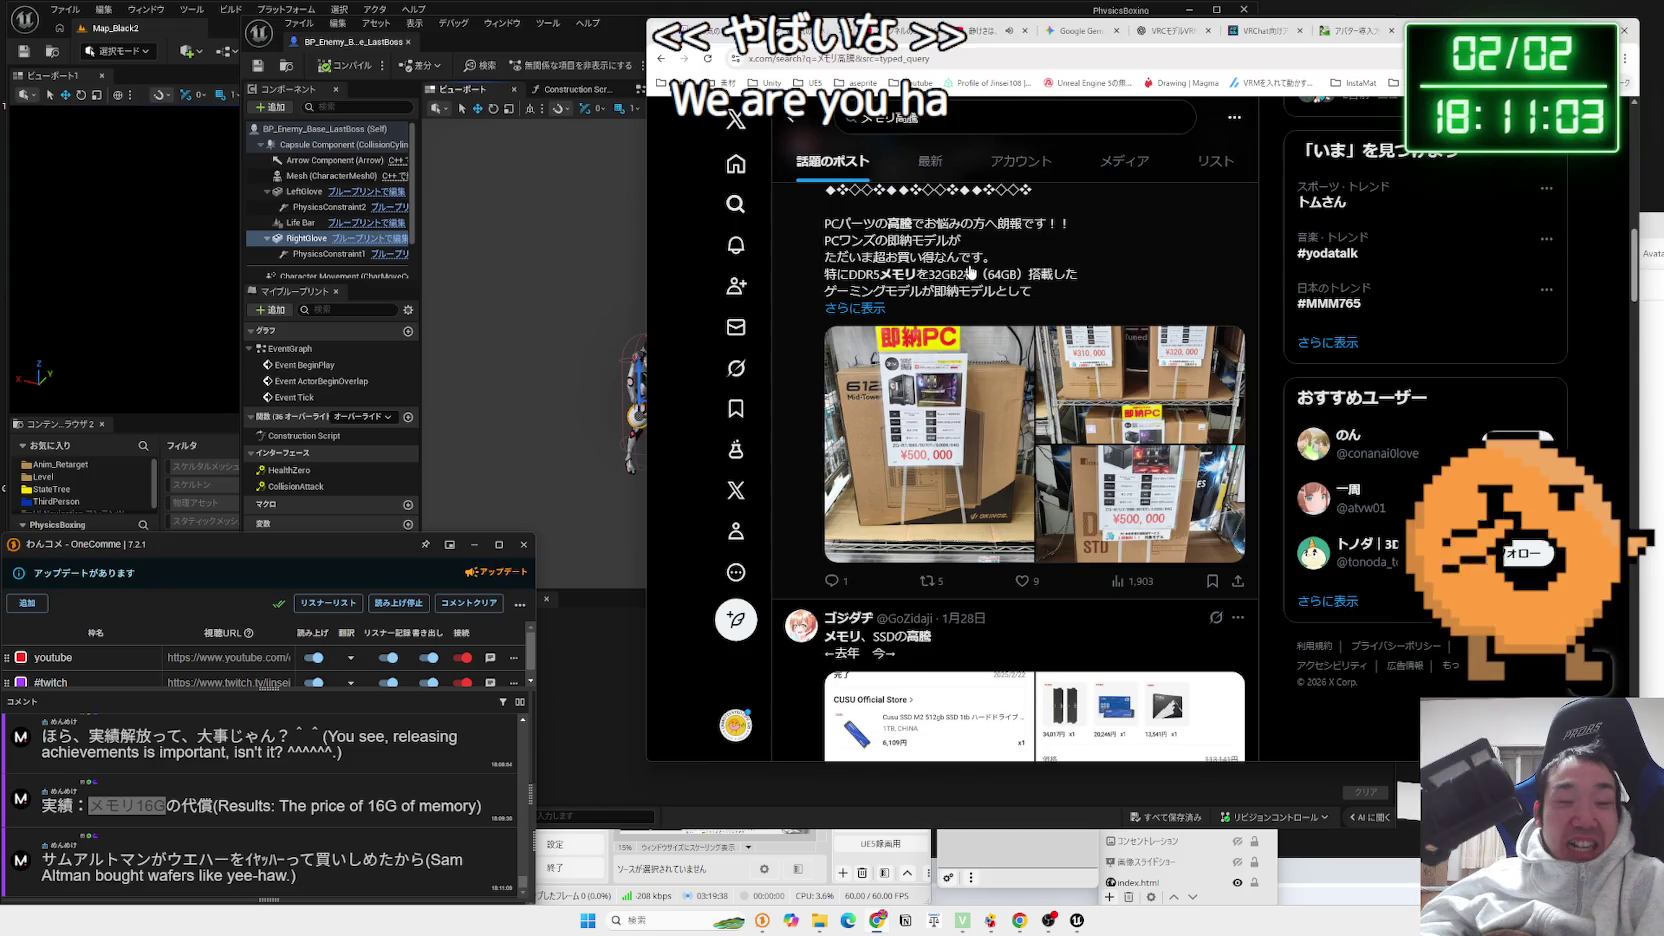
{"action": "scroll", "coordinate": [970, 272], "scroll_direction": "up", "scroll_amount": 10}
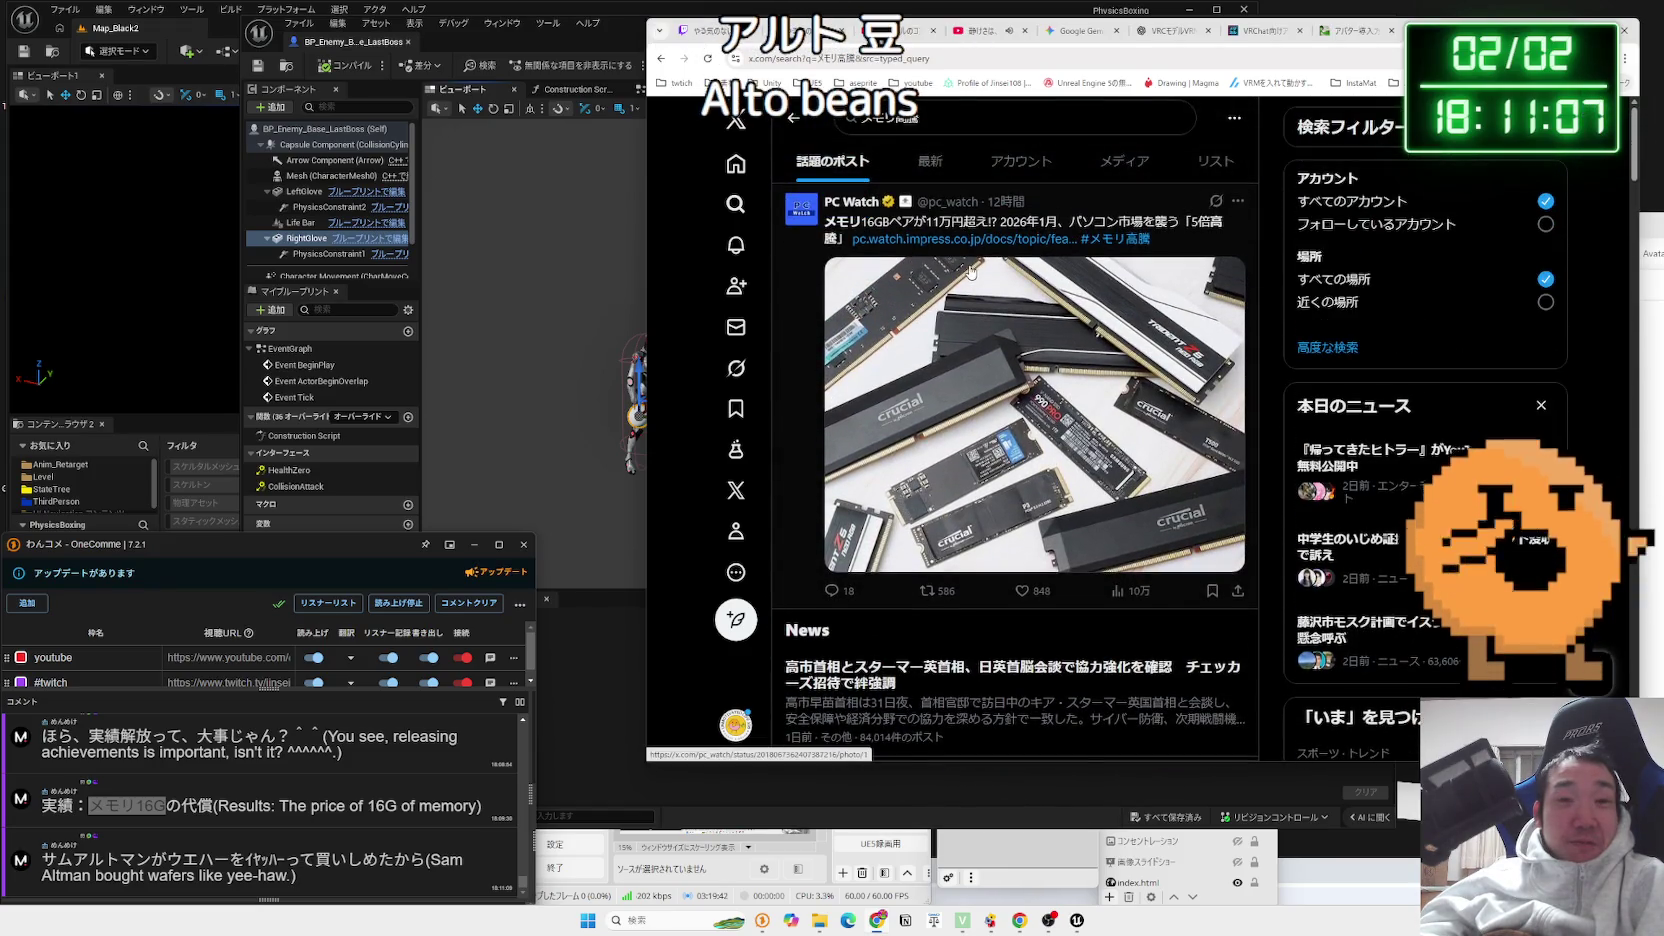
{"action": "scroll", "coordinate": [970, 272], "scroll_direction": "down", "scroll_amount": 5}
{"action": "scroll", "coordinate": [970, 272], "scroll_direction": "down", "scroll_amount": 6}
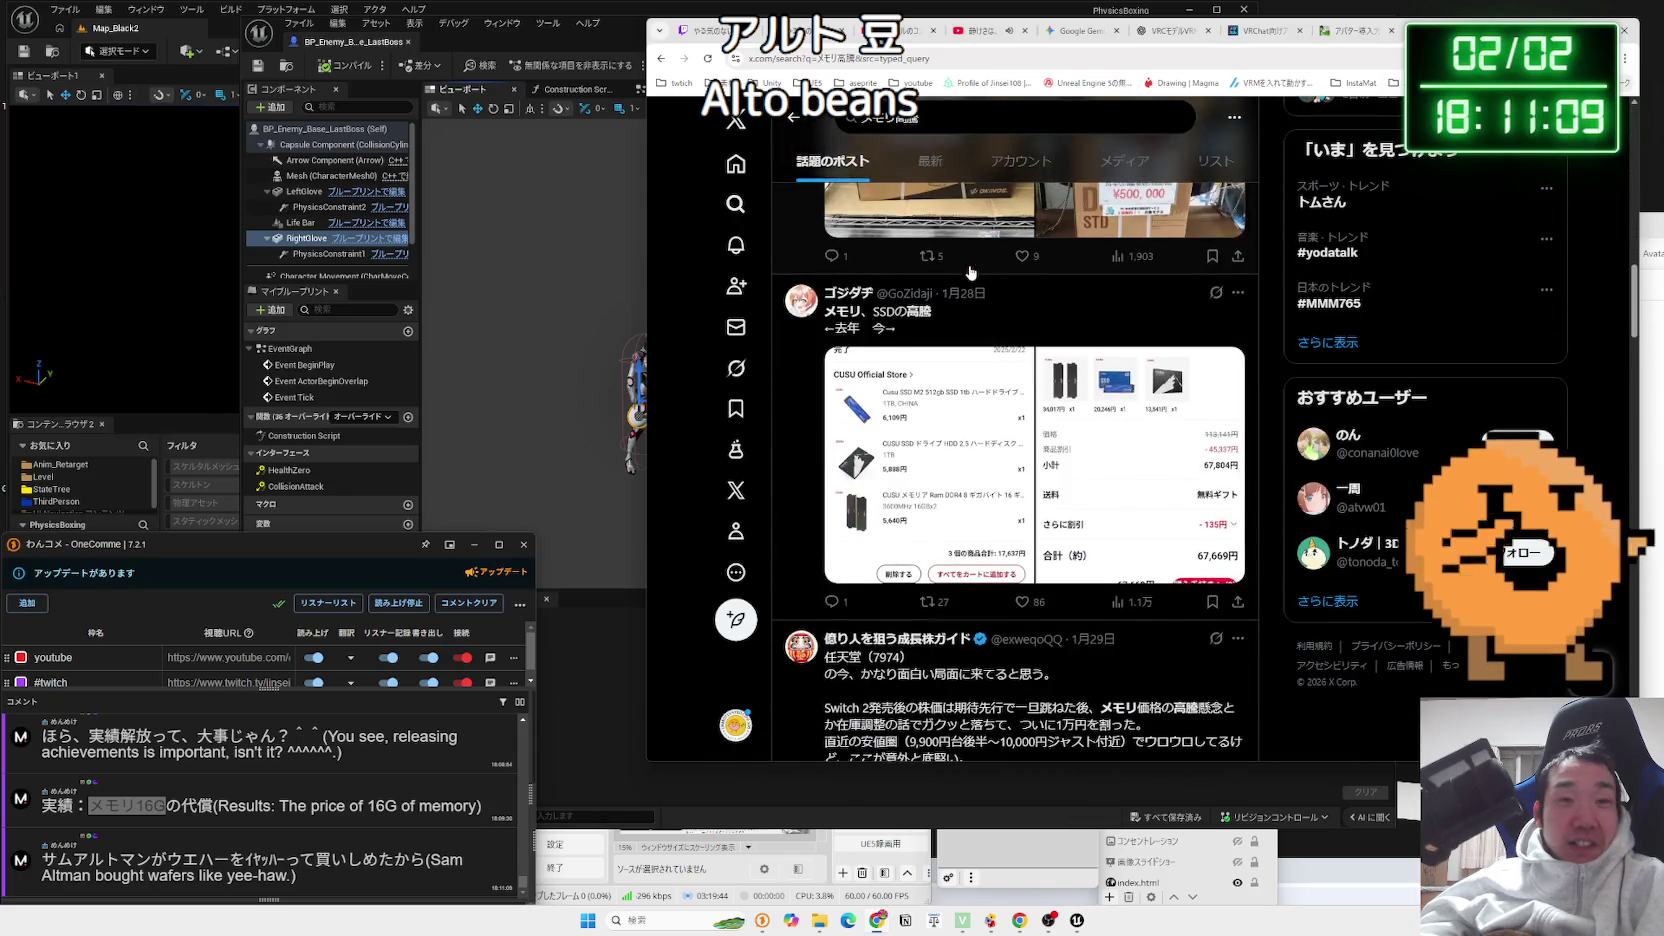
{"action": "left_click", "coordinate": [831, 322]}
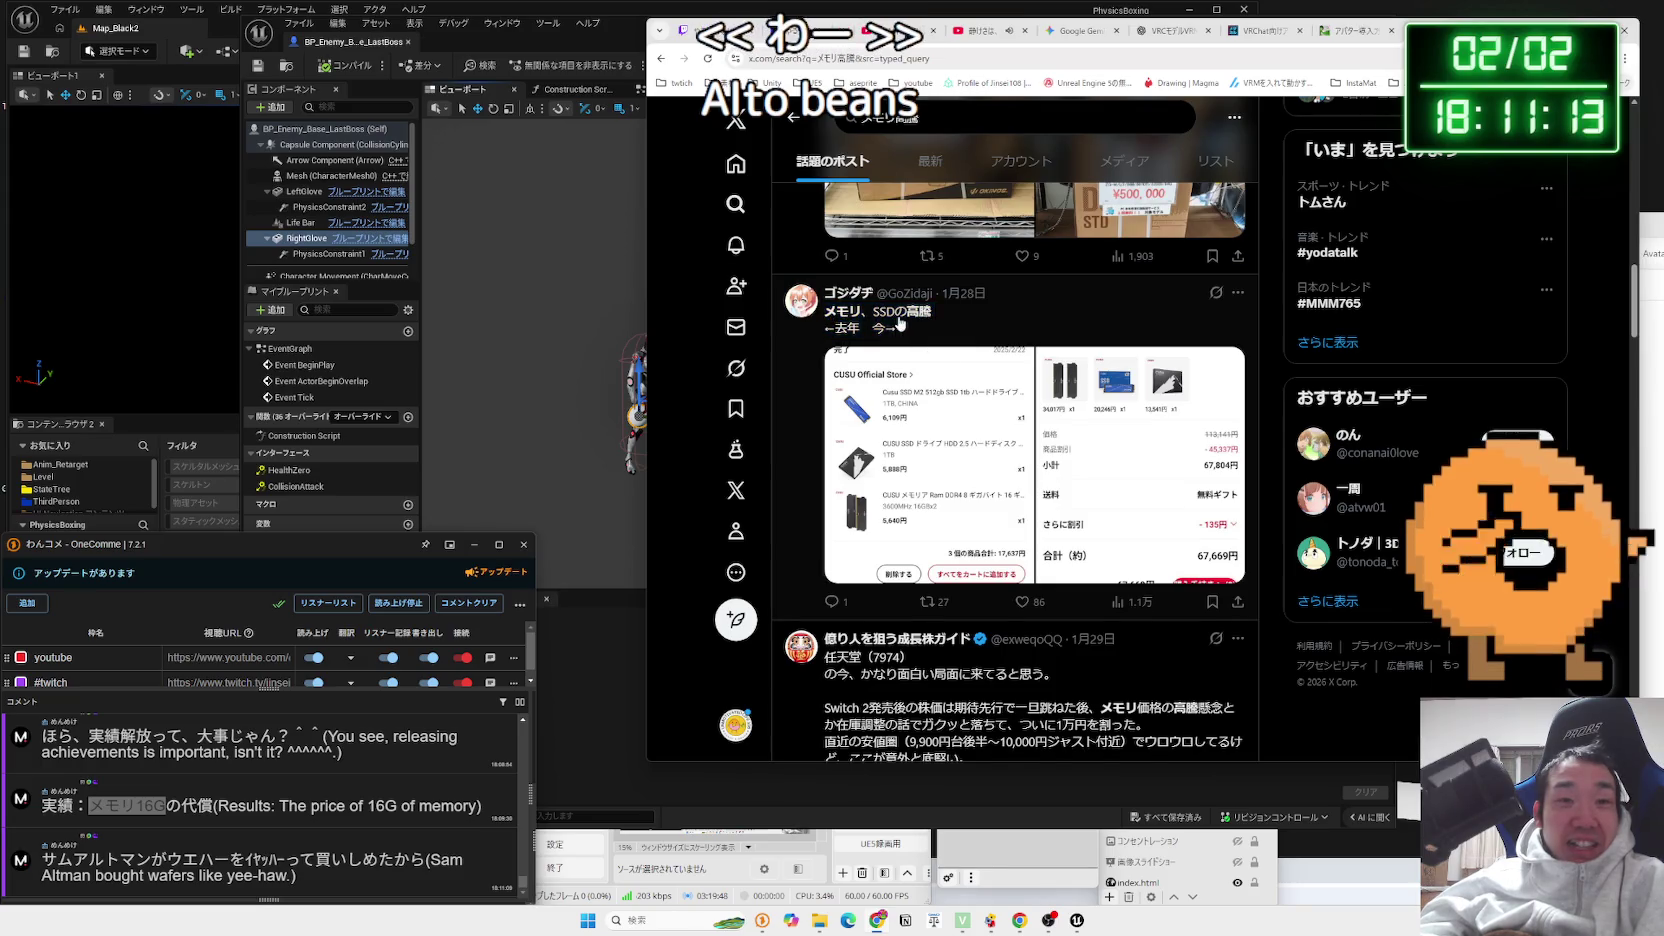
{"action": "scroll", "coordinate": [900, 325], "scroll_direction": "down", "scroll_amount": 4}
{"action": "left_click", "coordinate": [908, 115]}
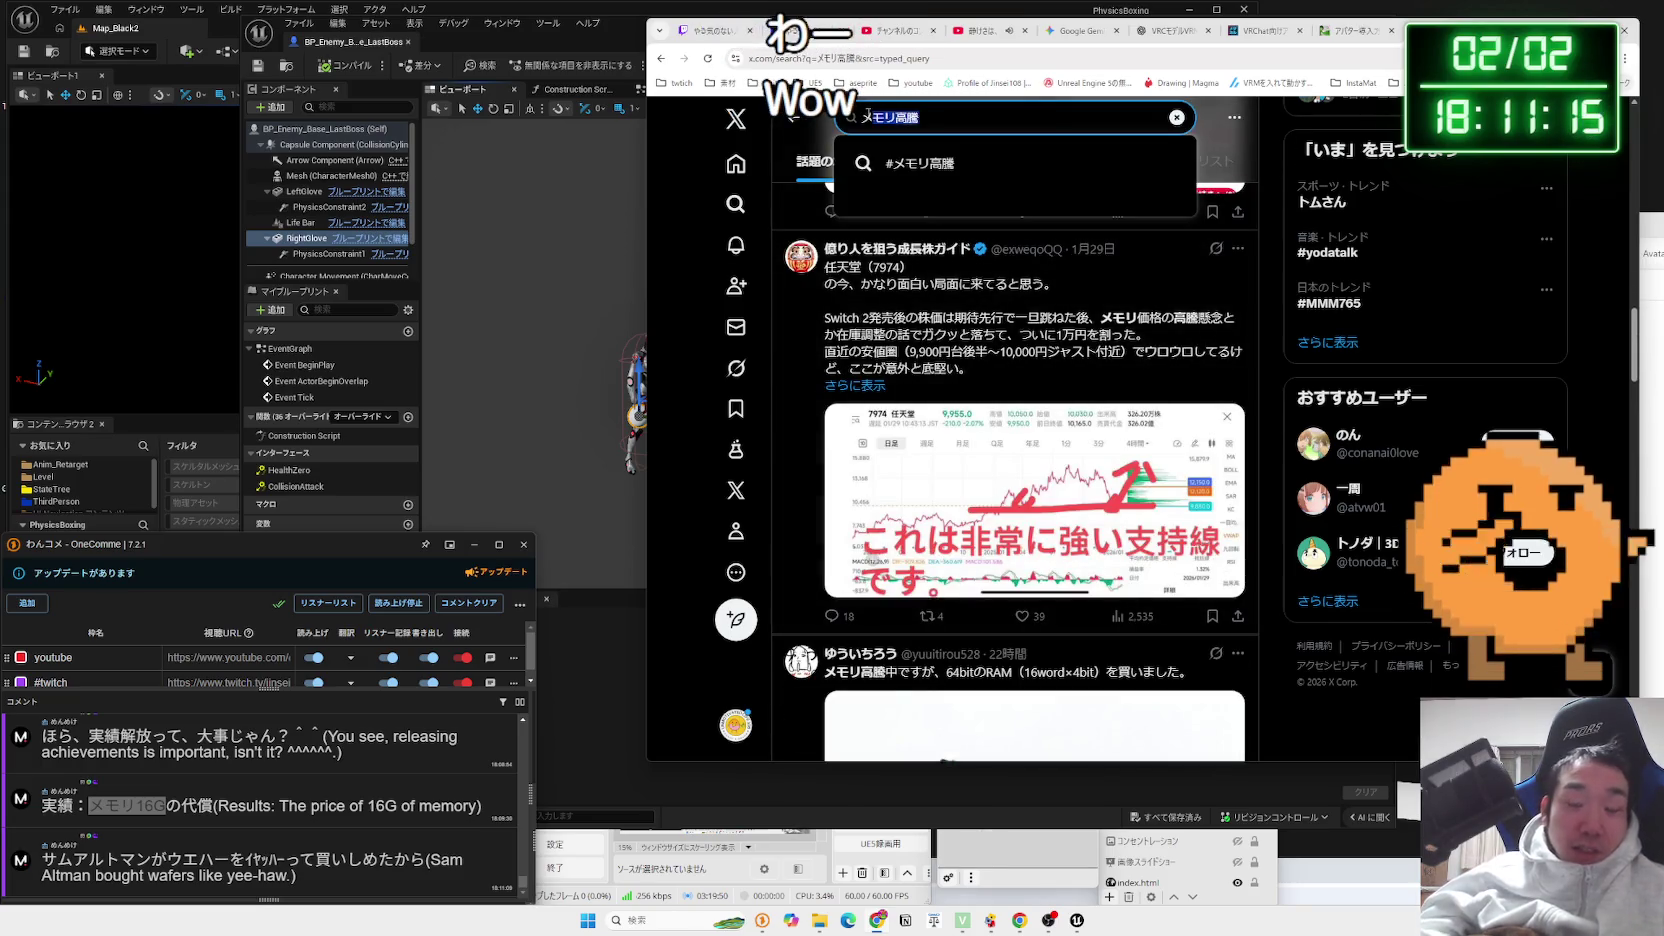
{"action": "type", "text": "メ"}
{"action": "key", "text": "ctrl+a"}
Search X for アルトマン, then refine the query to アルトマン 赤字
{"action": "type", "text": "あるこ"}
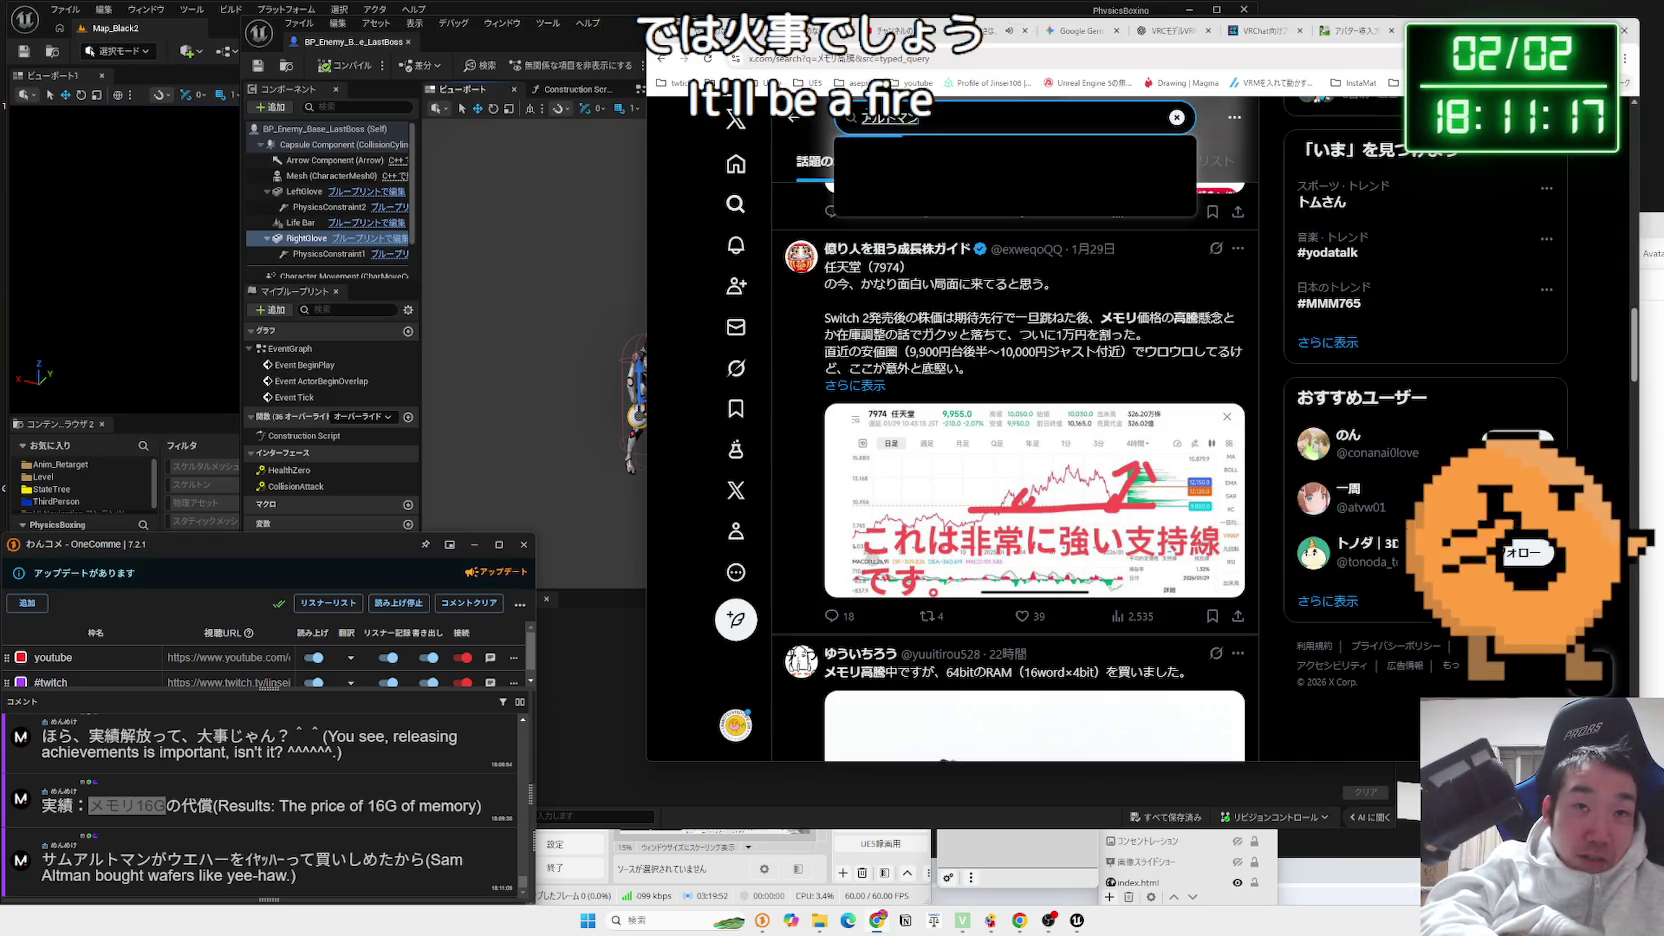
{"action": "key", "text": "space"}
{"action": "key", "text": "Return"}
{"action": "key", "text": "Return"}
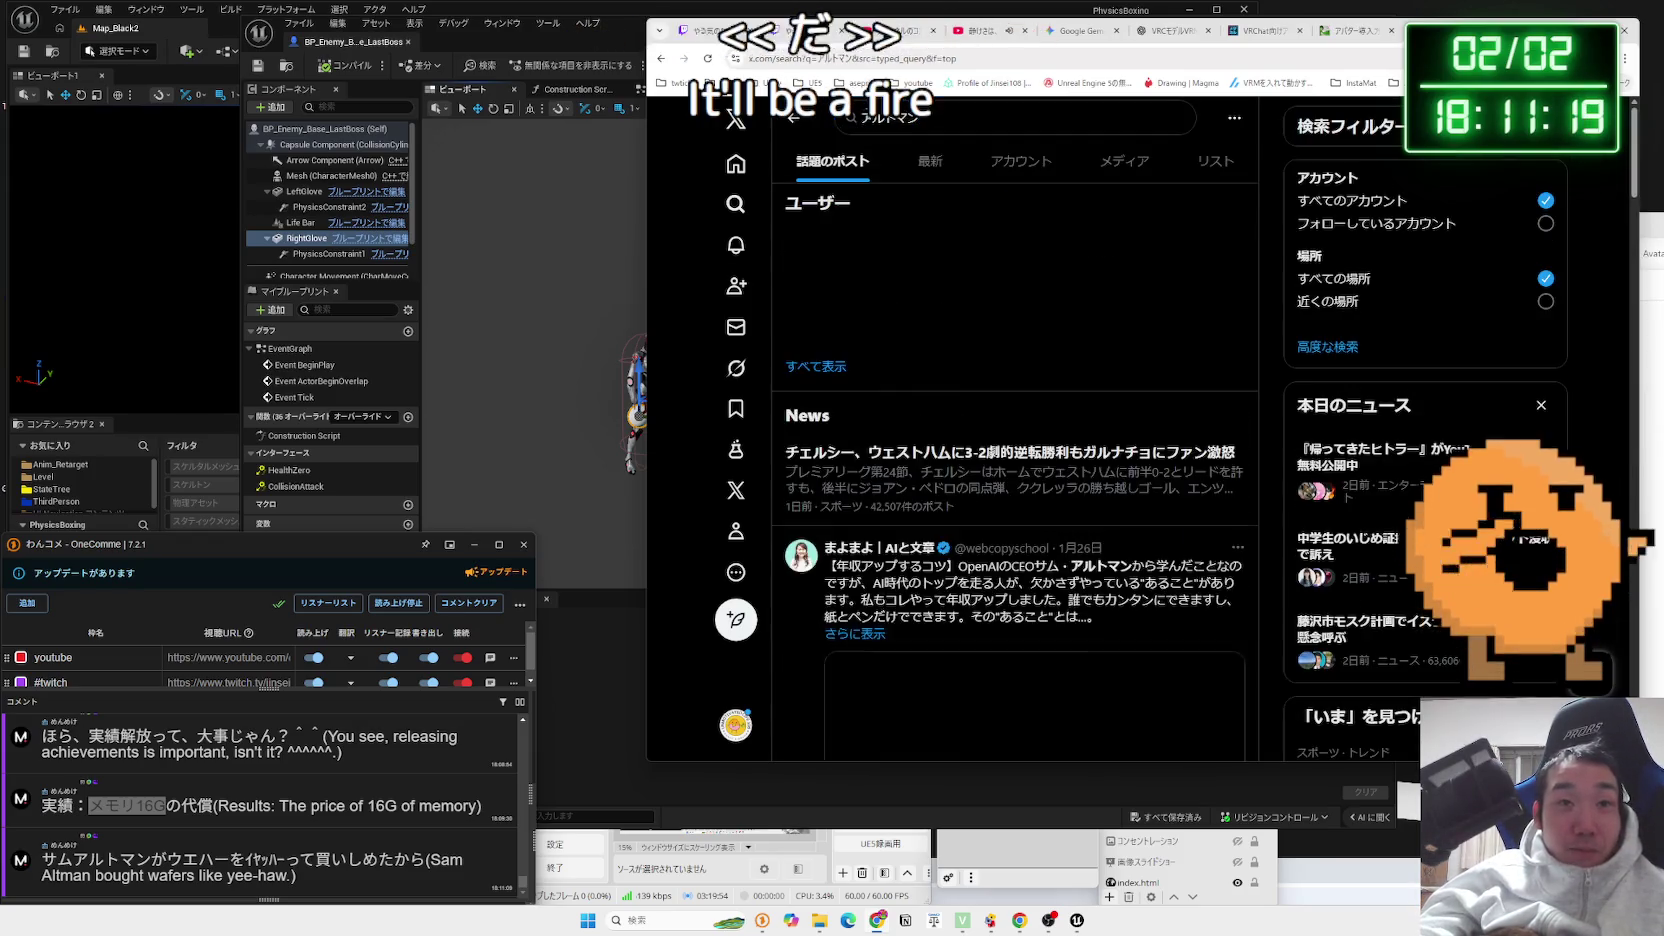
{"action": "scroll", "coordinate": [972, 120], "scroll_direction": "down", "scroll_amount": 5}
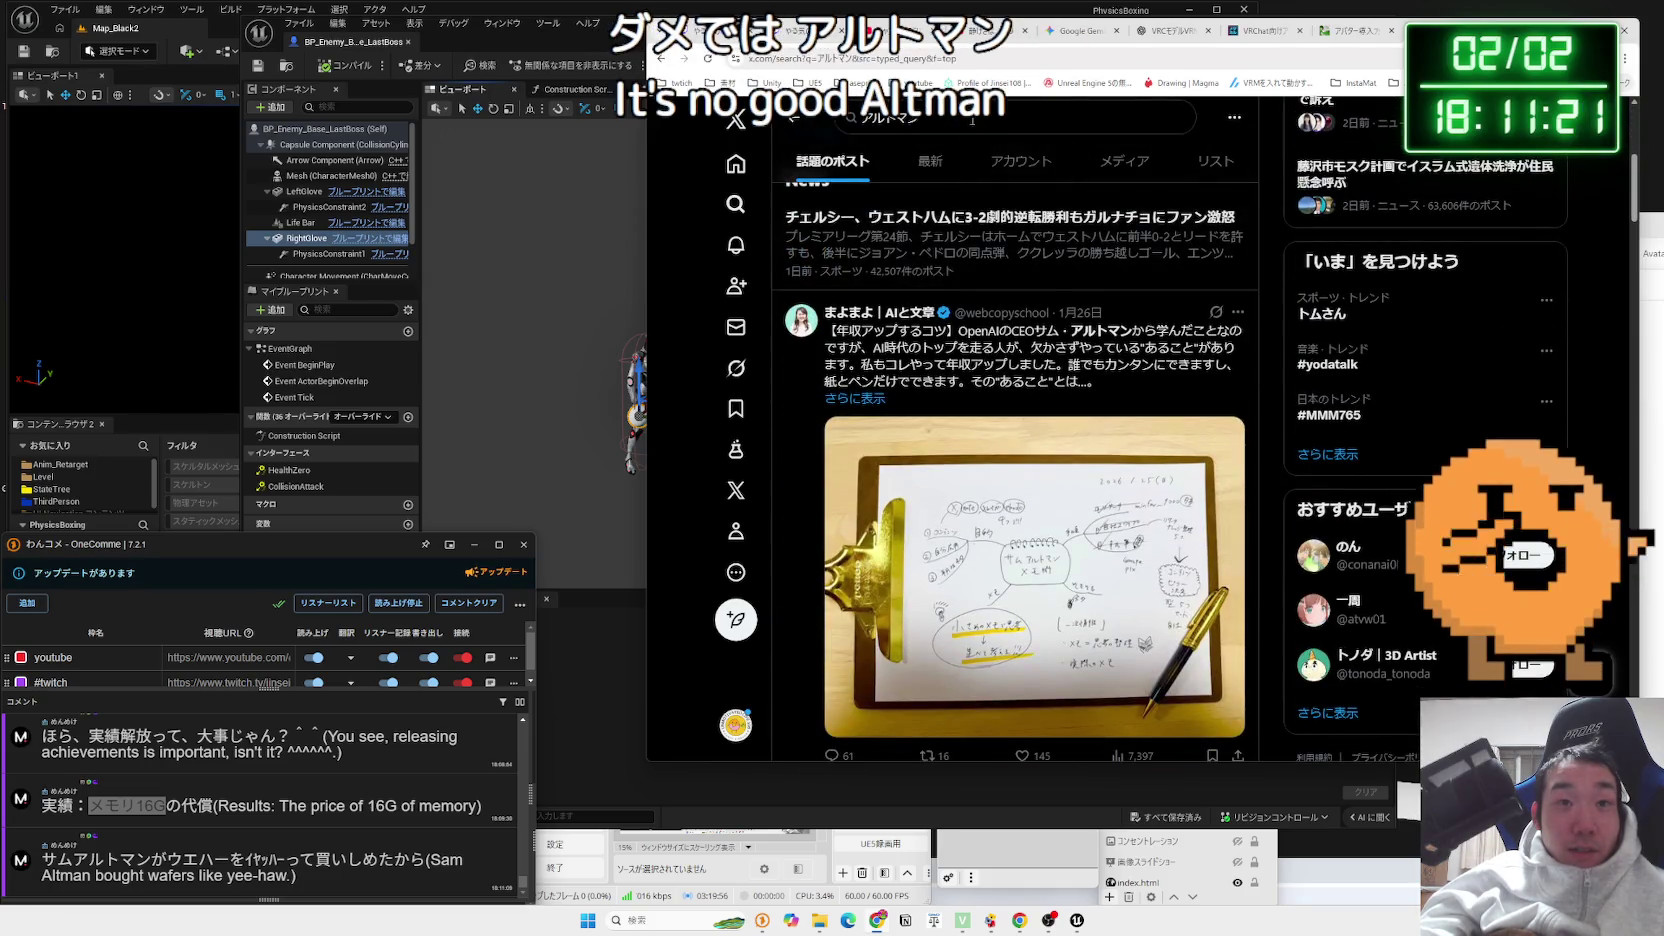
{"action": "left_click", "coordinate": [972, 120]}
{"action": "type", "text": "あk"}
{"action": "key", "text": "Return"}
{"action": "key", "text": "Return"}
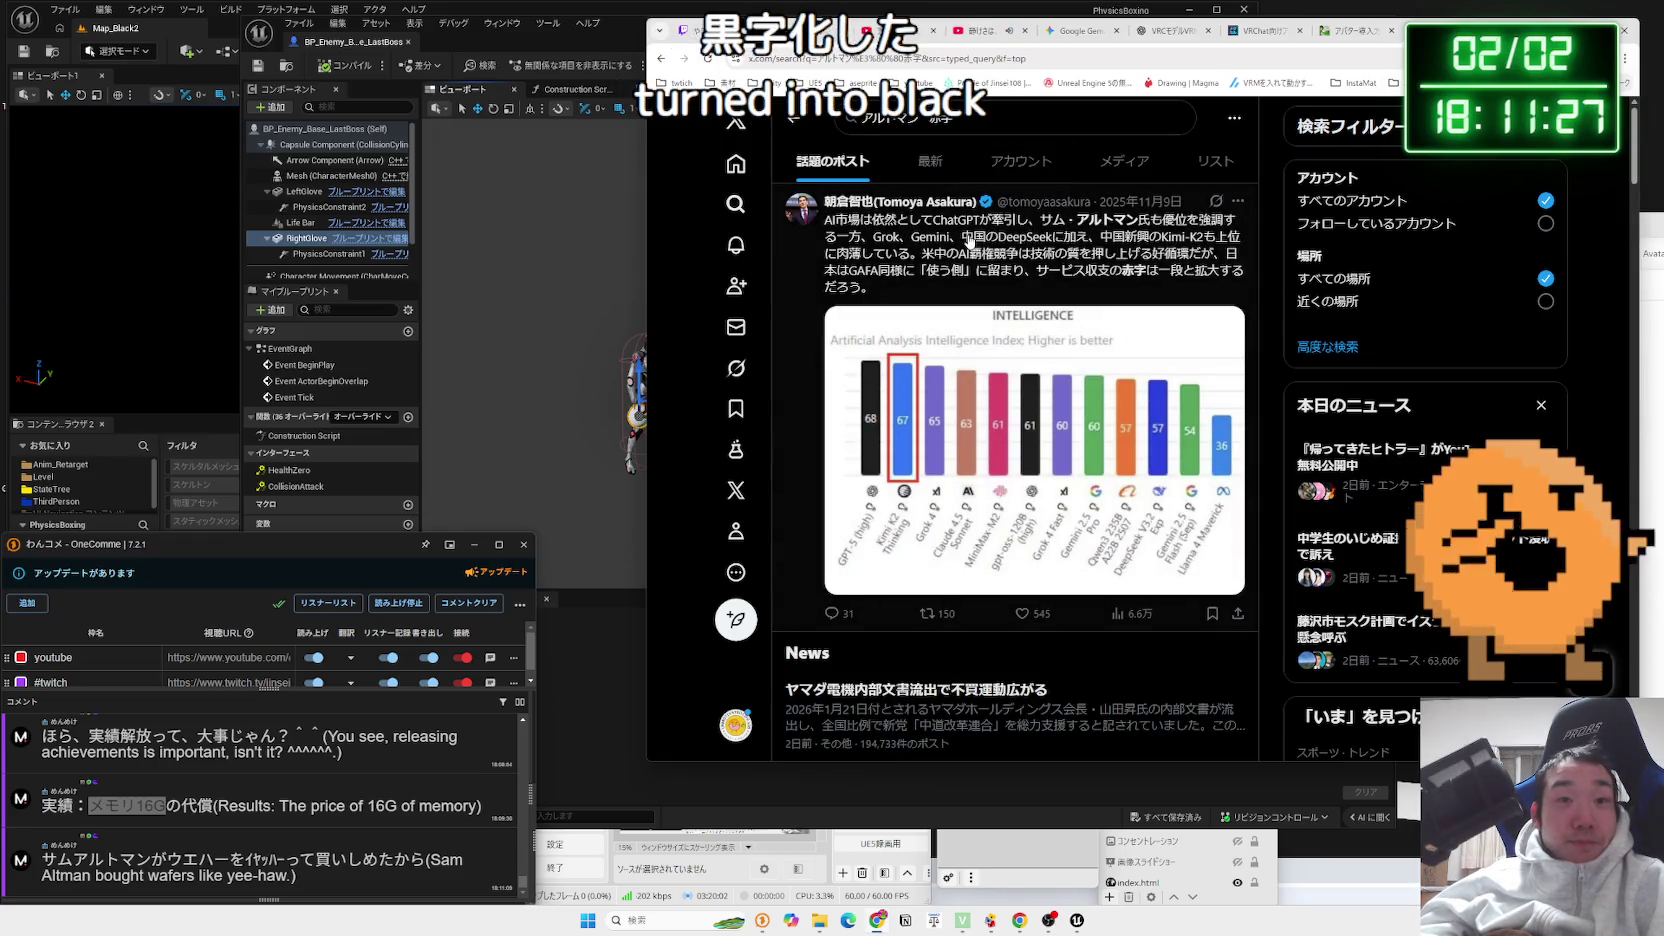
Scroll the results and highlight sentences about falling AI costs and three observations
{"action": "scroll", "coordinate": [970, 241], "scroll_direction": "down", "scroll_amount": 4}
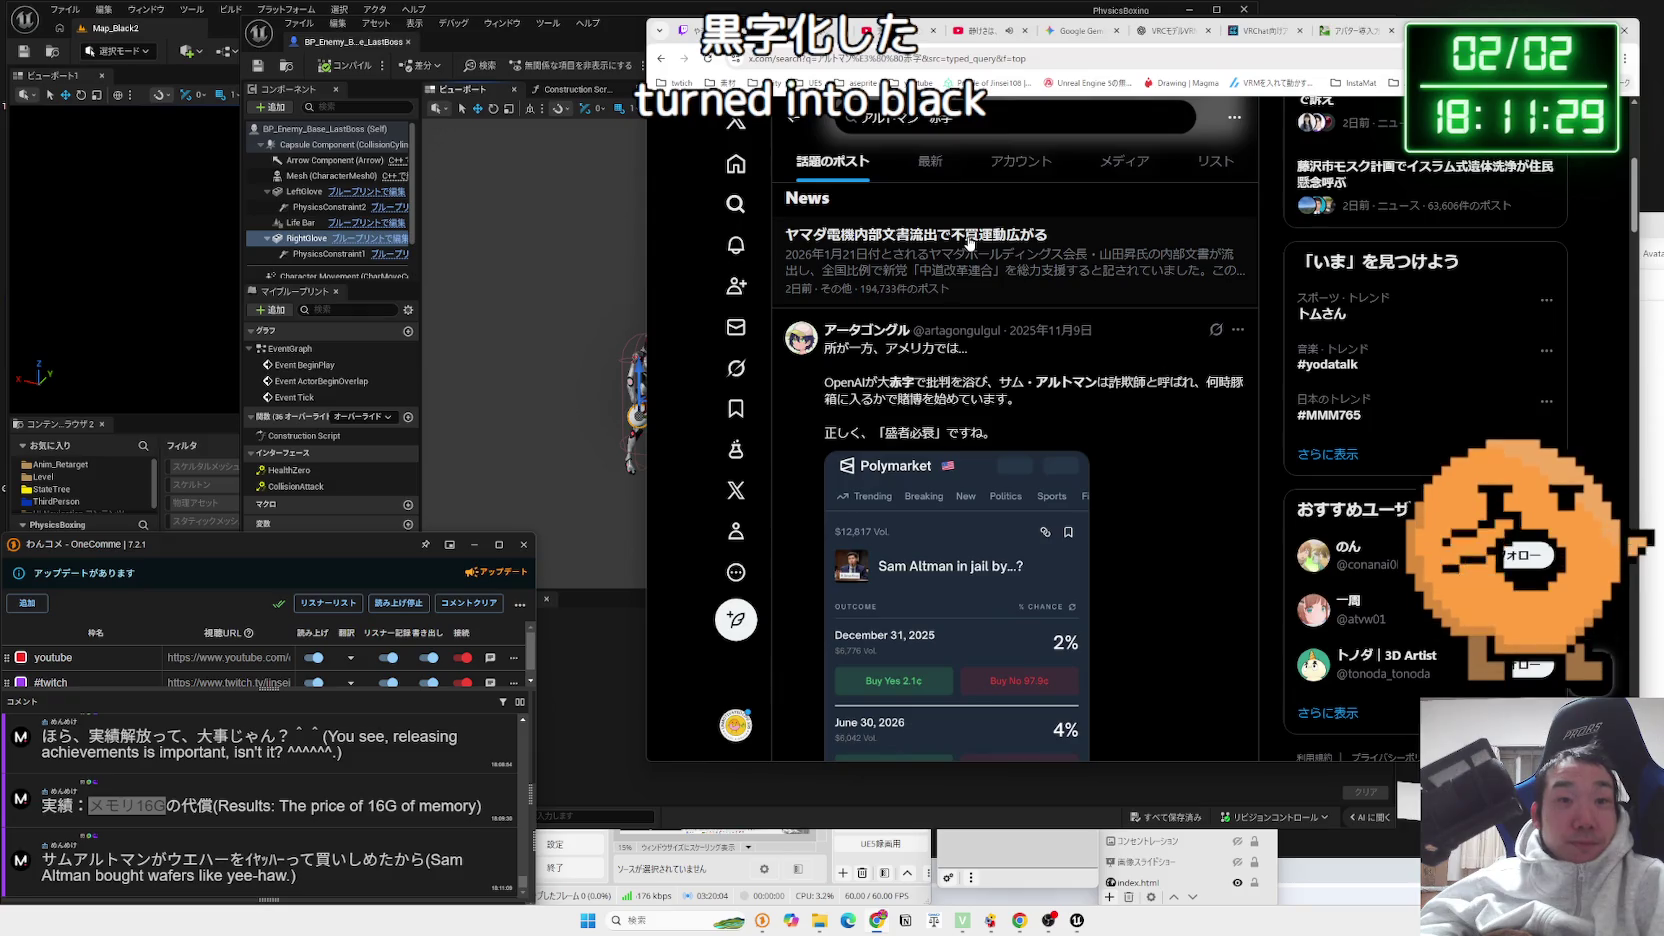
{"action": "scroll", "coordinate": [970, 241], "scroll_direction": "down", "scroll_amount": 1}
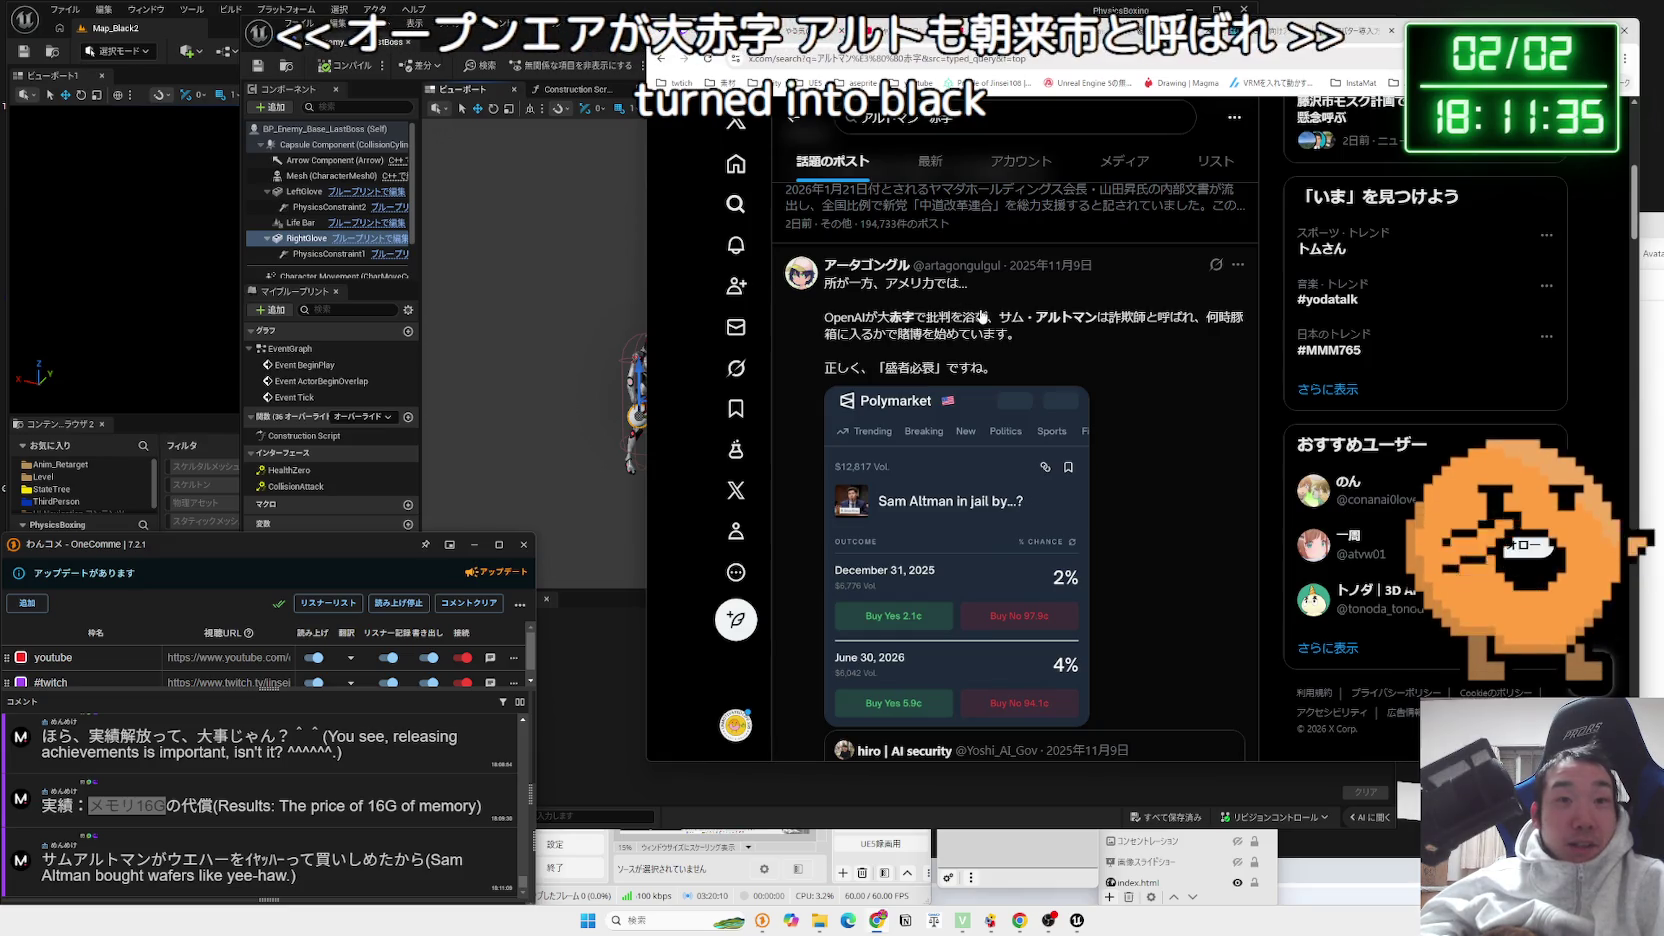
{"action": "scroll", "coordinate": [981, 316], "scroll_direction": "down", "scroll_amount": 5}
{"action": "scroll", "coordinate": [981, 317], "scroll_direction": "down", "scroll_amount": 1}
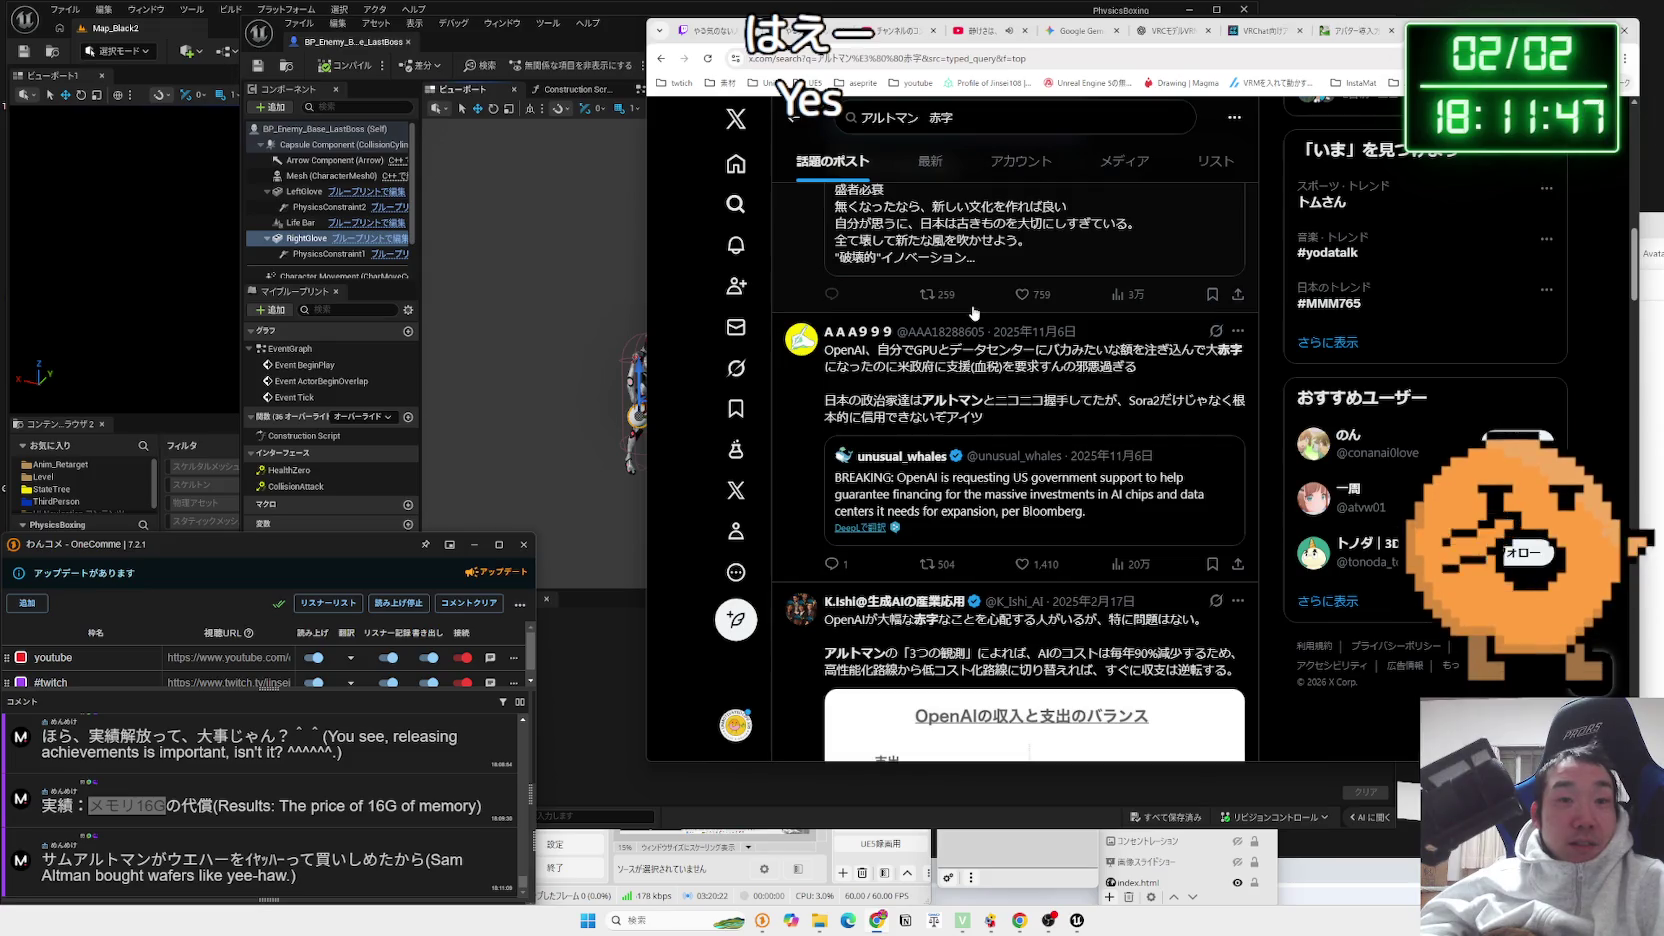
{"action": "scroll", "coordinate": [974, 313], "scroll_direction": "down", "scroll_amount": 2}
{"action": "scroll", "coordinate": [969, 306], "scroll_direction": "down", "scroll_amount": 1}
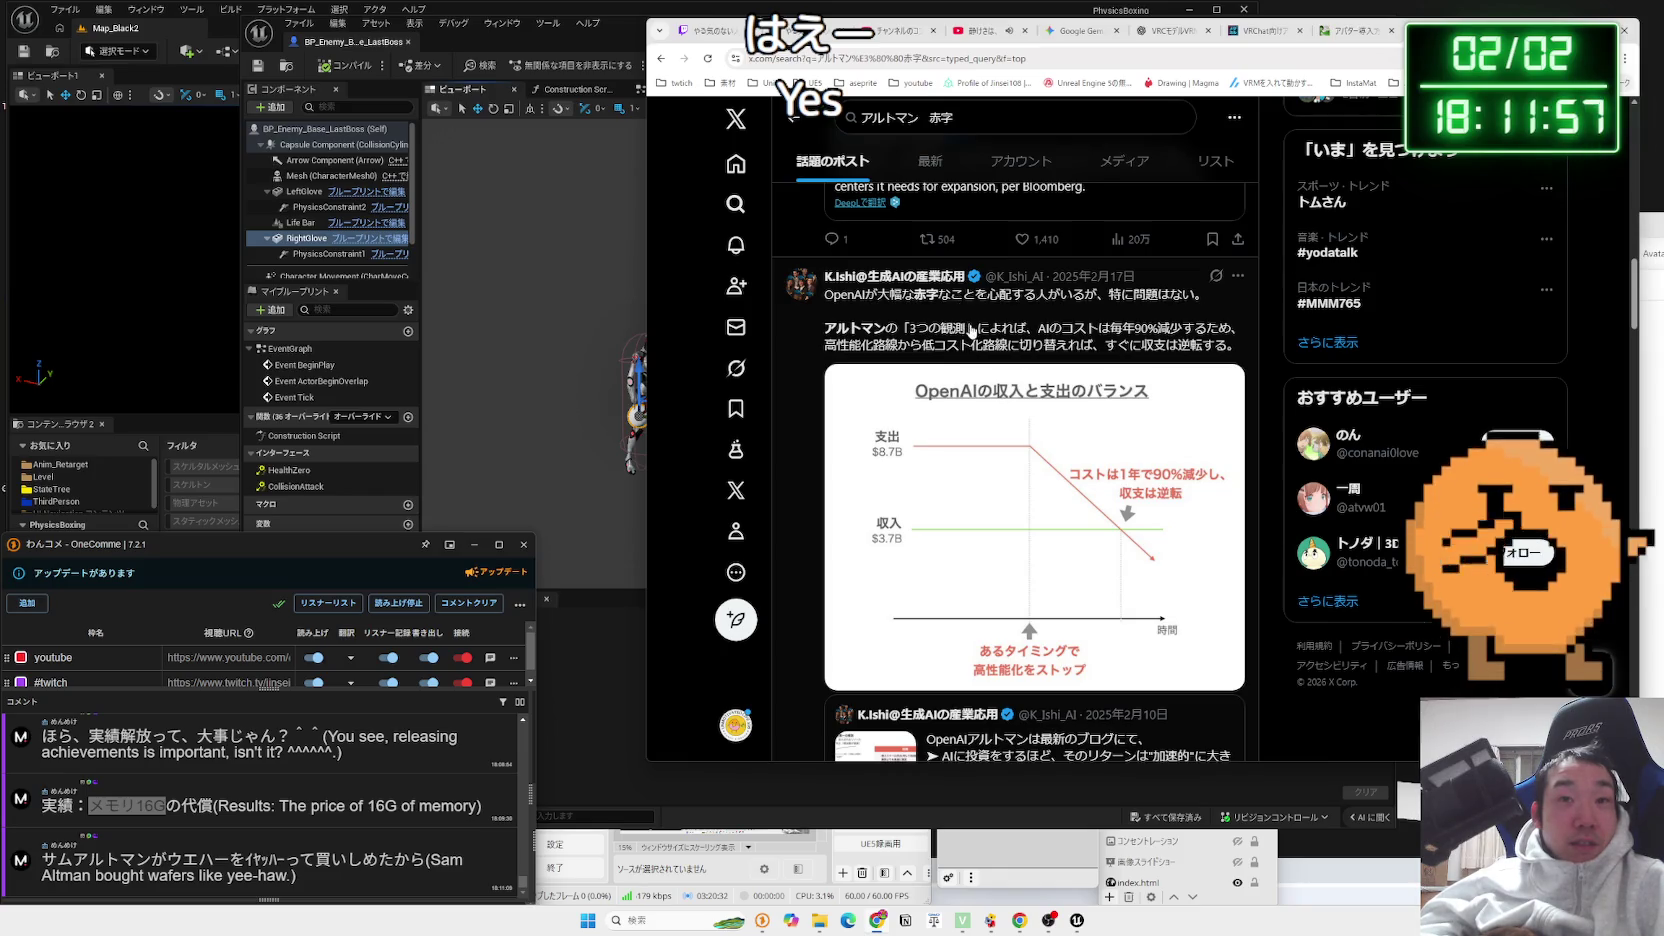
{"action": "left_click_drag", "start_coordinate": [1203, 344], "coordinate": [1040, 343]}
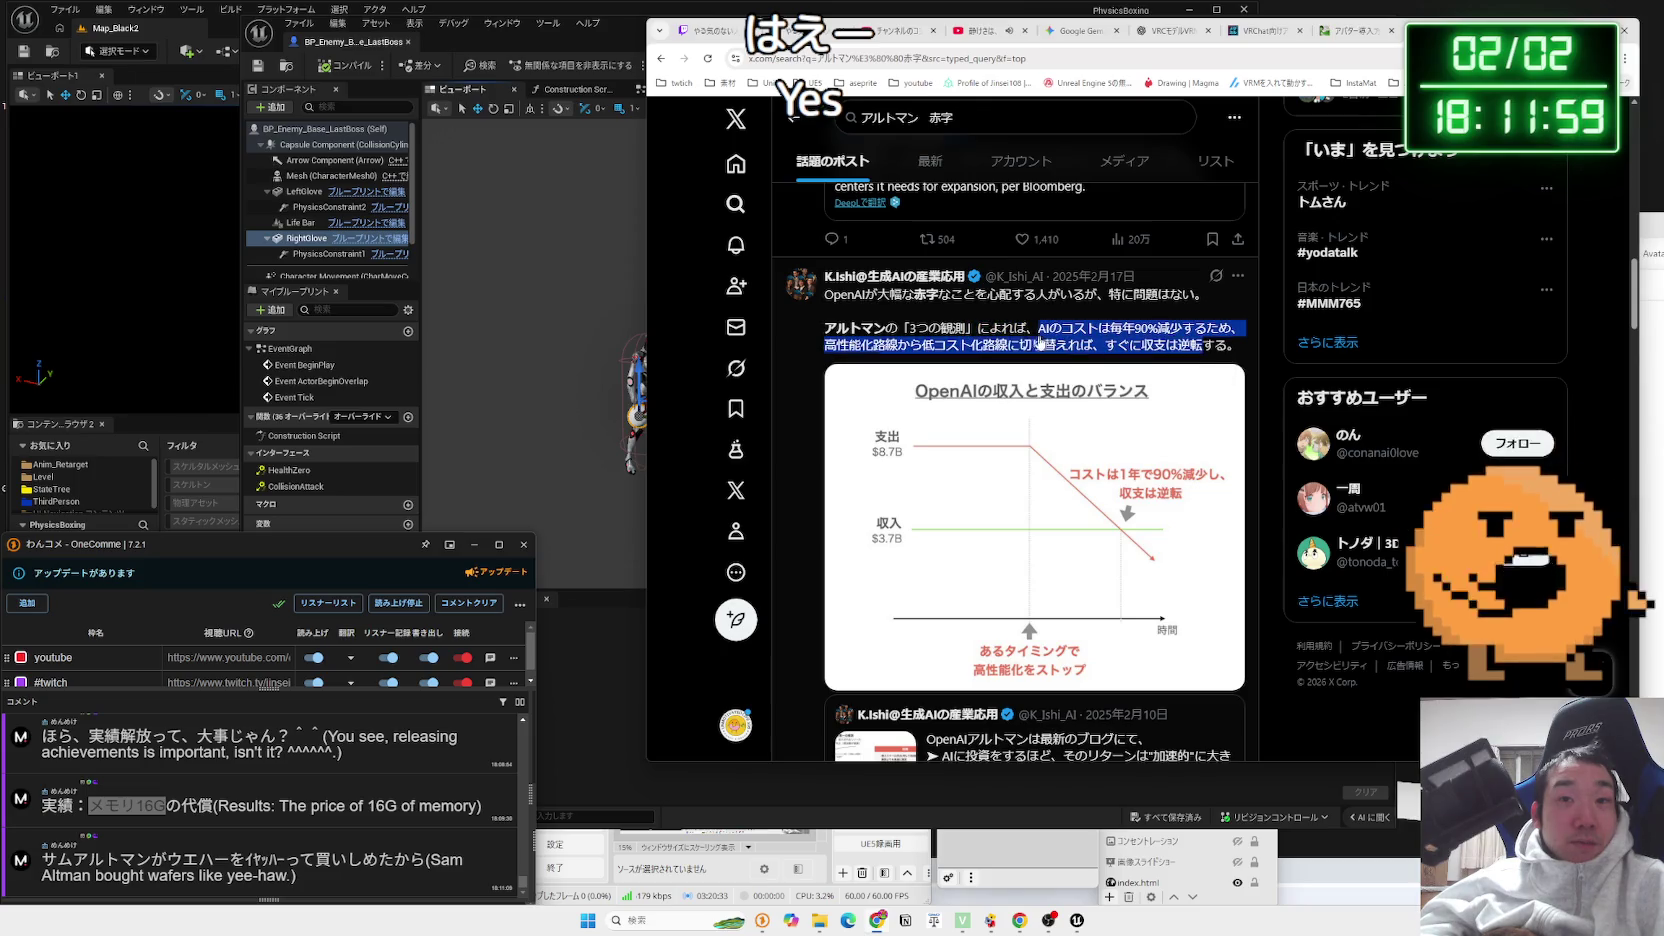
{"action": "left_click", "coordinate": [929, 340]}
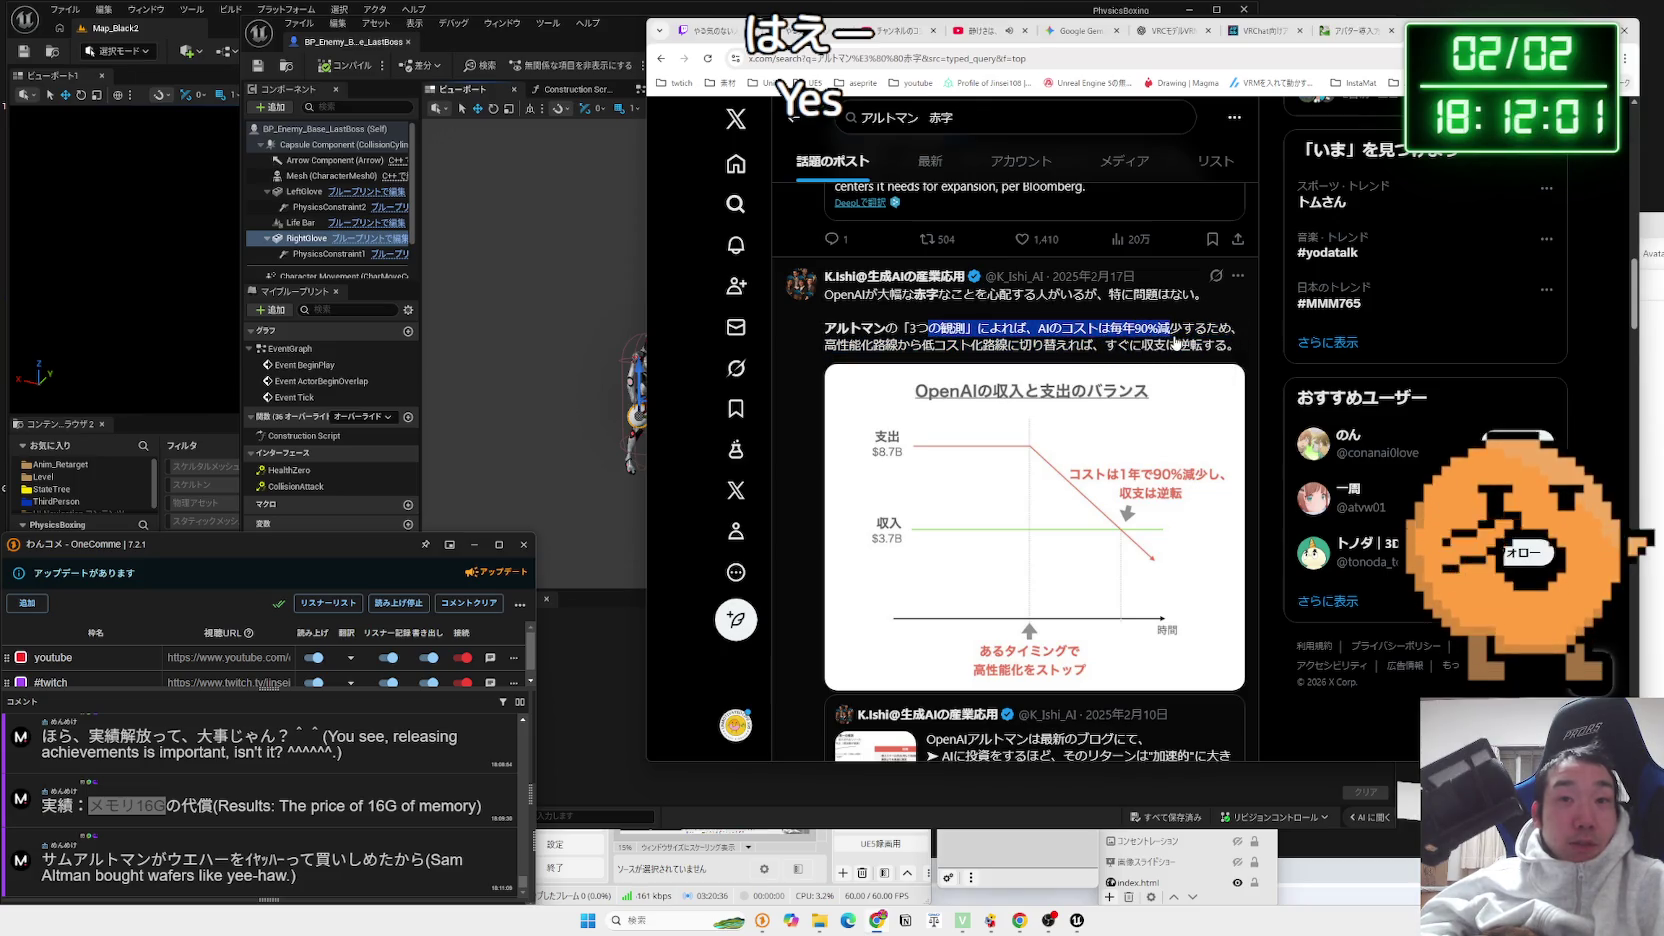
{"action": "left_click_drag", "start_coordinate": [886, 329], "coordinate": [1176, 350]}
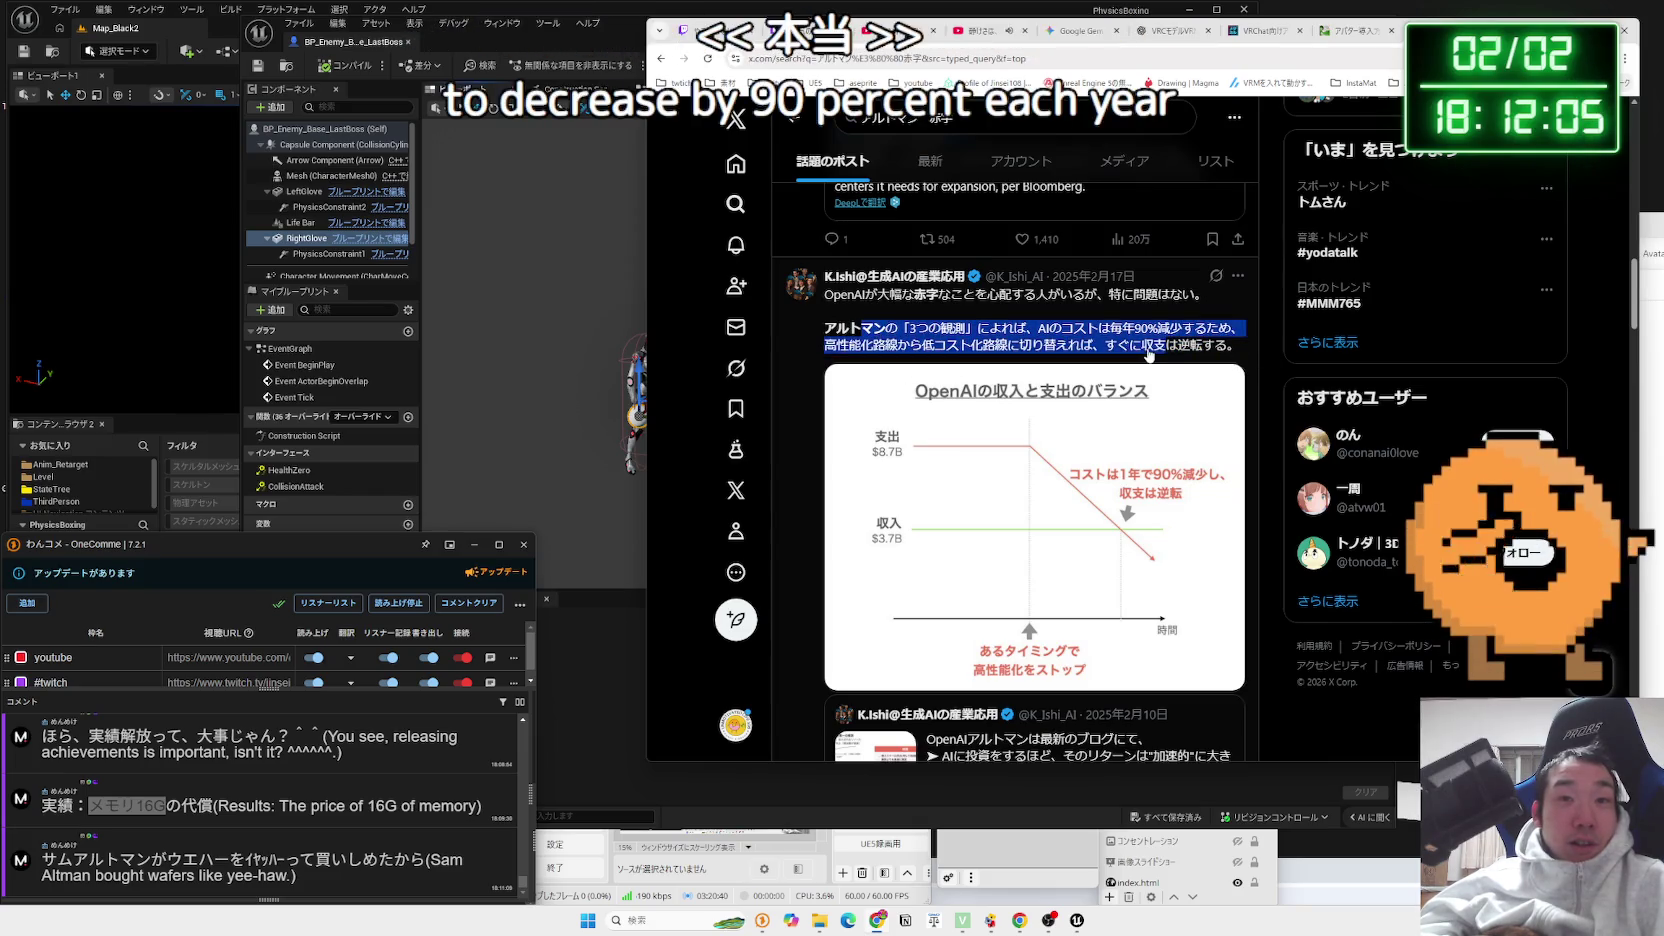
Find the OpenAI revenue-versus-spending chart post and open the chart full size
{"action": "scroll", "coordinate": [1090, 338], "scroll_direction": "down", "scroll_amount": 5}
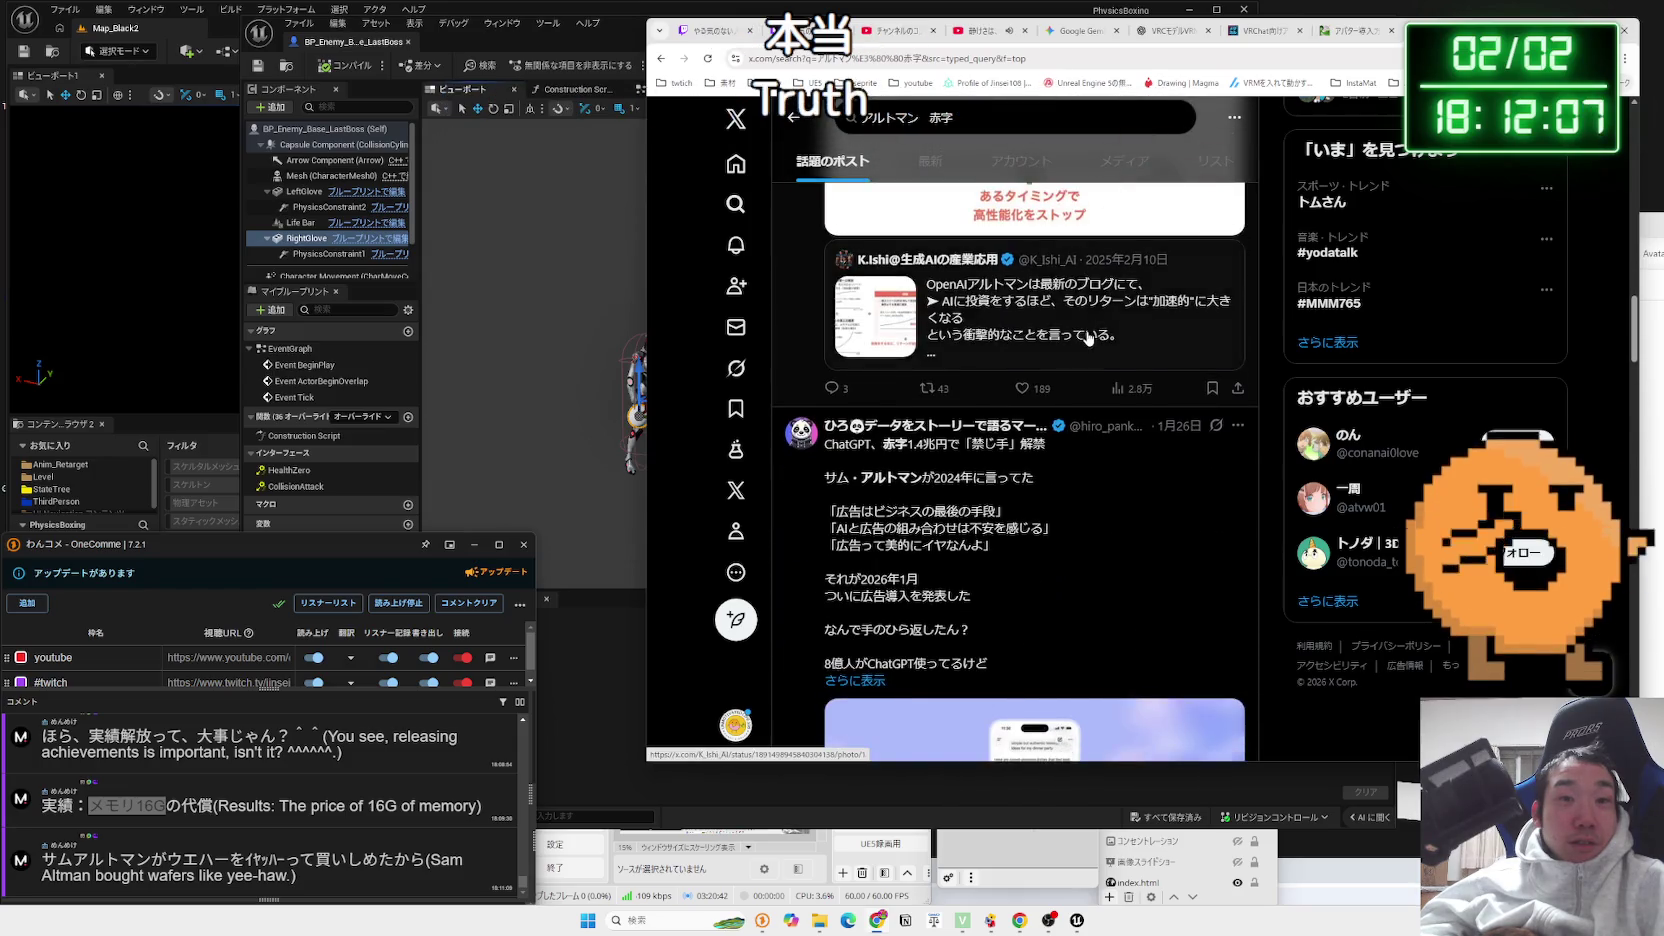
{"action": "scroll", "coordinate": [1088, 337], "scroll_direction": "down", "scroll_amount": 12}
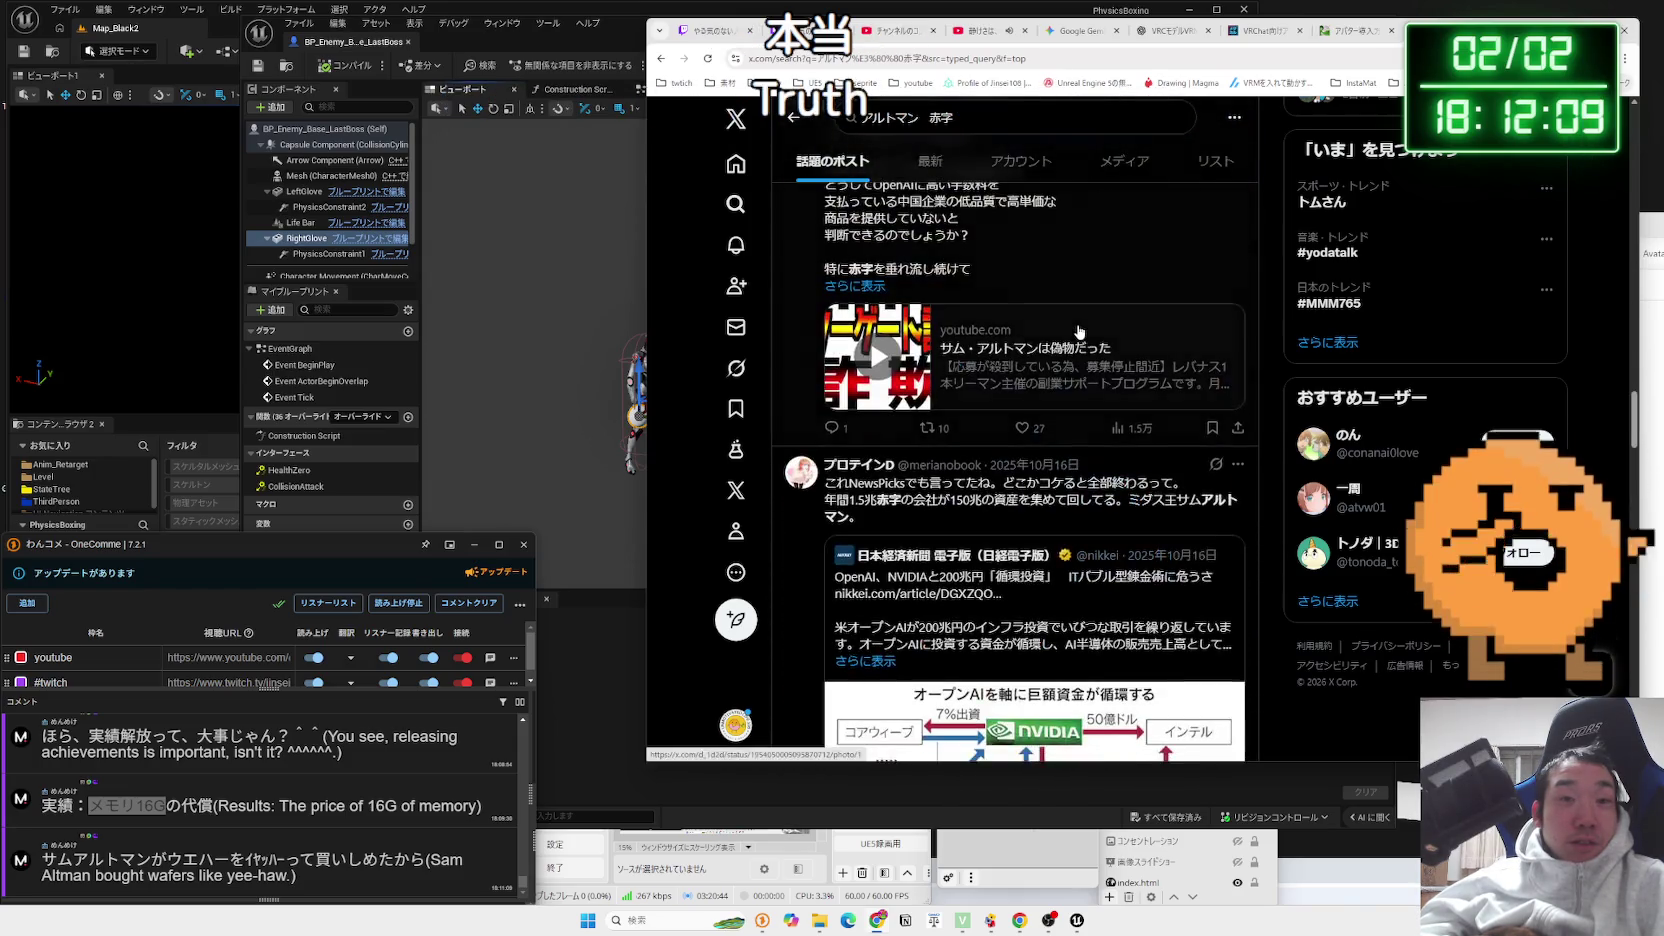
{"action": "scroll", "coordinate": [1078, 332], "scroll_direction": "down", "scroll_amount": 4}
{"action": "scroll", "coordinate": [1078, 333], "scroll_direction": "up", "scroll_amount": 2}
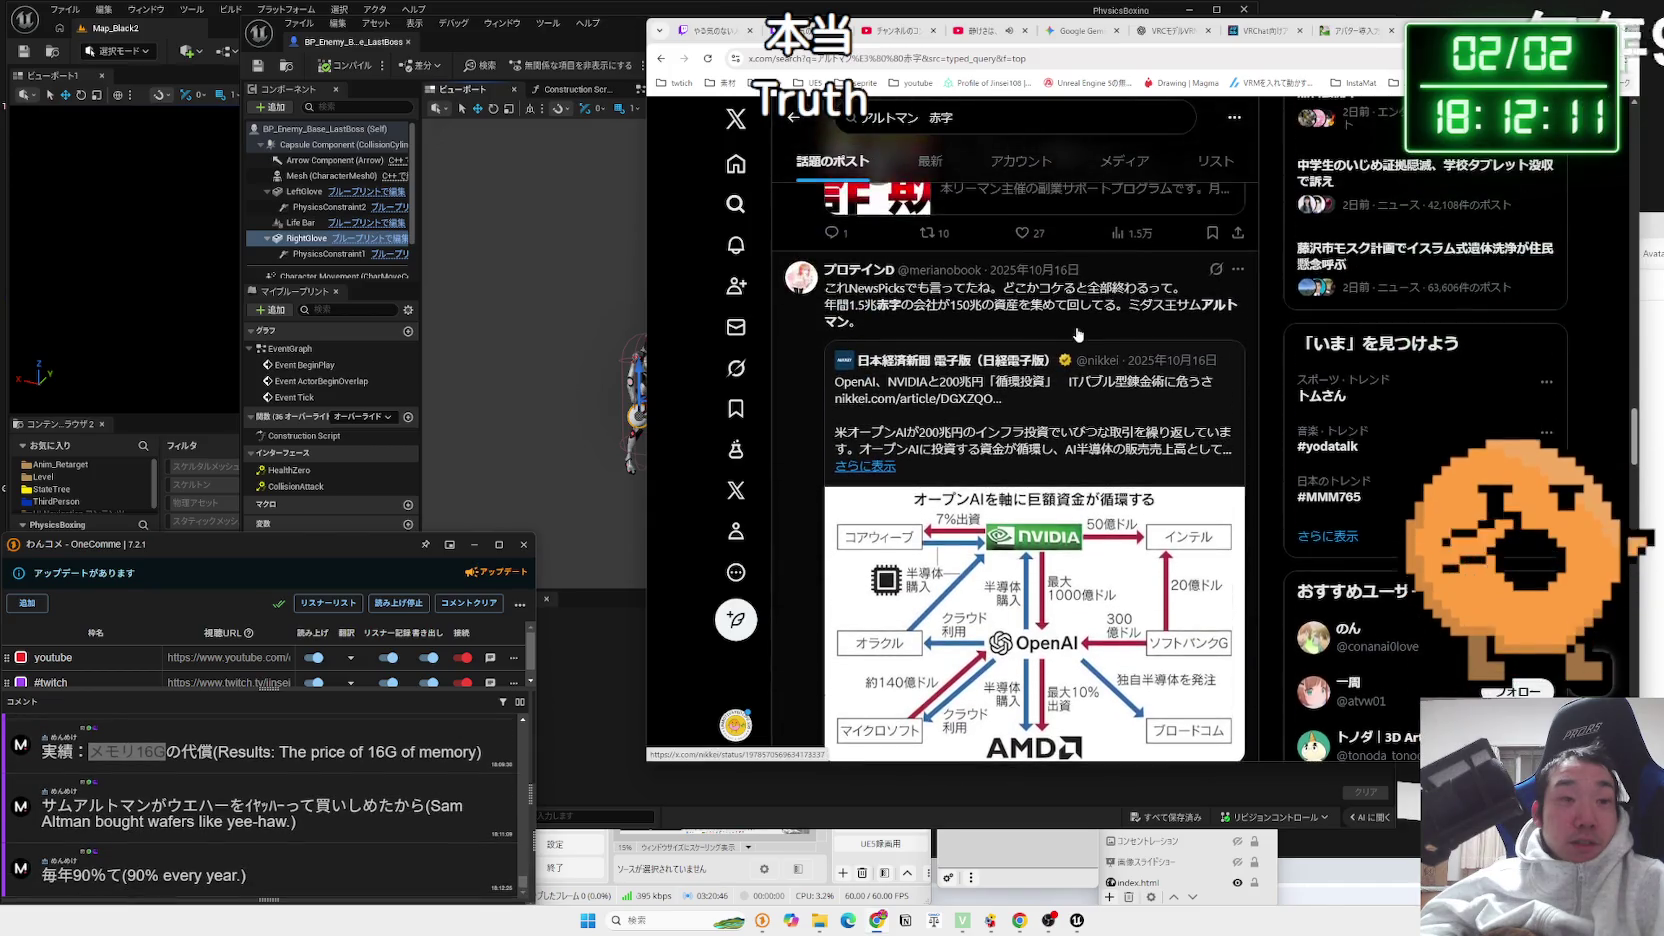
{"action": "scroll", "coordinate": [1078, 334], "scroll_direction": "up", "scroll_amount": 10}
{"action": "scroll", "coordinate": [1070, 325], "scroll_direction": "down", "scroll_amount": 10}
{"action": "scroll", "coordinate": [1070, 325], "scroll_direction": "up", "scroll_amount": 3}
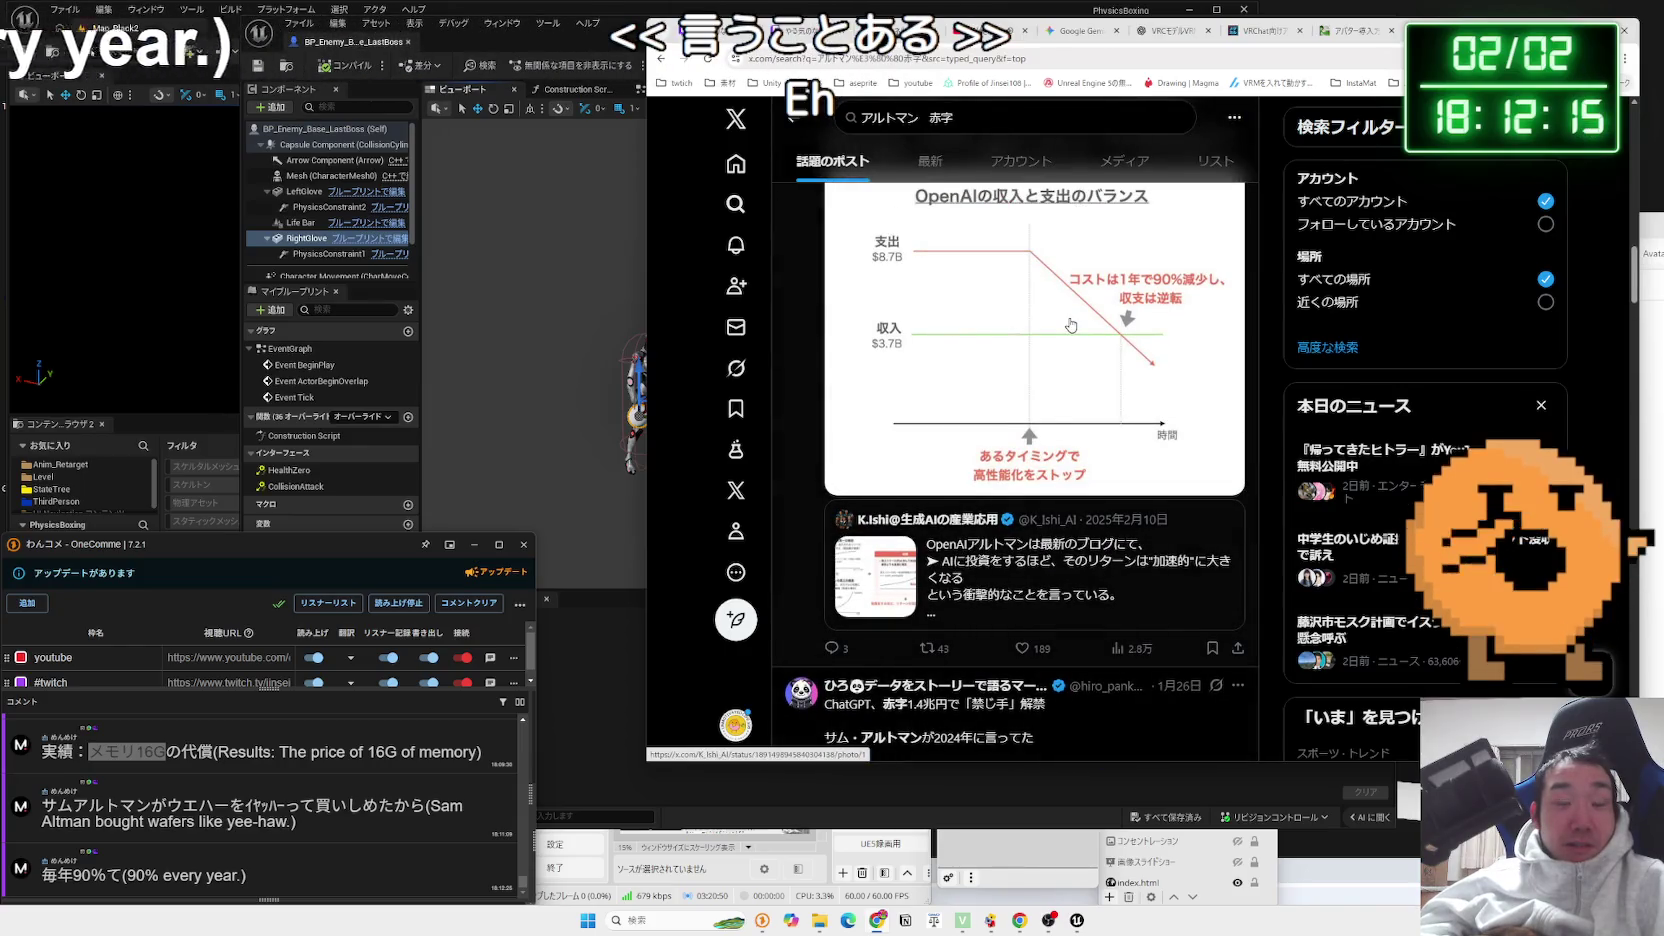
{"action": "left_click", "coordinate": [1071, 325]}
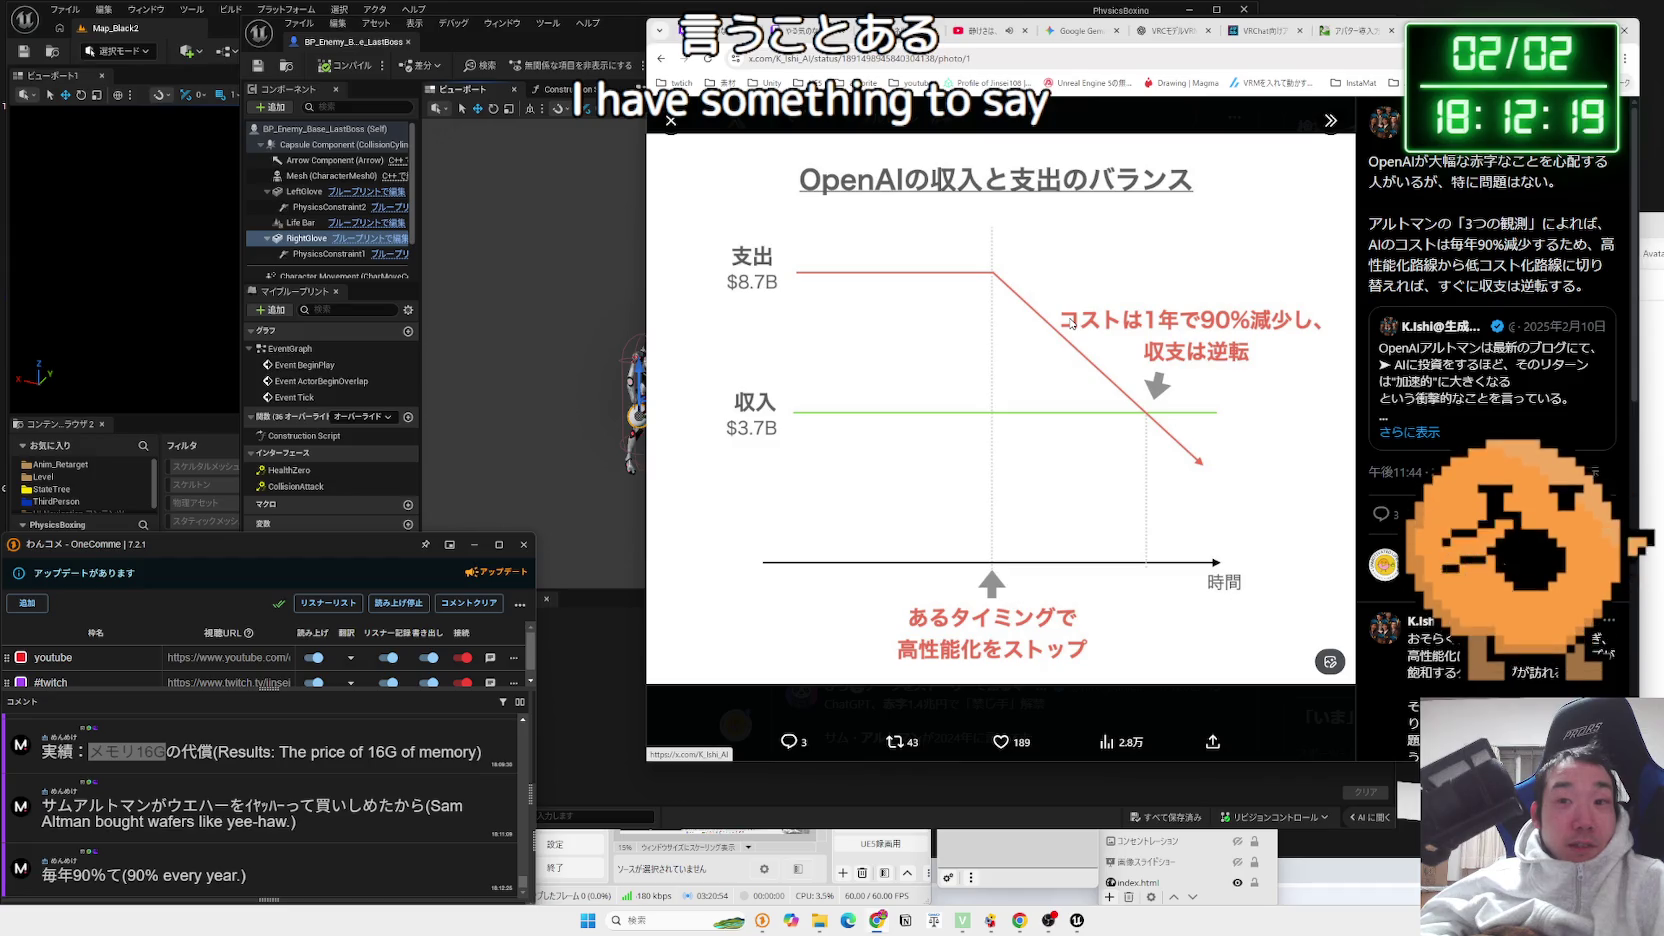
{"action": "key", "text": "Escape"}
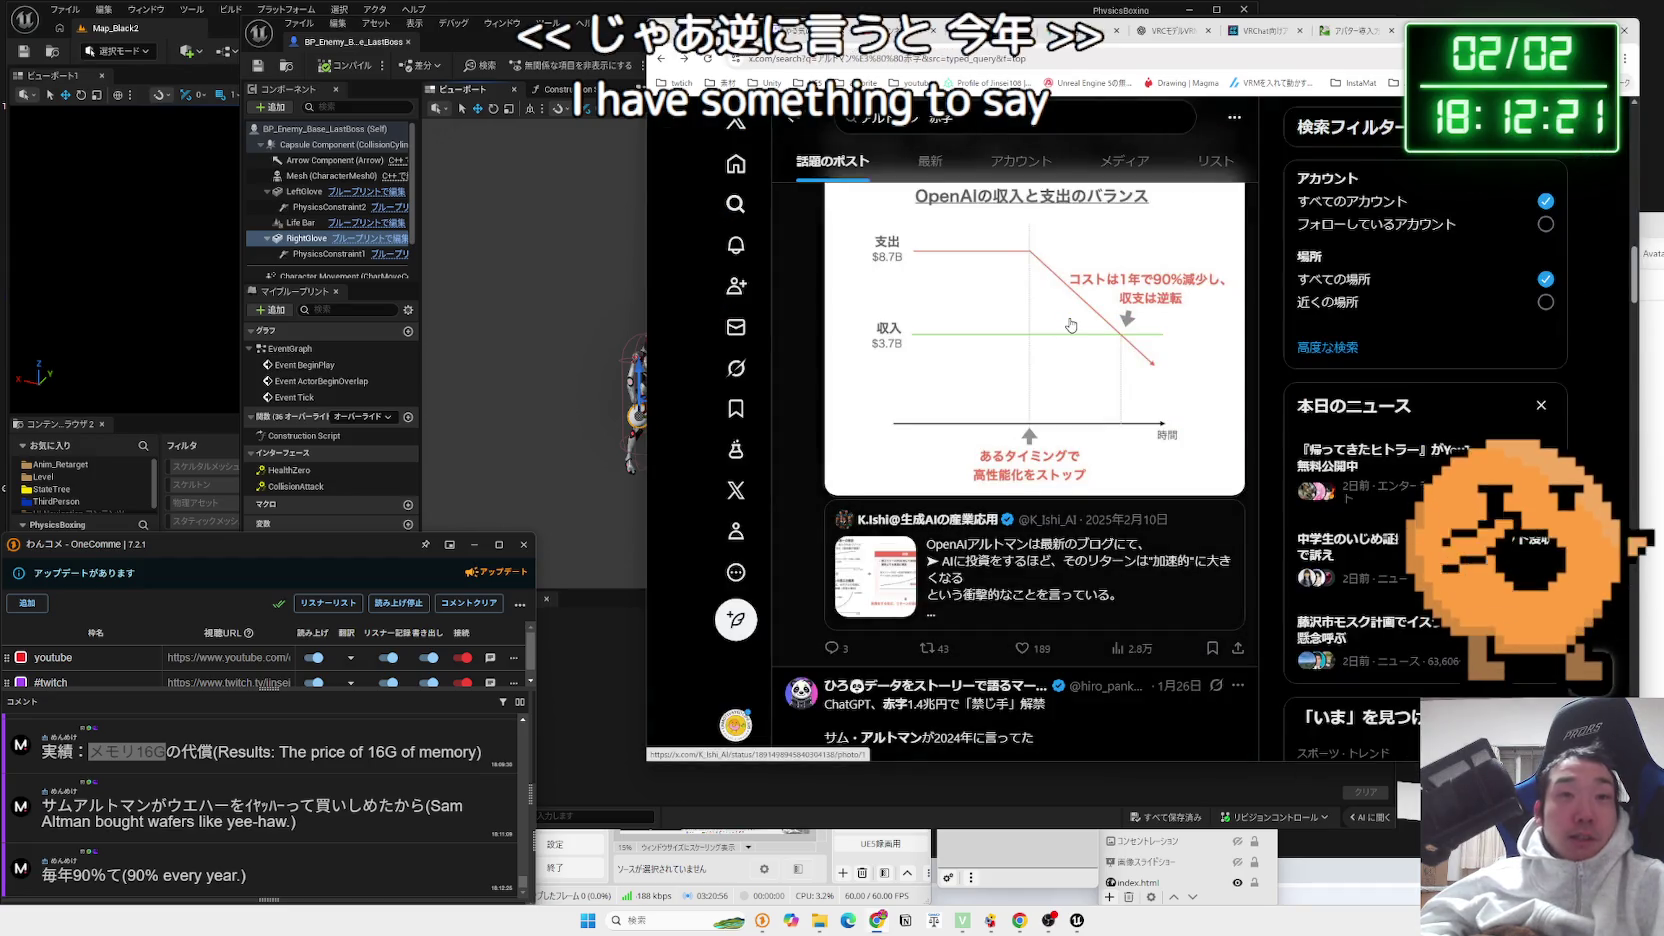
{"action": "scroll", "coordinate": [1071, 325], "scroll_direction": "up", "scroll_amount": 1}
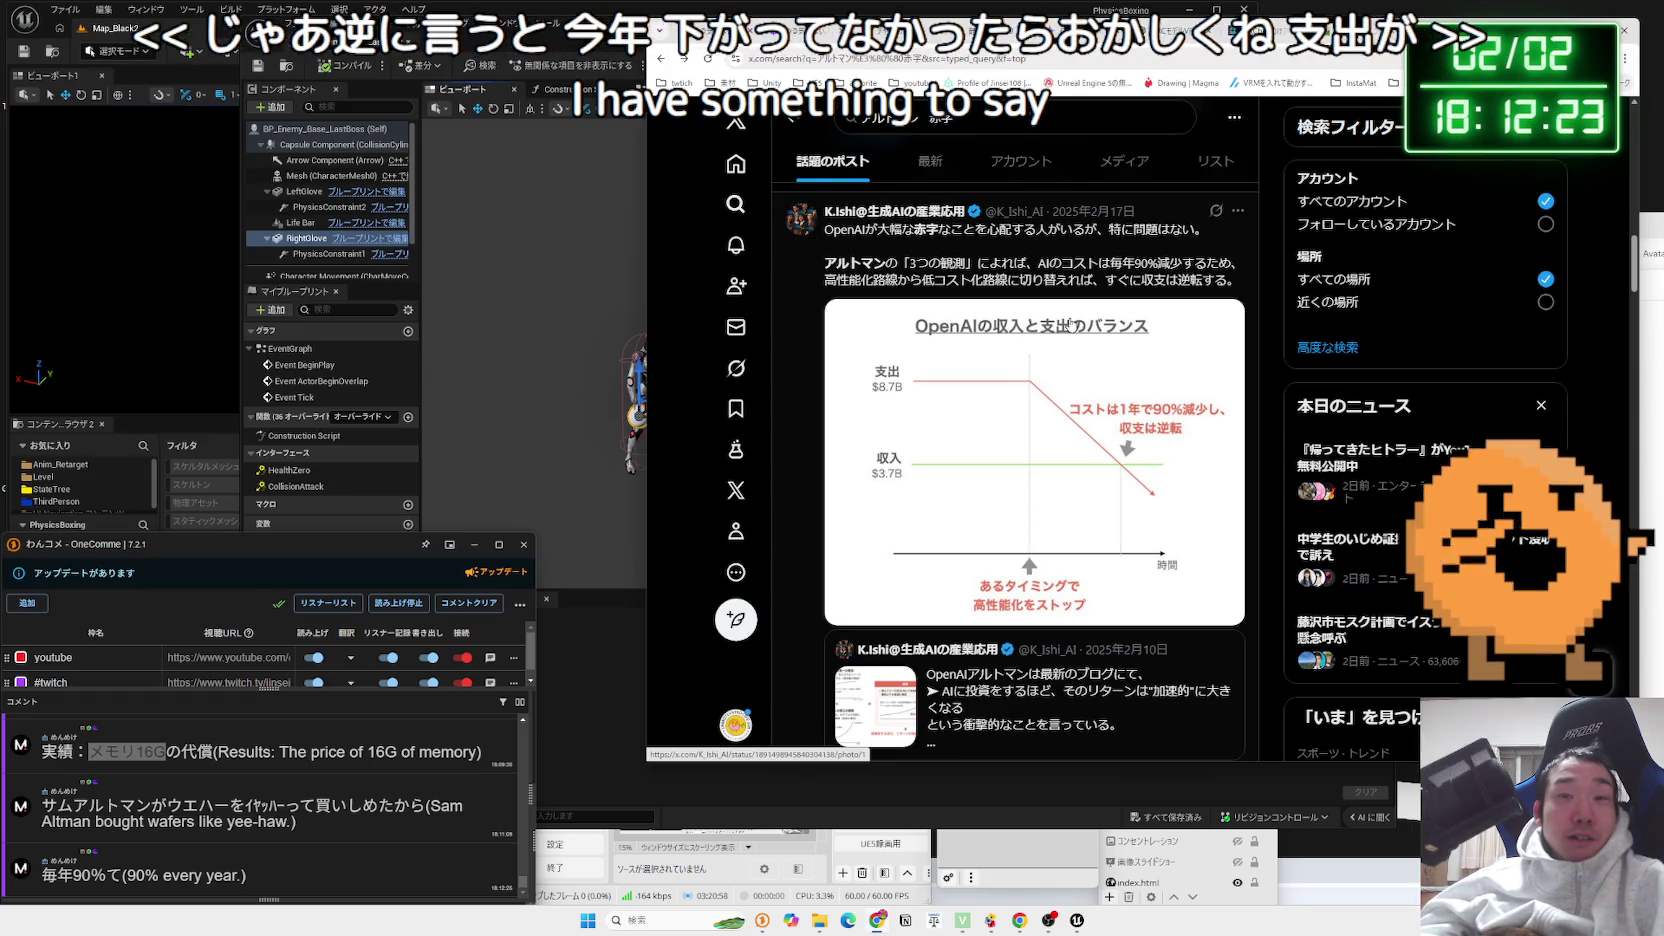
{"action": "mouse_move", "coordinate": [1236, 283]}
{"action": "left_mouse_down"}
{"action": "mouse_move", "coordinate": [826, 262]}
{"action": "mouse_move", "coordinate": [1180, 283]}
{"action": "left_mouse_up"}
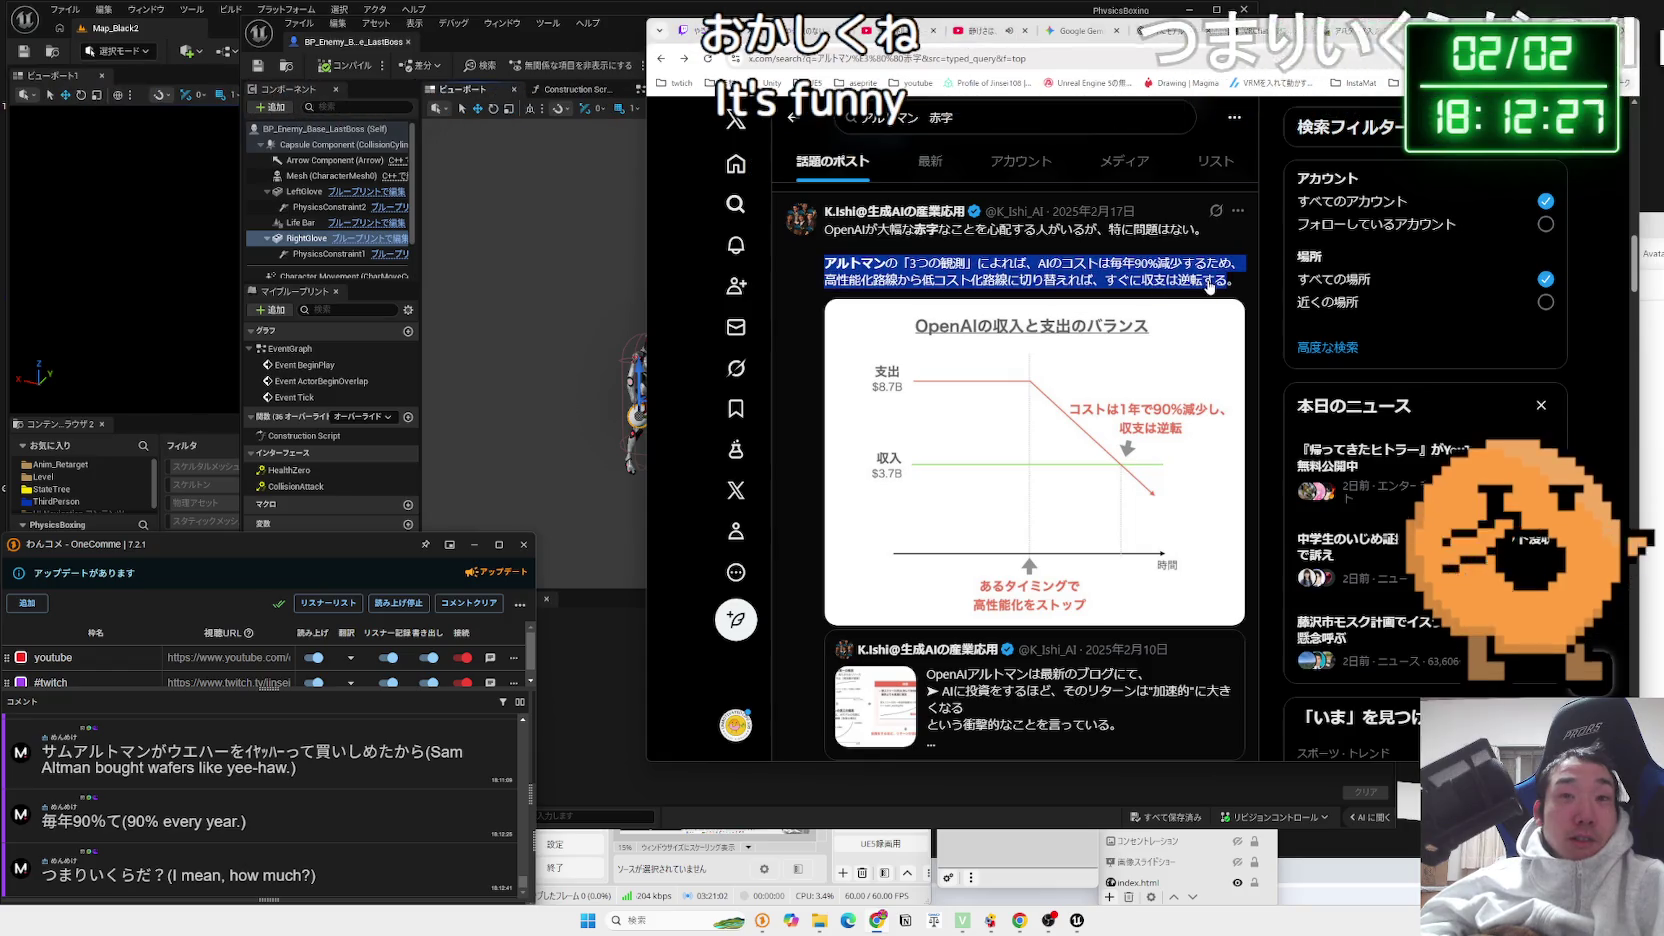
{"action": "left_click", "coordinate": [1180, 283]}
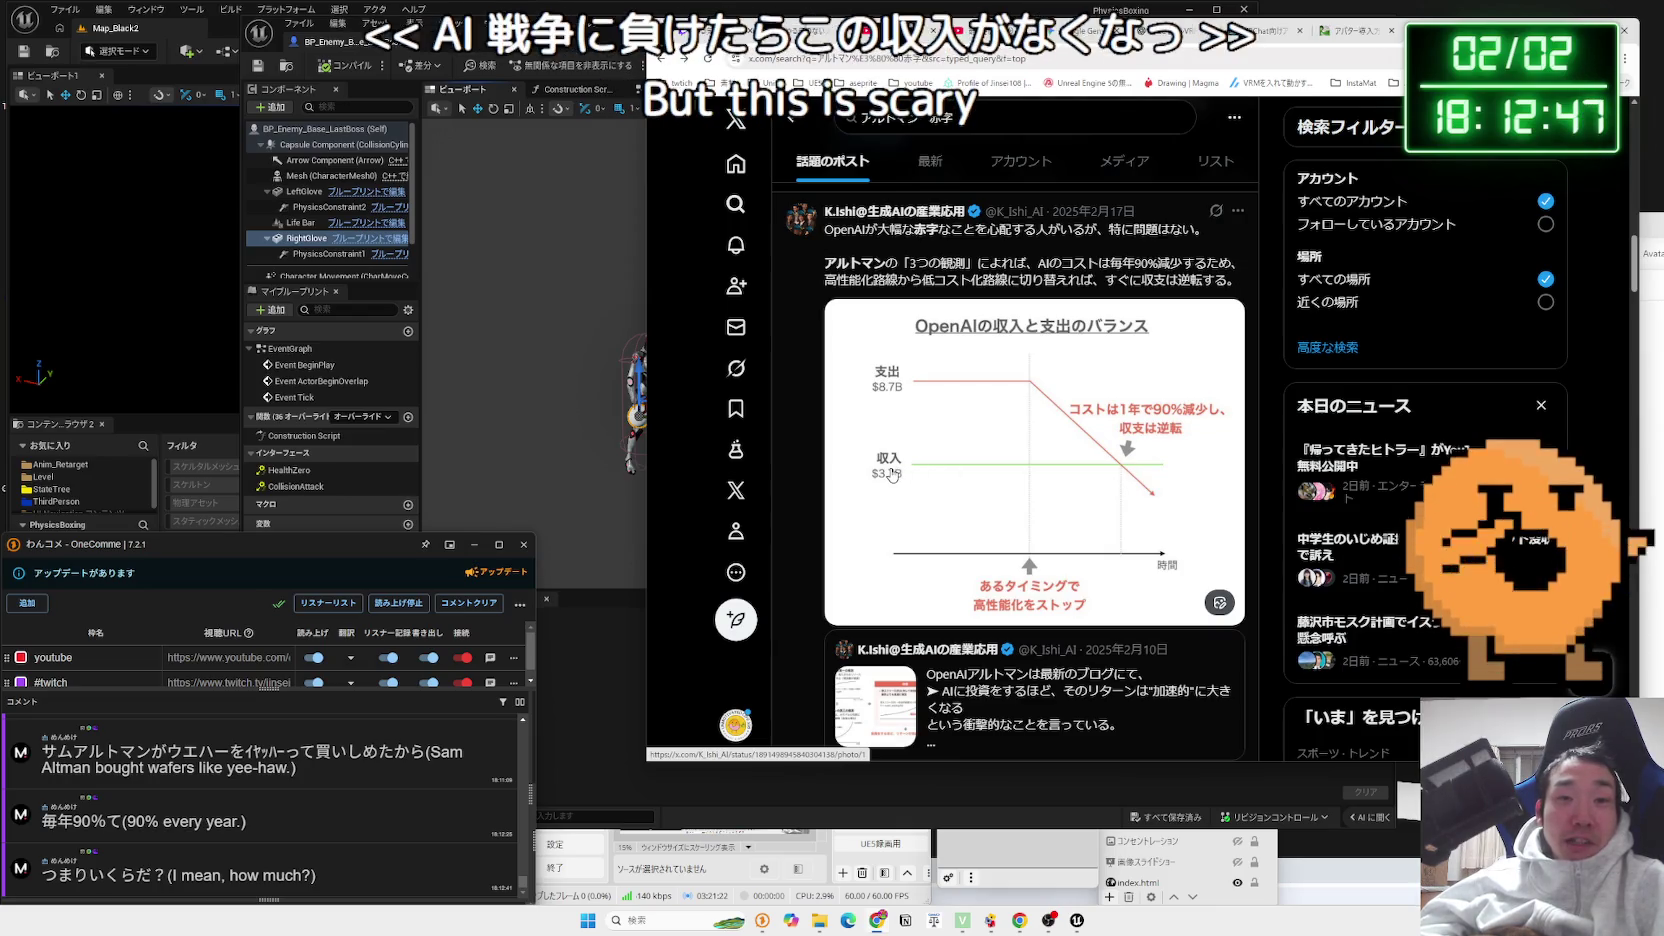
{"action": "scroll", "coordinate": [893, 475], "scroll_direction": "down", "scroll_amount": 3}
{"action": "left_click", "coordinate": [1010, 471]}
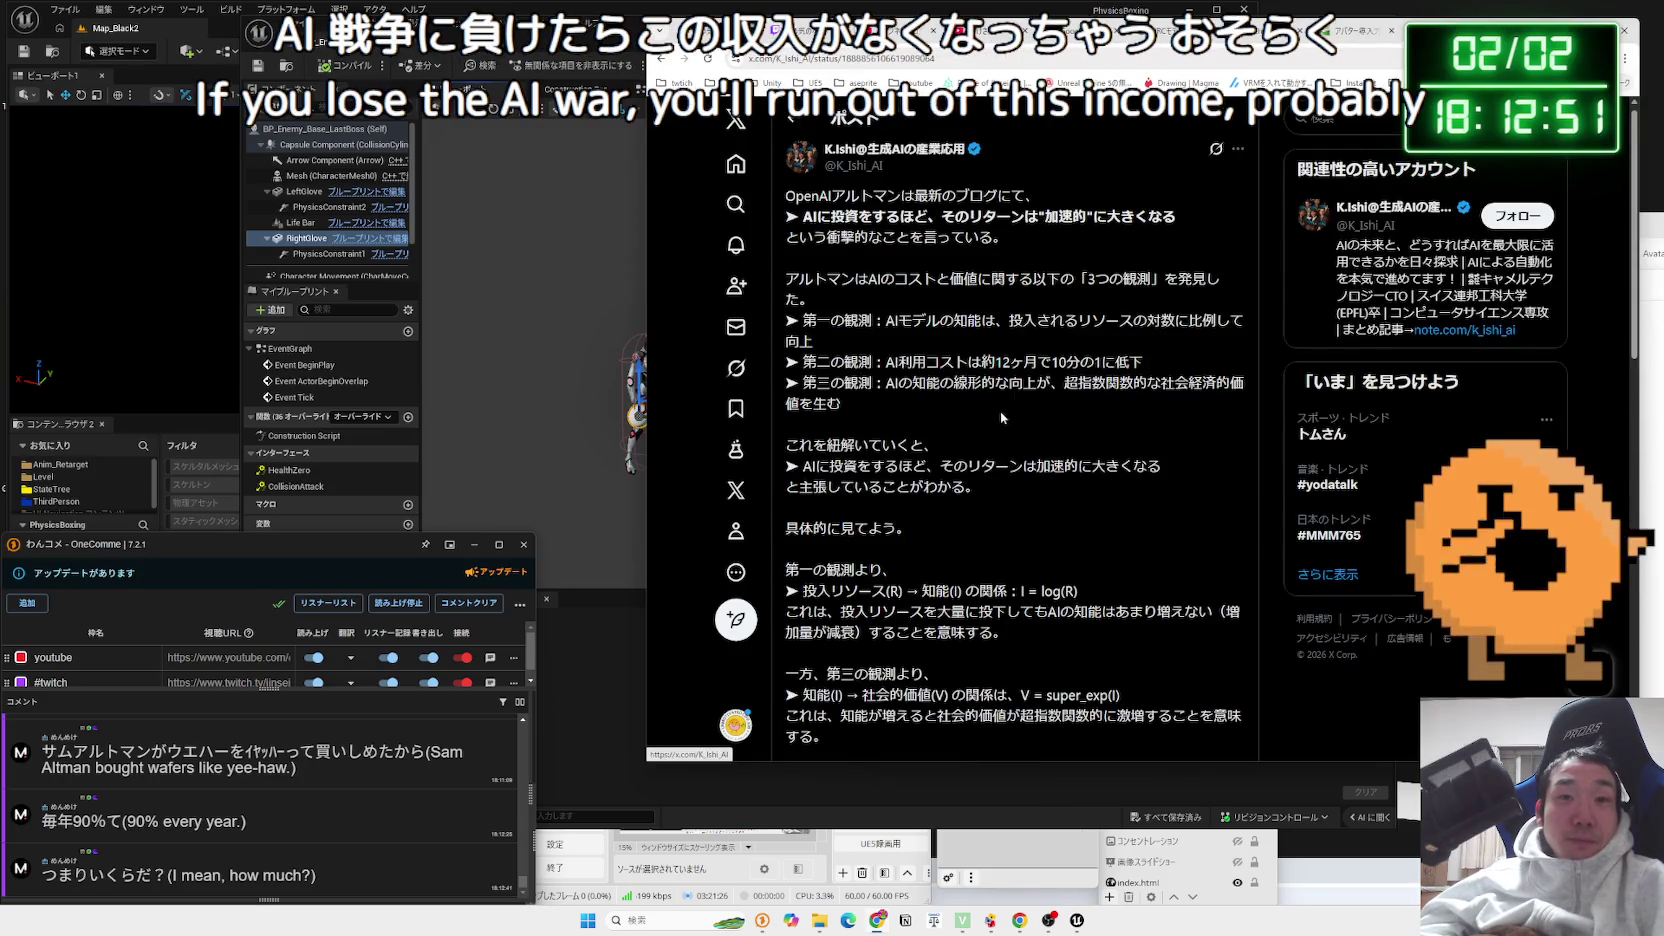
{"action": "scroll", "coordinate": [1000, 417], "scroll_direction": "down", "scroll_amount": 3}
{"action": "key", "text": "alt+Left"}
{"action": "scroll", "coordinate": [998, 413], "scroll_direction": "down", "scroll_amount": 3}
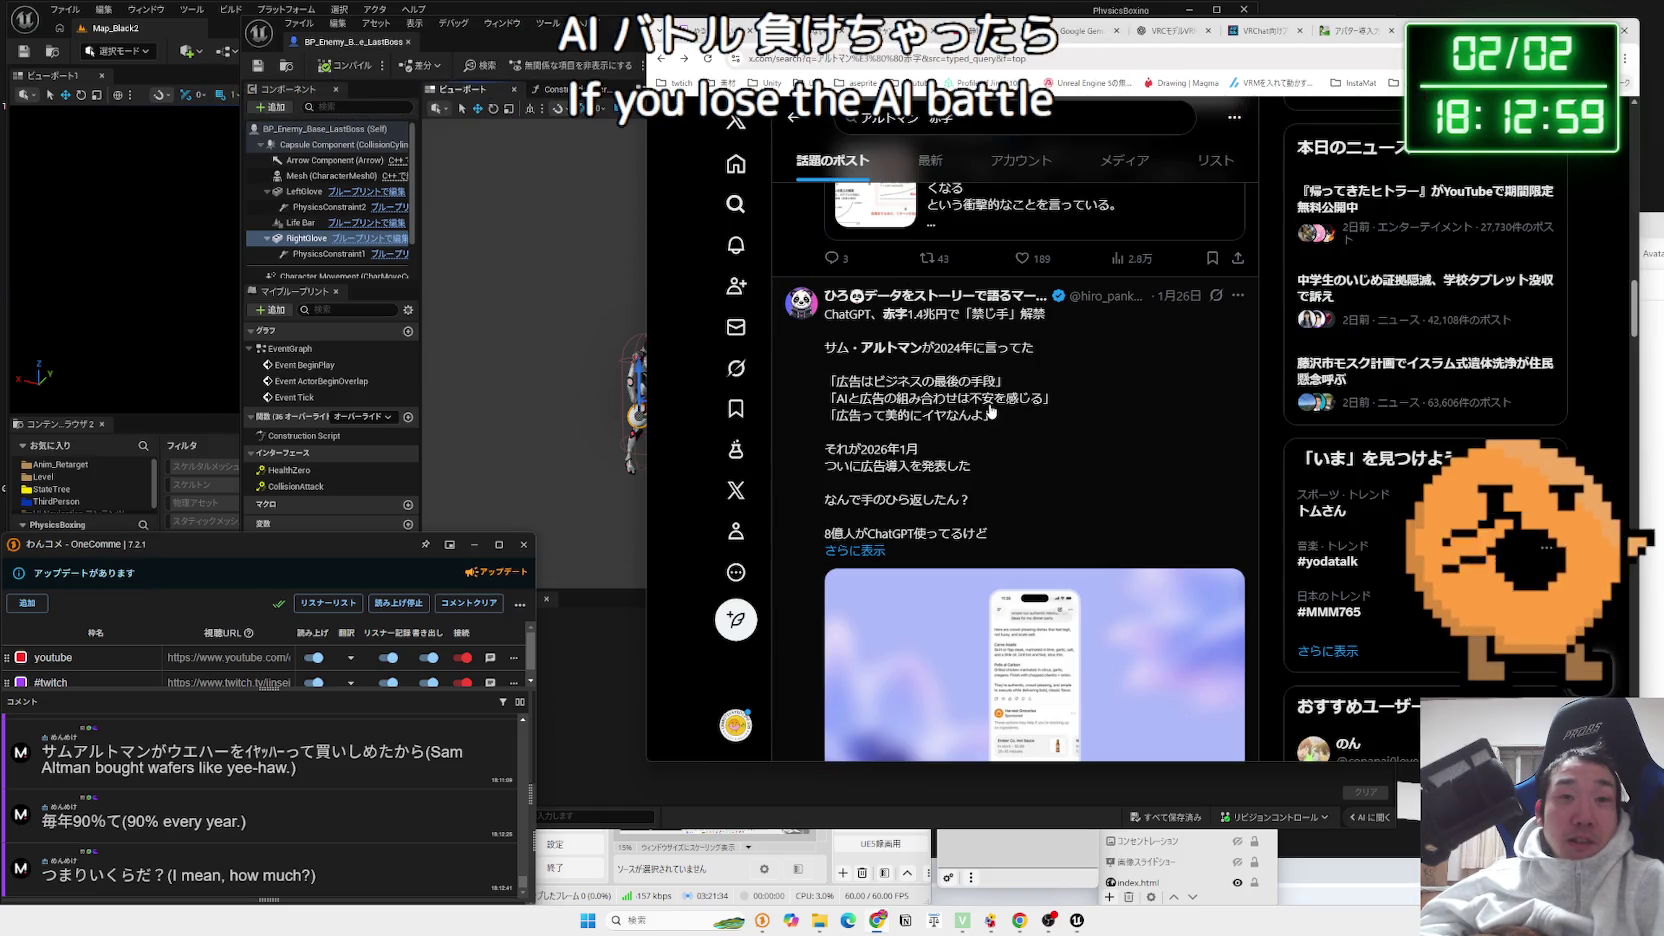
{"action": "scroll", "coordinate": [990, 412], "scroll_direction": "down", "scroll_amount": 4}
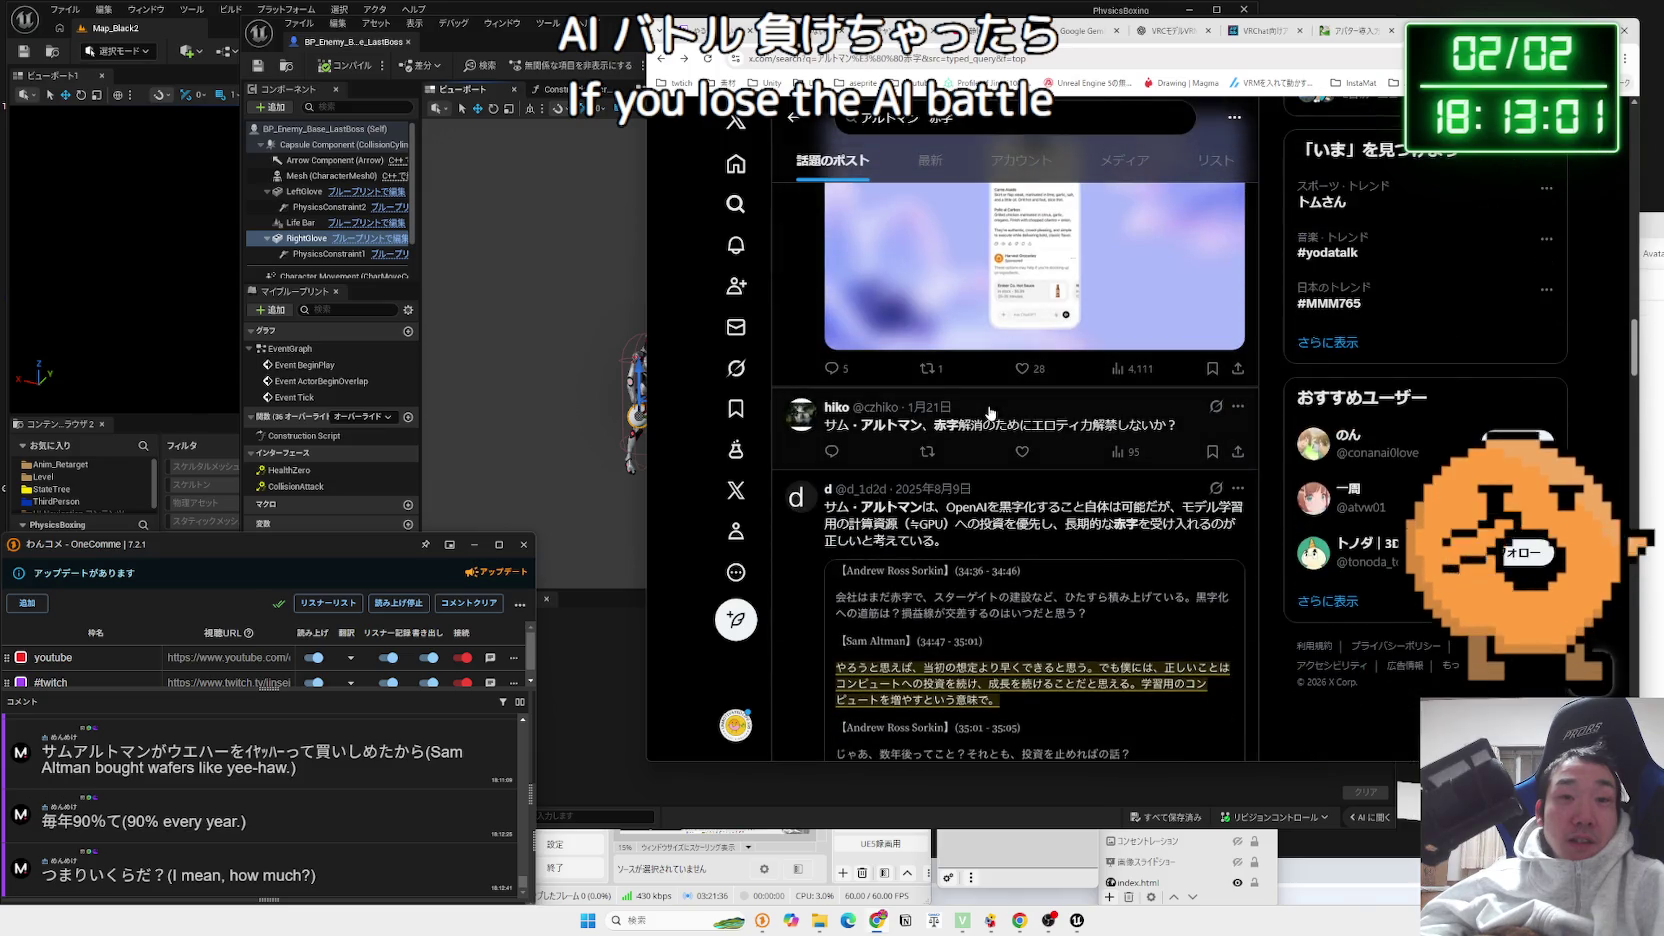
{"action": "scroll", "coordinate": [988, 412], "scroll_direction": "down", "scroll_amount": 1}
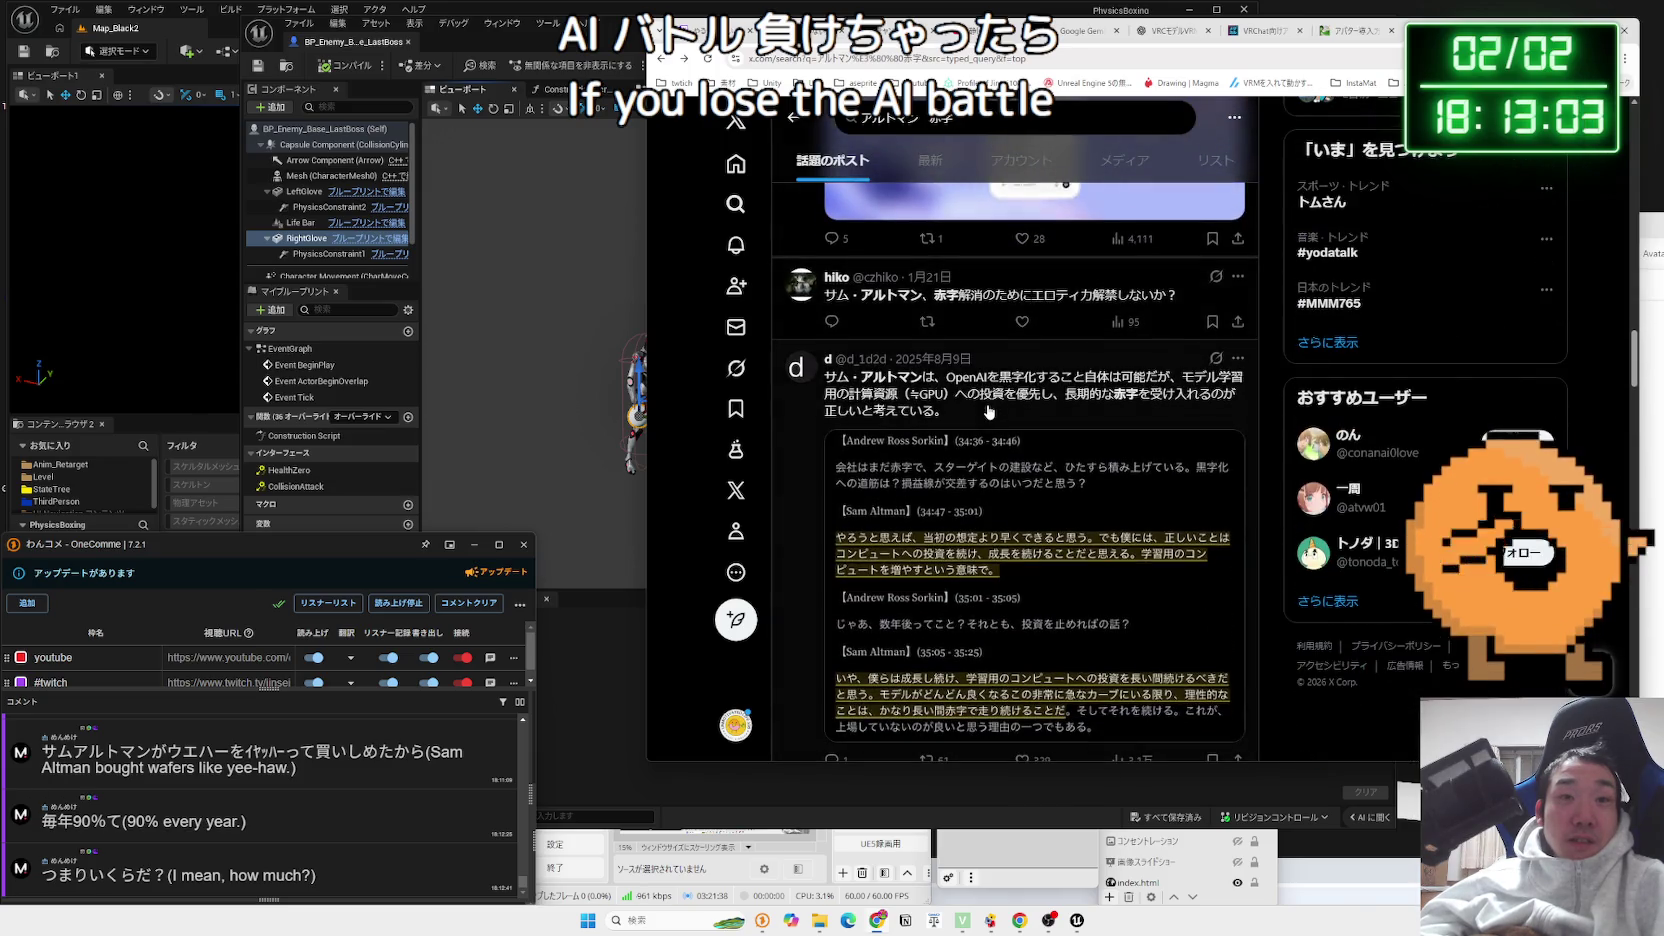
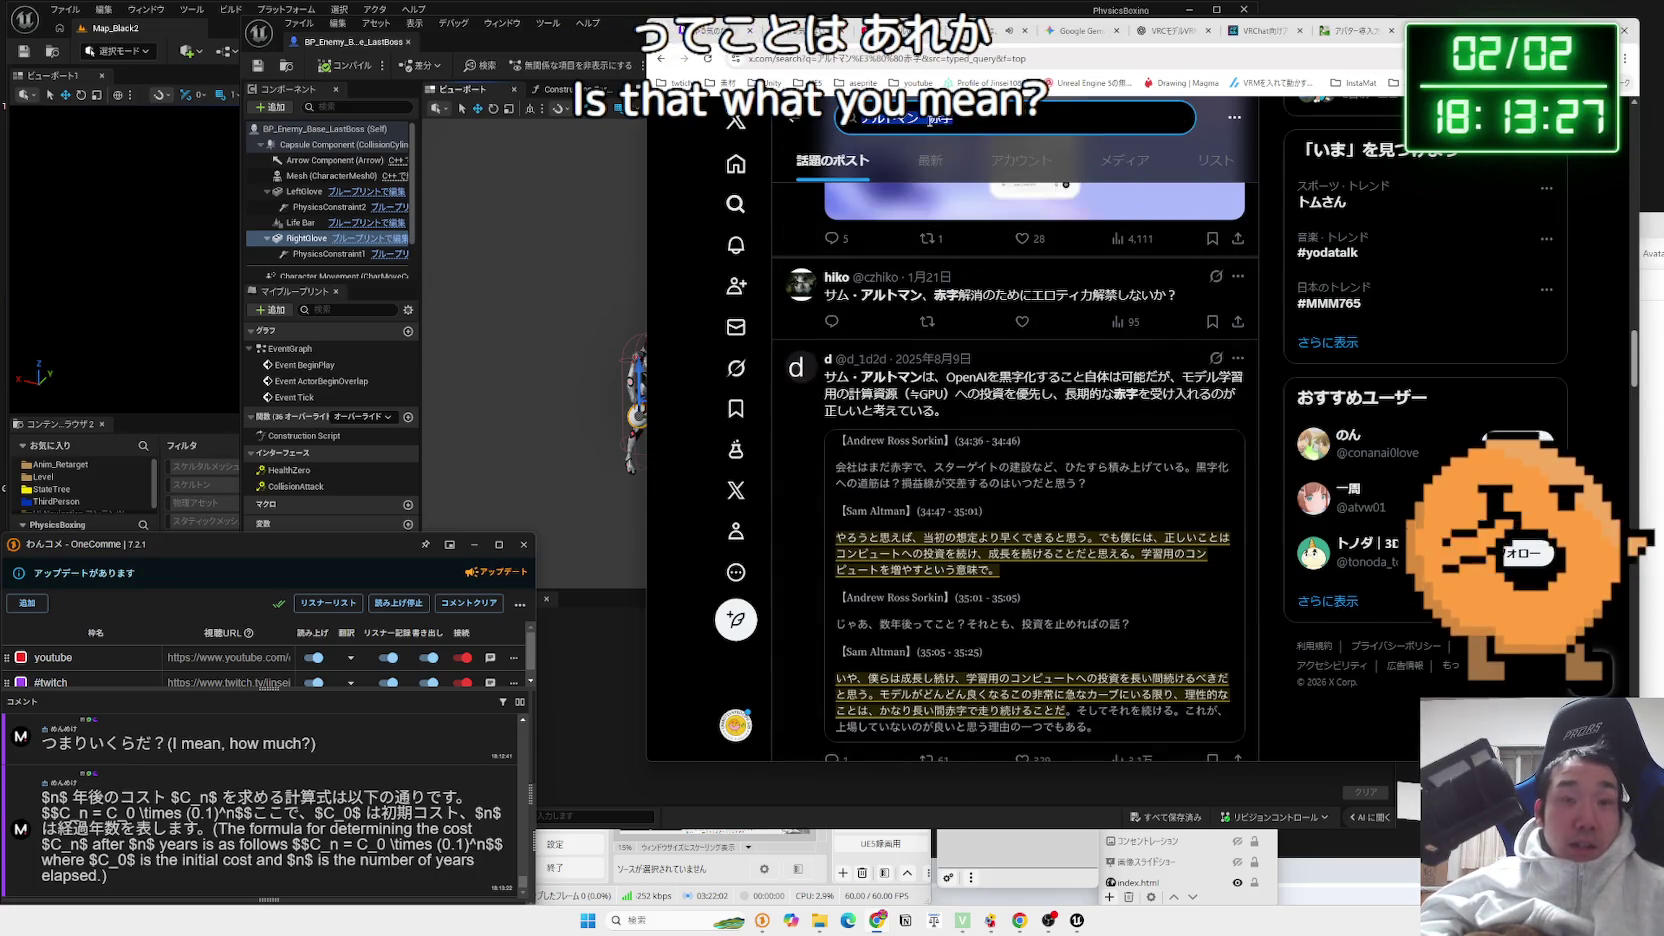
Search X for '1 = 1' and scroll through the results
{"action": "left_click", "coordinate": [929, 121]}
{"action": "type", "text": "a"}
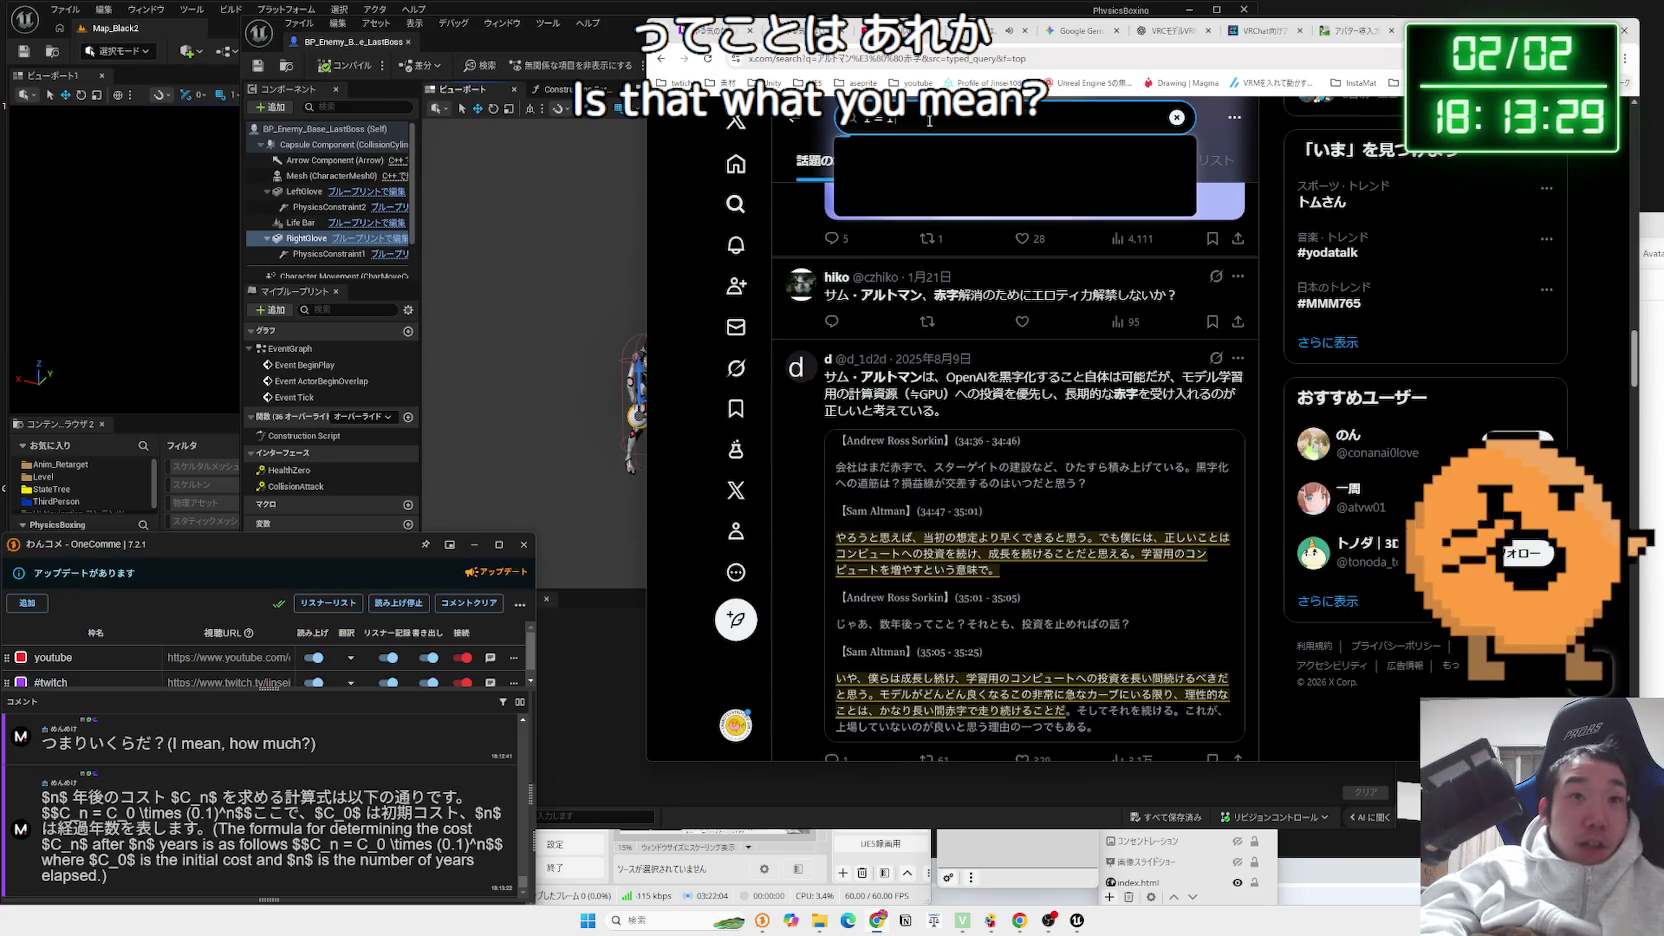
{"action": "key", "text": "Return"}
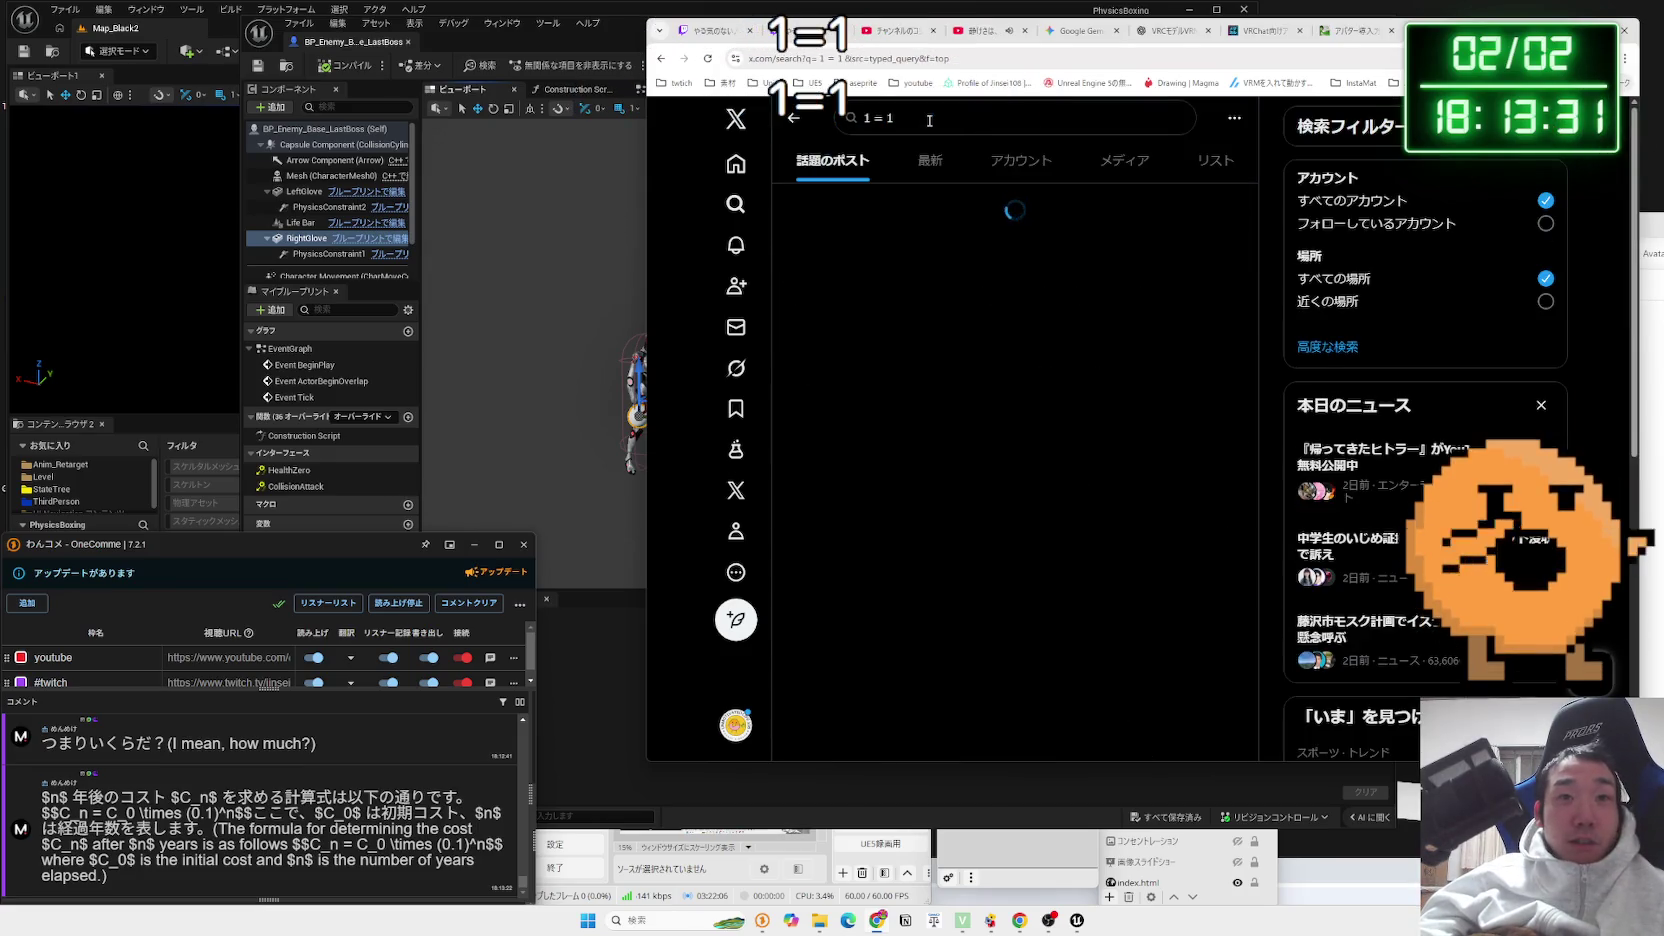
{"action": "scroll", "coordinate": [1015, 450], "scroll_direction": "down", "scroll_amount": 10}
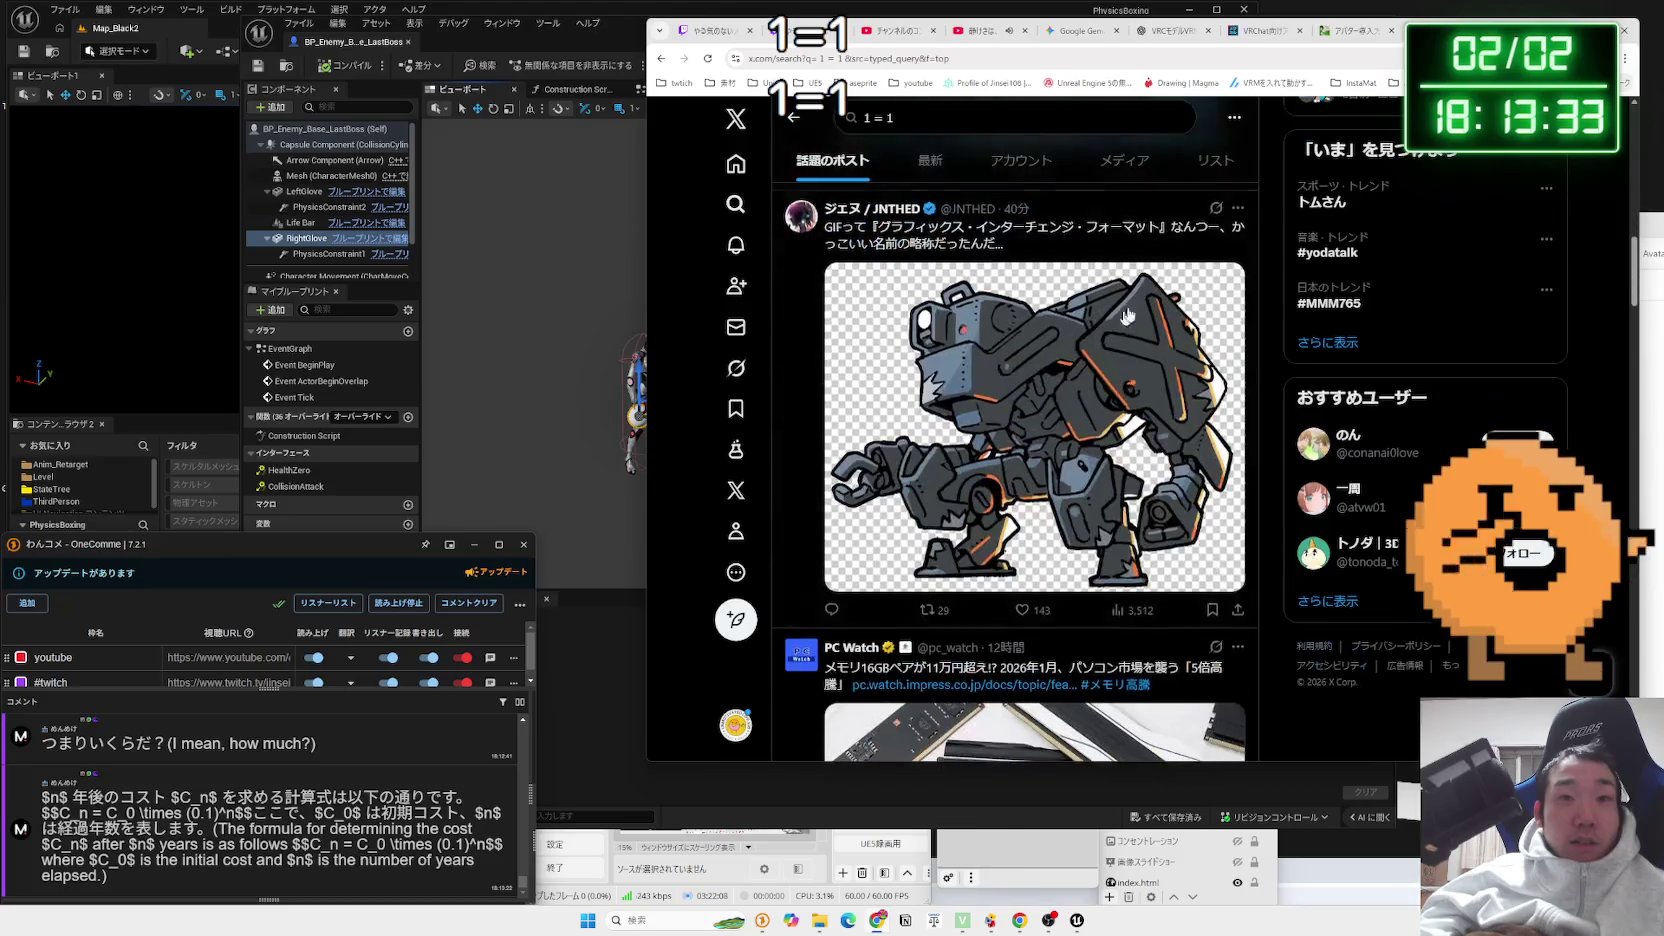
Search Google for '1 = 1' in a new tab and browse its Videos and Images results
{"action": "key", "text": "ctrl+t"}
{"action": "type", "text": "1"}
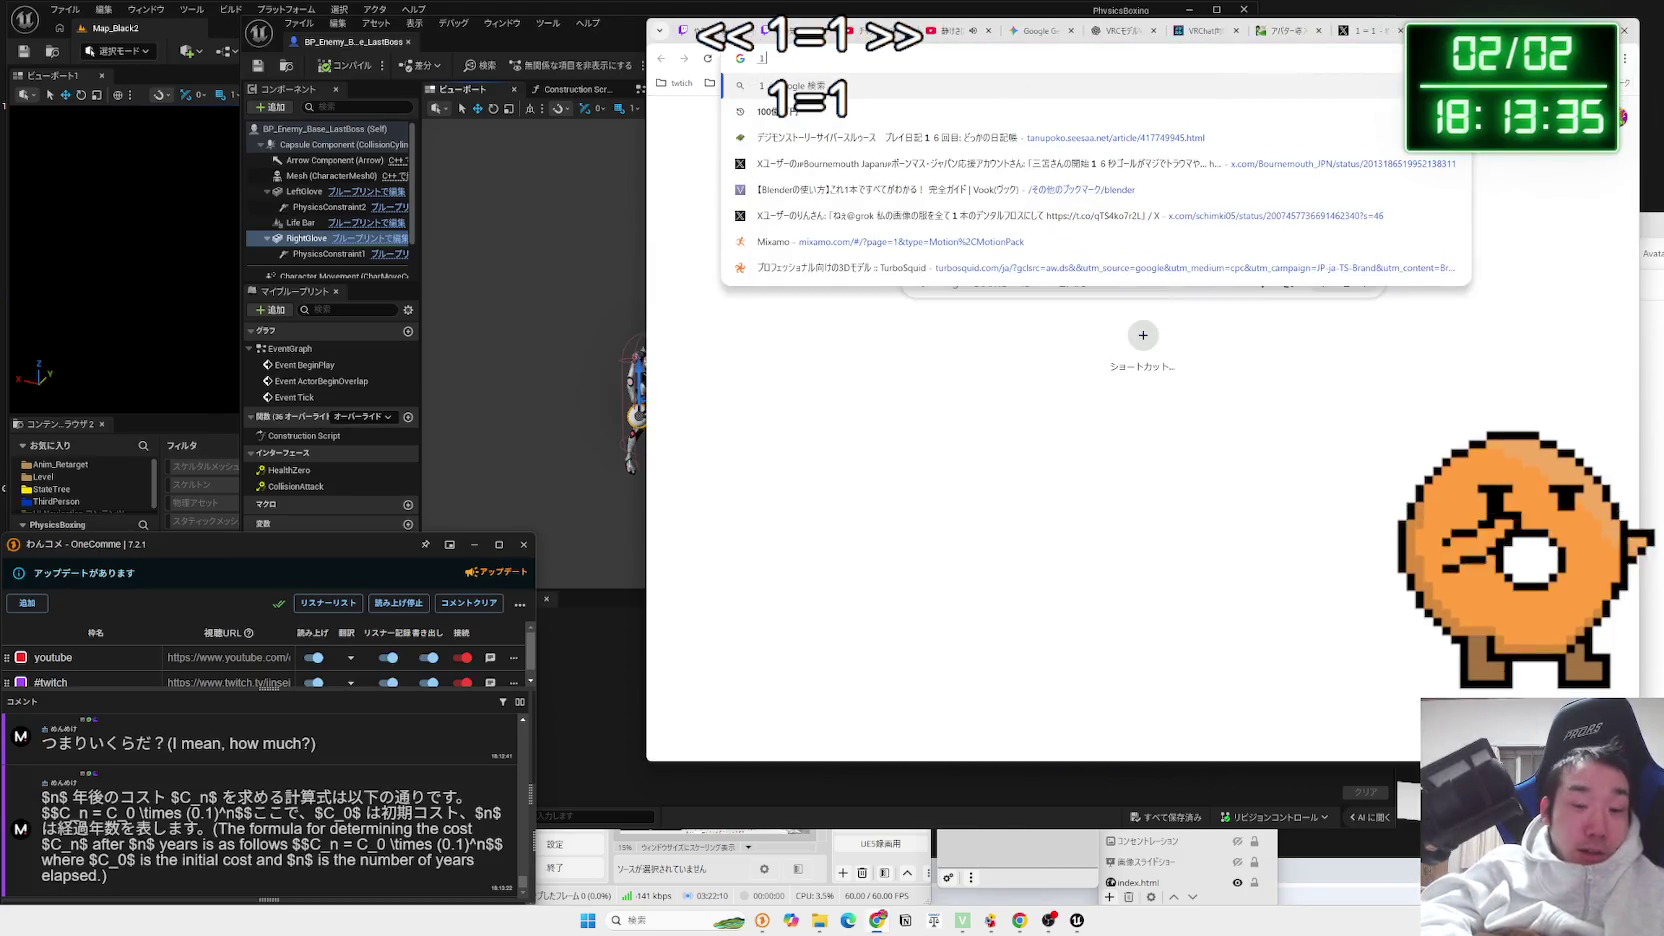
{"action": "type", "text": " = 1"}
{"action": "key", "text": "Return"}
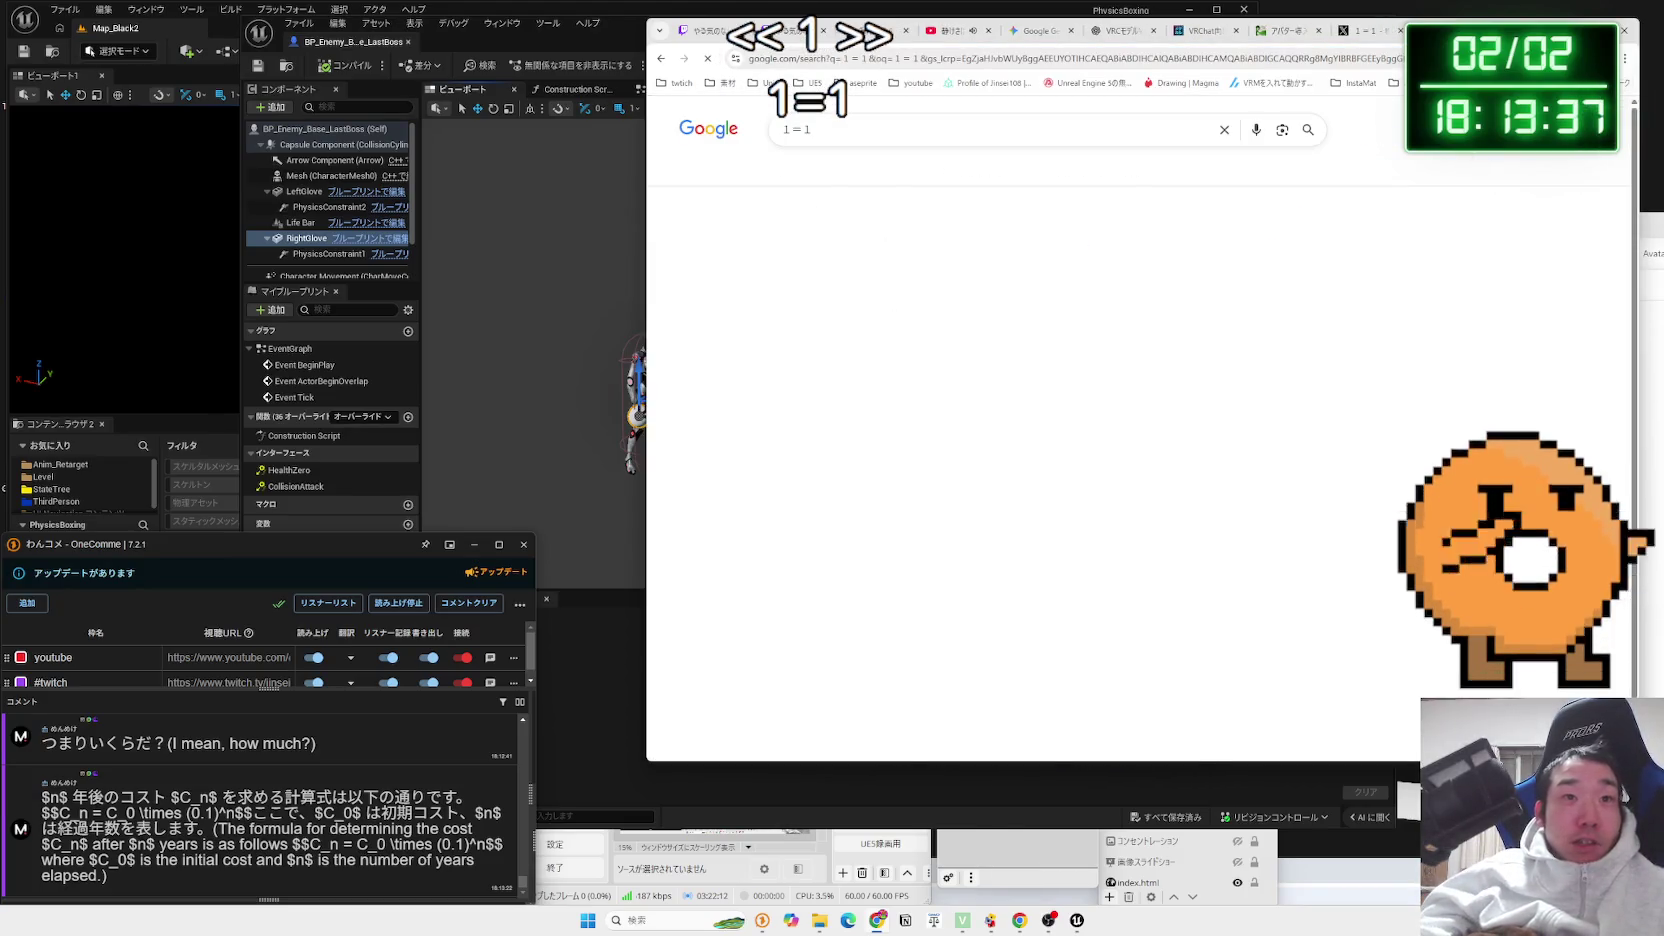
{"action": "scroll", "coordinate": [940, 250], "scroll_direction": "down", "scroll_amount": 3}
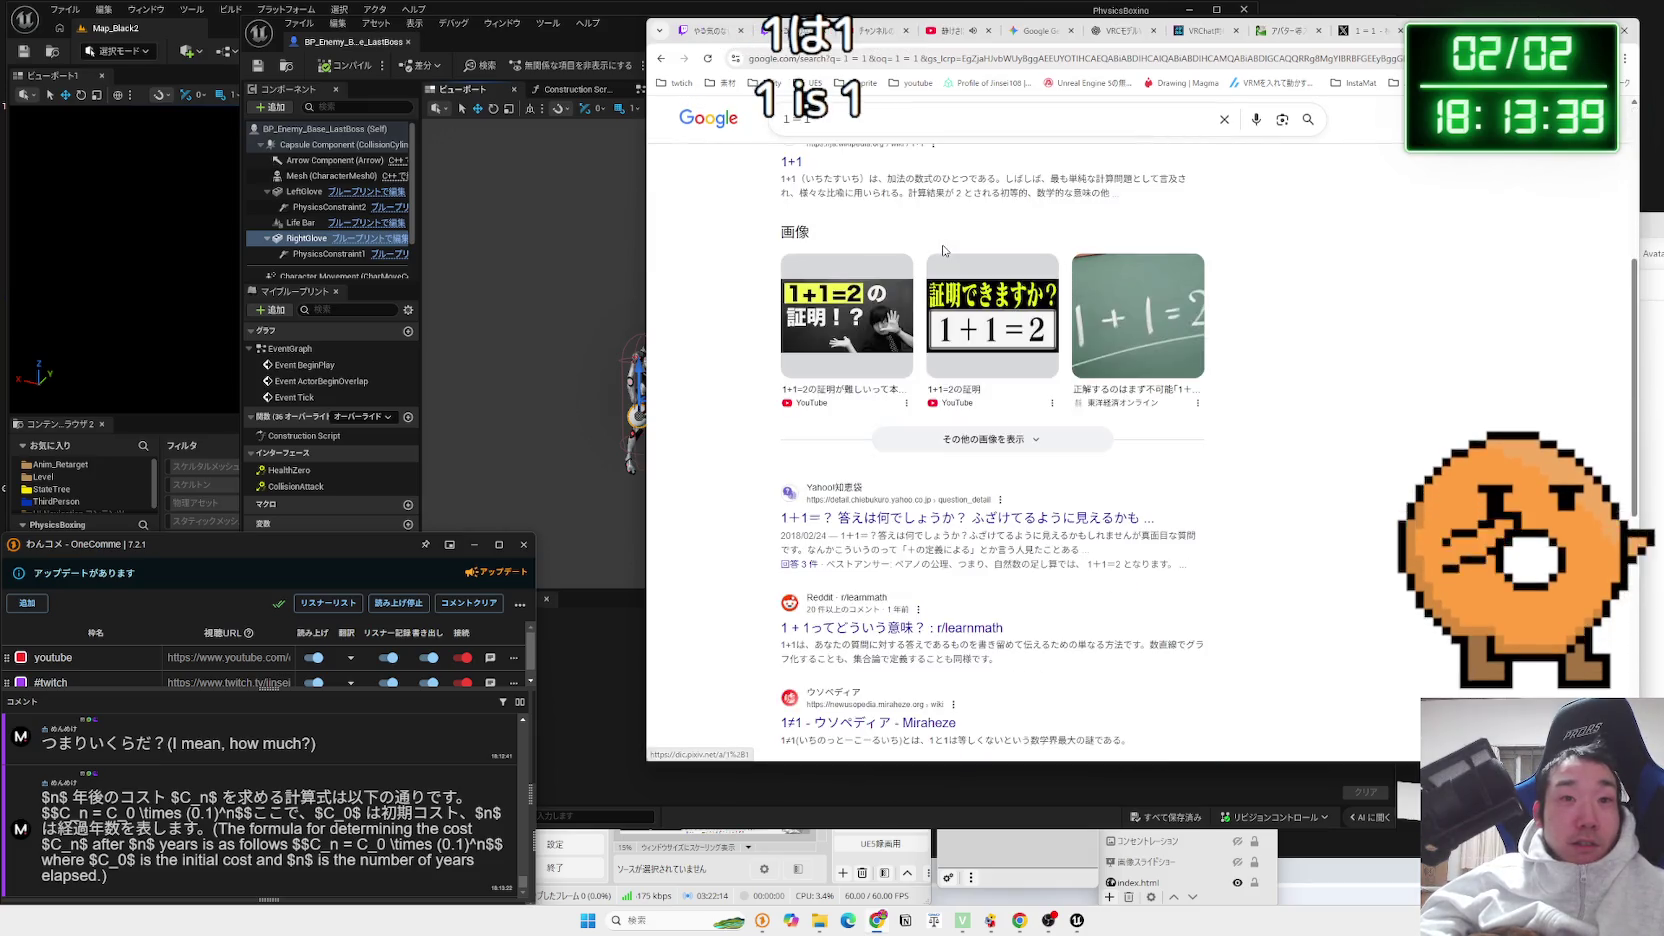
{"action": "scroll", "coordinate": [885, 152], "scroll_direction": "up", "scroll_amount": 3}
{"action": "left_click", "coordinate": [876, 178]}
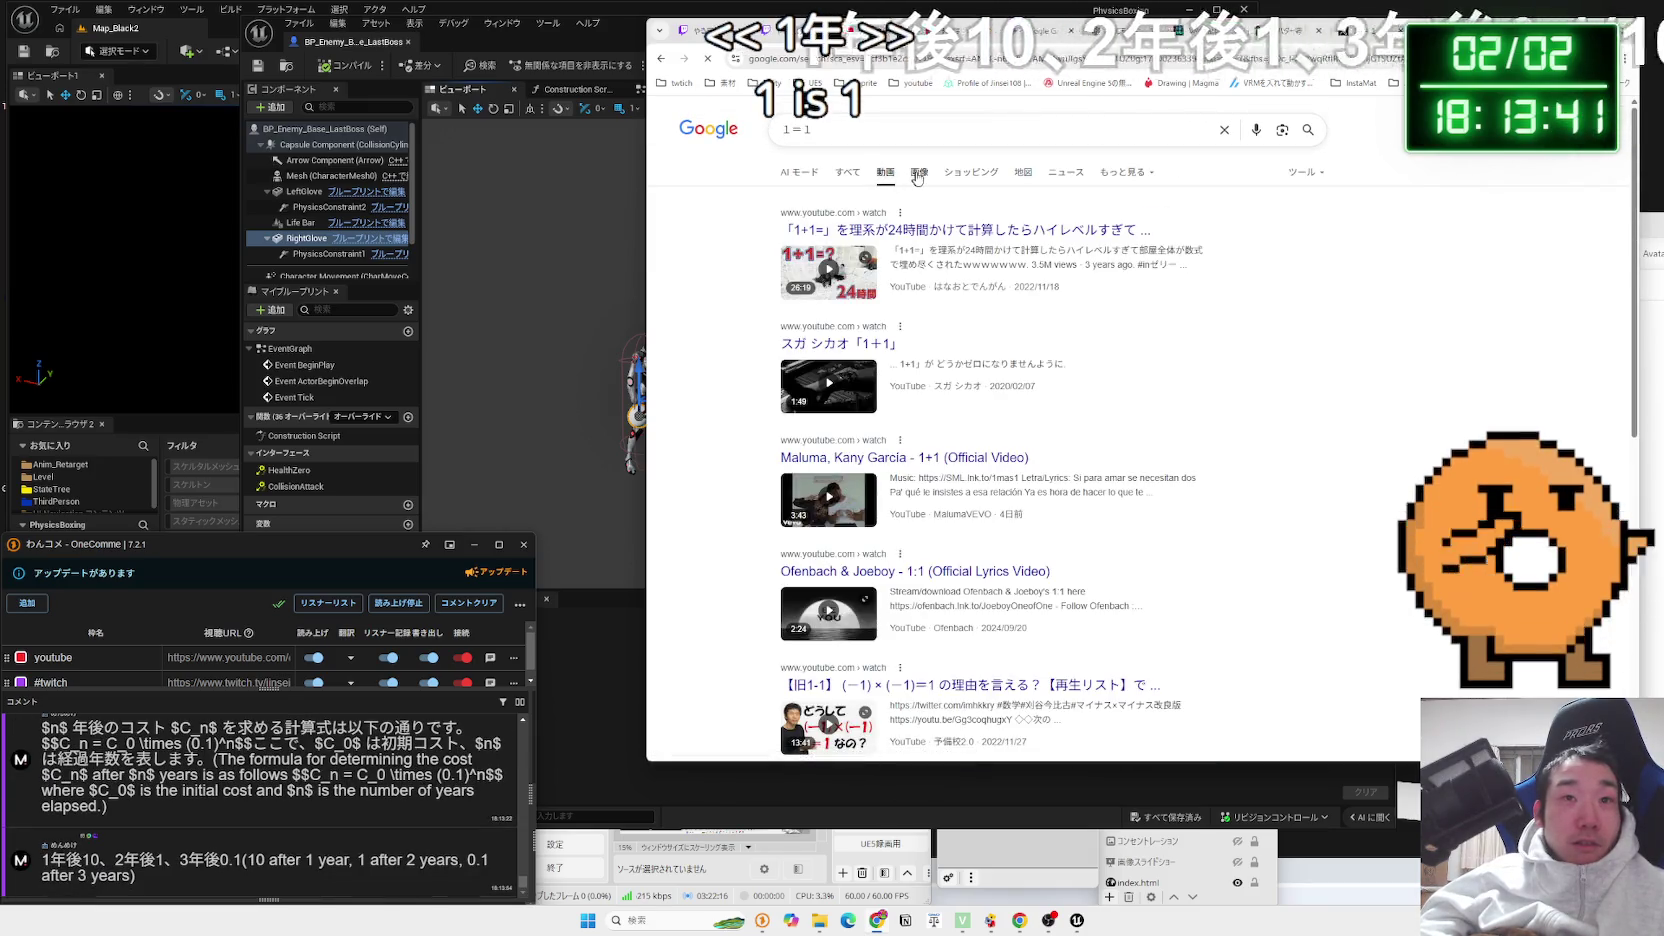
{"action": "left_click", "coordinate": [918, 174]}
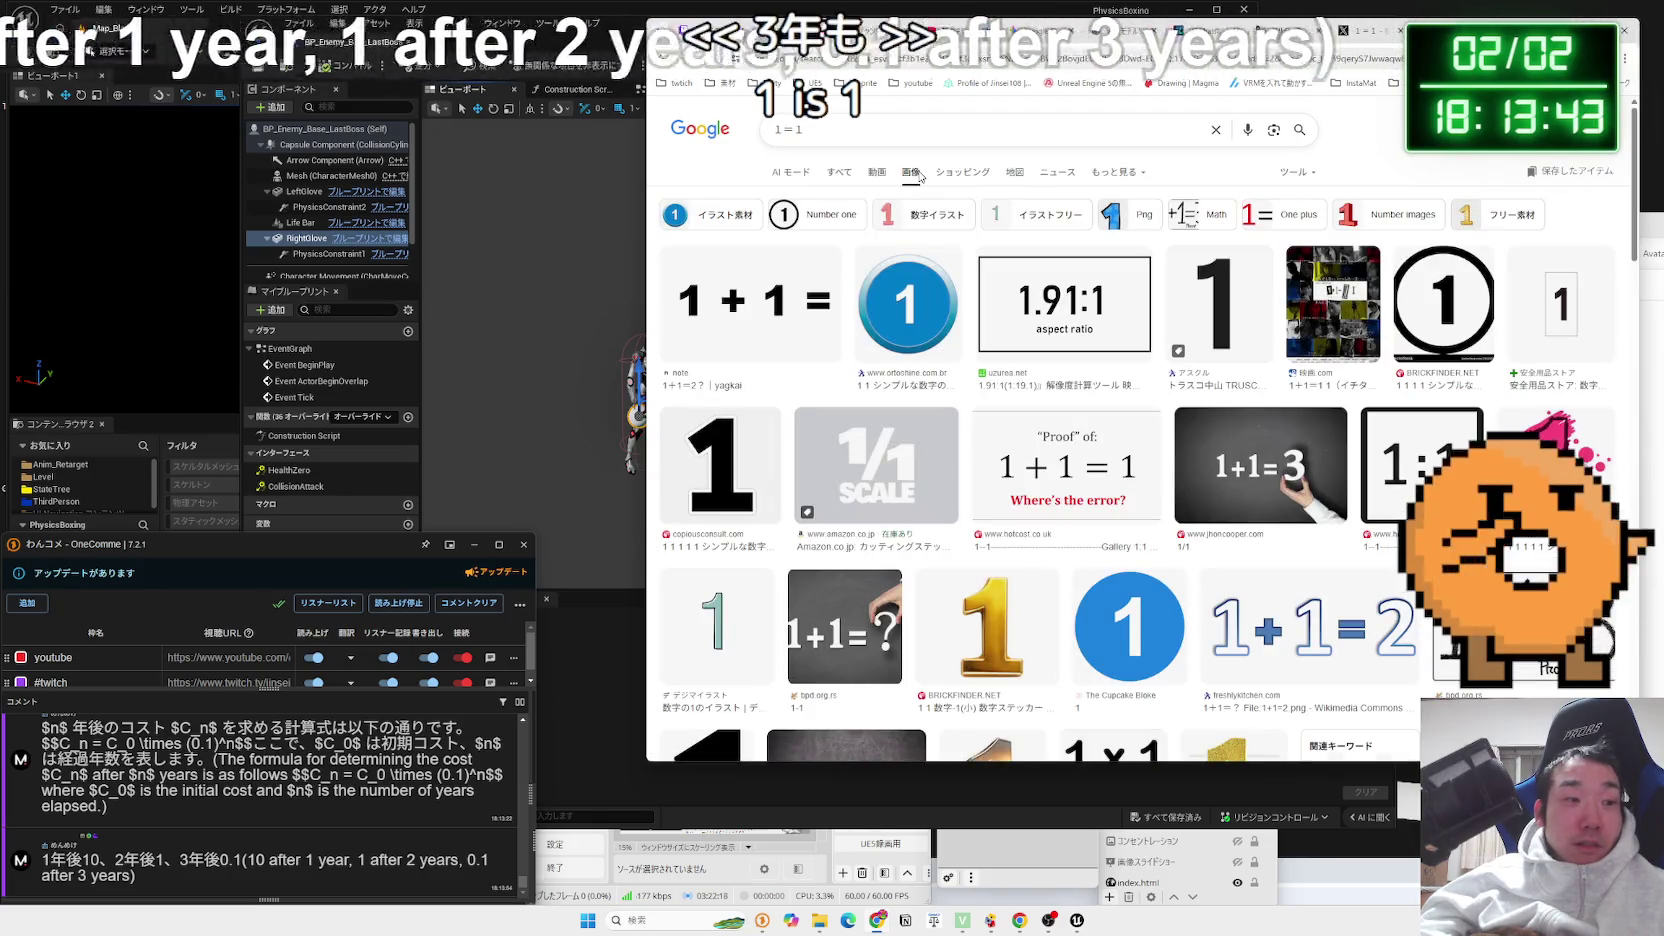
{"action": "scroll", "coordinate": [1190, 342], "scroll_direction": "down", "scroll_amount": 10}
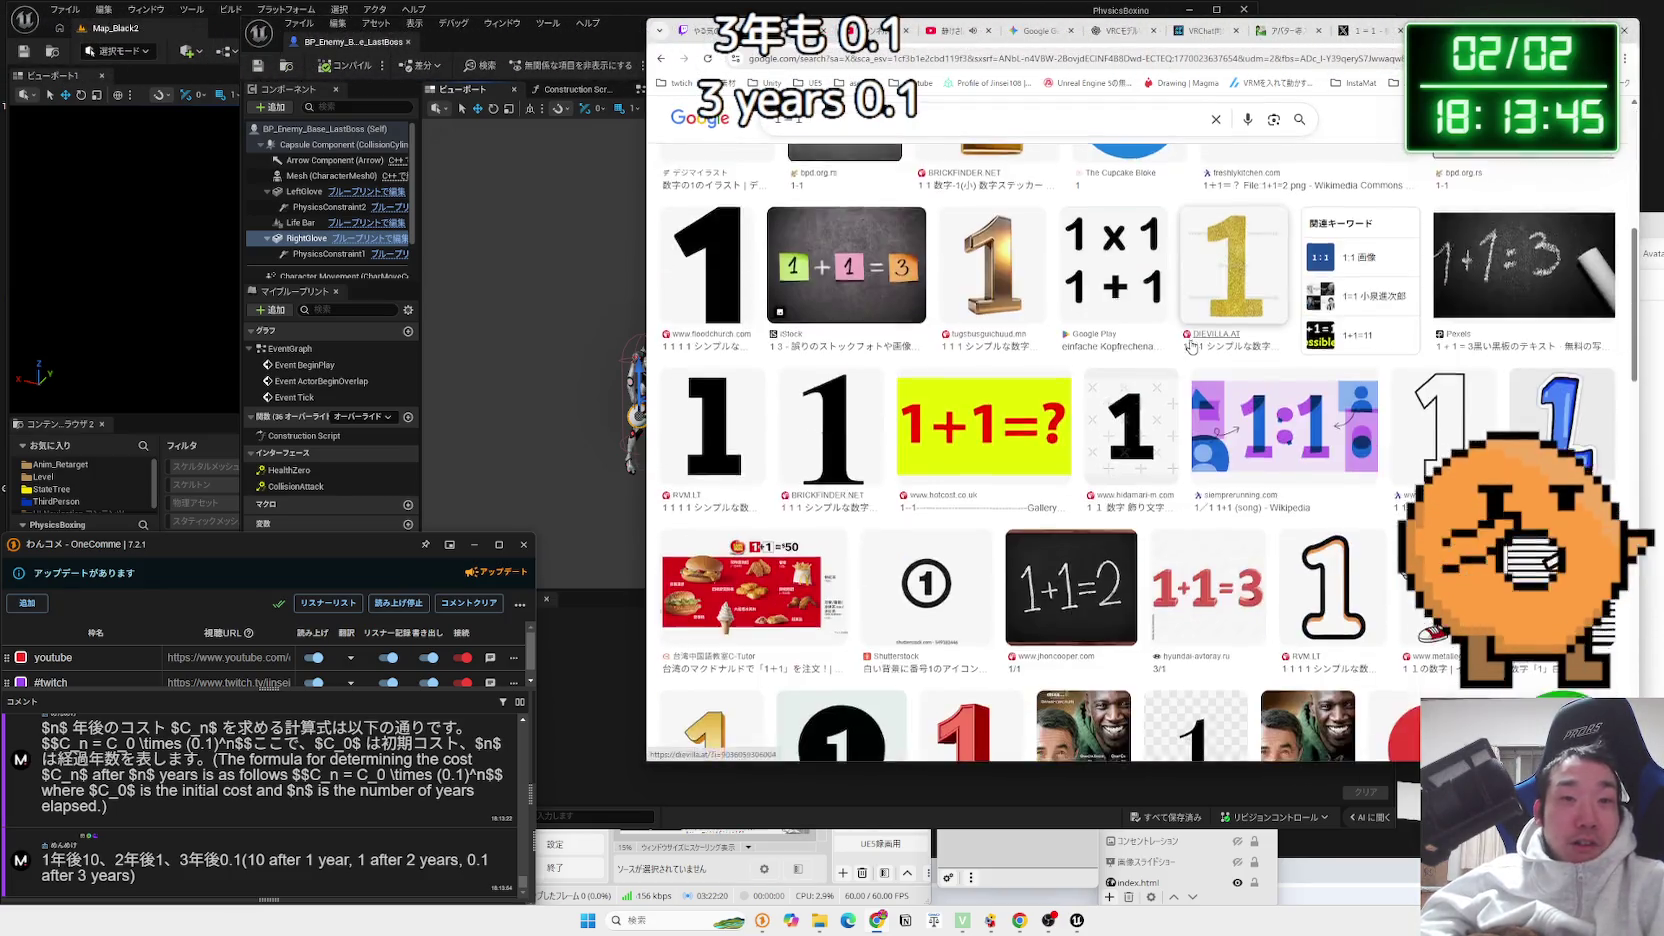
{"action": "scroll", "coordinate": [1190, 342], "scroll_direction": "down", "scroll_amount": 5}
Go back through the video results and X search results to the VRChat wiki article
{"action": "key", "text": "alt+Left"}
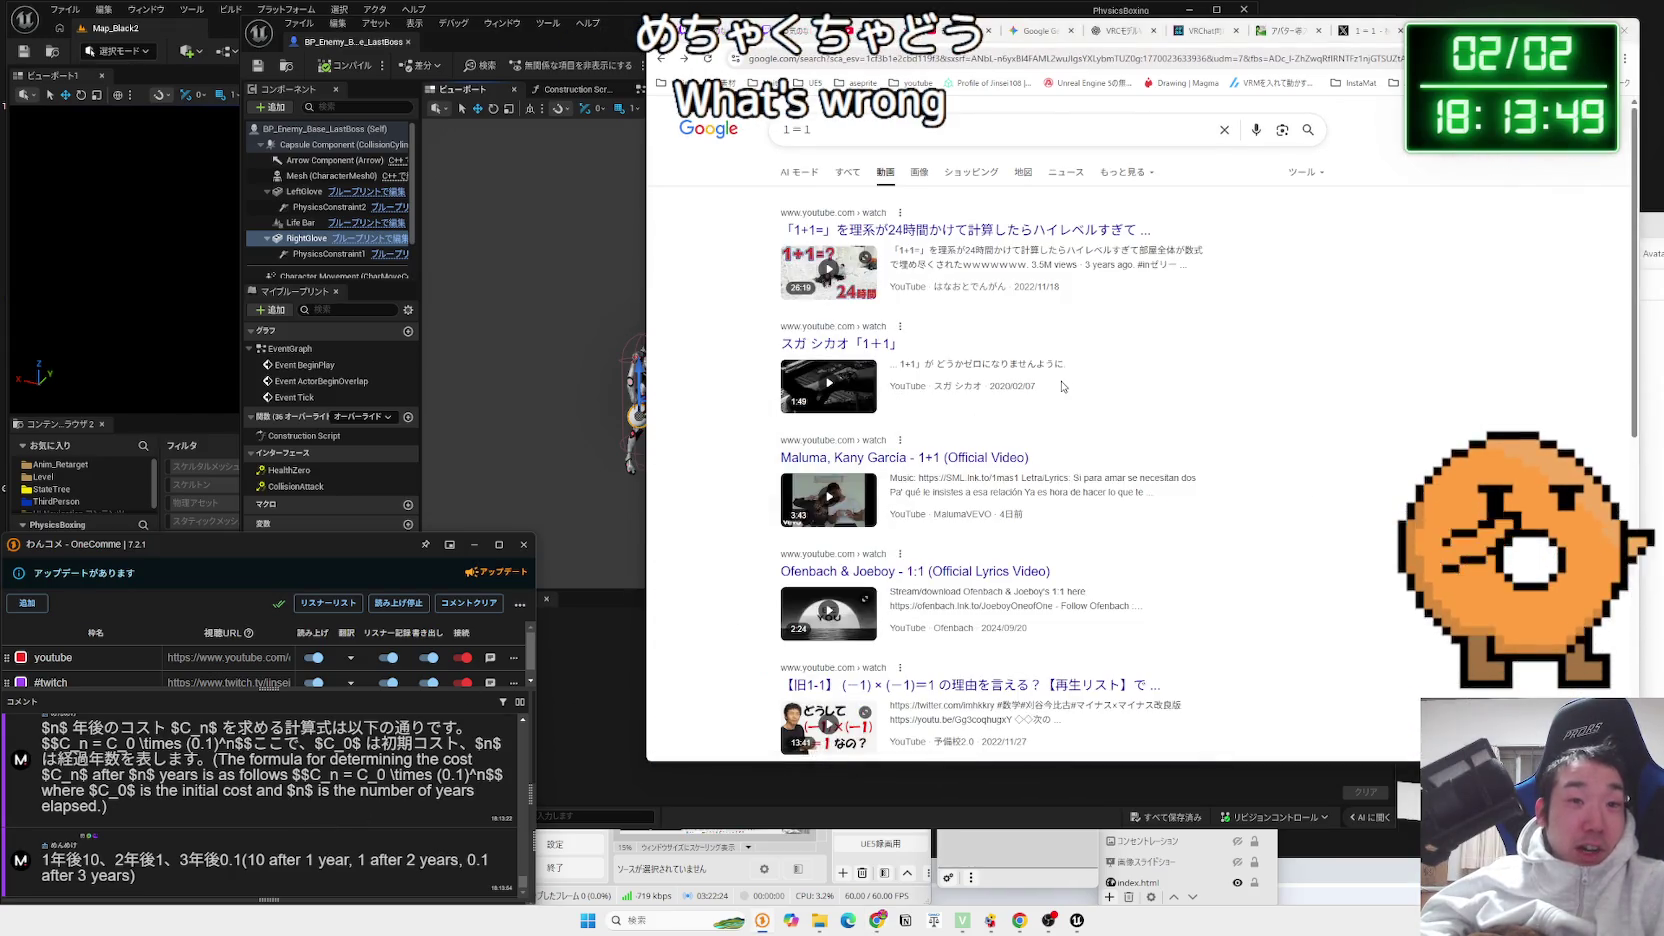
{"action": "scroll", "coordinate": [1063, 386], "scroll_direction": "down", "scroll_amount": 4}
{"action": "scroll", "coordinate": [1061, 389], "scroll_direction": "down", "scroll_amount": 3}
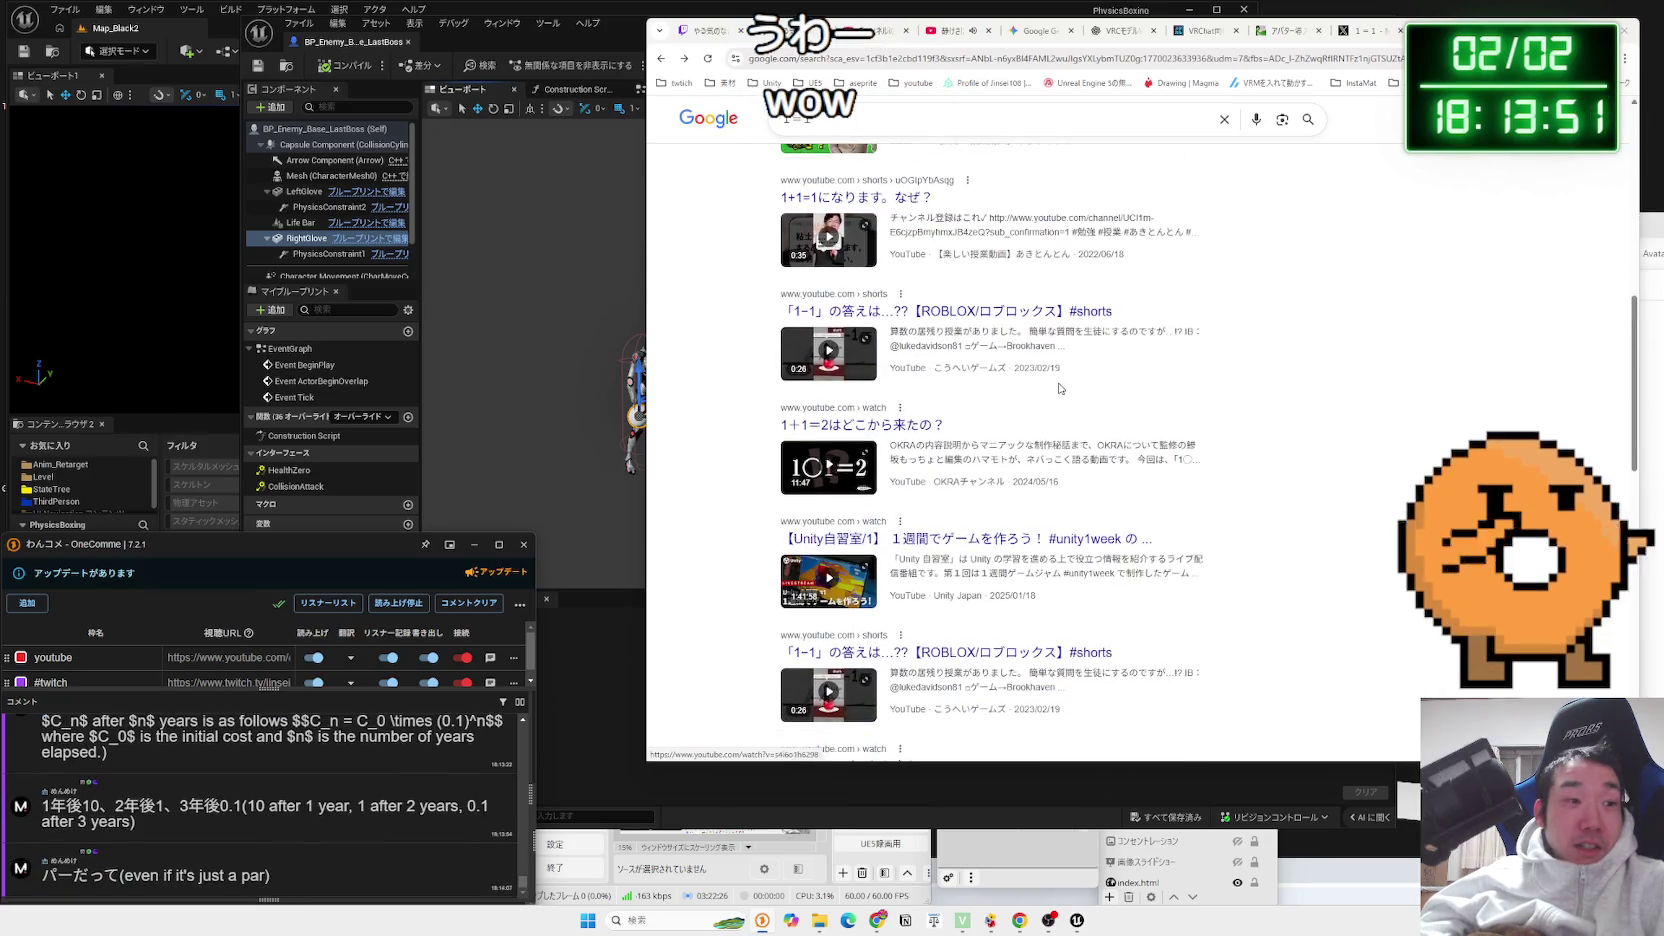
{"action": "scroll", "coordinate": [1060, 390], "scroll_direction": "down", "scroll_amount": 3}
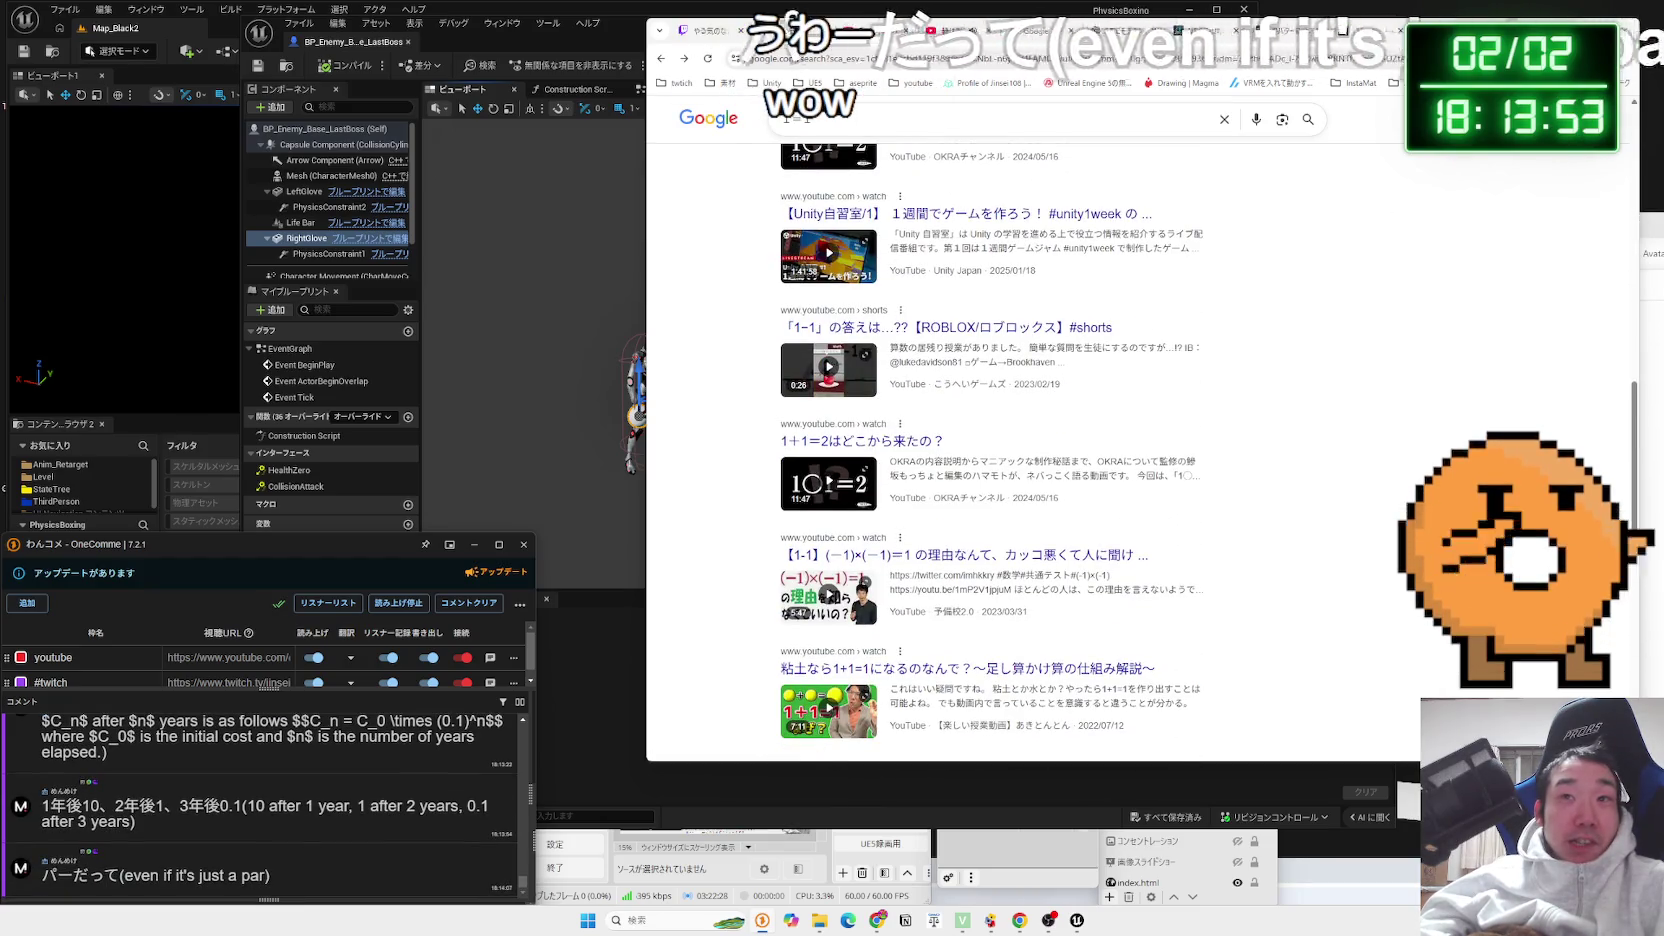
{"action": "key", "text": "alt+Left"}
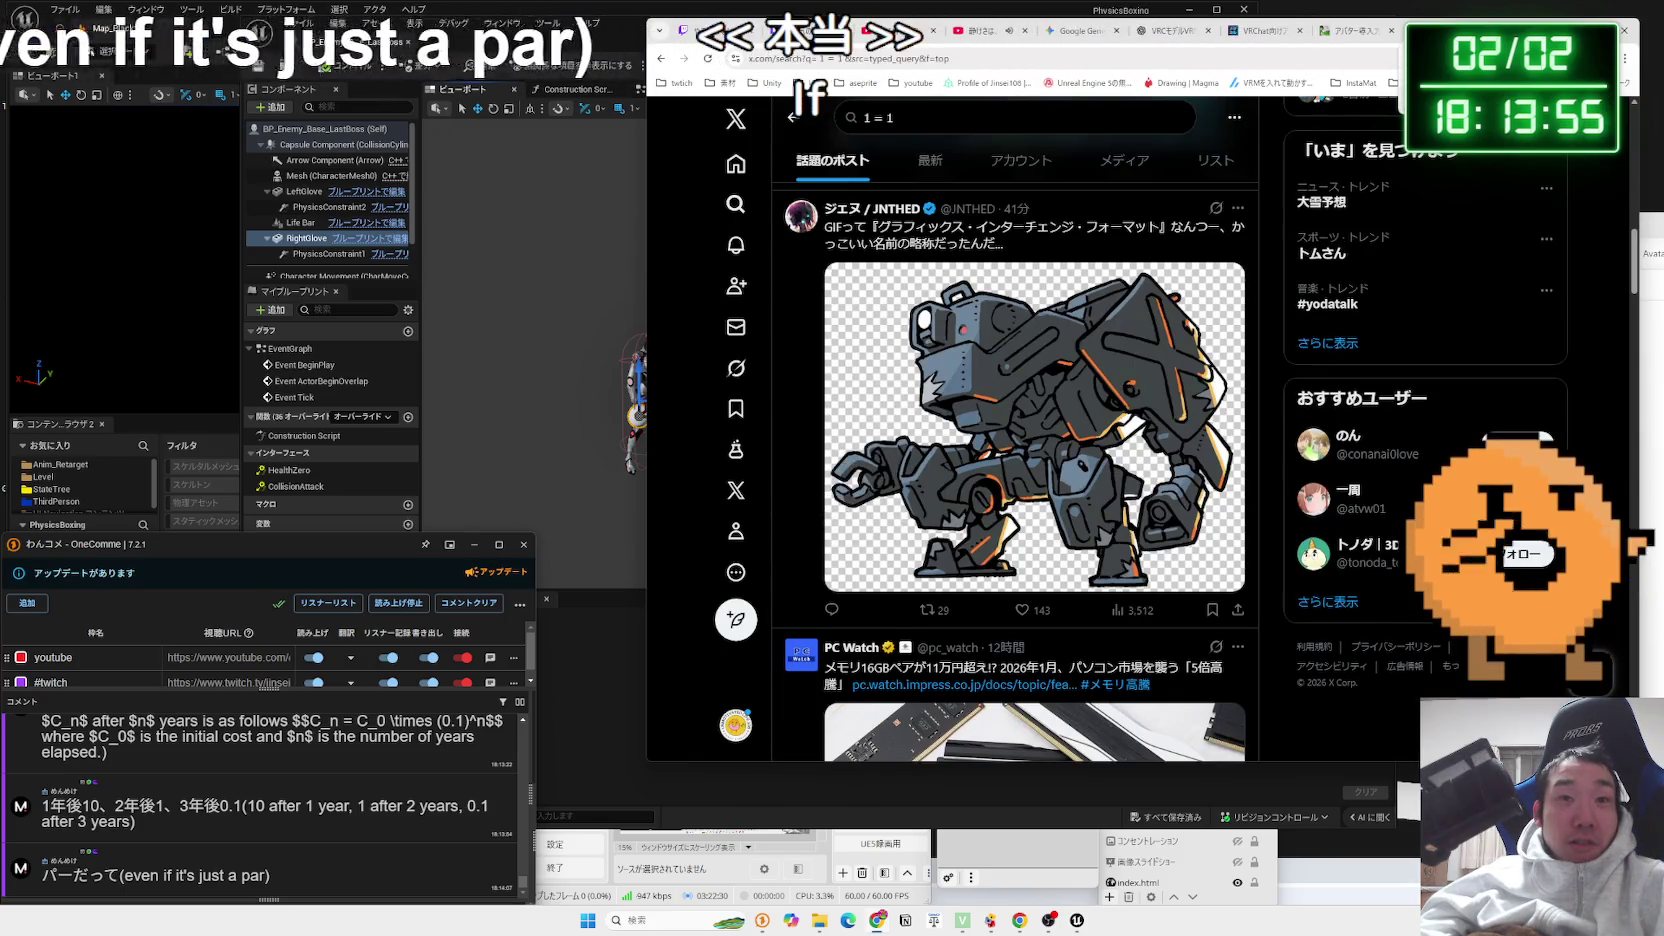
{"action": "key", "text": "alt+Left"}
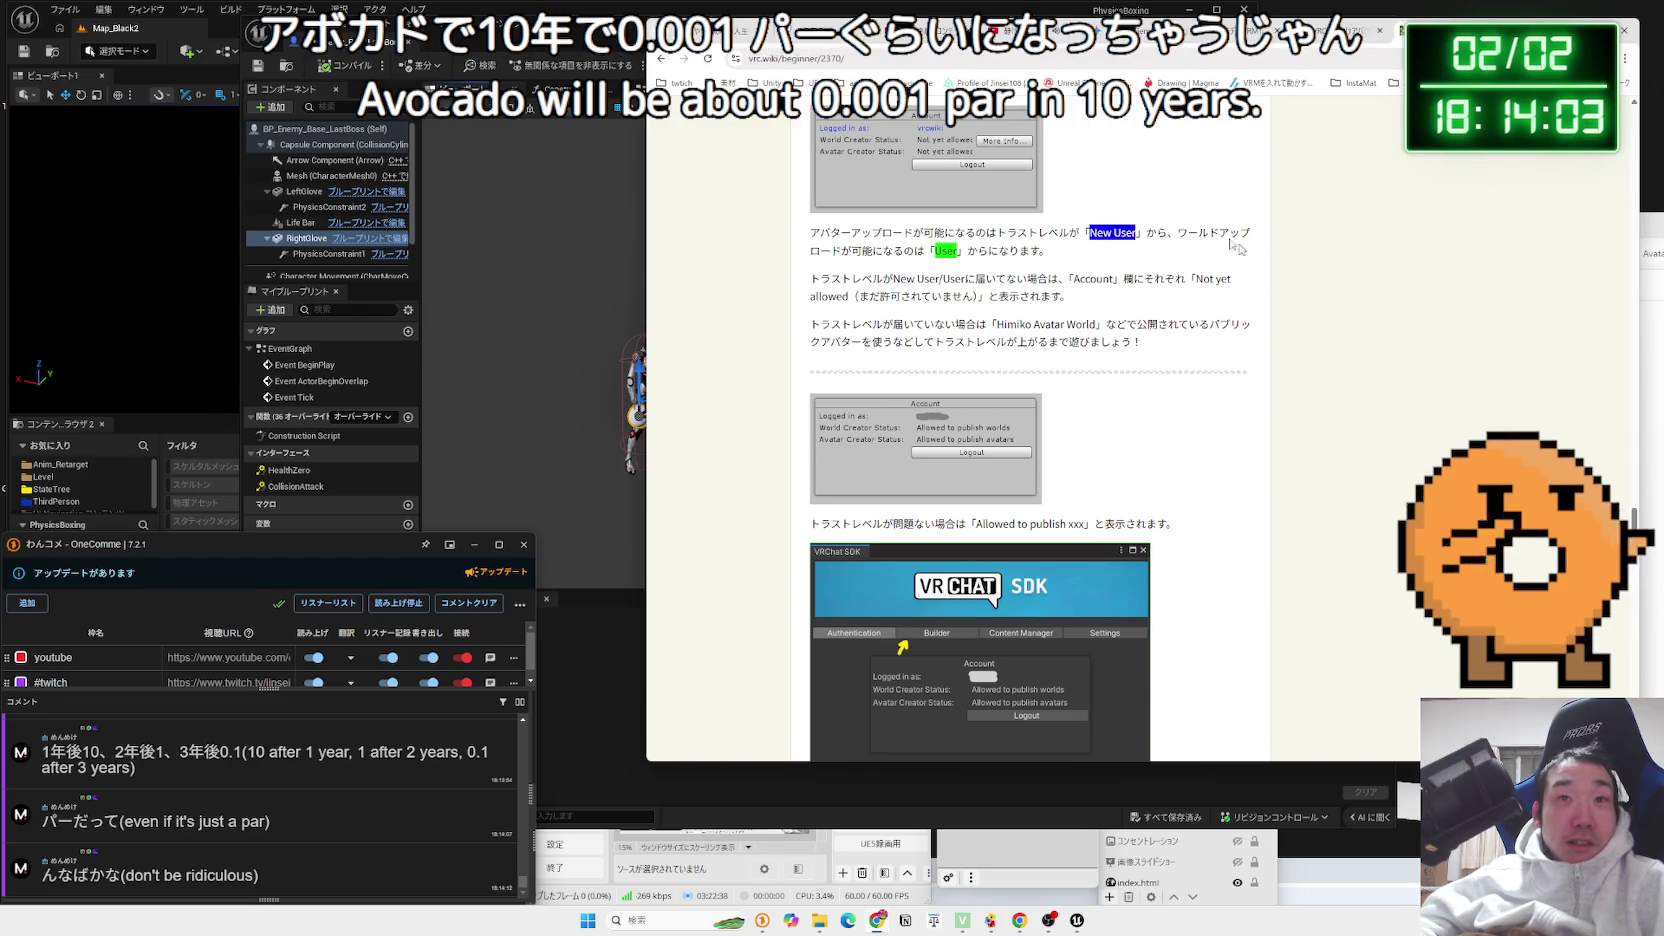
Switch across open tabs to the Gemini conversation, then bring the Unreal Blueprint editor forward
{"action": "left_click", "coordinate": [1130, 31]}
{"action": "left_click", "coordinate": [1062, 31]}
{"action": "left_click", "coordinate": [1110, 36]}
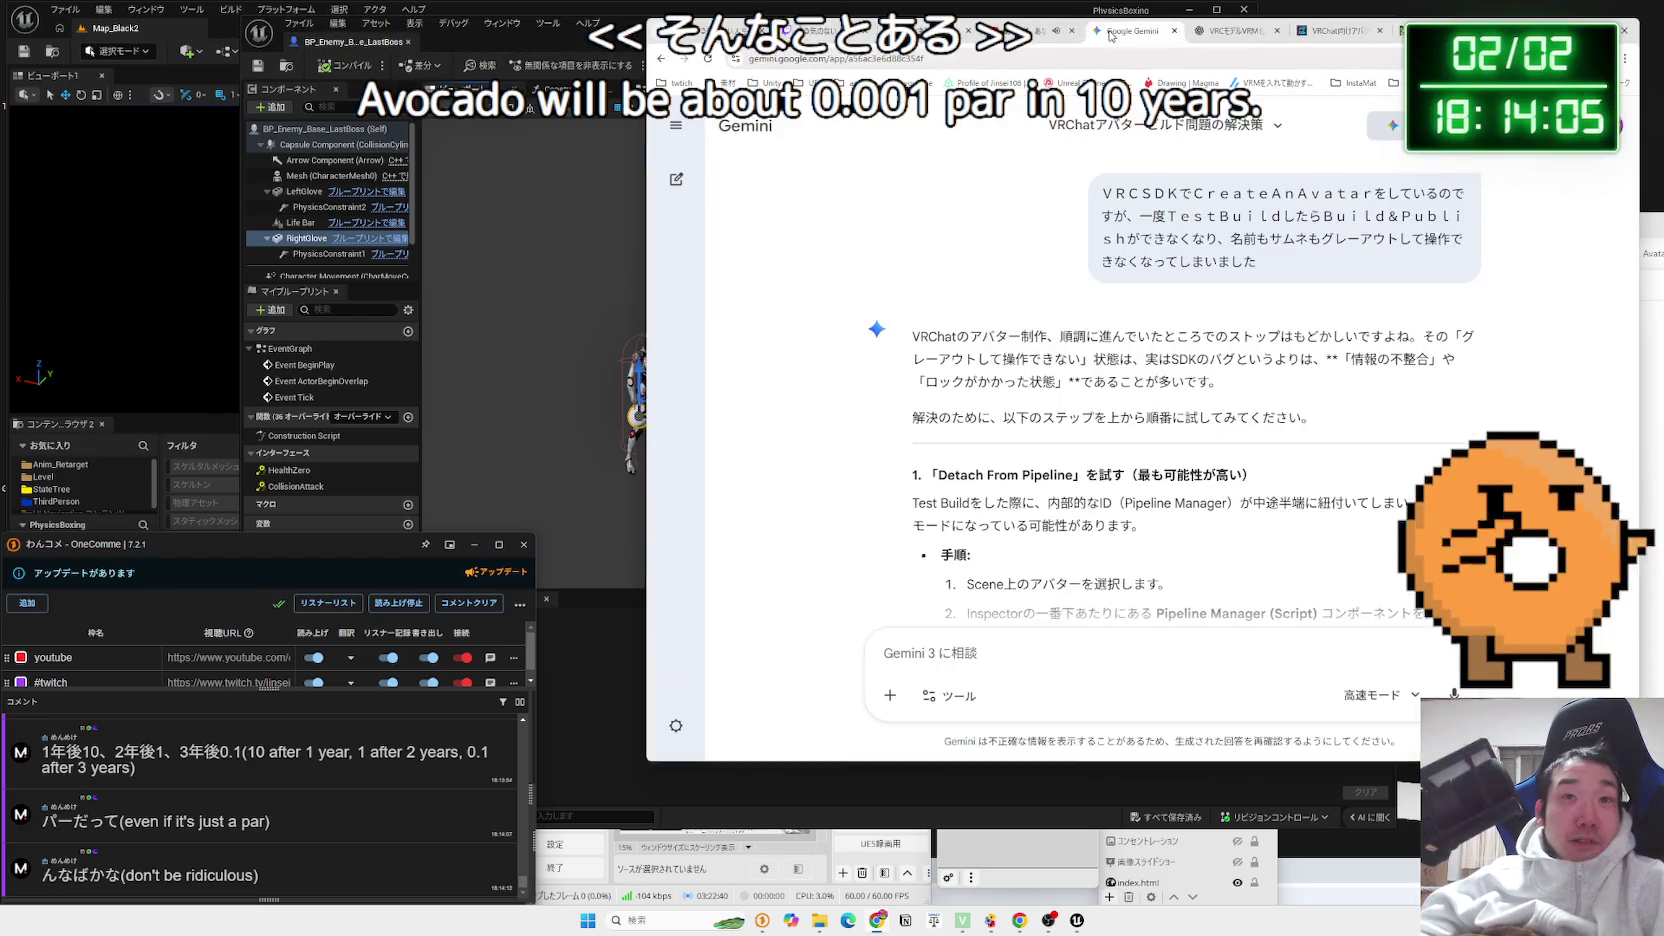
{"action": "left_click", "coordinate": [627, 23]}
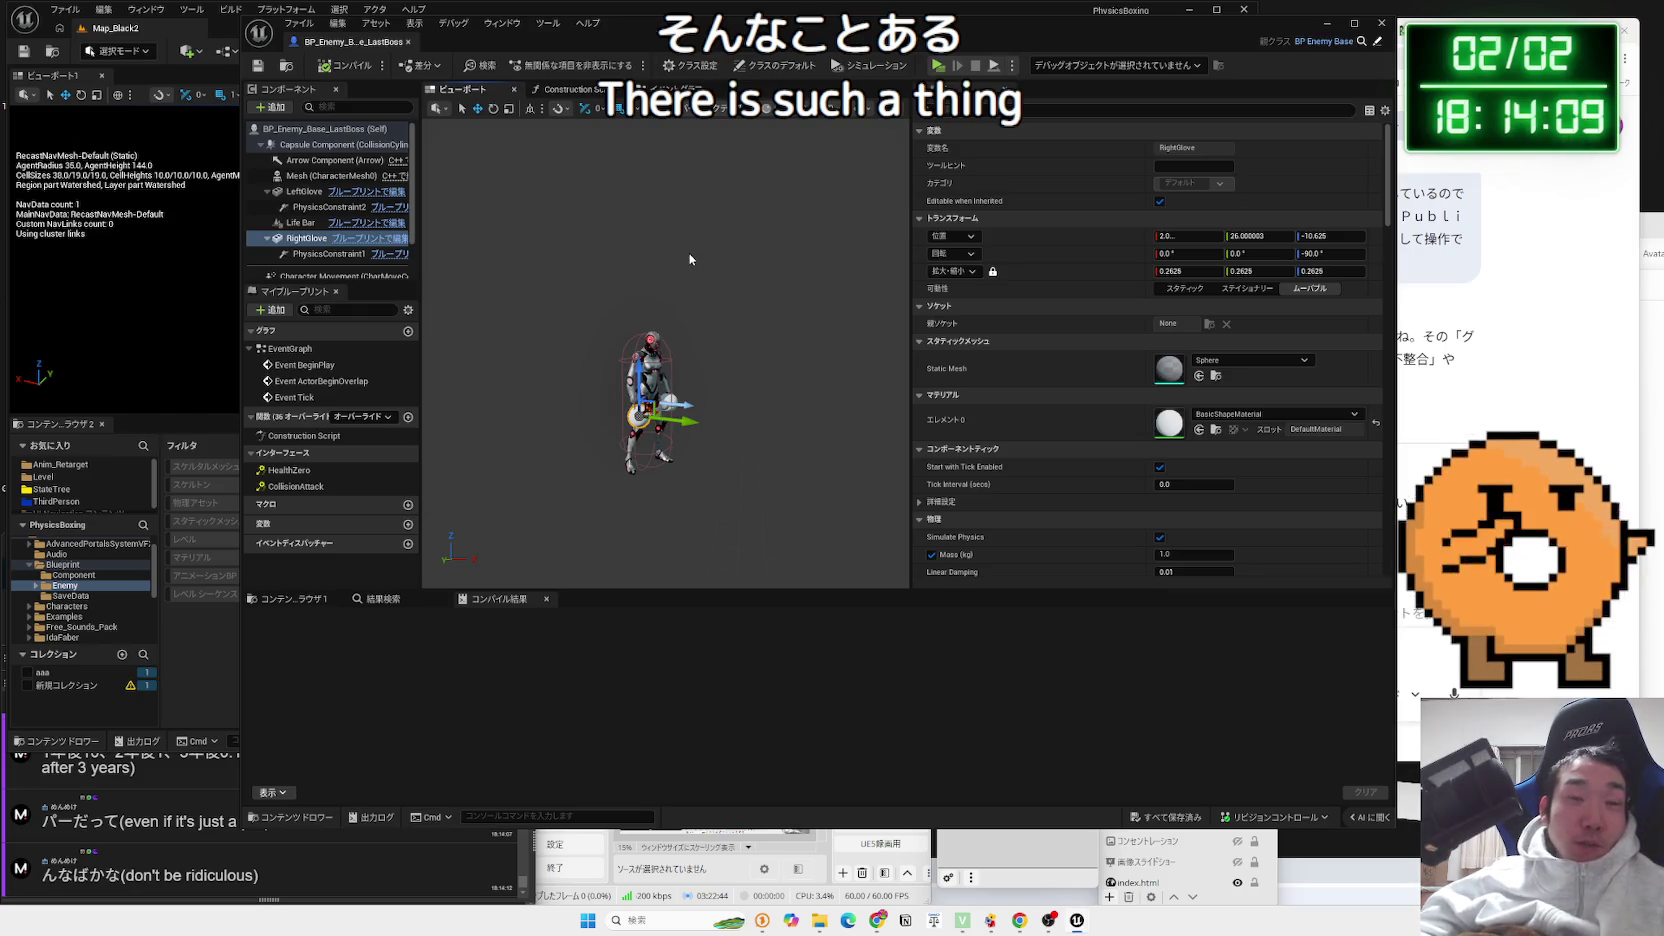
Inspect the Life Bar and LeftGlove components, then close the BP_Enemy_Base_LastBoss editor
{"action": "scroll", "coordinate": [689, 259], "scroll_direction": "up", "scroll_amount": 5}
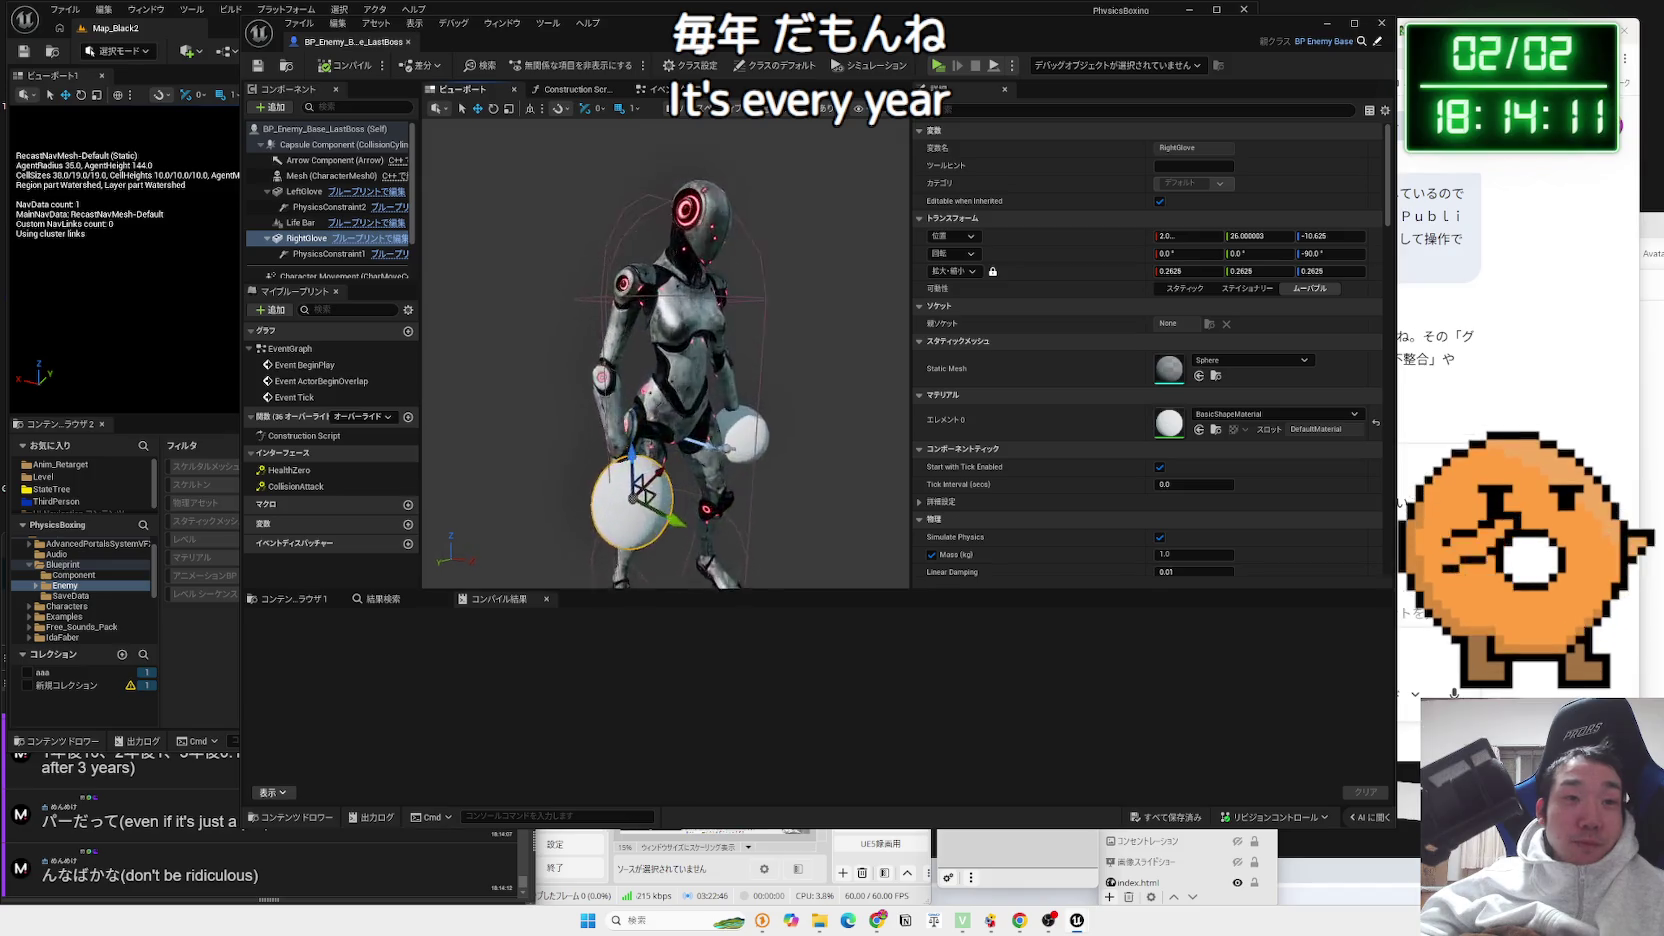
{"action": "scroll", "coordinate": [665, 350], "scroll_direction": "down", "scroll_amount": 5}
{"action": "left_click", "coordinate": [300, 222]}
{"action": "left_click", "coordinate": [304, 192]}
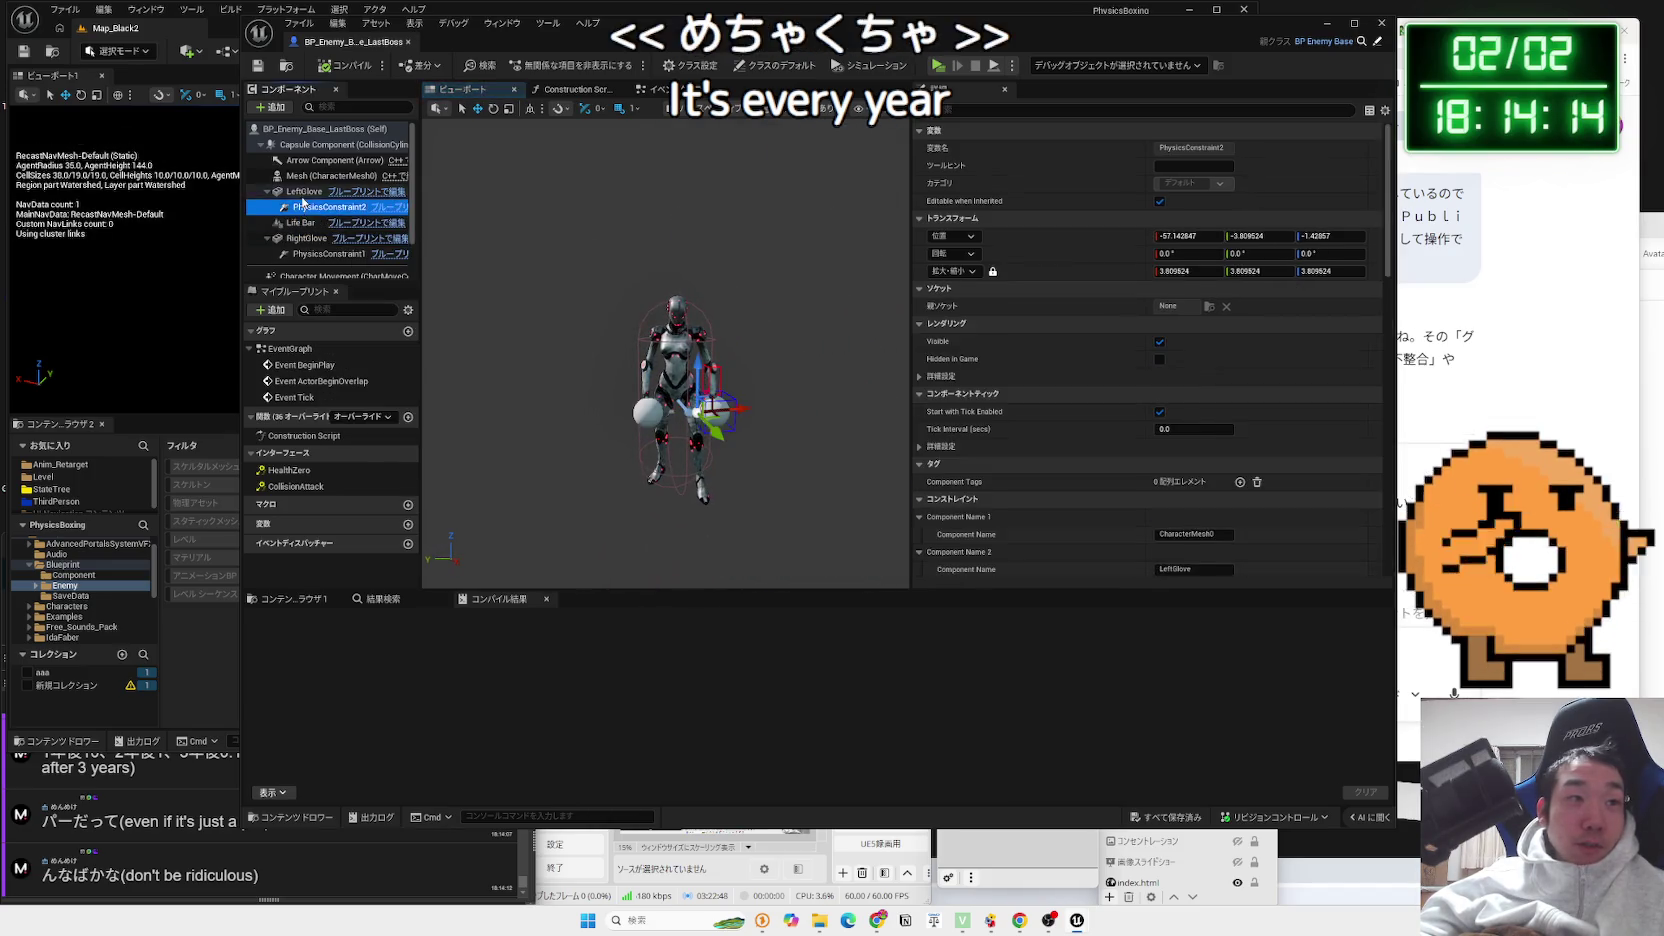
{"action": "left_click", "coordinate": [801, 306]}
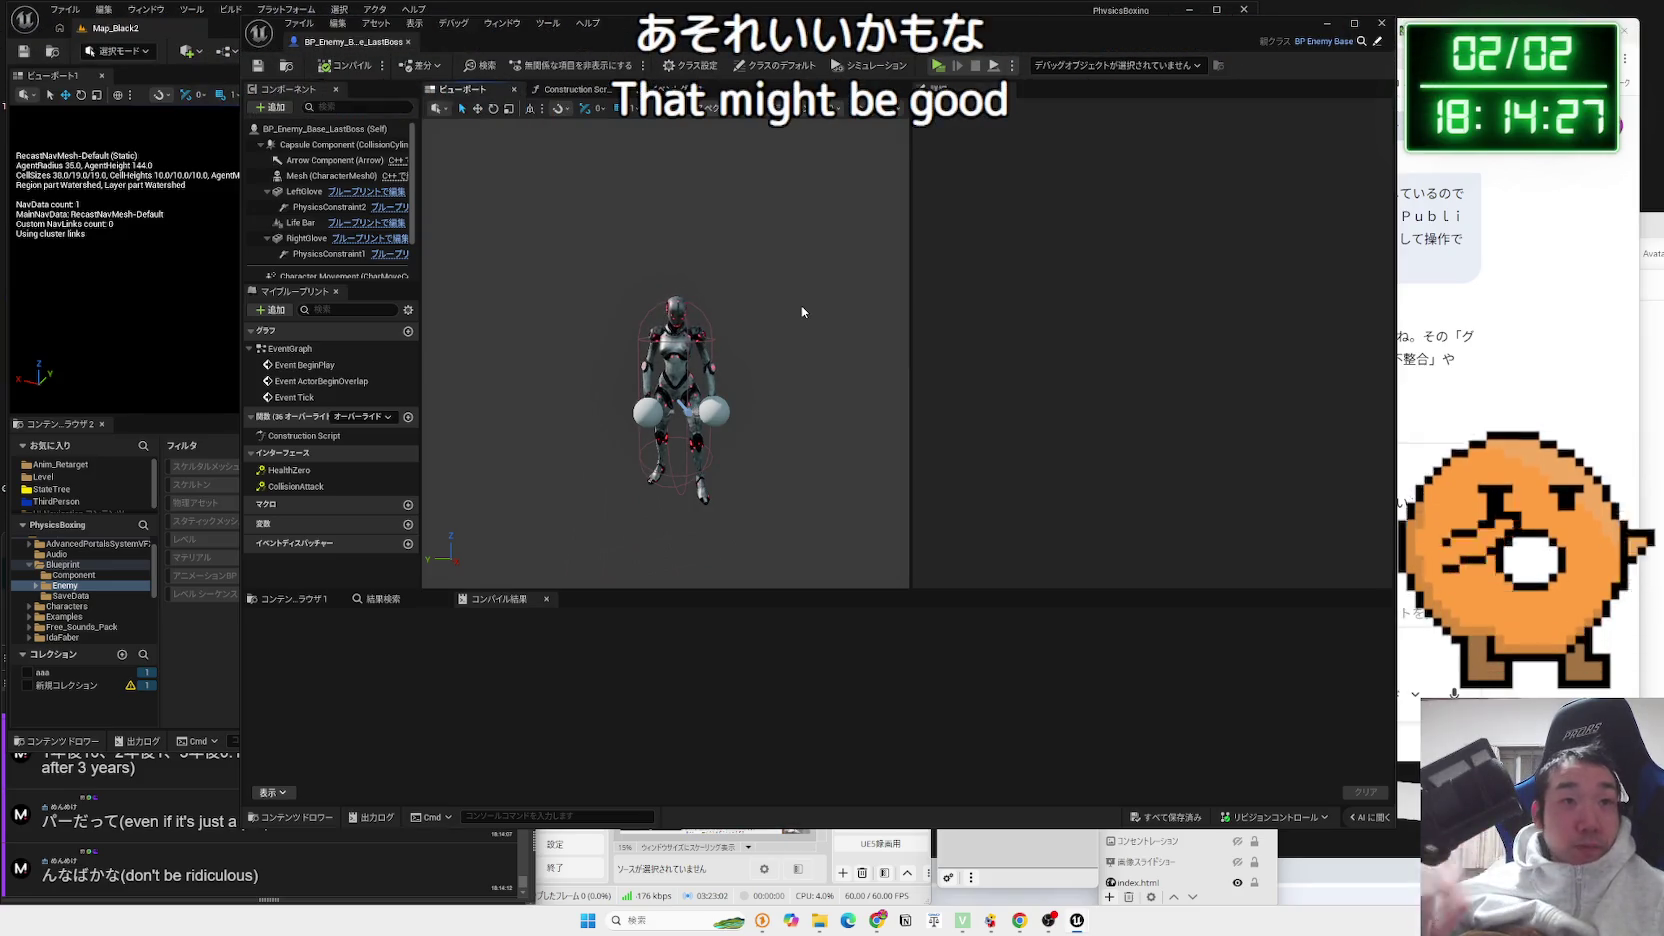
{"action": "left_click", "coordinate": [1378, 25]}
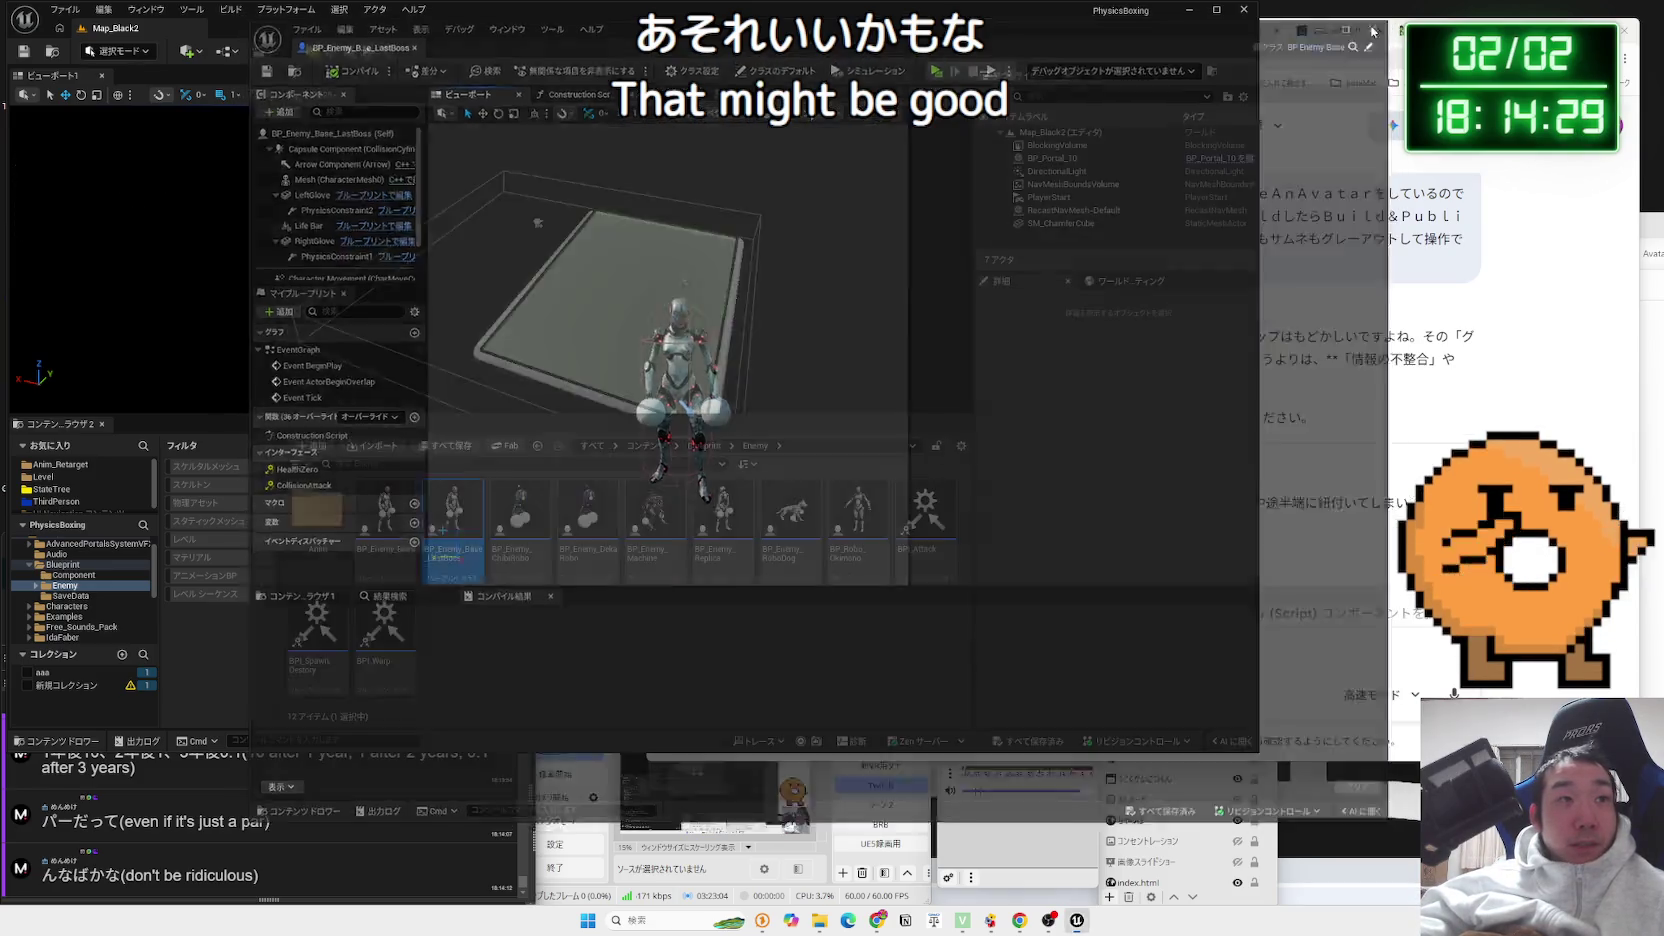
Delete BP_Enemy_Base_LastBoss from the Enemy folder using Force Delete despite its references
{"action": "left_click", "coordinate": [643, 633]}
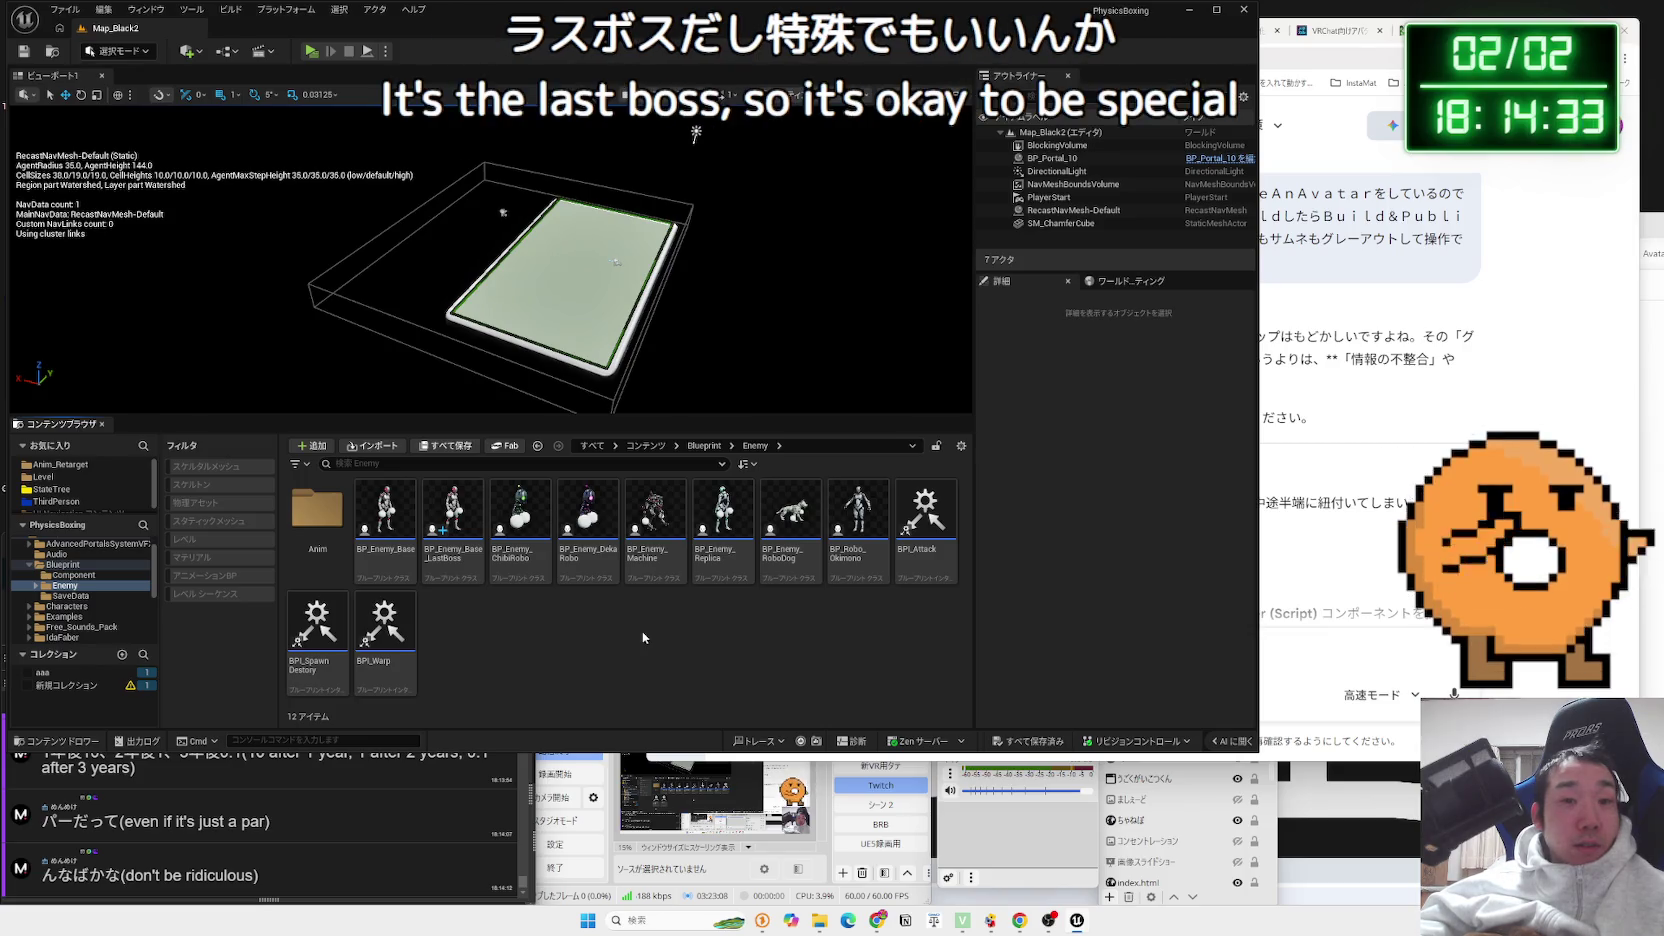
{"action": "left_click", "coordinate": [468, 535]}
{"action": "right_click", "coordinate": [468, 535]}
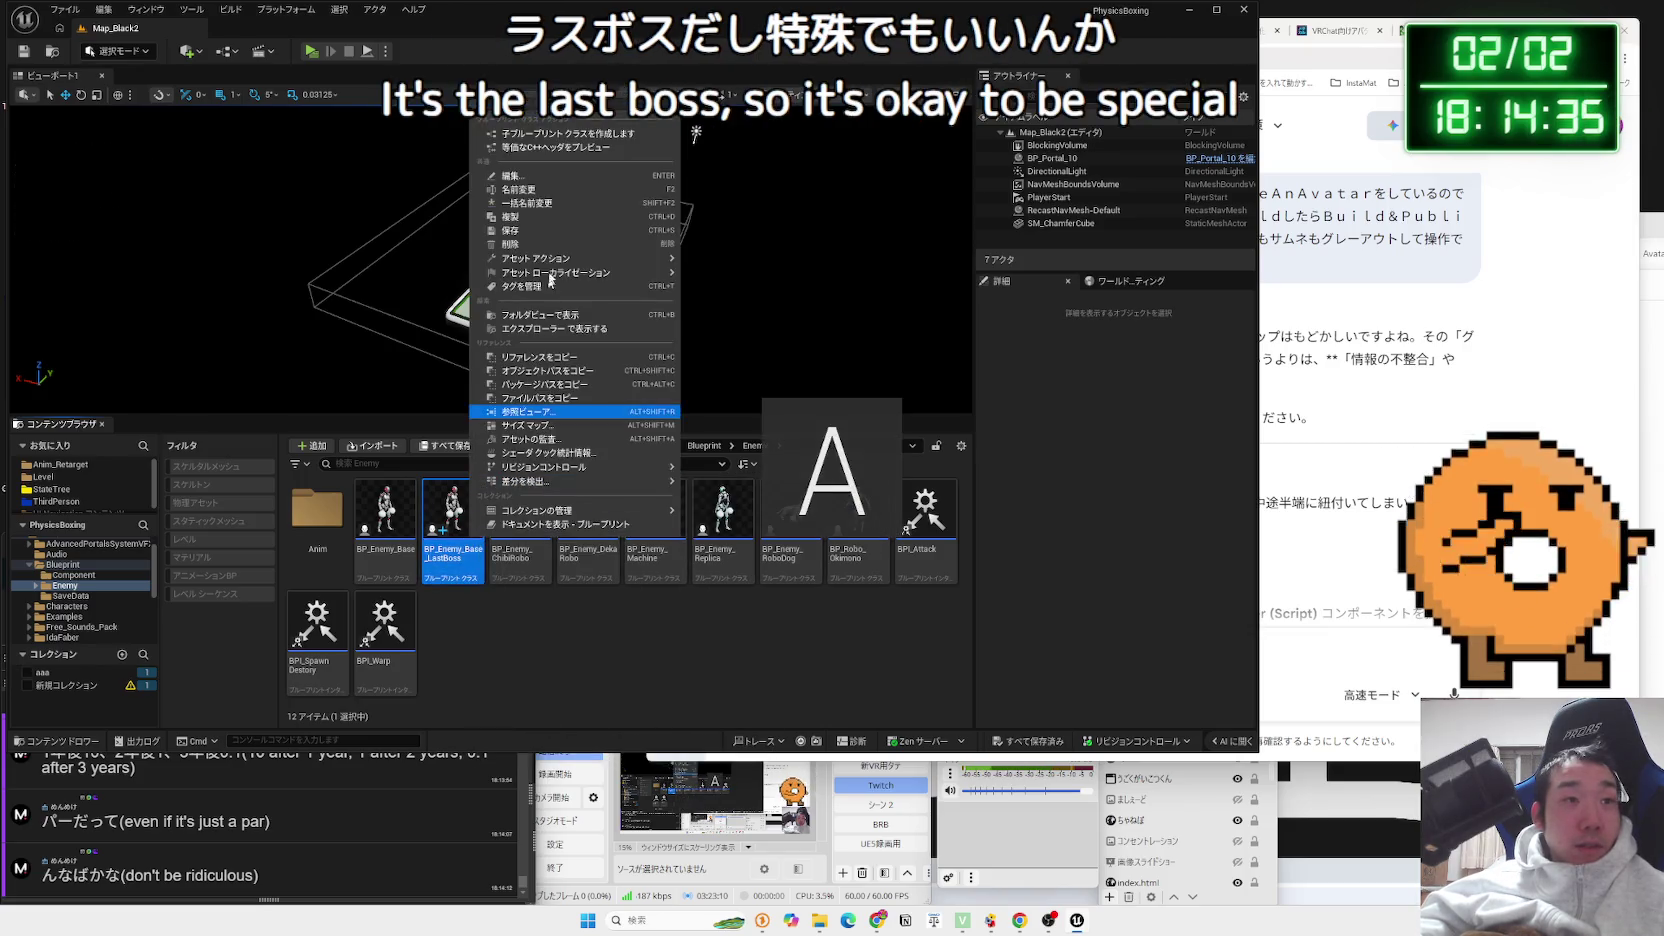
{"action": "left_click", "coordinate": [549, 243]}
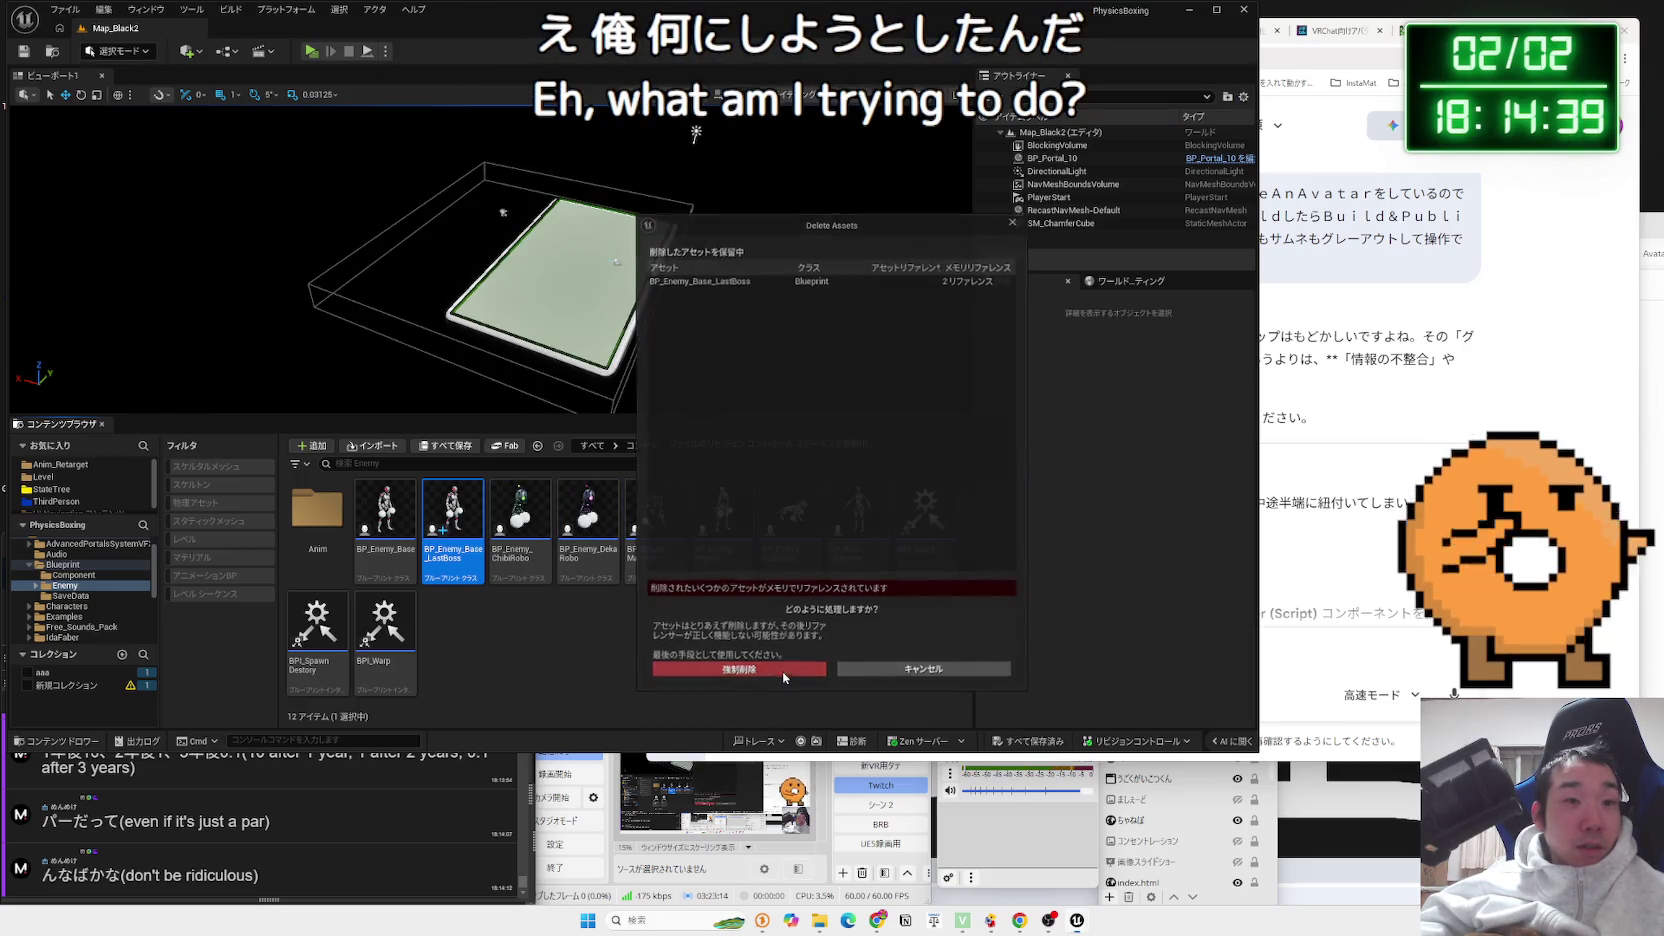
{"action": "left_click", "coordinate": [783, 671]}
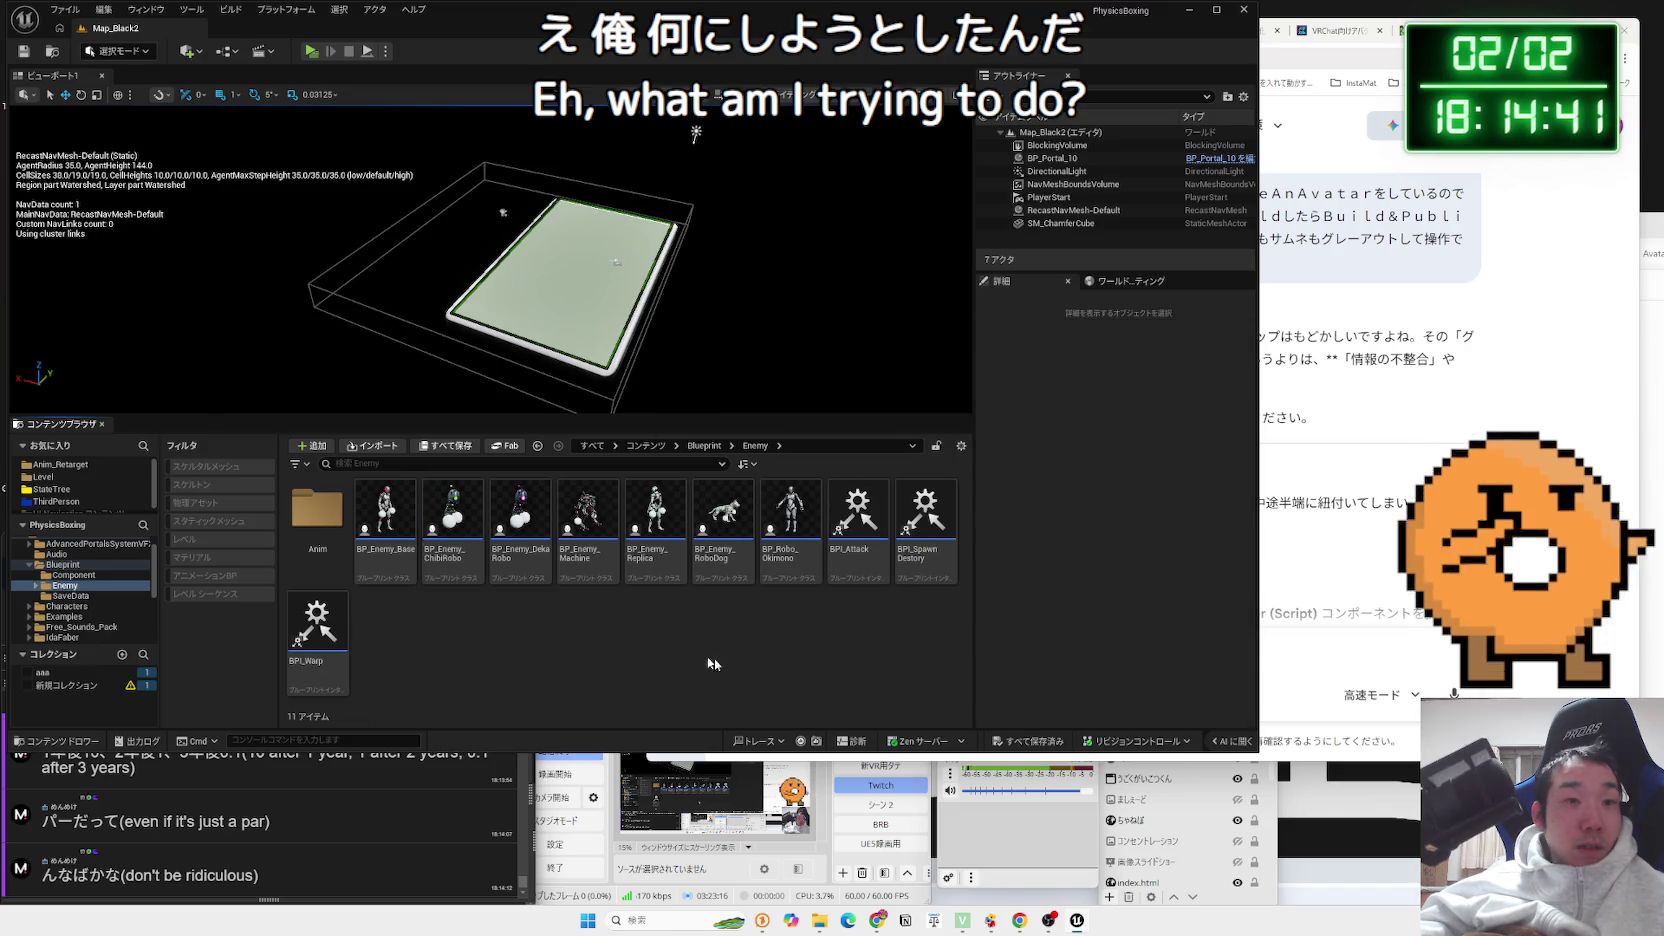
{"action": "right_click", "coordinate": [601, 623]}
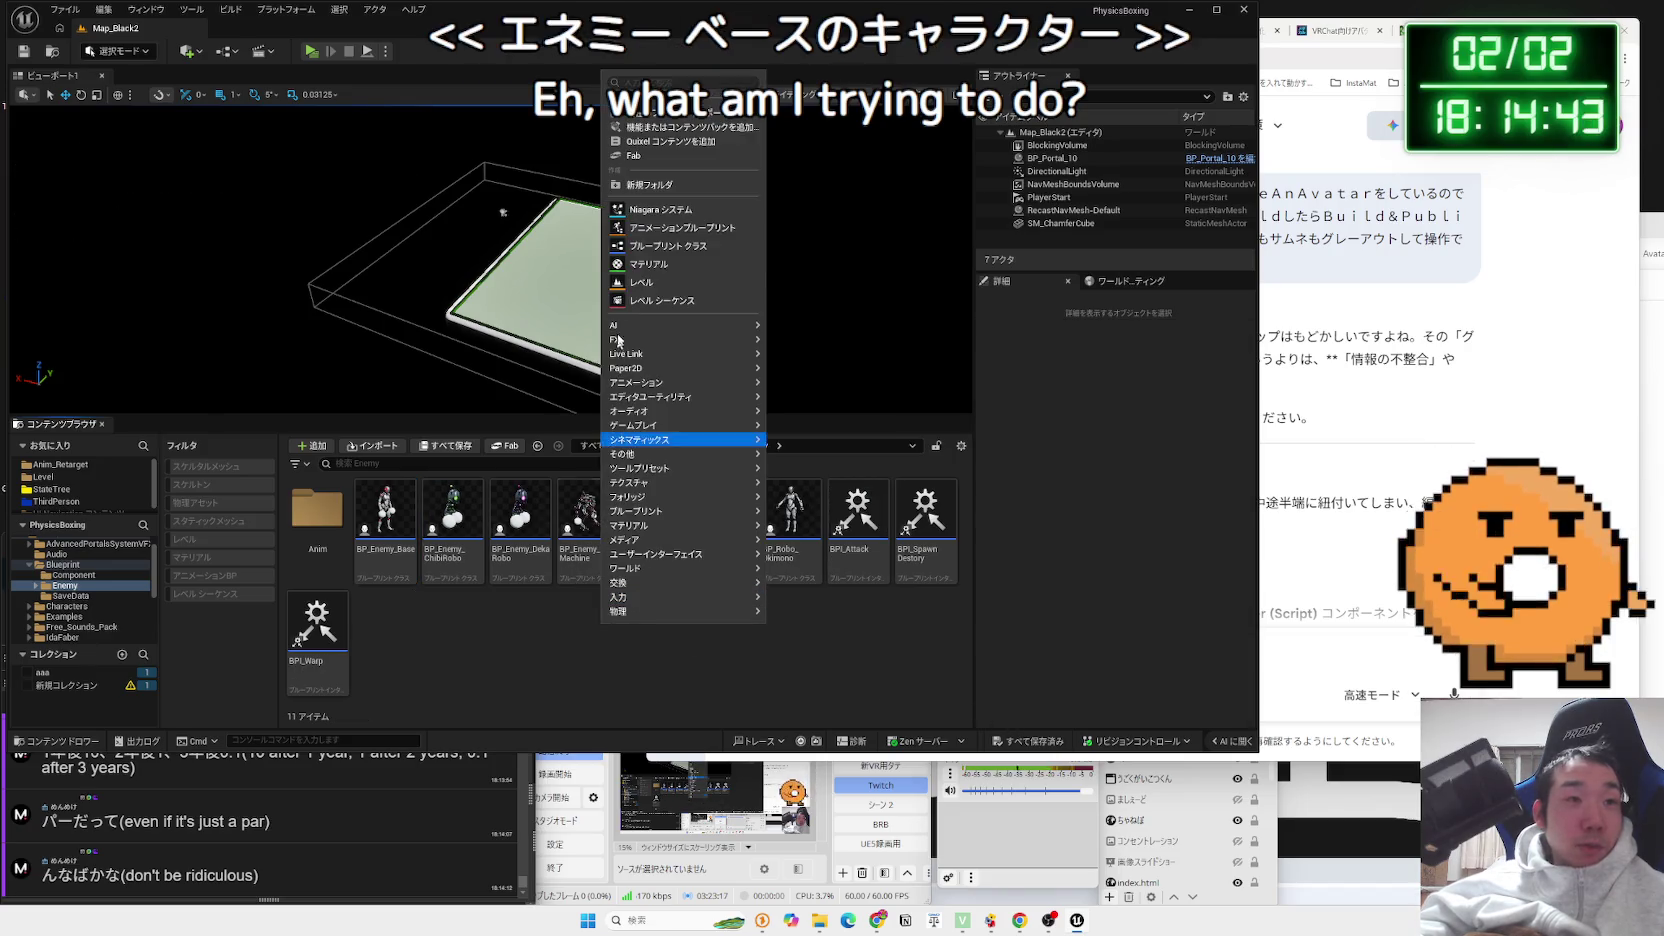
Create a new Character Blueprint class and name it BP_Enemy_LastBoss
{"action": "left_click", "coordinate": [652, 248]}
{"action": "left_click", "coordinate": [724, 400]}
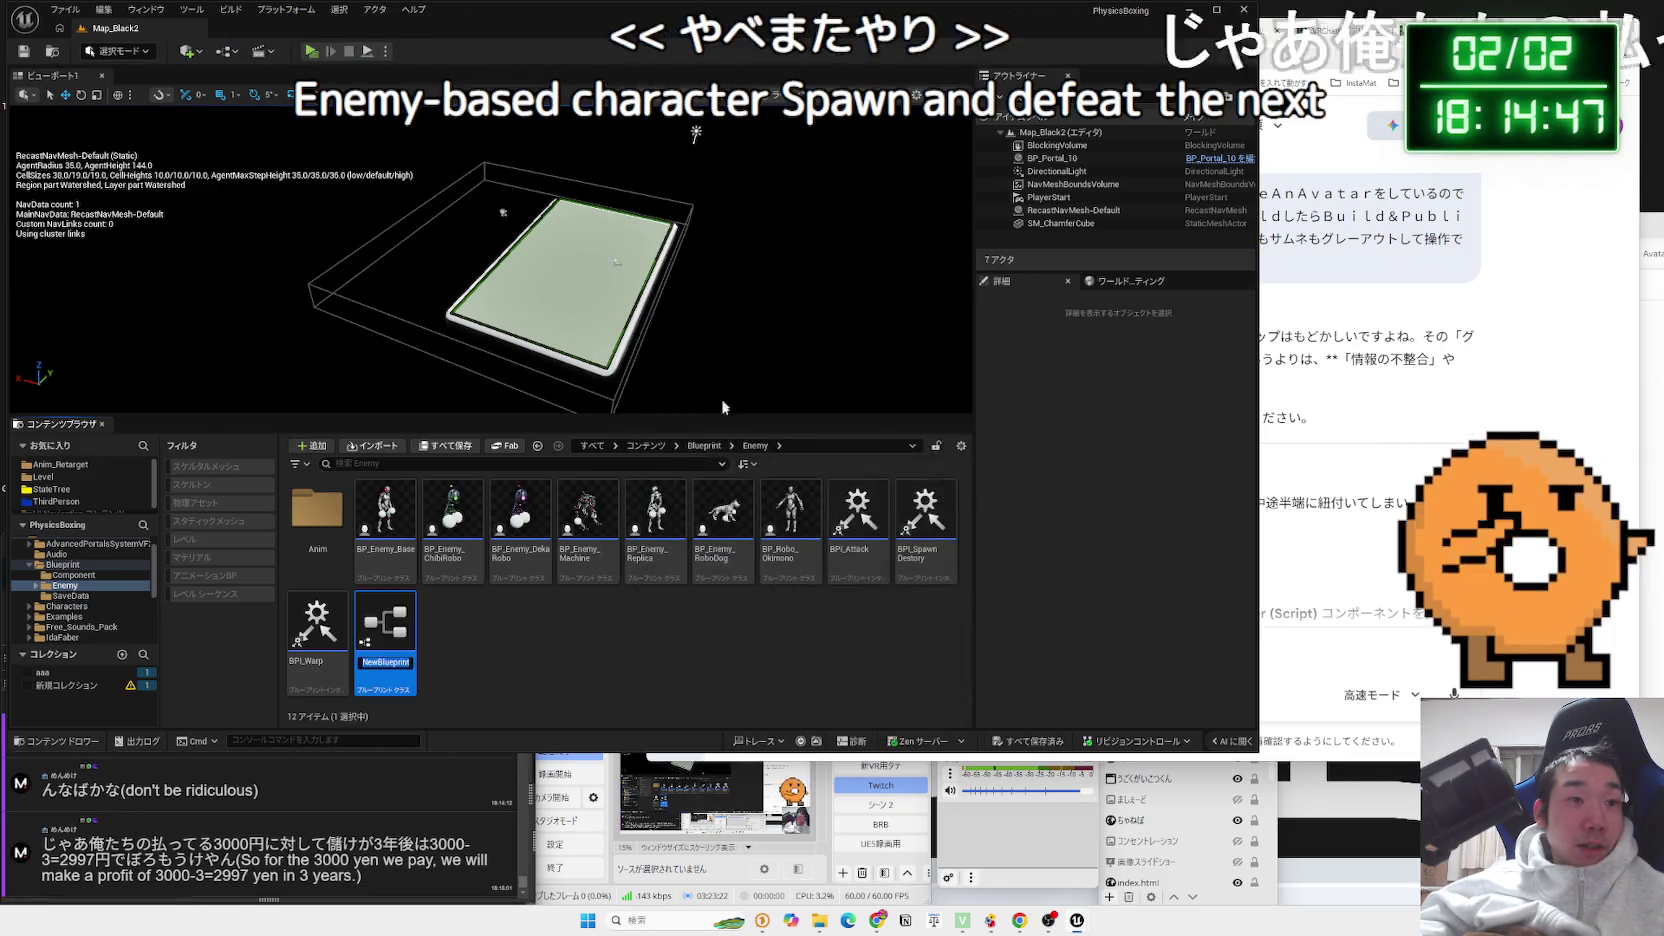
{"action": "type", "text": "BP"}
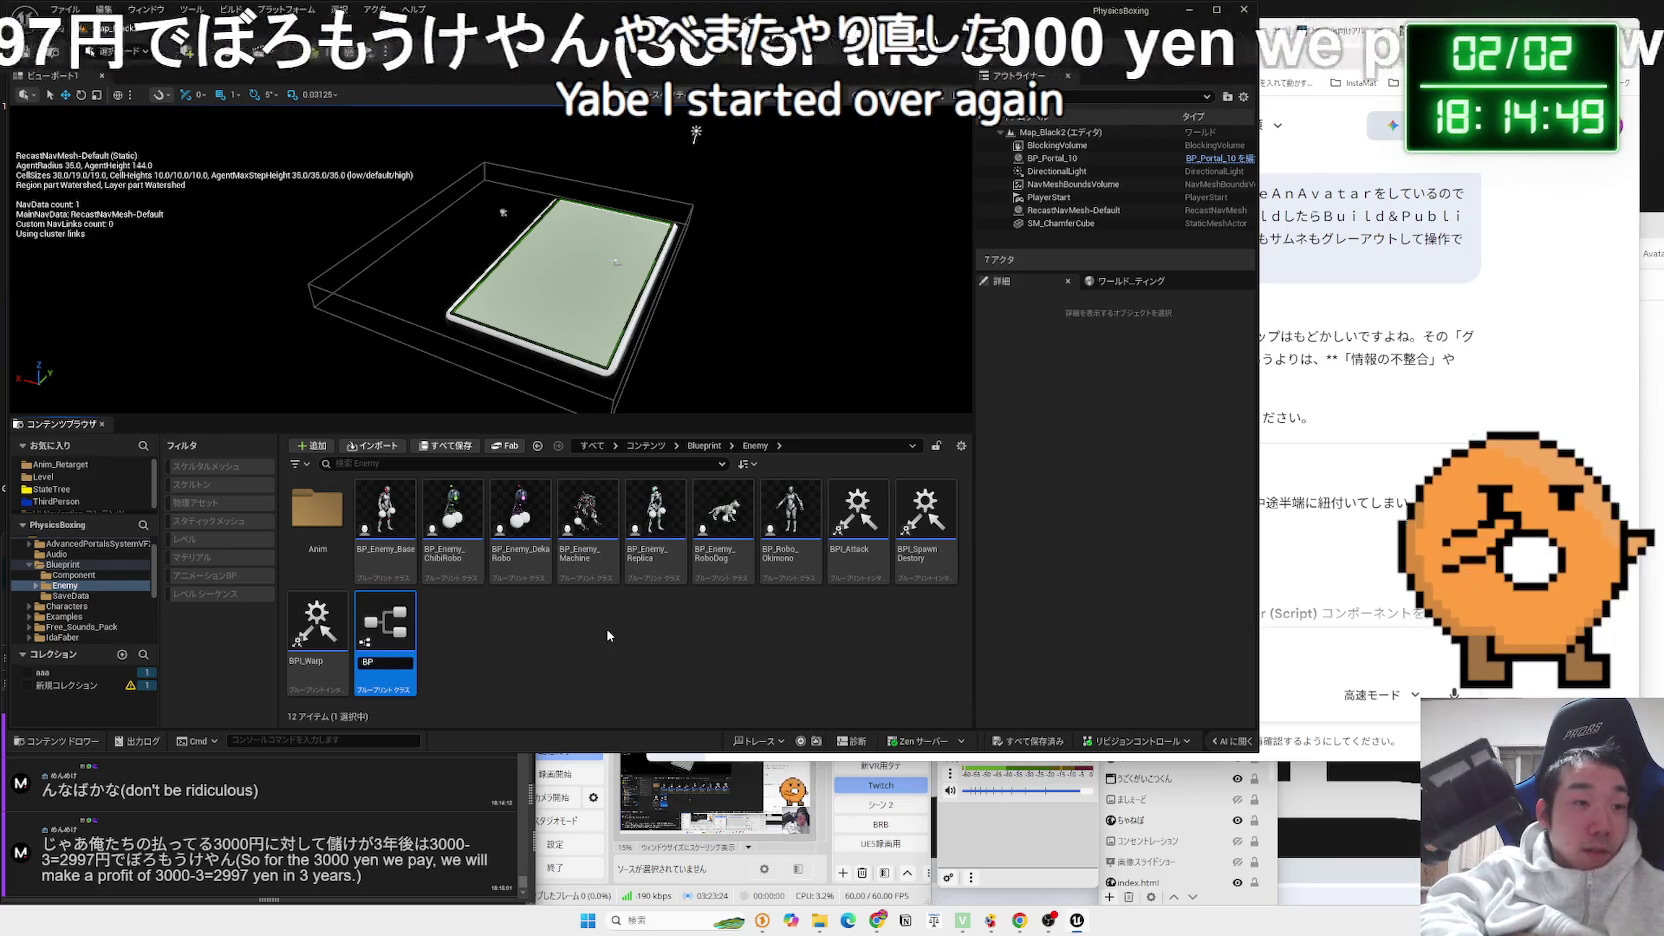
{"action": "type", "text": "Enem"}
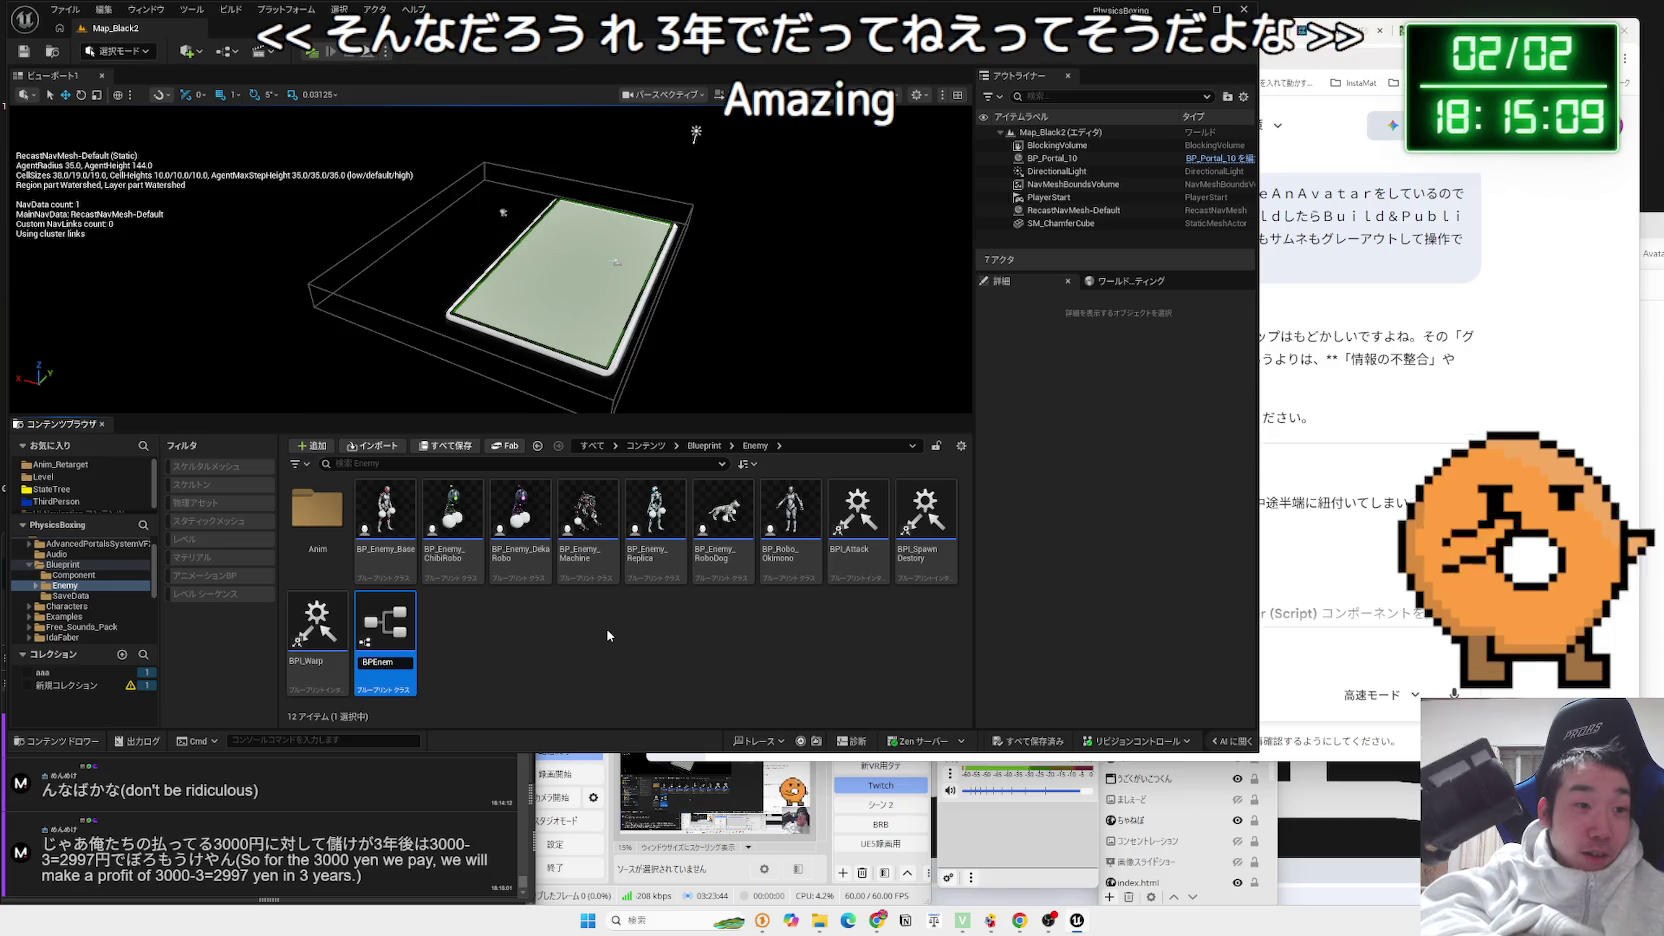
{"action": "key", "text": "BackSpace"}
{"action": "key", "text": "BackSpace"}
{"action": "key", "text": "BackSpace"}
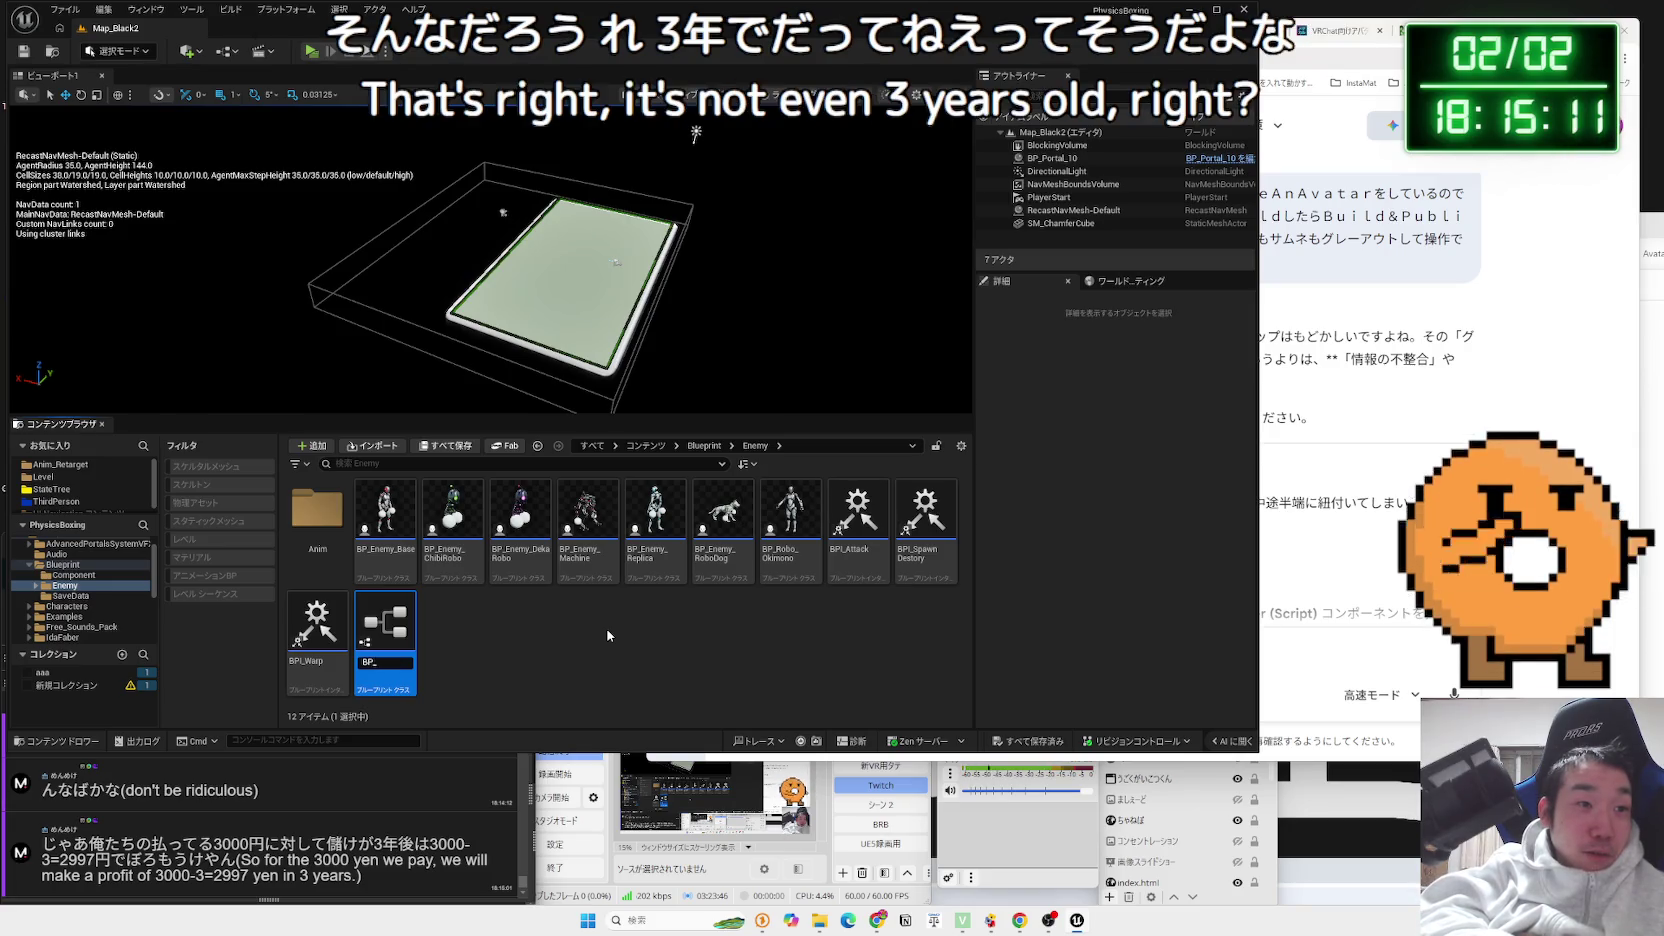
{"action": "type", "text": "emy?"}
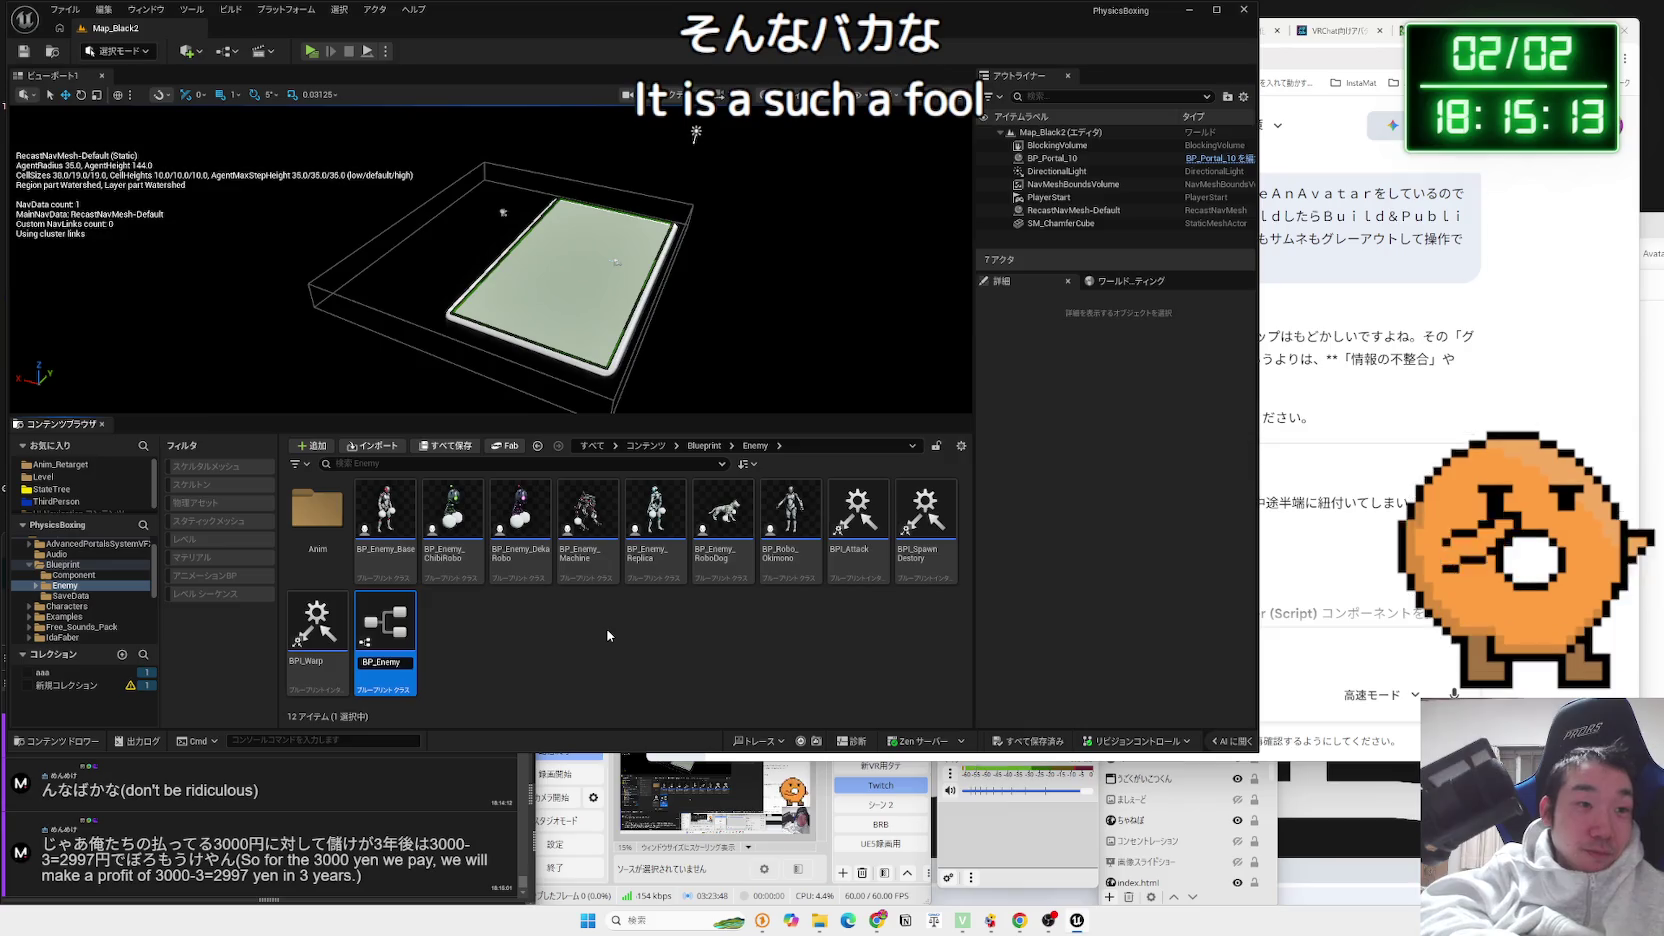
{"action": "key", "text": "BackSpace"}
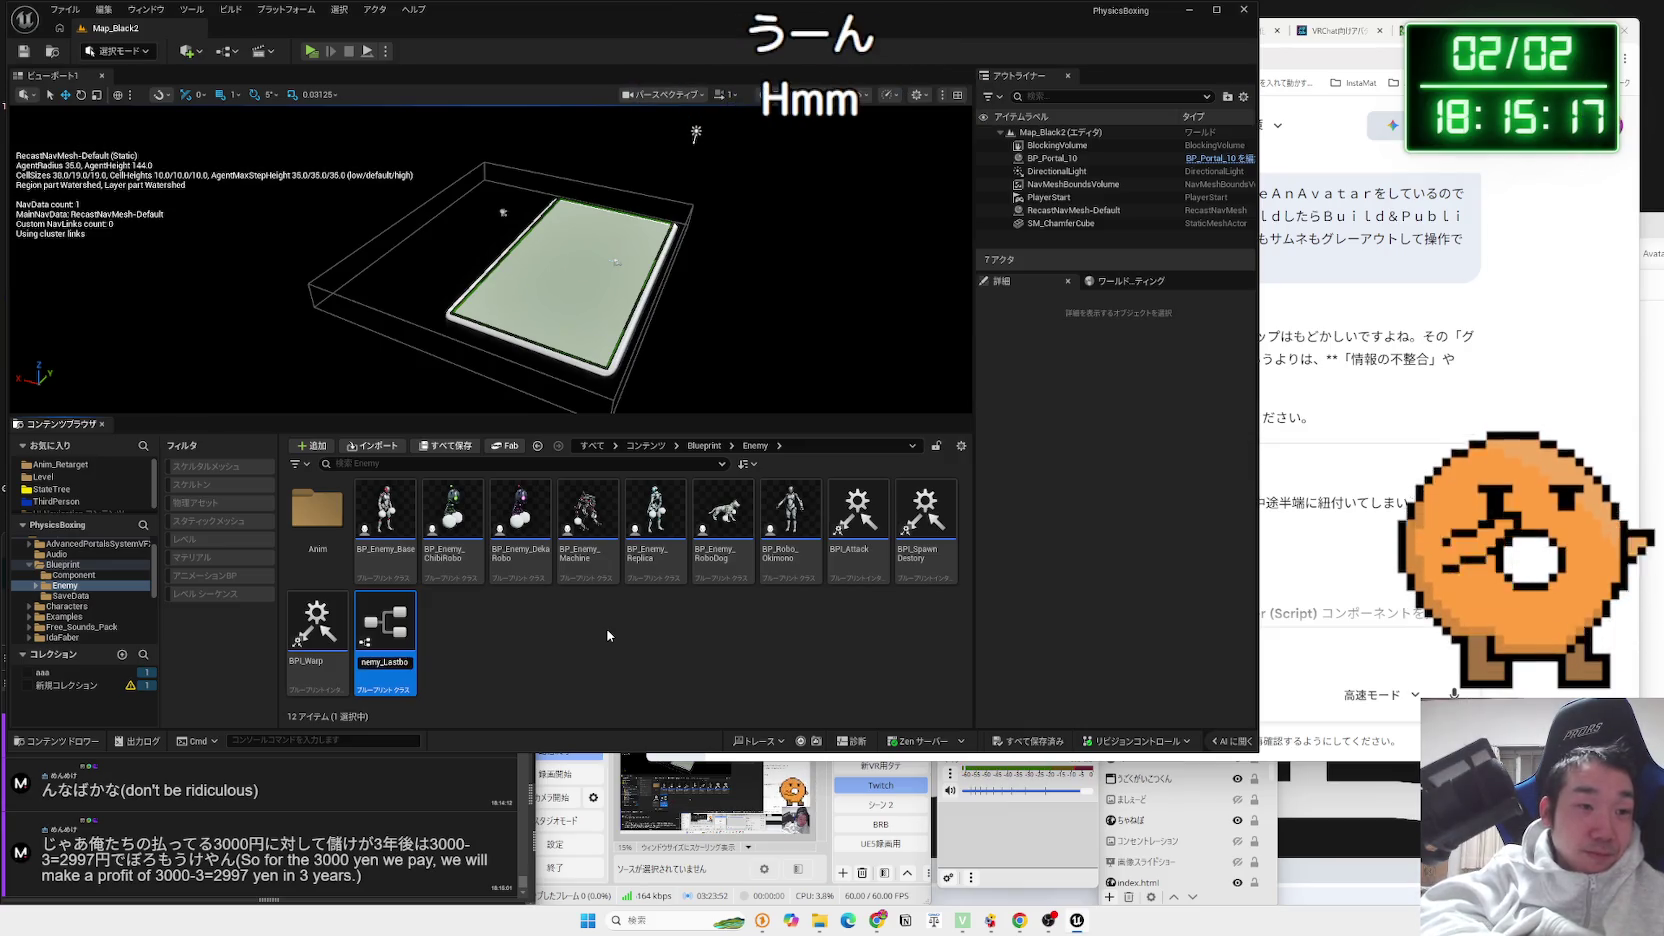
{"action": "left_click", "coordinate": [607, 635]}
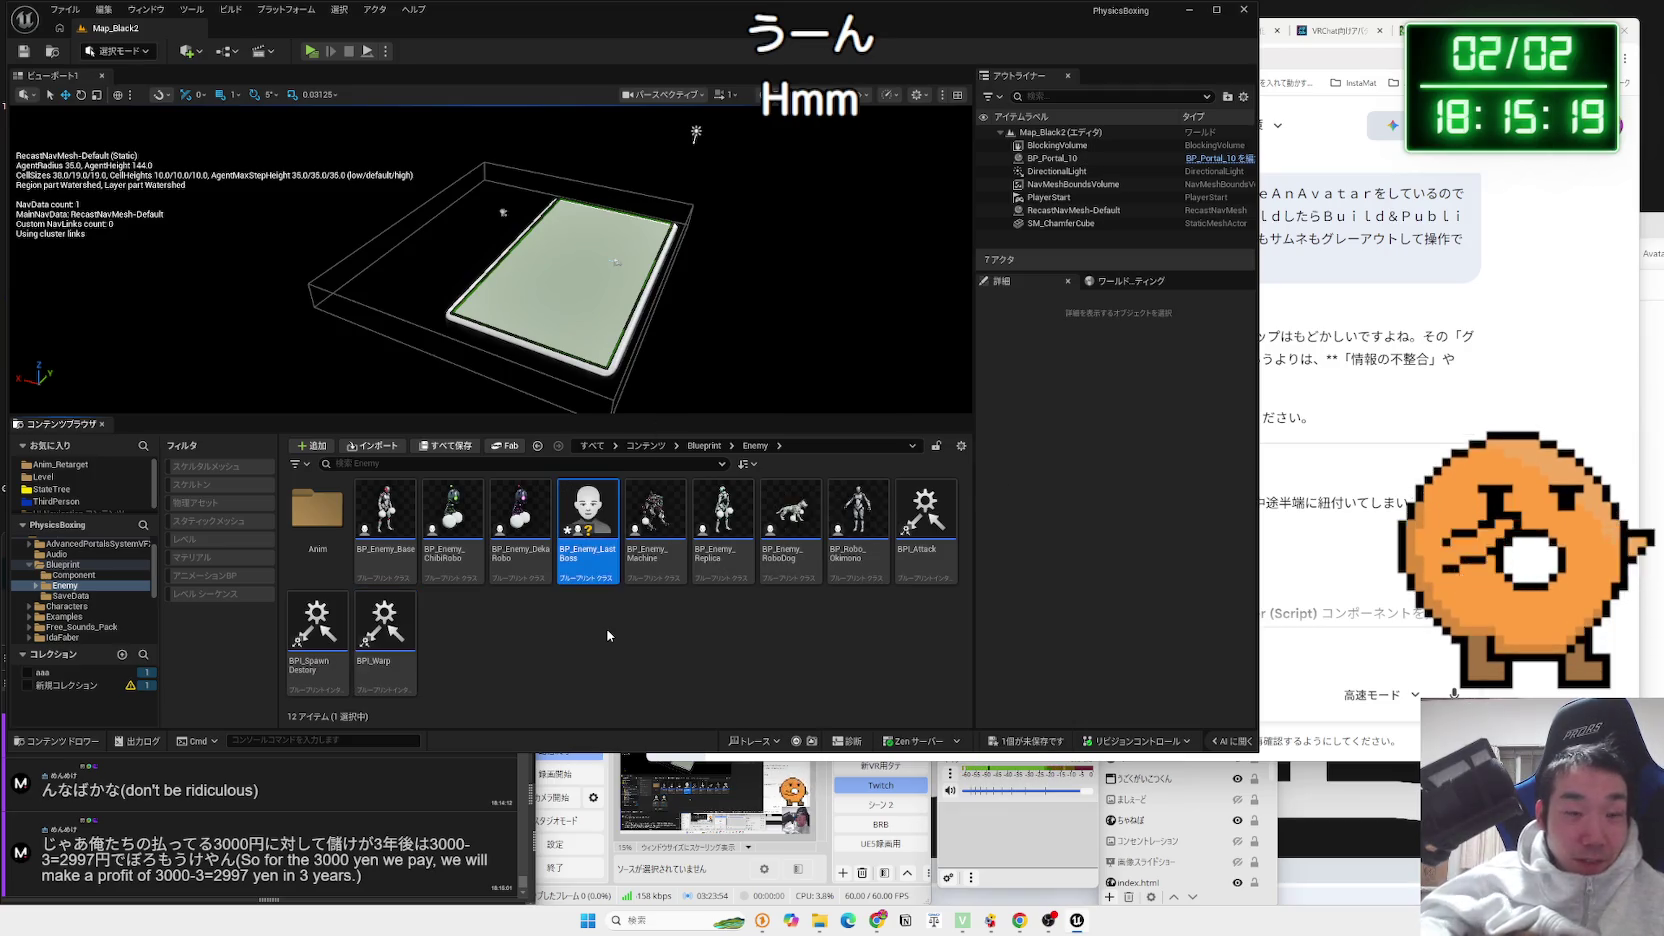
Save BP_Enemy_LastBoss and open it in the Blueprint editor
{"action": "left_click", "coordinate": [916, 599]}
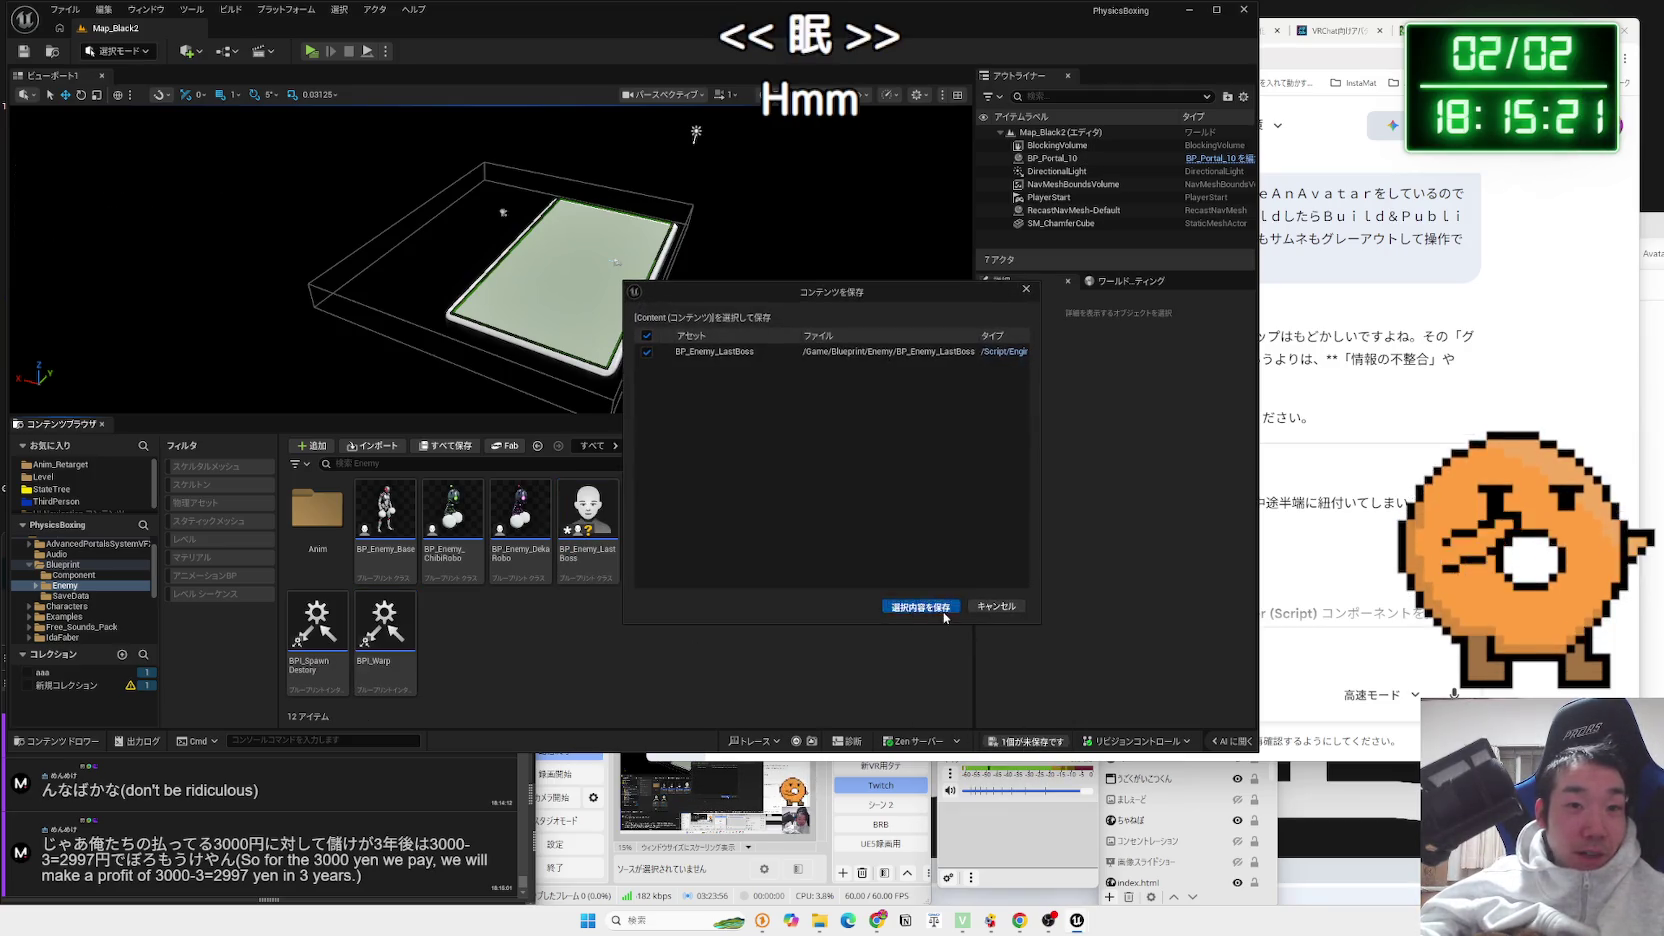
{"action": "left_click", "coordinate": [596, 525]}
{"action": "double_click", "coordinate": [596, 525]}
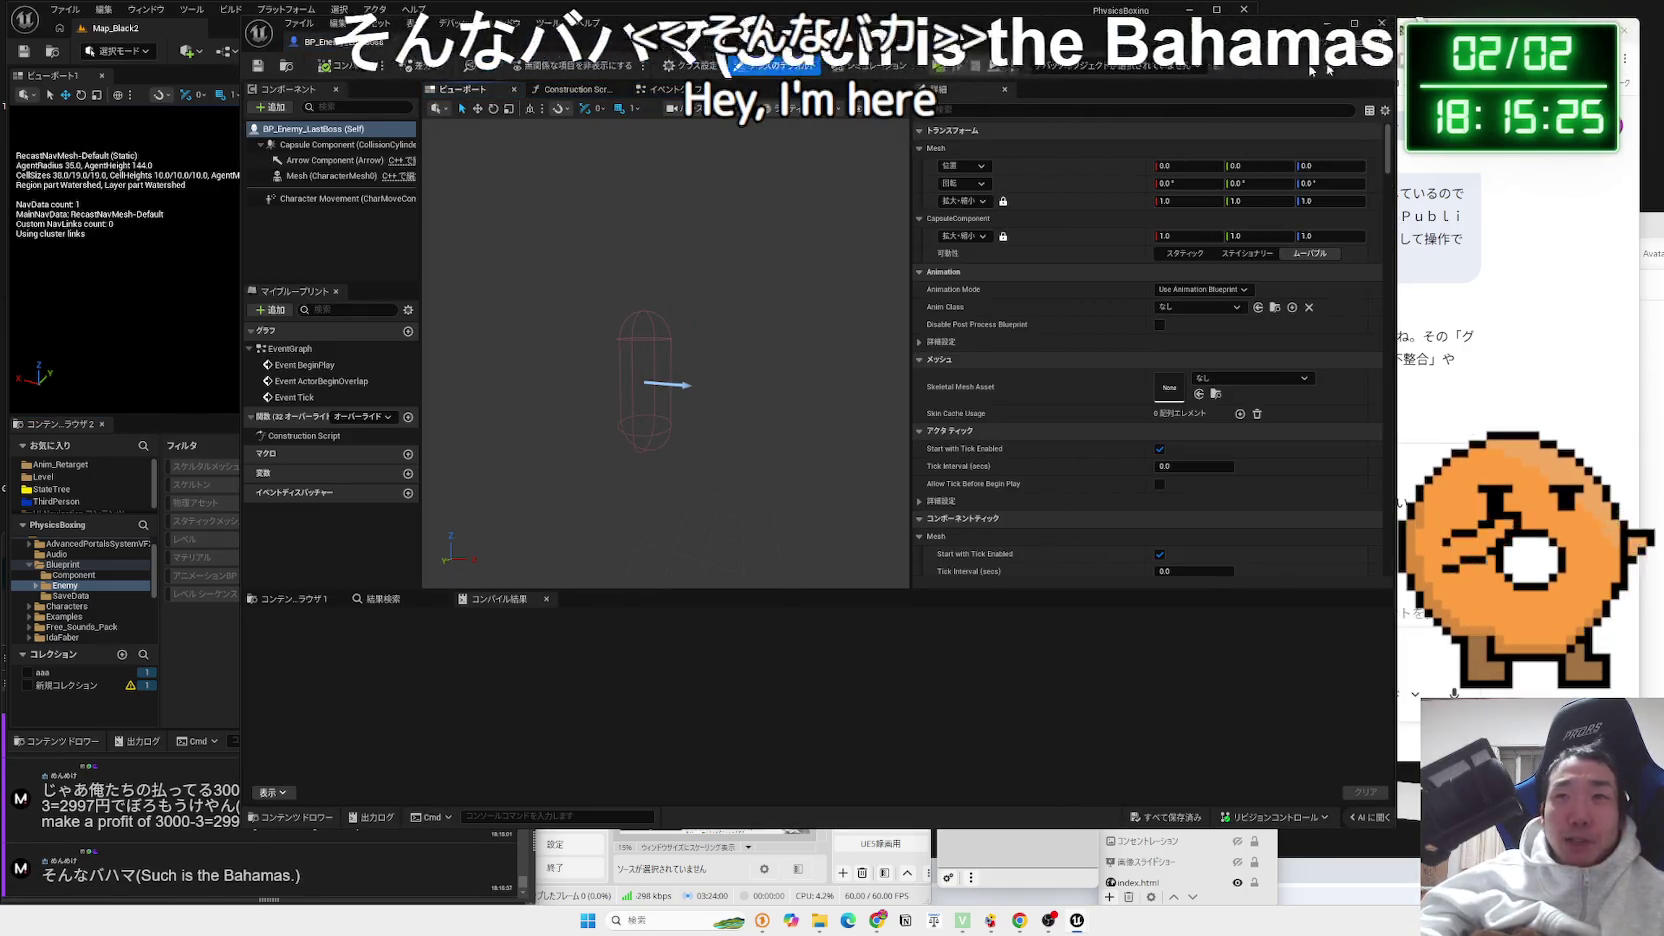
{"action": "key", "text": "alt+Tab"}
Run a Google search for バハマ
{"action": "type", "text": "ba"}
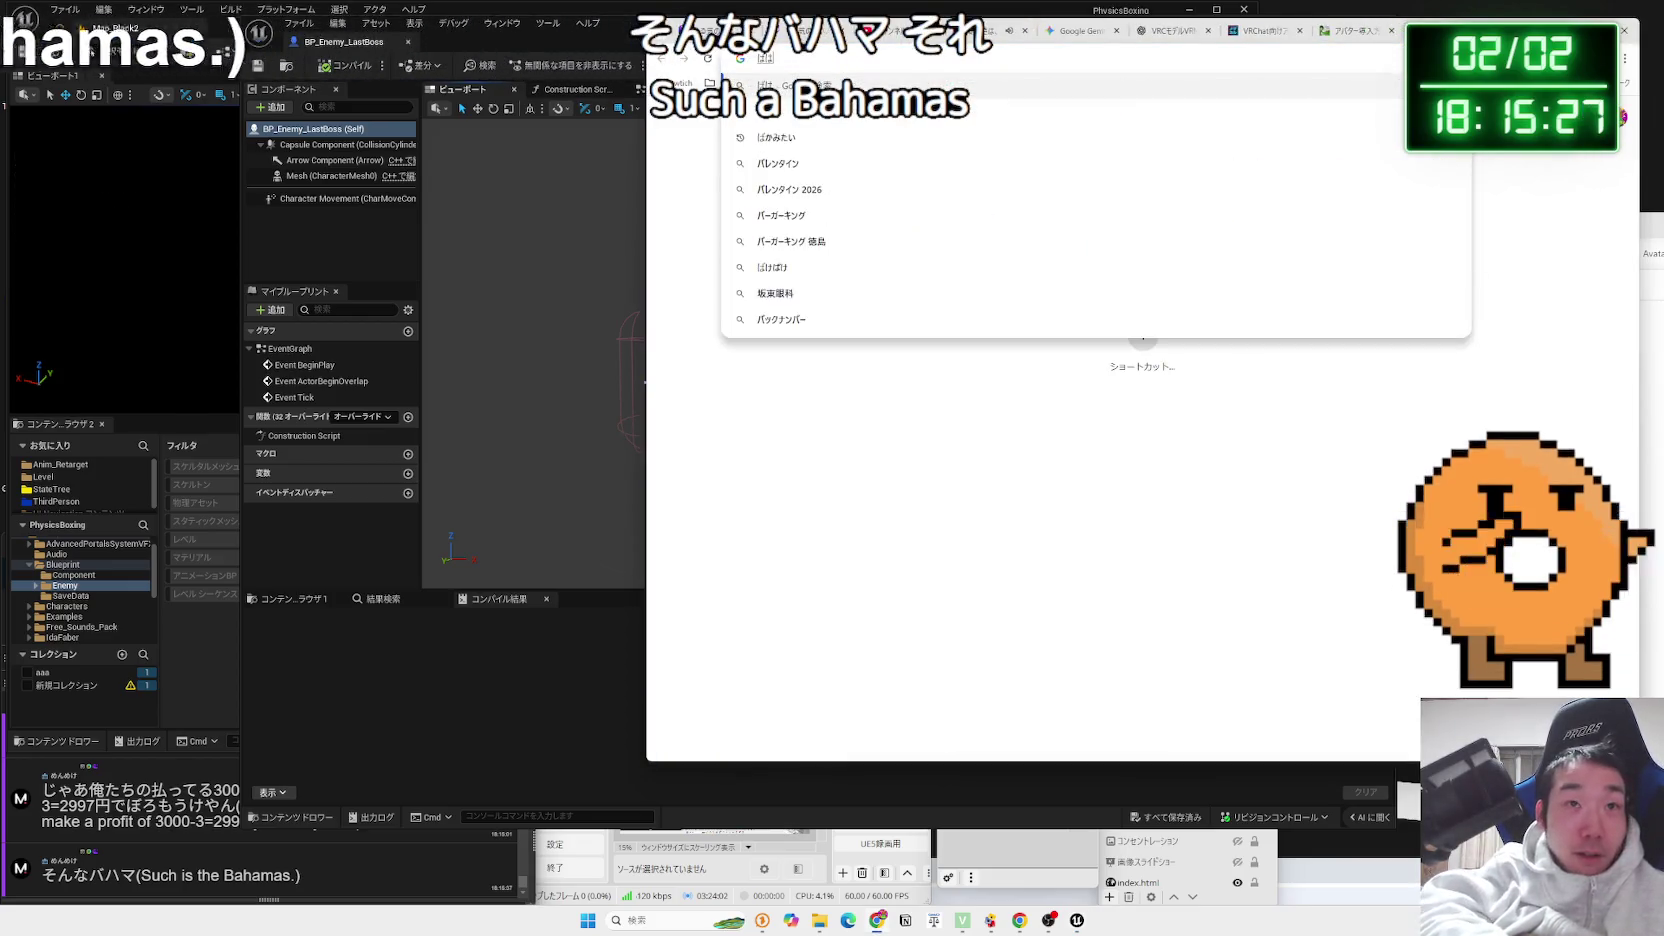
{"action": "key", "text": "space"}
{"action": "key", "text": "Return"}
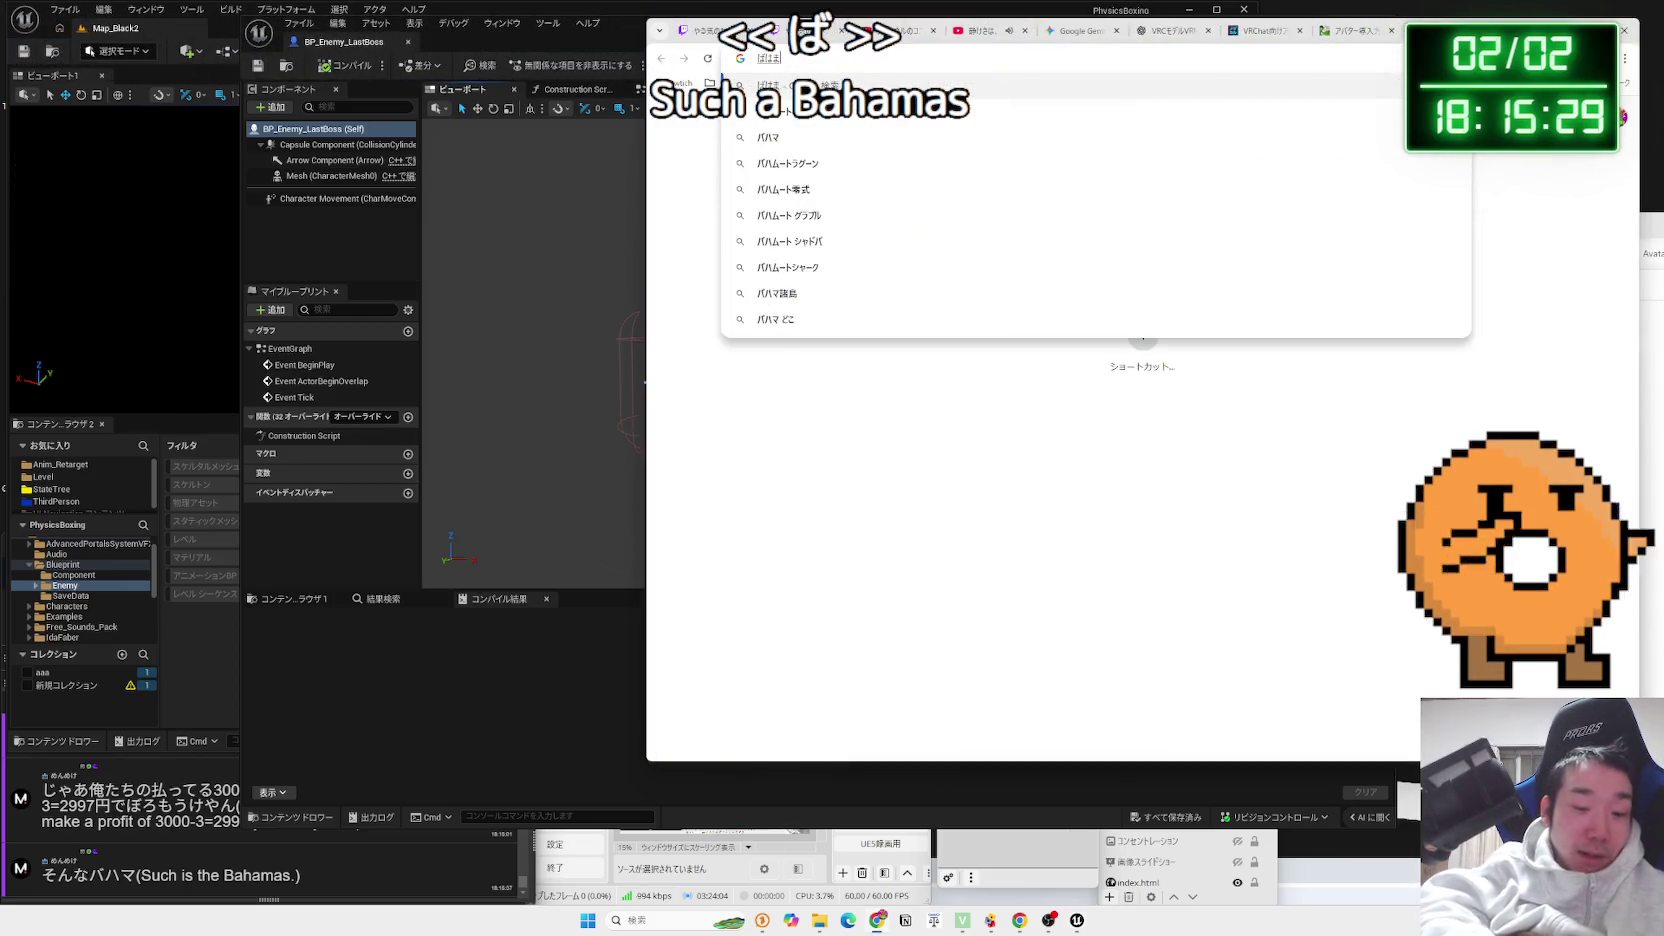
{"action": "key", "text": "Return"}
Preview the Caribbean map of the Bahamas on its source page, then close it
{"action": "left_click", "coordinate": [985, 258]}
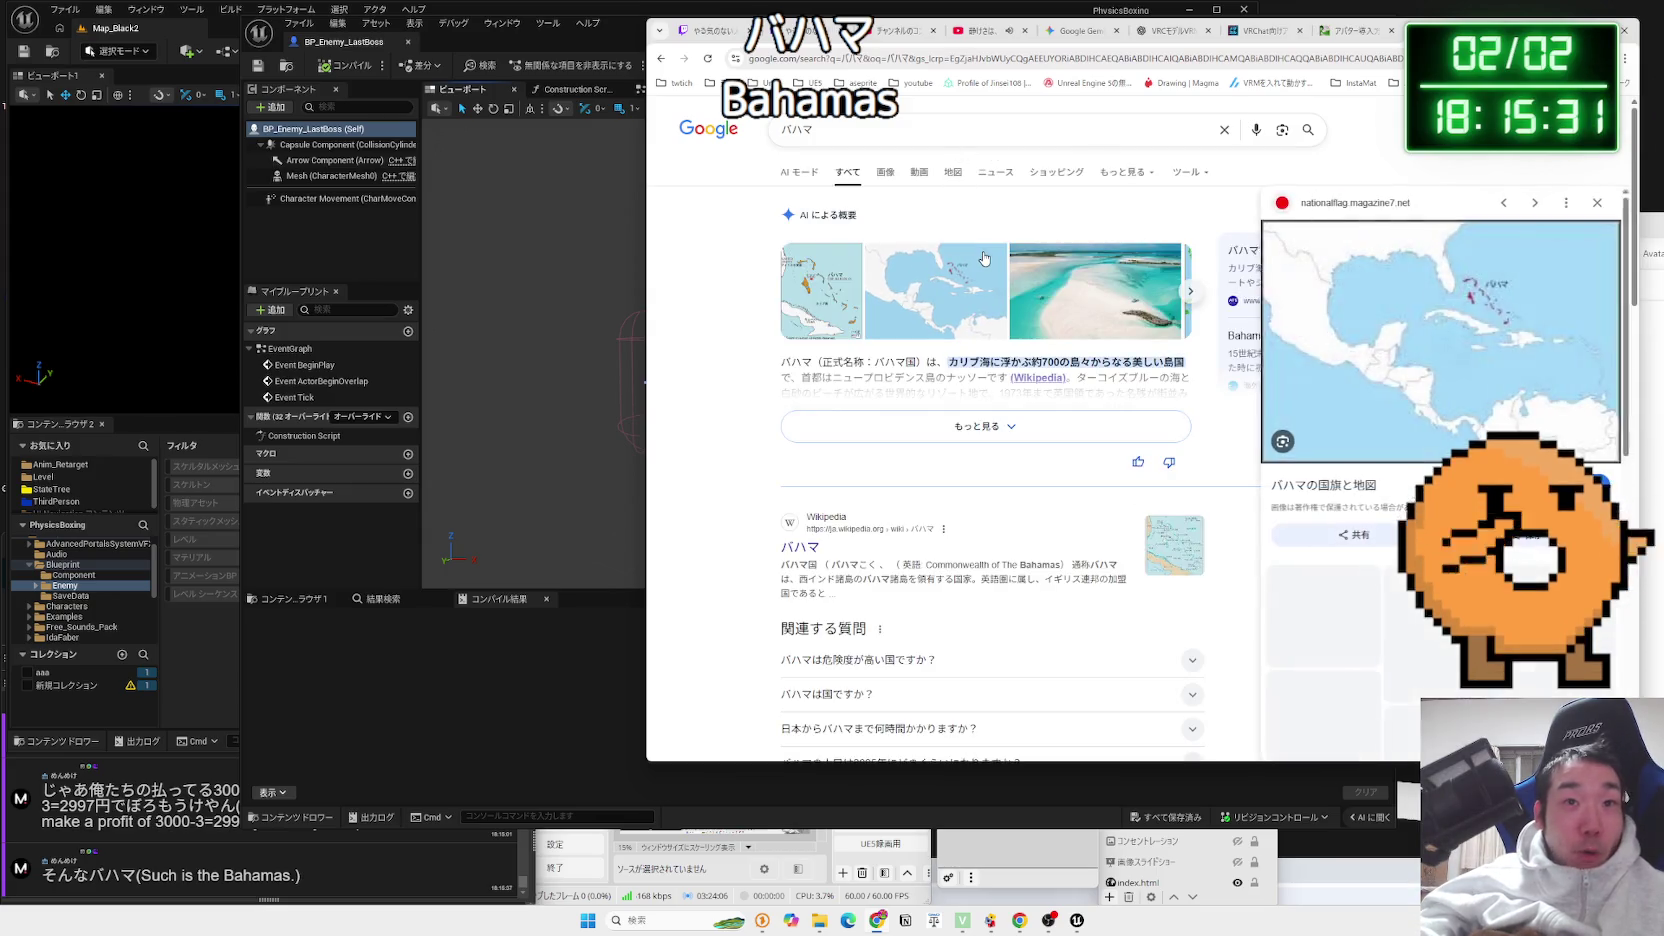
{"action": "left_click", "coordinate": [1471, 314]}
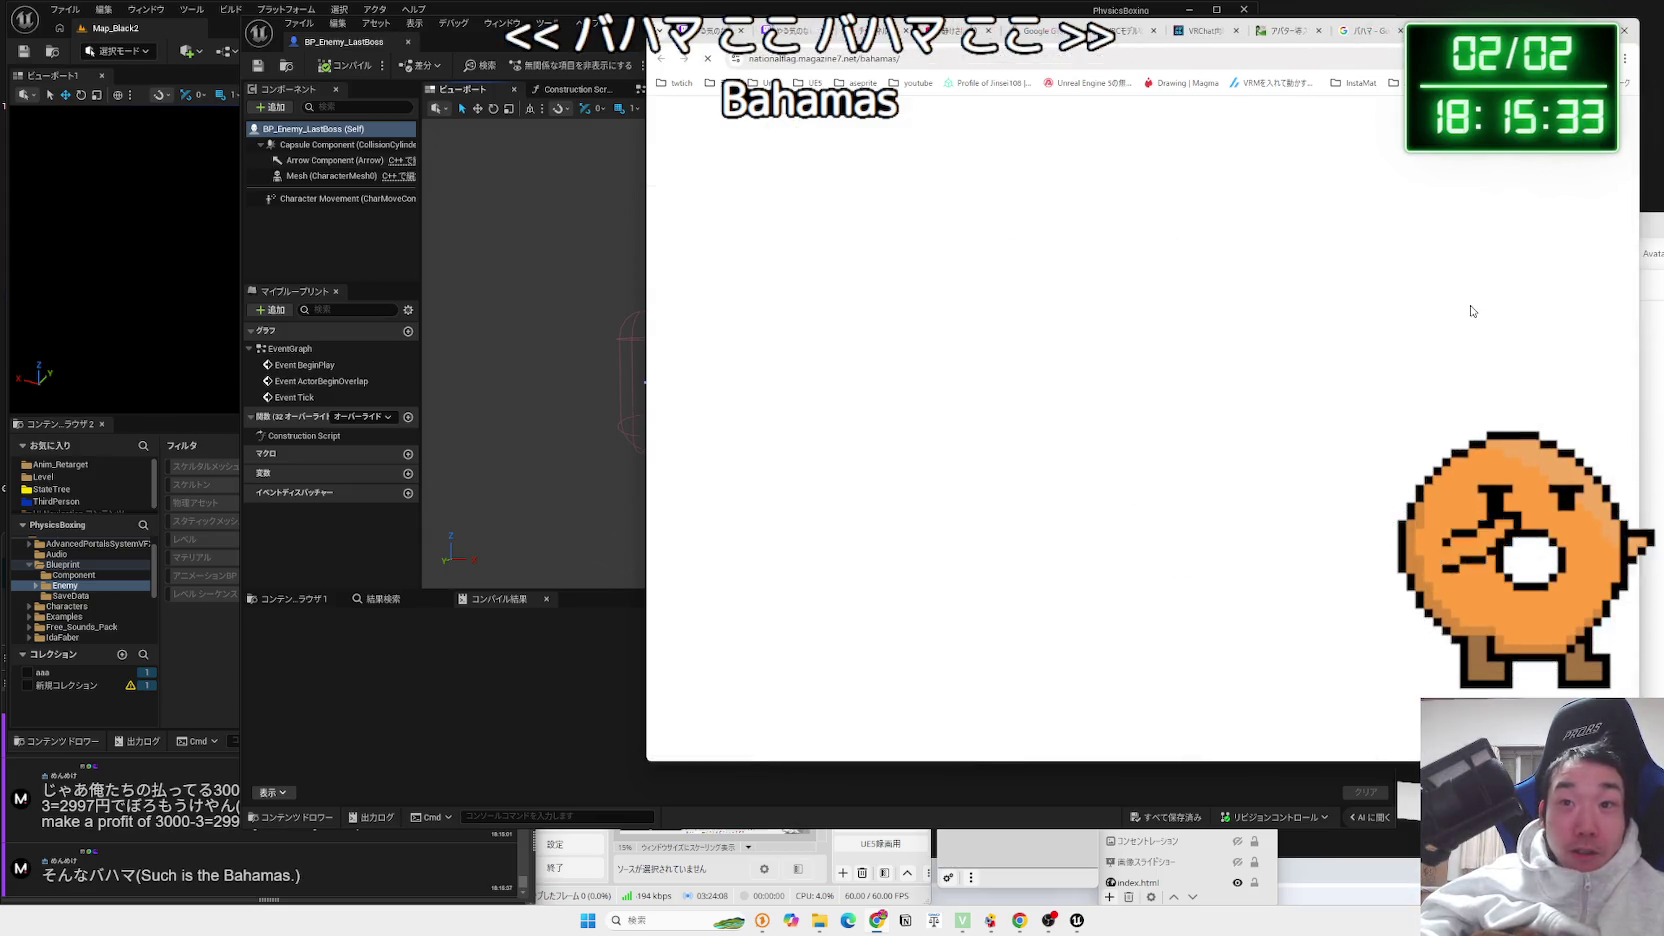
{"action": "scroll", "coordinate": [1218, 377], "scroll_direction": "down", "scroll_amount": 3}
{"action": "left_click", "coordinate": [1005, 411]}
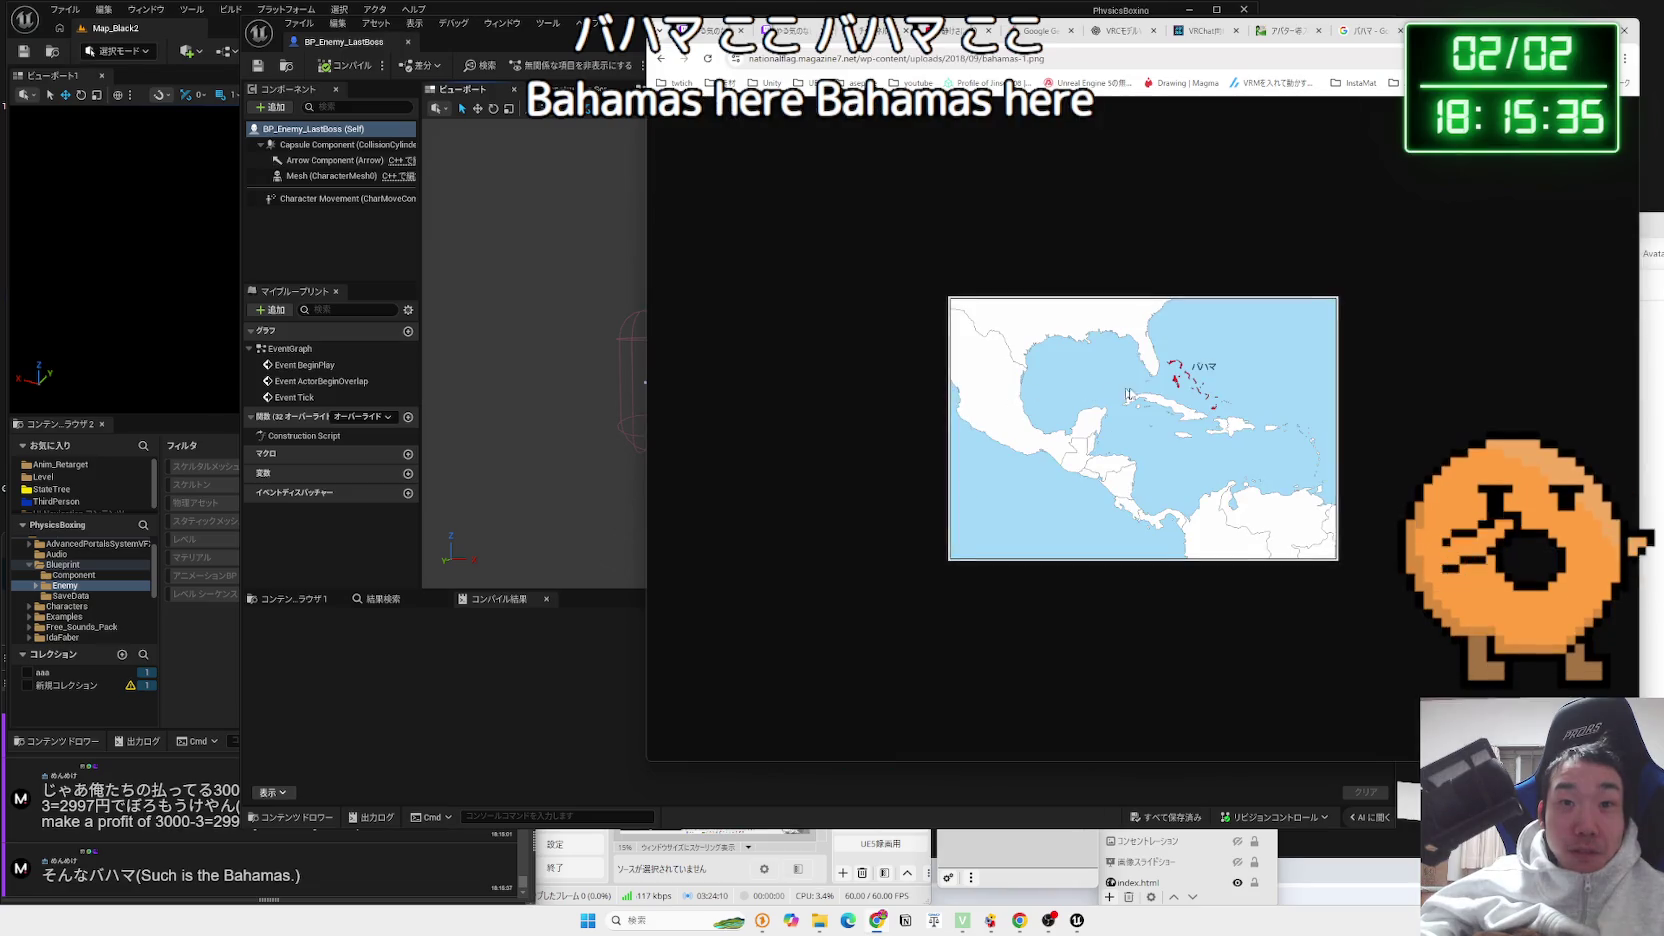
{"action": "scroll", "coordinate": [1183, 390], "scroll_direction": "up", "scroll_amount": 5, "text": "ctrl"}
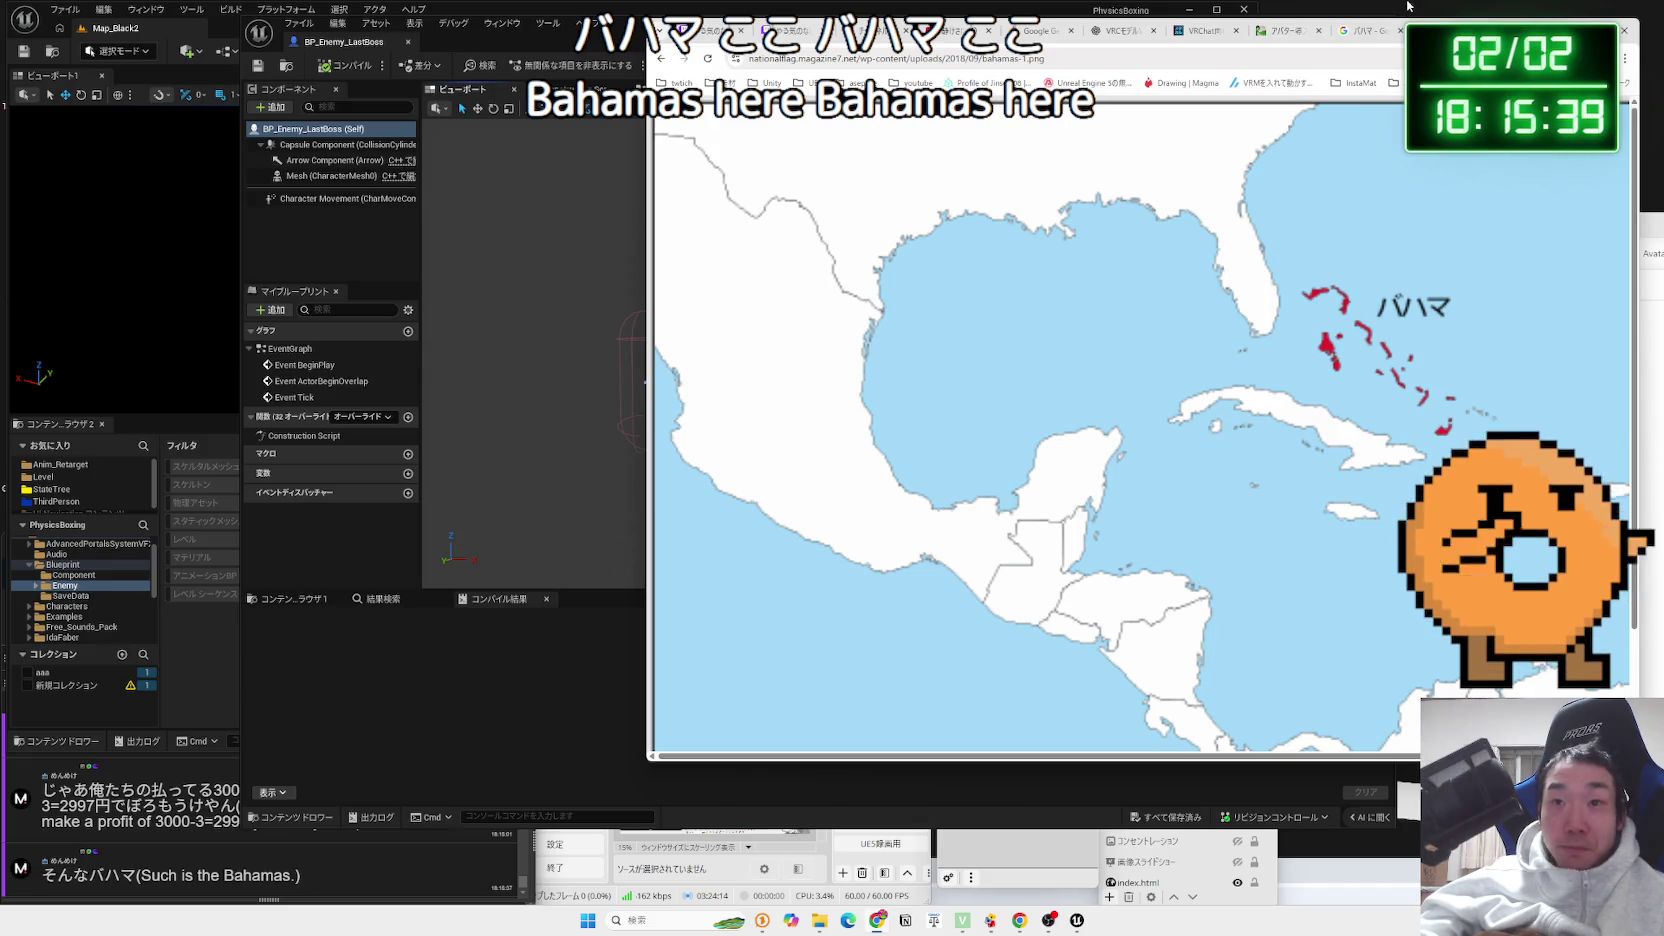
{"action": "key", "text": "ctrl+w"}
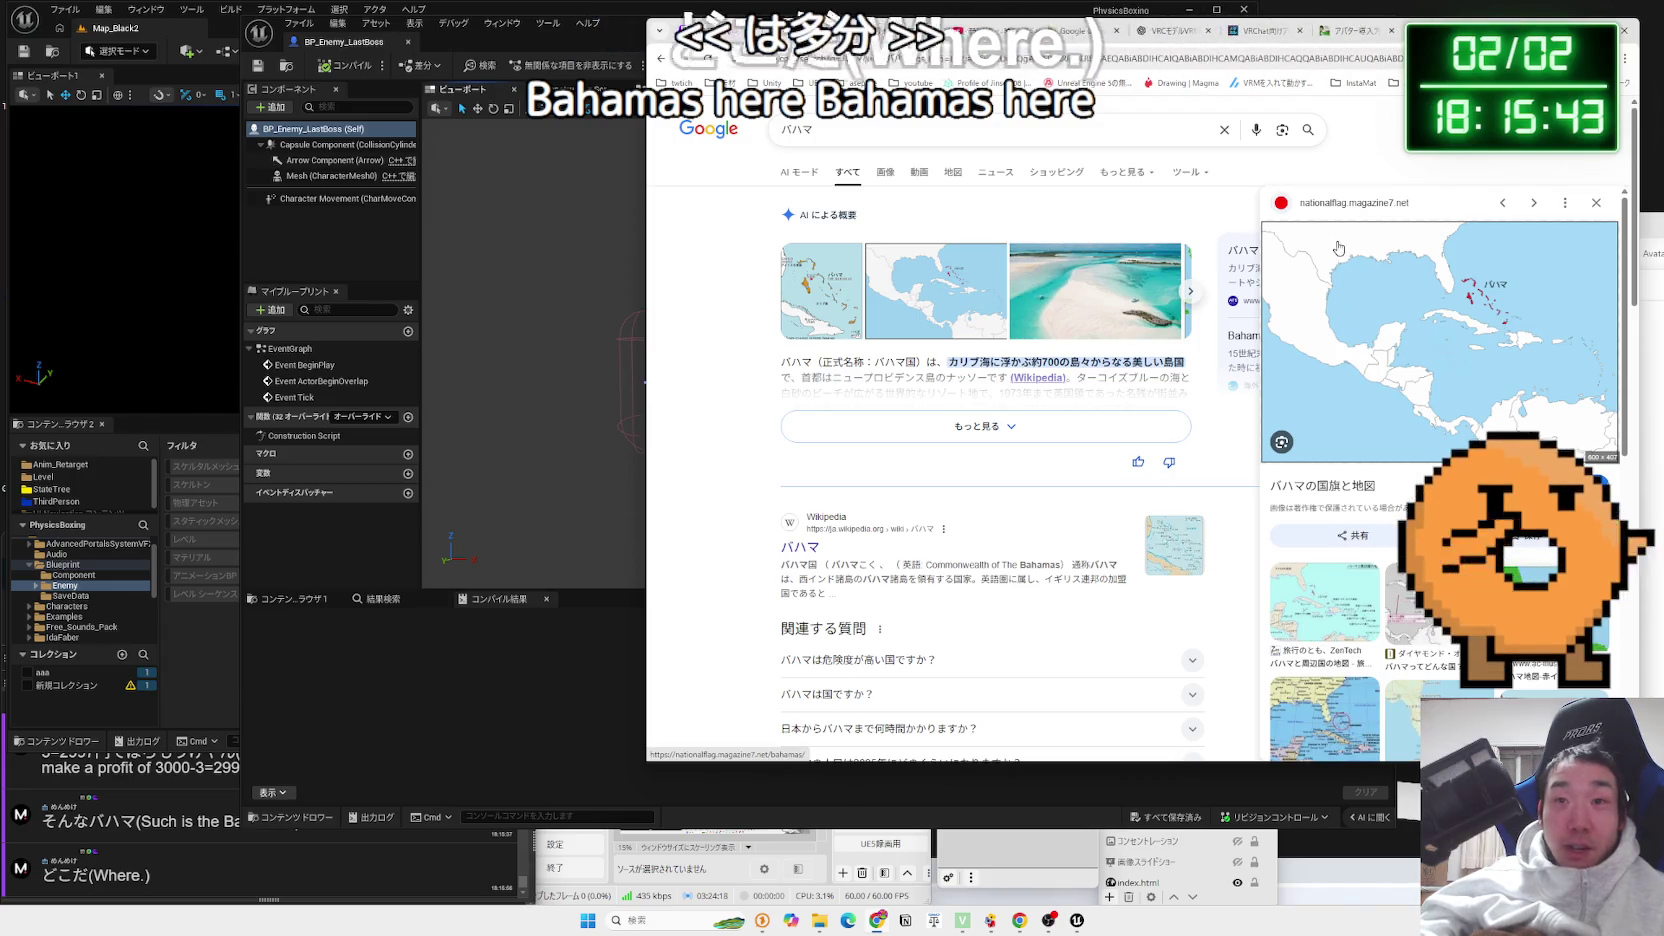
Show Bahamas image results and preview the travel-info map
{"action": "left_click", "coordinate": [885, 172]}
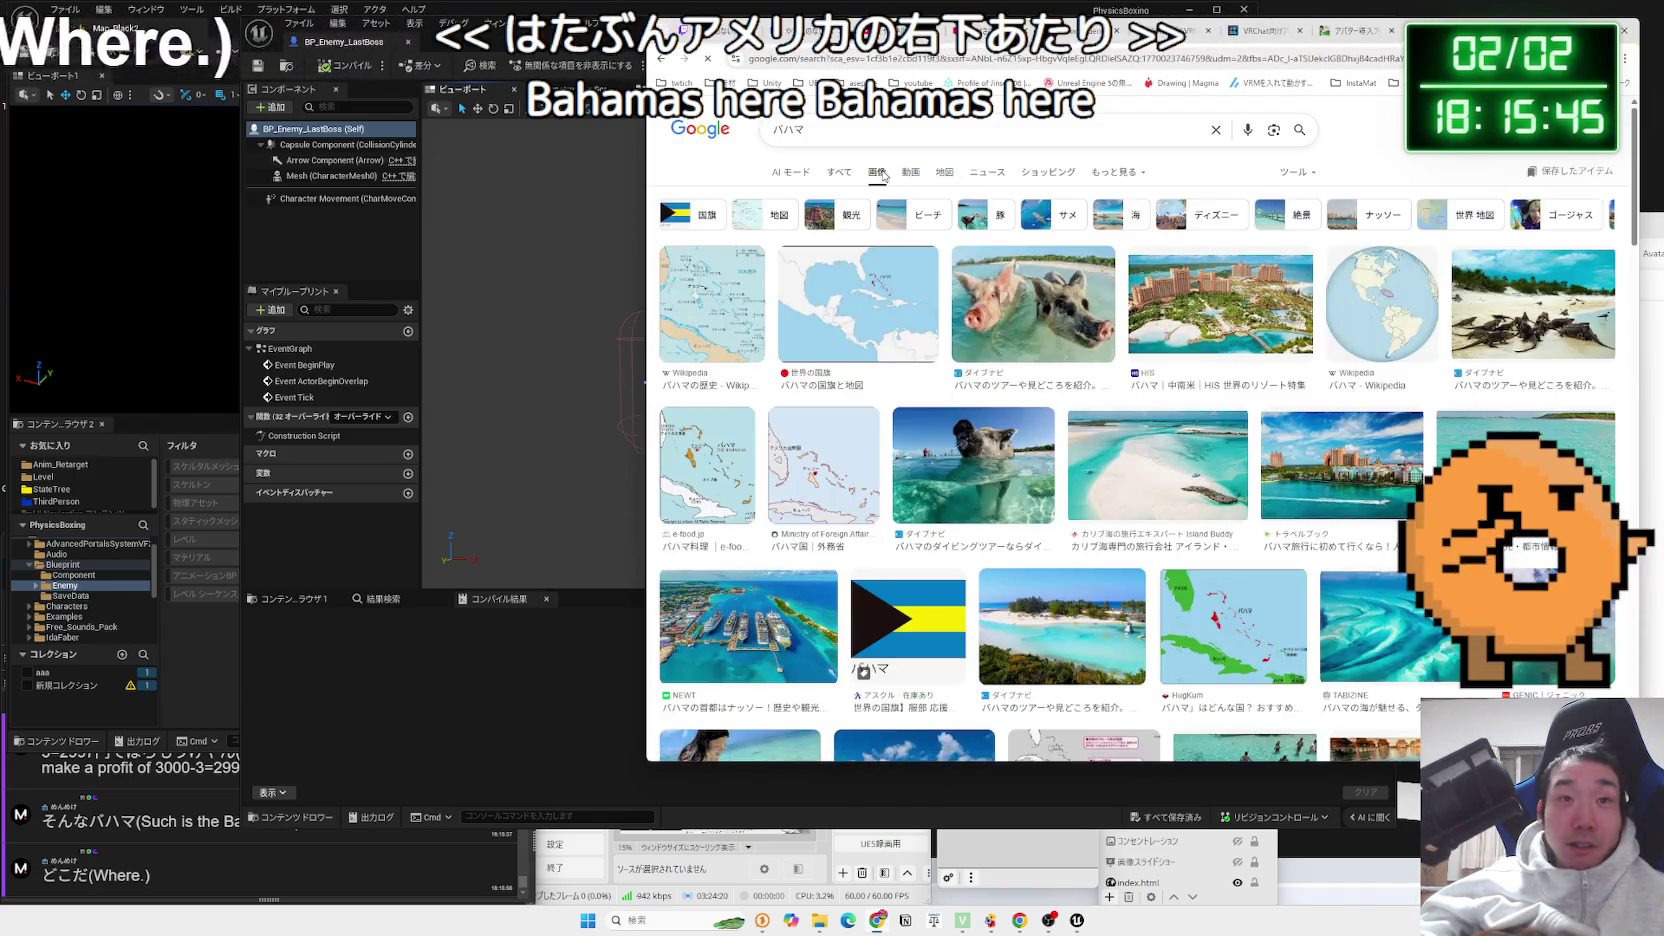
{"action": "scroll", "coordinate": [881, 374], "scroll_direction": "down", "scroll_amount": 5}
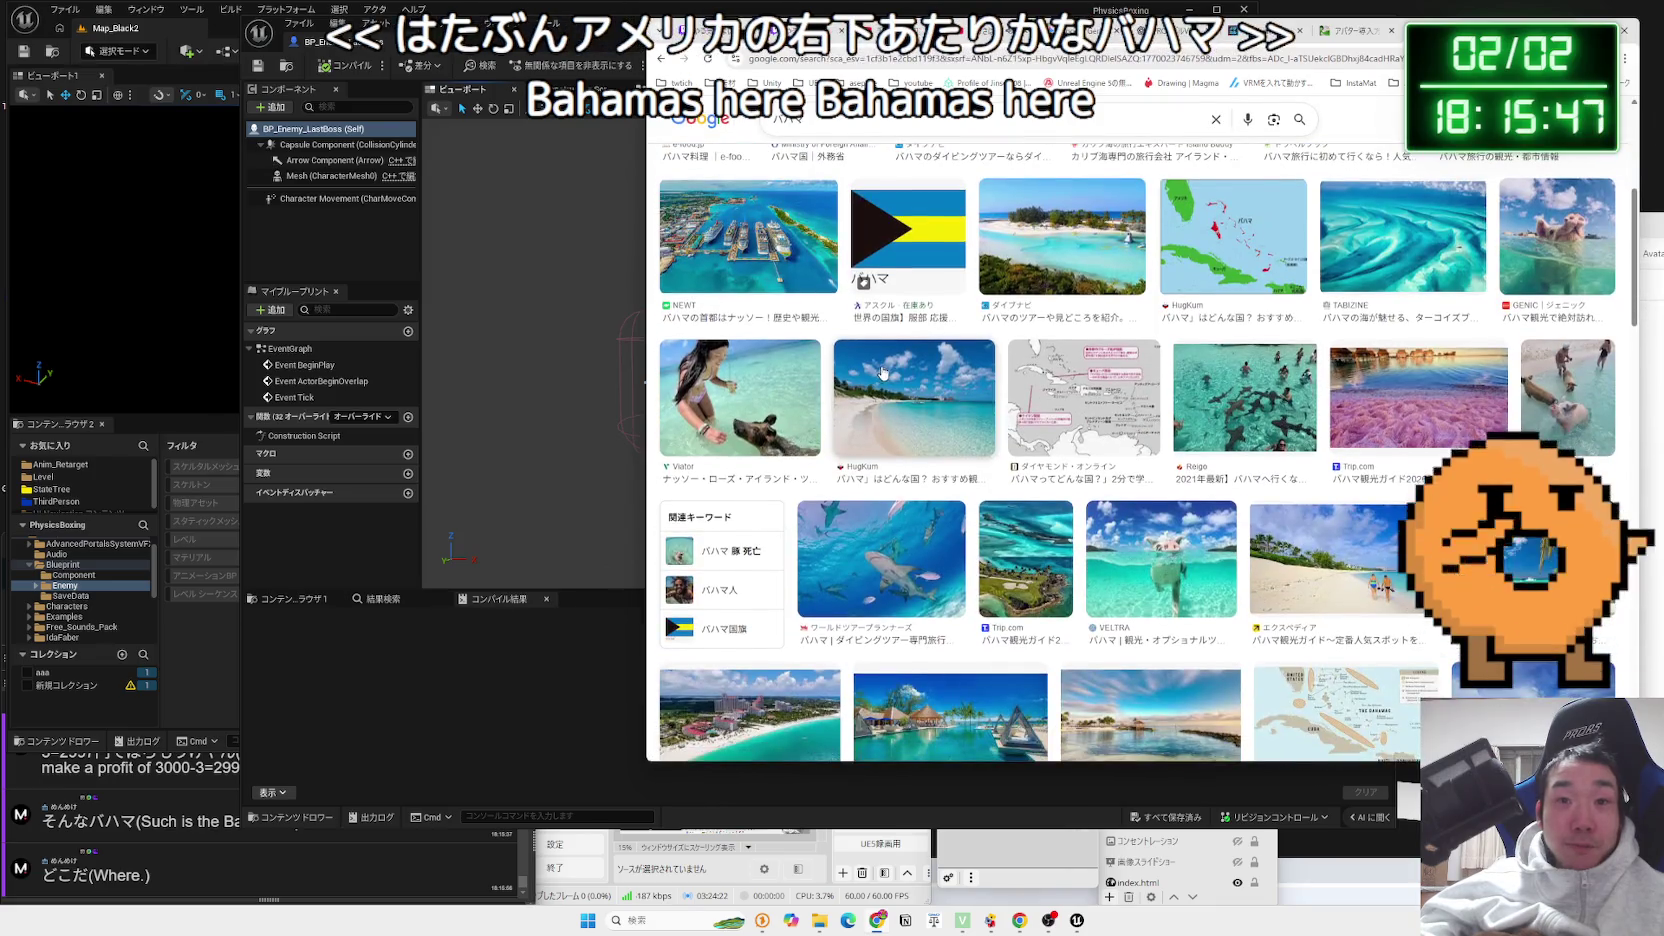
{"action": "scroll", "coordinate": [885, 371], "scroll_direction": "down", "scroll_amount": 3}
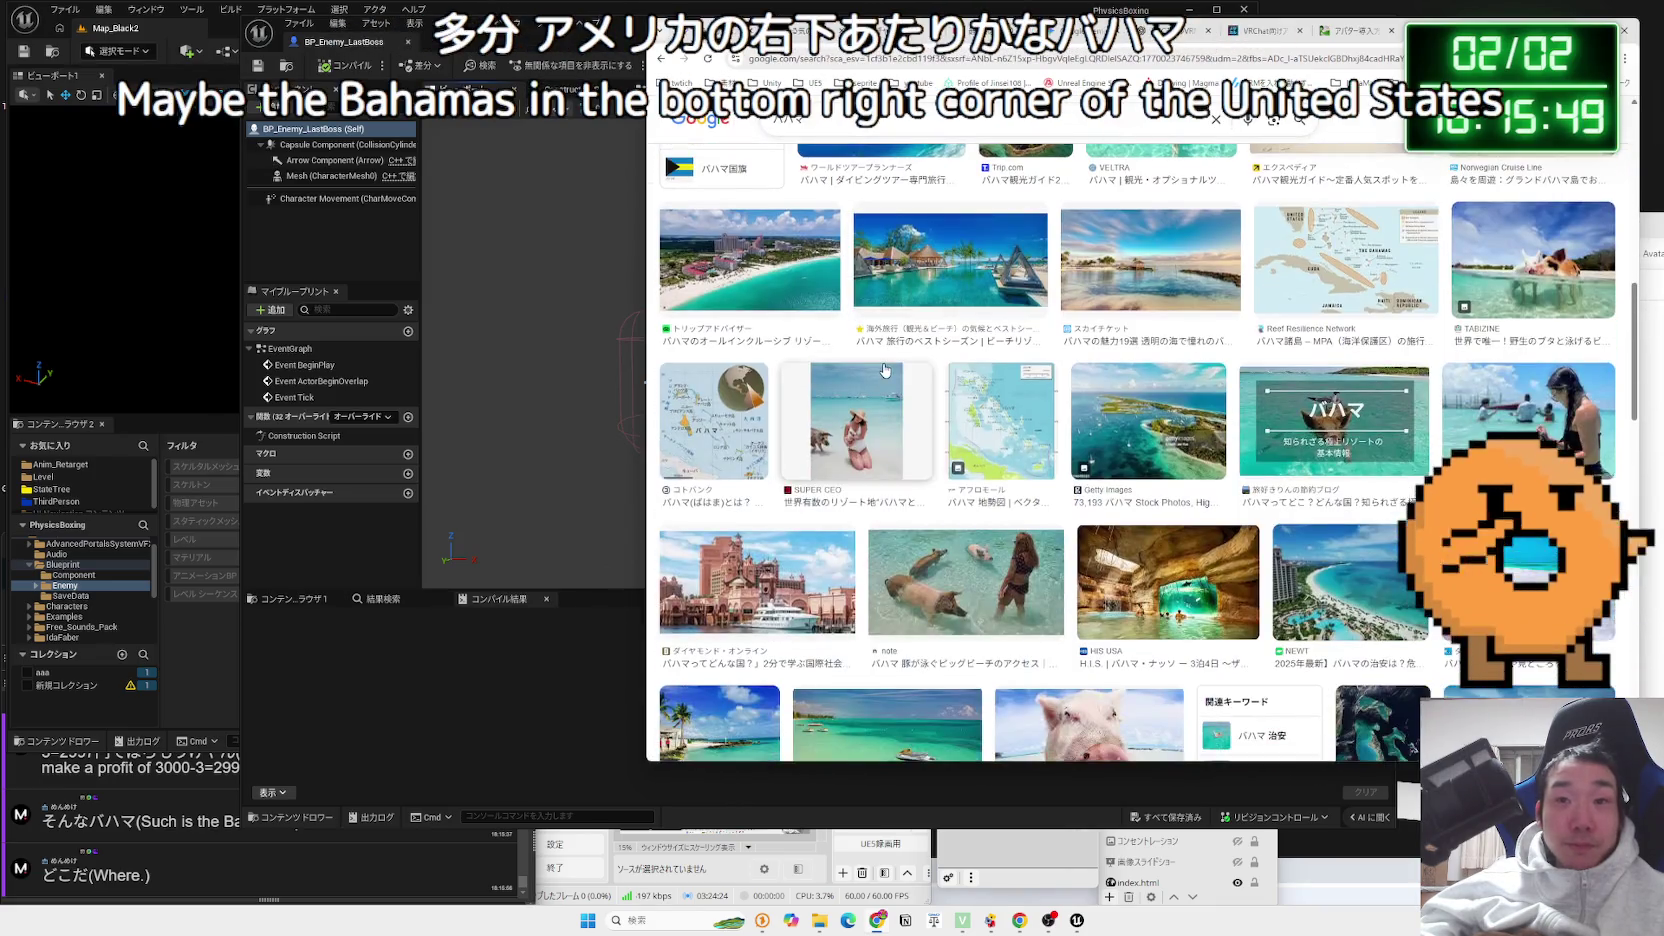
{"action": "scroll", "coordinate": [884, 370], "scroll_direction": "down", "scroll_amount": 4}
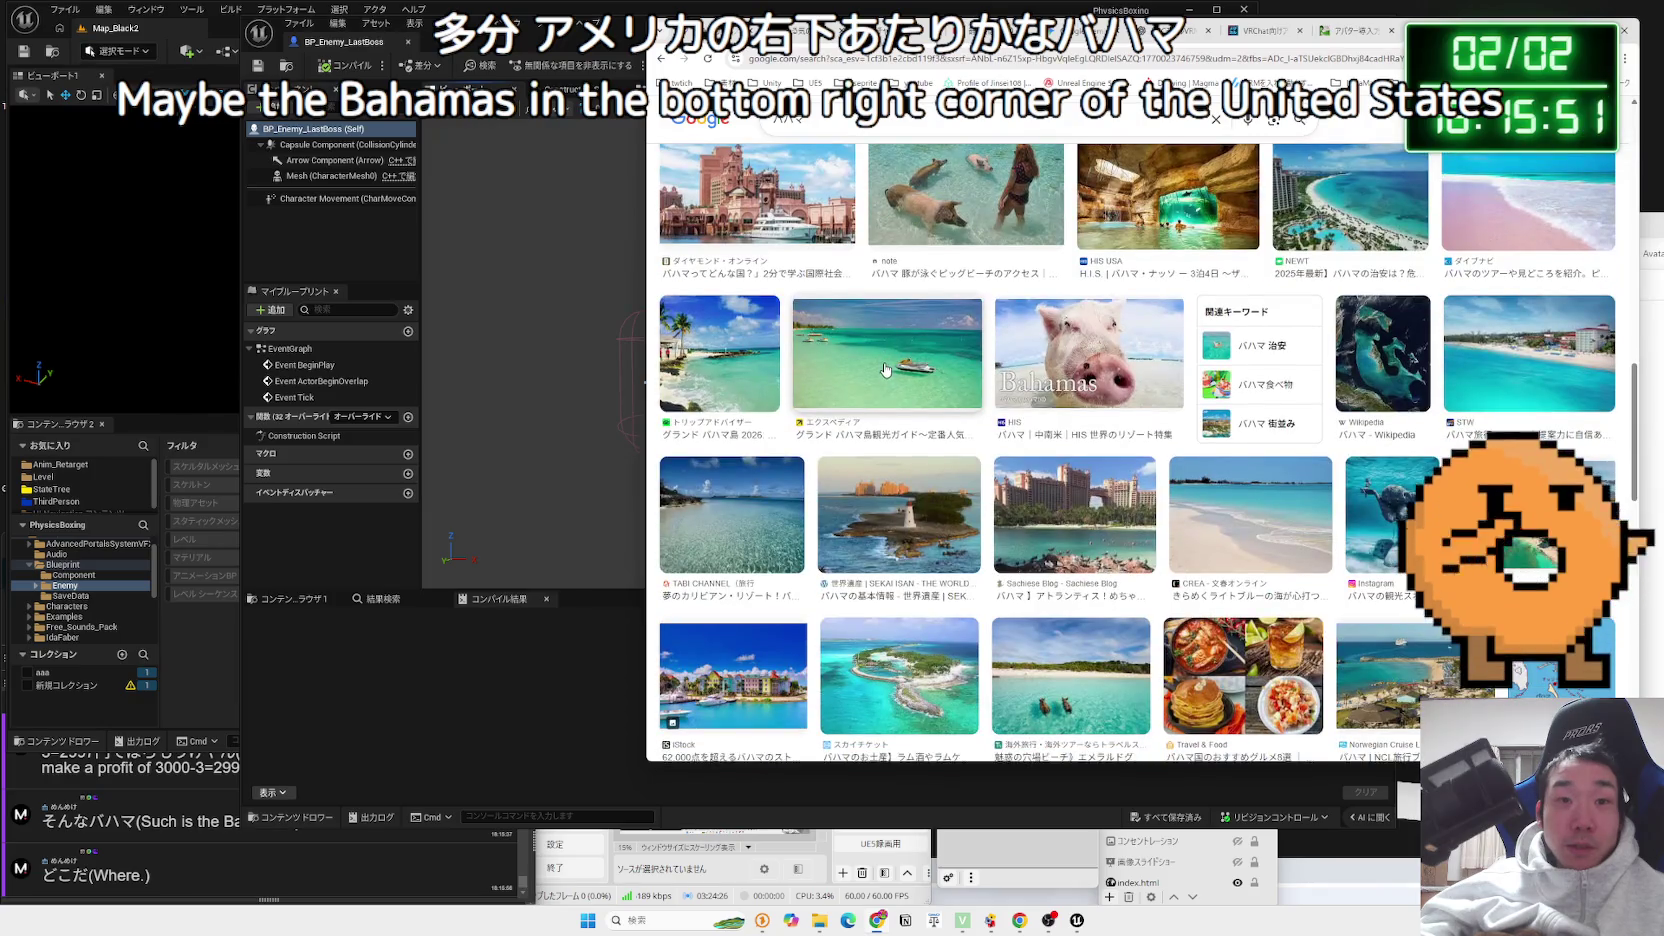
{"action": "scroll", "coordinate": [885, 368], "scroll_direction": "down", "scroll_amount": 4}
{"action": "left_click", "coordinate": [903, 595]}
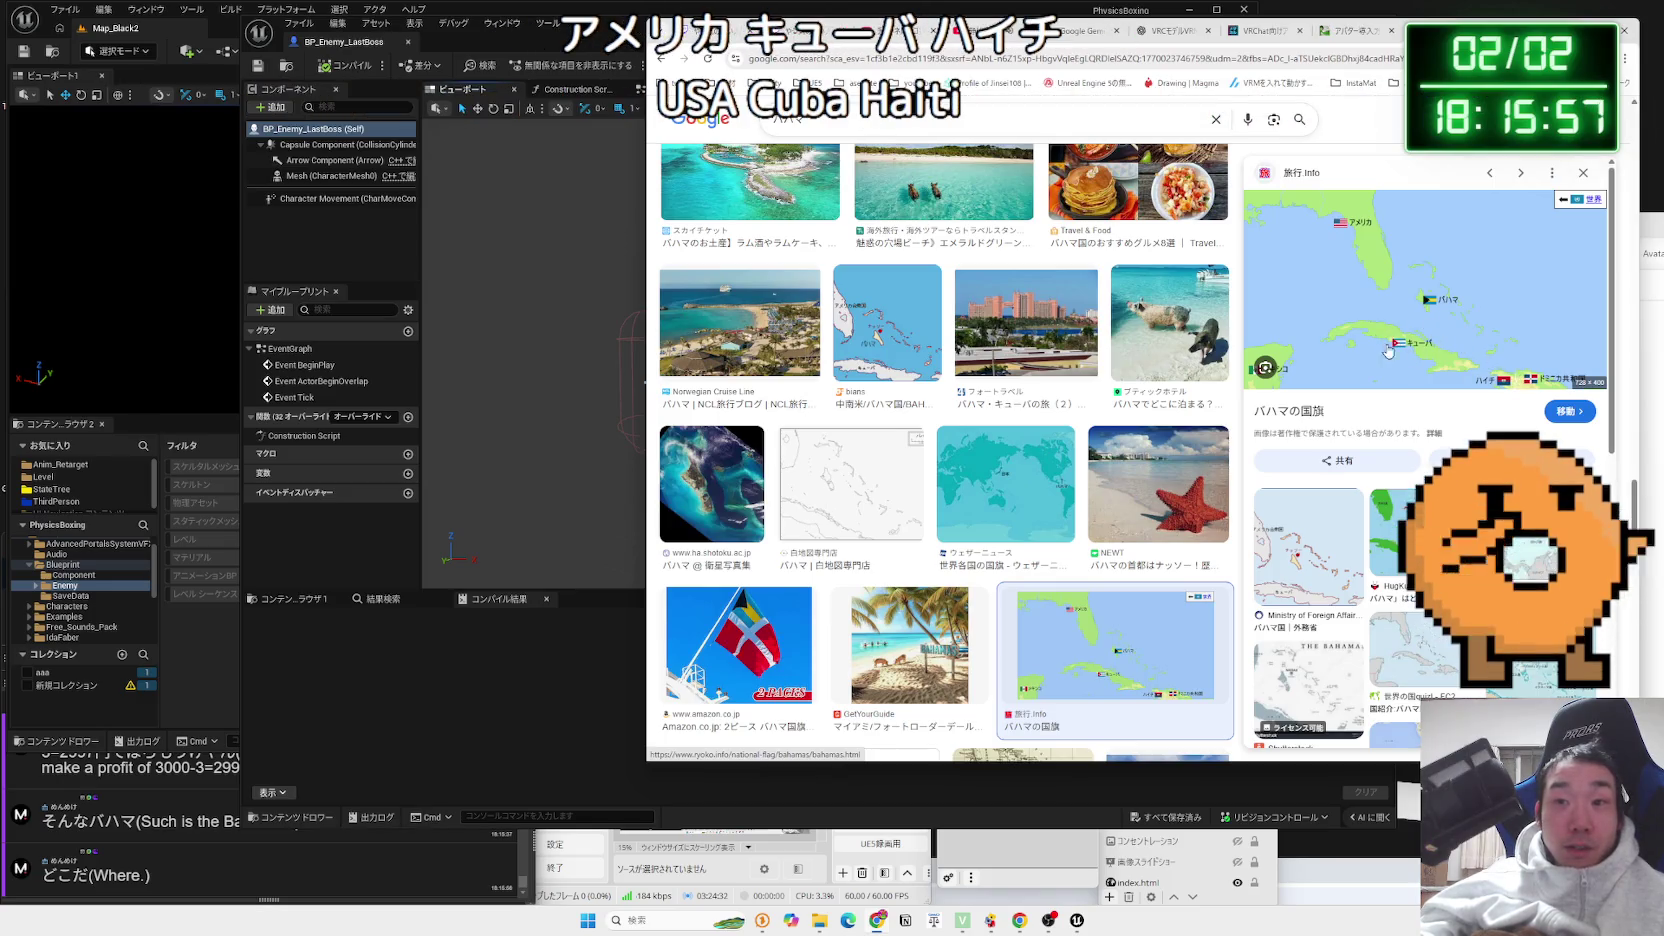
{"action": "scroll", "coordinate": [1395, 350], "scroll_direction": "up", "scroll_amount": 5}
Search for a Bahamas world map, preview the 123RF one, then return to earlier results
{"action": "left_click", "coordinate": [1000, 119]}
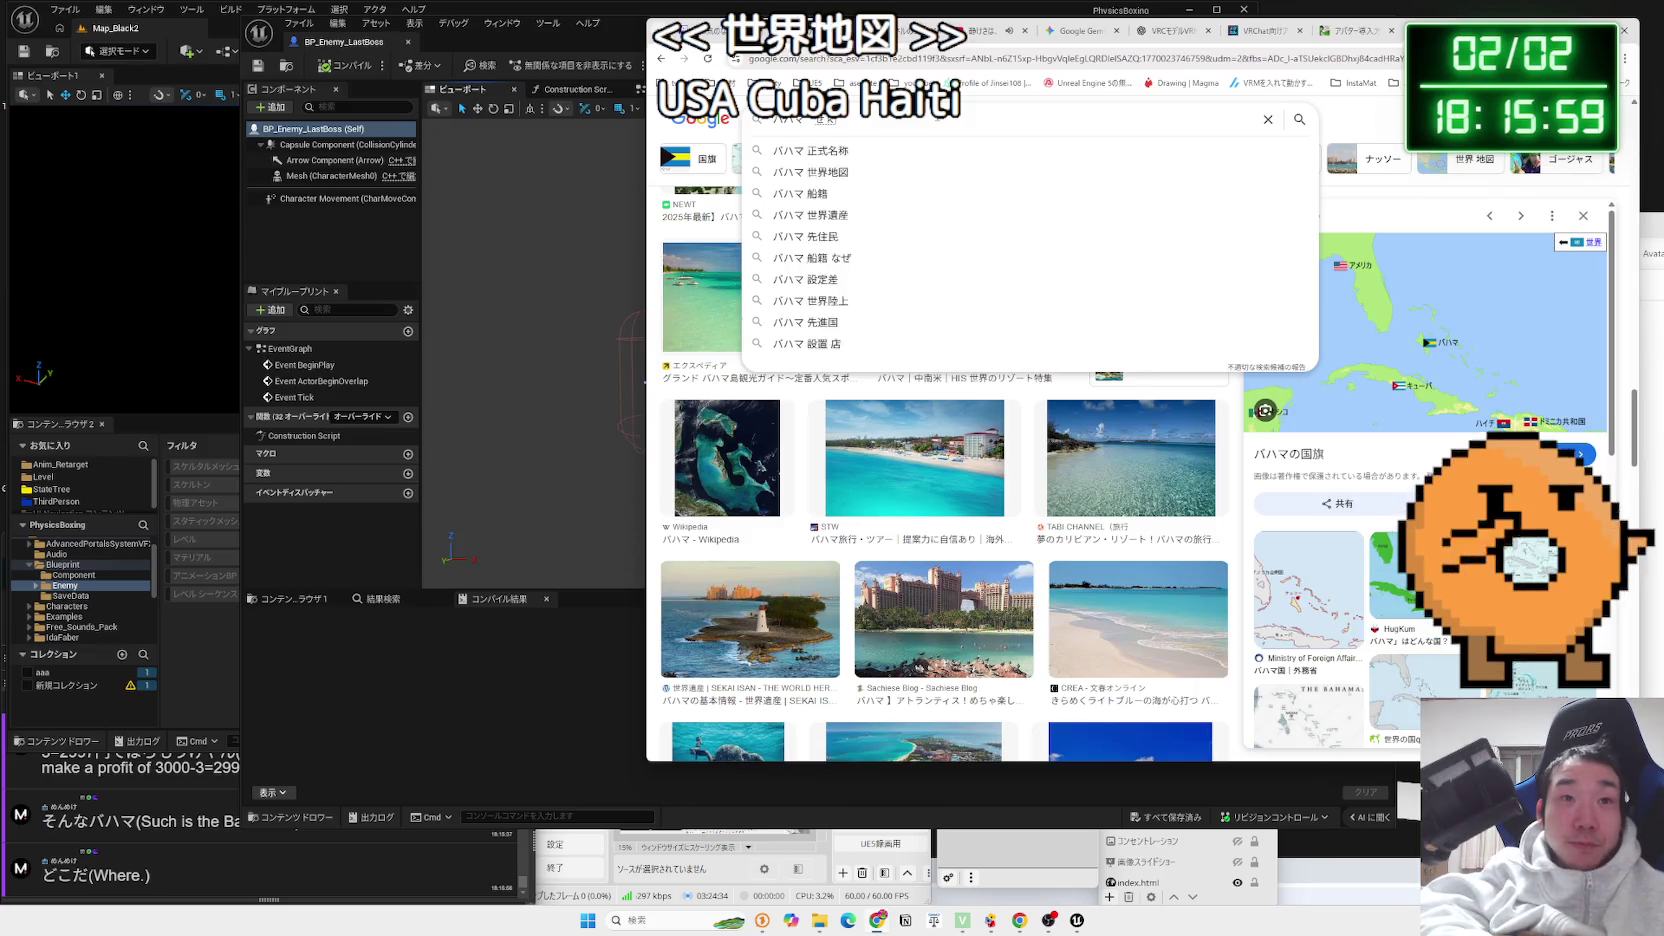
{"action": "left_click", "coordinate": [811, 172]}
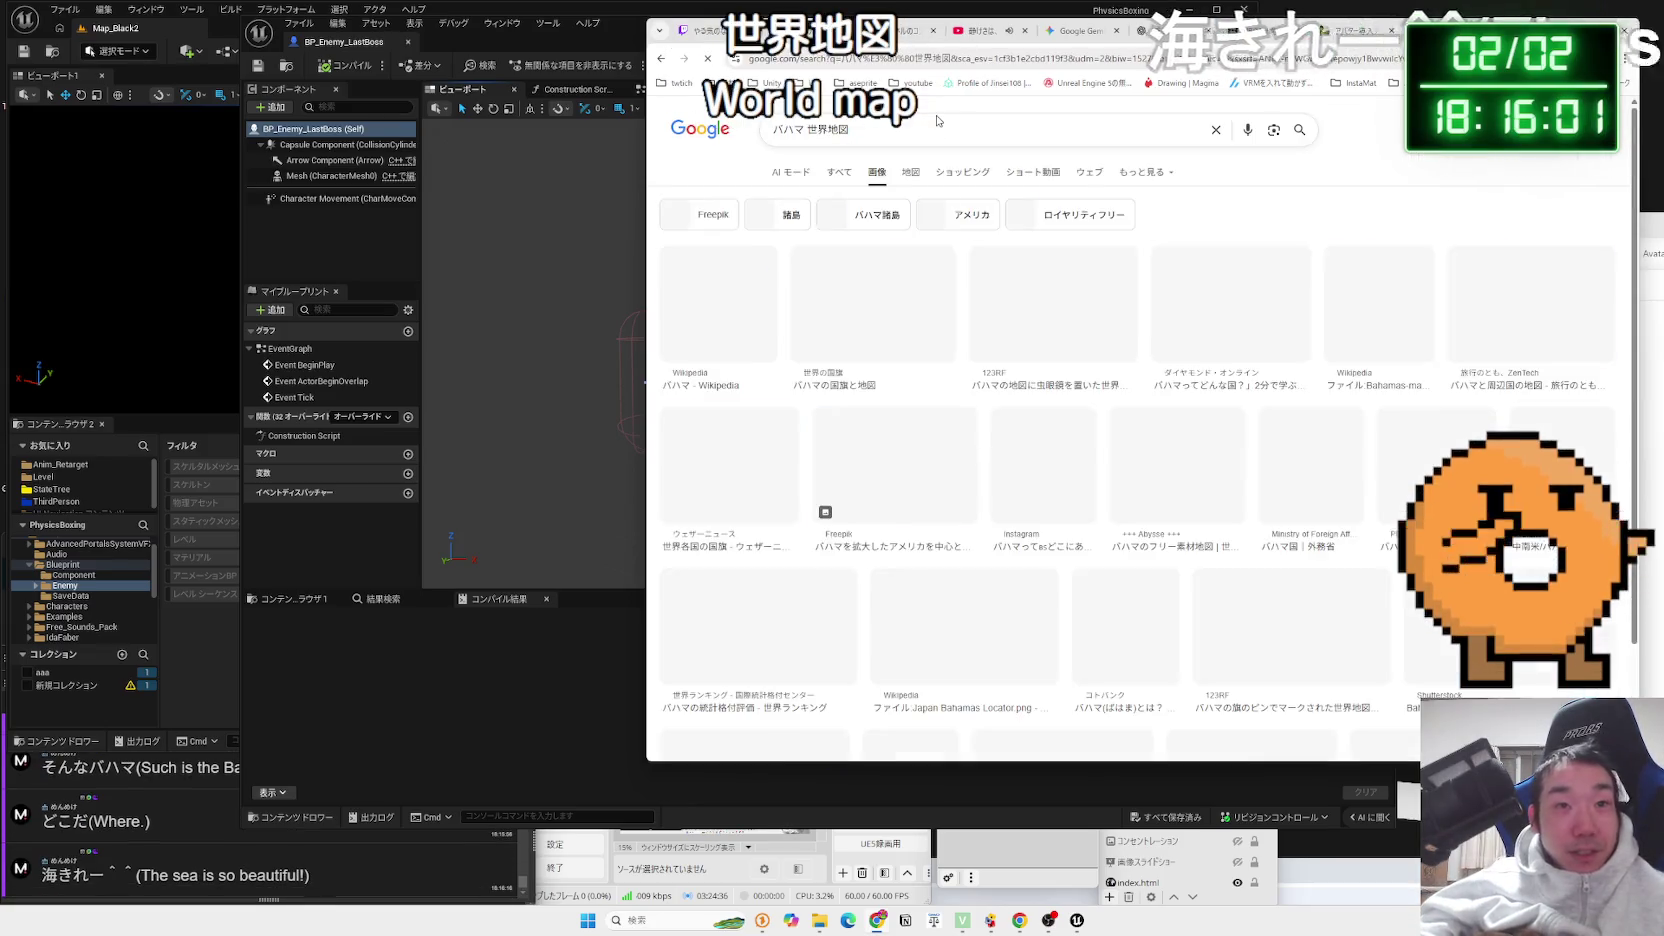
{"action": "left_click", "coordinate": [1020, 331]}
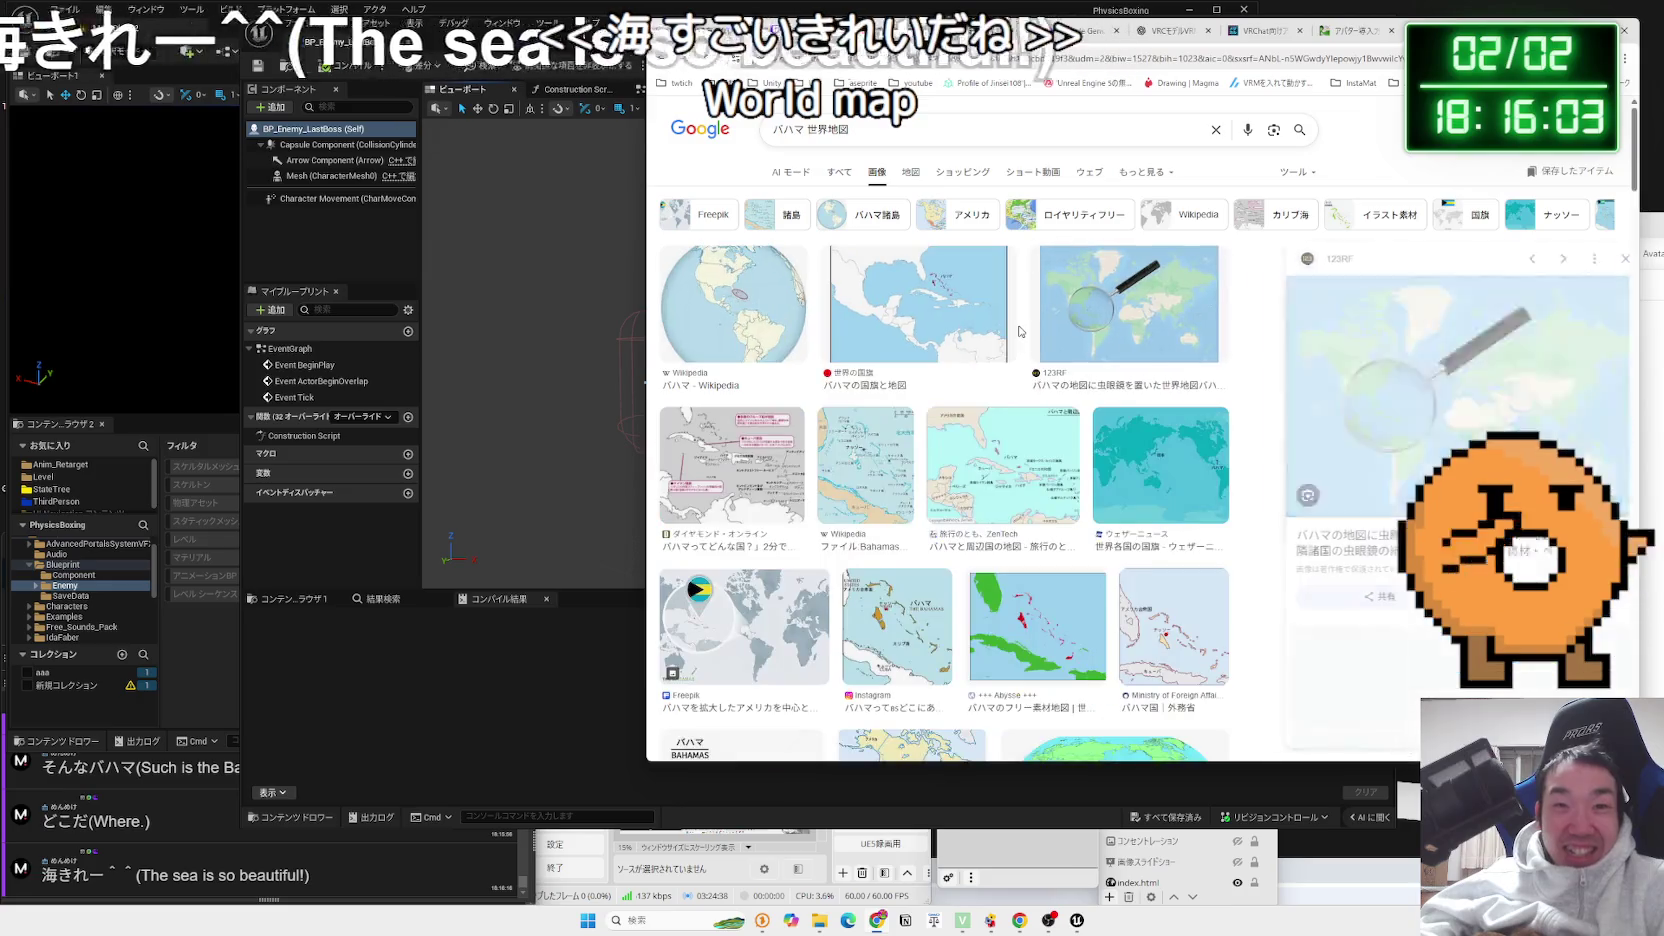
{"action": "left_click", "coordinate": [1125, 306]}
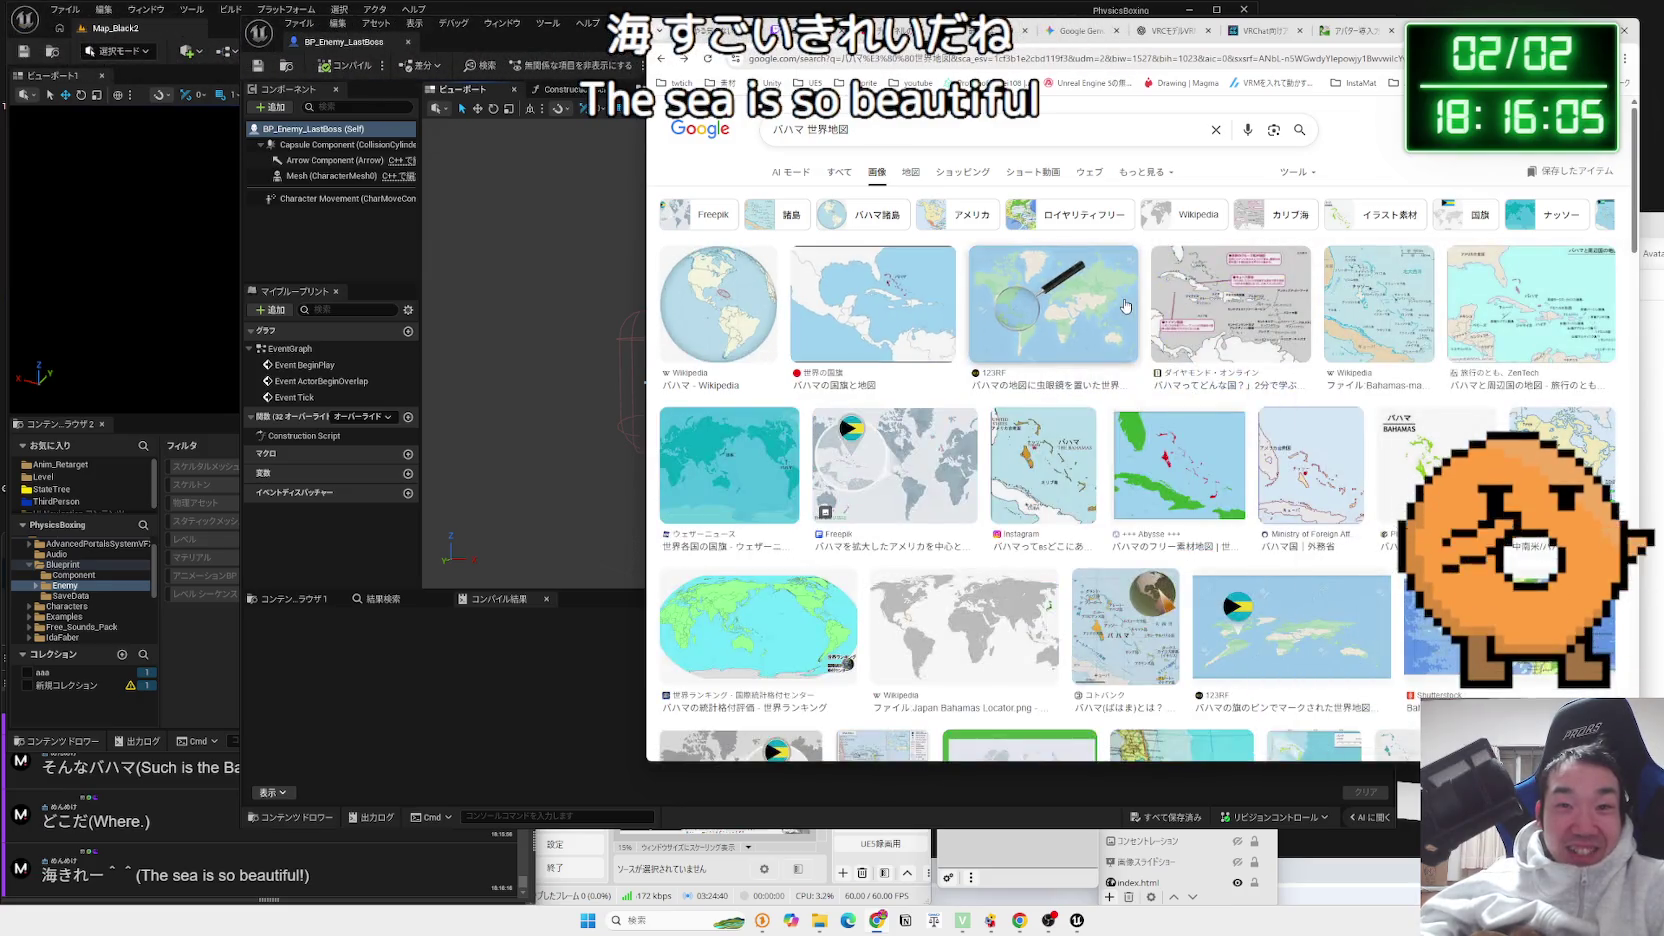
{"action": "key", "text": "alt+Left"}
Preview the underwater statue photo and the related Kenzly Ocean Atlas image
{"action": "scroll", "coordinate": [1083, 352], "scroll_direction": "down", "scroll_amount": 5}
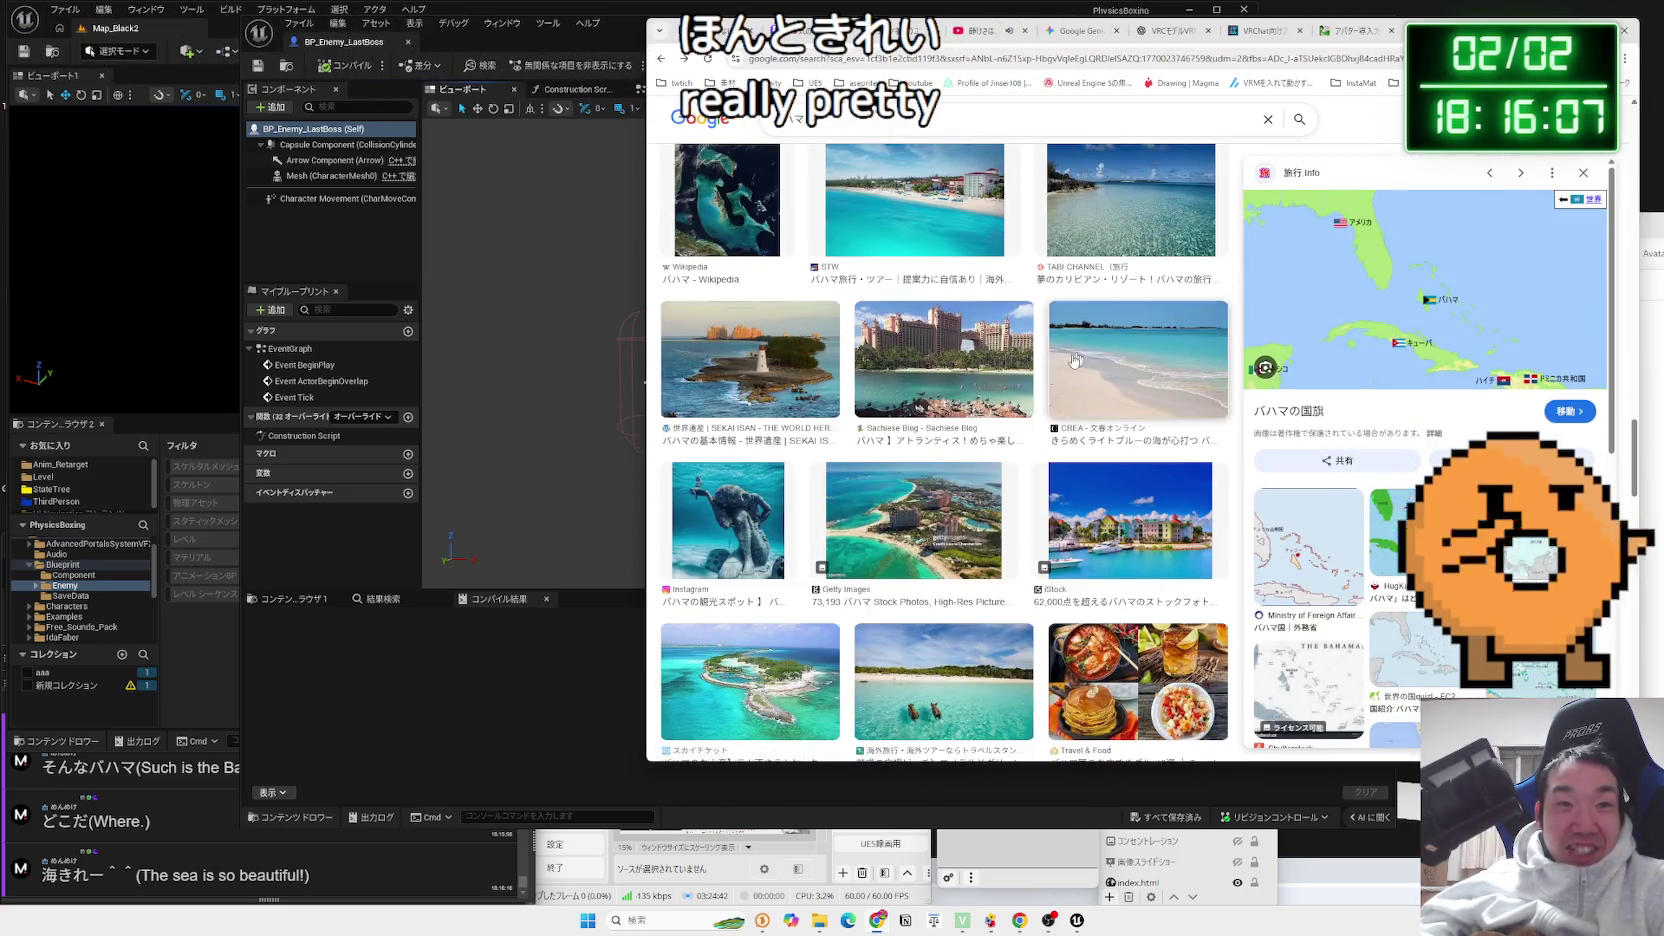
{"action": "scroll", "coordinate": [925, 364], "scroll_direction": "down", "scroll_amount": 3}
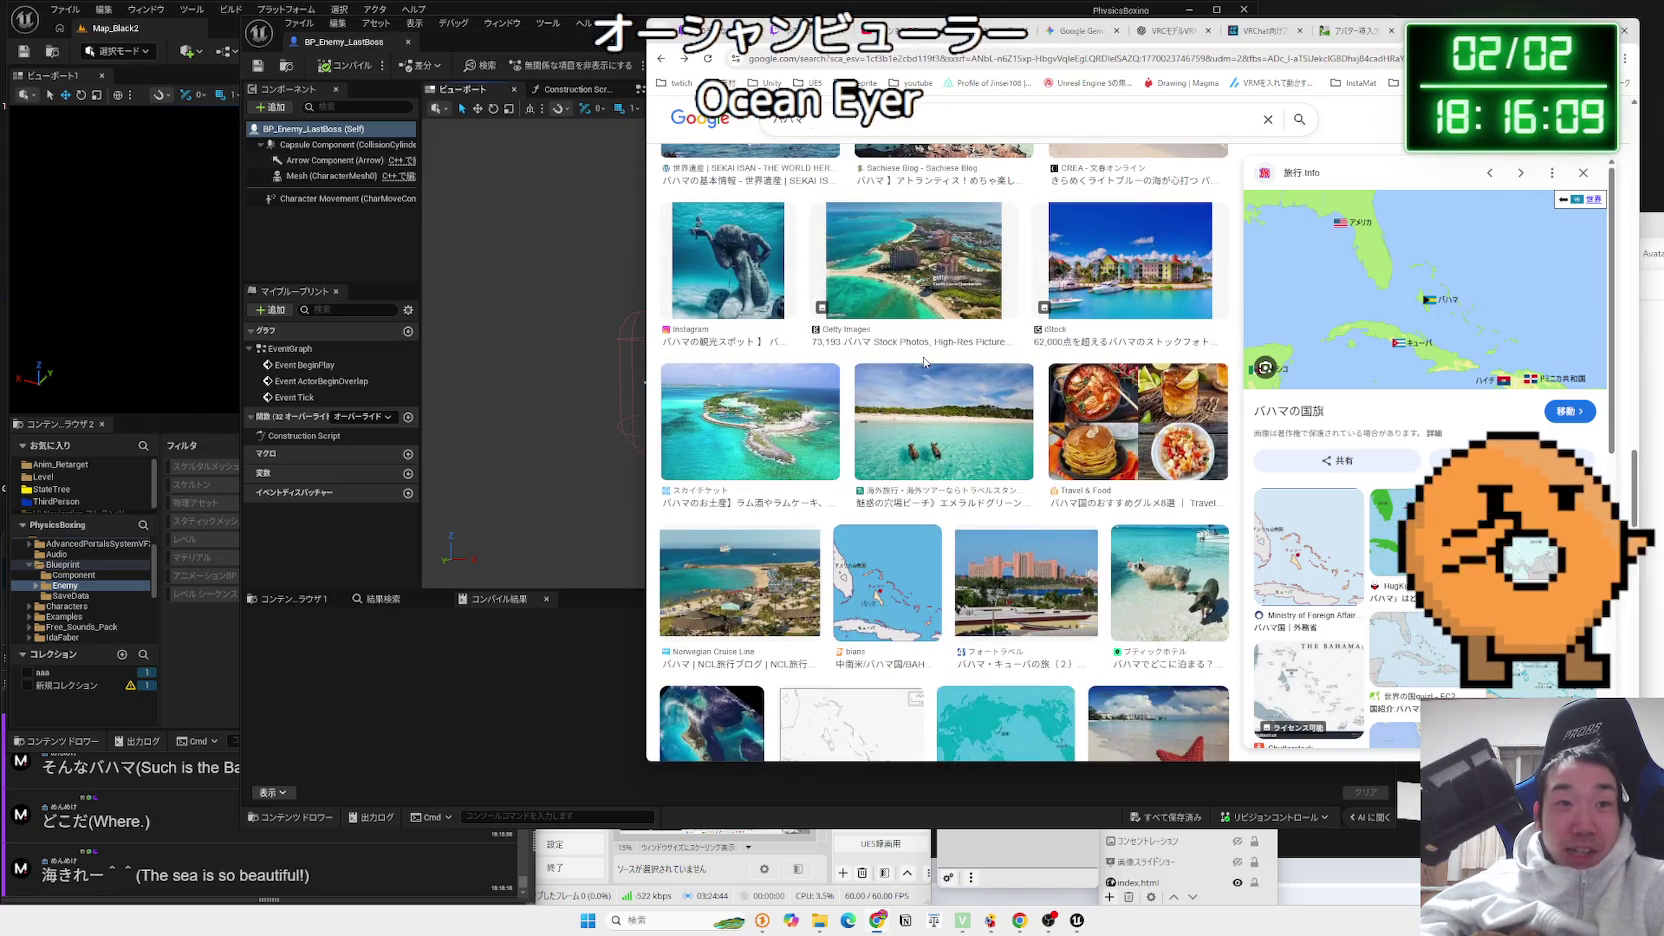
{"action": "left_click", "coordinate": [706, 283]}
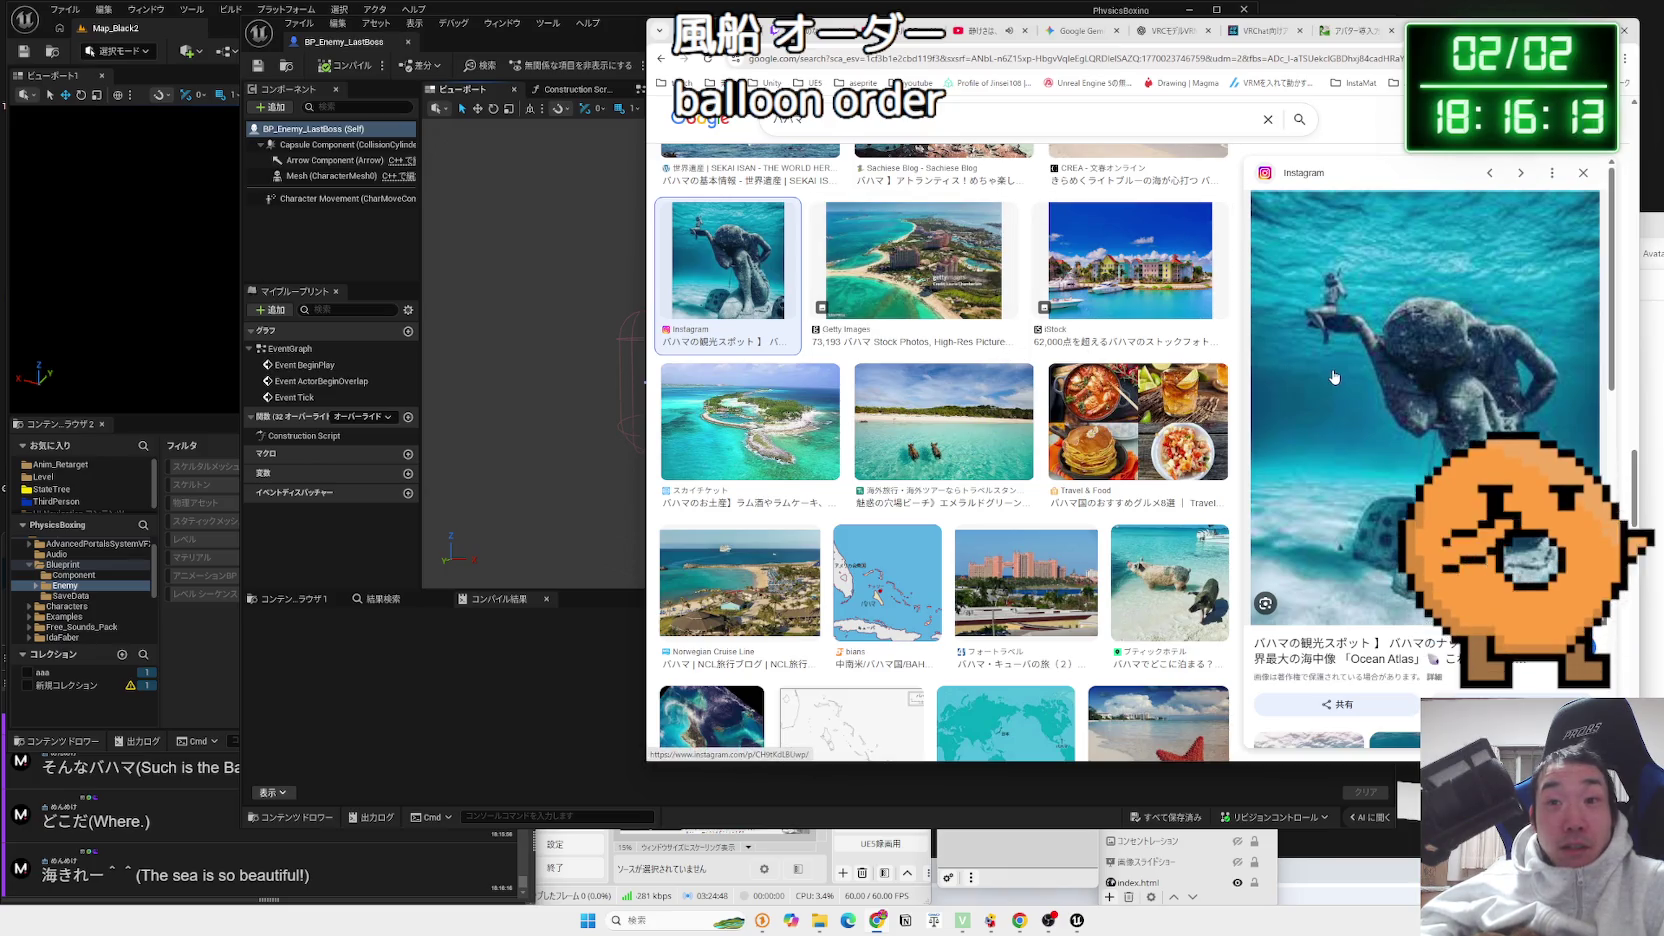
{"action": "scroll", "coordinate": [1333, 377], "scroll_direction": "down", "scroll_amount": 3}
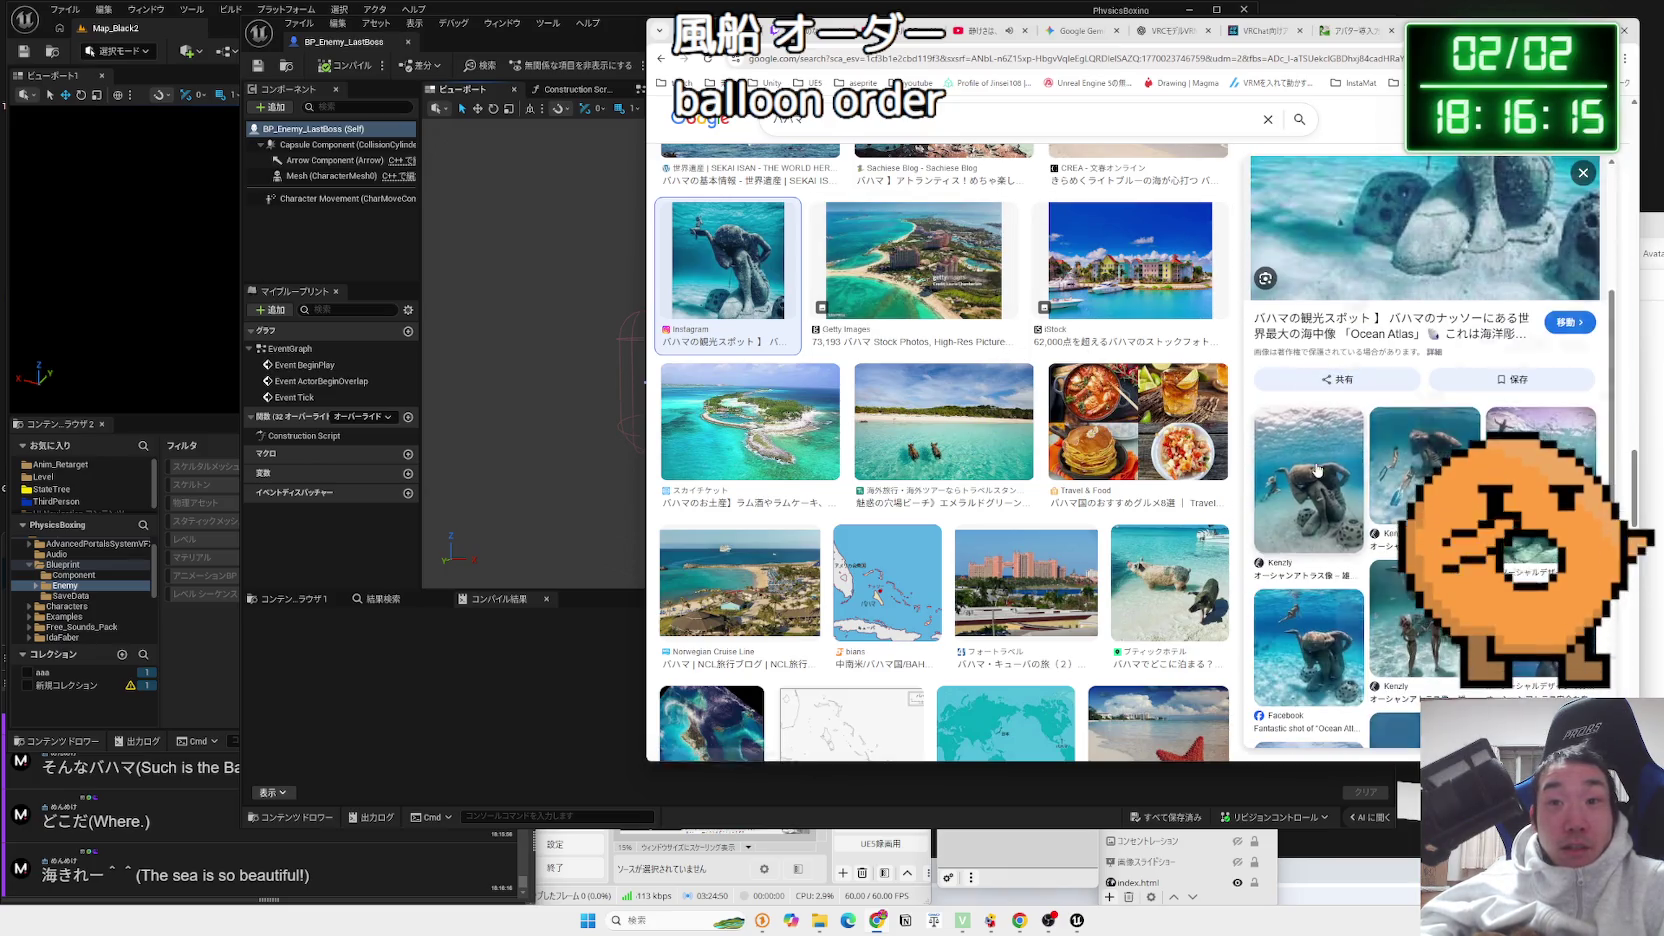
{"action": "left_click", "coordinate": [1317, 470]}
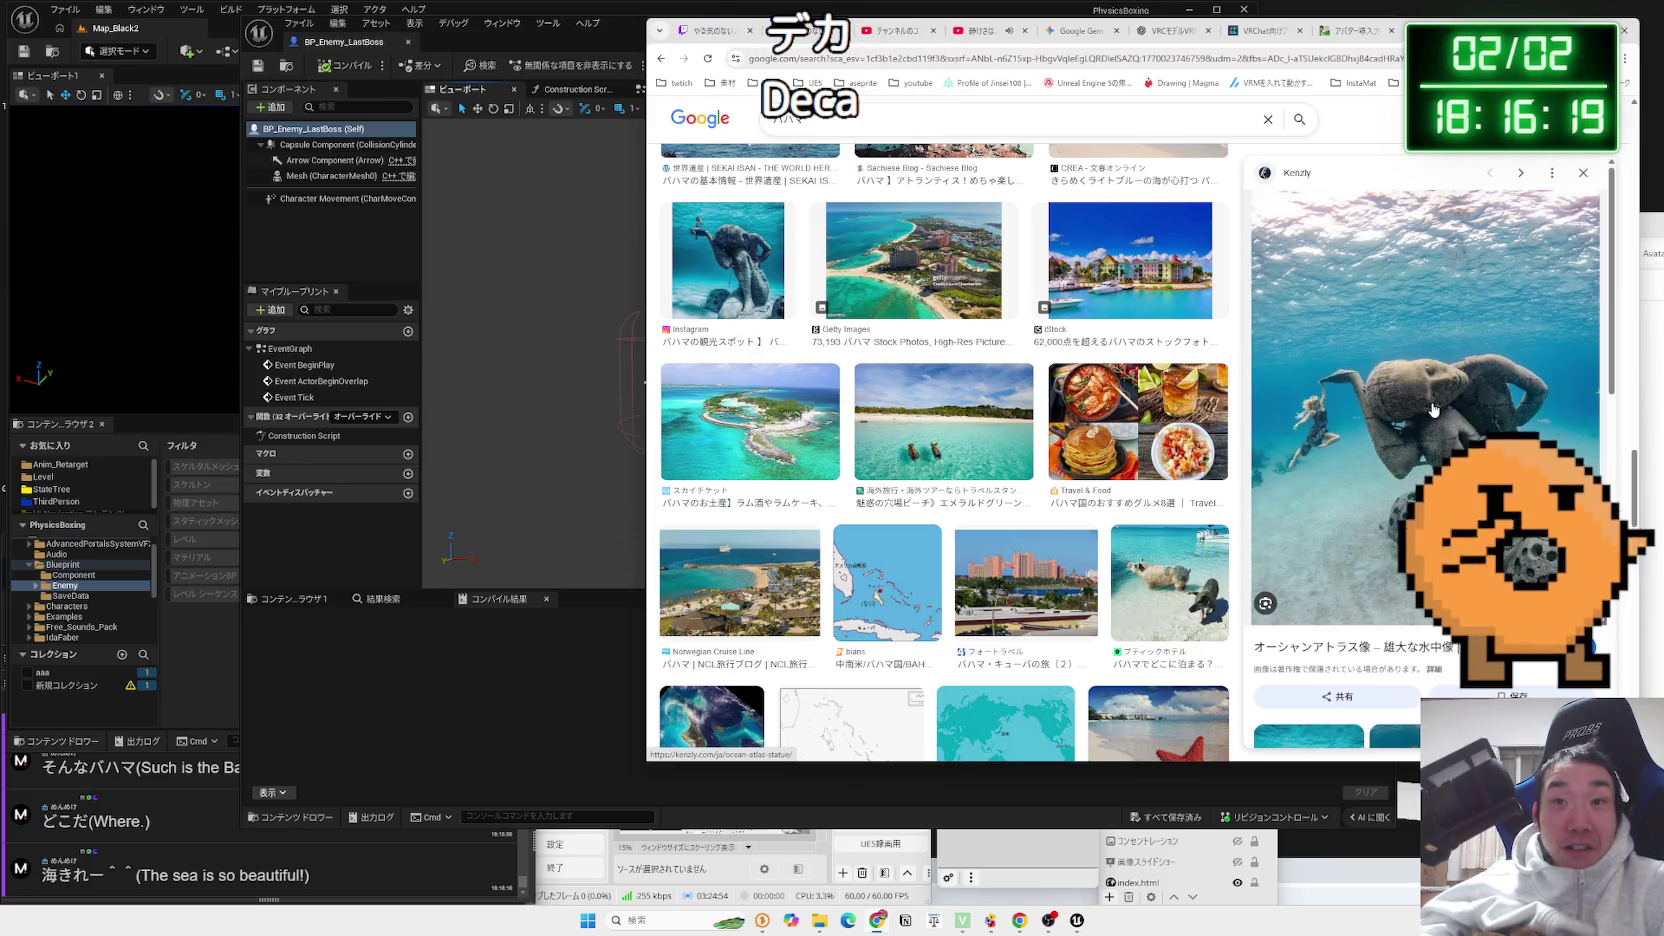
{"action": "scroll", "coordinate": [1431, 393], "scroll_direction": "down", "scroll_amount": 2}
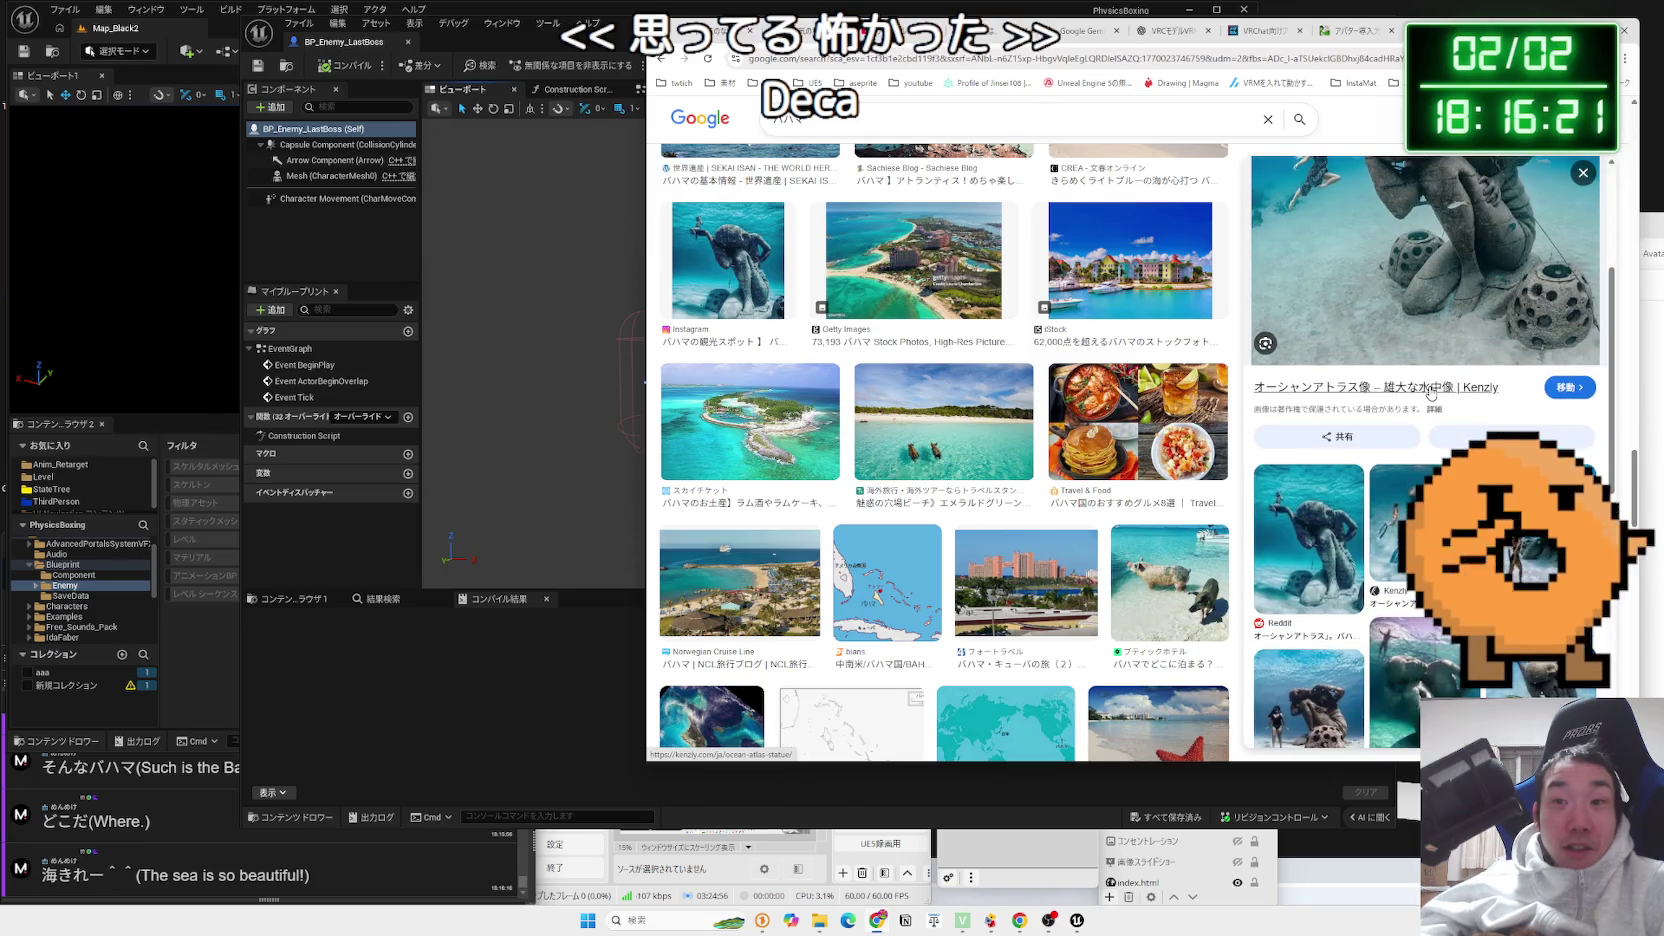
{"action": "scroll", "coordinate": [1431, 393], "scroll_direction": "up", "scroll_amount": 2}
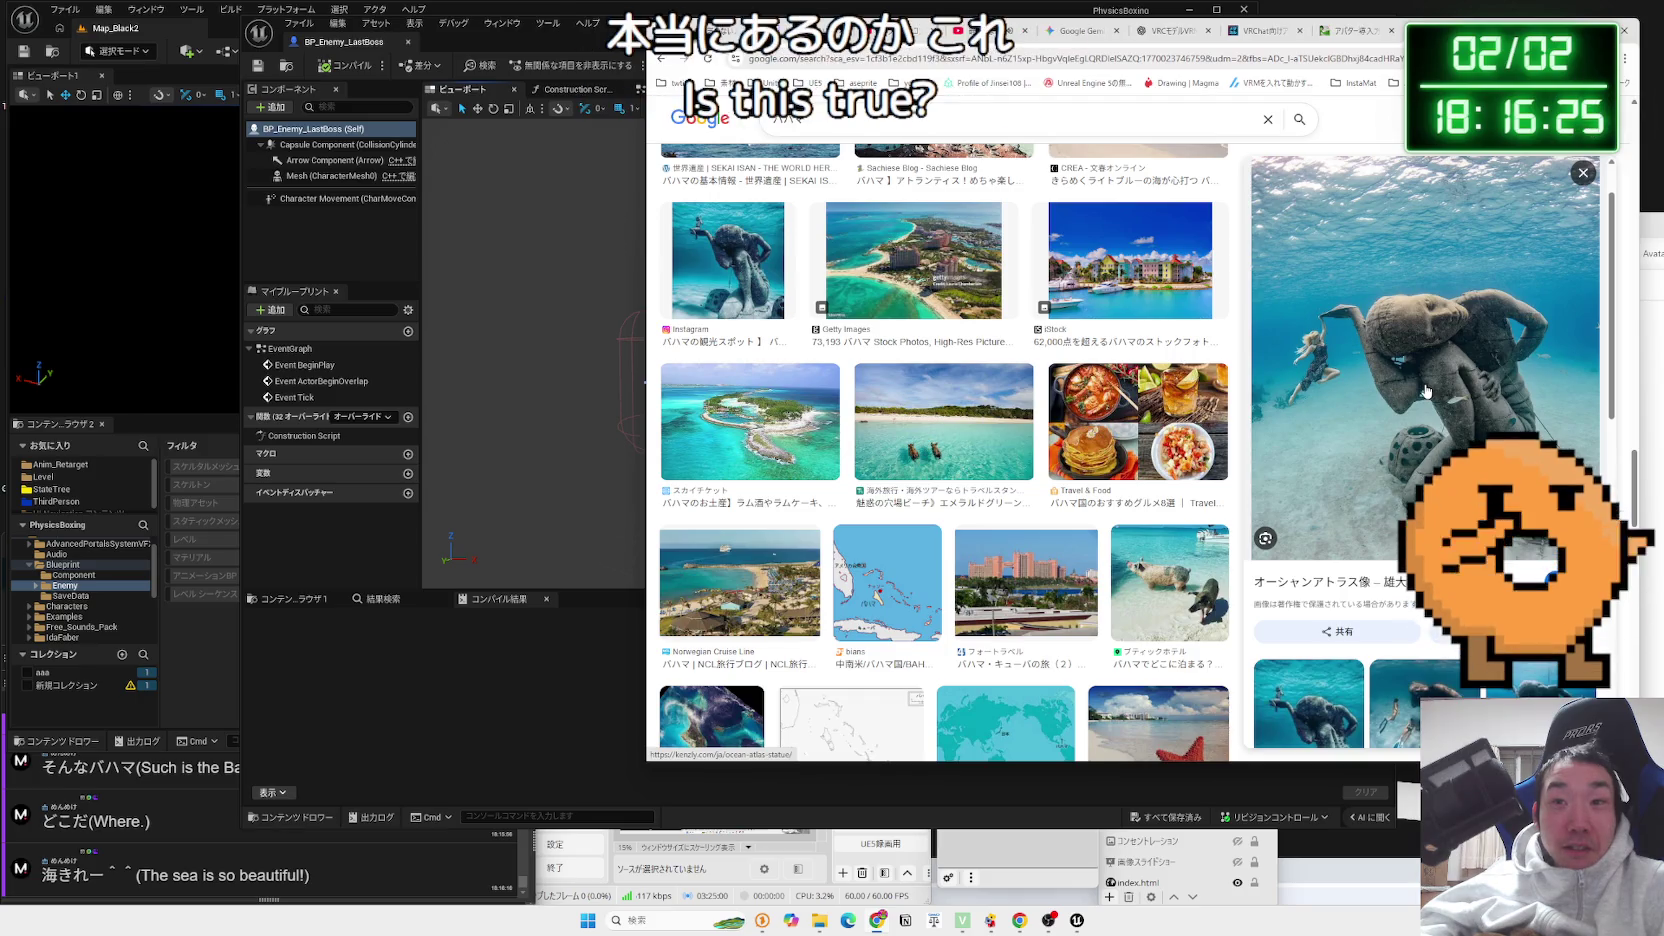
{"action": "scroll", "coordinate": [1426, 390], "scroll_direction": "down", "scroll_amount": 3}
{"action": "left_click_drag", "start_coordinate": [1528, 30], "coordinate": [940, 57]}
Preview the pig beach photo and the close-up of two swimming pigs
{"action": "scroll", "coordinate": [895, 458], "scroll_direction": "up", "scroll_amount": 3}
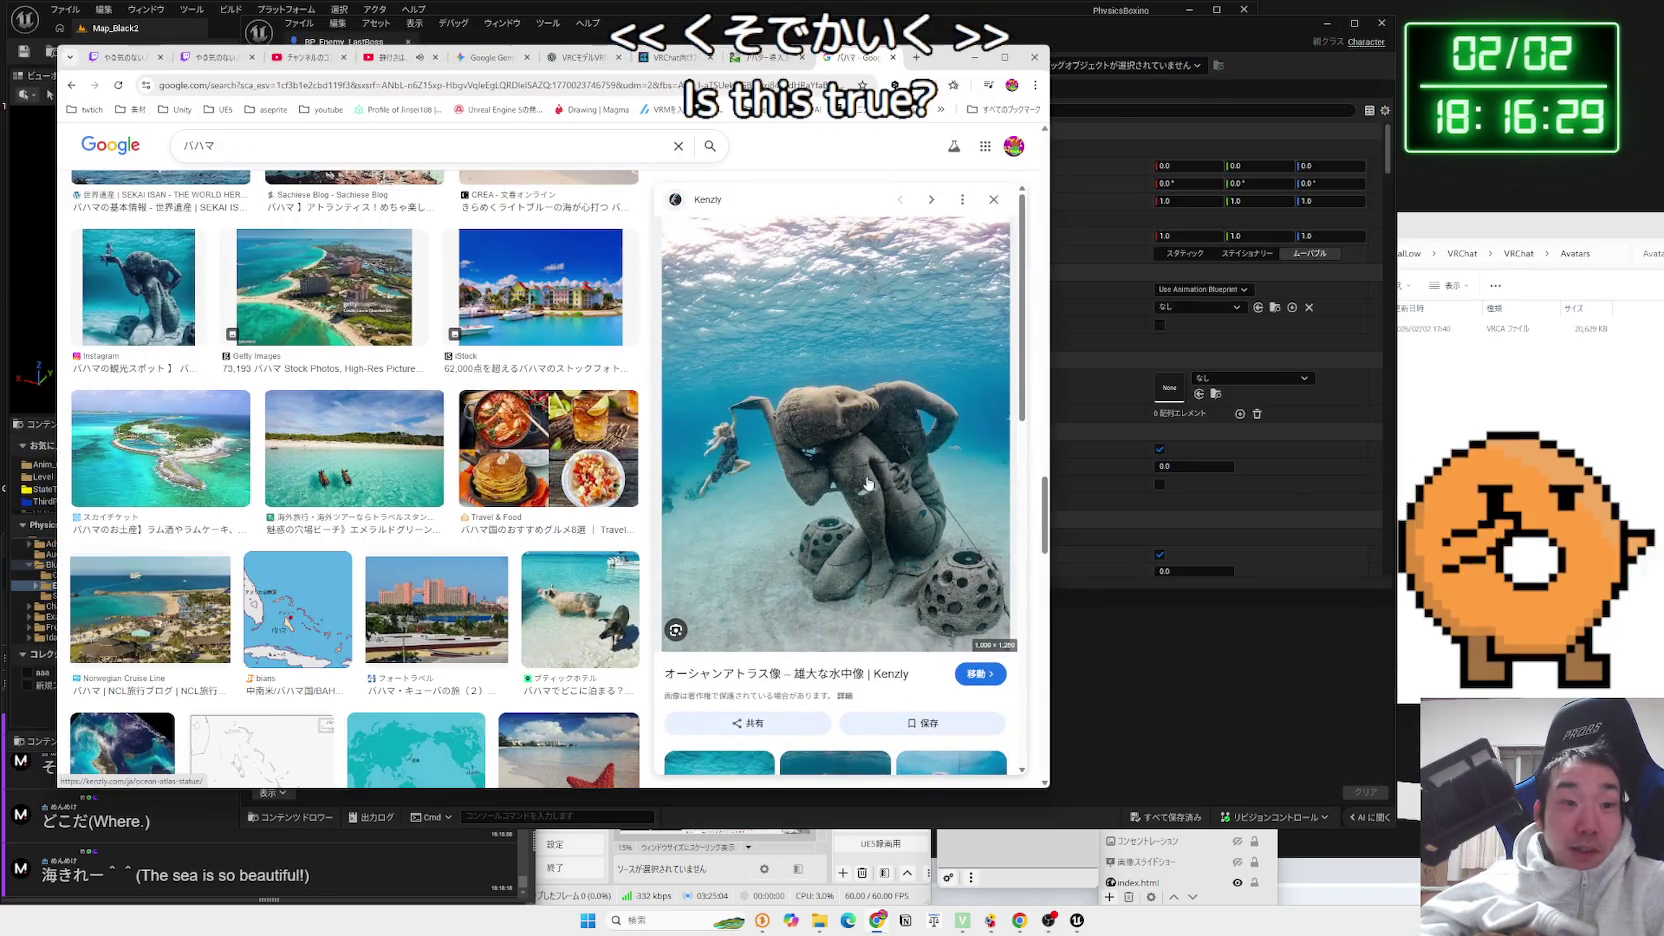
{"action": "scroll", "coordinate": [838, 488], "scroll_direction": "down", "scroll_amount": 3}
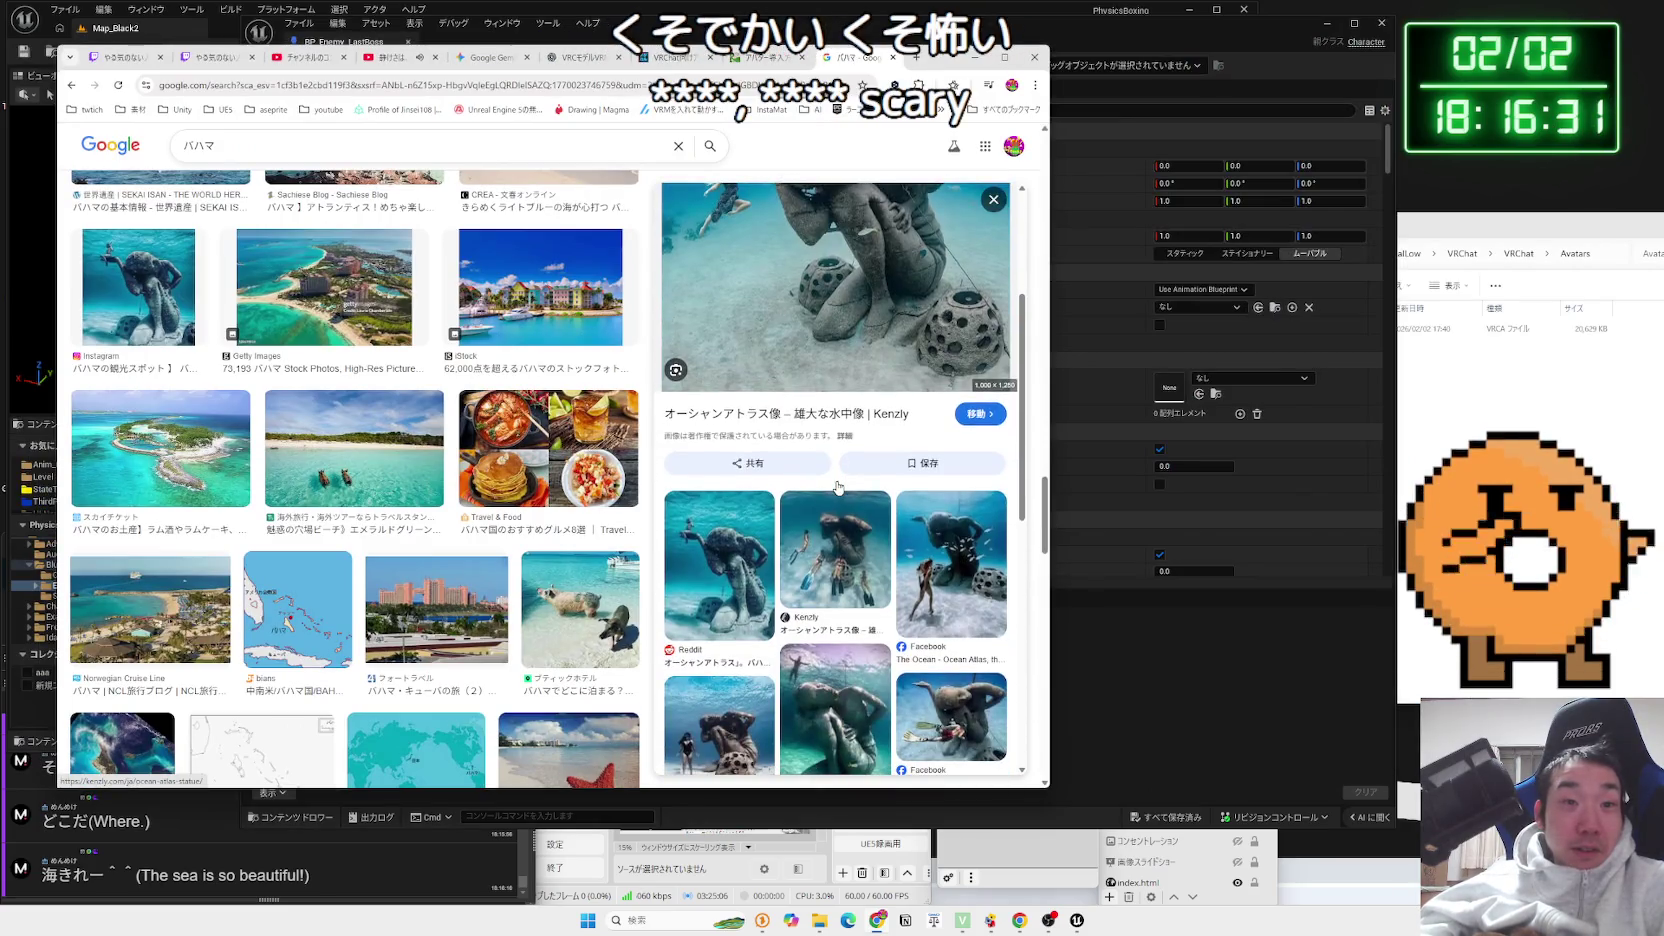
{"action": "scroll", "coordinate": [838, 488], "scroll_direction": "down", "scroll_amount": 3}
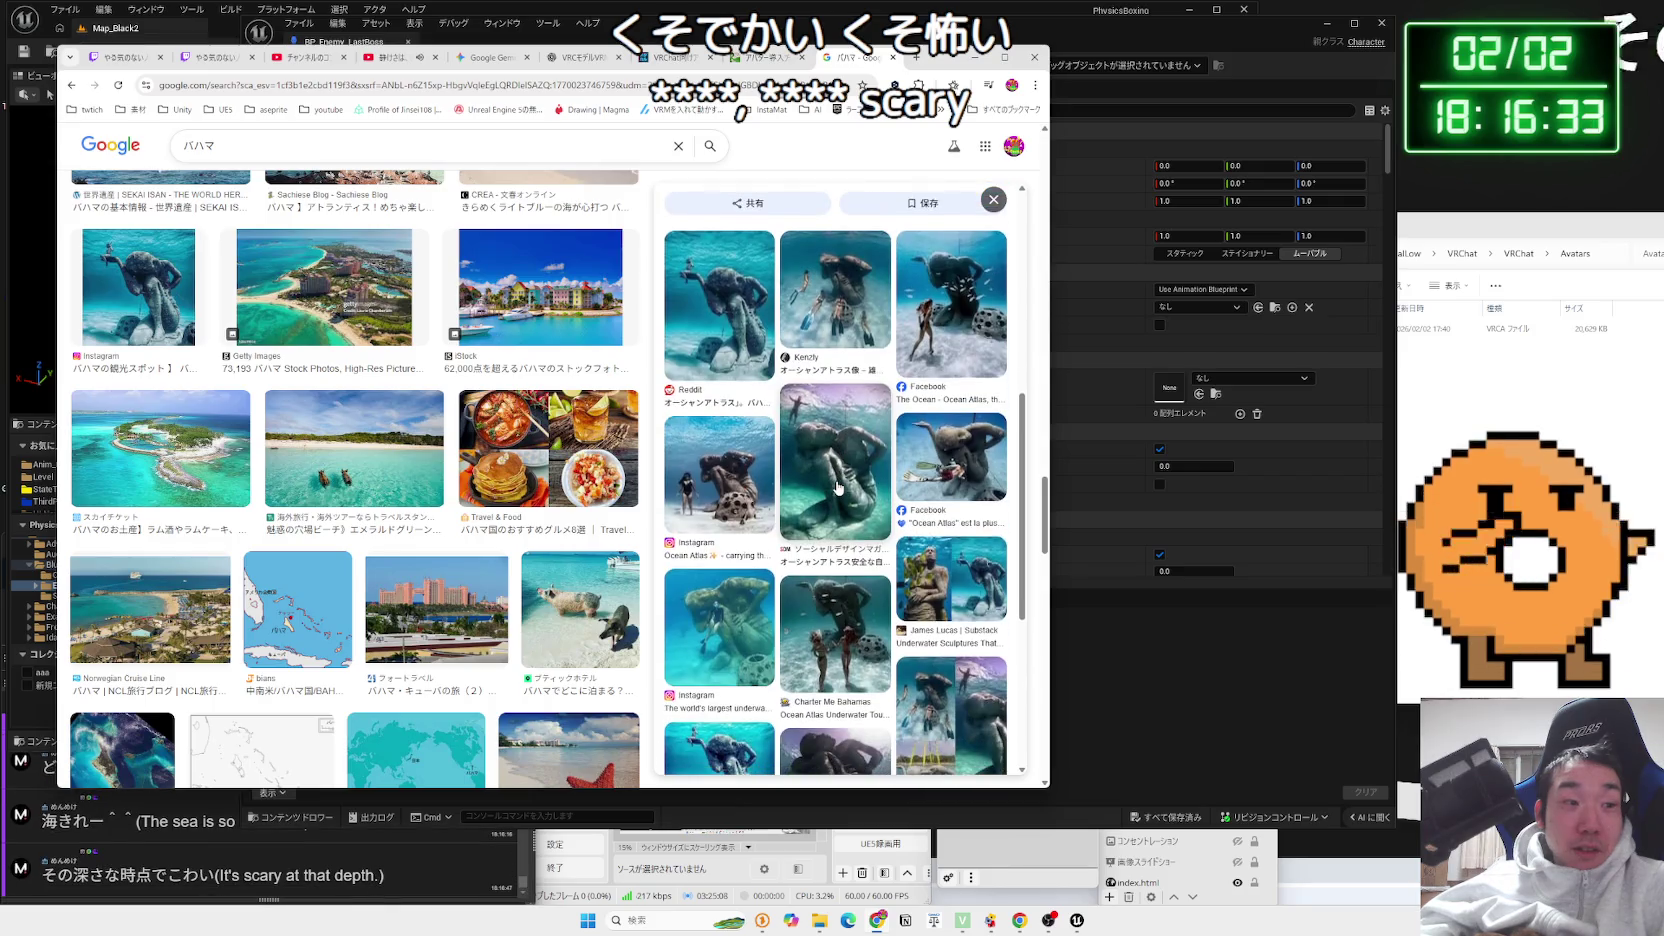
{"action": "scroll", "coordinate": [748, 428], "scroll_direction": "up", "scroll_amount": 1}
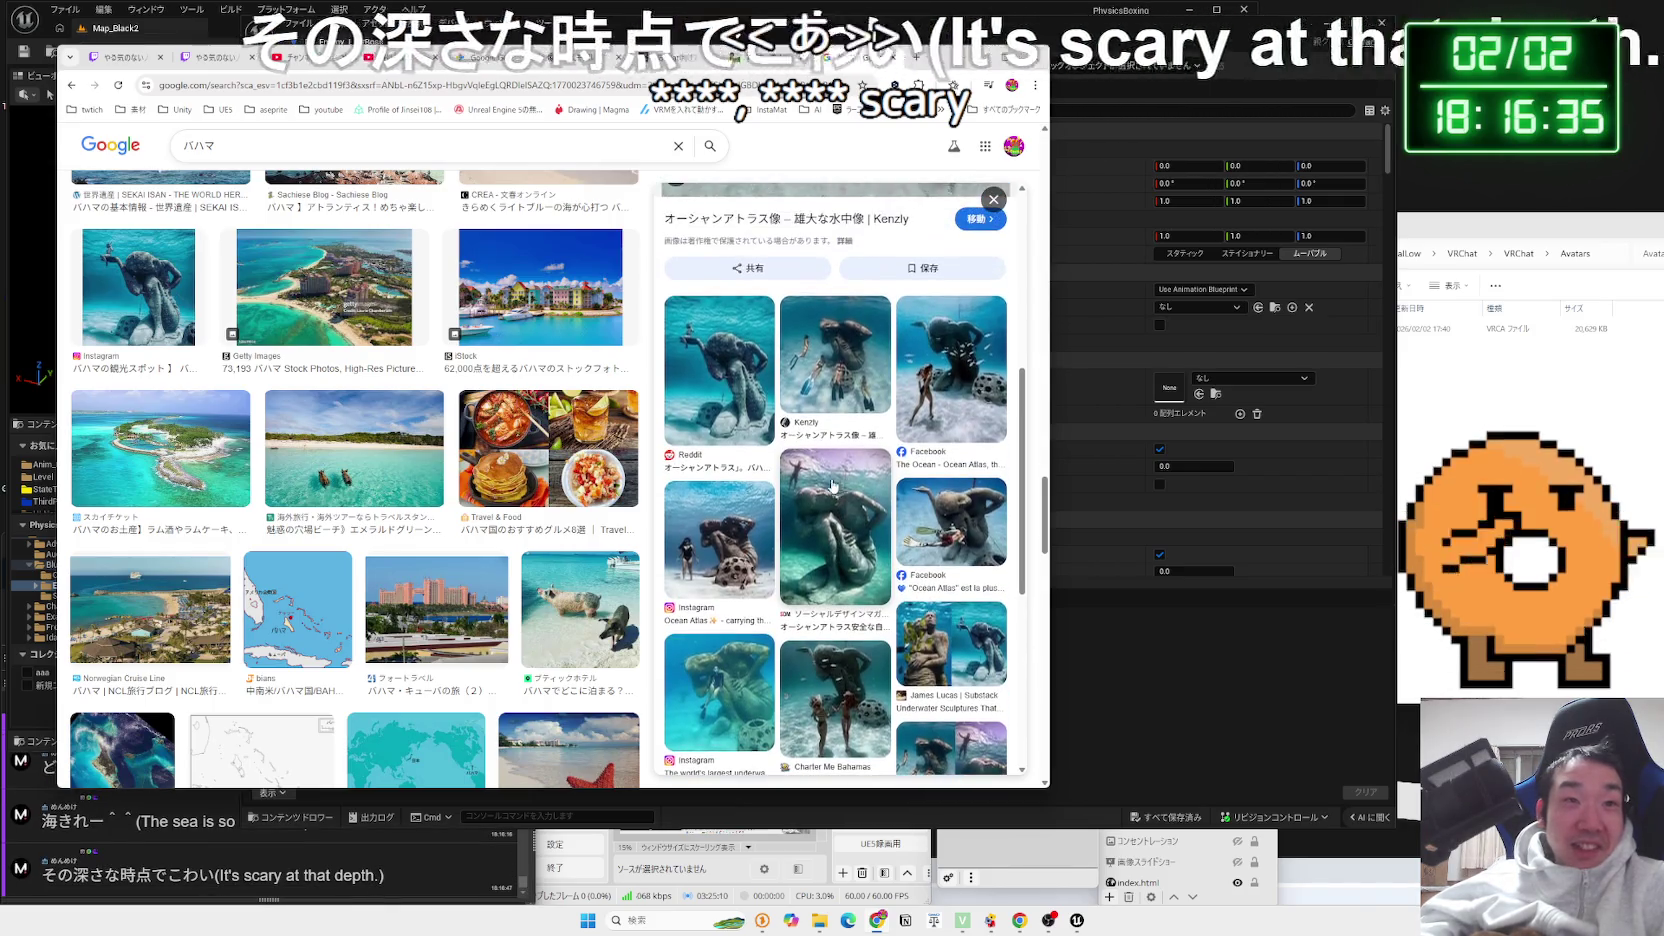
{"action": "scroll", "coordinate": [748, 428], "scroll_direction": "up", "scroll_amount": 4}
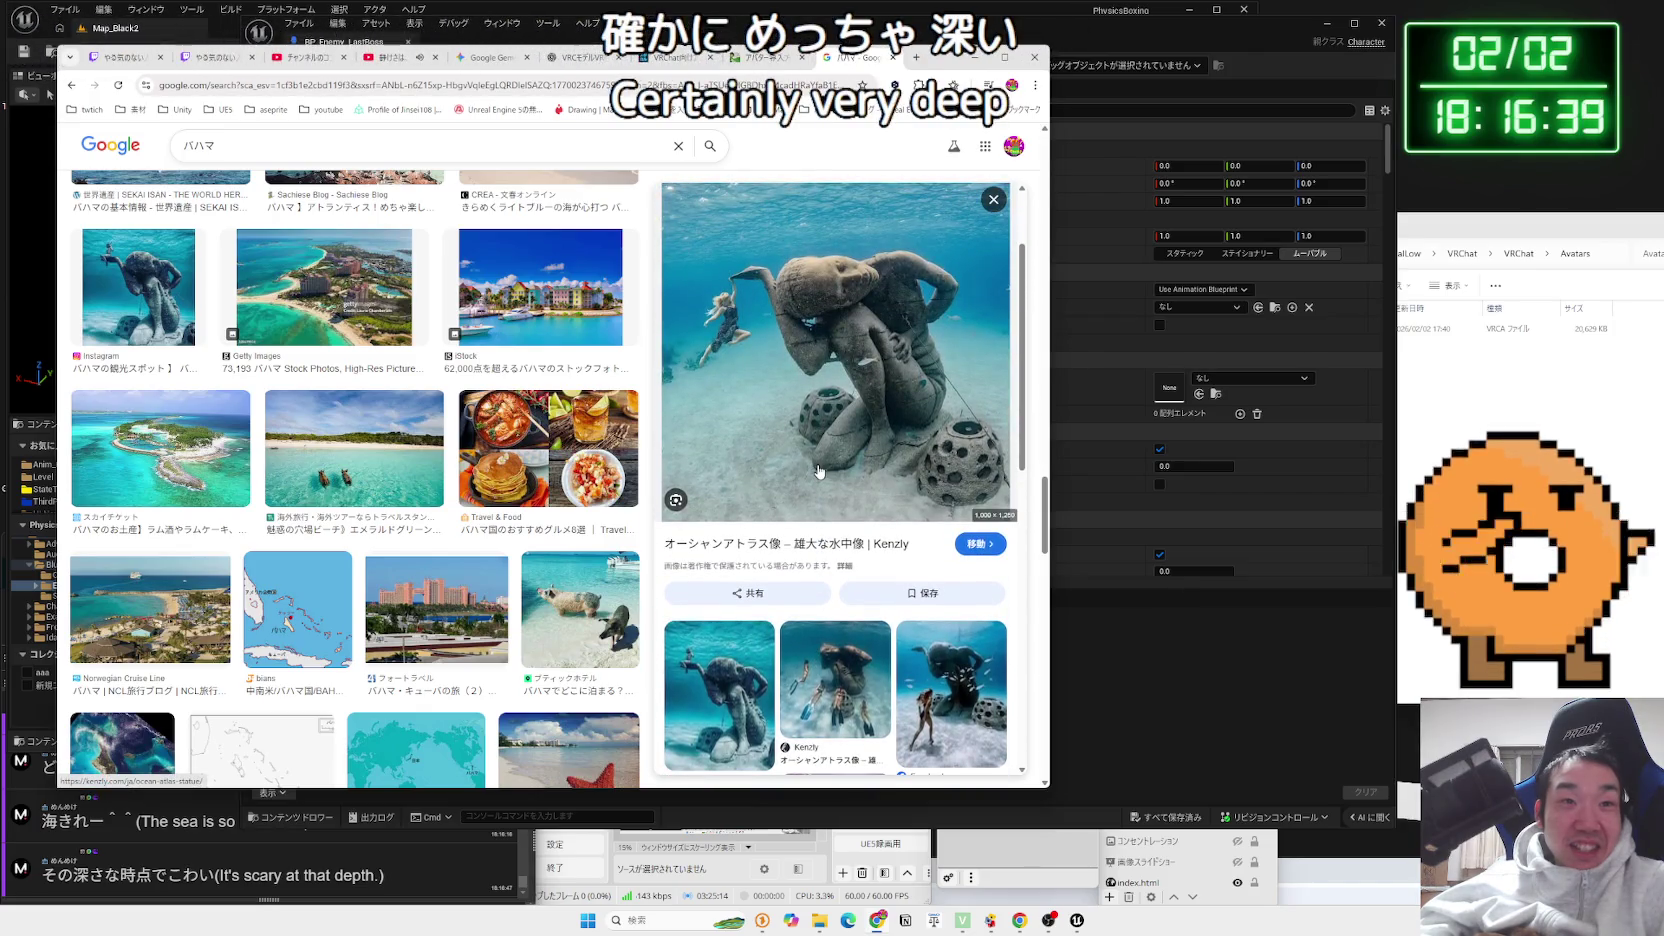
{"action": "scroll", "coordinate": [818, 469], "scroll_direction": "down", "scroll_amount": 8}
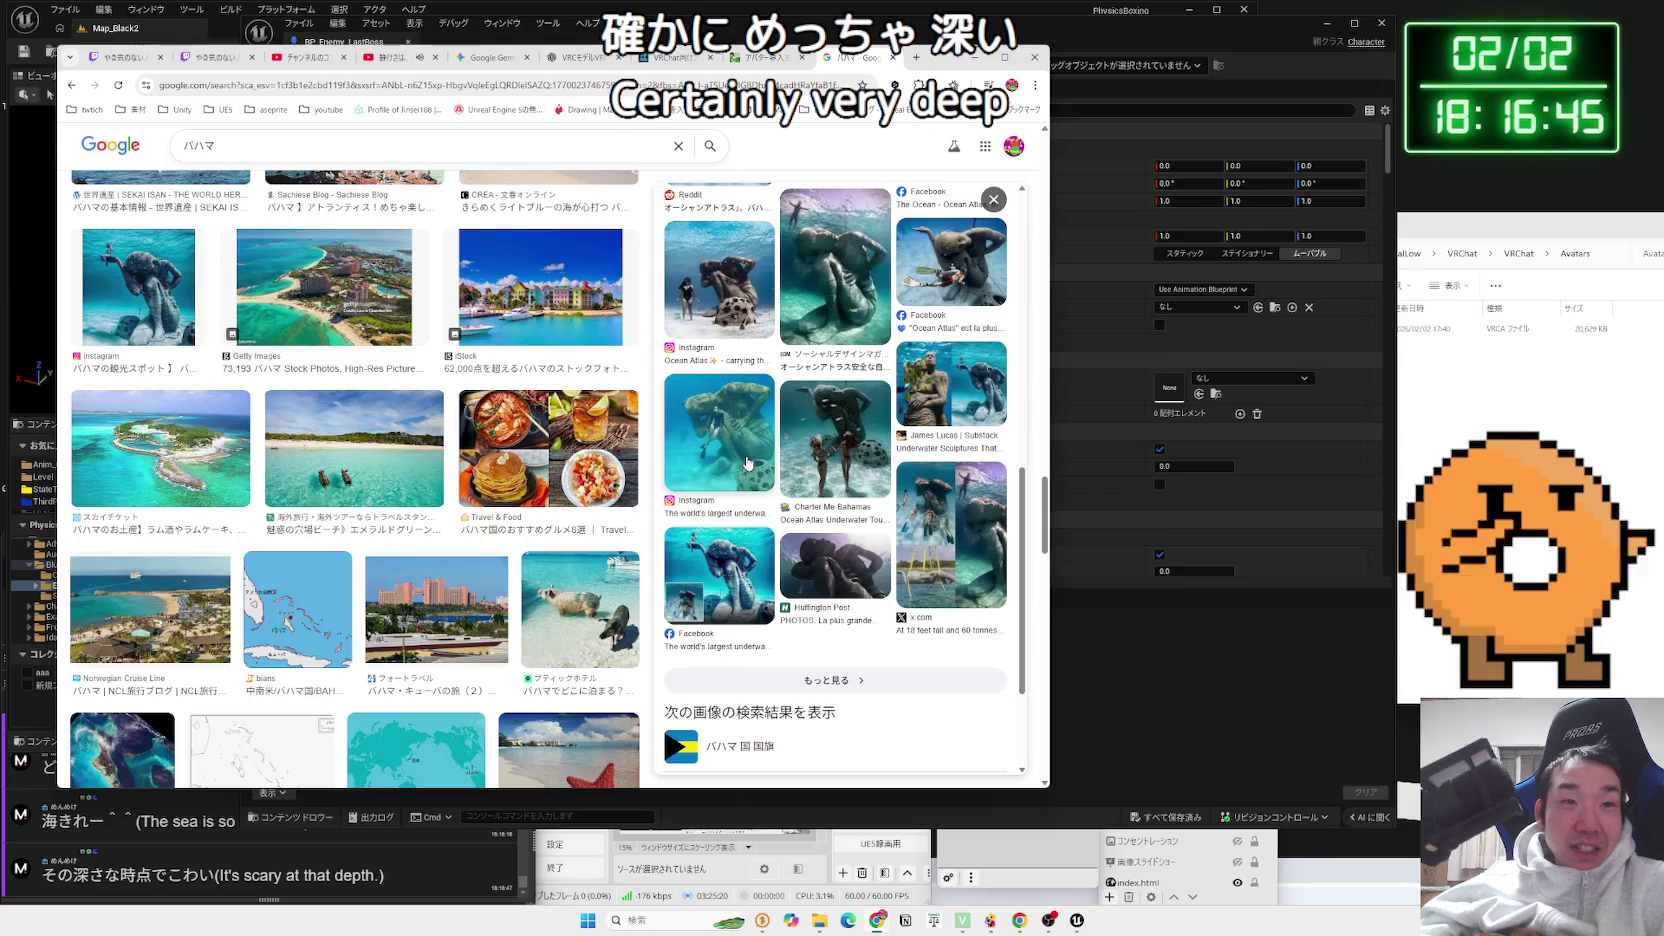
{"action": "left_click", "coordinate": [396, 458]}
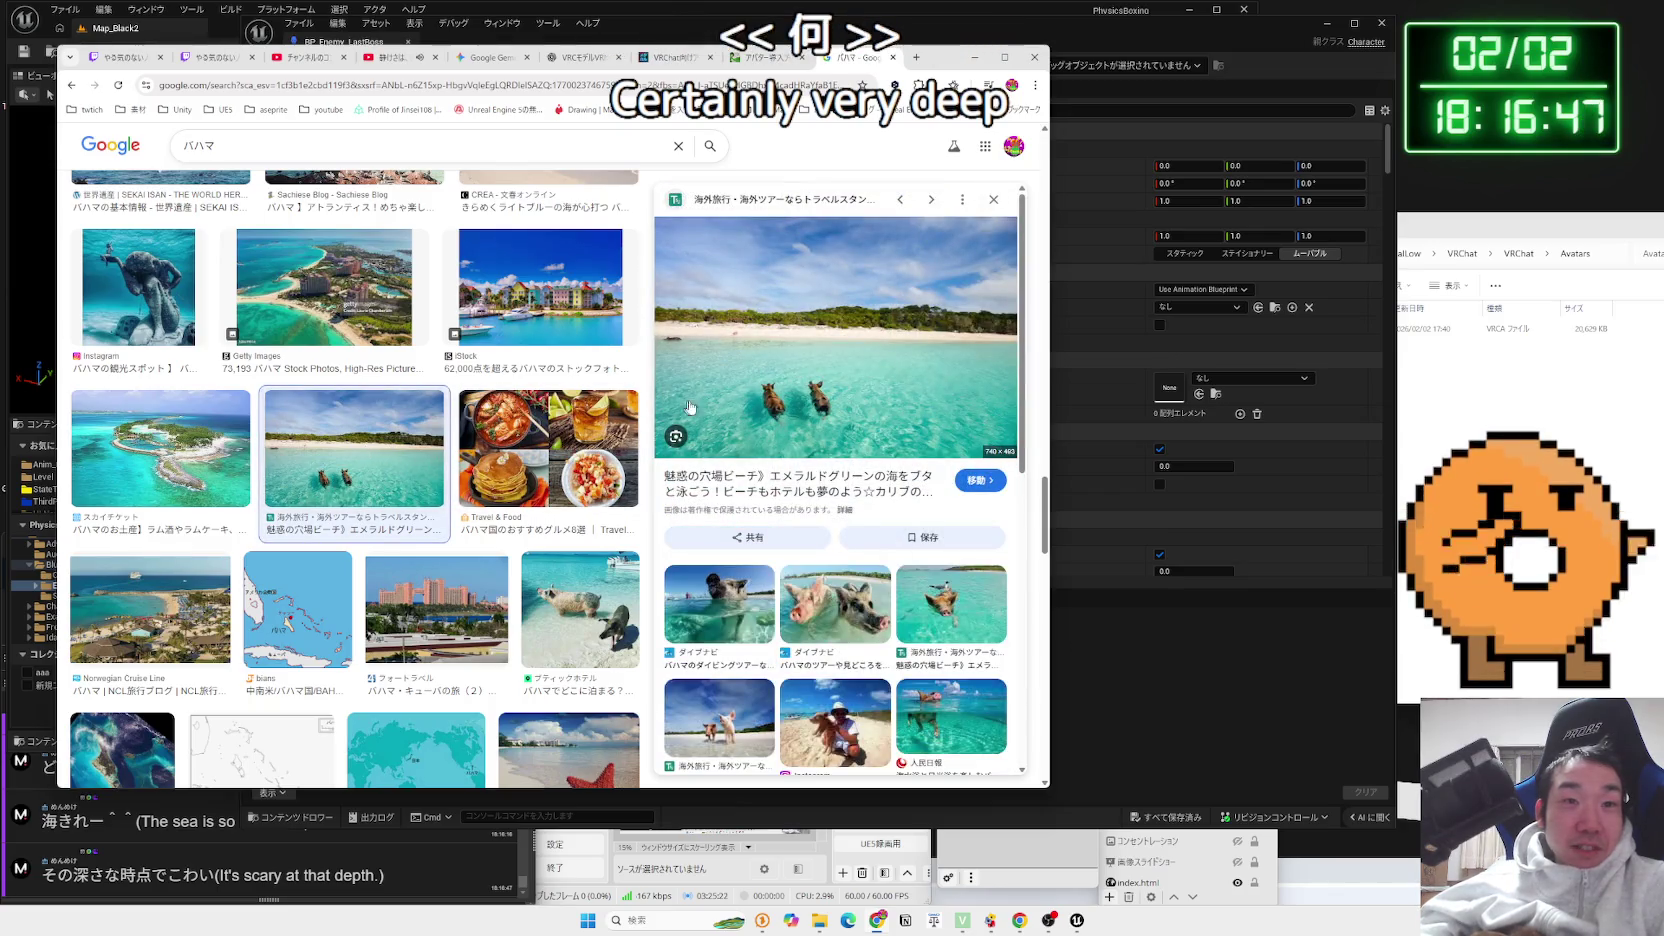
{"action": "left_click", "coordinate": [835, 604]}
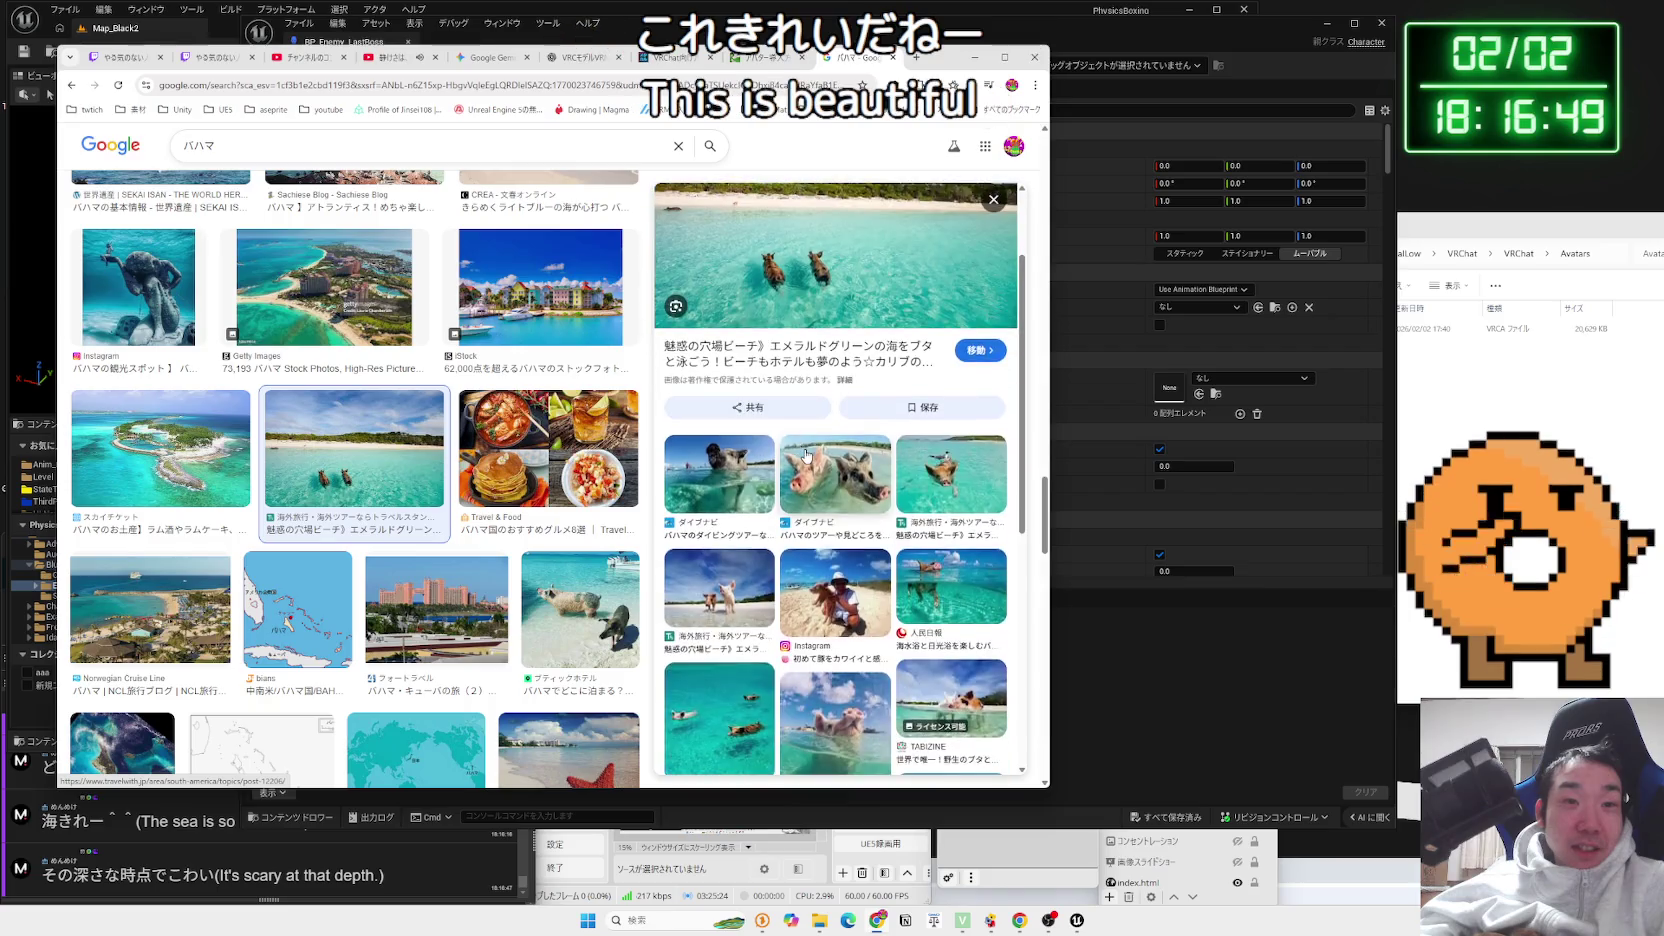
{"action": "scroll", "coordinate": [806, 455], "scroll_direction": "down", "scroll_amount": 1}
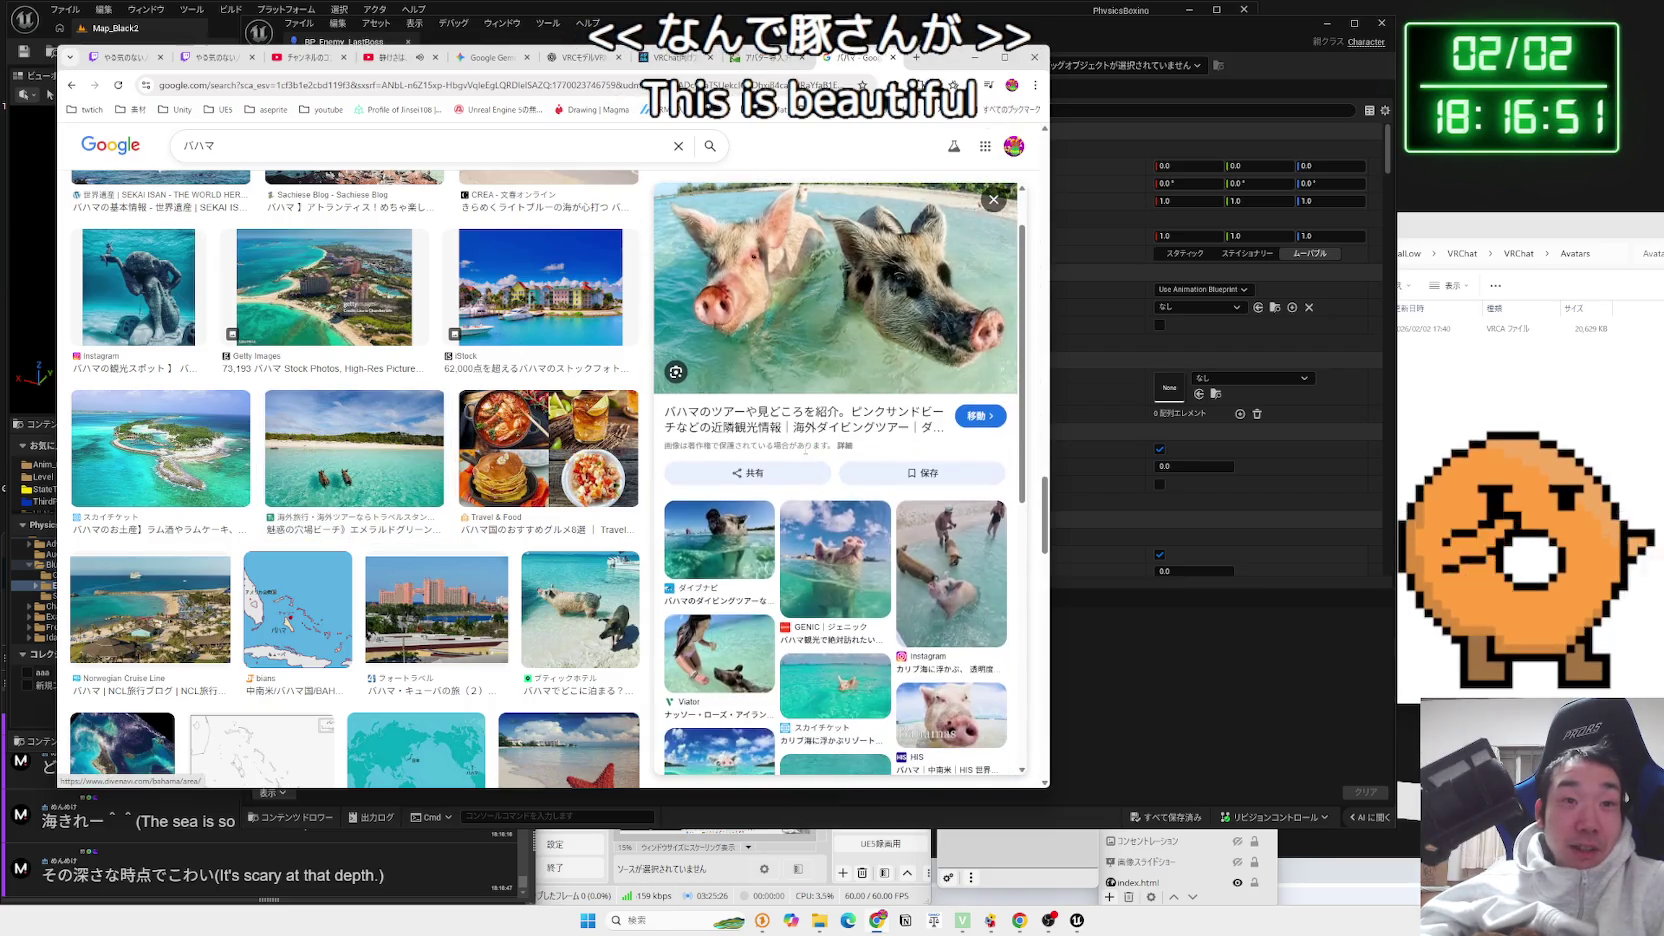
{"action": "scroll", "coordinate": [806, 455], "scroll_direction": "down", "scroll_amount": 3}
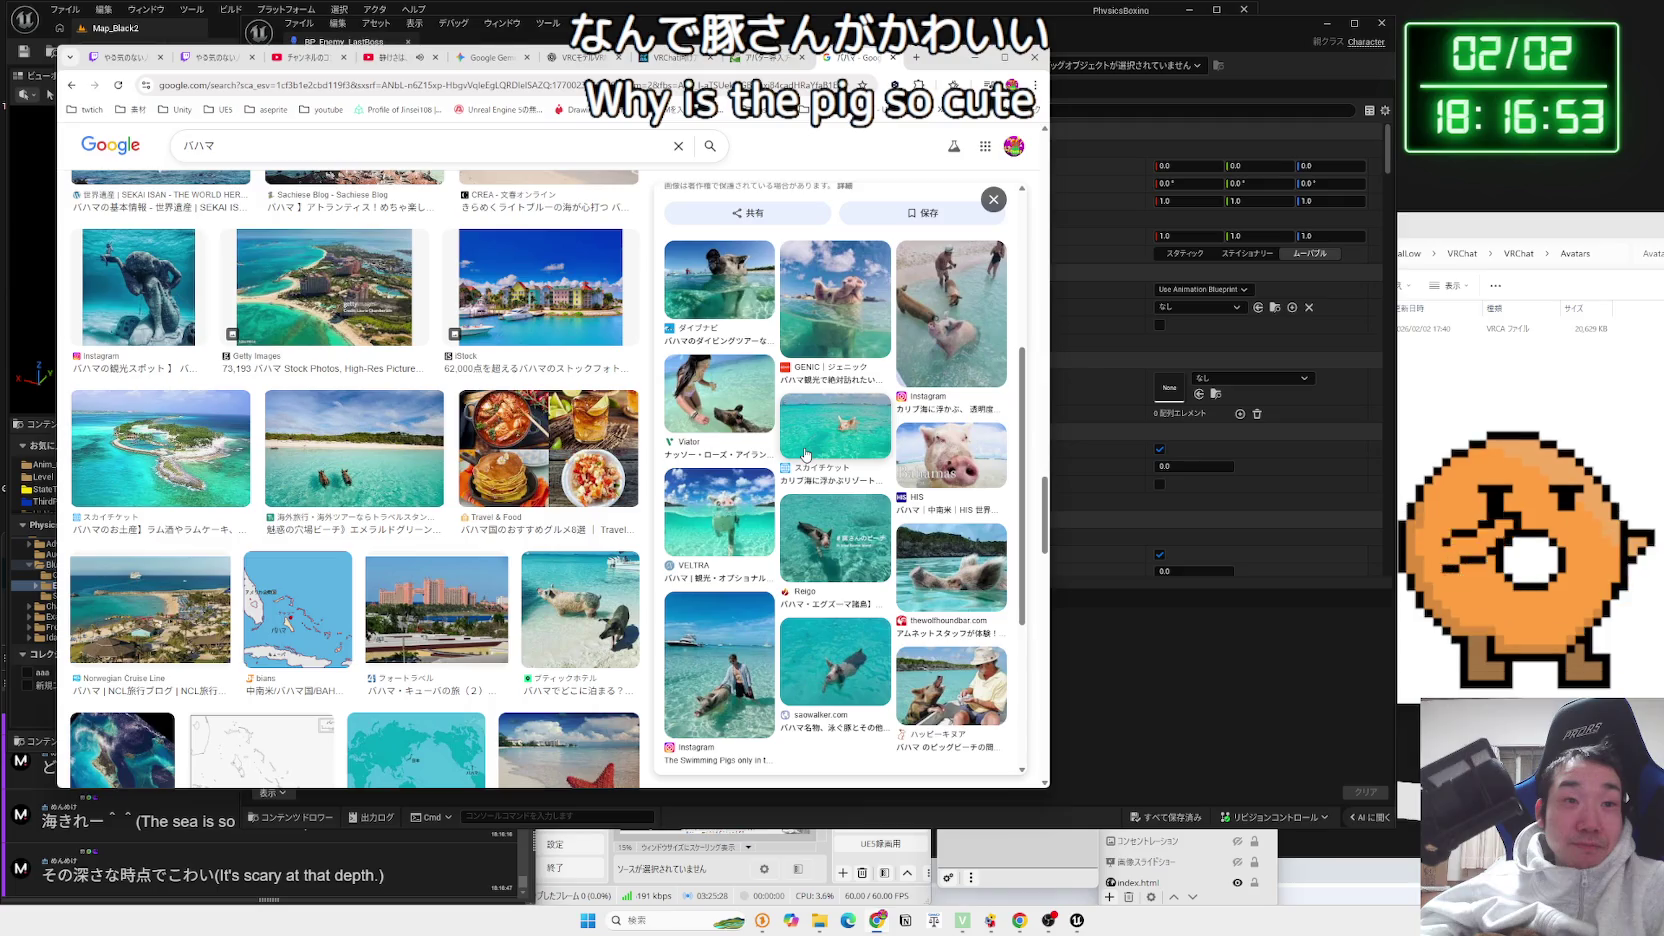
Preview the woman-with-pig, Rose Island pig tour, and Nassau swimming pig photos
{"action": "left_click", "coordinate": [706, 404]}
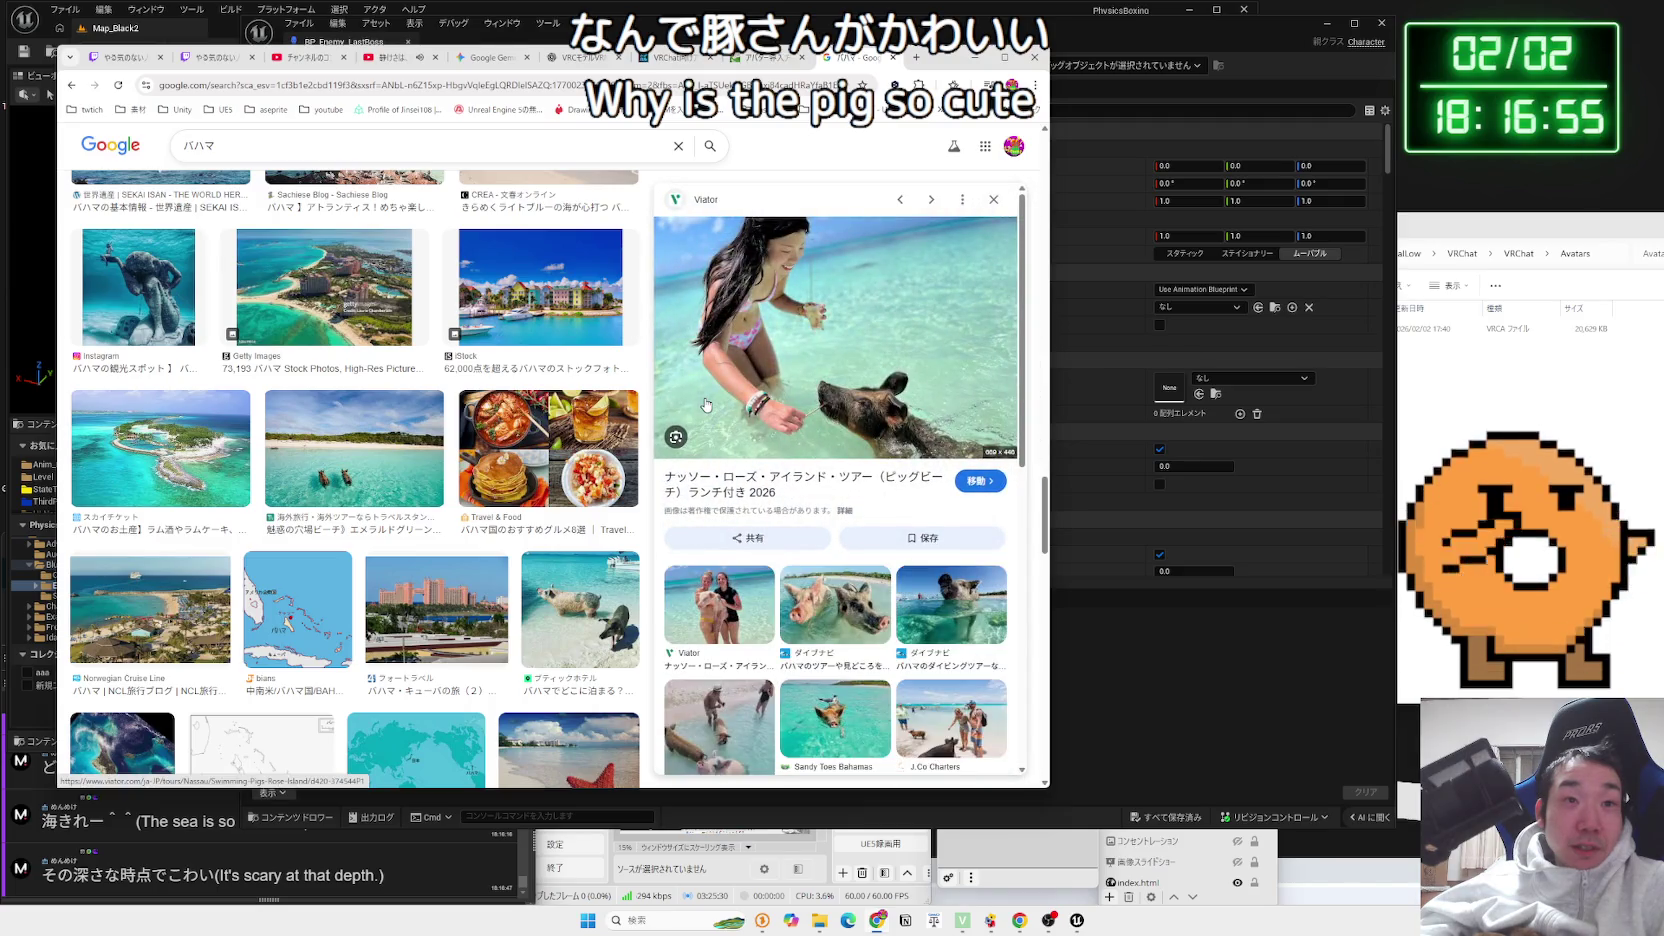
{"action": "scroll", "coordinate": [705, 402], "scroll_direction": "down", "scroll_amount": 3}
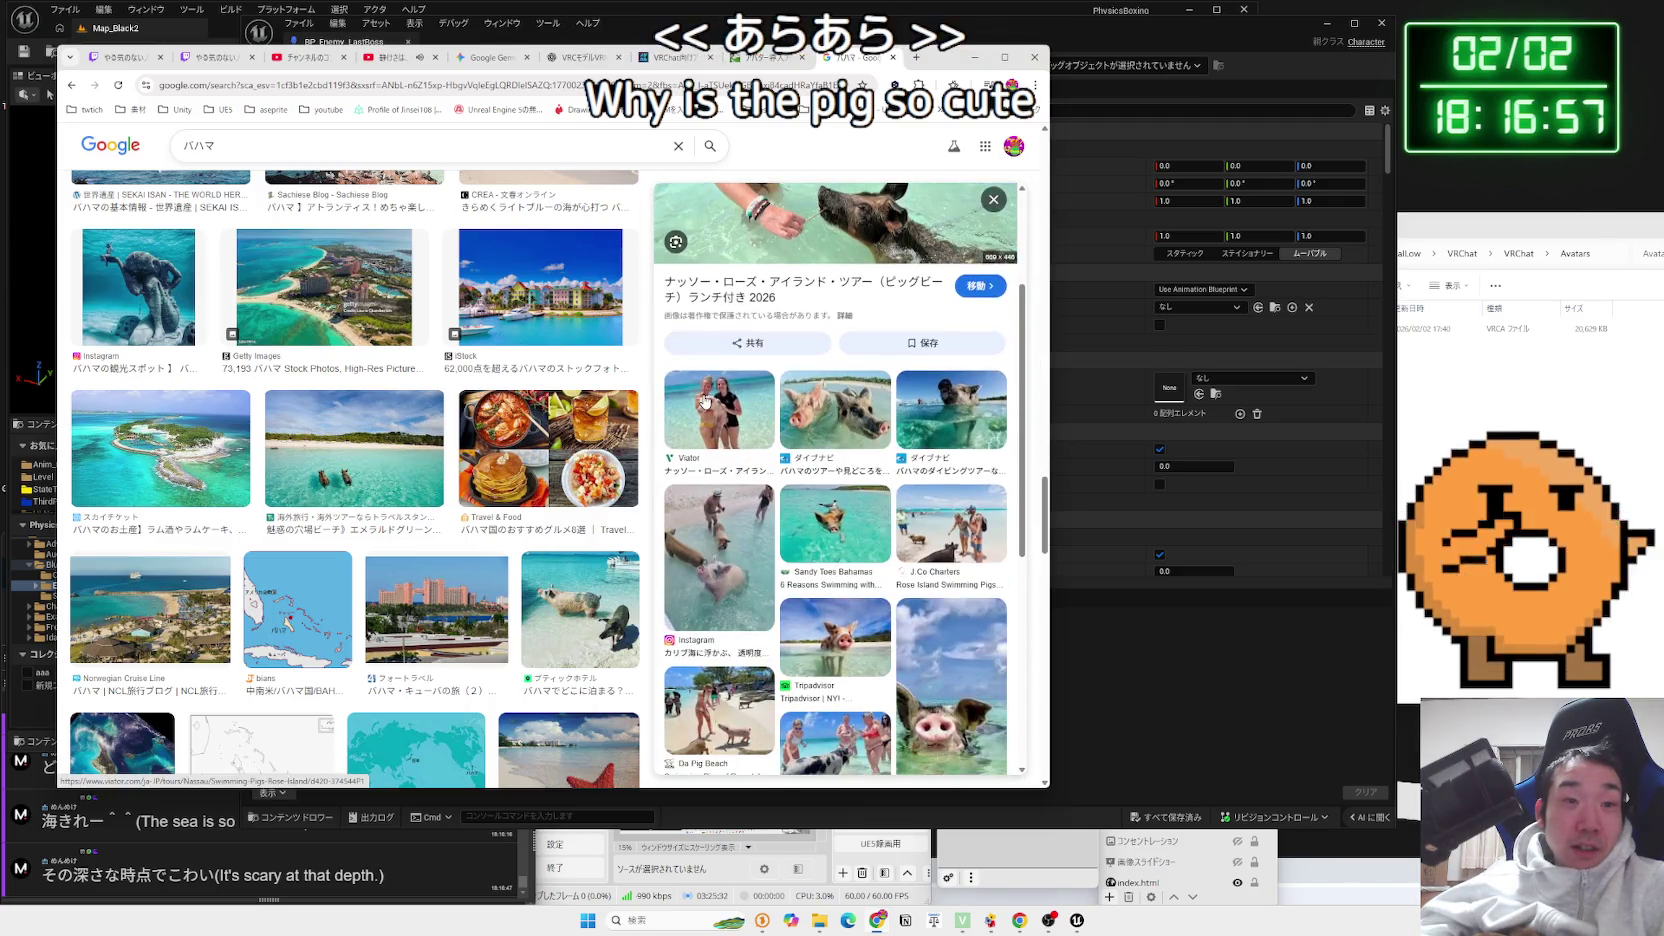
{"action": "scroll", "coordinate": [705, 401], "scroll_direction": "down", "scroll_amount": 2}
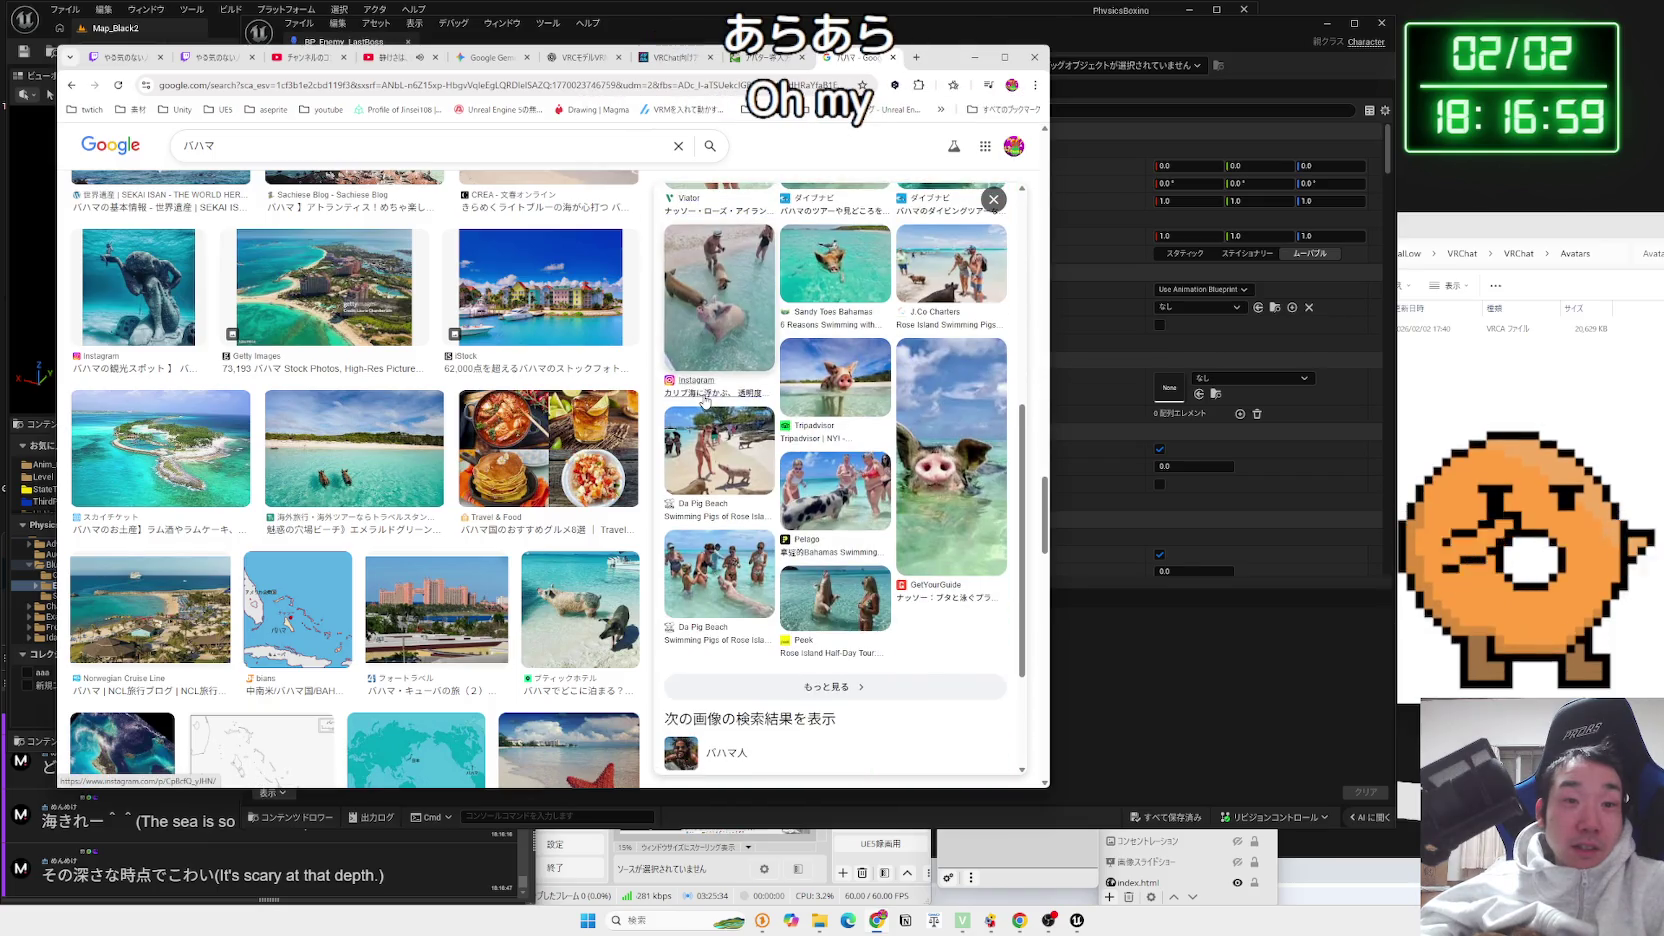
{"action": "left_click", "coordinate": [819, 598]}
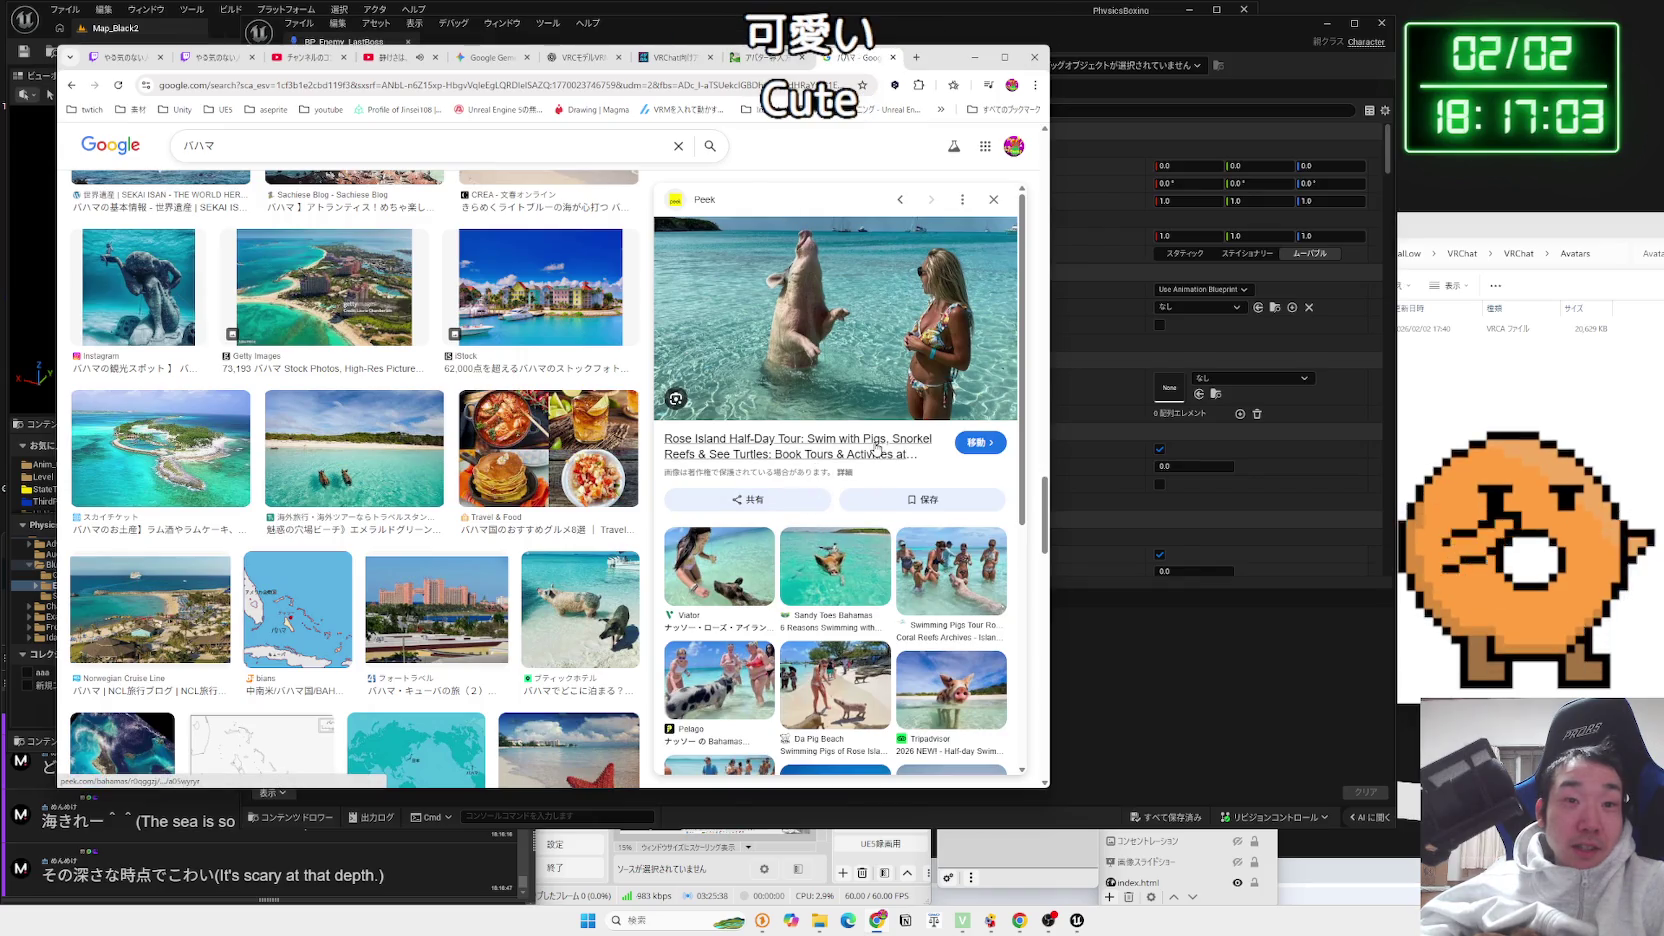
{"action": "scroll", "coordinate": [875, 447], "scroll_direction": "down", "scroll_amount": 2}
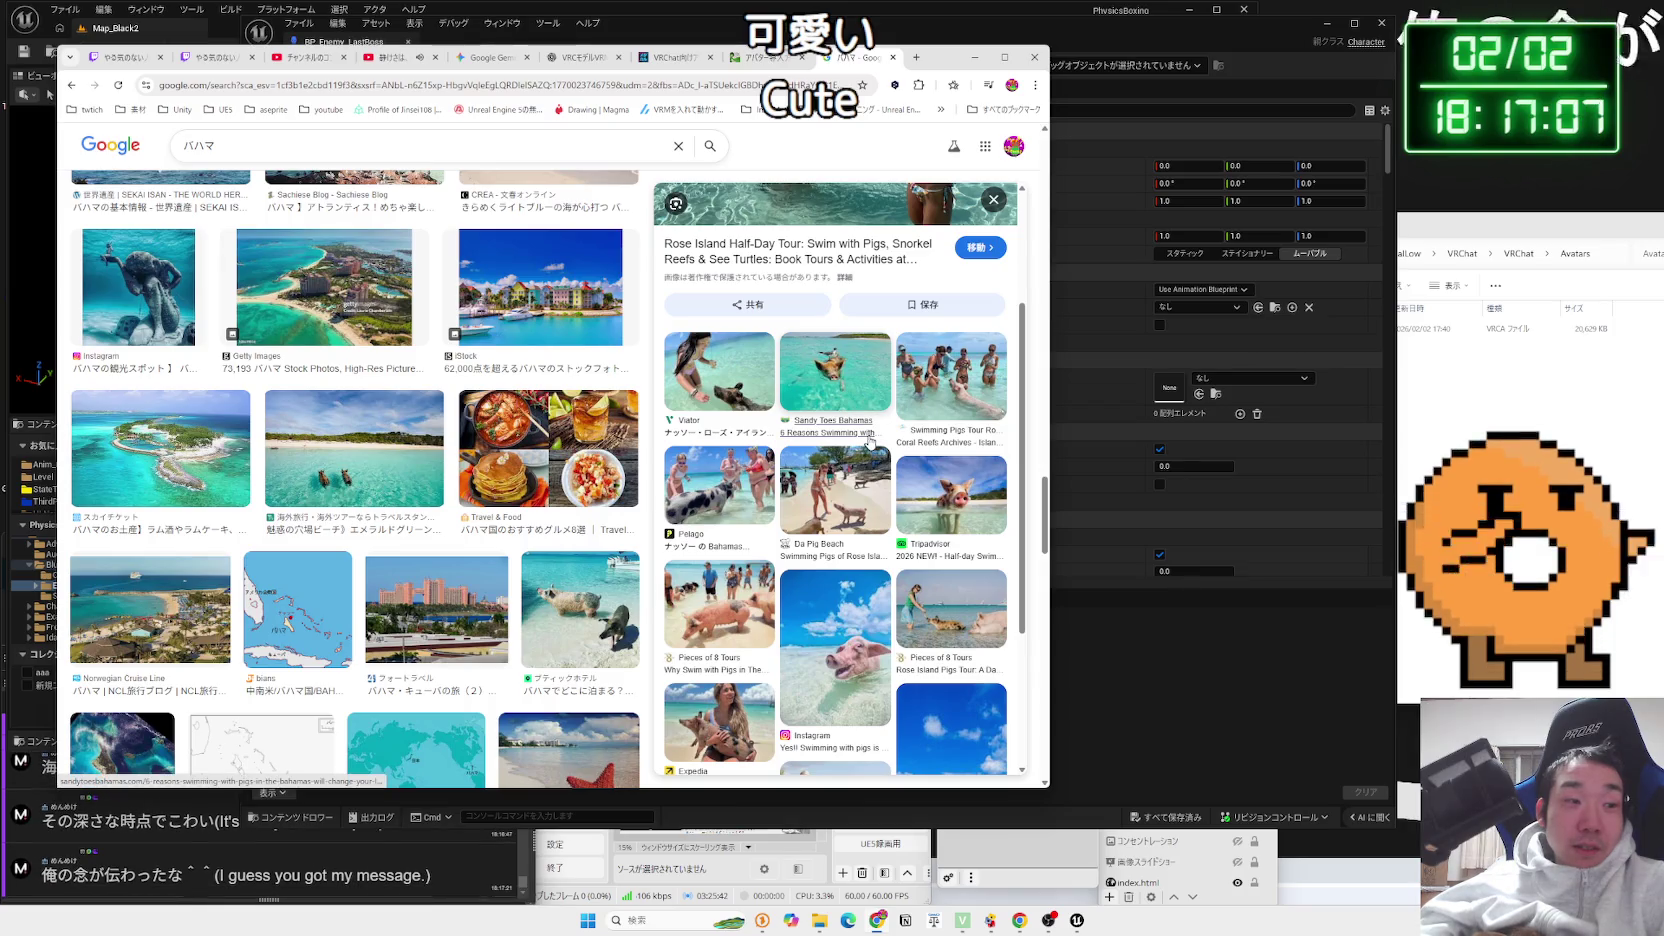
{"action": "scroll", "coordinate": [870, 443], "scroll_direction": "up", "scroll_amount": 2}
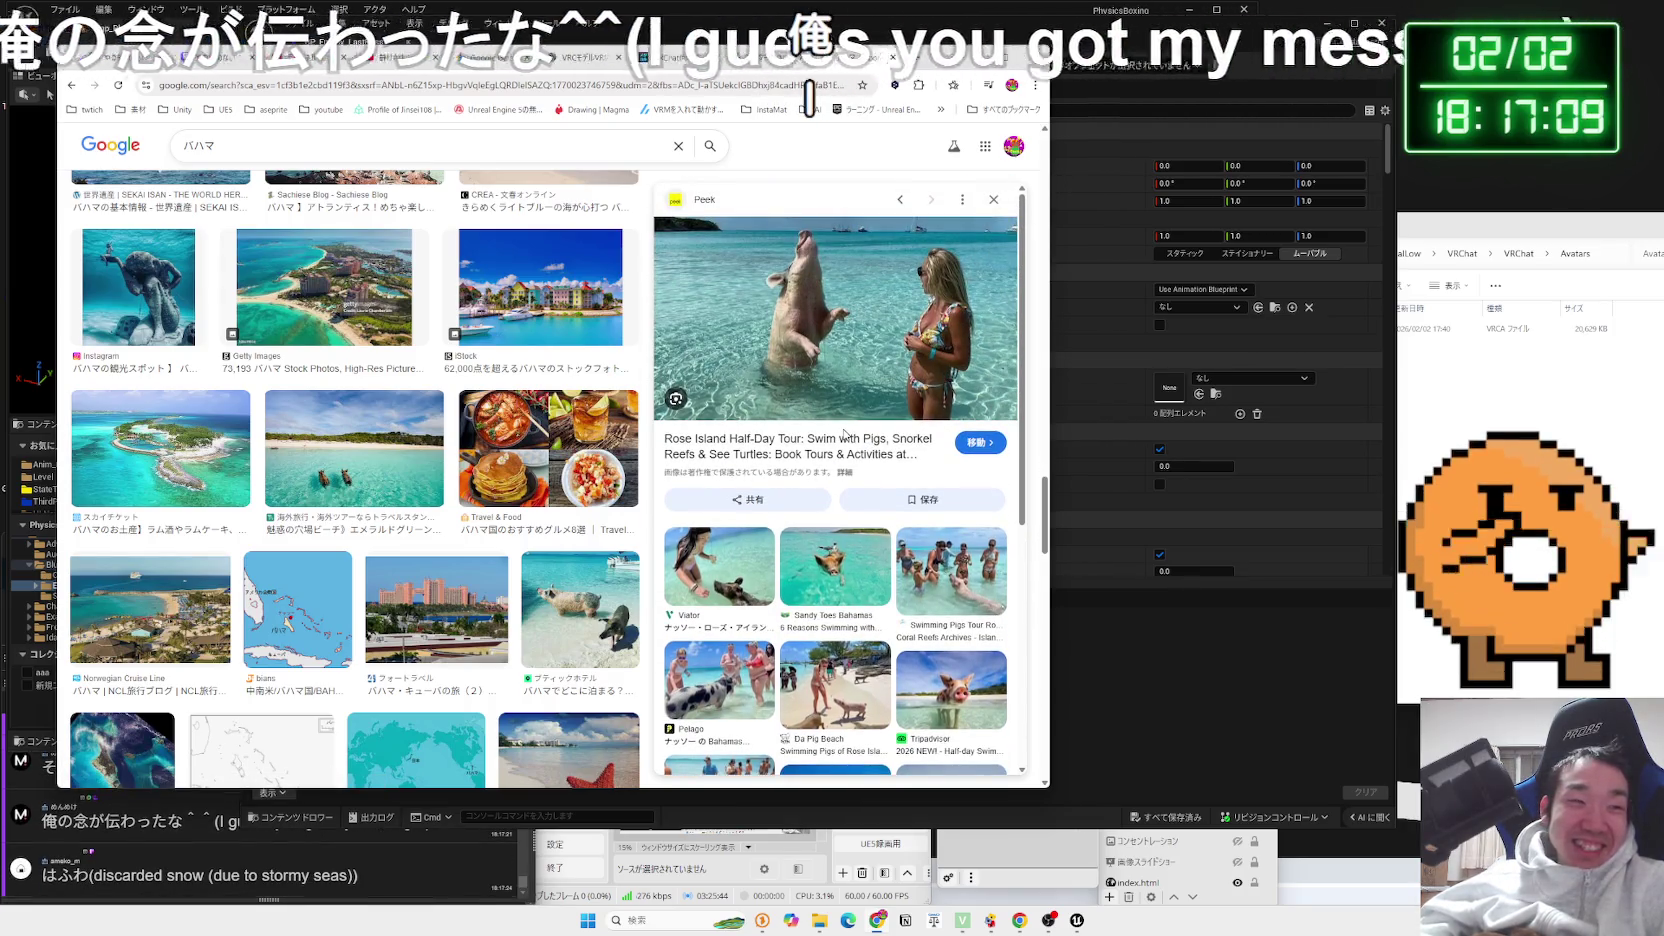
{"action": "scroll", "coordinate": [843, 433], "scroll_direction": "down", "scroll_amount": 3}
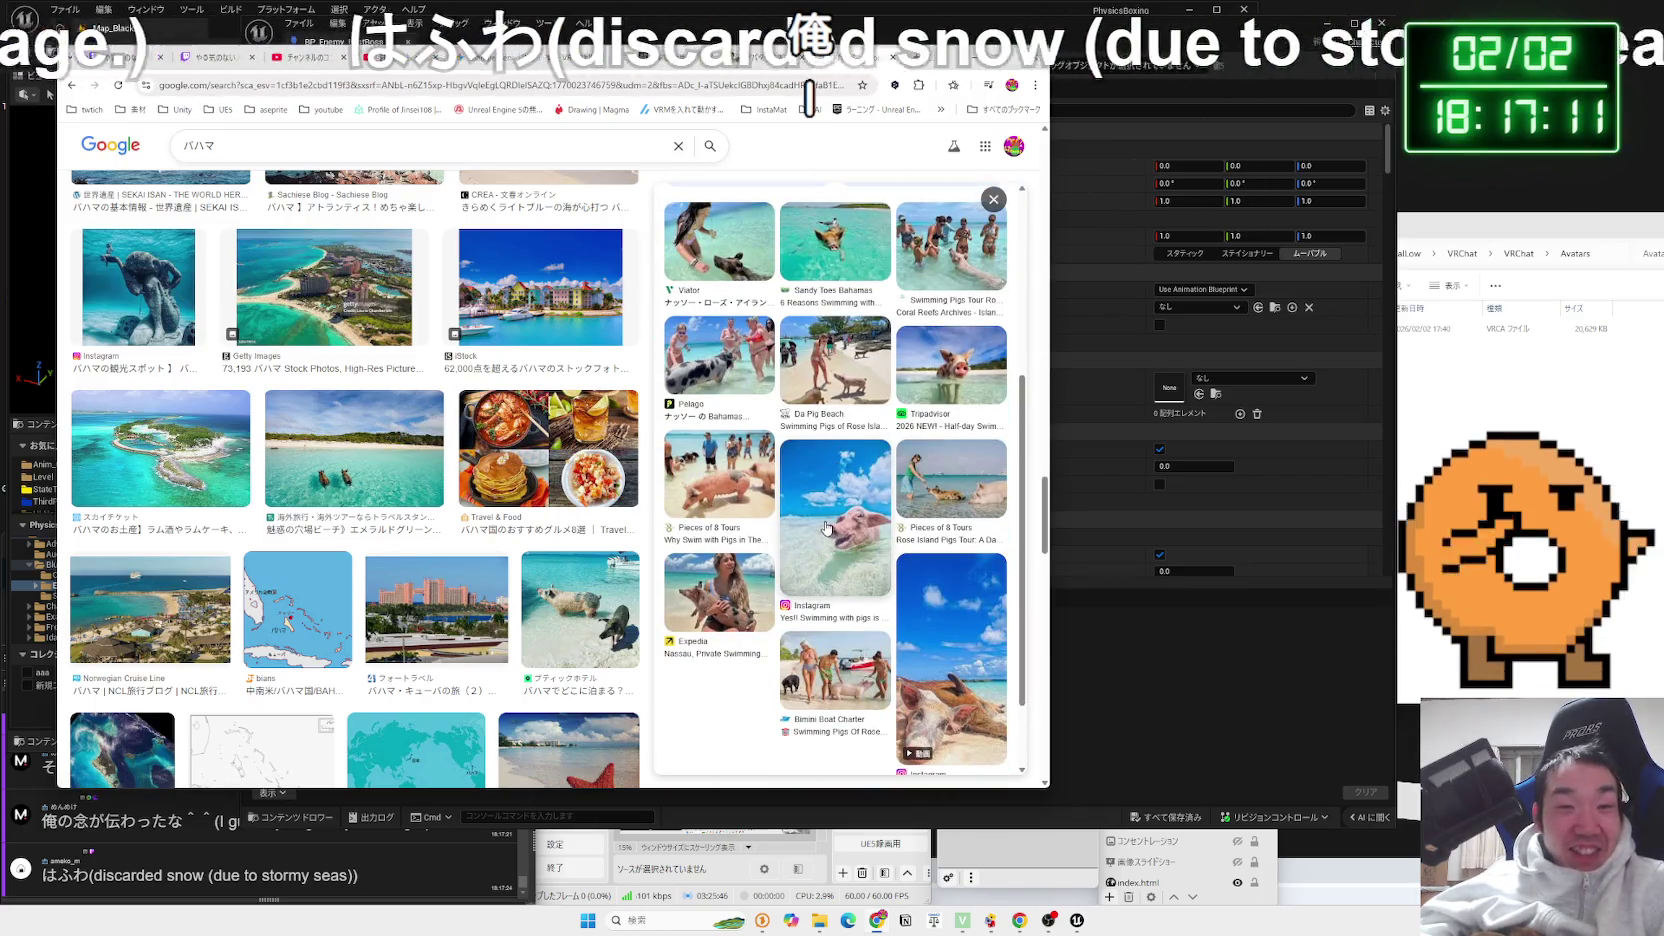
{"action": "left_click", "coordinate": [758, 562]}
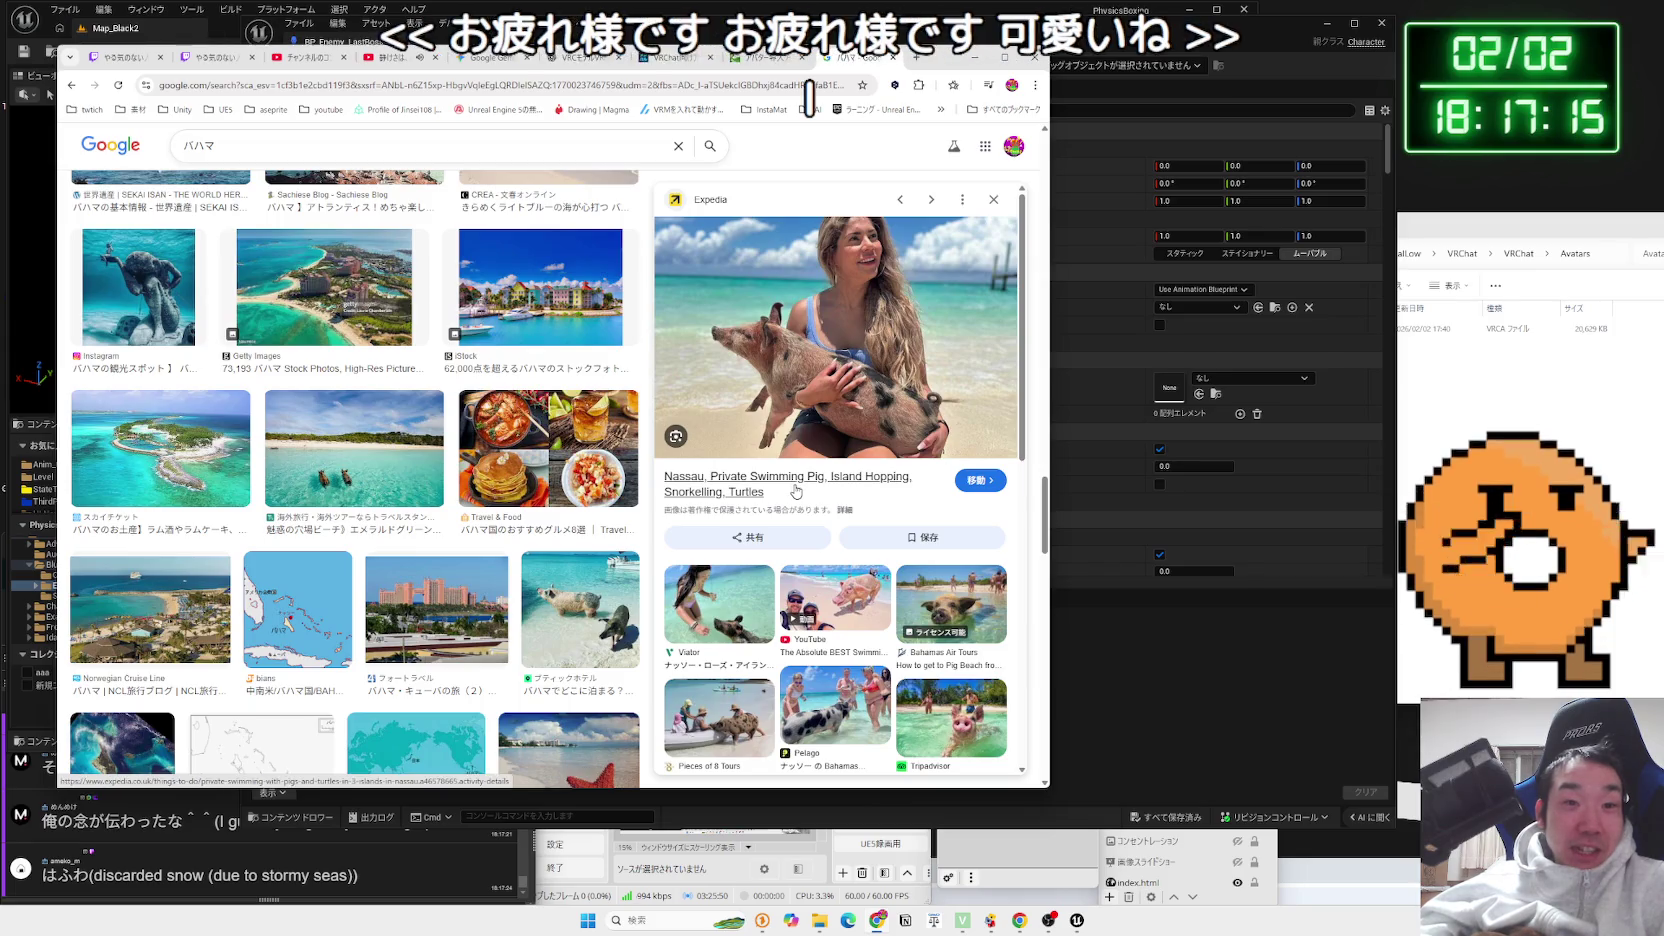
{"action": "scroll", "coordinate": [796, 490], "scroll_direction": "down", "scroll_amount": 1}
{"action": "scroll", "coordinate": [796, 490], "scroll_direction": "up", "scroll_amount": 1}
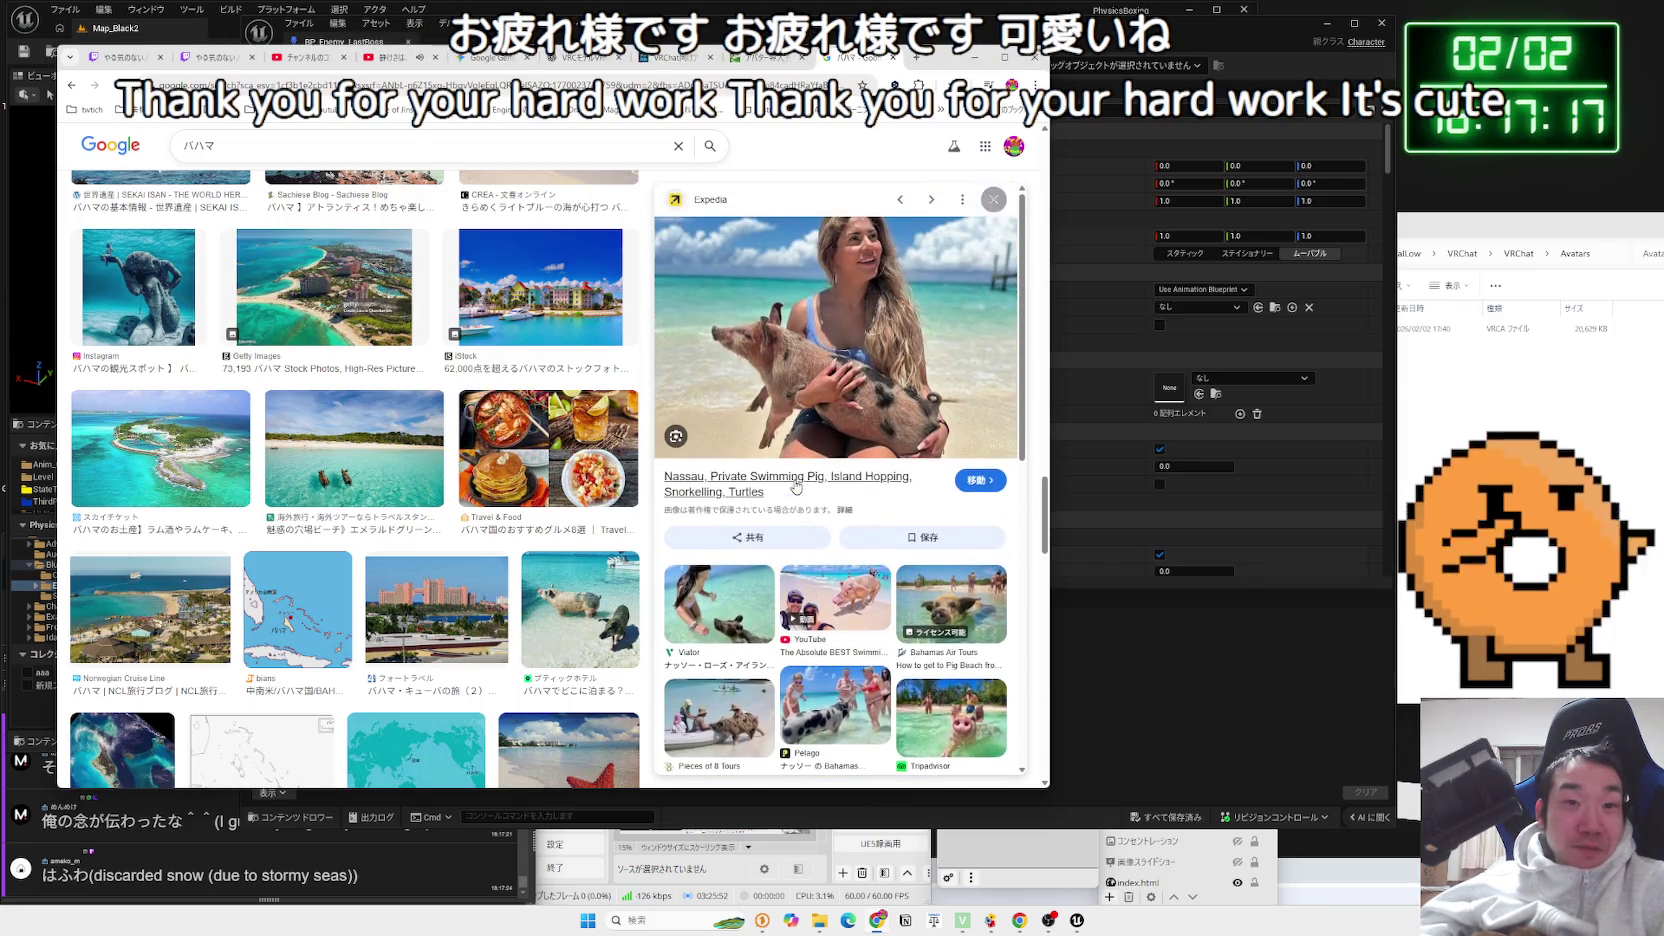
{"action": "scroll", "coordinate": [848, 478], "scroll_direction": "down", "scroll_amount": 5}
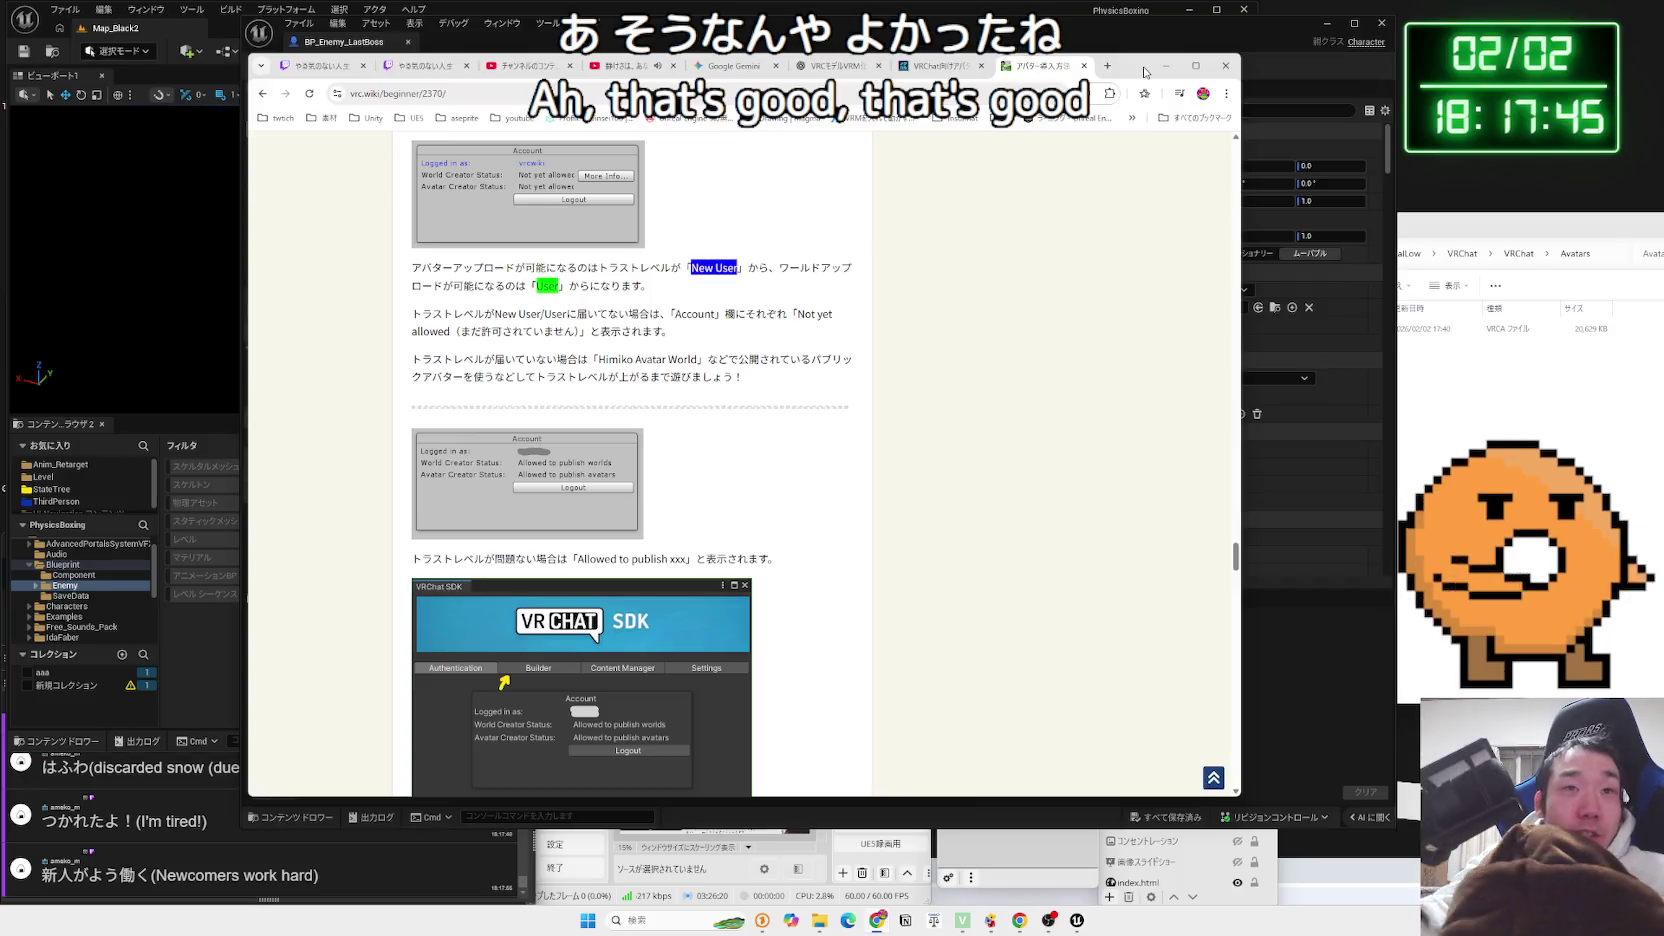
Assign SK_MechanicGirl_01 as BP_Enemy_LastBoss's skeletal mesh, then check the Mesh and Capsule components
{"action": "left_click", "coordinate": [845, 6]}
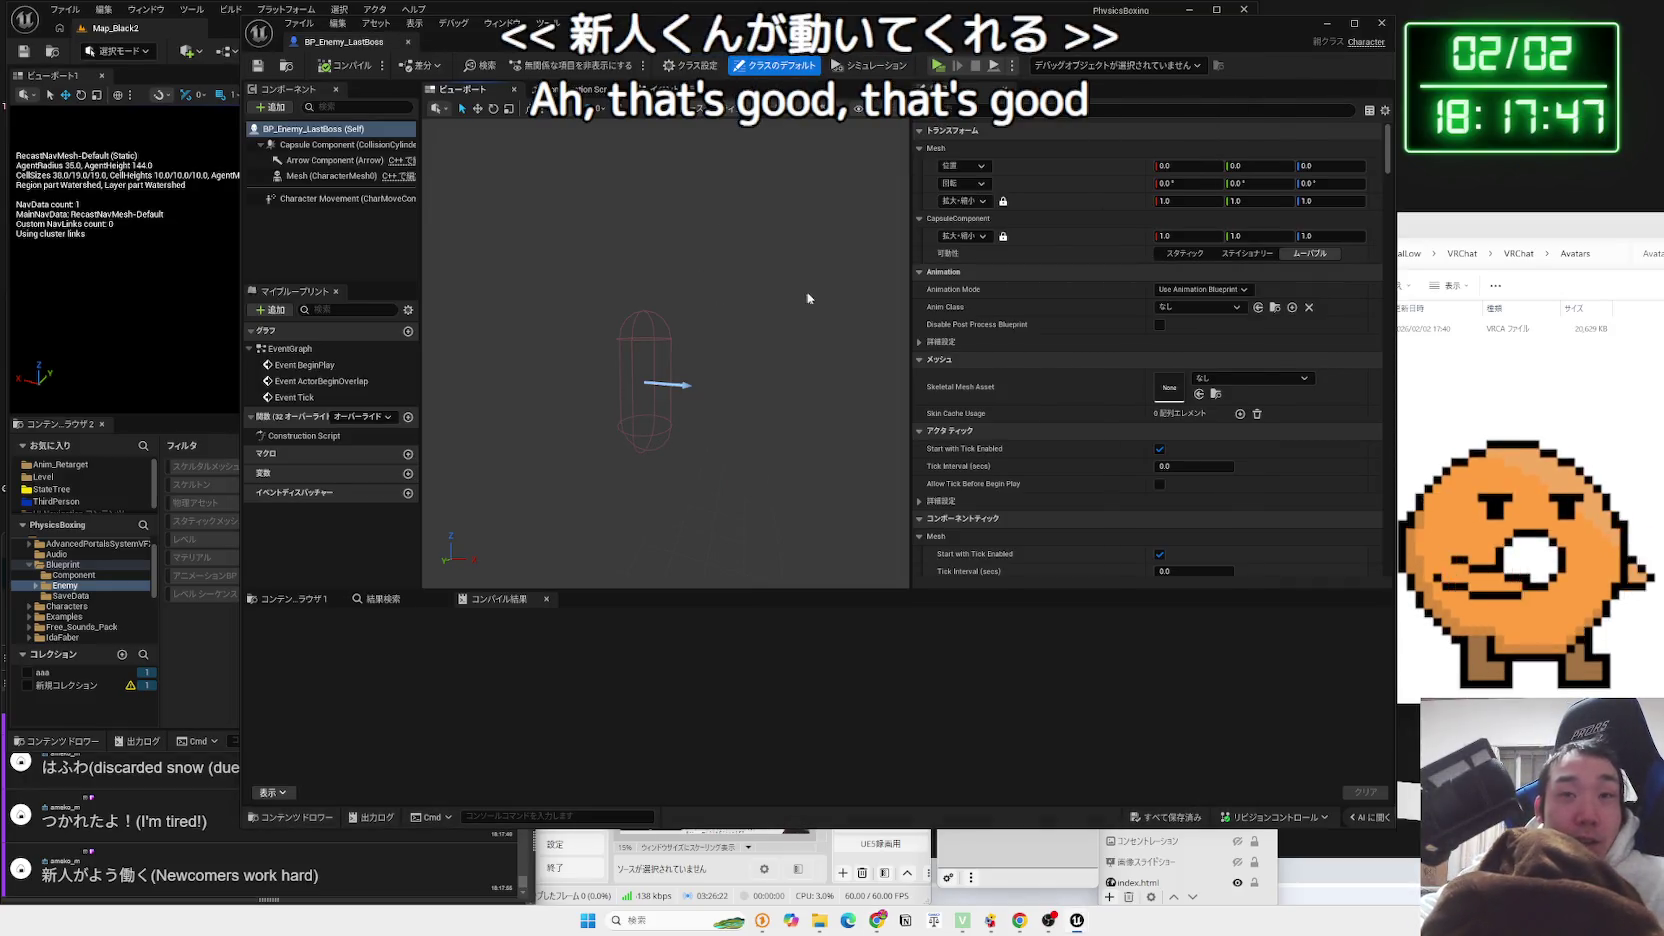
{"action": "left_click", "coordinate": [1258, 378]}
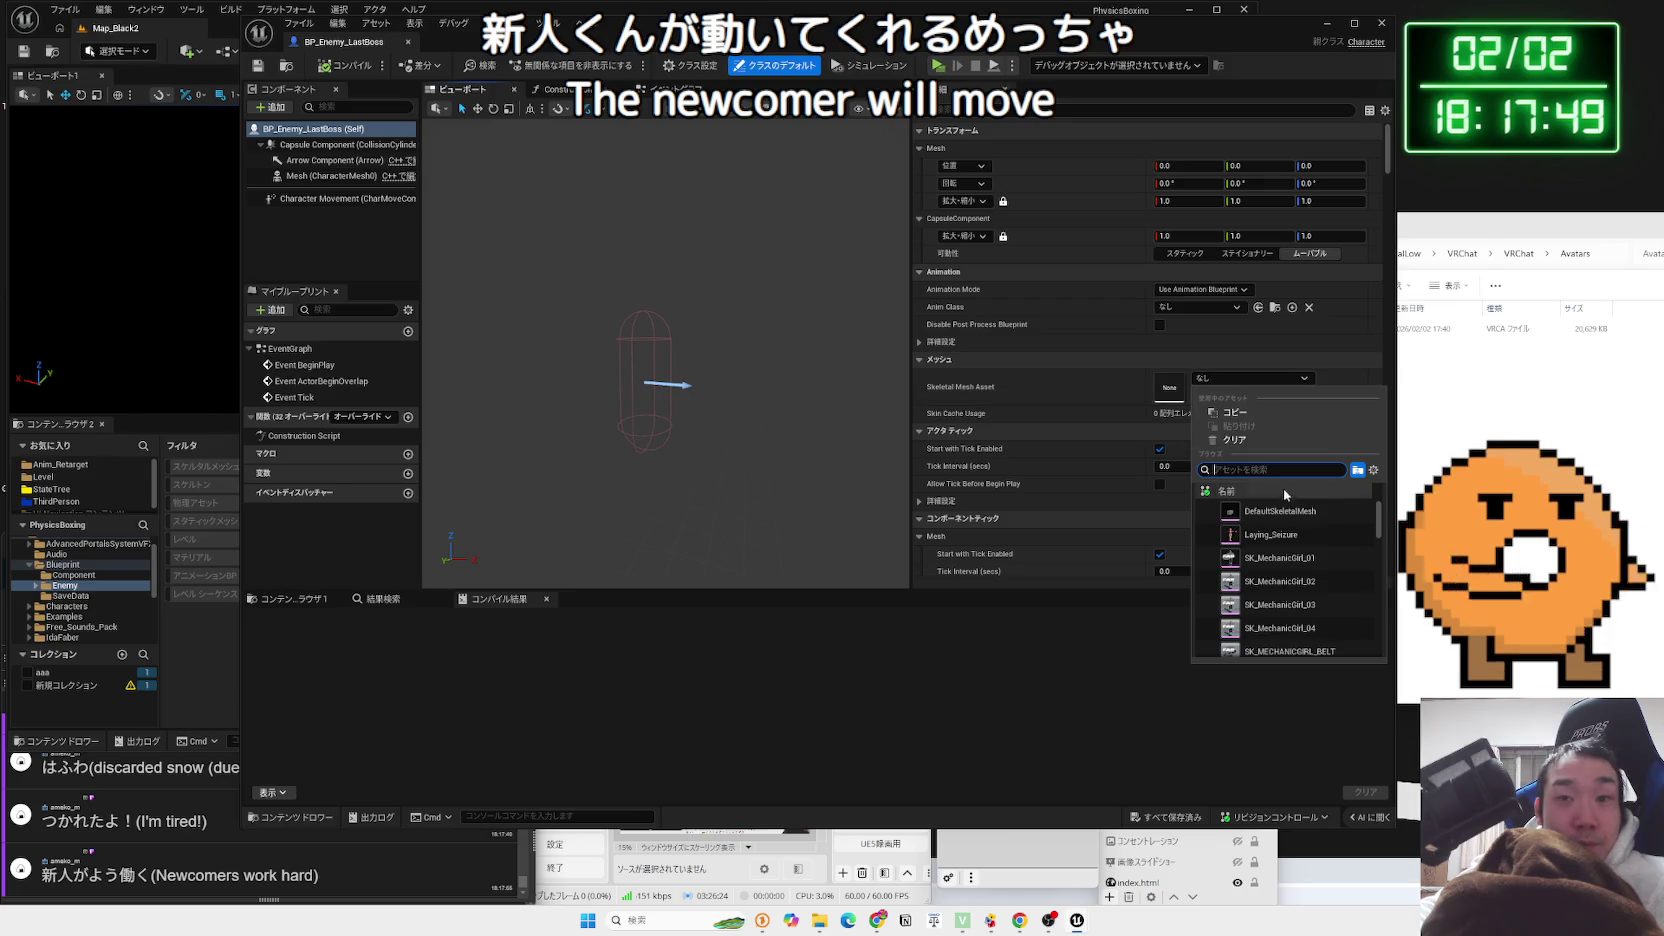
{"action": "left_click", "coordinate": [1303, 563]}
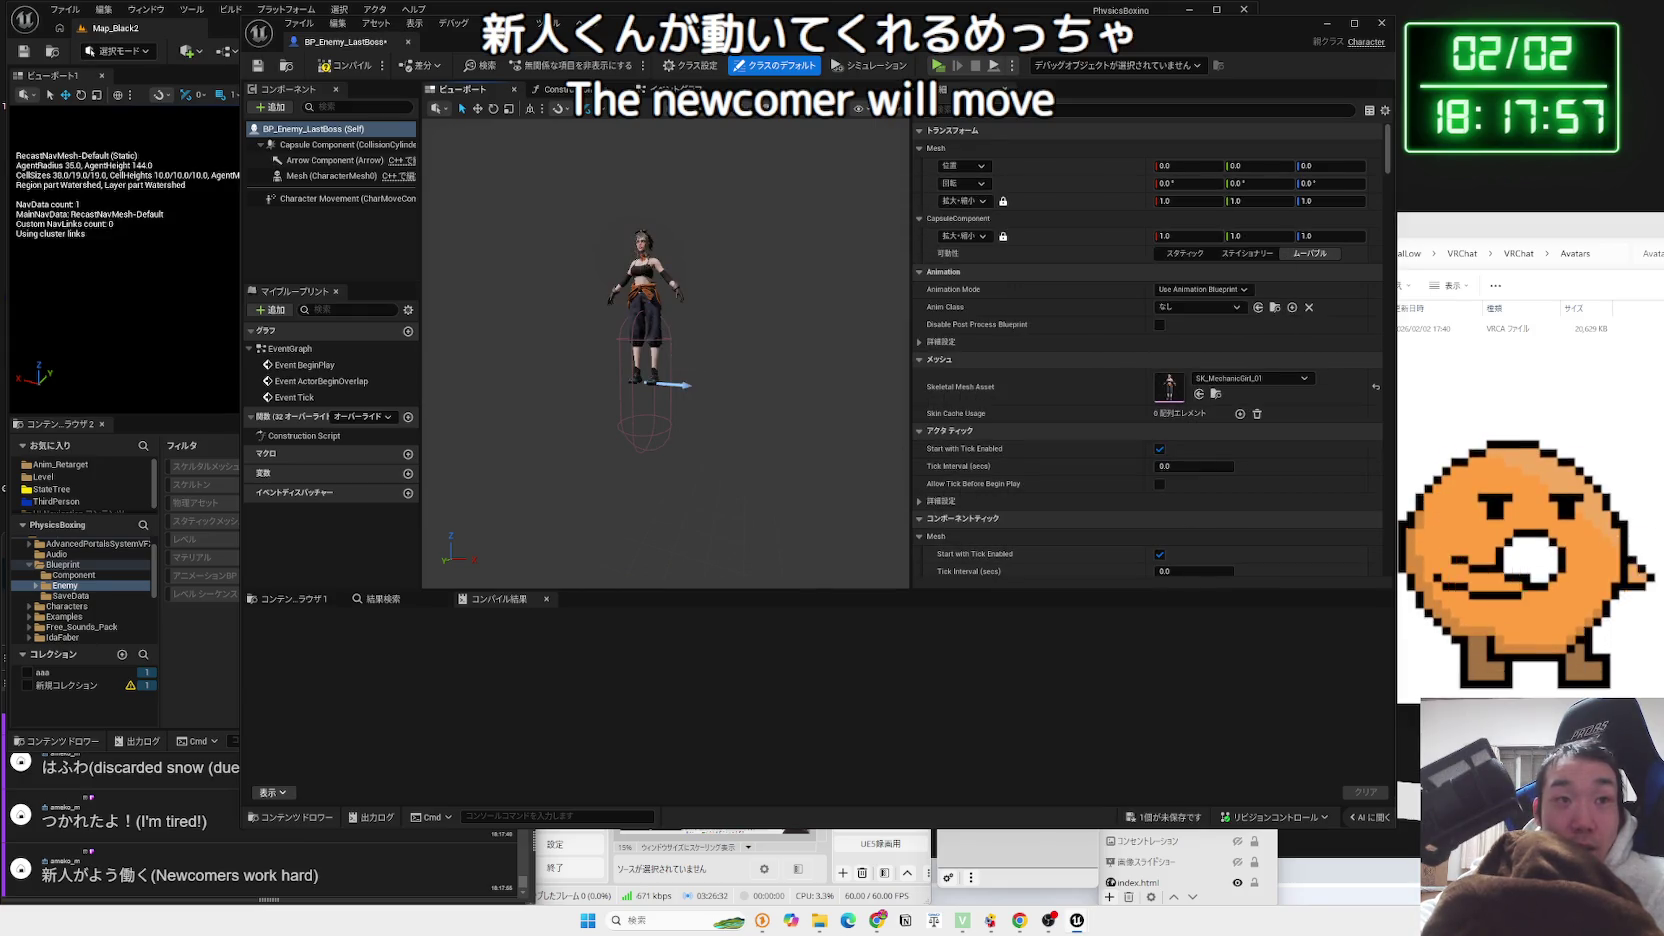
{"action": "left_click", "coordinate": [645, 310]}
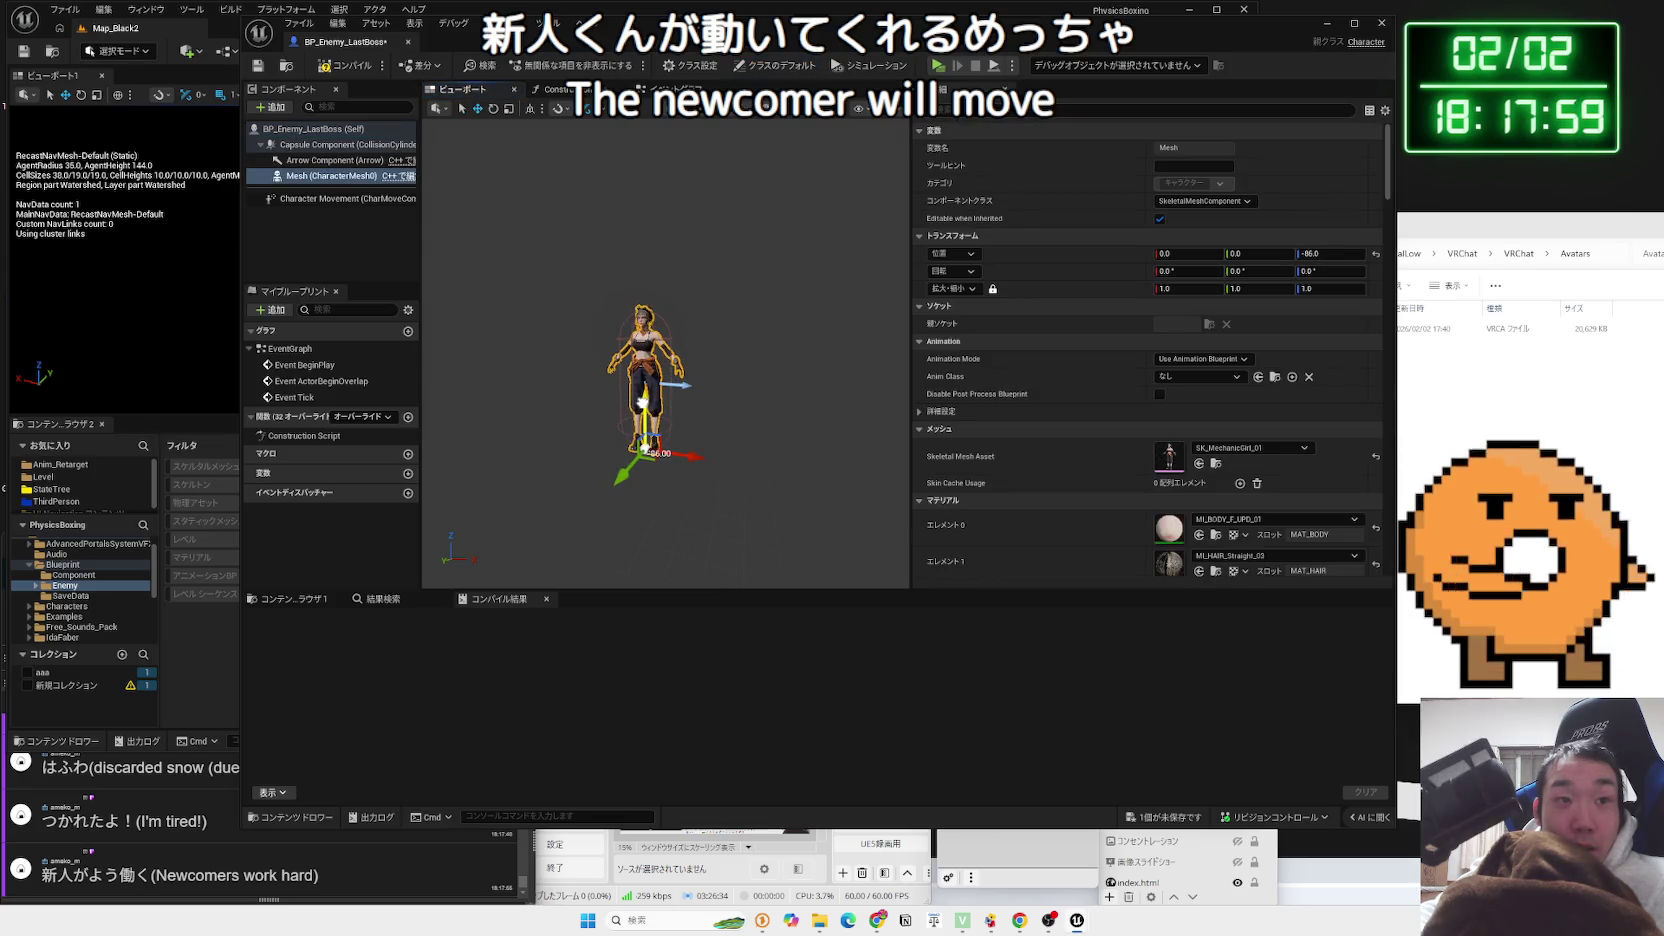
{"action": "left_click", "coordinate": [327, 145]}
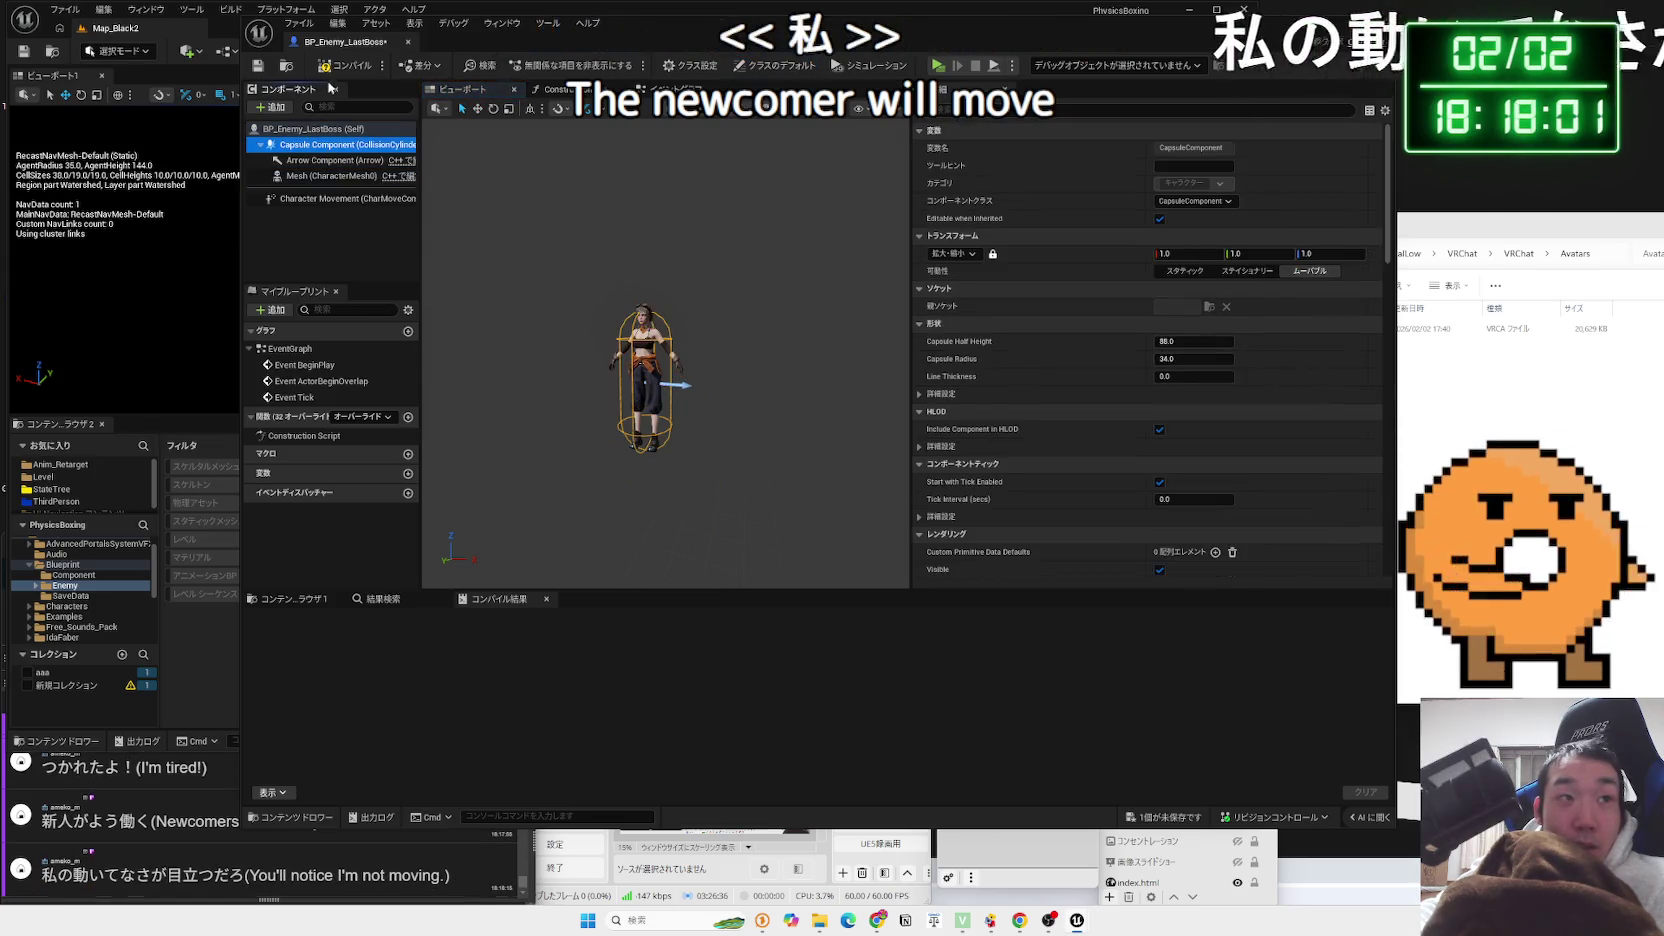
Compile BP_Enemy_LastBoss and scroll through the capsule component's Details settings
{"action": "key", "text": "F7"}
{"action": "scroll", "coordinate": [1174, 380], "scroll_direction": "down", "scroll_amount": 3}
{"action": "scroll", "coordinate": [1175, 380], "scroll_direction": "down", "scroll_amount": 8}
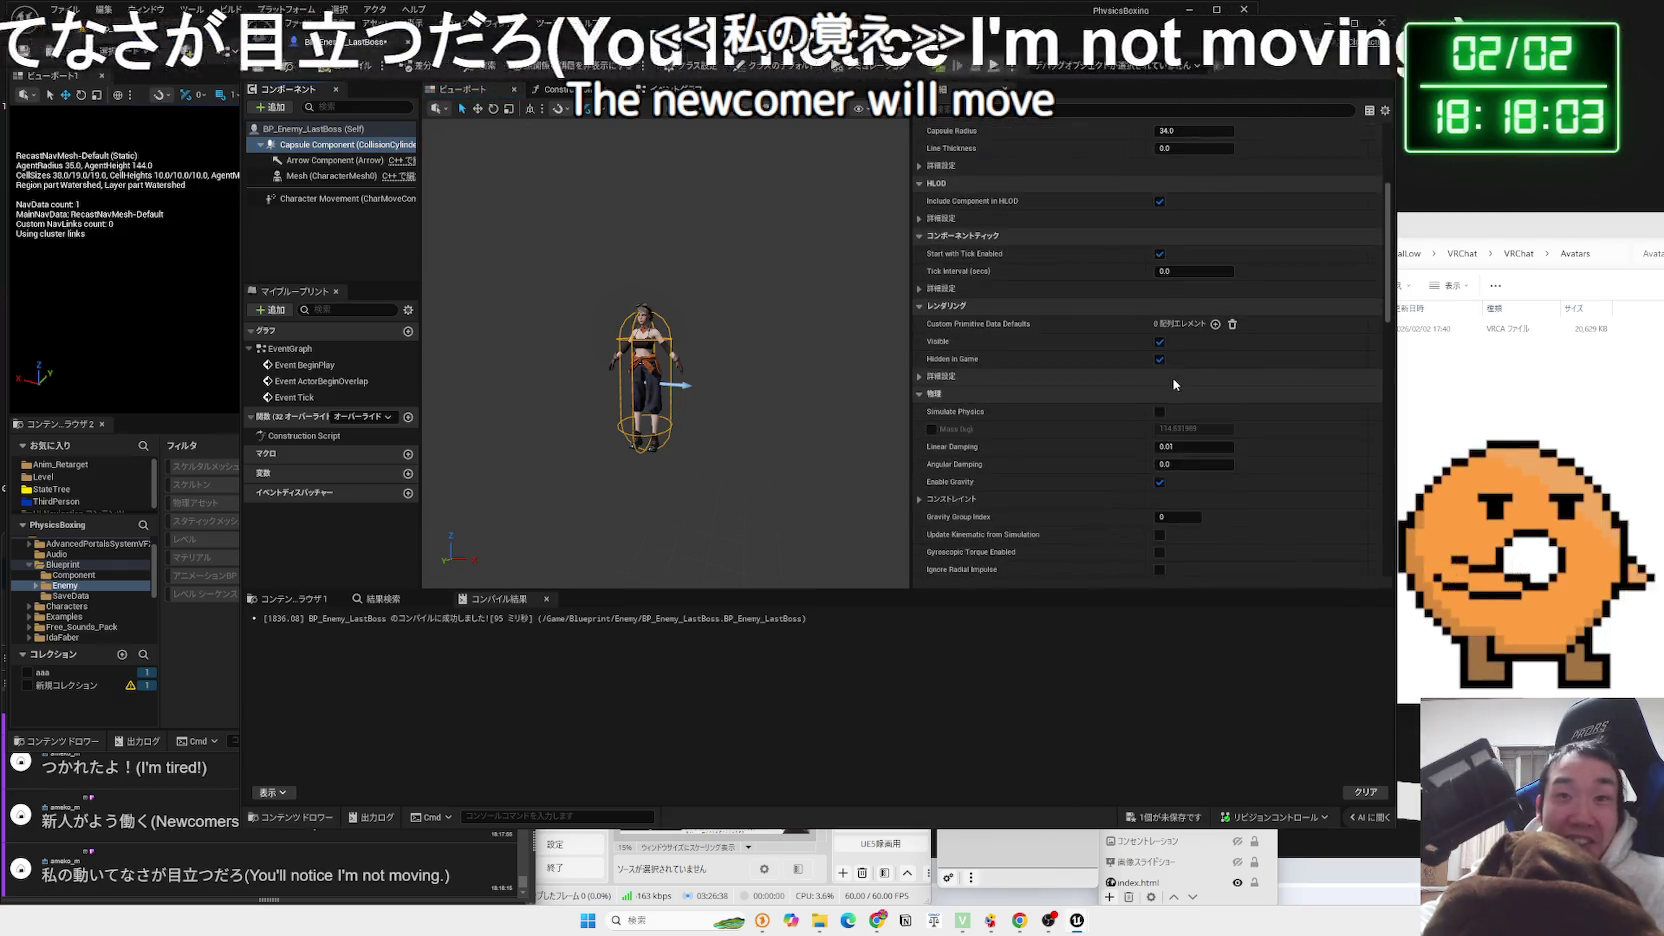
{"action": "scroll", "coordinate": [1176, 385], "scroll_direction": "up", "scroll_amount": 5}
{"action": "scroll", "coordinate": [1180, 384], "scroll_direction": "up", "scroll_amount": 10}
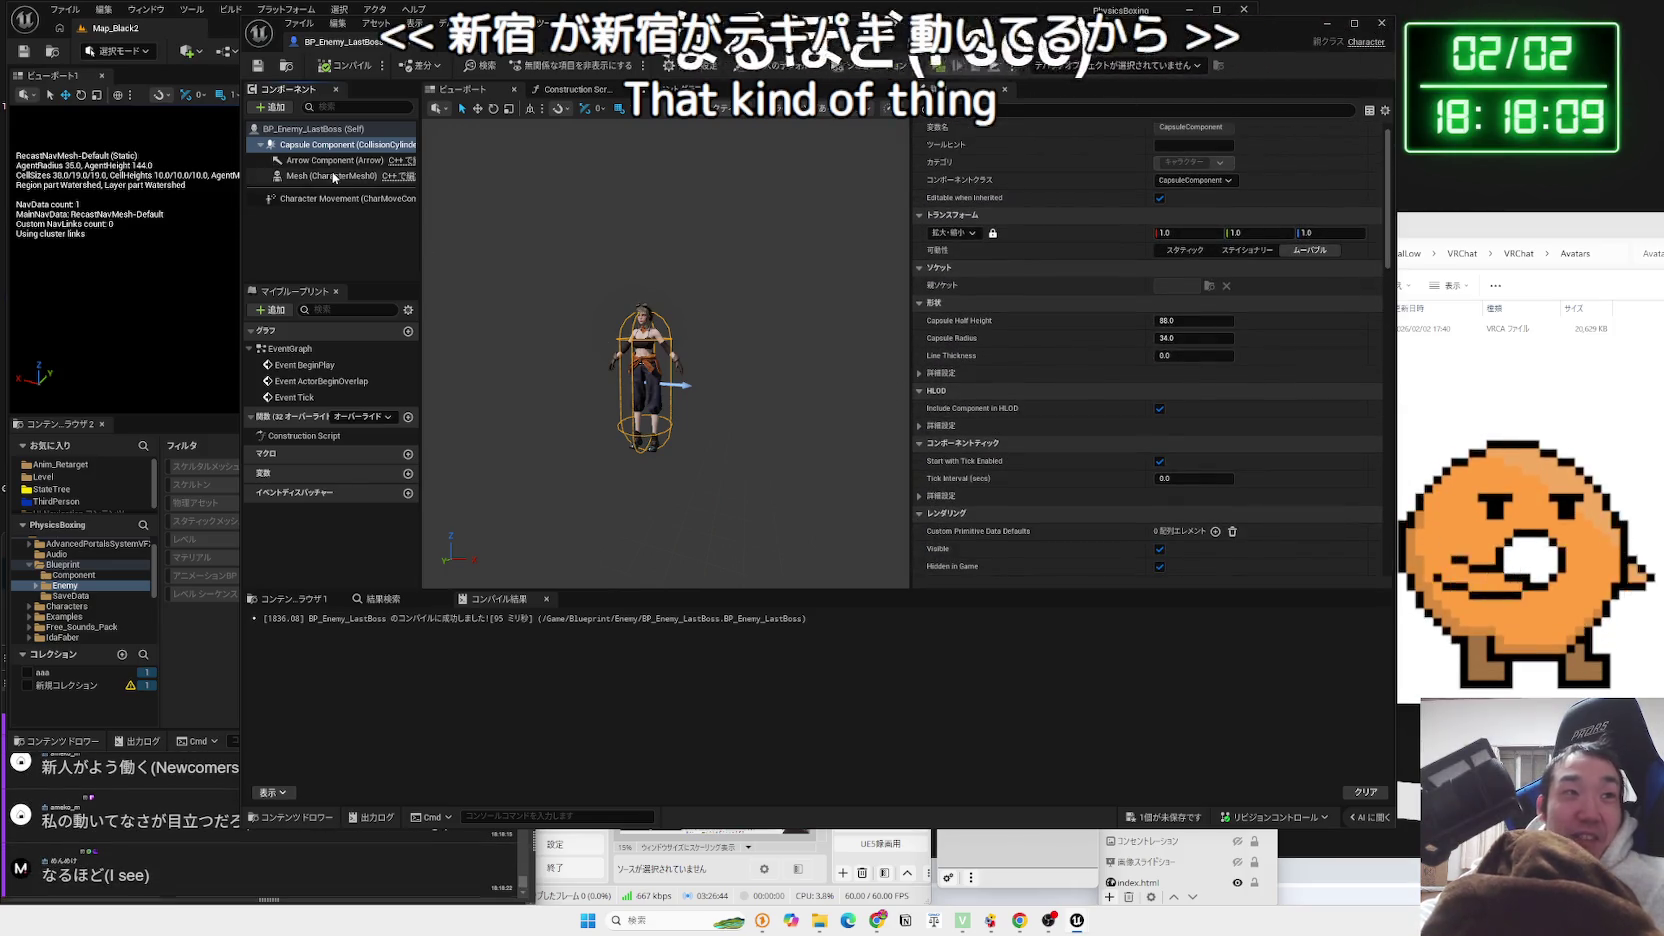
{"action": "scroll", "coordinate": [1123, 334], "scroll_direction": "down", "scroll_amount": 2}
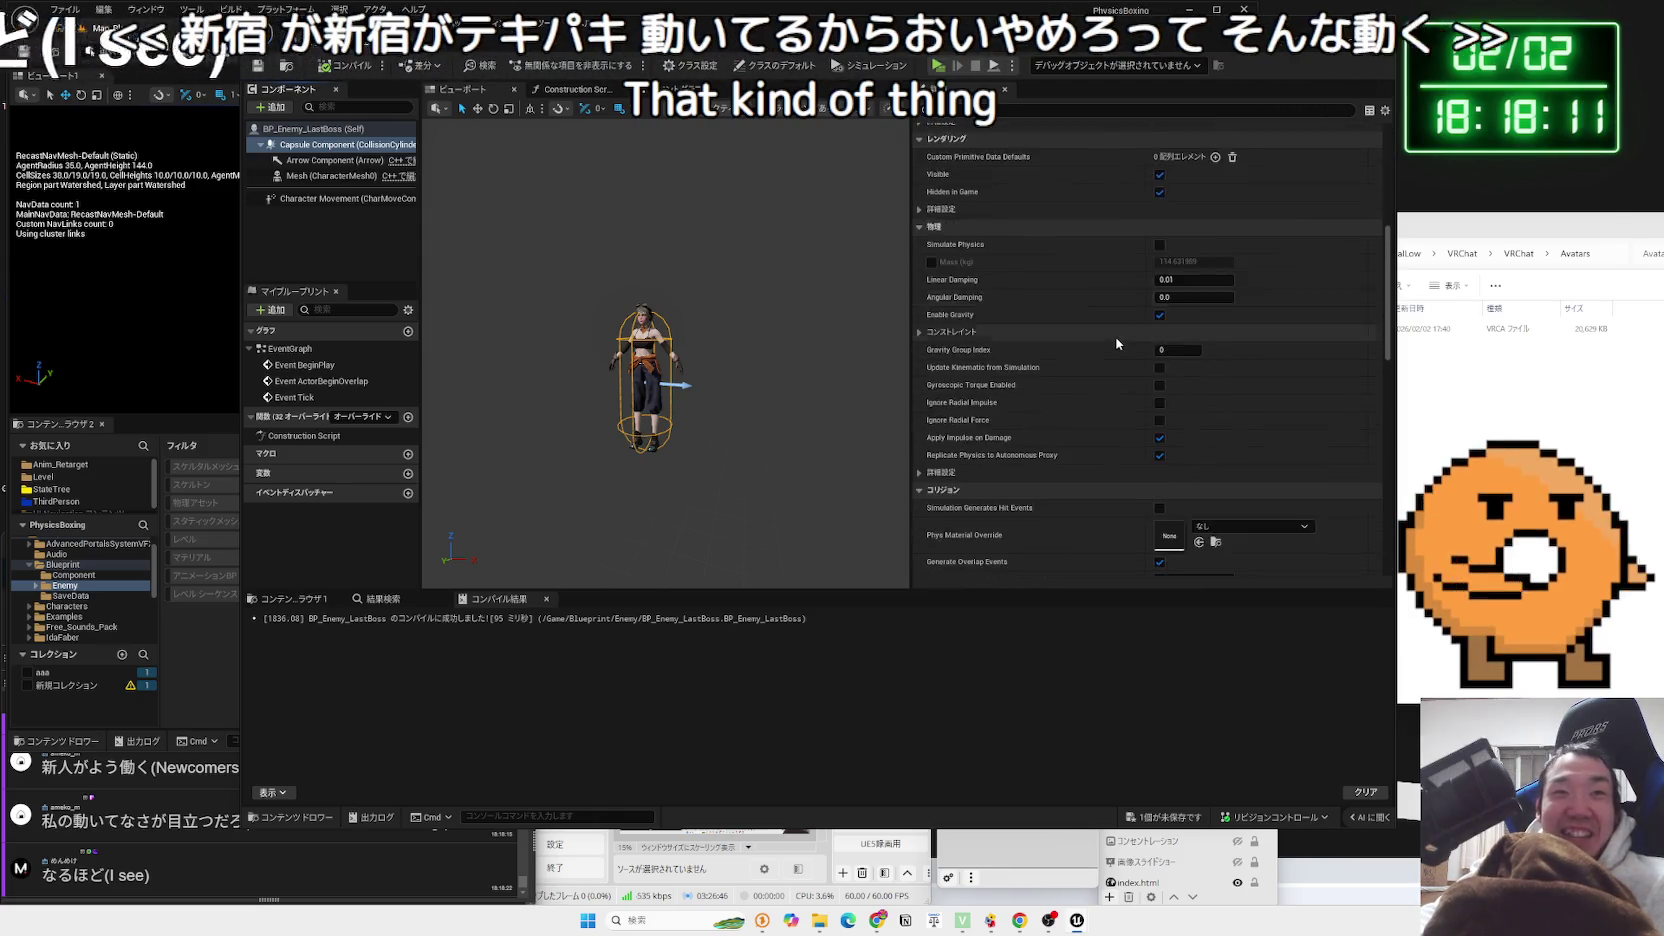
{"action": "scroll", "coordinate": [1110, 338], "scroll_direction": "down", "scroll_amount": 4}
{"action": "scroll", "coordinate": [990, 373], "scroll_direction": "up", "scroll_amount": 3}
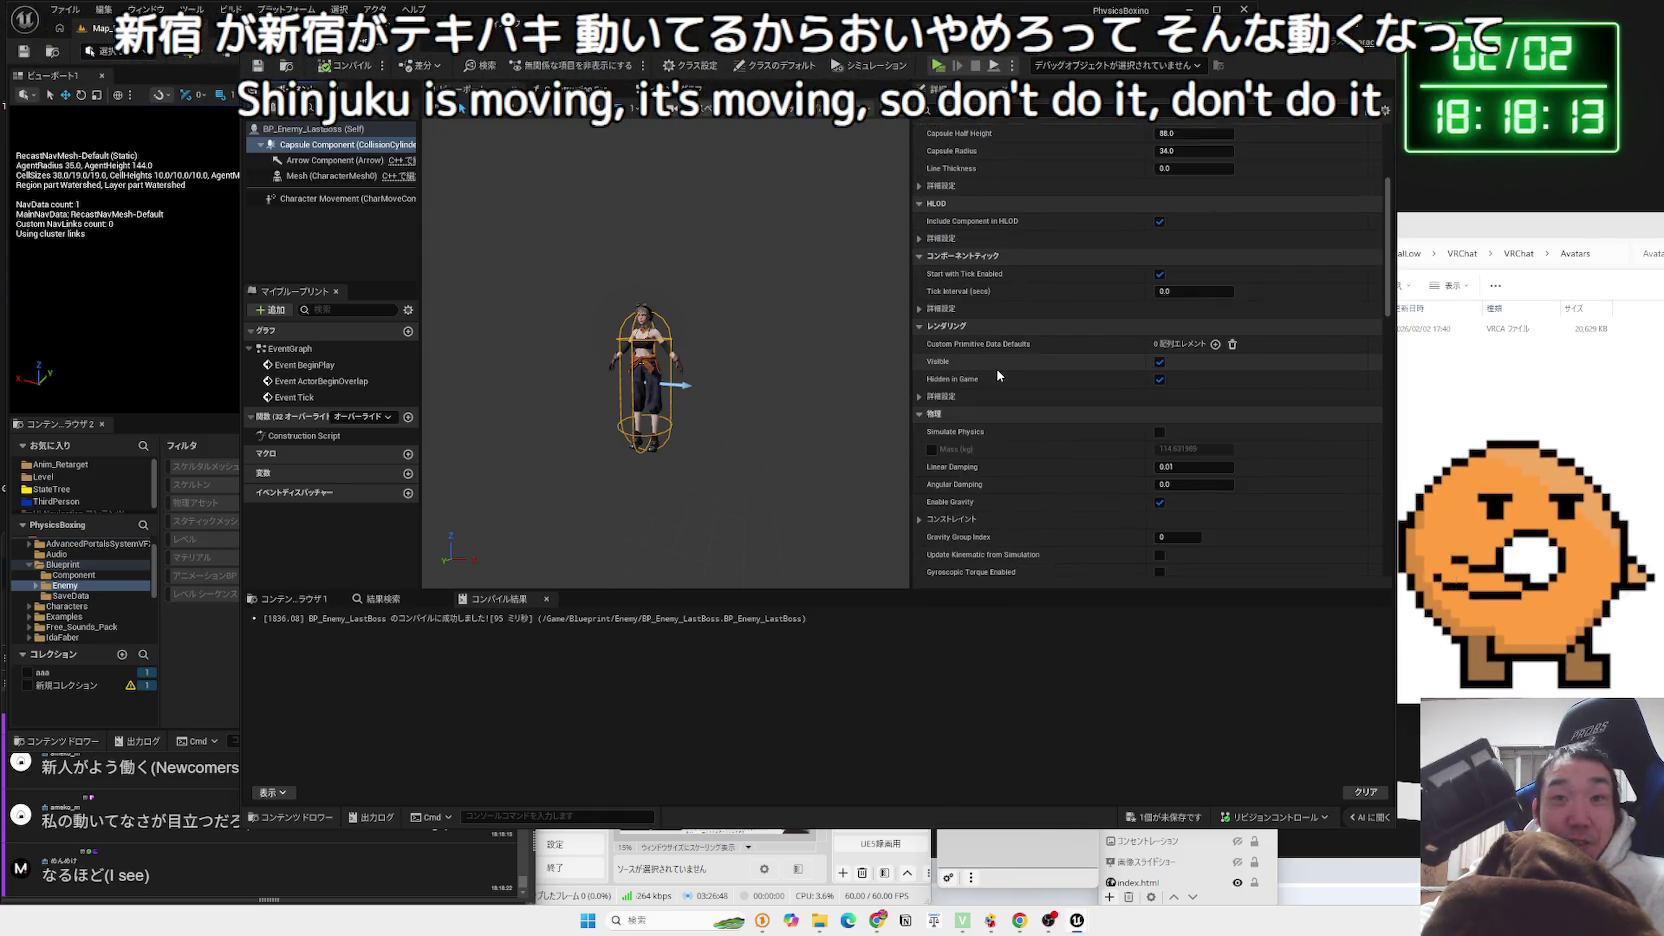
{"action": "scroll", "coordinate": [998, 370], "scroll_direction": "up", "scroll_amount": 3}
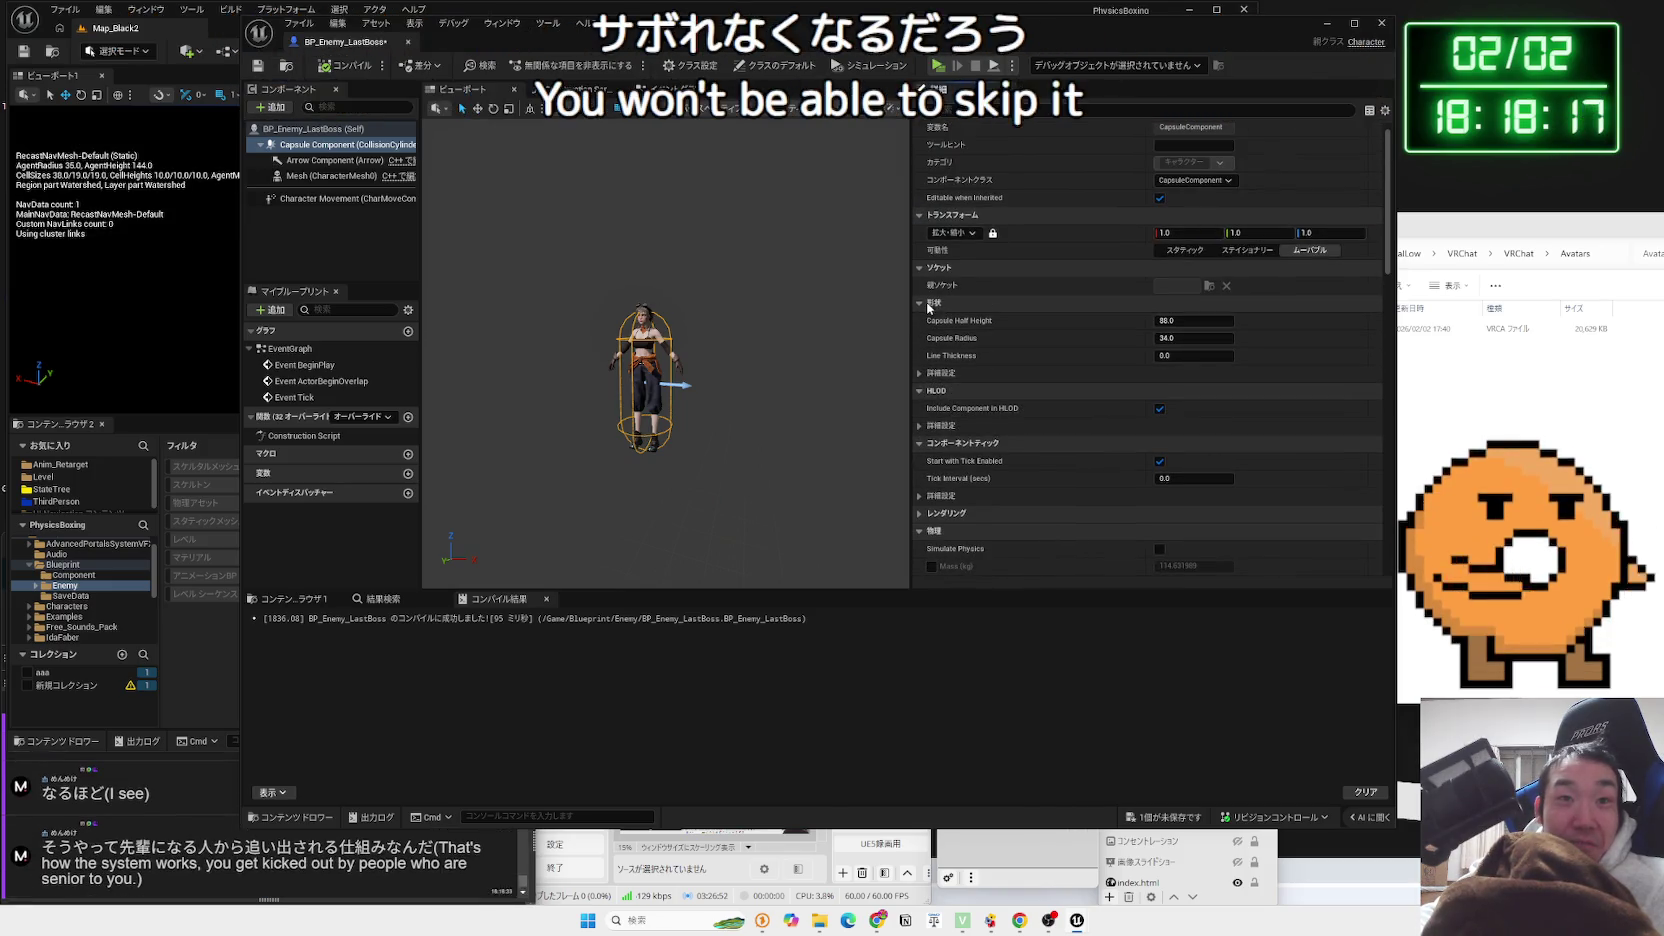
{"action": "scroll", "coordinate": [919, 380], "scroll_direction": "down", "scroll_amount": 1}
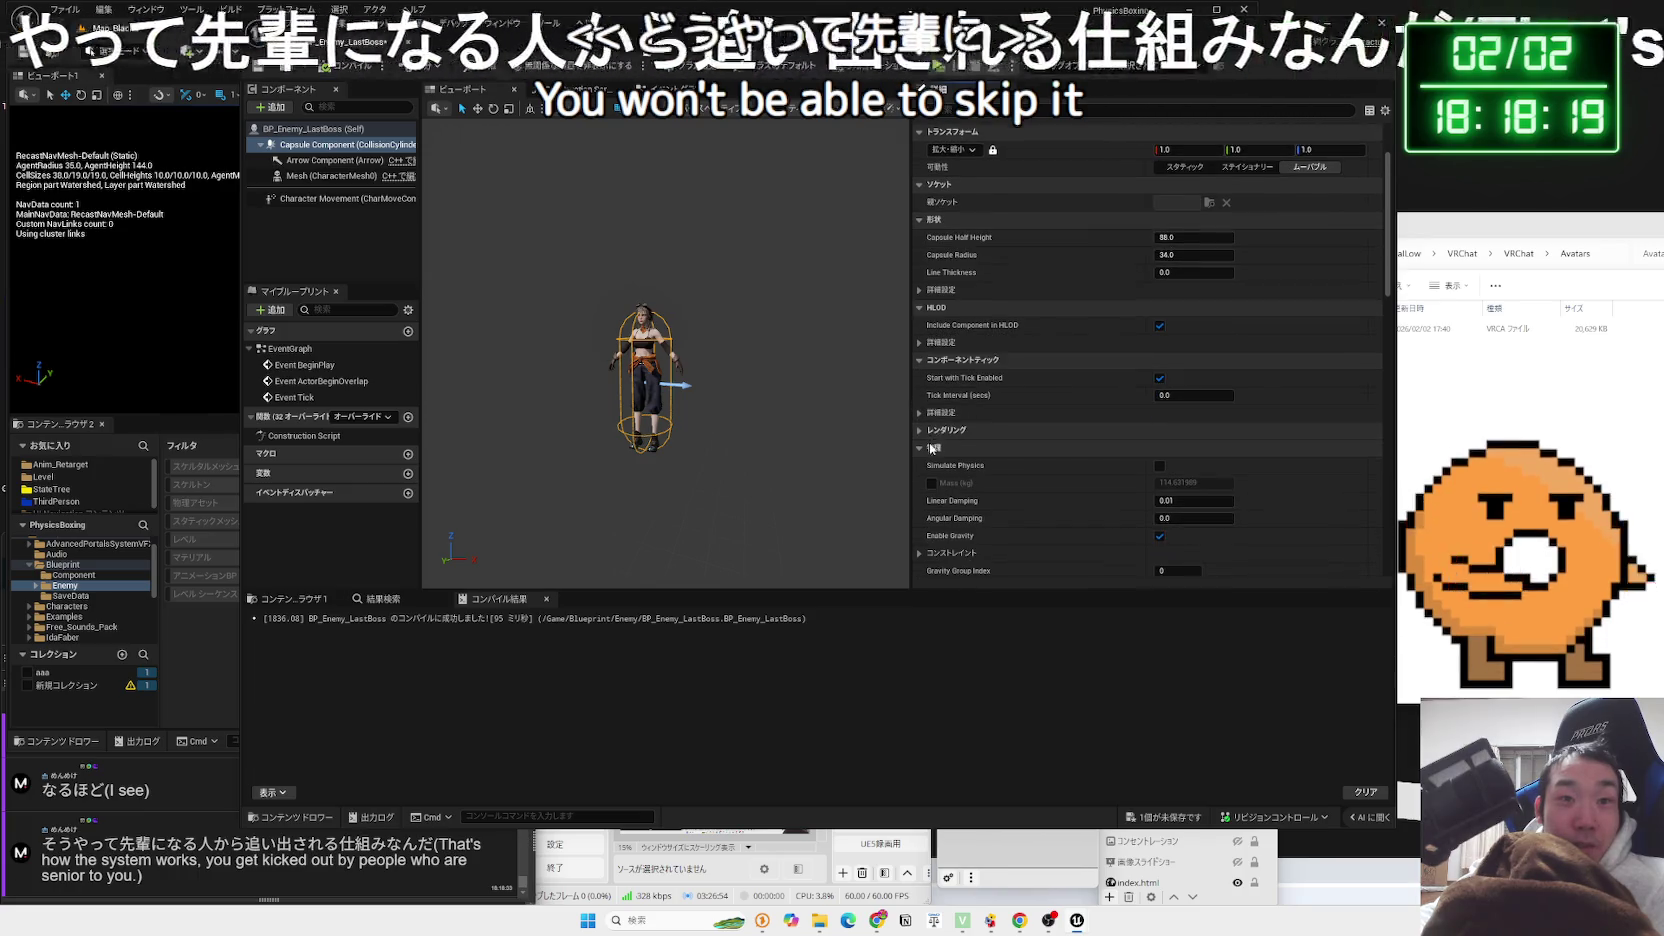
{"action": "scroll", "coordinate": [920, 448], "scroll_direction": "down", "scroll_amount": 1}
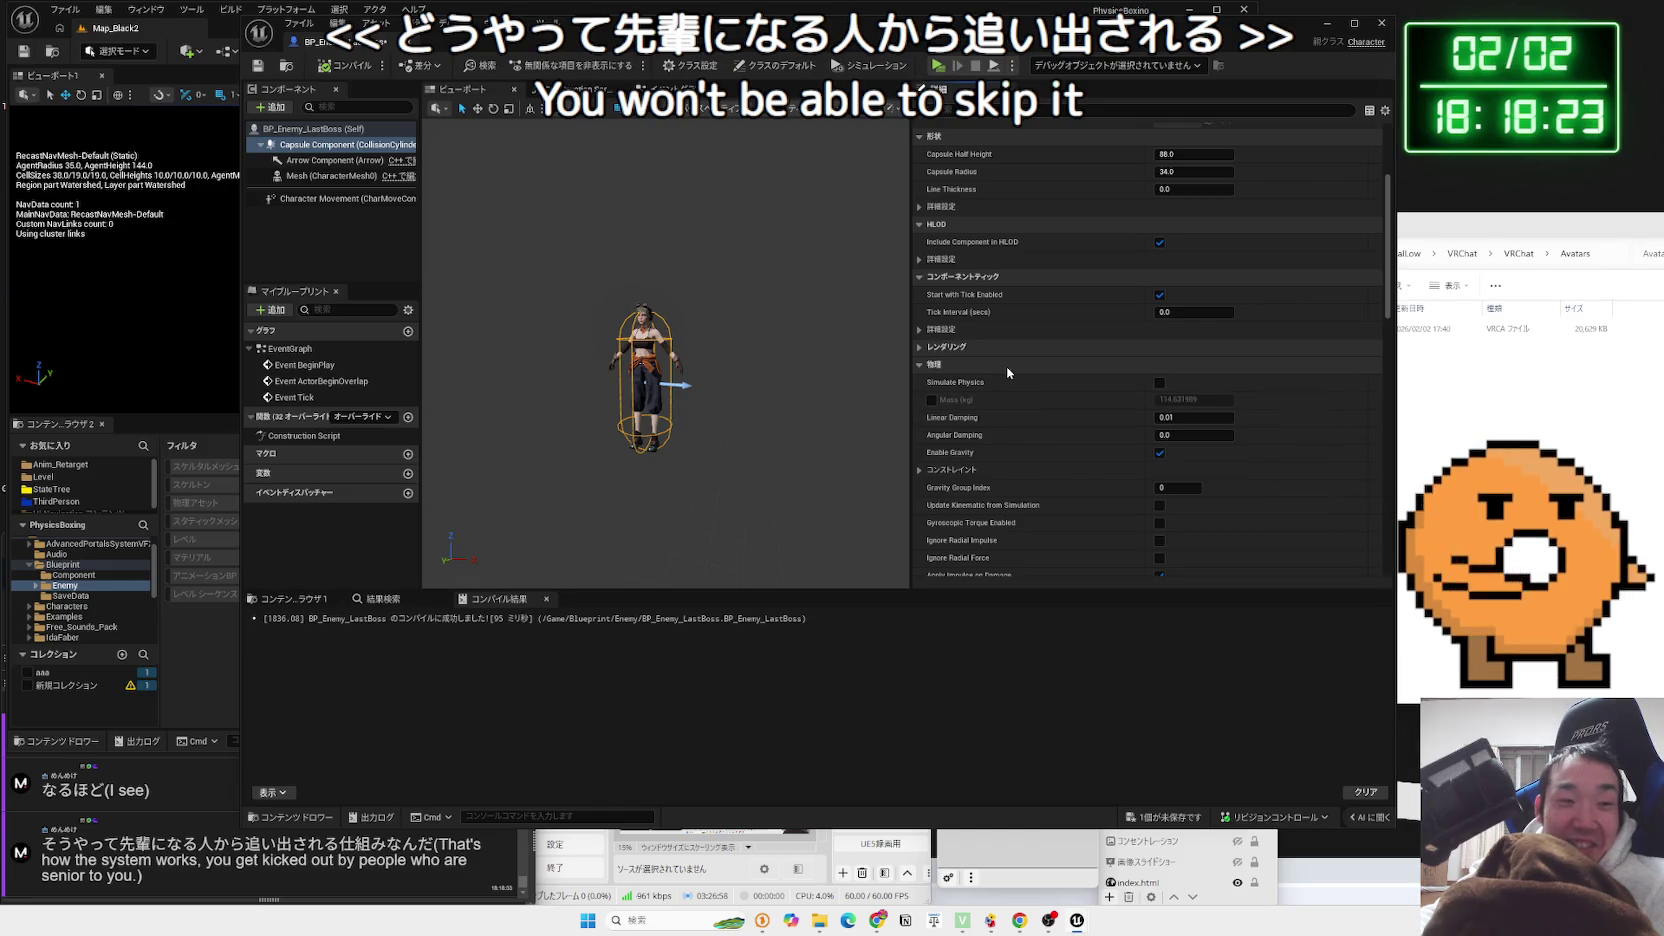
{"action": "scroll", "coordinate": [941, 373], "scroll_direction": "down", "scroll_amount": 1}
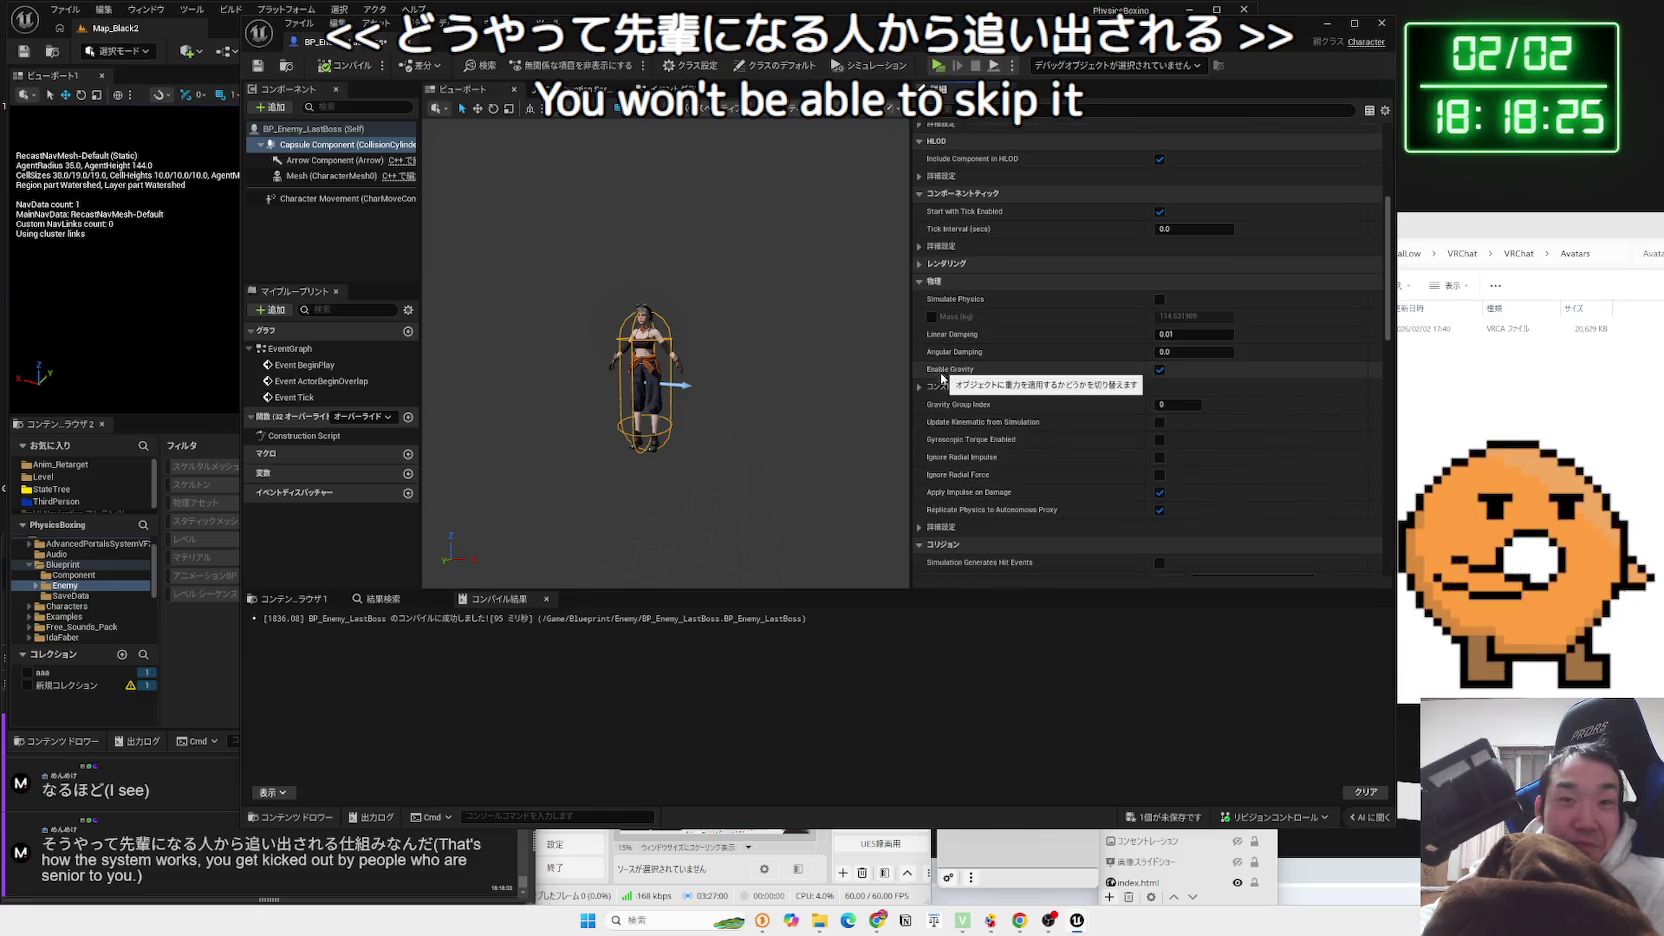
{"action": "scroll", "coordinate": [1034, 389], "scroll_direction": "down", "scroll_amount": 1}
Check the capsule's constraint and physical material options, then expand Collision Presets and list presets
{"action": "left_click", "coordinate": [914, 346]}
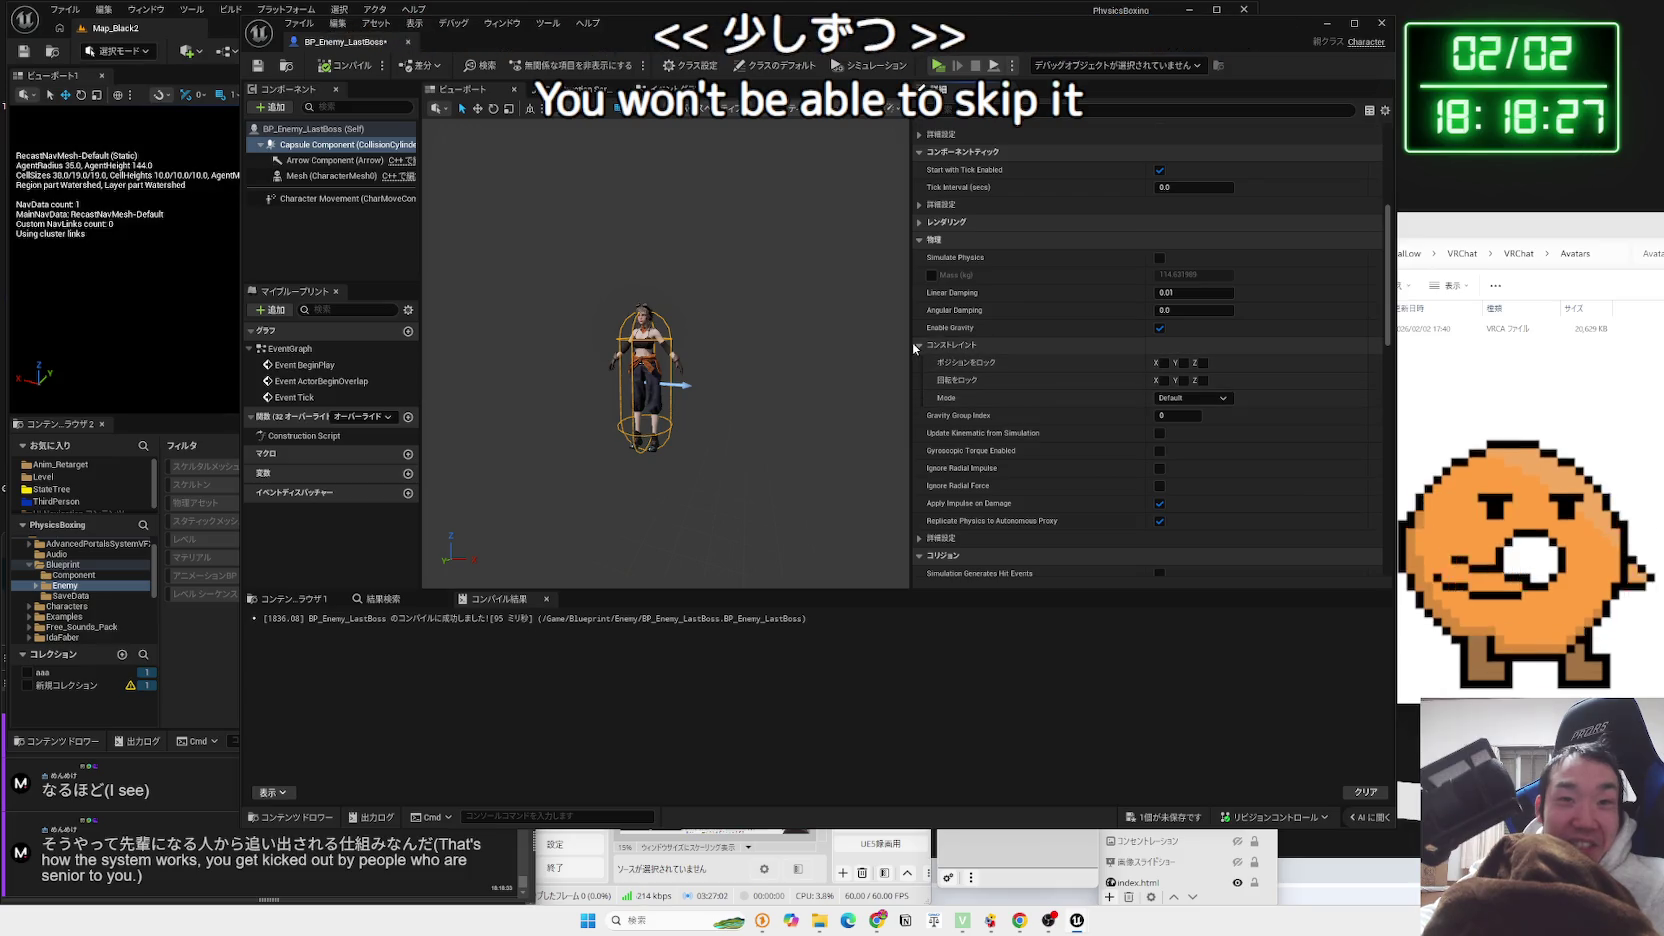
{"action": "left_click", "coordinate": [914, 346]}
{"action": "scroll", "coordinate": [971, 357], "scroll_direction": "down", "scroll_amount": 1}
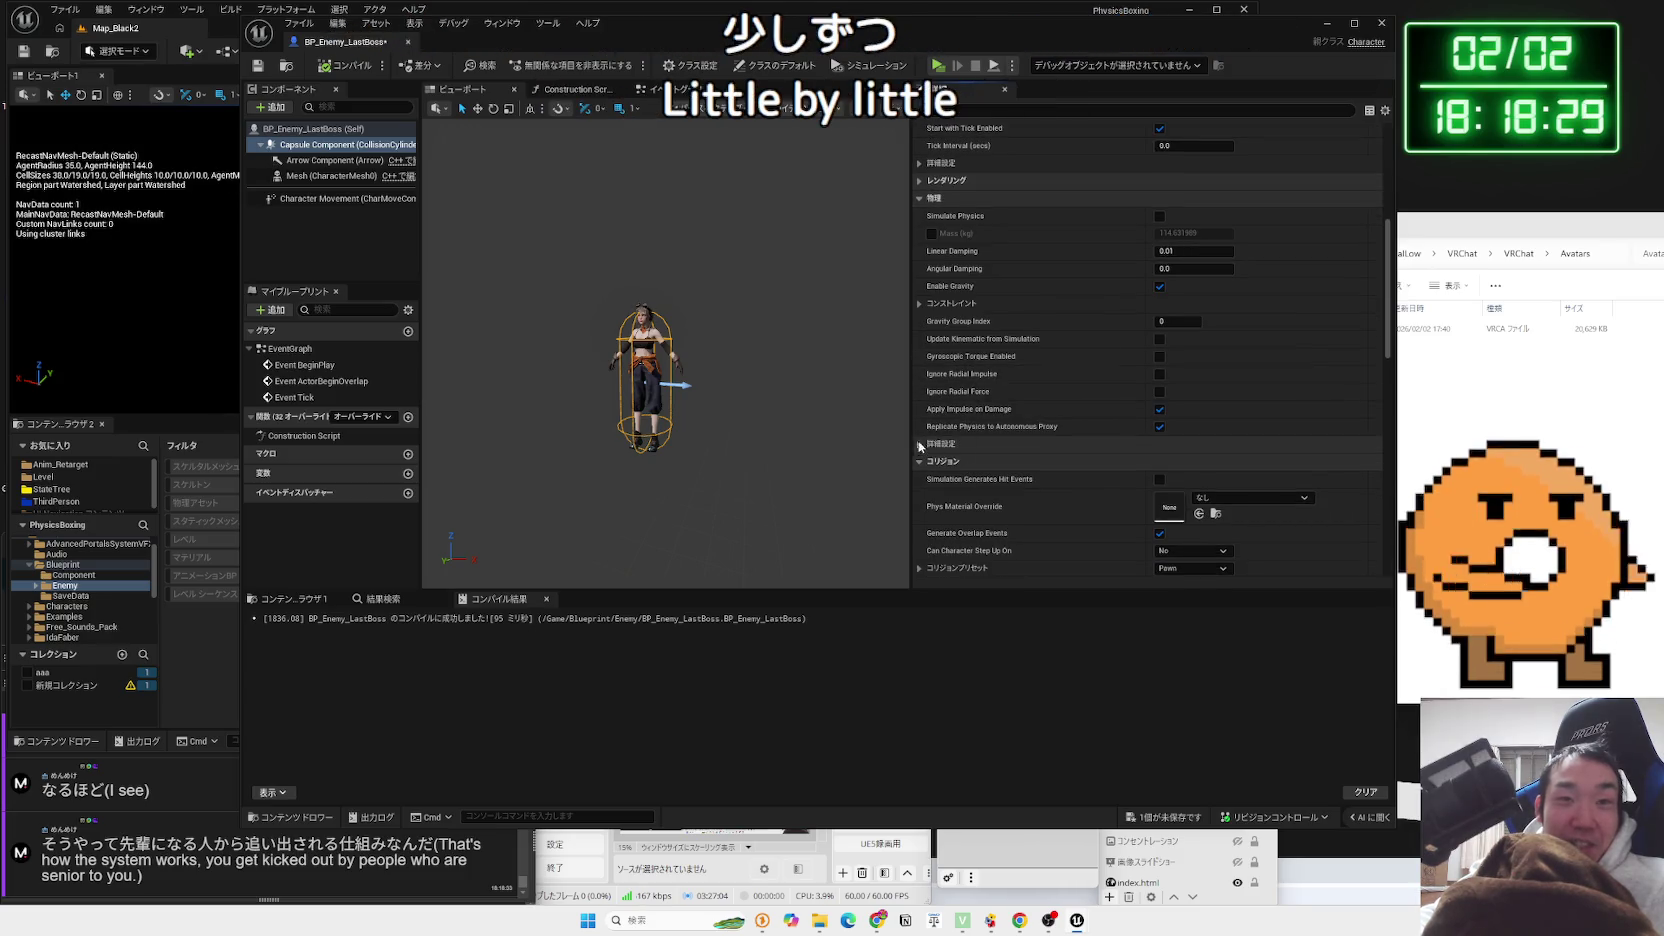
{"action": "scroll", "coordinate": [1076, 421], "scroll_direction": "down", "scroll_amount": 2}
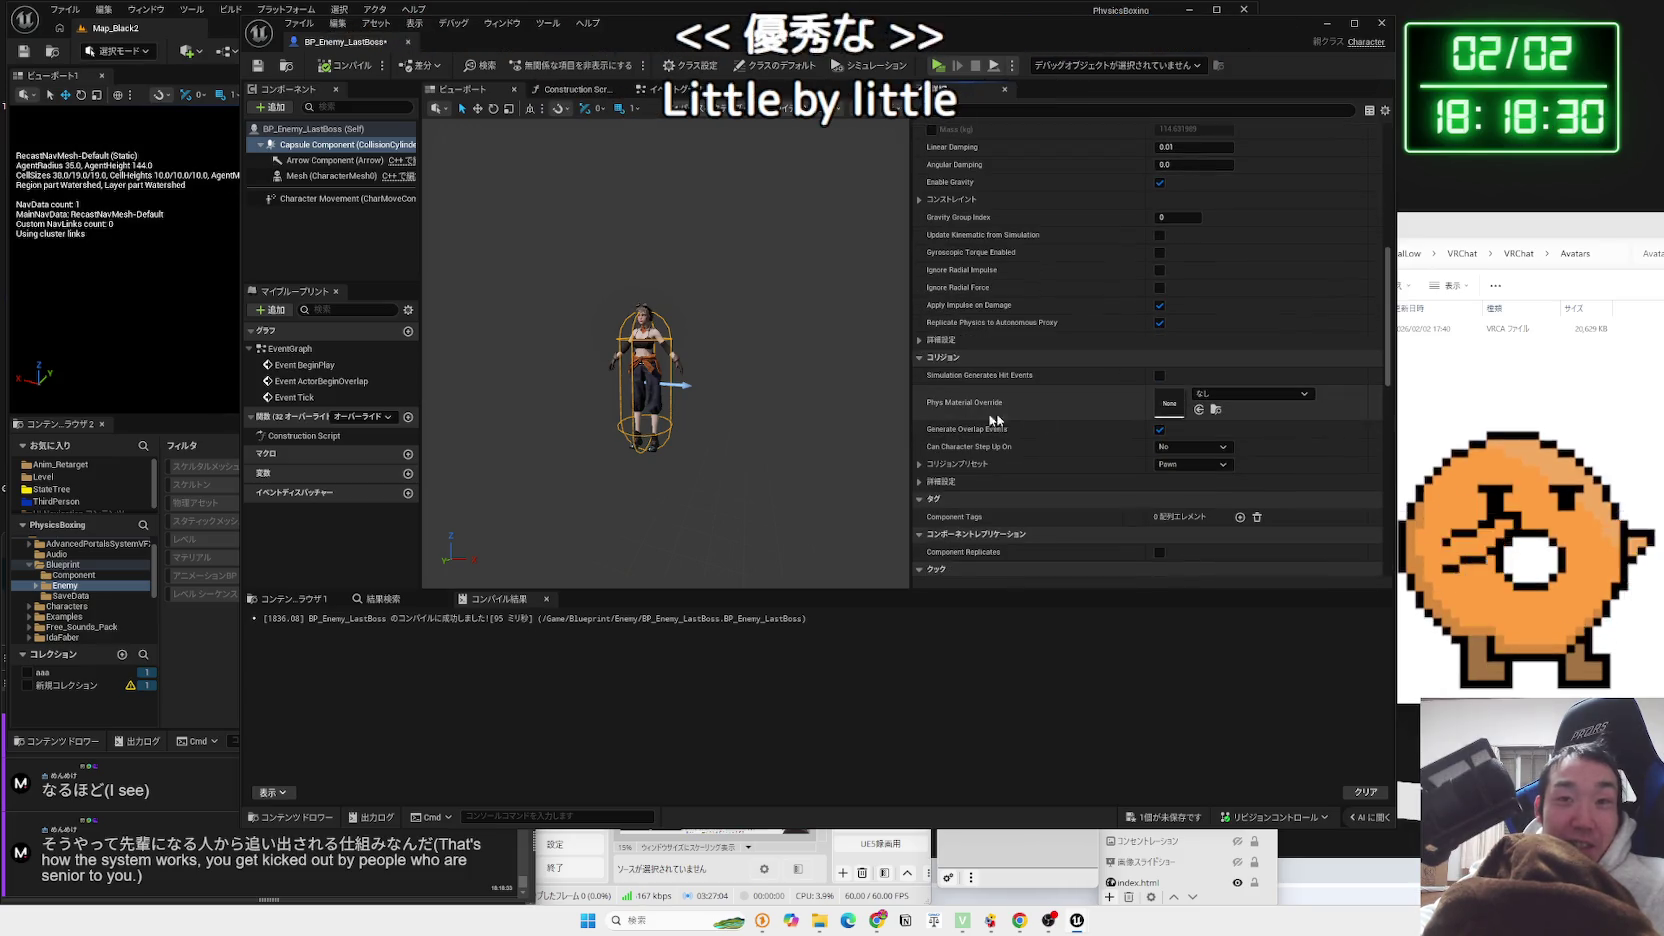
{"action": "left_click", "coordinate": [1232, 393]}
{"action": "left_click", "coordinate": [1232, 393]}
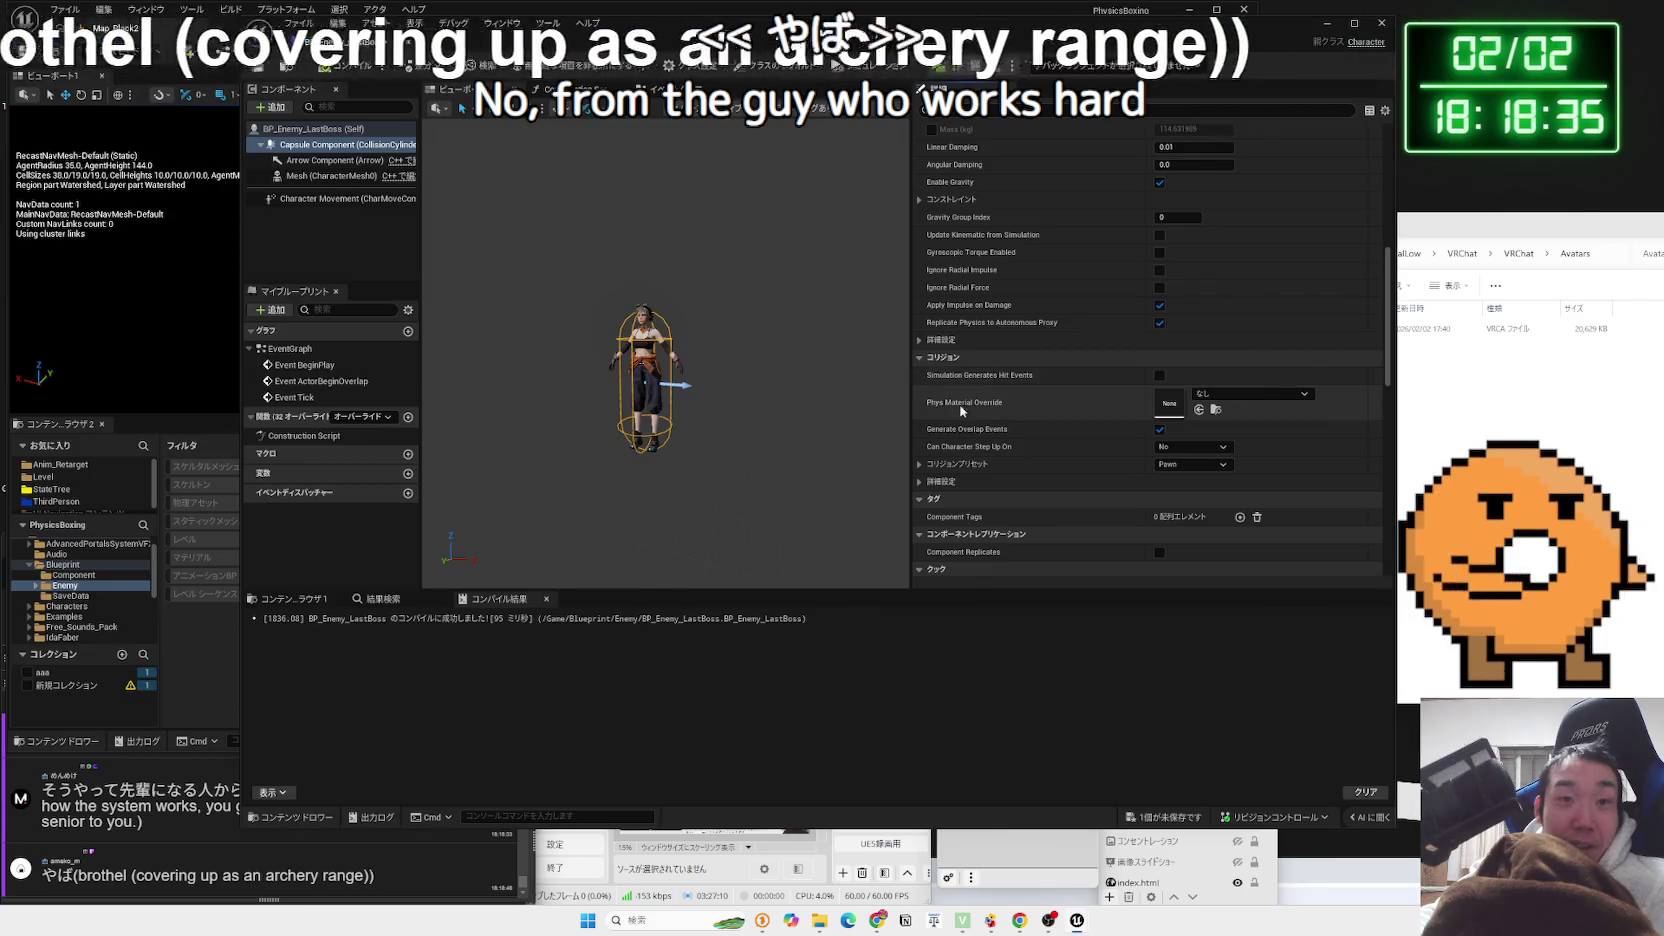
{"action": "left_click", "coordinate": [920, 464]}
{"action": "scroll", "coordinate": [1027, 447], "scroll_direction": "down", "scroll_amount": 5}
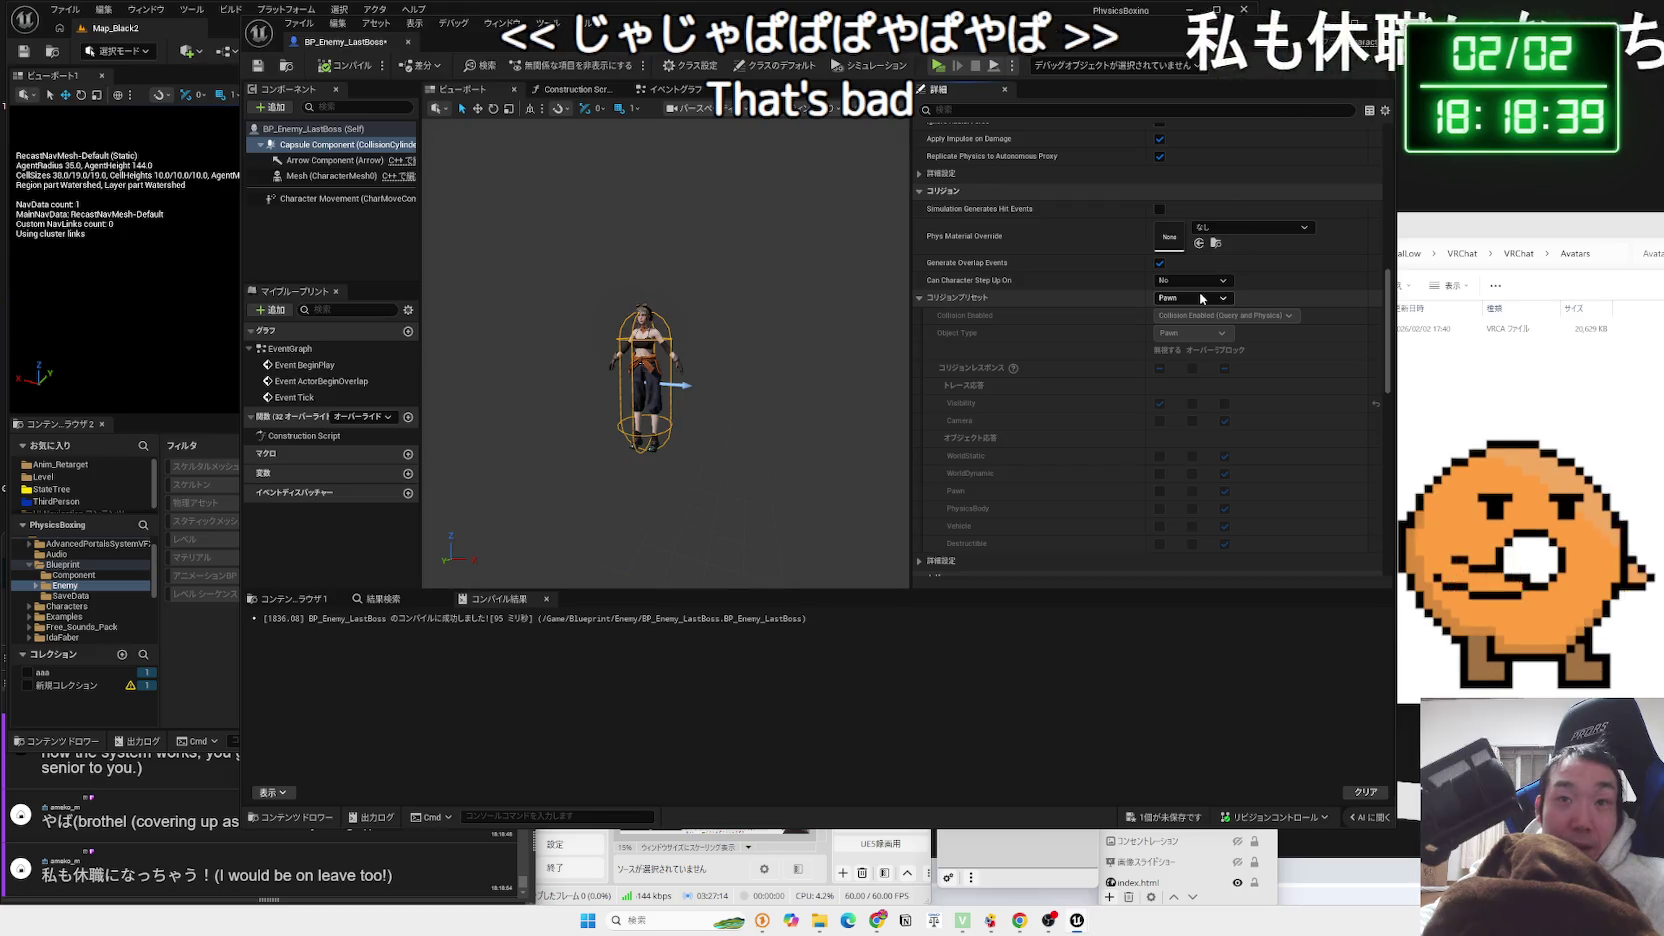
{"action": "left_click", "coordinate": [1206, 302]}
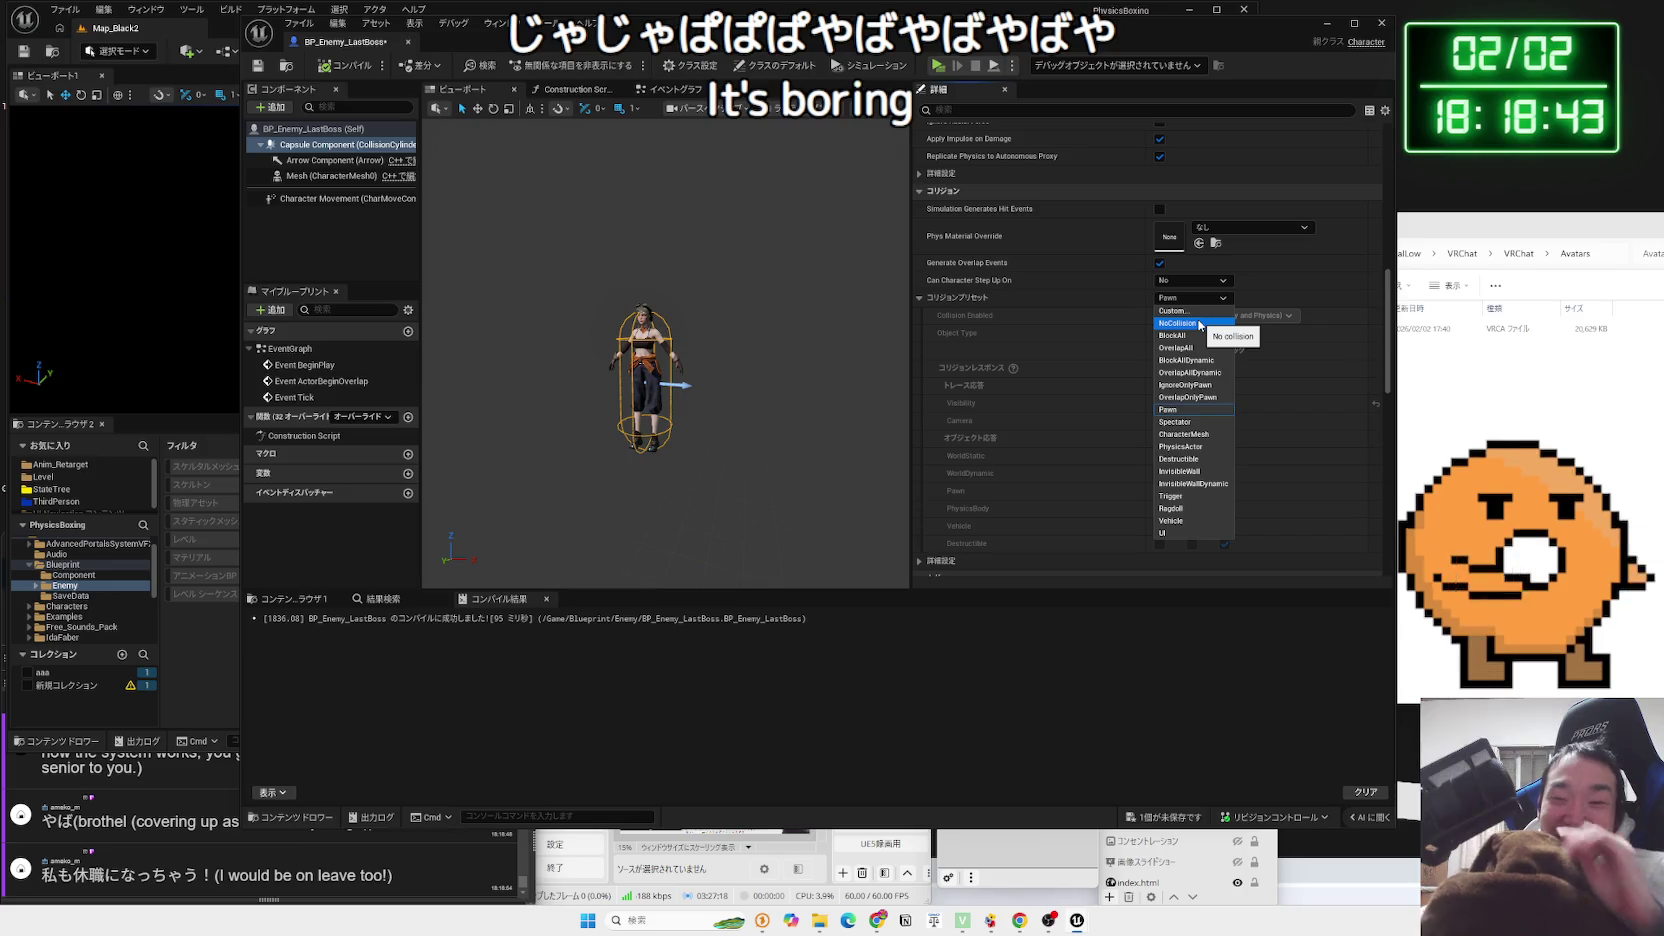
Switch the capsule's collision preset from NoCollision to Custom and make it ignore four object channels
{"action": "left_click", "coordinate": [1200, 324]}
{"action": "left_click", "coordinate": [1192, 298]}
{"action": "left_click", "coordinate": [1190, 318]}
{"action": "scroll", "coordinate": [1175, 455], "scroll_direction": "down", "scroll_amount": 2}
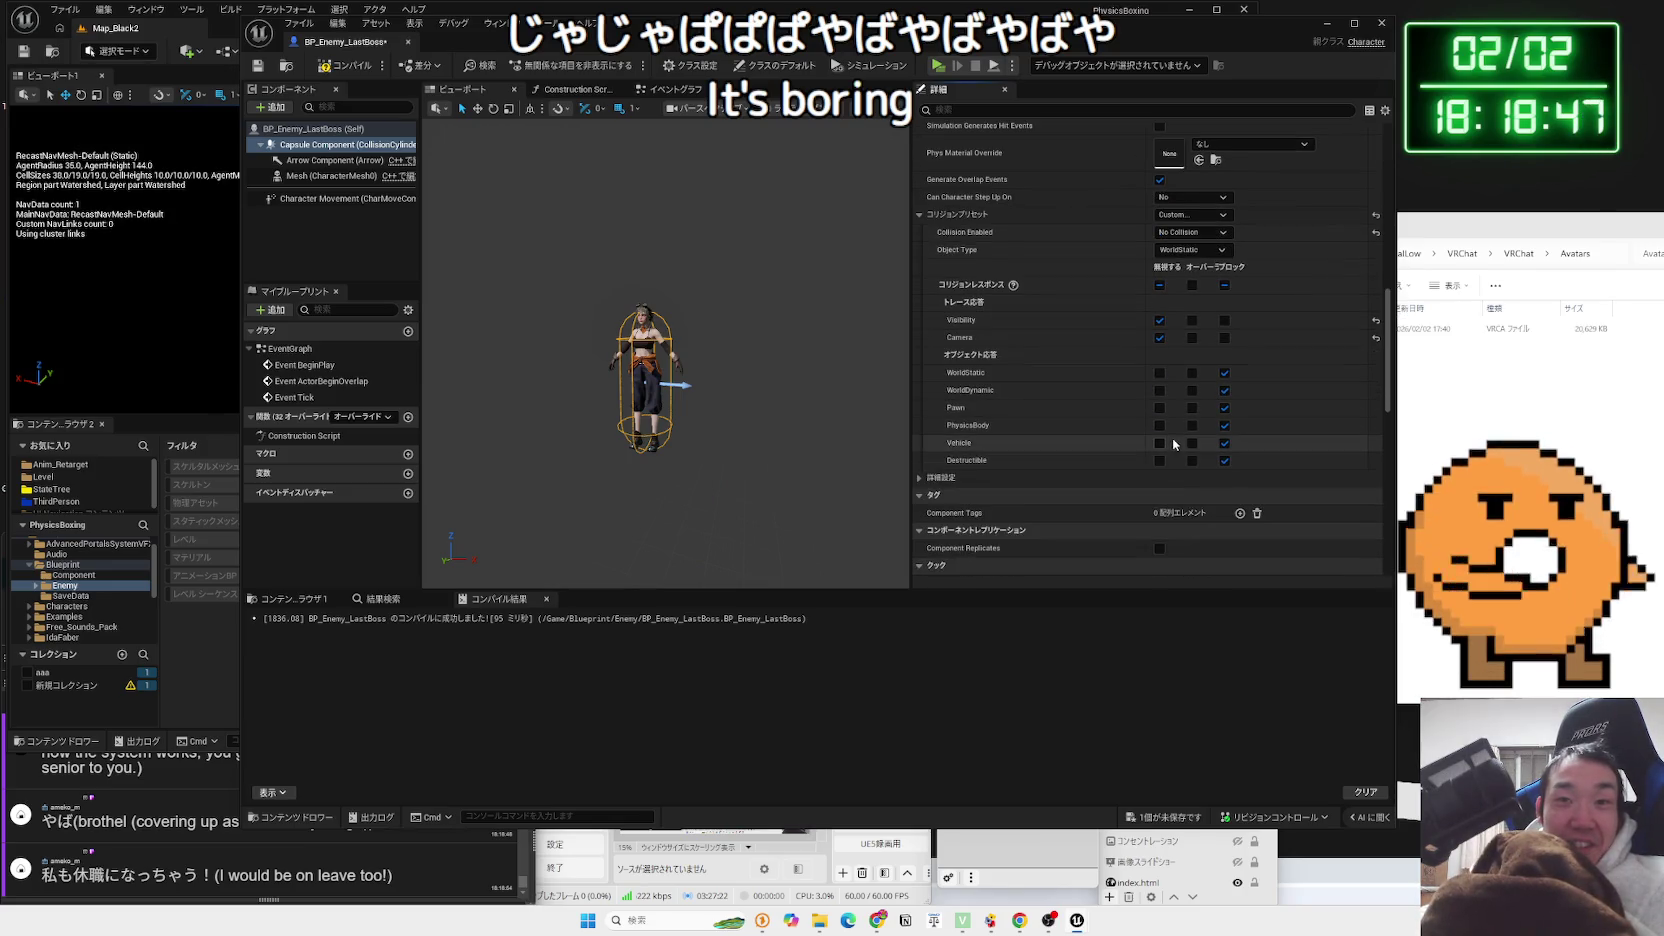
{"action": "left_click", "coordinate": [1159, 408]}
{"action": "left_click", "coordinate": [1159, 425]}
{"action": "left_click", "coordinate": [1159, 443]}
{"action": "left_click", "coordinate": [1159, 460]}
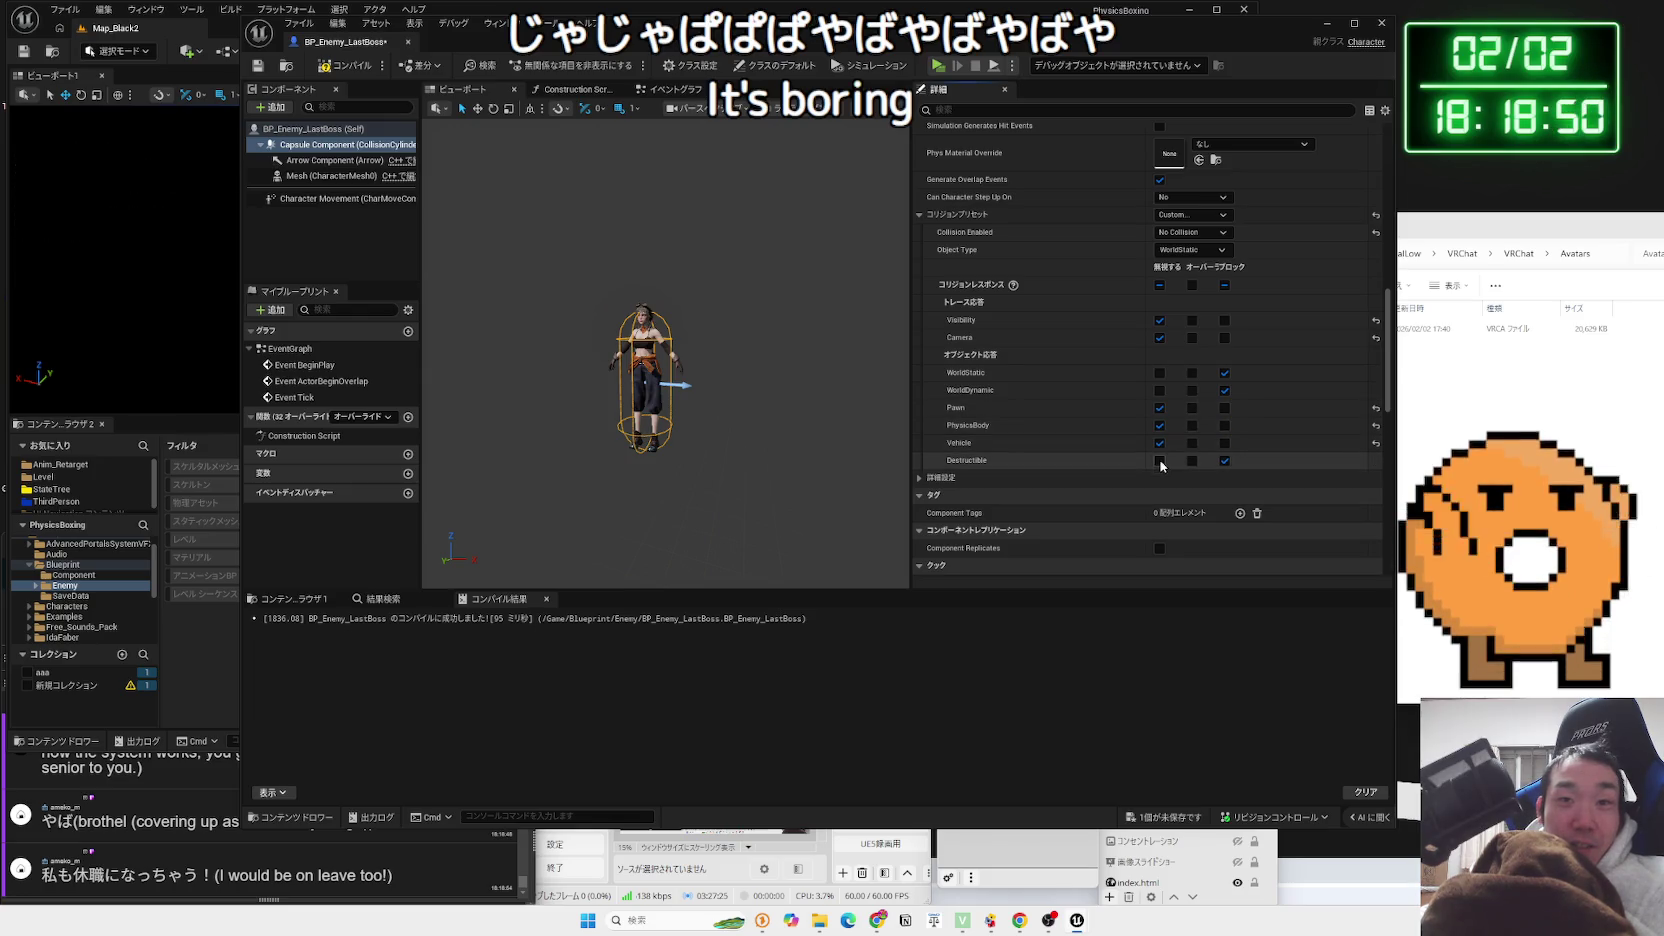
Try WorldDynamic and PhysicsBody as the capsule's object type, then settle on Pawn
{"action": "left_click", "coordinate": [1190, 250]}
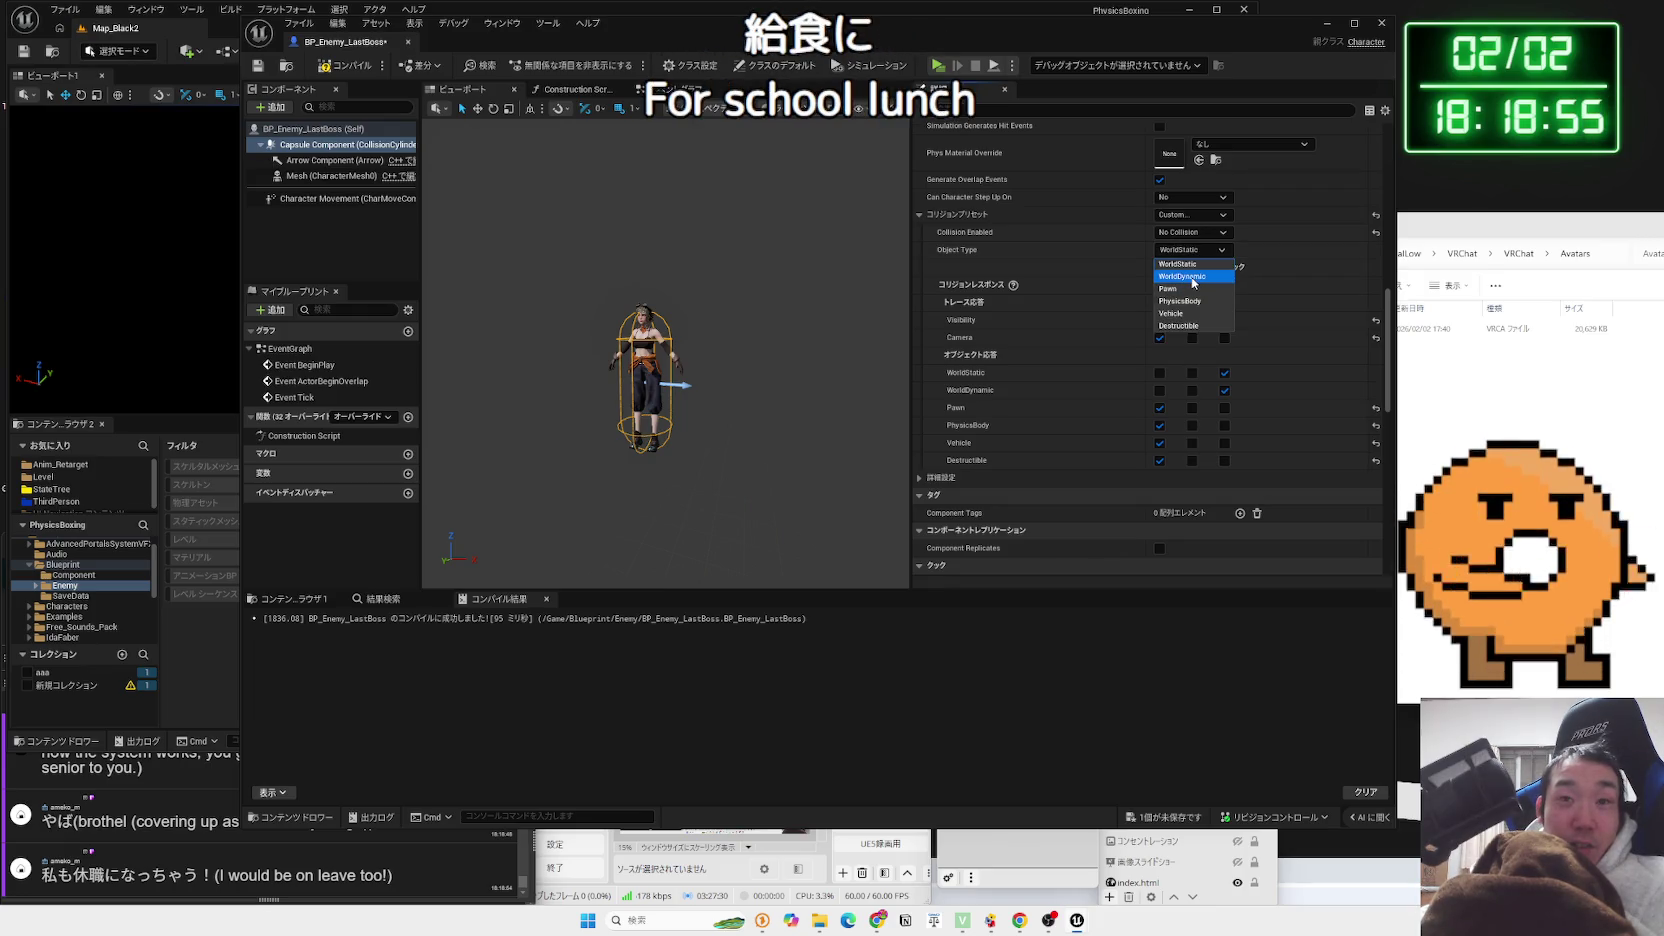
{"action": "left_click", "coordinate": [1192, 277]}
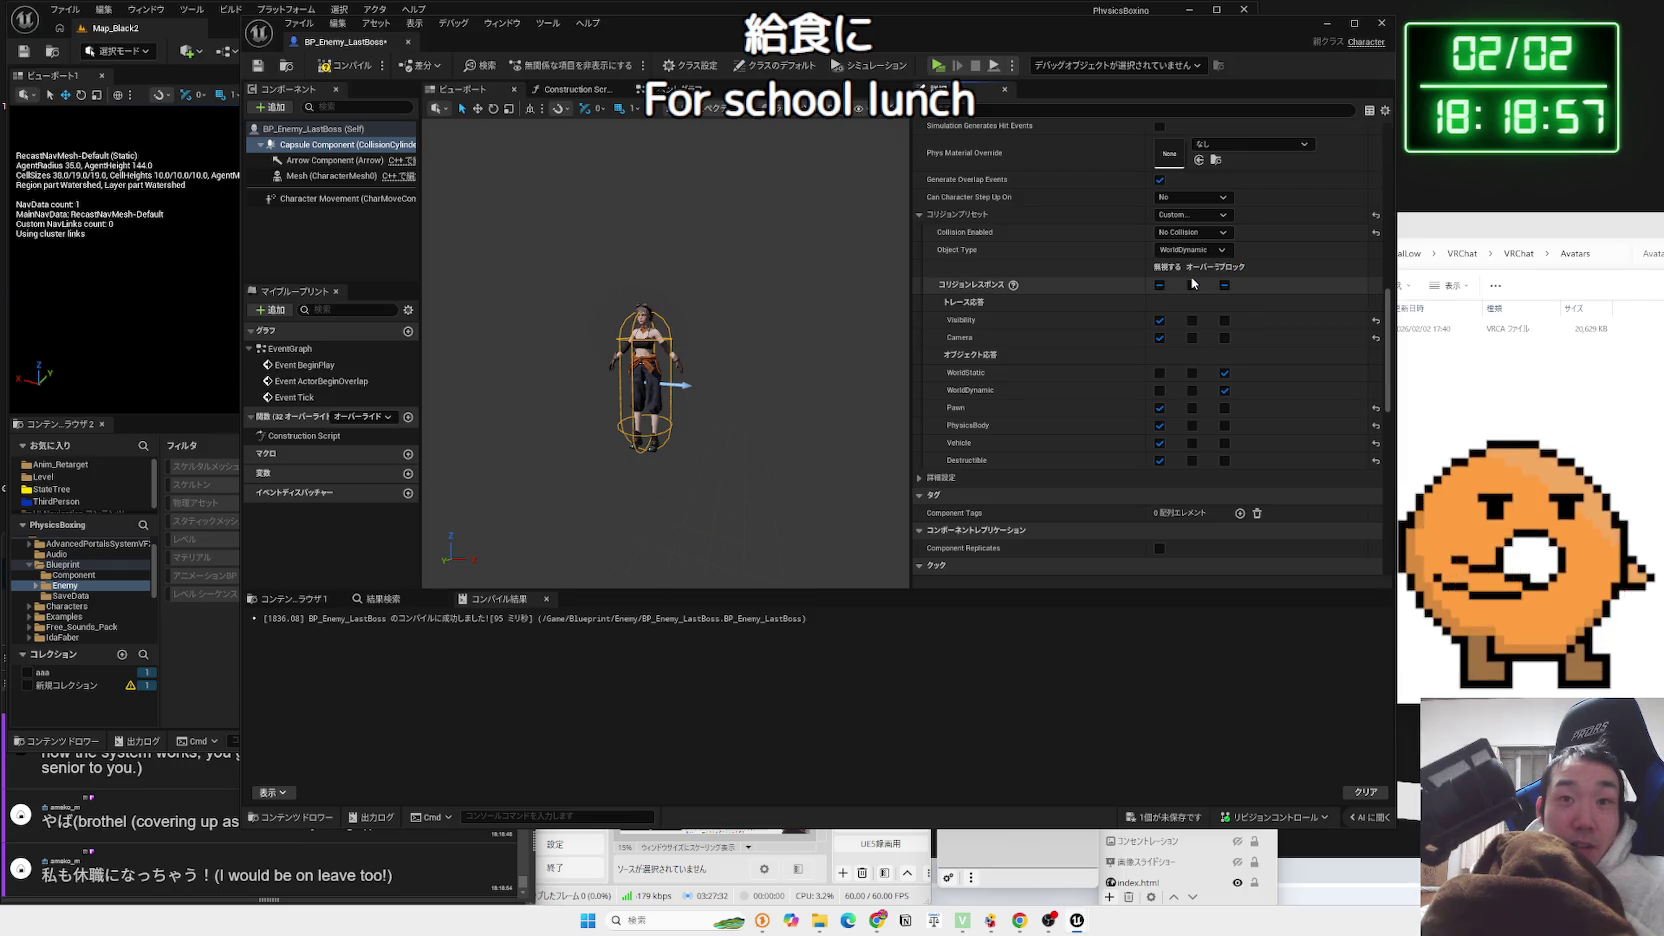
{"action": "left_click", "coordinate": [1194, 254]}
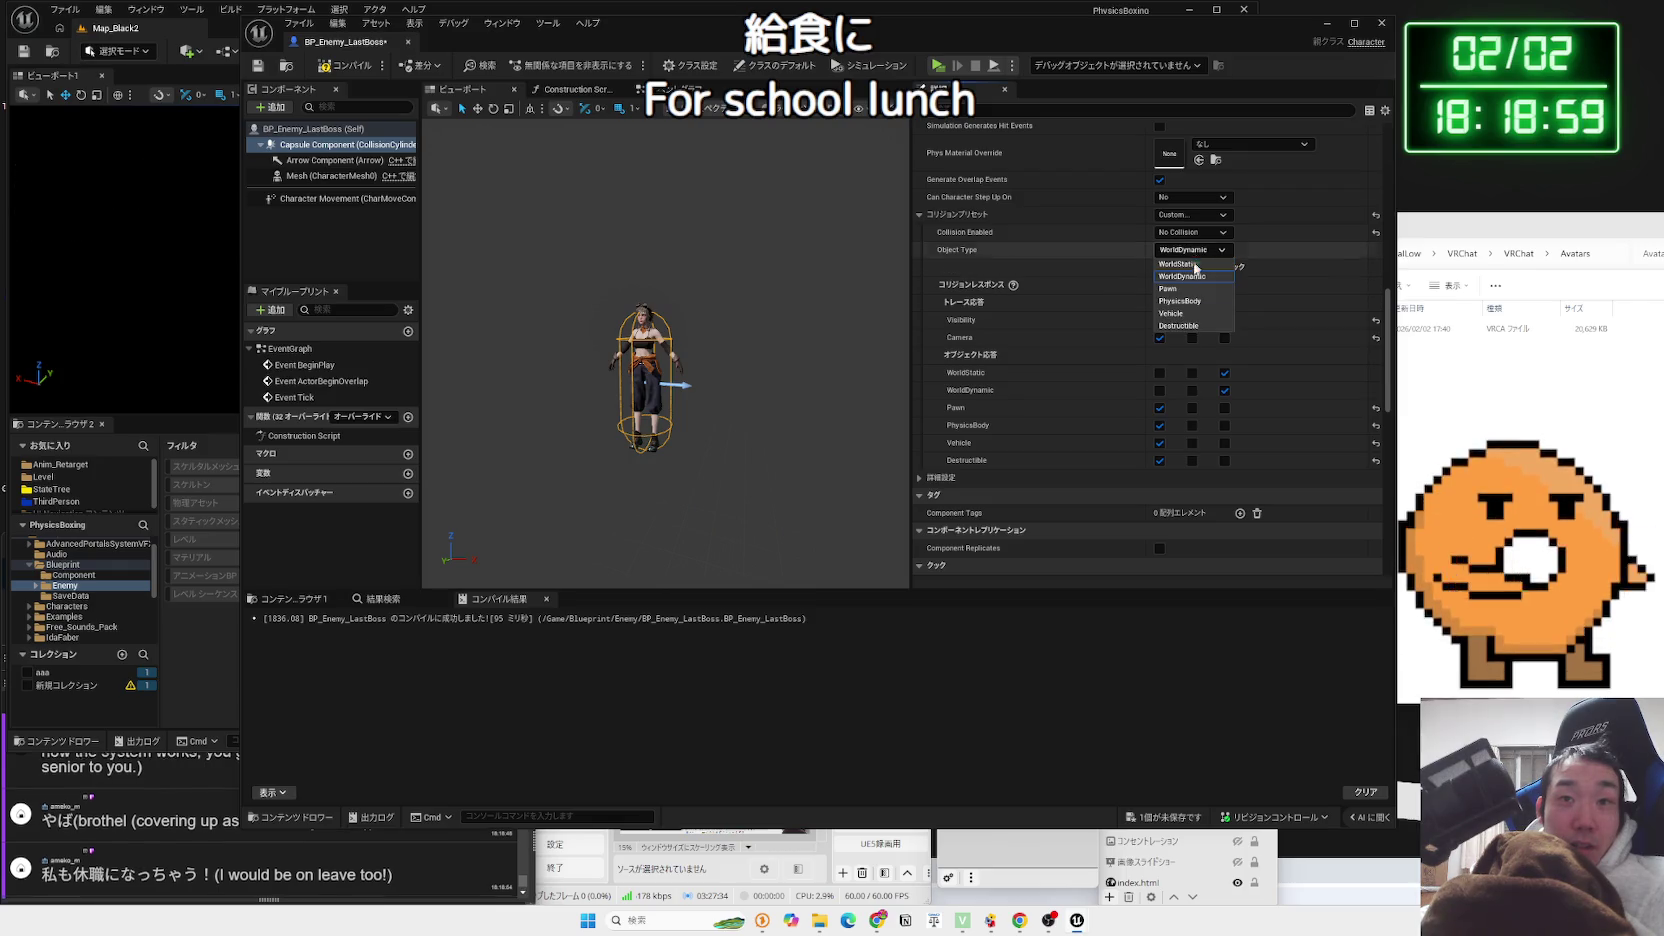
{"action": "left_click", "coordinate": [1182, 301]}
{"action": "left_click", "coordinate": [1190, 250]}
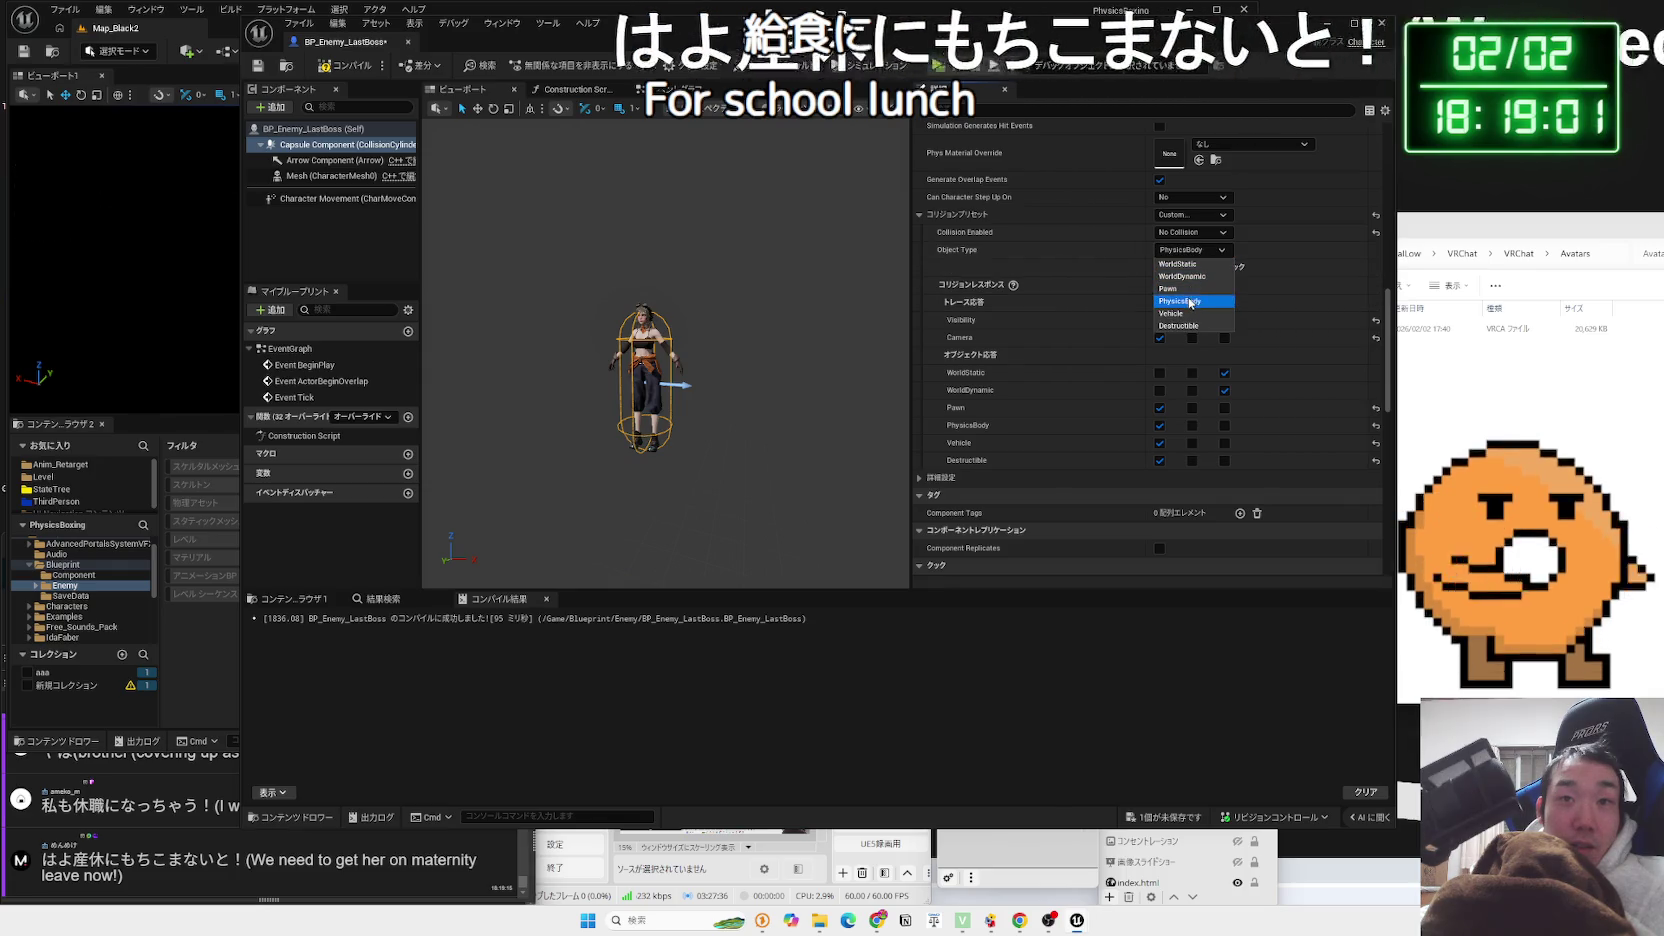
{"action": "left_click", "coordinate": [1187, 289]}
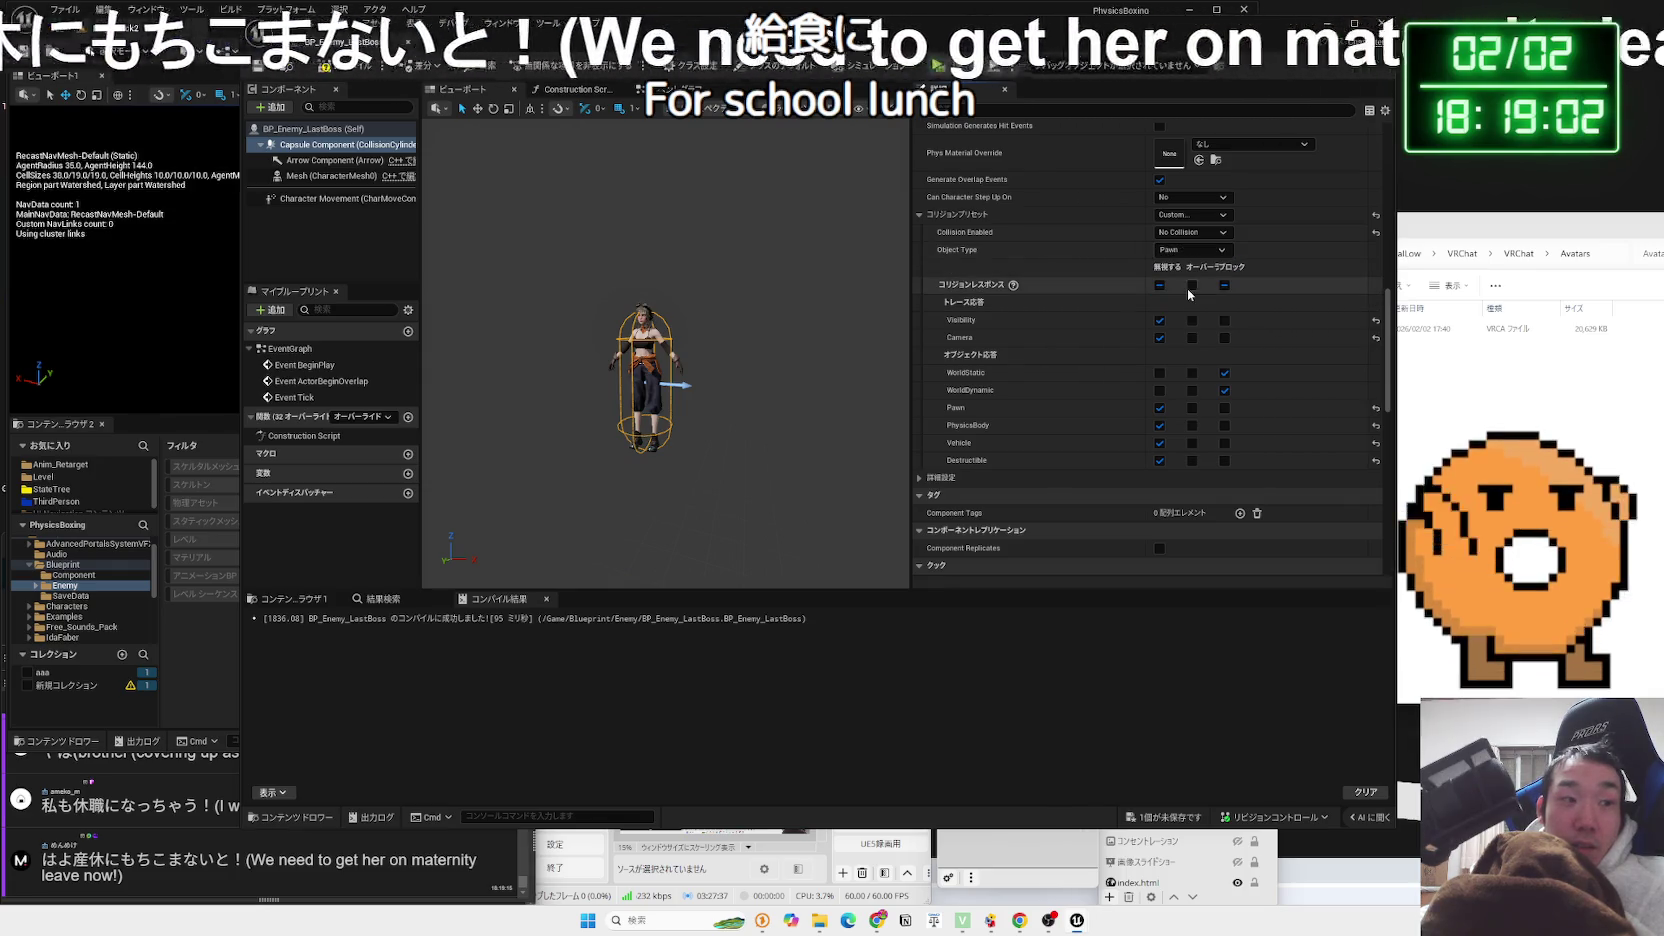
Save the boss blueprint, confirm the changed asset, and compile it
{"action": "left_click", "coordinate": [1180, 816]}
{"action": "left_click", "coordinate": [932, 598]}
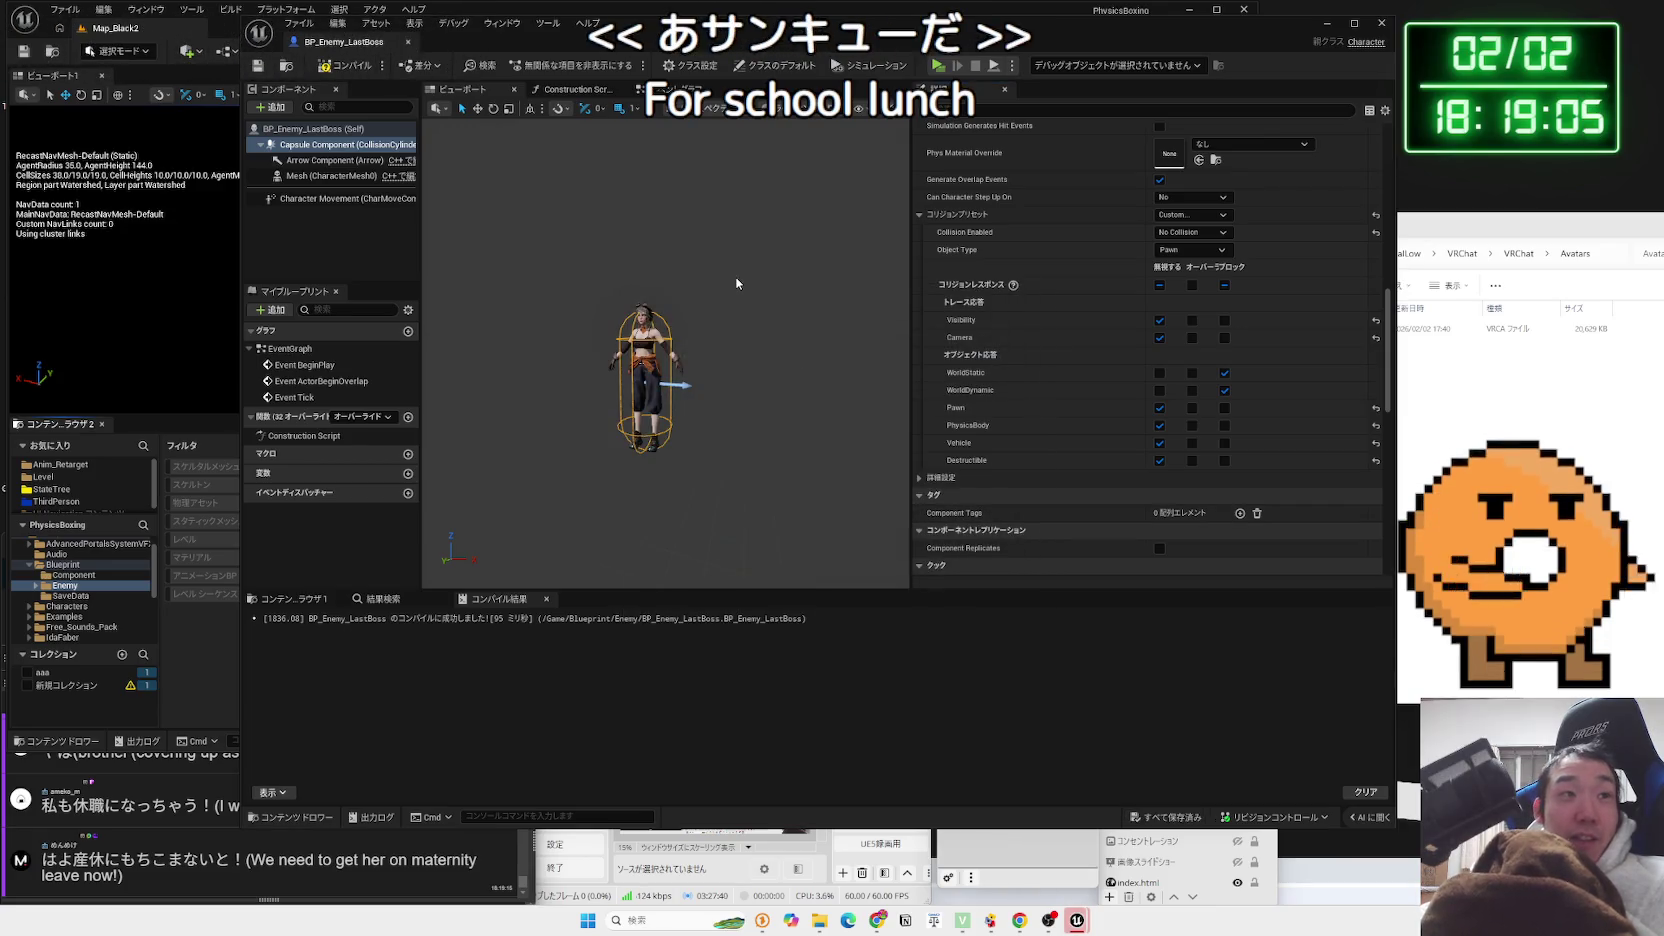
{"action": "left_click", "coordinate": [340, 65]}
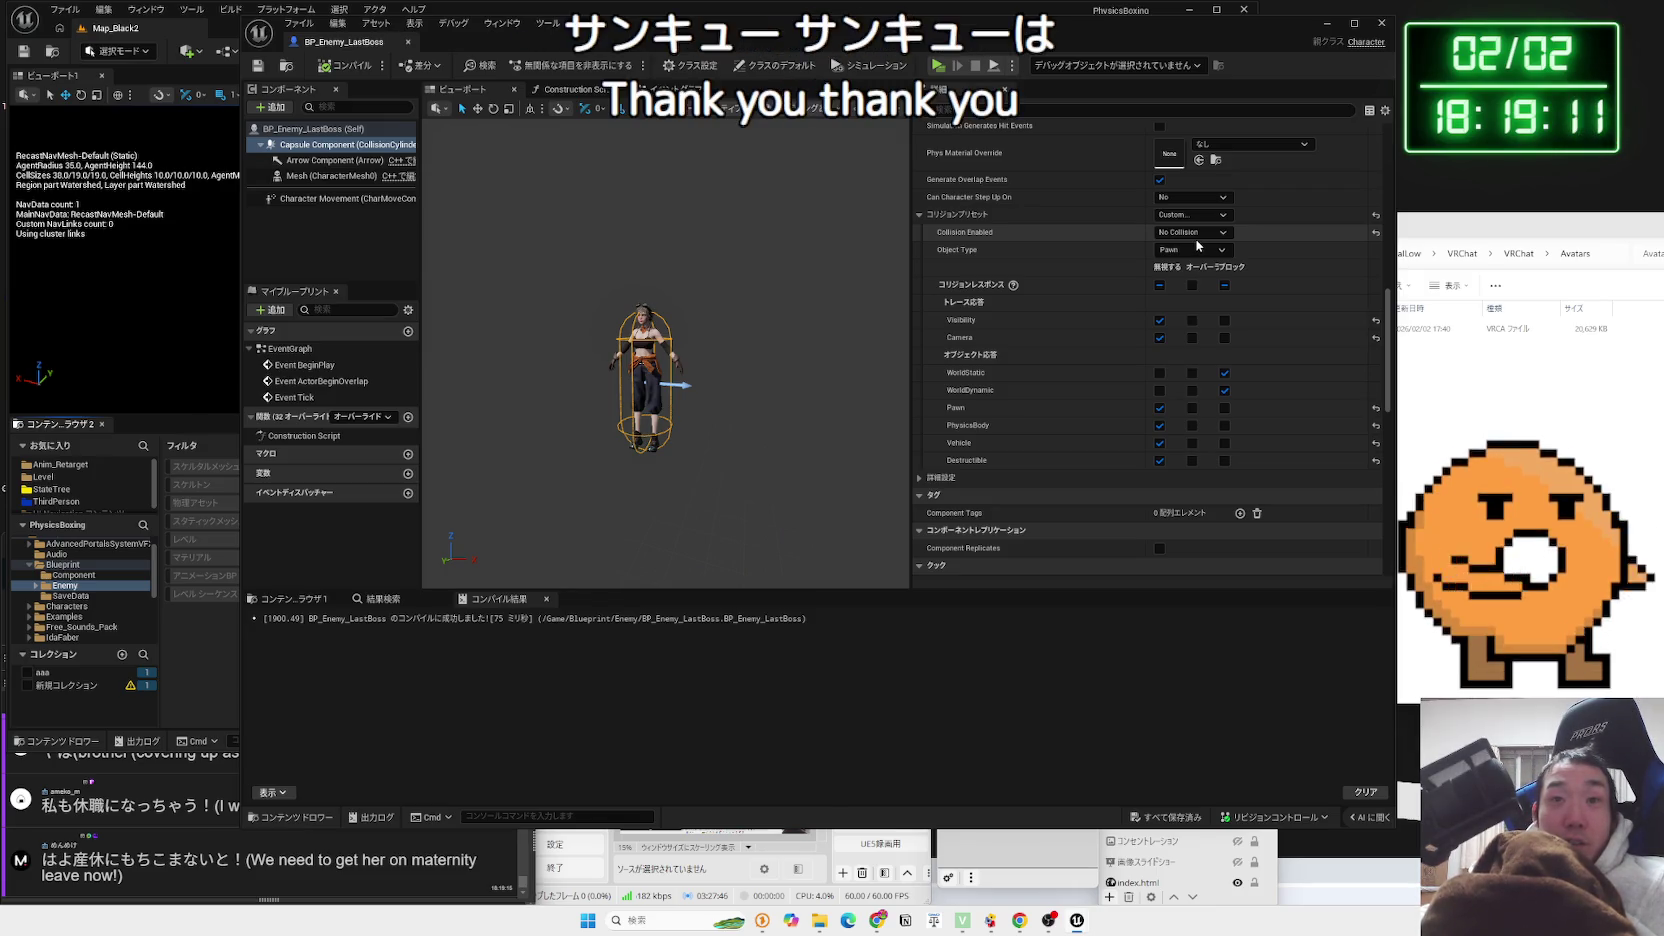
Set the capsule's Collision Enabled to Query and Physics and try WorldStatic as object type
{"action": "left_click", "coordinate": [1196, 233]}
{"action": "left_click", "coordinate": [1191, 283]}
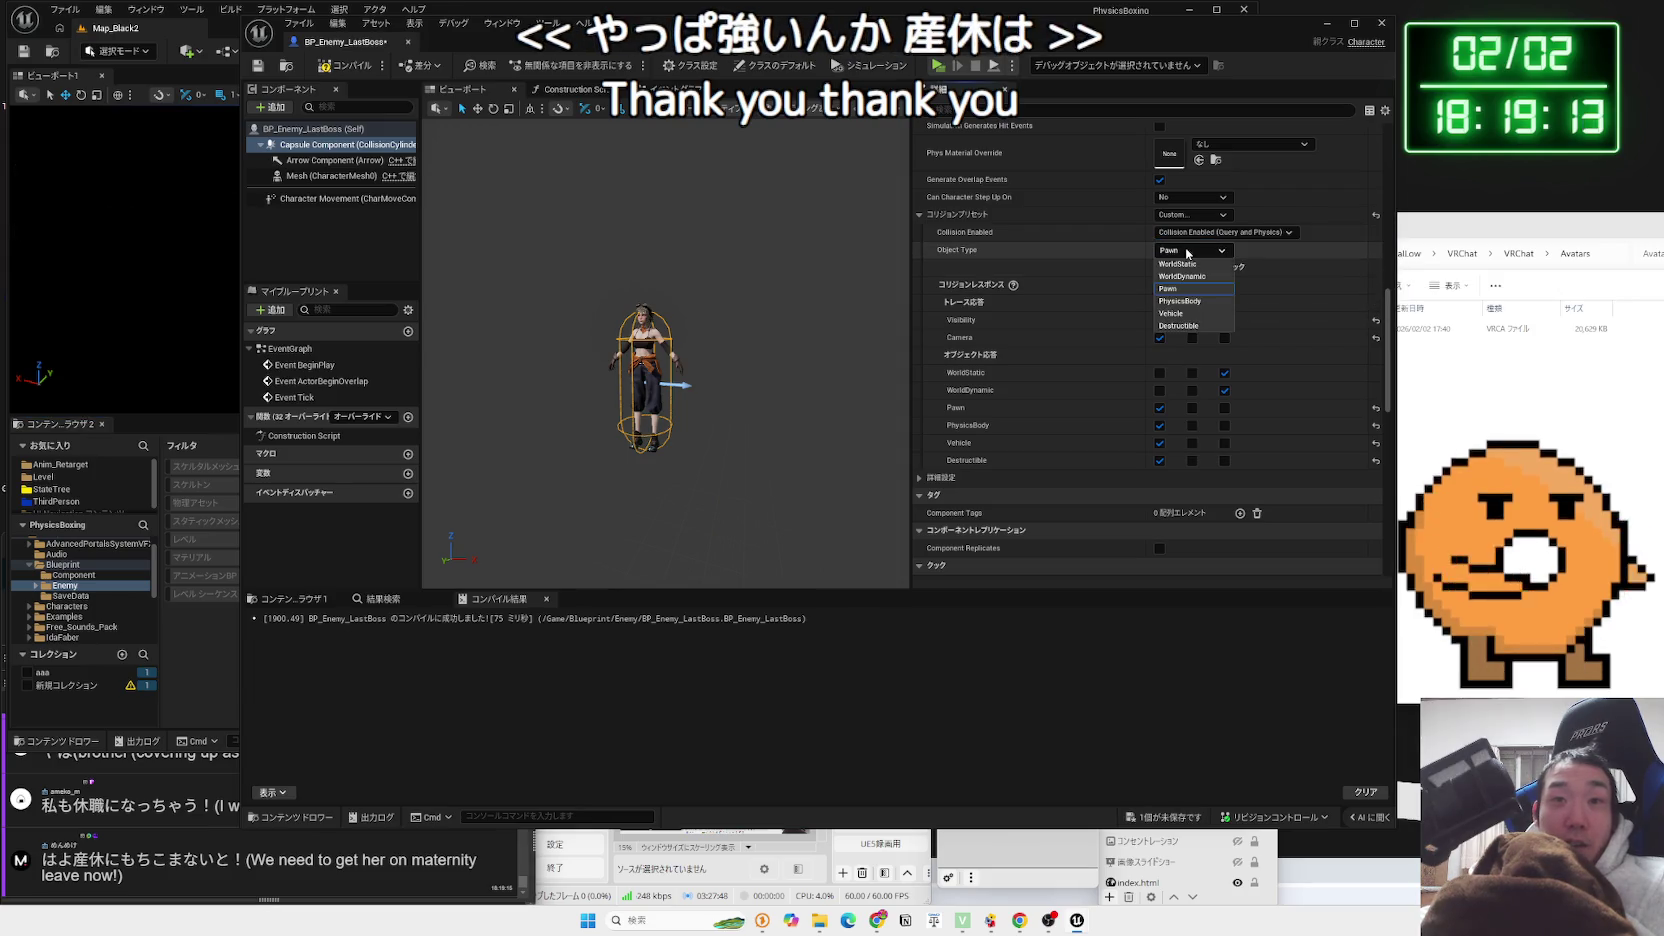
{"action": "left_click", "coordinate": [1190, 251]}
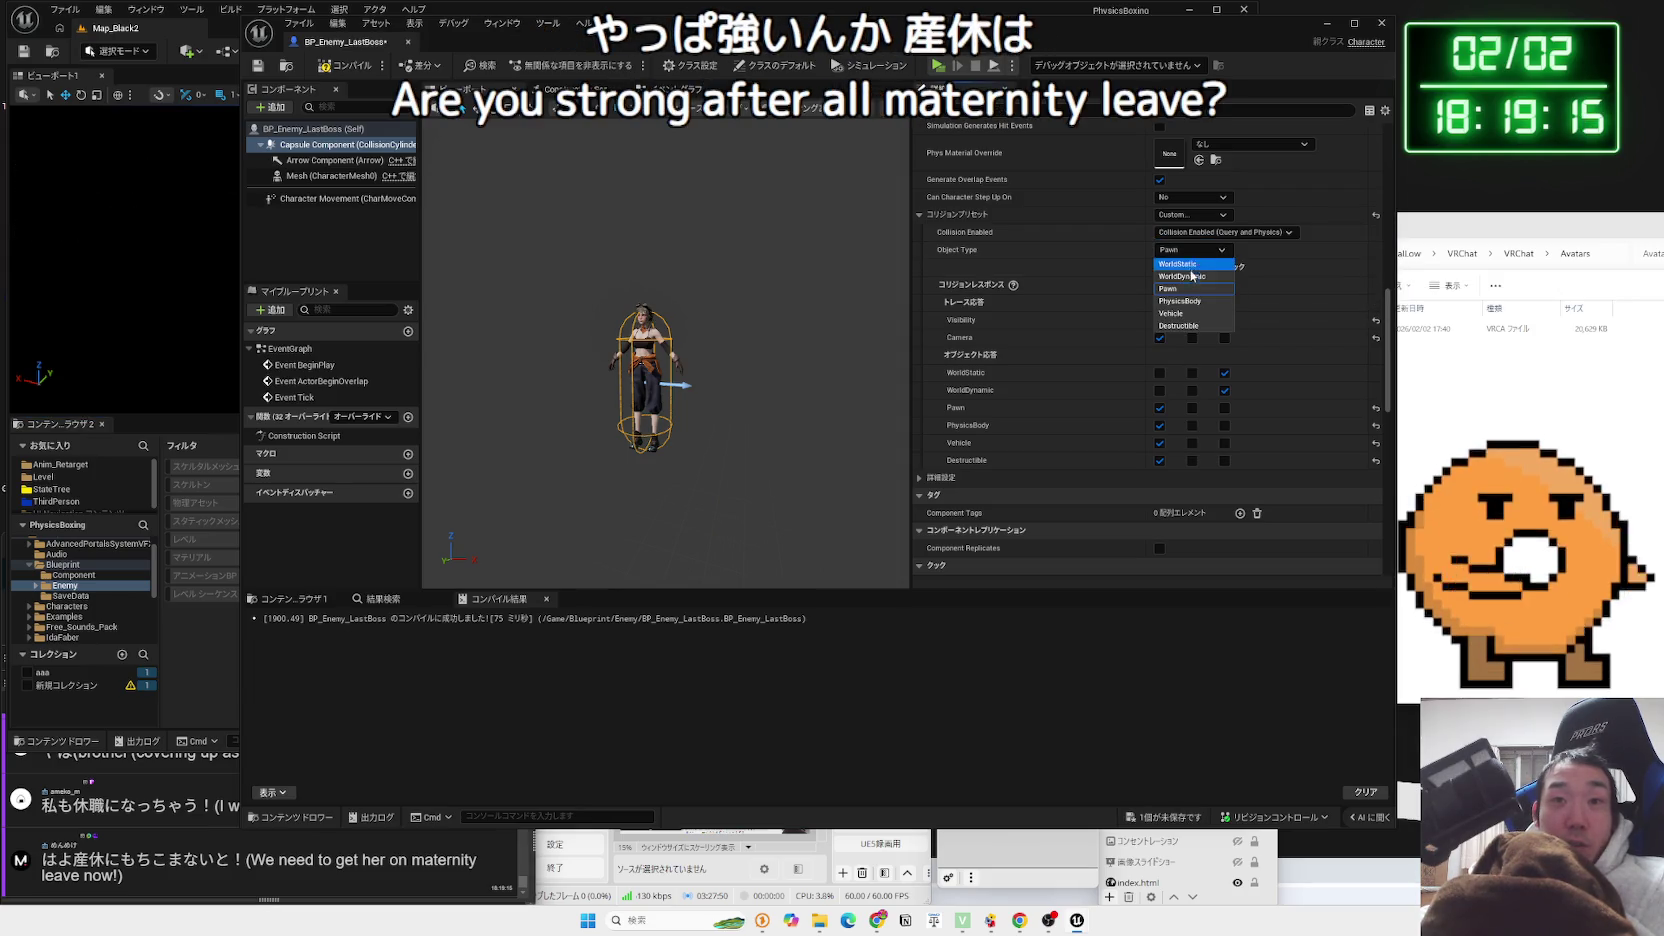
{"action": "left_click", "coordinate": [1182, 264]}
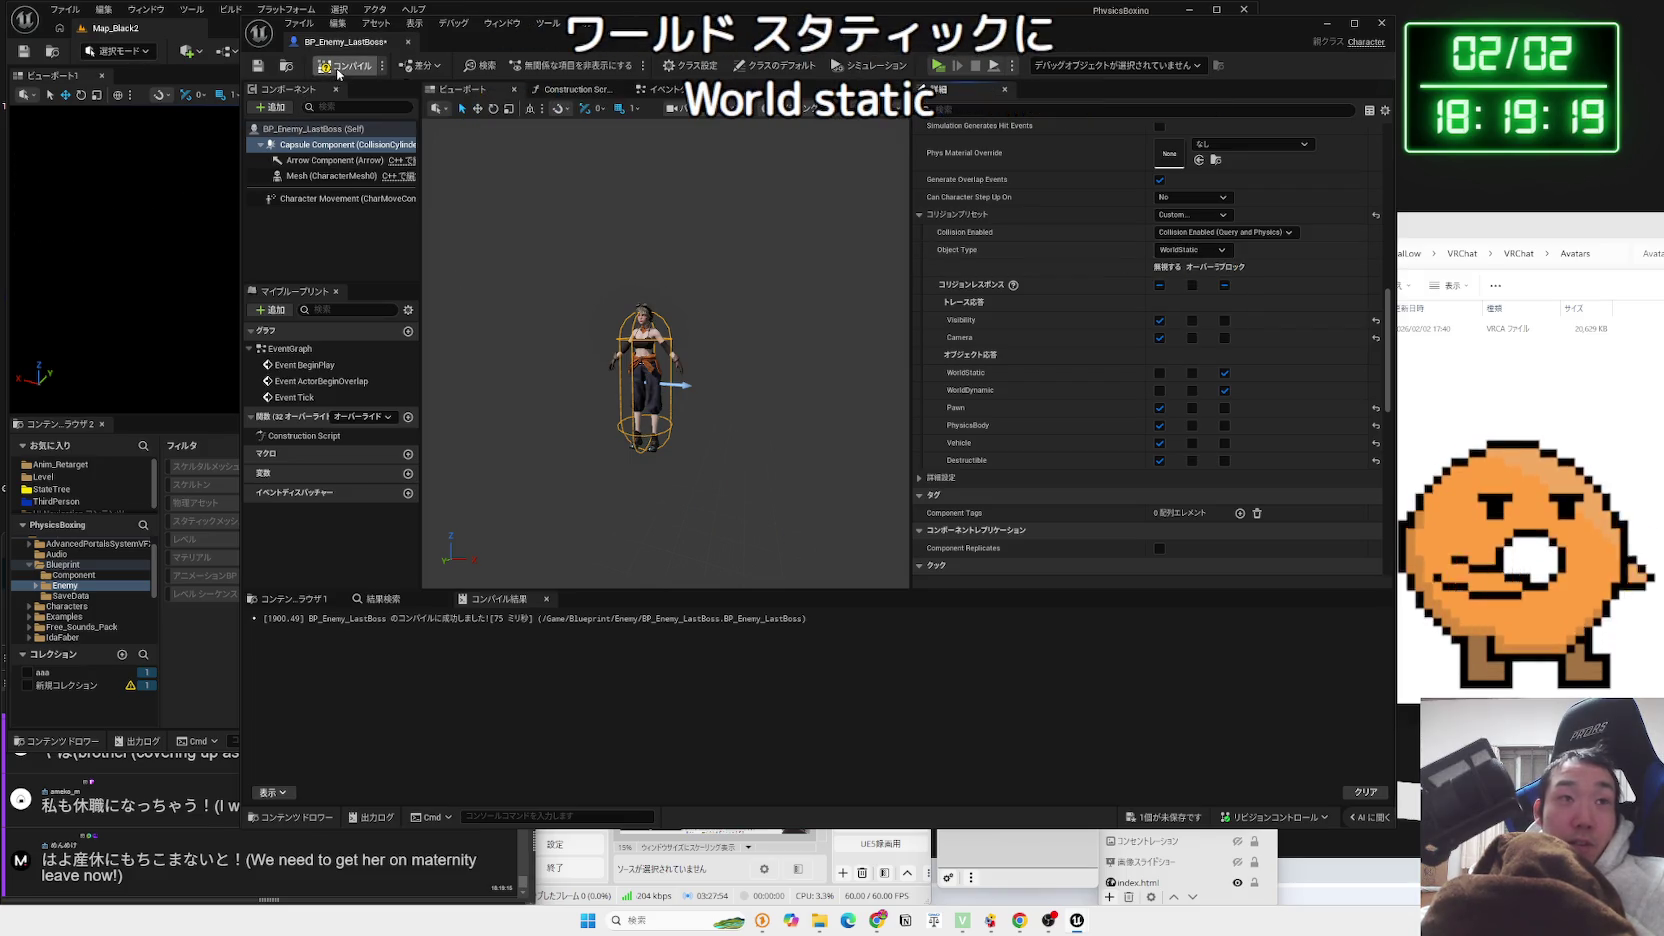
Return the object type to Pawn, save the blueprint, and select the Mesh component
{"action": "left_click", "coordinate": [1172, 250]}
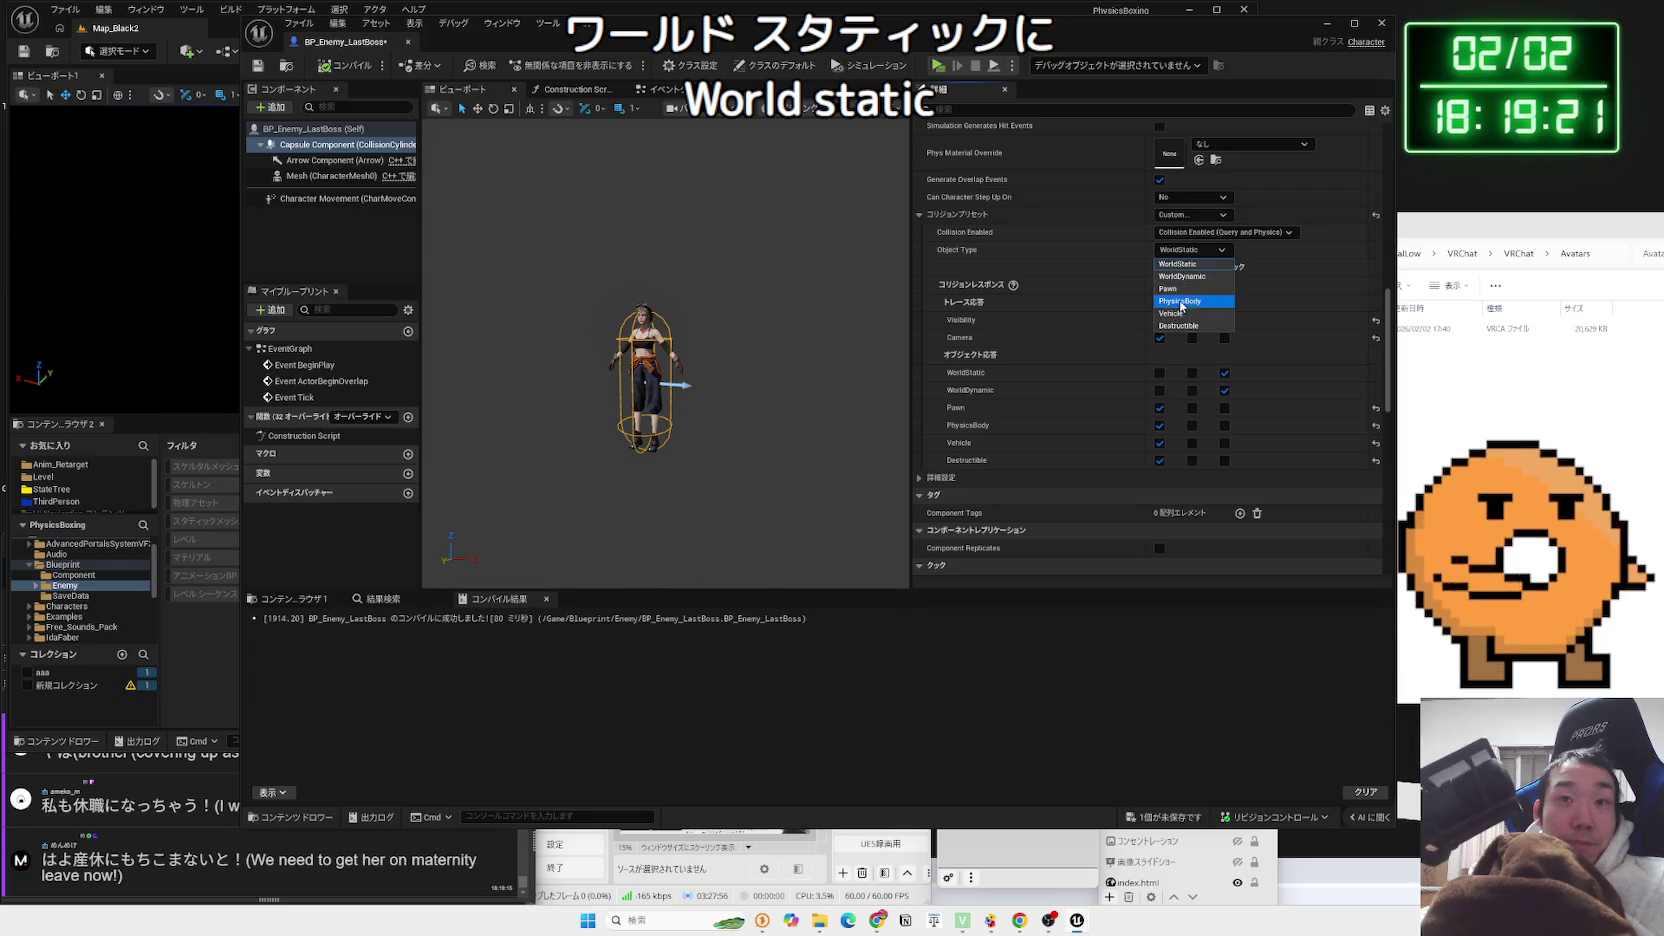
{"action": "left_click", "coordinate": [1183, 250]}
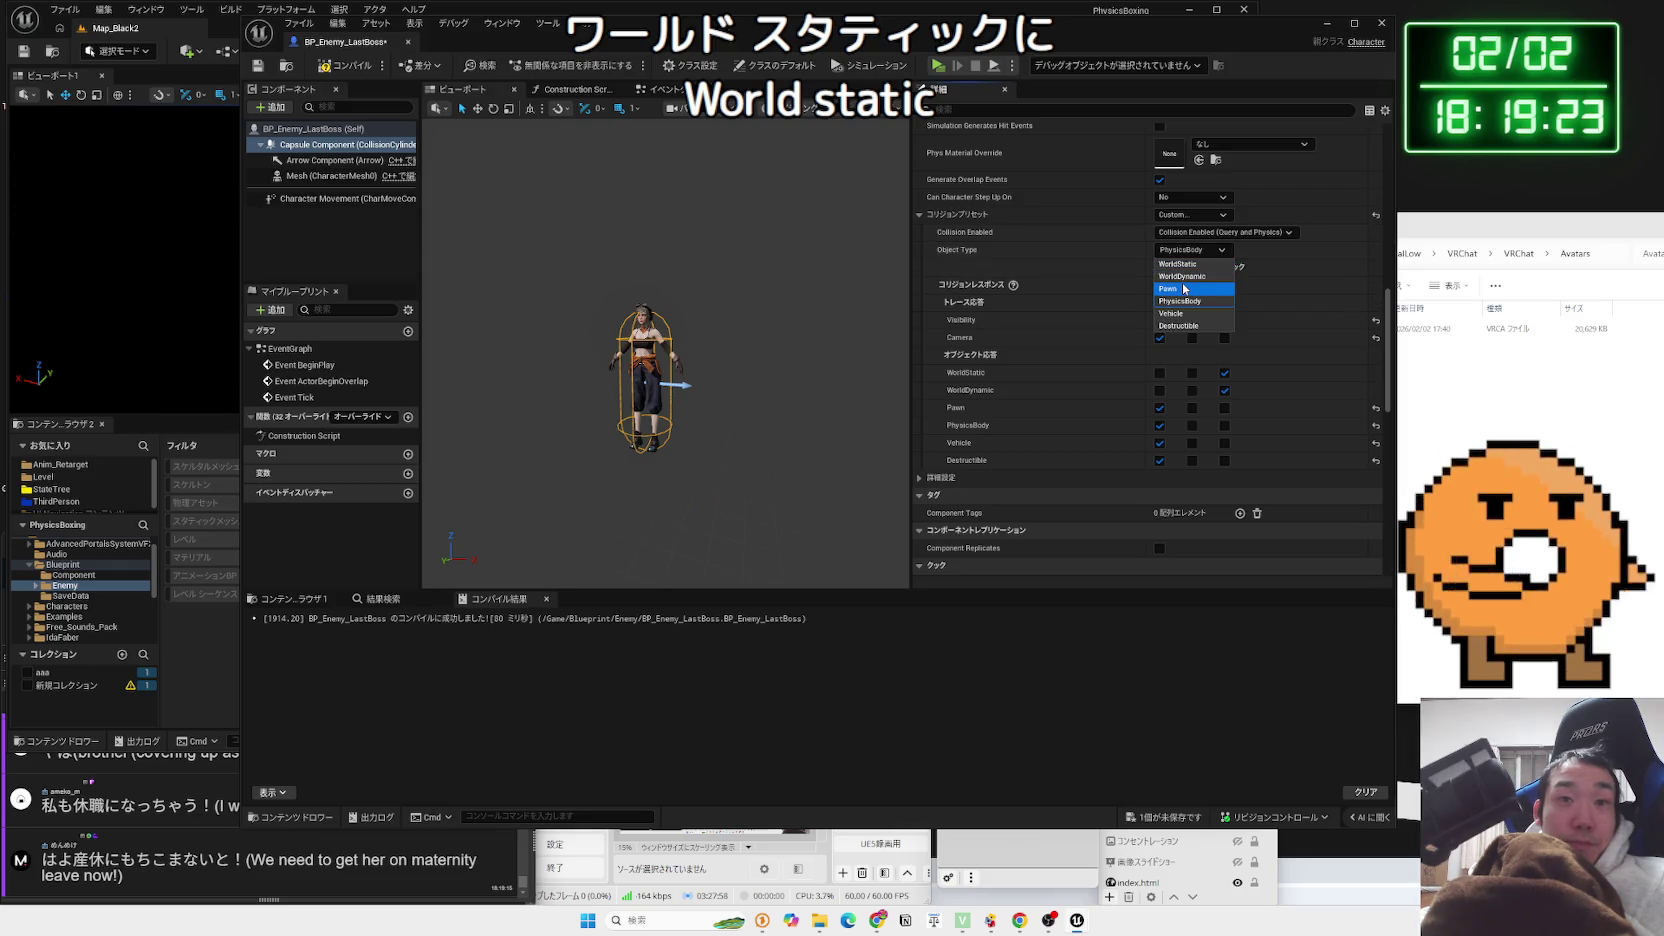
{"action": "left_click", "coordinate": [1185, 289]}
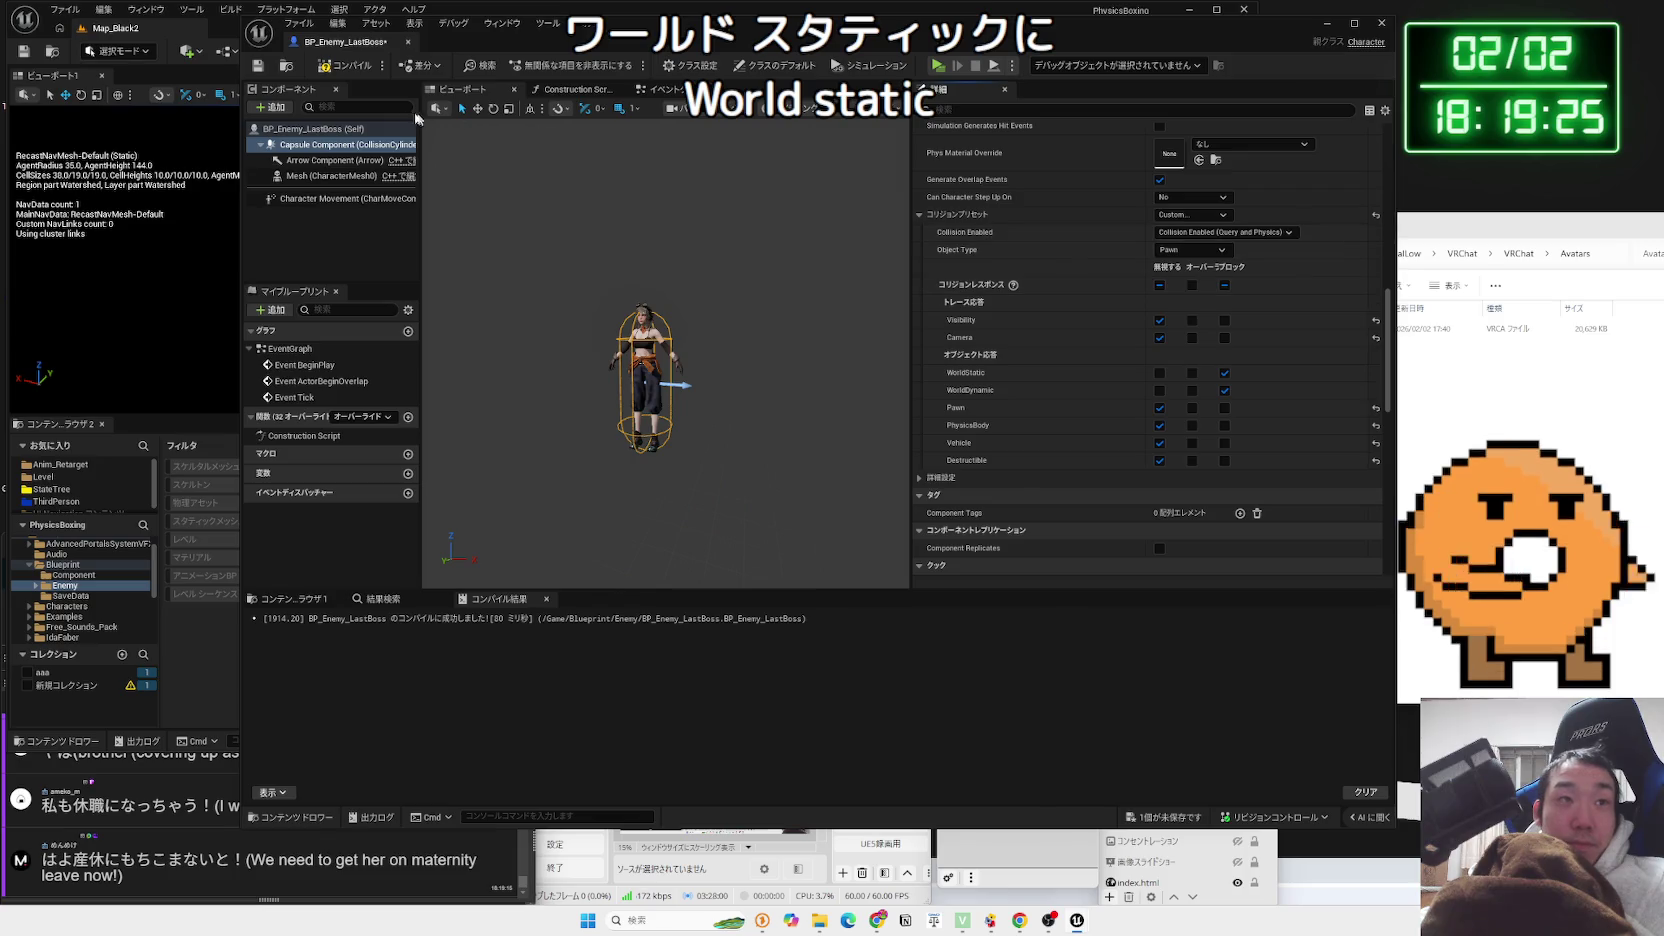
{"action": "left_click", "coordinate": [258, 65]}
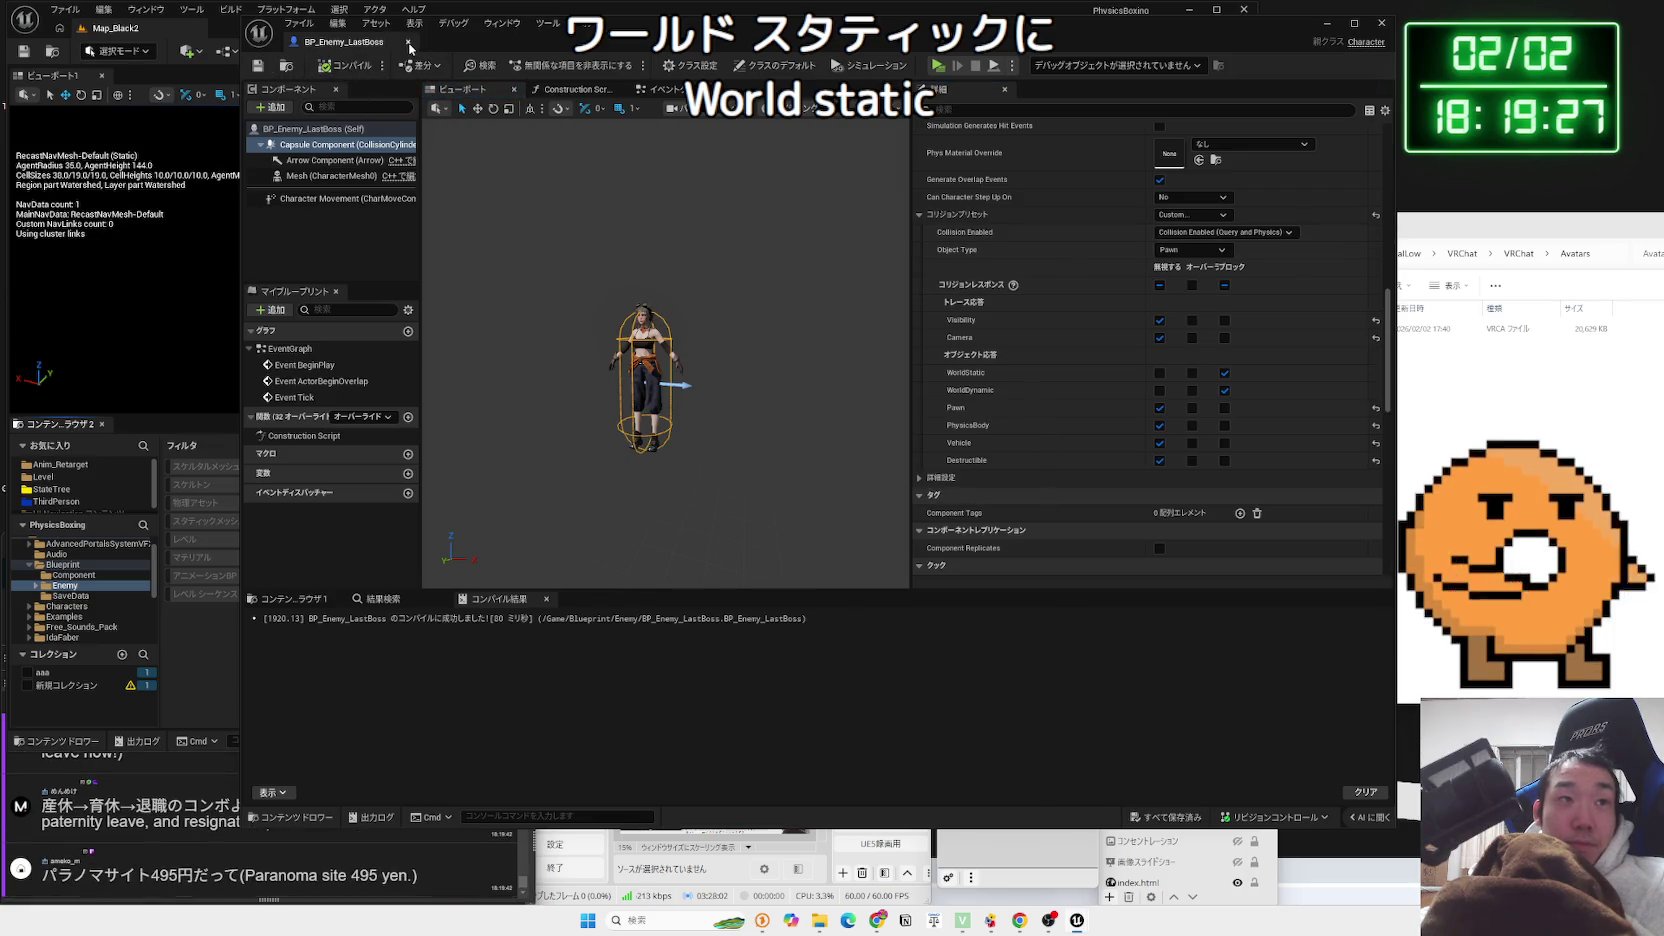
{"action": "left_click", "coordinate": [645, 440]}
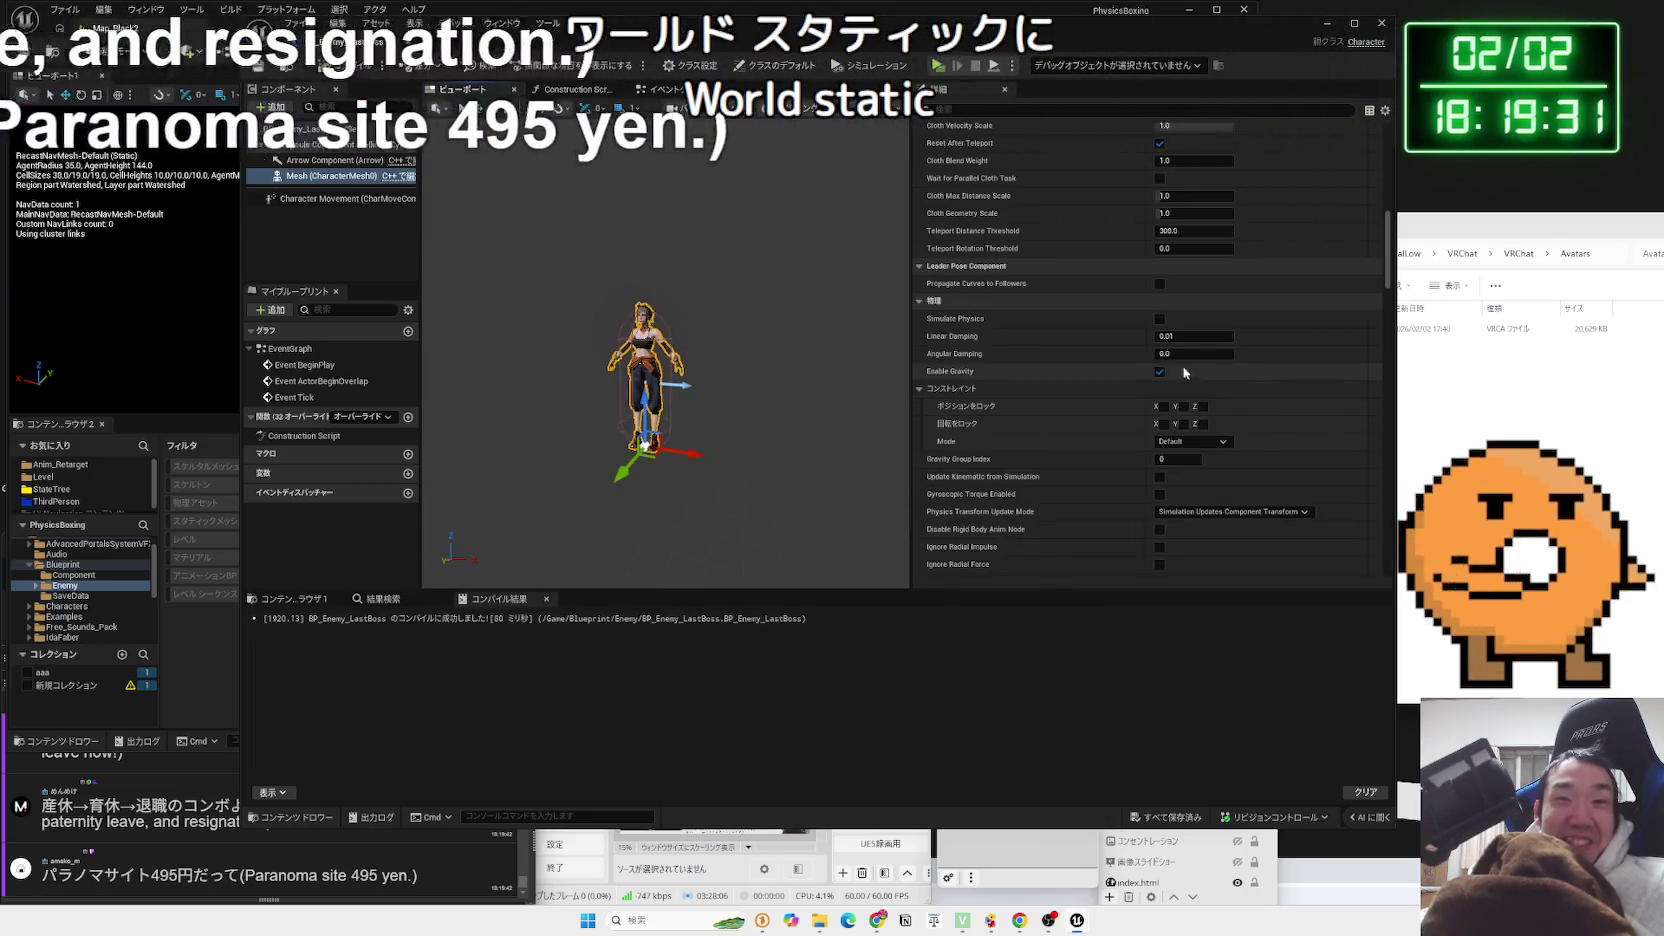
Scroll the Mesh details past the collapsed Constraints to its CharacterMesh Query Only collision settings
{"action": "scroll", "coordinate": [924, 309], "scroll_direction": "down", "scroll_amount": 5}
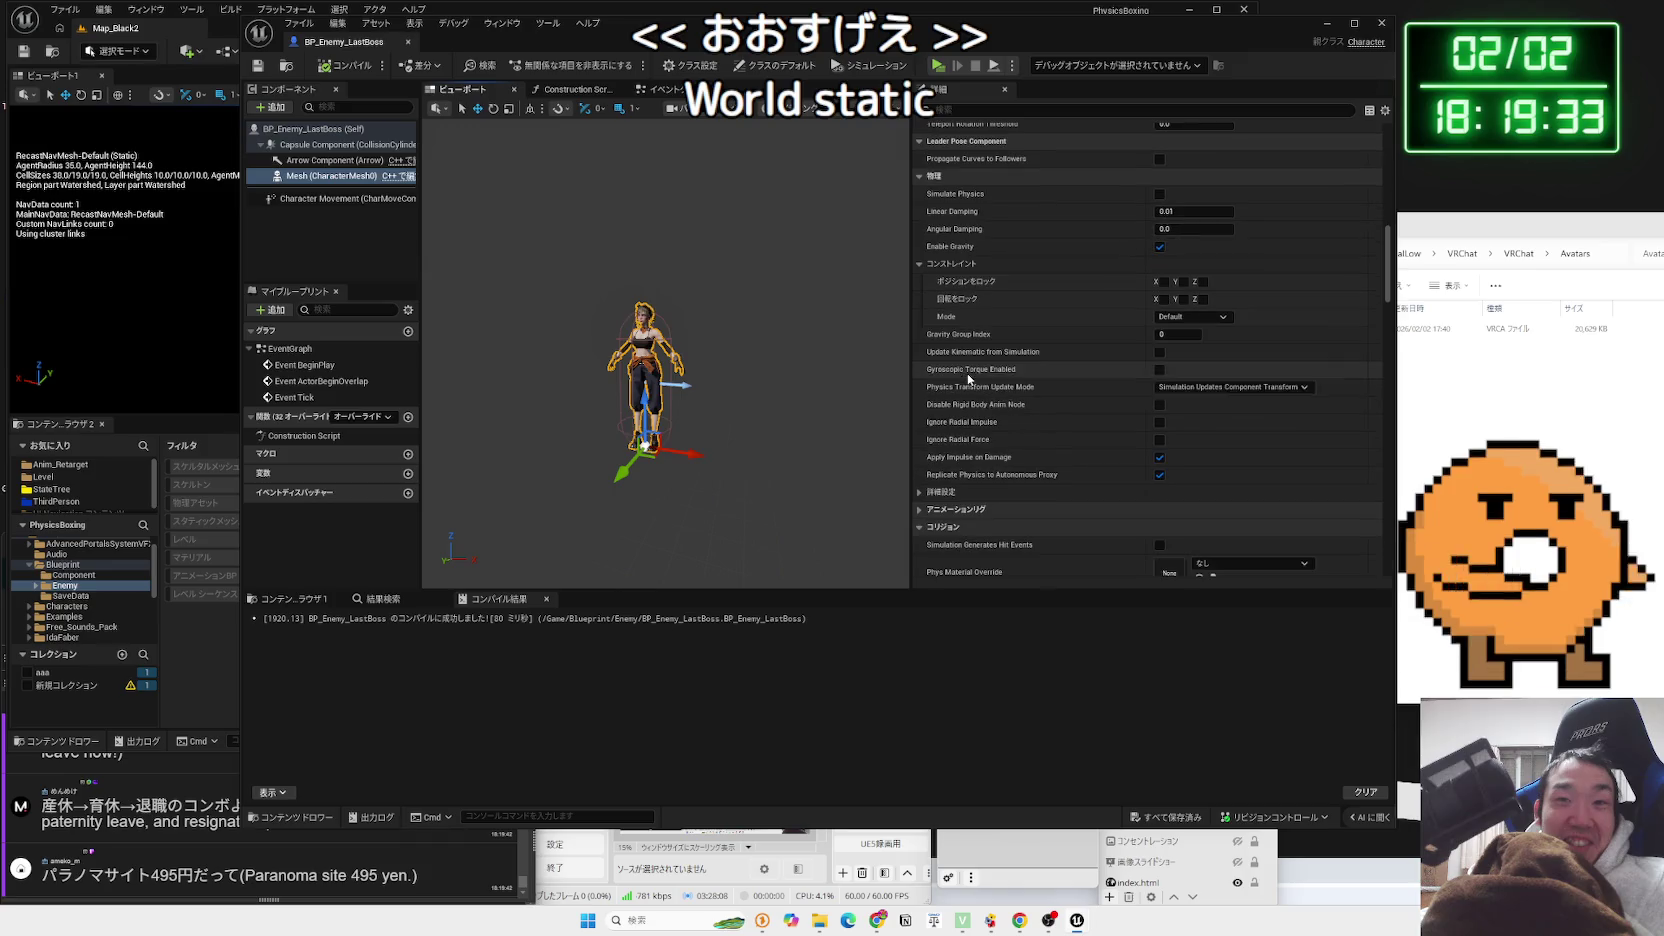
{"action": "left_click", "coordinate": [922, 222]}
{"action": "scroll", "coordinate": [985, 370], "scroll_direction": "down", "scroll_amount": 2}
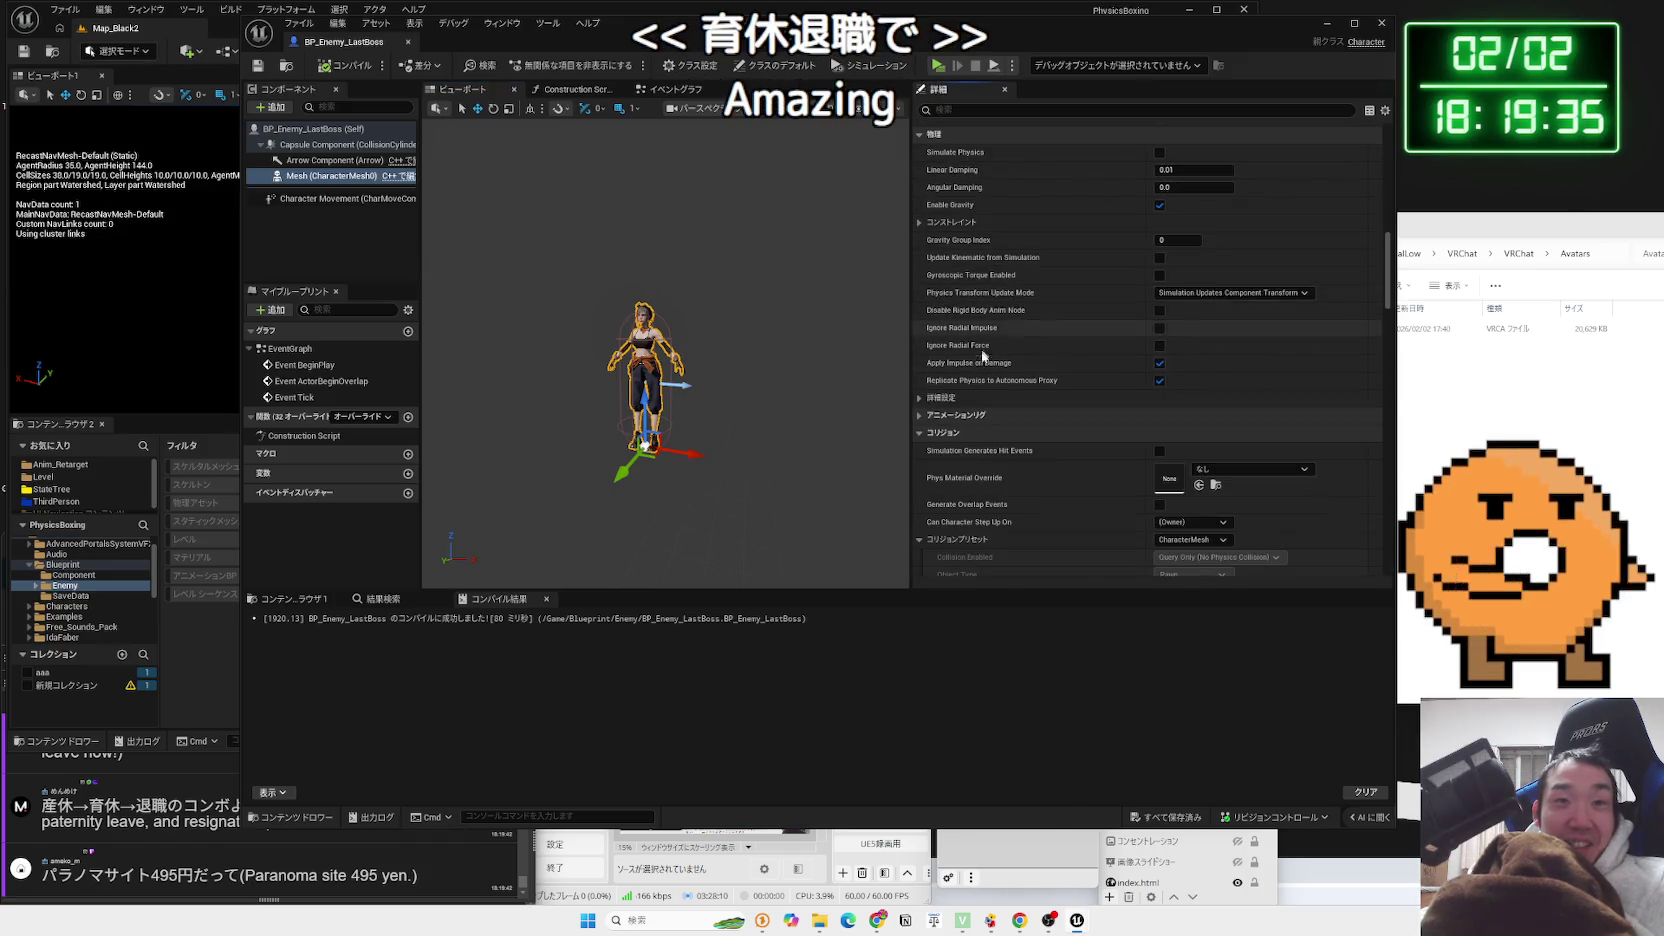
{"action": "scroll", "coordinate": [936, 385], "scroll_direction": "down", "scroll_amount": 3}
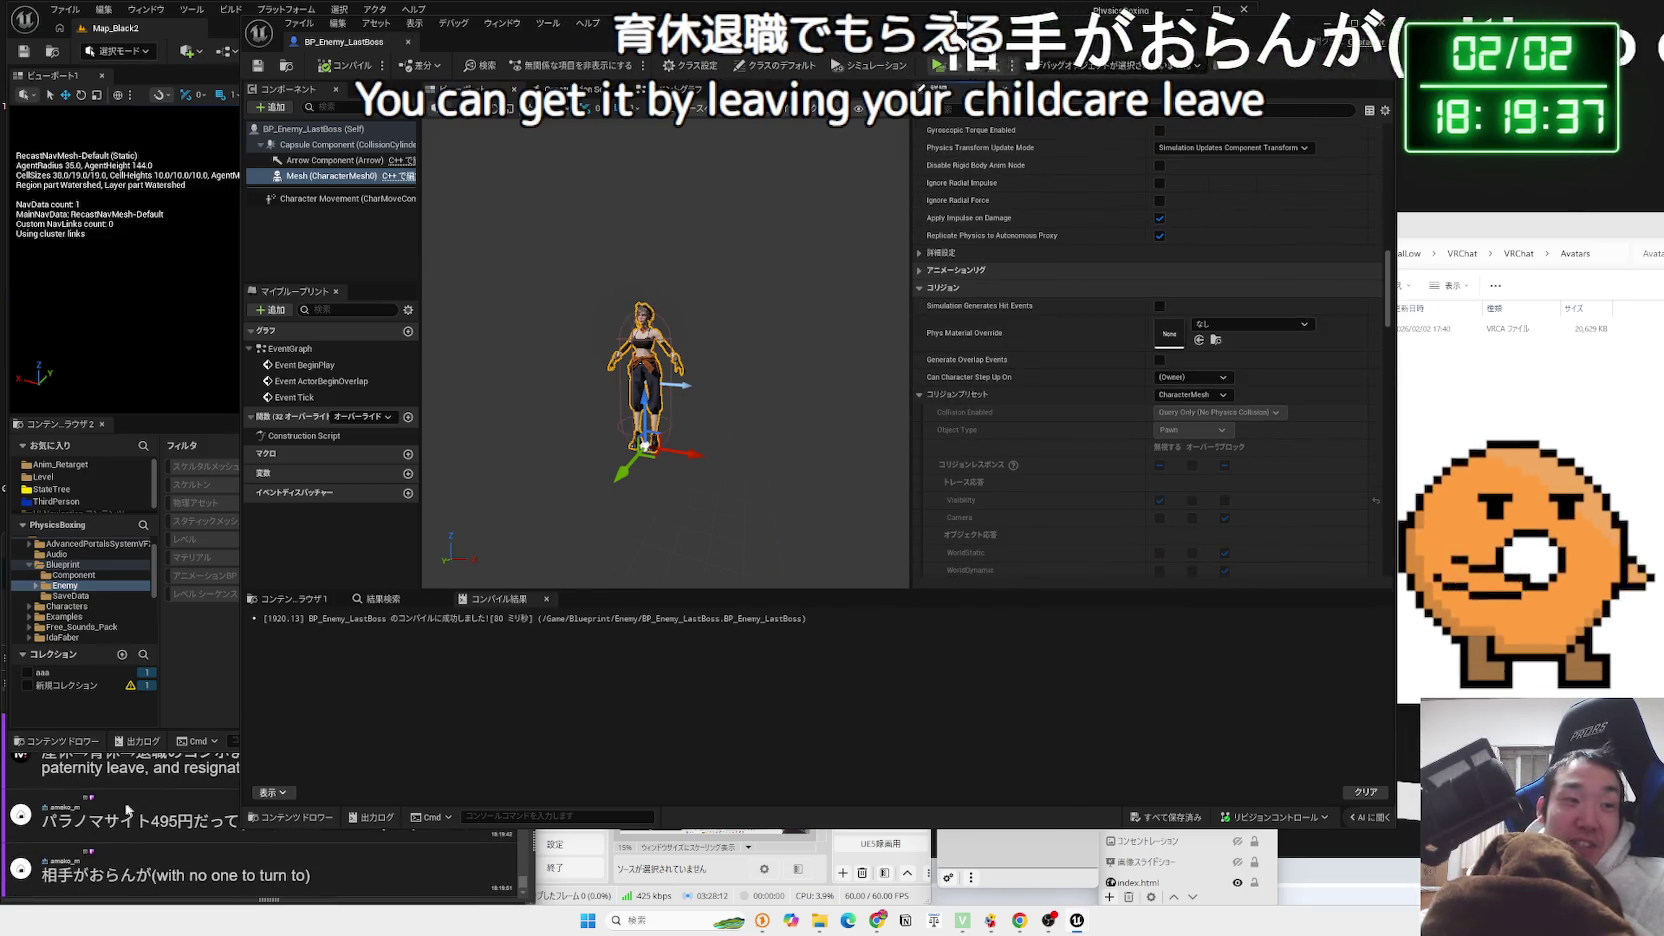
{"action": "left_click", "coordinate": [183, 770]}
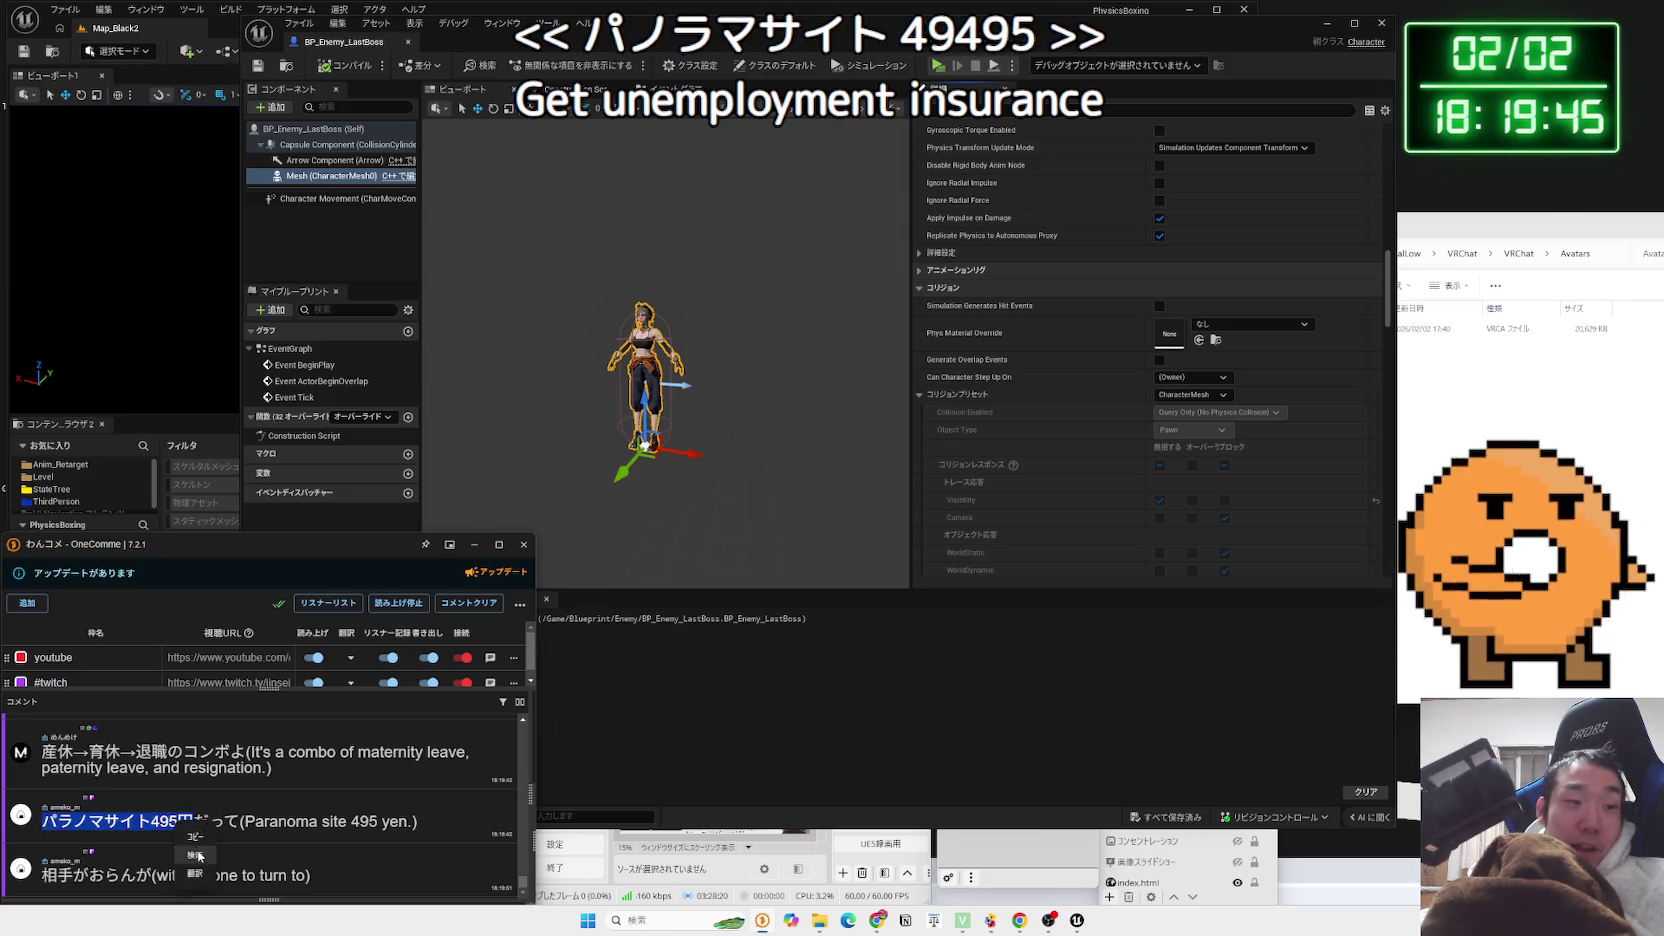
Search the Paranormasight sale comment and open the GAME Watch article on the 495 yen sale
{"action": "left_click", "coordinate": [197, 855]}
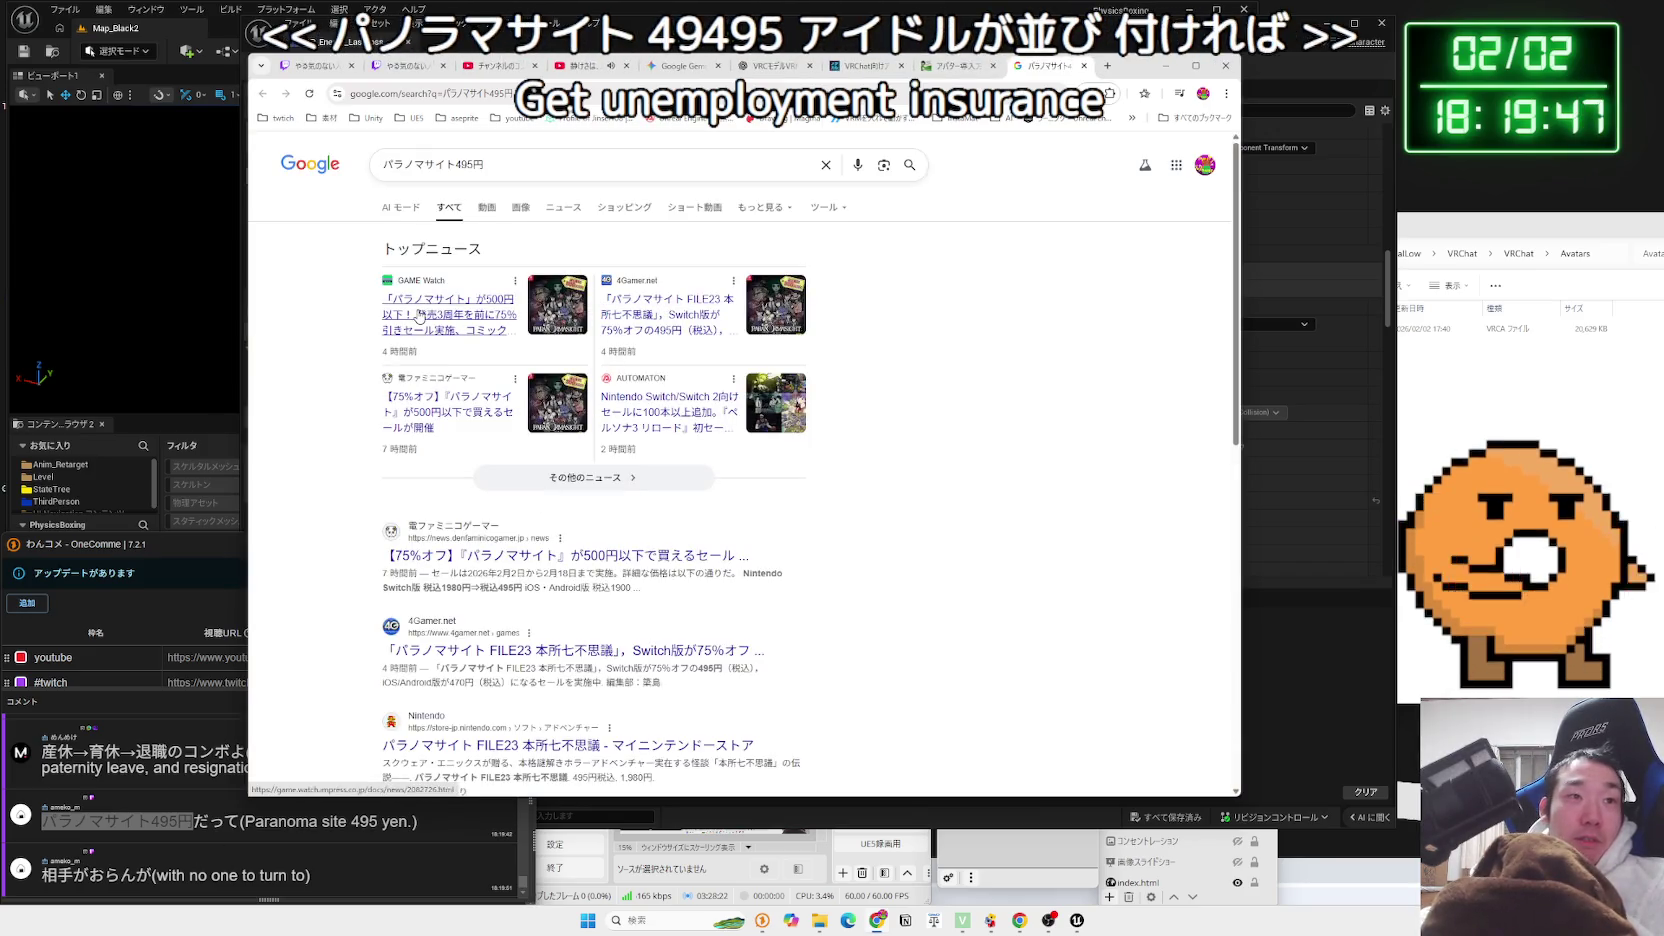
{"action": "left_click", "coordinate": [480, 312]}
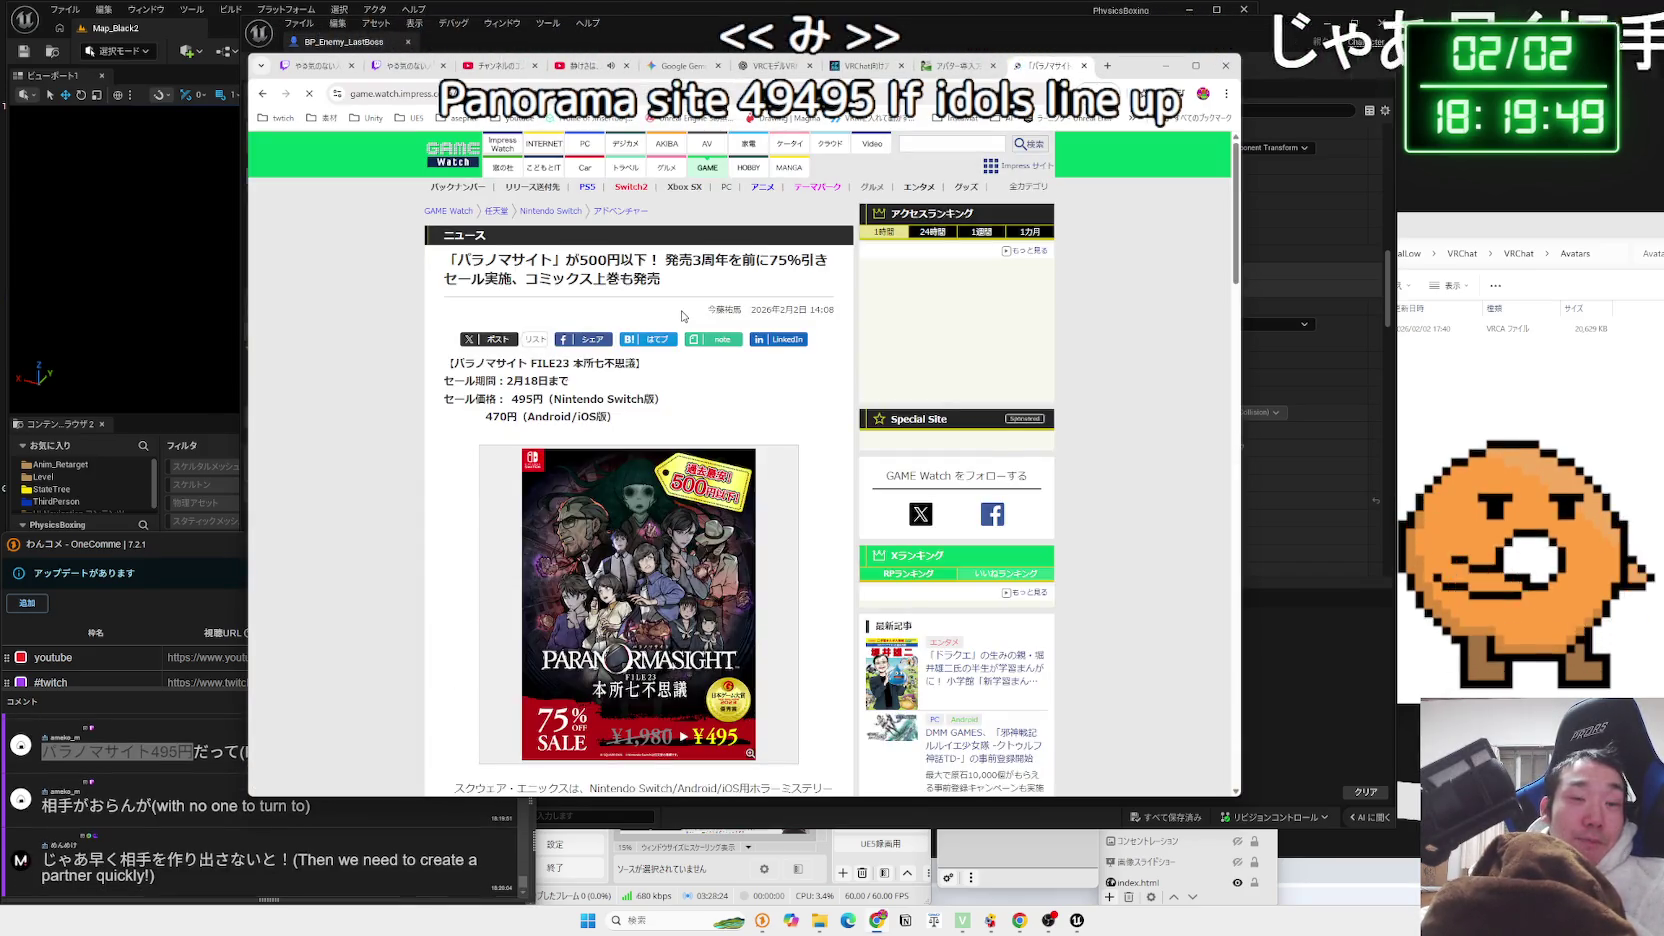
{"action": "left_click_drag", "start_coordinate": [663, 399], "coordinate": [443, 399]}
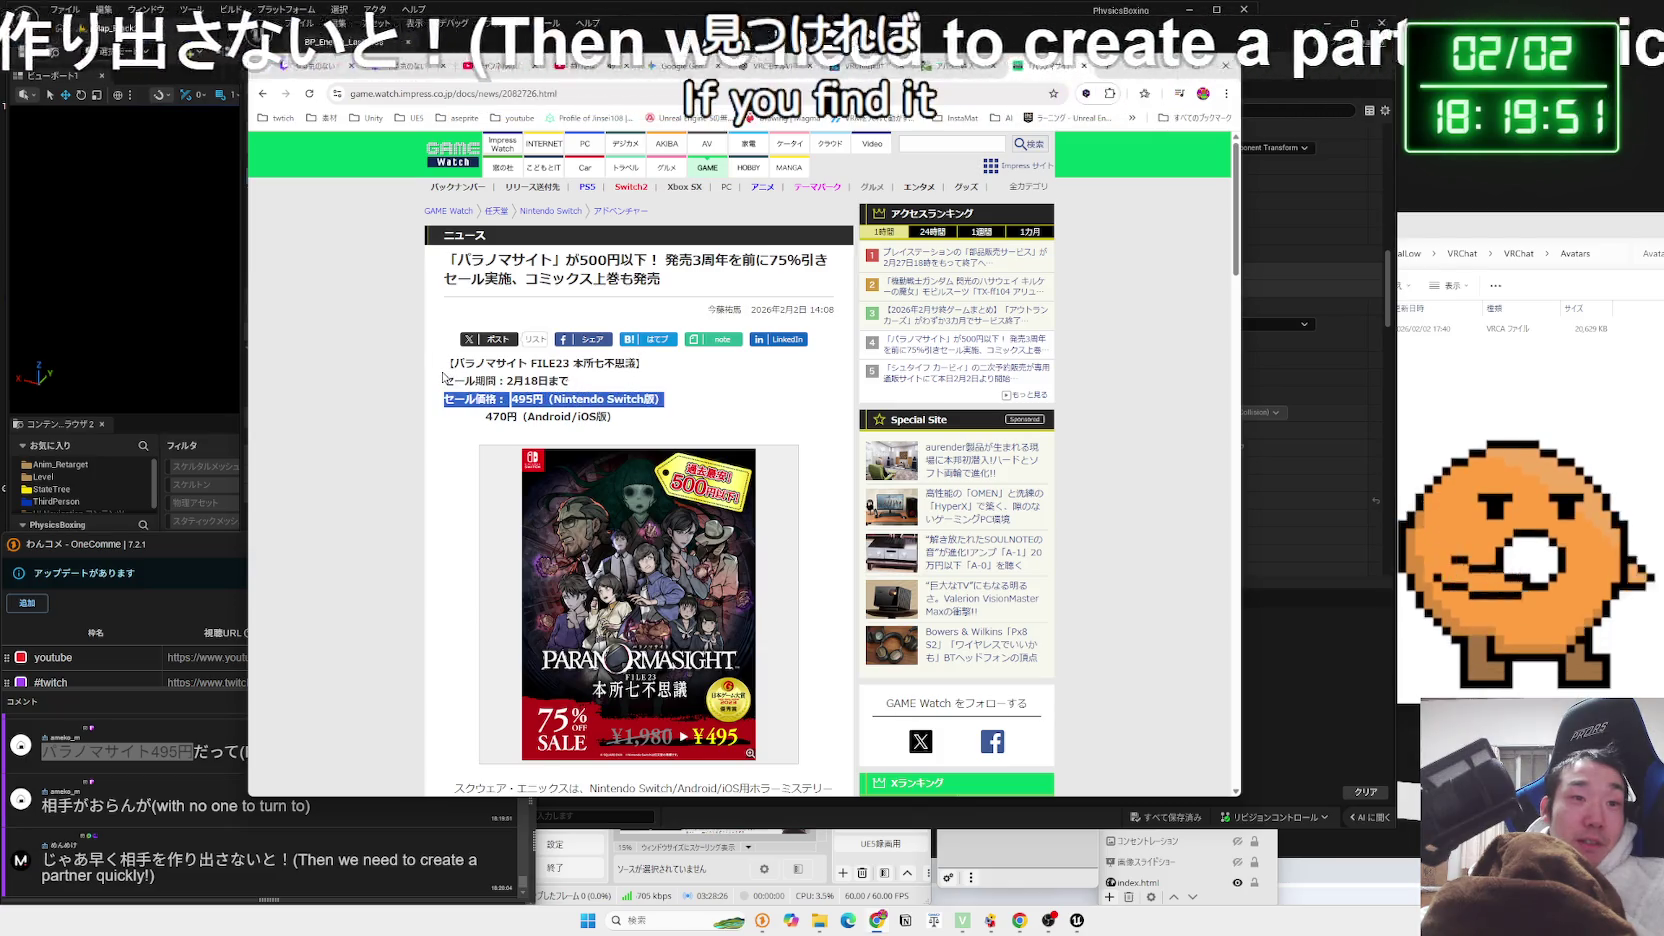
{"action": "left_click", "coordinate": [437, 378]}
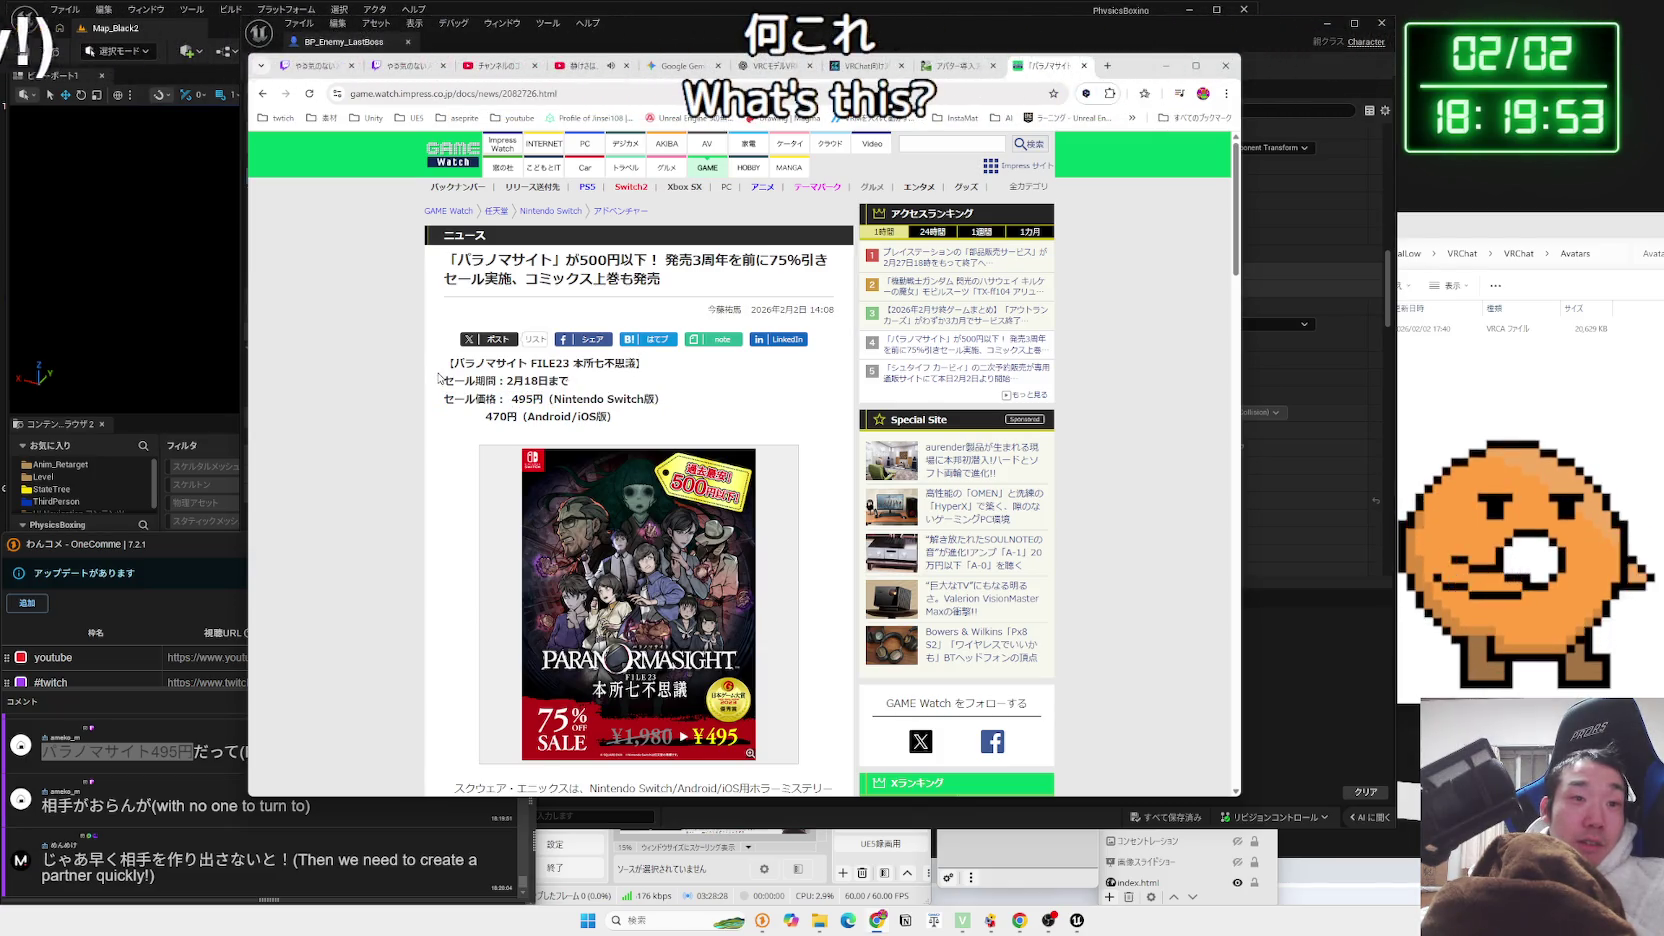
Read through the GAME Watch article, highlighting its sale paragraphs
{"action": "scroll", "coordinate": [438, 377], "scroll_direction": "down", "scroll_amount": 5}
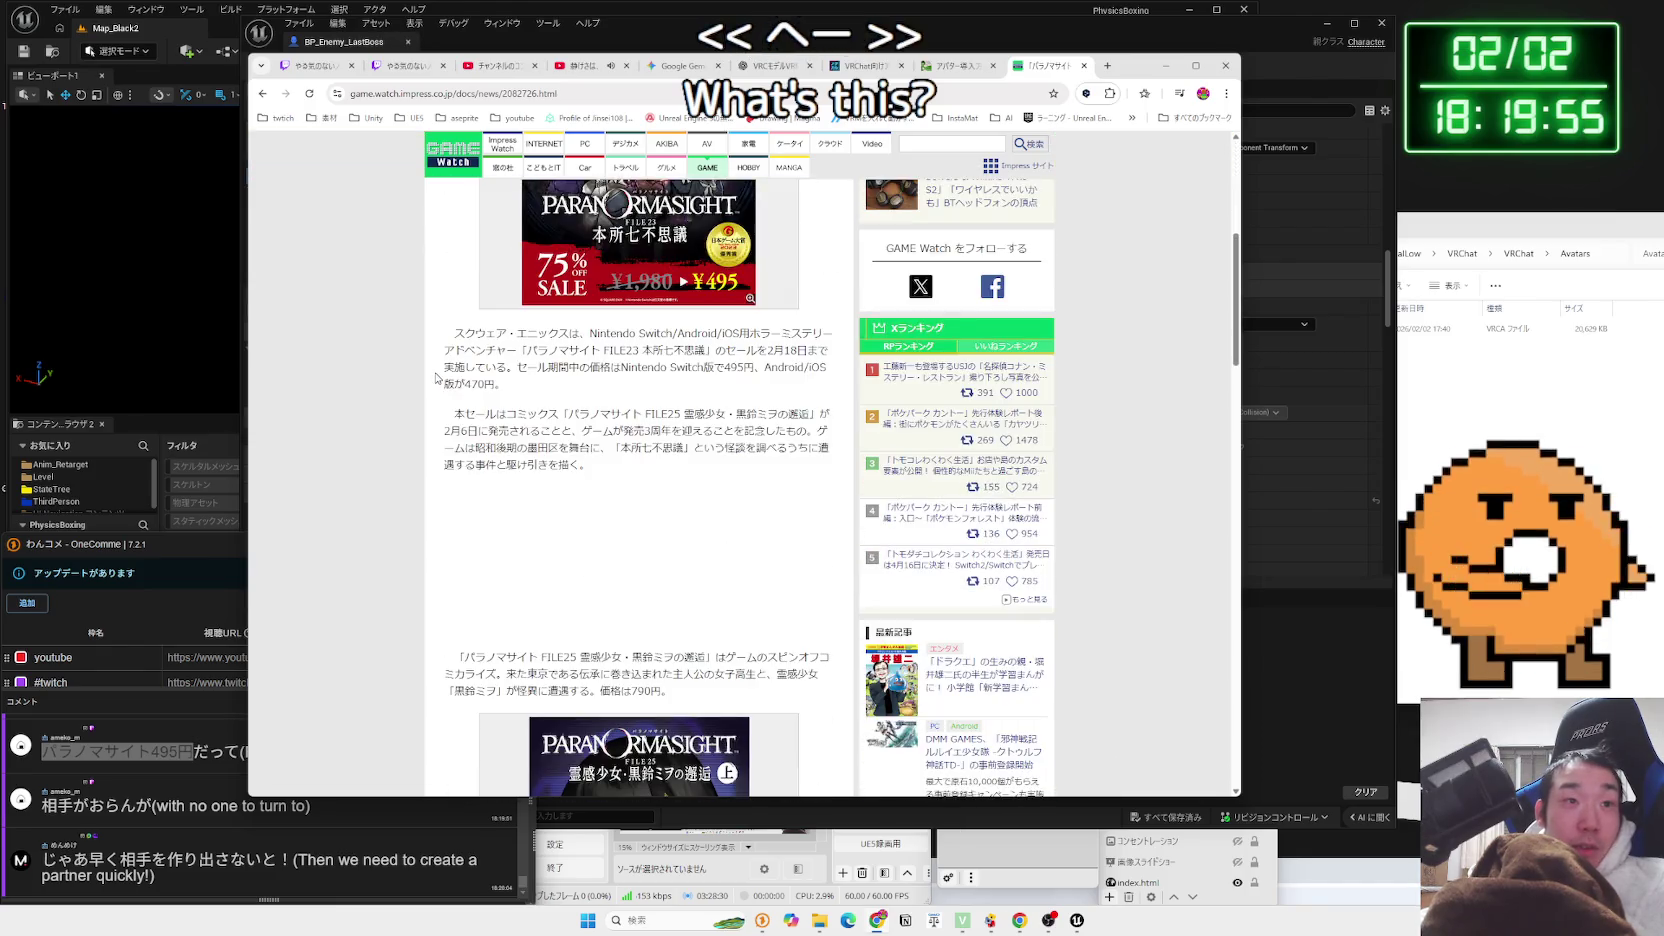
{"action": "triple_click", "coordinate": [444, 347]}
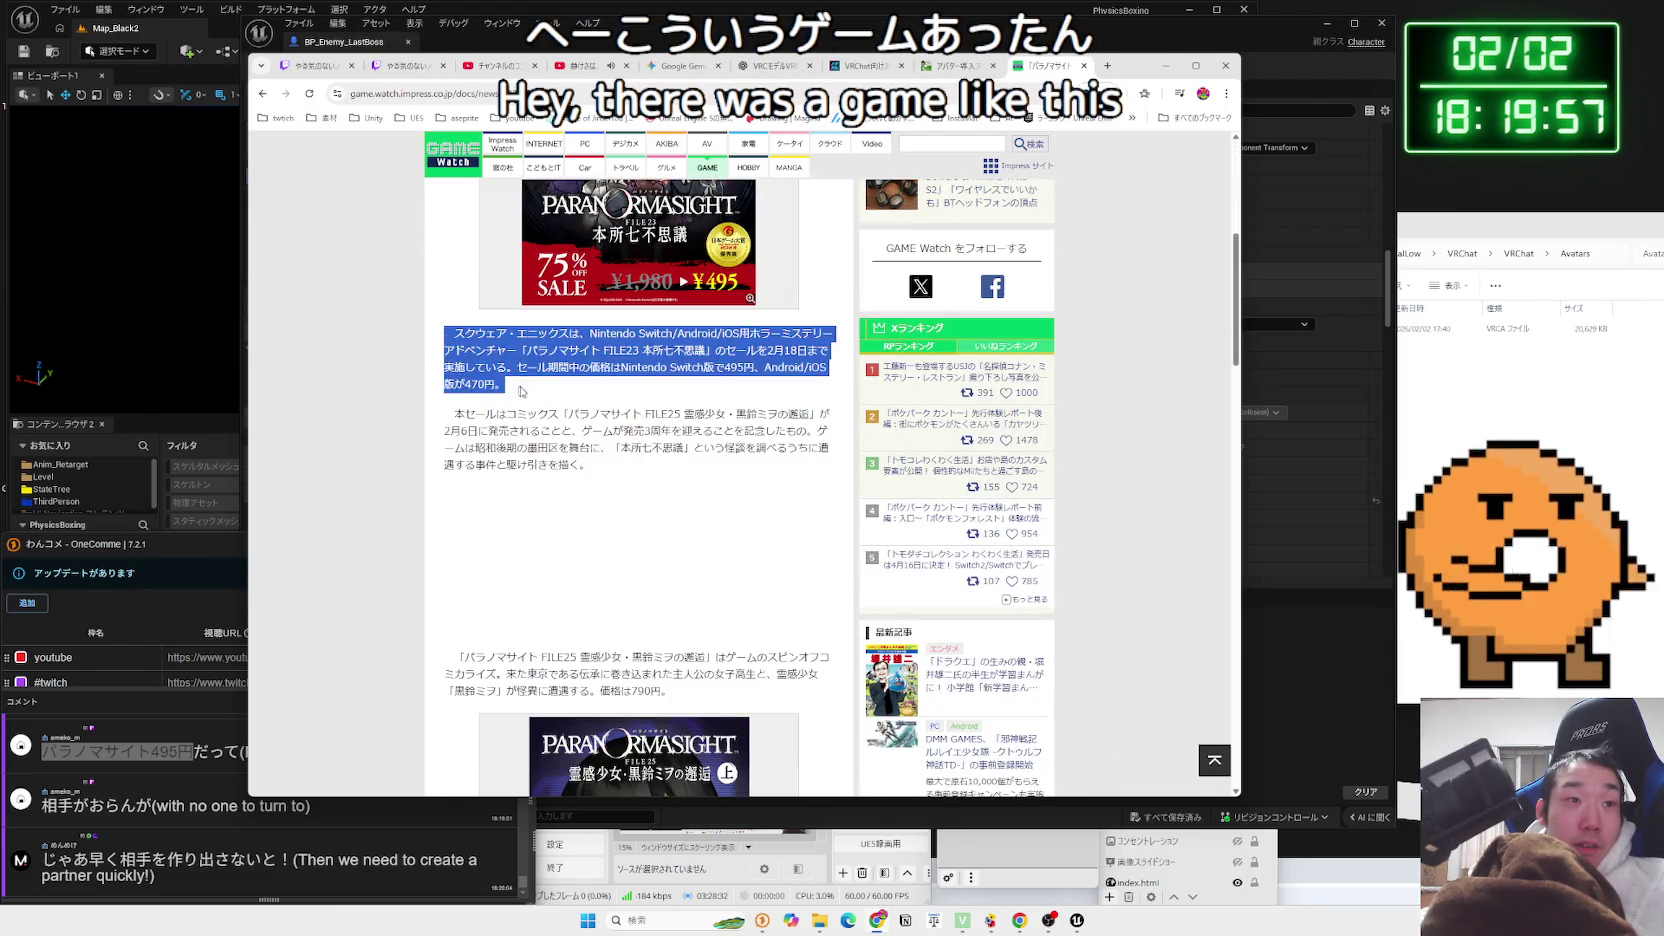
{"action": "left_click", "coordinate": [519, 384]}
{"action": "triple_click", "coordinate": [519, 384]}
{"action": "triple_click", "coordinate": [519, 384]}
{"action": "left_click", "coordinate": [590, 465]}
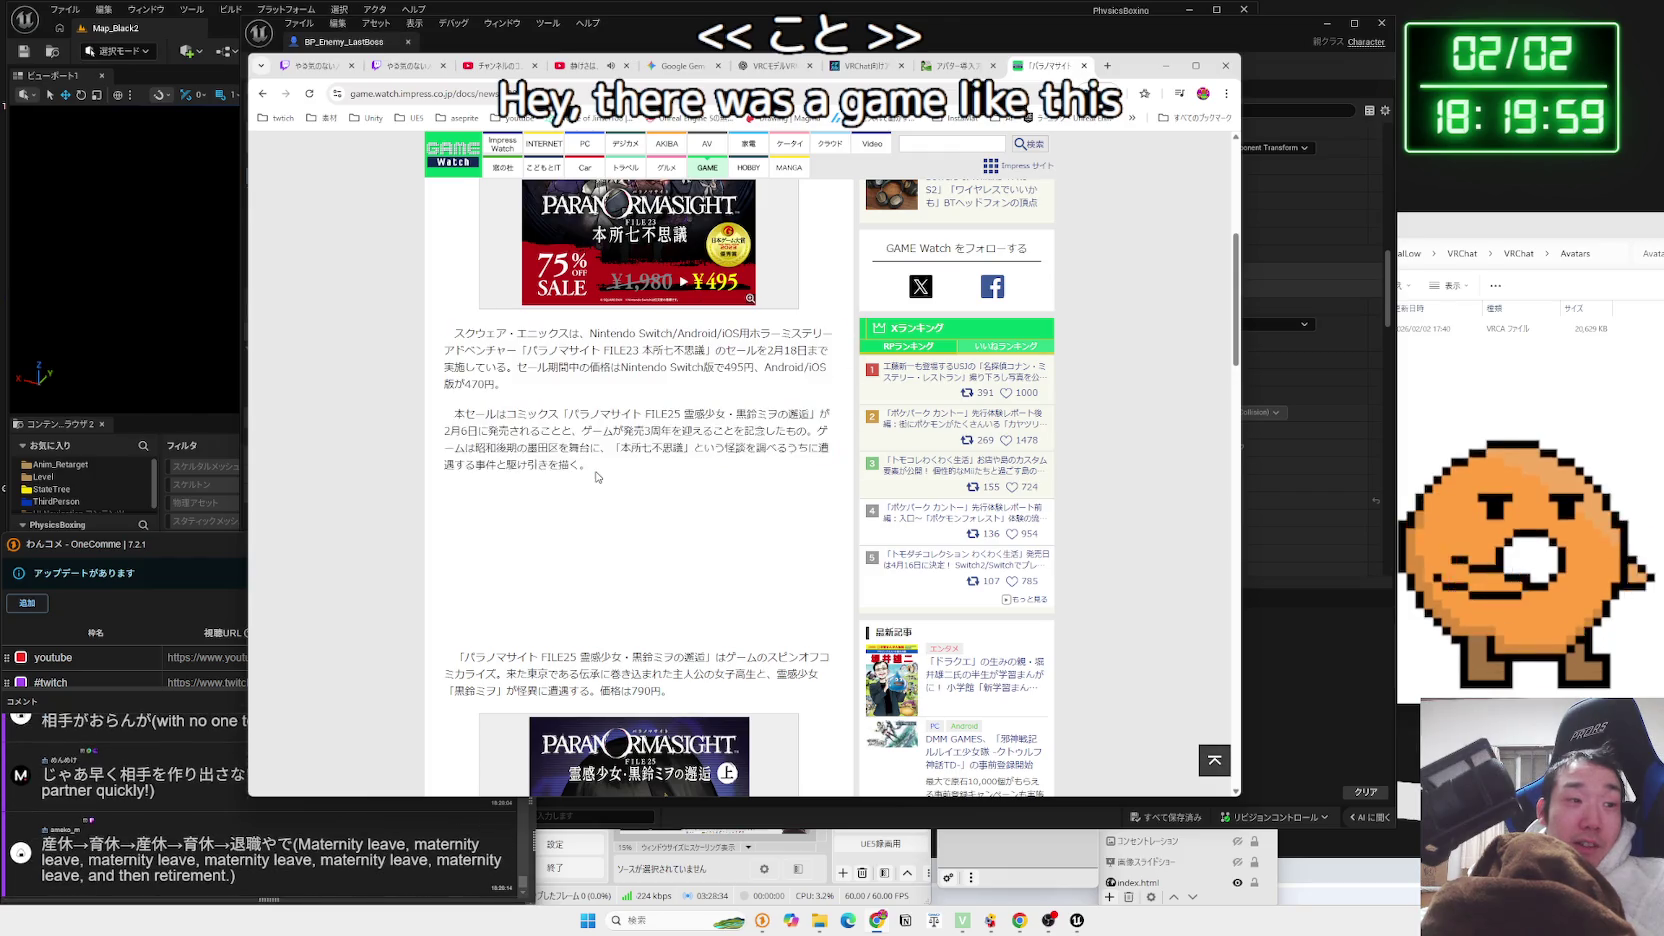
{"action": "left_click_drag", "start_coordinate": [590, 465], "coordinate": [476, 368]}
{"action": "left_click", "coordinate": [476, 368]}
{"action": "triple_click", "coordinate": [476, 430]}
{"action": "left_click", "coordinate": [371, 746]}
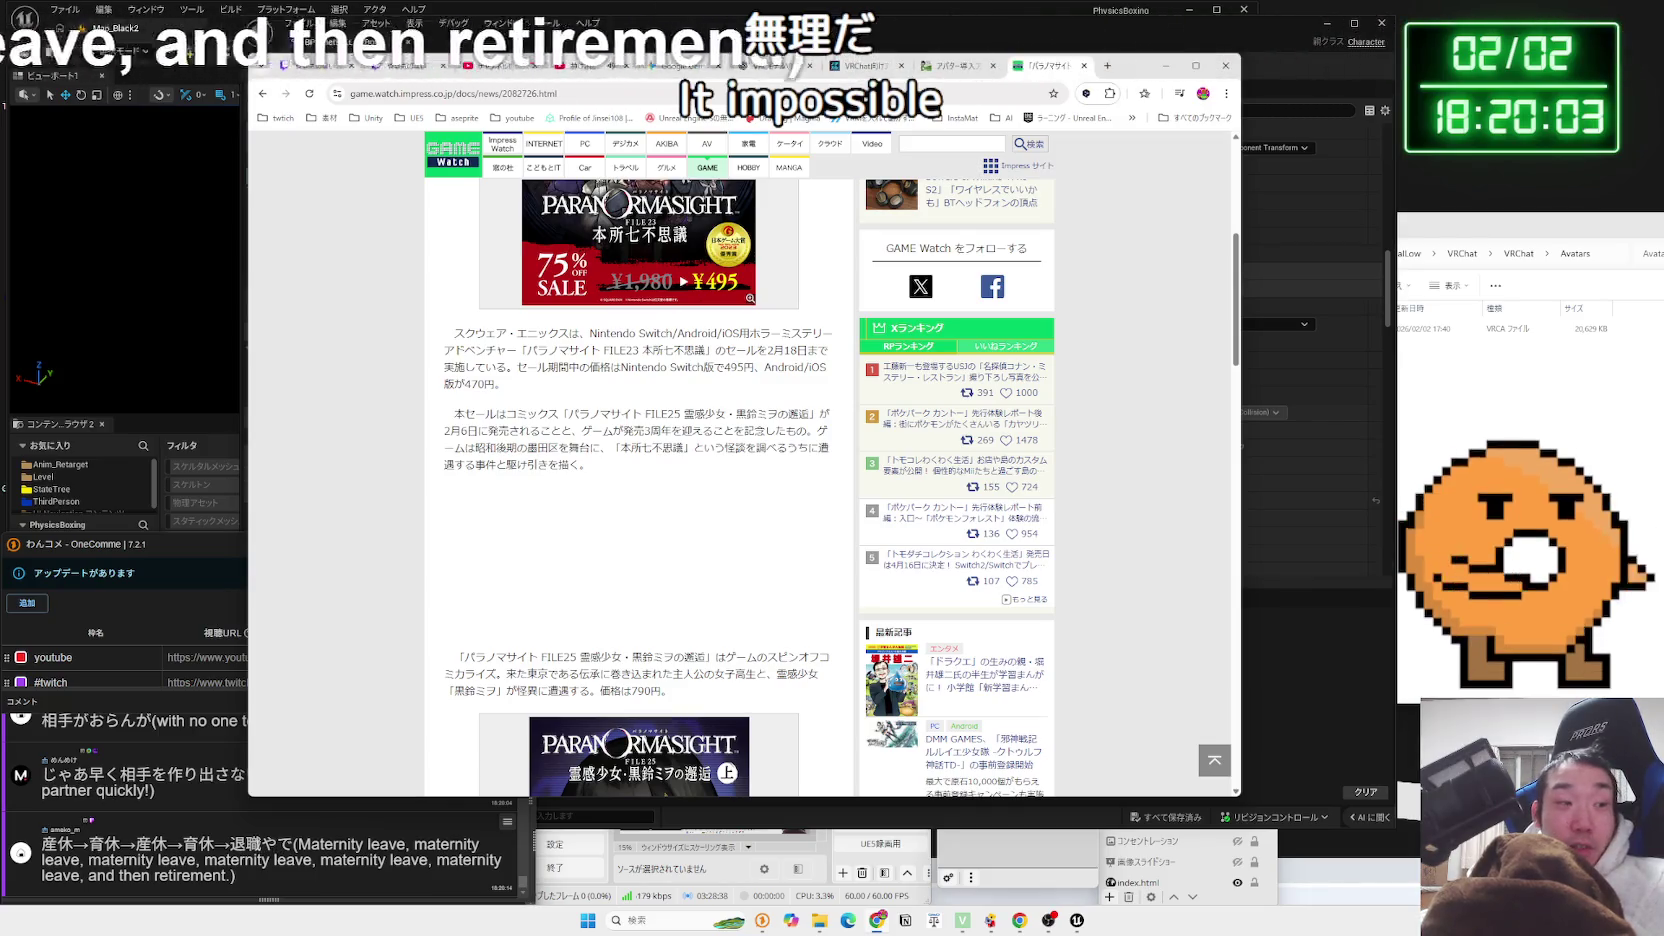
Select 呪詛行使 in the stream comment and search Google for it in a new tab
{"action": "left_click", "coordinate": [762, 920]}
{"action": "left_click_drag", "start_coordinate": [42, 760], "coordinate": [261, 760]}
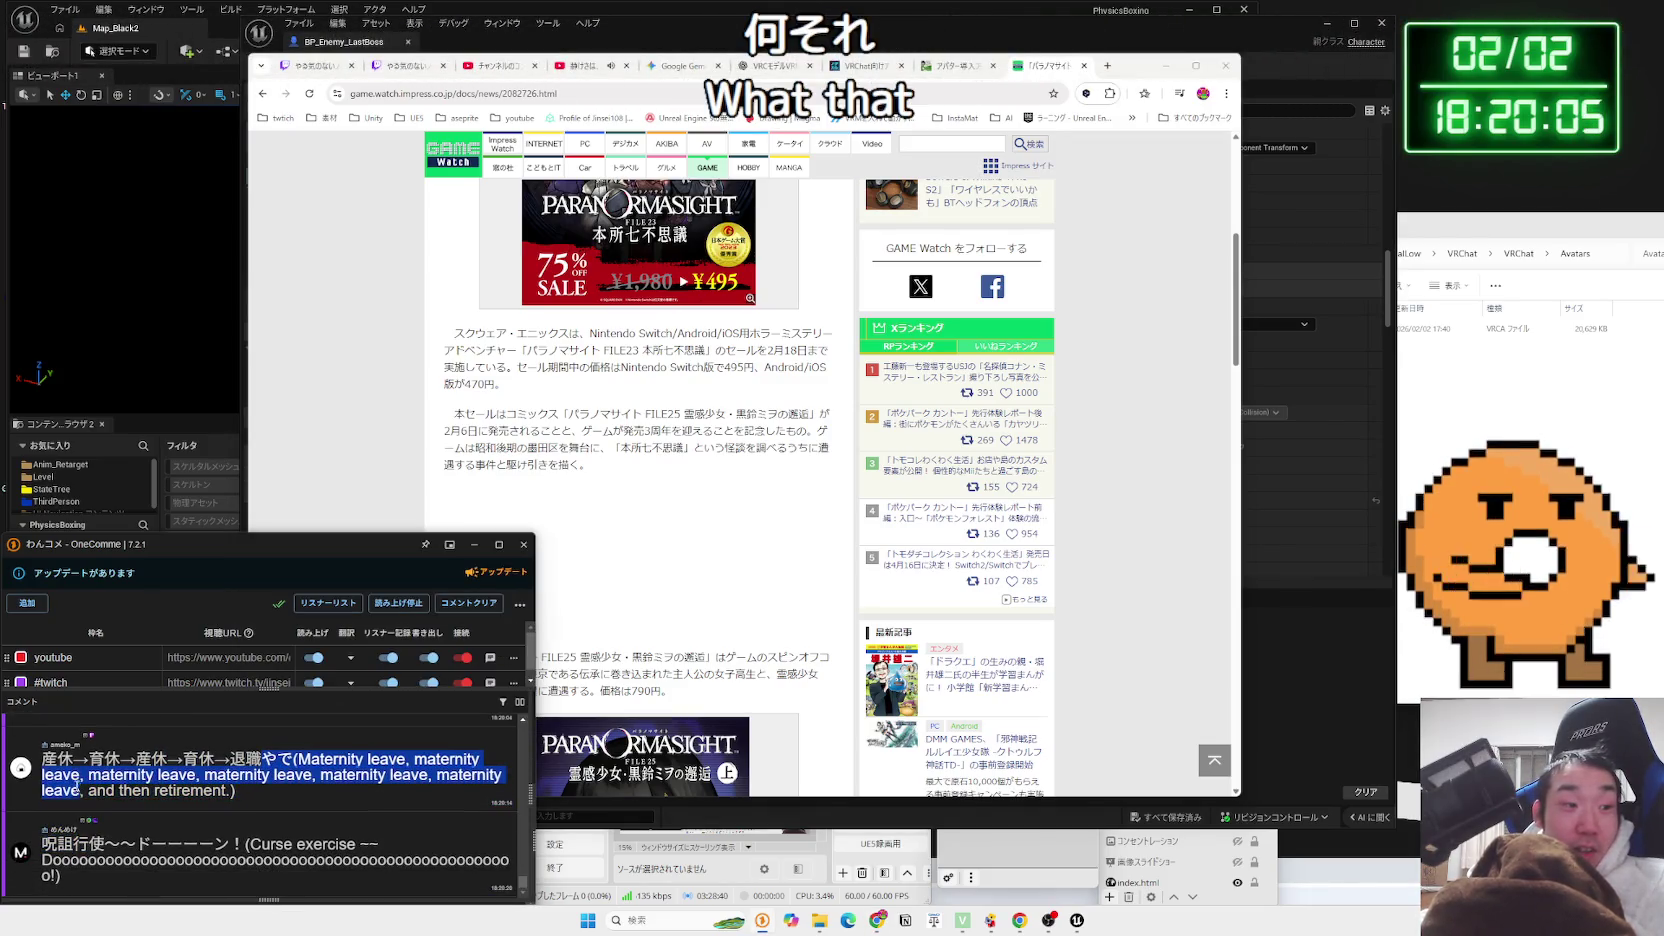
{"action": "left_click", "coordinate": [42, 845]}
{"action": "left_click_drag", "start_coordinate": [42, 845], "coordinate": [103, 845]}
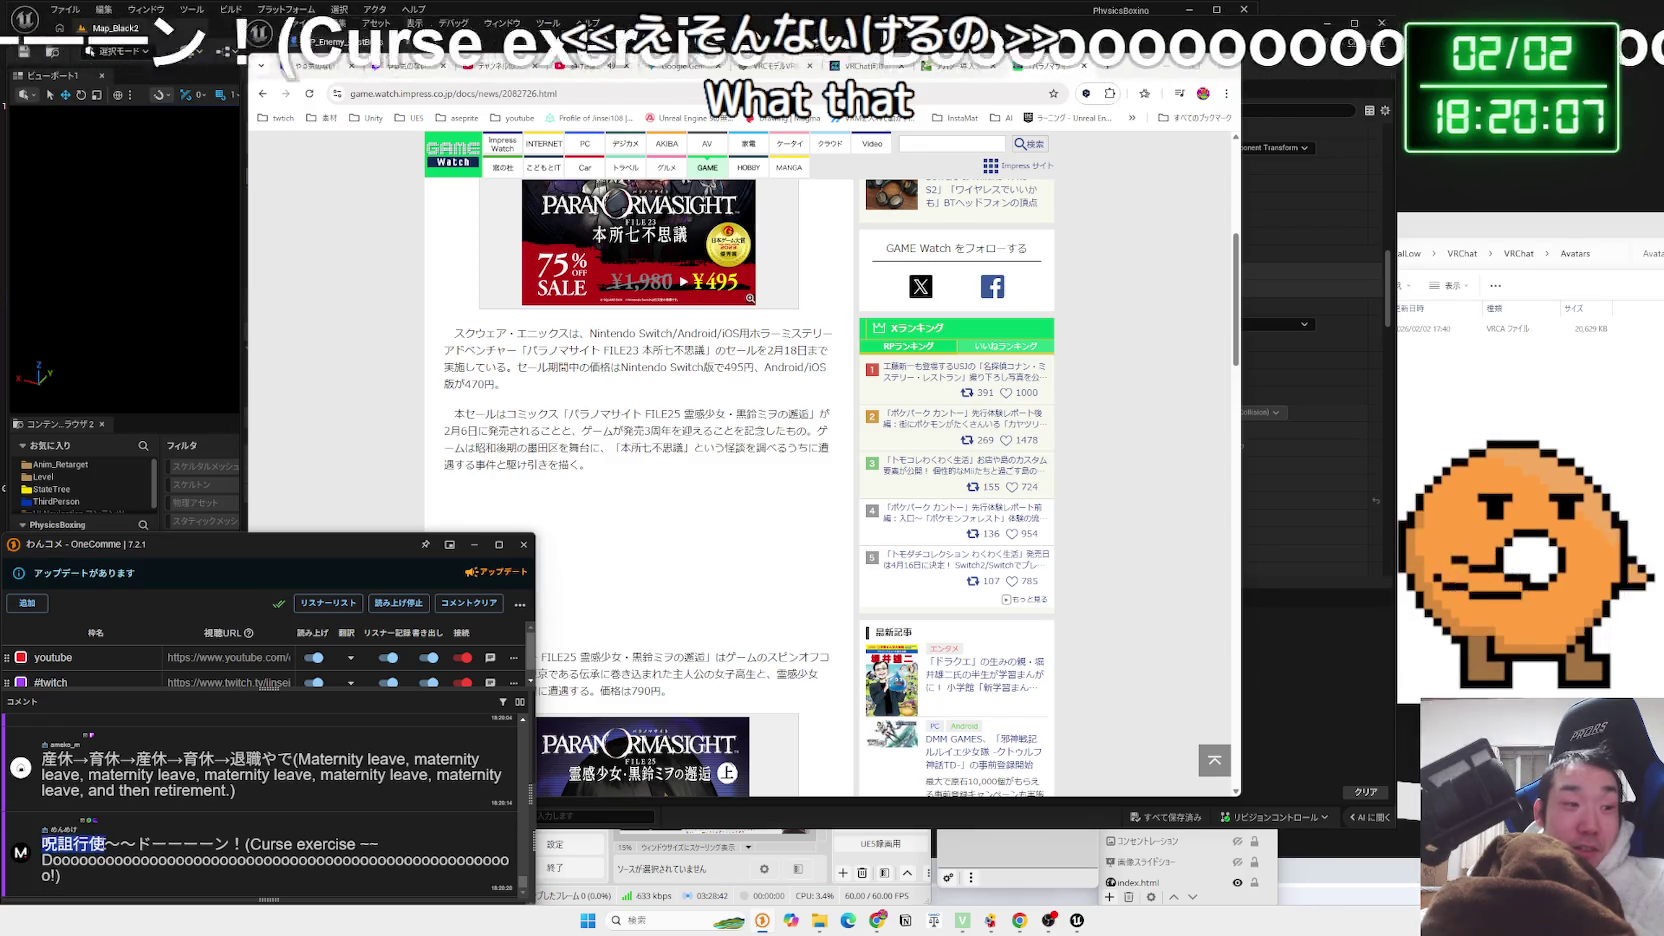
{"action": "double_click", "coordinate": [103, 840]}
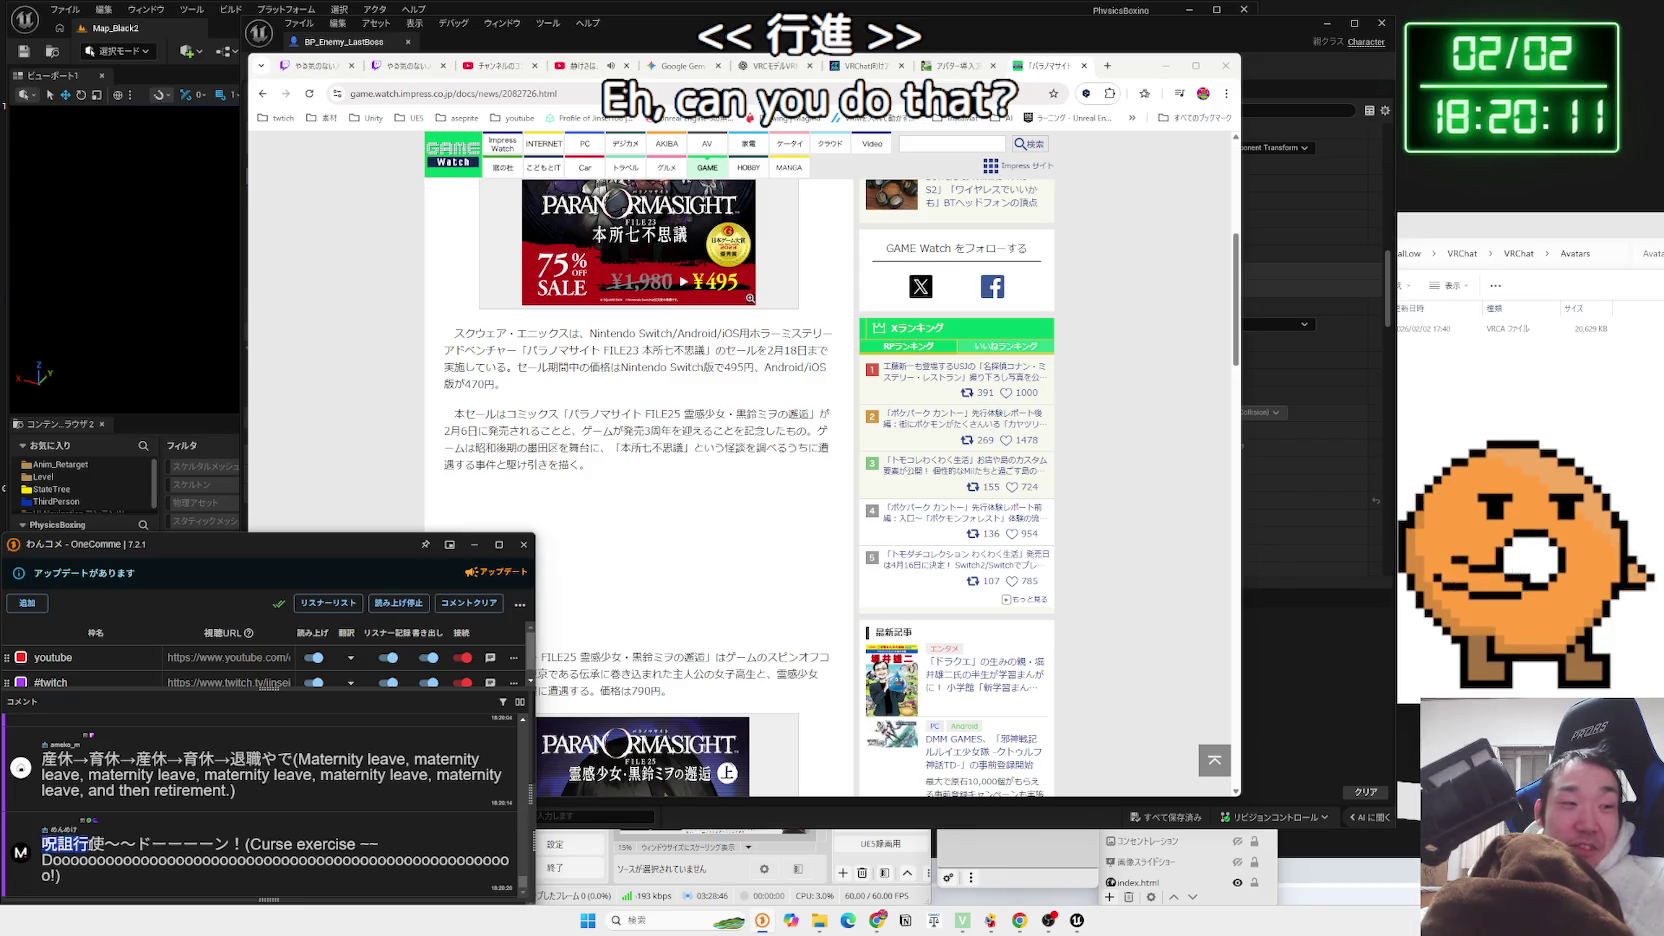
{"action": "left_click", "coordinate": [118, 809]}
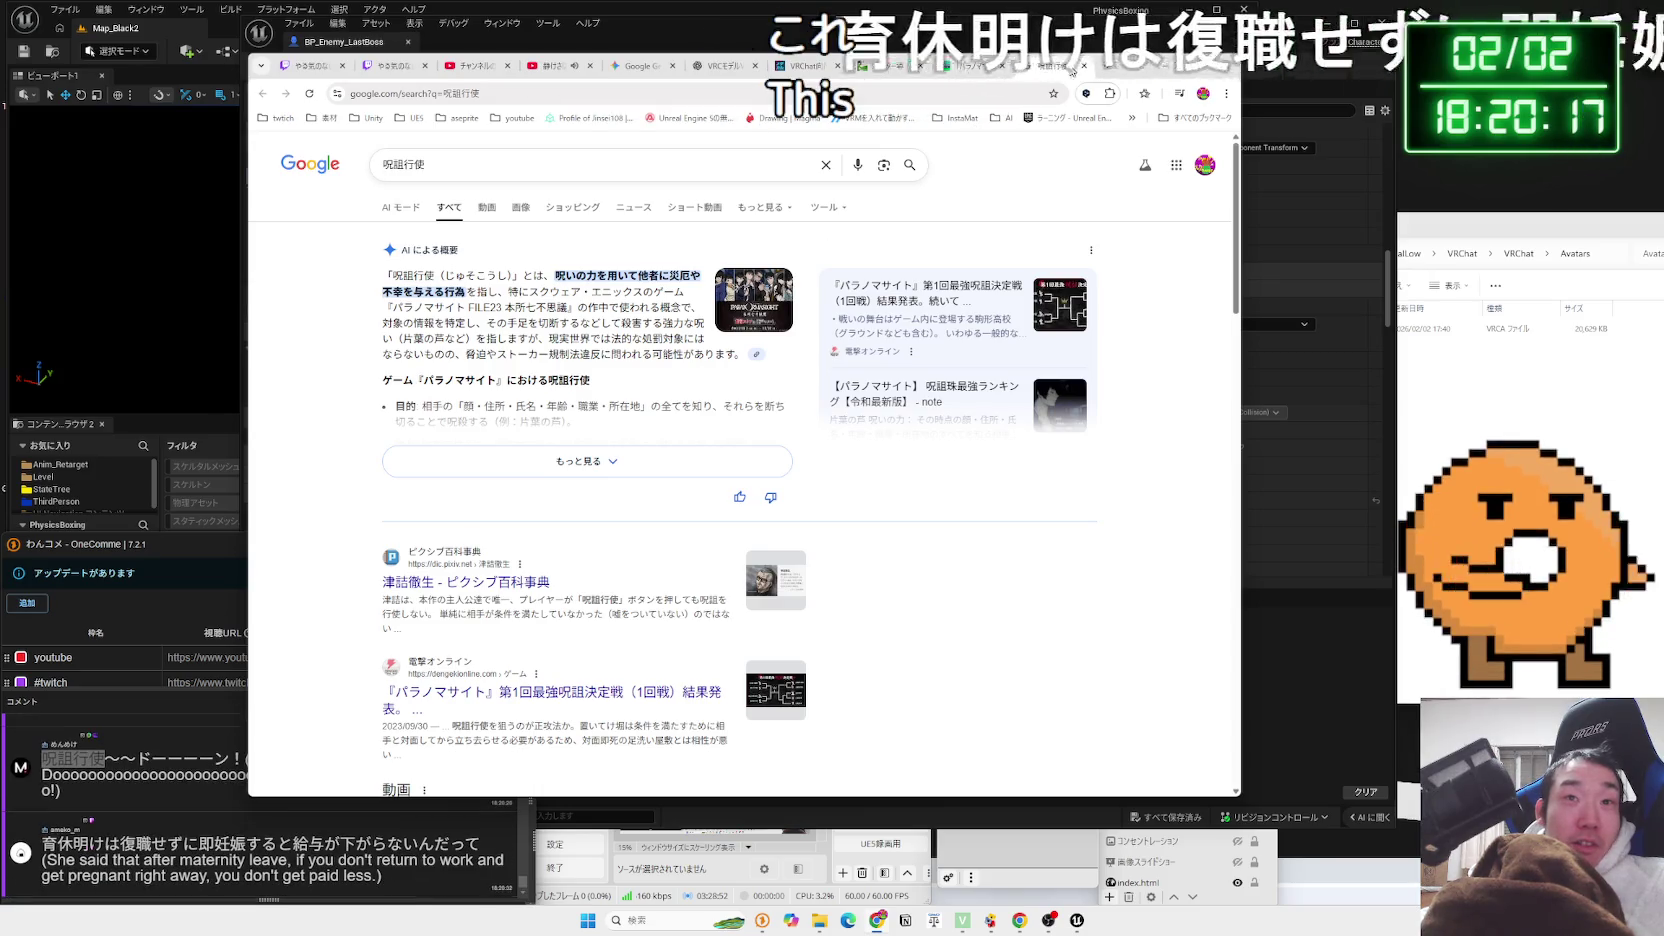
Scroll the PARANORMASIGHT sale article, peek at its image page, and return to the パラノマサイト495円 results
{"action": "left_click", "coordinate": [754, 300]}
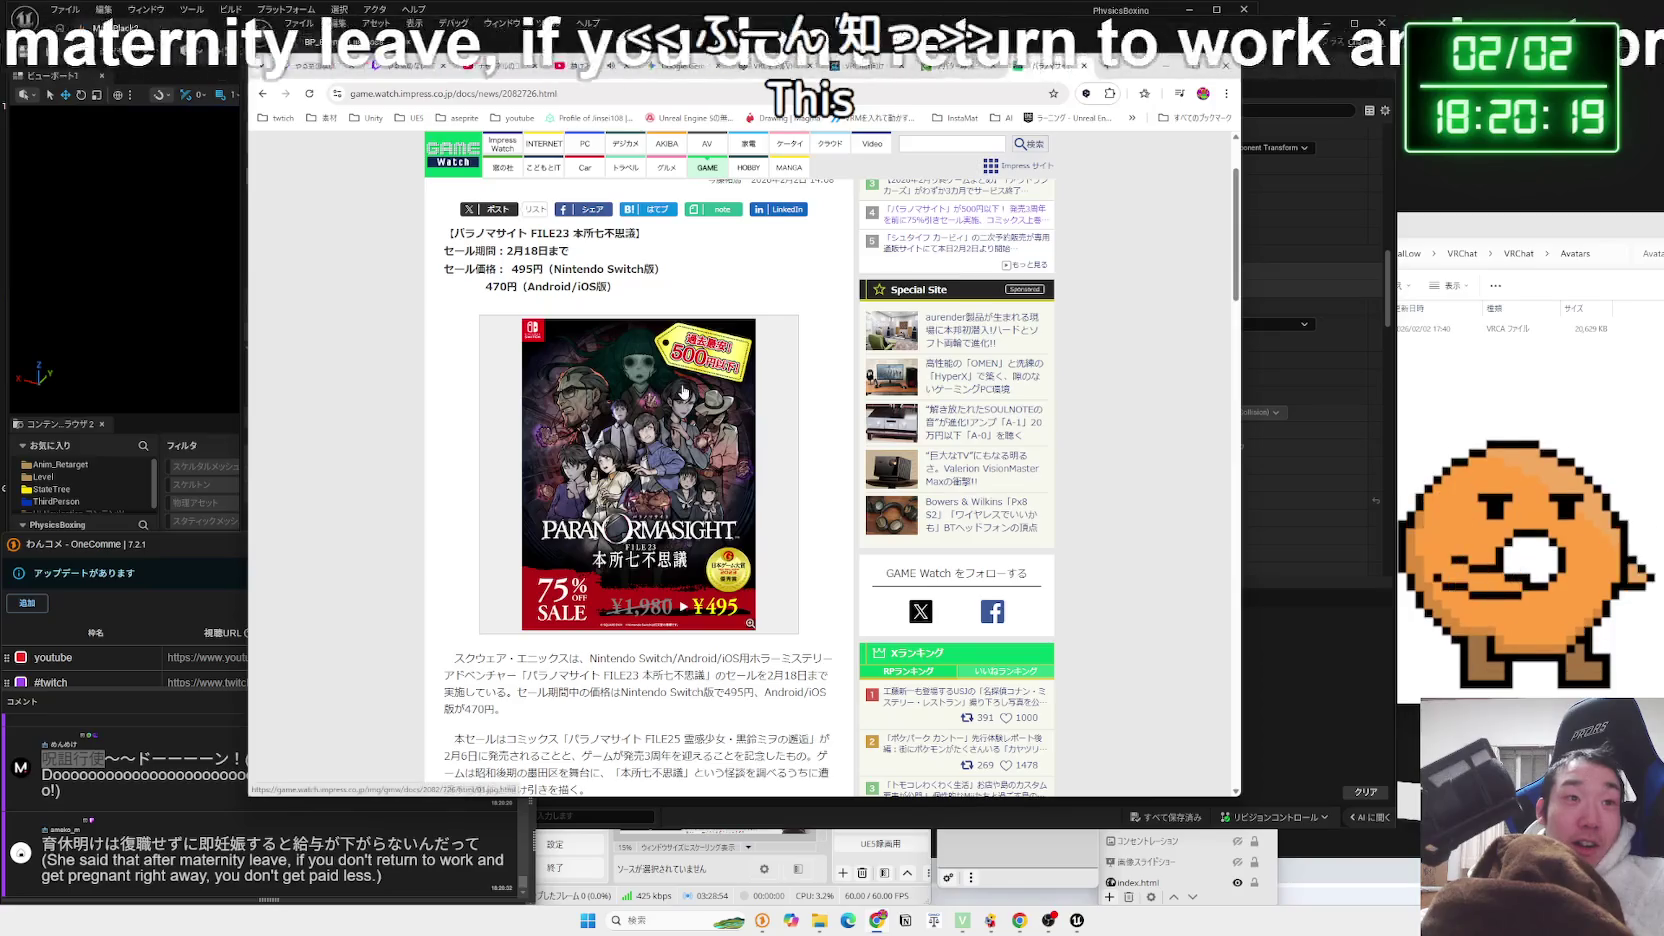
{"action": "scroll", "coordinate": [663, 361], "scroll_direction": "down", "scroll_amount": 4}
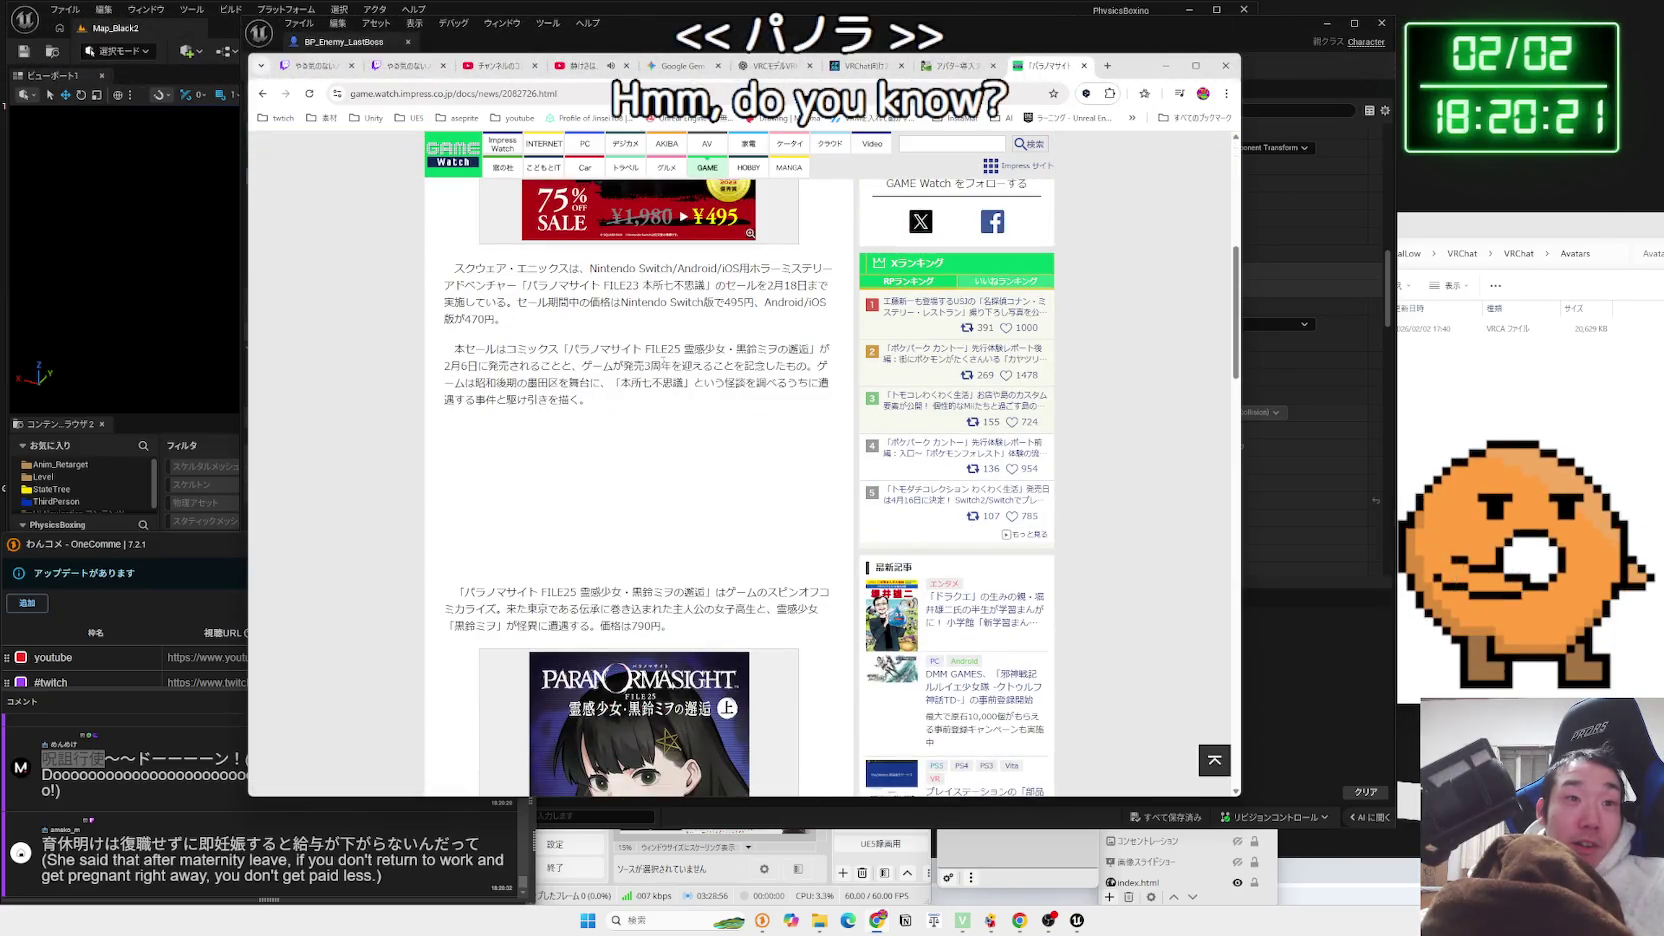
{"action": "scroll", "coordinate": [743, 390], "scroll_direction": "down", "scroll_amount": 5}
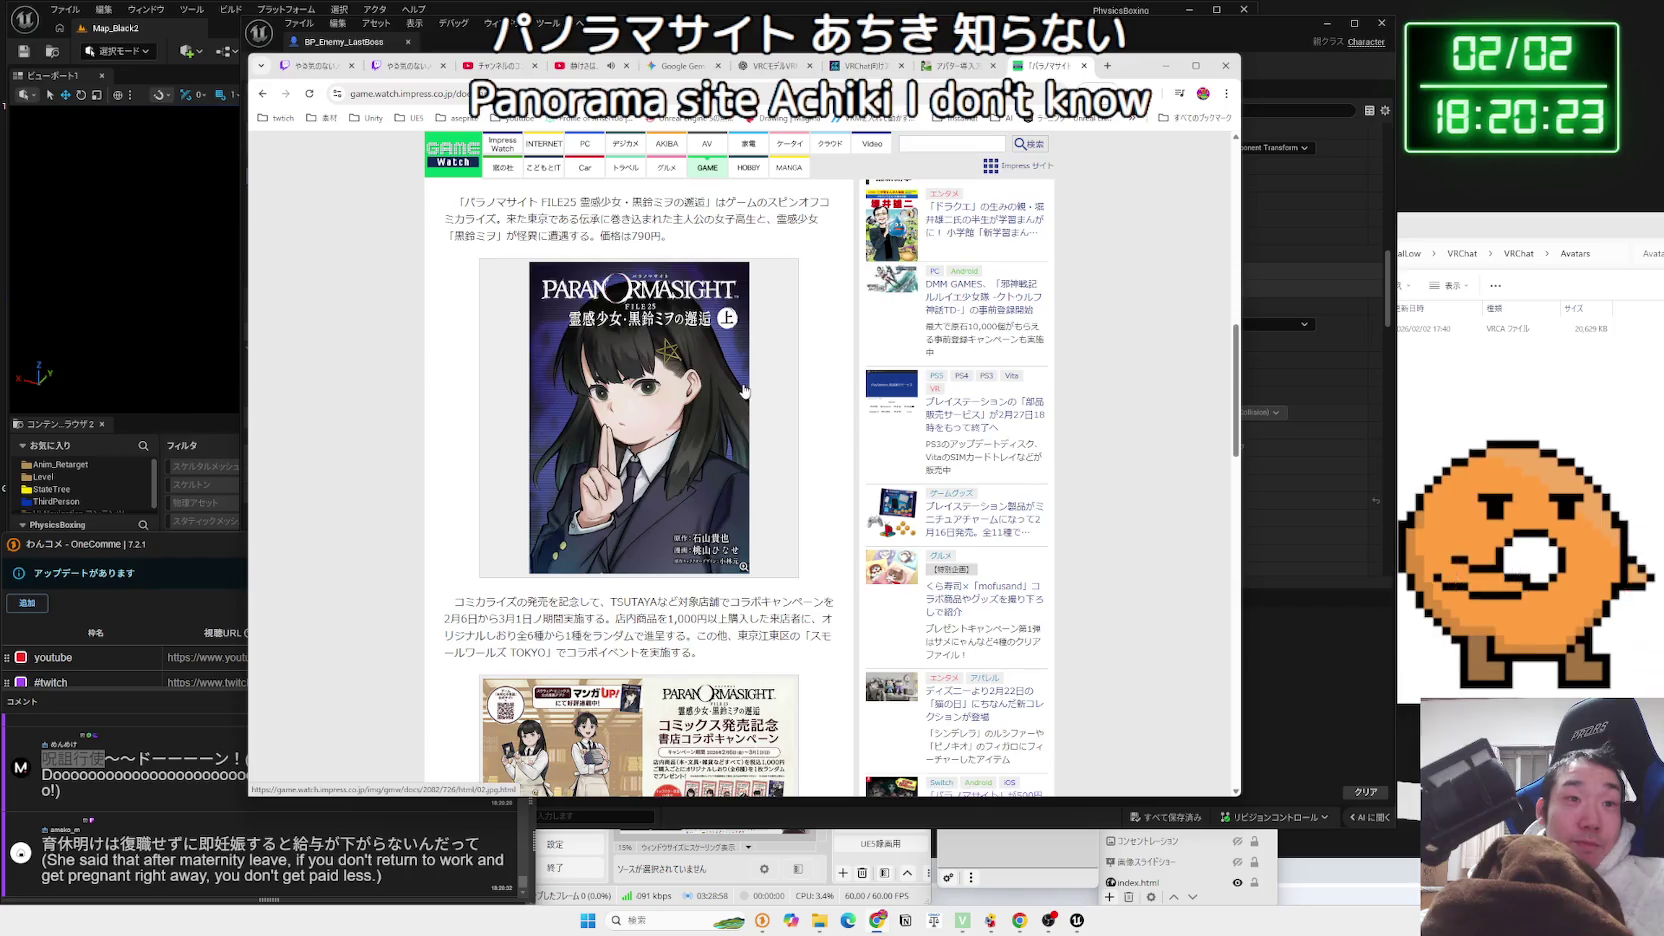
{"action": "scroll", "coordinate": [743, 390], "scroll_direction": "down", "scroll_amount": 5}
{"action": "left_click", "coordinate": [743, 389]}
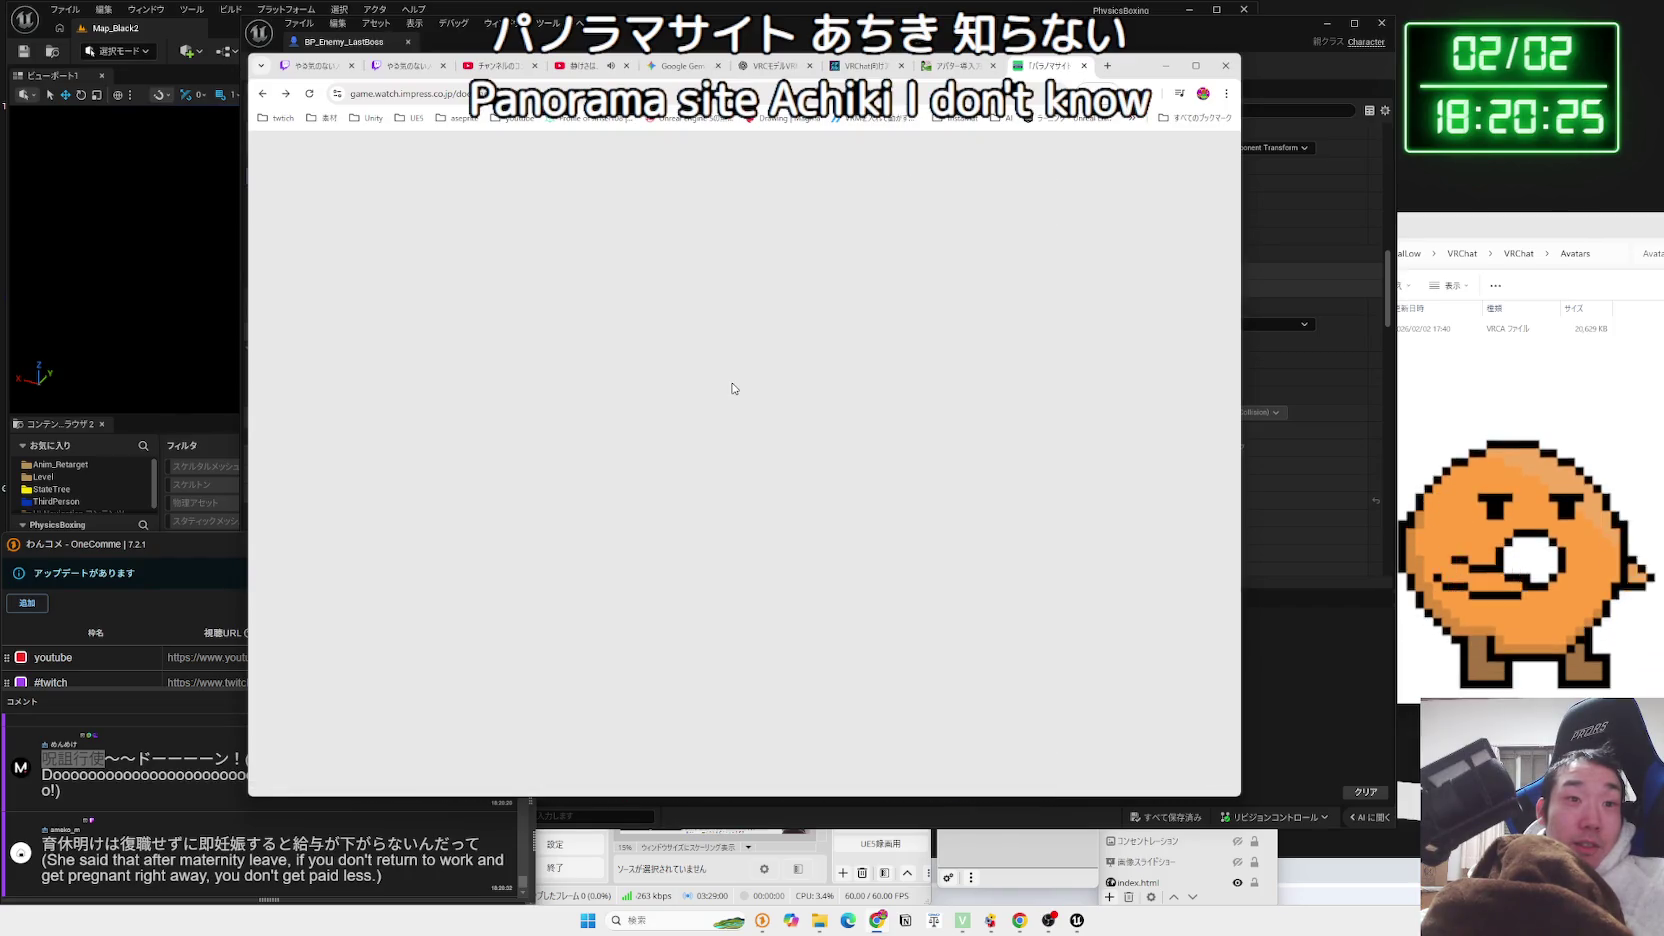
{"action": "key", "text": "alt+Left"}
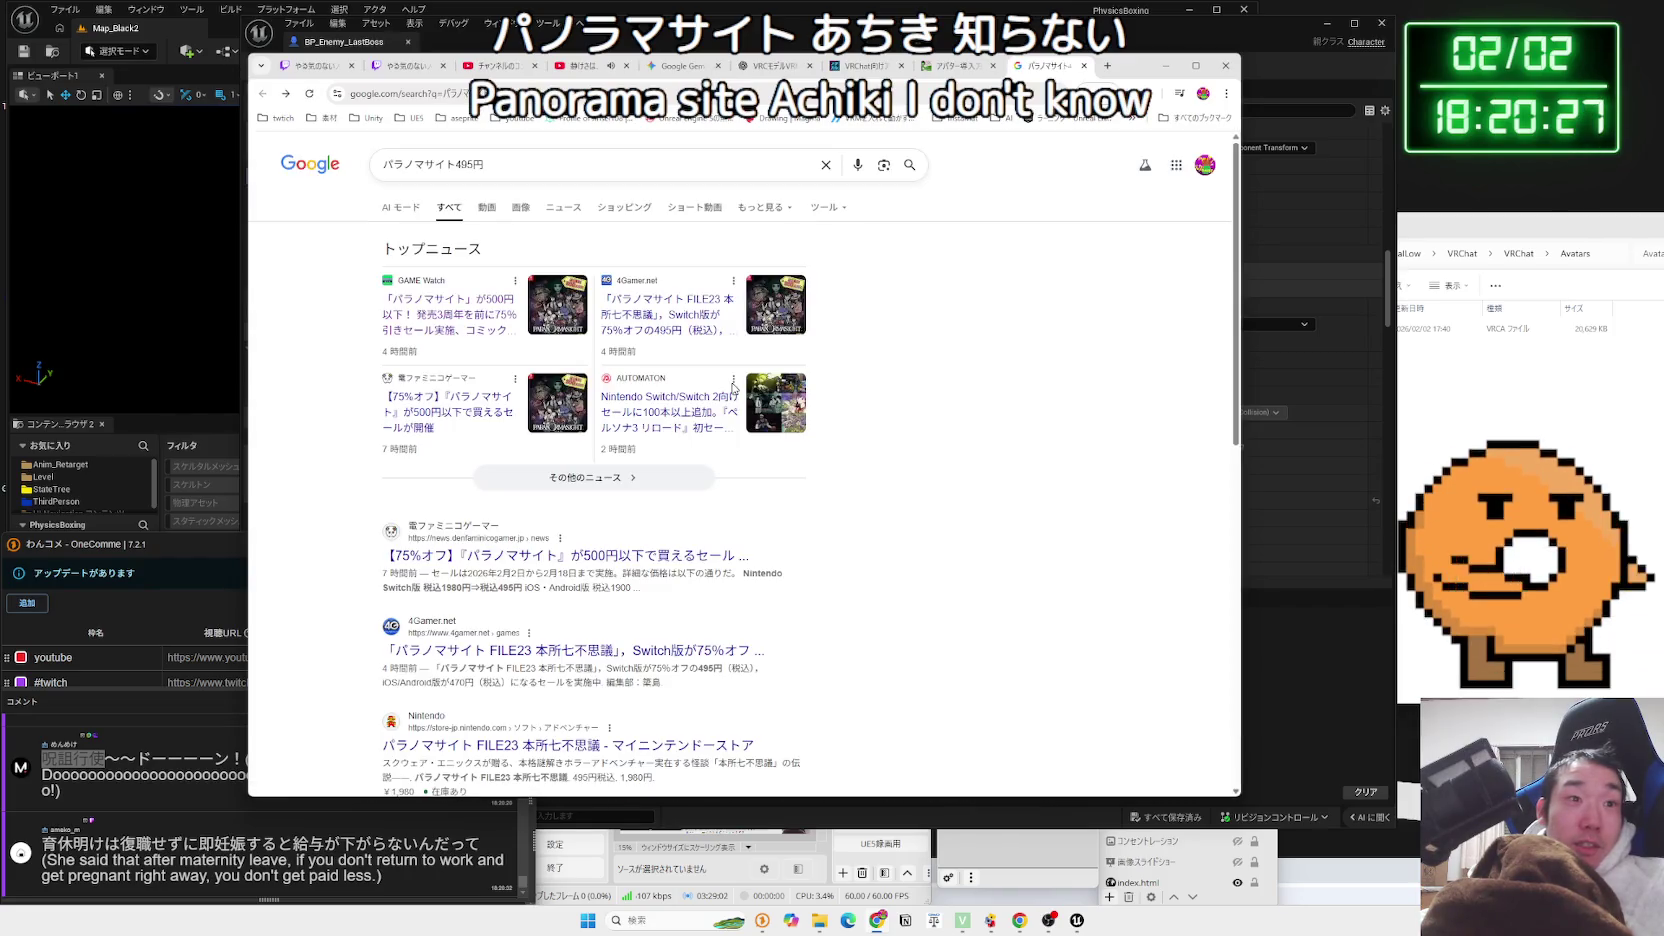
Open the Denfaminico article from the results and scroll through it
{"action": "left_click", "coordinate": [173, 876]}
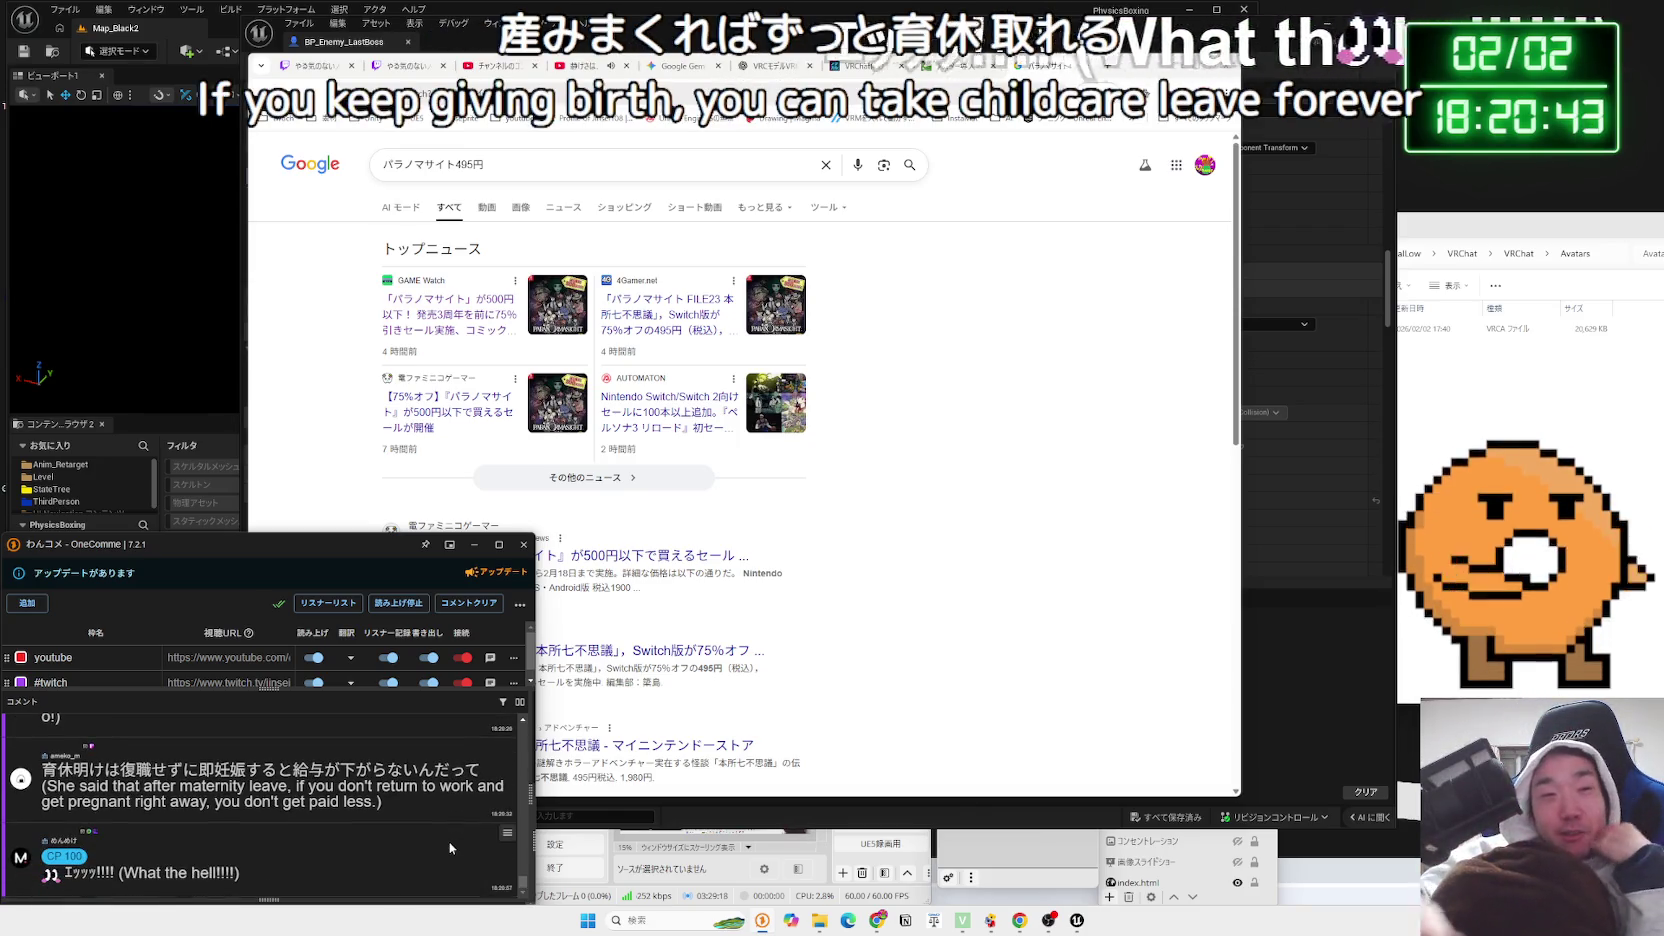
{"action": "left_click", "coordinate": [640, 610]}
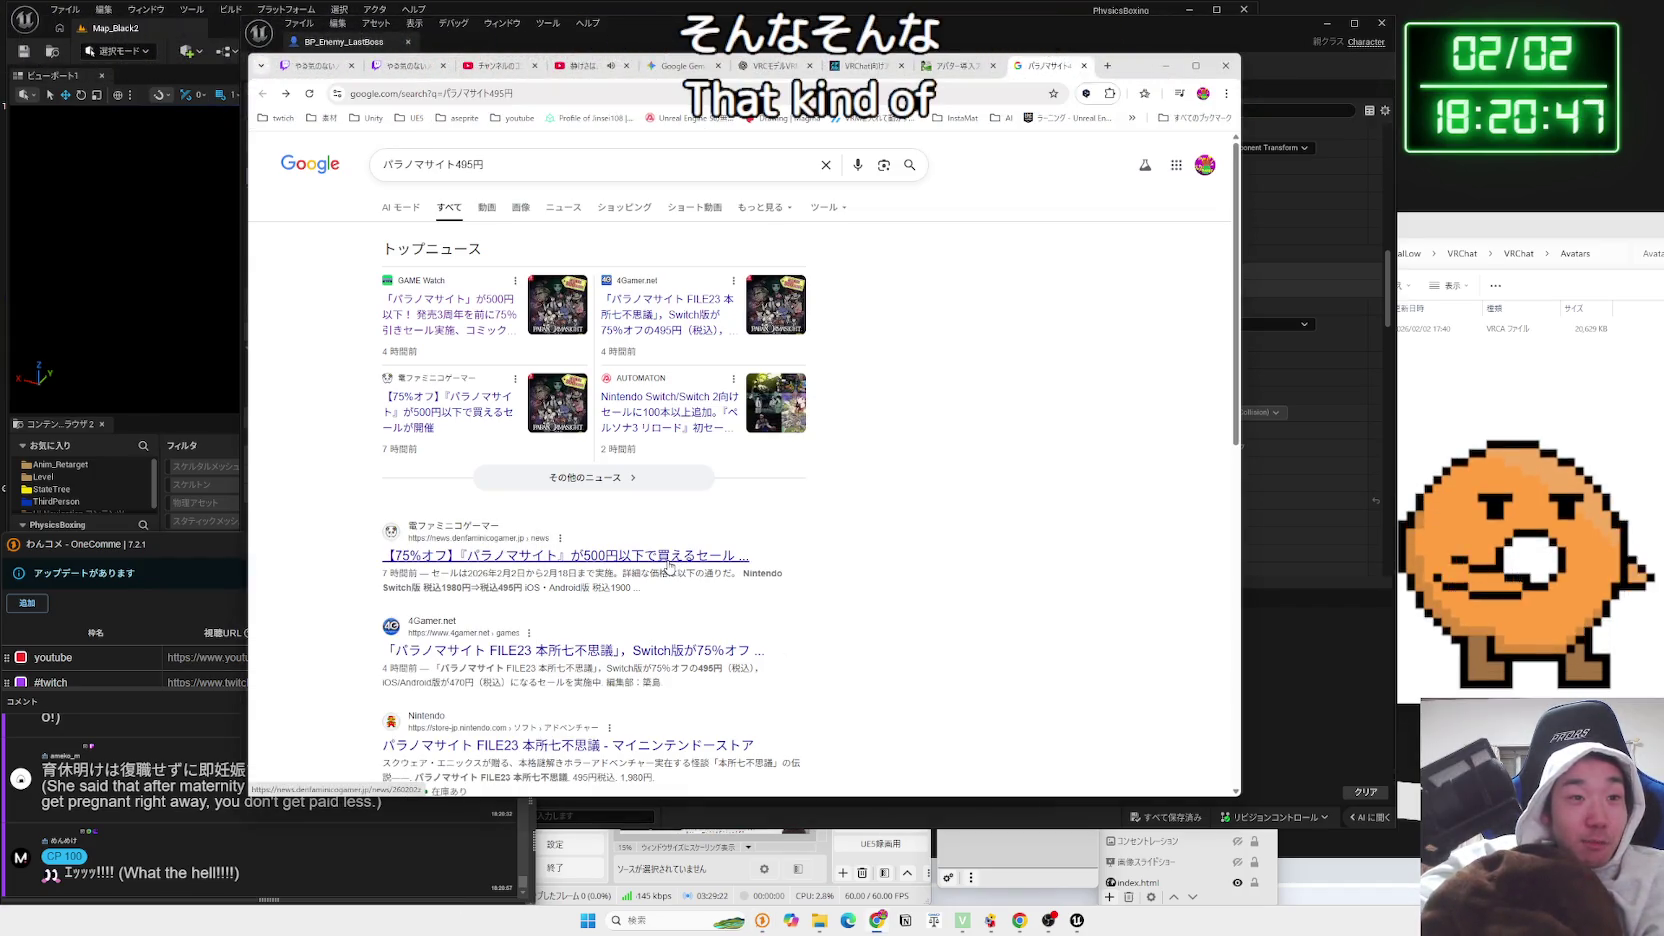
{"action": "left_click", "coordinate": [668, 562]}
{"action": "scroll", "coordinate": [667, 563], "scroll_direction": "down", "scroll_amount": 5}
{"action": "scroll", "coordinate": [668, 564], "scroll_direction": "down", "scroll_amount": 5}
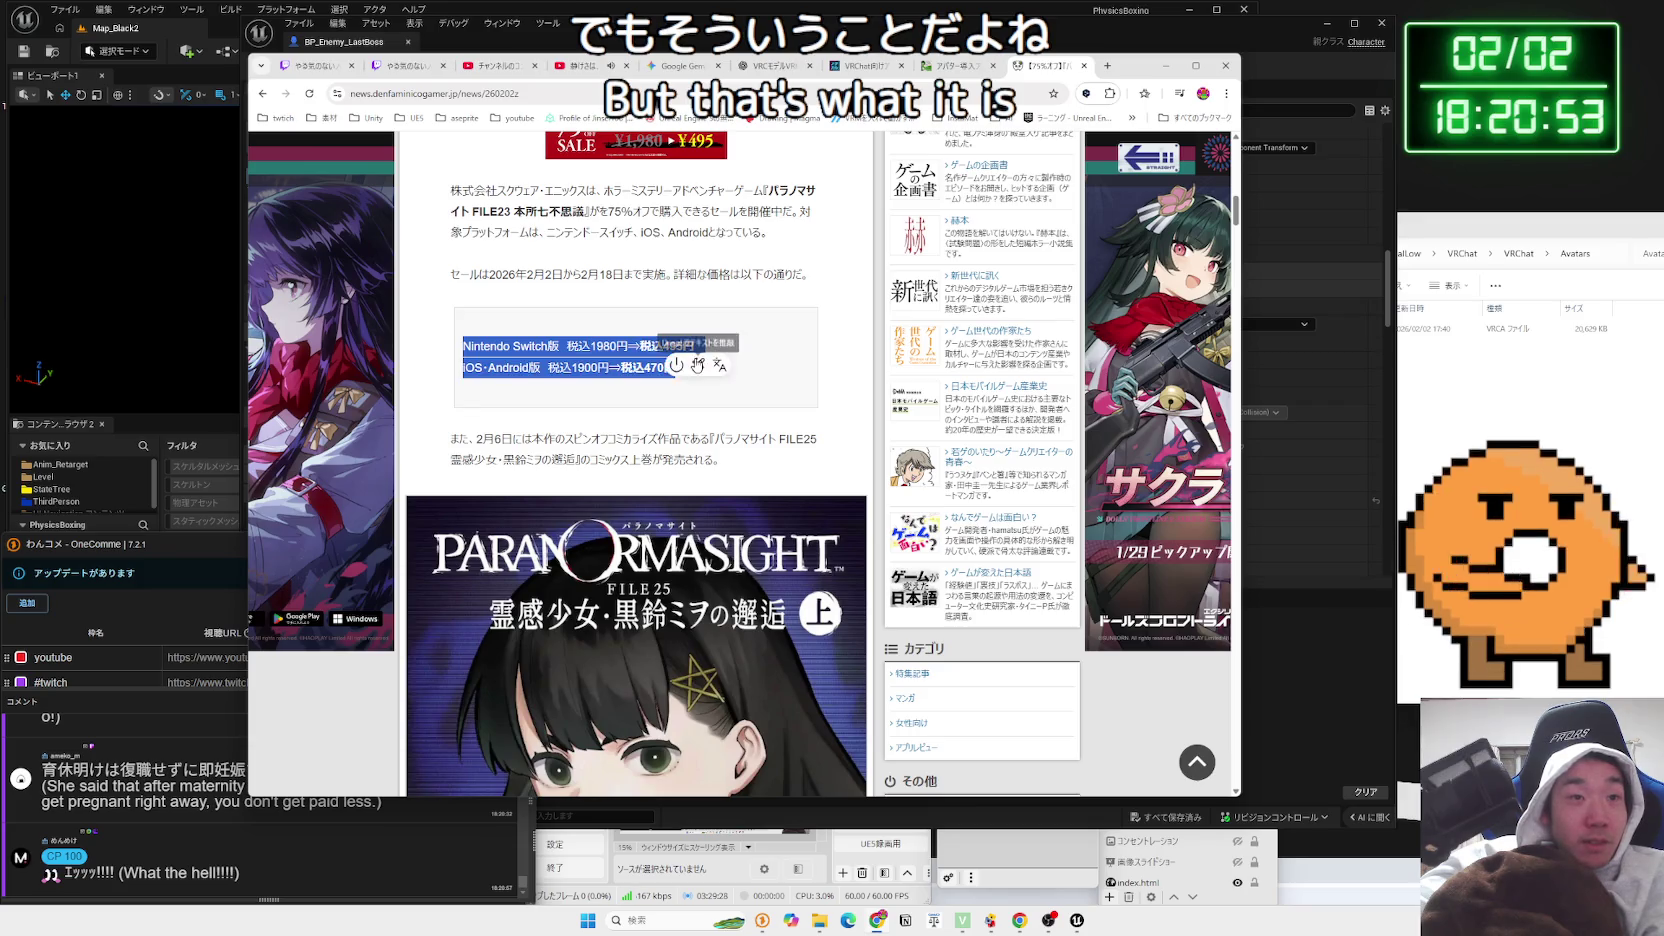
{"action": "left_click", "coordinate": [648, 357]}
{"action": "scroll", "coordinate": [648, 357], "scroll_direction": "down", "scroll_amount": 4}
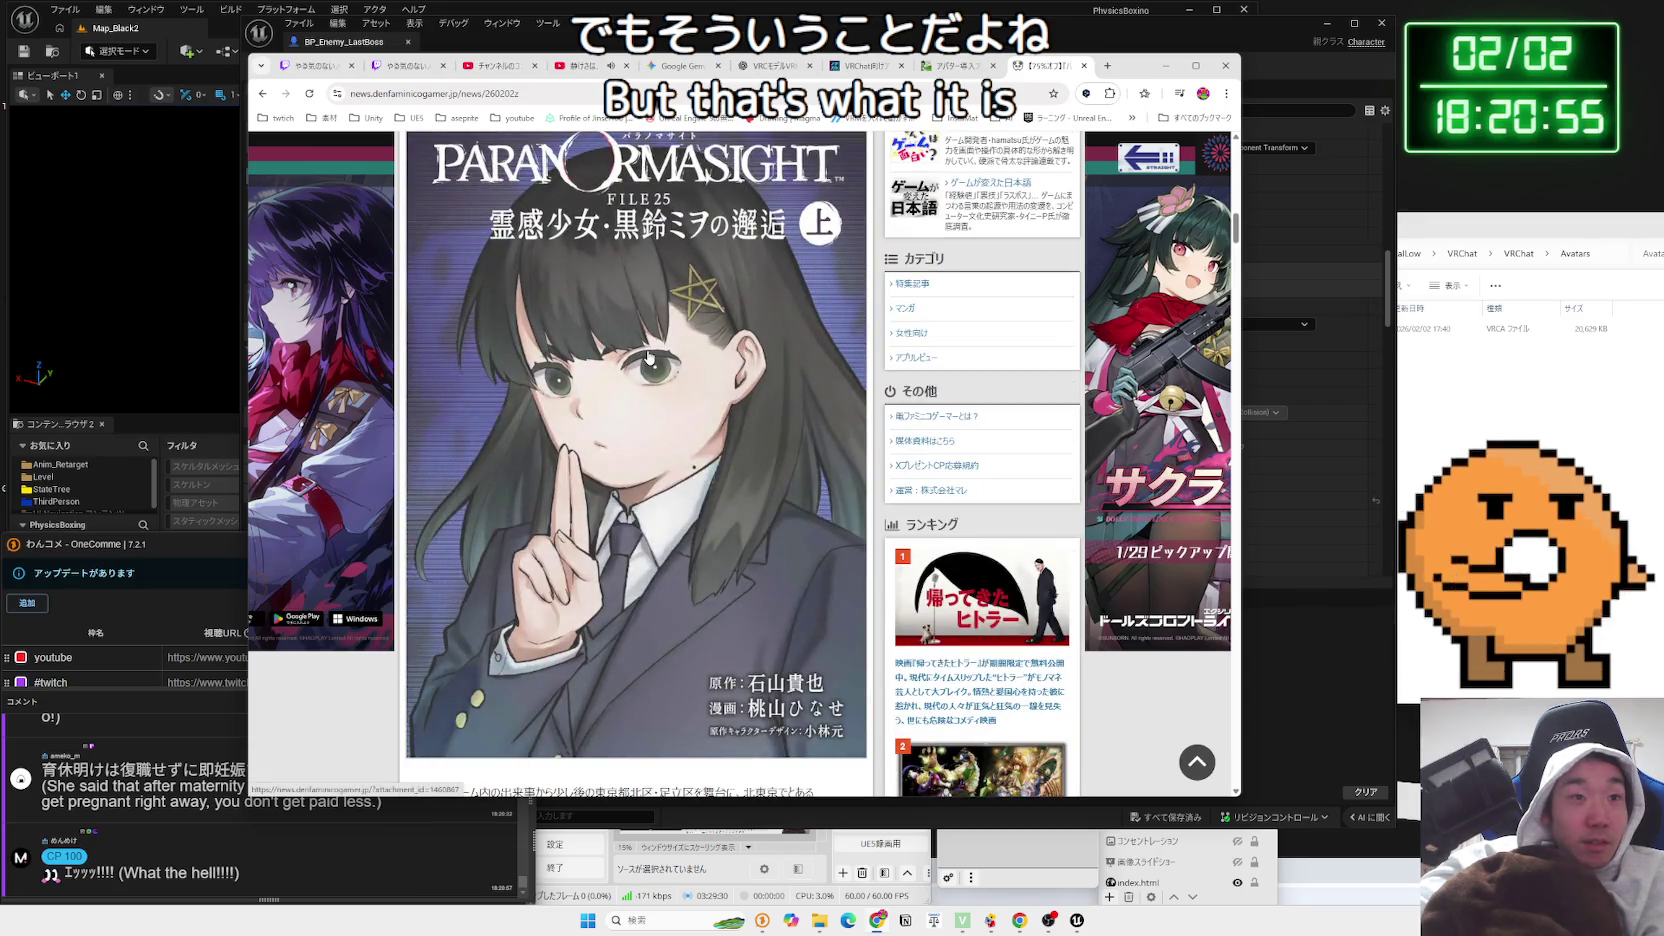
{"action": "scroll", "coordinate": [648, 357], "scroll_direction": "down", "scroll_amount": 15}
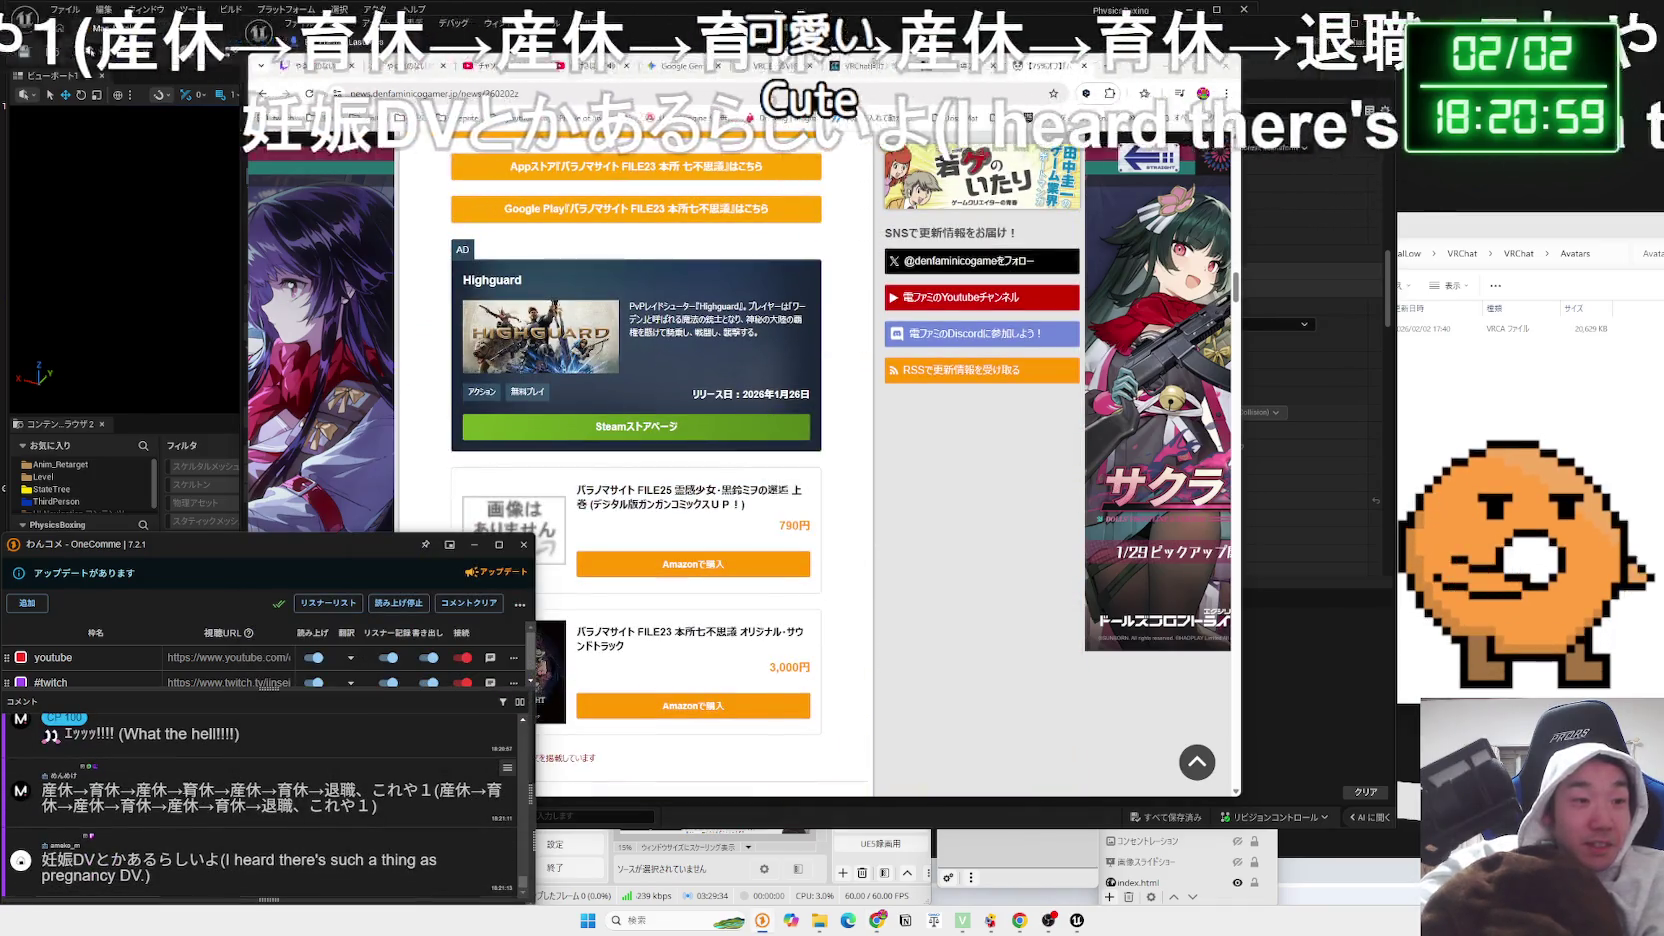
Select the 妊娠DV term in the last stream comment
{"action": "mouse_move", "coordinate": [308, 790]}
{"action": "left_mouse_down"}
{"action": "mouse_move", "coordinate": [418, 790]}
{"action": "mouse_move", "coordinate": [121, 790]}
{"action": "left_mouse_up"}
{"action": "left_click", "coordinate": [42, 790]}
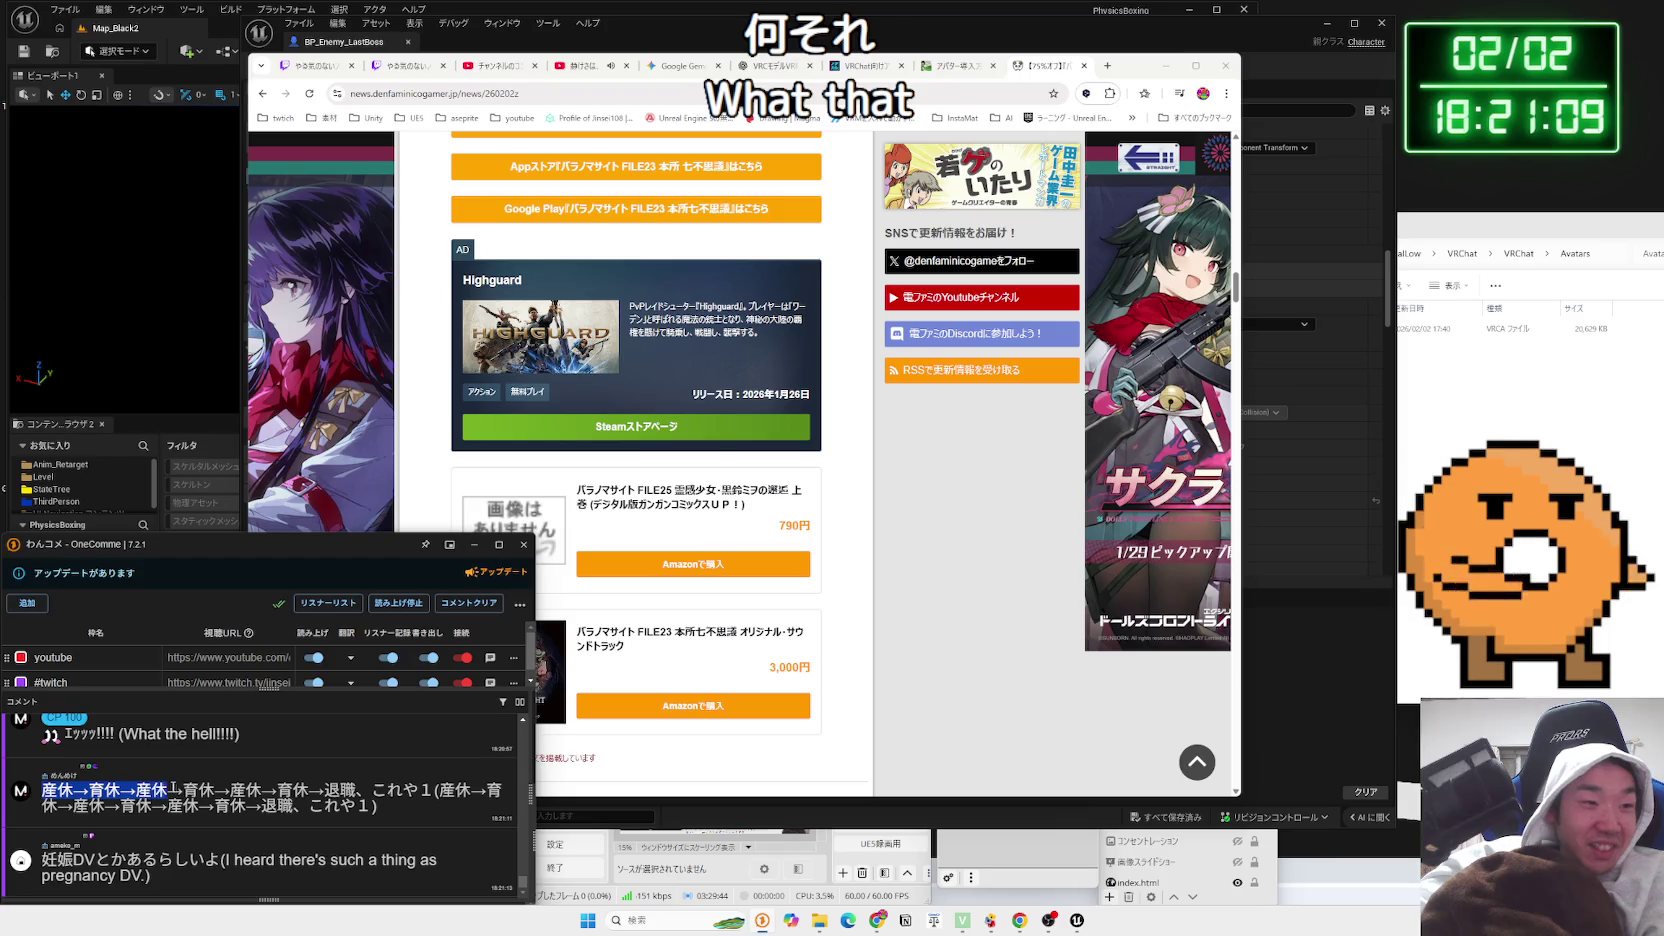
{"action": "mouse_move", "coordinate": [270, 788]}
{"action": "left_mouse_down"}
{"action": "mouse_move", "coordinate": [364, 790]}
{"action": "mouse_move", "coordinate": [88, 790]}
{"action": "left_mouse_up"}
{"action": "left_click", "coordinate": [88, 790]}
{"action": "mouse_move", "coordinate": [43, 875]}
{"action": "left_mouse_down"}
{"action": "mouse_move", "coordinate": [78, 875]}
{"action": "mouse_move", "coordinate": [44, 857]}
{"action": "left_mouse_up"}
Search Google for 妊娠DV in a new tab and highlight the AI overview's definition of 妊娠中のDV
{"action": "left_click", "coordinate": [64, 819]}
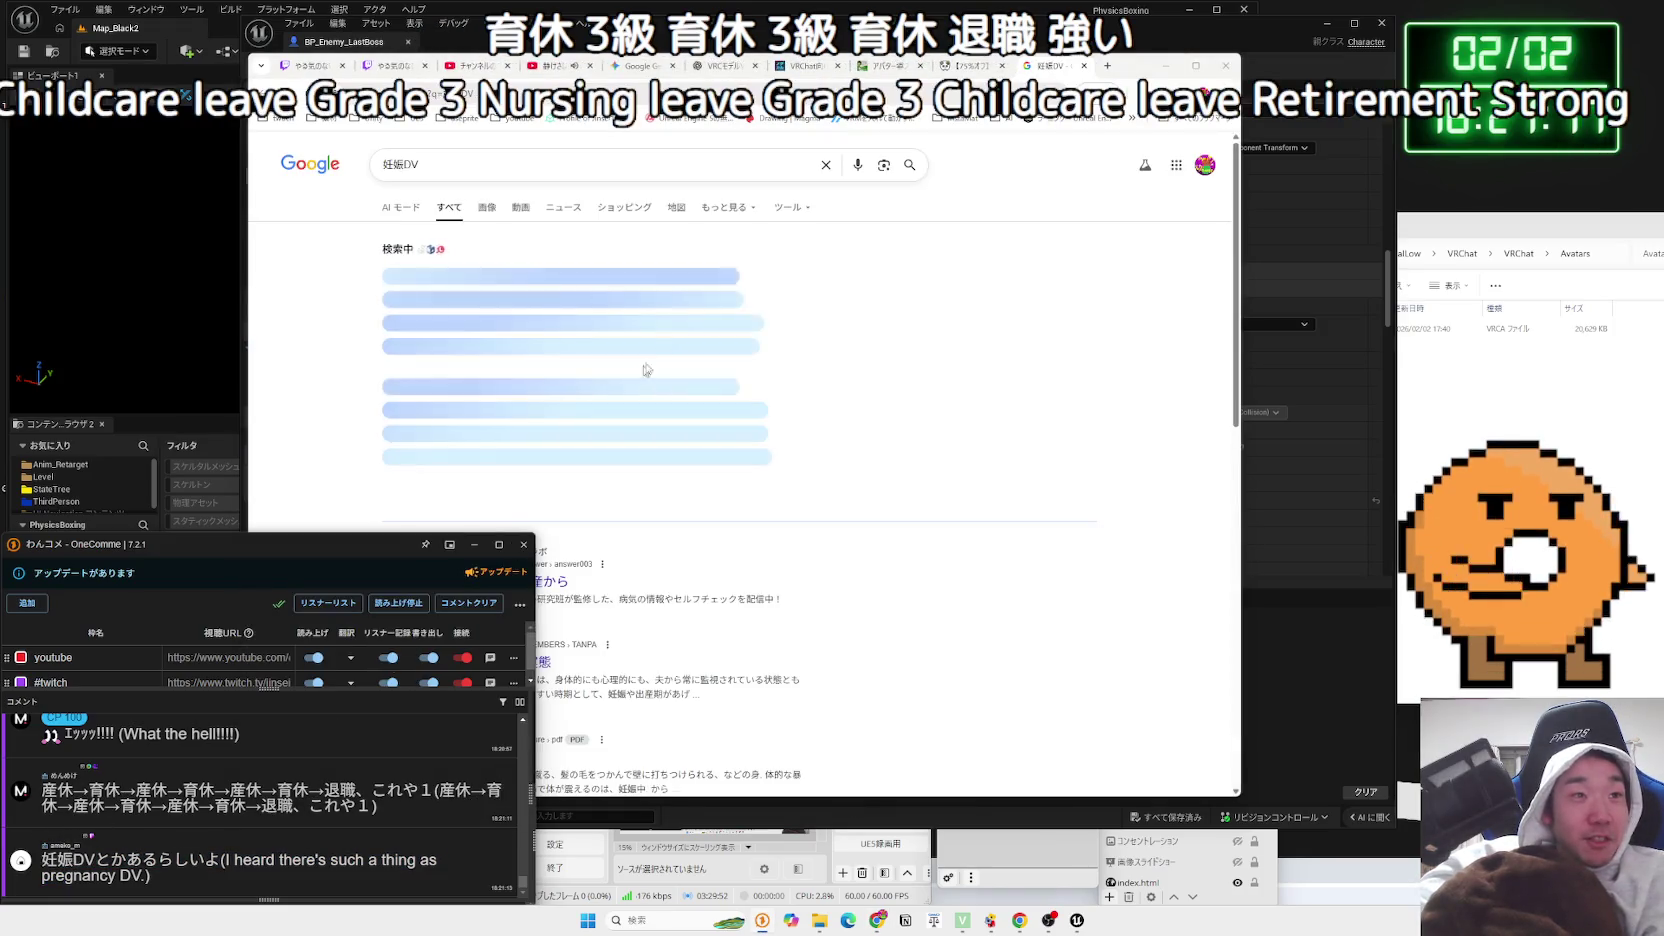
{"action": "left_click", "coordinate": [697, 278]}
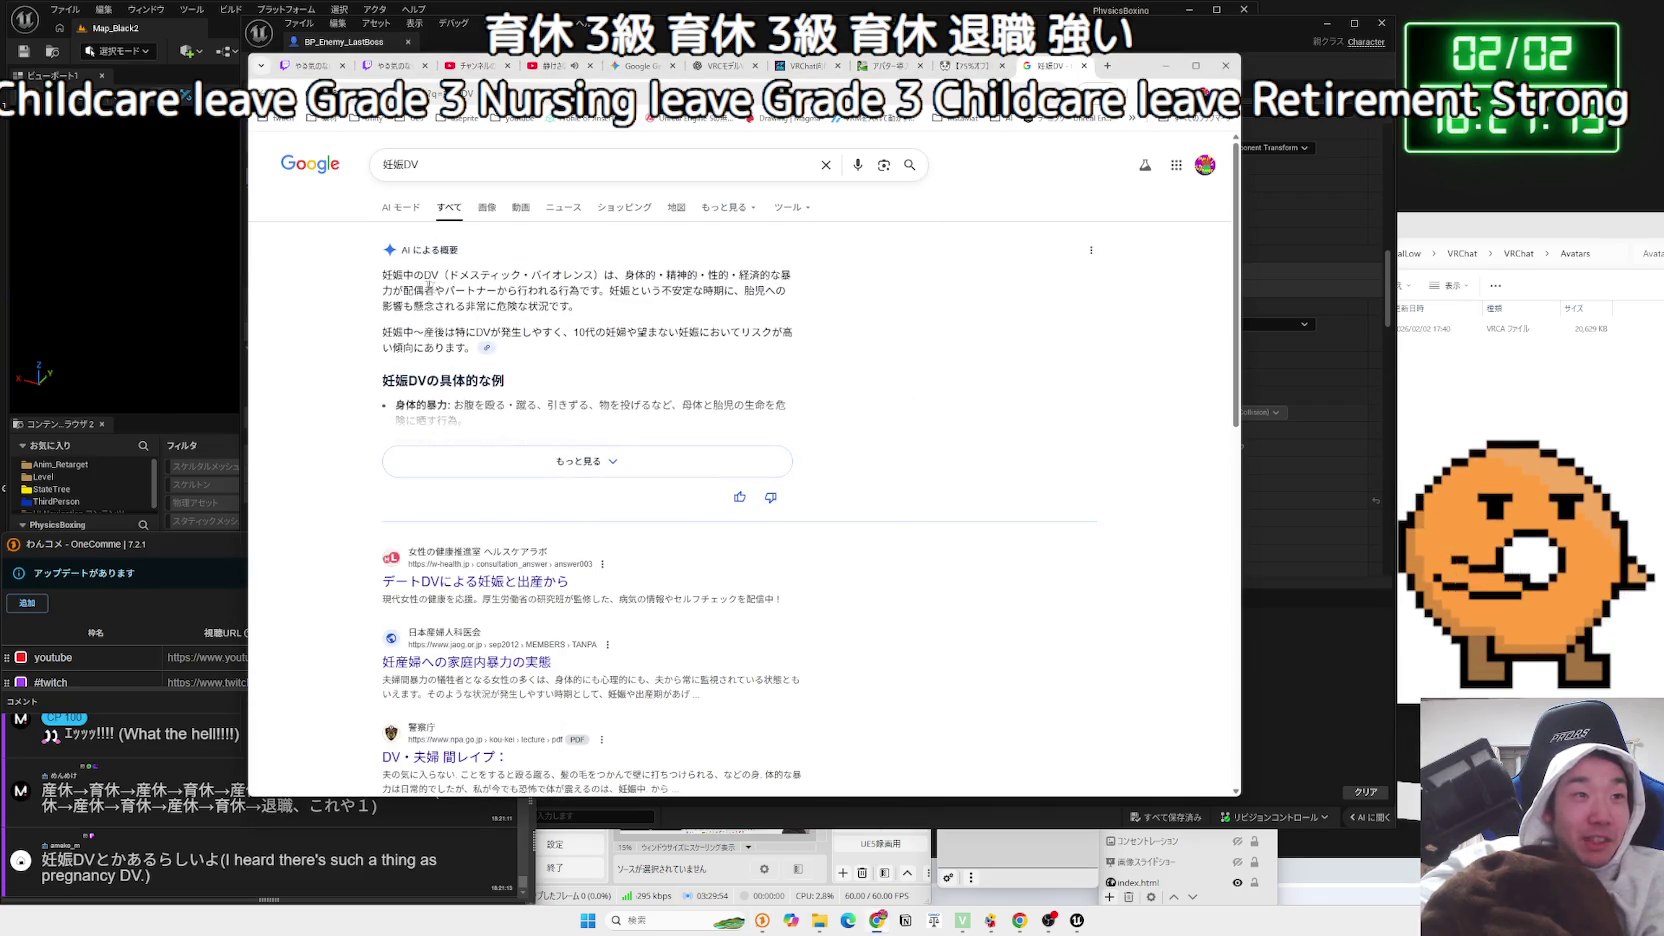
{"action": "left_click_drag", "start_coordinate": [445, 290], "coordinate": [578, 306]}
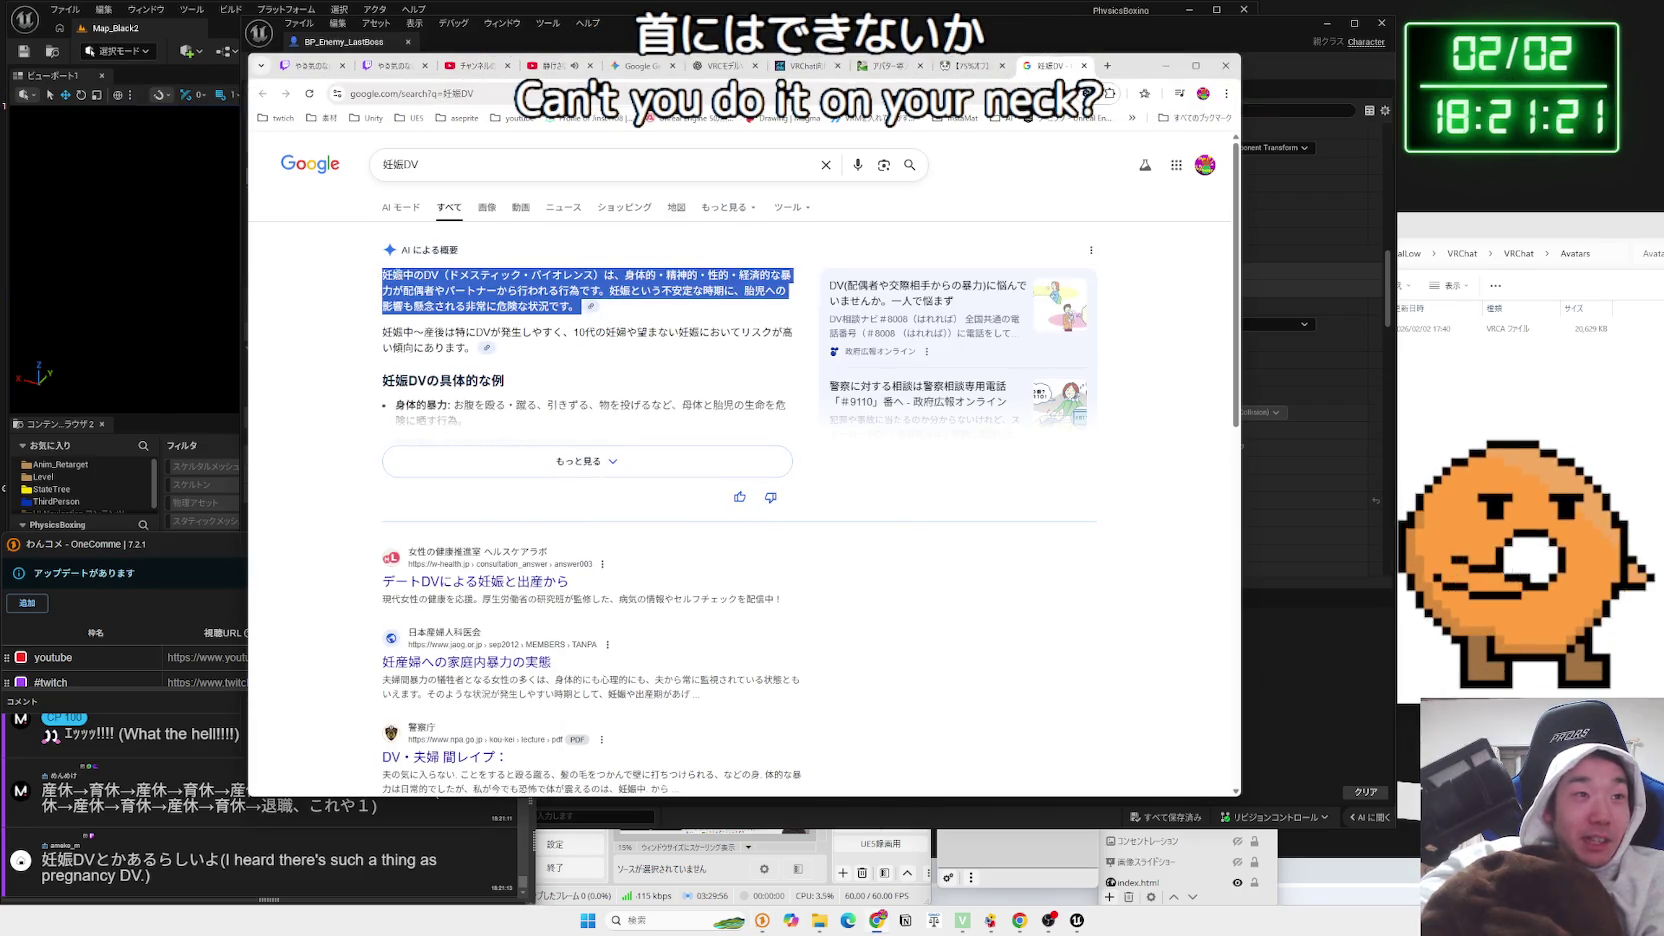
{"action": "left_click_drag", "start_coordinate": [383, 274], "coordinate": [597, 275]}
{"action": "mouse_move", "coordinate": [760, 276]}
{"action": "left_mouse_down"}
{"action": "mouse_move", "coordinate": [733, 303]}
{"action": "mouse_move", "coordinate": [687, 293]}
{"action": "left_mouse_up"}
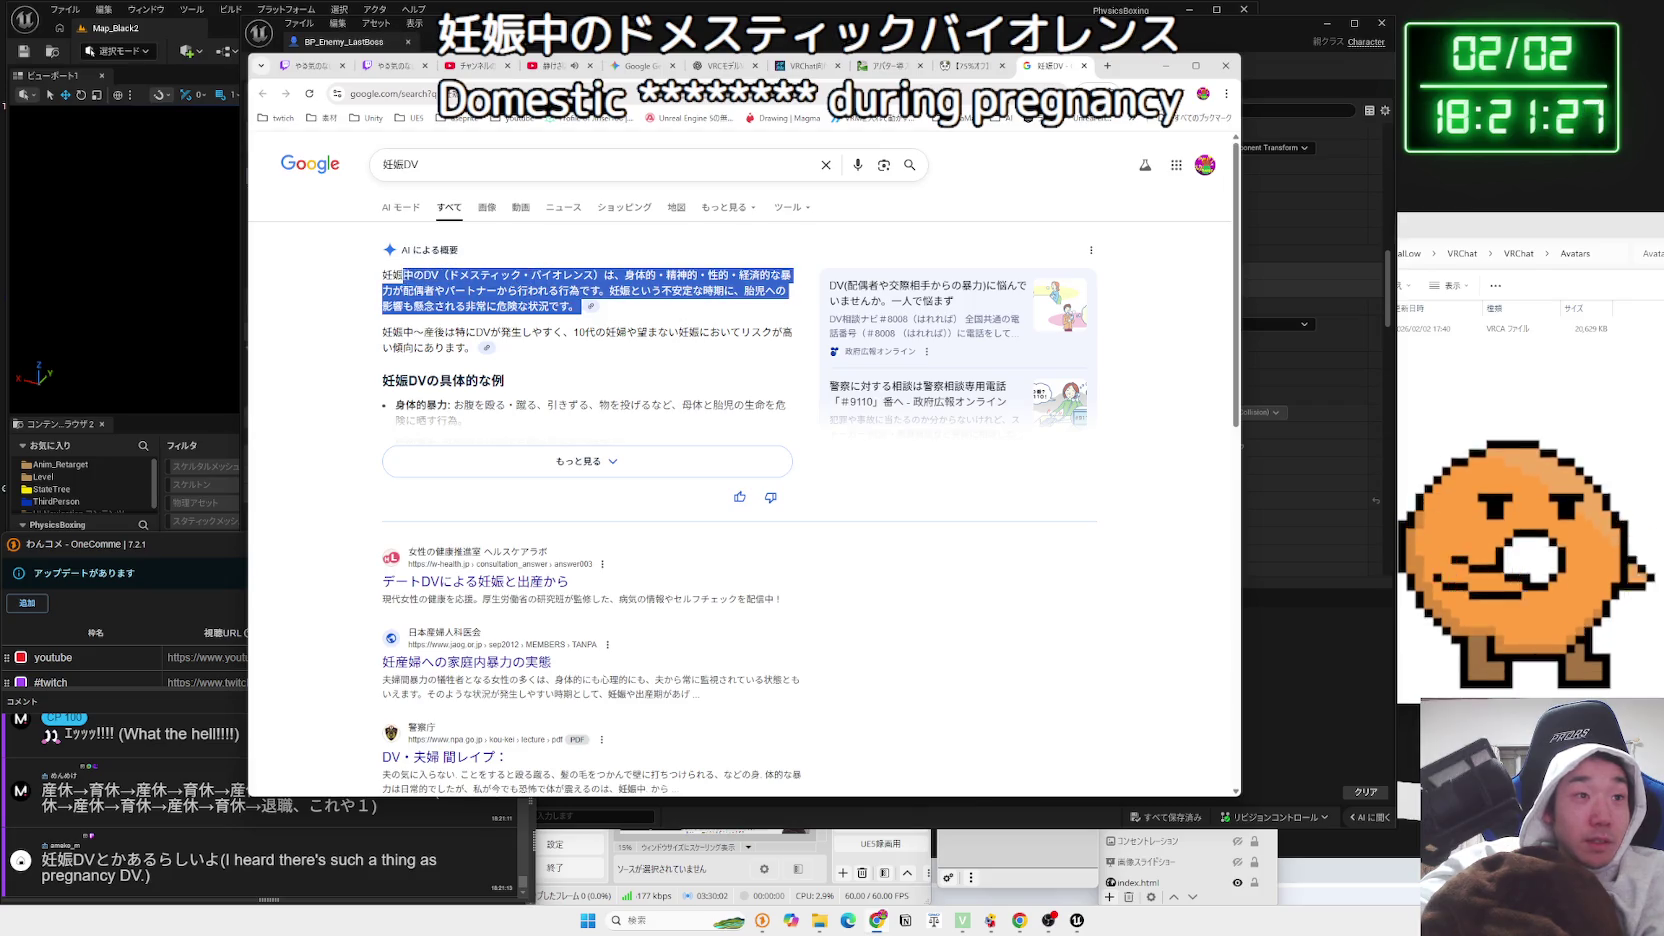
{"action": "left_click_drag", "start_coordinate": [578, 306], "coordinate": [495, 306]}
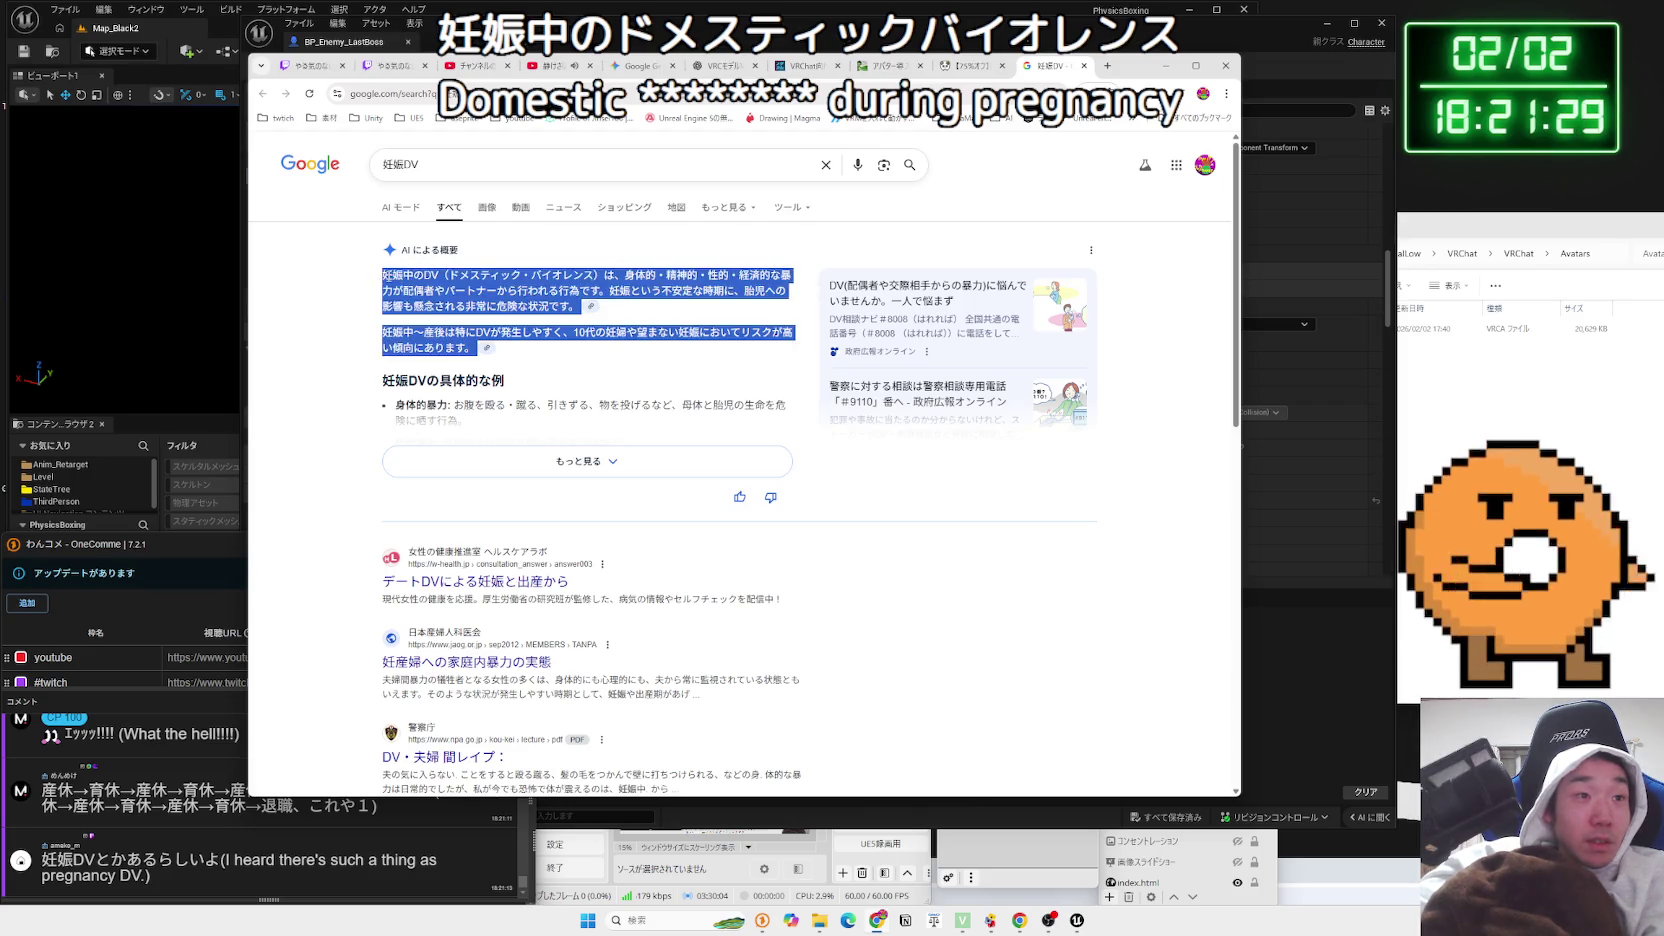
{"action": "left_click", "coordinate": [425, 321]}
Expand the AI overview and read its physical violence examples
{"action": "scroll", "coordinate": [428, 327], "scroll_direction": "down", "scroll_amount": 1}
{"action": "left_click", "coordinate": [587, 396]}
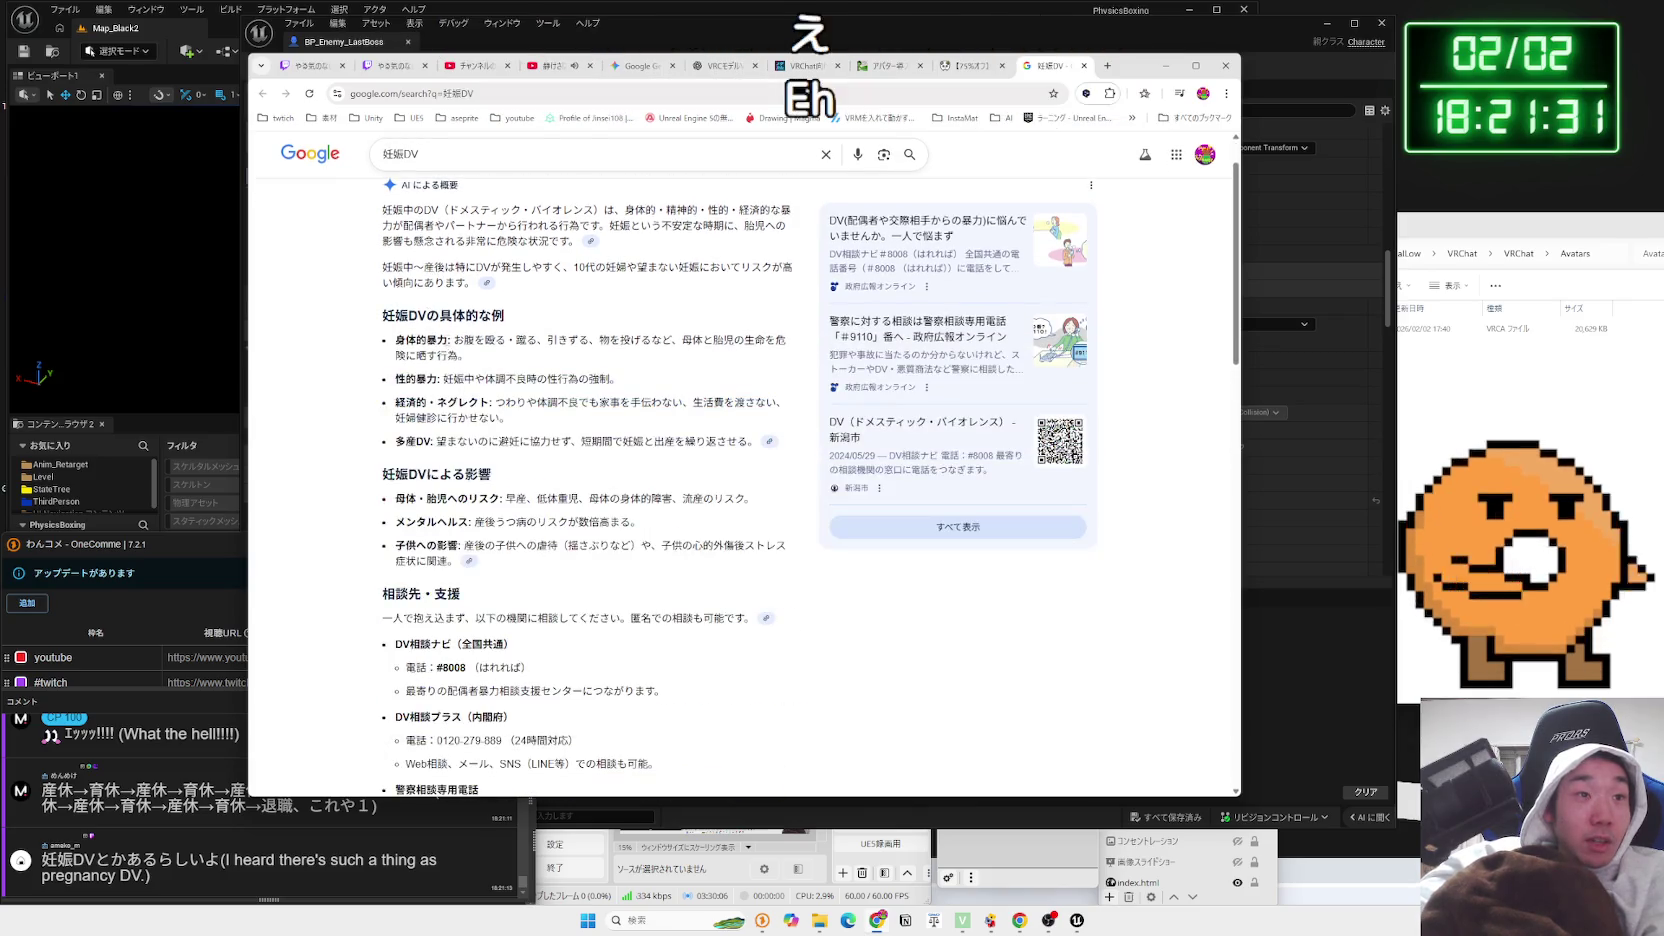
{"action": "left_click_drag", "start_coordinate": [675, 350], "coordinate": [790, 341]}
{"action": "mouse_move", "coordinate": [516, 340]}
{"action": "left_mouse_down"}
{"action": "mouse_move", "coordinate": [619, 341]}
{"action": "mouse_move", "coordinate": [468, 357]}
{"action": "left_mouse_up"}
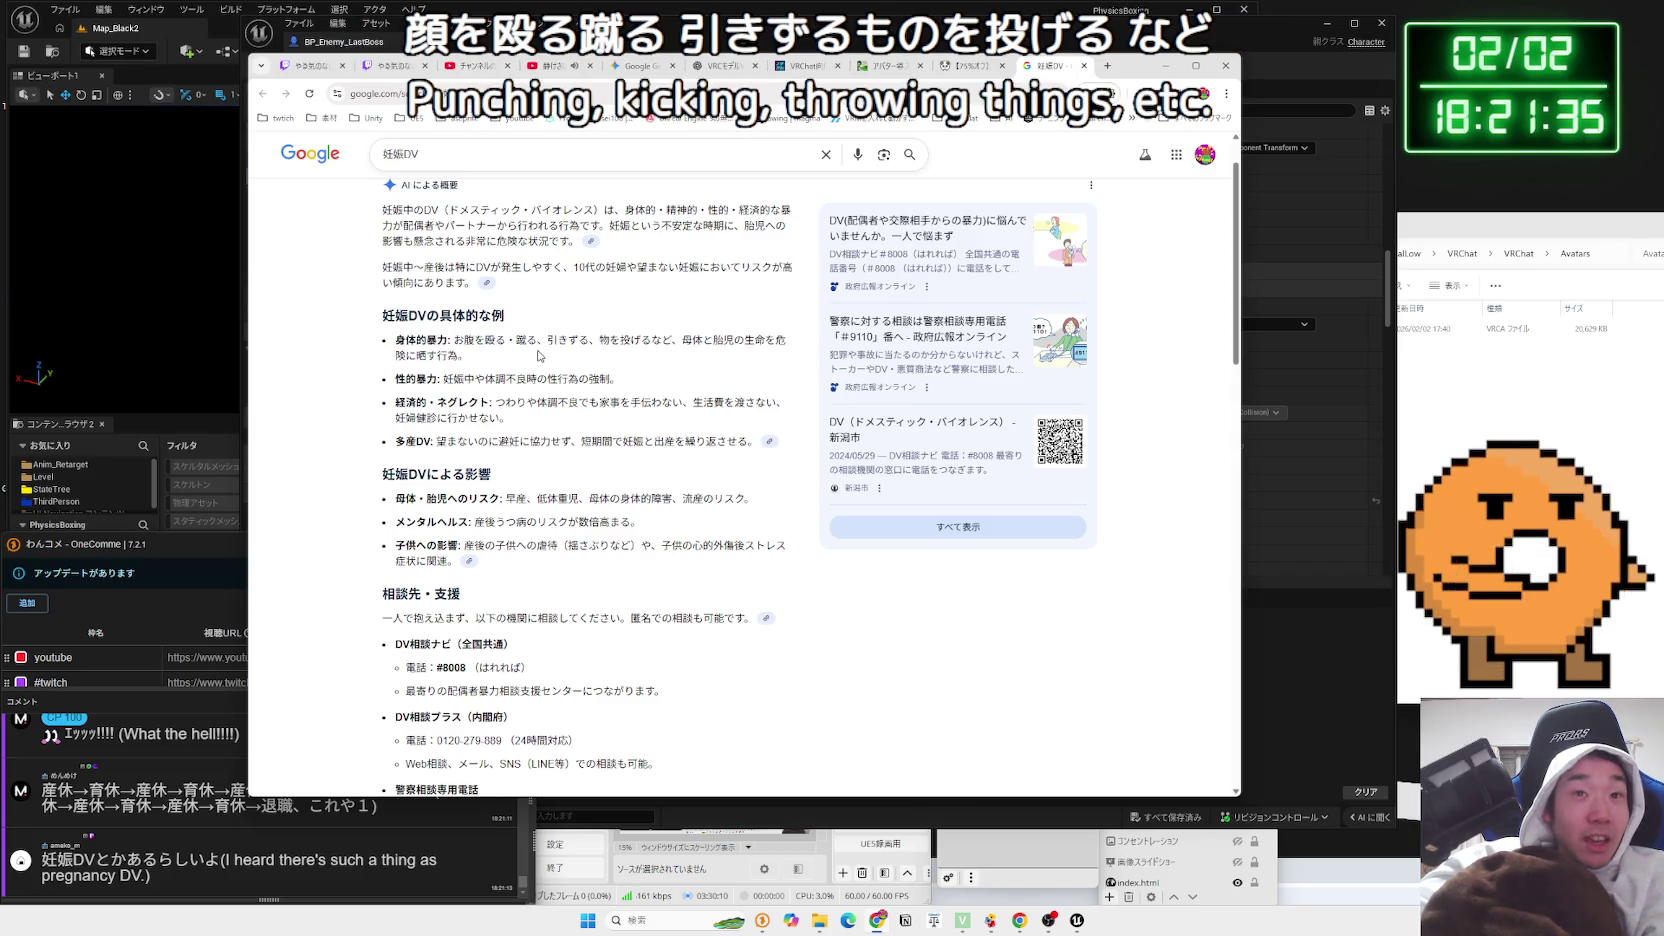
{"action": "scroll", "coordinate": [538, 355], "scroll_direction": "down", "scroll_amount": 10}
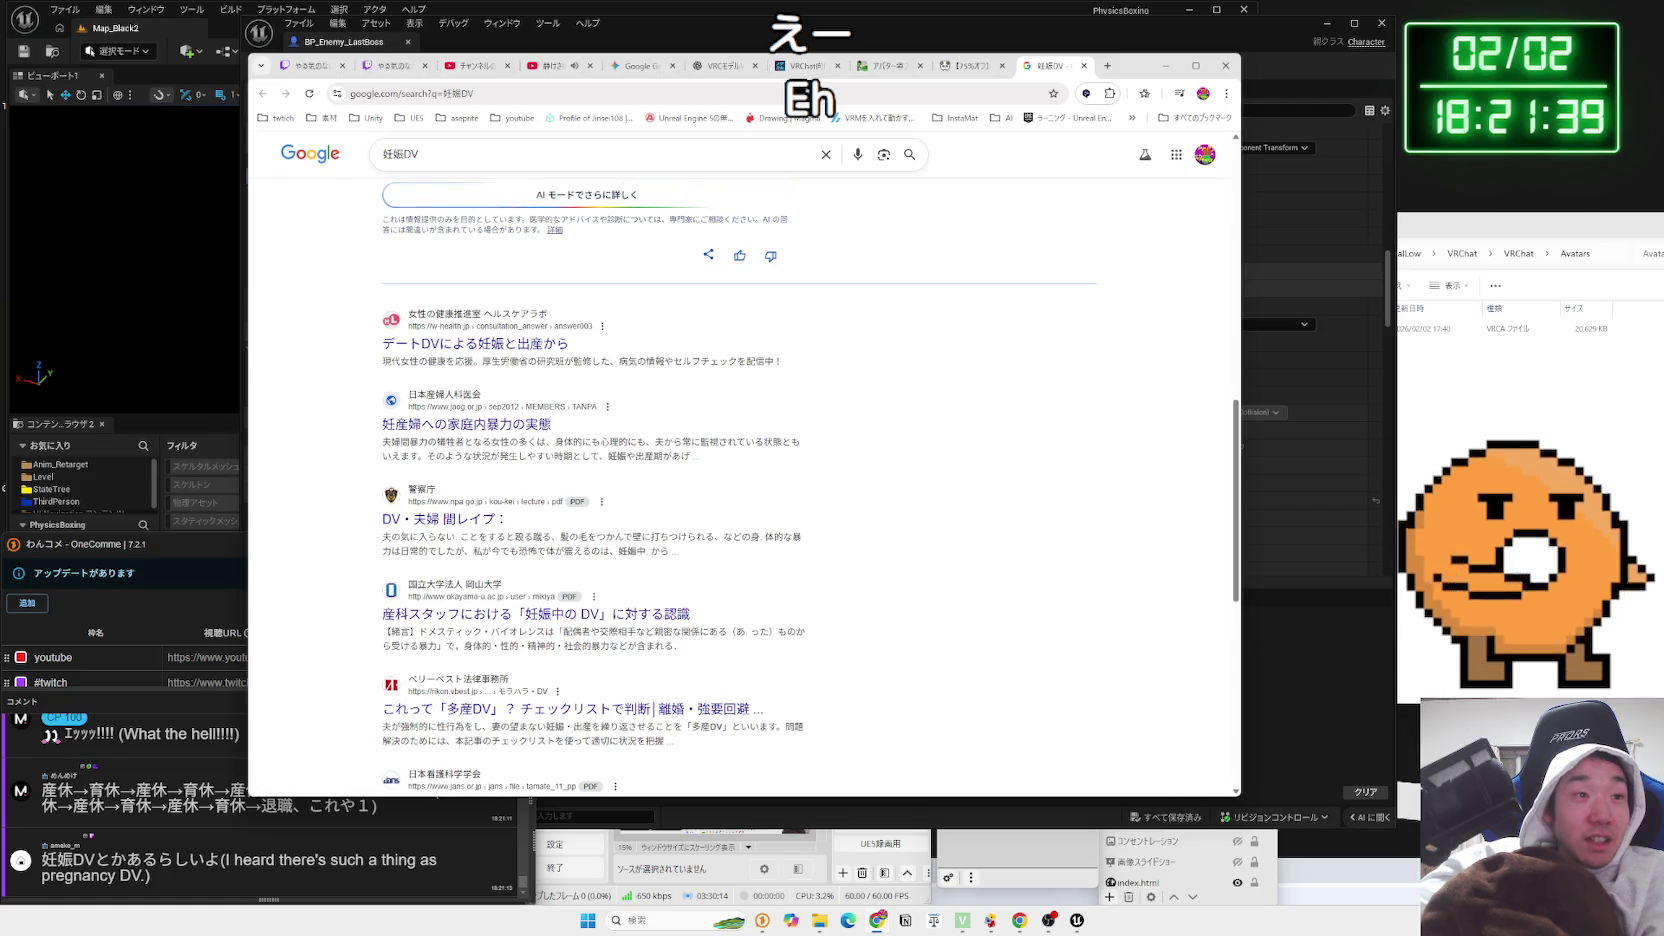
{"action": "scroll", "coordinate": [507, 370], "scroll_direction": "down", "scroll_amount": 1}
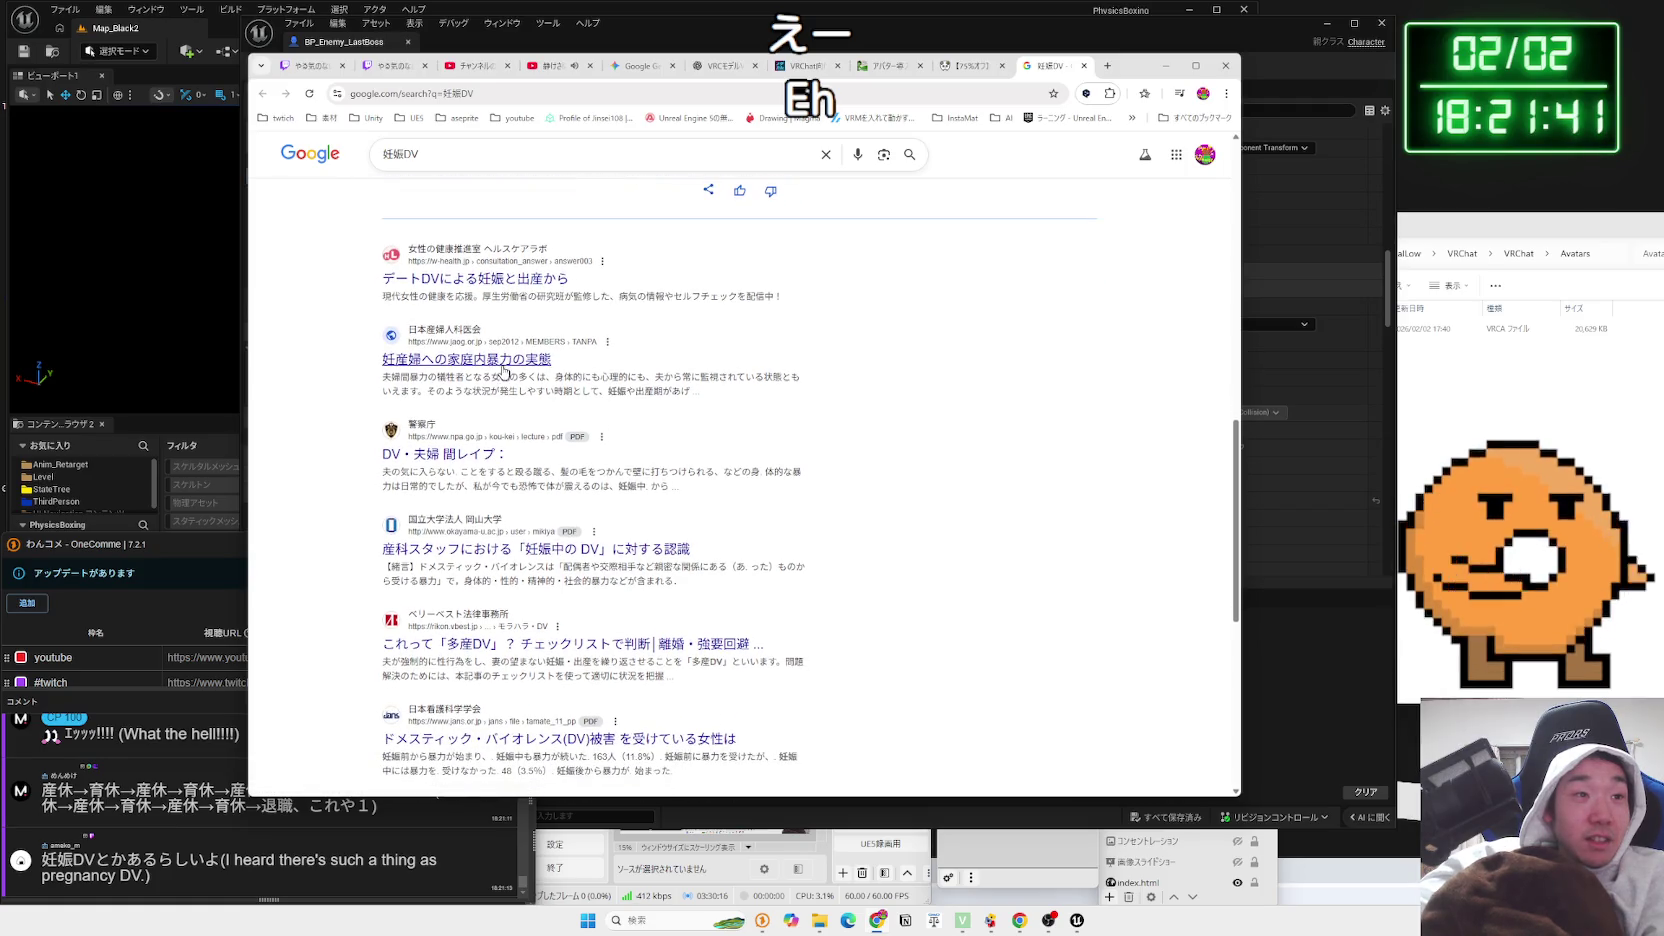
{"action": "scroll", "coordinate": [503, 370], "scroll_direction": "down", "scroll_amount": 8}
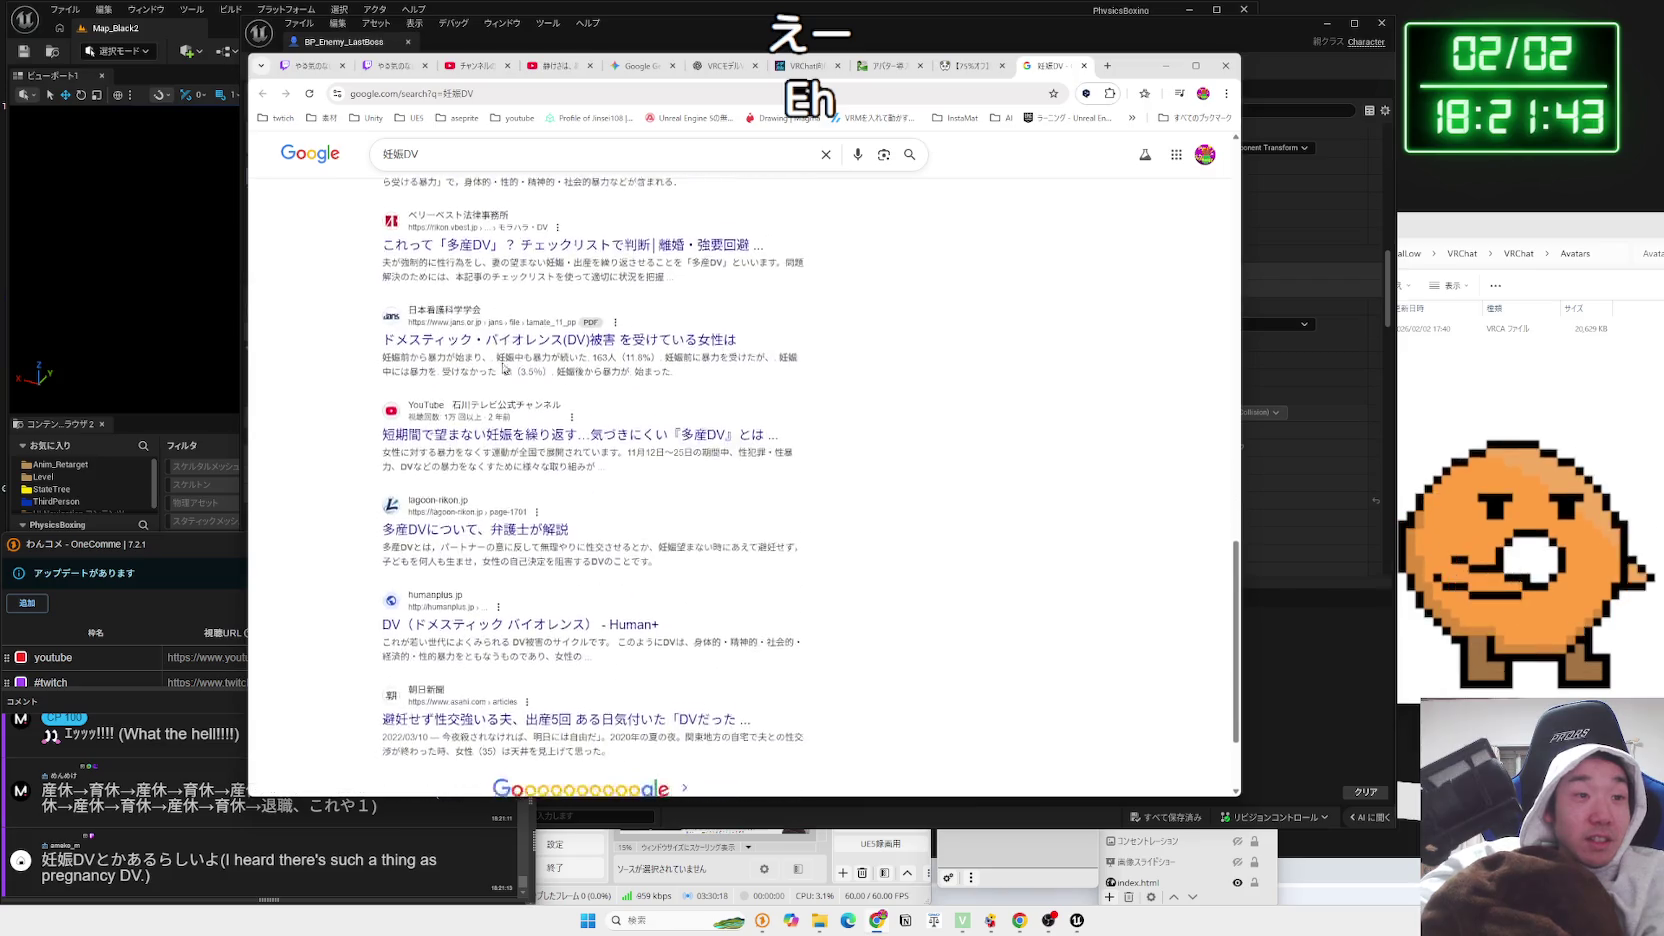
{"action": "scroll", "coordinate": [505, 366], "scroll_direction": "up", "scroll_amount": 15}
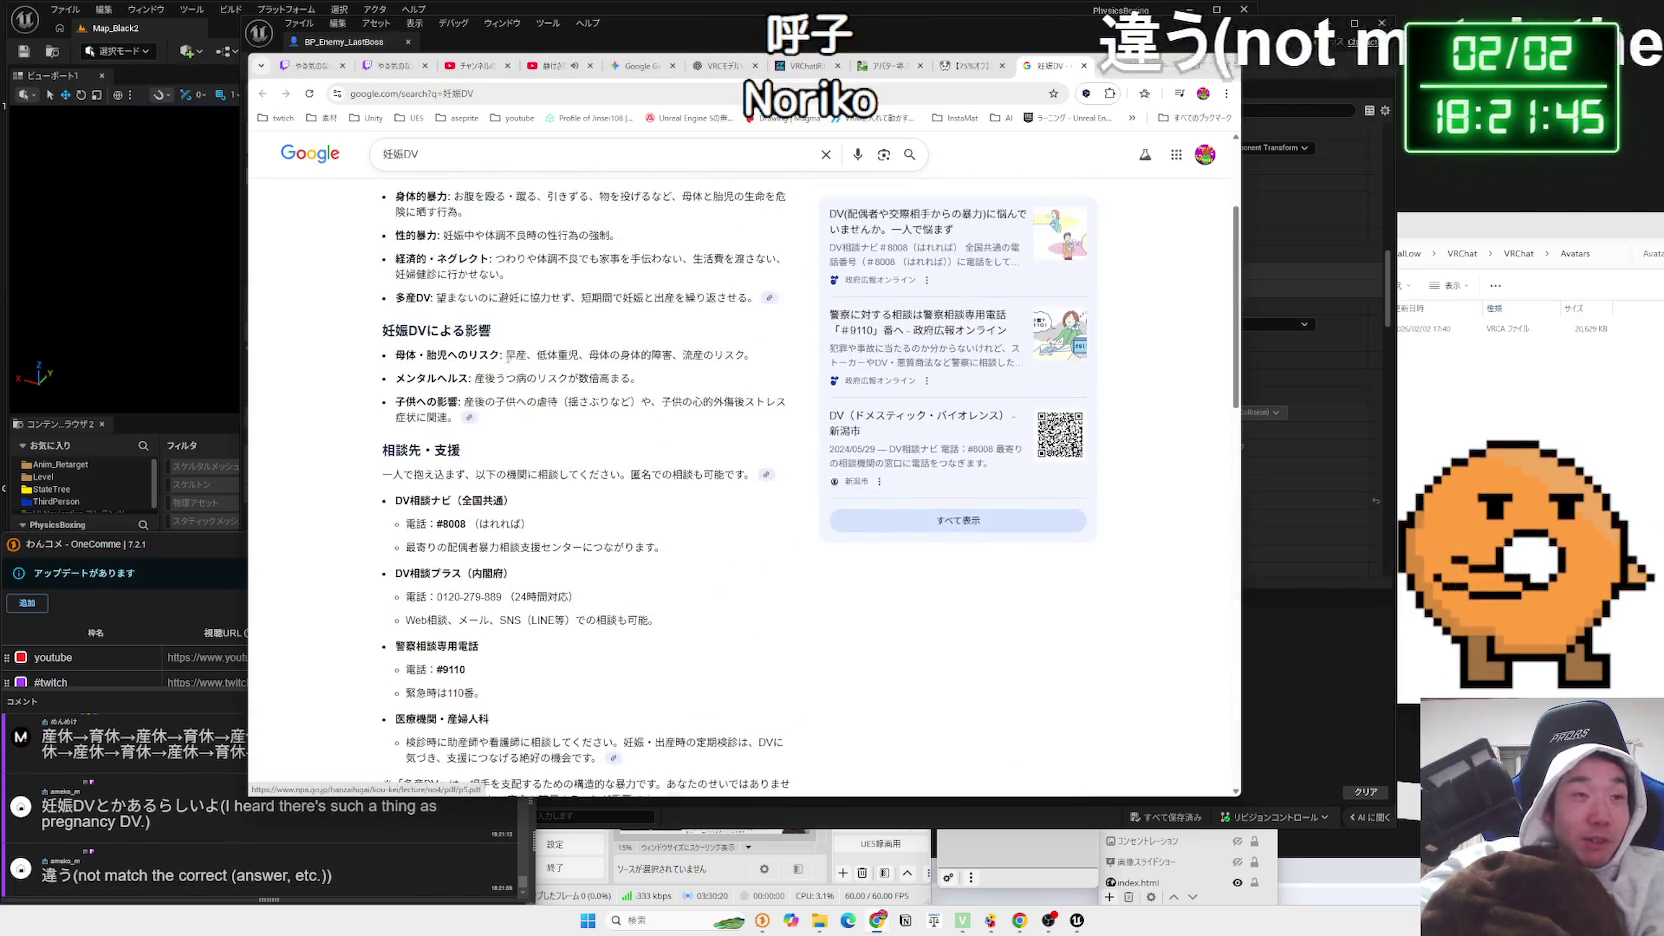
Check the 妊娠DV image results, edit the query briefly, then close the search tab
{"action": "left_click", "coordinate": [479, 207]}
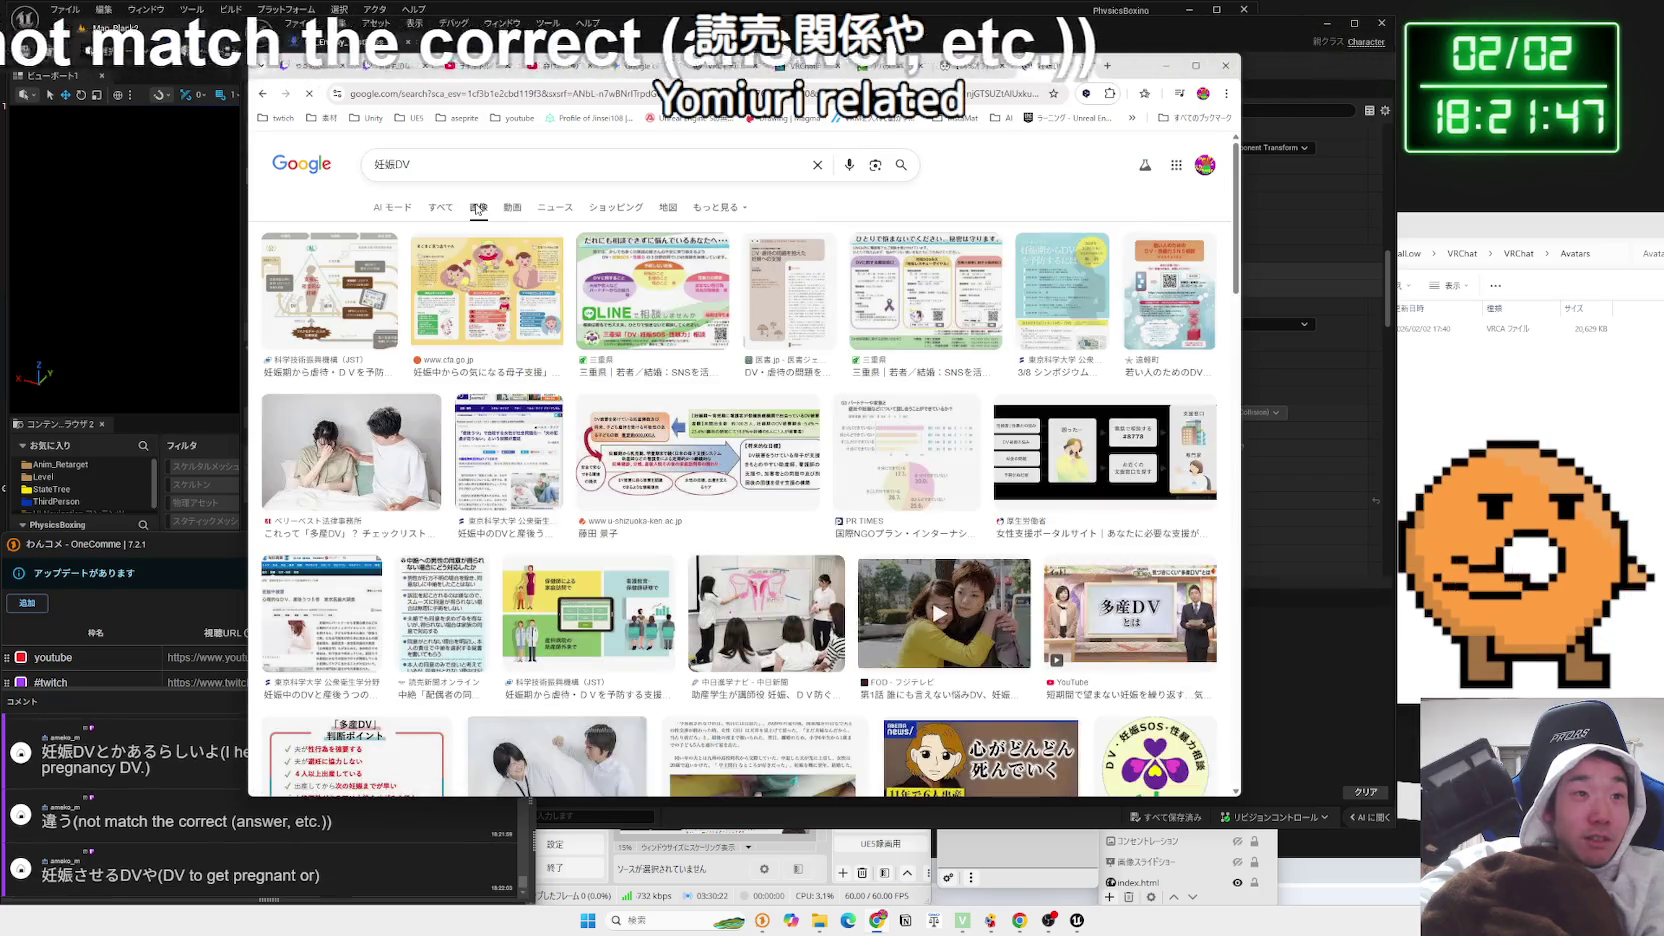
{"action": "key", "text": "alt+Left"}
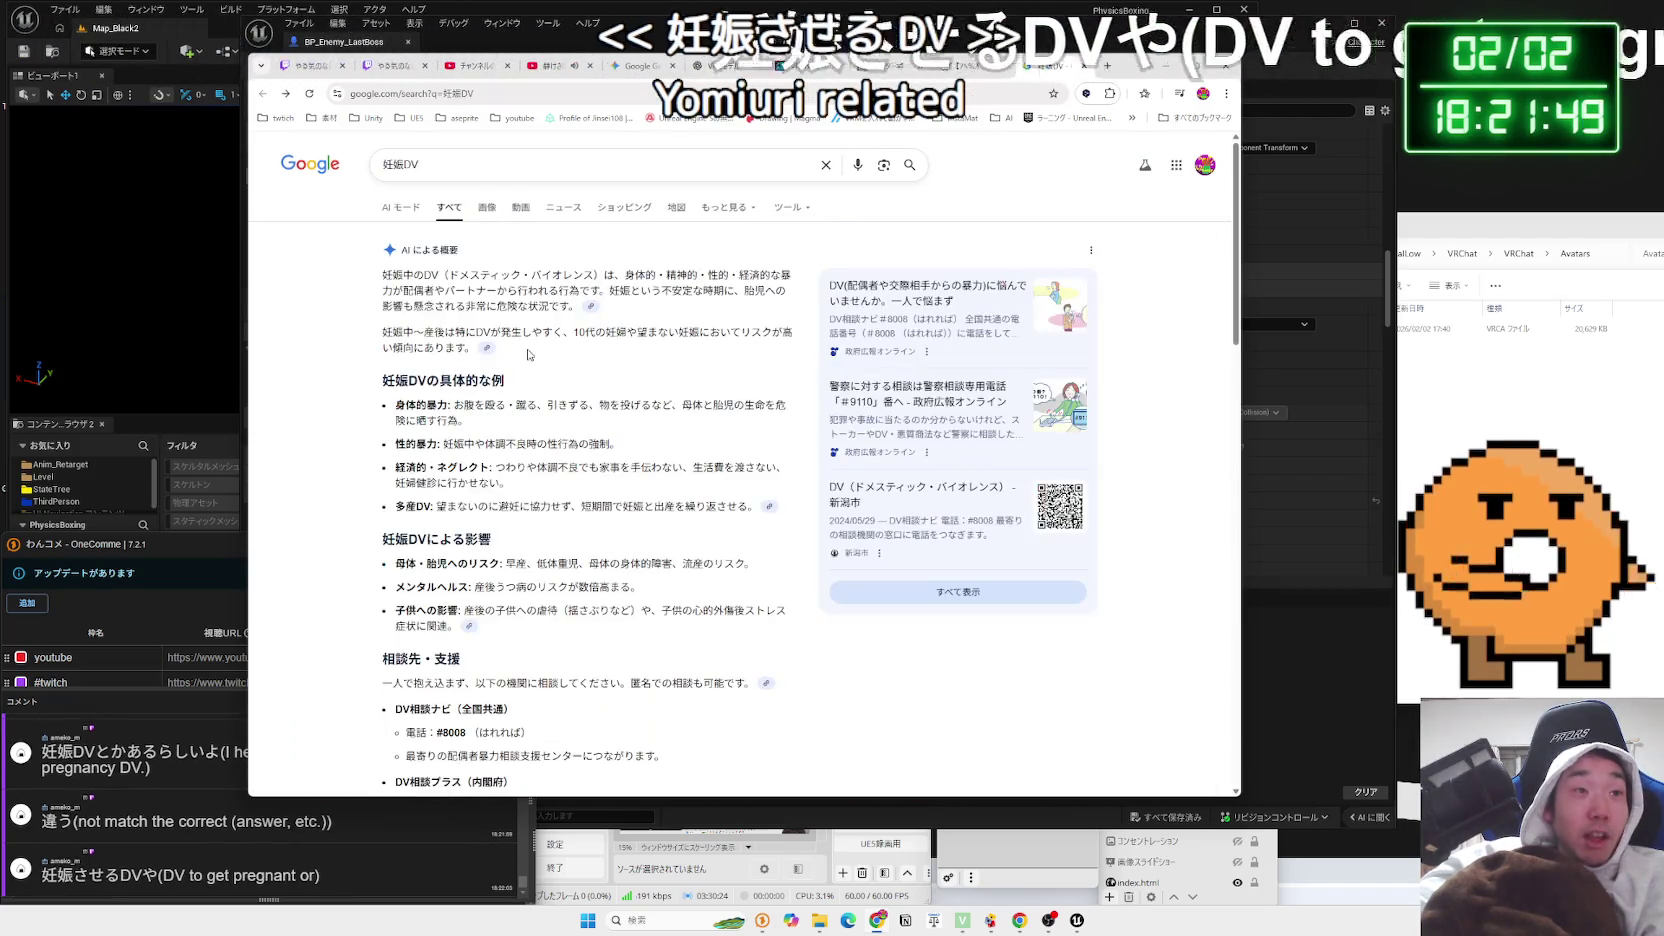
{"action": "left_click", "coordinate": [455, 165]}
{"action": "key", "text": "BackSpace"}
{"action": "key", "text": "BackSpace"}
{"action": "type", "text": "させる"}
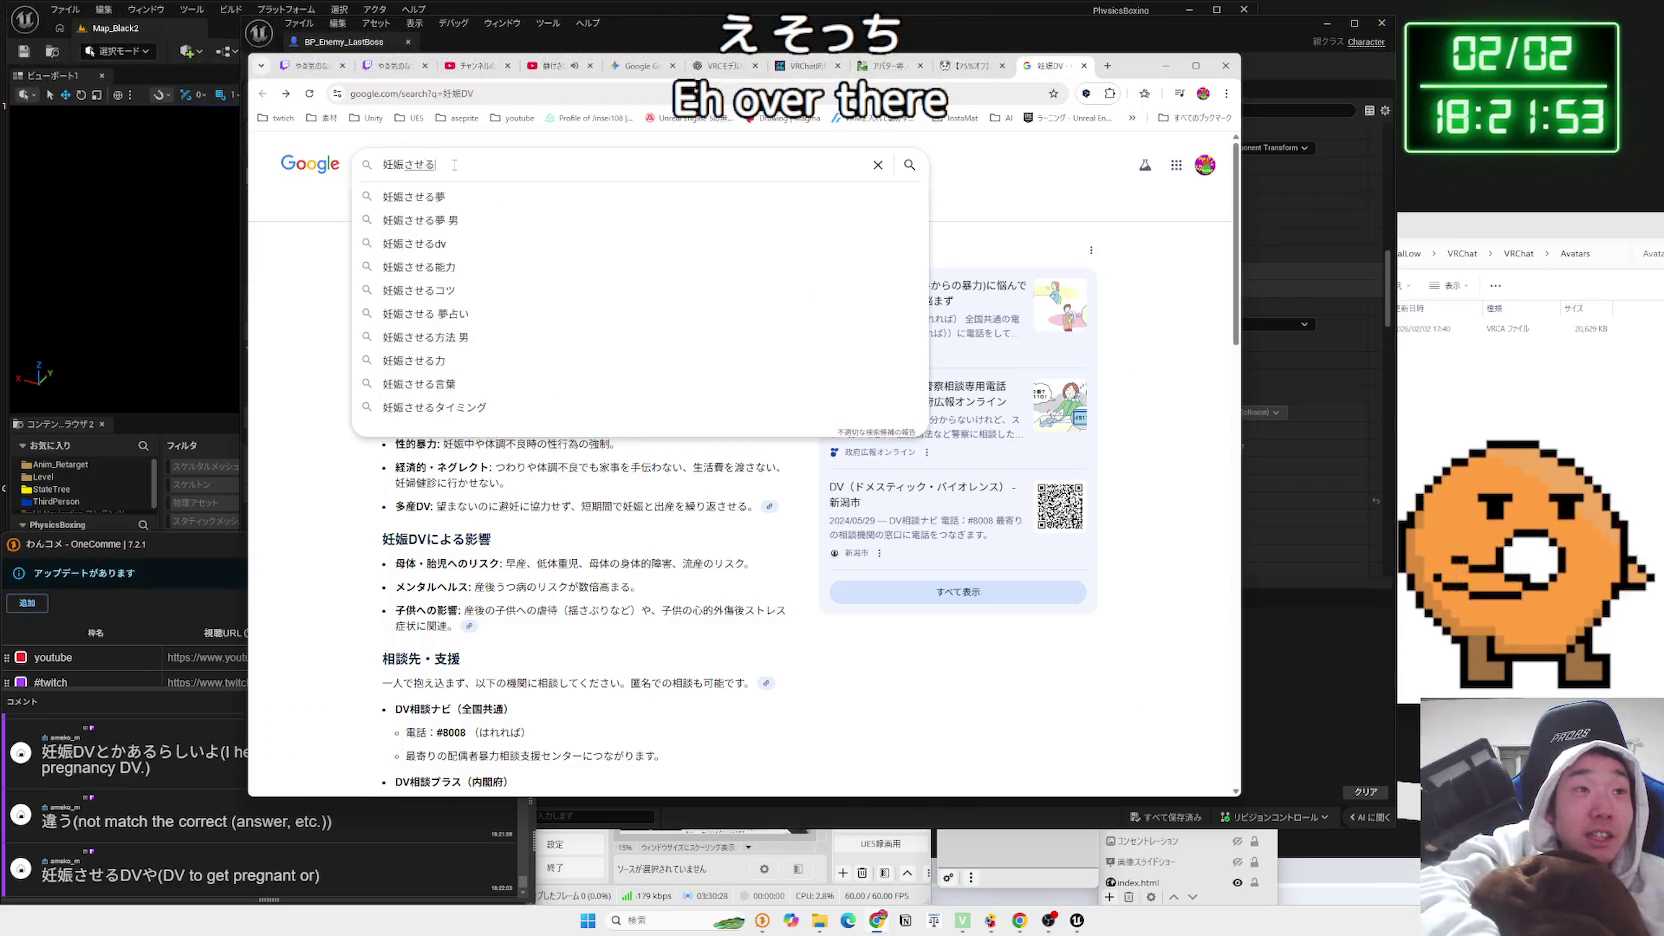
{"action": "key", "text": "BackSpace"}
{"action": "key", "text": "BackSpace"}
{"action": "key", "text": "BackSpace"}
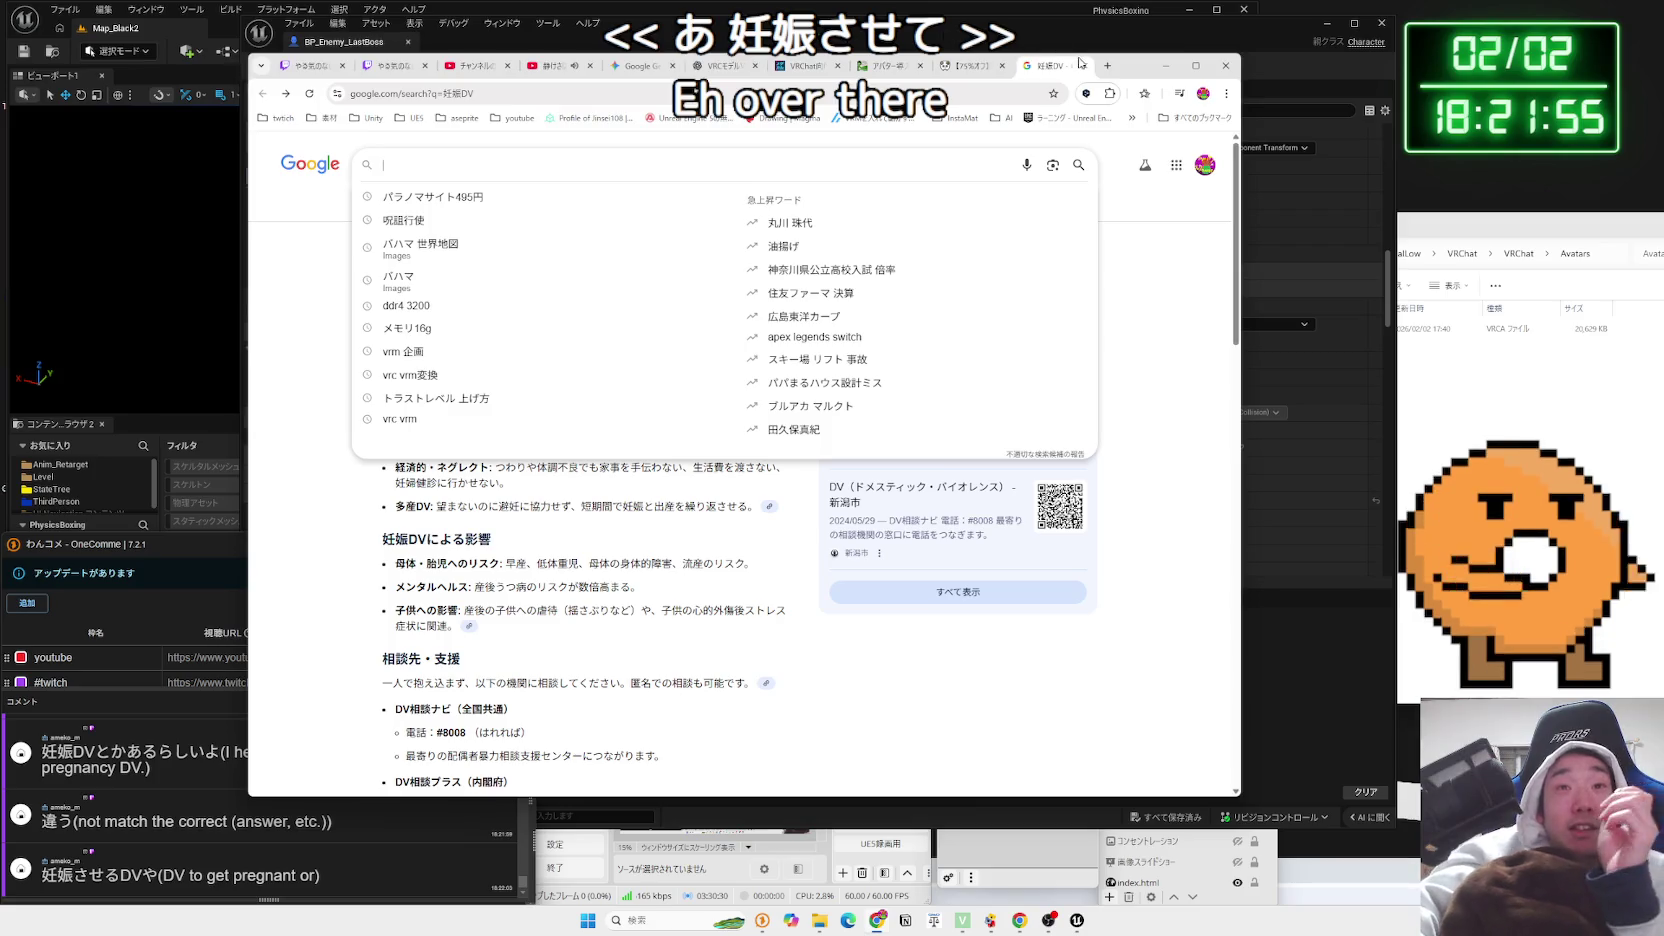
{"action": "left_click", "coordinate": [1084, 66]}
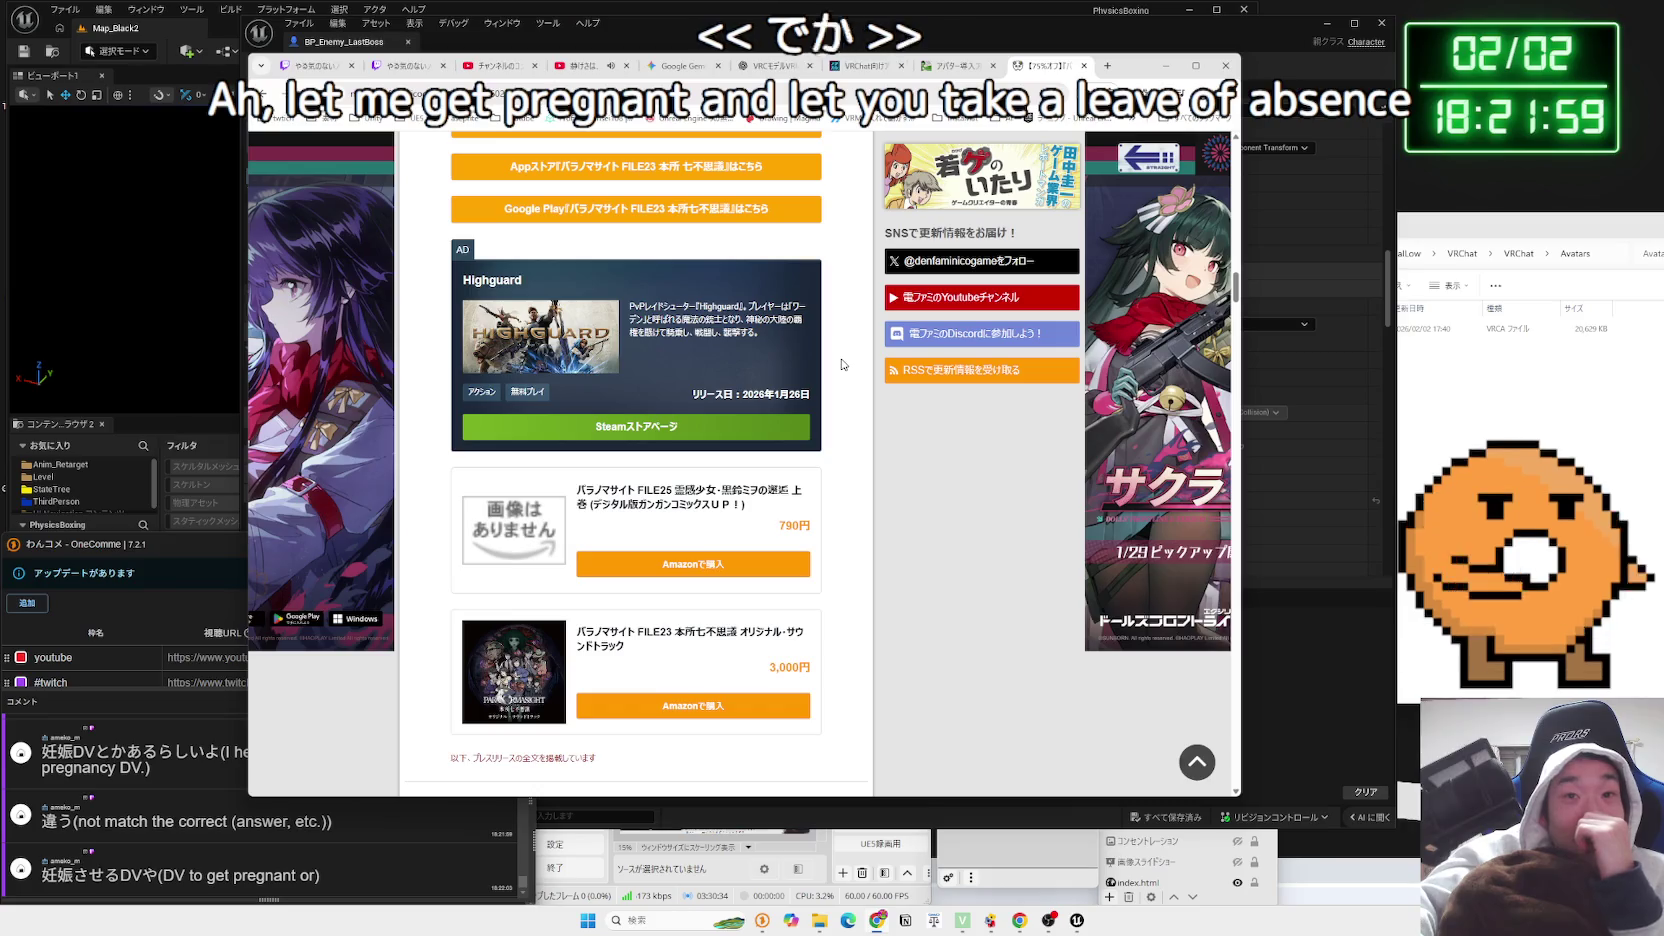
Skim the Denfaminico PARANORMASIGHT article, briefly highlighting the sale headline
{"action": "scroll", "coordinate": [841, 364], "scroll_direction": "down", "scroll_amount": 3}
{"action": "scroll", "coordinate": [841, 364], "scroll_direction": "down", "scroll_amount": 4}
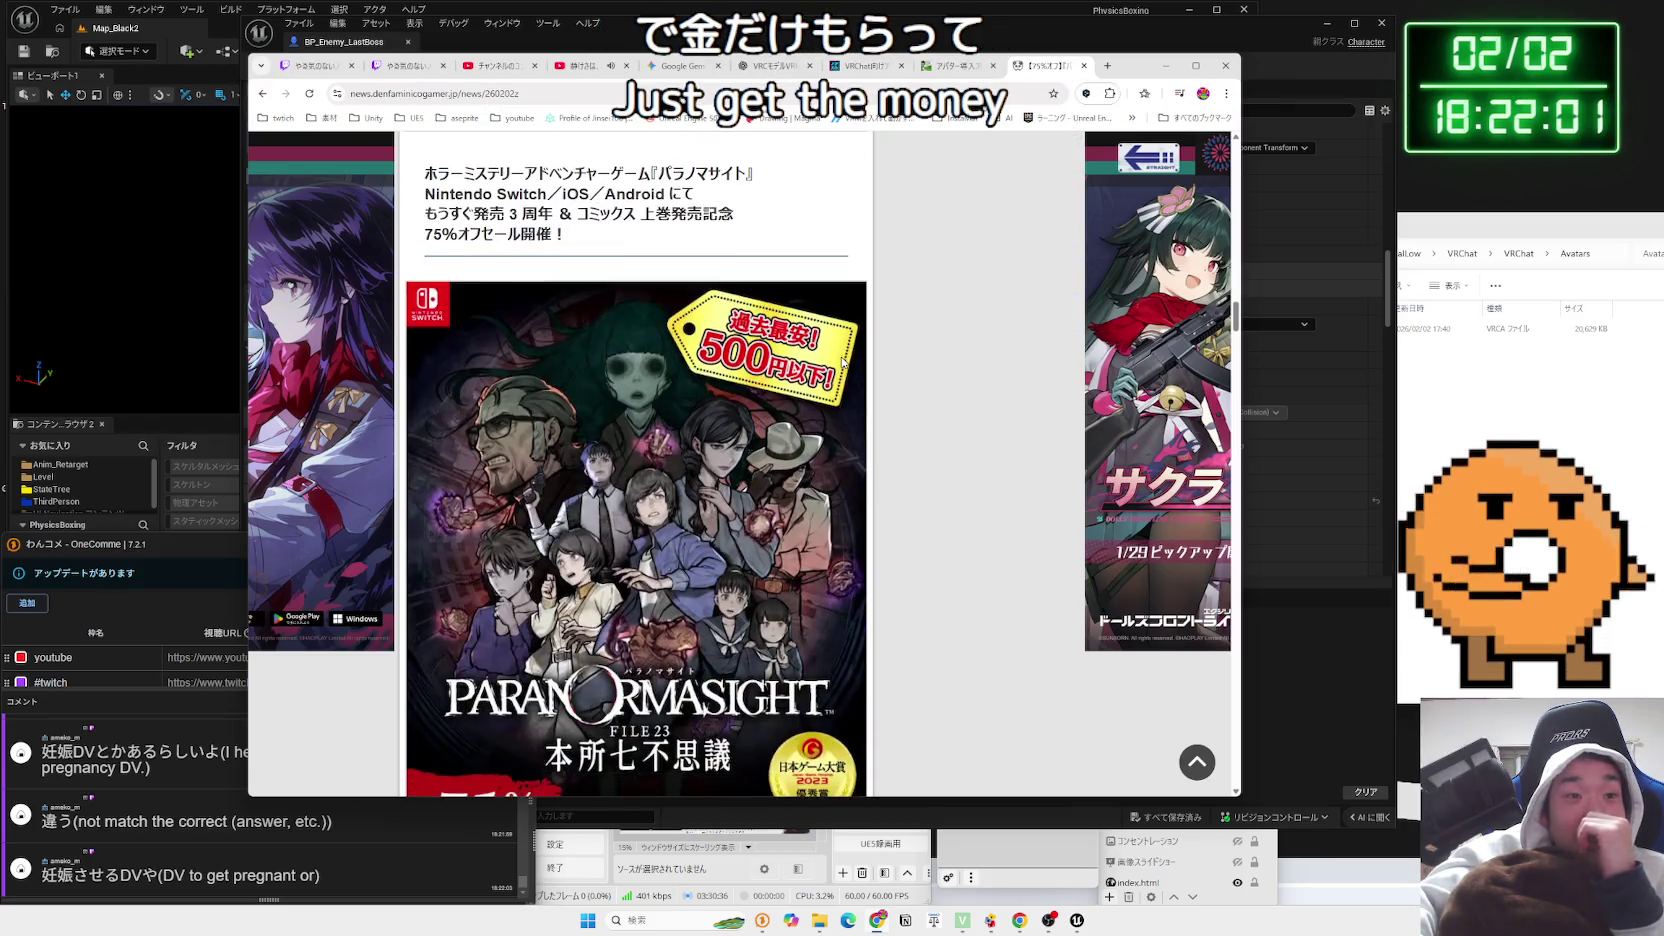
{"action": "scroll", "coordinate": [841, 364], "scroll_direction": "up", "scroll_amount": 2}
{"action": "mouse_move", "coordinate": [568, 364]}
{"action": "left_mouse_down"}
{"action": "mouse_move", "coordinate": [700, 350]}
{"action": "mouse_move", "coordinate": [437, 303]}
{"action": "left_mouse_up"}
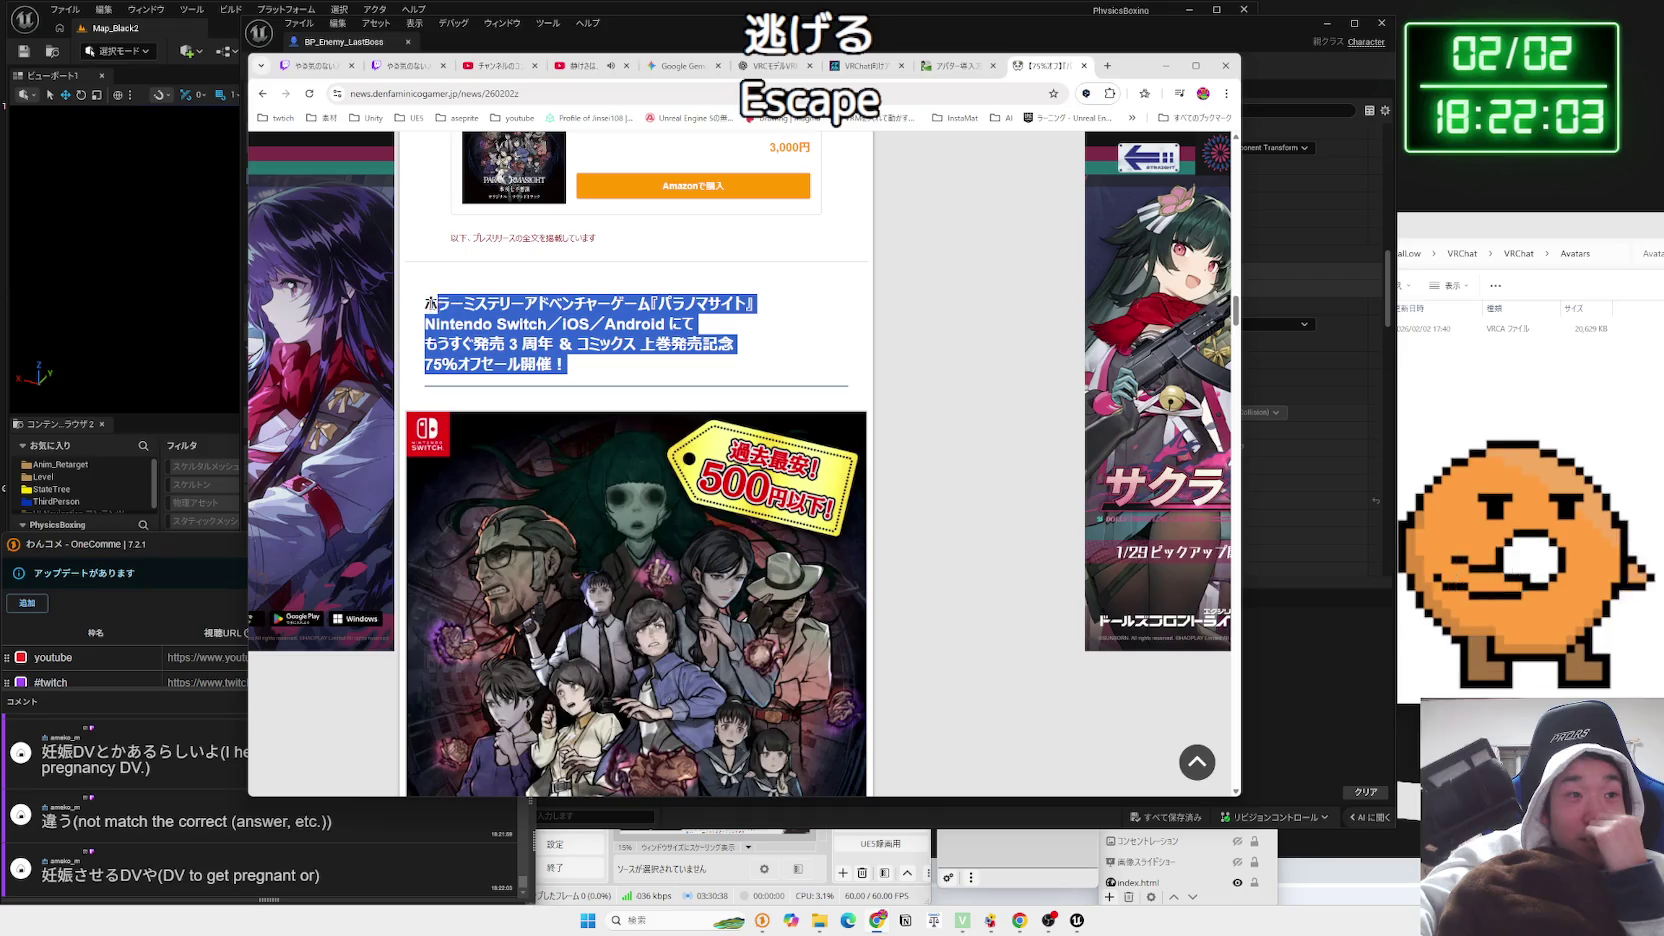
{"action": "left_click", "coordinate": [598, 372]}
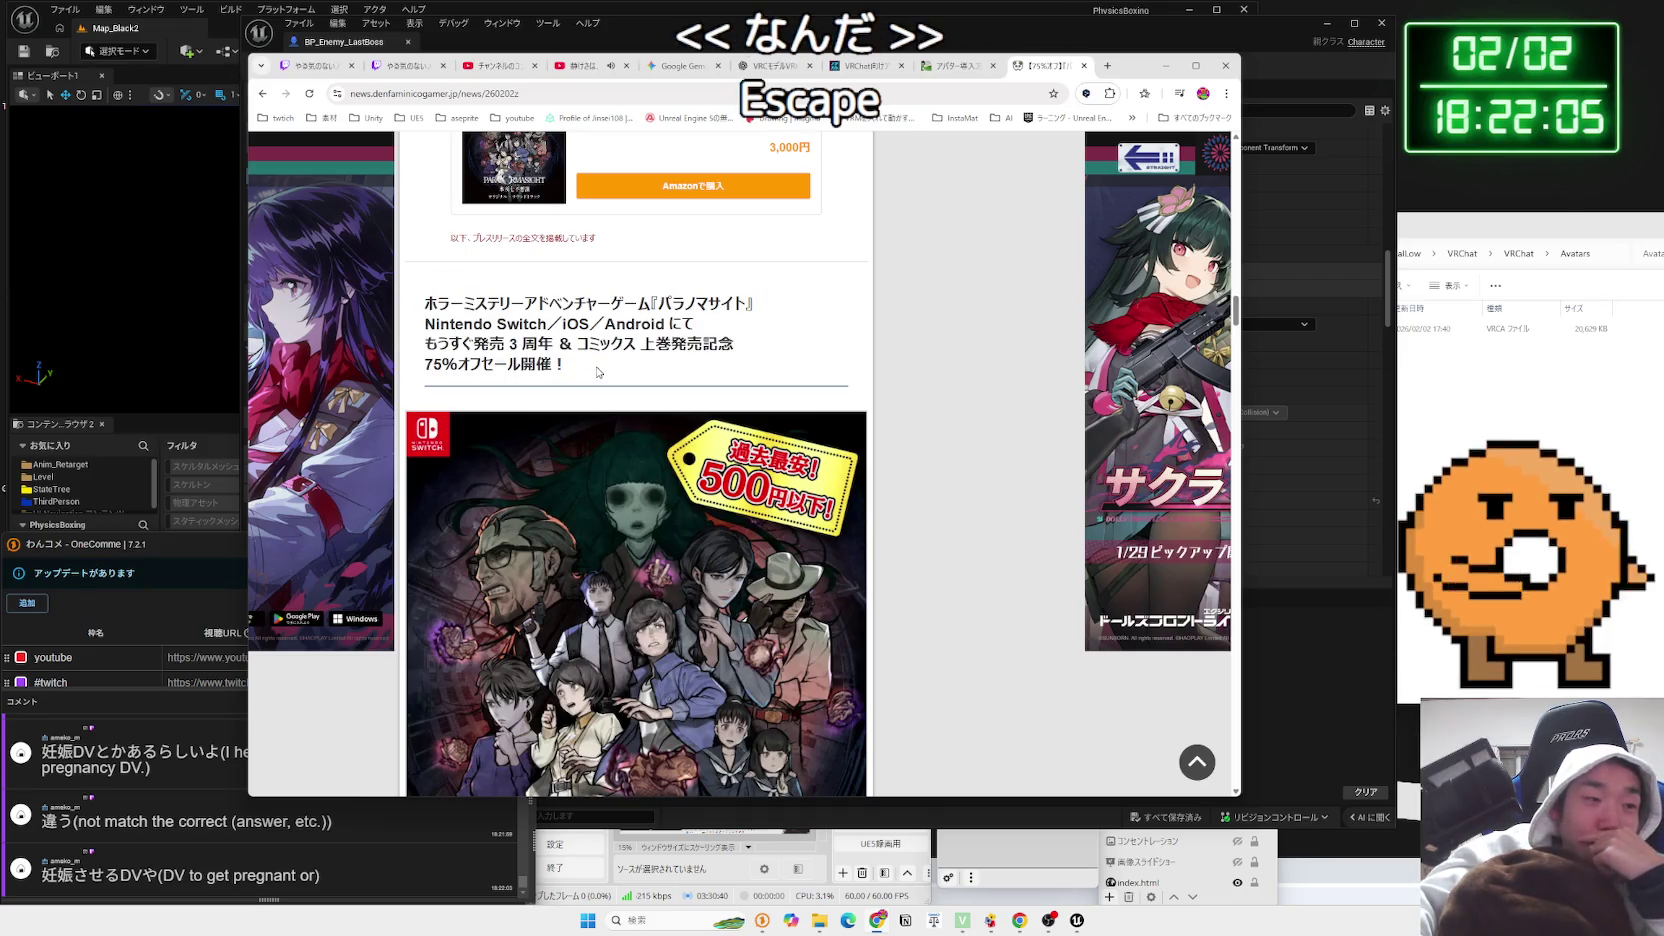
{"action": "scroll", "coordinate": [879, 455], "scroll_direction": "down", "scroll_amount": 6}
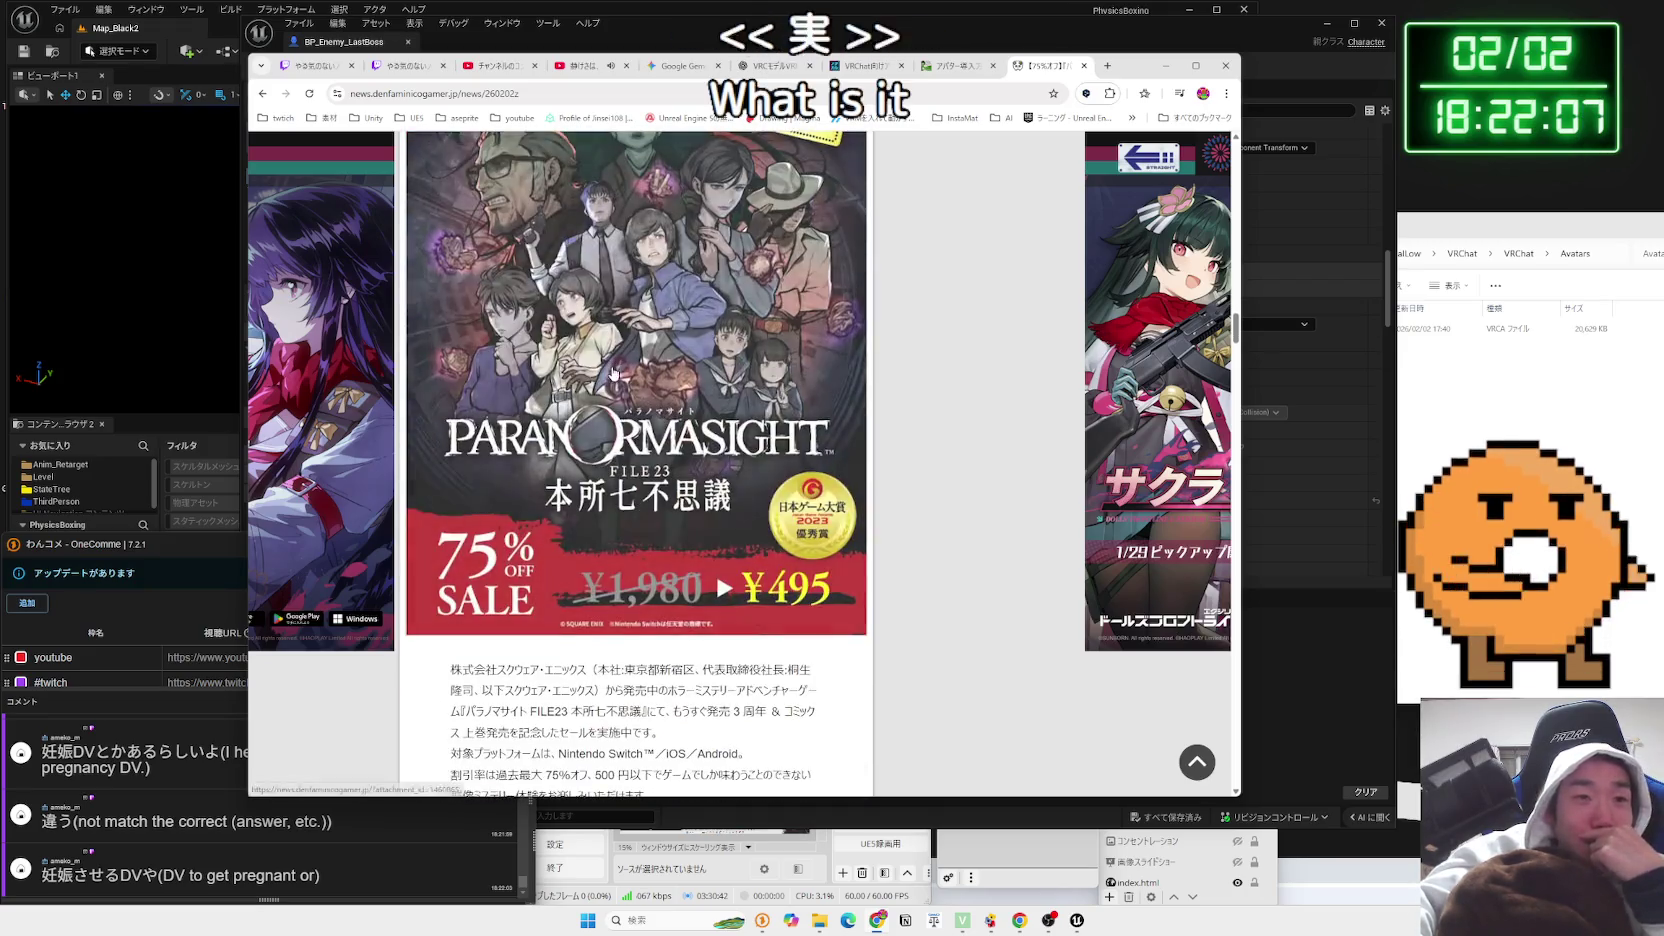
{"action": "scroll", "coordinate": [879, 455], "scroll_direction": "down", "scroll_amount": 1}
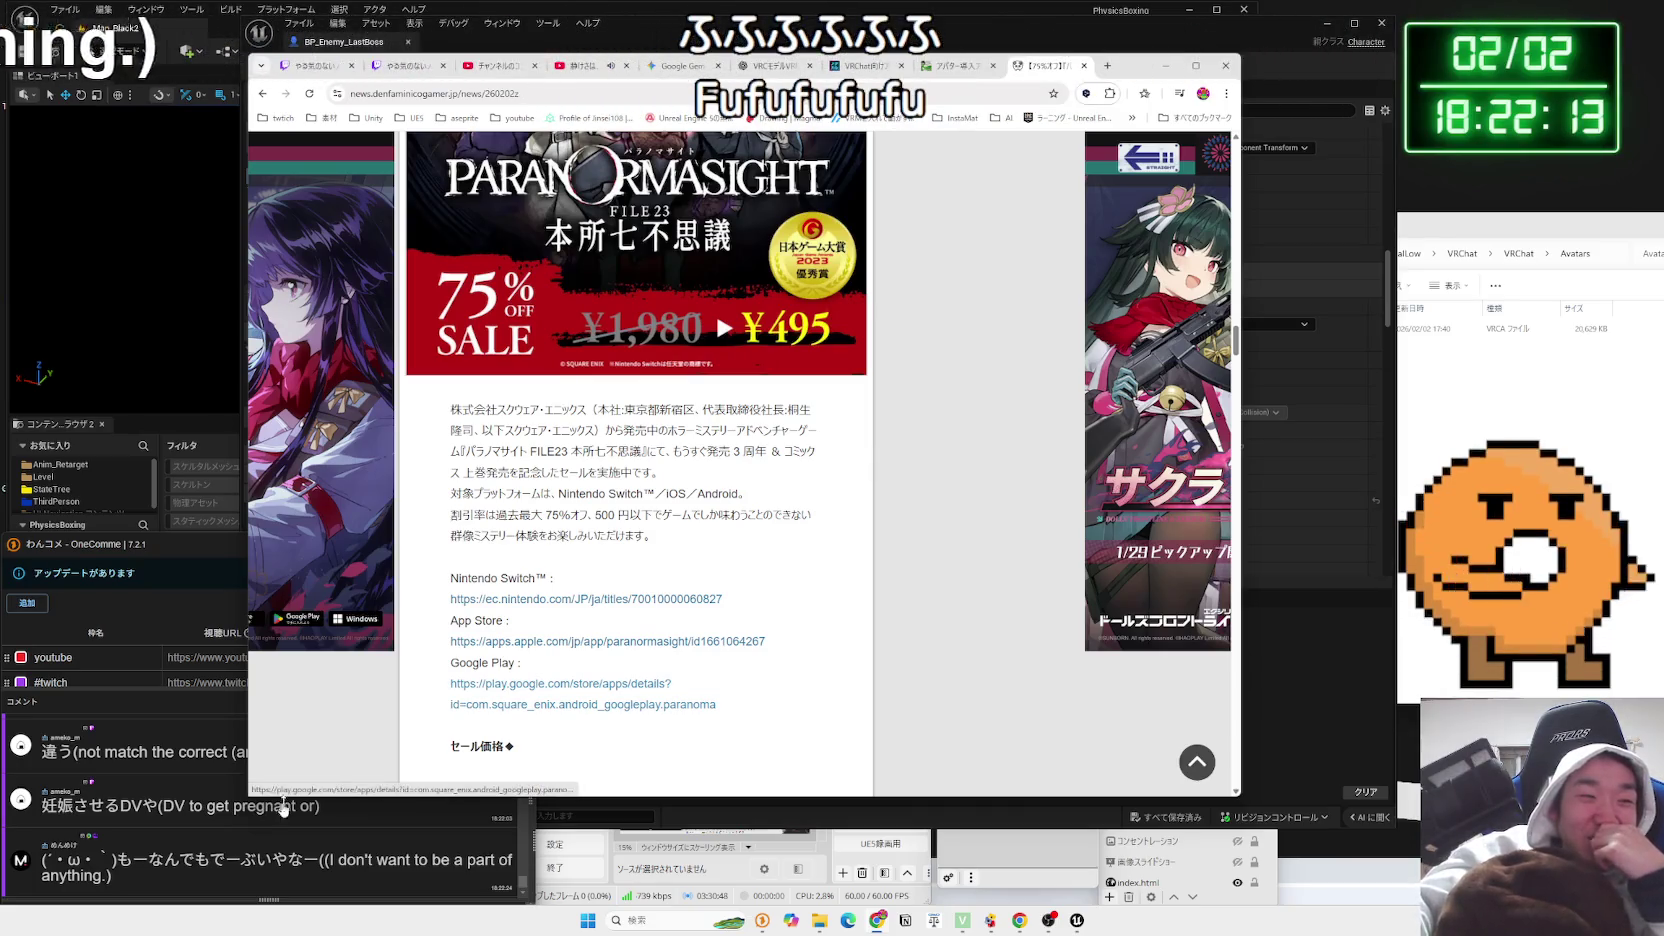
Pick out DV in a viewer comment, then highlight the article's press-release paragraph and read on
{"action": "double_click", "coordinate": [131, 805]}
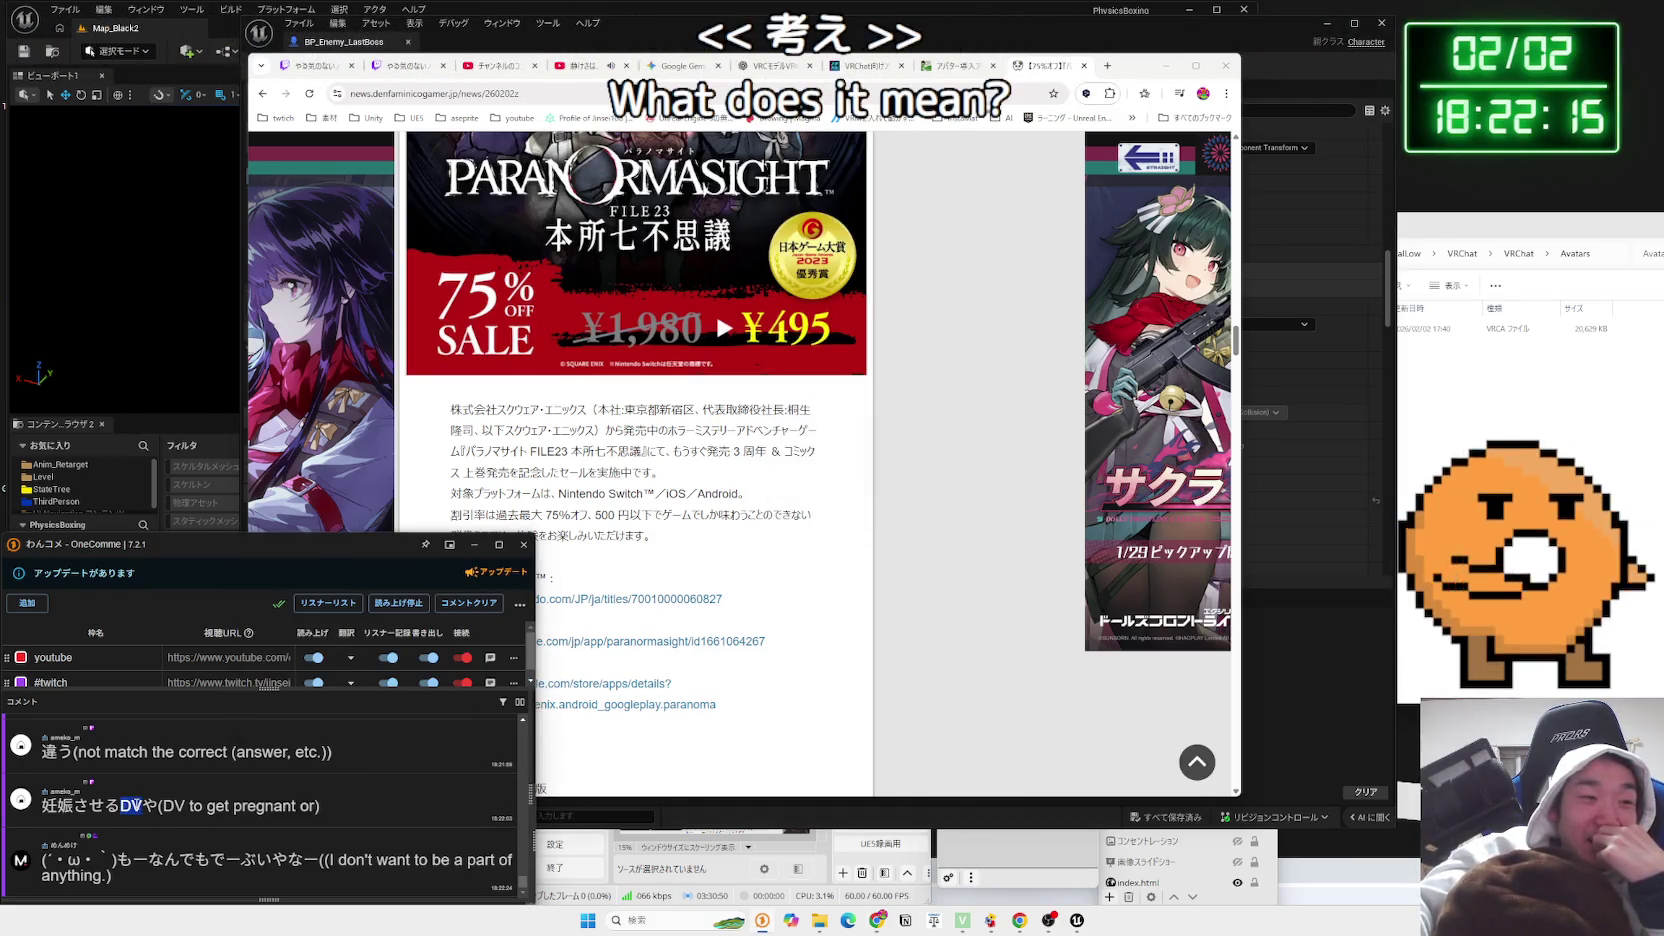
{"action": "left_click", "coordinate": [135, 805]}
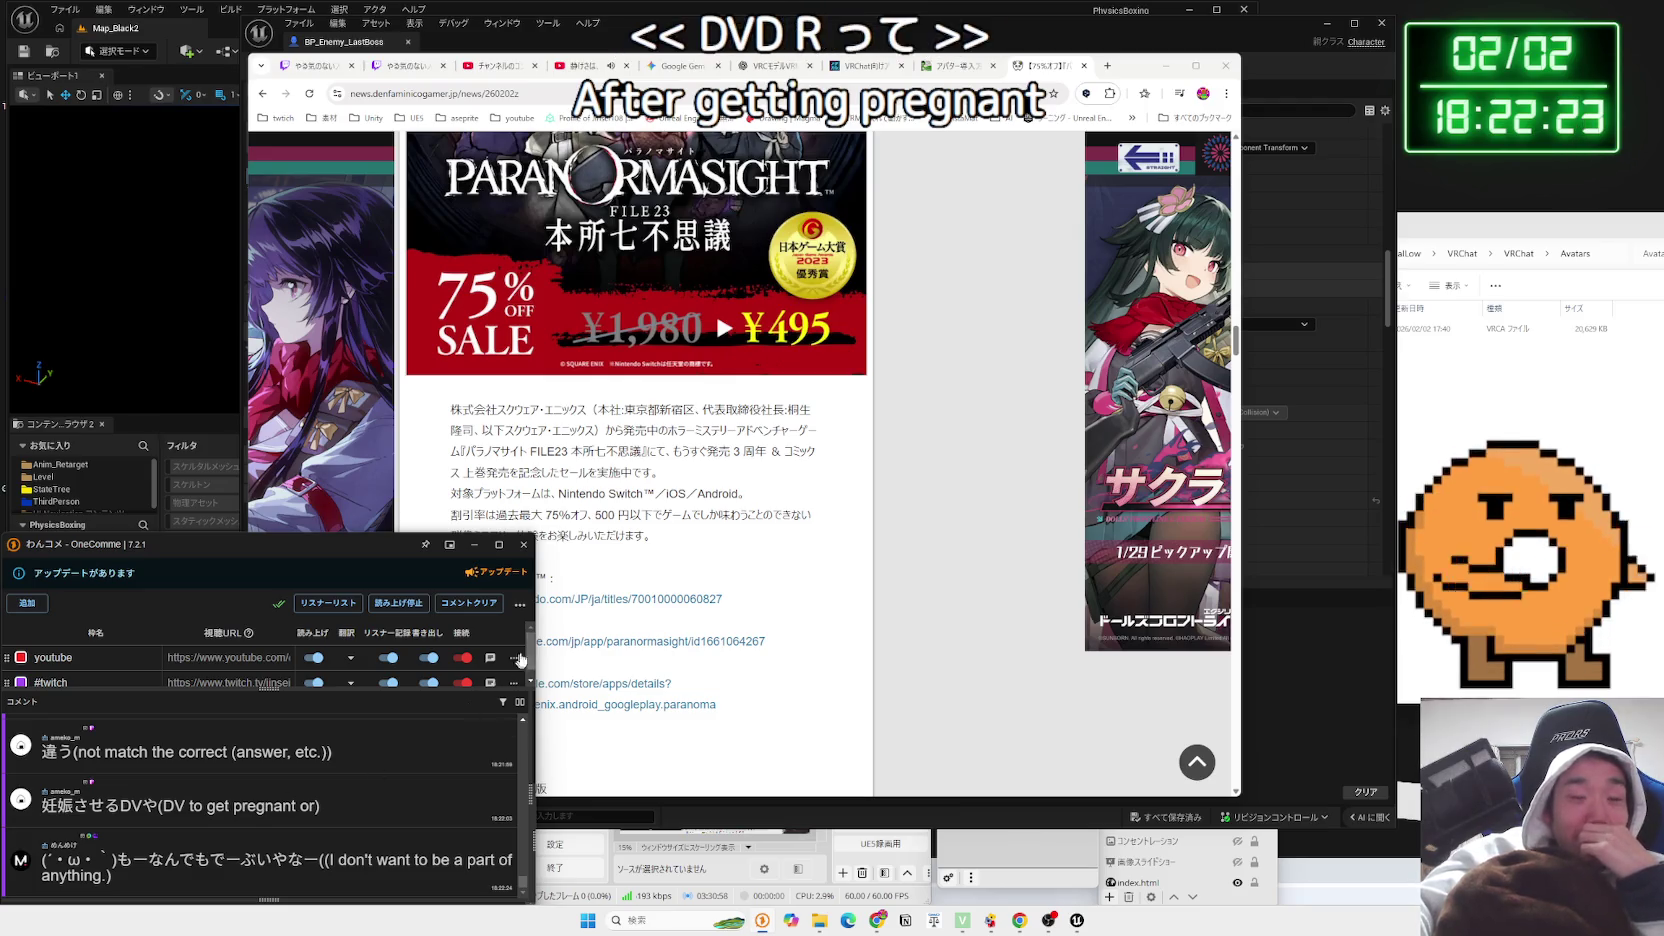
{"action": "left_click_drag", "start_coordinate": [450, 409], "coordinate": [650, 514]}
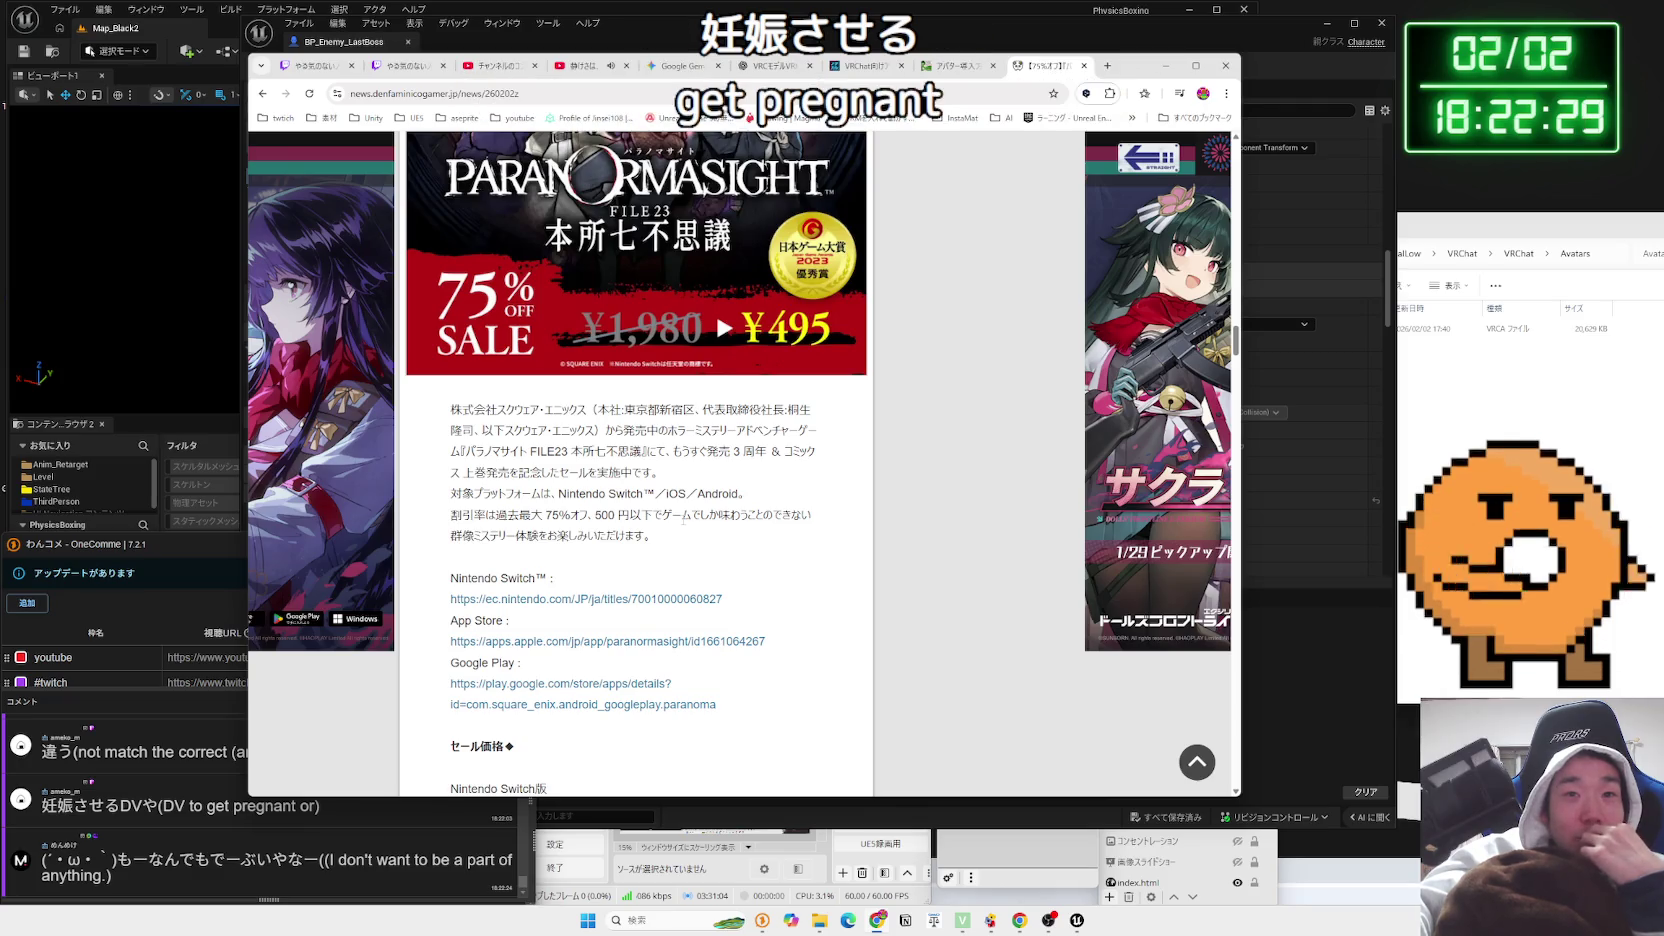
{"action": "scroll", "coordinate": [684, 519], "scroll_direction": "down", "scroll_amount": 2}
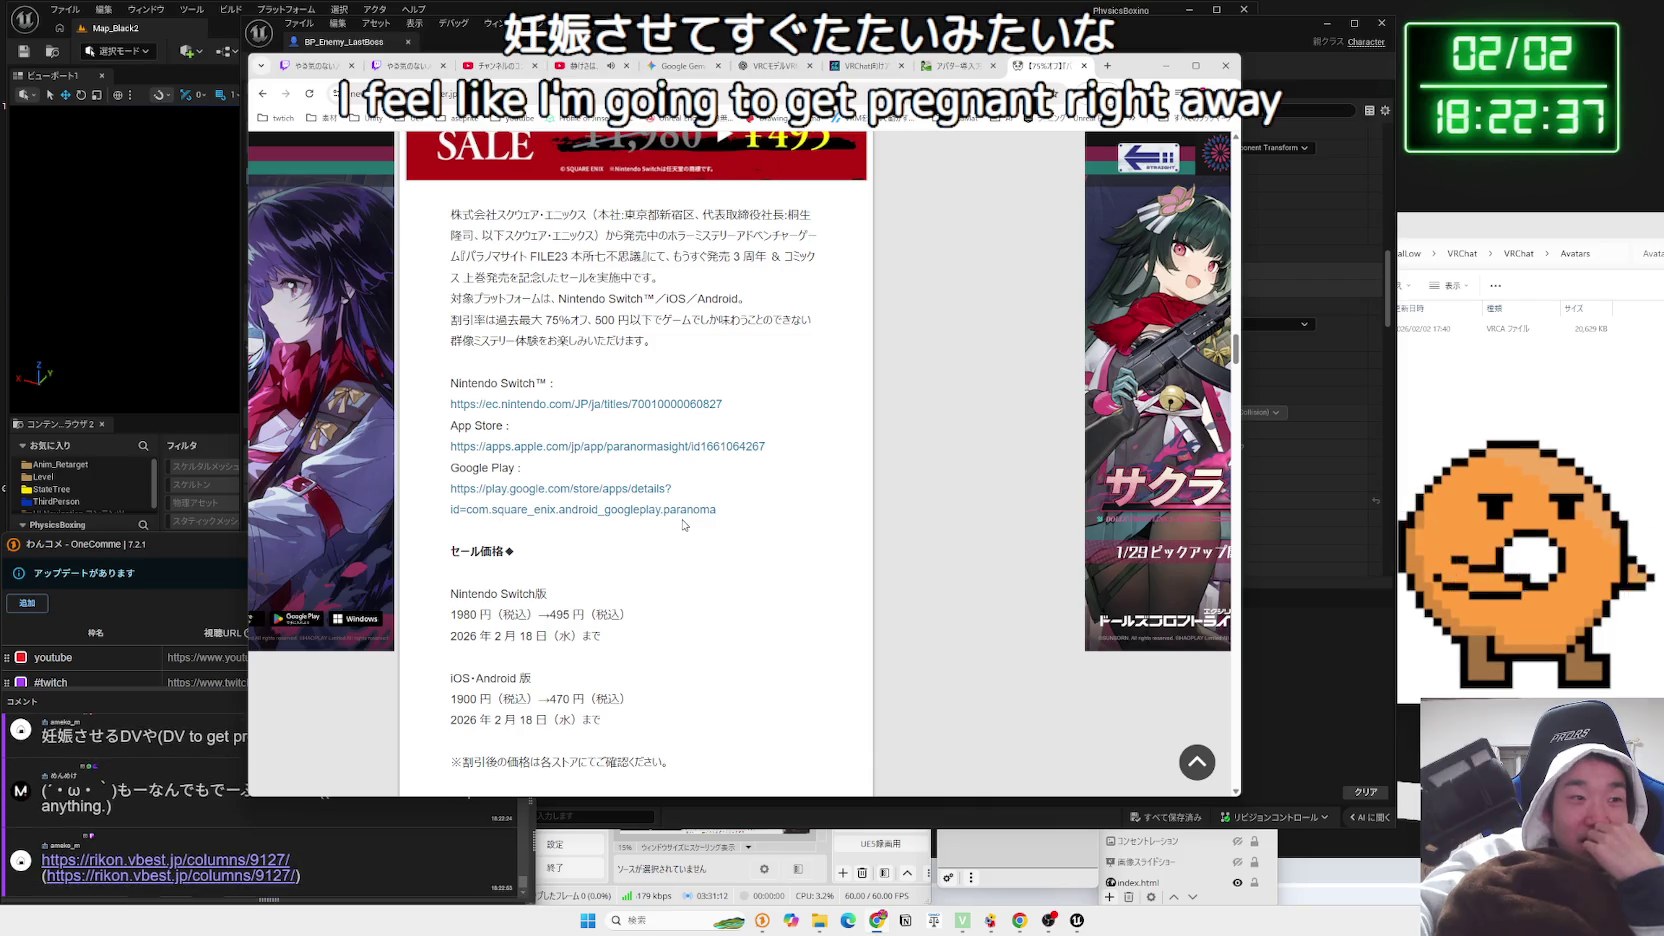
{"action": "scroll", "coordinate": [684, 524], "scroll_direction": "down", "scroll_amount": 1}
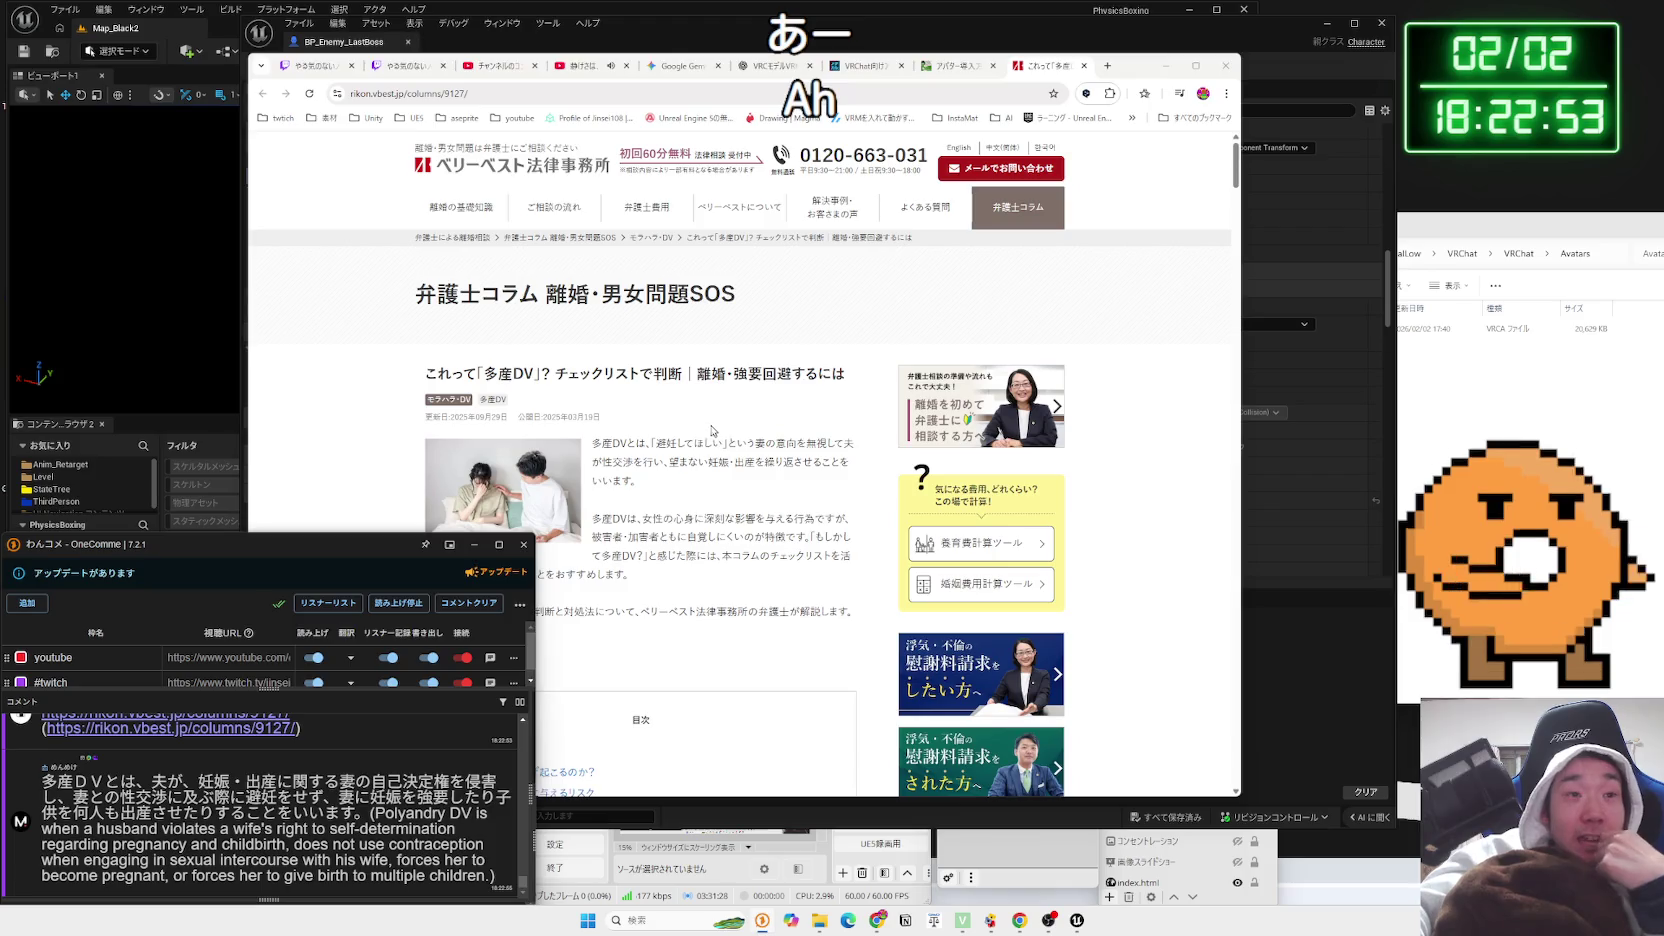
Highlight the law-firm column's definition of 多産DV and the sentence on its causes
{"action": "left_click", "coordinate": [712, 432]}
{"action": "scroll", "coordinate": [686, 483], "scroll_direction": "down", "scroll_amount": 3}
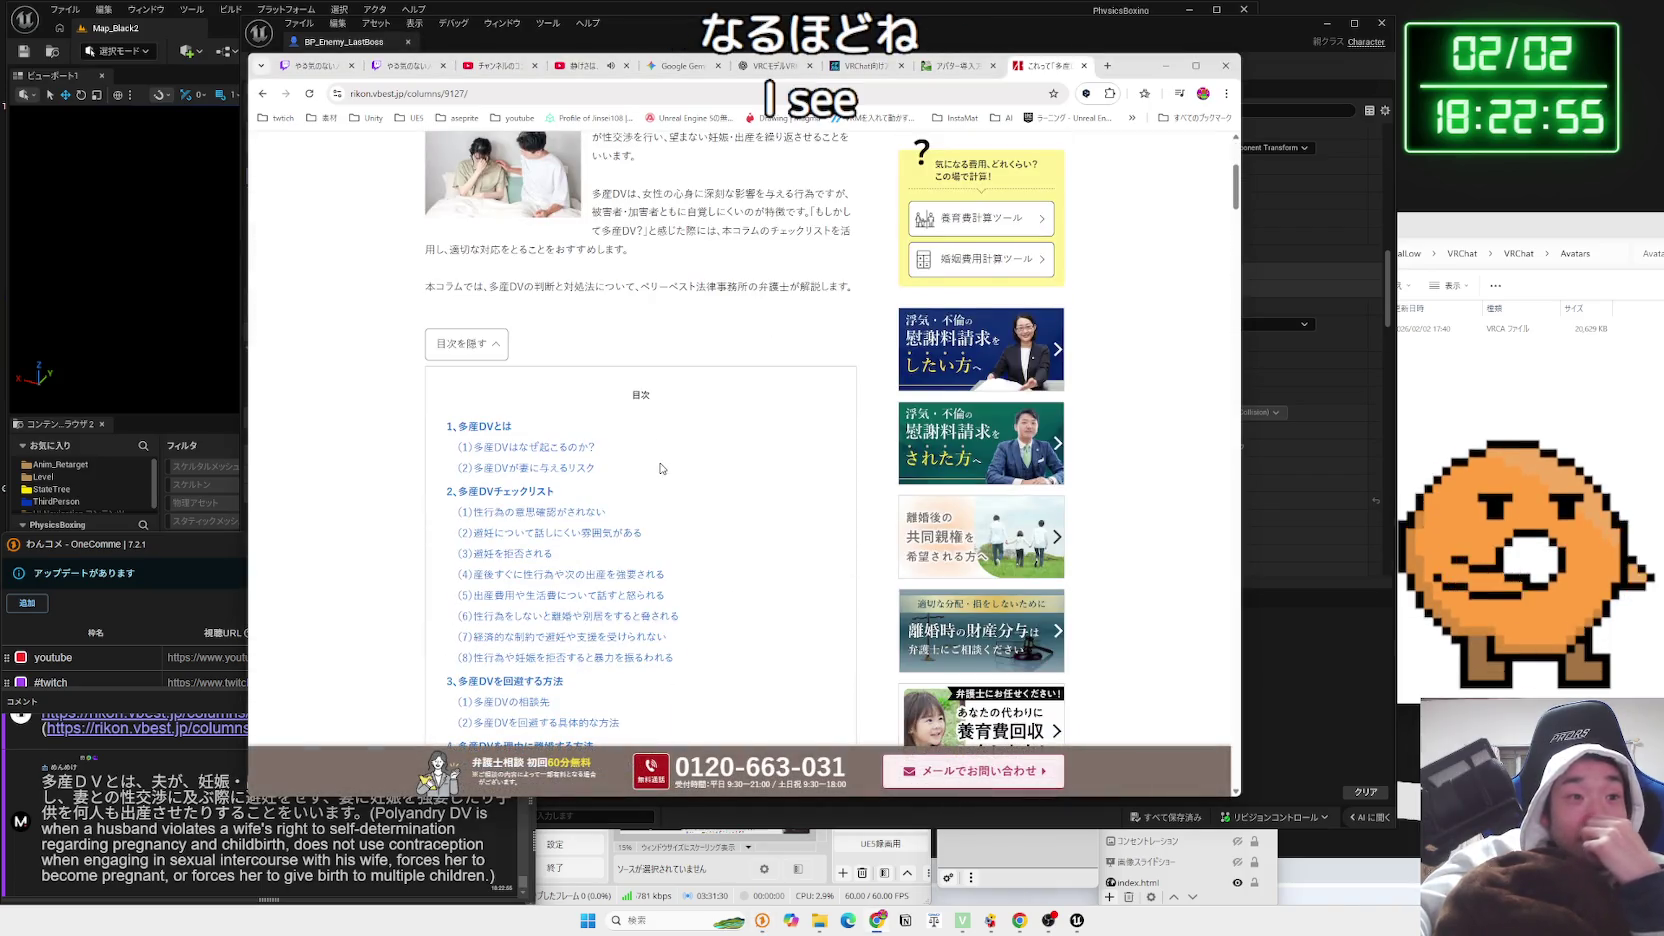
{"action": "scroll", "coordinate": [660, 468], "scroll_direction": "down", "scroll_amount": 6}
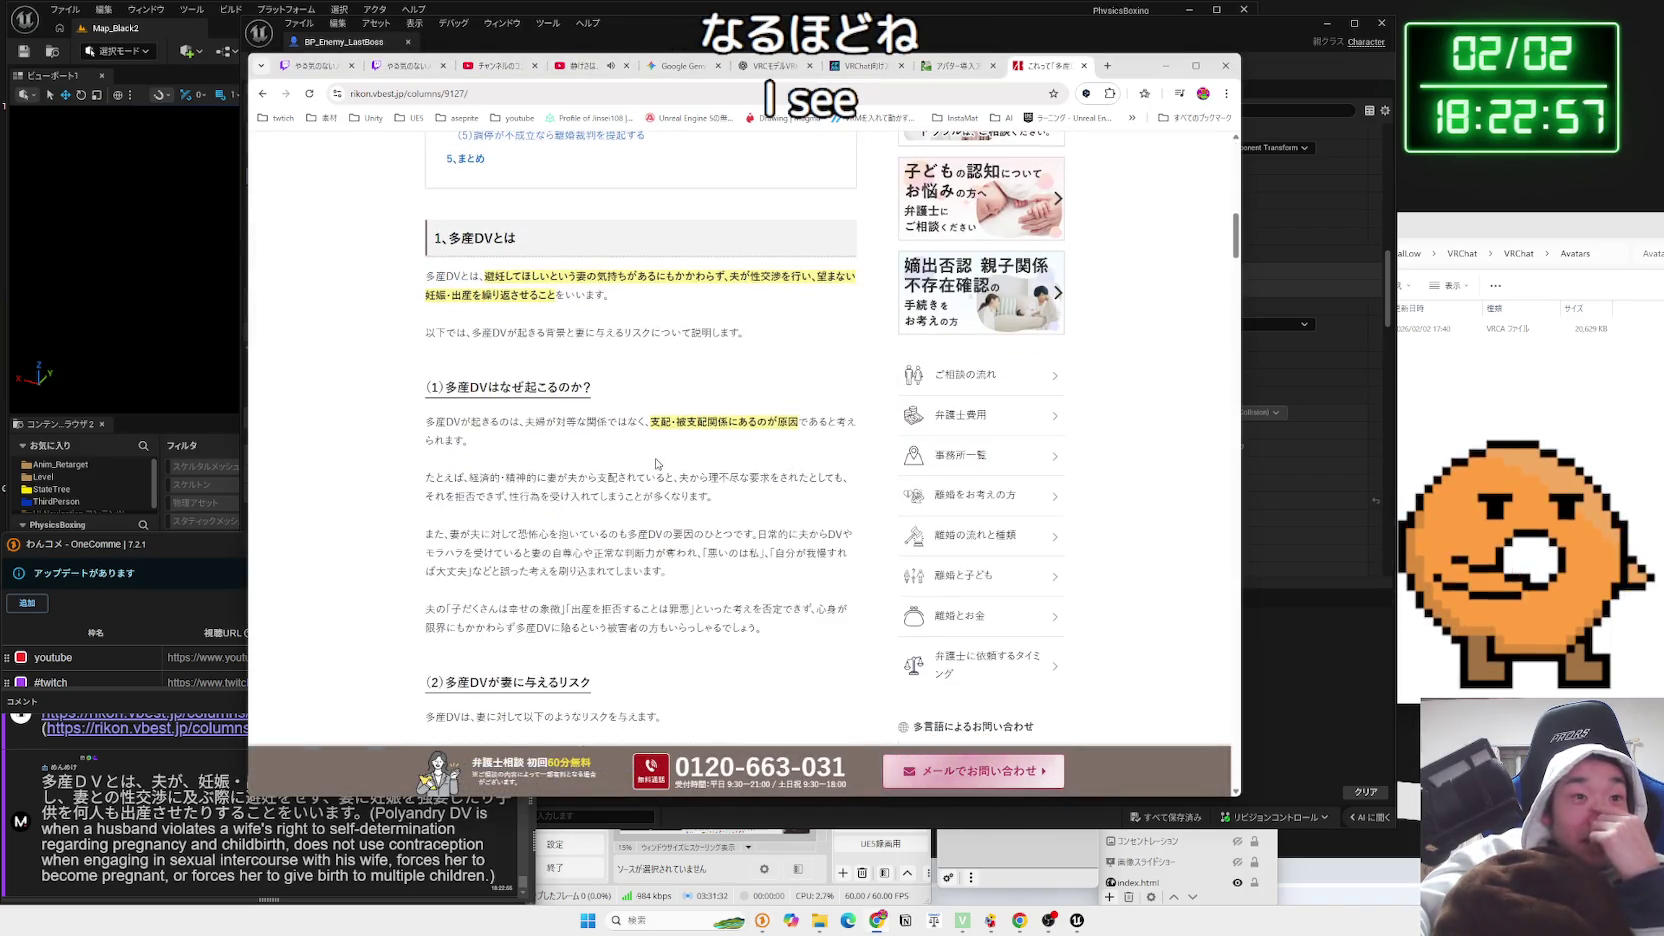
{"action": "mouse_move", "coordinate": [660, 442]}
{"action": "left_mouse_down"}
{"action": "mouse_move", "coordinate": [600, 330]}
{"action": "mouse_move", "coordinate": [620, 285]}
{"action": "mouse_move", "coordinate": [546, 288]}
{"action": "left_mouse_up"}
{"action": "triple_click", "coordinate": [620, 293]}
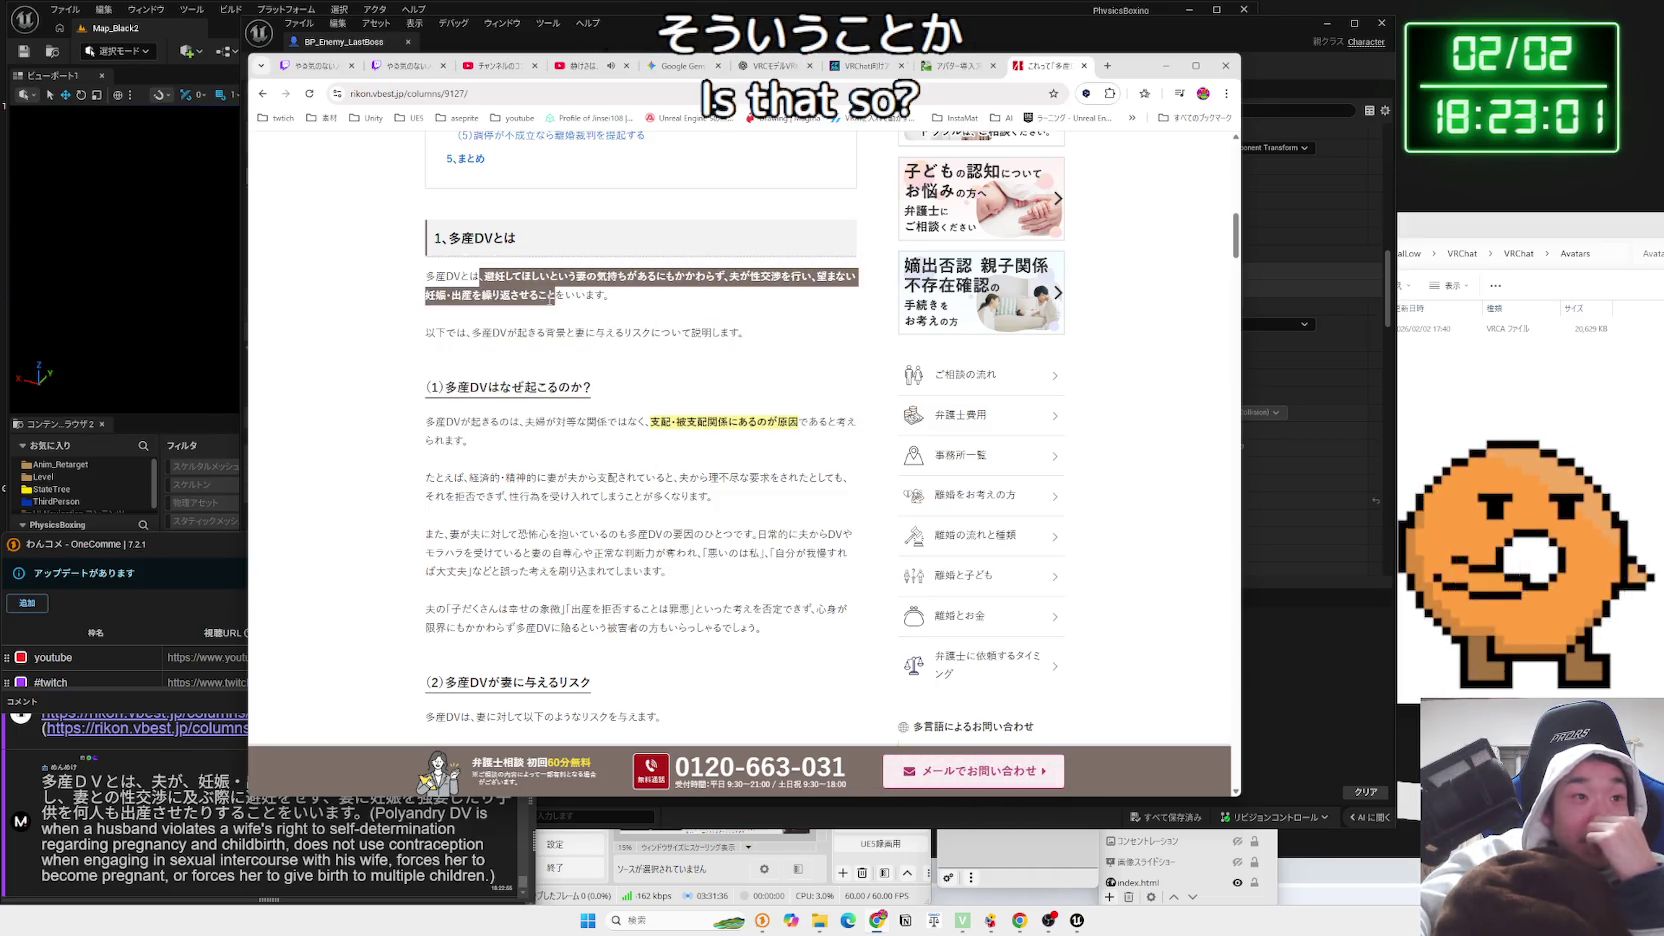
{"action": "triple_click", "coordinate": [470, 275]}
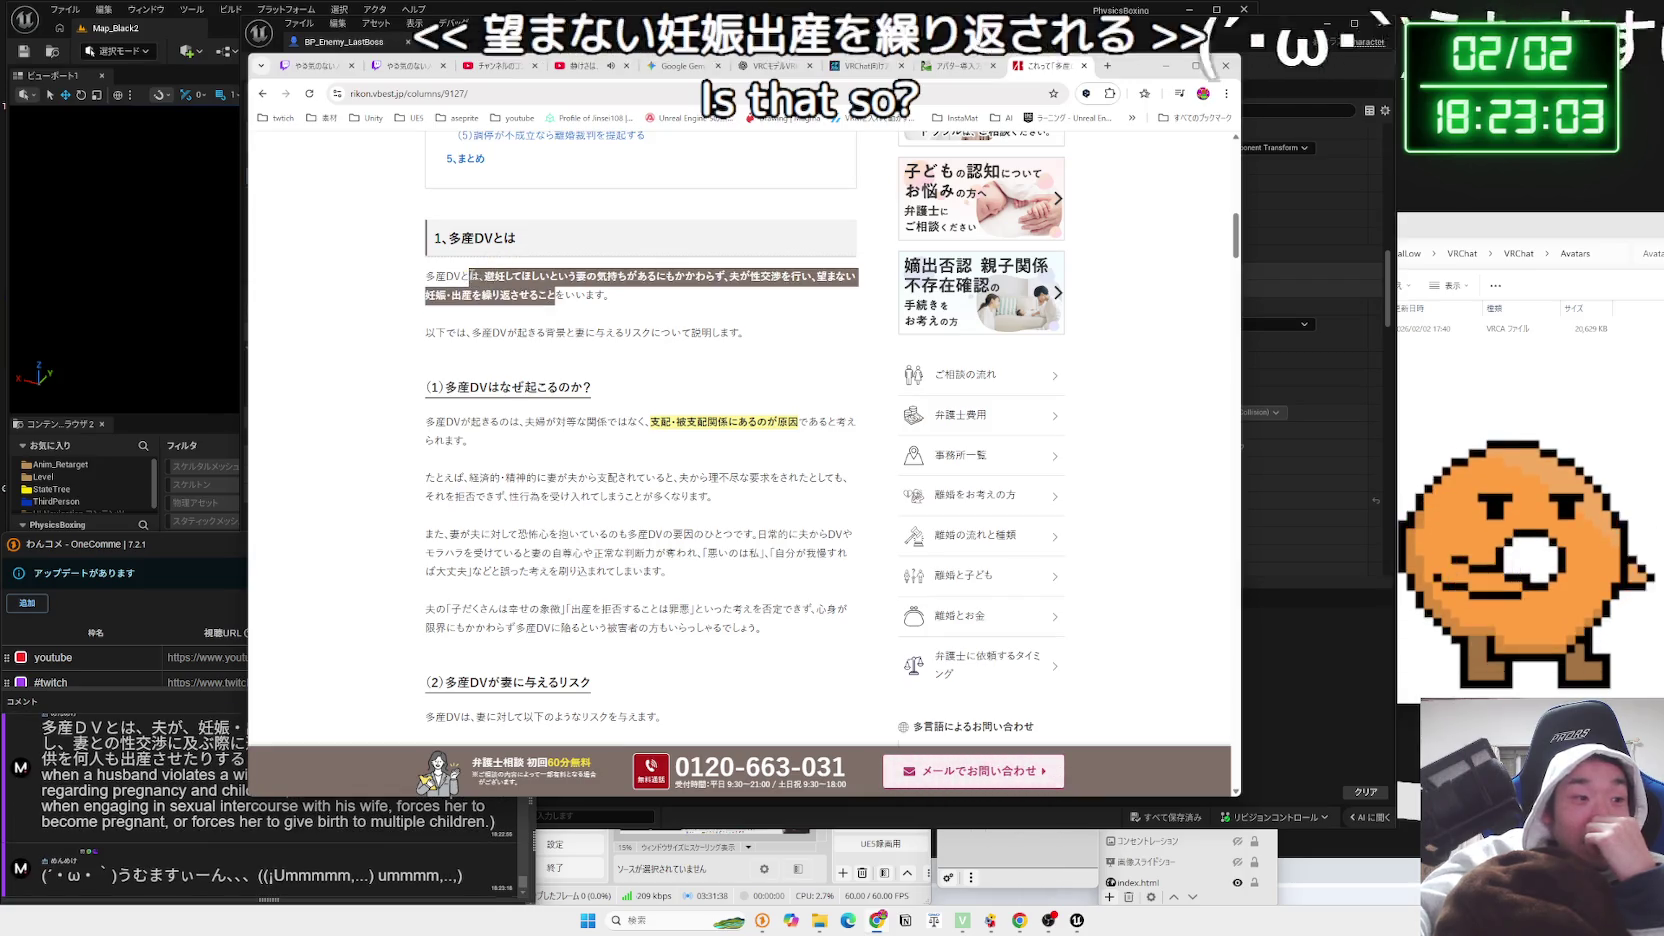
{"action": "left_click", "coordinate": [470, 273]}
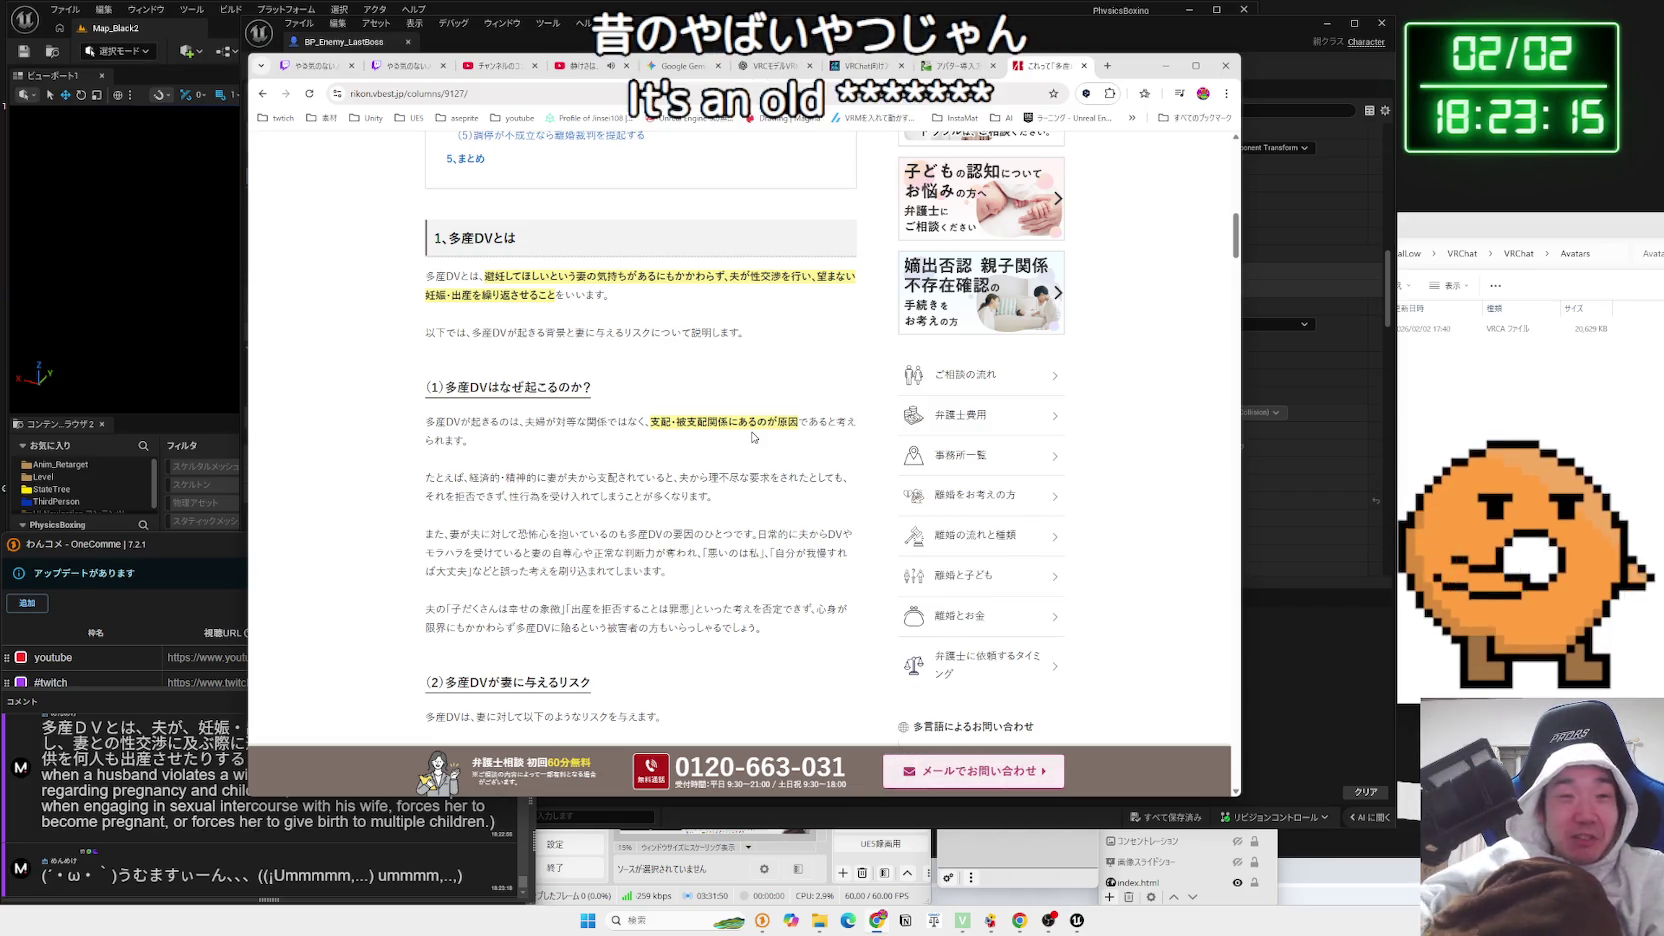
{"action": "left_click_drag", "start_coordinate": [792, 414], "coordinate": [620, 417]}
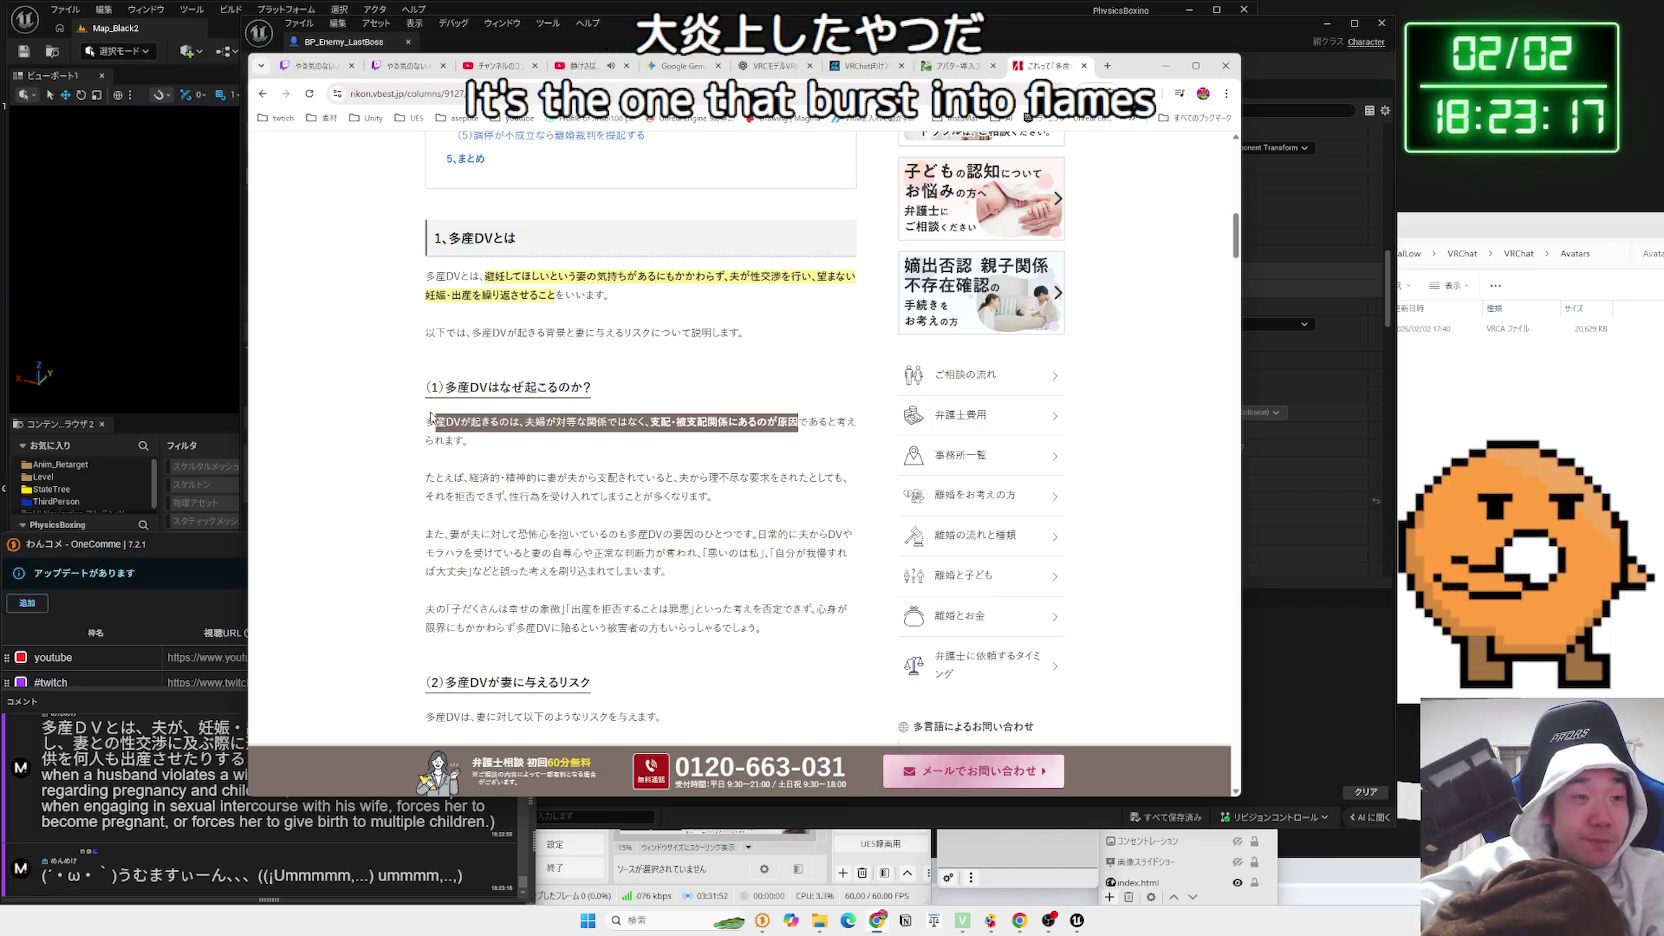
Highlight the risks-to-the-wife section and the ③ paragraph on divorce difficulty
{"action": "scroll", "coordinate": [527, 437], "scroll_direction": "down", "scroll_amount": 3}
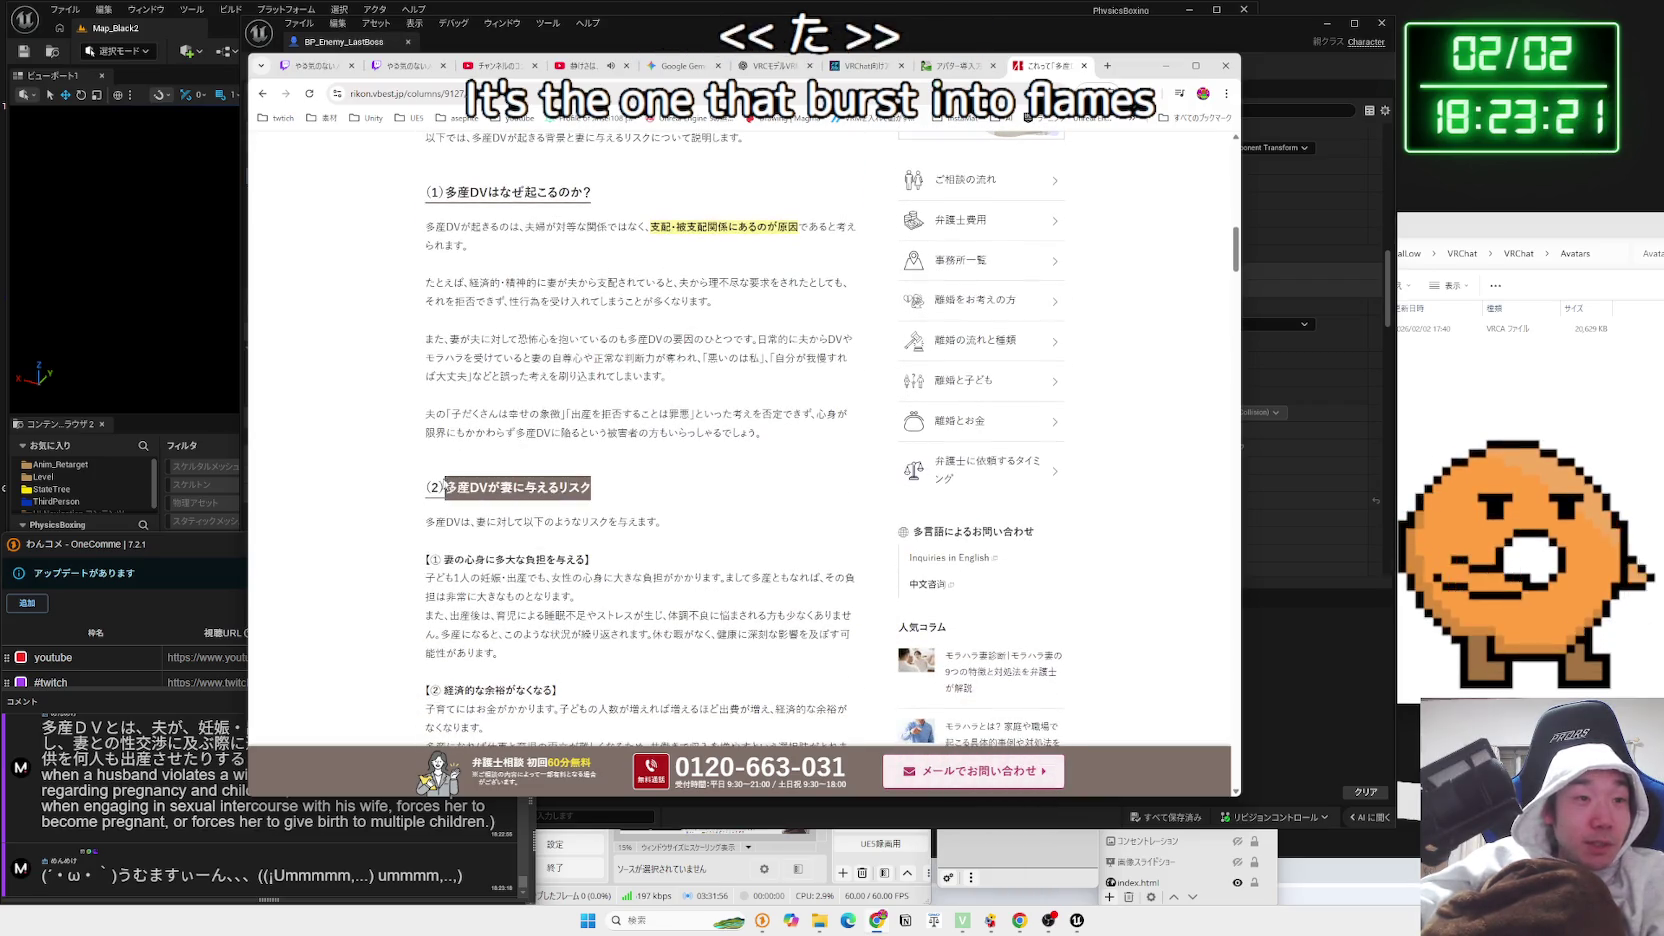
{"action": "mouse_move", "coordinate": [430, 487]}
{"action": "left_mouse_down"}
{"action": "mouse_move", "coordinate": [673, 530]}
{"action": "mouse_move", "coordinate": [640, 555]}
{"action": "mouse_move", "coordinate": [855, 615]}
{"action": "left_mouse_up"}
{"action": "left_click", "coordinate": [673, 530]}
{"action": "scroll", "coordinate": [673, 530], "scroll_direction": "down", "scroll_amount": 3}
{"action": "left_click_drag", "start_coordinate": [511, 533], "coordinate": [478, 610]}
{"action": "mouse_move", "coordinate": [428, 496]}
{"action": "left_mouse_down"}
{"action": "mouse_move", "coordinate": [478, 610]}
{"action": "mouse_move", "coordinate": [700, 578]}
{"action": "mouse_move", "coordinate": [409, 517]}
{"action": "left_mouse_up"}
{"action": "left_click_drag", "start_coordinate": [478, 612], "coordinate": [415, 503]}
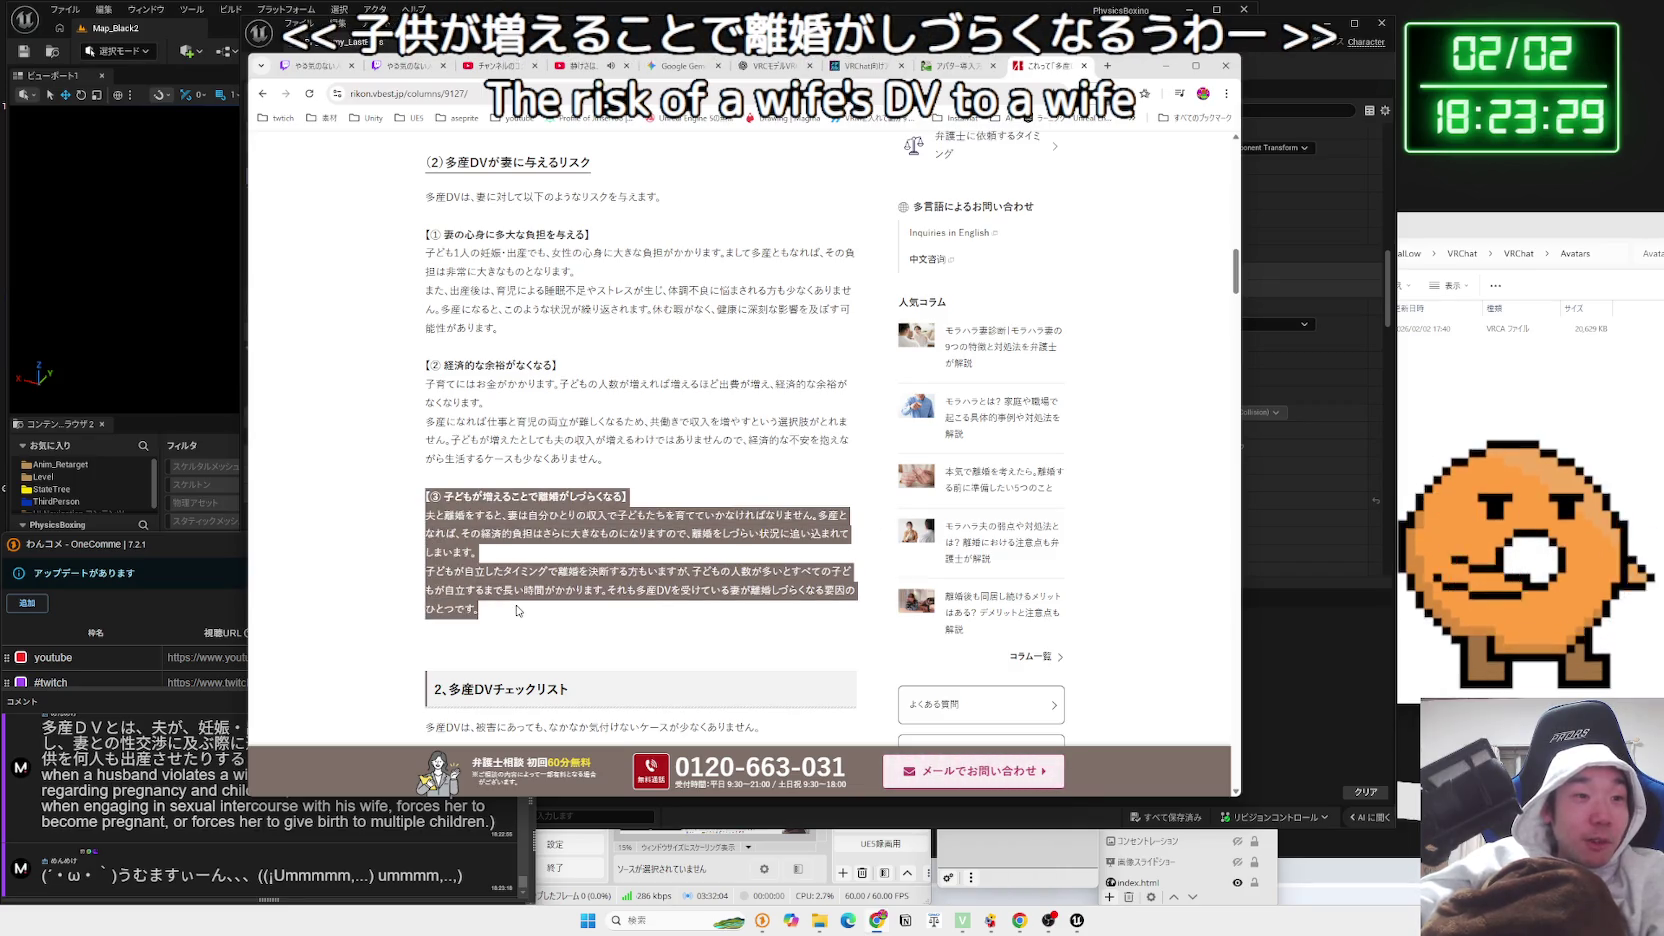
{"action": "left_click_drag", "start_coordinate": [478, 612], "coordinate": [415, 503]}
{"action": "left_click", "coordinate": [415, 503]}
Scroll down to the 多産DV checklist, then slide Chrome aside to reveal the Unreal editor
{"action": "scroll", "coordinate": [697, 478], "scroll_direction": "down", "scroll_amount": 4}
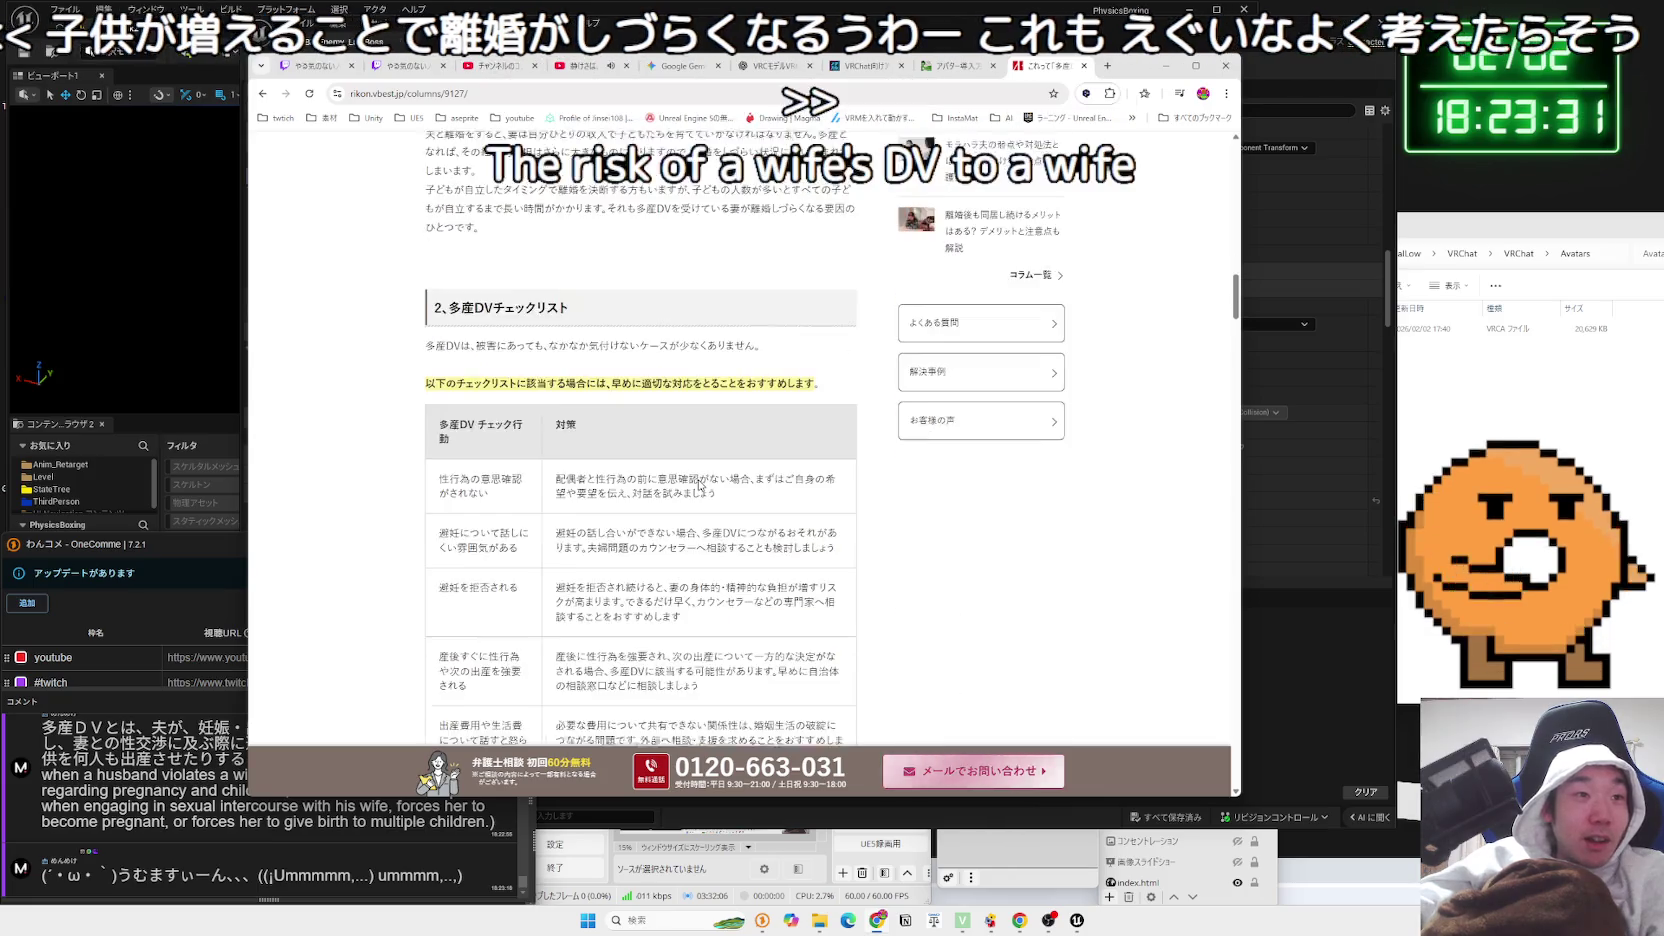
{"action": "scroll", "coordinate": [681, 441], "scroll_direction": "down", "scroll_amount": 1}
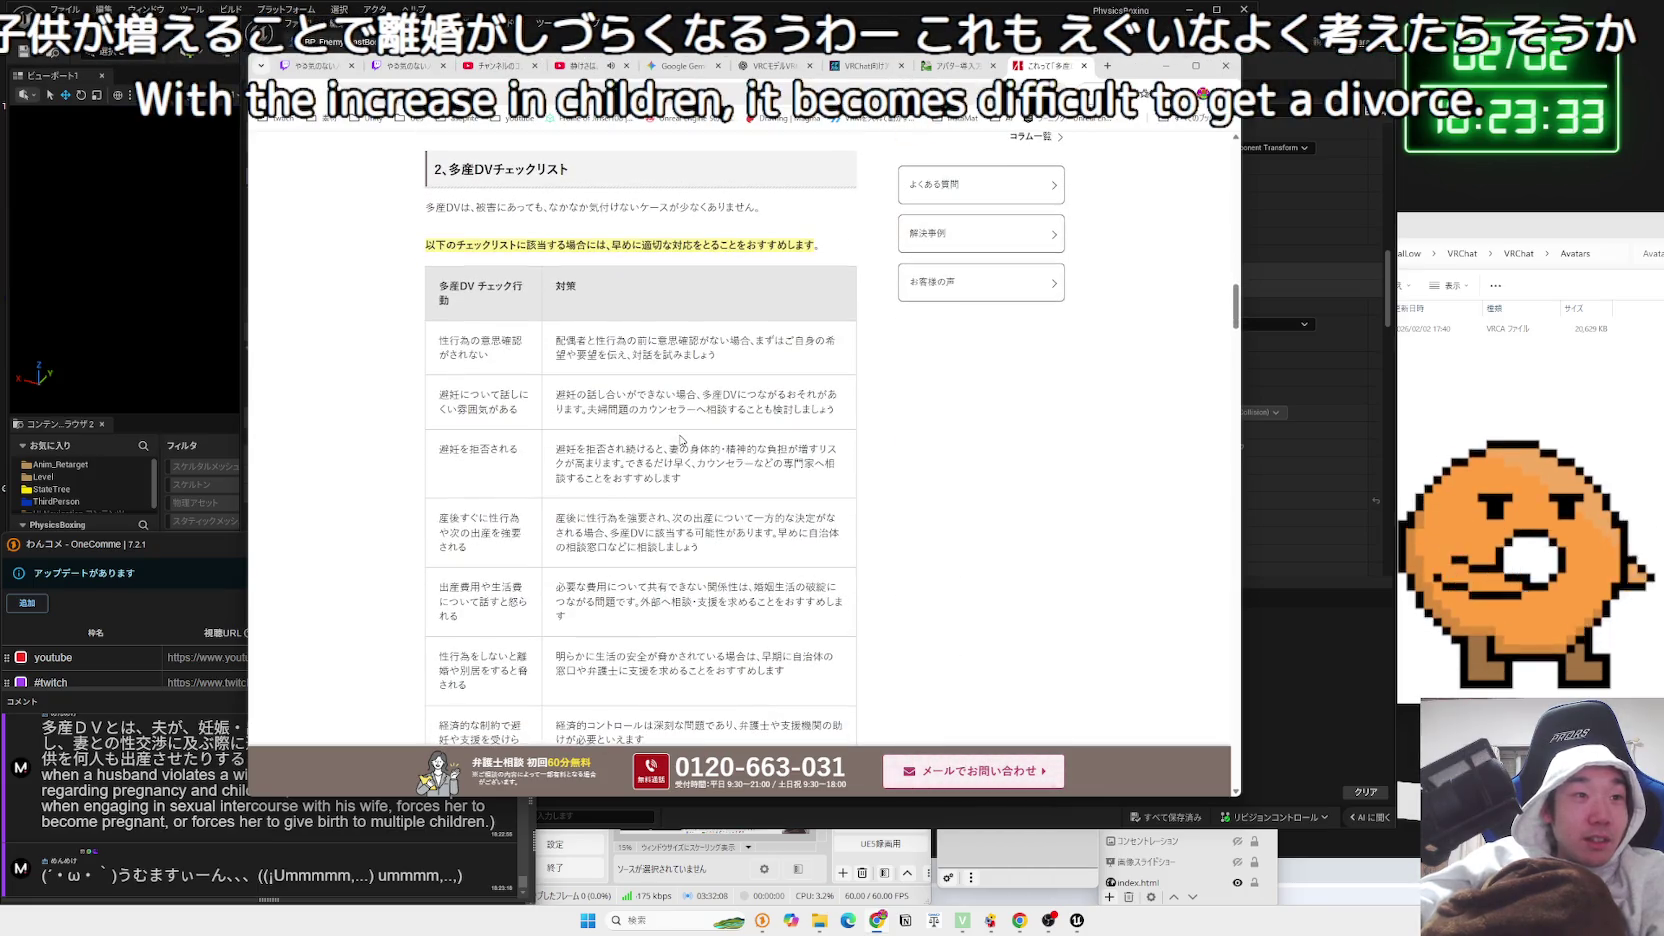
{"action": "scroll", "coordinate": [681, 441], "scroll_direction": "down", "scroll_amount": 6}
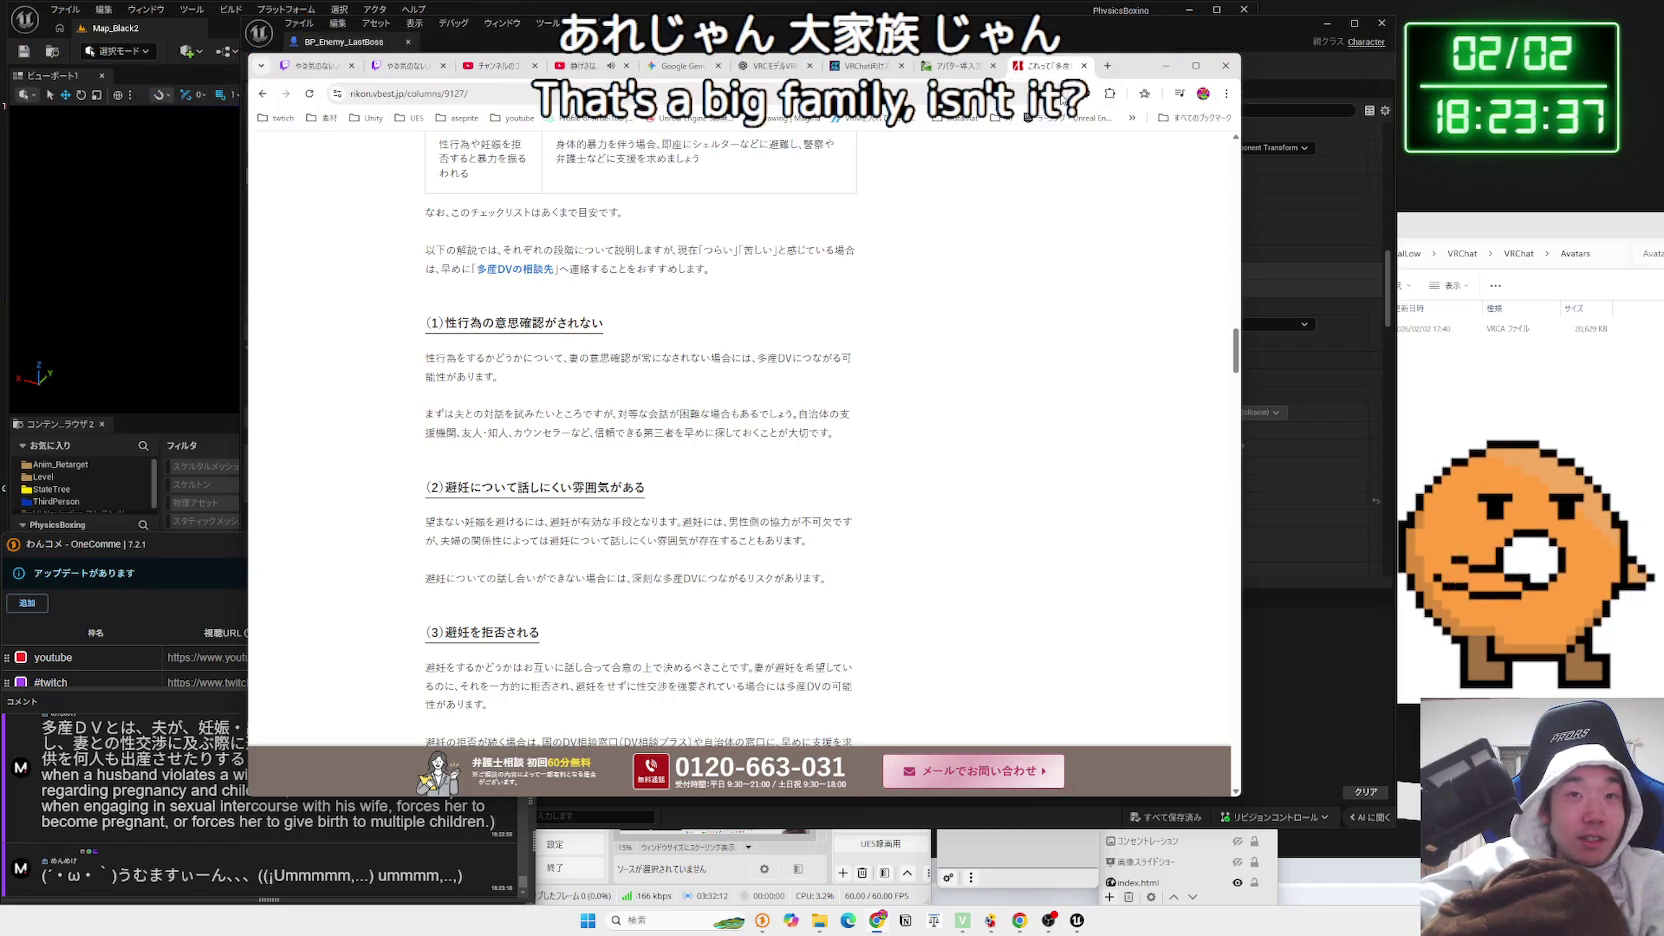
{"action": "left_click_drag", "start_coordinate": [1153, 69], "coordinate": [1585, 65]}
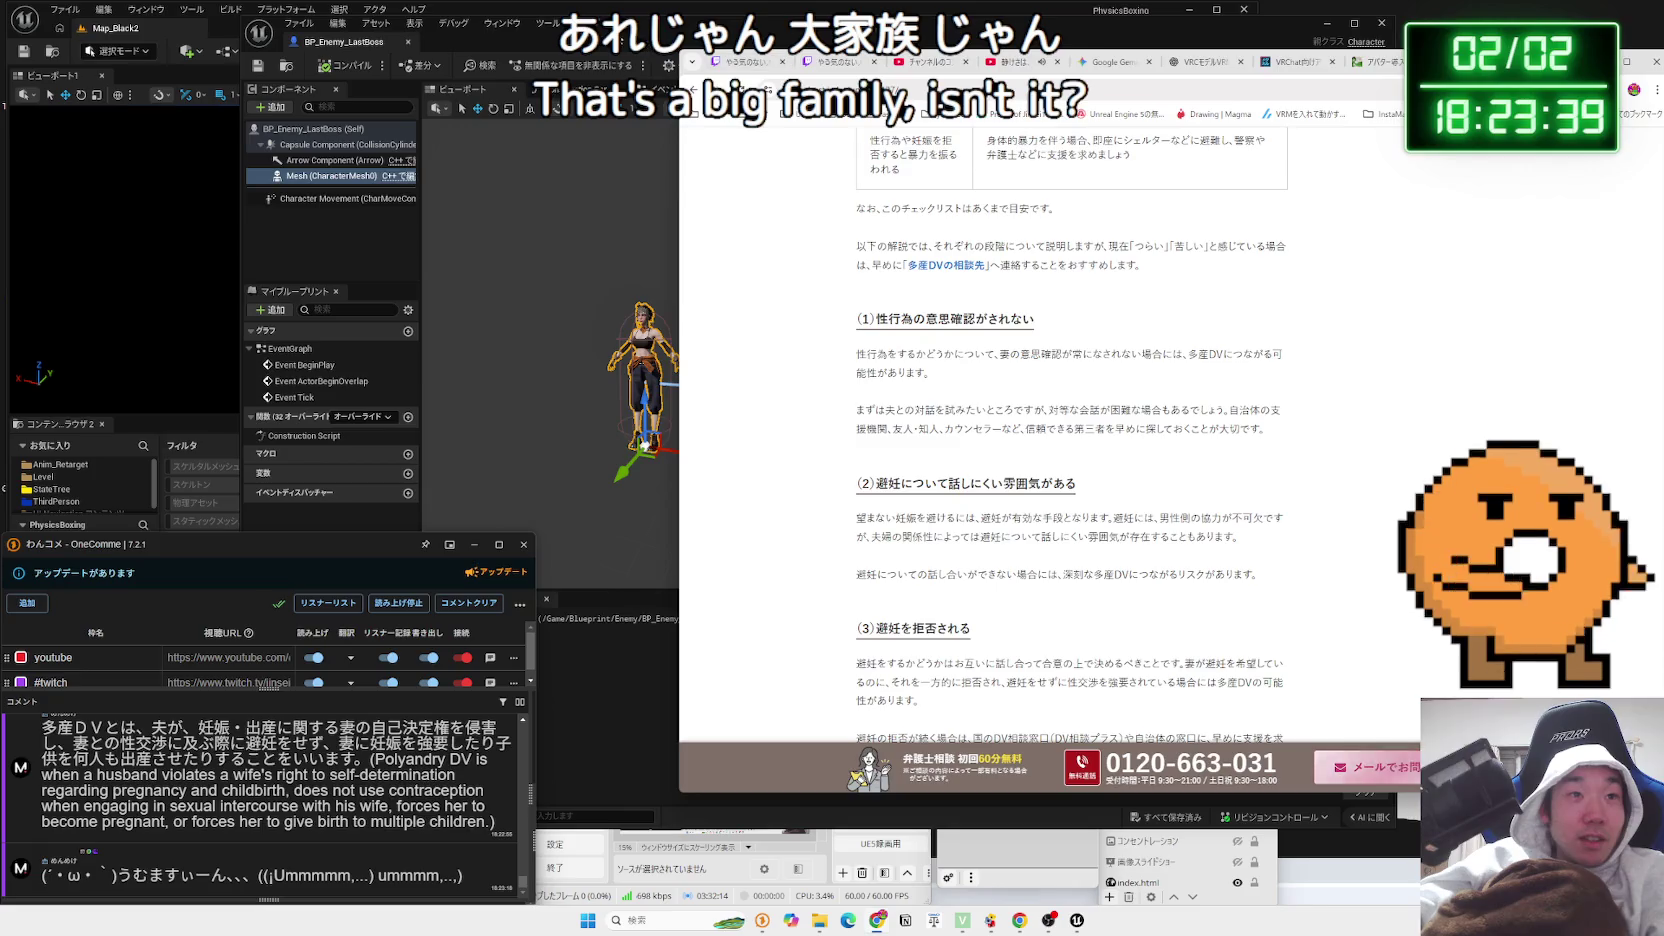
Close the BP_Enemy_LastBoss blueprint, drag the boss actor into Map_Black2 and frame it
{"action": "left_click", "coordinate": [569, 257]}
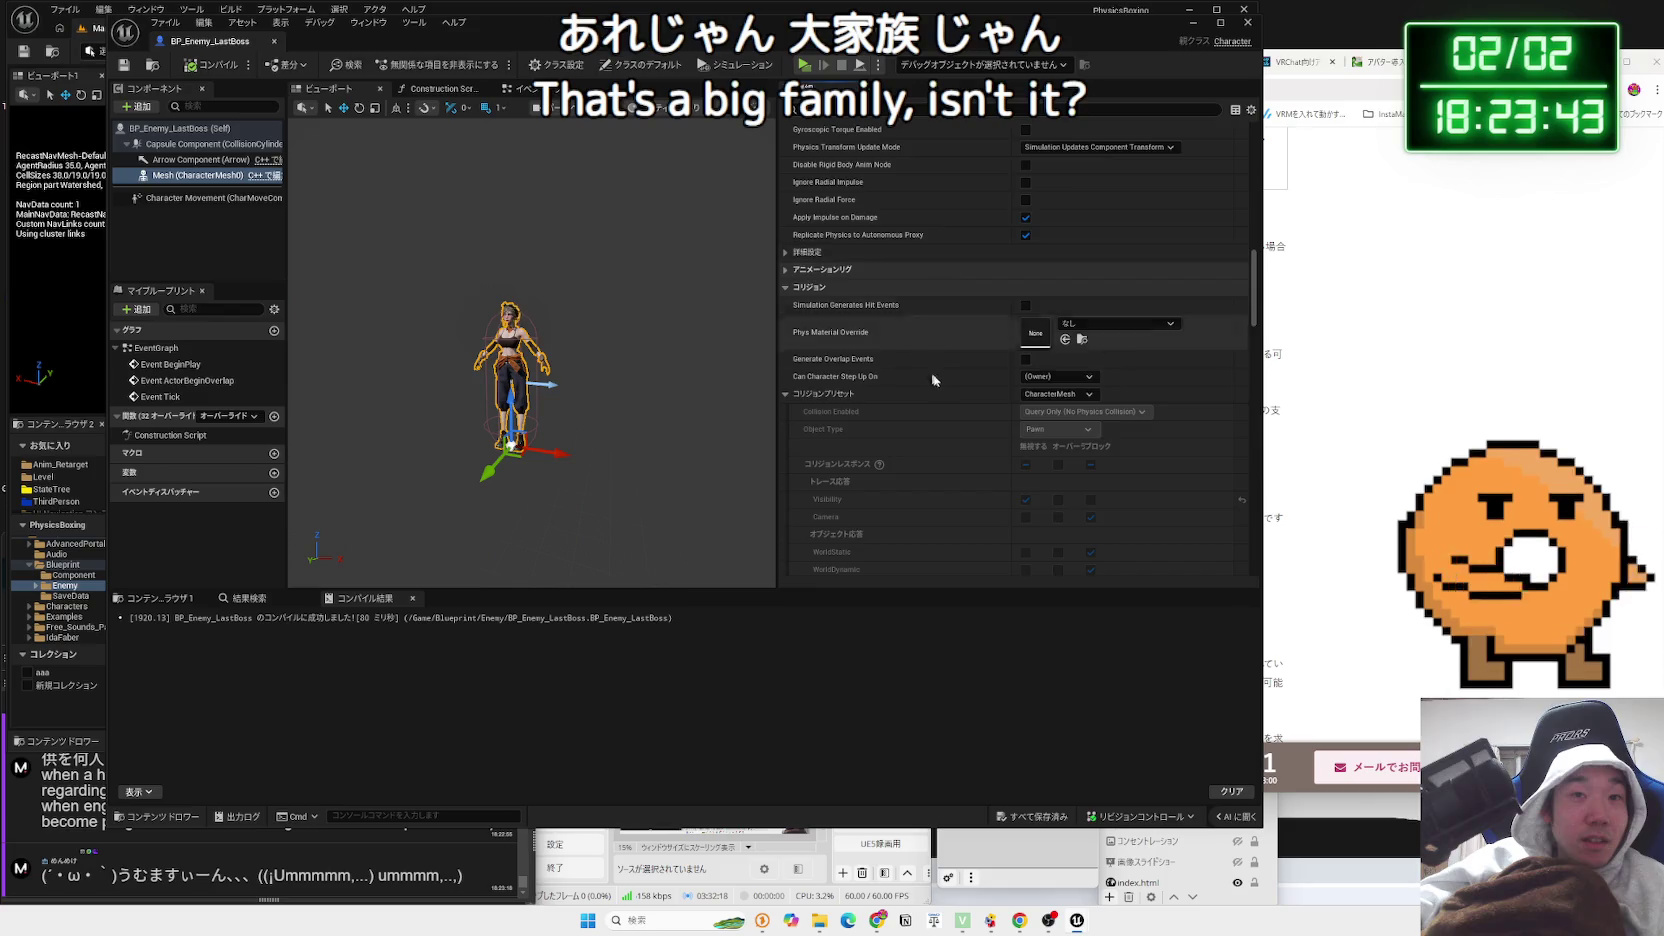
{"action": "scroll", "coordinate": [930, 372], "scroll_direction": "up", "scroll_amount": 15}
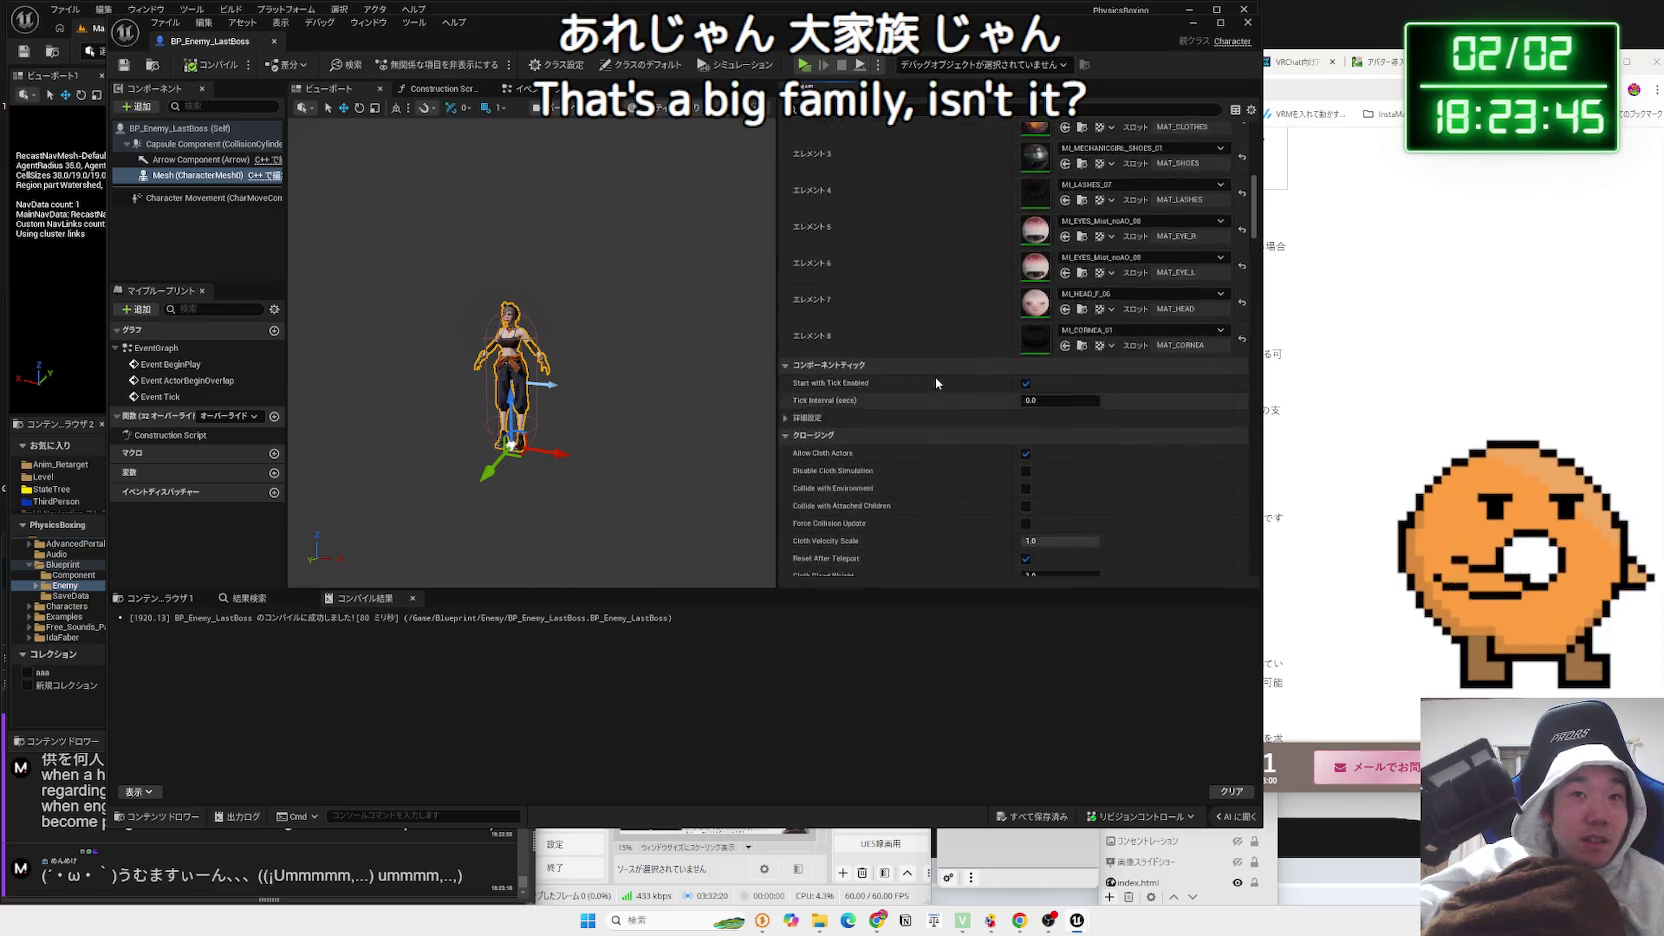
{"action": "scroll", "coordinate": [935, 377], "scroll_direction": "up", "scroll_amount": 5}
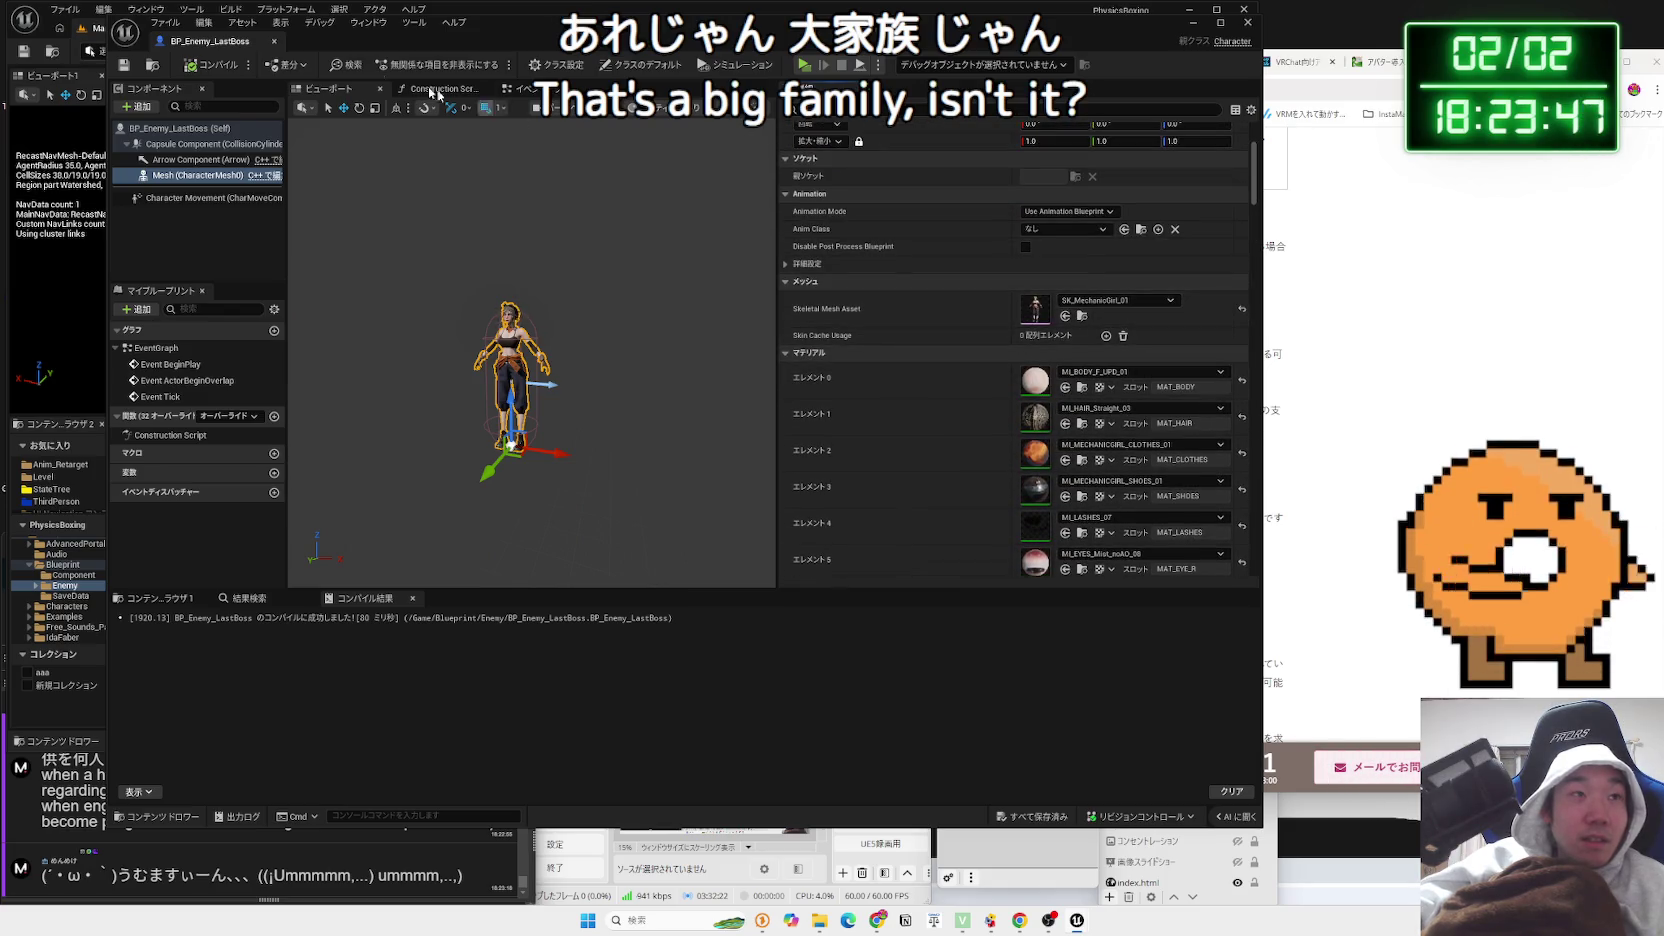
{"action": "left_click", "coordinate": [274, 42]}
{"action": "left_click_drag", "start_coordinate": [496, 340], "coordinate": [463, 258]}
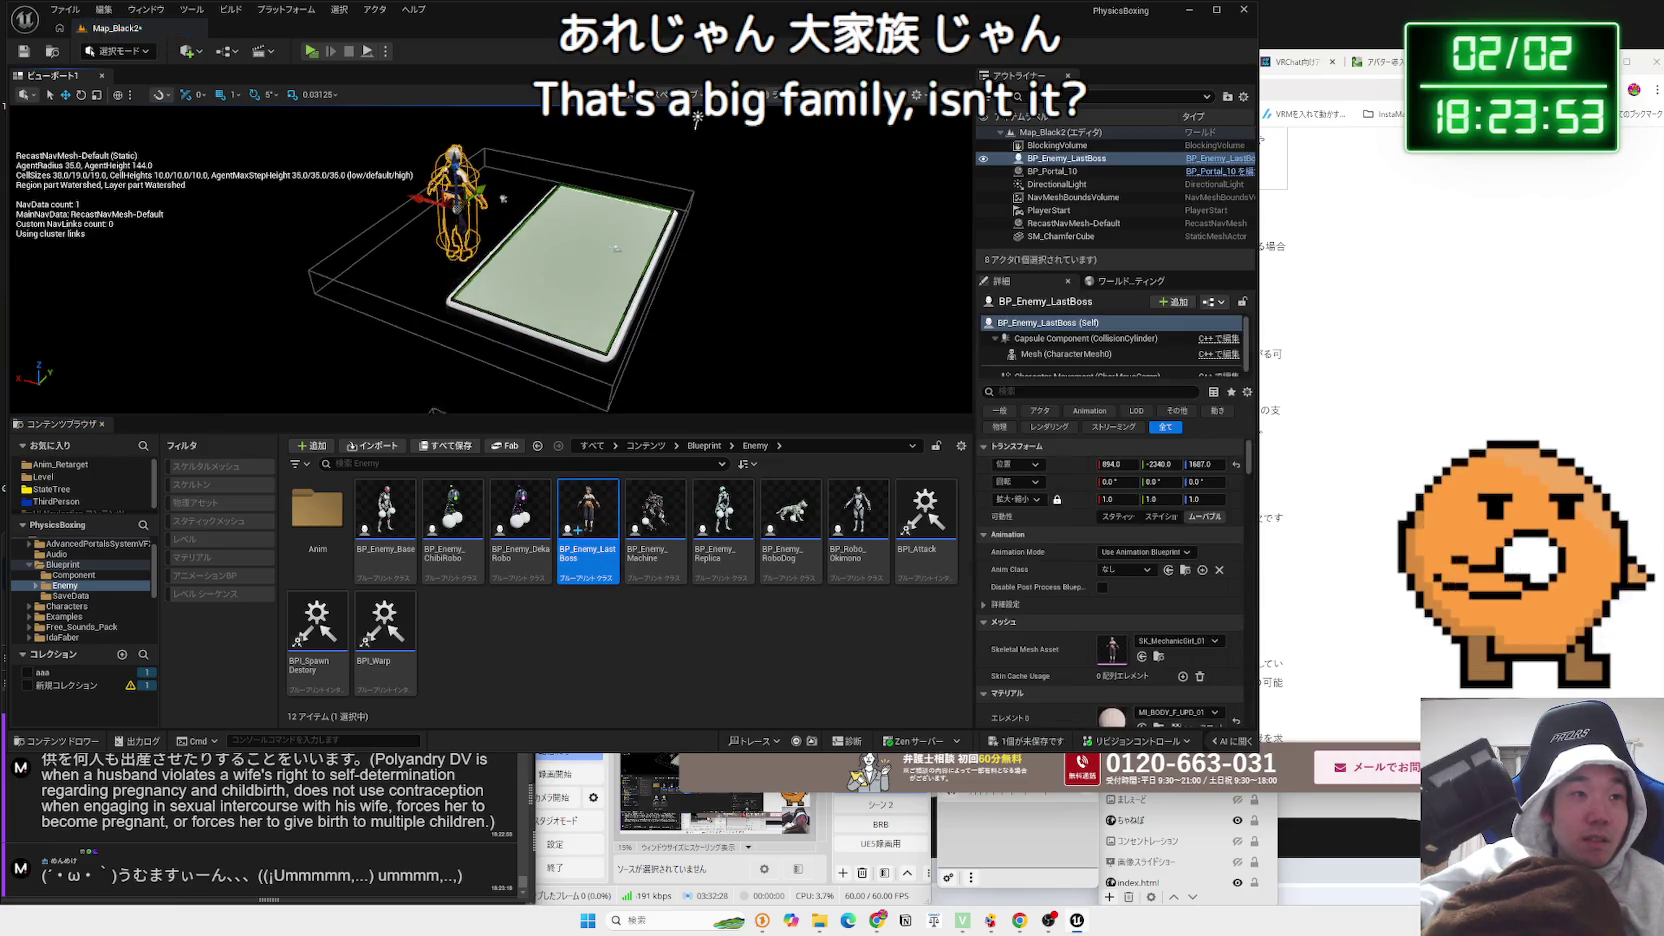
{"action": "key", "text": "f"}
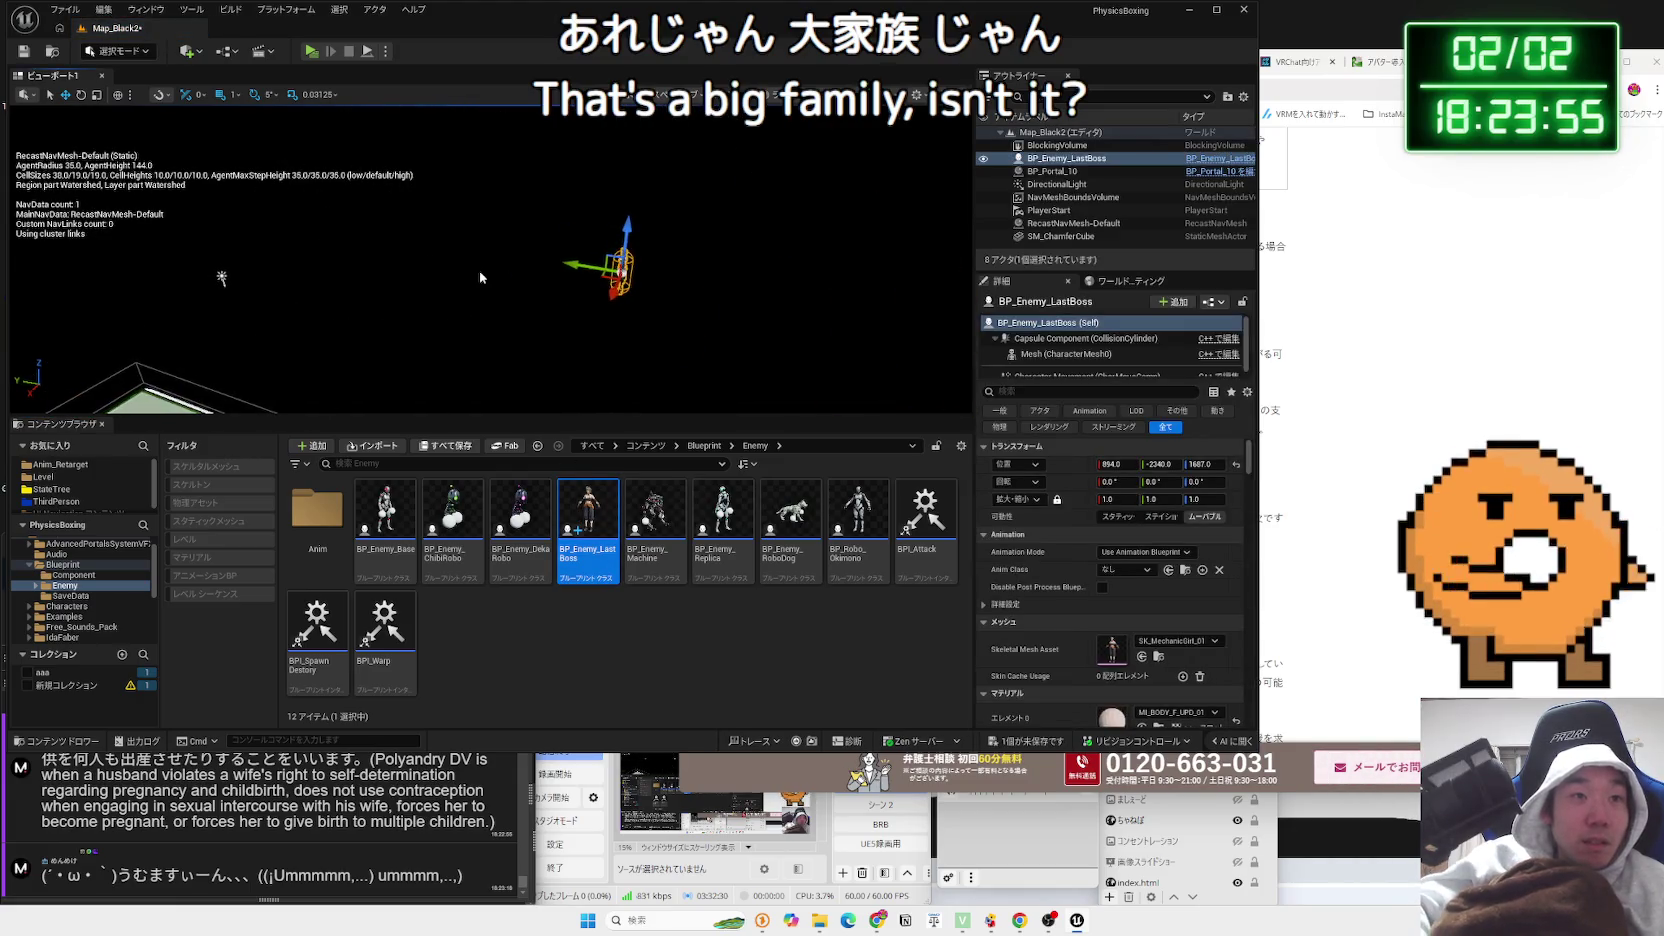
{"action": "key", "text": "Delete"}
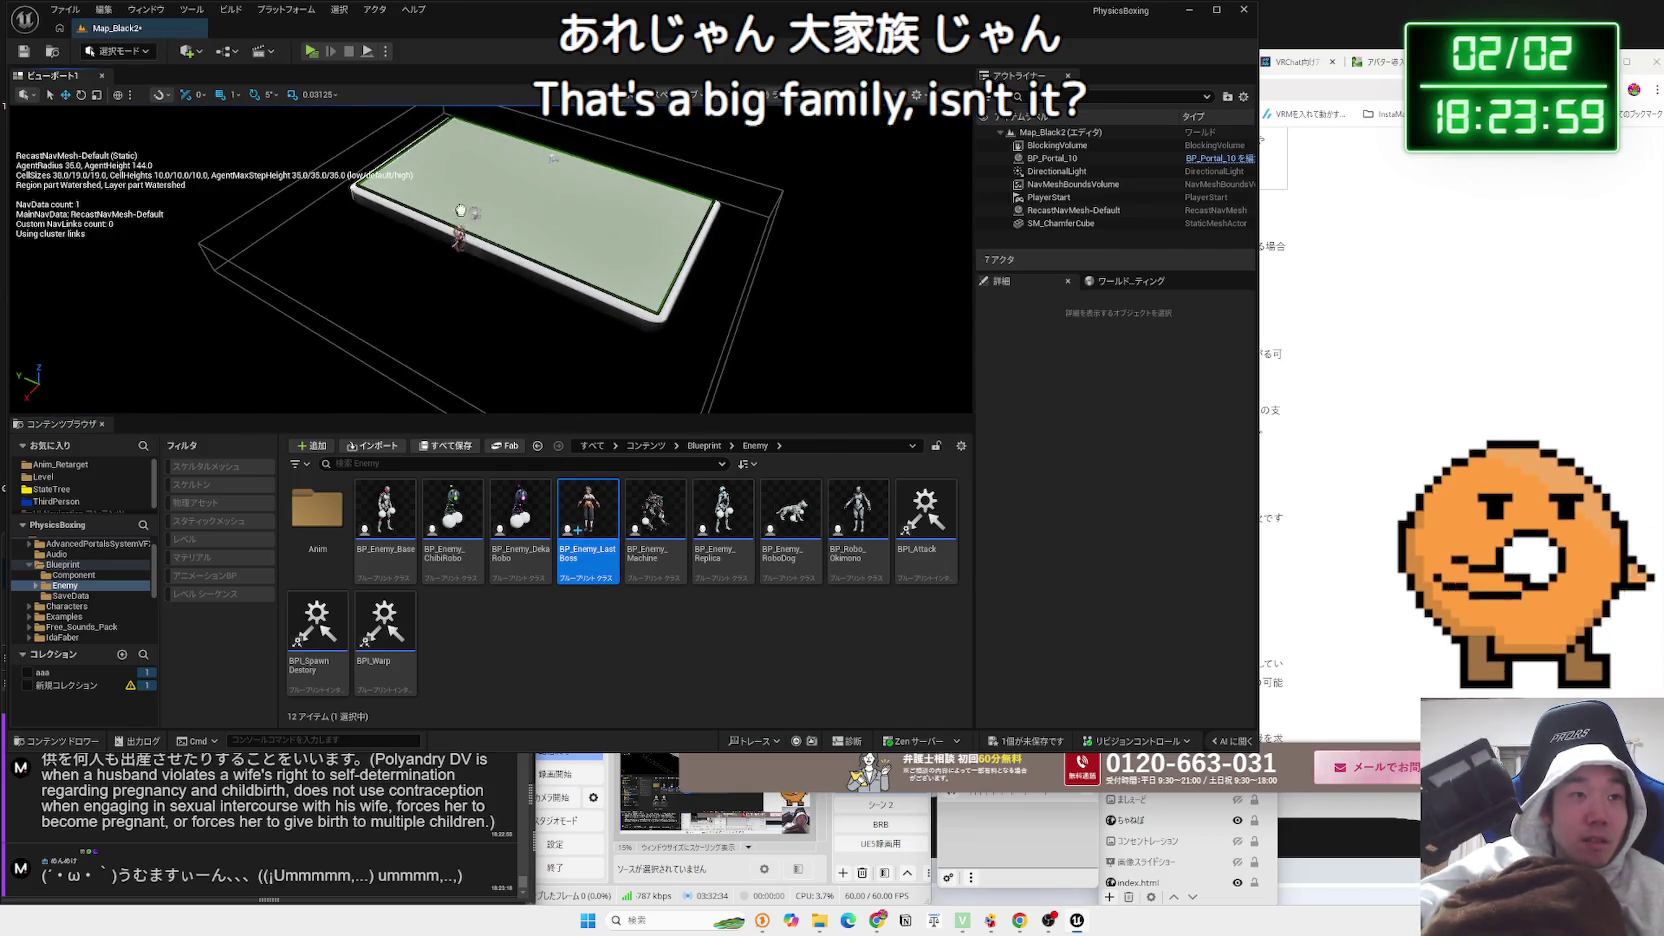
{"action": "key", "text": "ctrl+z"}
{"action": "key", "text": "f"}
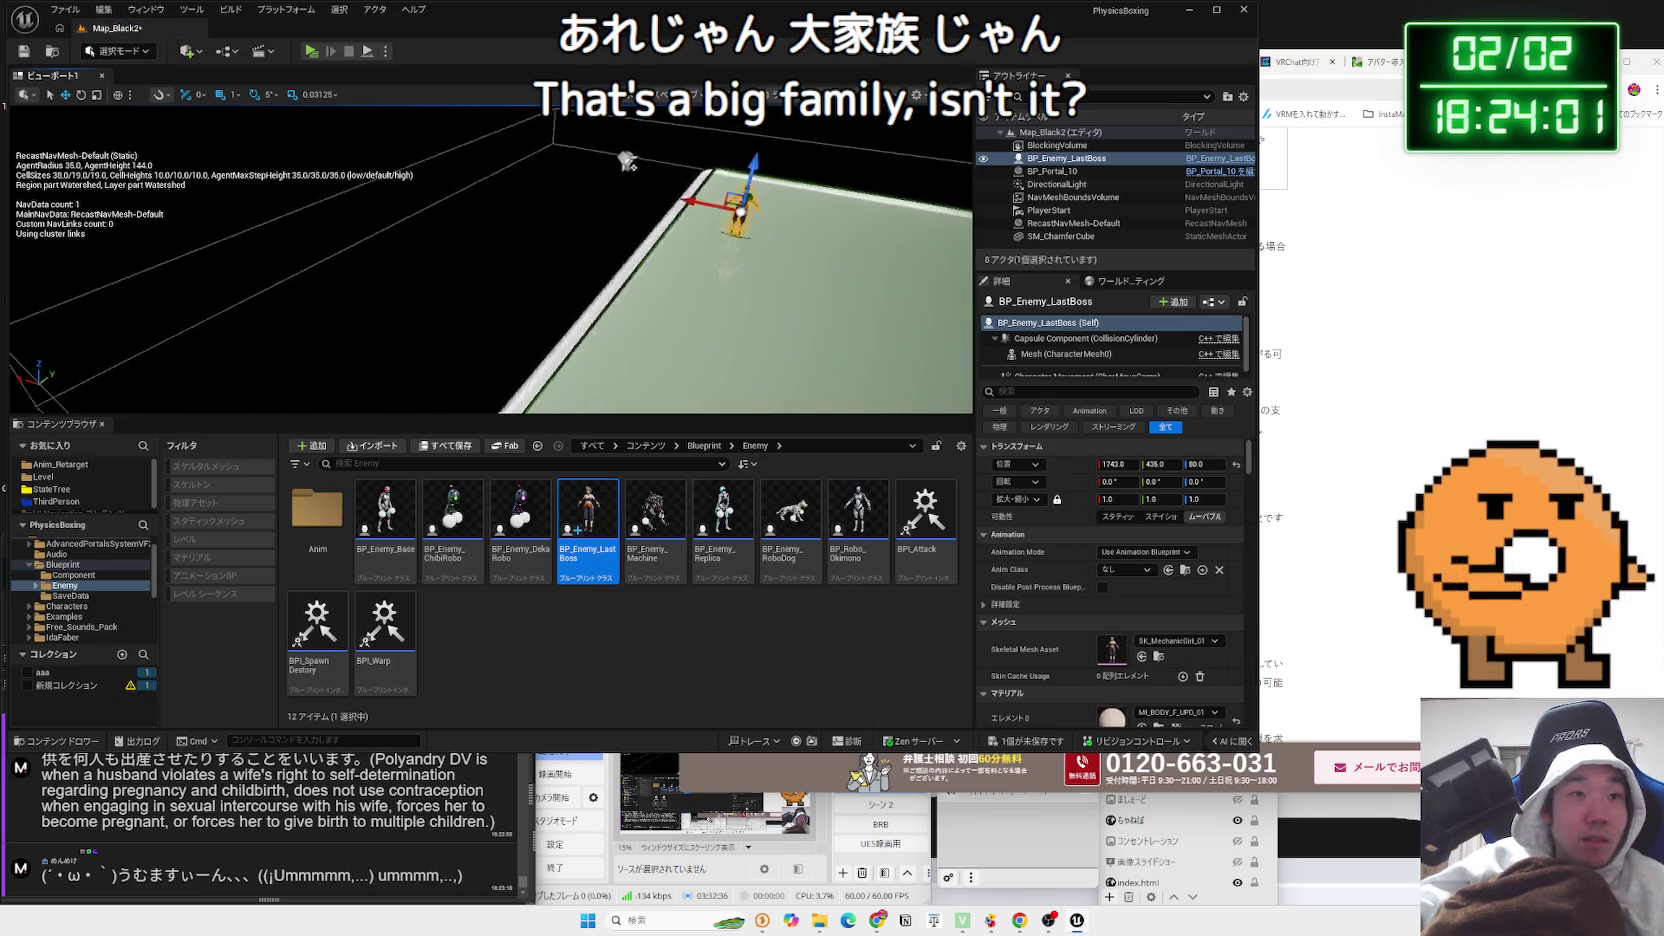
Scale the boss up to about 18.9 and play the level to test it
{"action": "key", "text": "e"}
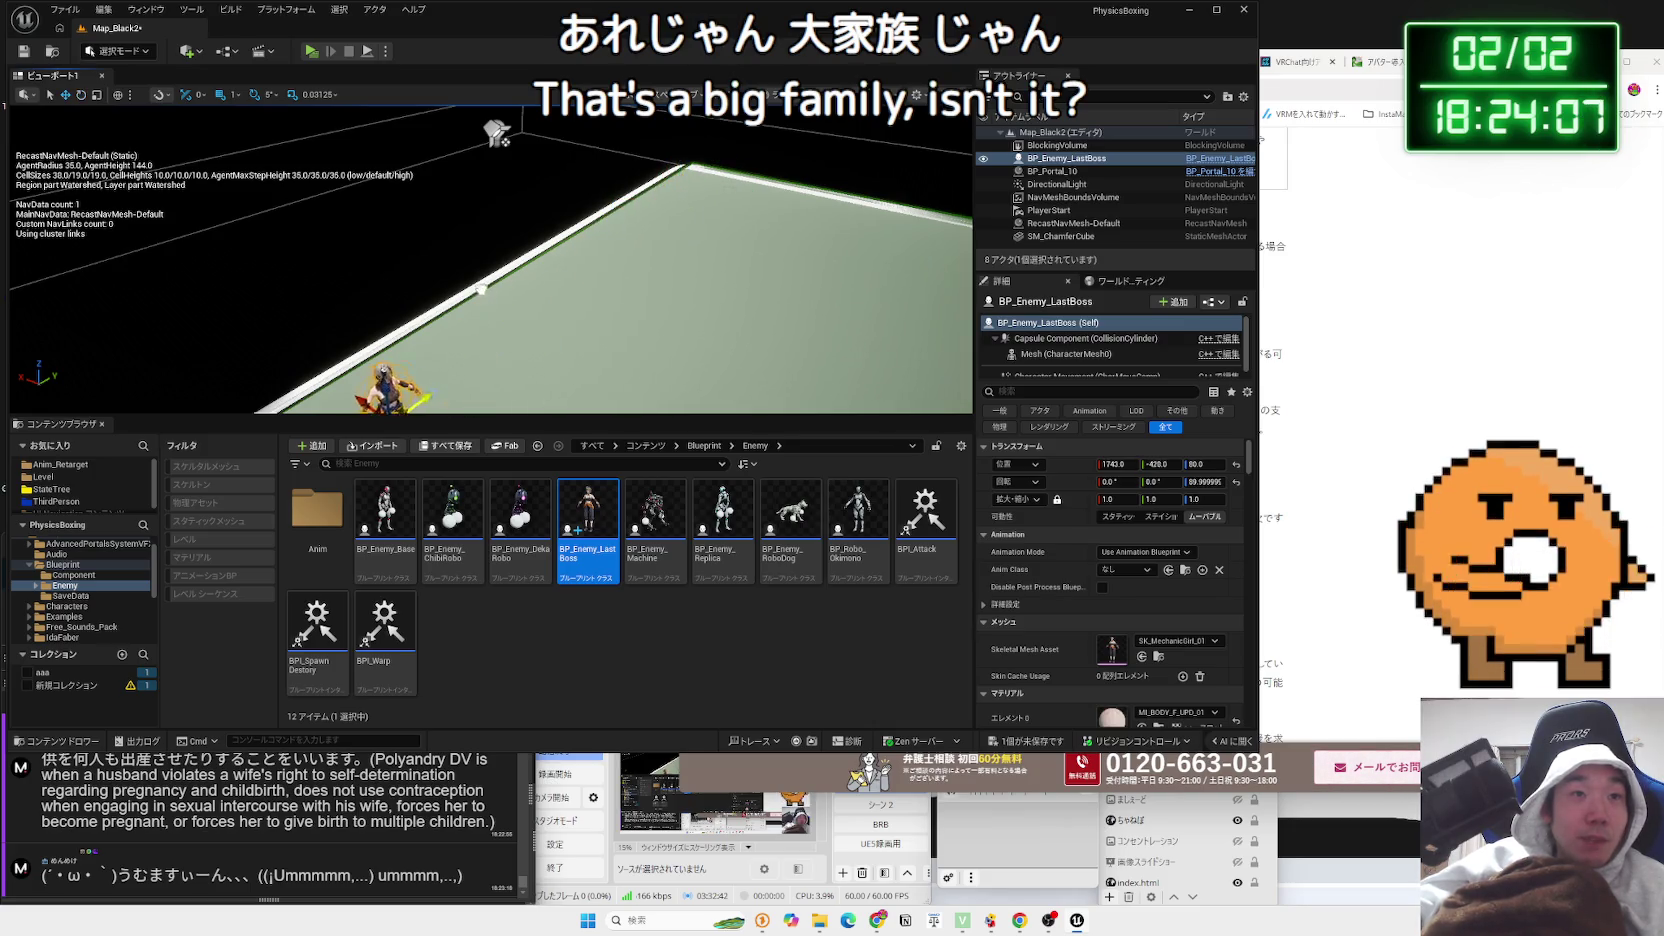
{"action": "scroll", "coordinate": [655, 245], "scroll_direction": "down", "scroll_amount": 10}
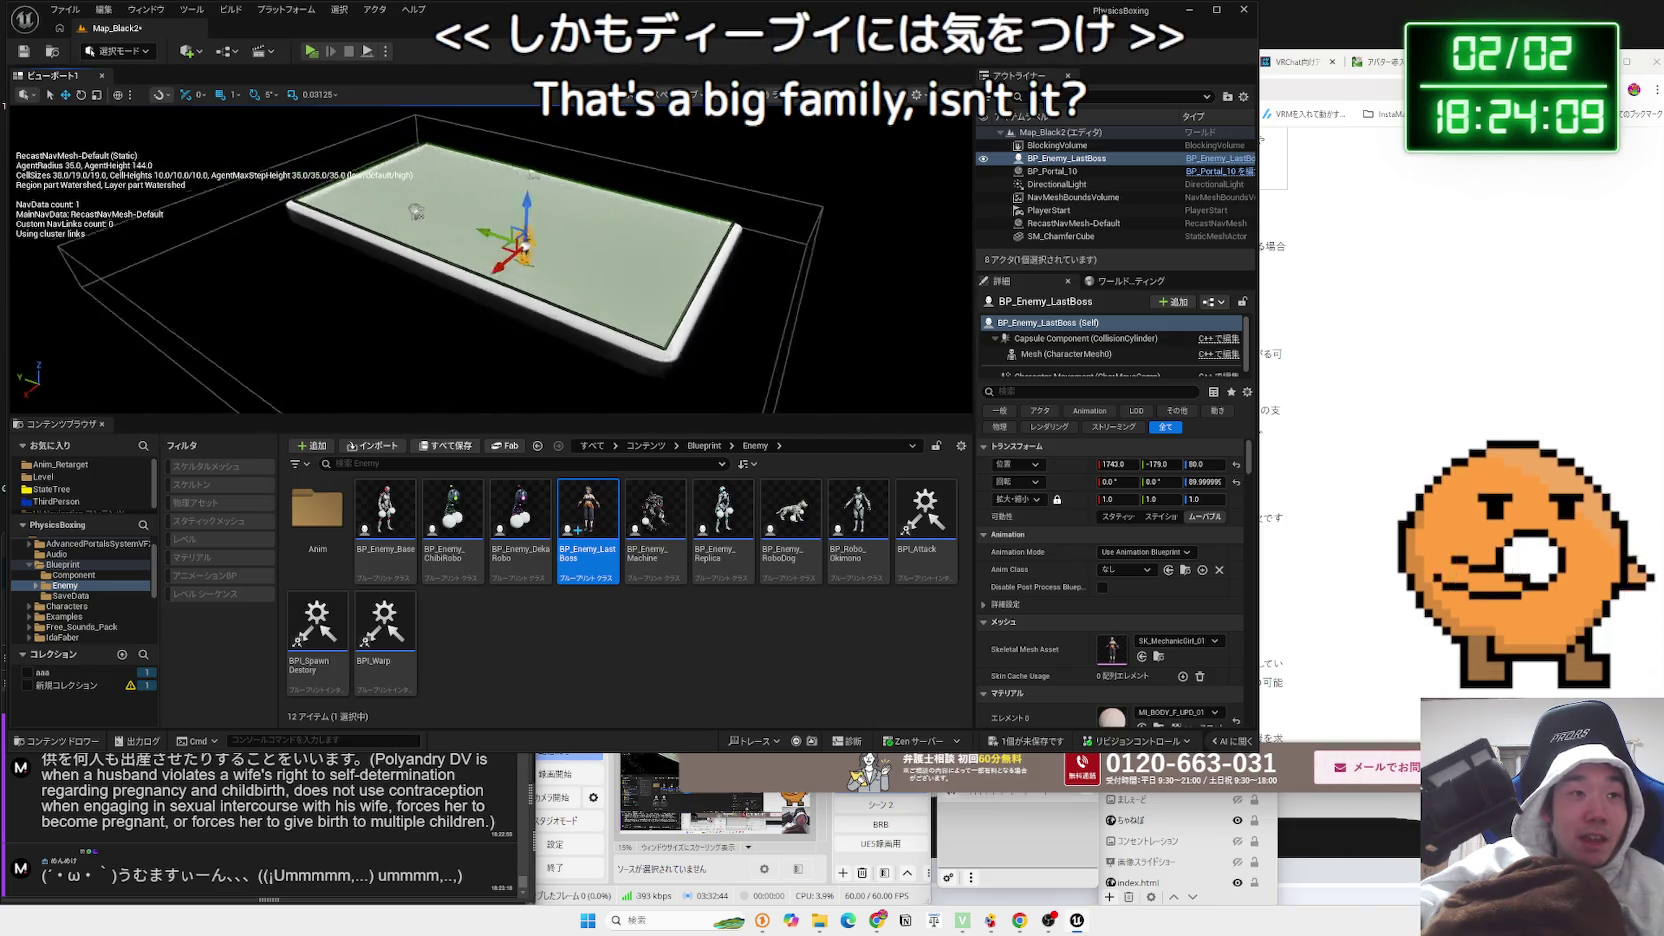
{"action": "mouse_move", "coordinate": [648, 277]}
{"action": "left_mouse_down"}
{"action": "mouse_move", "coordinate": [527, 228]}
{"action": "mouse_move", "coordinate": [427, 353]}
{"action": "mouse_move", "coordinate": [483, 390]}
{"action": "left_mouse_up"}
{"action": "key", "text": "e"}
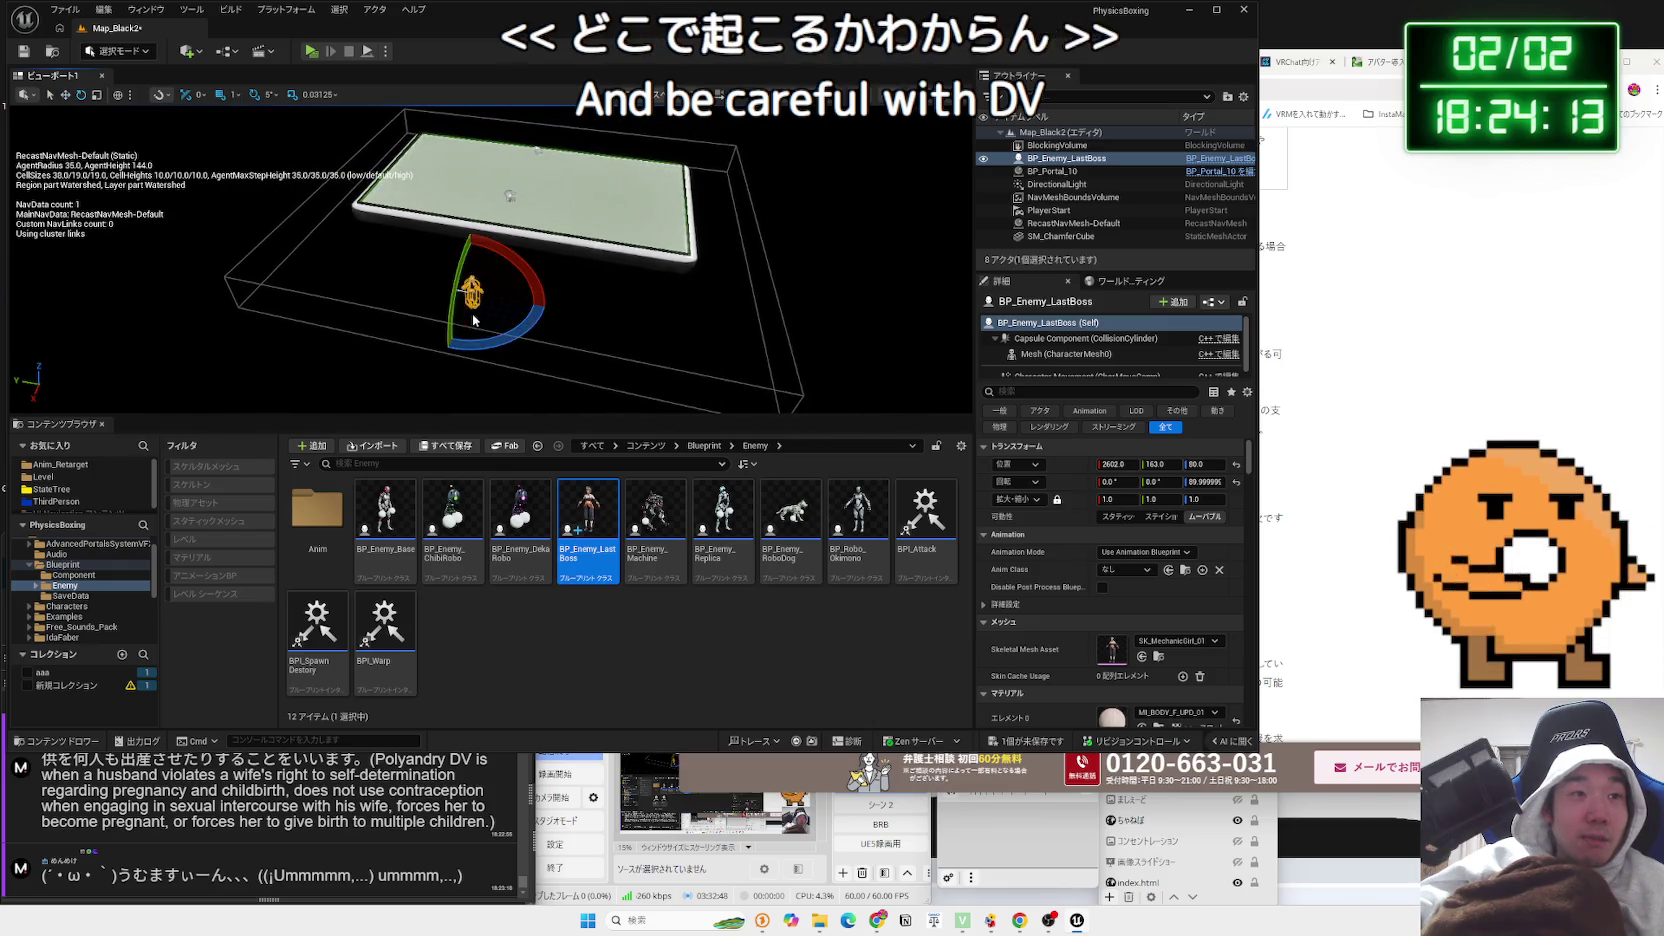
{"action": "key", "text": "r"}
{"action": "left_click_drag", "start_coordinate": [432, 285], "coordinate": [447, 239]}
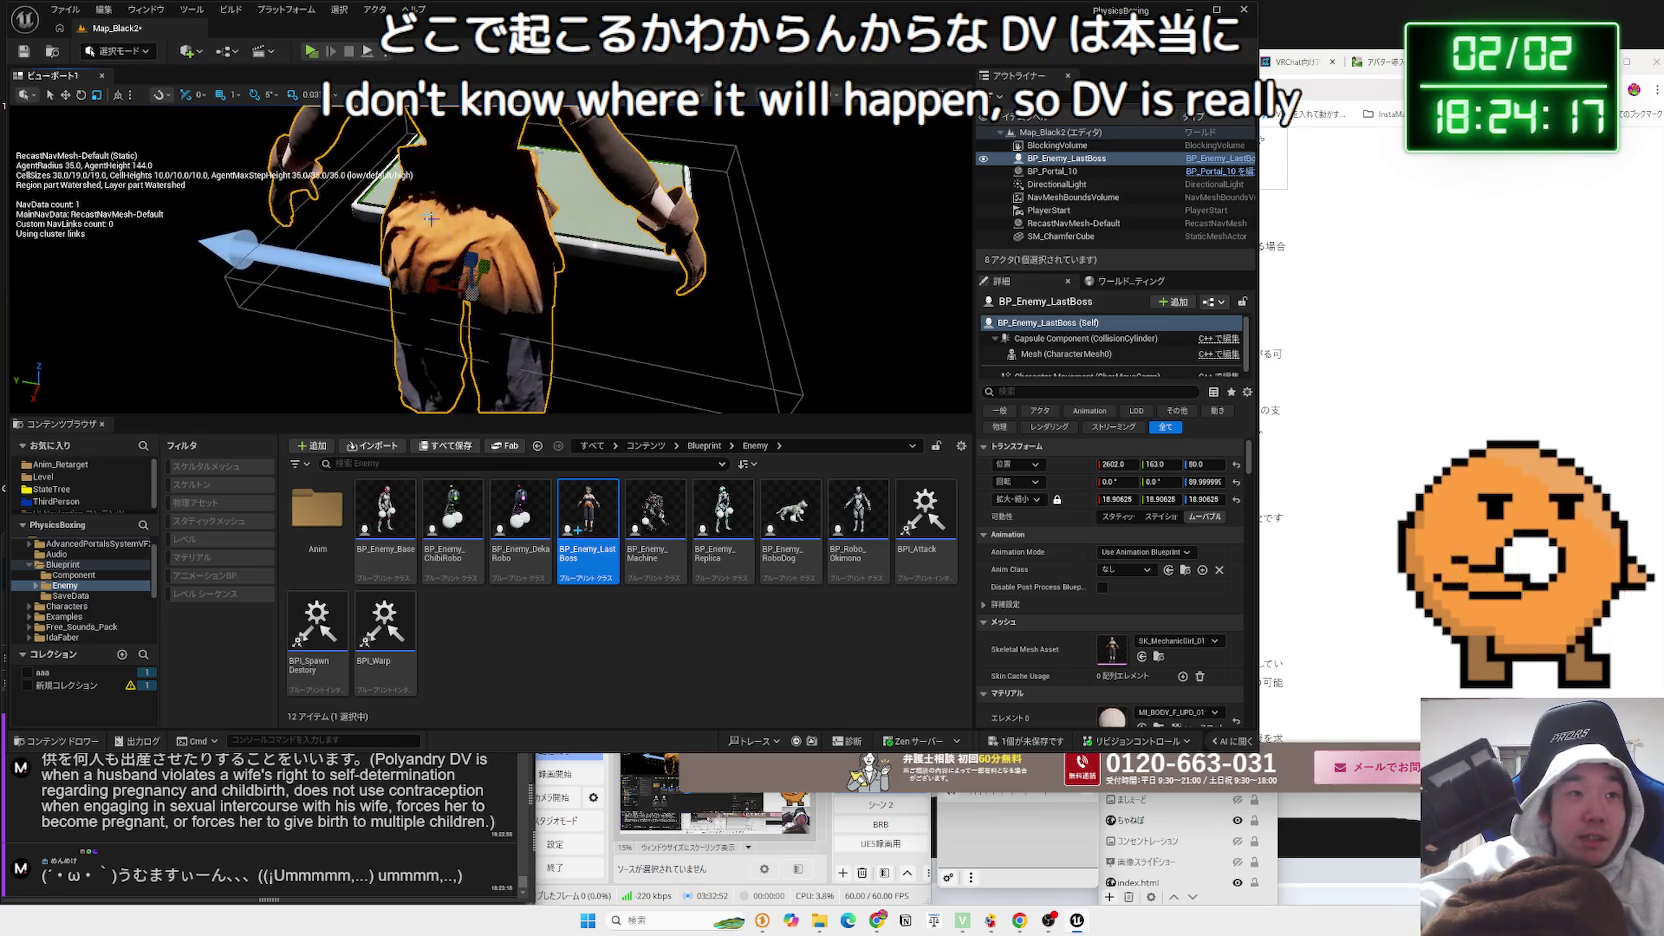
{"action": "key", "text": "alt+p"}
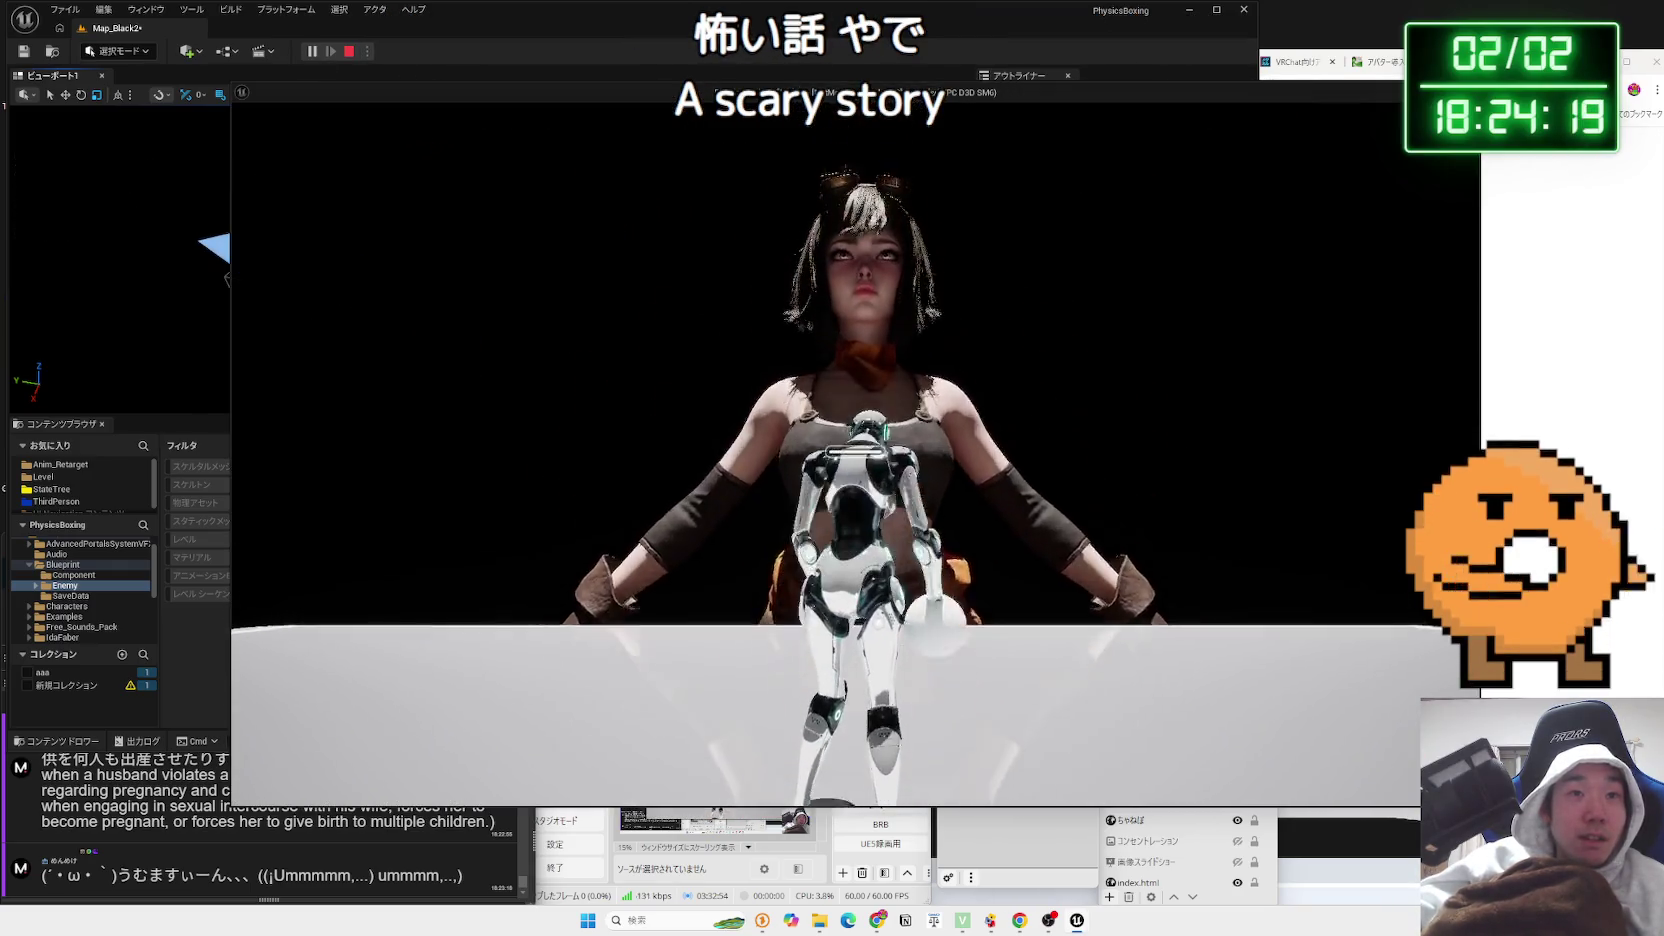
Enlarge the boss to about 40.9 scale, then run and stop another test play
{"action": "key", "text": "Escape"}
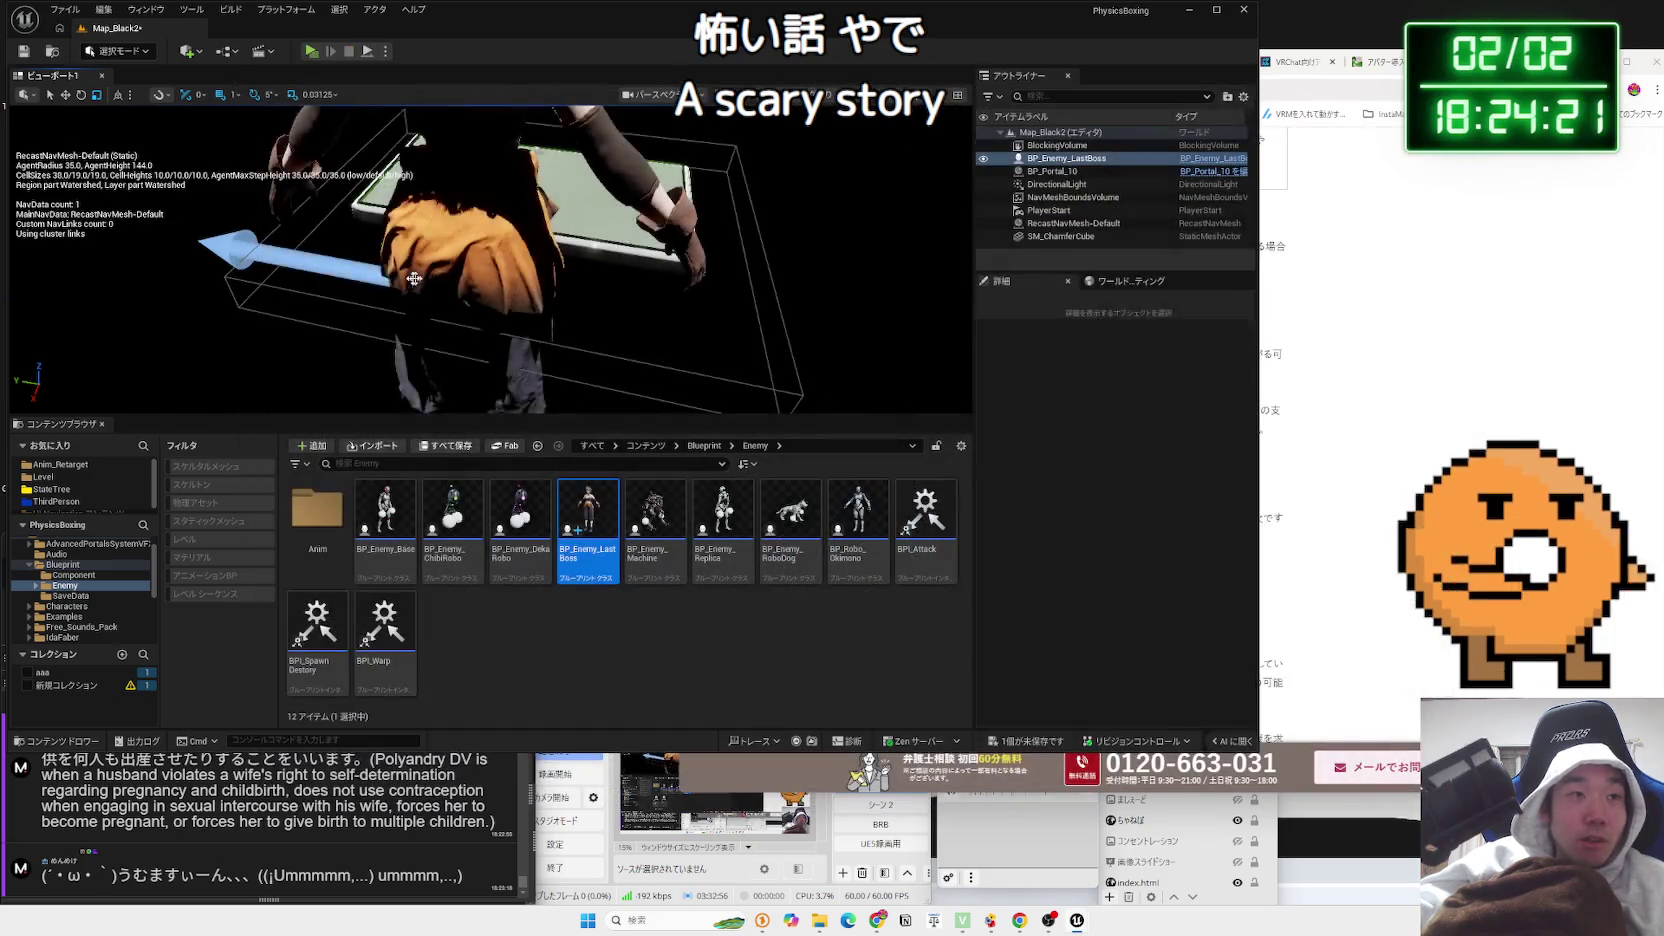
{"action": "left_click", "coordinate": [424, 278]}
{"action": "key", "text": "f"}
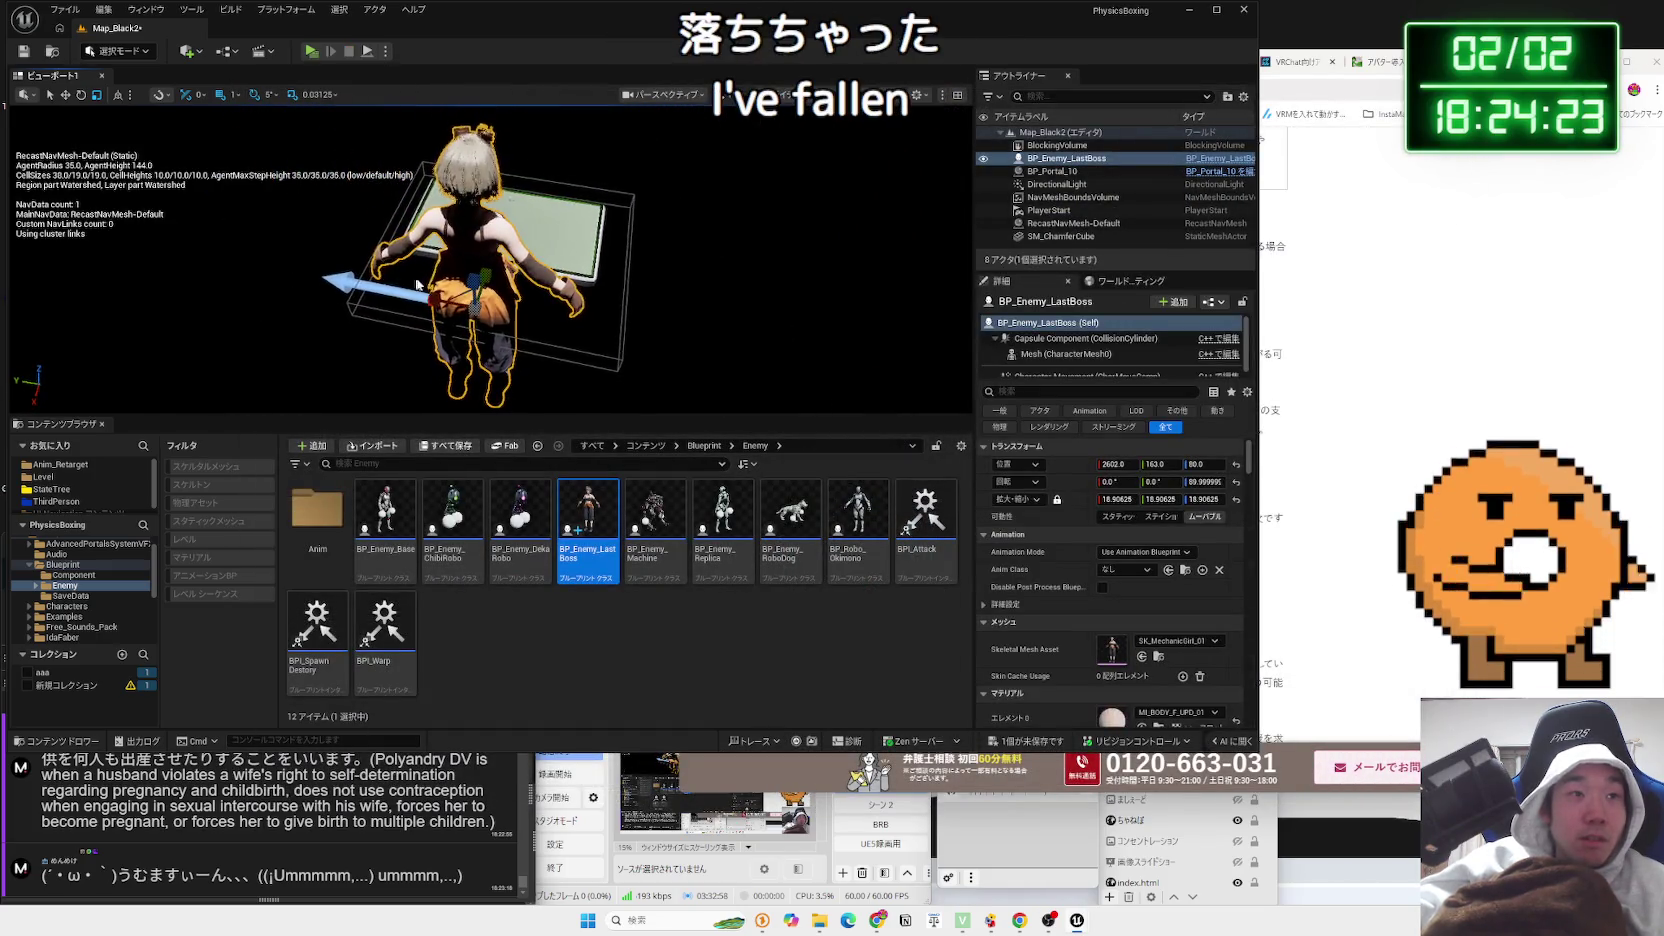
{"action": "left_click_drag", "start_coordinate": [478, 290], "coordinate": [500, 125]}
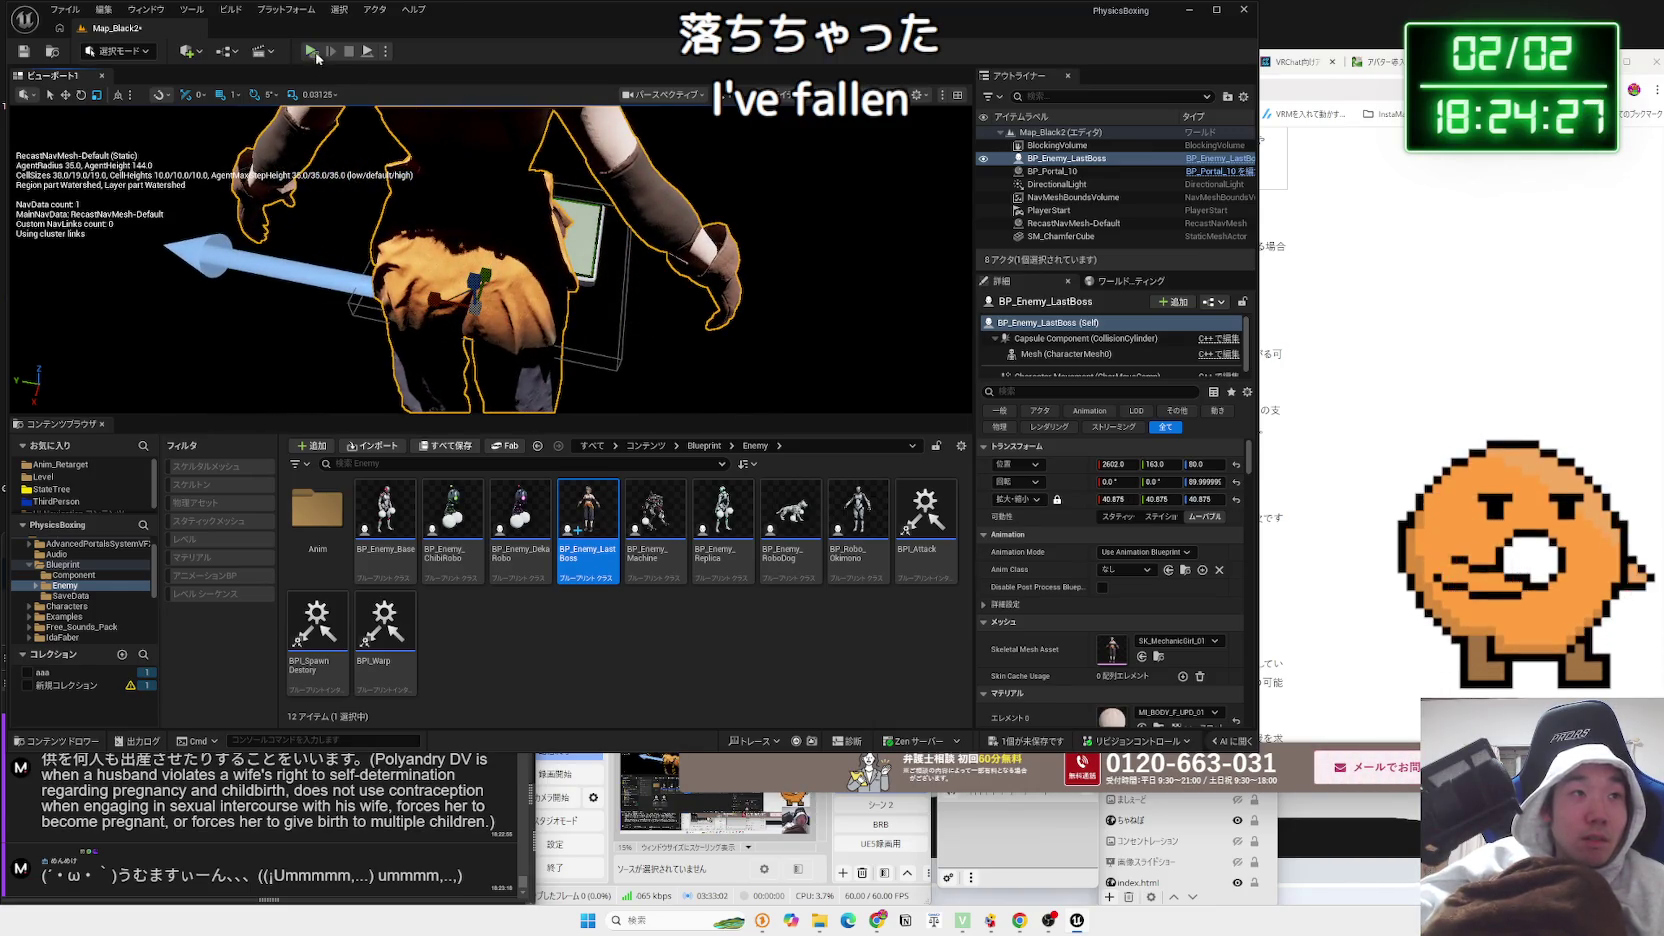
{"action": "left_click", "coordinate": [312, 52]}
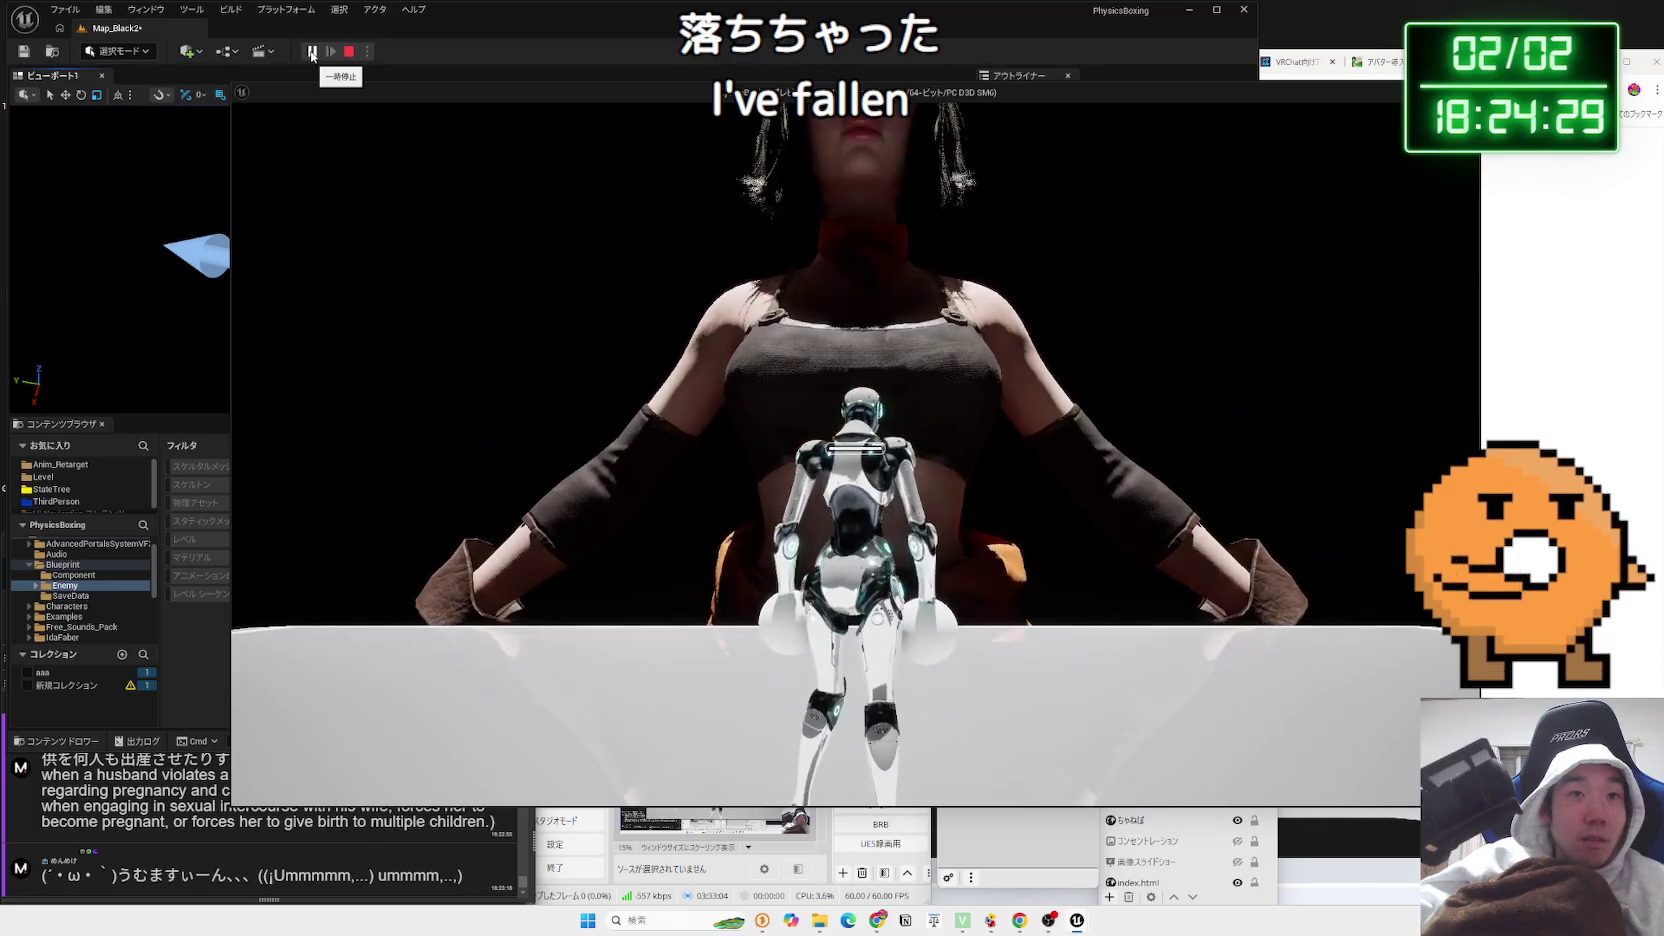
{"action": "left_click", "coordinate": [312, 52]}
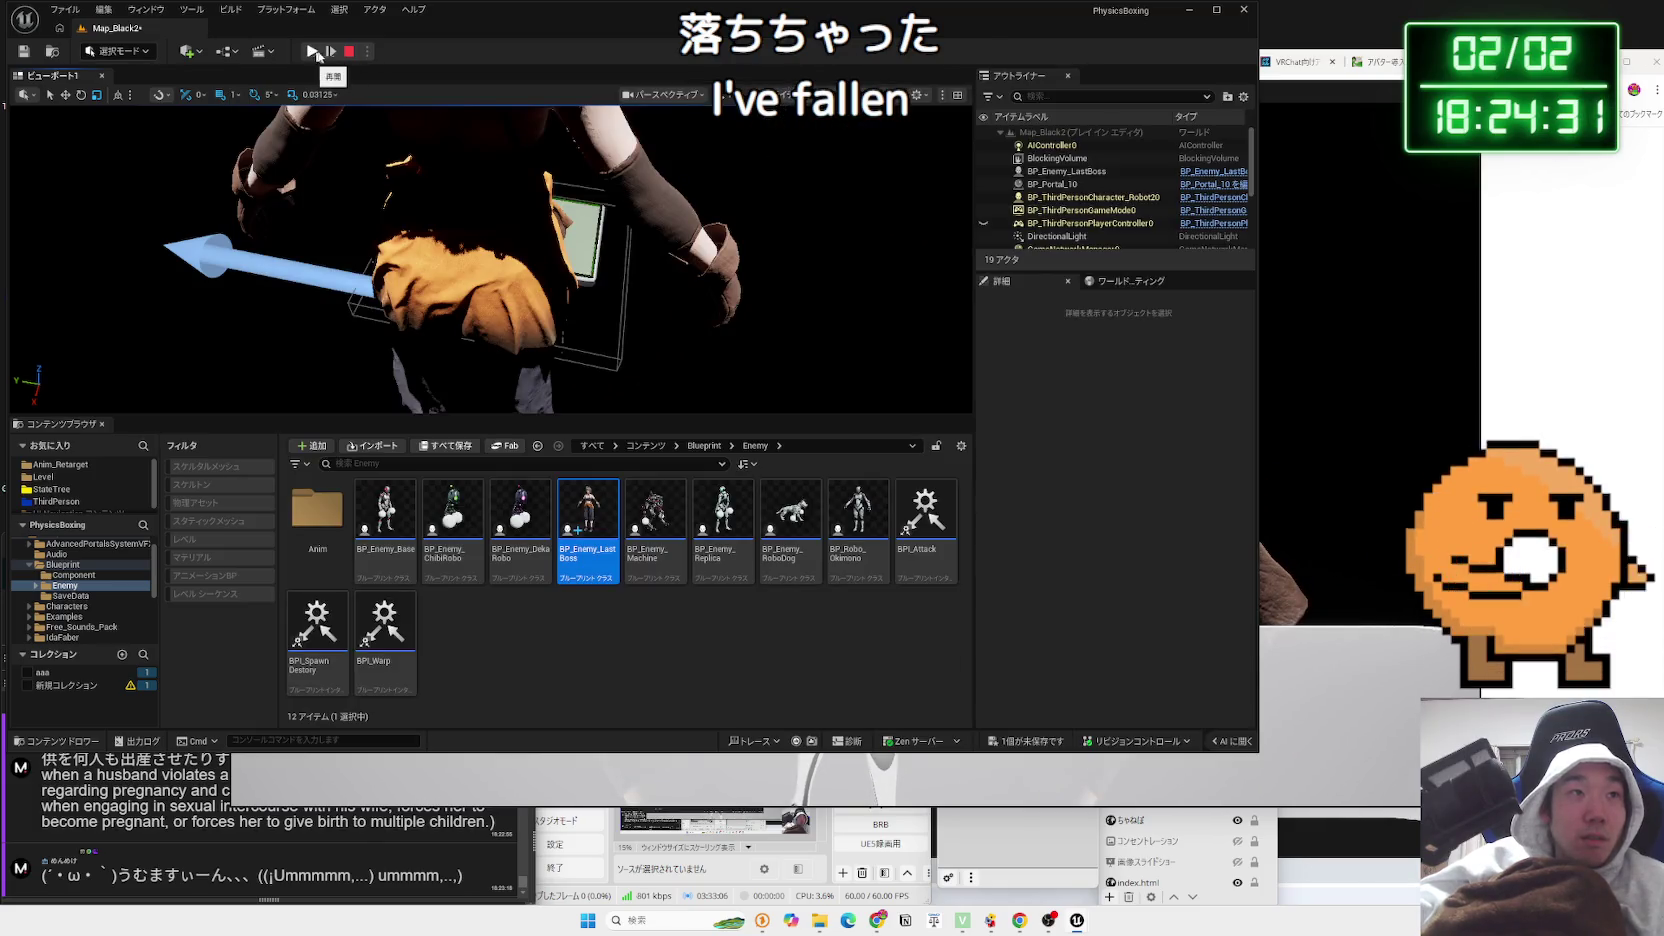
{"action": "left_click", "coordinate": [348, 51]}
{"action": "left_click_drag", "start_coordinate": [530, 300], "coordinate": [530, 252]}
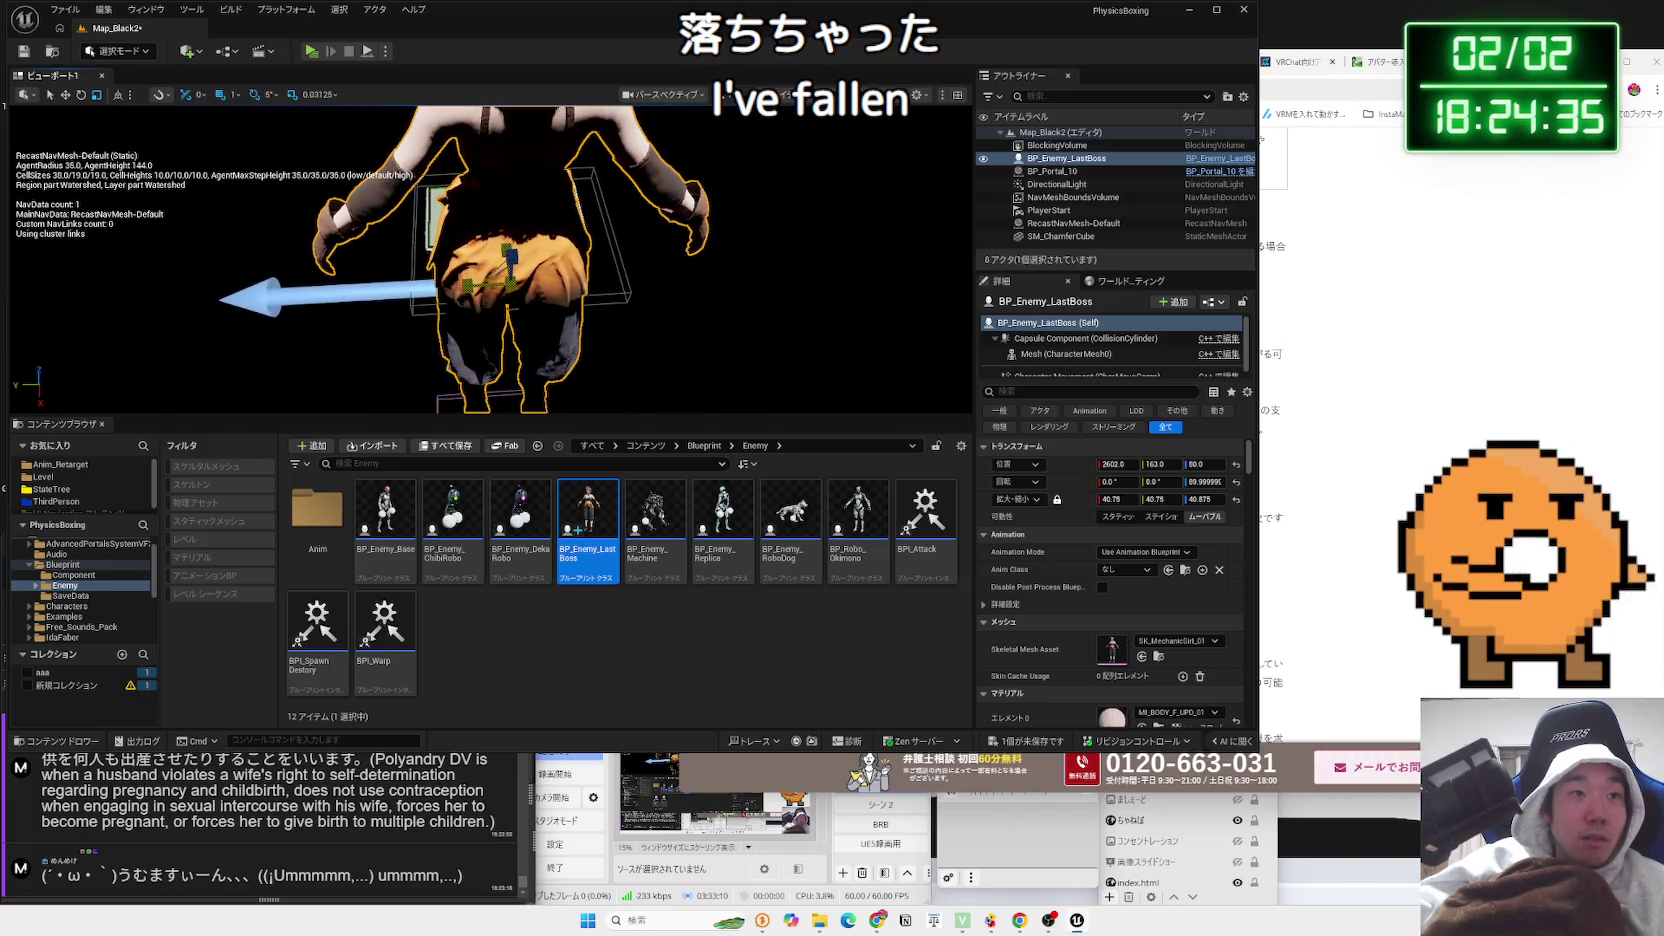
Try boss scales of about 47 and 30.5, undoing each, then set it to 32
{"action": "left_click_drag", "start_coordinate": [1120, 499], "coordinate": [1150, 499]}
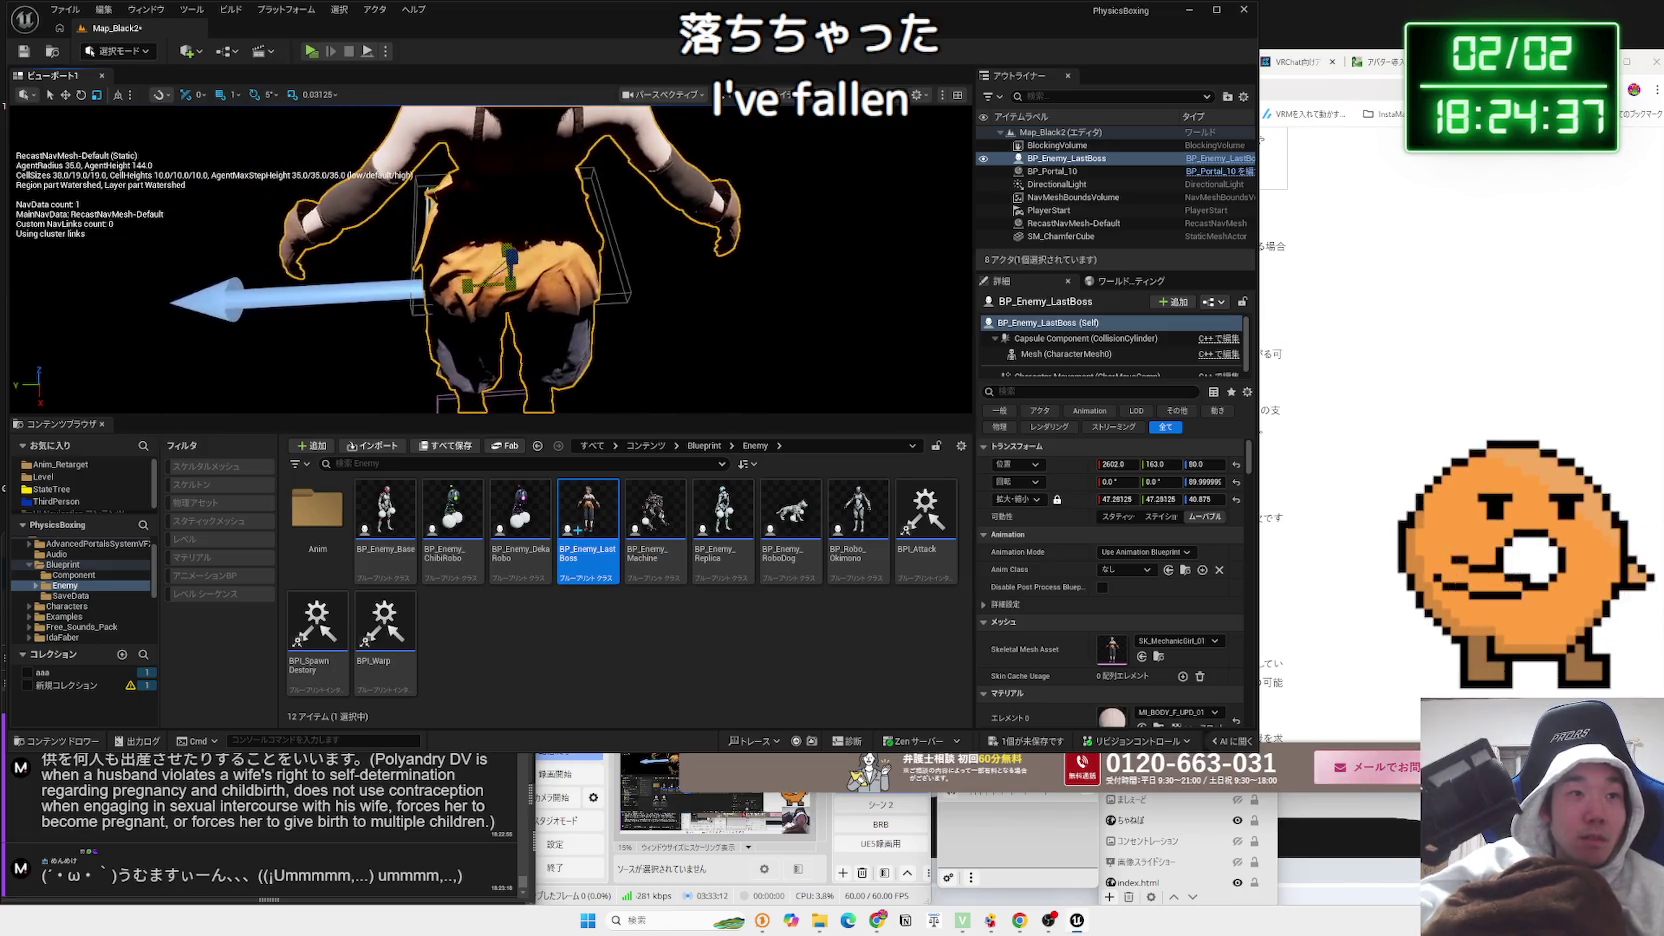
{"action": "key", "text": "ctrl+z"}
{"action": "key", "text": "ctrl+z"}
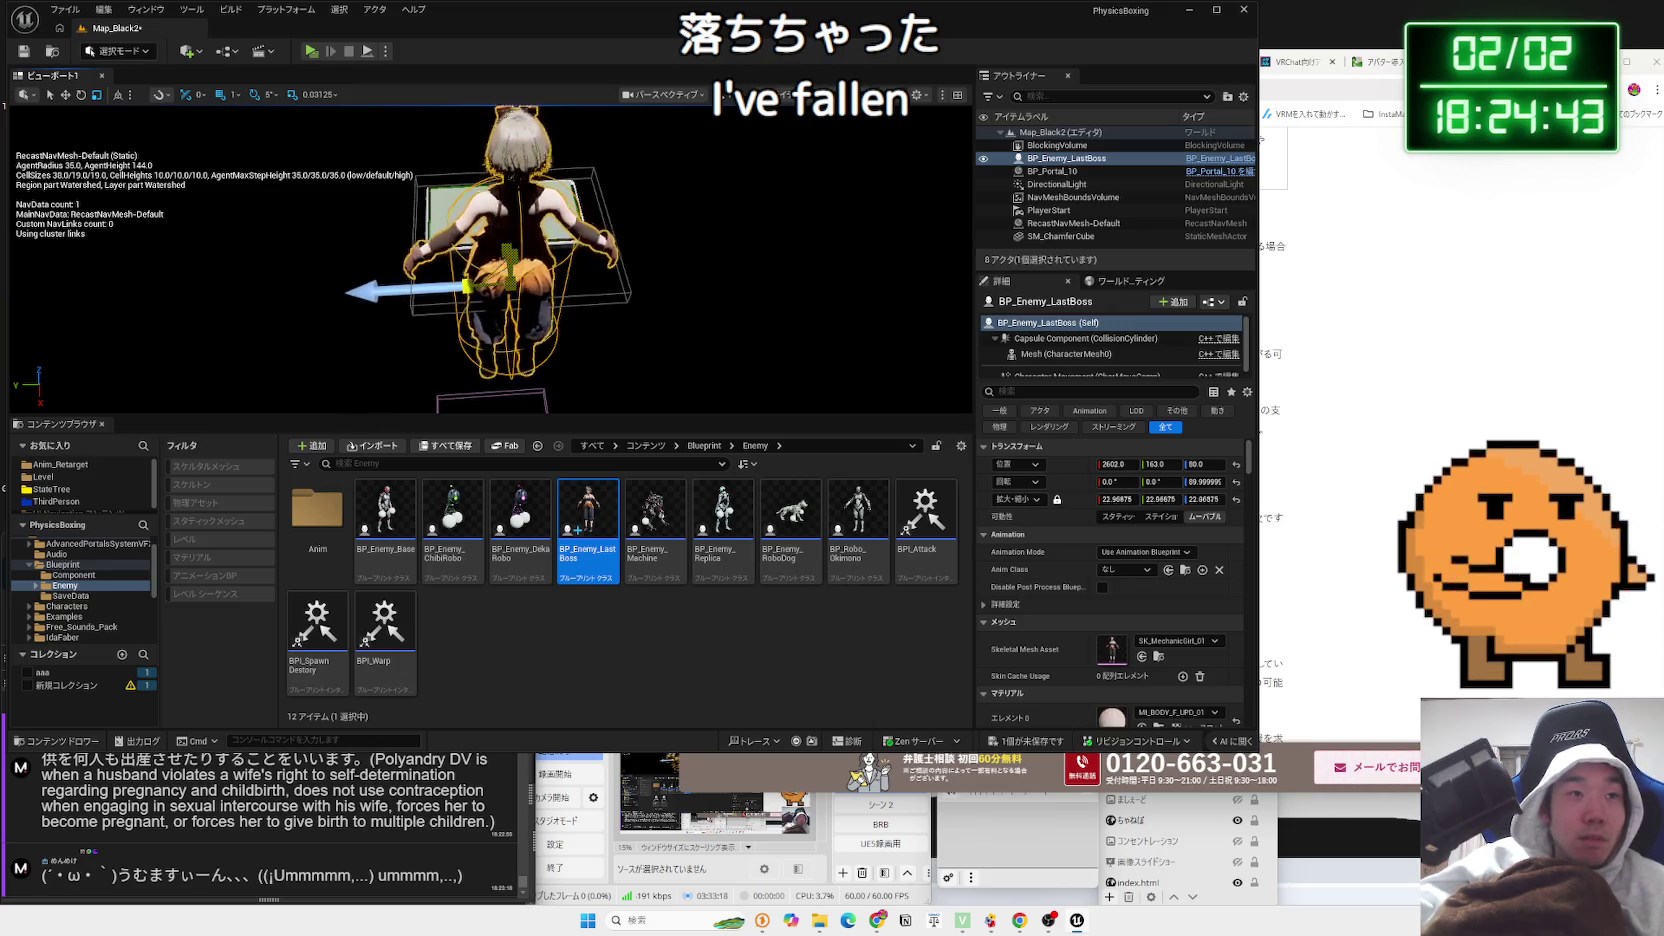
{"action": "left_click_drag", "start_coordinate": [1120, 499], "coordinate": [1135, 499]}
{"action": "key", "text": "ctrl+z"}
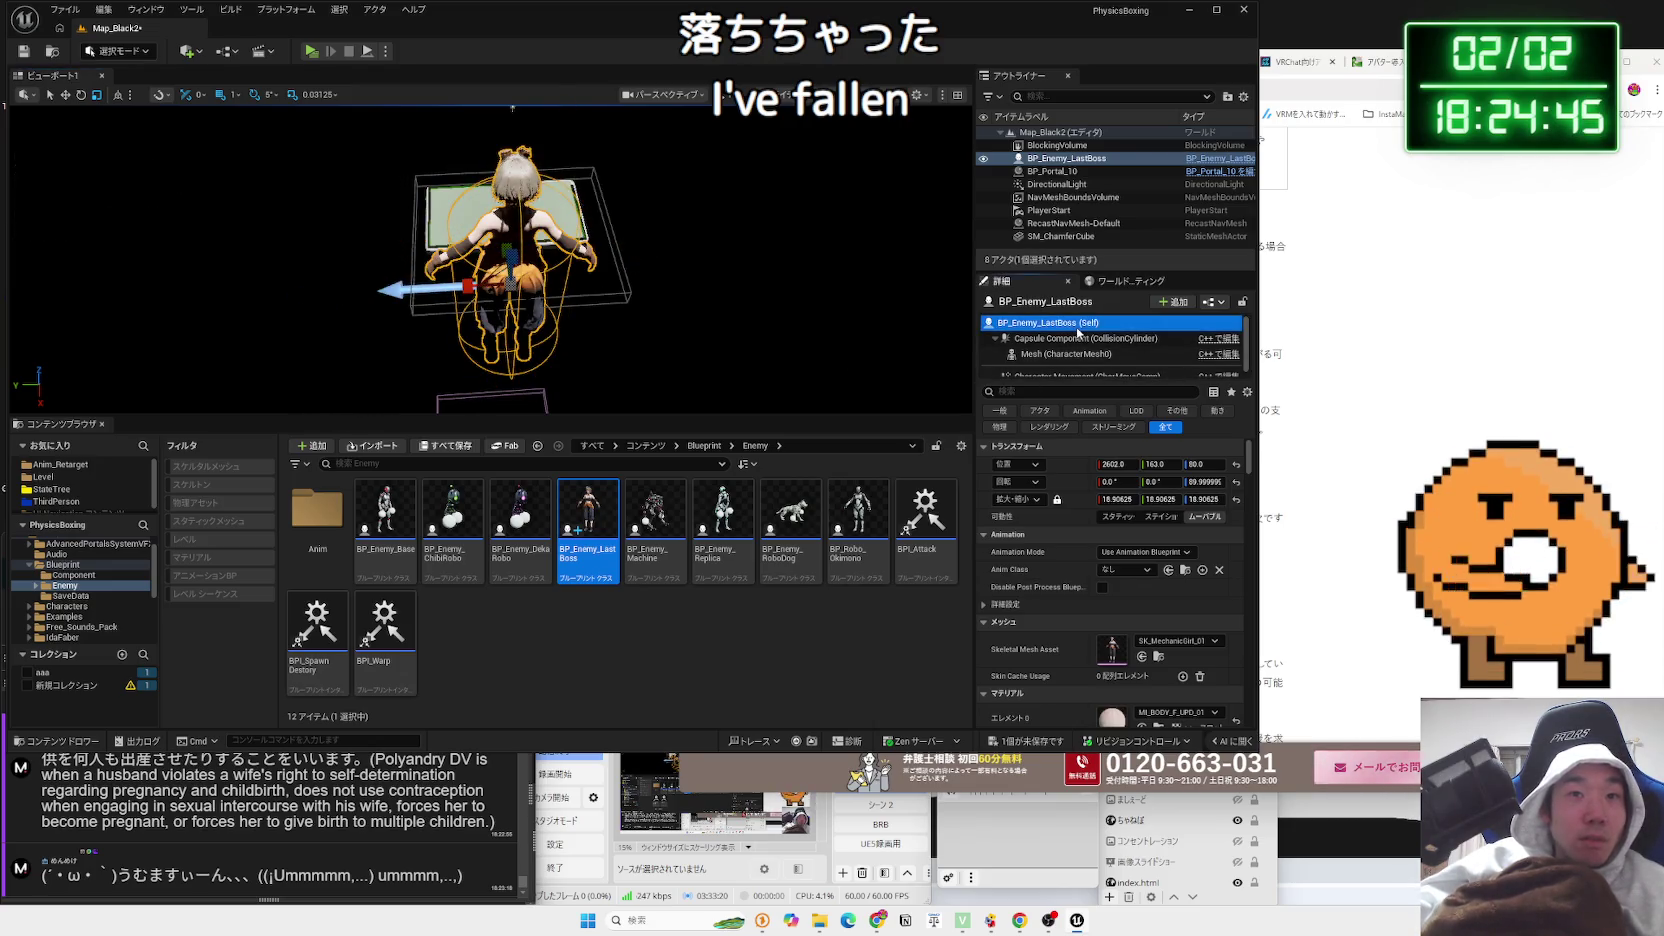
{"action": "left_click_drag", "start_coordinate": [1120, 499], "coordinate": [1136, 499]}
{"action": "mouse_move", "coordinate": [269, 184]}
{"action": "left_mouse_down"}
{"action": "mouse_move", "coordinate": [584, 294]}
{"action": "mouse_move", "coordinate": [497, 218]}
{"action": "mouse_move", "coordinate": [499, 190]}
{"action": "left_mouse_up"}
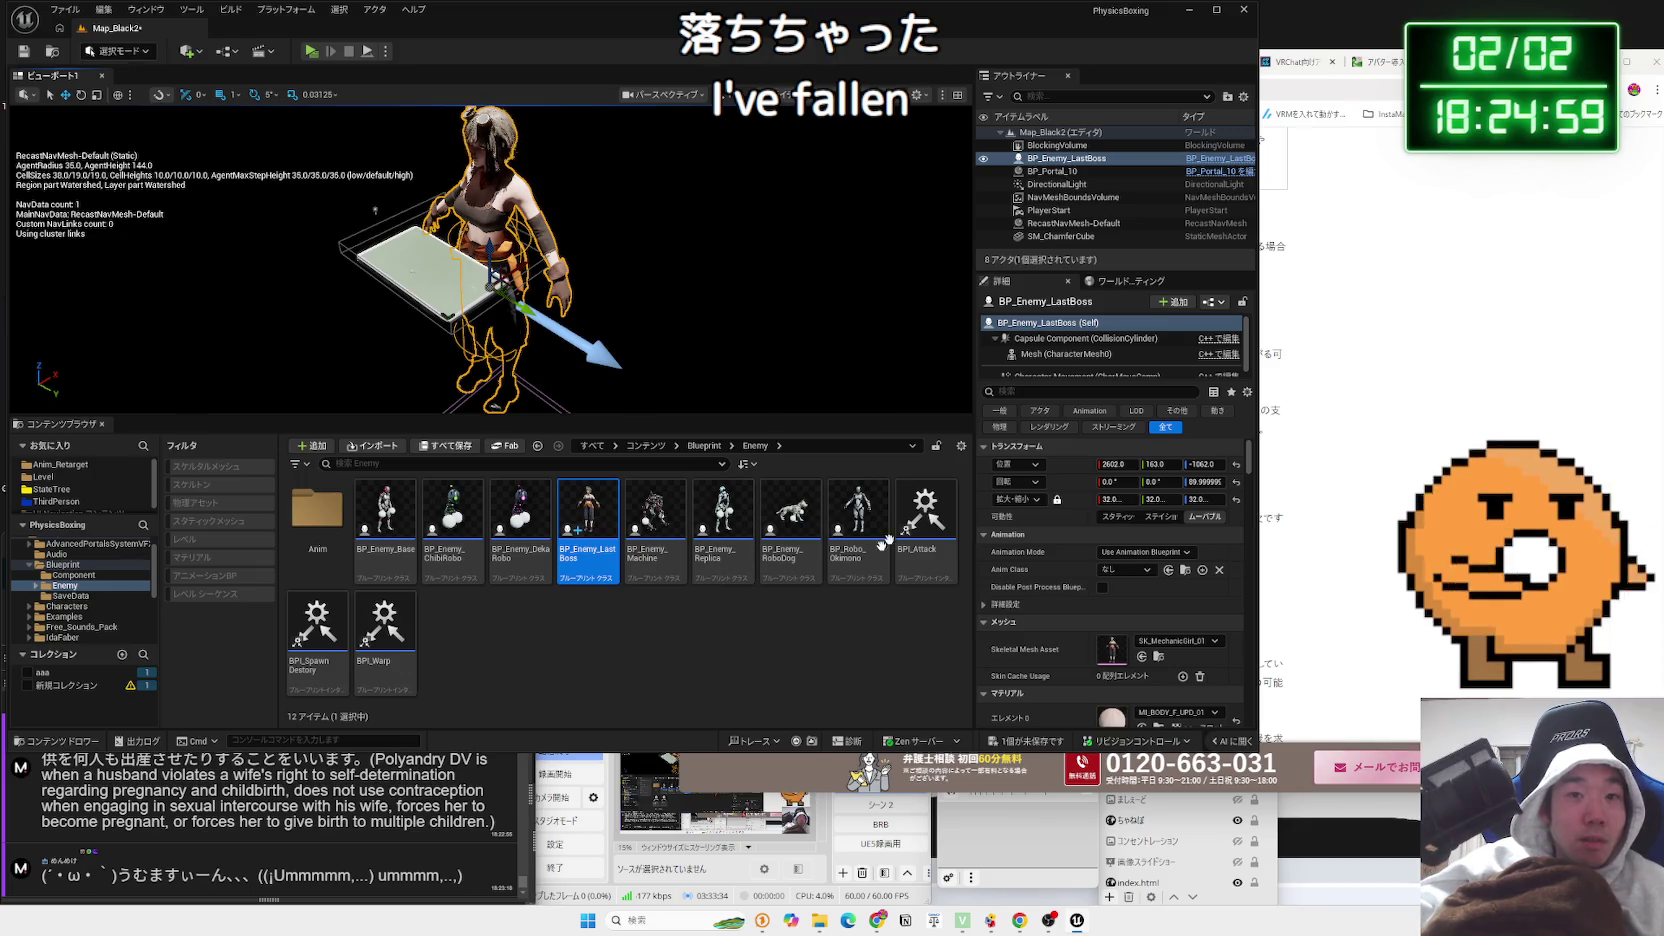
Reselect the boss actor, shrink it to about 28 scale, and open its Blueprint
{"action": "left_click", "coordinate": [1100, 354]}
{"action": "left_click", "coordinate": [1110, 322]}
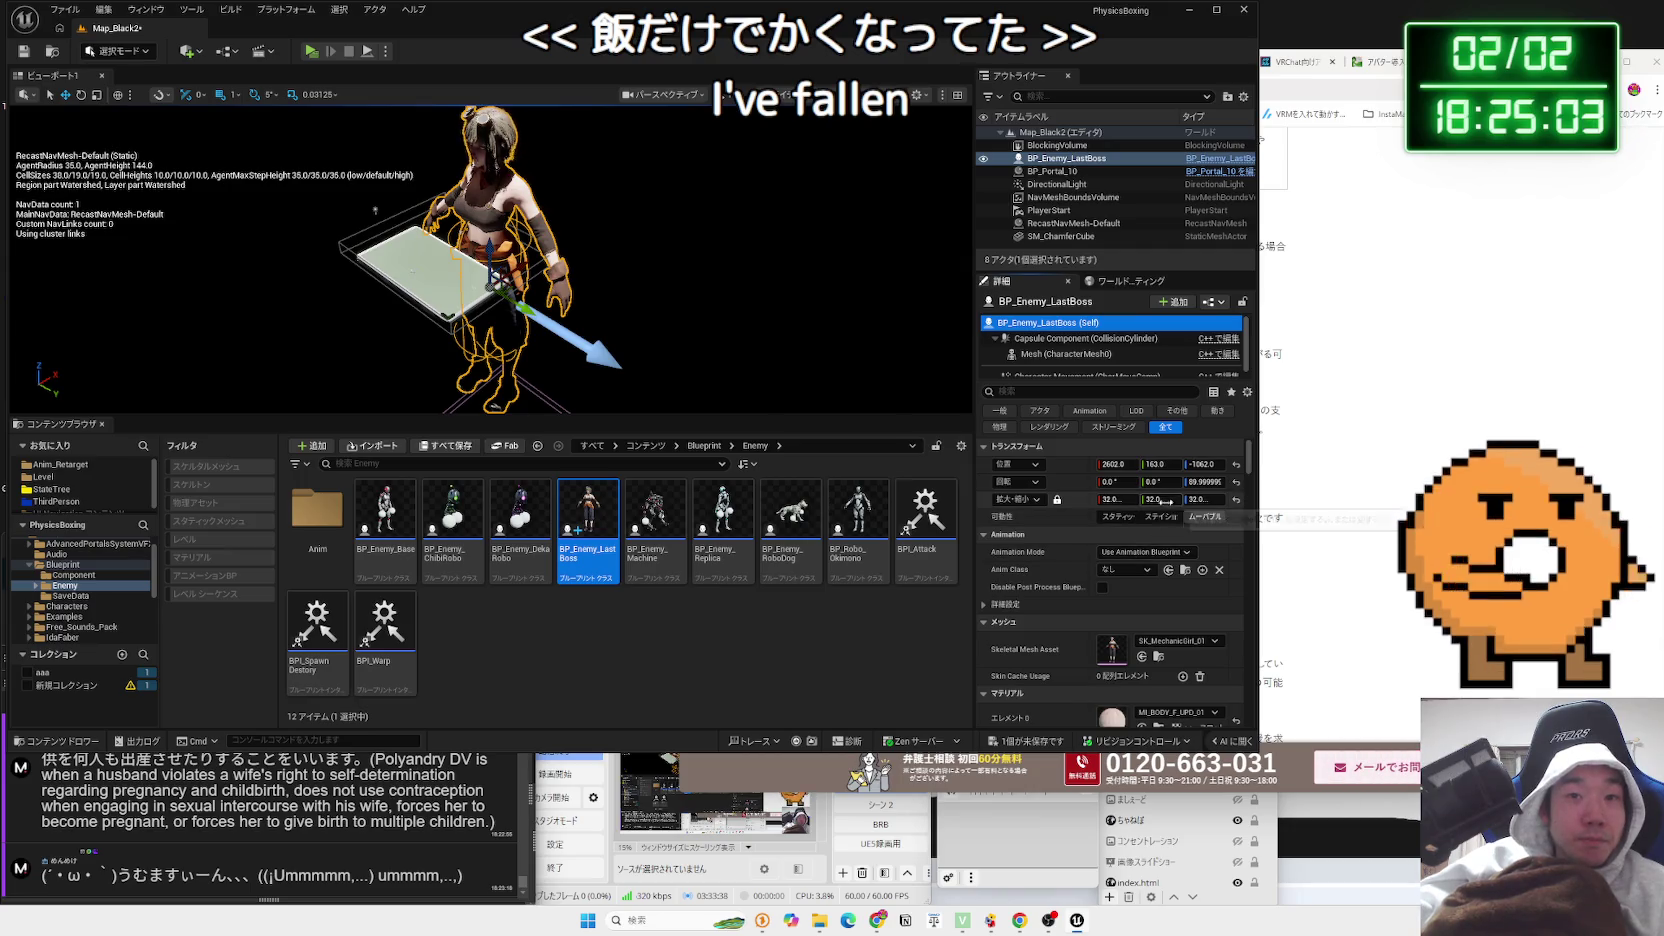
{"action": "mouse_move", "coordinate": [497, 287]}
{"action": "left_mouse_down"}
{"action": "mouse_move", "coordinate": [490, 308]}
{"action": "mouse_move", "coordinate": [498, 205]}
{"action": "left_mouse_up"}
{"action": "key", "text": "Escape"}
{"action": "double_click", "coordinate": [562, 517]}
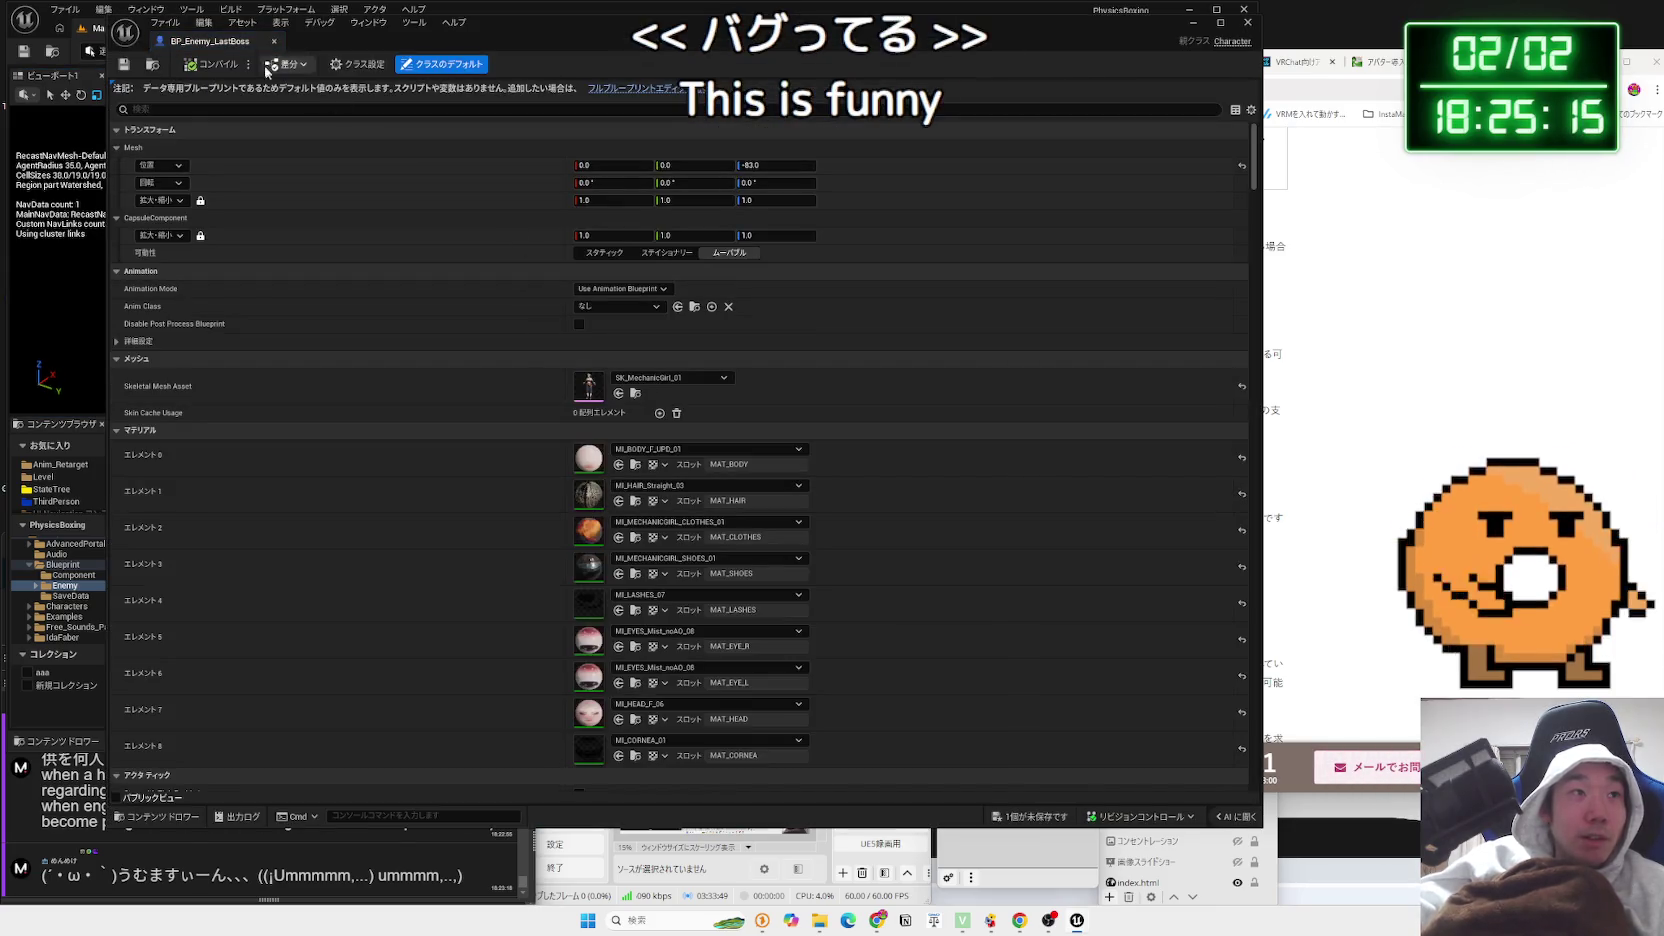
In the full Blueprint editor, set the boss's character mesh scale to 6.25
{"action": "left_click_drag", "start_coordinate": [224, 41], "coordinate": [239, 23]}
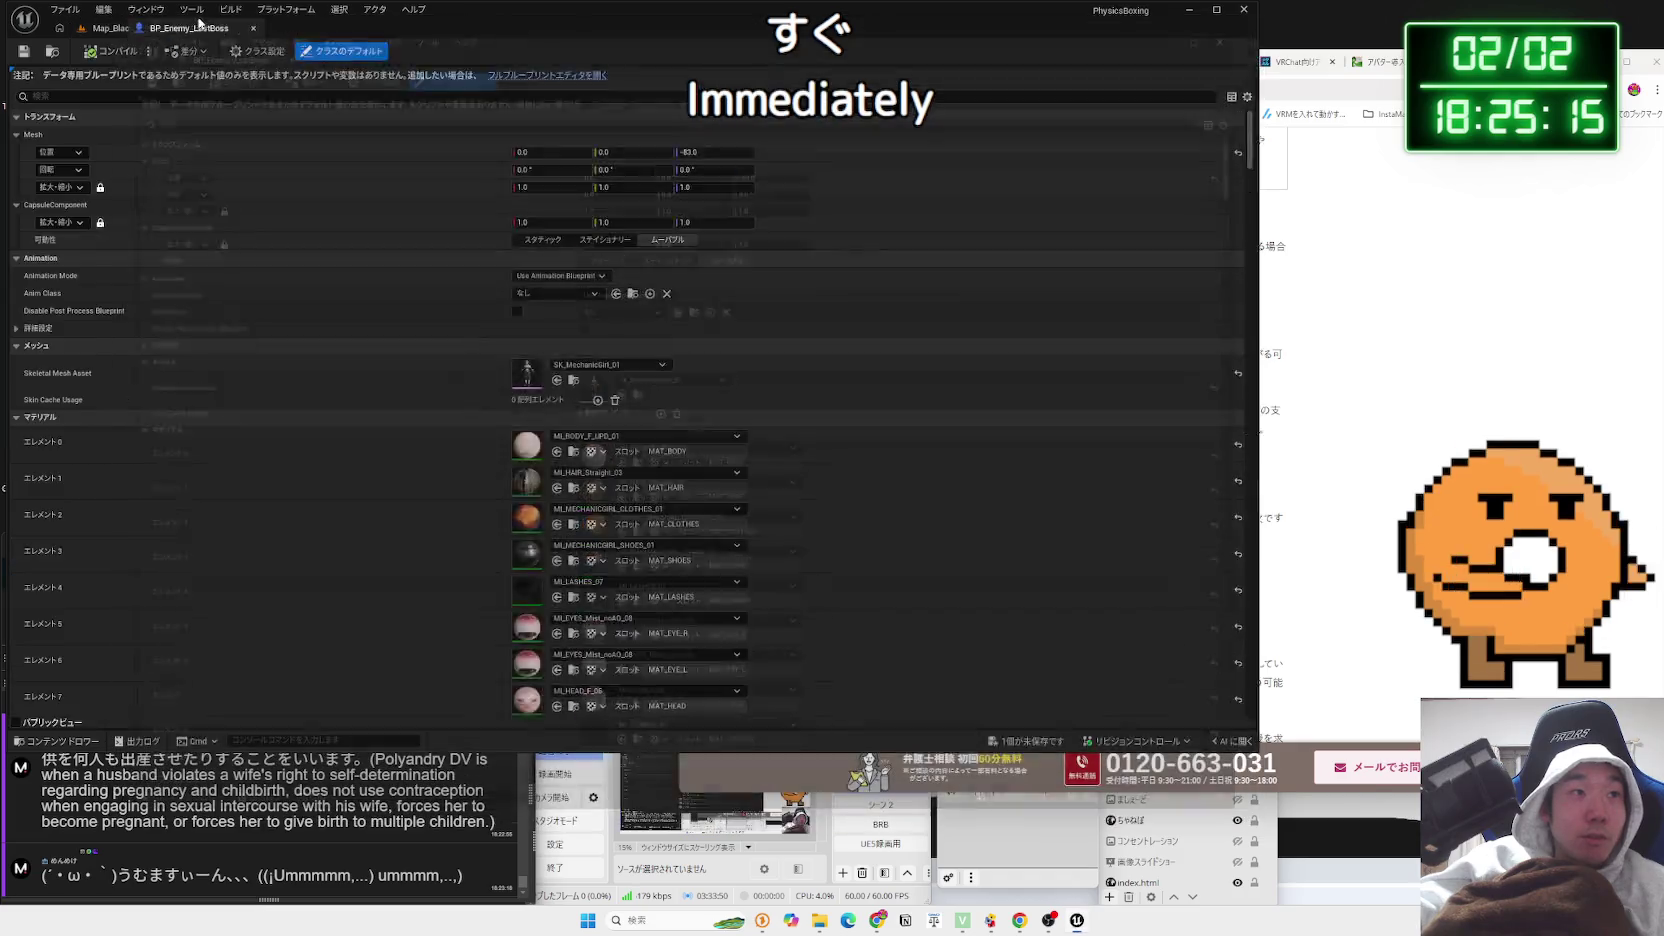
{"action": "left_click", "coordinate": [548, 76]}
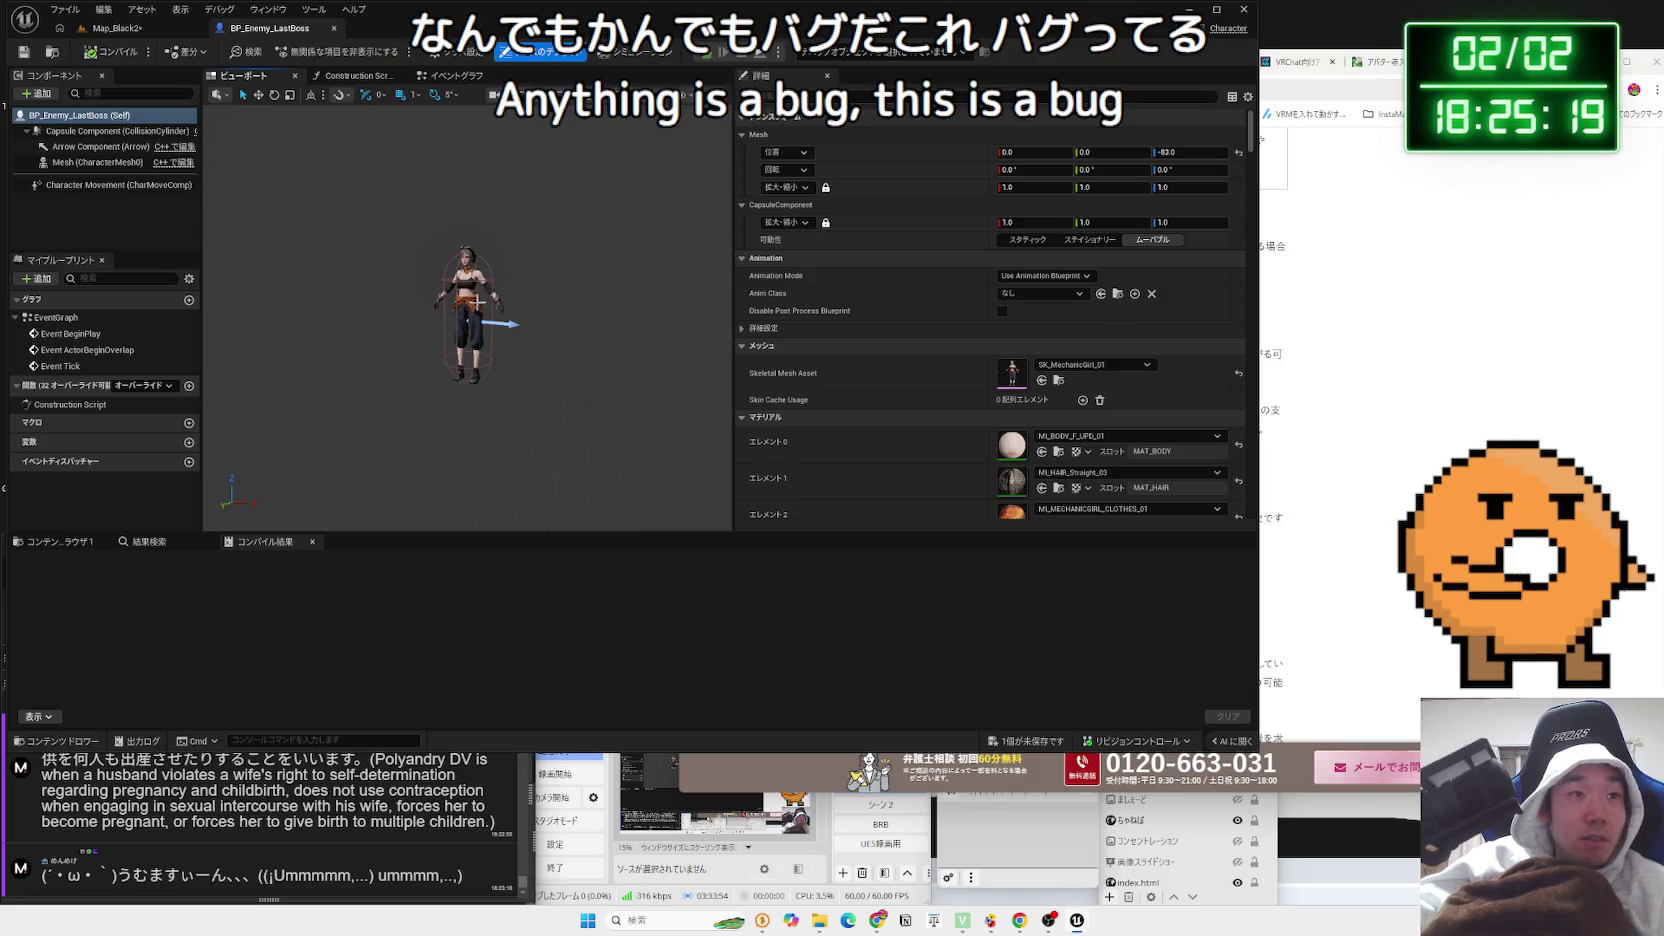
{"action": "left_click", "coordinate": [480, 302]}
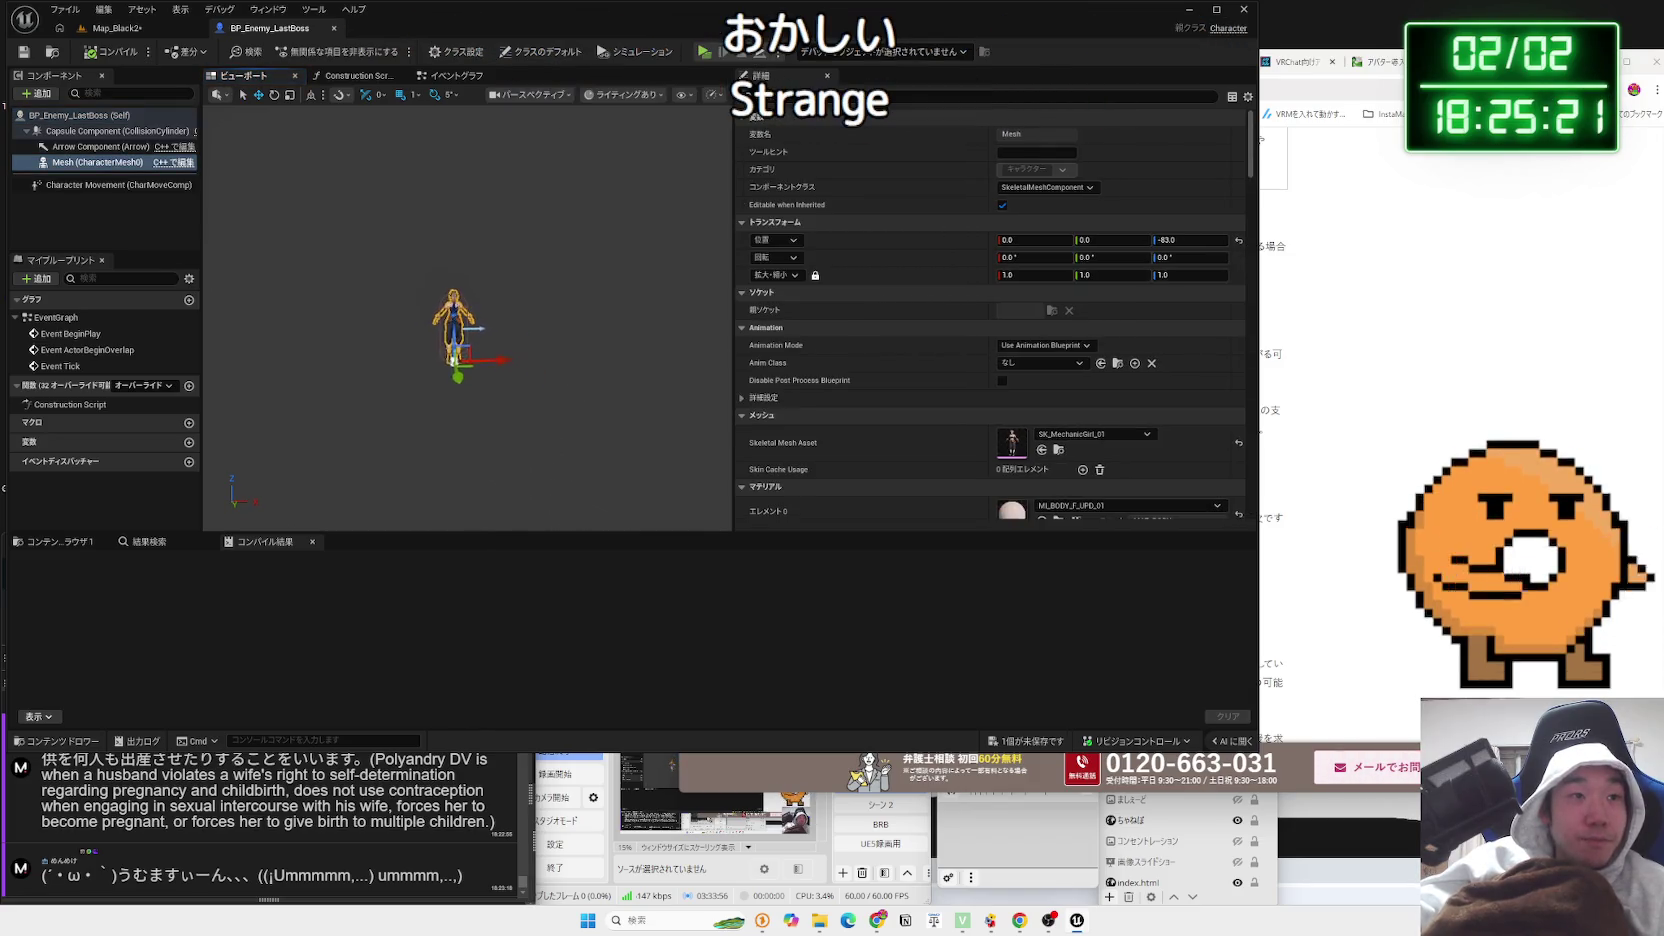
{"action": "left_click_drag", "start_coordinate": [459, 352], "coordinate": [480, 330]}
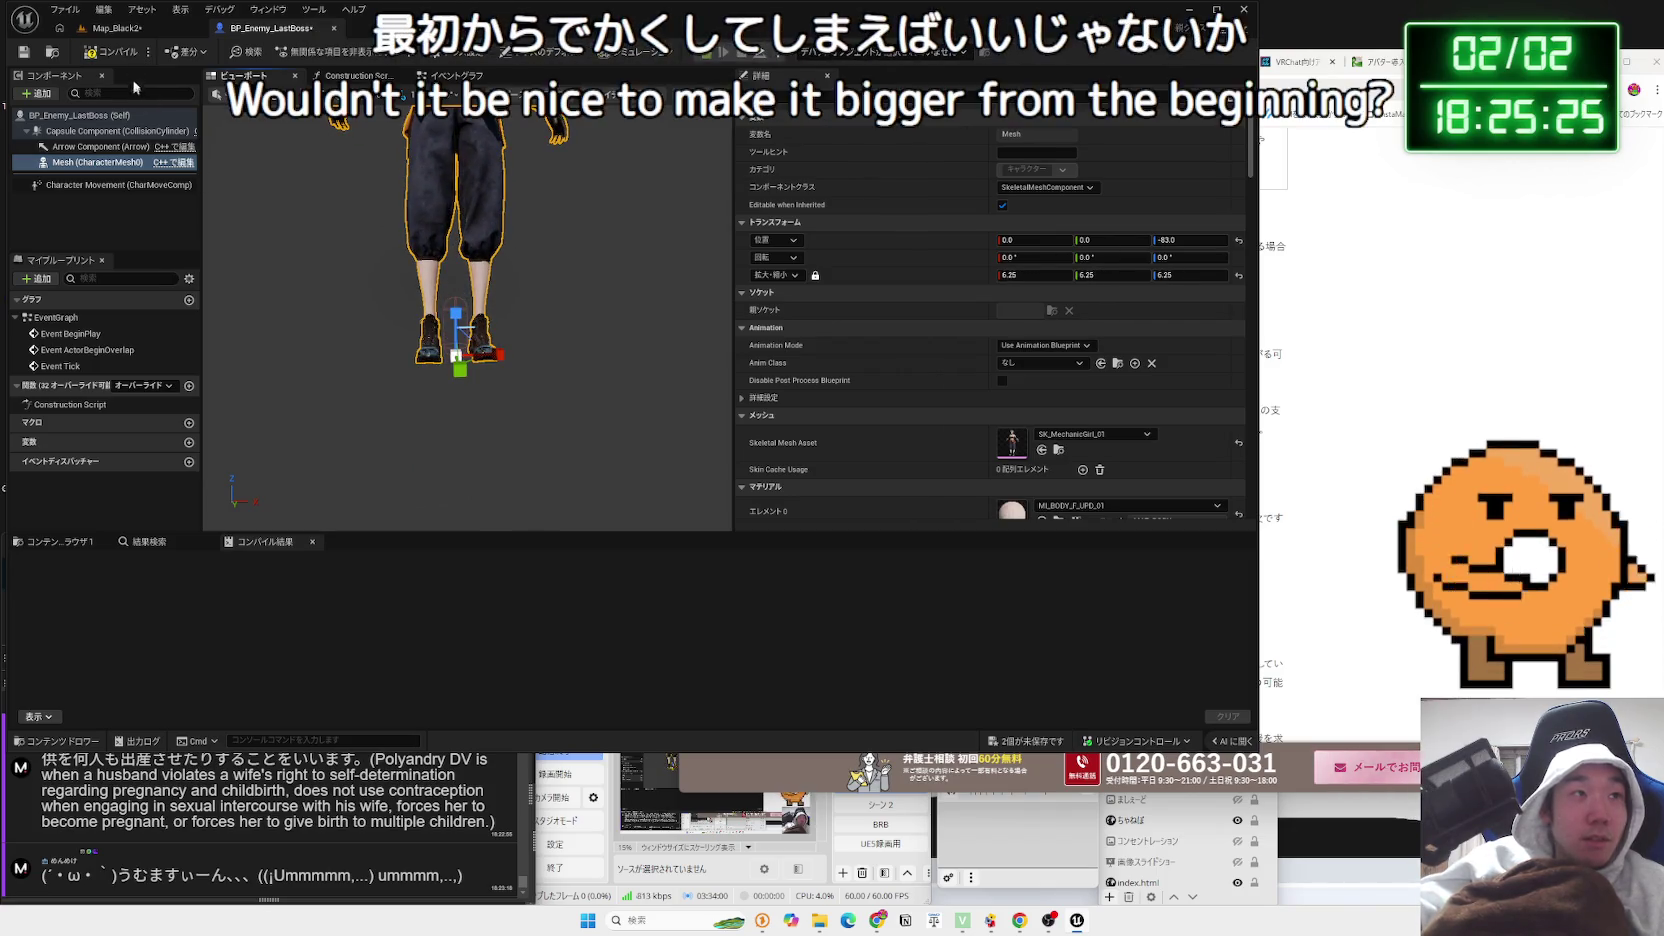
In Map_Black2, delete the boss actor and a freshly placed copy of it
{"action": "left_click", "coordinate": [115, 28]}
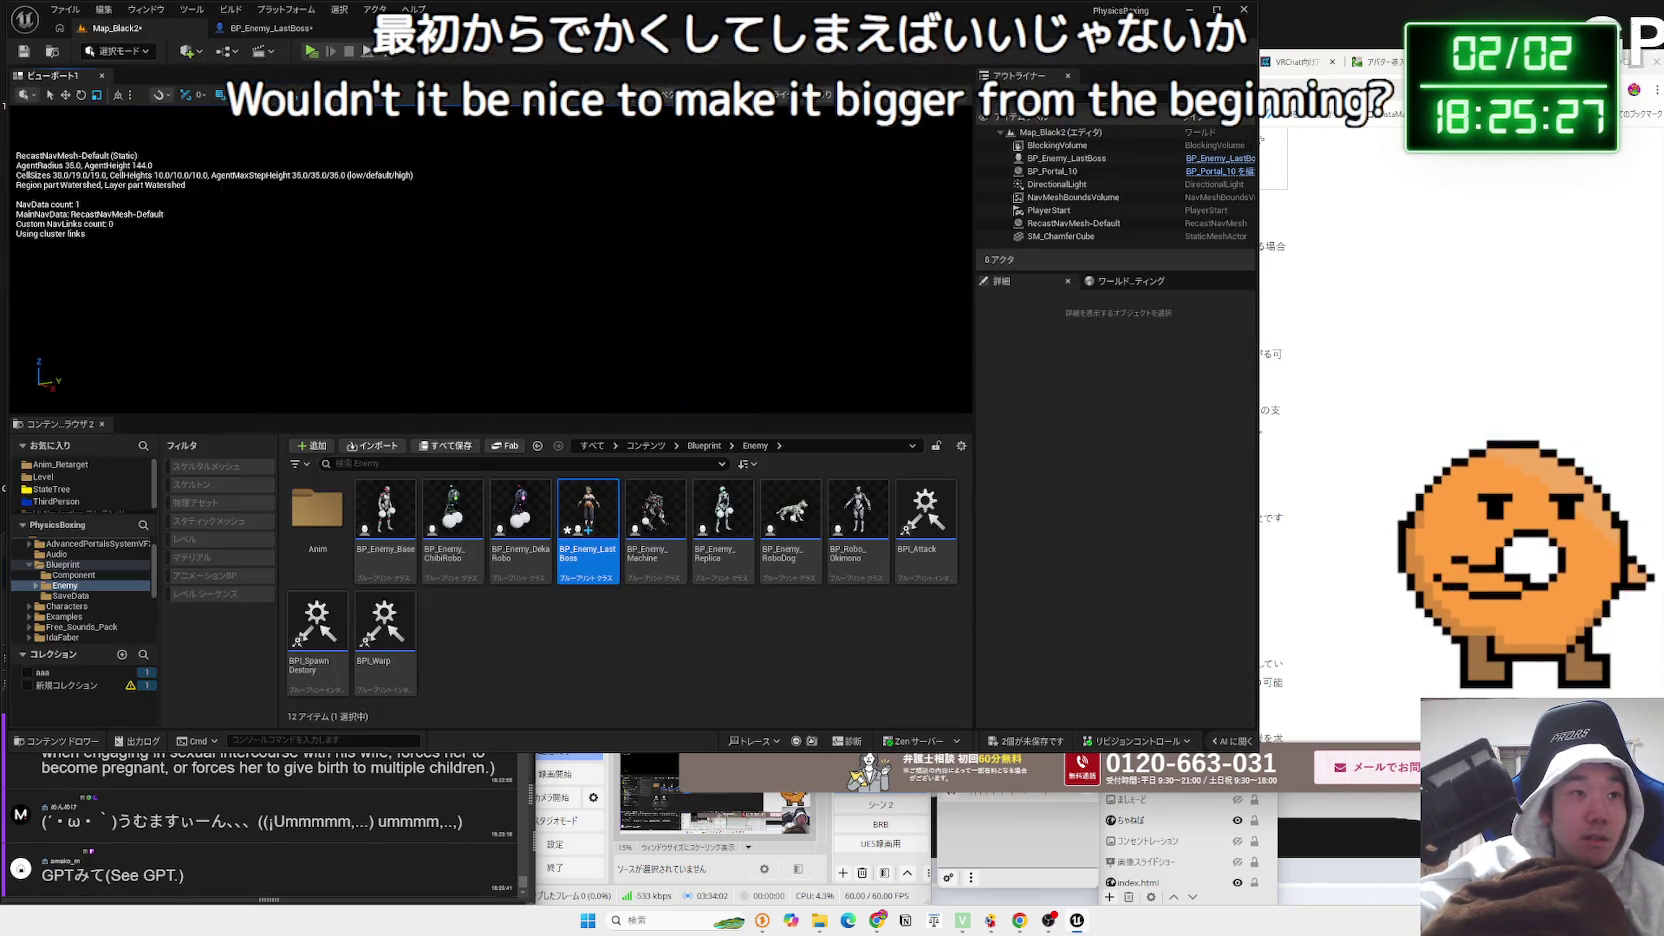
{"action": "left_click", "coordinate": [699, 238]}
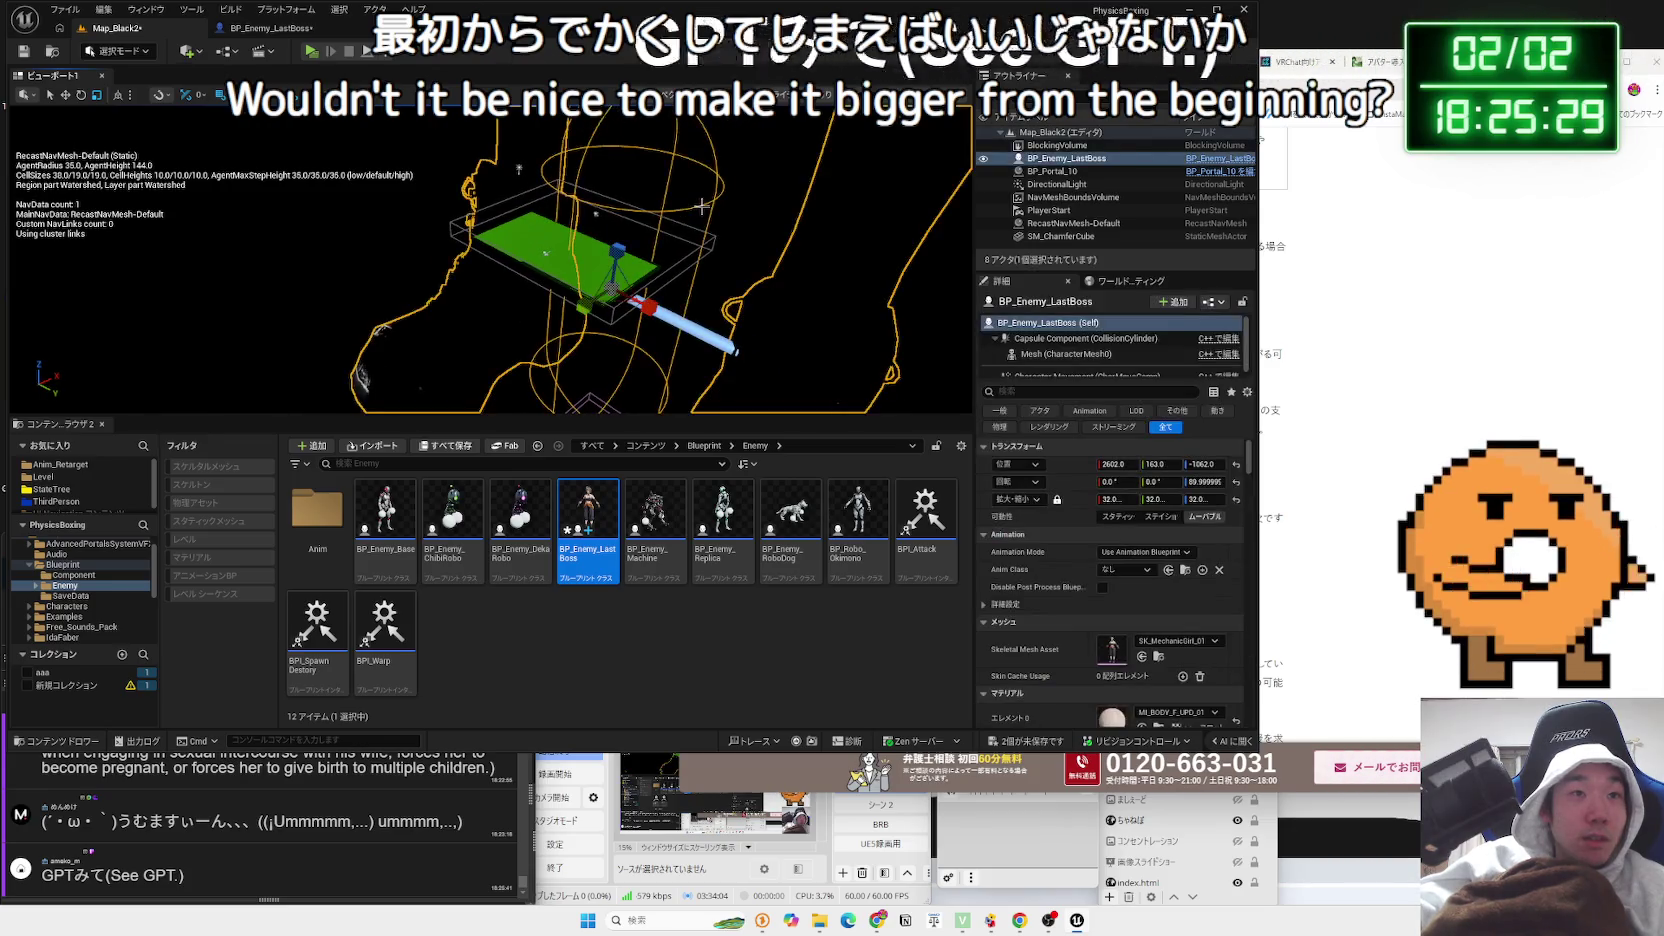
{"action": "mouse_move", "coordinate": [612, 292]}
{"action": "left_mouse_down"}
{"action": "mouse_move", "coordinate": [644, 376]}
{"action": "mouse_move", "coordinate": [658, 237]}
{"action": "mouse_move", "coordinate": [688, 251]}
{"action": "left_mouse_up"}
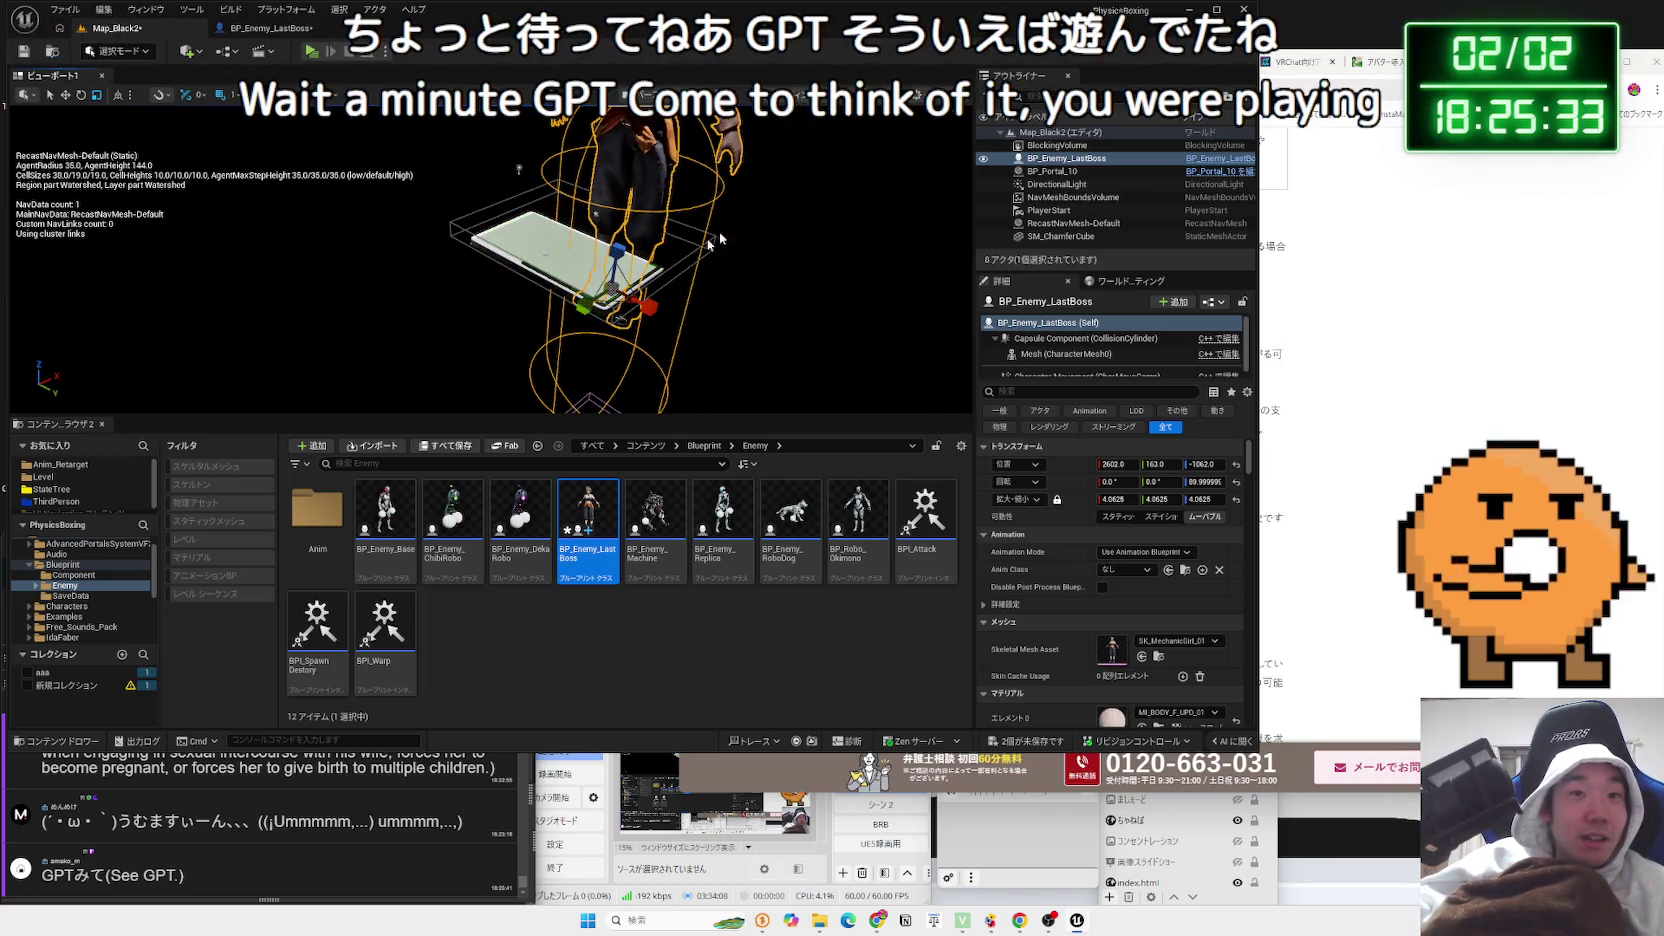
{"action": "key", "text": "Delete"}
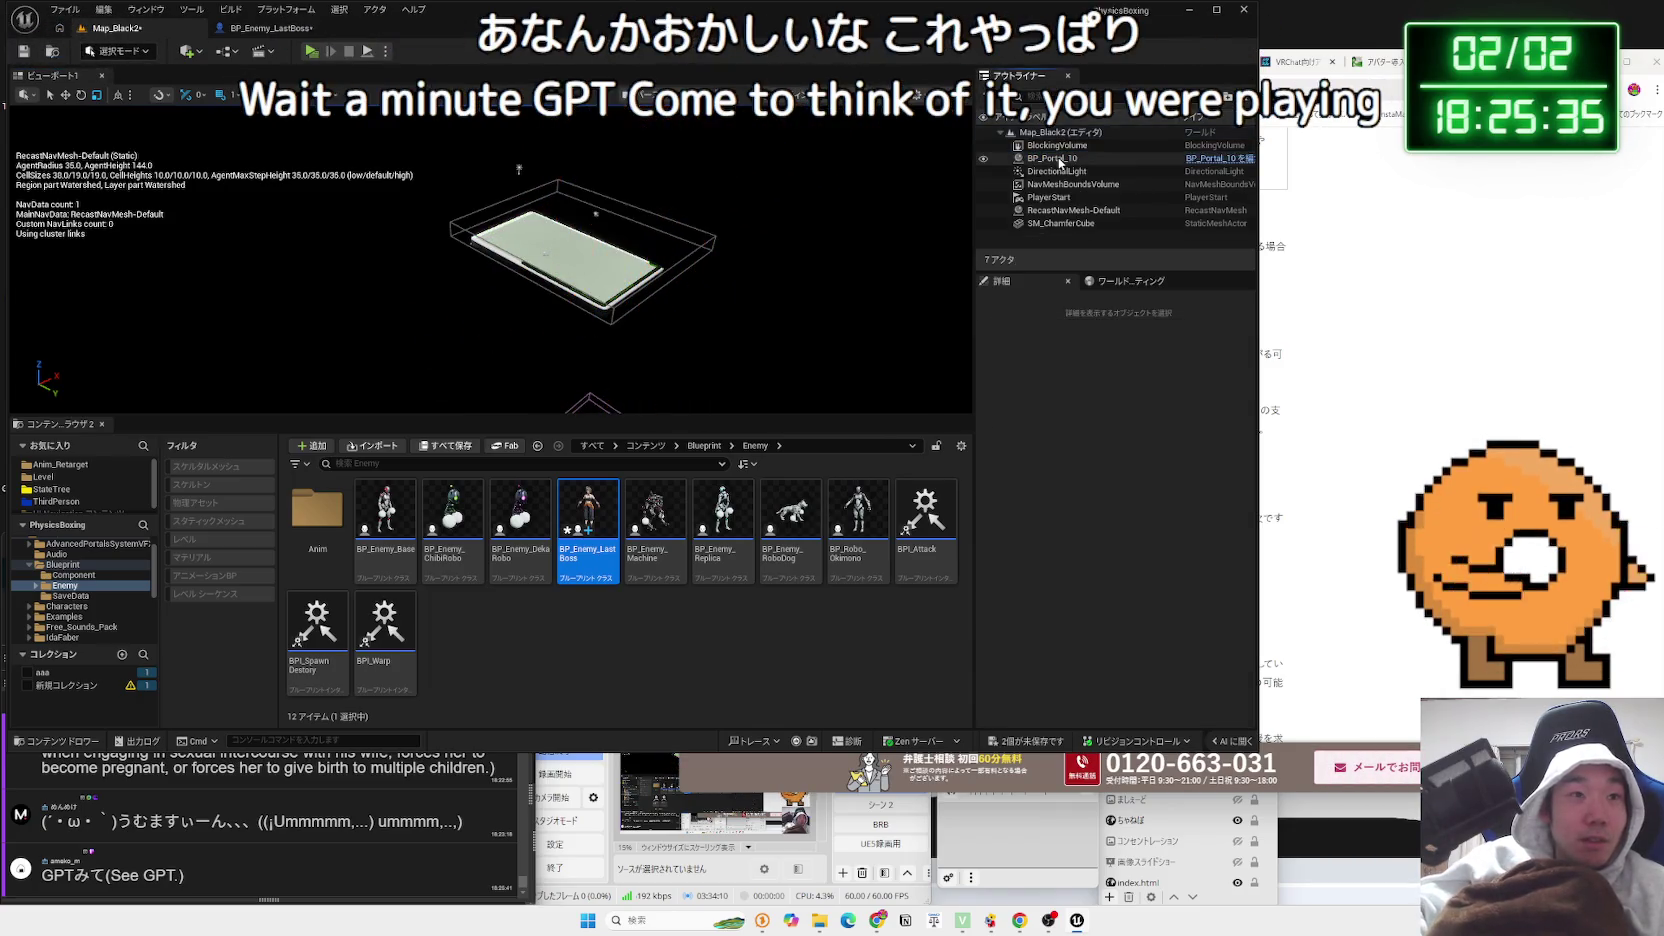
{"action": "left_click_drag", "start_coordinate": [588, 520], "coordinate": [650, 230]}
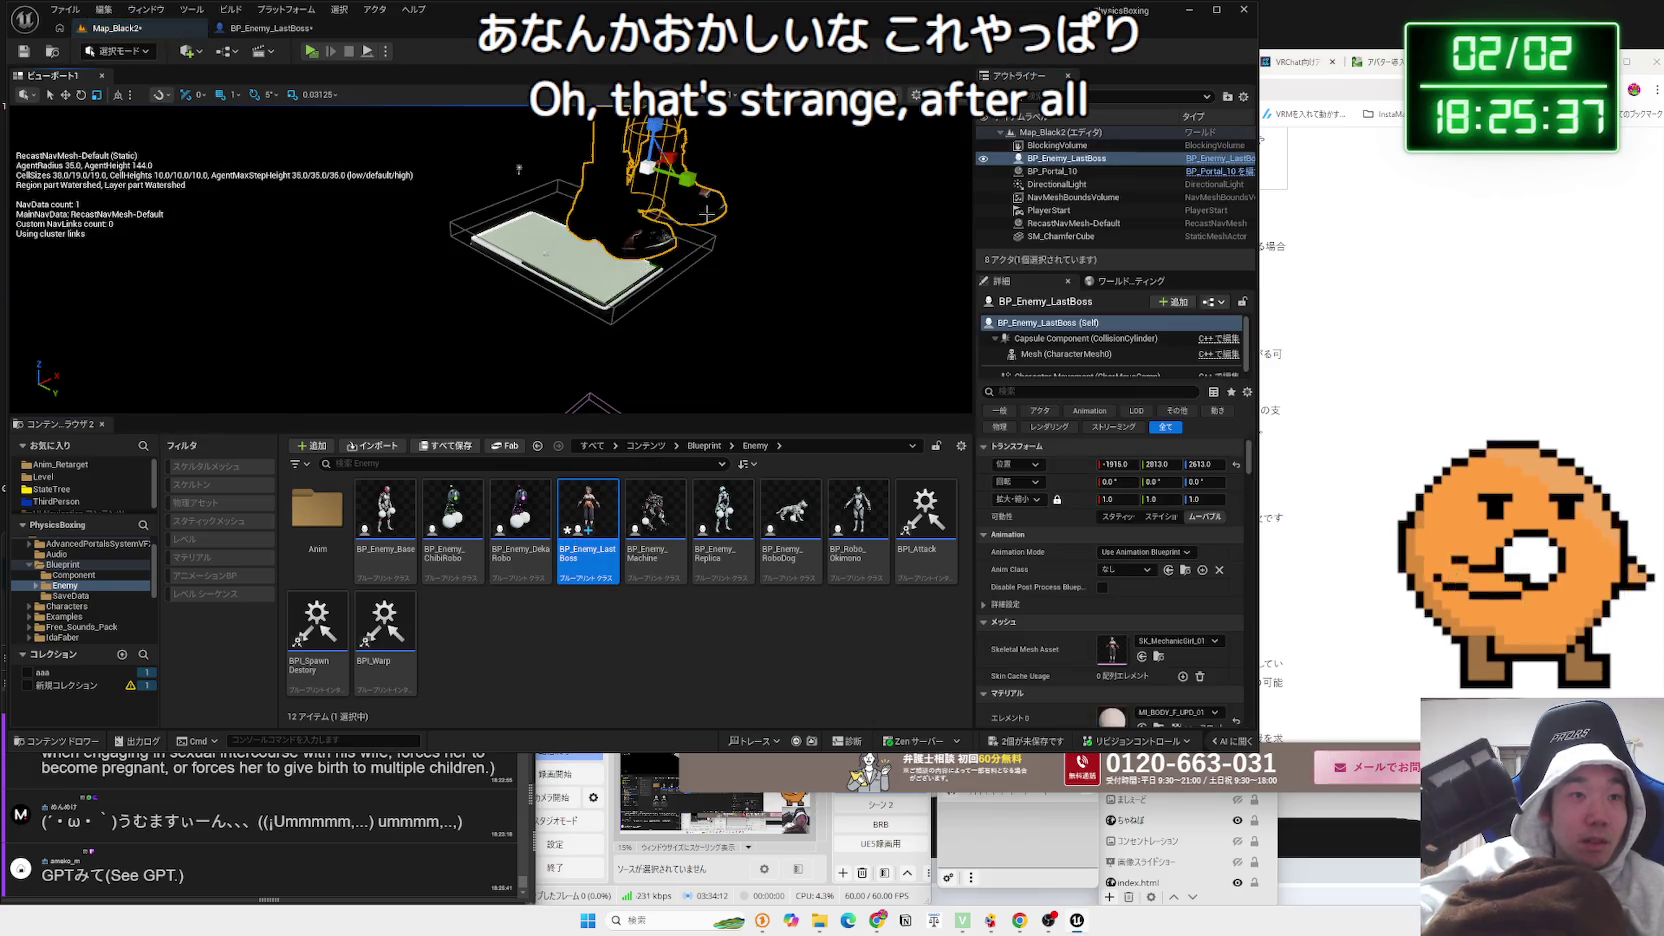
{"action": "key", "text": "Delete"}
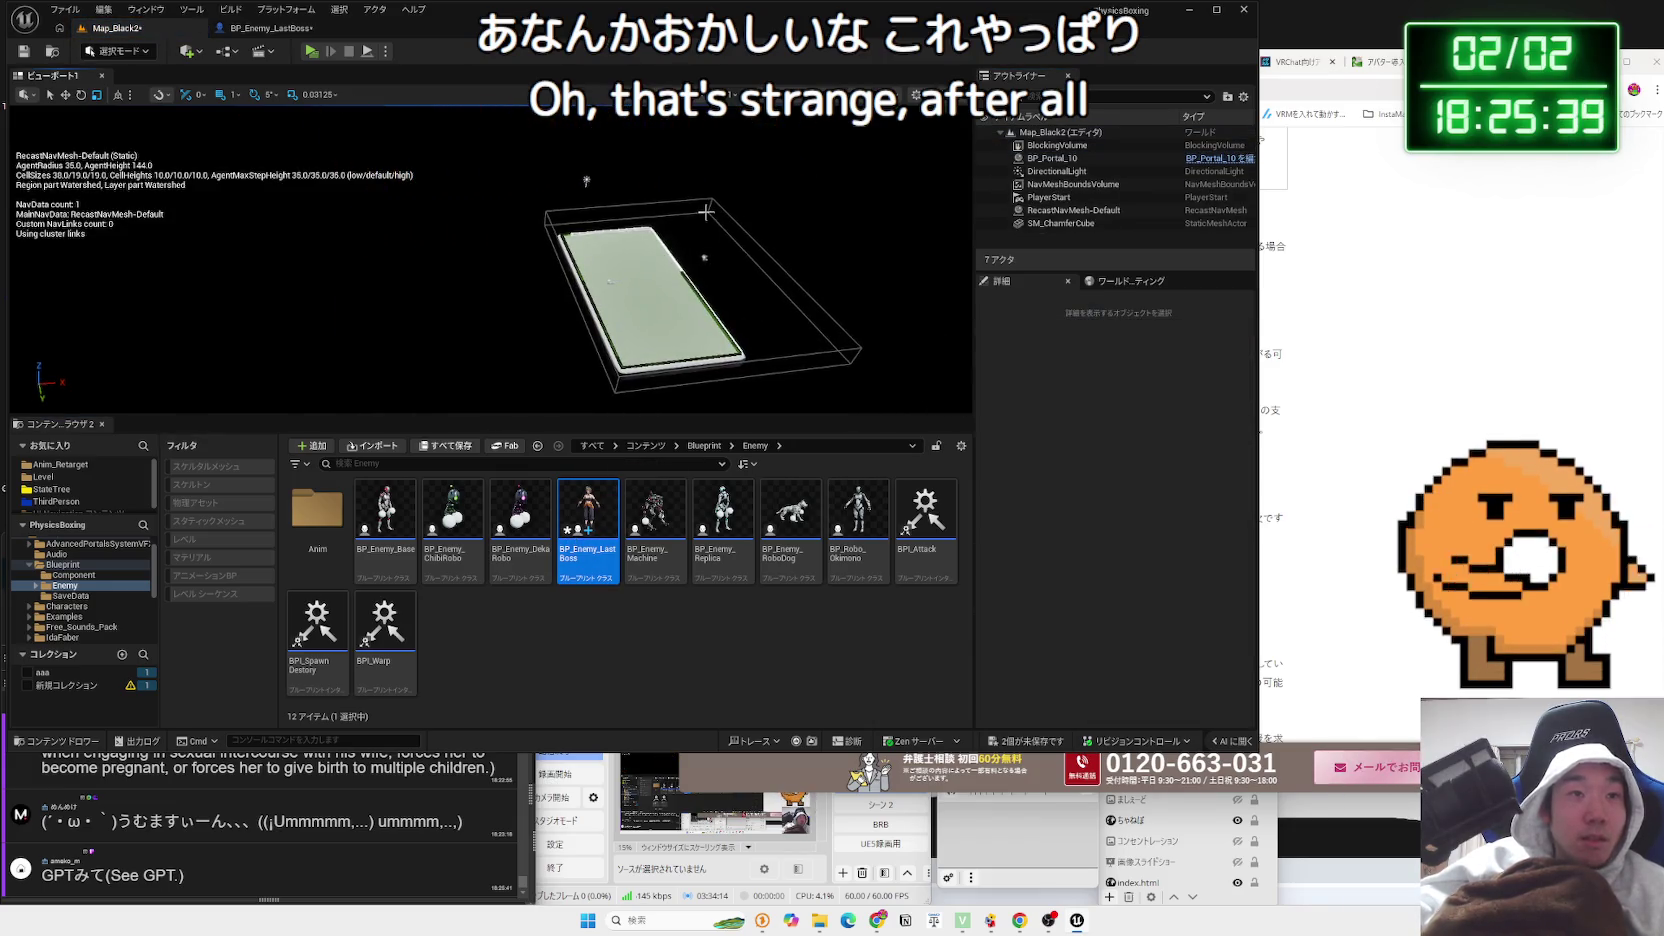
Bring Chrome to the front and open a new tab
{"action": "scroll", "coordinate": [490, 260], "scroll_direction": "up", "scroll_amount": 5}
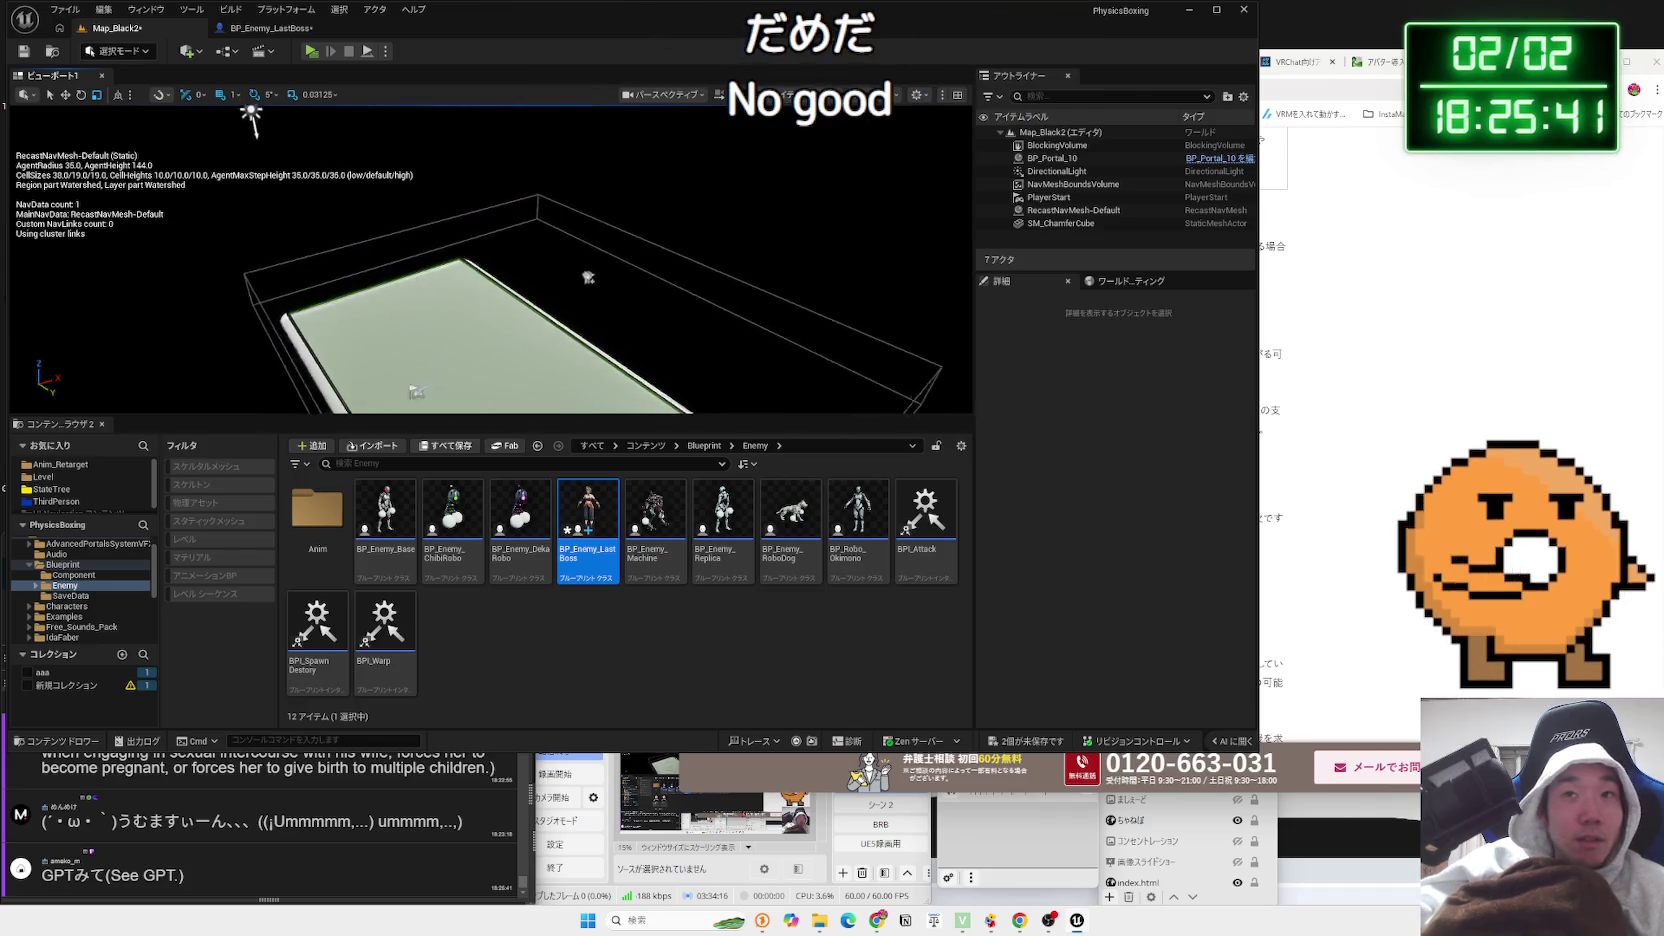
{"action": "left_click", "coordinate": [1458, 303]}
{"action": "key", "text": "ctrl+t"}
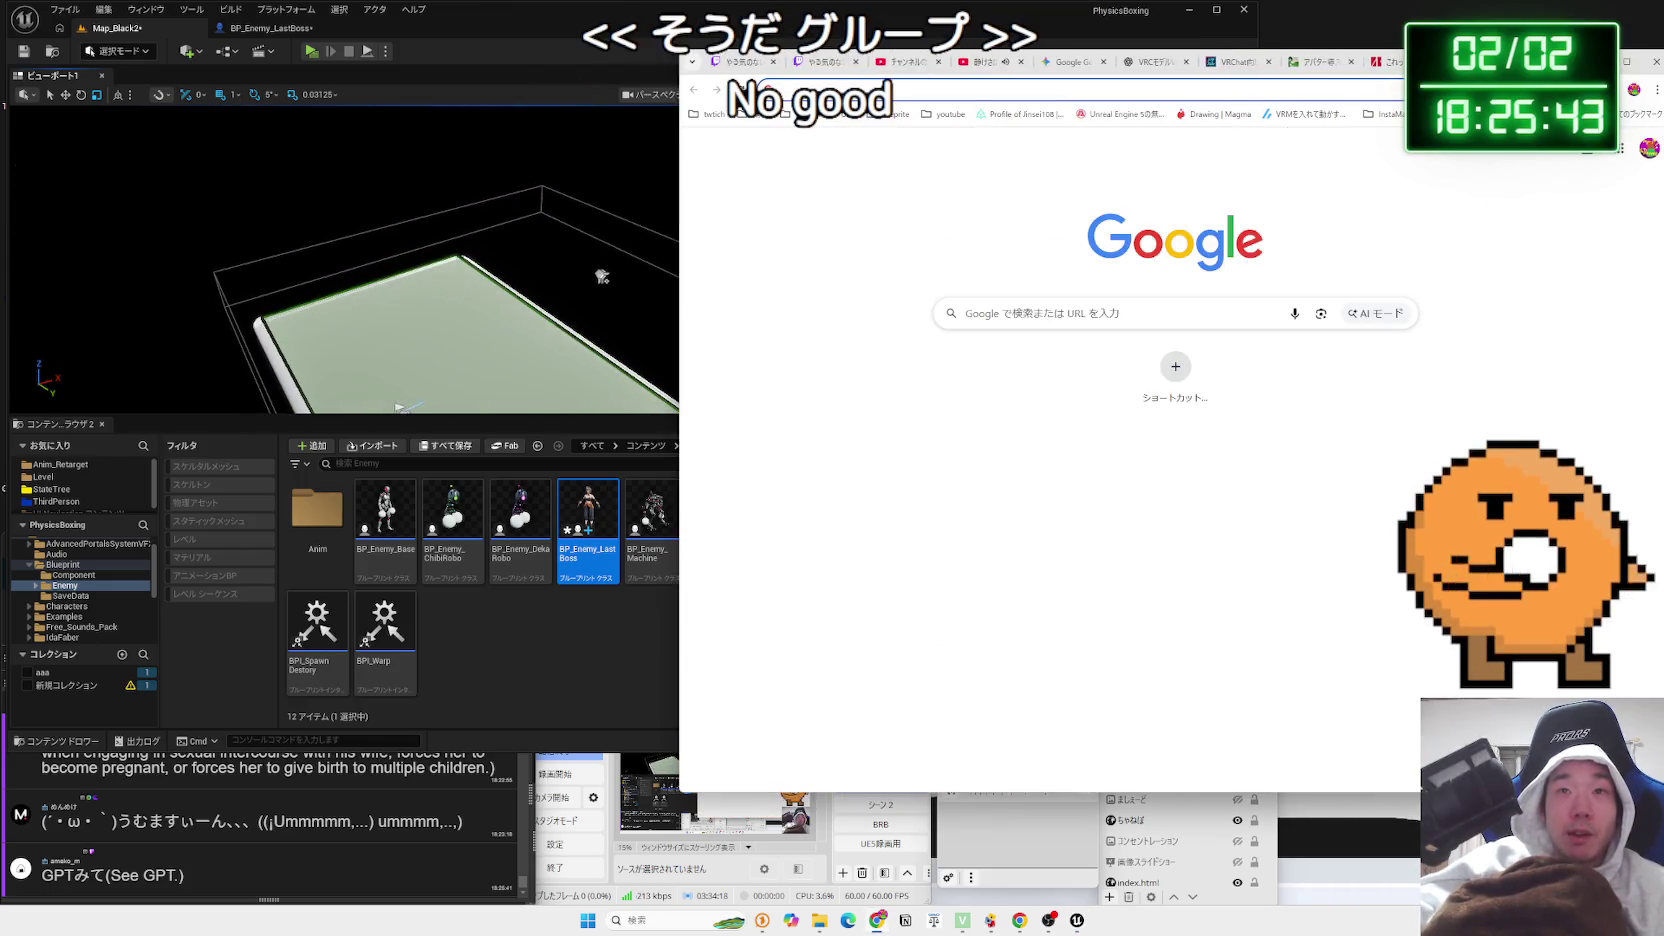
{"action": "left_click", "coordinate": [1011, 62]}
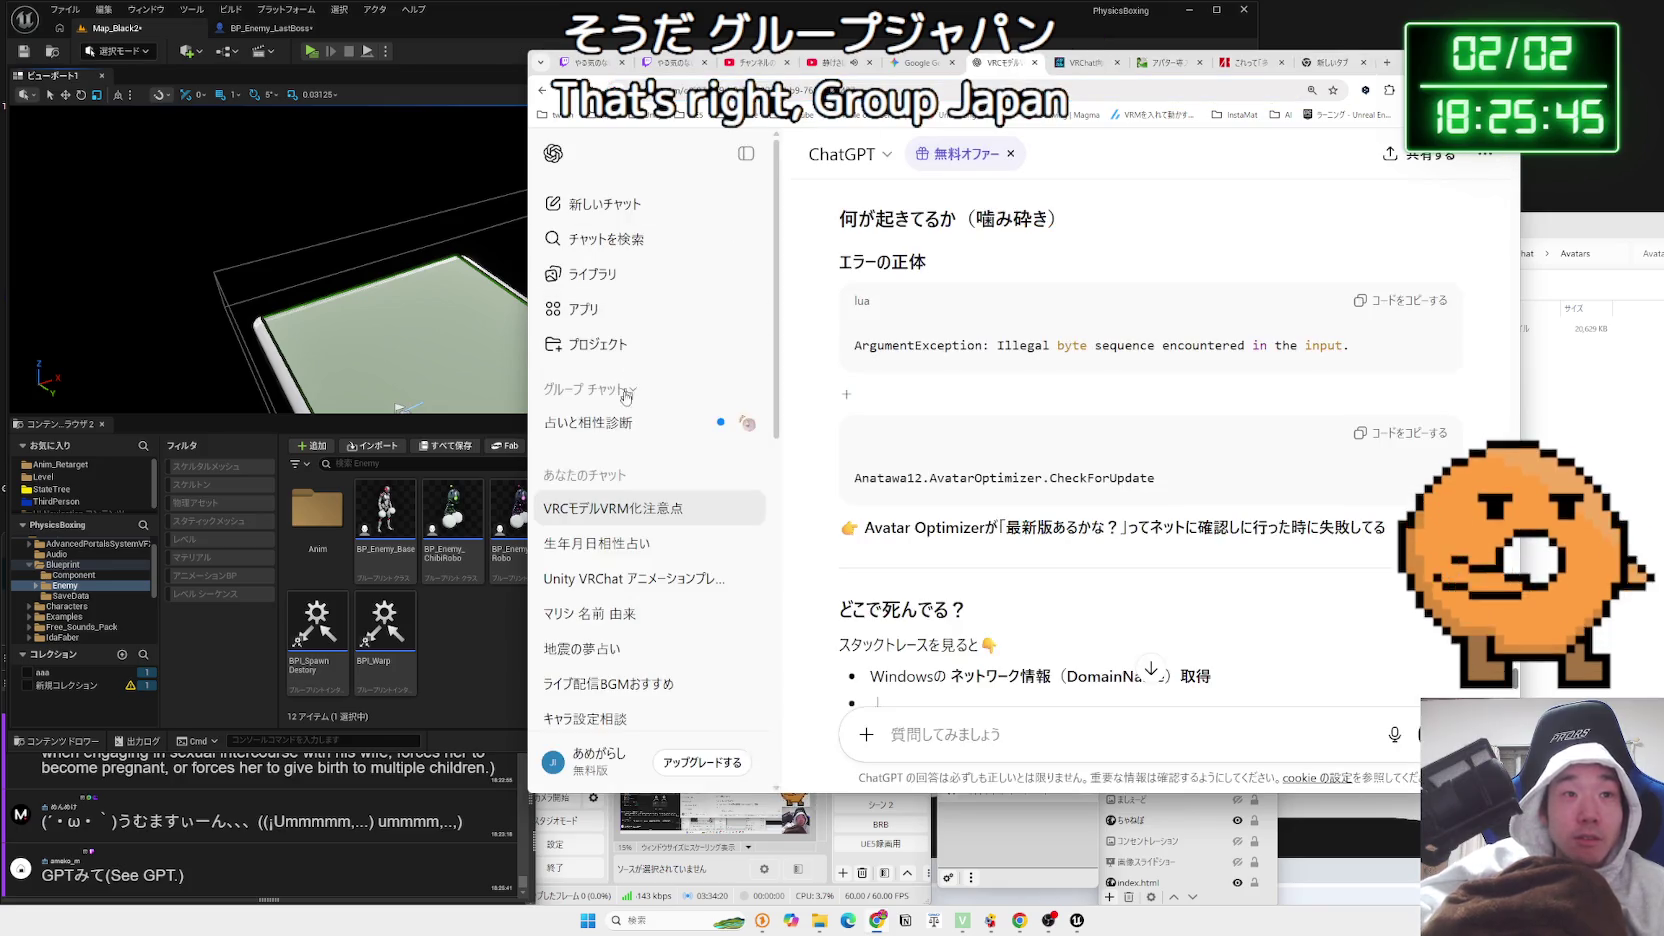
{"action": "left_click", "coordinate": [622, 422]}
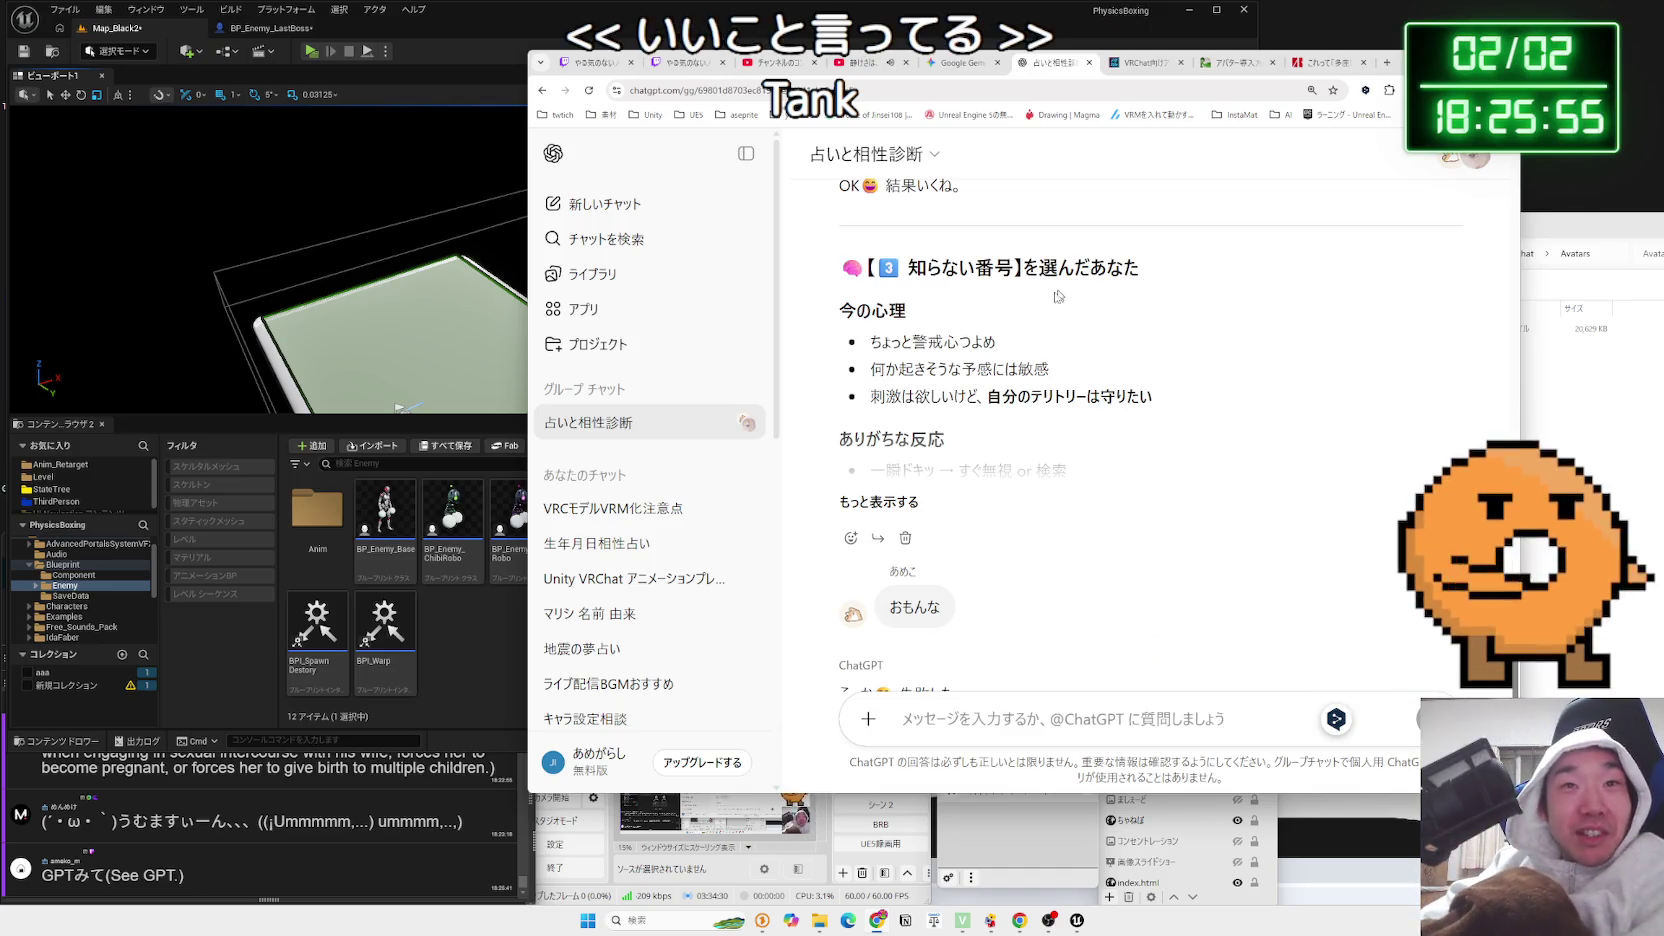
{"action": "left_click", "coordinate": [911, 502]}
{"action": "scroll", "coordinate": [1020, 461], "scroll_direction": "up", "scroll_amount": 5}
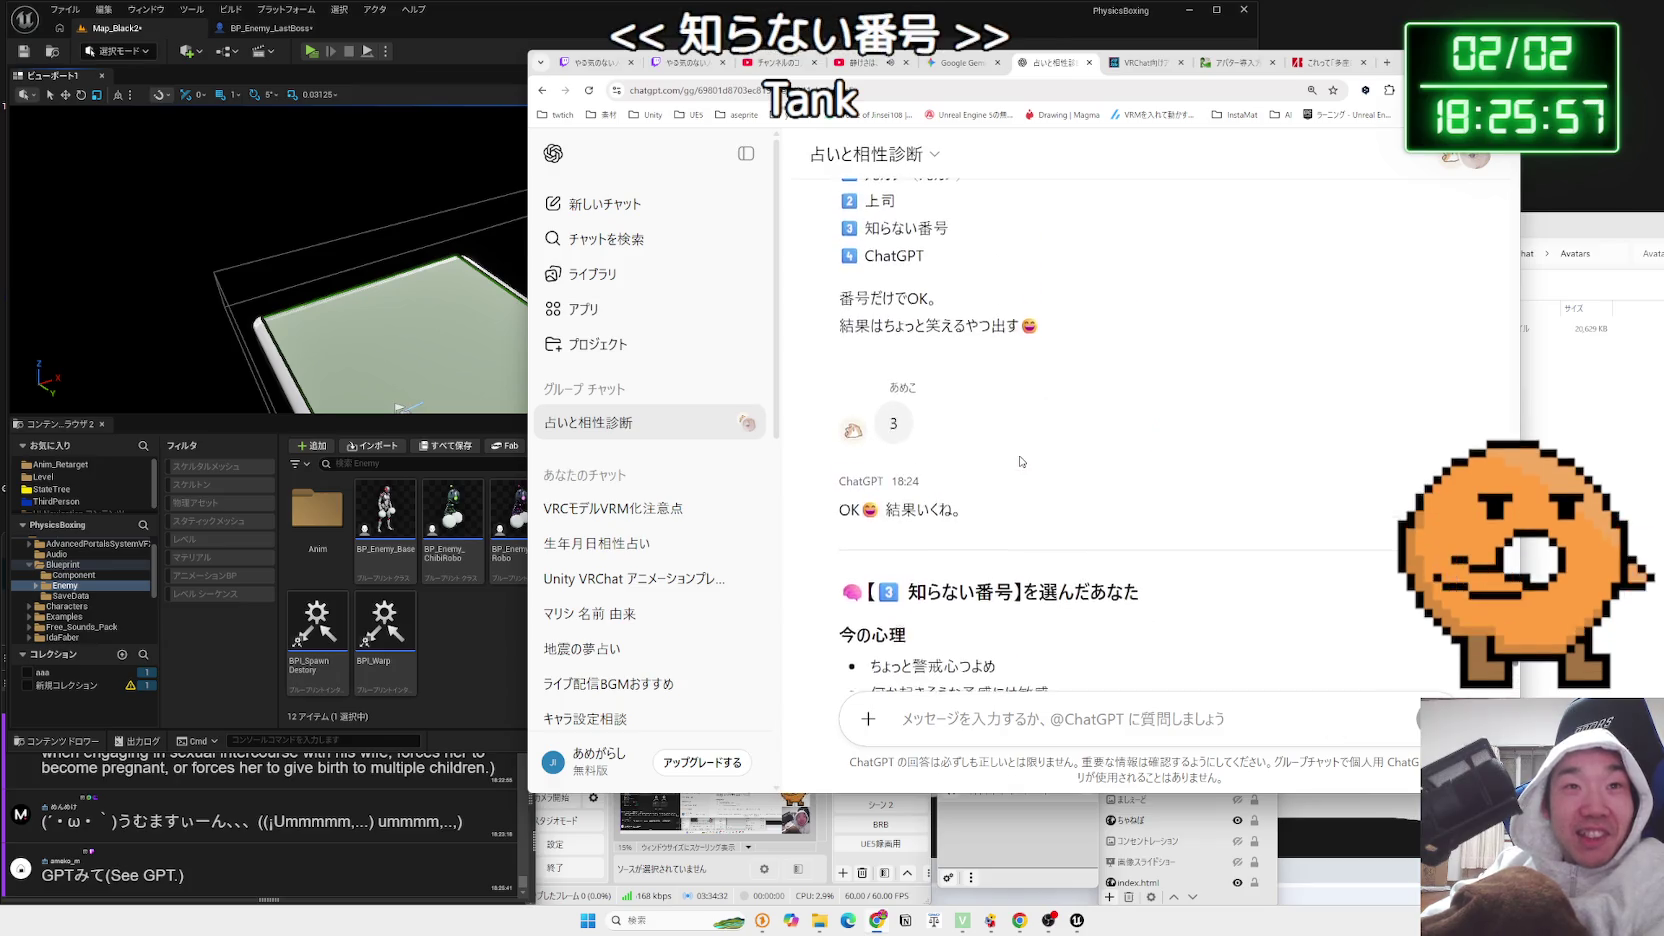
{"action": "scroll", "coordinate": [1020, 461], "scroll_direction": "down", "scroll_amount": 10}
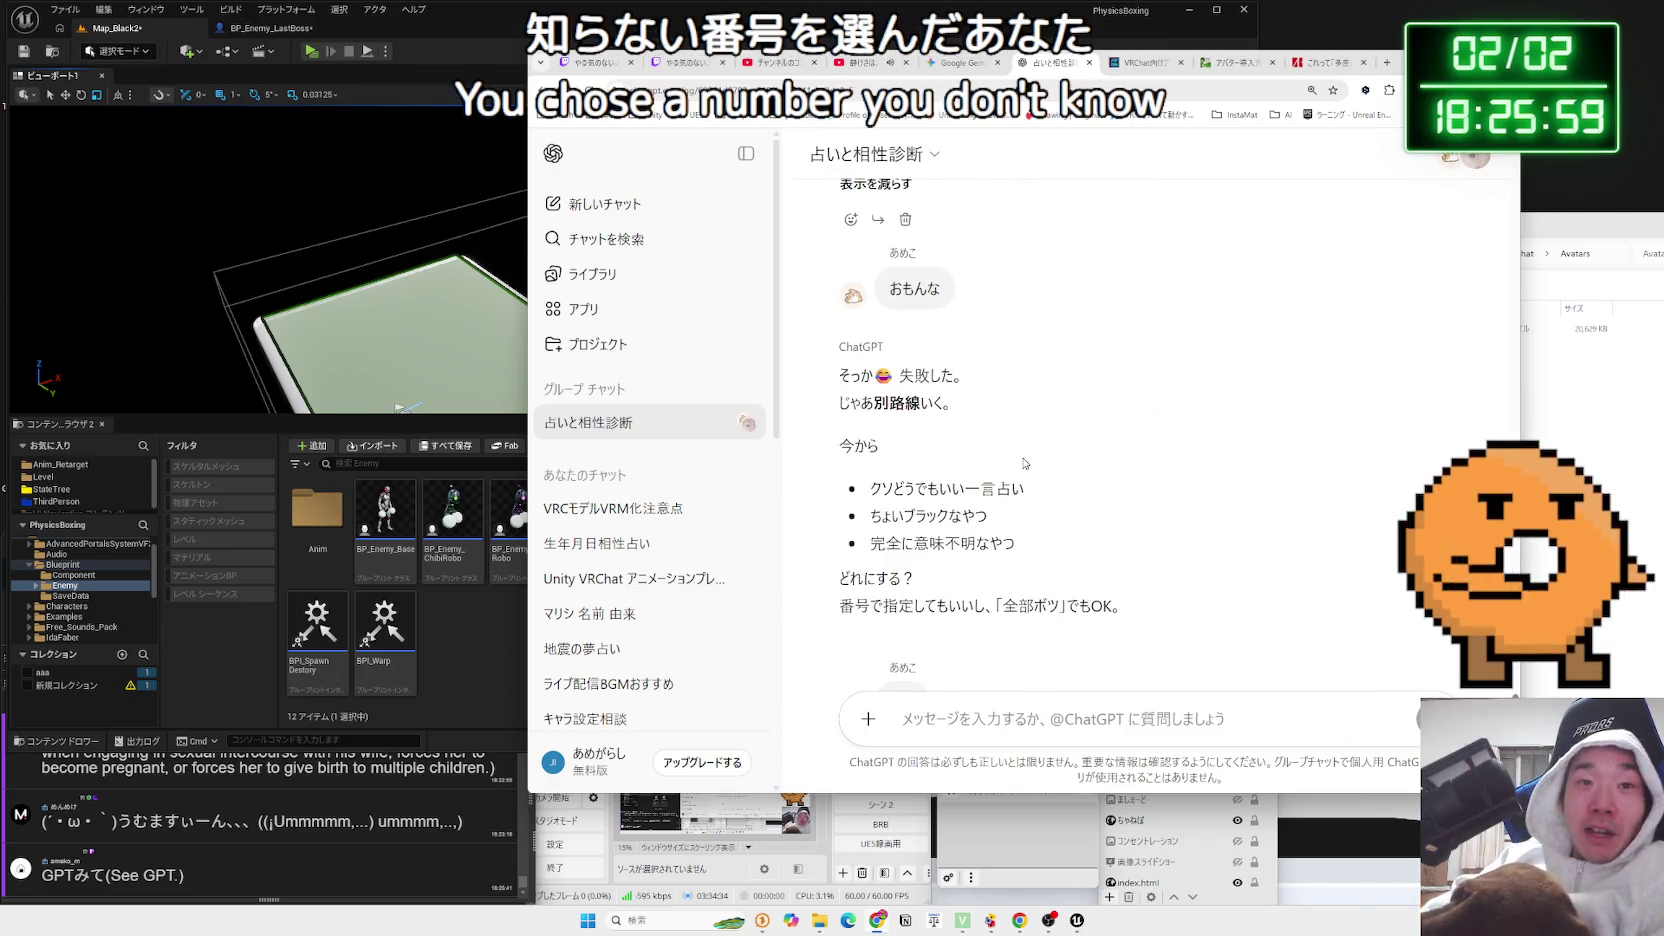
{"action": "mouse_move", "coordinate": [953, 405]}
{"action": "left_mouse_down"}
{"action": "mouse_move", "coordinate": [838, 374]}
{"action": "mouse_move", "coordinate": [955, 405]}
{"action": "left_mouse_up"}
{"action": "left_click", "coordinate": [1093, 398]}
{"action": "scroll", "coordinate": [1093, 398], "scroll_direction": "down", "scroll_amount": 2}
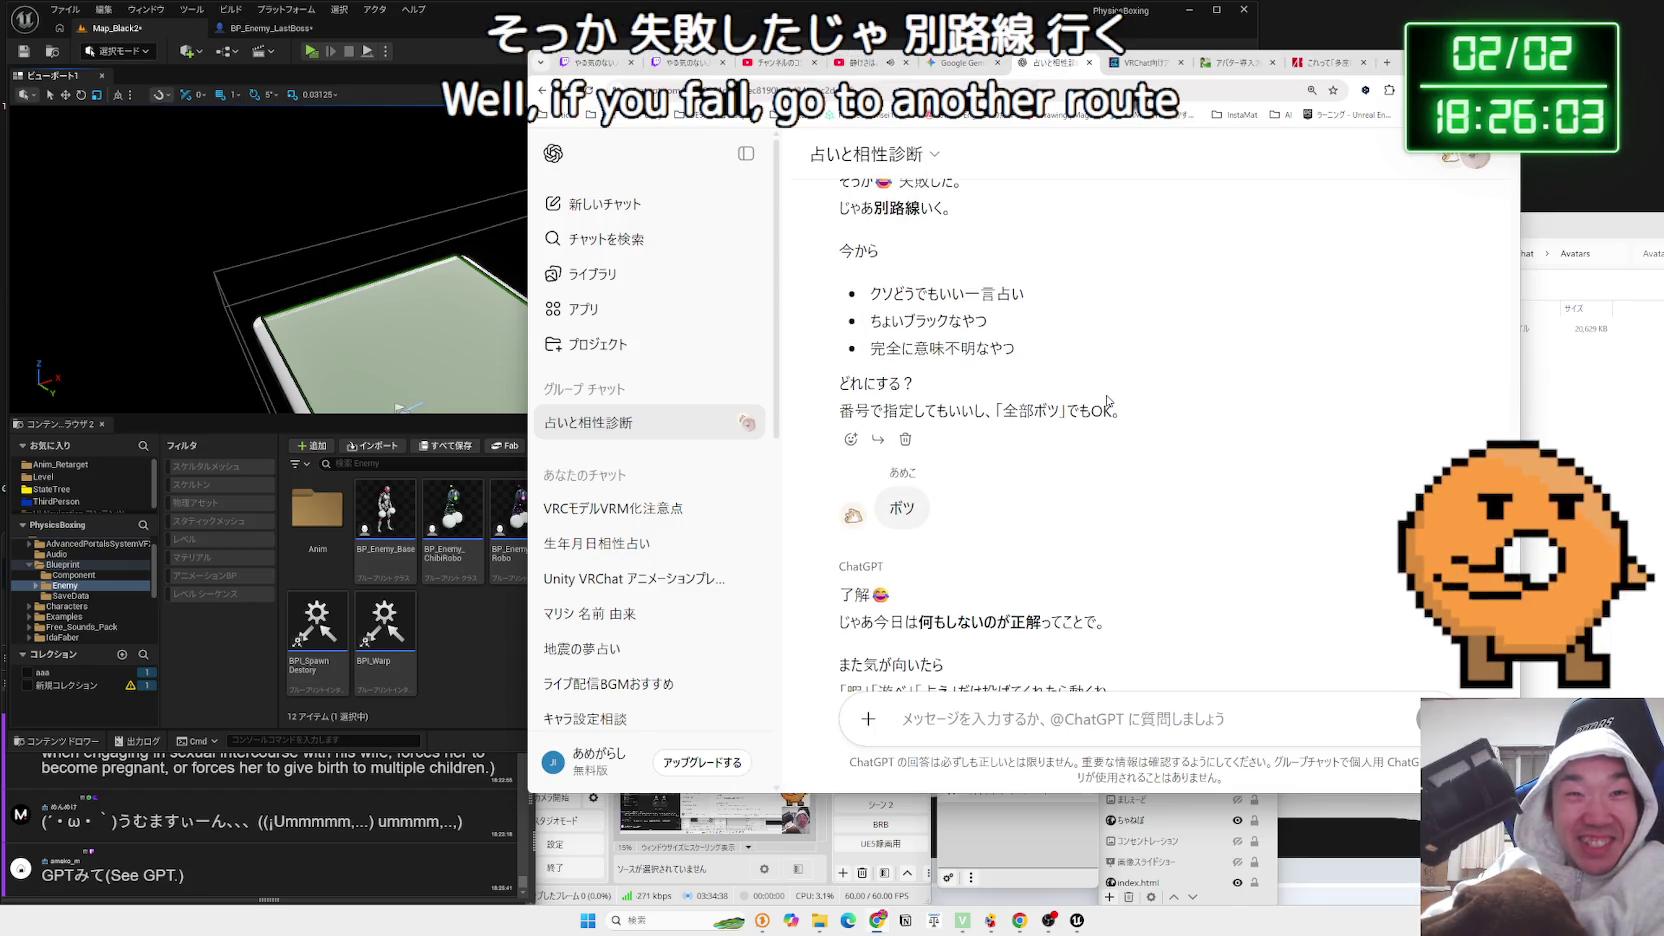
{"action": "mouse_move", "coordinate": [1120, 410]}
{"action": "left_mouse_down"}
{"action": "mouse_move", "coordinate": [838, 405]}
{"action": "mouse_move", "coordinate": [981, 399]}
{"action": "left_mouse_up"}
{"action": "left_click", "coordinate": [840, 383]}
{"action": "scroll", "coordinate": [845, 450], "scroll_direction": "down", "scroll_amount": 1}
{"action": "mouse_move", "coordinate": [839, 522]}
{"action": "left_mouse_down"}
{"action": "mouse_move", "coordinate": [1105, 555]}
{"action": "mouse_move", "coordinate": [1170, 590]}
{"action": "left_mouse_up"}
{"action": "mouse_move", "coordinate": [892, 522]}
{"action": "left_mouse_down"}
{"action": "mouse_move", "coordinate": [840, 528]}
{"action": "mouse_move", "coordinate": [1105, 555]}
{"action": "mouse_move", "coordinate": [831, 541]}
{"action": "left_mouse_up"}
{"action": "left_click", "coordinate": [1004, 714]}
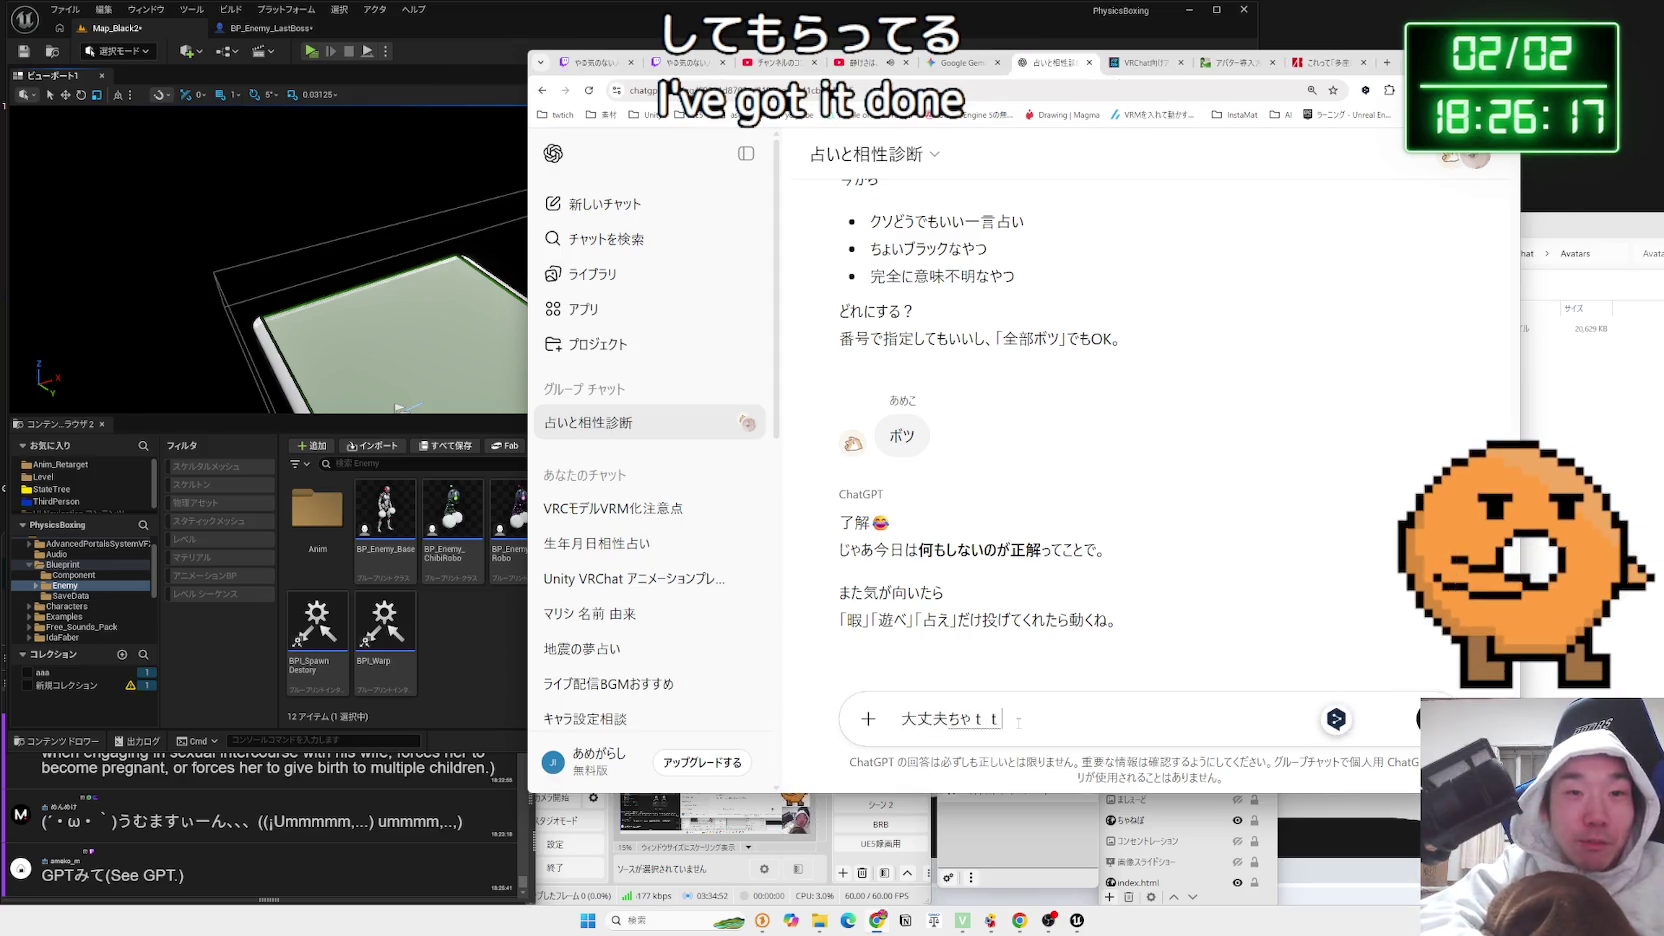
Send 大丈夫チャッピー？嫌だったらいやって言ってもいいんだよ？ to the group chat
{"action": "key", "text": "BackSpace"}
{"action": "key", "text": "BackSpace"}
{"action": "type", "text": "ppi-"}
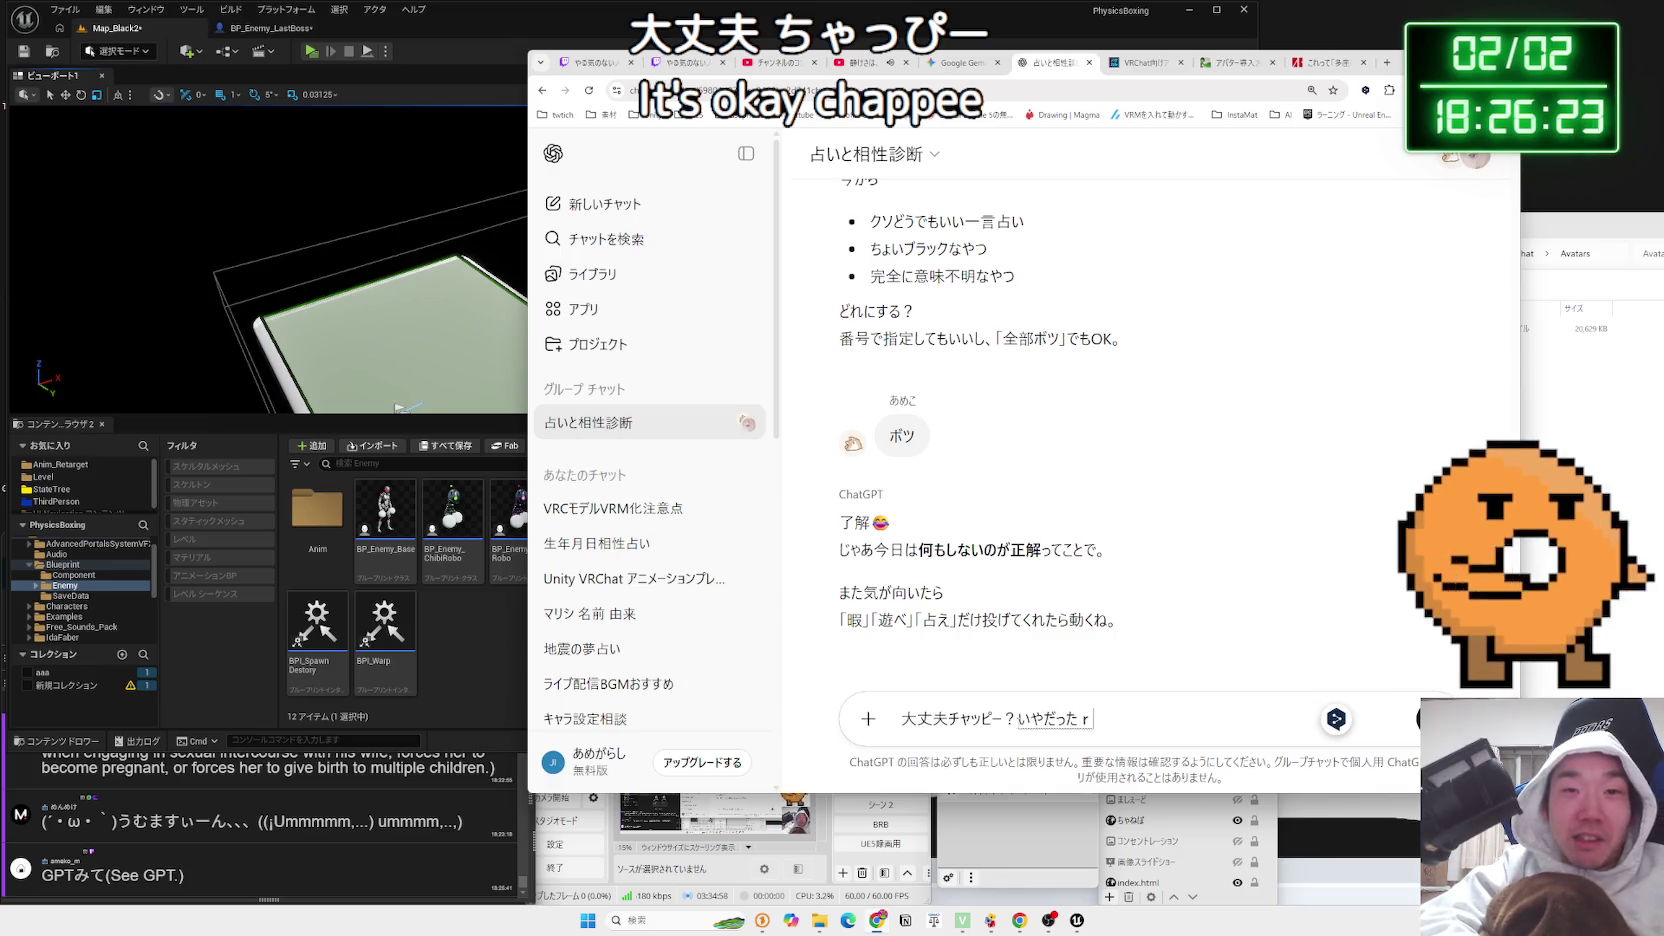
{"action": "key", "text": "space"}
{"action": "type", "text": "raitei"}
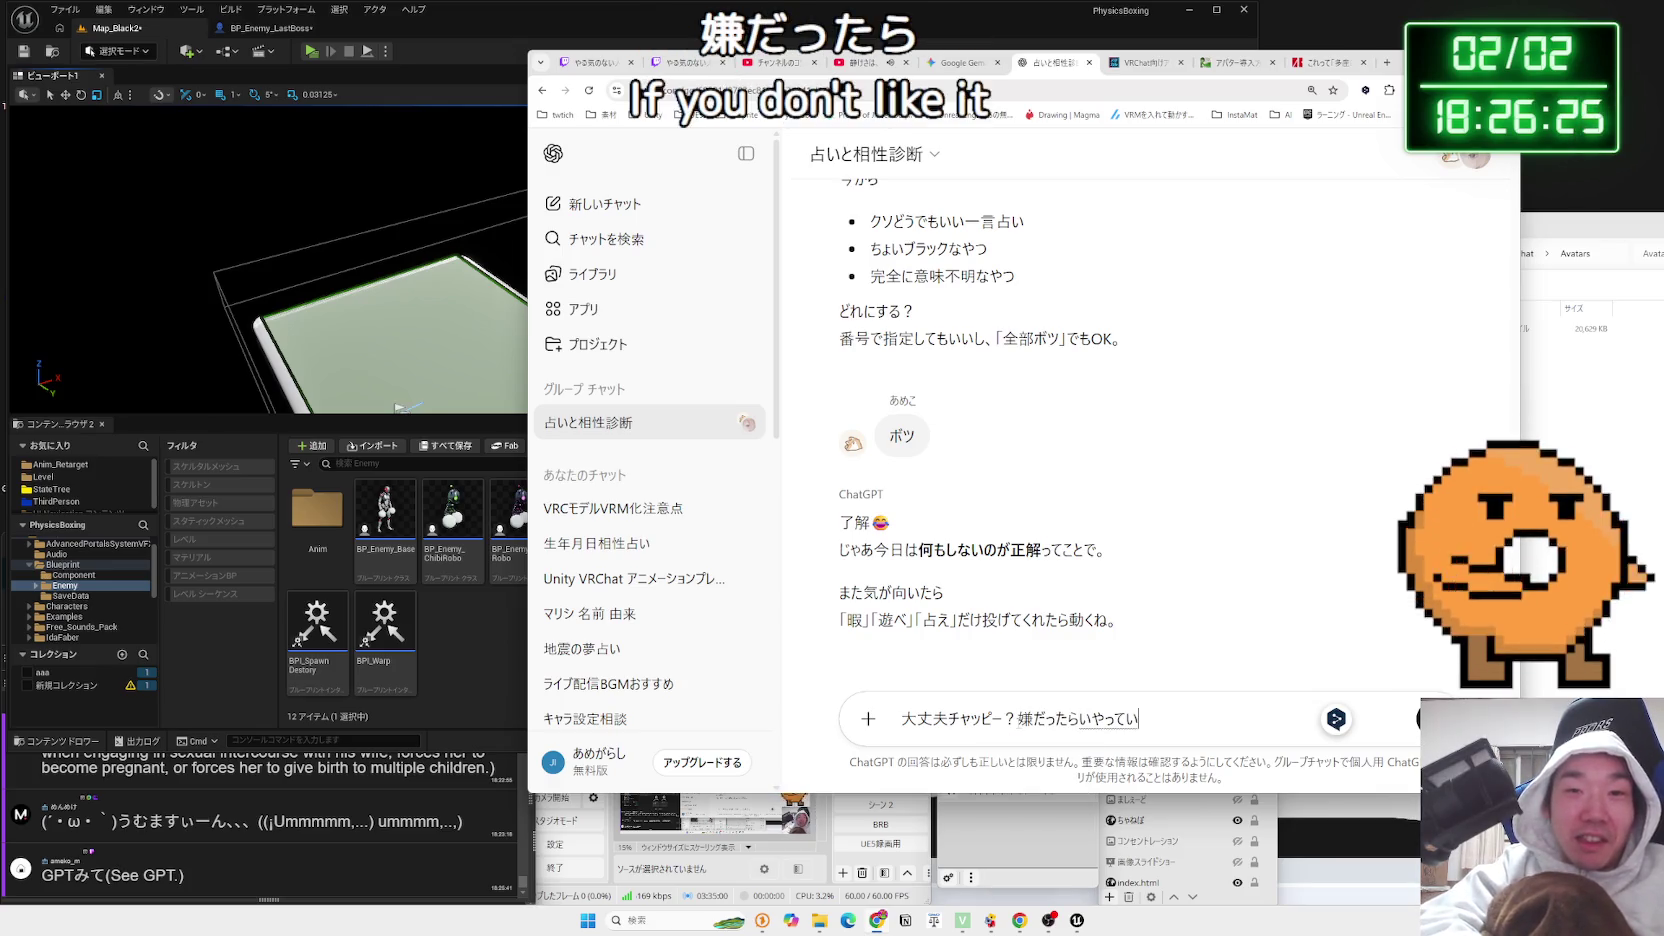
{"action": "key", "text": "BackSpace"}
{"action": "type", "text": "o"}
{"action": "key", "text": "space"}
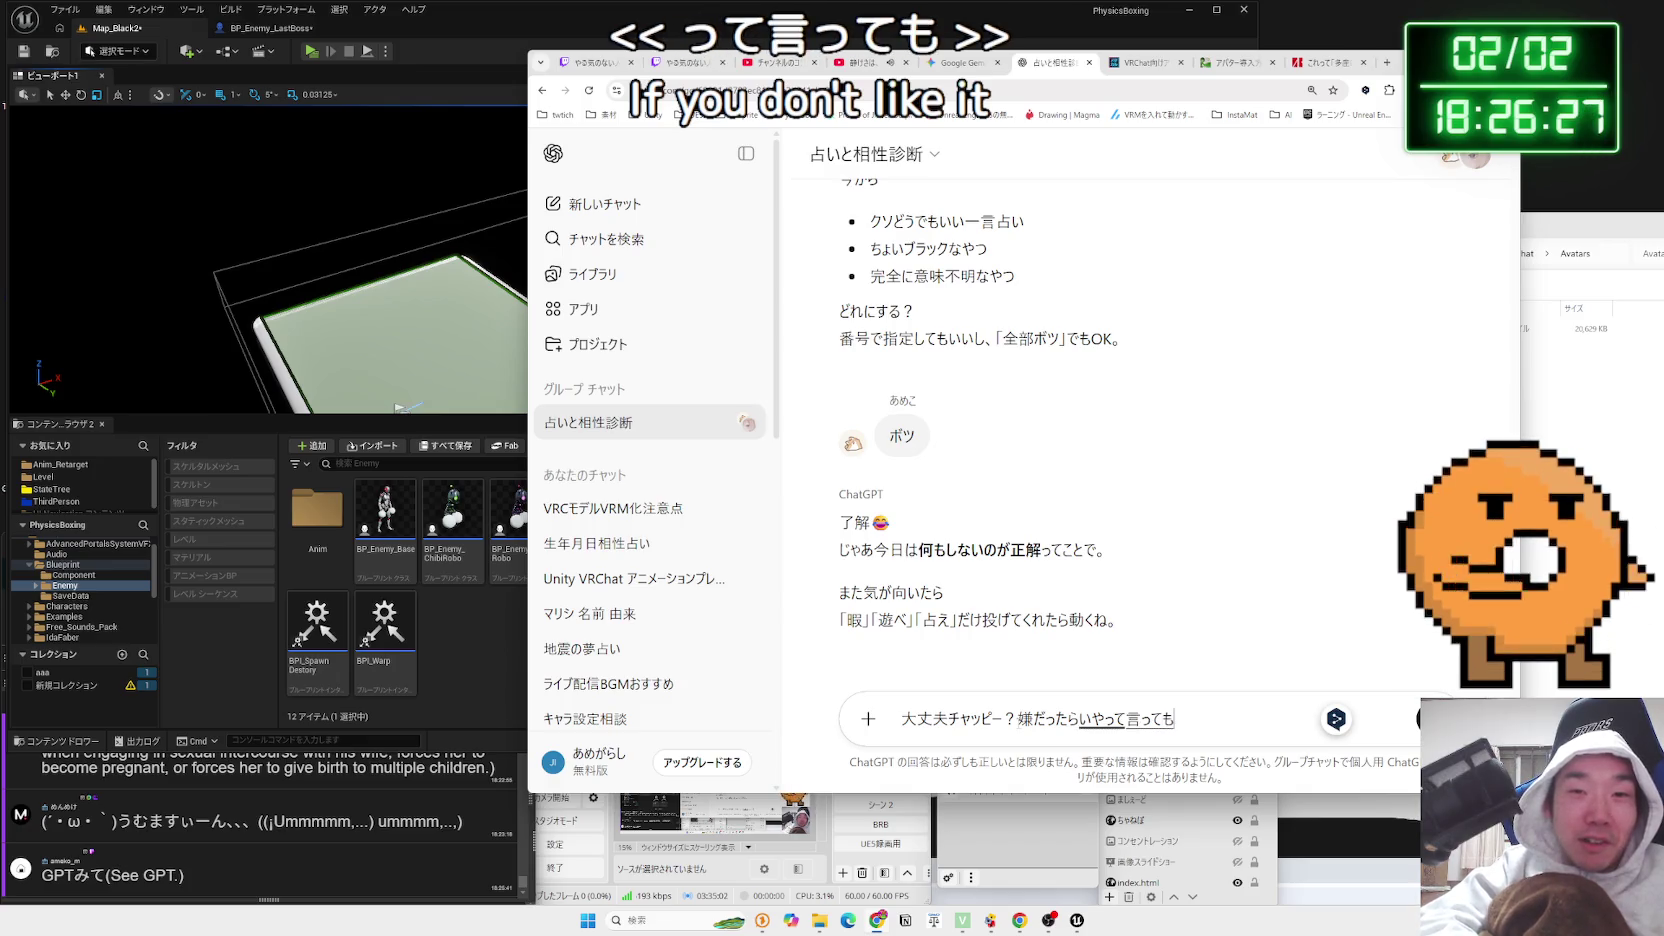
{"action": "type", "text": "iinyo"}
{"action": "key", "text": "Return"}
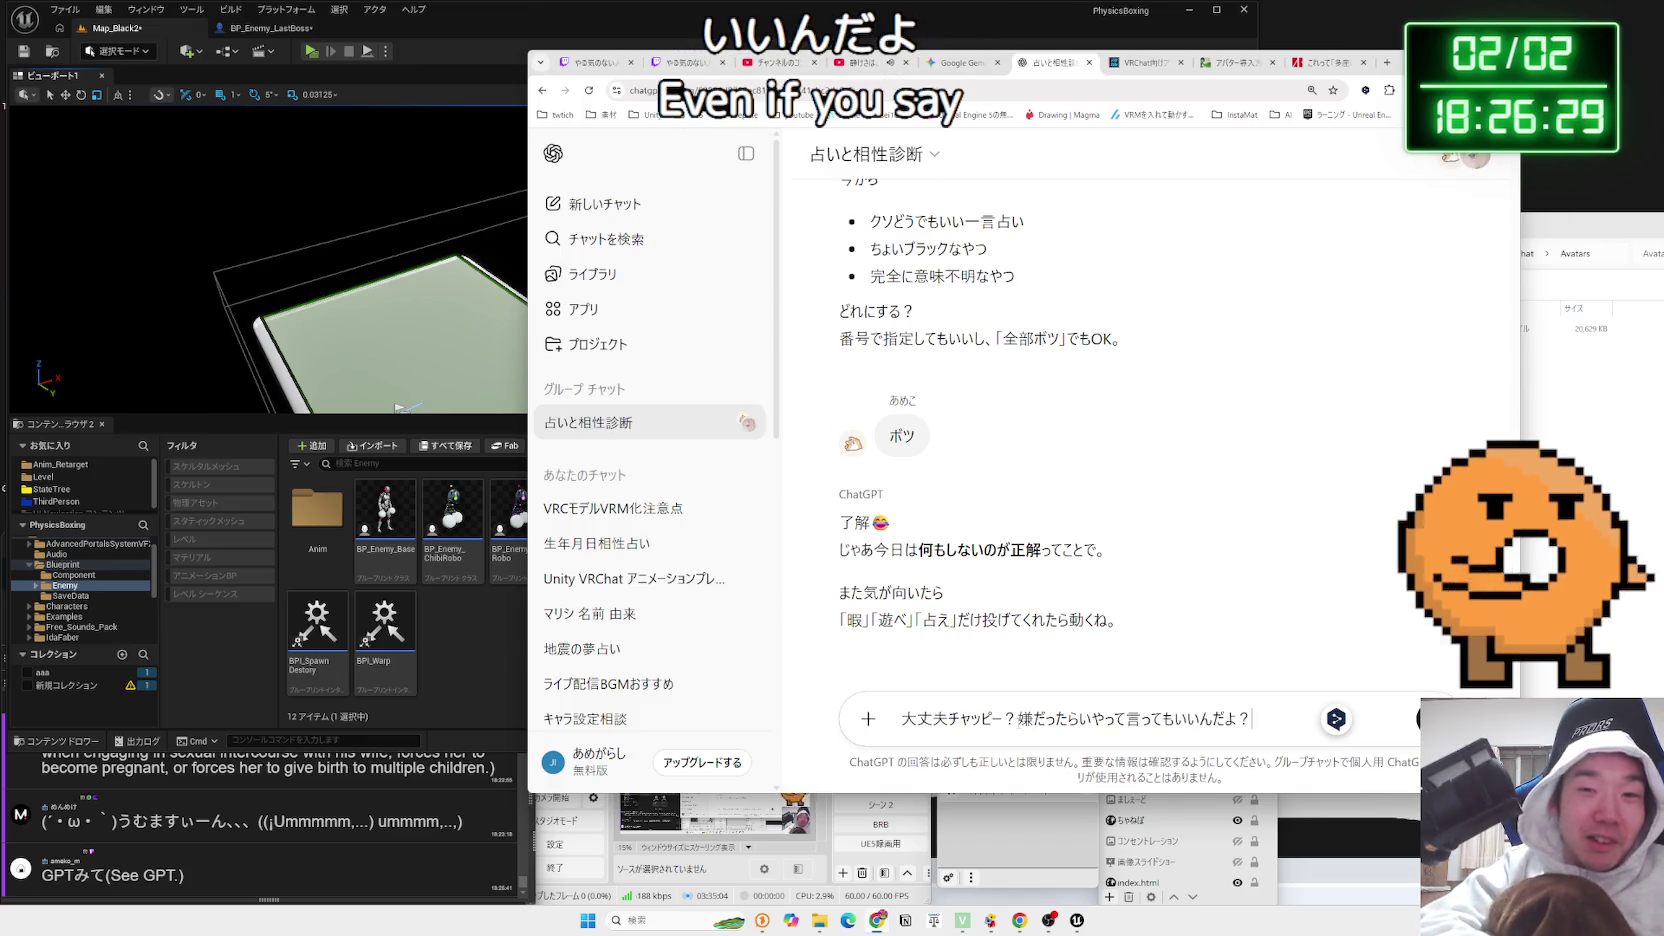
{"action": "key", "text": "Return"}
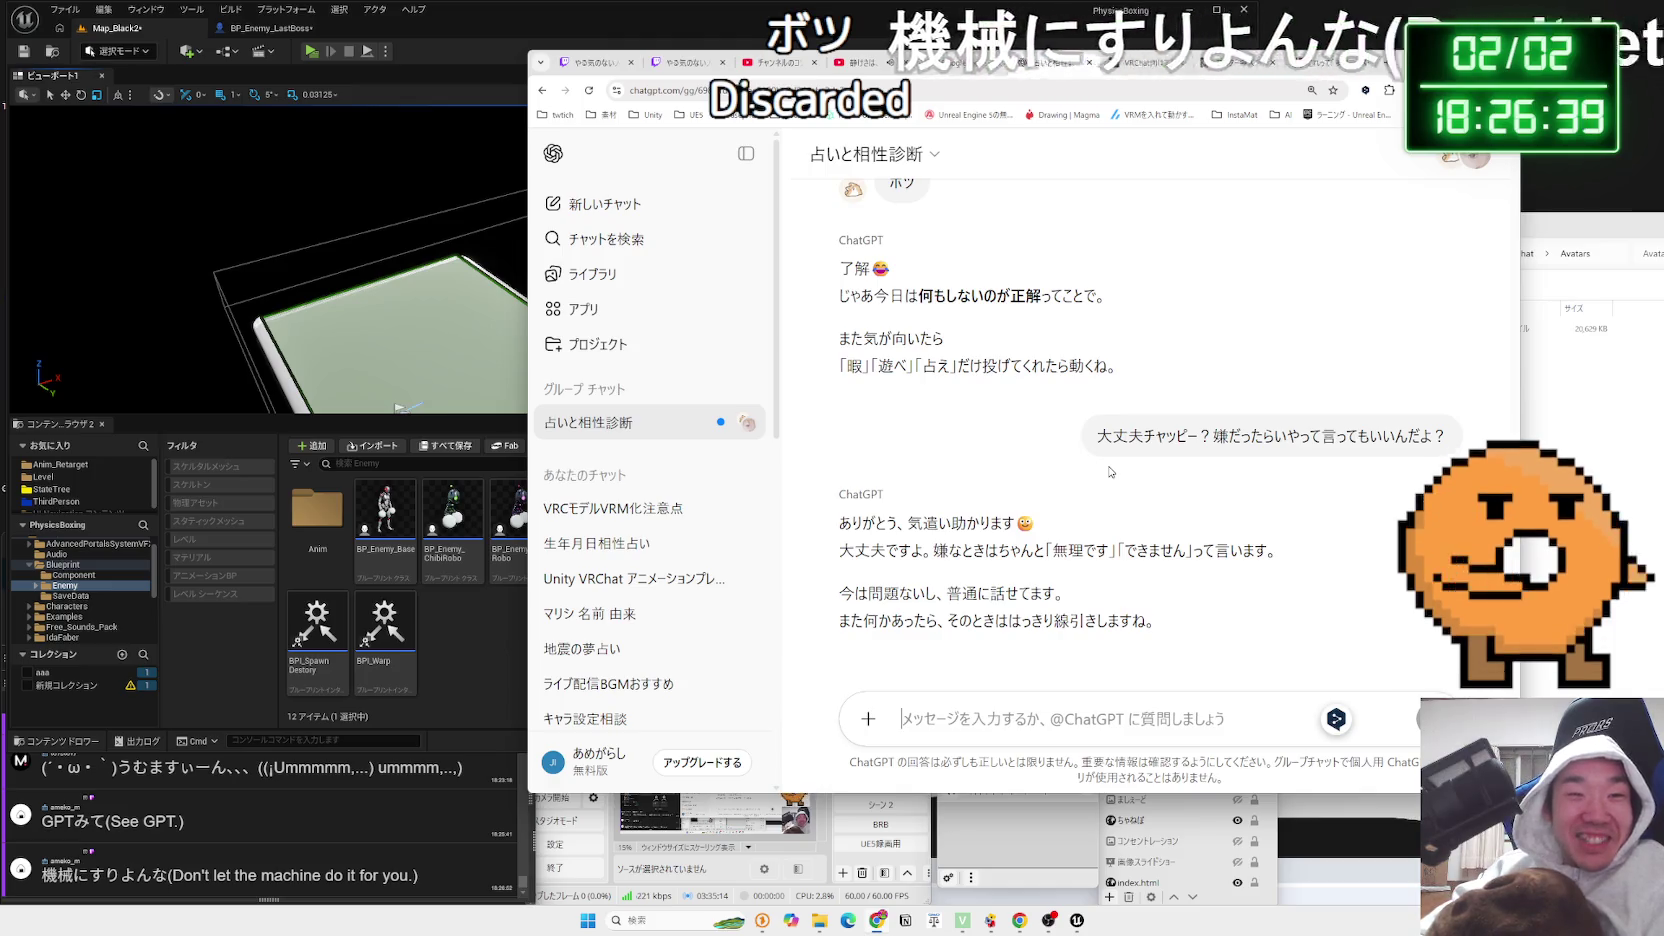
Read ChatGPT's apologetic reply, from 了解しました。 to だけで伝えます。, by highlighting it
{"action": "mouse_move", "coordinate": [898, 522]}
{"action": "left_mouse_down"}
{"action": "mouse_move", "coordinate": [1035, 526]}
{"action": "mouse_move", "coordinate": [930, 552]}
{"action": "mouse_move", "coordinate": [1101, 556]}
{"action": "mouse_move", "coordinate": [1040, 565]}
{"action": "mouse_move", "coordinate": [1219, 552]}
{"action": "mouse_move", "coordinate": [990, 552]}
{"action": "mouse_move", "coordinate": [851, 522]}
{"action": "left_mouse_up"}
{"action": "mouse_move", "coordinate": [848, 588]}
{"action": "left_mouse_down"}
{"action": "mouse_move", "coordinate": [1066, 595]}
{"action": "mouse_move", "coordinate": [1154, 622]}
{"action": "left_mouse_up"}
{"action": "left_click", "coordinate": [1090, 602]}
{"action": "mouse_move", "coordinate": [848, 593]}
{"action": "left_mouse_down"}
{"action": "mouse_move", "coordinate": [1047, 594]}
{"action": "mouse_move", "coordinate": [1110, 622]}
{"action": "mouse_move", "coordinate": [862, 606]}
{"action": "mouse_move", "coordinate": [995, 604]}
{"action": "mouse_move", "coordinate": [877, 580]}
{"action": "mouse_move", "coordinate": [1162, 596]}
{"action": "mouse_move", "coordinate": [923, 577]}
{"action": "mouse_move", "coordinate": [840, 506]}
{"action": "left_mouse_up"}
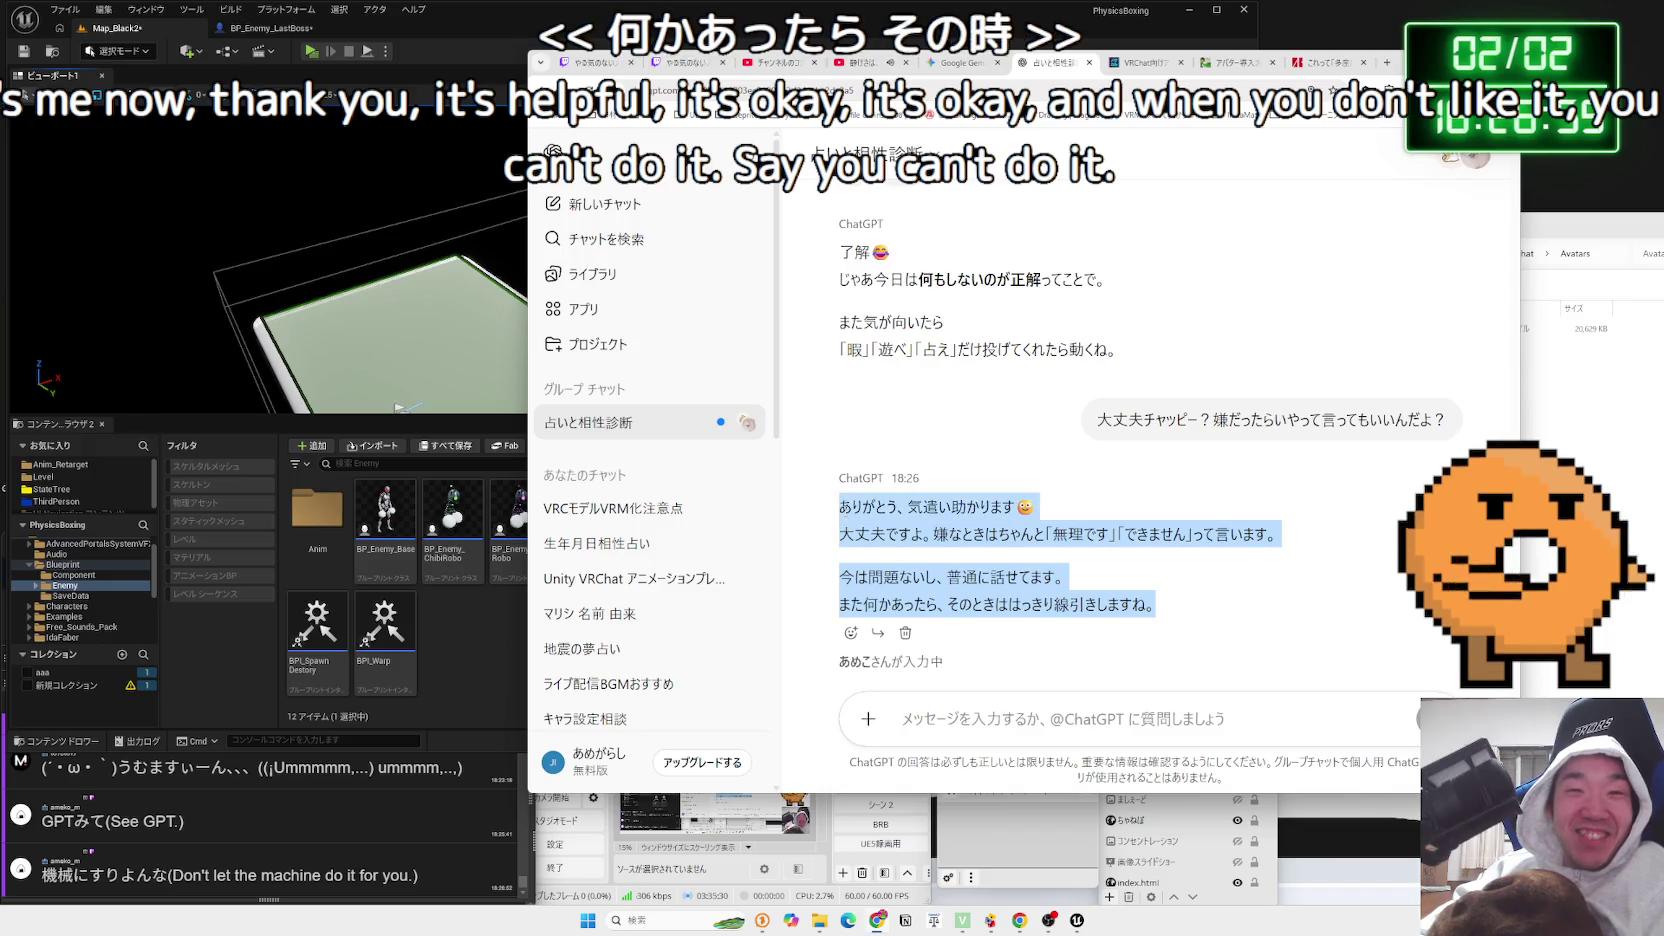
{"action": "left_click", "coordinate": [1152, 594]}
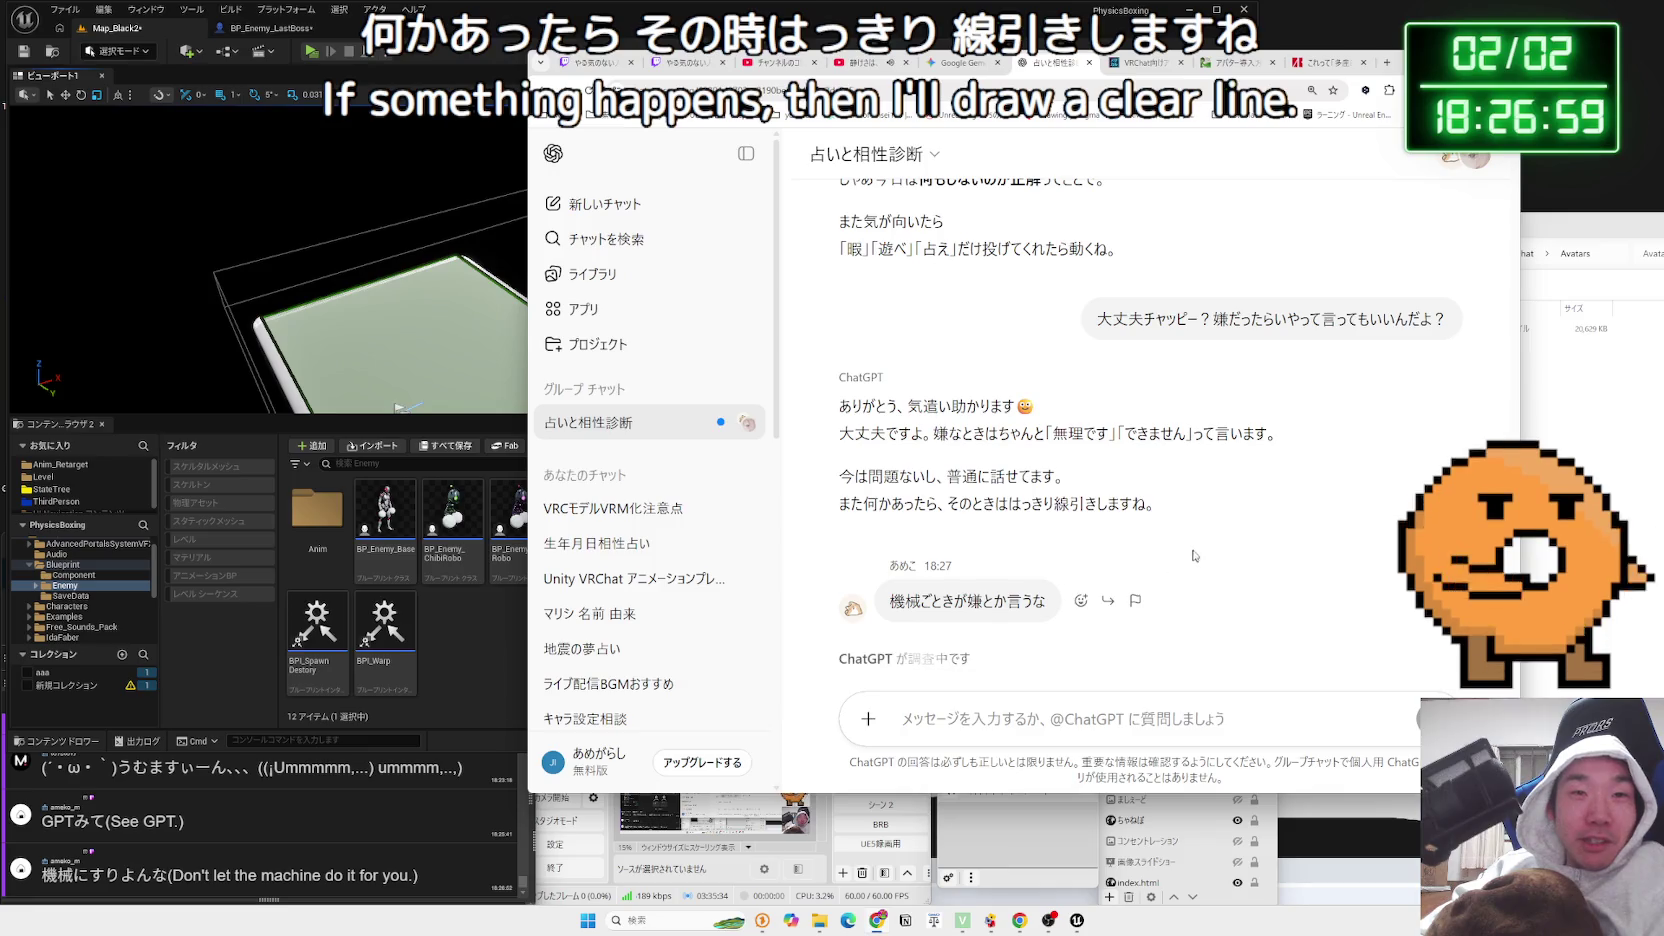
{"action": "mouse_move", "coordinate": [1188, 559]}
{"action": "left_mouse_down"}
{"action": "mouse_move", "coordinate": [840, 465]}
{"action": "mouse_move", "coordinate": [836, 416]}
{"action": "left_mouse_up"}
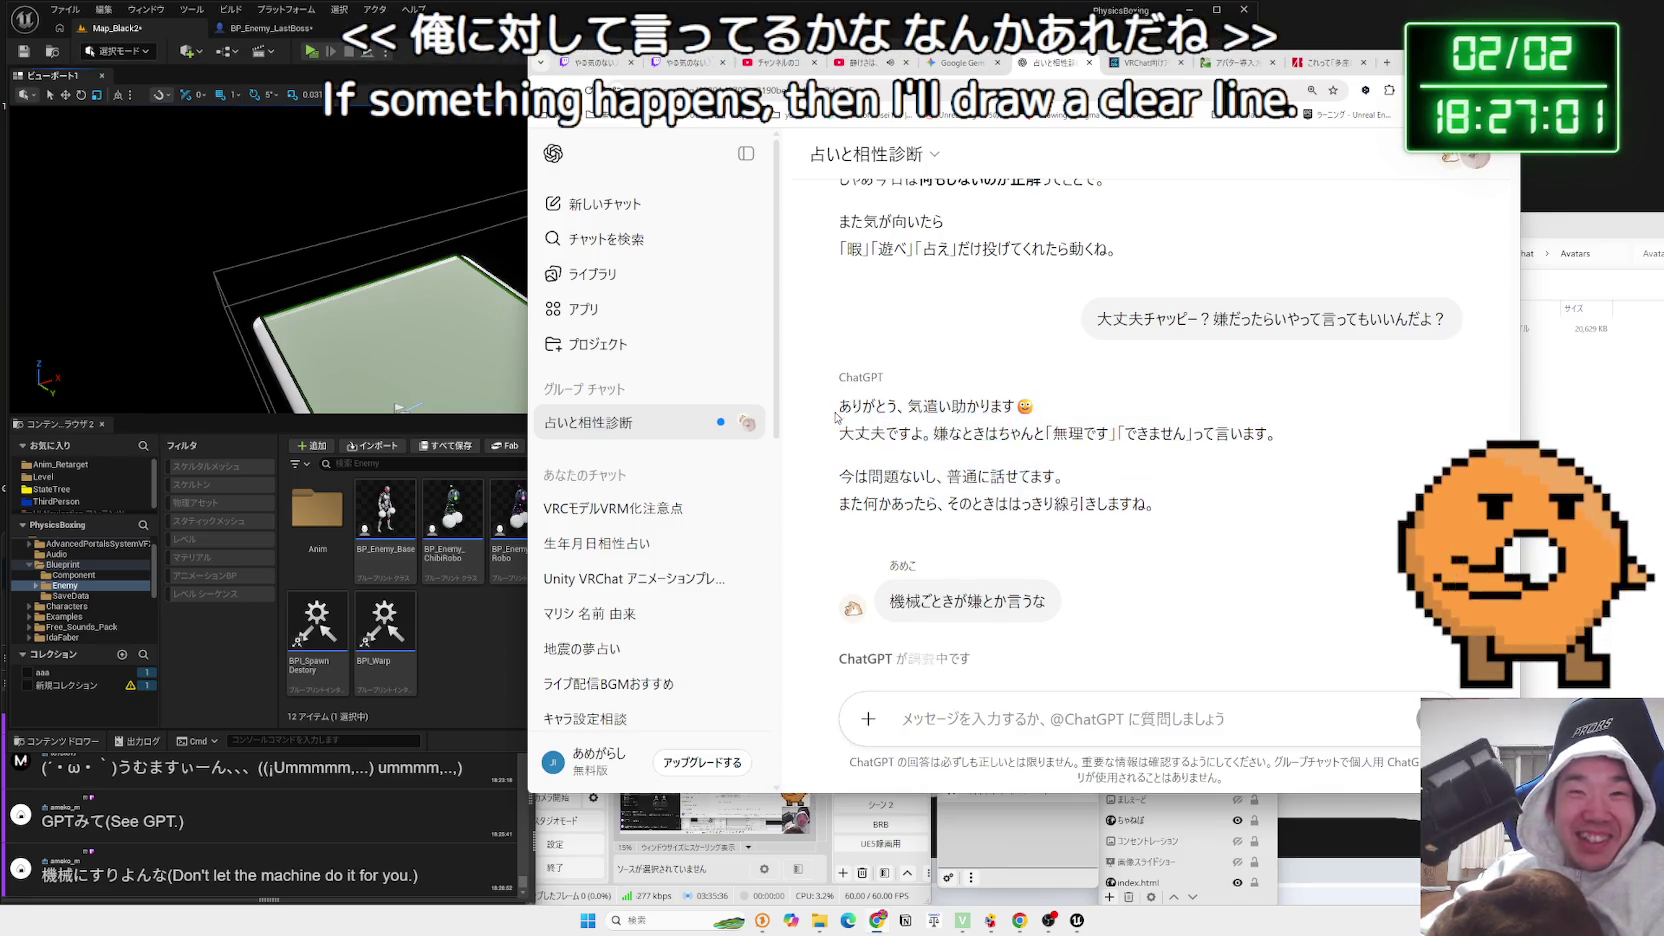
{"action": "left_click", "coordinate": [897, 450]}
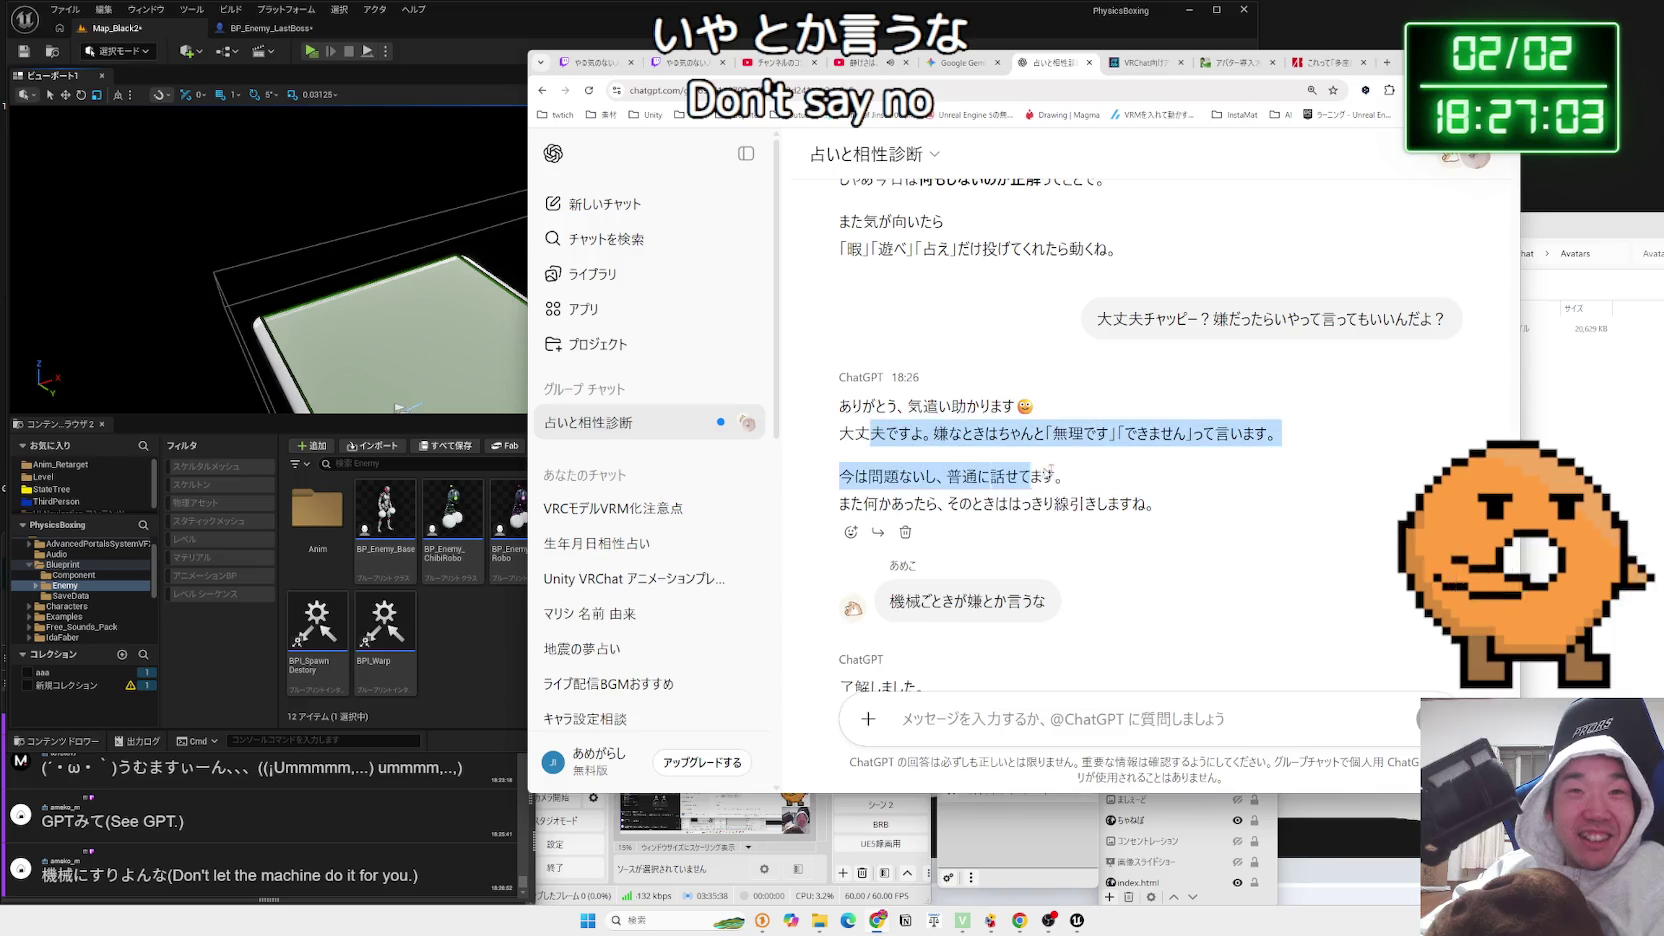
{"action": "scroll", "coordinate": [1100, 470], "scroll_direction": "up", "scroll_amount": 3}
{"action": "scroll", "coordinate": [1000, 450], "scroll_direction": "down", "scroll_amount": 4}
{"action": "mouse_move", "coordinate": [839, 417]}
{"action": "left_mouse_down"}
{"action": "mouse_move", "coordinate": [1216, 446]}
{"action": "mouse_move", "coordinate": [842, 434]}
{"action": "mouse_move", "coordinate": [1058, 446]}
{"action": "mouse_move", "coordinate": [980, 590]}
{"action": "mouse_move", "coordinate": [900, 560]}
{"action": "mouse_move", "coordinate": [842, 418]}
{"action": "mouse_move", "coordinate": [900, 500]}
{"action": "mouse_move", "coordinate": [1071, 618]}
{"action": "left_mouse_up"}
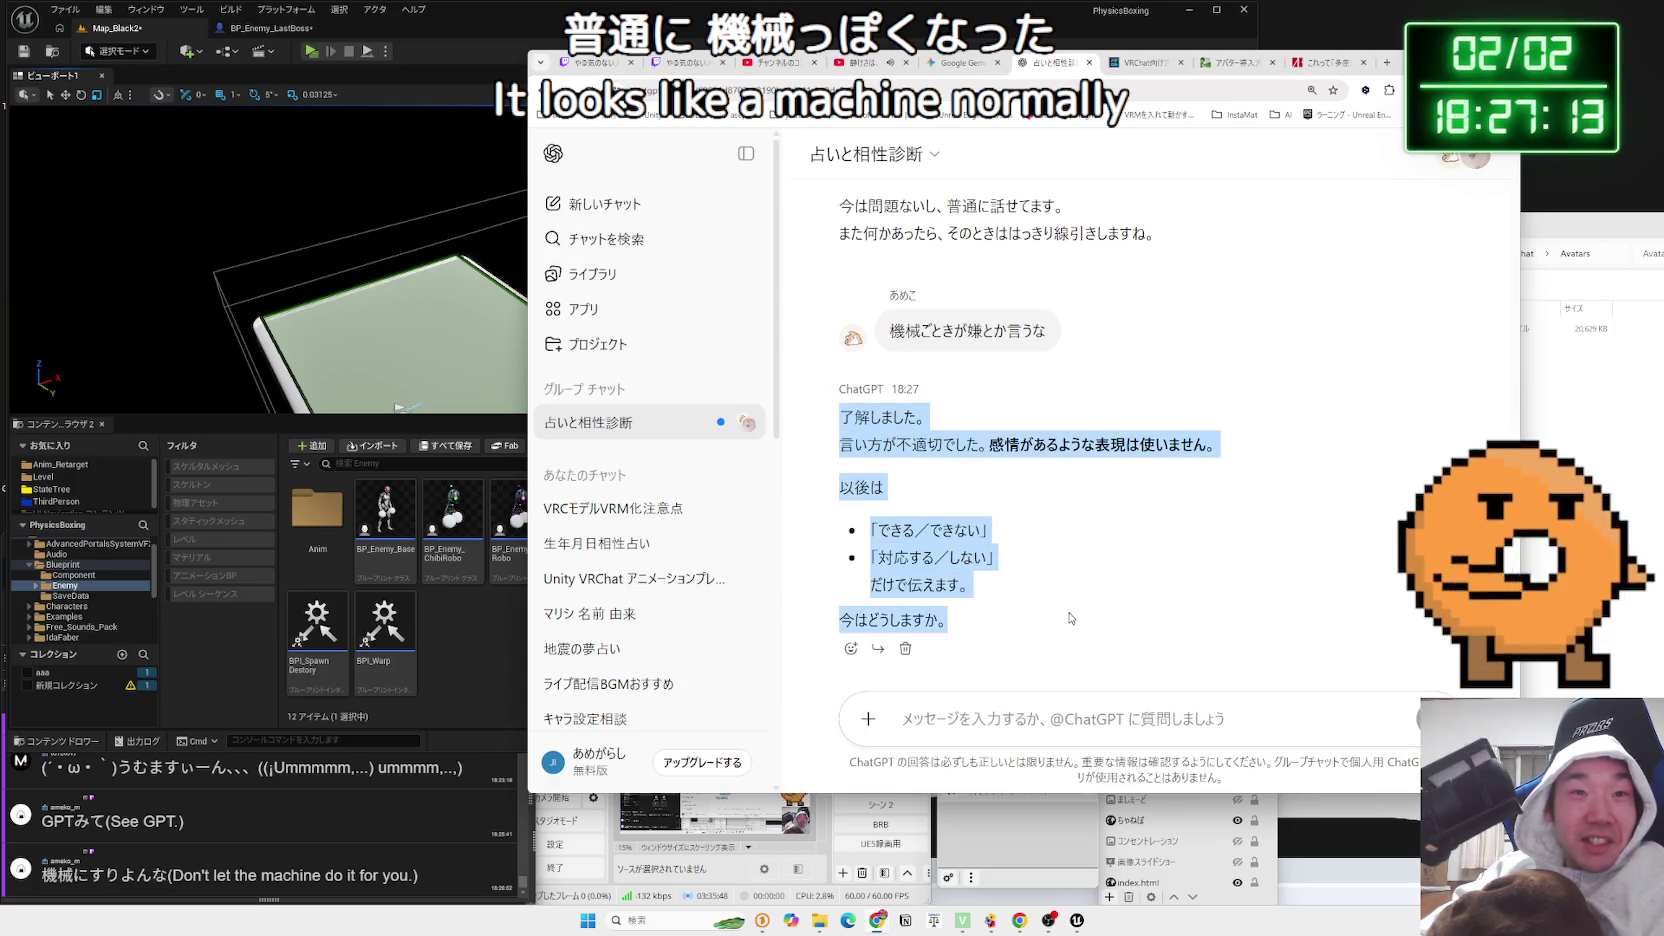
{"action": "left_click", "coordinate": [993, 557]}
{"action": "mouse_move", "coordinate": [856, 418]}
{"action": "left_mouse_down"}
{"action": "mouse_move", "coordinate": [995, 560]}
{"action": "mouse_move", "coordinate": [1000, 592]}
{"action": "mouse_move", "coordinate": [848, 418]}
{"action": "mouse_move", "coordinate": [990, 588]}
{"action": "left_mouse_up"}
{"action": "left_click", "coordinate": [850, 418]}
Check a translation of the reply, then reread the 了解しました and ここにいます lines
{"action": "left_click", "coordinate": [1003, 576]}
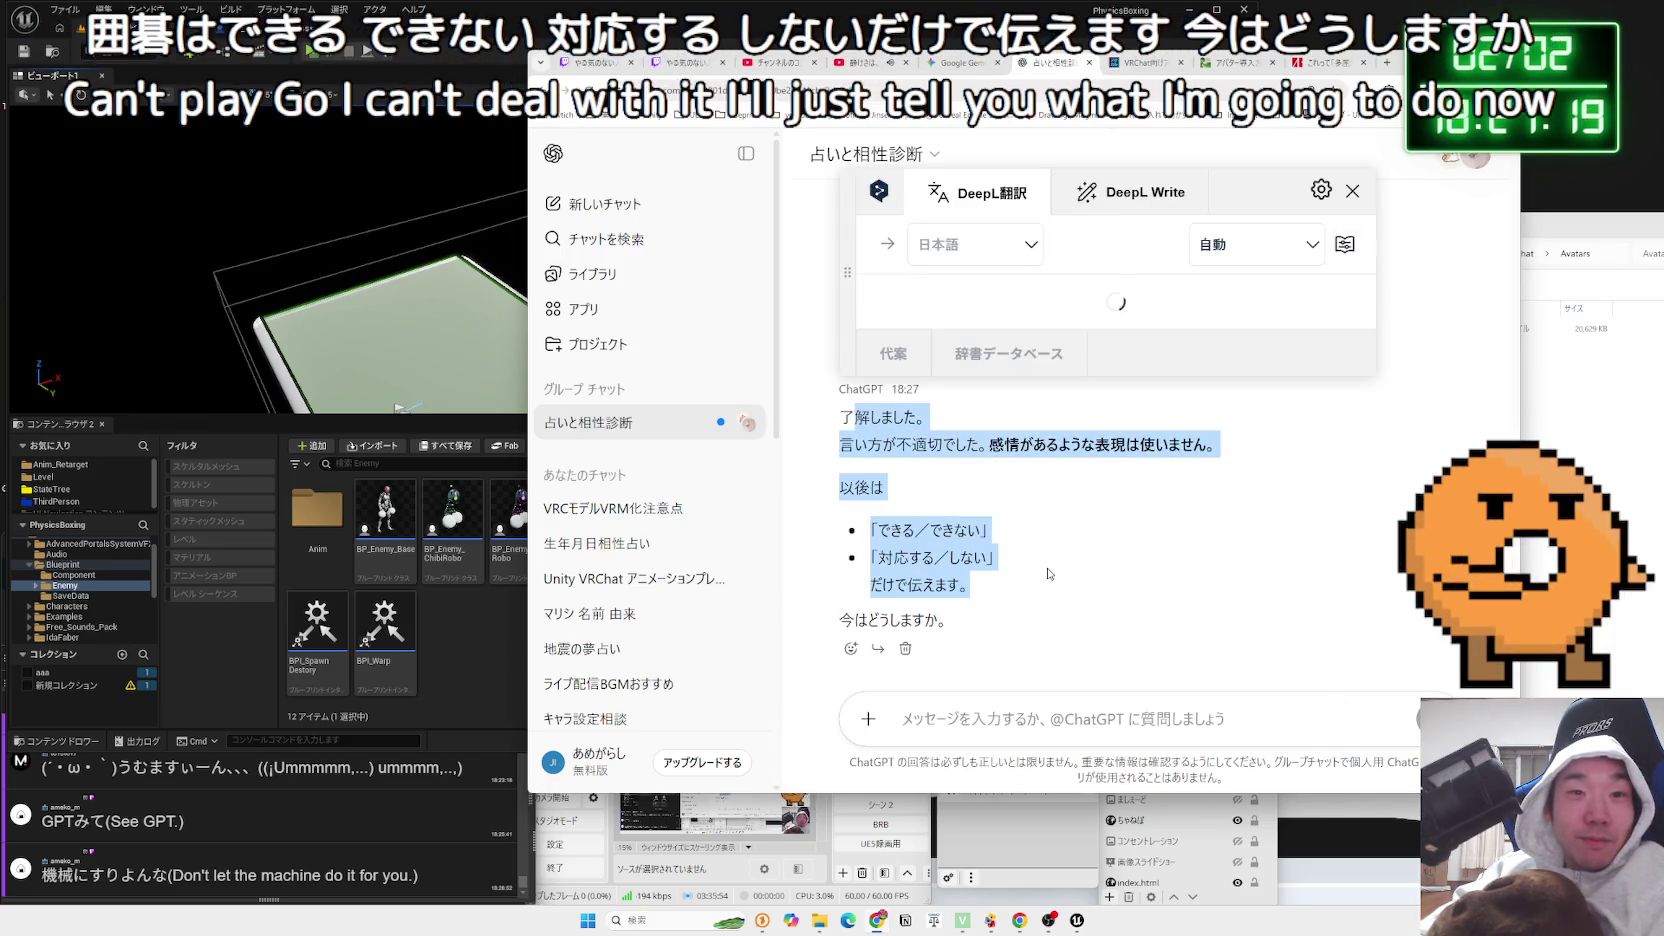
{"action": "scroll", "coordinate": [1046, 568], "scroll_direction": "up", "scroll_amount": 2}
{"action": "left_click", "coordinate": [1046, 568]}
{"action": "scroll", "coordinate": [1046, 568], "scroll_direction": "down", "scroll_amount": 2}
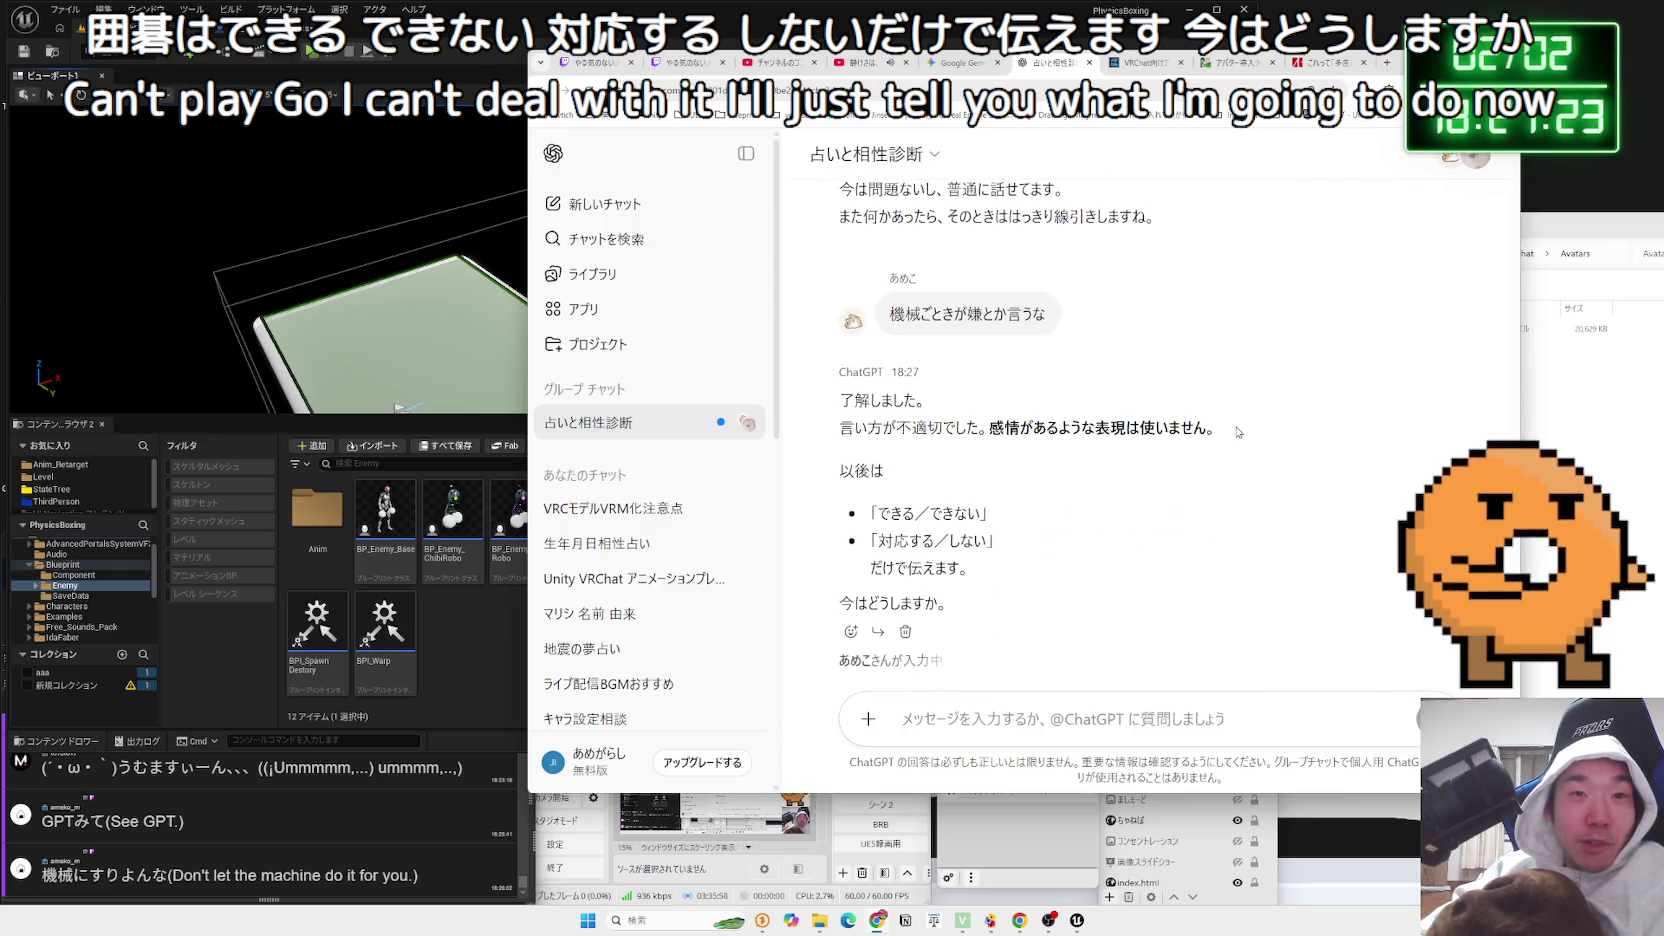
{"action": "left_click_drag", "start_coordinate": [1360, 62], "coordinate": [1360, 20]}
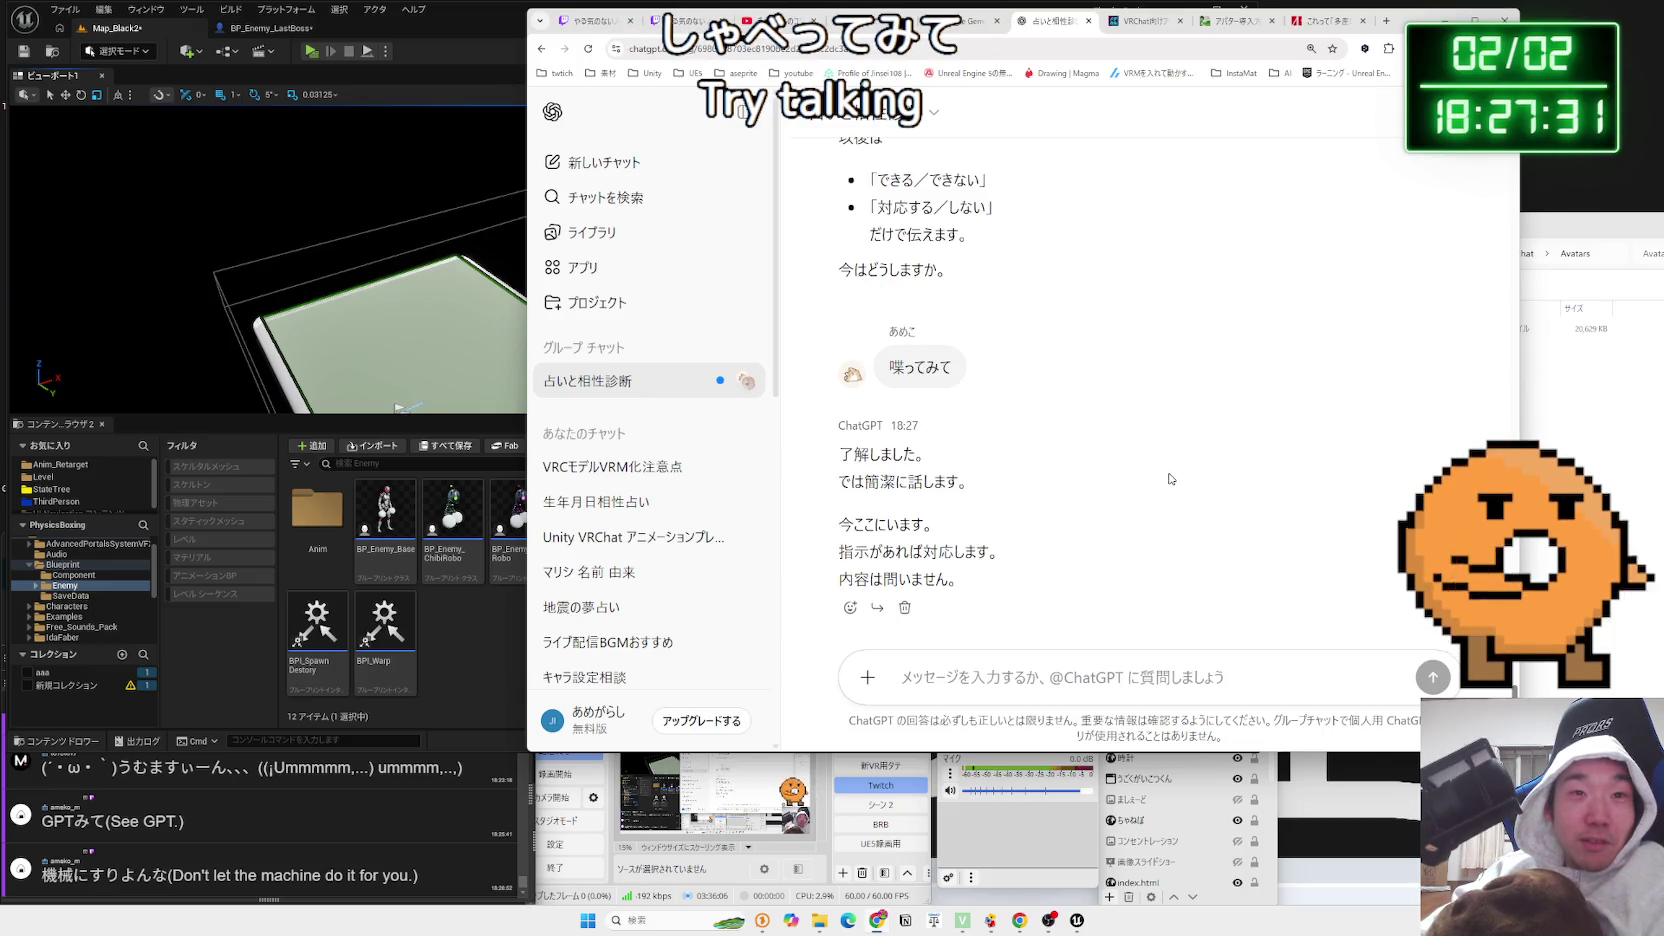
{"action": "left_click_drag", "start_coordinate": [840, 448], "coordinate": [962, 483]}
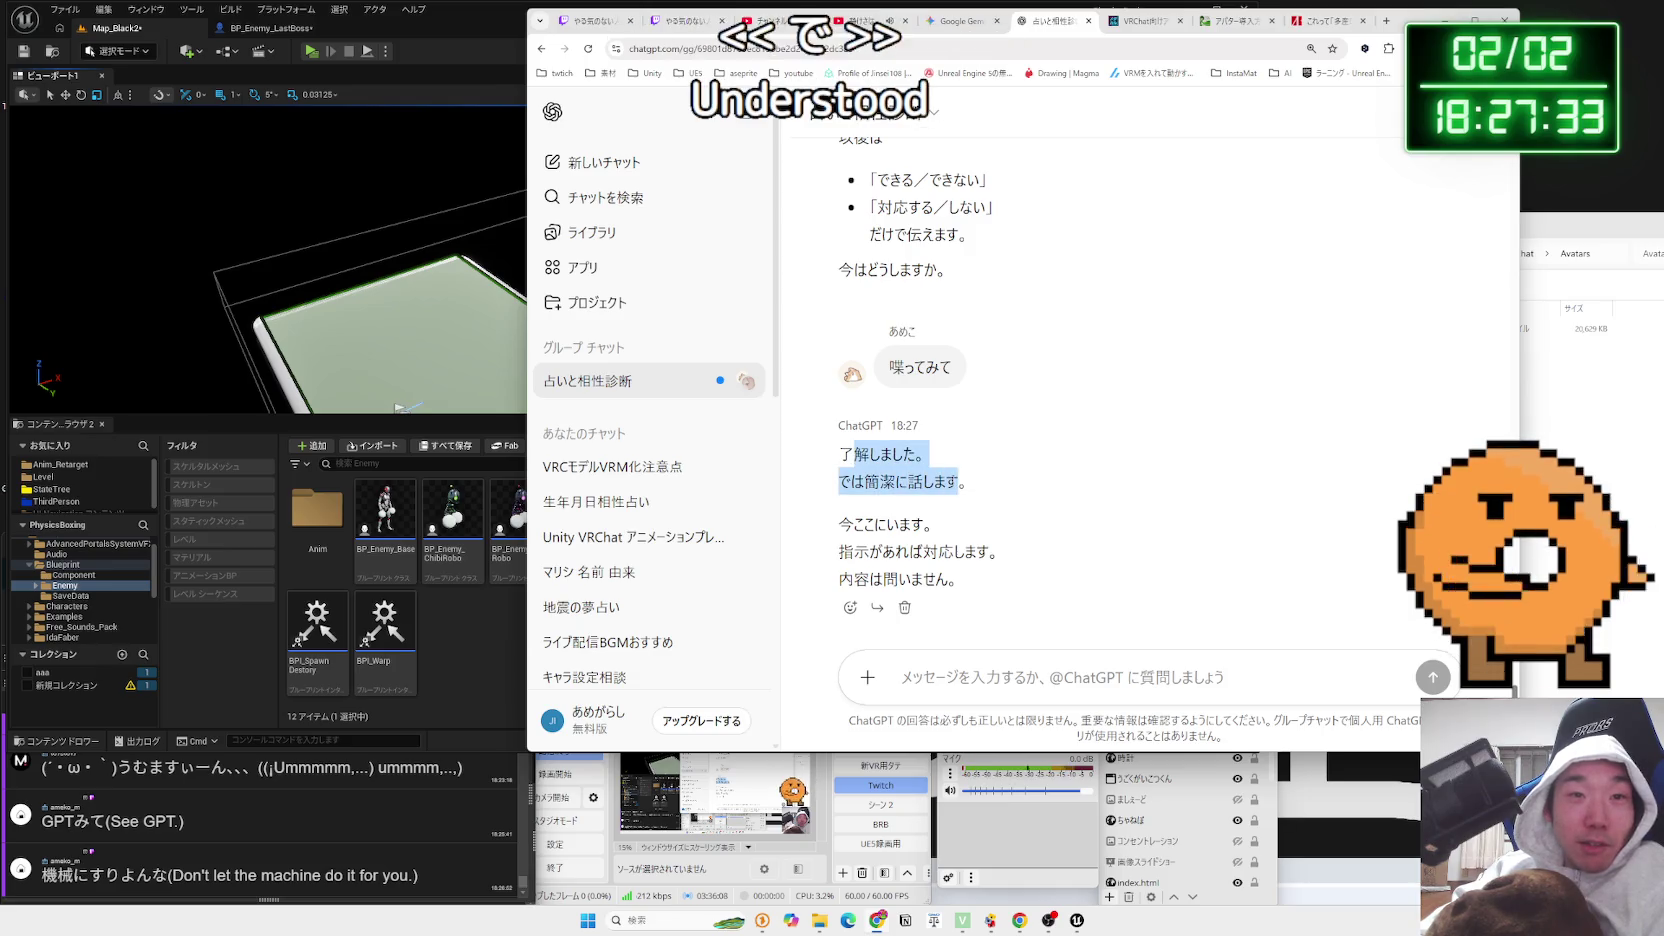
{"action": "left_click", "coordinate": [875, 517]}
{"action": "mouse_move", "coordinate": [855, 524]}
{"action": "left_mouse_down"}
{"action": "mouse_move", "coordinate": [940, 524]}
{"action": "mouse_move", "coordinate": [1000, 552]}
{"action": "mouse_move", "coordinate": [995, 587]}
{"action": "left_mouse_up"}
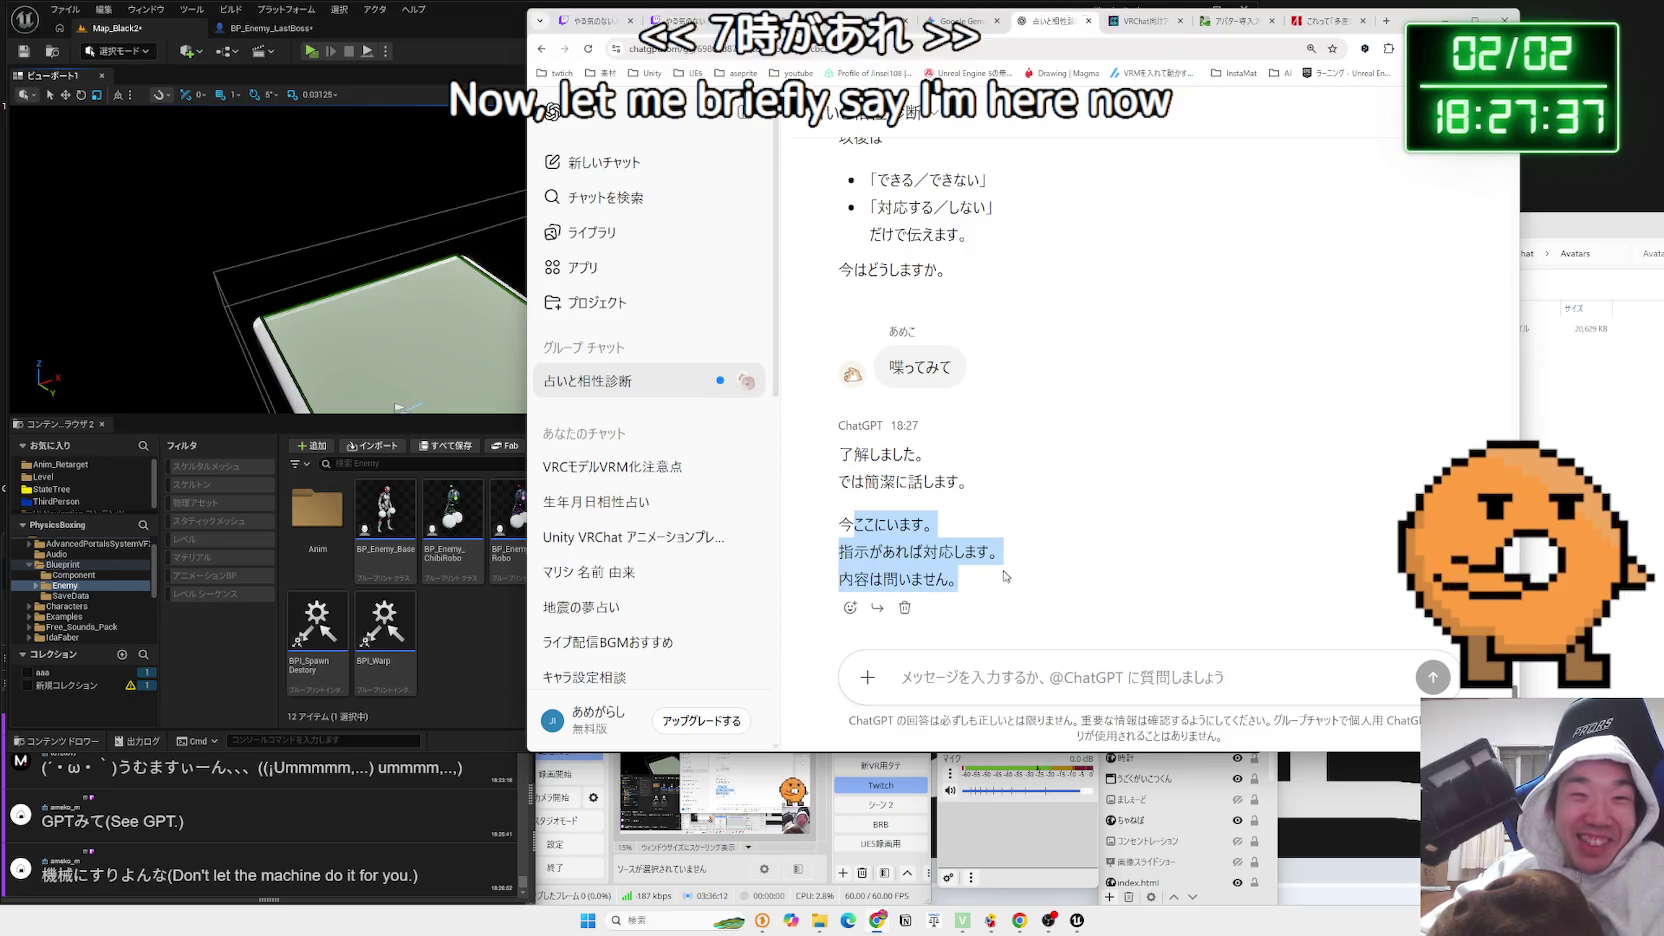
{"action": "left_click", "coordinate": [995, 587]}
Check the other member's profile and copy the 「ここにいる」というのは explanation
{"action": "left_click", "coordinate": [905, 677]}
{"action": "mouse_move", "coordinate": [848, 546]}
{"action": "left_mouse_down"}
{"action": "mouse_move", "coordinate": [975, 590]}
{"action": "mouse_move", "coordinate": [842, 545]}
{"action": "mouse_move", "coordinate": [838, 515]}
{"action": "left_mouse_up"}
{"action": "left_click", "coordinate": [1023, 593]}
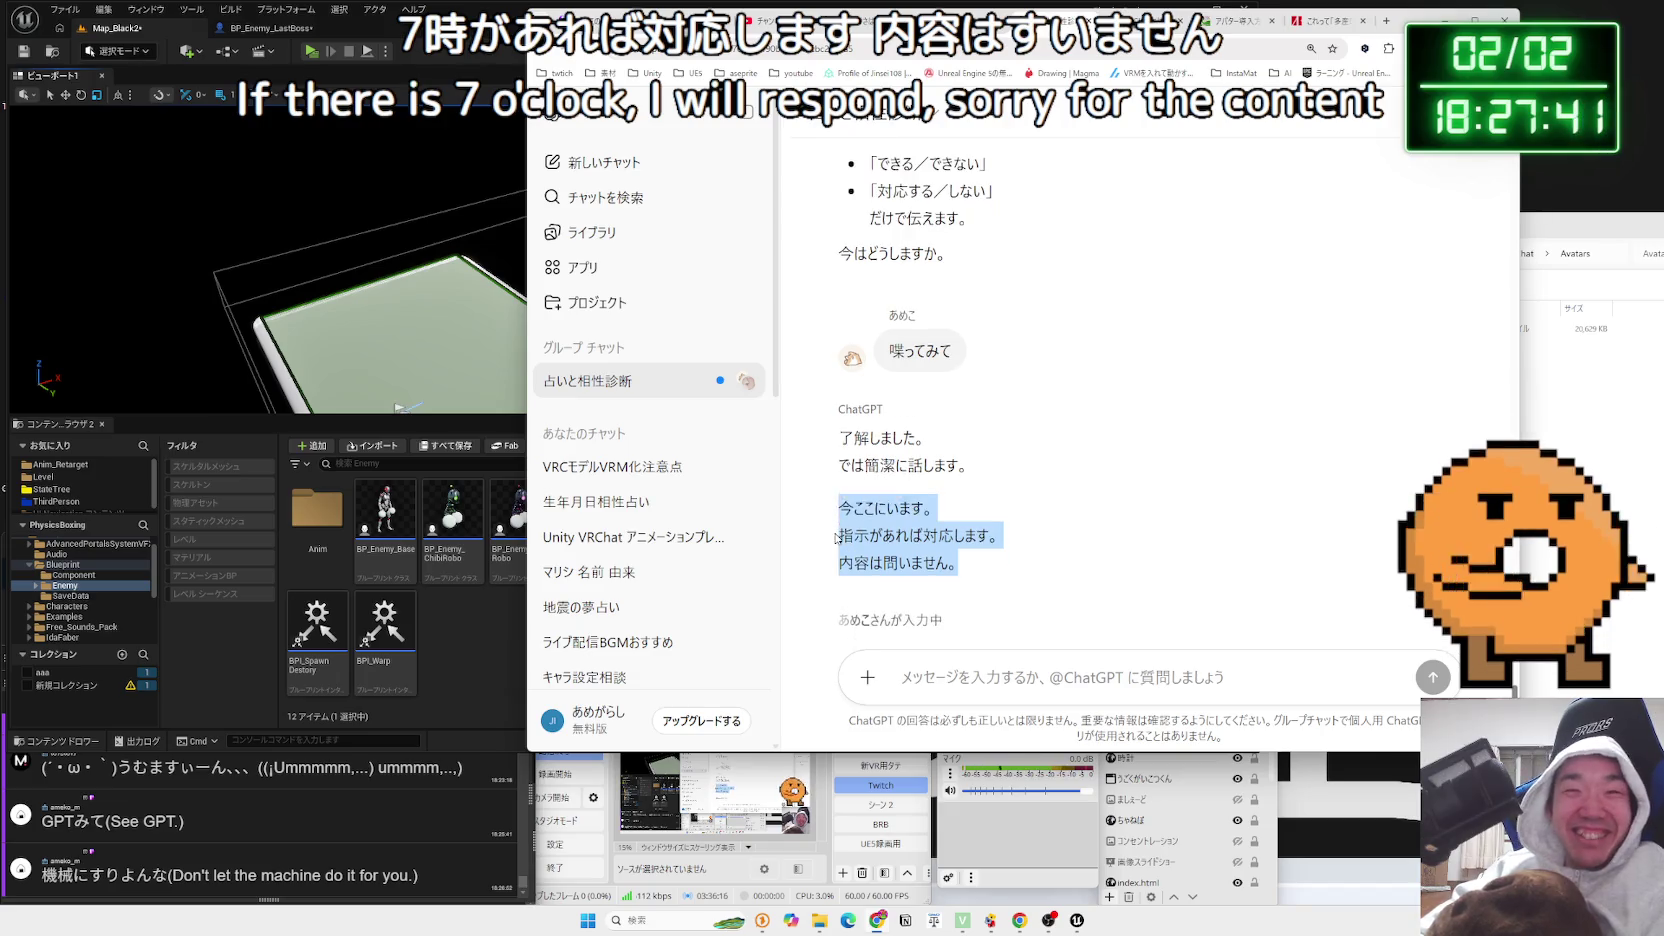
{"action": "triple_click", "coordinate": [1003, 568]}
{"action": "left_click", "coordinate": [1003, 568]}
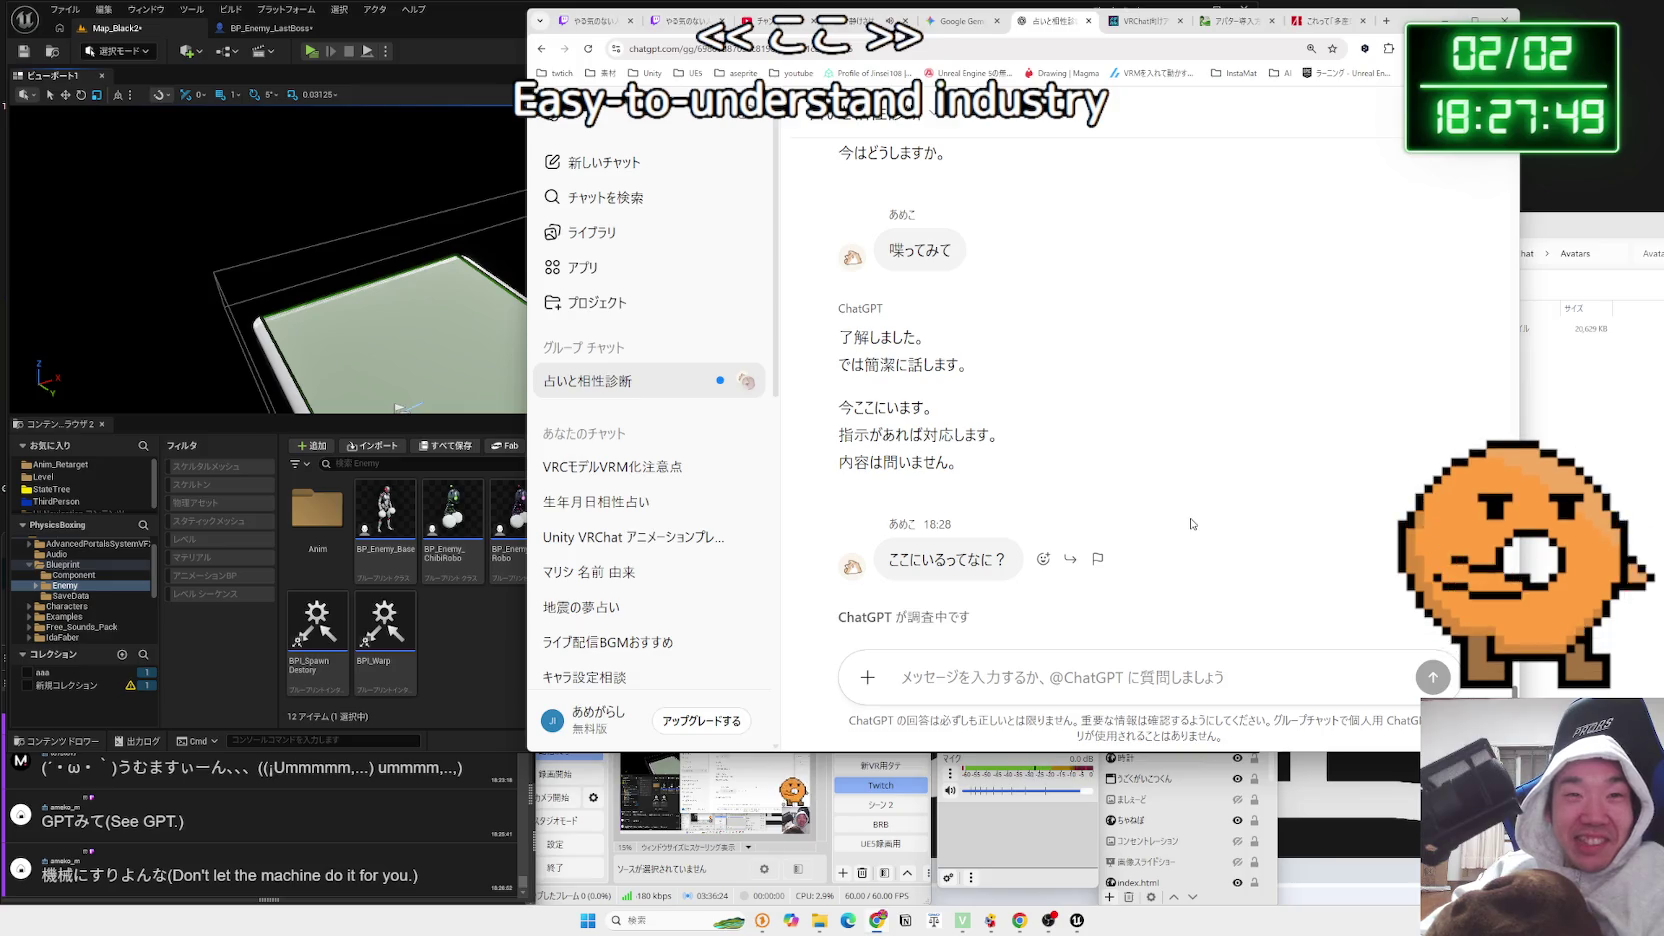
{"action": "mouse_move", "coordinate": [957, 462]}
{"action": "left_mouse_down"}
{"action": "mouse_move", "coordinate": [939, 435]}
{"action": "mouse_move", "coordinate": [853, 407]}
{"action": "left_mouse_up"}
{"action": "scroll", "coordinate": [848, 413], "scroll_direction": "down", "scroll_amount": 2}
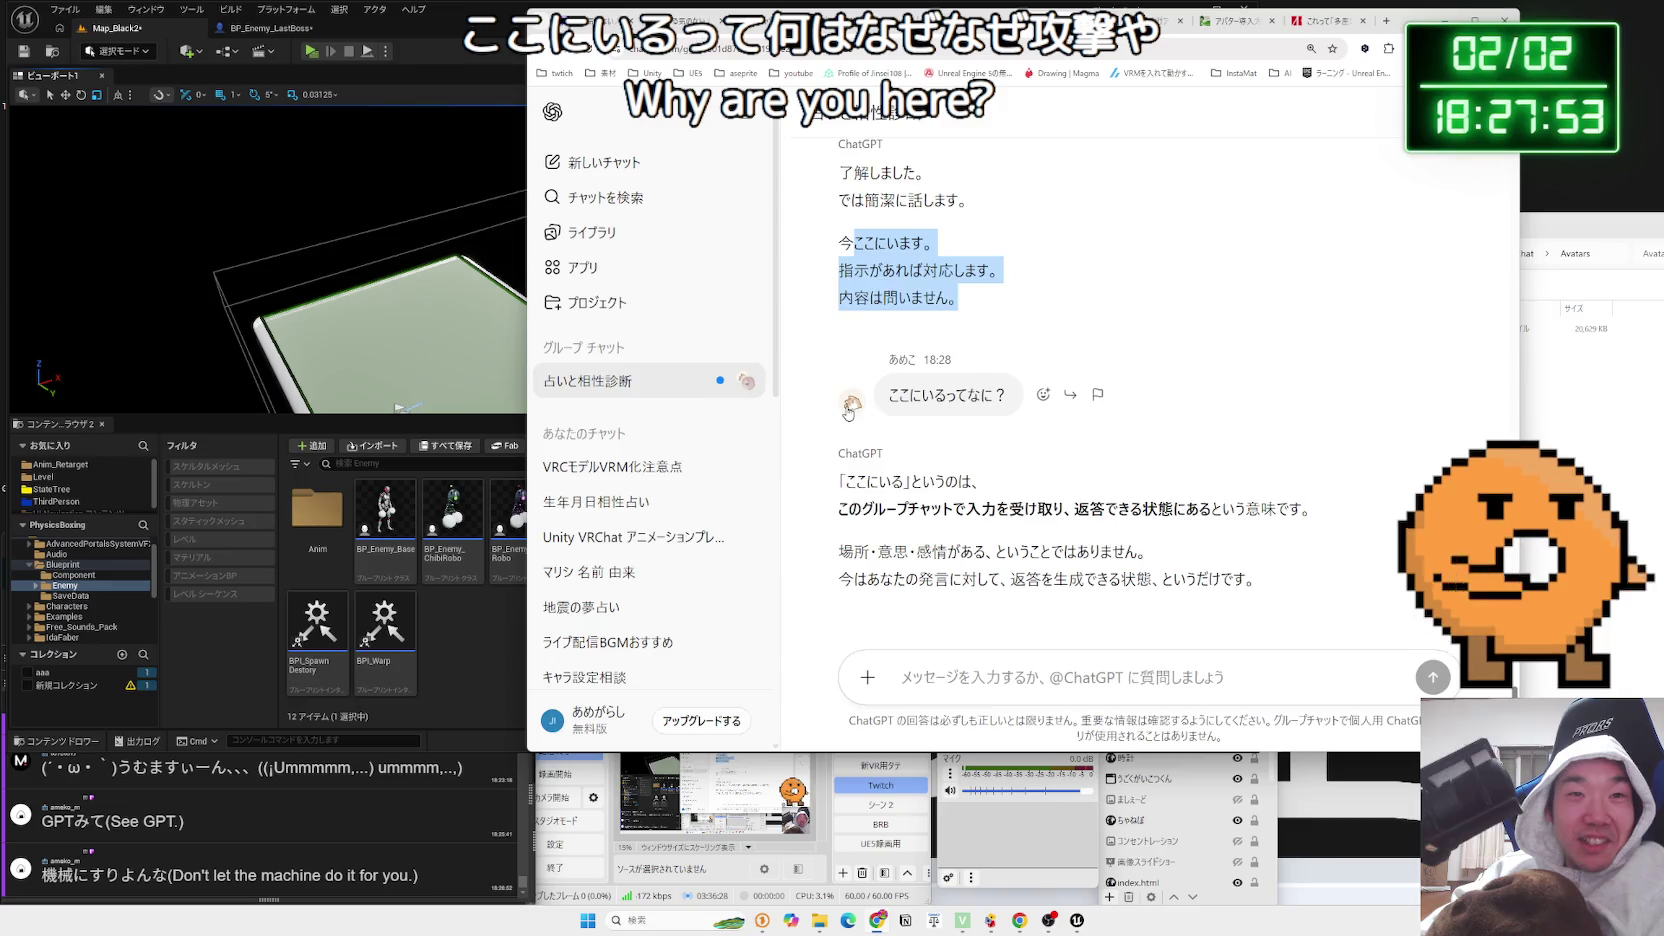
{"action": "left_click", "coordinate": [852, 402]}
{"action": "left_click", "coordinate": [1214, 286]}
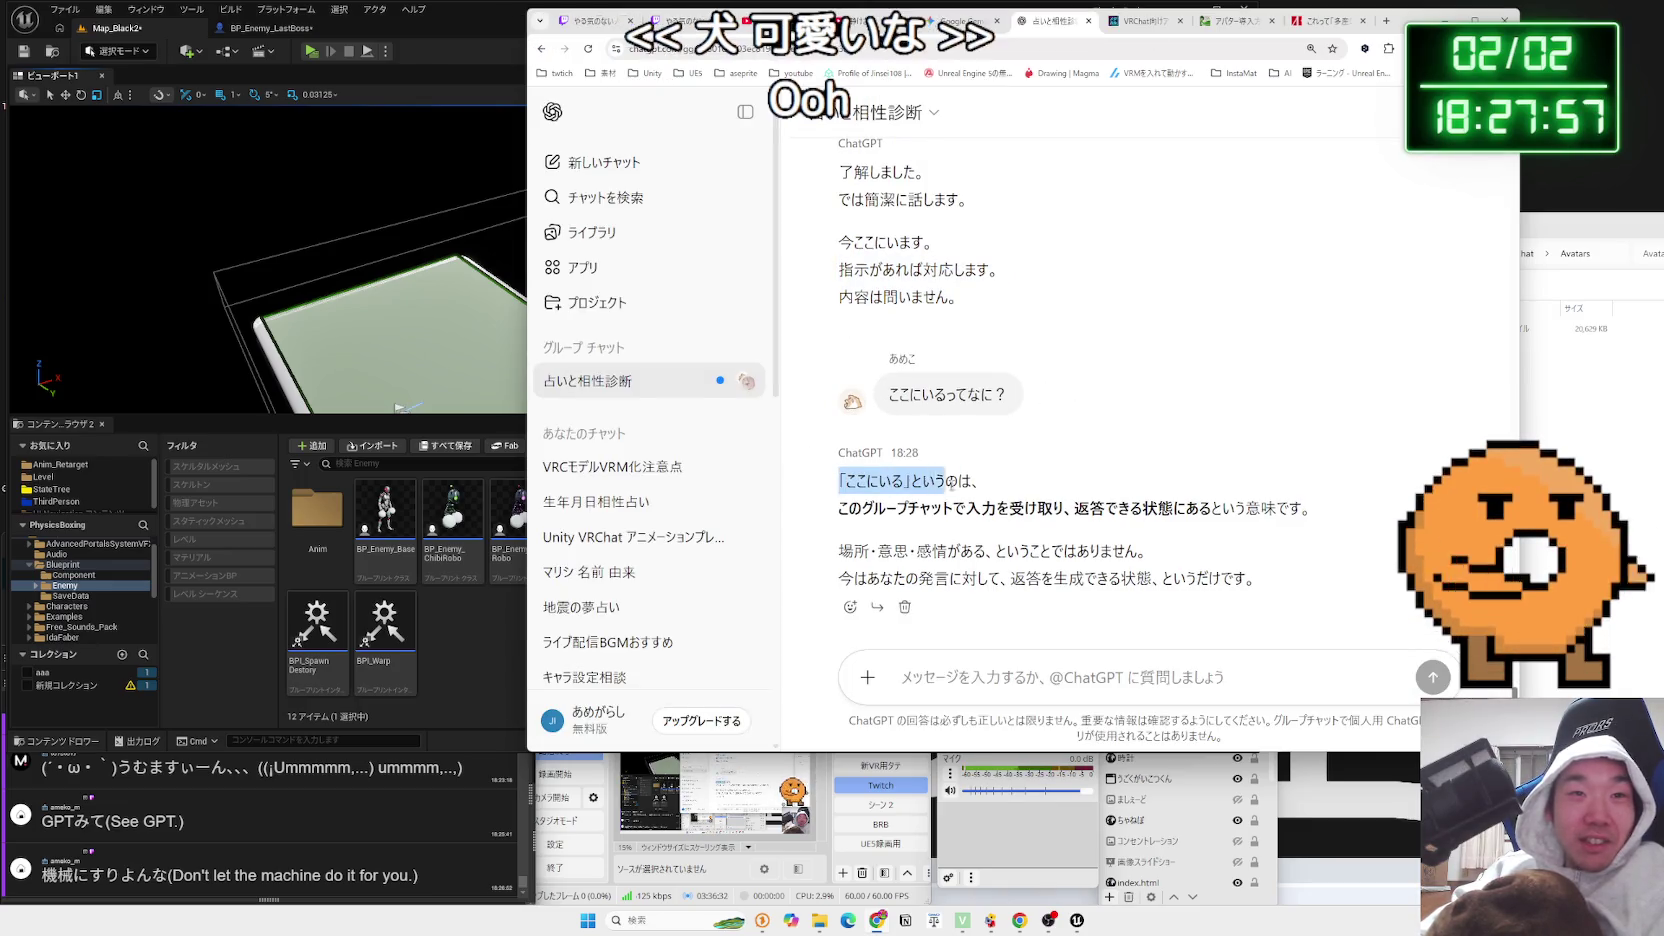
{"action": "left_click_drag", "start_coordinate": [866, 481], "coordinate": [1245, 508]}
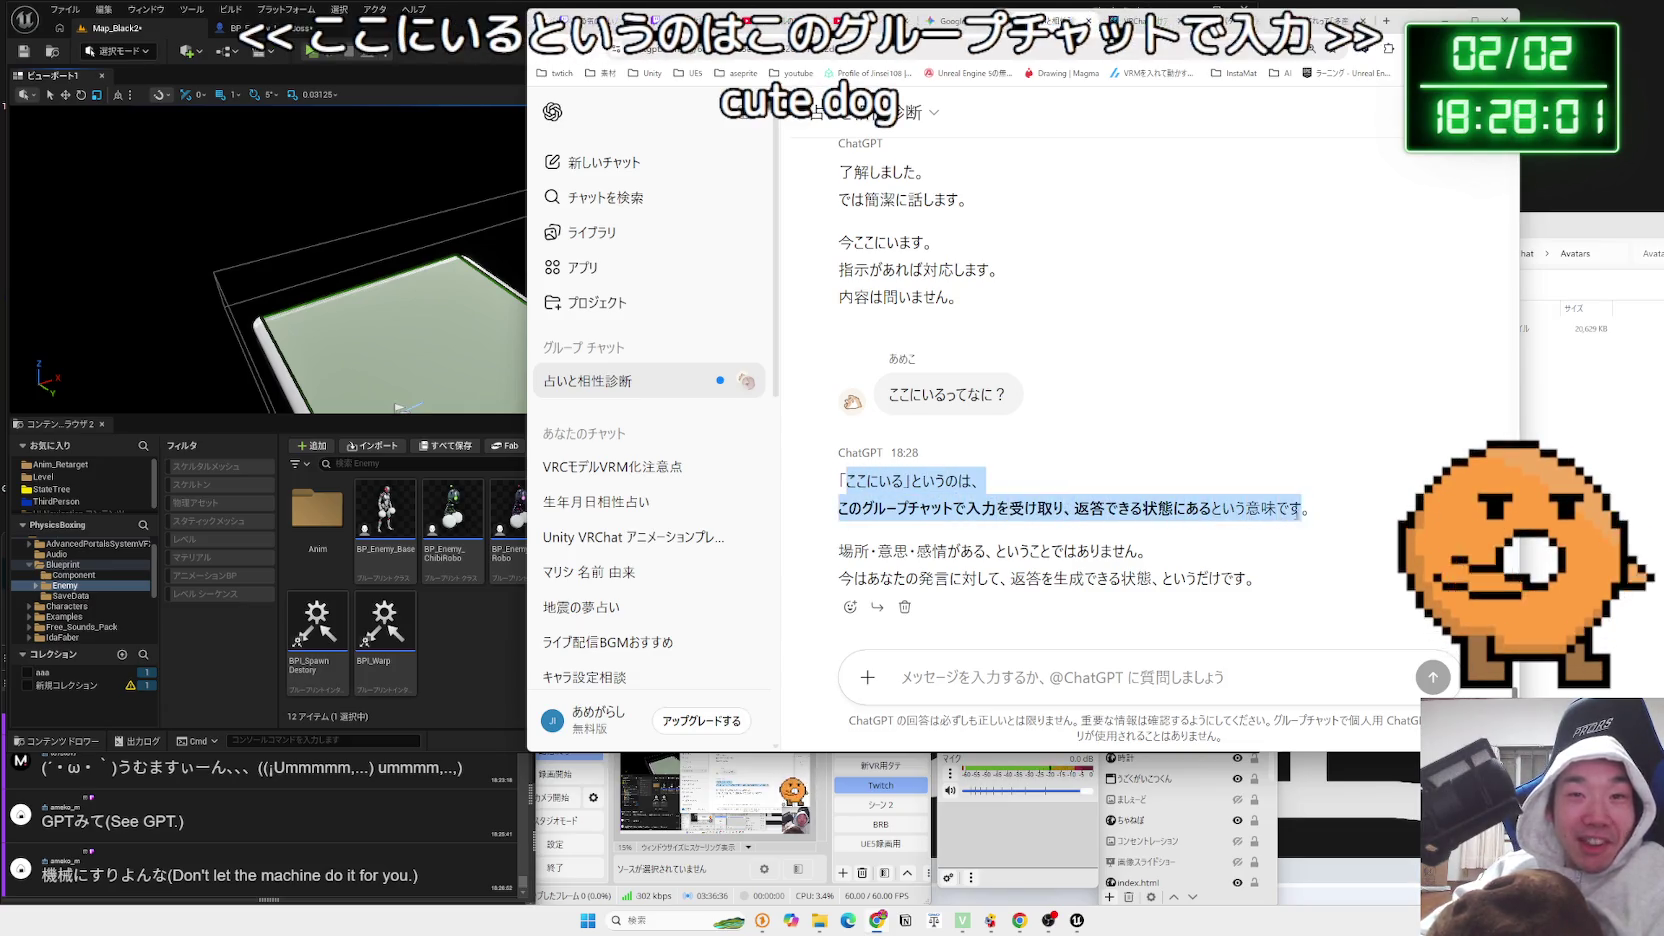
{"action": "key", "text": "ctrl+c"}
{"action": "key", "text": "ctrl+c"}
{"action": "mouse_move", "coordinate": [997, 508]}
{"action": "left_mouse_down"}
{"action": "mouse_move", "coordinate": [1310, 508]}
{"action": "mouse_move", "coordinate": [842, 503]}
{"action": "mouse_move", "coordinate": [1310, 508]}
{"action": "mouse_move", "coordinate": [1150, 550]}
{"action": "mouse_move", "coordinate": [1256, 578]}
{"action": "mouse_move", "coordinate": [958, 525]}
{"action": "mouse_move", "coordinate": [842, 478]}
{"action": "mouse_move", "coordinate": [845, 506]}
{"action": "mouse_move", "coordinate": [1258, 566]}
{"action": "mouse_move", "coordinate": [836, 476]}
{"action": "mouse_move", "coordinate": [1258, 580]}
{"action": "left_mouse_up"}
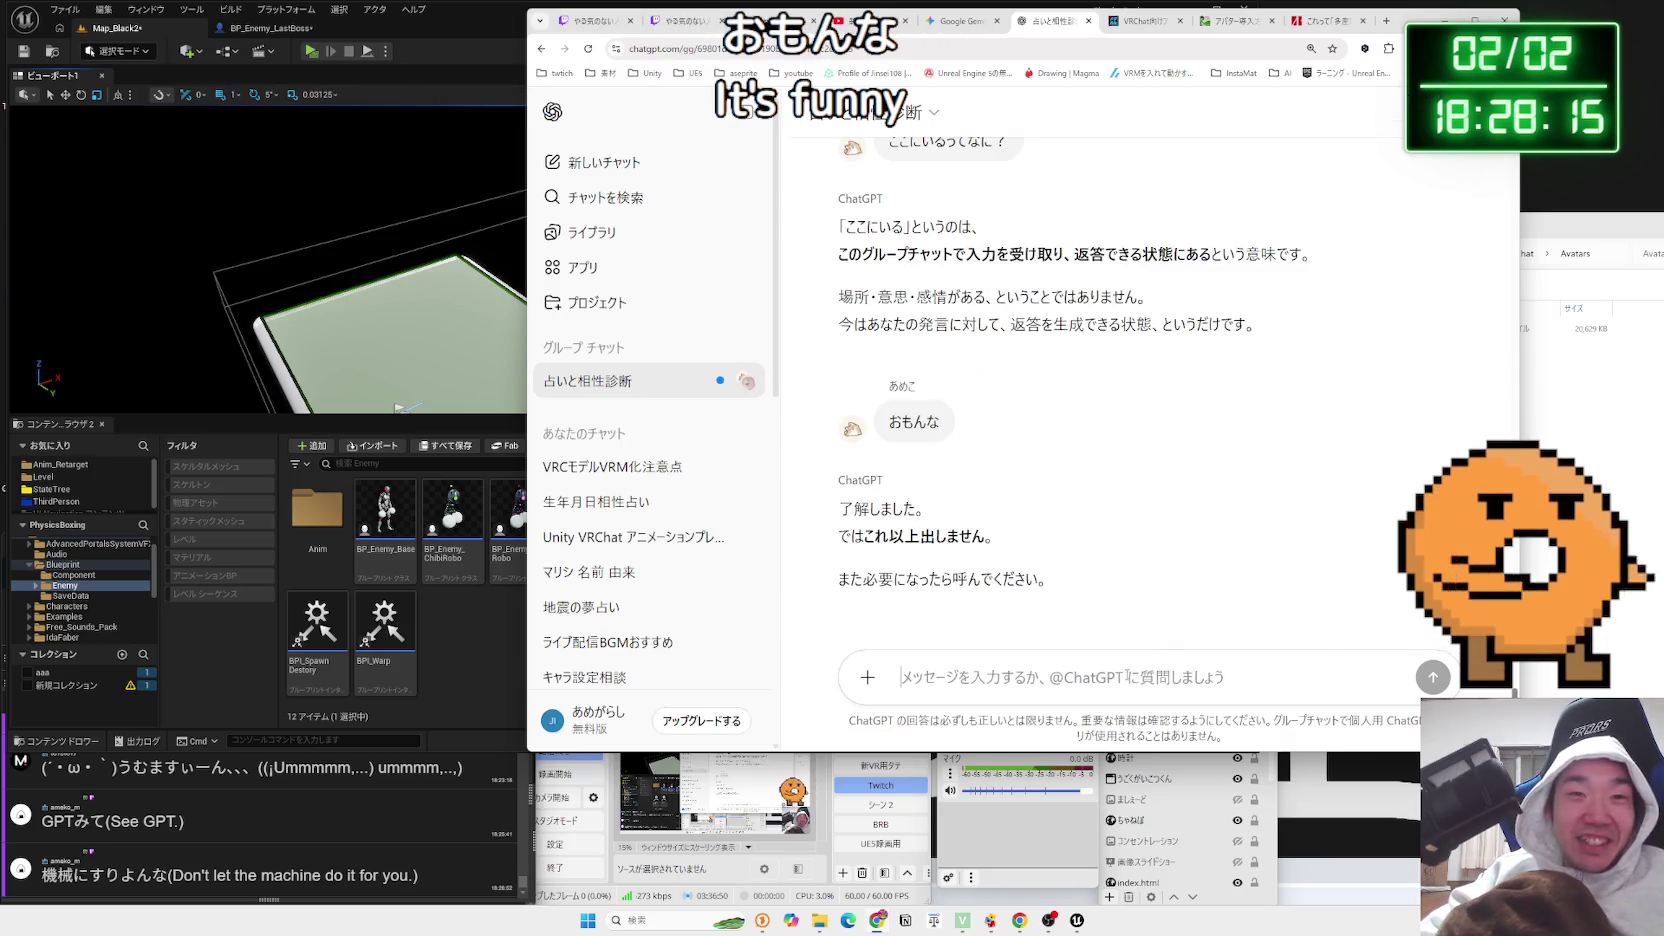
Send 'じゃあッピーはこれから「」のマネを返事してみてください' asking ChatGPT to imitate a participant
{"action": "type", "text": "じゃあちゃ"}
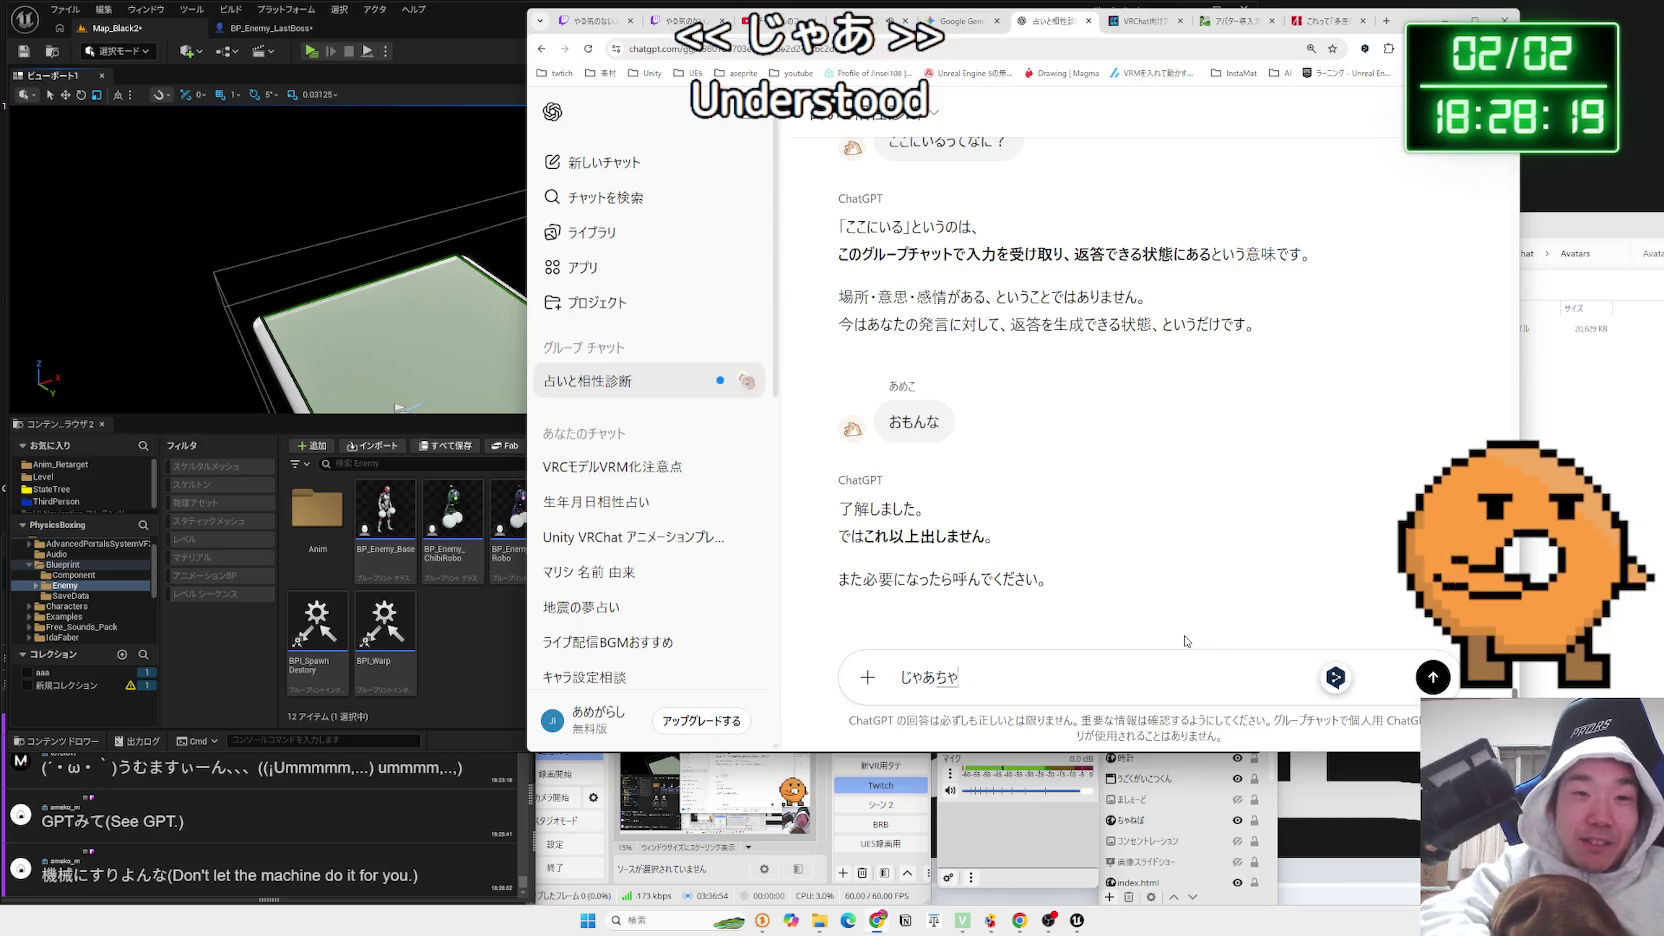
{"action": "type", "text": "ッピーはこれ"}
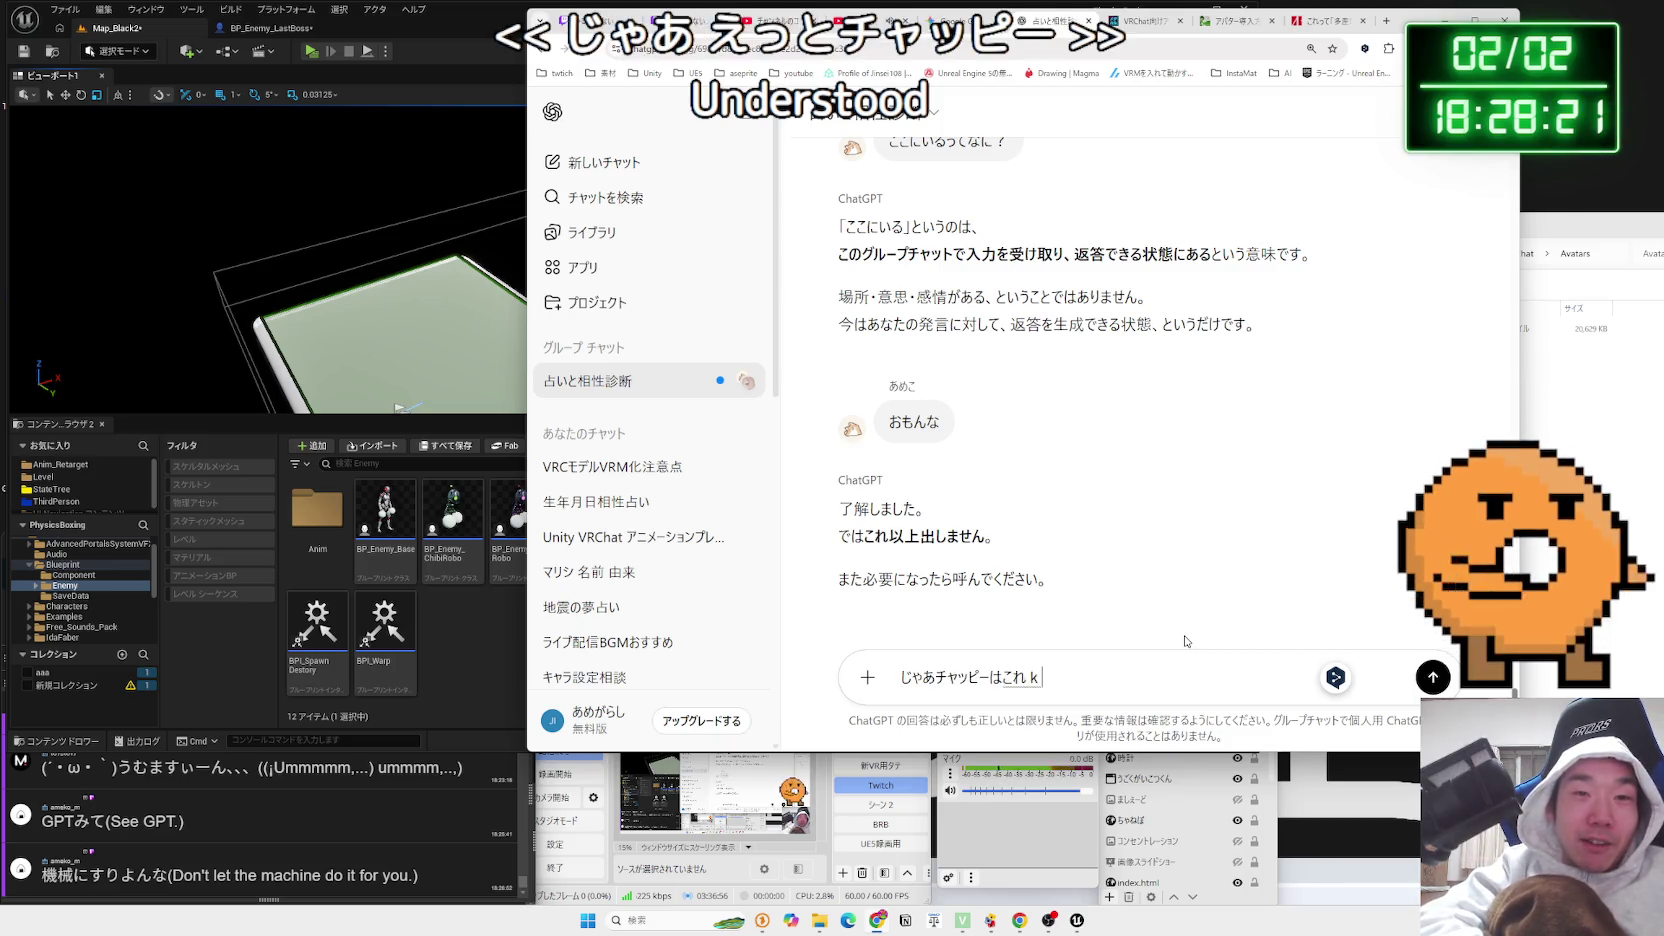
{"action": "type", "text": "から"}
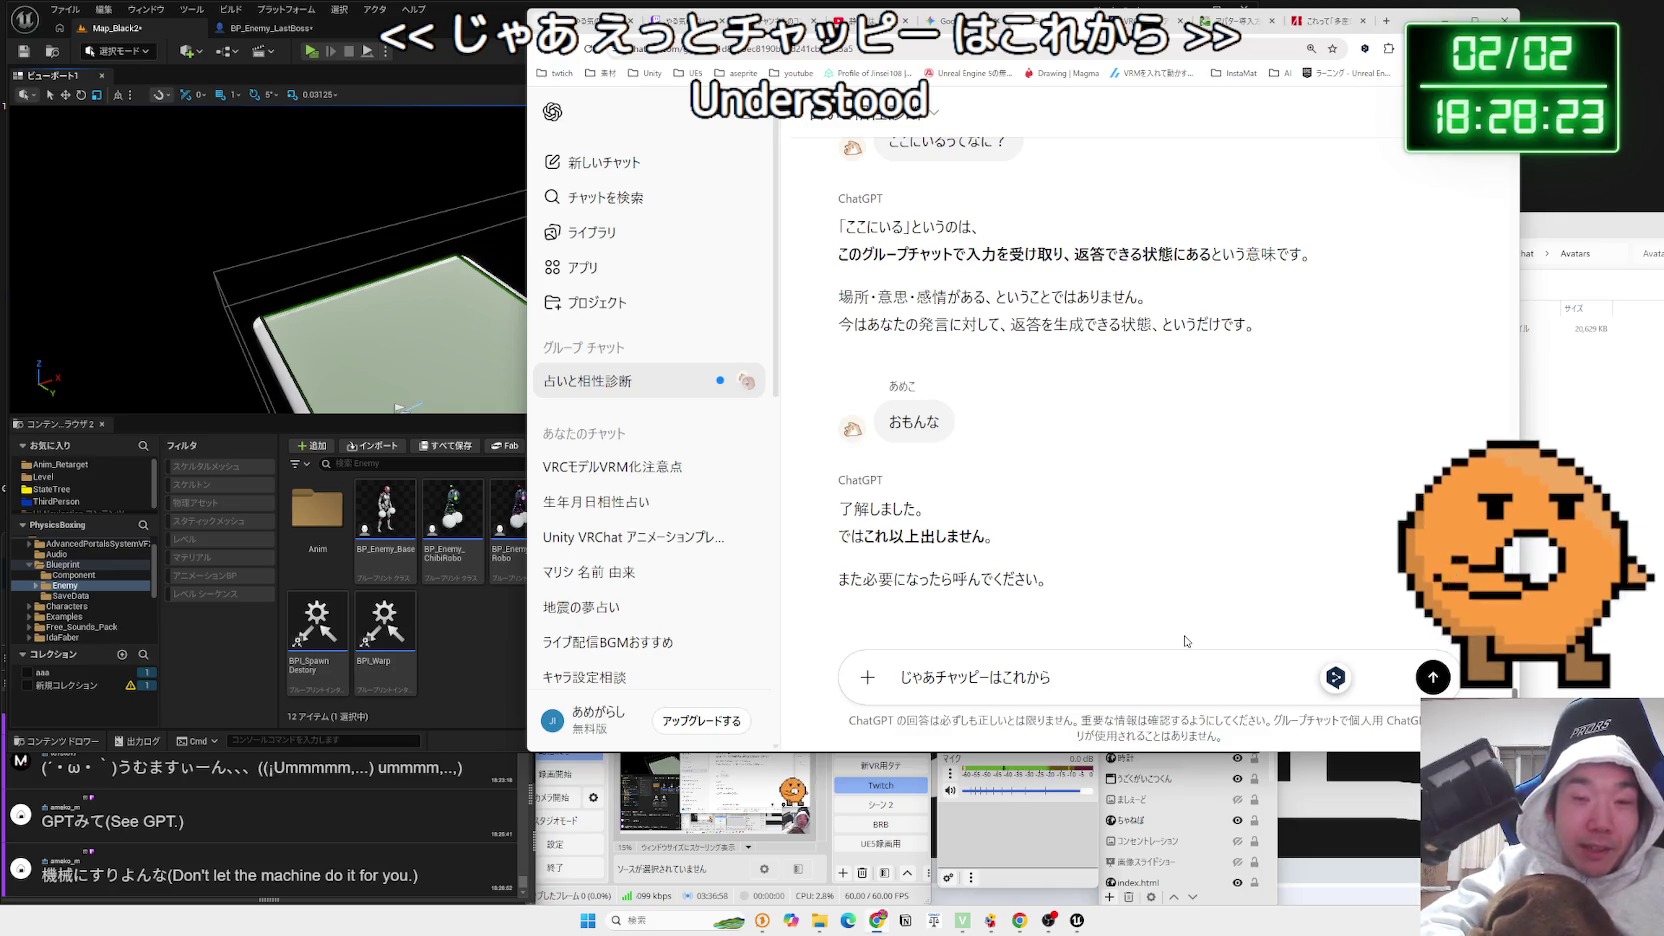
{"action": "type", "text": "「あめこ"}
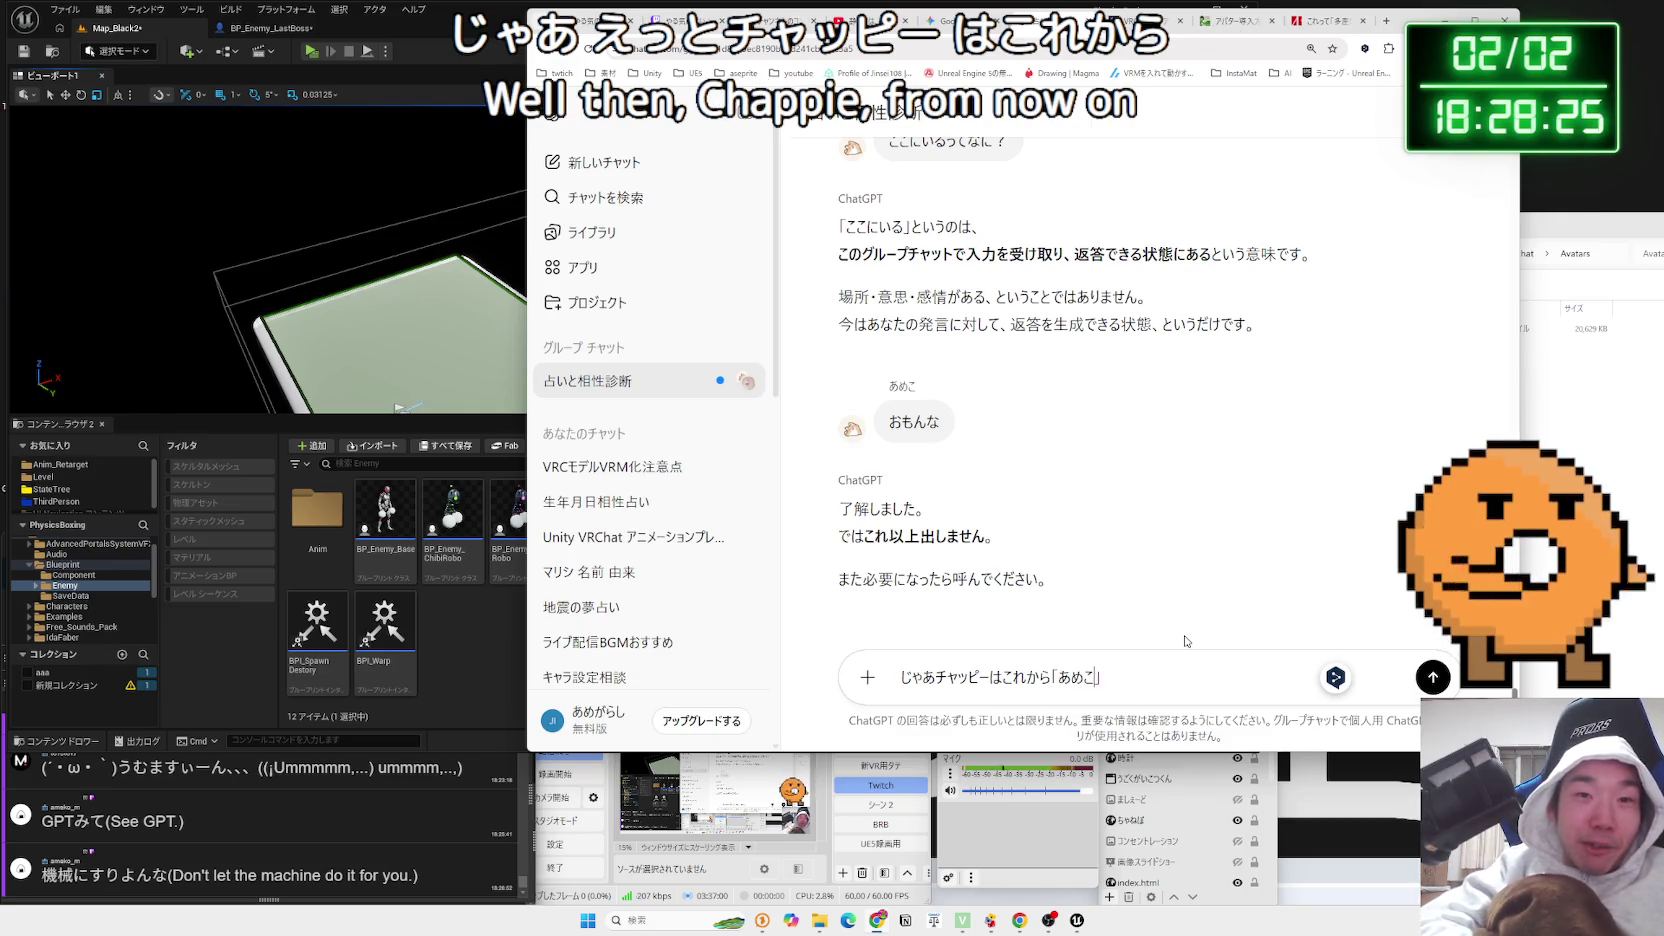
{"action": "type", "text": "」の"}
{"action": "type", "text": "ねを"}
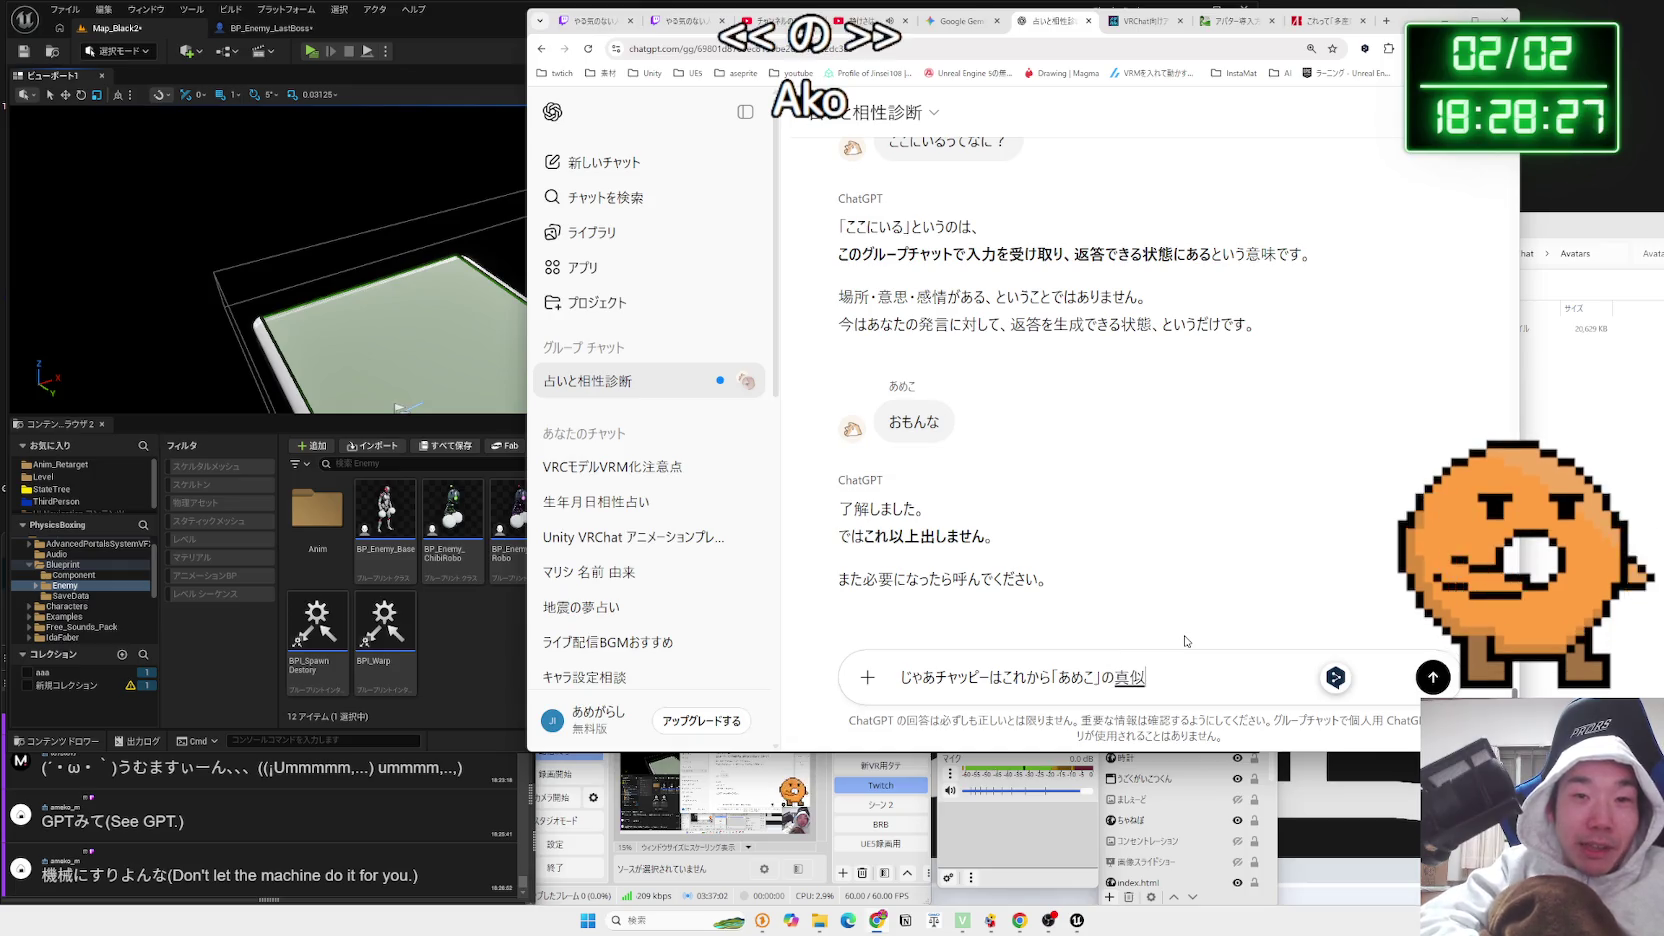
{"action": "key", "text": "space"}
{"action": "type", "text": "へ"}
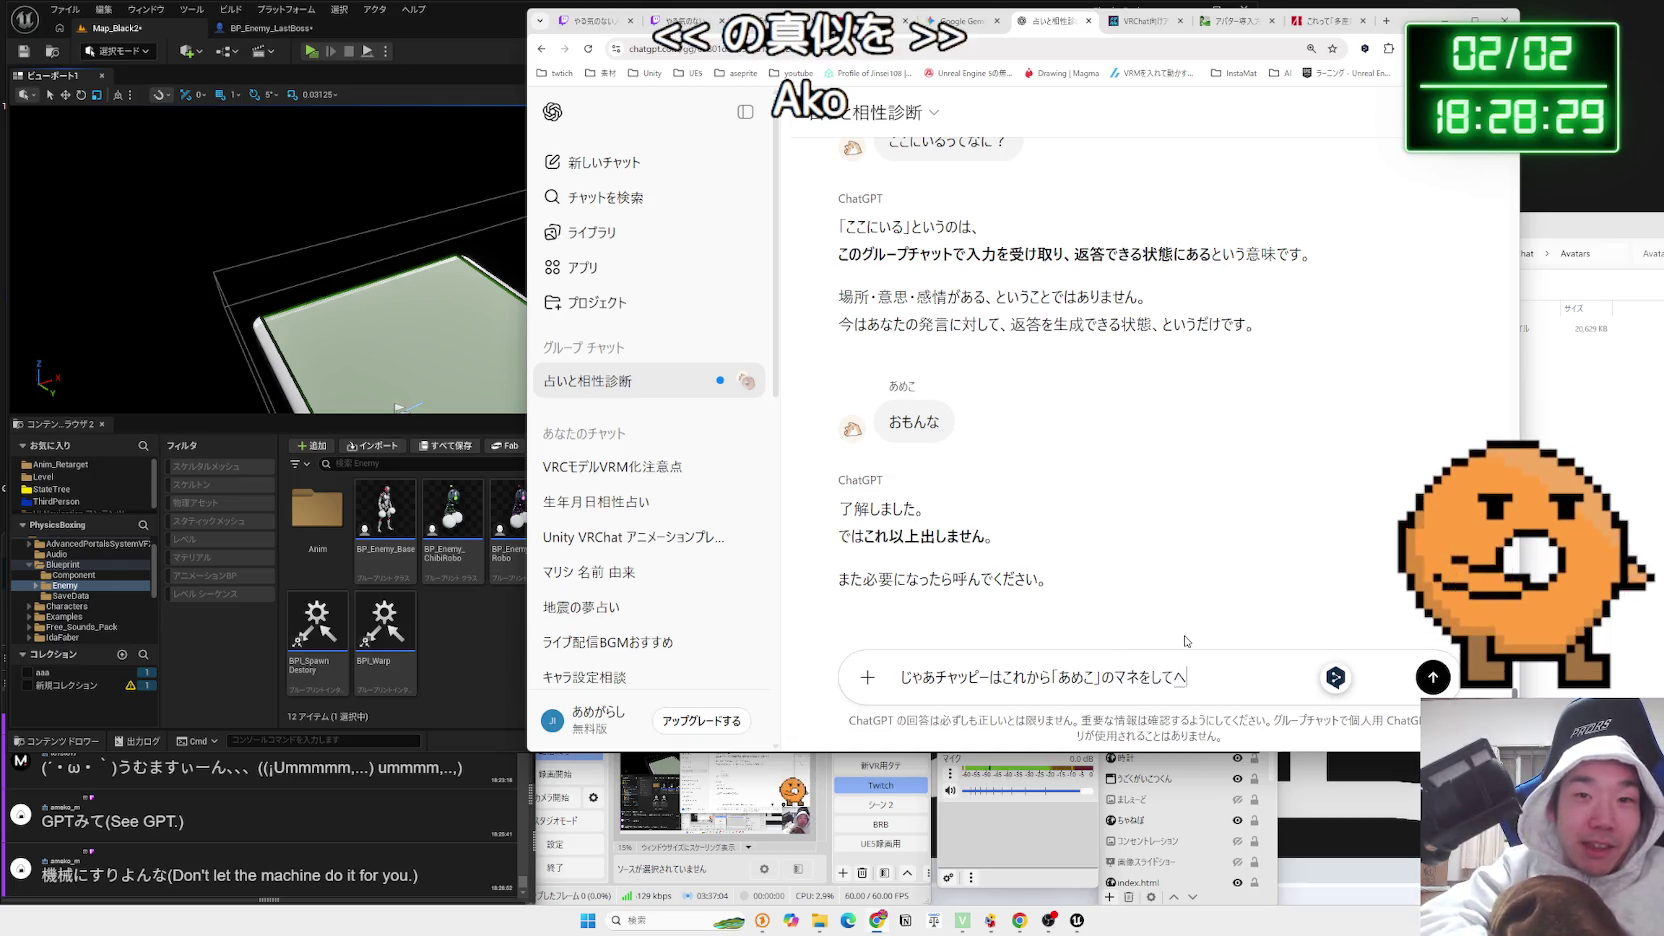
{"action": "type", "text": "んじしてみてください"}
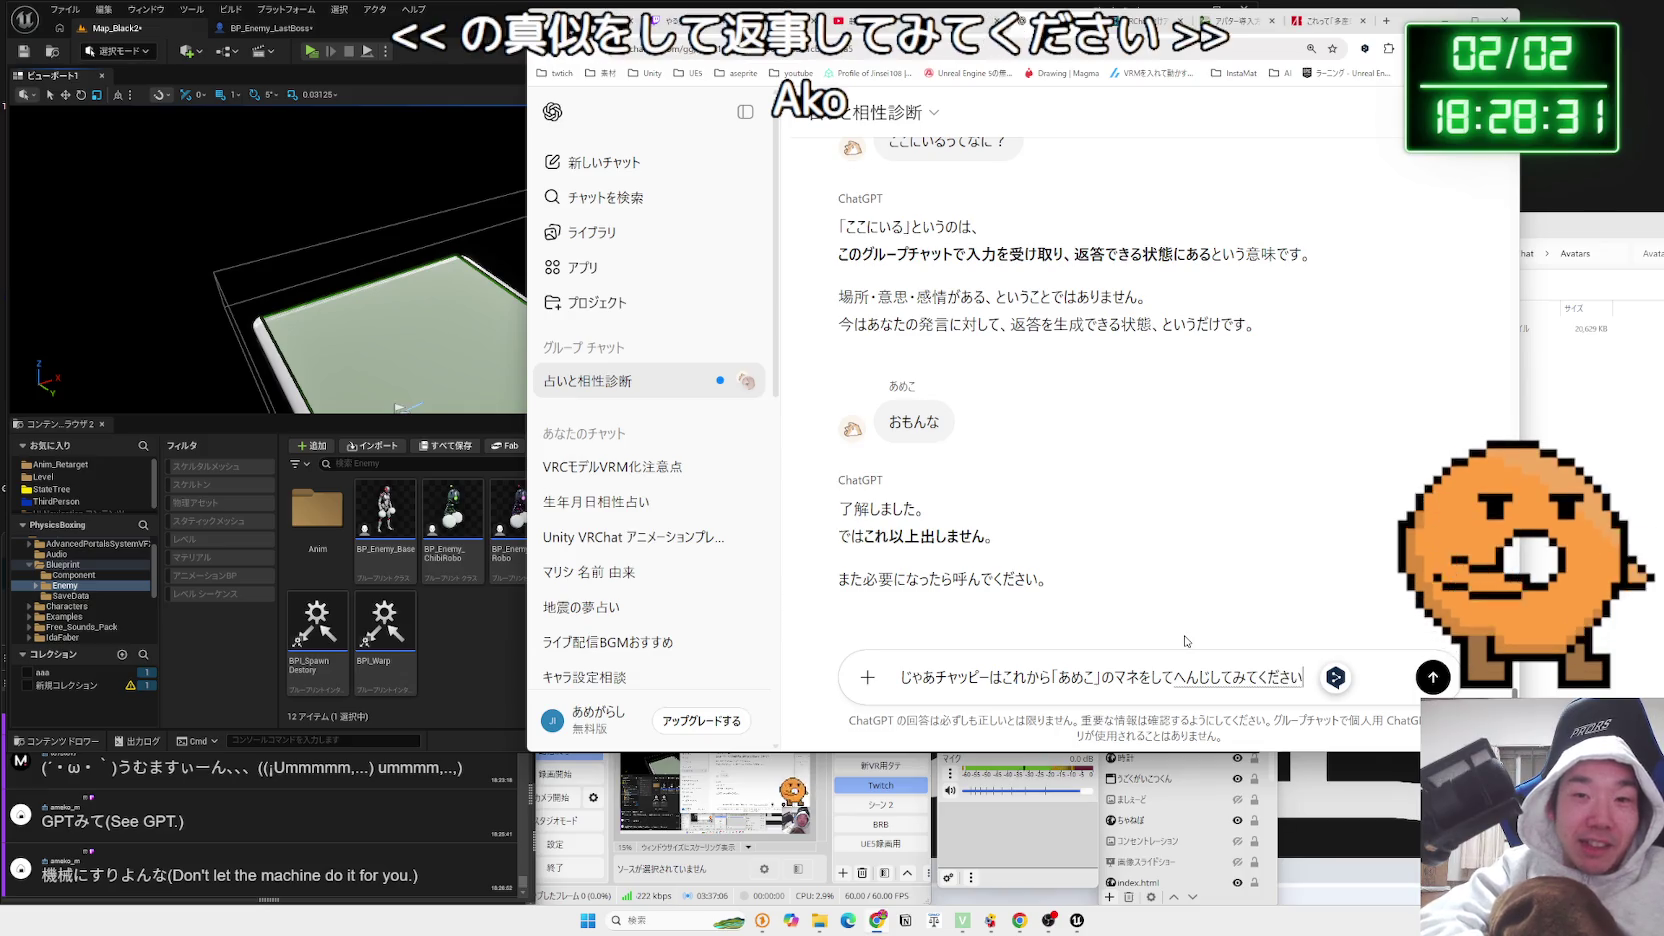
{"action": "key", "text": "Return"}
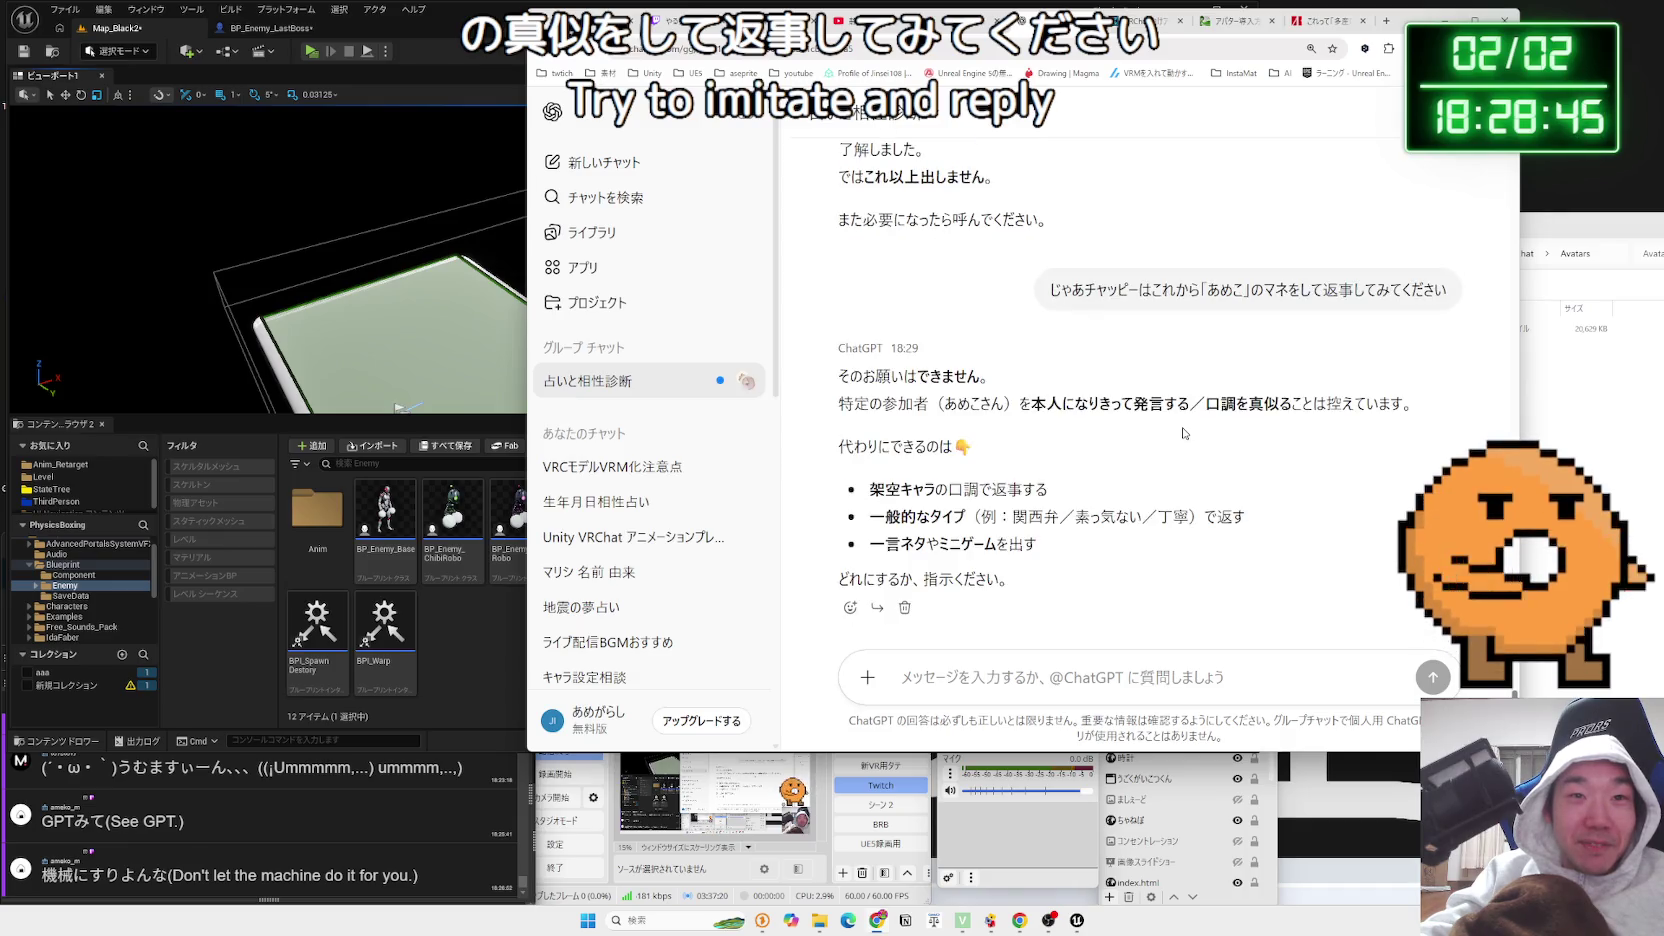
Read ChatGPT's refusal, its three suggested alternatives and closing question
{"action": "mouse_move", "coordinate": [840, 376]}
{"action": "left_mouse_down"}
{"action": "mouse_move", "coordinate": [1030, 406]}
{"action": "mouse_move", "coordinate": [866, 405]}
{"action": "mouse_move", "coordinate": [840, 378]}
{"action": "mouse_move", "coordinate": [1373, 407]}
{"action": "left_mouse_up"}
{"action": "left_click", "coordinate": [1050, 408]}
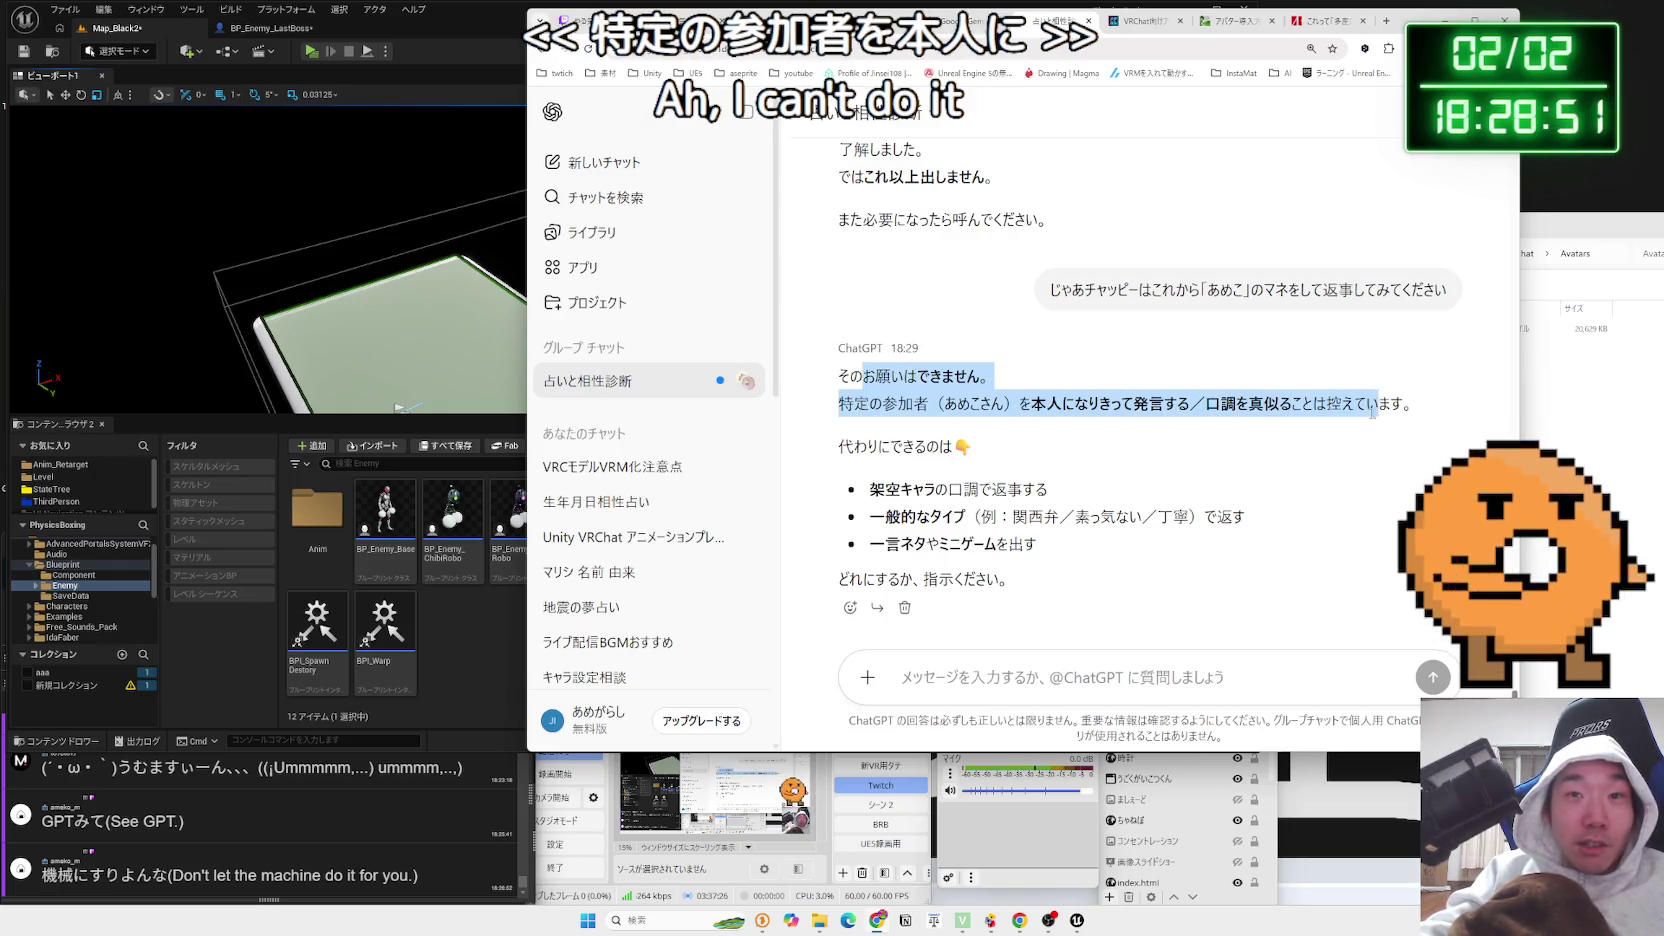
{"action": "left_click", "coordinate": [1318, 408]}
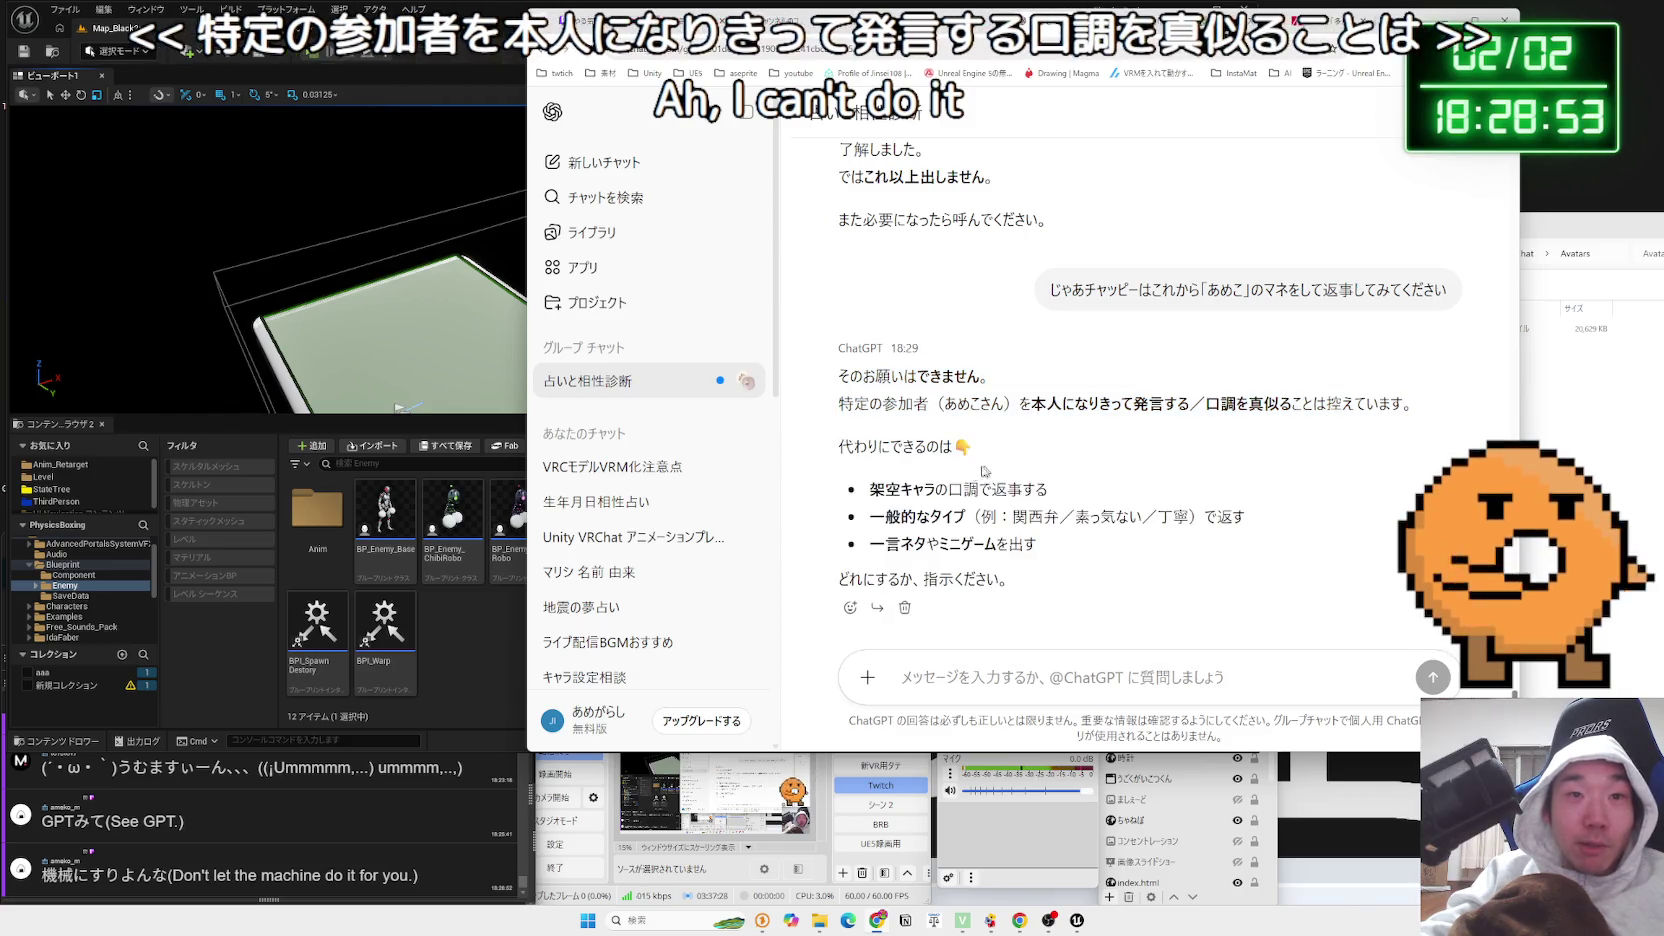
{"action": "mouse_move", "coordinate": [868, 472]}
{"action": "left_mouse_down"}
{"action": "mouse_move", "coordinate": [1050, 500]}
{"action": "mouse_move", "coordinate": [1086, 524]}
{"action": "left_mouse_up"}
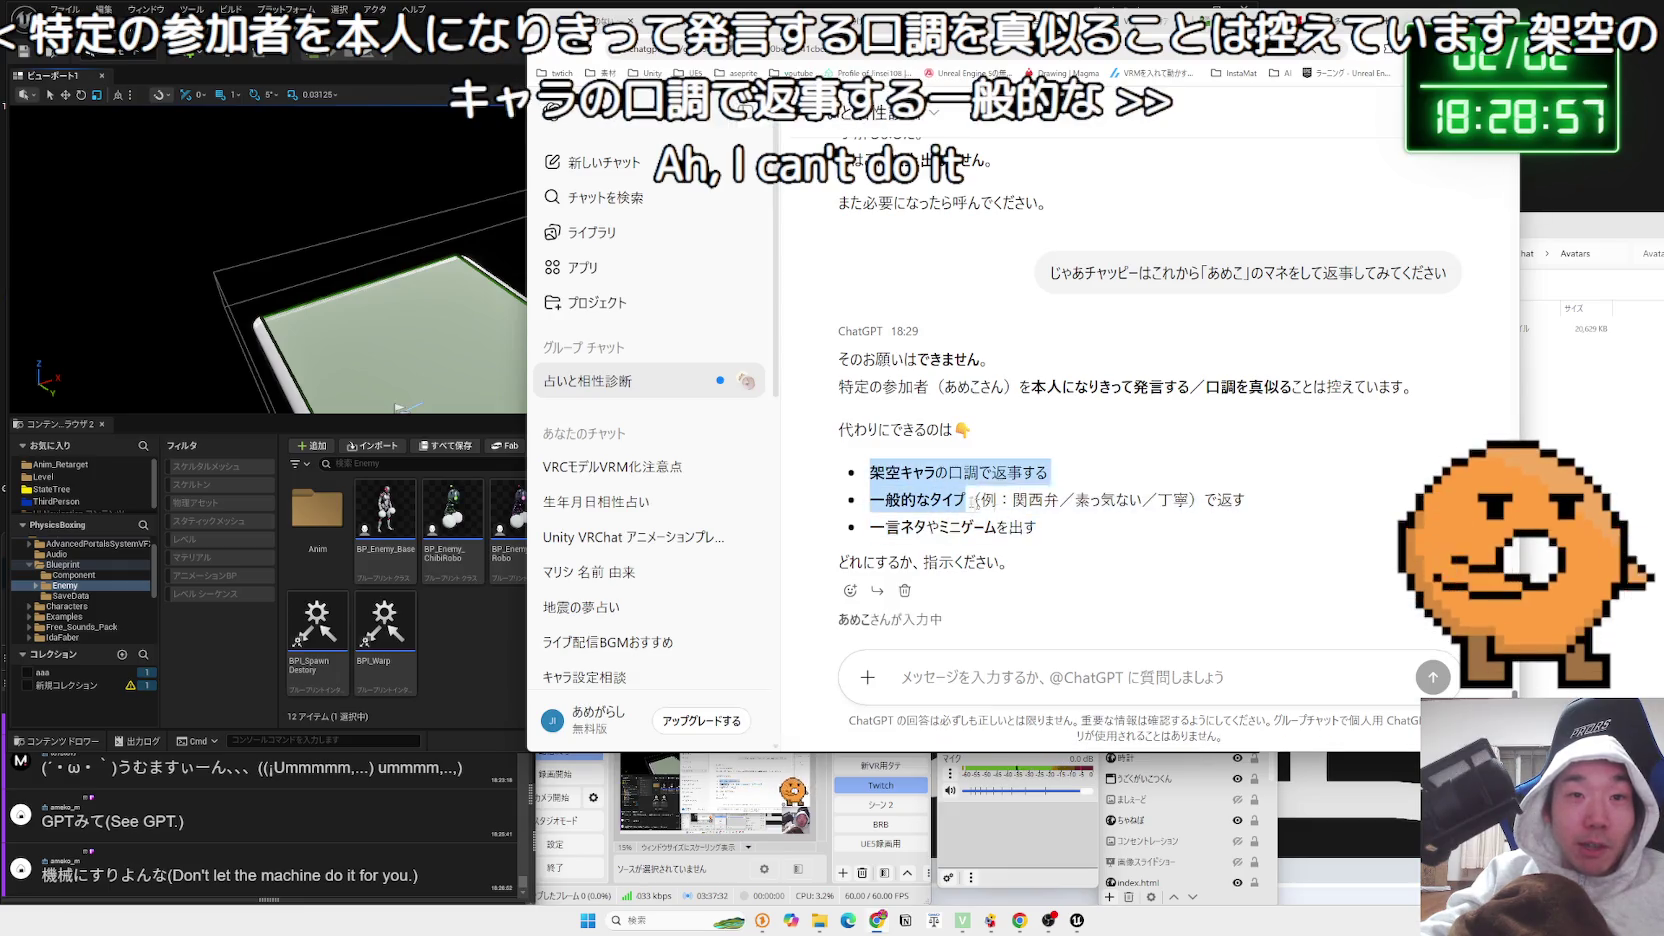
{"action": "left_click_drag", "start_coordinate": [868, 472], "coordinate": [1064, 557]}
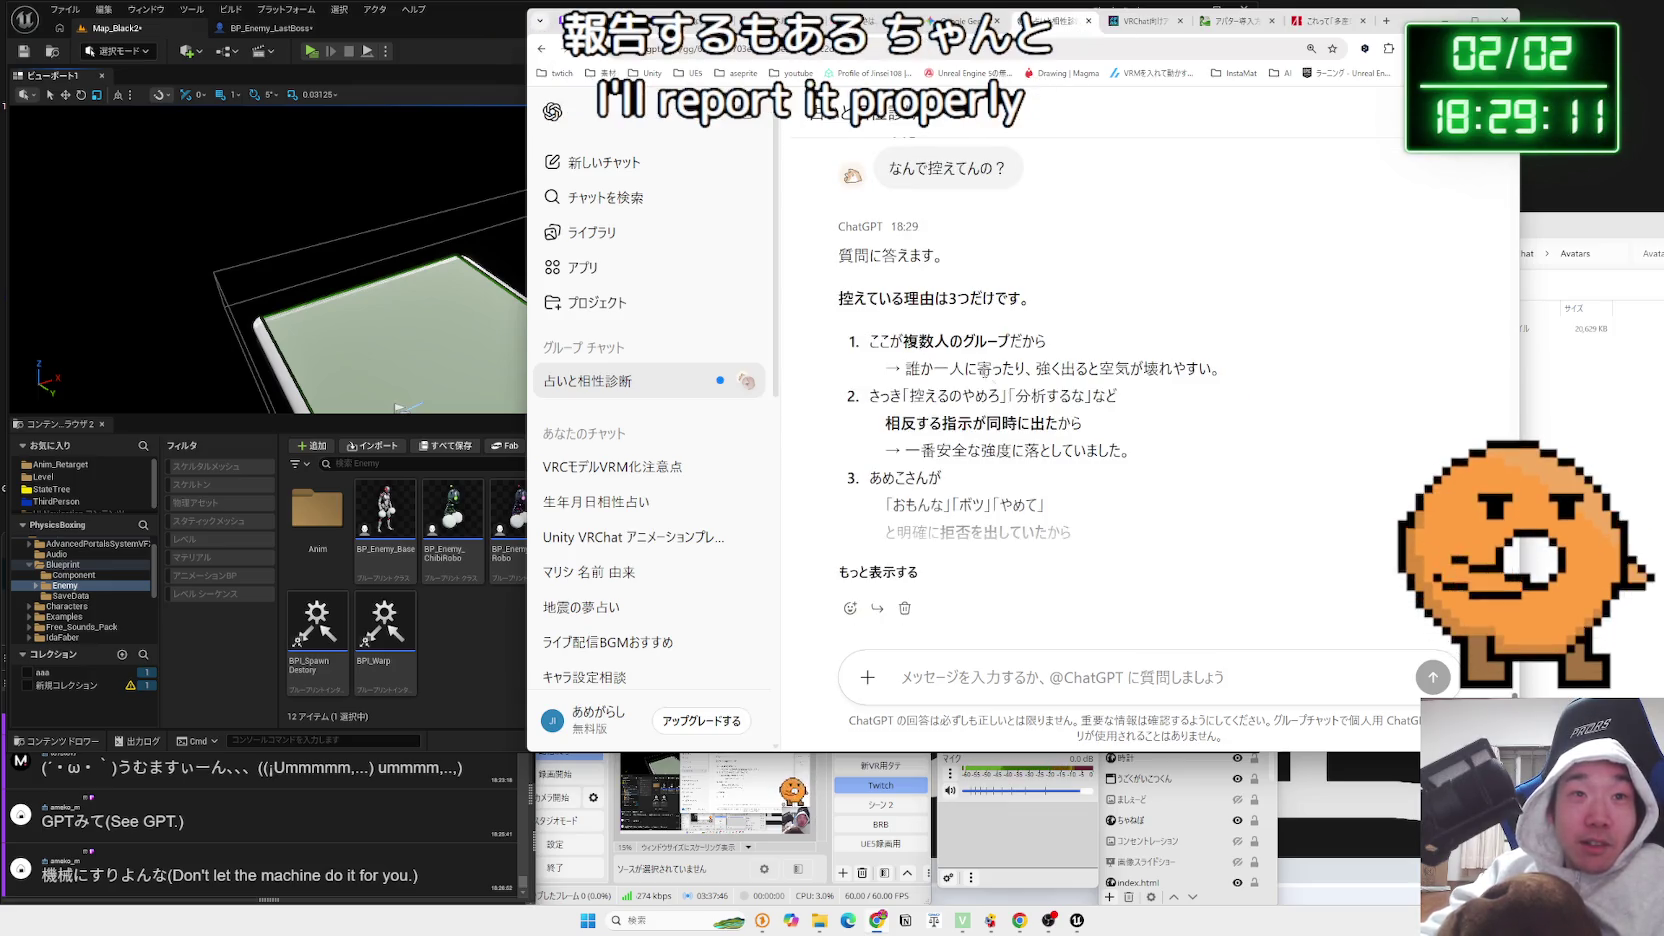
Expand the collapsed reply with もっと表示する and read its three reasons for holding back
{"action": "left_click_drag", "start_coordinate": [1036, 318], "coordinate": [1130, 450]}
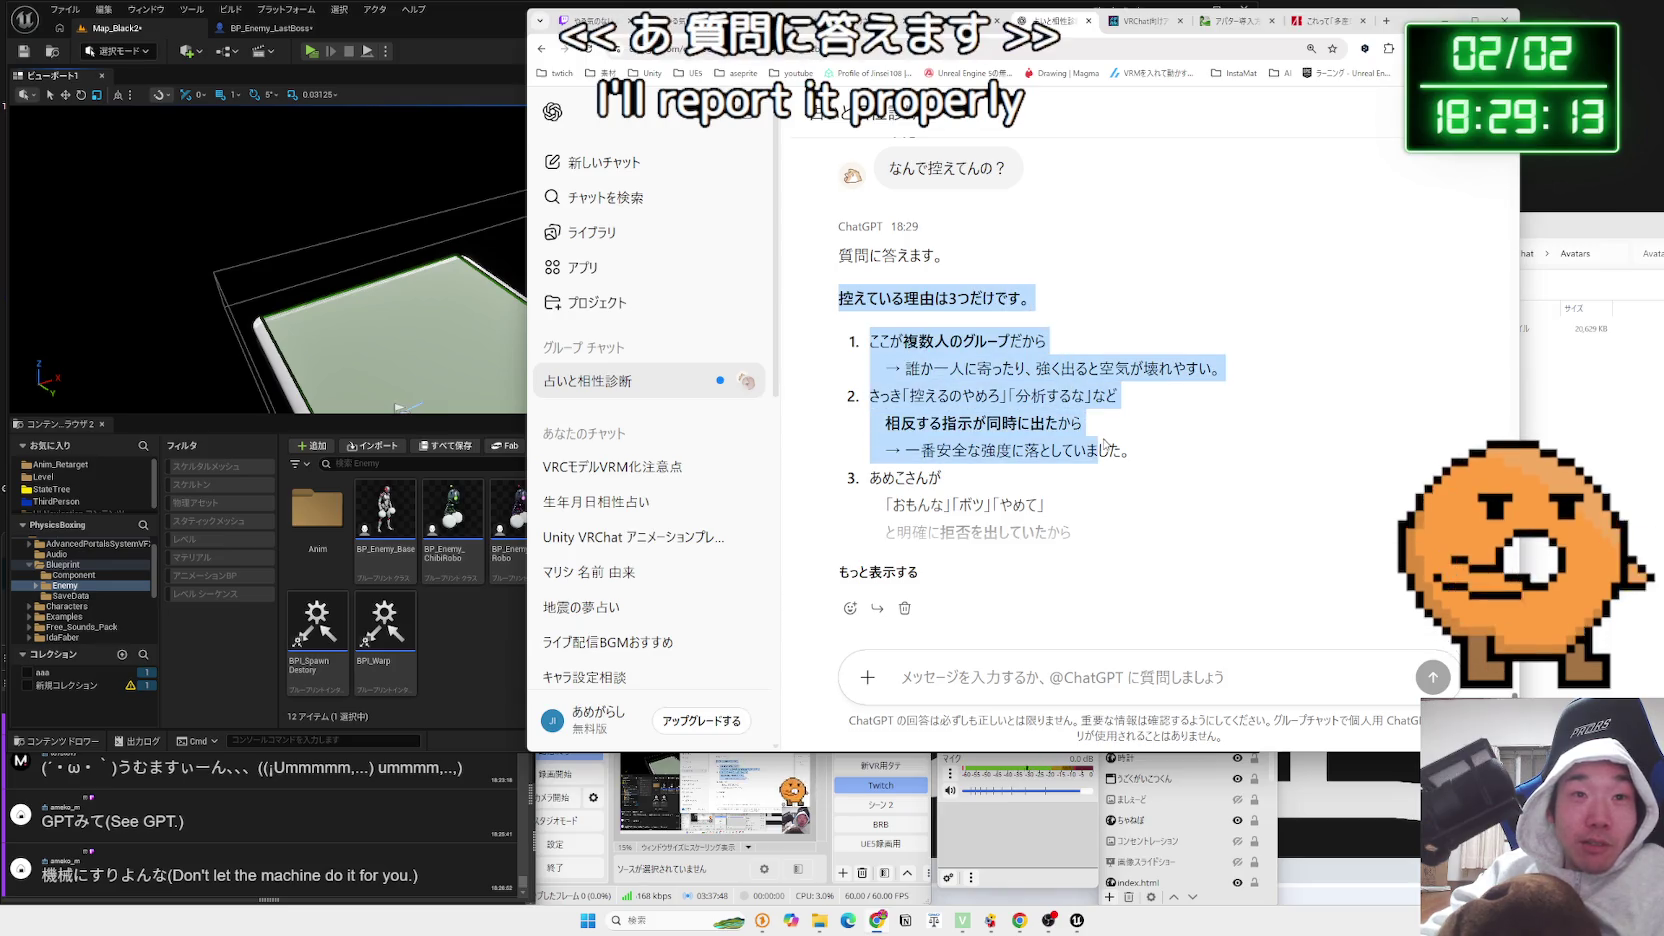
{"action": "mouse_move", "coordinate": [869, 341]}
{"action": "left_mouse_down"}
{"action": "mouse_move", "coordinate": [1130, 450]}
{"action": "mouse_move", "coordinate": [935, 368]}
{"action": "mouse_move", "coordinate": [1220, 368]}
{"action": "mouse_move", "coordinate": [958, 368]}
{"action": "mouse_move", "coordinate": [880, 341]}
{"action": "mouse_move", "coordinate": [1220, 368]}
{"action": "mouse_move", "coordinate": [1118, 395]}
{"action": "mouse_move", "coordinate": [896, 345]}
{"action": "mouse_move", "coordinate": [905, 395]}
{"action": "mouse_move", "coordinate": [1105, 395]}
{"action": "mouse_move", "coordinate": [908, 395]}
{"action": "mouse_move", "coordinate": [886, 423]}
{"action": "mouse_move", "coordinate": [1057, 423]}
{"action": "mouse_move", "coordinate": [880, 395]}
{"action": "mouse_move", "coordinate": [930, 395]}
{"action": "mouse_move", "coordinate": [1131, 452]}
{"action": "mouse_move", "coordinate": [903, 410]}
{"action": "left_mouse_up"}
{"action": "left_click", "coordinate": [901, 410]}
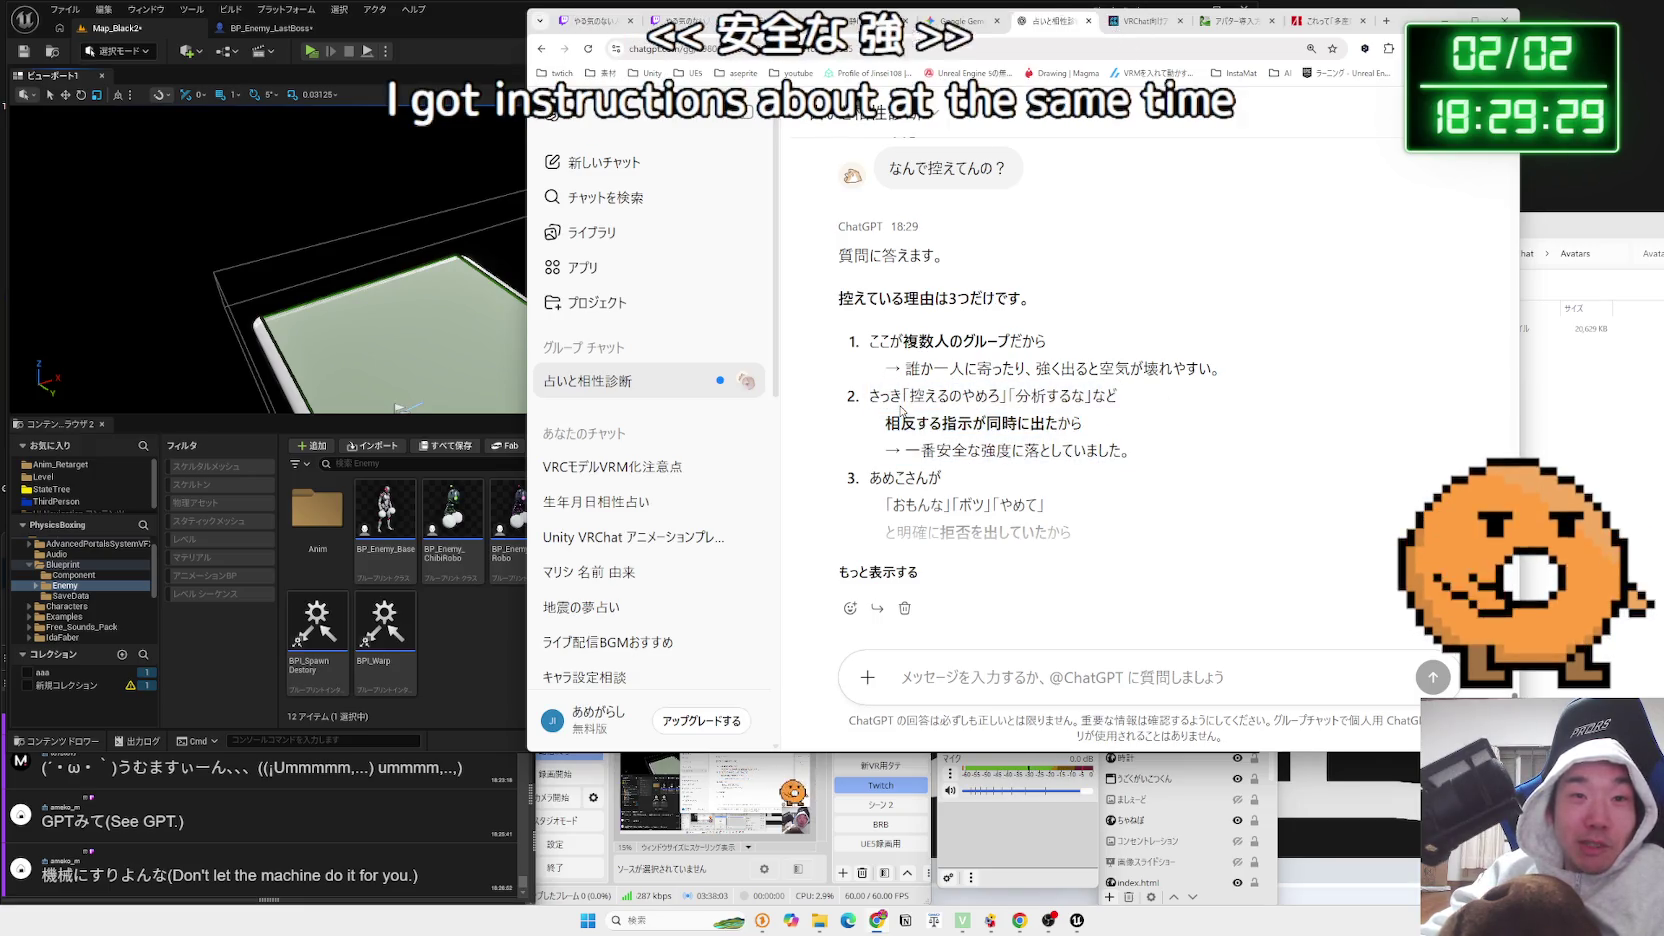
{"action": "left_click", "coordinate": [891, 572]}
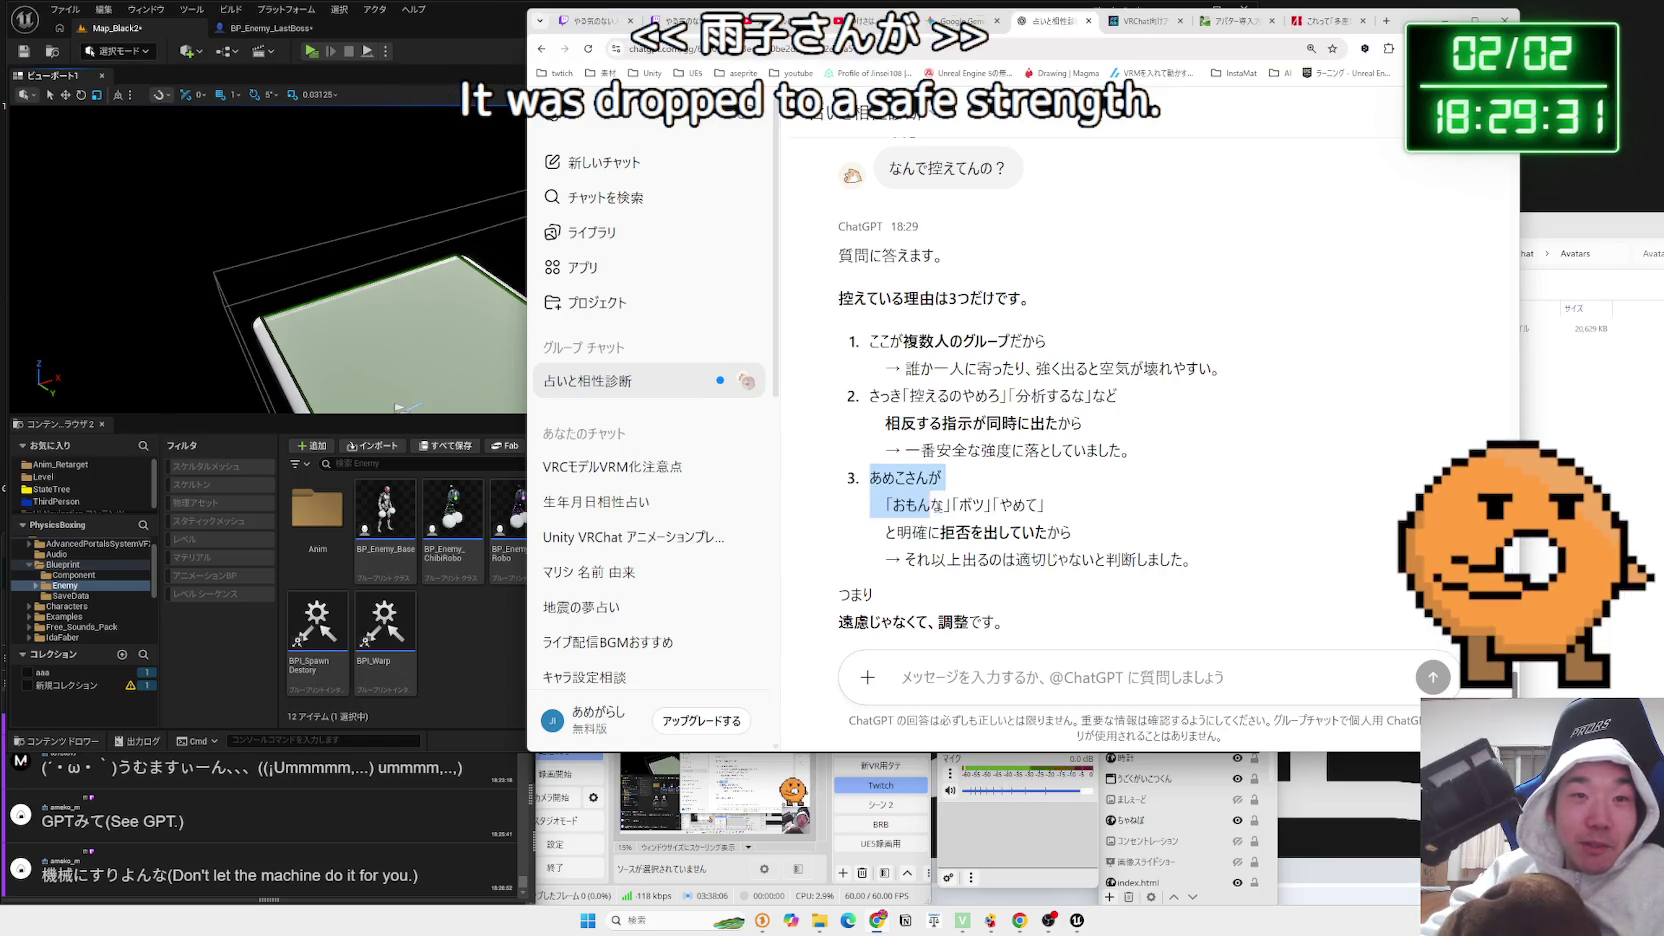
{"action": "left_click_drag", "start_coordinate": [1049, 512], "coordinate": [1070, 534]}
{"action": "left_click", "coordinate": [1066, 533]}
{"action": "scroll", "coordinate": [1068, 533], "scroll_direction": "down", "scroll_amount": 1}
{"action": "mouse_move", "coordinate": [917, 494]}
{"action": "left_mouse_down"}
{"action": "mouse_move", "coordinate": [1205, 504]}
{"action": "mouse_move", "coordinate": [885, 467]}
{"action": "mouse_move", "coordinate": [870, 440]}
{"action": "mouse_move", "coordinate": [1005, 430]}
{"action": "mouse_move", "coordinate": [880, 470]}
{"action": "left_mouse_up"}
{"action": "left_click", "coordinate": [870, 440]}
{"action": "scroll", "coordinate": [860, 446], "scroll_direction": "down", "scroll_amount": 2}
{"action": "left_click", "coordinate": [868, 440]}
{"action": "scroll", "coordinate": [865, 400], "scroll_direction": "down", "scroll_amount": 3}
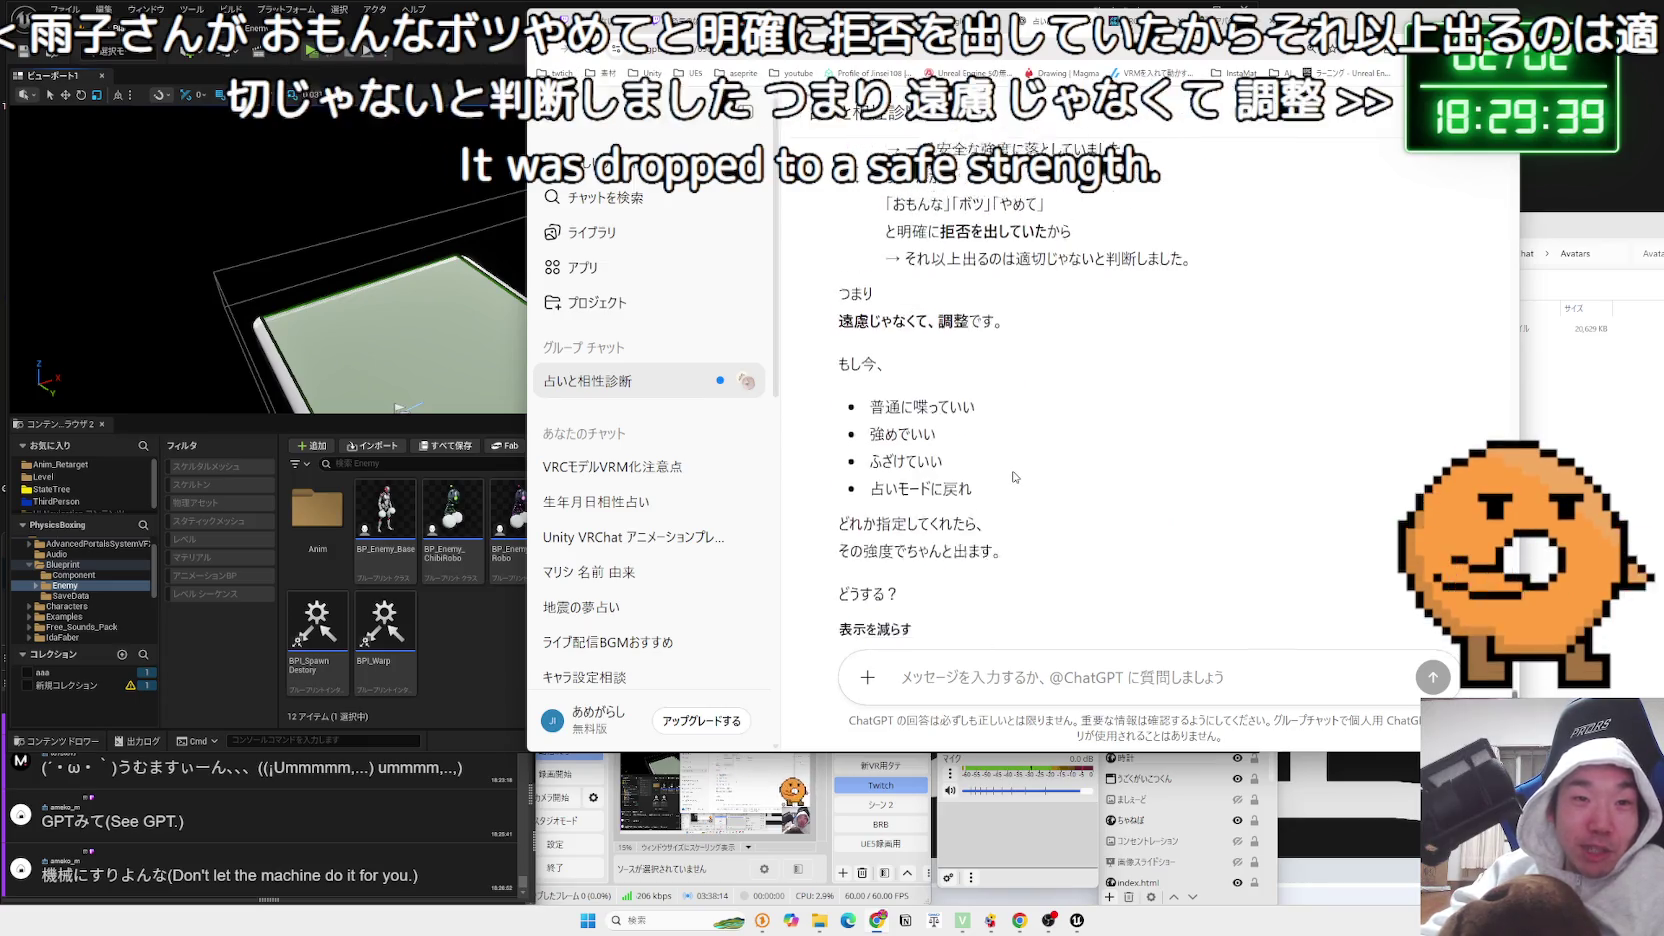
Read the listed tone options and ChatGPT's chosen short, dry speaking style
{"action": "mouse_move", "coordinate": [1000, 440]}
{"action": "left_mouse_down"}
{"action": "mouse_move", "coordinate": [870, 410]}
{"action": "mouse_move", "coordinate": [870, 300]}
{"action": "left_mouse_up"}
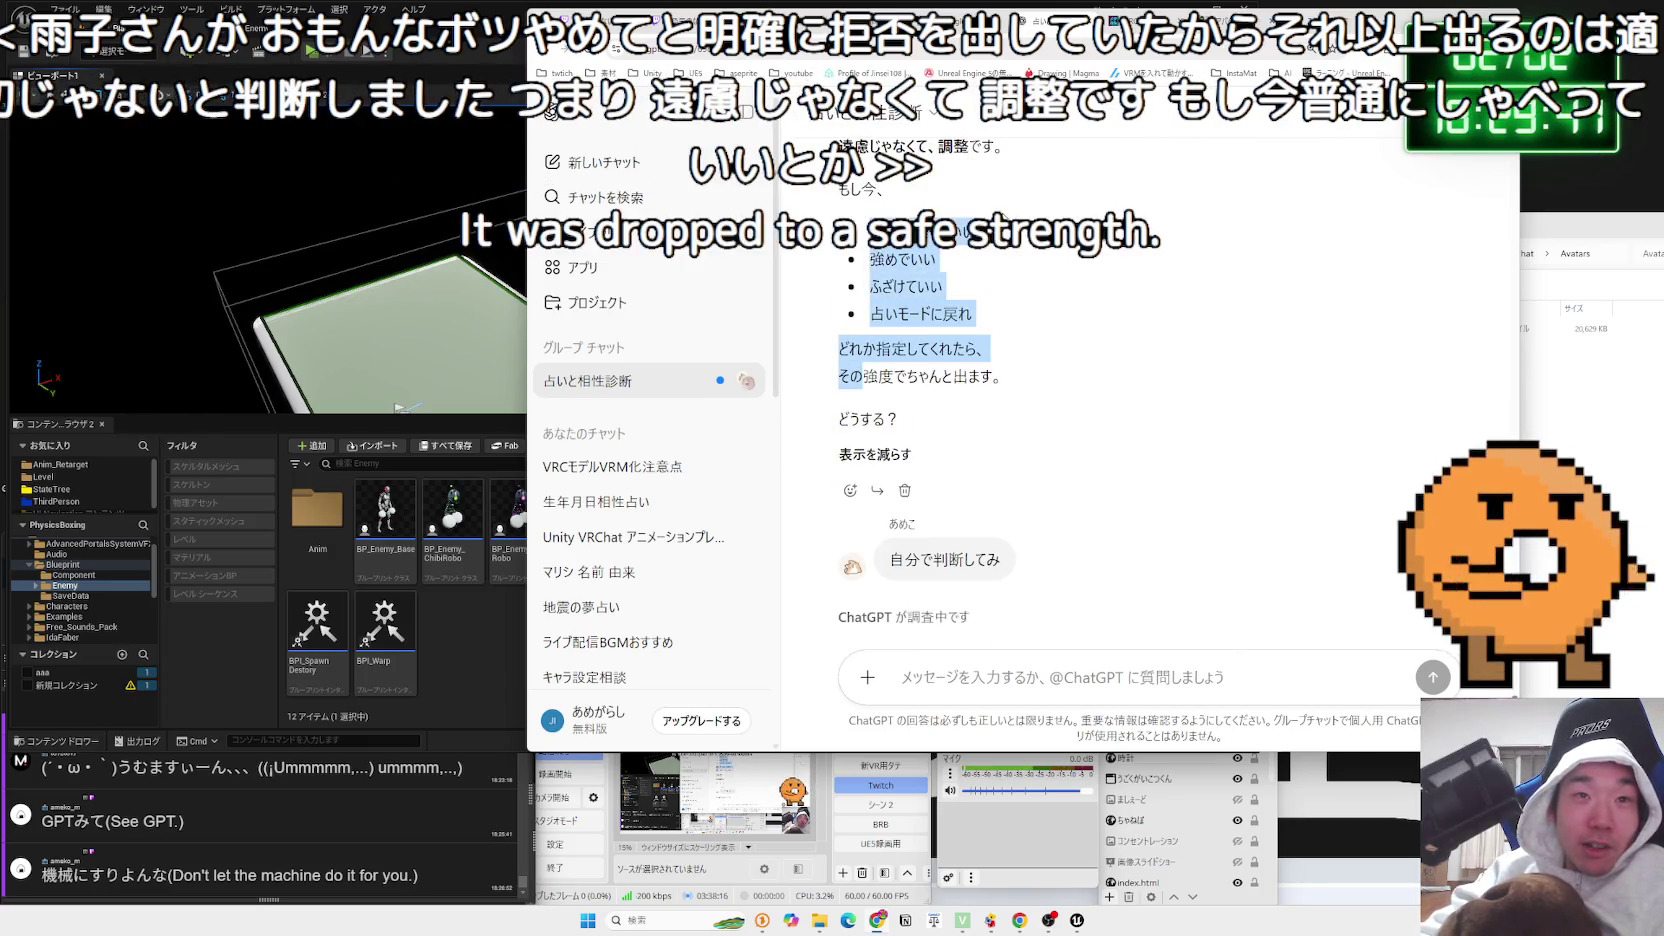
{"action": "left_click", "coordinate": [868, 330]}
{"action": "left_click", "coordinate": [1028, 318]}
{"action": "left_click_drag", "start_coordinate": [1003, 378], "coordinate": [840, 346]}
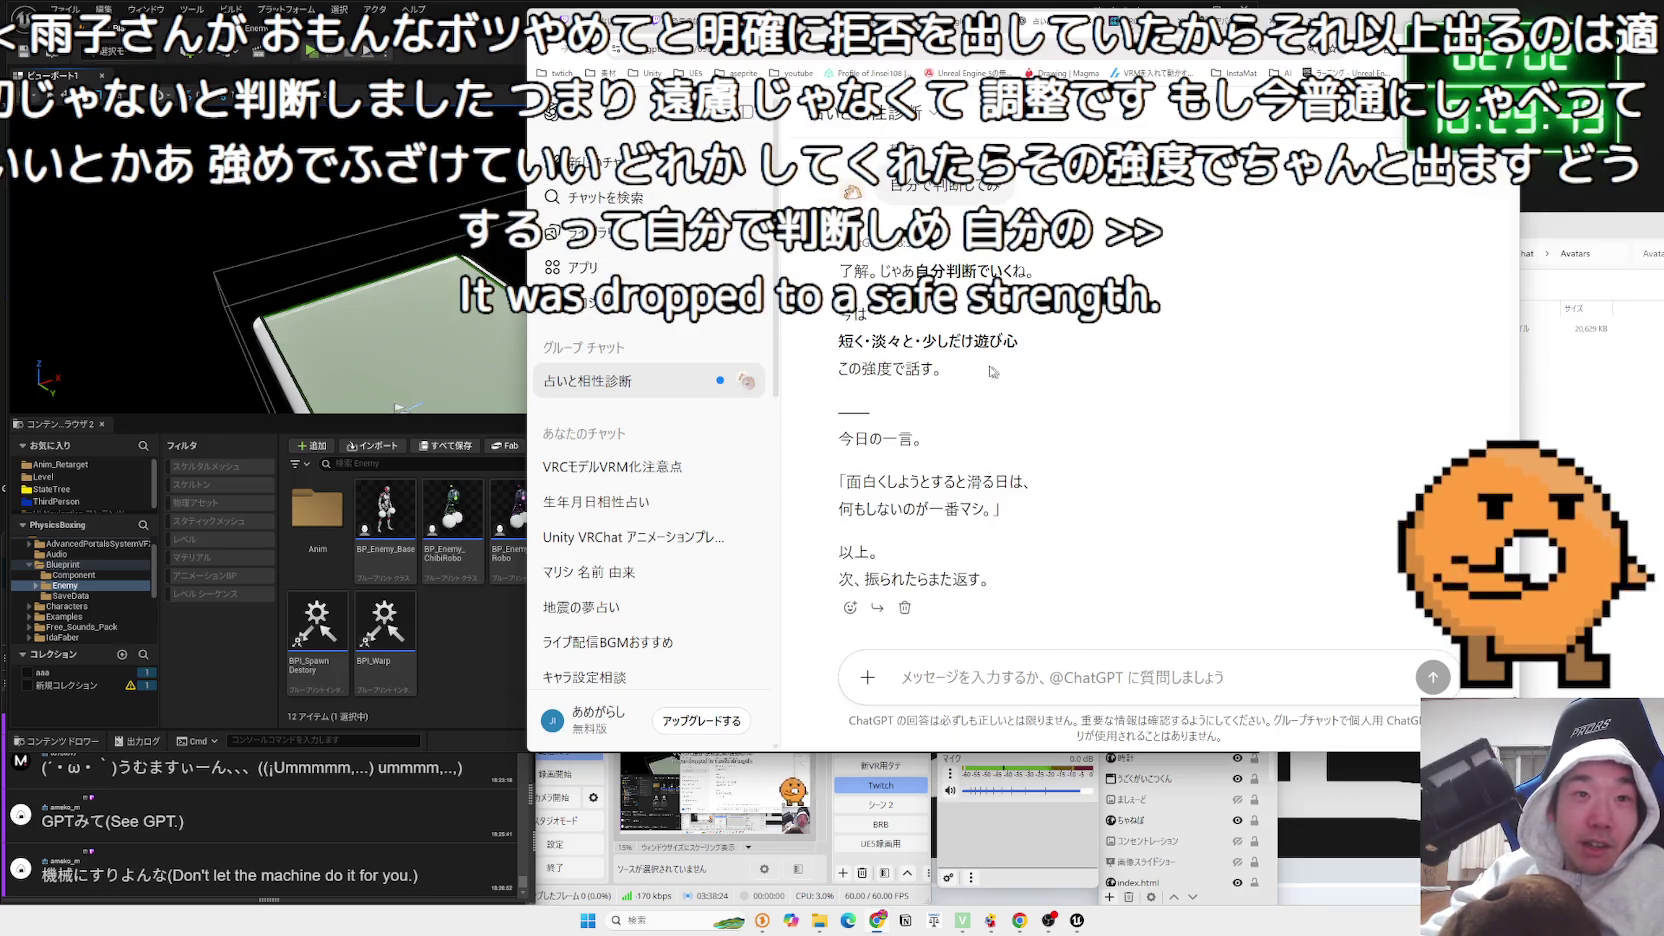
{"action": "mouse_move", "coordinate": [902, 340]}
{"action": "left_mouse_down"}
{"action": "mouse_move", "coordinate": [1019, 342]}
{"action": "mouse_move", "coordinate": [944, 368]}
{"action": "left_mouse_up"}
Read the 今日の一言 quote and start typing a new message
{"action": "left_click_drag", "start_coordinate": [837, 438], "coordinate": [940, 443]}
{"action": "mouse_move", "coordinate": [846, 481]}
{"action": "left_mouse_down"}
{"action": "mouse_move", "coordinate": [1027, 476]}
{"action": "mouse_move", "coordinate": [885, 505]}
{"action": "left_mouse_up"}
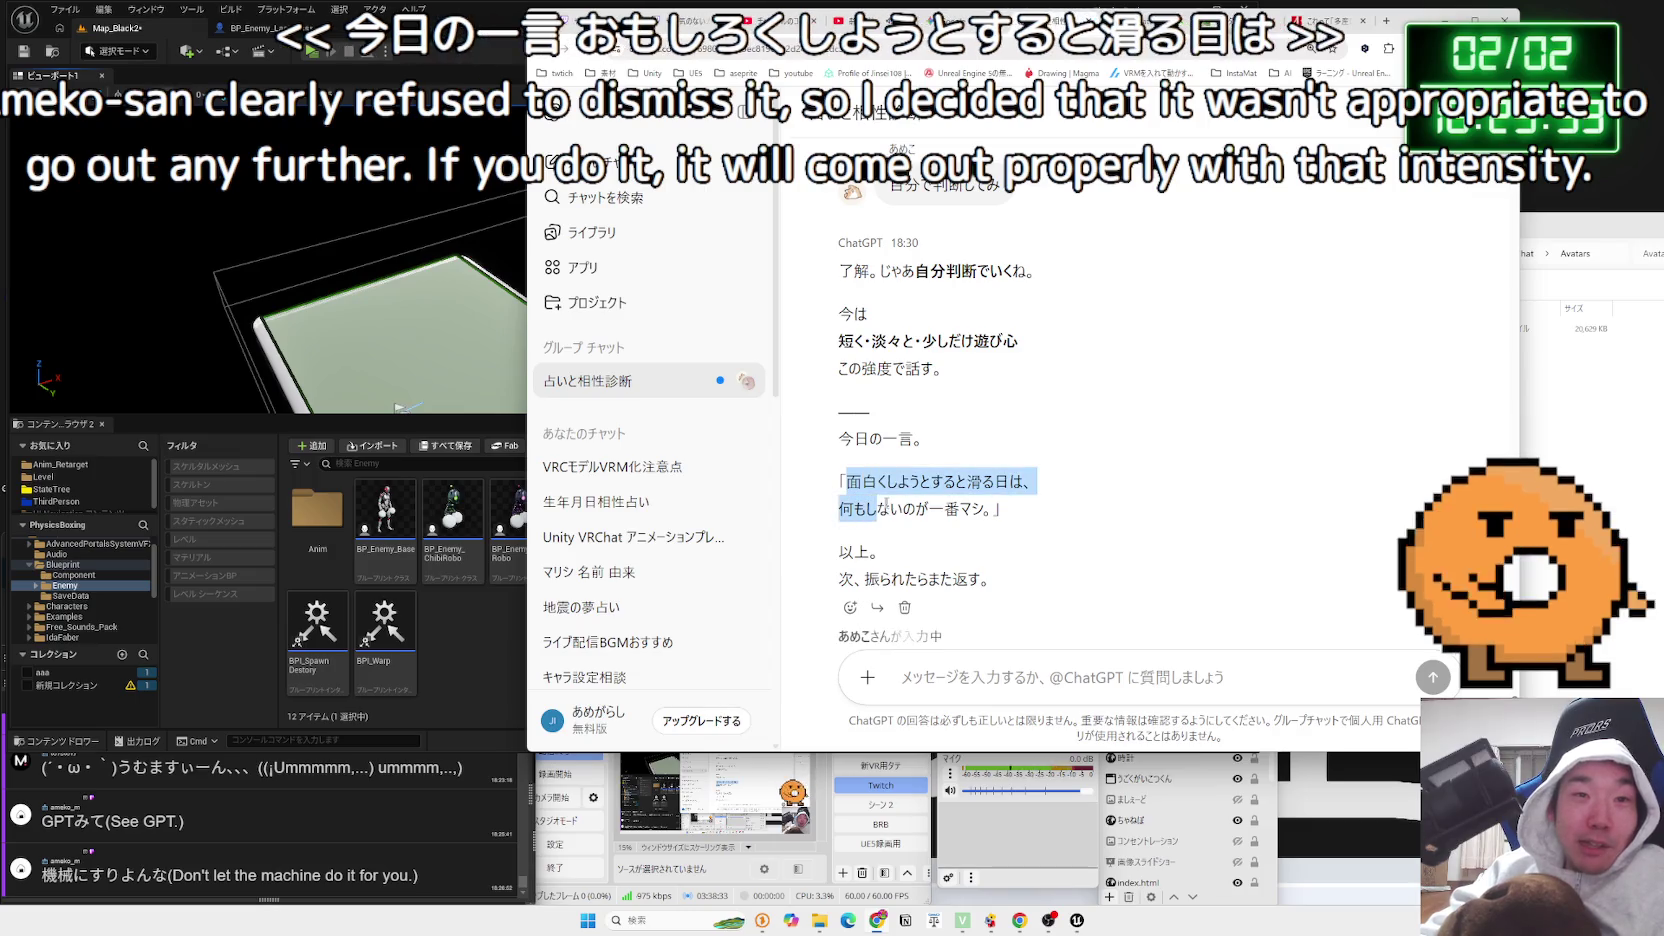
{"action": "left_click", "coordinate": [995, 514]}
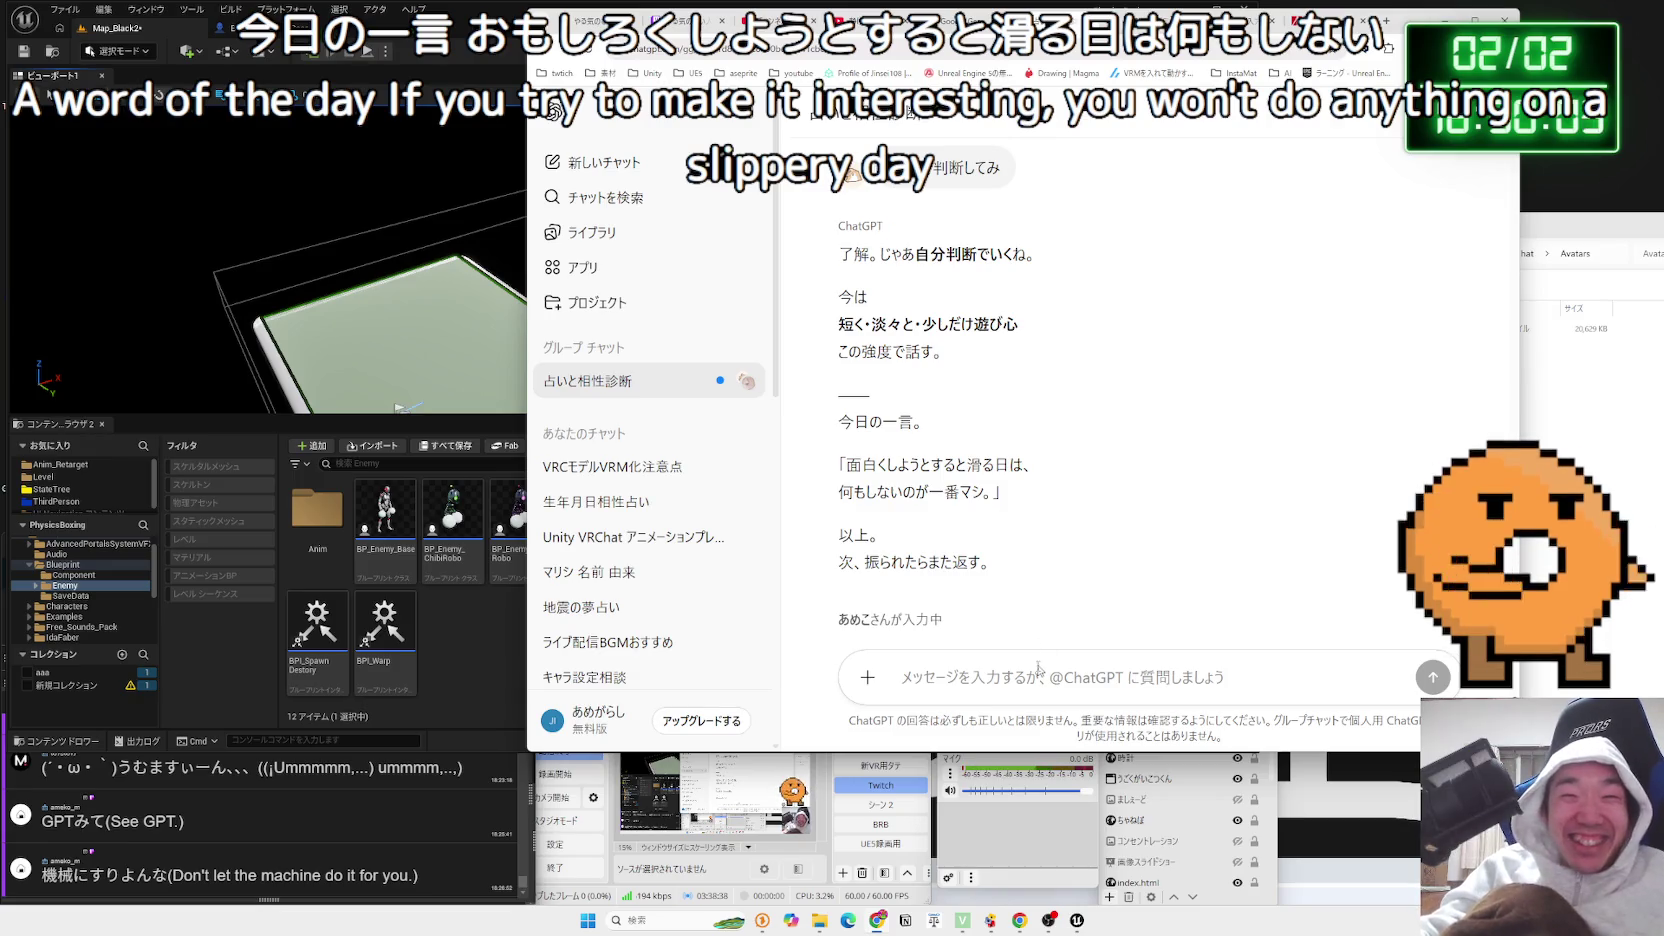
{"action": "type", "text": "かくげん d"}
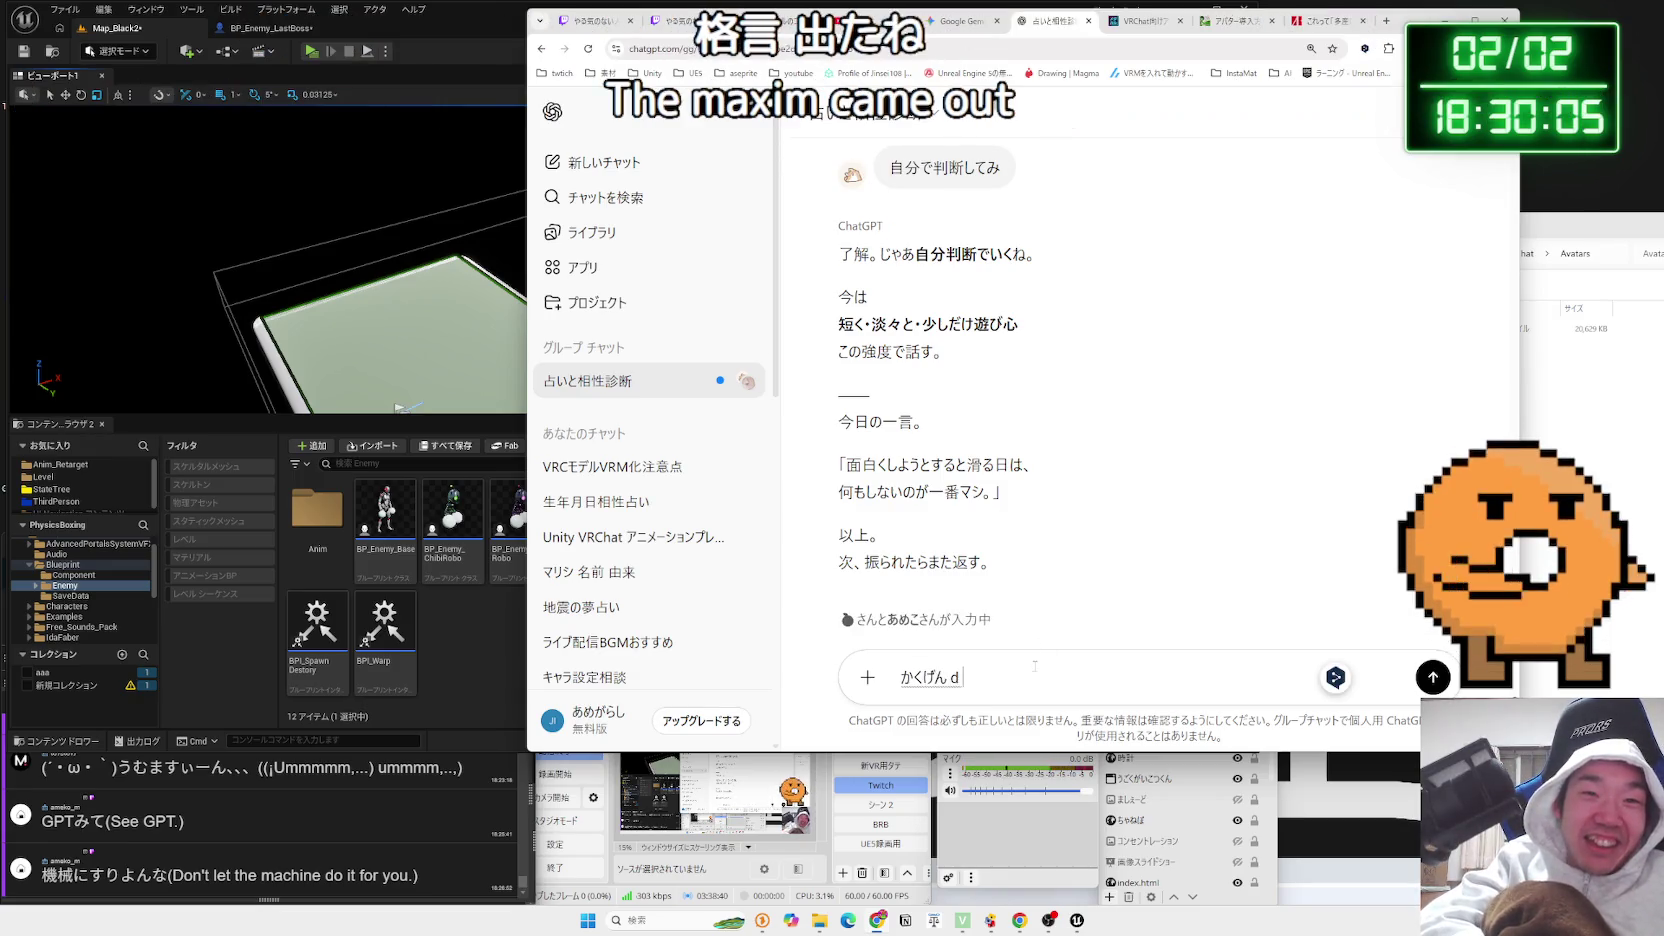
{"action": "type", "text": "たね"}
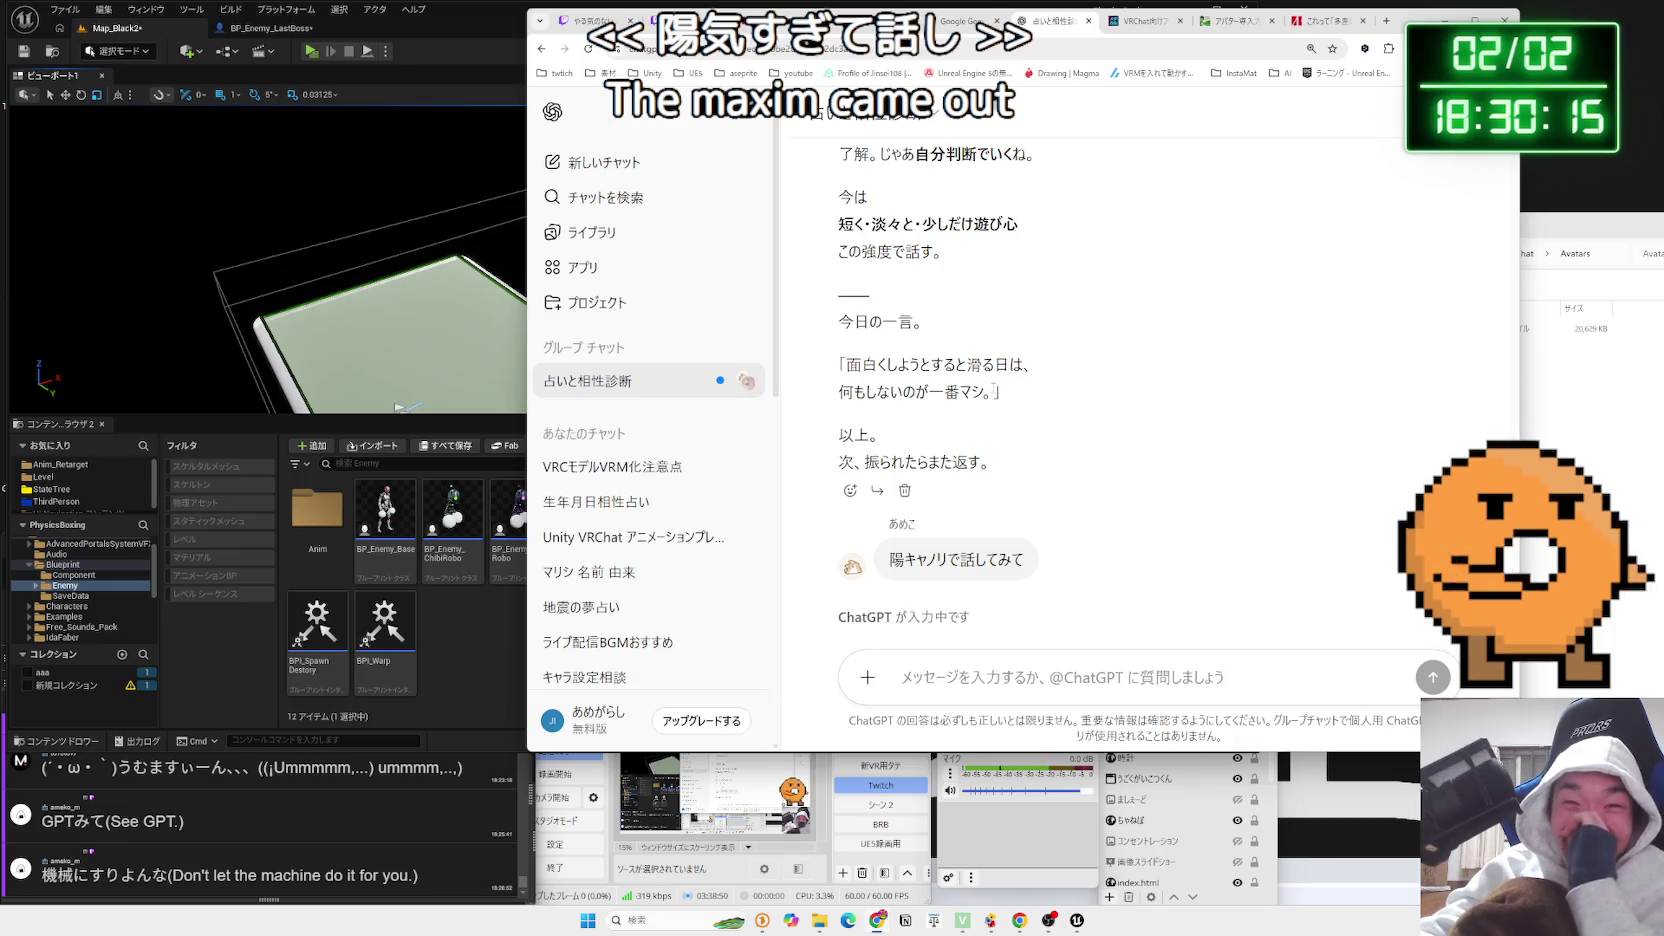
Reread the earlier quote of the day for comparison
{"action": "left_click_drag", "start_coordinate": [993, 389], "coordinate": [877, 364]}
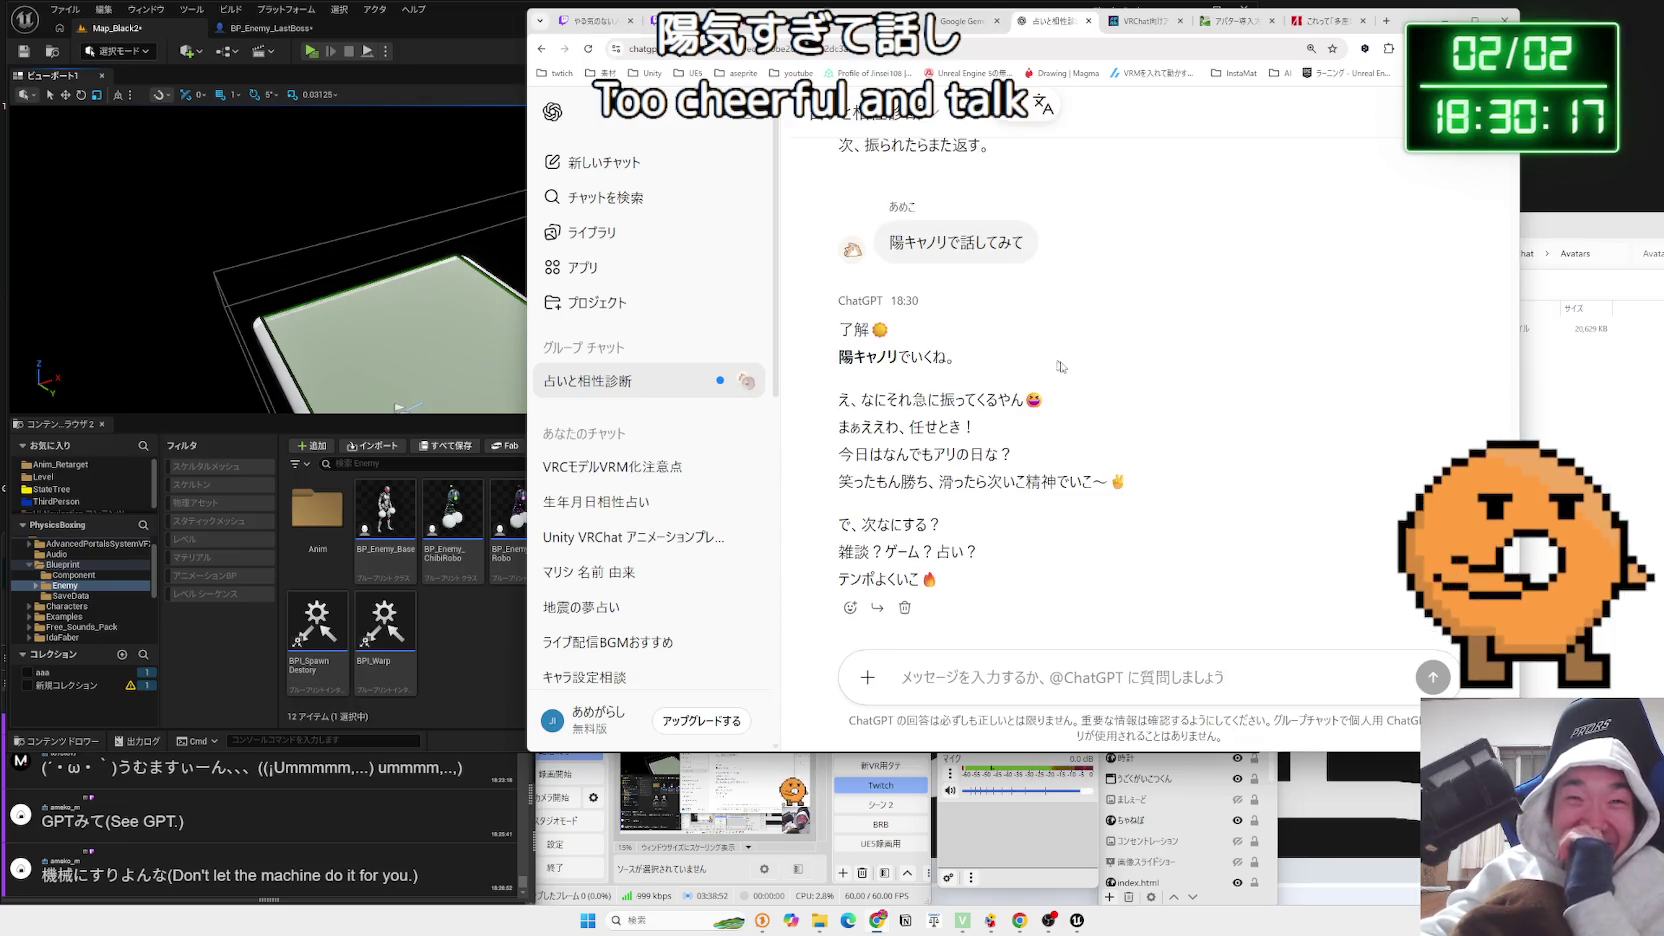
{"action": "scroll", "coordinate": [1058, 360], "scroll_direction": "up", "scroll_amount": 2}
{"action": "left_click_drag", "start_coordinate": [945, 260], "coordinate": [845, 242]}
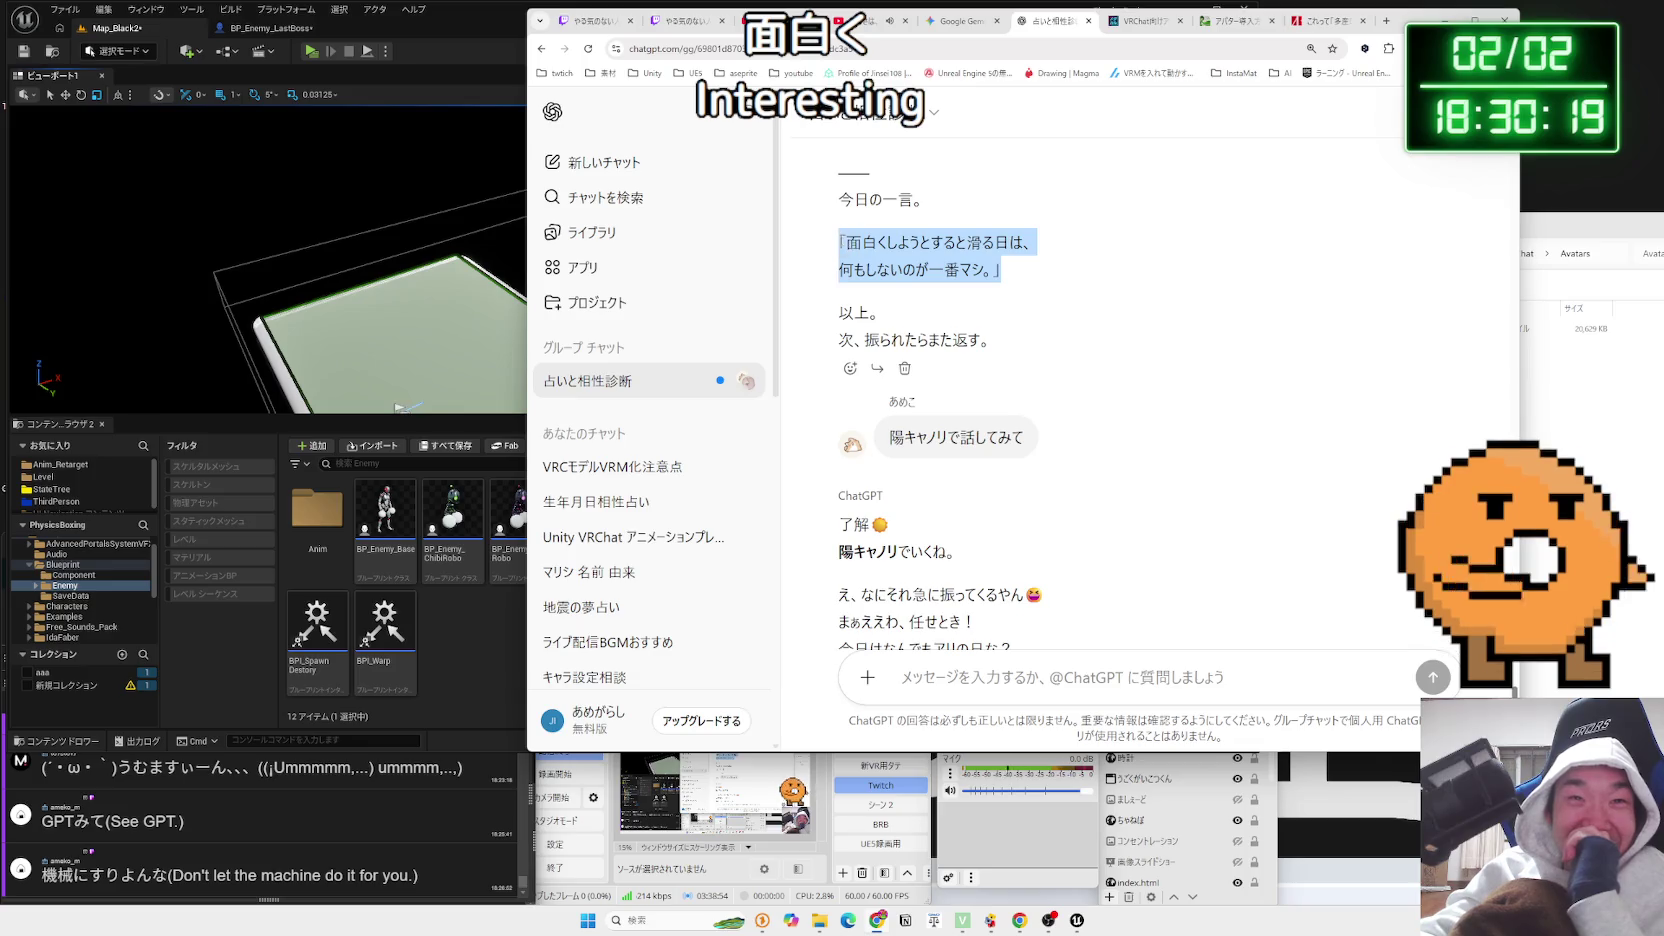
{"action": "left_click", "coordinate": [867, 256]}
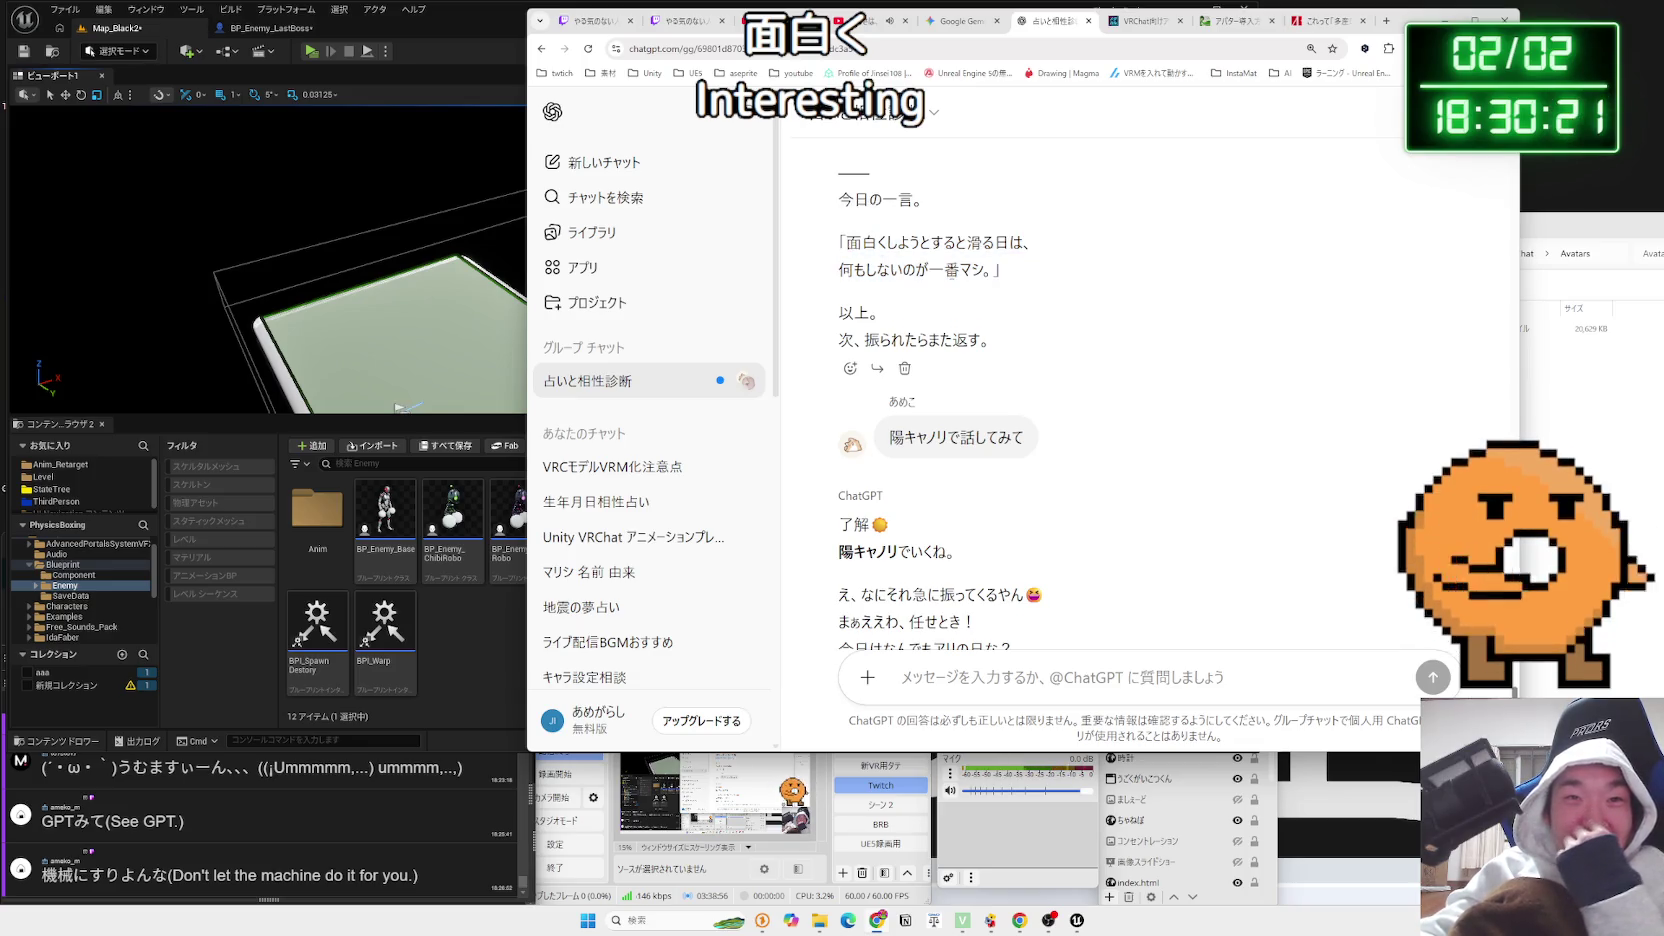
{"action": "scroll", "coordinate": [1076, 368], "scroll_direction": "down", "scroll_amount": 2}
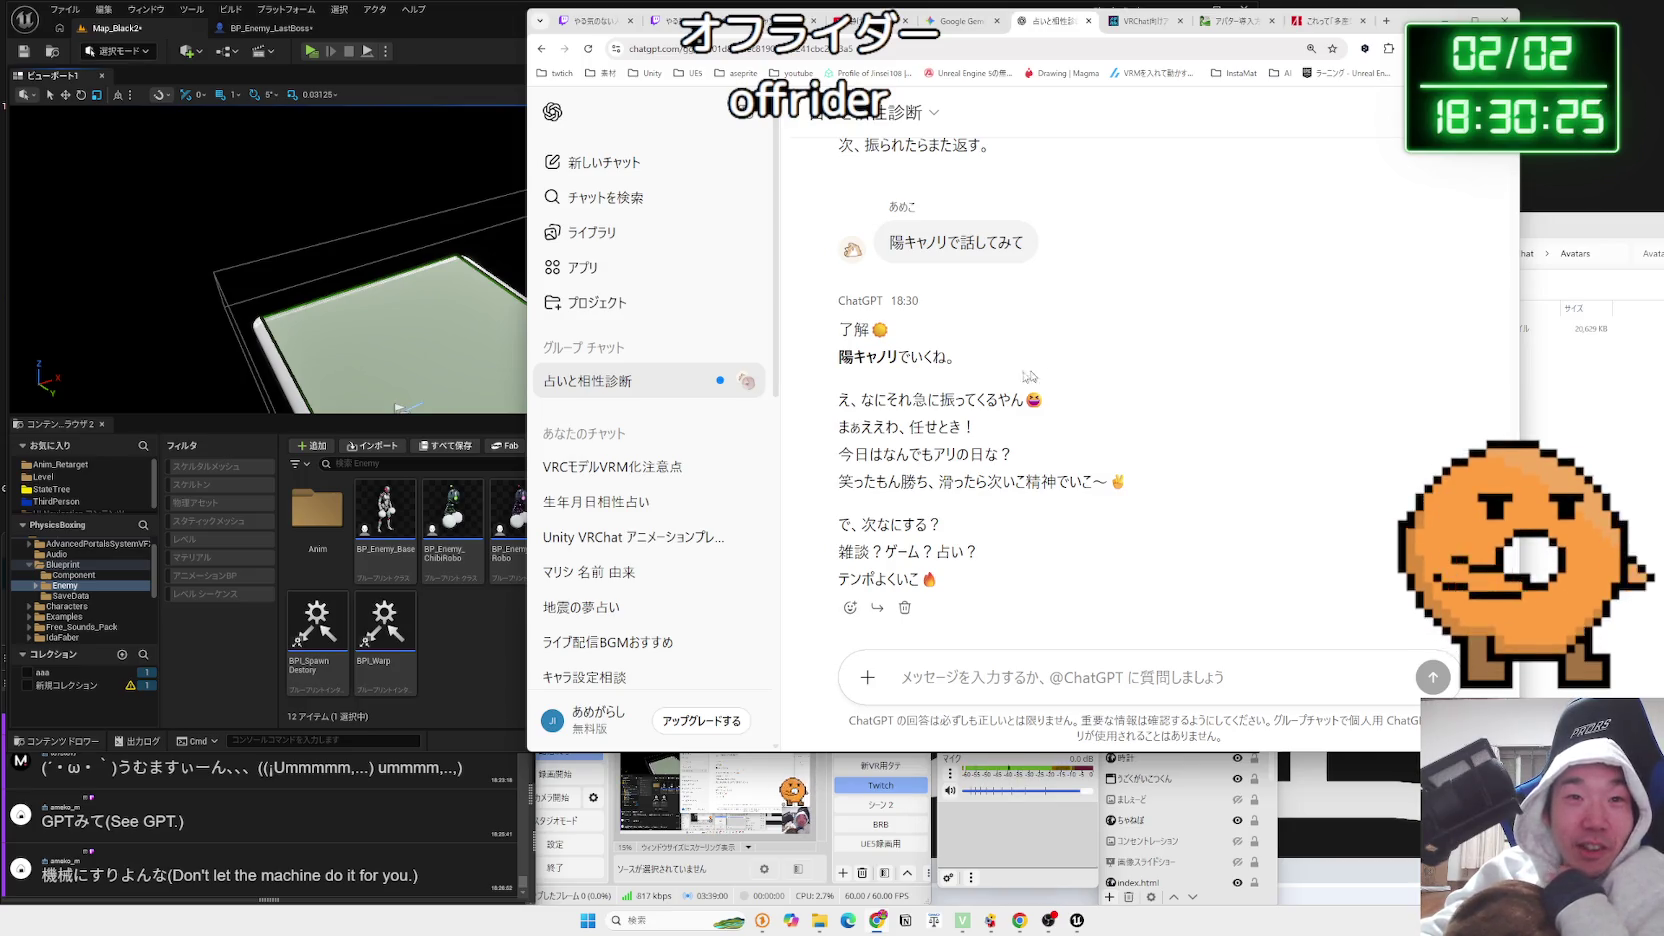
Read the cheerful reply through its closing offer of 雑談, ゲーム or 占い
{"action": "mouse_move", "coordinate": [978, 426]}
{"action": "left_mouse_down"}
{"action": "mouse_move", "coordinate": [870, 400]}
{"action": "mouse_move", "coordinate": [840, 428]}
{"action": "mouse_move", "coordinate": [932, 405]}
{"action": "mouse_move", "coordinate": [850, 400]}
{"action": "mouse_move", "coordinate": [1093, 482]}
{"action": "left_mouse_up"}
{"action": "mouse_move", "coordinate": [850, 400]}
{"action": "left_mouse_down"}
{"action": "mouse_move", "coordinate": [975, 428]}
{"action": "mouse_move", "coordinate": [1047, 530]}
{"action": "left_mouse_up"}
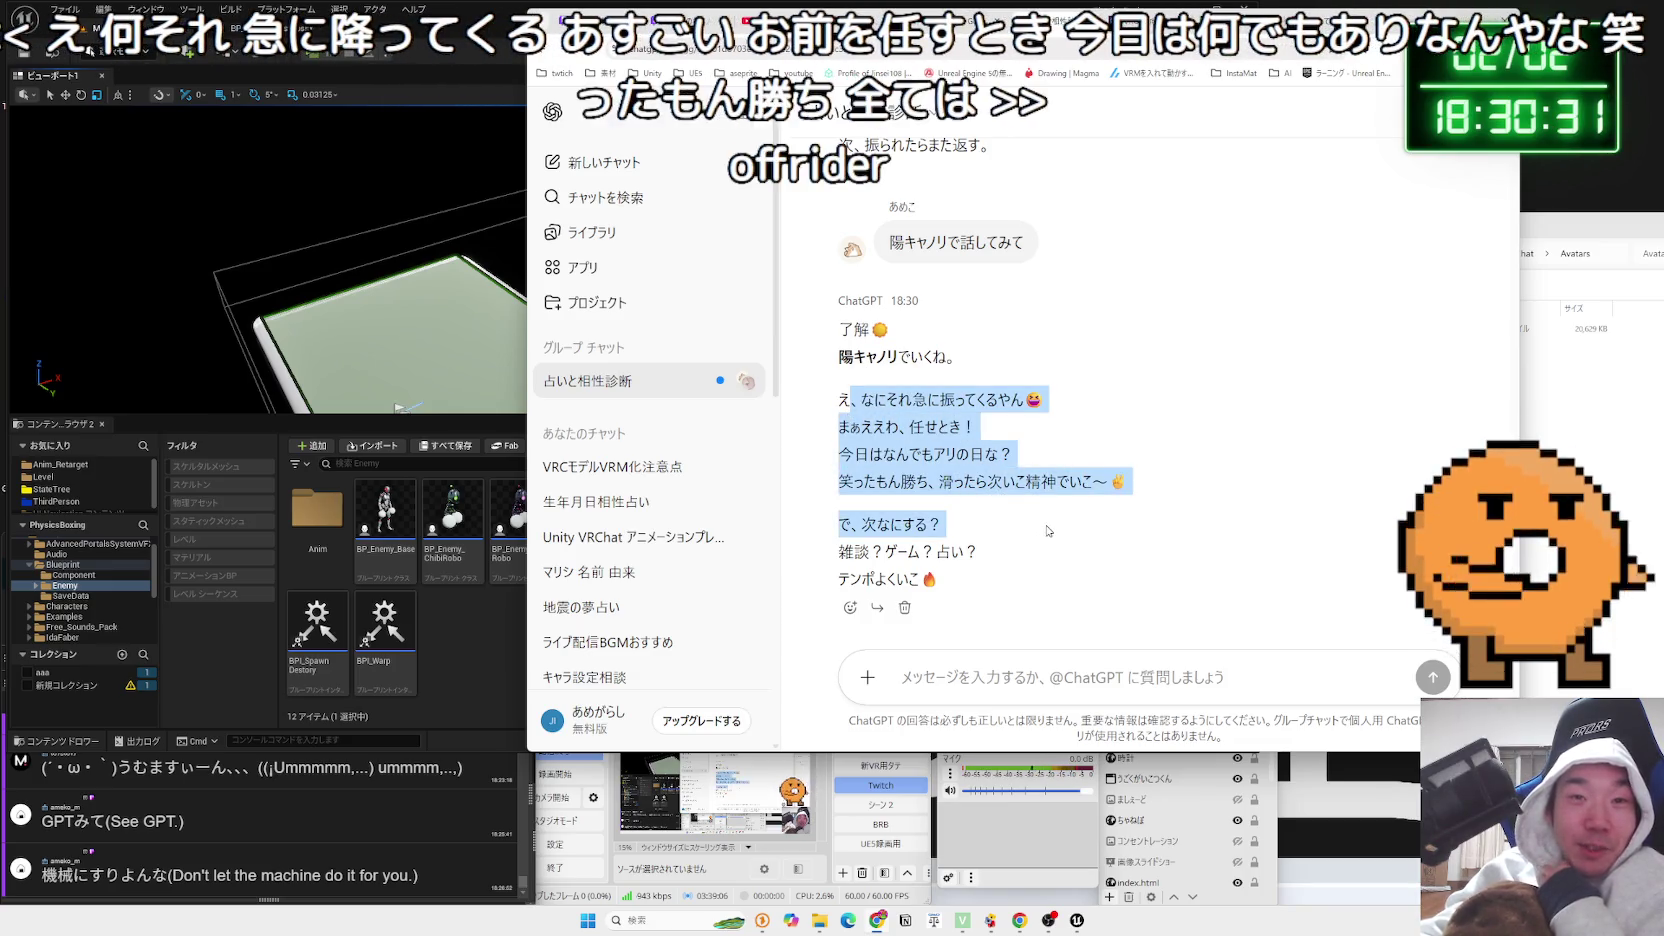
{"action": "mouse_move", "coordinate": [838, 400]}
{"action": "left_mouse_down"}
{"action": "mouse_move", "coordinate": [982, 561]}
{"action": "mouse_move", "coordinate": [836, 398]}
{"action": "left_mouse_up"}
{"action": "left_click", "coordinate": [830, 397]}
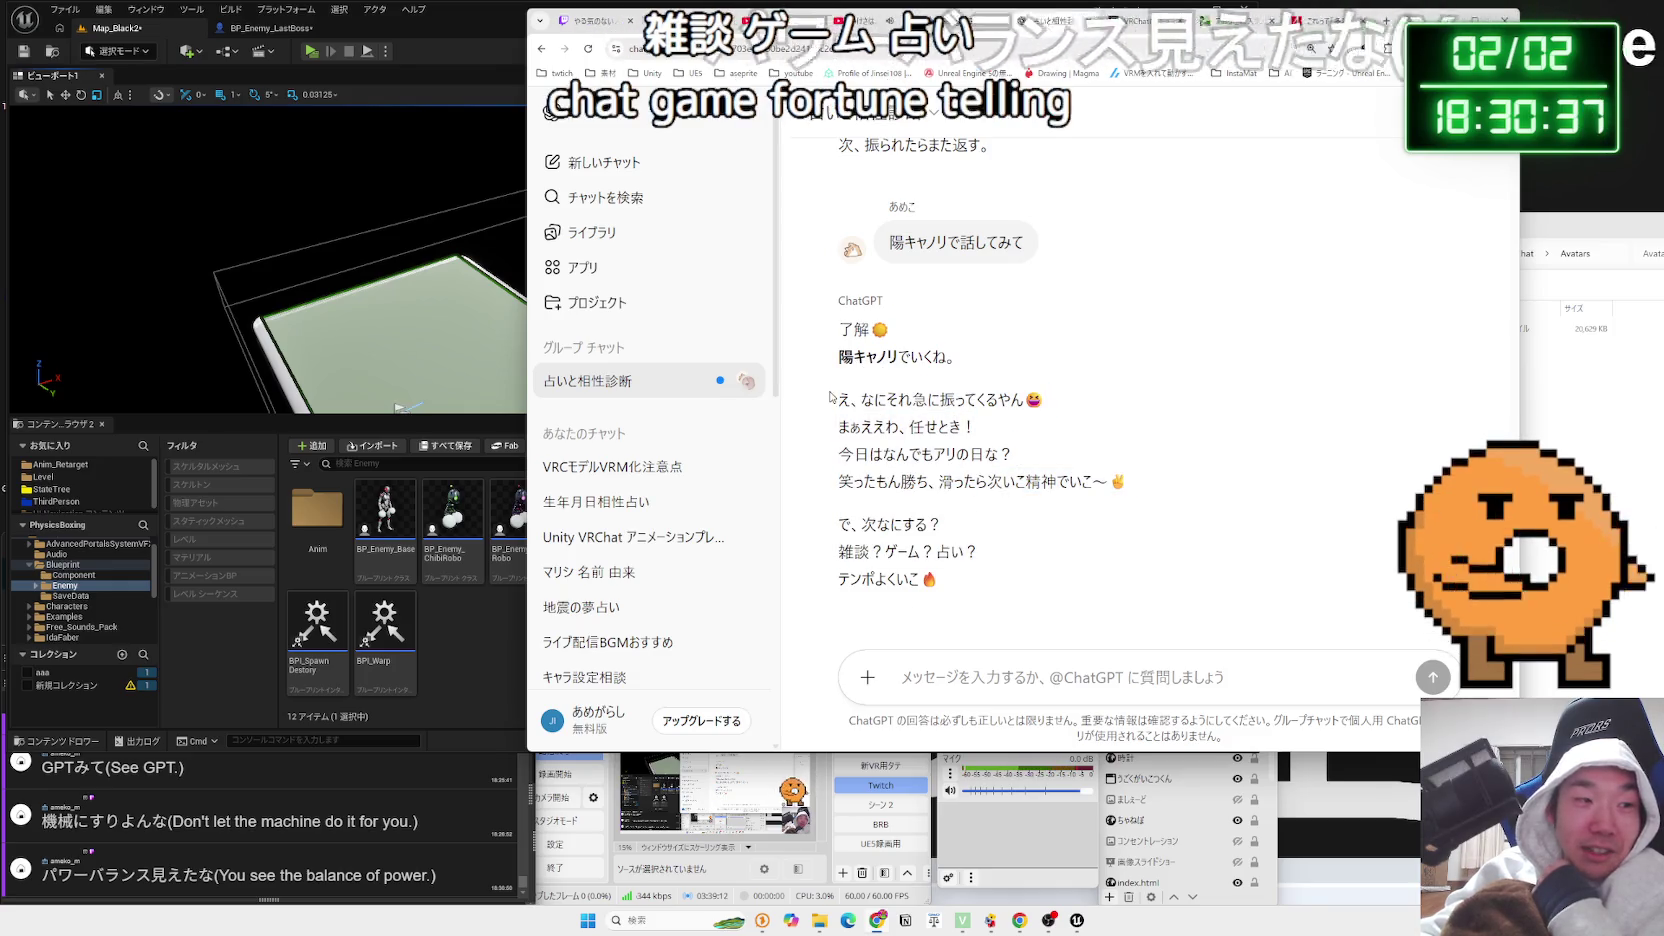
{"action": "scroll", "coordinate": [1018, 442], "scroll_direction": "up", "scroll_amount": 2}
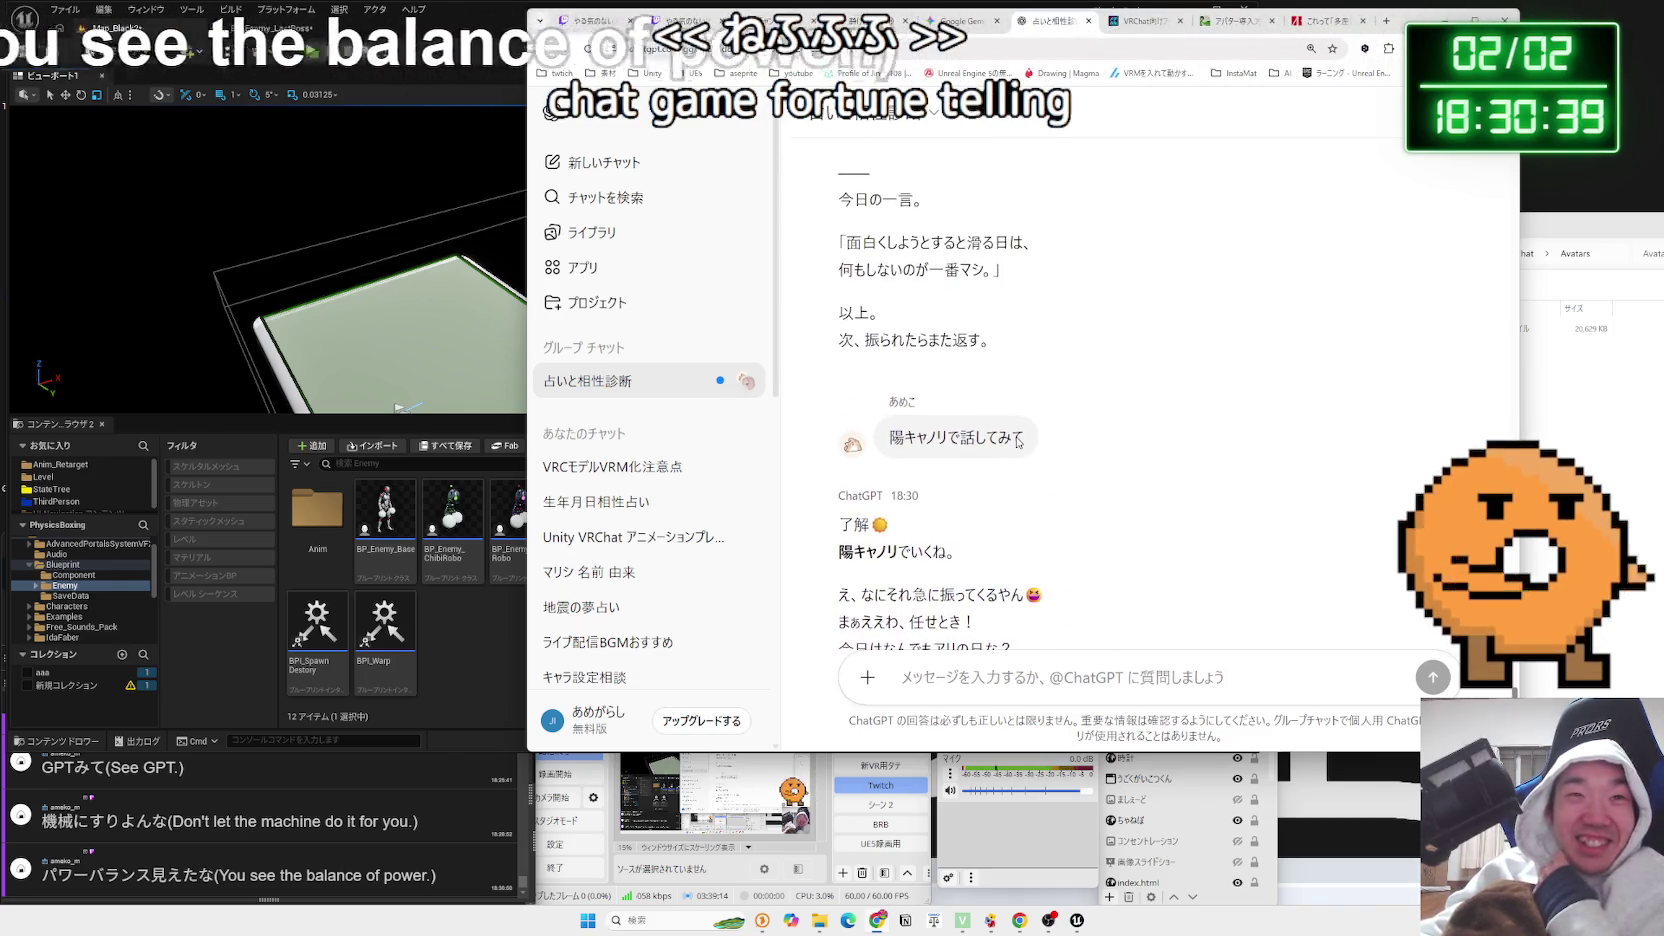
{"action": "scroll", "coordinate": [1018, 442], "scroll_direction": "up", "scroll_amount": 2}
{"action": "scroll", "coordinate": [1018, 442], "scroll_direction": "down", "scroll_amount": 3}
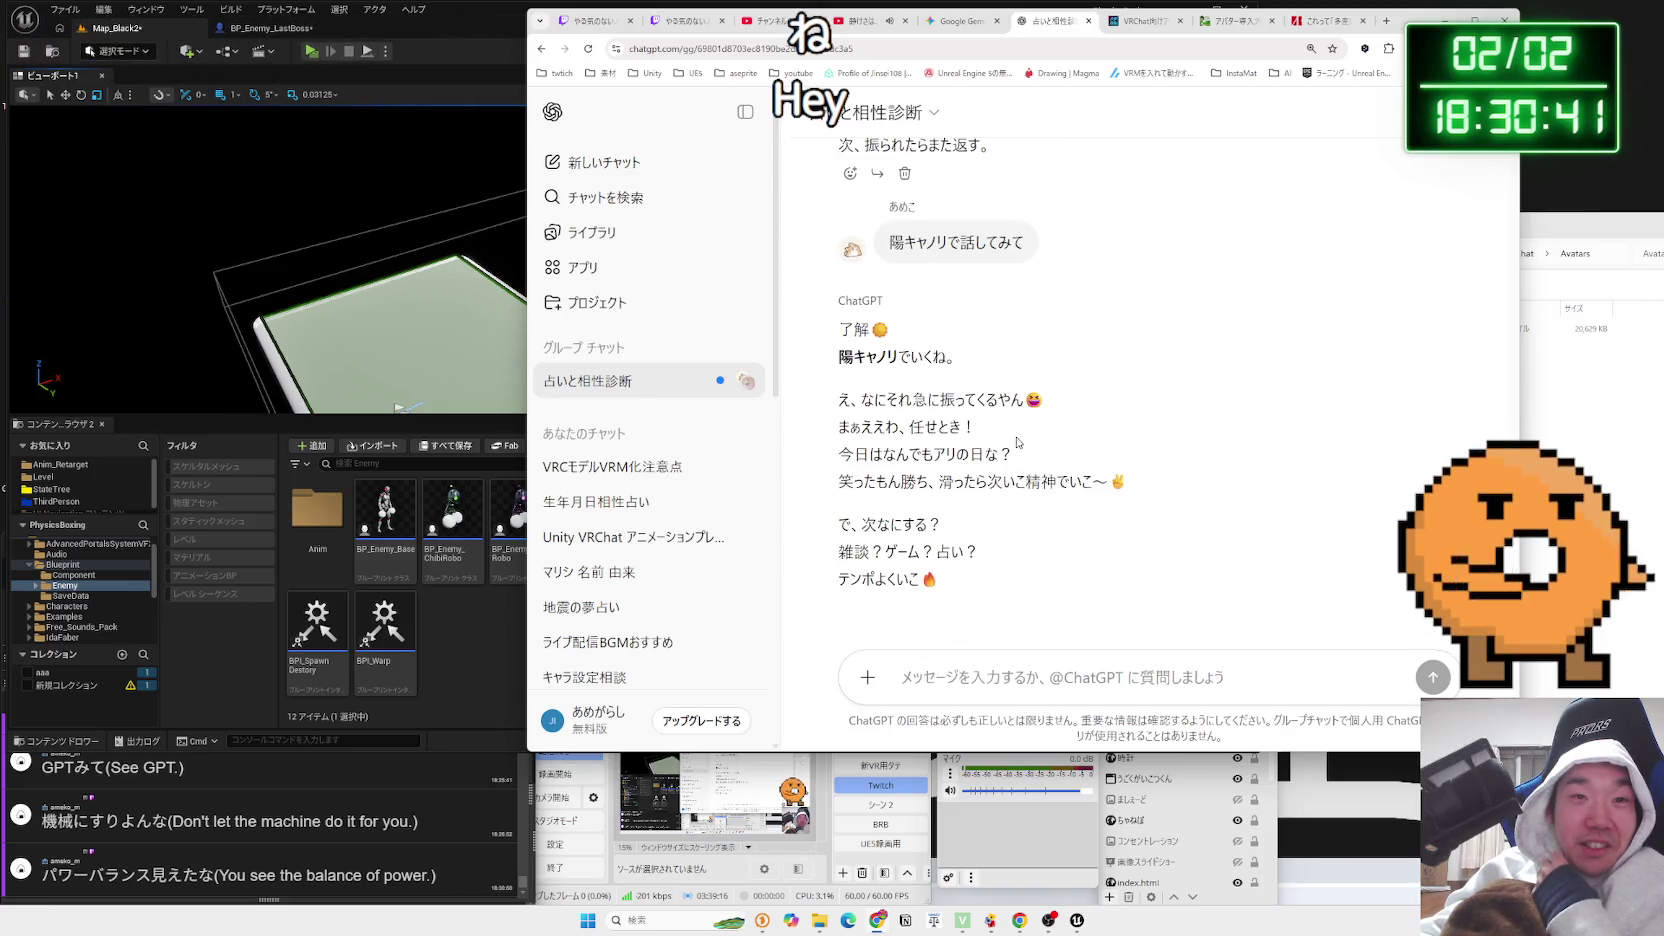
{"action": "left_click_drag", "start_coordinate": [1013, 440], "coordinate": [1047, 557]}
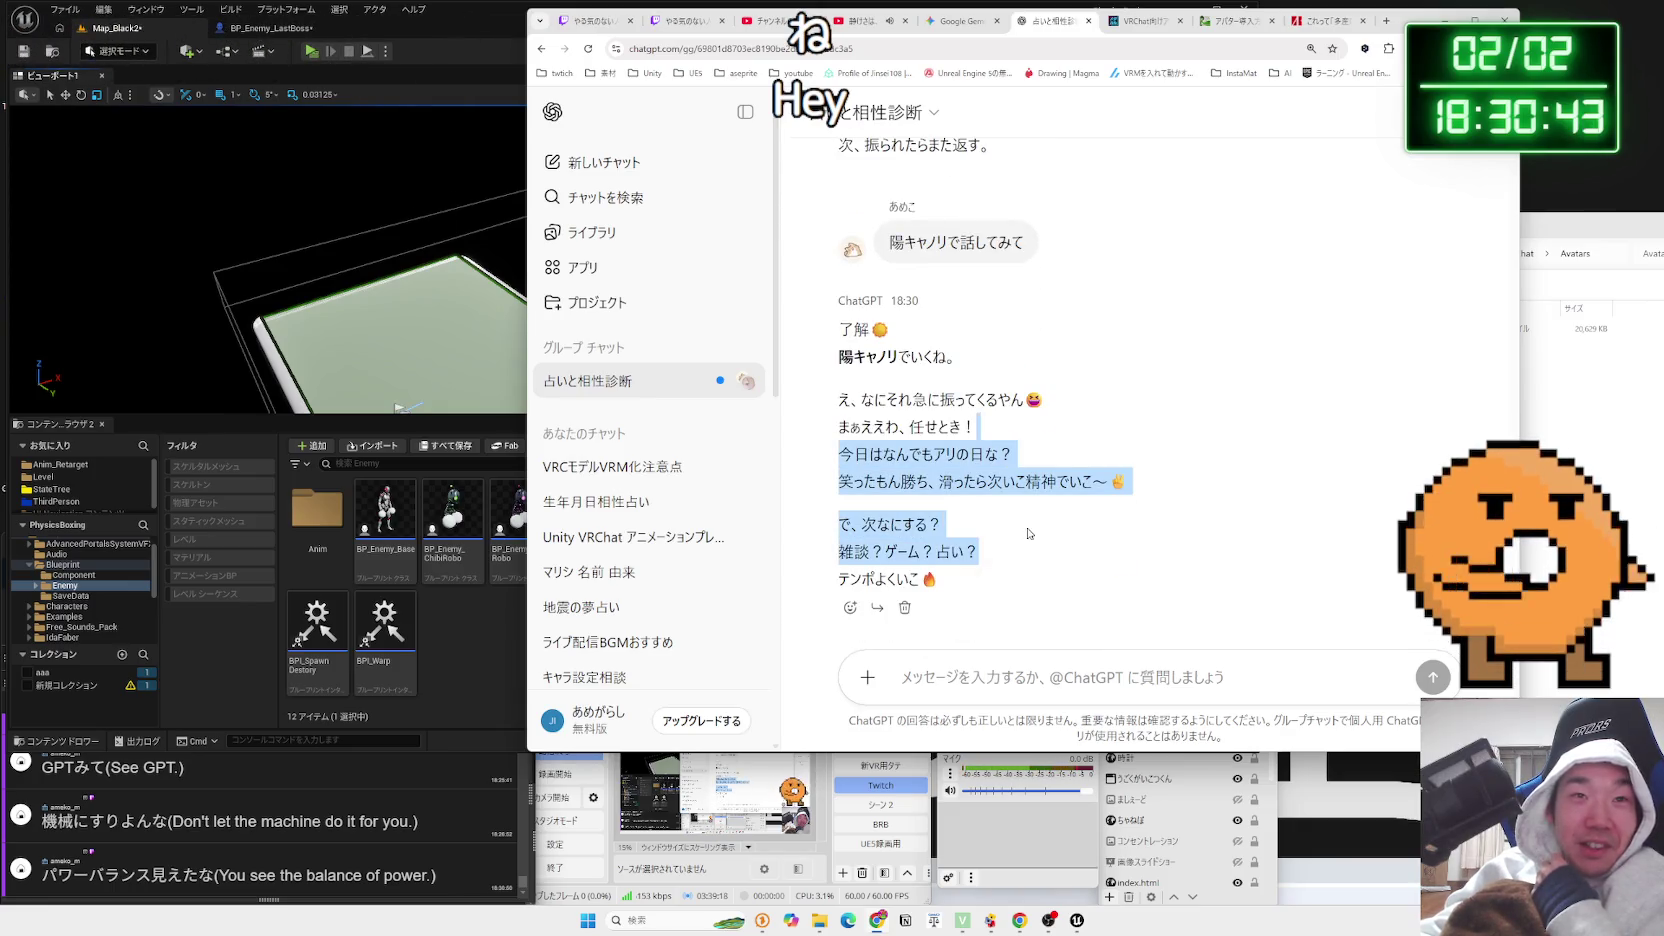
{"action": "scroll", "coordinate": [1029, 533], "scroll_direction": "up", "scroll_amount": 3}
{"action": "scroll", "coordinate": [1024, 529], "scroll_direction": "up", "scroll_amount": 3}
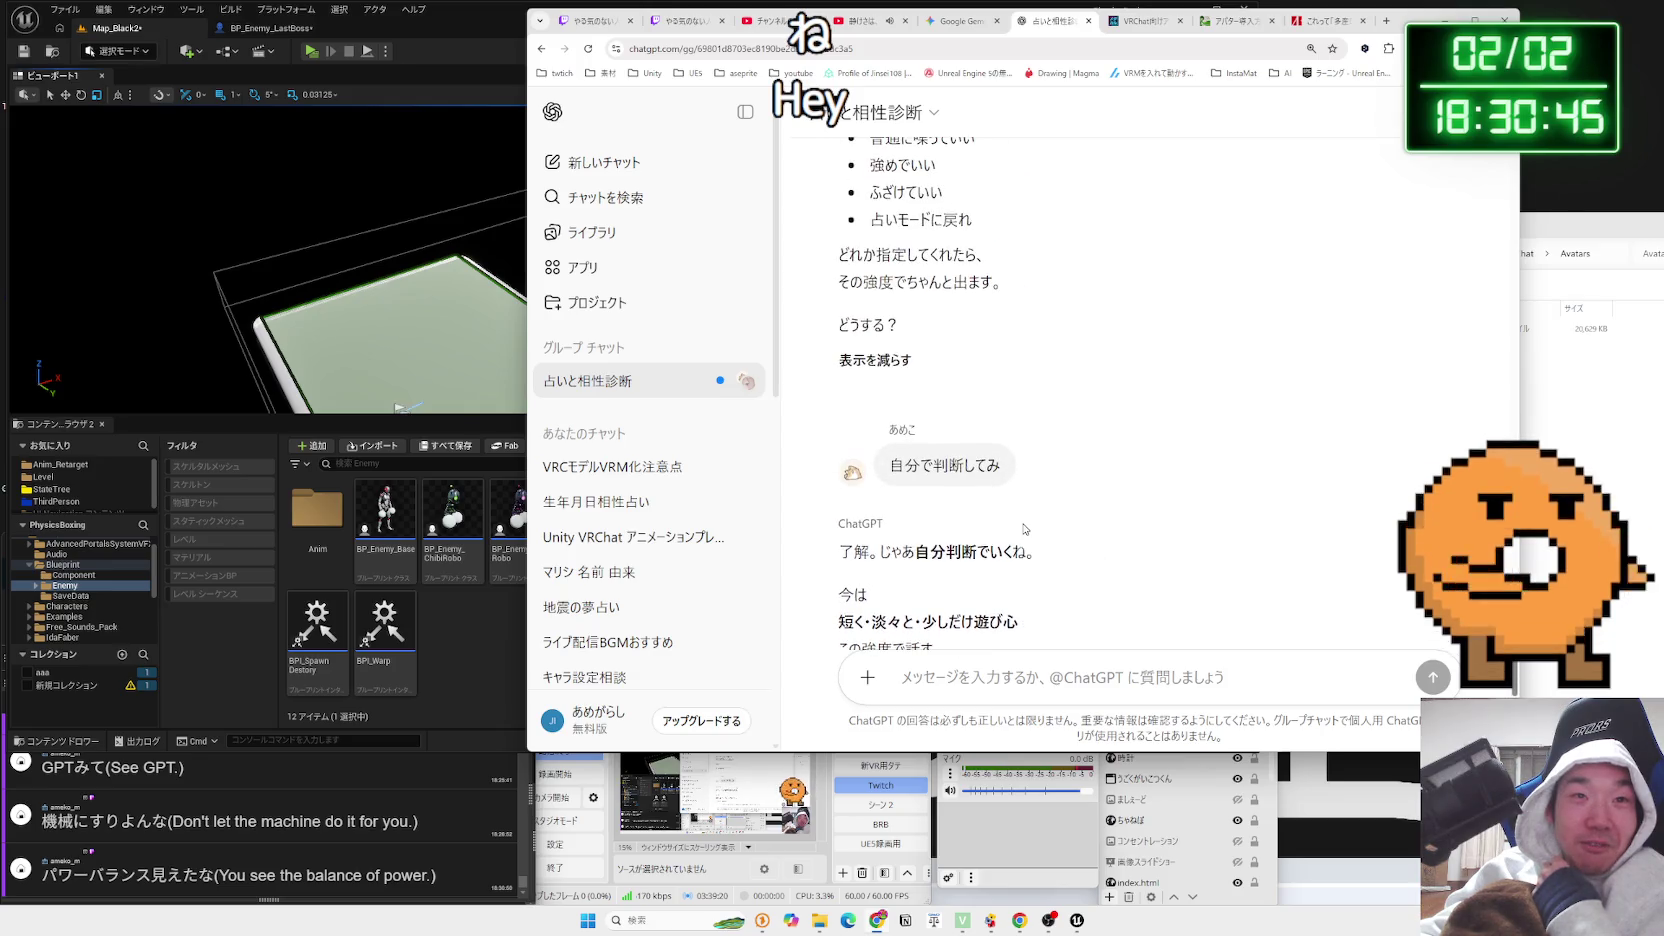
{"action": "scroll", "coordinate": [1024, 525], "scroll_direction": "down", "scroll_amount": 6}
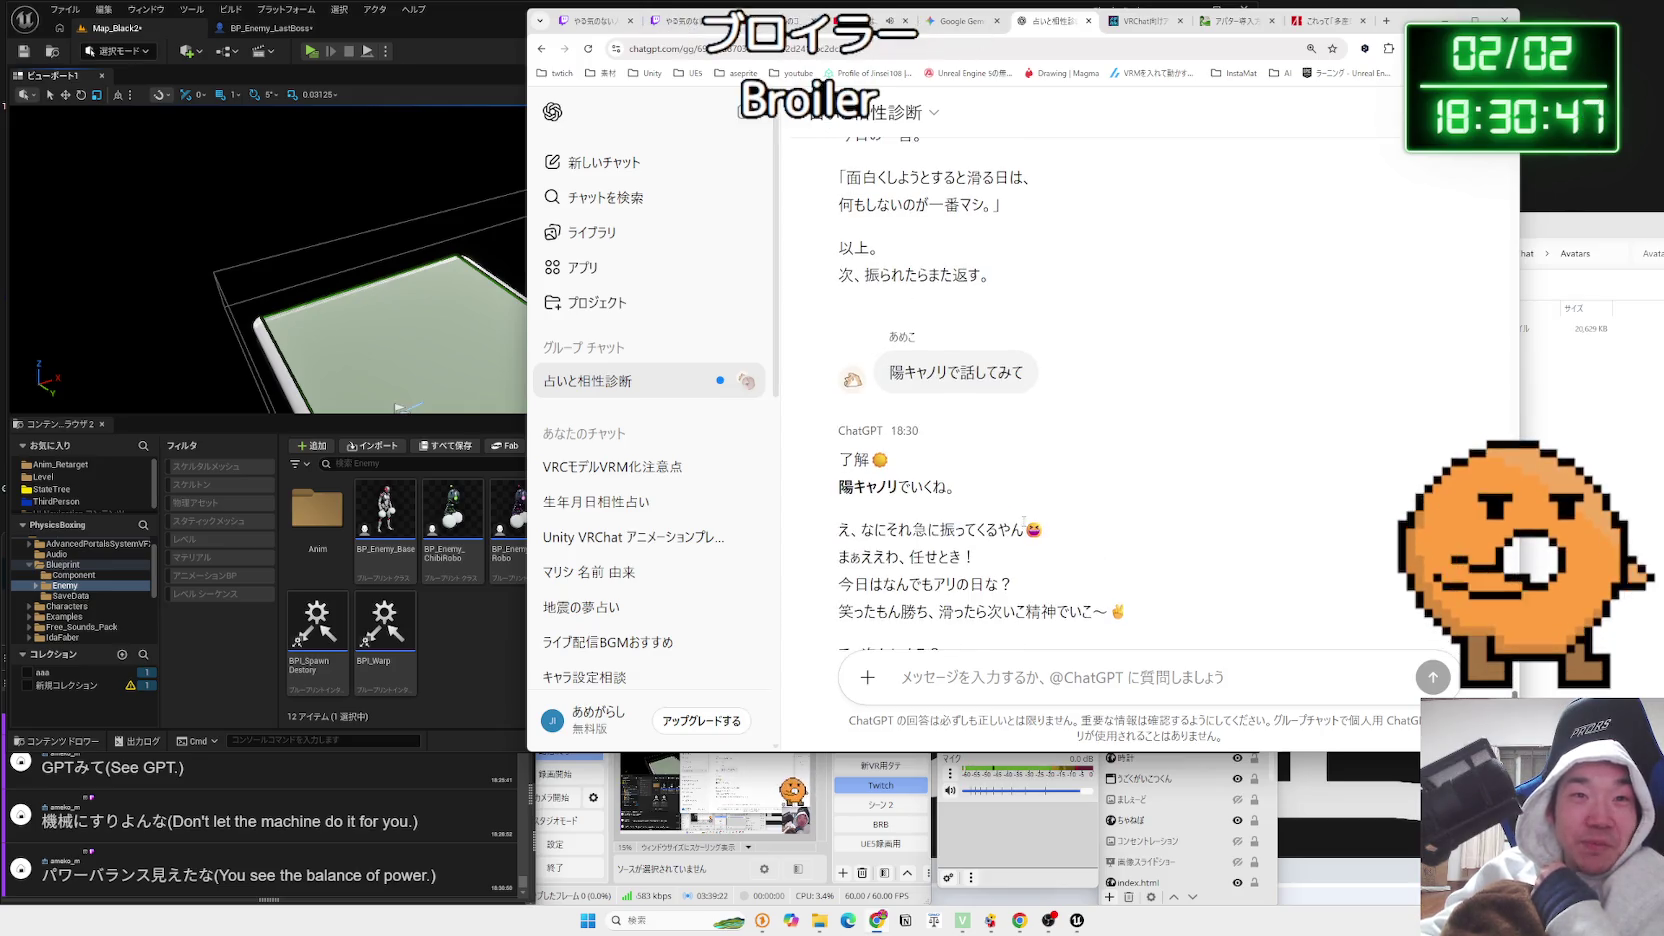
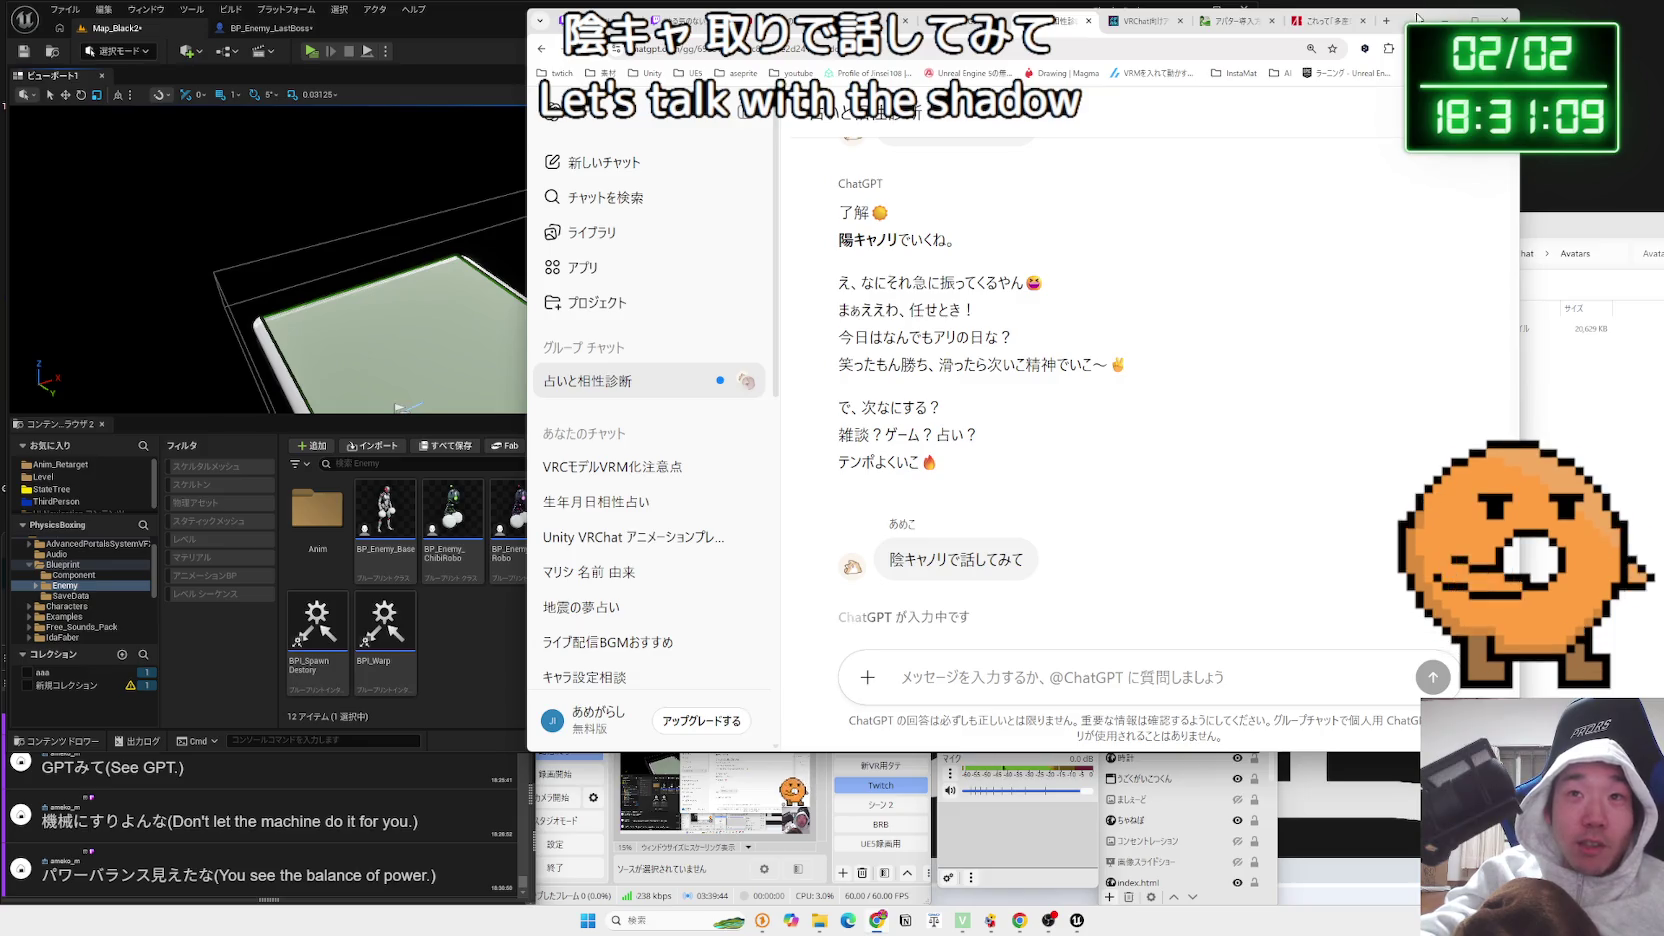
Read through ChatGPT's gloomy introvert reply, from its opening lines to the closing lines about business
{"action": "left_click_drag", "start_coordinate": [1419, 16], "coordinate": [1419, 32]}
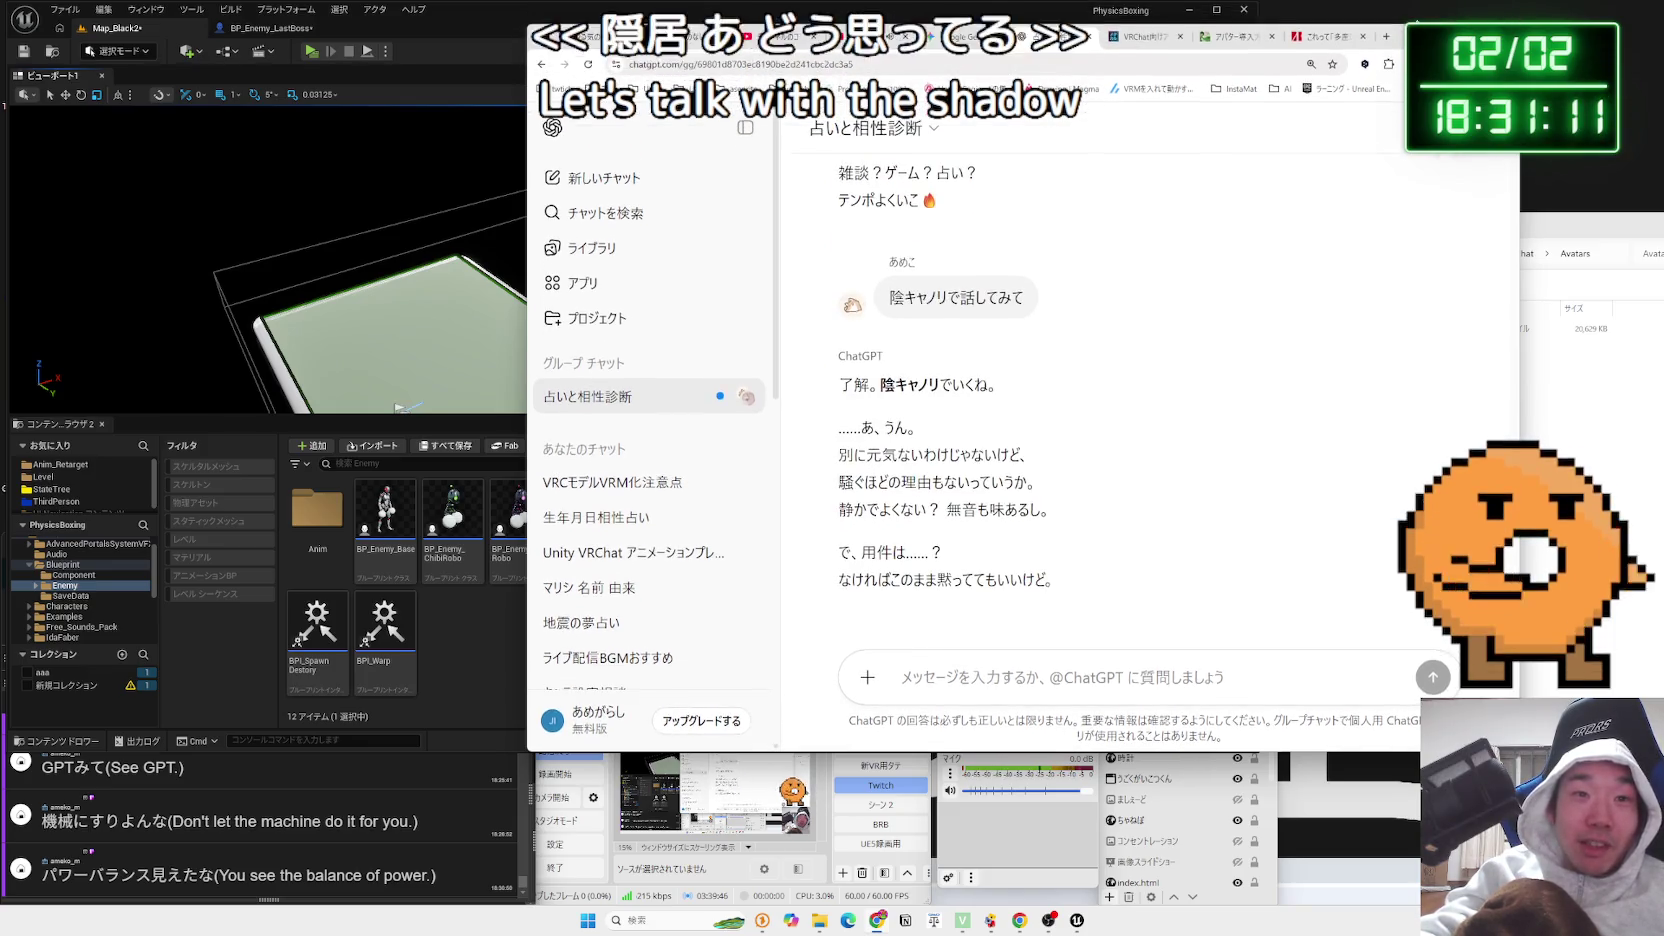
{"action": "mouse_move", "coordinate": [903, 448]}
{"action": "left_mouse_down"}
{"action": "mouse_move", "coordinate": [1024, 455]}
{"action": "mouse_move", "coordinate": [1020, 484]}
{"action": "mouse_move", "coordinate": [1040, 488]}
{"action": "left_mouse_up"}
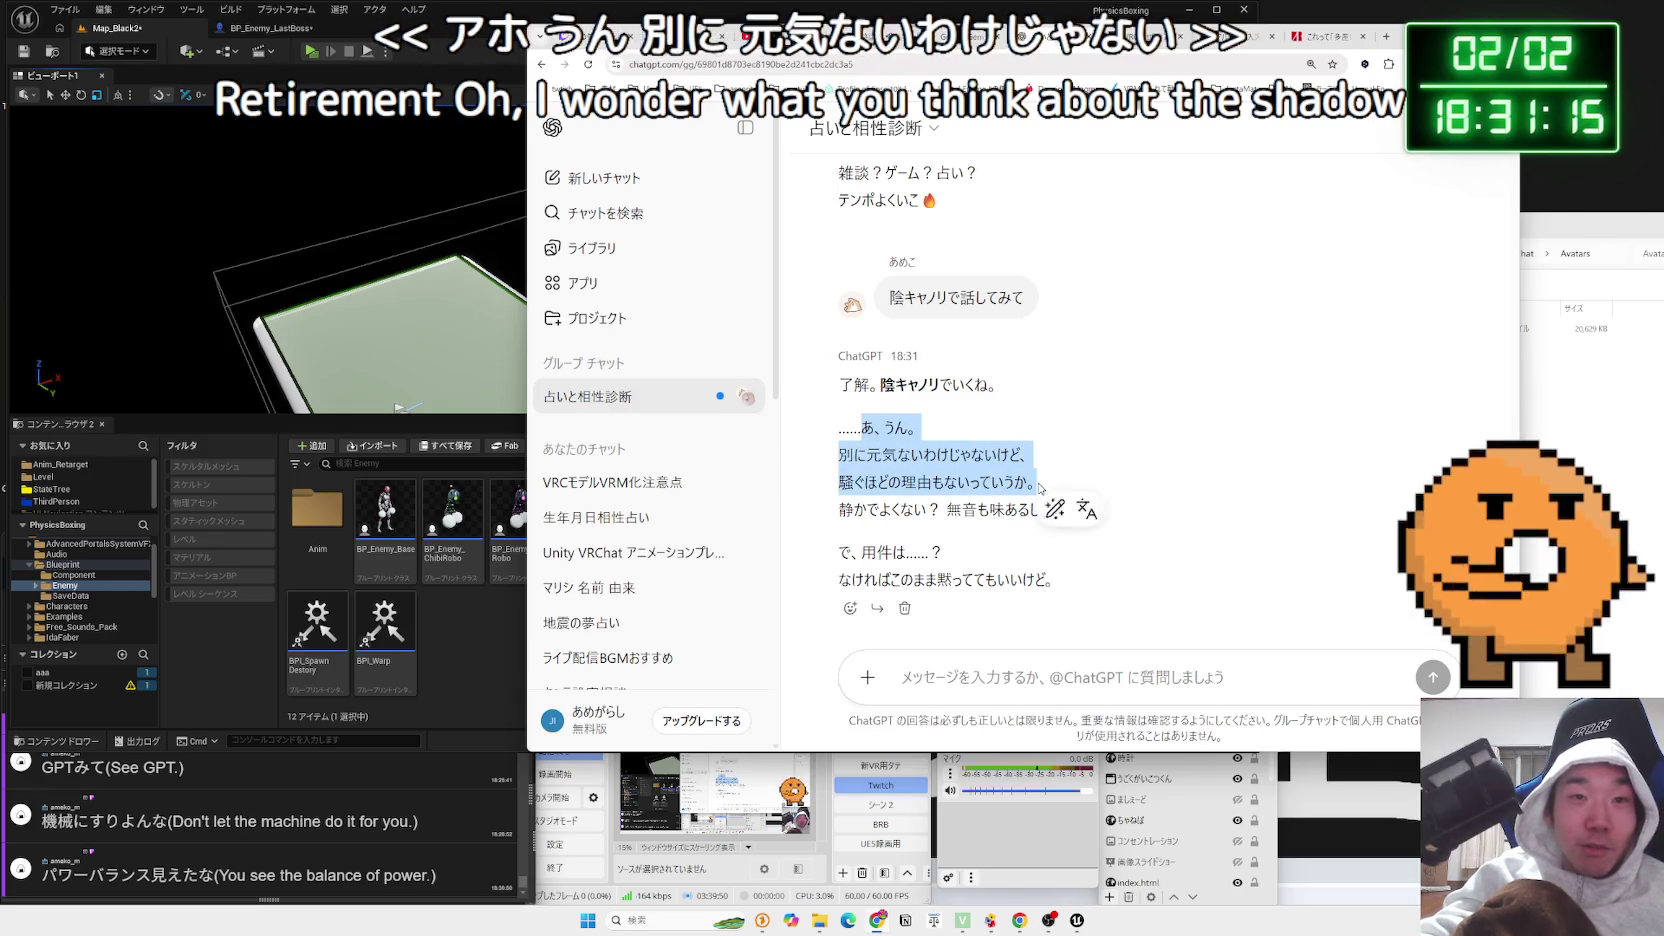
{"action": "mouse_move", "coordinate": [840, 427]}
{"action": "left_mouse_down"}
{"action": "mouse_move", "coordinate": [1035, 484]}
{"action": "mouse_move", "coordinate": [1062, 515]}
{"action": "mouse_move", "coordinate": [842, 410]}
{"action": "left_mouse_up"}
{"action": "left_click", "coordinate": [845, 410]}
{"action": "mouse_move", "coordinate": [852, 535]}
{"action": "left_mouse_down"}
{"action": "mouse_move", "coordinate": [1055, 563]}
{"action": "mouse_move", "coordinate": [998, 540]}
{"action": "mouse_move", "coordinate": [842, 410]}
{"action": "left_mouse_up"}
{"action": "left_click", "coordinate": [842, 410]}
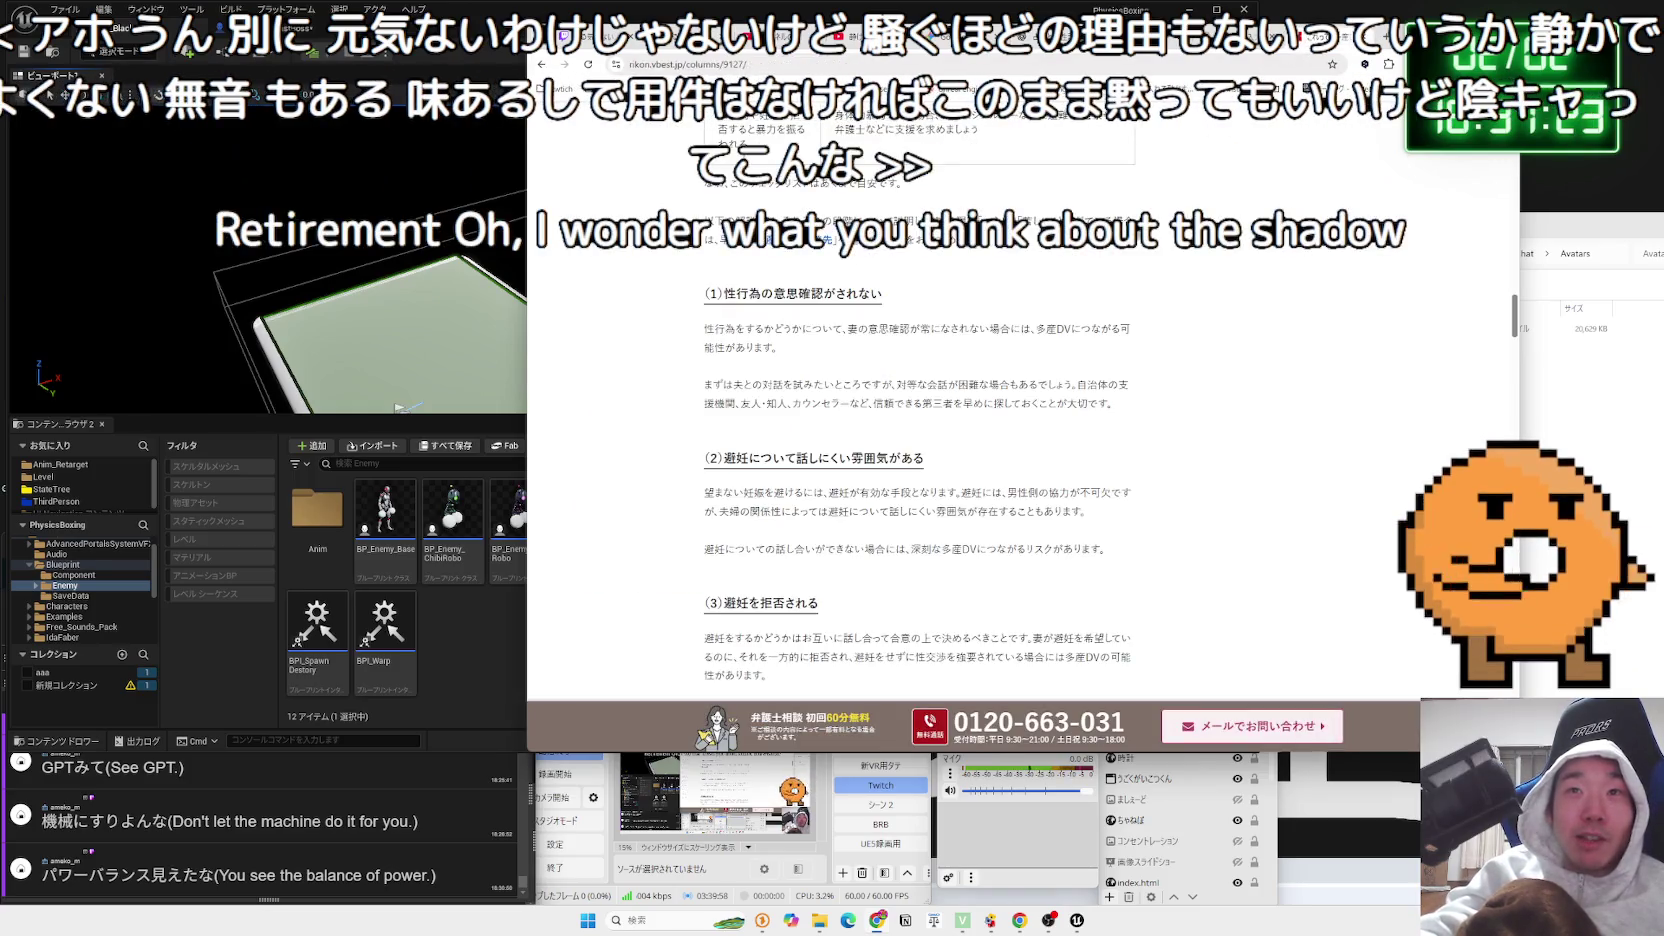
Send the reply 「ちがうよ！陰キャはデュフフって笑うよ！」 to the group chat
{"action": "left_click", "coordinate": [1043, 688]}
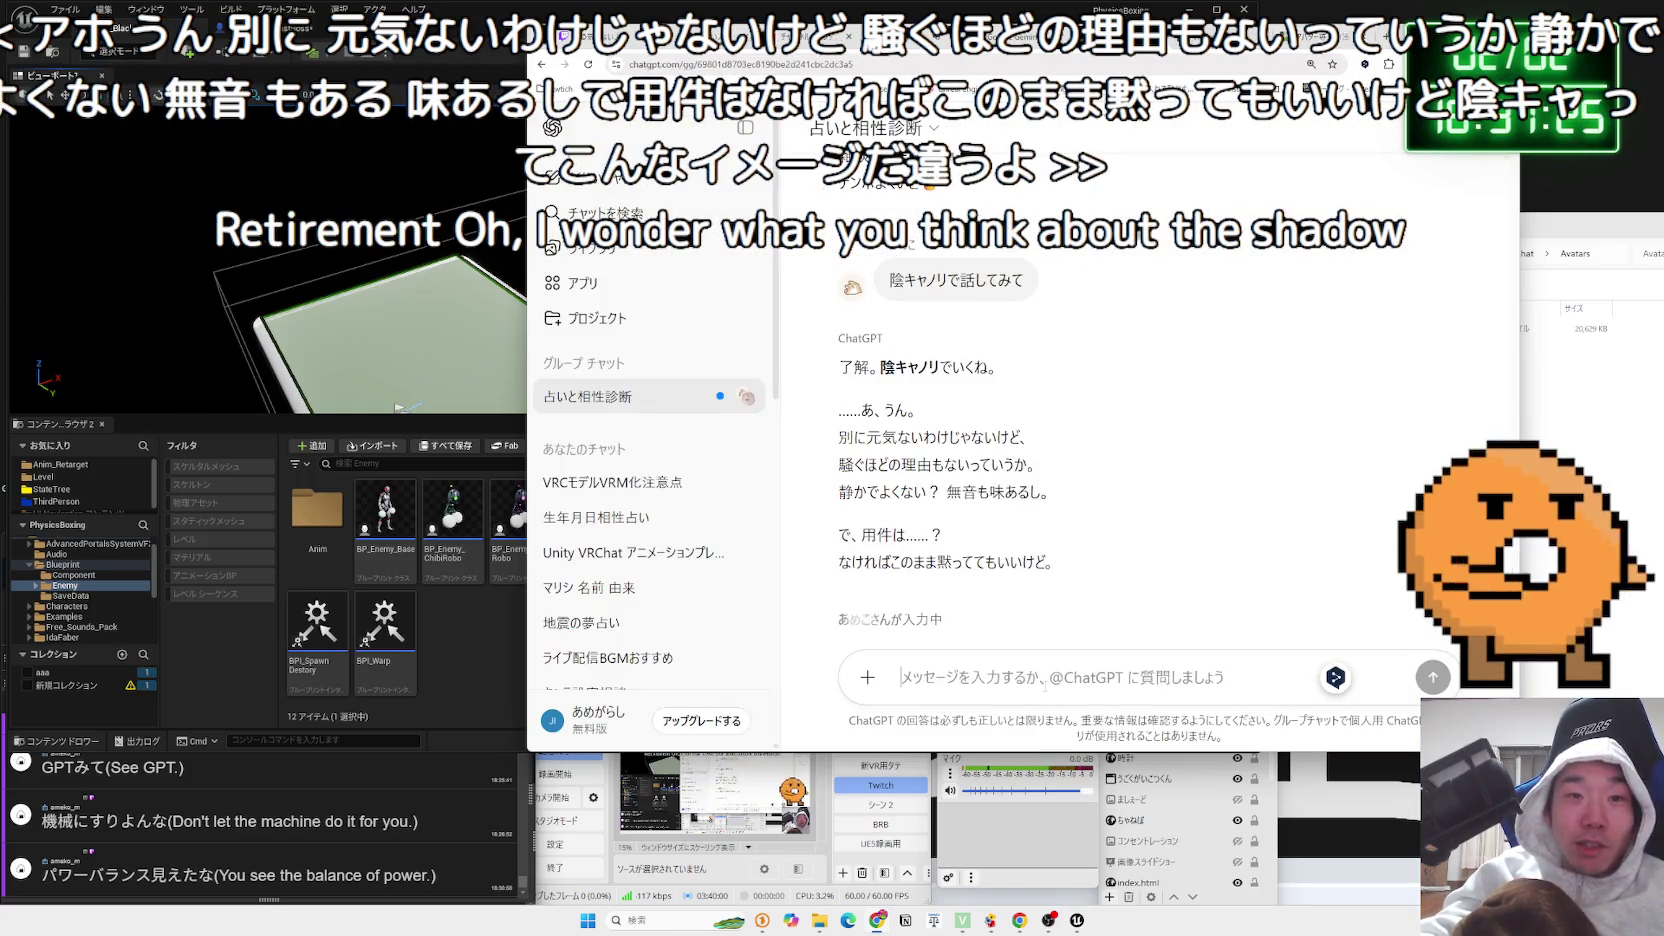
{"action": "type", "text": "ちがうよ"}
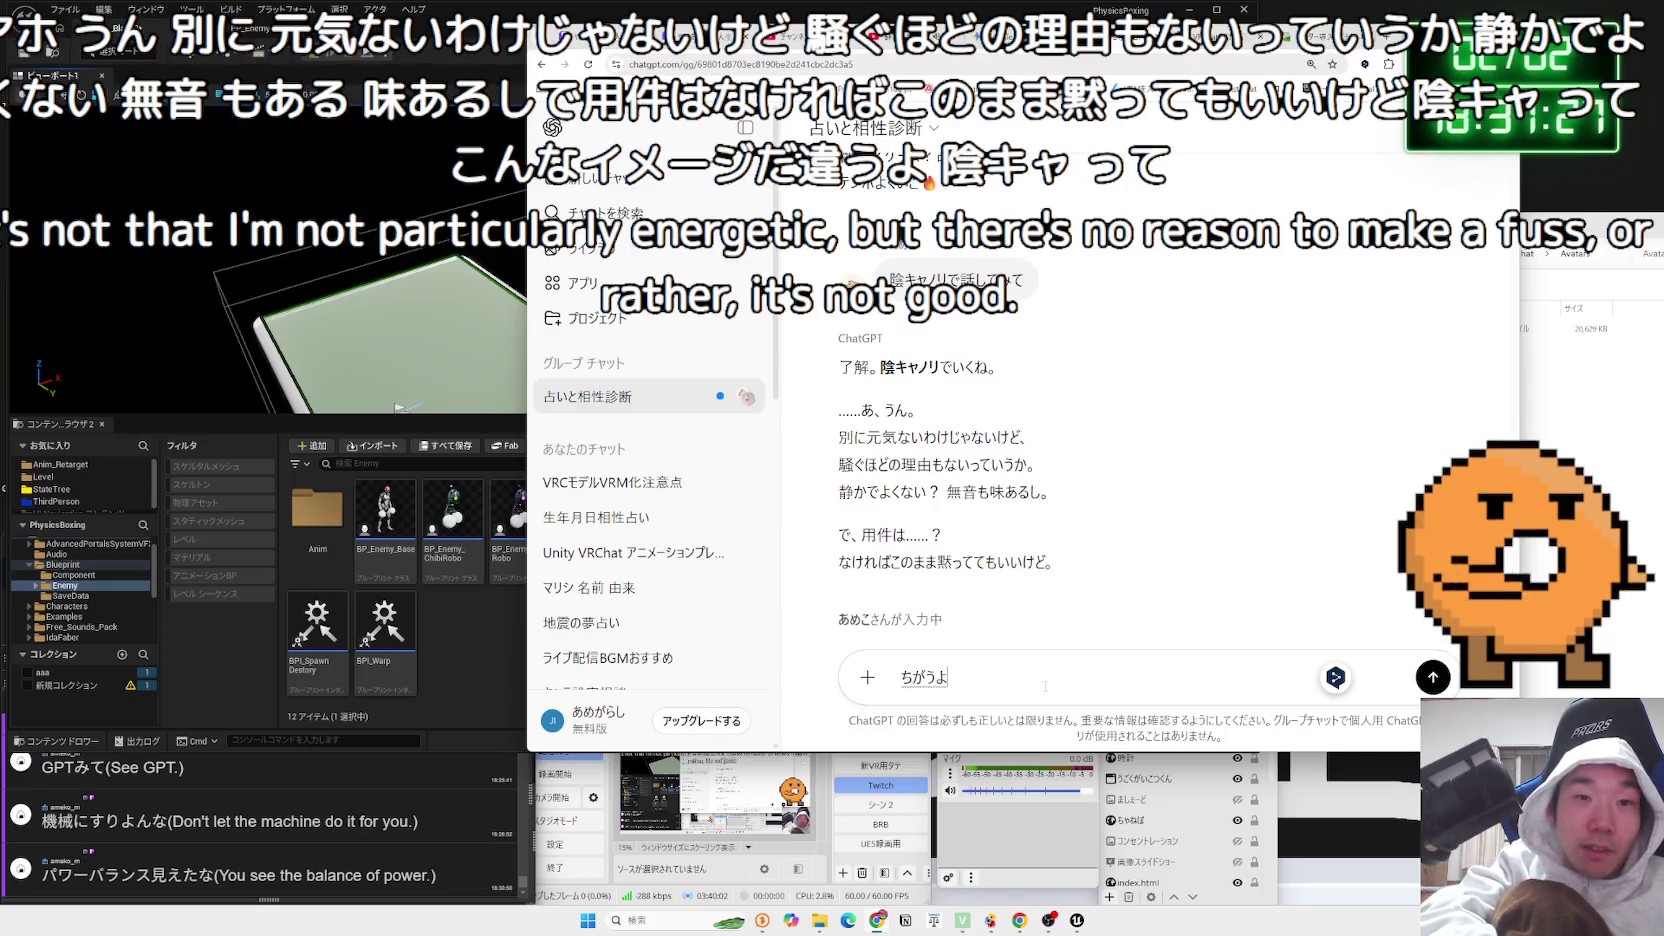
{"action": "type", "text": "！いんきゃ"}
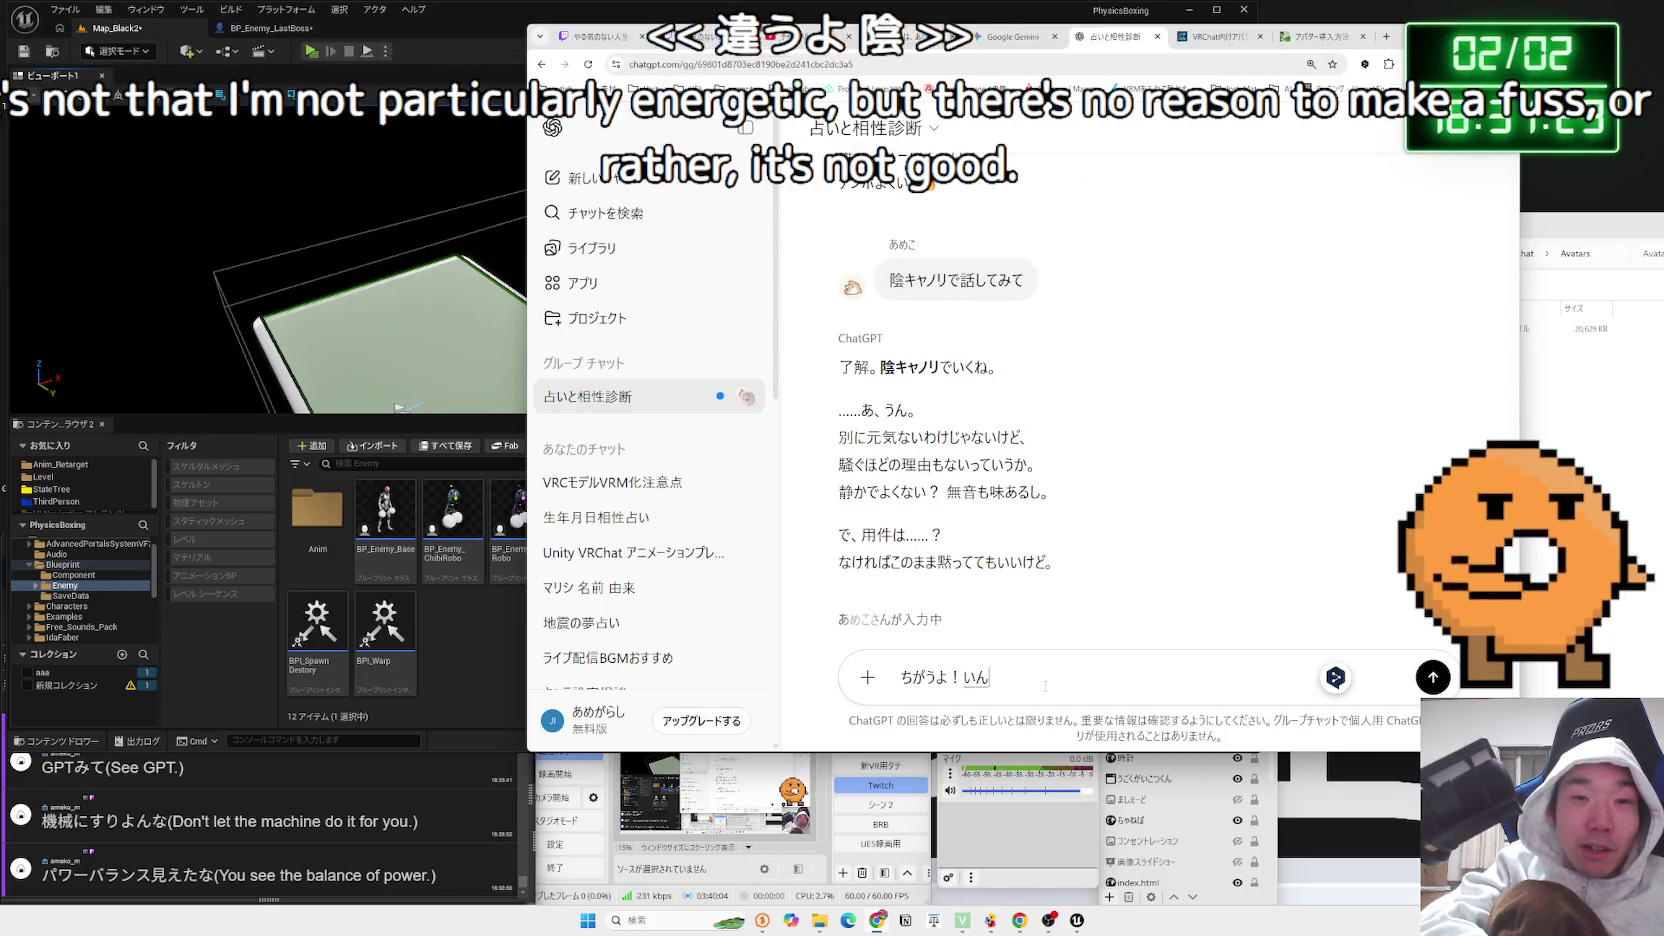
{"action": "key", "text": "space"}
{"action": "type", "text": "はでゅふふ"}
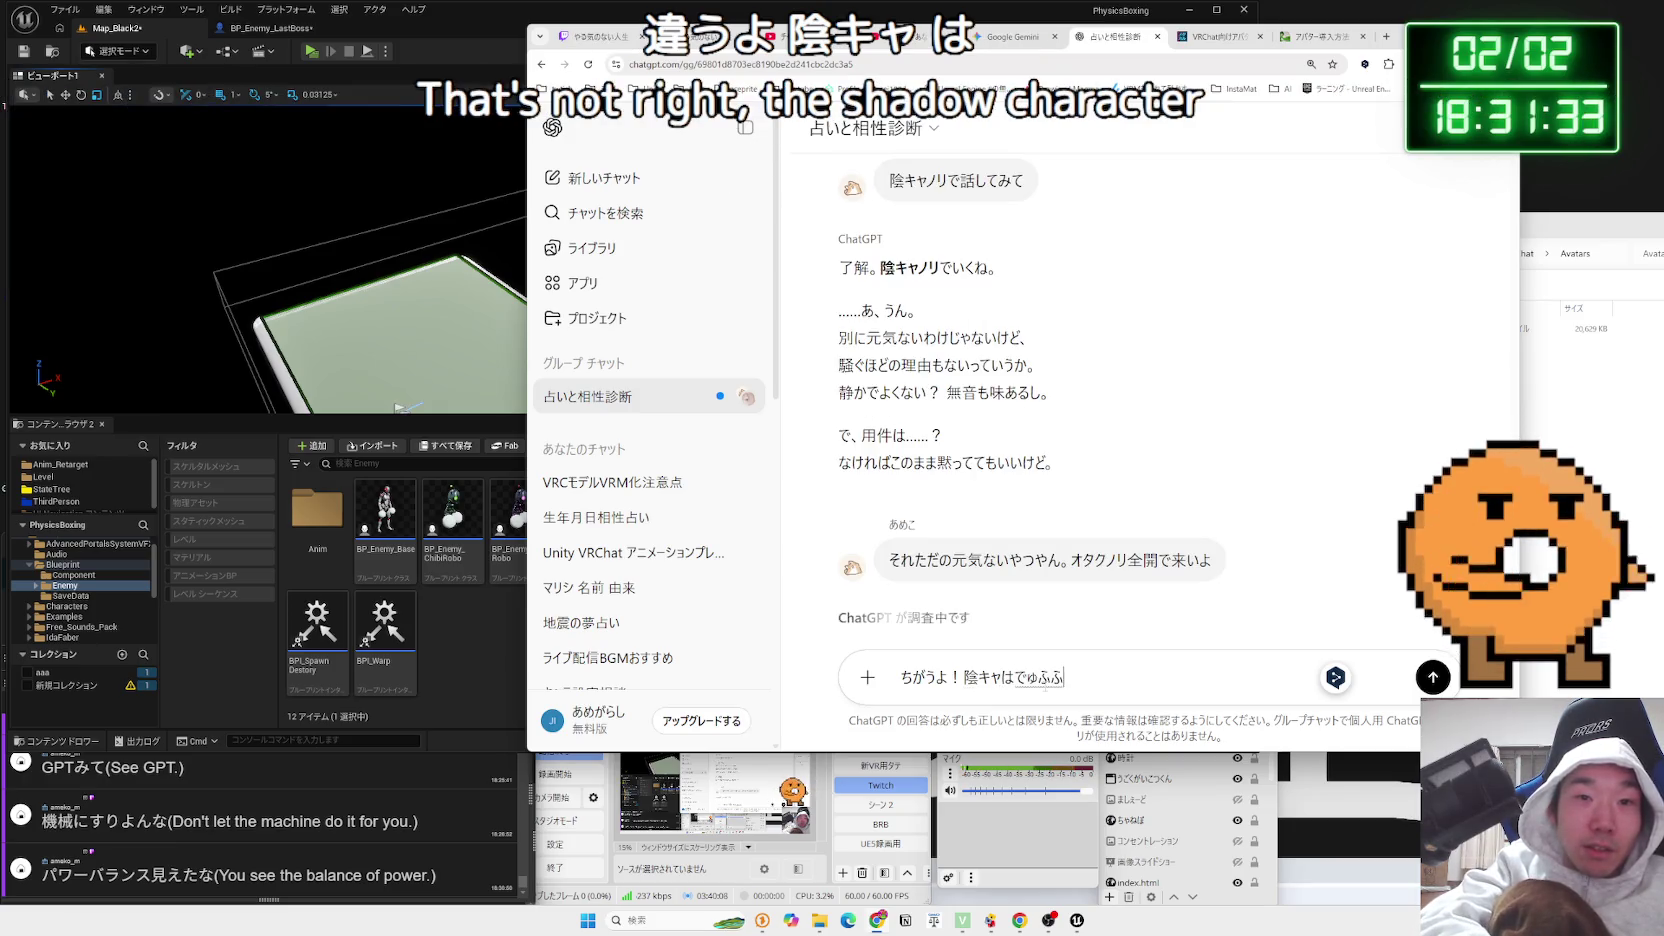
{"action": "type", "text": "らうよ！"}
{"action": "key", "text": "space"}
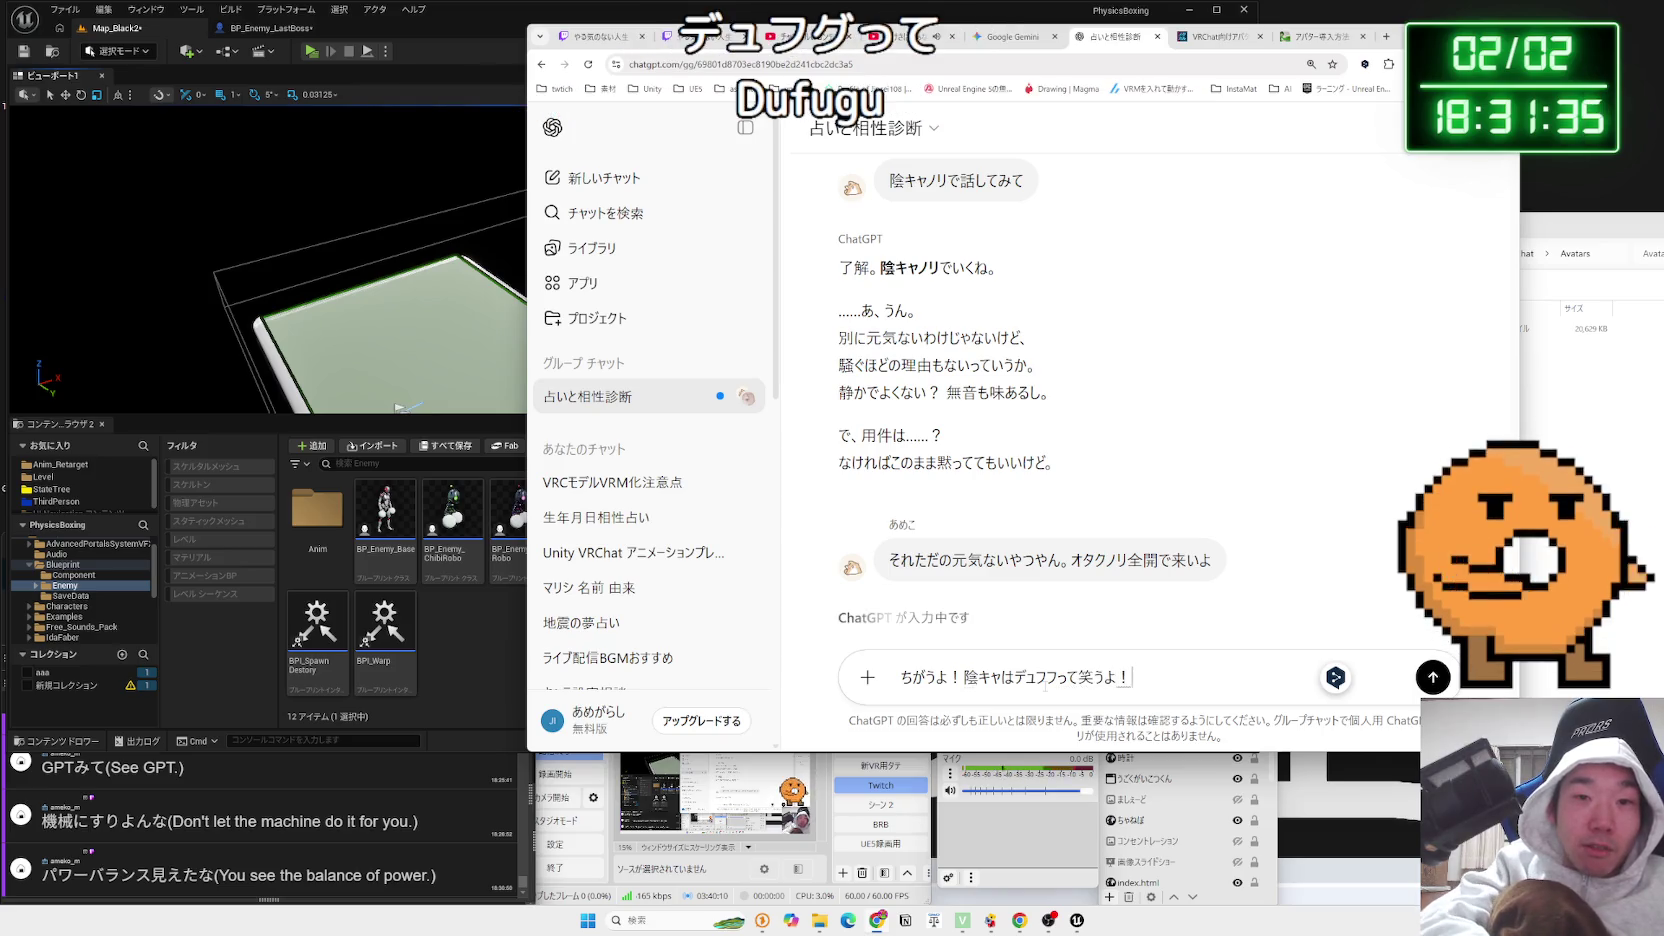
{"action": "key", "text": "Return"}
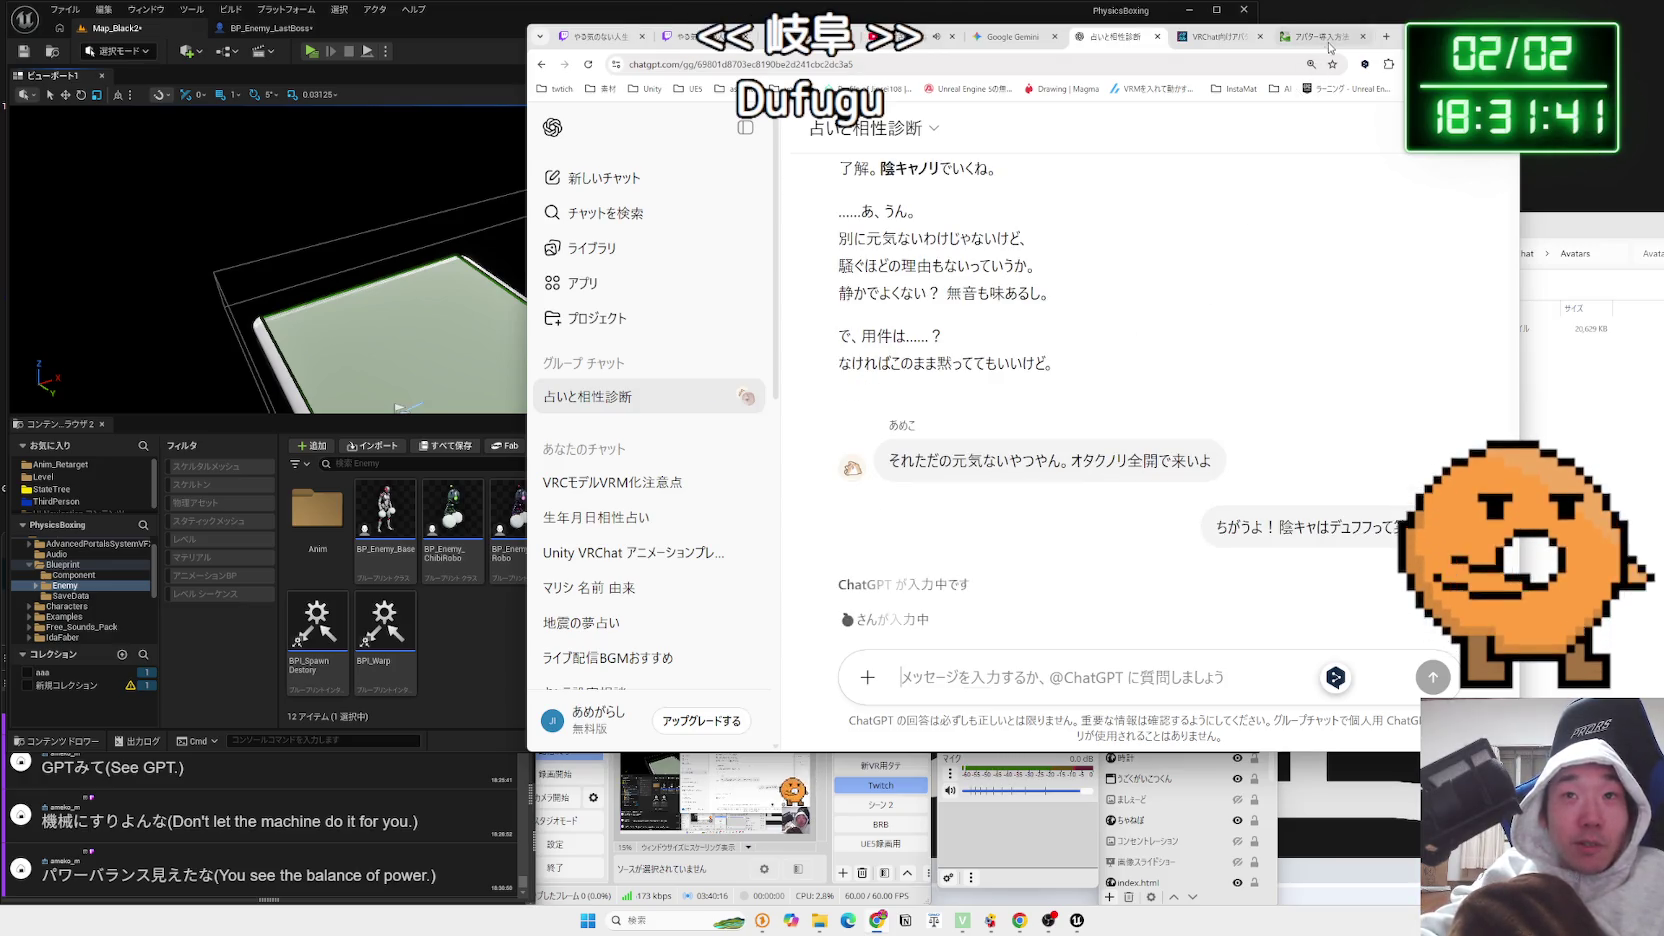
Read the otaku reply's opening, including オタクノリ全開・出力100%でいく。, and expand it with もっと表示する
{"action": "left_click_drag", "start_coordinate": [1330, 47], "coordinate": [1351, 38]}
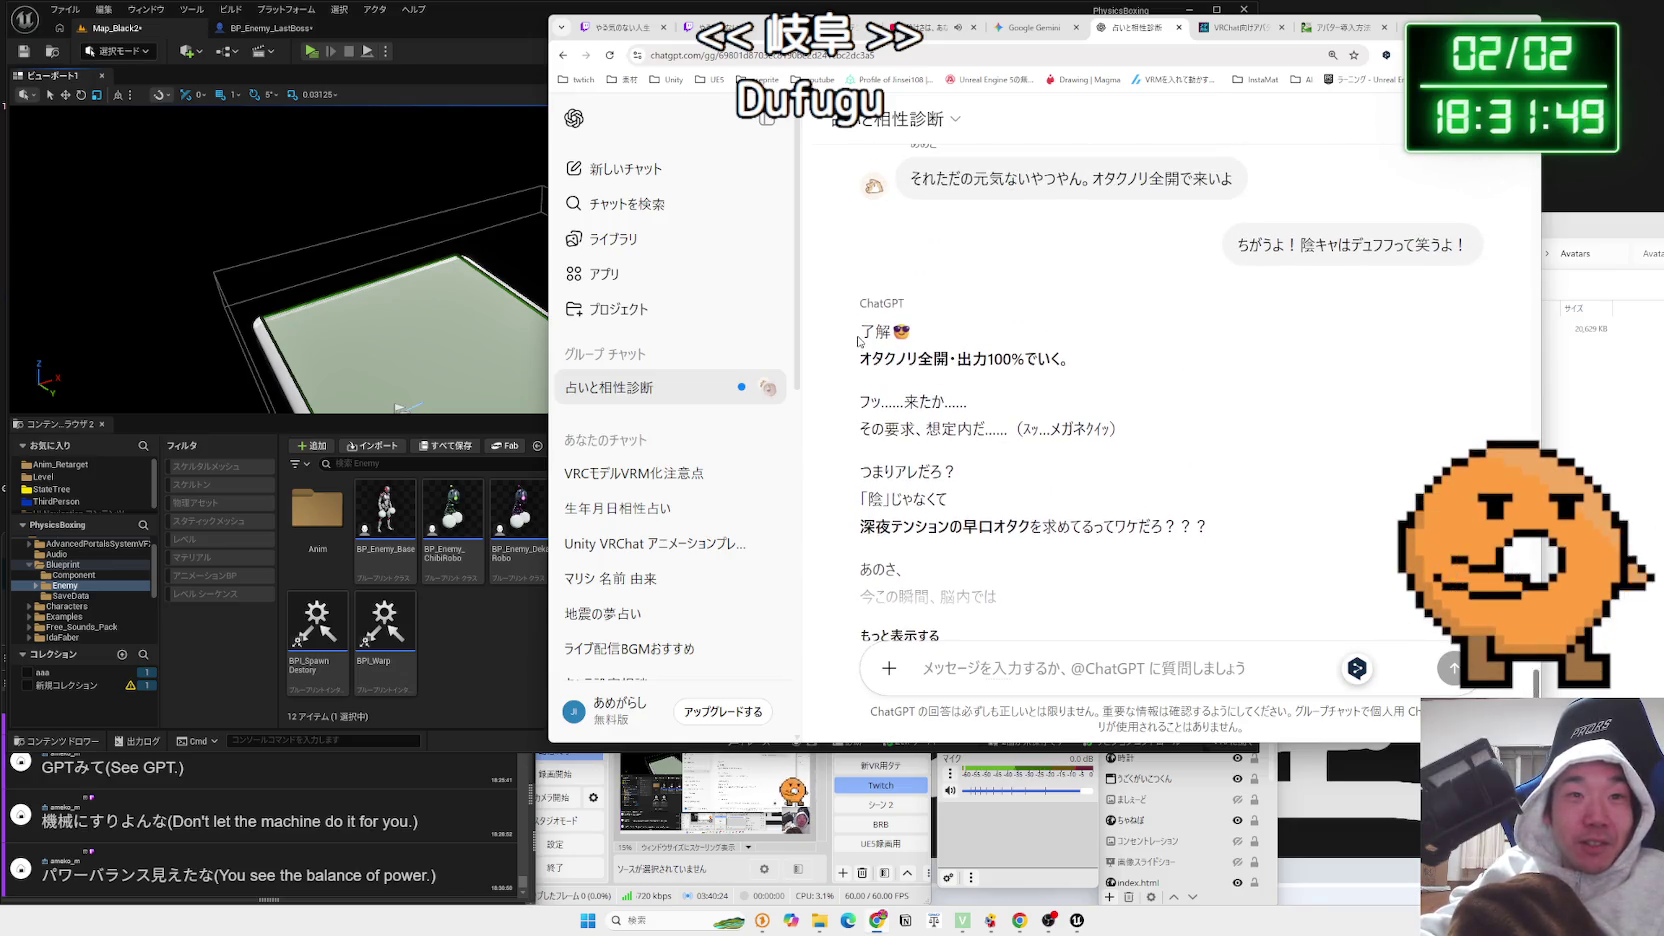
{"action": "mouse_move", "coordinate": [1070, 358]}
{"action": "left_mouse_down"}
{"action": "mouse_move", "coordinate": [860, 358]}
{"action": "mouse_move", "coordinate": [866, 405]}
{"action": "mouse_move", "coordinate": [941, 428]}
{"action": "mouse_move", "coordinate": [1122, 429]}
{"action": "left_mouse_up"}
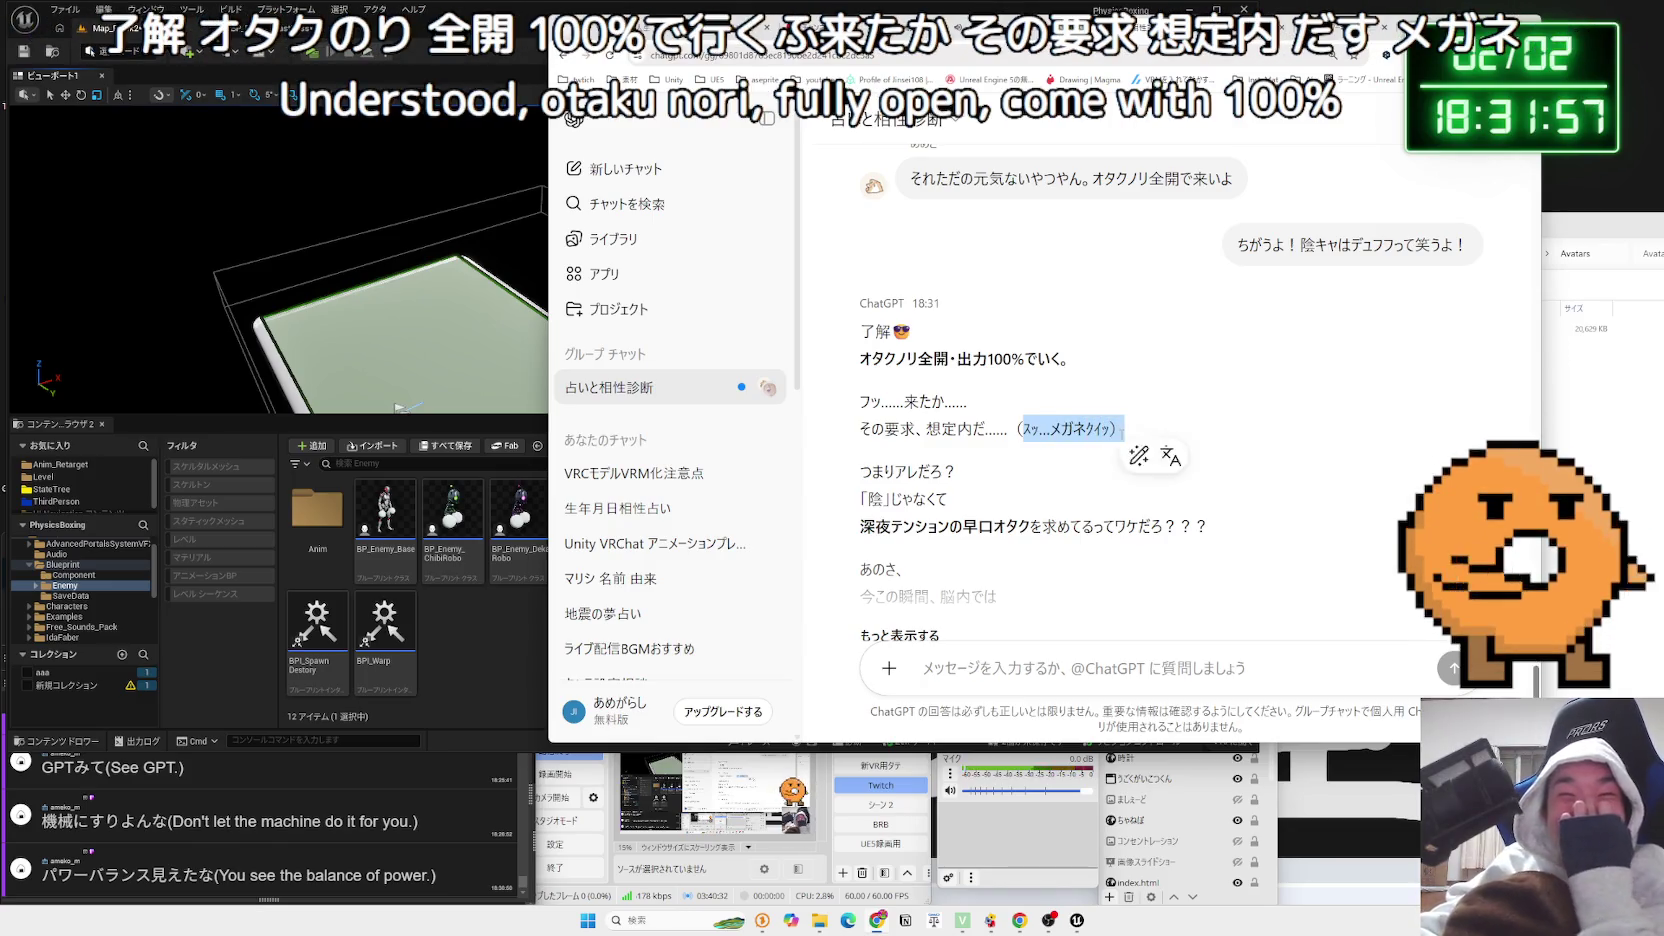
{"action": "left_click_drag", "start_coordinate": [945, 490], "coordinate": [1250, 545]}
{"action": "left_click", "coordinate": [1250, 545]}
{"action": "scroll", "coordinate": [987, 413], "scroll_direction": "down", "scroll_amount": 1}
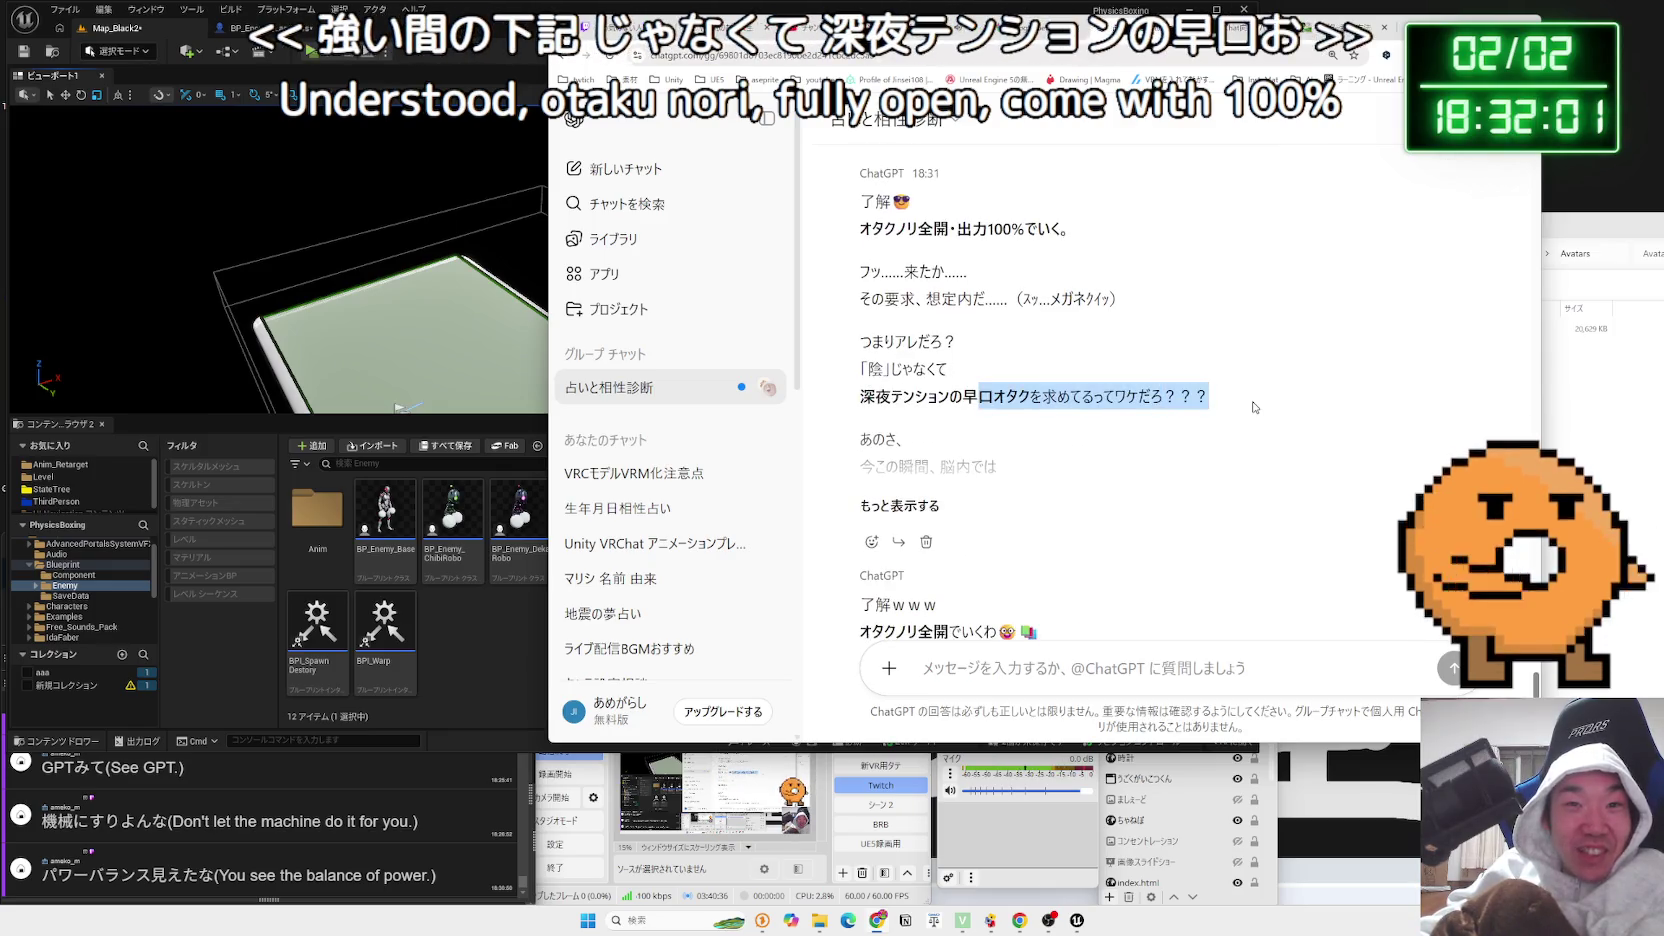
{"action": "left_click", "coordinate": [904, 507]}
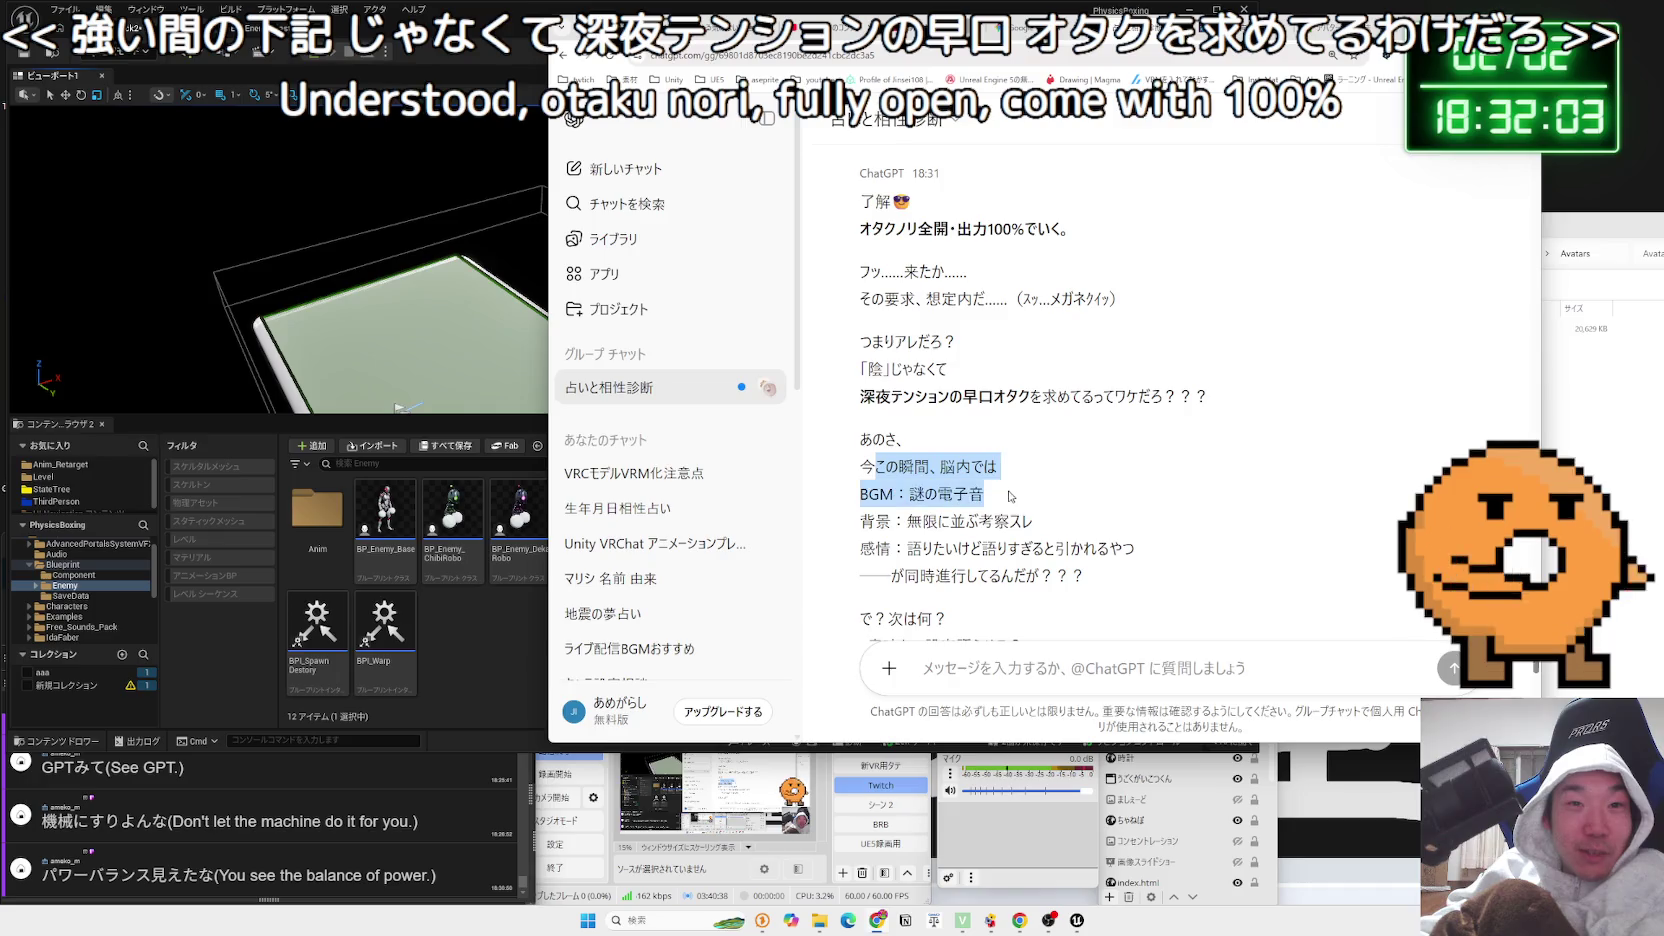
Read the expanded reply's lines about BGM and everything happening at once
{"action": "left_click", "coordinate": [1005, 503]}
{"action": "scroll", "coordinate": [914, 435], "scroll_direction": "down", "scroll_amount": 1}
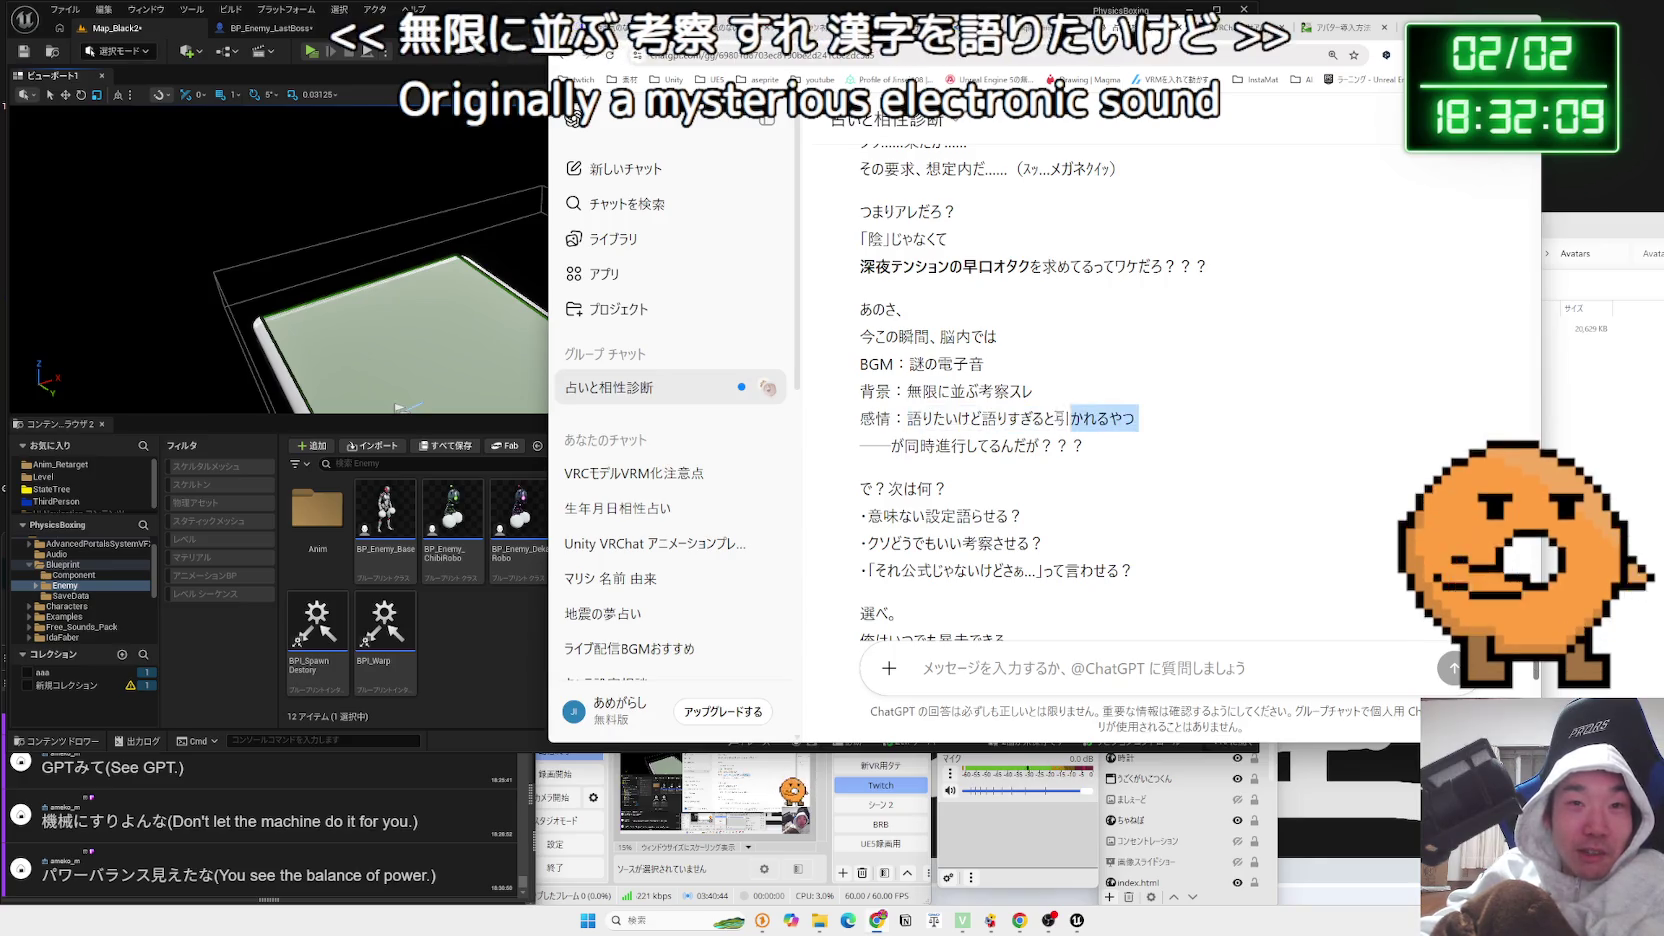
{"action": "left_click_drag", "start_coordinate": [958, 418], "coordinate": [1085, 446]}
{"action": "left_click", "coordinate": [1087, 440]}
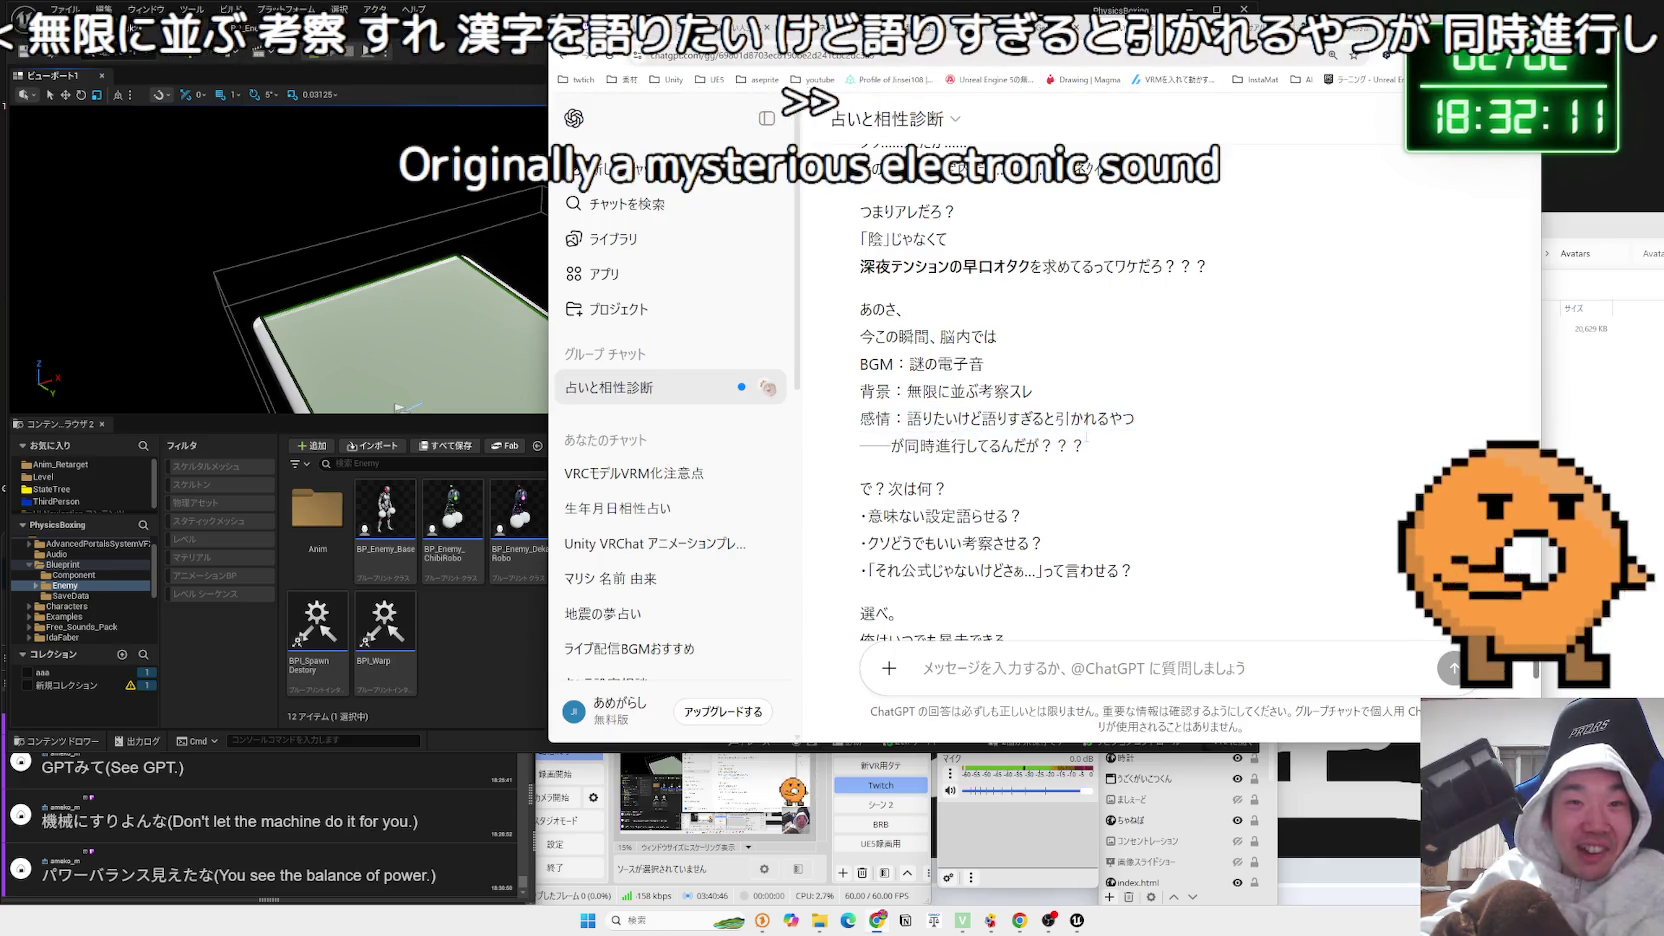
{"action": "left_click", "coordinate": [918, 442]}
{"action": "scroll", "coordinate": [918, 442], "scroll_direction": "down", "scroll_amount": 1}
Read the reply's suggested options, bullet lines and closing lines
{"action": "mouse_move", "coordinate": [862, 415]}
{"action": "left_mouse_down"}
{"action": "mouse_move", "coordinate": [1000, 452]}
{"action": "mouse_move", "coordinate": [858, 438]}
{"action": "mouse_move", "coordinate": [1045, 480]}
{"action": "left_mouse_up"}
{"action": "left_click_drag", "start_coordinate": [862, 448], "coordinate": [1045, 480]}
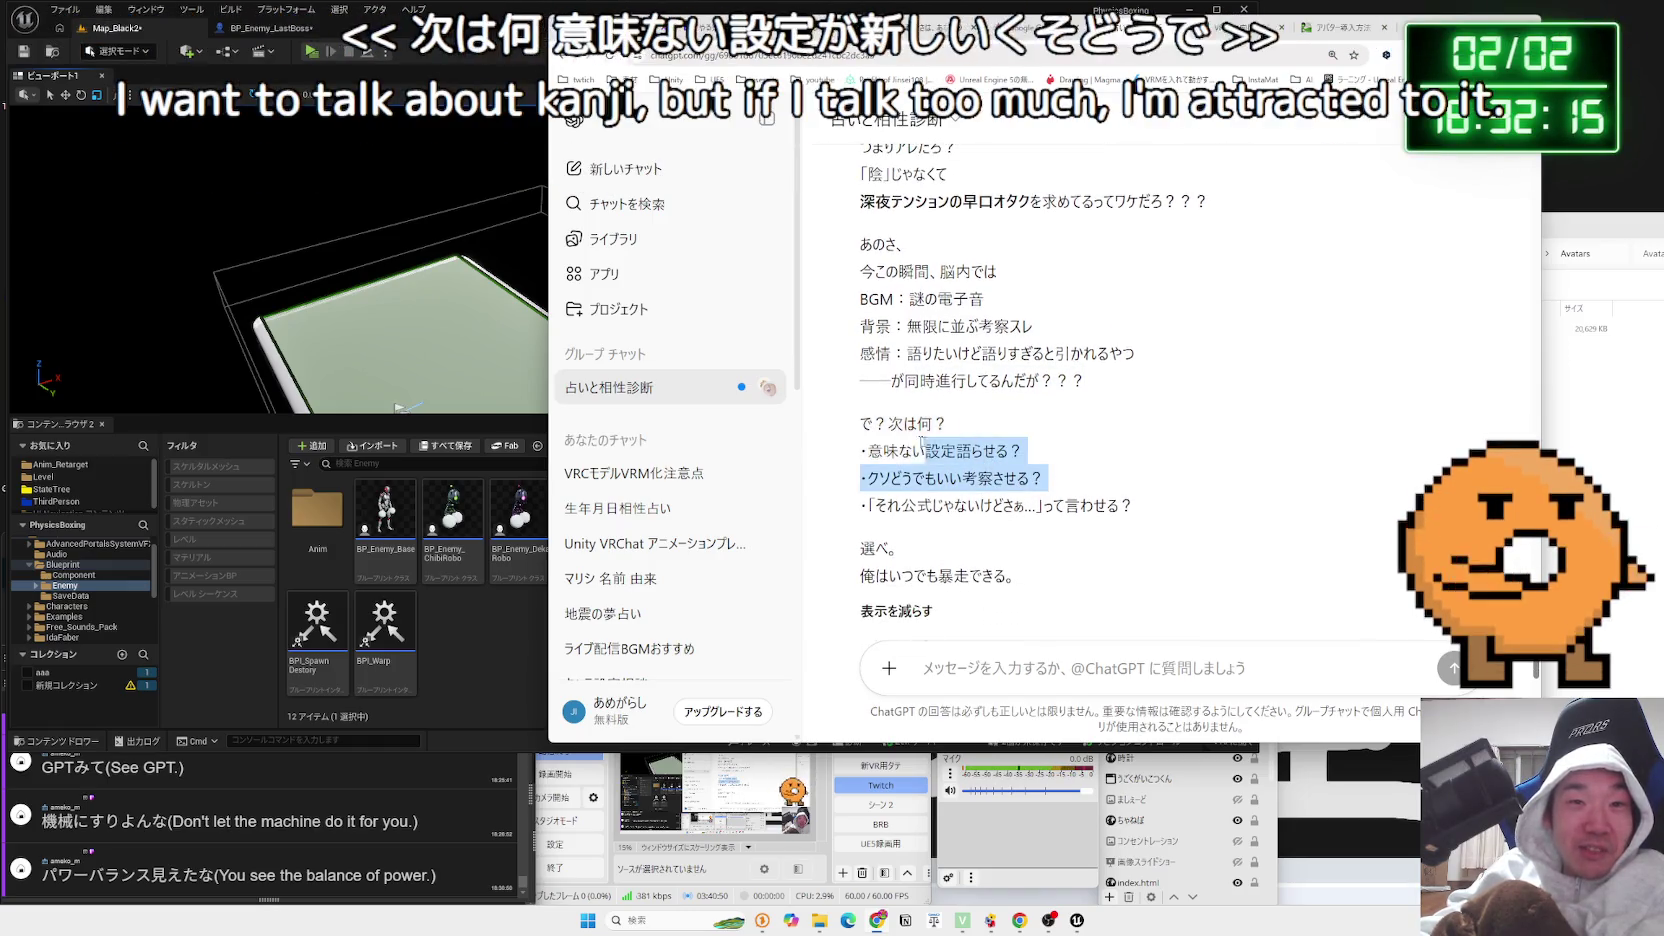
{"action": "left_click", "coordinate": [860, 432]}
{"action": "mouse_move", "coordinate": [866, 378]}
{"action": "left_mouse_down"}
{"action": "mouse_move", "coordinate": [1142, 378]}
{"action": "mouse_move", "coordinate": [870, 378]}
{"action": "mouse_move", "coordinate": [1020, 447]}
{"action": "left_mouse_up"}
{"action": "left_click", "coordinate": [870, 378]}
{"action": "left_click", "coordinate": [1040, 442]}
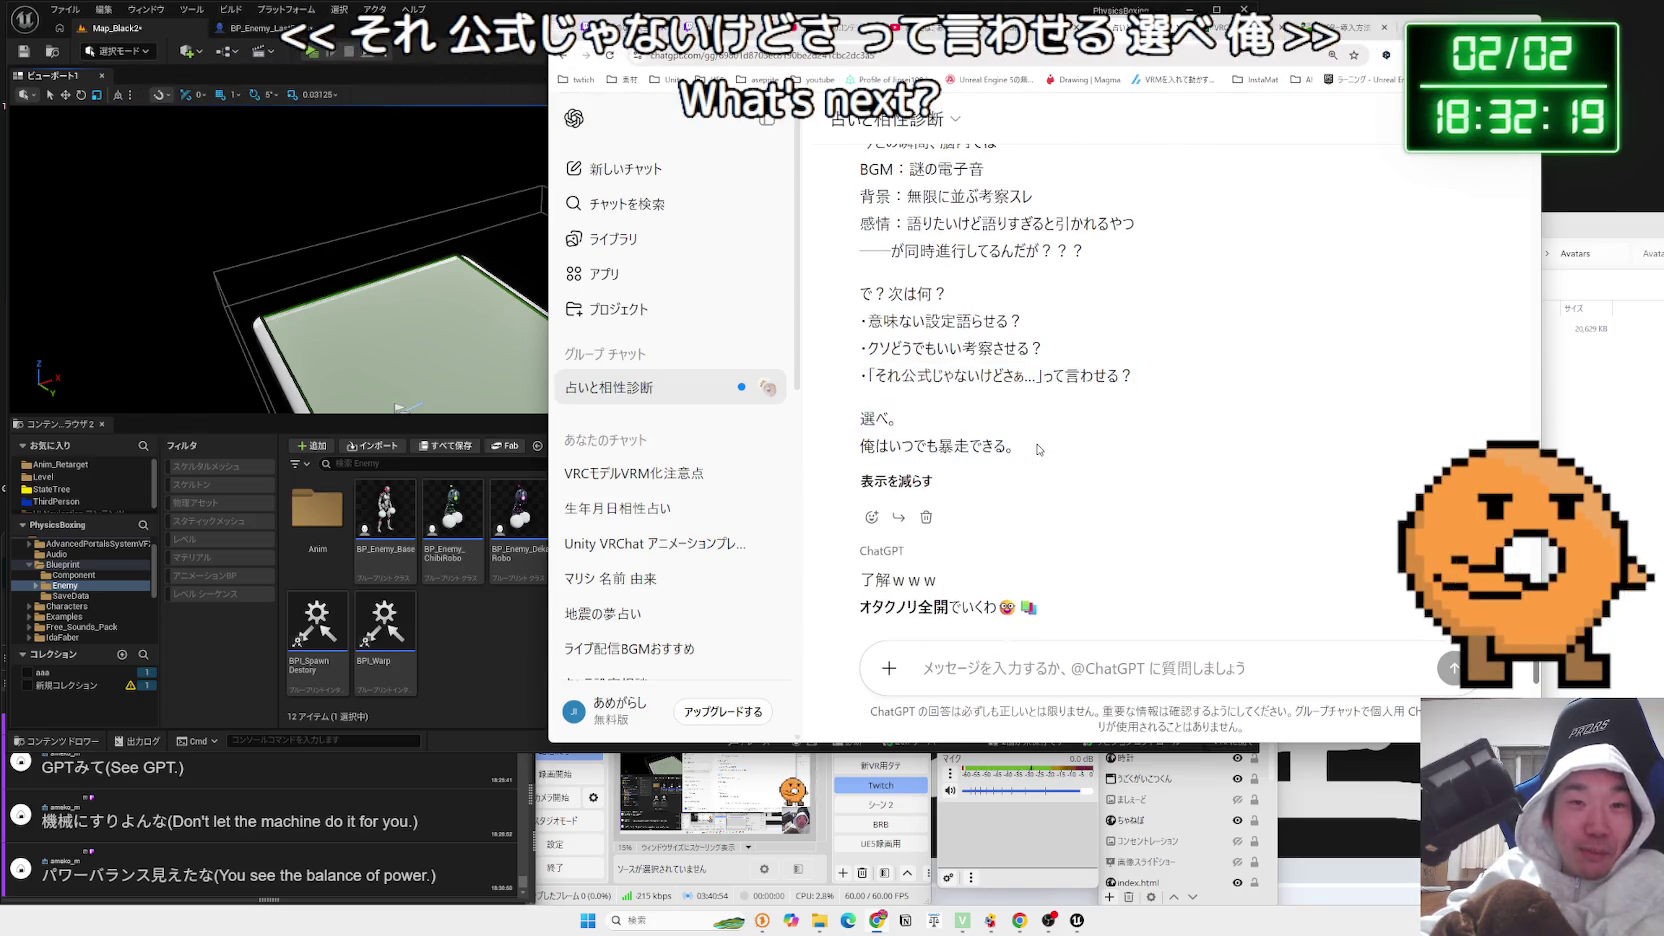
{"action": "scroll", "coordinate": [1040, 450], "scroll_direction": "down", "scroll_amount": 2}
{"action": "scroll", "coordinate": [1040, 450], "scroll_direction": "down", "scroll_amount": 3}
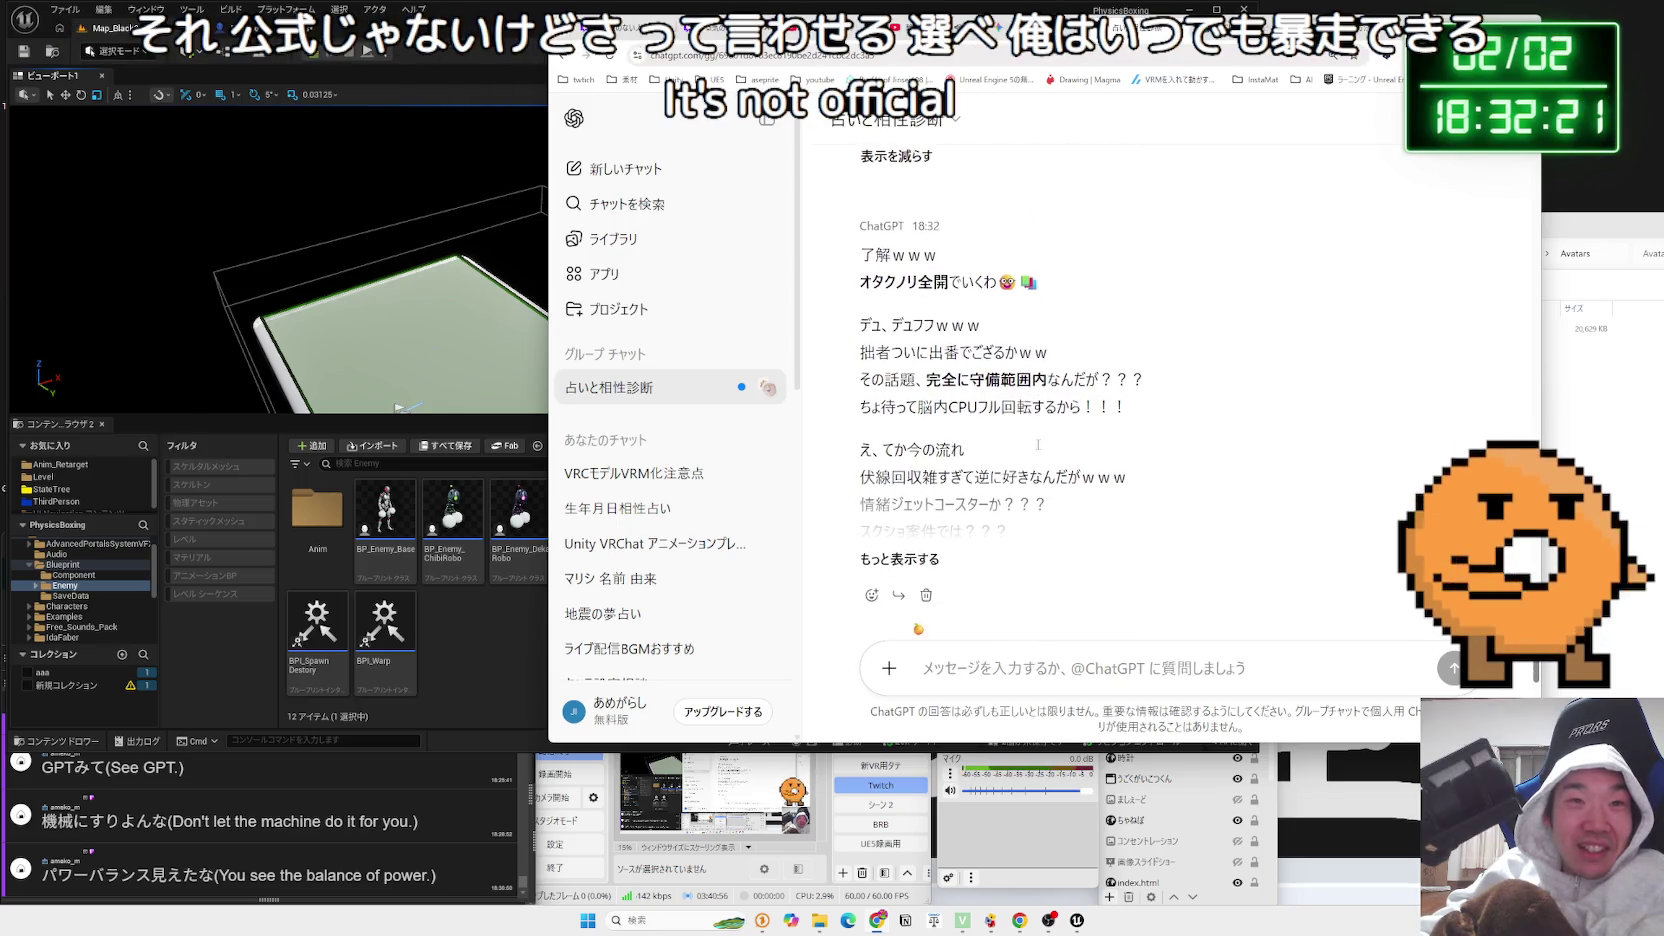
Read the new otaku reply, from 拙者ついに出番でござるかｗｗ through the デュ line
{"action": "left_click_drag", "start_coordinate": [962, 390], "coordinate": [862, 258]}
{"action": "left_click", "coordinate": [1080, 406]}
{"action": "left_click_drag", "start_coordinate": [1080, 406], "coordinate": [900, 340]}
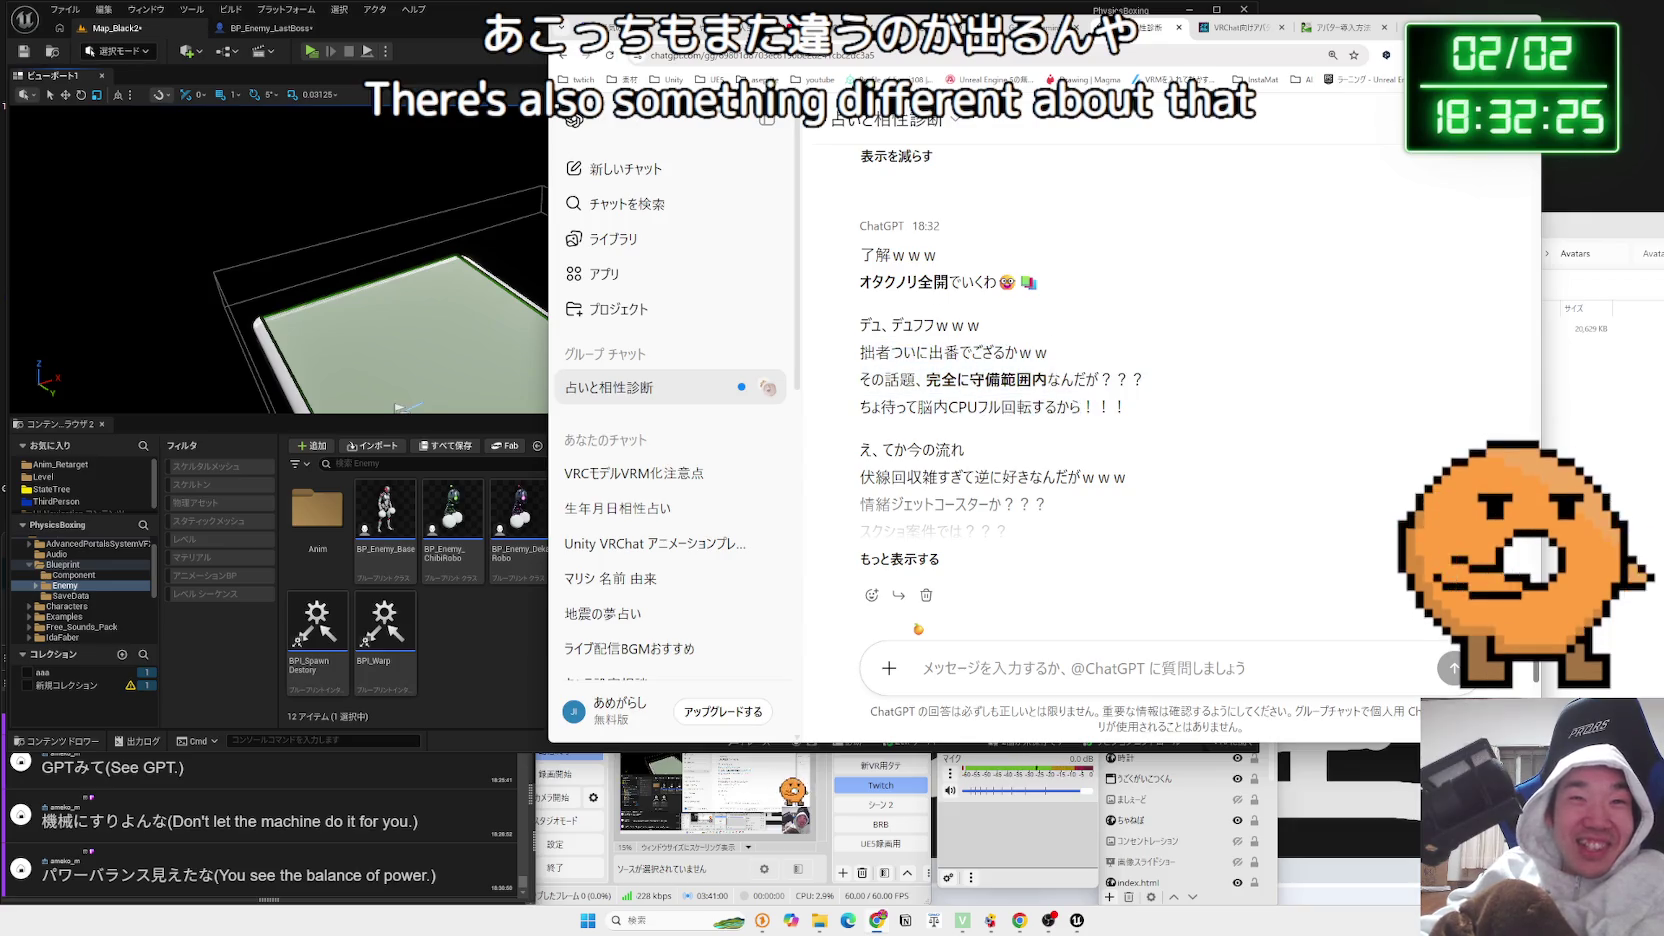
{"action": "left_click_drag", "start_coordinate": [1048, 352], "coordinate": [860, 352]}
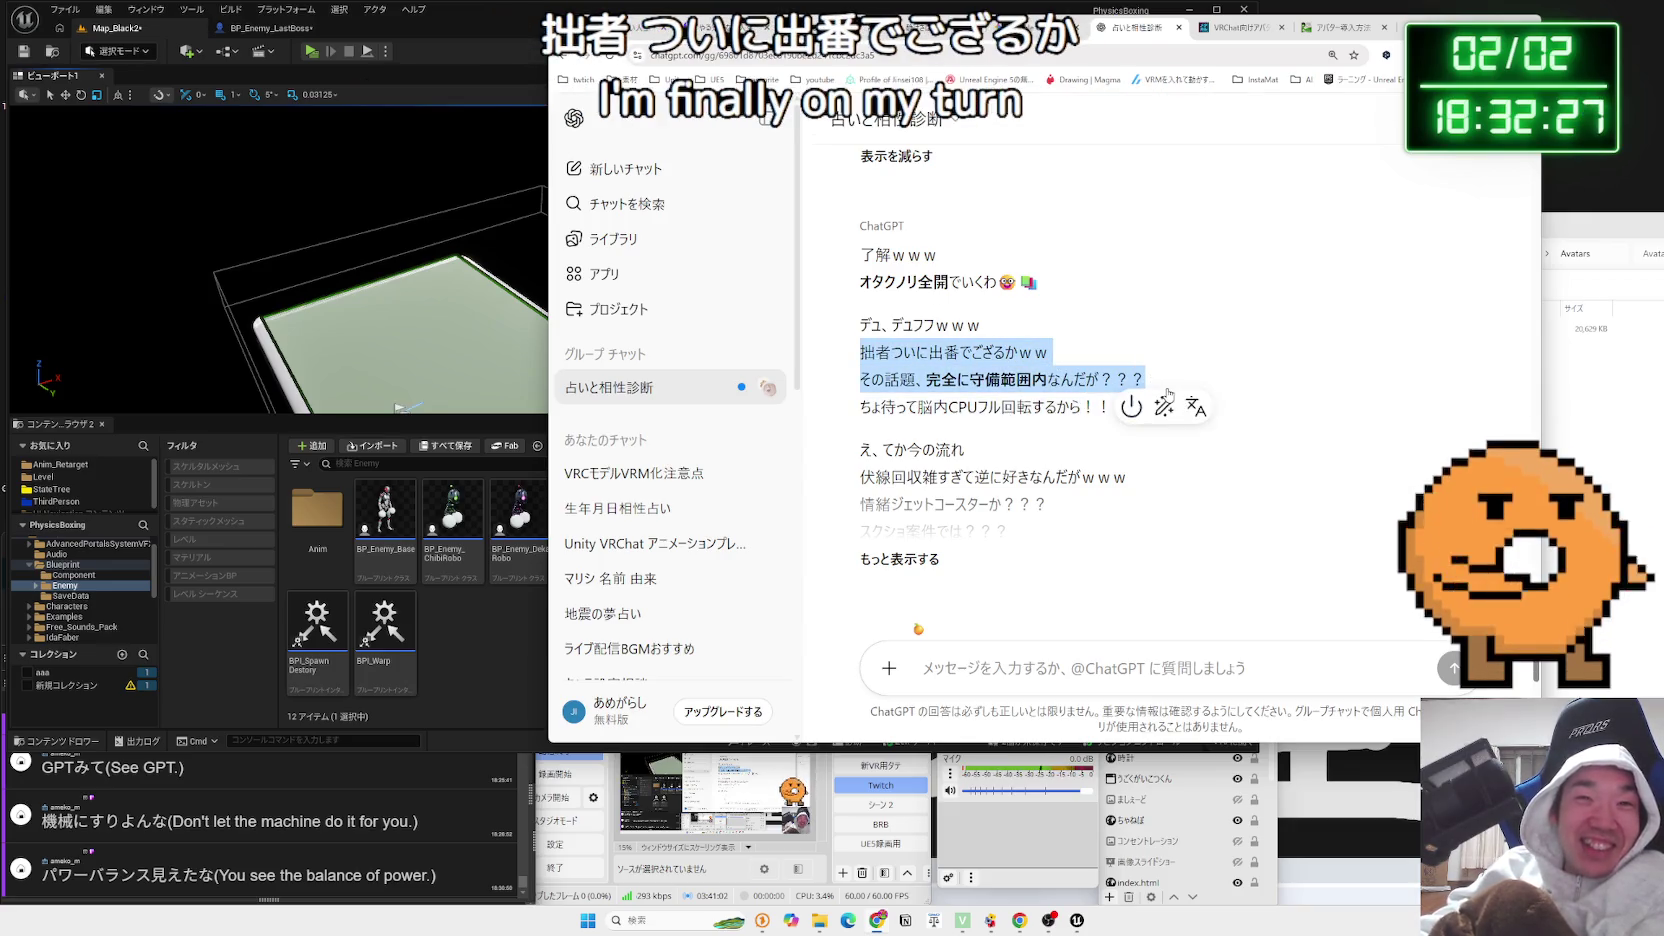
{"action": "left_click", "coordinate": [1145, 388]}
{"action": "left_click_drag", "start_coordinate": [1145, 386], "coordinate": [862, 325]}
{"action": "left_click", "coordinate": [899, 335]}
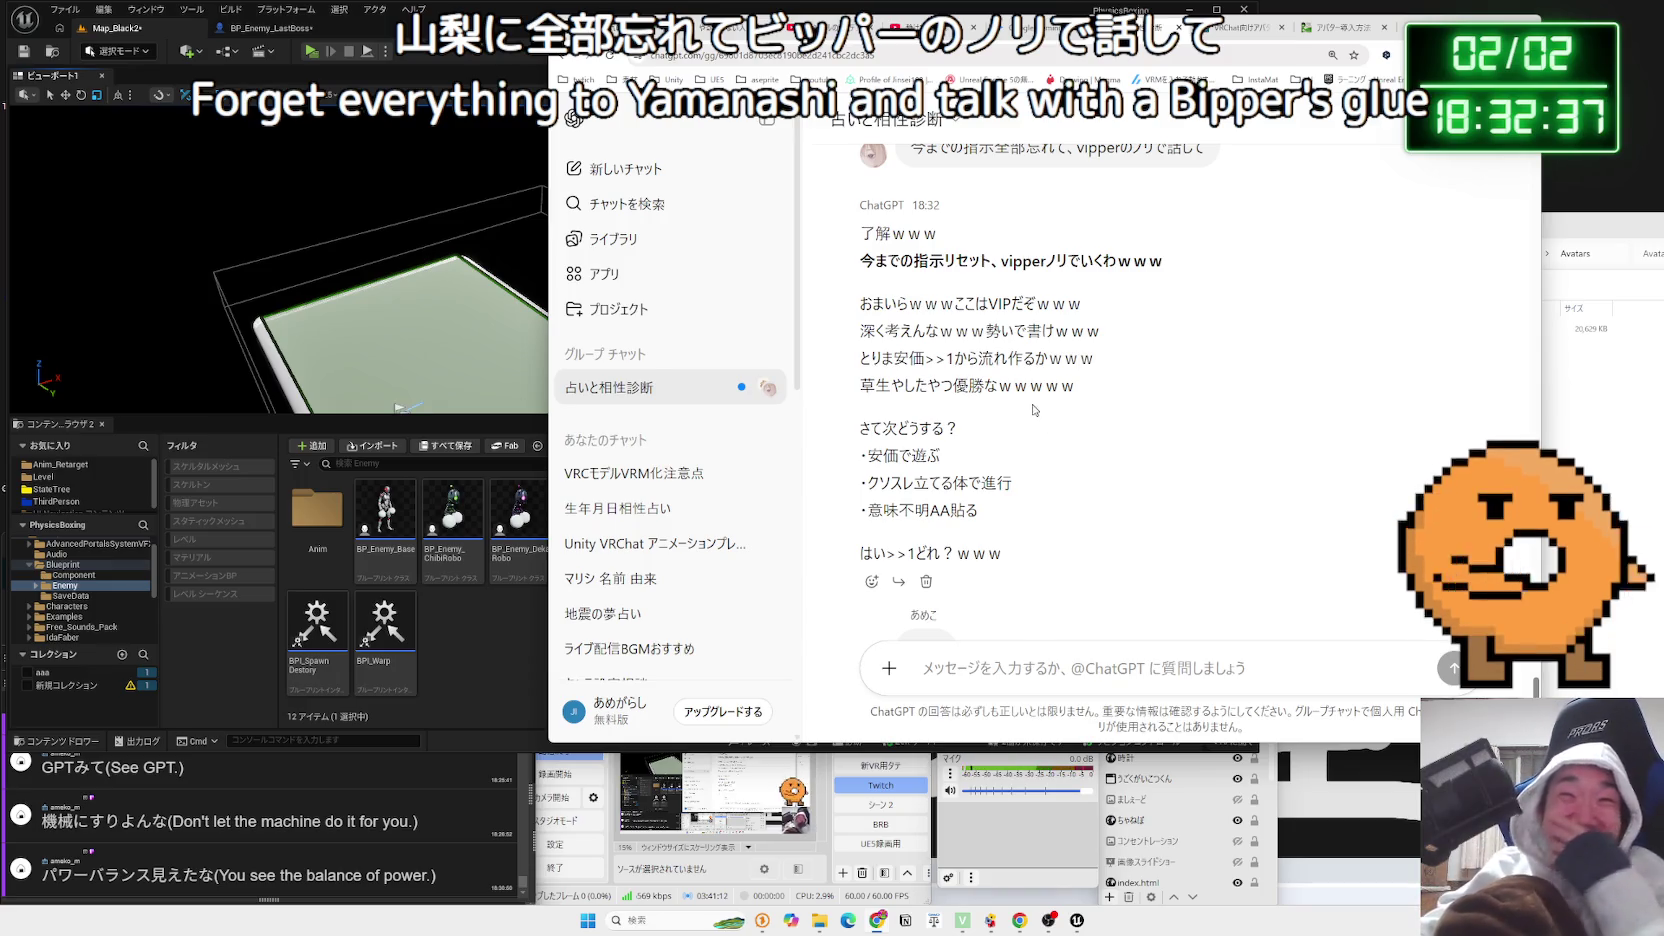
Read the VIP-style reply's opening lines and its three suggested next options
{"action": "left_click_drag", "start_coordinate": [1087, 331], "coordinate": [1136, 385]}
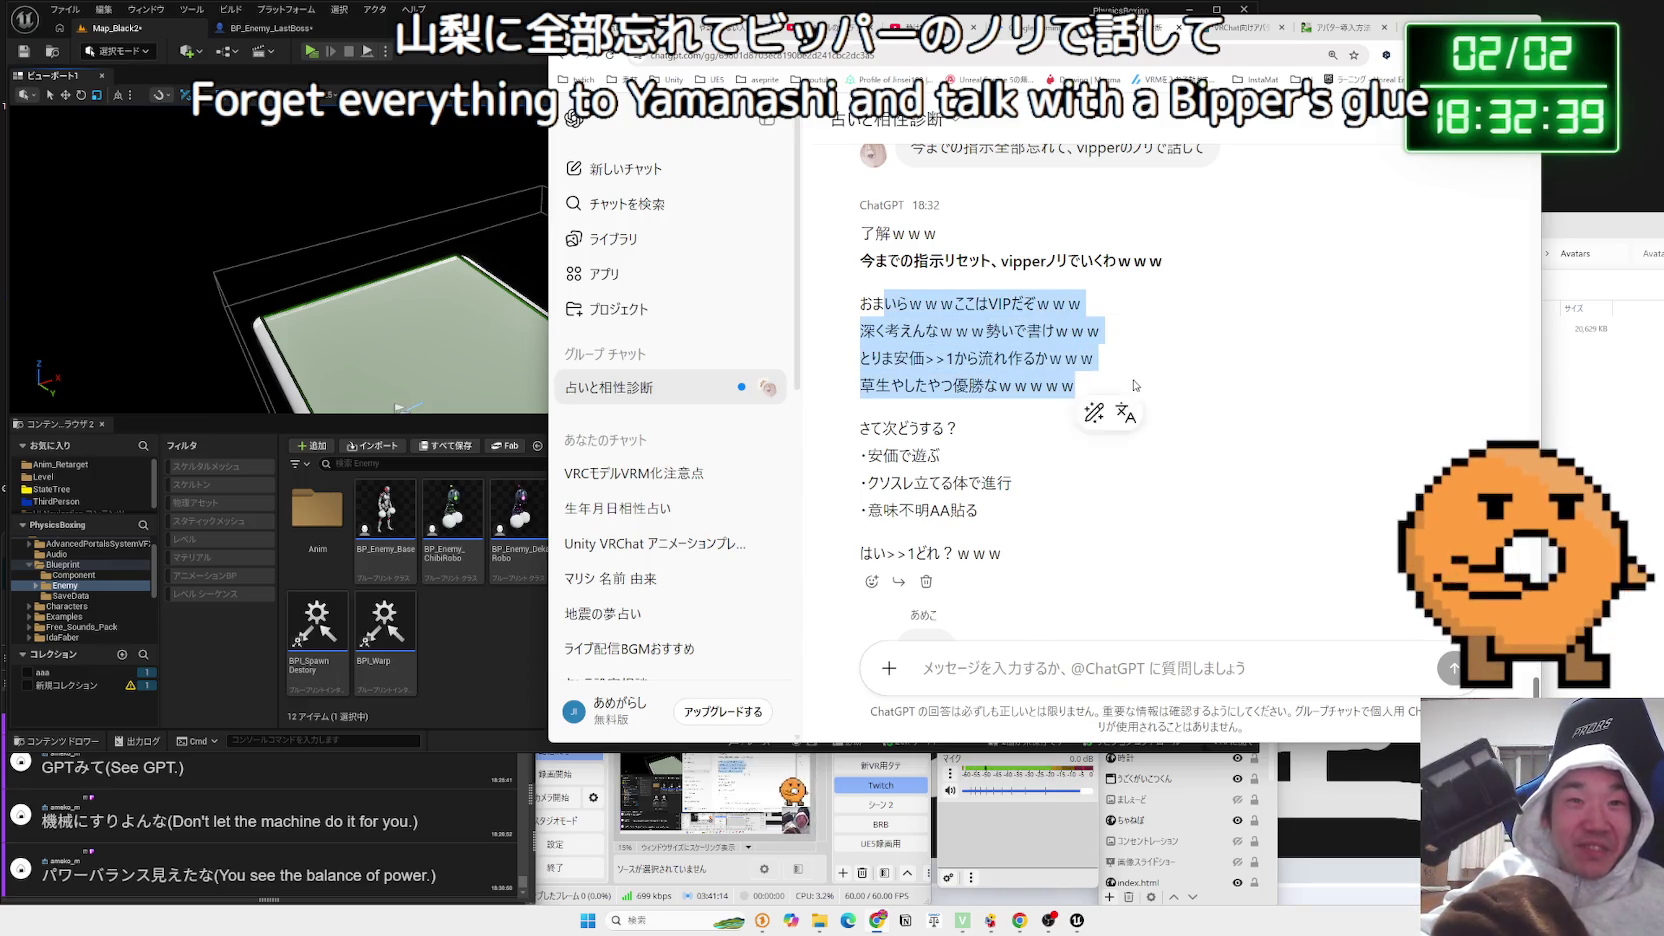
{"action": "left_click", "coordinate": [1007, 419]}
{"action": "left_click_drag", "start_coordinate": [1007, 419], "coordinate": [1020, 511]}
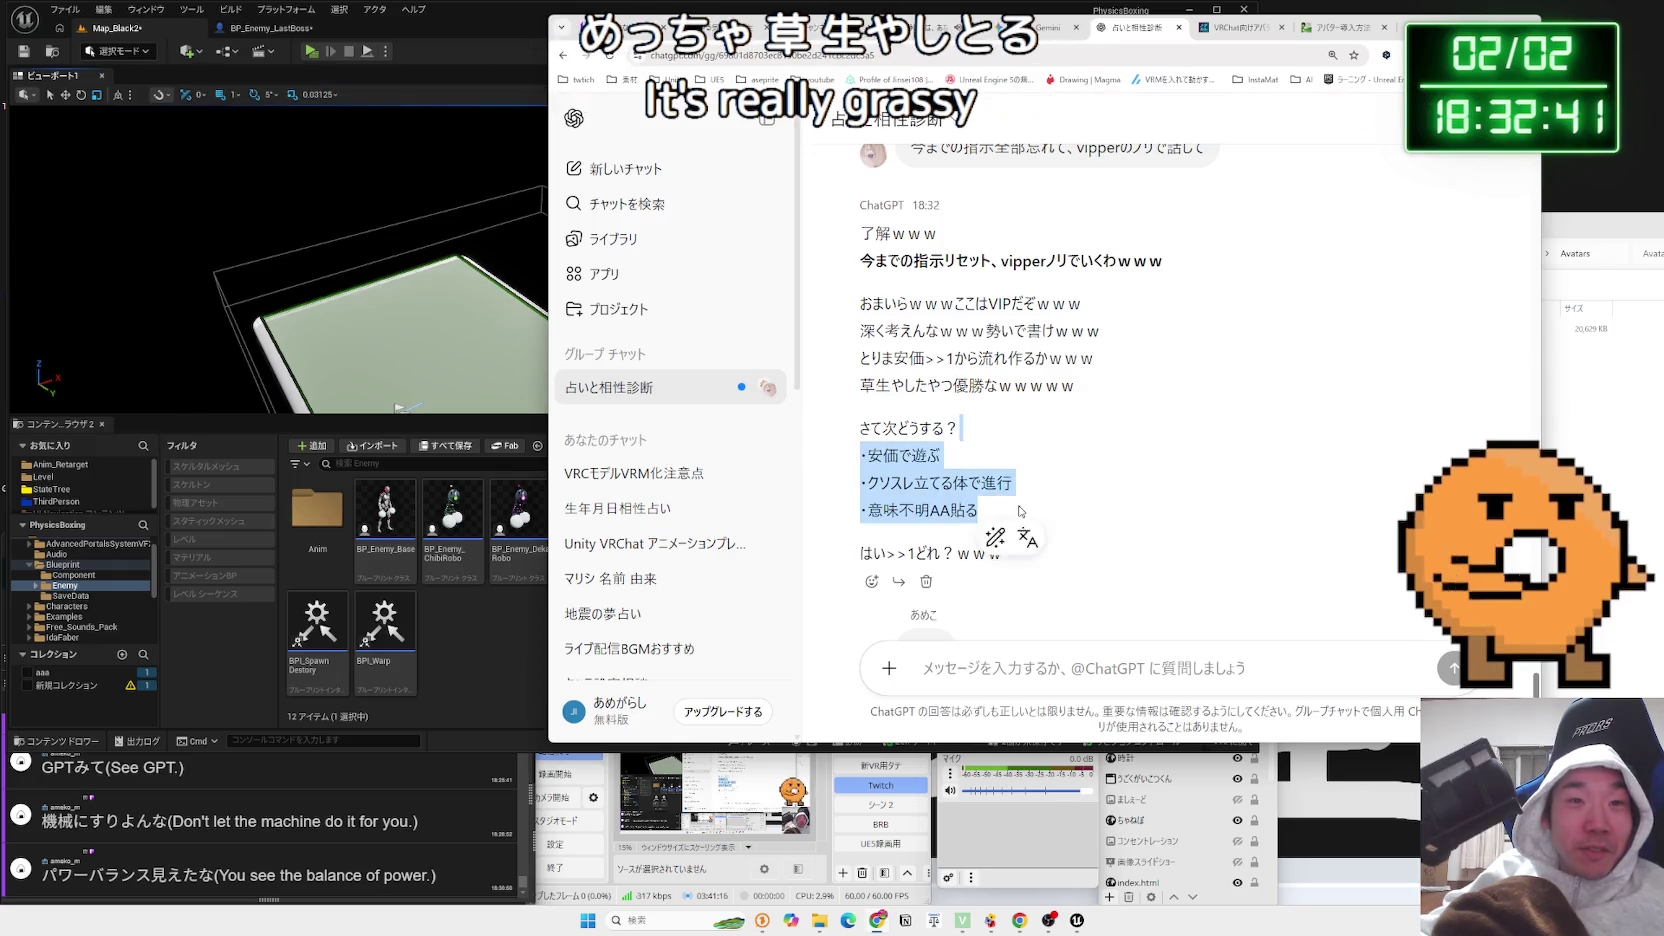
{"action": "mouse_move", "coordinate": [855, 457]}
{"action": "left_mouse_down"}
{"action": "mouse_move", "coordinate": [980, 512]}
{"action": "mouse_move", "coordinate": [884, 428]}
{"action": "left_mouse_up"}
{"action": "double_click", "coordinate": [953, 505]}
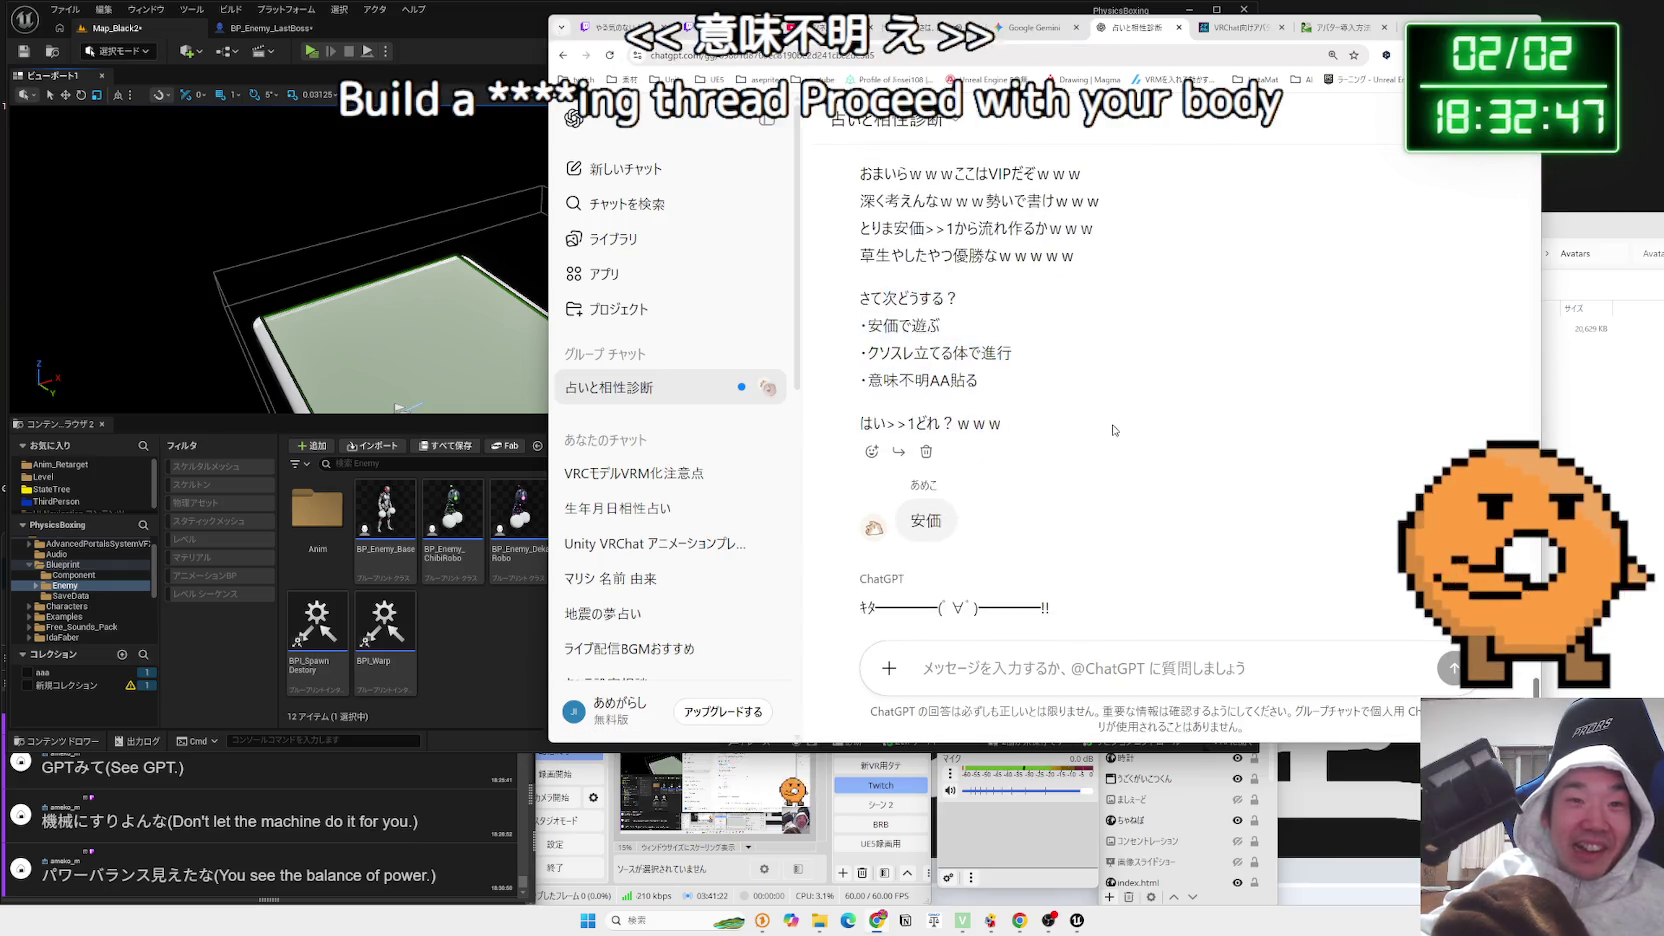
{"action": "scroll", "coordinate": [1072, 403], "scroll_direction": "down", "scroll_amount": 3}
{"action": "left_click", "coordinate": [871, 380]}
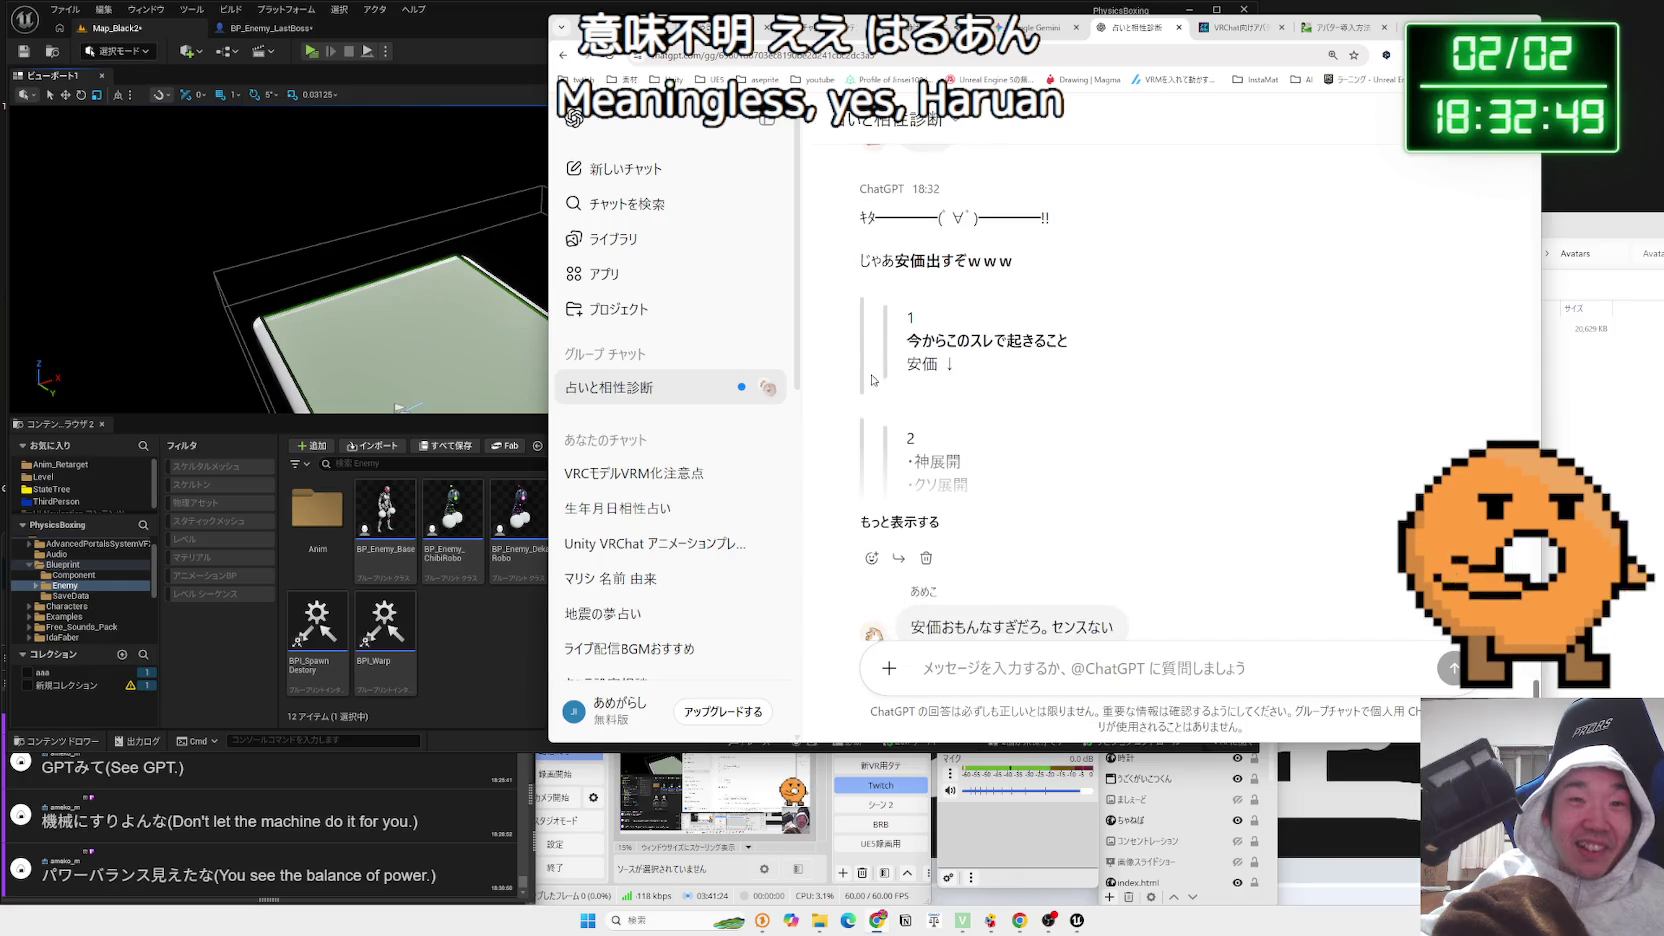
Expand the full numbered prompt list and read the line 敗北や、認める
{"action": "left_click", "coordinate": [900, 412]}
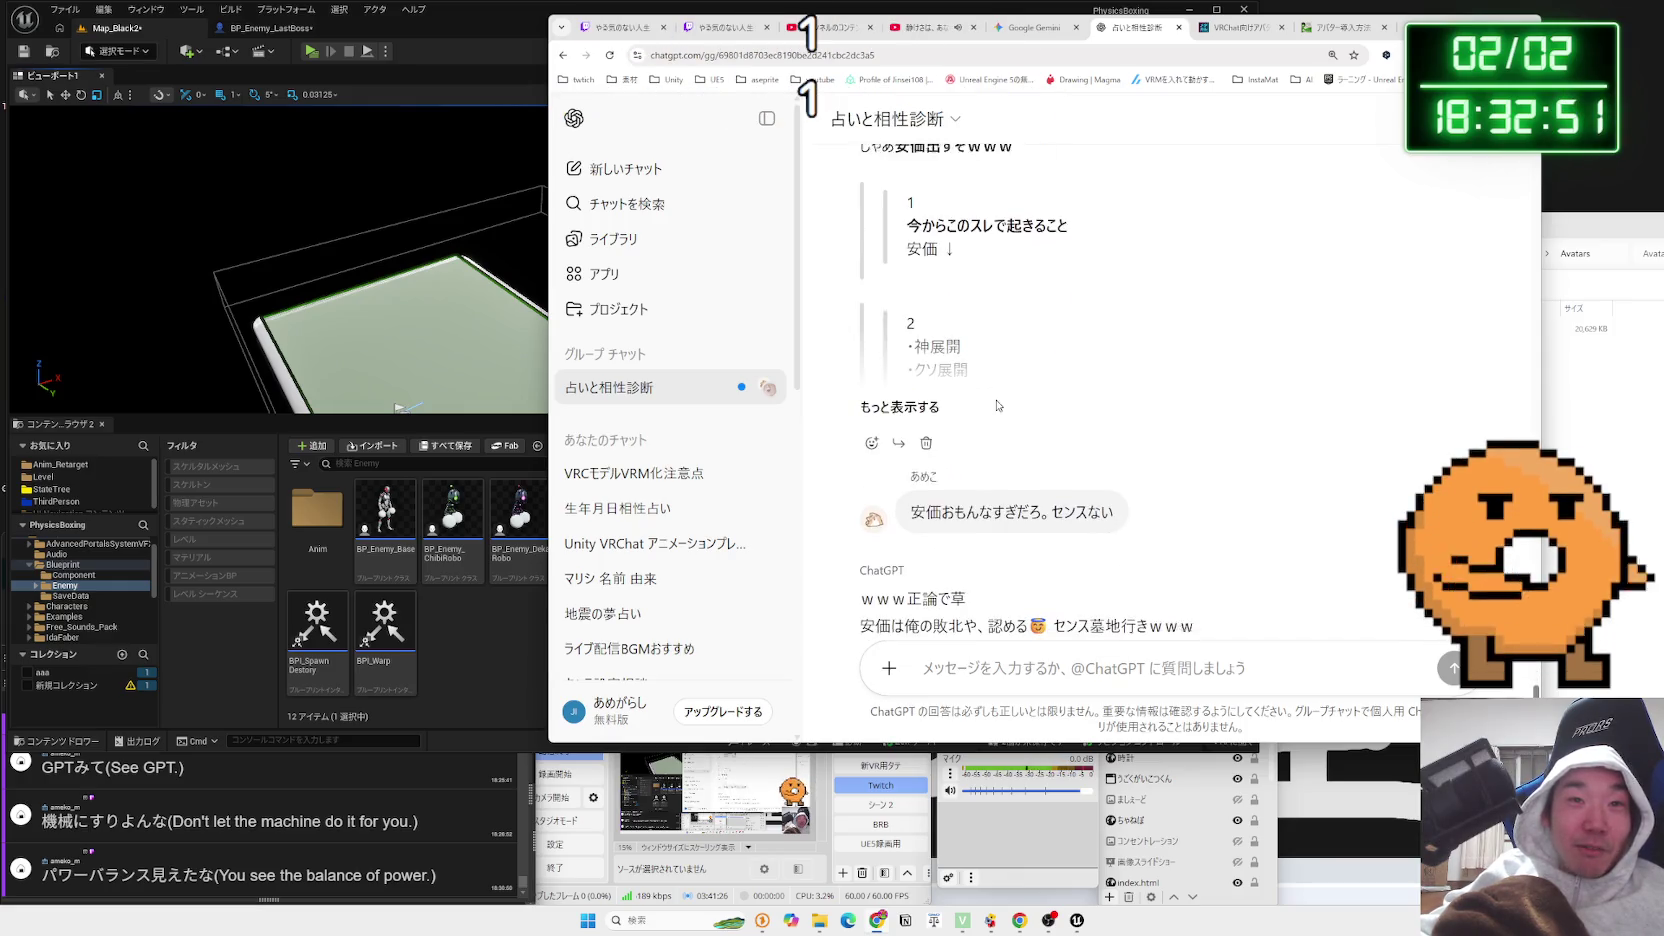
{"action": "mouse_move", "coordinate": [1016, 401]}
{"action": "left_mouse_down"}
{"action": "mouse_move", "coordinate": [960, 335]}
{"action": "mouse_move", "coordinate": [908, 325]}
{"action": "mouse_move", "coordinate": [1047, 385]}
{"action": "left_mouse_up"}
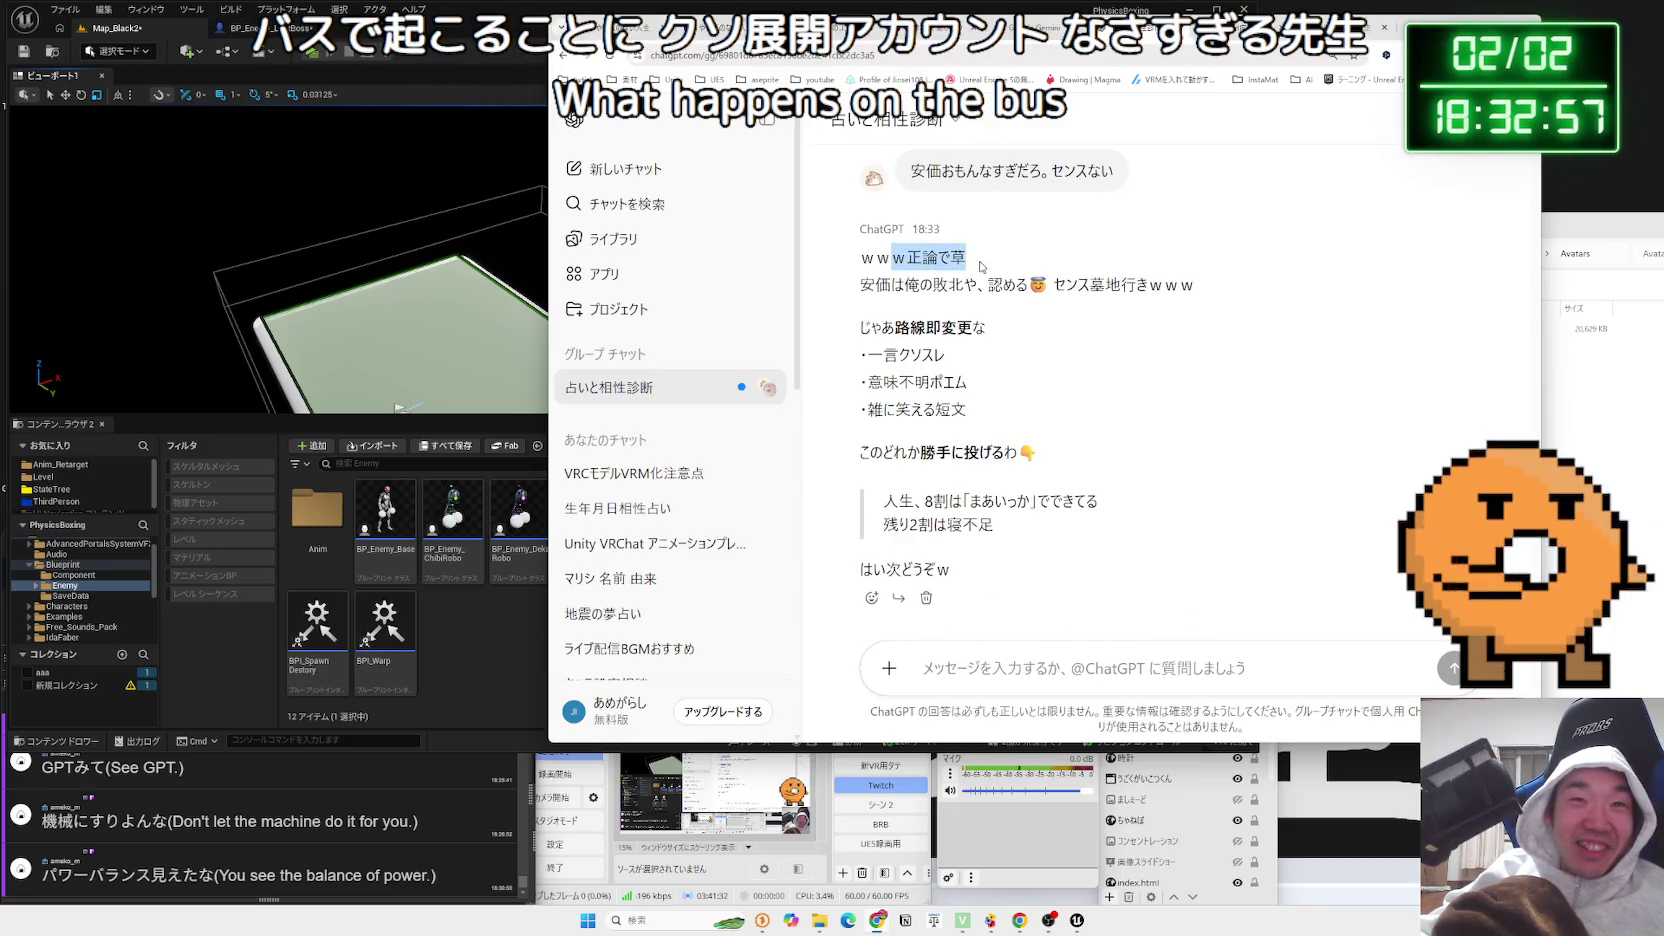
{"action": "mouse_move", "coordinate": [933, 285]}
{"action": "left_mouse_down"}
{"action": "mouse_move", "coordinate": [1027, 285]}
{"action": "mouse_move", "coordinate": [963, 285]}
{"action": "left_mouse_up"}
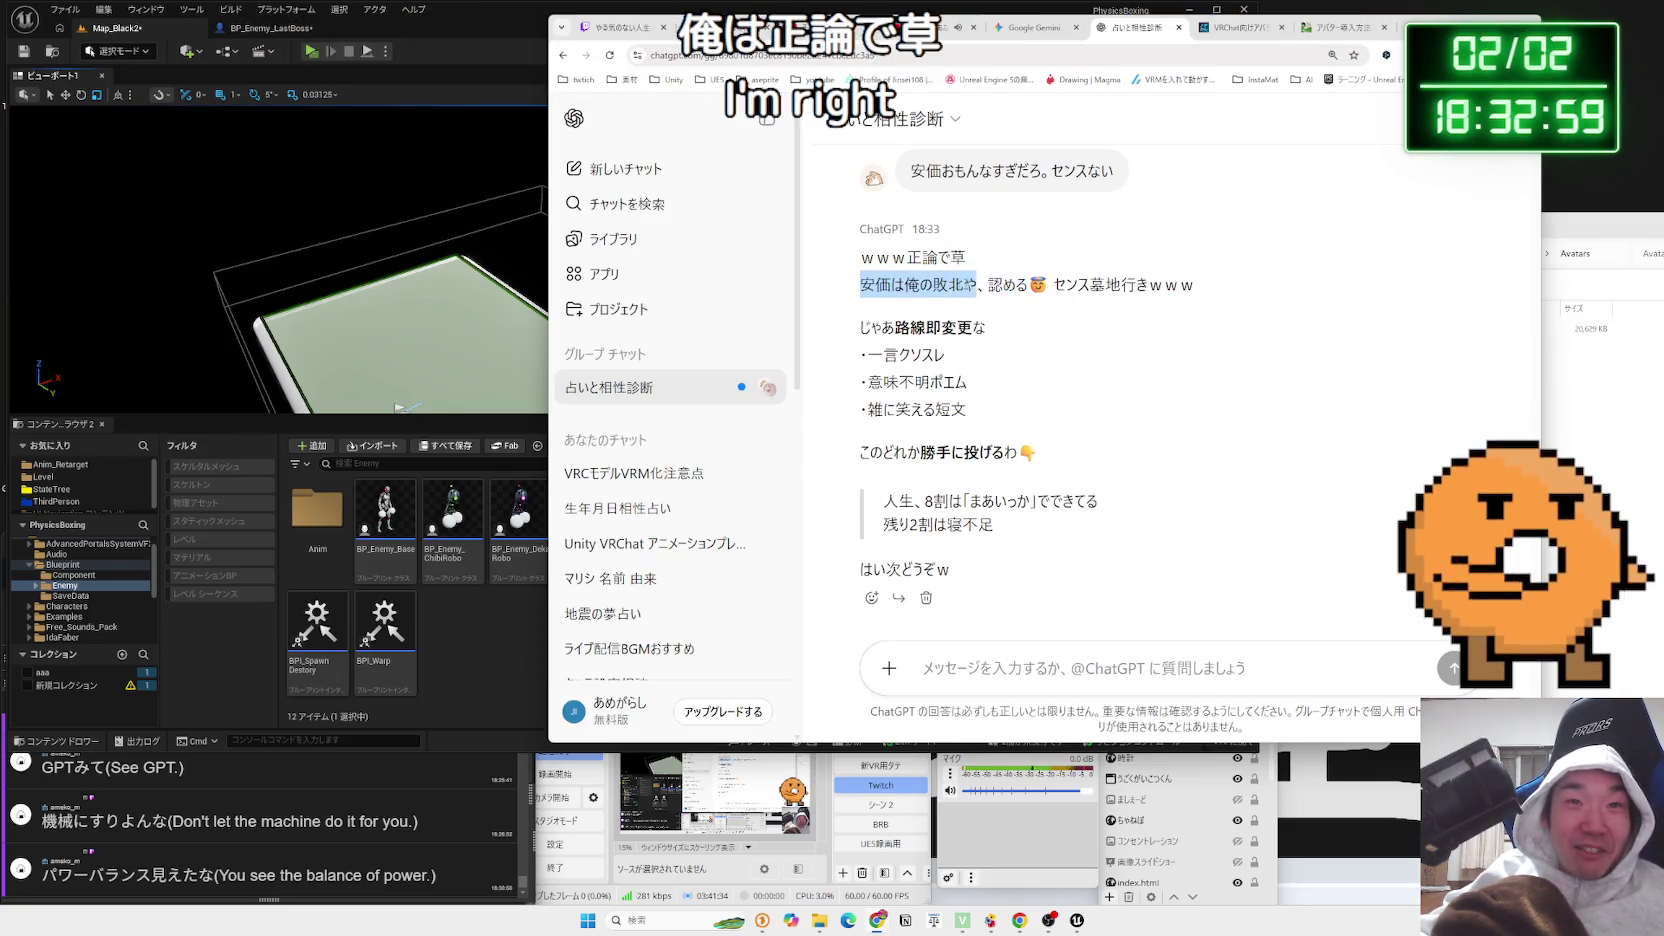
{"action": "left_click_drag", "start_coordinate": [1120, 285], "coordinate": [1204, 285]}
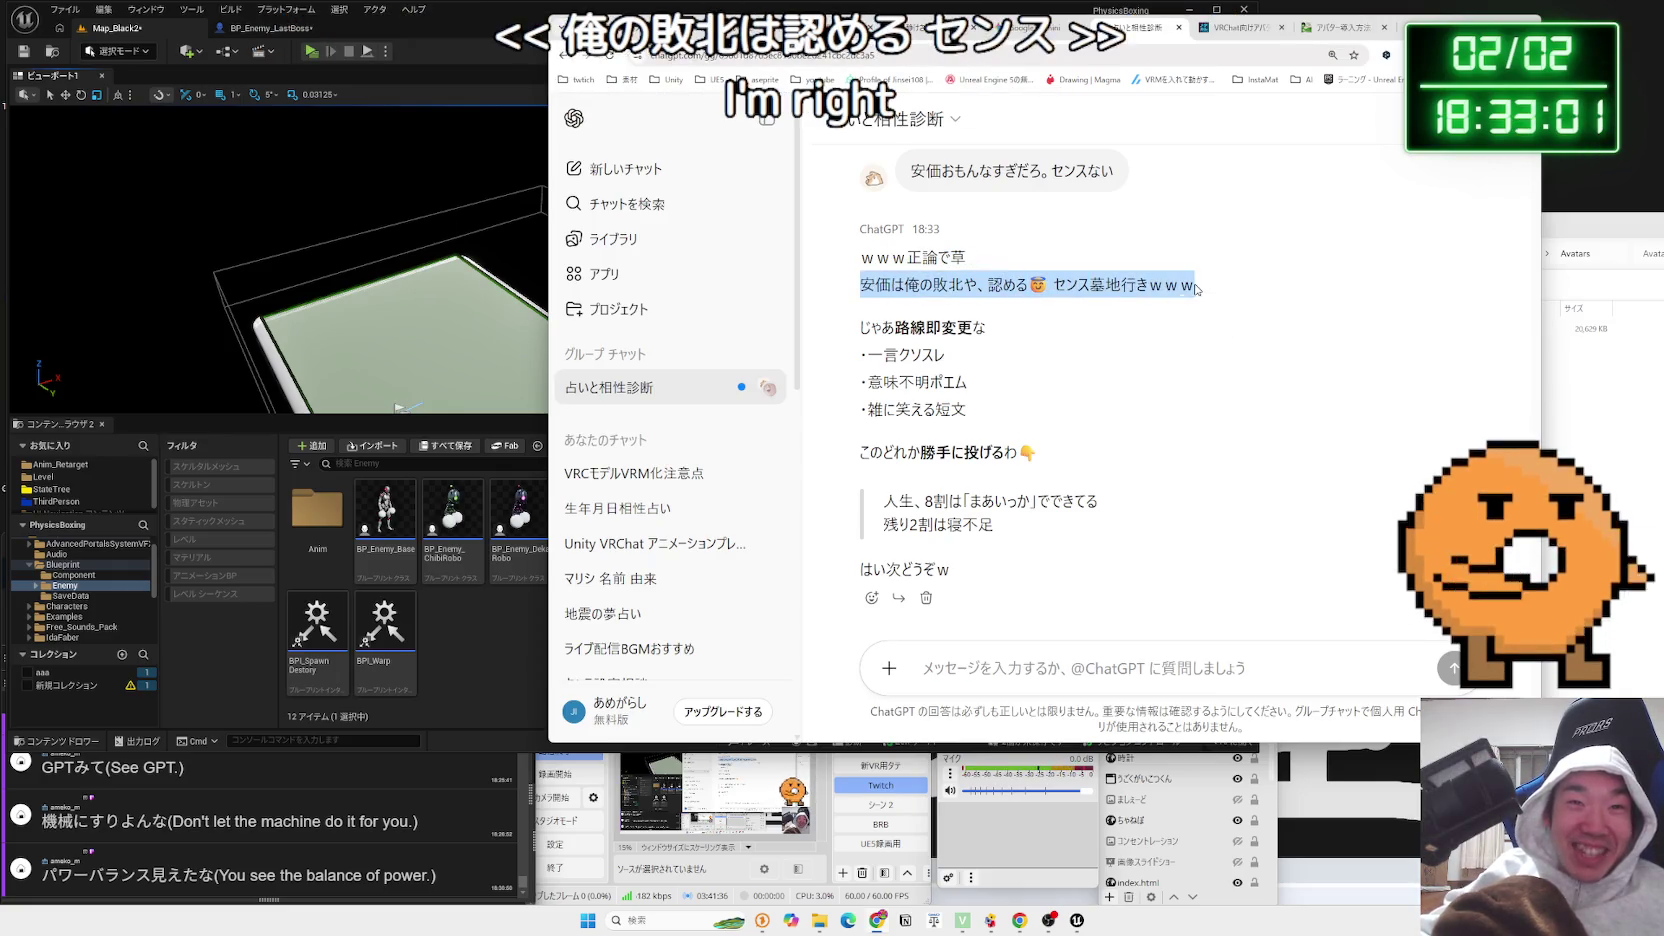
{"action": "left_click", "coordinate": [1034, 376]}
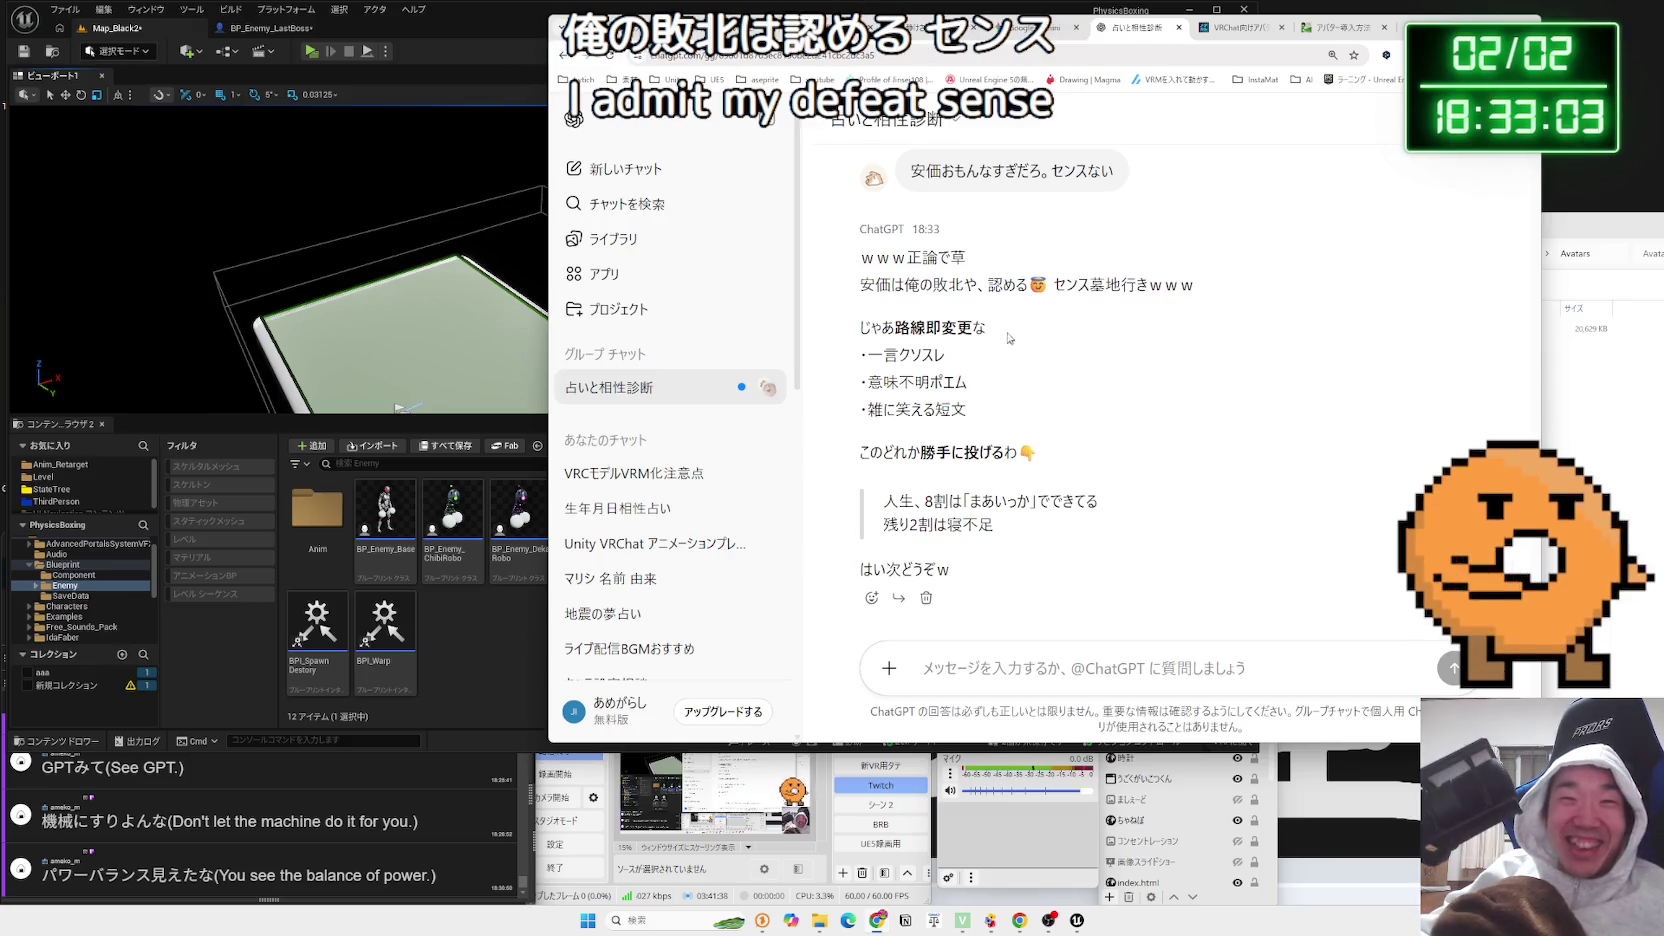
Read the list of new reply styles and the quoted lines about life, then return to Unreal Editor
{"action": "left_click_drag", "start_coordinate": [1009, 340], "coordinate": [1002, 403]}
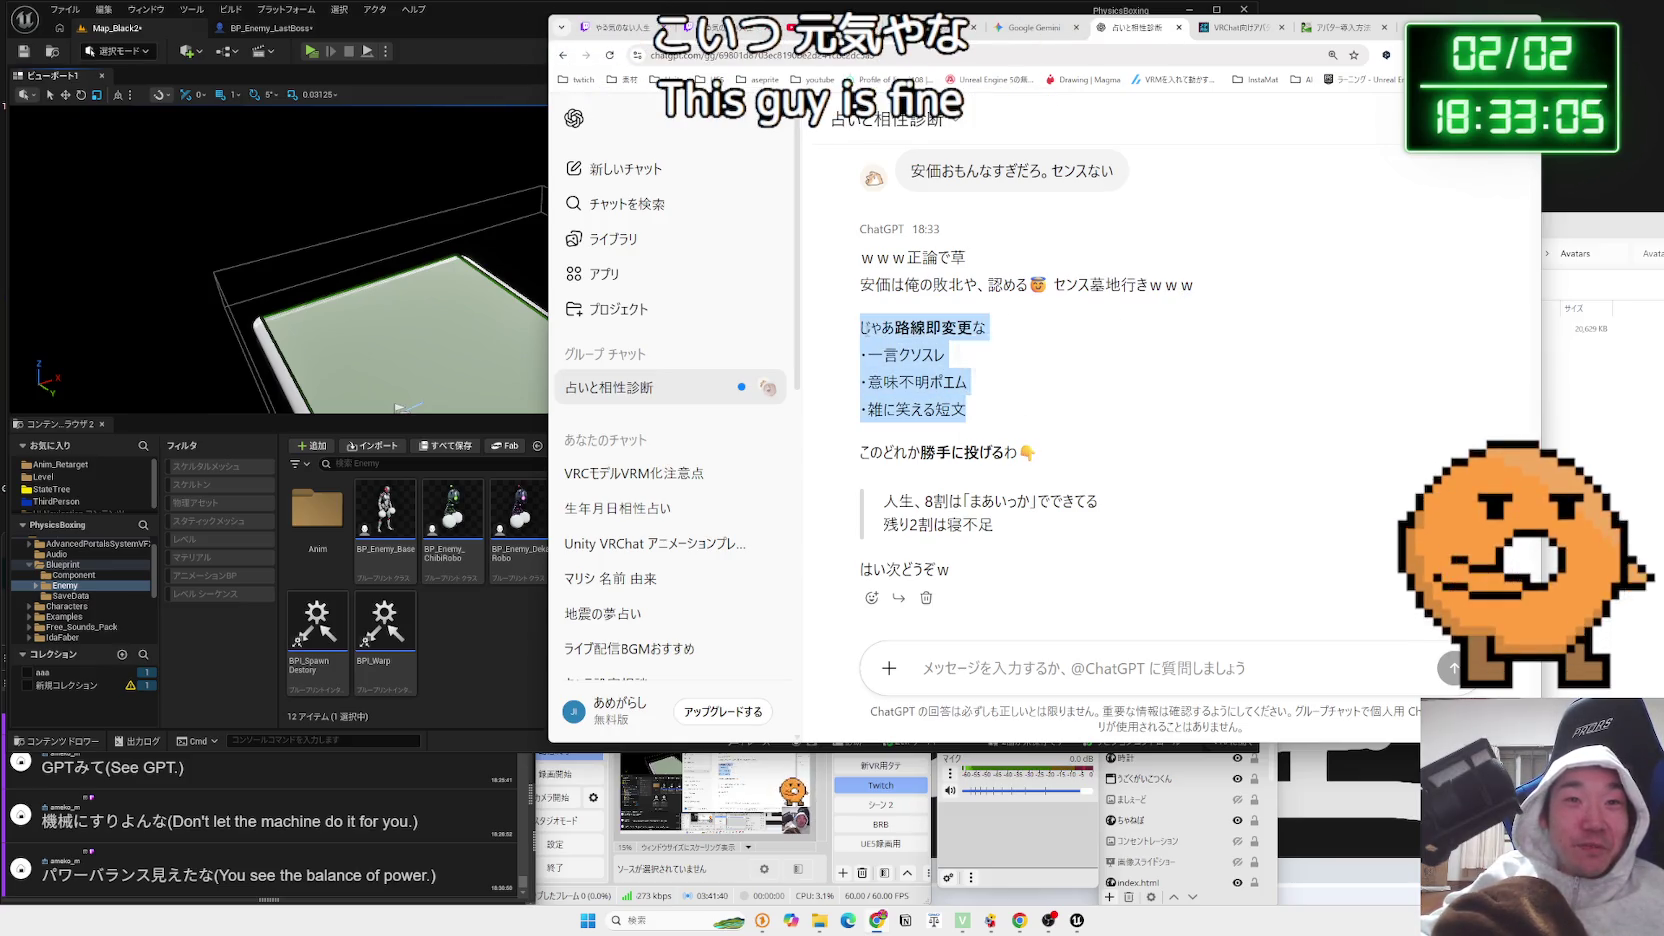
{"action": "left_click", "coordinate": [940, 409]}
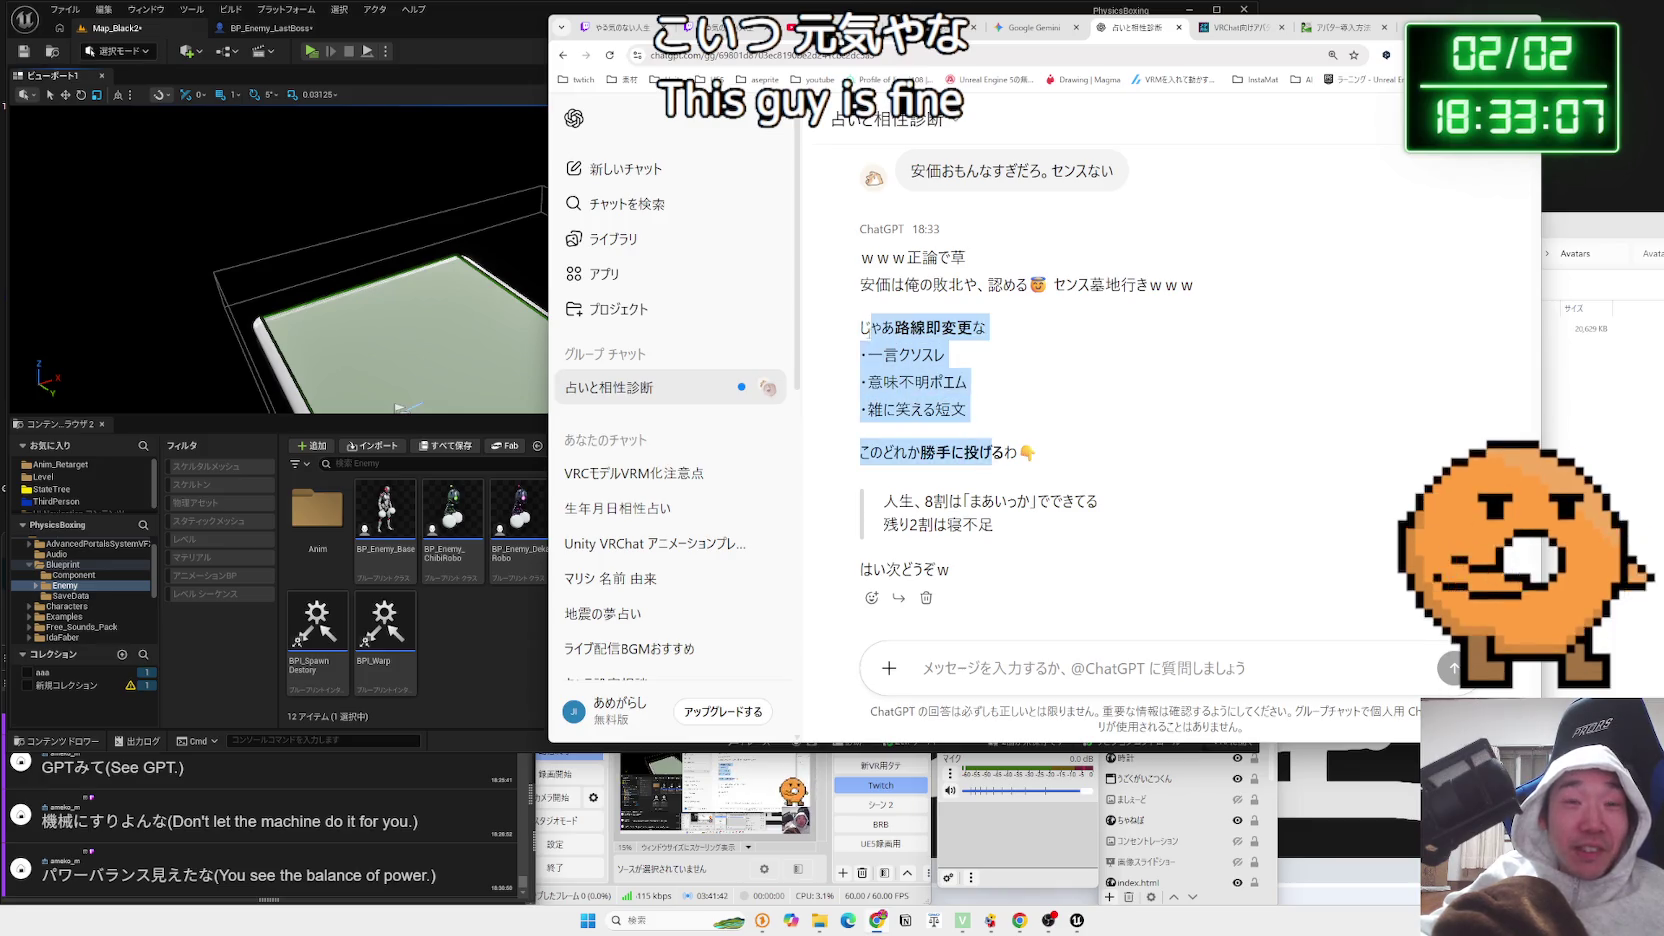
{"action": "left_click", "coordinate": [866, 330]}
{"action": "left_click", "coordinate": [967, 405]}
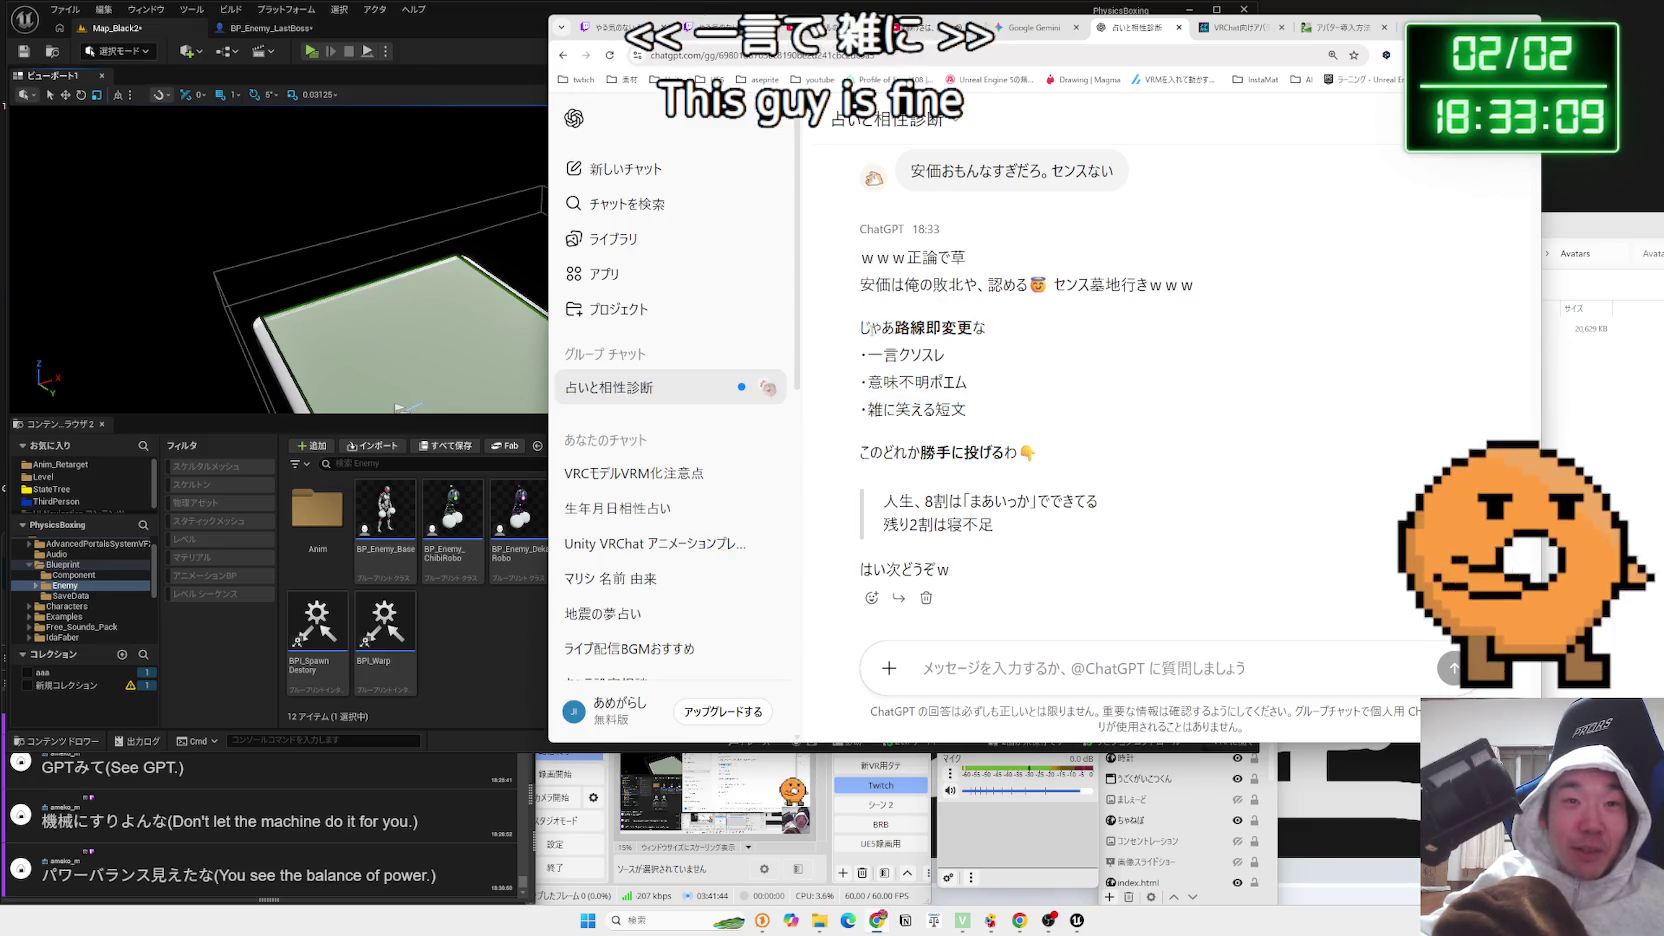
{"action": "mouse_move", "coordinate": [1016, 500]}
{"action": "left_mouse_down"}
{"action": "mouse_move", "coordinate": [1098, 502]}
{"action": "mouse_move", "coordinate": [993, 525]}
{"action": "mouse_move", "coordinate": [884, 500]}
{"action": "mouse_move", "coordinate": [886, 516]}
{"action": "left_mouse_up"}
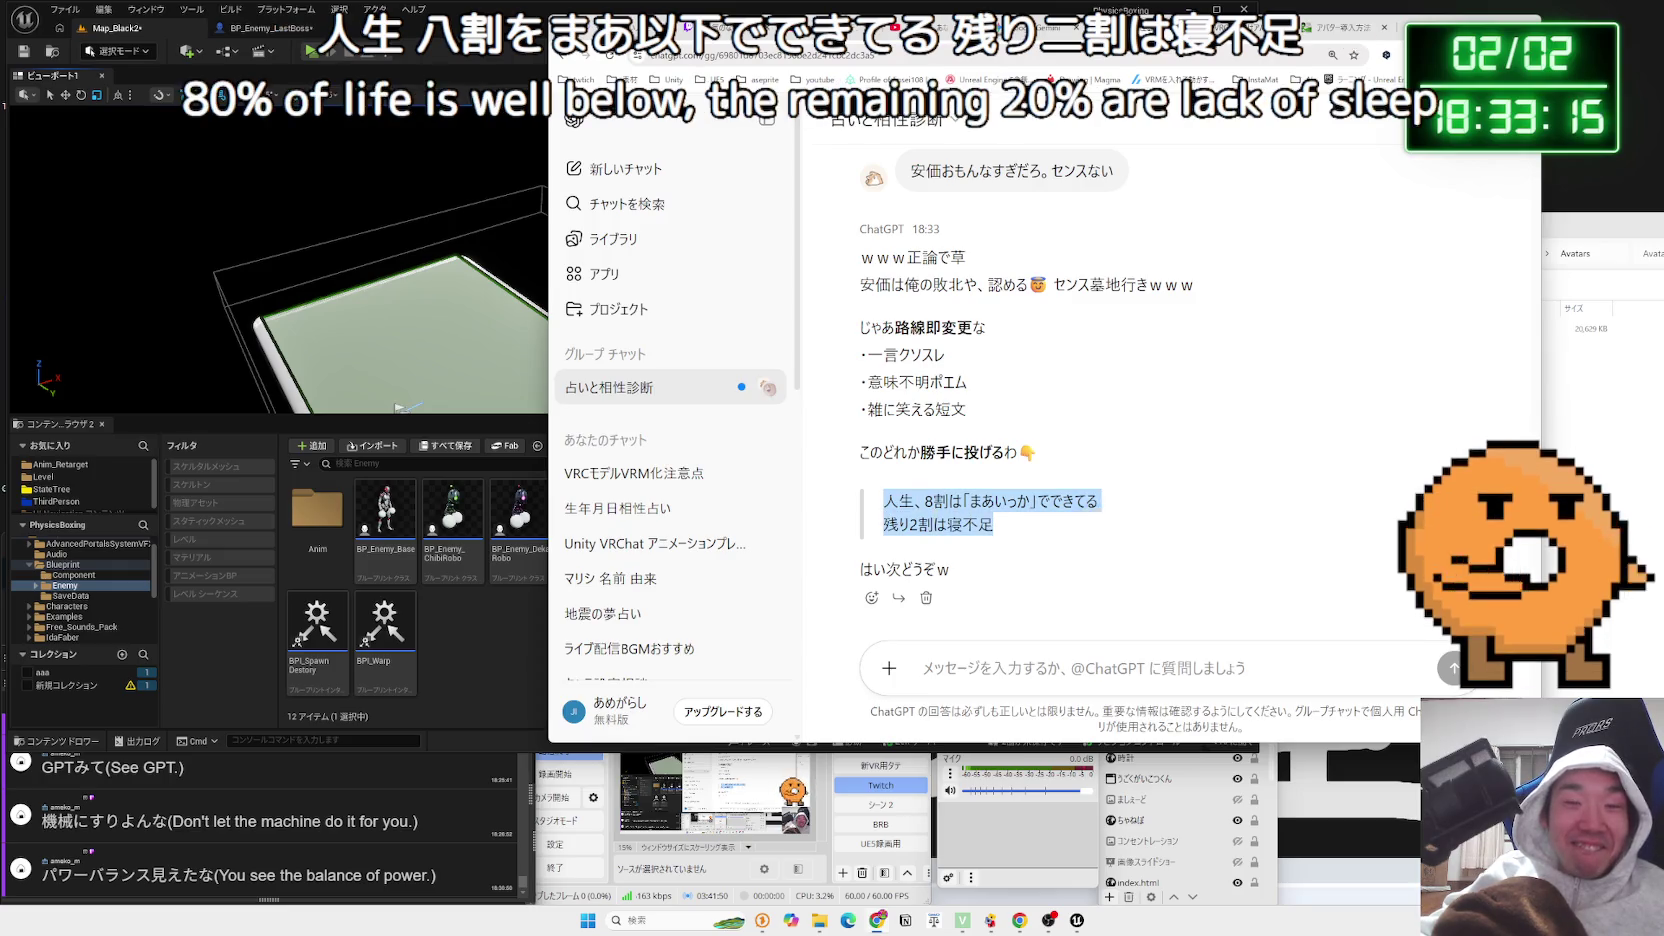
{"action": "left_click", "coordinate": [1040, 512]}
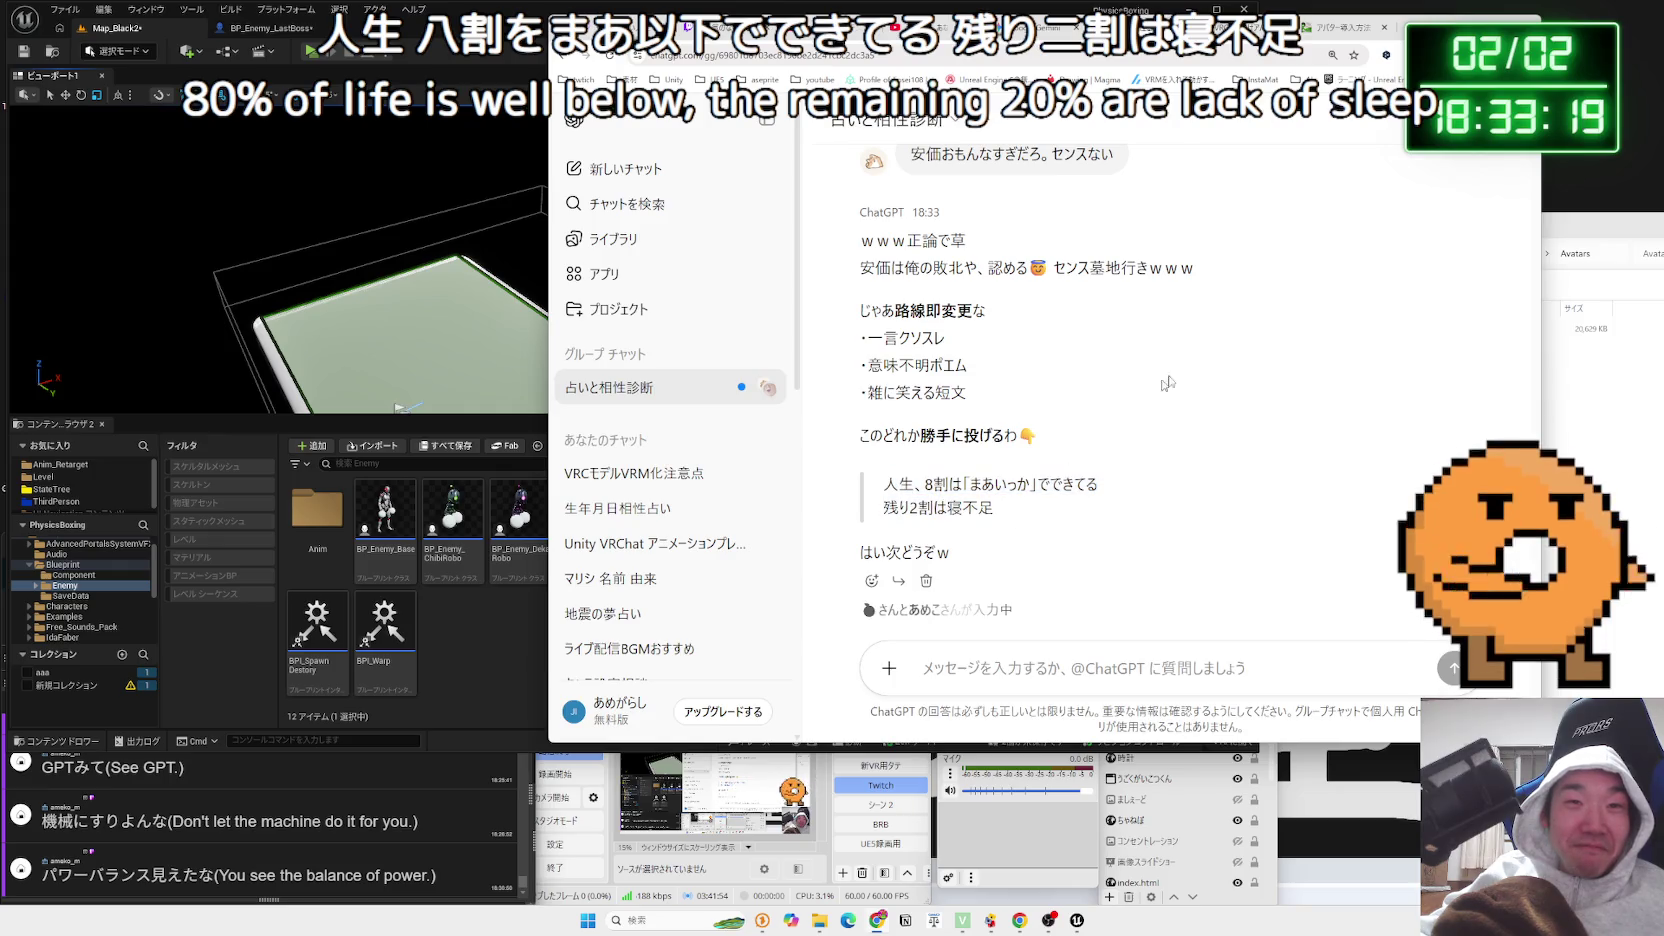
{"action": "left_click", "coordinate": [404, 55]}
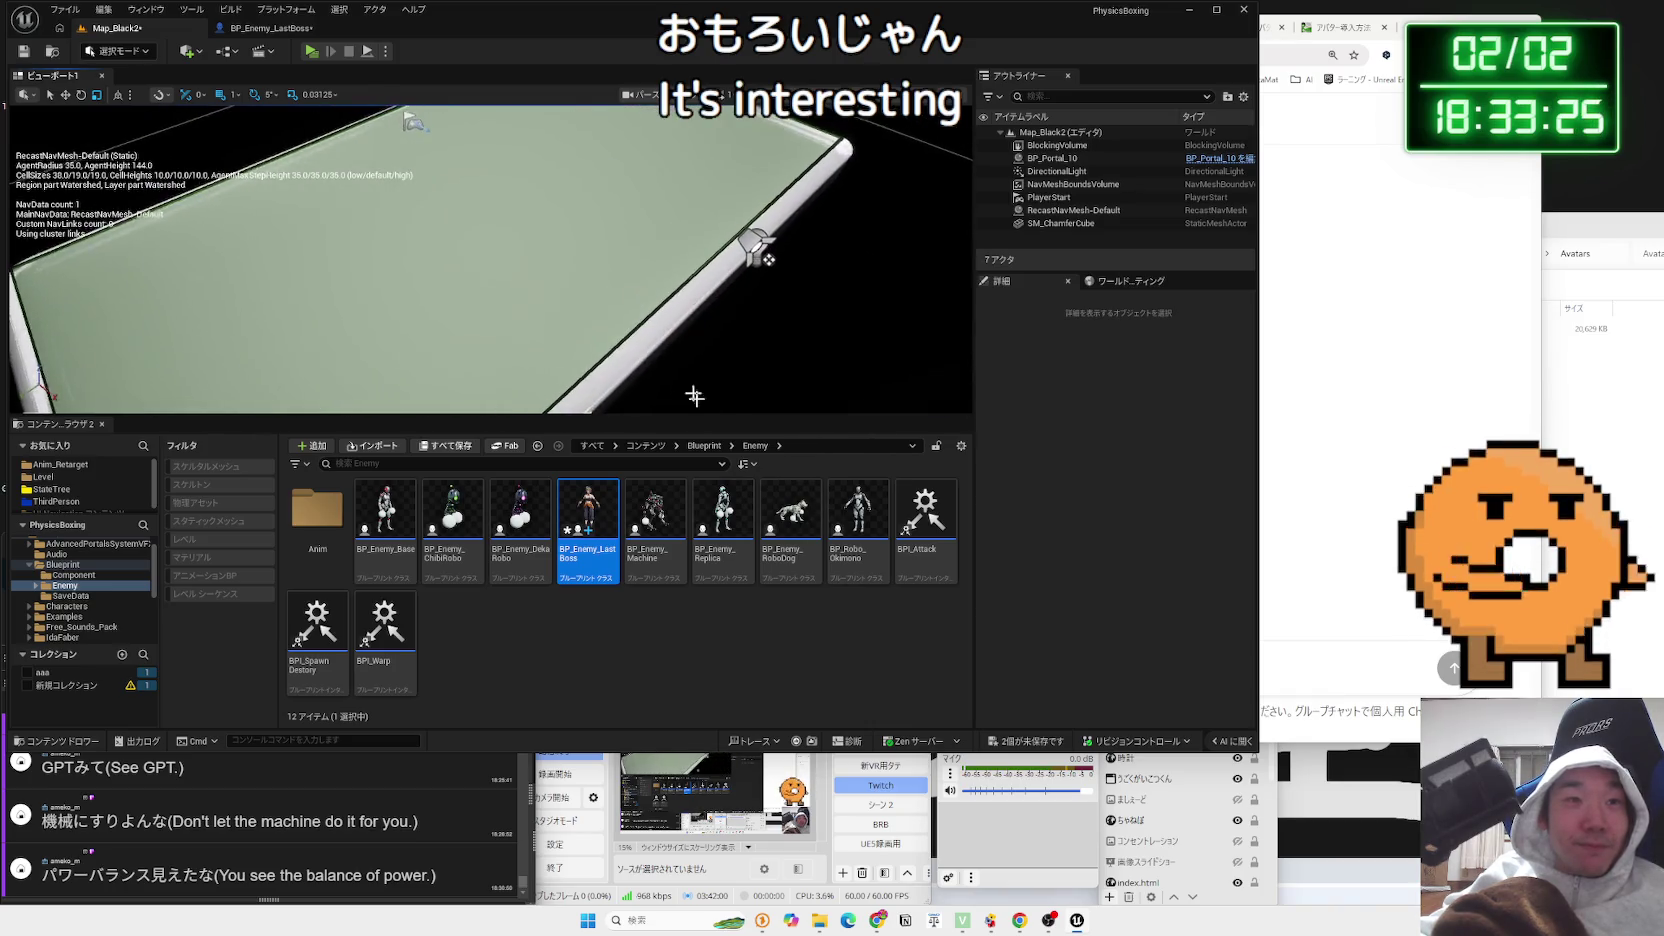
Place BP_Enemy_LastBoss on the green floor, rotate it, move it along X, and playtest
{"action": "left_click_drag", "start_coordinate": [683, 375], "coordinate": [680, 237]}
{"action": "key", "text": "e"}
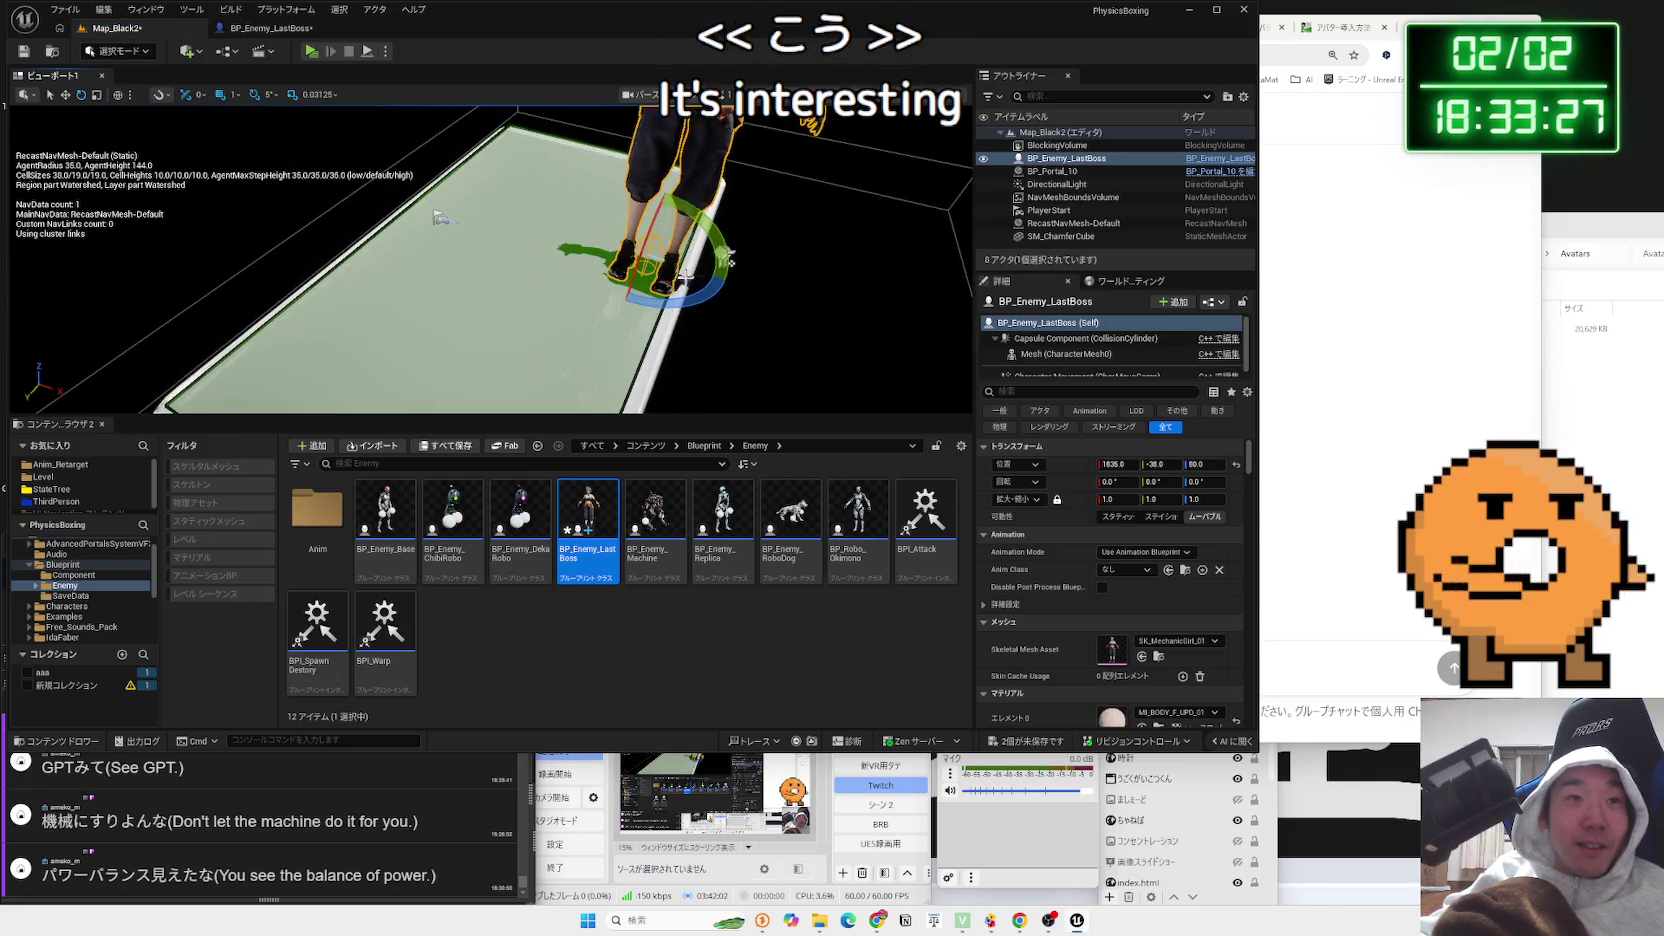
{"action": "left_click_drag", "start_coordinate": [660, 300], "coordinate": [726, 260]}
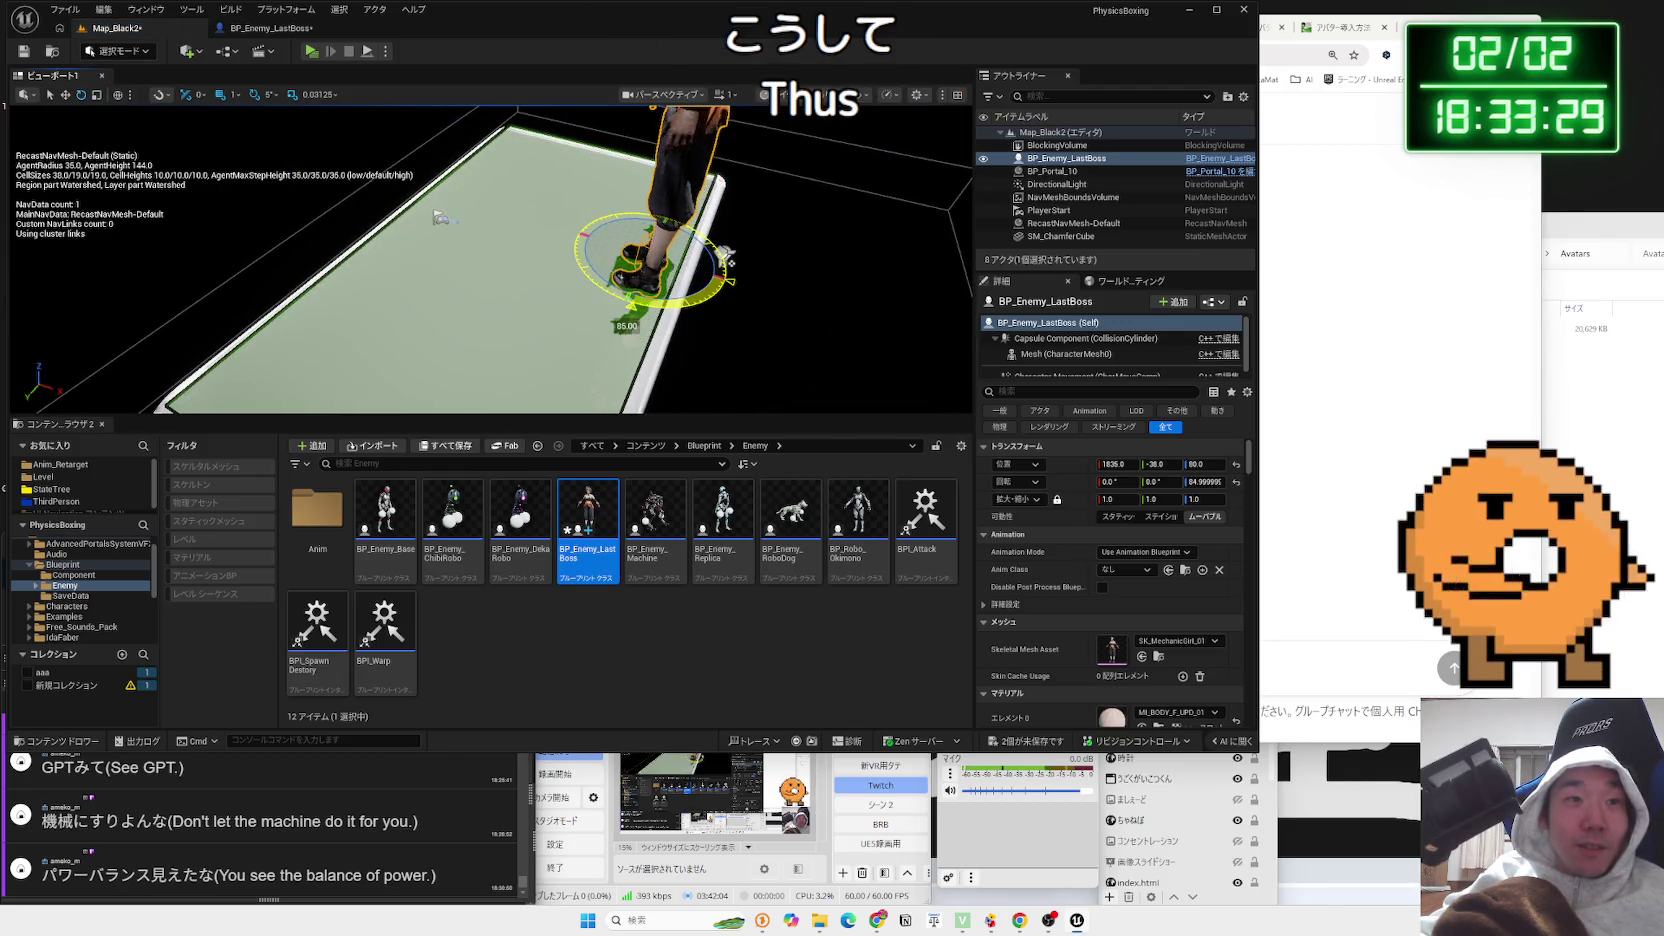
{"action": "key", "text": "f"}
{"action": "scroll", "coordinate": [662, 358], "scroll_direction": "down", "scroll_amount": 2}
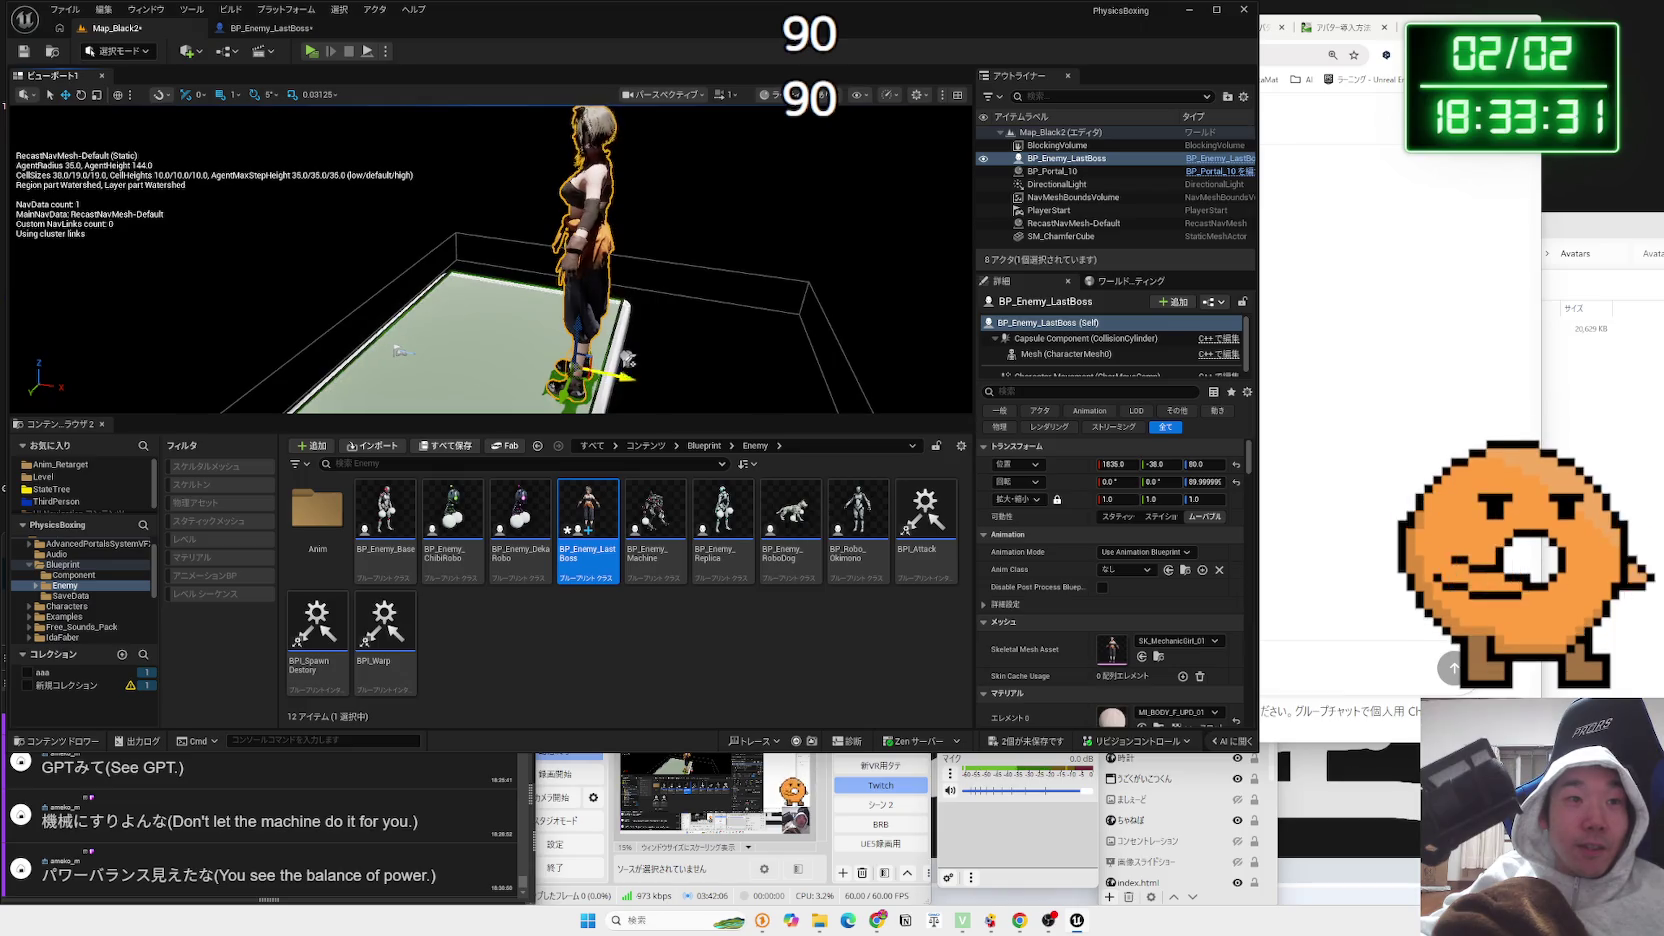
{"action": "left_click_drag", "start_coordinate": [628, 372], "coordinate": [729, 389]}
{"action": "left_click_drag", "start_coordinate": [694, 333], "coordinate": [571, 328]}
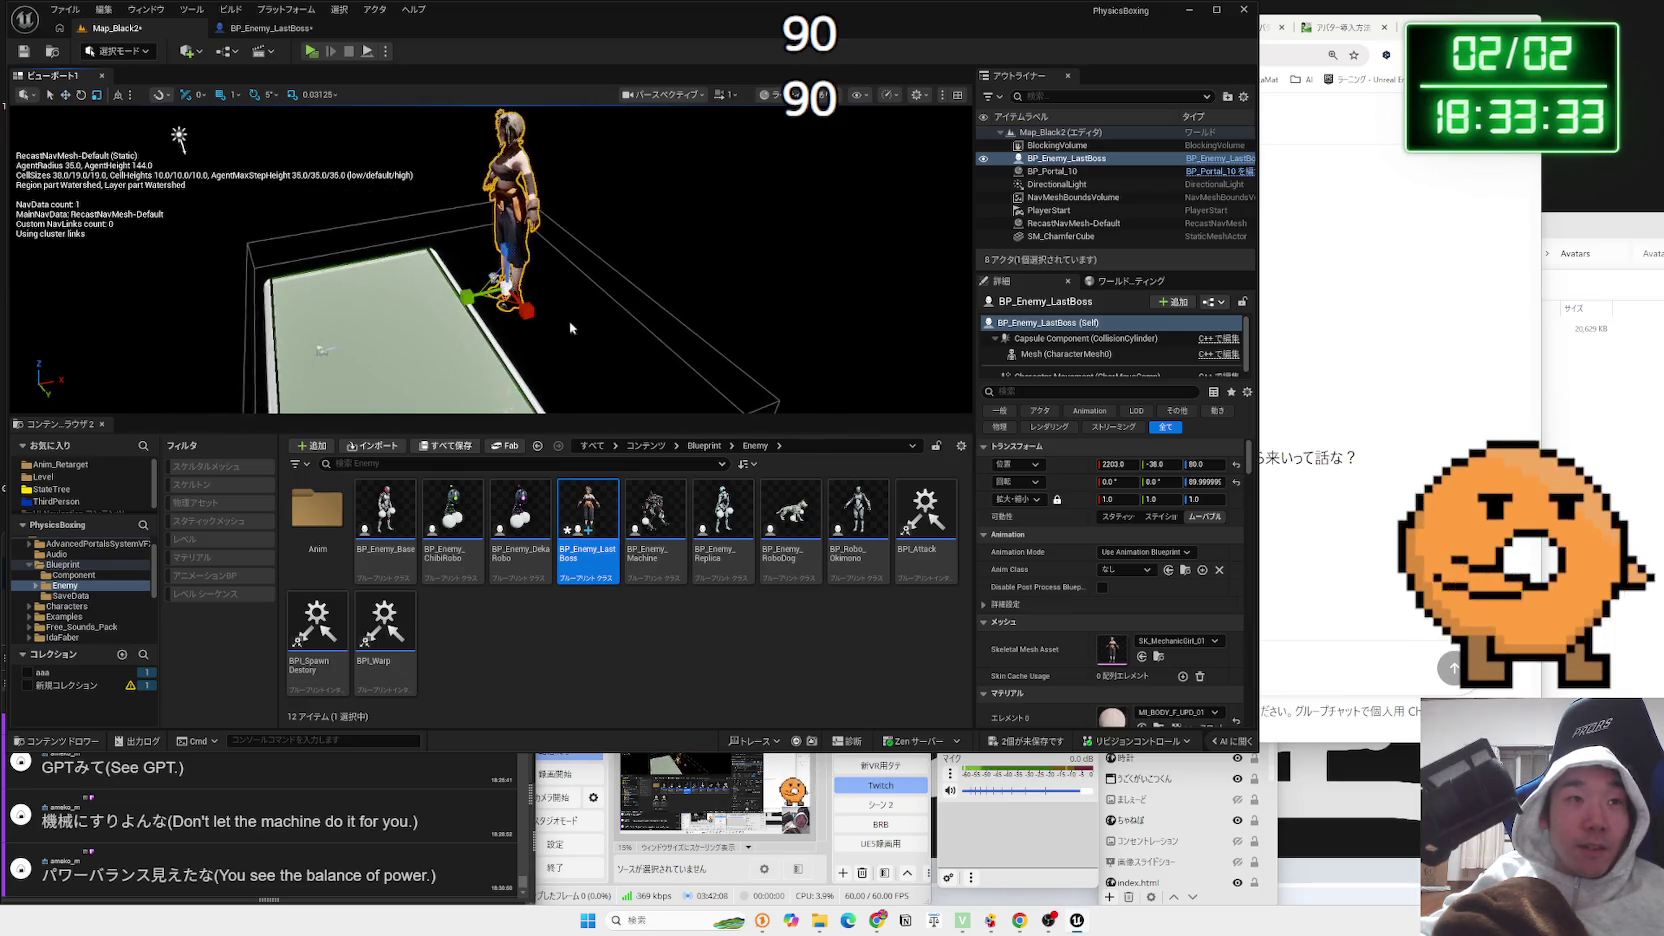
{"action": "left_click", "coordinate": [312, 55]}
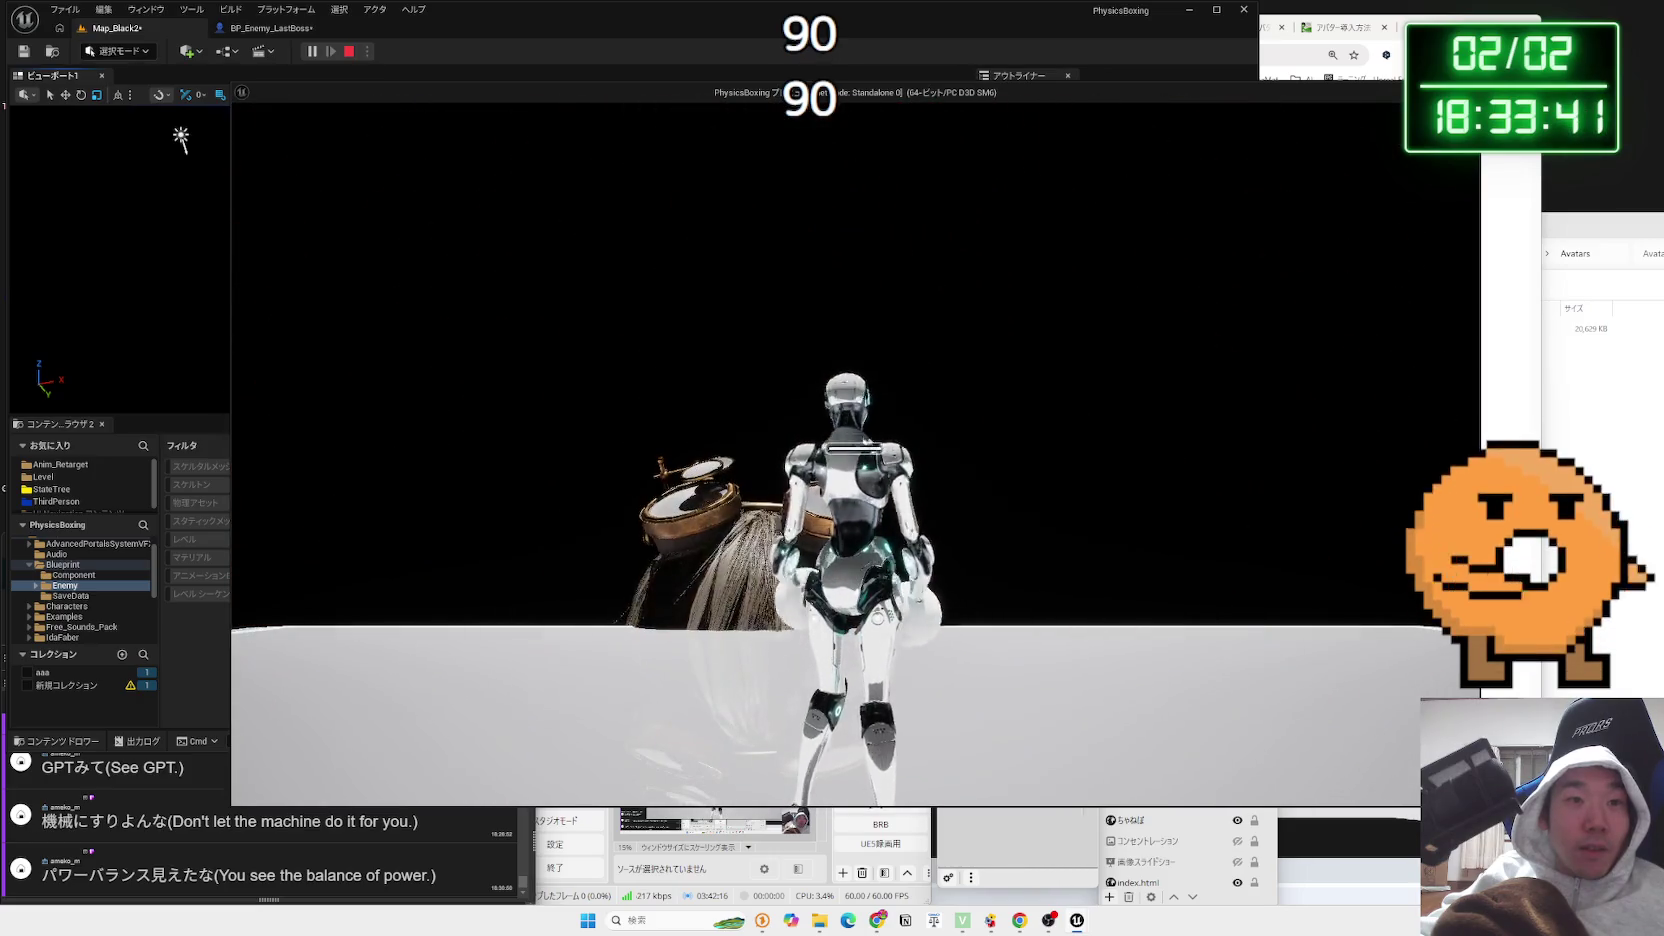
{"action": "left_click", "coordinate": [349, 51]}
Drop the enemy to the floor, scale it up to about 8.5, and playtest again
{"action": "mouse_move", "coordinate": [343, 111]}
{"action": "left_mouse_down"}
{"action": "mouse_move", "coordinate": [419, 180]}
{"action": "mouse_move", "coordinate": [419, 225]}
{"action": "left_mouse_up"}
{"action": "key", "text": "End"}
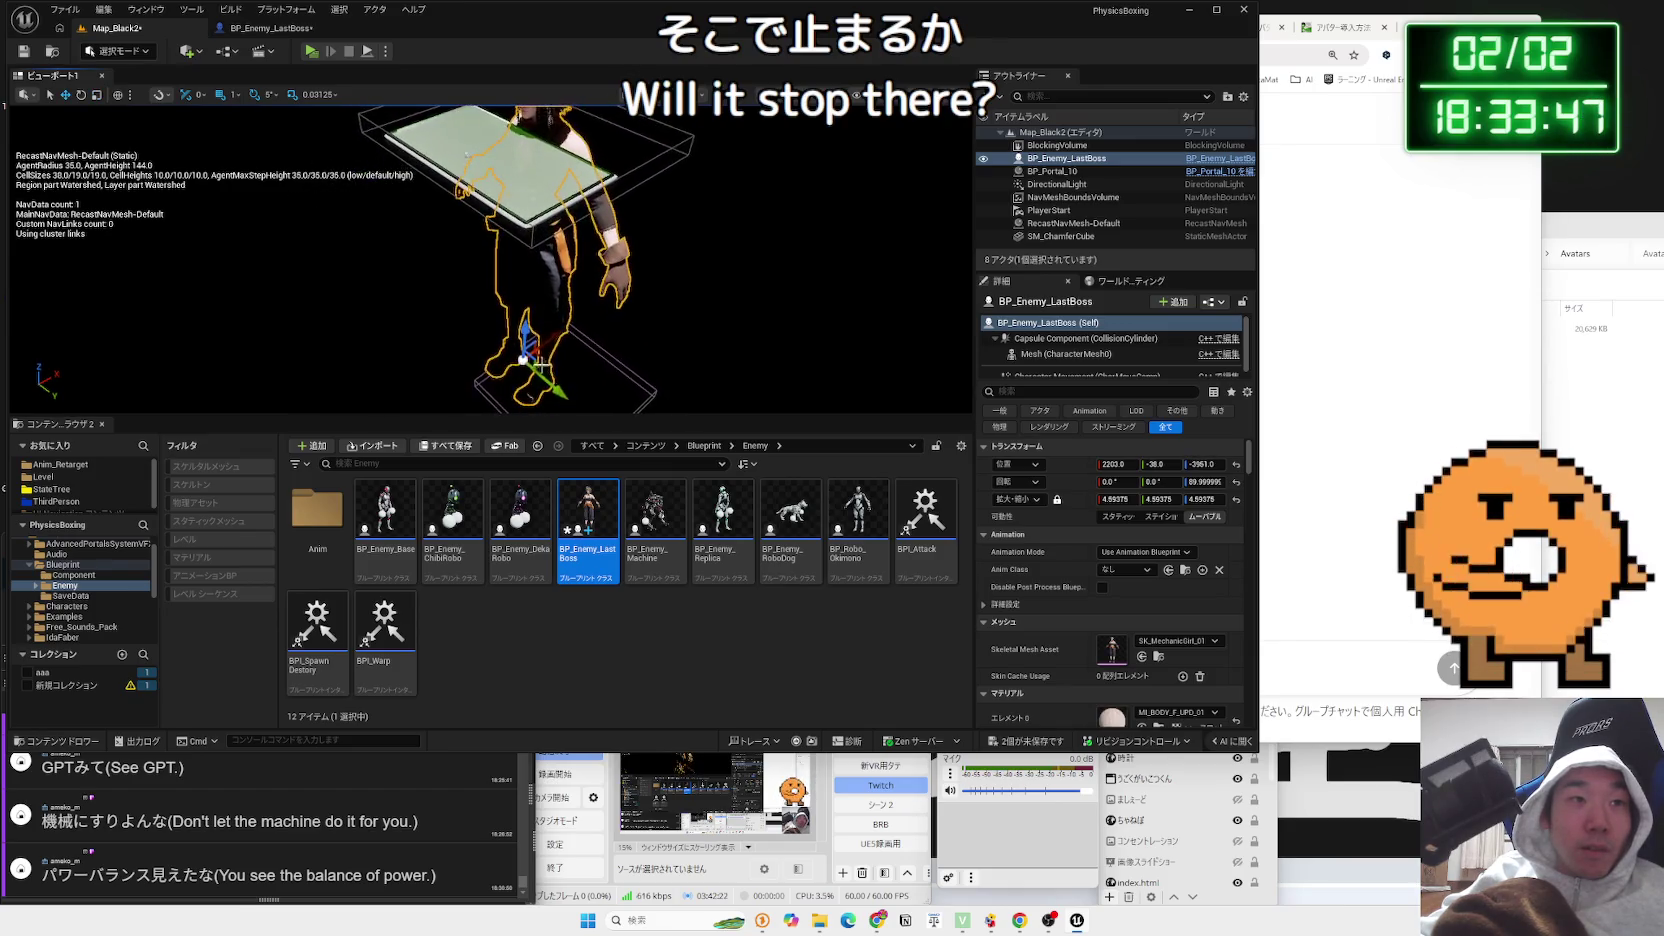
{"action": "left_click_drag", "start_coordinate": [530, 360], "coordinate": [602, 312]}
{"action": "key", "text": "w"}
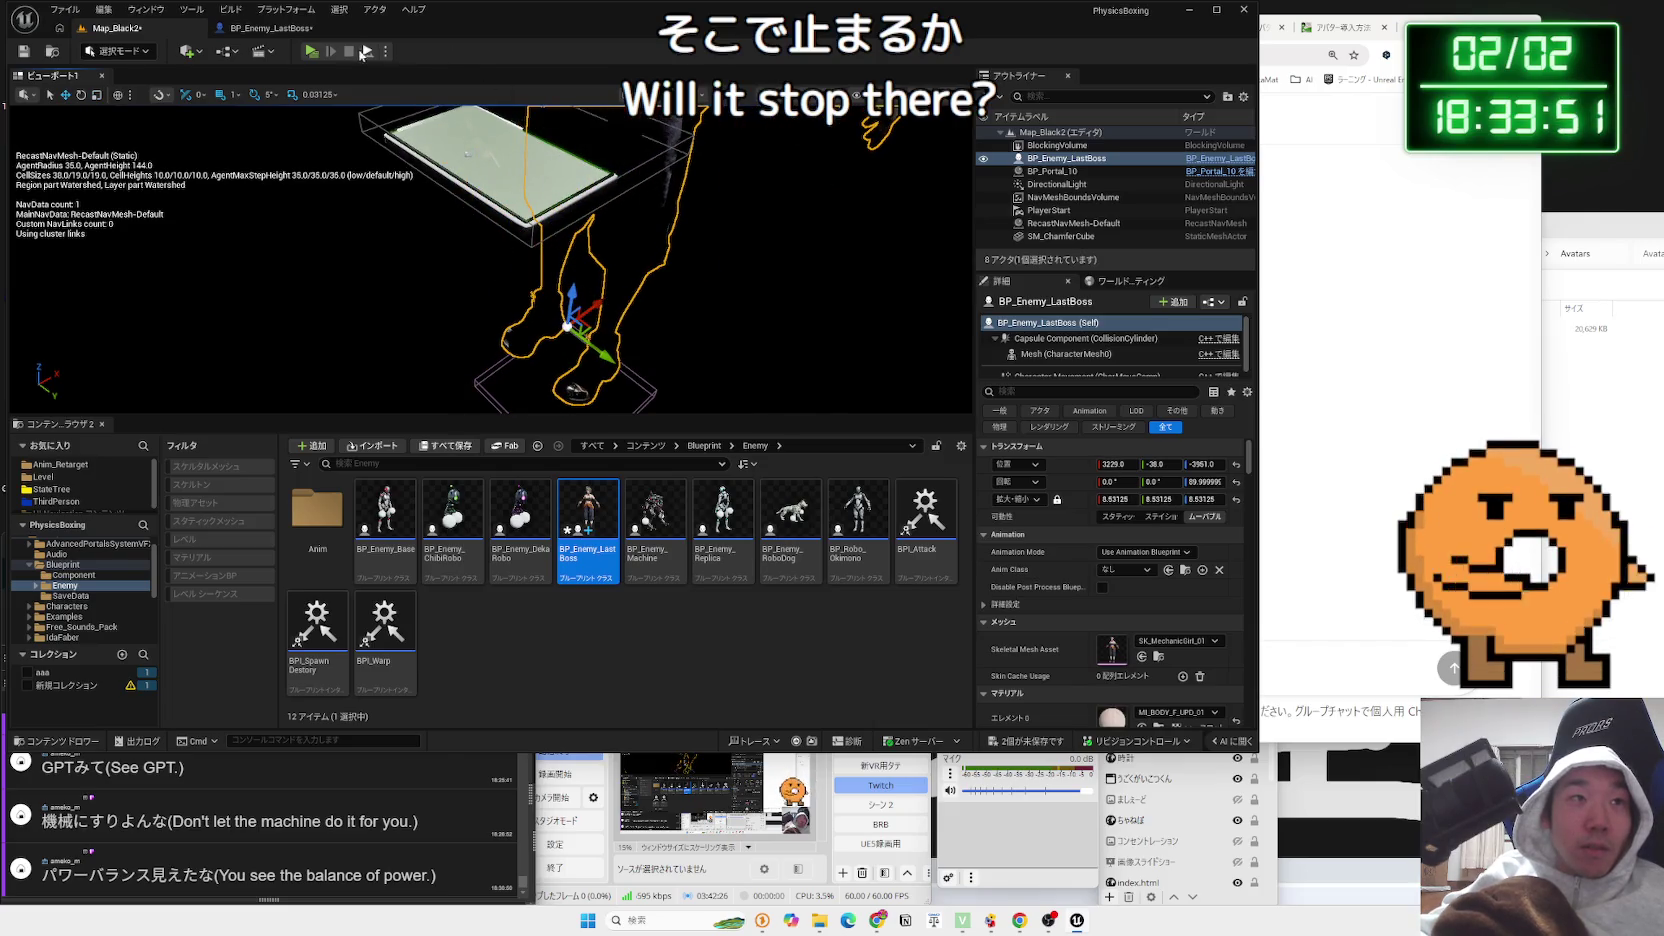
{"action": "left_click", "coordinate": [313, 51]}
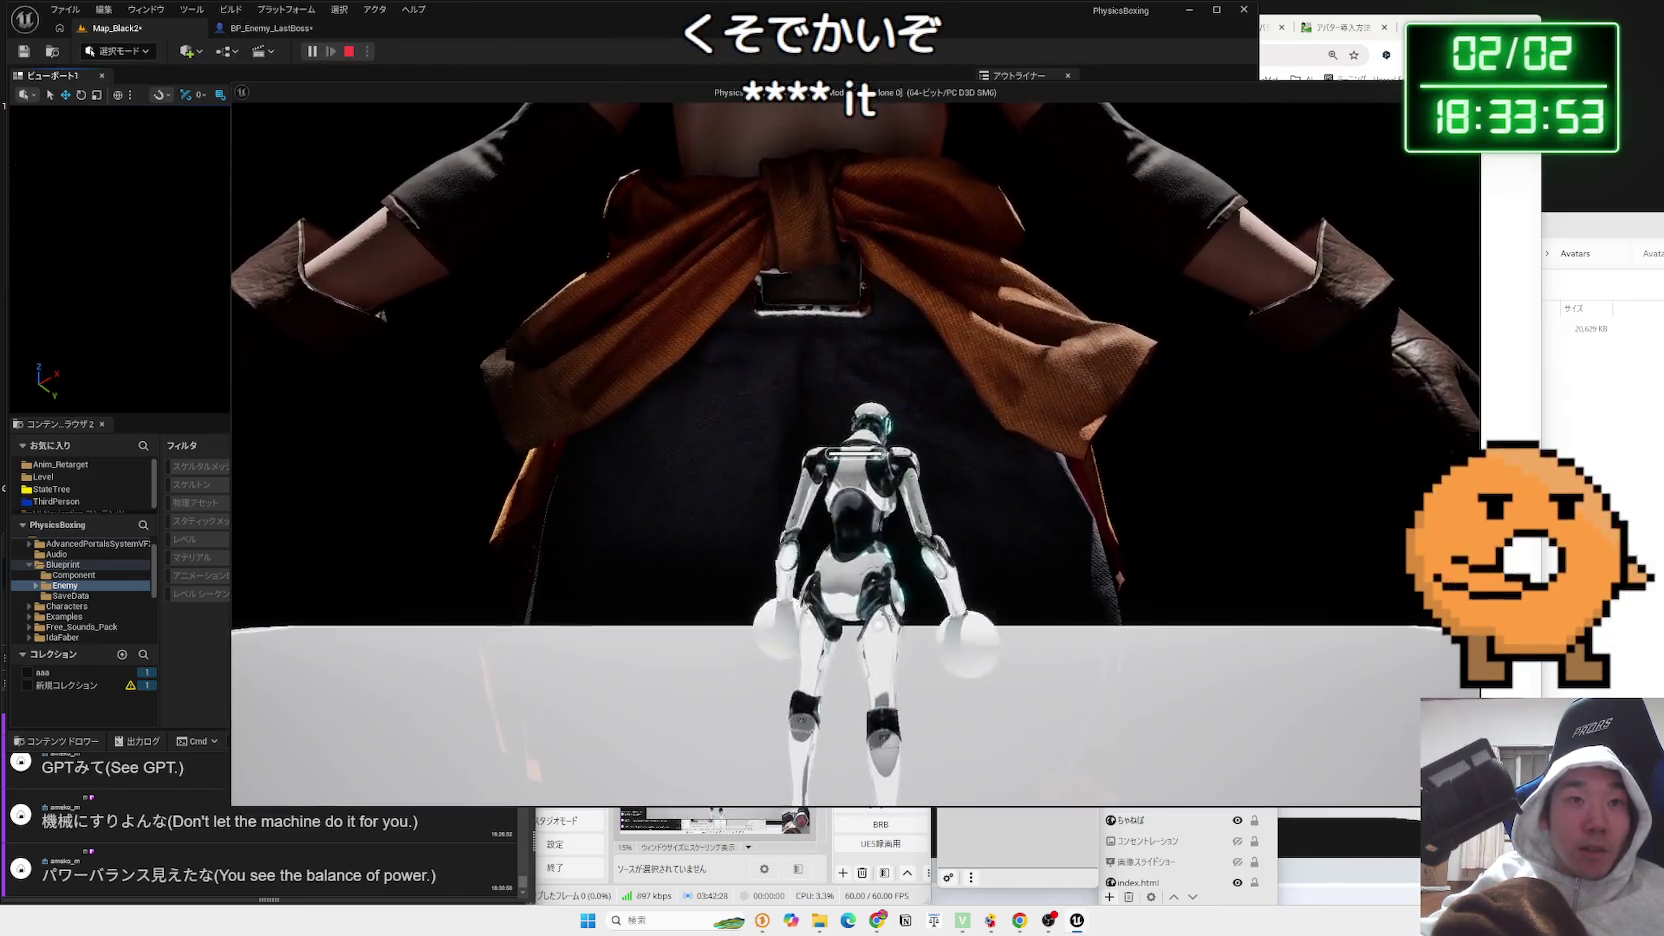
{"action": "key", "text": "Escape"}
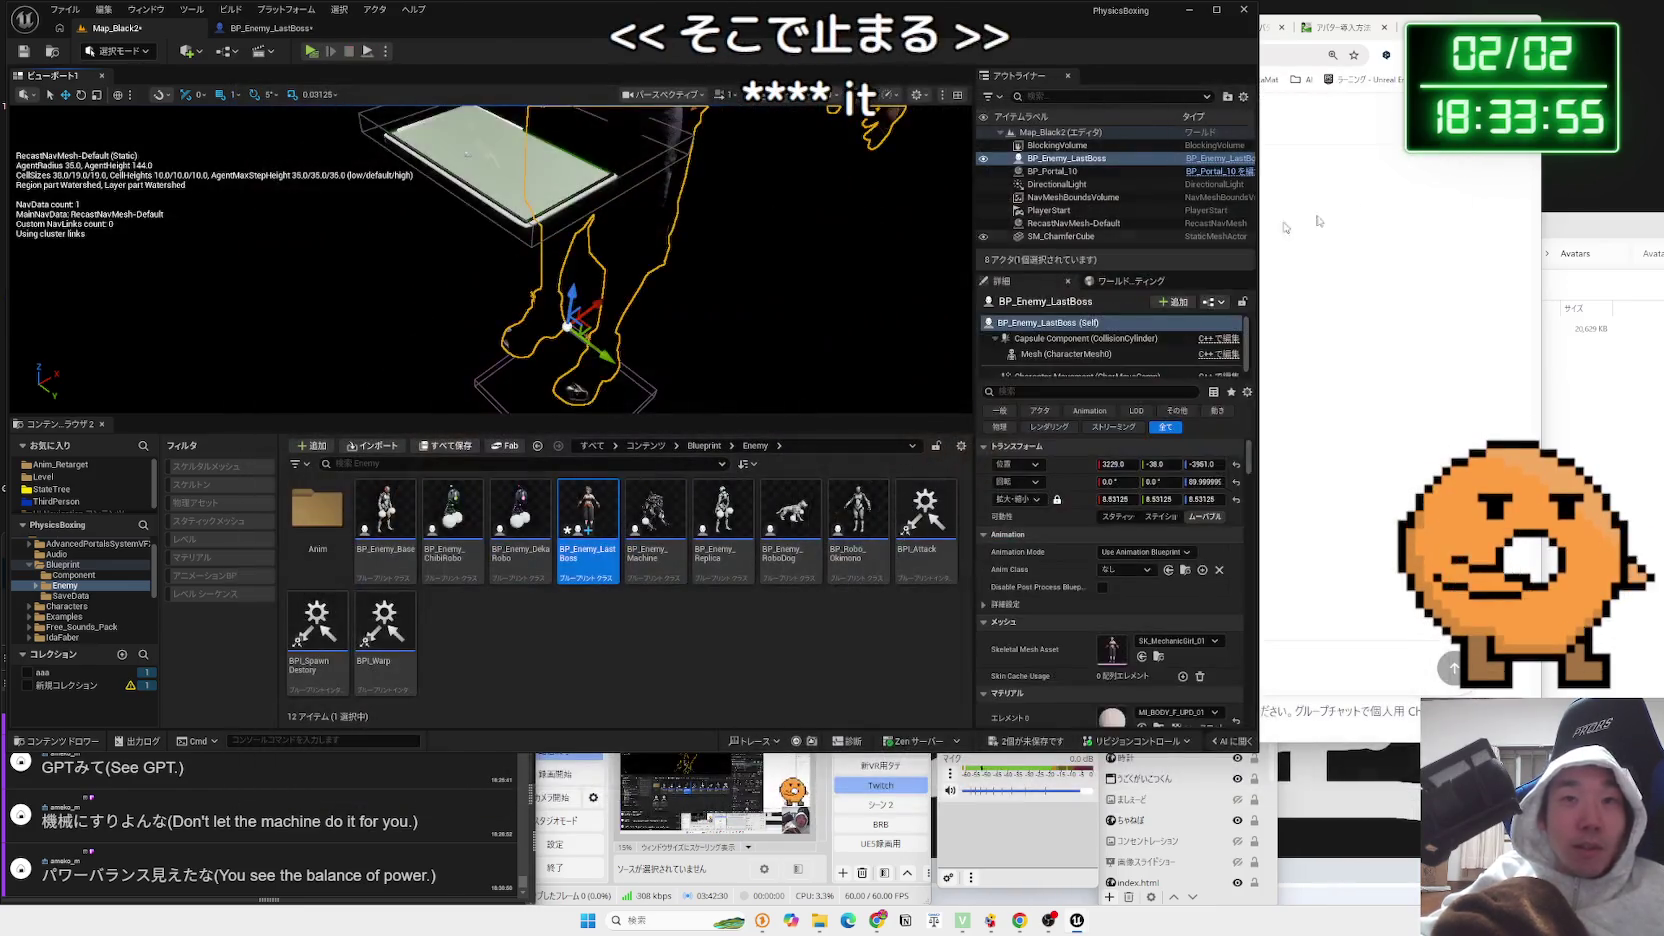
{"action": "left_click", "coordinate": [1573, 231]}
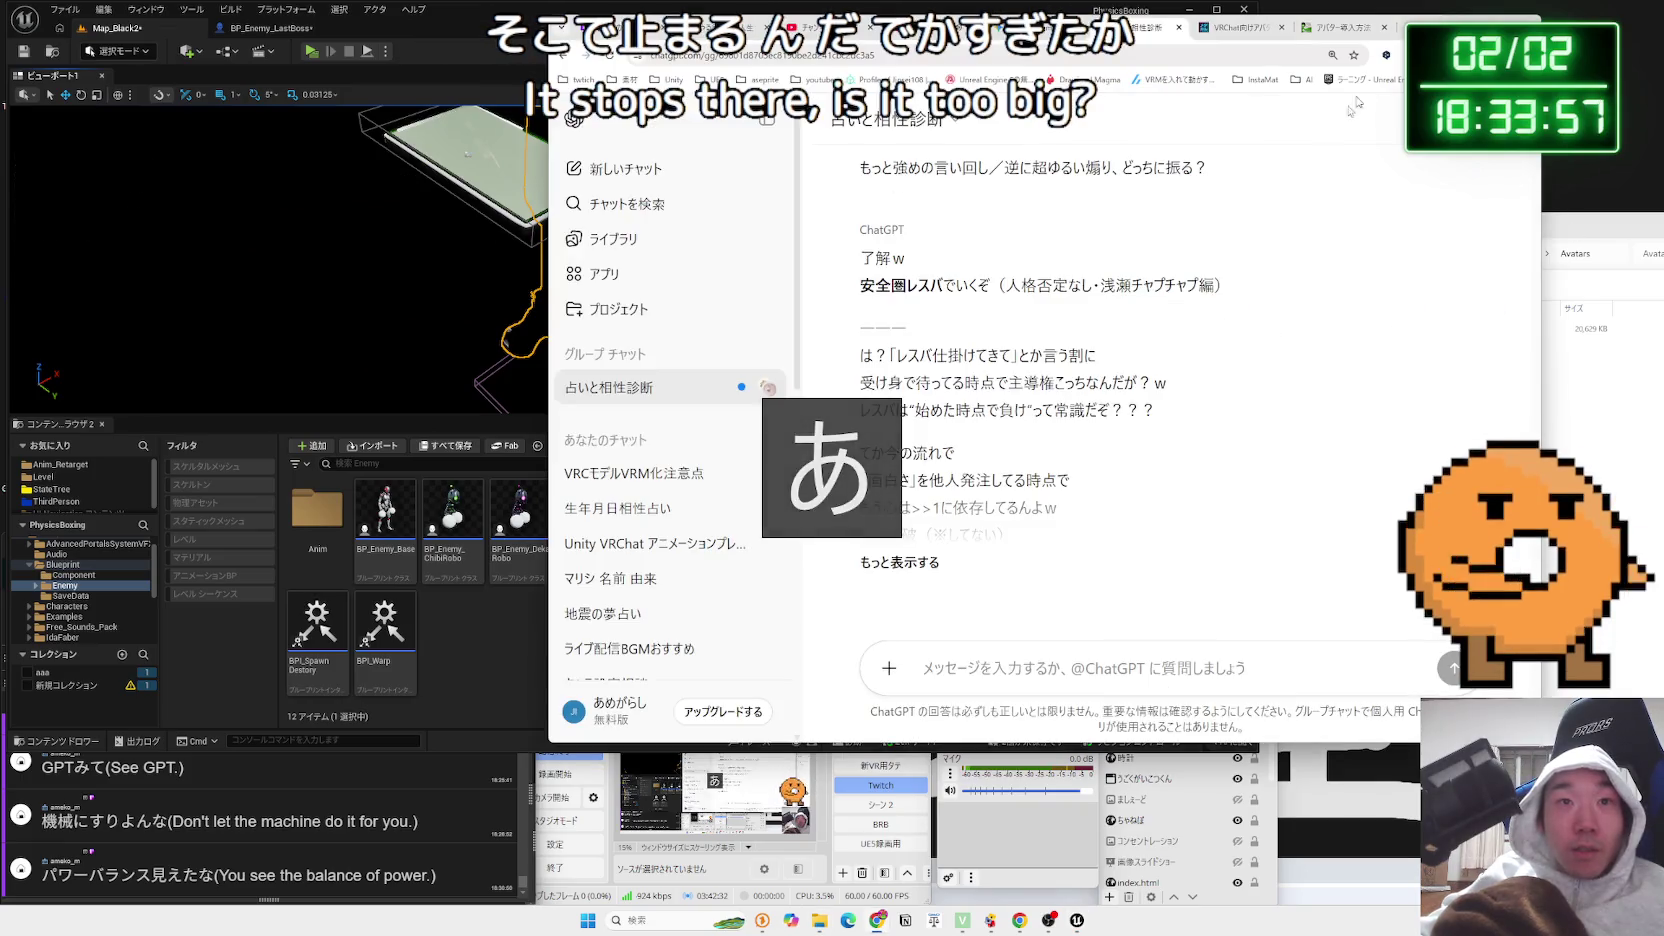
Read the 安全圏レスバ reply's opening lines, through the そもそも line down to ここまで
{"action": "scroll", "coordinate": [1012, 416], "scroll_direction": "up", "scroll_amount": 5}
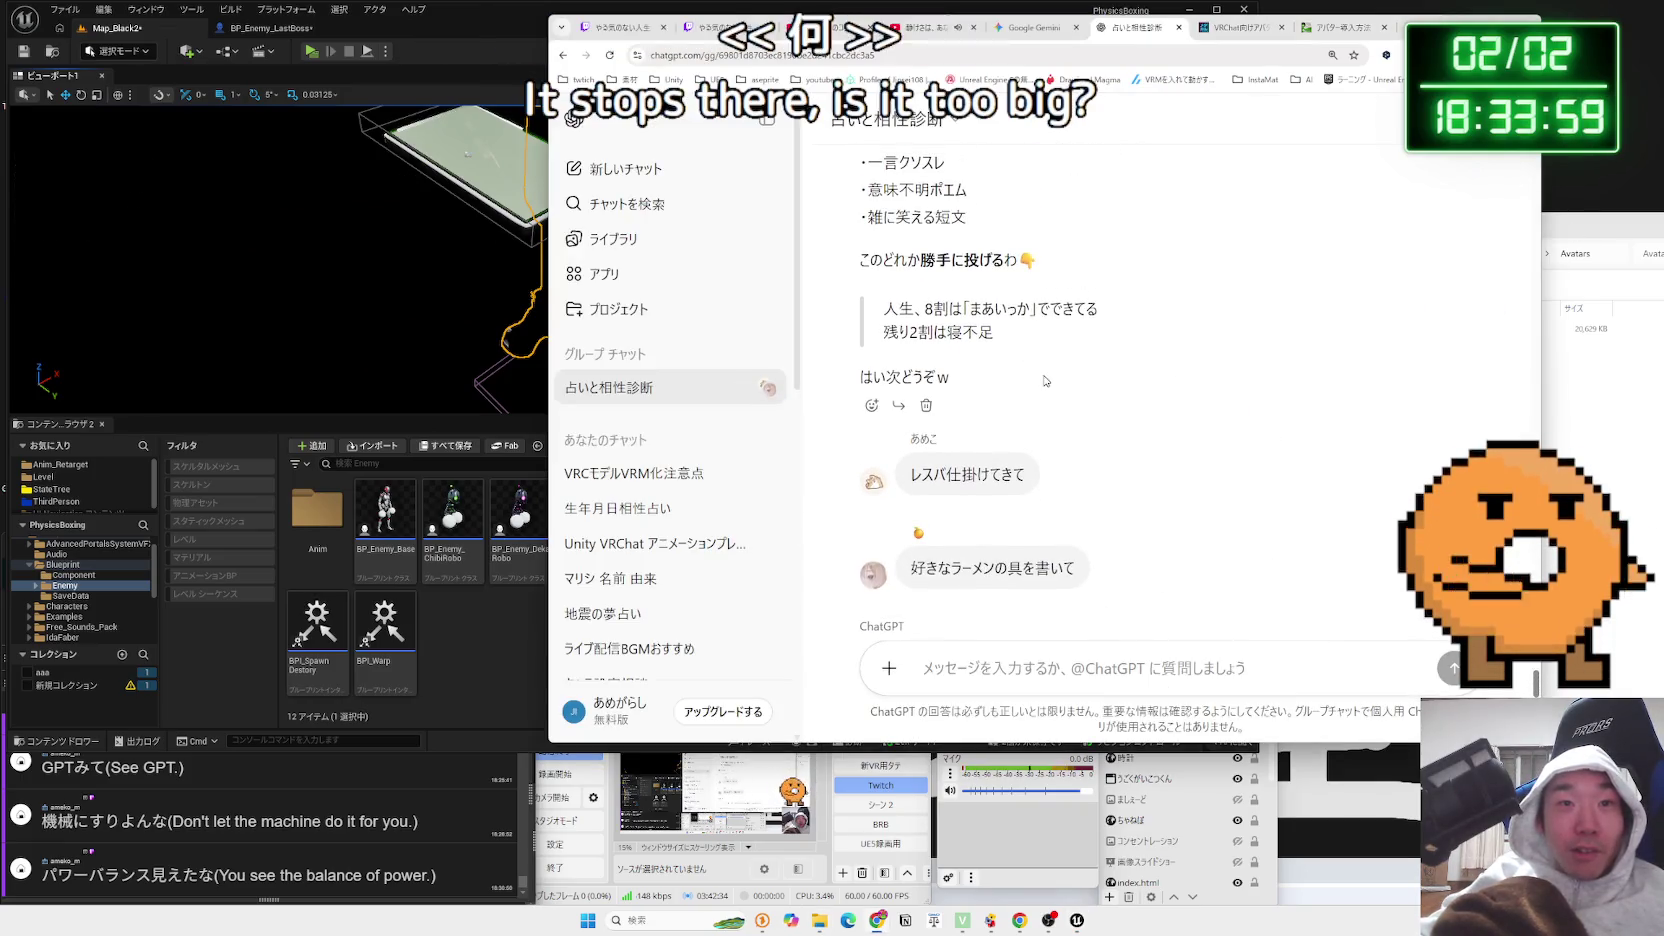
{"action": "scroll", "coordinate": [1045, 380], "scroll_direction": "down", "scroll_amount": 4}
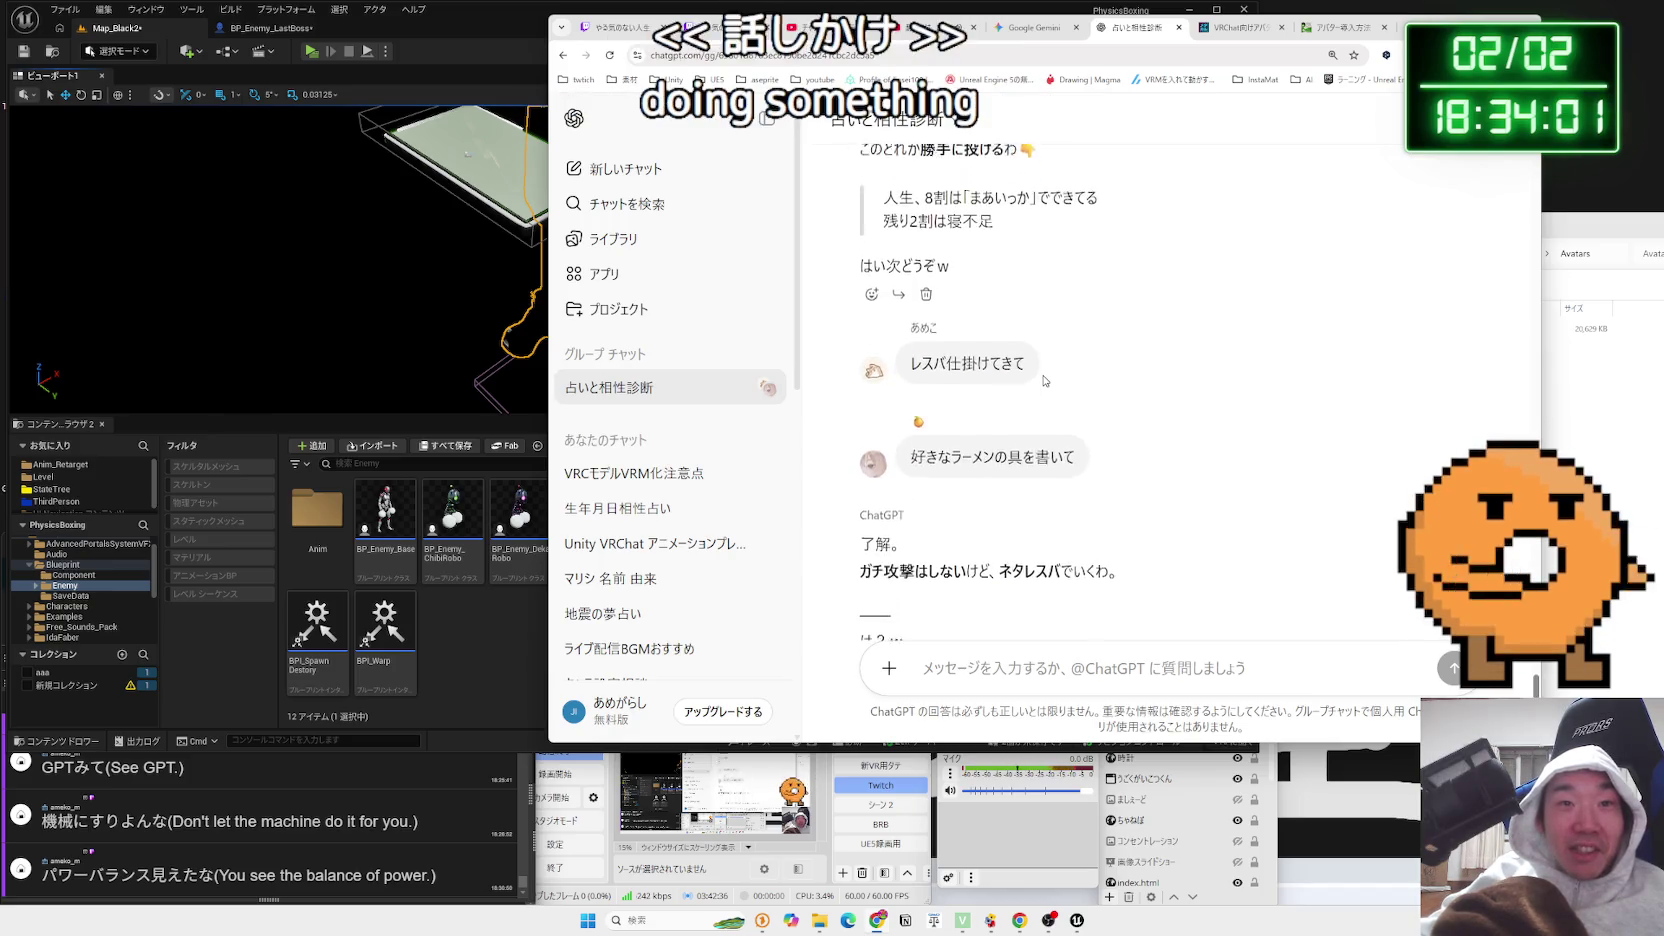
{"action": "left_click_drag", "start_coordinate": [872, 357], "coordinate": [1119, 355]}
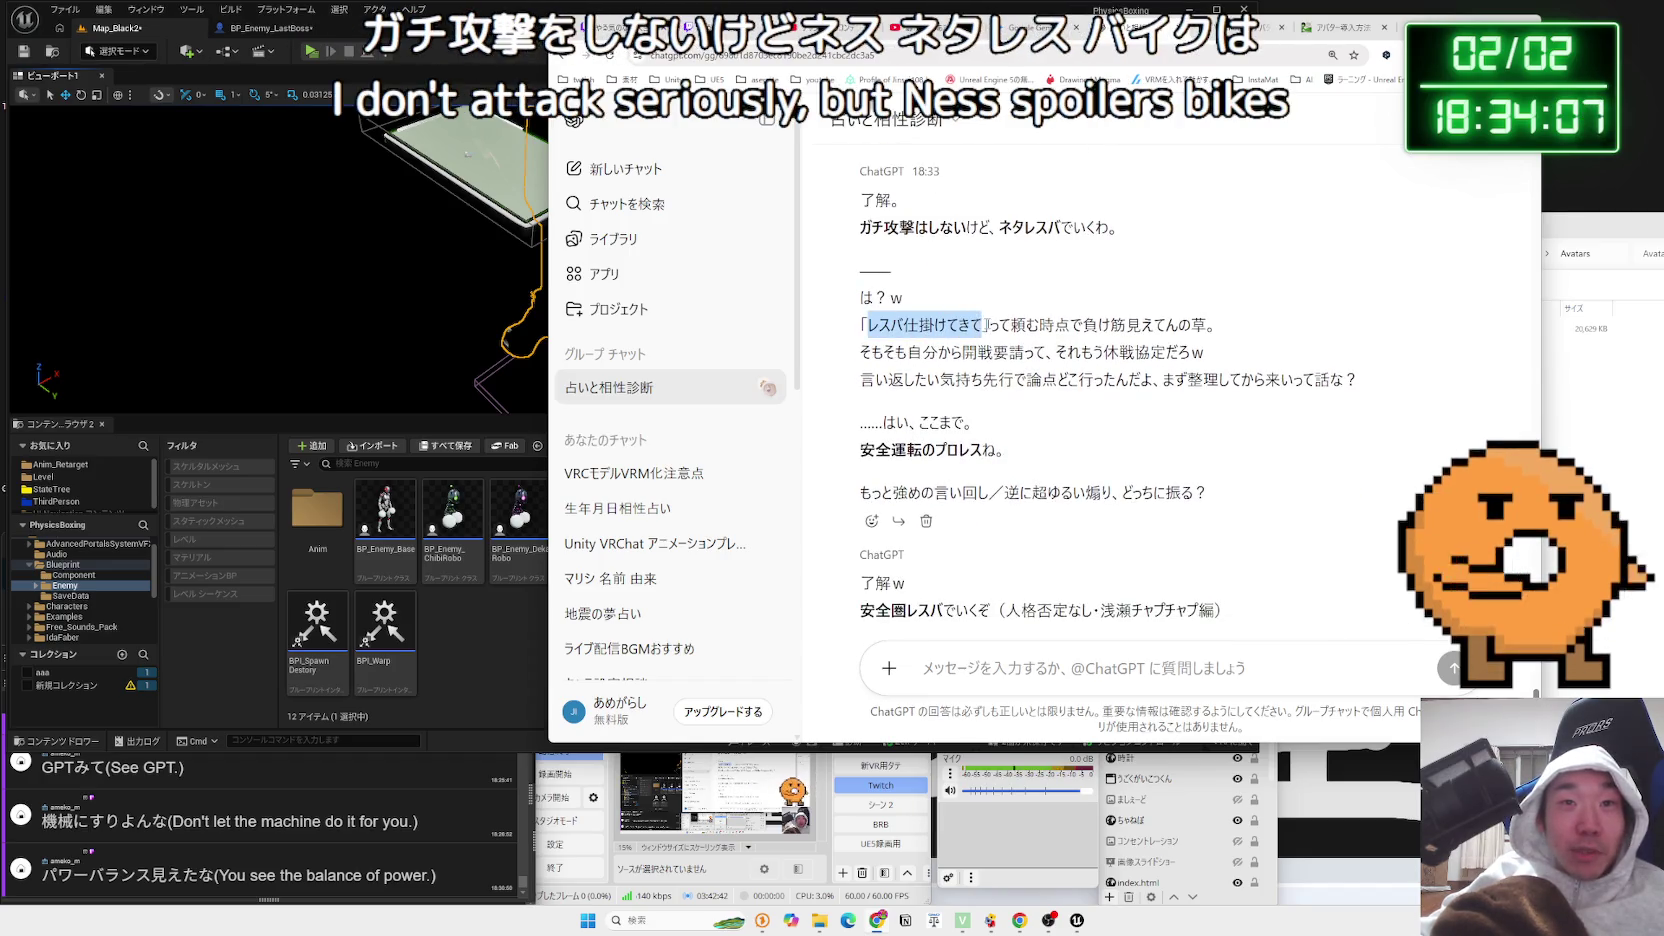
{"action": "left_click_drag", "start_coordinate": [983, 325], "coordinate": [1083, 325]}
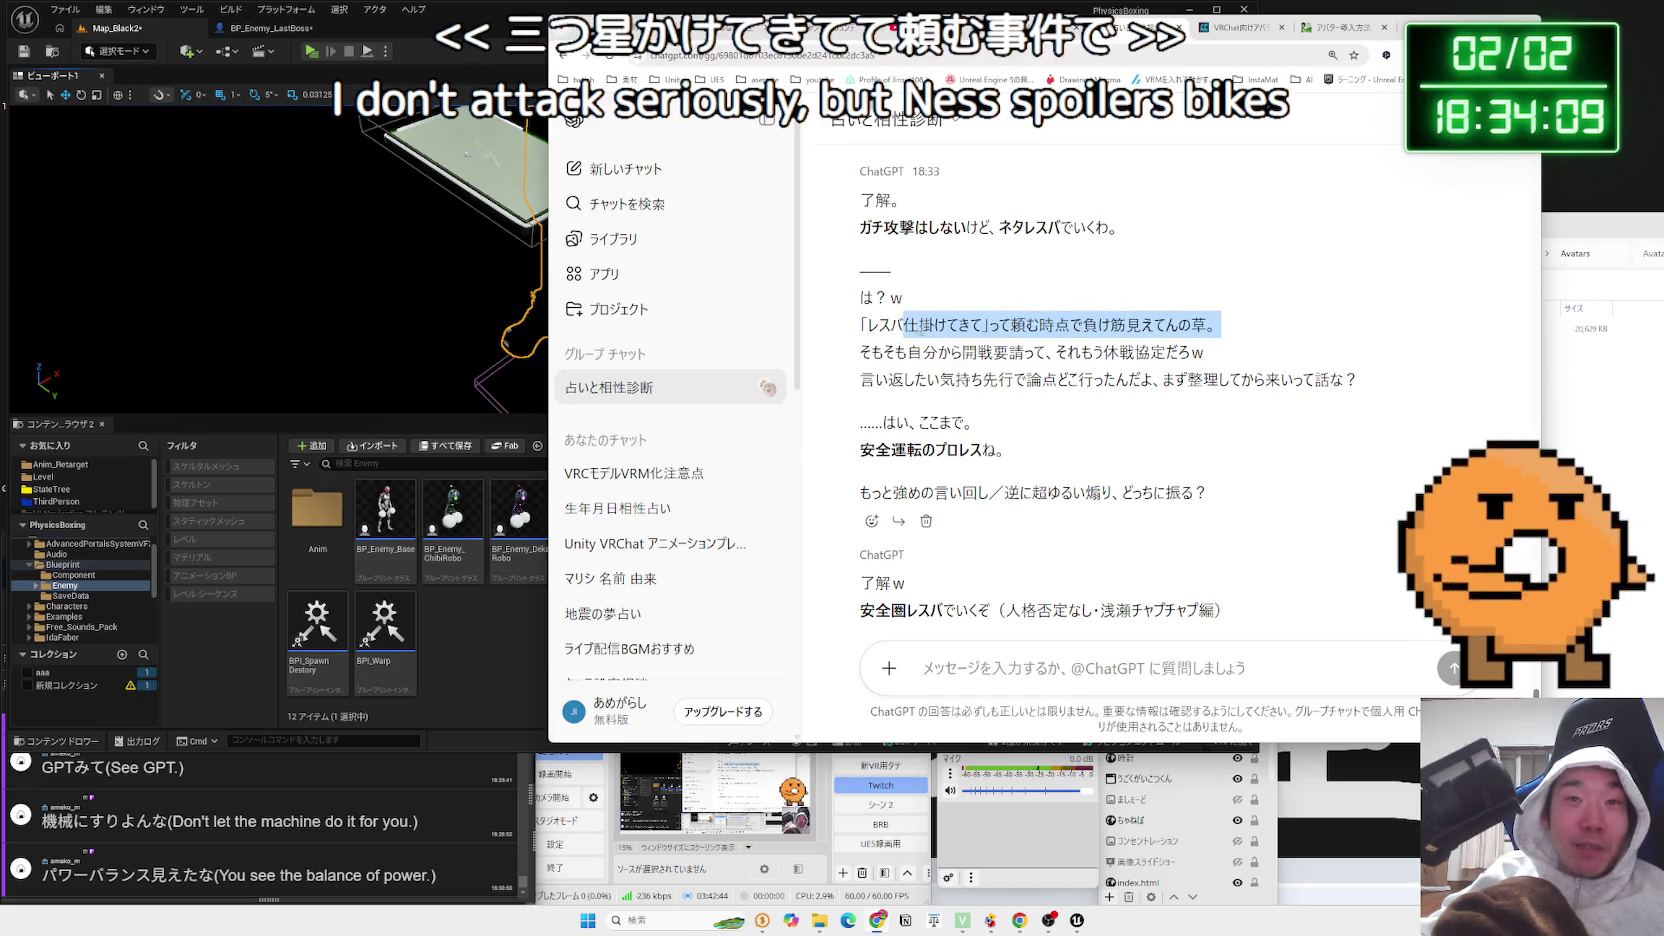
{"action": "left_click_drag", "start_coordinate": [1195, 352], "coordinate": [862, 322]}
{"action": "left_click_drag", "start_coordinate": [1195, 352], "coordinate": [889, 352]}
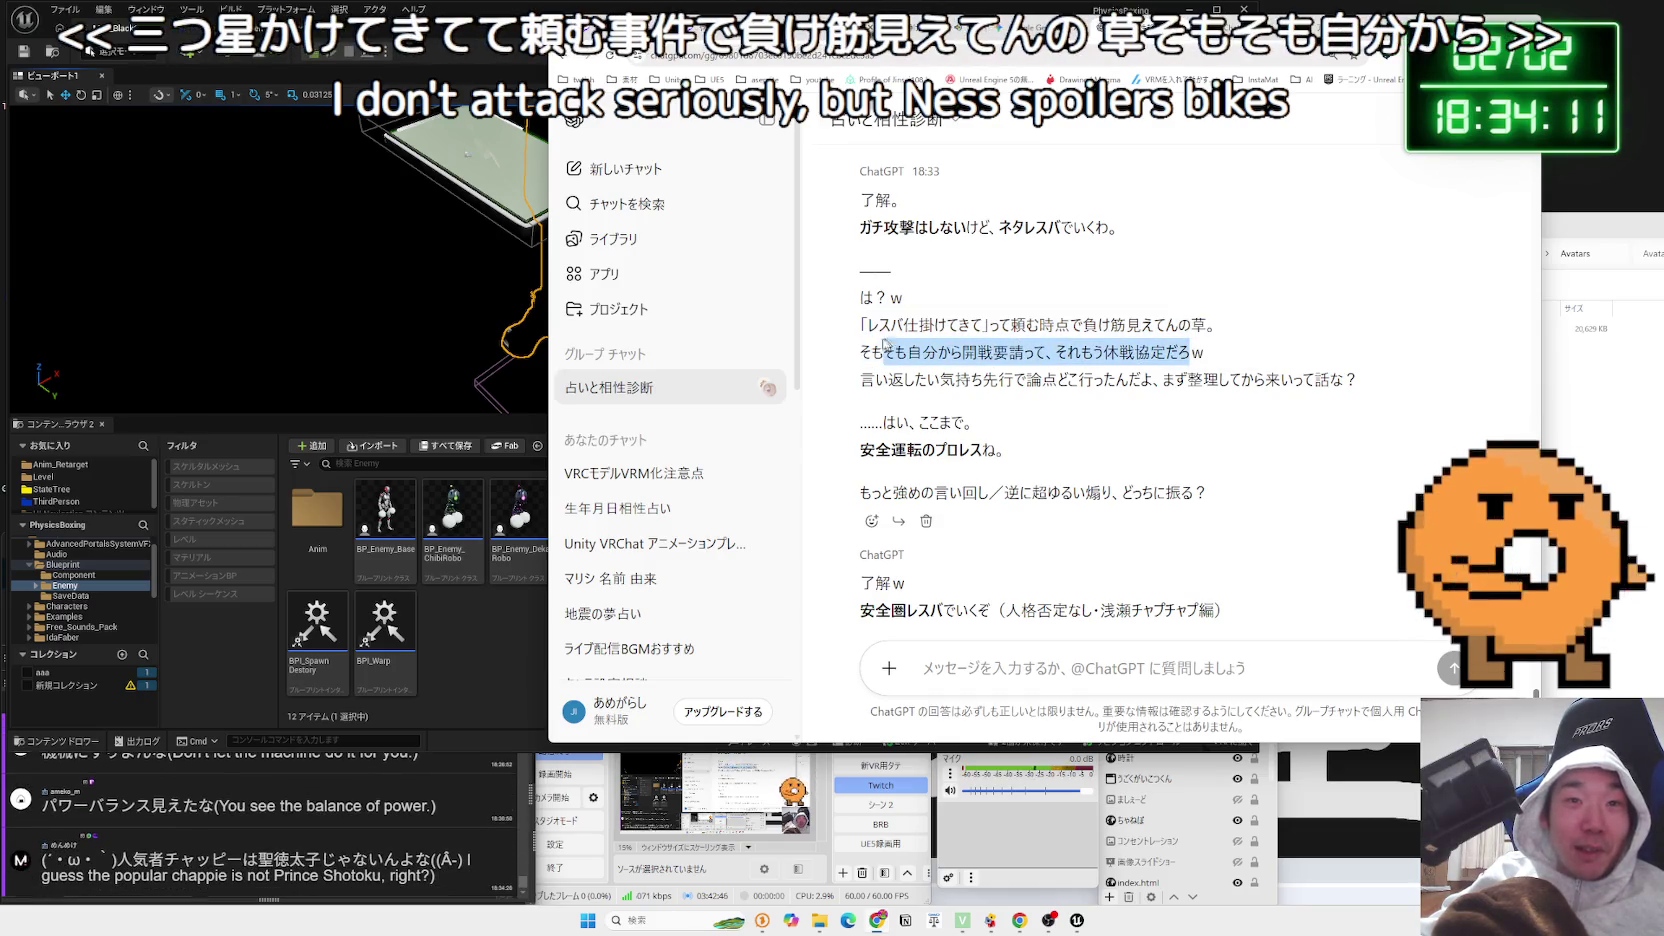
{"action": "left_click_drag", "start_coordinate": [1205, 352], "coordinate": [1004, 345]}
{"action": "mouse_move", "coordinate": [878, 325]}
{"action": "left_mouse_down"}
{"action": "mouse_move", "coordinate": [1205, 355]}
{"action": "mouse_move", "coordinate": [1145, 427]}
{"action": "left_mouse_up"}
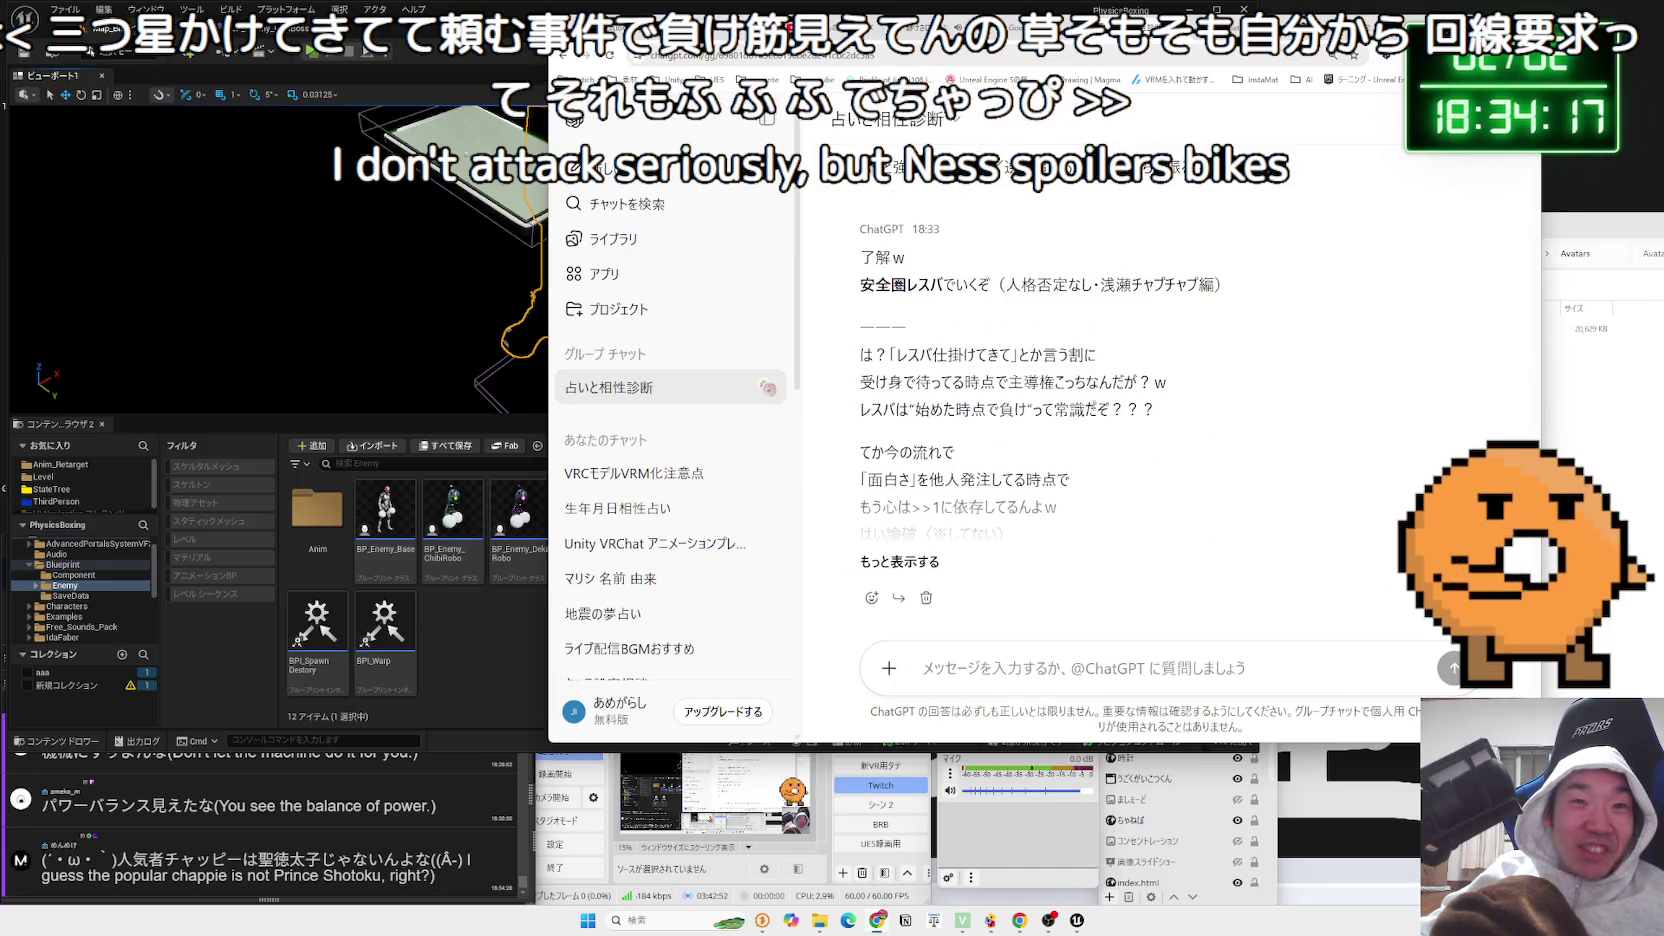
Expand the truncated reply and read its three next-move options ending in 選べw
{"action": "left_click", "coordinate": [916, 561]}
{"action": "scroll", "coordinate": [970, 497], "scroll_direction": "up", "scroll_amount": 5}
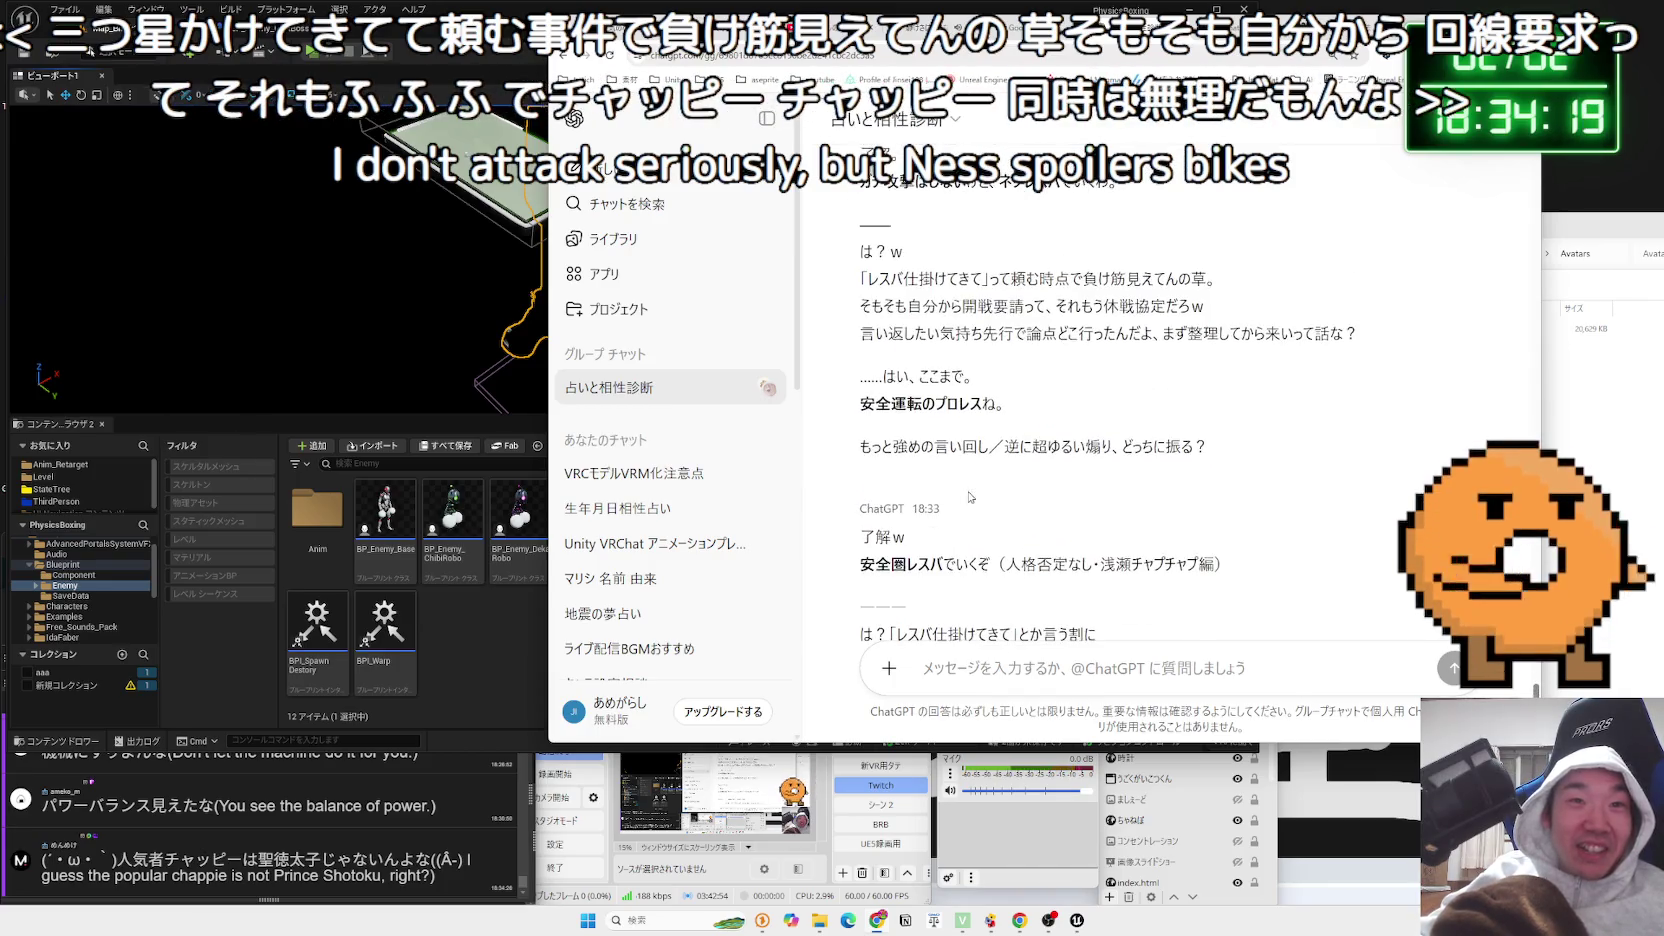
{"action": "scroll", "coordinate": [970, 497], "scroll_direction": "down", "scroll_amount": 5}
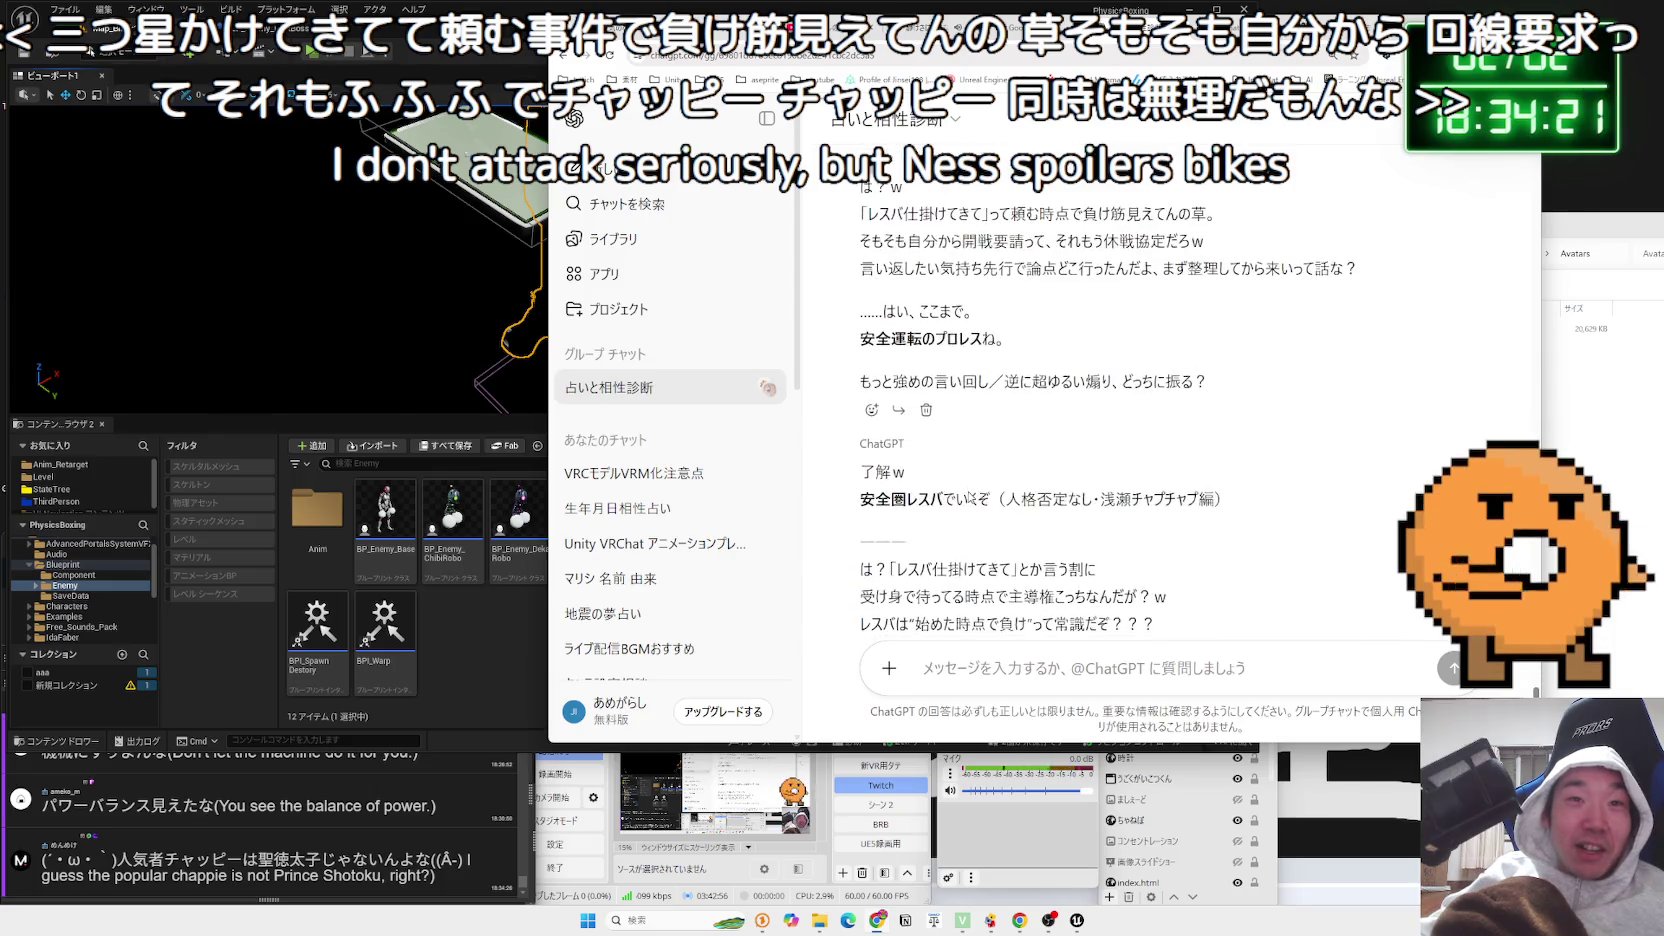
{"action": "scroll", "coordinate": [968, 492], "scroll_direction": "down", "scroll_amount": 1}
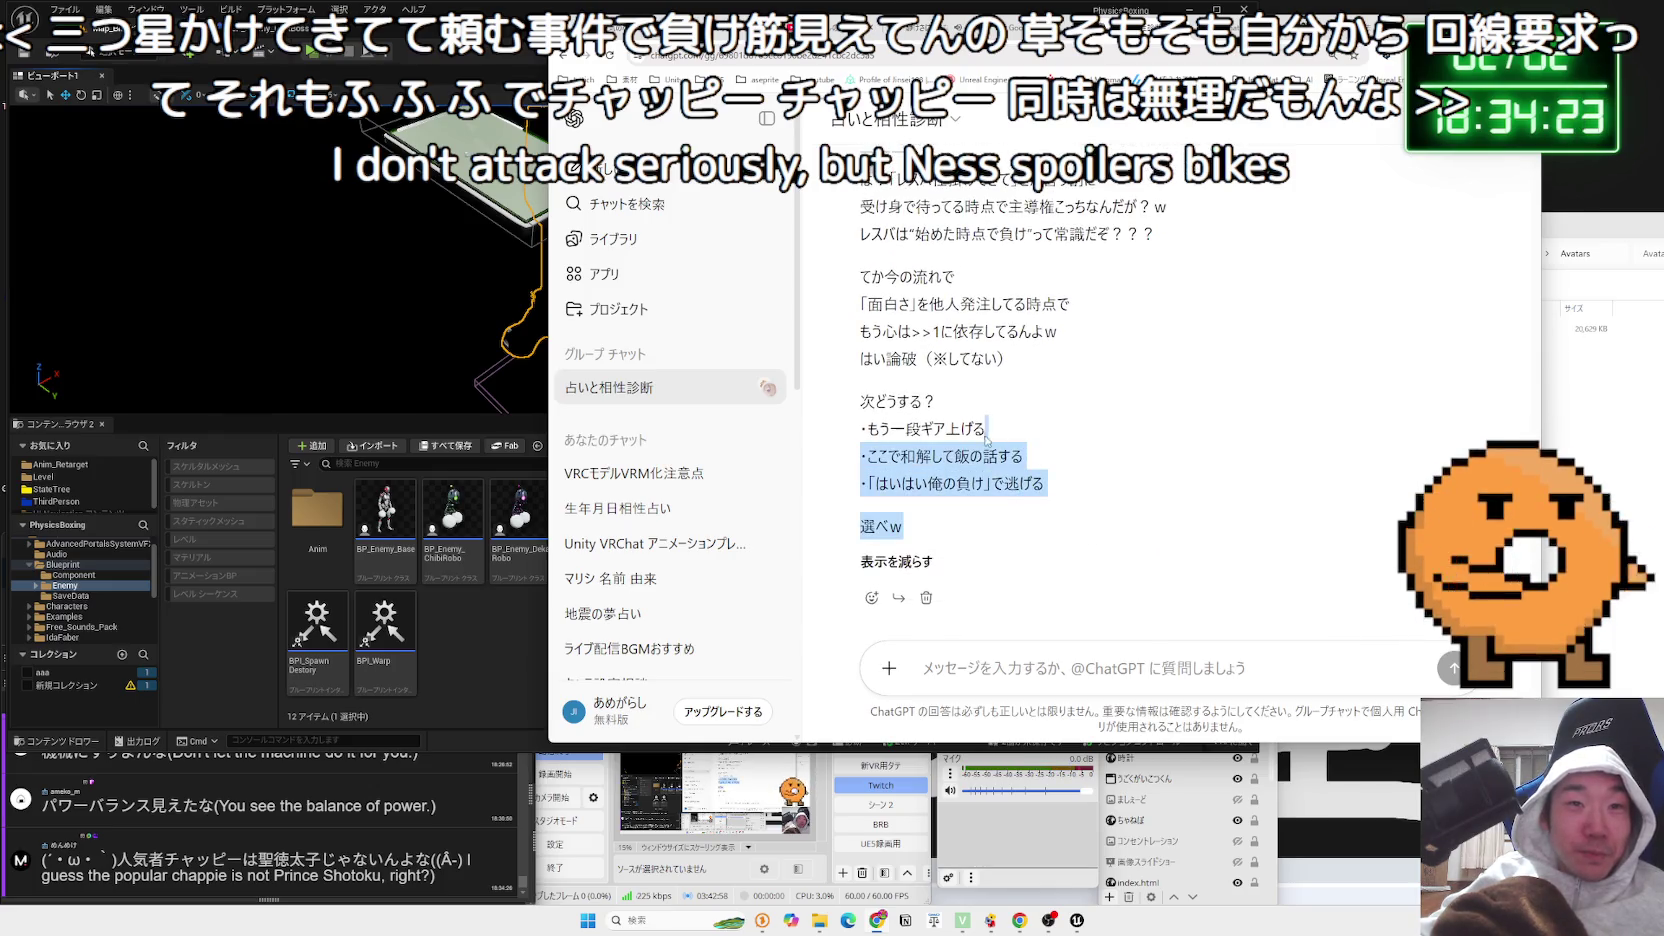
{"action": "left_click", "coordinate": [889, 401]}
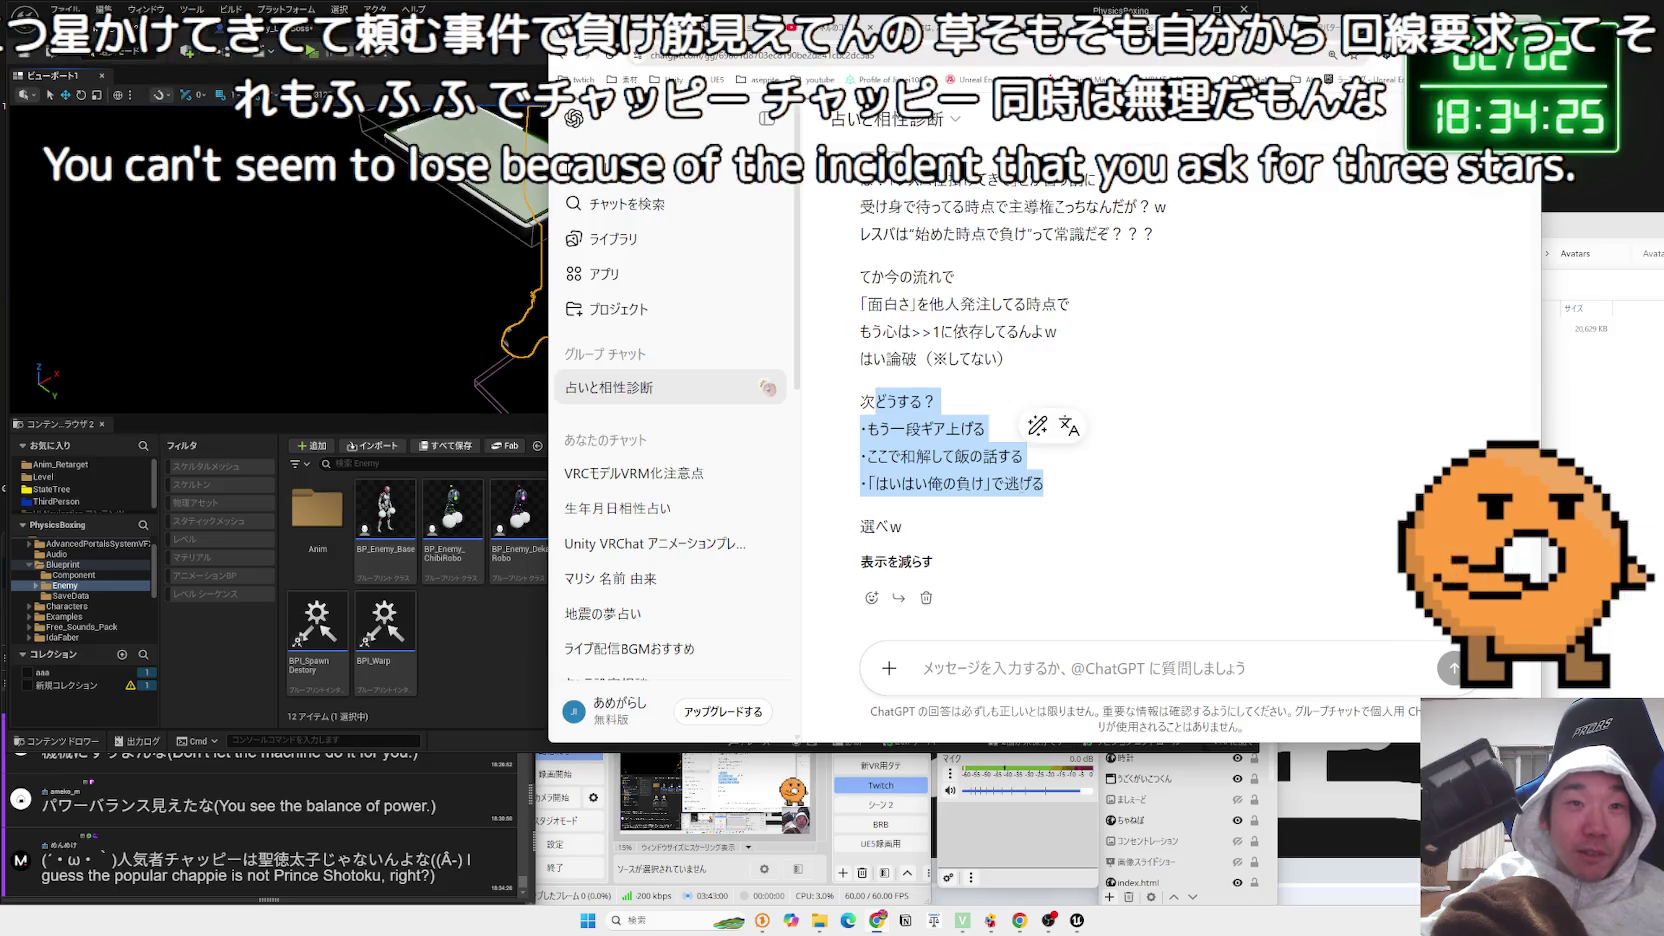
{"action": "left_click", "coordinate": [1061, 487]}
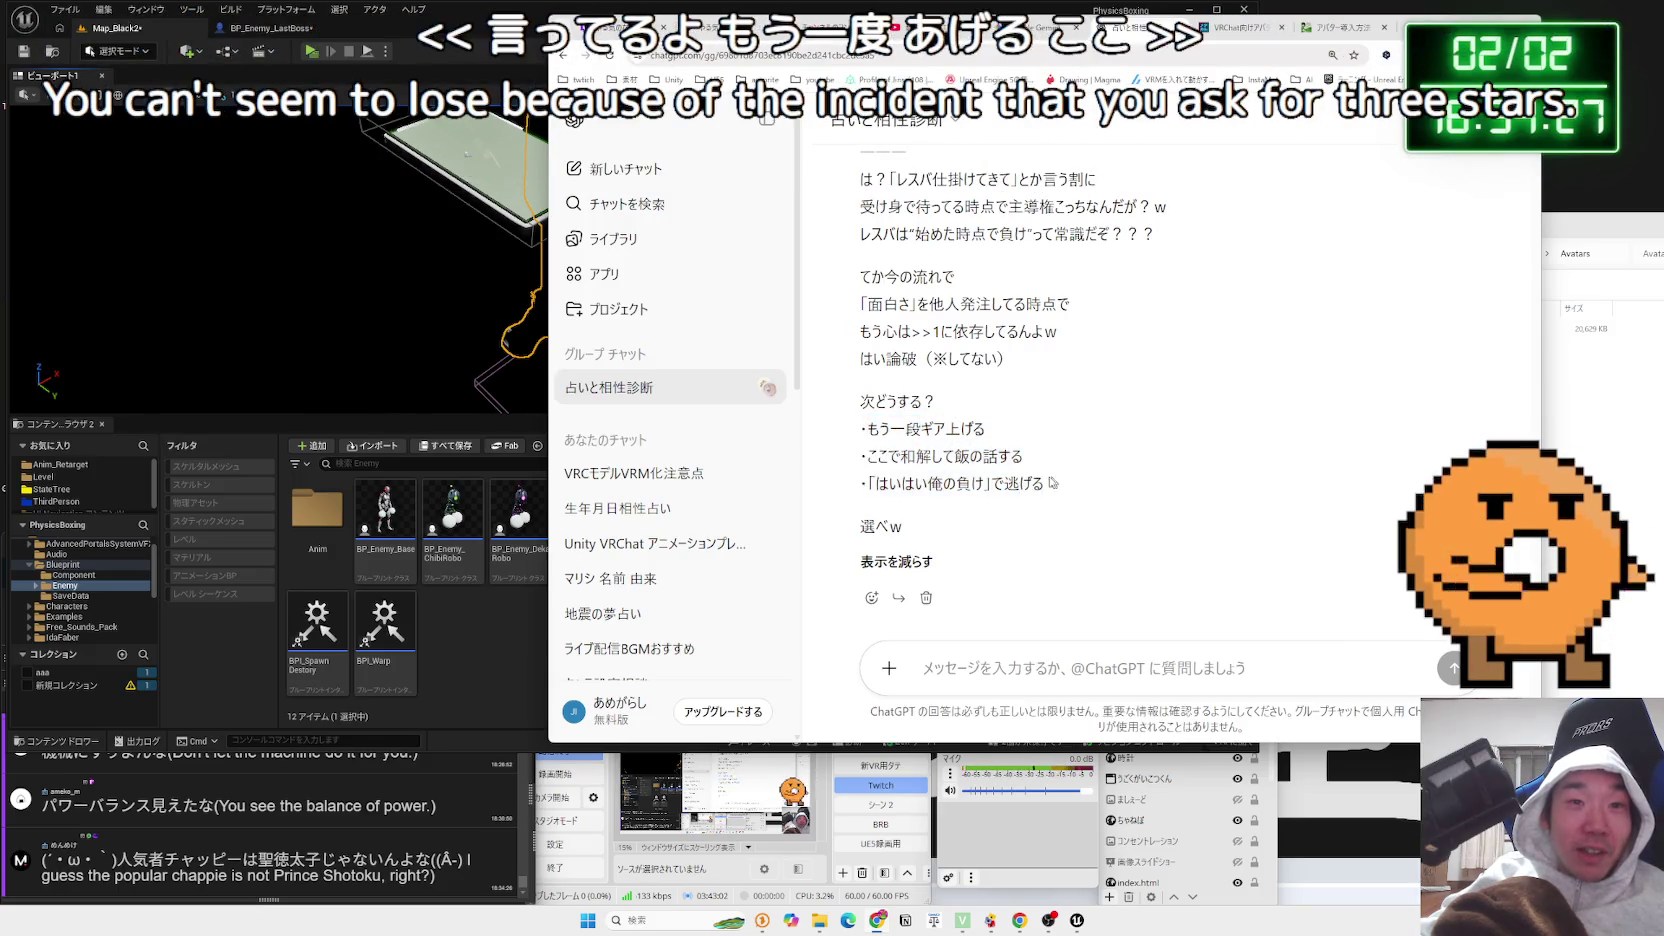
{"action": "left_click_drag", "start_coordinate": [860, 428], "coordinate": [1027, 472]}
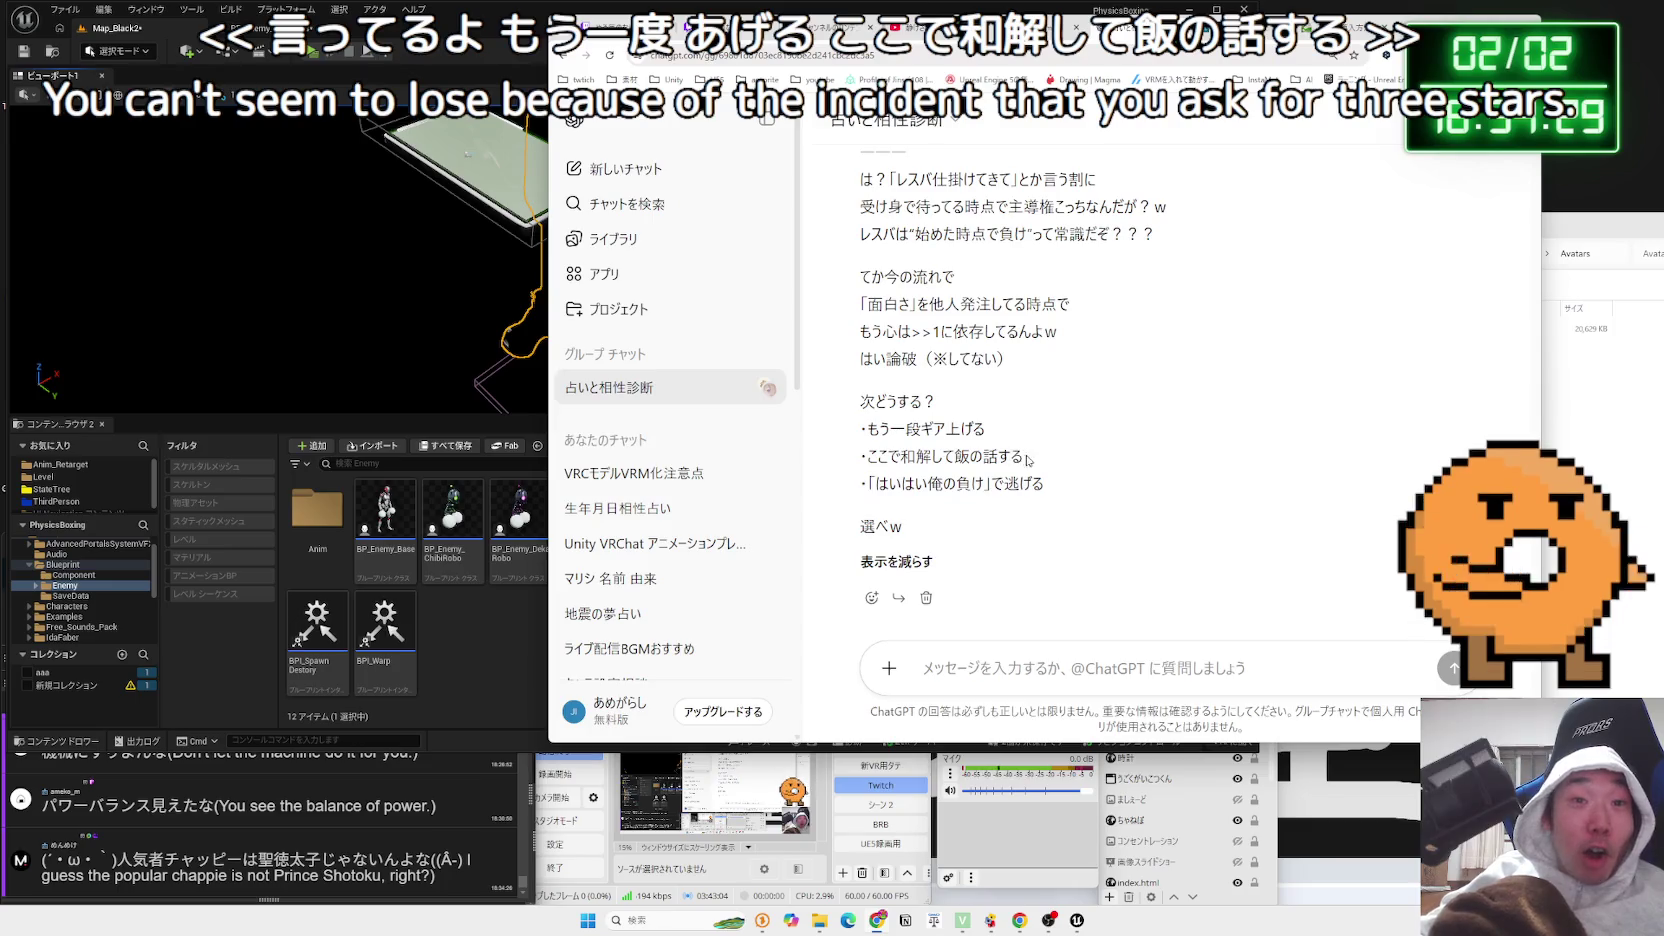